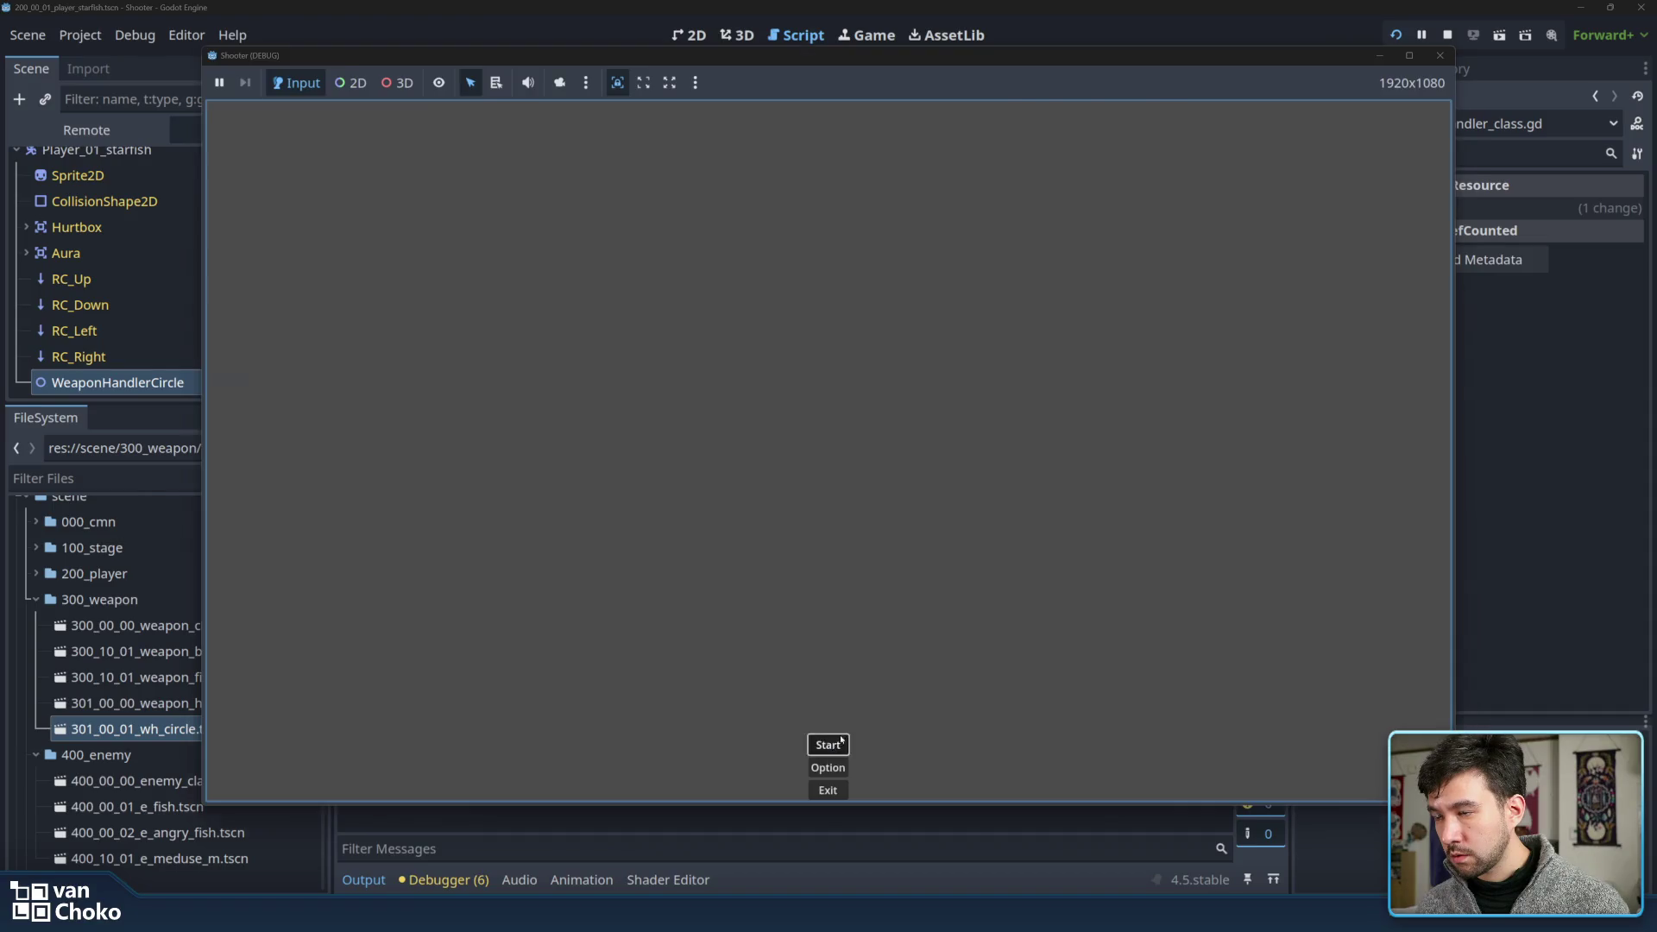
# Review the weapon spawn, instantiate, add_weapon and weapon-load lines in the handler script
pyautogui.click(833, 436)
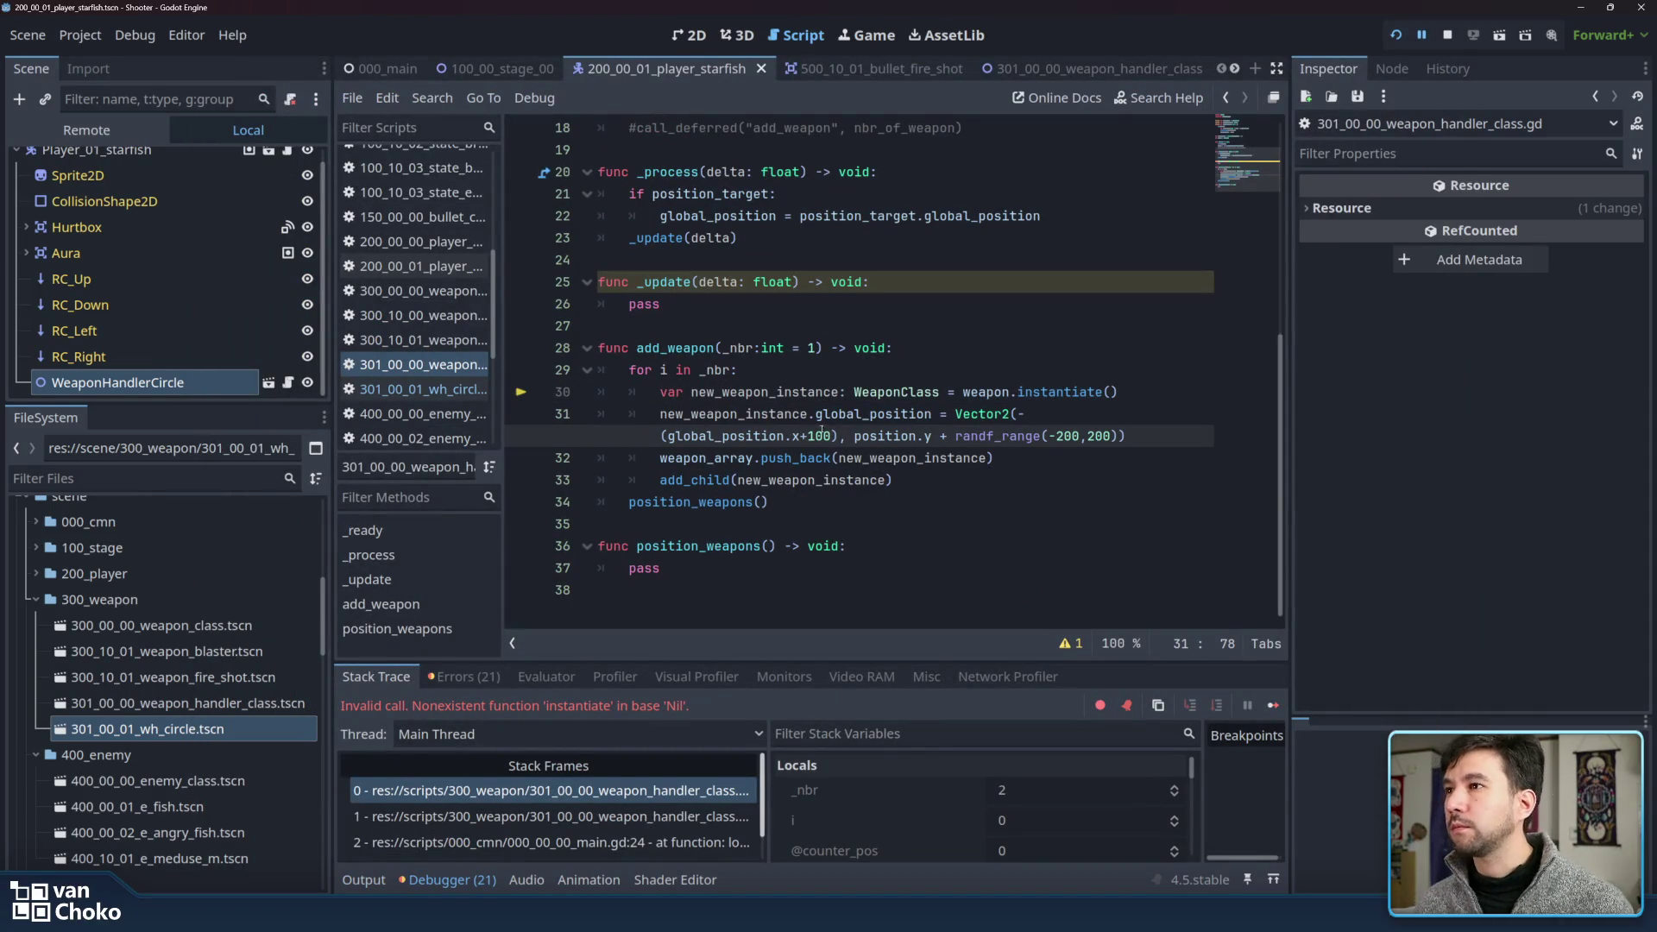
pyautogui.click(661, 393)
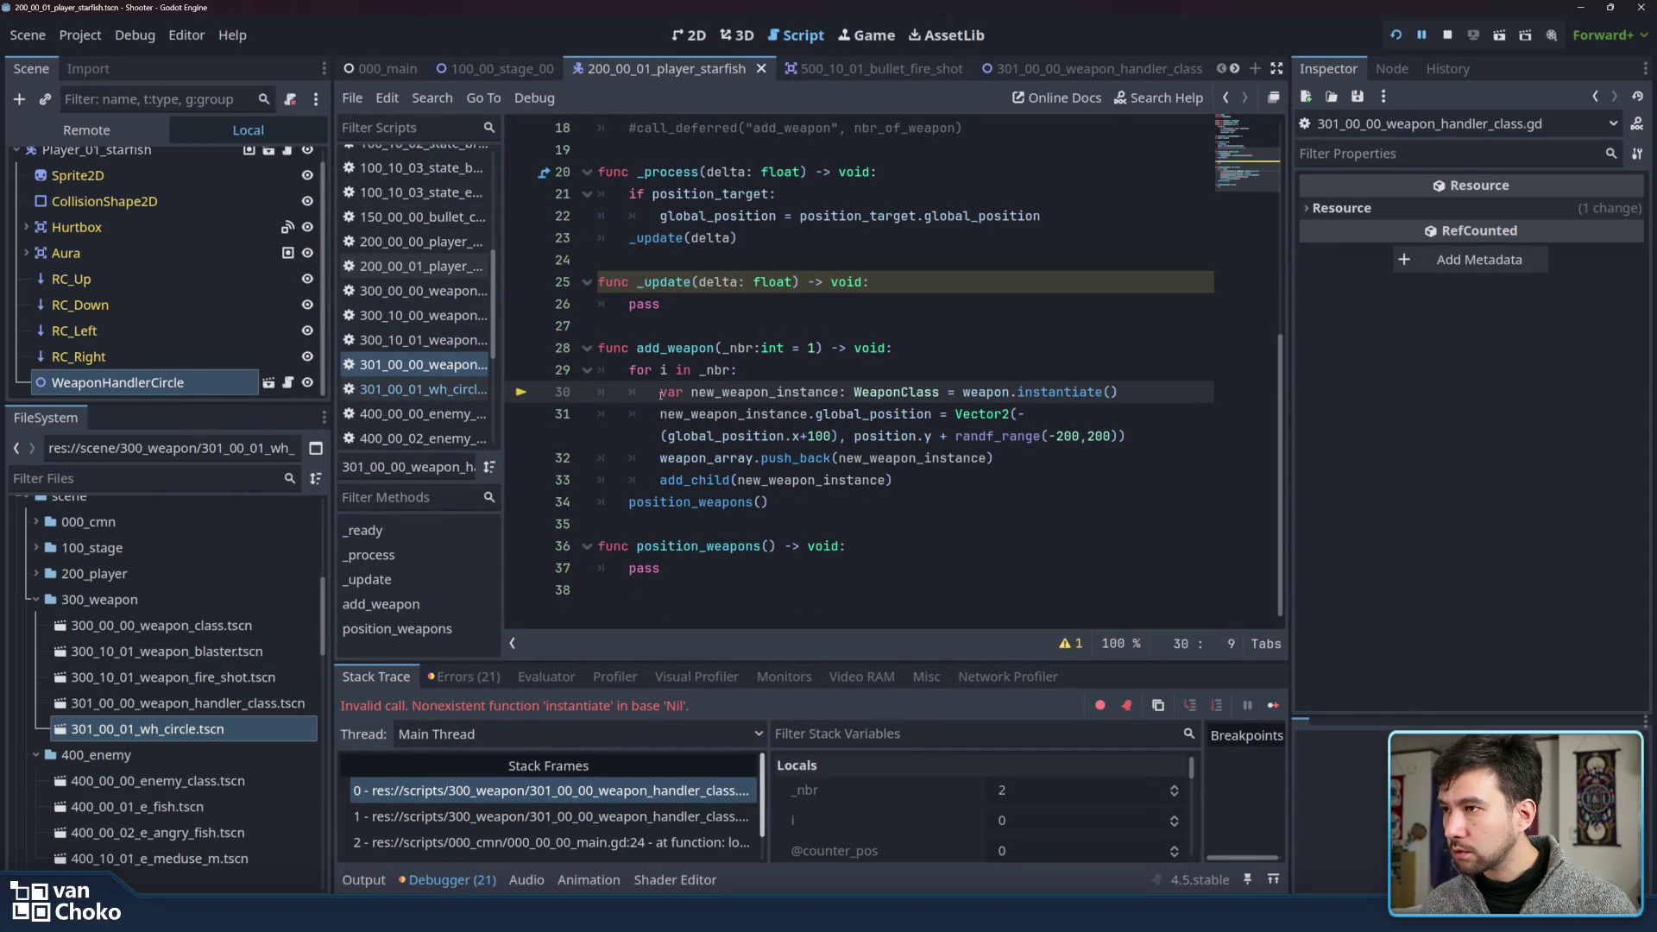
pyautogui.scroll(6, 816, 389)
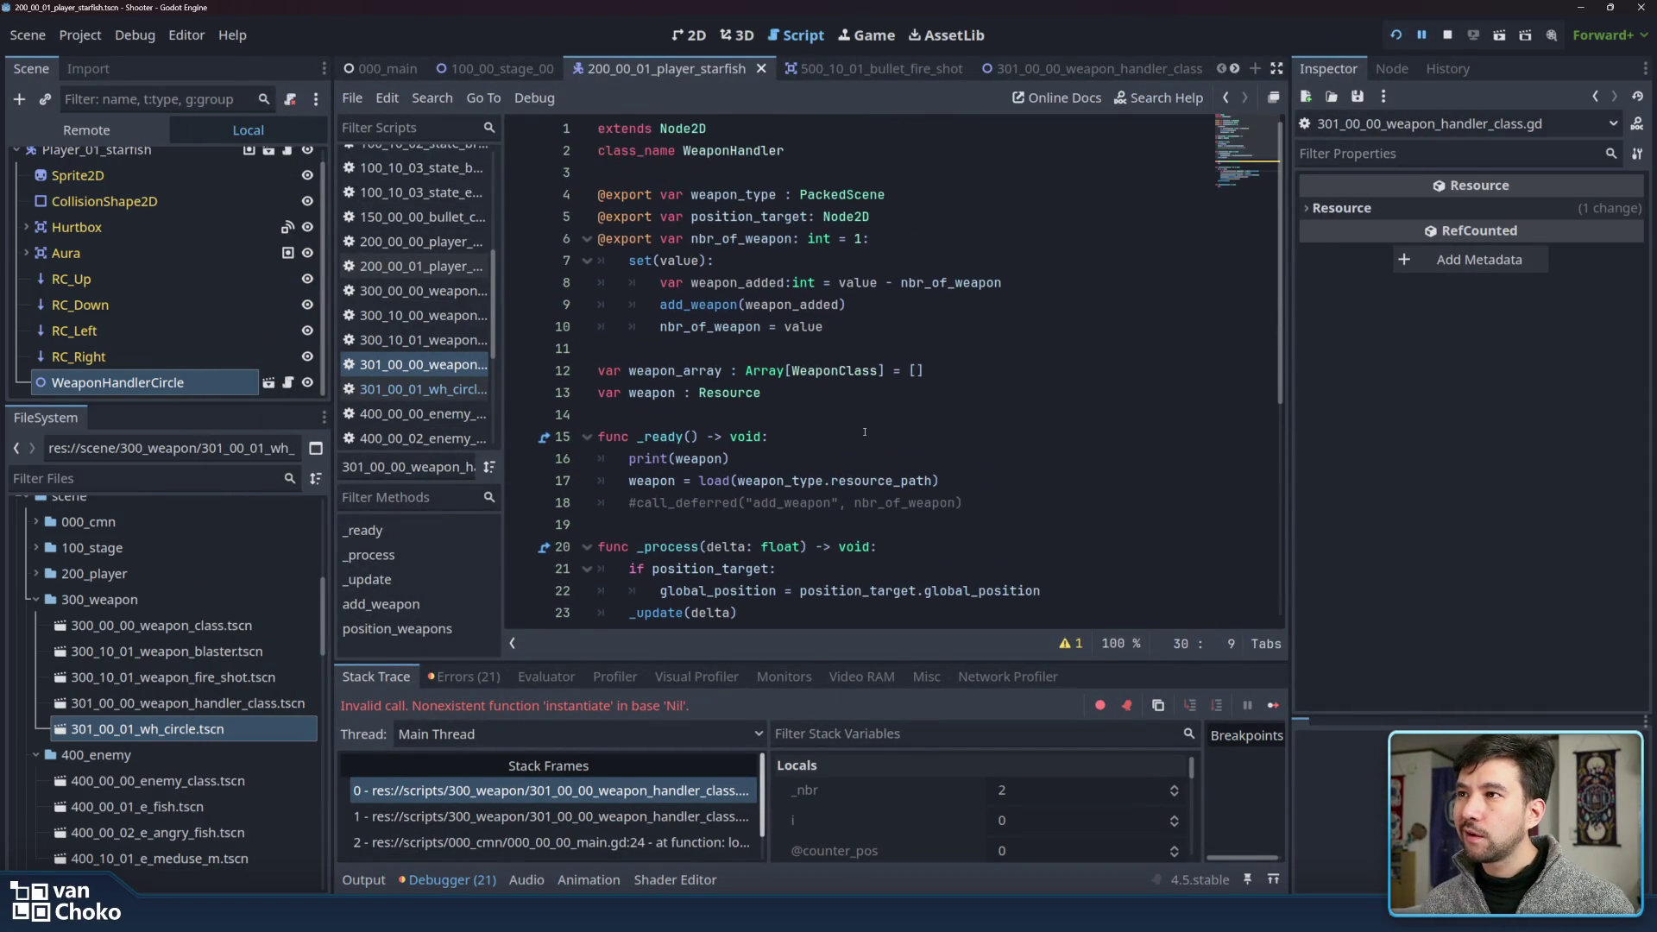
pyautogui.click(660, 306)
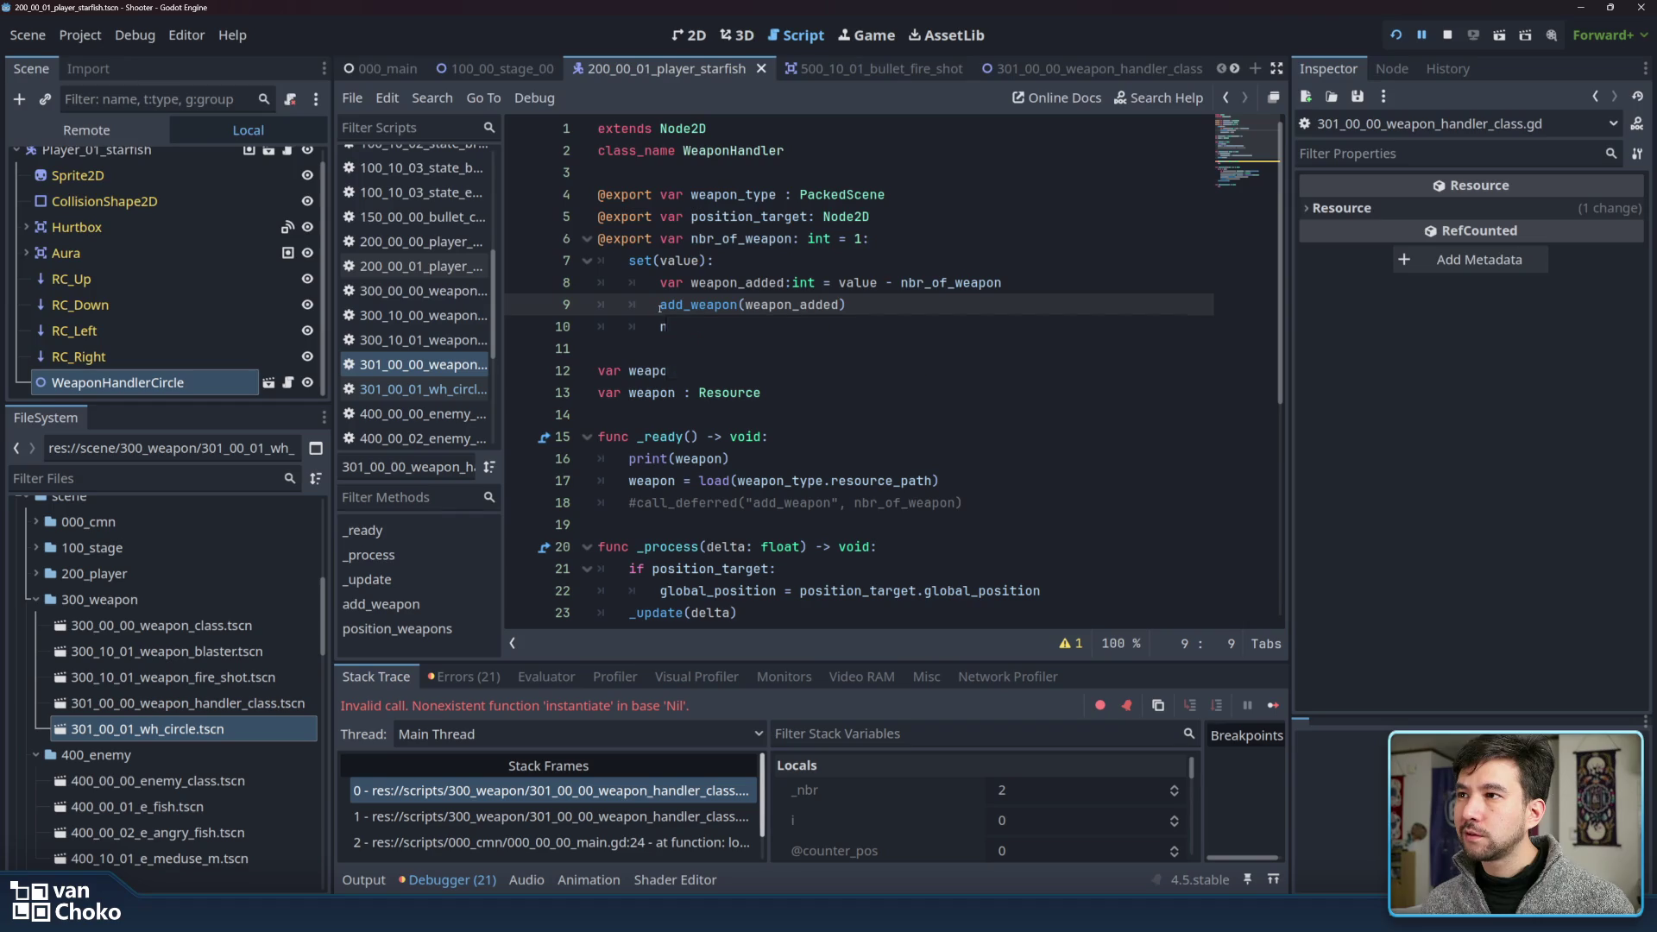
pyautogui.doubleClick(781, 283)
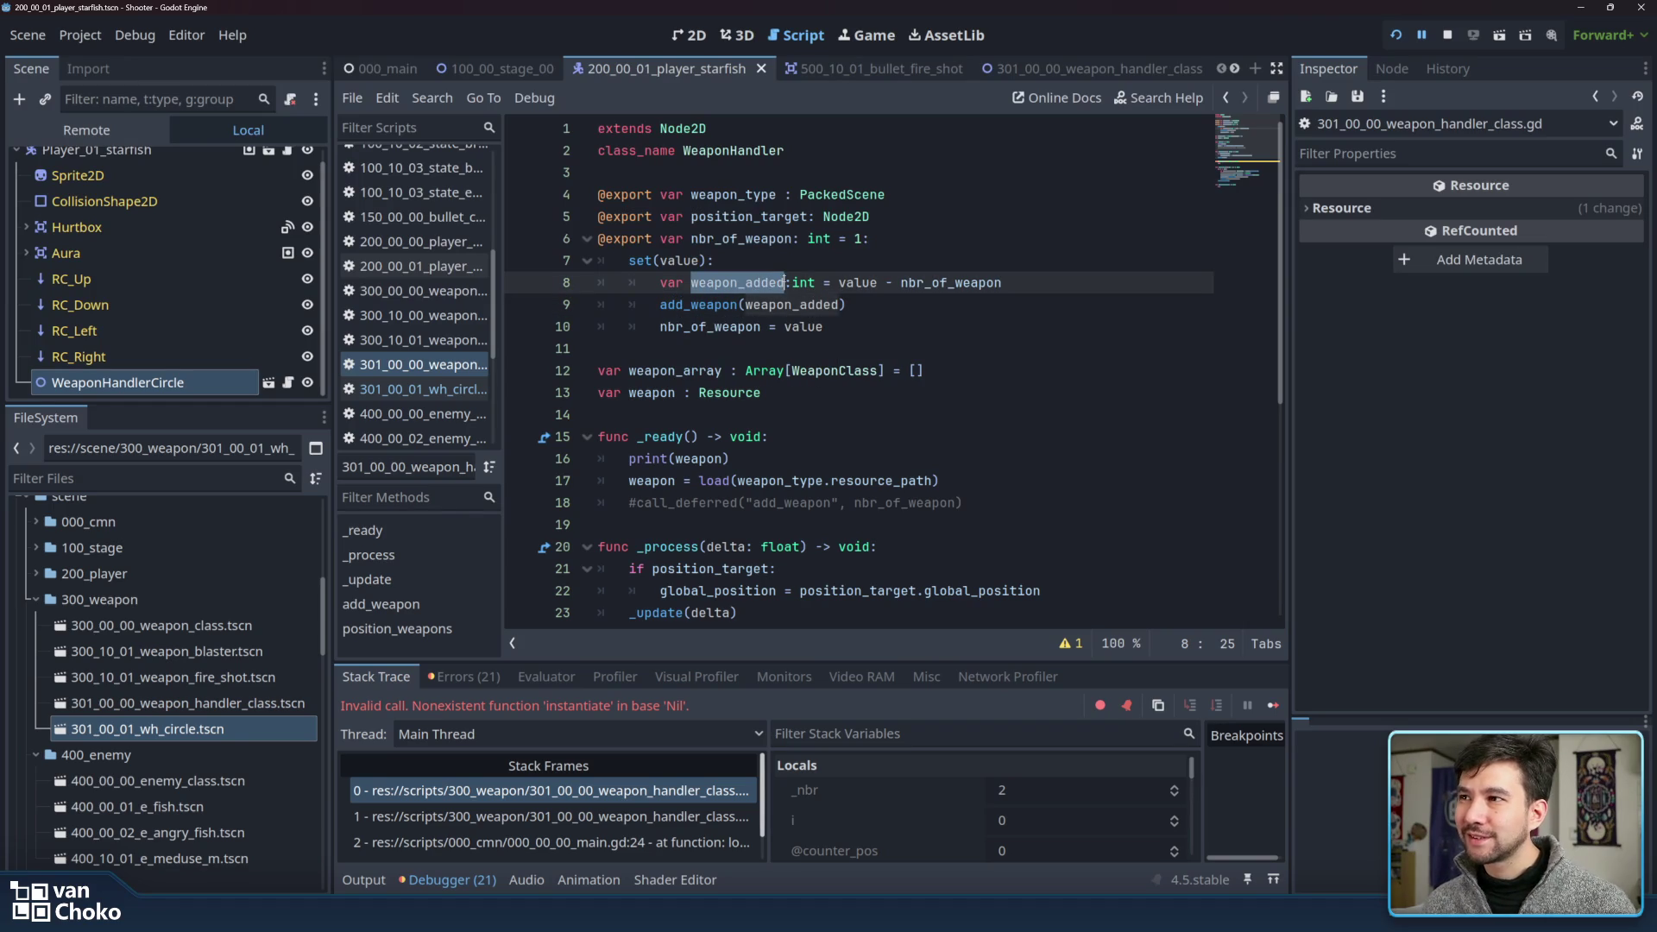
pyautogui.click(885, 304)
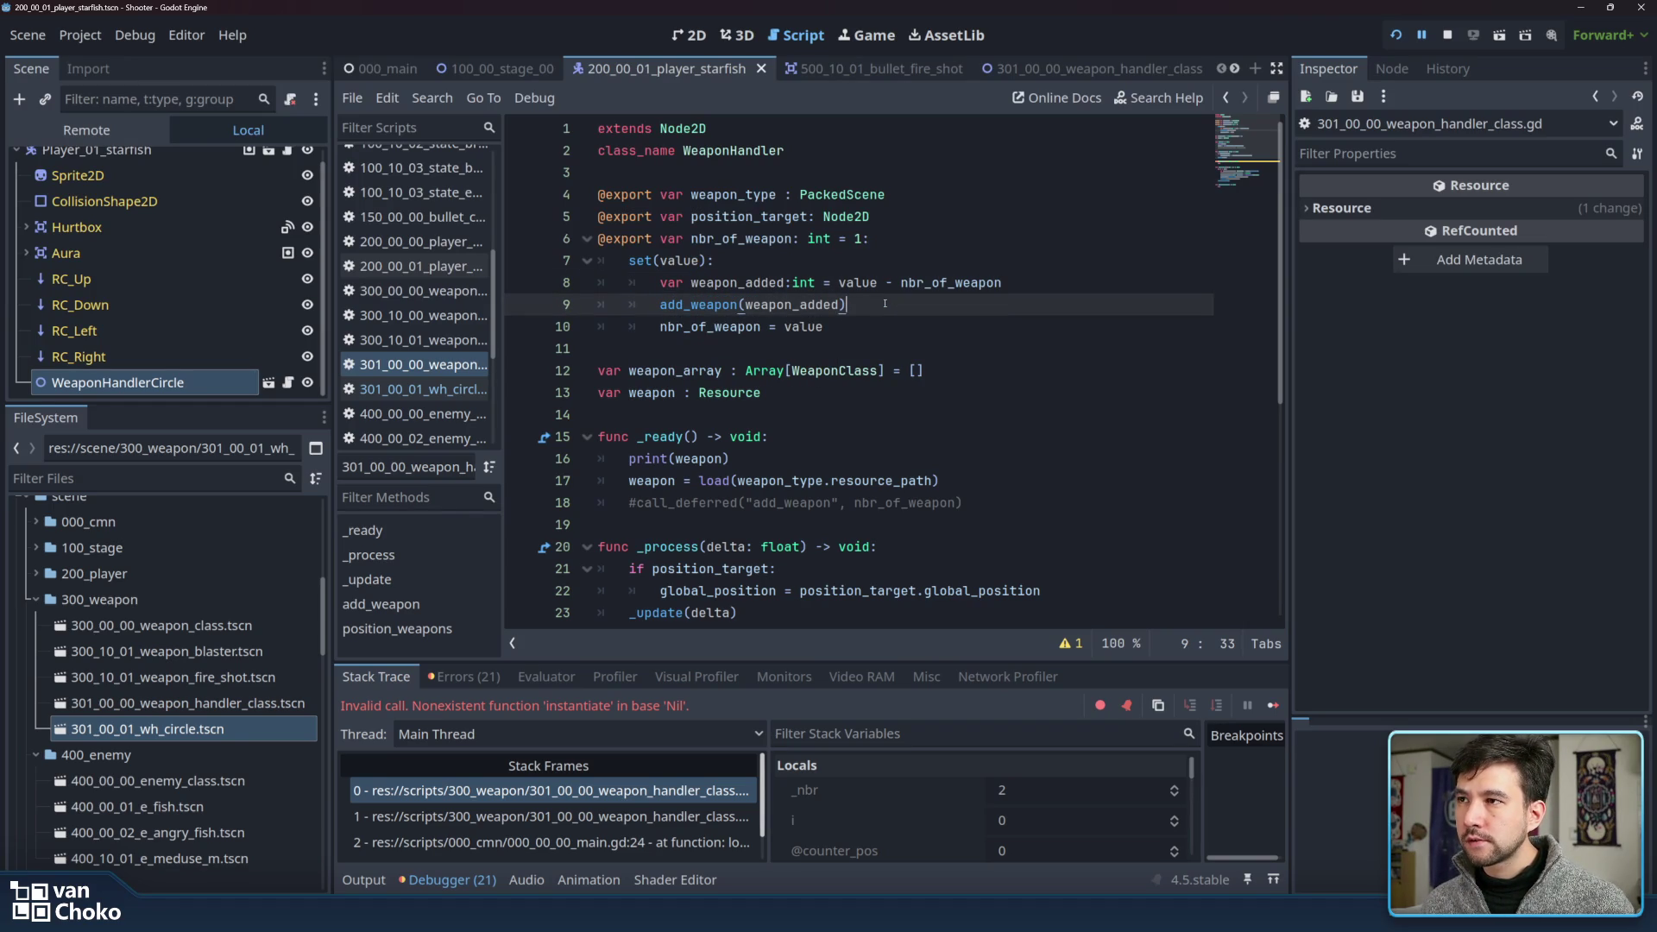
pyautogui.click(950, 484)
pyautogui.moveTo(950, 484); pyautogui.dragTo(647, 486)
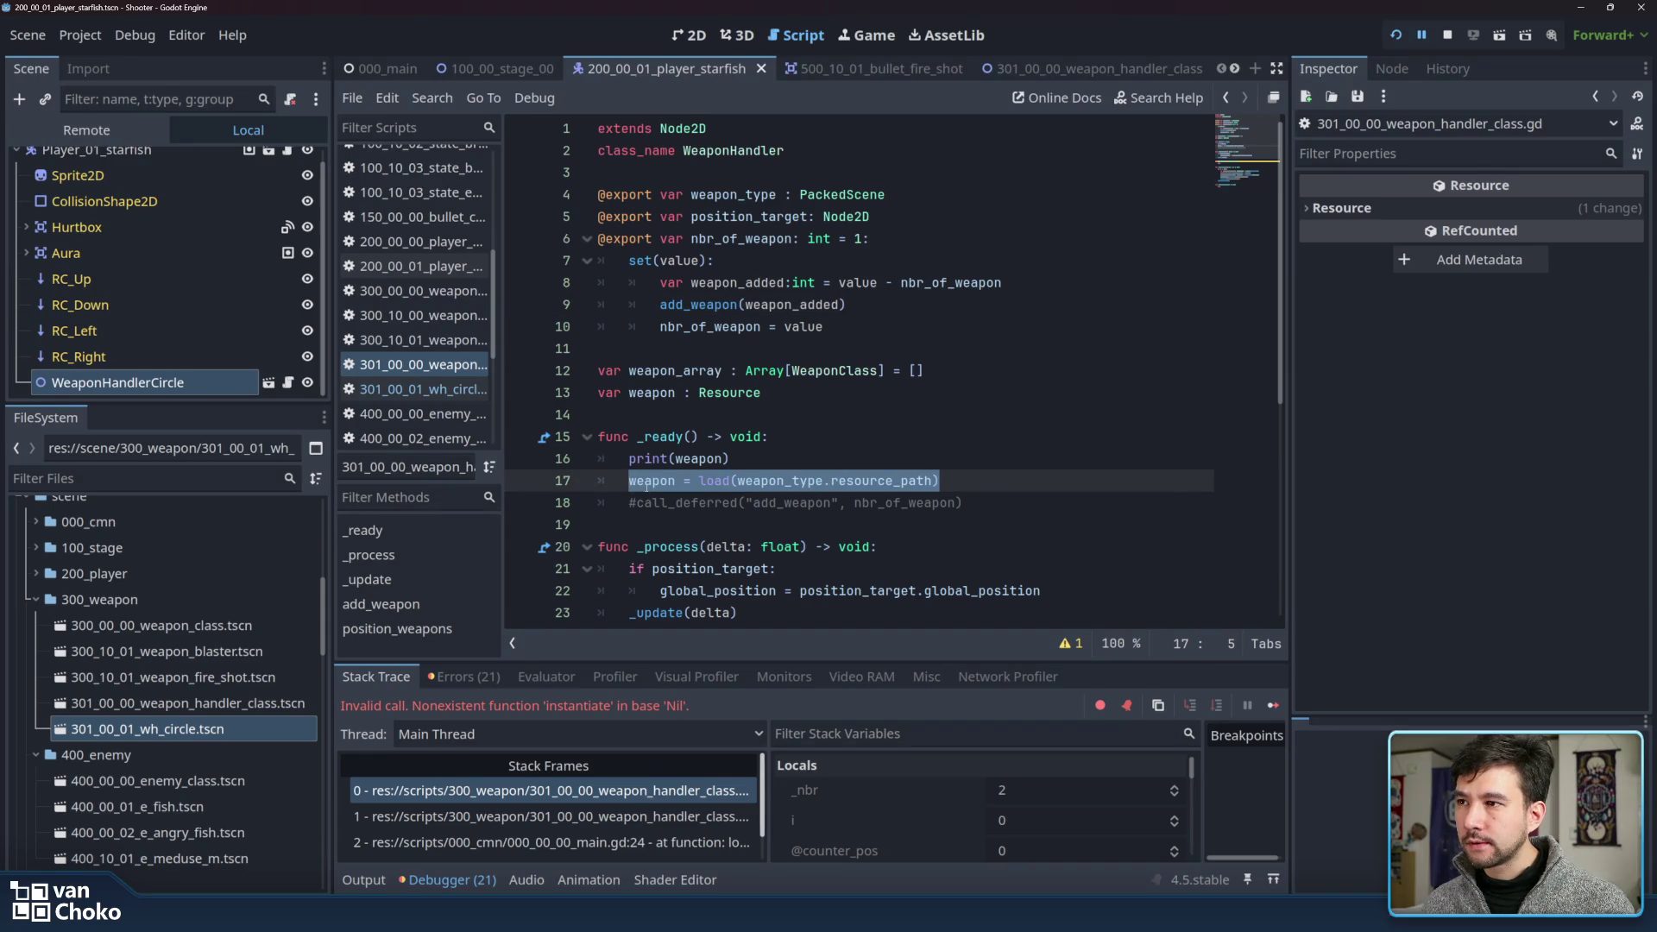
pyautogui.moveTo(647, 486)
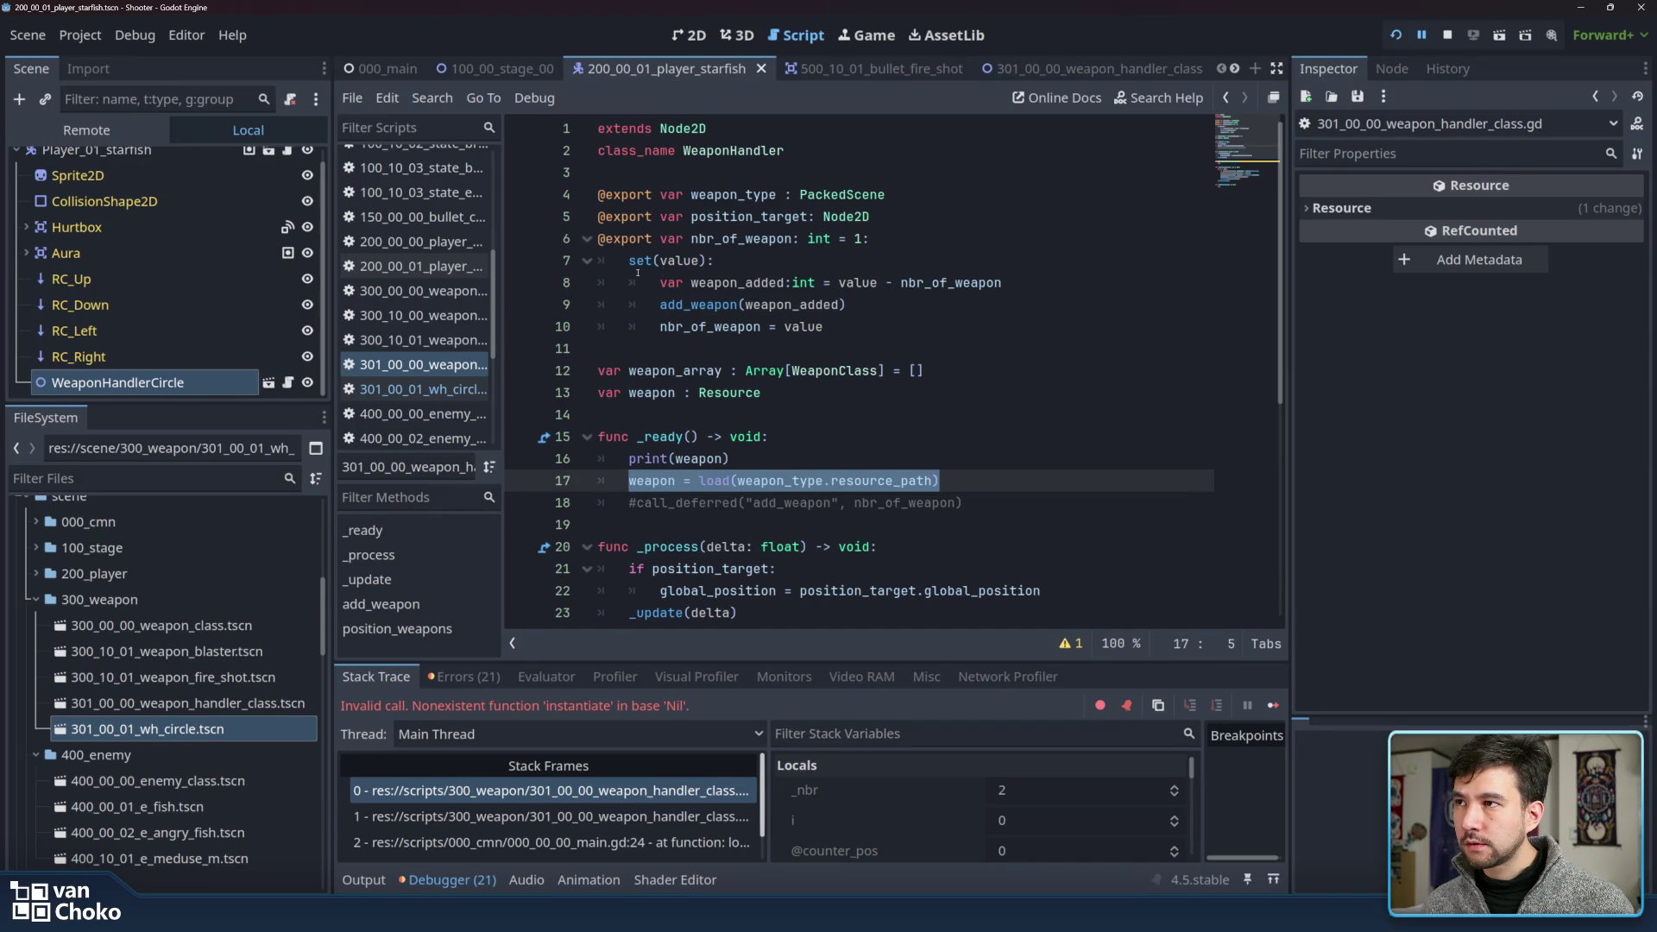
# Replace add_weapon(weapon_added) on line 9 with line 18's call_deferred("add_weapon", nbr_of_weapon)
pyautogui.click(878, 302)
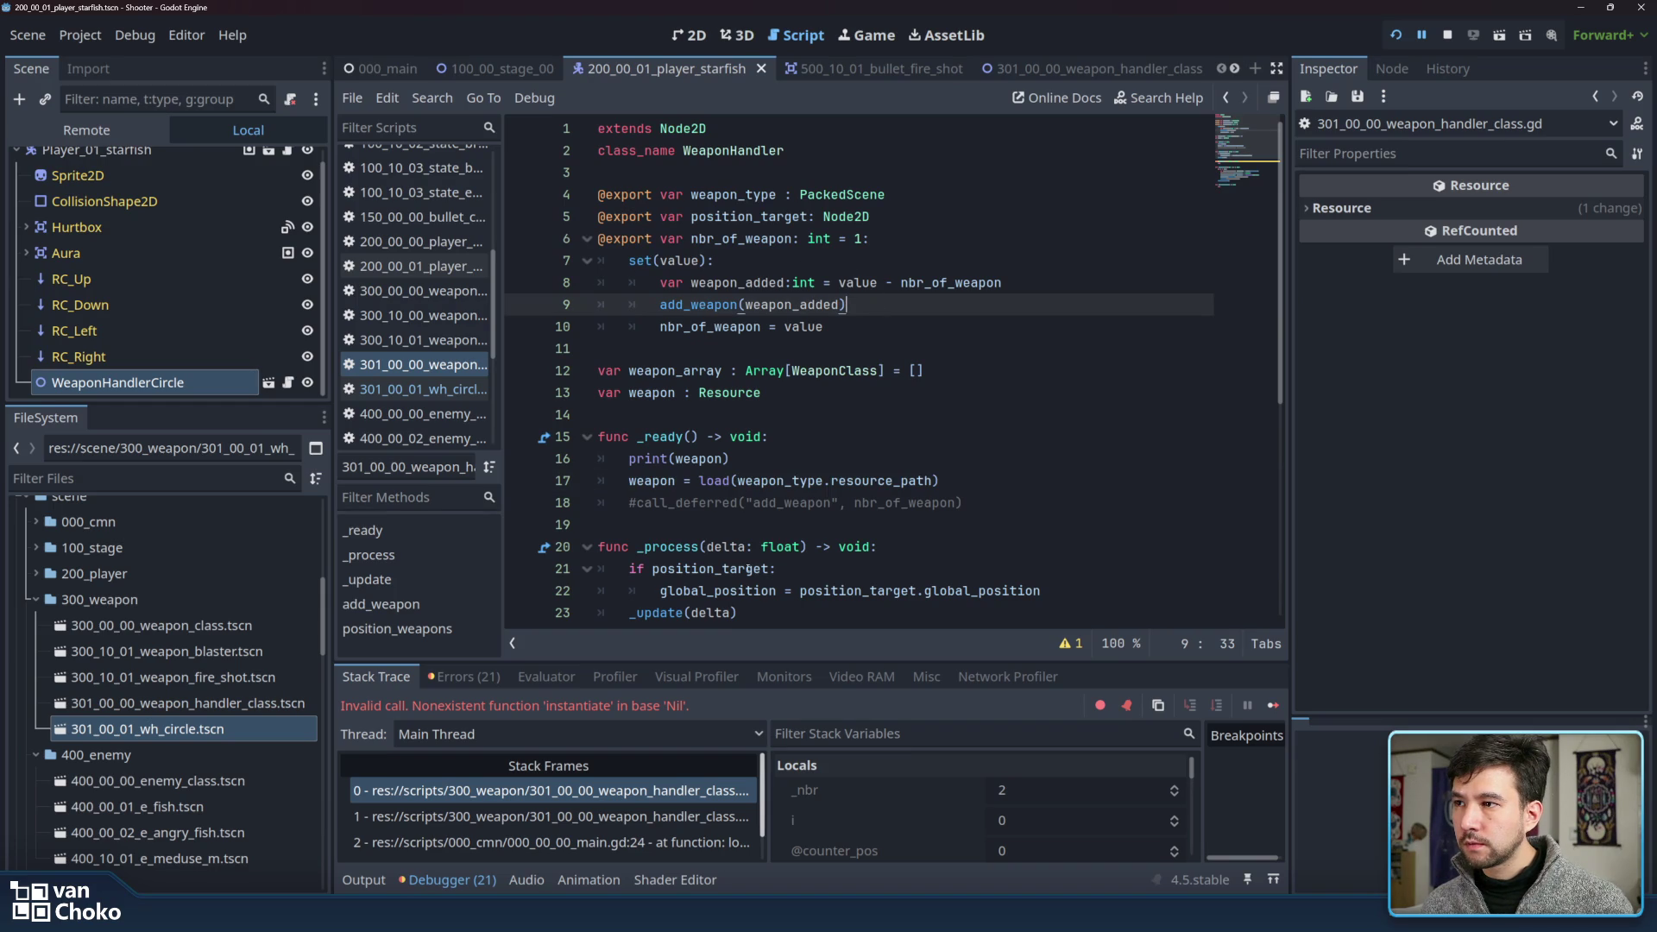
pyautogui.click(671, 504)
pyautogui.moveTo(636, 503); pyautogui.dragTo(1070, 512)
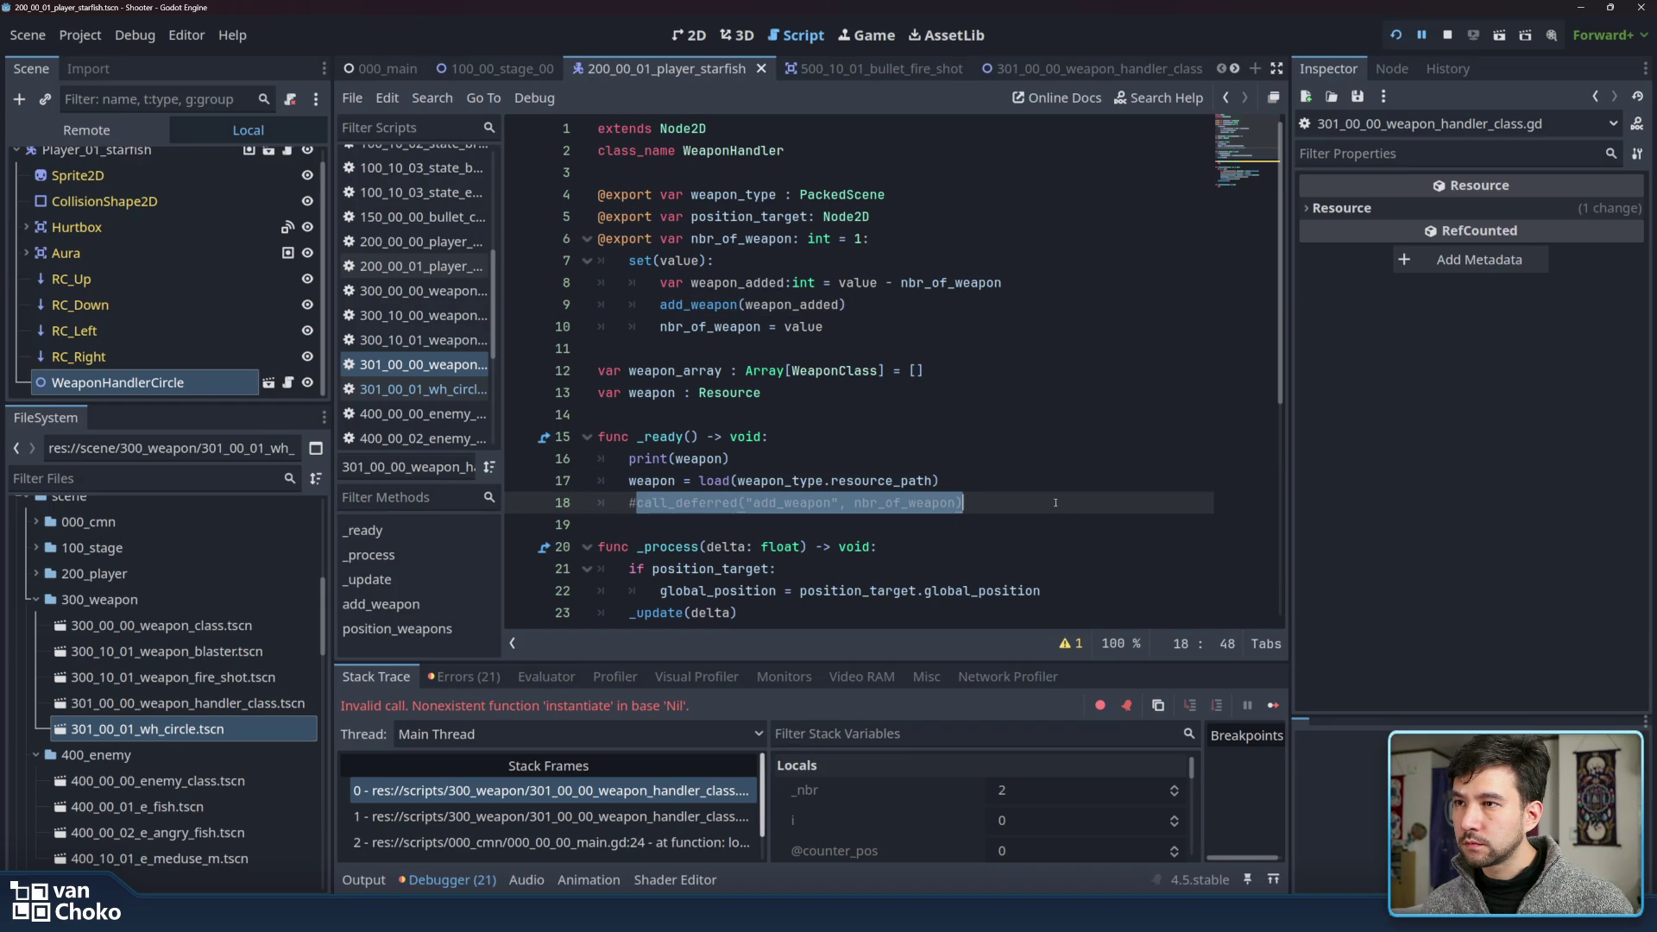
pyautogui.hotkey('ctrl', 'c')
pyautogui.click(869, 305)
pyautogui.hotkey('shift', 'Home')
pyautogui.hotkey('ctrl', 'v')
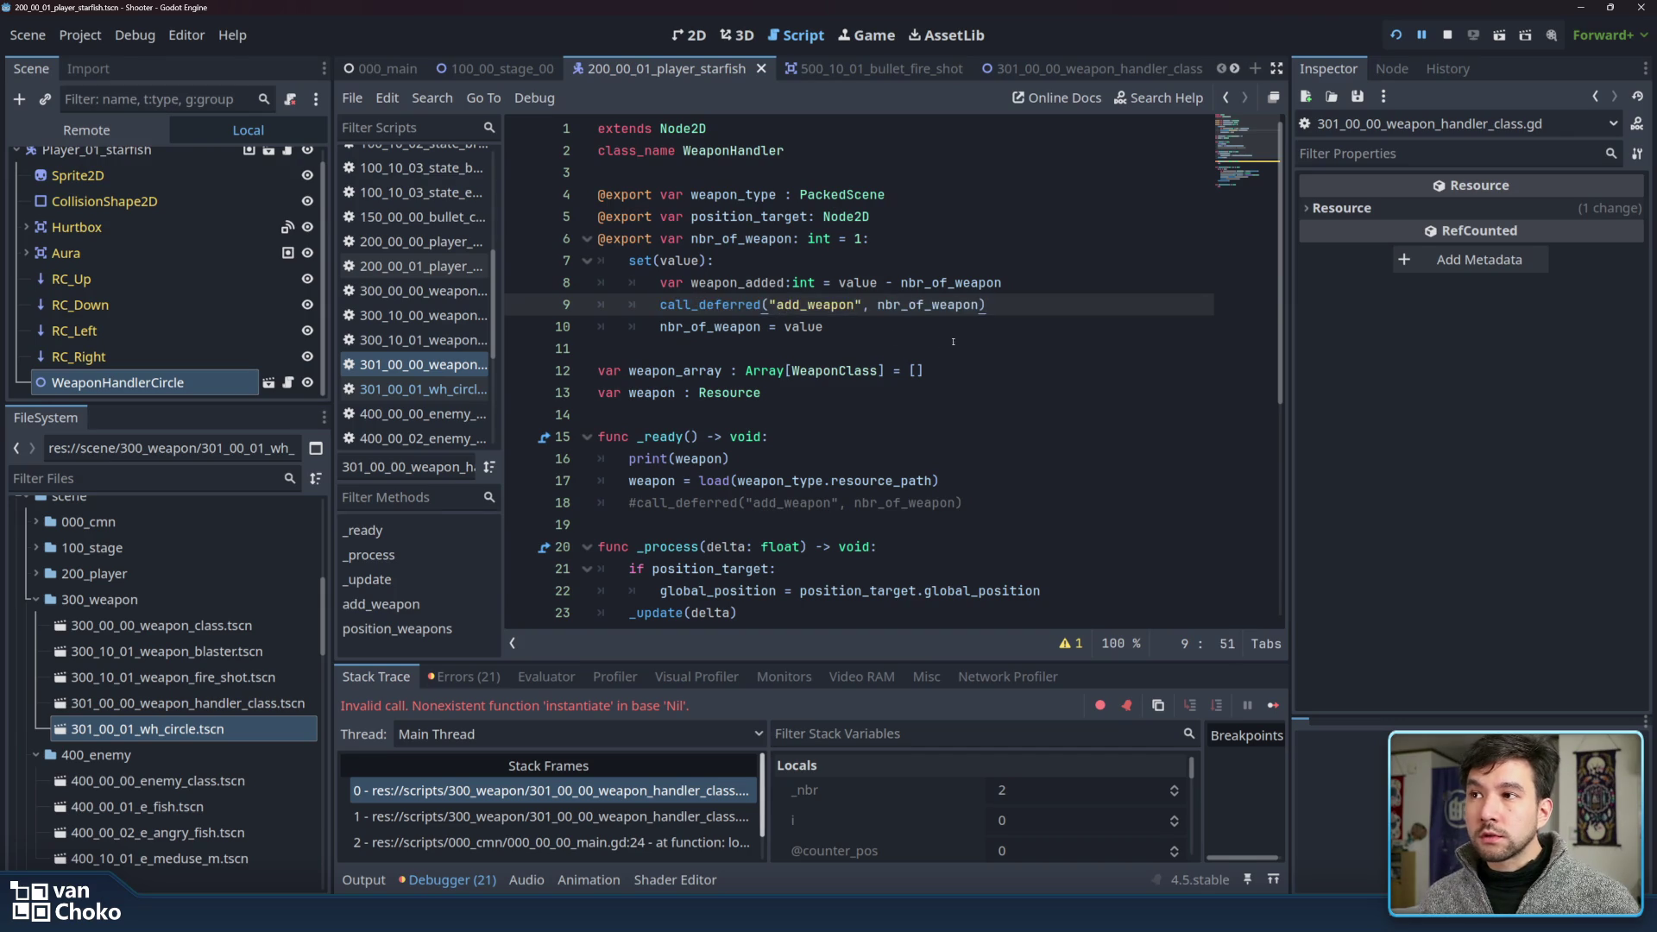
pyautogui.click(946, 334)
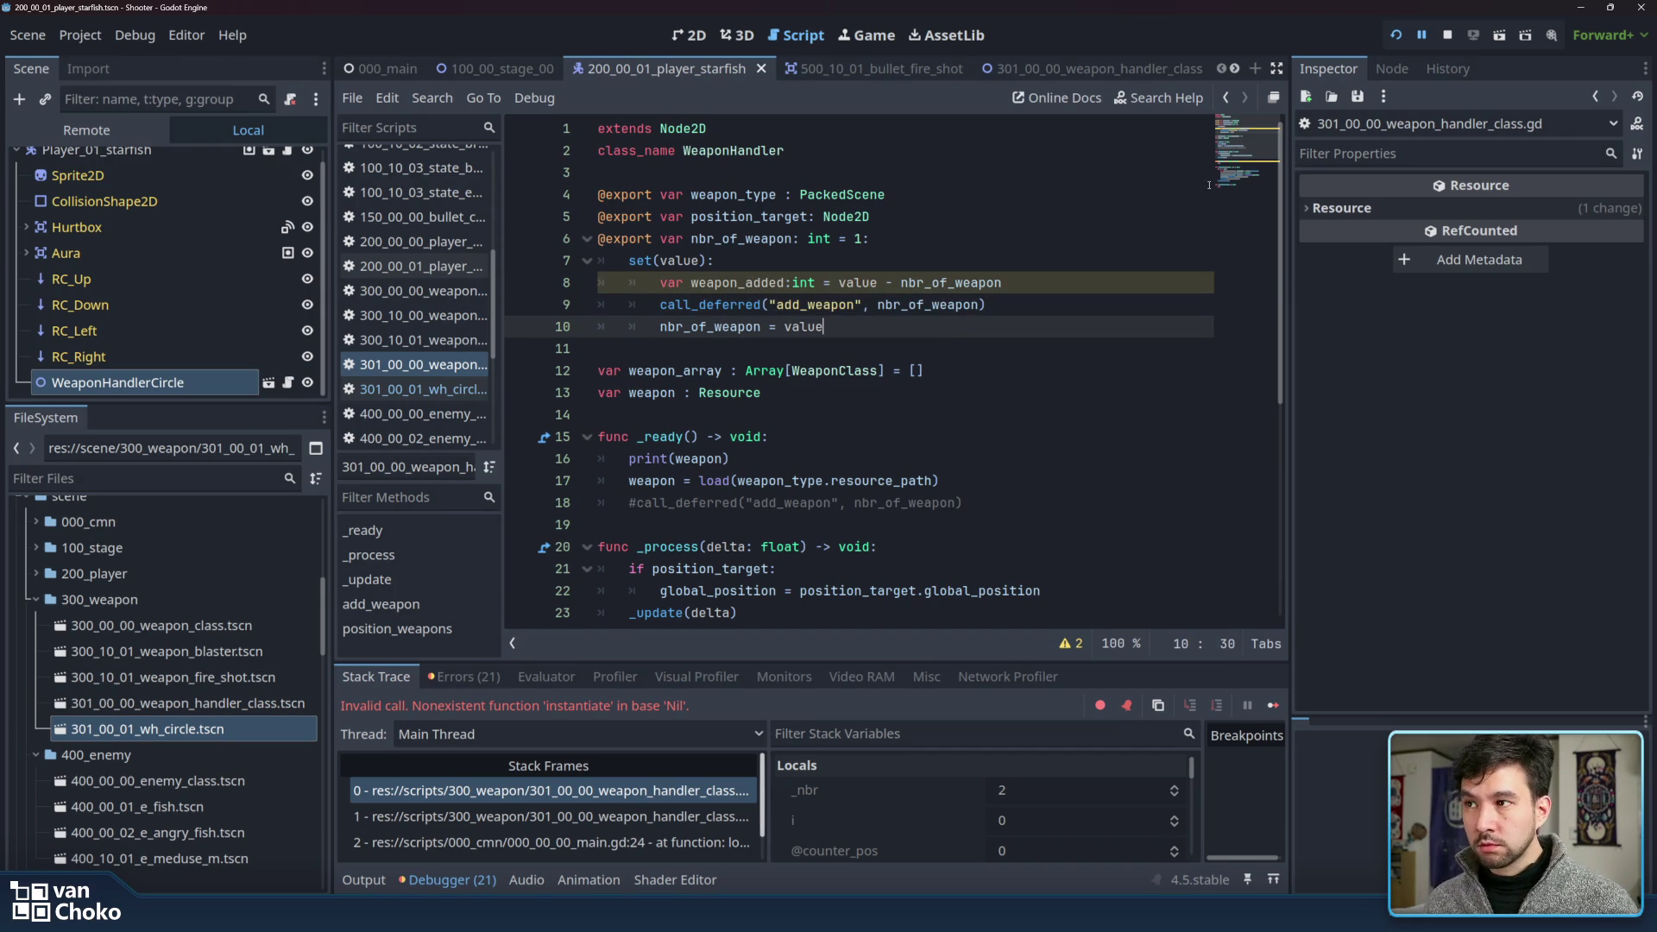
pyautogui.click(1397, 35)
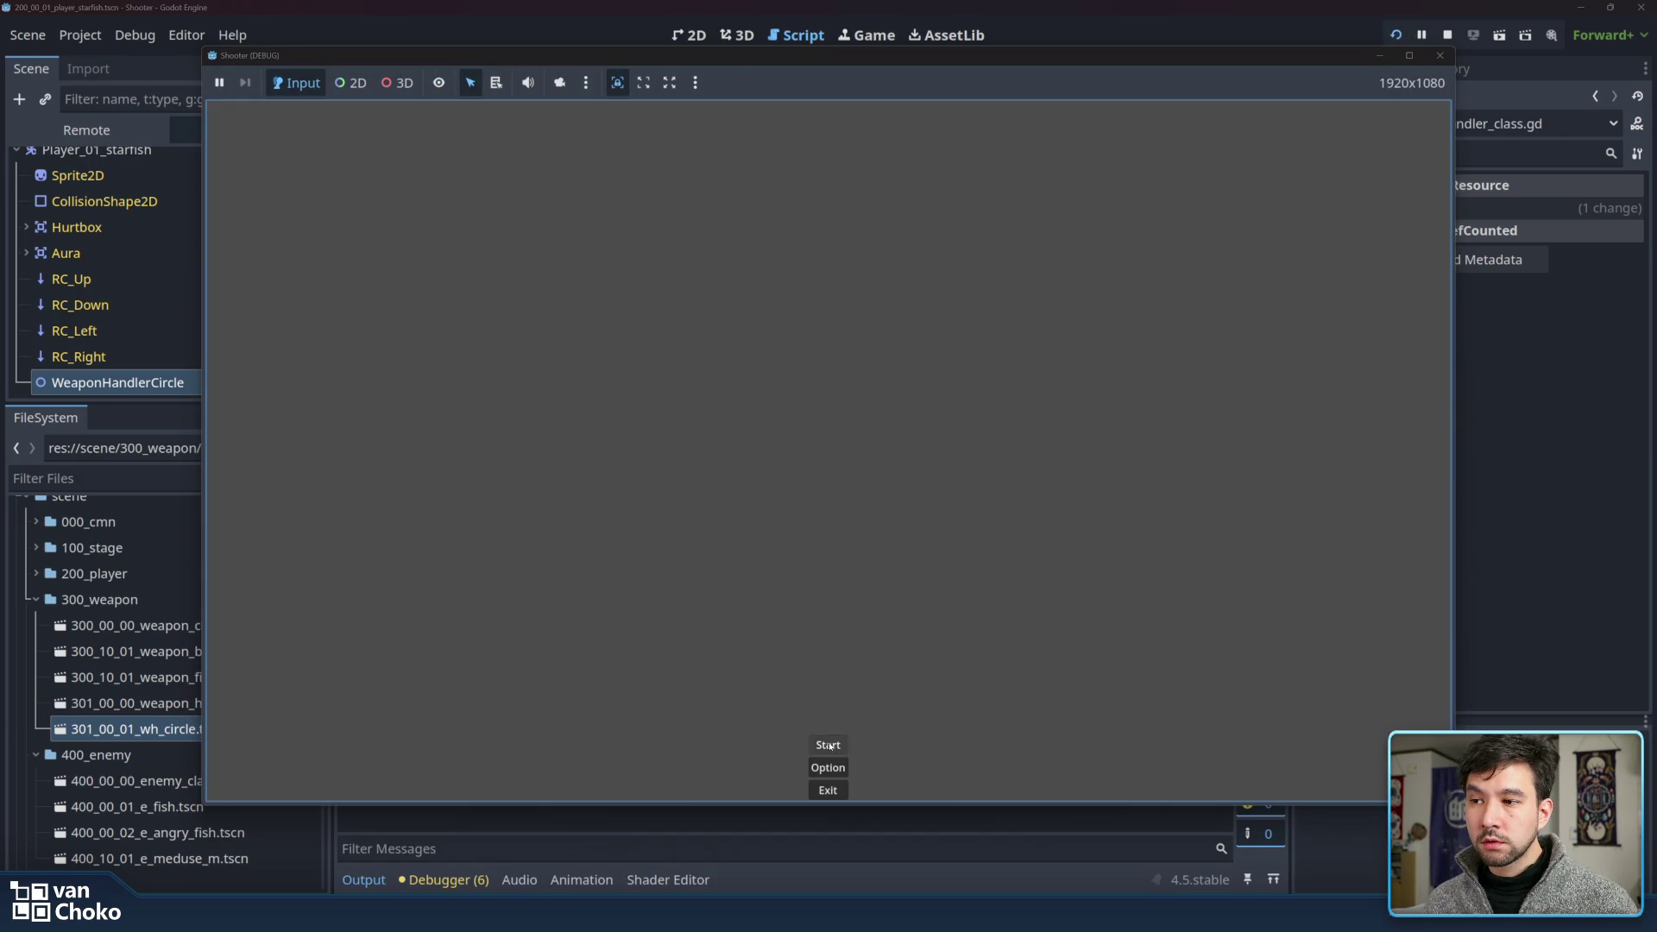
pyautogui.click(828, 745)
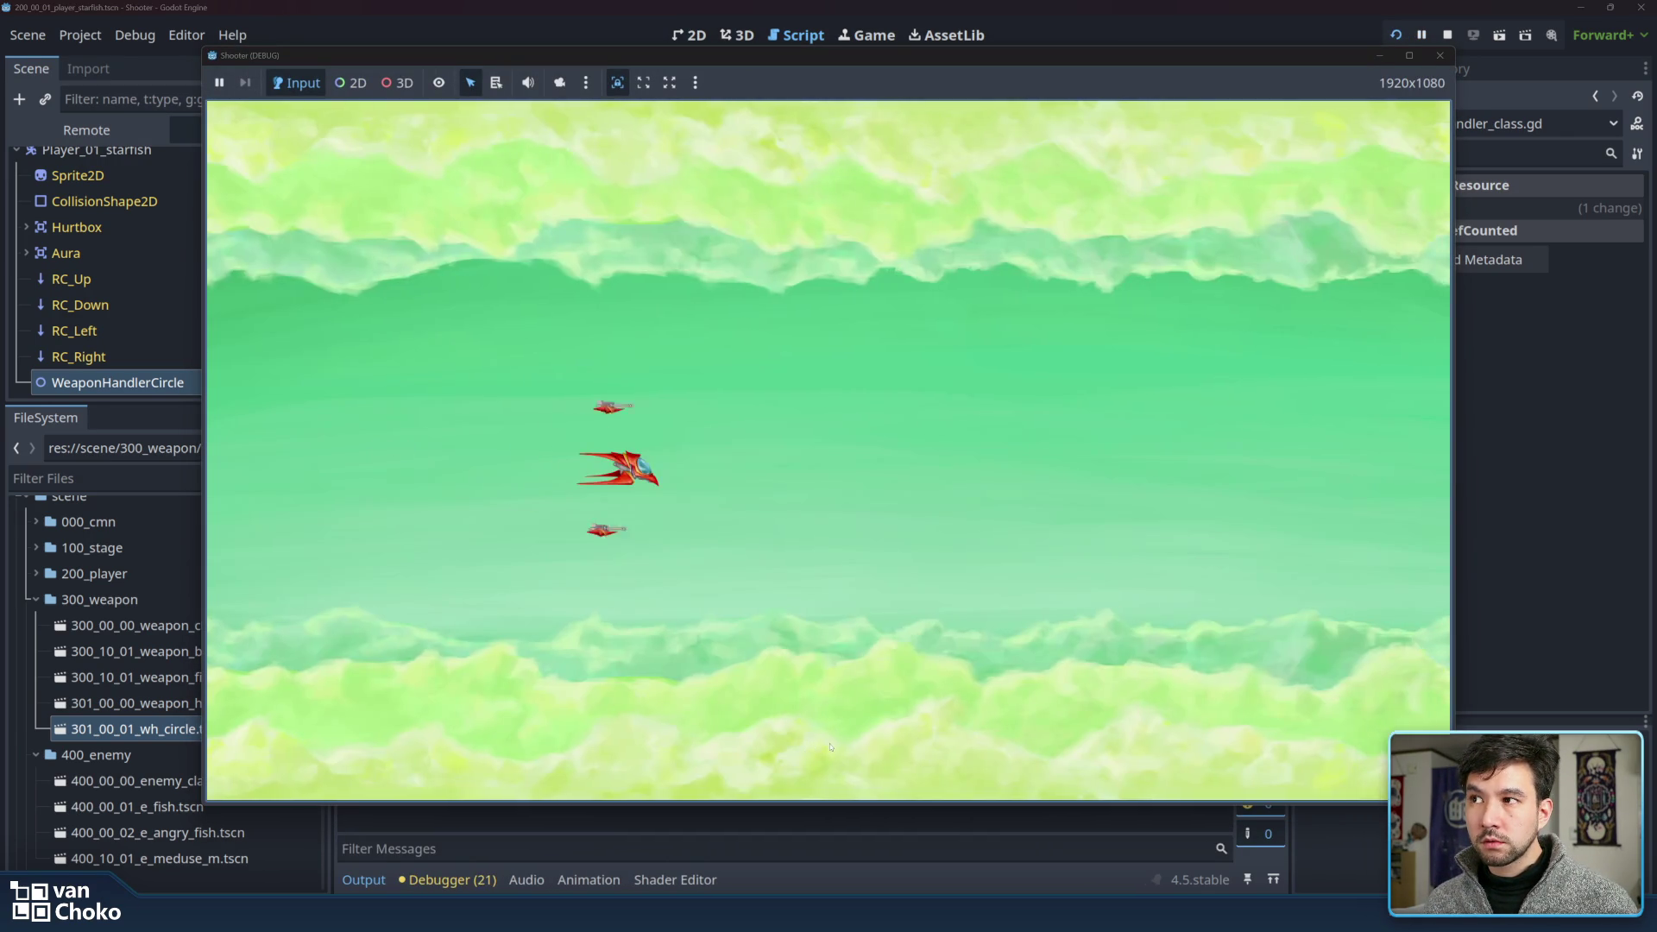
pyautogui.moveTo(782, 63)
pyautogui.mouseDown()
pyautogui.moveTo(977, 42)
pyautogui.moveTo(741, 51)
pyautogui.moveTo(773, 56)
pyautogui.mouseUp()
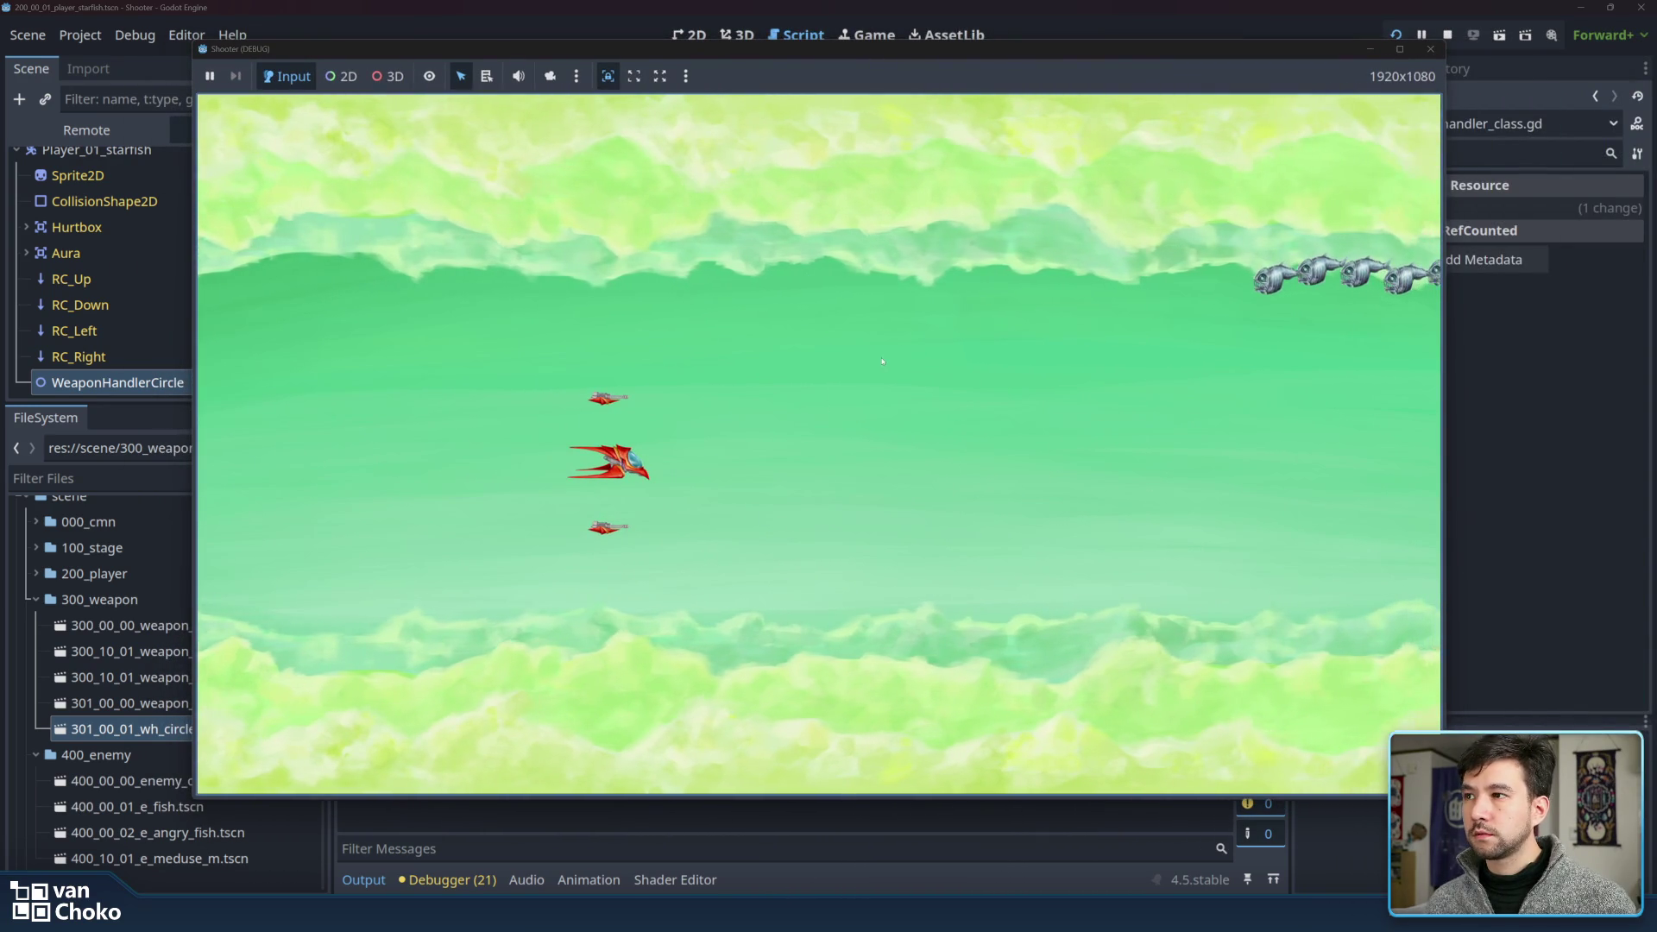
pyautogui.press('Up')
pyautogui.press('Right')
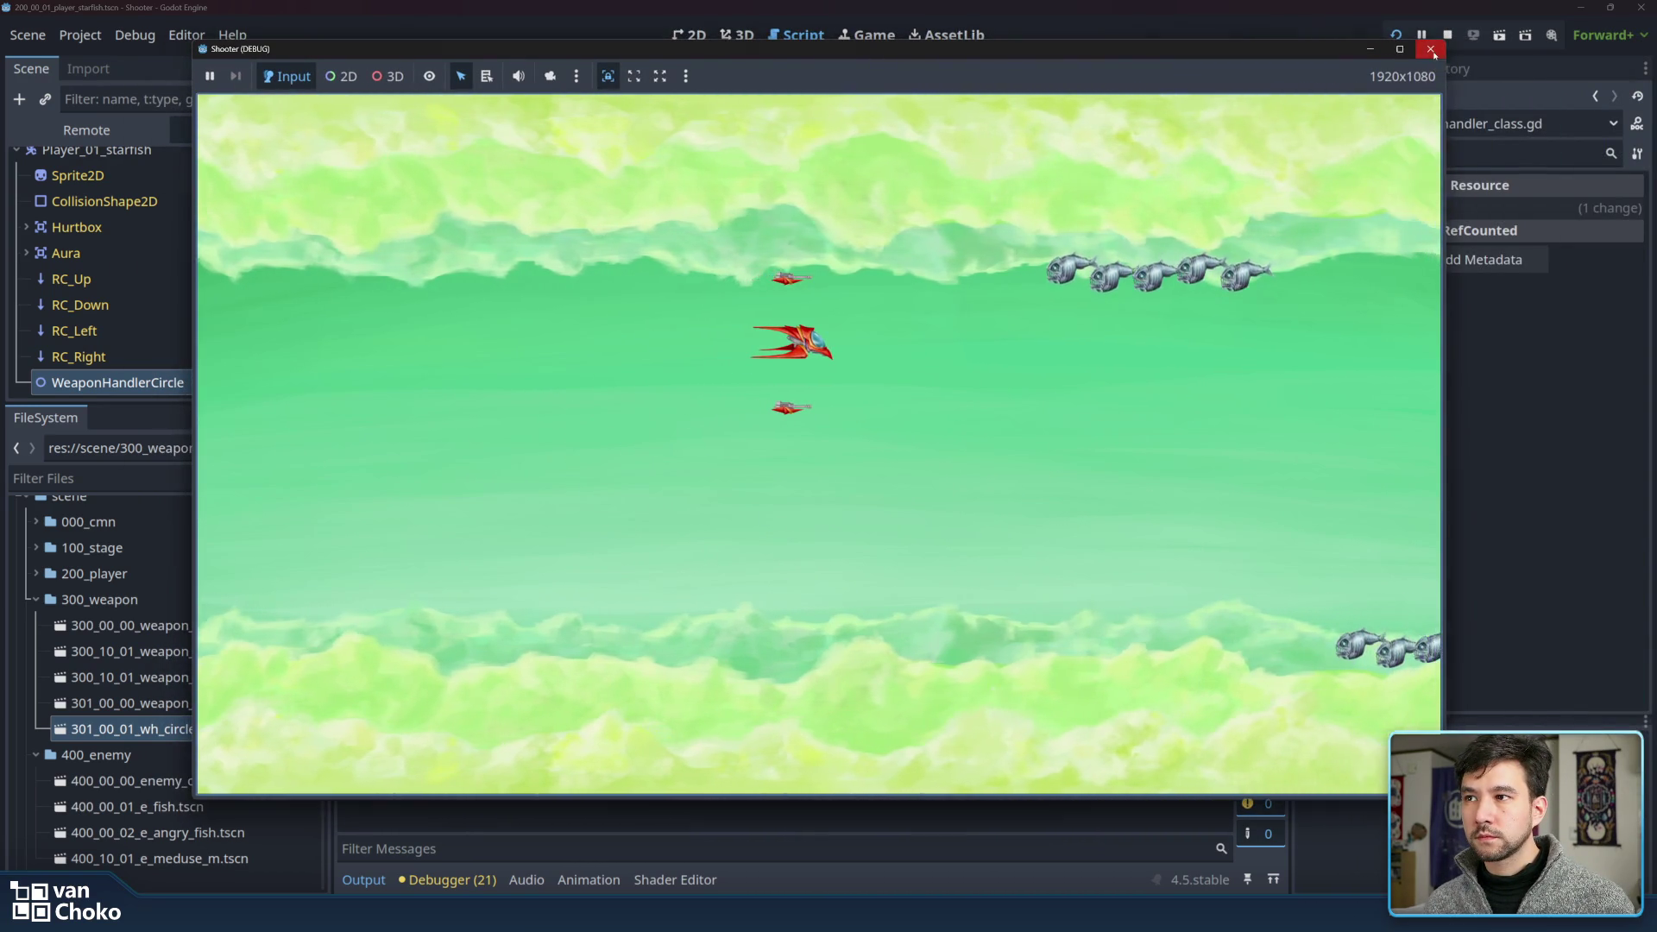
pyautogui.click(1431, 51)
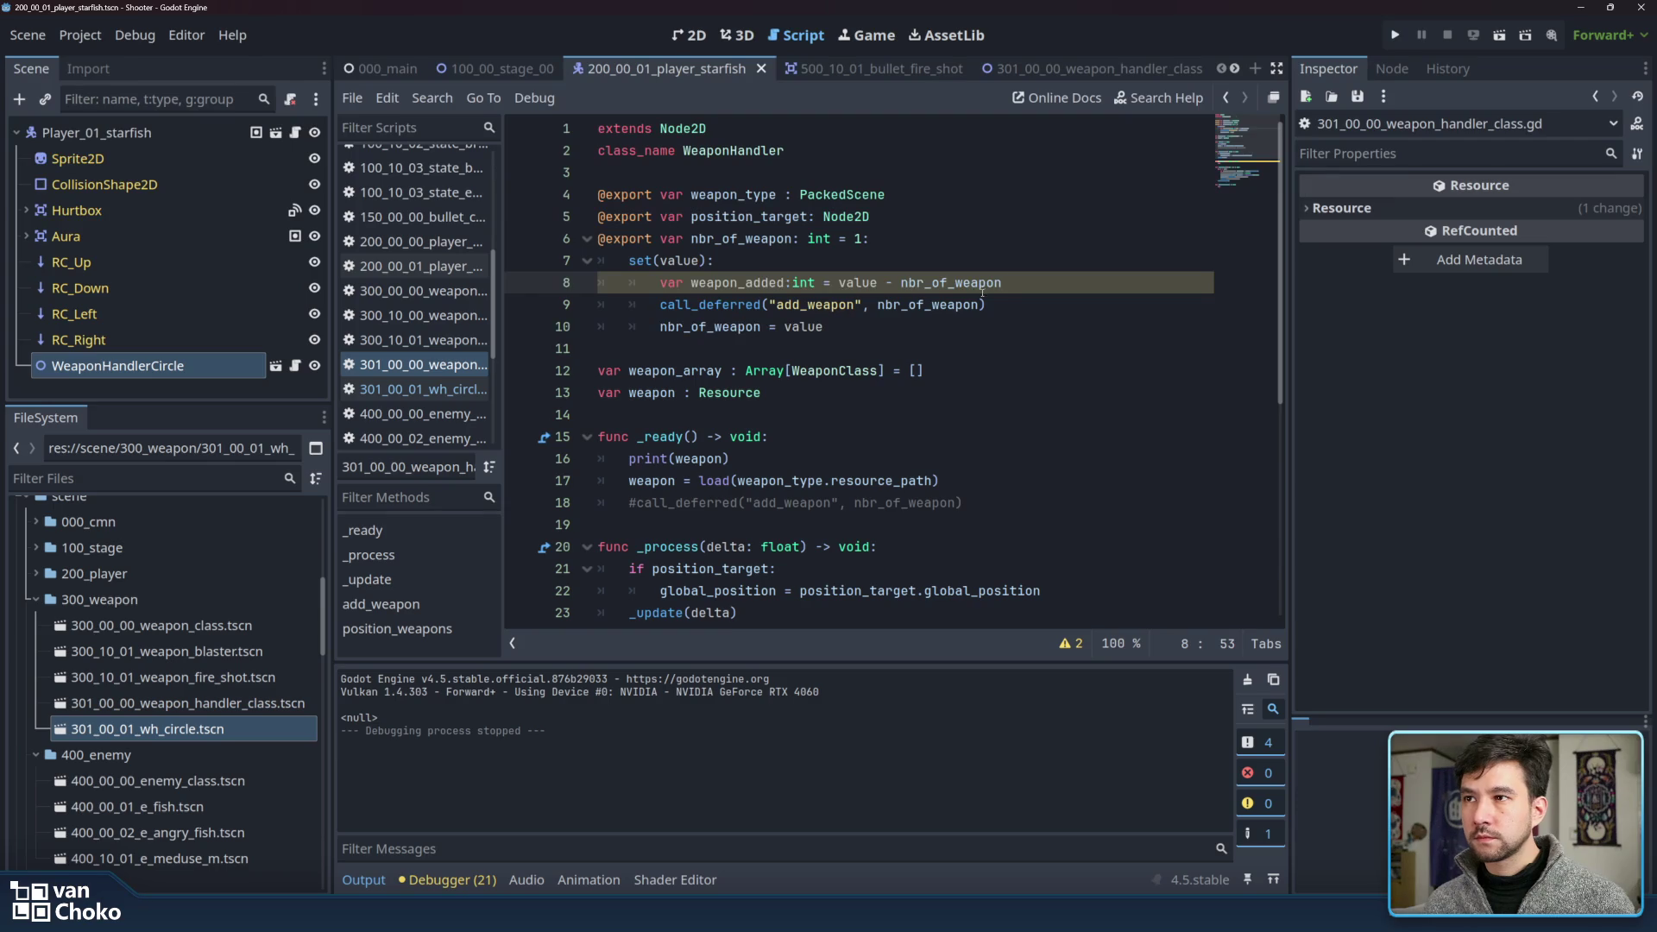
# Pass weapon_added instead of nbr_of_weapon to the deferred add_weapon call on line 9
pyautogui.click(912, 304)
pyautogui.doubleClick(759, 283)
pyautogui.hotkey('ctrl', 'c')
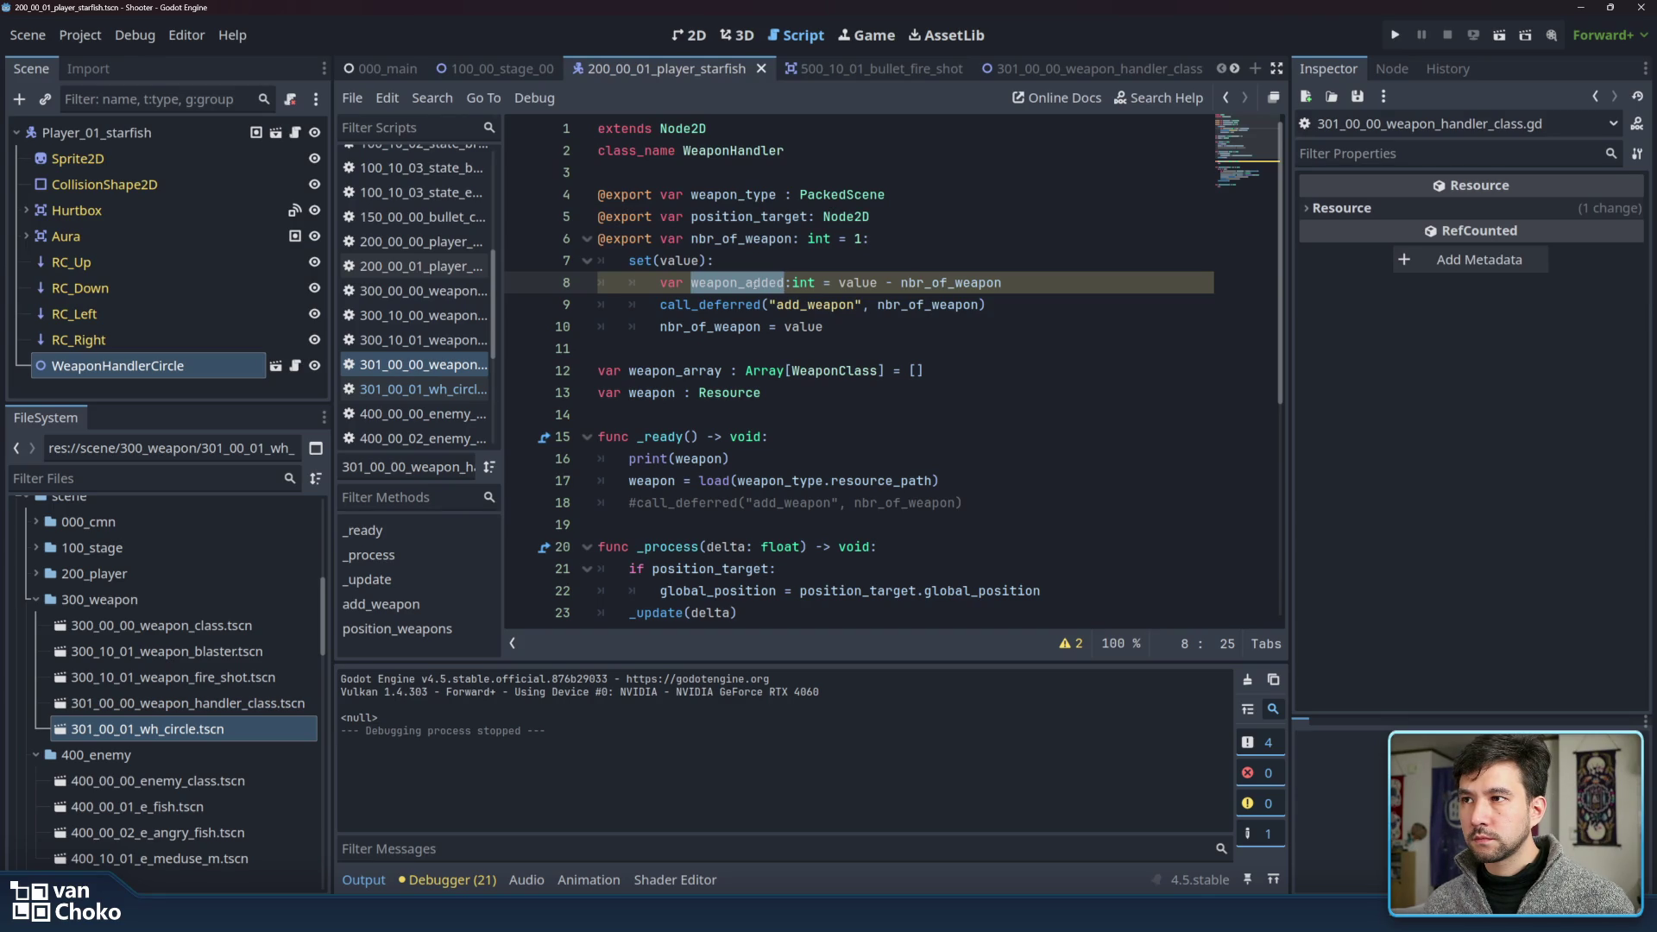
pyautogui.doubleClick(928, 305)
pyautogui.hotkey('ctrl', 'v')
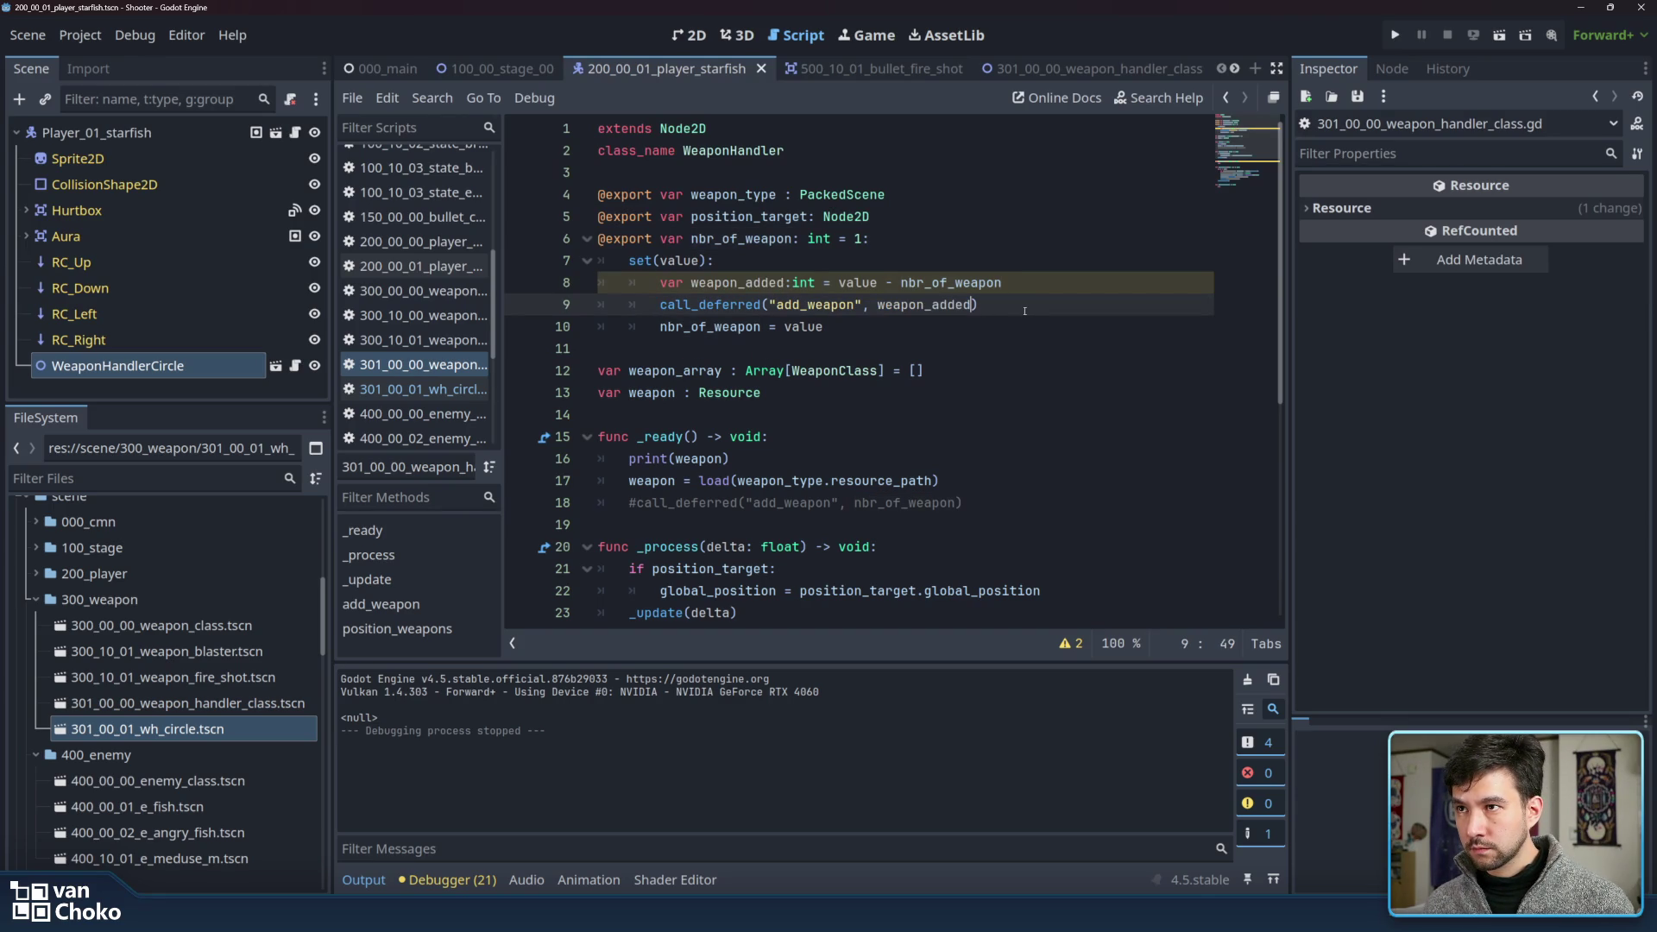
pyautogui.click(1020, 334)
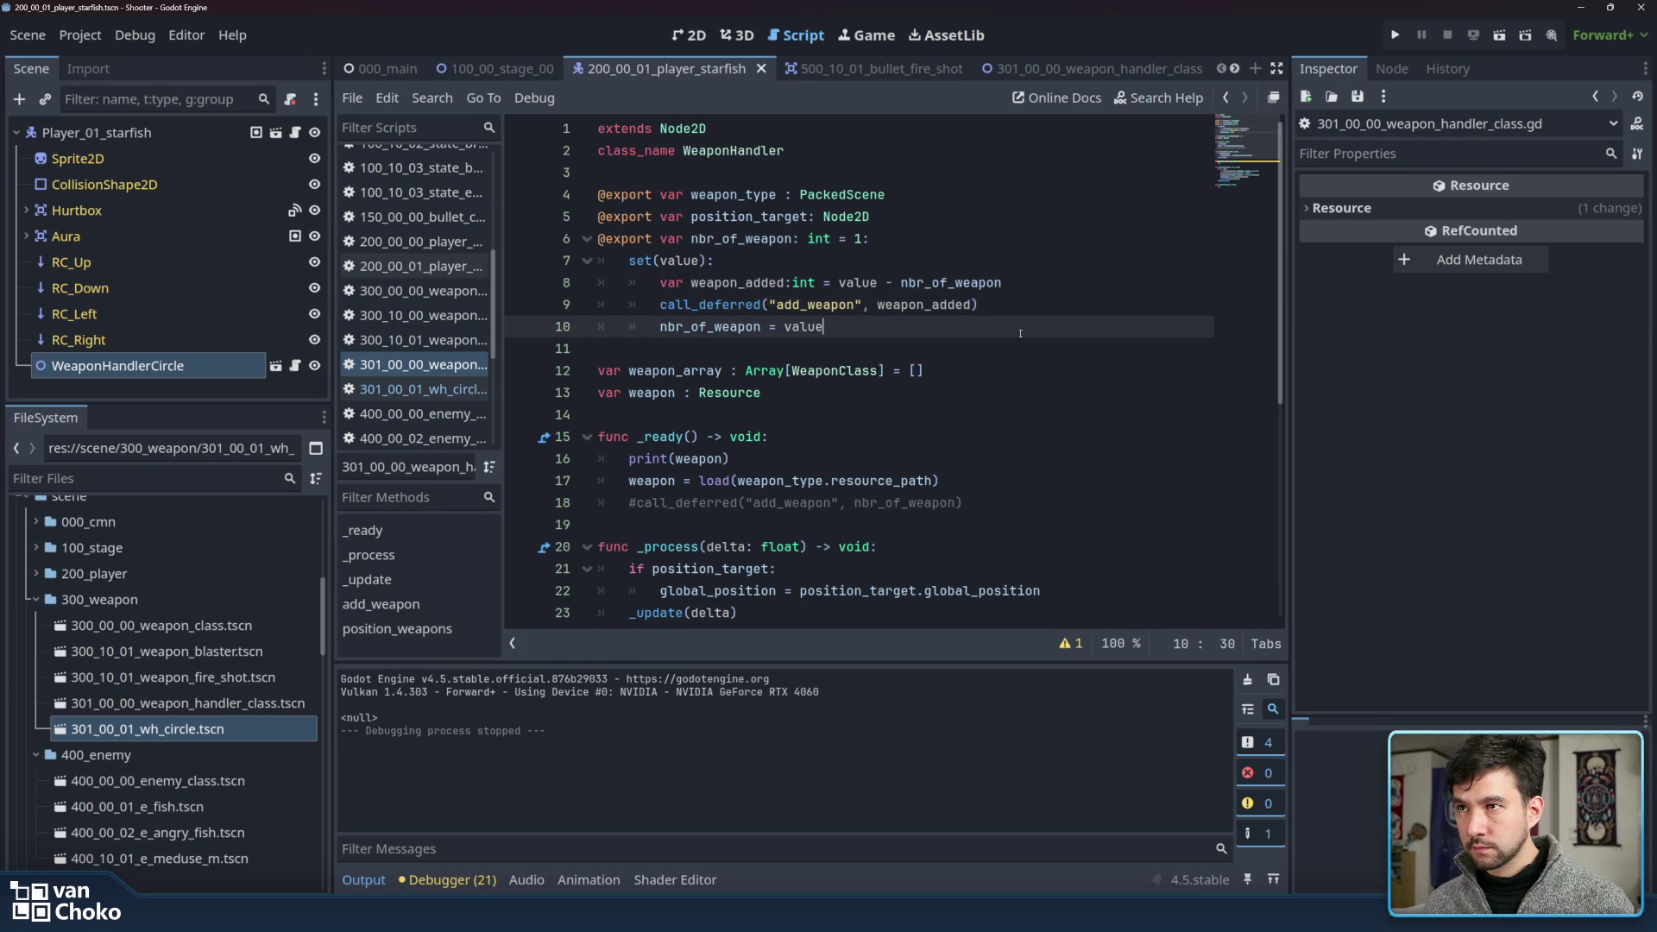
# Run the project to reach the Start/Option/Exit menu
pyautogui.scroll(-3, 1020, 333)
pyautogui.scroll(2, 1019, 379)
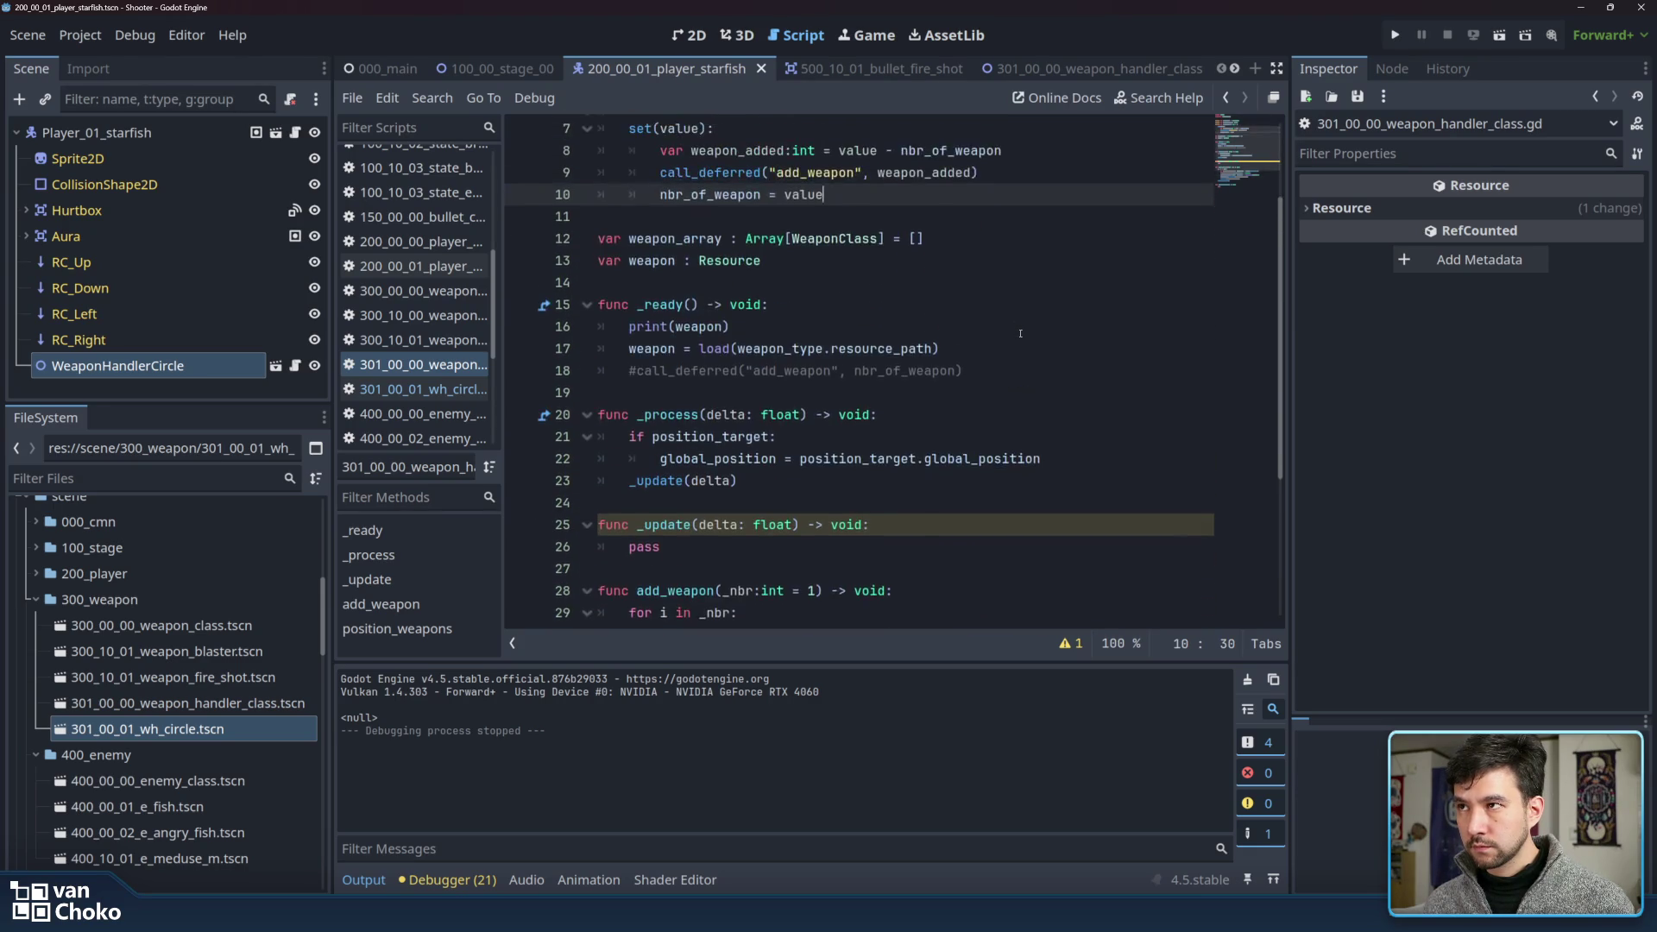
pyautogui.click(1395, 35)
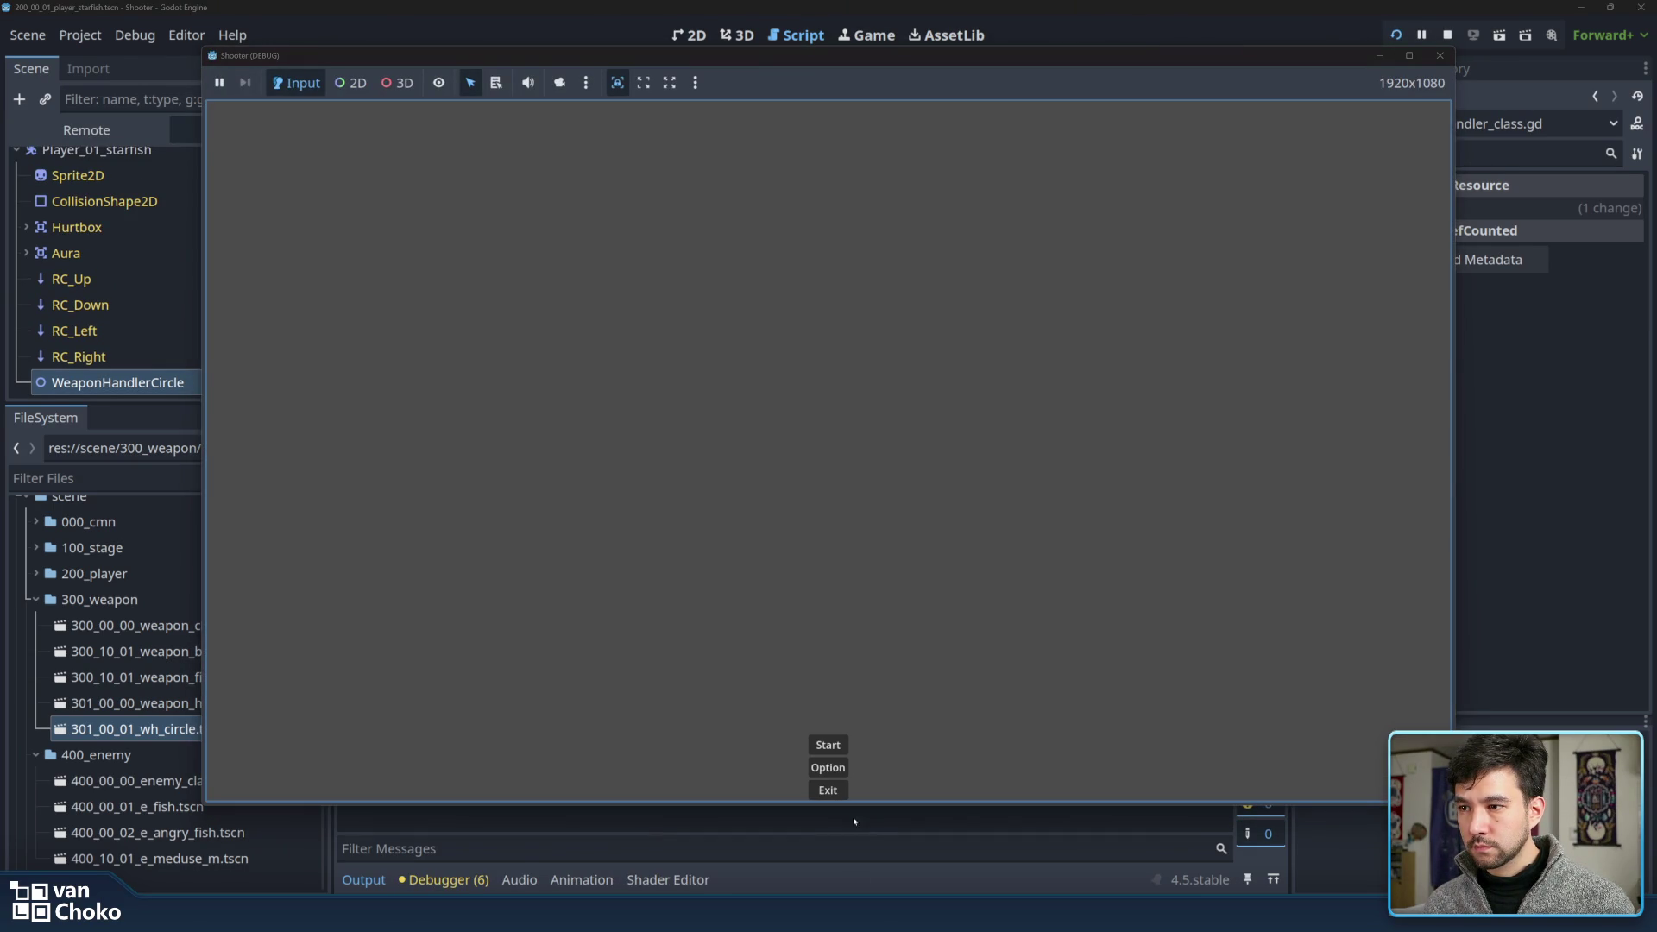
# Close the test game, change nbr_of_weapon's default on line 6 from 1 to 0, and relaunch
pyautogui.click(828, 745)
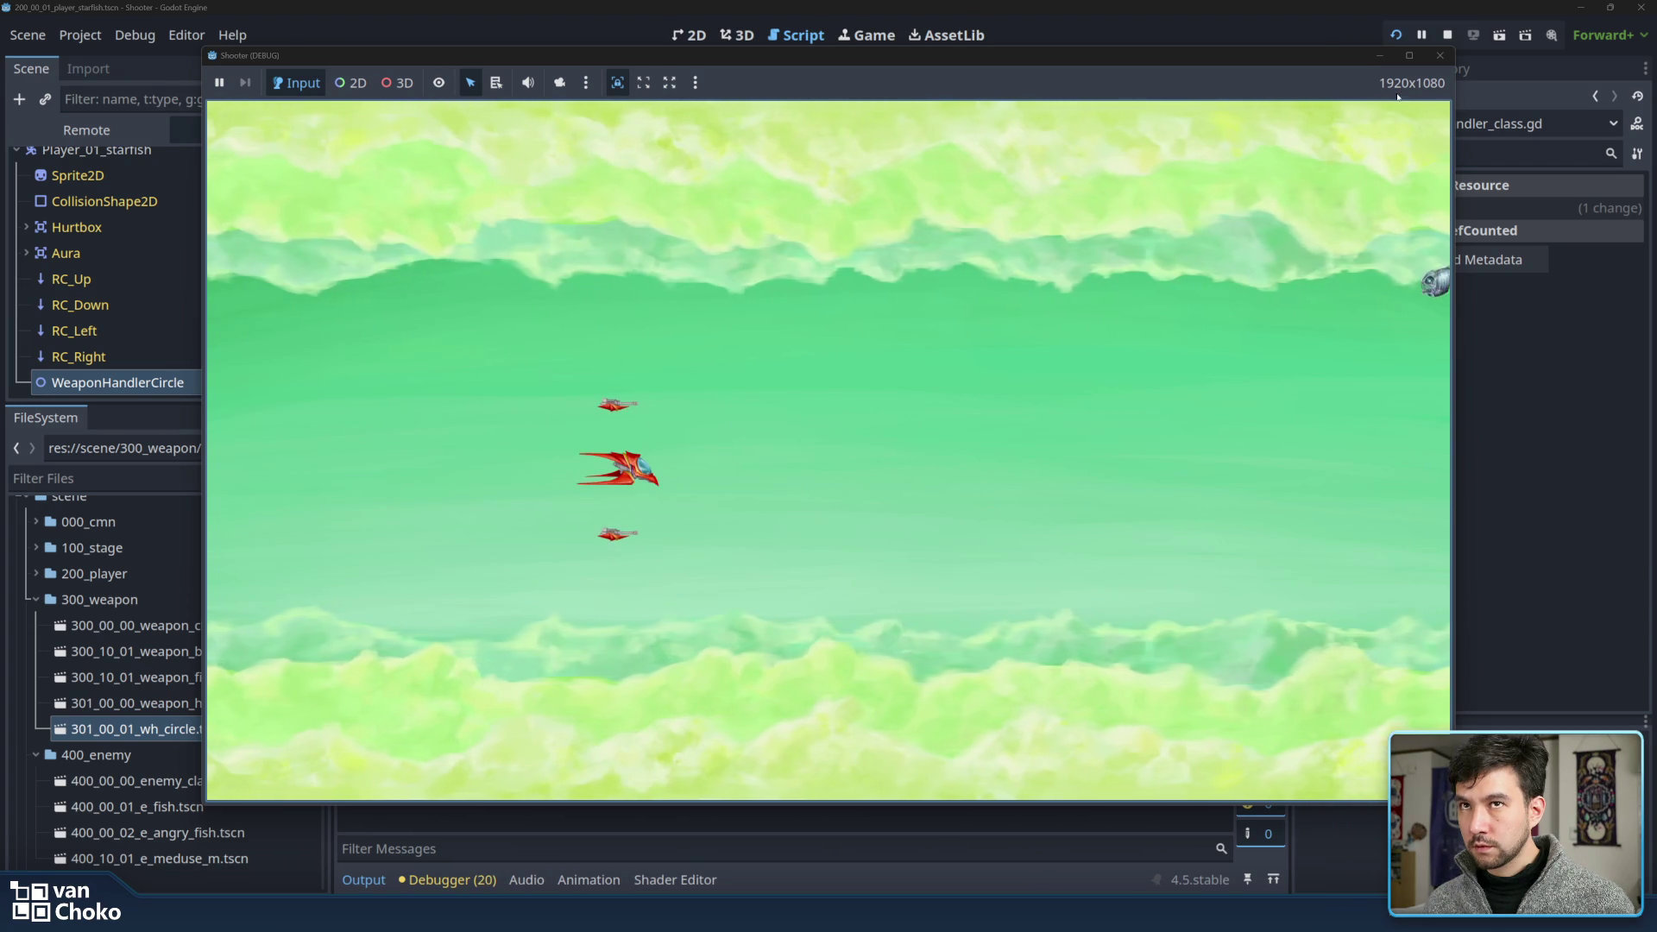
pyautogui.click(1440, 55)
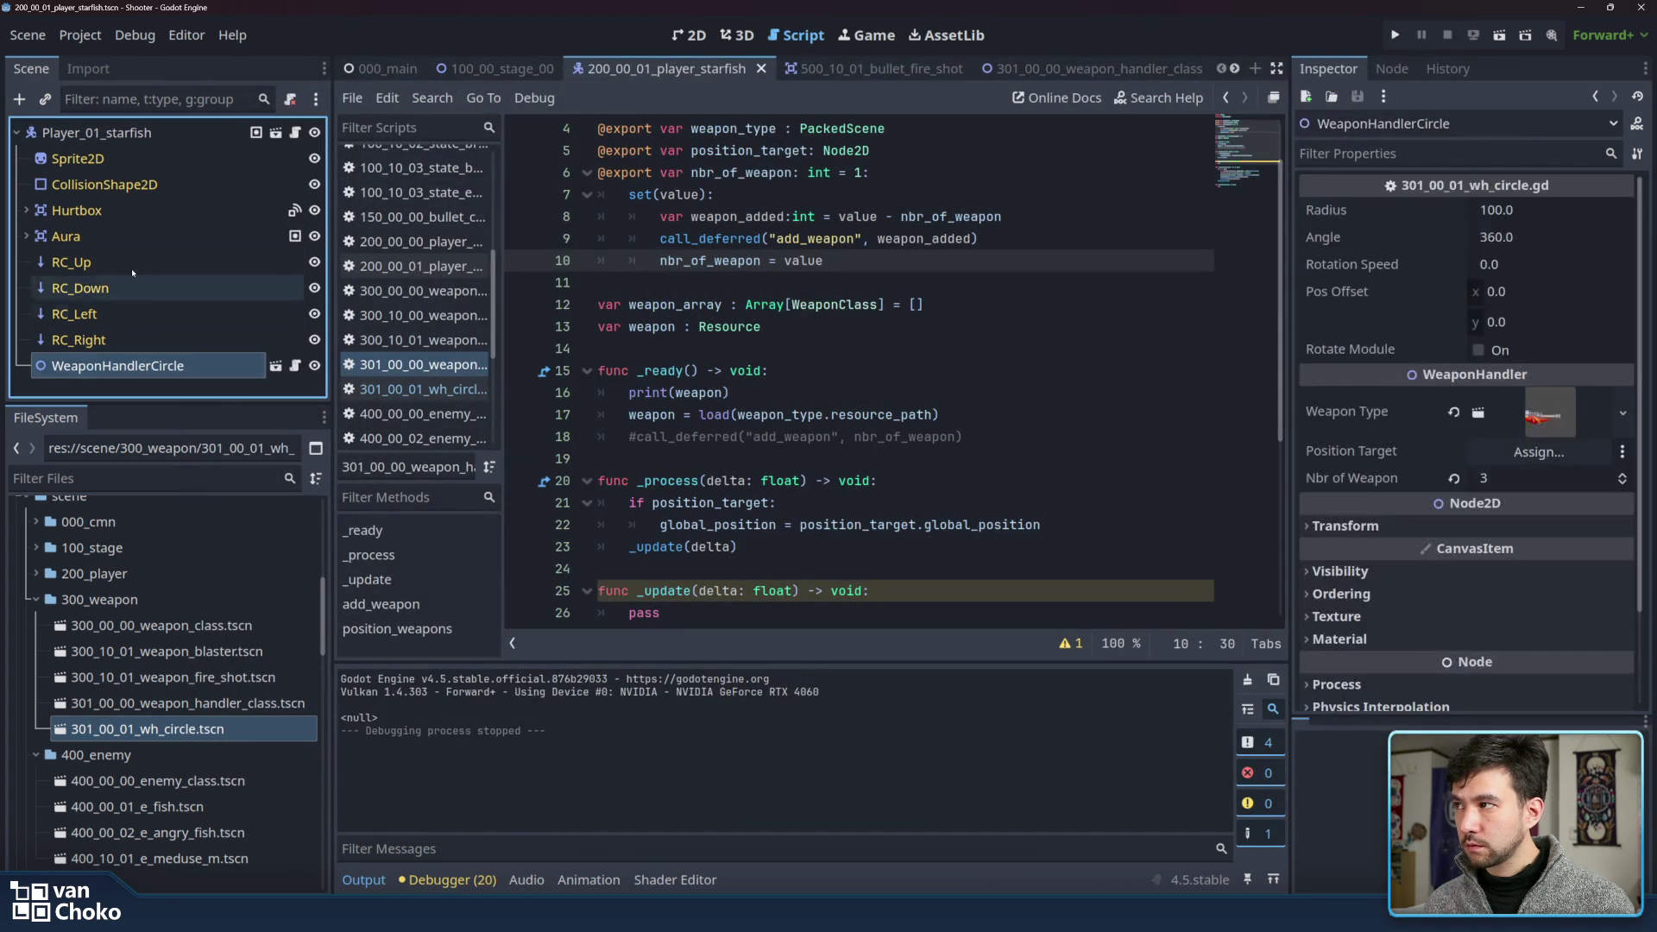
pyautogui.click(66, 235)
pyautogui.click(118, 366)
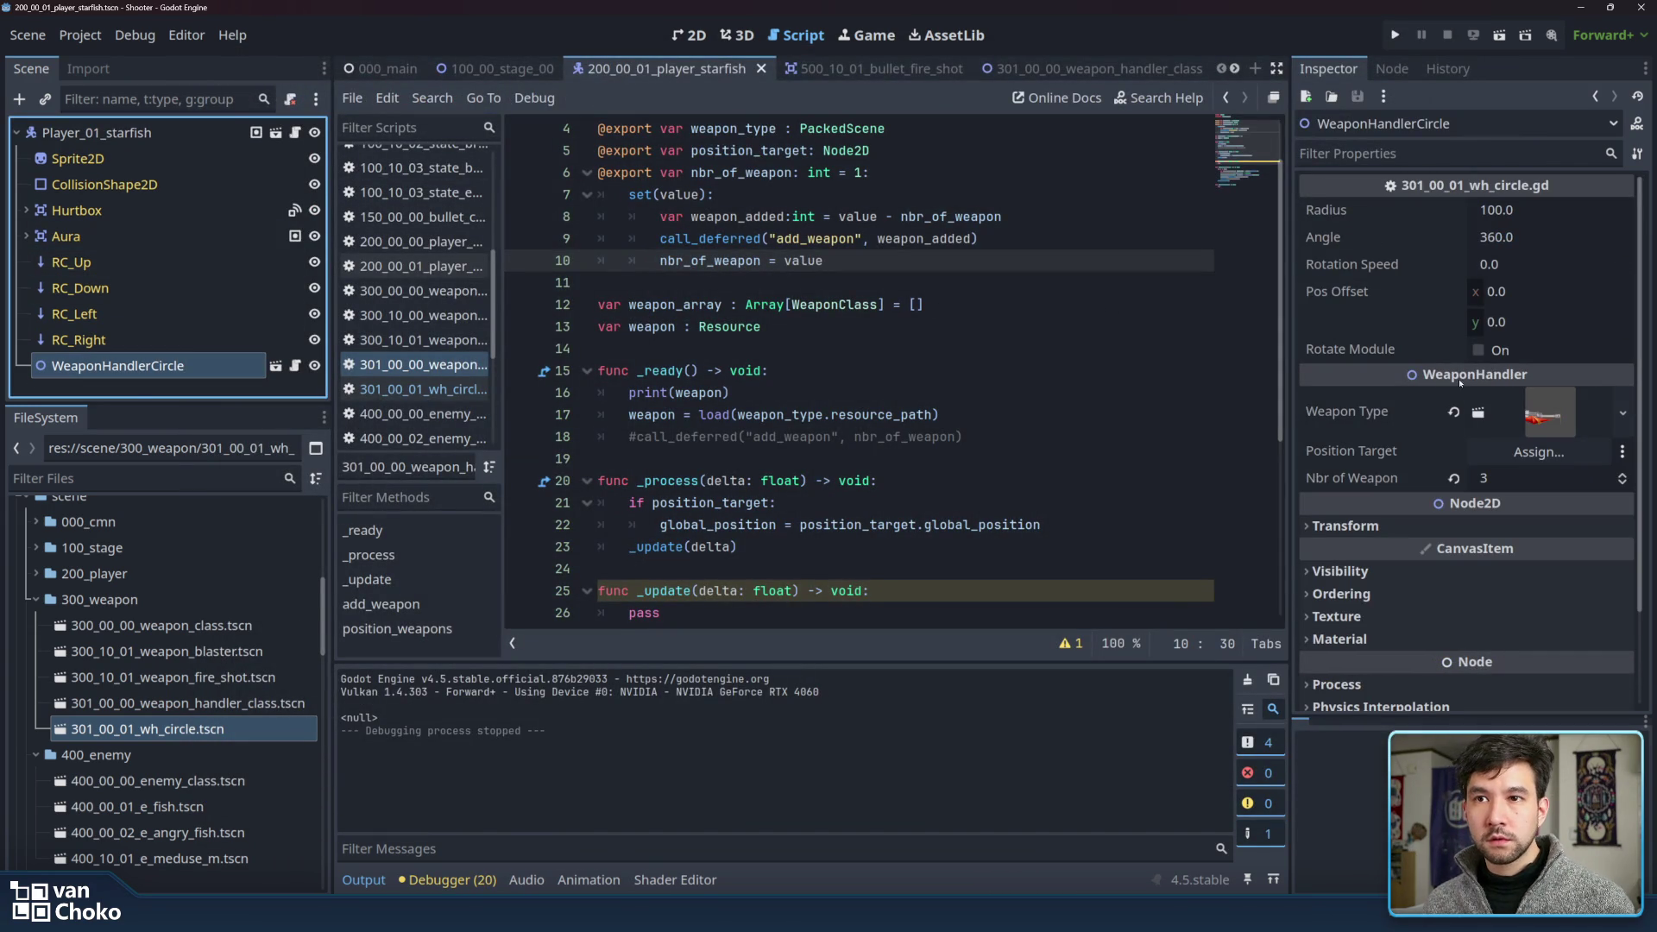
pyautogui.click(865, 172)
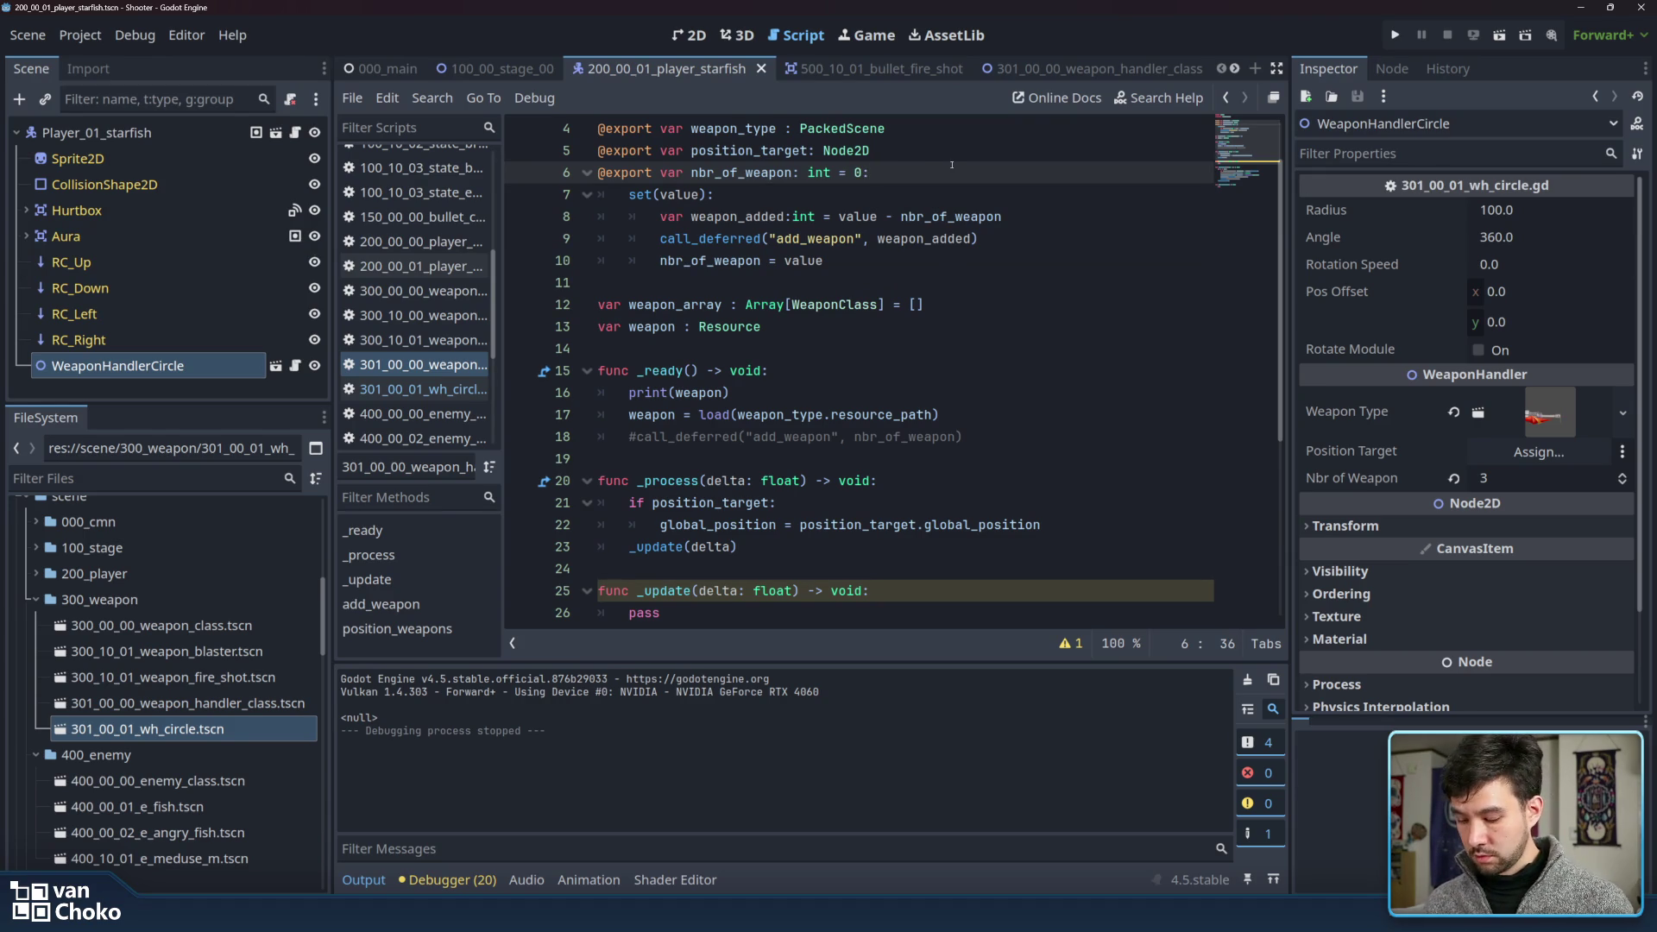
pyautogui.click(1394, 34)
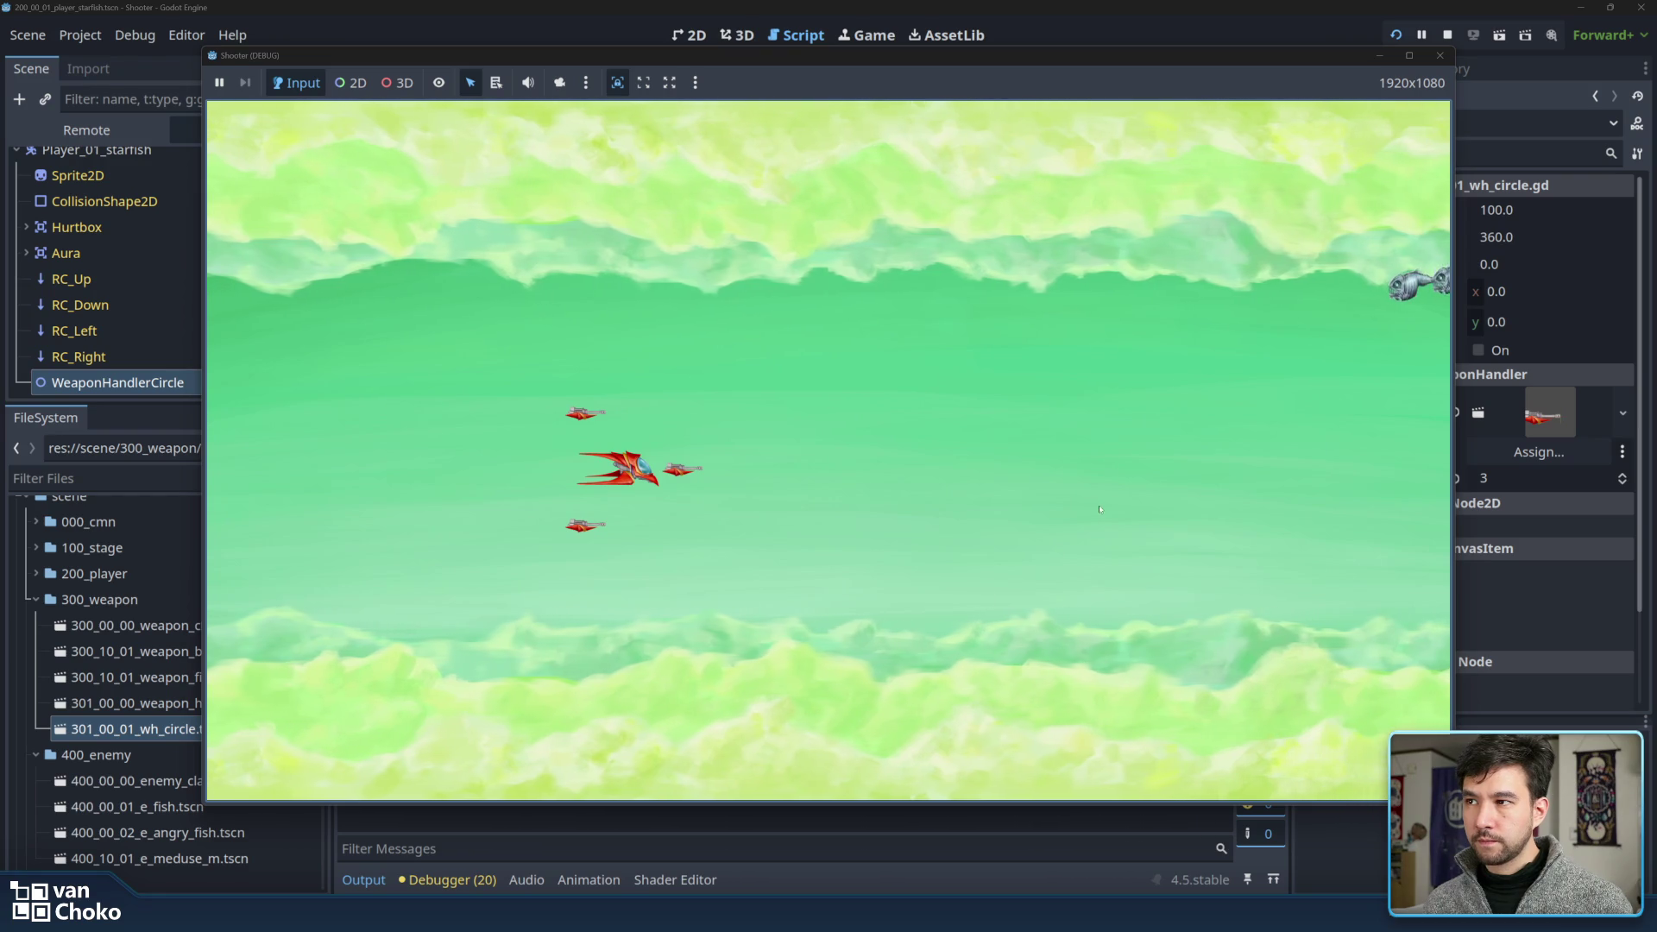
# Steer the ship with the arrow keys to watch the three weapons follow, then stop the run
pyautogui.press('Right')
pyautogui.press('Up')
pyautogui.press('Up')
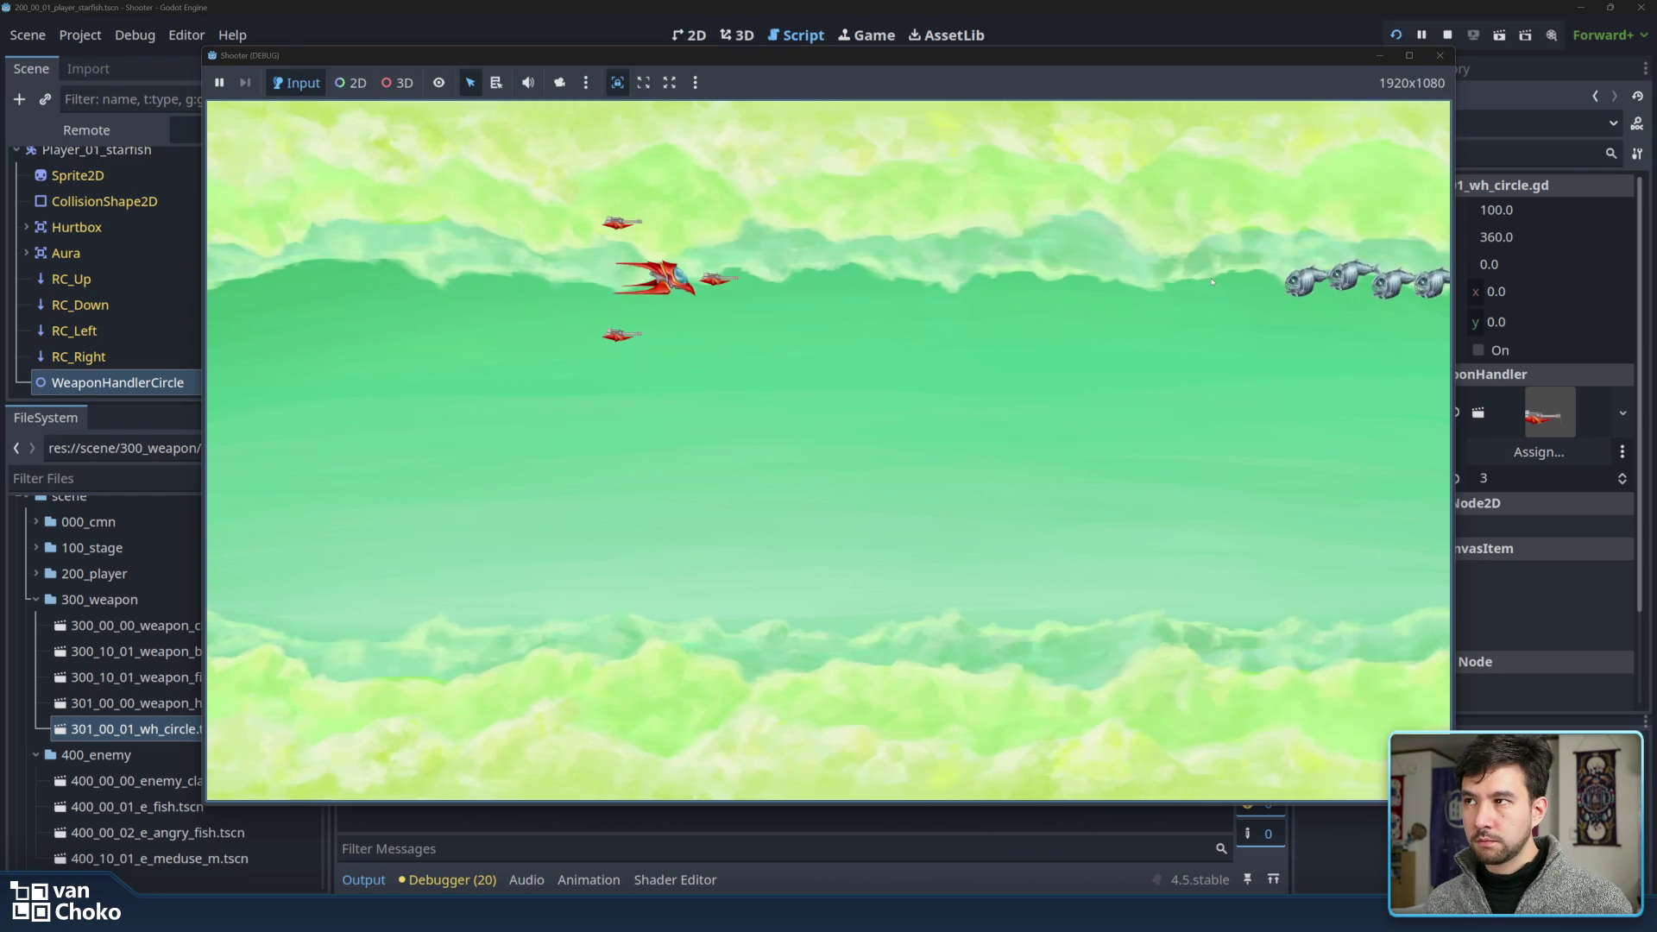
pyautogui.press('Right')
pyautogui.press('Down')
pyautogui.press('Down')
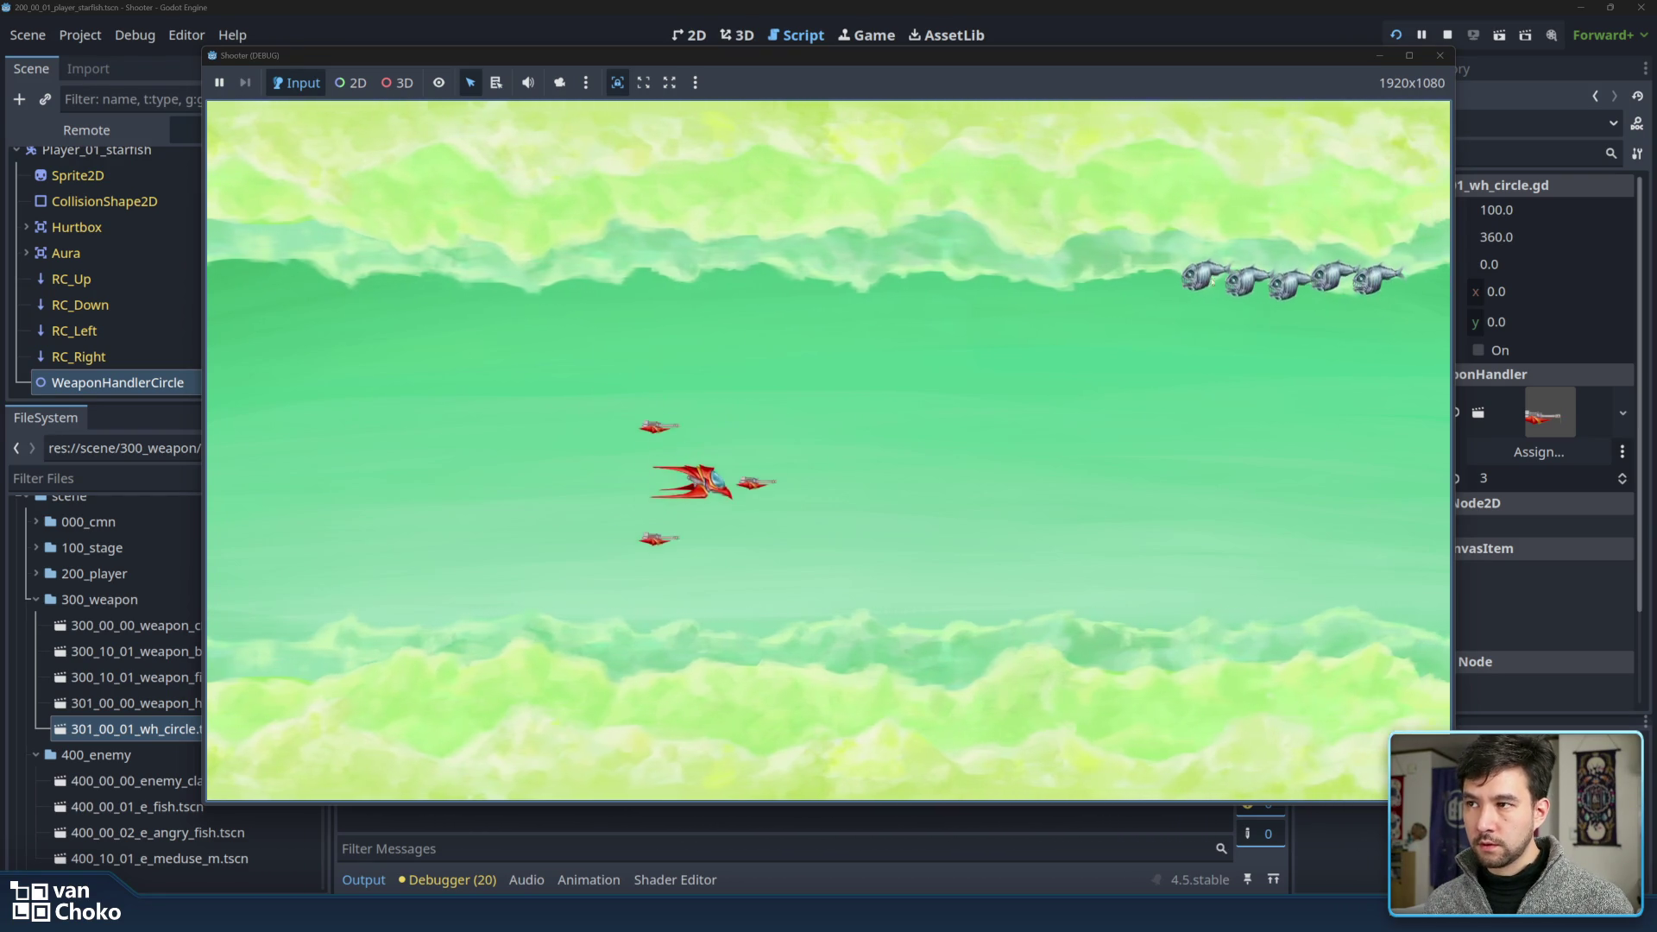
pyautogui.press('Left')
pyautogui.press('Up')
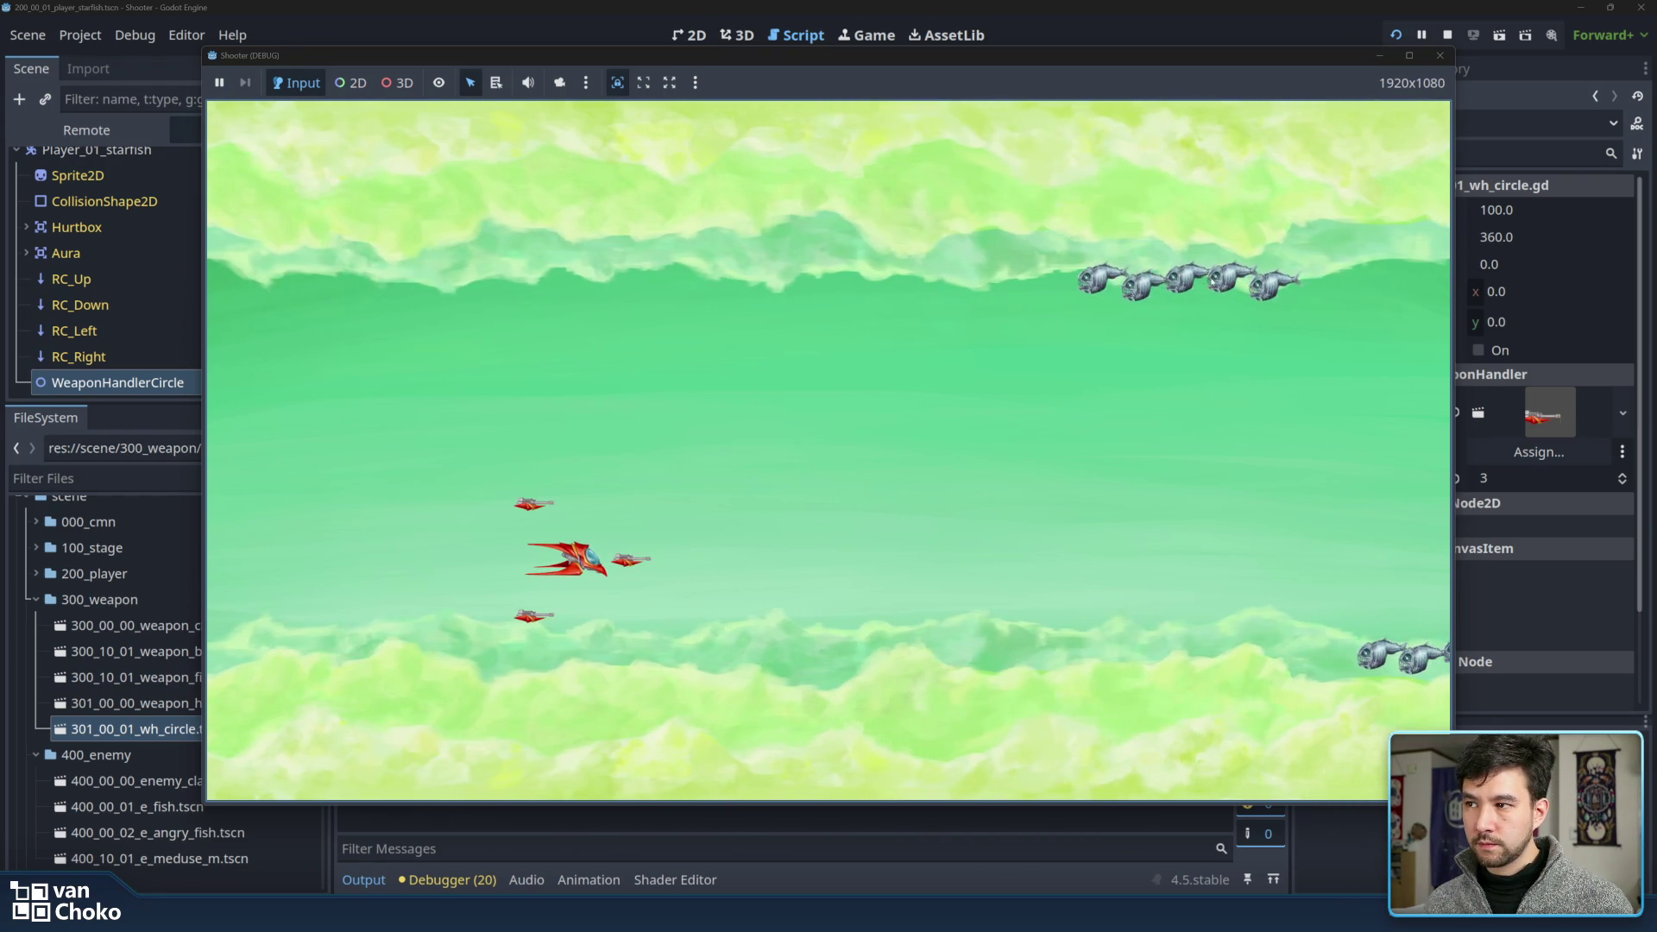
pyautogui.click(1447, 39)
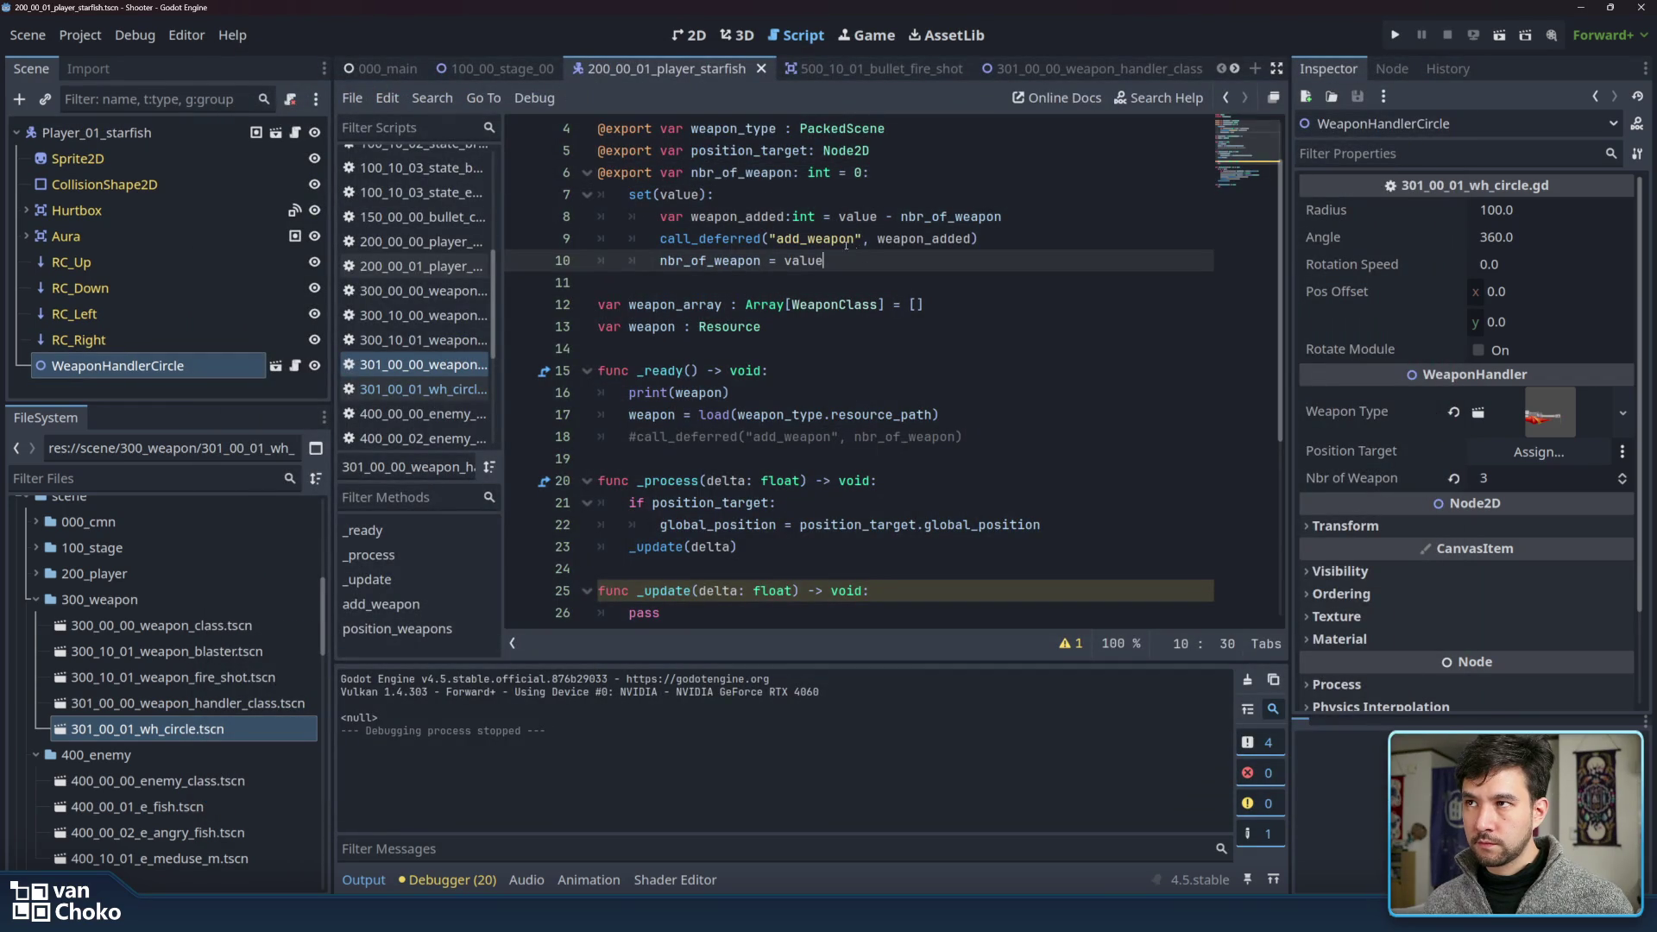
pyautogui.click(672, 173)
# Delete the commented-out call_deferred line from _ready, save with Ctrl+S, and run the game
pyautogui.press('Down')
pyautogui.press('Down')
pyautogui.press('Down')
pyautogui.press('End')
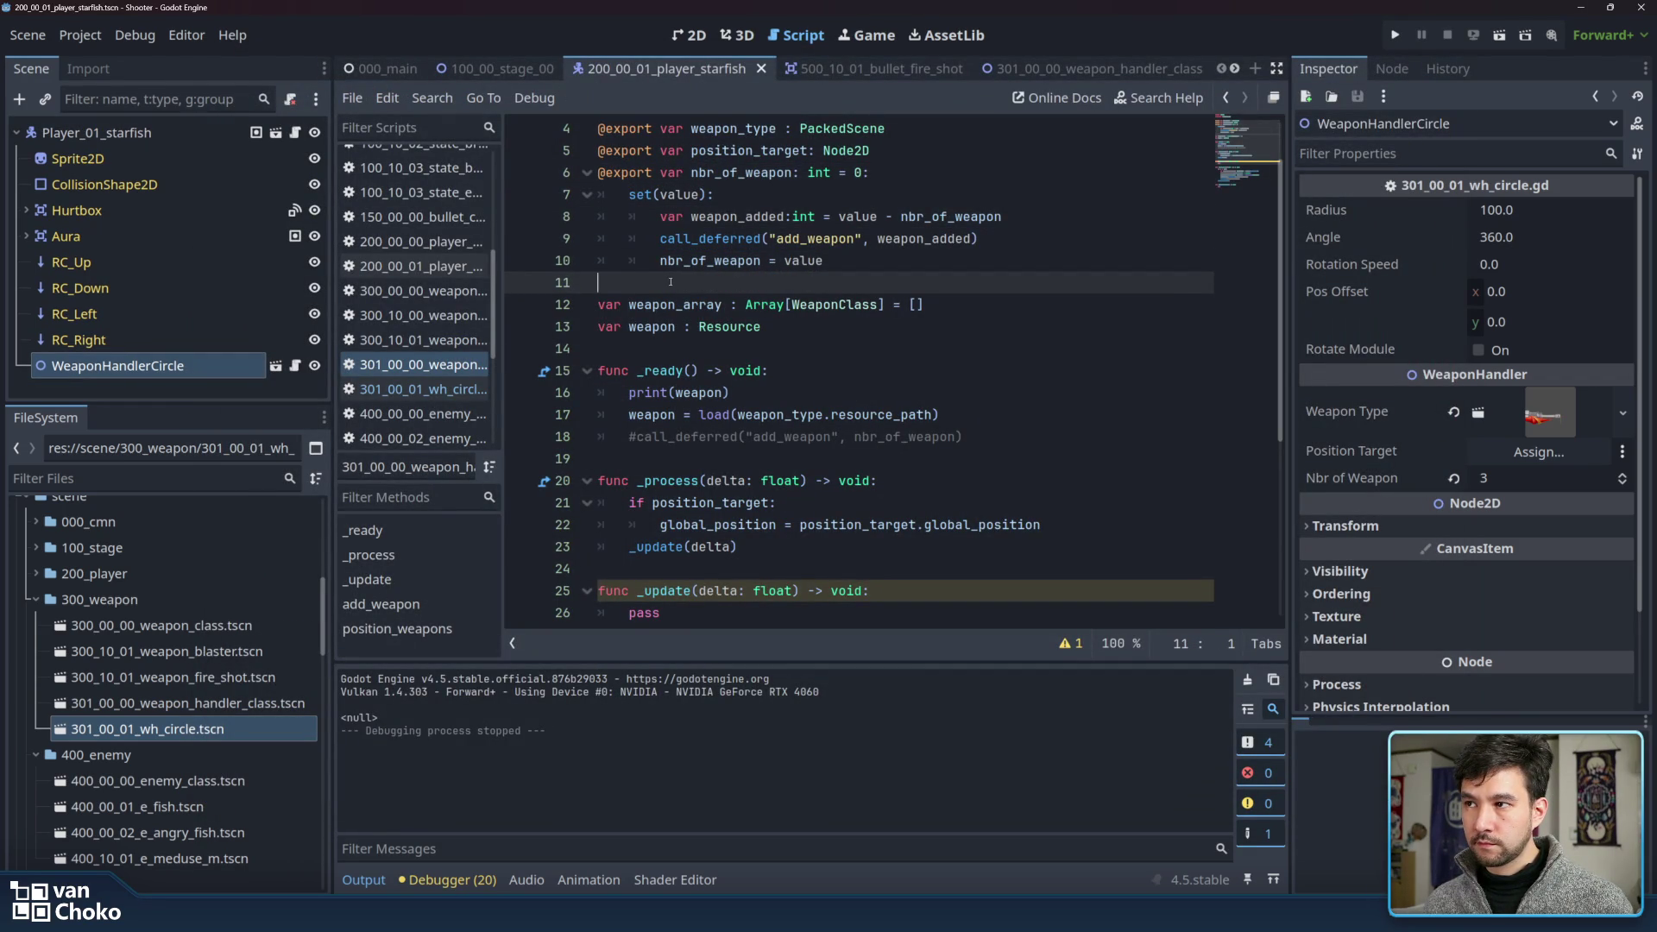
pyautogui.moveTo(994, 442); pyautogui.dragTo(989, 413)
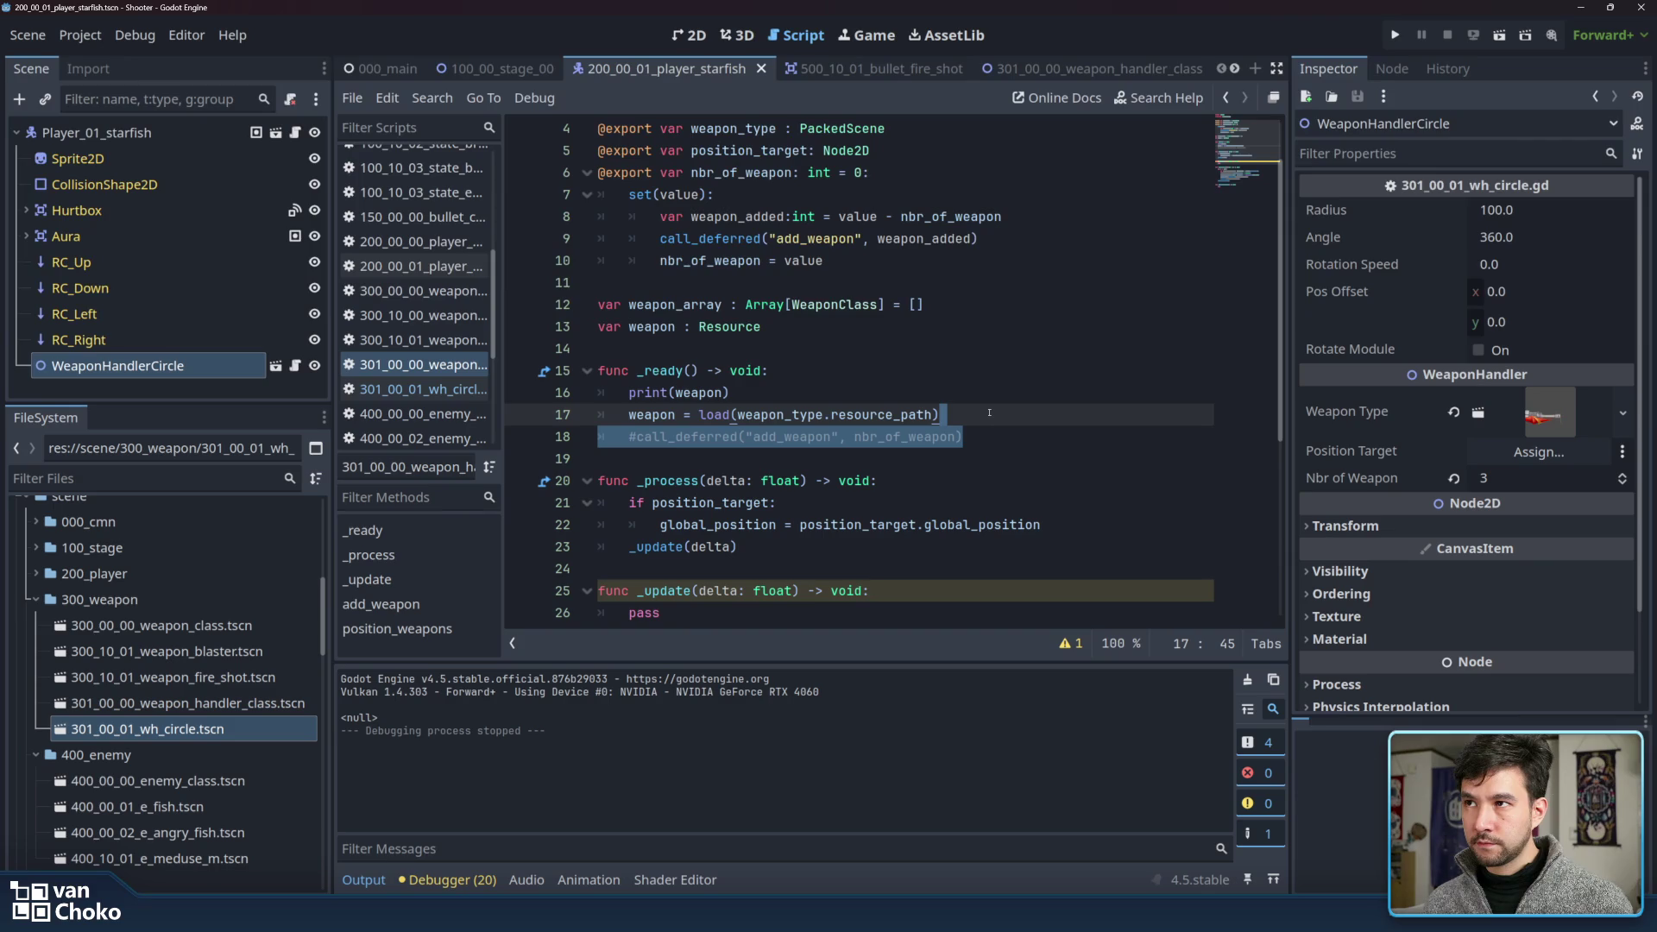
pyautogui.press('BackSpace')
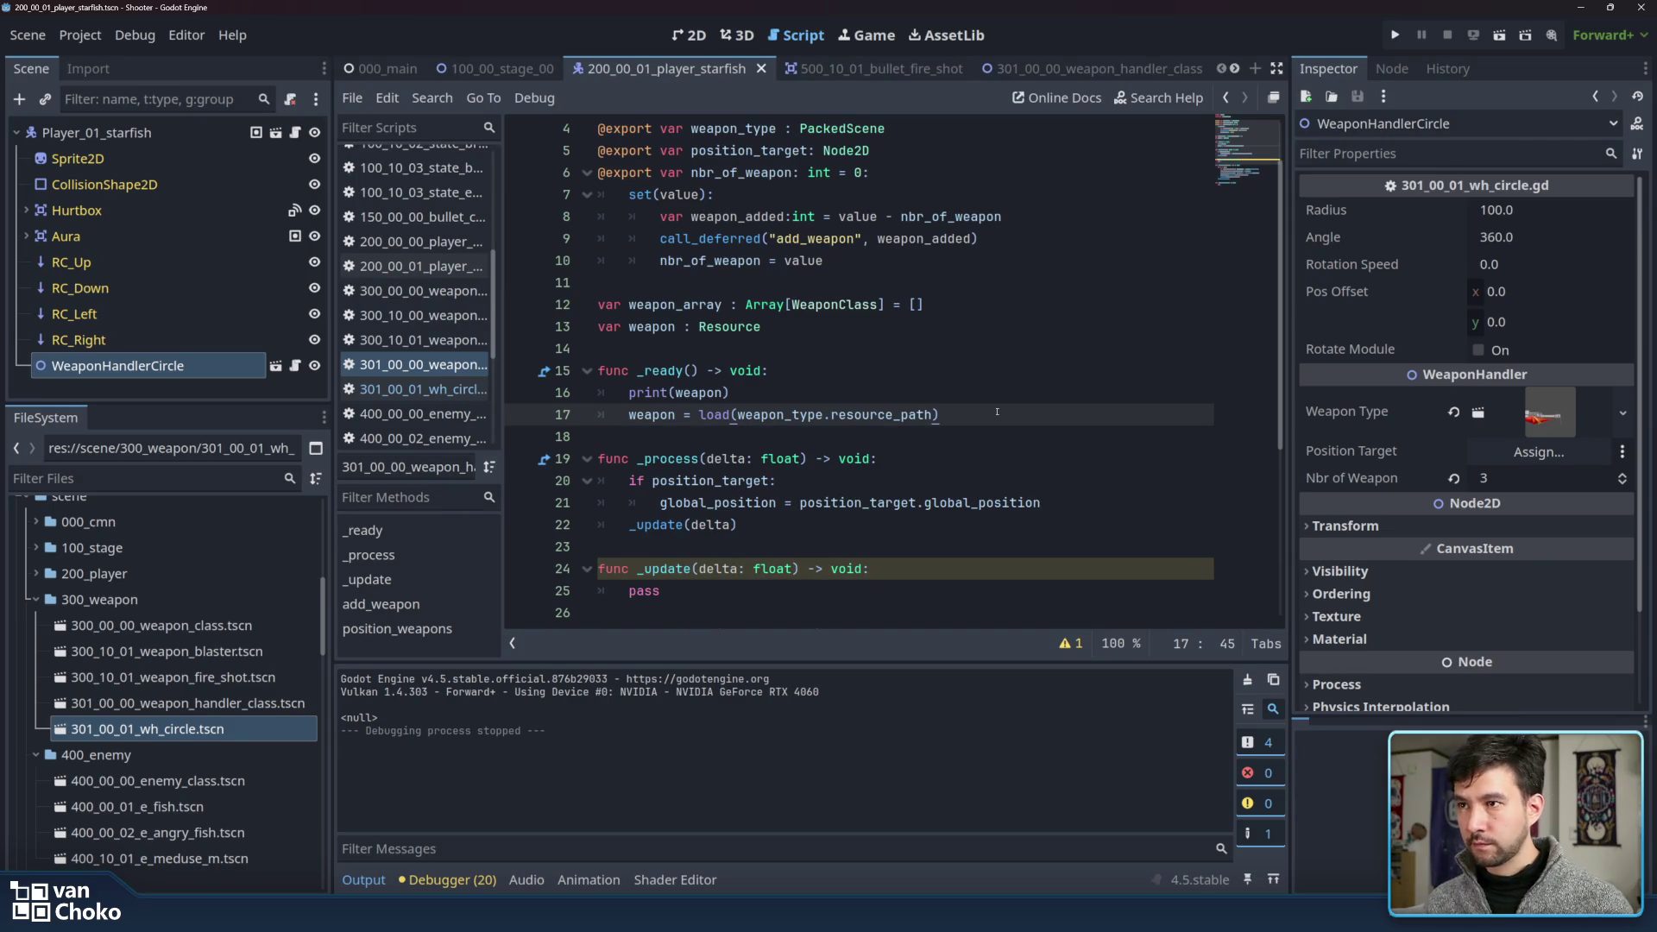
pyautogui.hotkey('ctrl', 's')
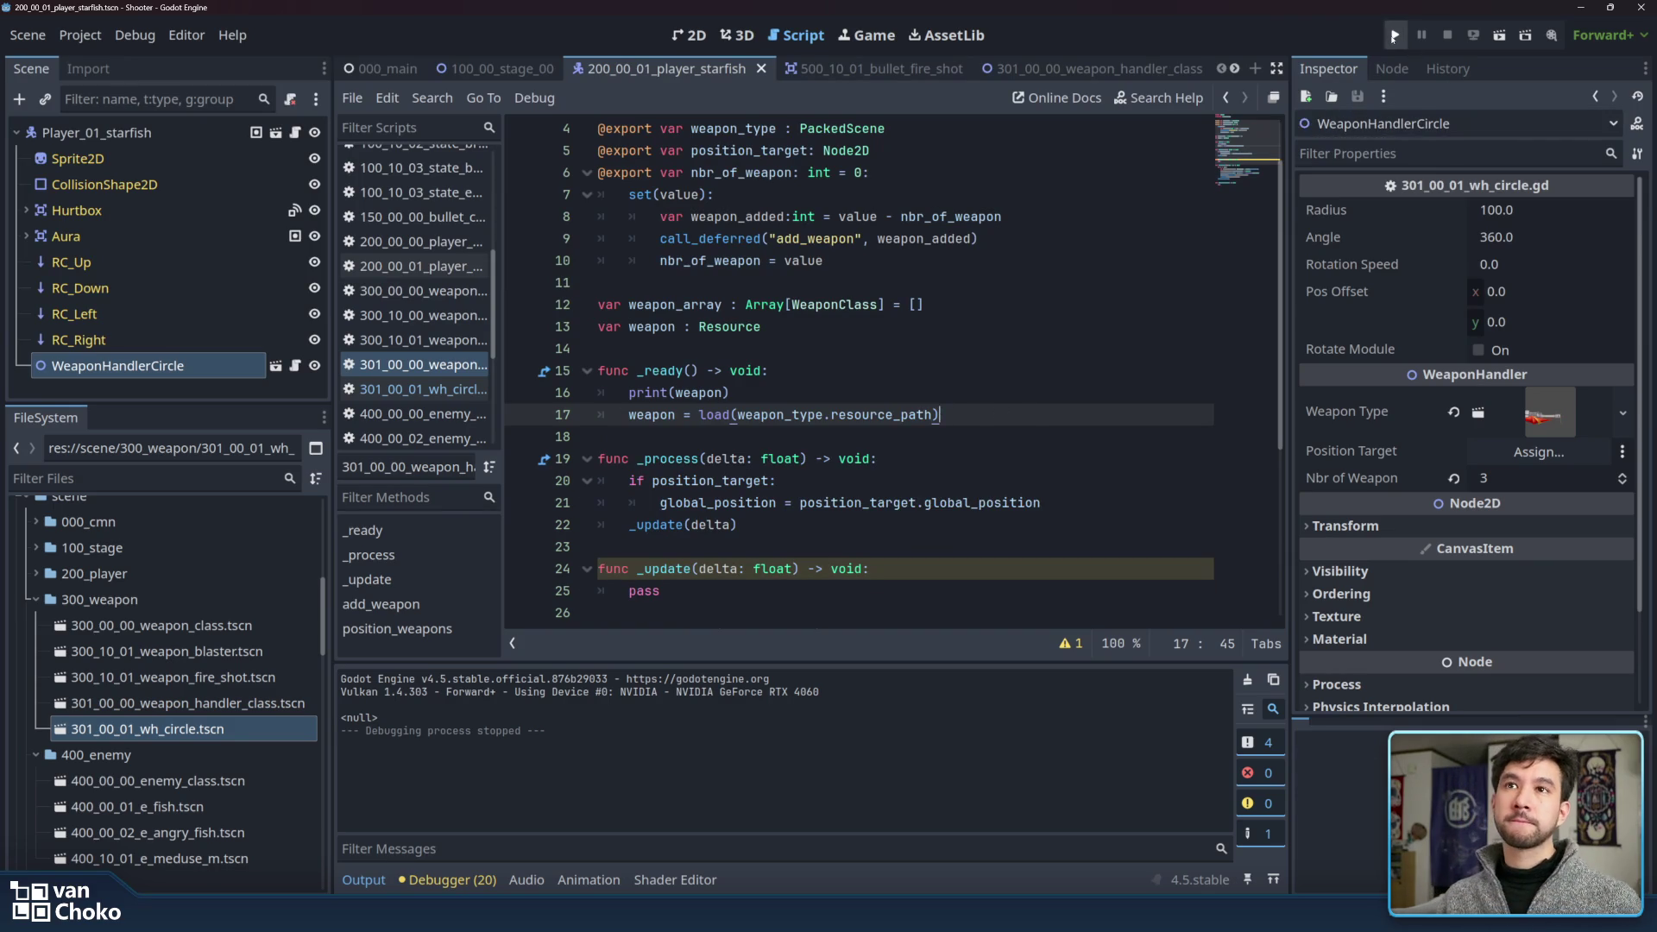
pyautogui.click(1394, 37)
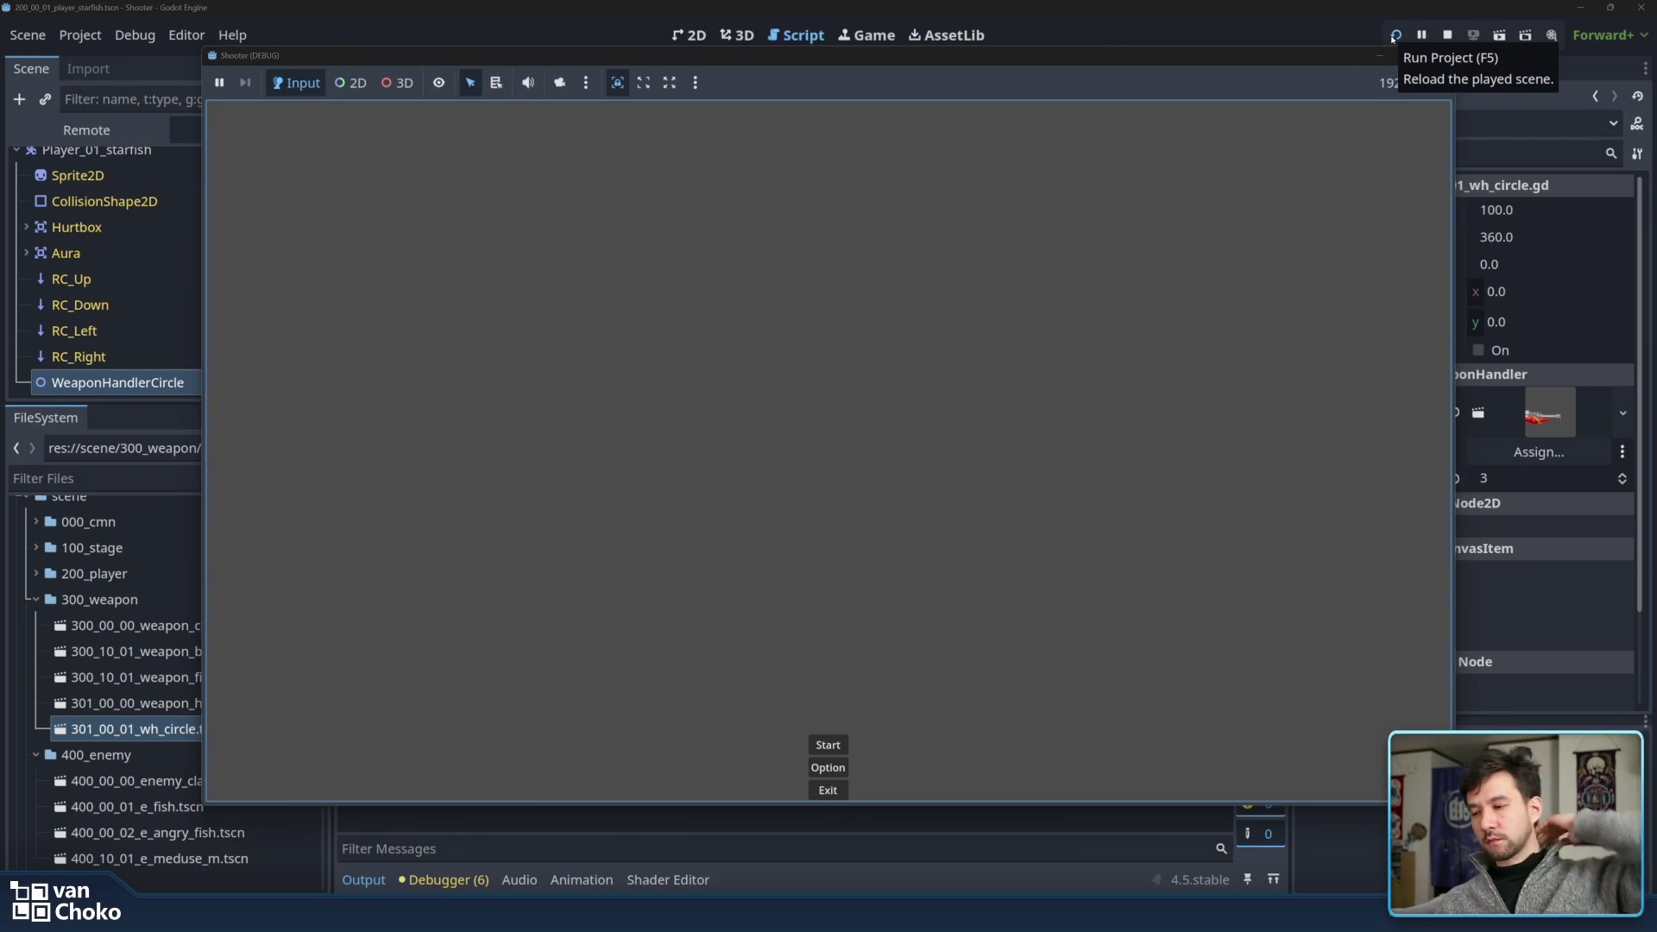
# Start a round, move the ship up, right, down and left to check the weapons, then close it
pyautogui.click(845, 740)
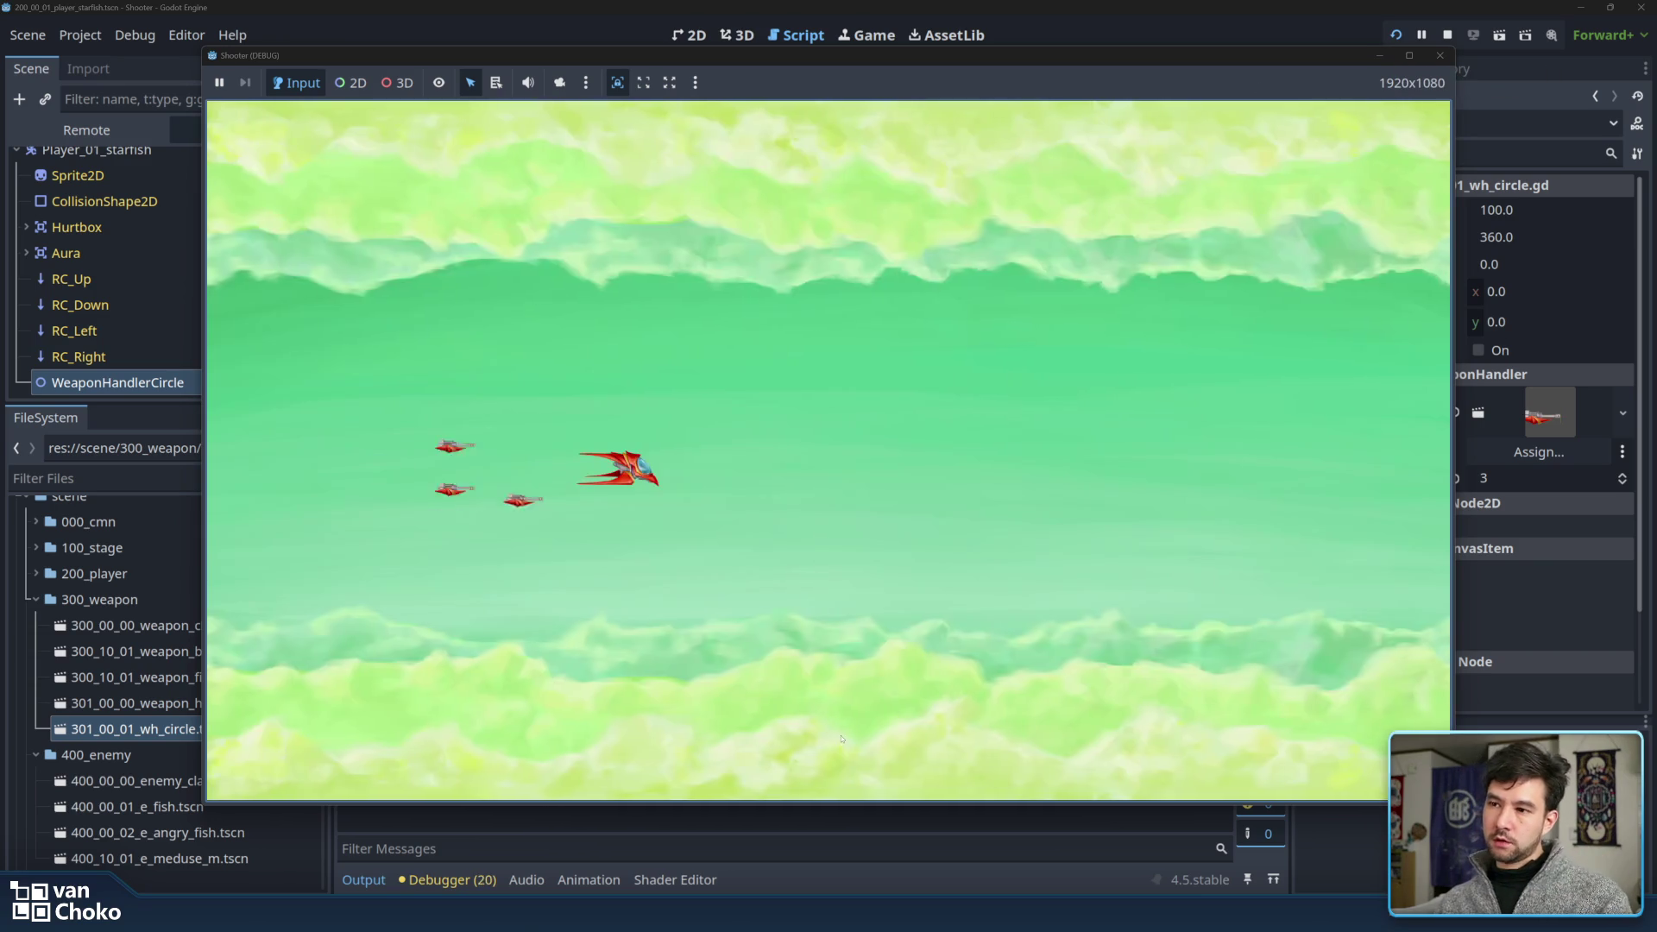
pyautogui.press('Up')
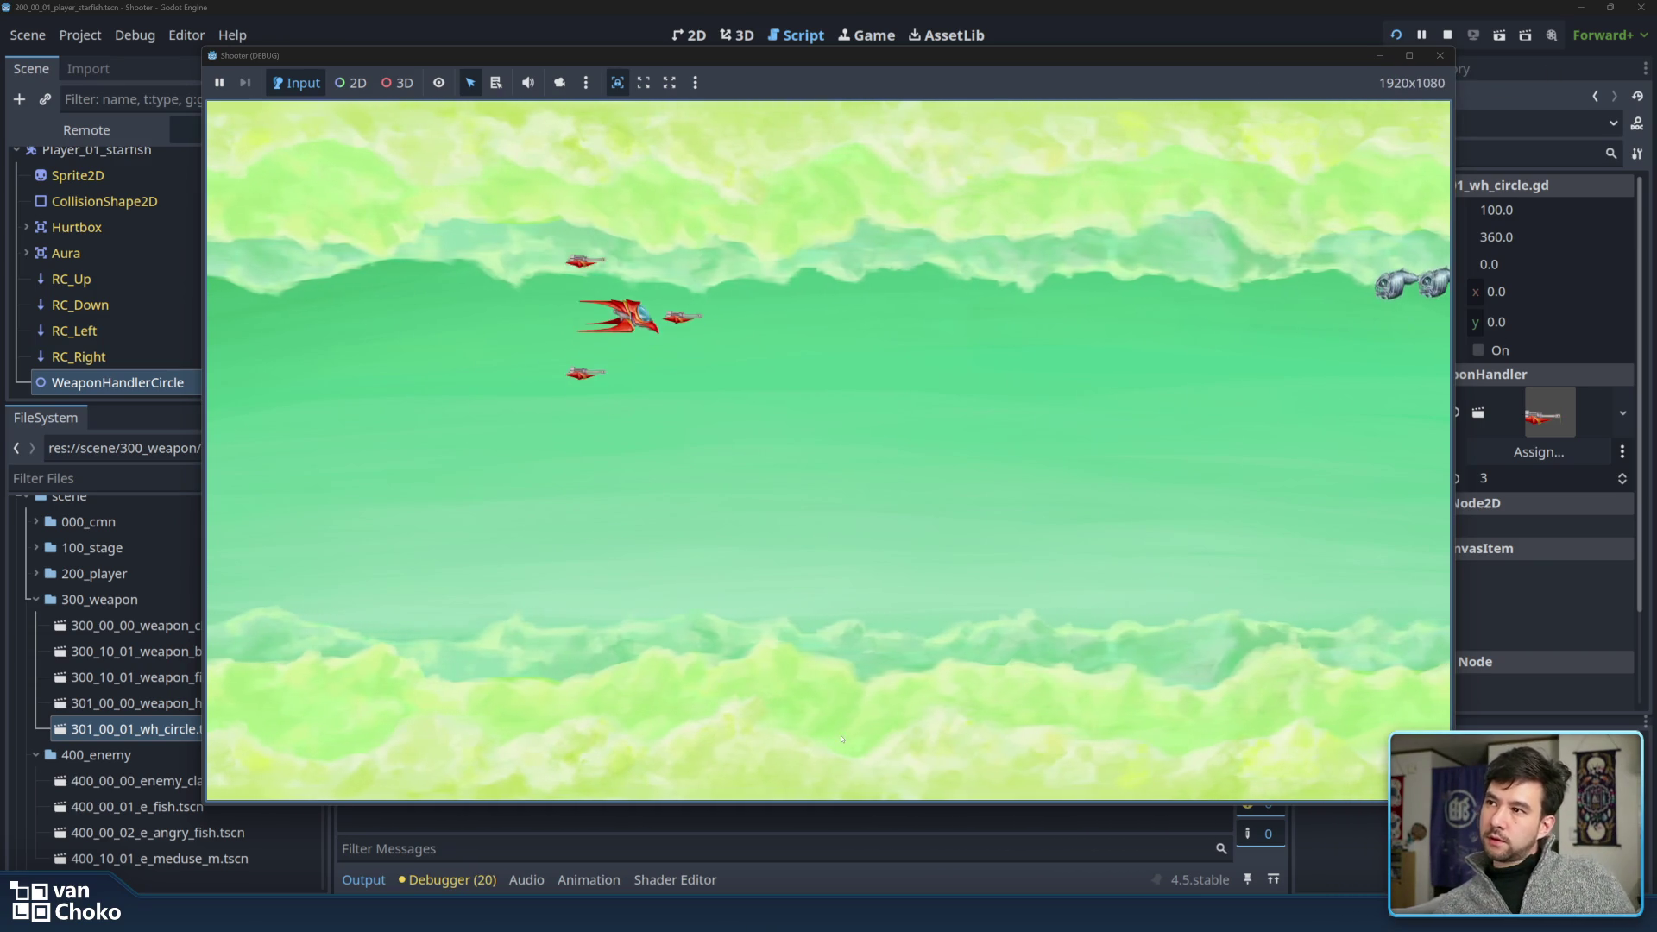
pyautogui.press('Right')
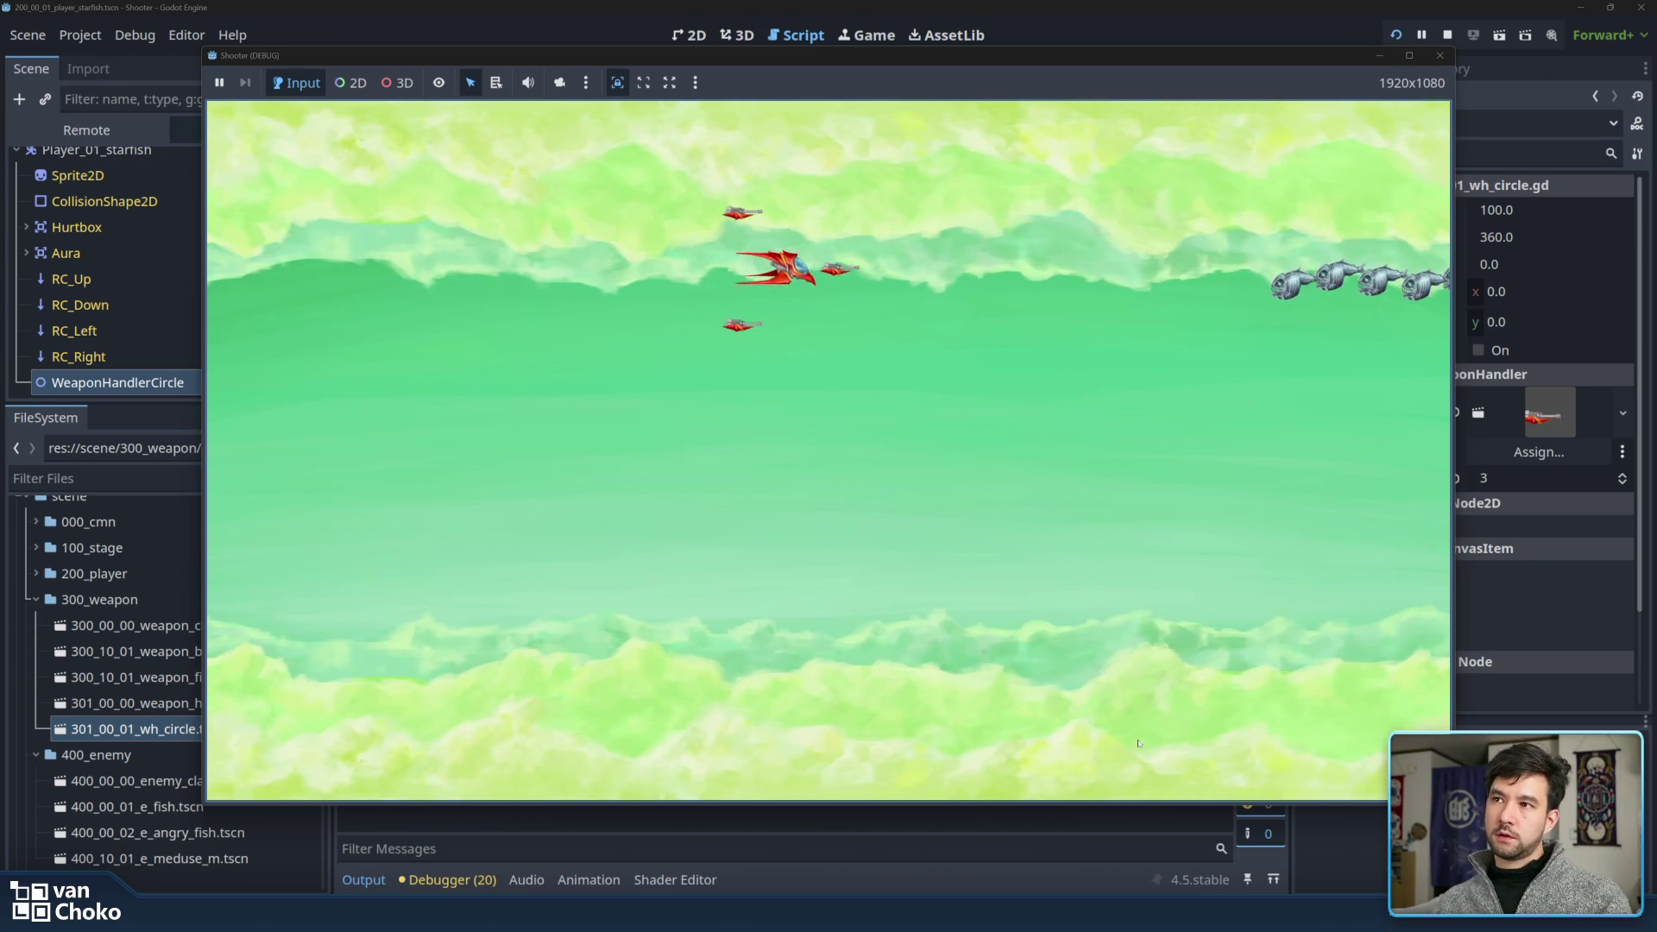
pyautogui.press('Down')
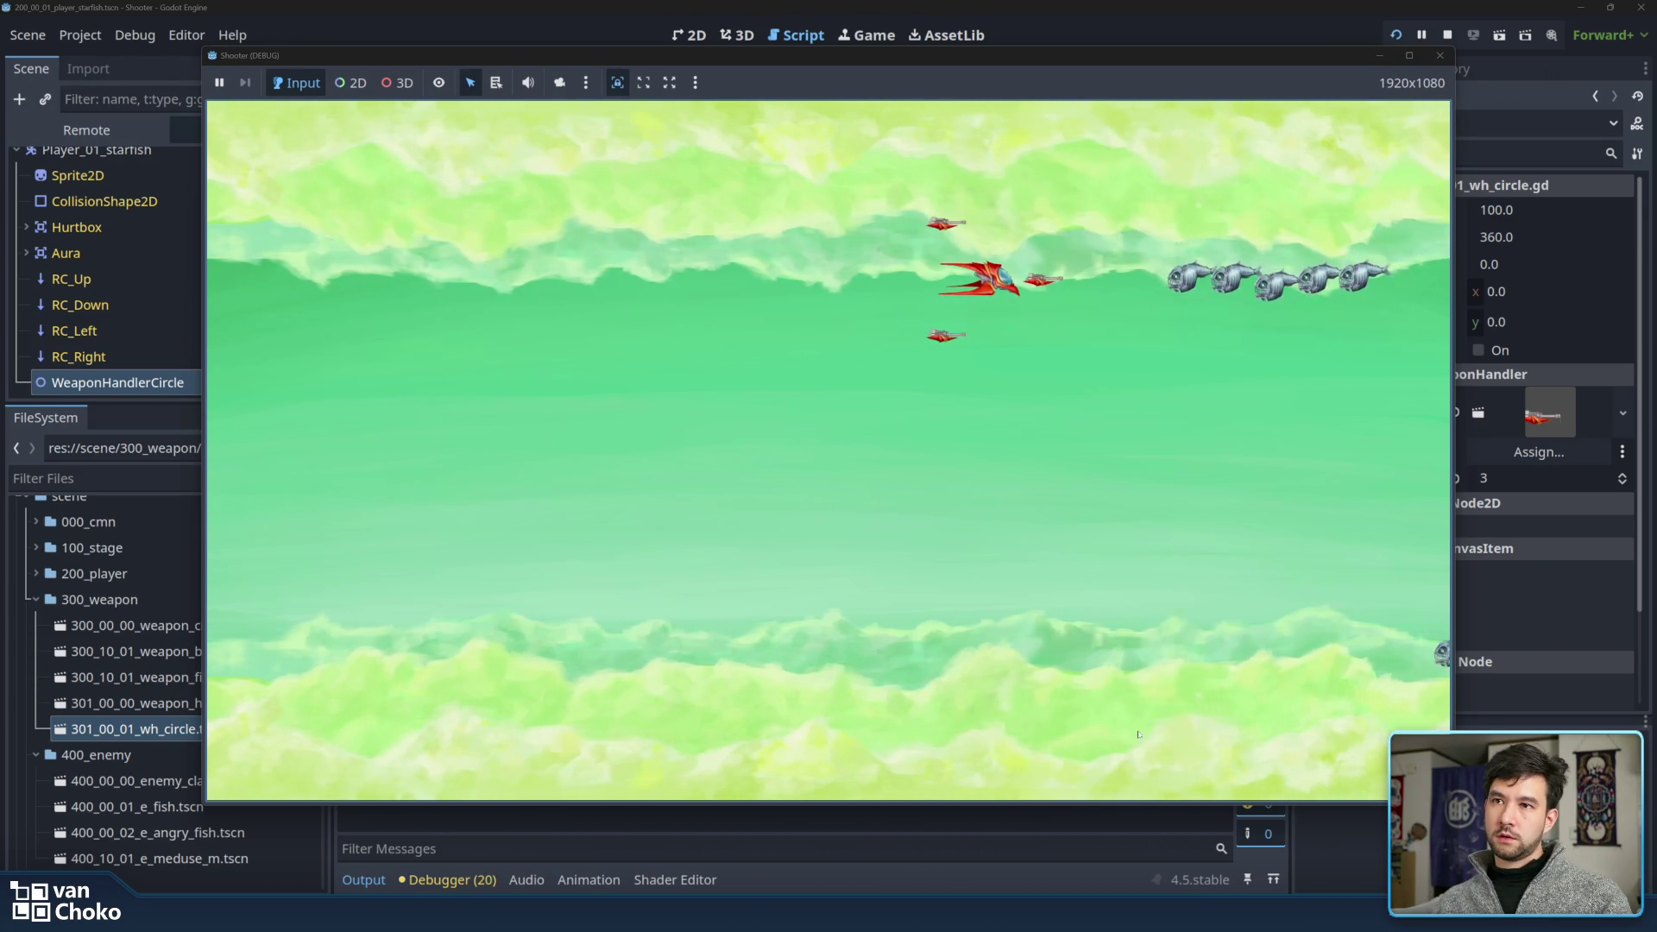
pyautogui.press('Left')
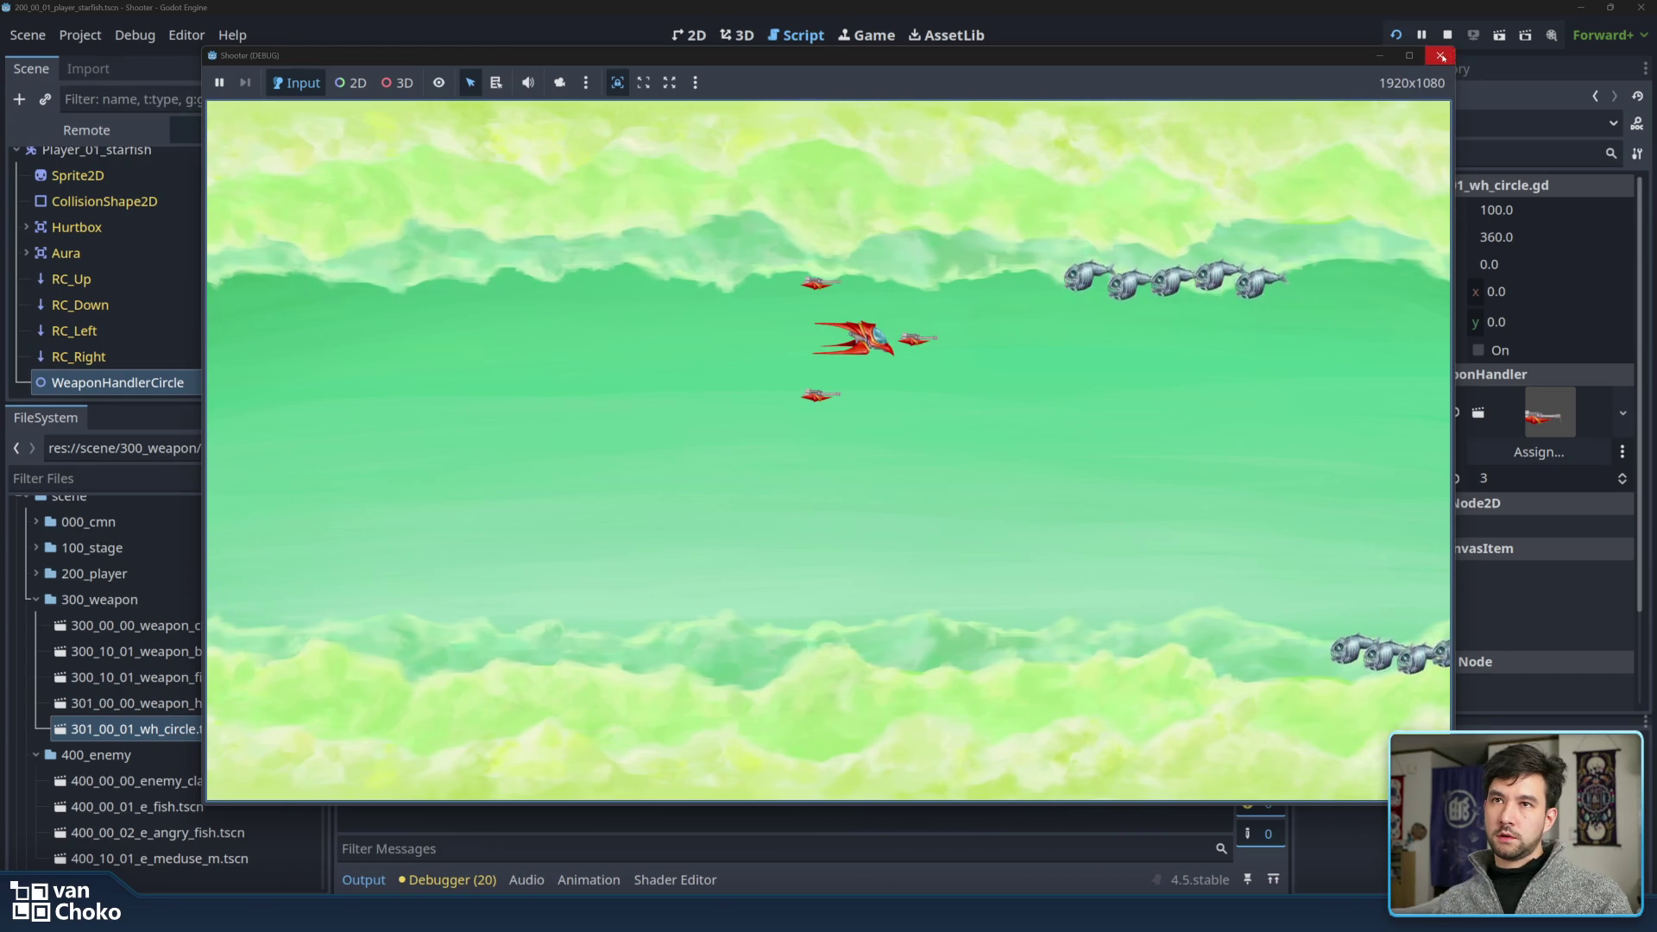
pyautogui.click(1441, 56)
pyautogui.click(902, 163)
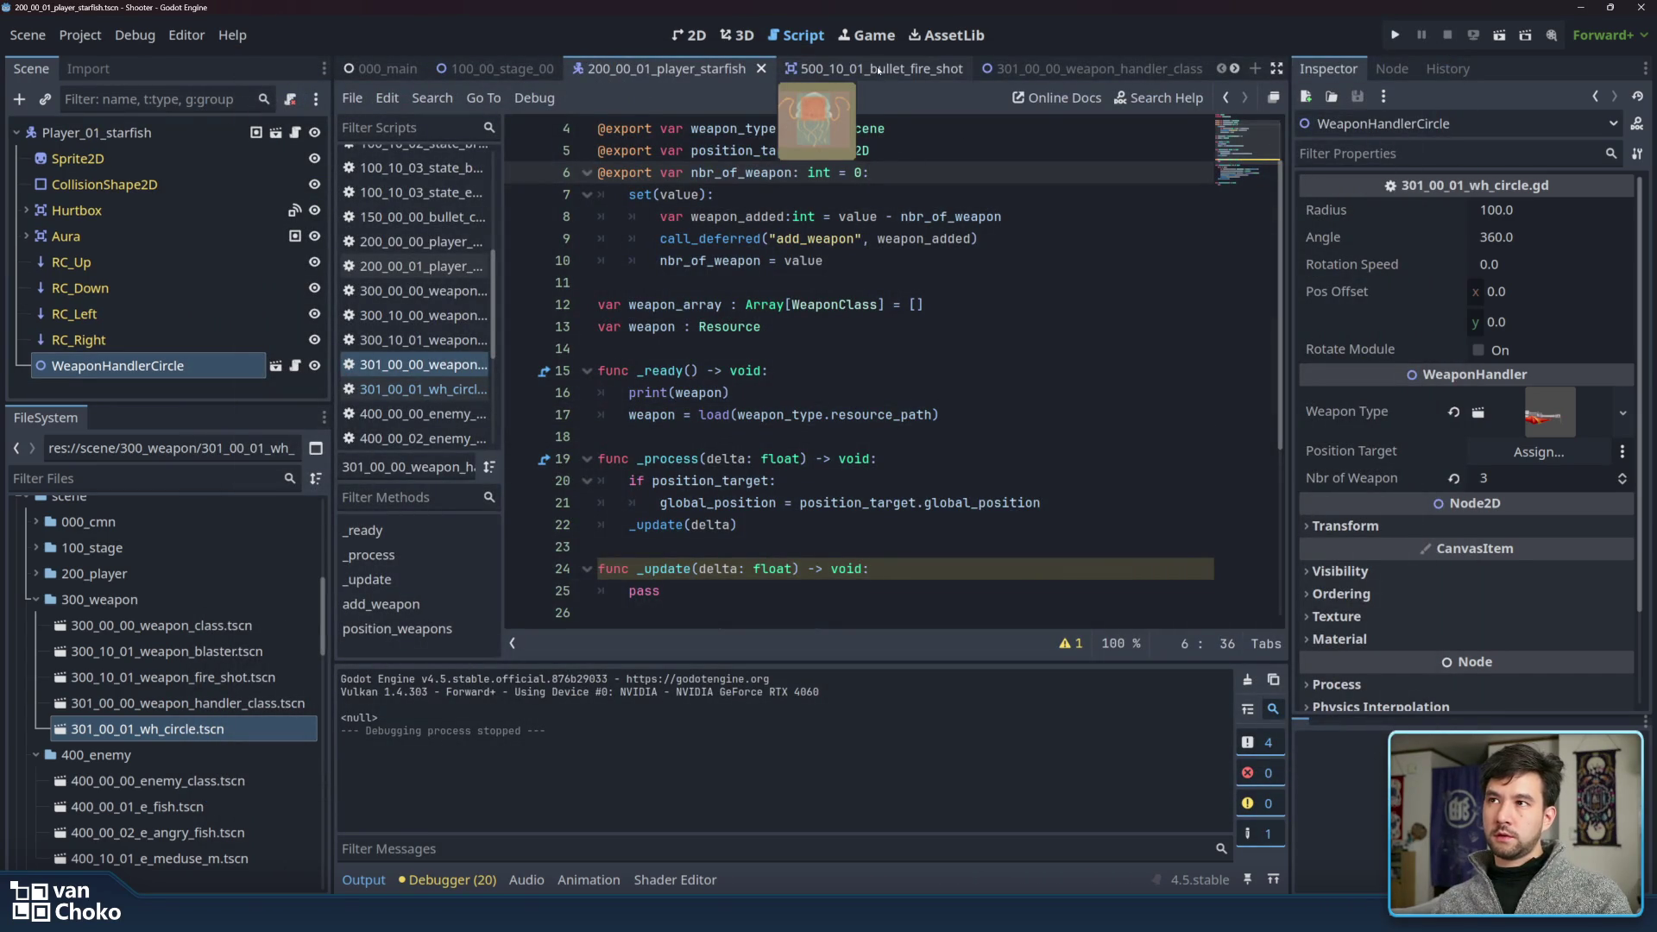
pyautogui.click(741, 353)
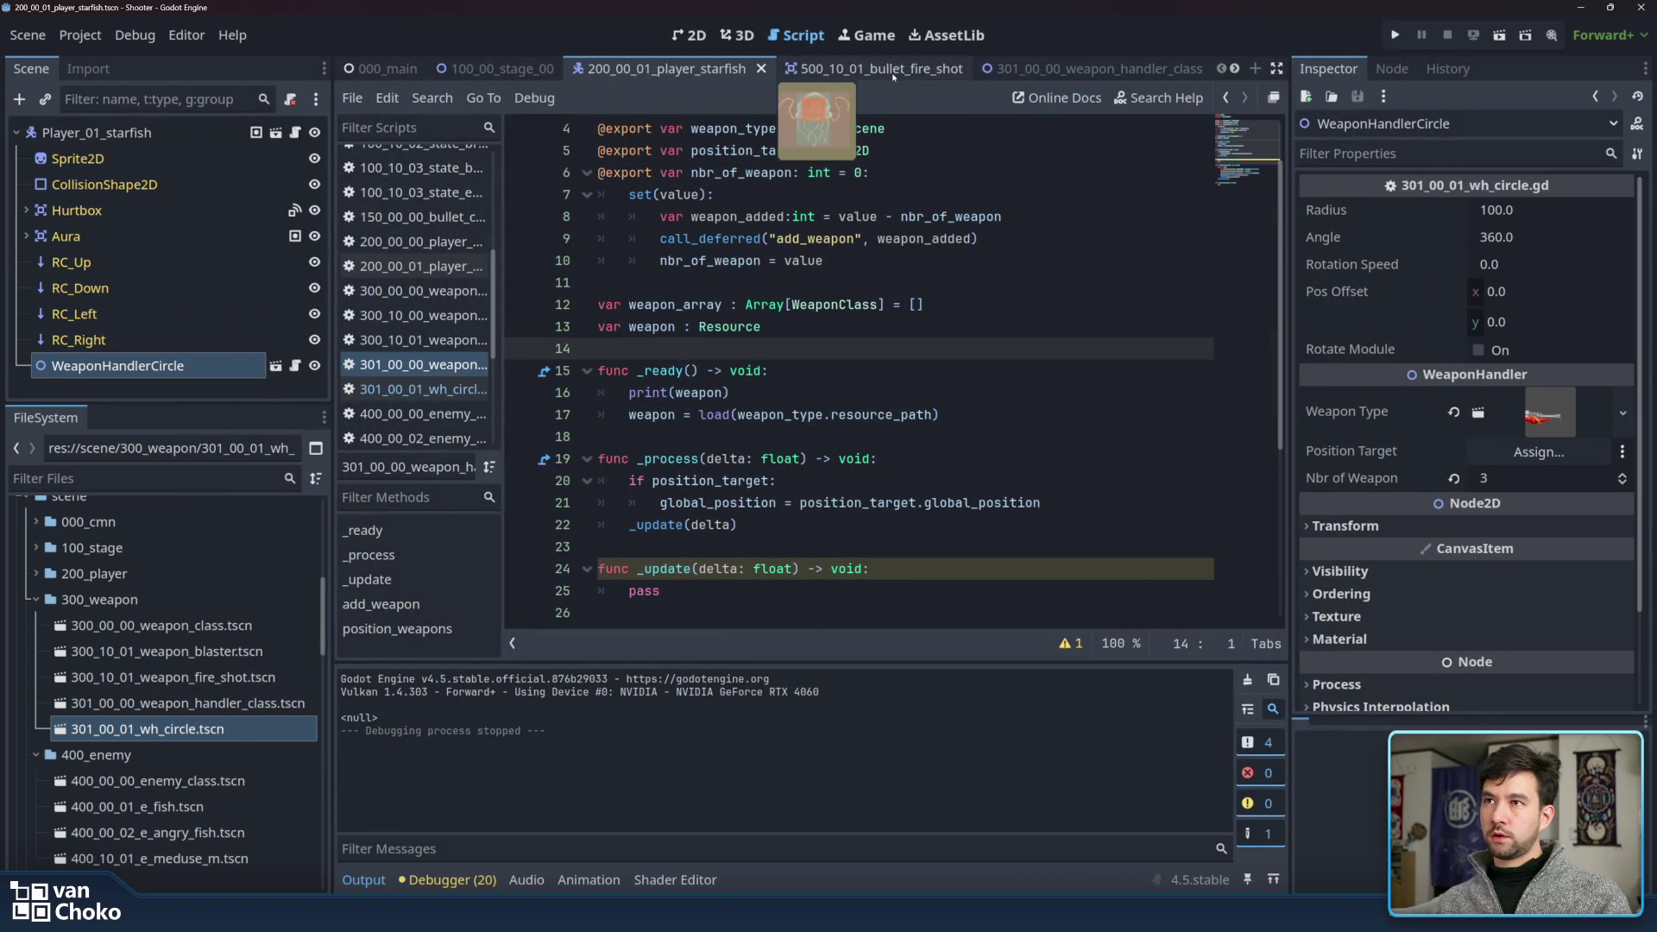
# Open 301_00_01_wh_circle.gd and highlight its pass placeholder and rotate_module uses
pyautogui.click(409, 390)
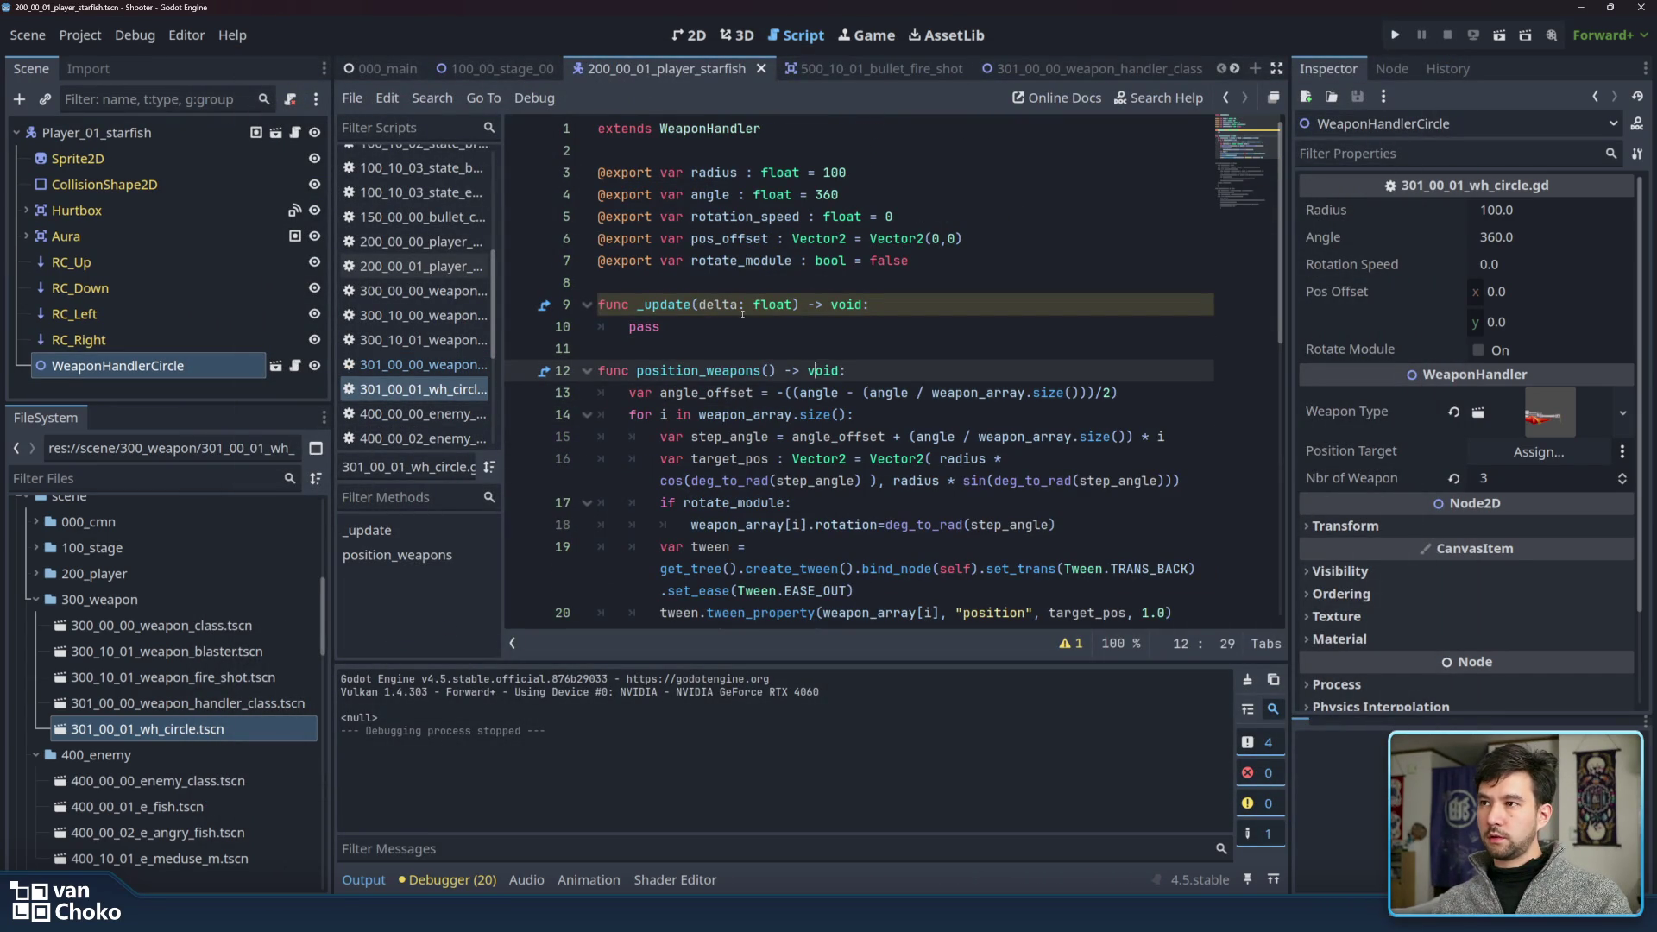
pyautogui.doubleClick(644, 327)
pyautogui.doubleClick(751, 261)
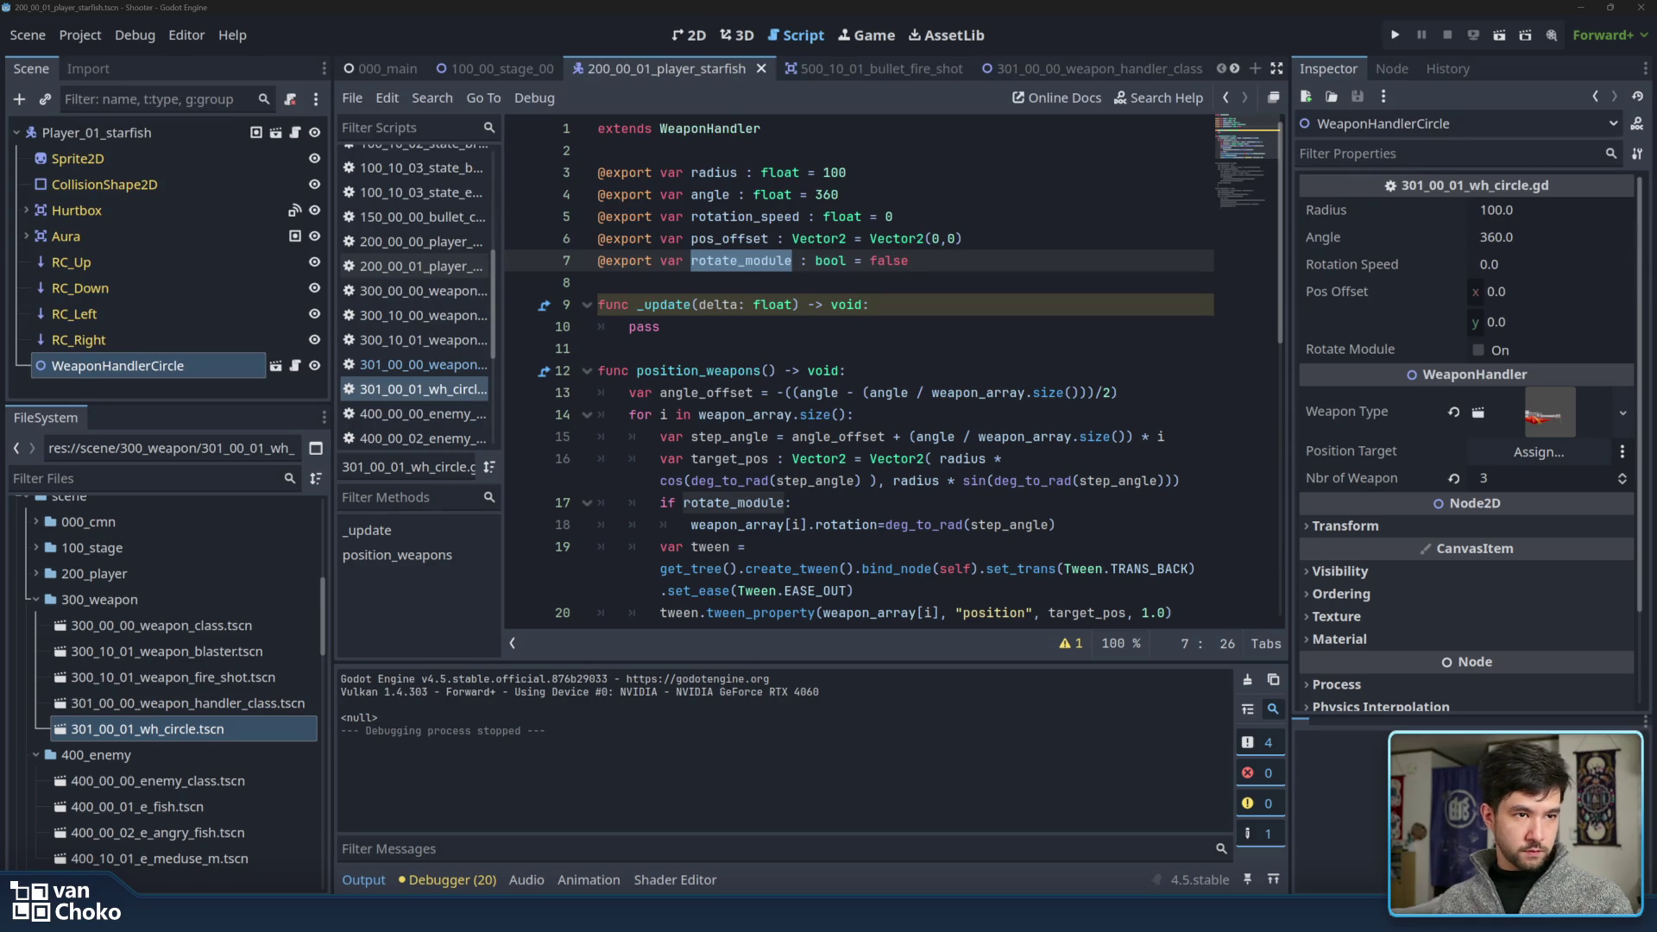
# Replace pass on line 10 with the rotation_speed * delta rotation line, dropping the mod_res prefix
pyautogui.click(691, 325)
pyautogui.doubleClick(690, 326)
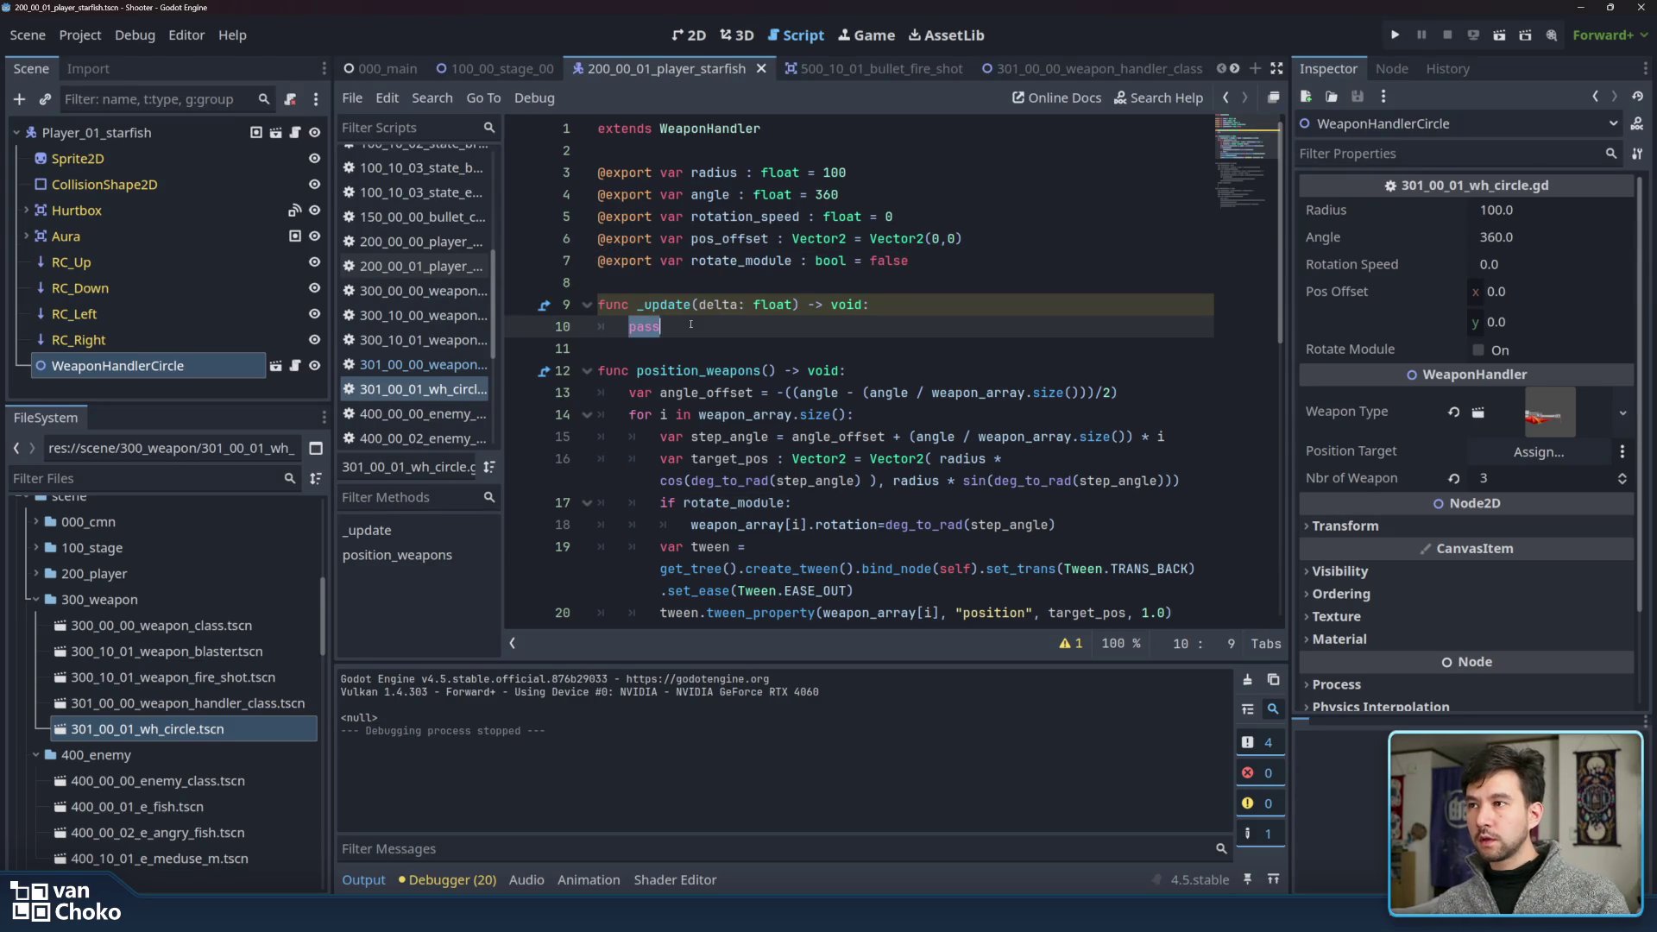
pyautogui.write('rotation += mod_res.rotation_speed * delta')
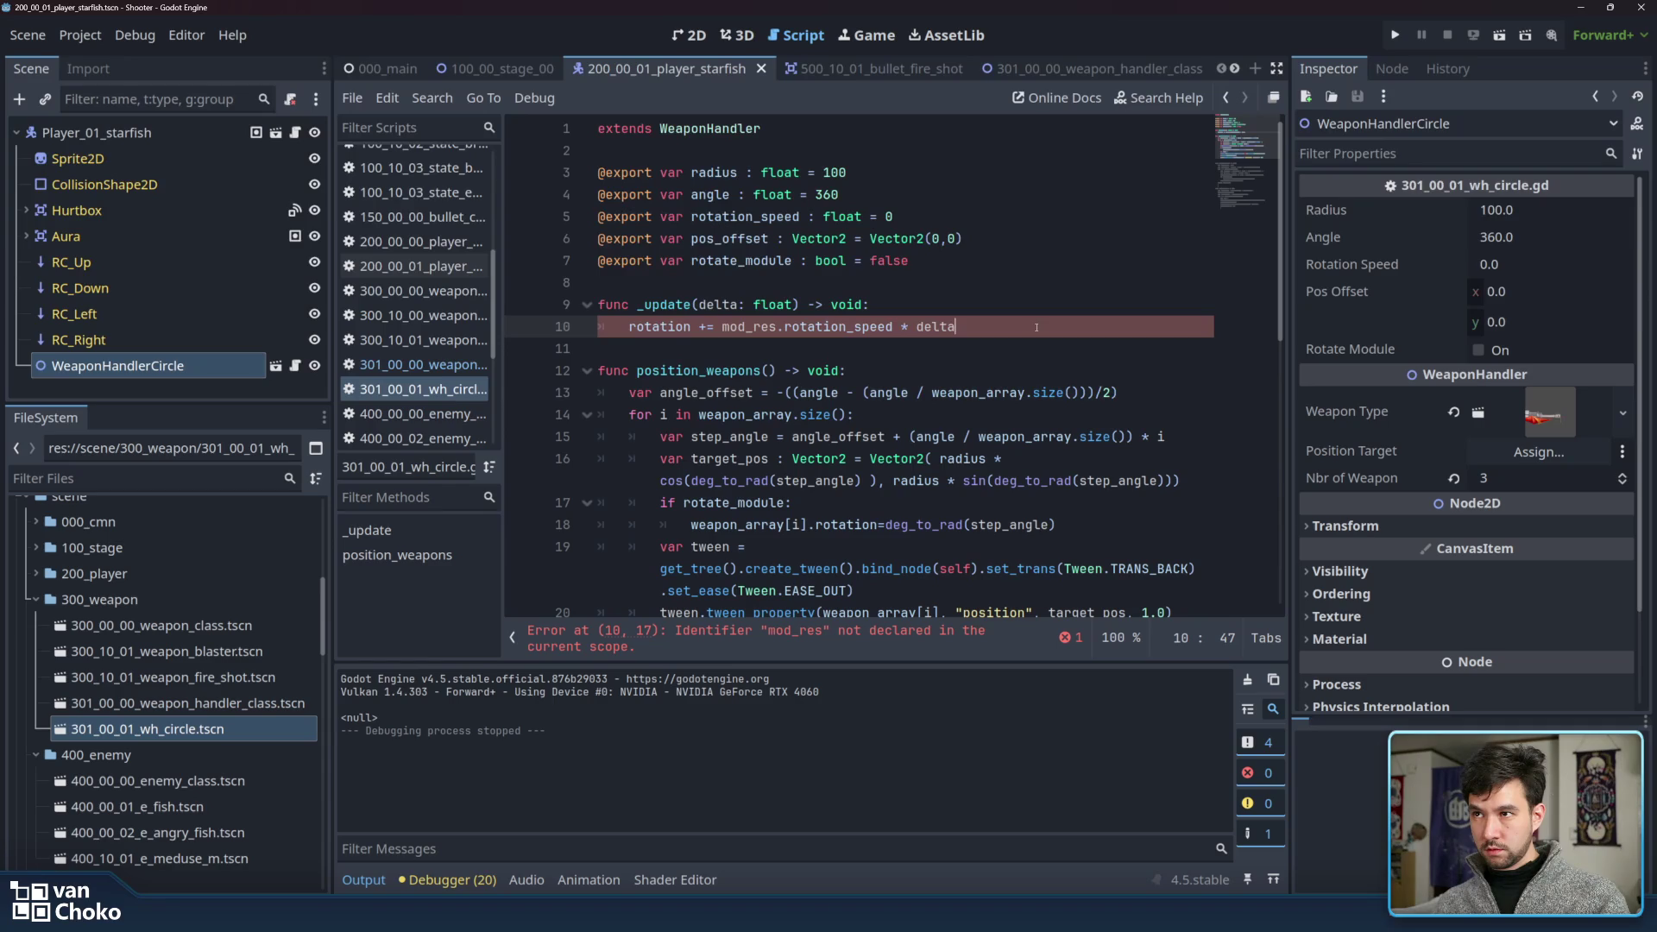
pyautogui.moveTo(722, 326)
pyautogui.mouseDown()
pyautogui.moveTo(896, 326)
pyautogui.moveTo(783, 326)
pyautogui.mouseUp()
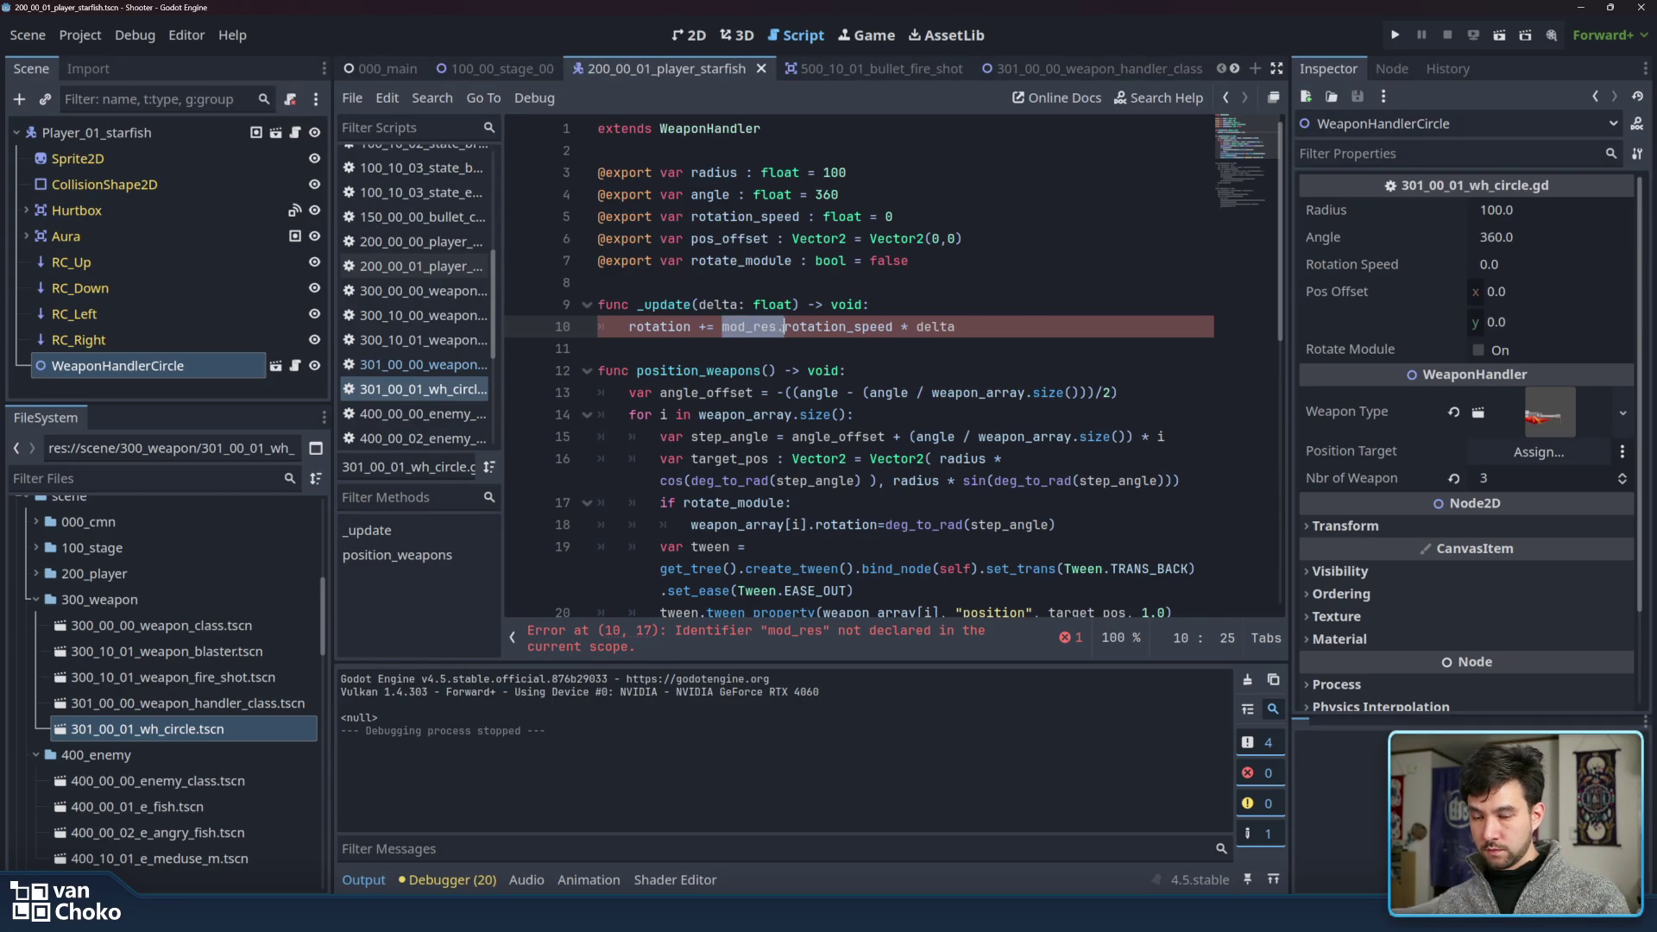
pyautogui.press('BackSpace')
pyautogui.click(941, 329)
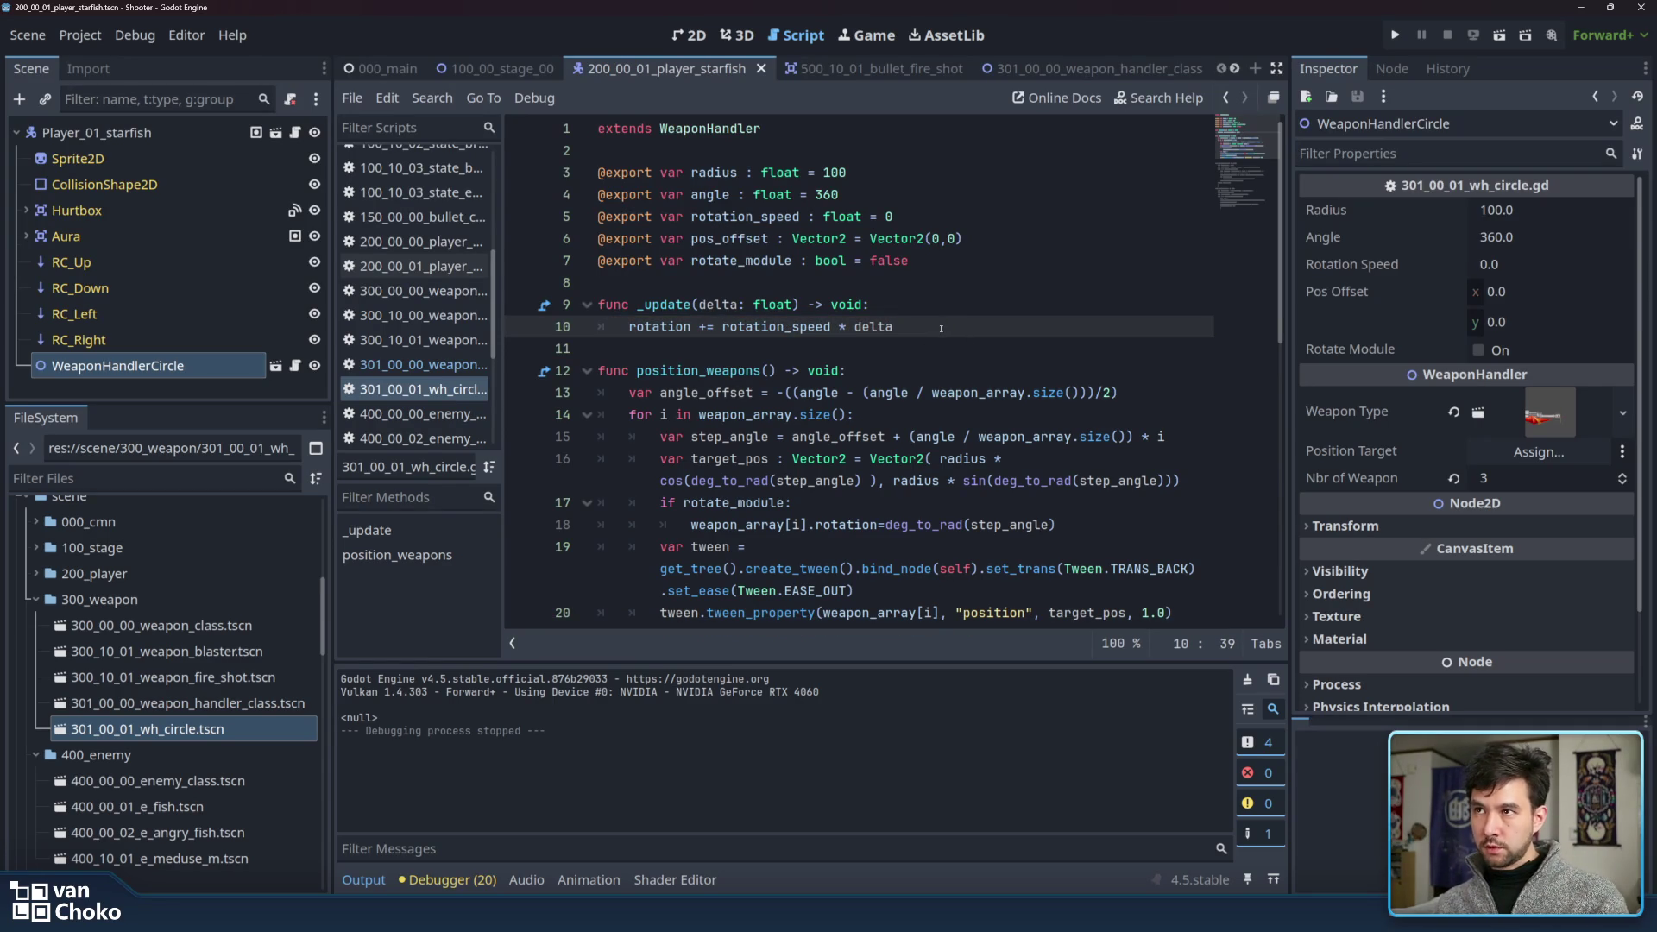
pyautogui.press('Return')
# Write line 11 as 'position = position + pos_offset' using autocomplete, then run with F5
pyautogui.doubleClick(732, 238)
pyautogui.hotkey('ctrl', 'c')
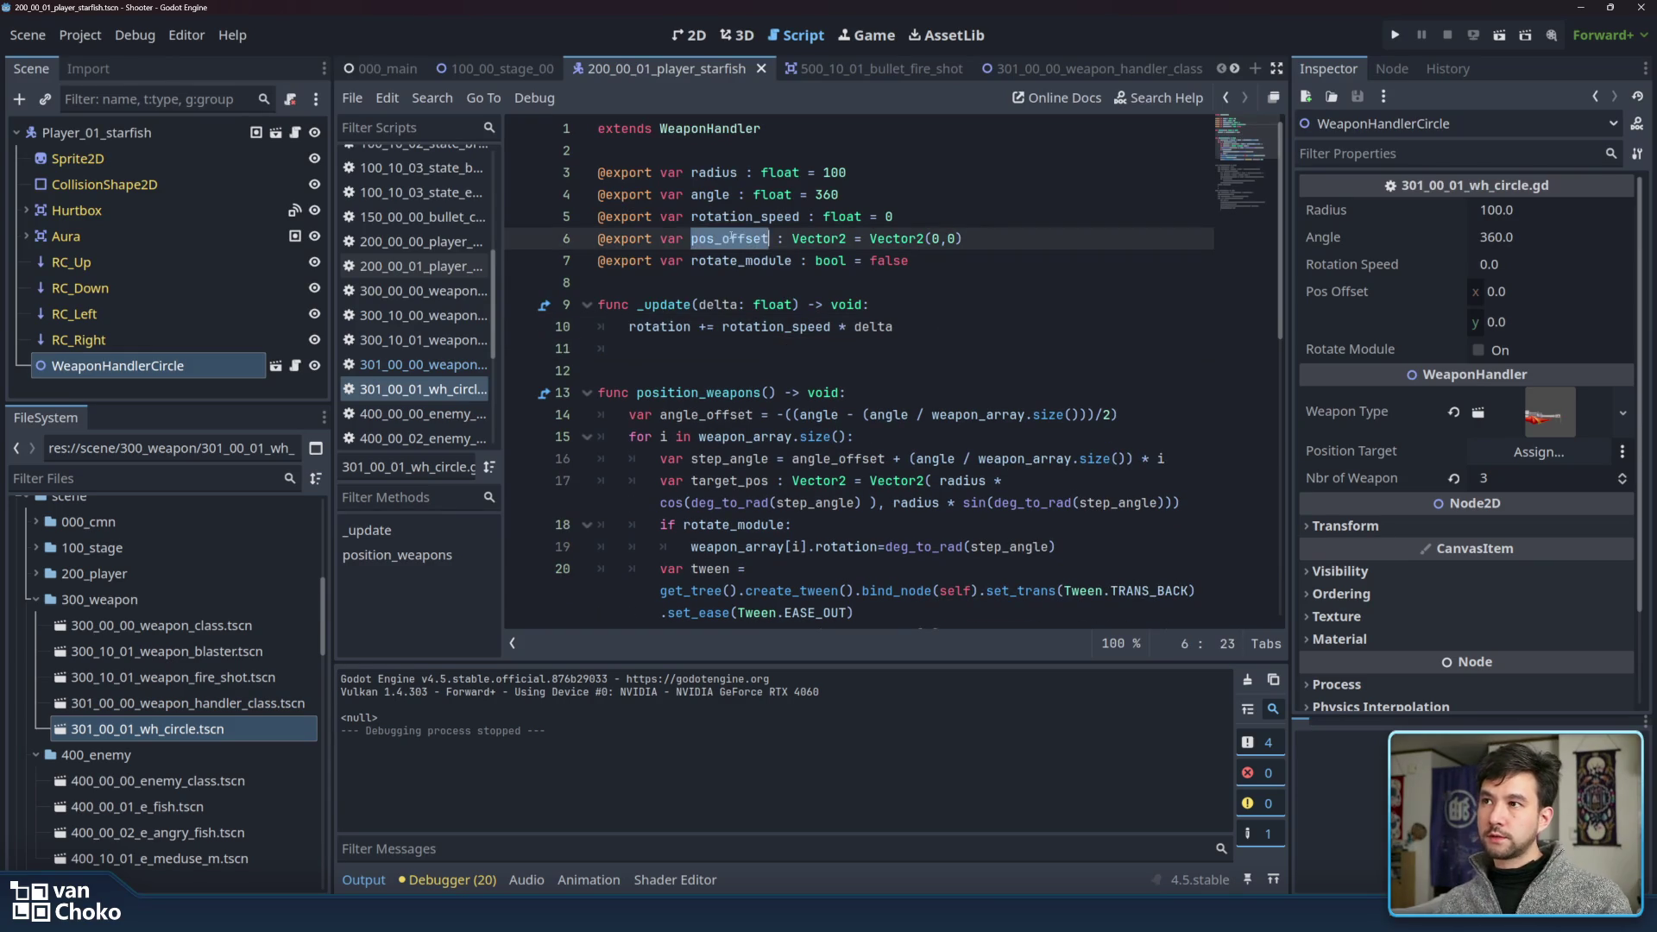
pyautogui.click(736, 348)
pyautogui.hotkey('ctrl', 'v')
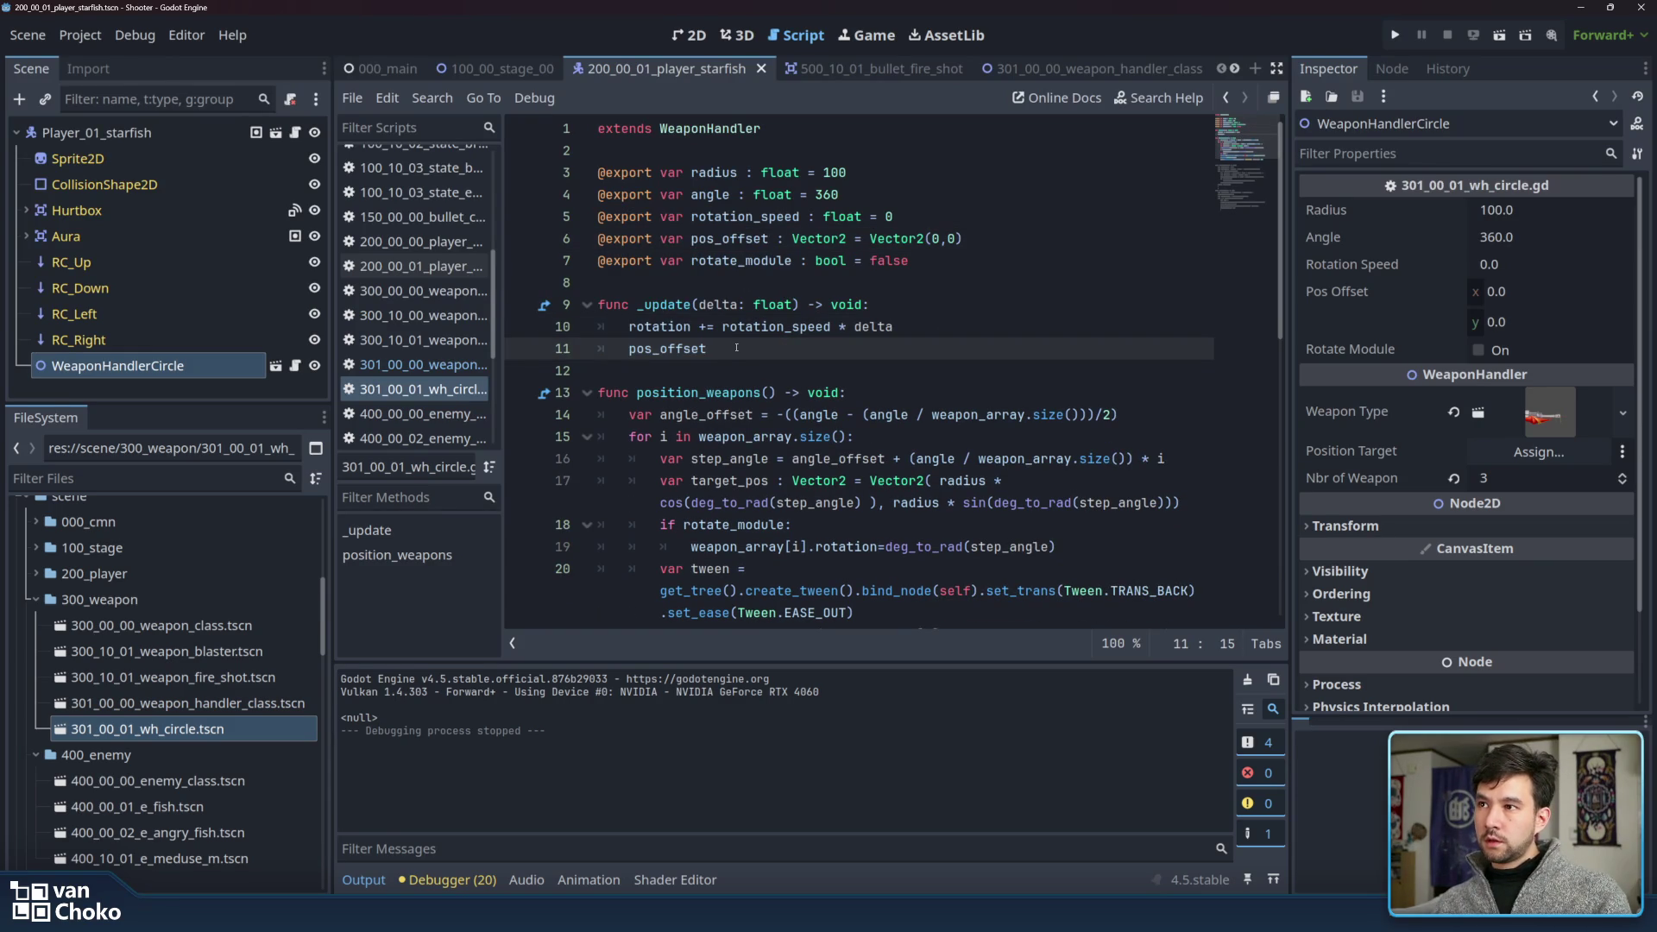
pyautogui.press('BackSpace')
pyautogui.press('BackSpace')
pyautogui.press('BackSpace')
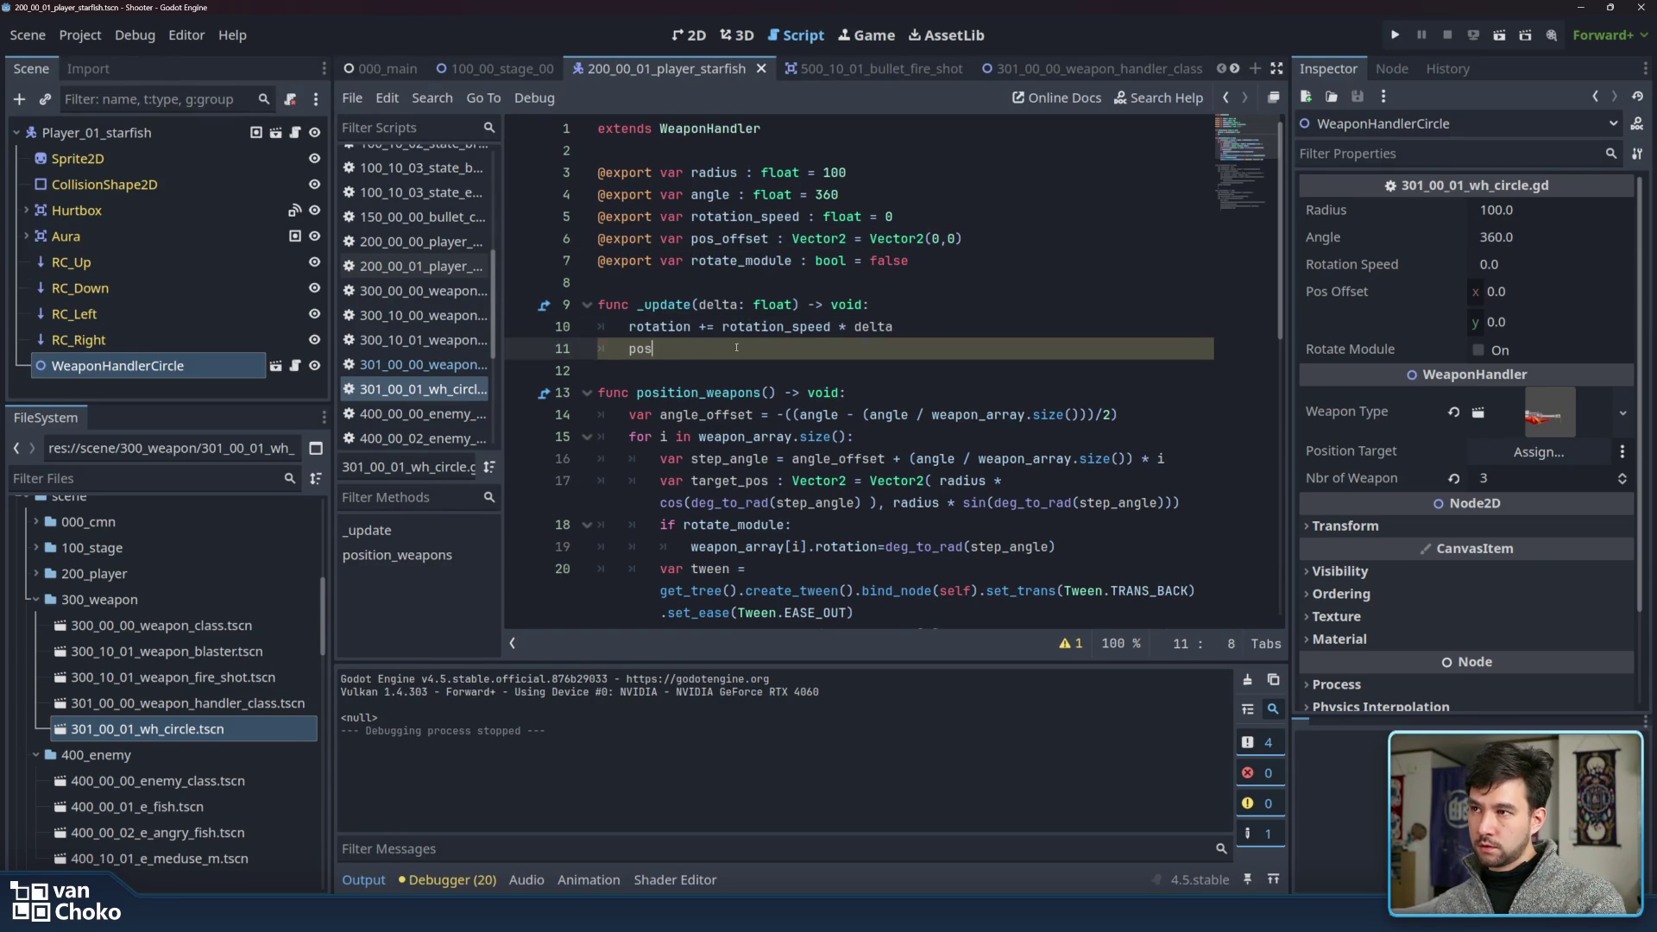
pyautogui.write('ition')
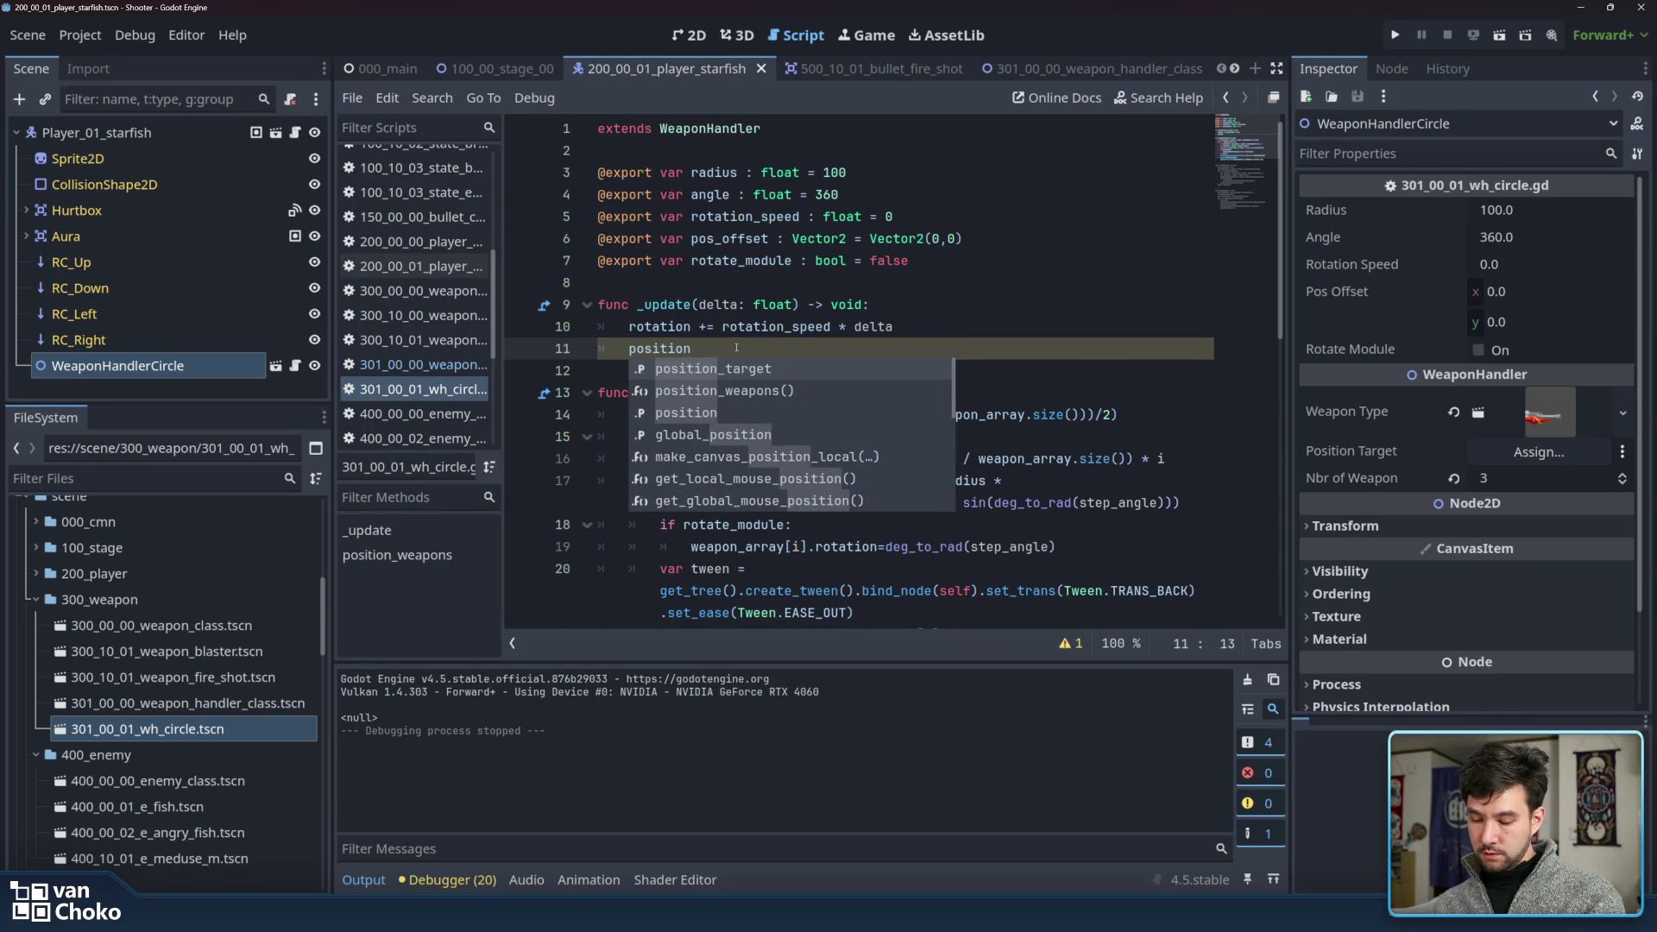
pyautogui.write(' =')
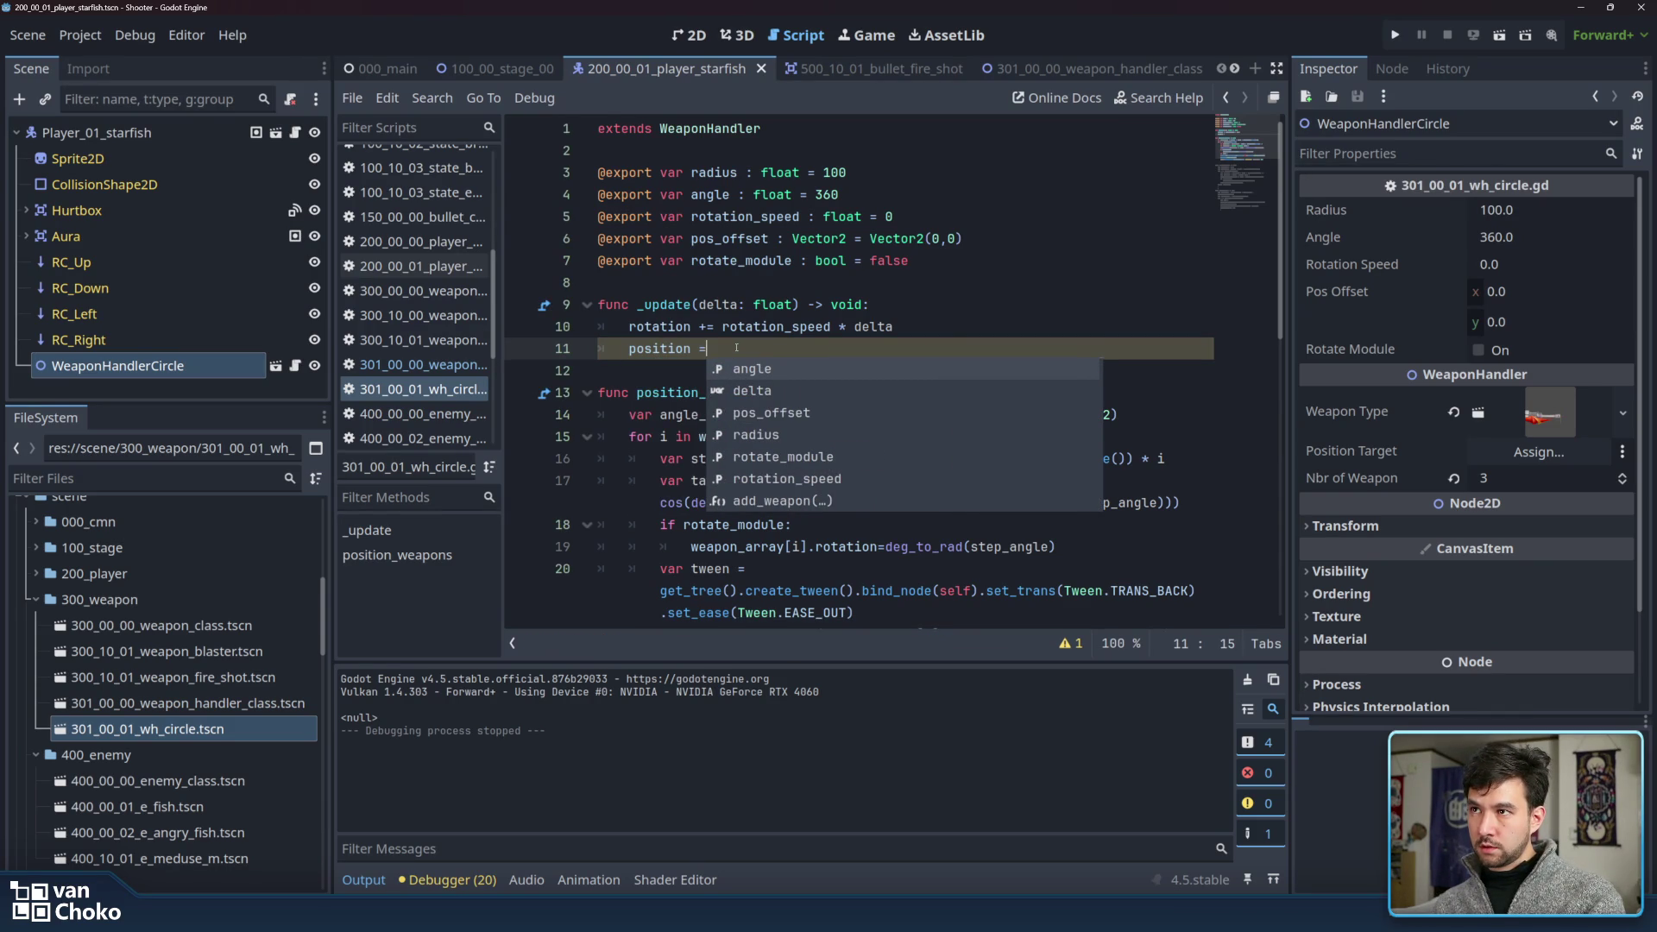
pyautogui.write(' position')
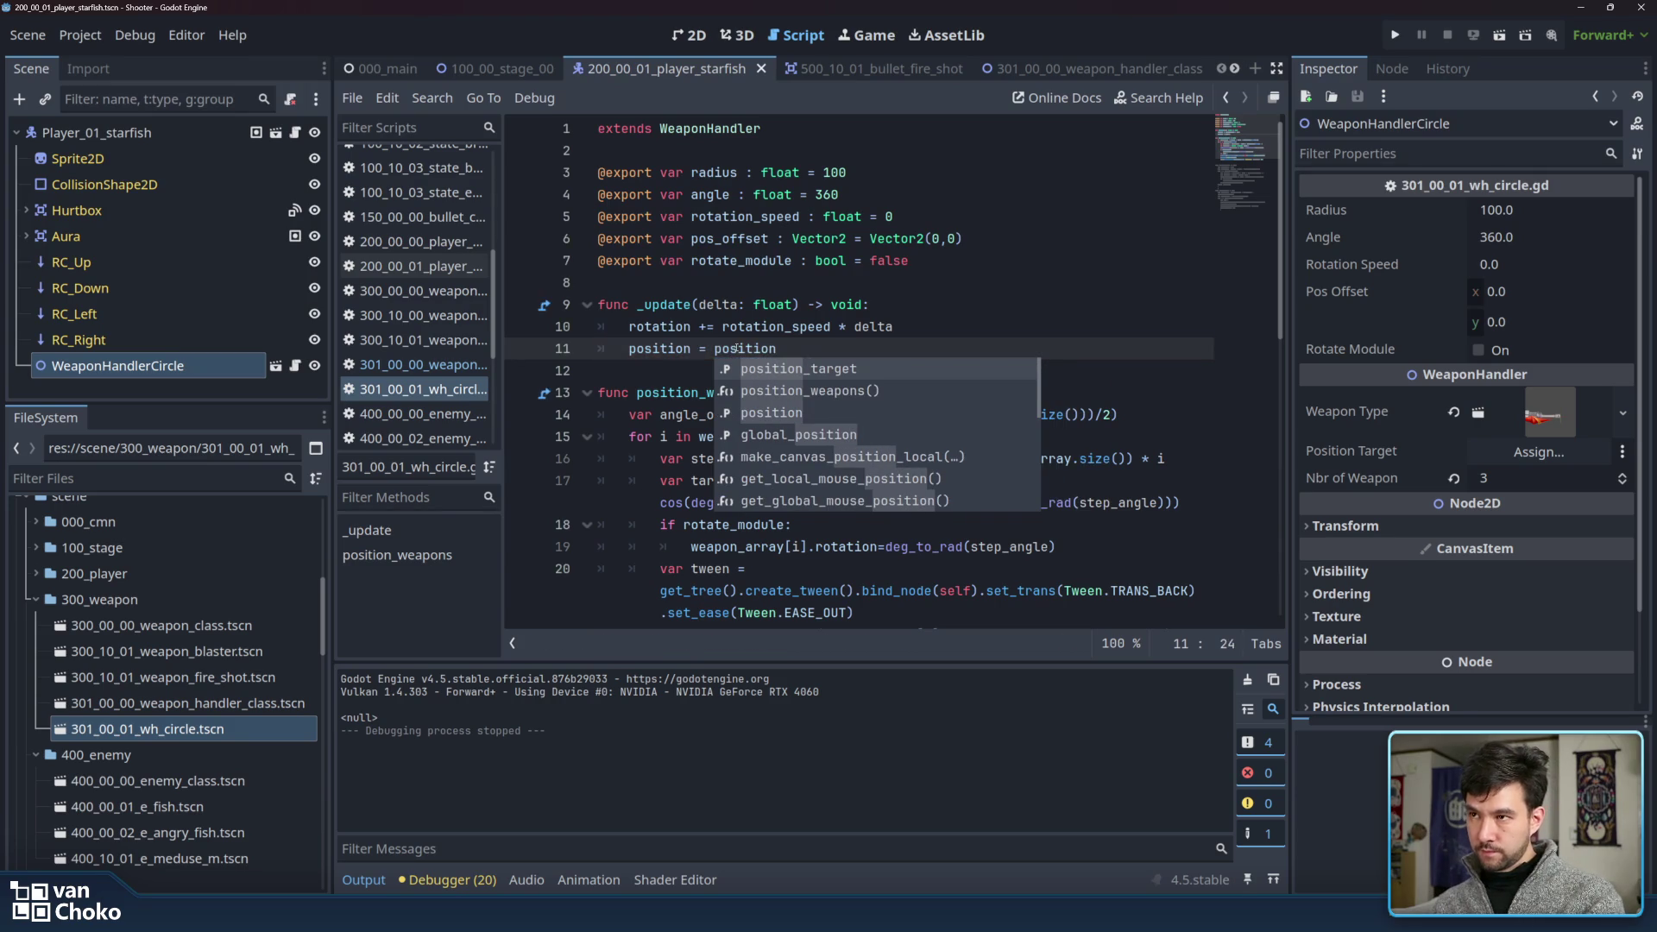
pyautogui.write('+')
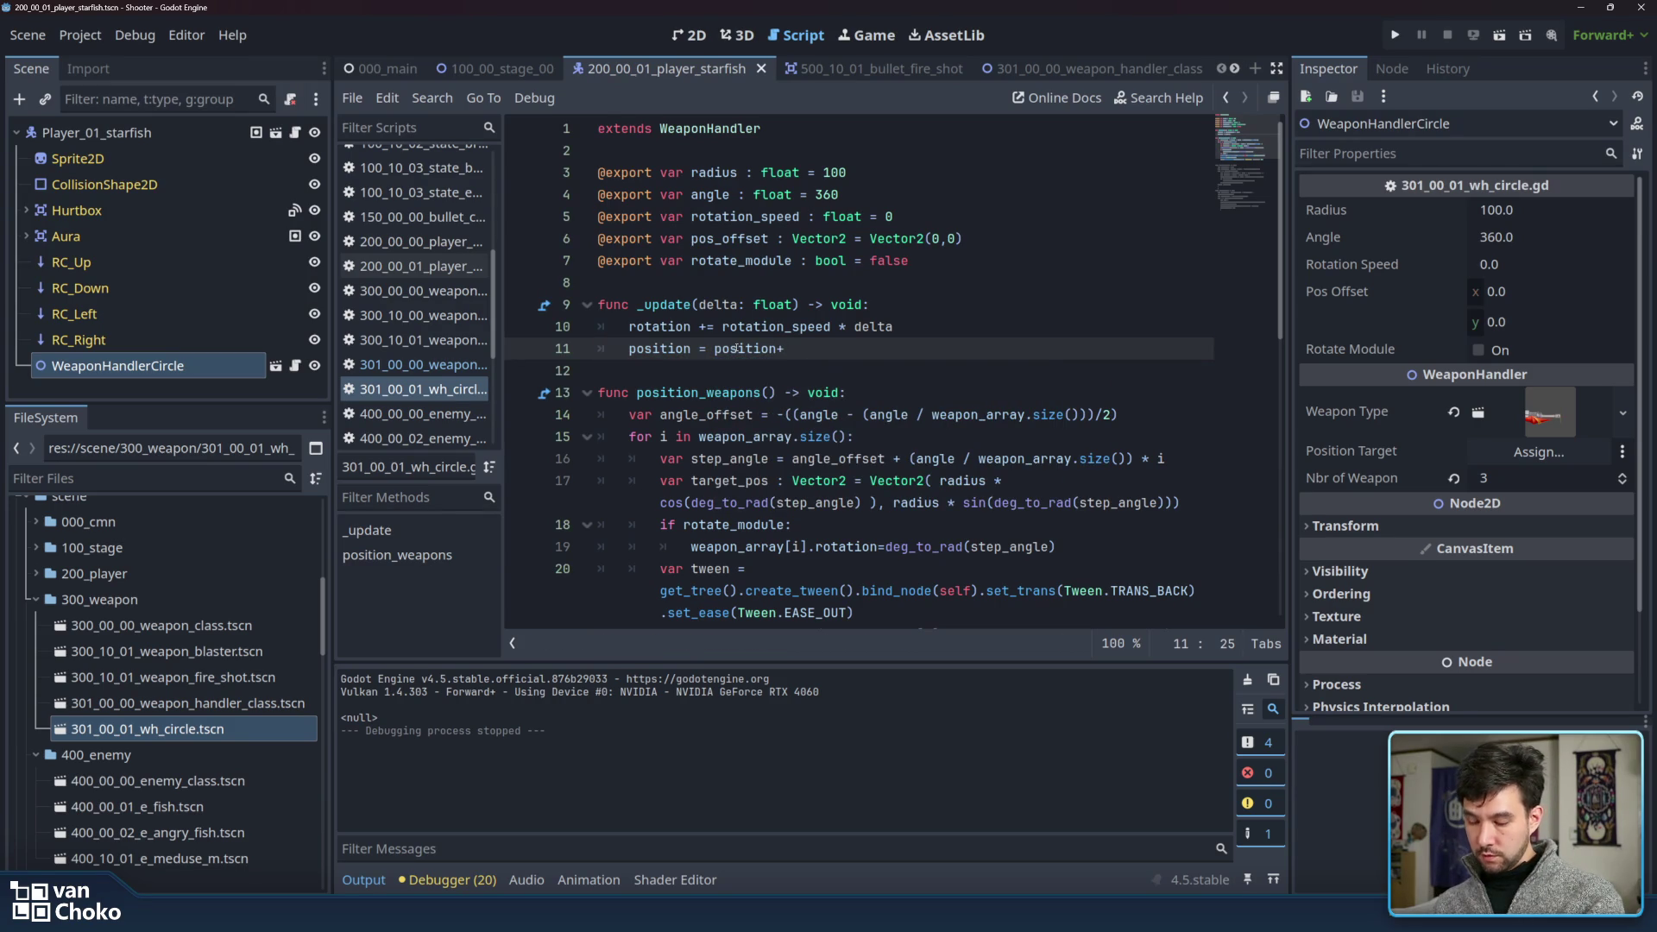
pyautogui.write('posi')
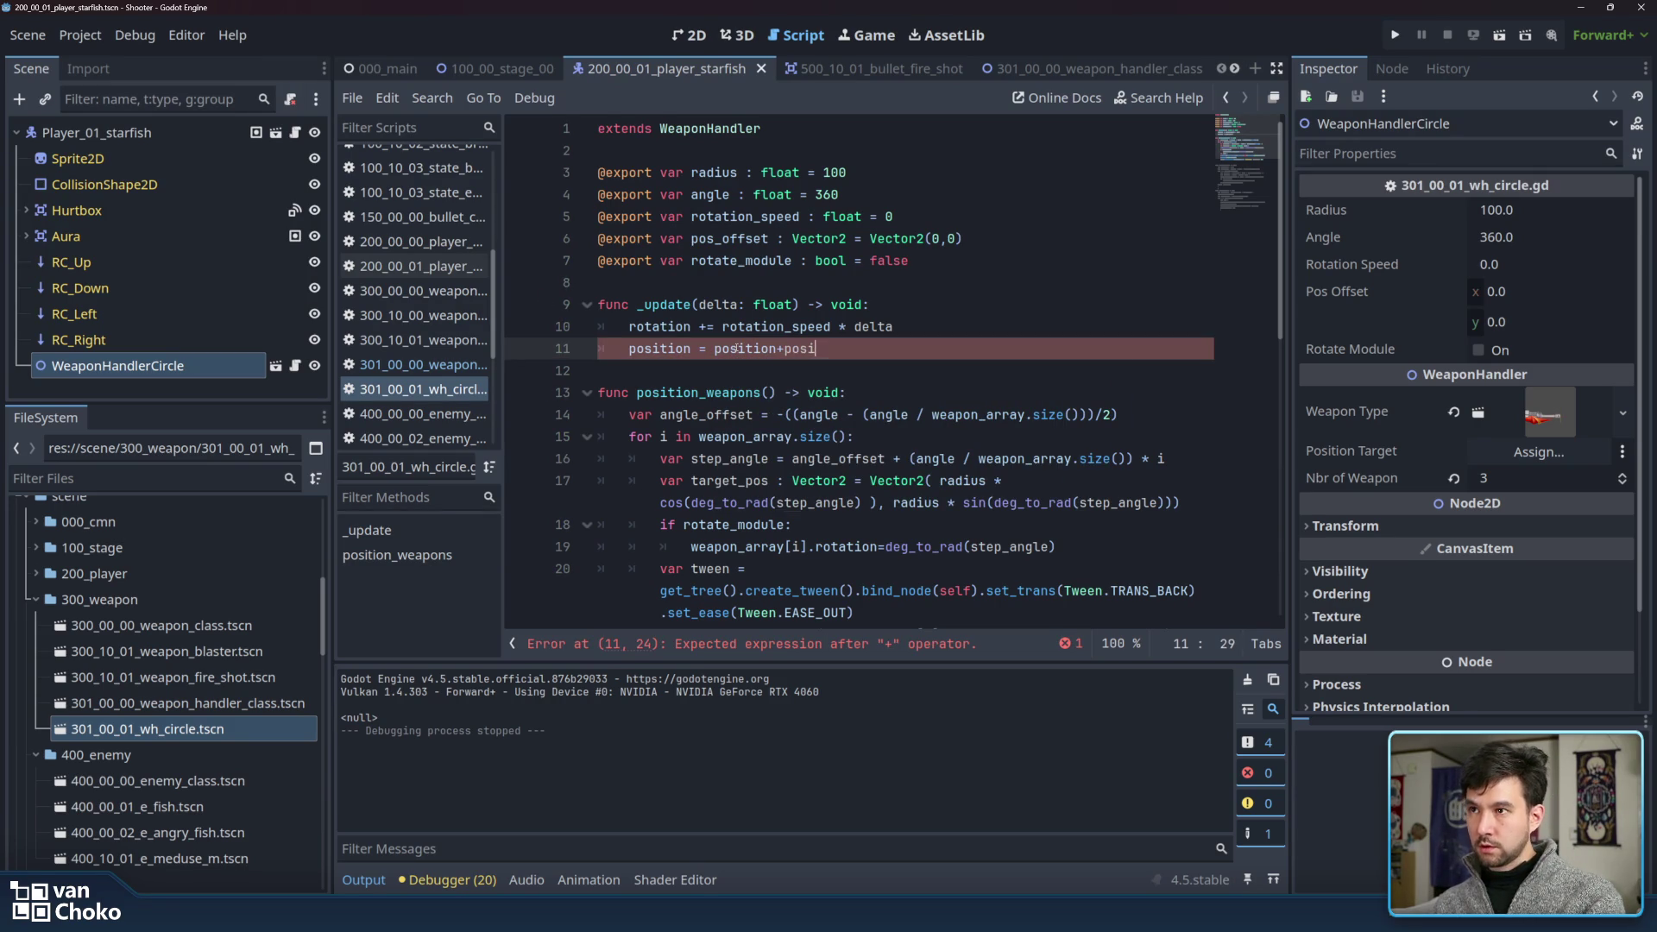
pyautogui.press('BackSpace')
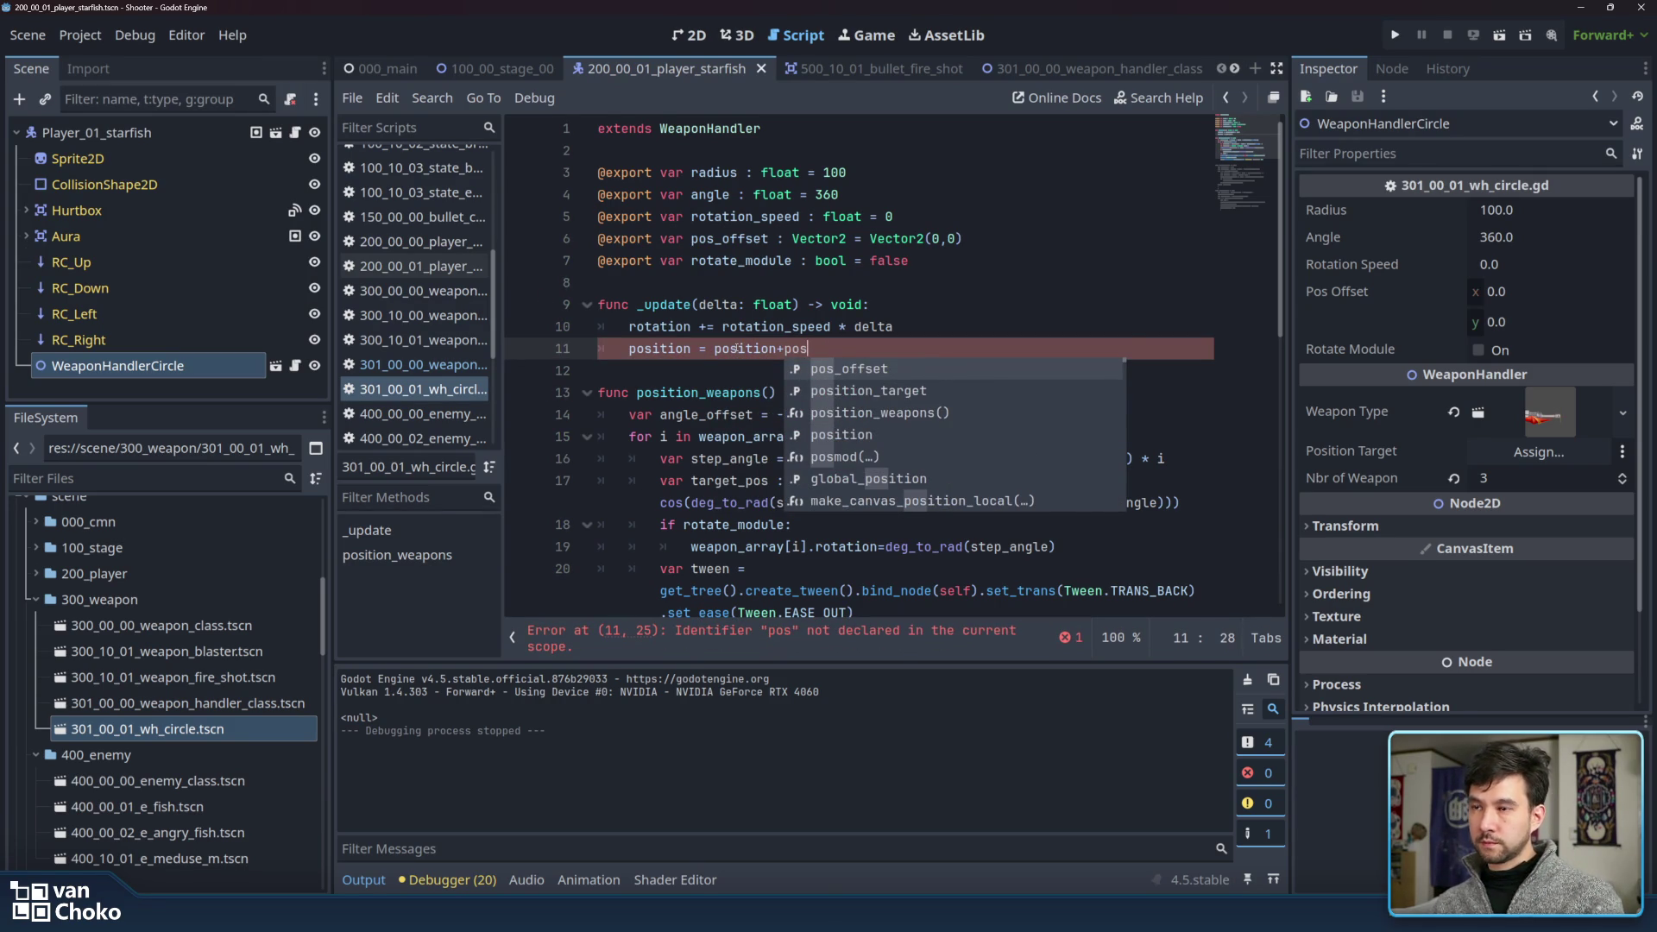
pyautogui.press('Return')
pyautogui.click(784, 350)
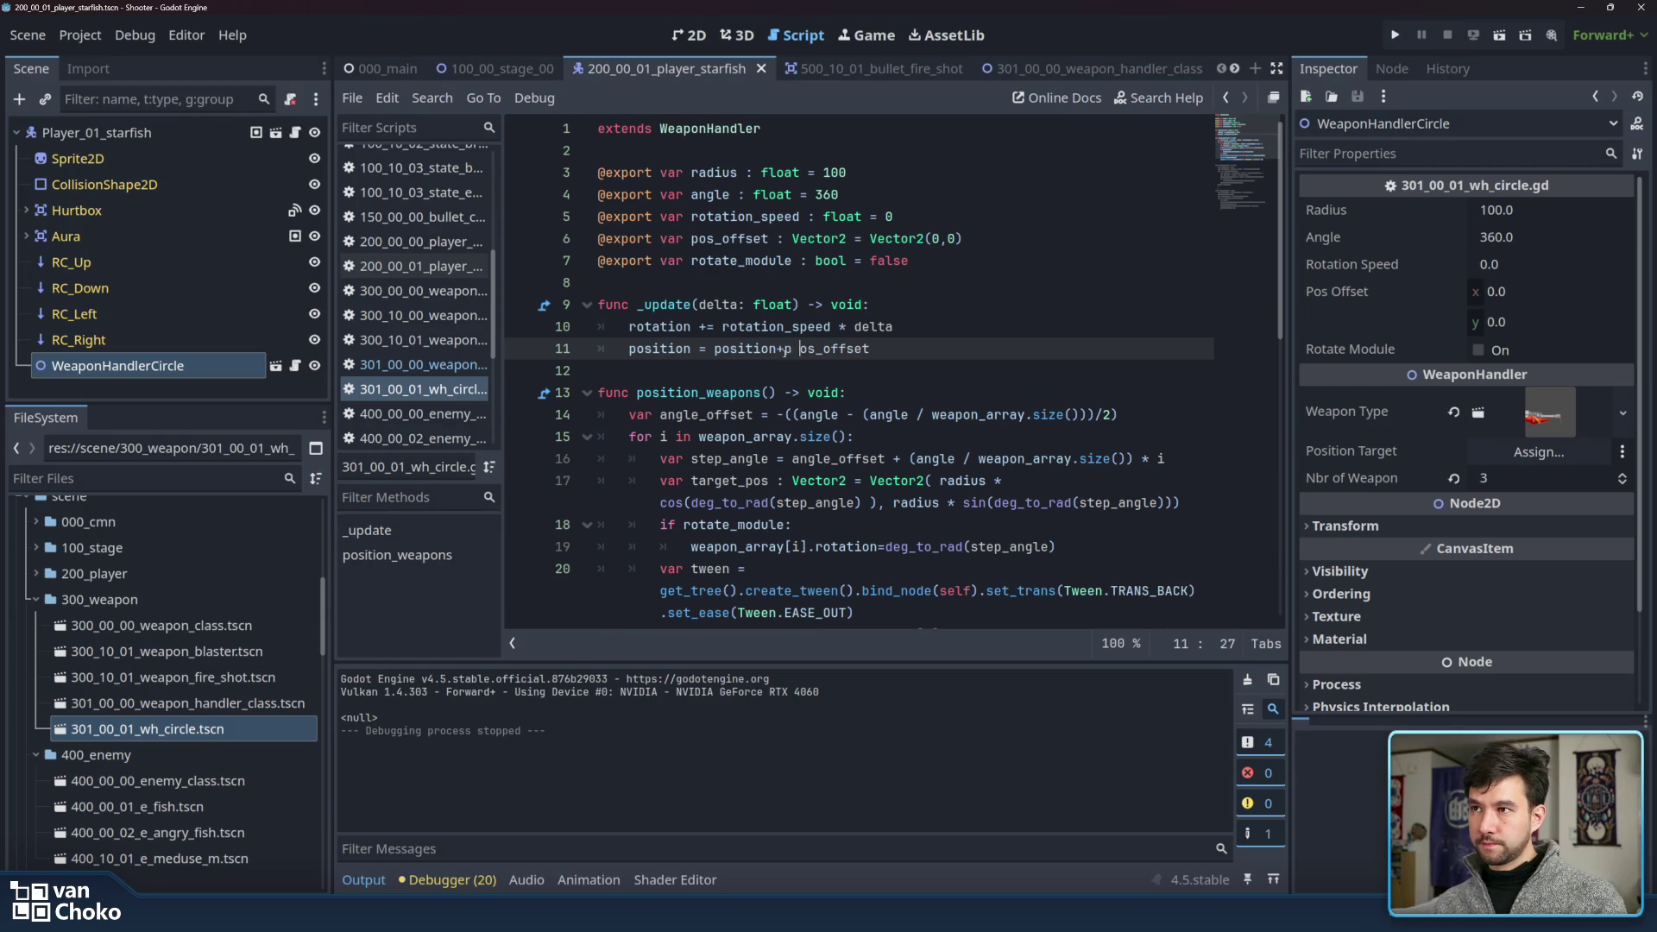
pyautogui.press('BackSpace')
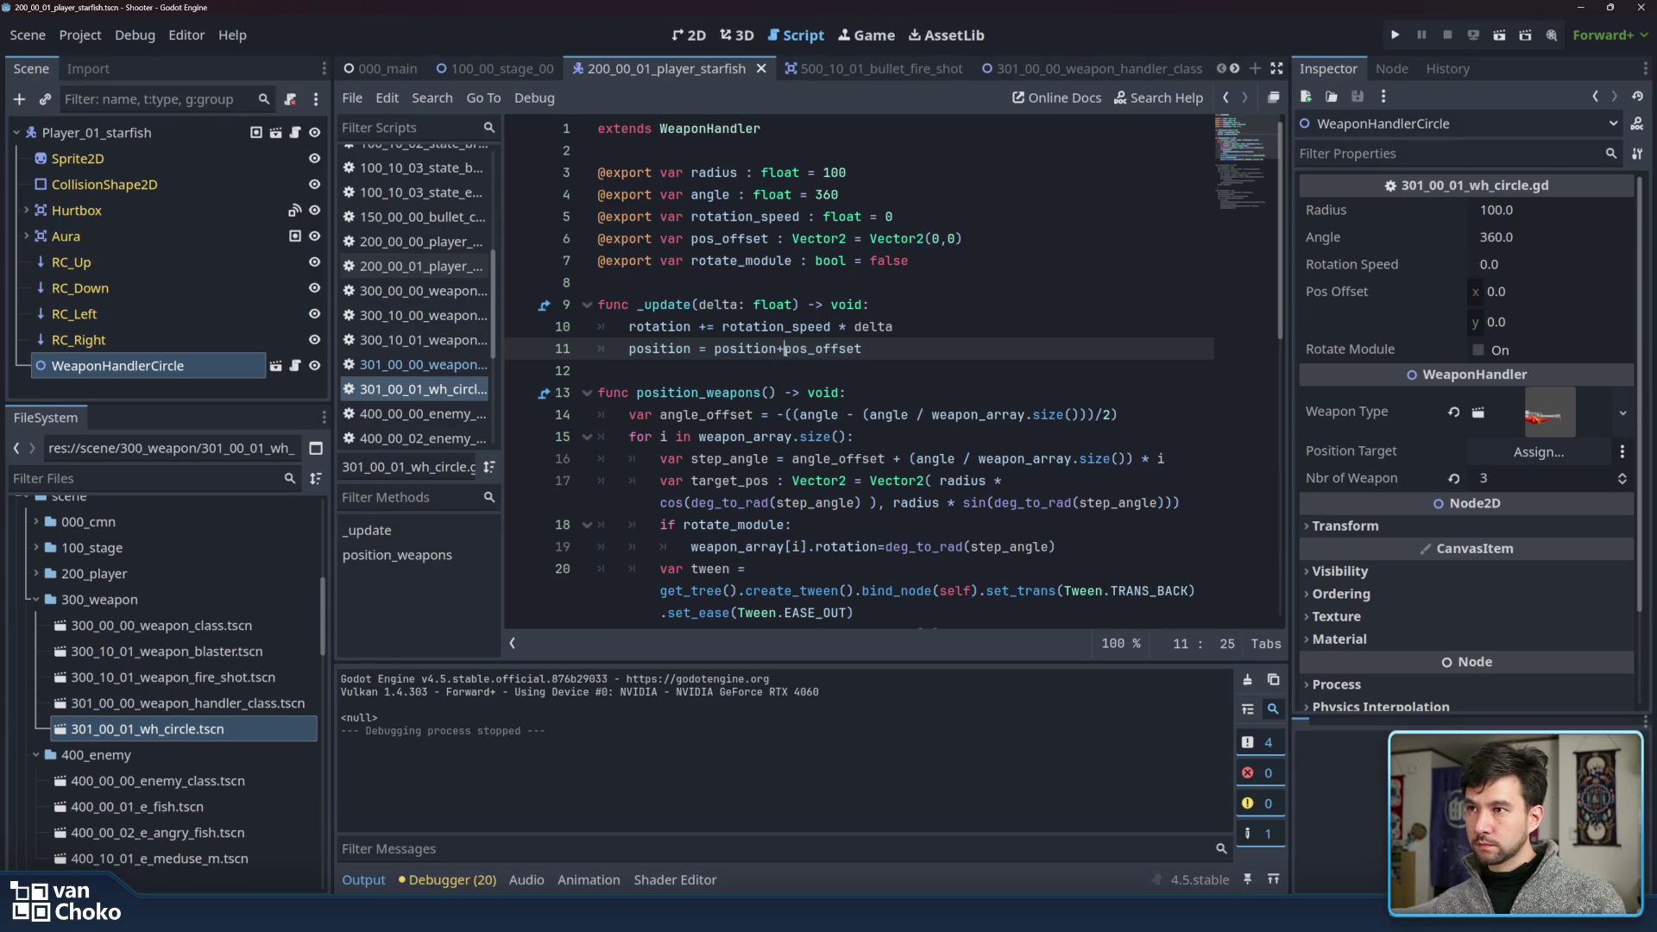
pyautogui.click(781, 349)
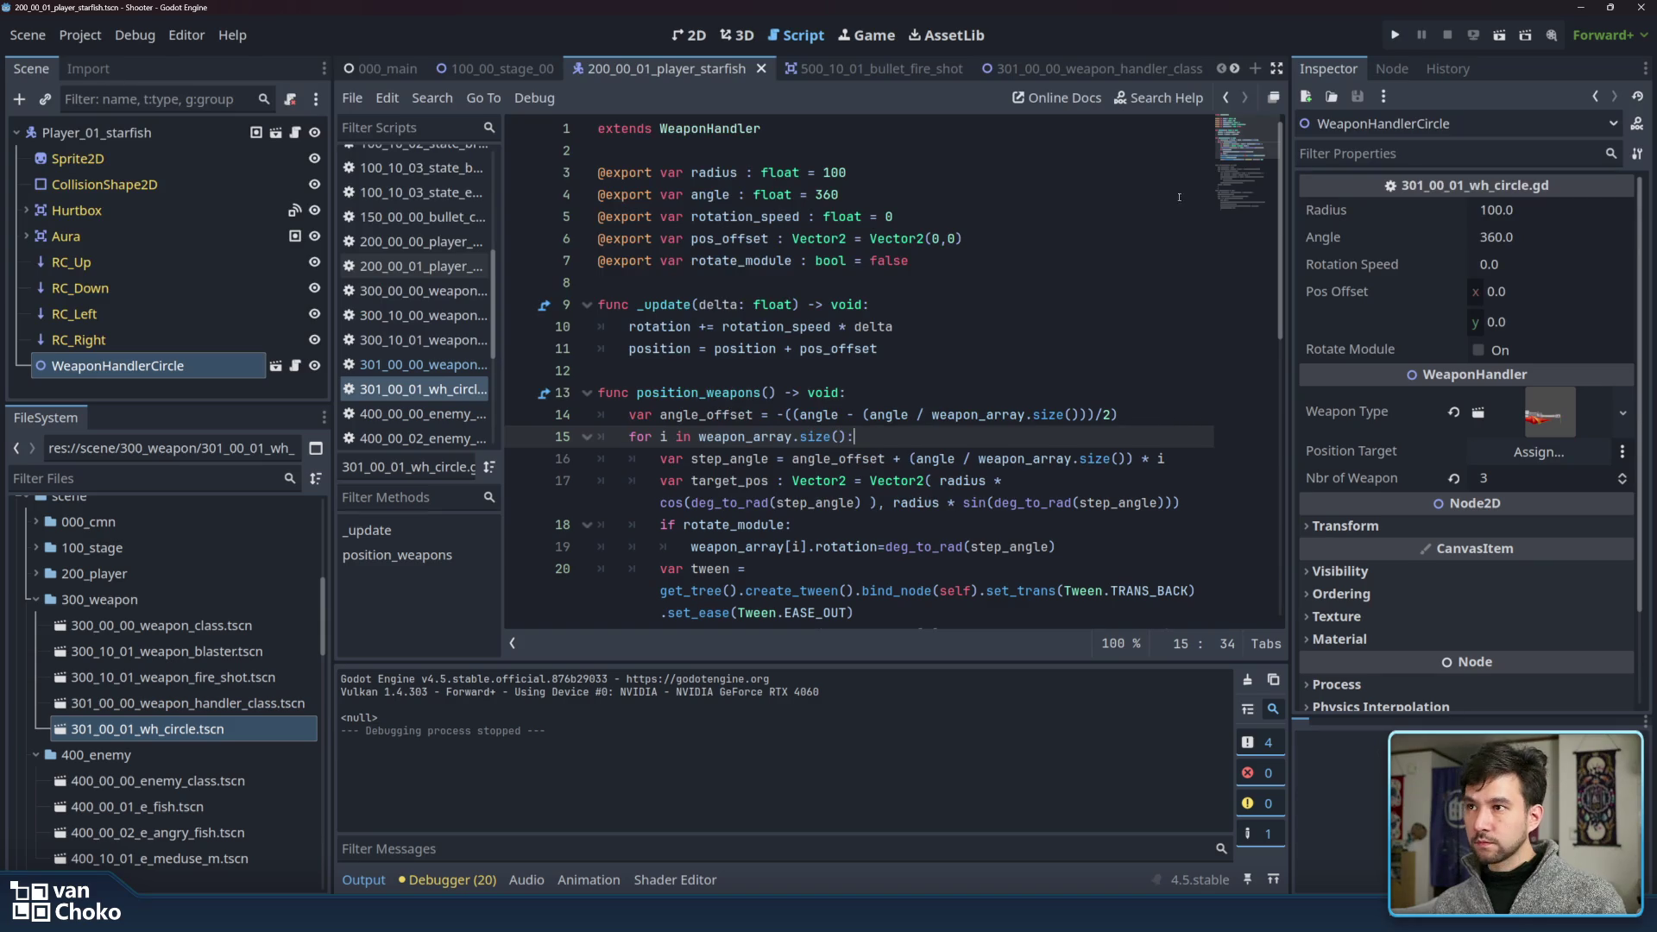
pyautogui.press('F5')
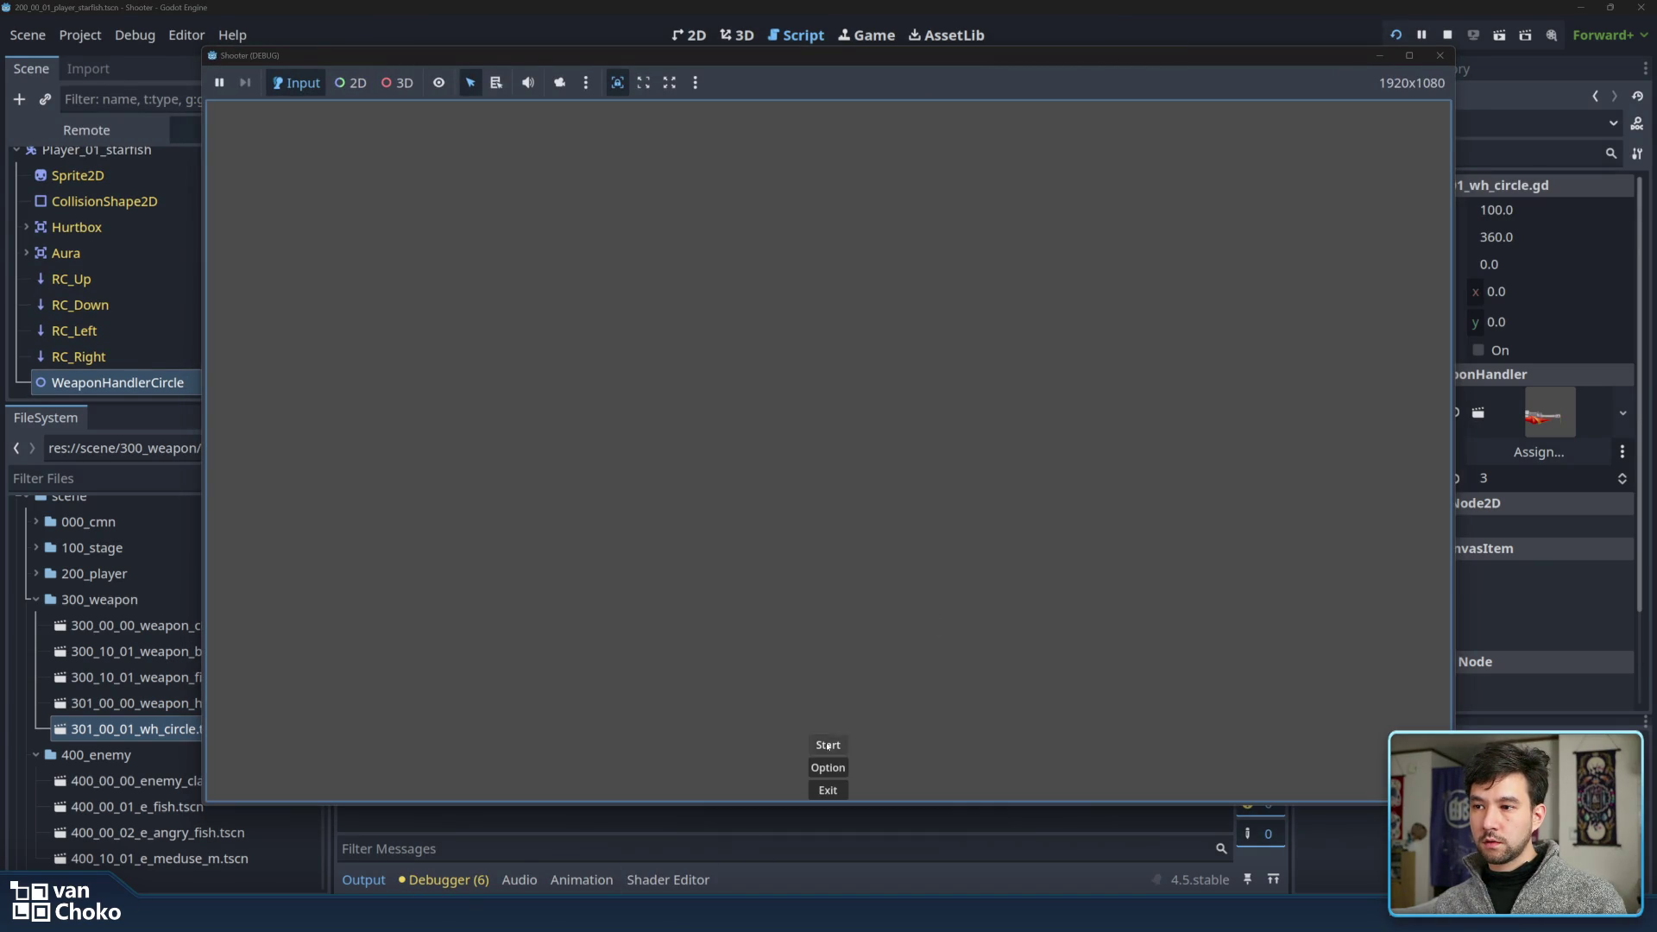
# Close the game, change the line 21 tween duration from 1.0 to 2, and run again
pyautogui.click(828, 745)
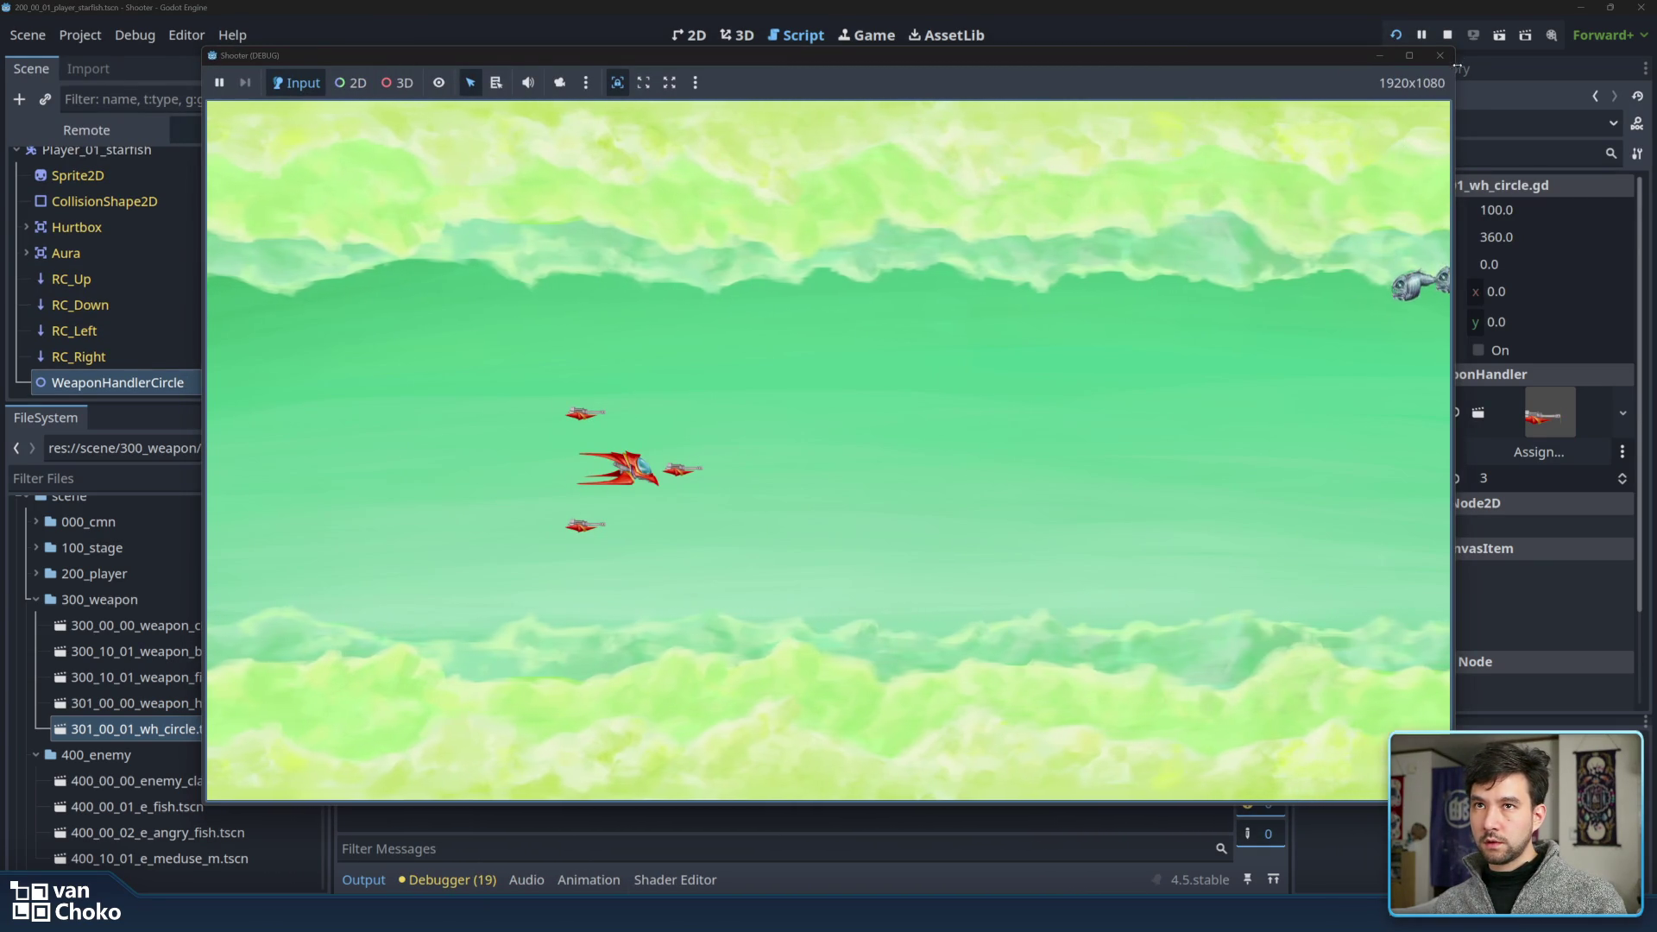
pyautogui.click(1440, 55)
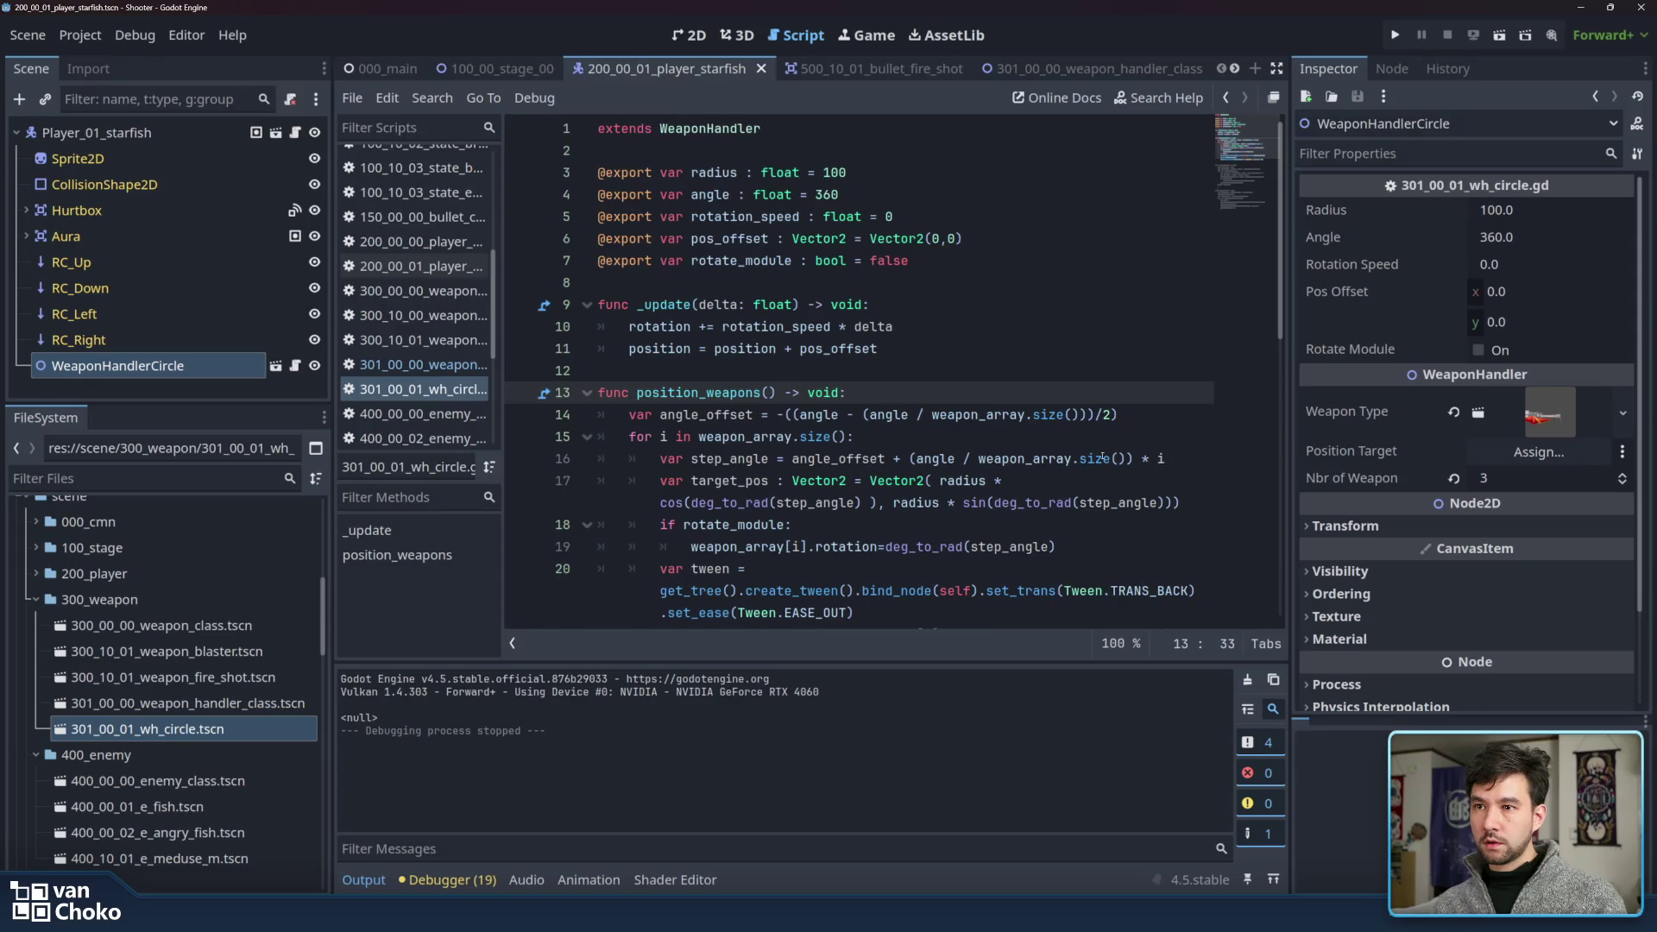
pyautogui.scroll(-5, 1105, 458)
pyautogui.scroll(3, 1158, 516)
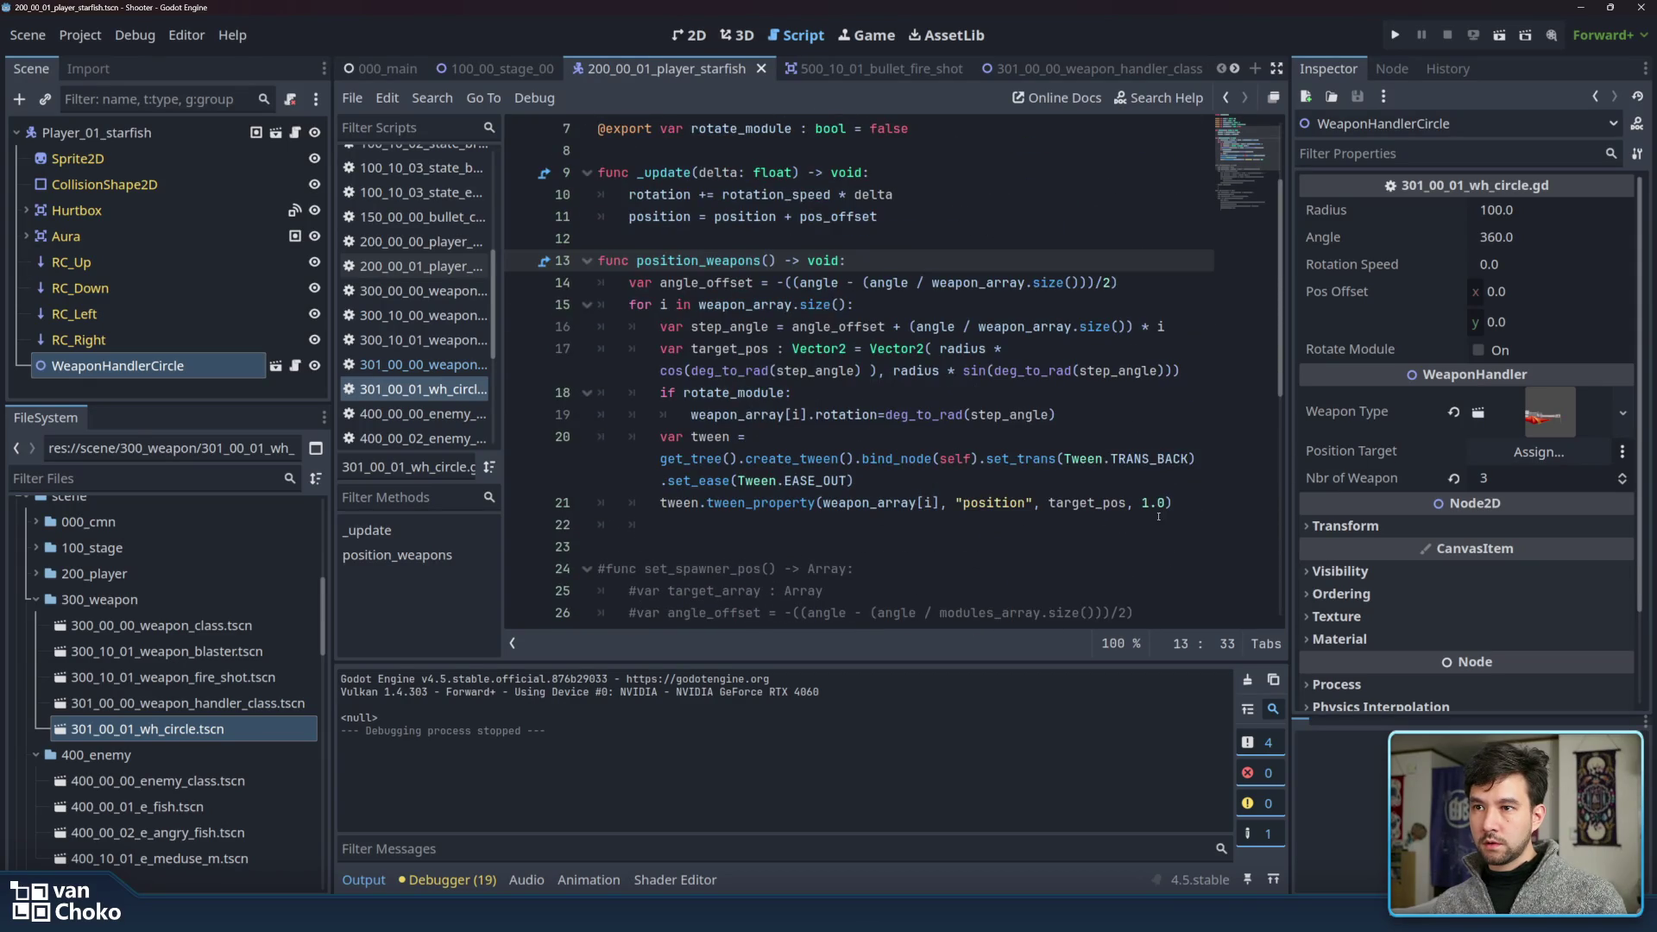
pyautogui.click(1147, 502)
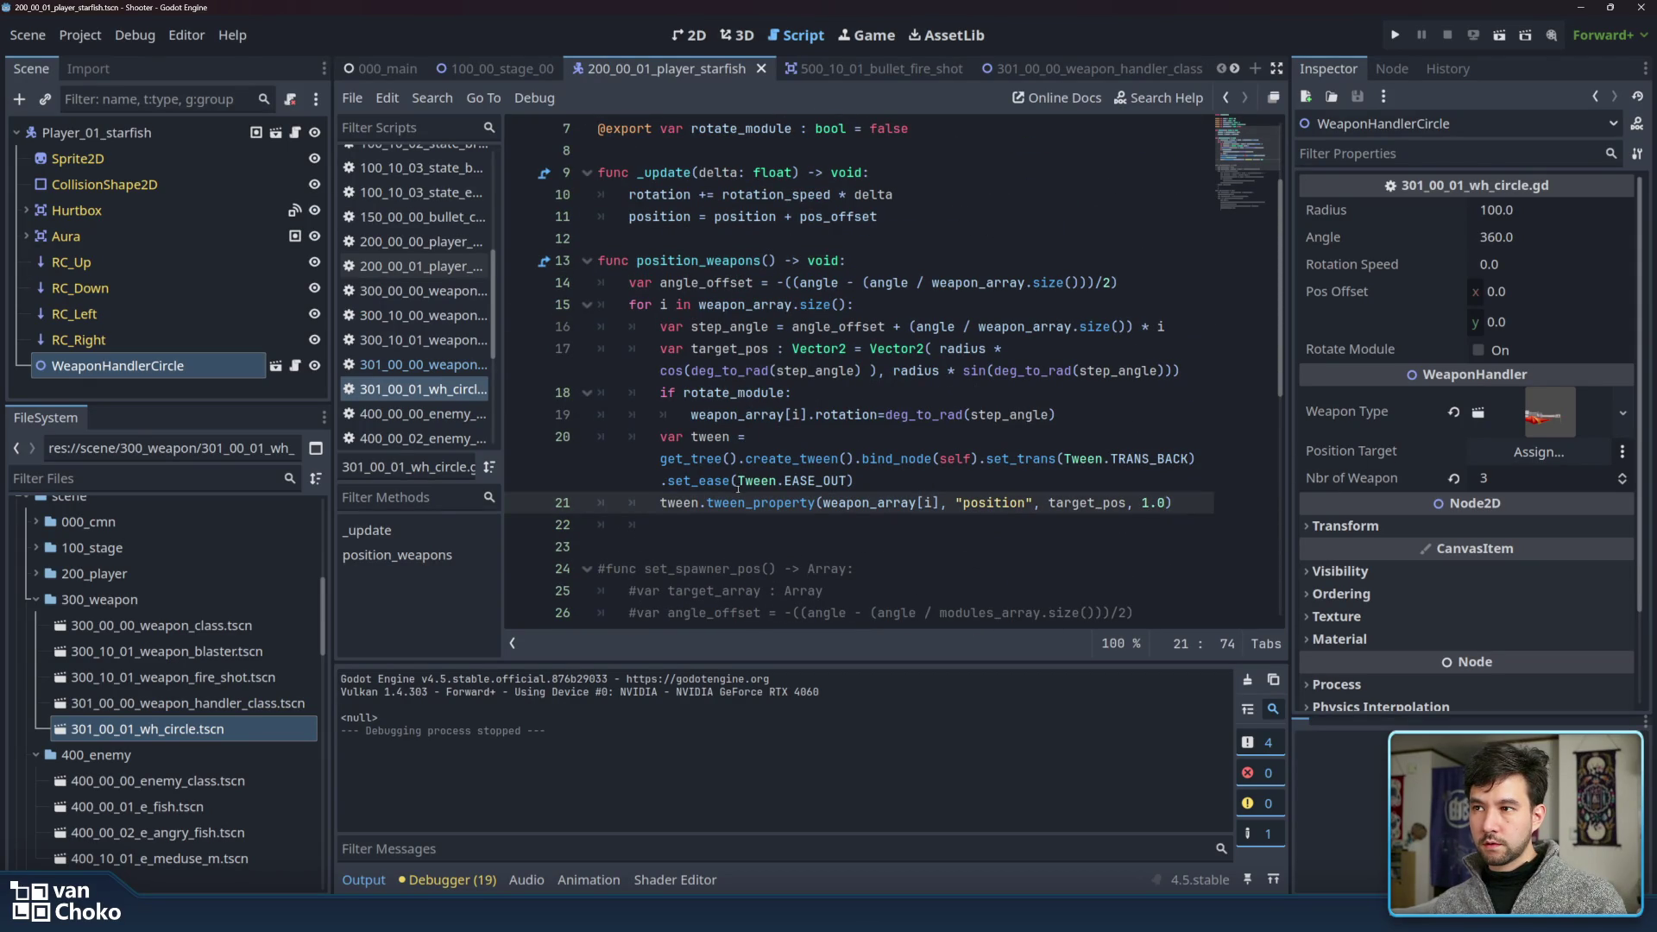
pyautogui.click(784, 480)
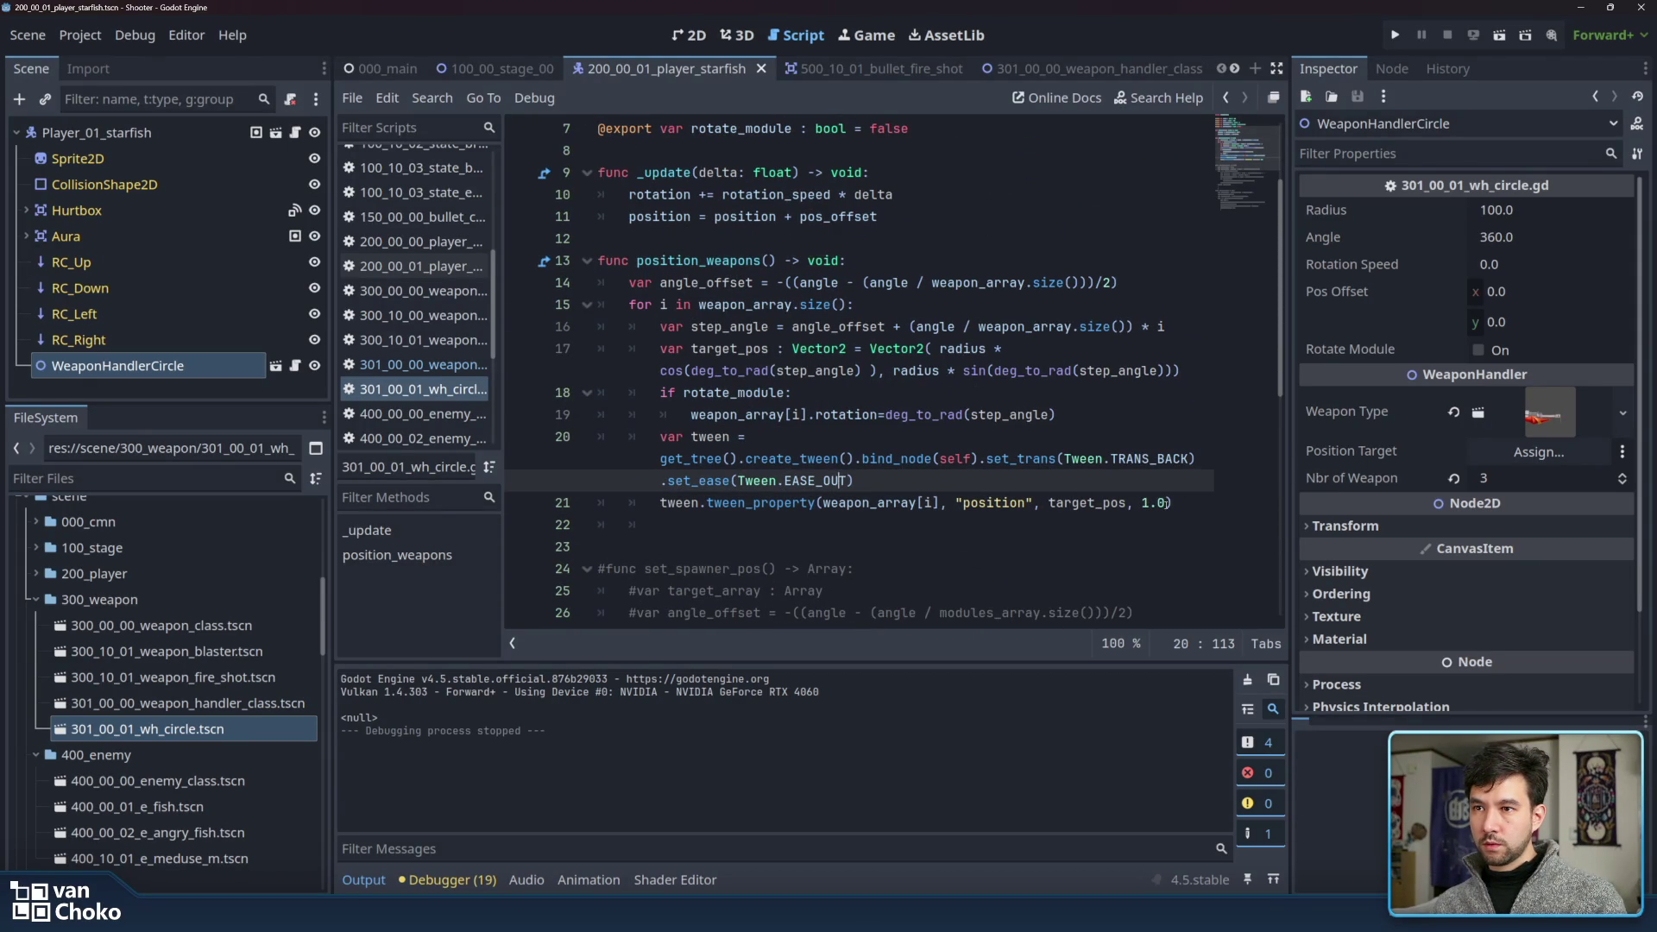
pyautogui.doubleClick(1154, 503)
pyautogui.write('2')
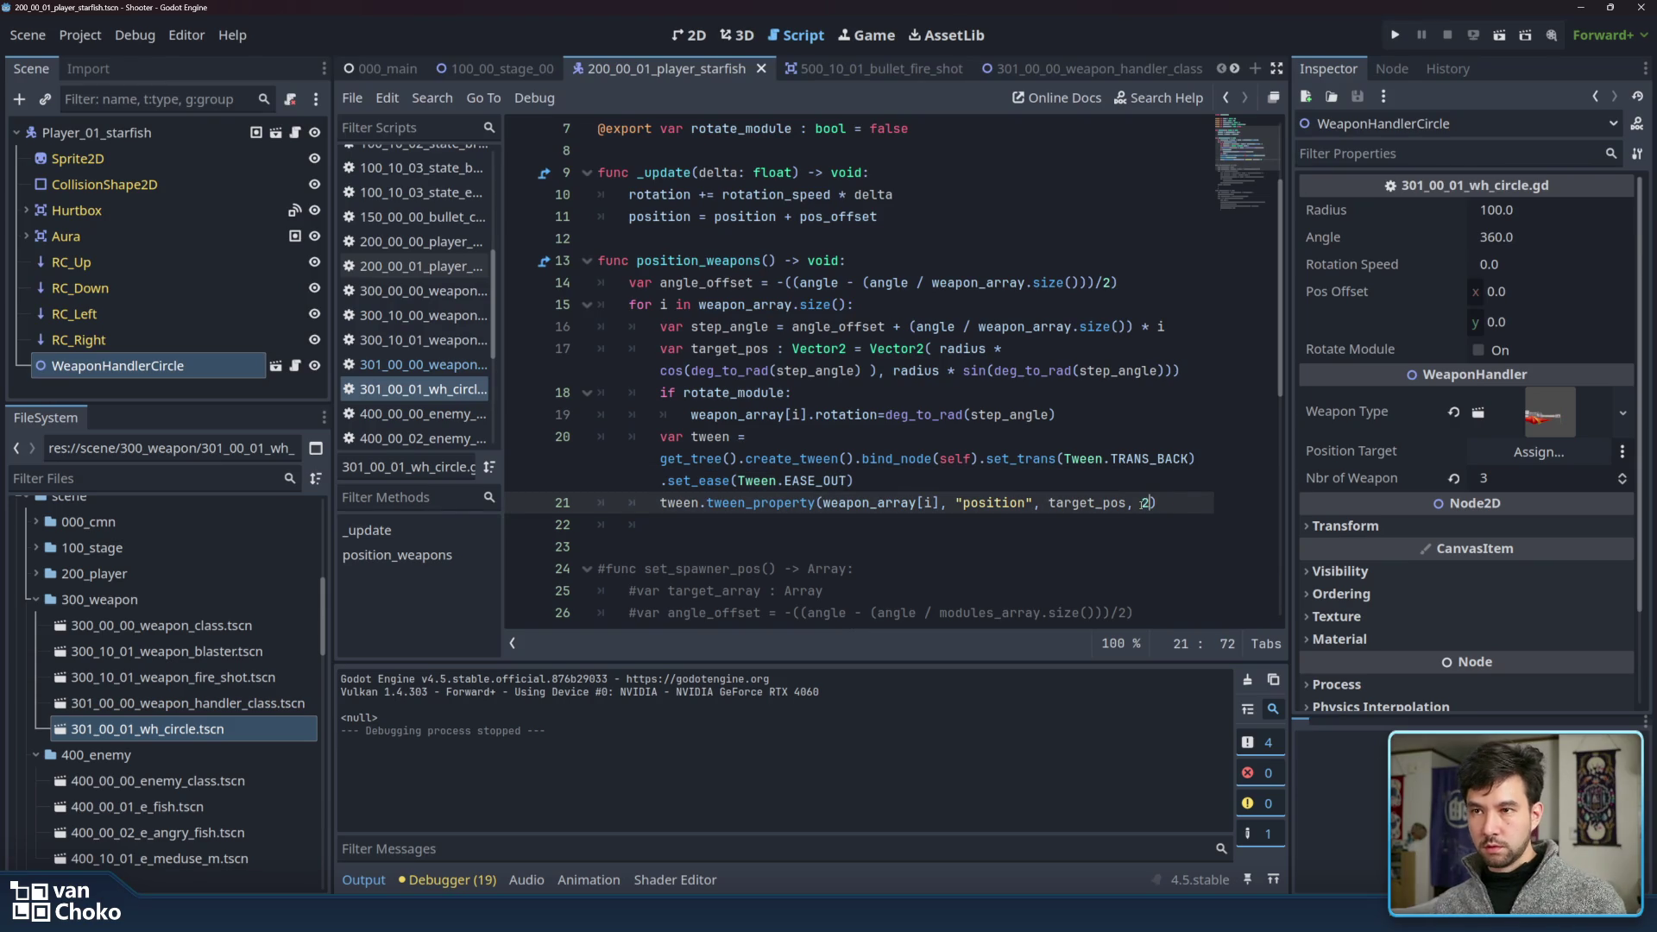
pyautogui.click(1138, 472)
pyautogui.click(1395, 34)
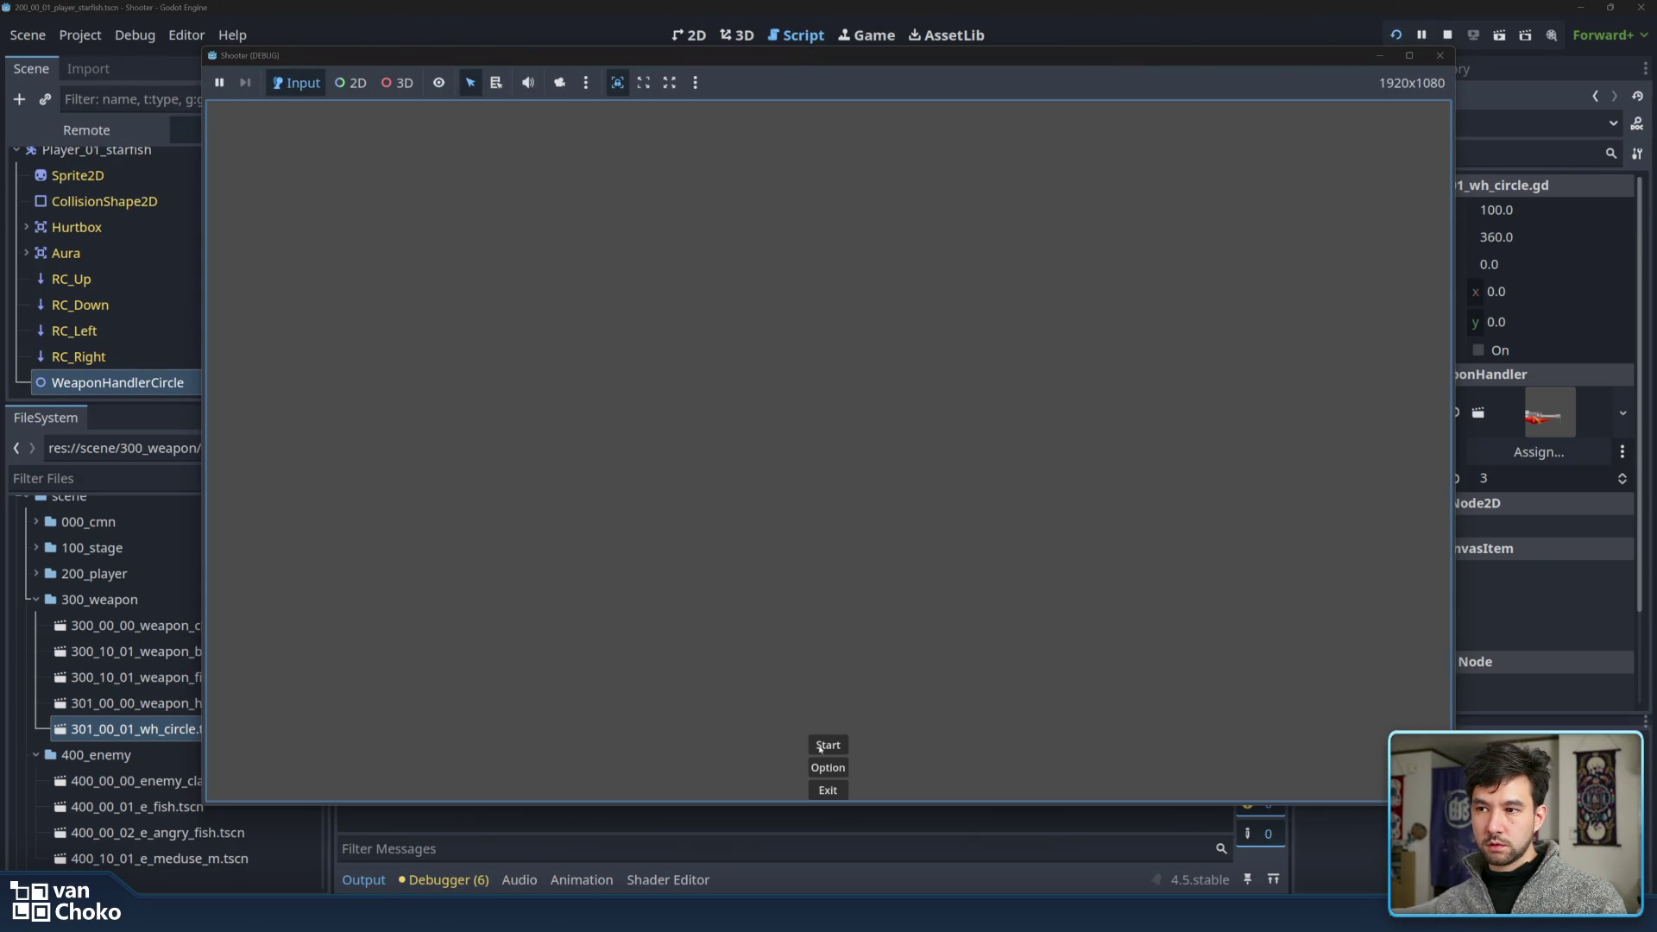
# Play with the 2-second tween, then restore the duration to 1.0 and save
pyautogui.click(824, 745)
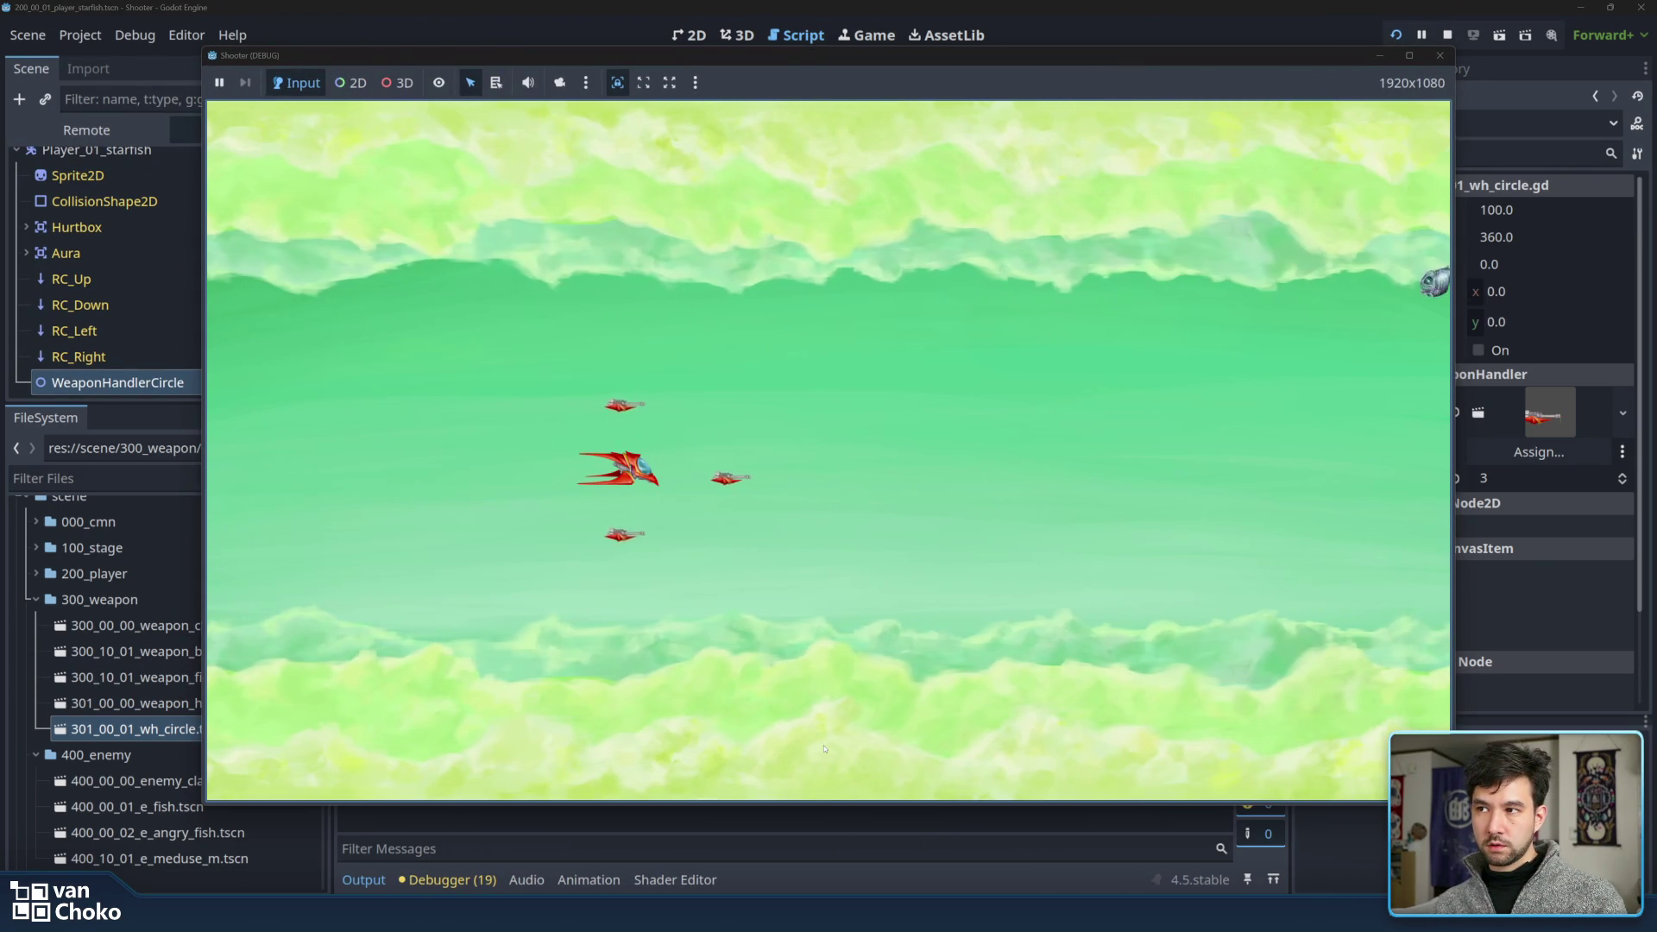
pyautogui.press('Up')
pyautogui.press('Right')
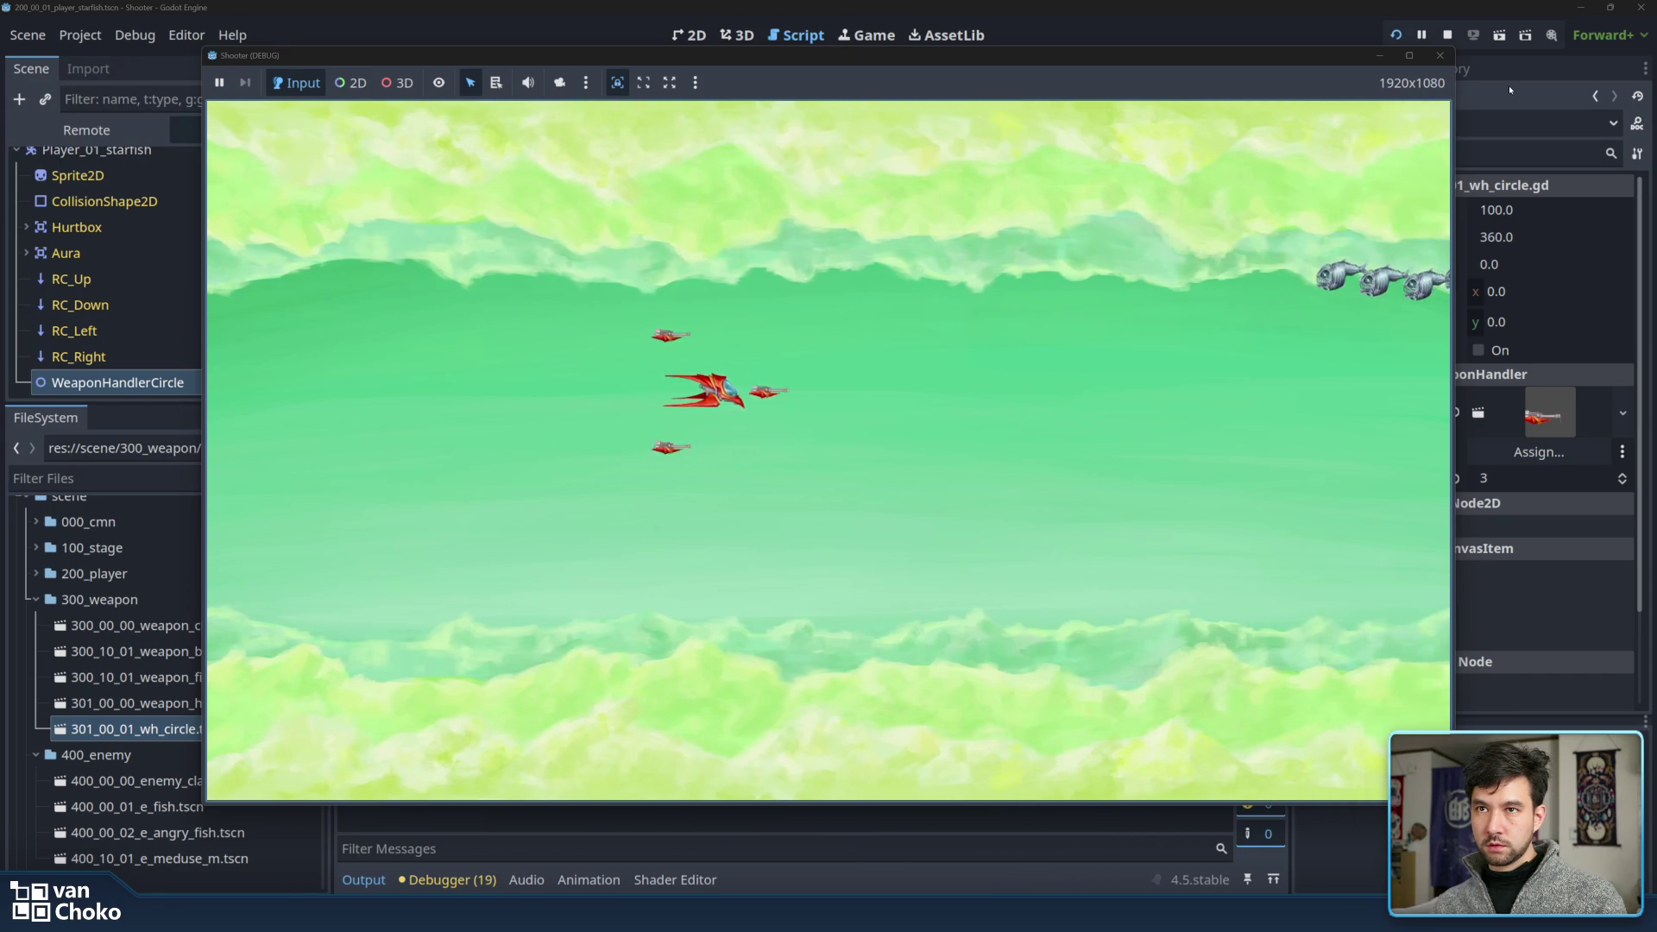
pyautogui.press('Up')
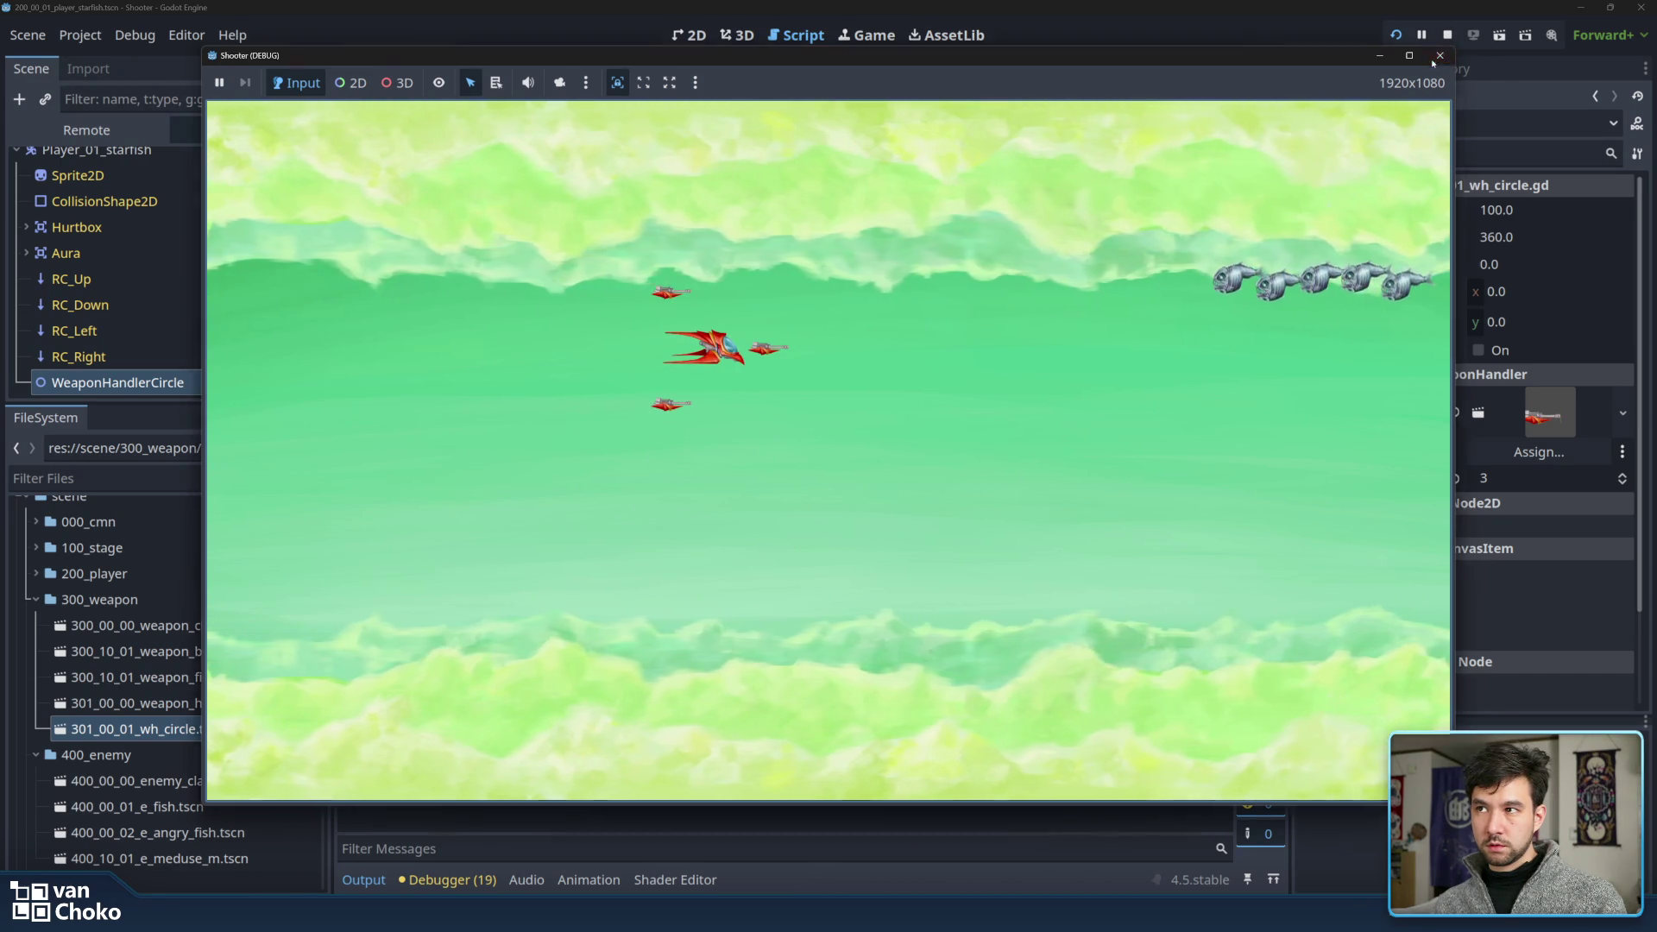
pyautogui.click(1438, 55)
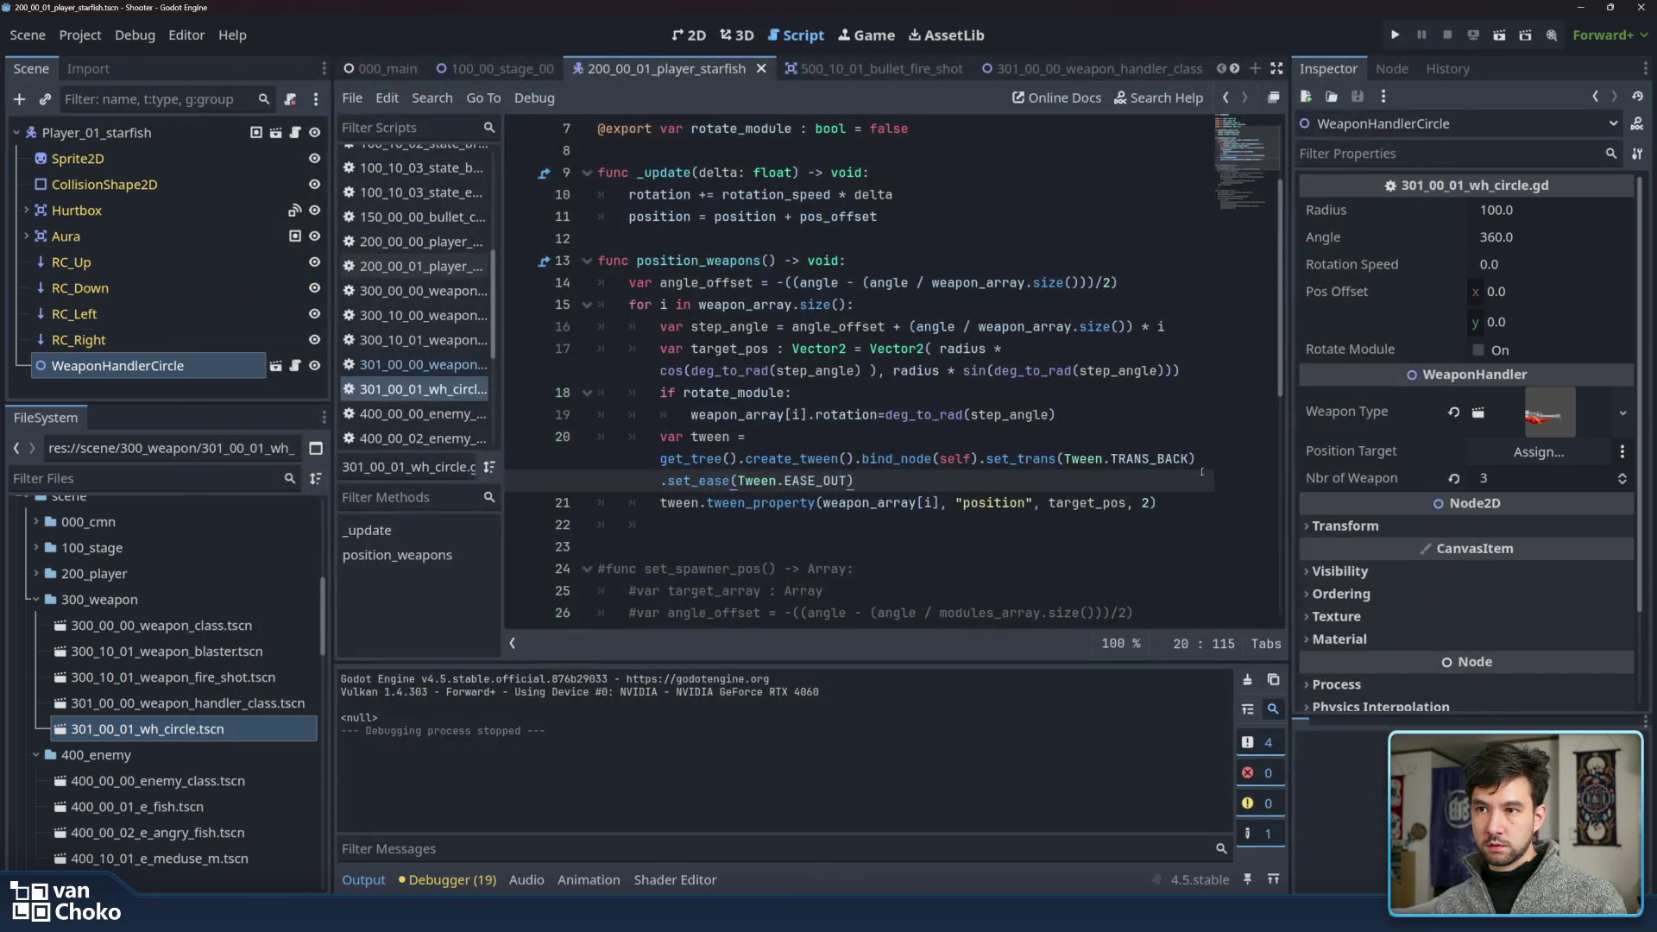
pyautogui.click(1146, 503)
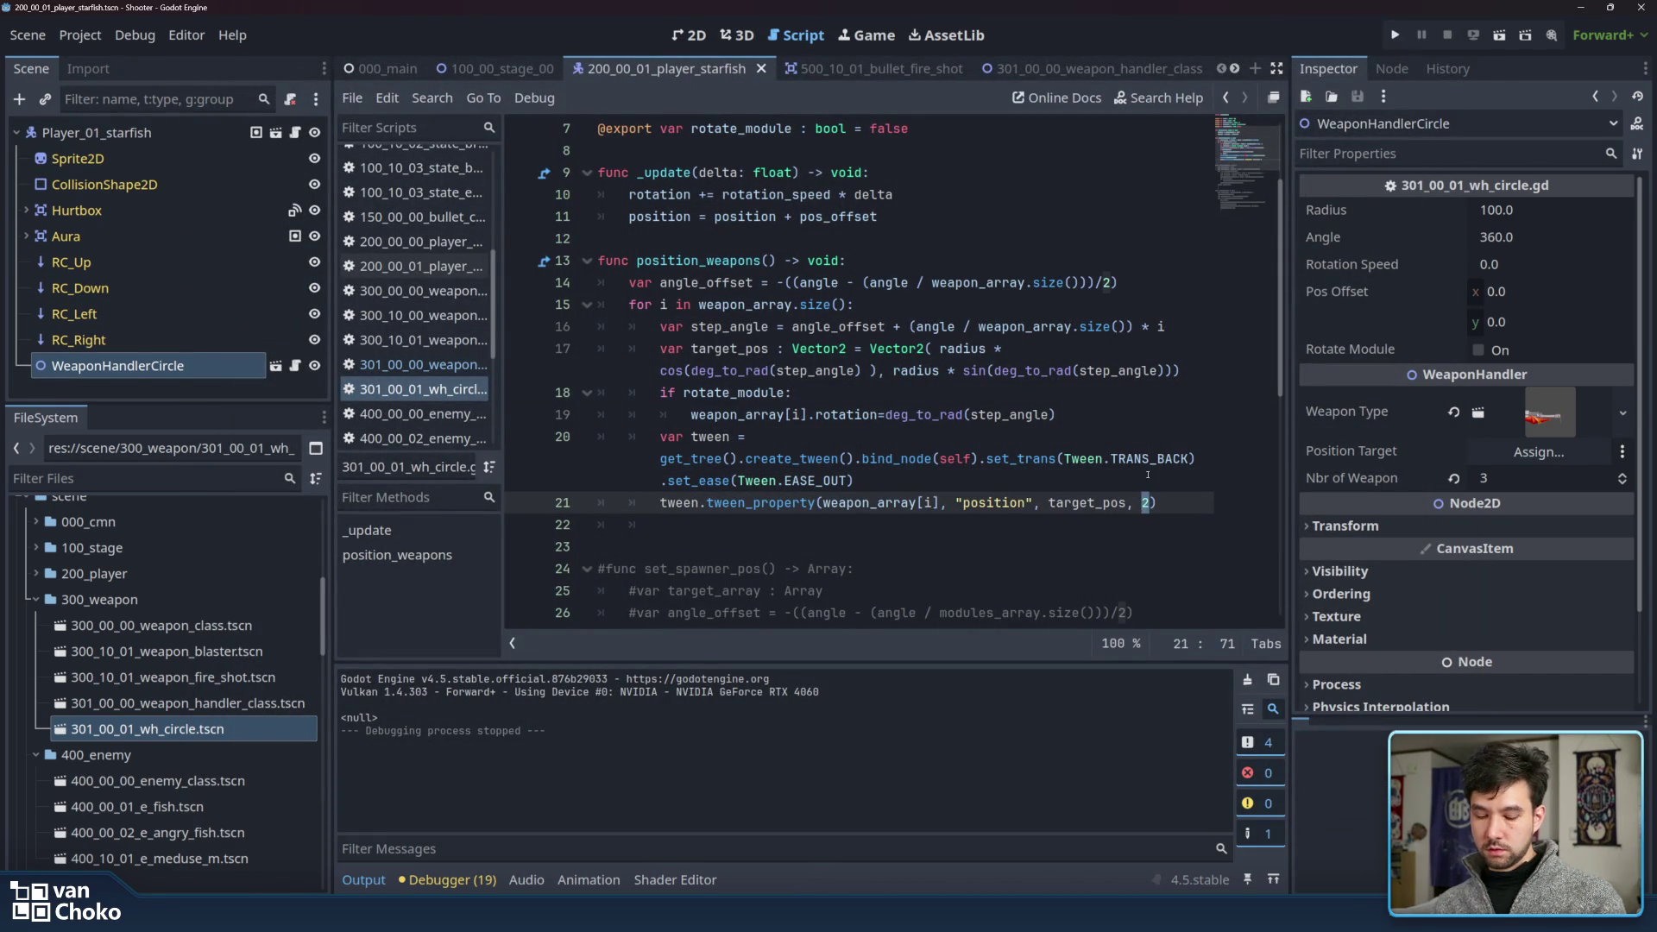
pyautogui.write('.0')
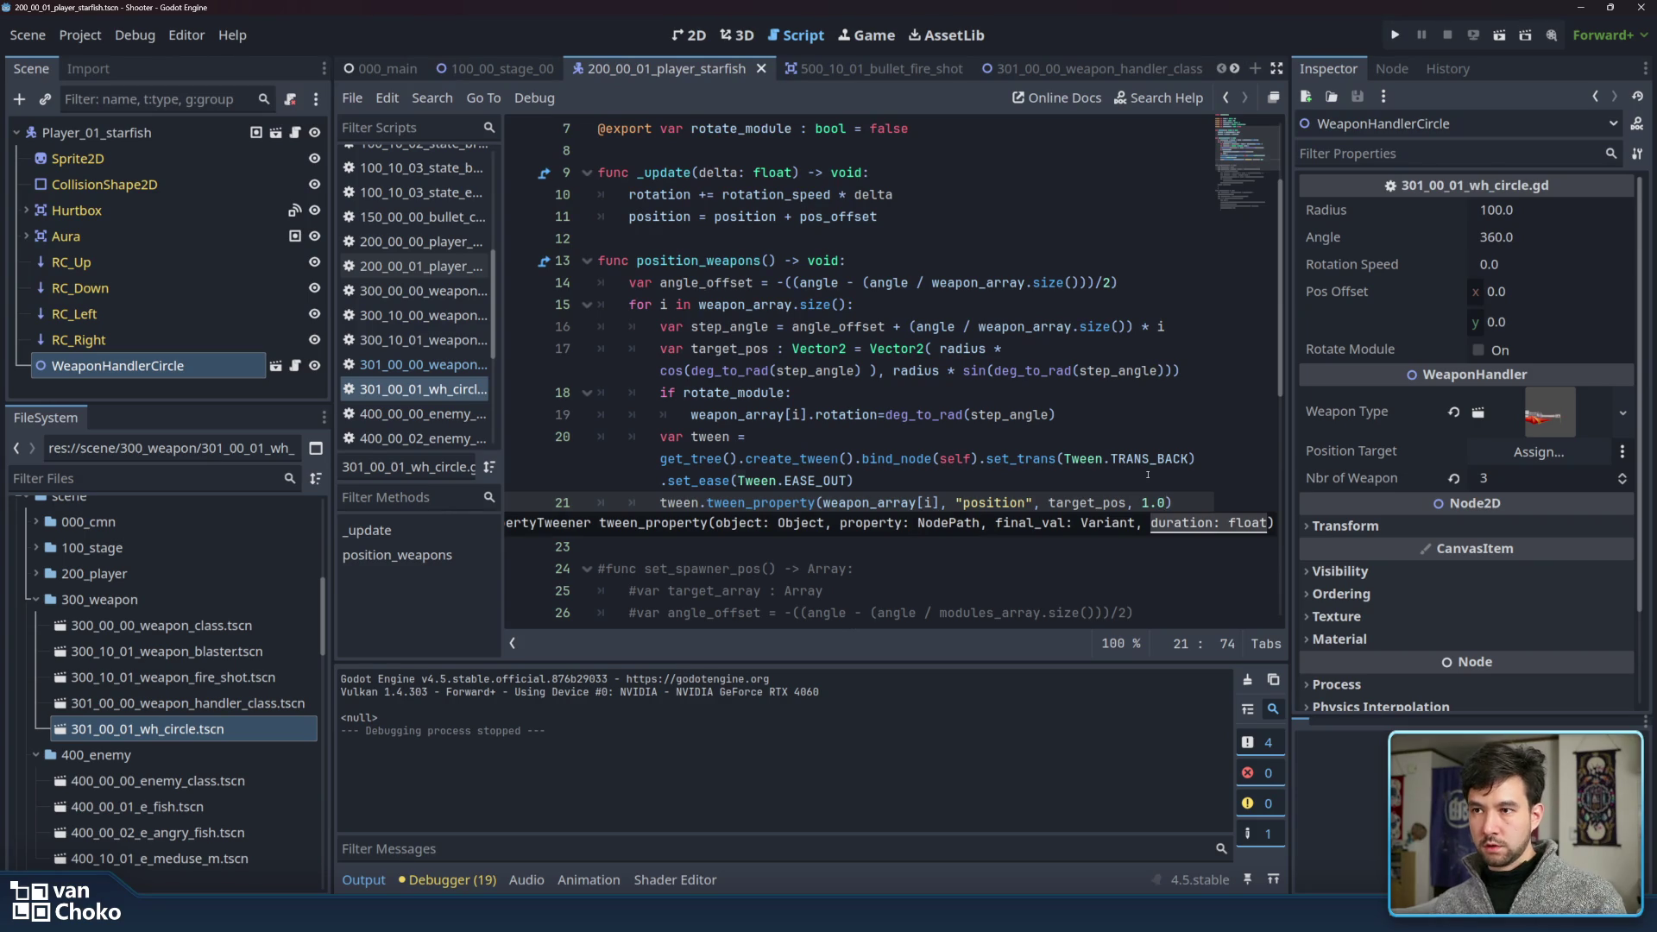
pyautogui.click(1145, 479)
pyautogui.hotkey('ctrl', 's')
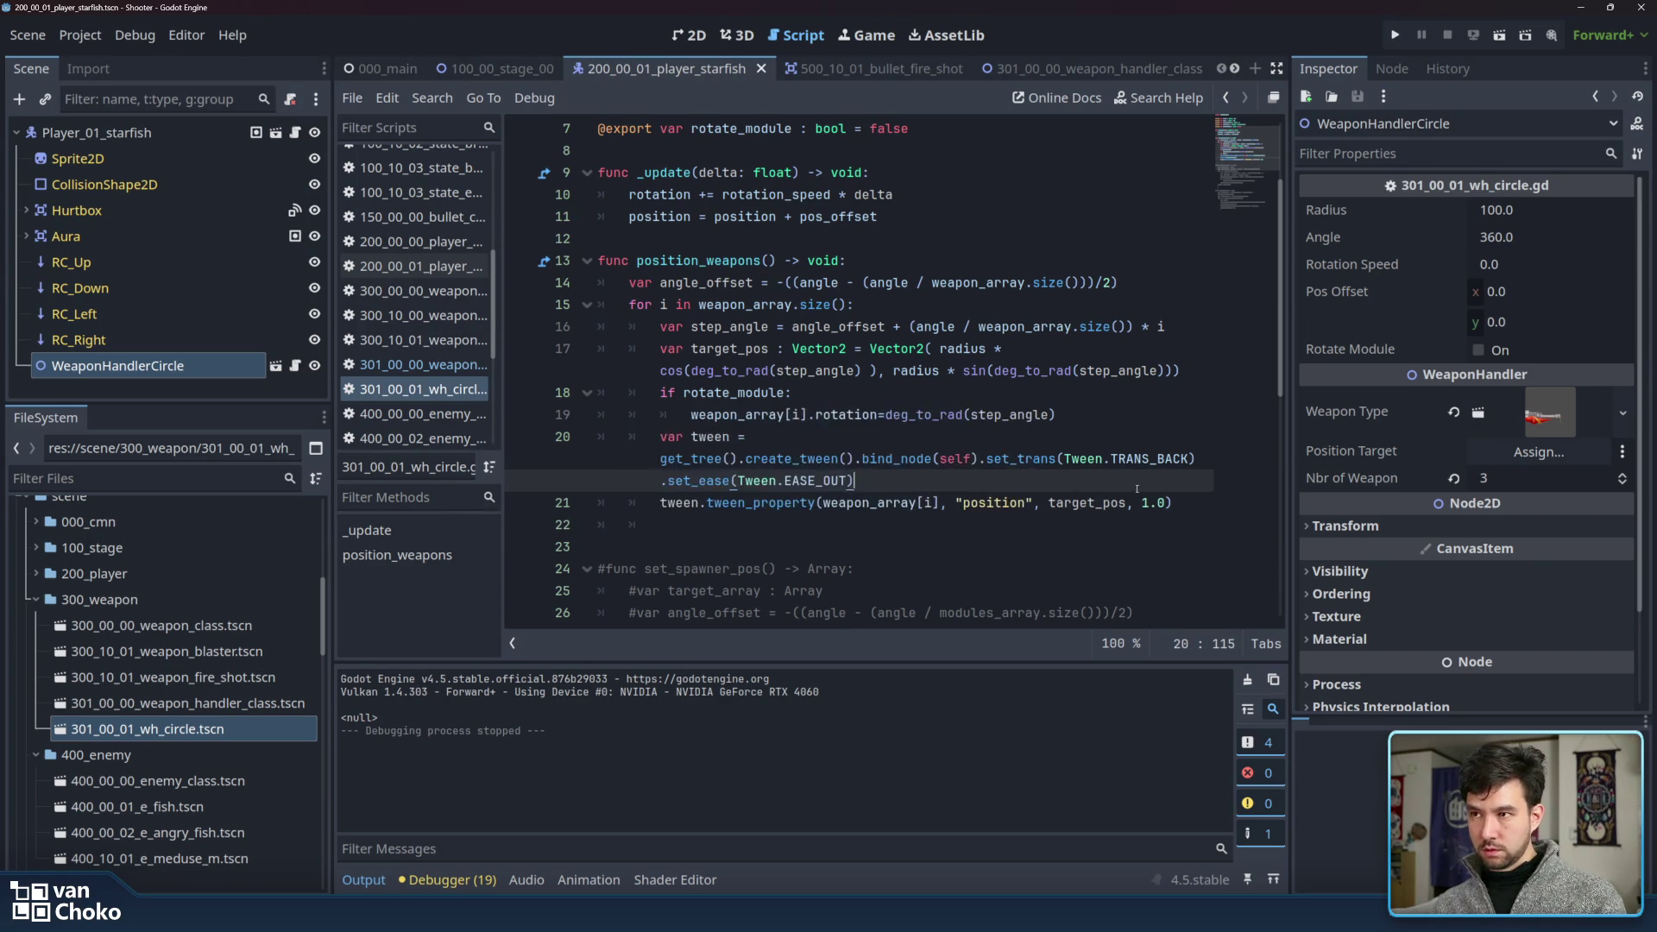
pyautogui.scroll(2, 1136, 488)
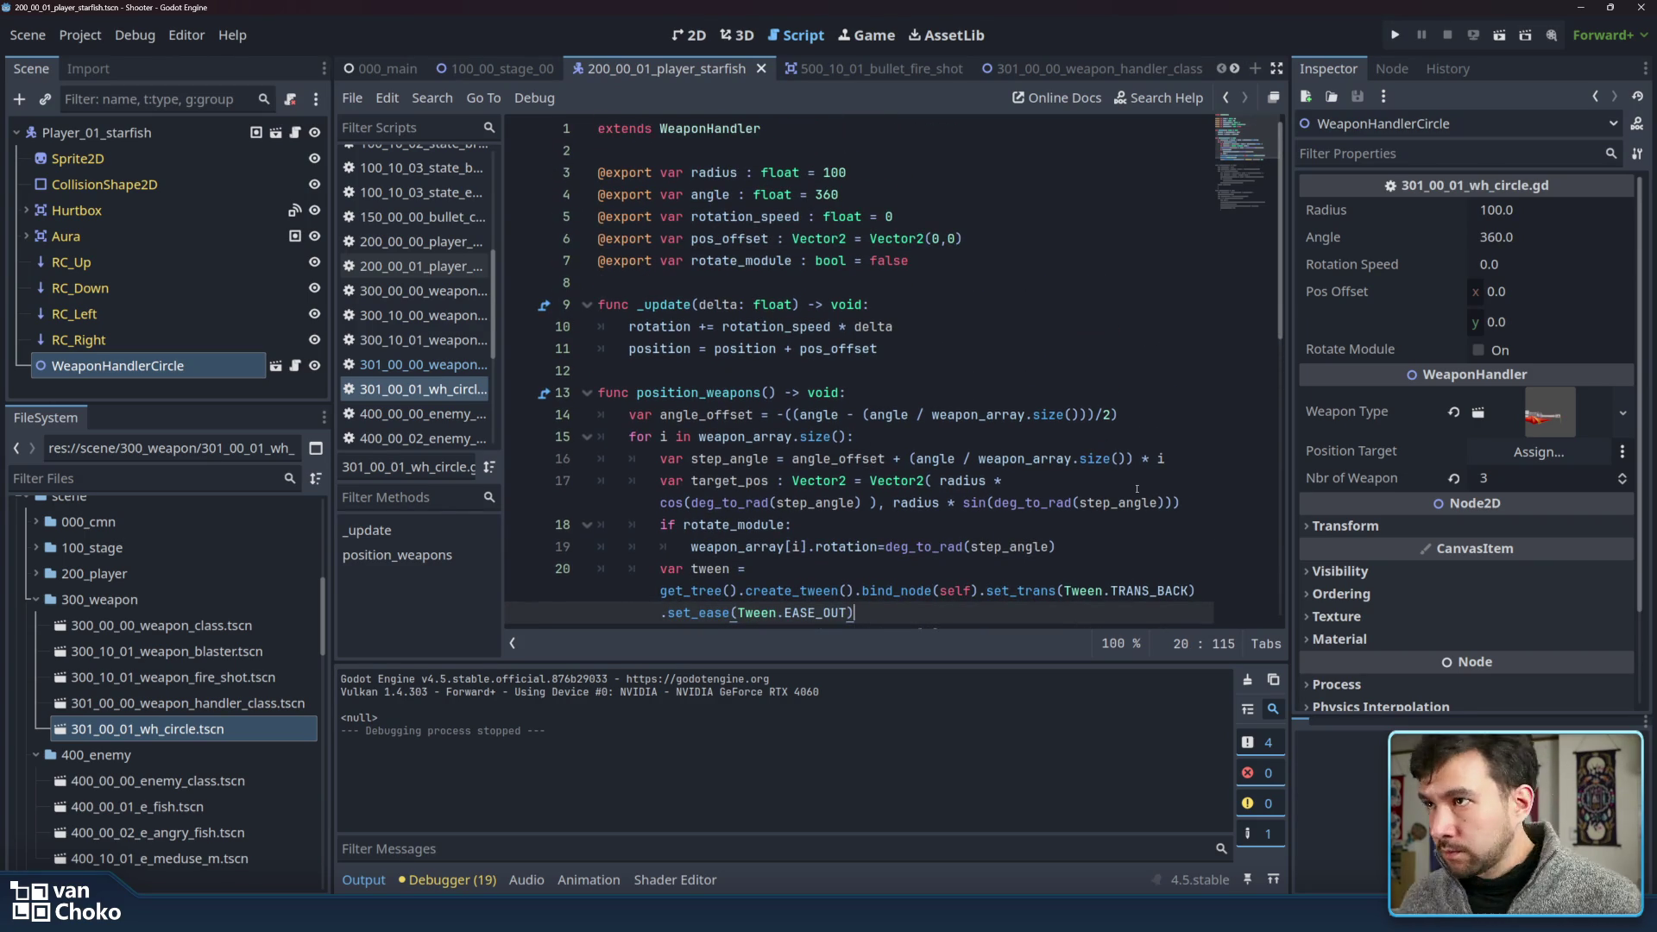
pyautogui.scroll(-5, 1136, 488)
pyautogui.click(828, 343)
pyautogui.click(815, 325)
pyautogui.click(957, 283)
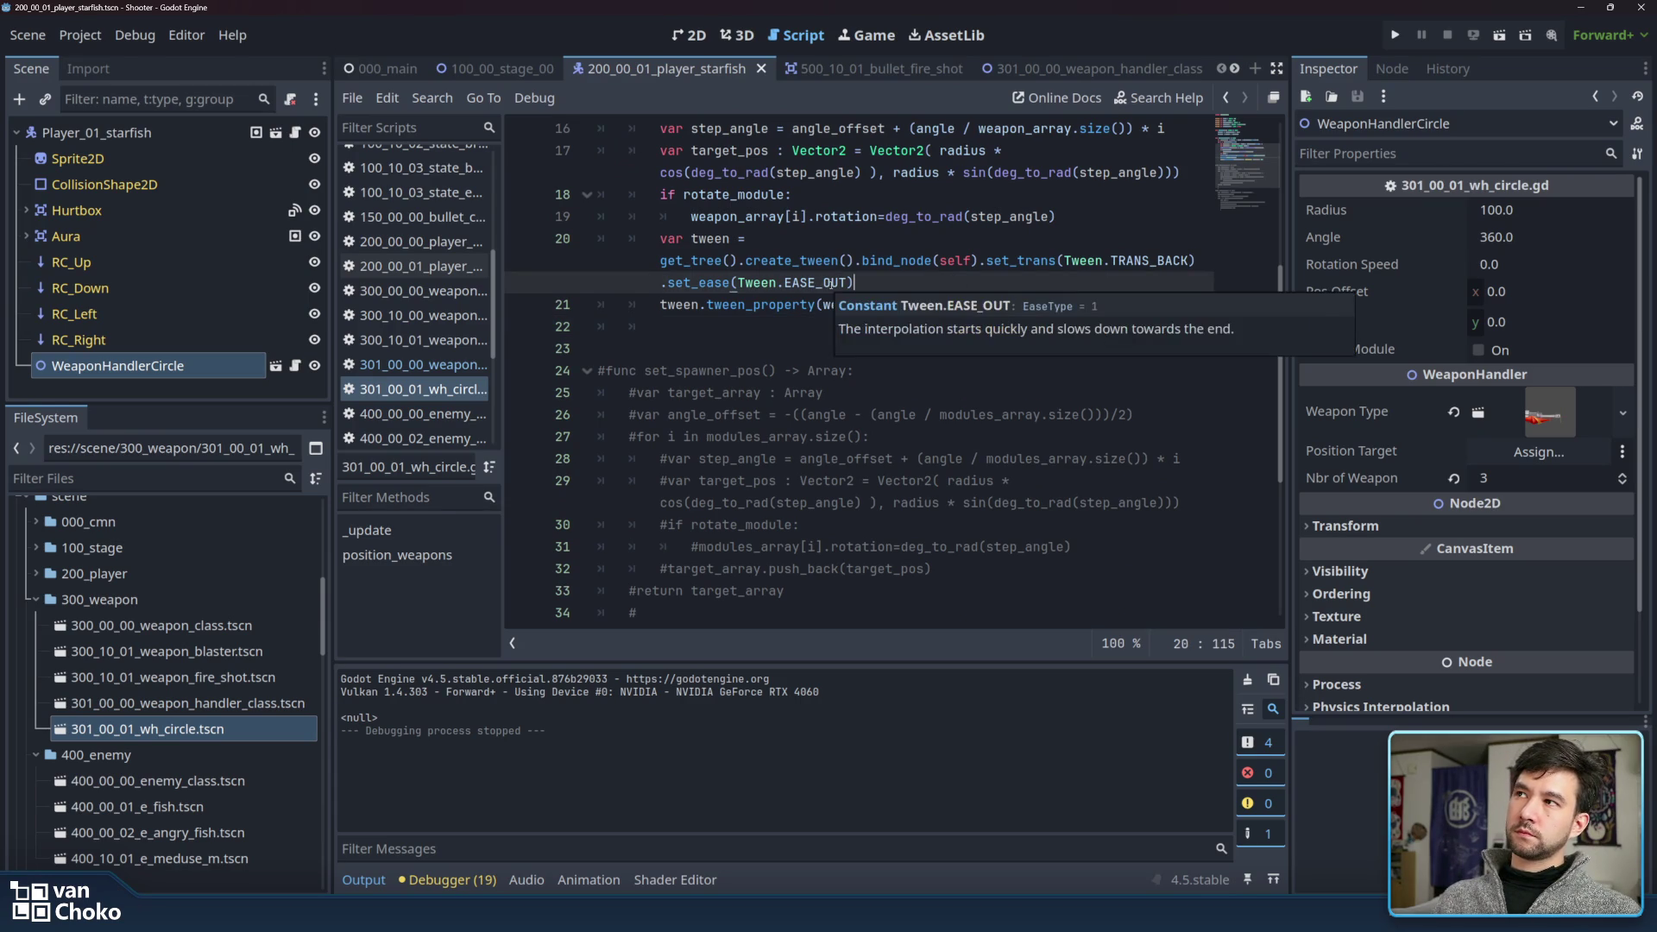
pyautogui.scroll(4, 830, 285)
pyautogui.scroll(-1, 834, 287)
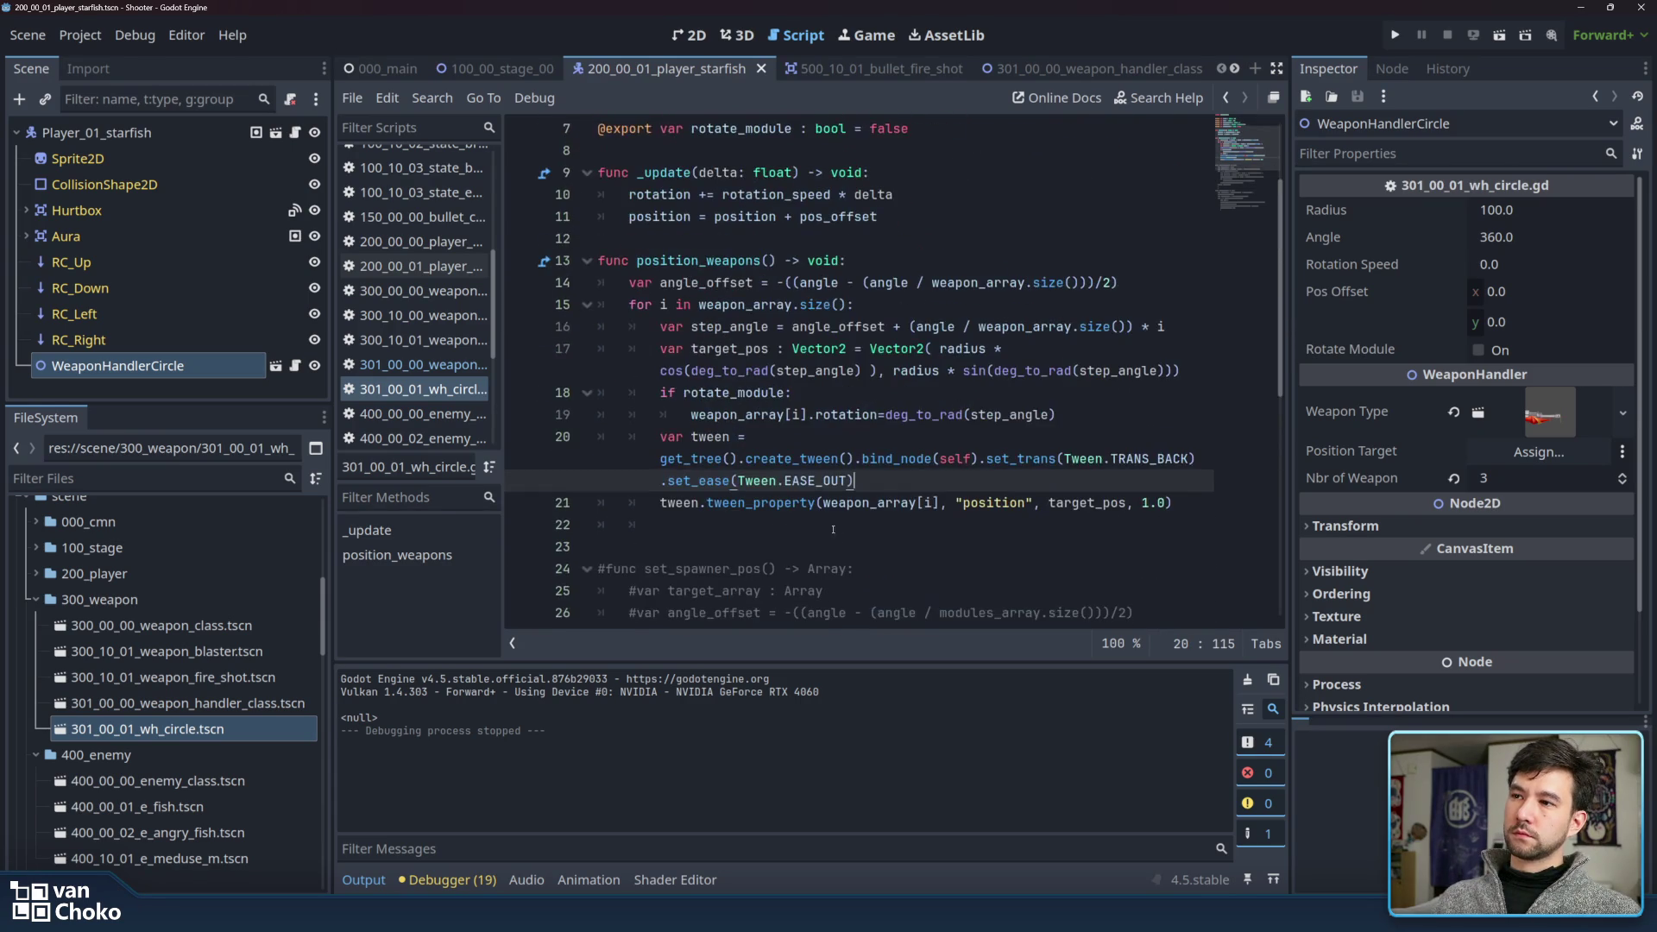
pyautogui.click(747, 212)
pyautogui.press('Up')
pyautogui.scroll(2, 752, 259)
pyautogui.click(765, 276)
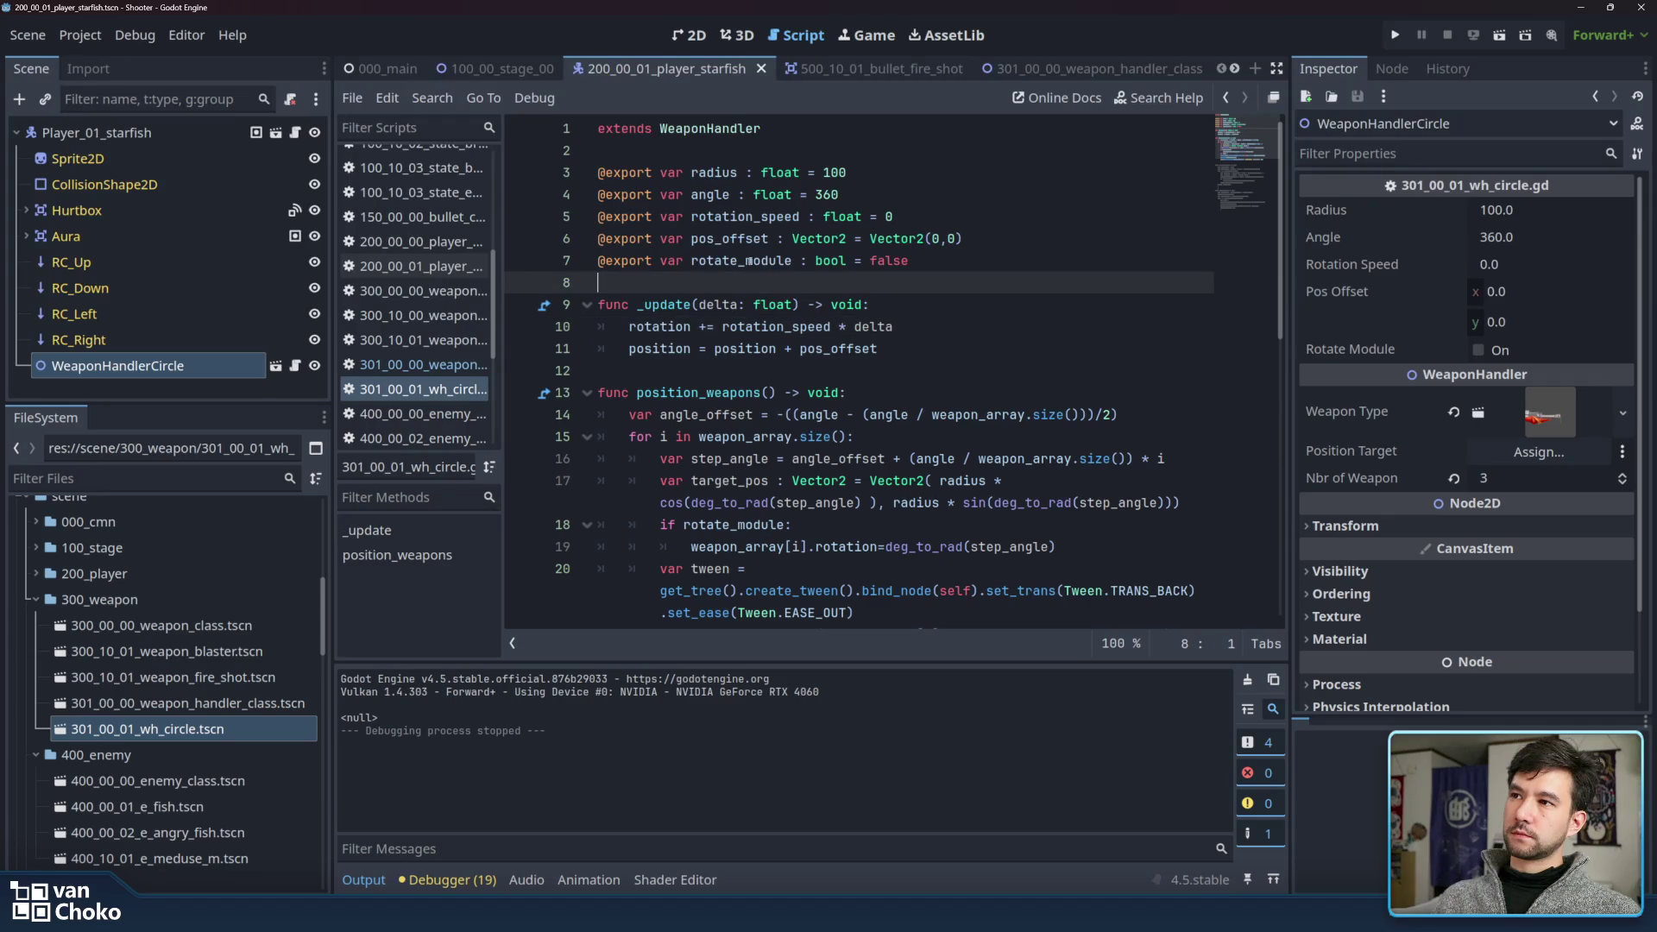
pyautogui.moveTo(693, 177); pyautogui.dragTo(688, 287)
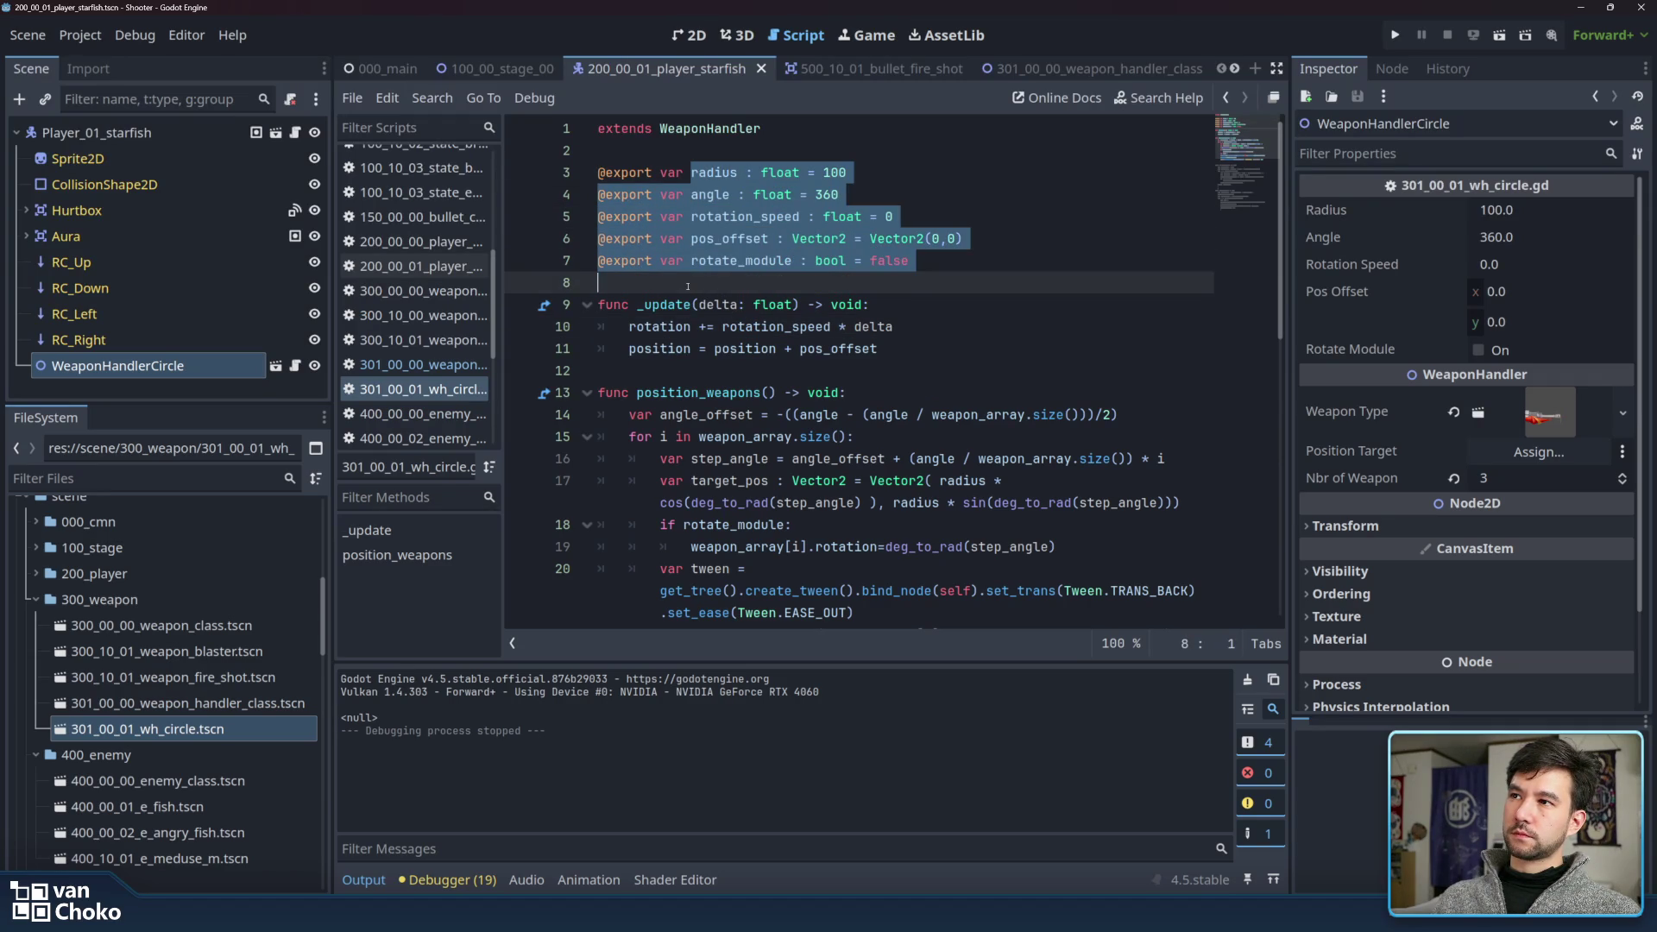
pyautogui.click(688, 287)
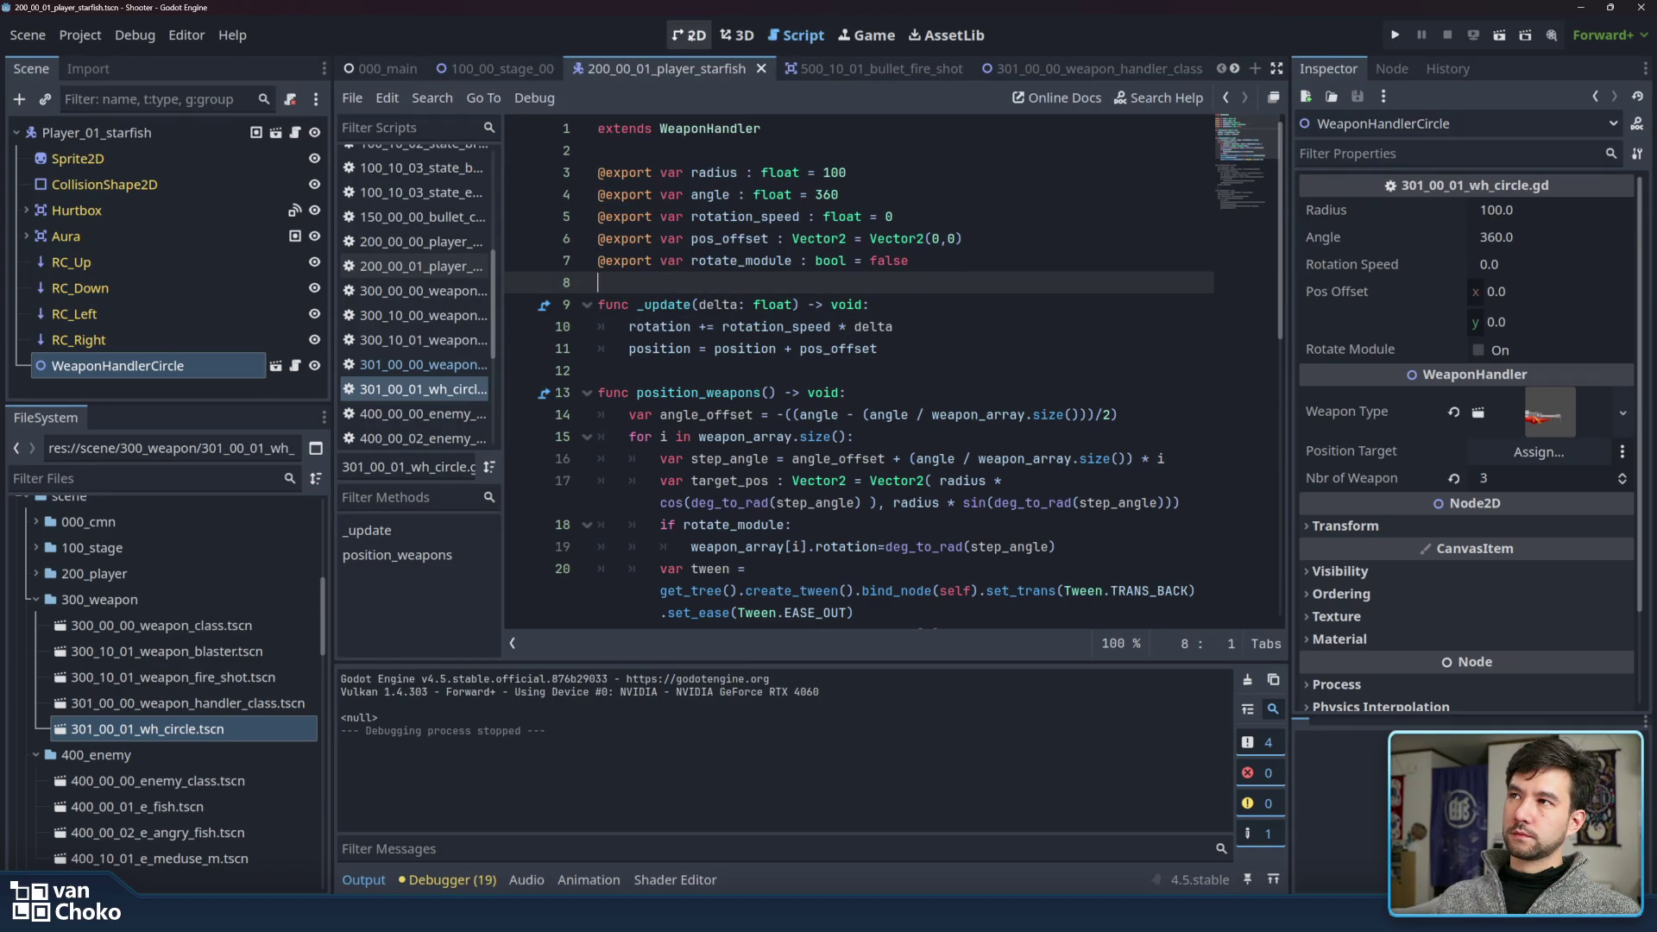
pyautogui.click(688, 35)
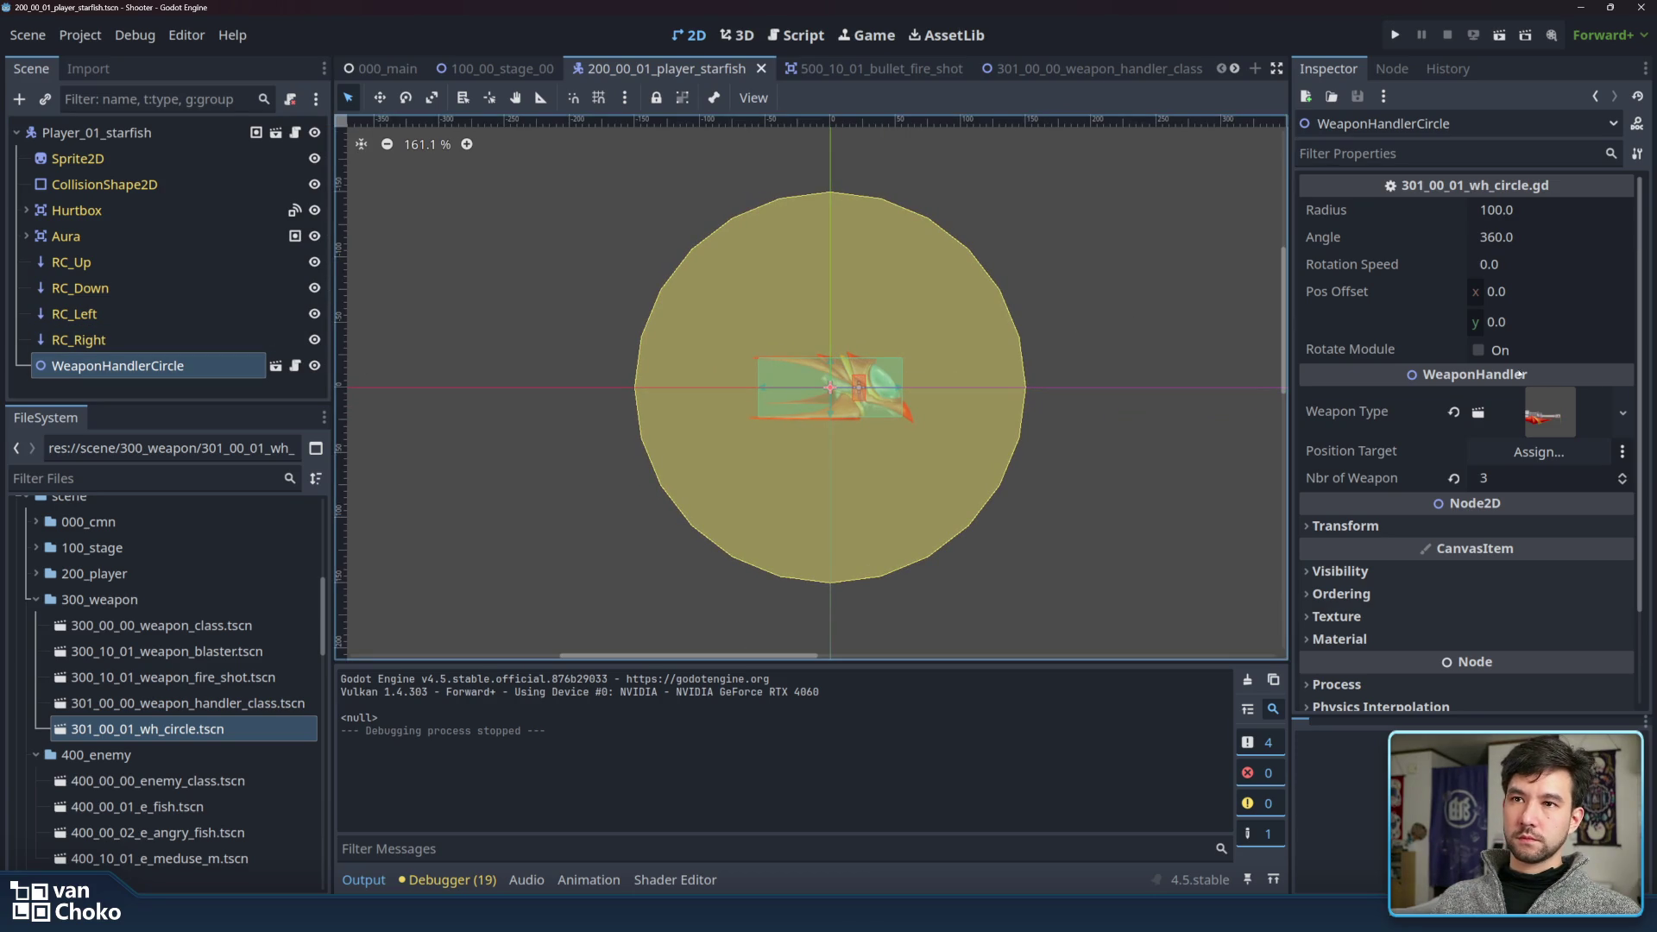
# Enable Rotate Module and set Pos Offset x to 50 and Rotation Speed to 5 in the Inspector
pyautogui.click(1479, 350)
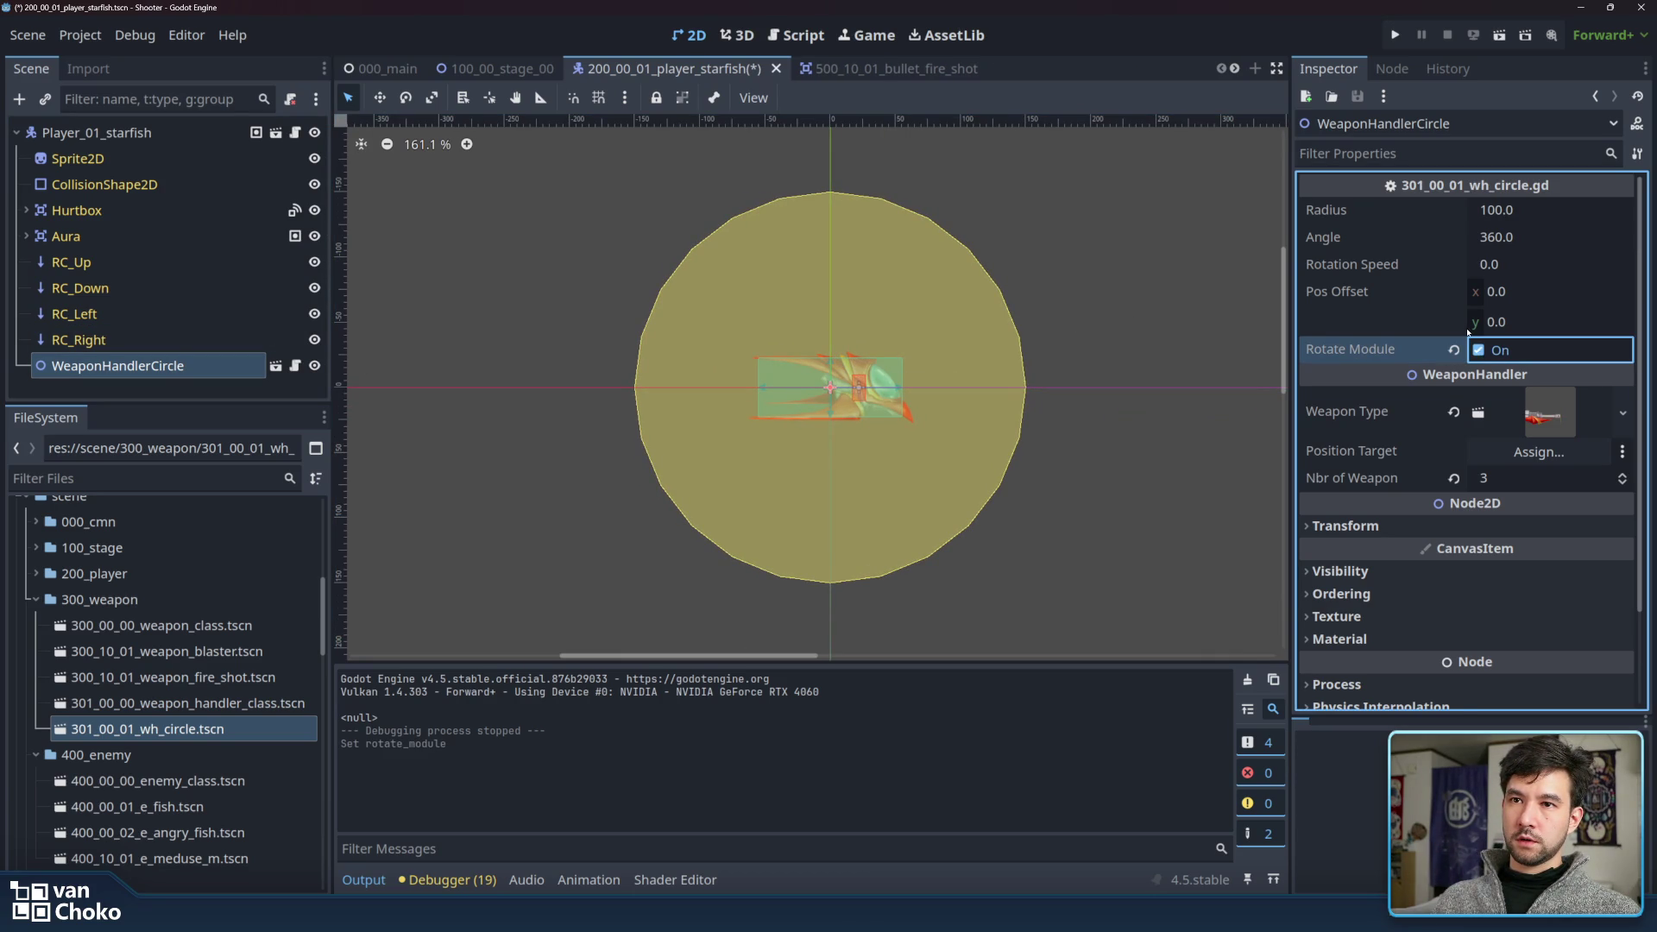
pyautogui.click(1521, 286)
pyautogui.press('Return')
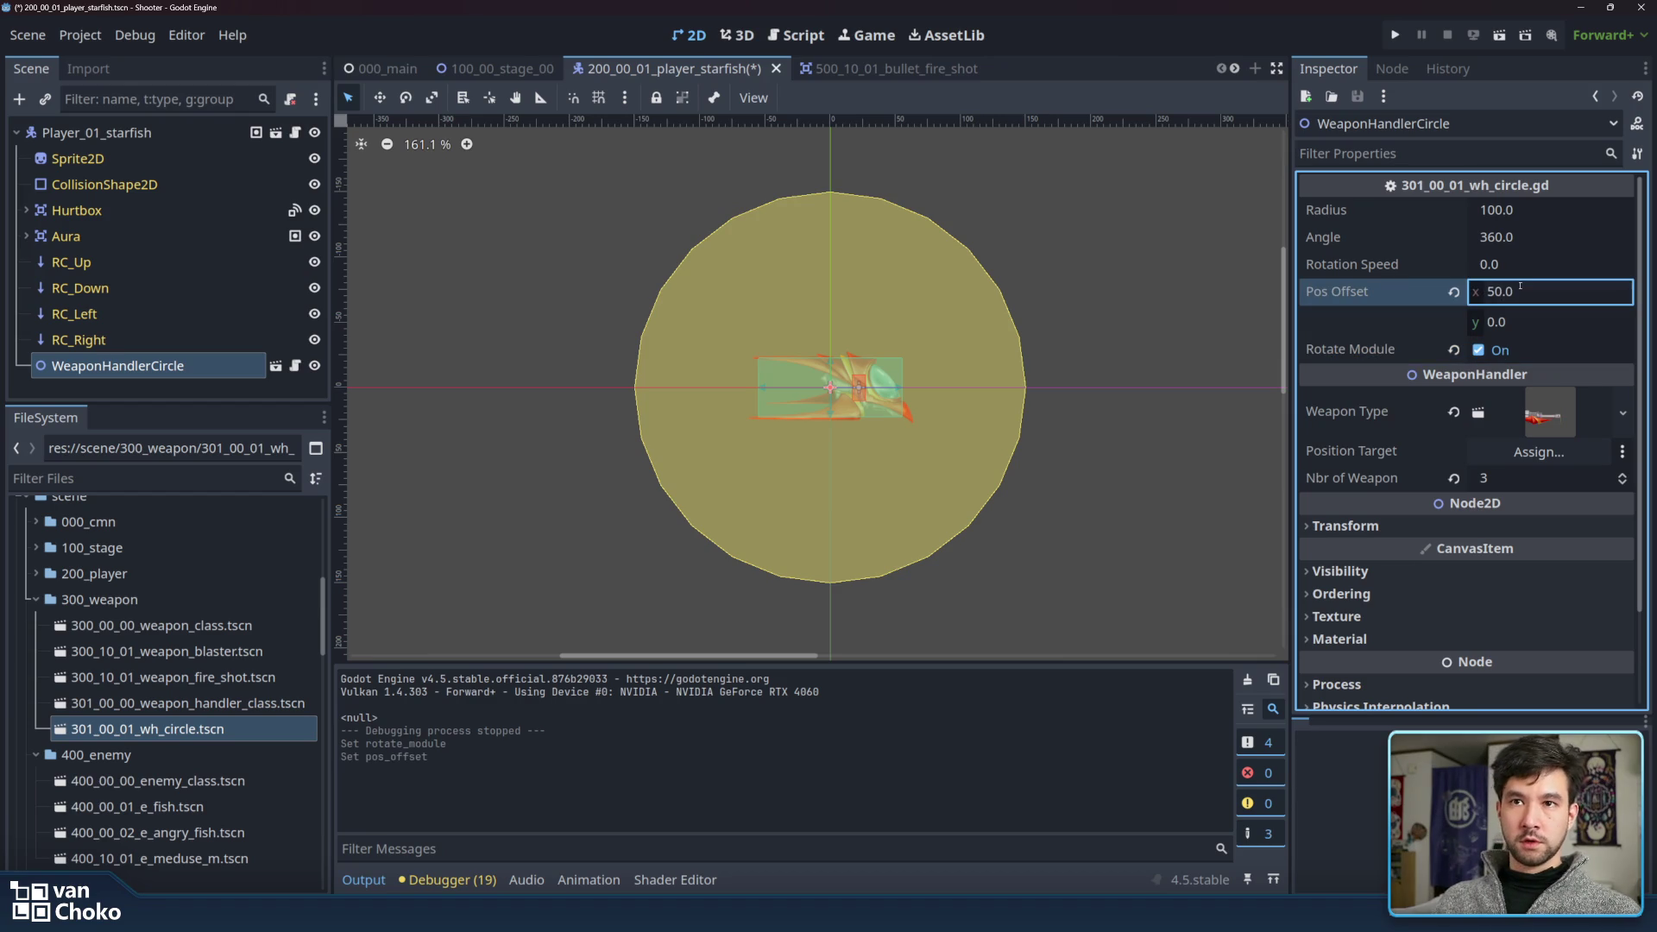
pyautogui.click(1513, 264)
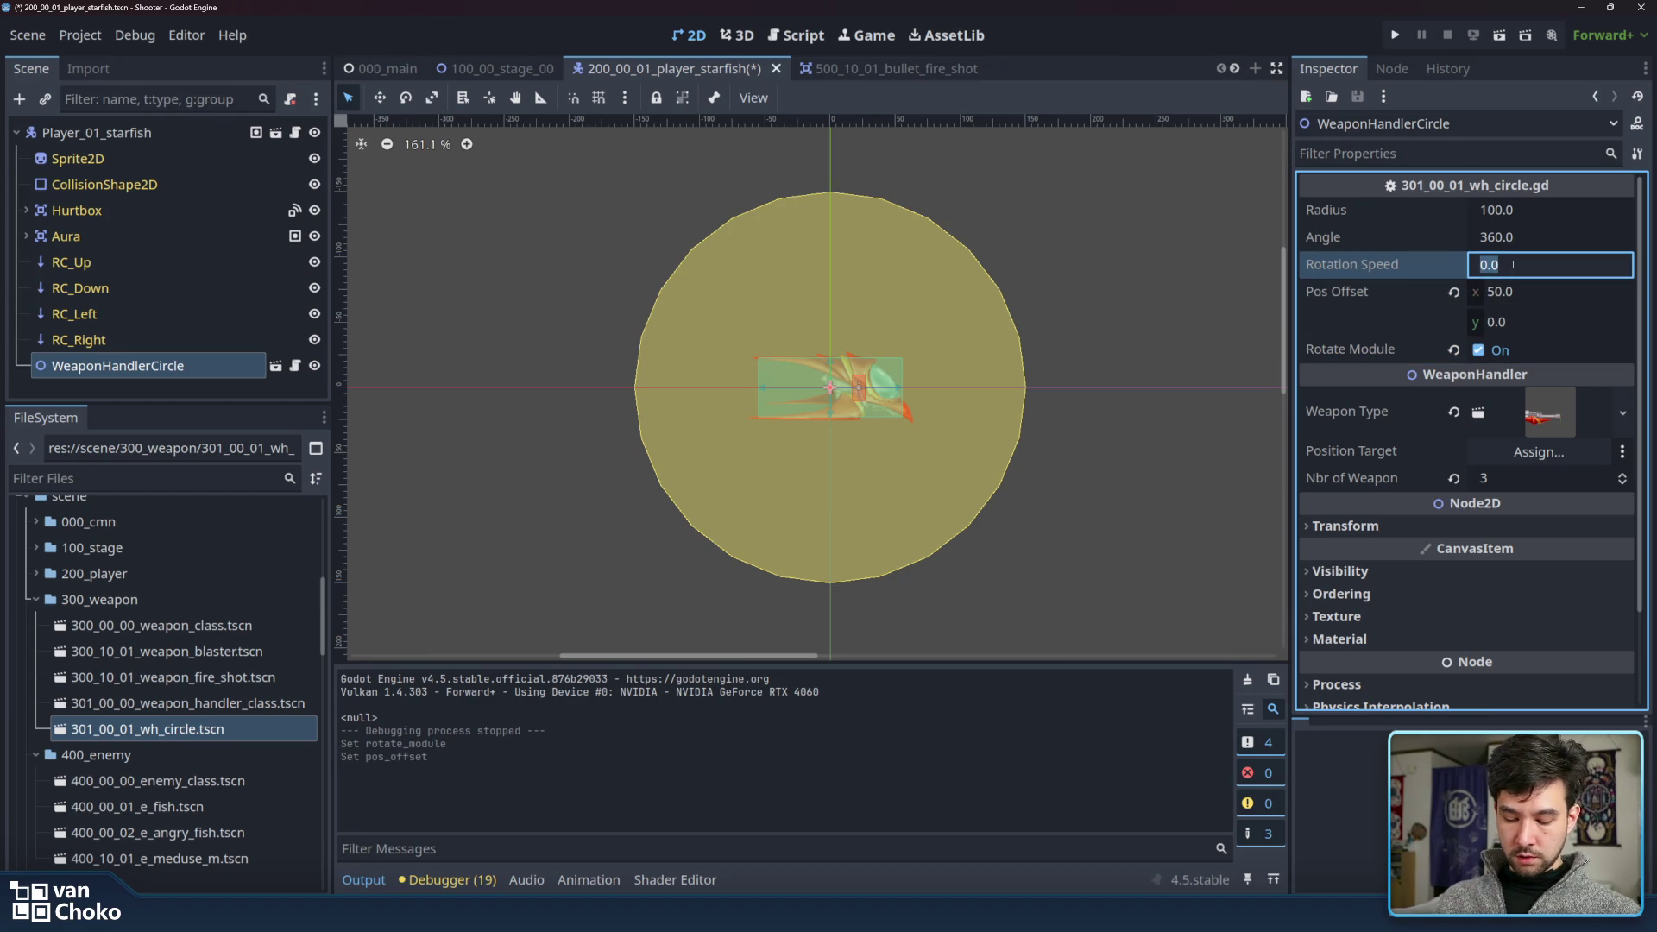
pyautogui.press('Return')
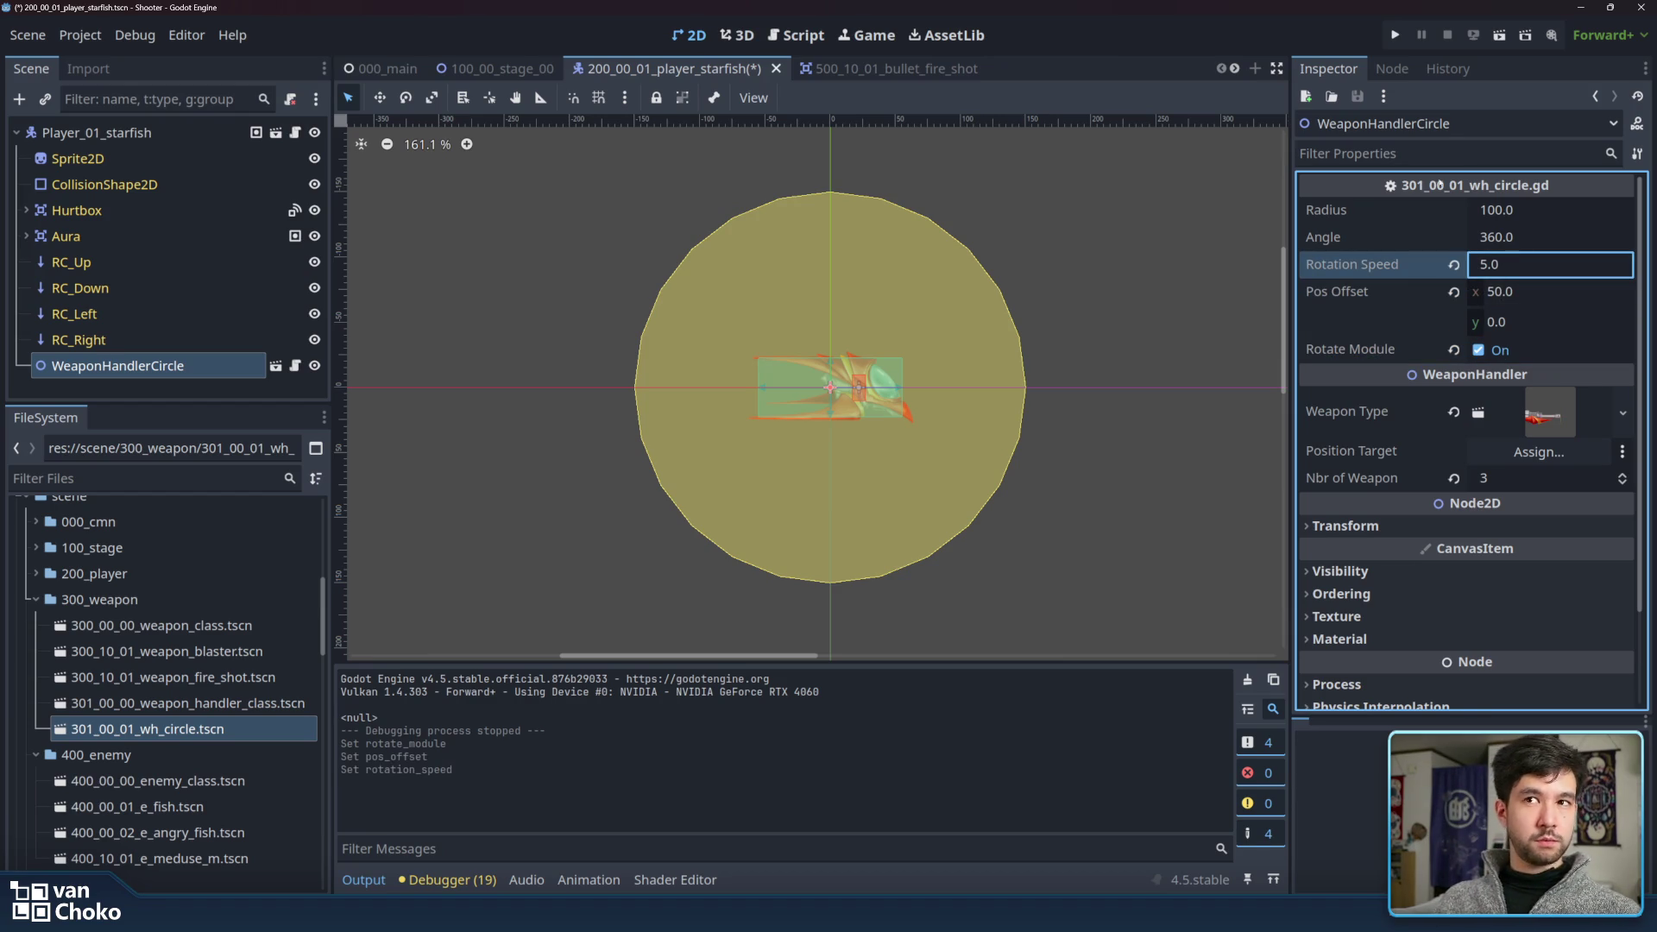
# Run the game, start a round to check the rotation, then close it
pyautogui.click(1395, 34)
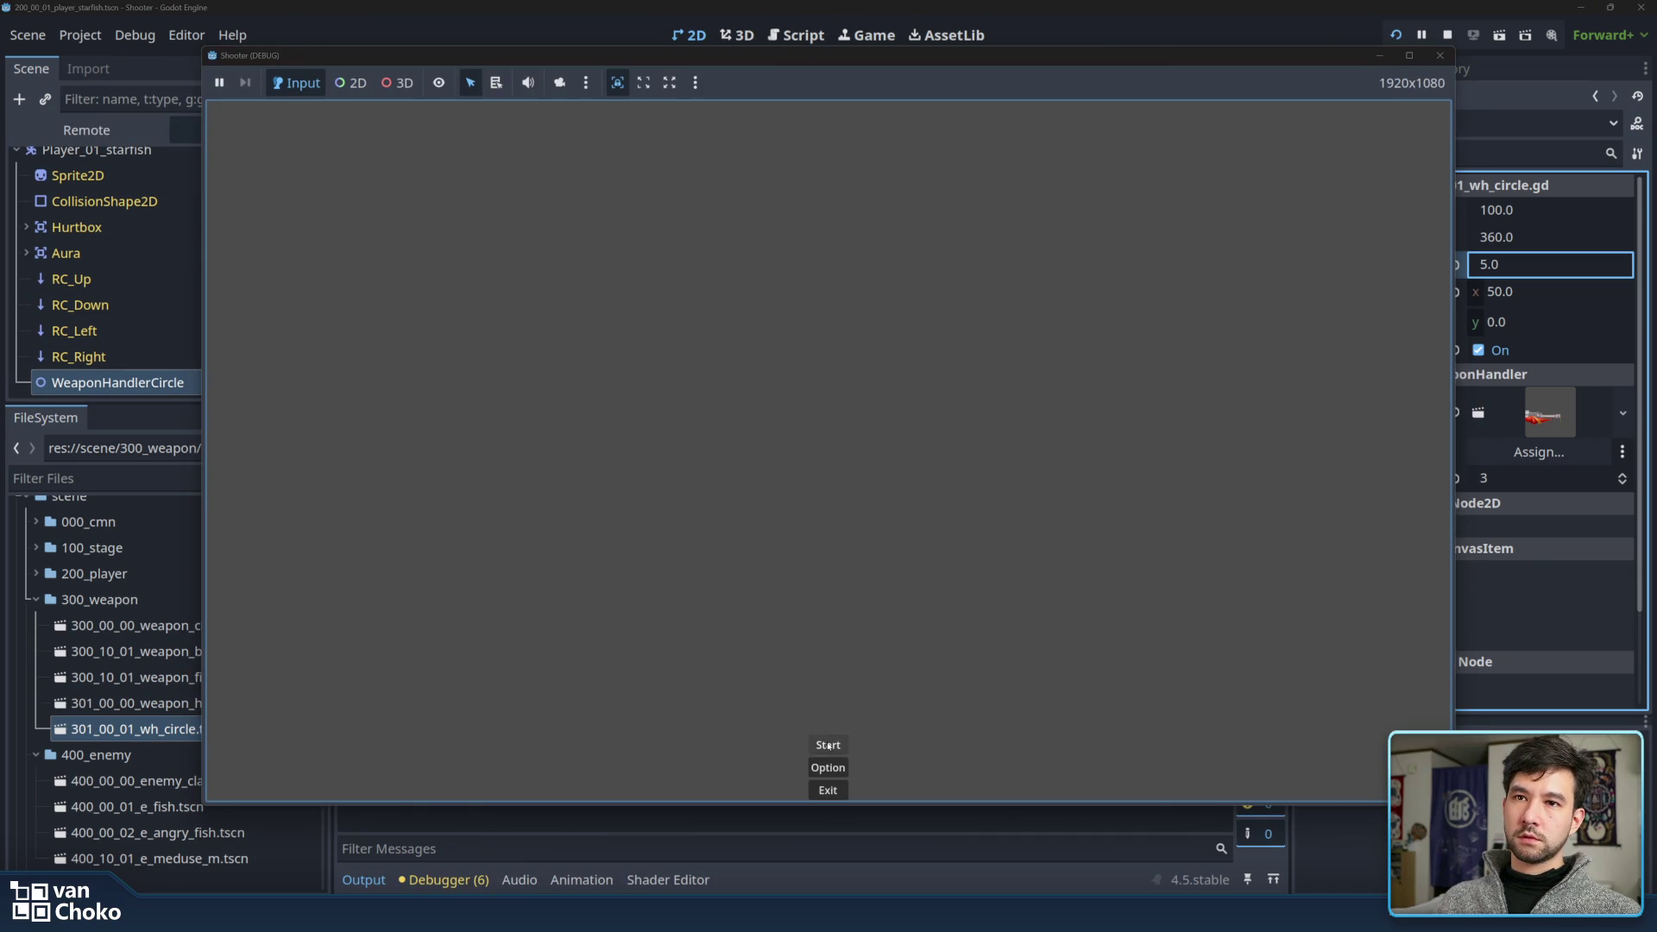
pyautogui.click(829, 745)
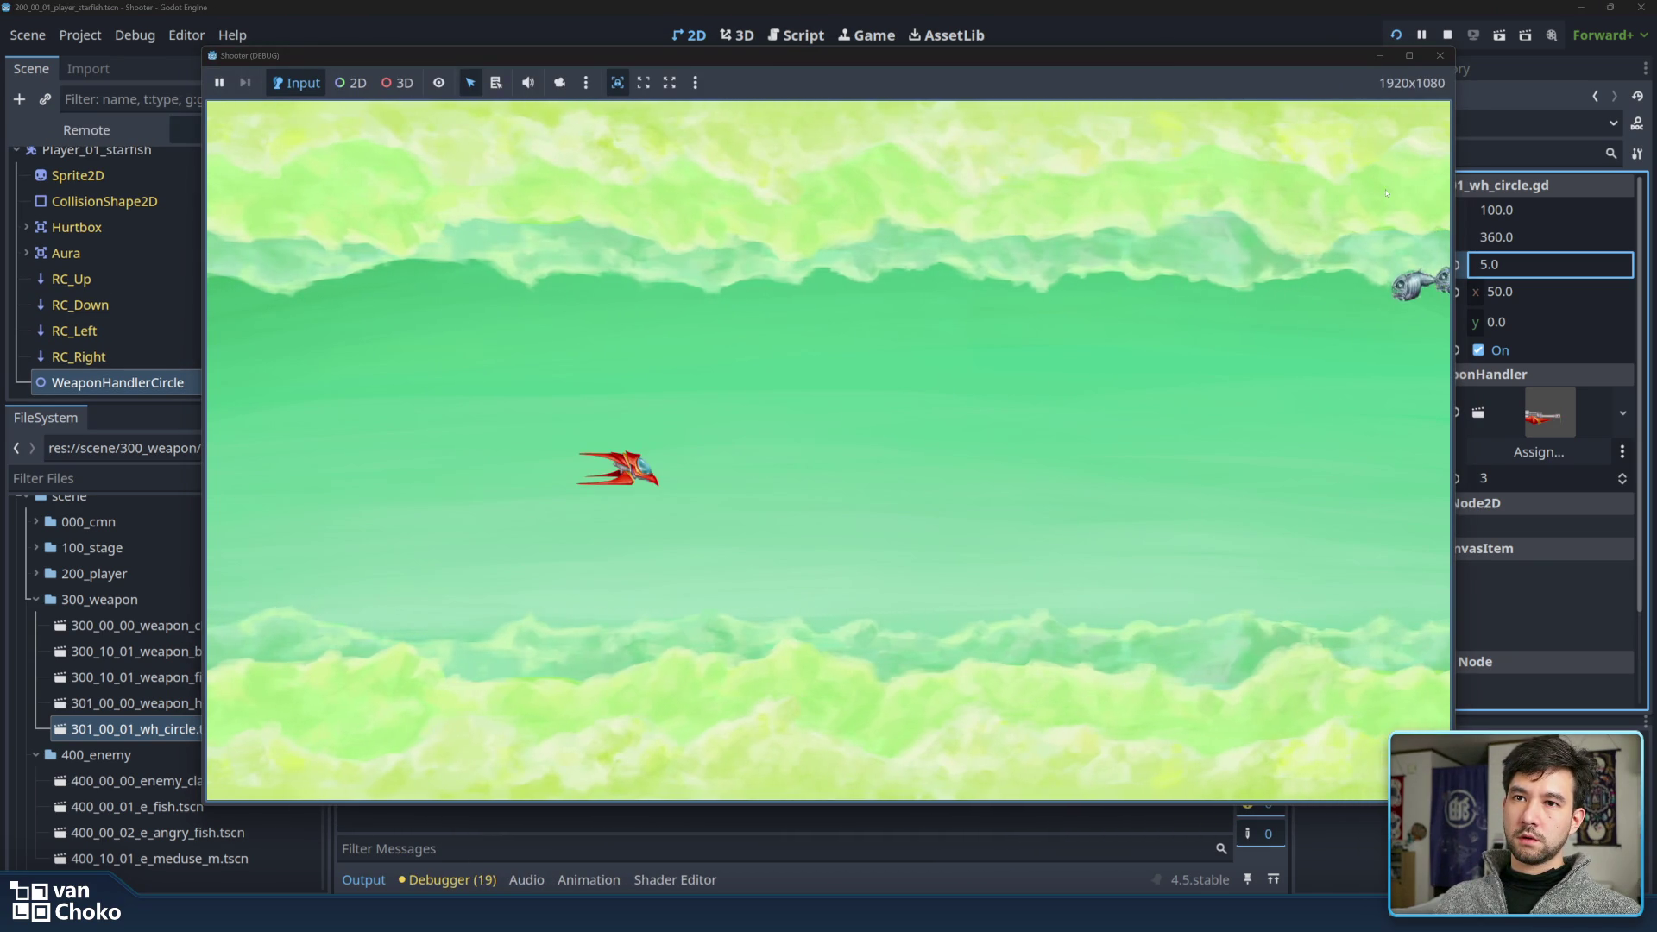
pyautogui.click(1439, 54)
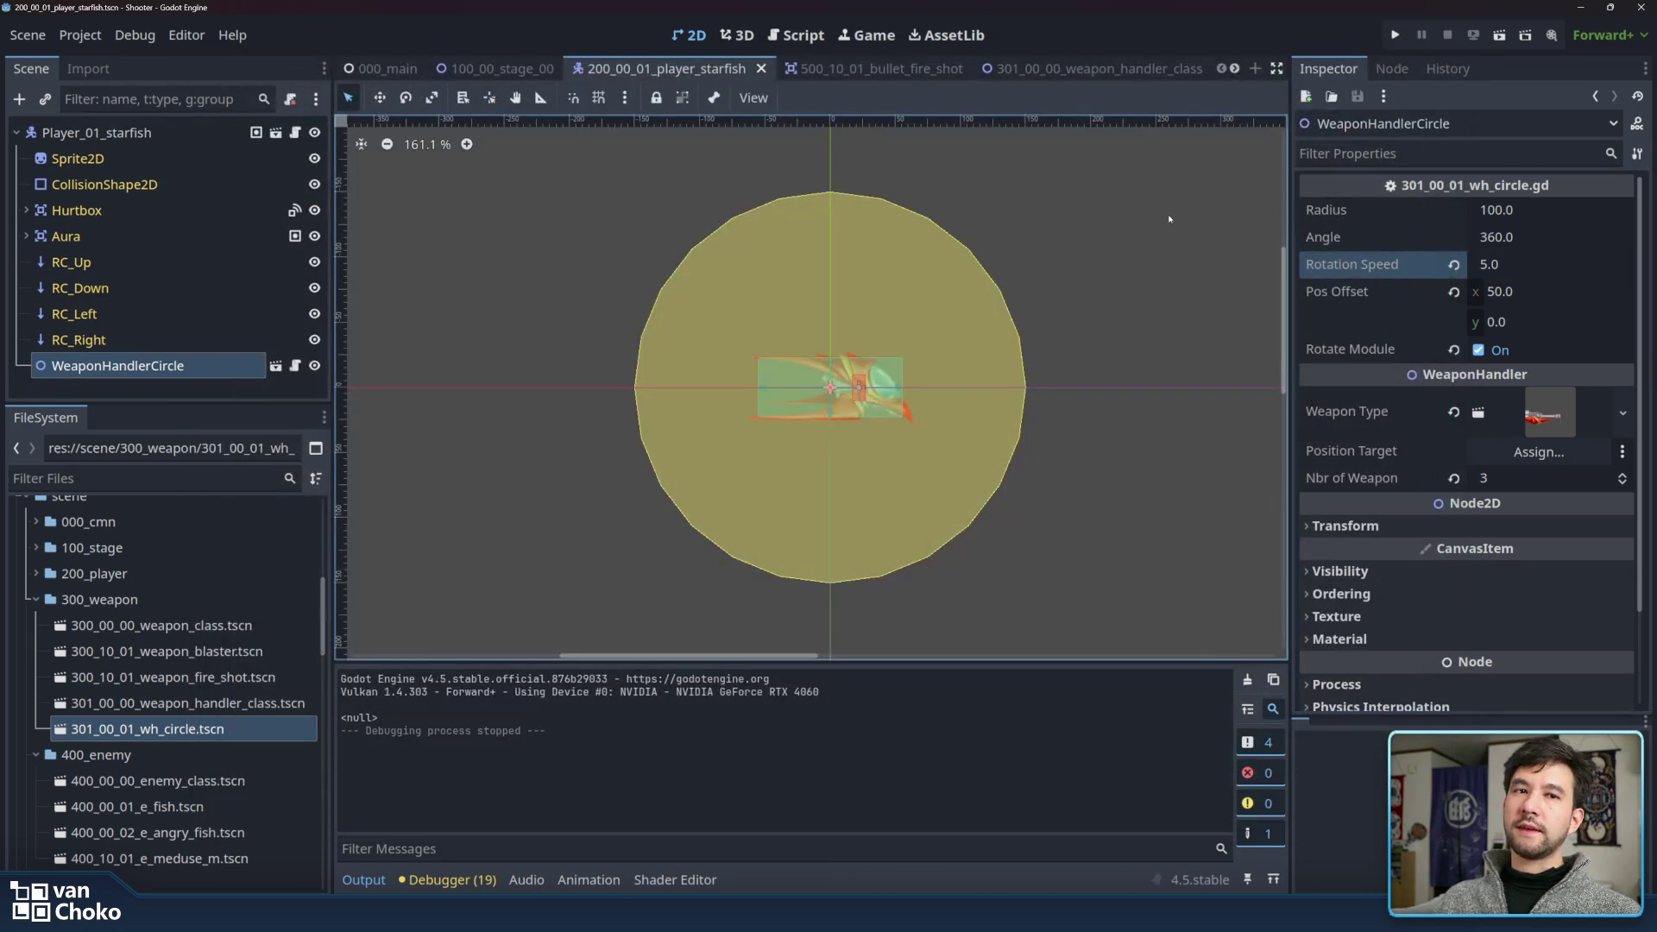
pyautogui.click(879, 183)
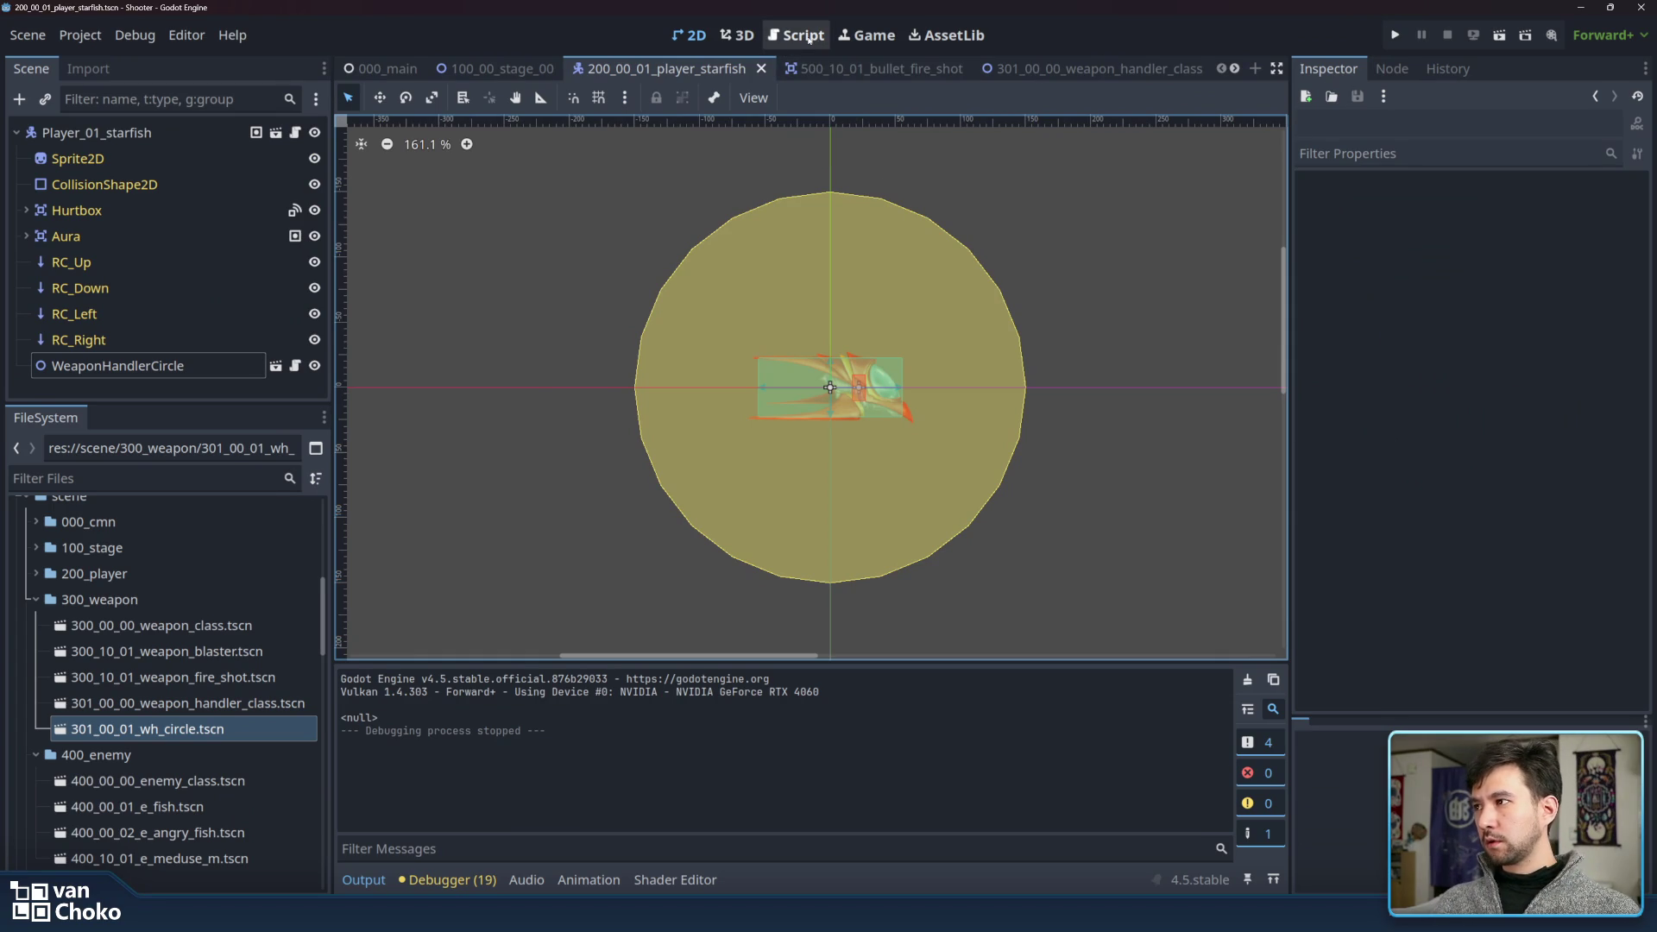
# Add a _ready() -> void function calling super() above _update in the circle handler script
pyautogui.click(809, 38)
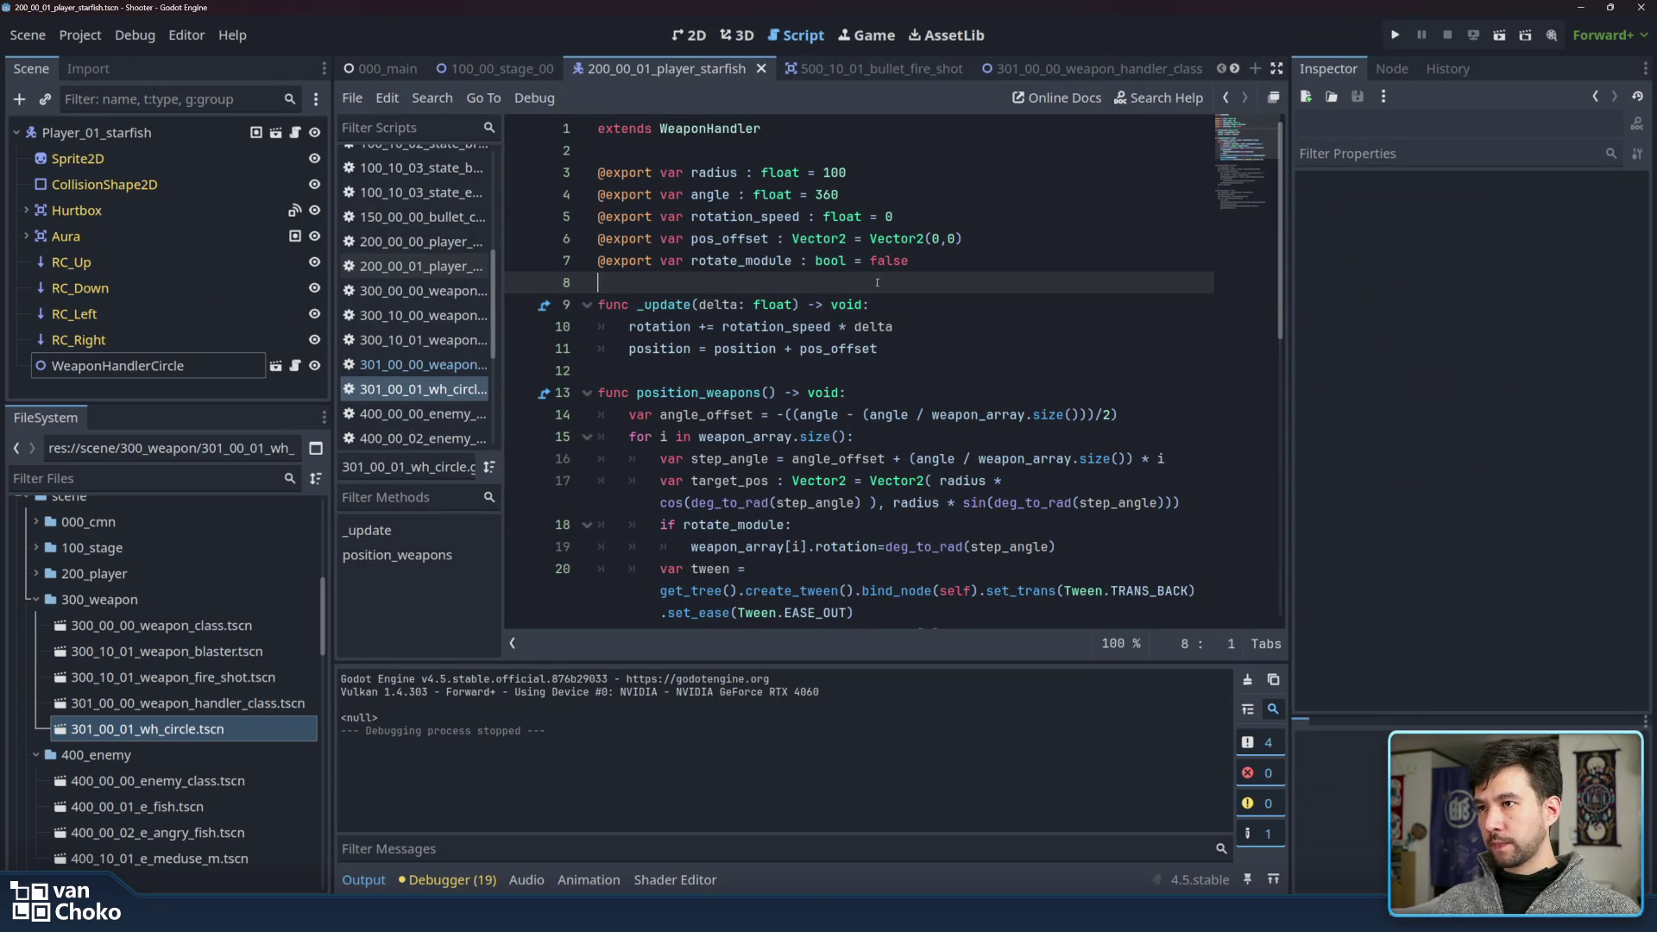
pyautogui.moveTo(932, 349); pyautogui.dragTo(648, 330)
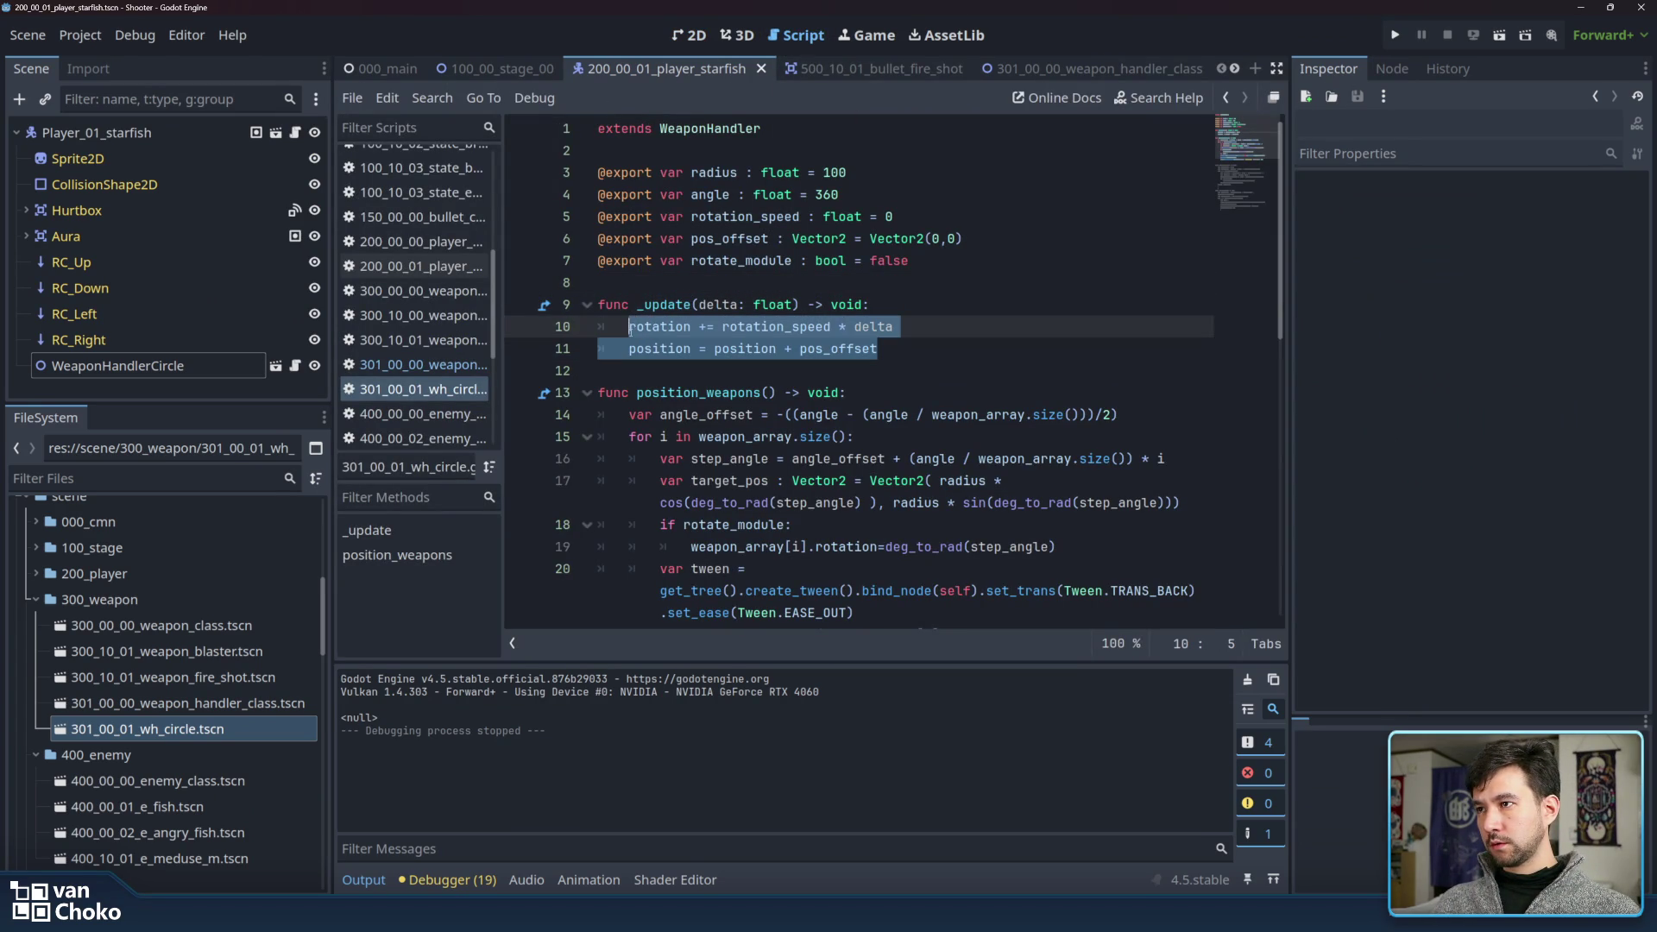
pyautogui.click(725, 282)
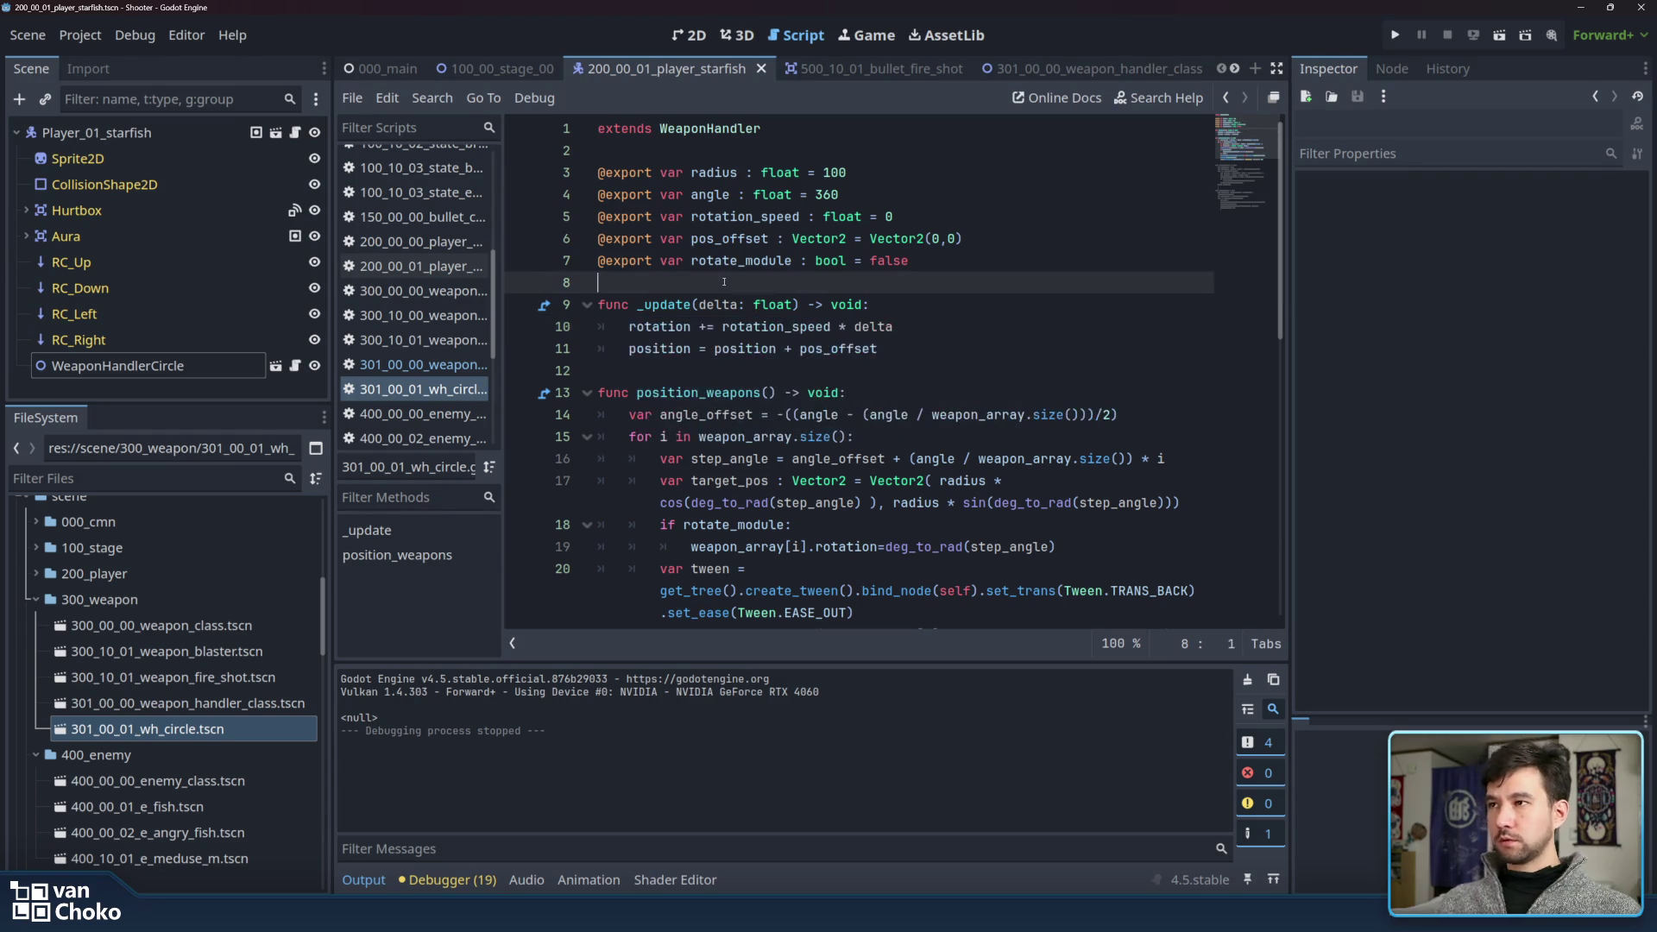
pyautogui.press('Return')
pyautogui.press('Return')
pyautogui.press('Up')
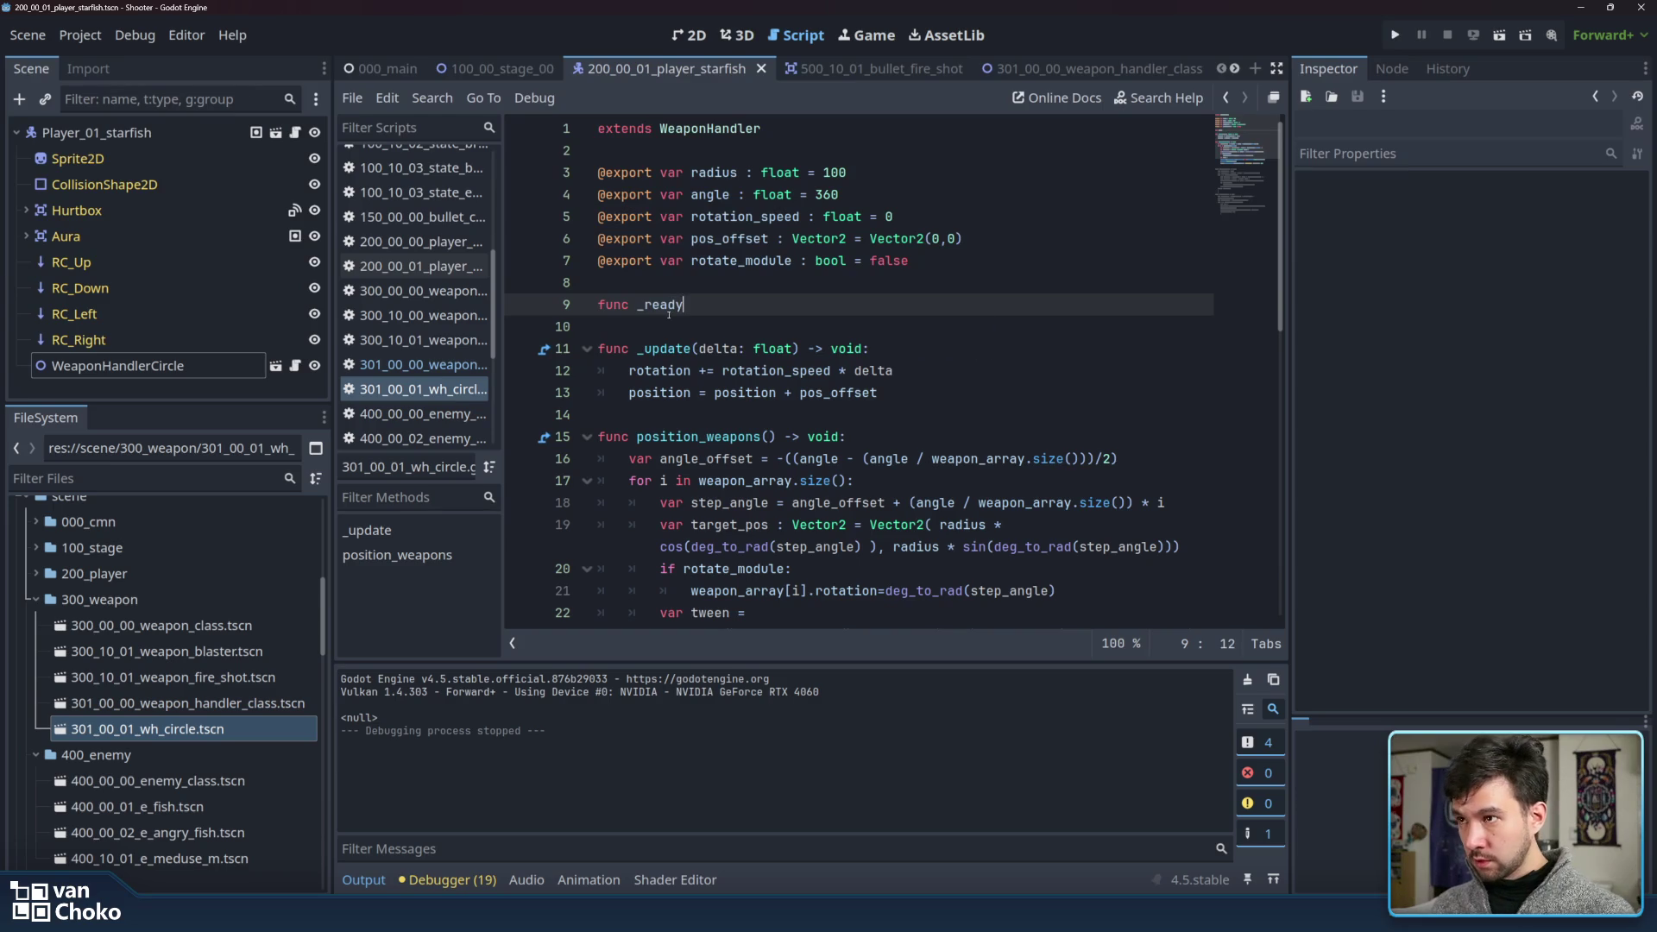
pyautogui.press('Return')
pyautogui.press('Return')
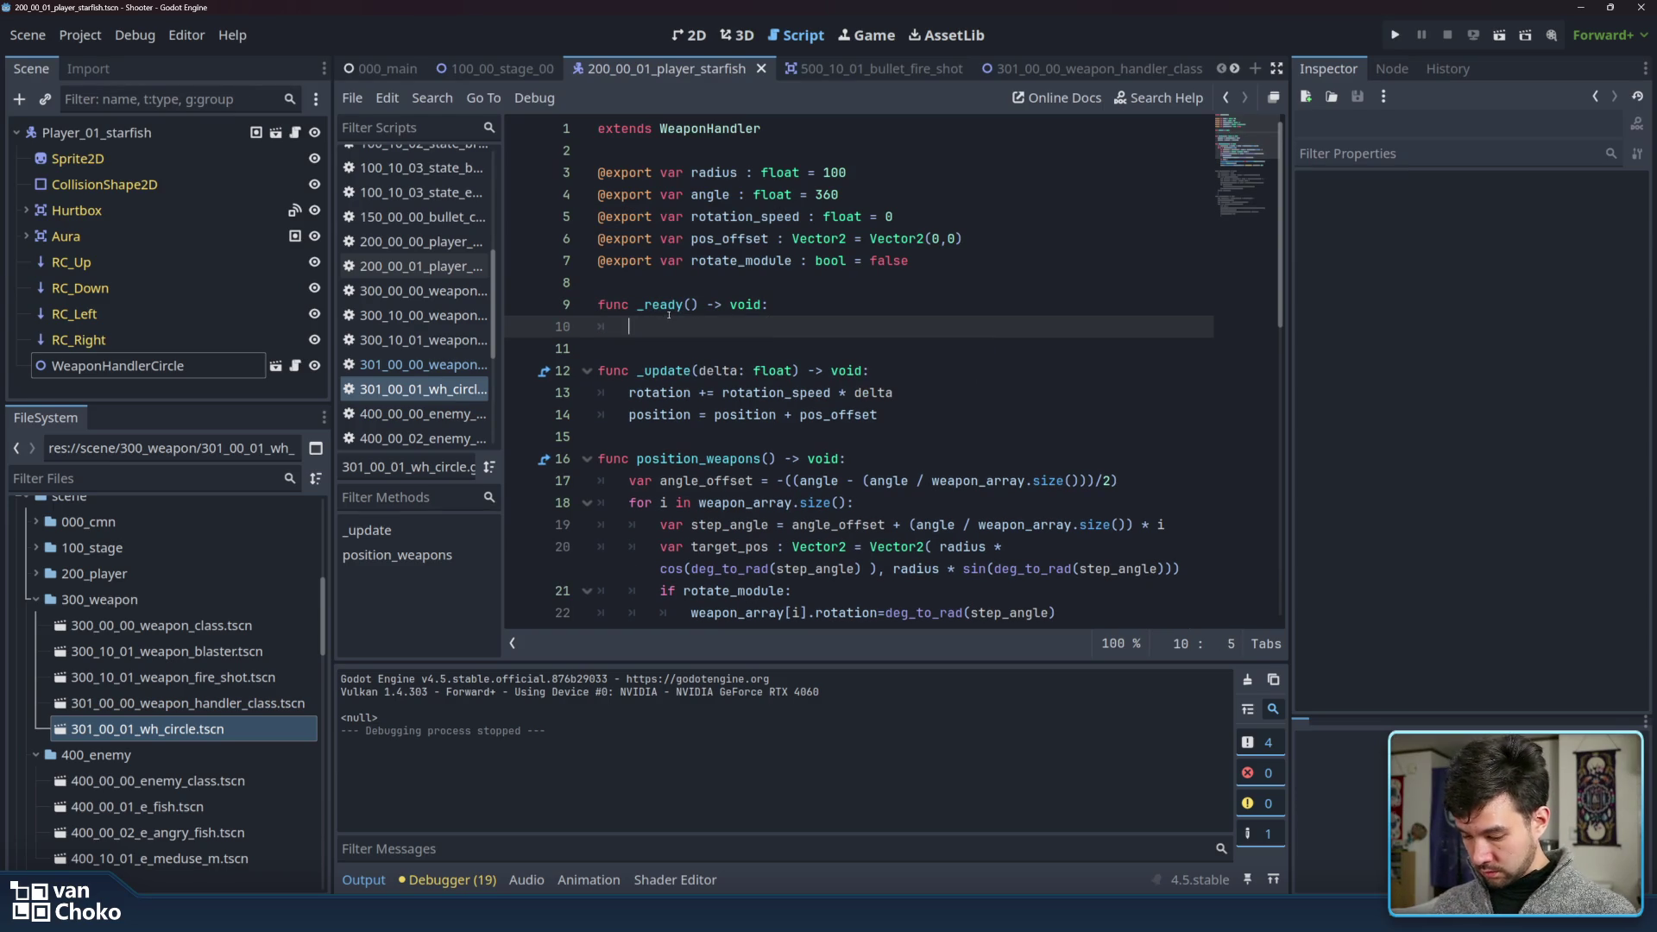
pyautogui.write('a')
pyautogui.press('BackSpace')
pyautogui.write('u')
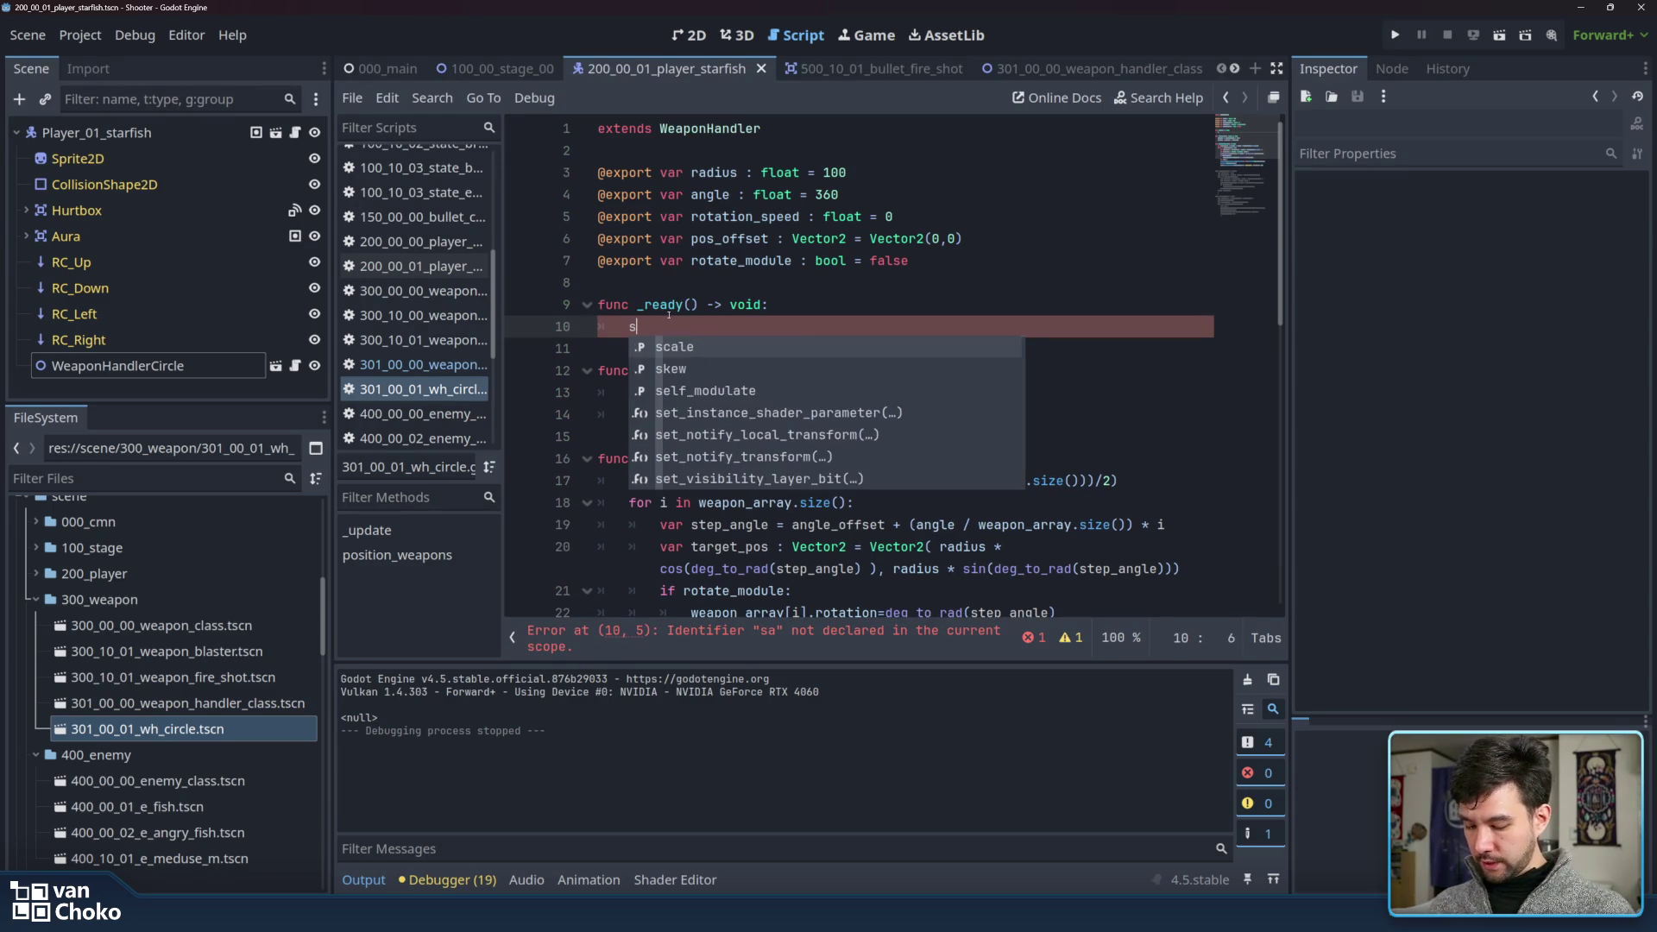
pyautogui.write('per')
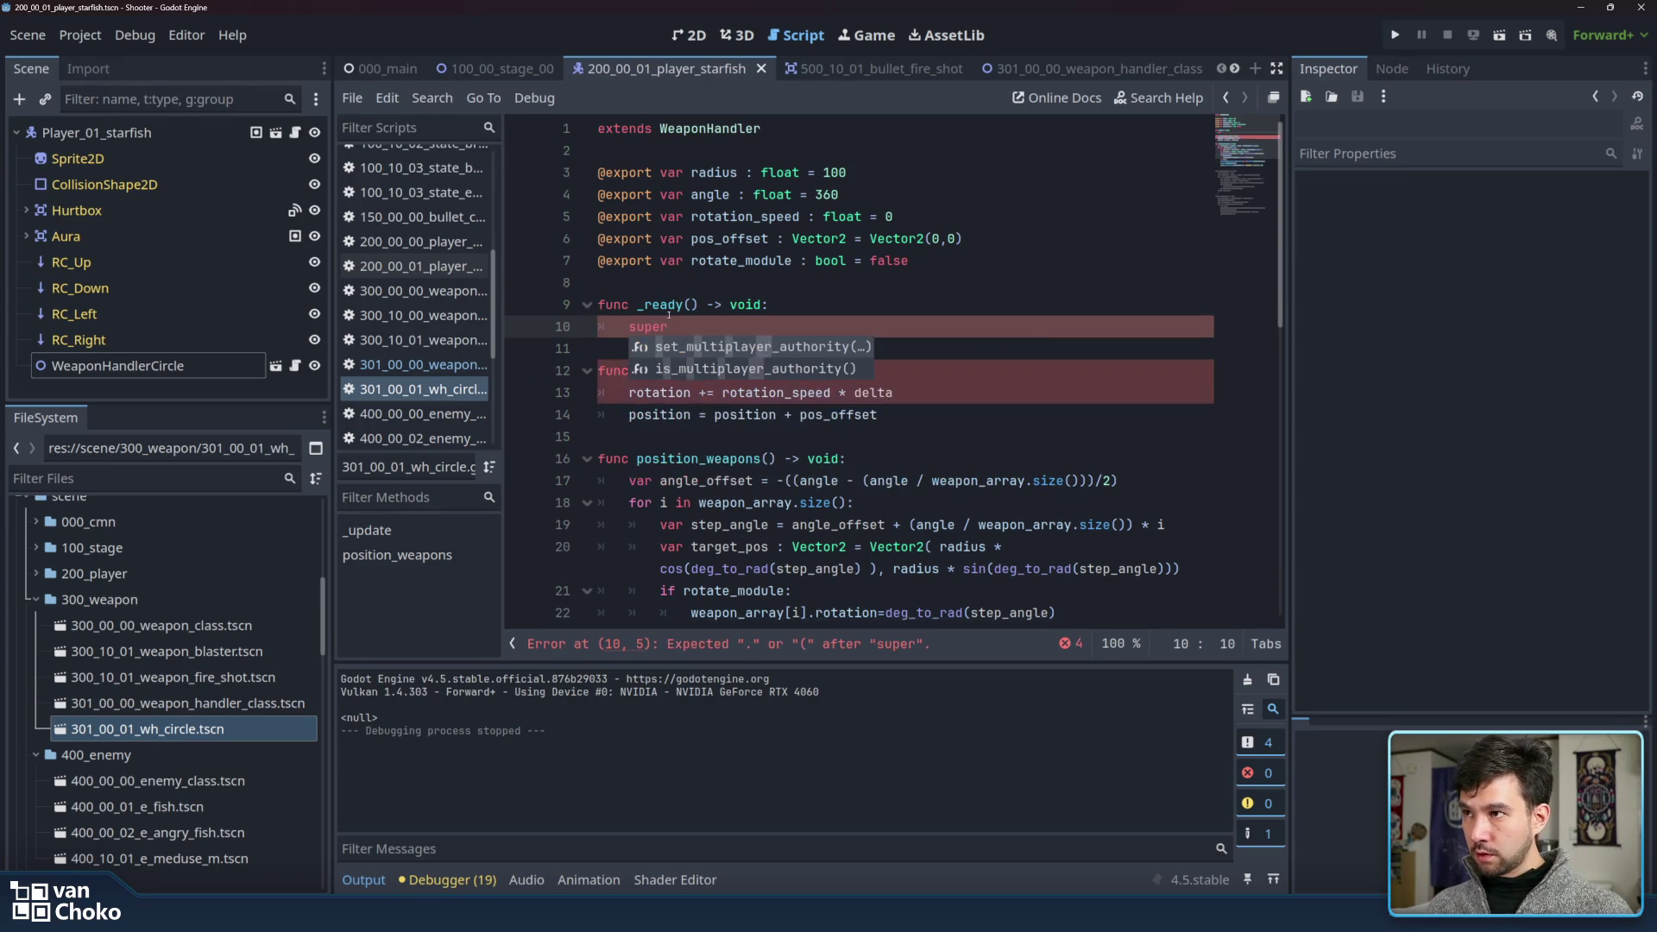
pyautogui.write('()')
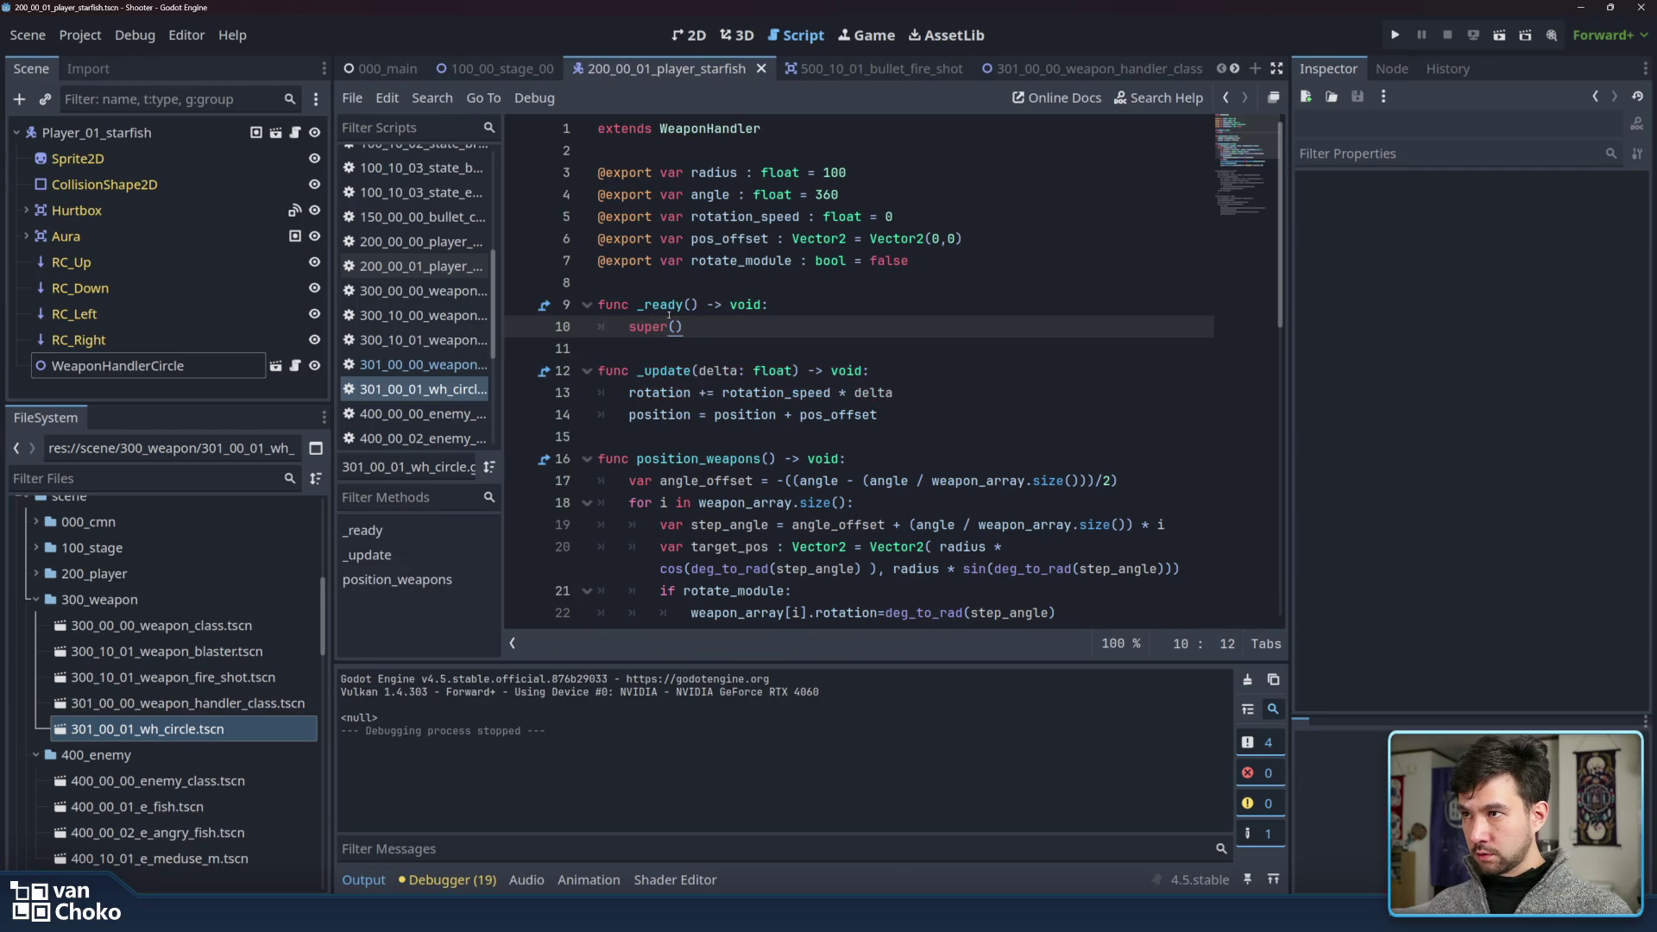
pyautogui.press('Return')
# Move the position offset line from _update into _ready and delete the leftover blank line
pyautogui.moveTo(629, 415)
pyautogui.mouseDown()
pyautogui.moveTo(913, 422)
pyautogui.moveTo(629, 436)
pyautogui.mouseUp()
pyautogui.hotkey('ctrl', 'x')
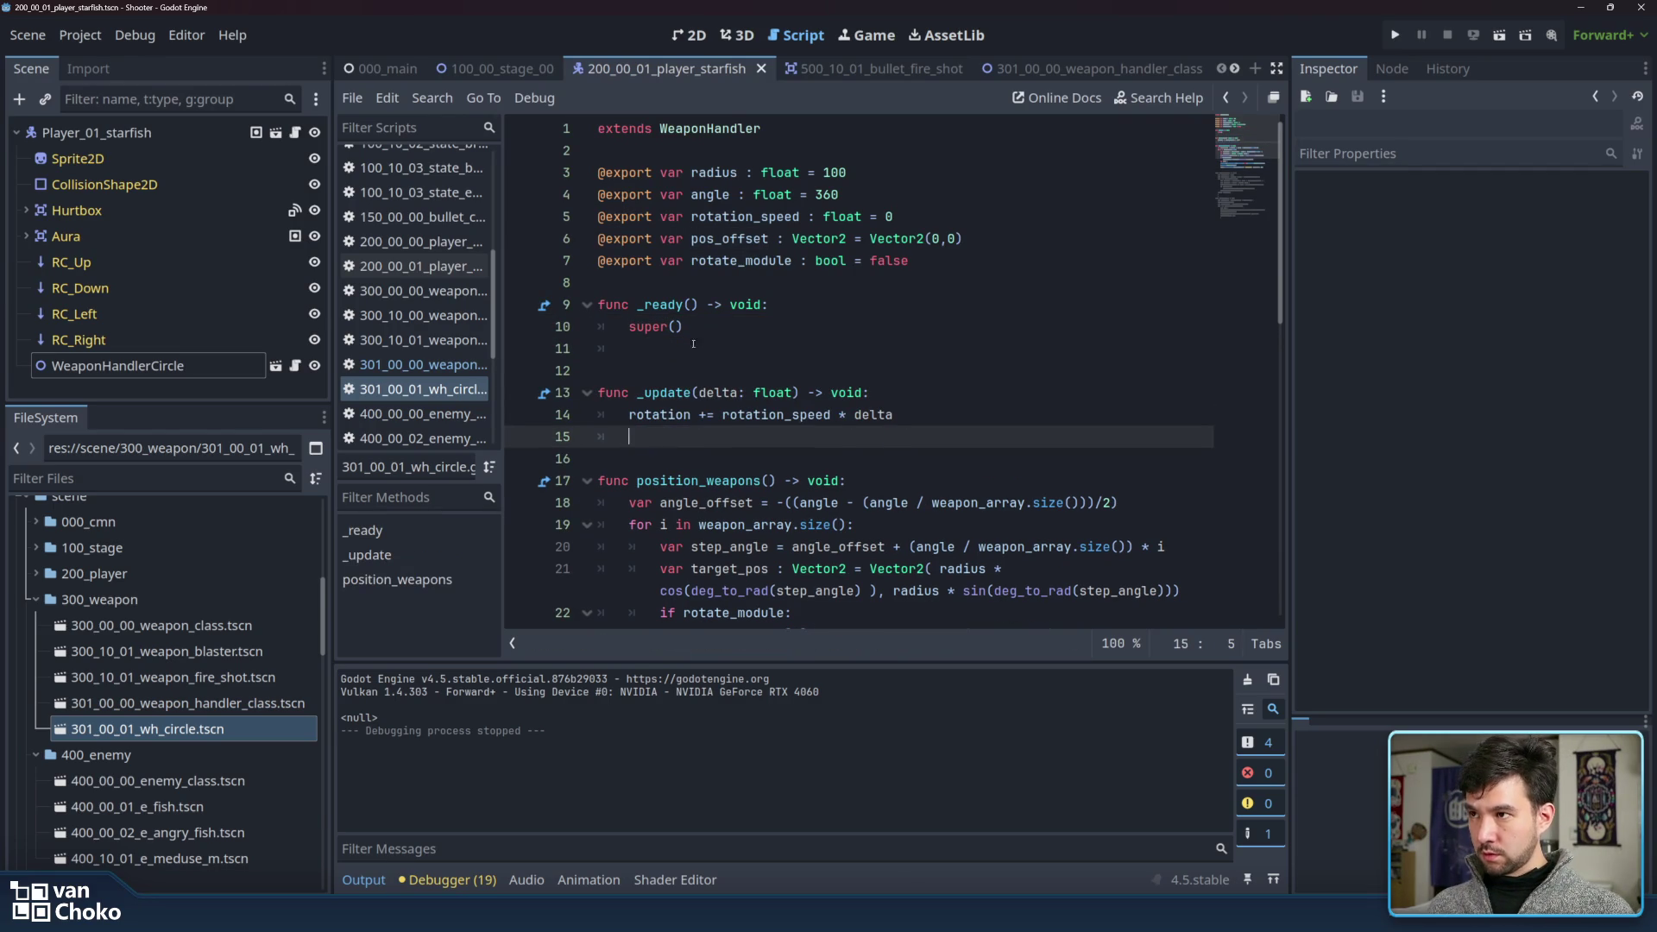
pyautogui.press('Up')
pyautogui.press('Up')
pyautogui.press('Up')
pyautogui.hotkey('ctrl', 'v')
pyautogui.click(768, 434)
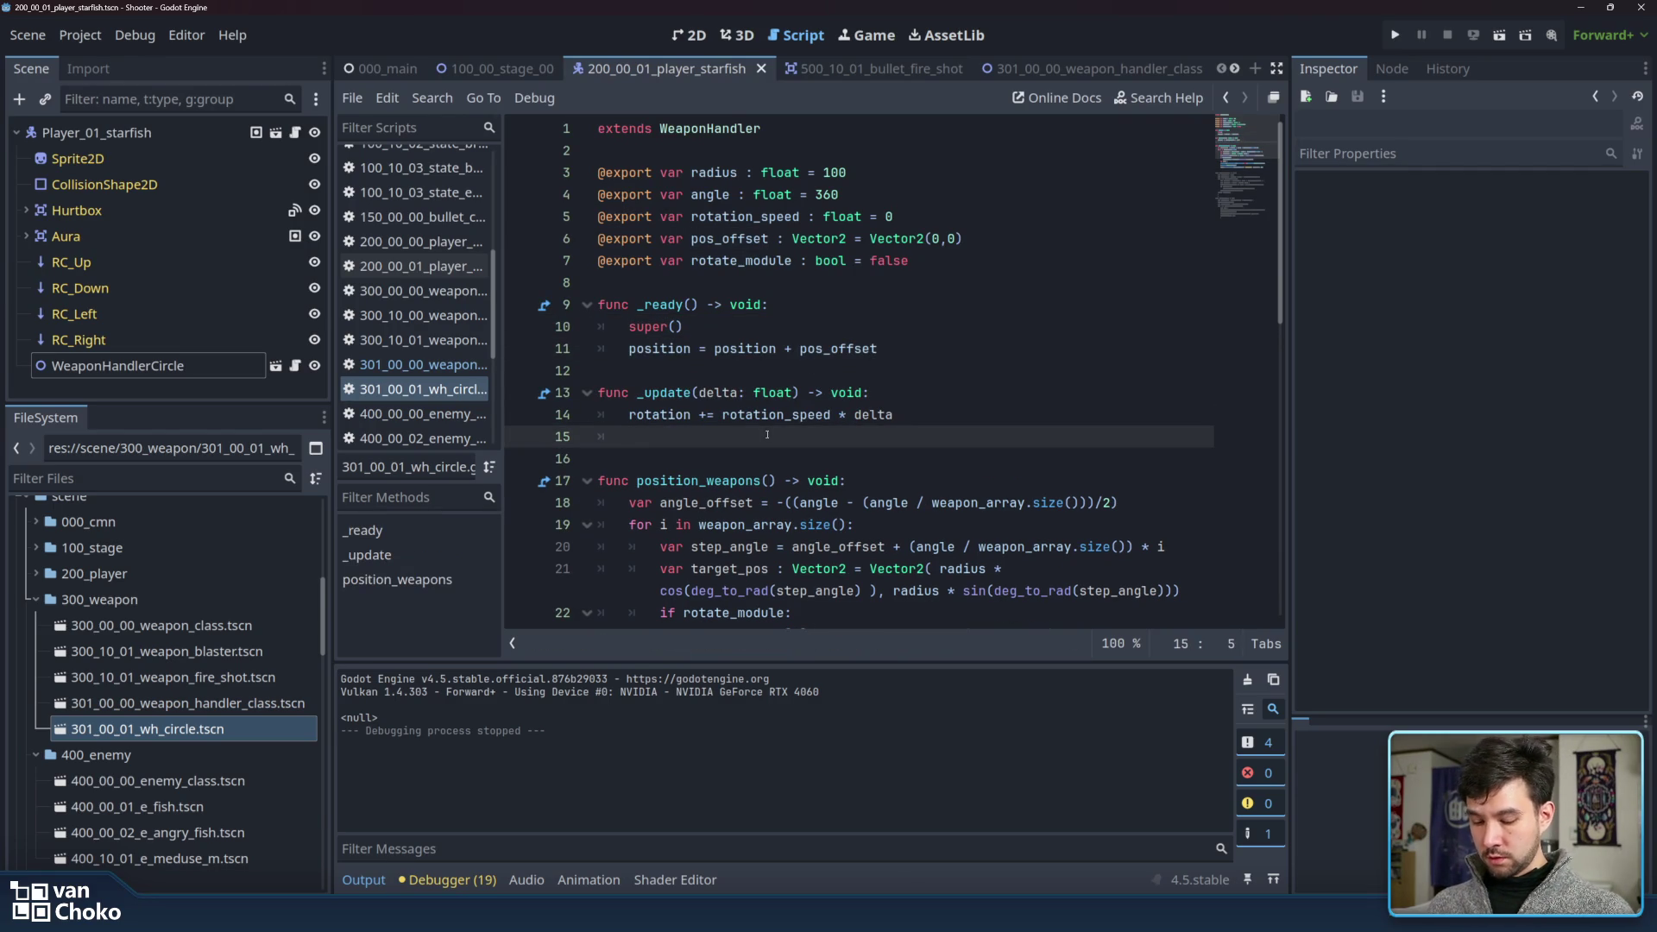
pyautogui.press('BackSpace')
pyautogui.press('BackSpace')
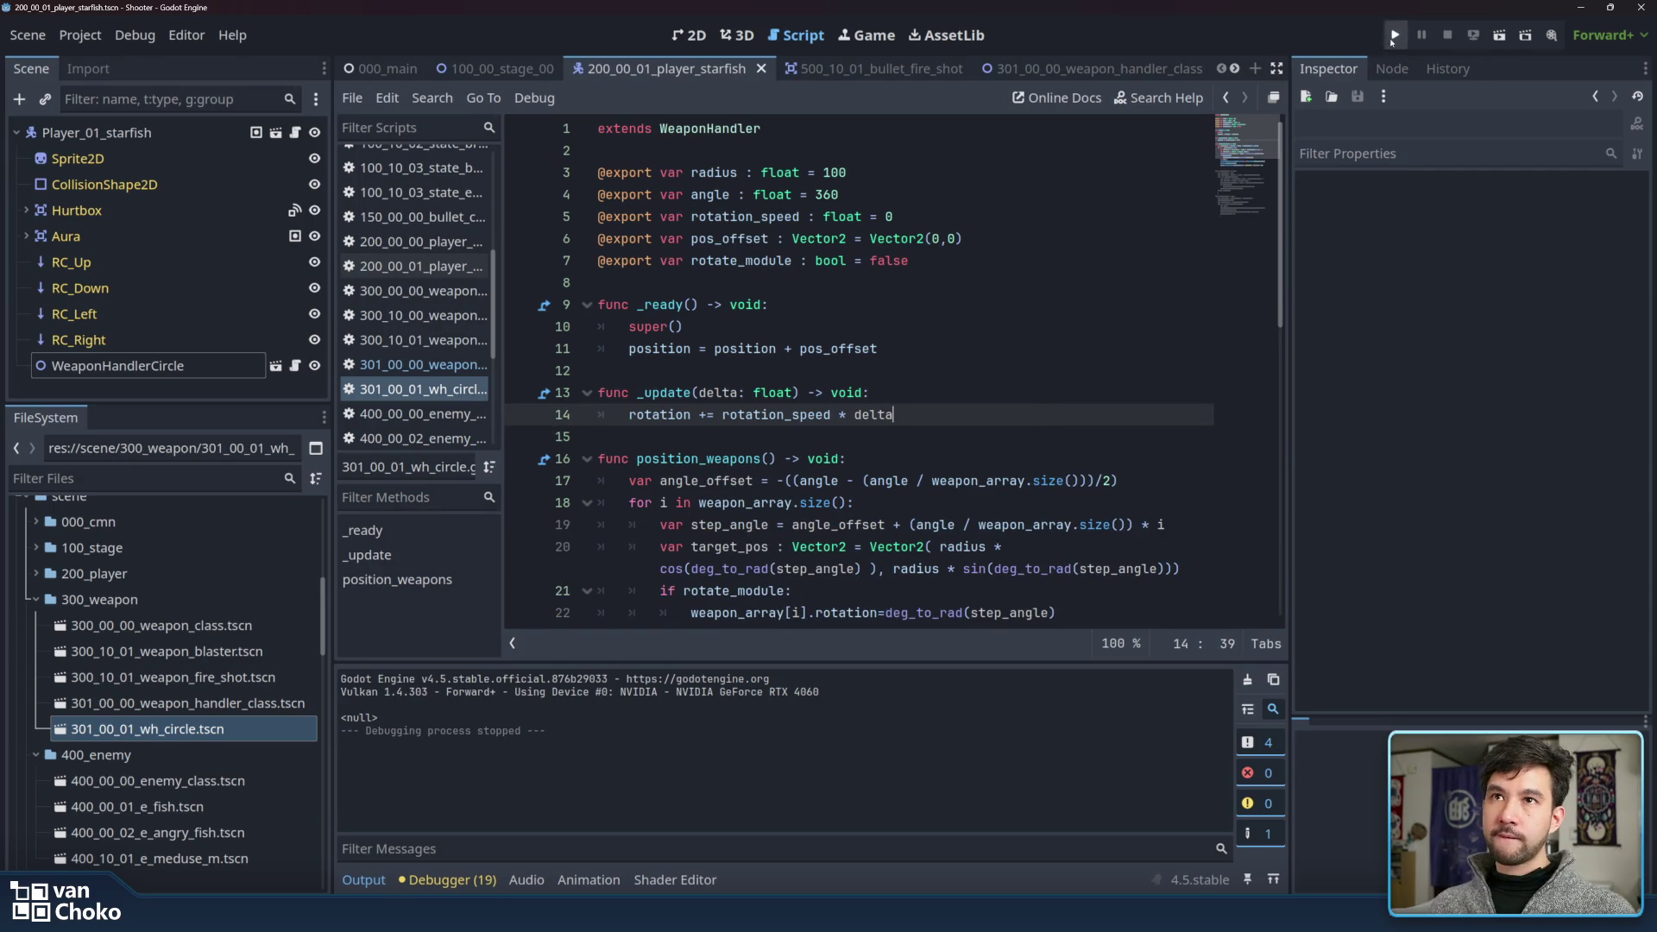
pyautogui.click(1394, 35)
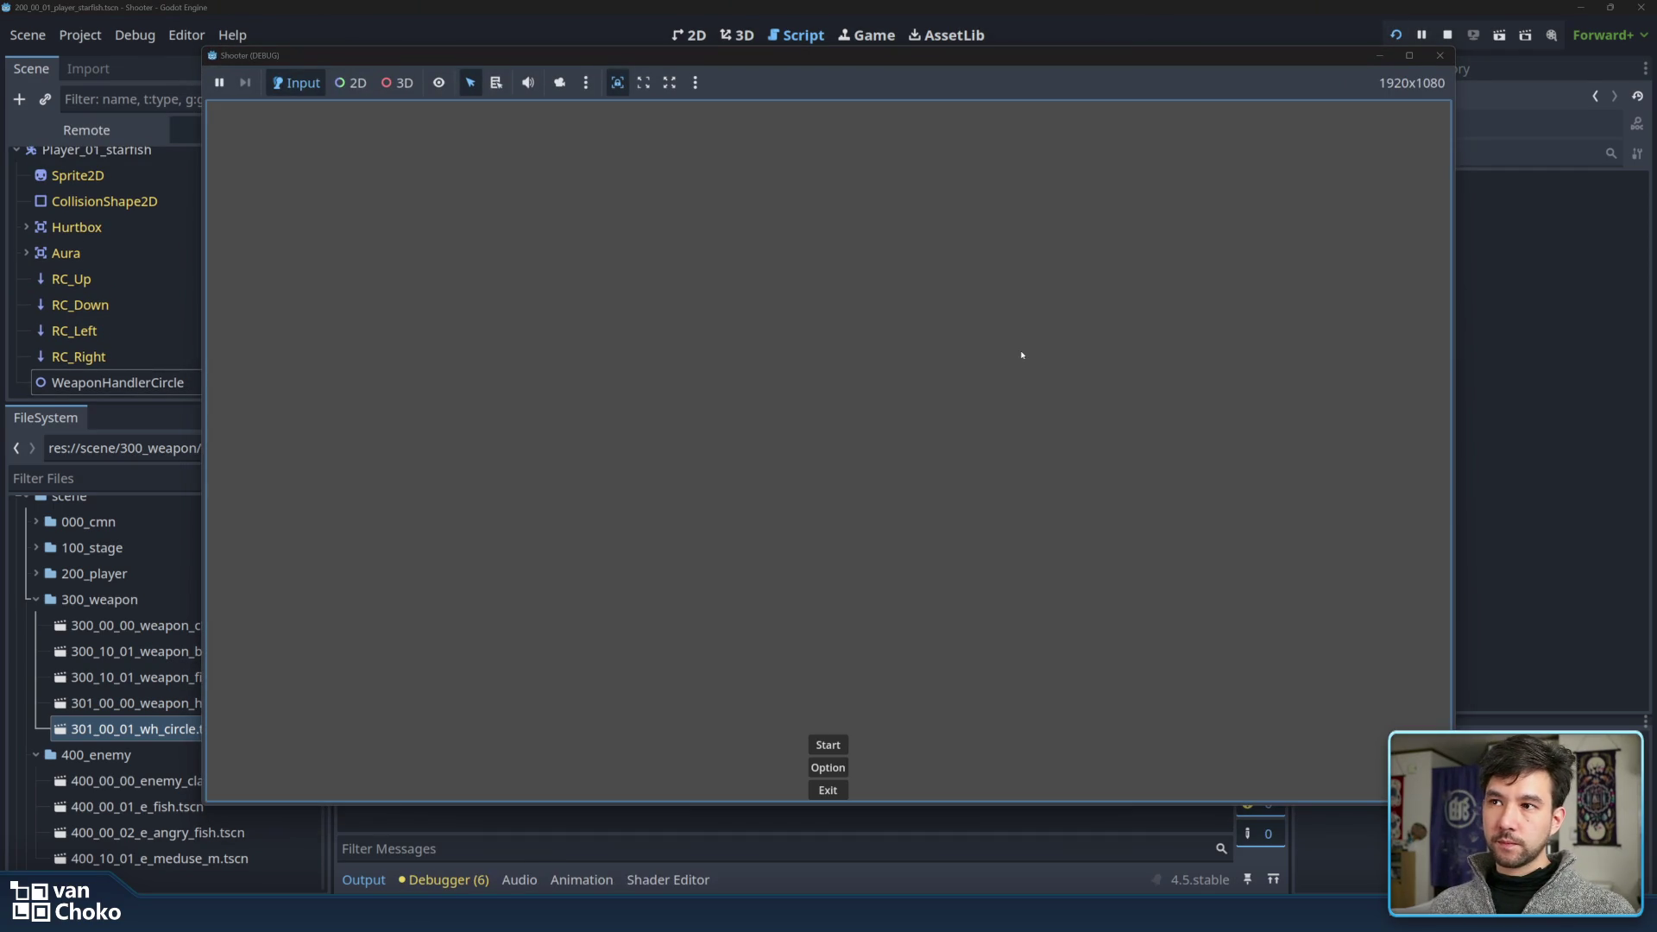
# Start a game from the title menu, watch the orbiting weapons, stop it, and return to the 2D view
pyautogui.click(831, 744)
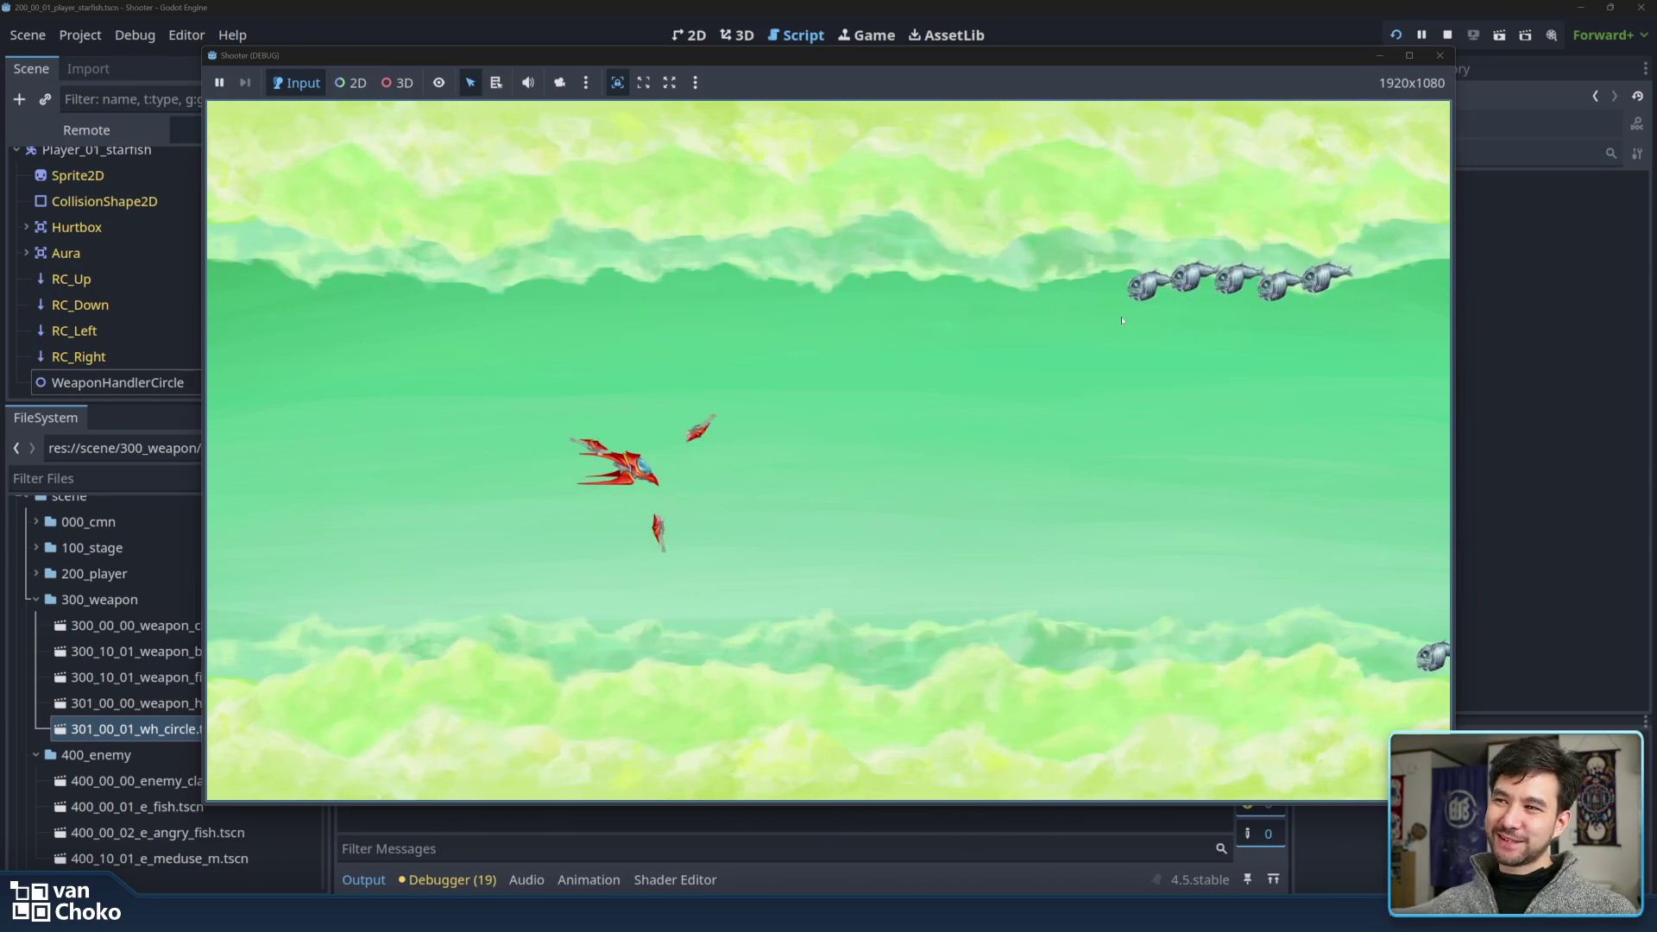
pyautogui.click(1439, 56)
pyautogui.click(801, 336)
pyautogui.click(690, 34)
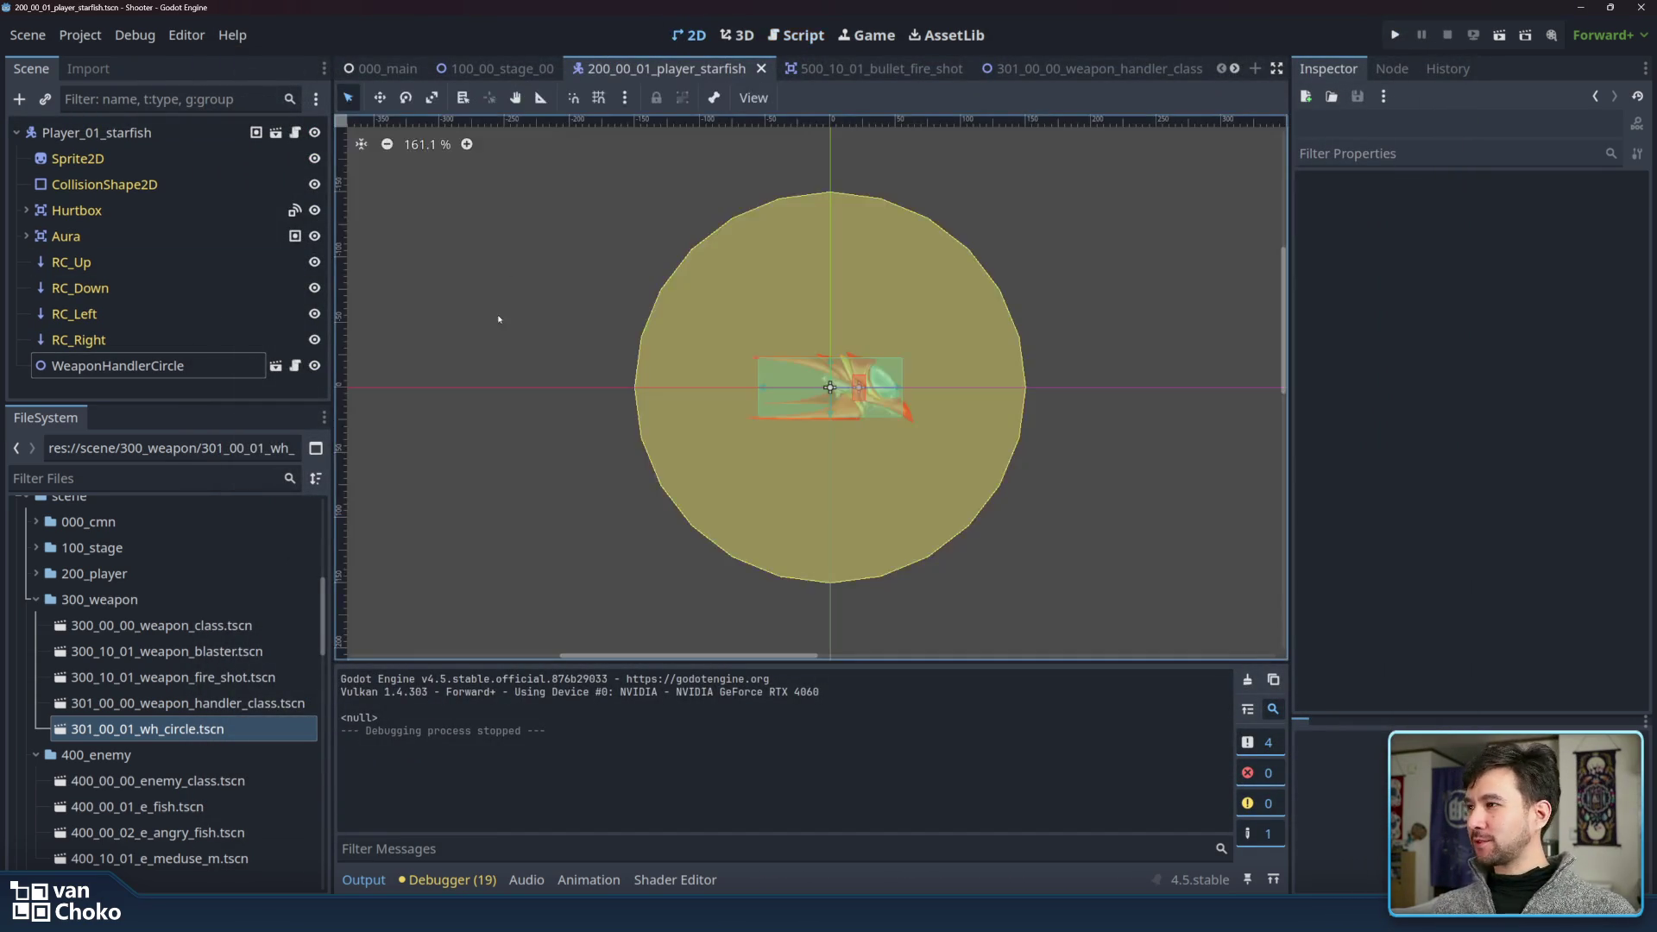
# Give WeaponHandlerCircle Nbr of Weapon 5, Rotation Speed 1, Pos Offset x 0, Radius 60 and Angle 80
pyautogui.click(164, 364)
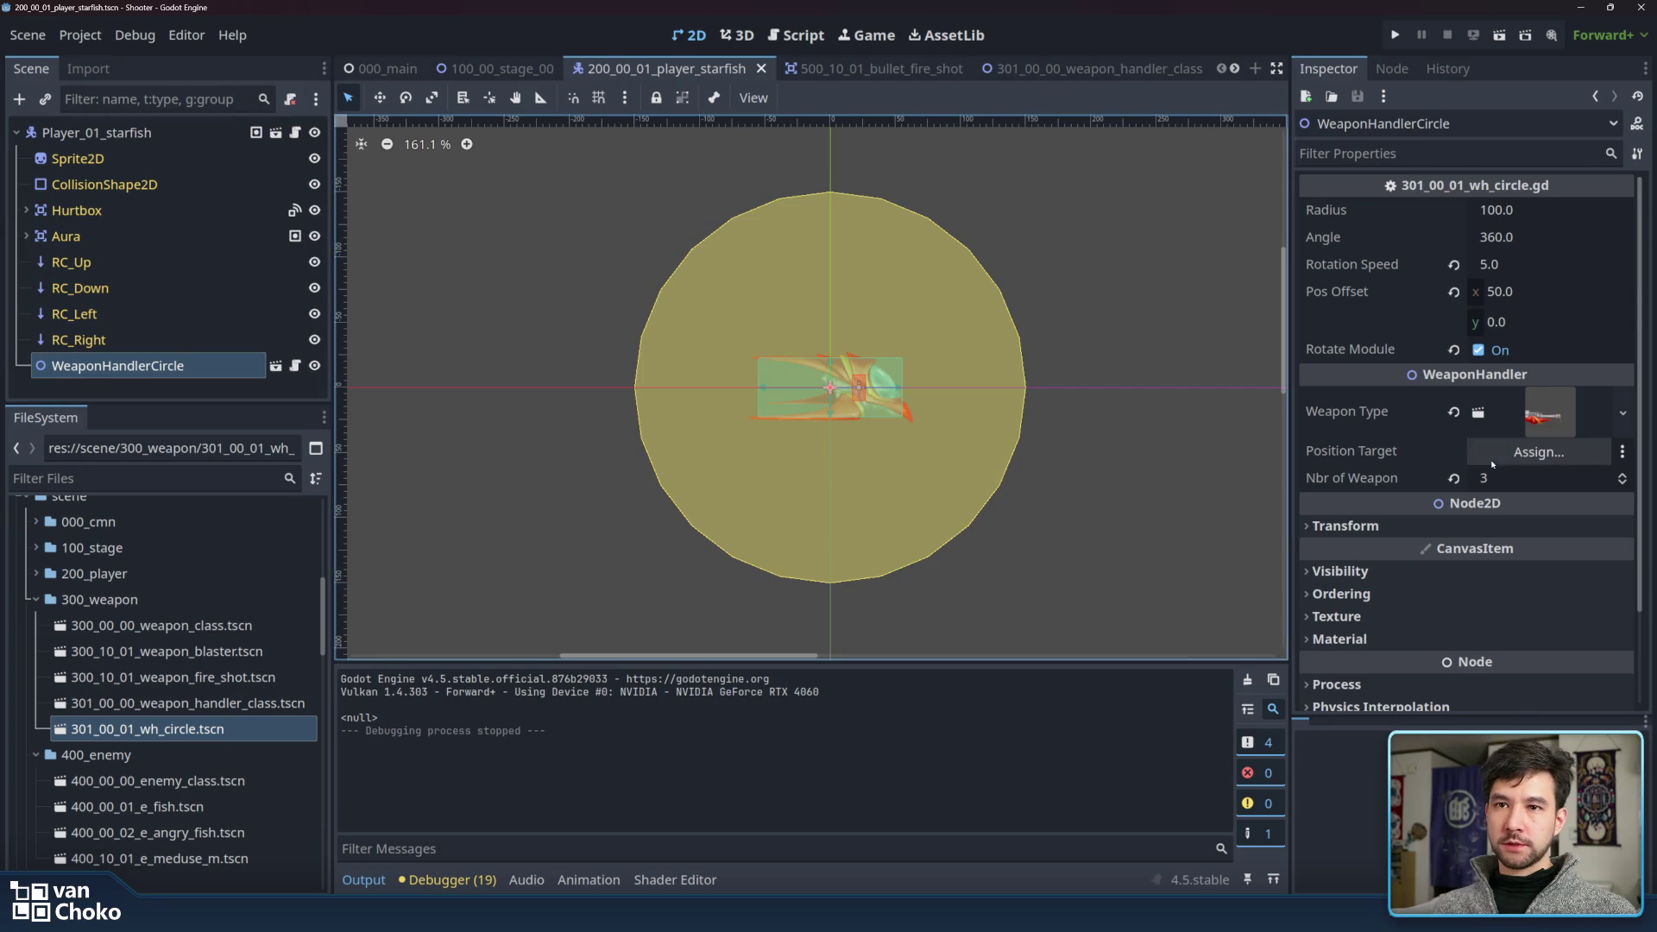
pyautogui.doubleClick(1622, 476)
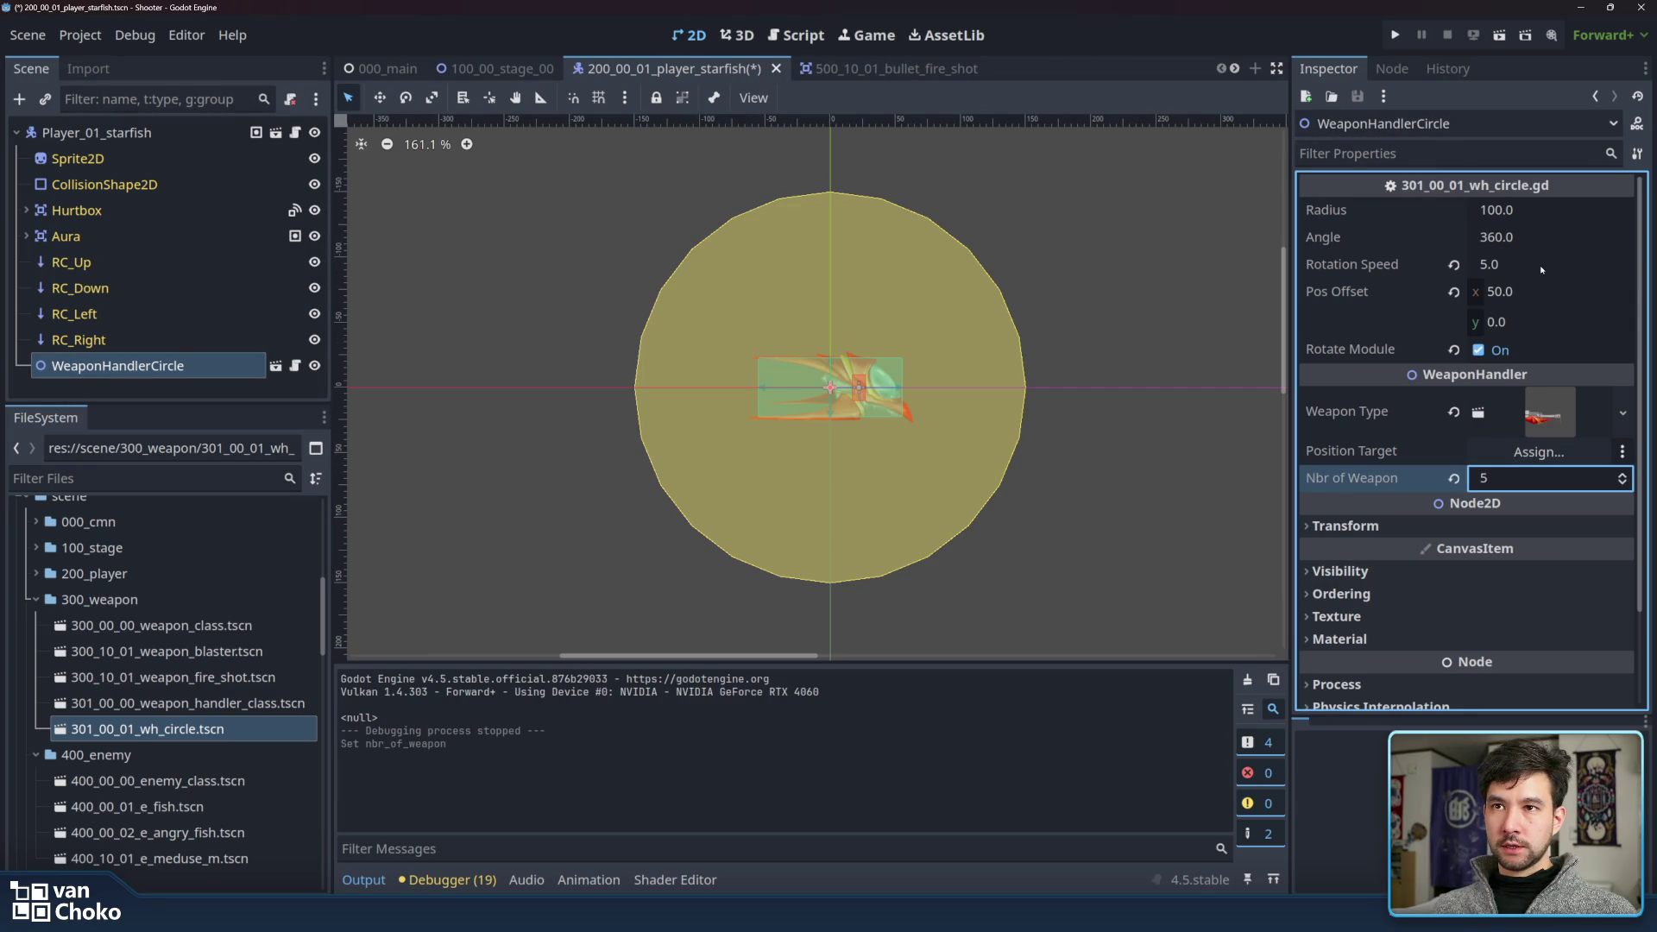
pyautogui.click(1510, 265)
pyautogui.press('Return')
pyautogui.click(1535, 292)
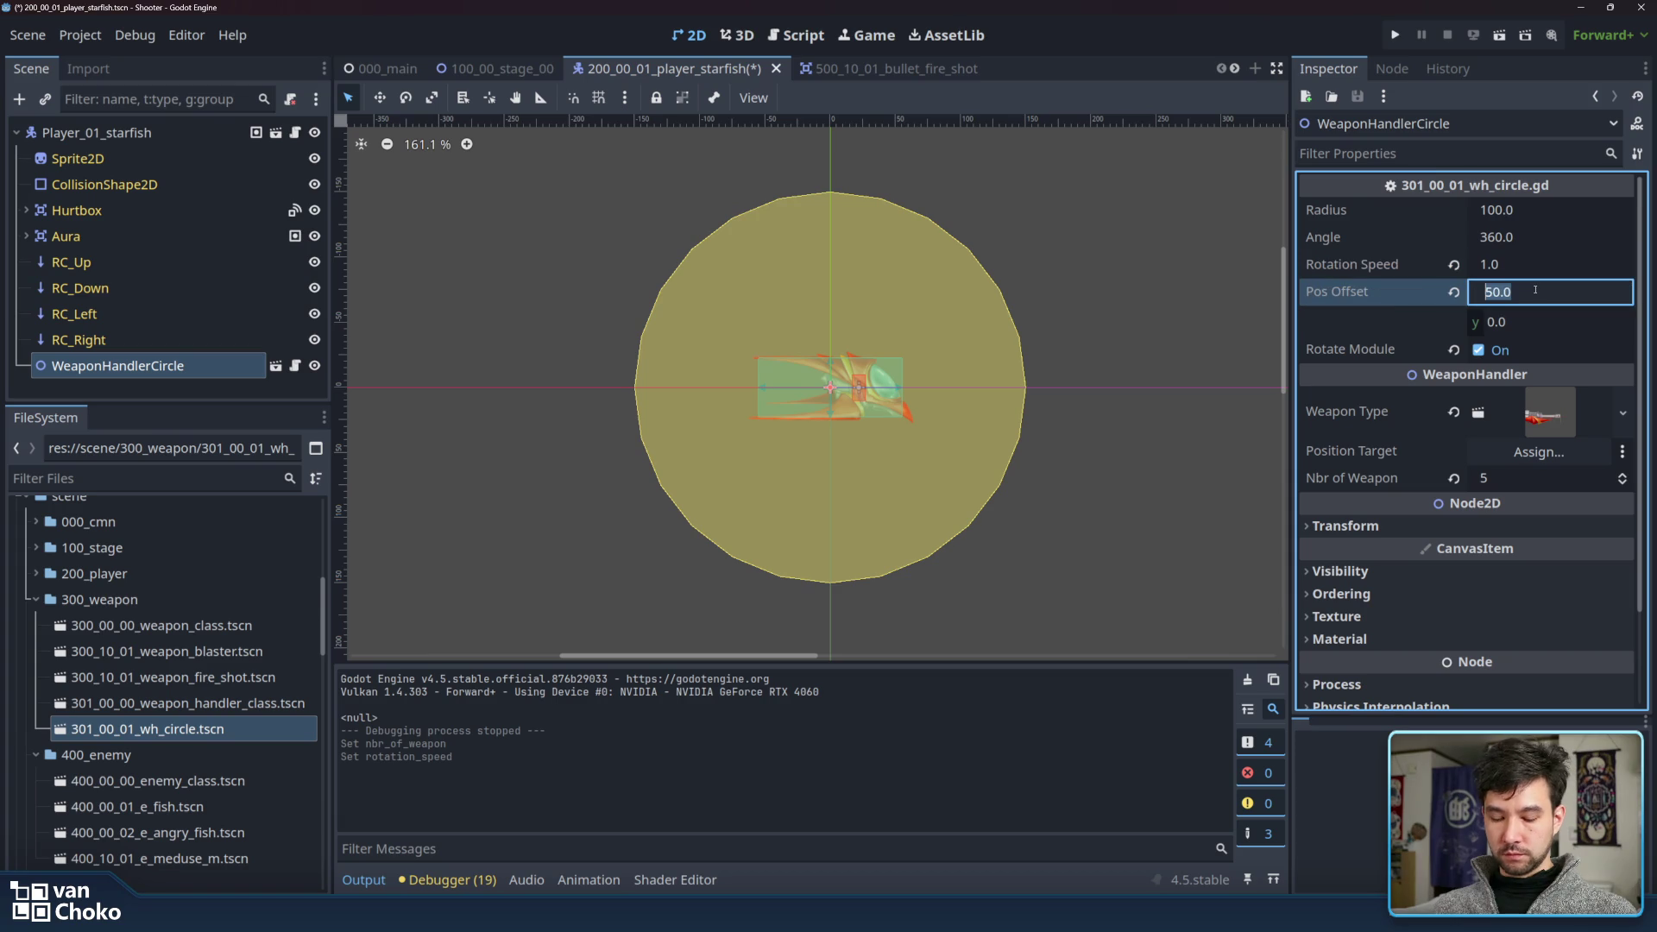
pyautogui.press('Return')
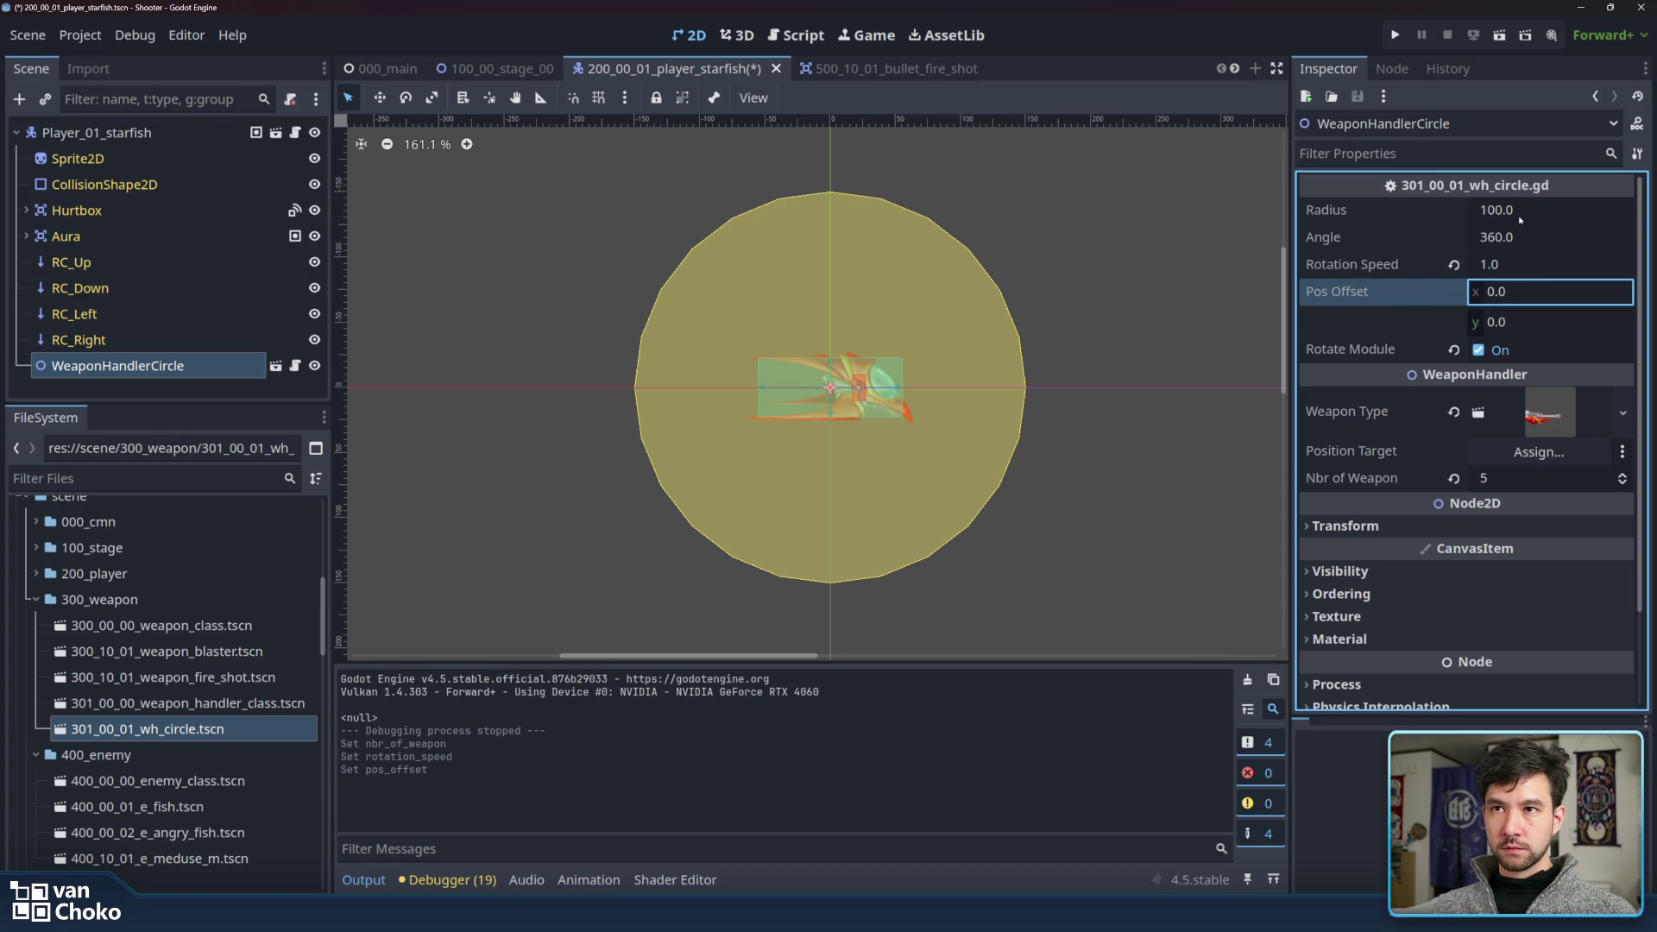
pyautogui.click(1521, 212)
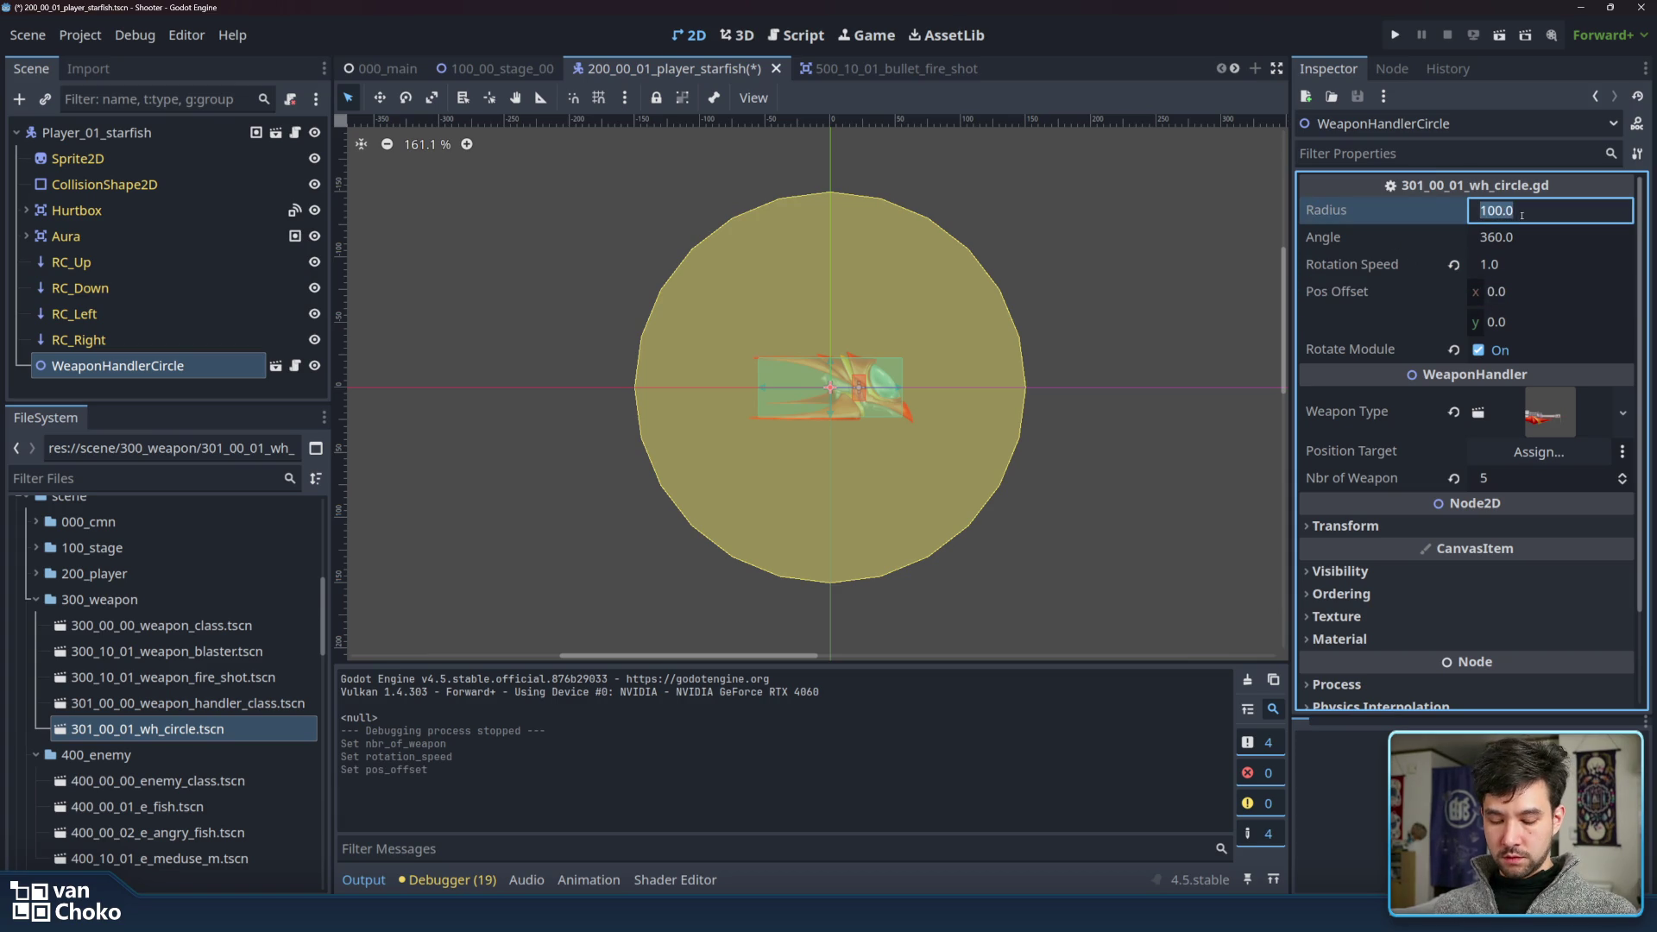
pyautogui.click(1524, 237)
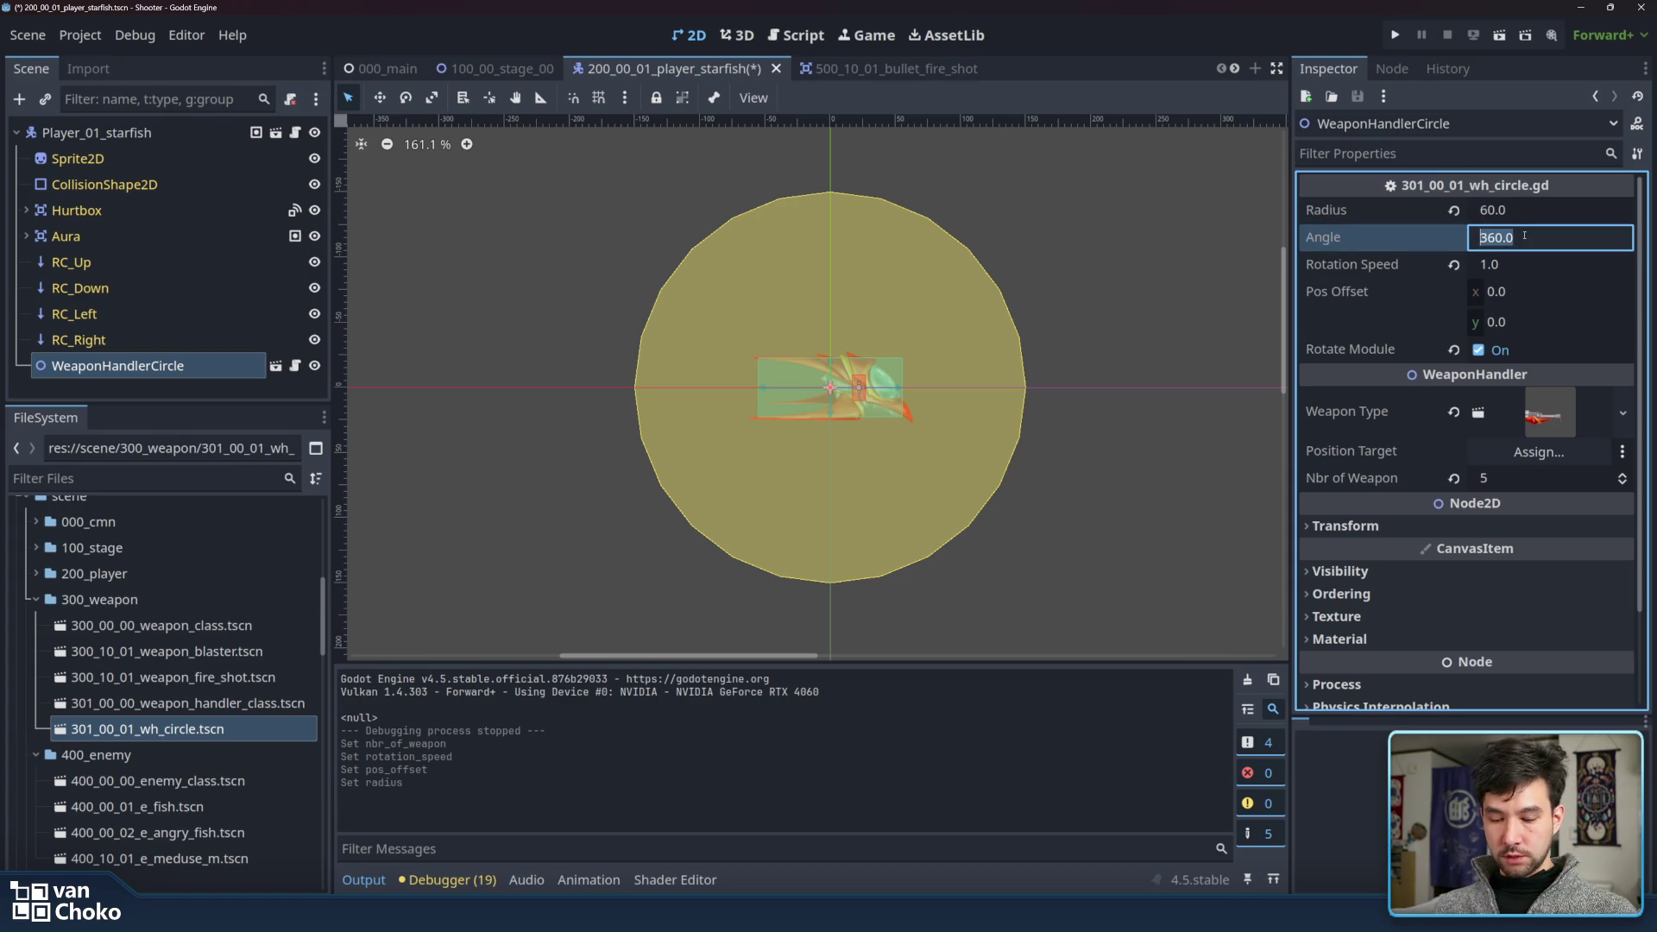
pyautogui.write('0')
pyautogui.press('Return')
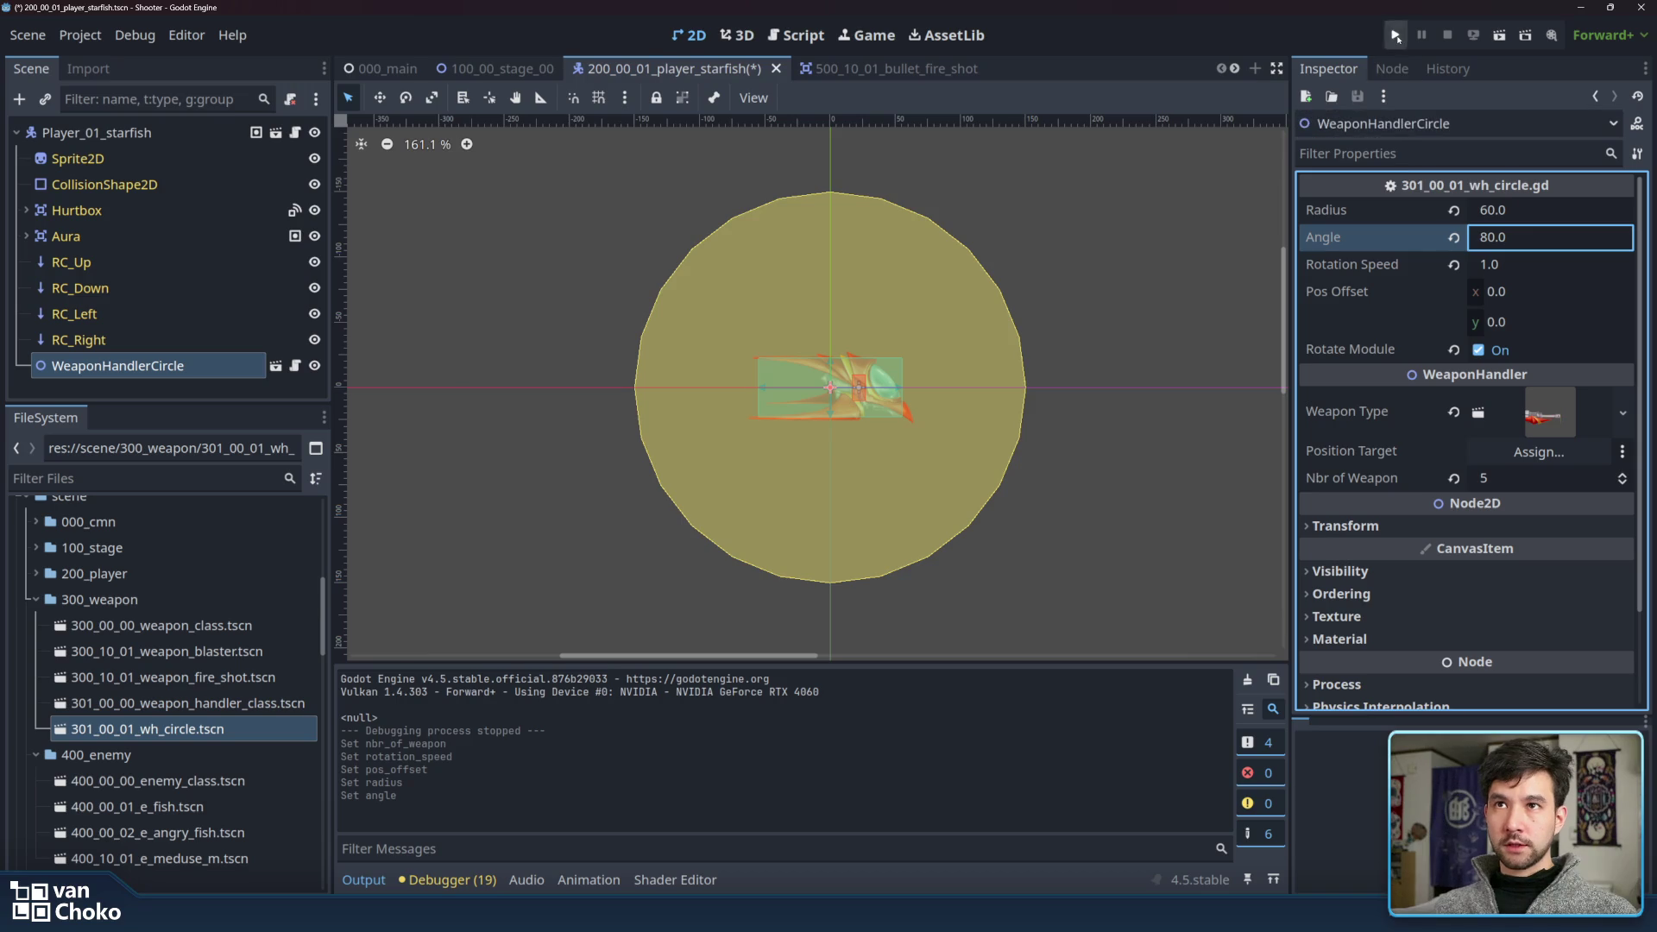
pyautogui.click(1396, 34)
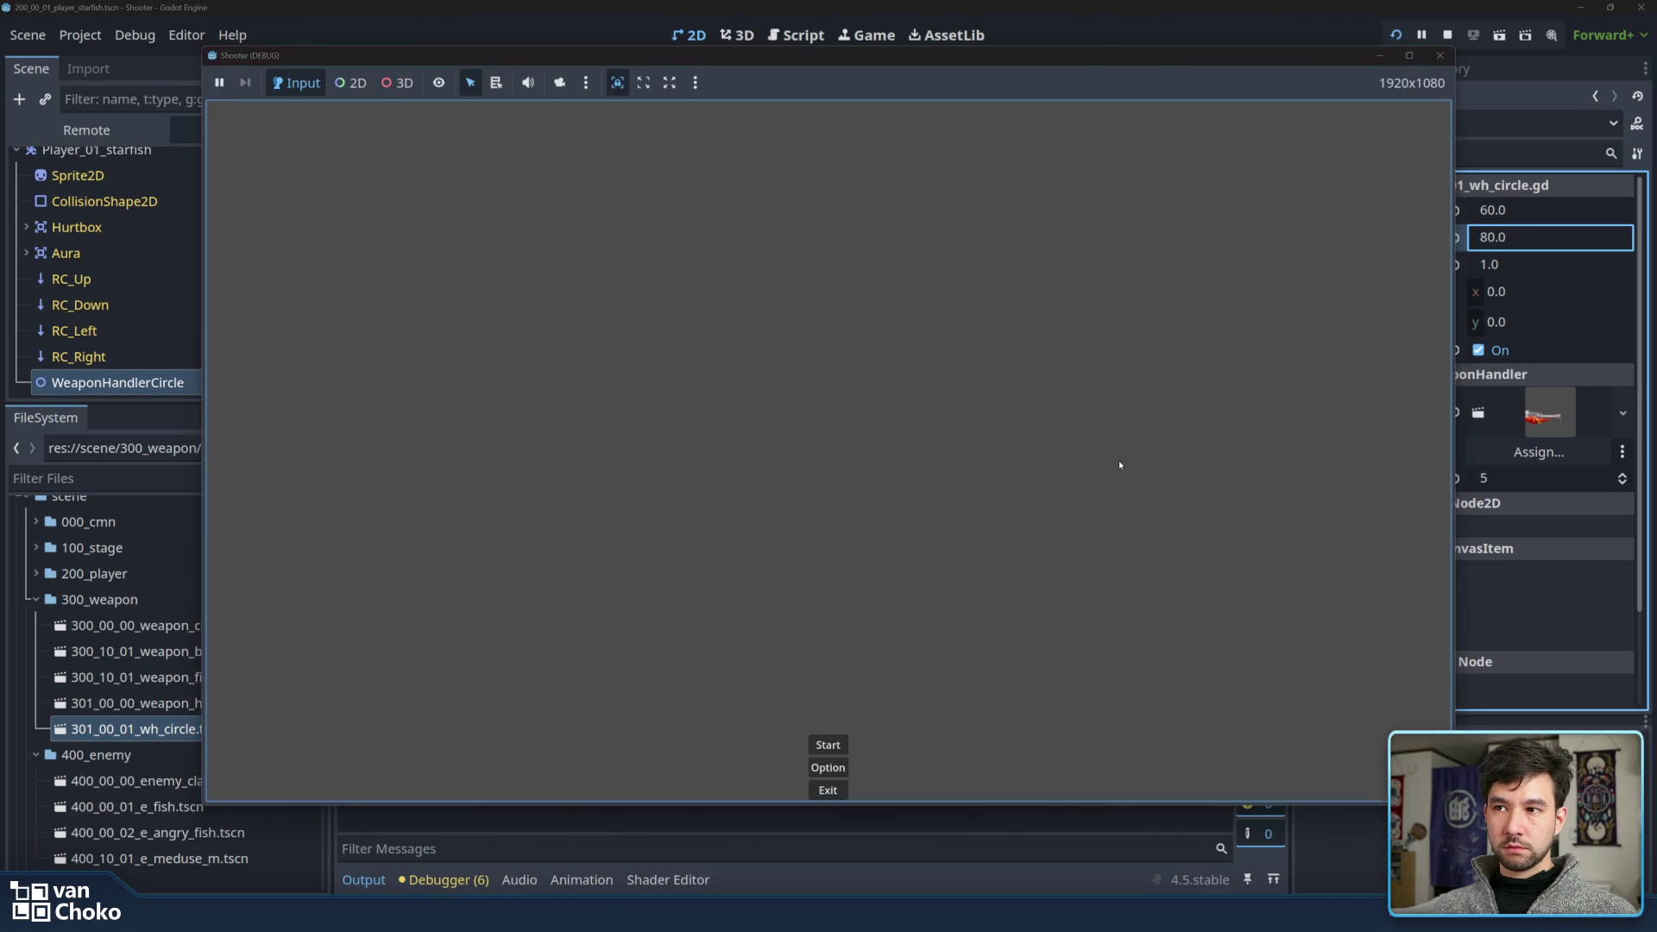
# Start a game and fly the starfish with the arrow keys through the fish rows, then stop it
pyautogui.click(828, 743)
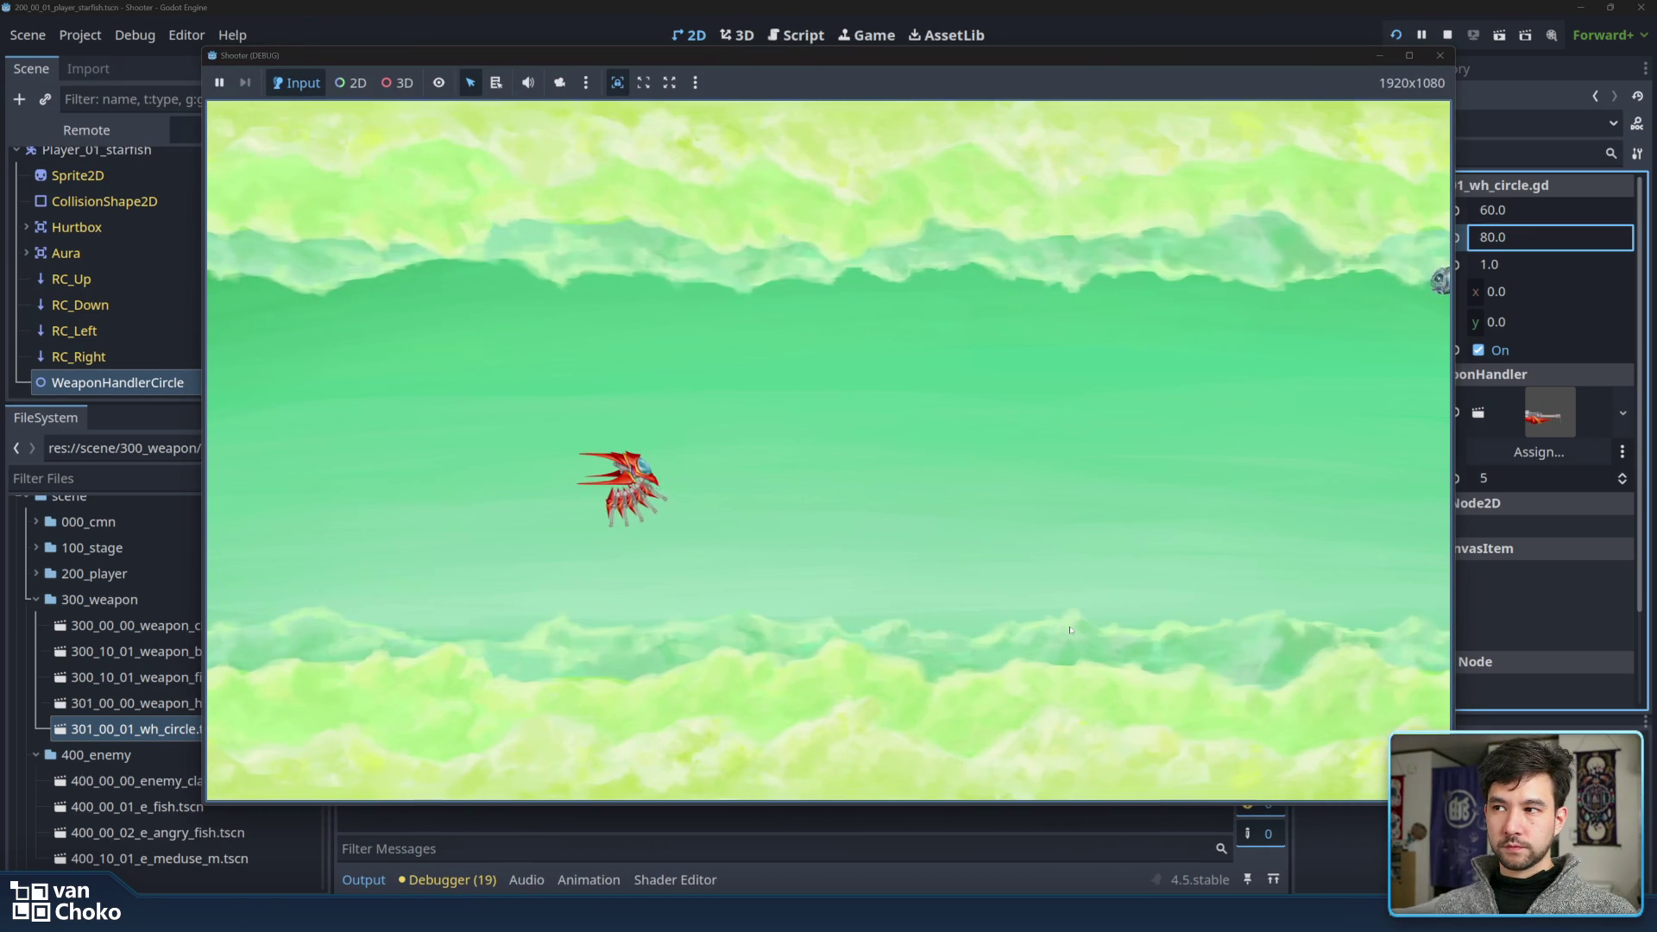
pyautogui.press('Right')
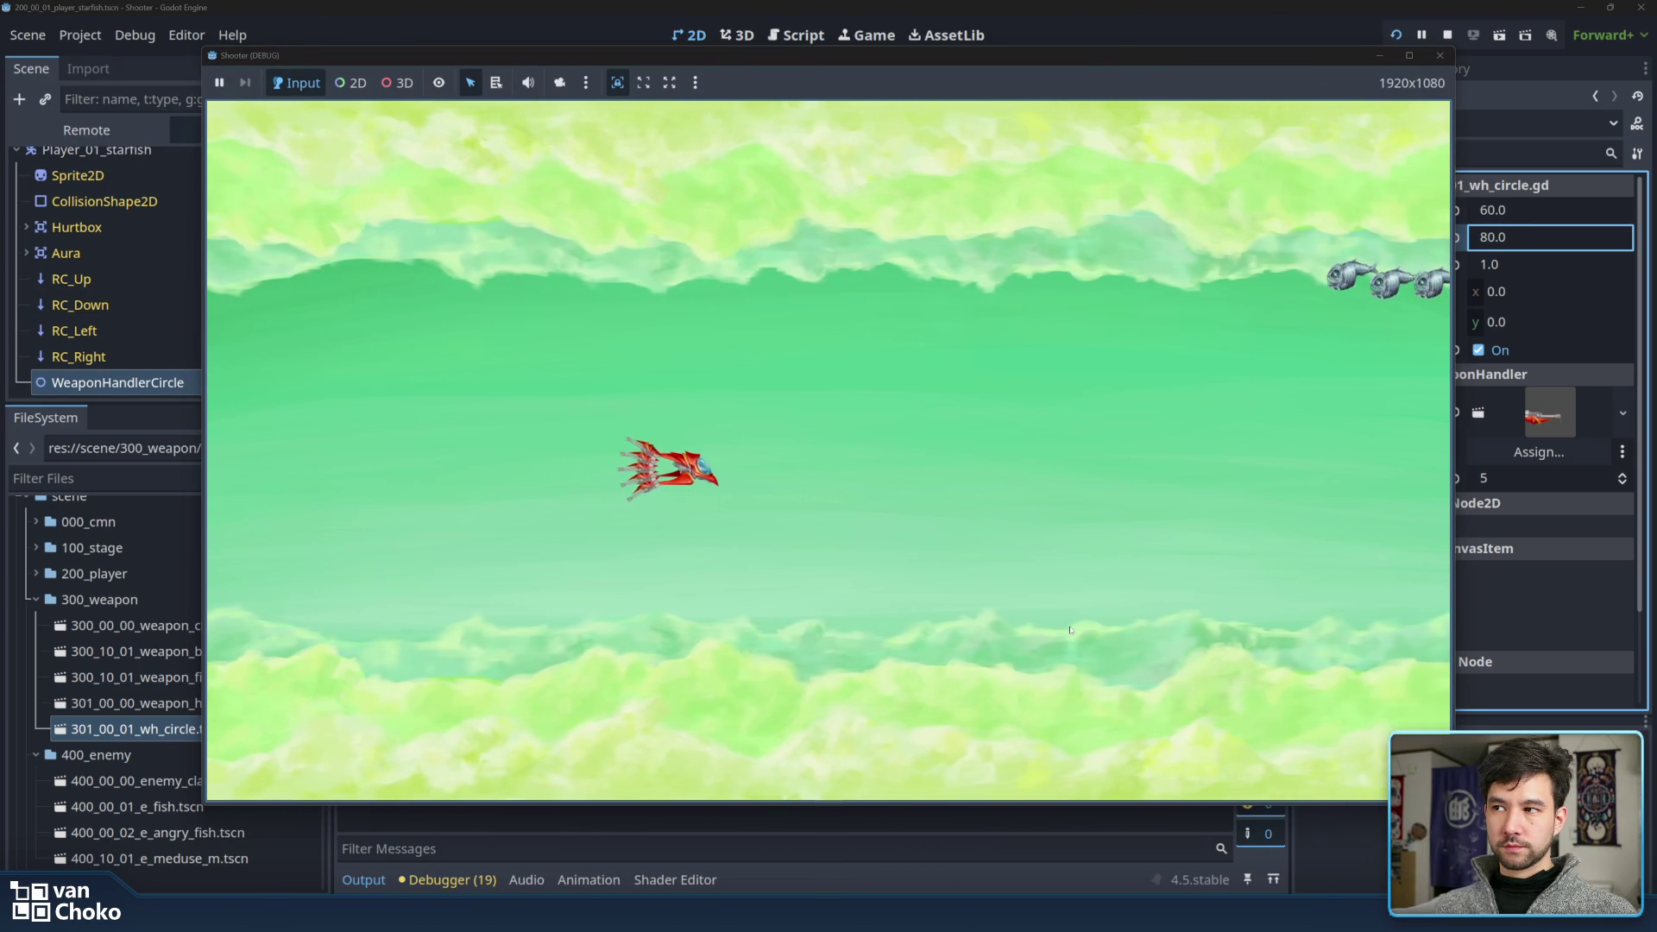
pyautogui.press('Up')
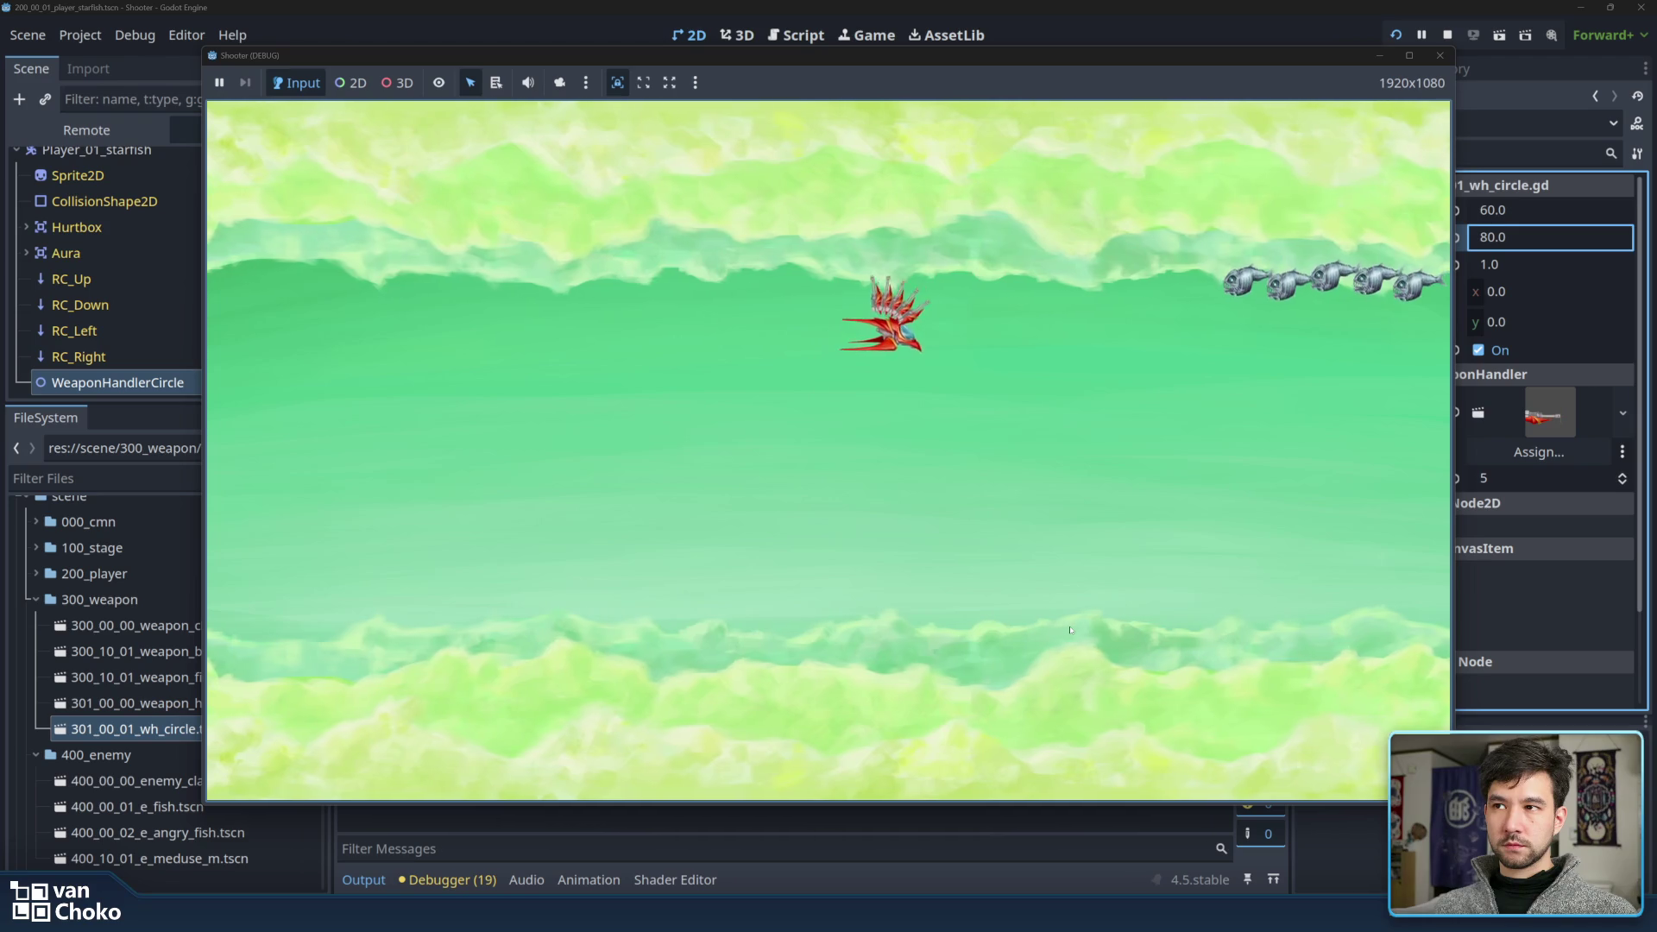
pyautogui.press('Right')
pyautogui.press('Down')
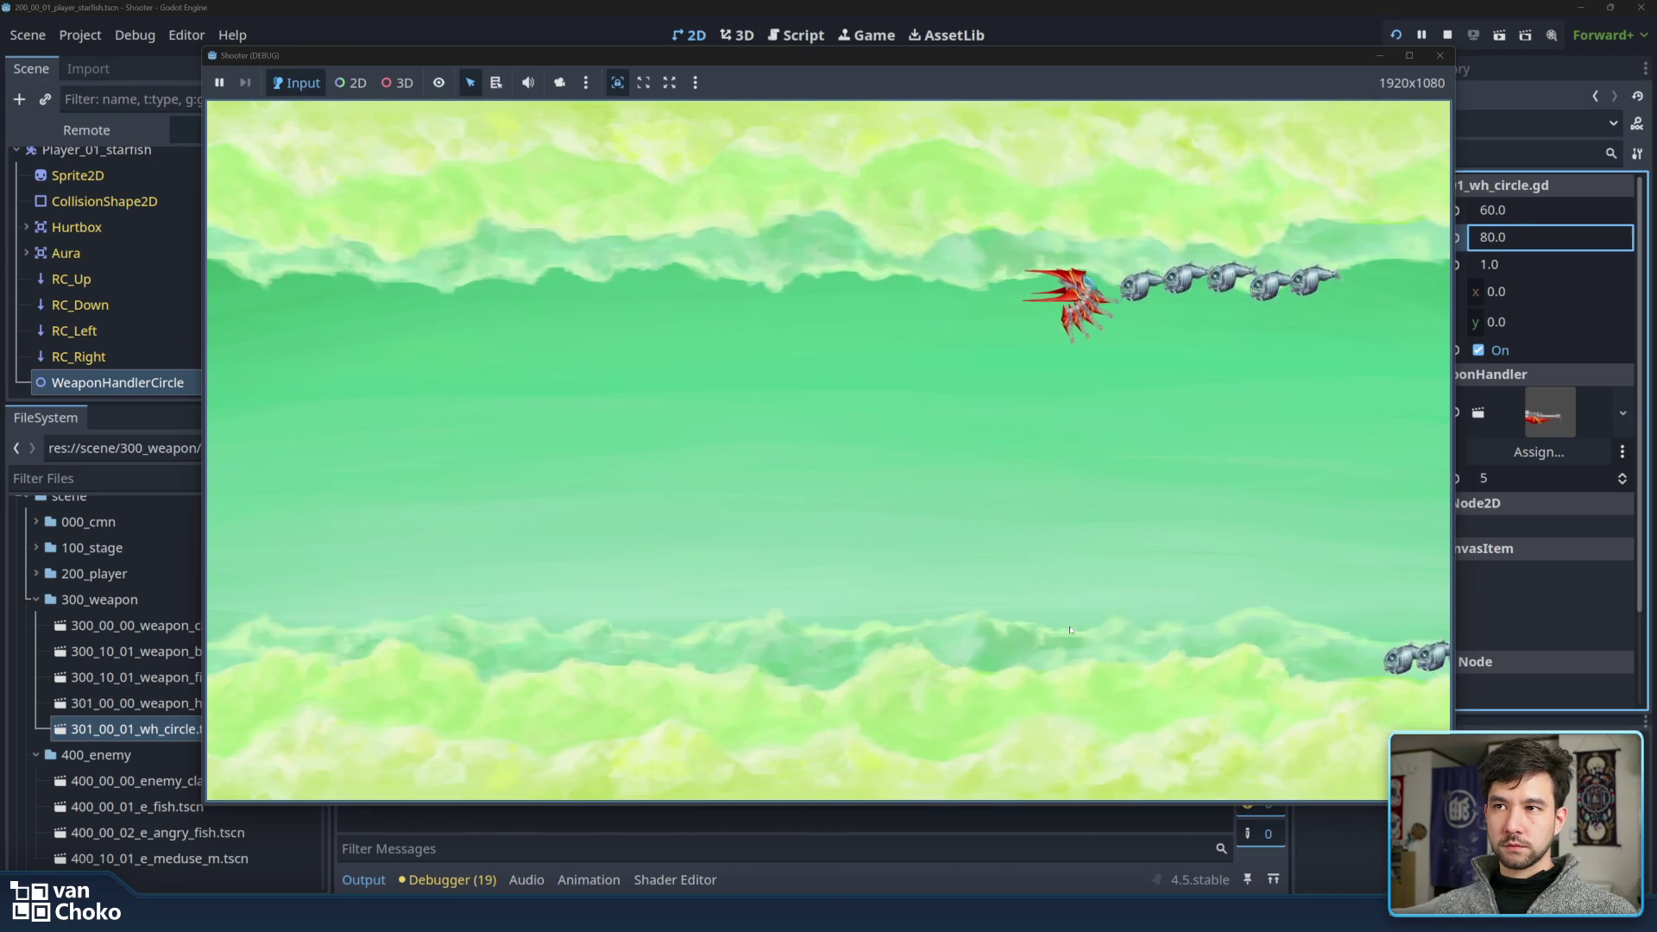
pyautogui.press('Right')
pyautogui.press('Up')
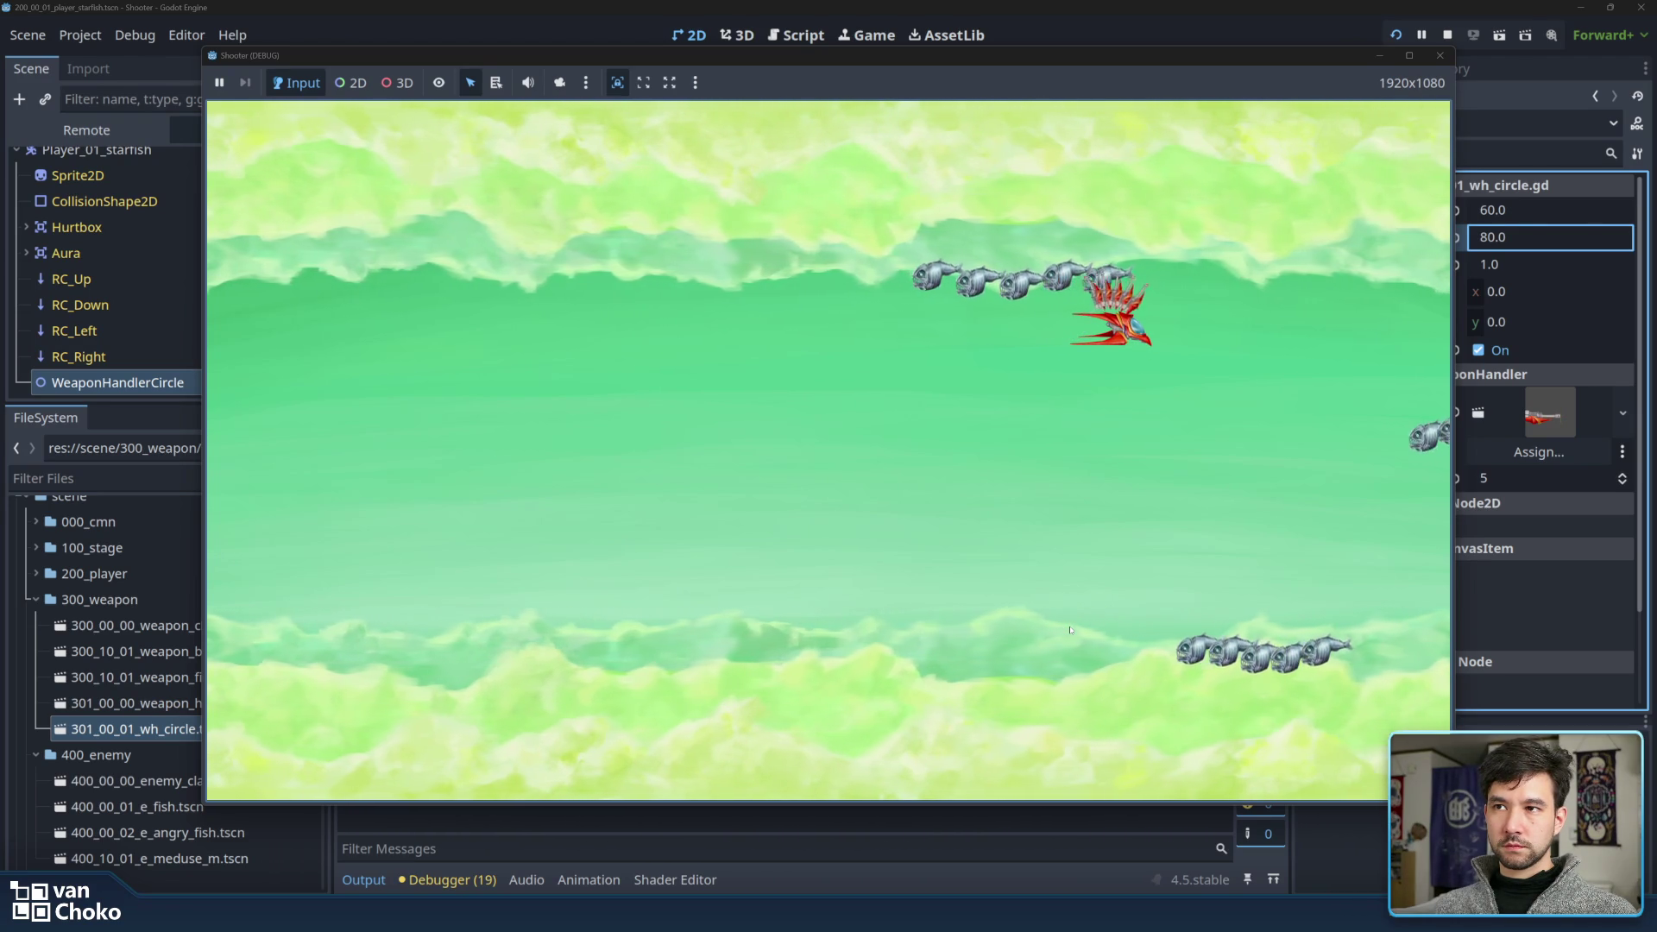
pyautogui.press('Right')
pyautogui.press('Down')
pyautogui.press('Right')
pyautogui.press('Down')
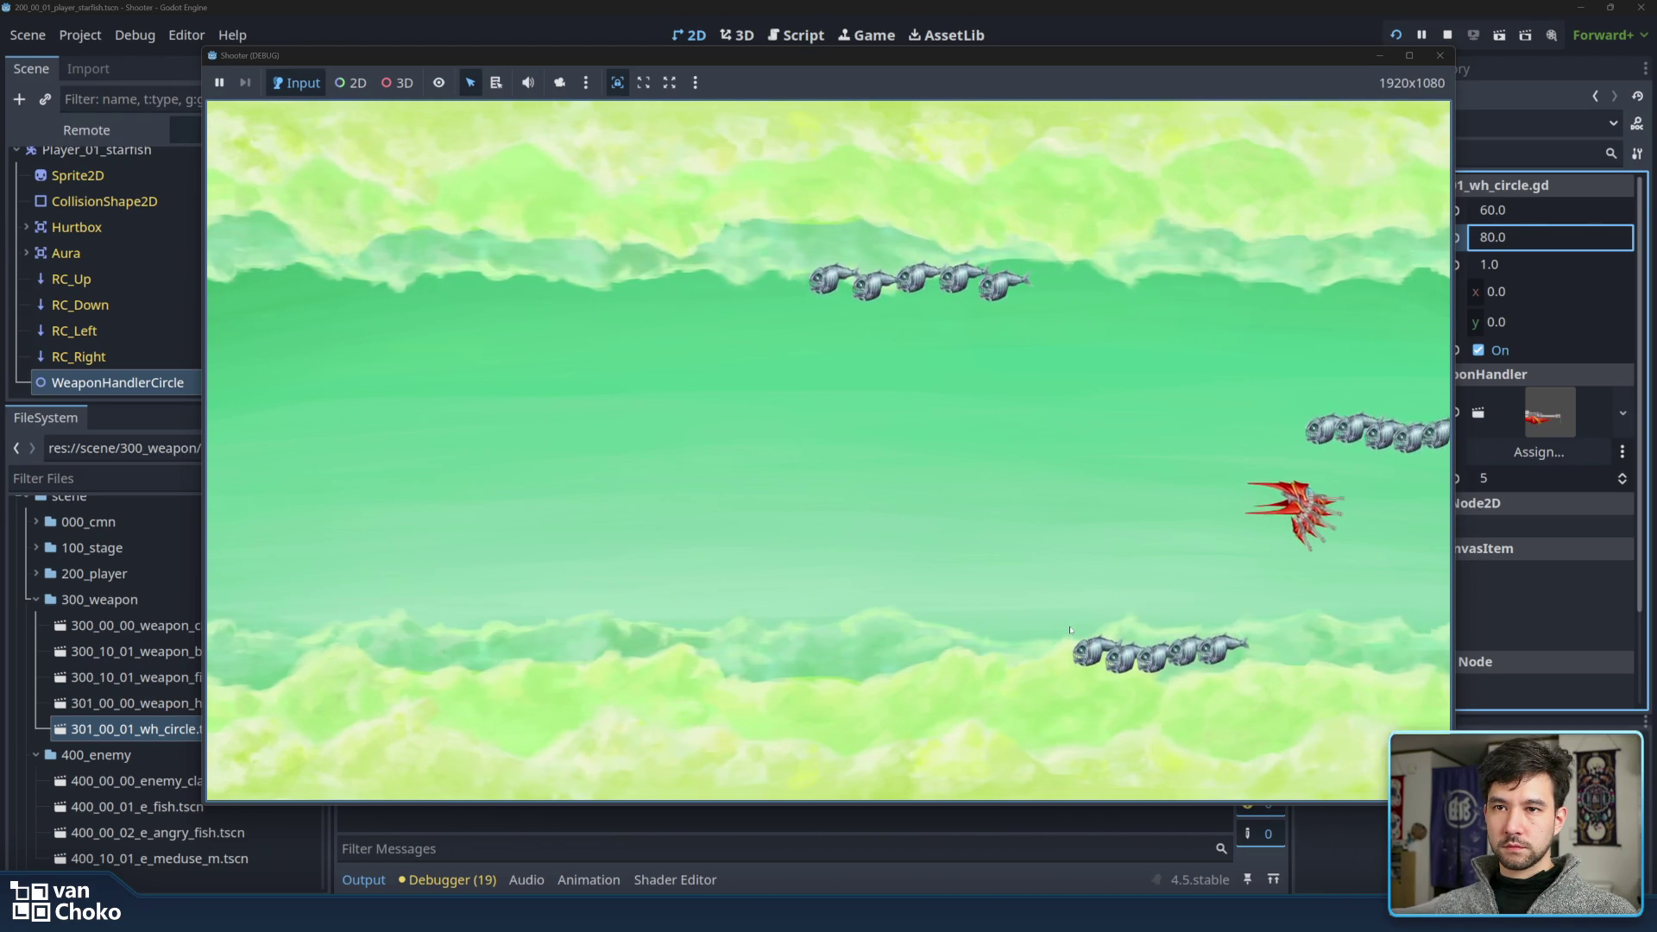
pyautogui.press('Left')
pyautogui.press('Up')
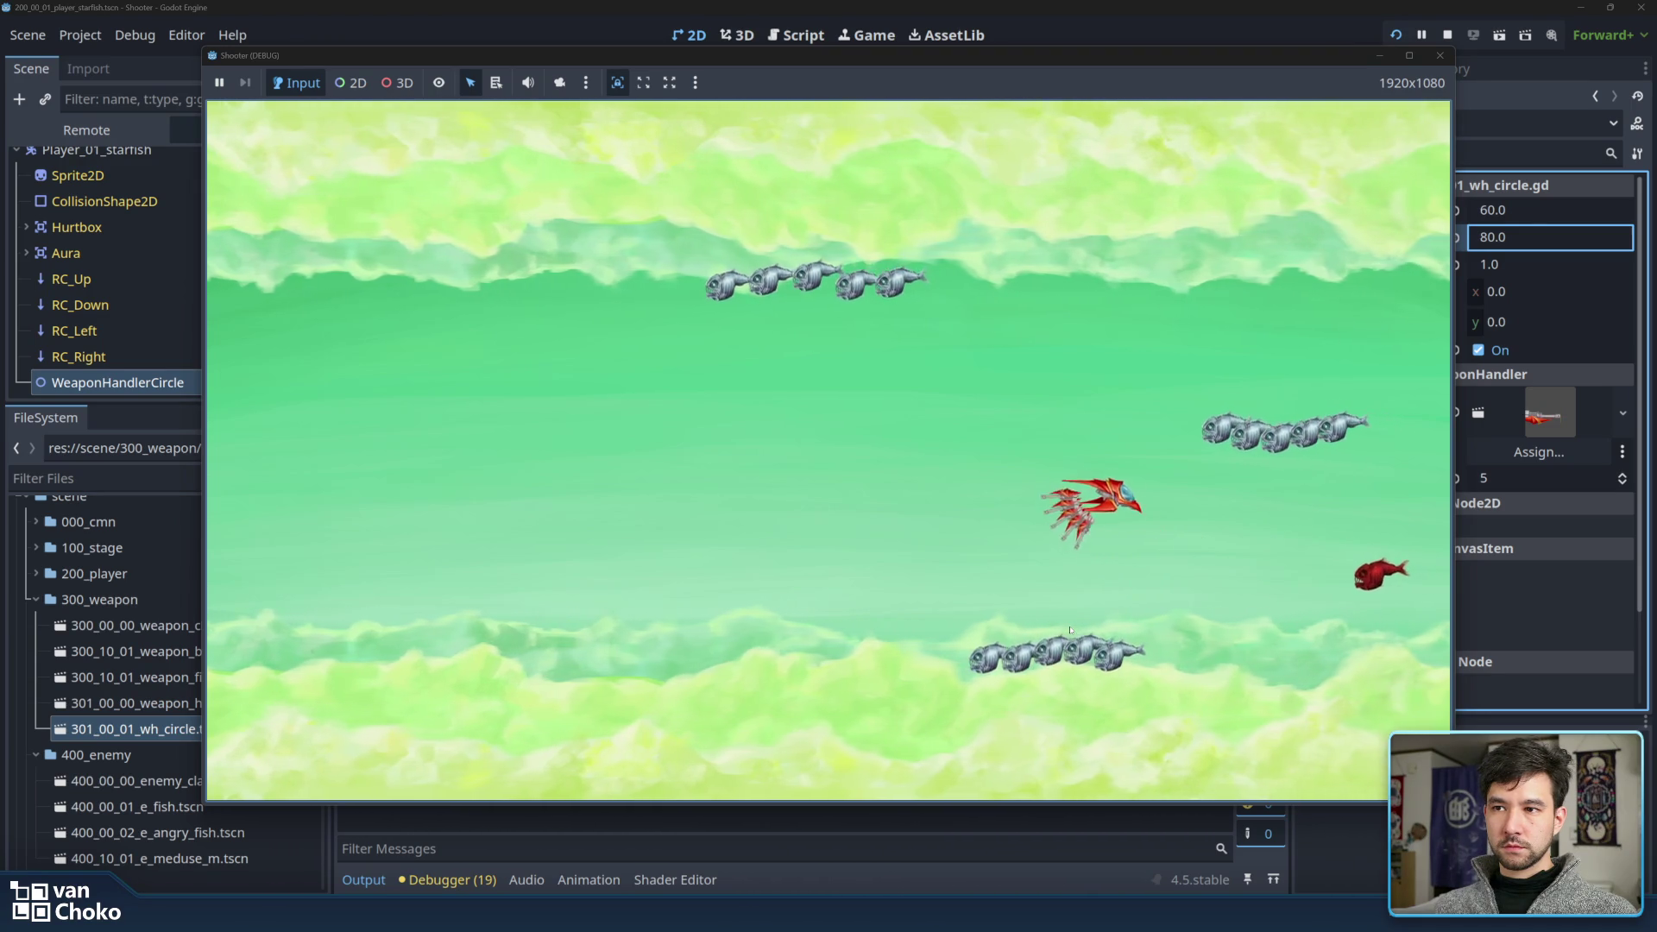
pyautogui.press('Up')
pyautogui.press('Left')
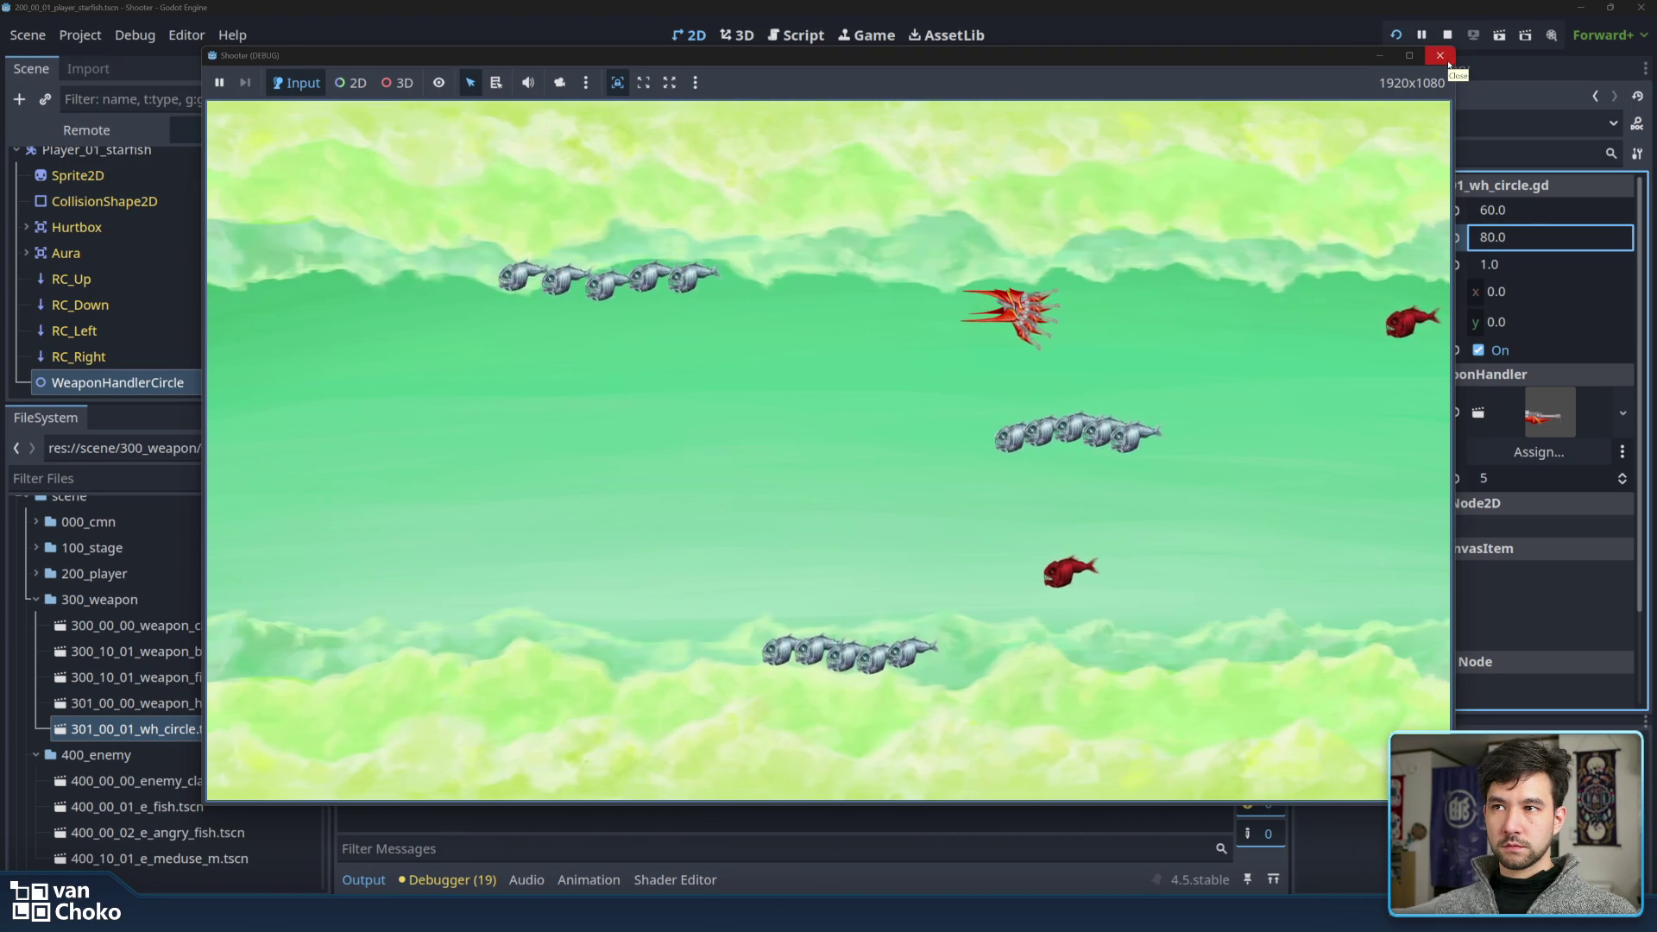
pyautogui.click(1448, 61)
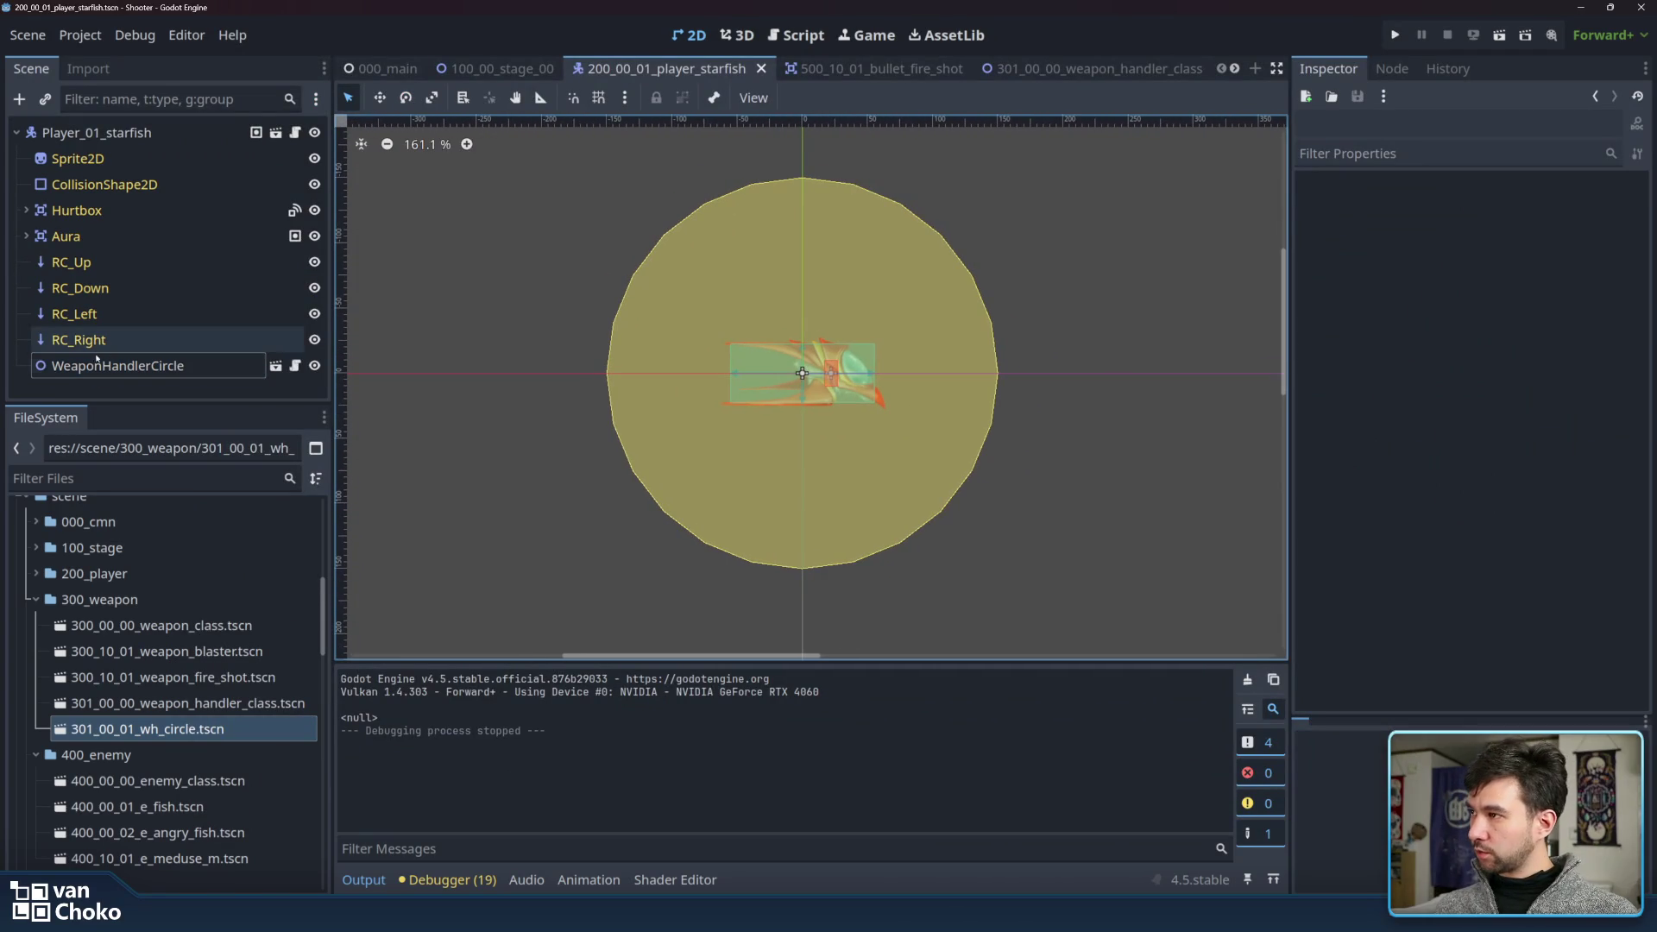
# Select WeaponHandlerCircle and browse the 300_weapon scene files in the FileSystem dock
pyautogui.click(113, 367)
pyautogui.click(210, 745)
pyautogui.press('Up')
pyautogui.press('Up')
pyautogui.press('Up')
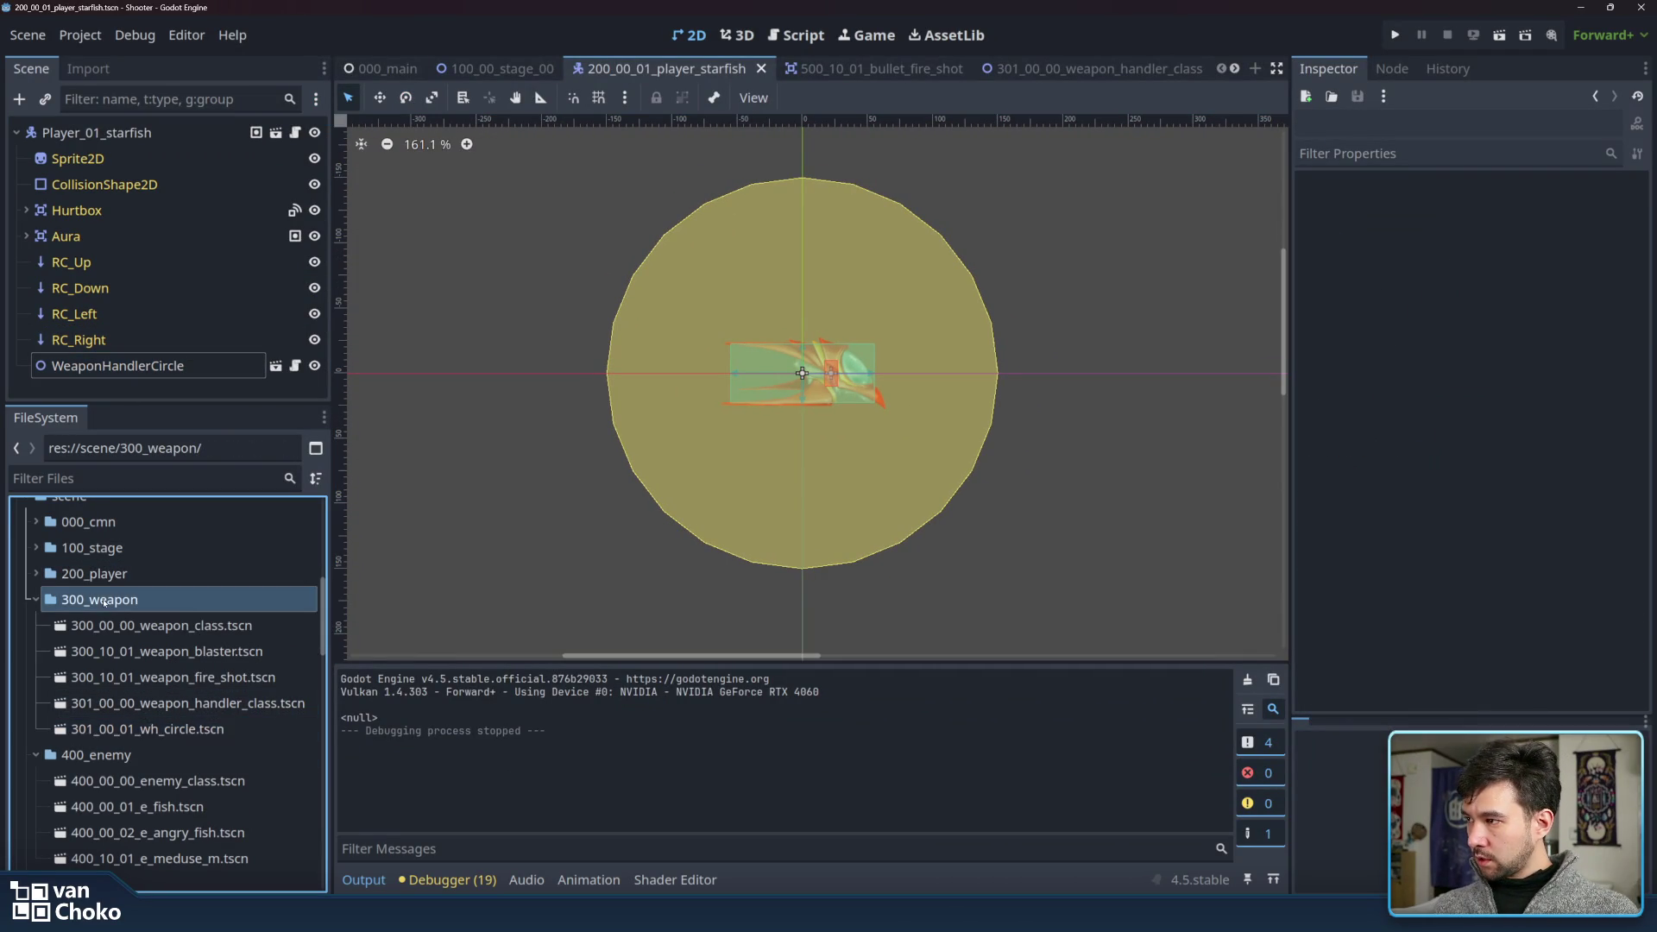
pyautogui.click(284, 660)
pyautogui.click(259, 702)
pyautogui.click(259, 677)
pyautogui.click(253, 729)
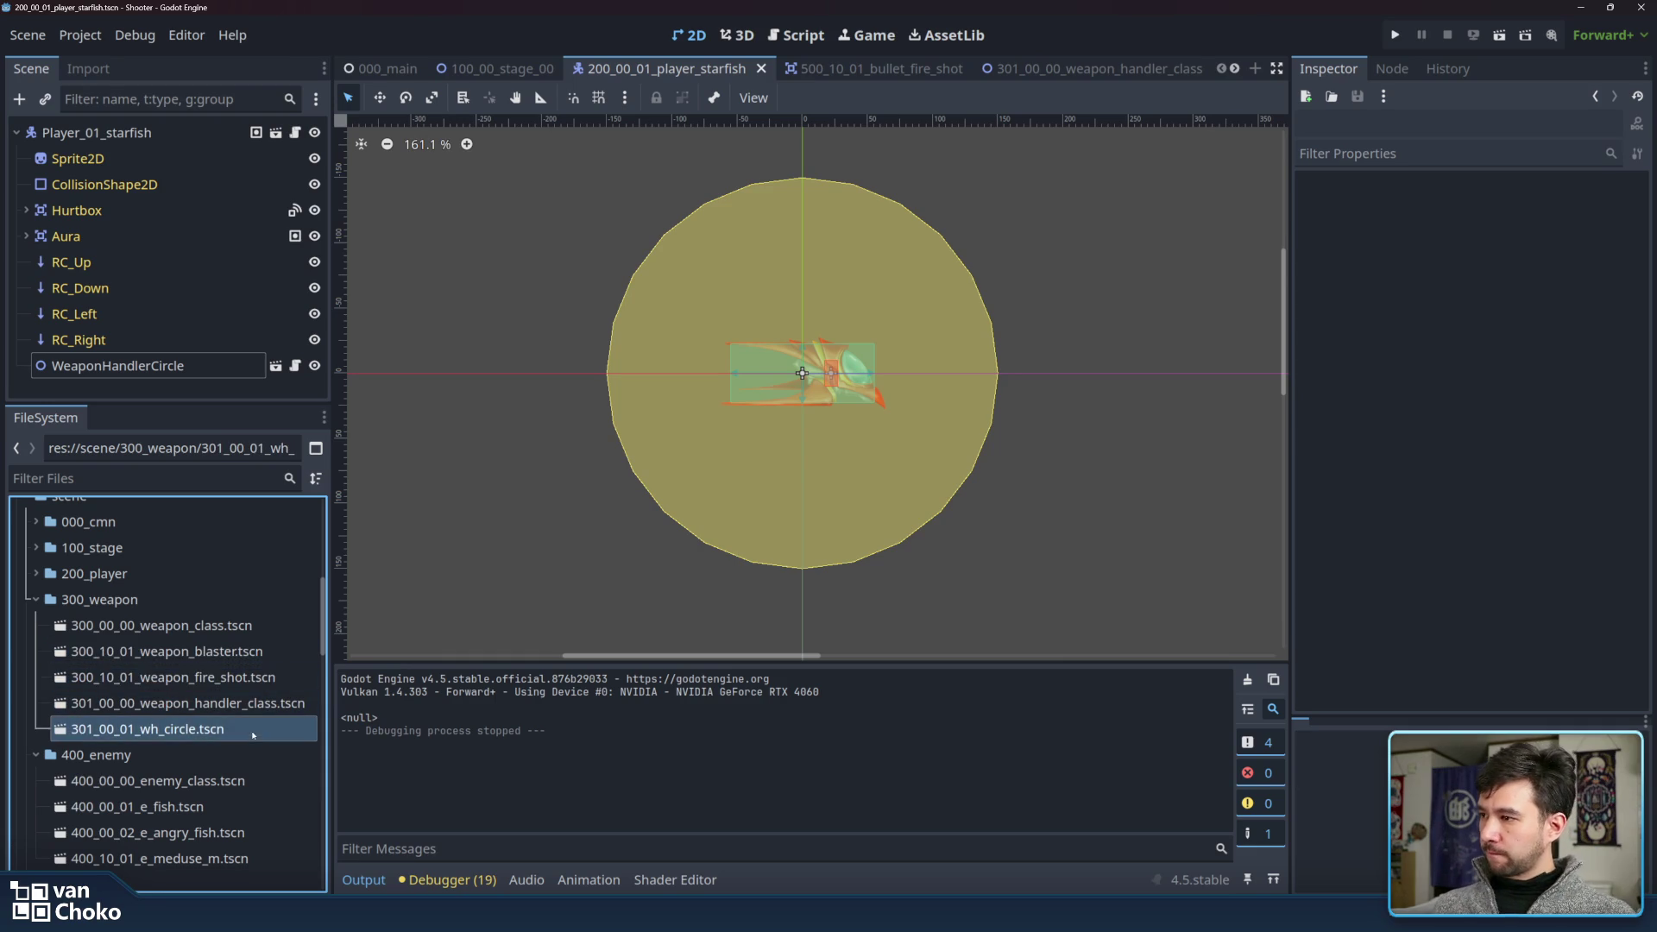
pyautogui.scroll(-2, 176, 718)
pyautogui.scroll(2, 171, 721)
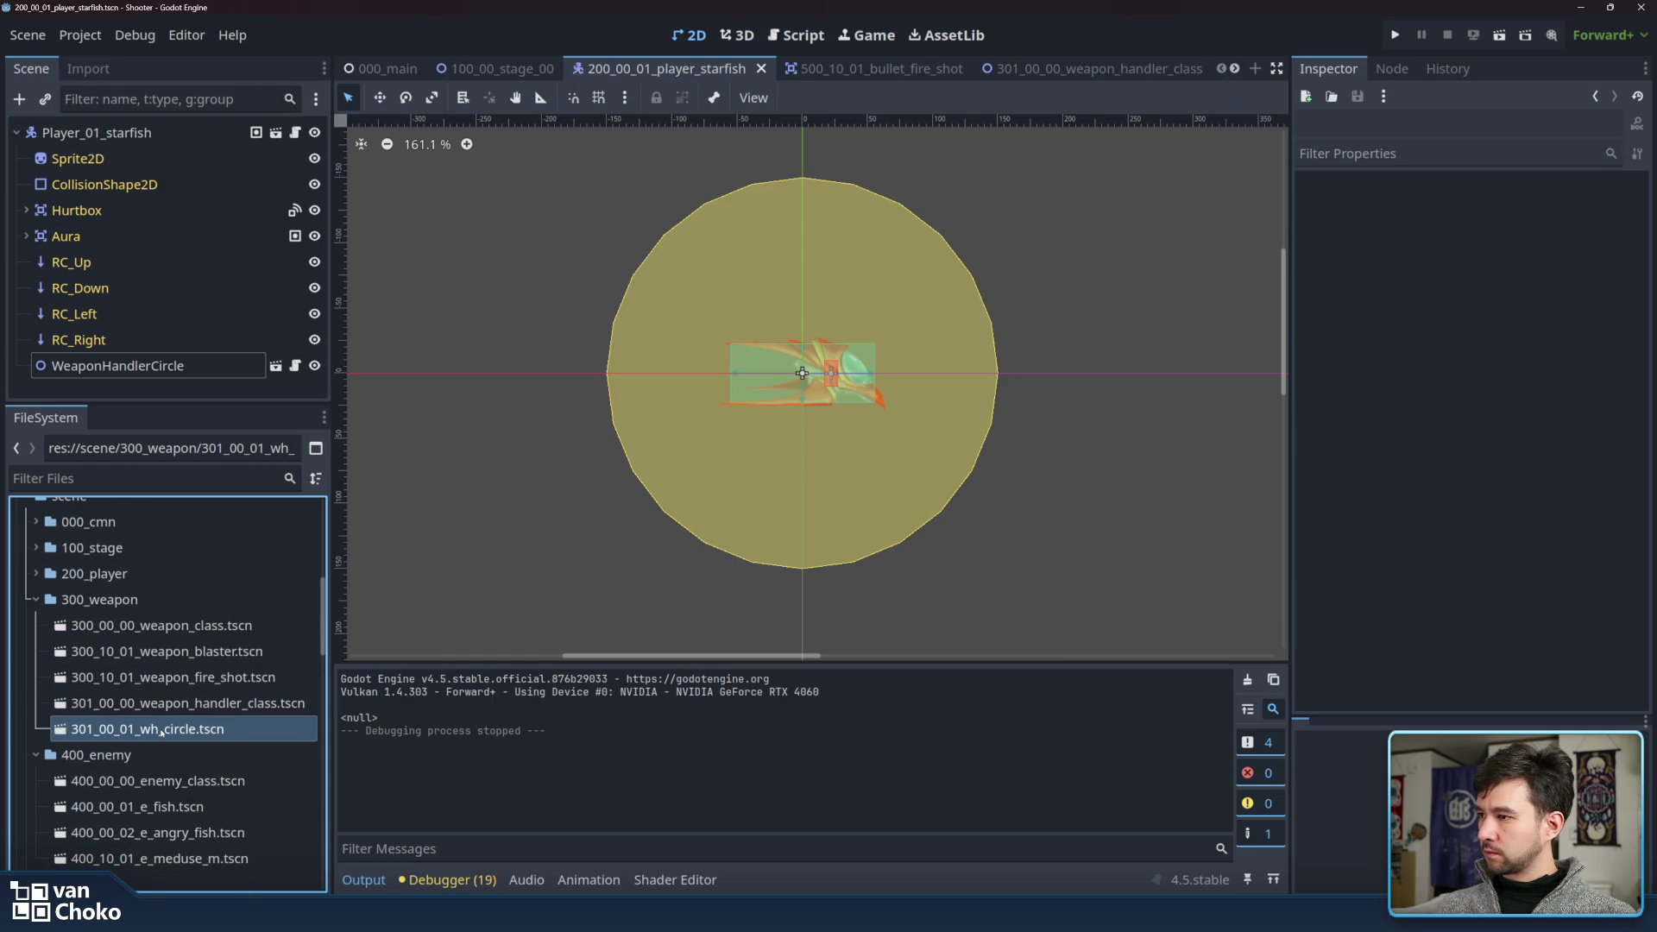
pyautogui.scroll(3, 181, 777)
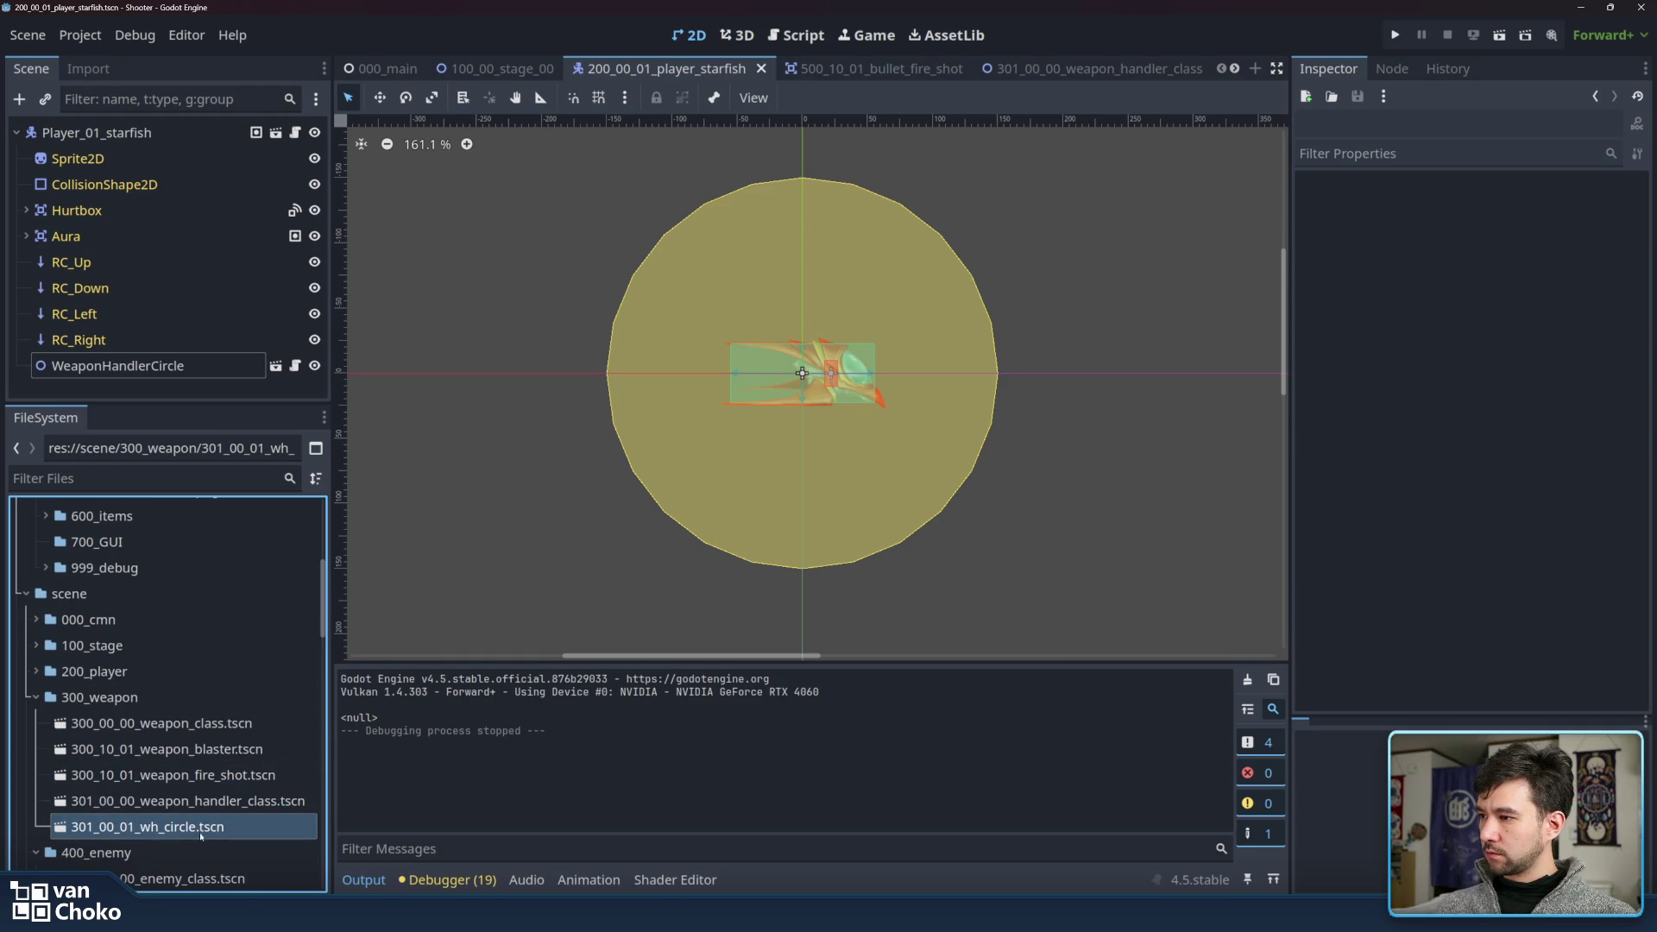
# Inspect the weapon handler class scene's file actions, then show WeaponHandlerCircle's properties
pyautogui.click(215, 803)
pyautogui.rightClick(215, 802)
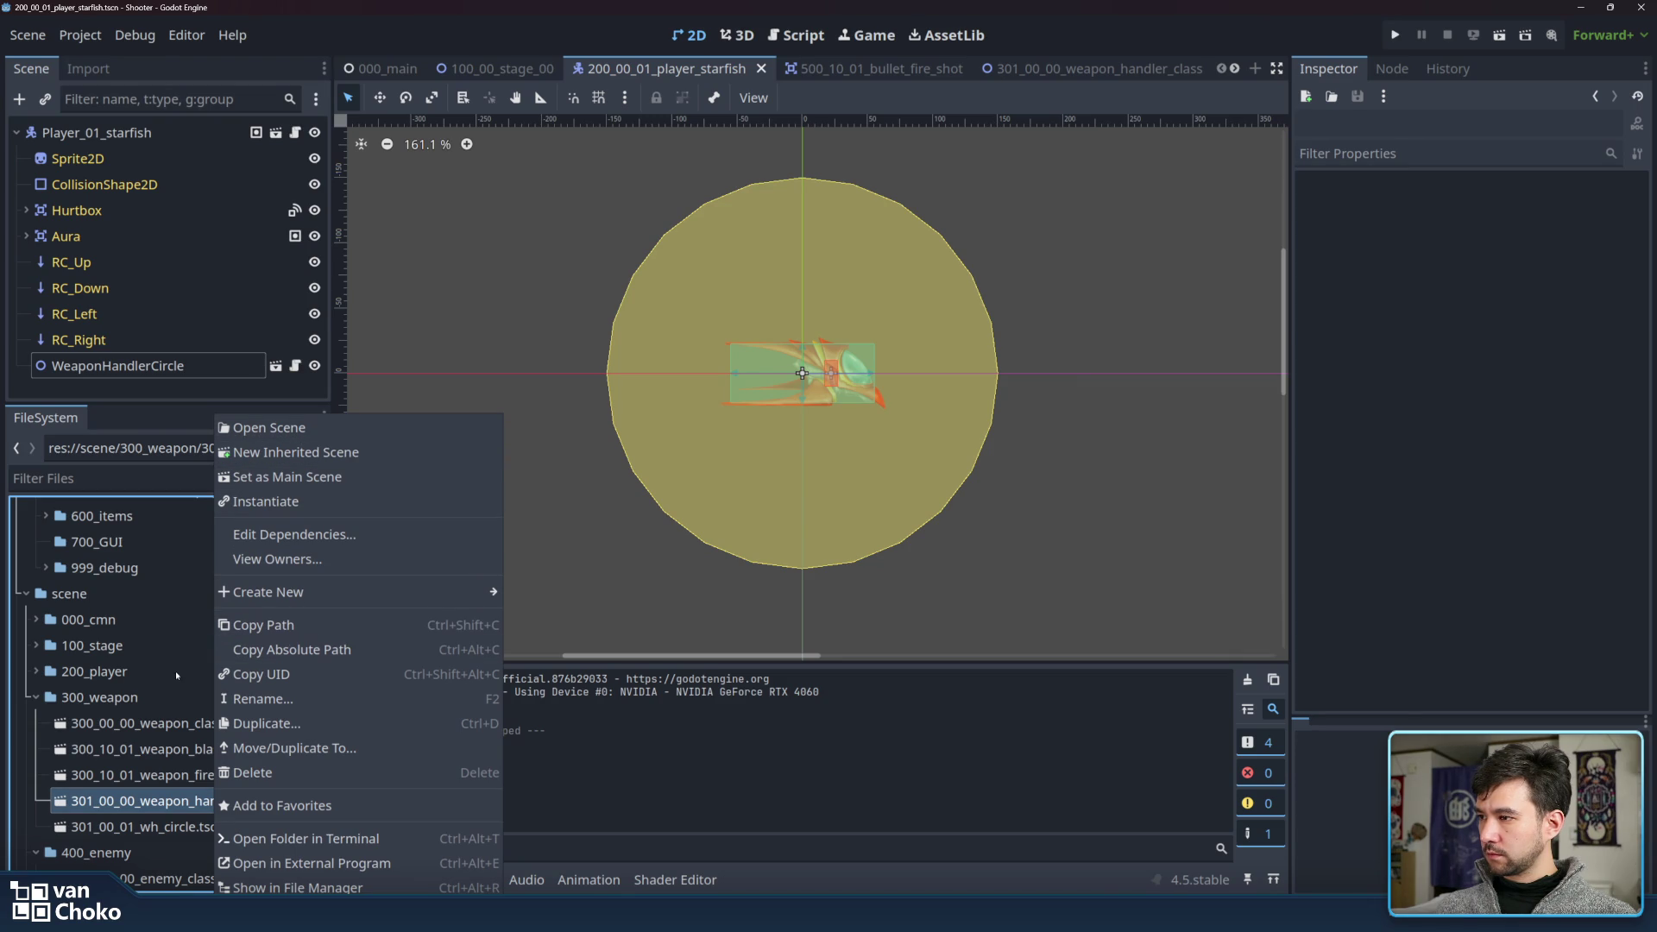
pyautogui.click(164, 701)
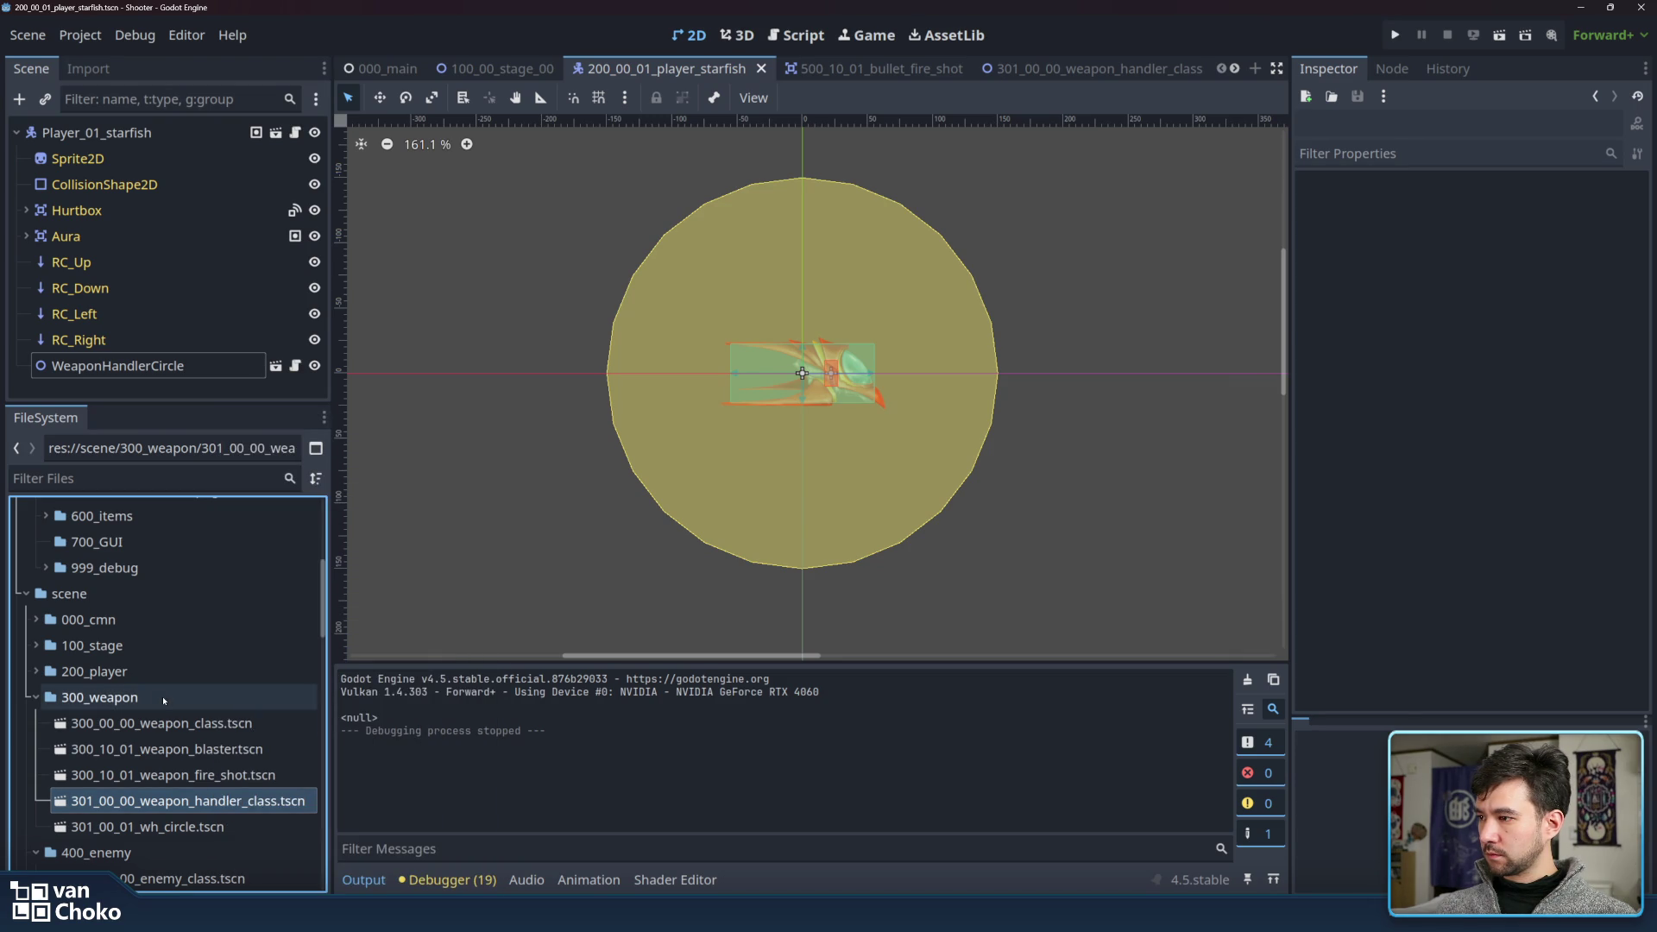
pyautogui.click(202, 831)
pyautogui.click(203, 364)
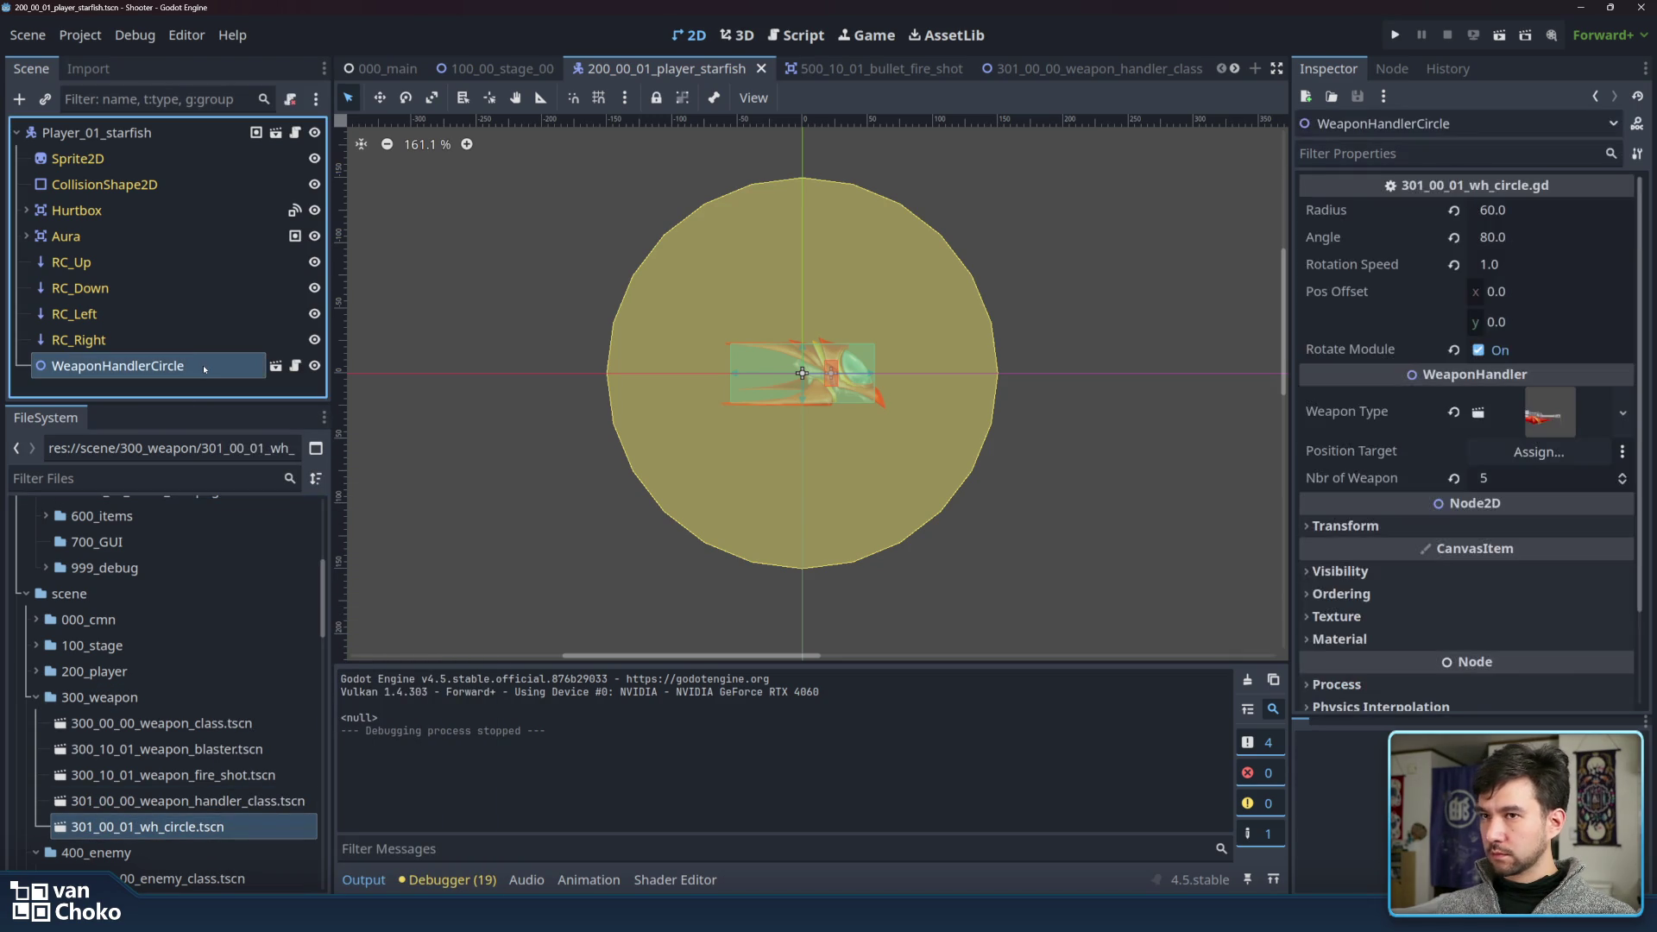
# Change WeaponHandlerCircle's Nbr of Weapon to 2 in the Inspector
pyautogui.click(1510, 477)
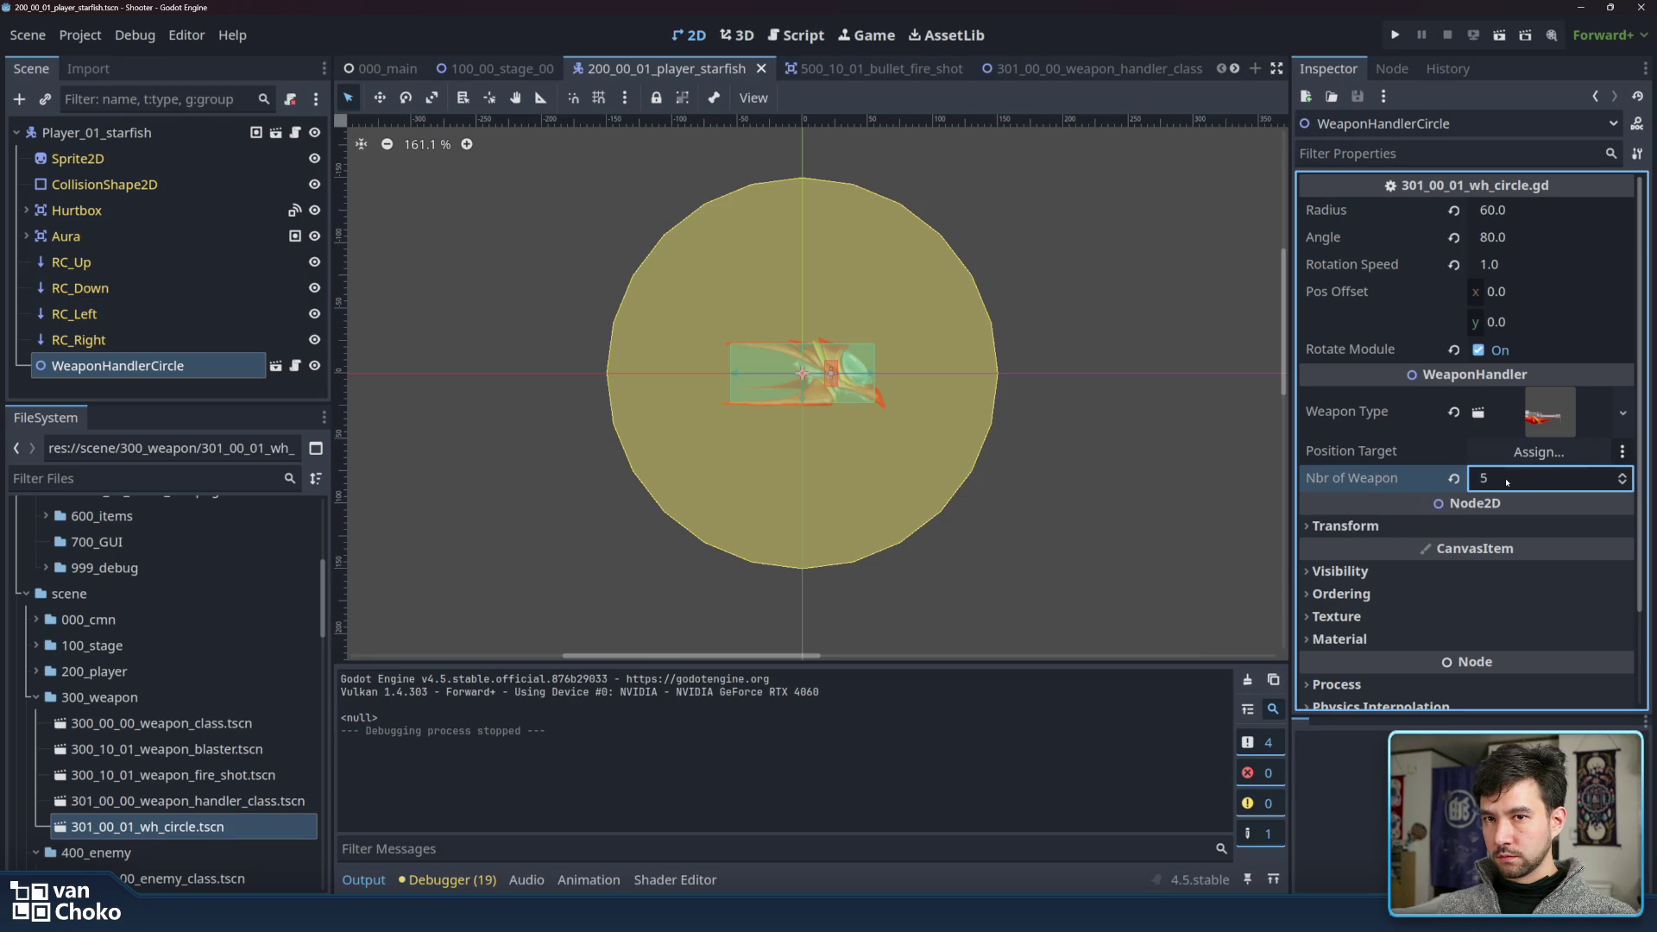
pyautogui.write('2')
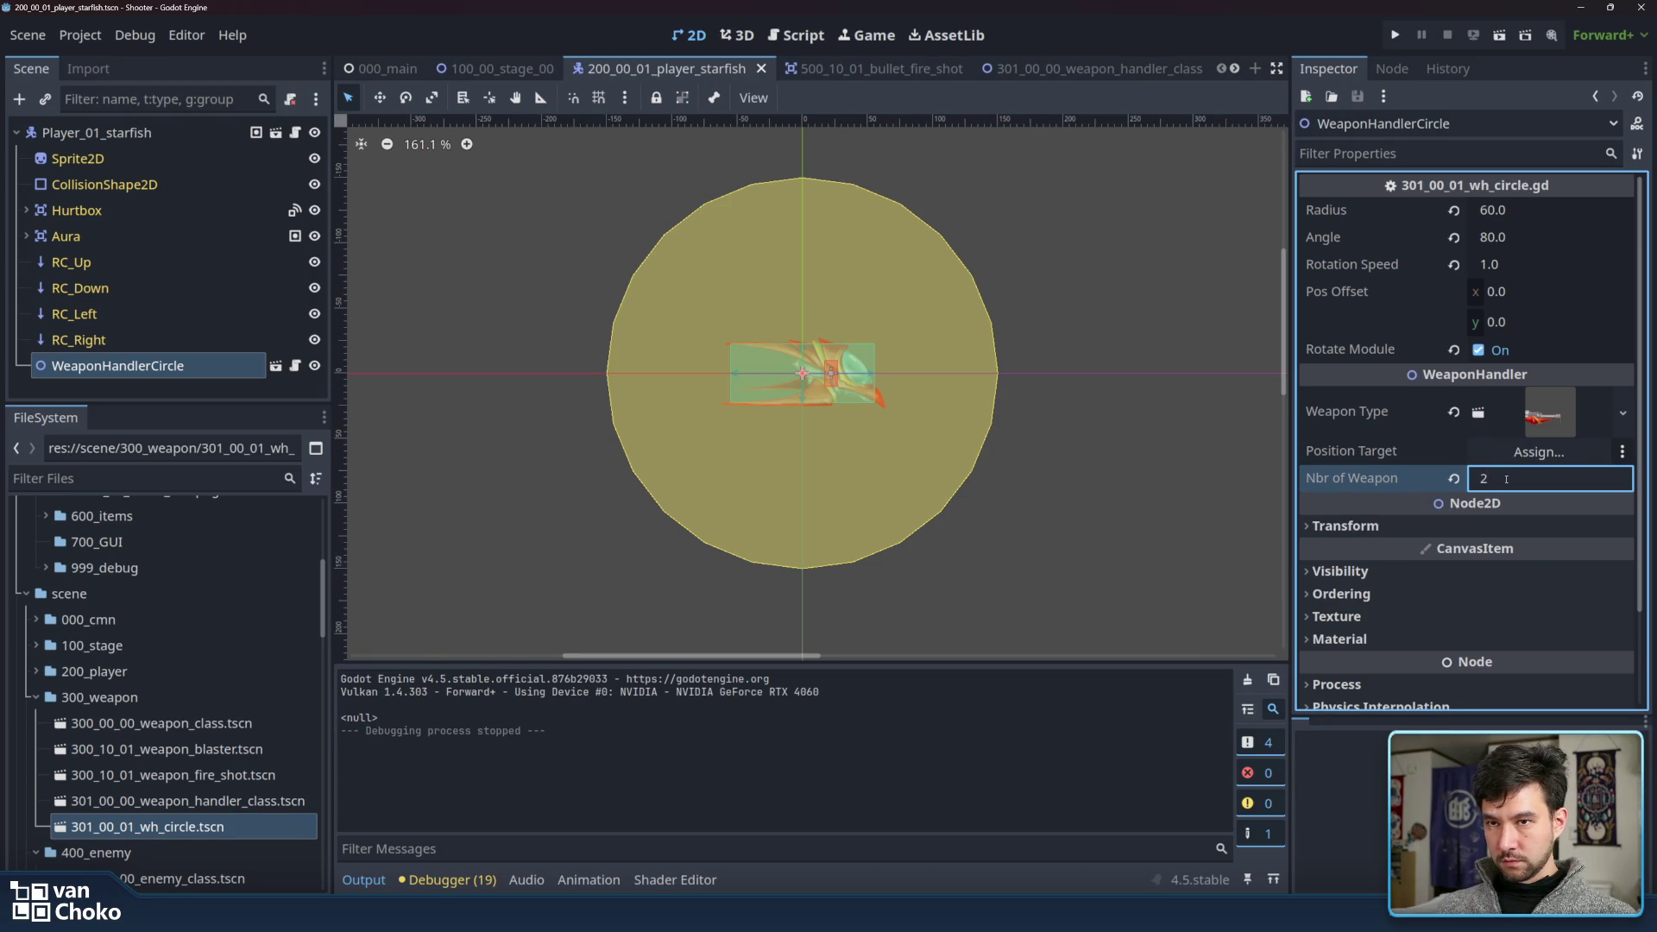
pyautogui.press('Return')
pyautogui.click(1028, 458)
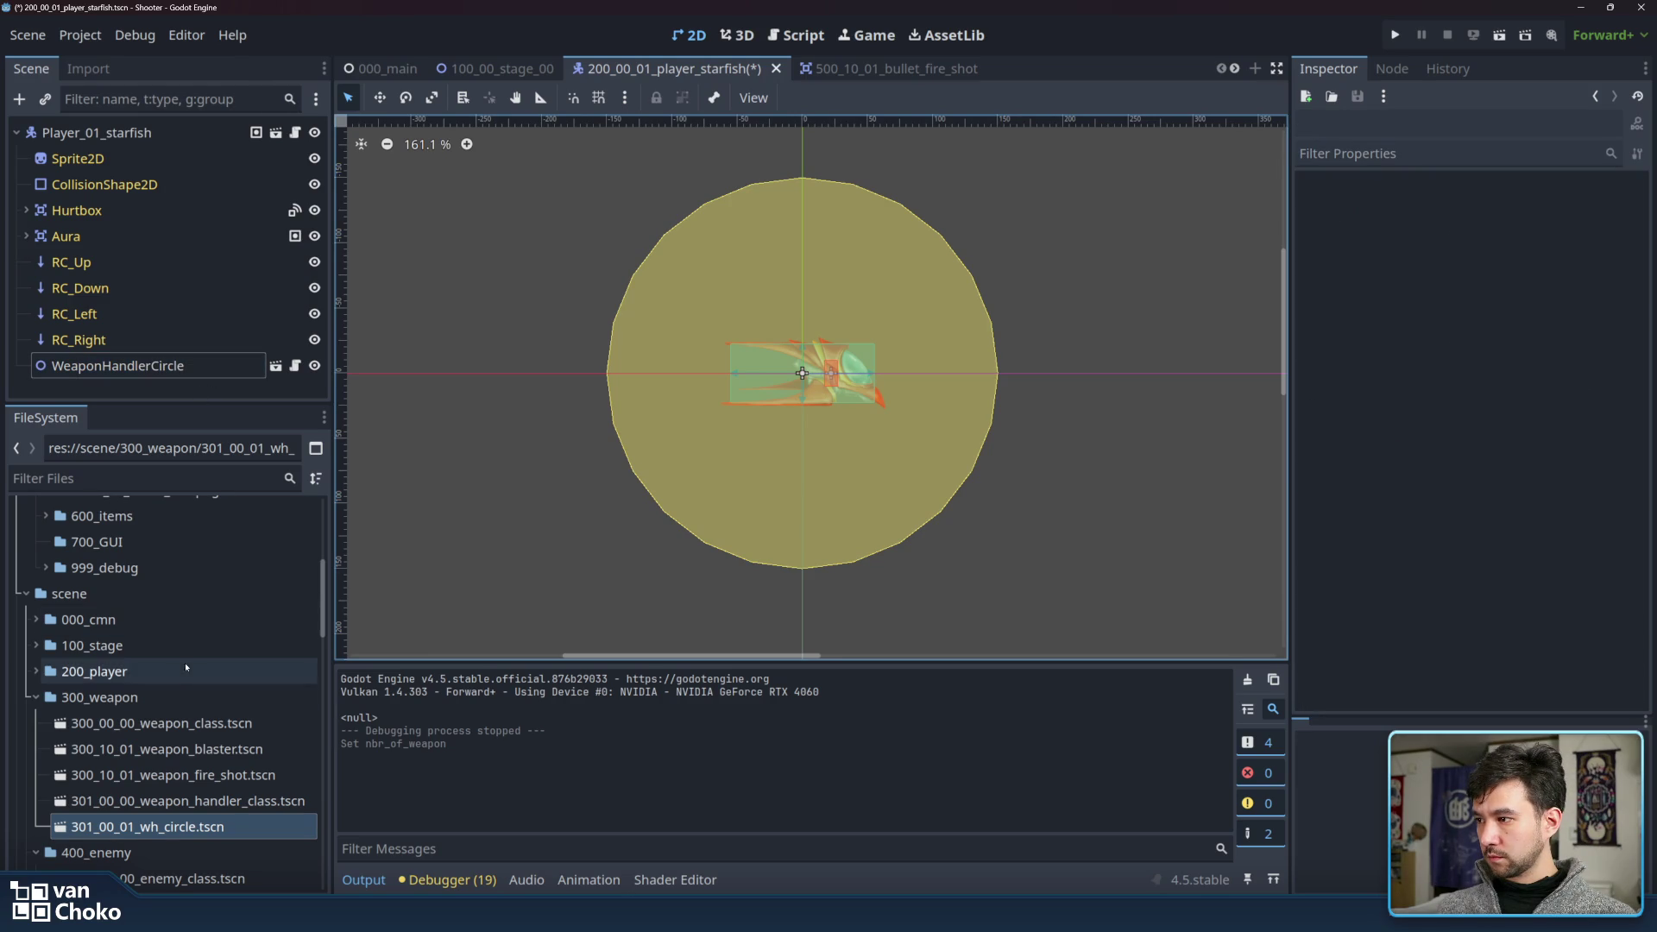
pyautogui.click(181, 803)
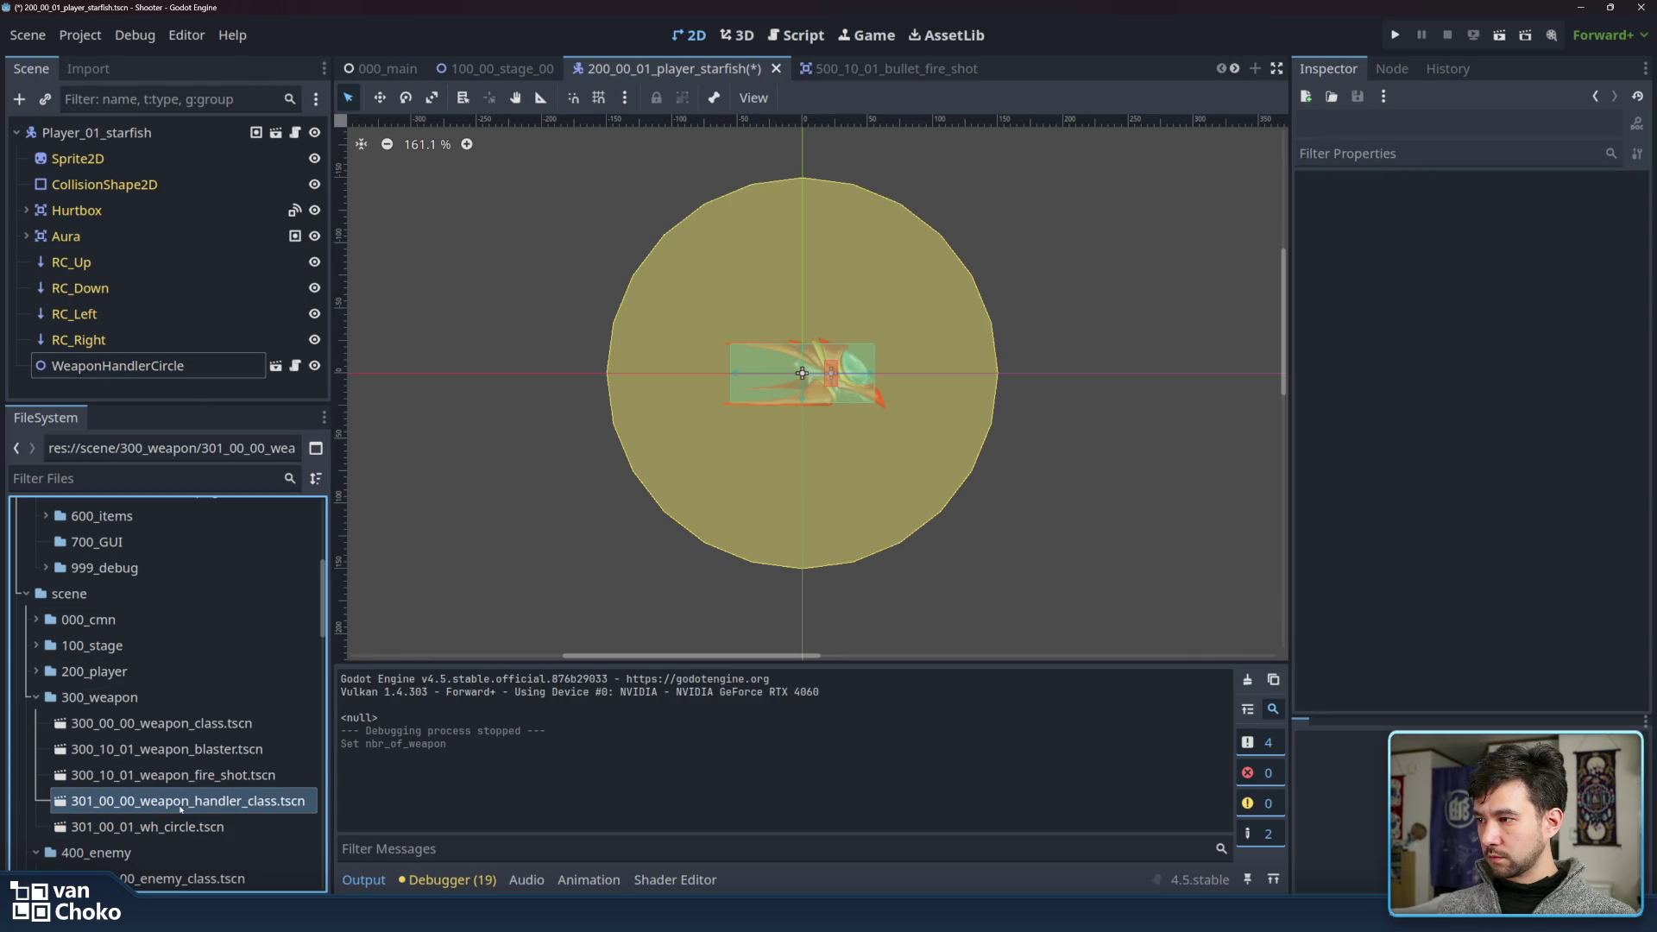
# Create a New Inherited Scene from 301_00_00_weapon_handler_class.tscn and select its WeaponHandler root
pyautogui.rightClick(243, 807)
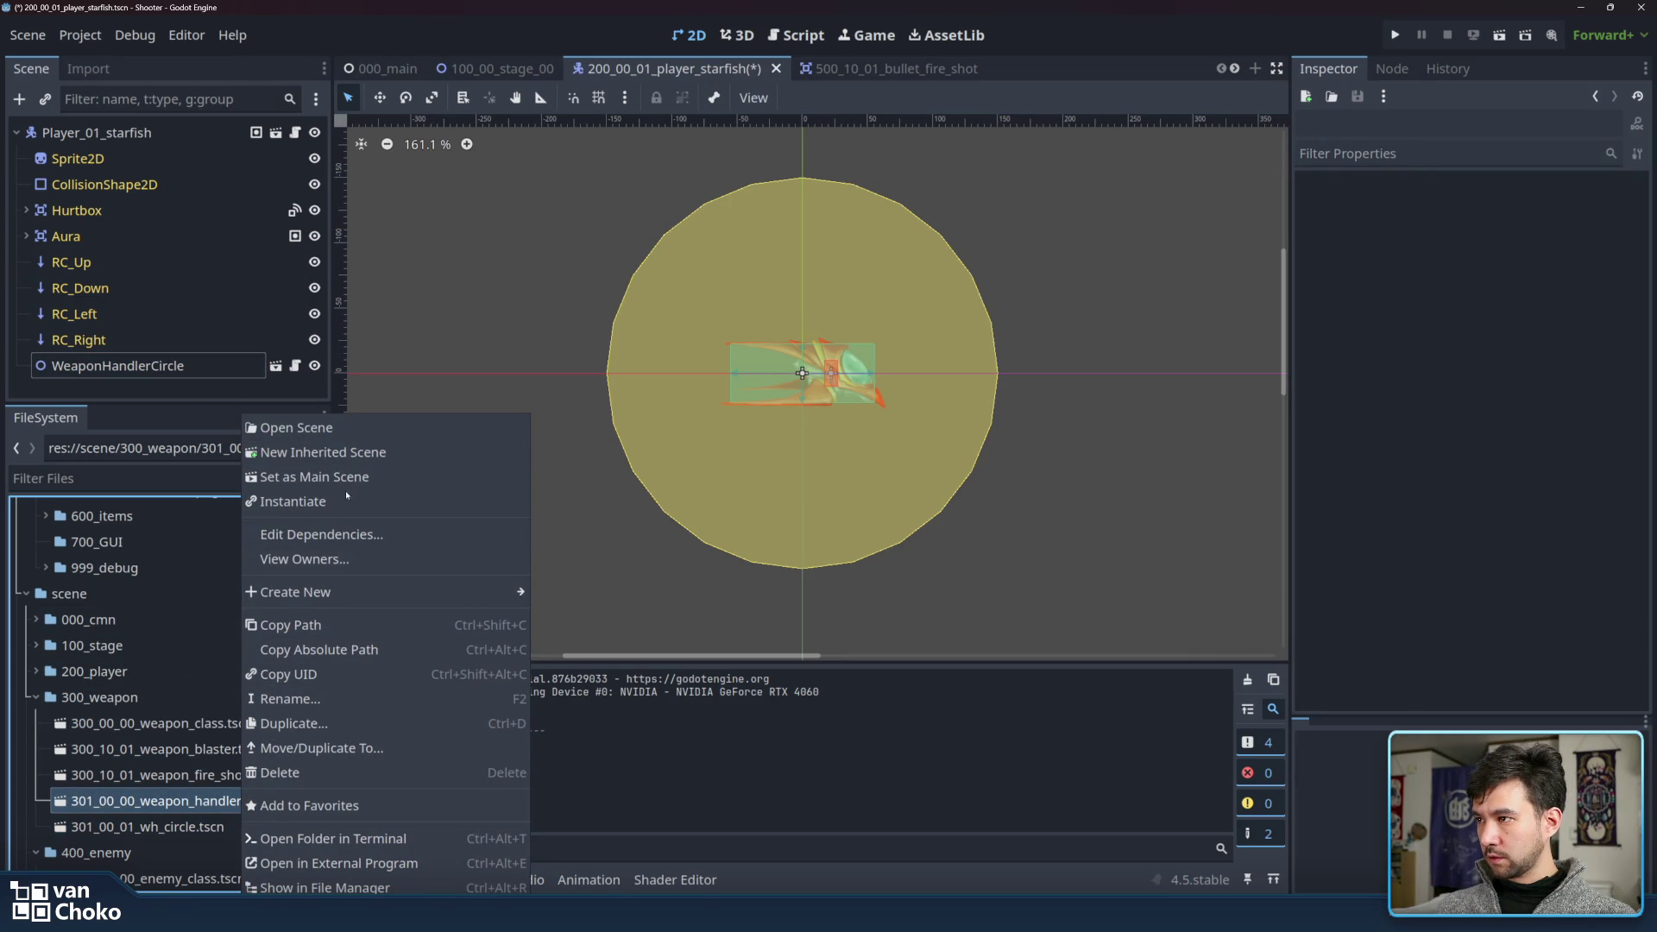
pyautogui.click(328, 452)
pyautogui.click(126, 133)
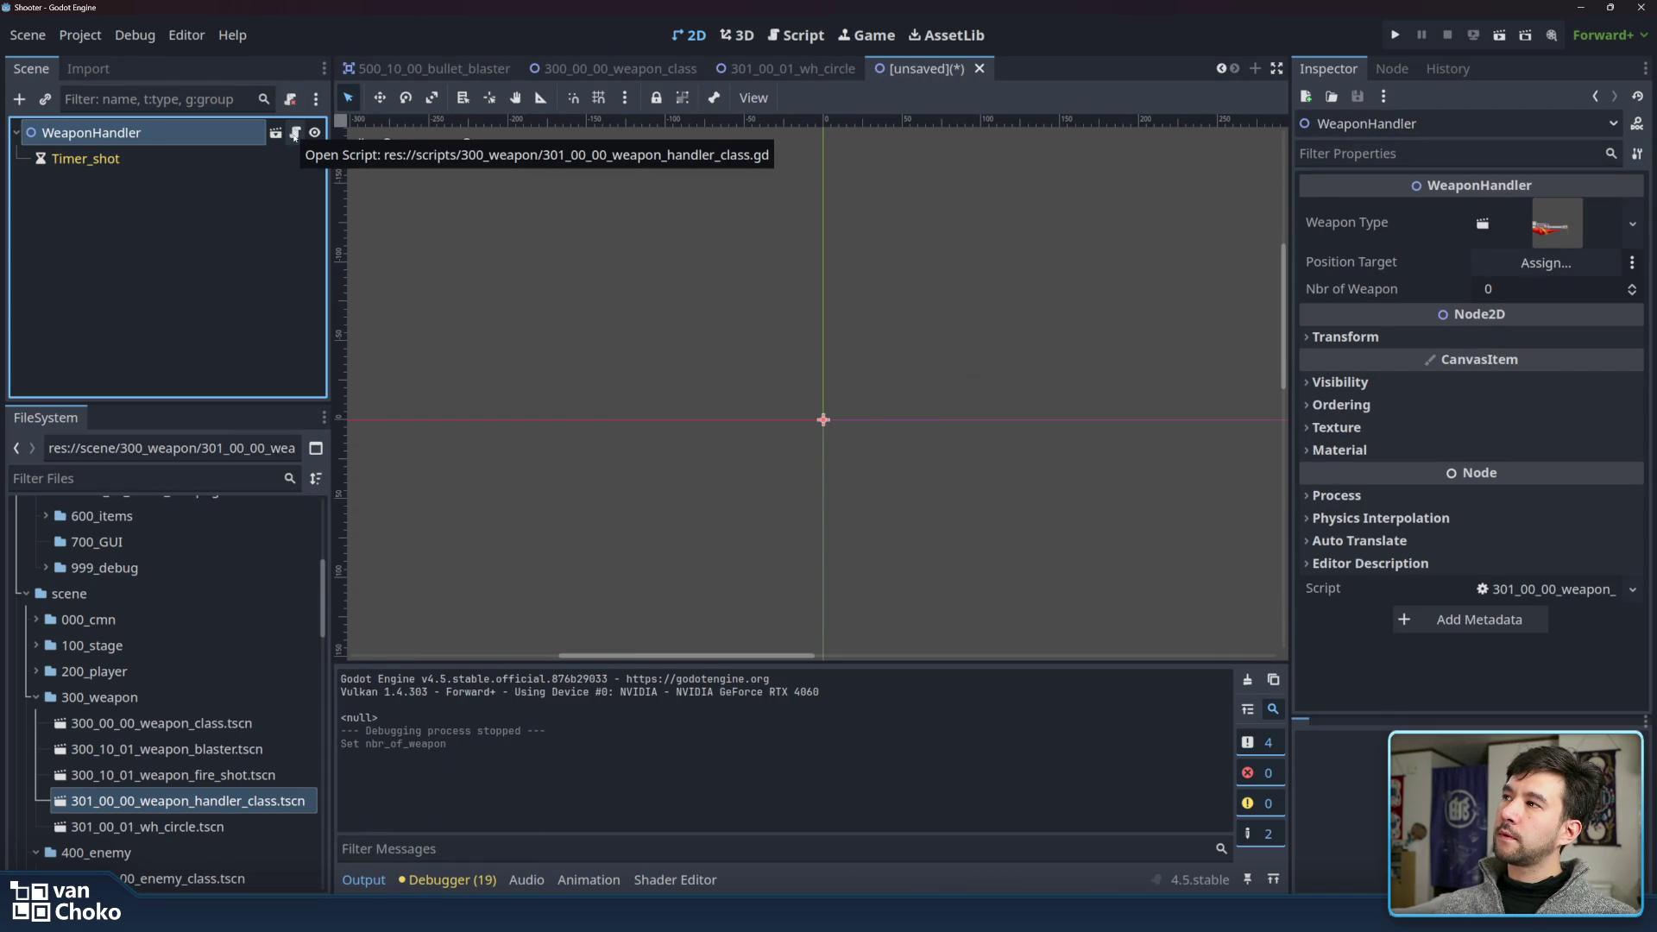
# Detach WeaponHandler's inherited script and browse to the scripts/300_weapon folder for a new one
pyautogui.click(290, 99)
pyautogui.click(290, 100)
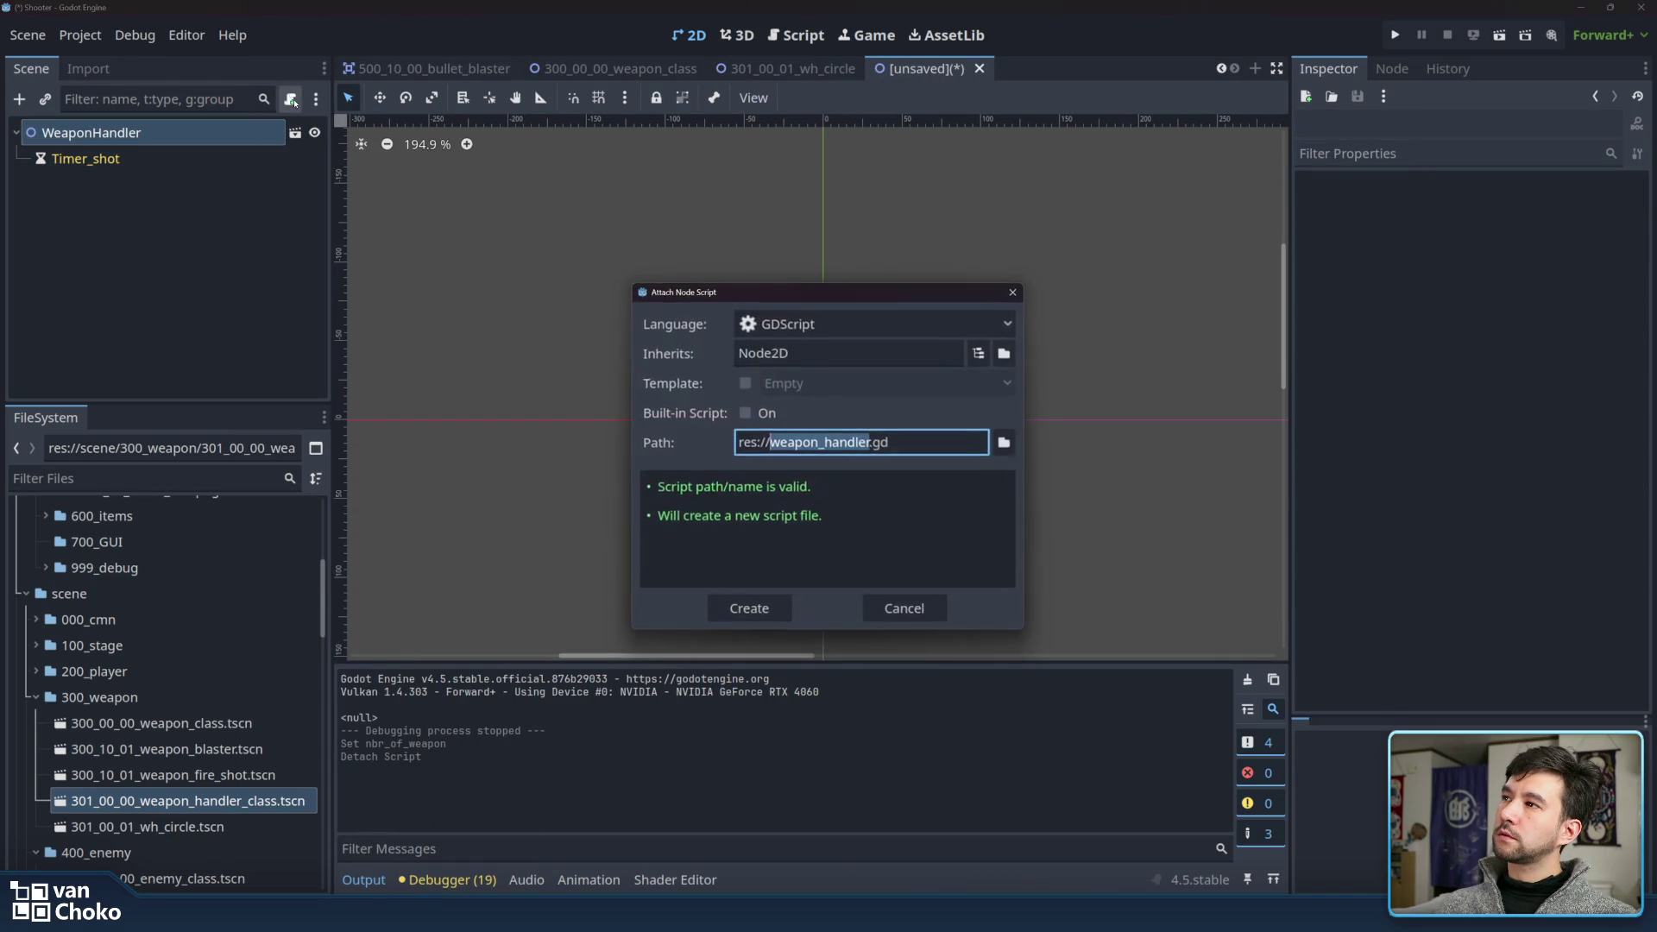
pyautogui.click(1005, 443)
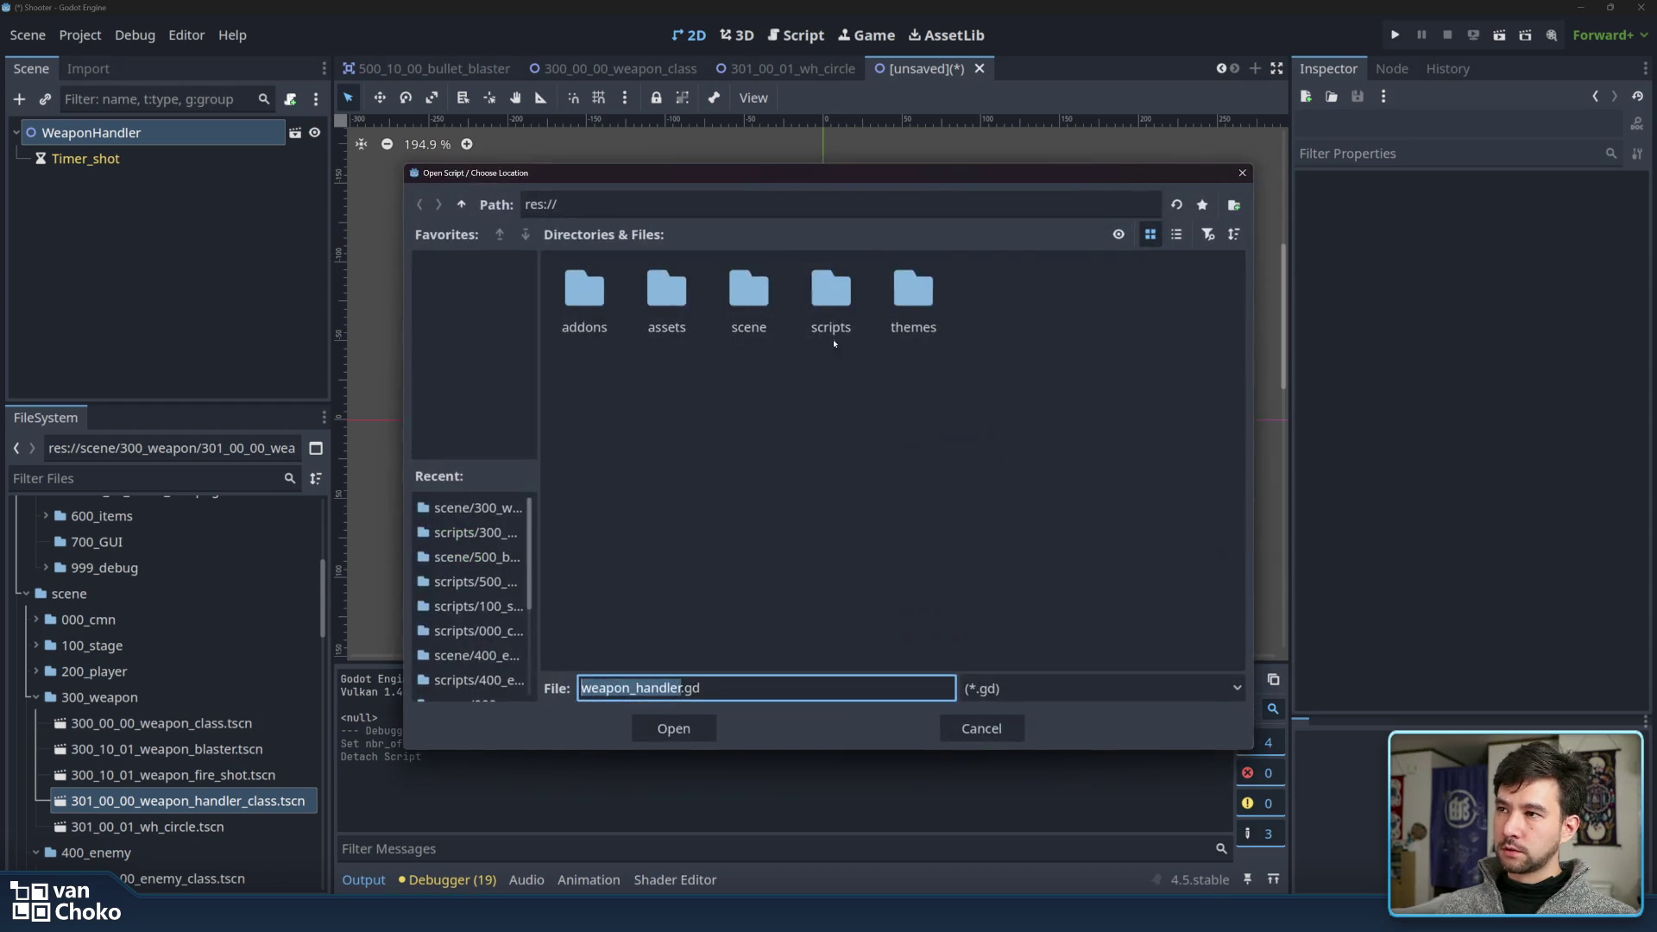
pyautogui.doubleClick(841, 302)
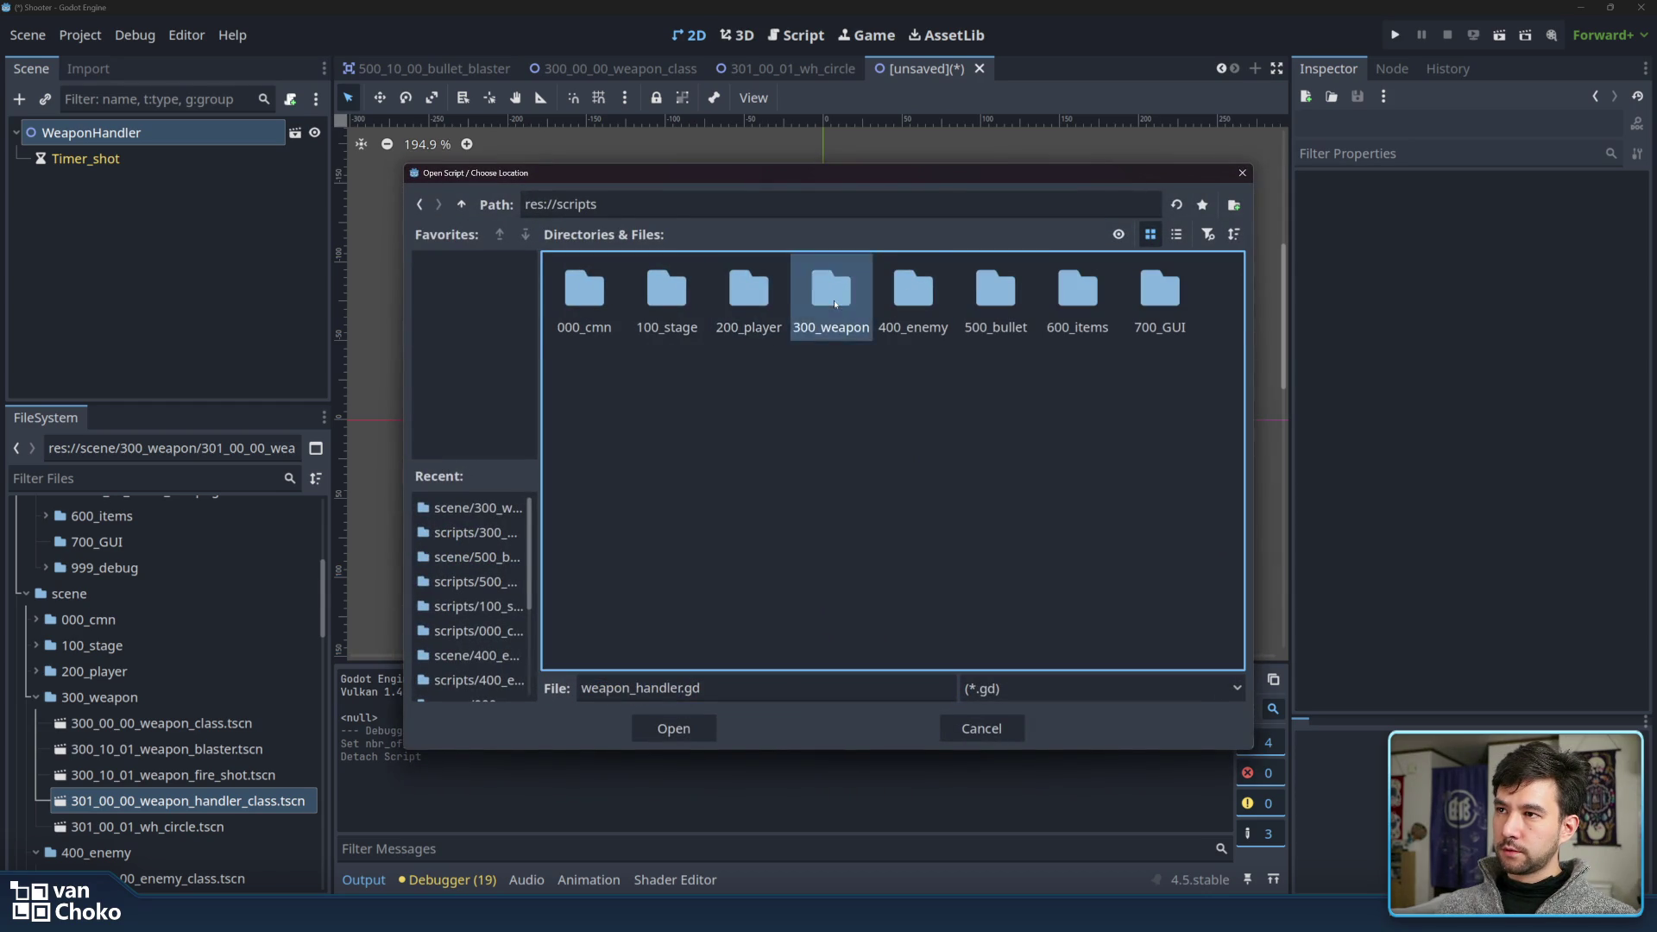
pyautogui.doubleClick(829, 298)
# Name the new script 301_00_02_wh_split_around.gd and create it
pyautogui.click(941, 315)
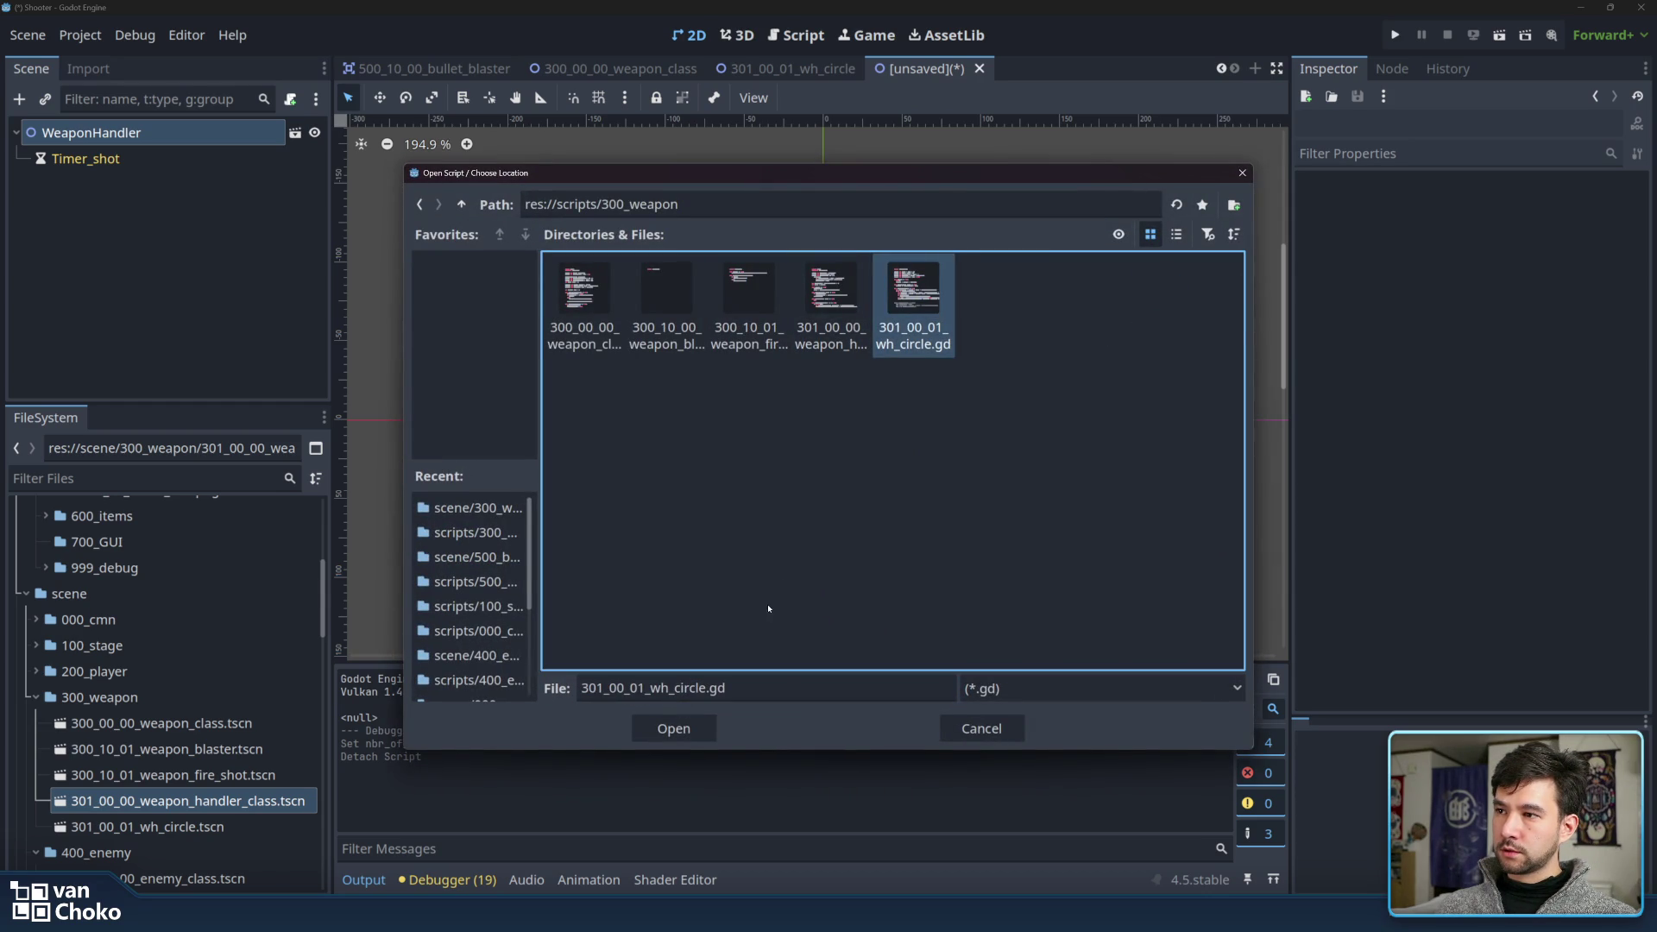
pyautogui.moveTo(674, 691); pyautogui.dragTo(706, 690)
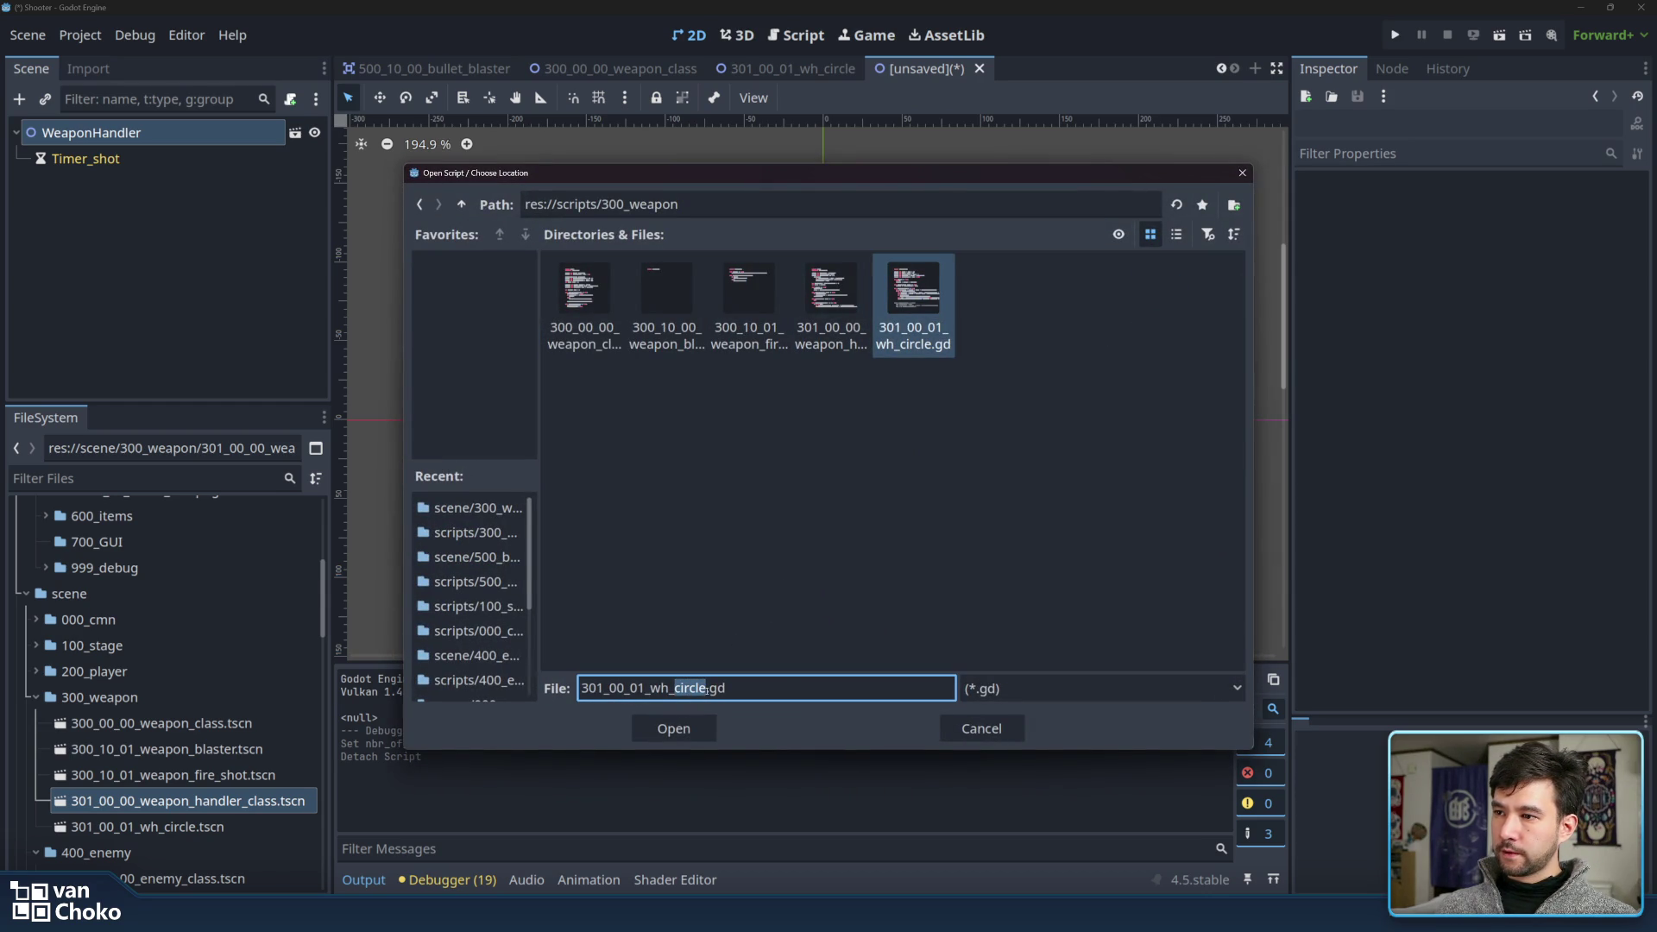
pyautogui.write('split')
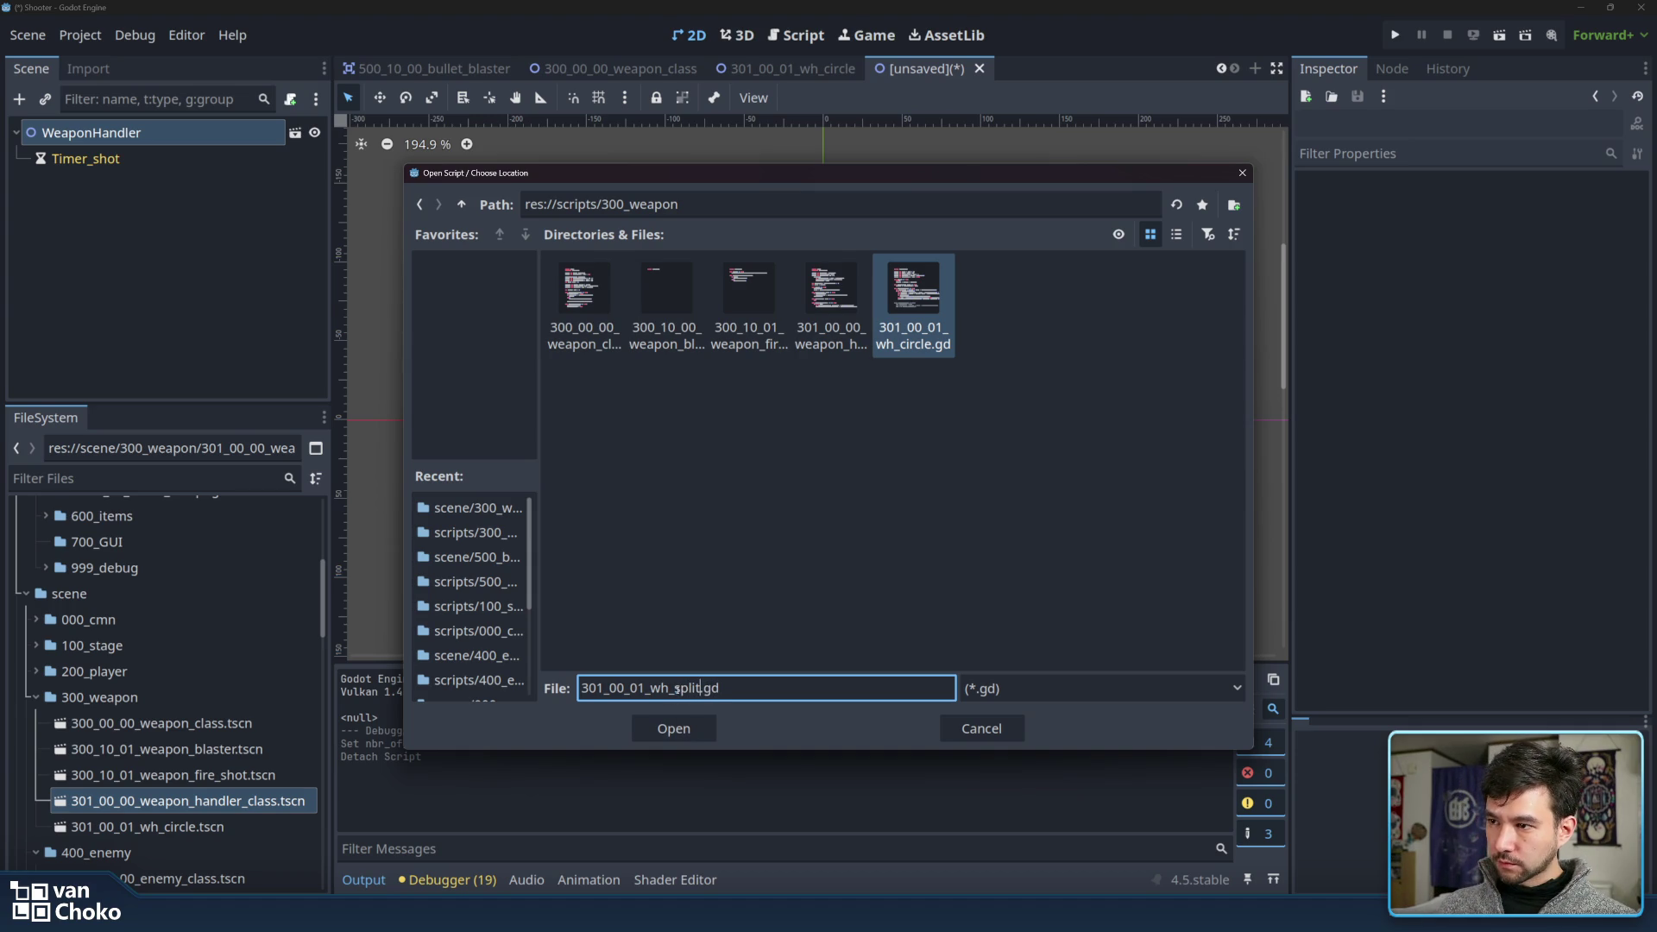
pyautogui.write('_aroun')
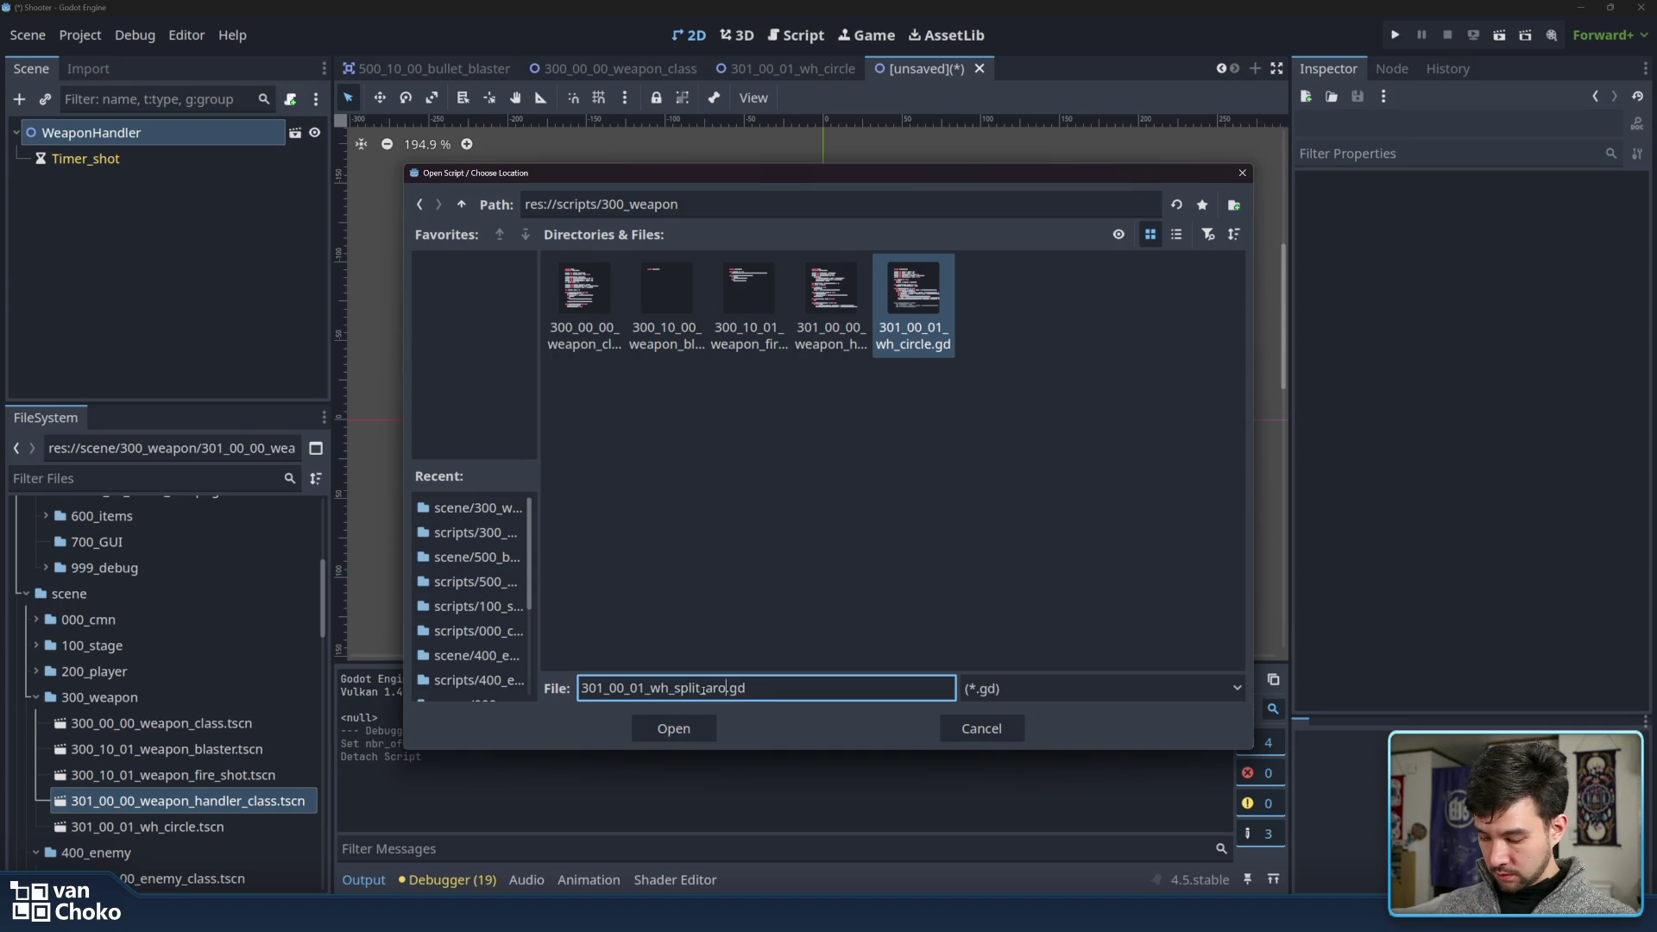
pyautogui.write('d')
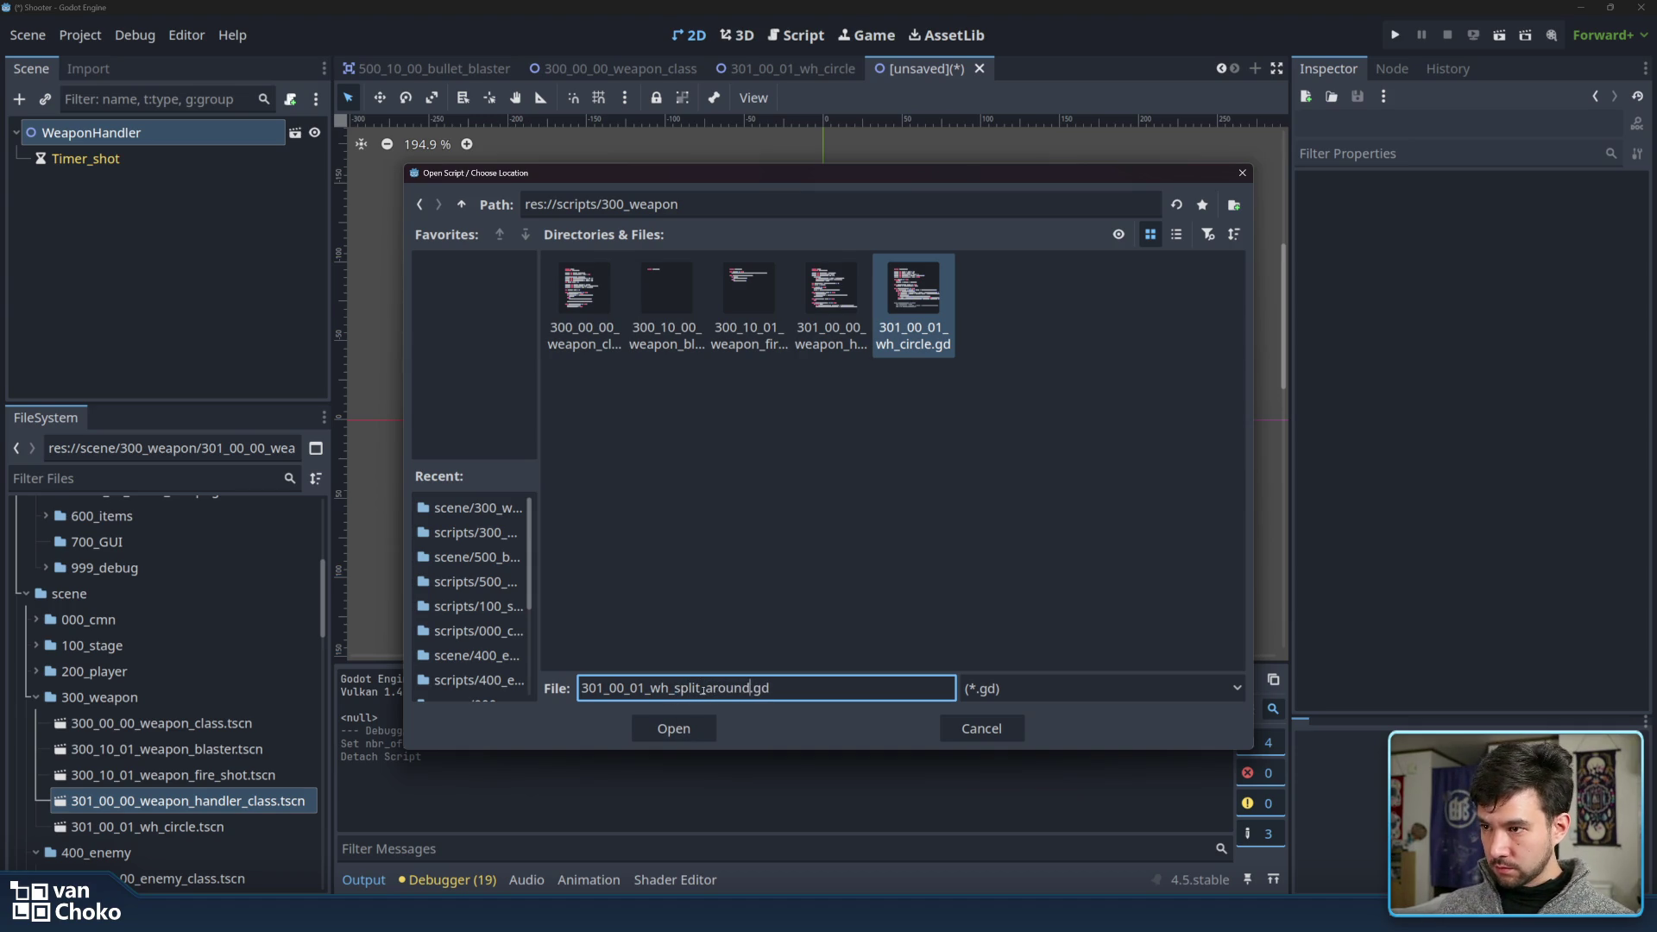
pyautogui.click(643, 688)
pyautogui.press('BackSpace')
pyautogui.write('2')
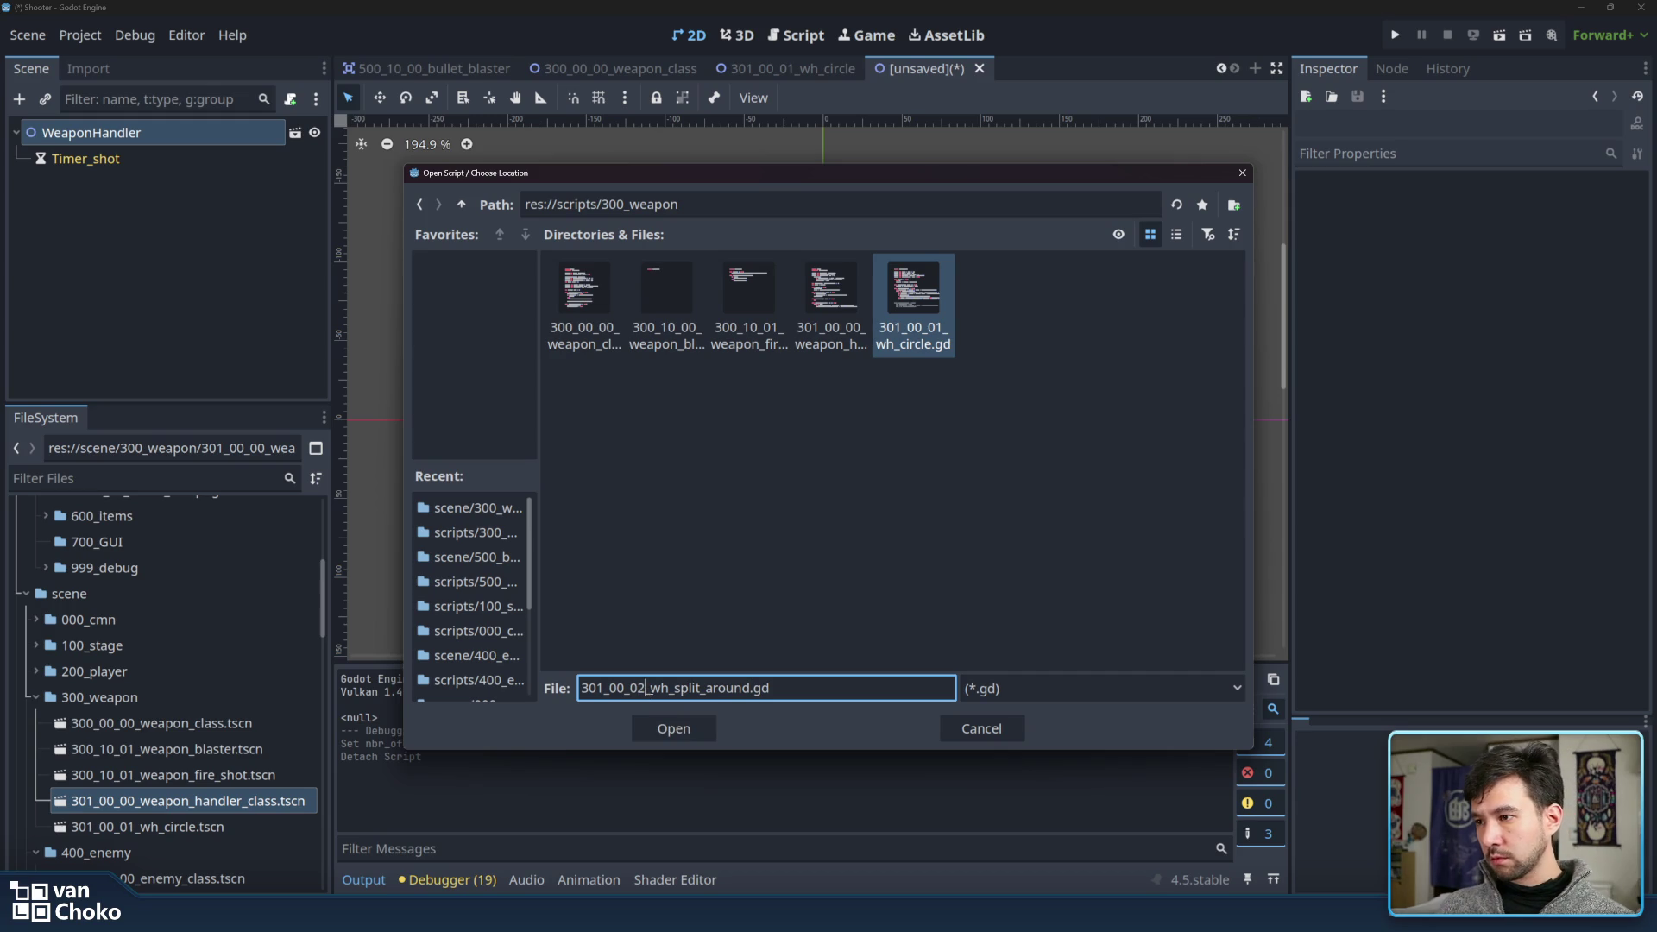
pyautogui.click(678, 730)
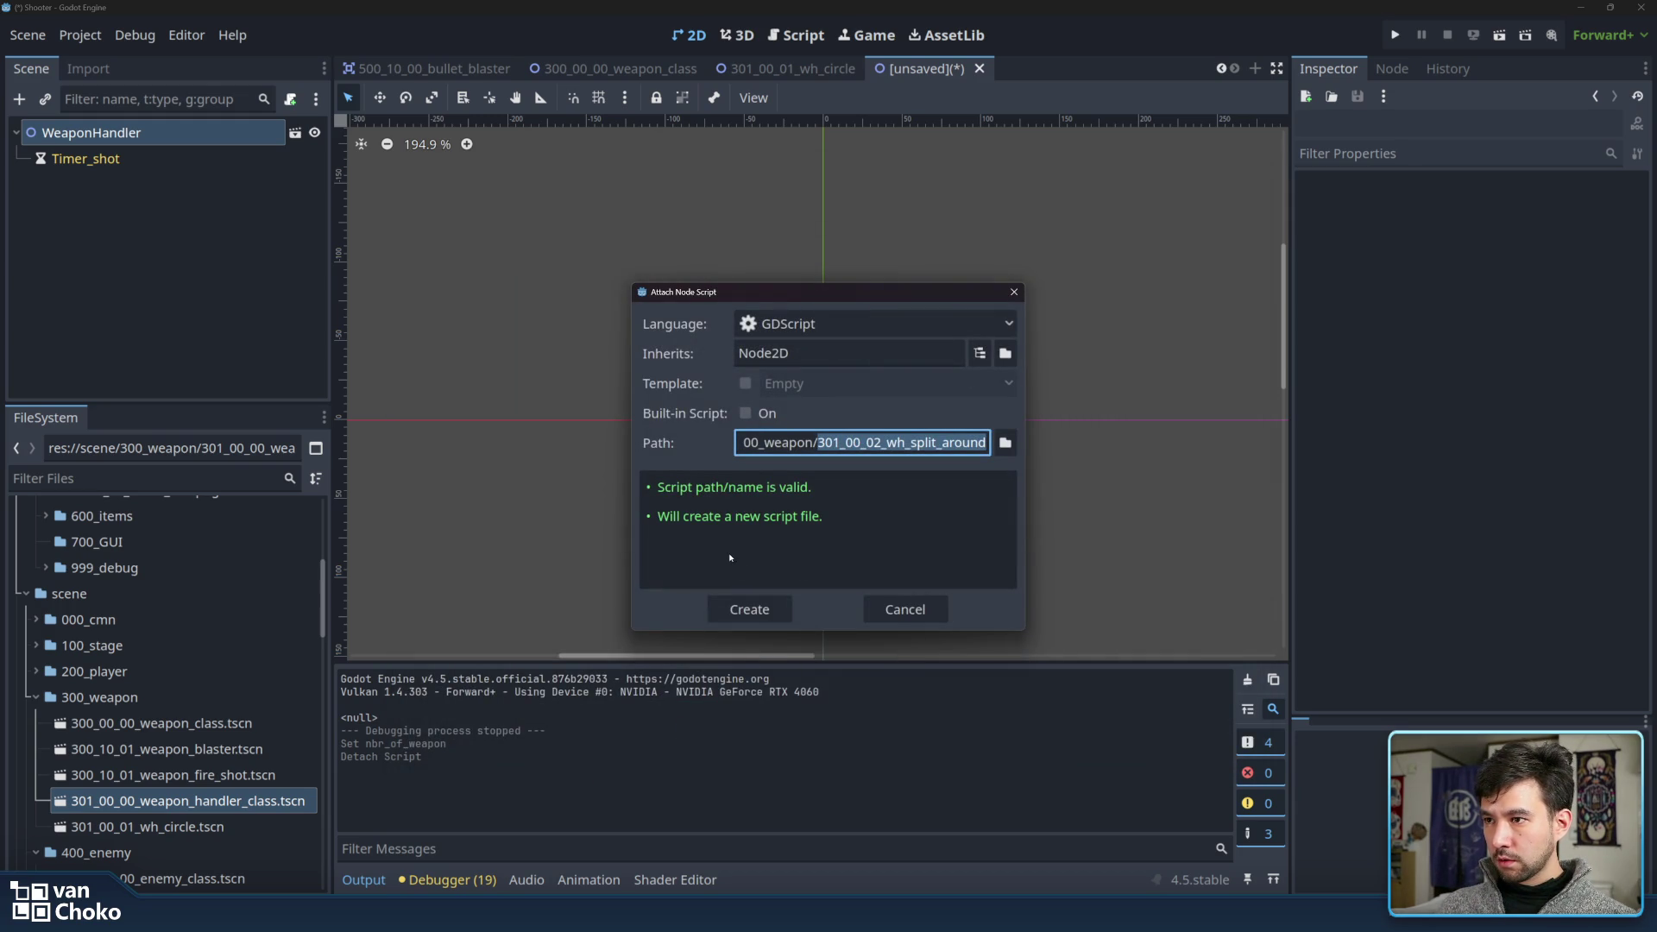
pyautogui.click(758, 616)
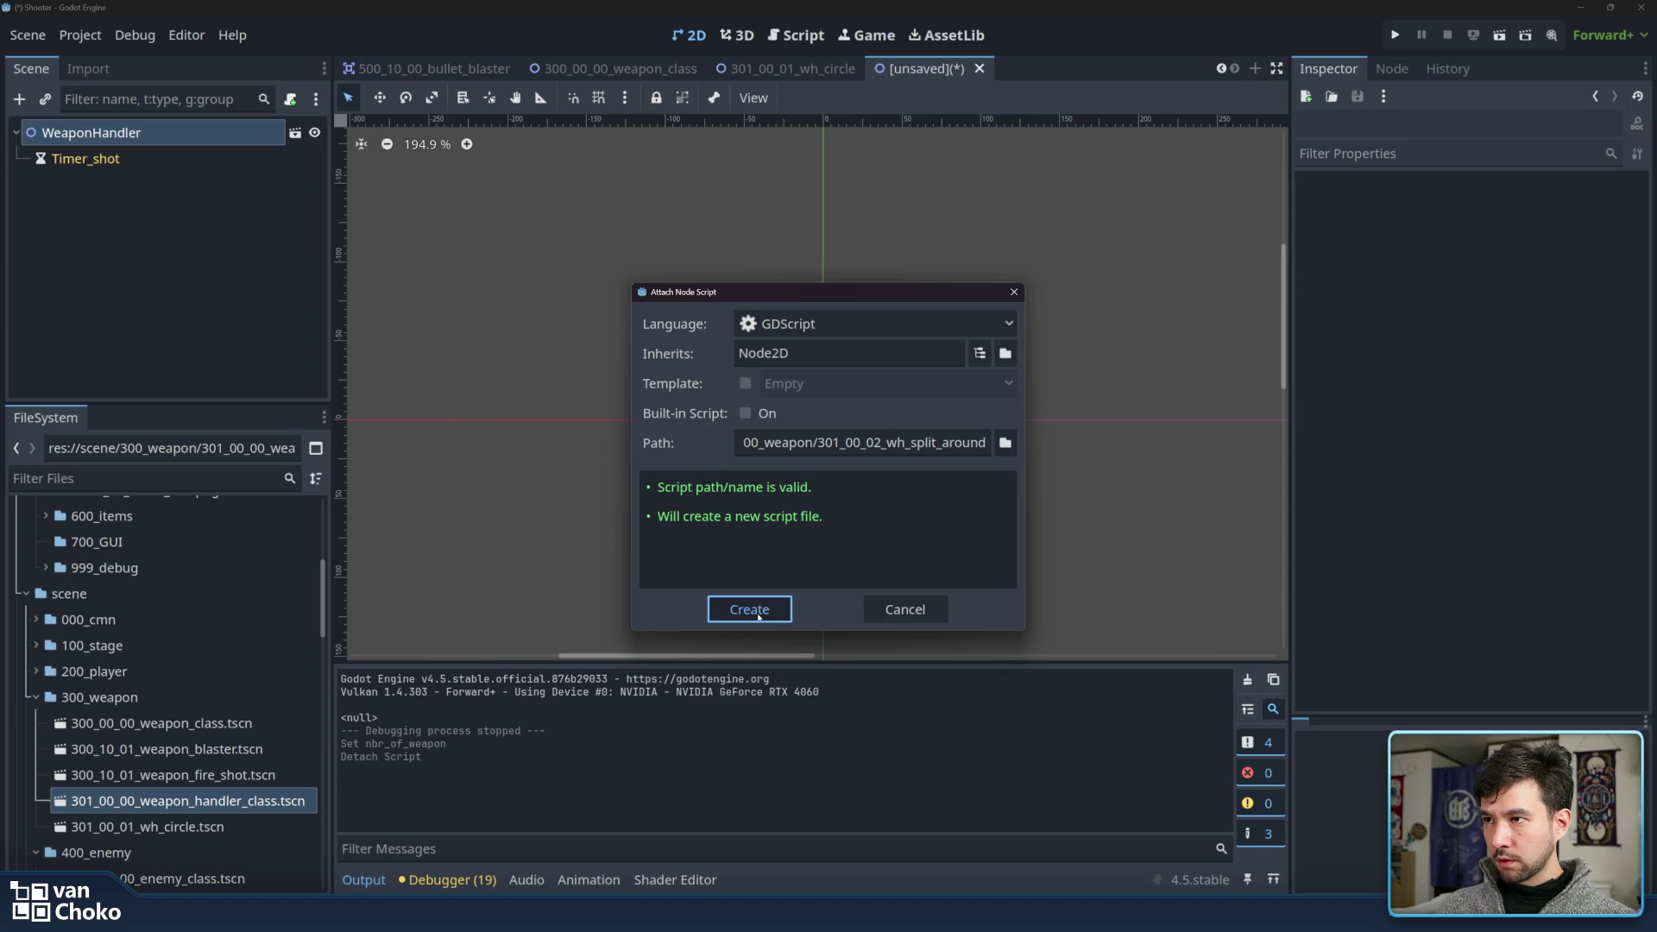
pyautogui.click(759, 616)
pyautogui.click(872, 196)
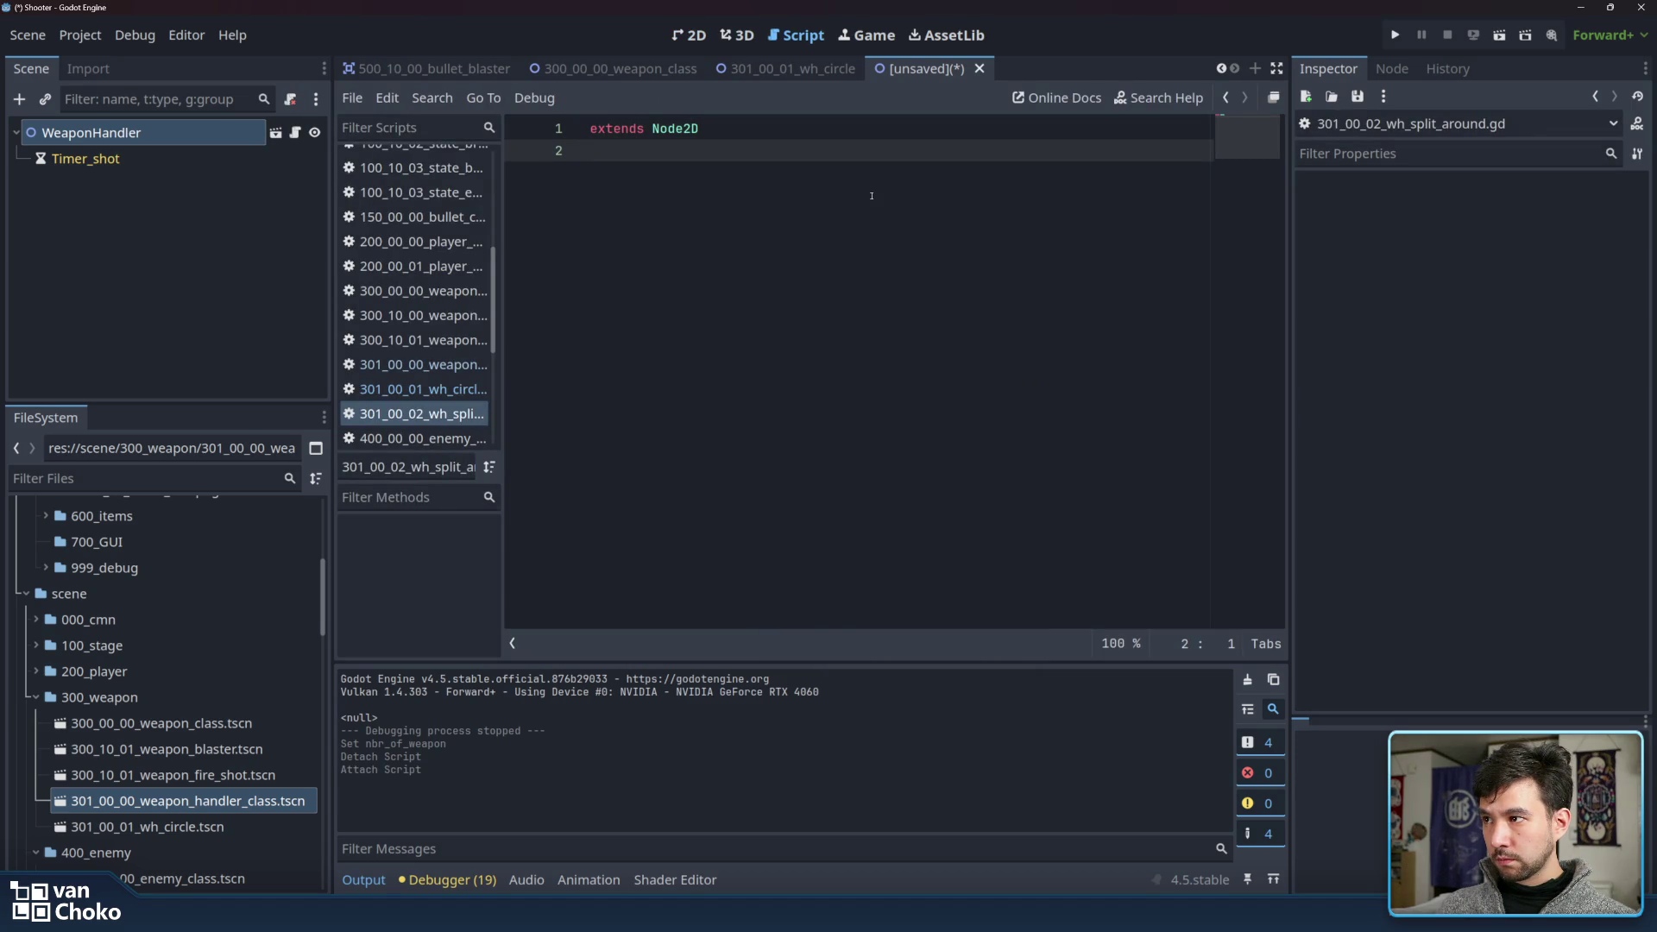
# Copy all of 301_00_01_wh_circle's code into the new split-around script
pyautogui.click(450, 395)
pyautogui.click(776, 280)
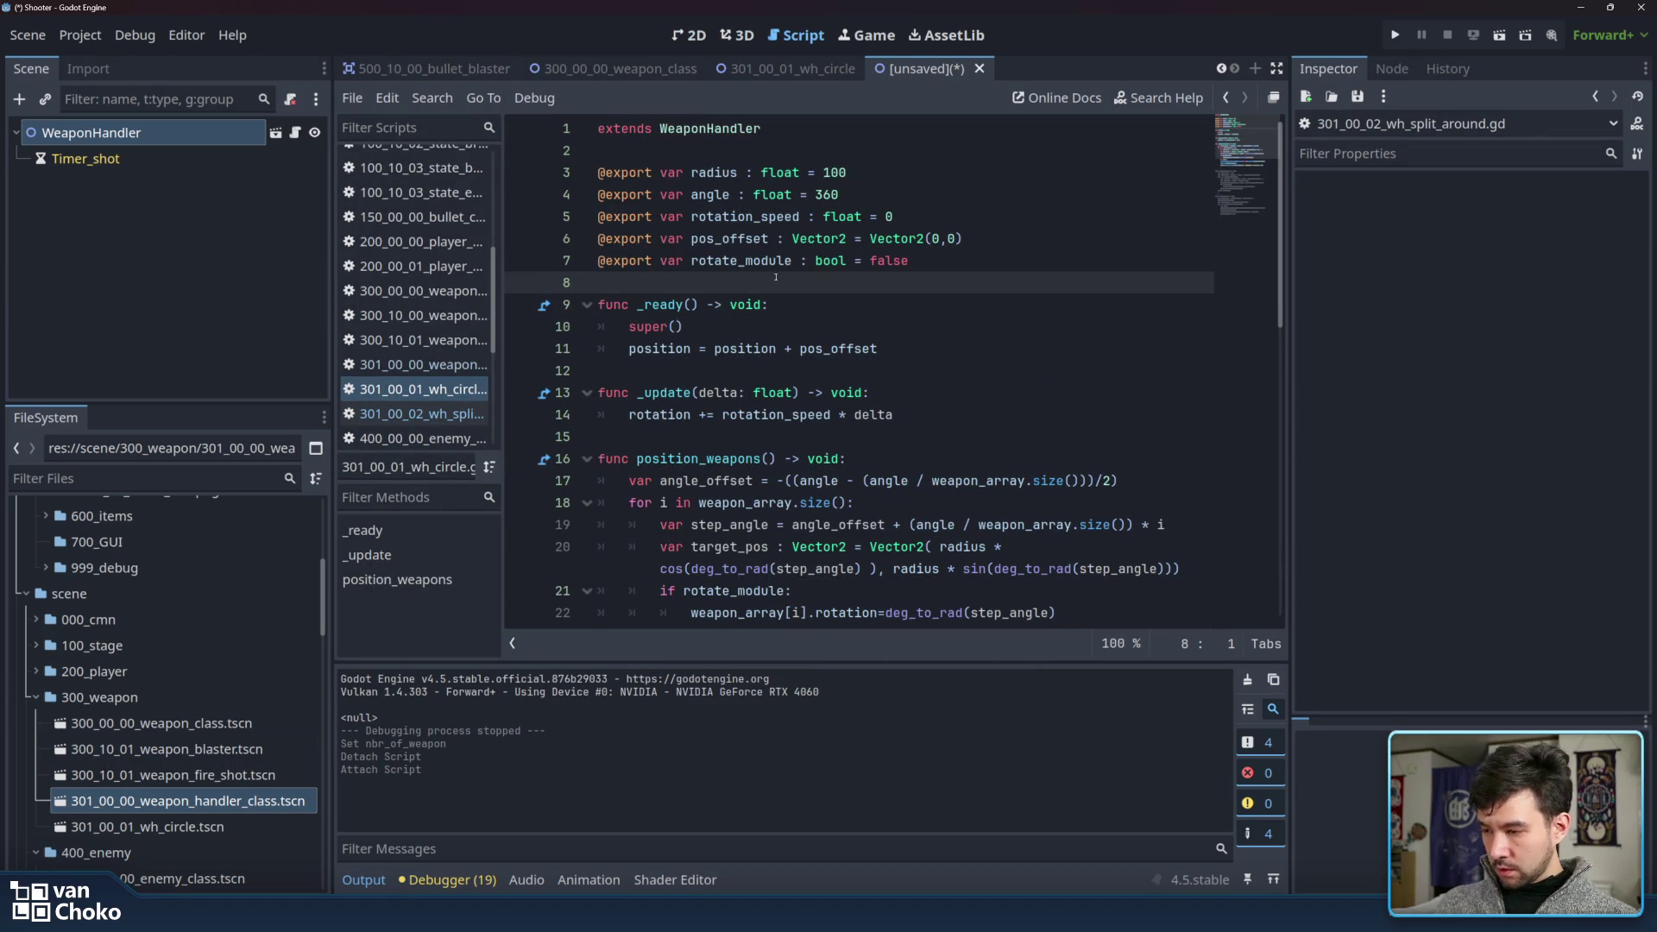
pyautogui.hotkey('ctrl', 'a')
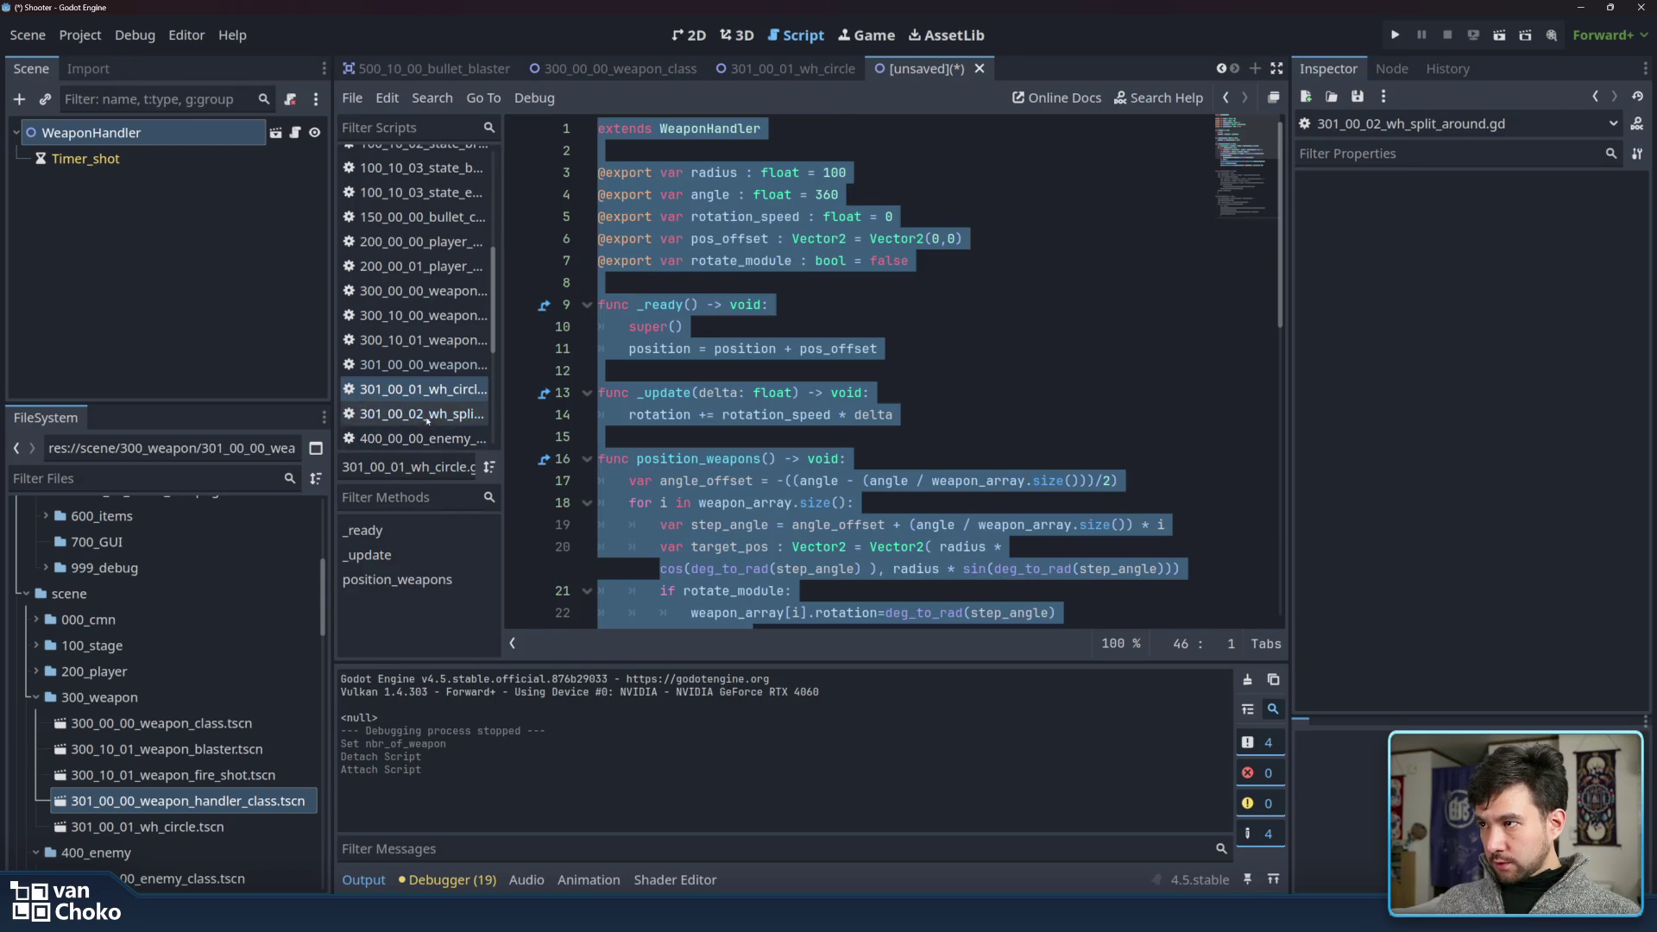
pyautogui.click(421, 414)
pyautogui.hotkey('ctrl', 'v')
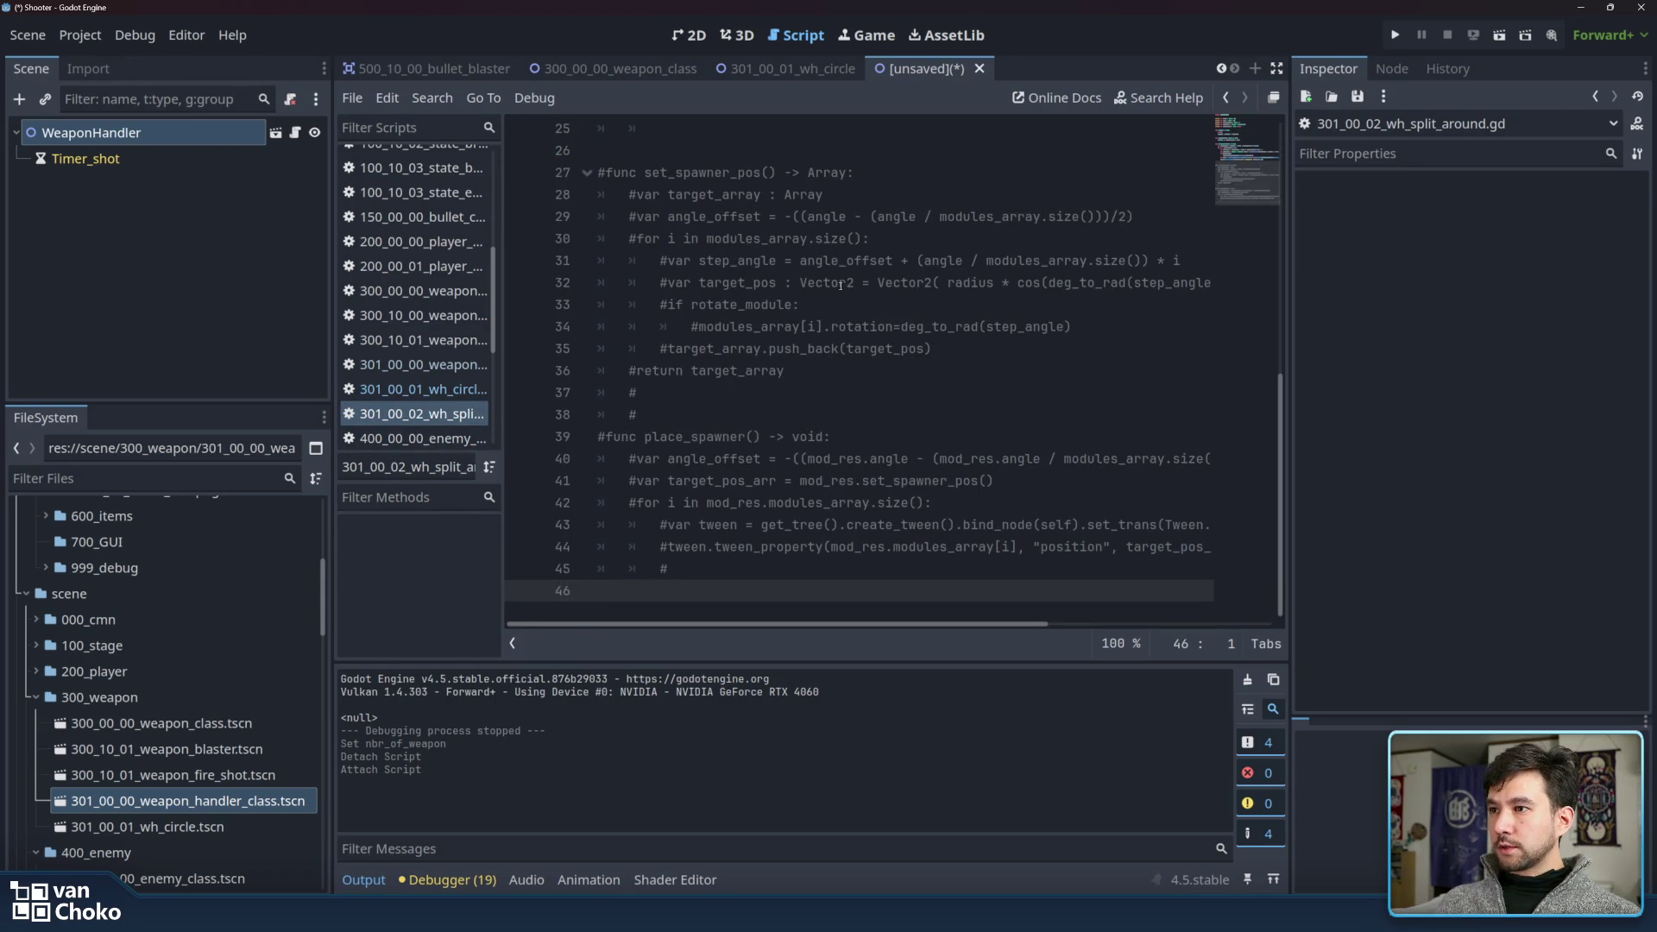
# Delete the commented-out functions at the end of the script and the leftover empty line
pyautogui.scroll(1, 798, 507)
pyautogui.scroll(-1, 760, 553)
pyautogui.hscroll(2, 731, 591)
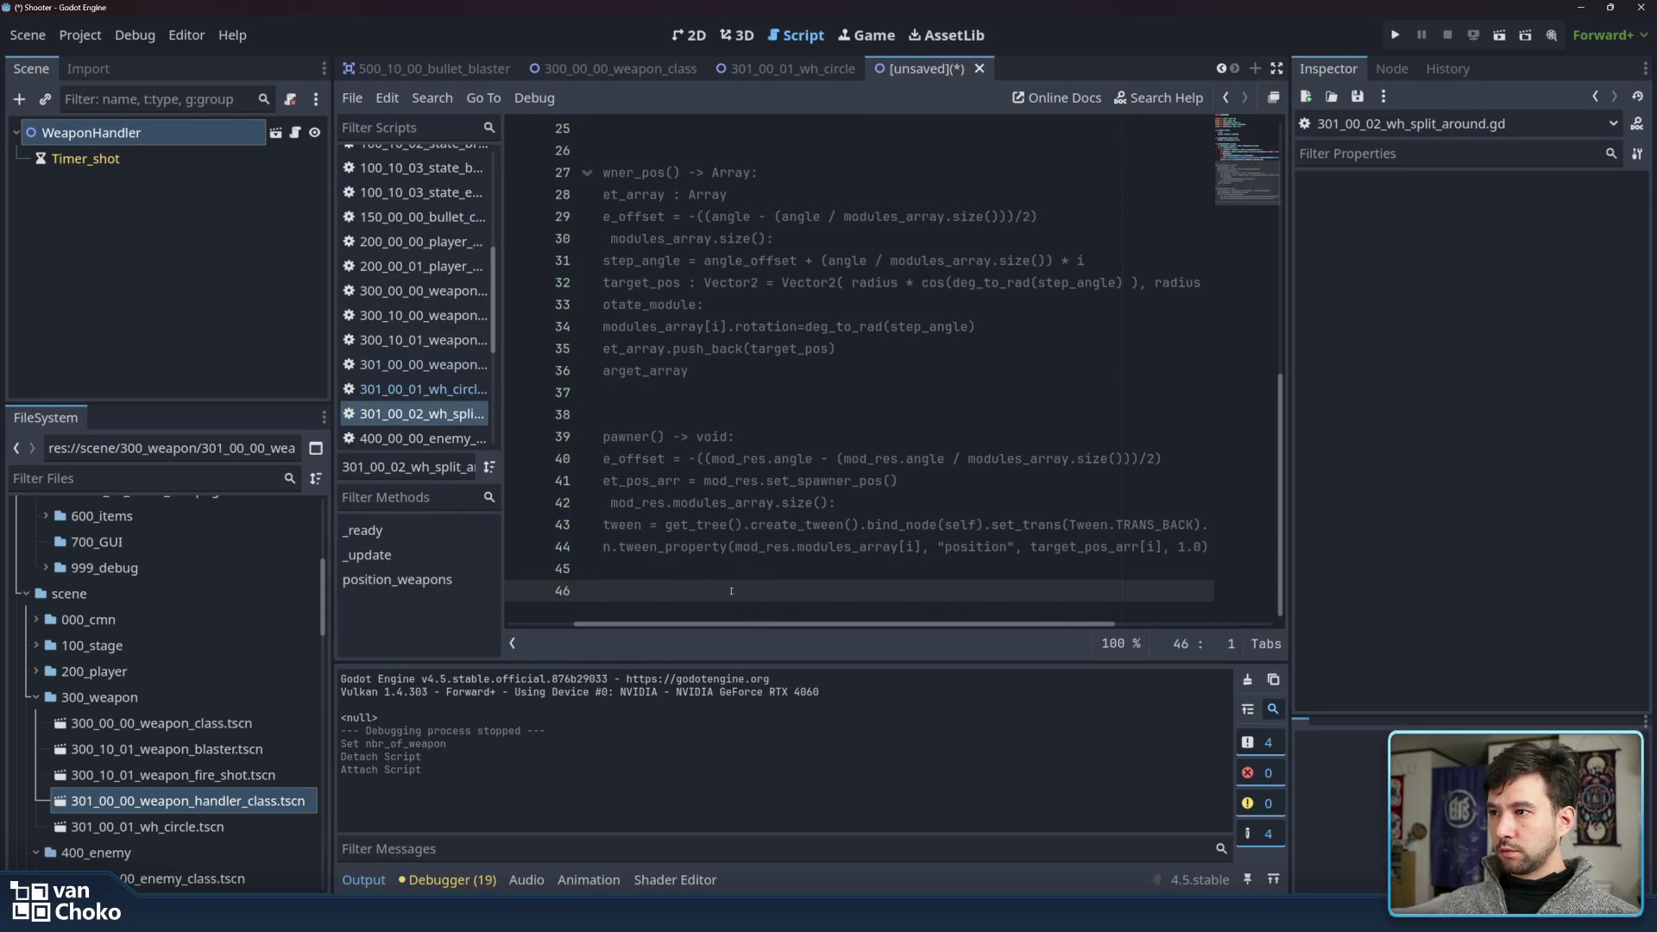
pyautogui.moveTo(724, 595); pyautogui.dragTo(585, 173)
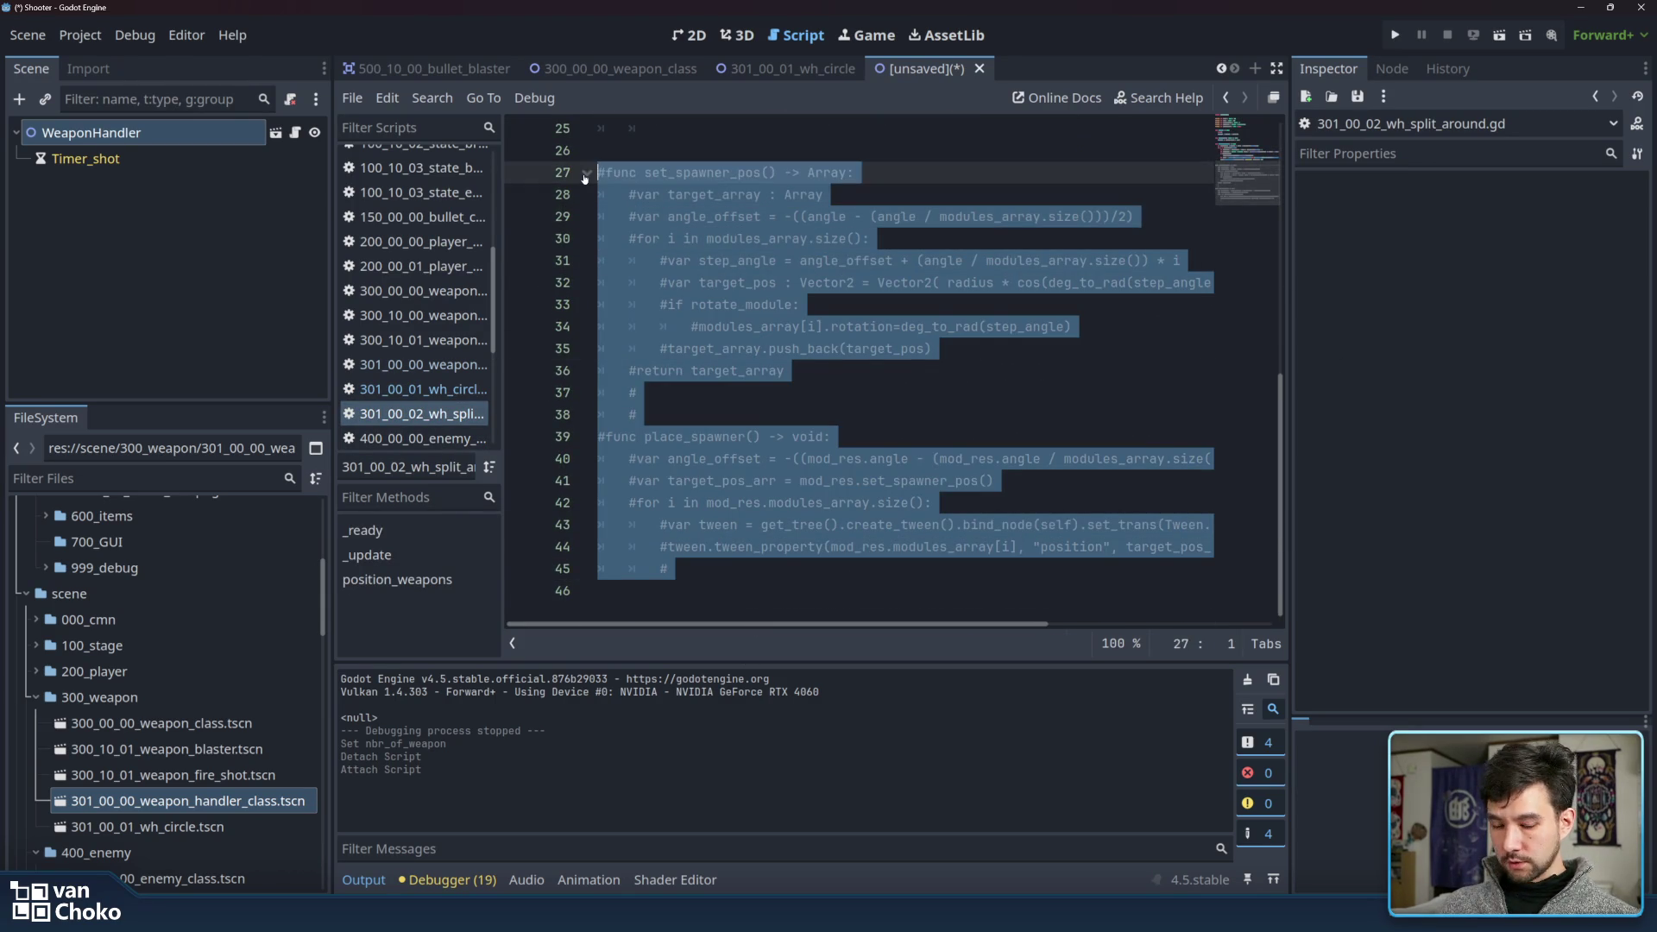
pyautogui.press('BackSpace')
pyautogui.press('BackSpace')
pyautogui.scroll(8, 658, 593)
pyautogui.scroll(-1, 657, 592)
pyautogui.press('BackSpace')
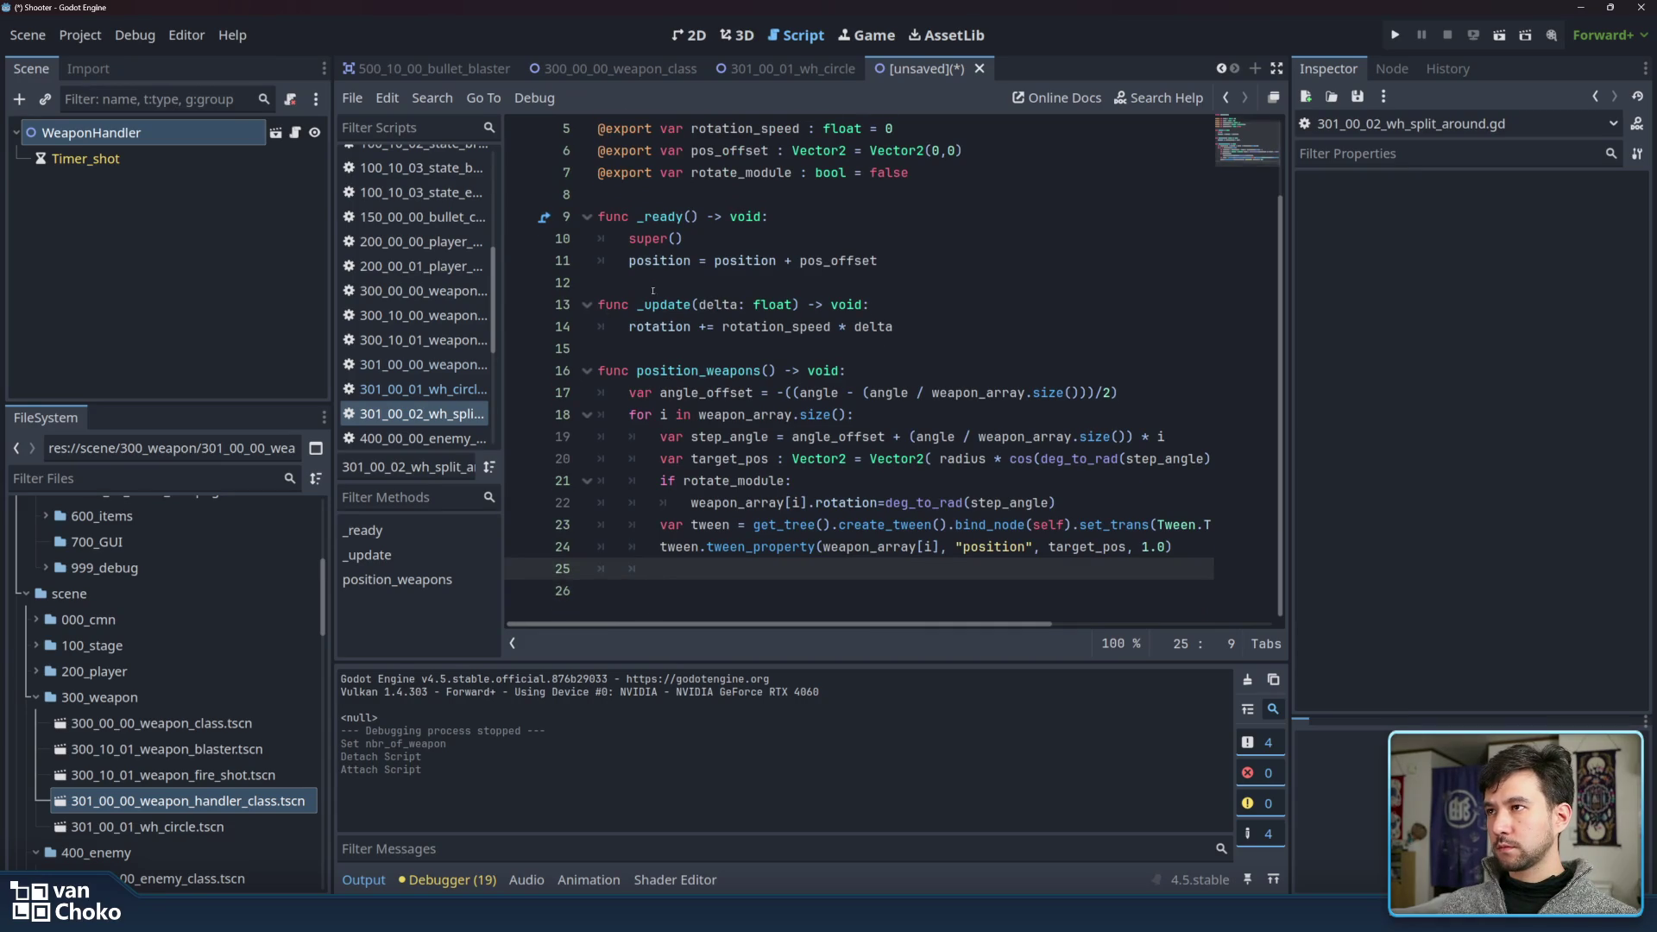
pyautogui.scroll(2, 637, 188)
pyautogui.click(638, 150)
pyautogui.click(776, 127)
pyautogui.click(926, 173)
pyautogui.press('Down')
pyautogui.press('Down')
pyautogui.press('Down')
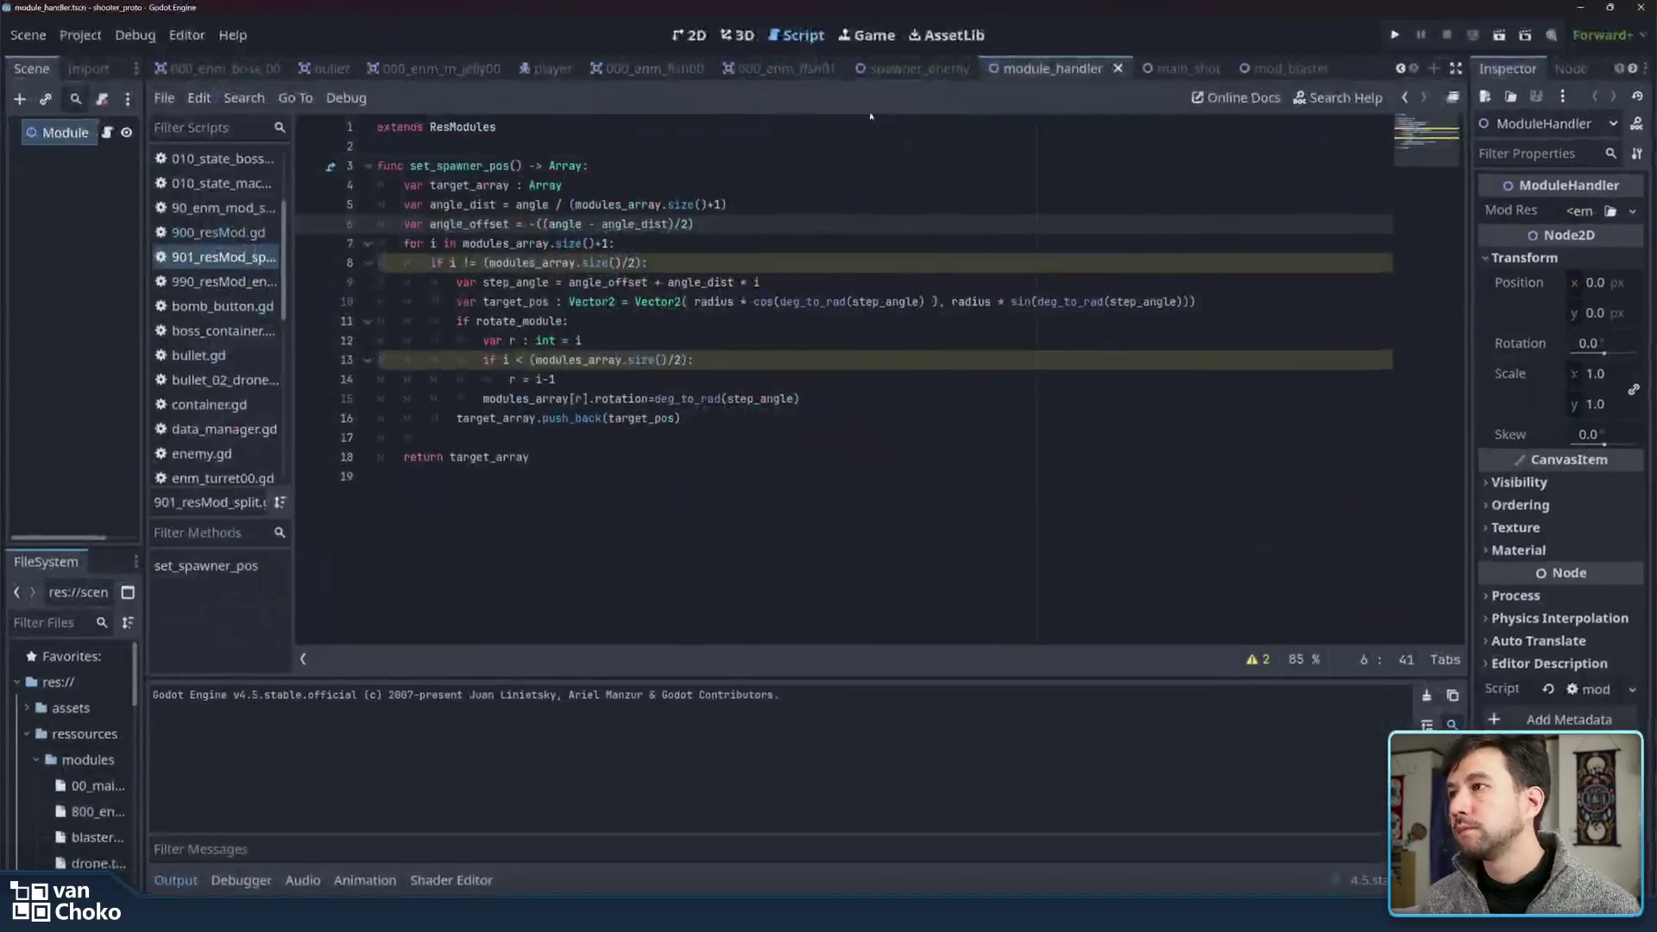
pyautogui.click(576, 418)
pyautogui.click(684, 417)
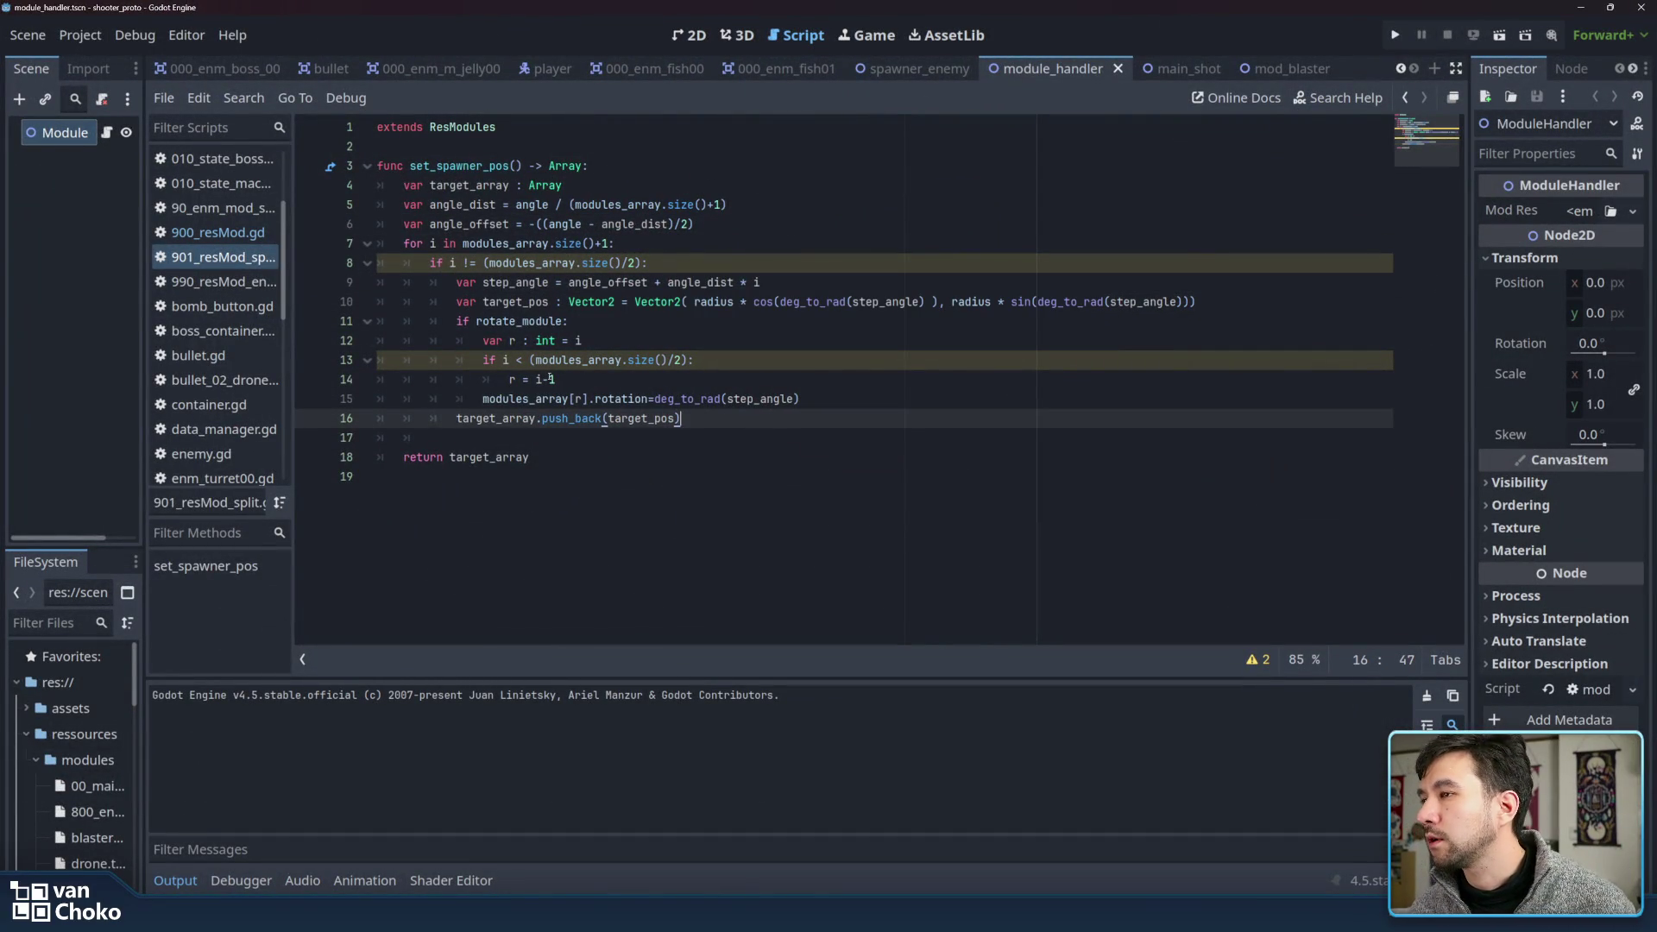
pyautogui.keyDown('shift'); pyautogui.click(482, 359); pyautogui.keyUp('shift')
pyautogui.moveTo(481, 355)
pyautogui.mouseDown()
pyautogui.moveTo(460, 283)
pyautogui.moveTo(471, 398)
pyautogui.mouseUp()
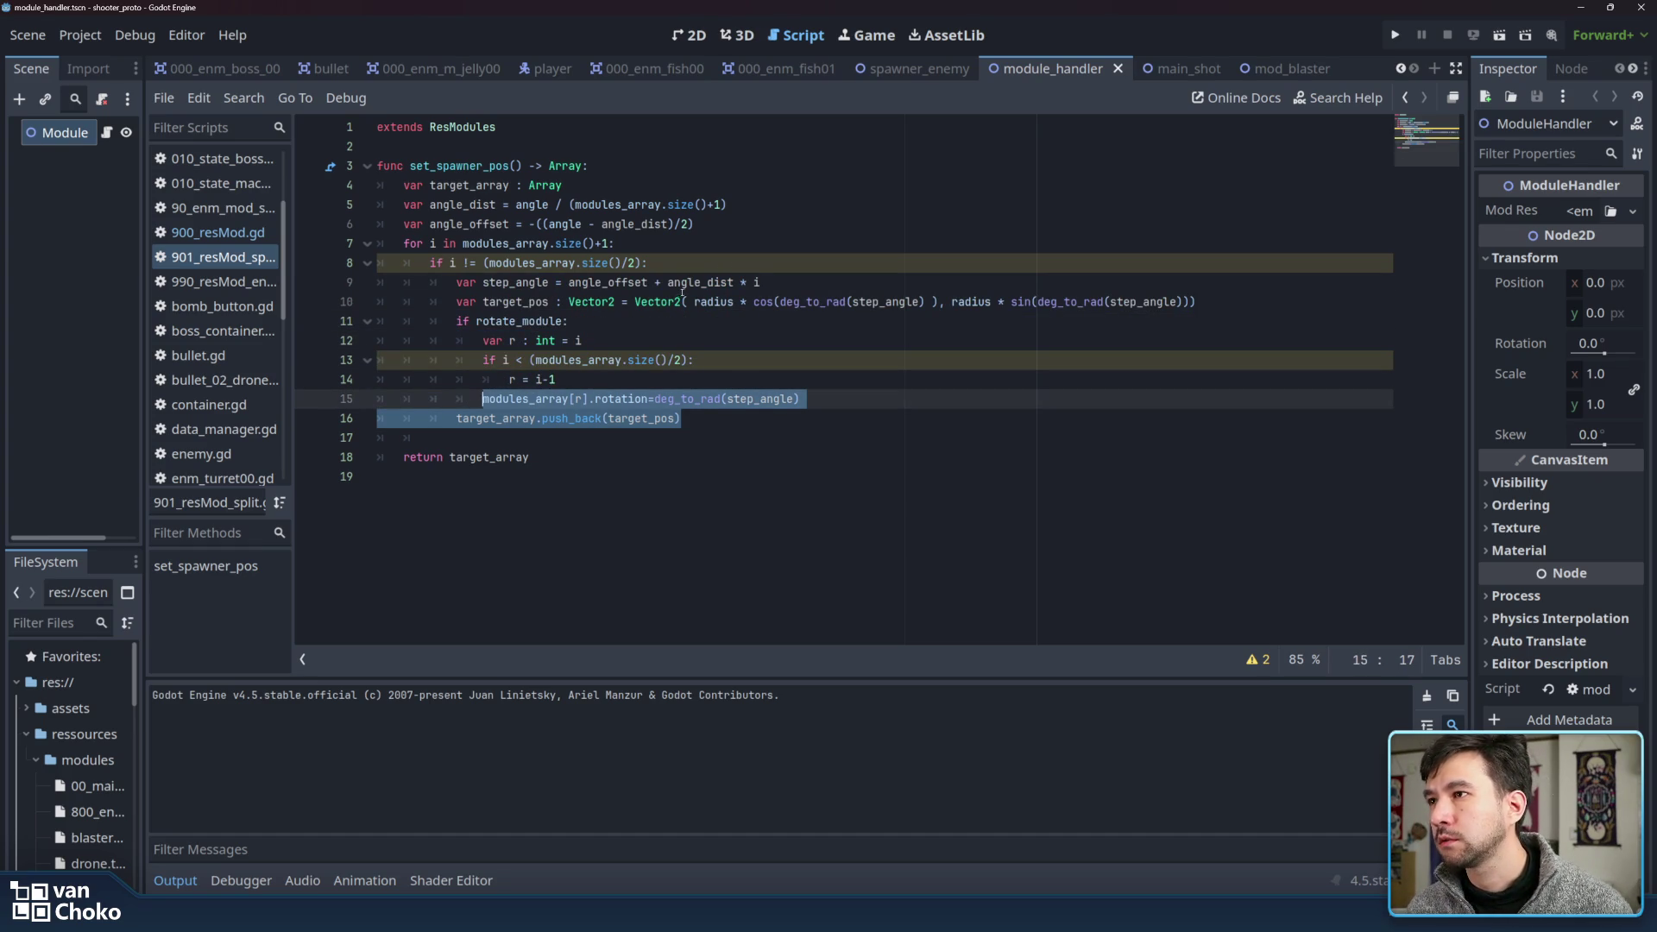
pyautogui.doubleClick(713, 302)
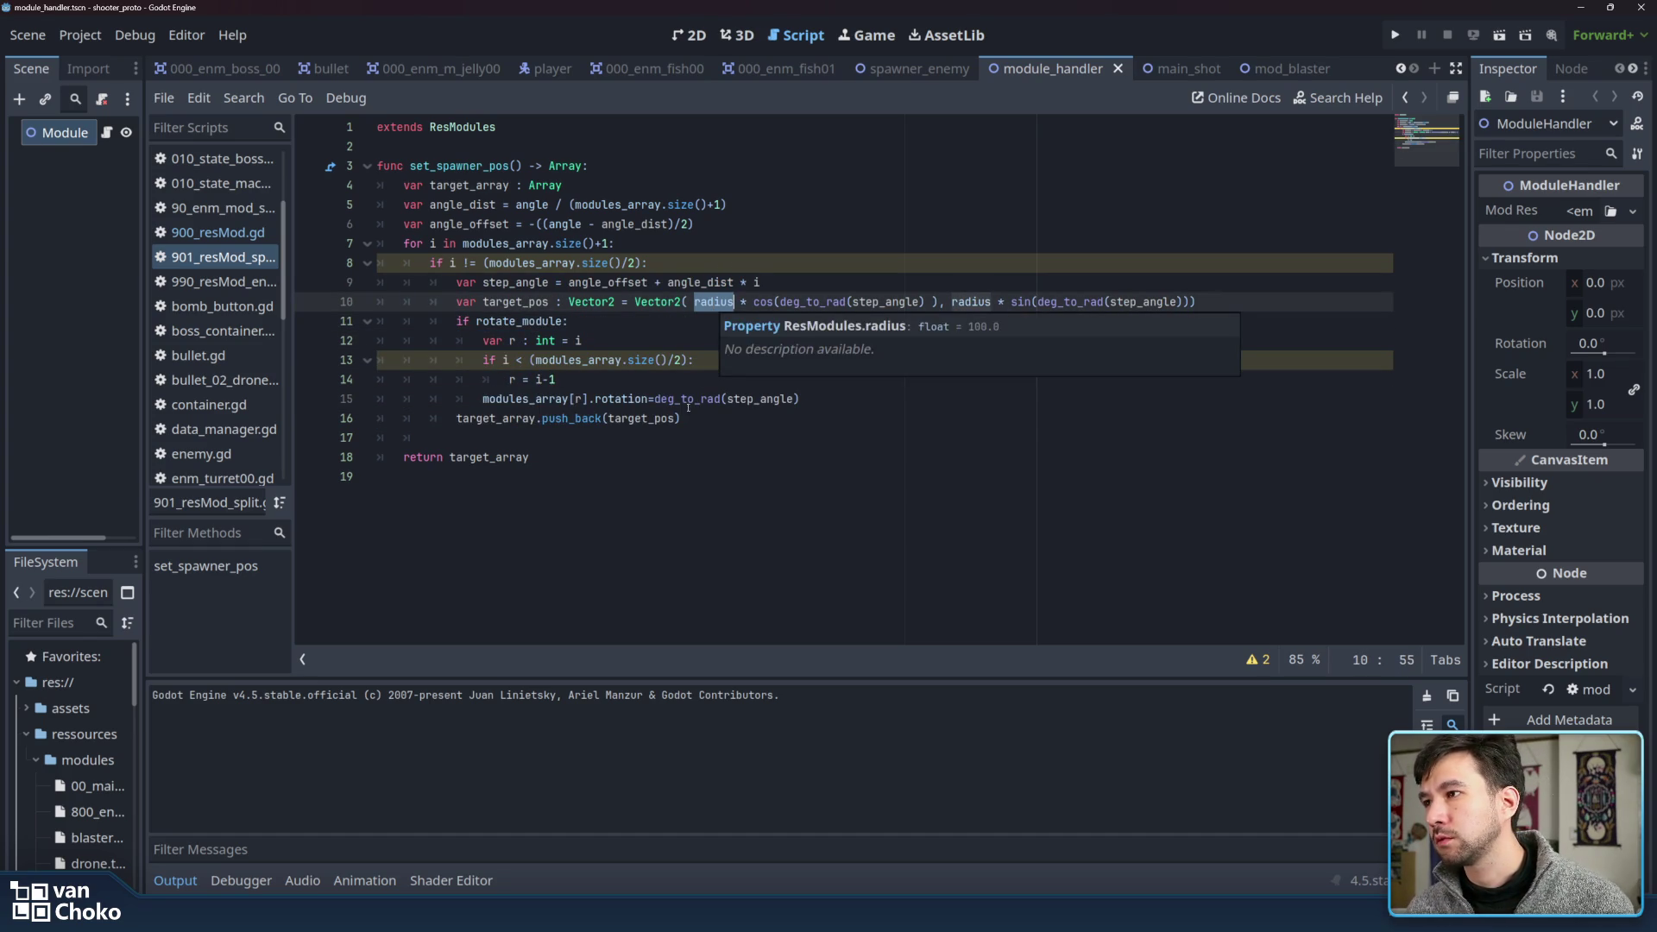
pyautogui.doubleClick(660, 418)
pyautogui.doubleClick(516, 282)
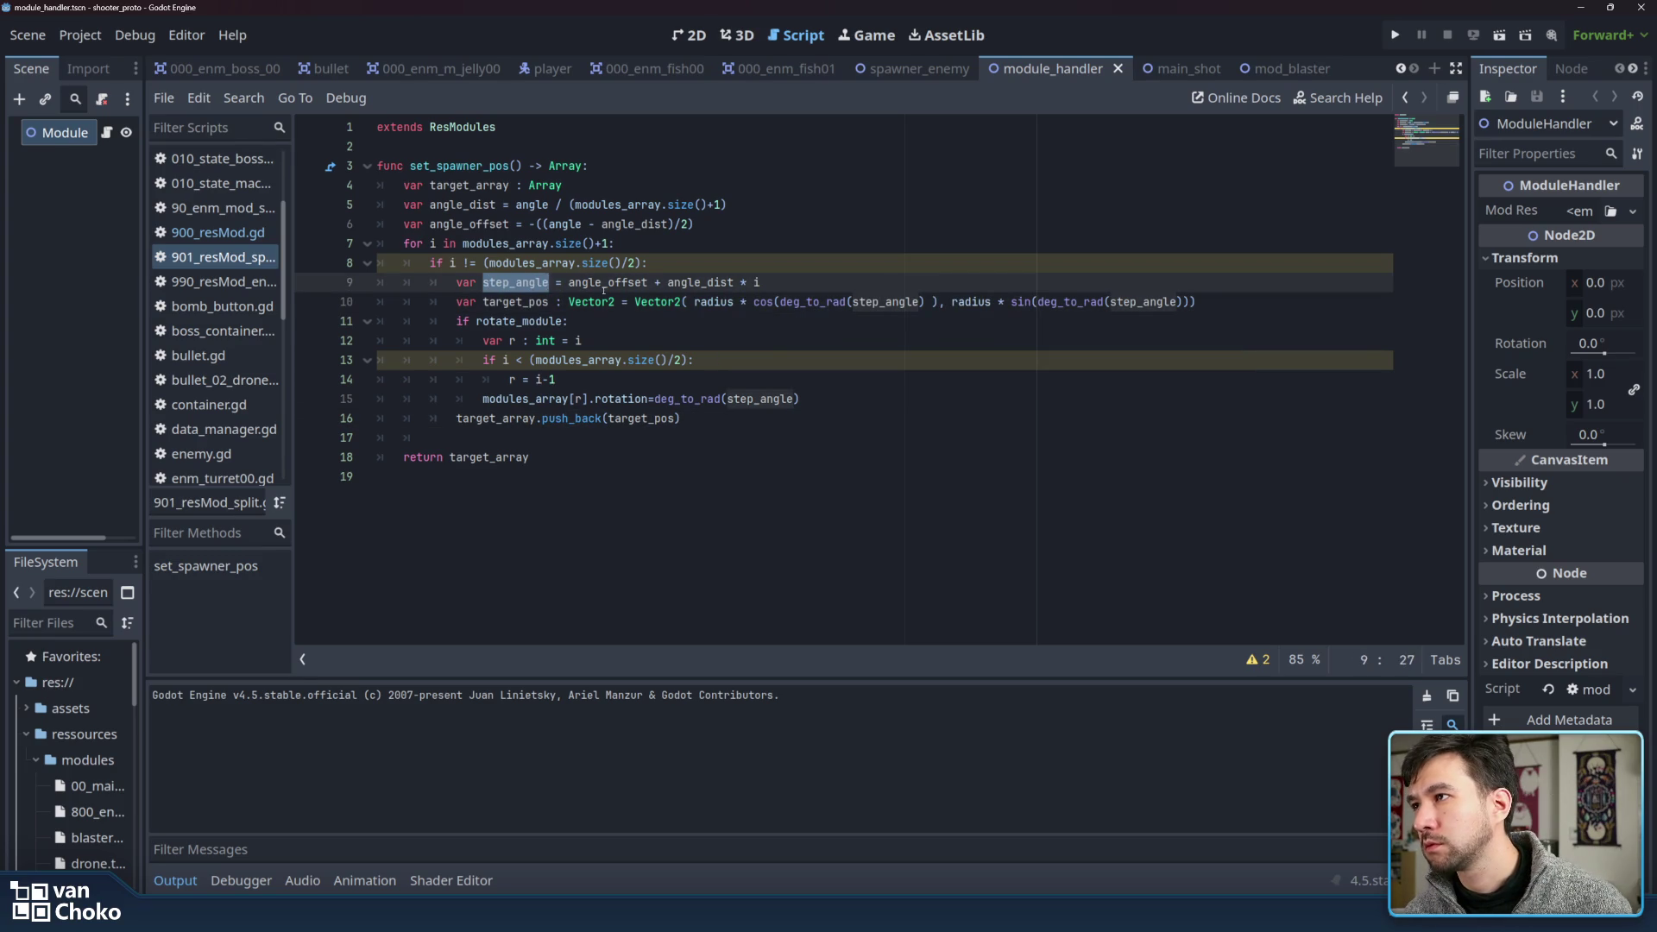
pyautogui.click(774, 287)
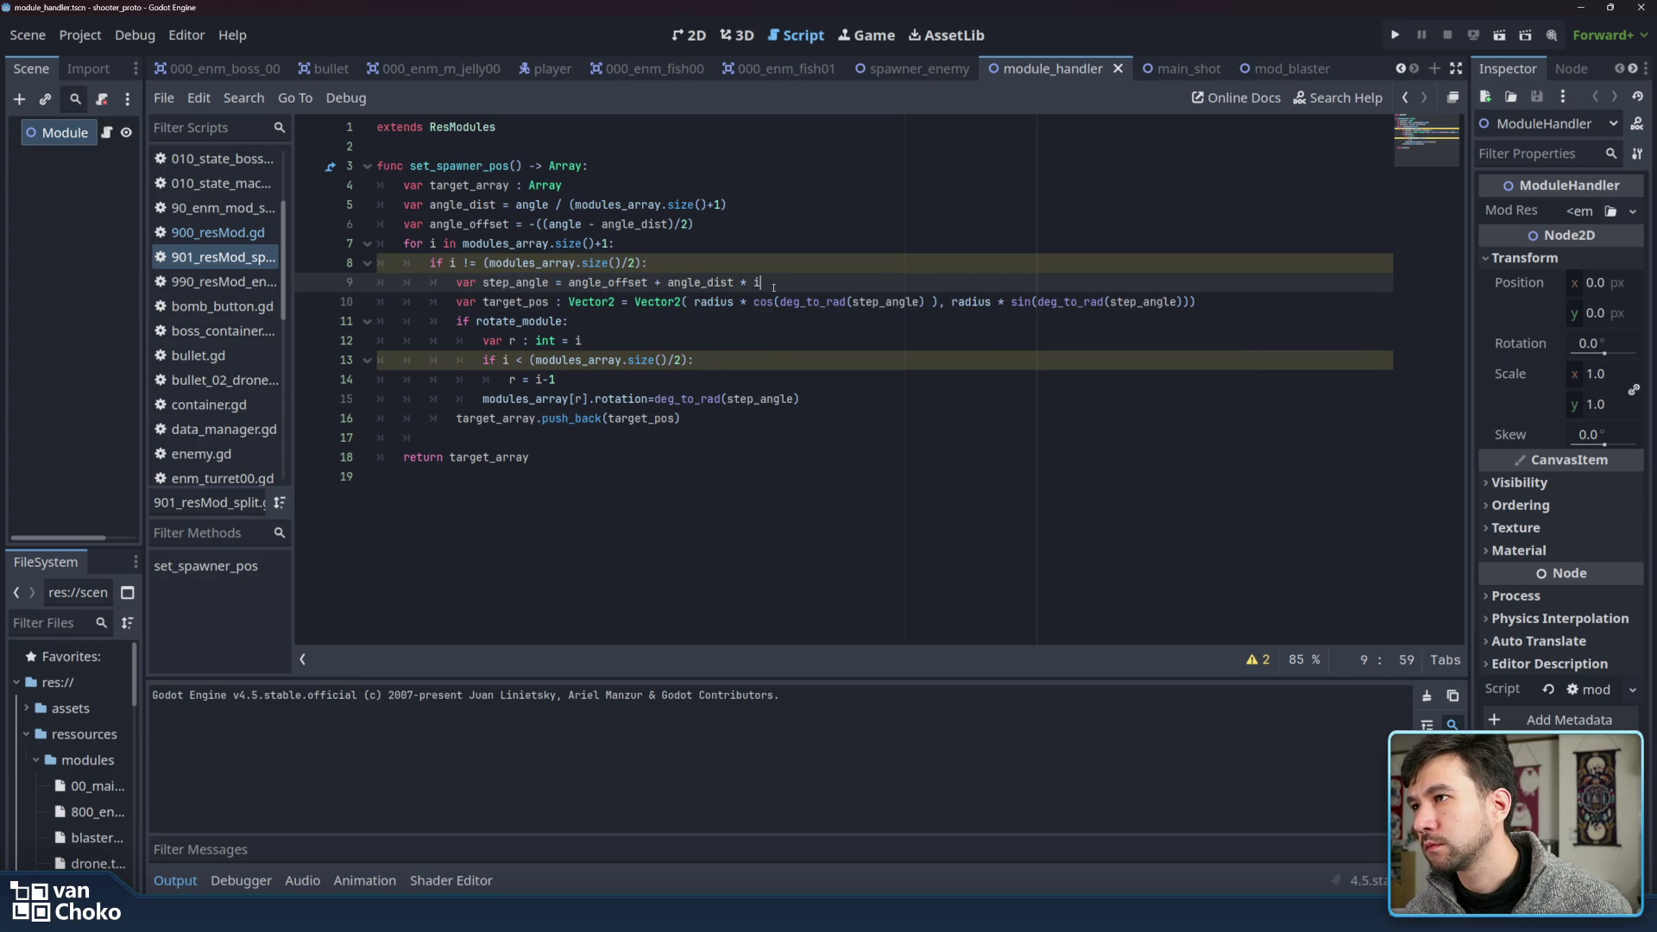
pyautogui.doubleClick(447, 208)
pyautogui.moveTo(447, 208)
pyautogui.mouseDown()
pyautogui.moveTo(695, 224)
pyautogui.moveTo(401, 224)
pyautogui.mouseUp()
pyautogui.click(763, 219)
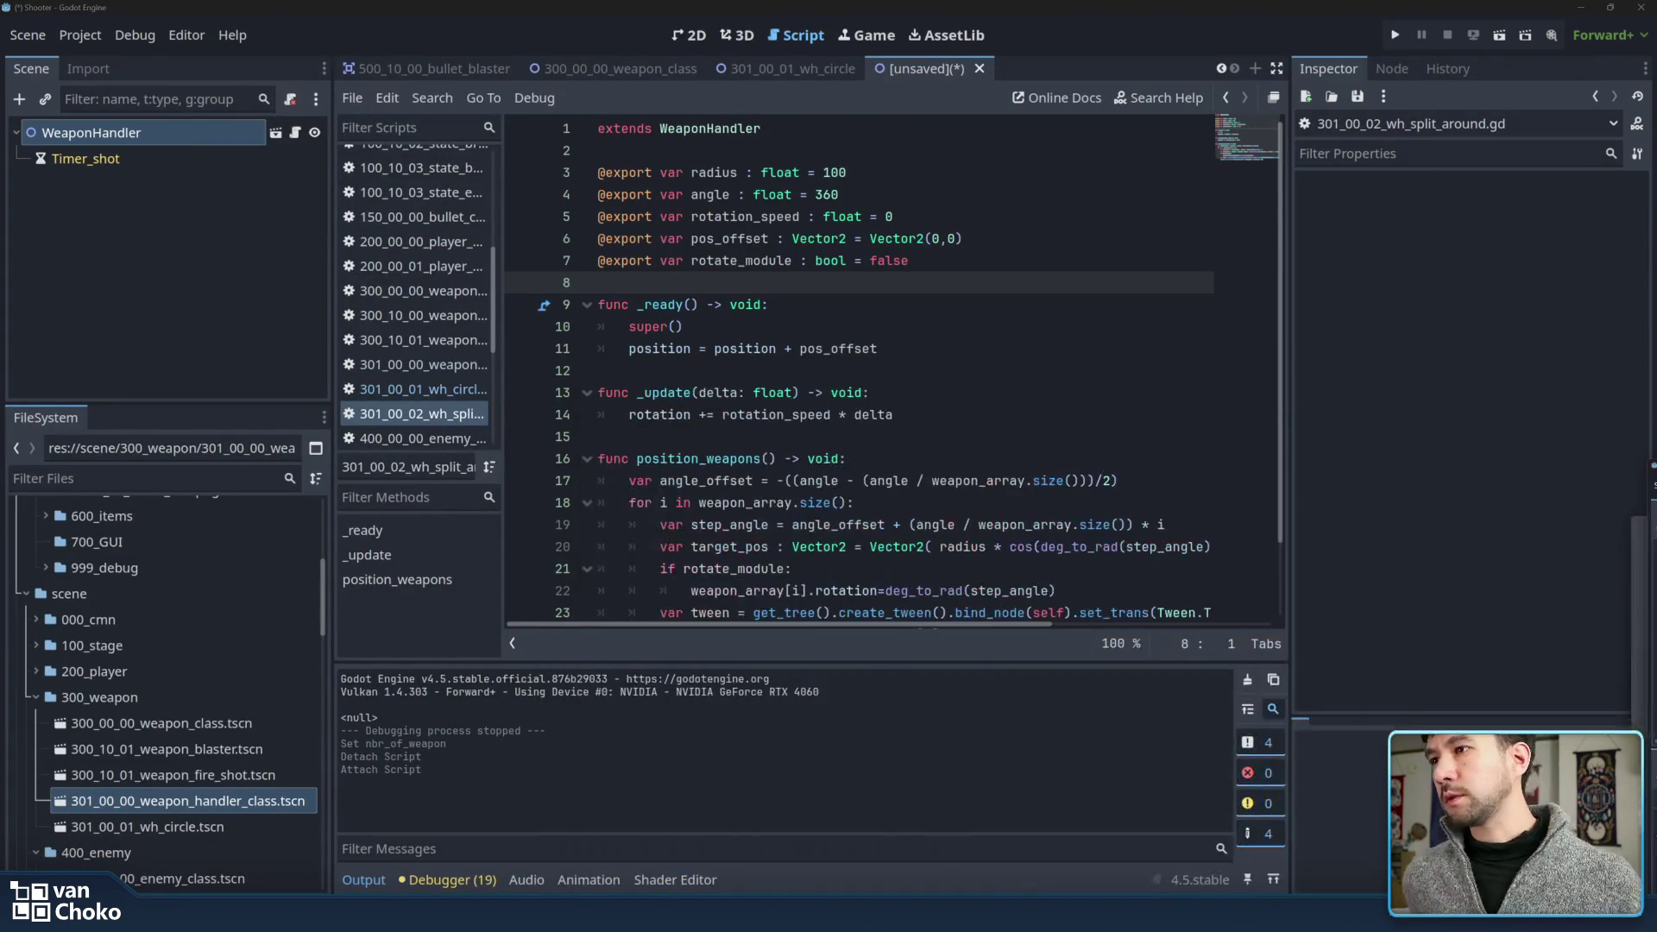
# Add var angle_dist = angle / (weapon_array.size()+1) below the angle_offset line
pyautogui.click(1105, 348)
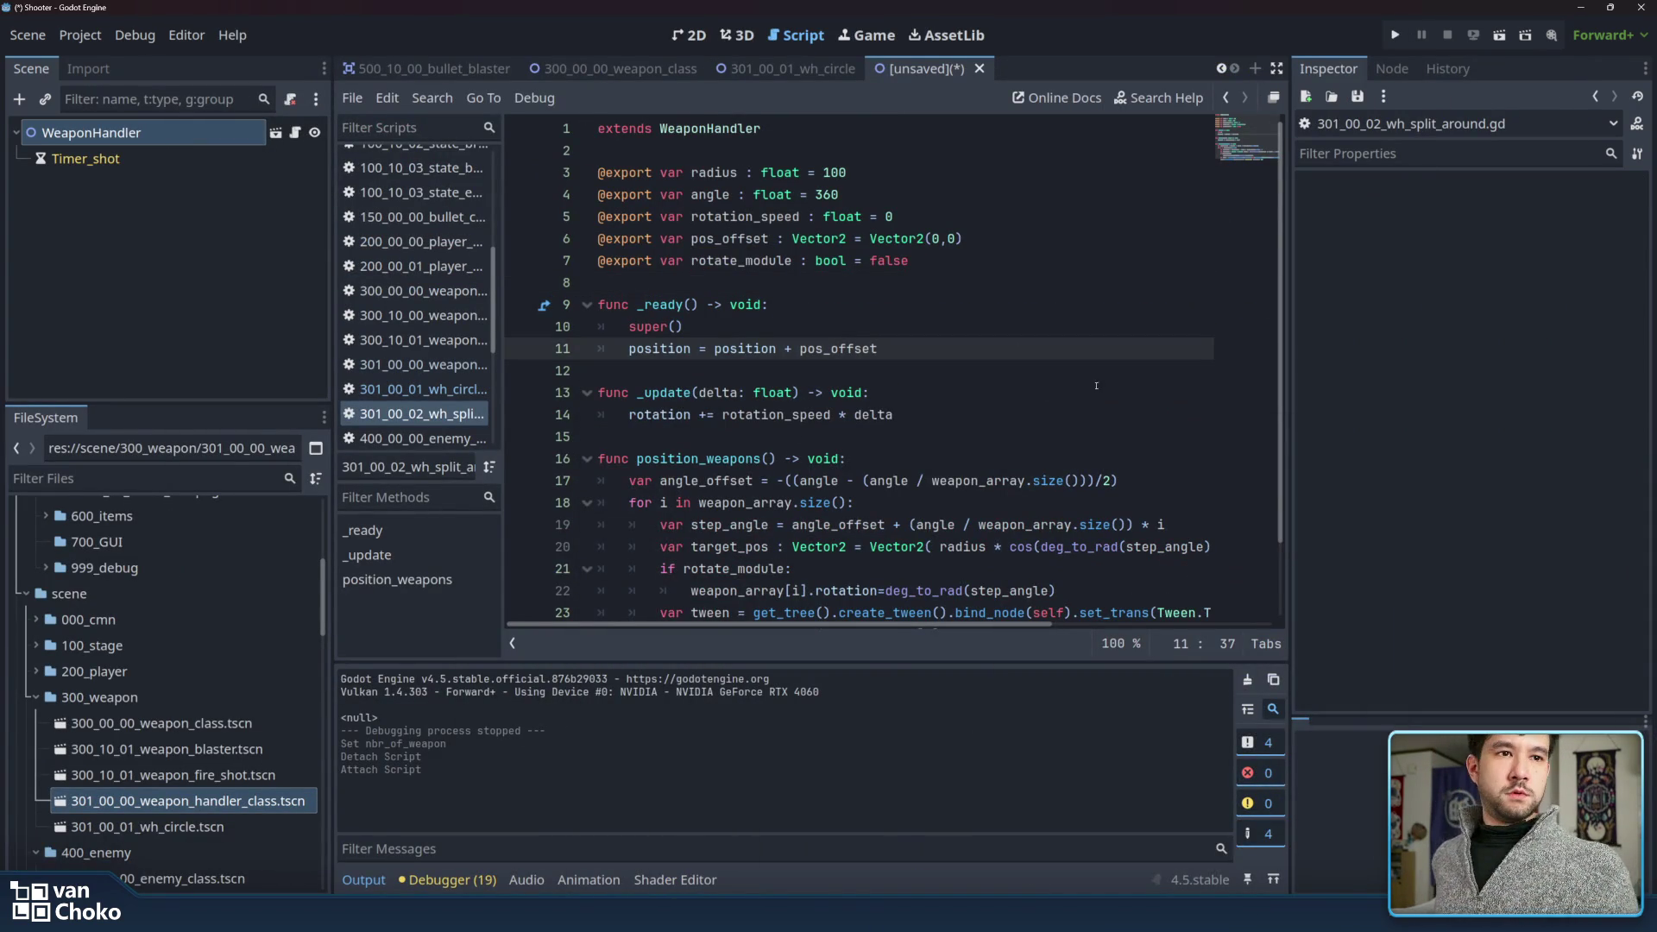
pyautogui.scroll(-1, 1132, 405)
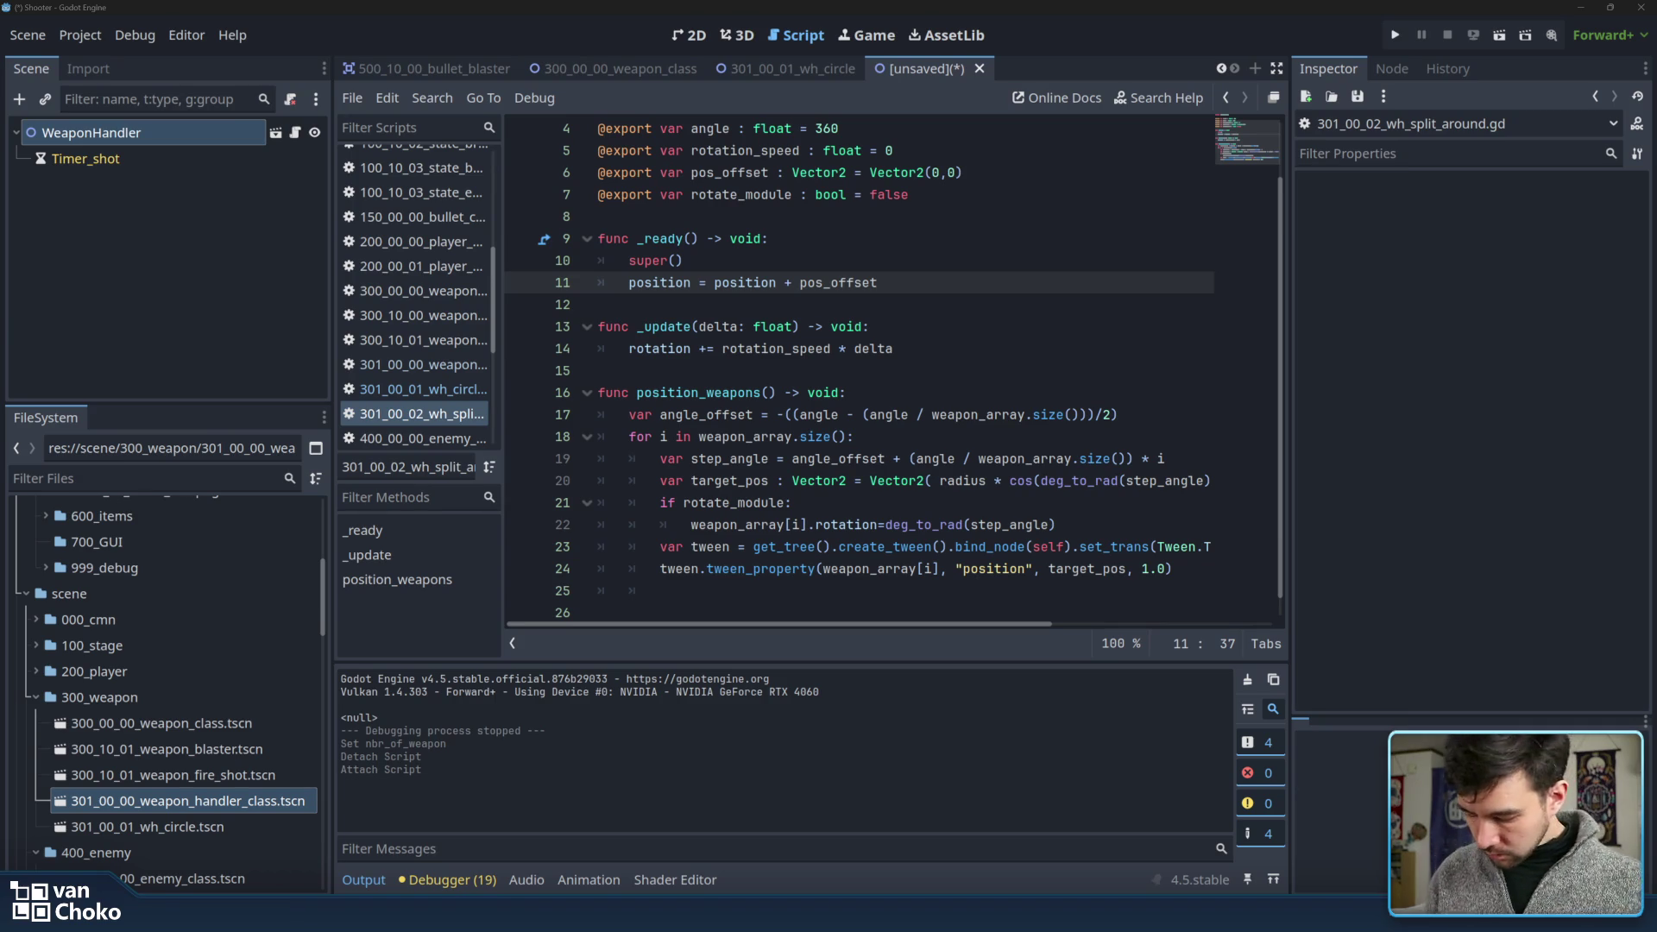
pyautogui.click(903, 333)
pyautogui.click(1163, 422)
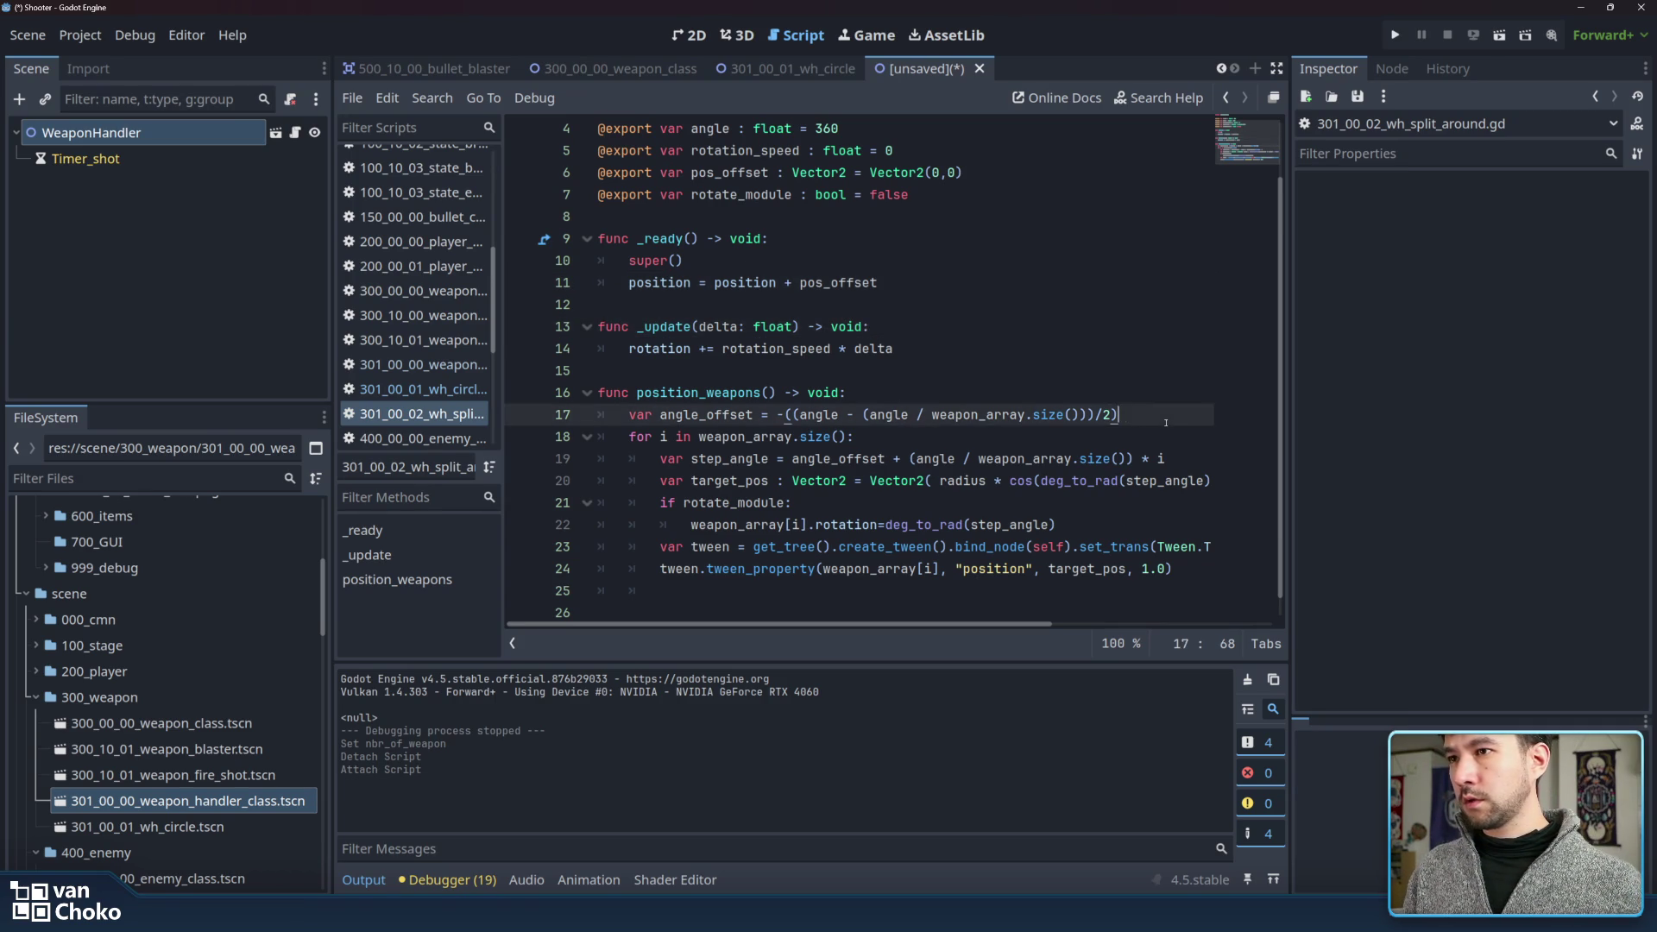
pyautogui.press('Return')
pyautogui.write('var angle_dist = angle / (modules_array.size()+1)')
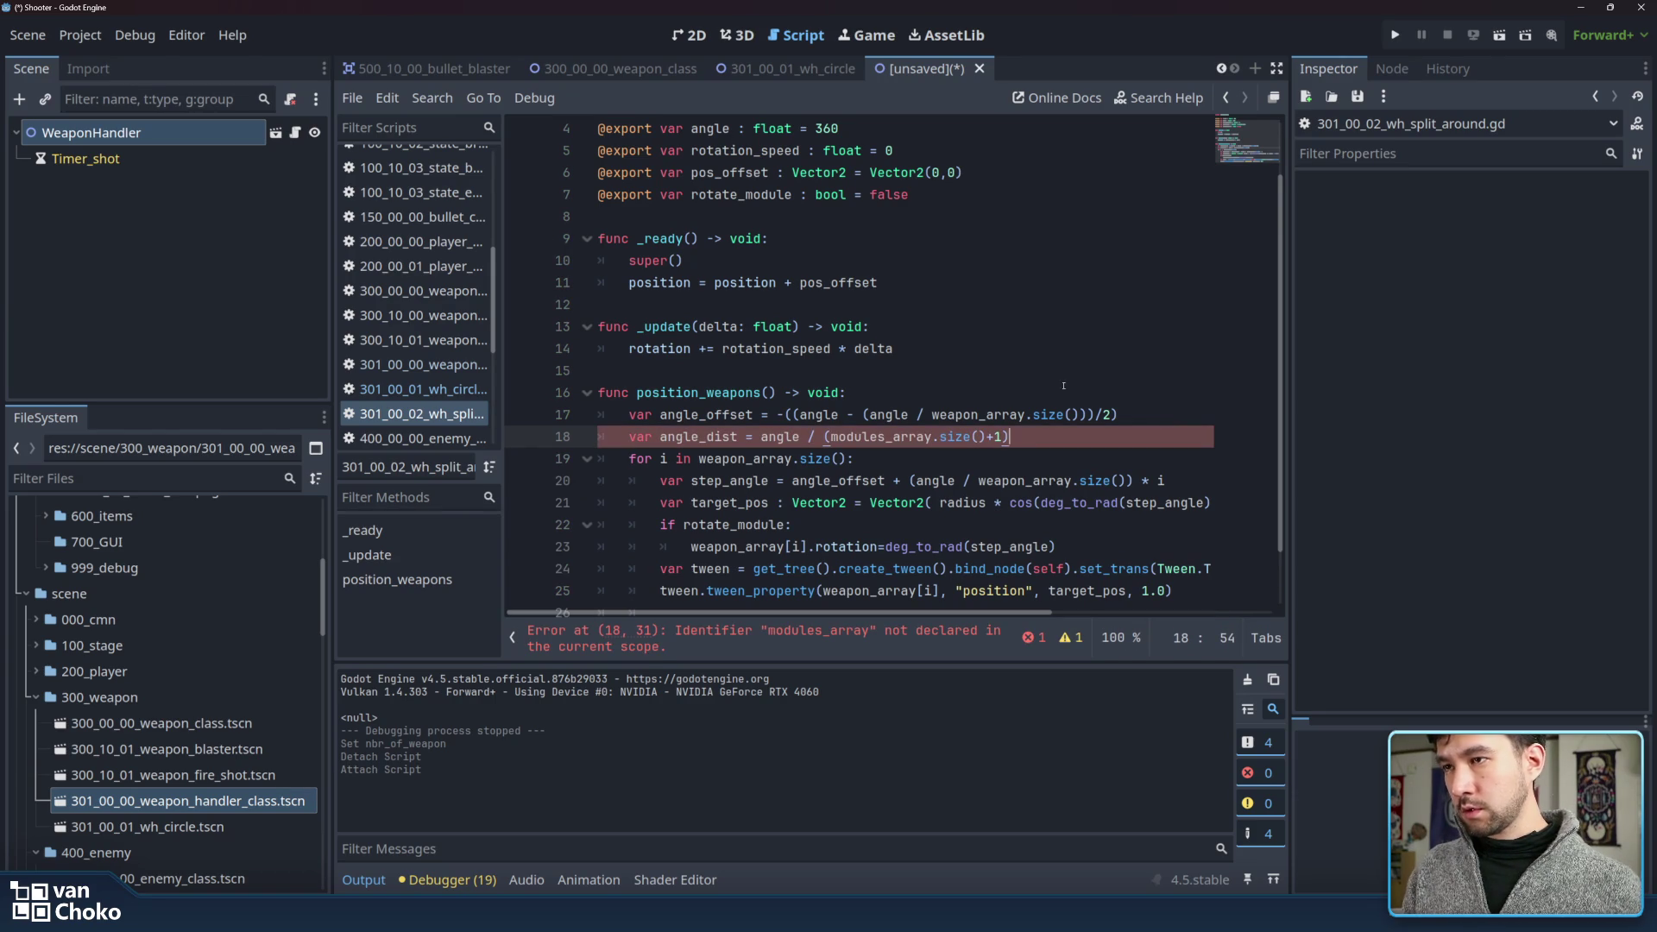
pyautogui.doubleClick(978, 415)
pyautogui.hotkey('ctrl', 'c')
pyautogui.click(830, 437)
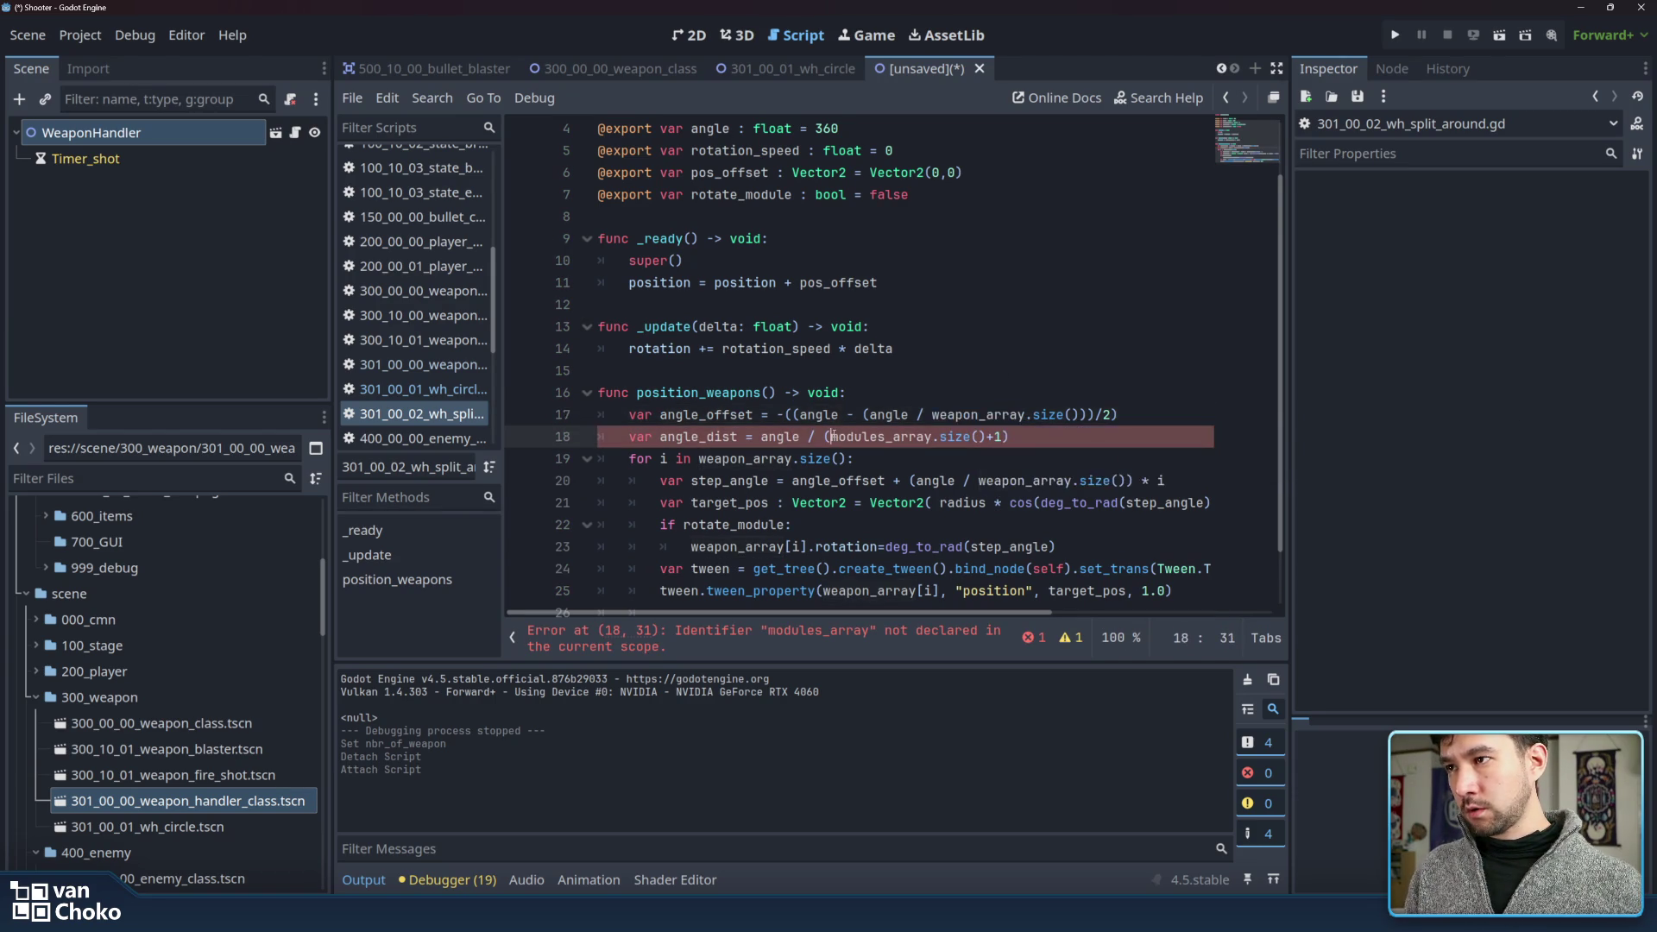
pyautogui.doubleClick(831, 436)
pyautogui.hotkey('ctrl', 'v')
pyautogui.click(1052, 441)
pyautogui.scroll(-2, 1052, 441)
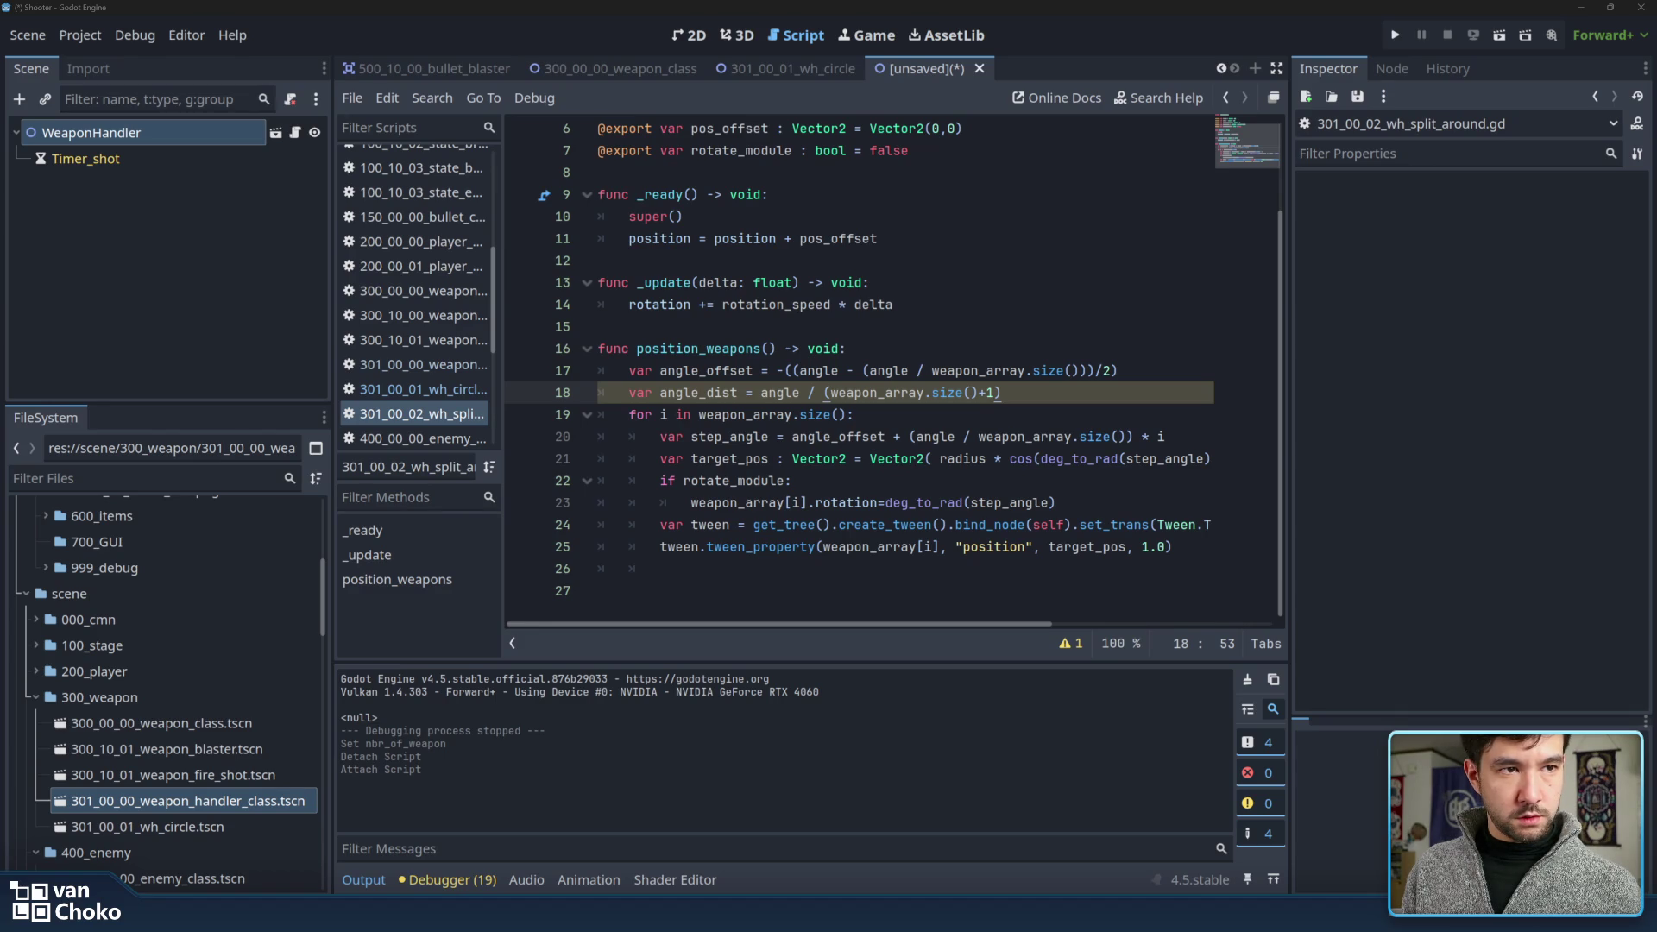
# Append +1 to the for loop's range so it runs one extra time
pyautogui.click(844, 416)
pyautogui.write('+1')
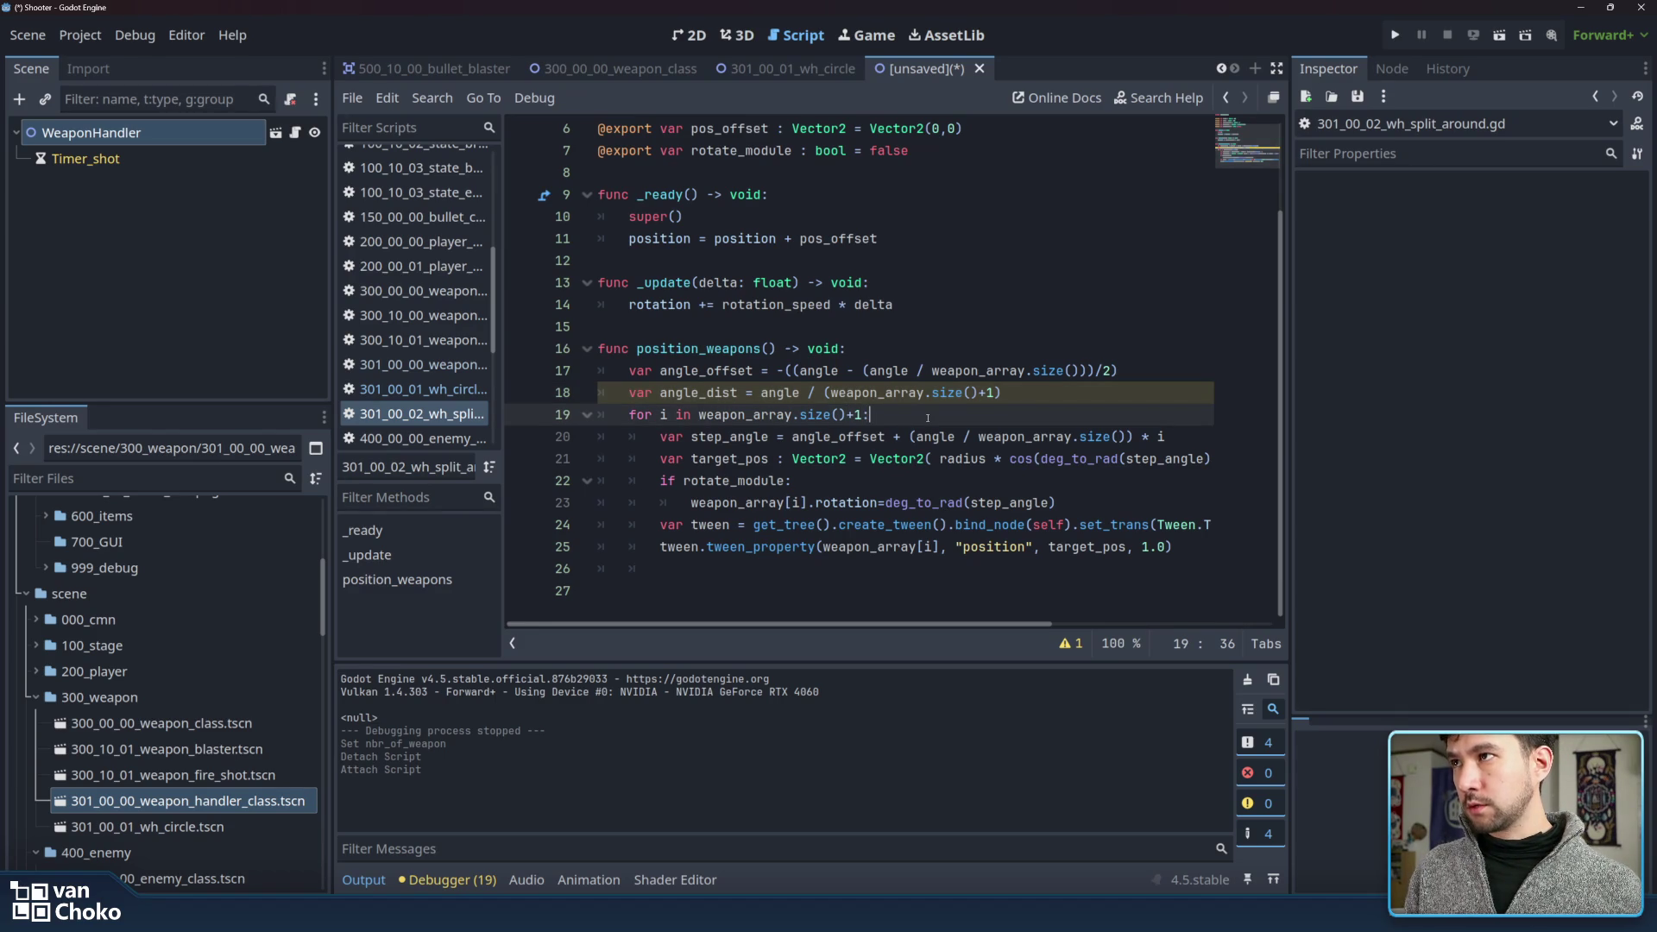
pyautogui.scroll(2, 676, 219)
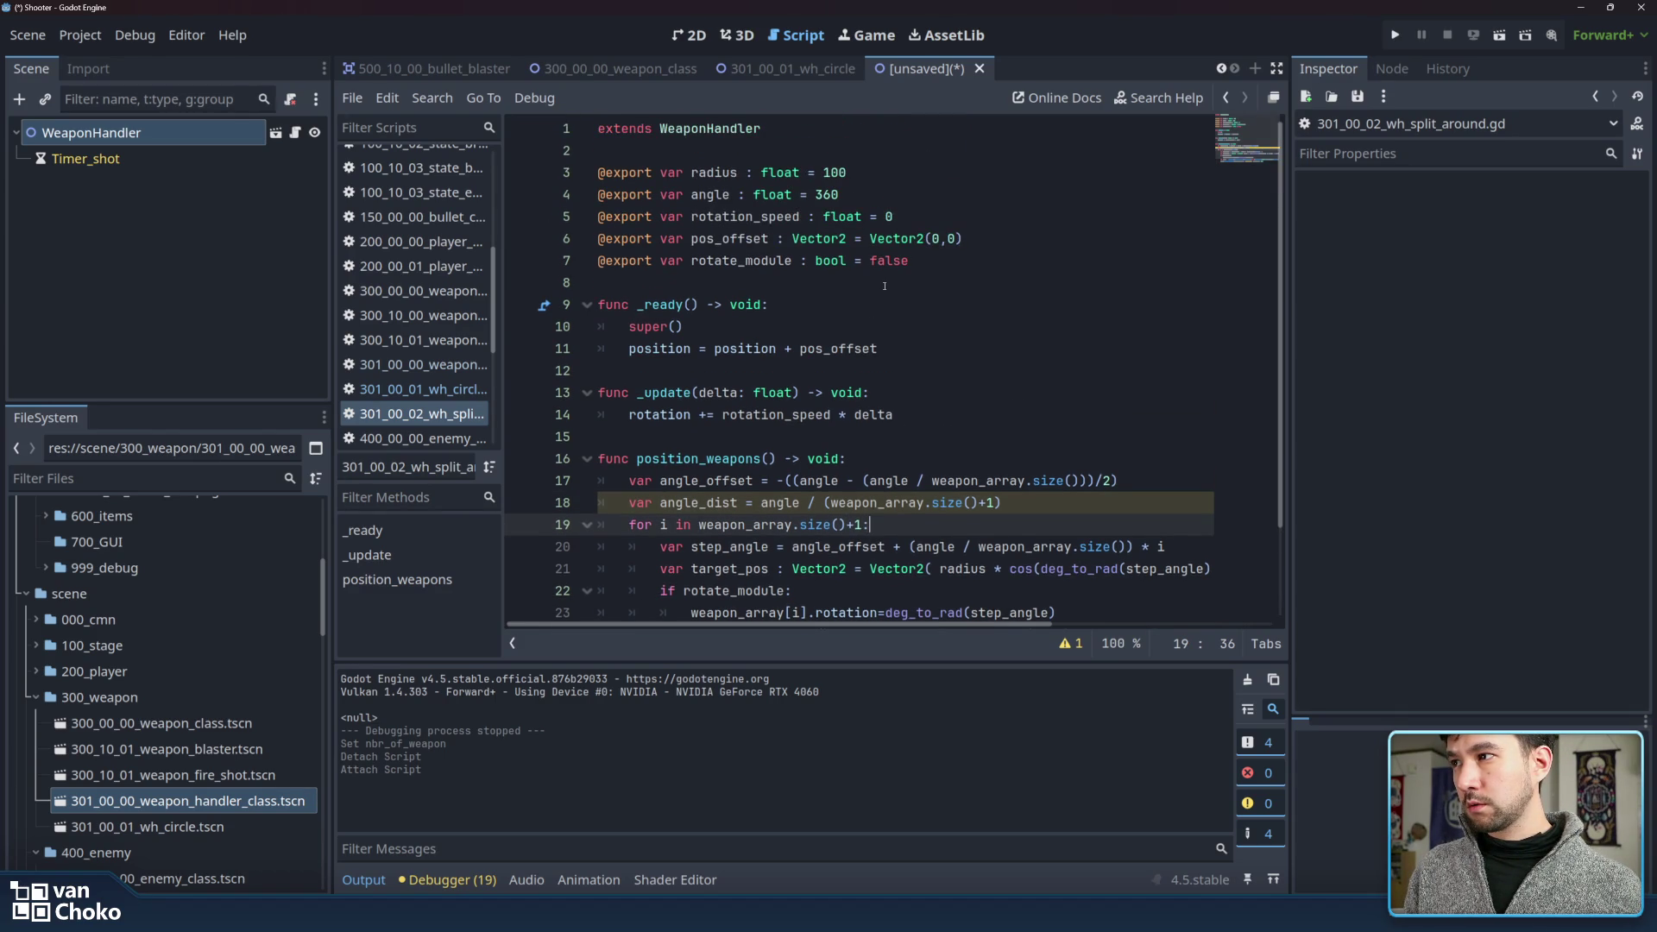
pyautogui.scroll(-2, 885, 290)
pyautogui.click(697, 437)
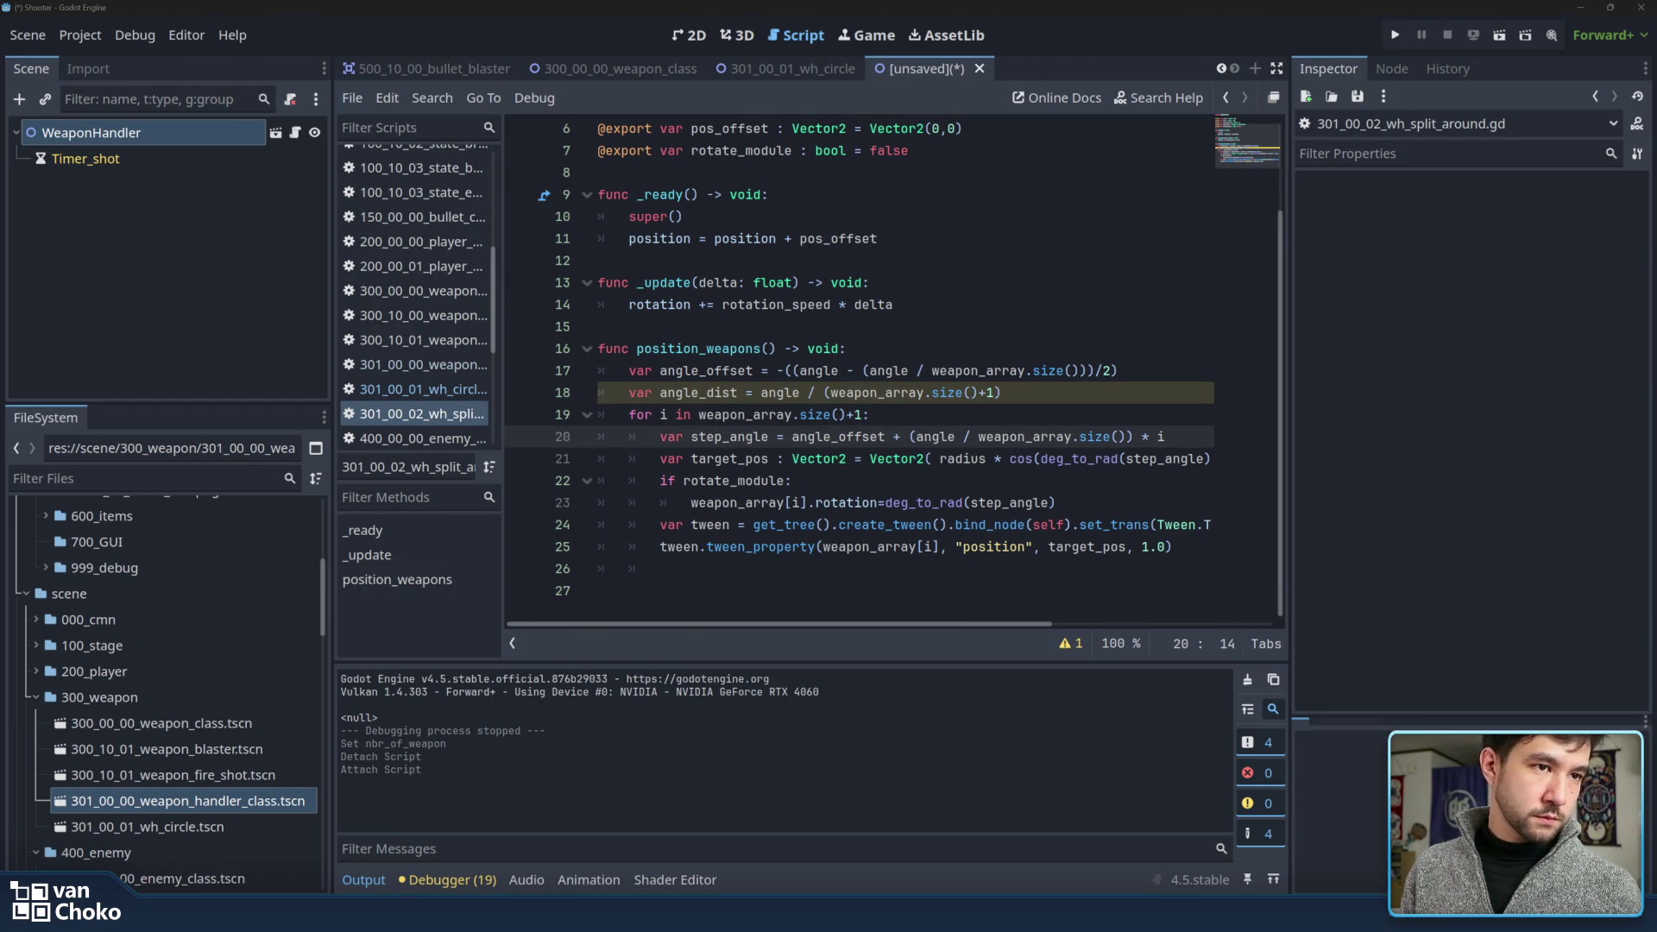
# Paste the reference split-position block after position_weapons and select lines 28–36
pyautogui.click(866, 592)
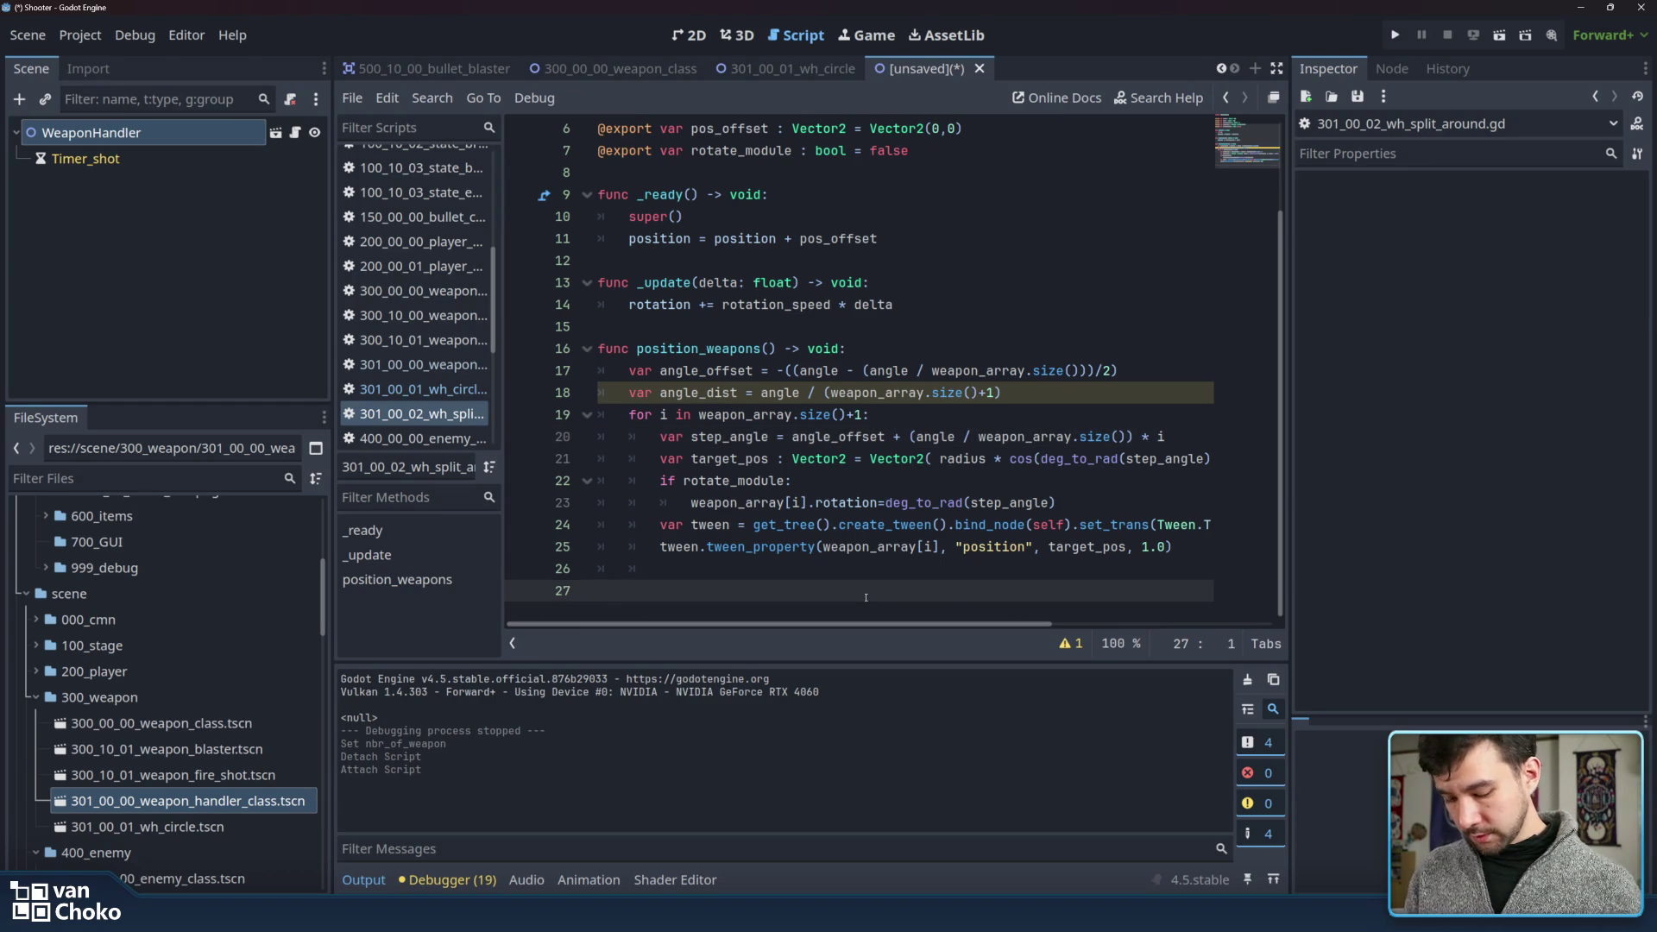
pyautogui.press('Return')
pyautogui.hotkey('ctrl', 'v')
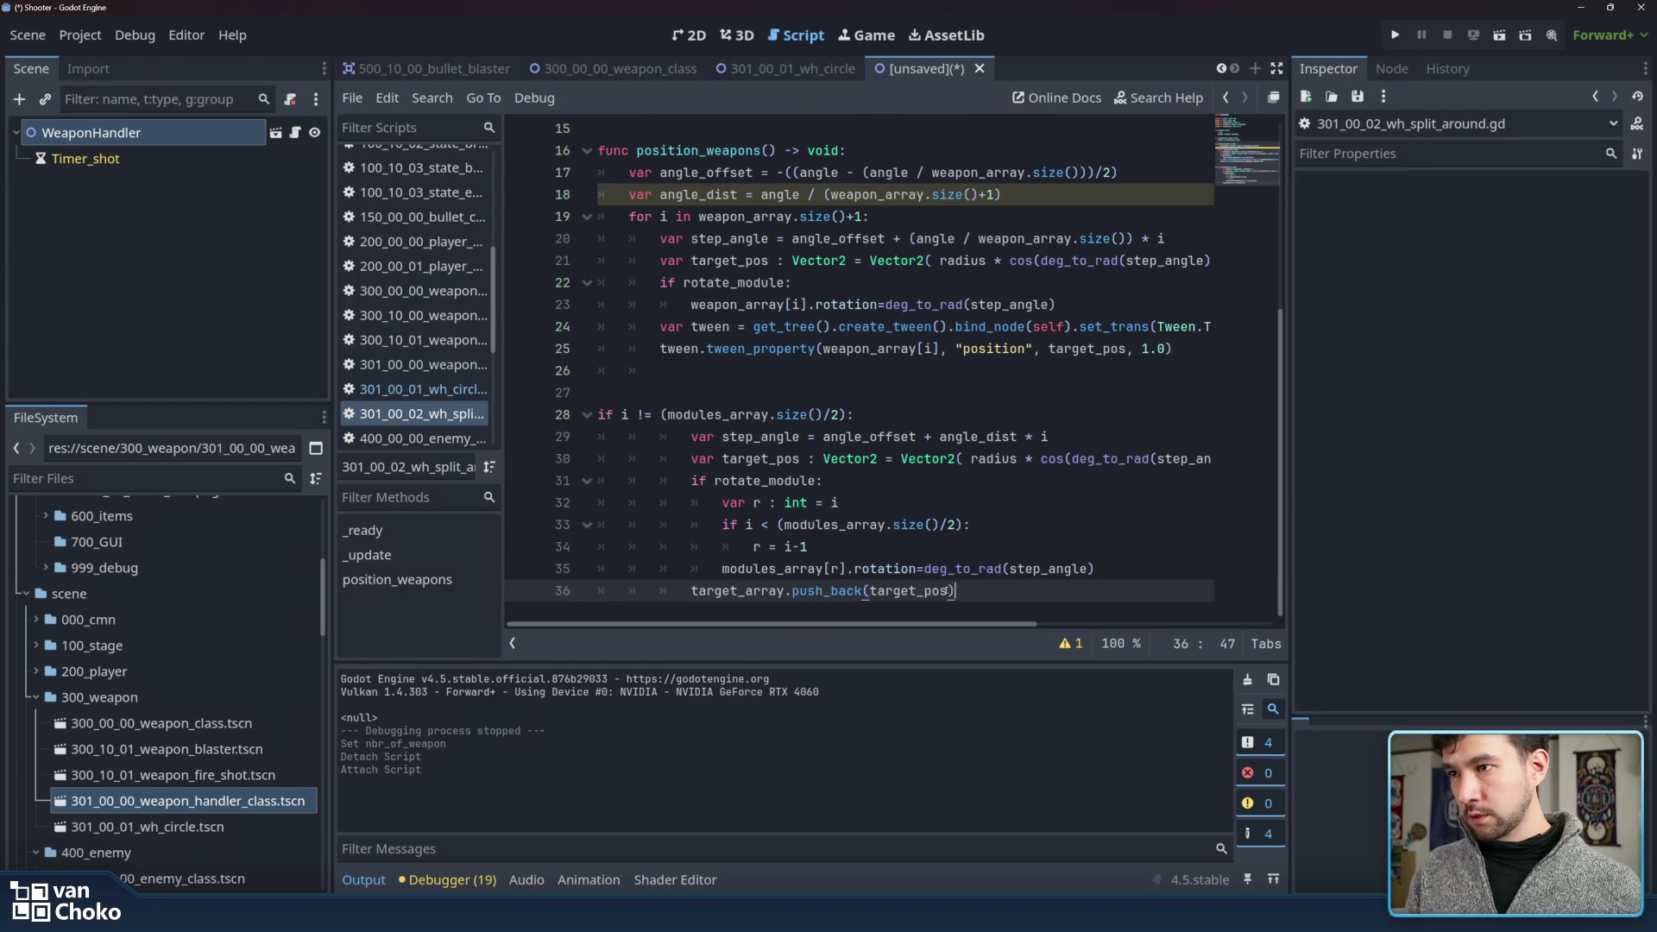
pyautogui.moveTo(956, 591); pyautogui.dragTo(587, 420)
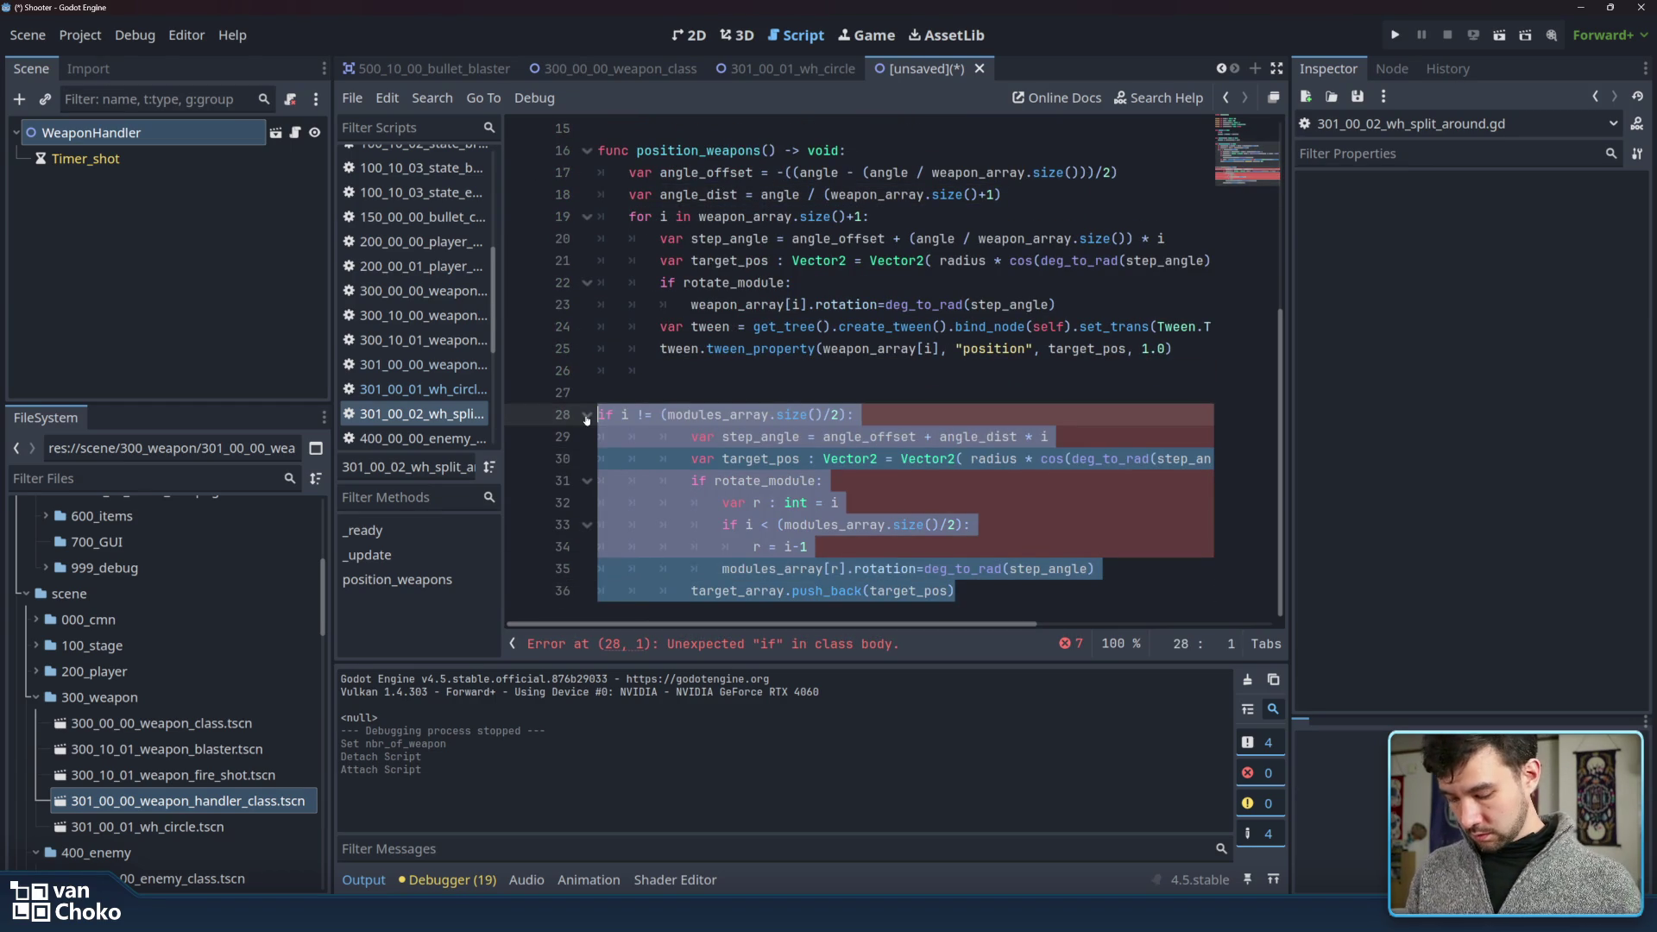
# Copy line 28's 'if i != (modules_array.size()/2):' condition and open a new line after line 19
pyautogui.click(779, 418)
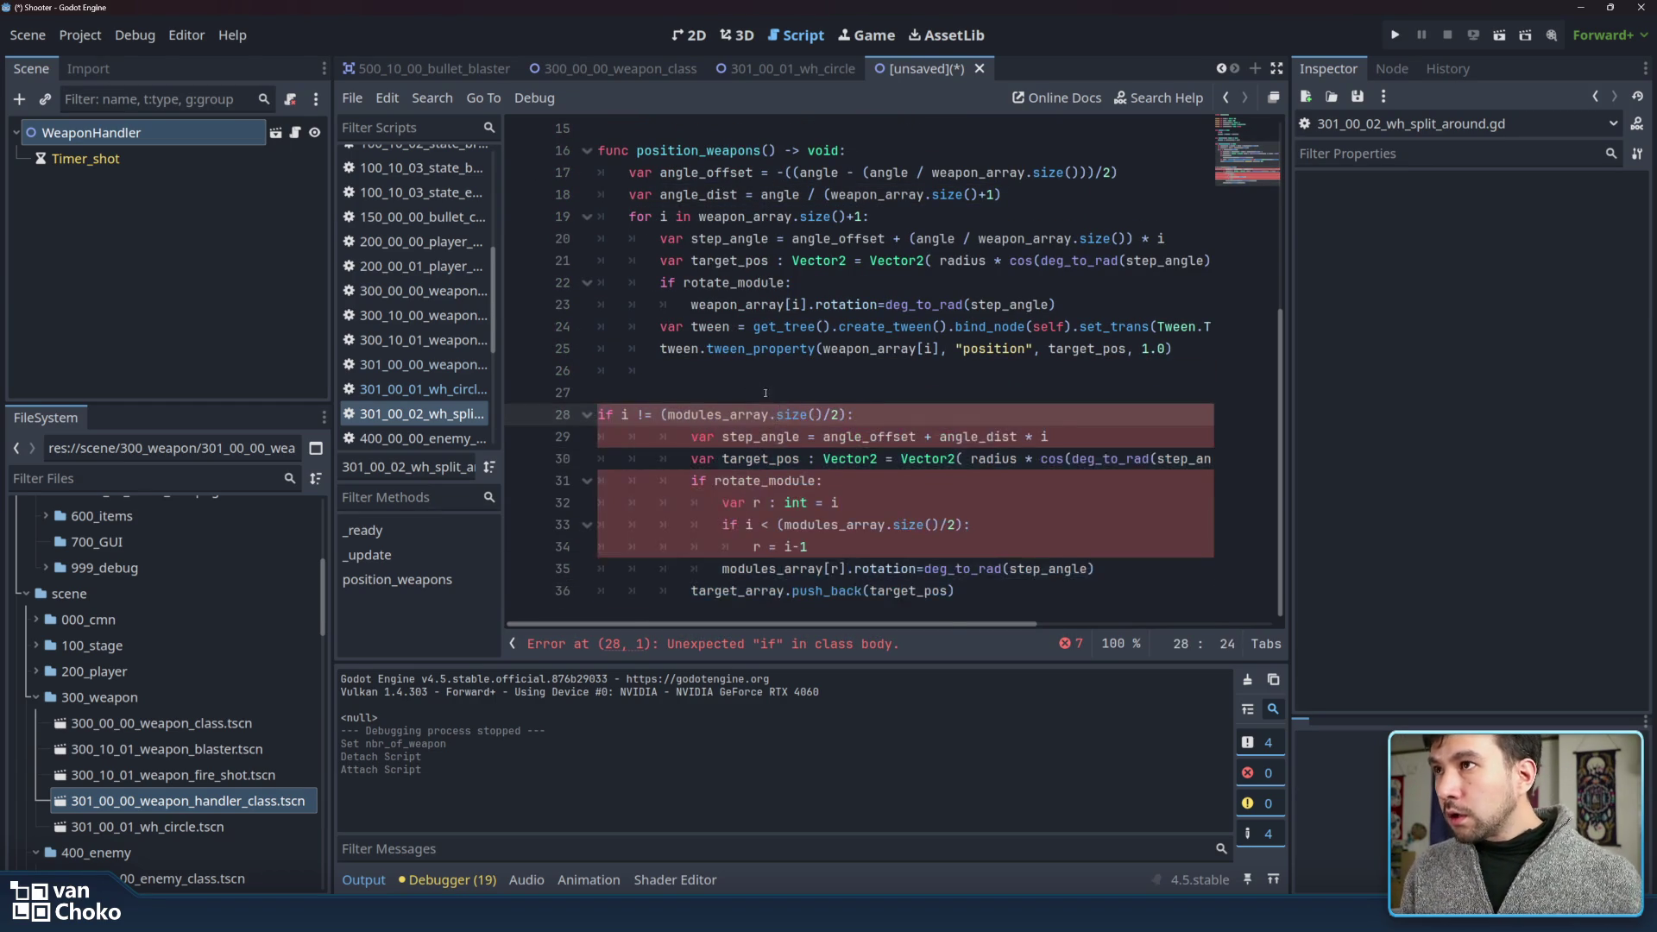
pyautogui.scroll(3, 786, 428)
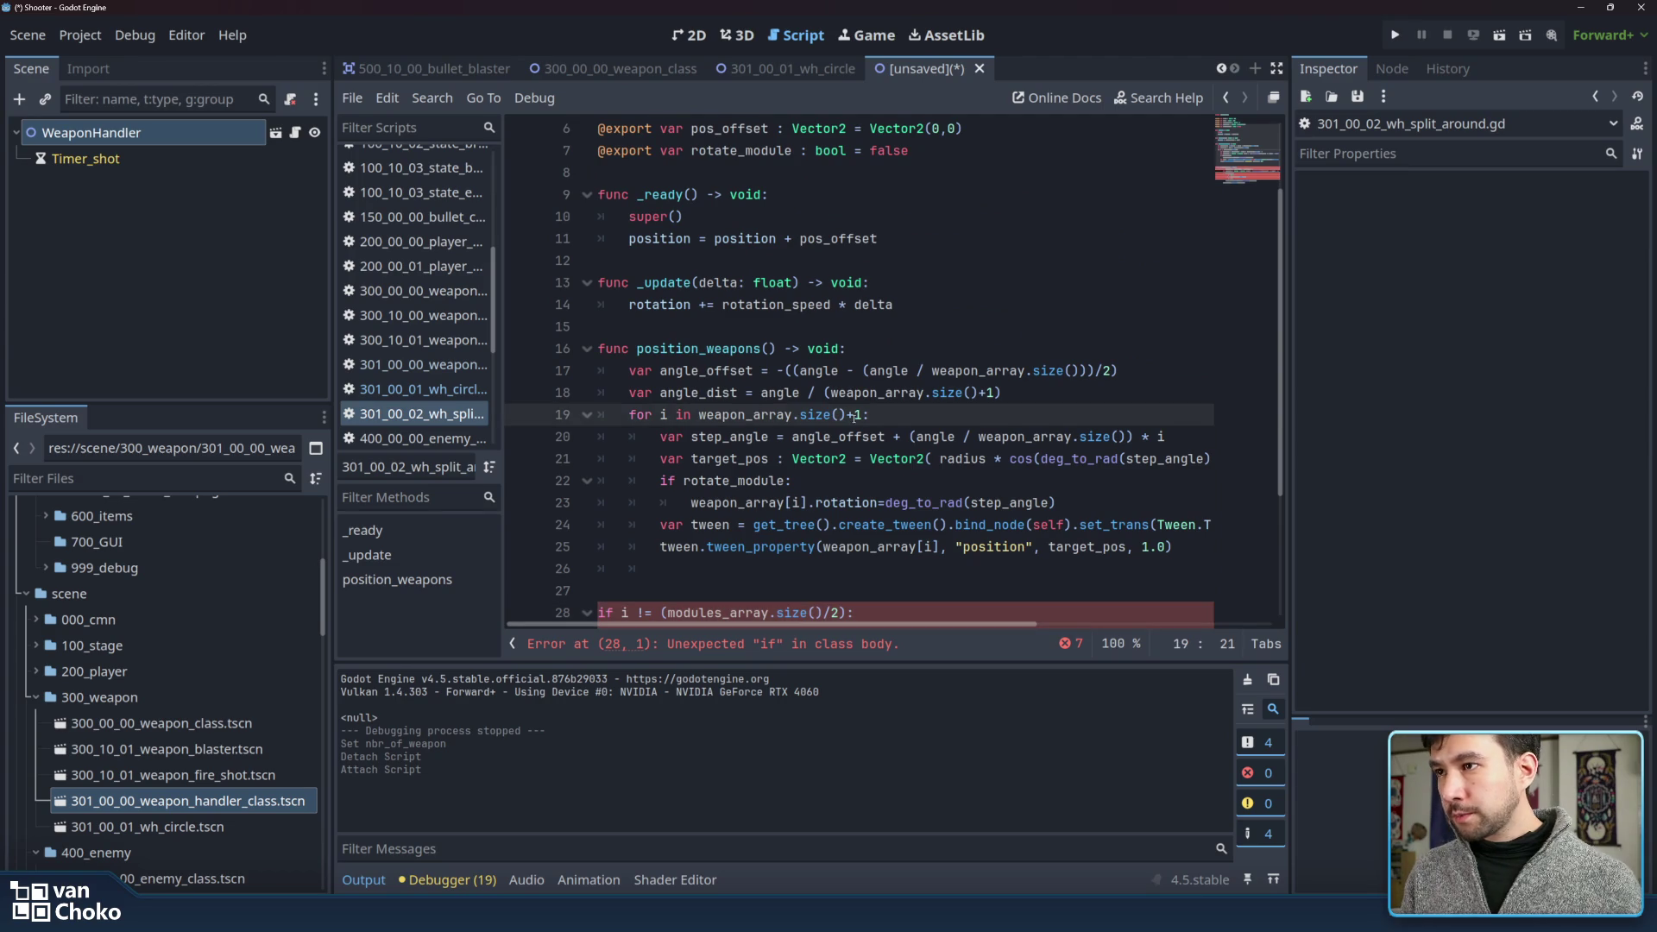
pyautogui.scroll(-1, 706, 369)
pyautogui.scroll(-2, 706, 369)
pyautogui.scroll(-1, 706, 368)
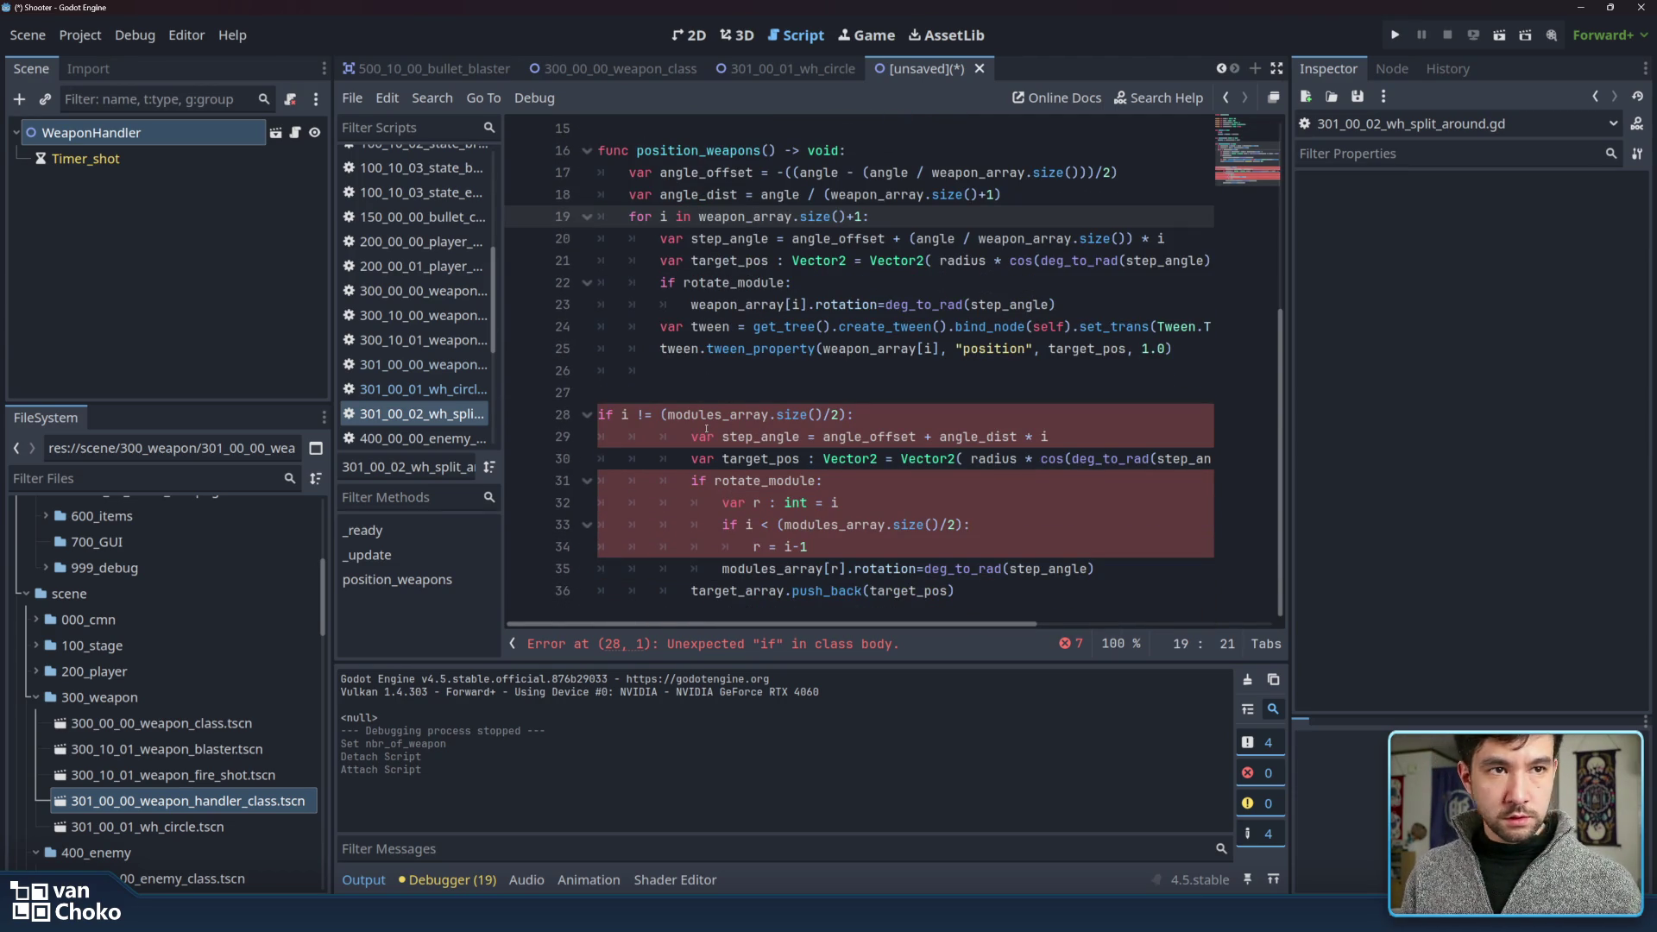
pyautogui.click(599, 414)
pyautogui.moveTo(598, 415); pyautogui.dragTo(863, 417)
pyautogui.click(929, 218)
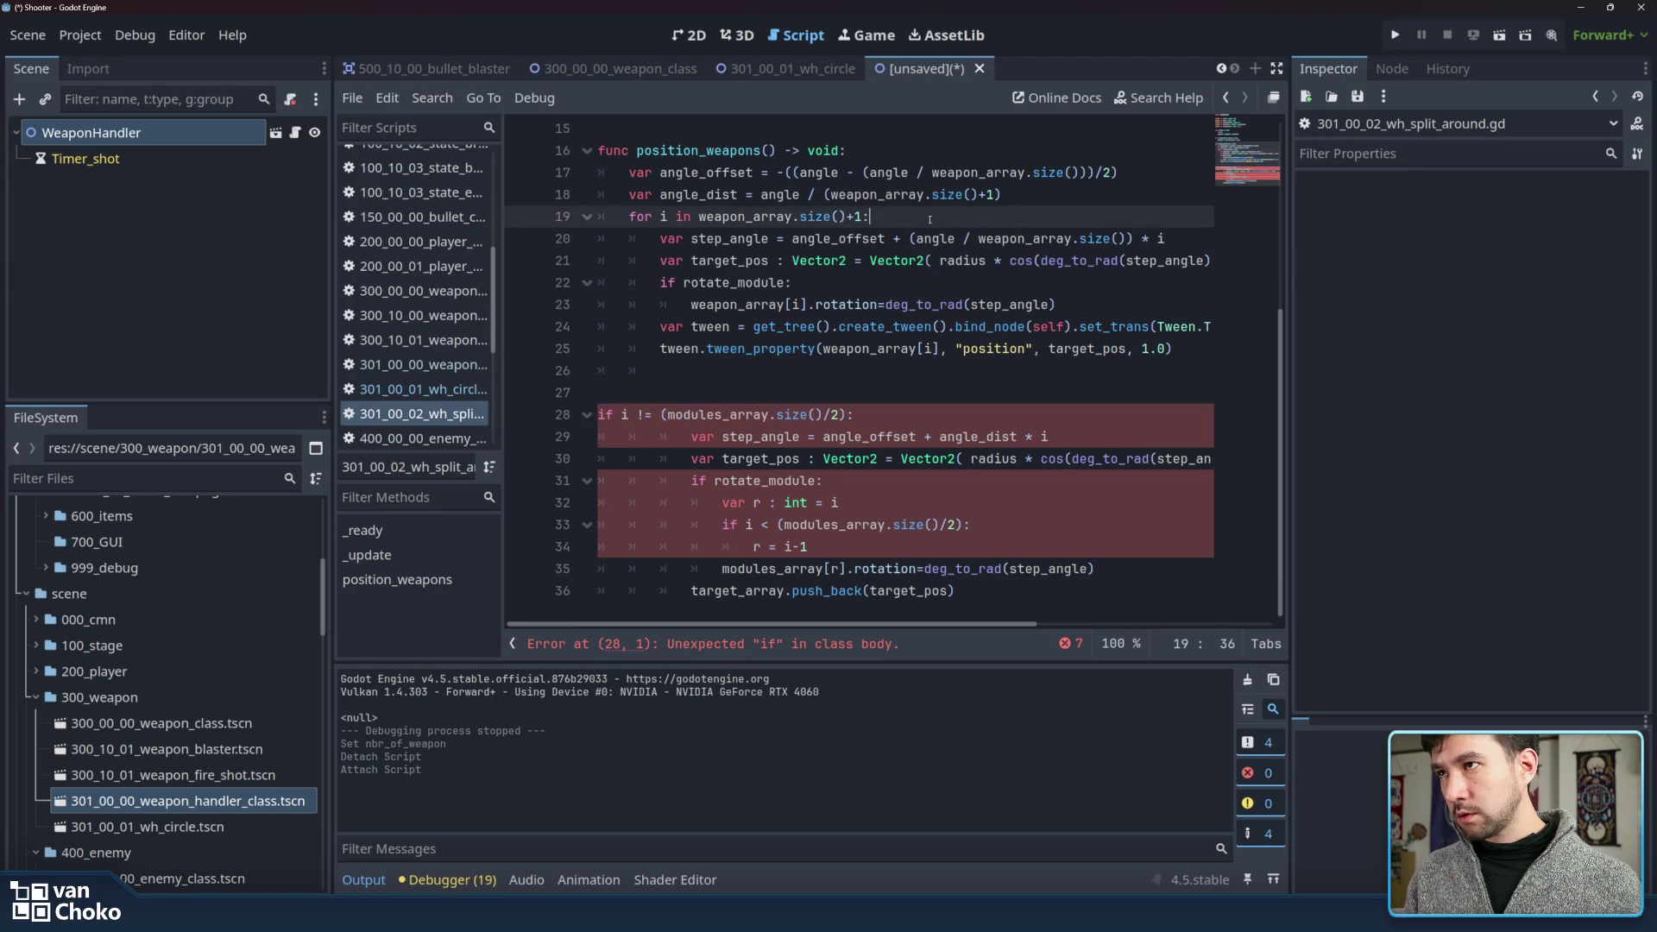
pyautogui.press('Return')
# Paste the condition as line 20 and change its modules_array to weapon_array
pyautogui.write('if i != (modules_array.size()/2):')
pyautogui.press('Return')
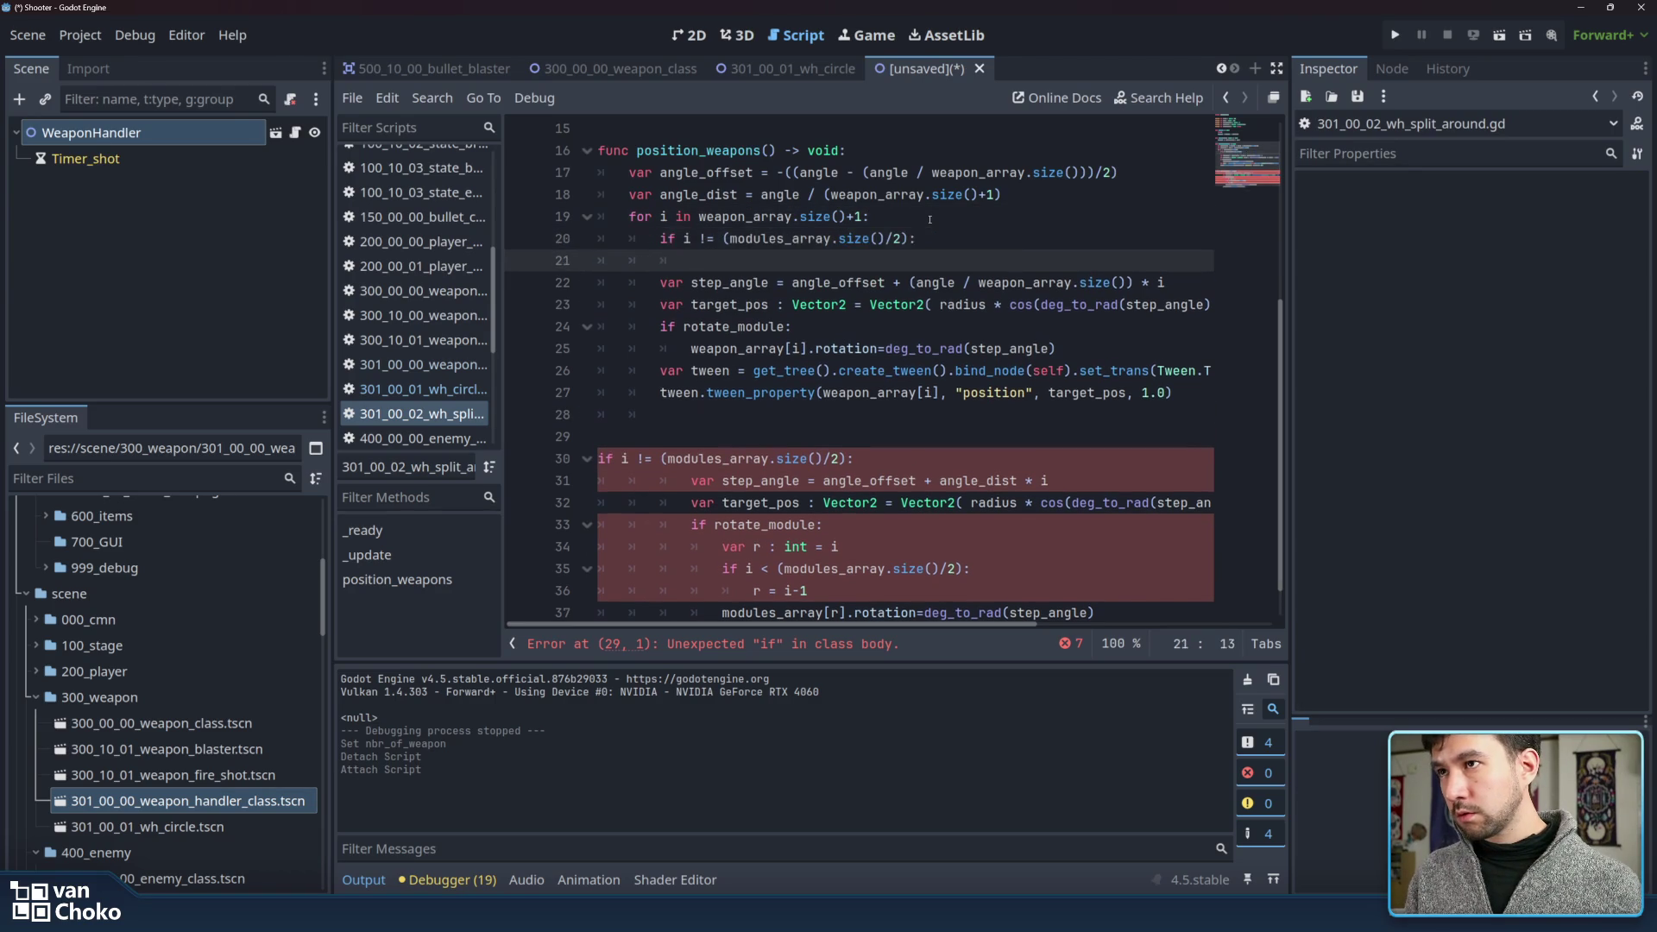
pyautogui.doubleClick(756, 217)
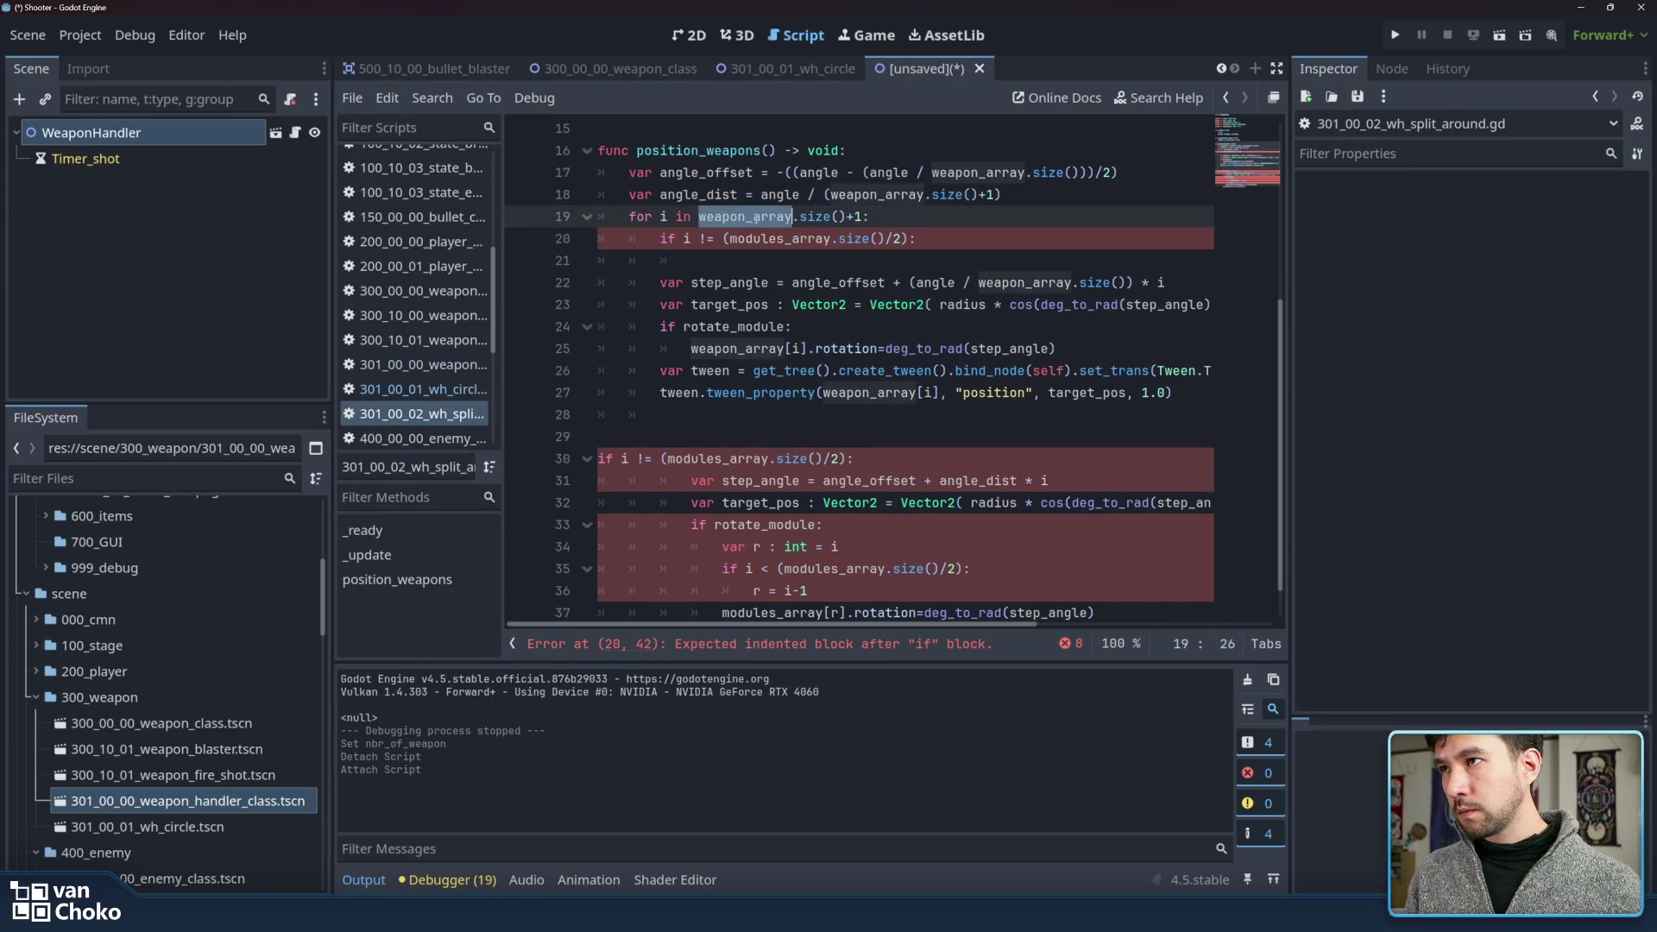
pyautogui.hotkey('ctrl', 'c')
pyautogui.doubleClick(776, 239)
pyautogui.hotkey('ctrl', 'v')
pyautogui.press('Down')
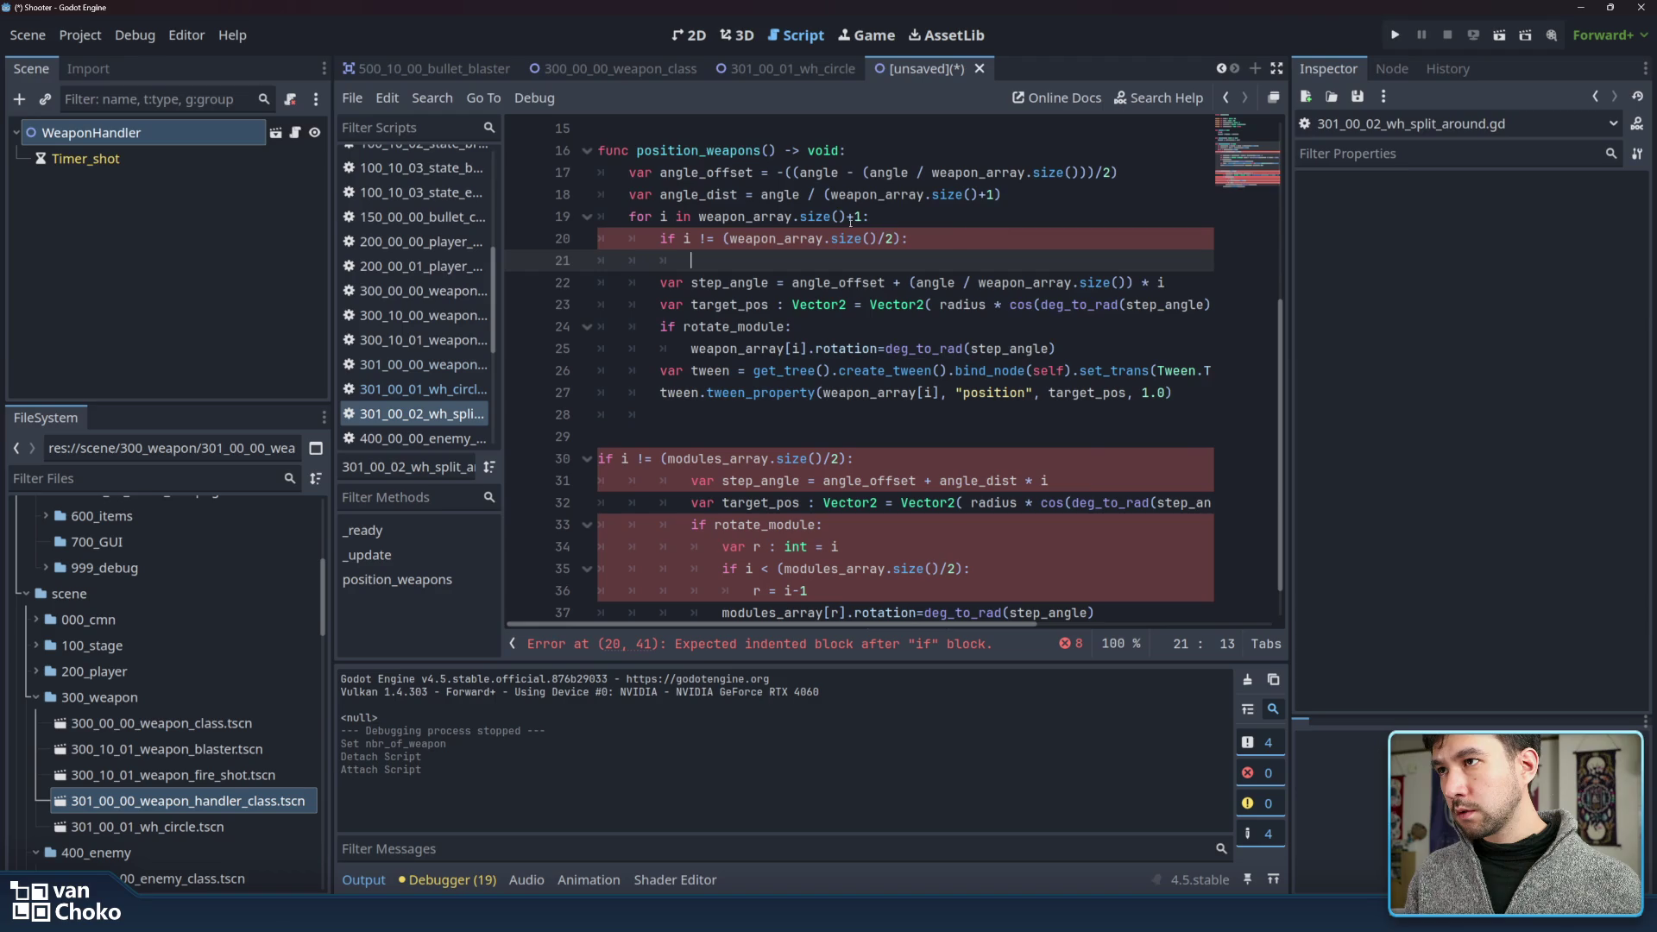
pyautogui.click(929, 241)
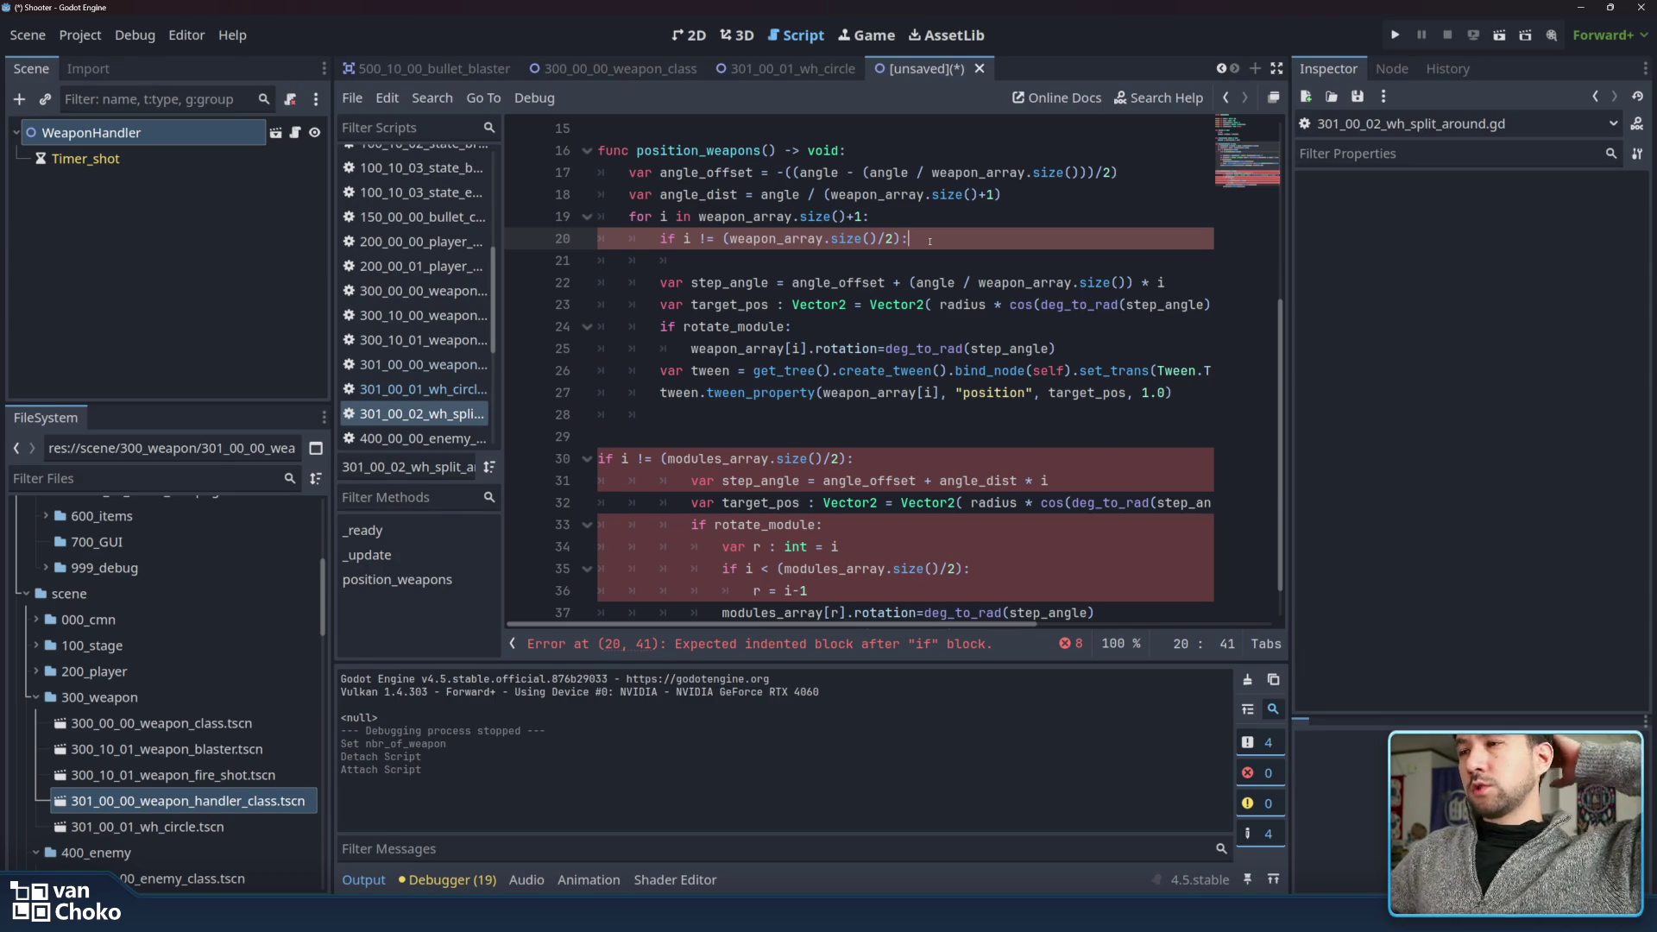
# Check angle_dist's definition on line 18 and select the old block's step_angle line to copy
pyautogui.scroll(-1, 968, 458)
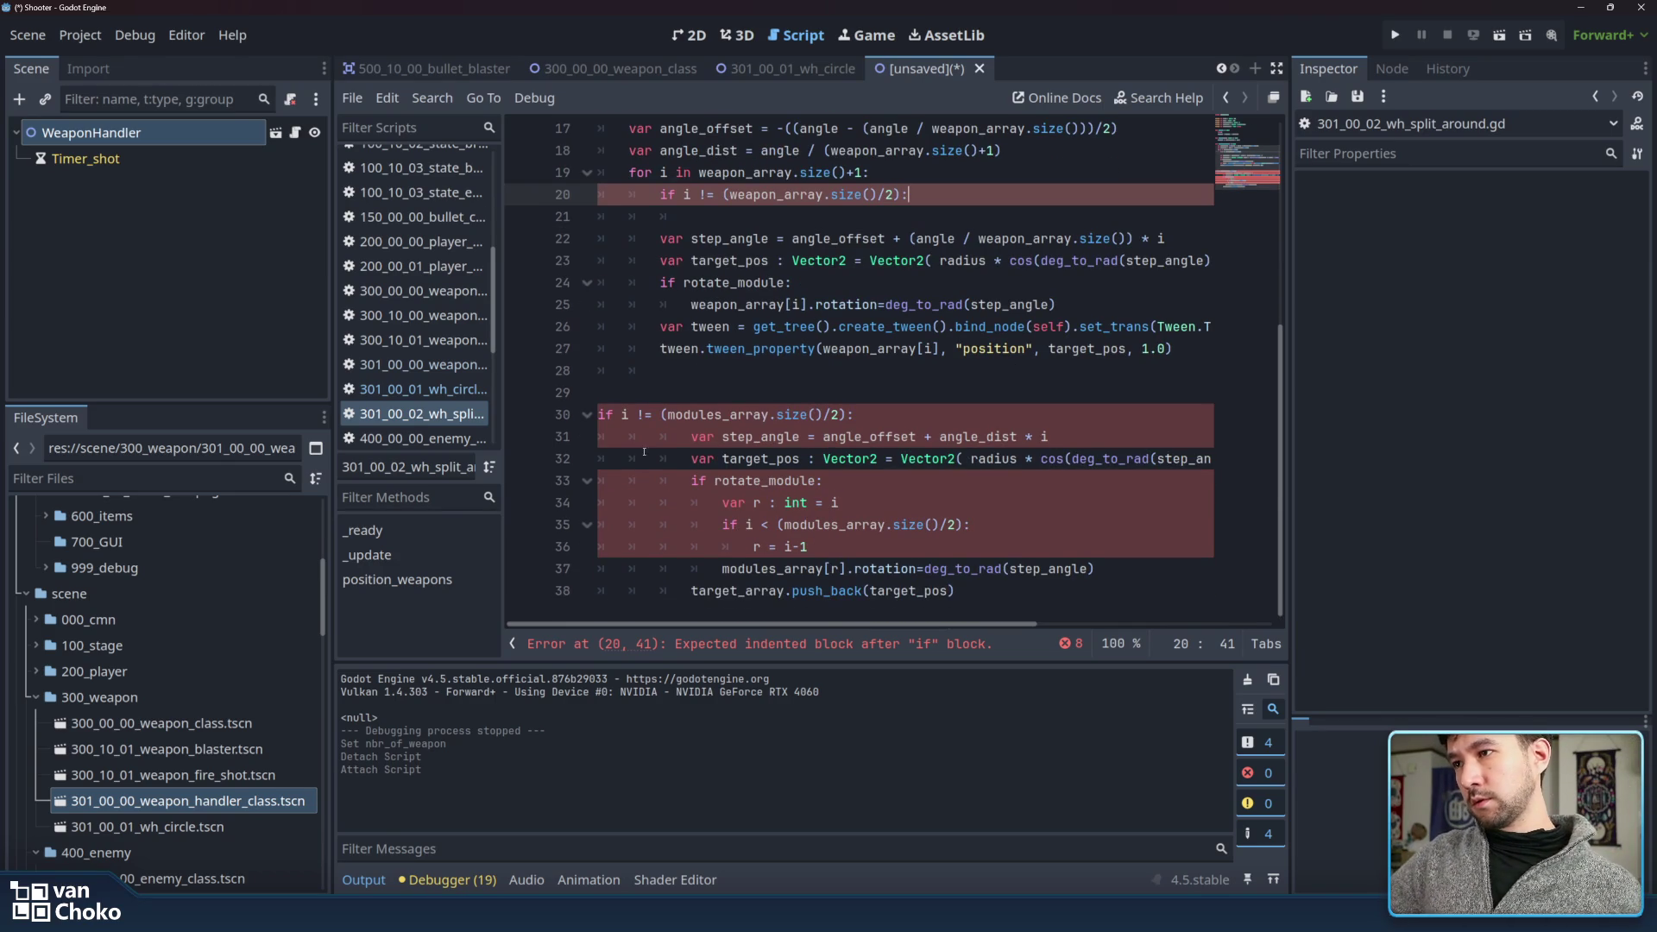
pyautogui.click(701, 436)
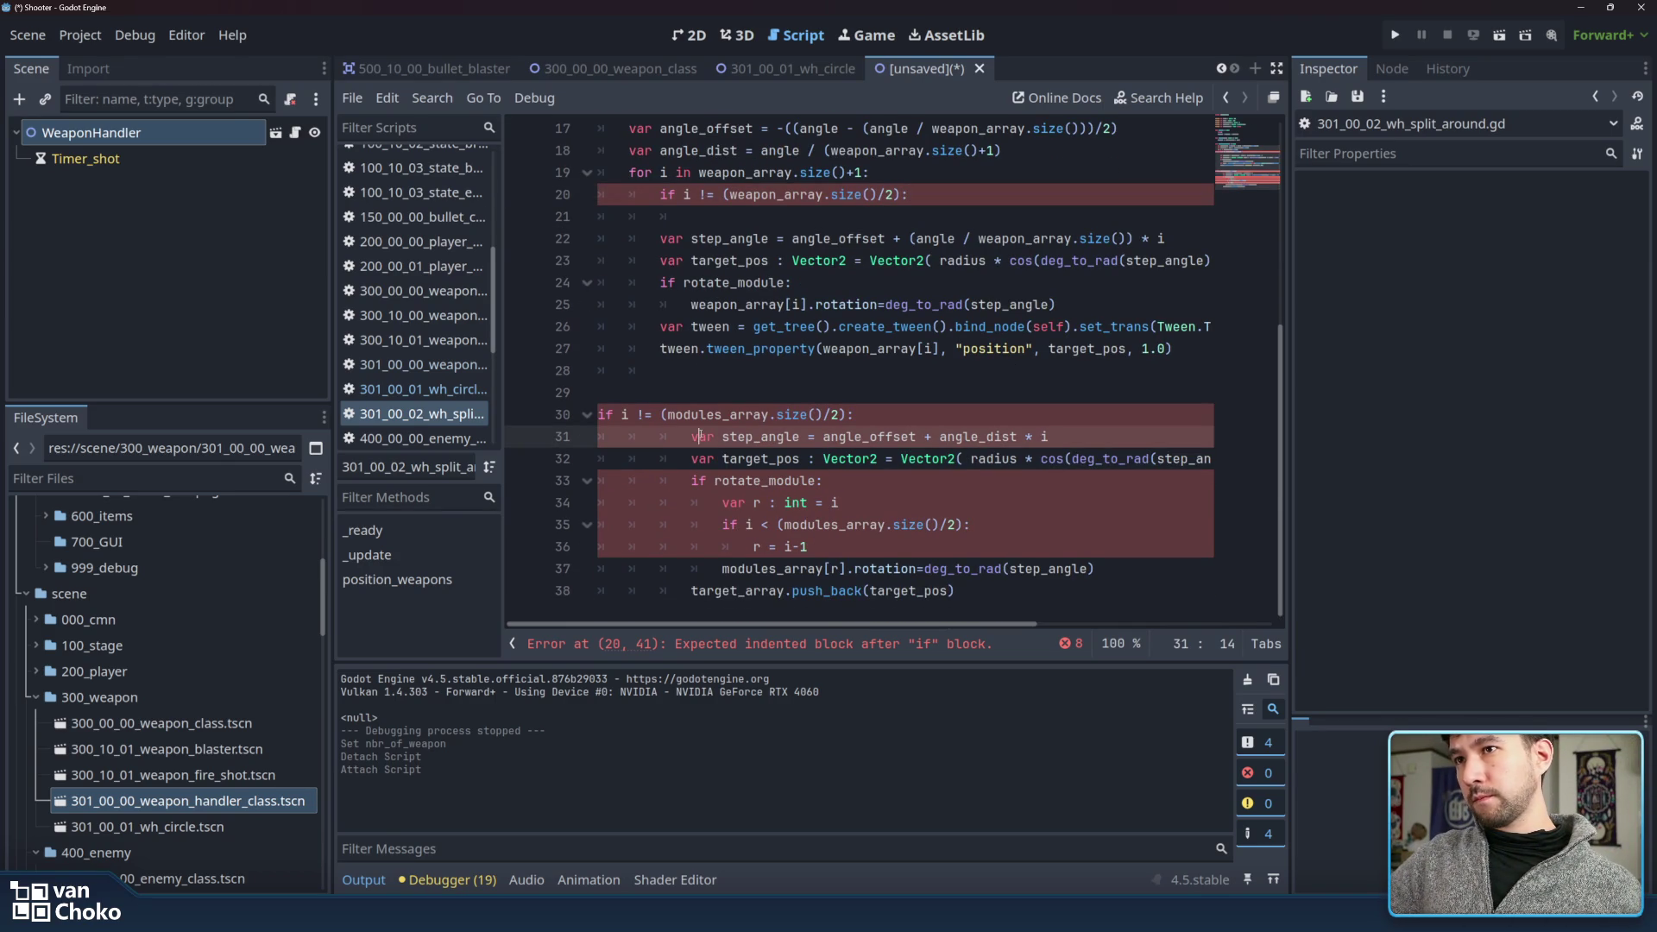
pyautogui.moveTo(713, 436)
pyautogui.mouseDown()
pyautogui.moveTo(851, 438)
pyautogui.moveTo(855, 418)
pyautogui.mouseUp()
pyautogui.click(962, 437)
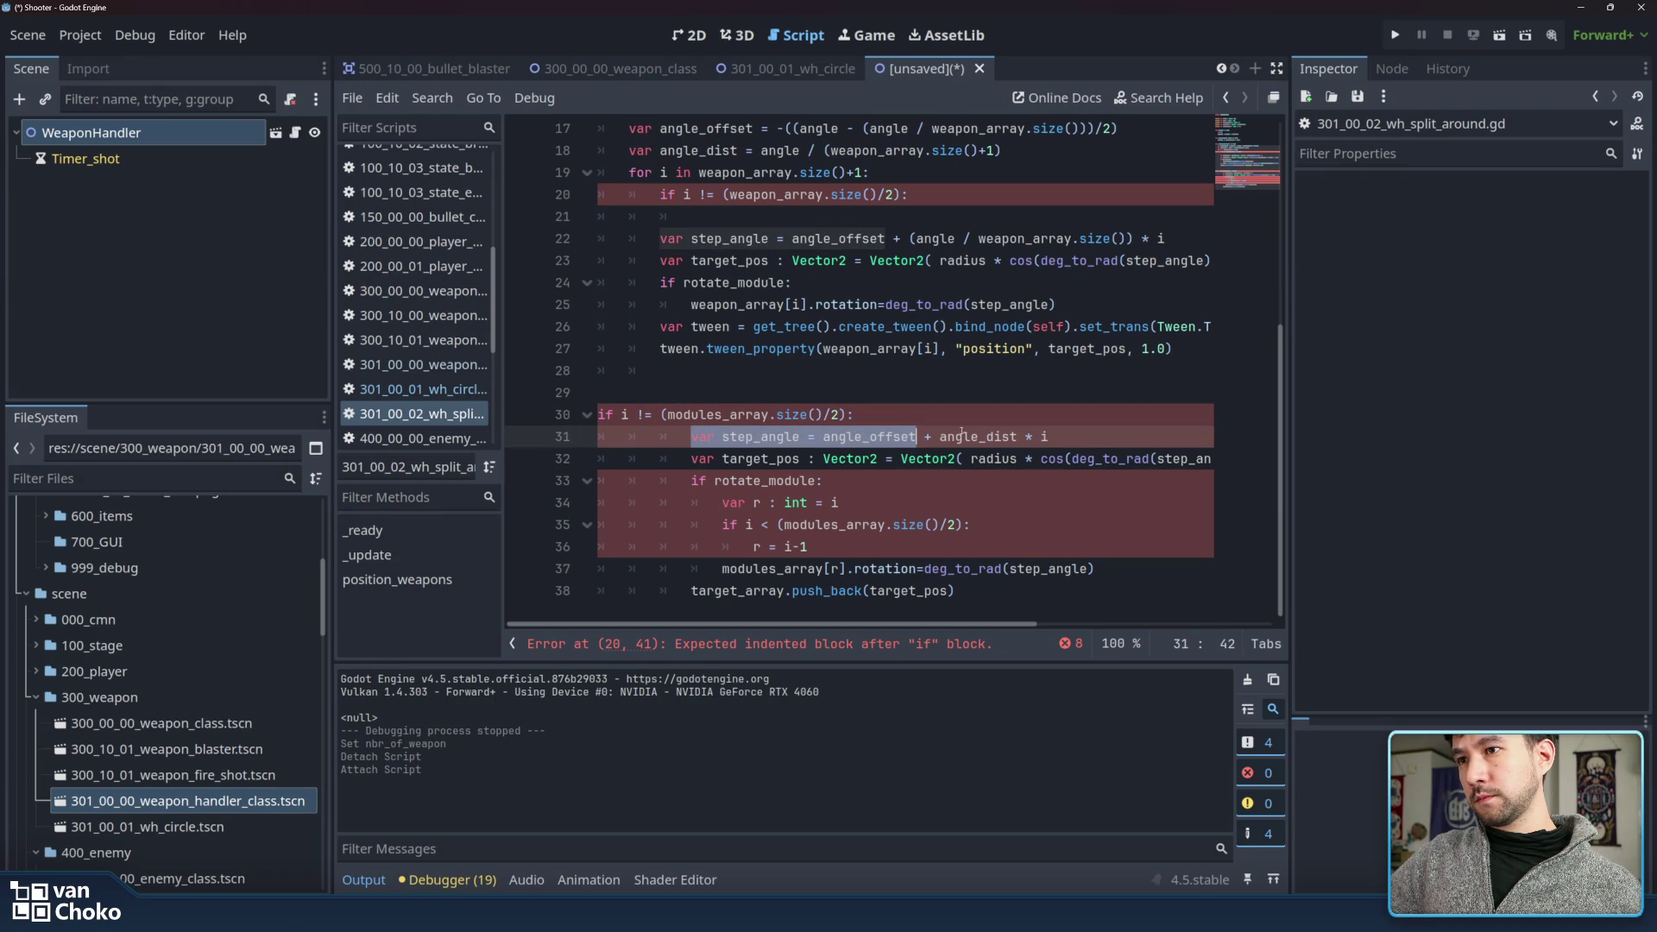
pyautogui.doubleClick(963, 437)
pyautogui.scroll(3, 878, 345)
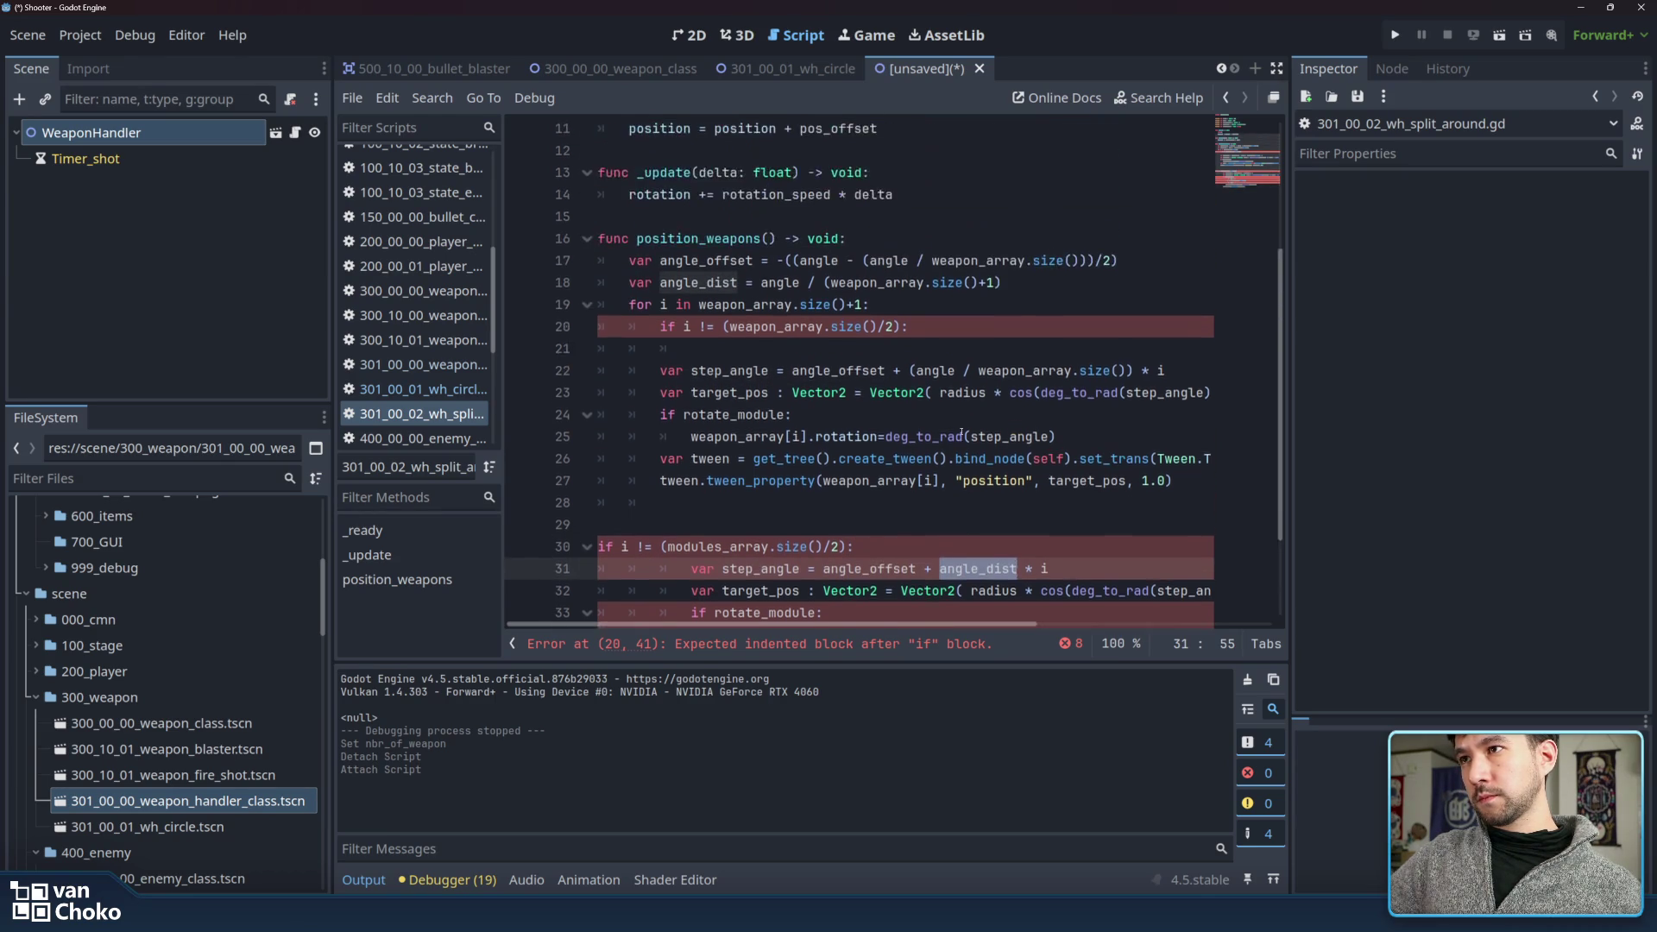
pyautogui.doubleClick(834, 347)
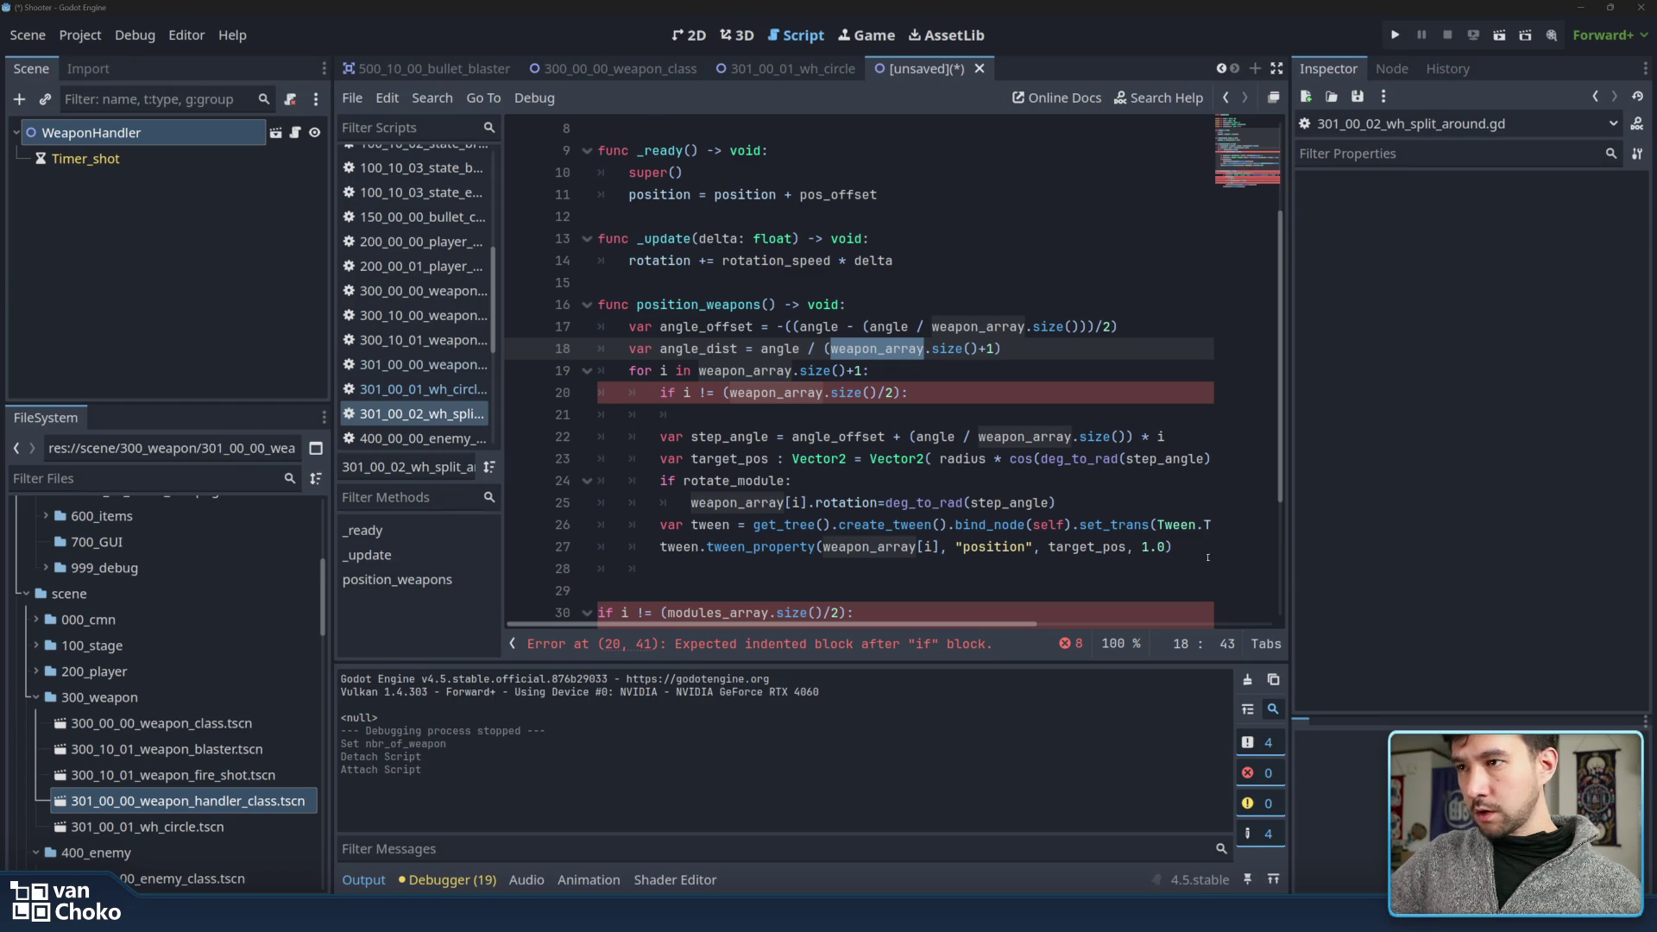
pyautogui.scroll(-3, 695, 439)
pyautogui.moveTo(695, 438); pyautogui.dragTo(1106, 439)
pyautogui.hotkey('ctrl', 'c')
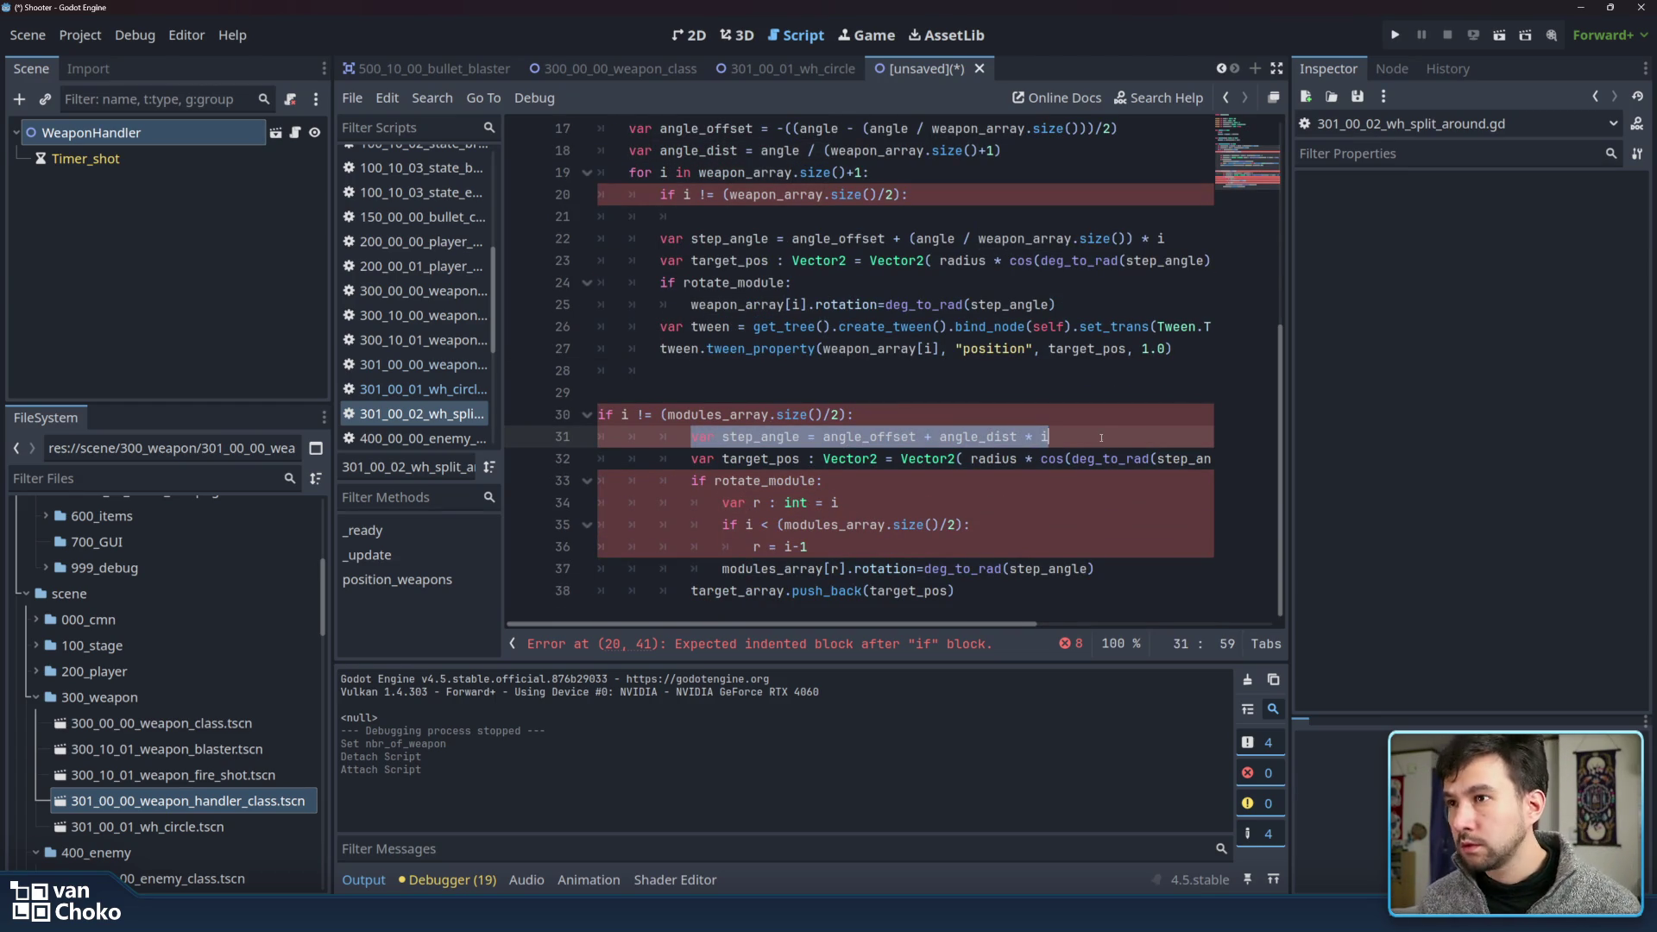
# Replace the loop's step_angle with angle_offset + angle_dist * i, indented under the if-check, removing blank line 21
pyautogui.scroll(1, 1096, 436)
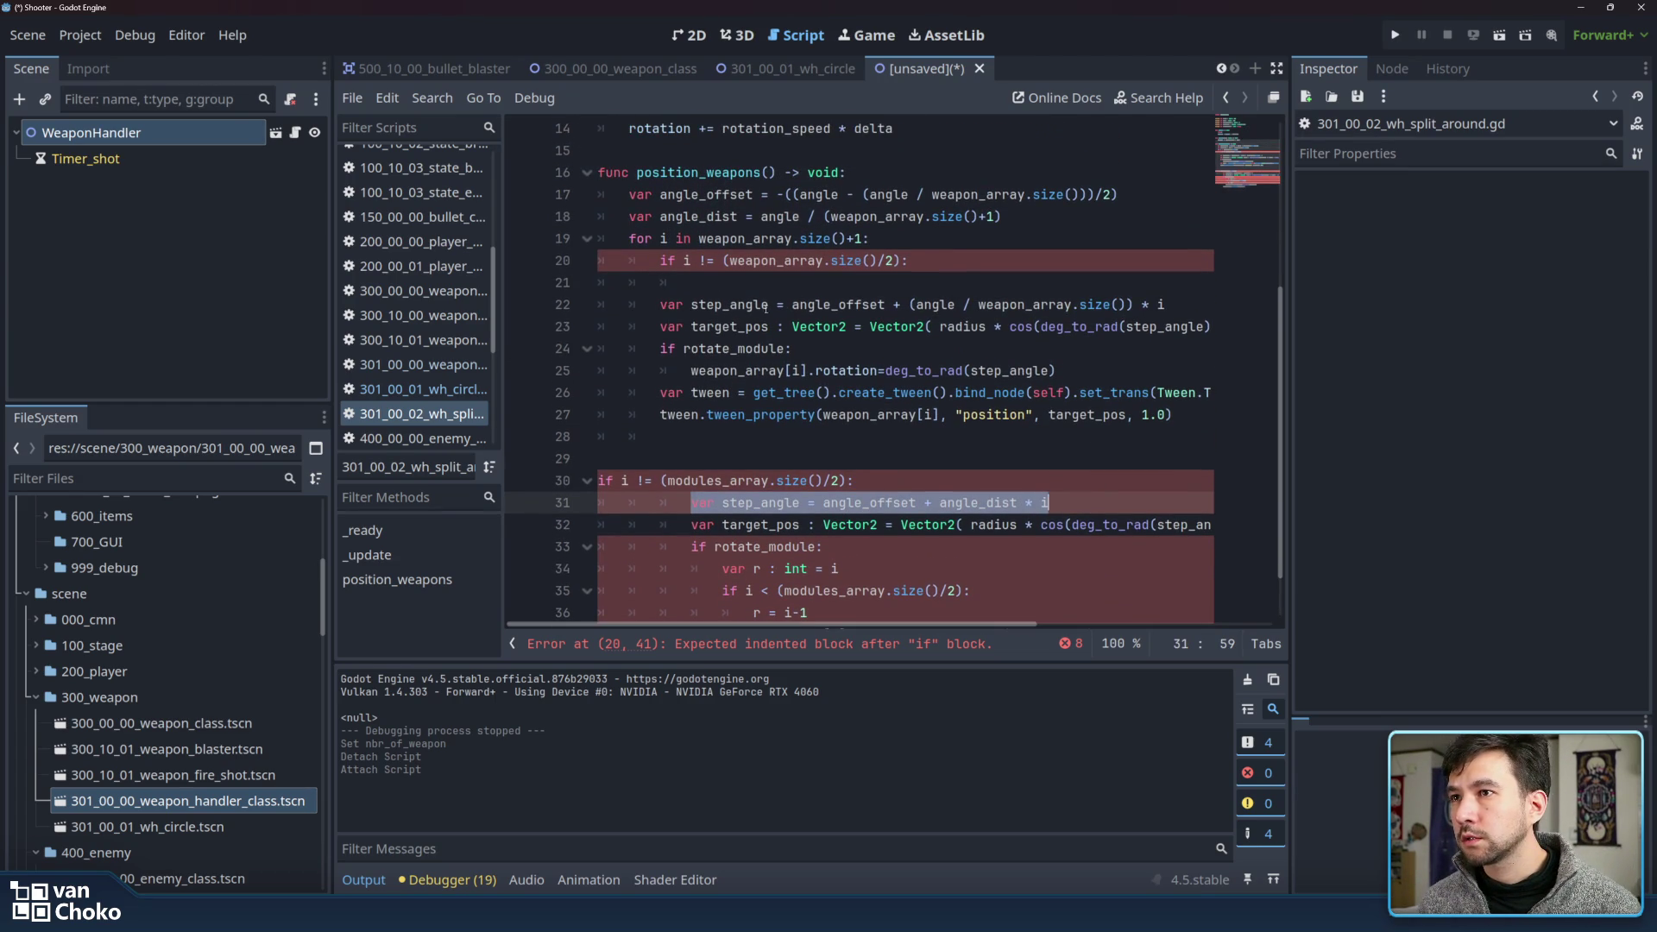
pyautogui.scroll(-1, 665, 240)
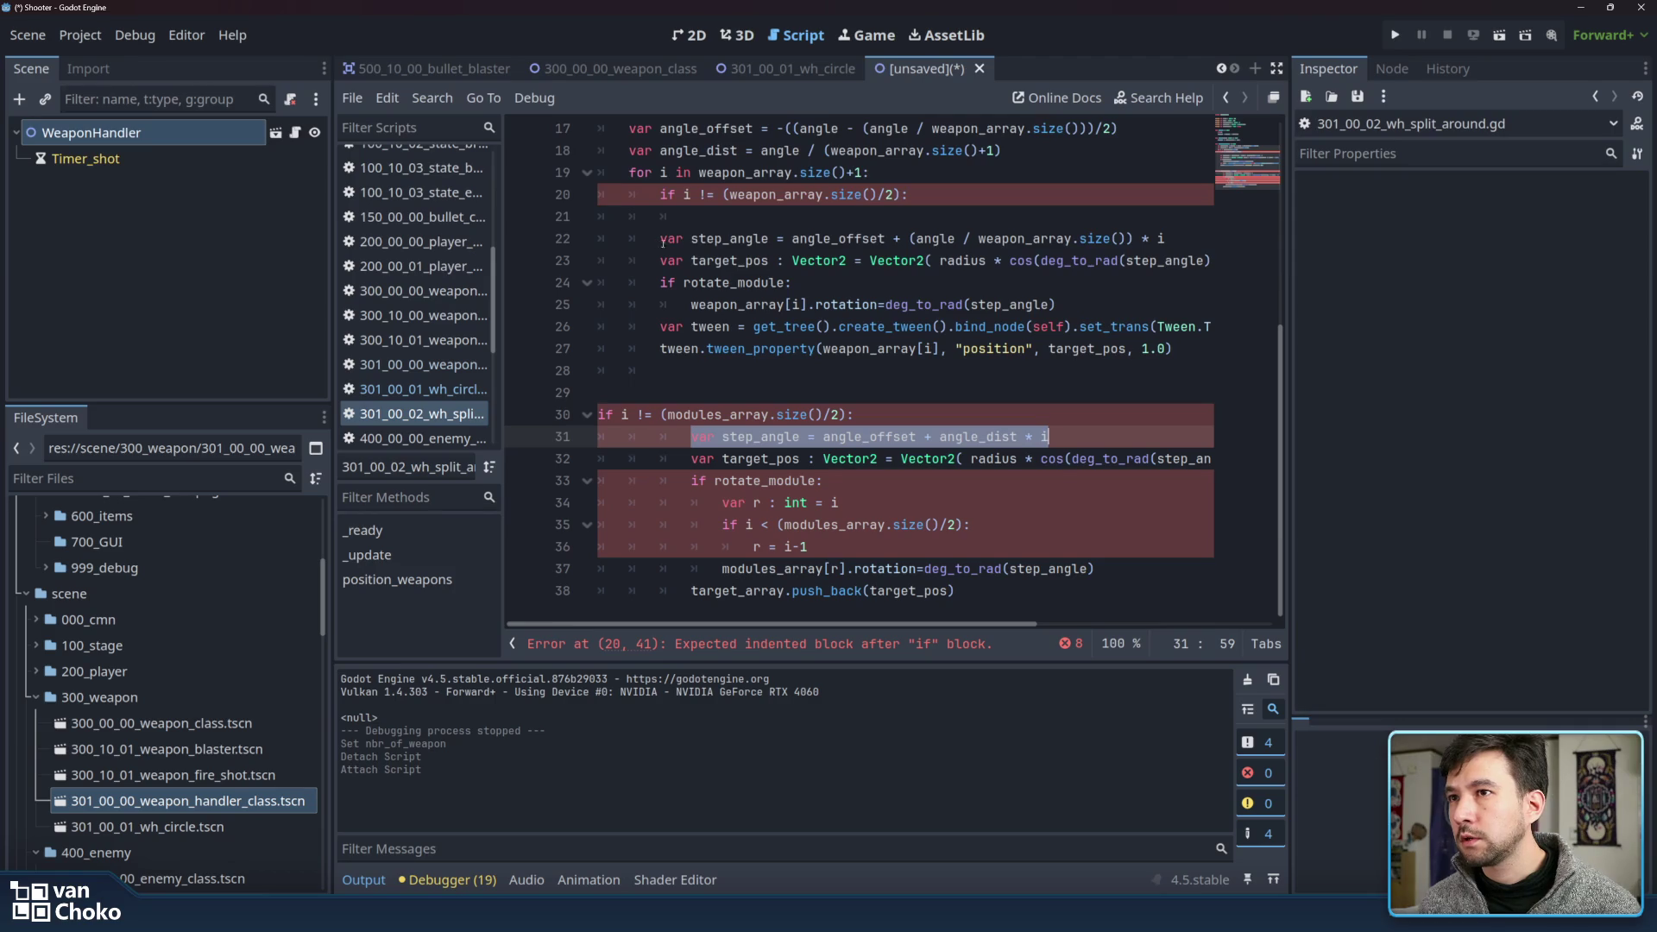
pyautogui.moveTo(663, 240); pyautogui.dragTo(1167, 239)
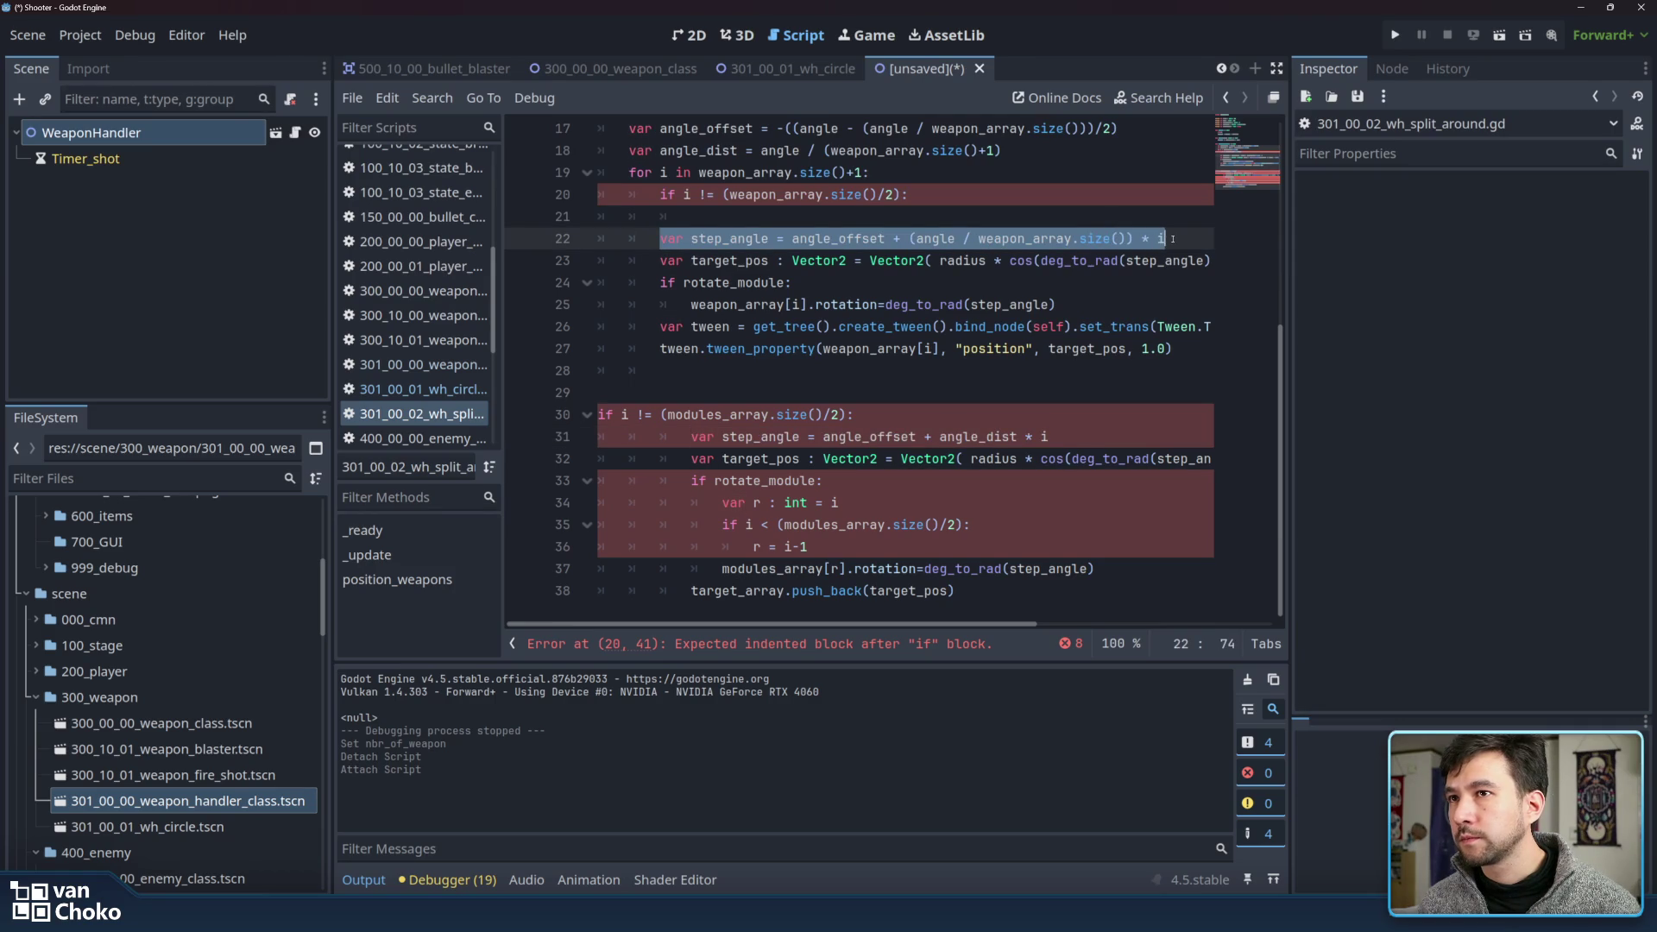
pyautogui.hotkey('ctrl', 'v')
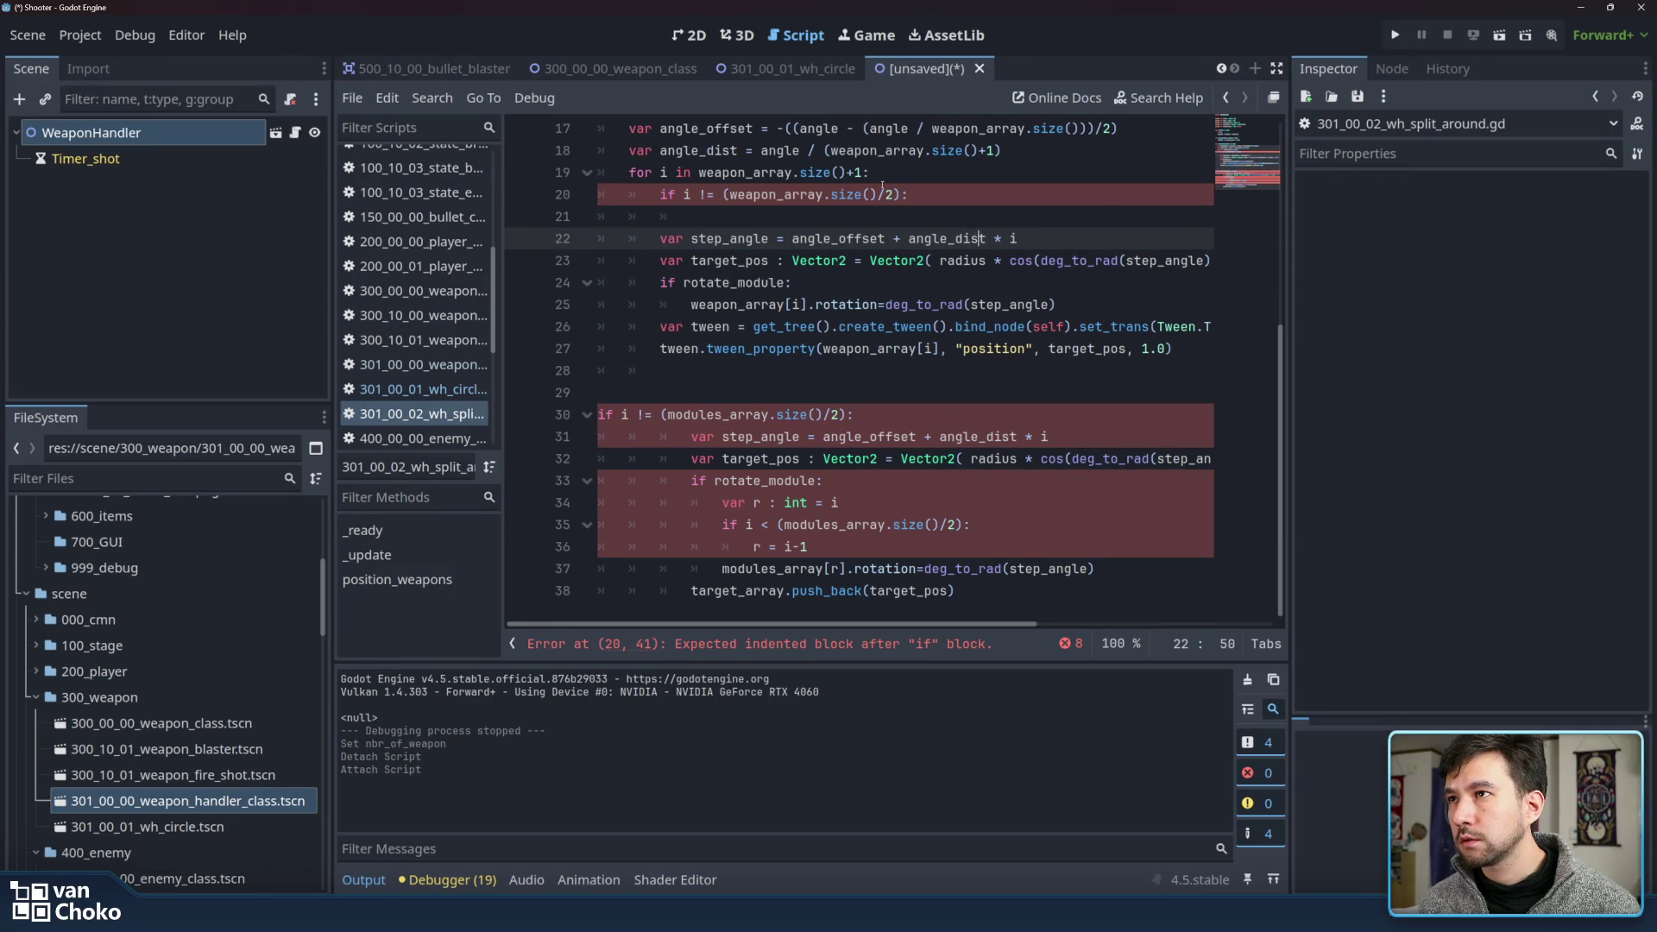
pyautogui.click(794, 150)
pyautogui.click(777, 194)
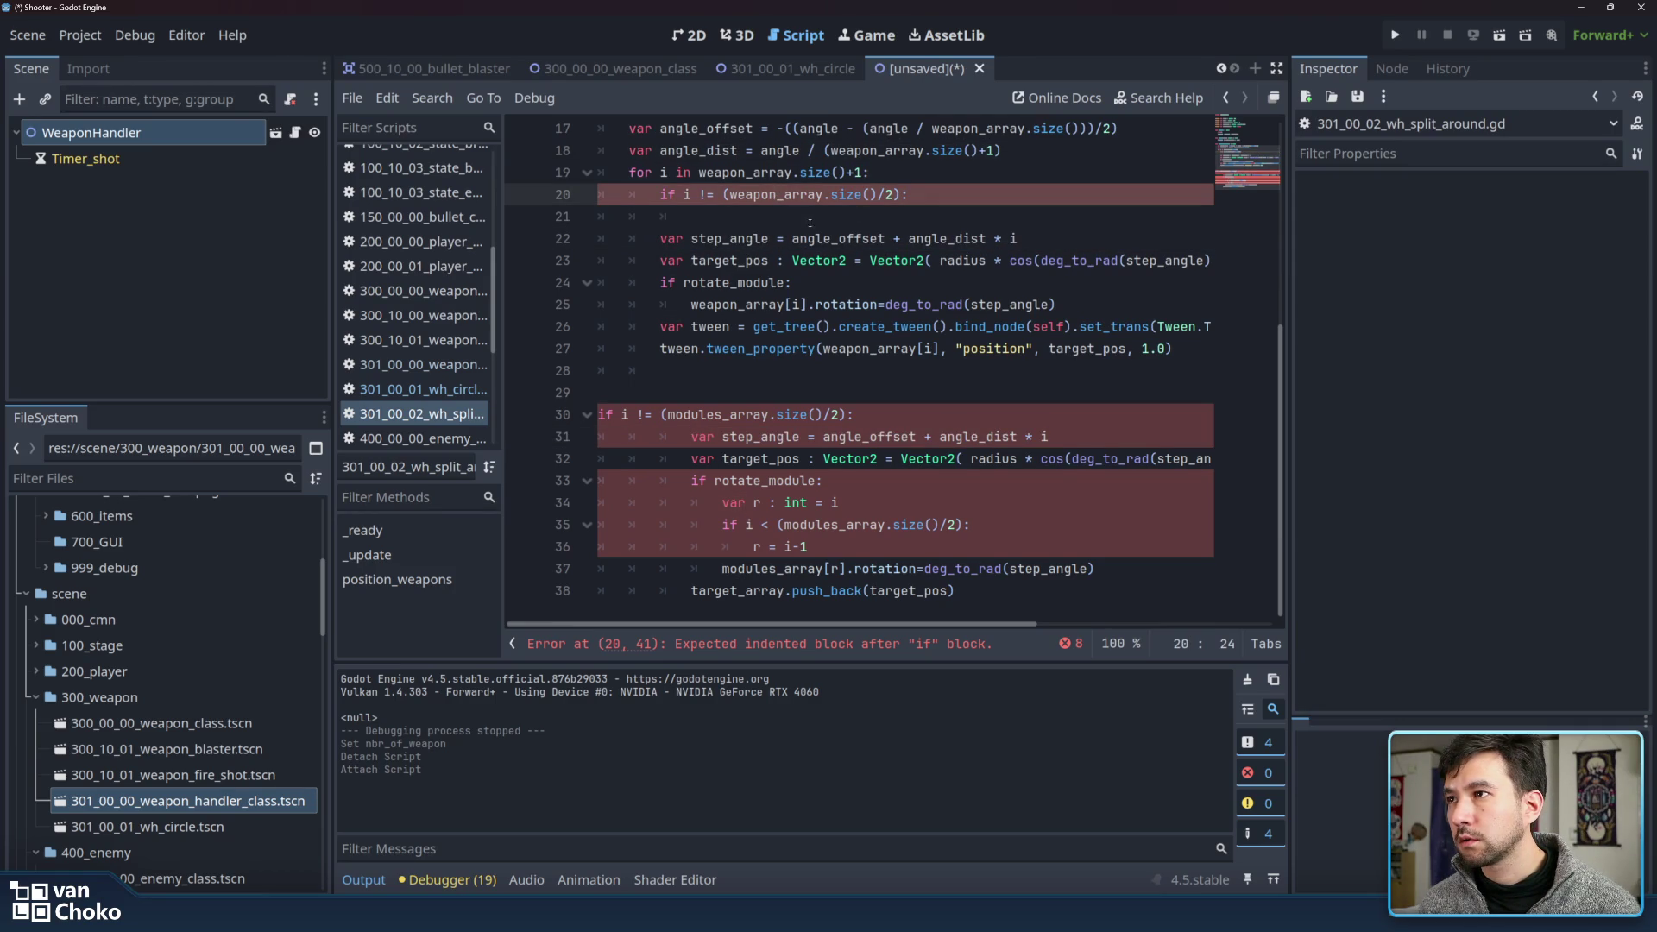
pyautogui.click(656, 239)
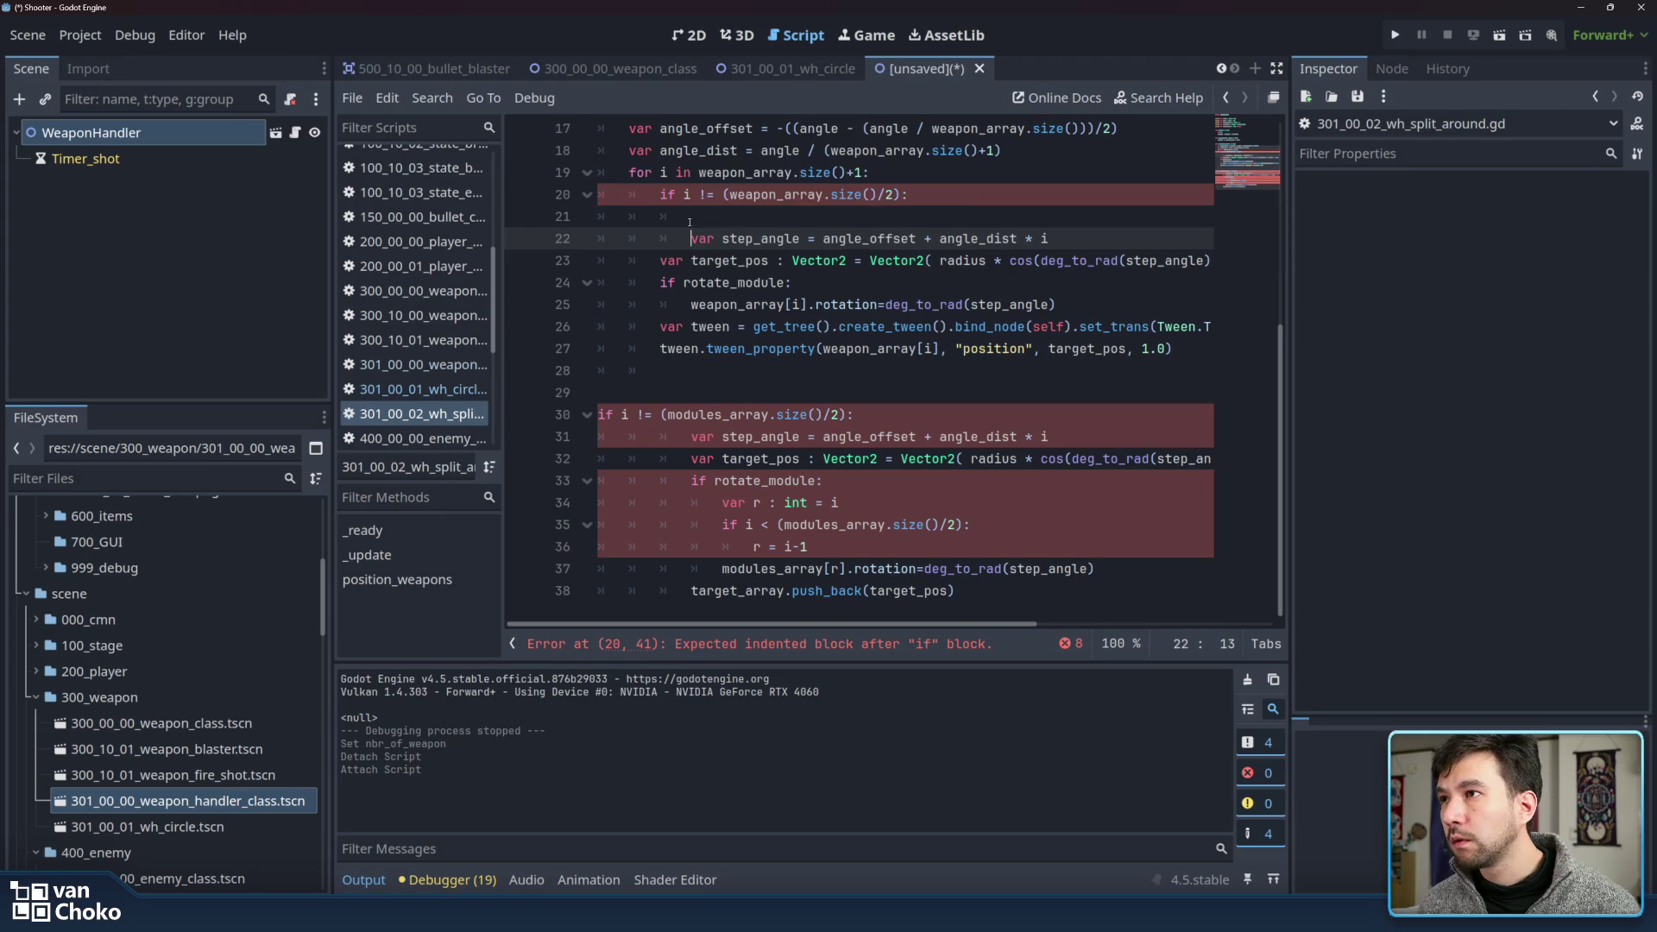
pyautogui.press('Tab')
pyautogui.click(690, 217)
pyautogui.press('BackSpace')
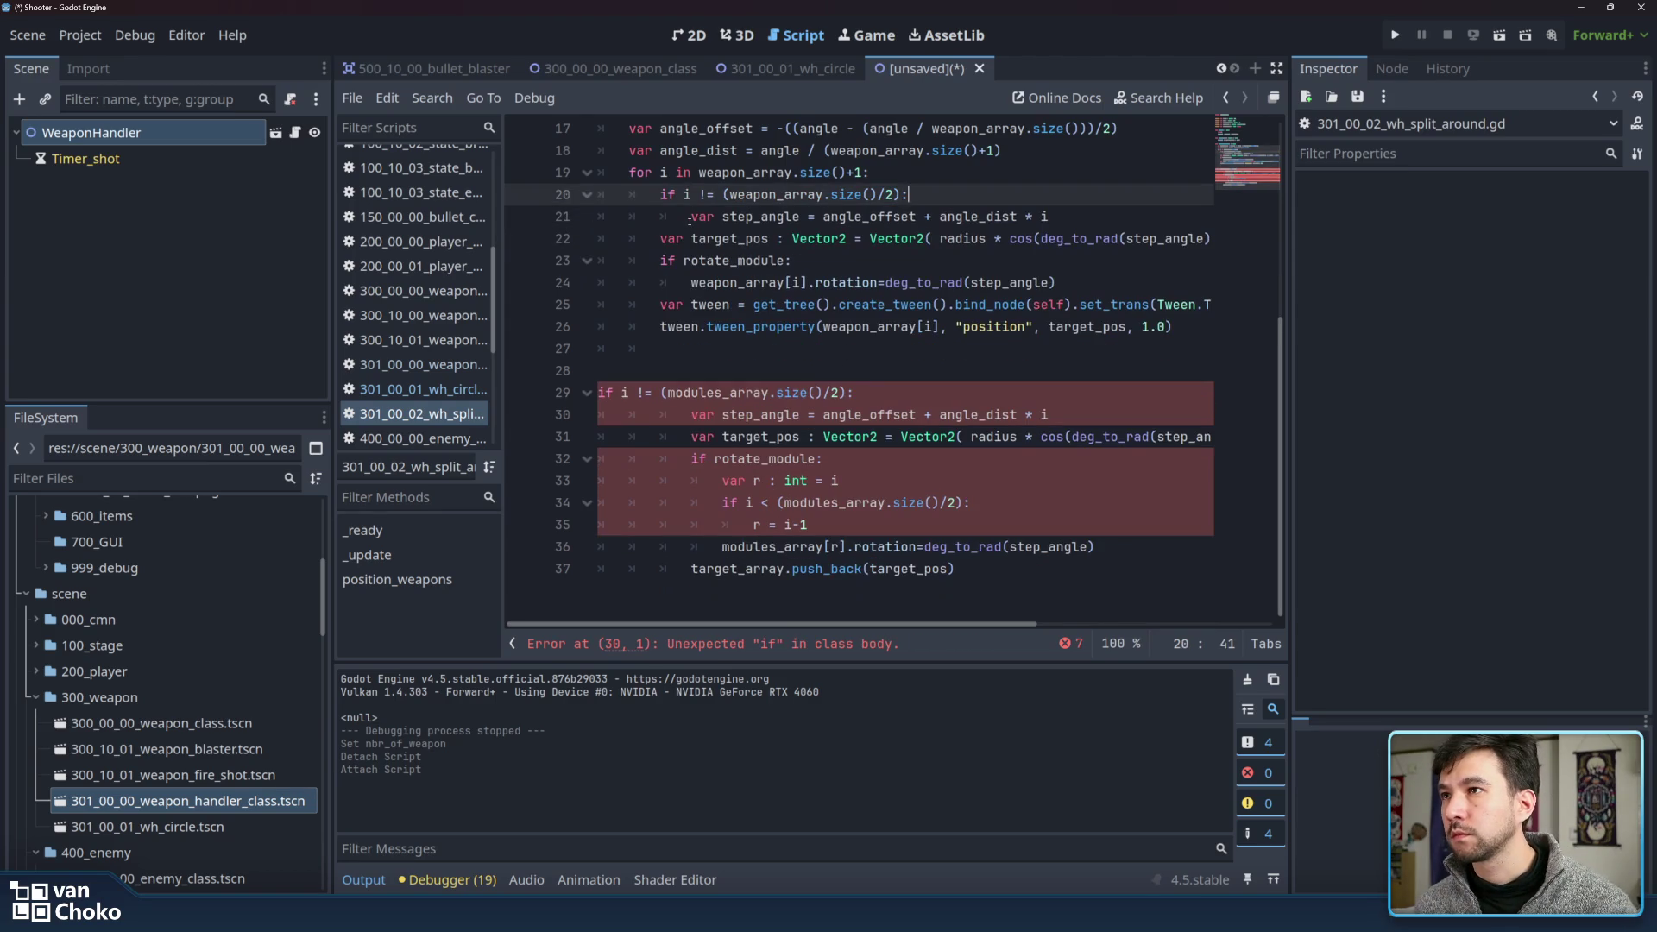
pyautogui.click(689, 221)
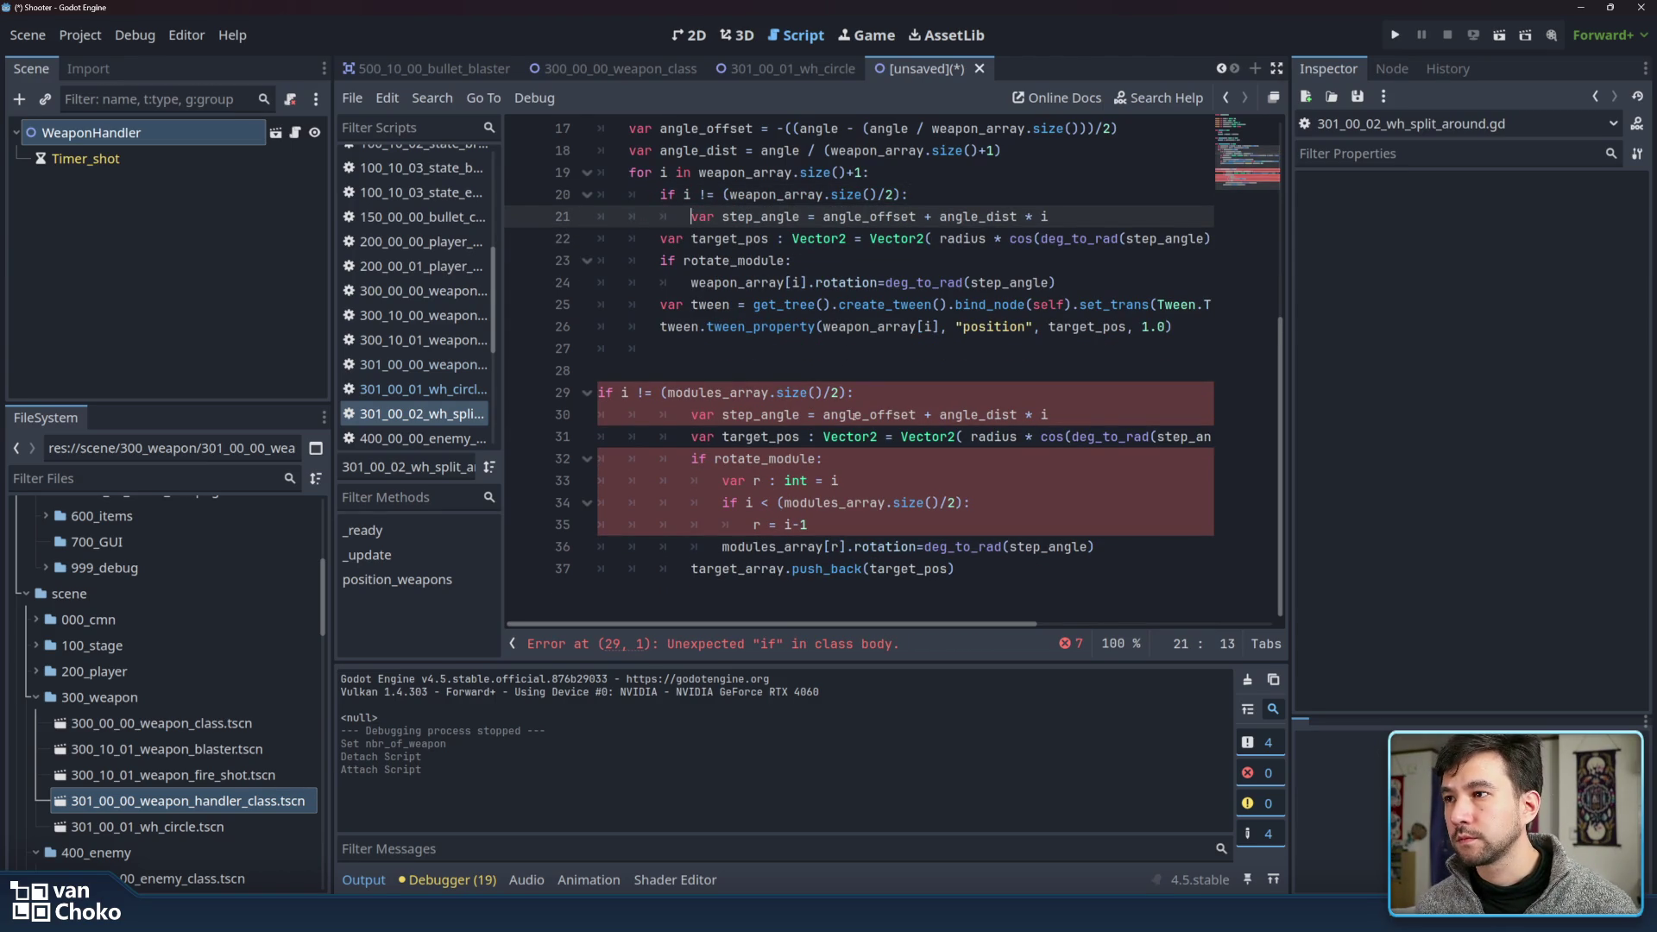
pyautogui.moveTo(722, 437)
pyautogui.mouseDown()
pyautogui.moveTo(1161, 439)
pyautogui.moveTo(1224, 460)
pyautogui.moveTo(889, 460)
pyautogui.moveTo(1221, 464)
pyautogui.mouseUp()
# Compare the old target_pos expression, then indent the loop's target_pos line under the if-check
pyautogui.hscroll(-5, 747, 614)
pyautogui.hscroll(2, 748, 614)
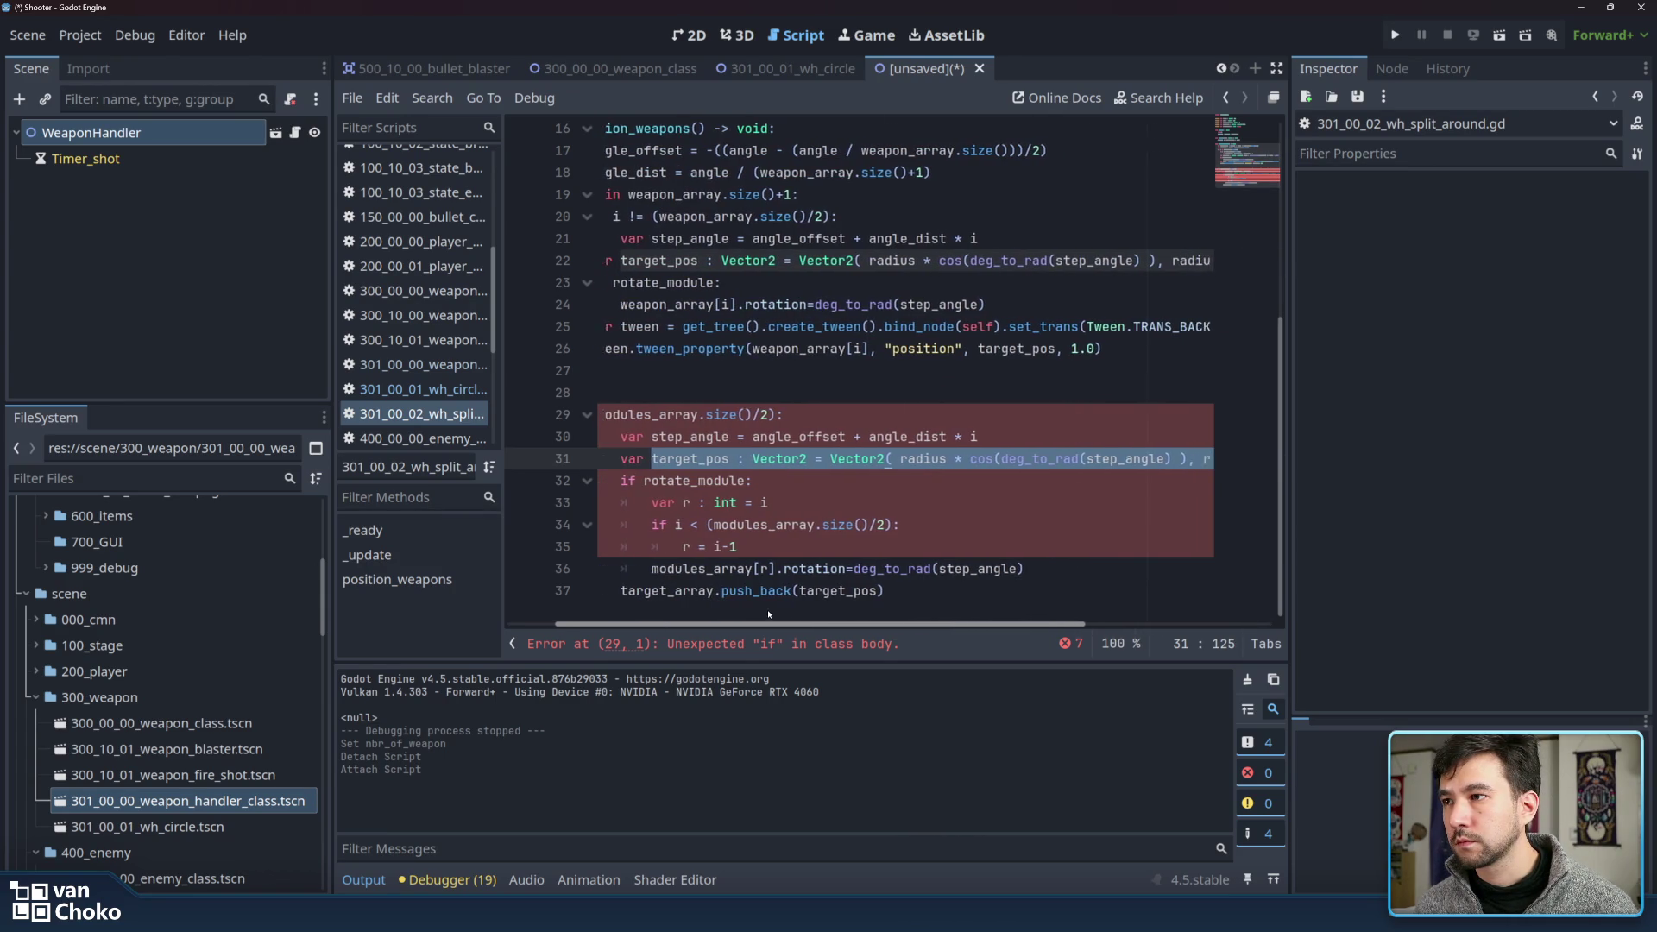
pyautogui.hscroll(-2, 775, 615)
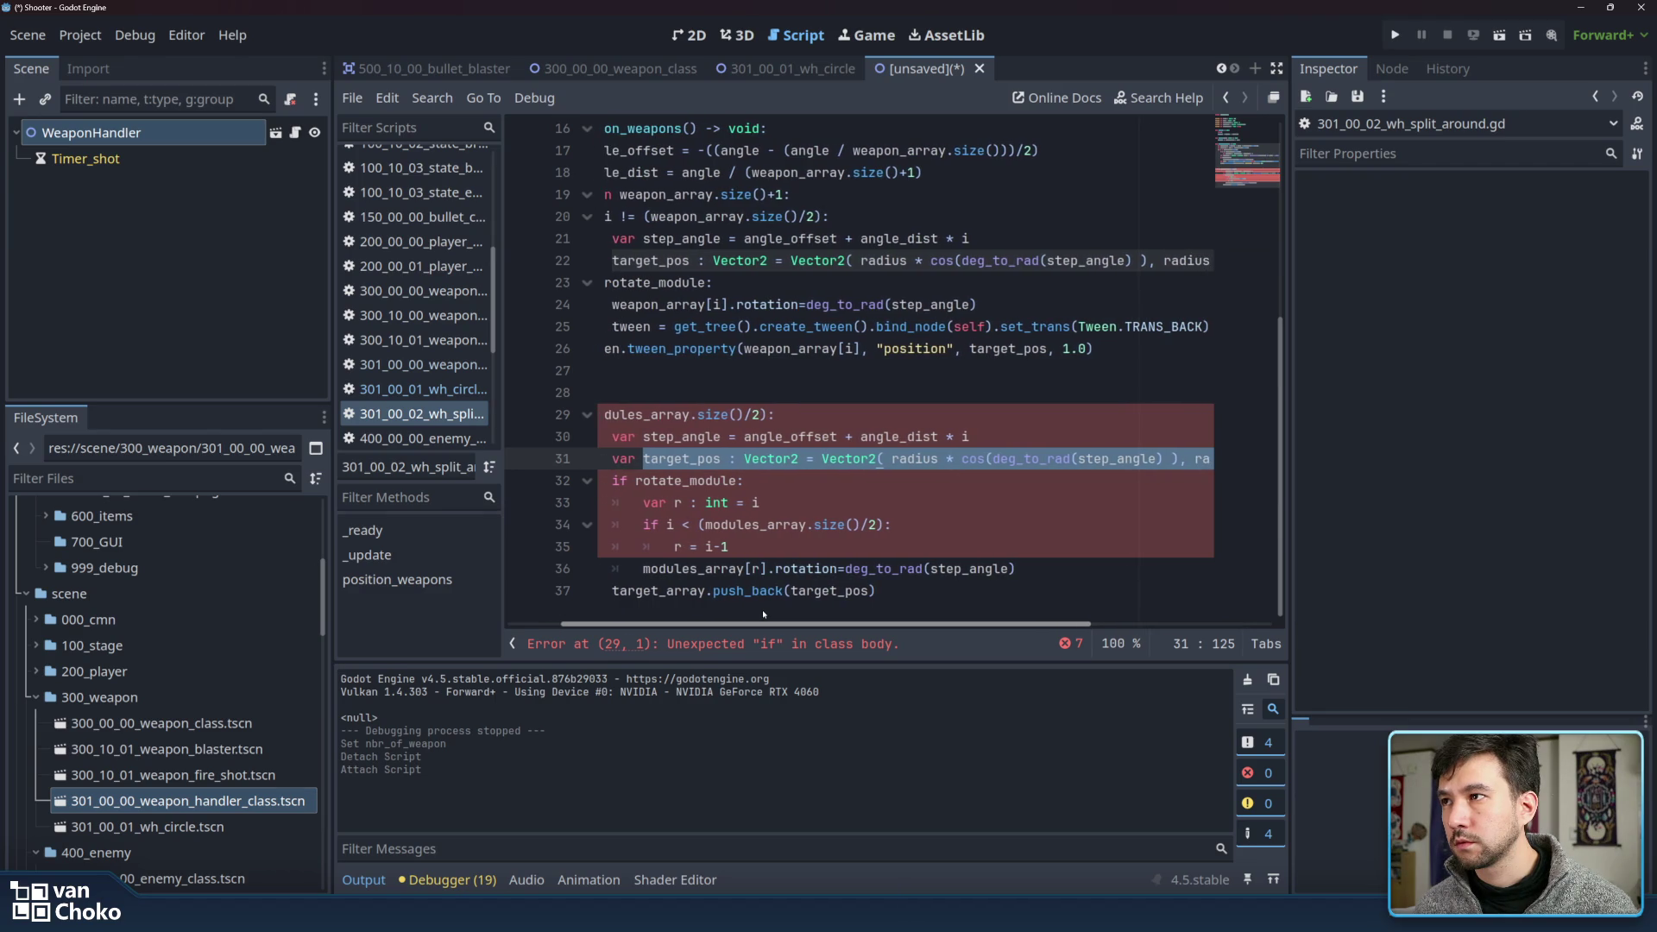
pyautogui.hscroll(1, 764, 614)
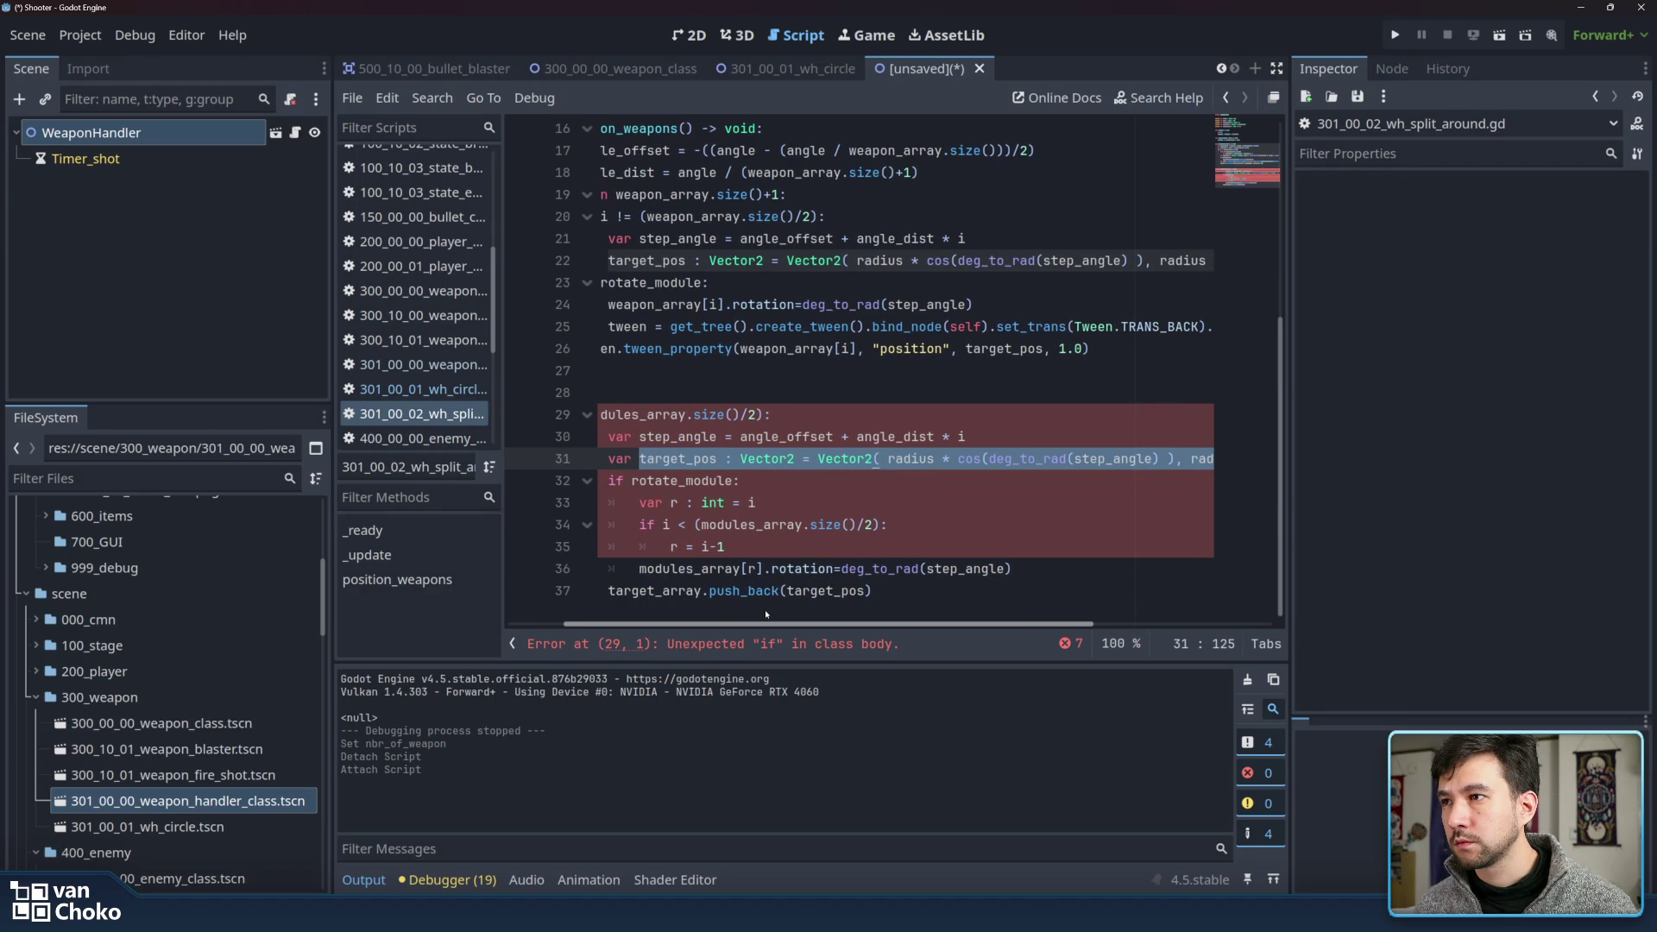
pyautogui.hscroll(-3, 766, 614)
pyautogui.hscroll(10, 736, 607)
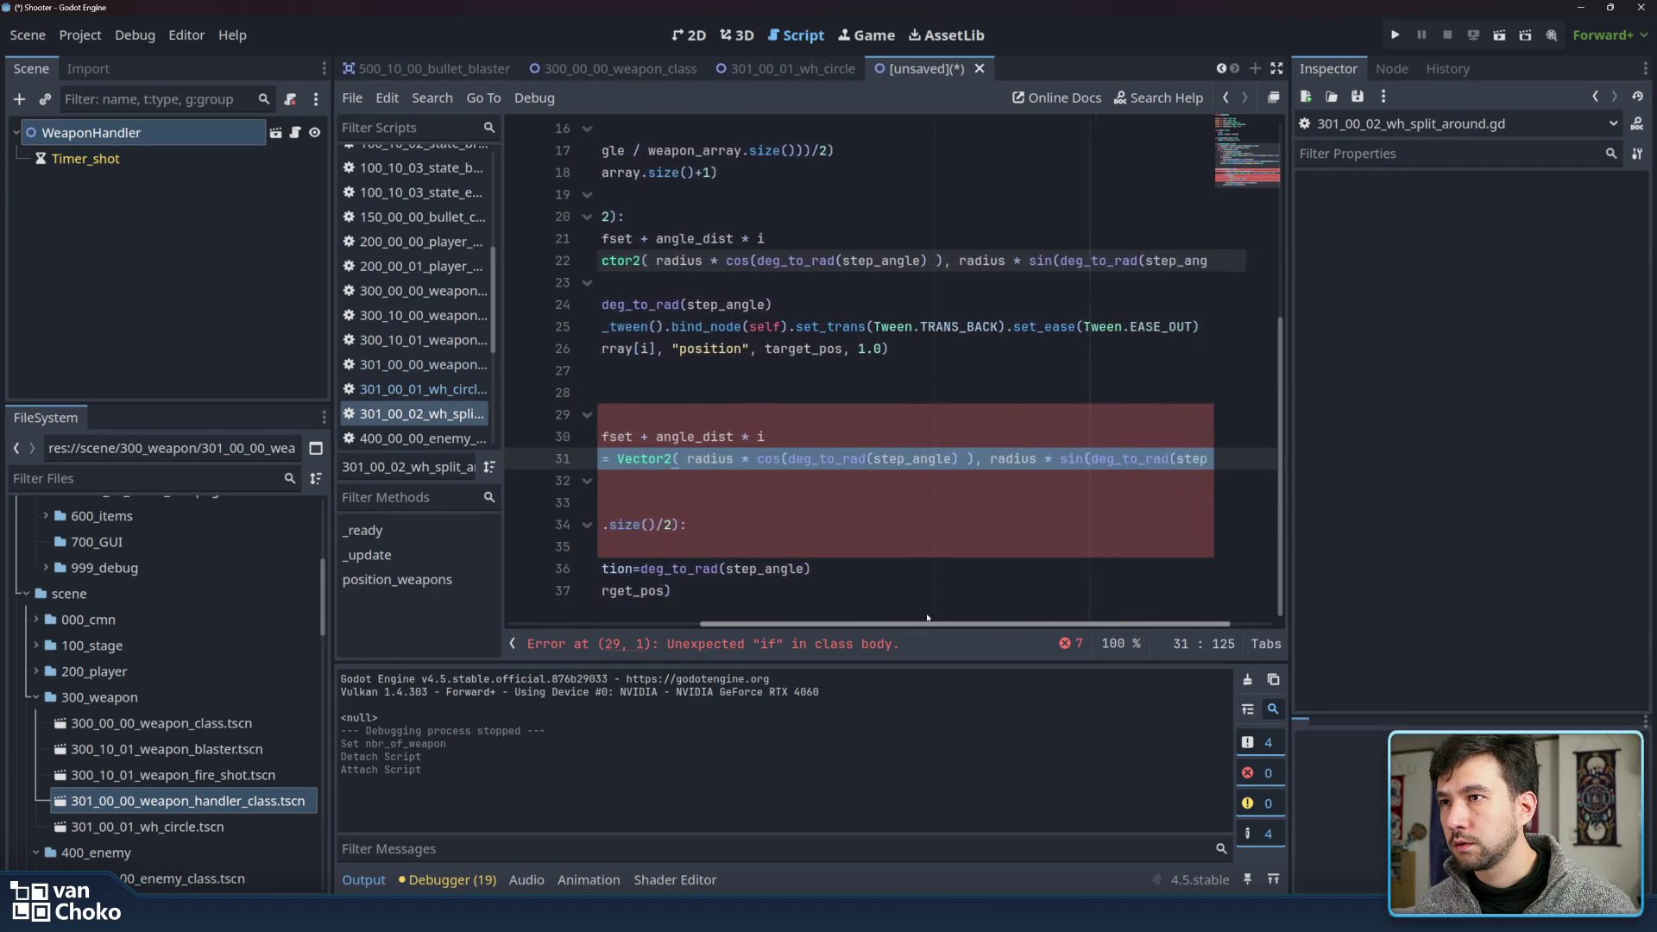
pyautogui.hscroll(3, 916, 618)
pyautogui.hscroll(-12, 1014, 619)
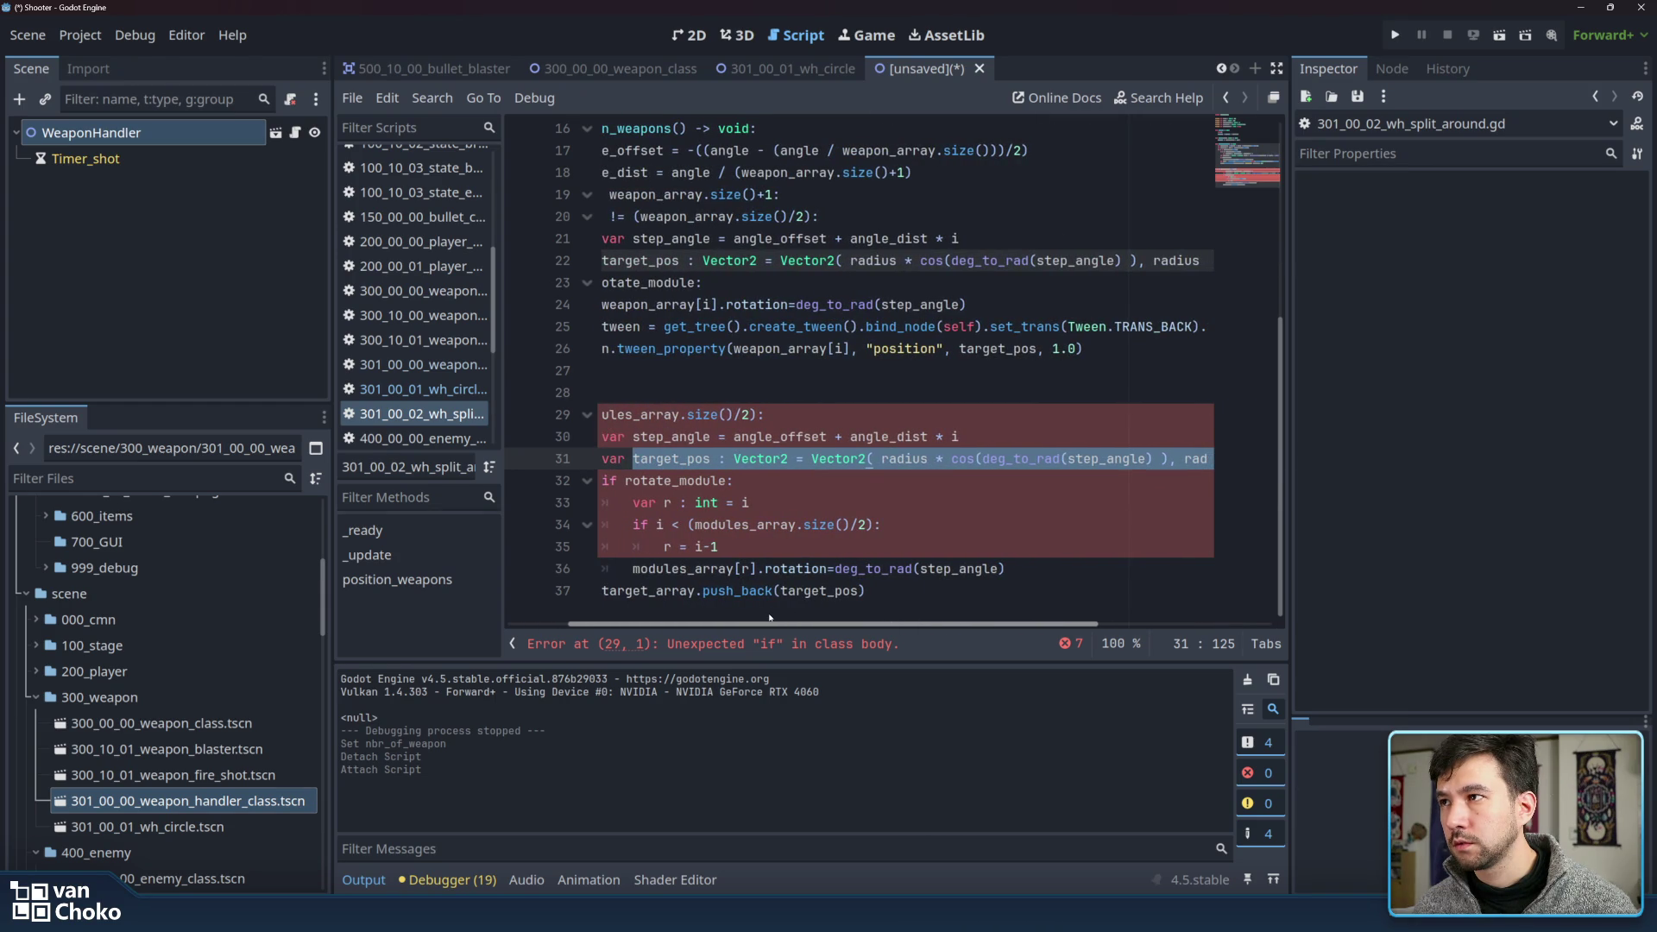
pyautogui.hscroll(12, 770, 618)
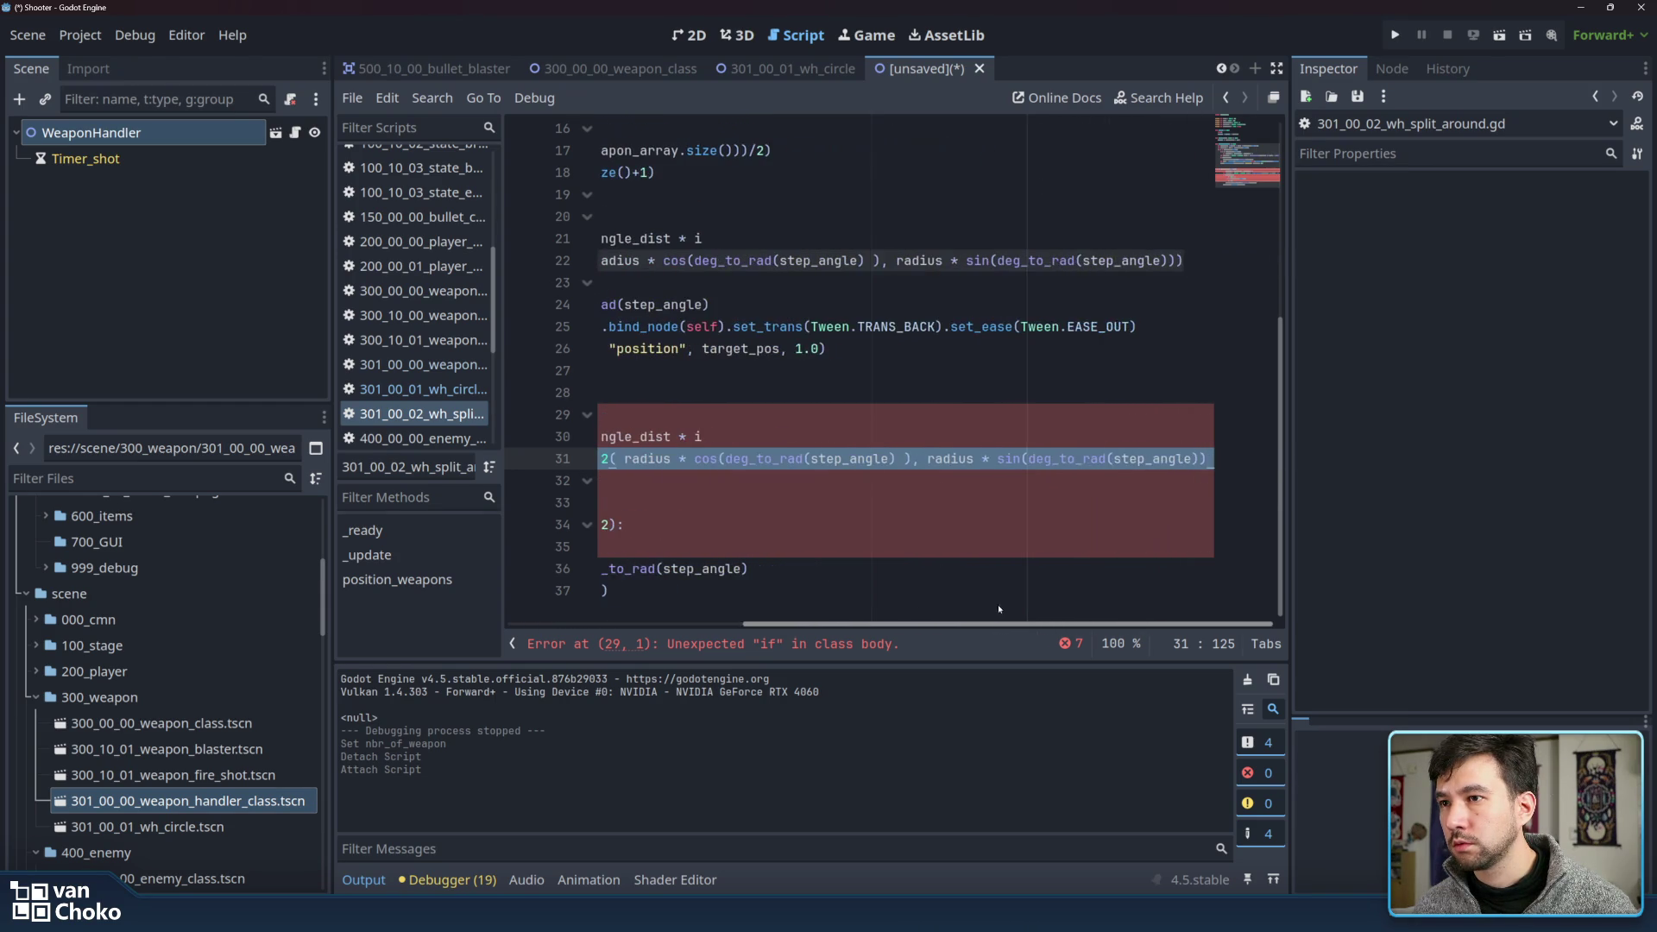
pyautogui.hscroll(-15, 637, 606)
pyautogui.click(789, 466)
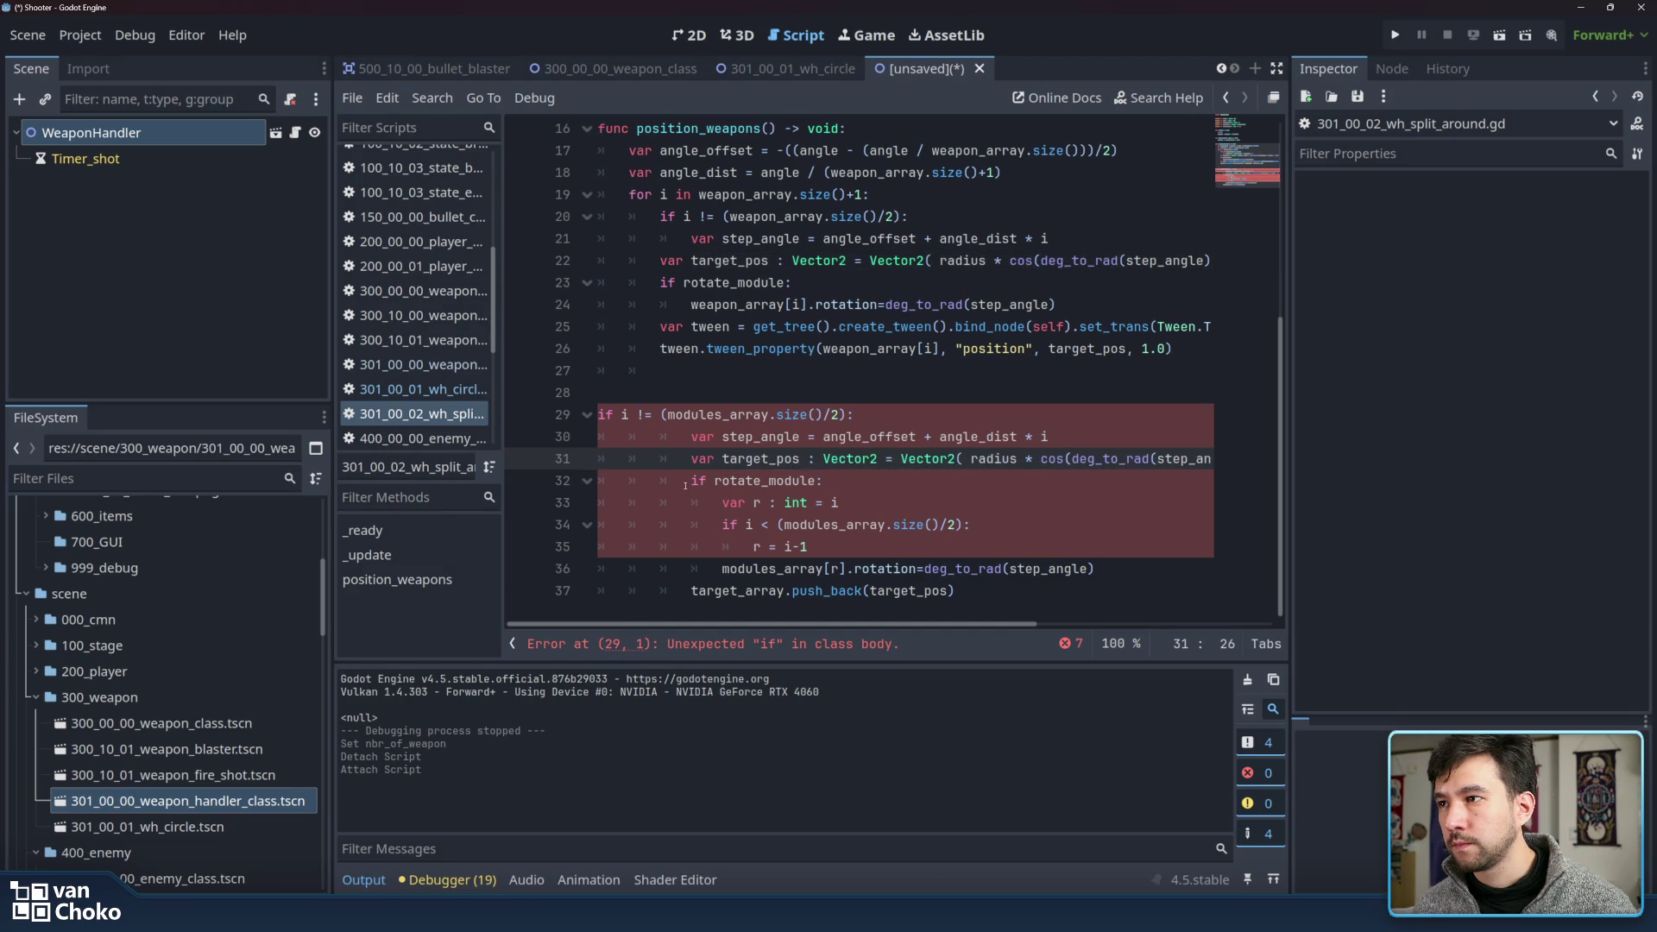
pyautogui.click(664, 260)
pyautogui.press('Tab')
# Indent the rotate_module check and the weapon rotation line one level each
pyautogui.click(653, 283)
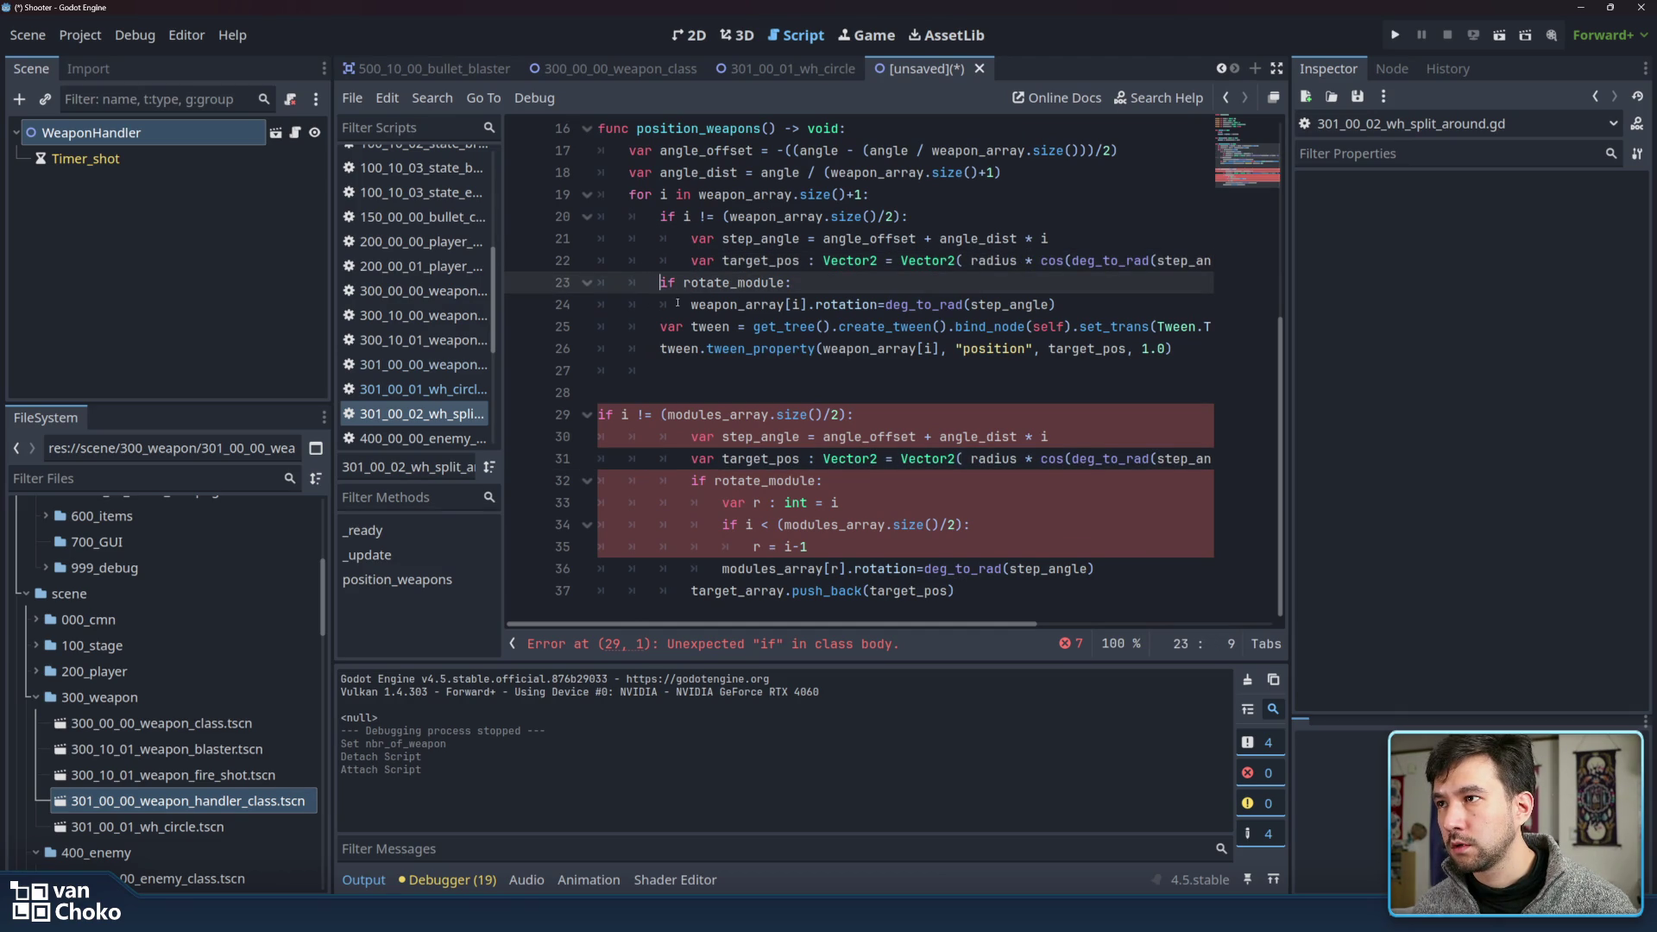
pyautogui.click(678, 303)
pyautogui.press('Tab')
pyautogui.click(655, 283)
pyautogui.press('Tab')
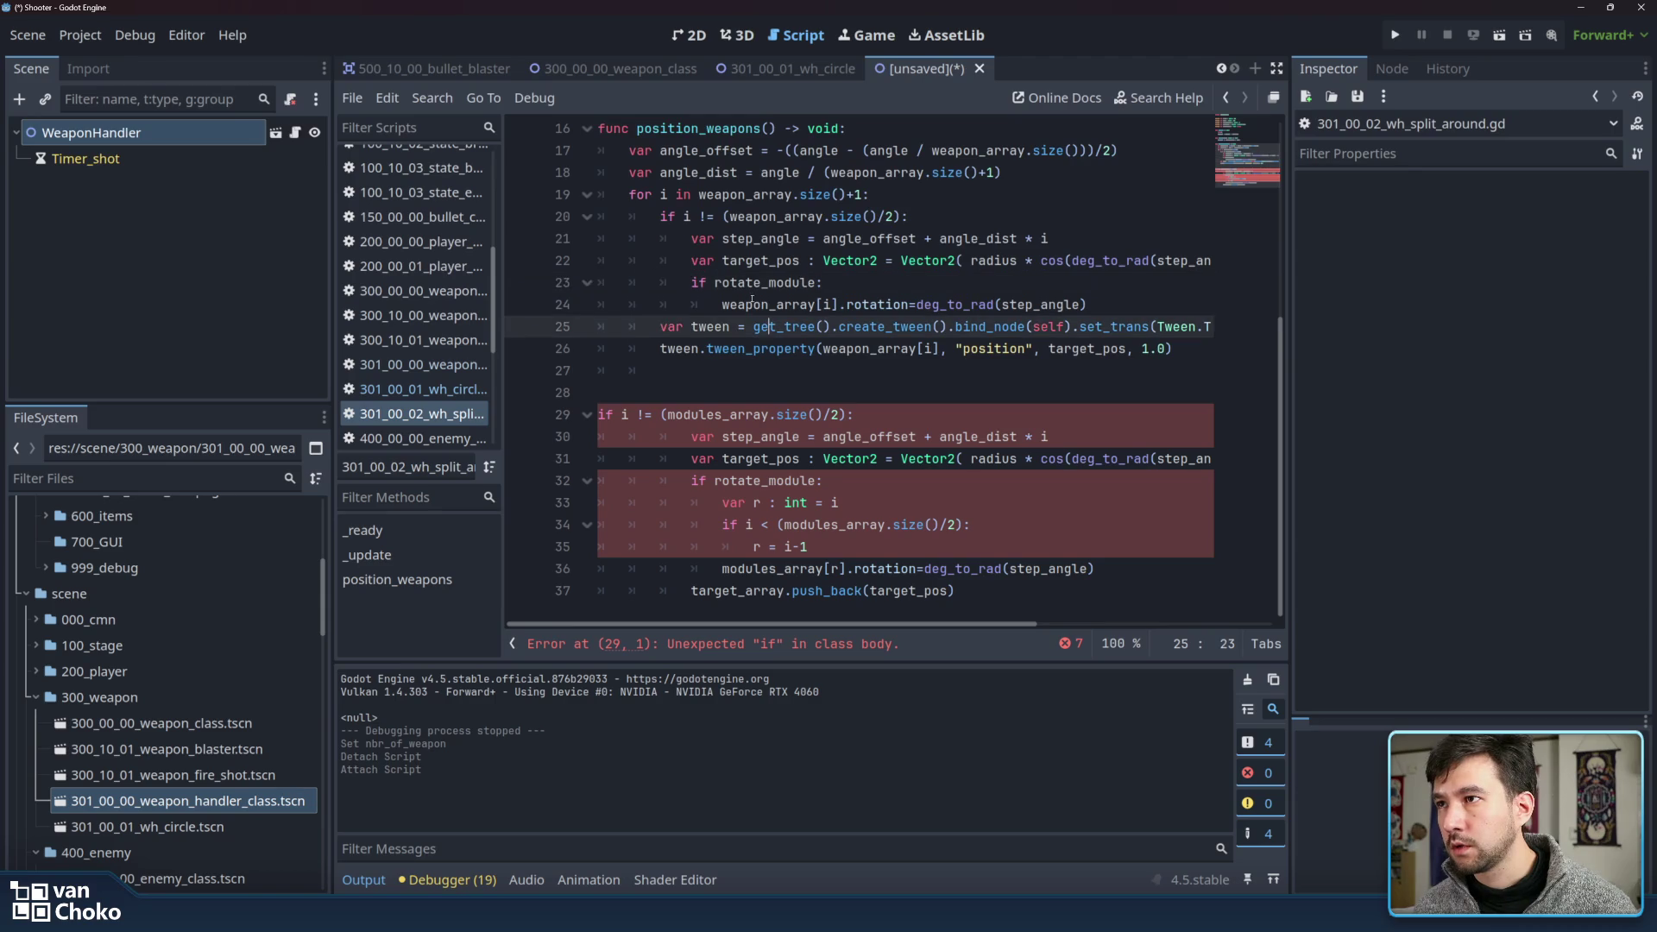
# Paste the var r / if i < … / r = i-1 rotation block over line 24
pyautogui.click(752, 305)
pyautogui.moveTo(721, 502)
pyautogui.mouseDown()
pyautogui.moveTo(917, 568)
pyautogui.moveTo(883, 541)
pyautogui.mouseUp()
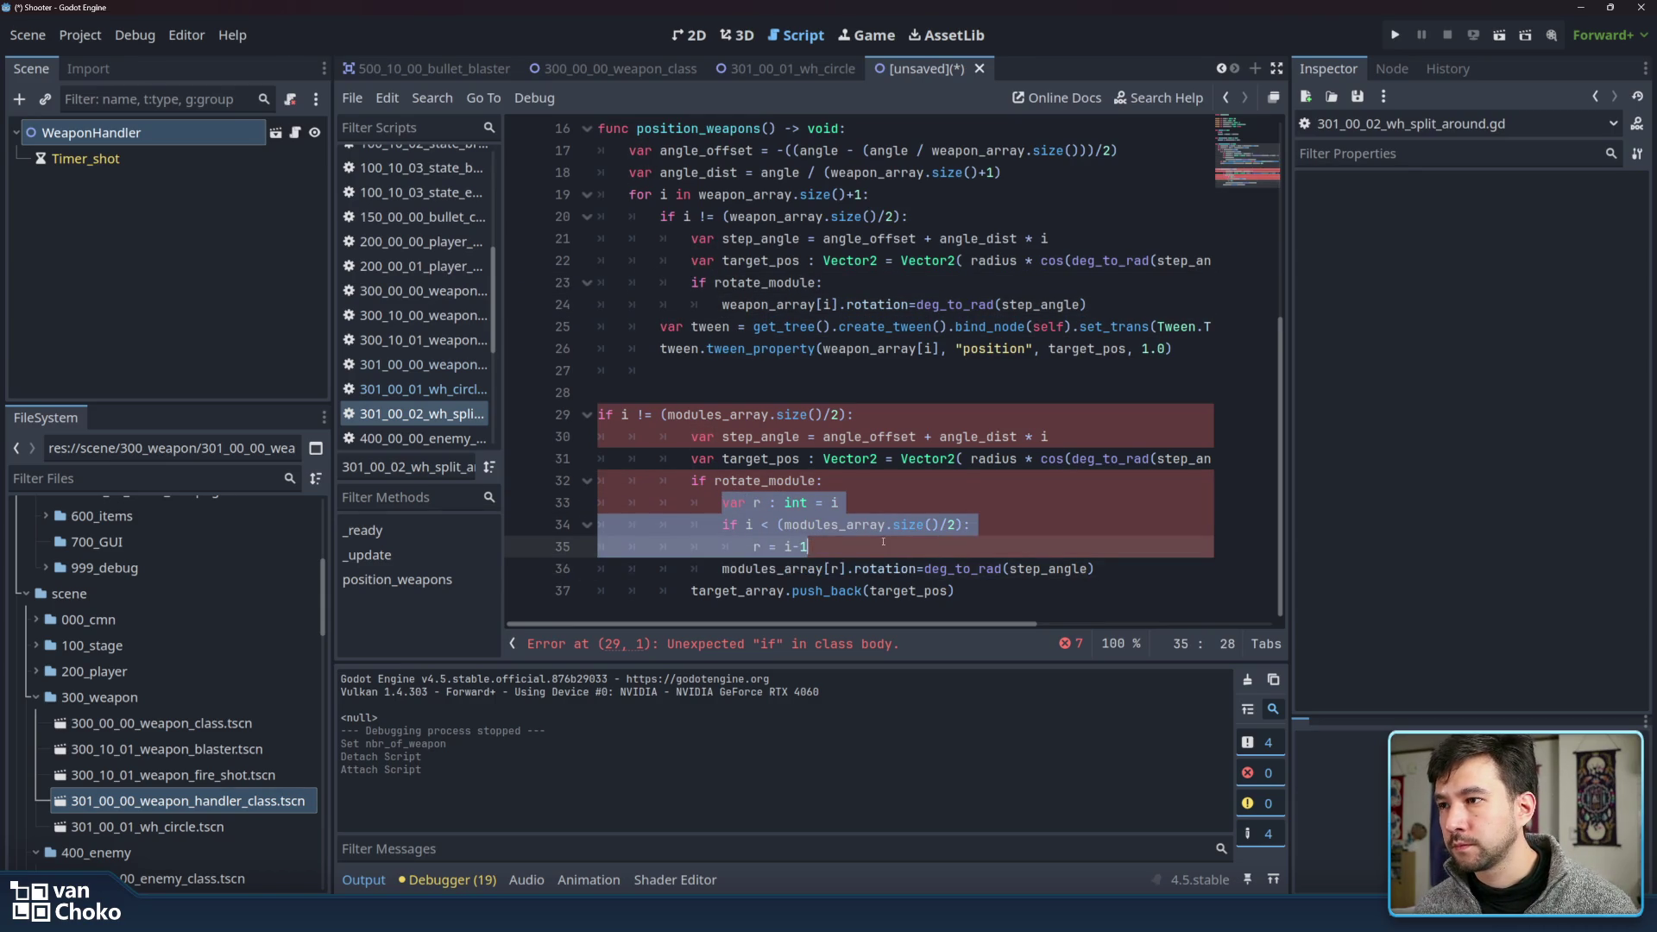
pyautogui.moveTo(991, 556); pyautogui.dragTo(1104, 566)
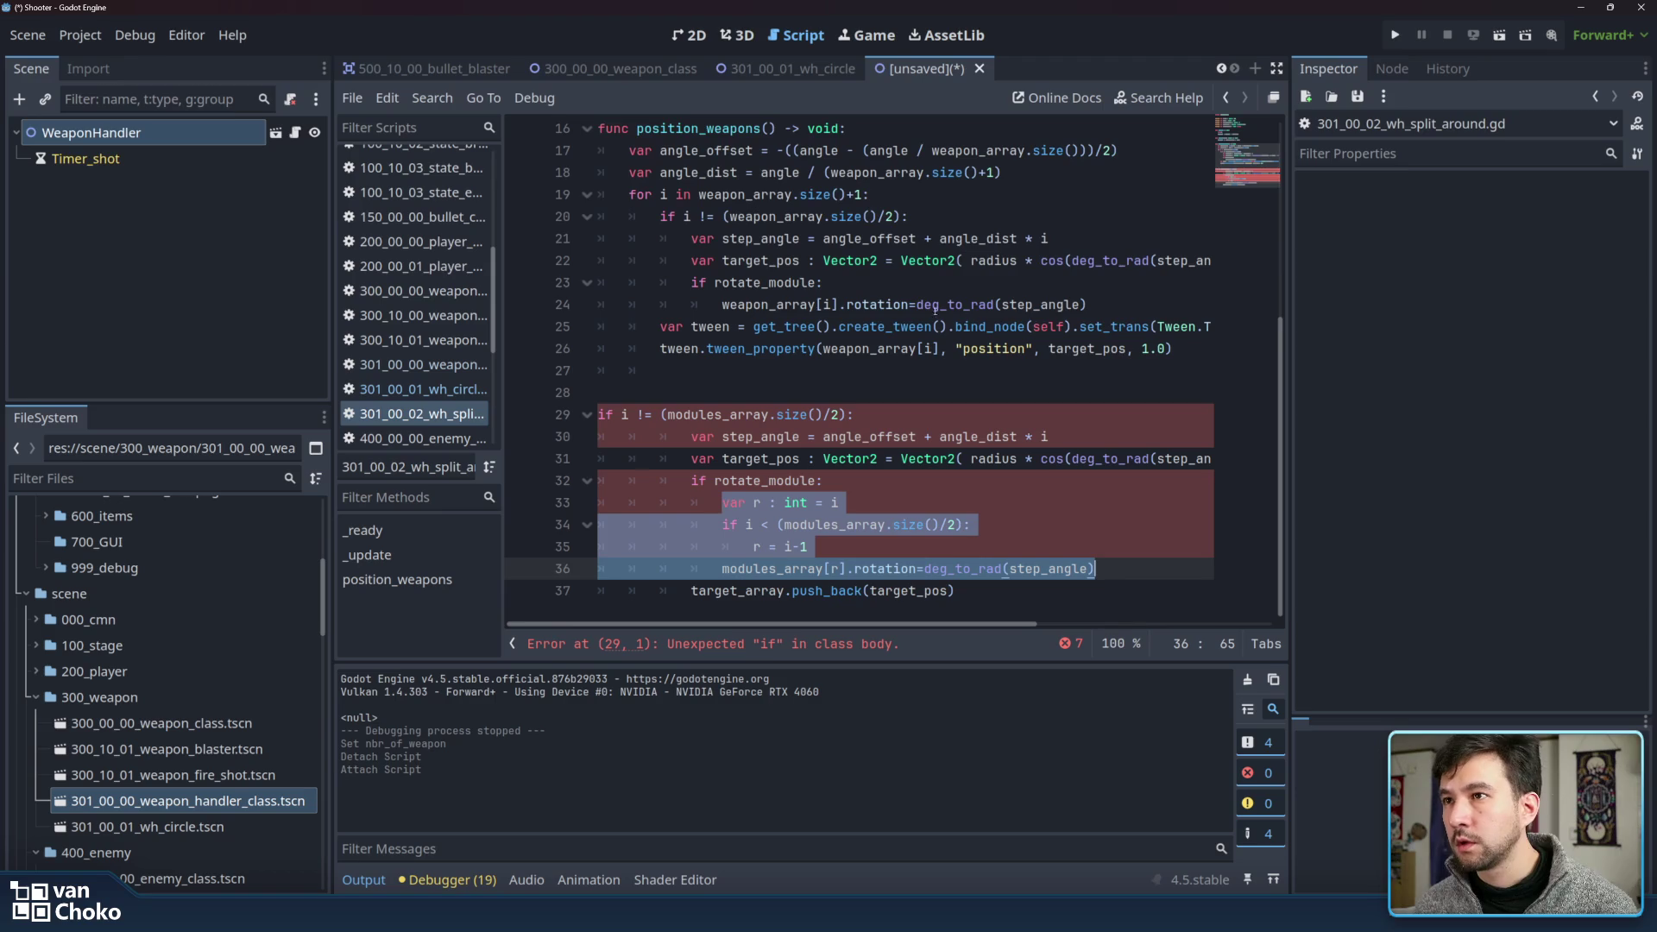
pyautogui.moveTo(1089, 304); pyautogui.dragTo(721, 305)
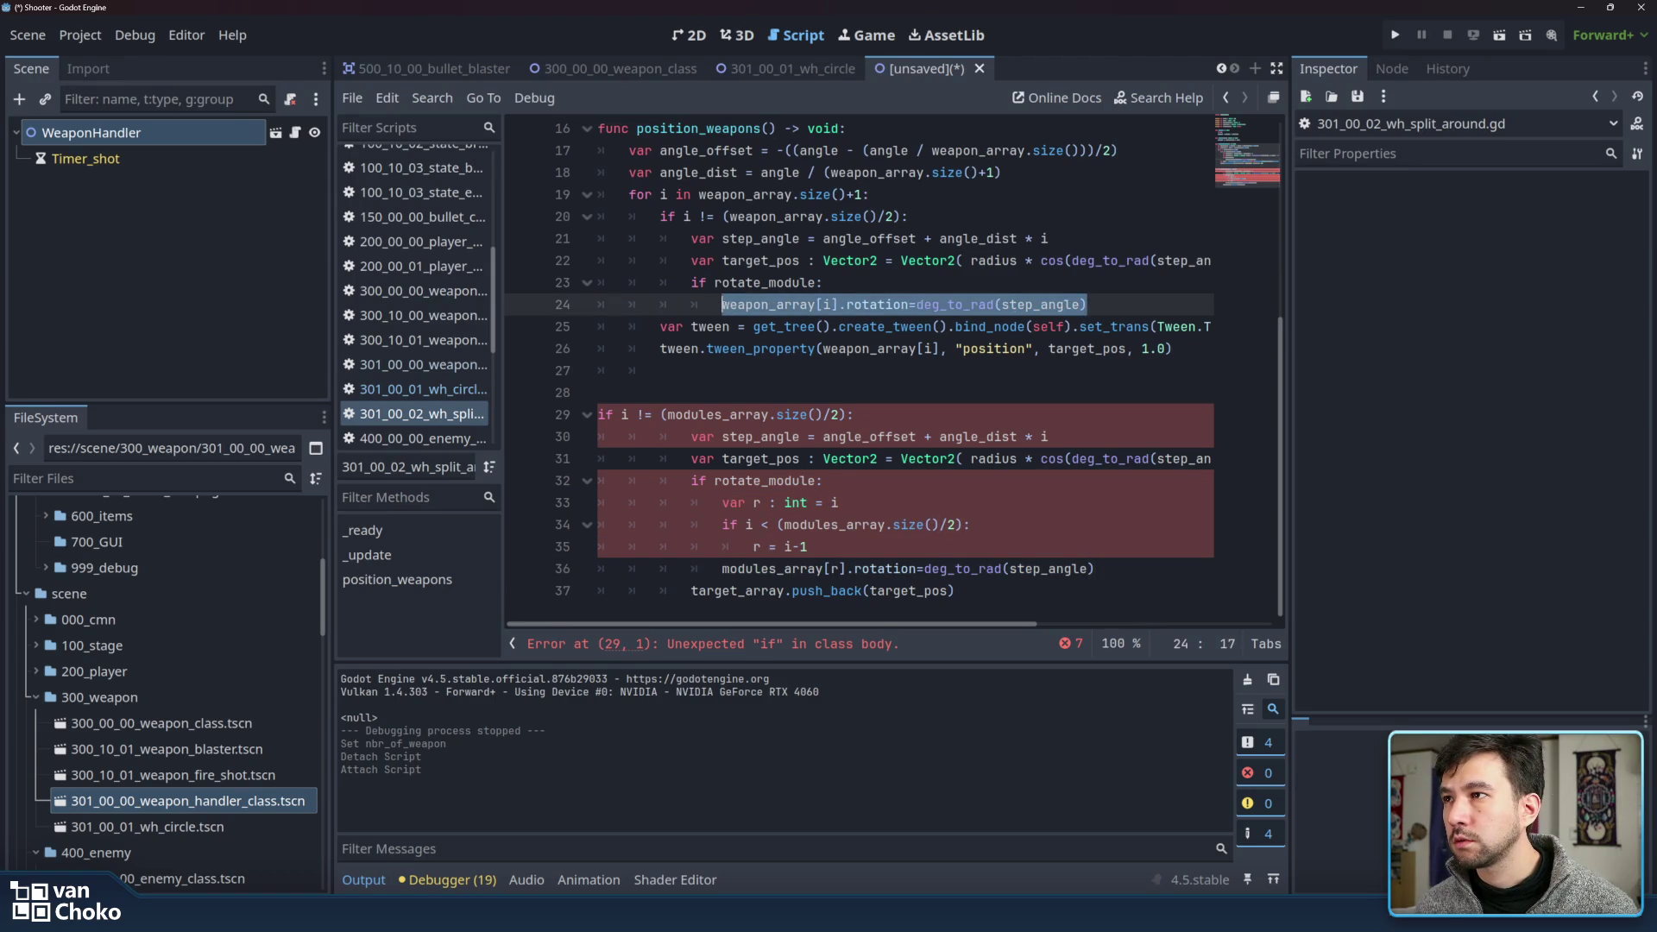
pyautogui.write('var r : int = i \t\t\t\tif i < (modules_array.size()/2): \t\t\t\t\tr = i-1 \t\t\t\tmodules_array[r].rotation=deg_to_rad(step_angle)')
# Change modules_array to weapon_array on lines 25 and 27 and check the rotation expression
pyautogui.click(757, 304)
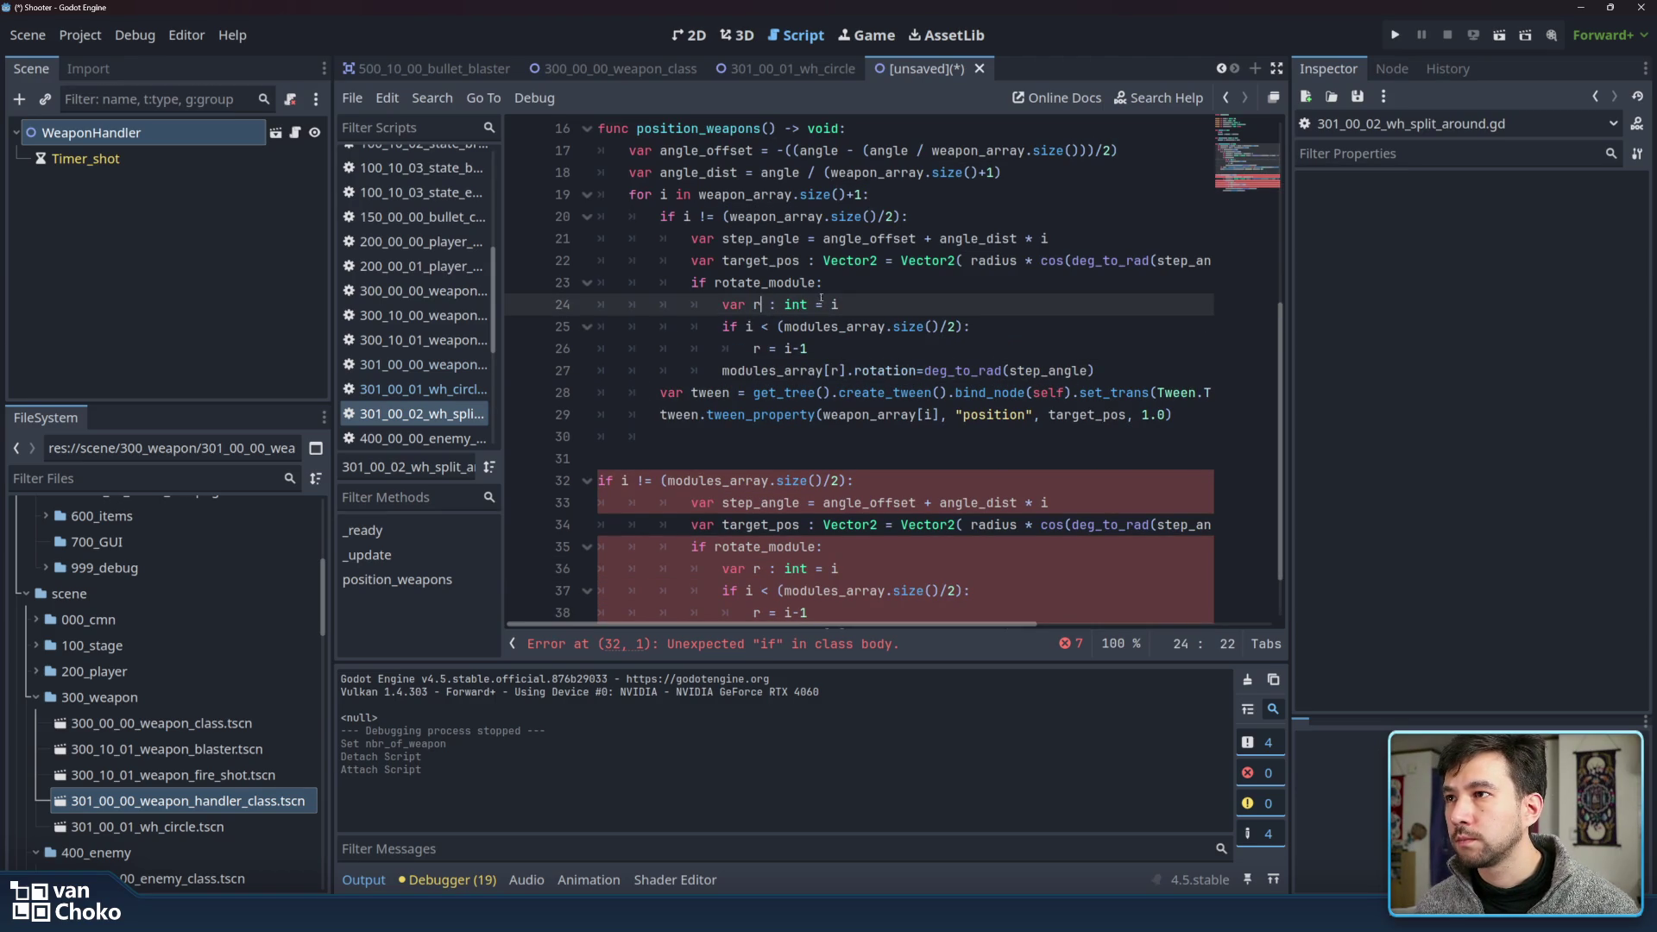
pyautogui.press('Up')
pyautogui.press('Up')
pyautogui.press('Up')
pyautogui.hotkey('ctrl', 'd')
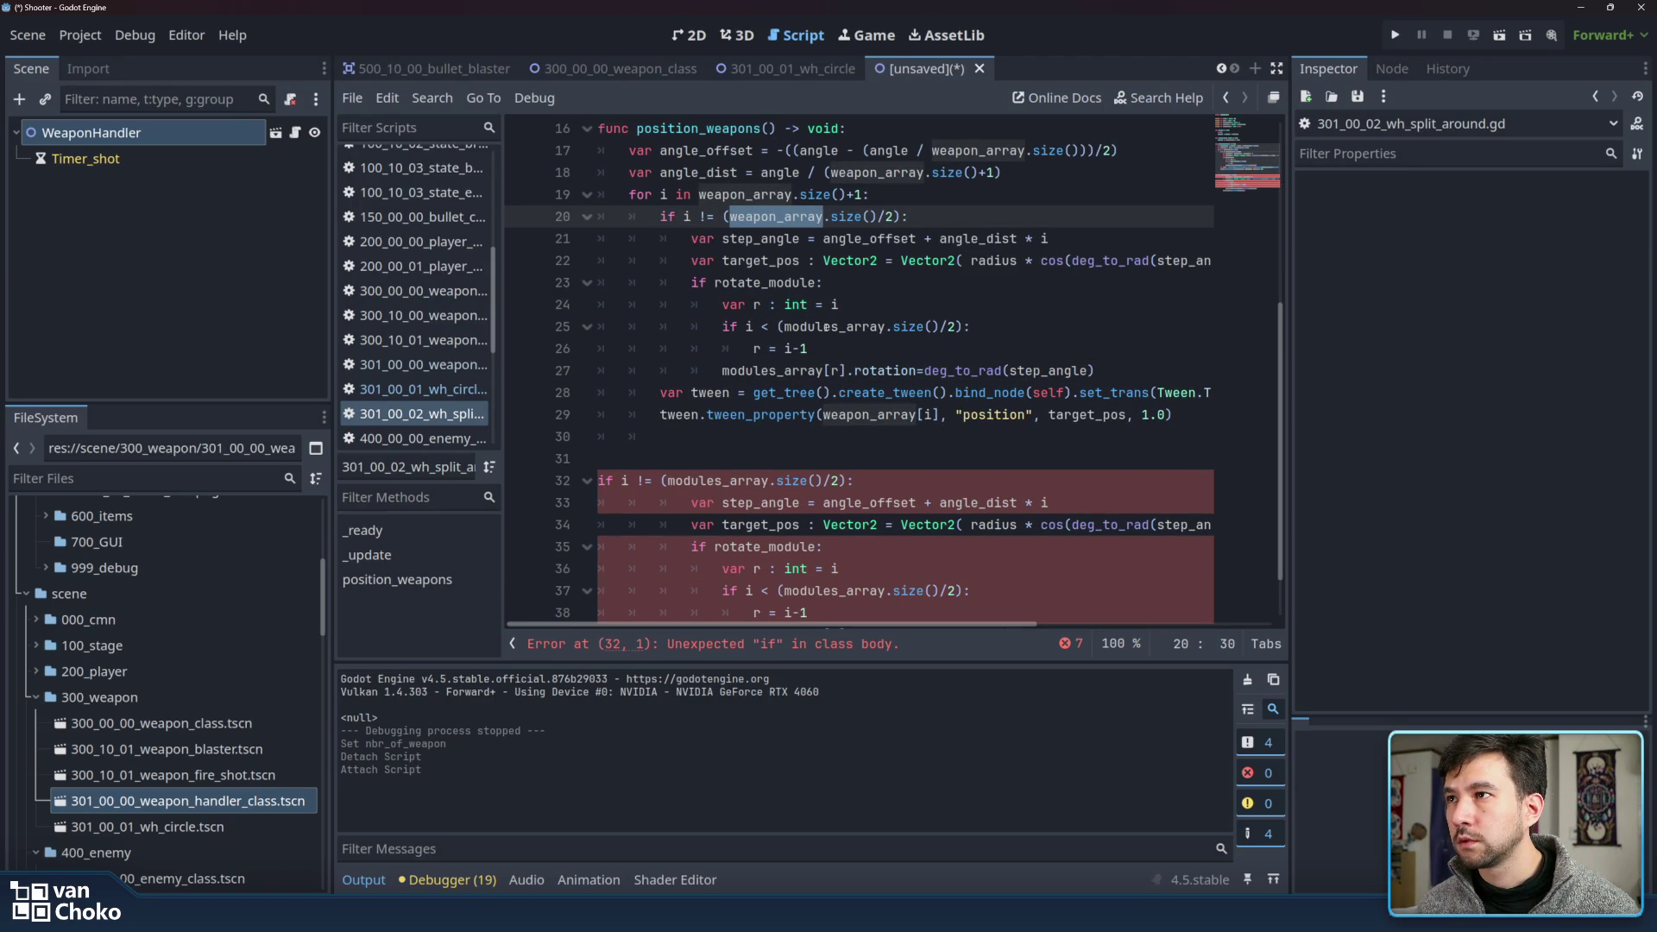
pyautogui.doubleClick(826, 328)
pyautogui.write('weapon_array')
pyautogui.doubleClick(789, 371)
pyautogui.write('weapon_array')
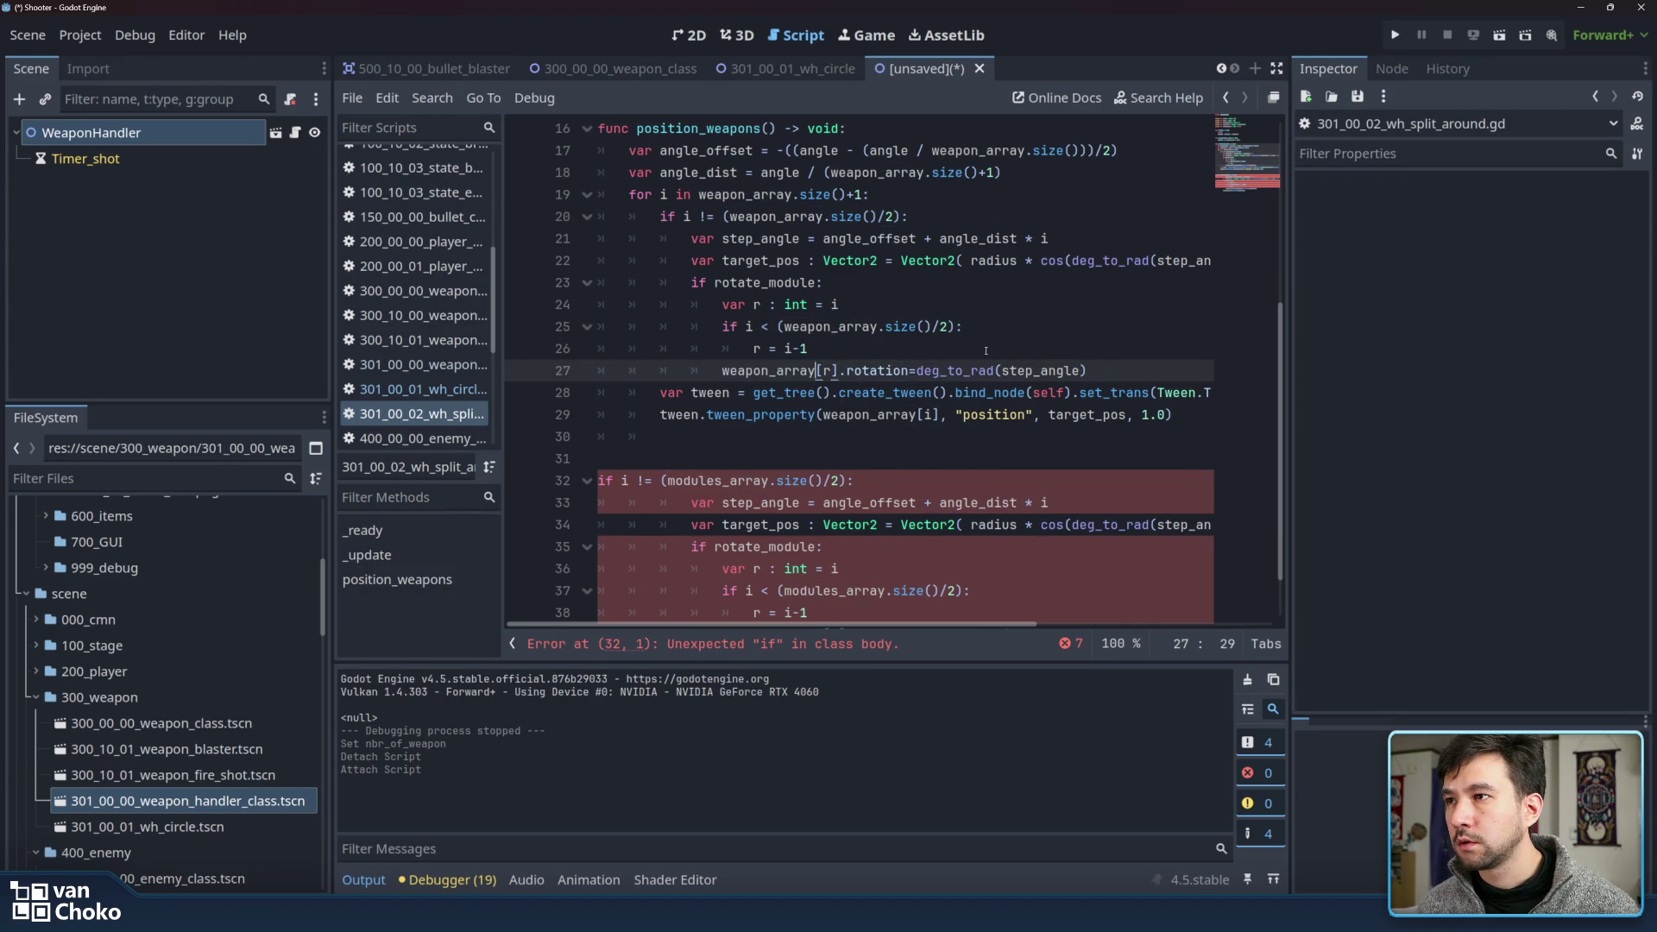
pyautogui.scroll(-1, 894, 369)
pyautogui.doubleClick(878, 305)
pyautogui.doubleClick(986, 304)
pyautogui.doubleClick(1040, 304)
pyautogui.click(1134, 302)
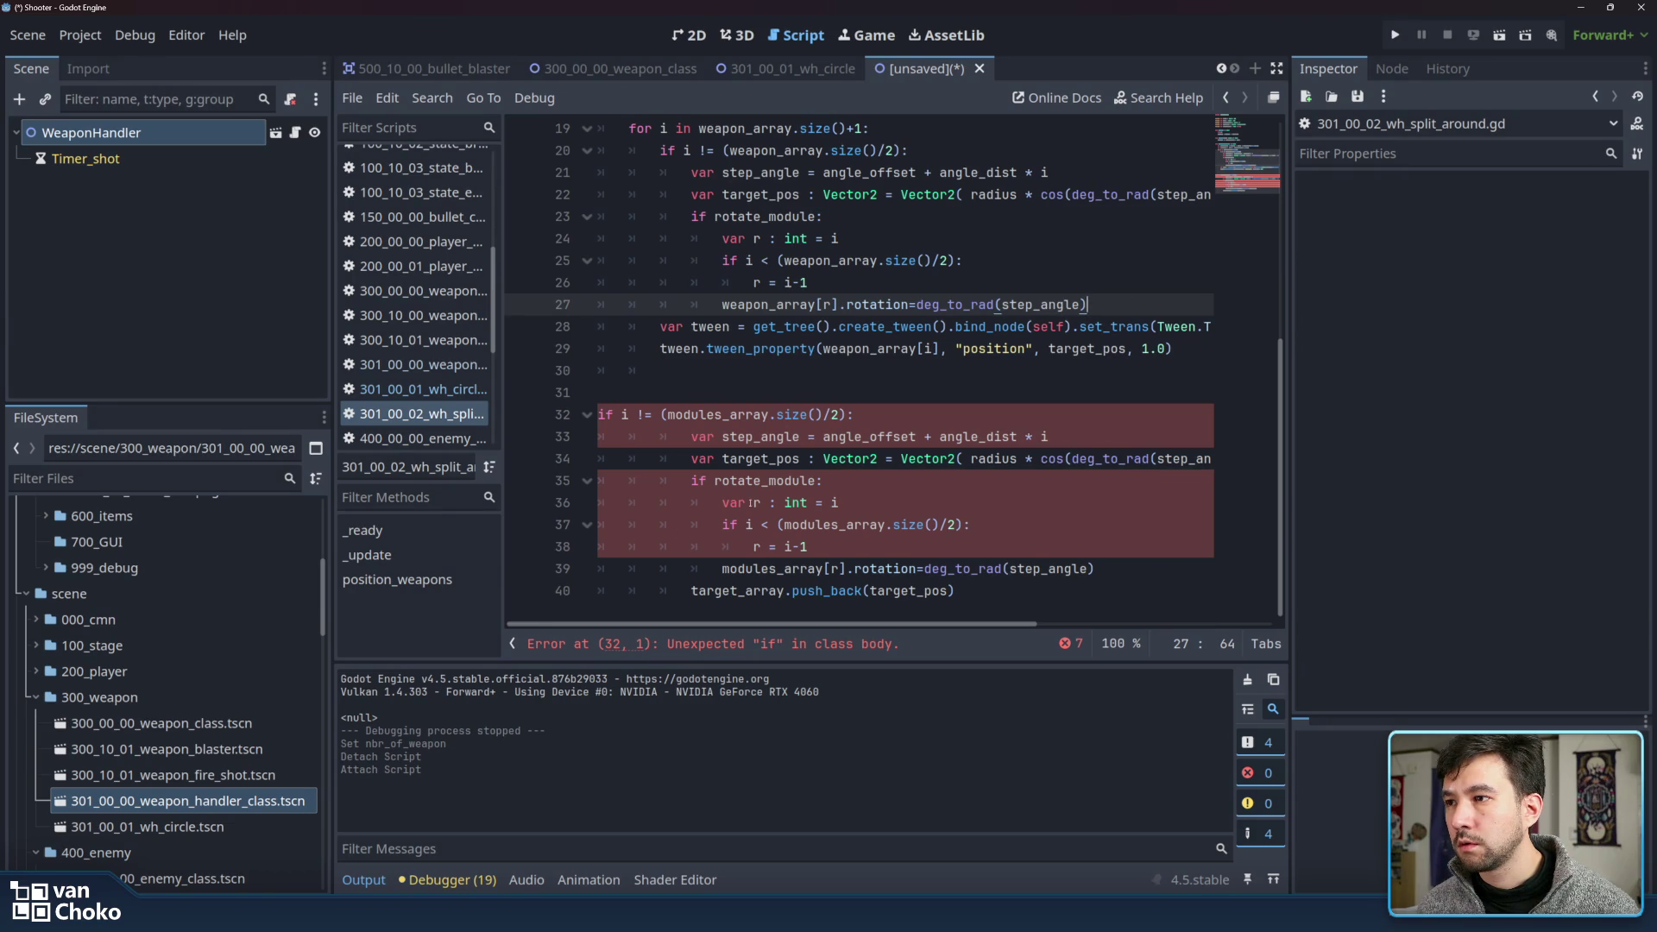
pyautogui.click(1092, 570)
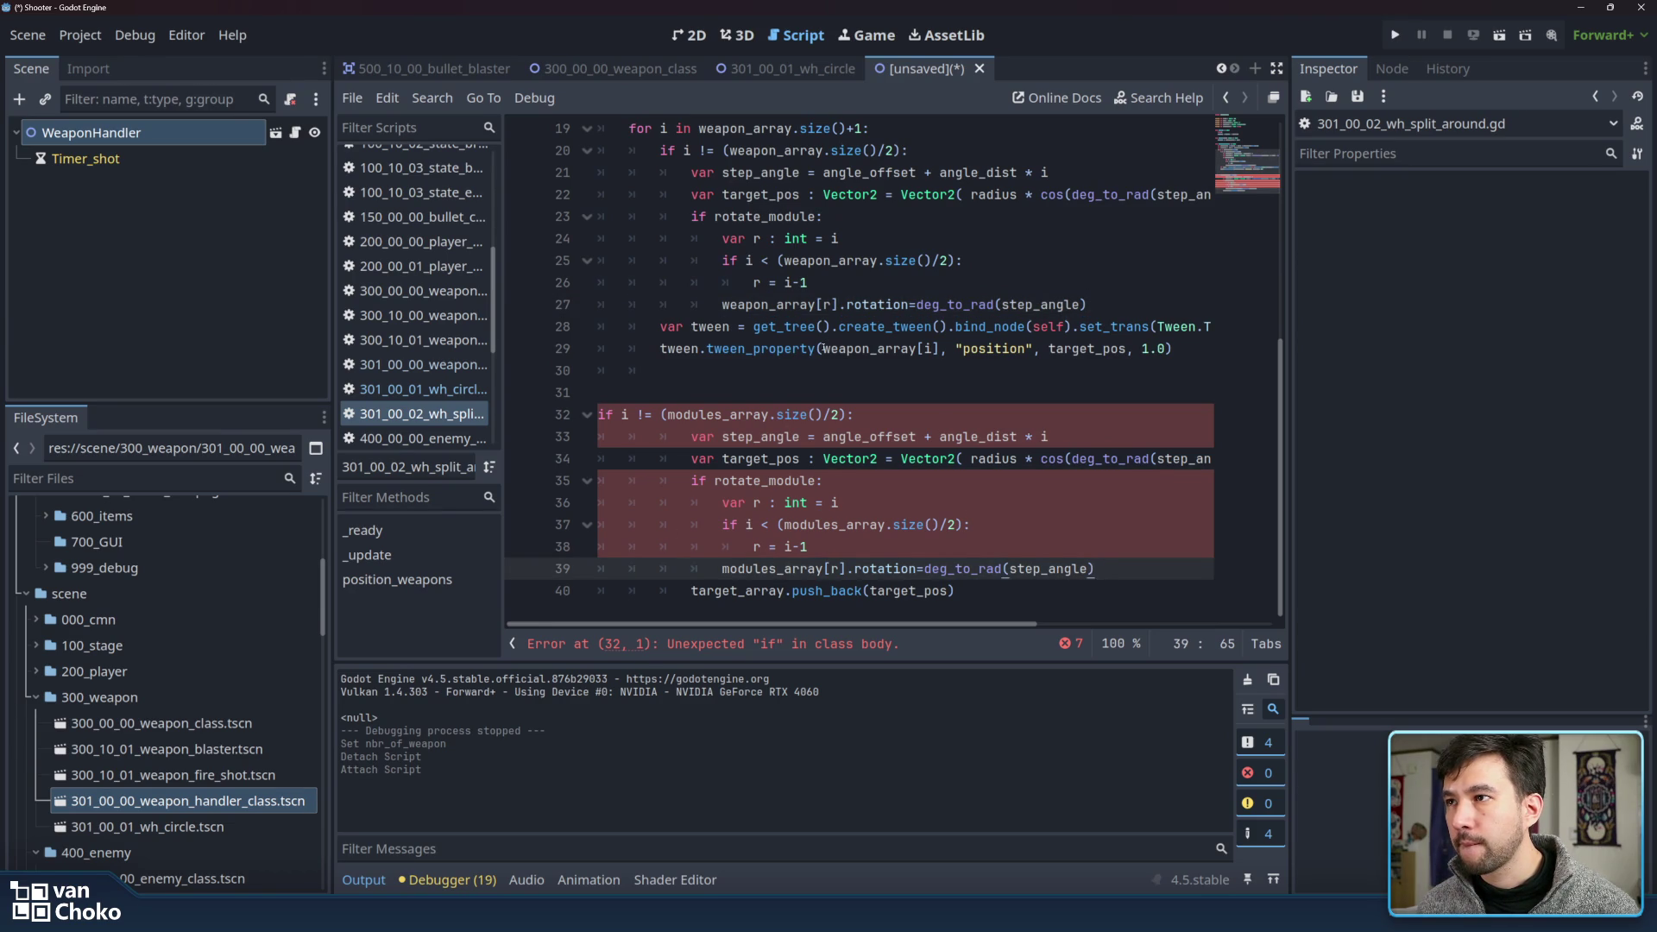
# Delete the leftover modules_array block on lines 32–40 and review the tween call's target_pos
pyautogui.click(1005, 598)
pyautogui.moveTo(680, 483); pyautogui.dragTo(538, 420)
pyautogui.press('BackSpace')
pyautogui.press('BackSpace')
pyautogui.press('BackSpace')
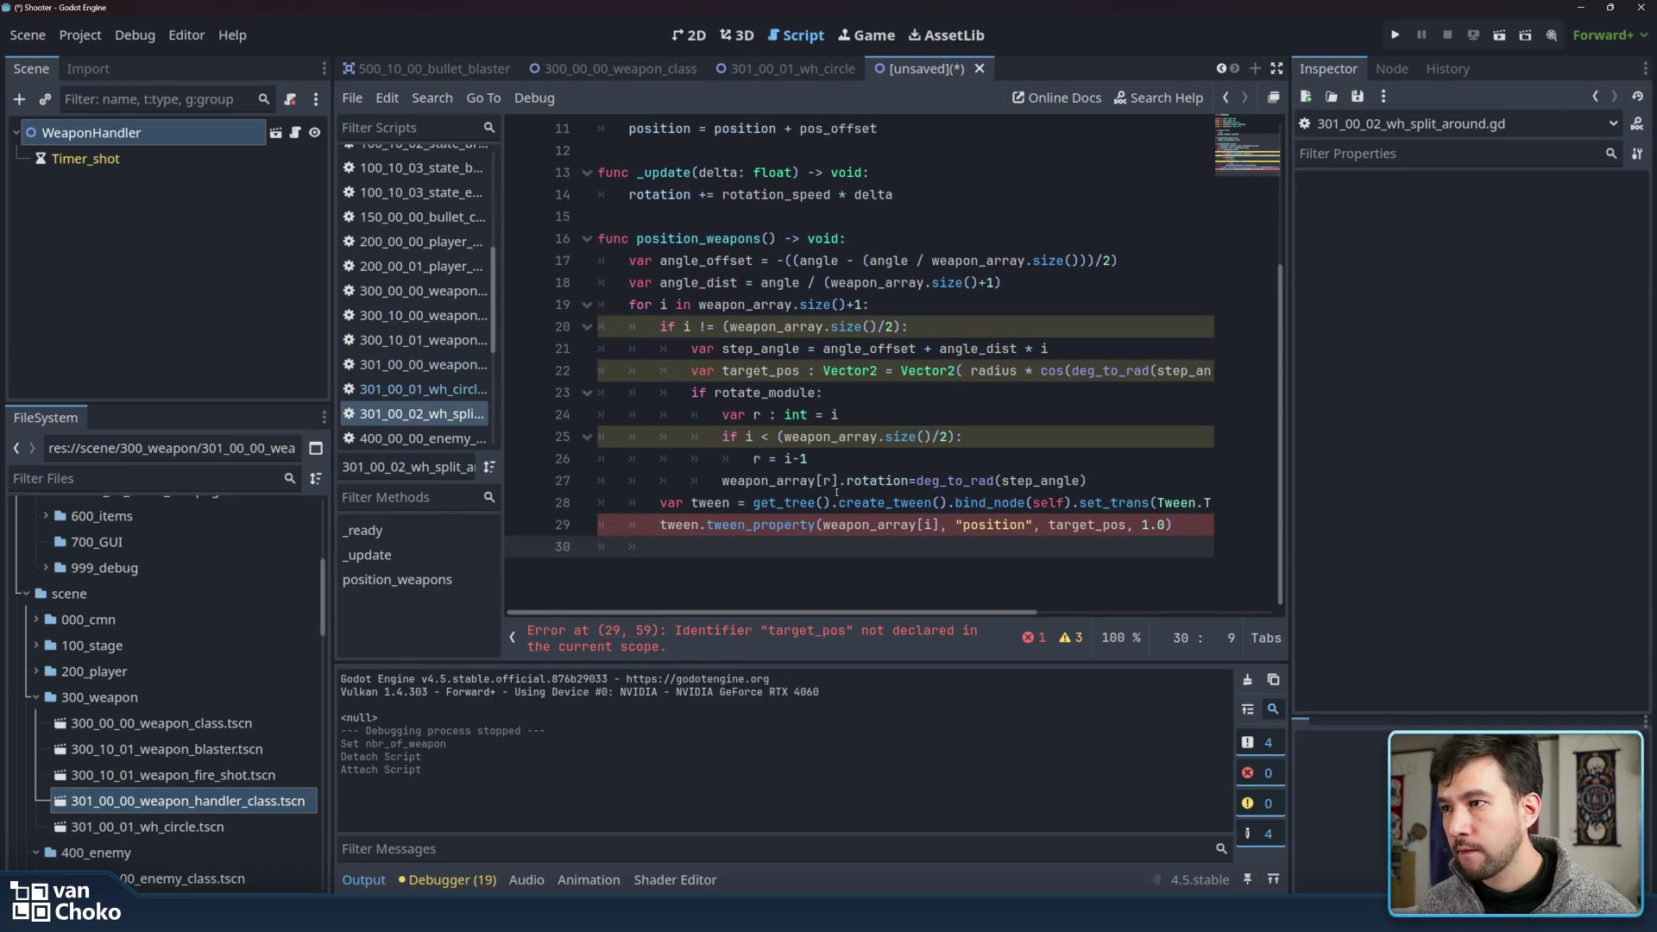
pyautogui.click(863, 525)
pyautogui.click(1088, 525)
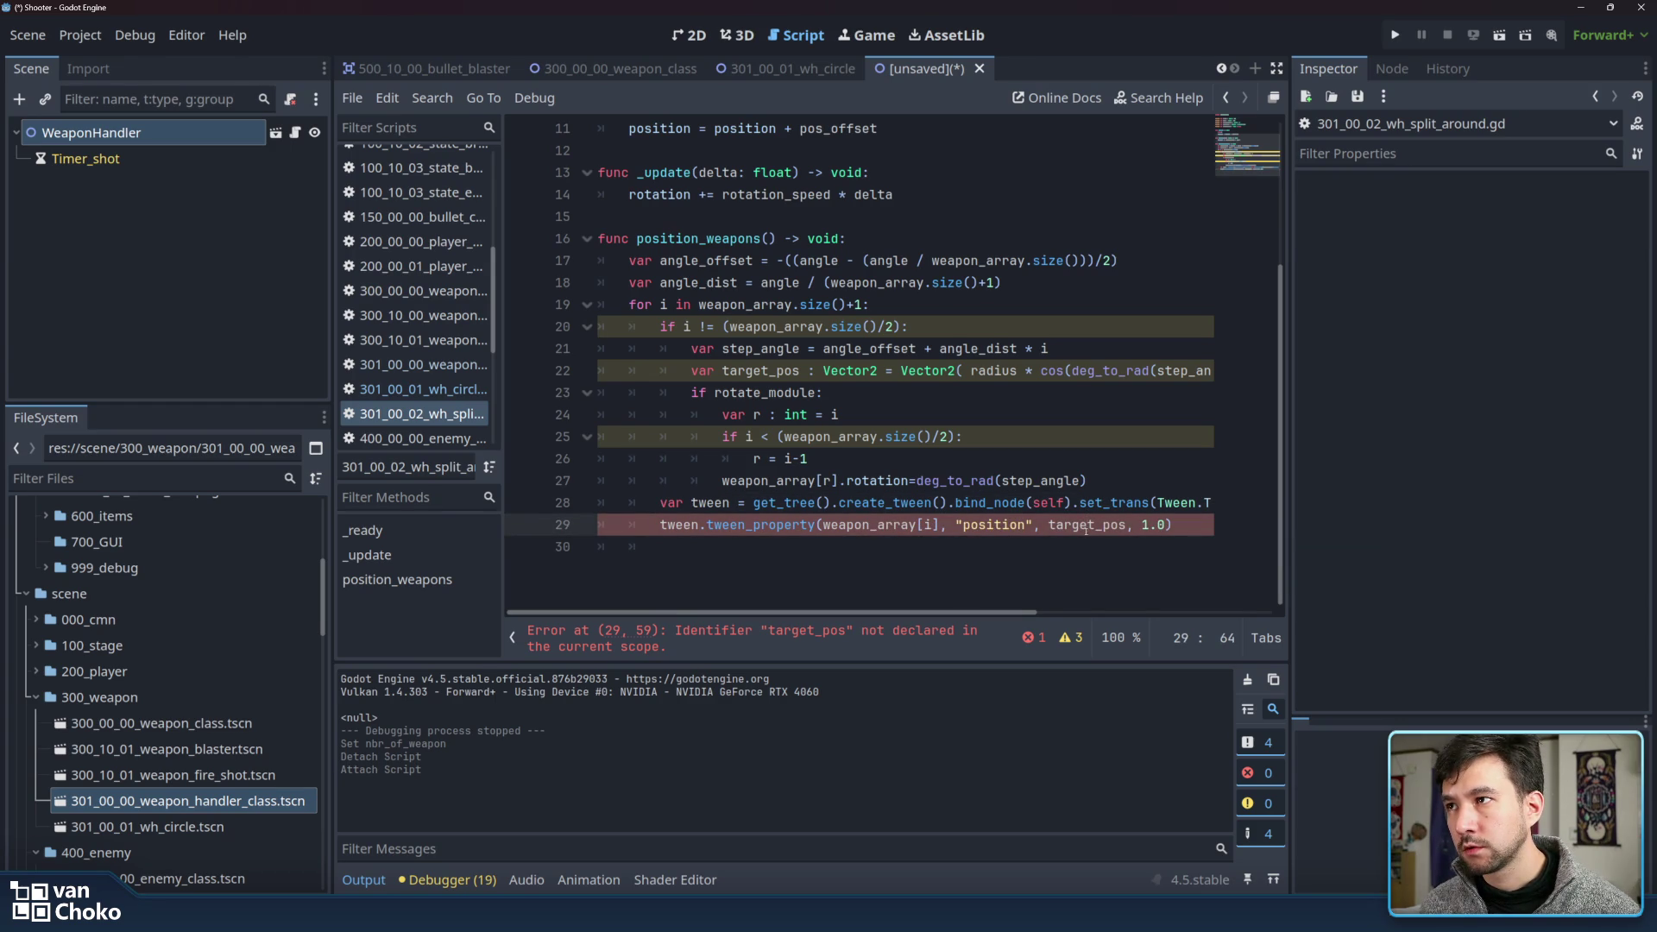
pyautogui.doubleClick(1087, 525)
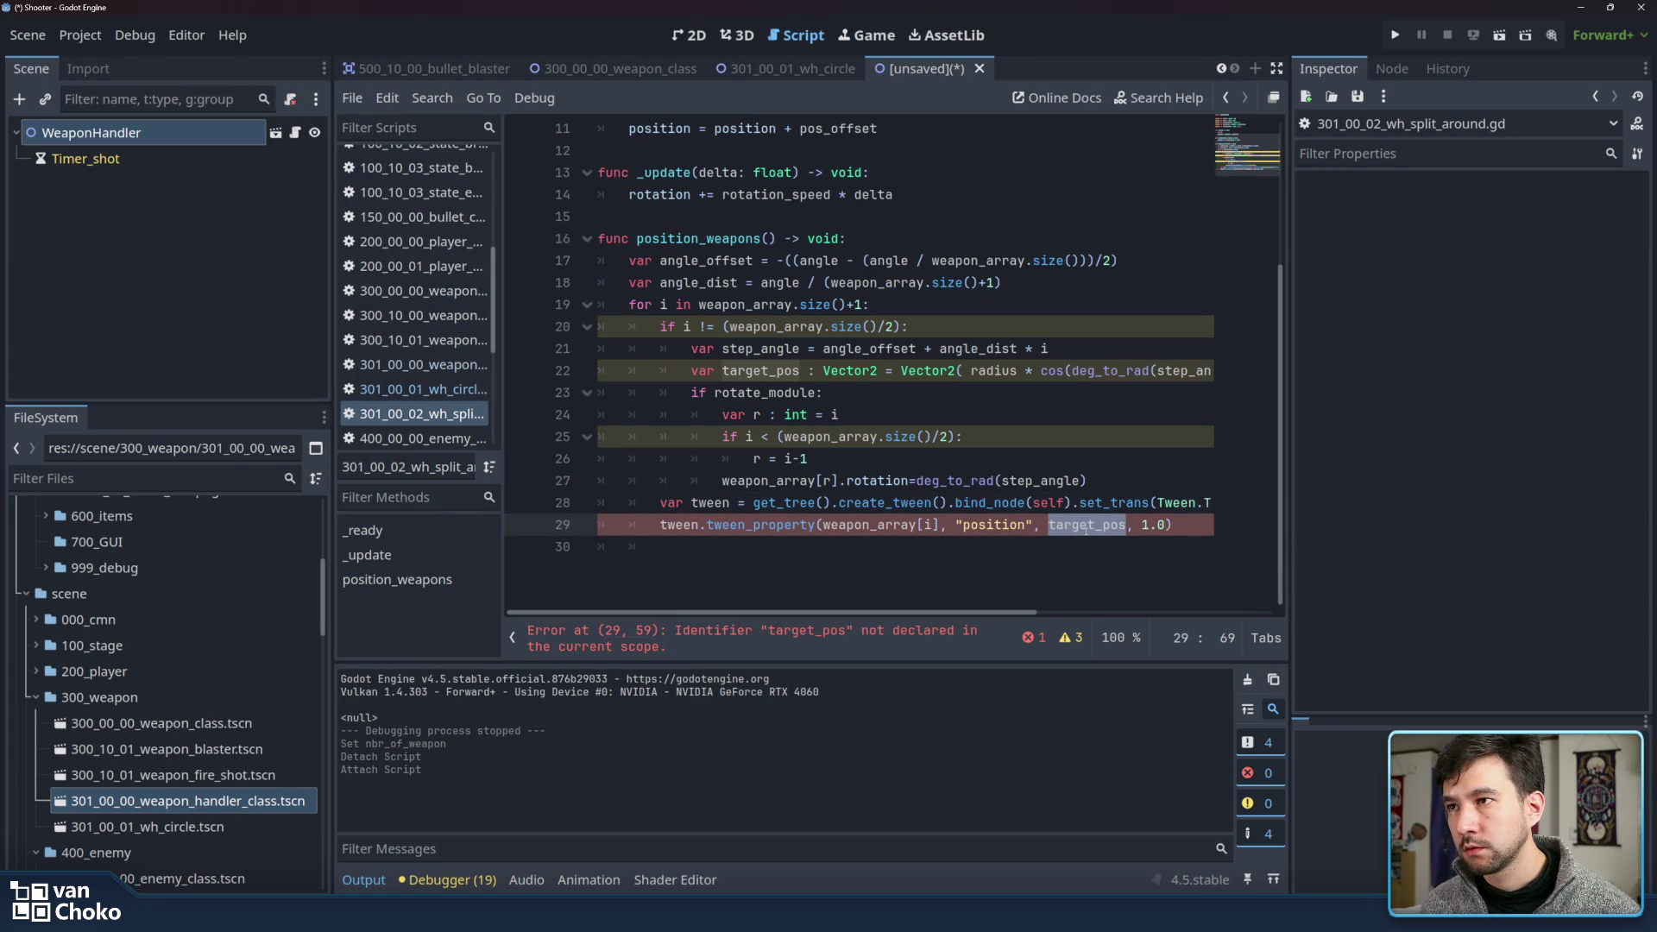
pyautogui.click(1189, 526)
pyautogui.moveTo(1188, 526)
pyautogui.mouseDown()
pyautogui.moveTo(796, 504)
pyautogui.moveTo(829, 527)
pyautogui.mouseUp()
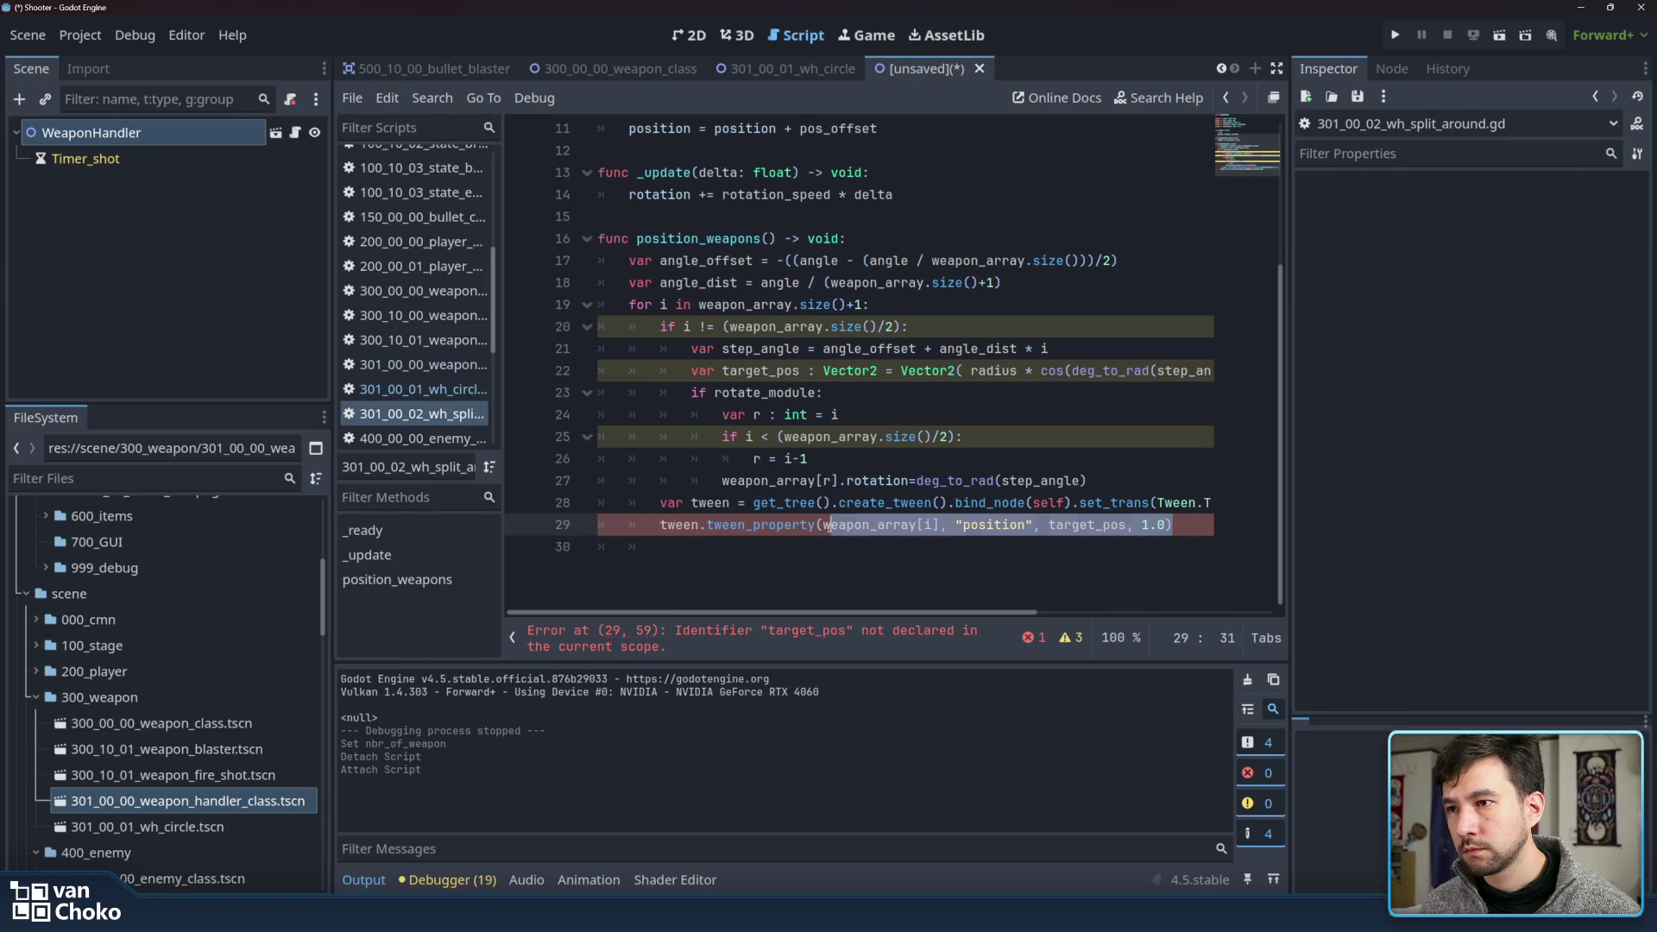
# Indent both tween lines into the weapon_array if block and start saving the scene
pyautogui.click(824, 503)
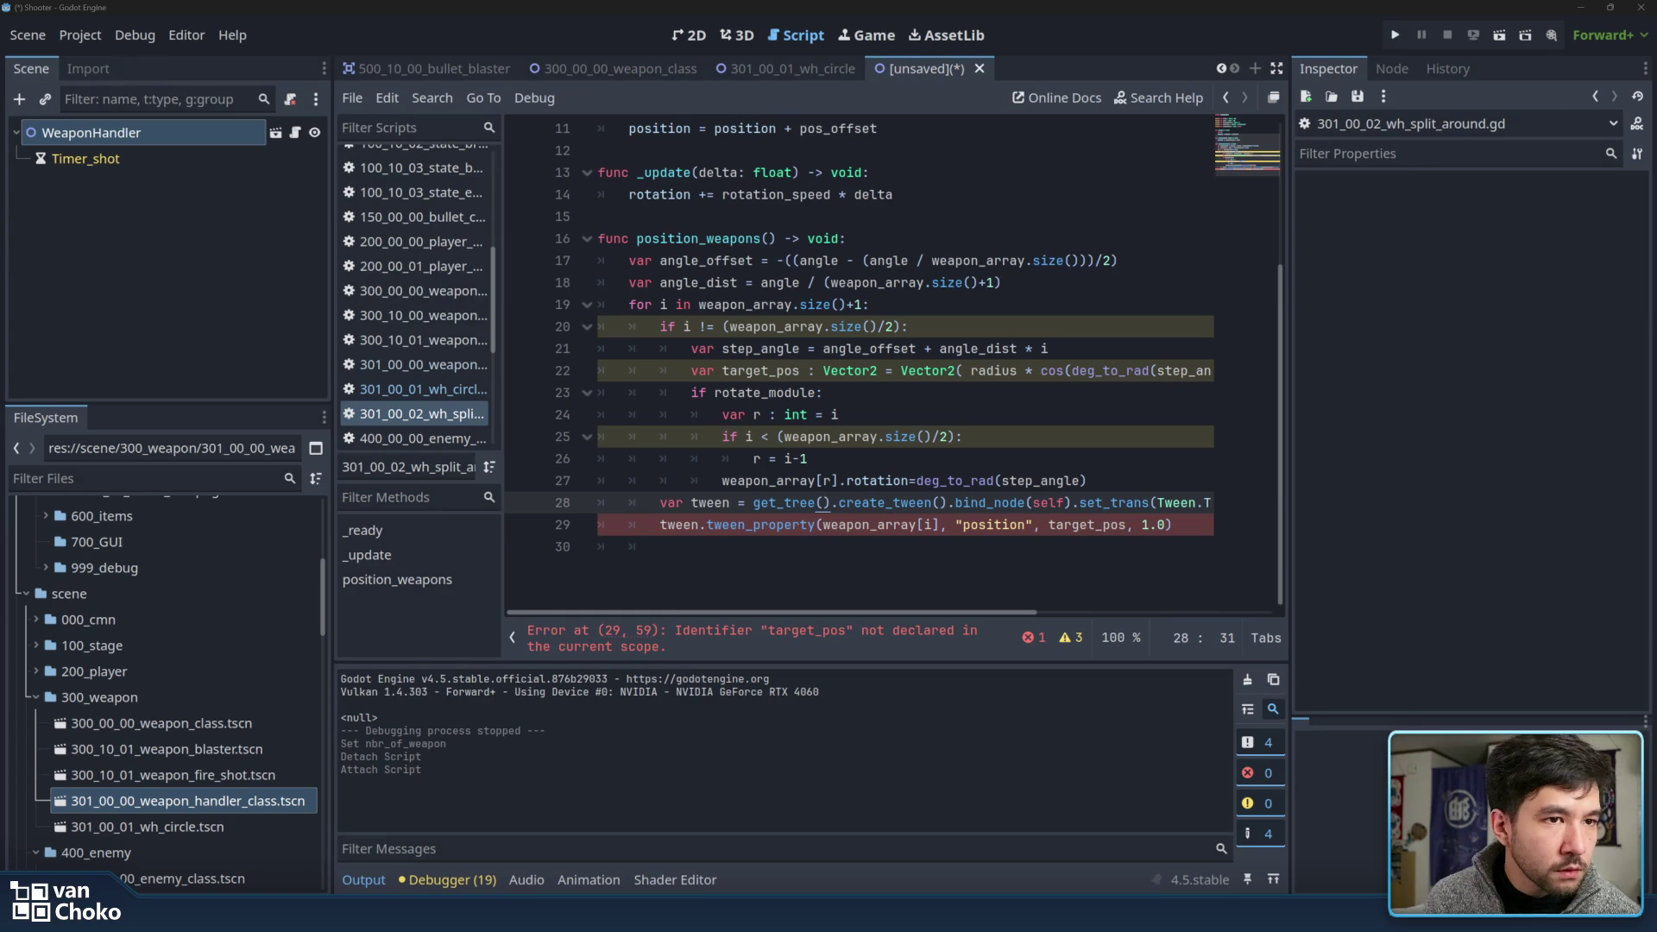
pyautogui.click(769, 525)
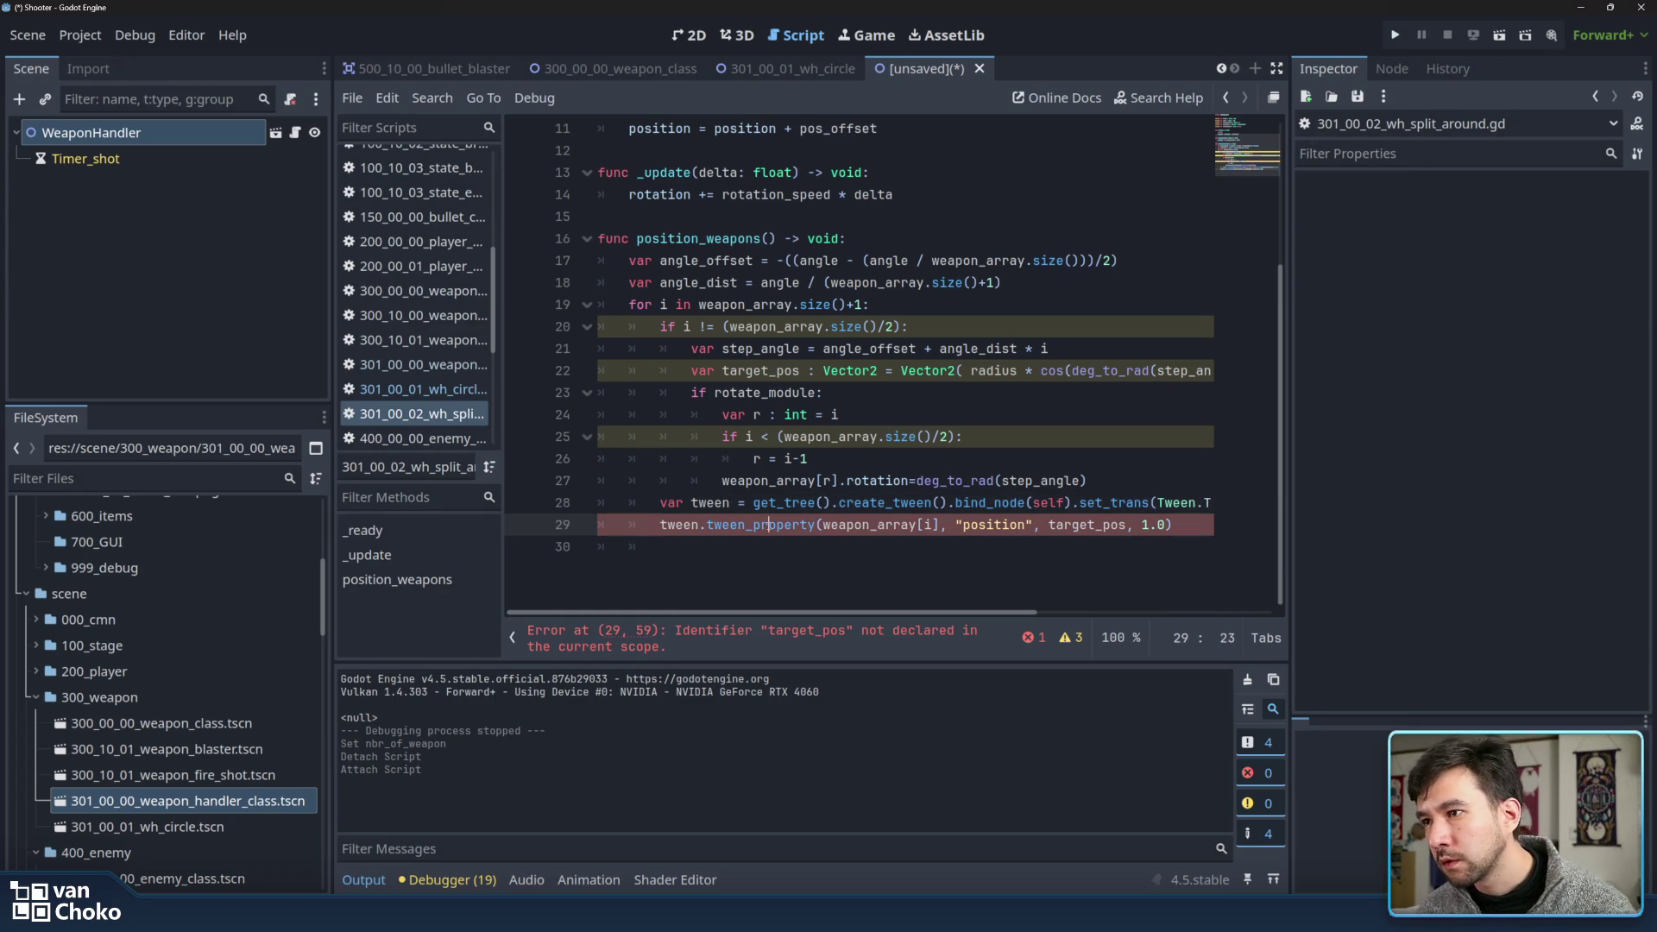
pyautogui.doubleClick(871, 524)
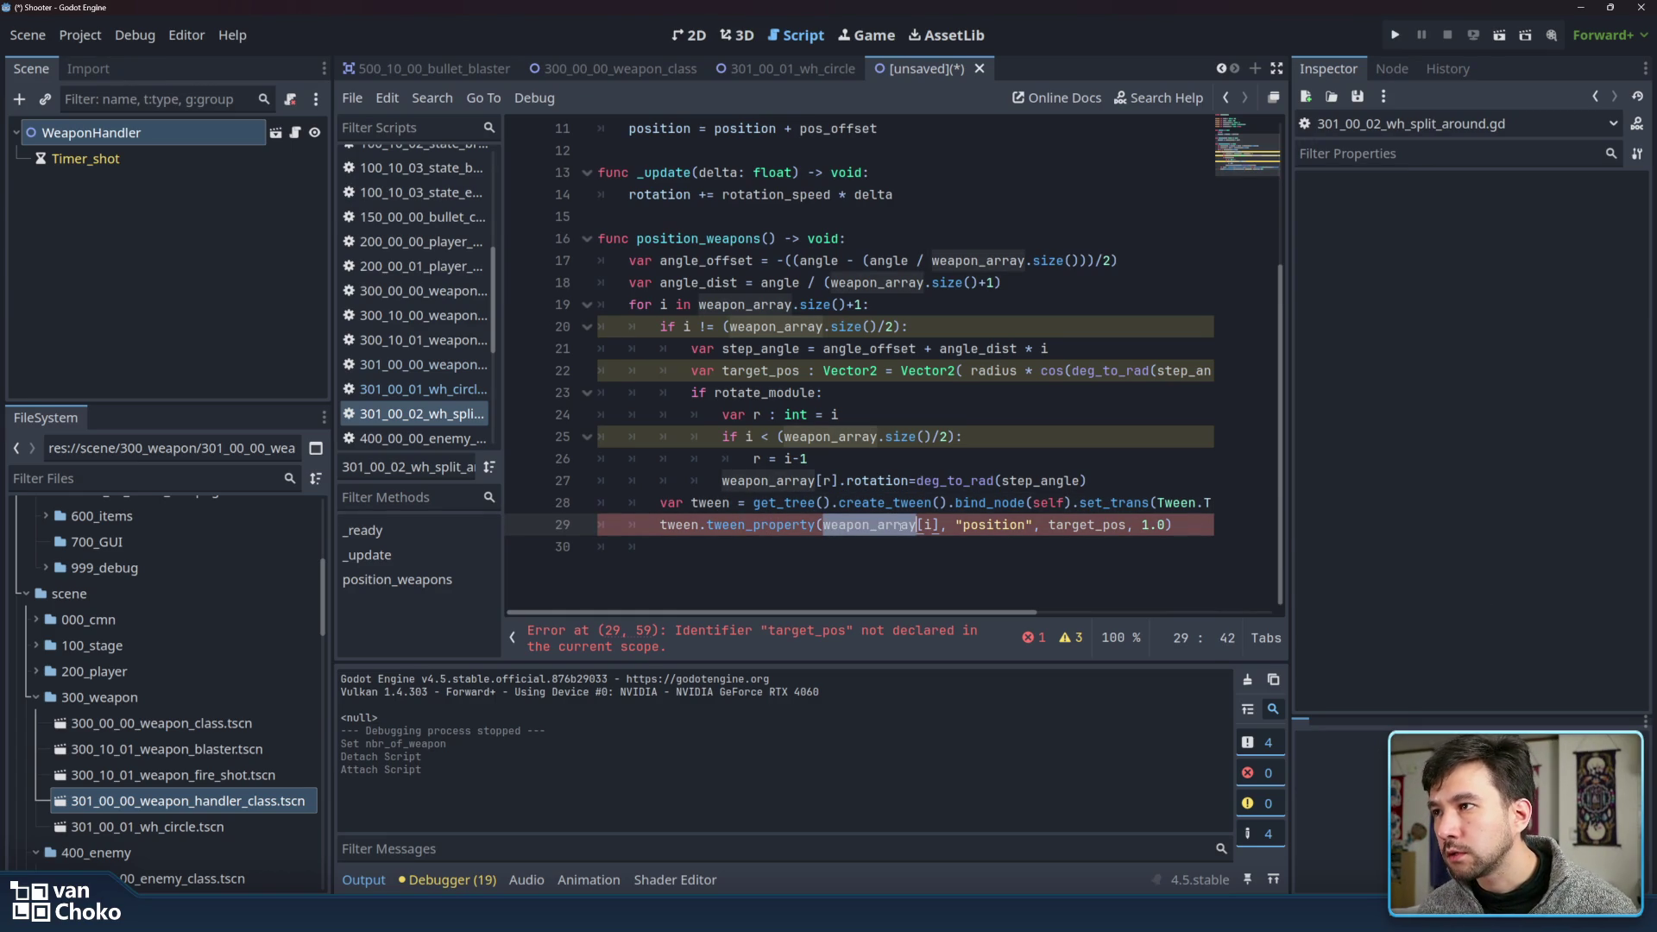
pyautogui.moveTo(897, 525)
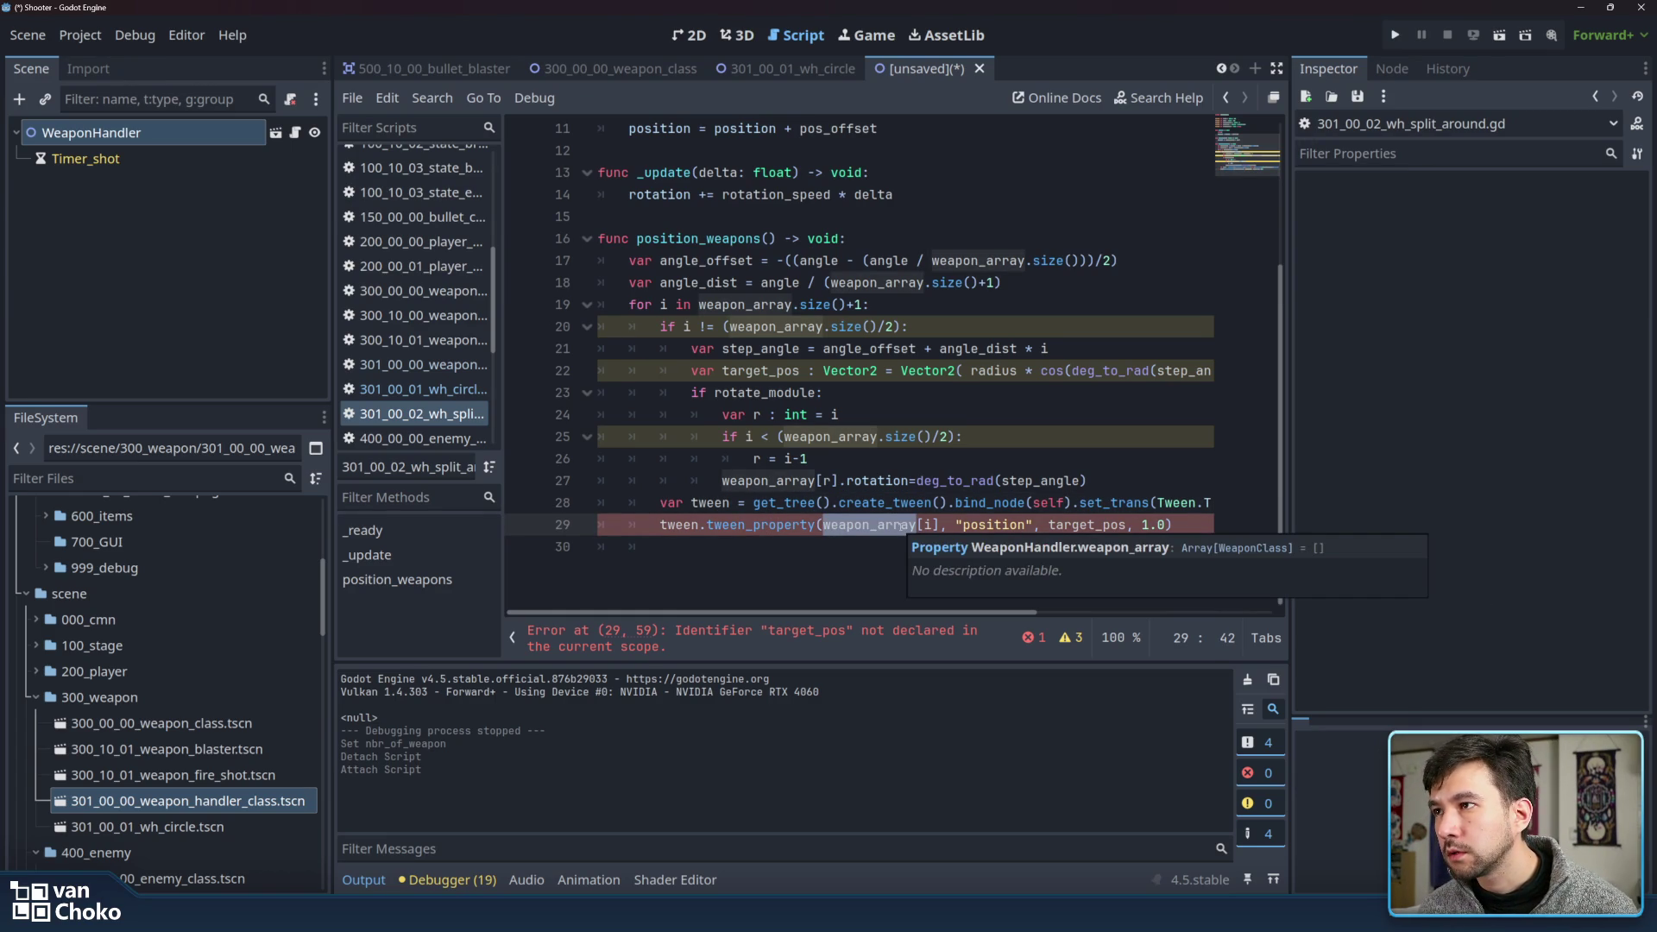
pyautogui.click(661, 326)
pyautogui.press('Down')
pyautogui.press('Down')
pyautogui.press('Down')
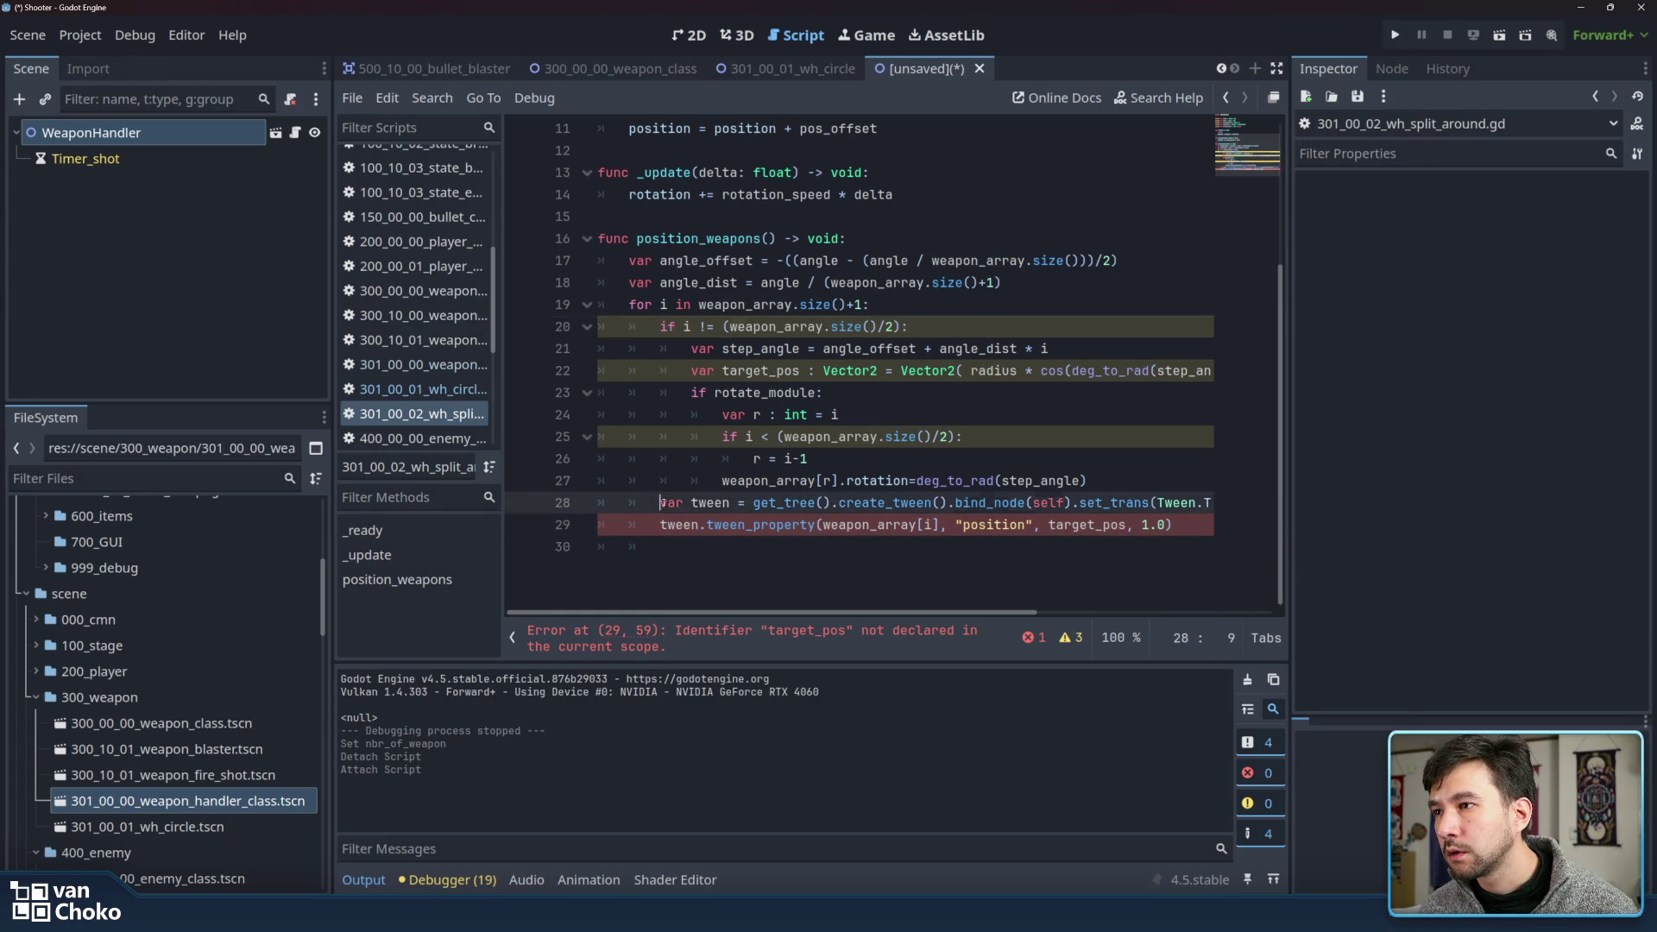
pyautogui.doubleClick(909, 525)
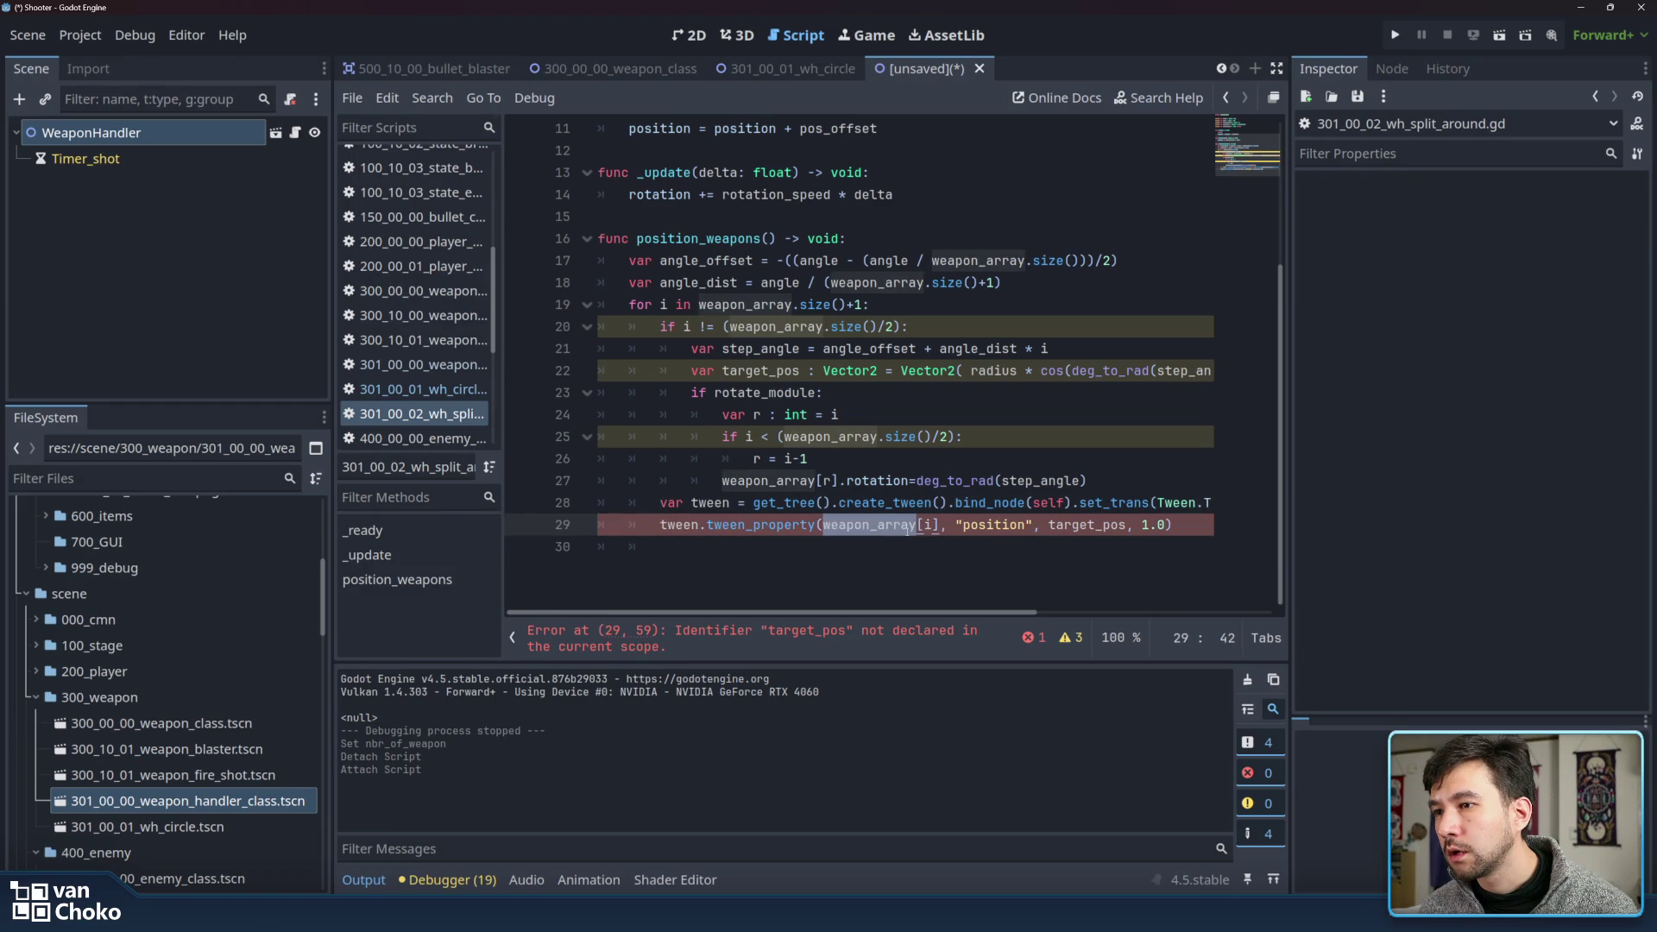
pyautogui.click(884, 556)
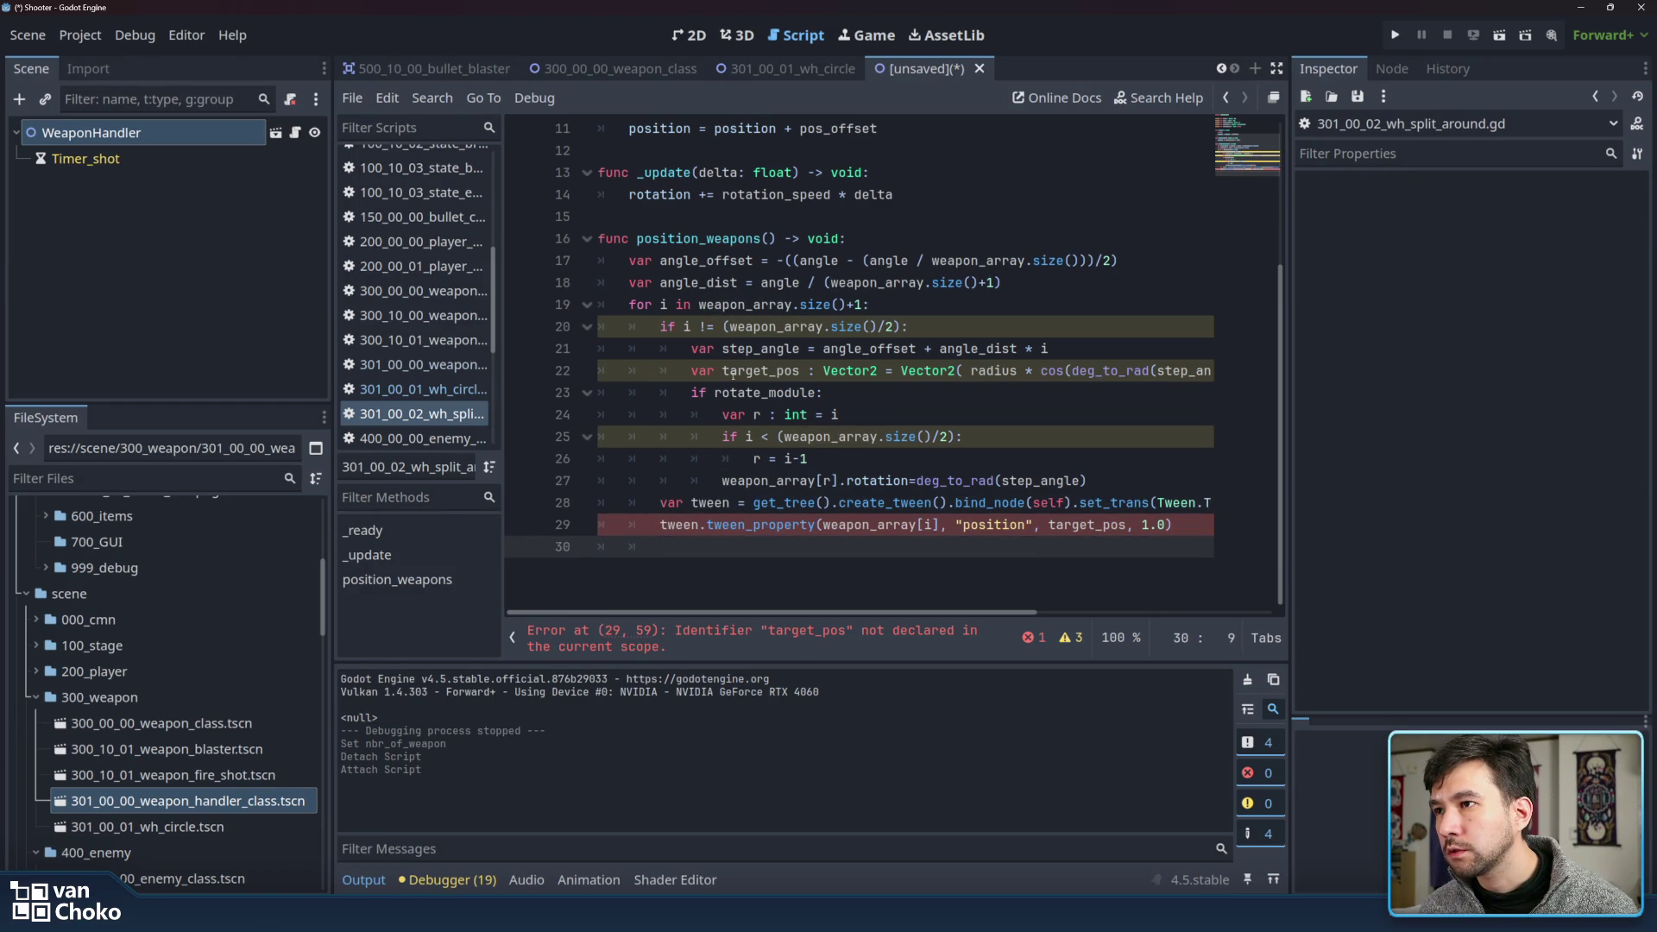
pyautogui.click(661, 503)
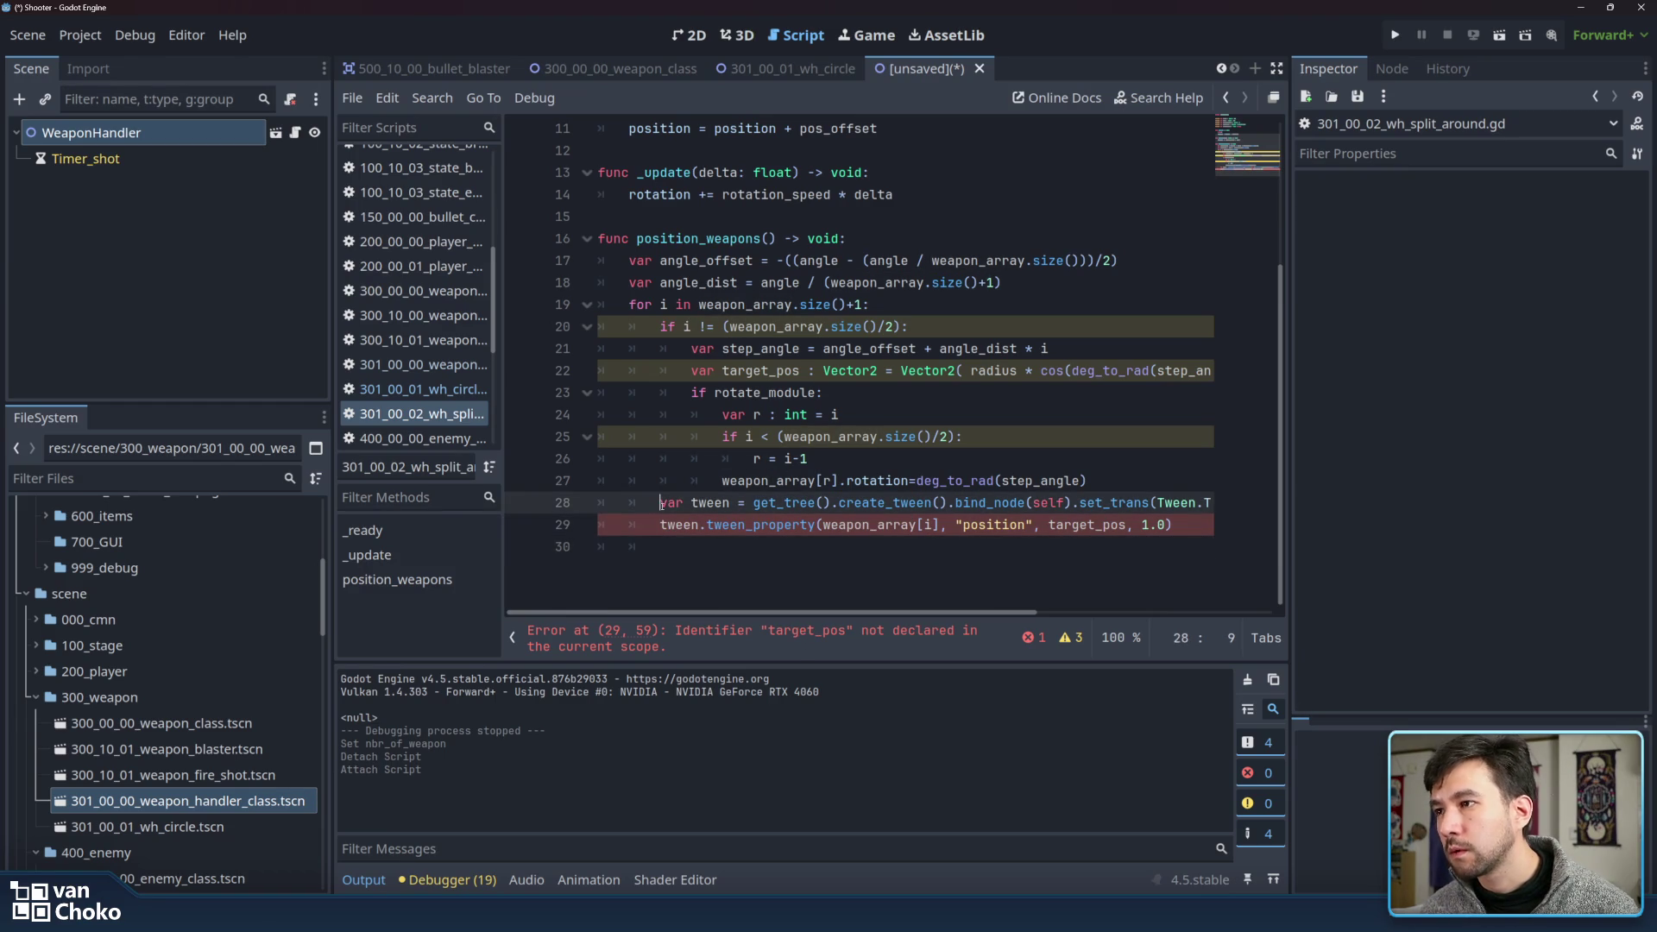
pyautogui.press('Tab')
pyautogui.click(660, 525)
pyautogui.press('Tab')
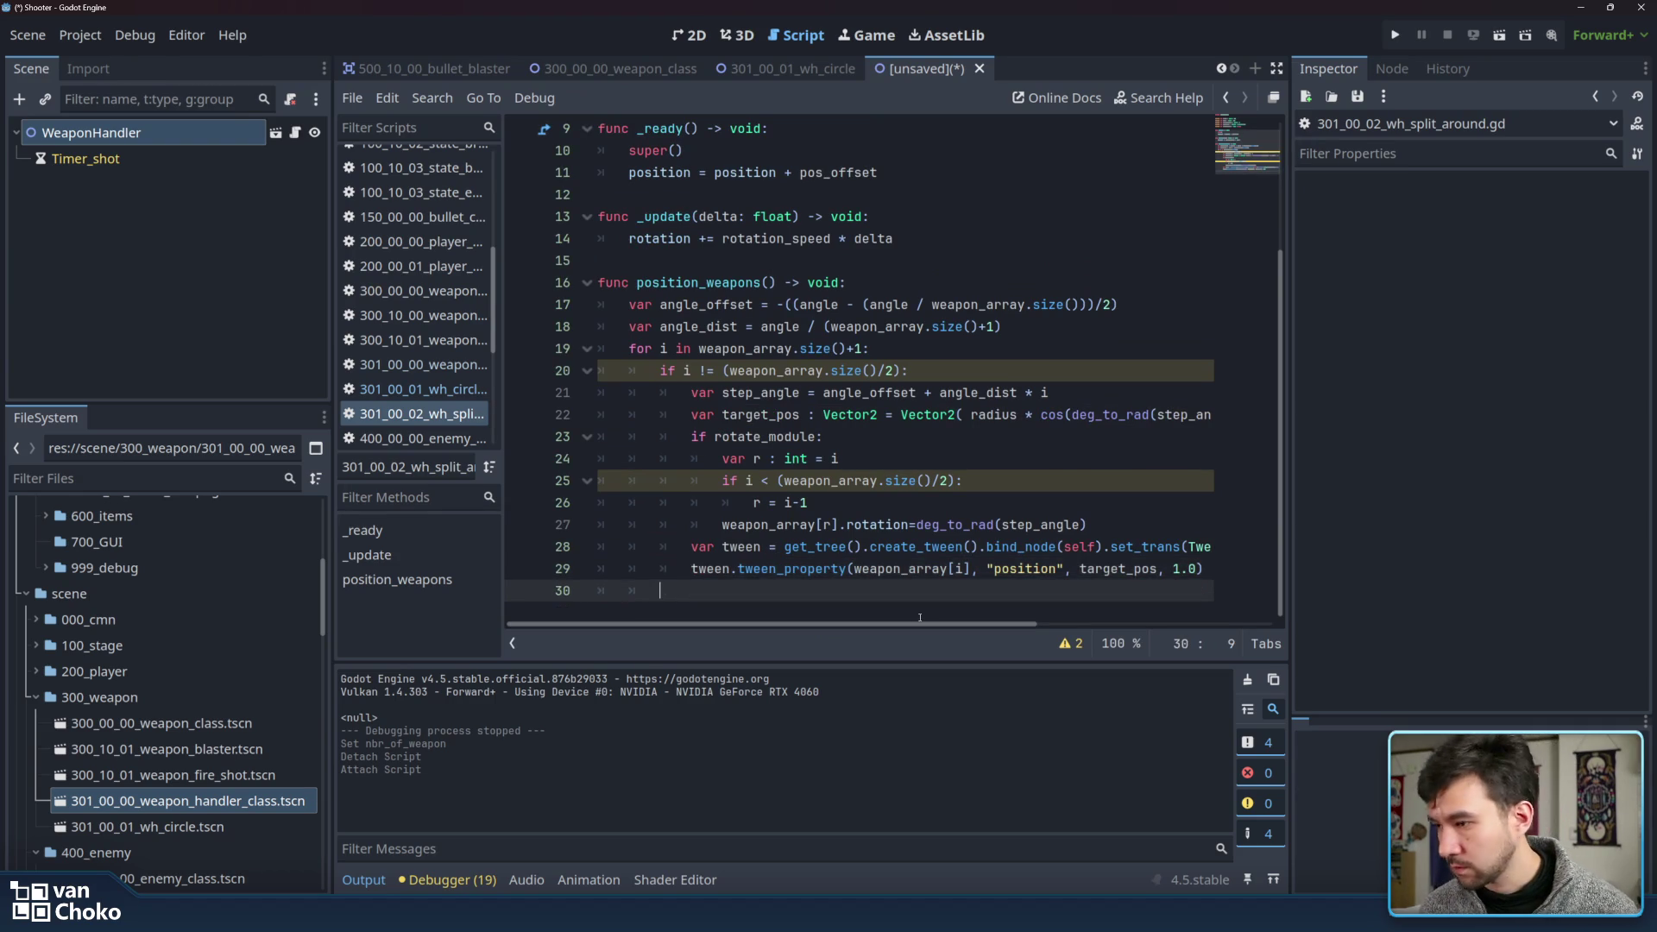
pyautogui.hotkey('ctrl', 's')
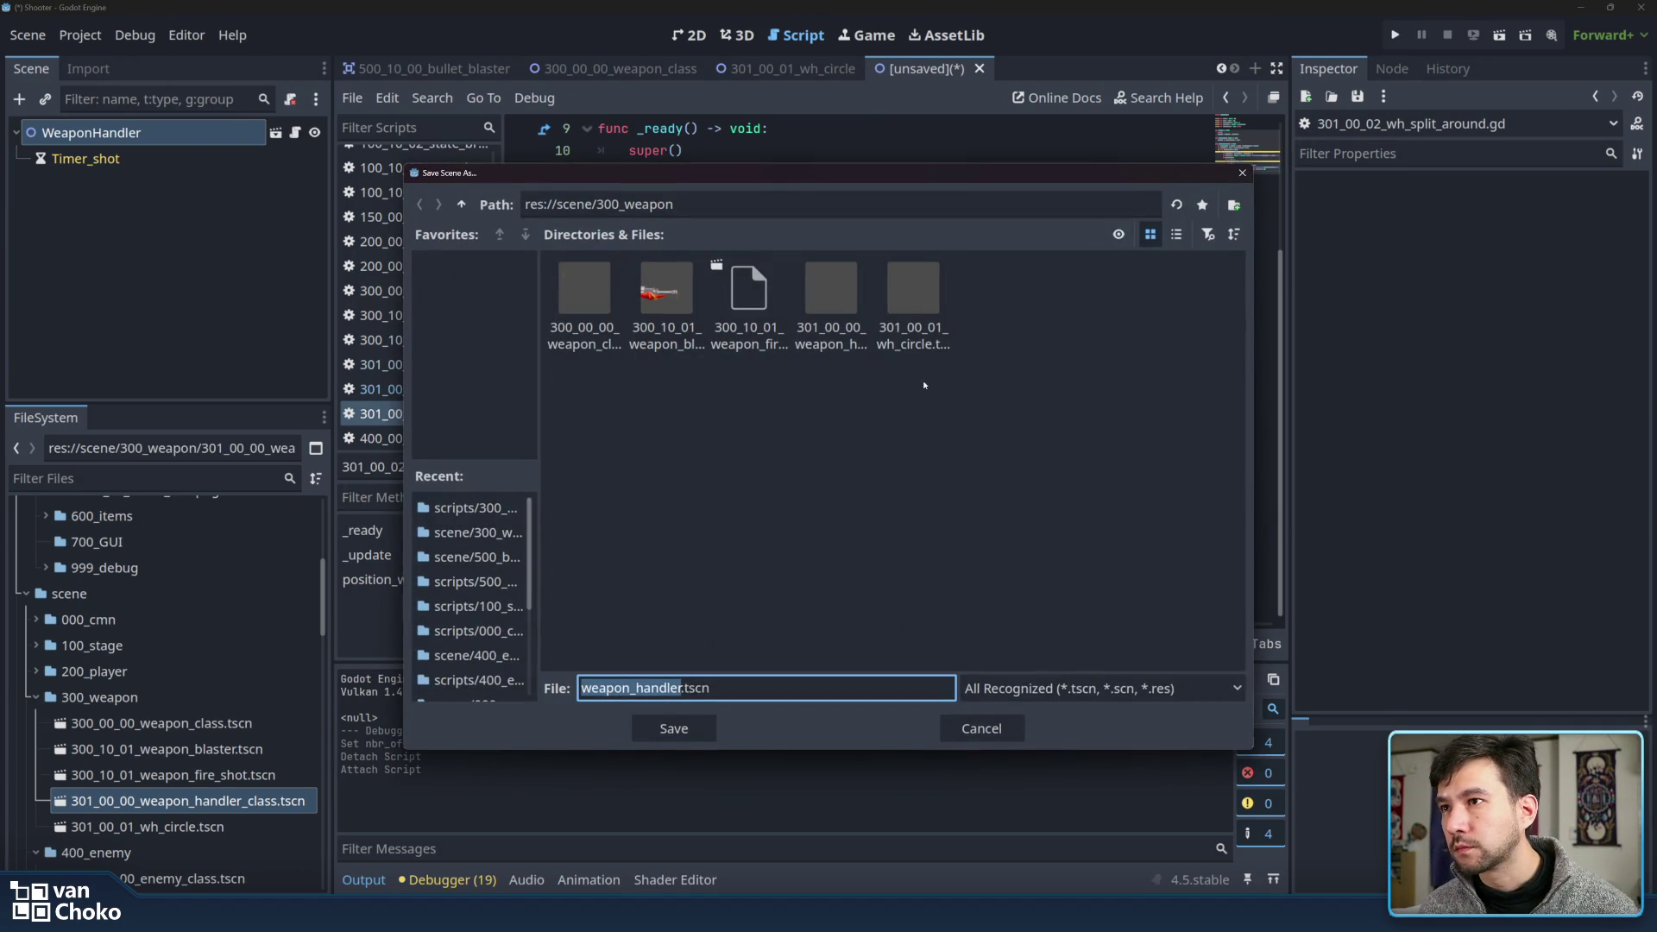
# Enter the file name 301_00_02_wh_split_around.tscn, based on 301_00_01_wh_circle.tscn
pyautogui.click(913, 298)
pyautogui.click(636, 688)
pyautogui.moveTo(636, 687); pyautogui.dragTo(646, 688)
pyautogui.write('2')
pyautogui.moveTo(676, 688); pyautogui.dragTo(706, 688)
pyautogui.write('split_a')
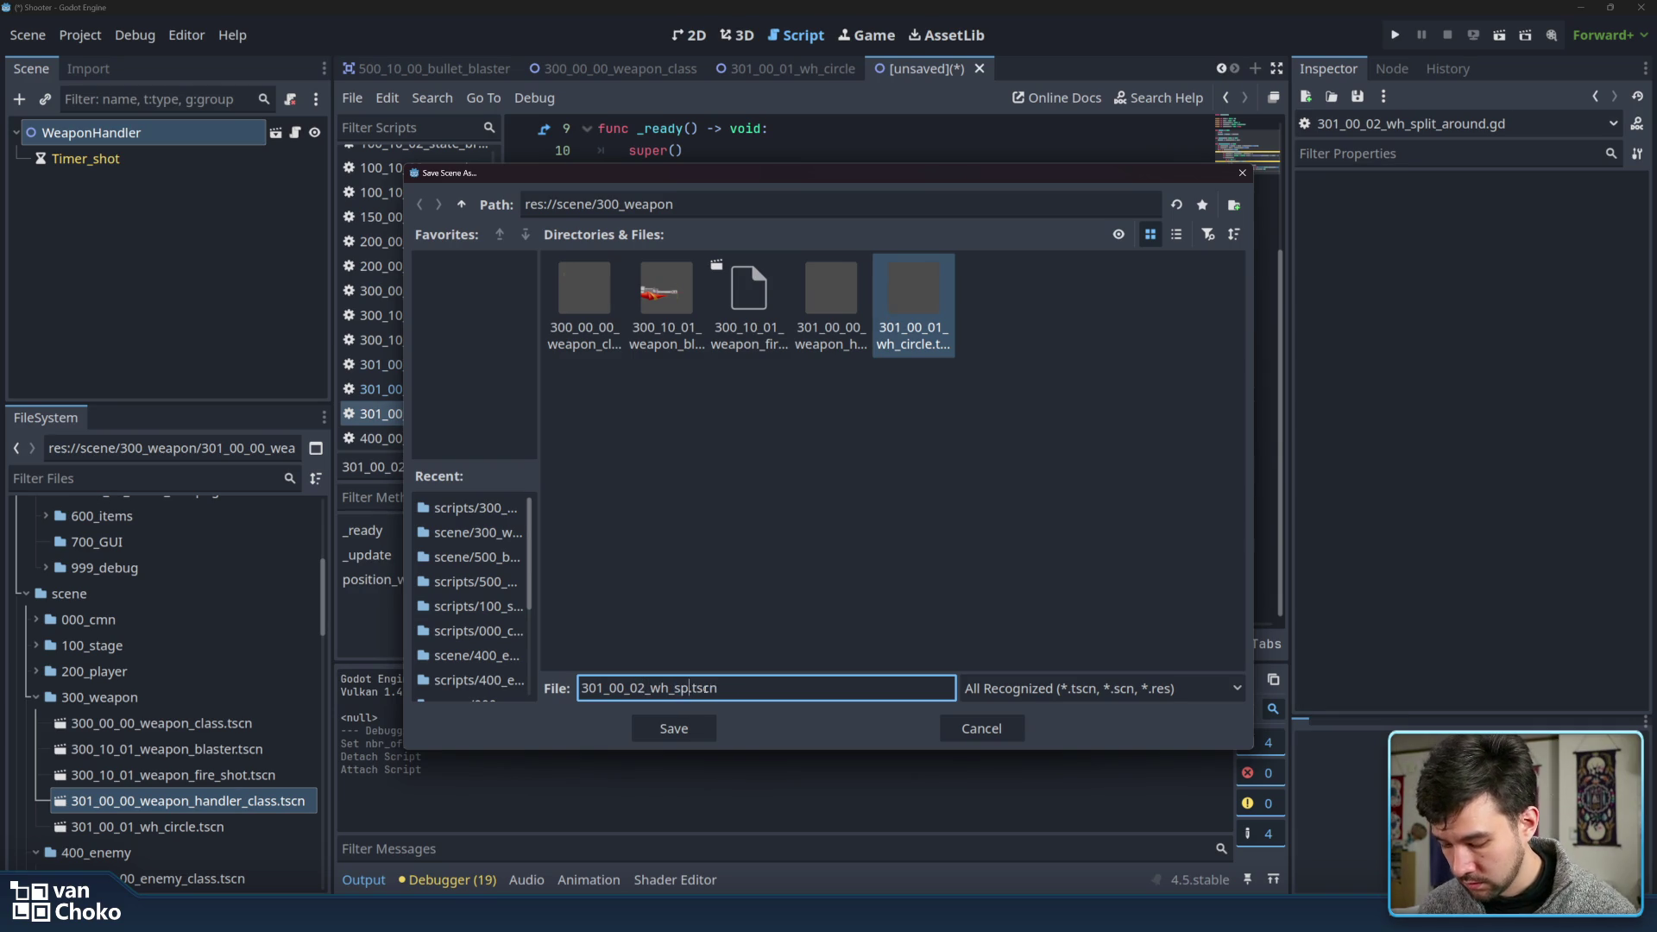
pyautogui.write('round')
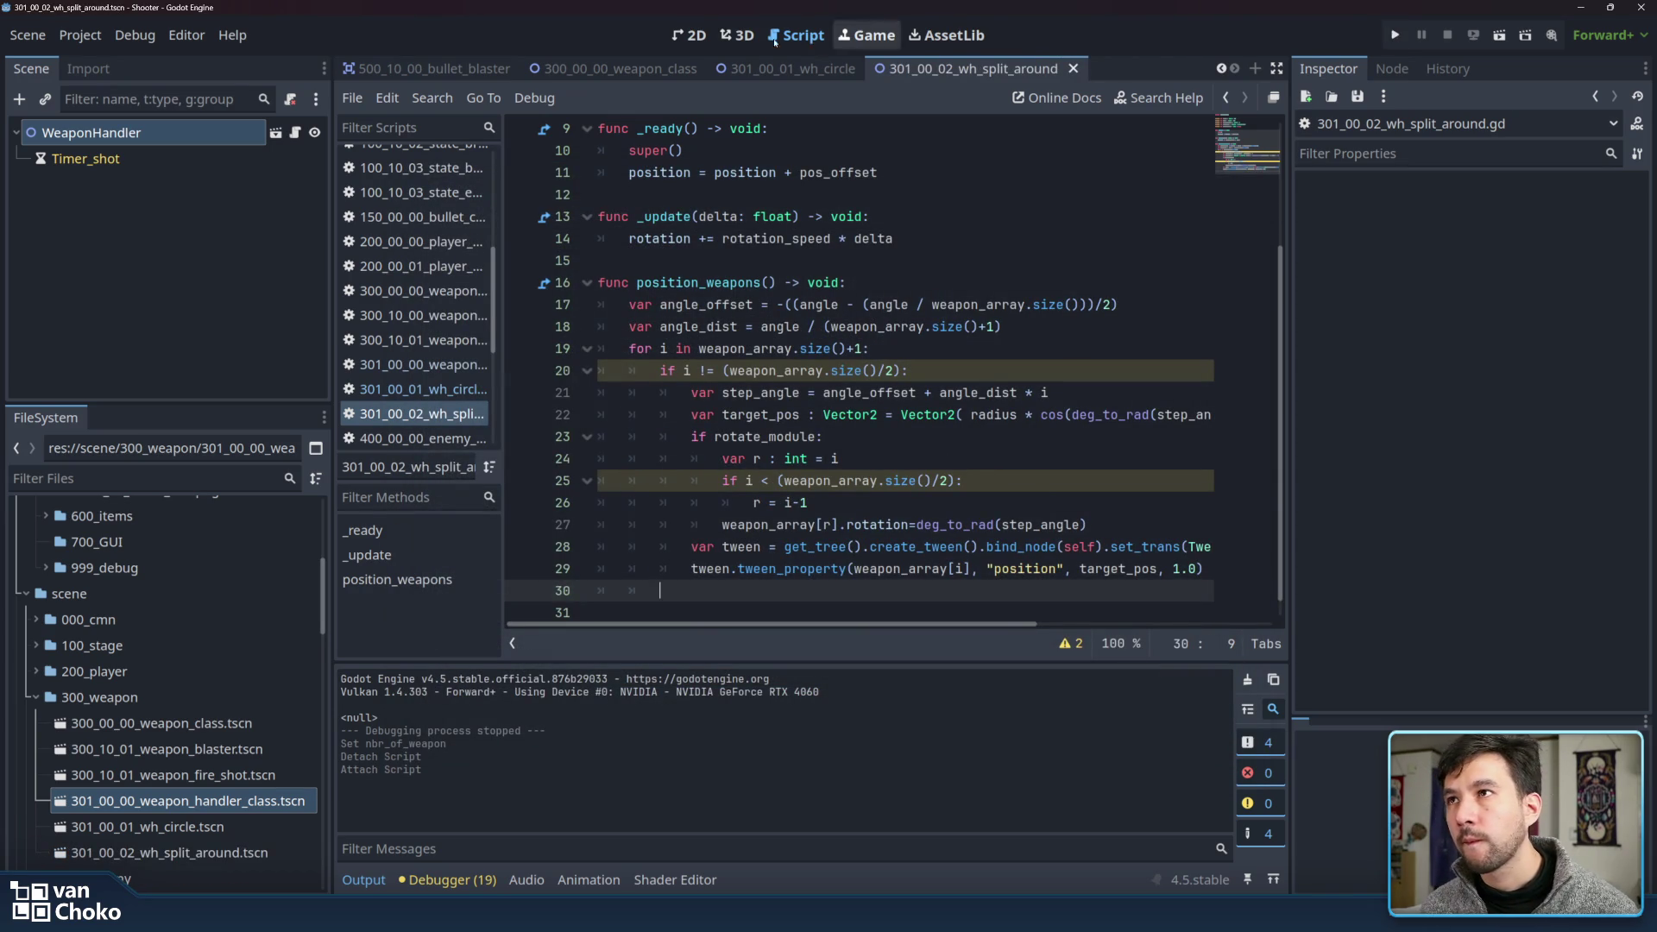
# Open the player starfish scene and delete its WeaponHandlerCircle node
pyautogui.click(427, 69)
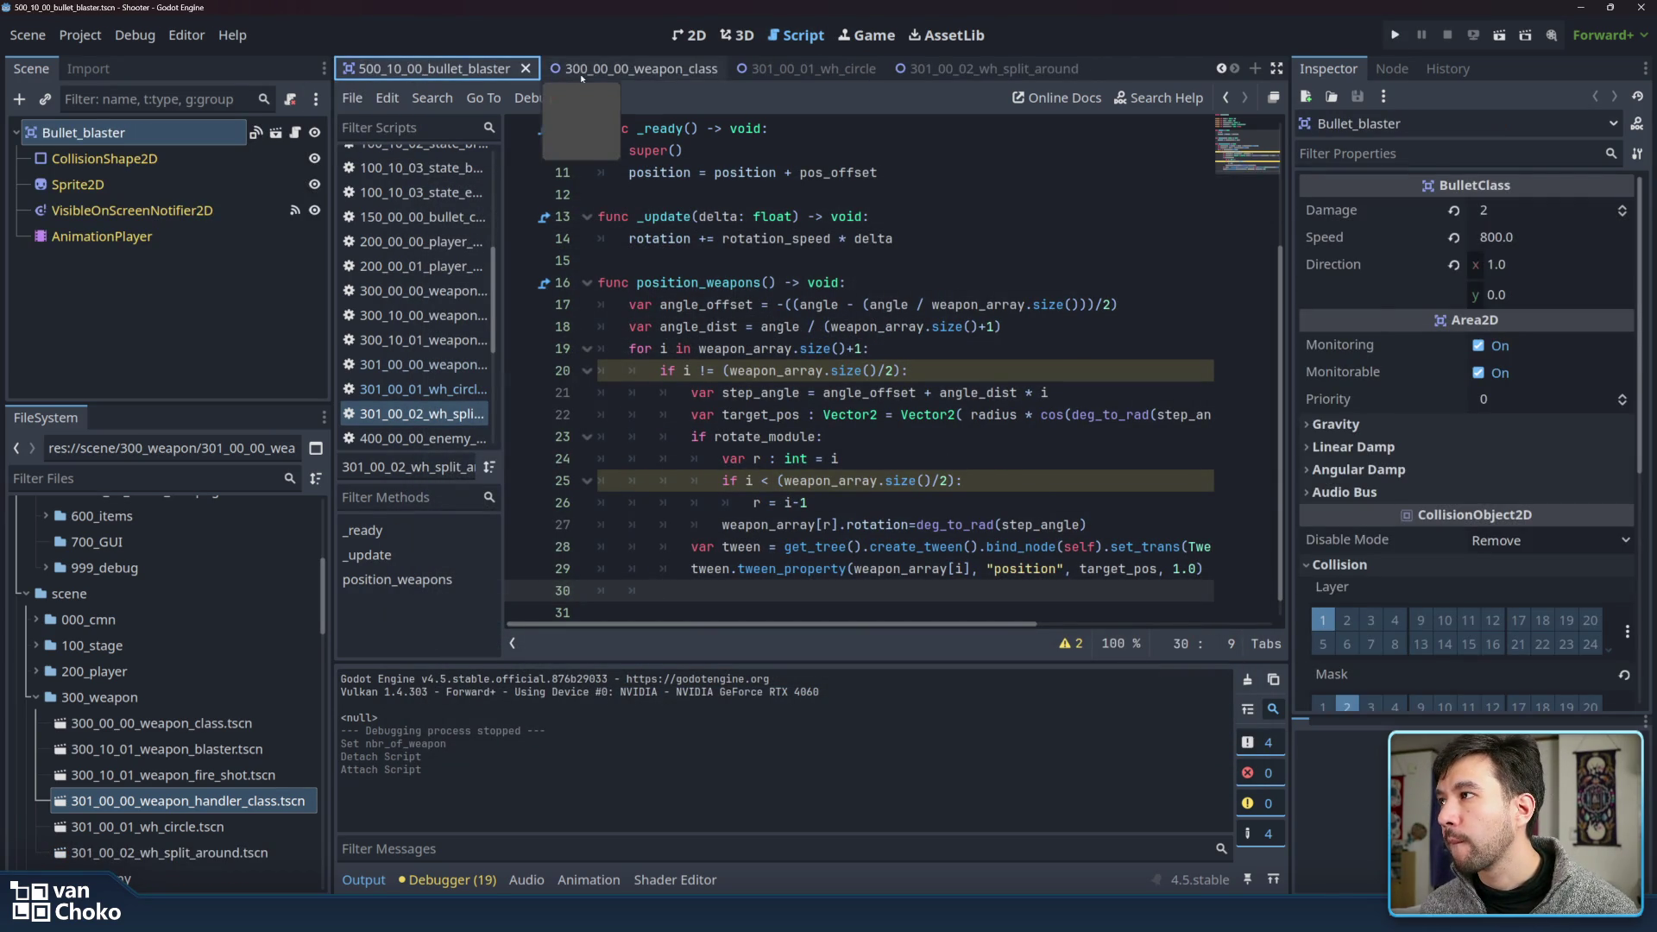
pyautogui.click(574, 74)
pyautogui.click(807, 70)
pyautogui.click(576, 71)
pyautogui.click(427, 69)
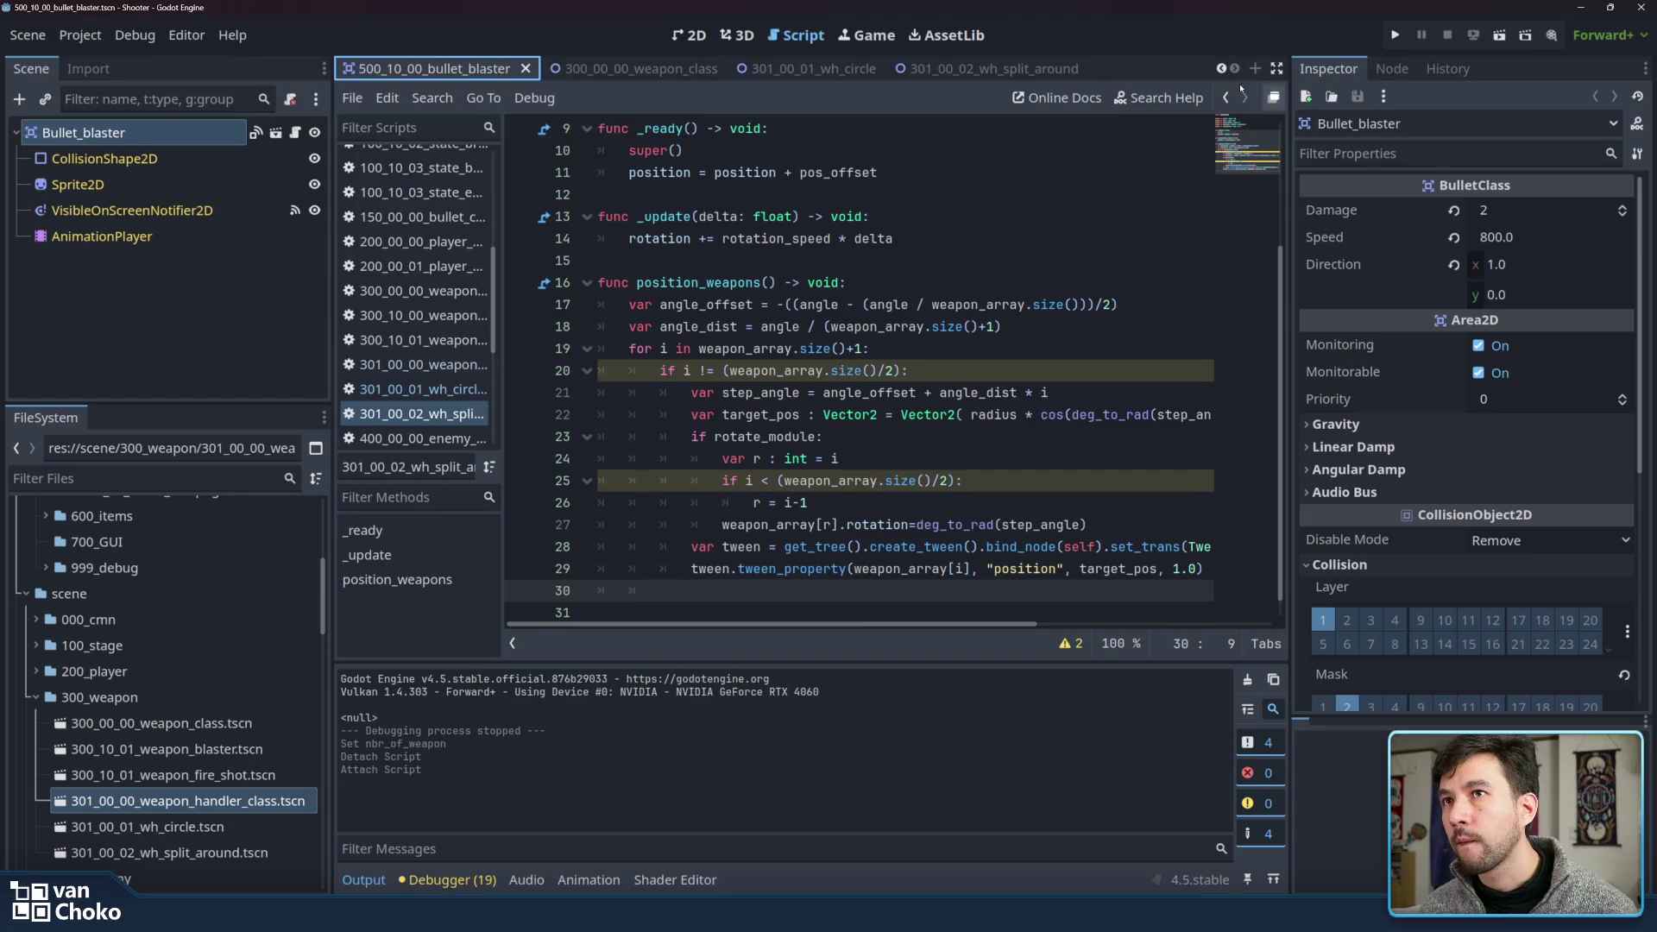
pyautogui.scroll(3, 605, 69)
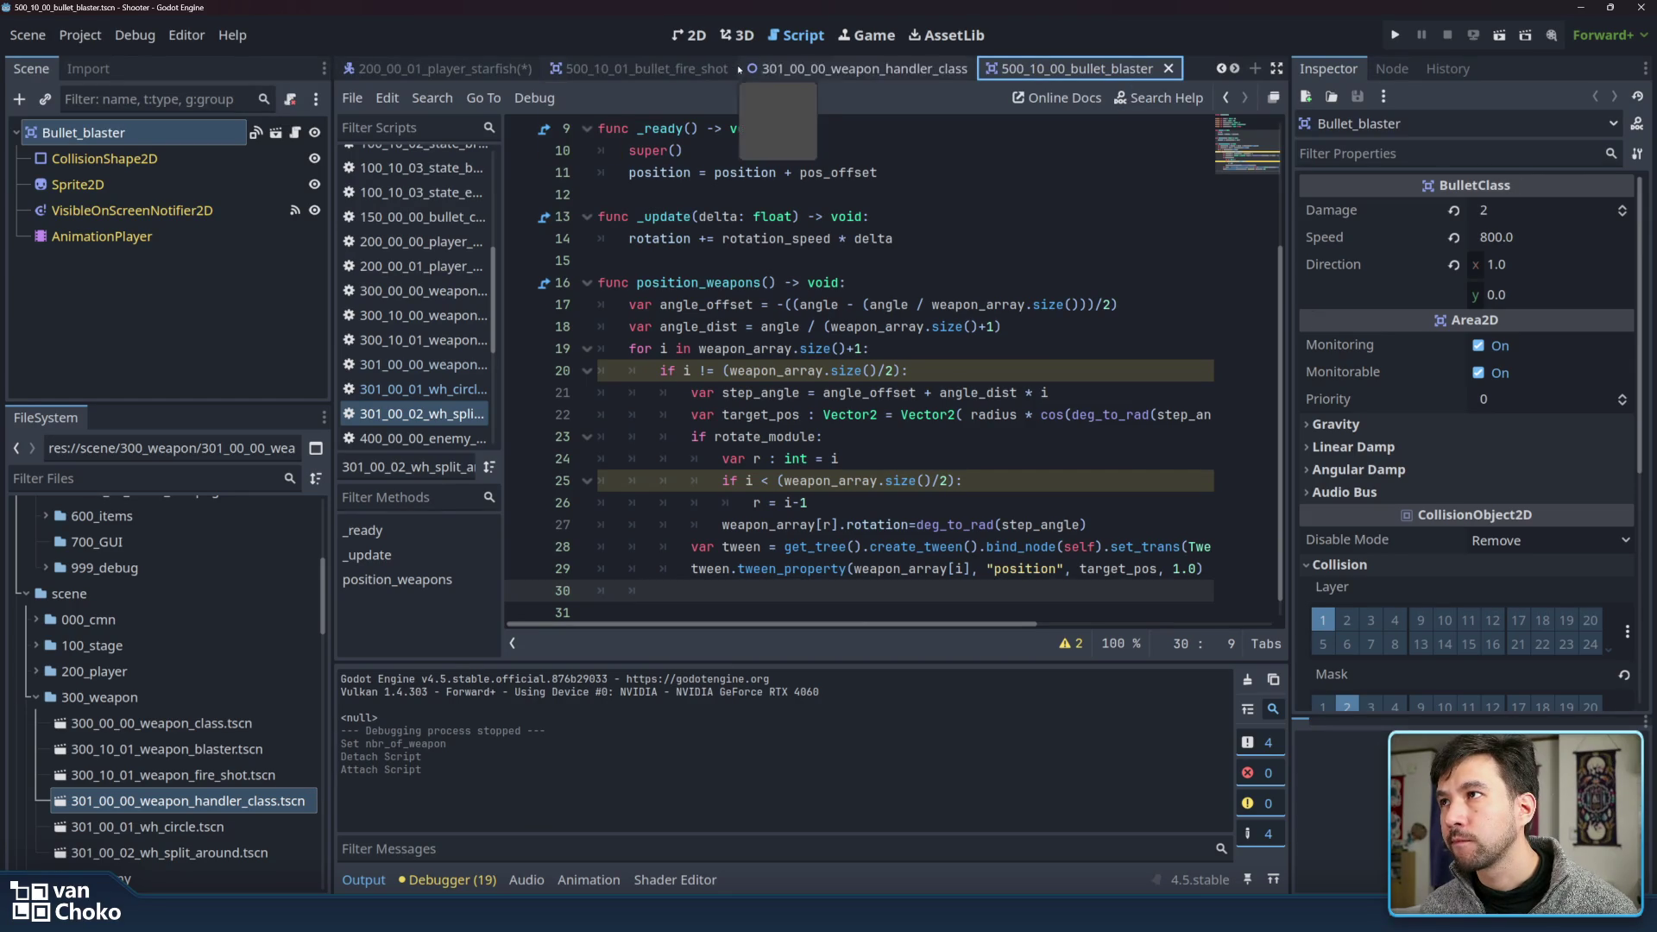
pyautogui.click(411, 69)
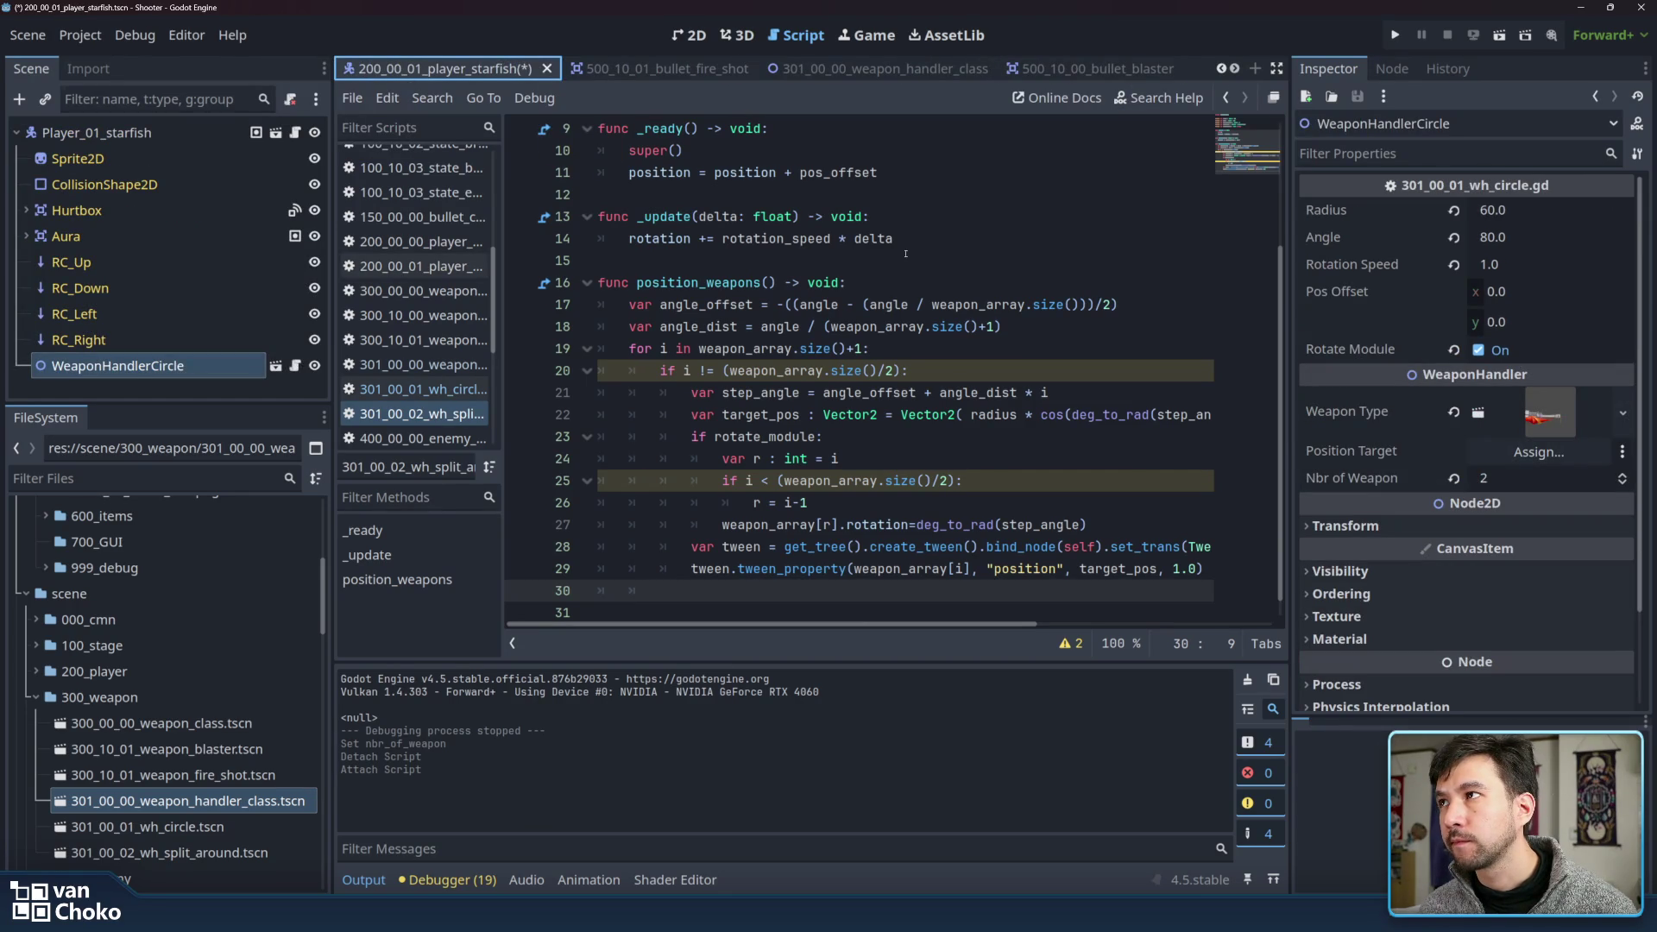
pyautogui.rightClick(135, 368)
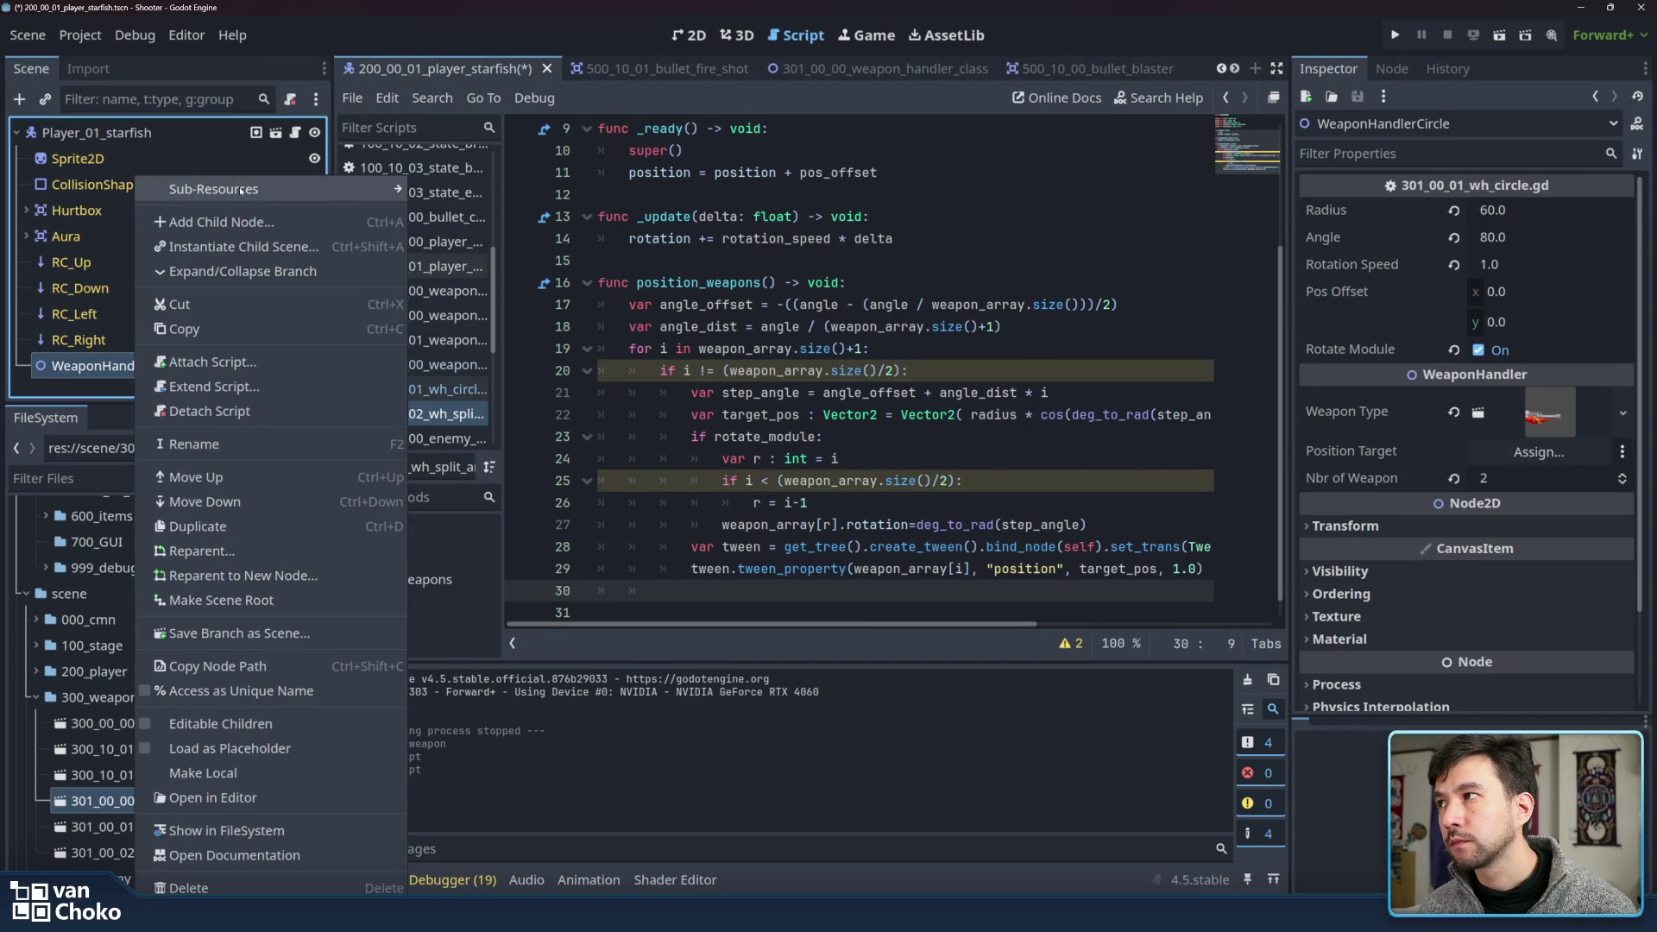
pyautogui.click(104, 368)
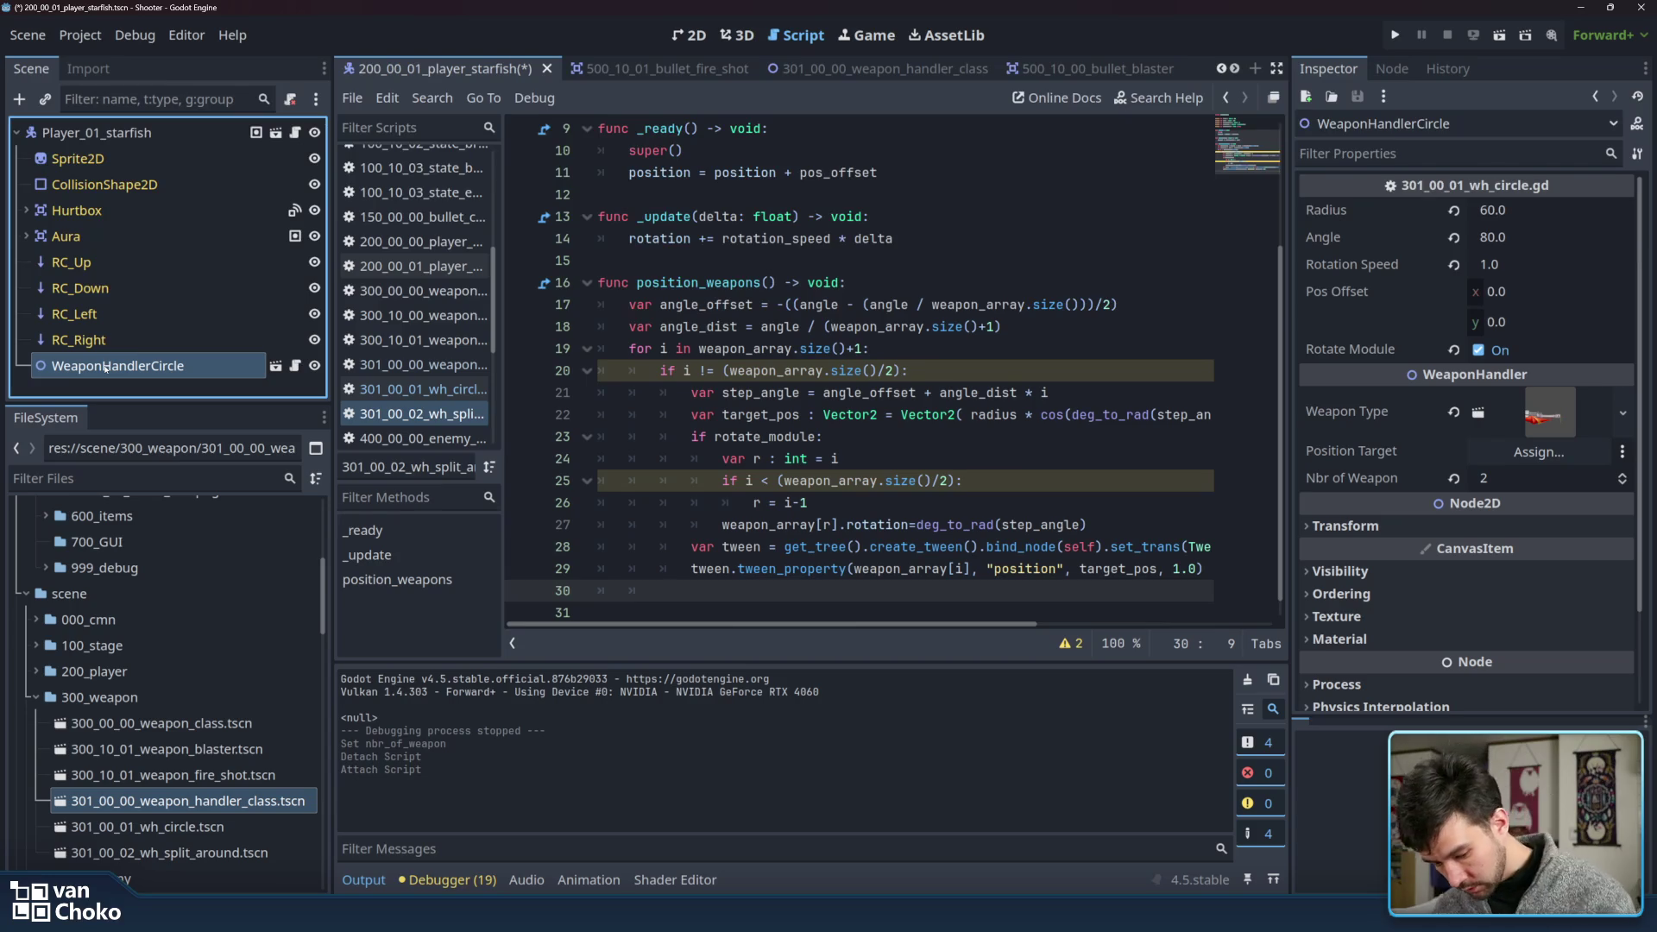
pyautogui.press('Delete')
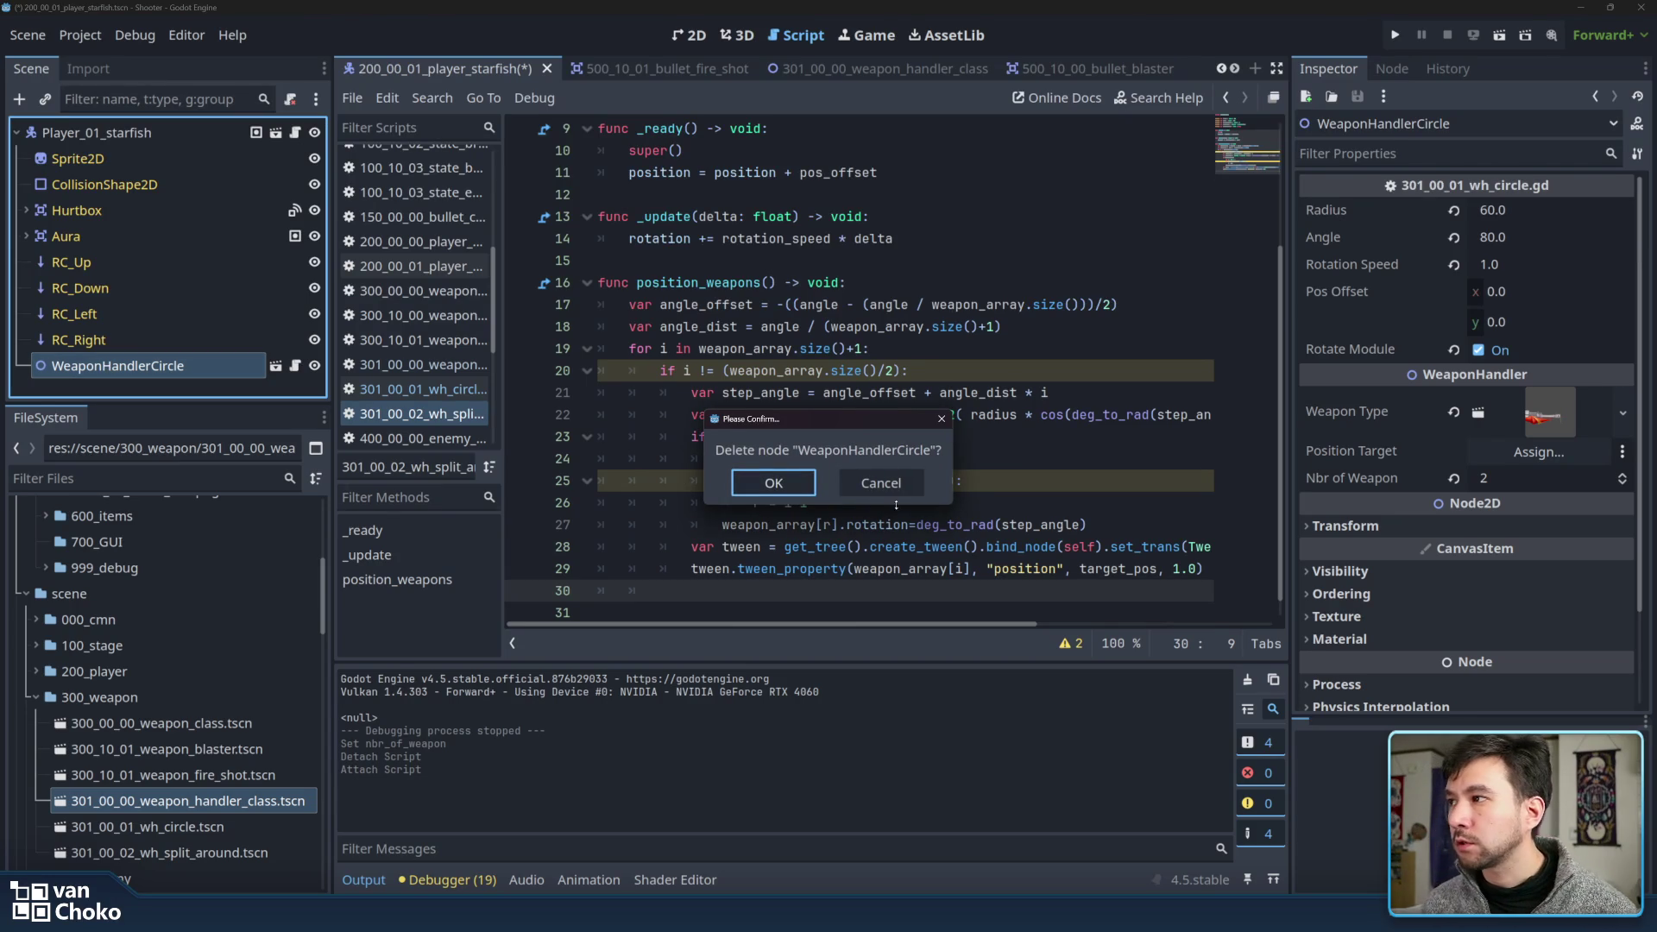
pyautogui.click(785, 485)
# Instance 301_00_02_wh_split_around.tscn under Player_01_starfish
pyautogui.click(242, 817)
pyautogui.press('Up')
pyautogui.press('Up')
pyautogui.press('Up')
pyautogui.press('Down')
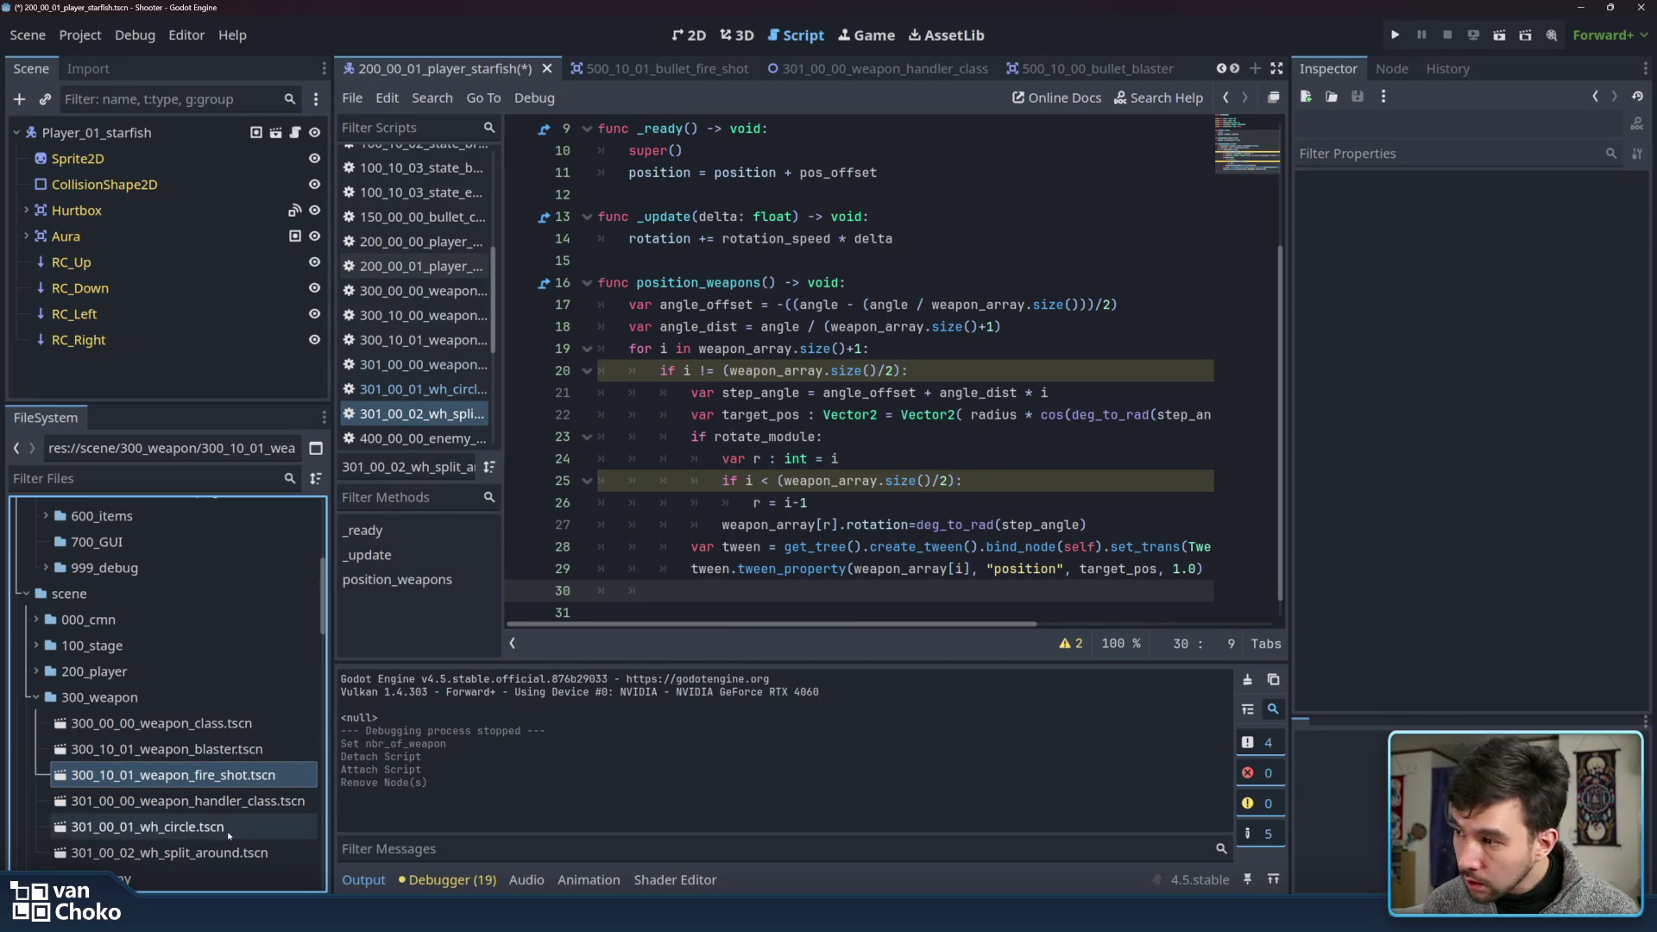
pyautogui.click(237, 854)
pyautogui.moveTo(207, 744)
pyautogui.mouseDown()
pyautogui.moveTo(164, 120)
pyautogui.moveTo(129, 132)
pyautogui.mouseUp()
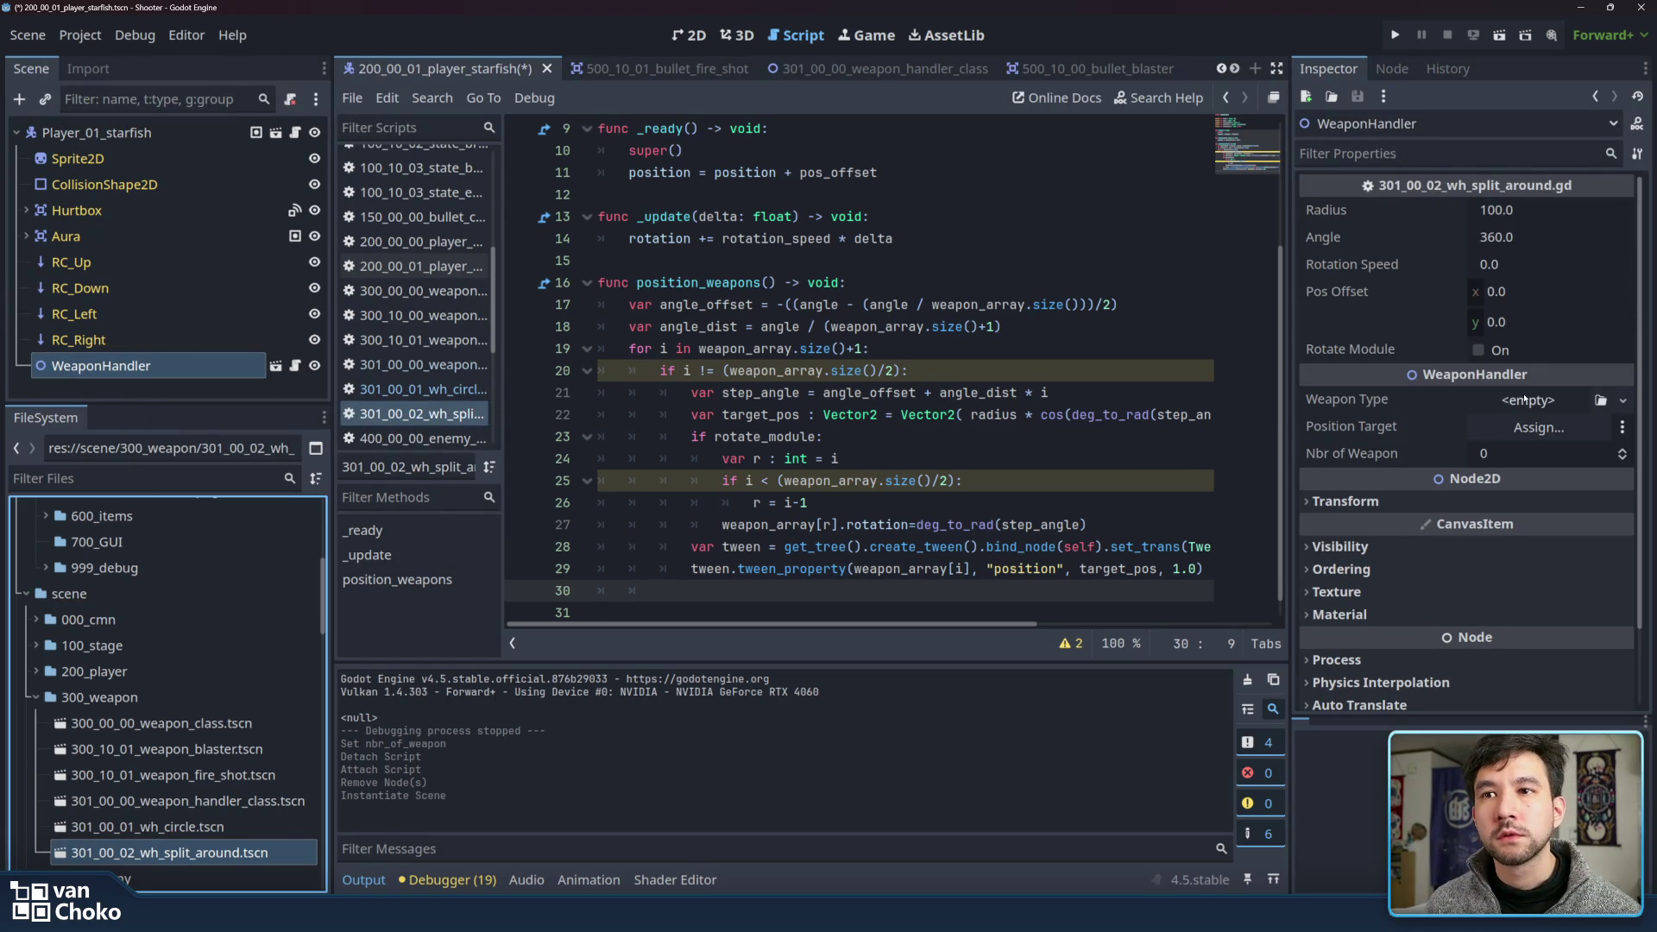
# Load 300_10_01_weapon_blaster.tscn from scene/300_weapon as the handler's Weapon Type
pyautogui.click(1525, 400)
pyautogui.click(1580, 453)
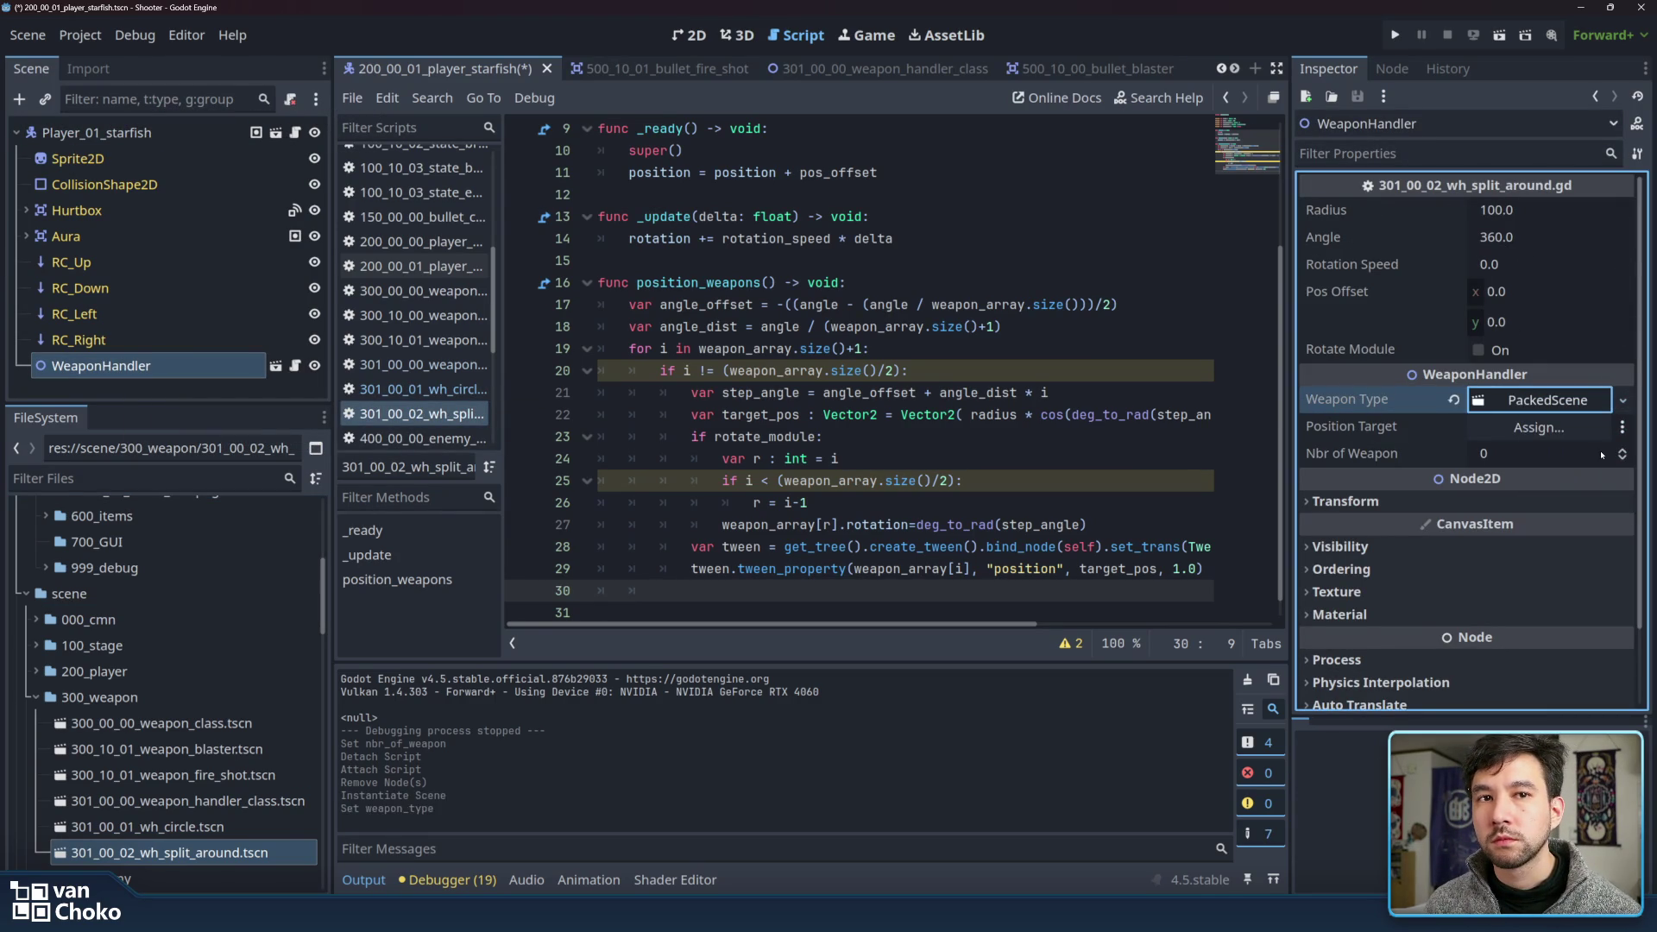
pyautogui.click(1519, 403)
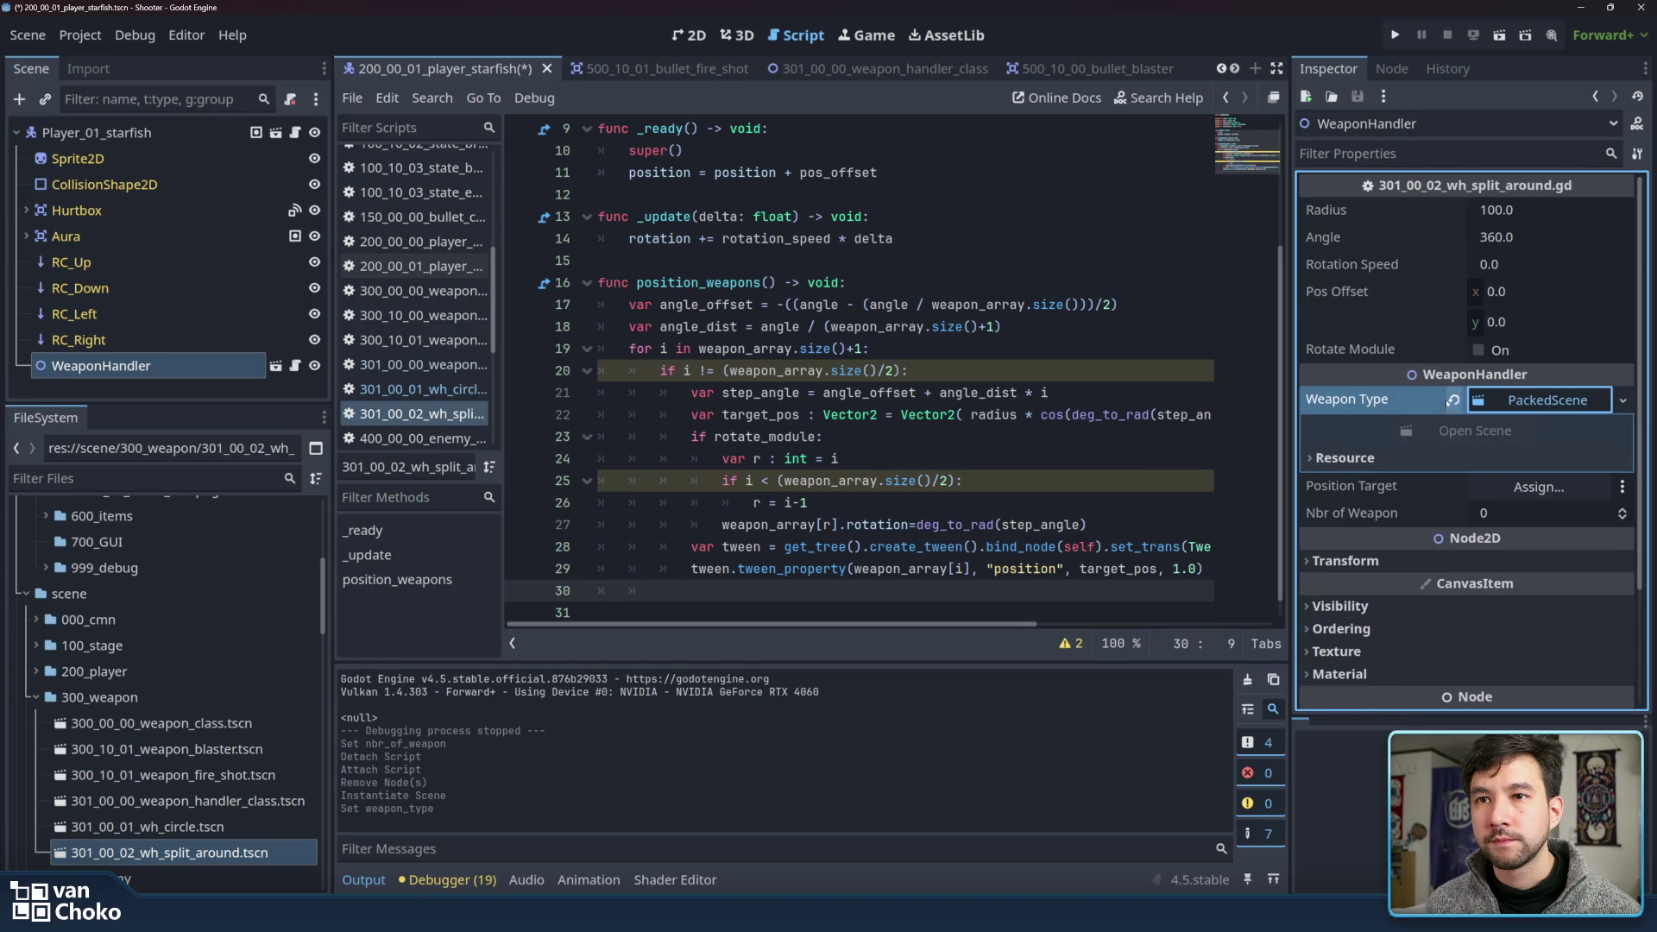
pyautogui.click(1453, 399)
pyautogui.click(1623, 401)
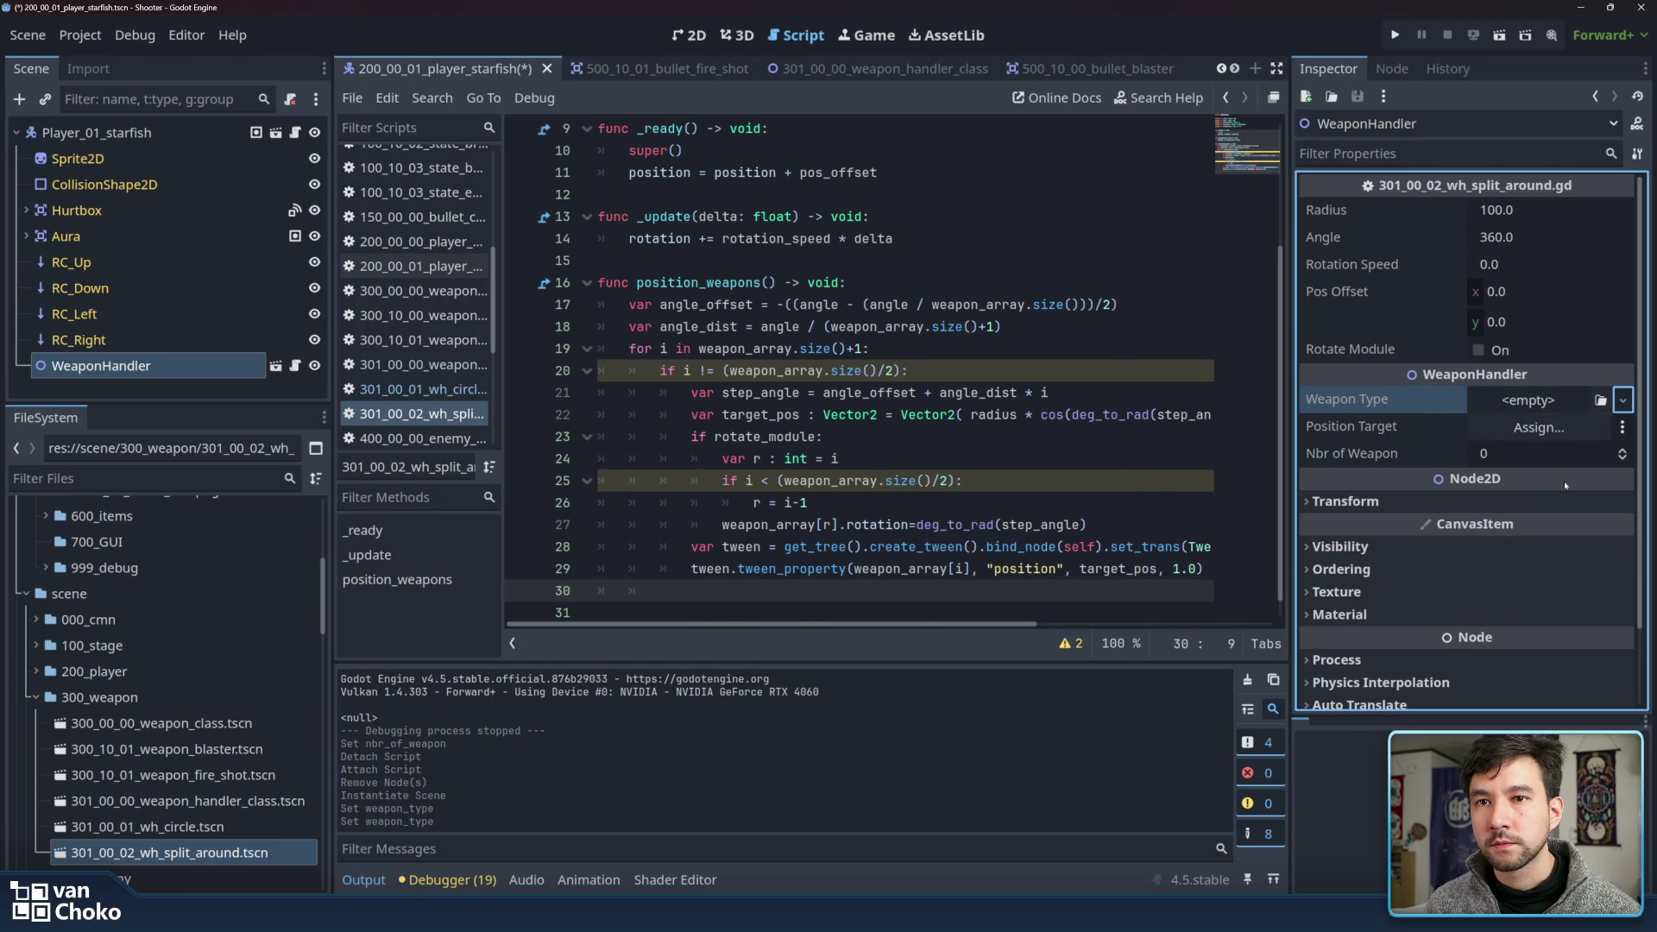
pyautogui.click(1564, 479)
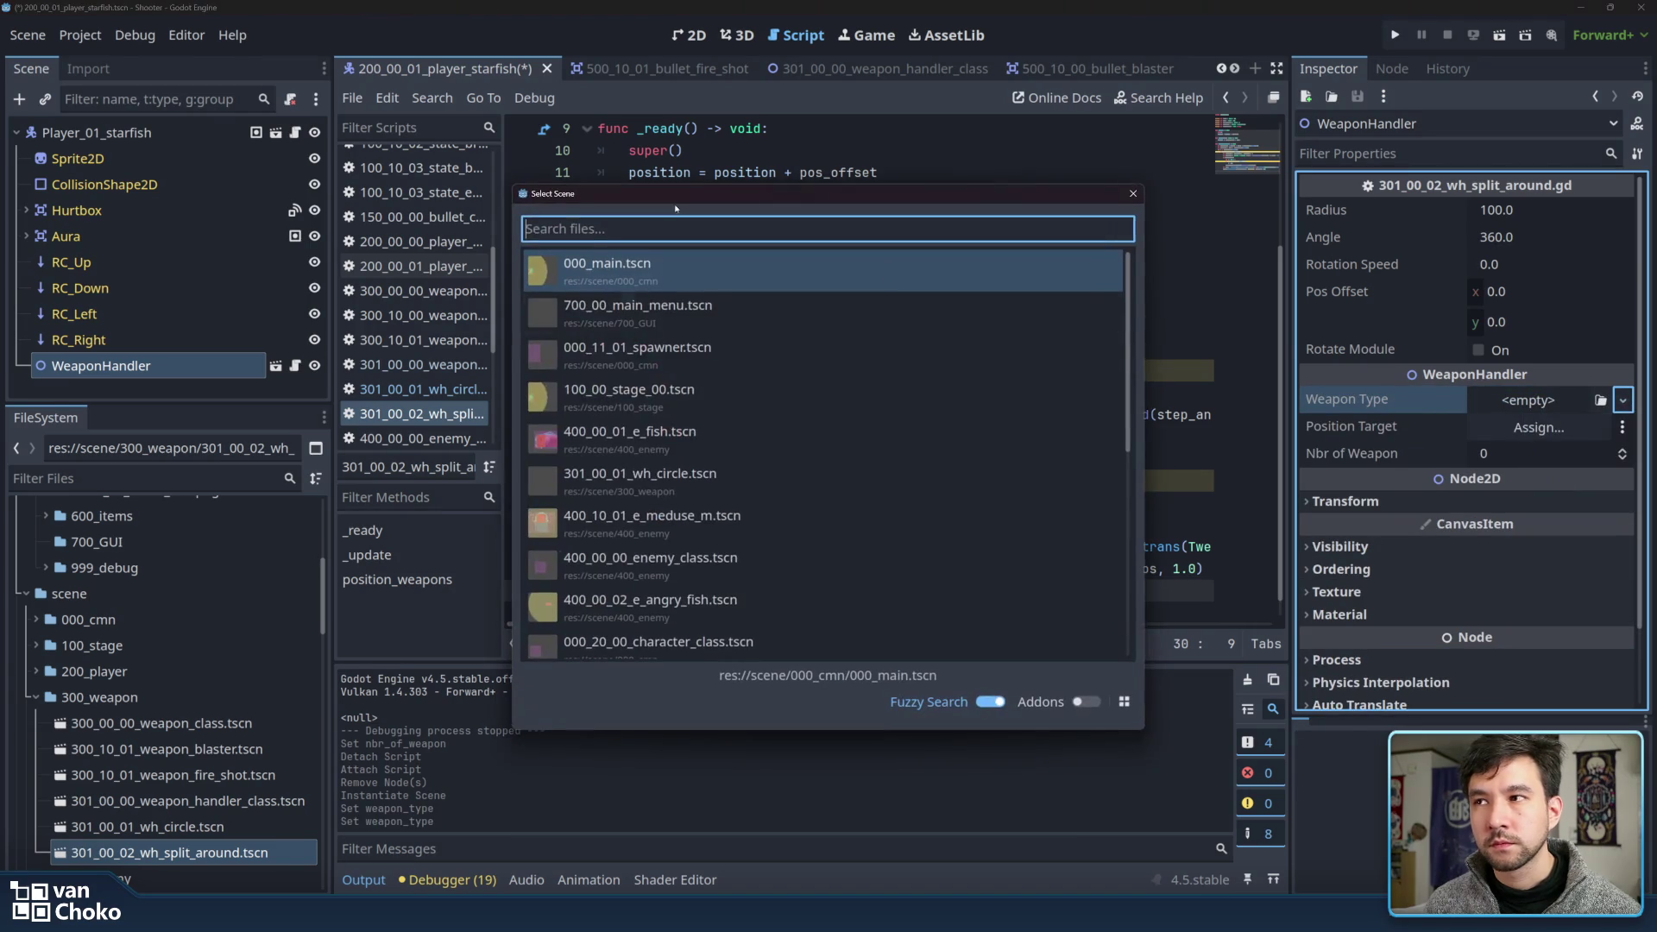
pyautogui.click(1133, 194)
pyautogui.click(1622, 402)
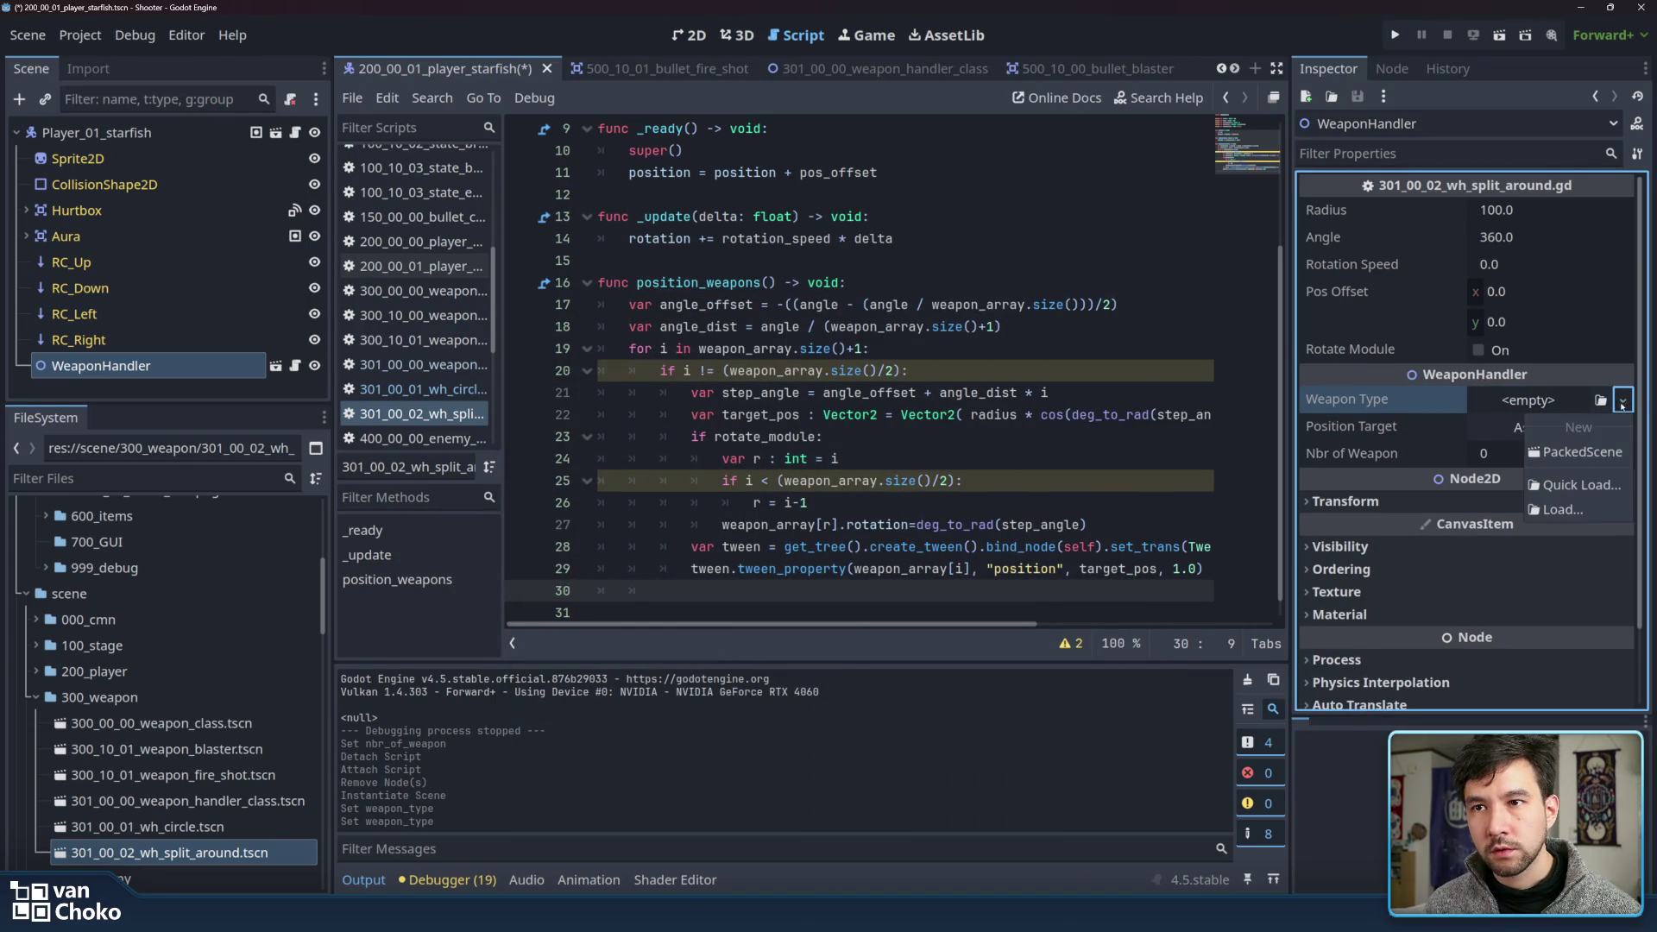
pyautogui.click(1560, 510)
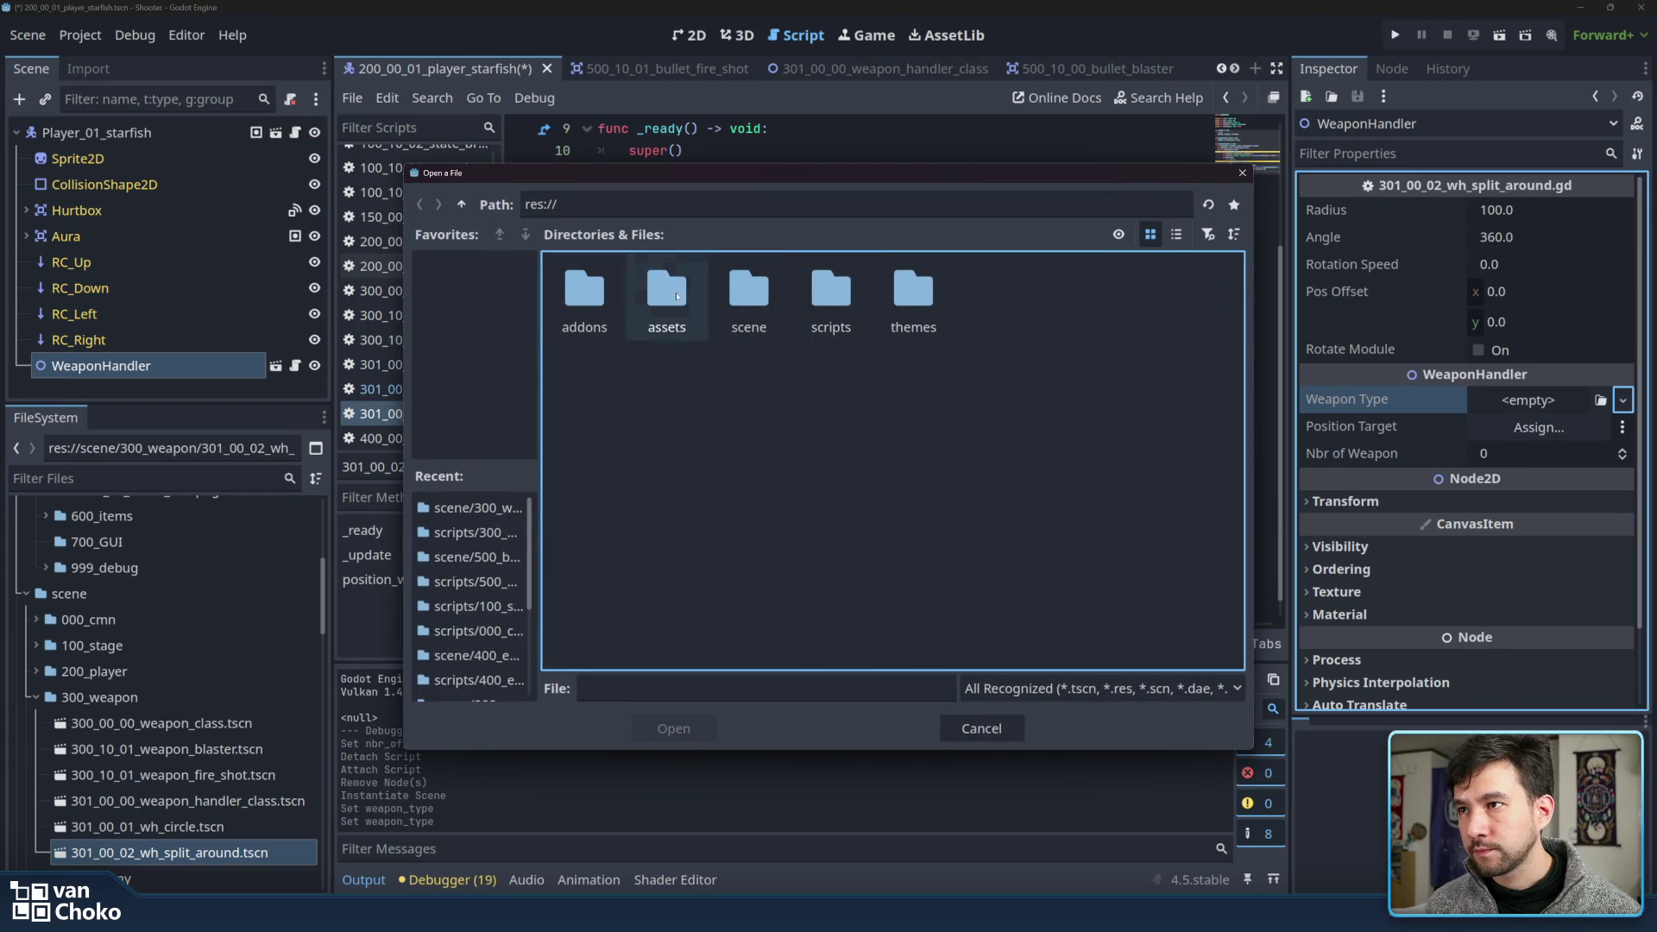
pyautogui.doubleClick(748, 294)
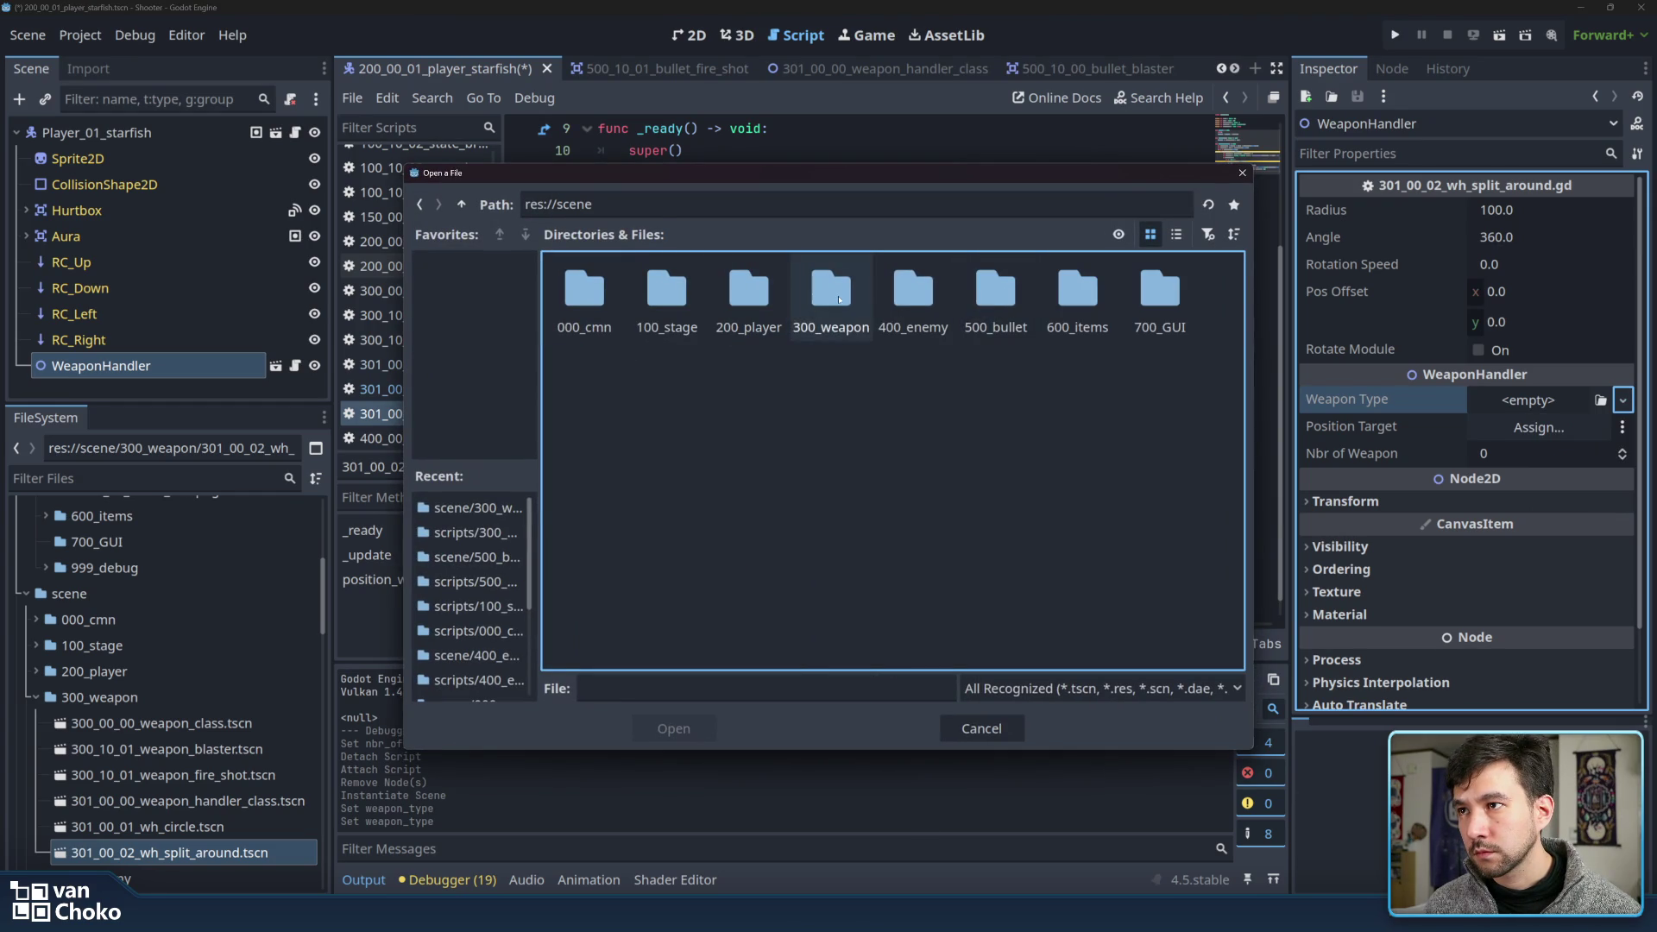
pyautogui.doubleClick(839, 299)
pyautogui.click(664, 297)
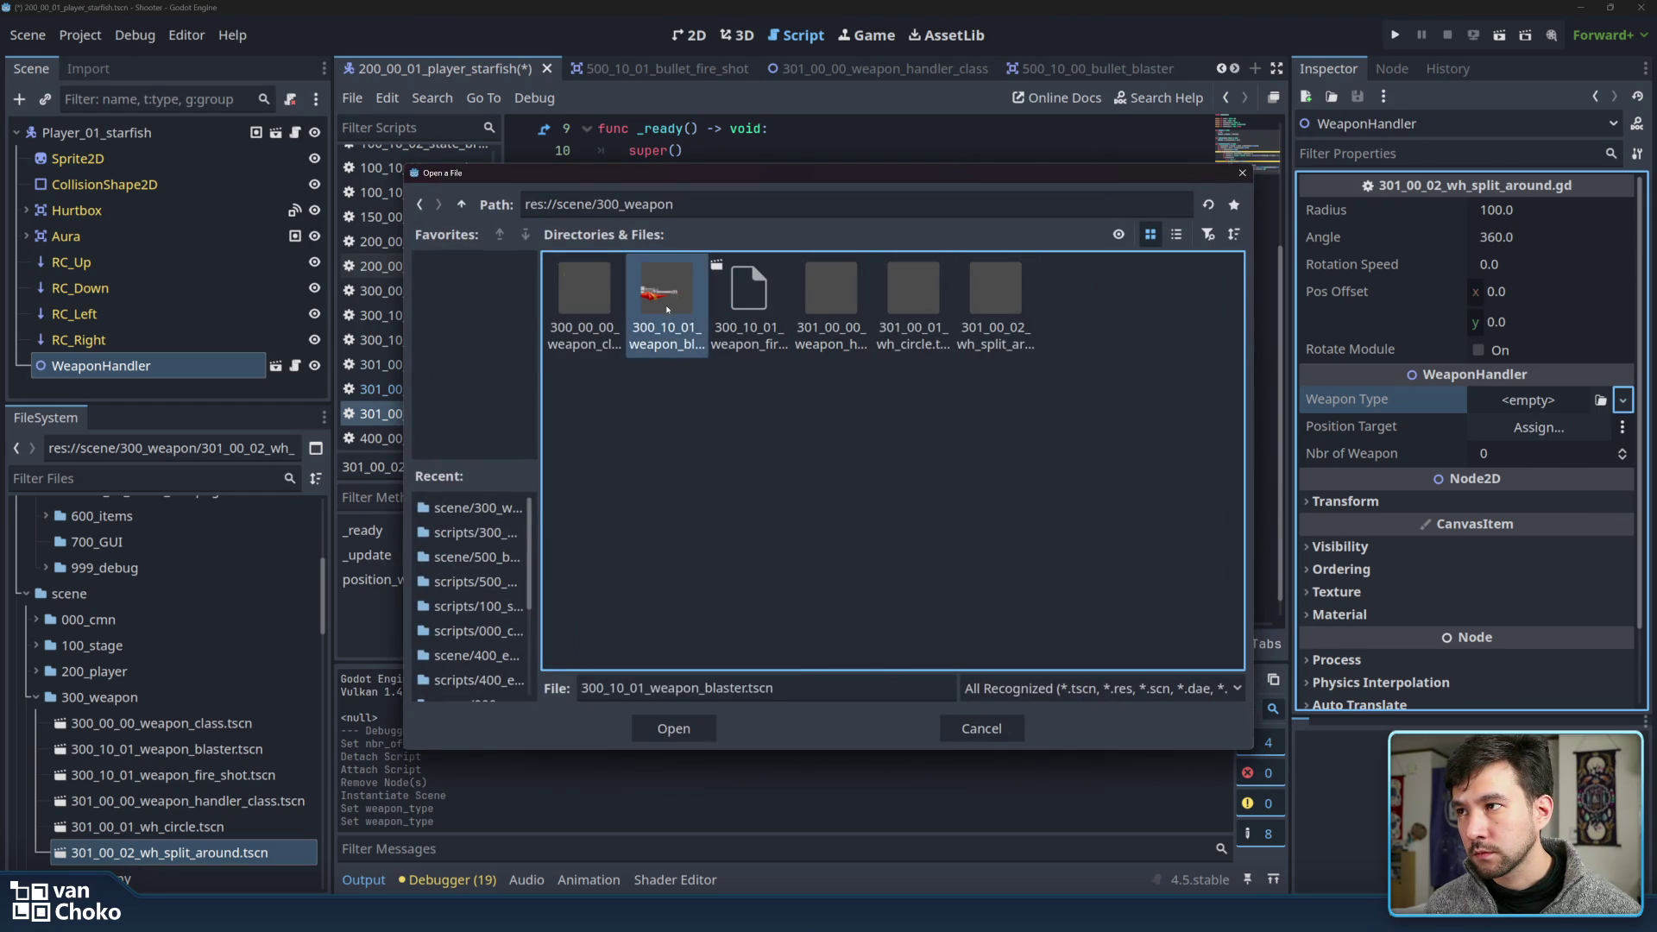
pyautogui.press('Return')
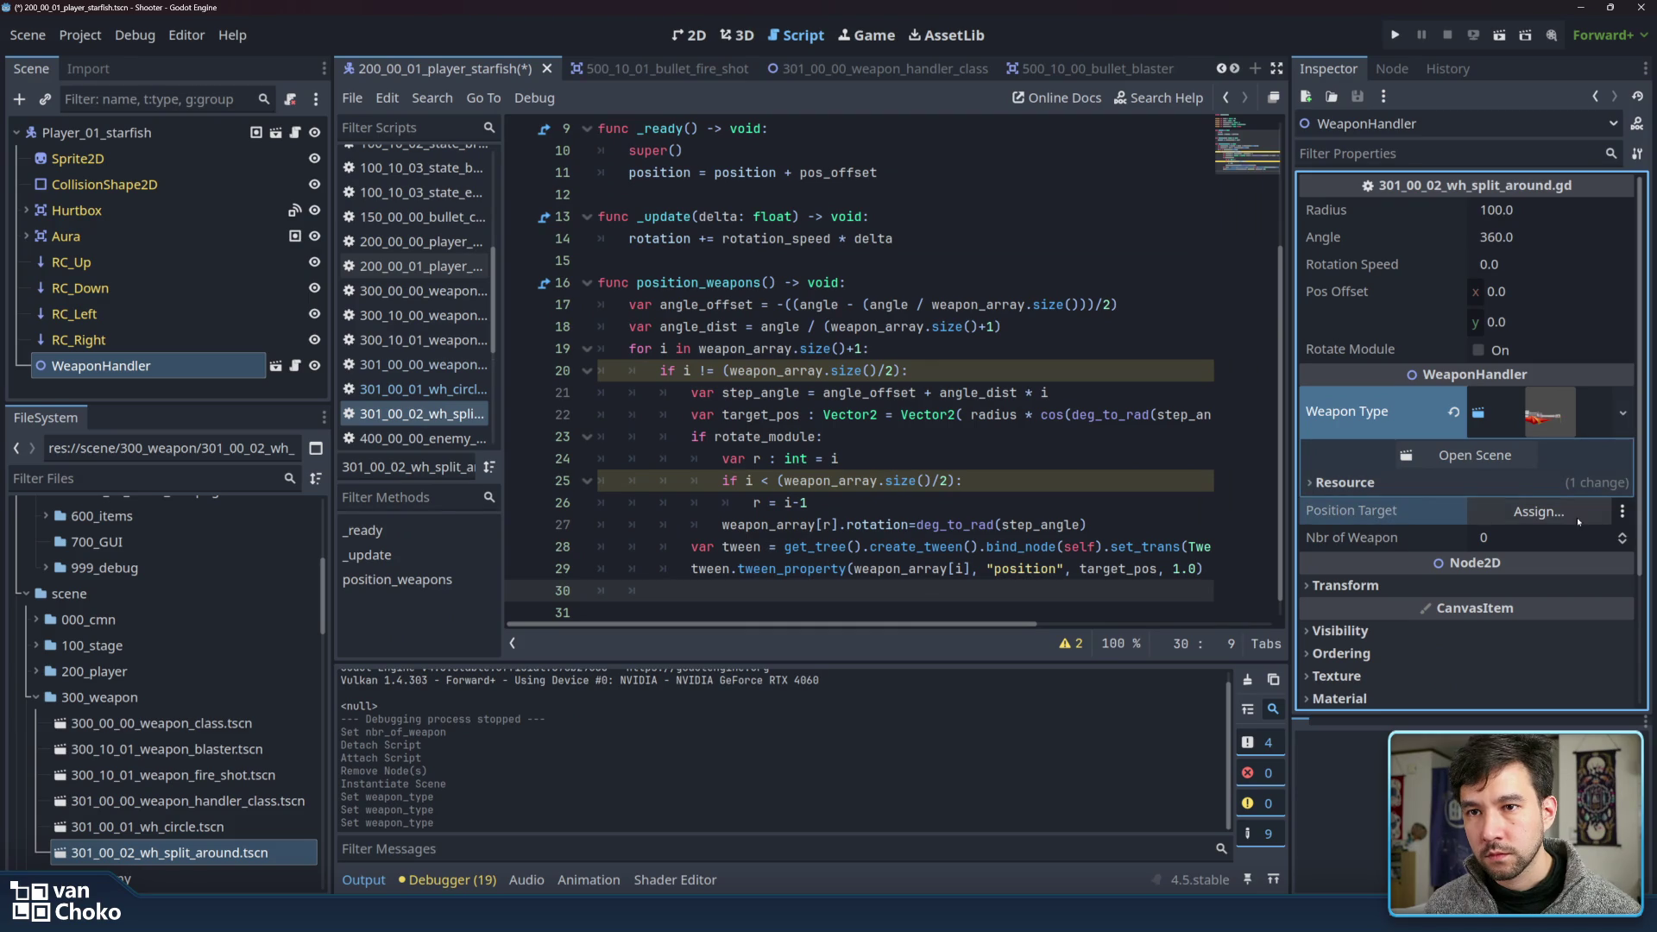
# Raise Nbr of Weapon to 4
pyautogui.click(1623, 534)
pyautogui.click(1624, 535)
pyautogui.click(1624, 534)
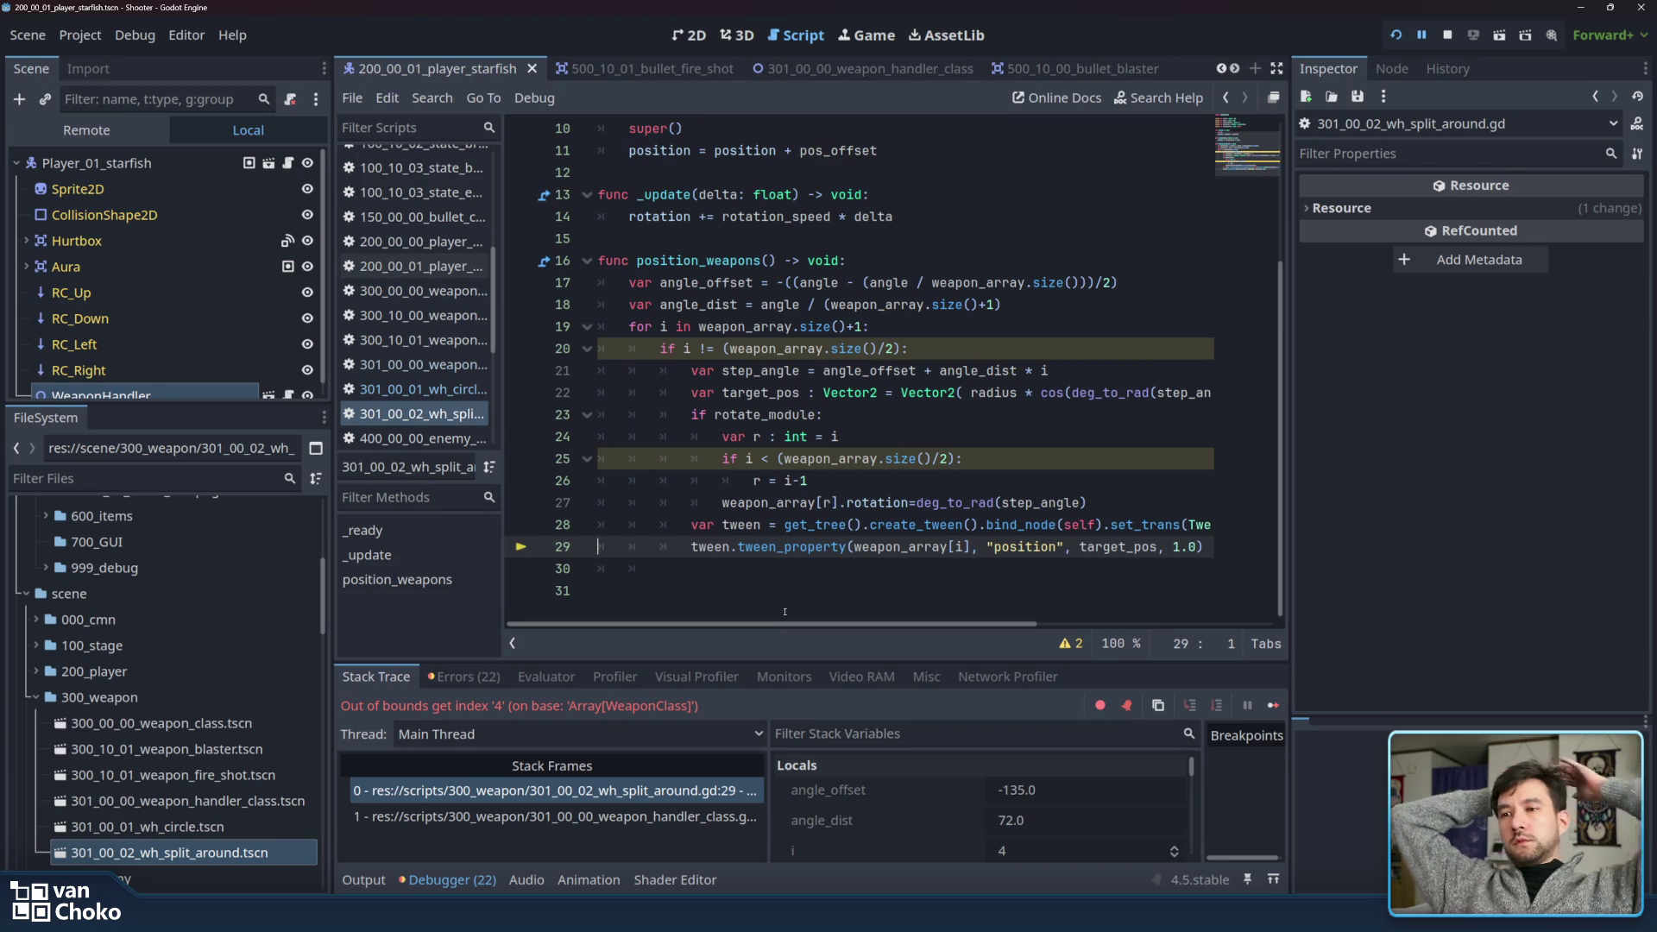
# Unindent the var tween and tween_property lines out of the for loop and add a blank line above them
pyautogui.click(688, 525)
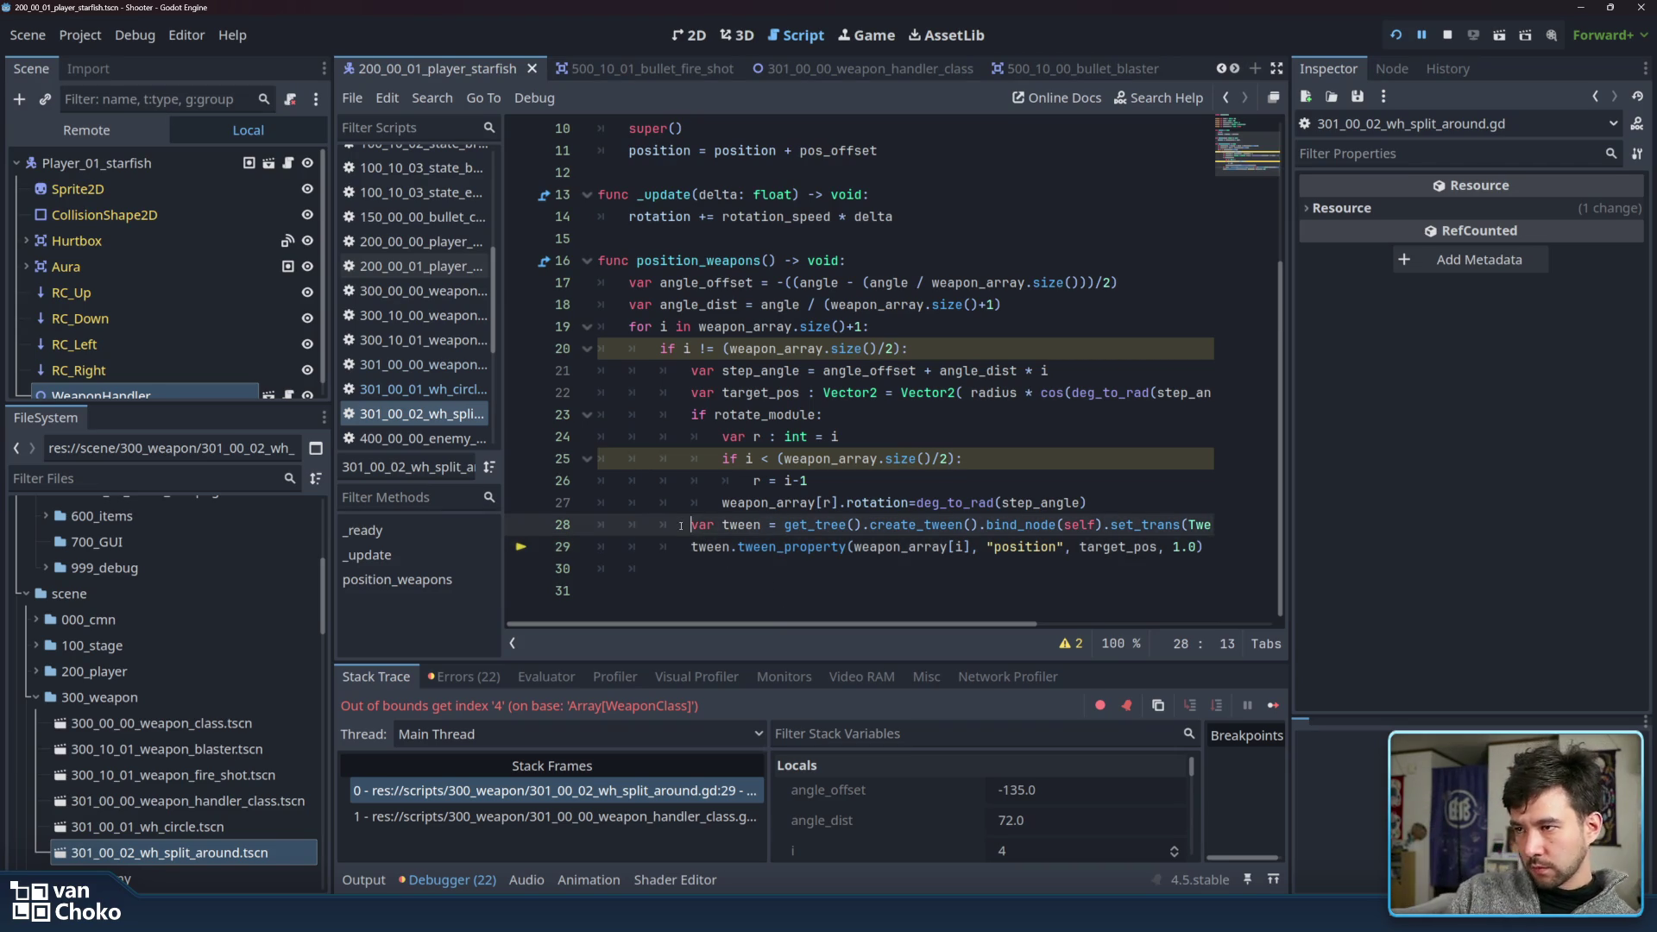
pyautogui.press('BackSpace')
pyautogui.click(681, 547)
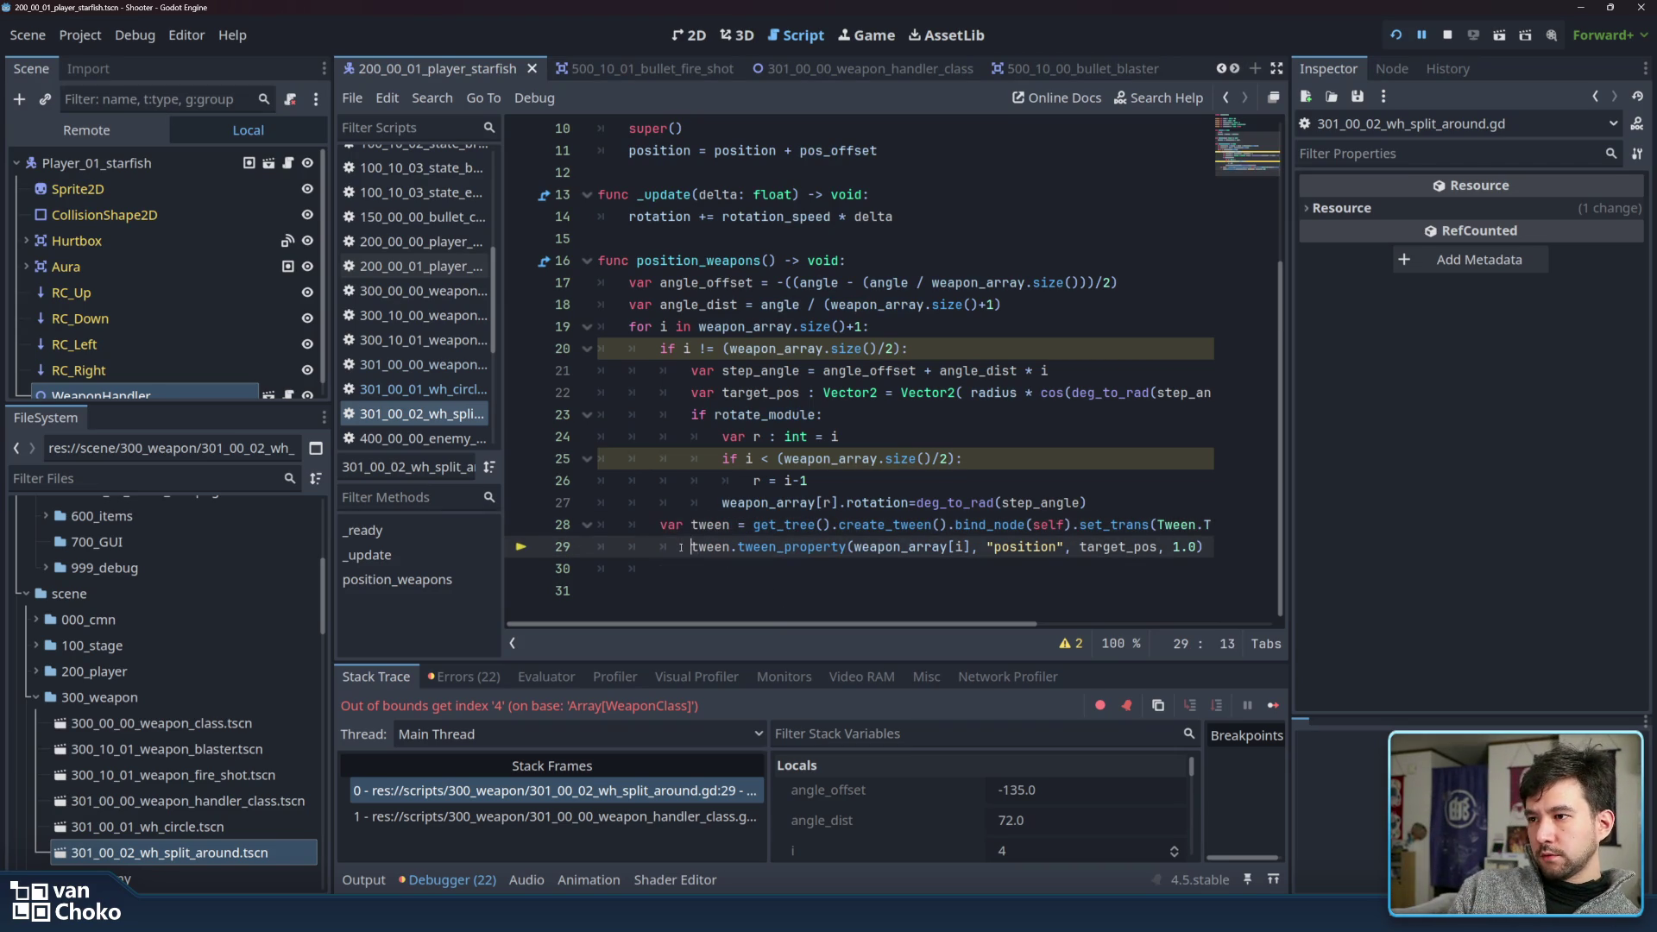
pyautogui.press('BackSpace')
pyautogui.press('BackSpace')
pyautogui.click(648, 524)
pyautogui.press('BackSpace')
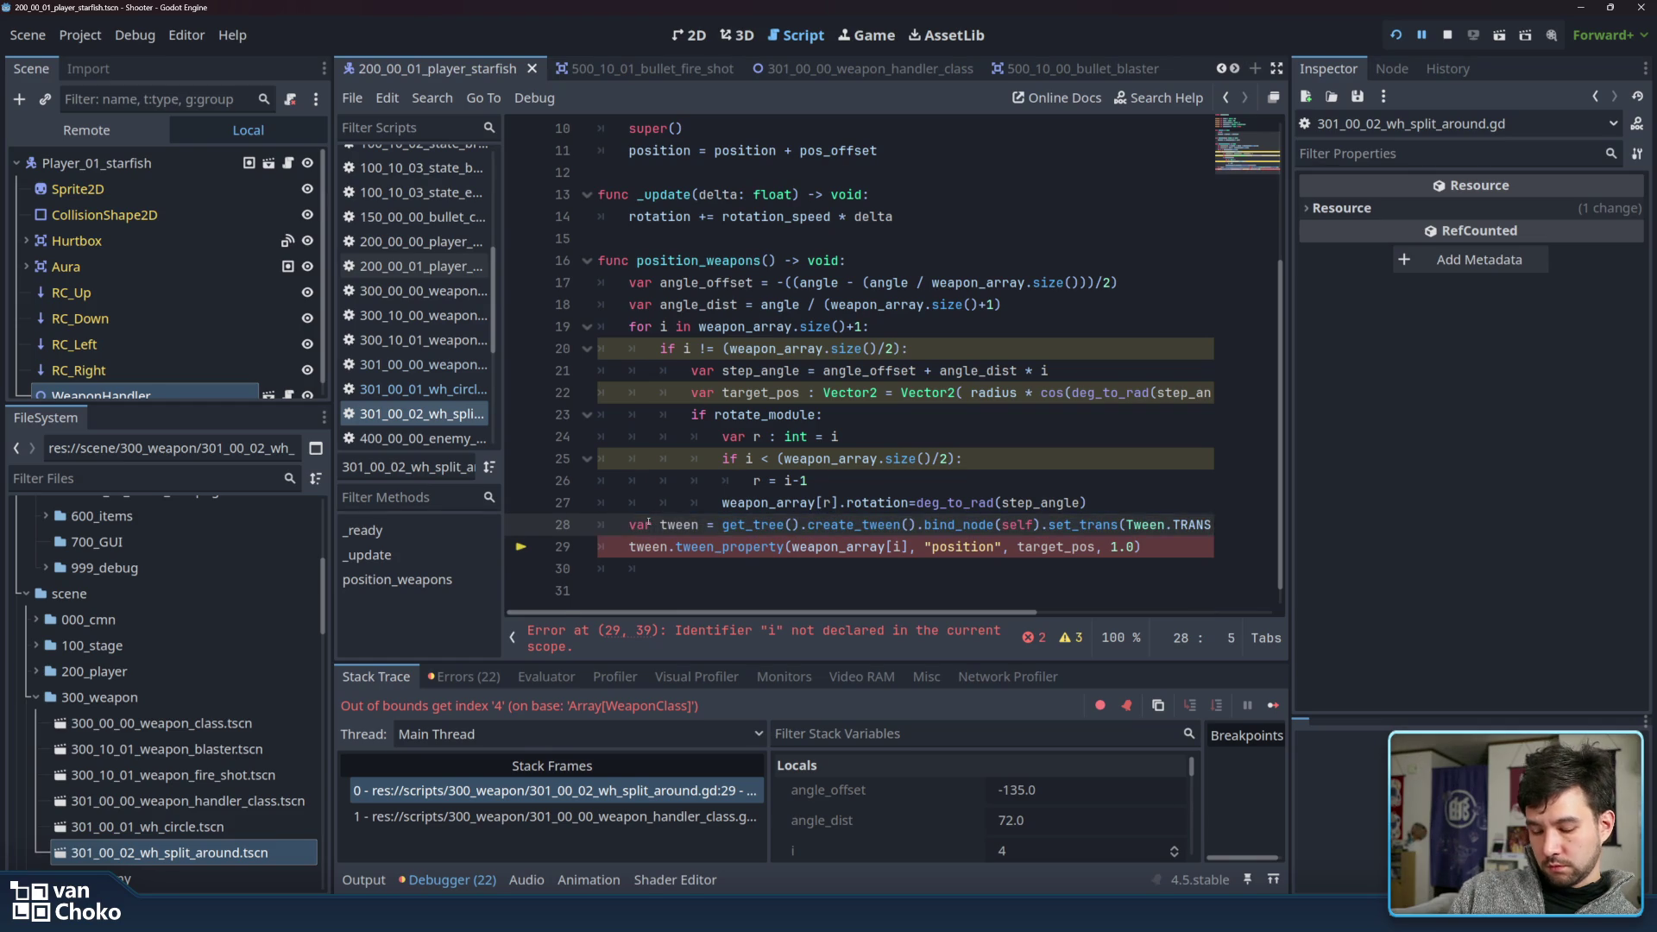
pyautogui.press('Return')
pyautogui.press('Up')
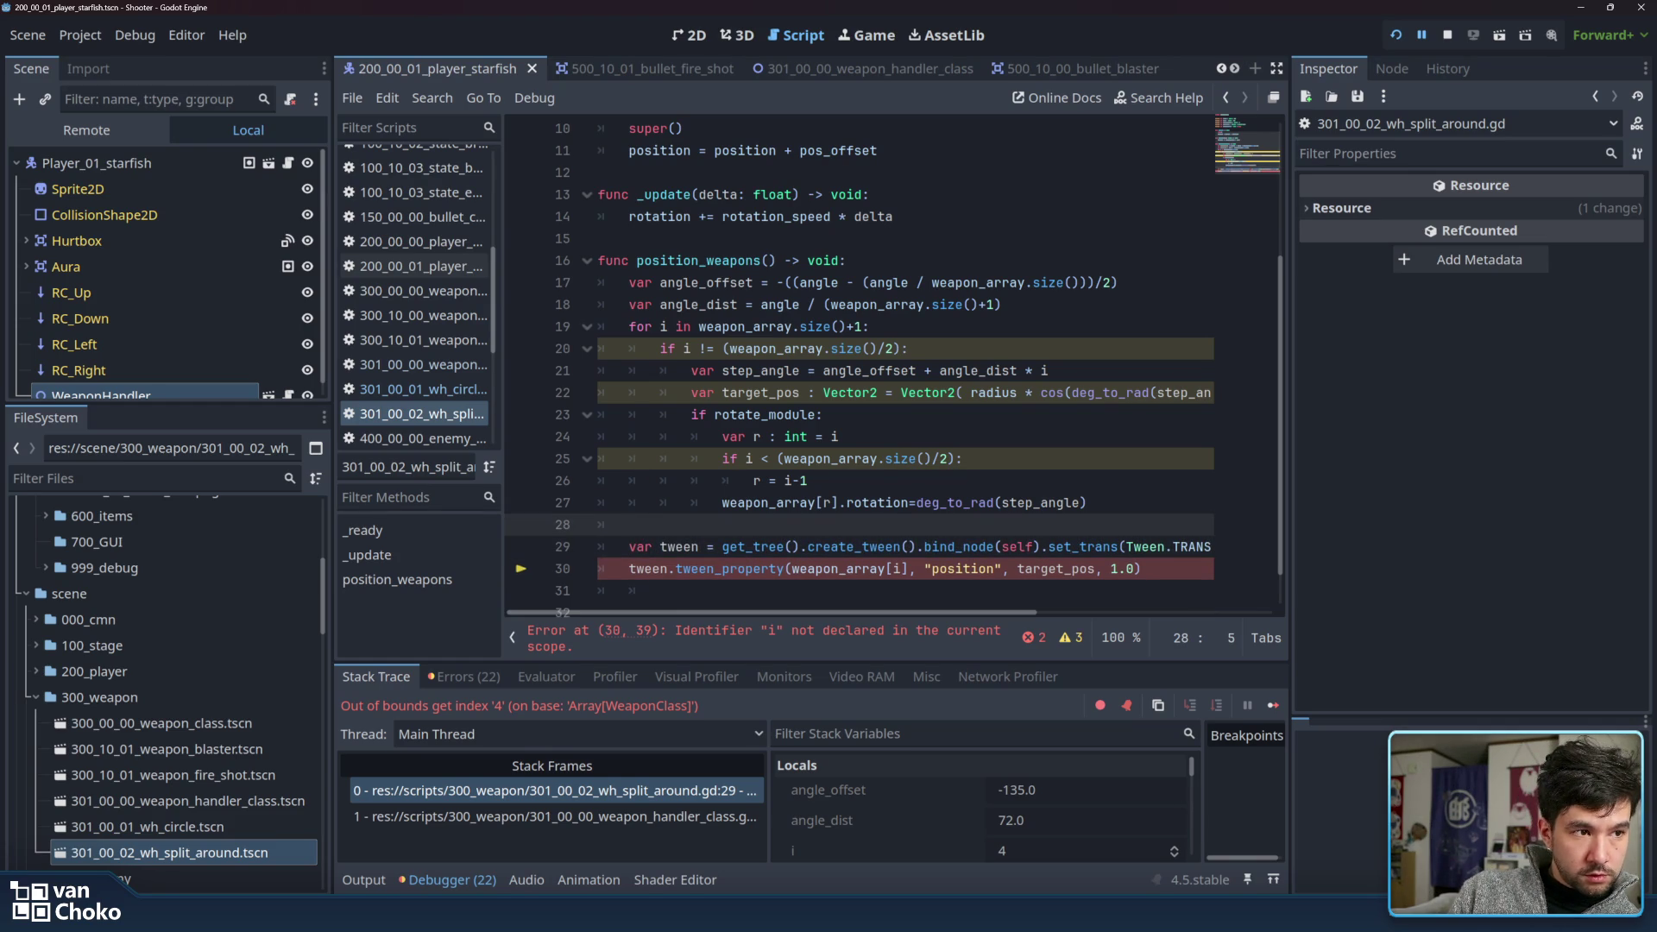
# Run the game to test the weapons, then stop the debug session
pyautogui.press('F5')
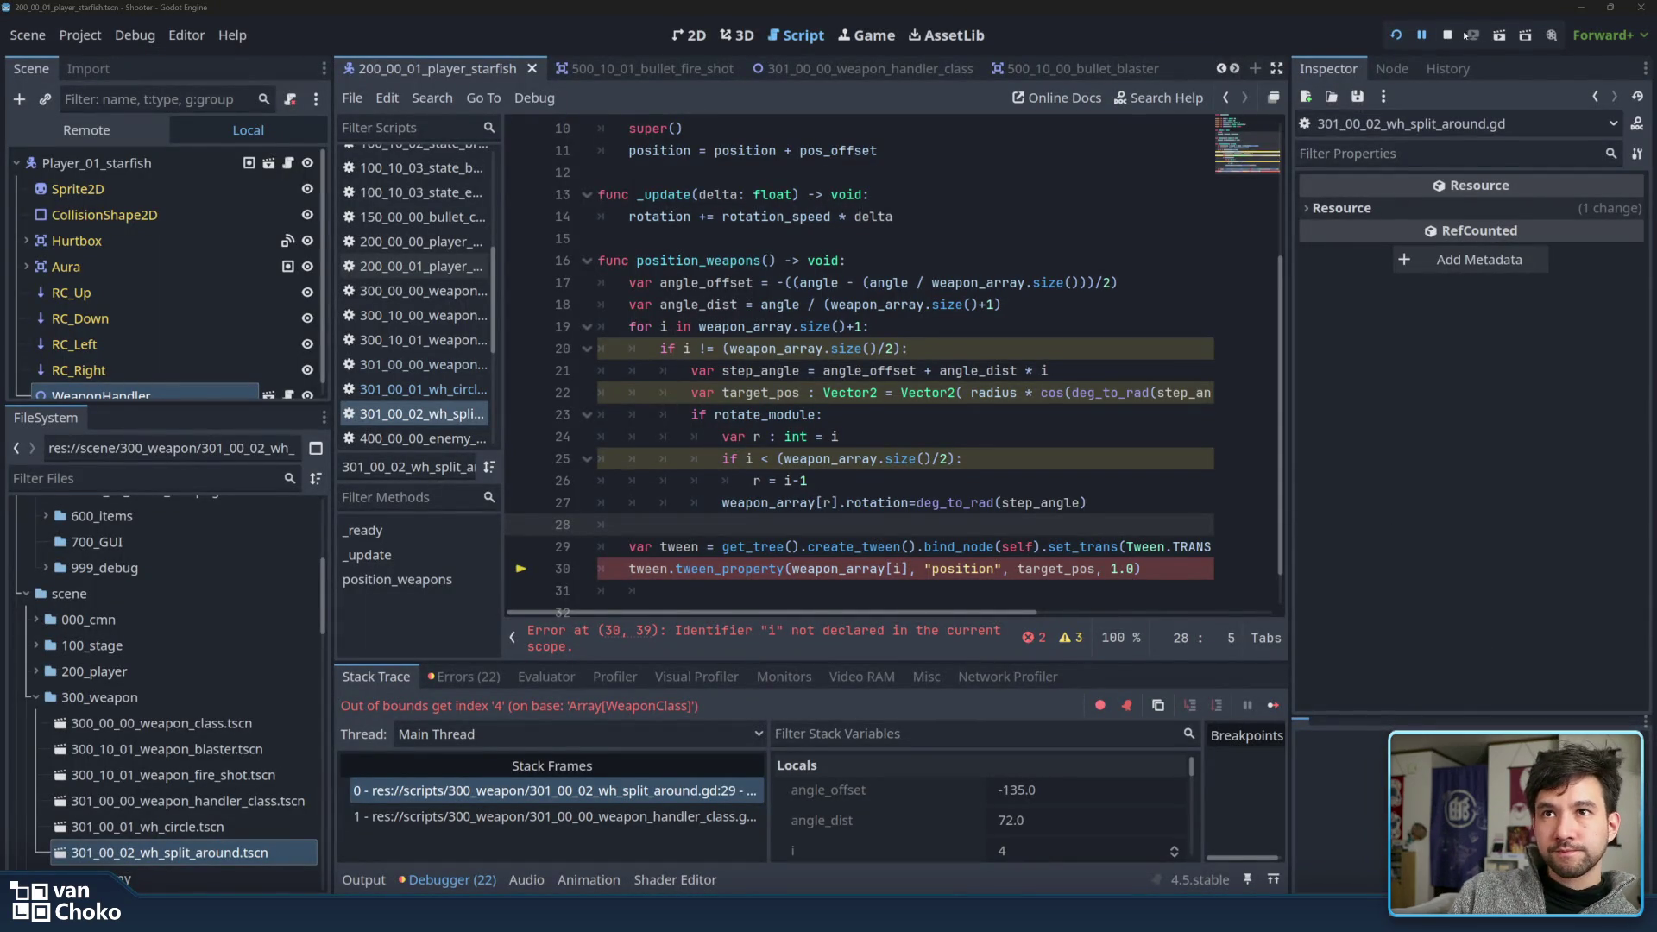
pyautogui.press('F8')
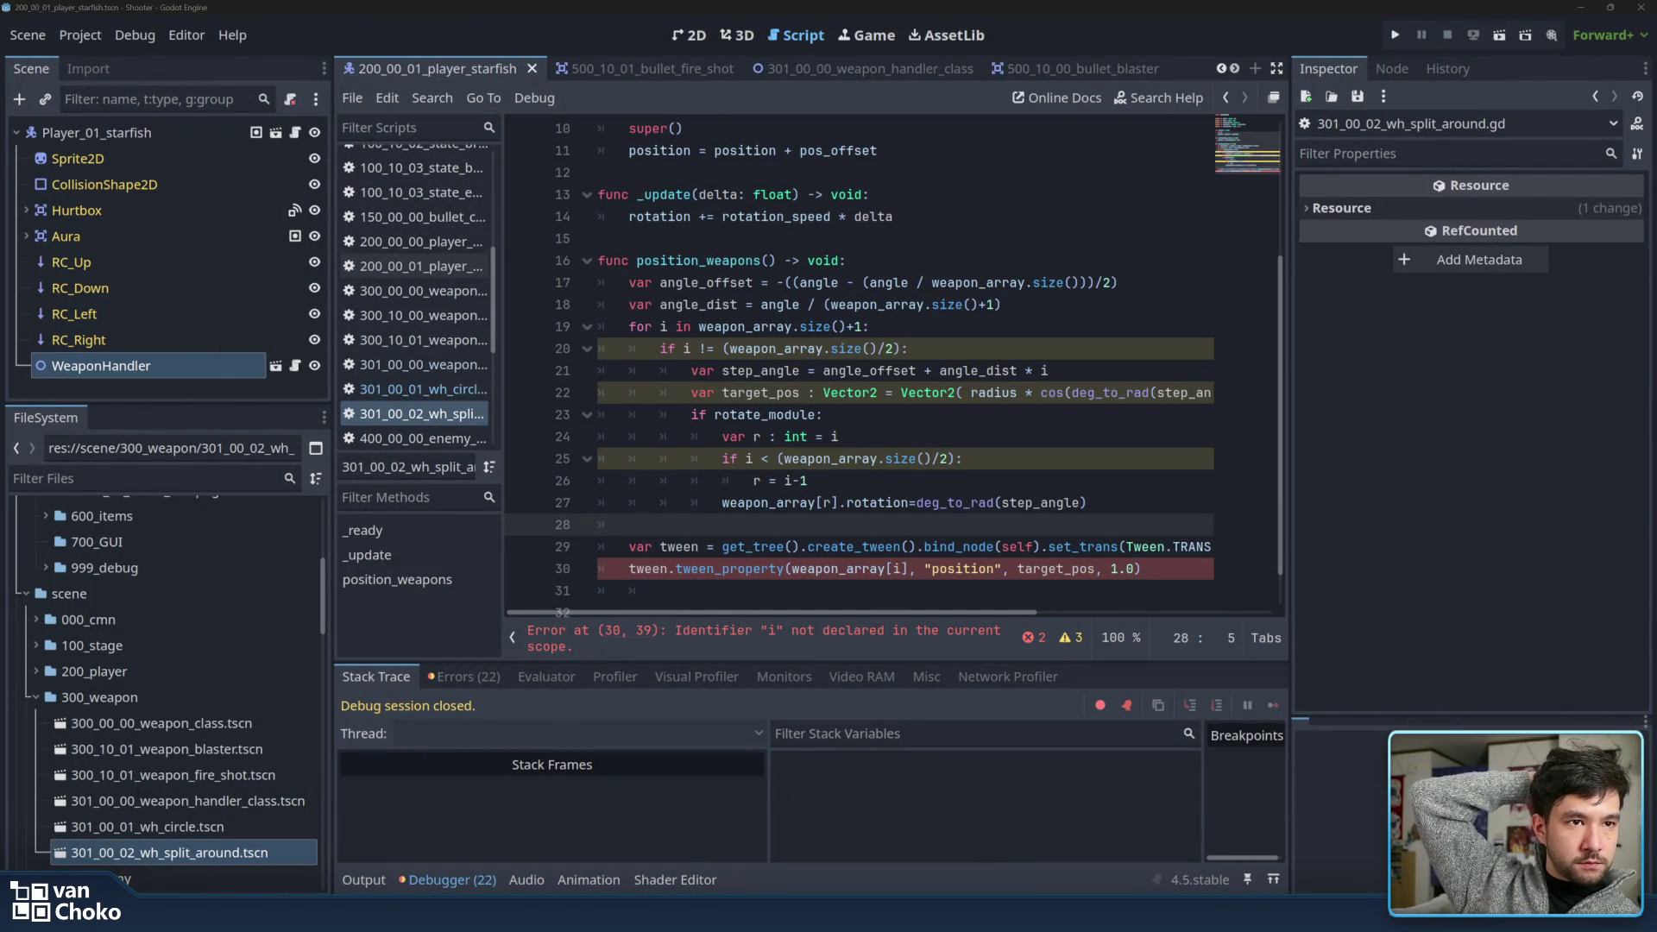
pyautogui.click(1132, 505)
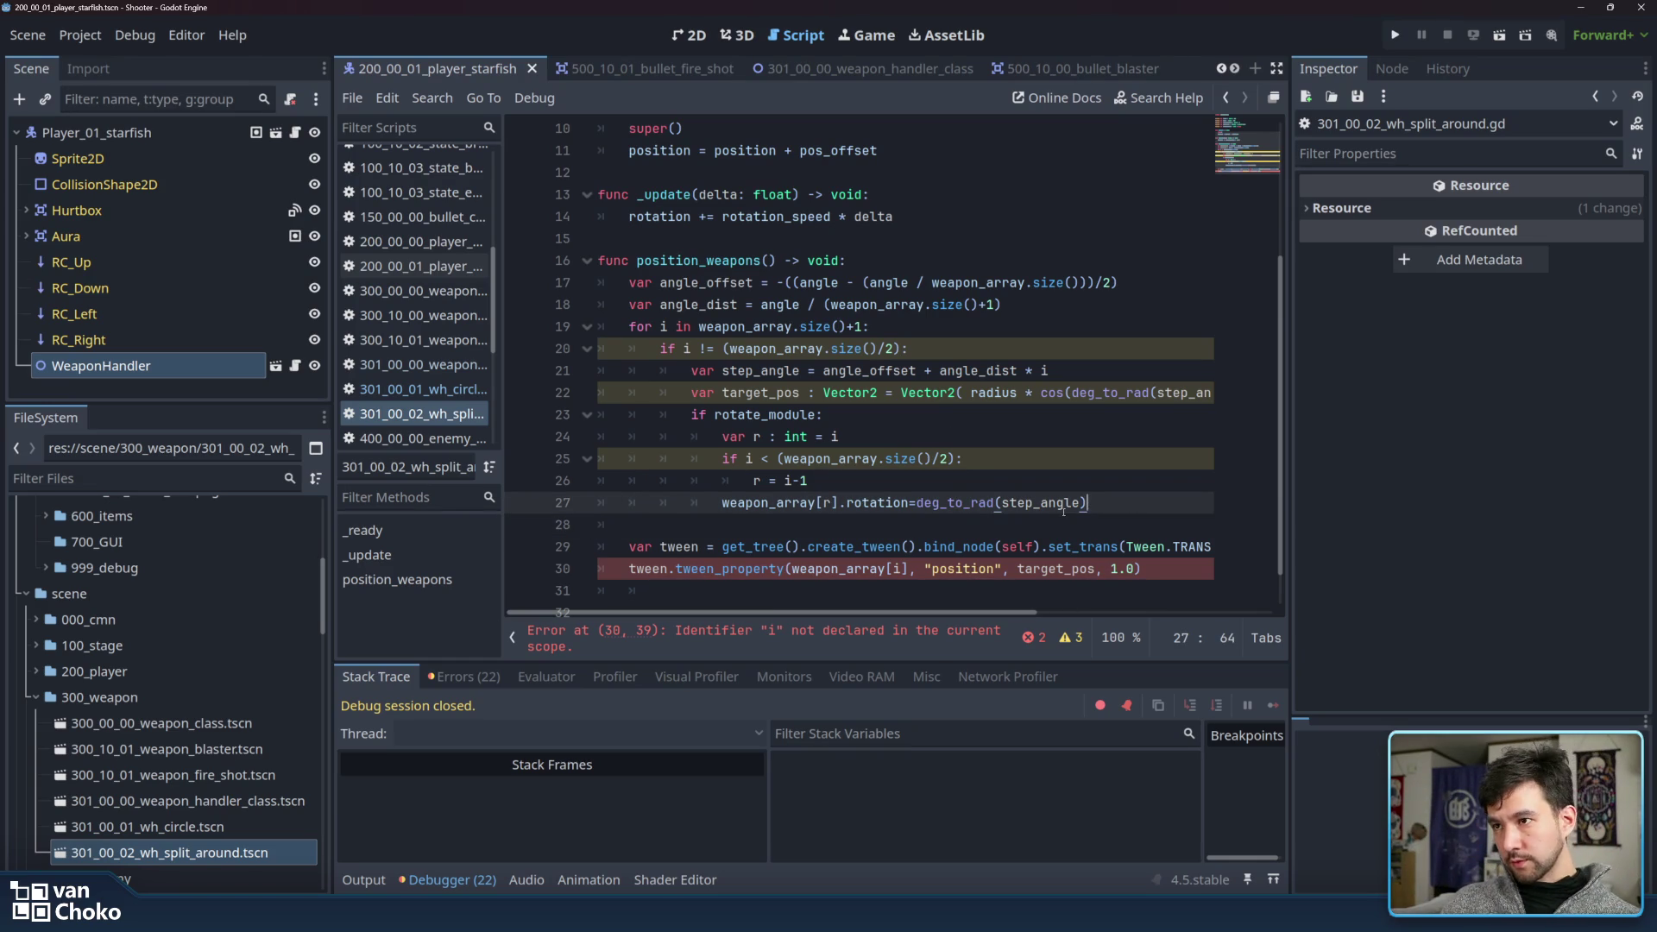
# Add target_array.push_back(target_pos) inside the loop below the rotation line
pyautogui.press('Return')
pyautogui.press('BackSpace')
pyautogui.write('target_array.push_back(target_pos)')
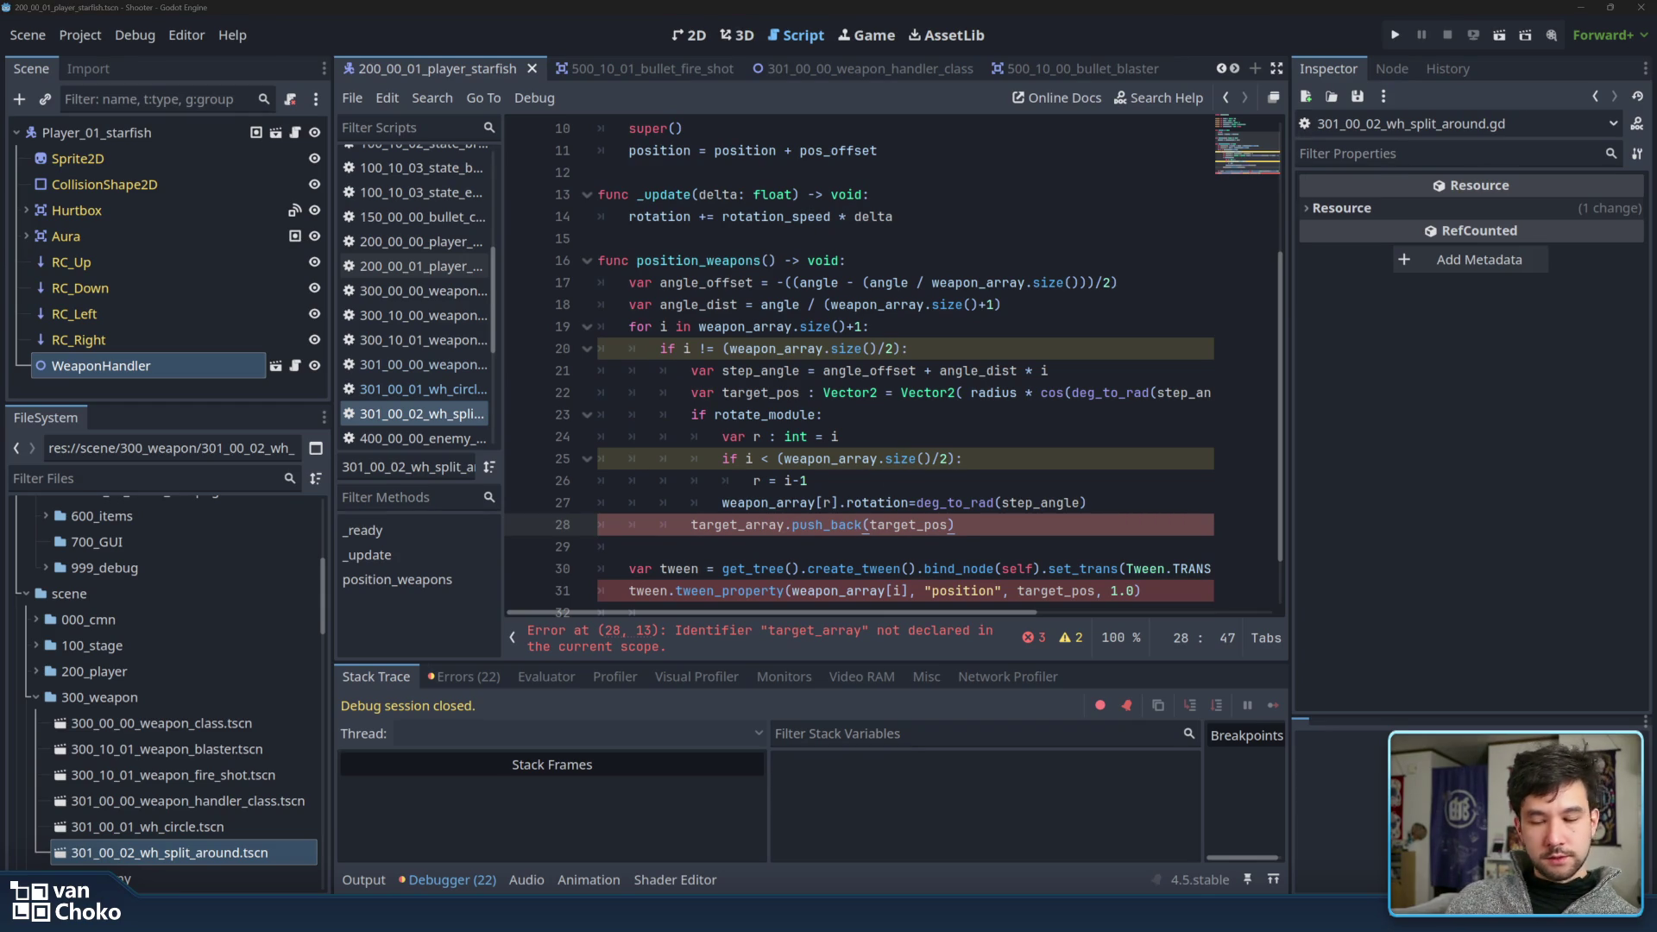
# Declare var target_array : Array at the top of position_weapons
pyautogui.click(895, 257)
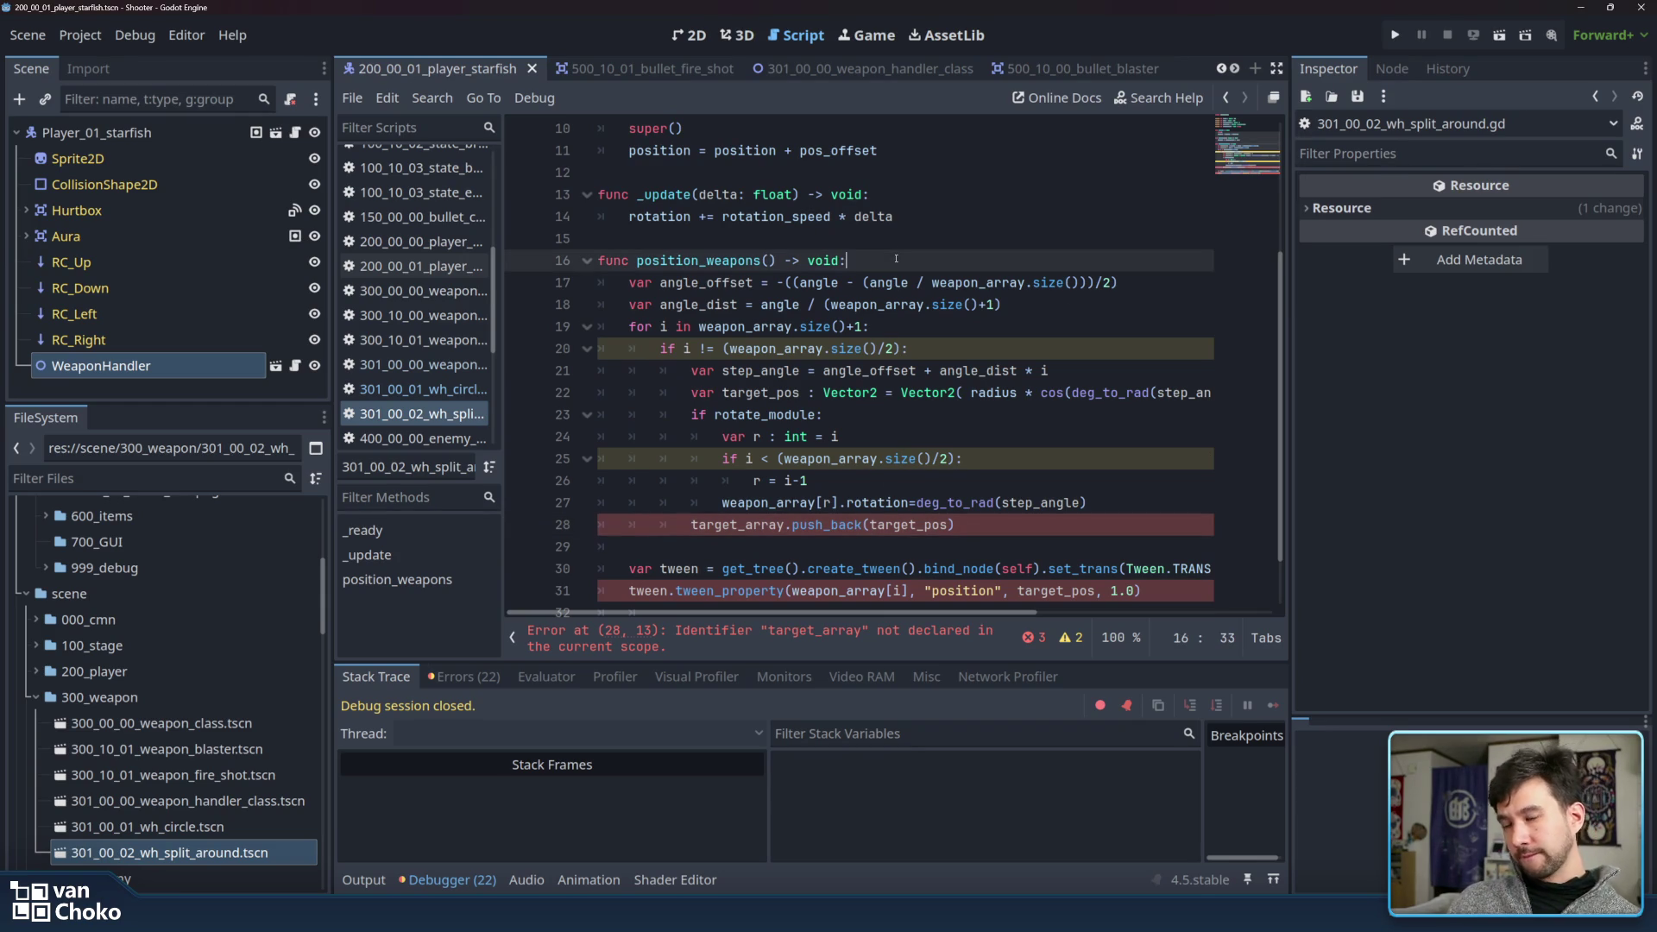
pyautogui.press('Return')
pyautogui.write('var target_array : Array')
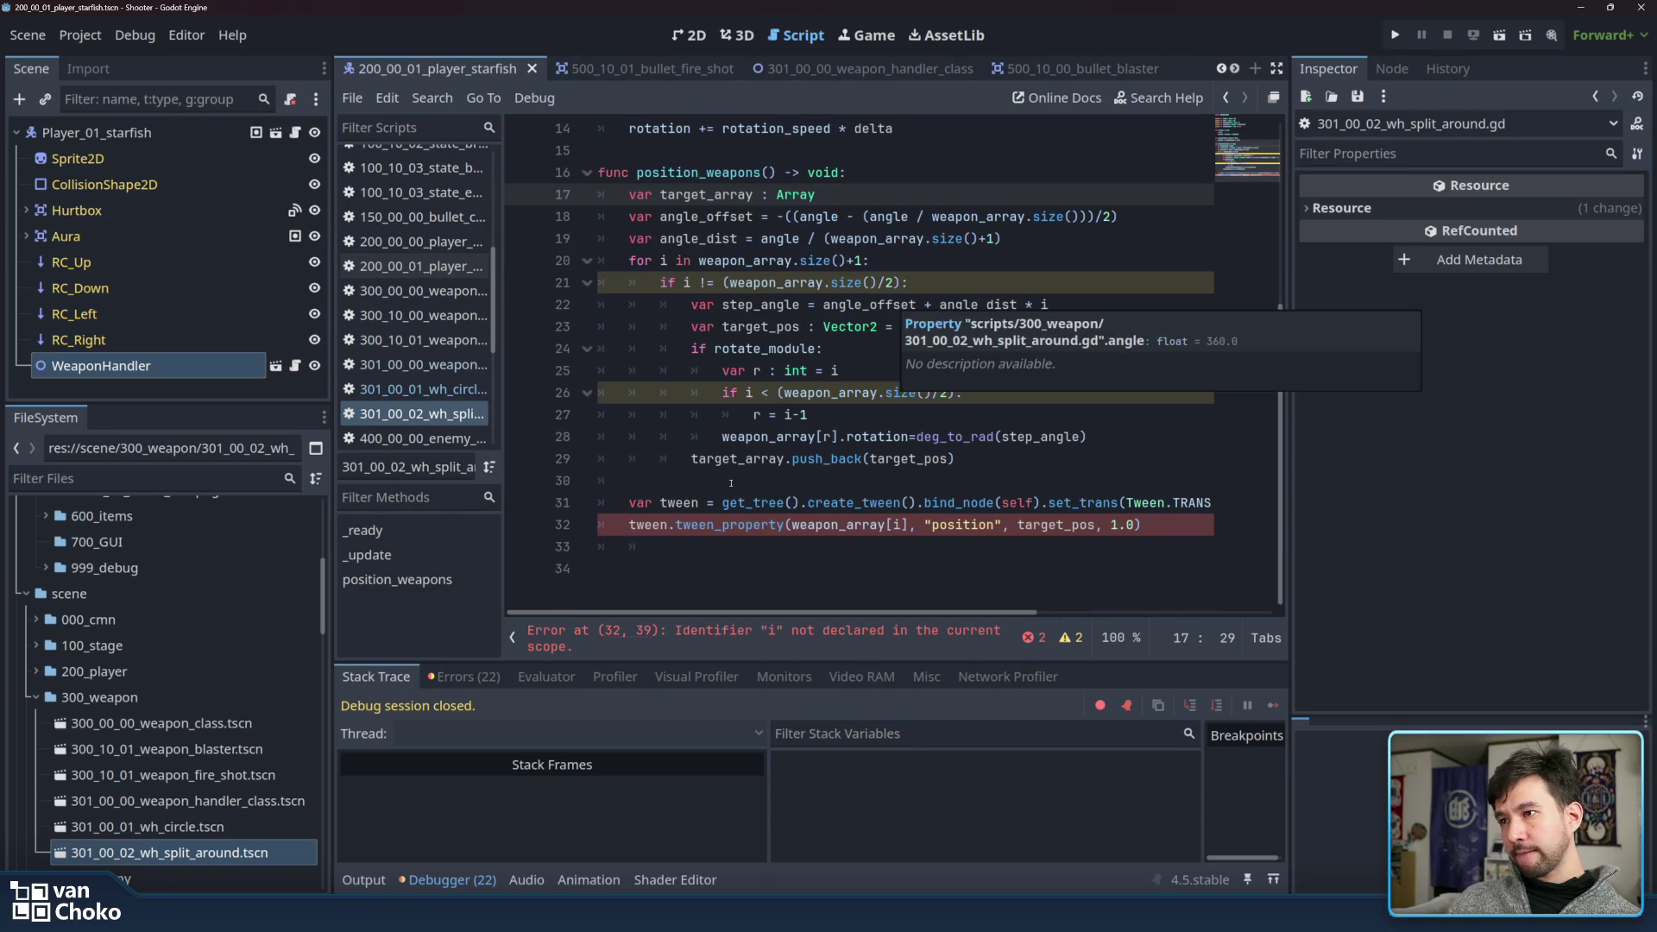
pyautogui.click(656, 480)
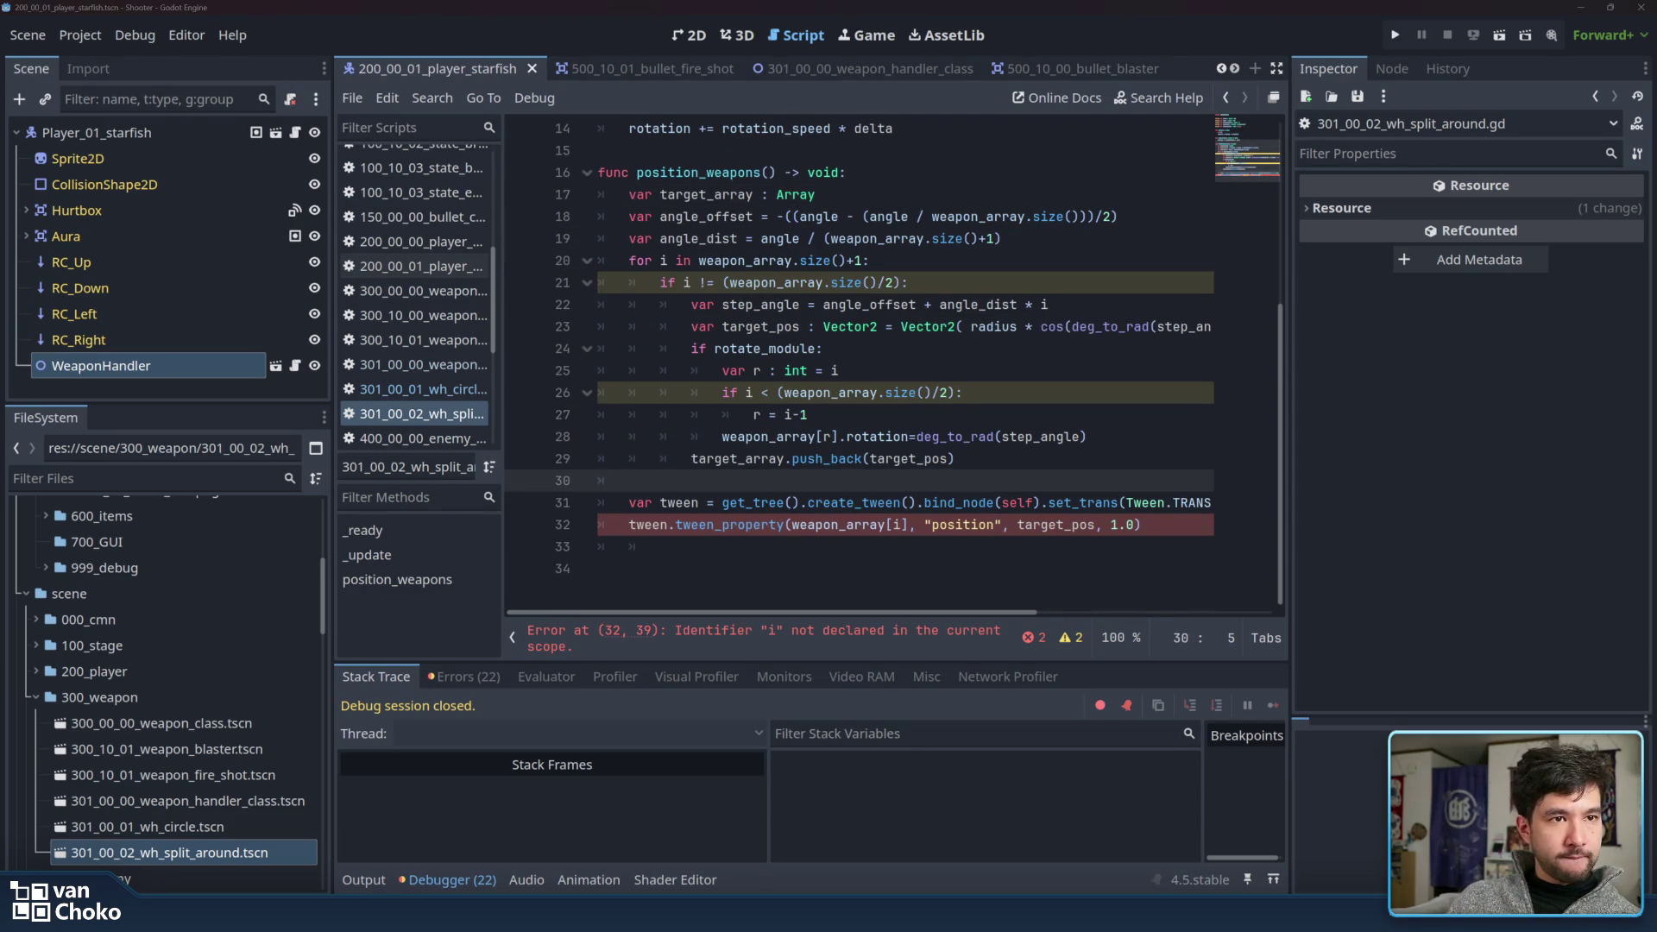
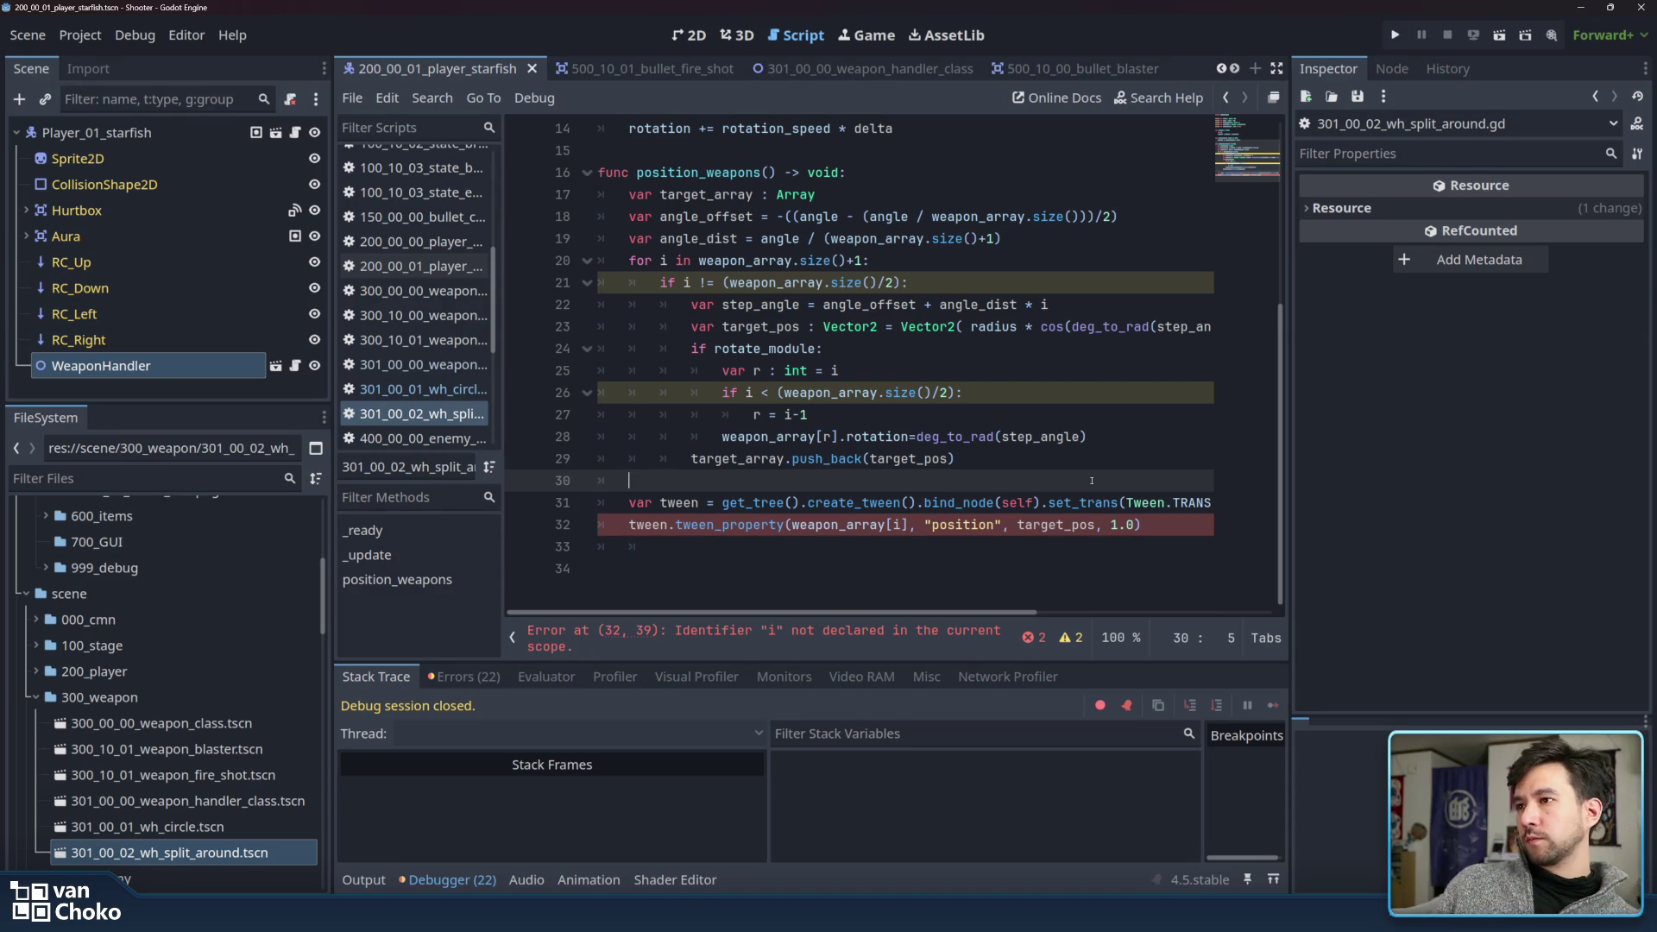
# Add a 'for i in weapon_array.size():' loop and indent the tween lines under it
pyautogui.write('for i in mod_res.modules_array.size():')
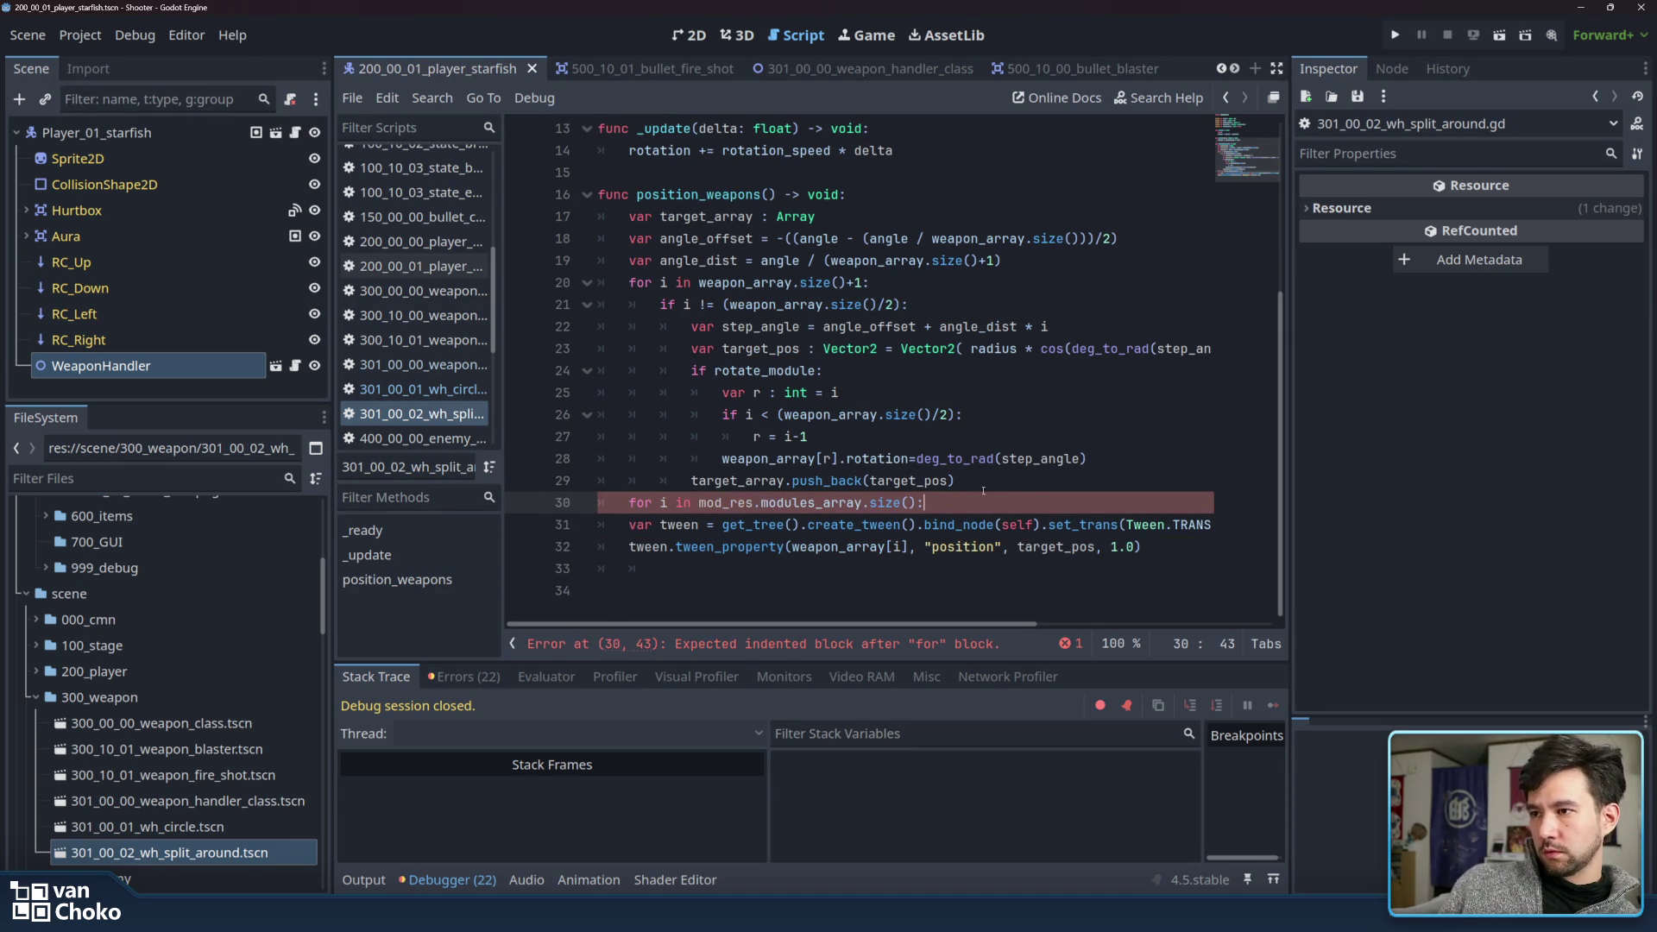
pyautogui.doubleClick(978, 238)
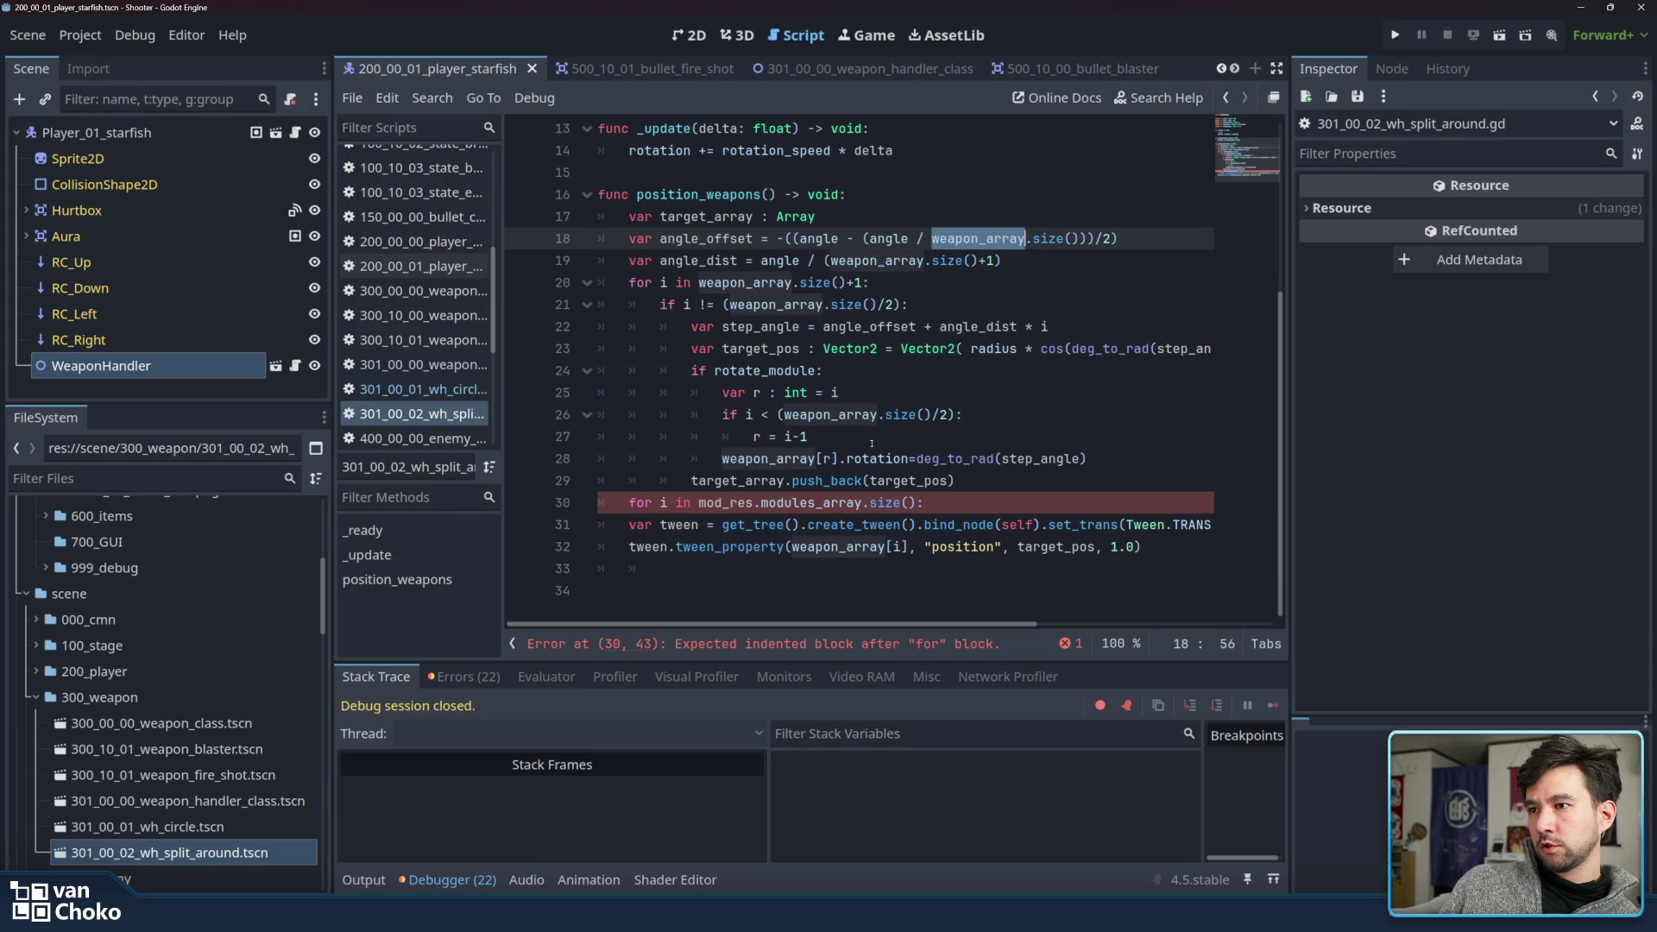
pyautogui.hotkey('ctrl', 'c')
pyautogui.moveTo(699, 502); pyautogui.dragTo(862, 502)
pyautogui.hotkey('ctrl', 'v')
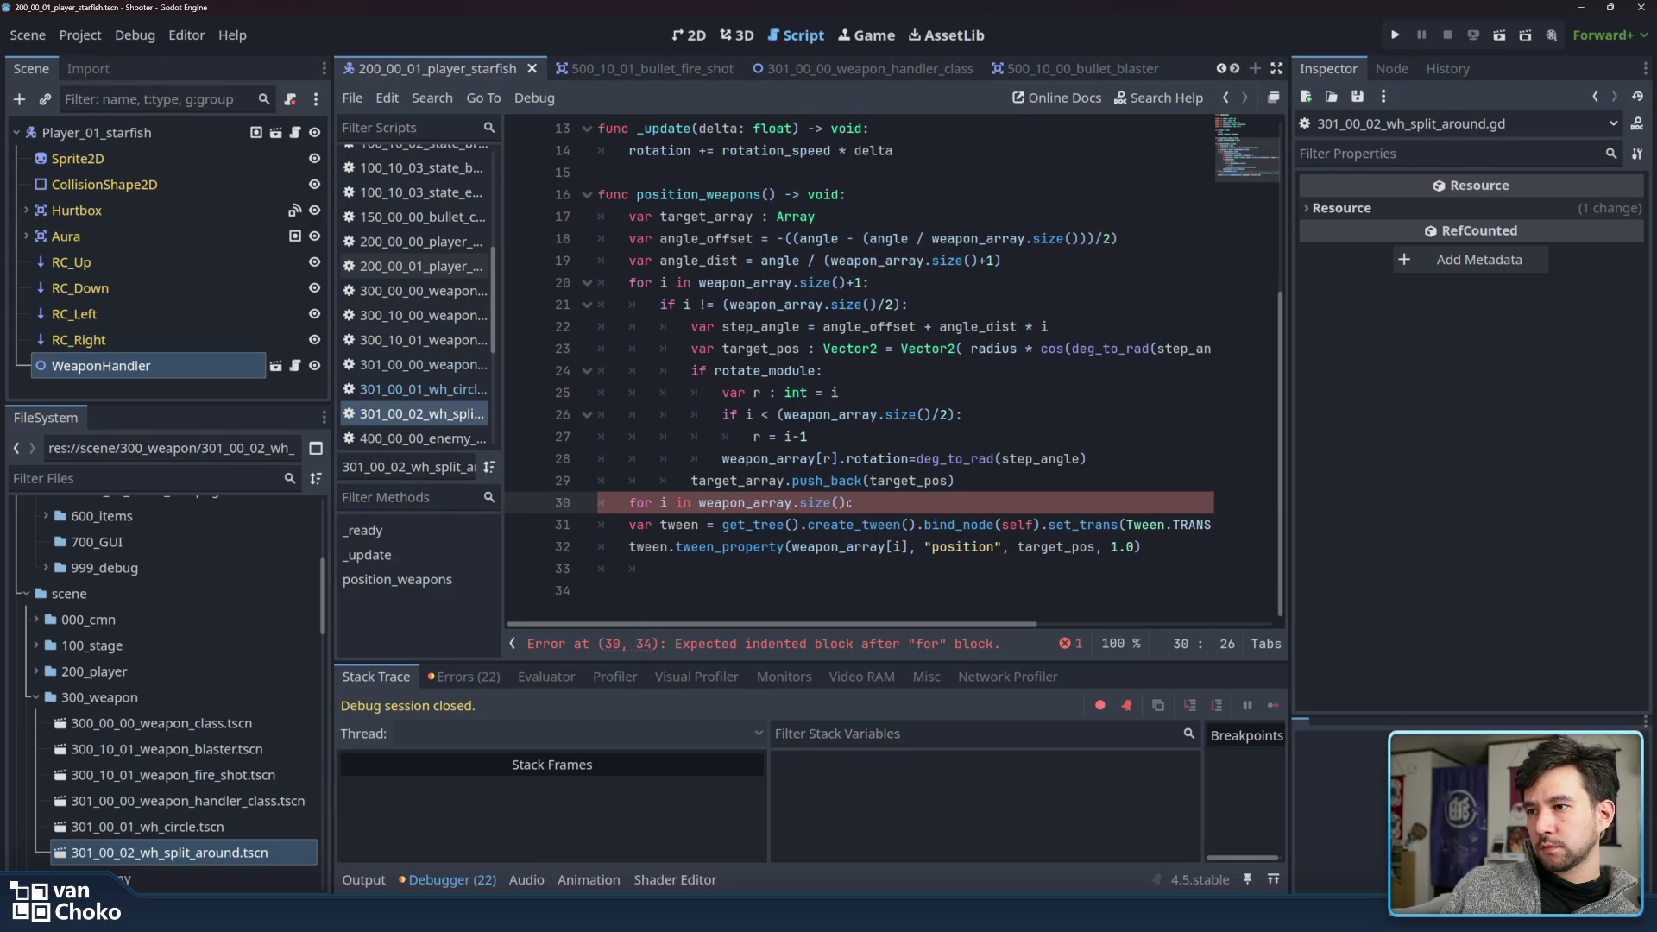
pyautogui.click(631, 525)
pyautogui.press('Tab')
pyautogui.click(618, 547)
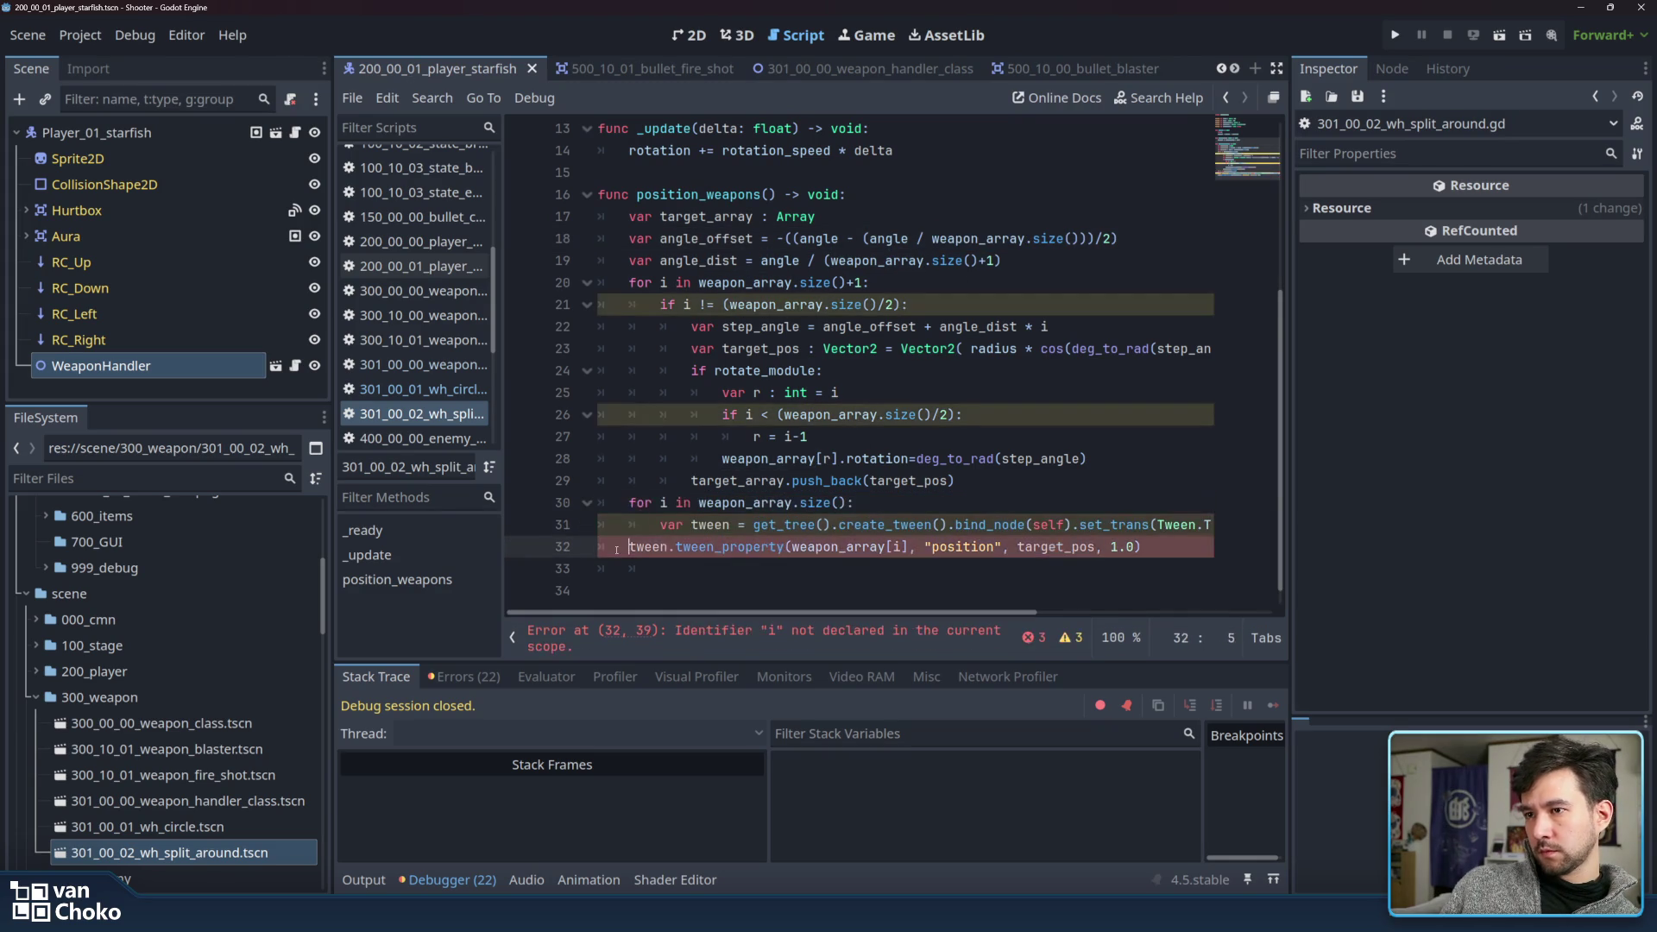
pyautogui.press('Tab')
# Replace target_pos with target_array[i] in the tween_property call and save the script
pyautogui.click(879, 547)
pyautogui.doubleClick(1112, 548)
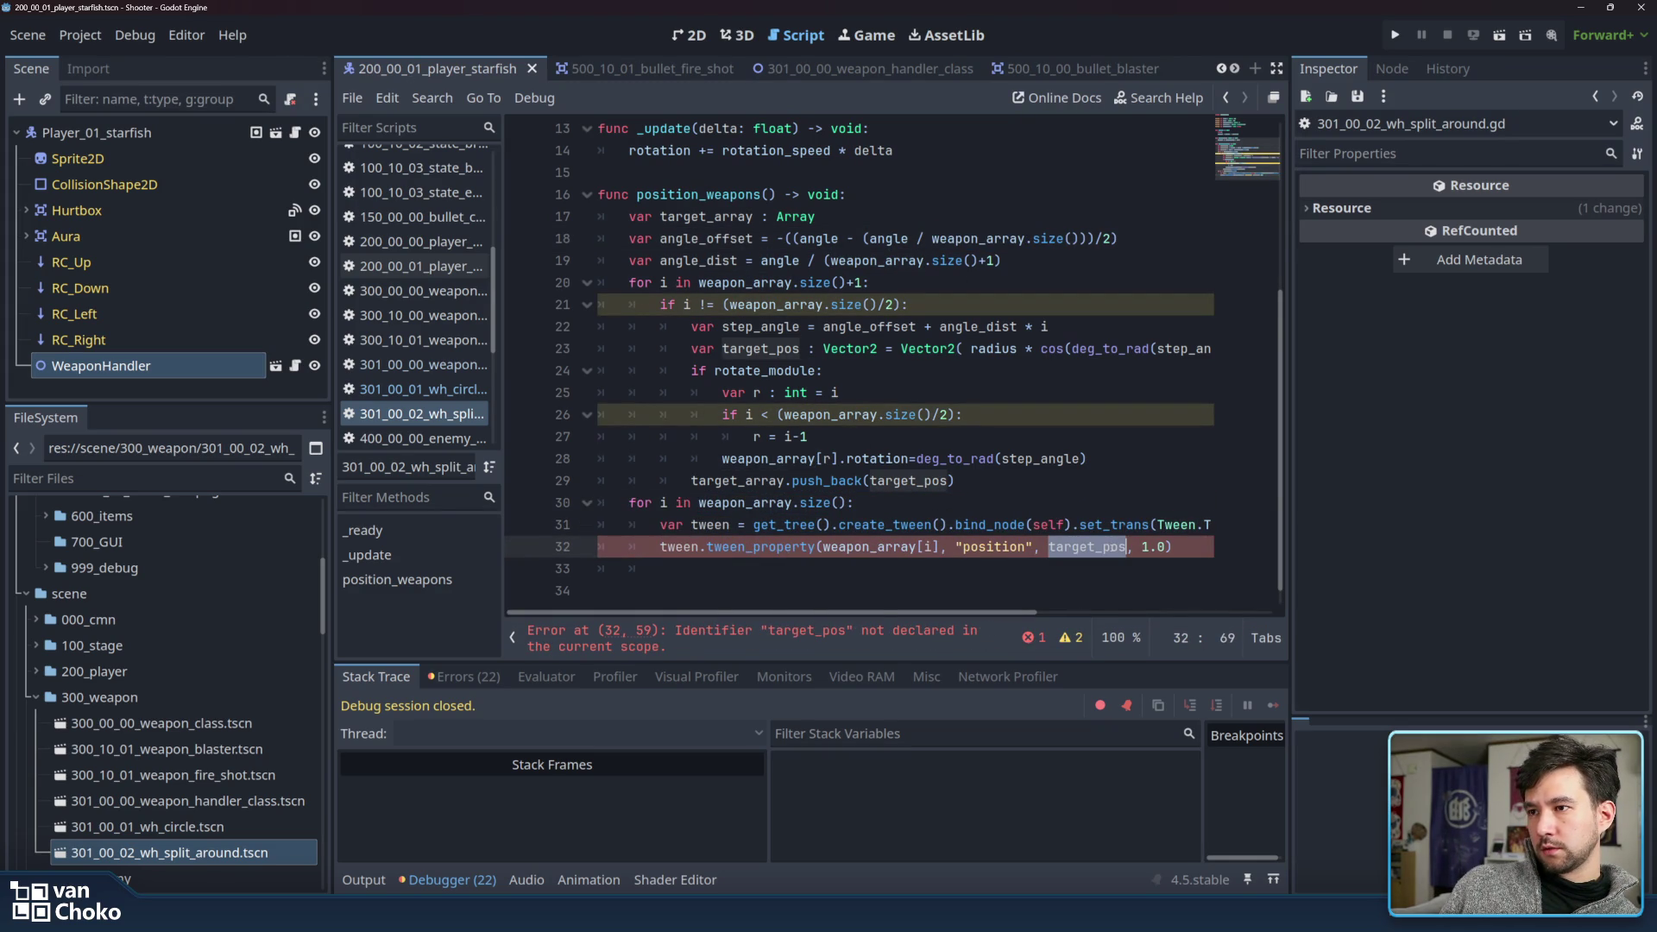
pyautogui.doubleClick(725, 481)
pyautogui.hotkey('ctrl', 'c')
pyautogui.doubleClick(1070, 547)
pyautogui.hotkey('ctrl', 'v')
pyautogui.write('[i')
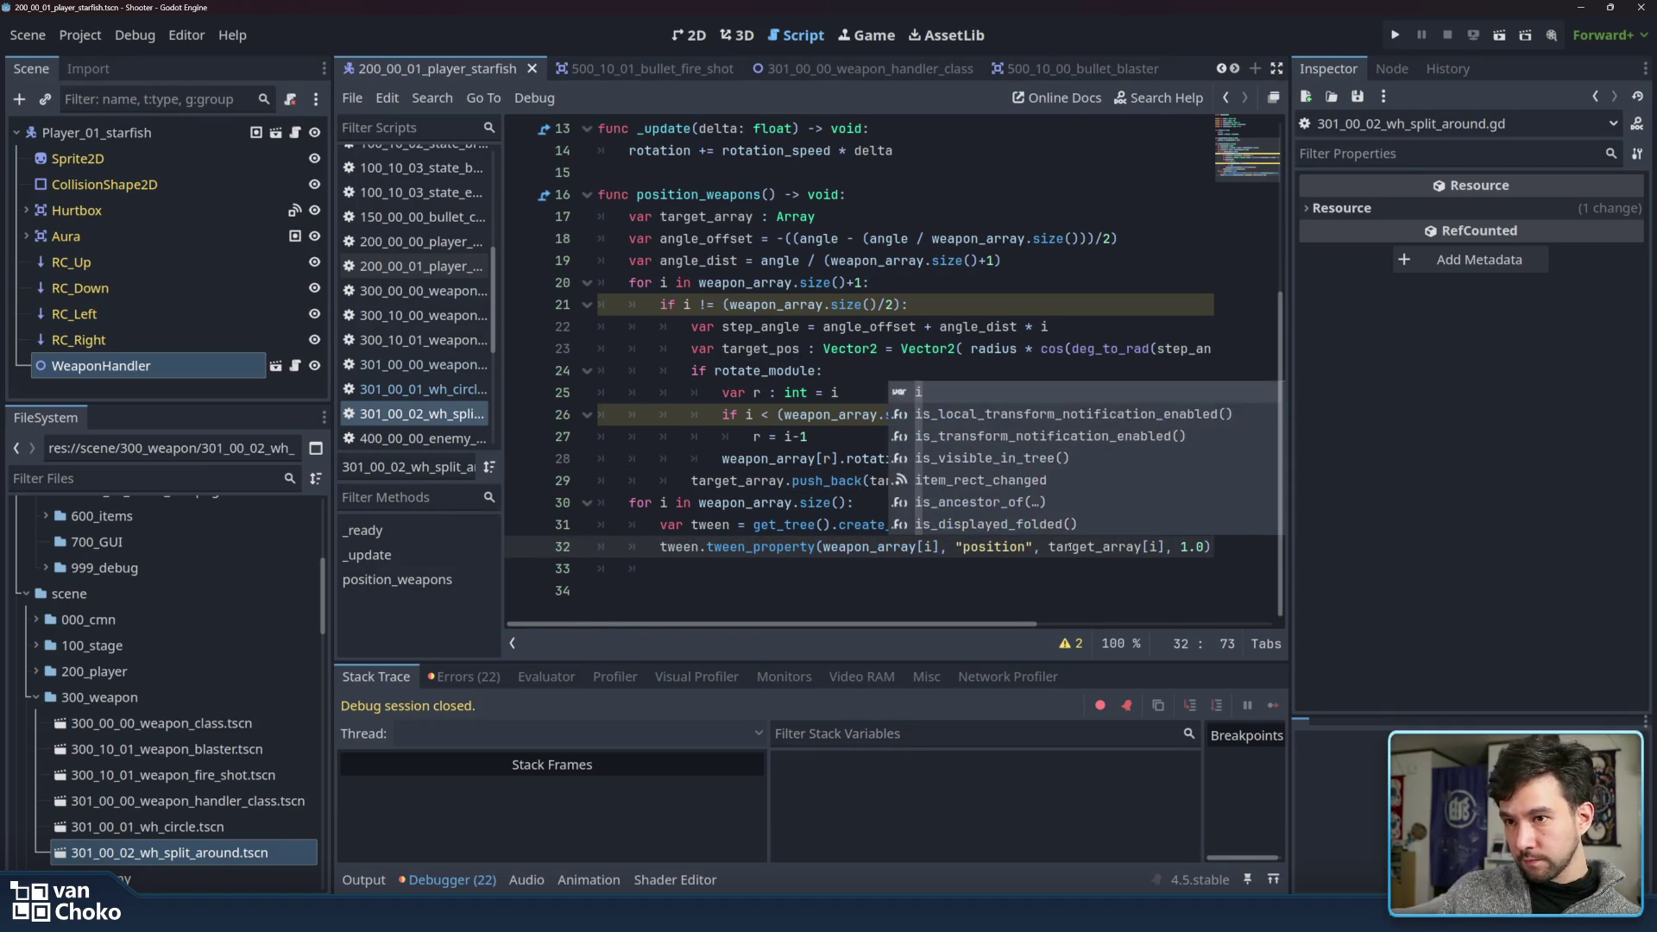
pyautogui.click(1070, 547)
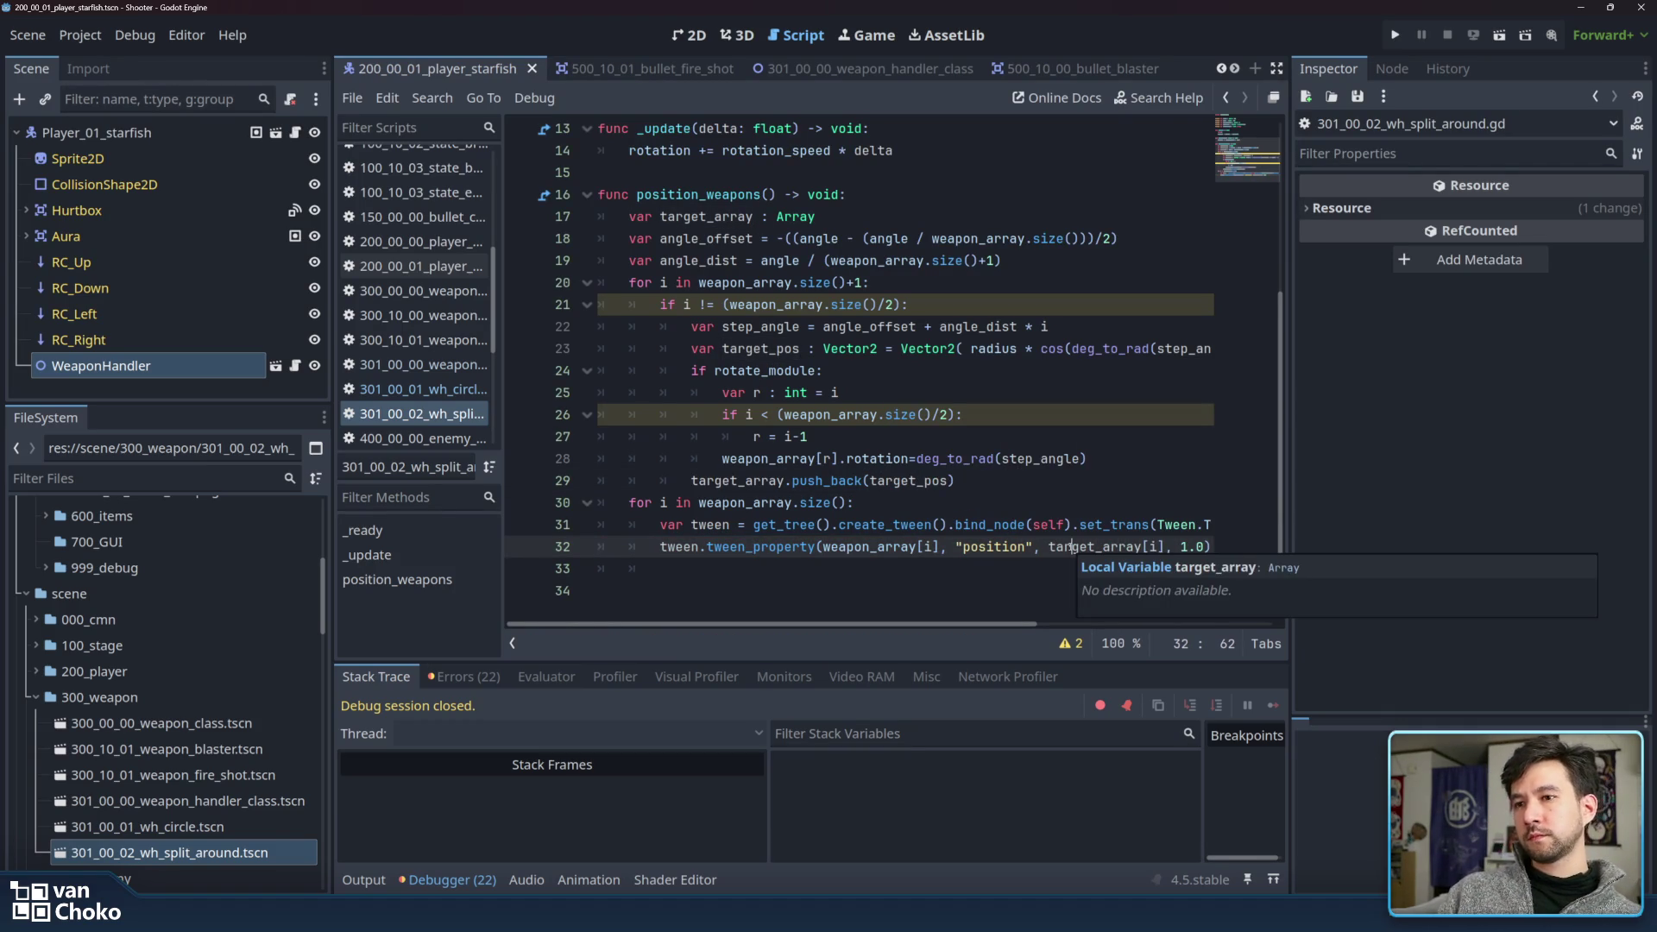
pyautogui.moveTo(1070, 546); pyautogui.dragTo(1305, 545)
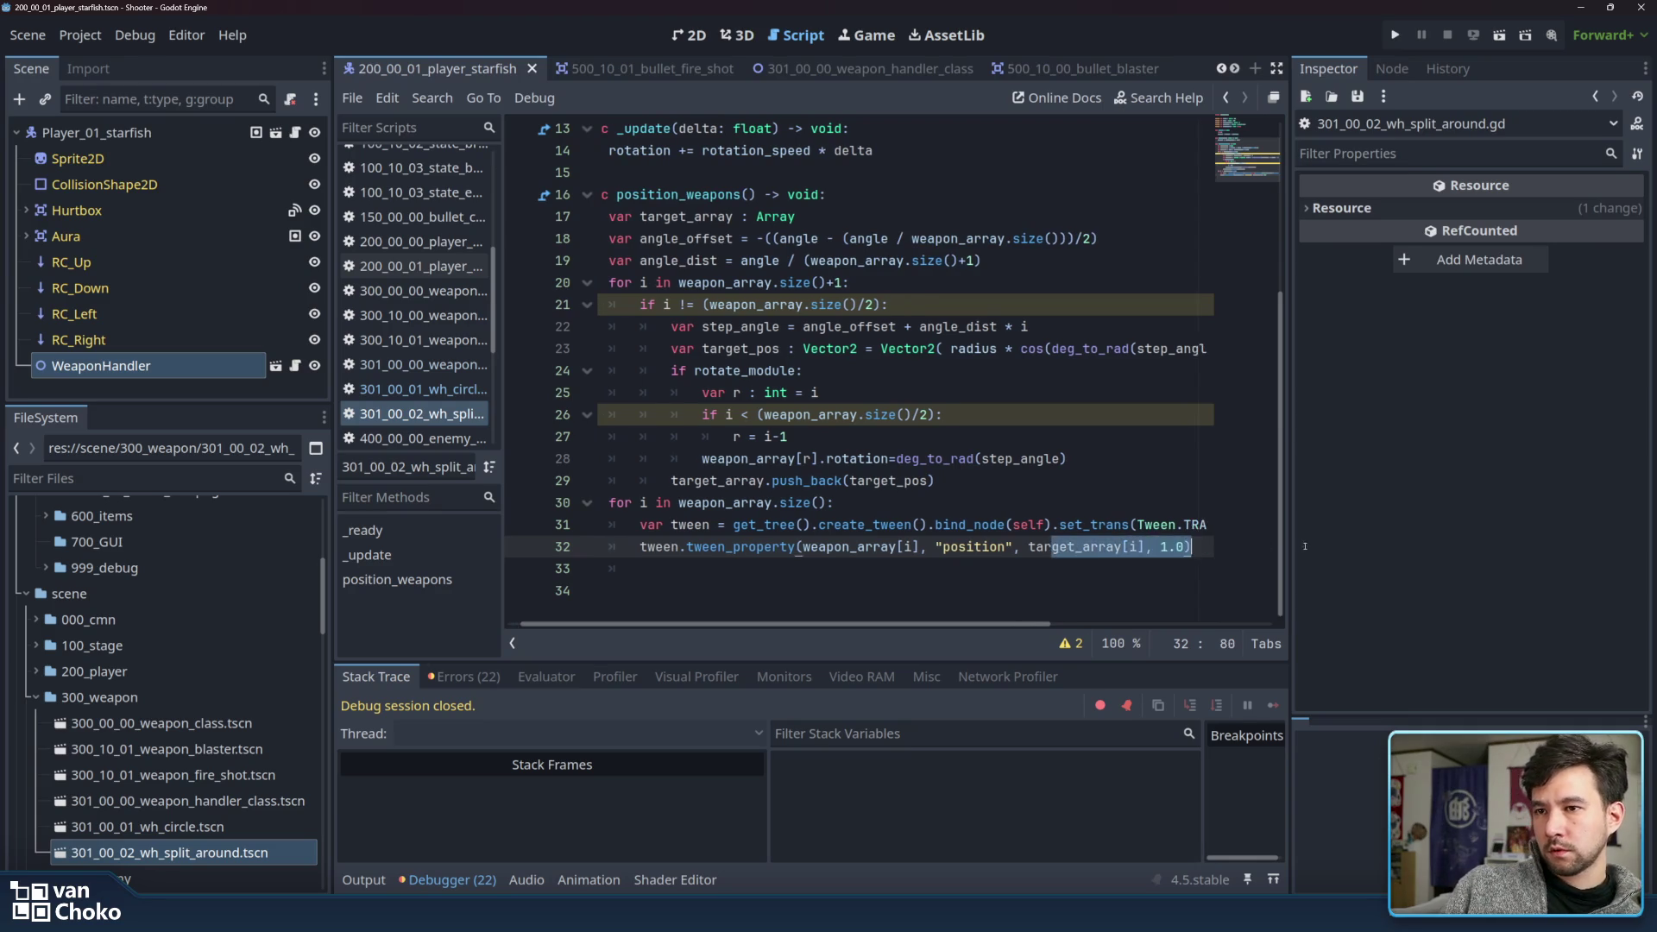
pyautogui.click(1063, 552)
pyautogui.hotkey('ctrl', 's')
# Turn on word wrap in the script editor and run the game with F5
pyautogui.click(446, 102)
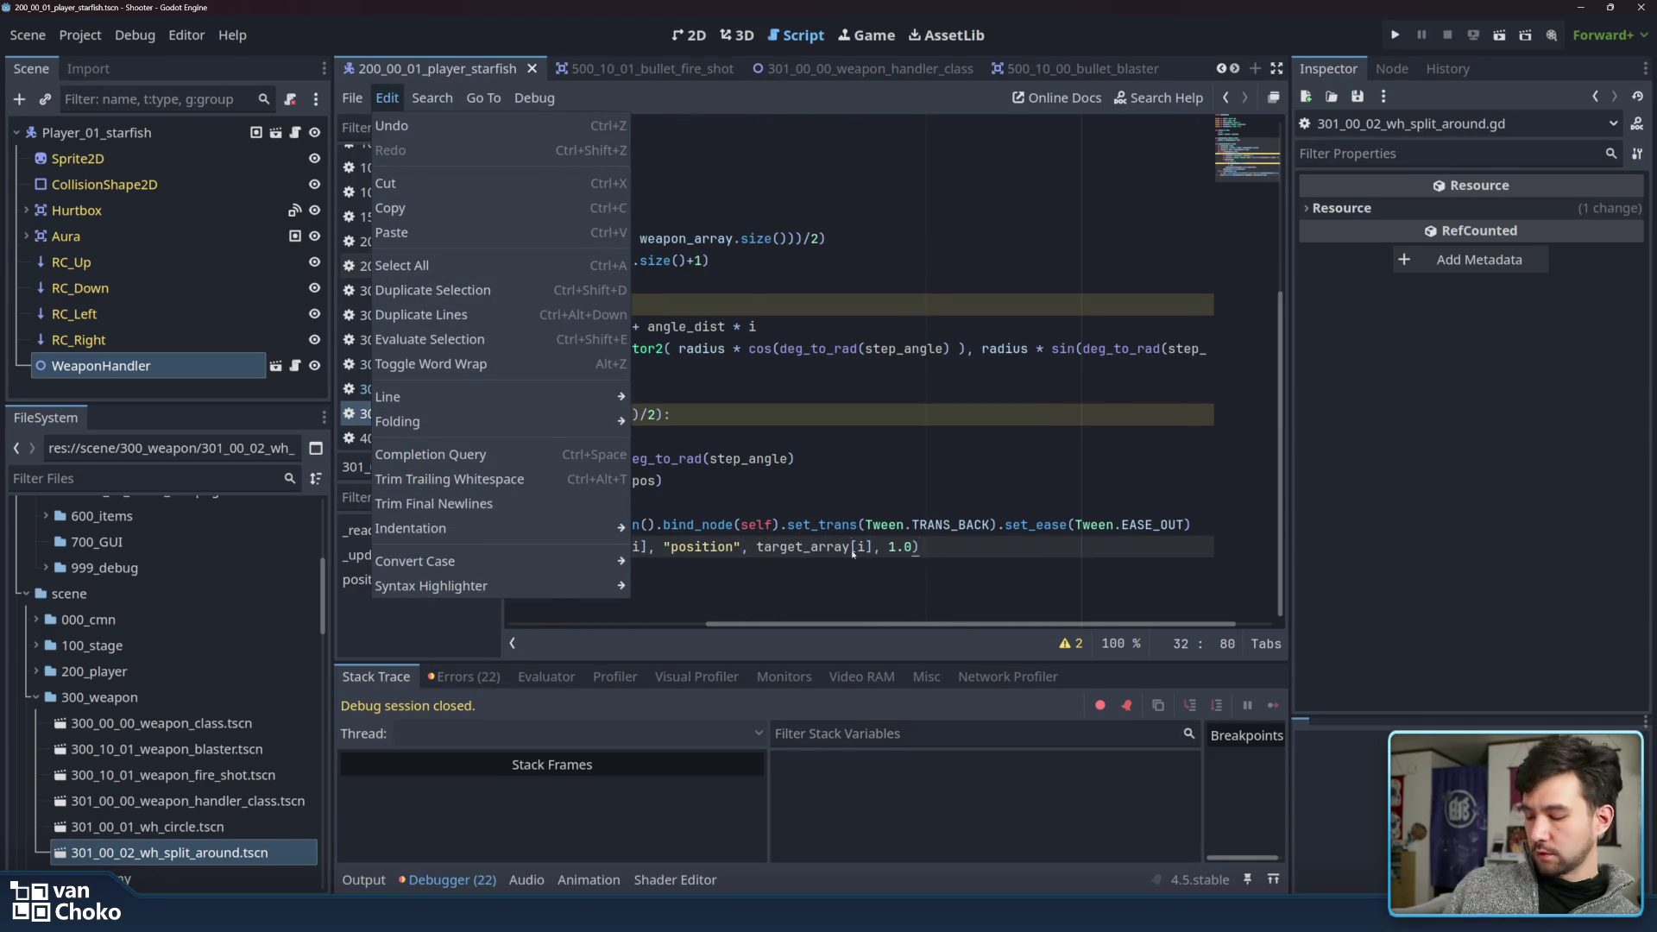
pyautogui.moveTo(855, 547); pyautogui.dragTo(853, 526)
pyautogui.click(874, 465)
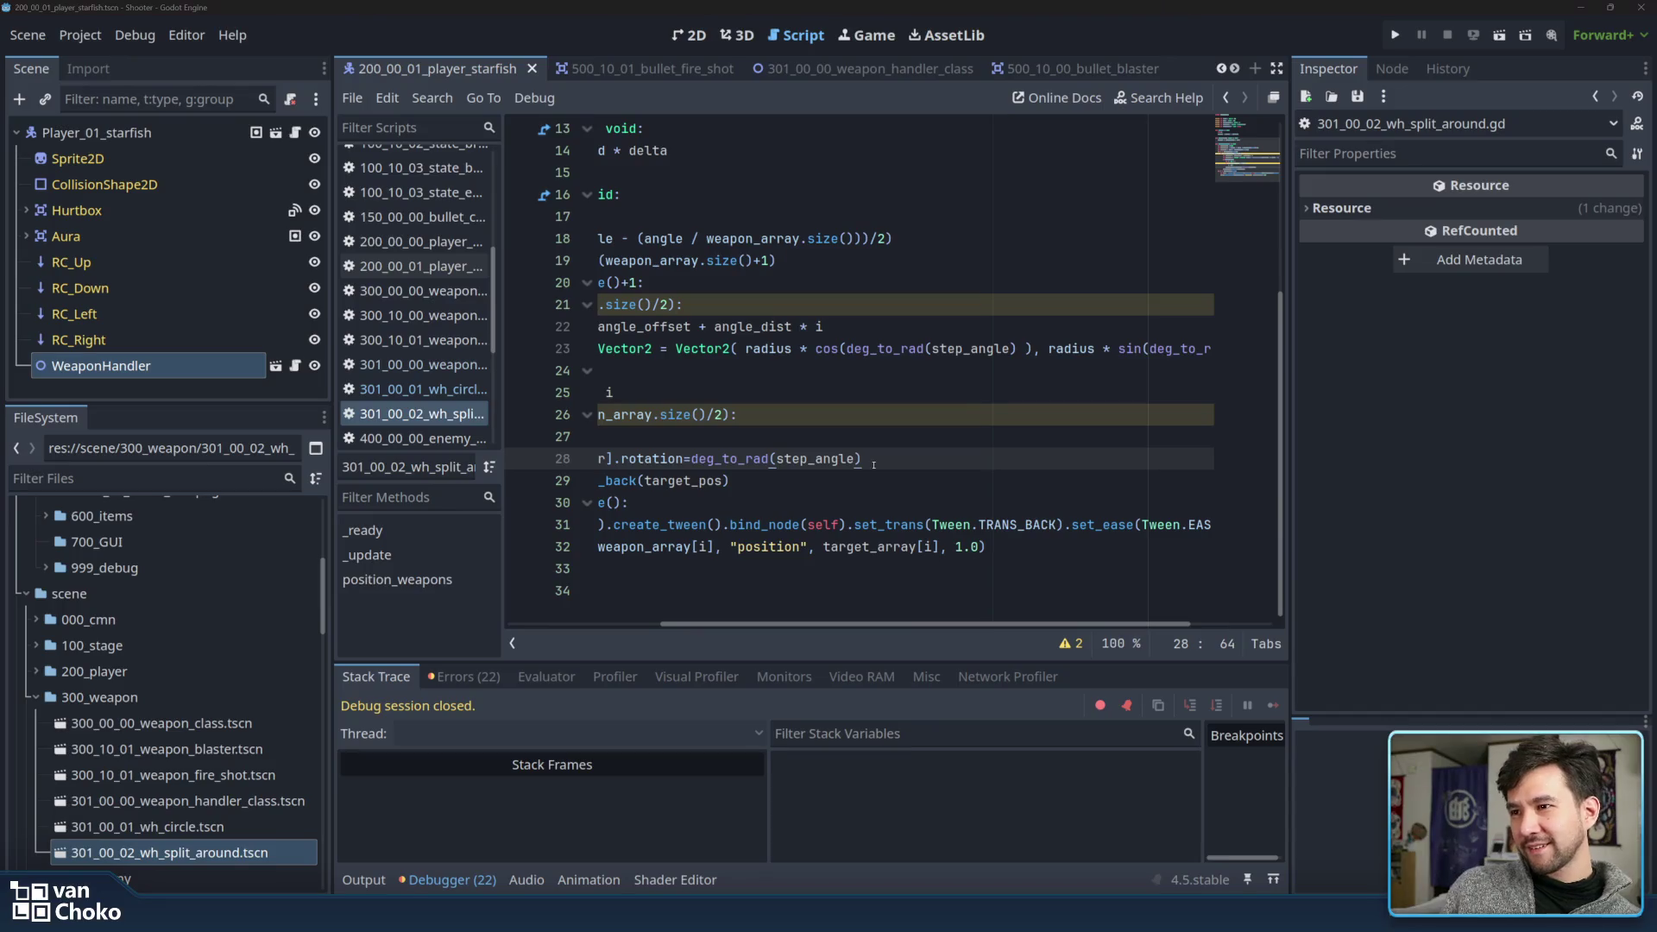
pyautogui.click(386, 97)
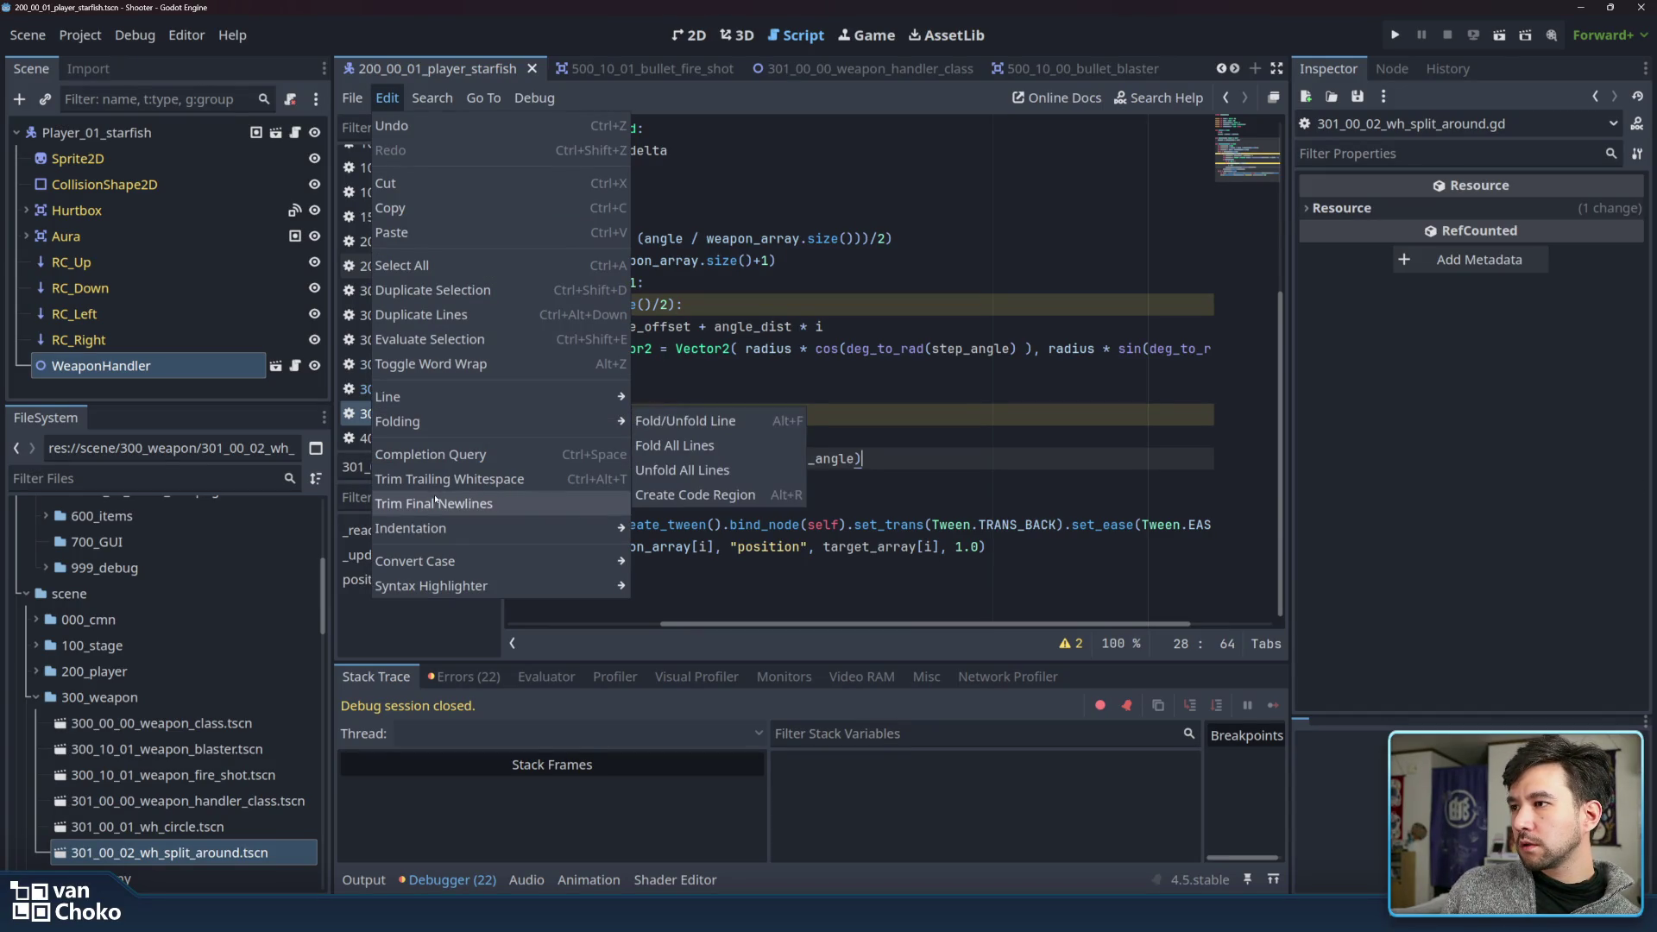
pyautogui.click(435, 363)
pyautogui.click(751, 372)
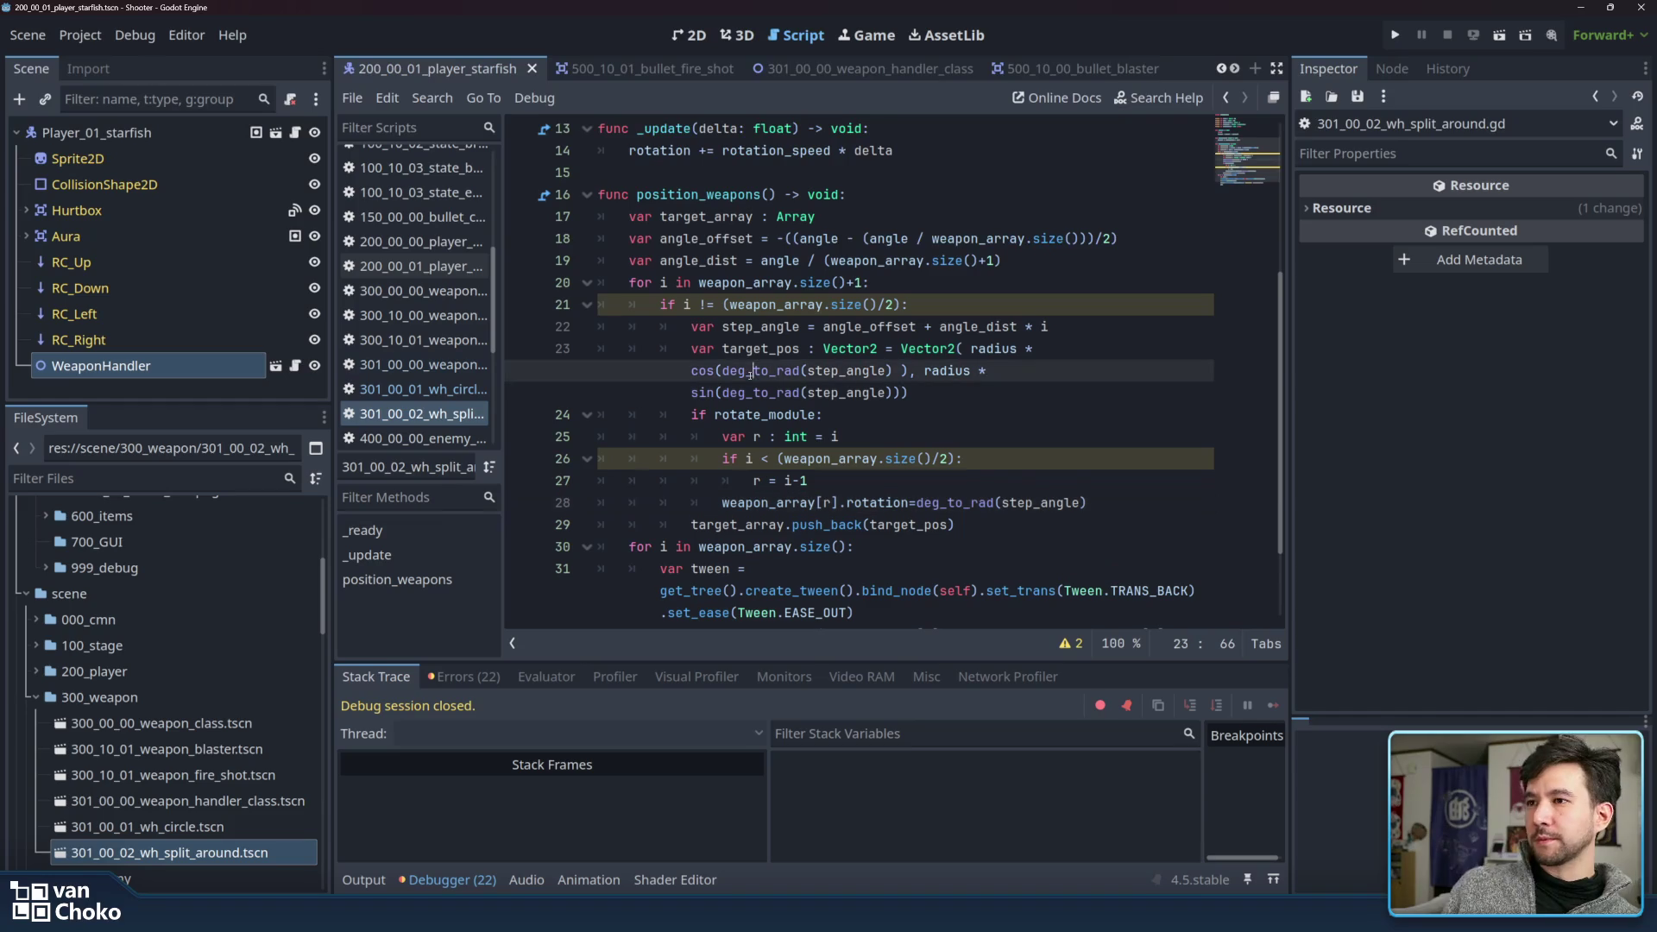
pyautogui.moveTo(1062, 483); pyautogui.dragTo(1089, 505)
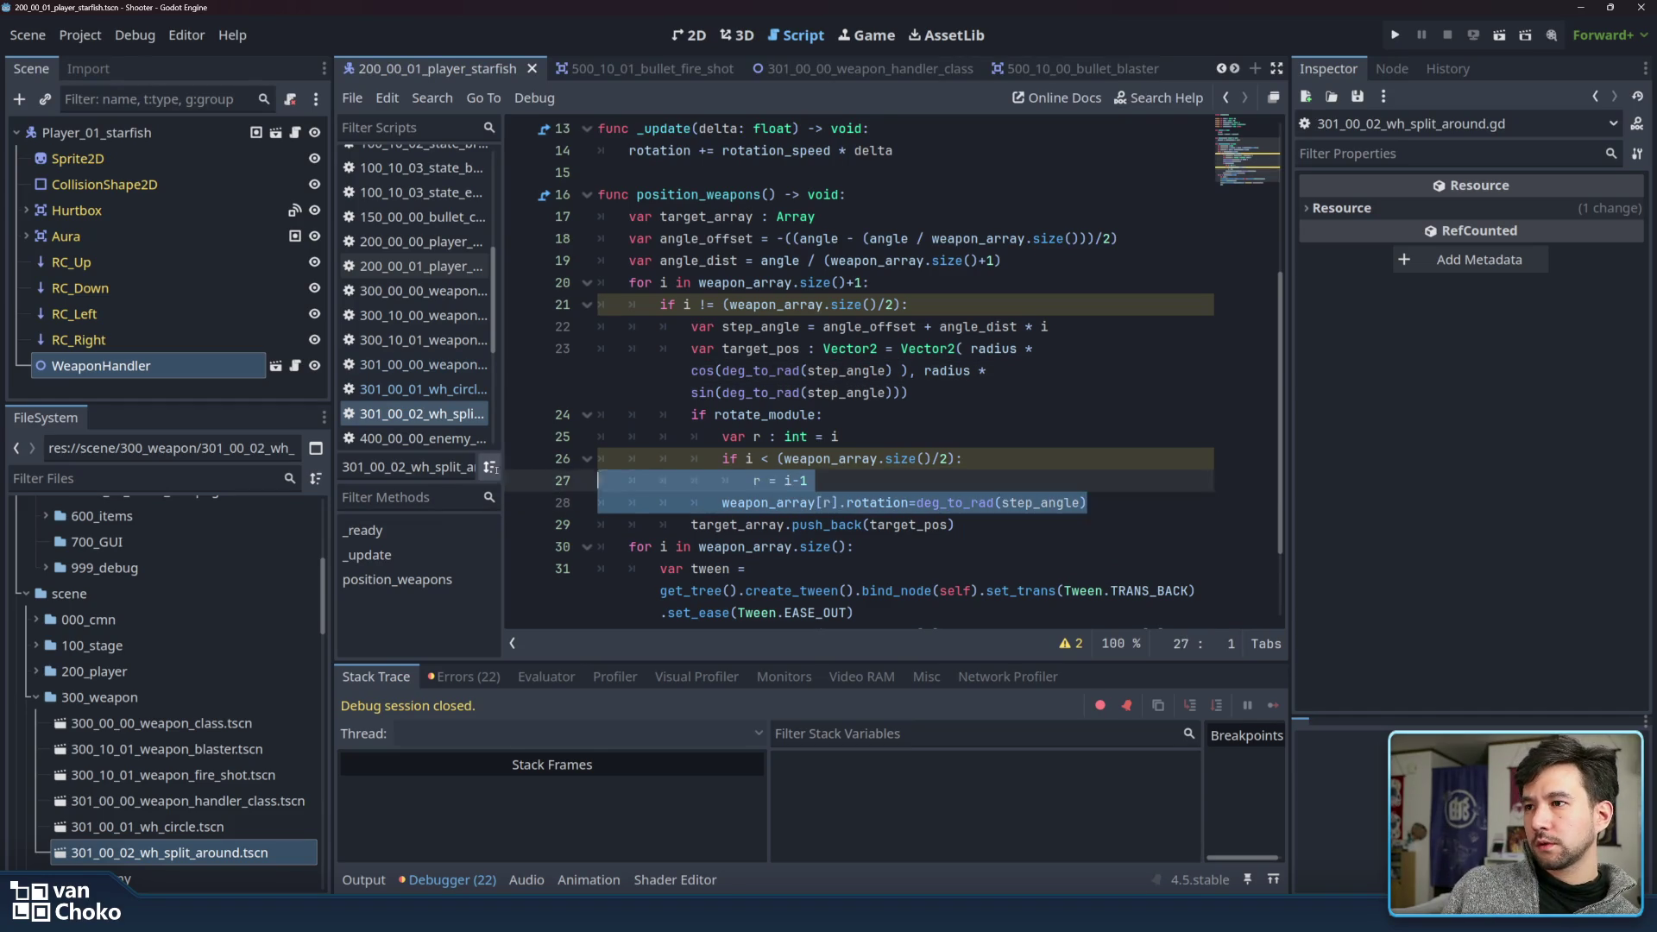
pyautogui.click(948, 440)
pyautogui.press('F5')
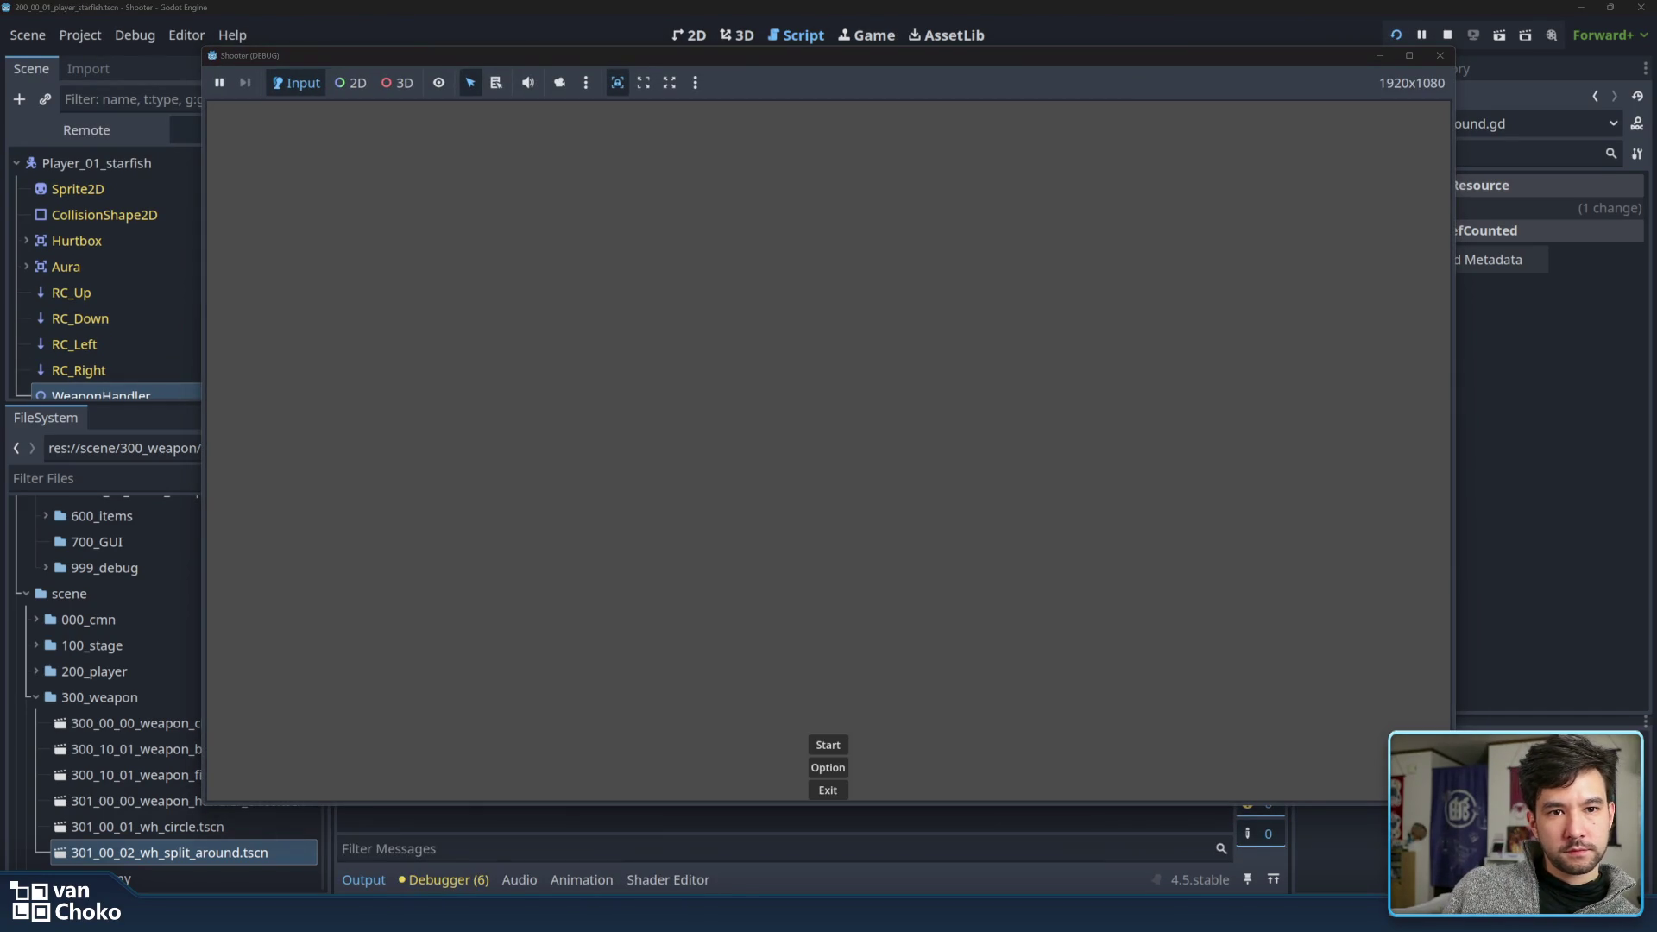
# Start the game, fly the ship up and right with its four escort weapons, then close it
pyautogui.press('Return')
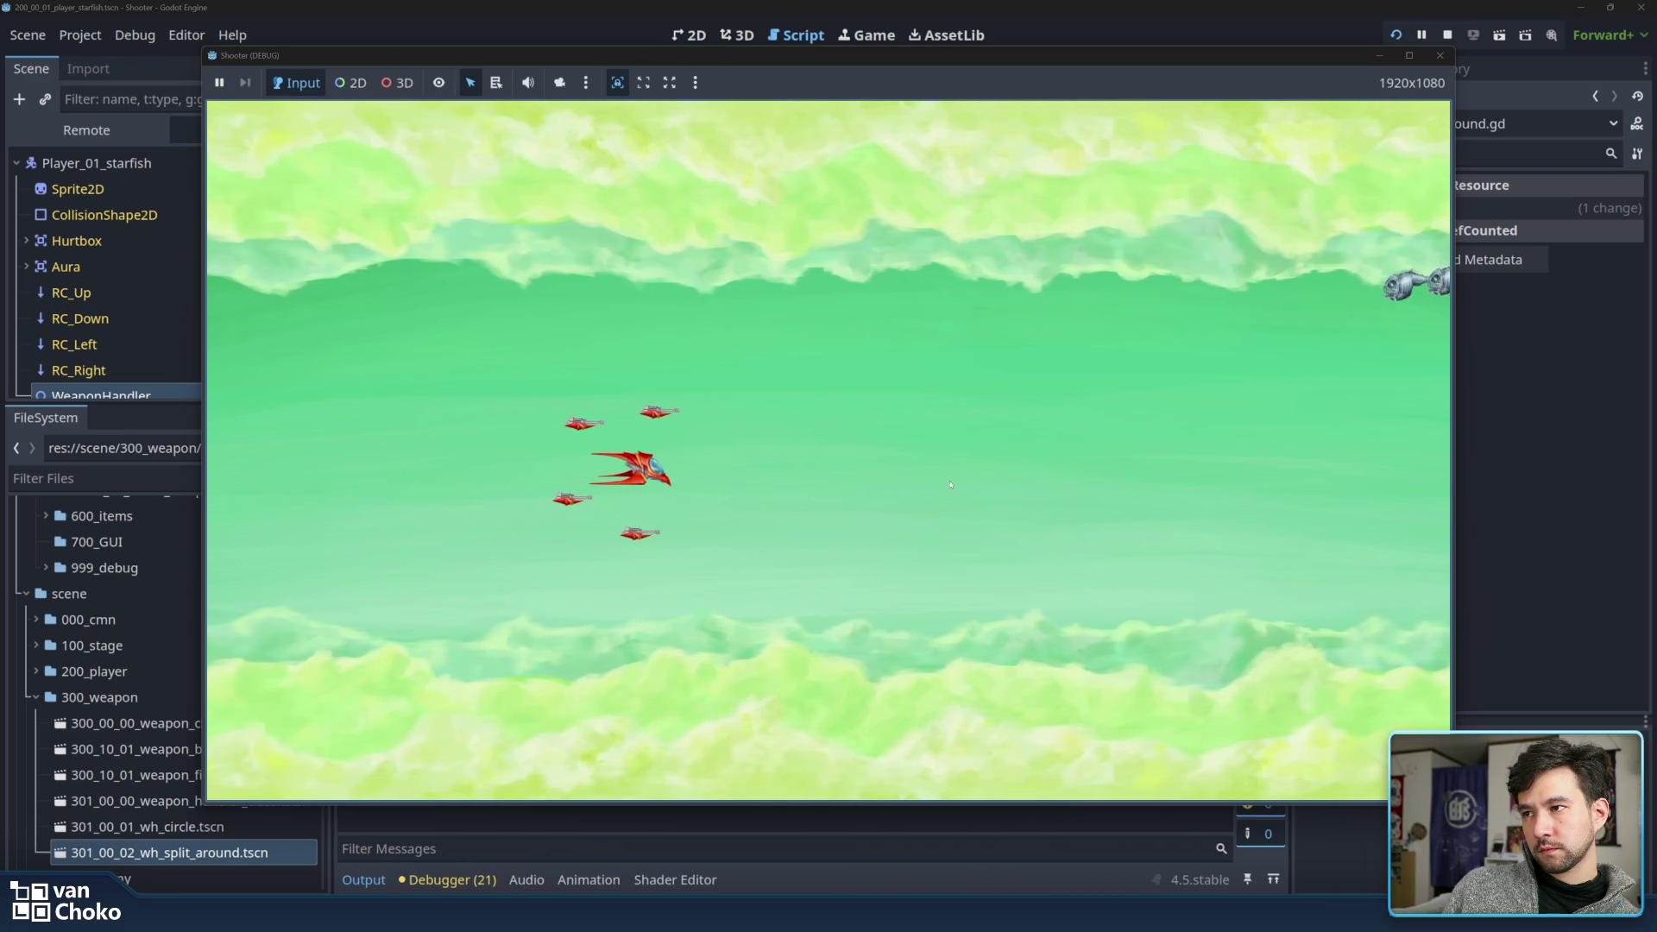
pyautogui.press('Right')
pyautogui.press('Up')
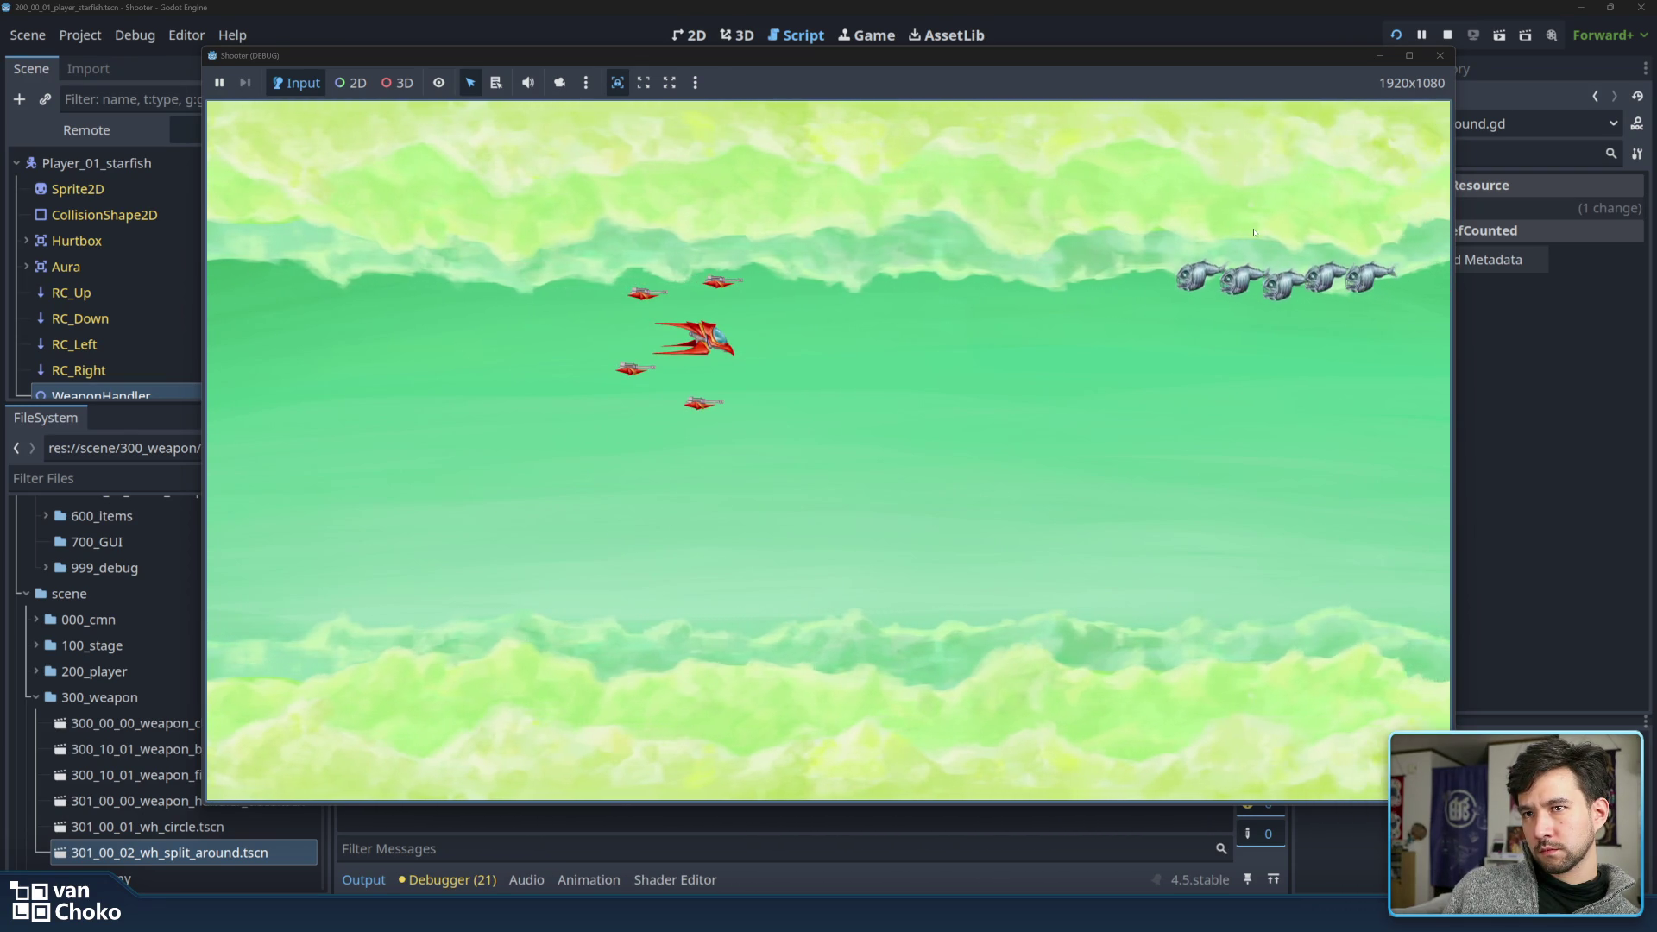
pyautogui.click(1440, 56)
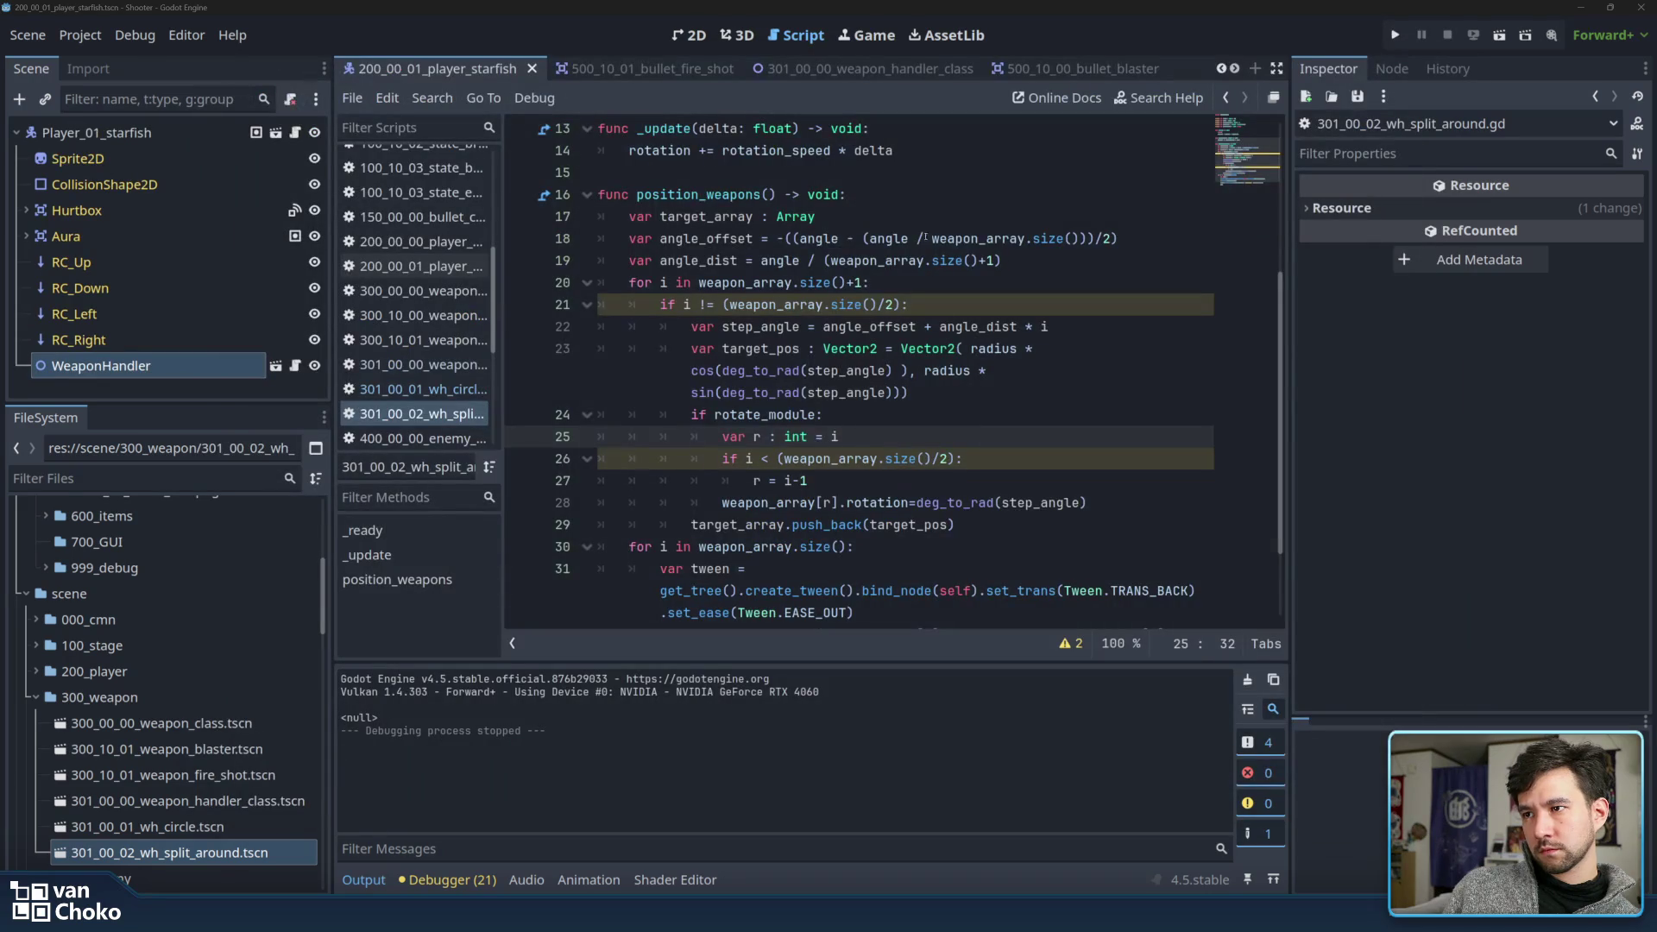
# Change the line-4 angle export default from 360 to 180, save, and run the project again
pyautogui.click(984, 488)
pyautogui.click(1032, 553)
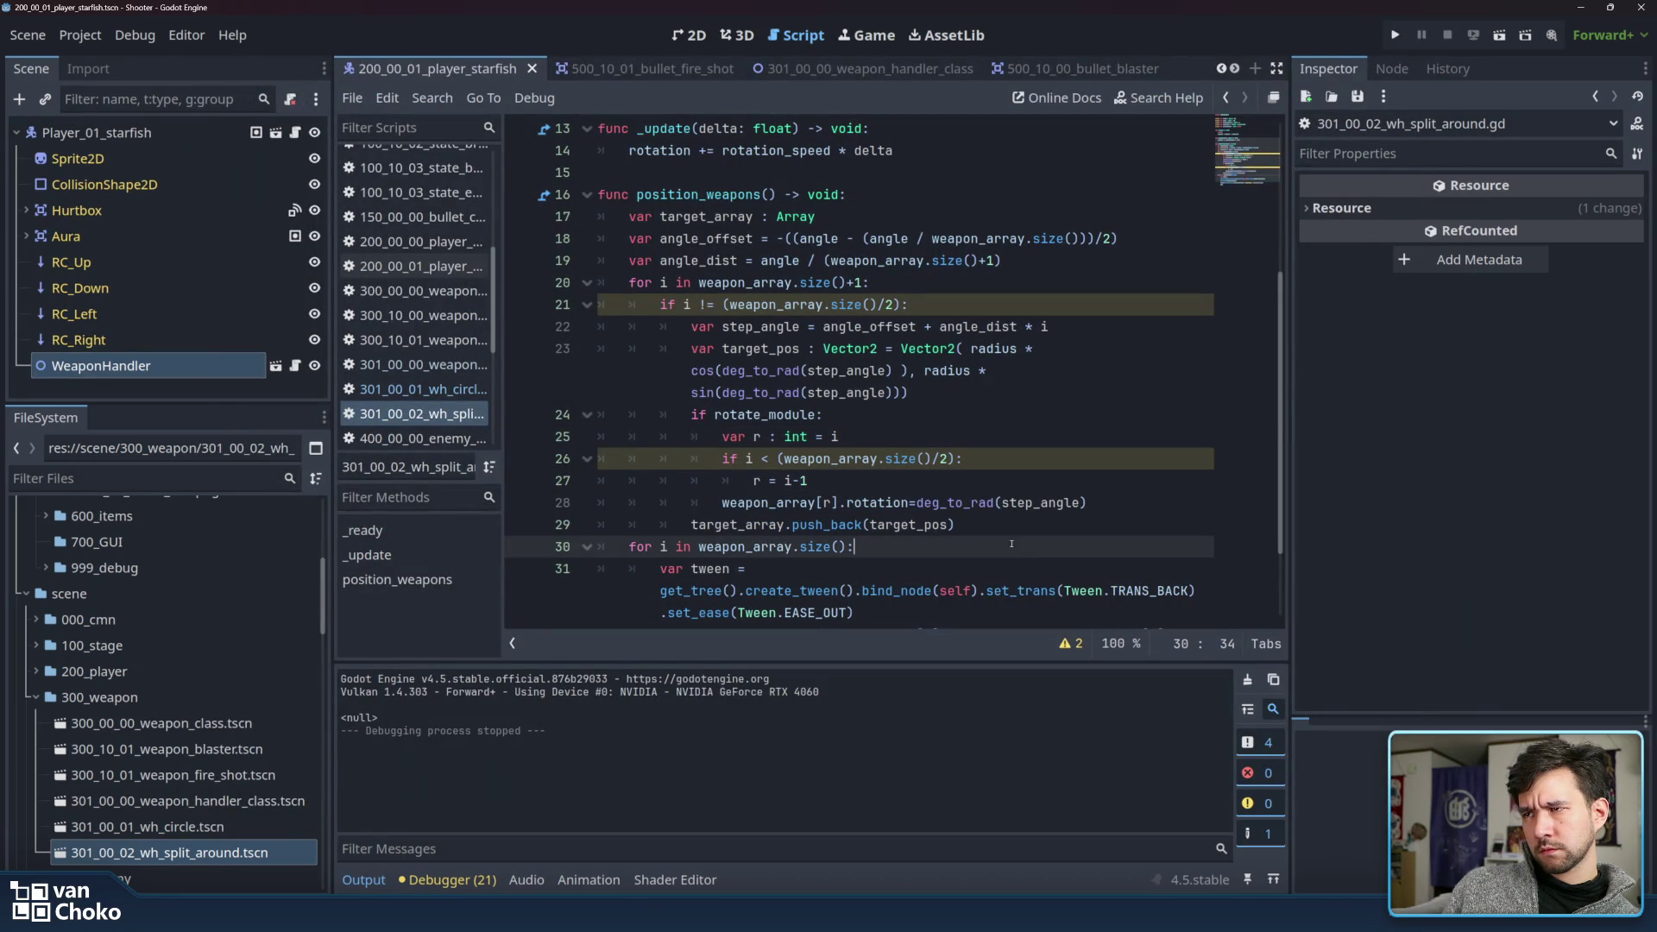
pyautogui.scroll(4, 1012, 543)
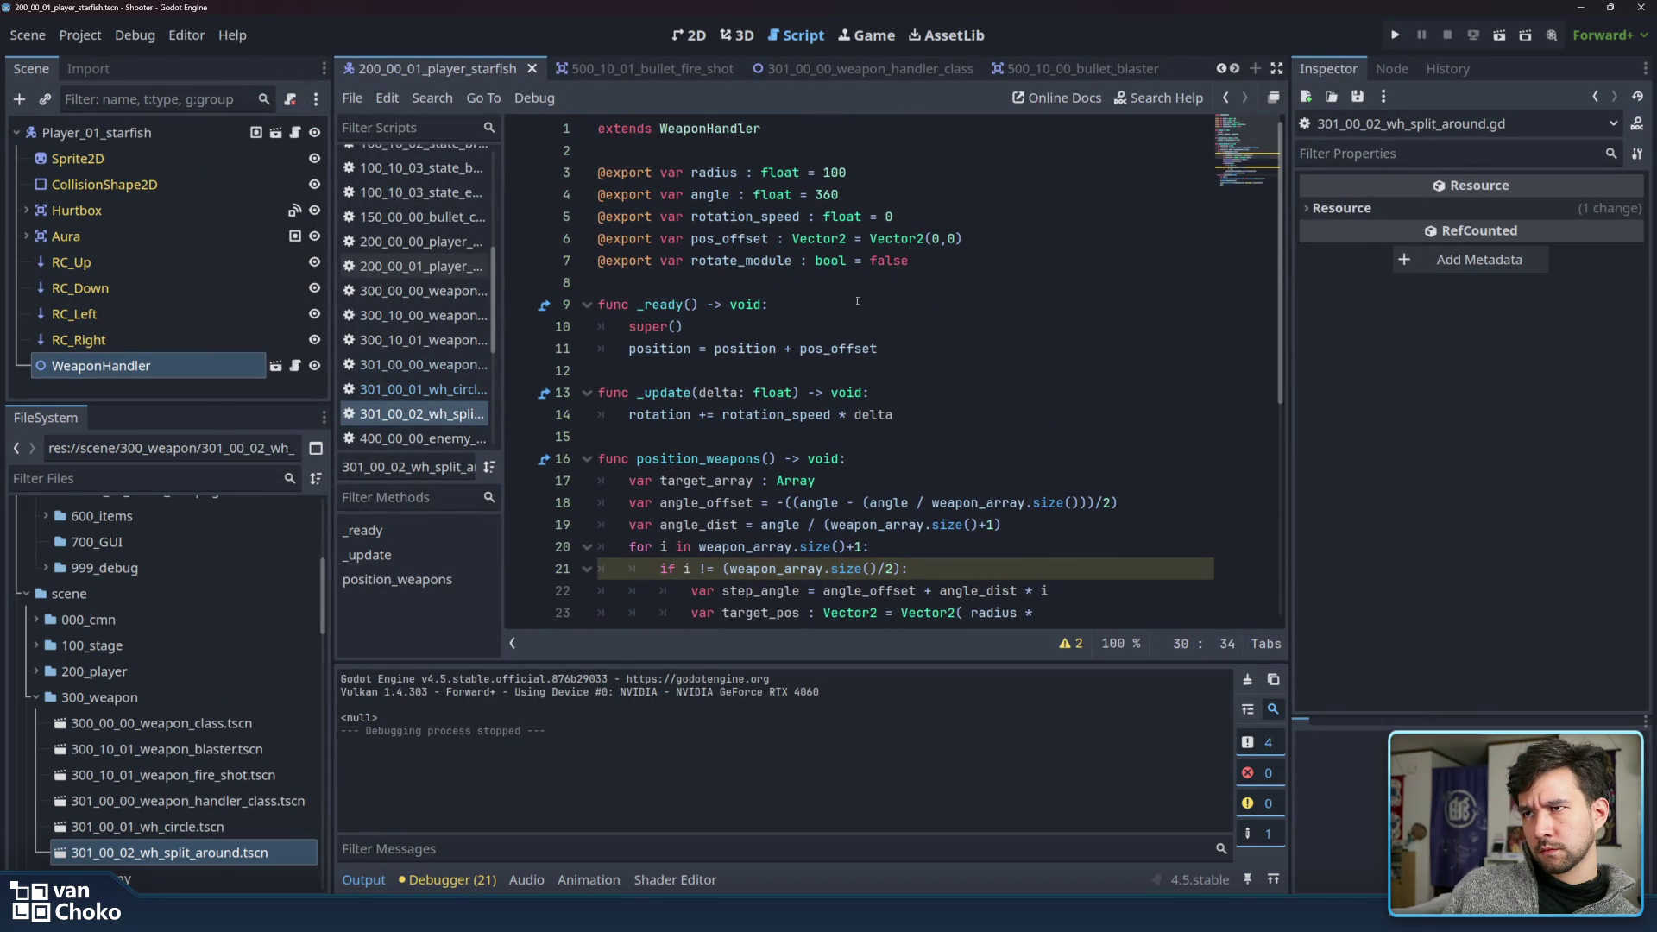
pyautogui.click(858, 195)
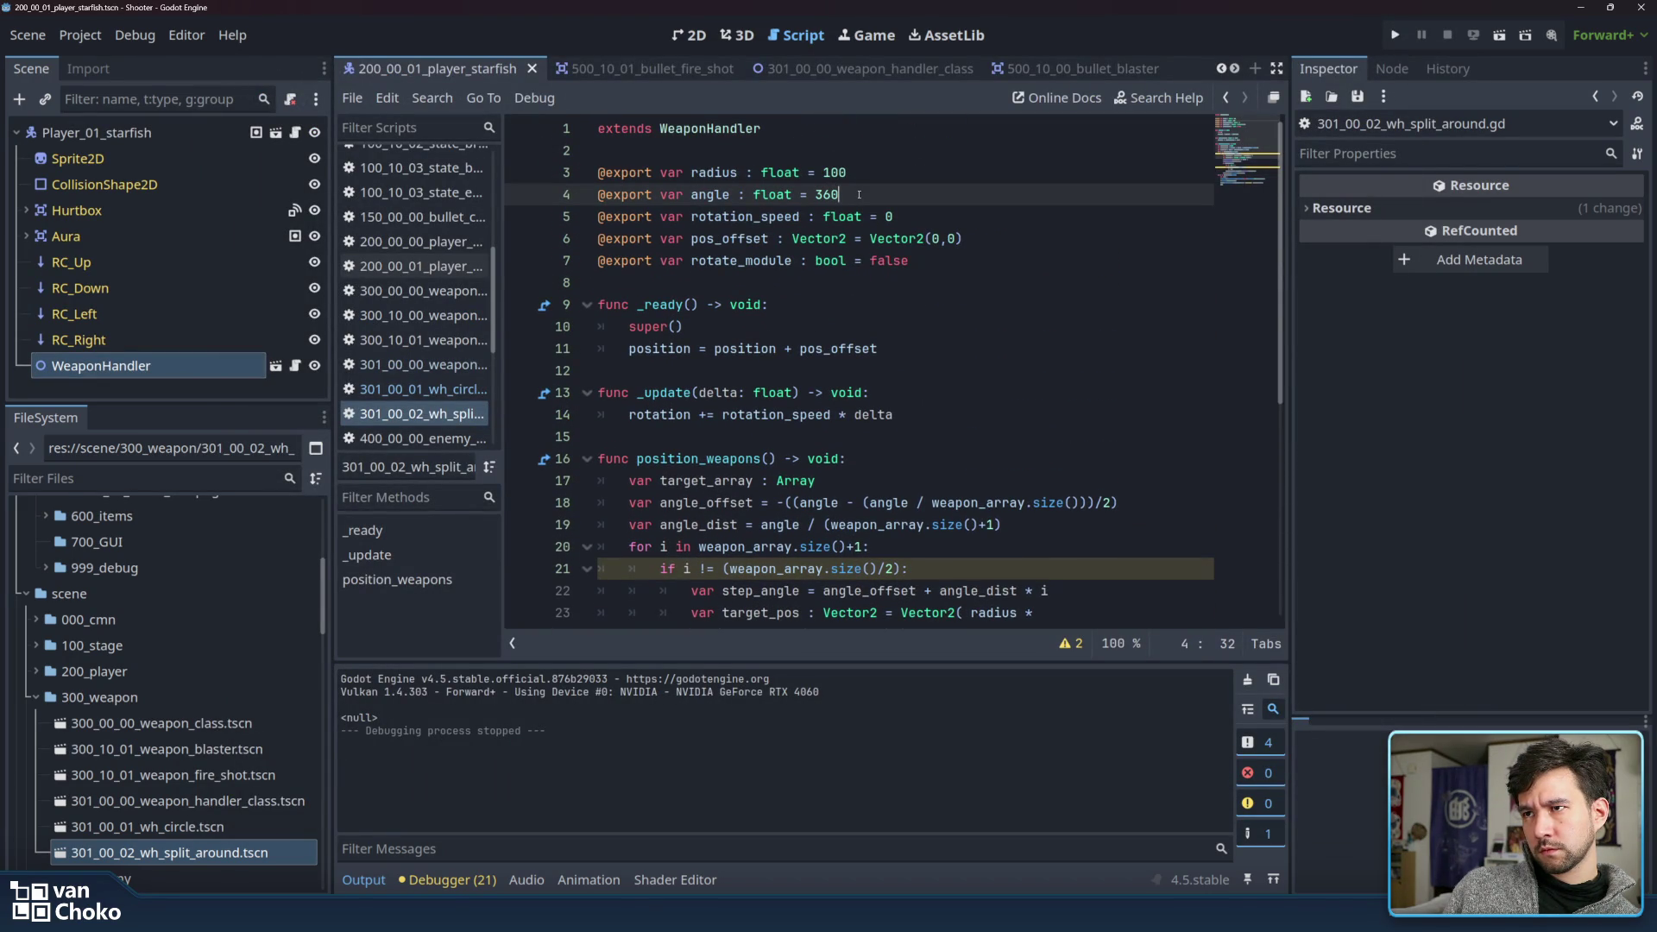
pyautogui.click(832, 195)
pyautogui.write('180')
pyautogui.click(902, 216)
pyautogui.hotkey('ctrl', 's')
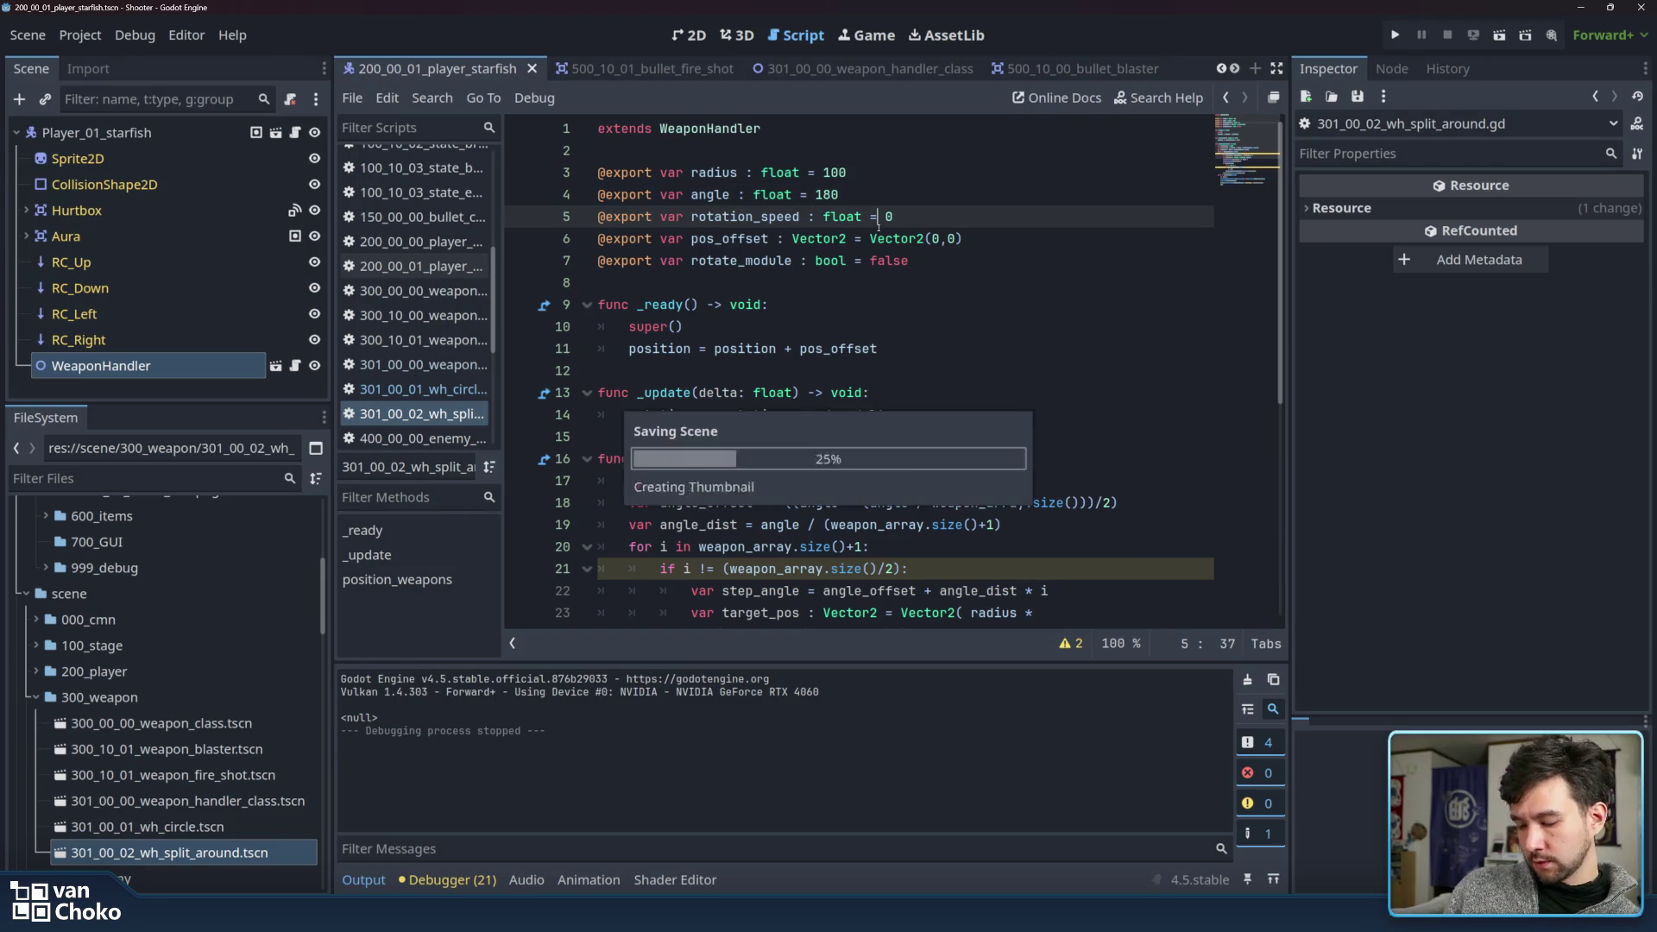
pyautogui.click(1386, 37)
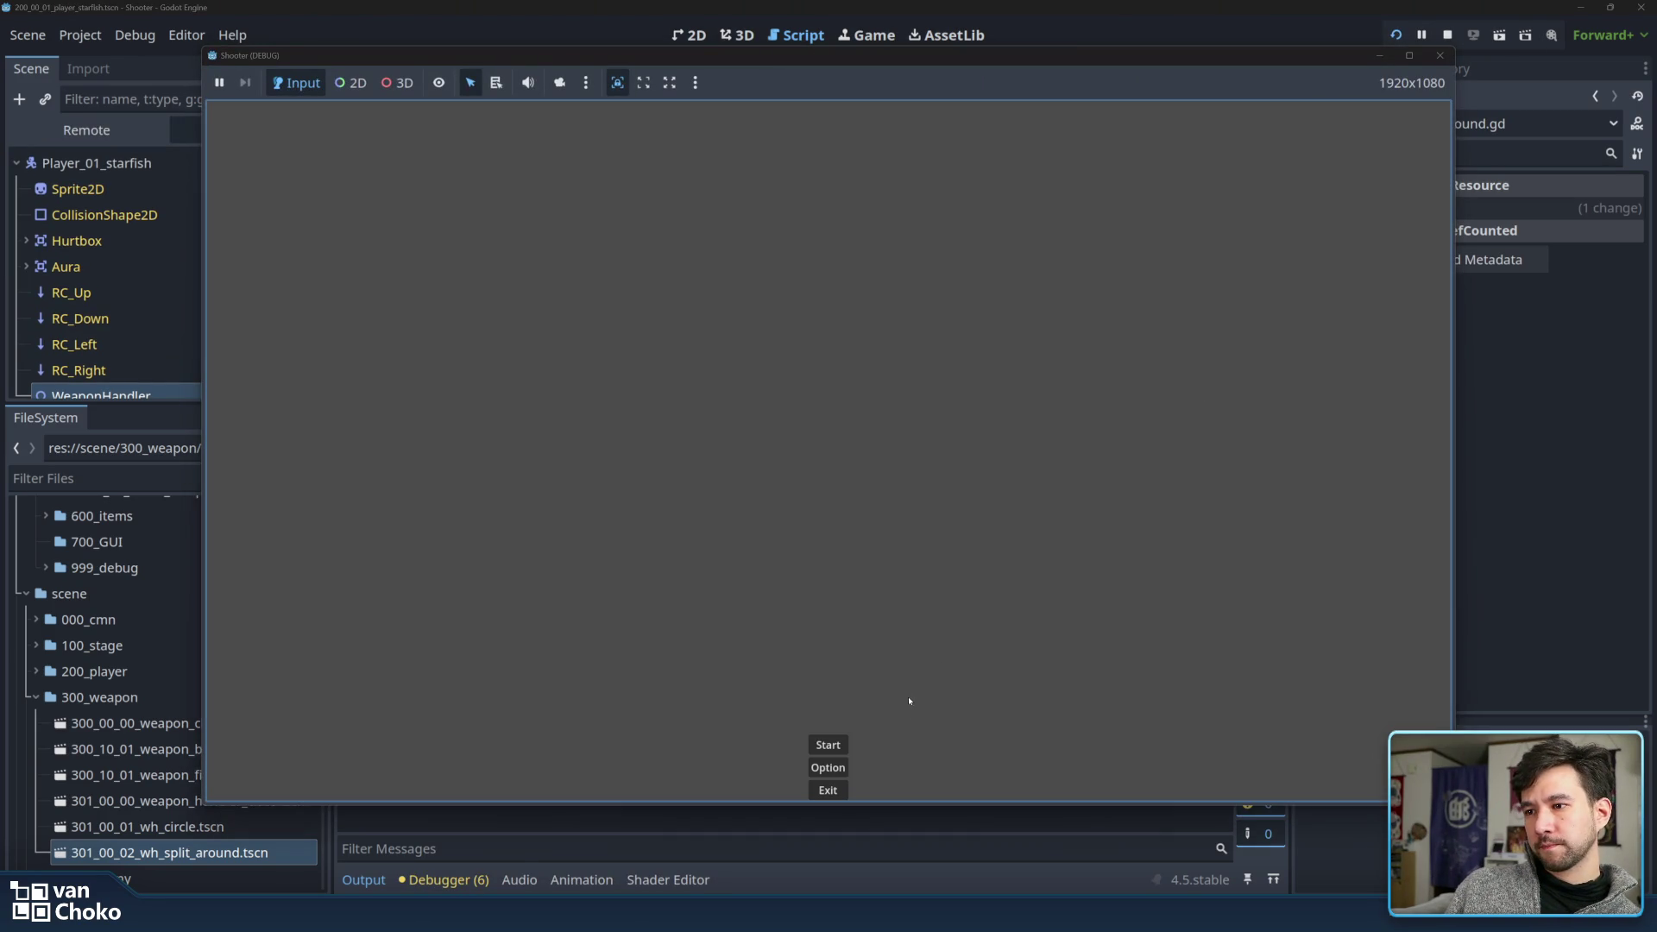
# Start the game and fly the ship diagonally to watch the 180-degree weapon arc
pyautogui.click(825, 746)
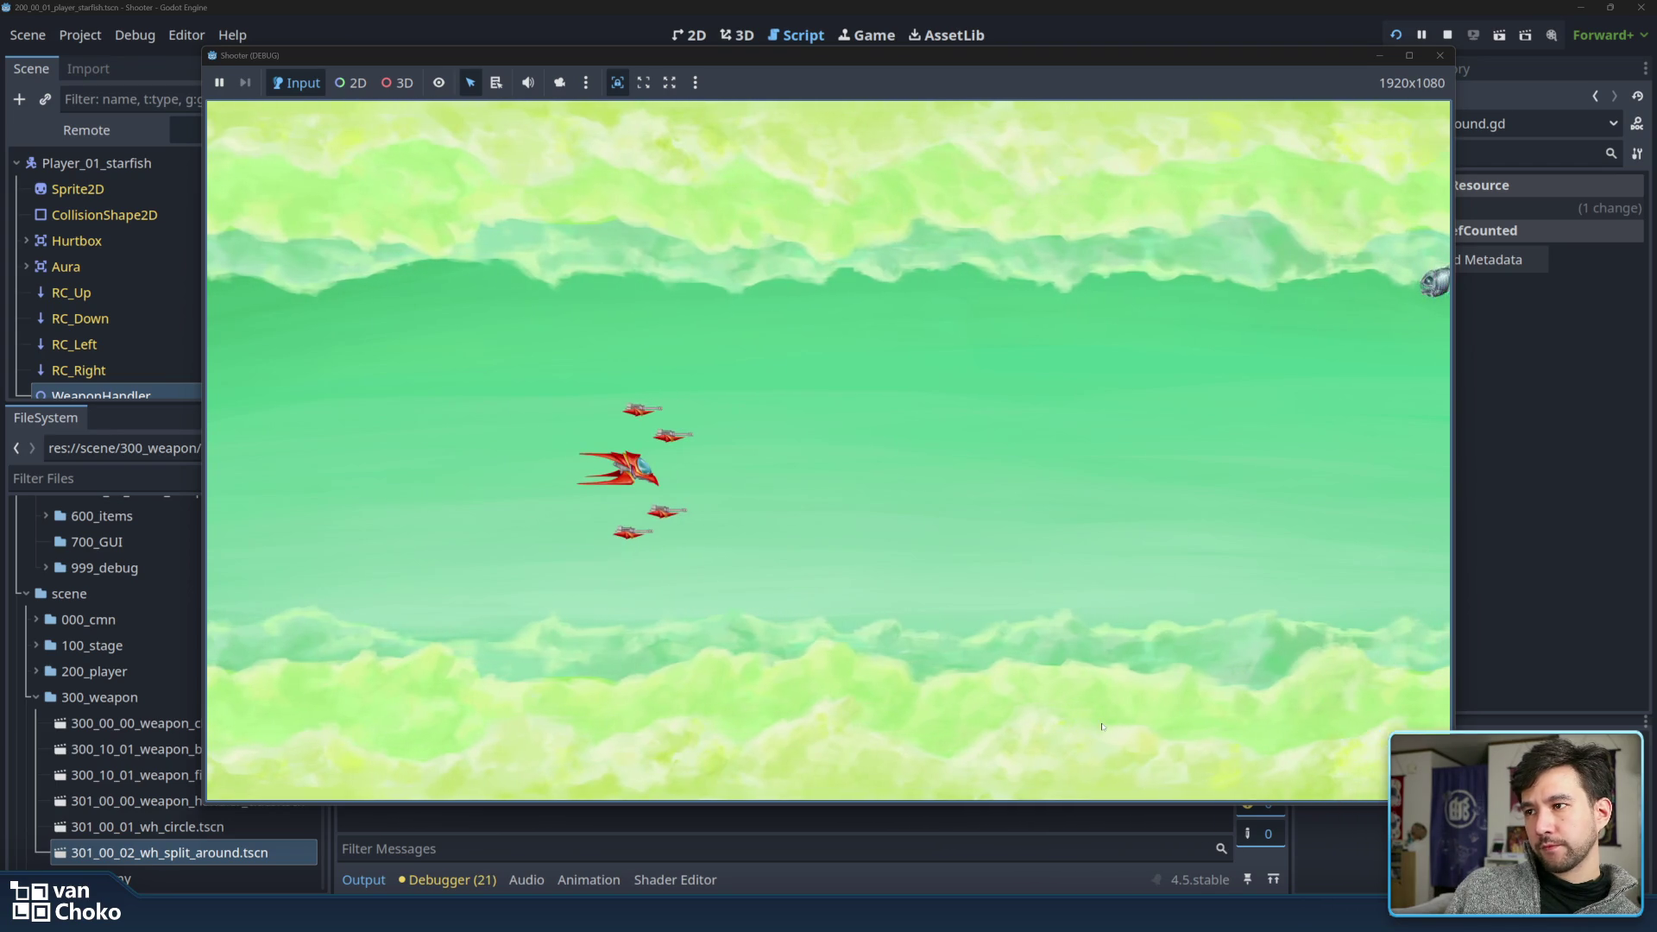
pyautogui.press('Up')
pyautogui.press('Right')
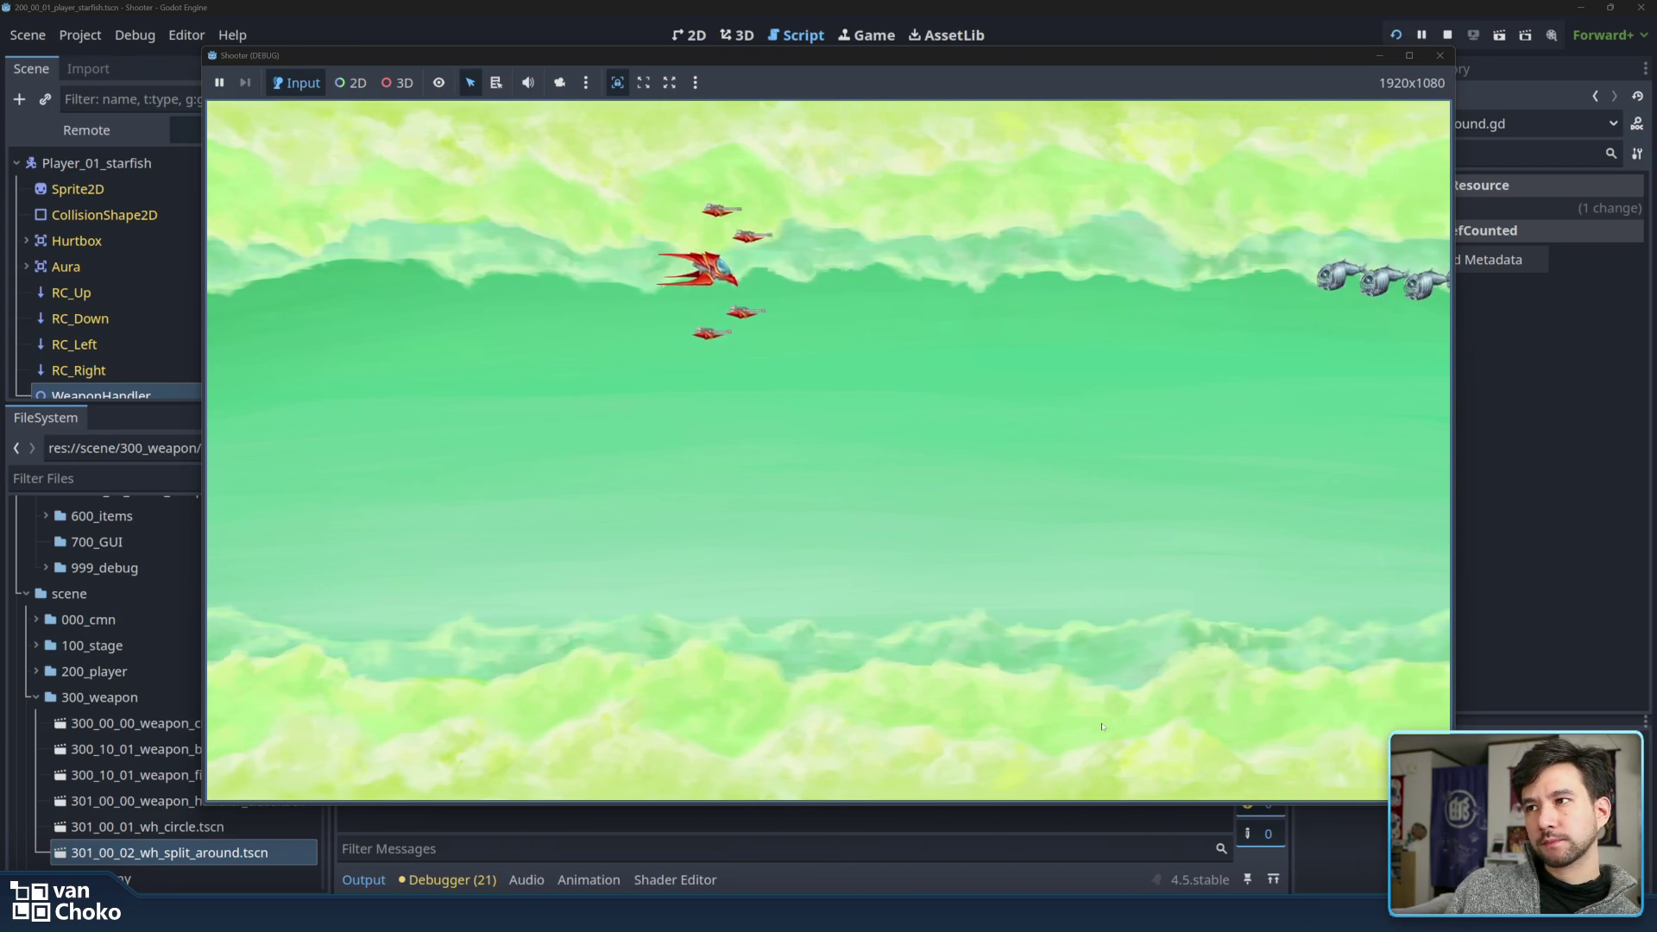
pyautogui.press('Down')
pyautogui.press('Right')
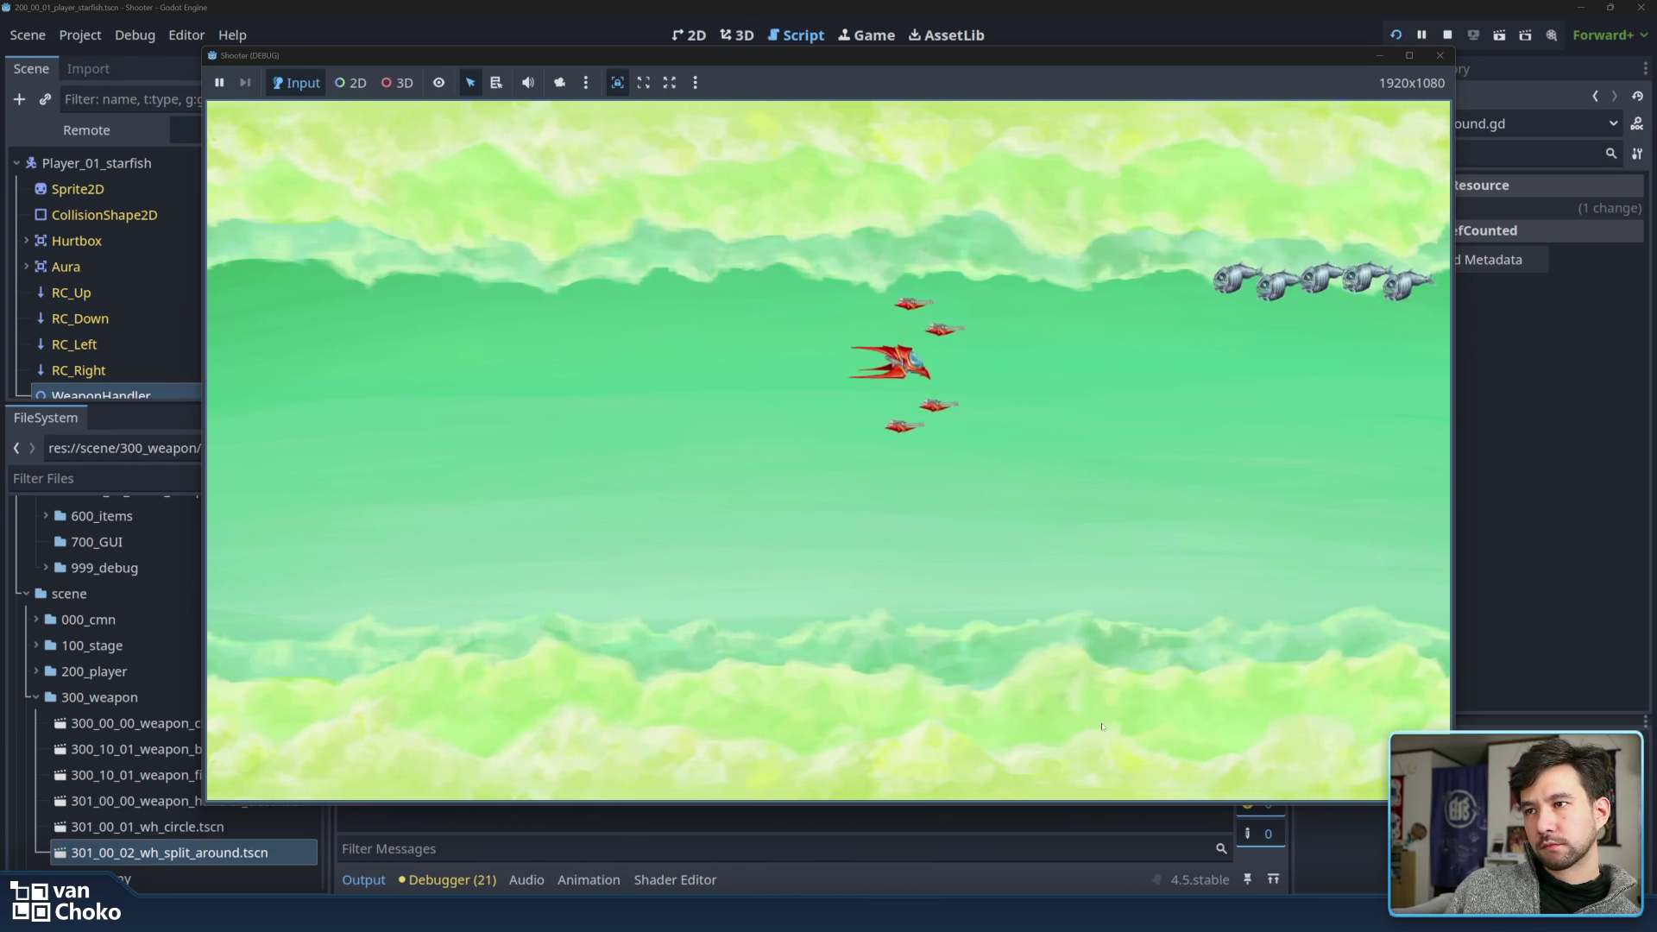
pyautogui.press('Right')
pyautogui.press('Up')
pyautogui.press('Left')
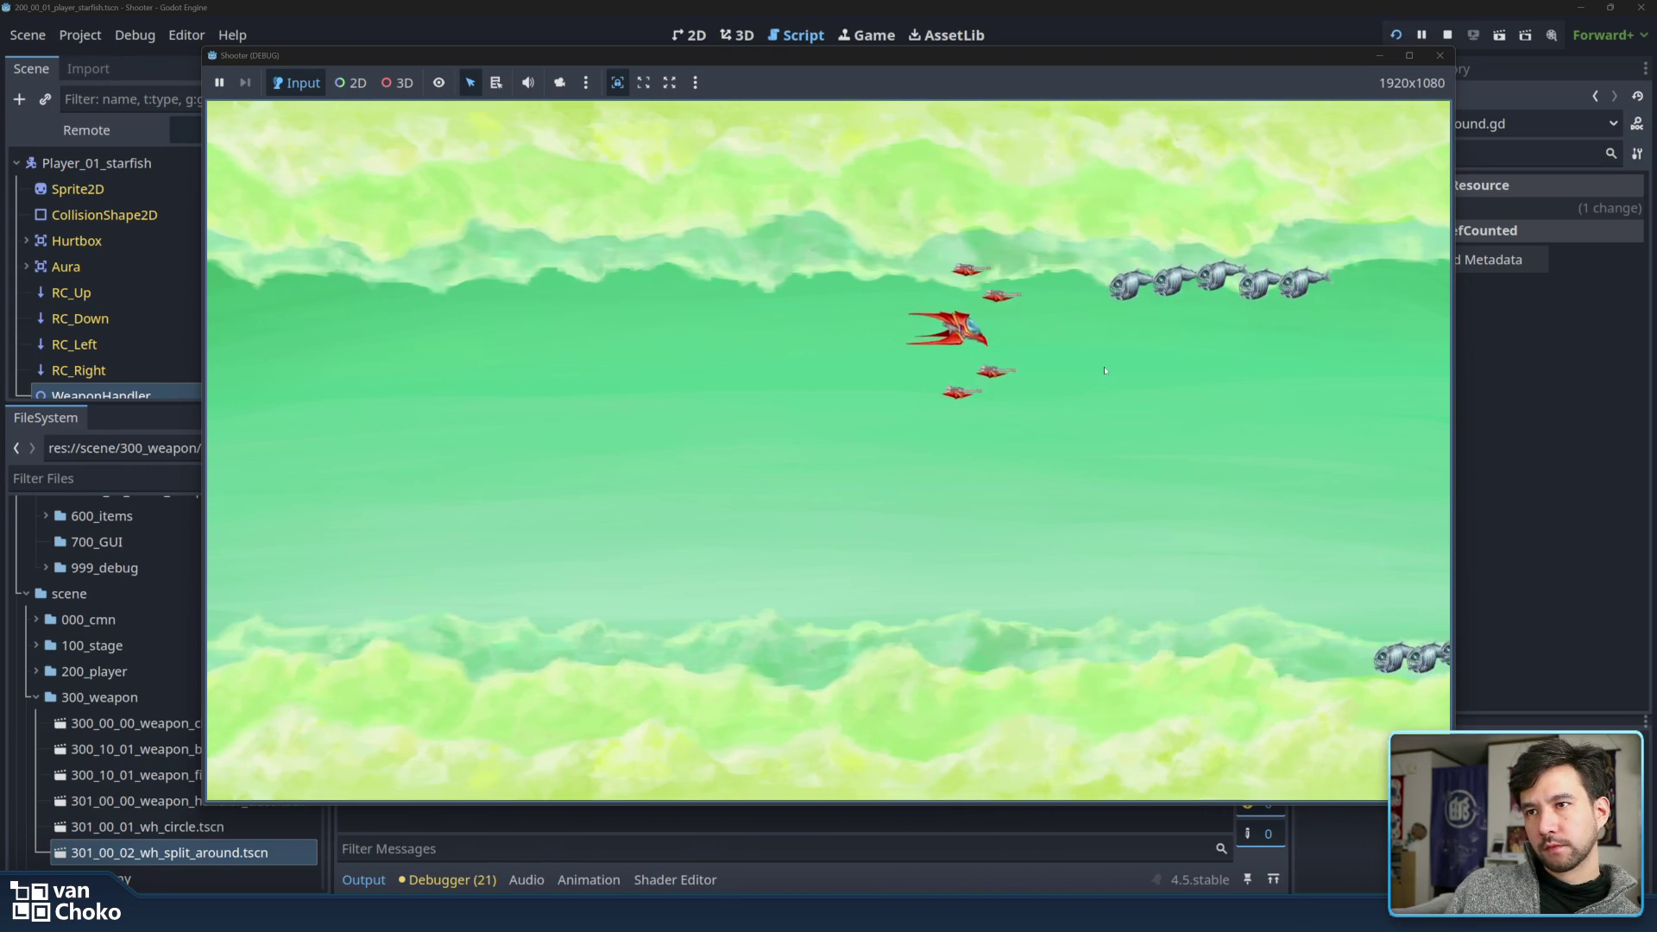
pyautogui.press('Left')
pyautogui.press('Down')
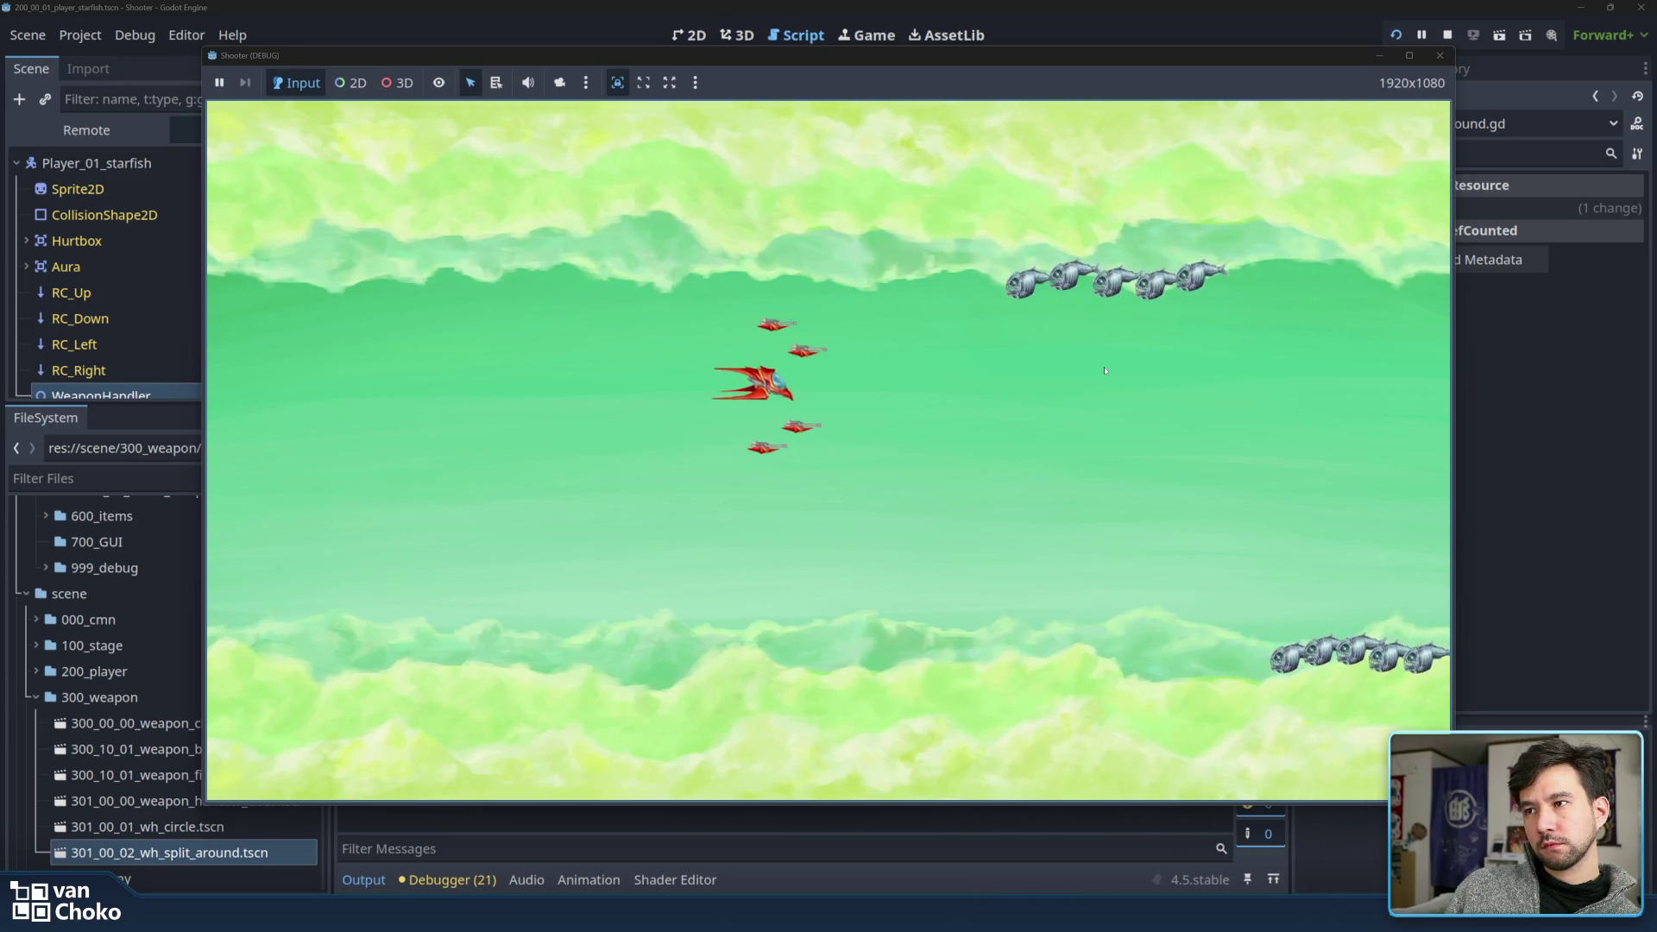
pyautogui.press('Left')
pyautogui.press('Down')
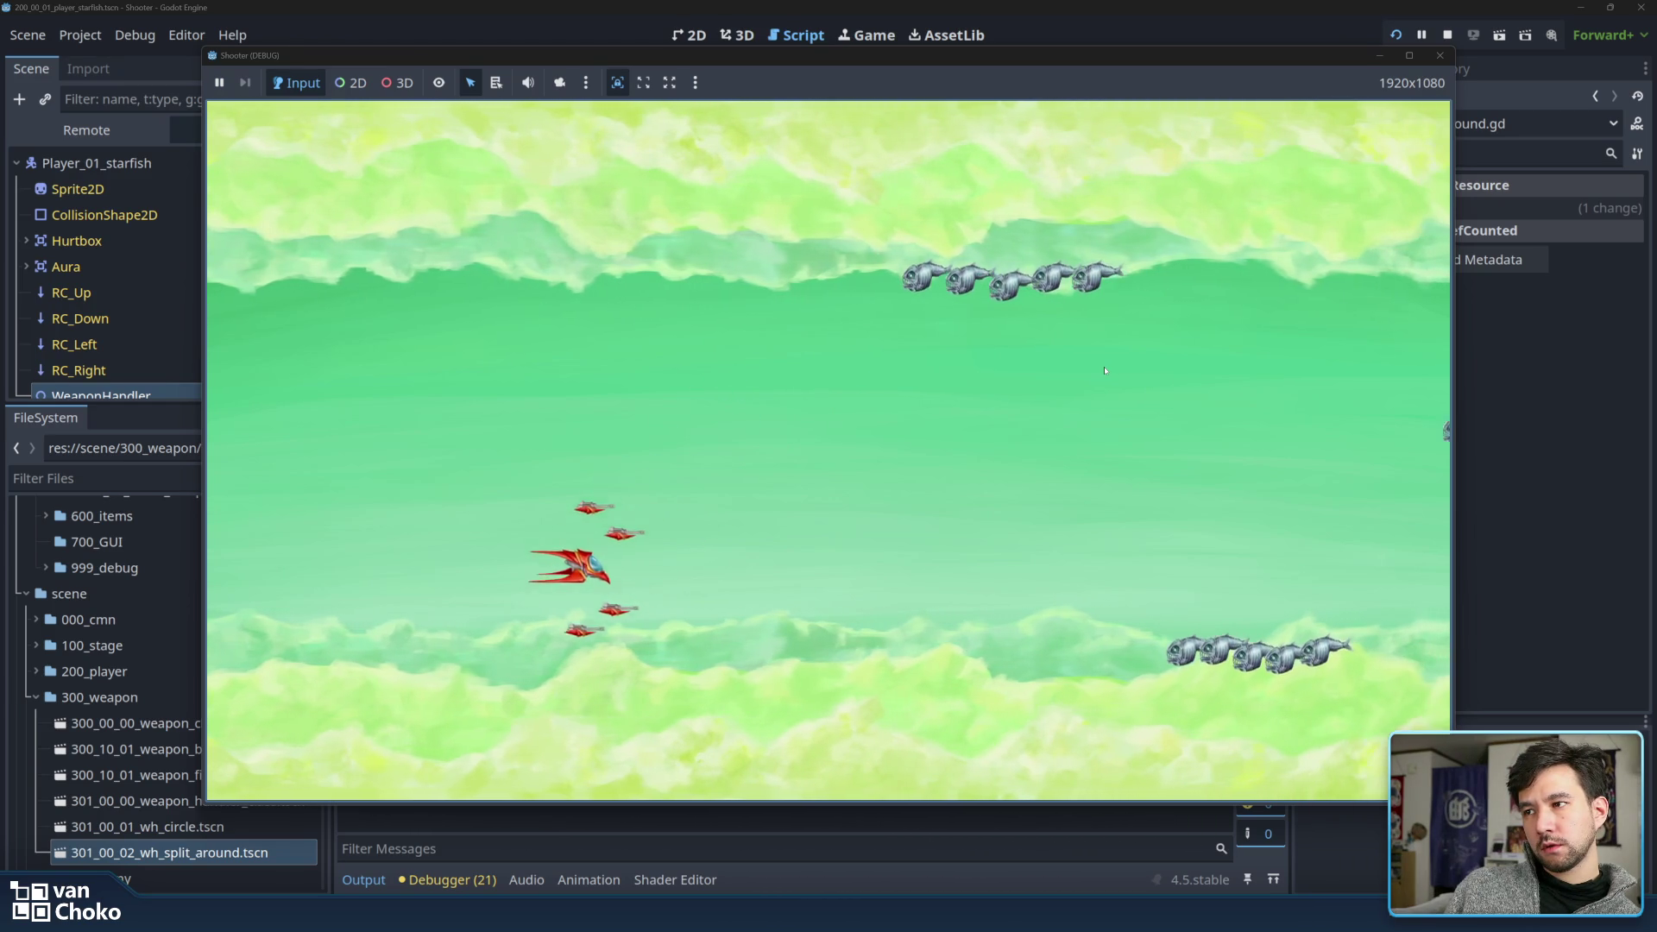
# Keep flying up, right and down, then stop the game with F8 and return to the script
pyautogui.press('Up')
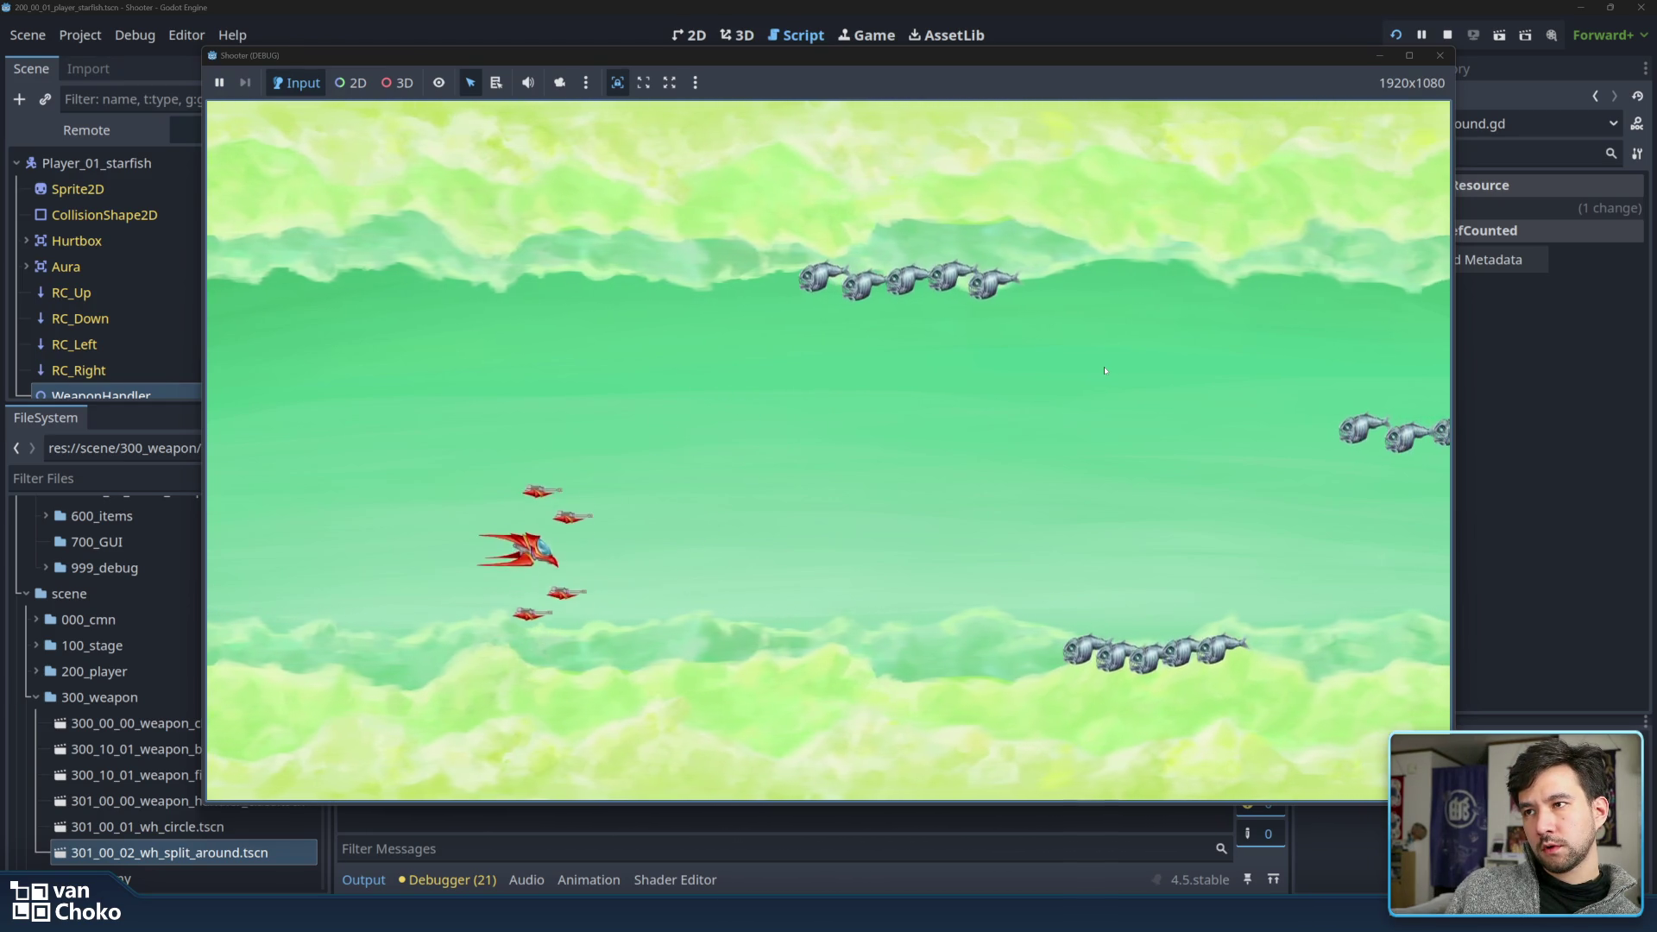
pyautogui.press('Up')
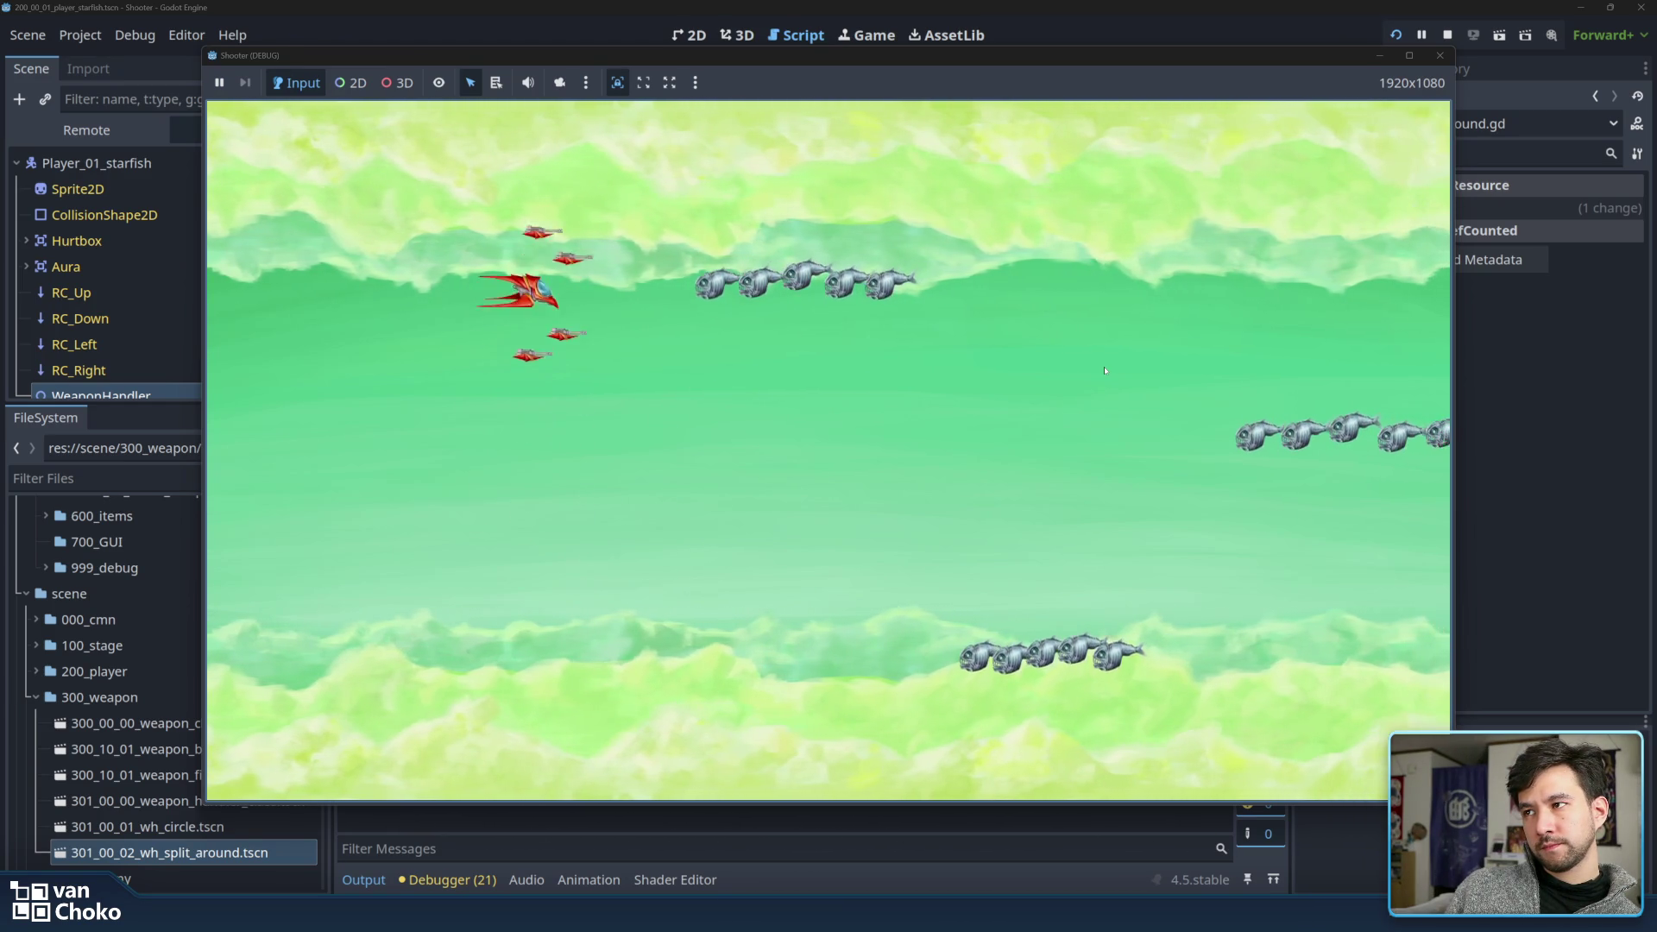
pyautogui.press('Right')
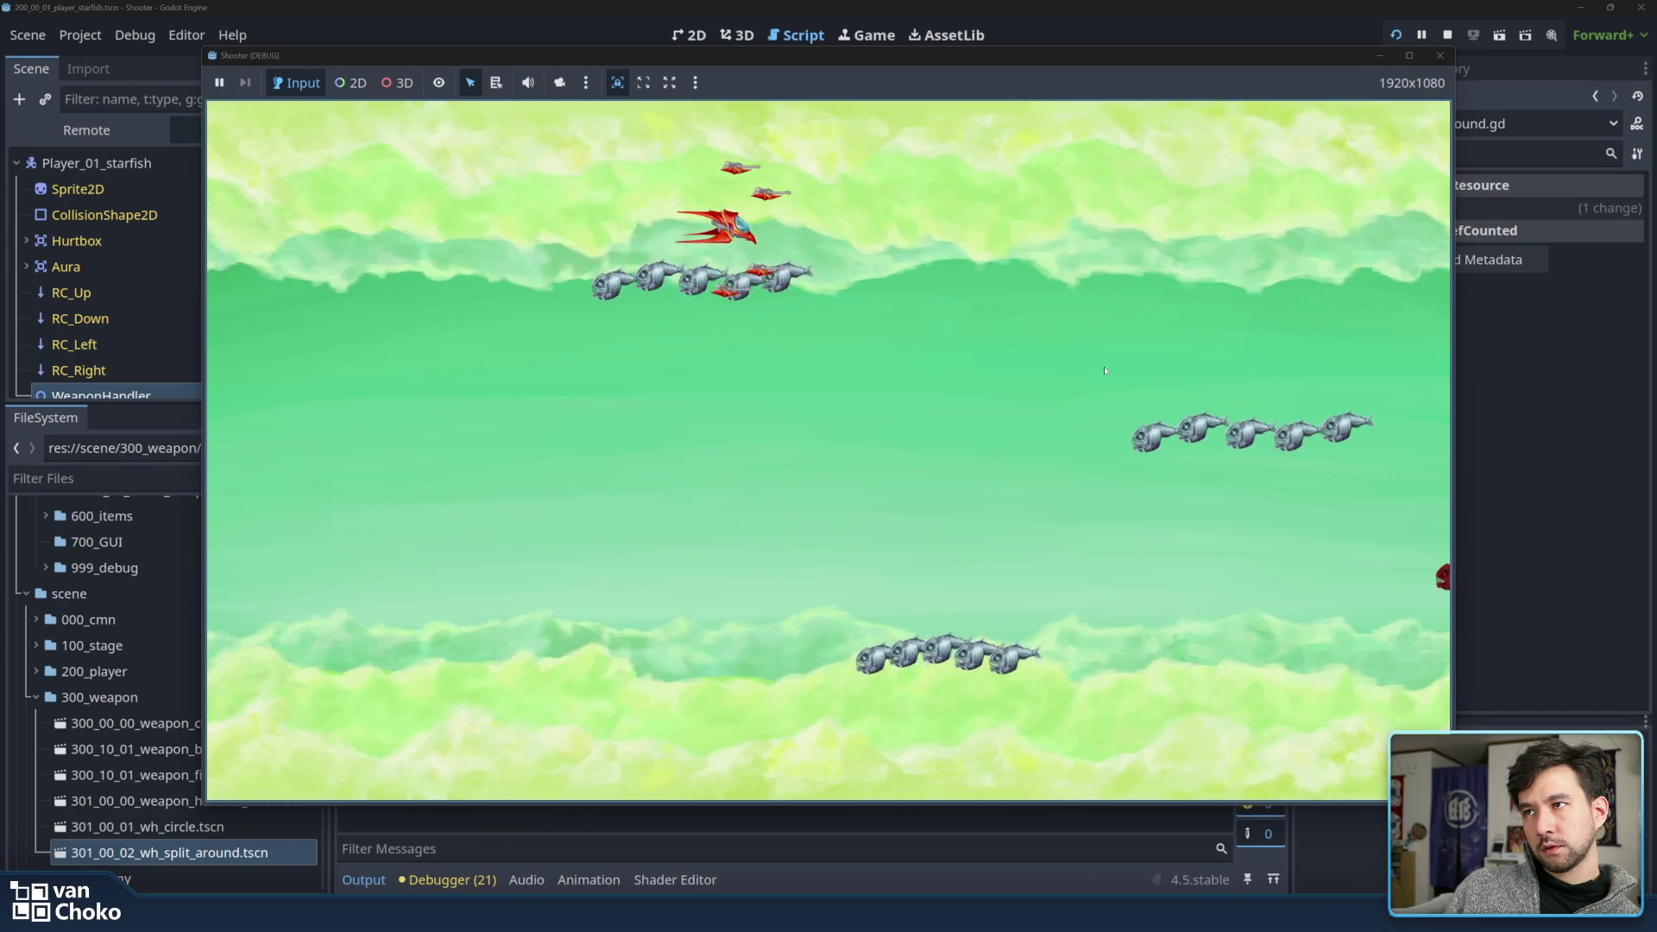
pyautogui.press('Down')
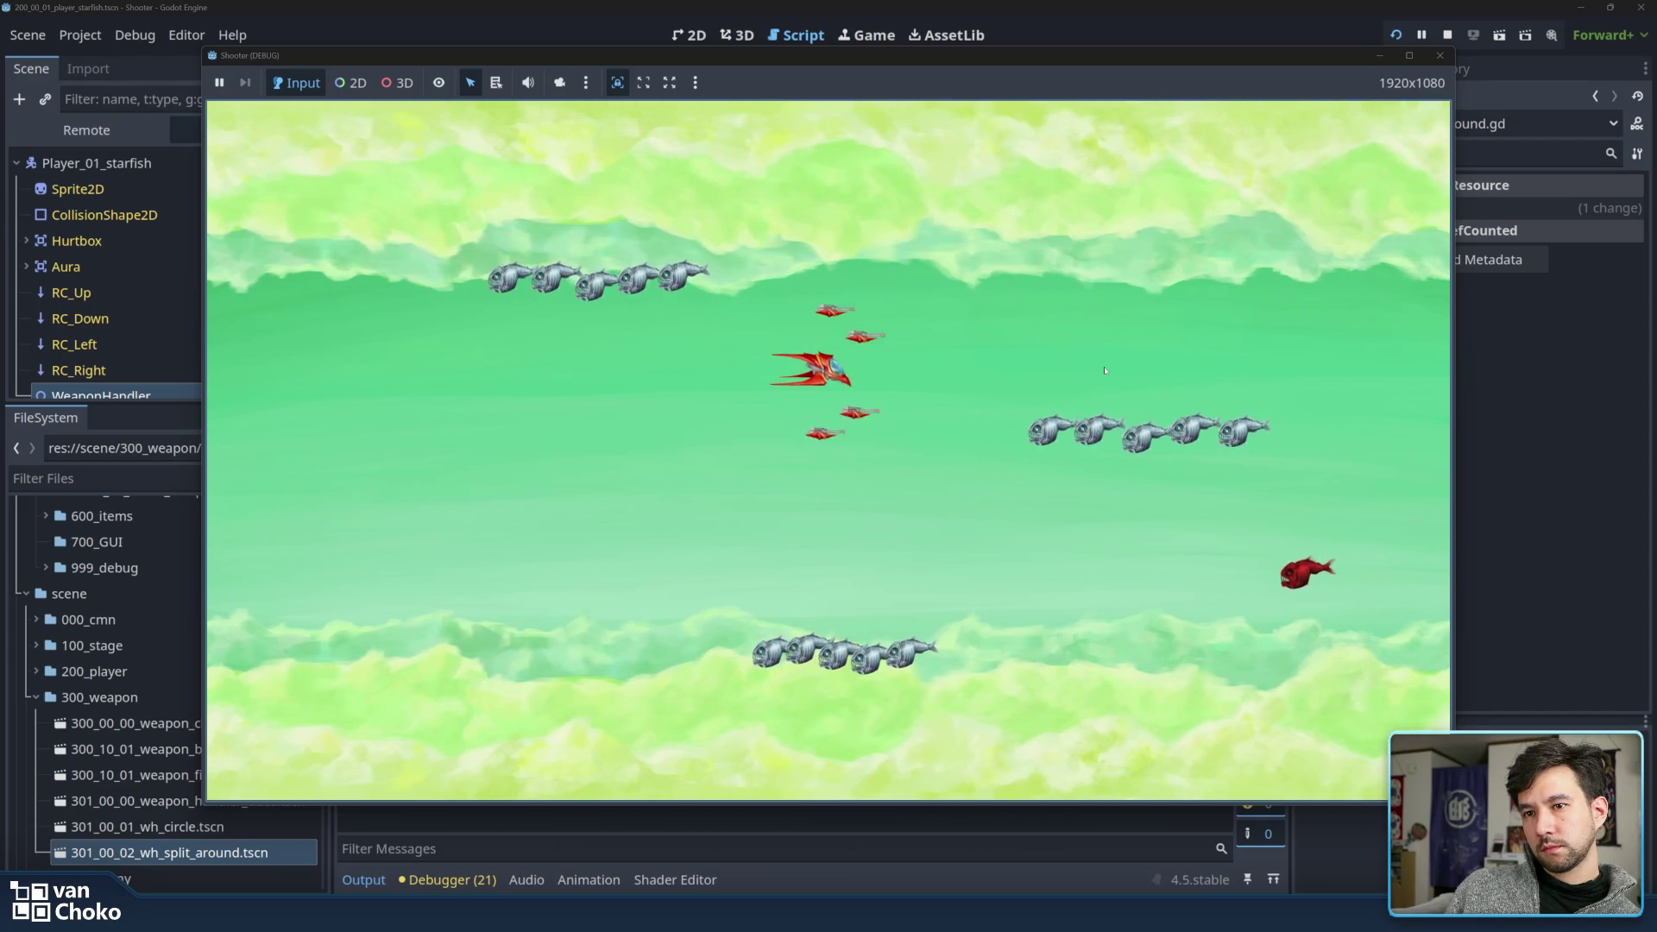
pyautogui.press('Down')
pyautogui.press('Left')
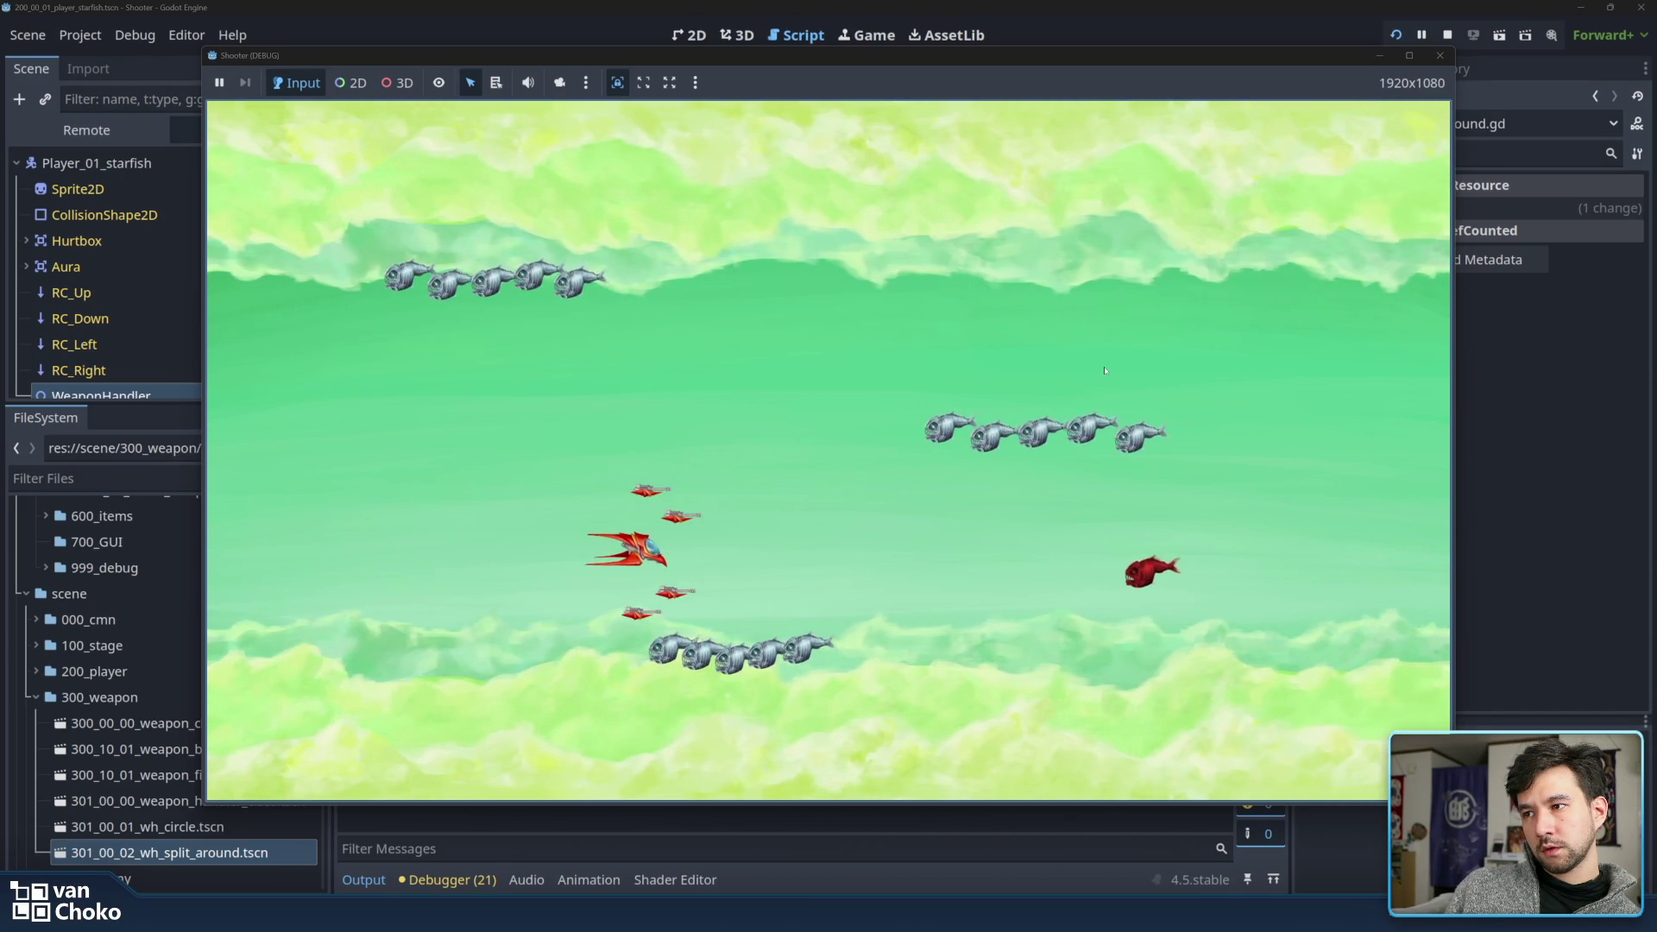
pyautogui.press('F8')
pyautogui.click(1087, 369)
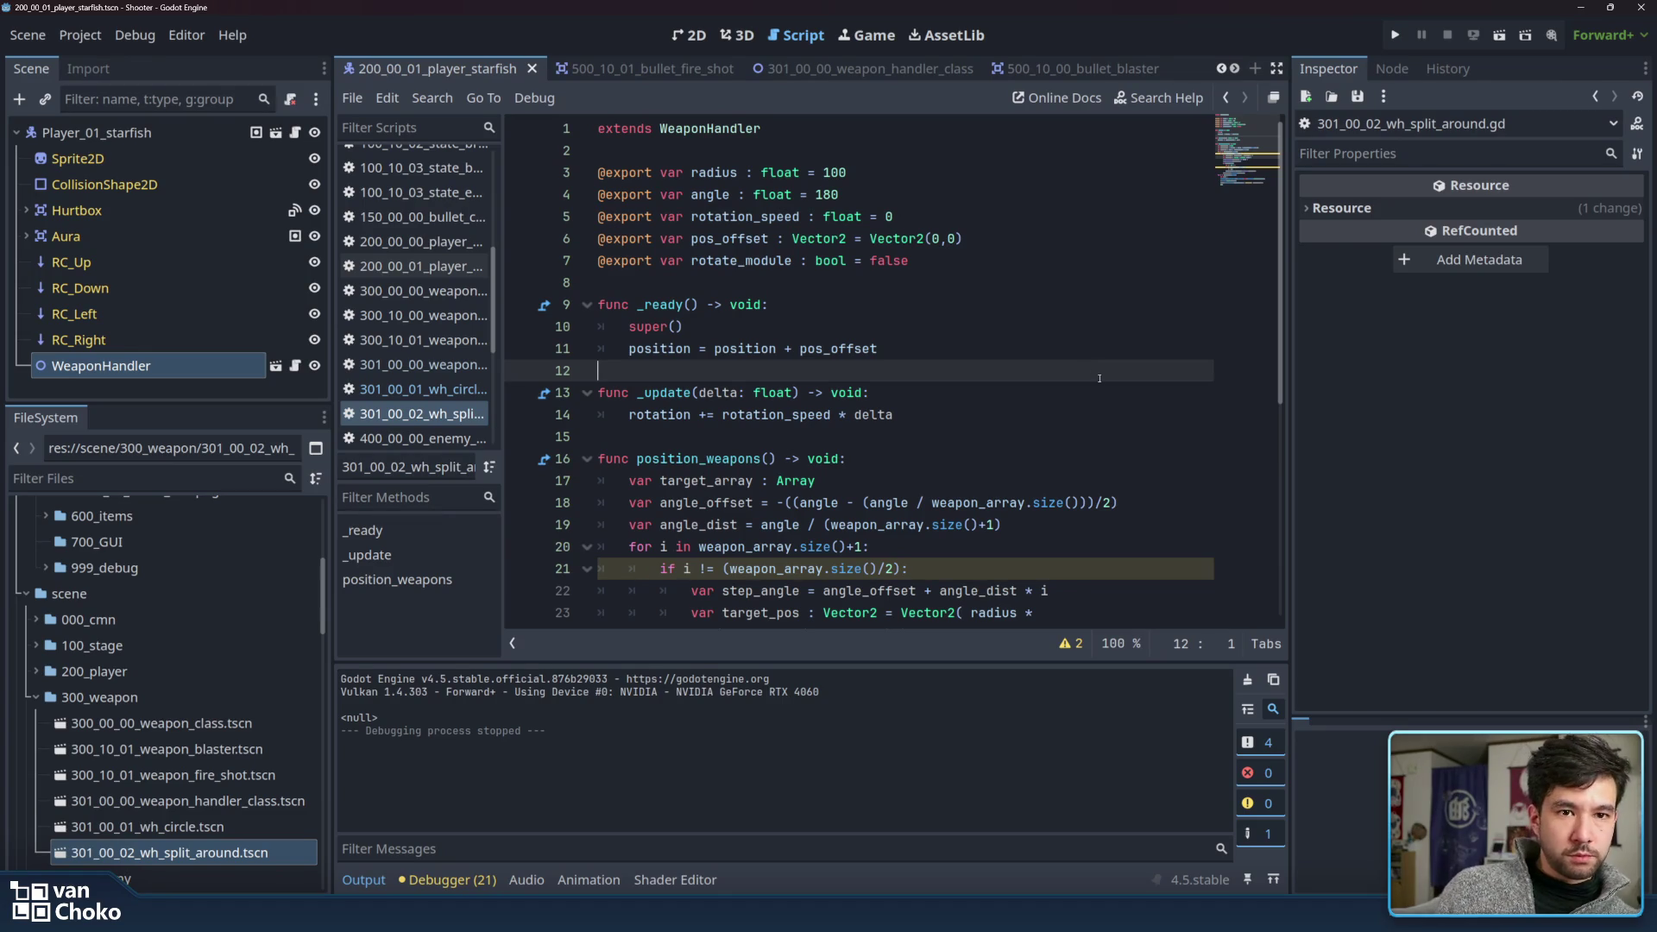
# Look through the open scene tabs and settle on the split-around handler scene
pyautogui.scroll(-5, 1086, 373)
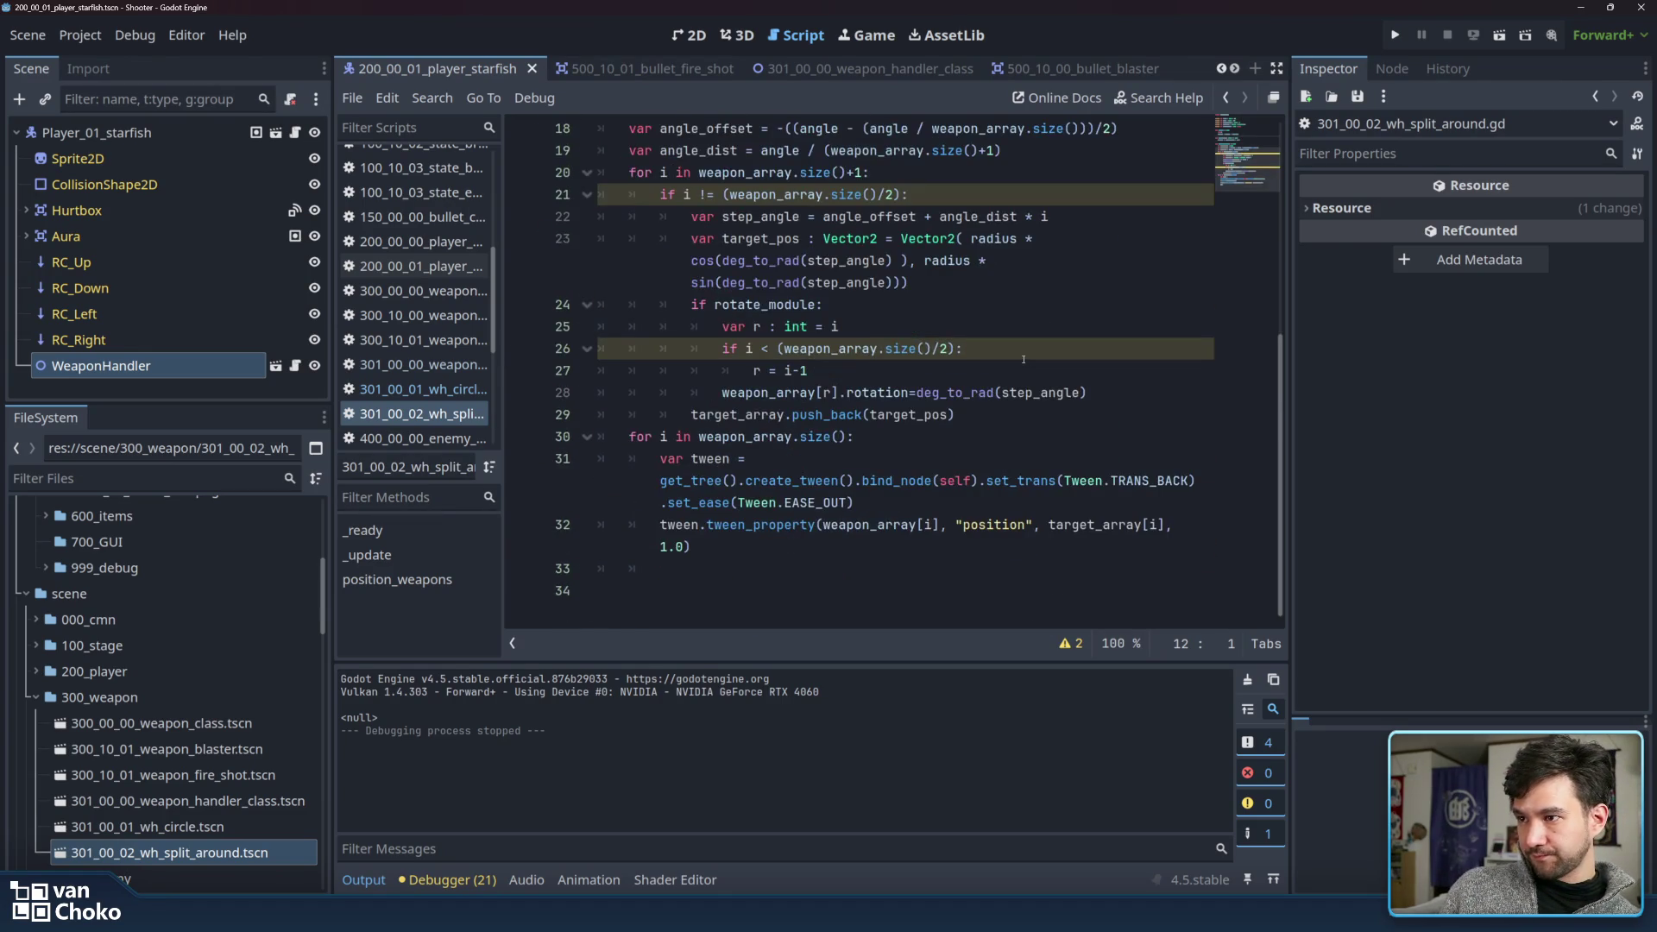
pyautogui.scroll(5, 1086, 373)
pyautogui.click(643, 69)
pyautogui.click(863, 69)
pyautogui.click(436, 69)
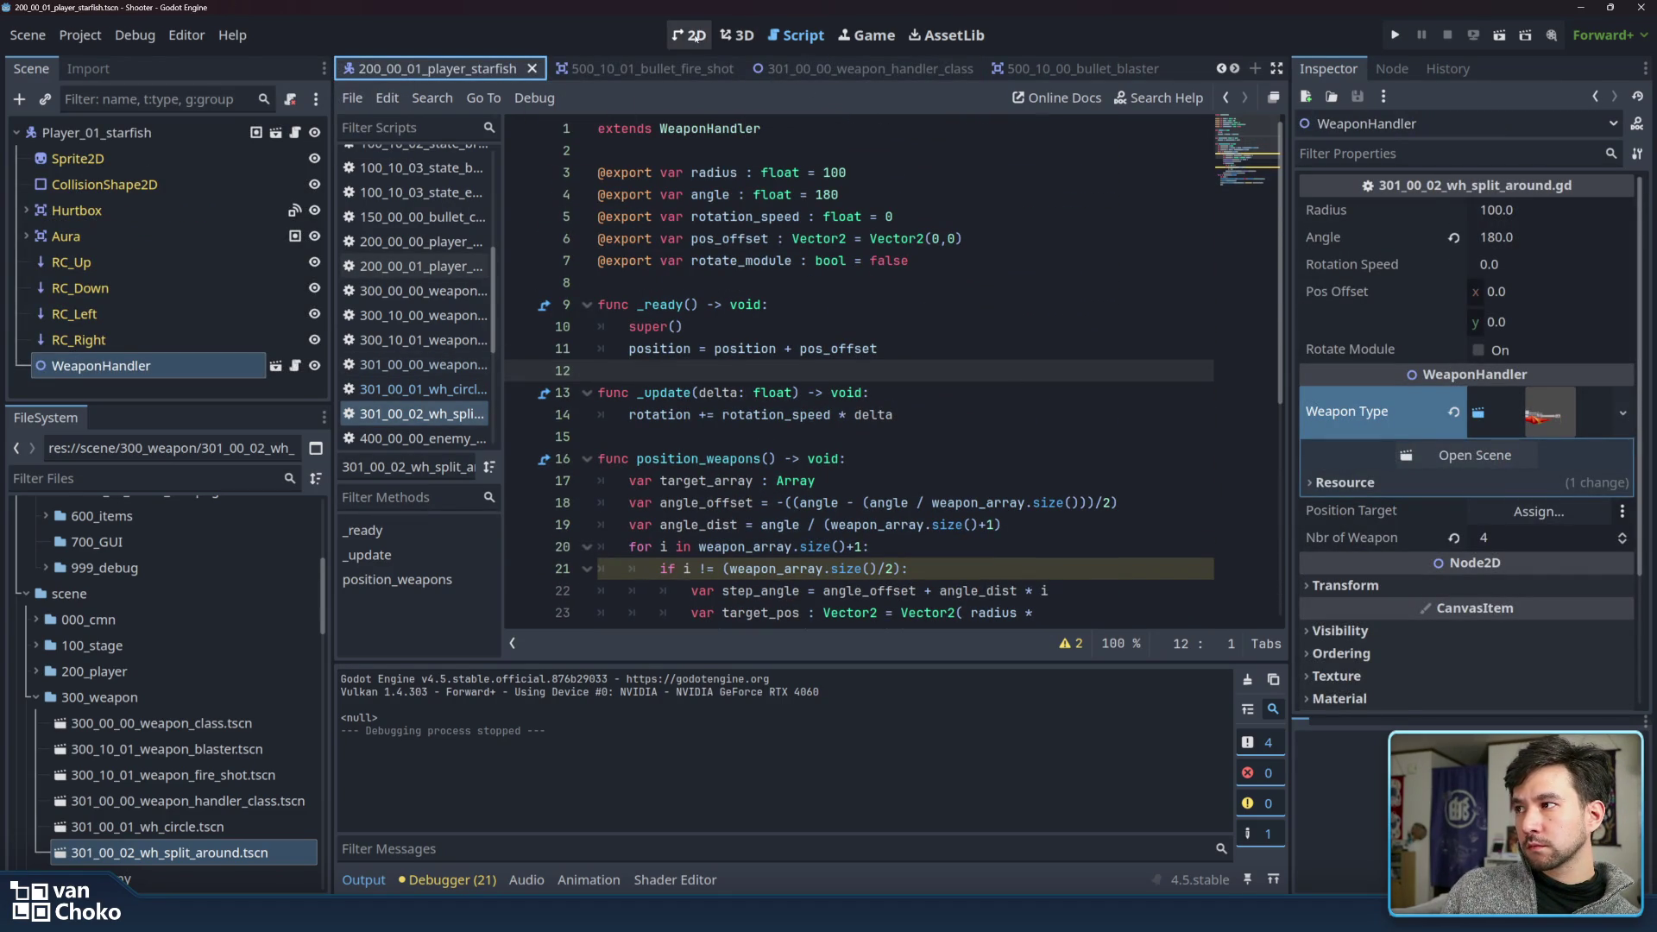
pyautogui.click(689, 35)
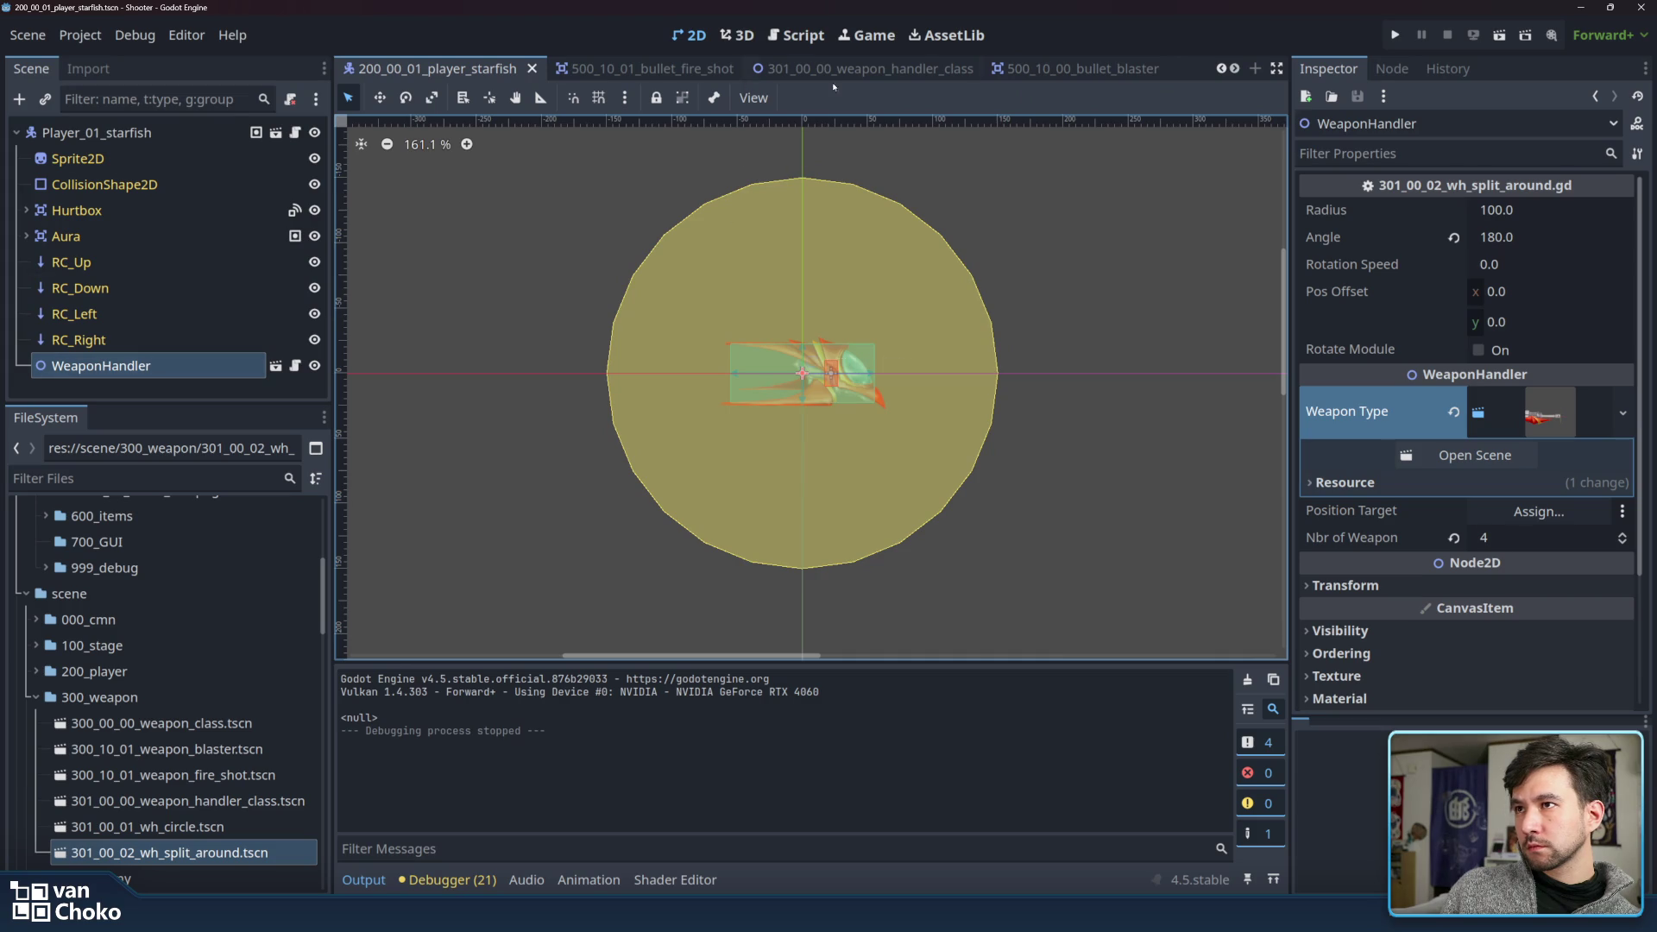
pyautogui.click(945, 68)
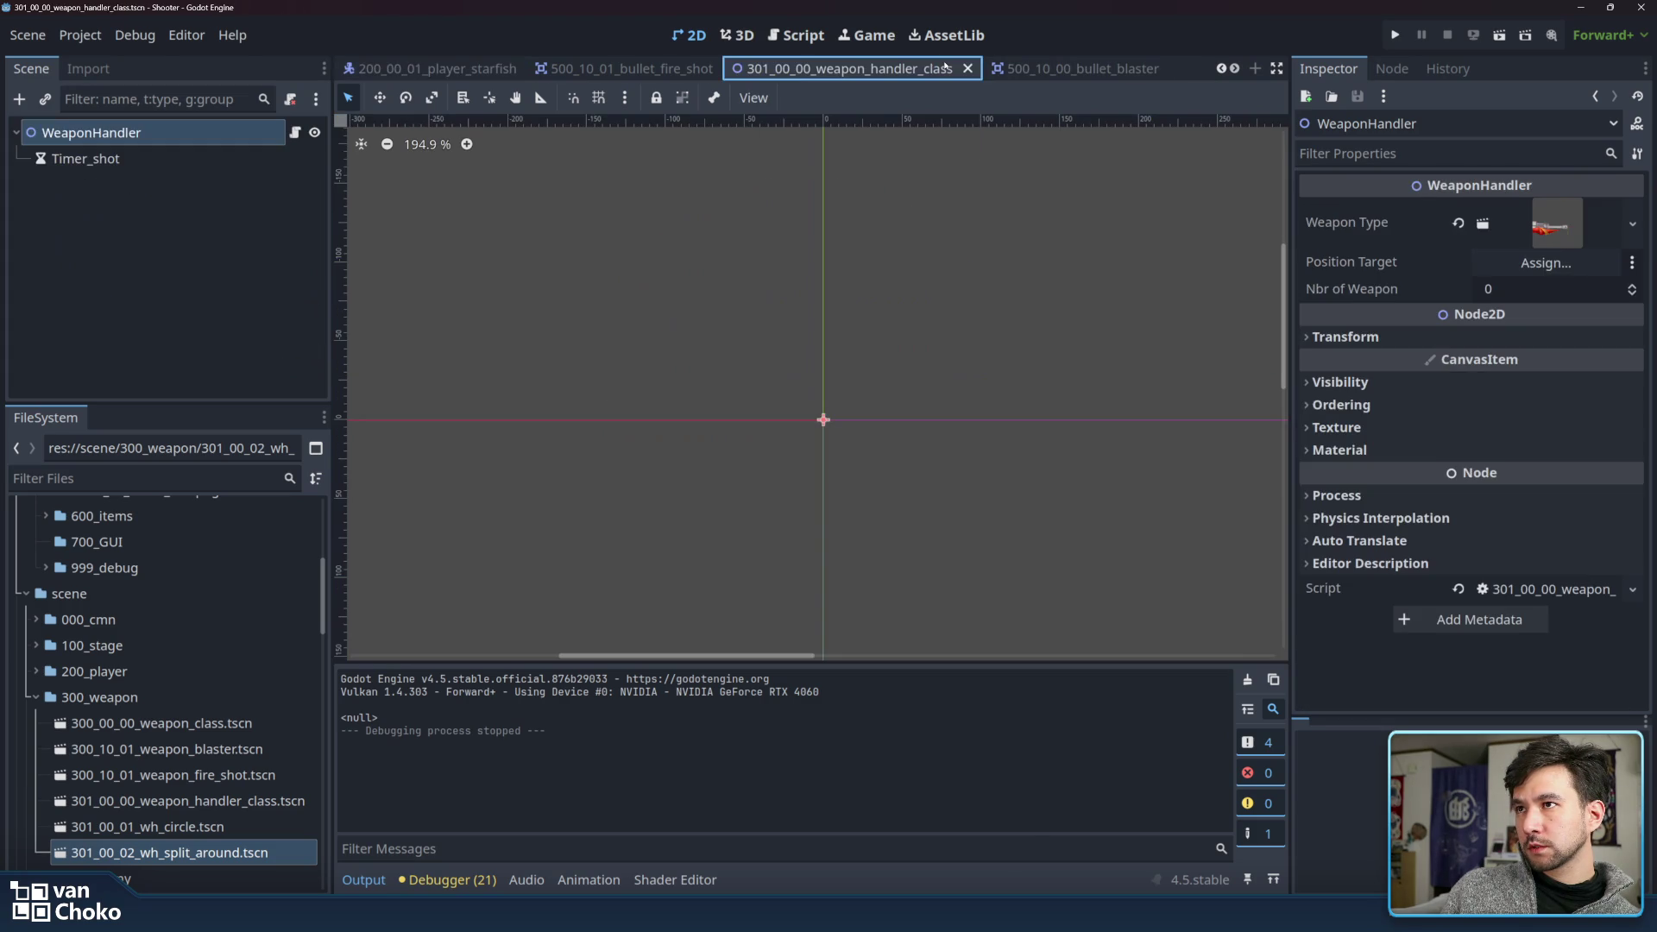
pyautogui.click(1234, 68)
pyautogui.click(1234, 68)
pyautogui.click(974, 68)
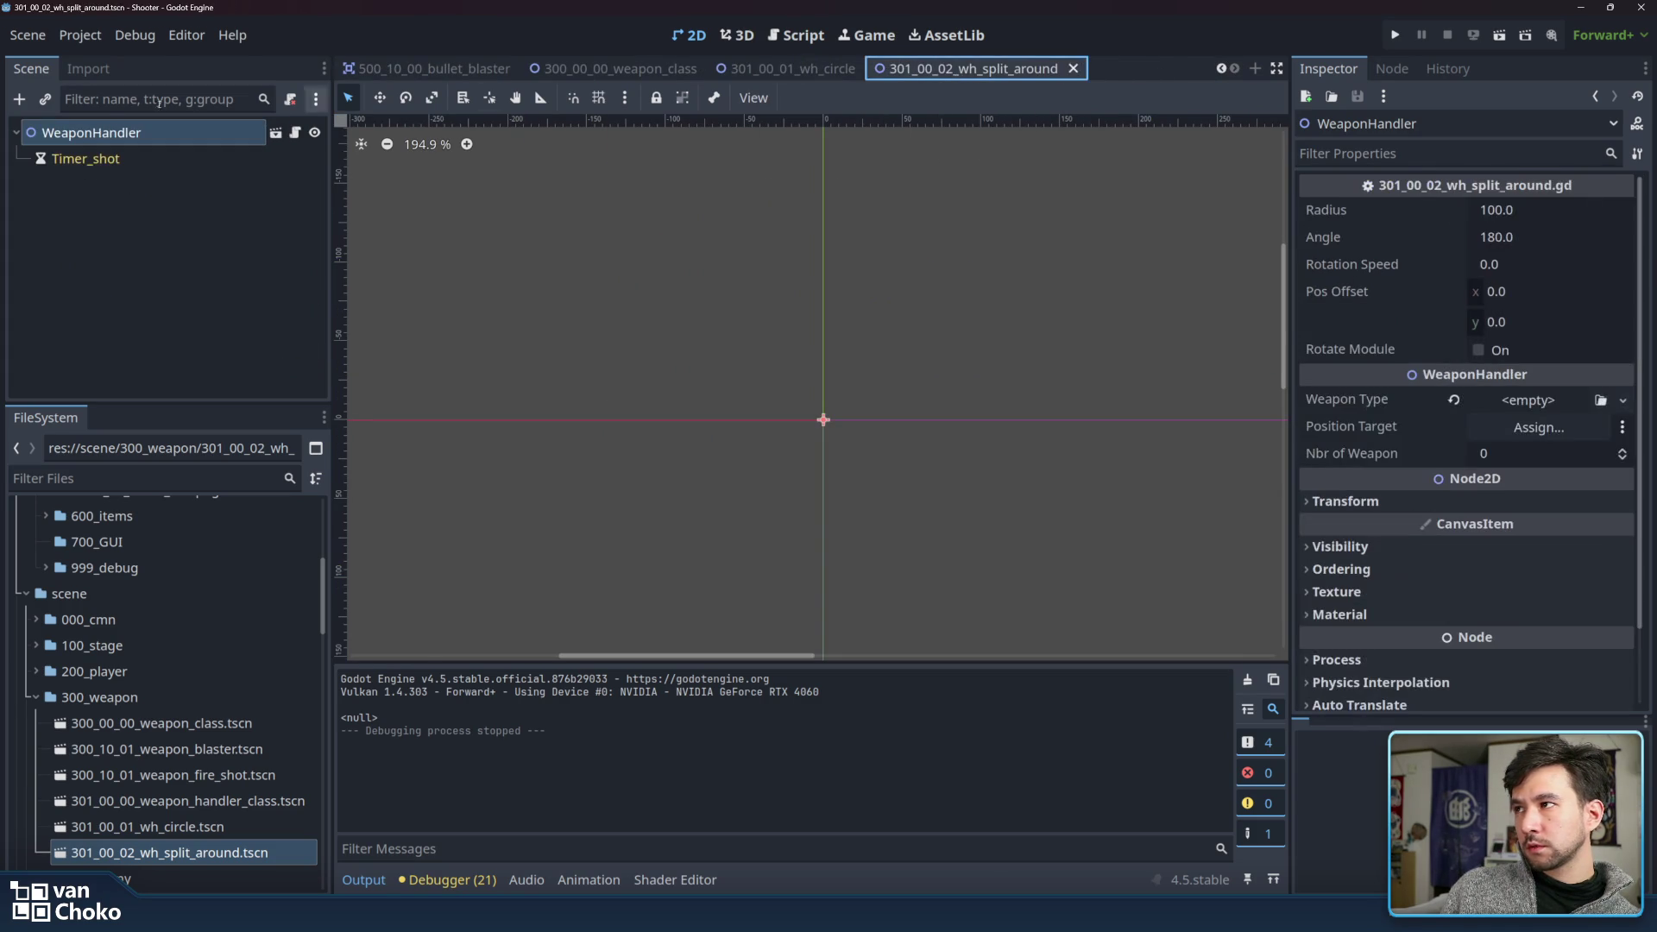
pyautogui.click(806, 69)
pyautogui.click(974, 68)
# Rename the root node to WeaponHandlerSplitAround and save the scene
pyautogui.doubleClick(159, 131)
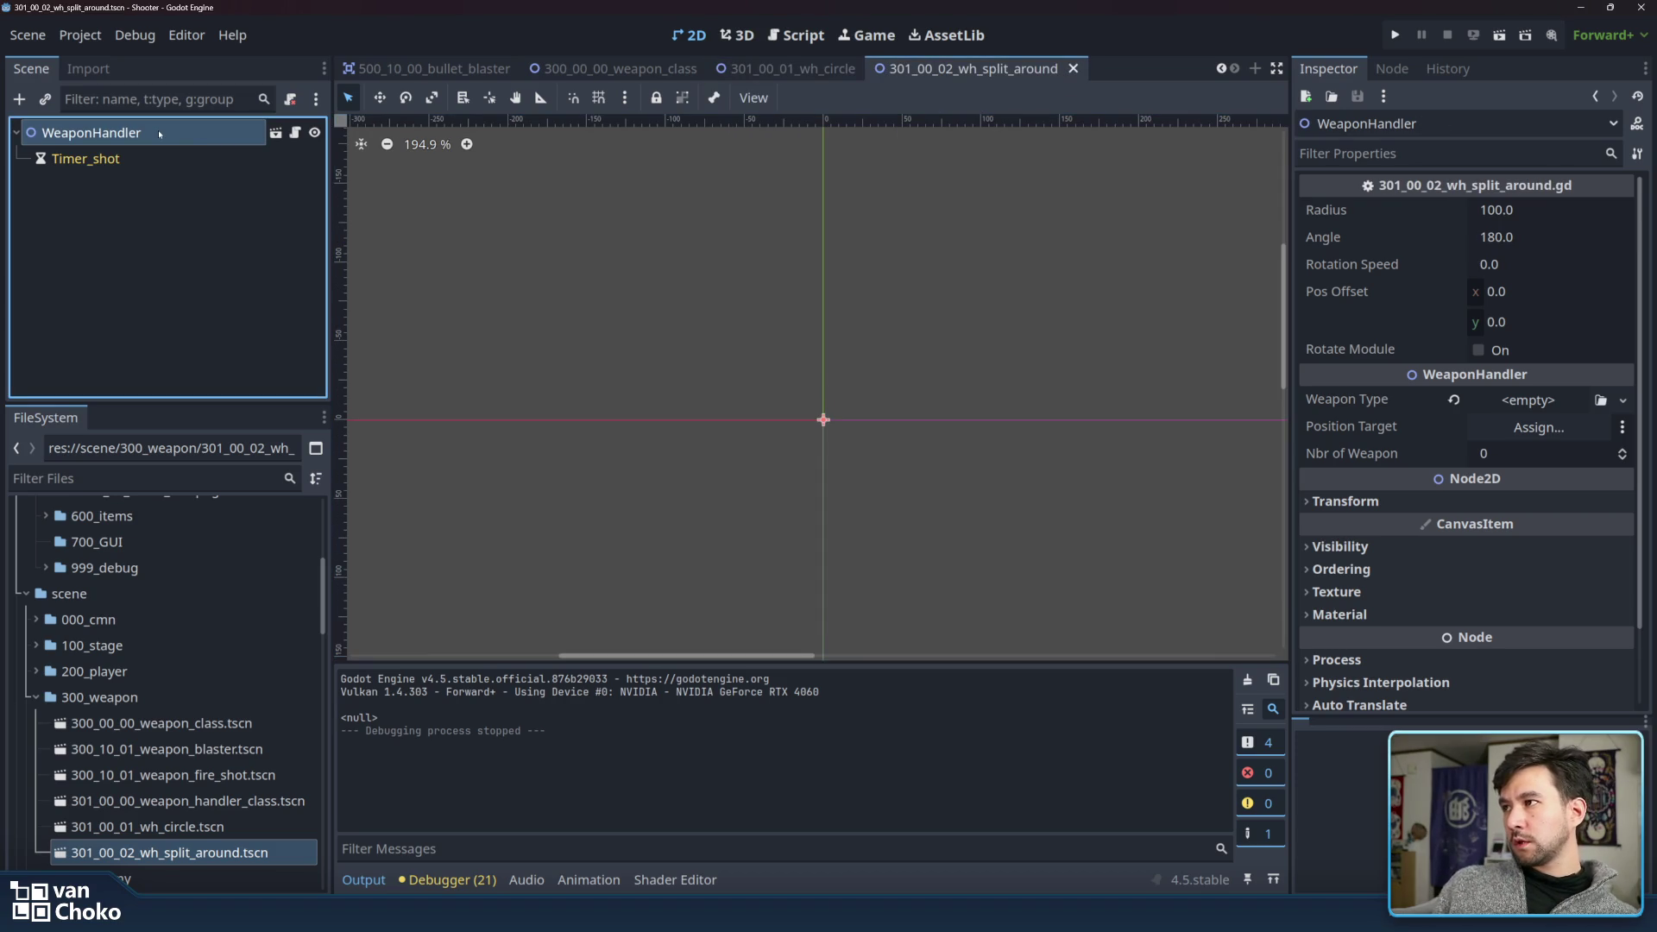
pyautogui.click(158, 130)
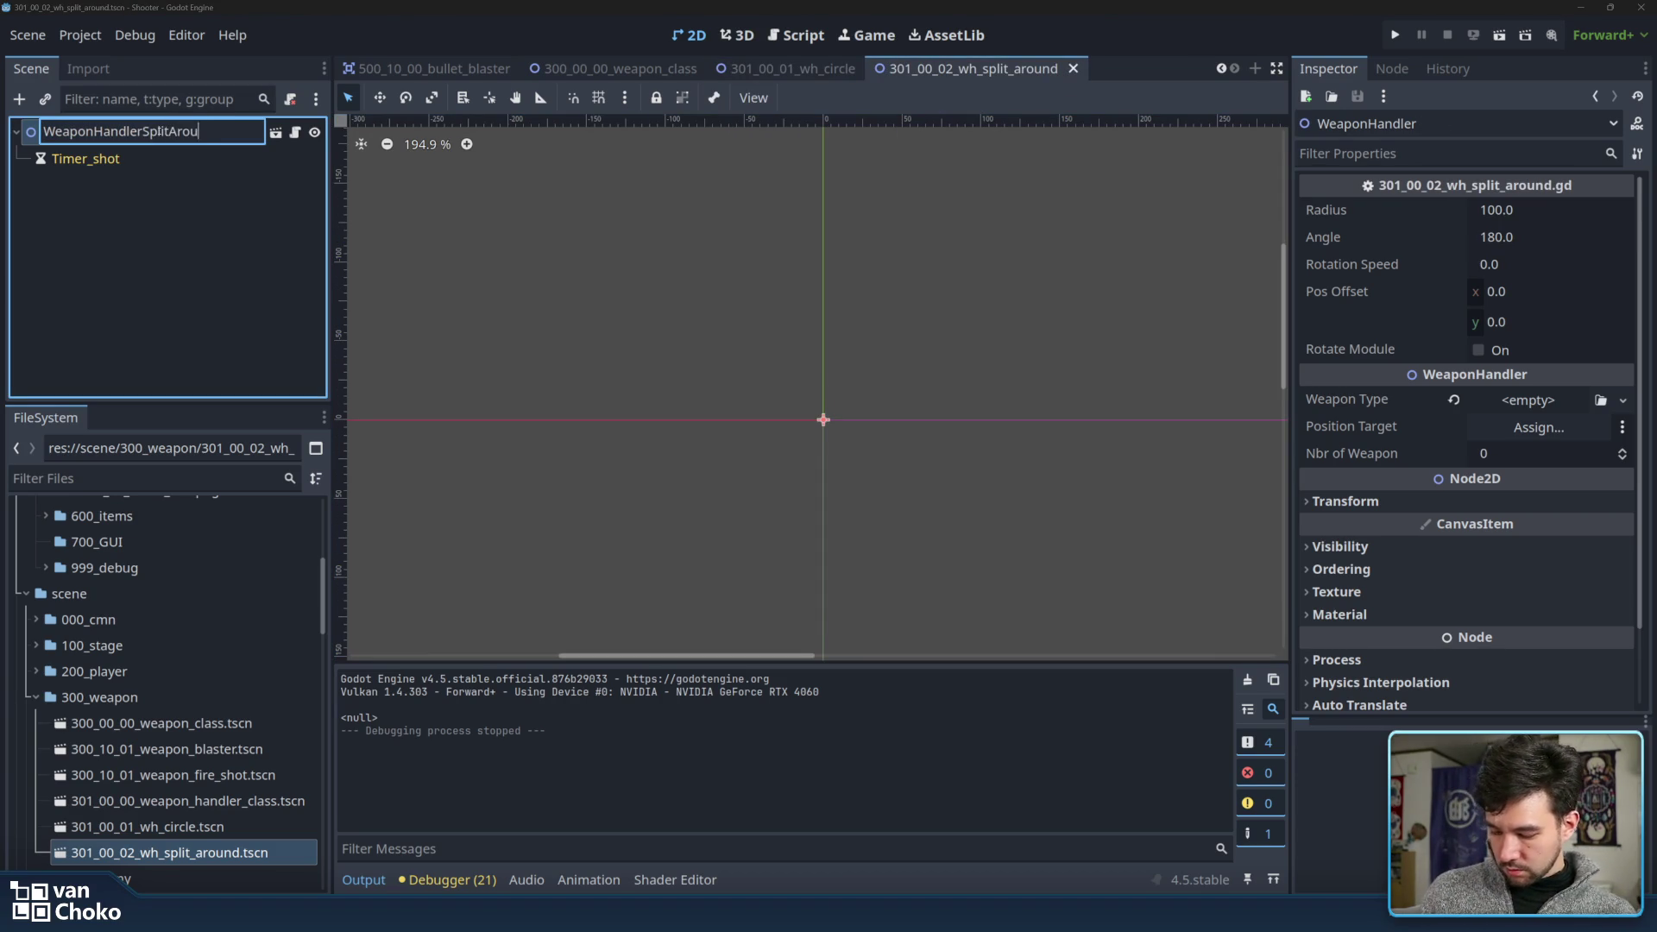
pyautogui.press('Return')
pyautogui.hotkey('ctrl', 's')
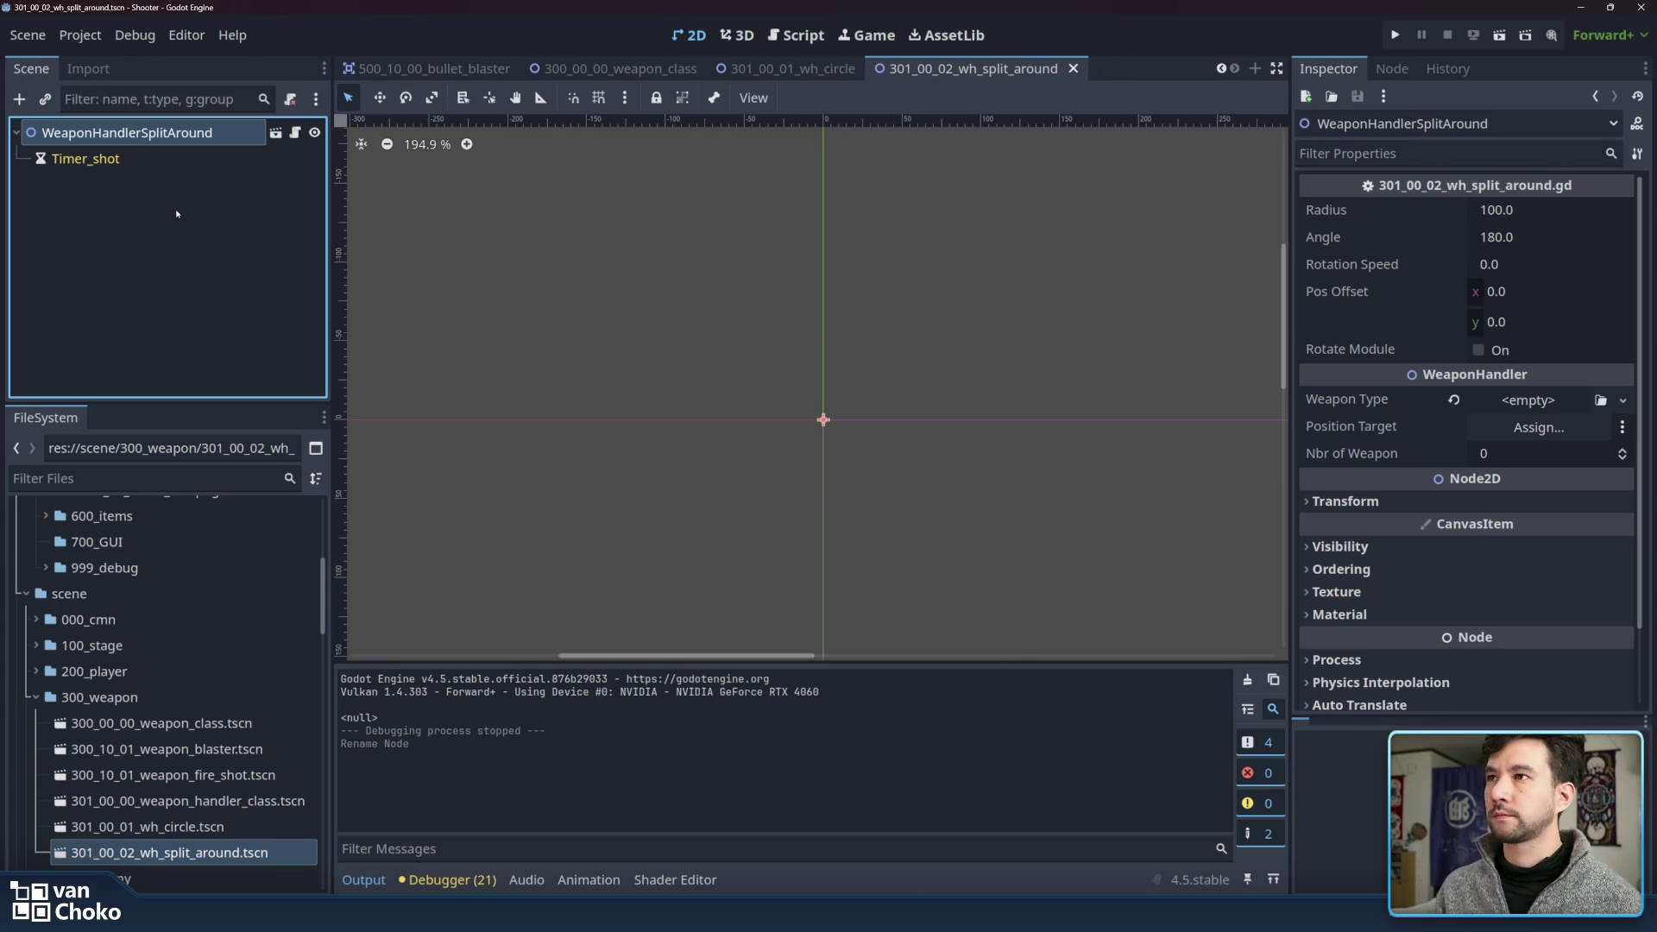
# Collapse the 300_weapon, 400_enemy and 500_bullet folders in the FileSystem dock
pyautogui.click(47, 297)
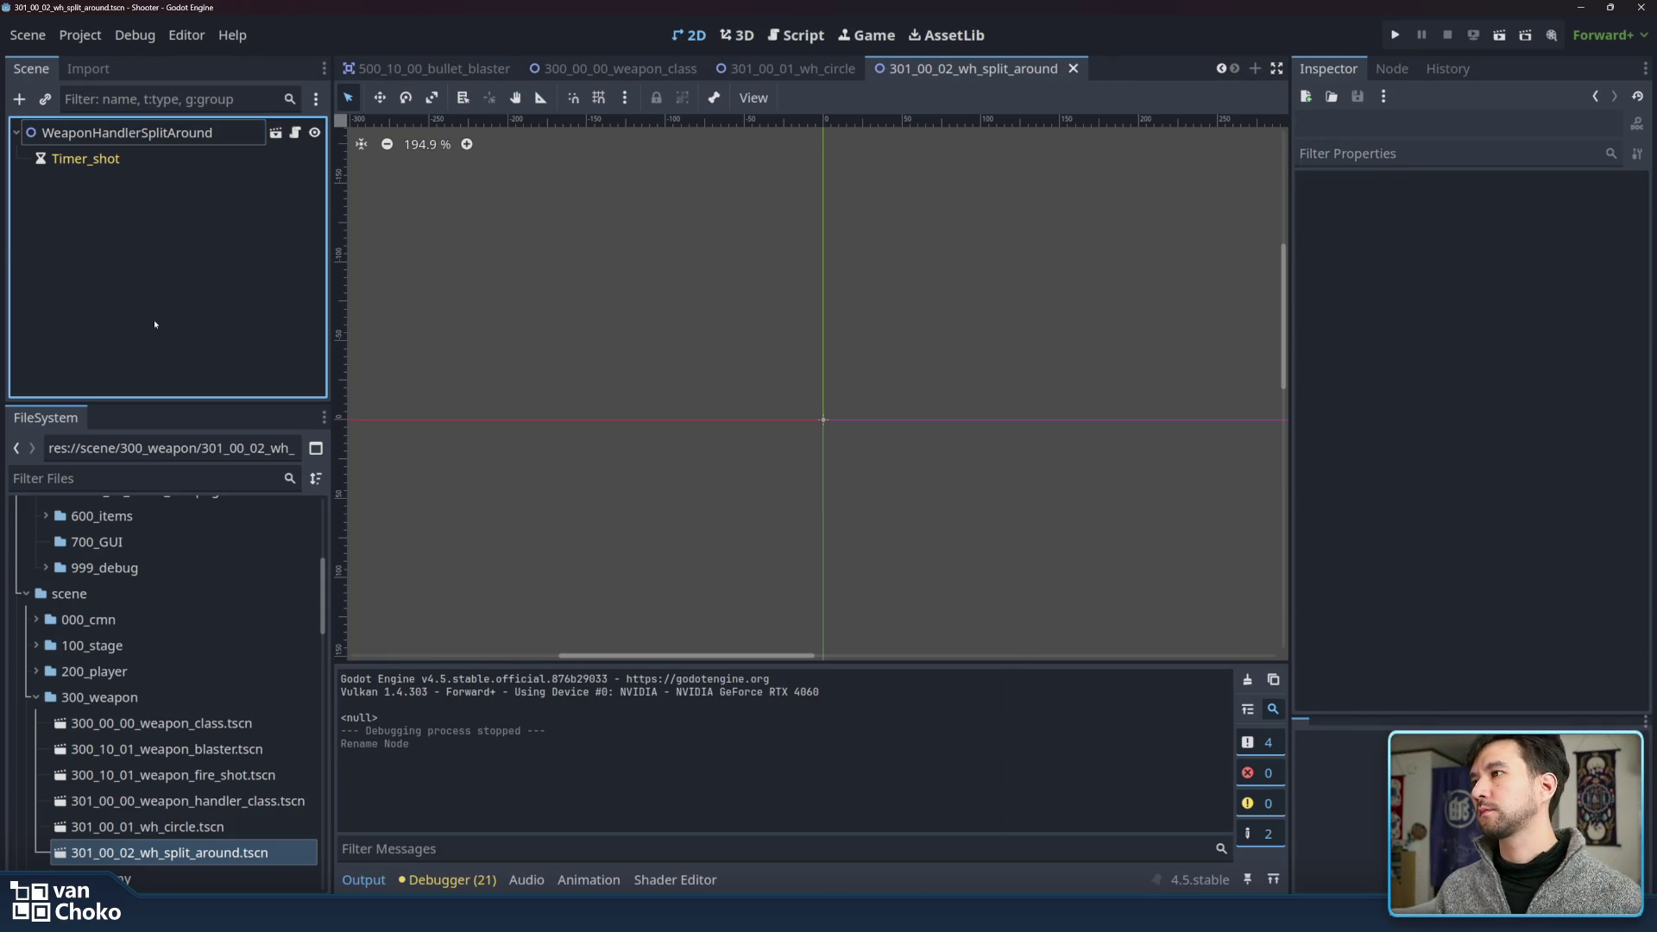
pyautogui.click(35, 698)
pyautogui.click(36, 723)
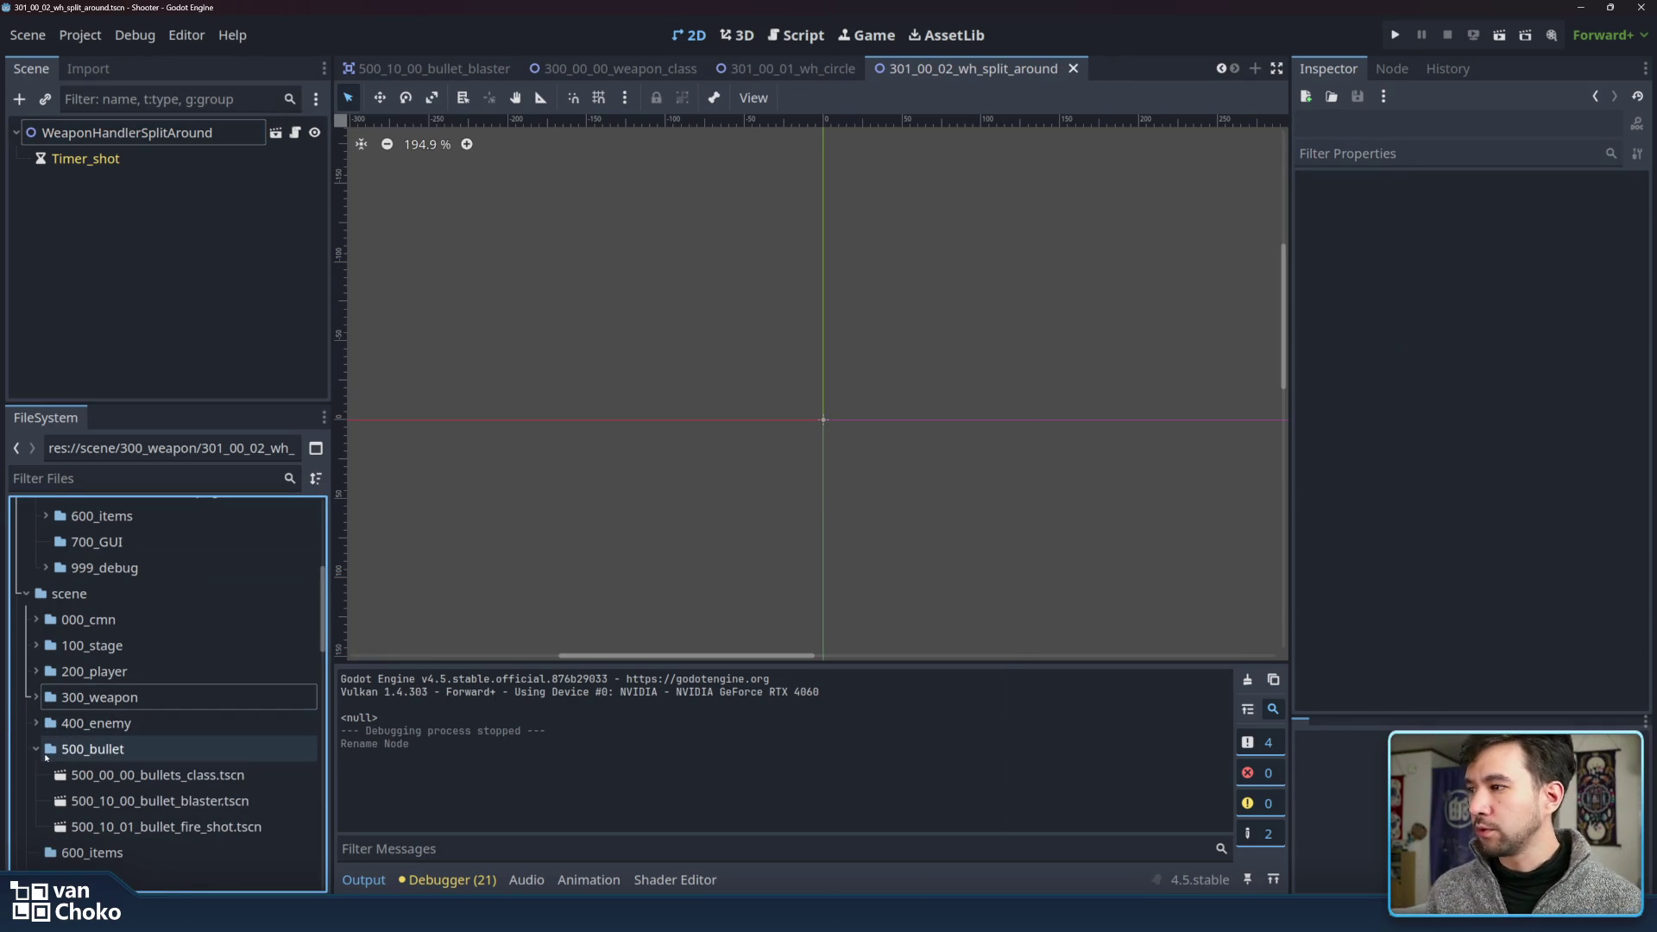
pyautogui.click(38, 751)
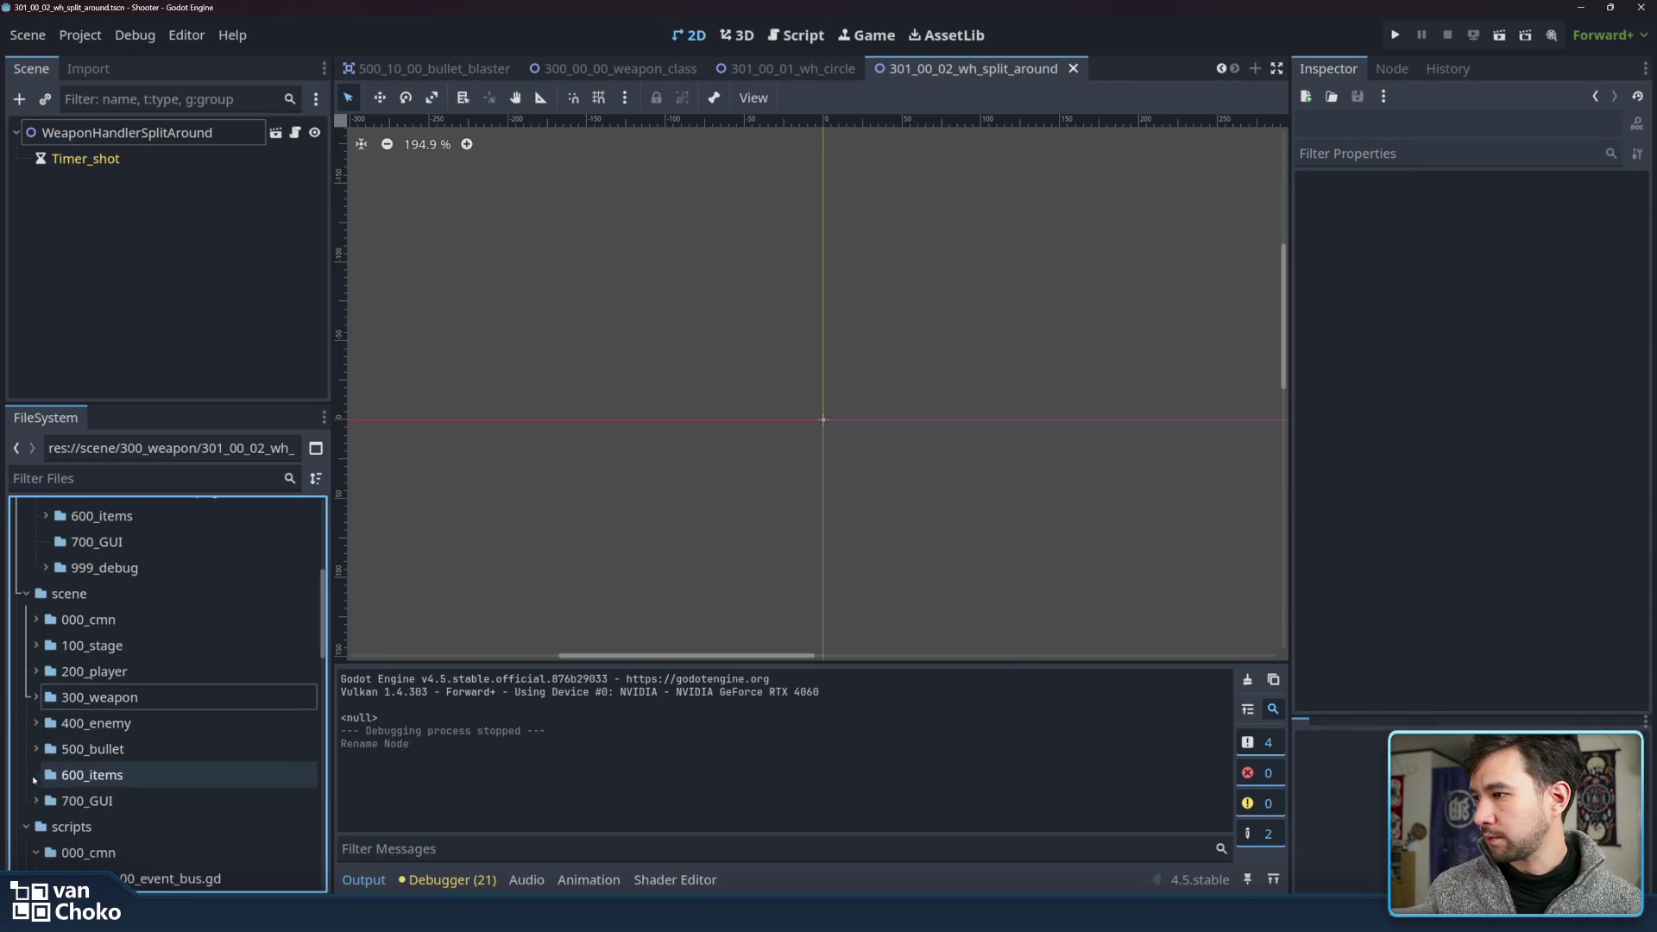
# Expand the 300_weapon folder and locate the blaster and fire-shot weapon scene files
pyautogui.click(79, 594)
pyautogui.scroll(-6, 1041, 425)
pyautogui.scroll(-1, 1043, 435)
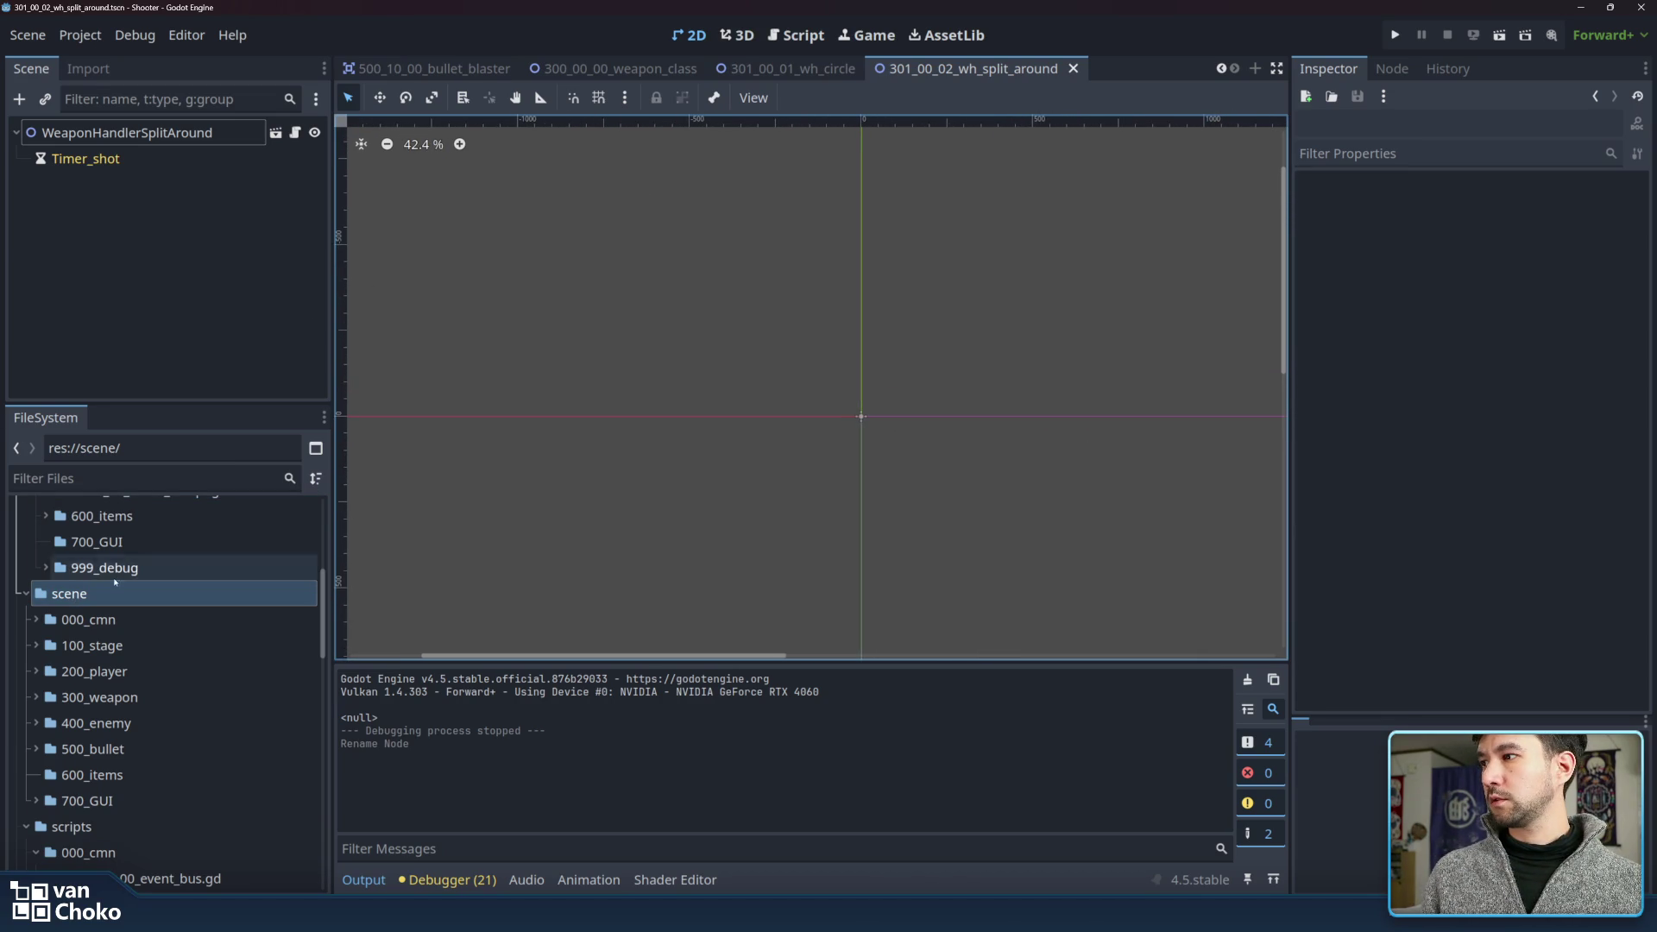
pyautogui.click(97, 699)
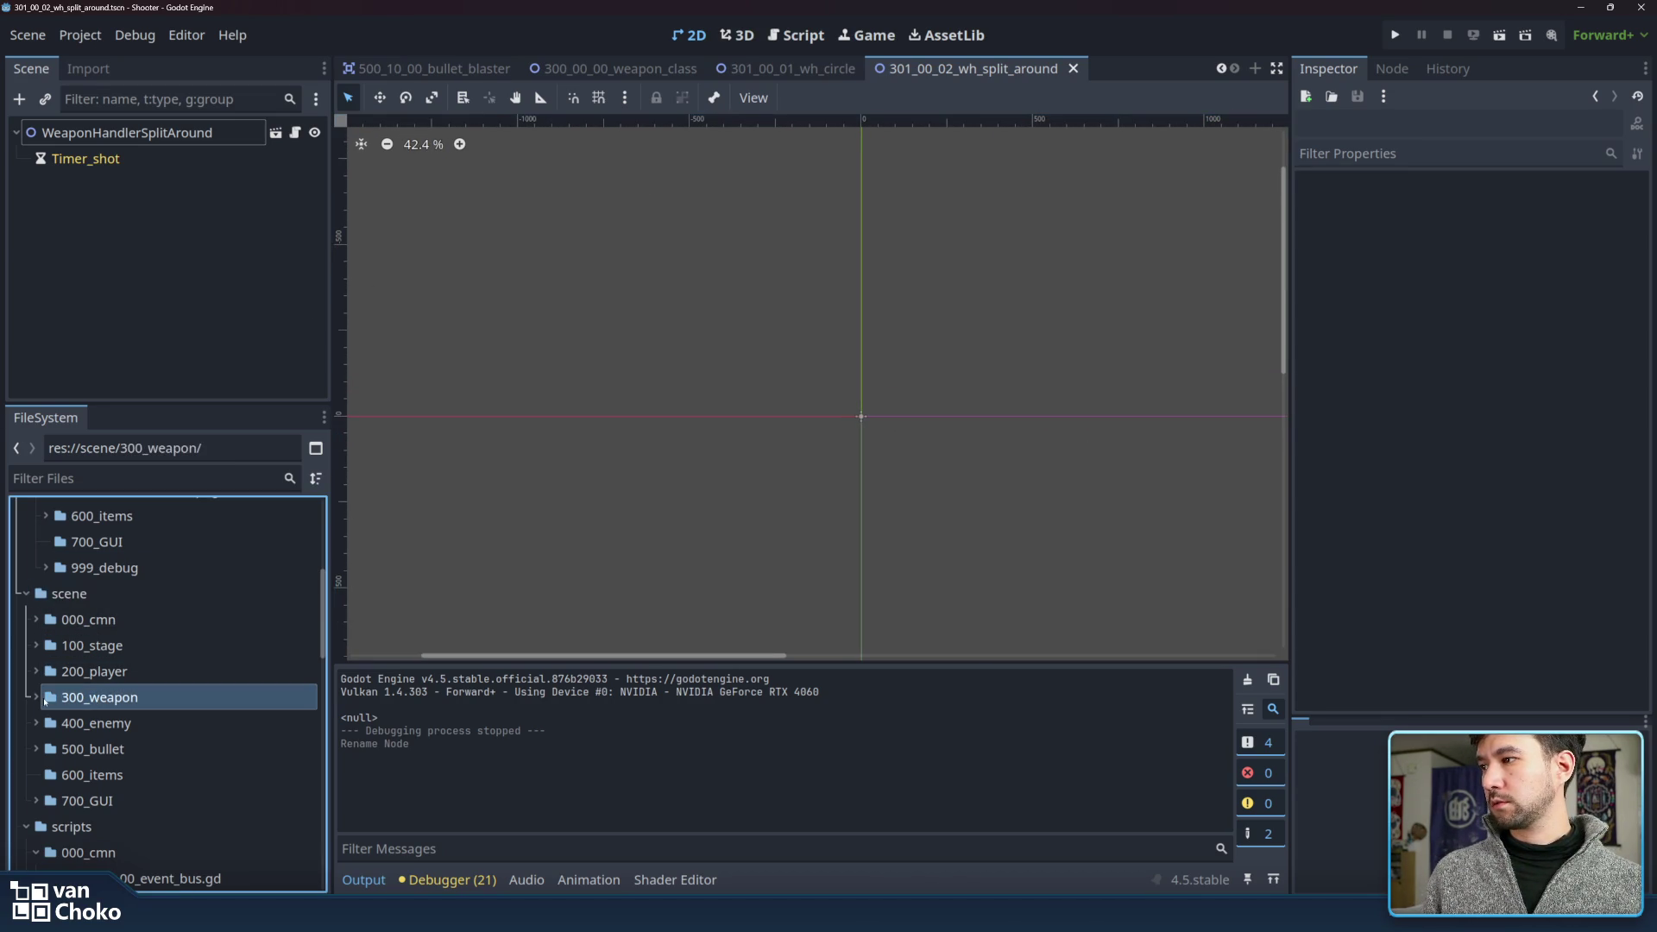
pyautogui.click(35, 697)
pyautogui.scroll(-2, 185, 682)
pyautogui.click(199, 726)
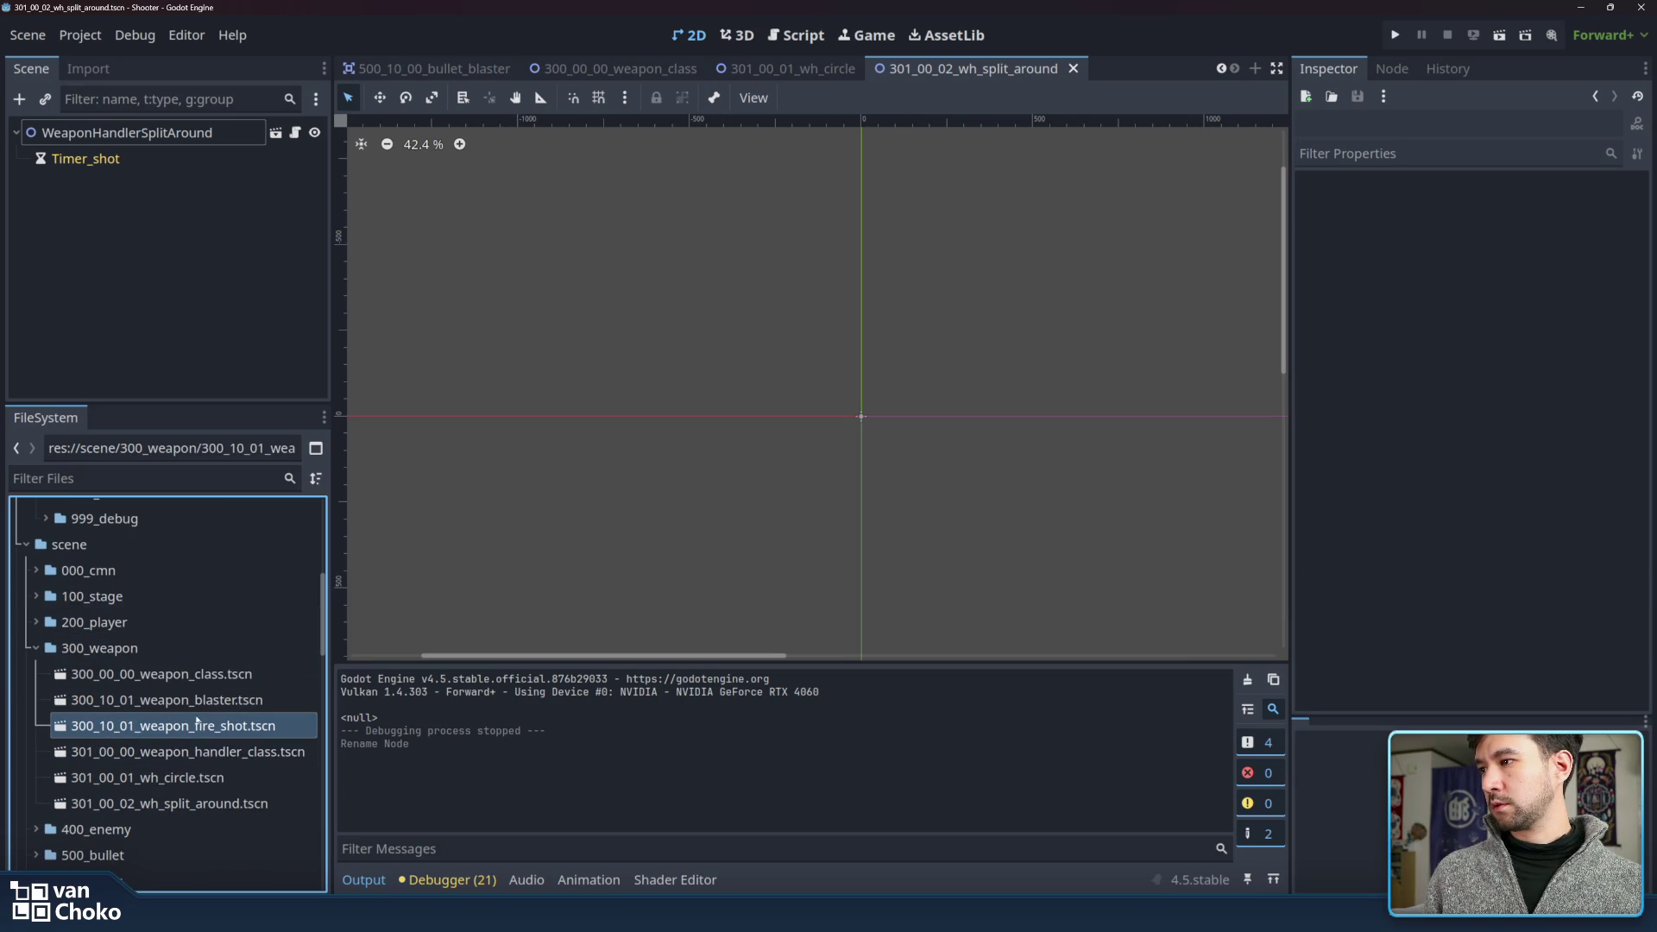
pyautogui.click(203, 701)
pyautogui.click(200, 725)
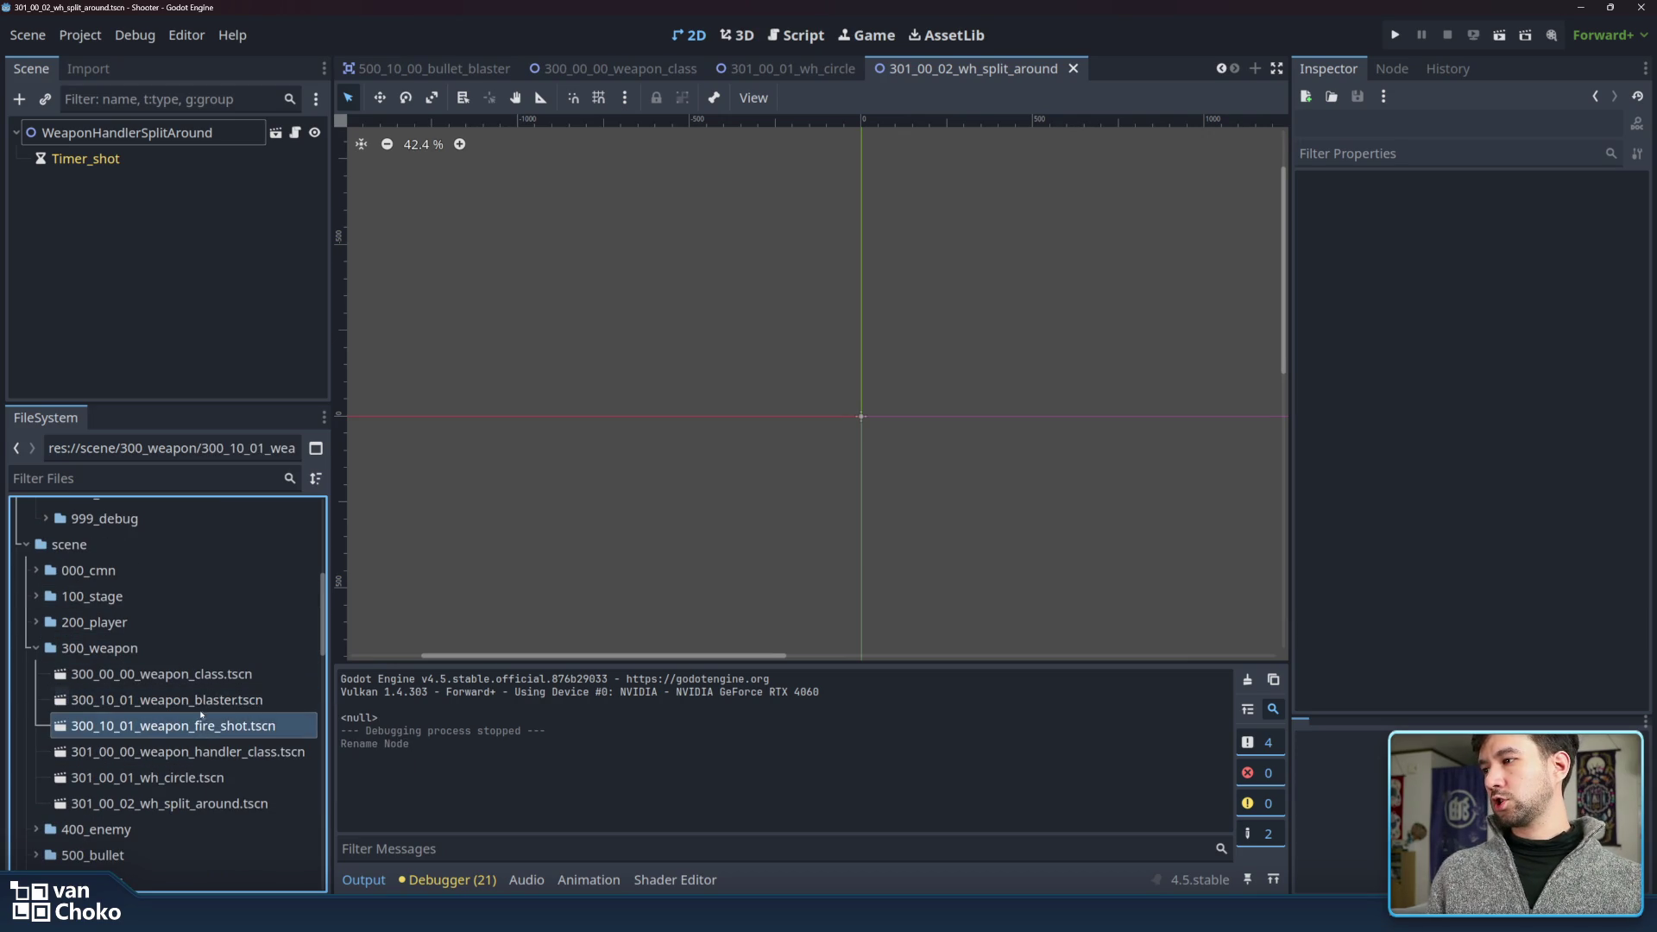
pyautogui.click(199, 708)
pyautogui.press('Down')
pyautogui.press('Up')
pyautogui.press('Down')
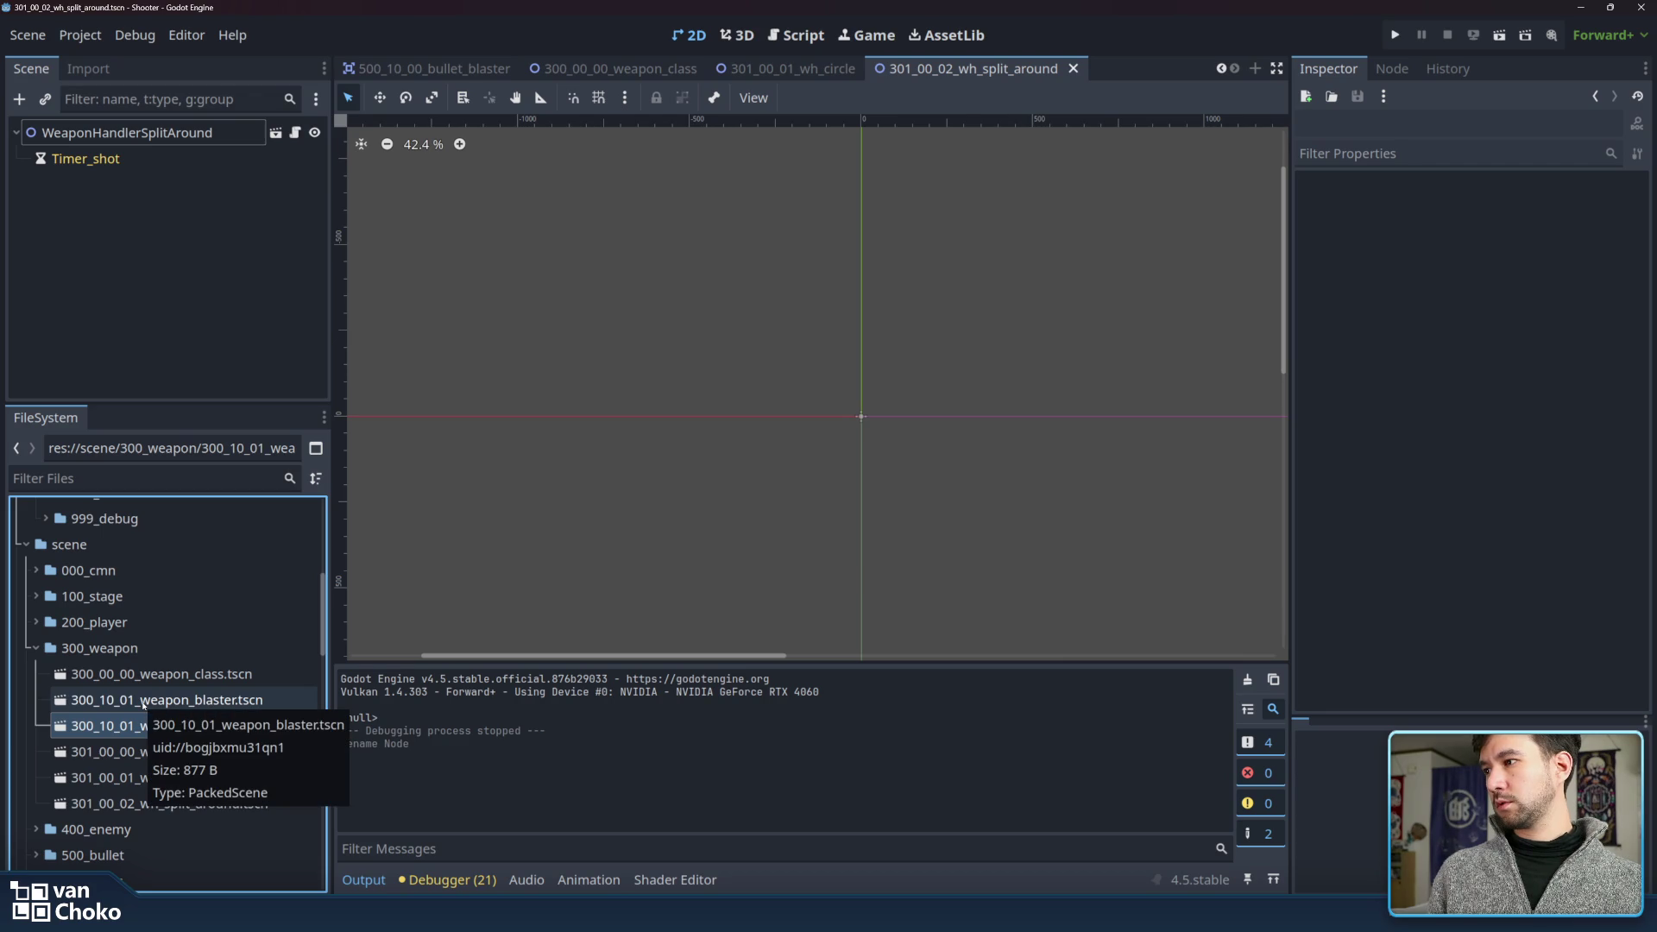
# Open 300_10_01_weapon_blaster.tscn and 300_10_01_weapon_fire_shot.tscn, then begin renaming the fire-shot file
pyautogui.doubleClick(143, 701)
pyautogui.doubleClick(153, 726)
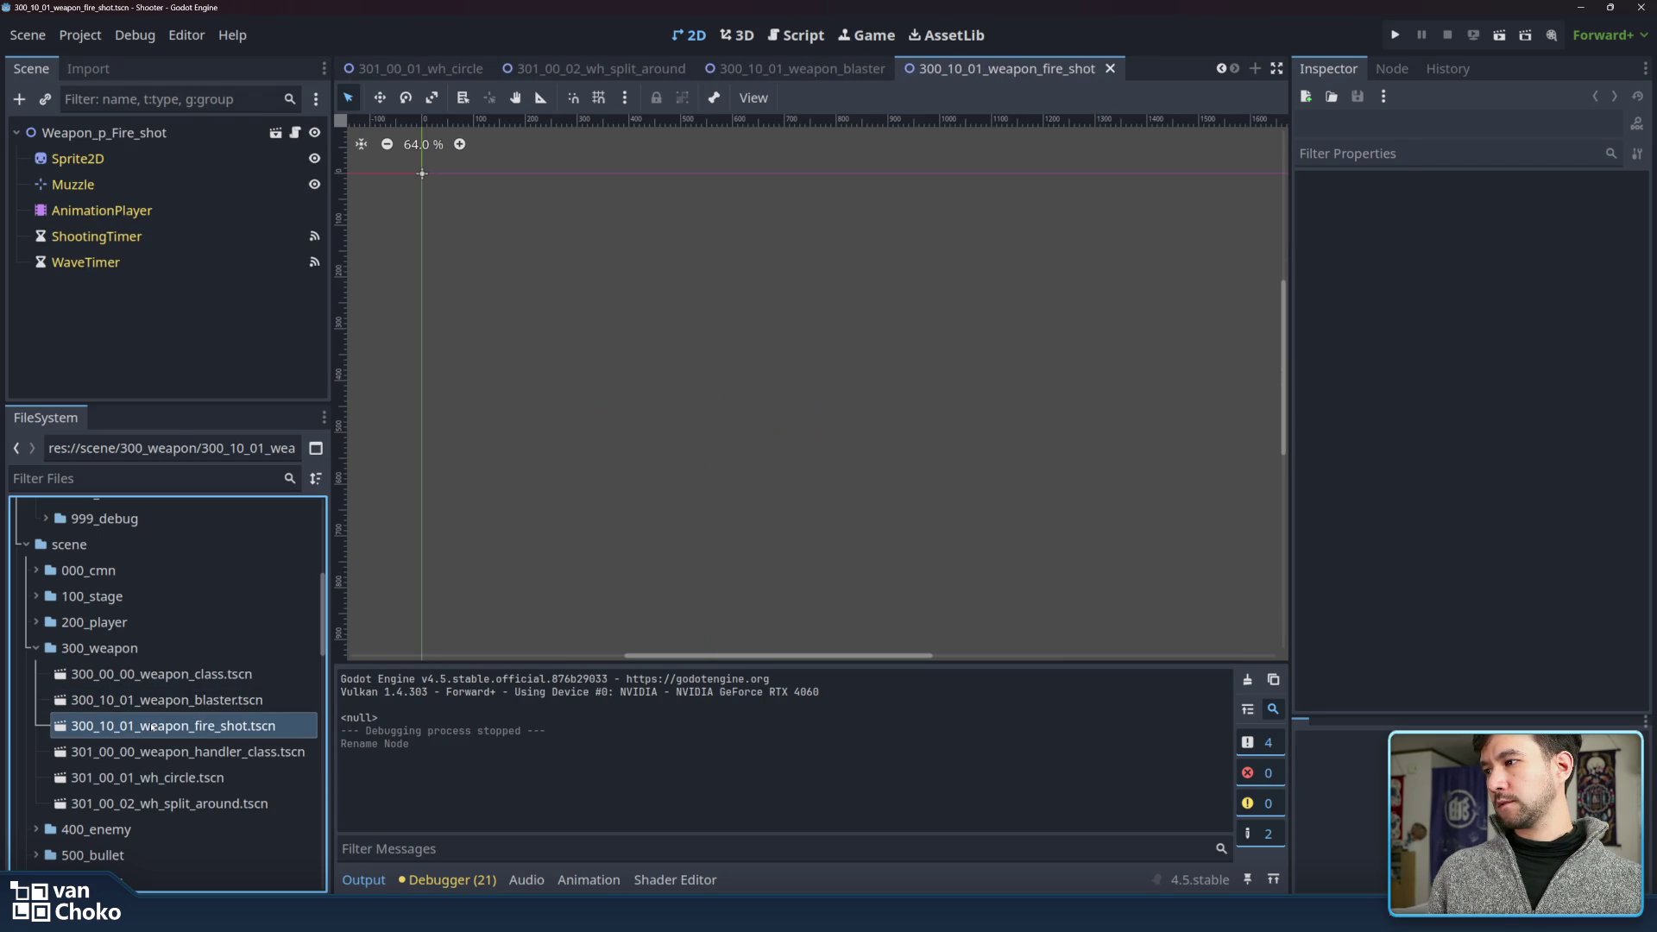
pyautogui.click(150, 712)
pyautogui.doubleClick(150, 712)
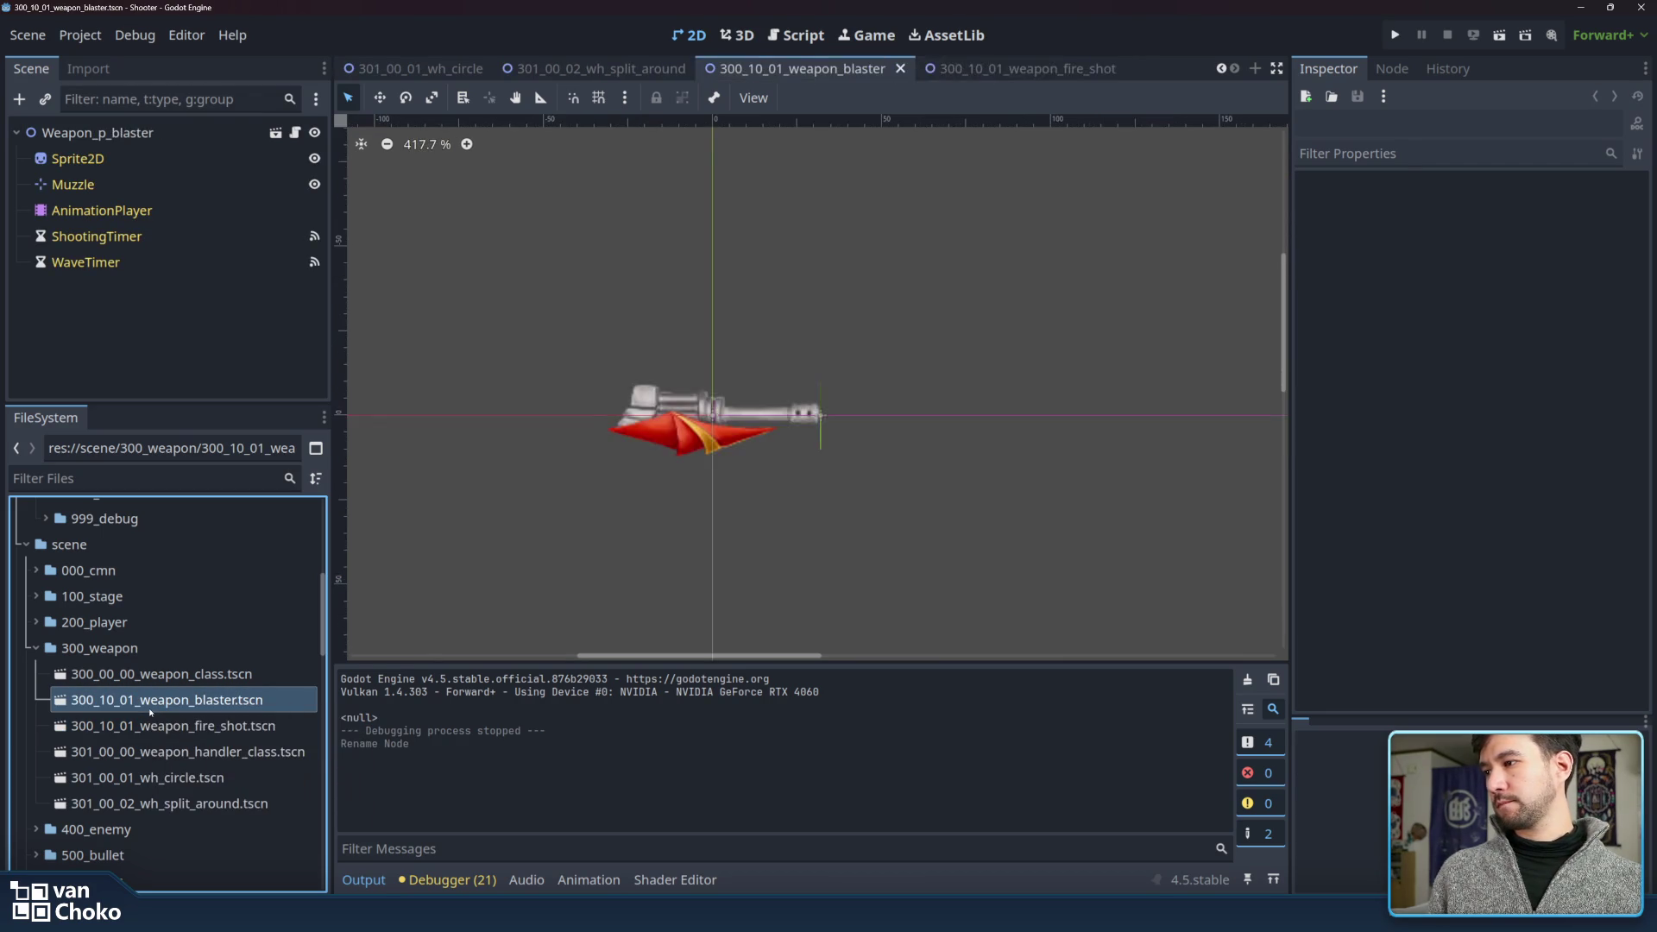
pyautogui.doubleClick(156, 728)
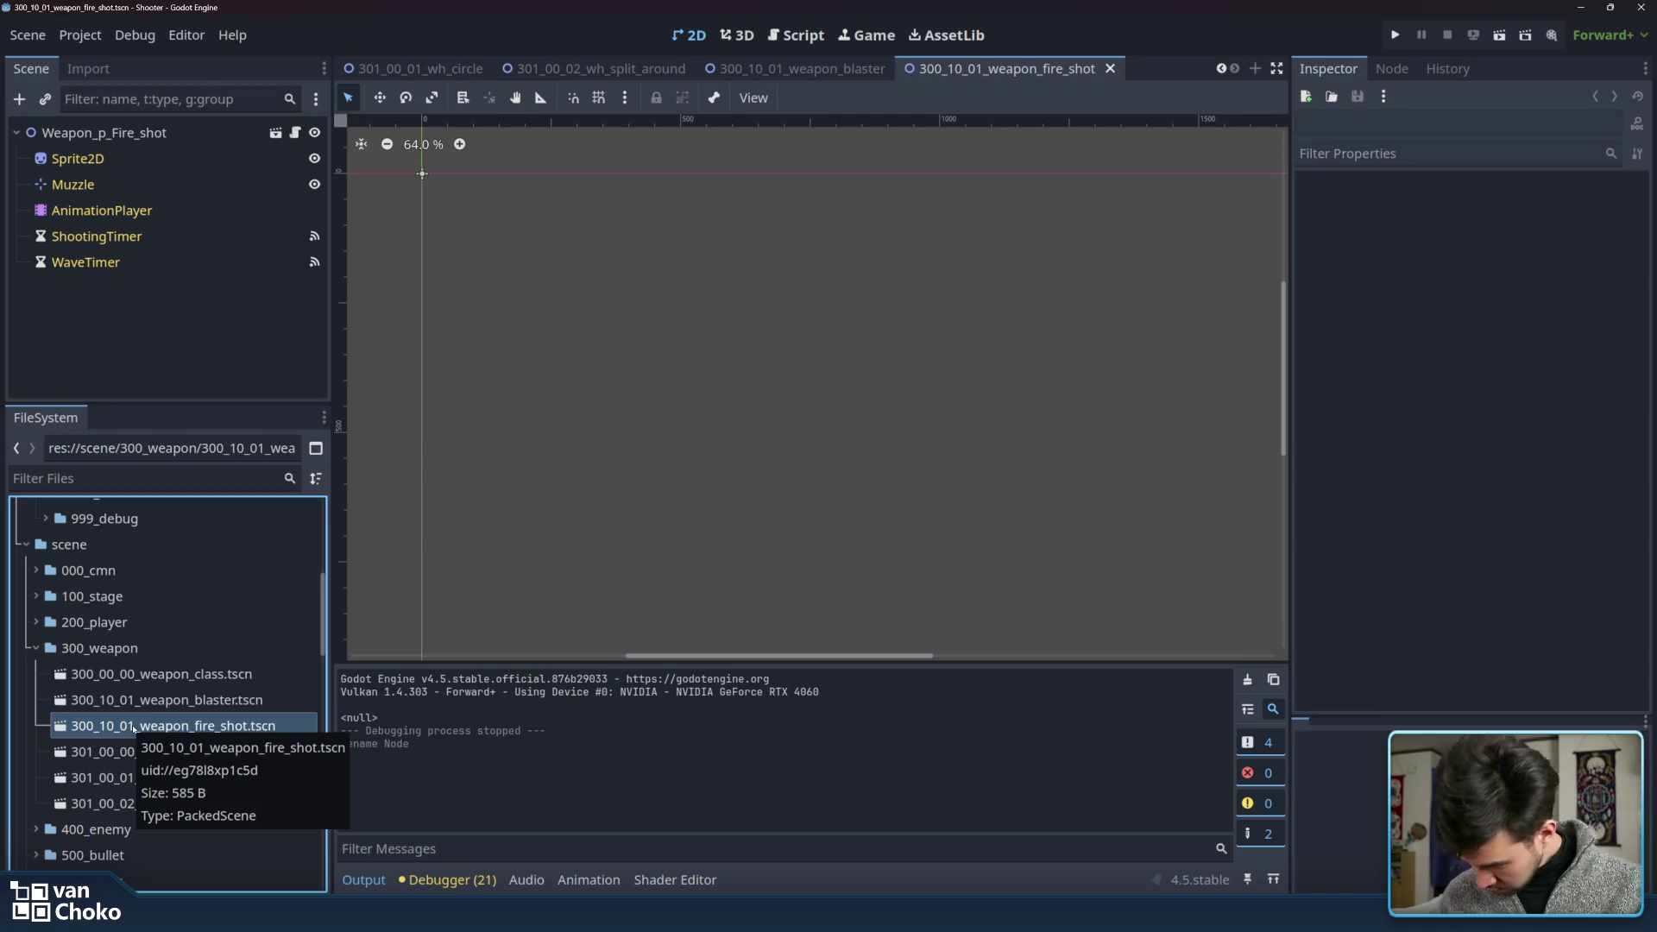
pyautogui.press('F2')
# Rename the fire-shot scene file to 300_10_02_weapon_fire_shot.tscn
pyautogui.click(137, 724)
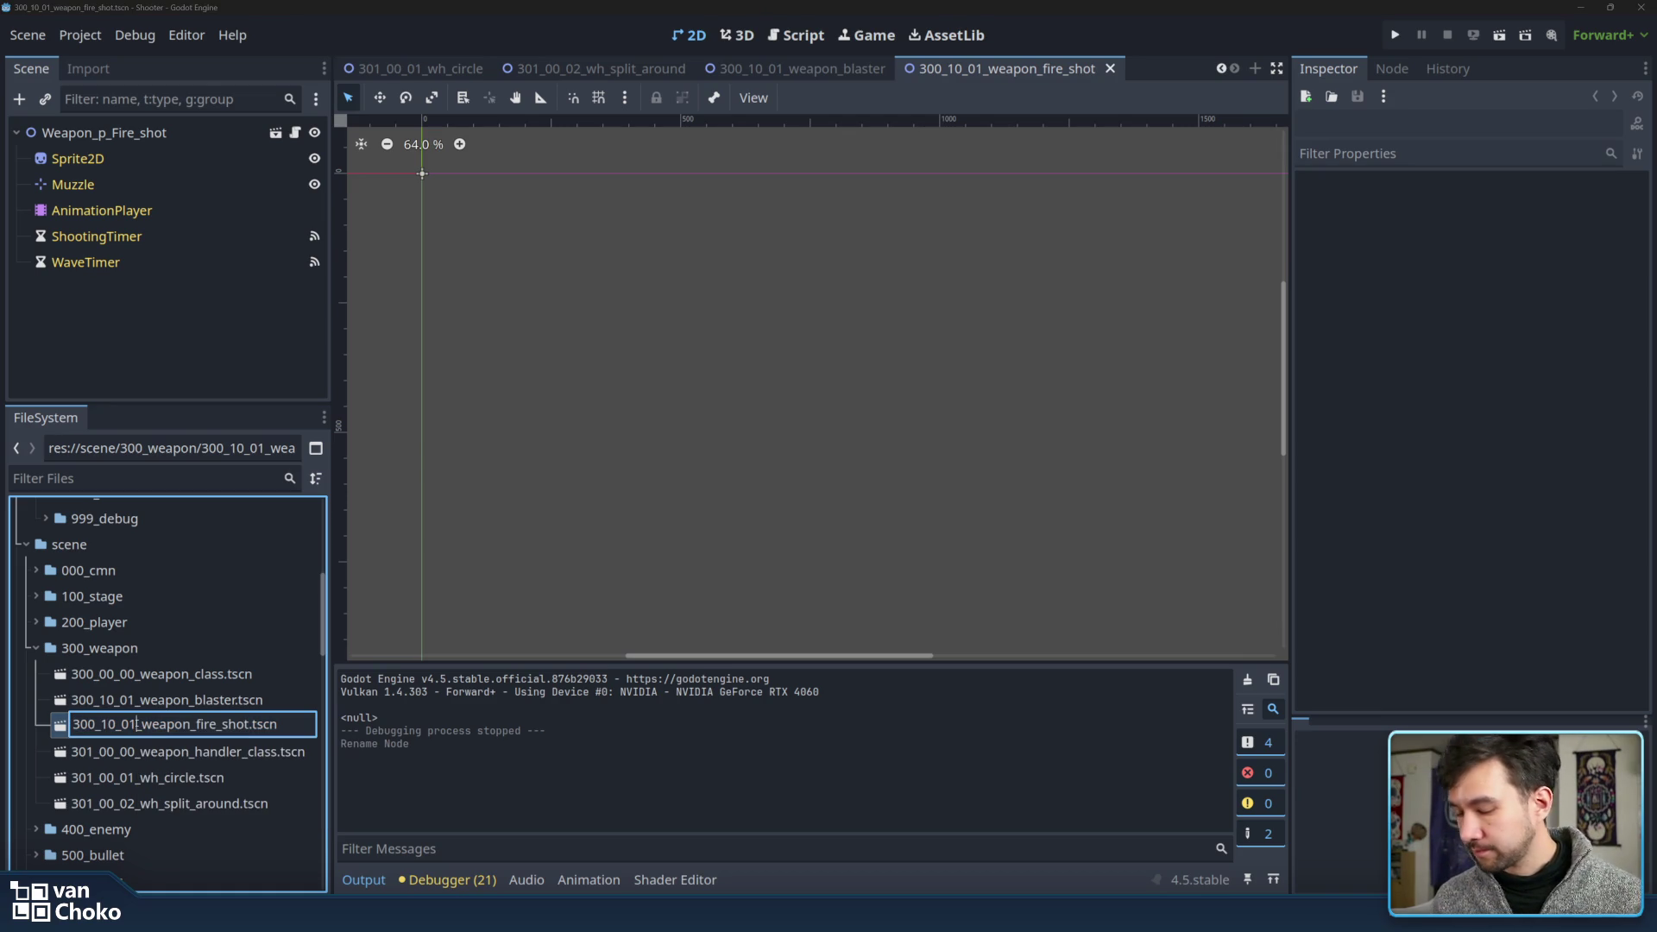
pyautogui.press('BackSpace')
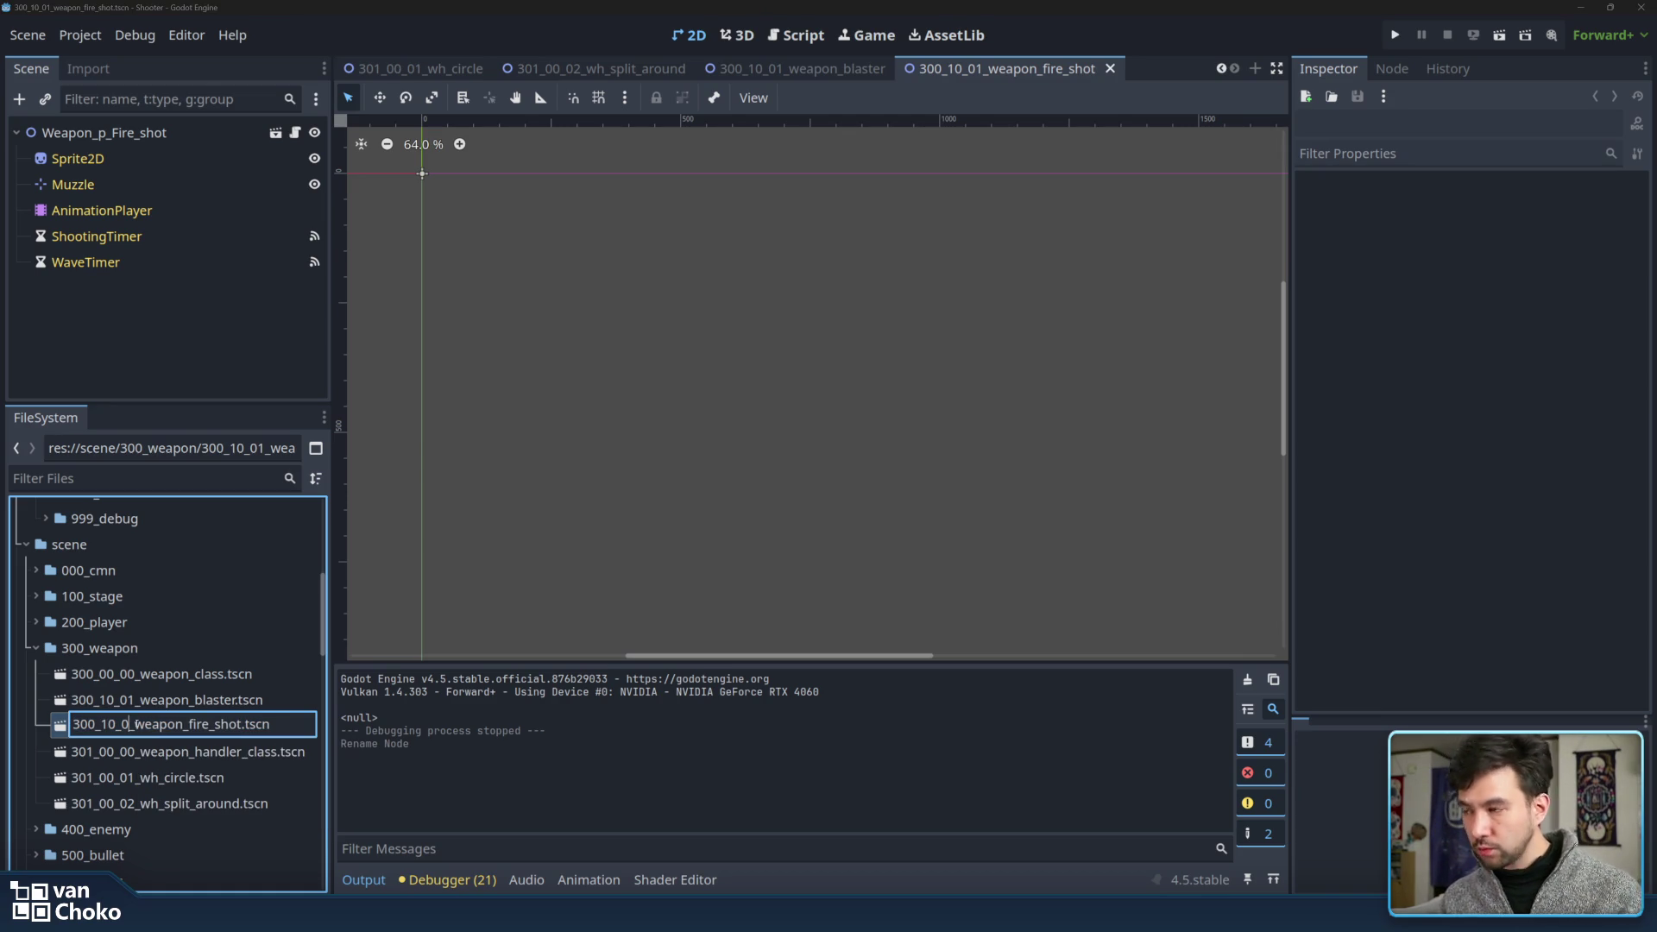
pyautogui.write('2')
pyautogui.press('Return')
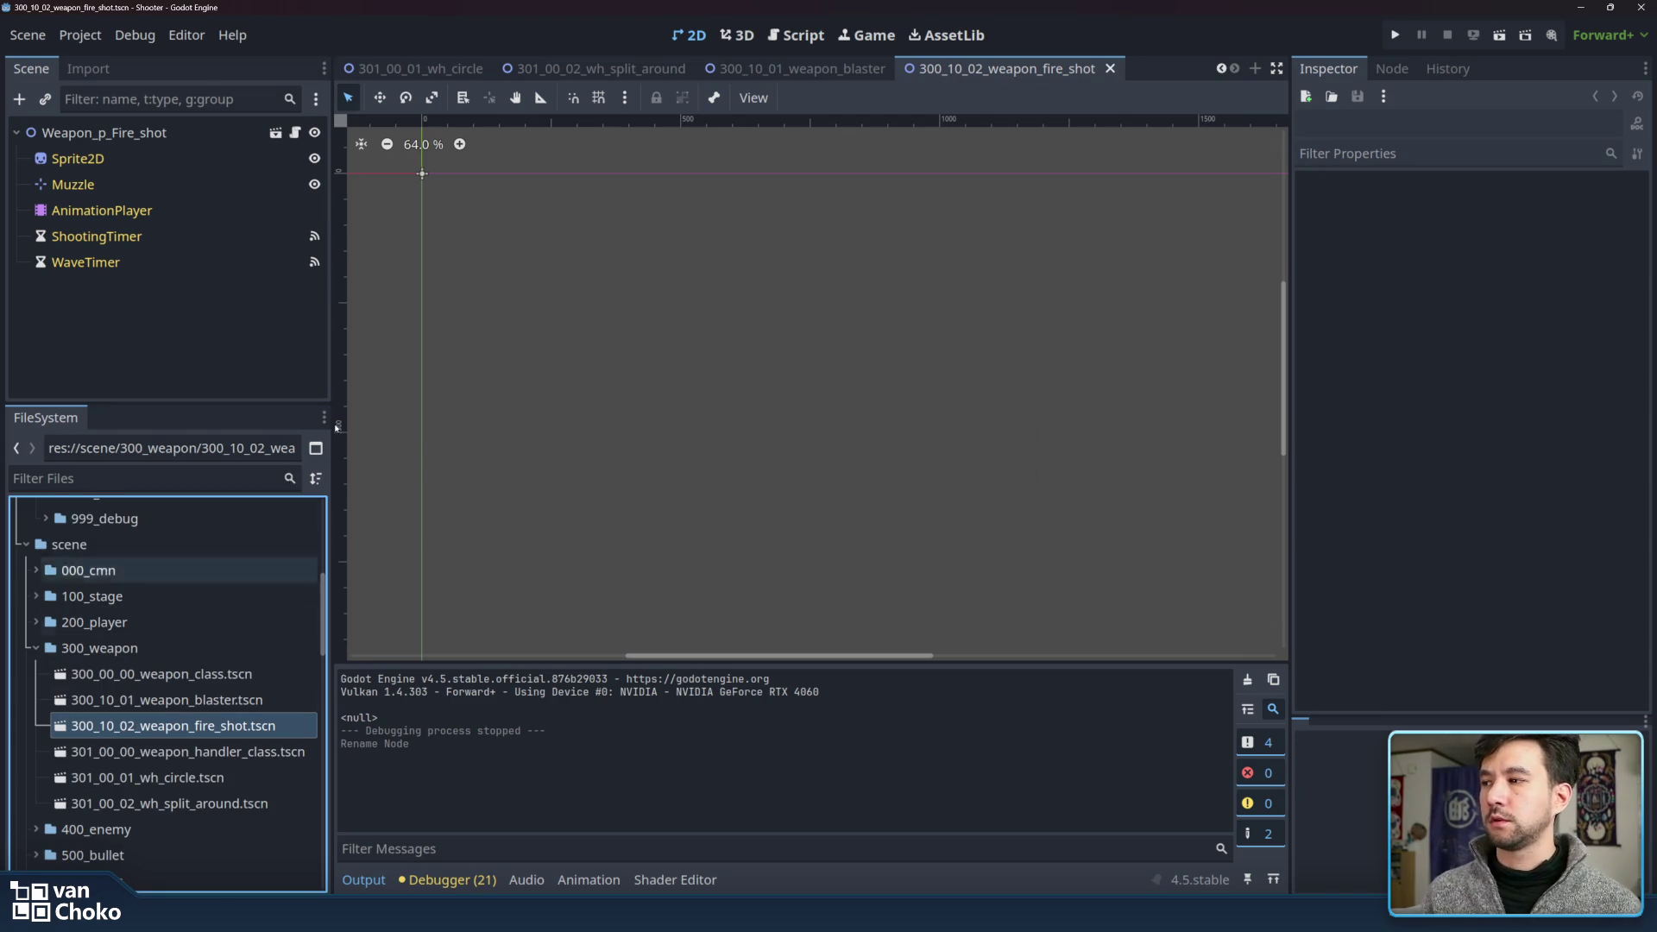
# Close the fire-shot scene and open the Weapon_p_blaster root node's script
pyautogui.click(181, 340)
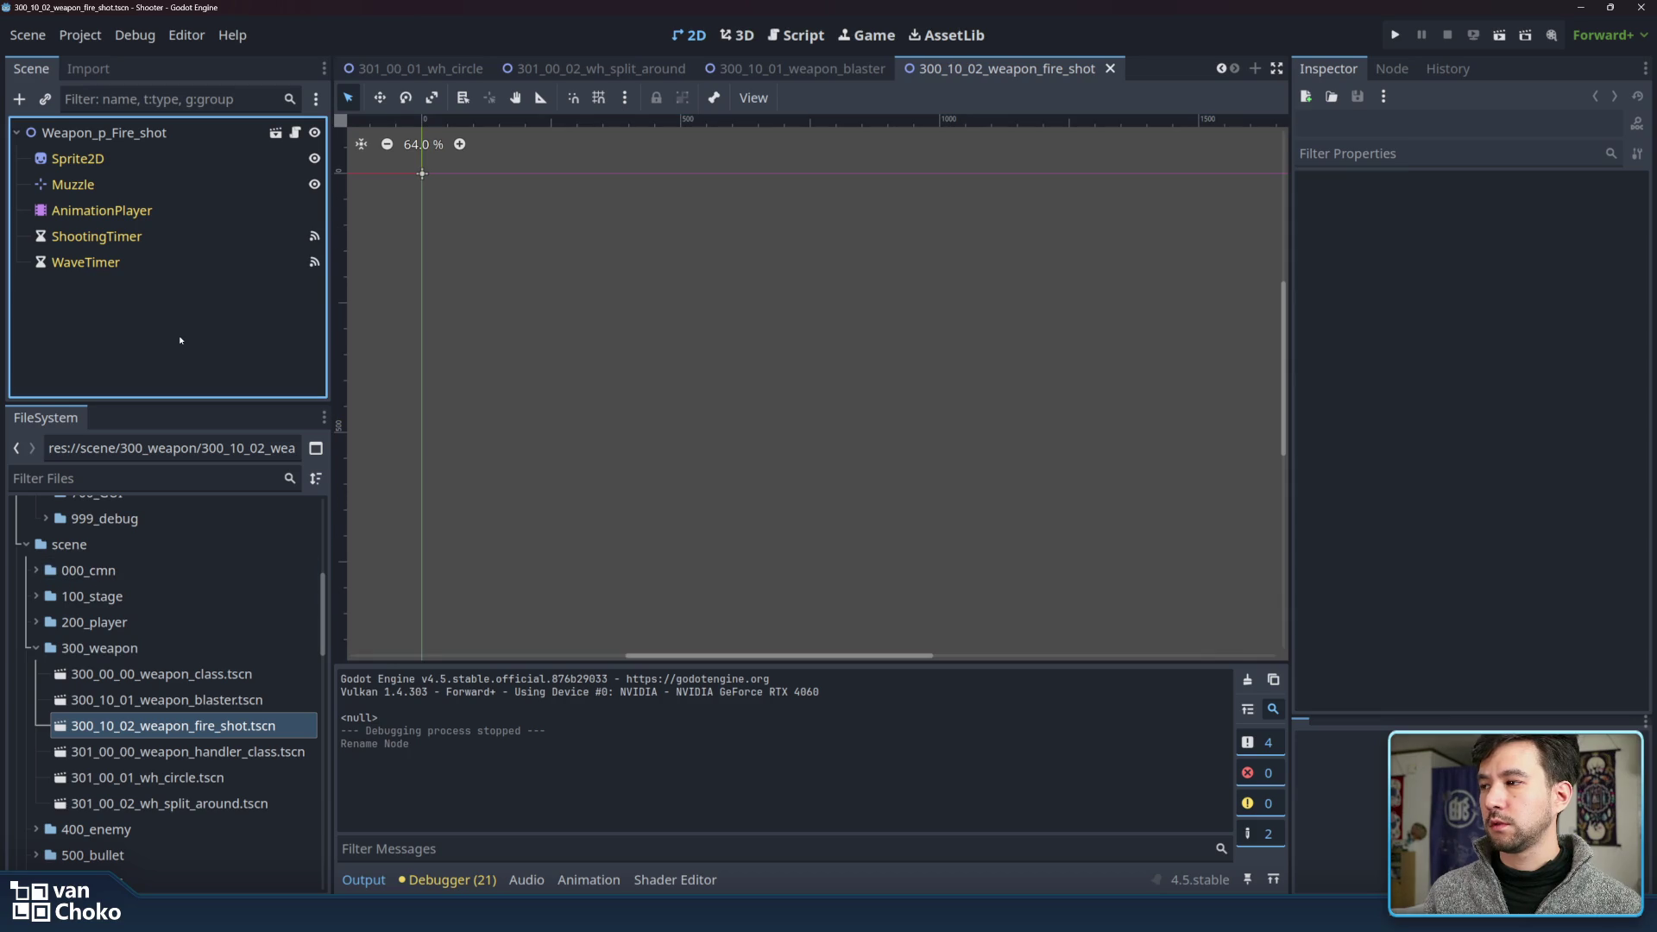
pyautogui.click(143, 134)
pyautogui.moveTo(573, 228); pyautogui.dragTo(860, 375)
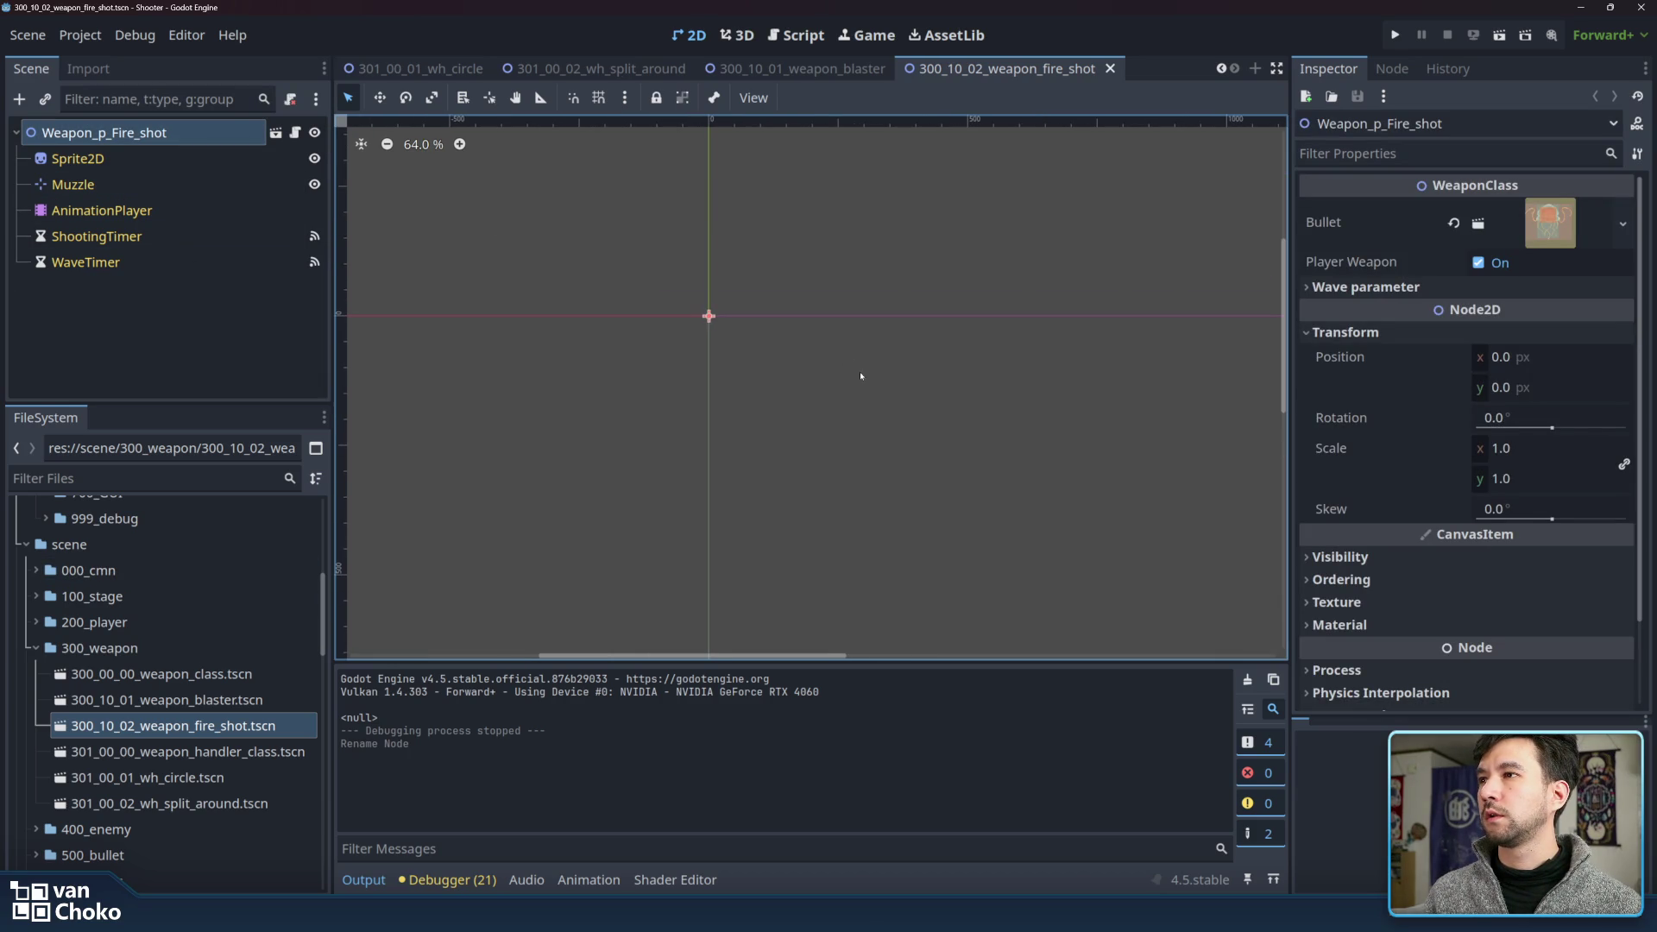
pyautogui.click(1110, 68)
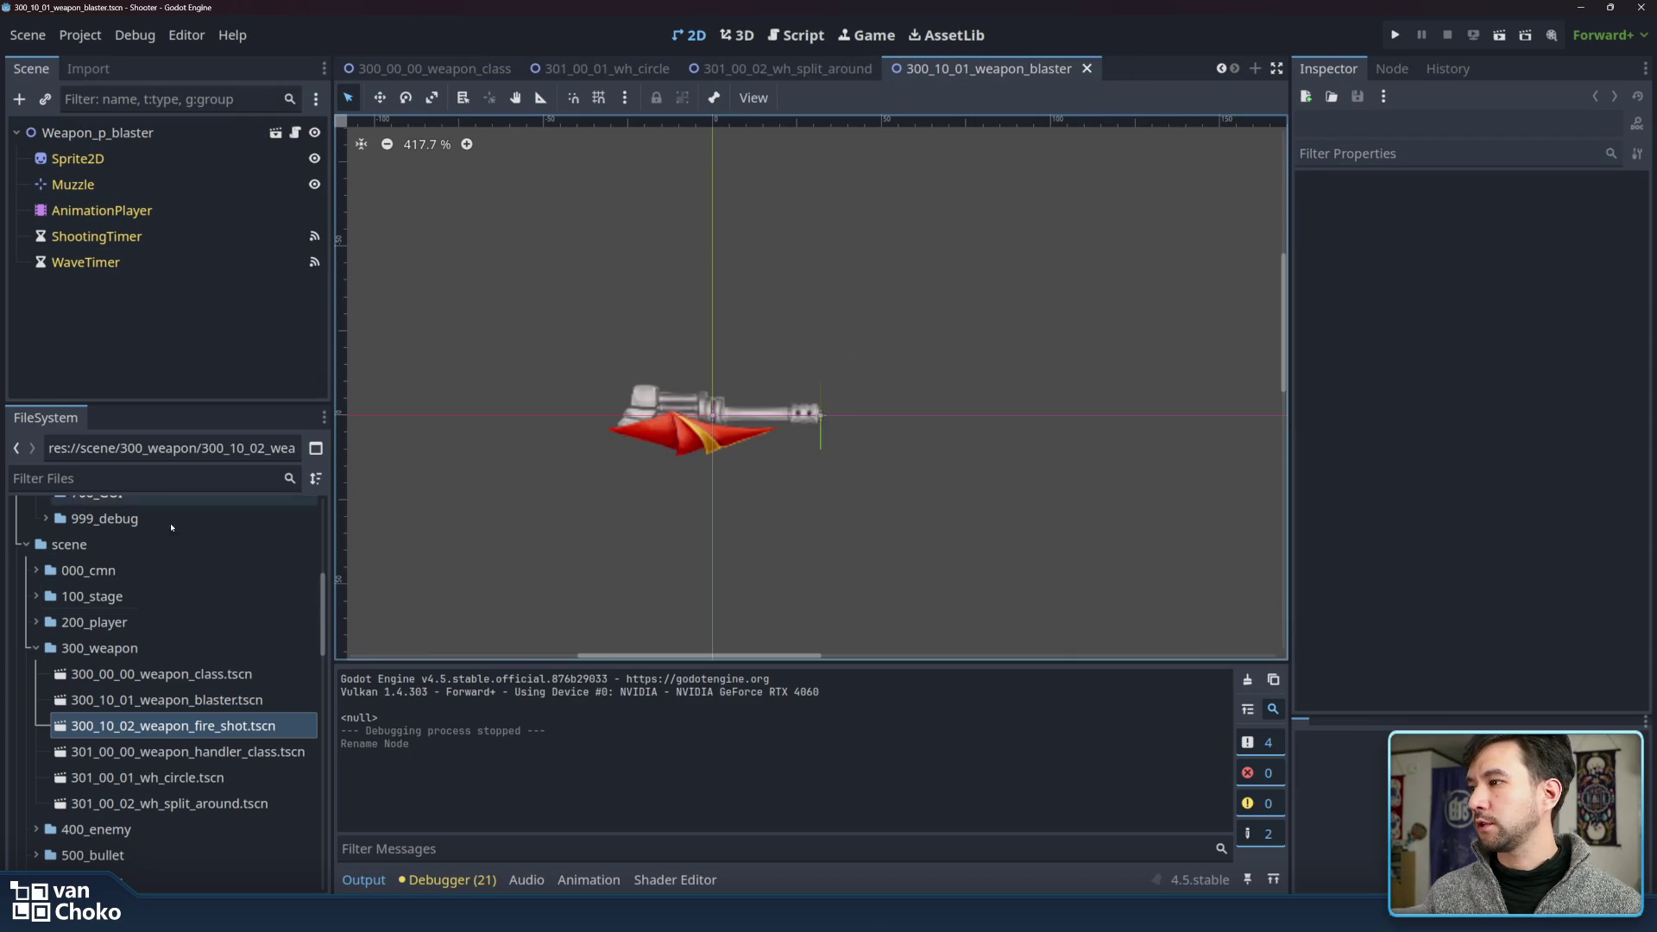
pyautogui.click(172, 700)
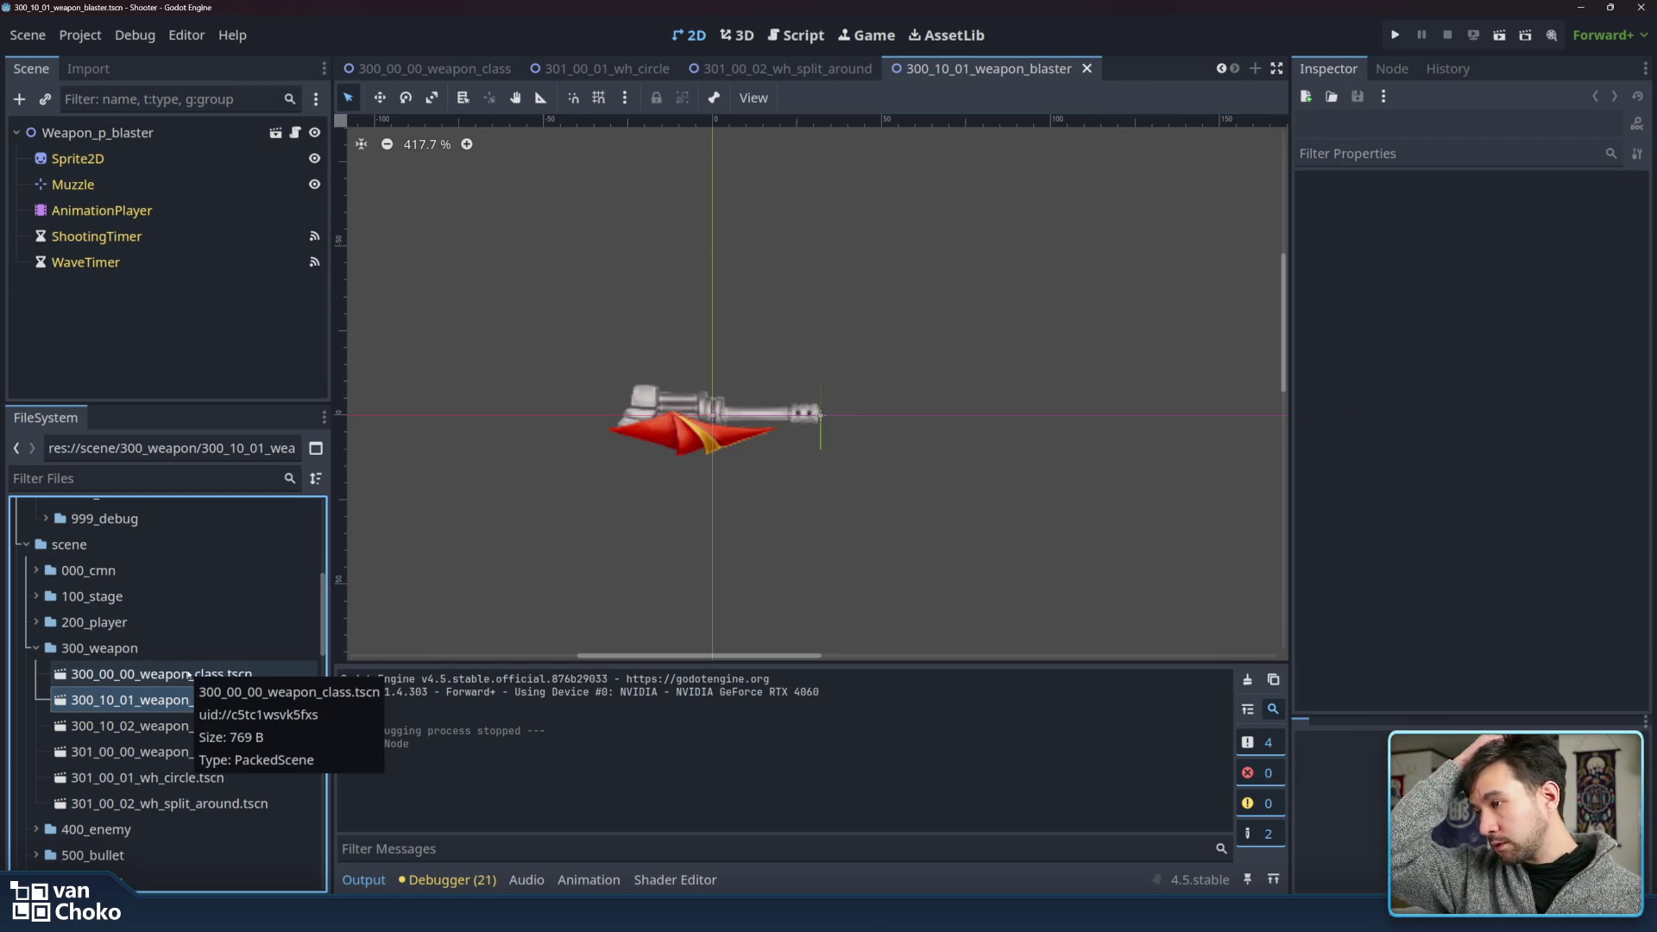
pyautogui.click(227, 269)
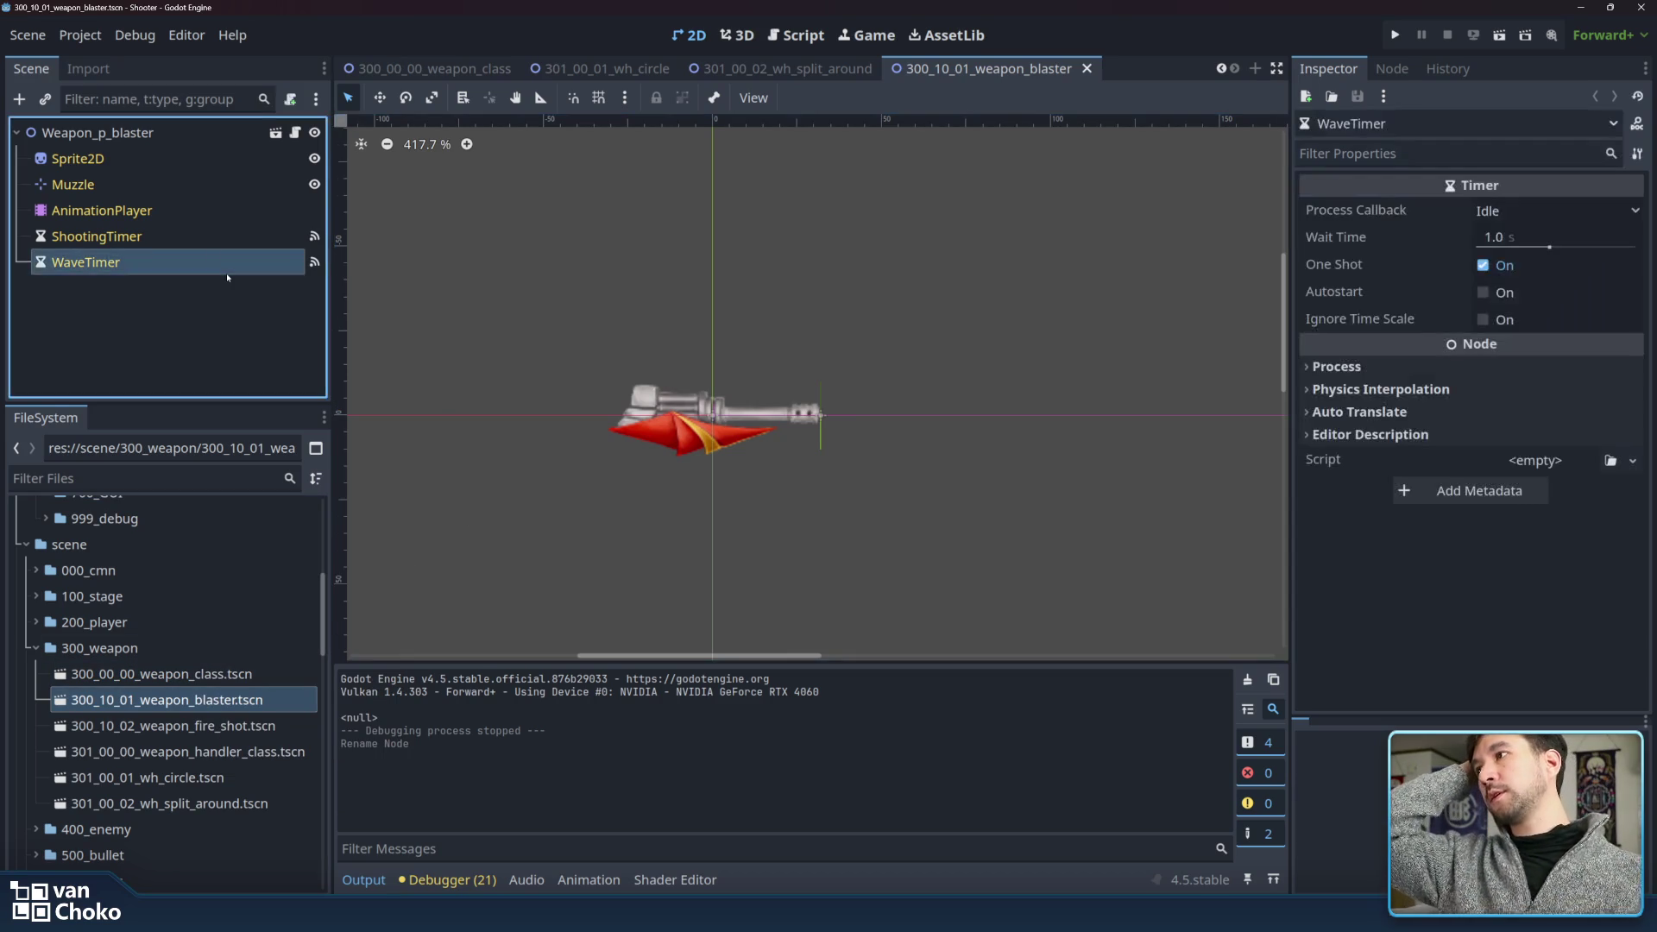
pyautogui.click(251, 132)
pyautogui.click(295, 133)
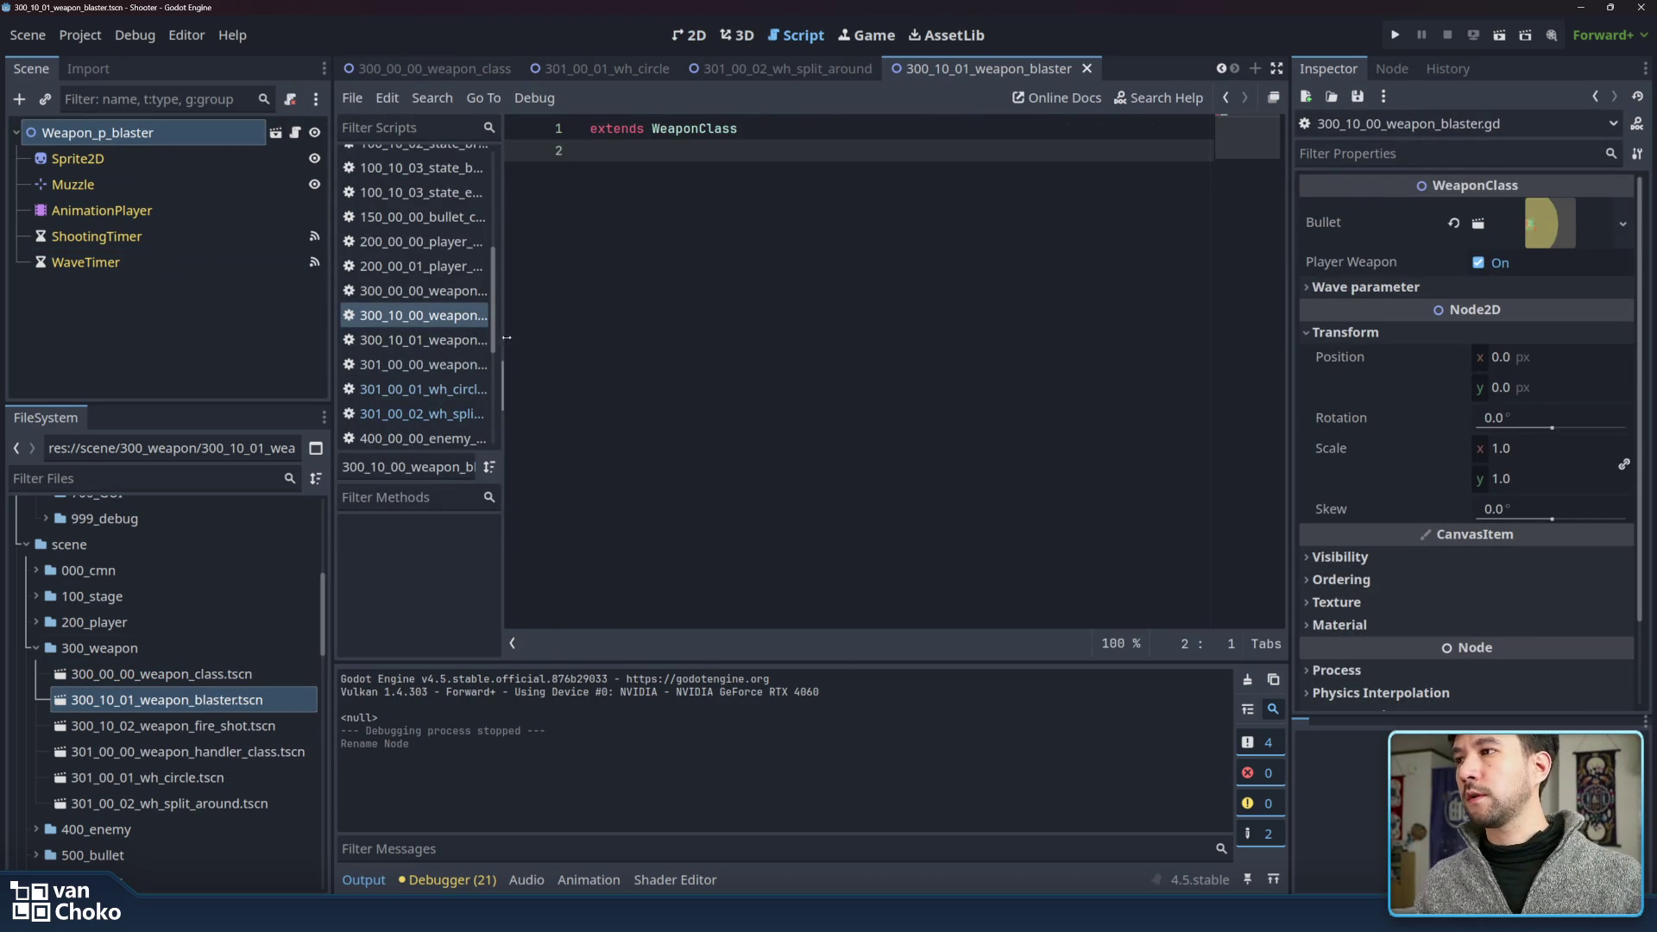
# Copy the _ready and _on_activate_mods code from weapon_fire_shot.gd into weapon_blaster.gd and save
pyautogui.moveTo(500, 337); pyautogui.dragTo(616, 337)
pyautogui.click(546, 340)
pyautogui.moveTo(945, 333); pyautogui.dragTo(691, 172)
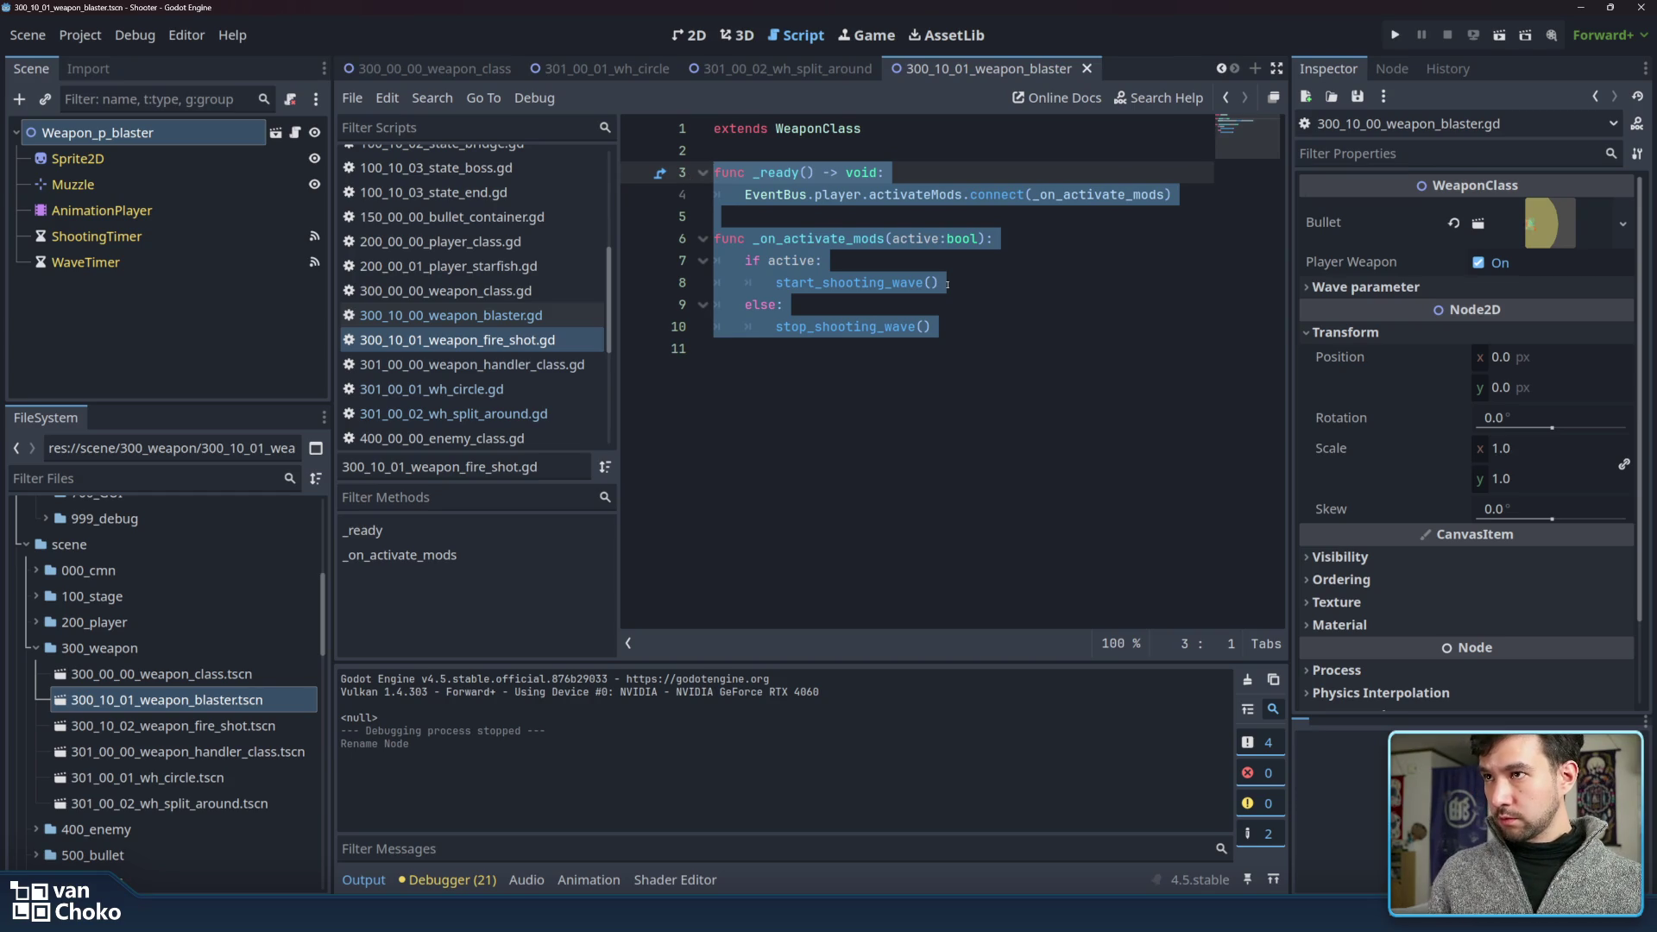
pyautogui.hotkey('ctrl', 'c')
pyautogui.click(450, 315)
pyautogui.click(906, 295)
pyautogui.hotkey('ctrl', 'v')
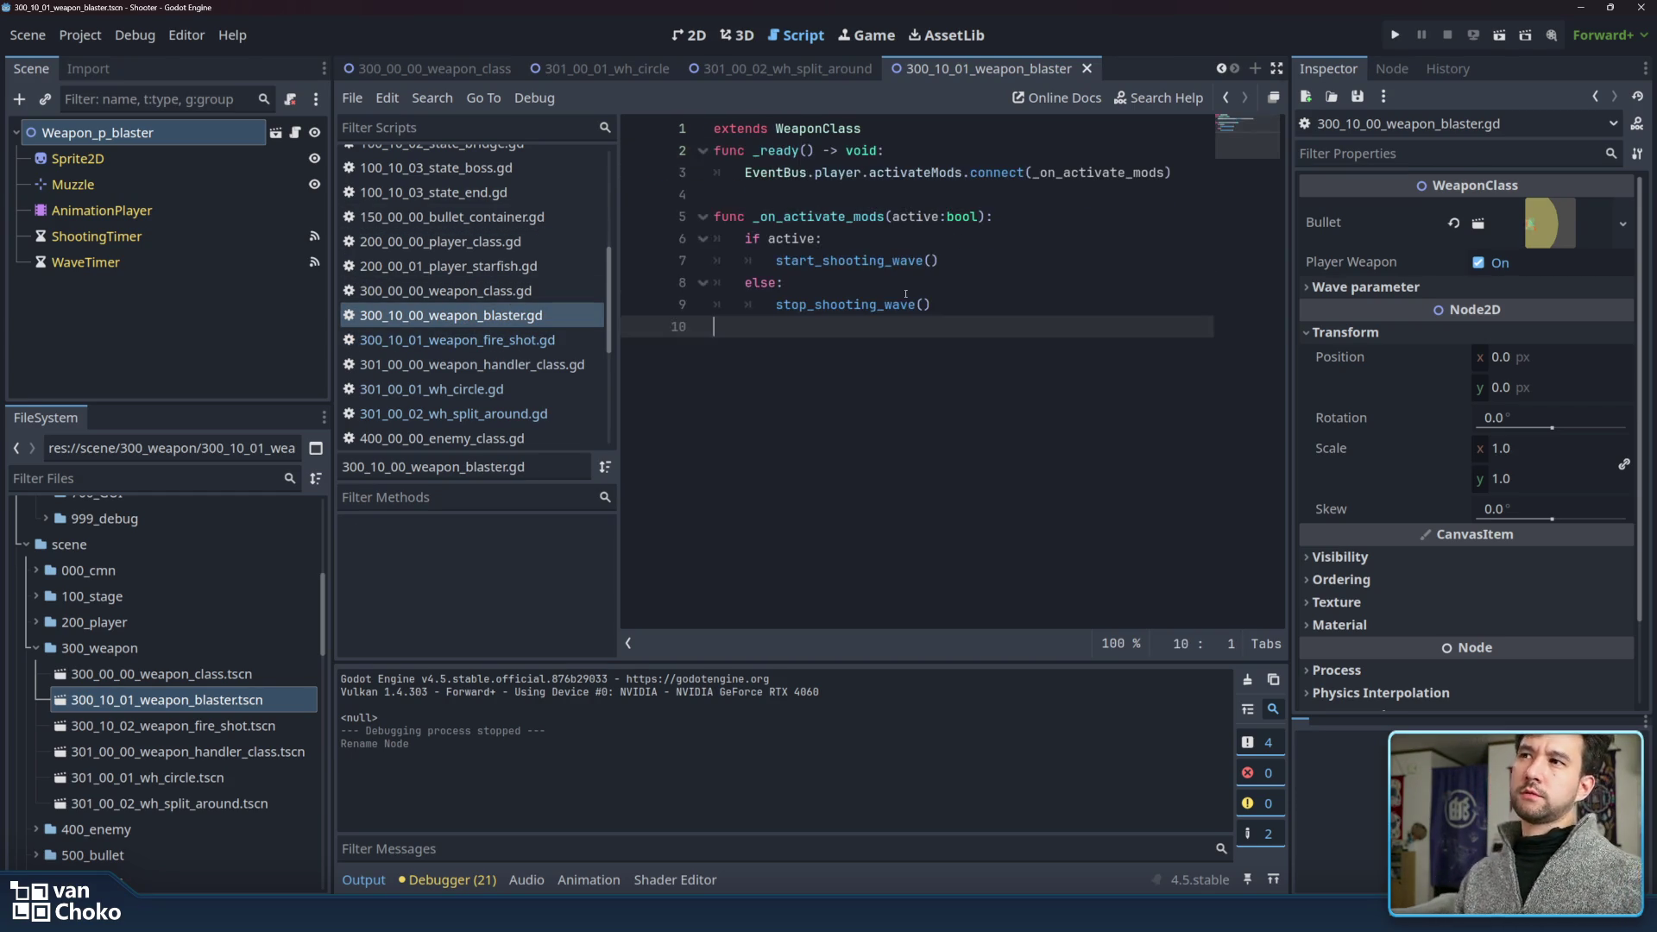
pyautogui.click(911, 127)
pyautogui.press('Return')
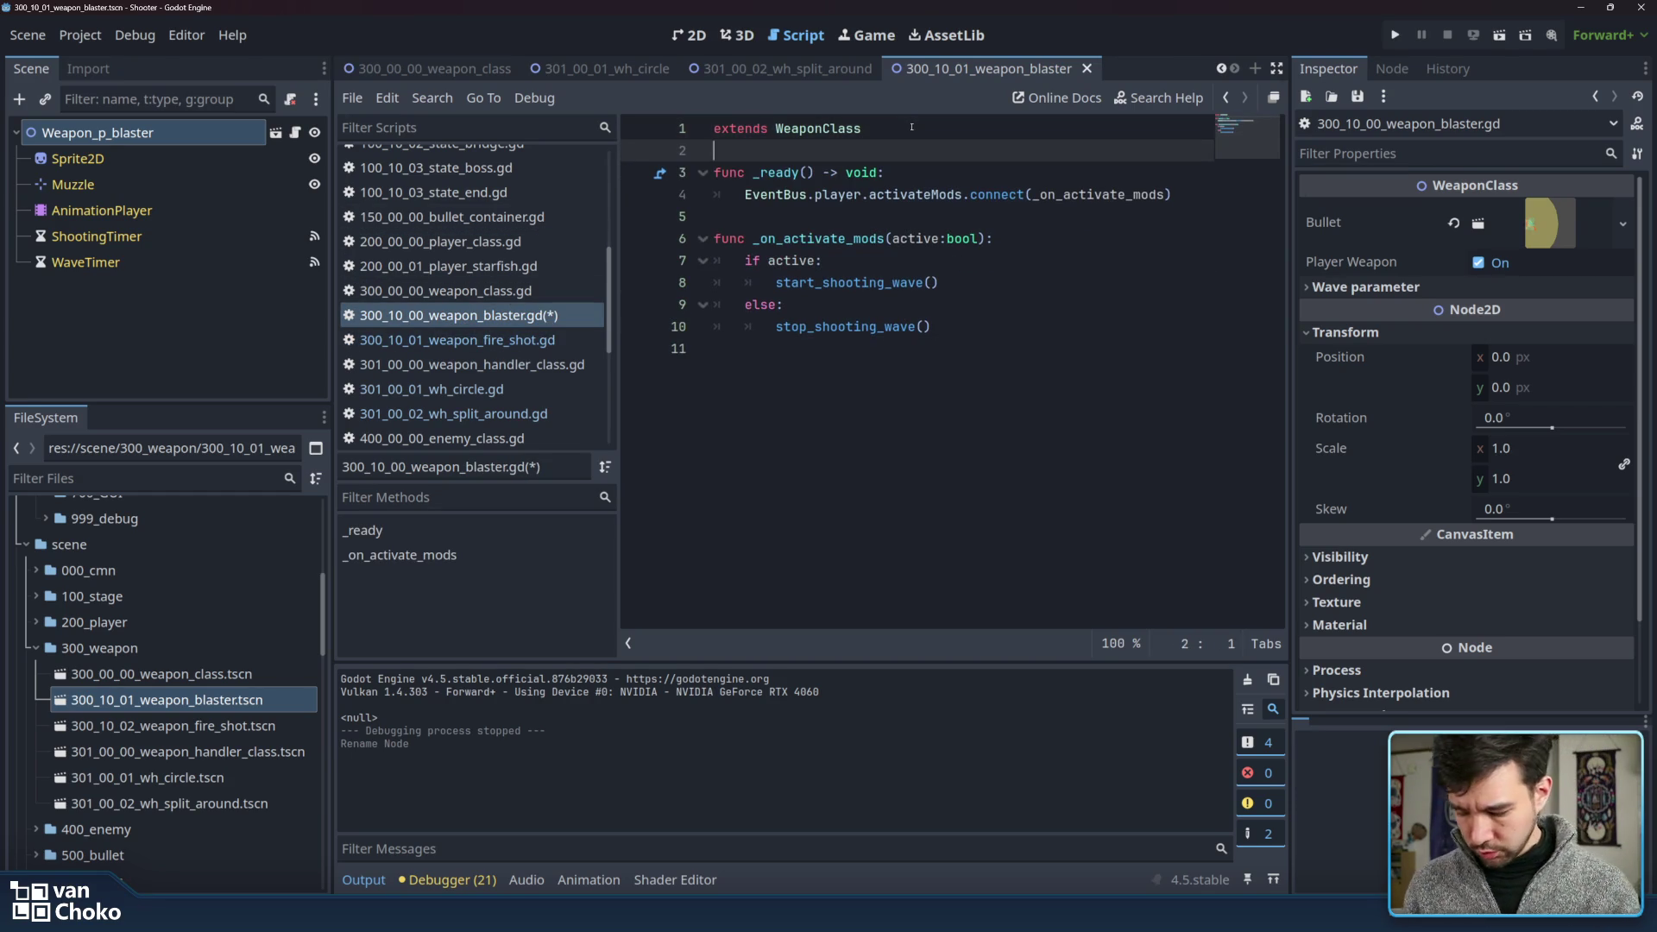
pyautogui.hotkey('ctrl', 's')
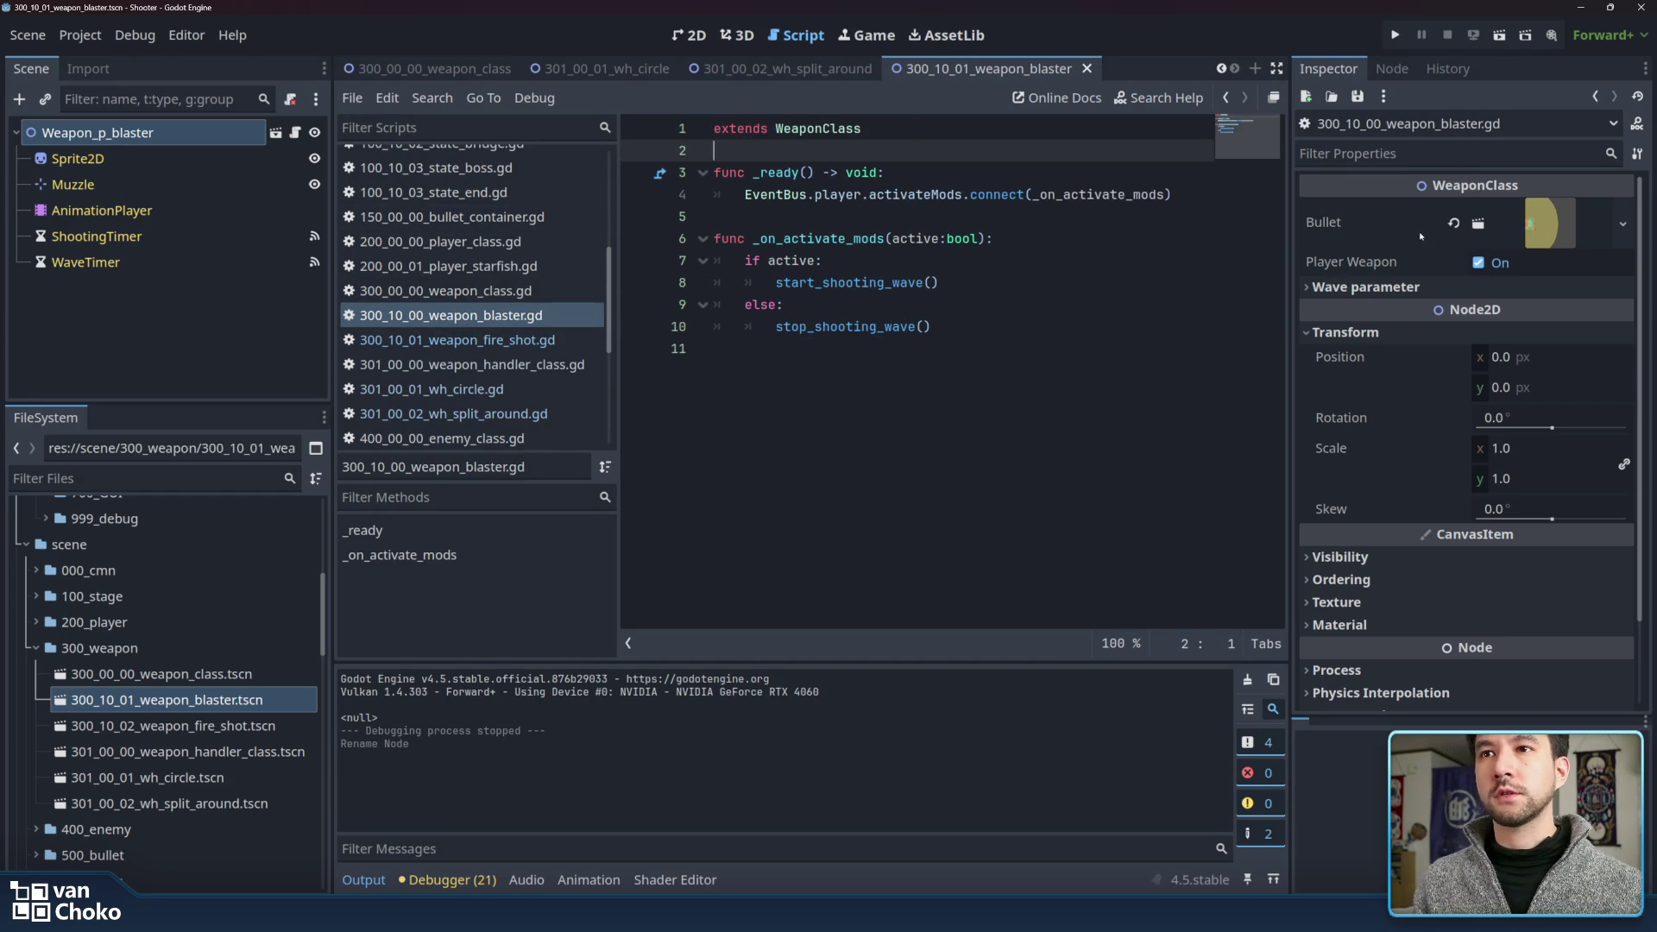
# Set the blaster's Wave parameters to 5 bullets, 0.1 shot gap and 0.4 wave gap, and save
pyautogui.click(1384, 288)
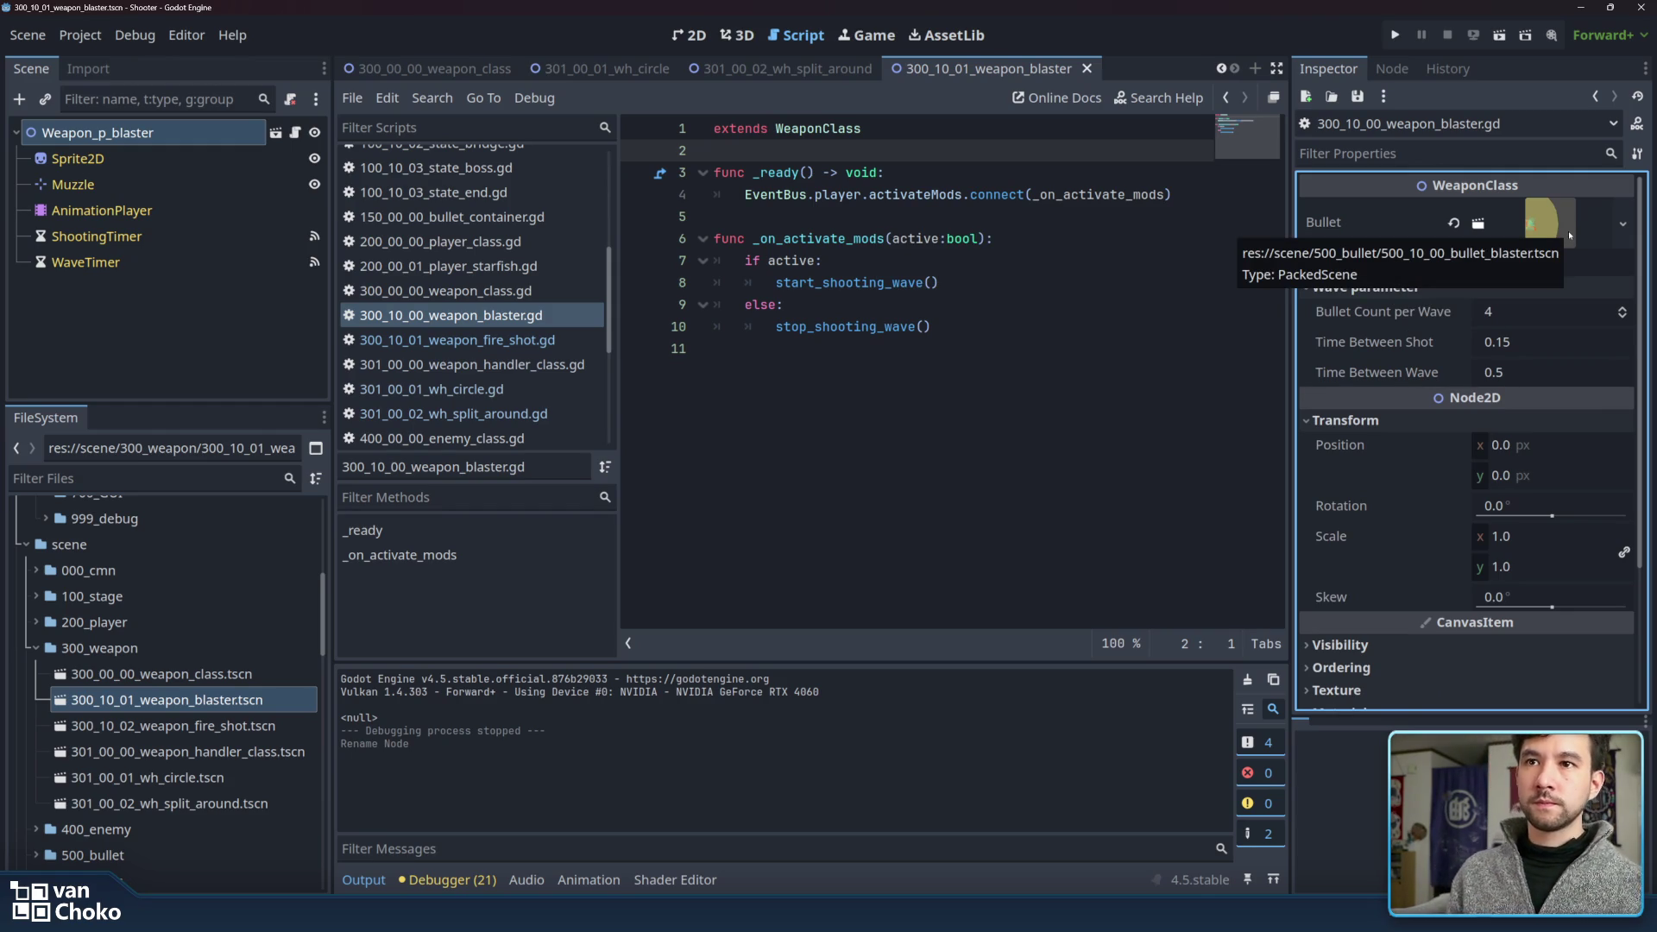
pyautogui.click(975, 258)
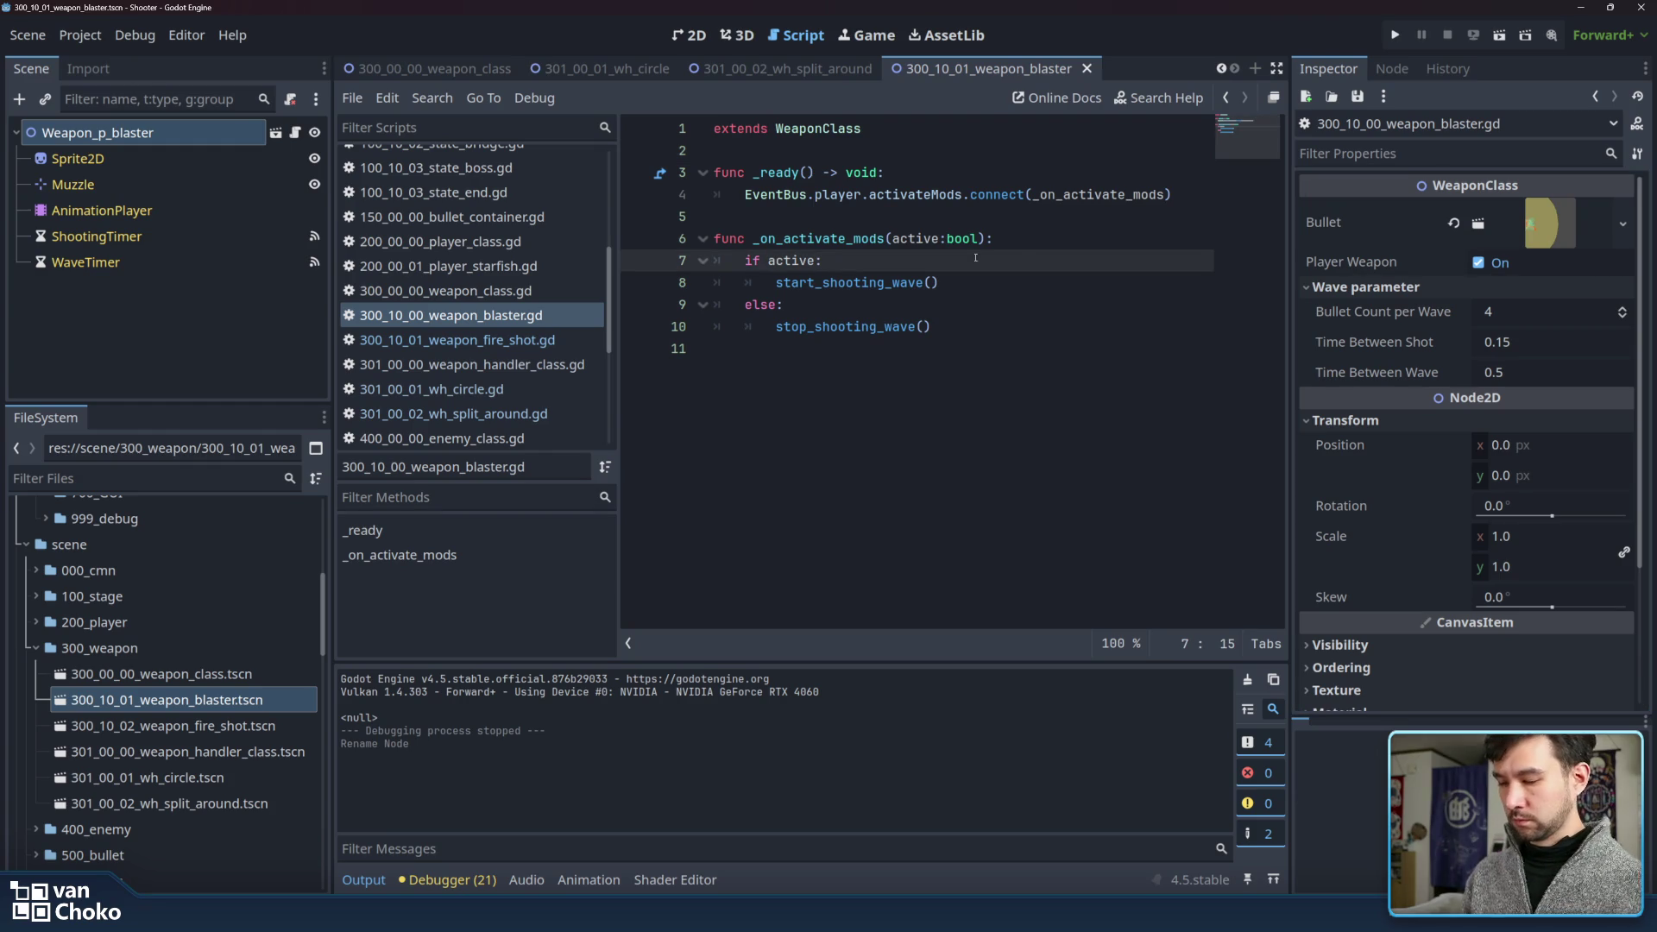
pyautogui.click(73, 183)
pyautogui.click(98, 132)
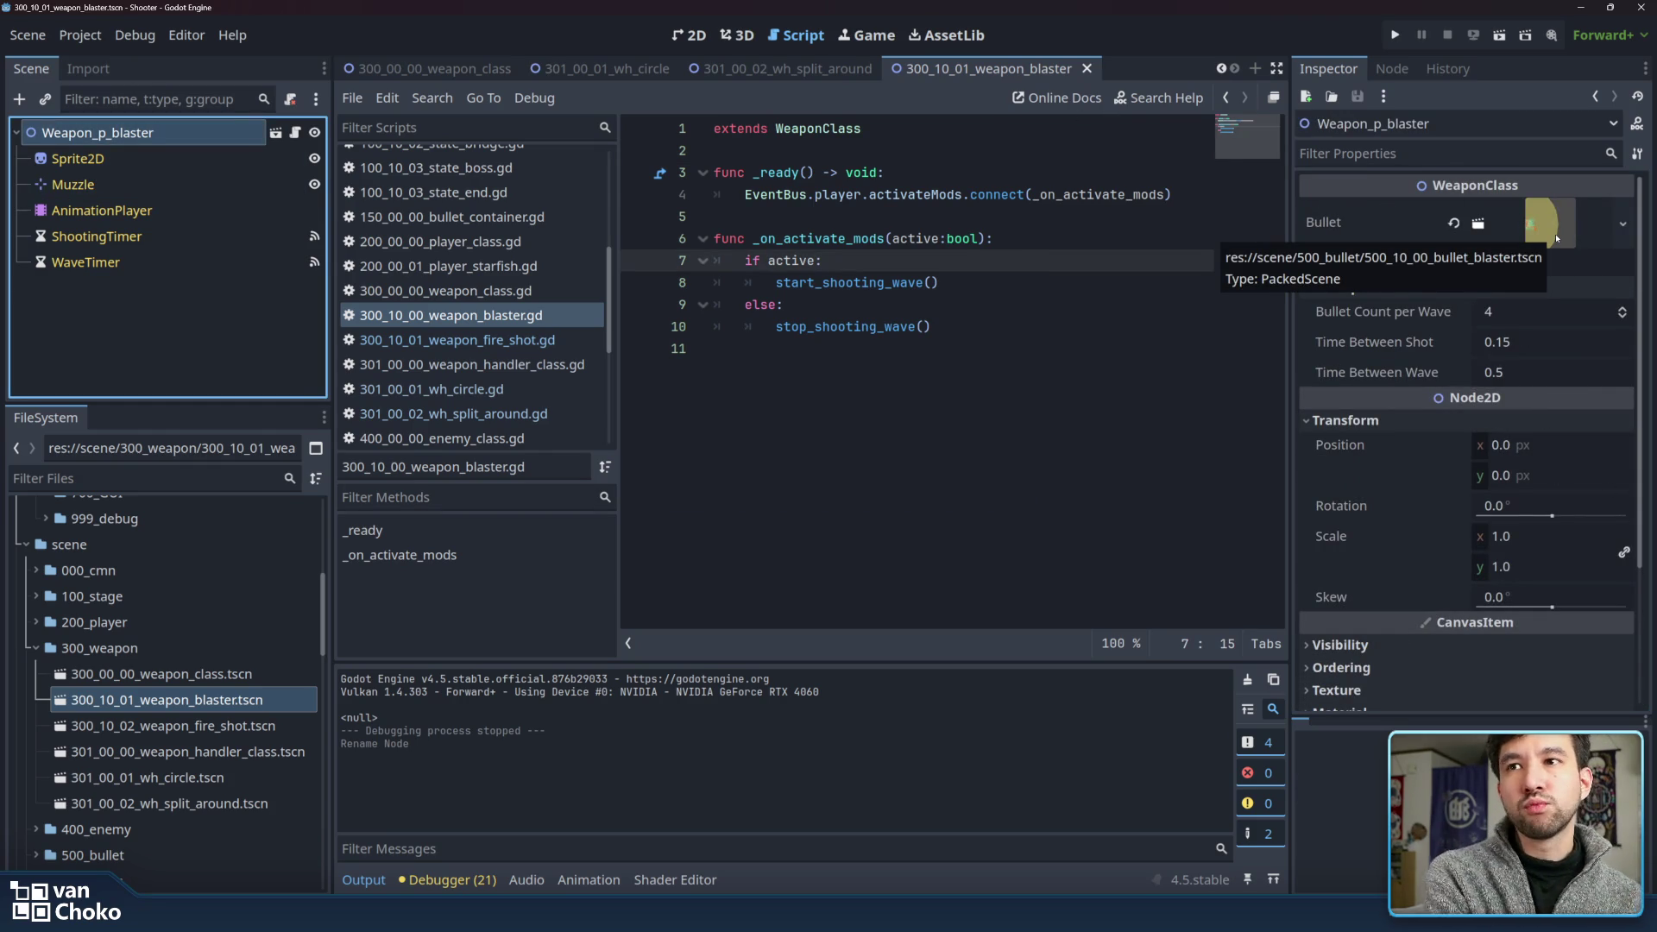
pyautogui.click(1509, 322)
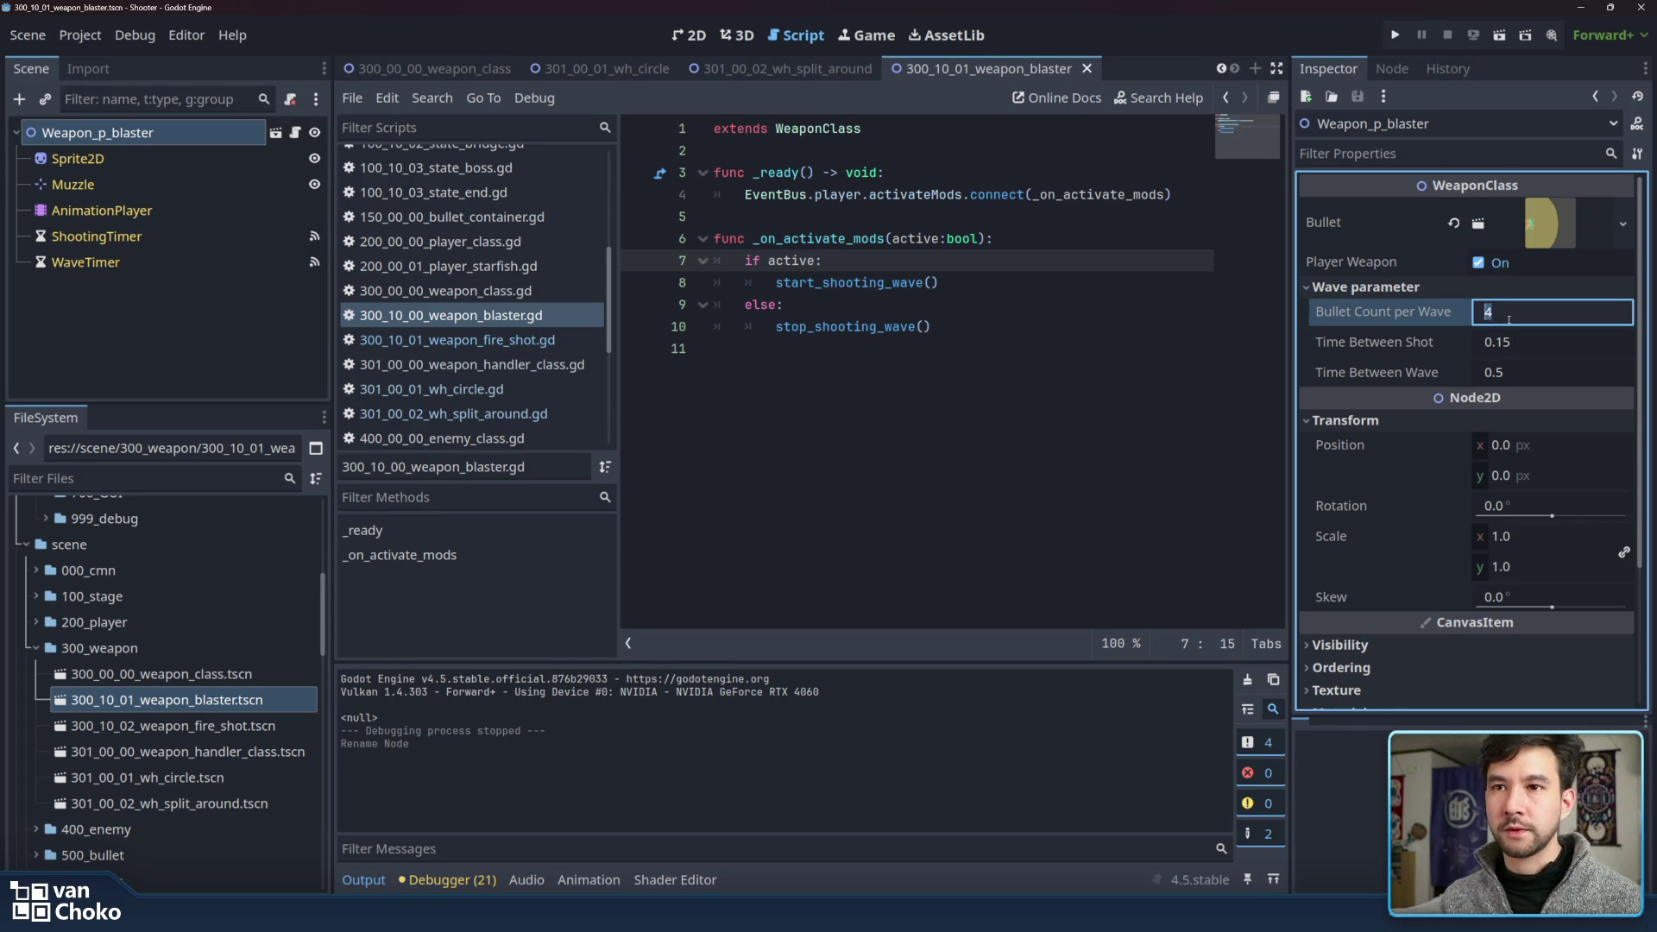
pyautogui.click(1538, 348)
pyautogui.write('0')
pyautogui.click(1528, 371)
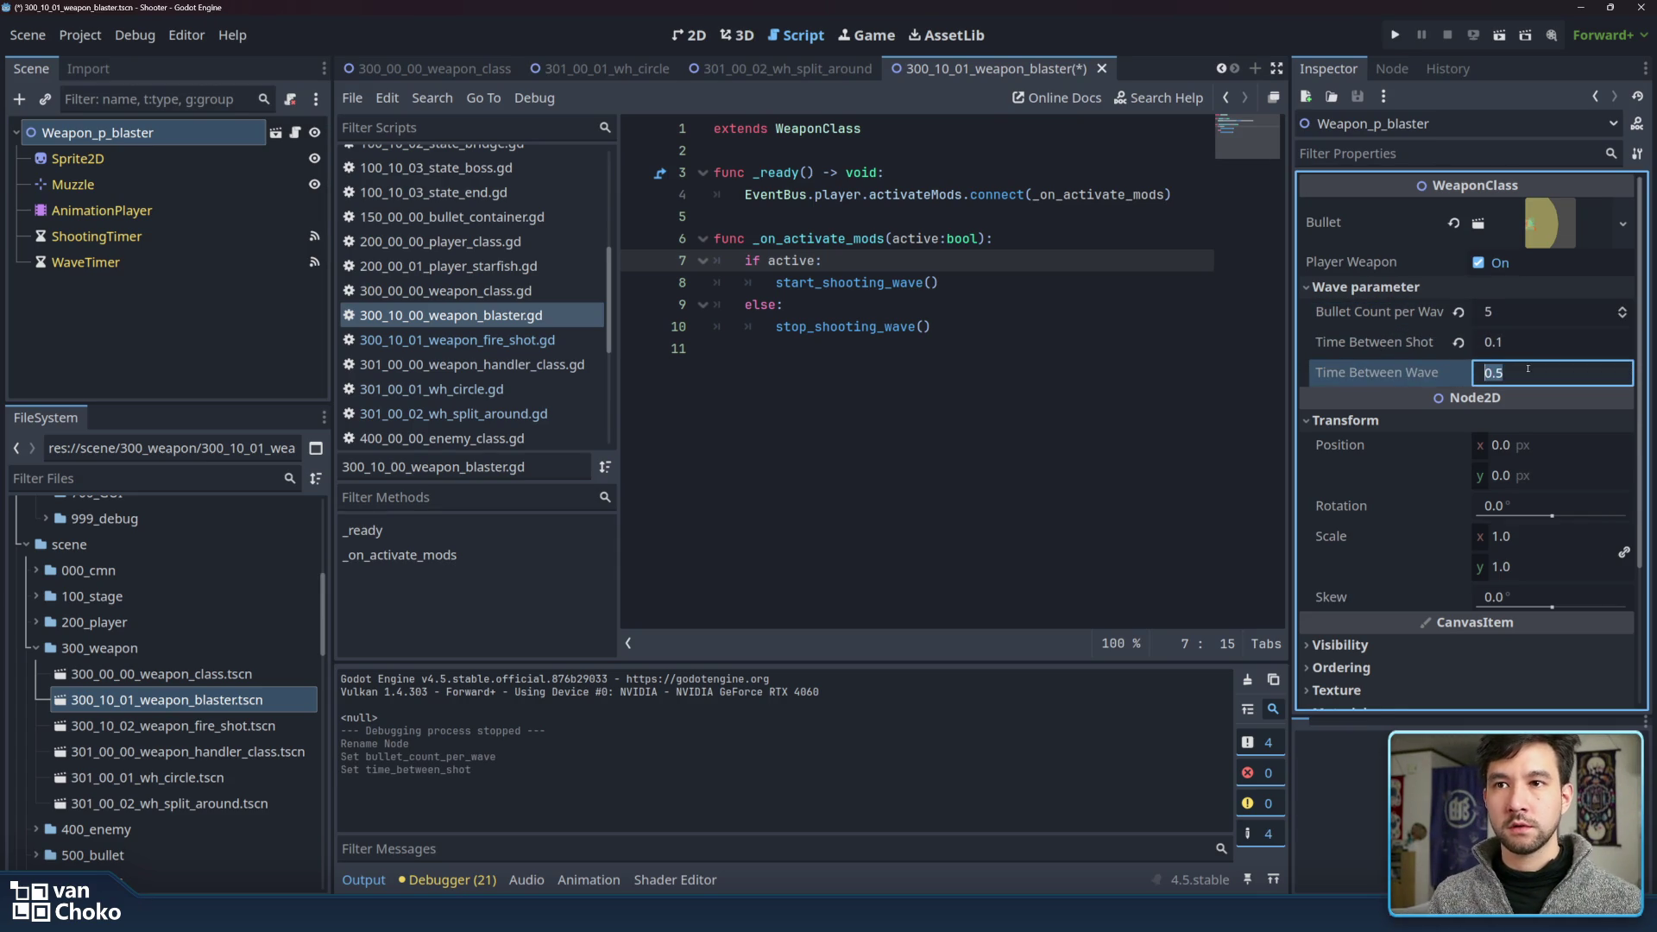
pyautogui.write('0.')
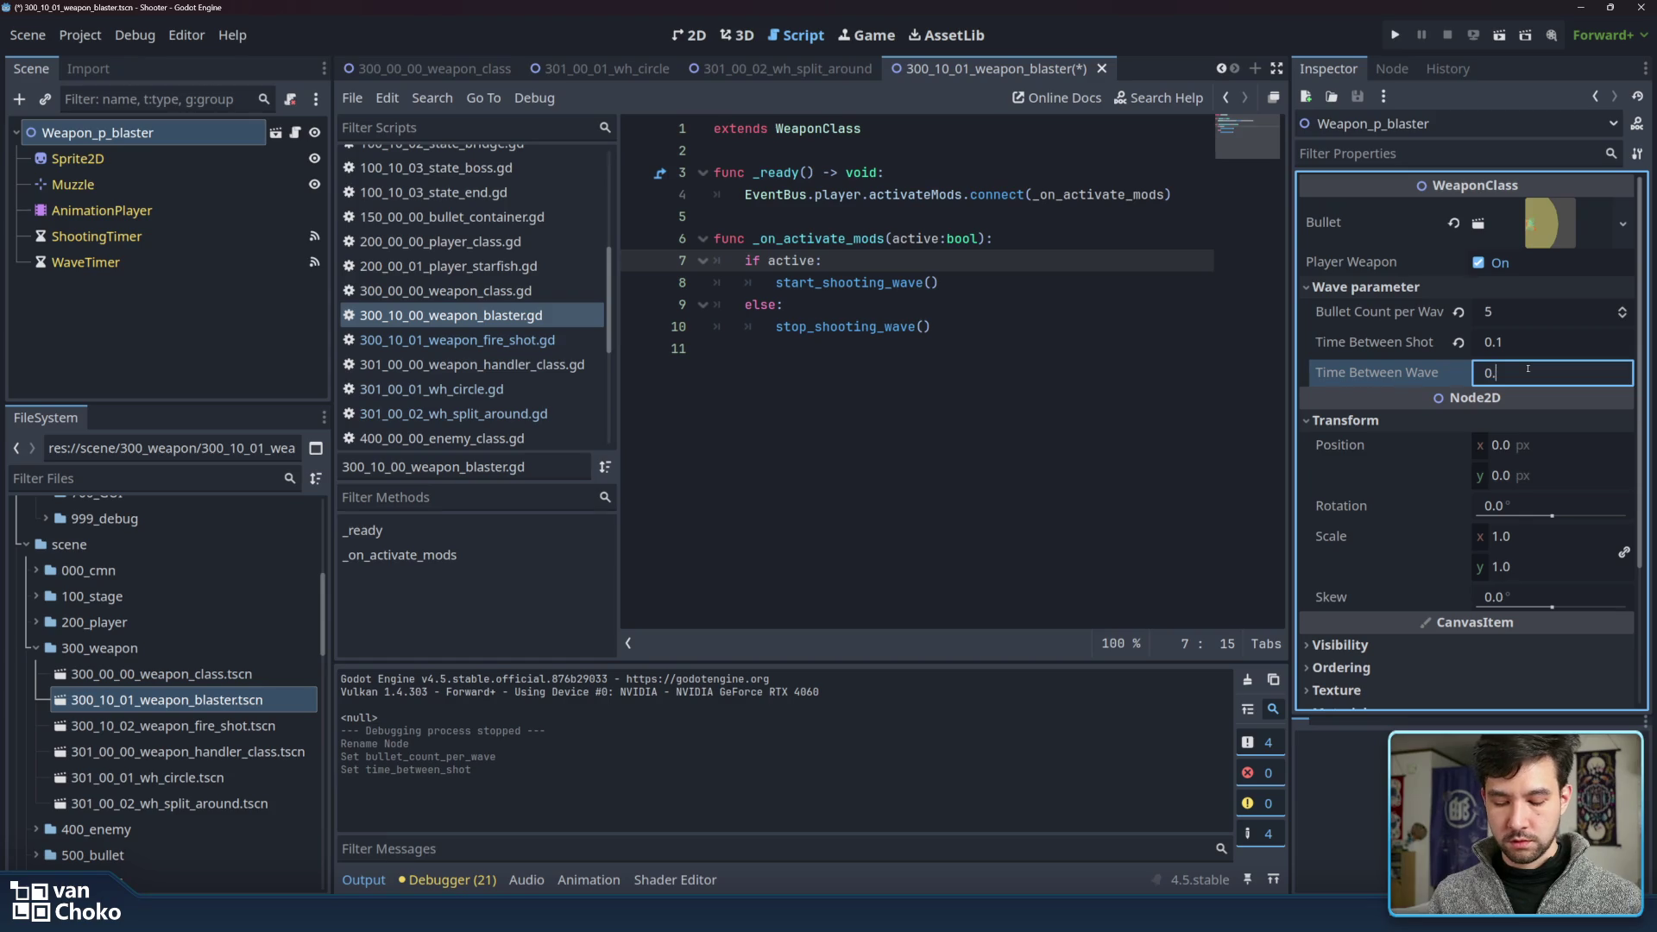
pyautogui.press('Return')
pyautogui.click(1080, 322)
pyautogui.hotkey('ctrl', 's')
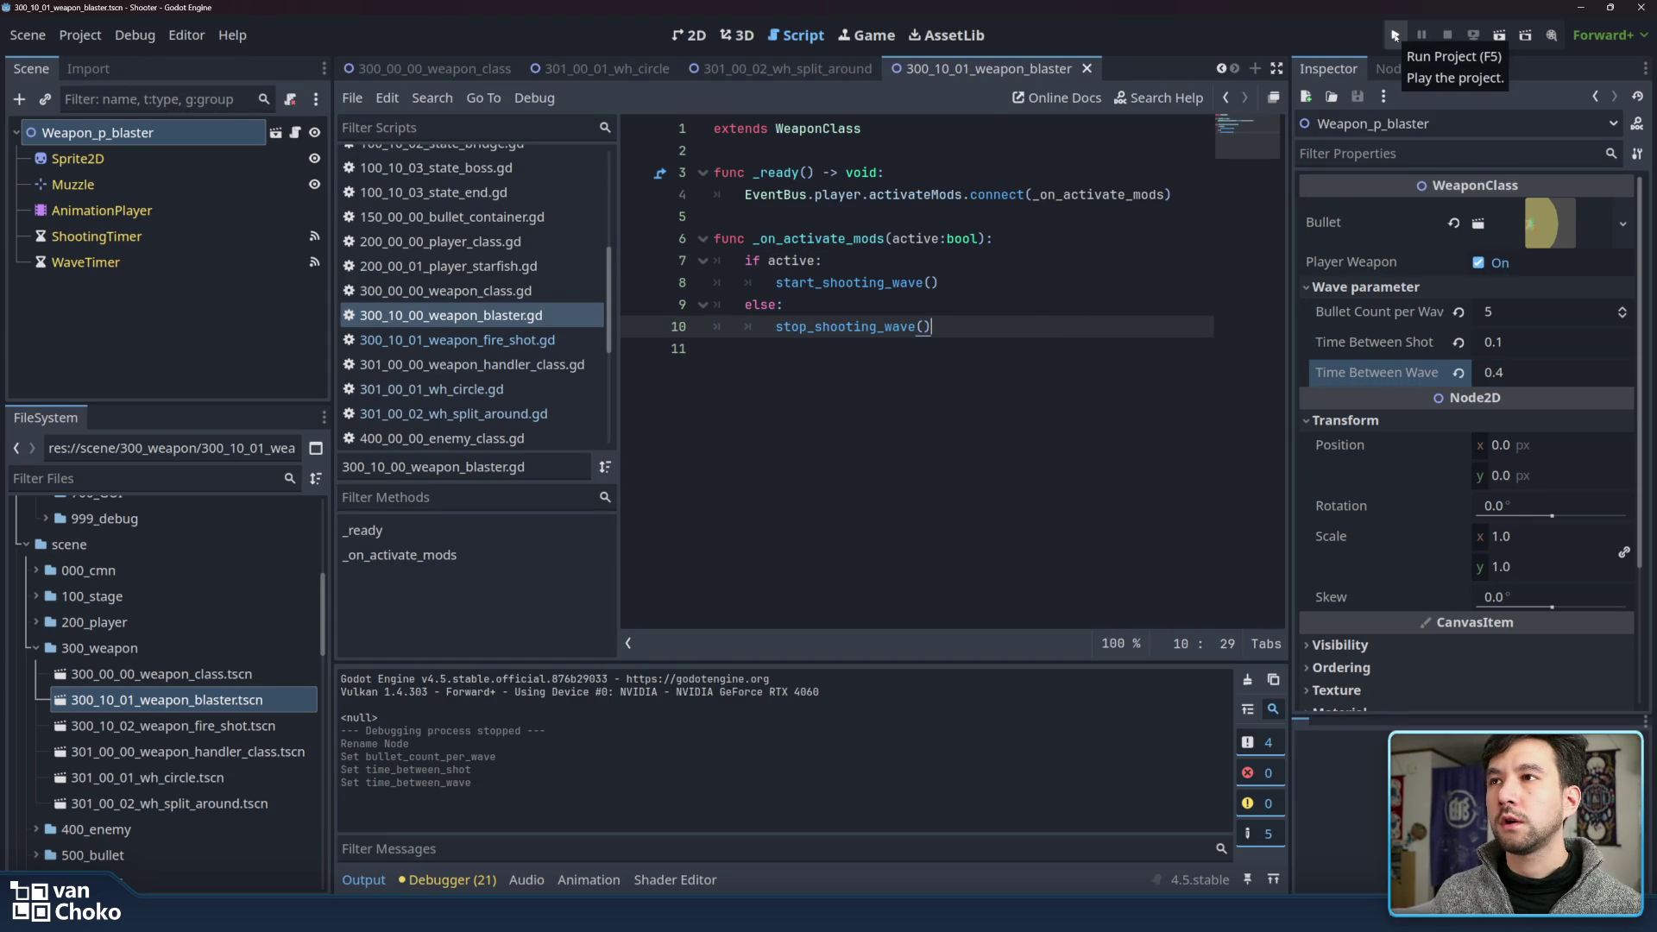
pyautogui.click(760, 68)
# Delete the WeaponHandler node from the 200_00_01_player_starfish scene tree and confirm
pyautogui.click(604, 69)
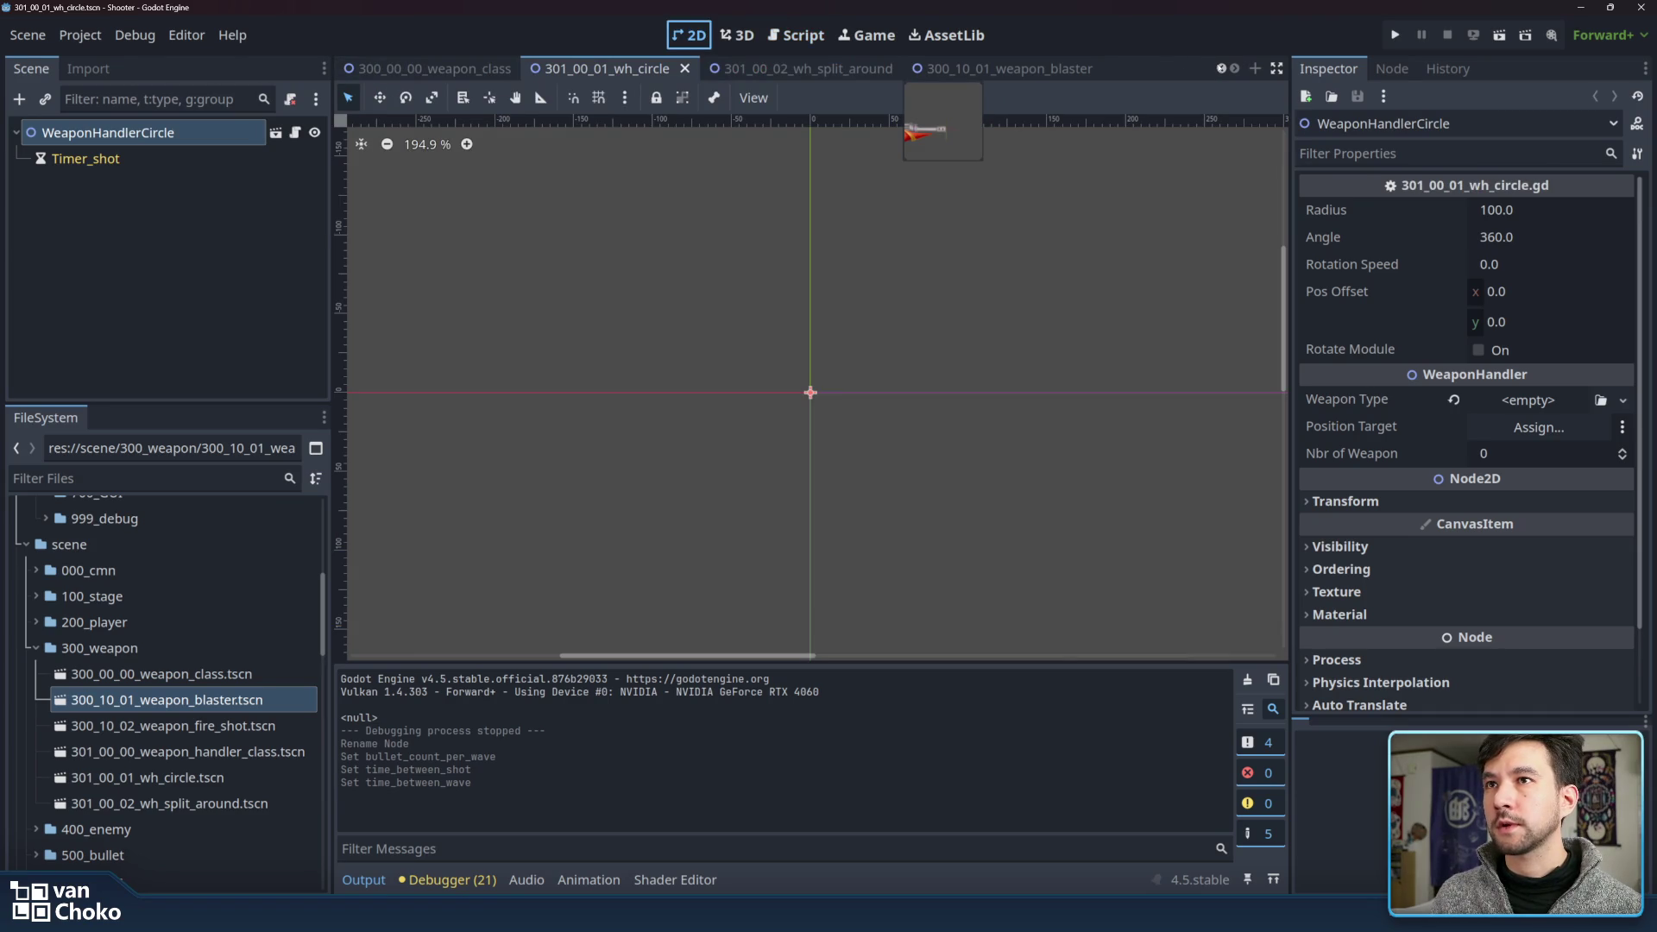
pyautogui.scroll(5, 726, 67)
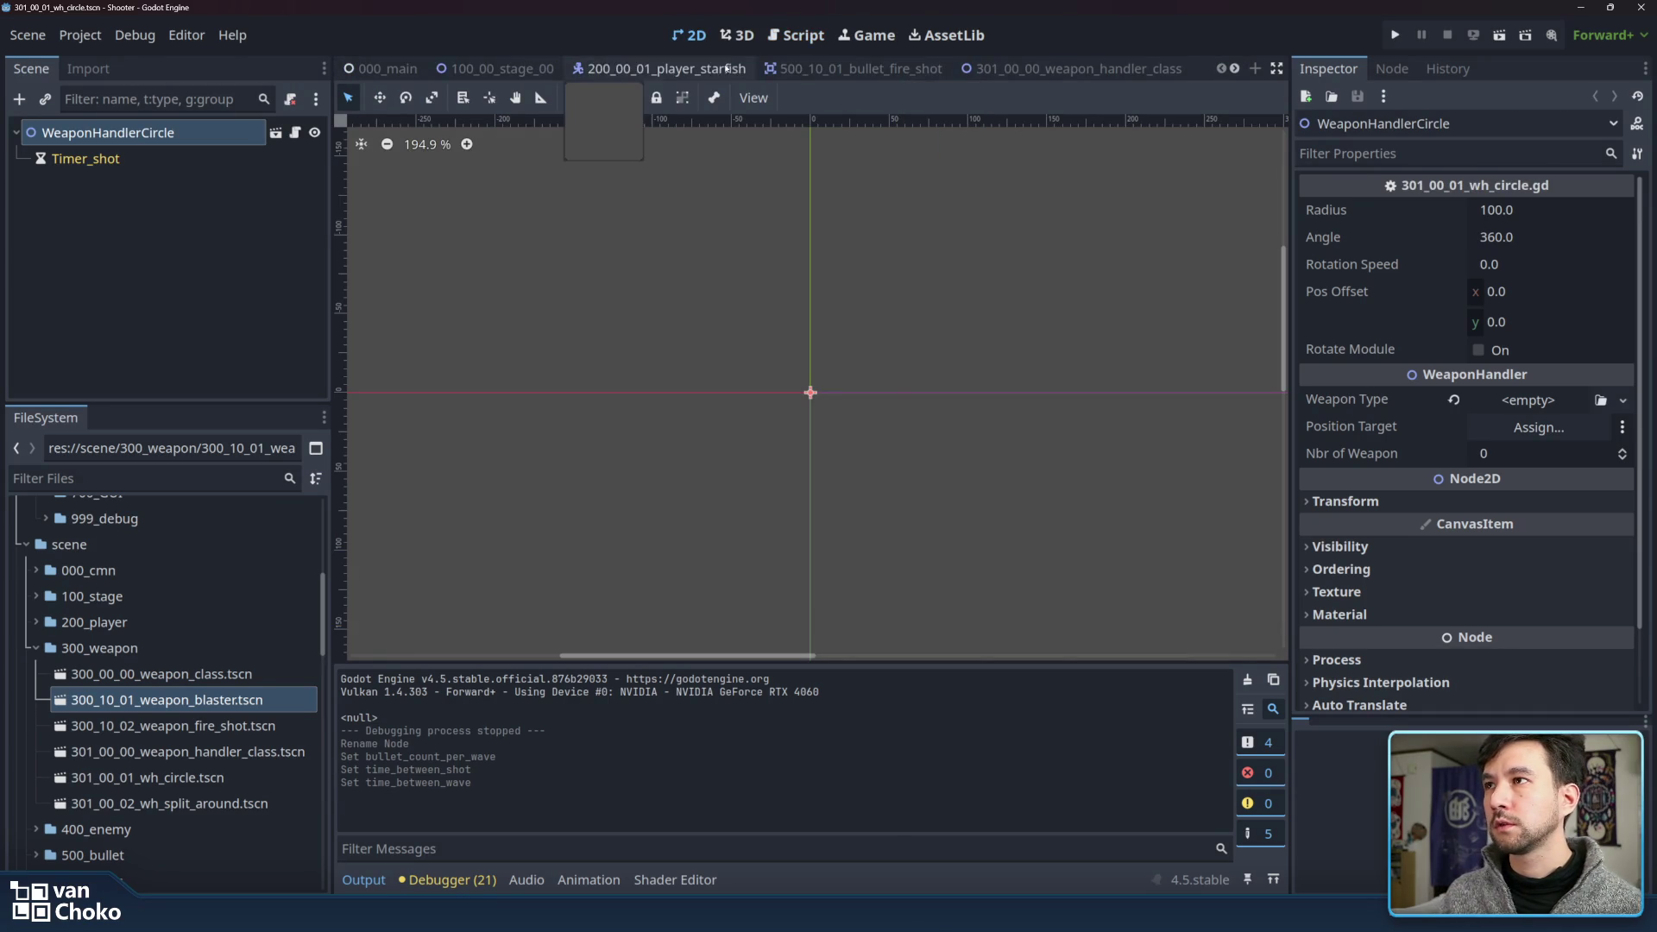
pyautogui.click(500, 69)
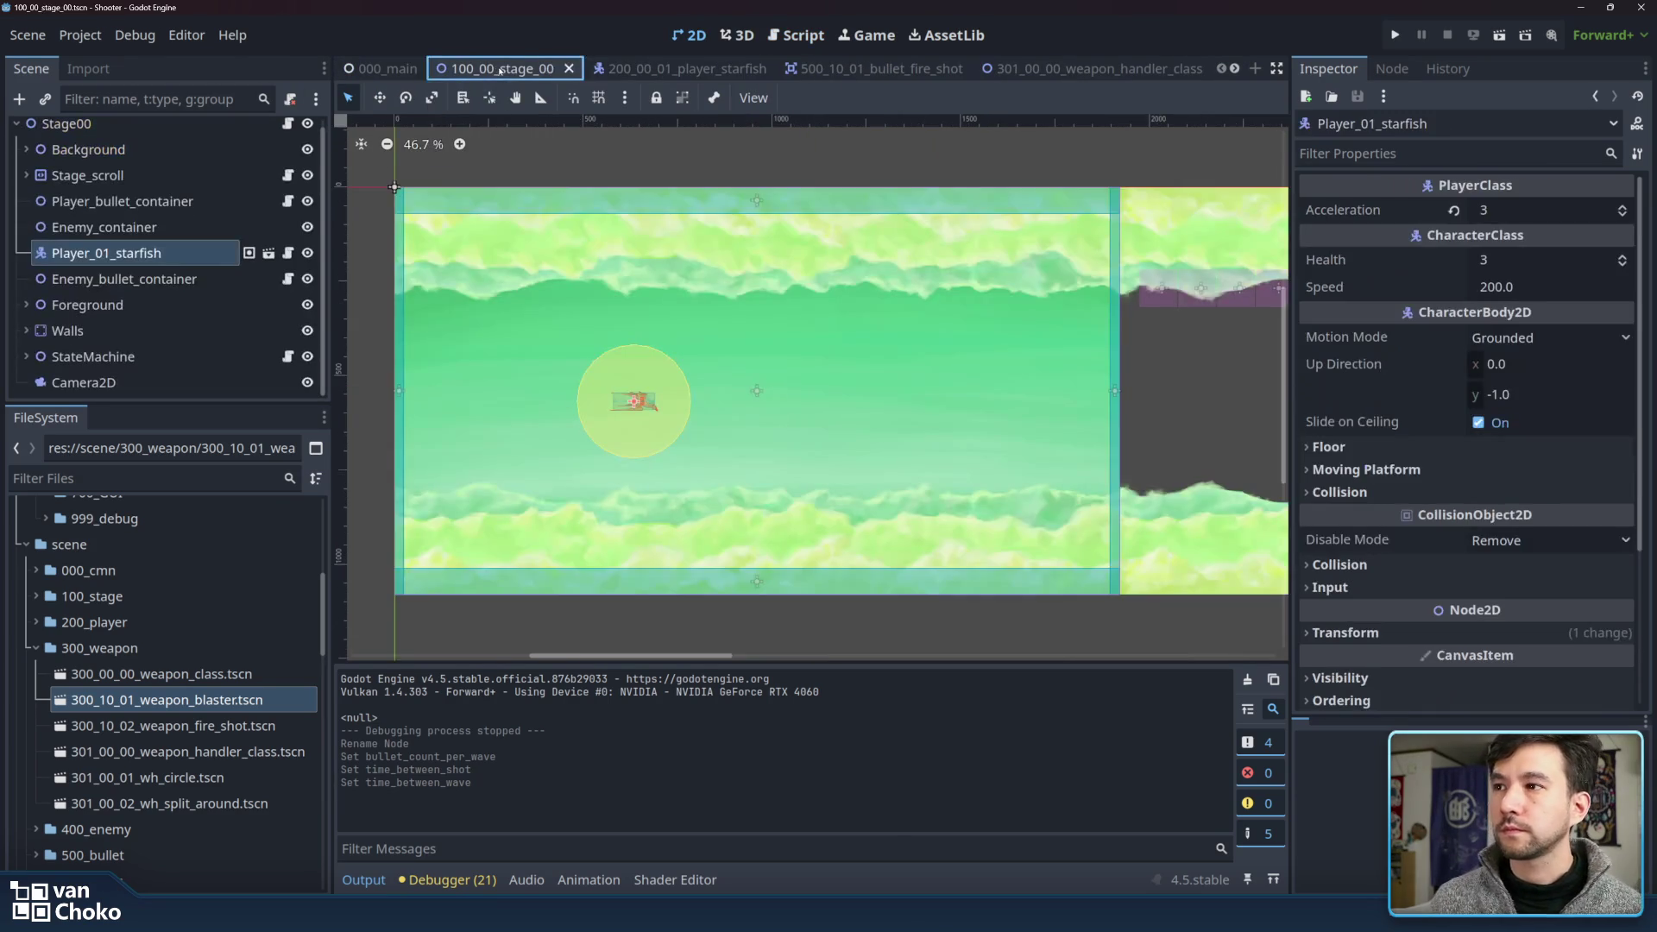
pyautogui.click(681, 69)
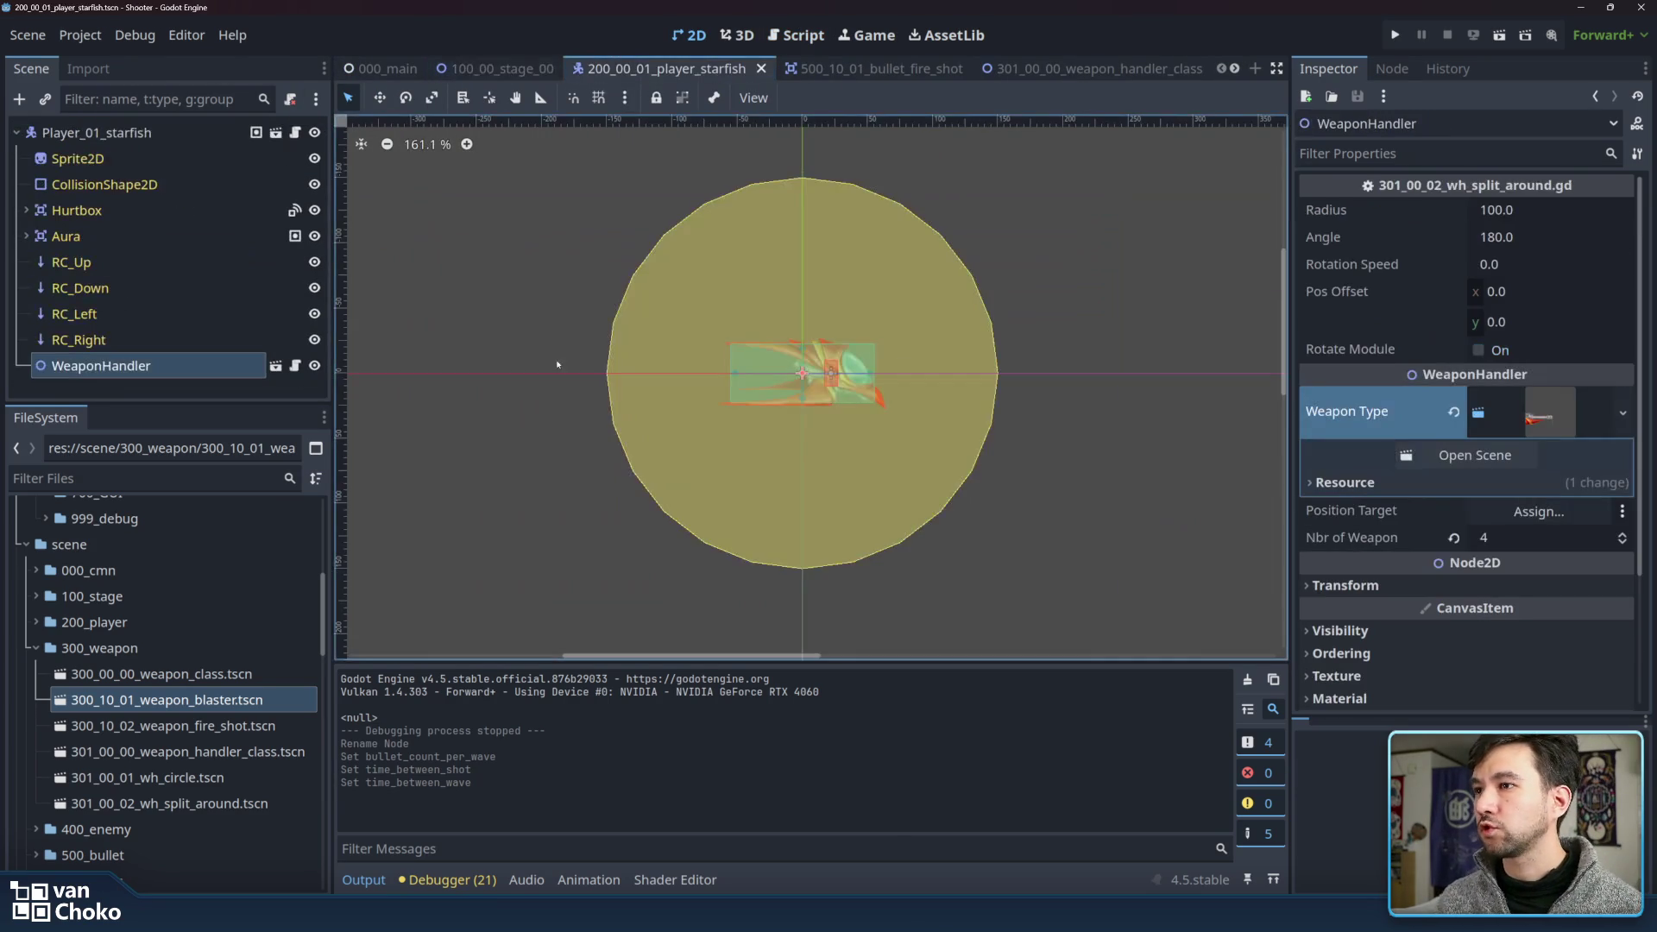
pyautogui.click(126, 366)
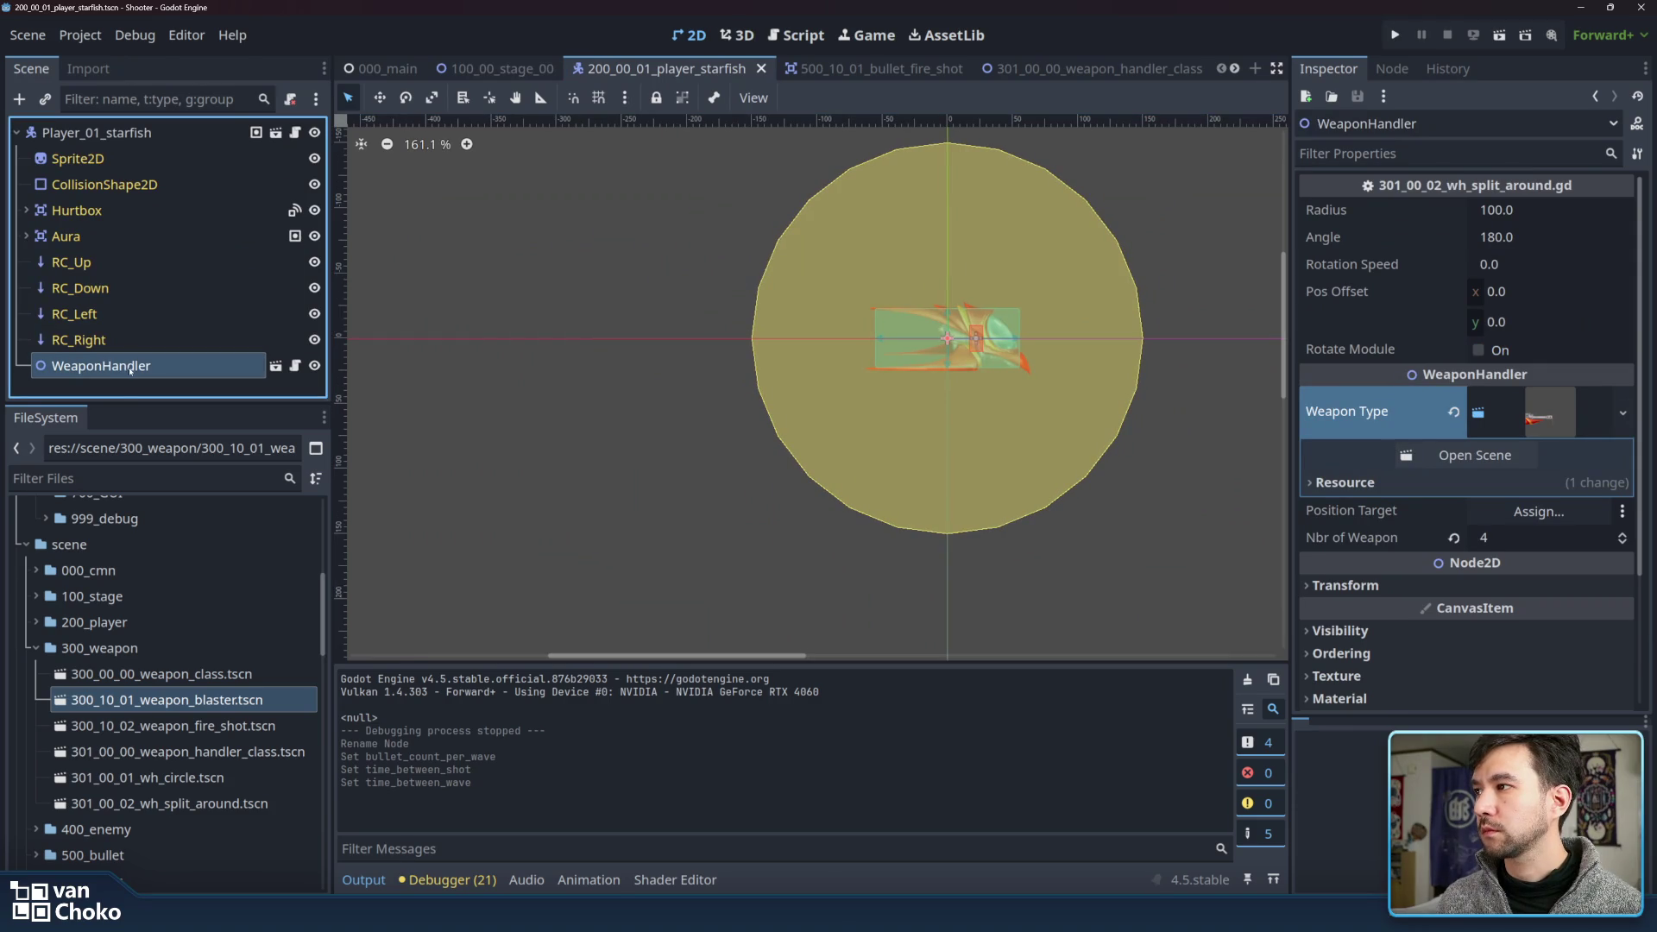
pyautogui.rightClick(130, 370)
pyautogui.press('Escape')
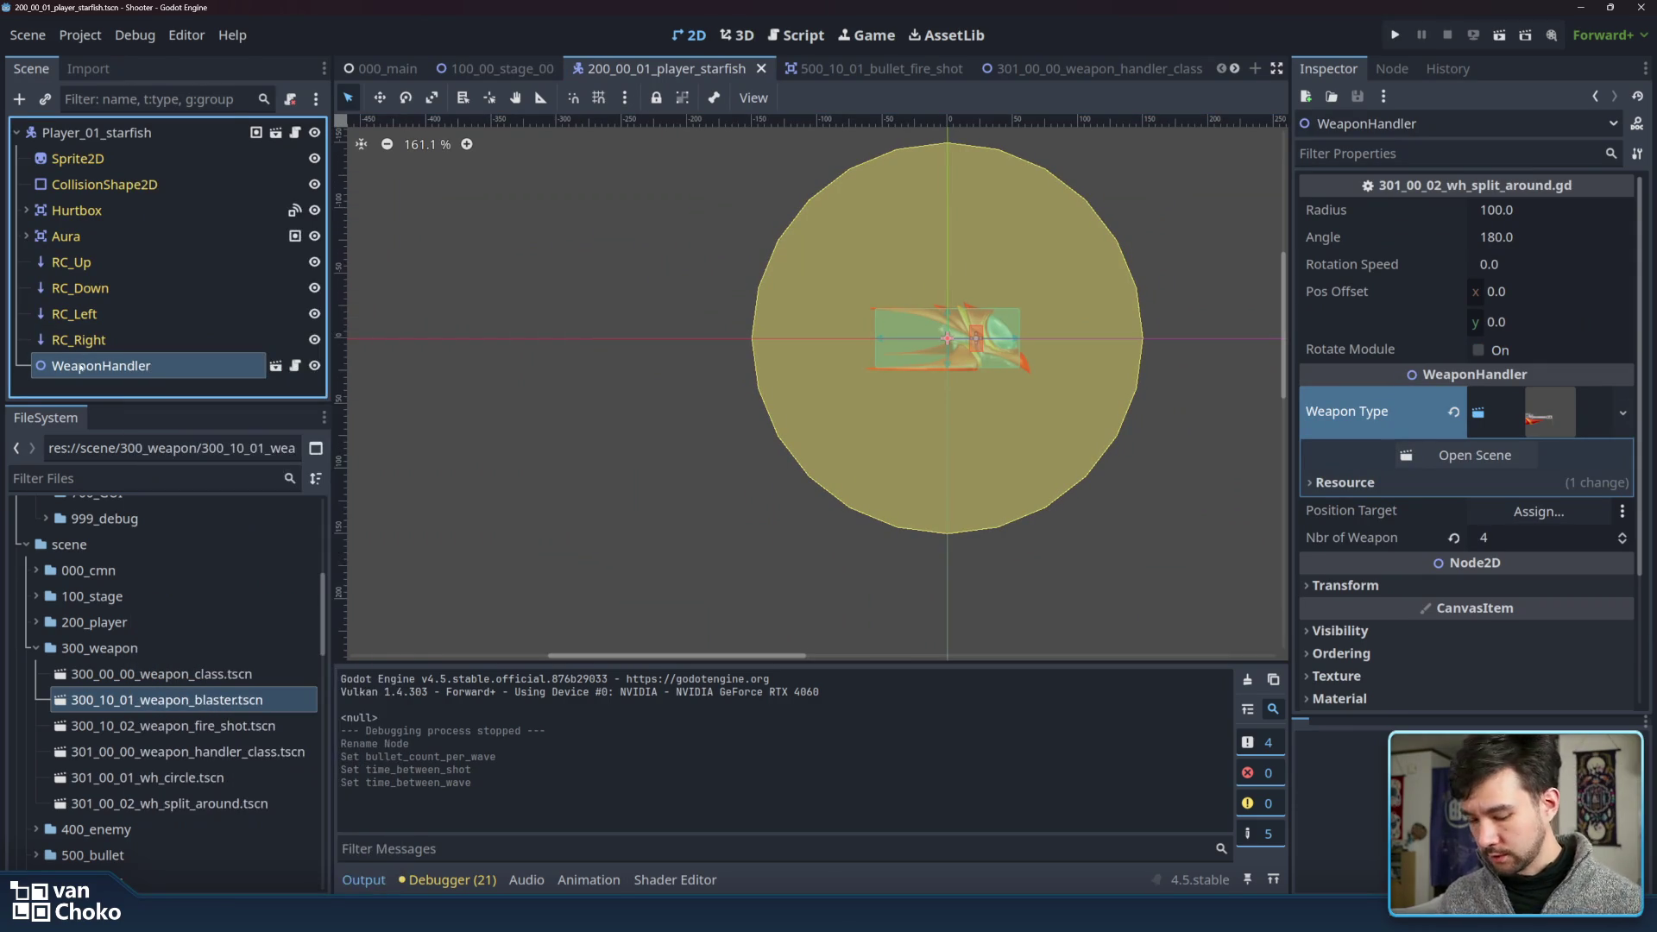
pyautogui.press('Delete')
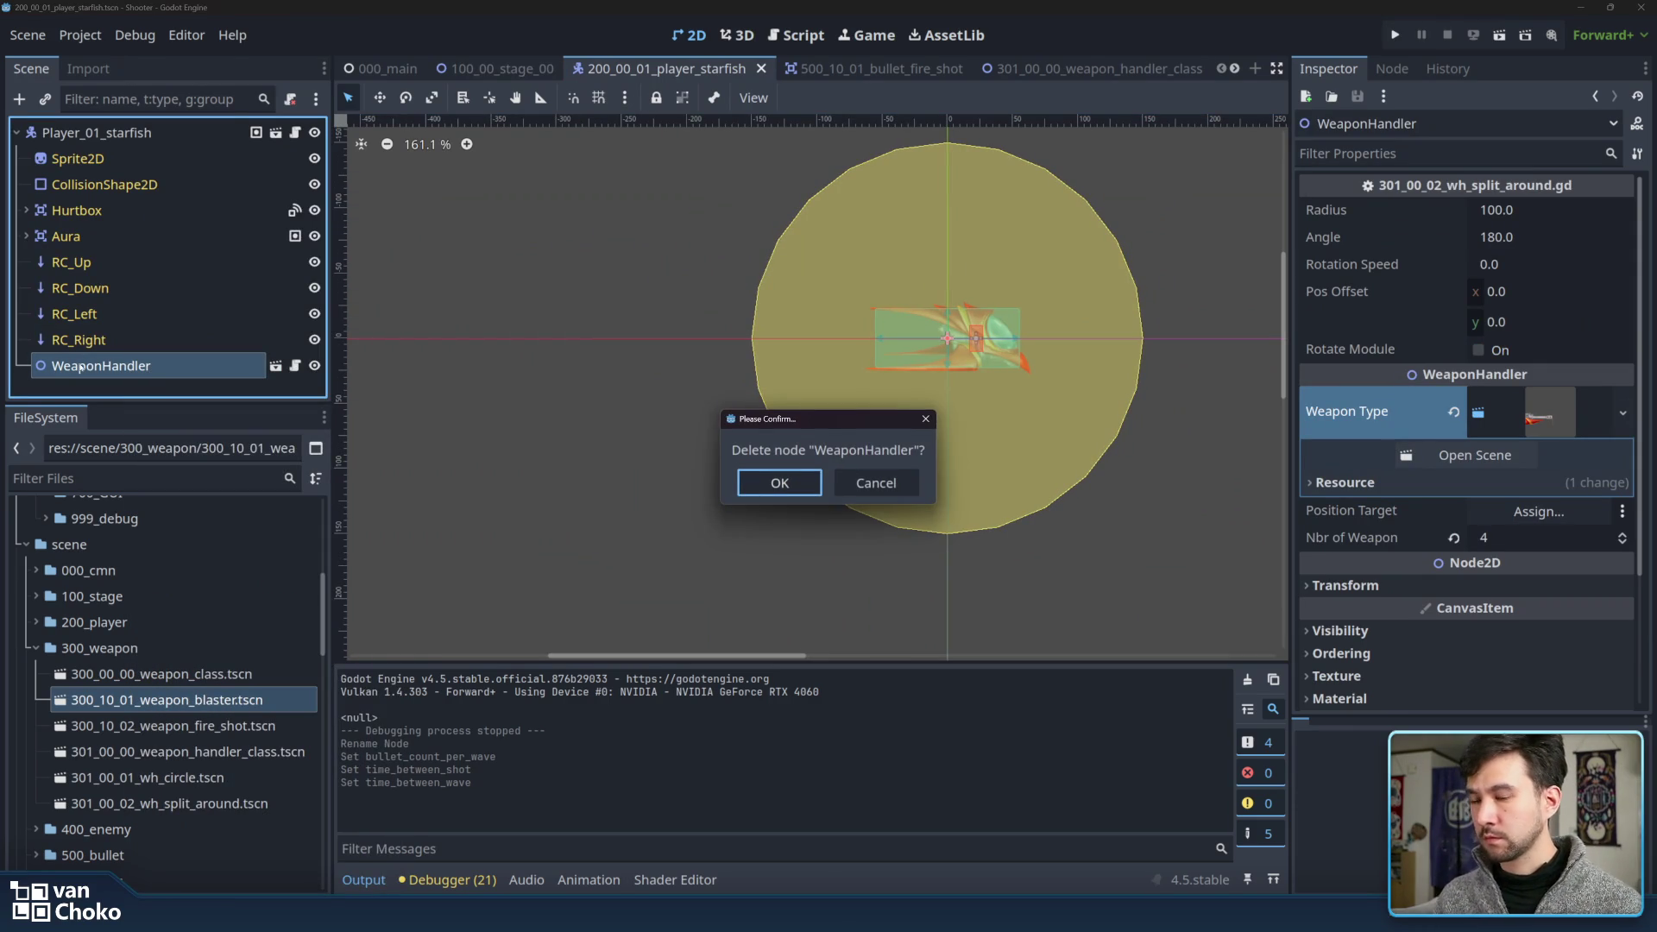
pyautogui.press('Return')
pyautogui.click(205, 125)
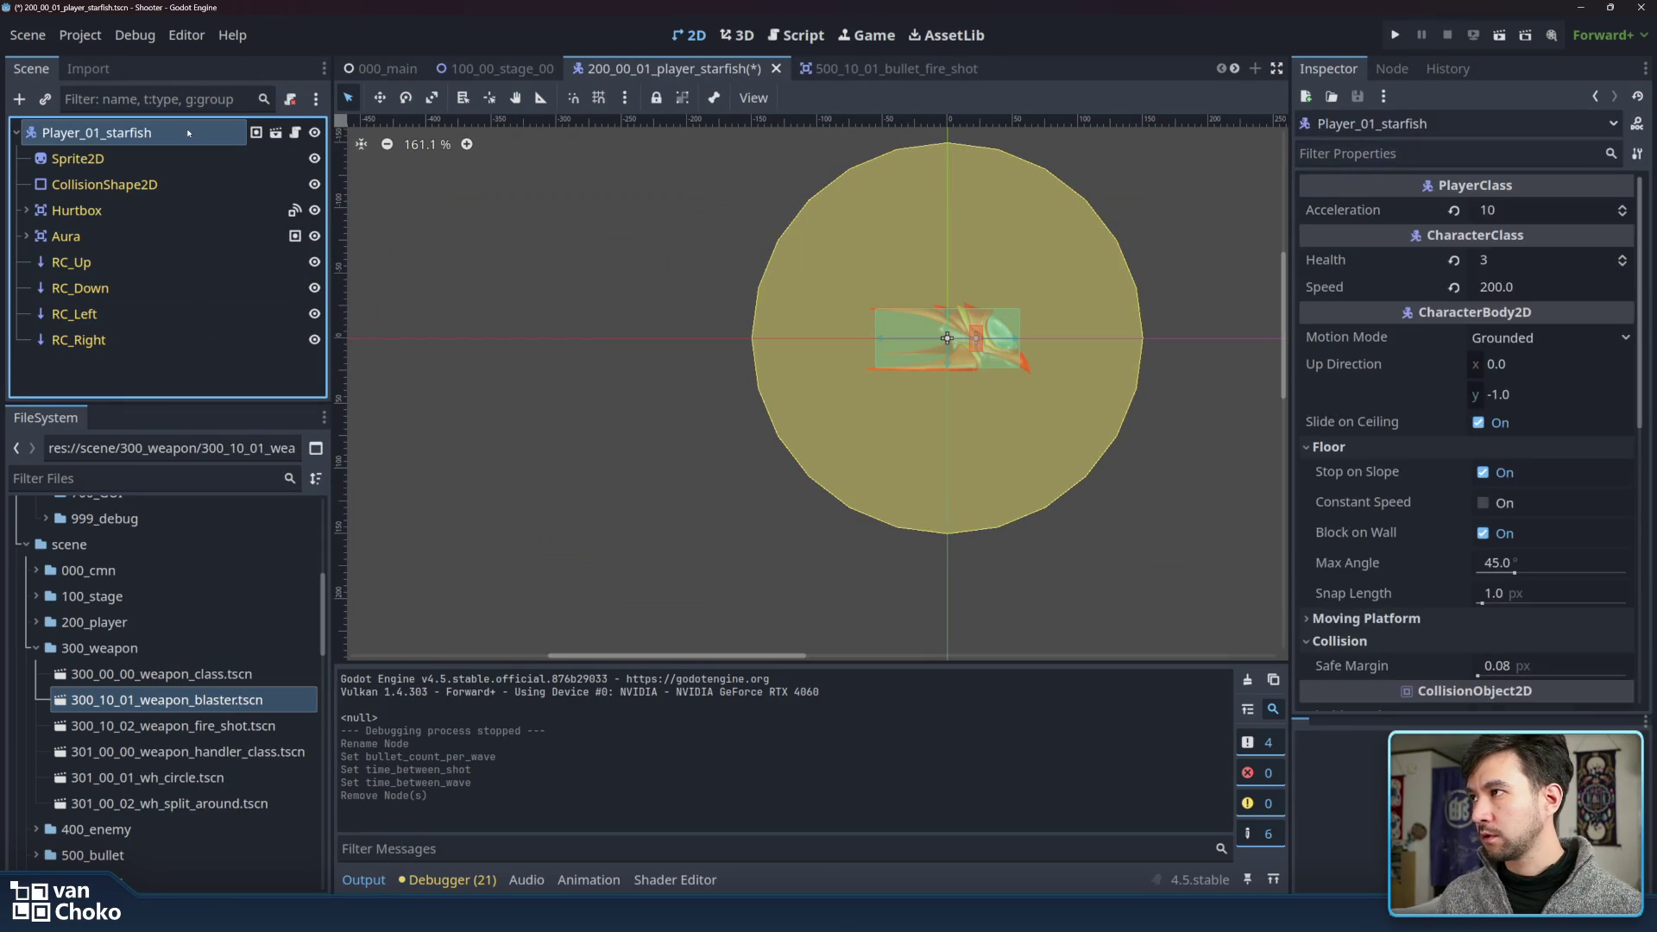
# Add the split-around weapon handler scene as a child of the player node
pyautogui.click(201, 725)
pyautogui.click(207, 752)
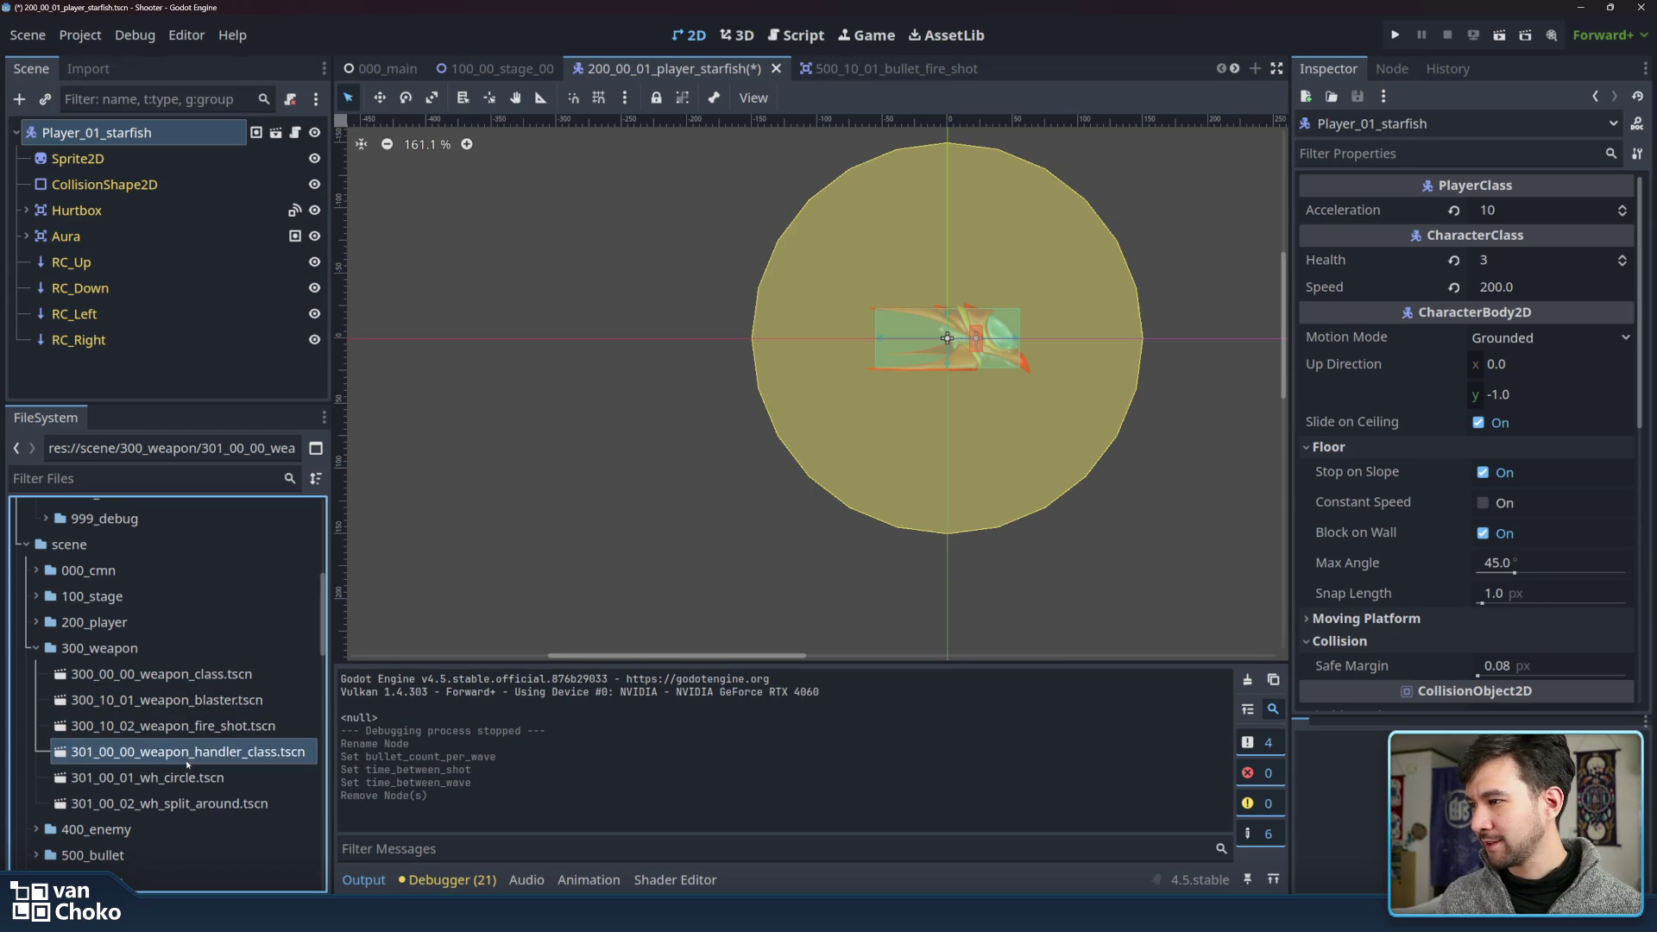
pyautogui.moveTo(224, 801)
pyautogui.mouseDown()
pyautogui.moveTo(195, 675)
pyautogui.moveTo(140, 90)
pyautogui.moveTo(142, 137)
pyautogui.mouseUp()
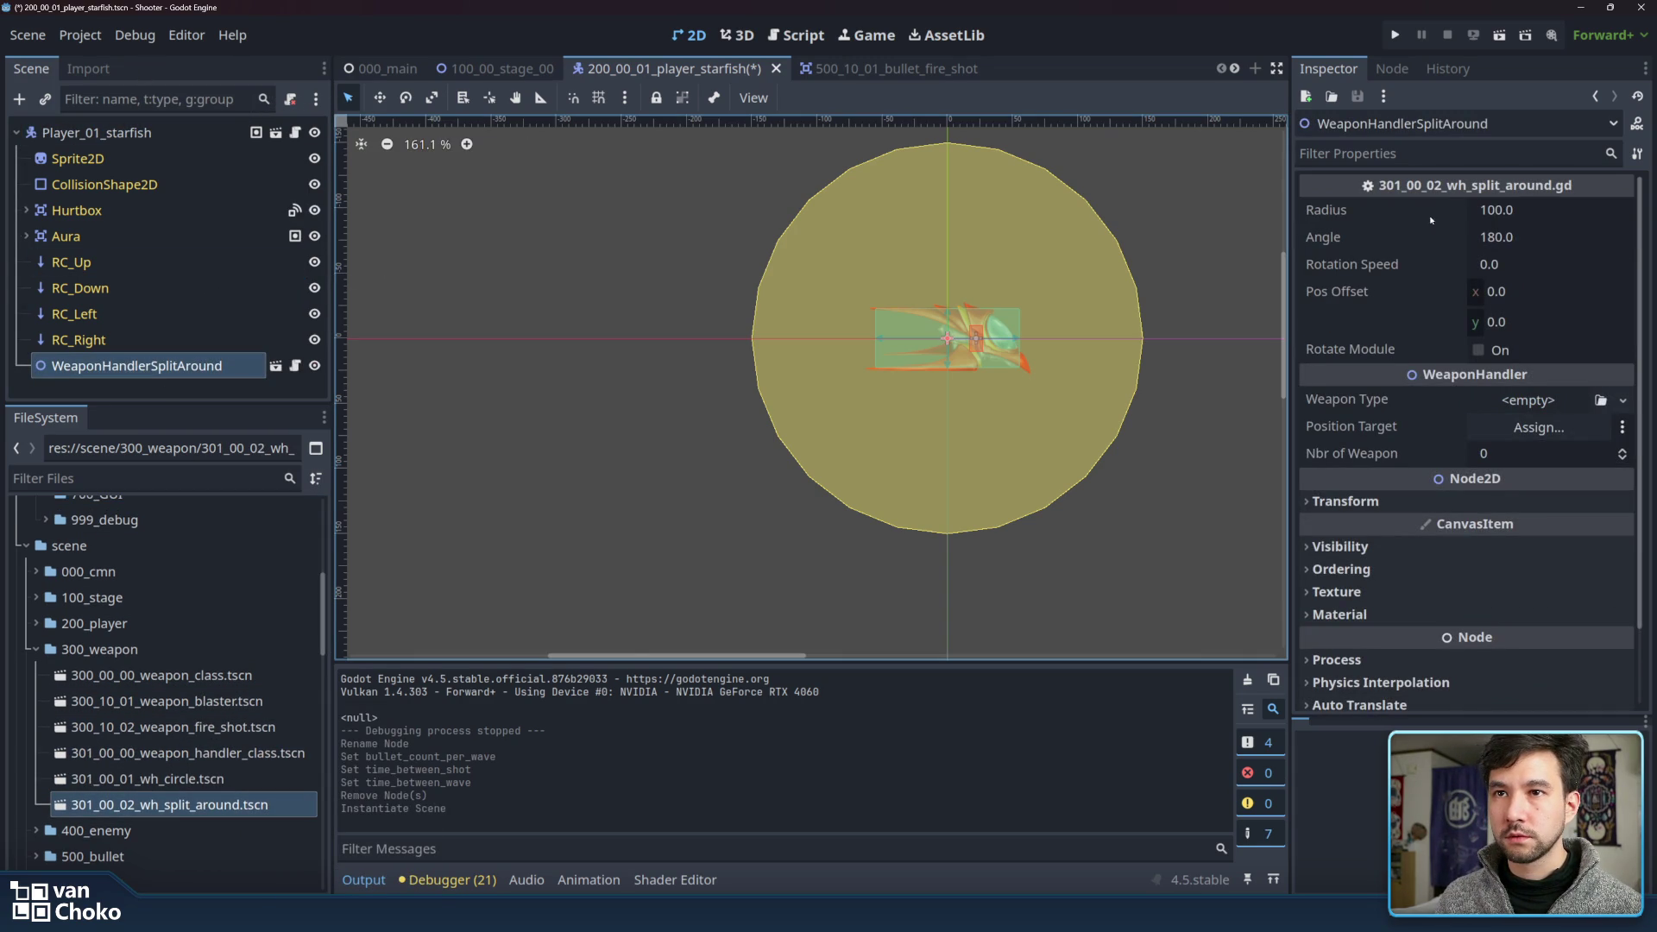
# Set the handler's weapon scene to the 300_weapon blaster and its weapon count to 4
pyautogui.click(1539, 402)
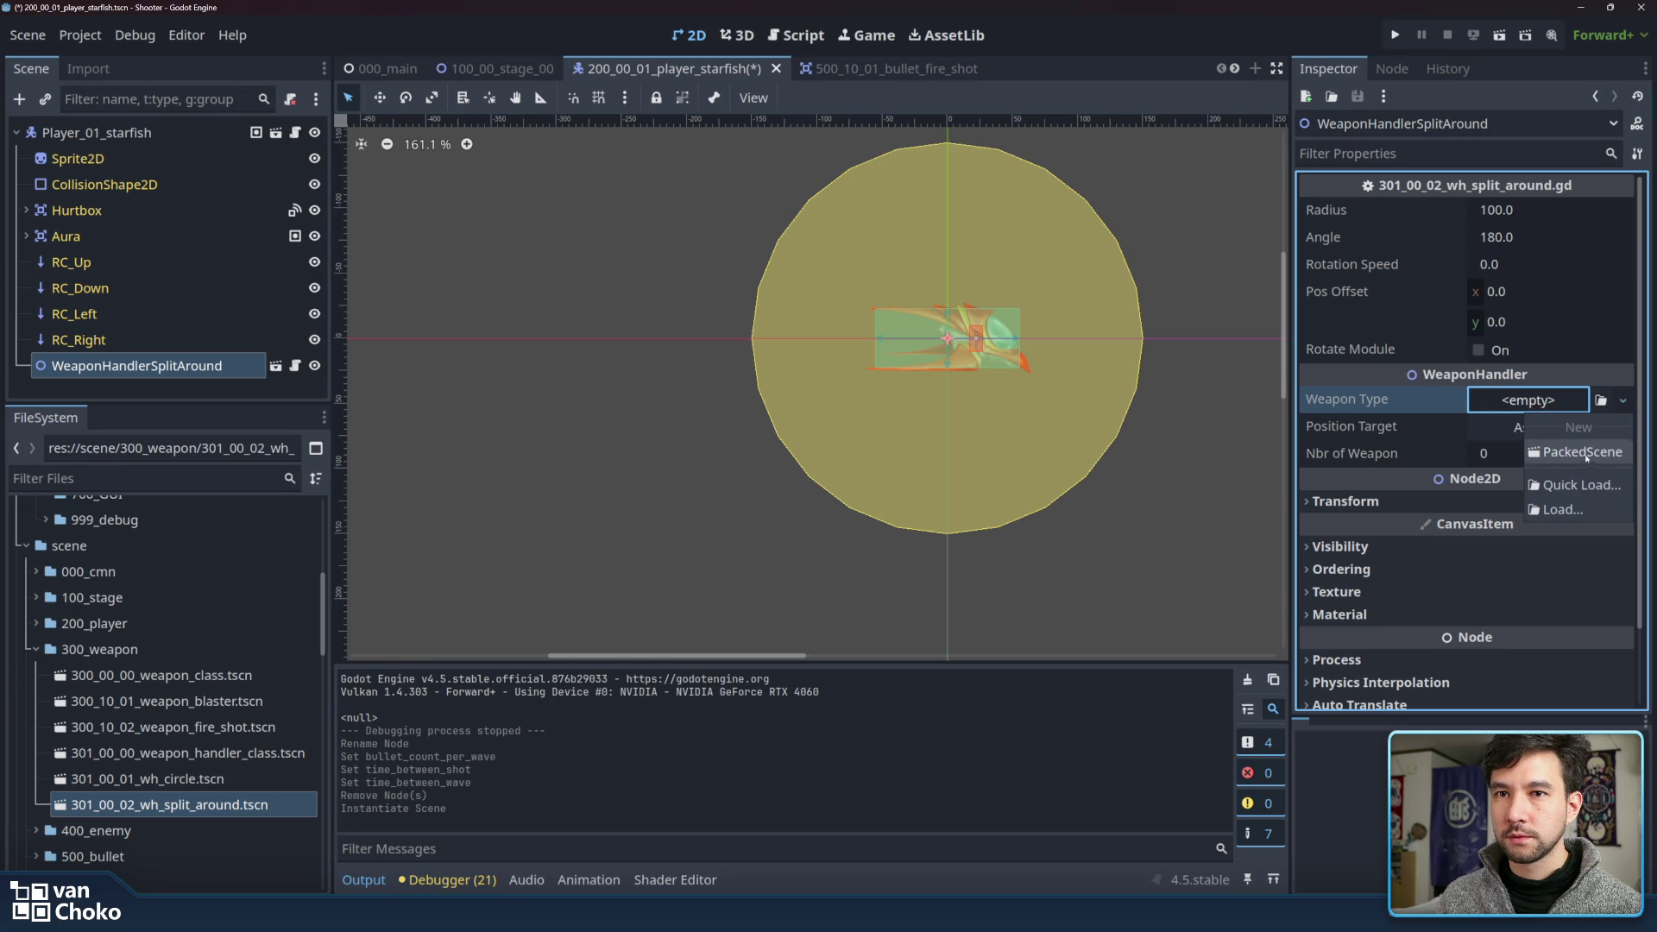
pyautogui.click(1564, 509)
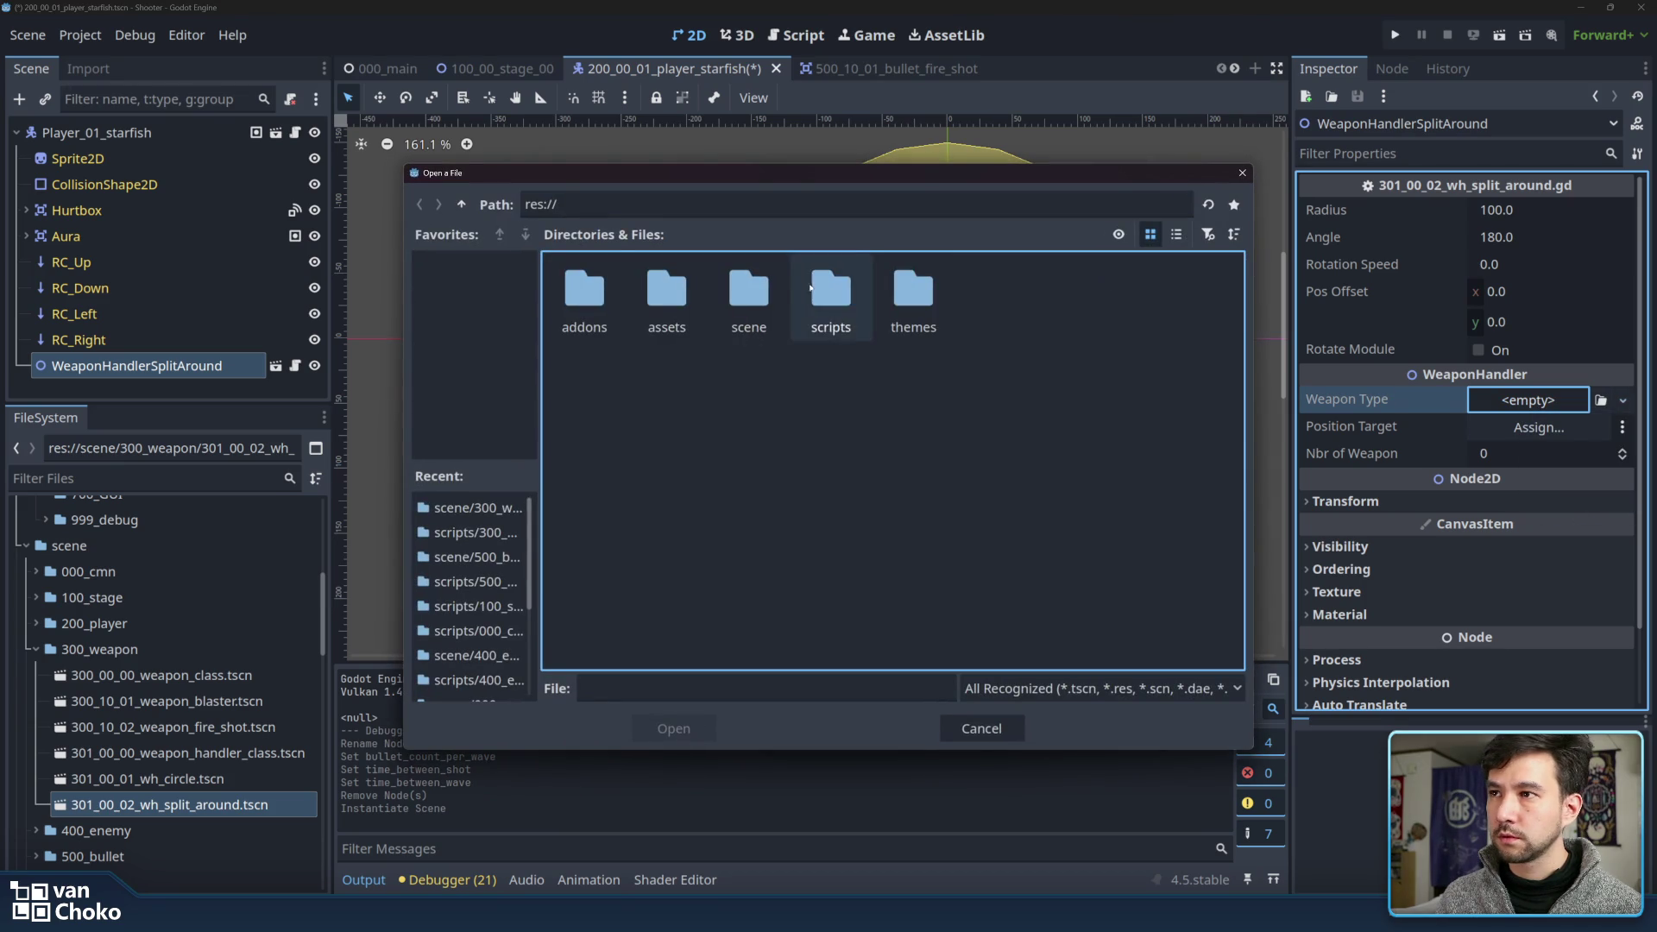
pyautogui.doubleClick(748, 293)
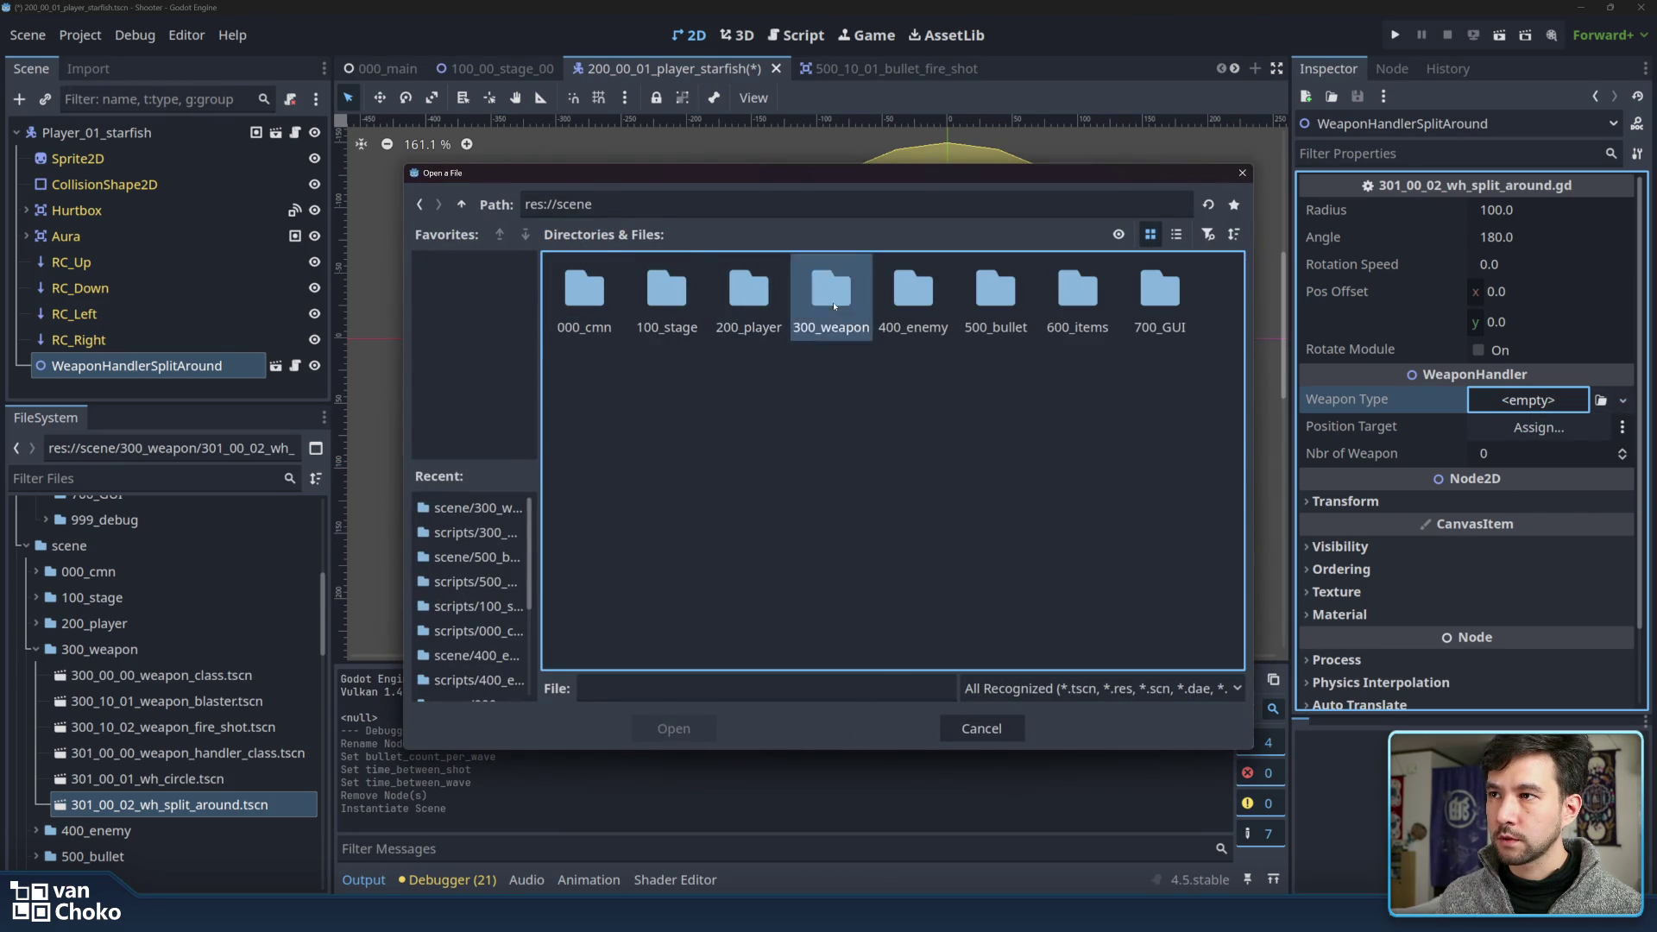
pyautogui.doubleClick(833, 293)
pyautogui.doubleClick(665, 289)
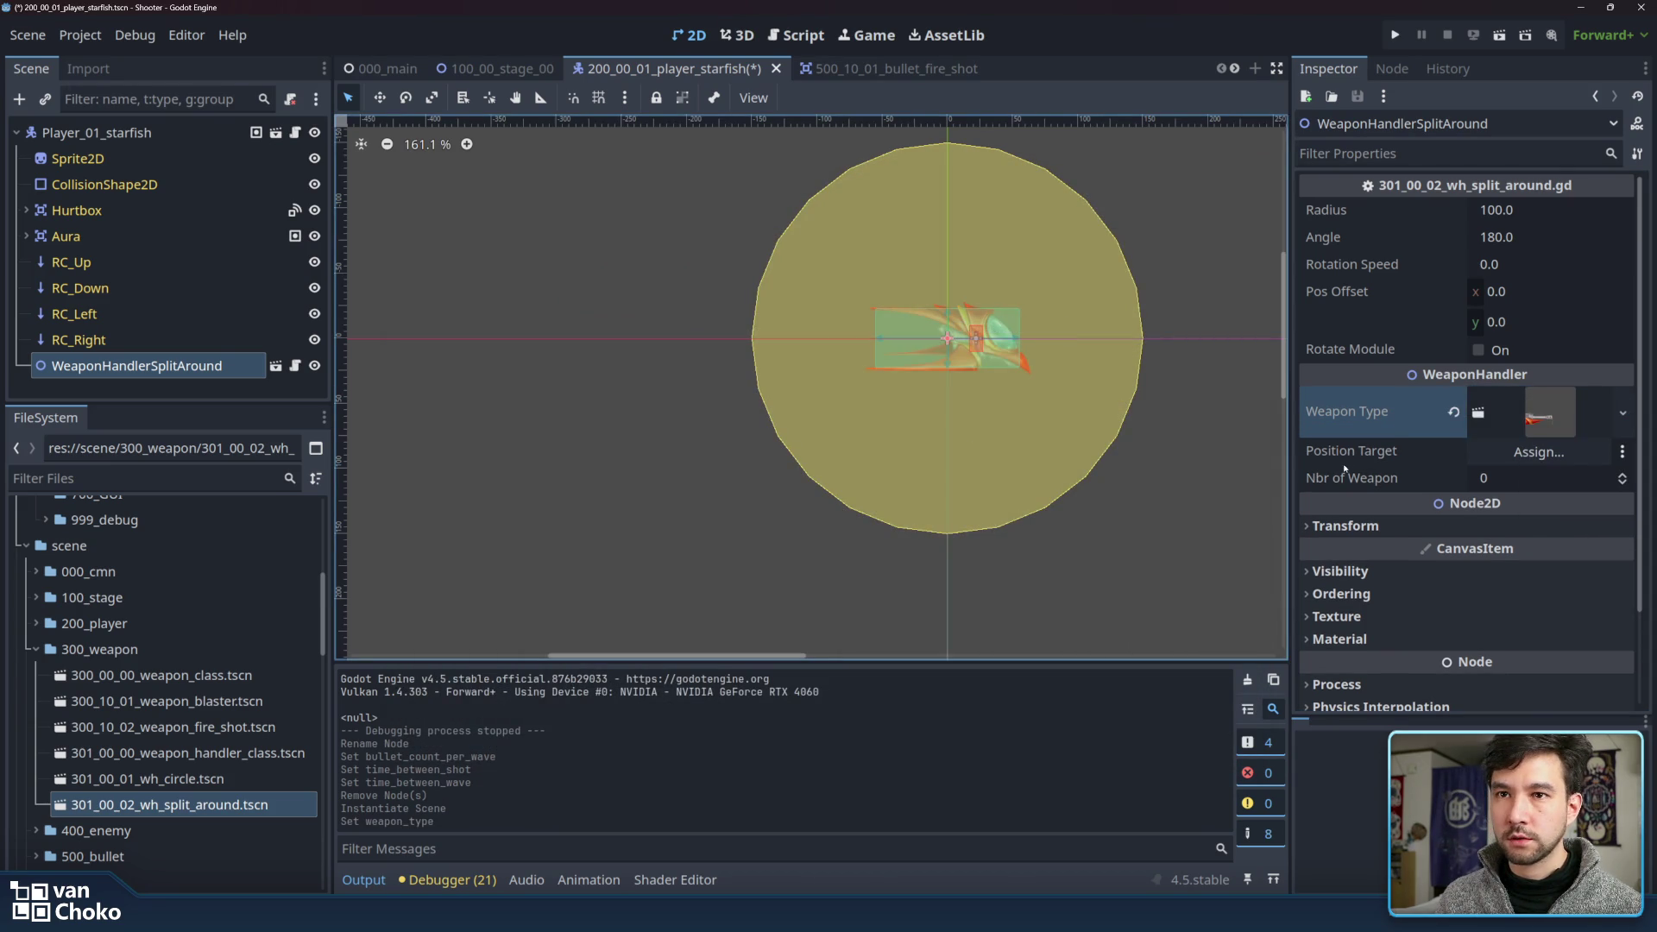
pyautogui.click(1537, 478)
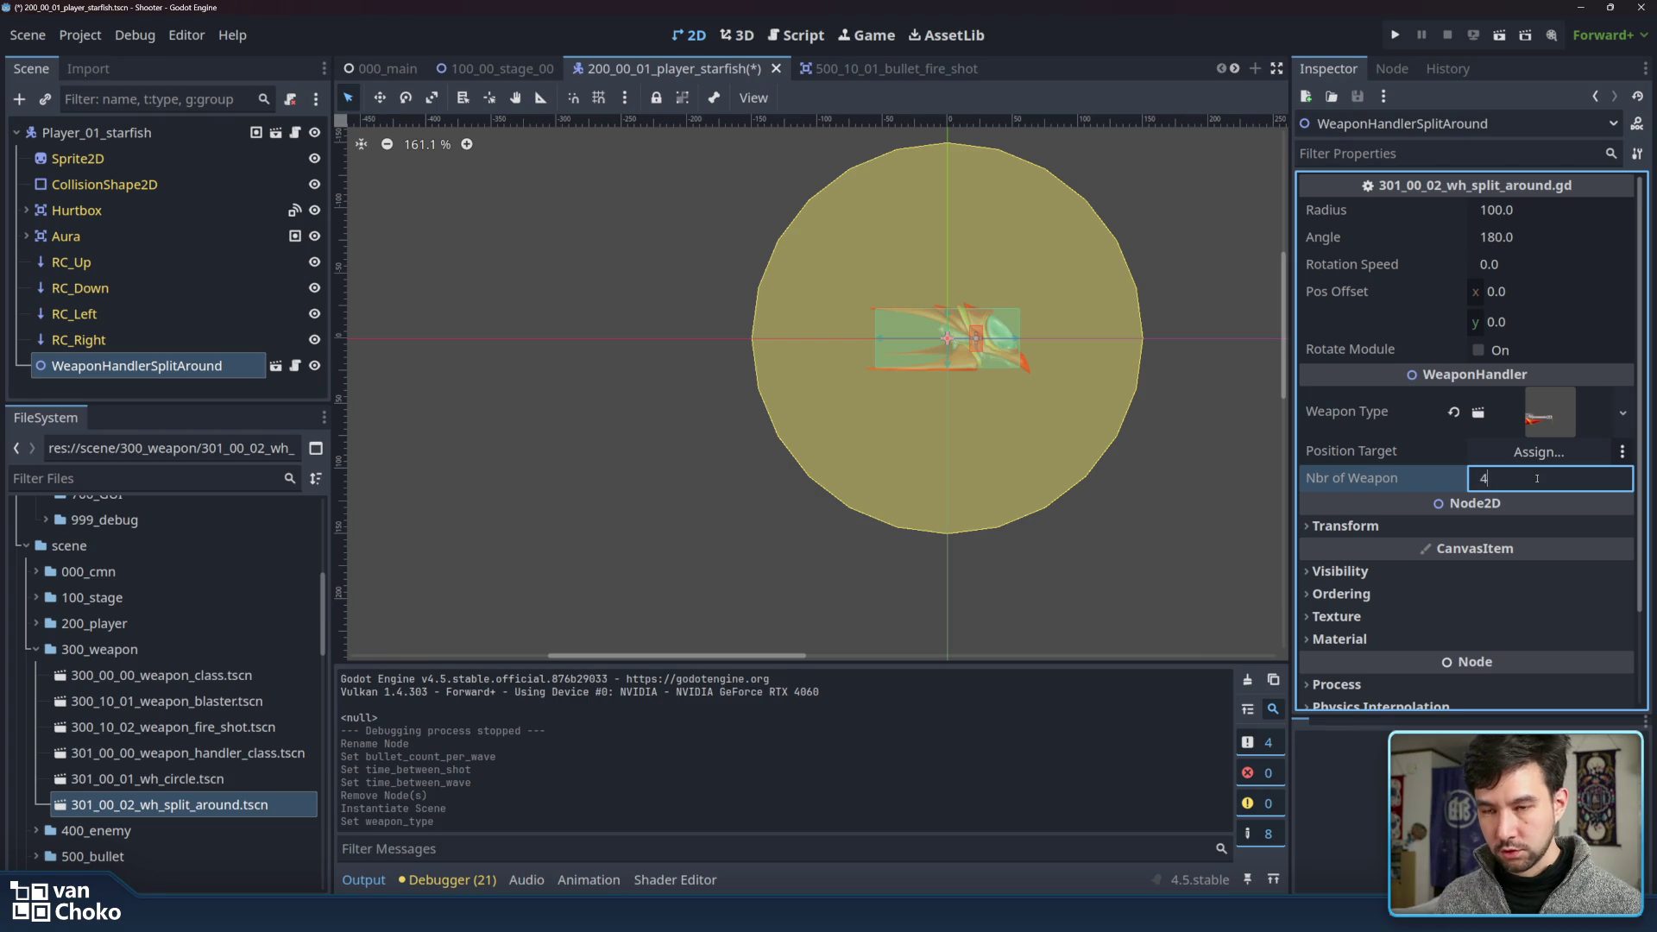
pyautogui.write('4')
pyautogui.click(985, 449)
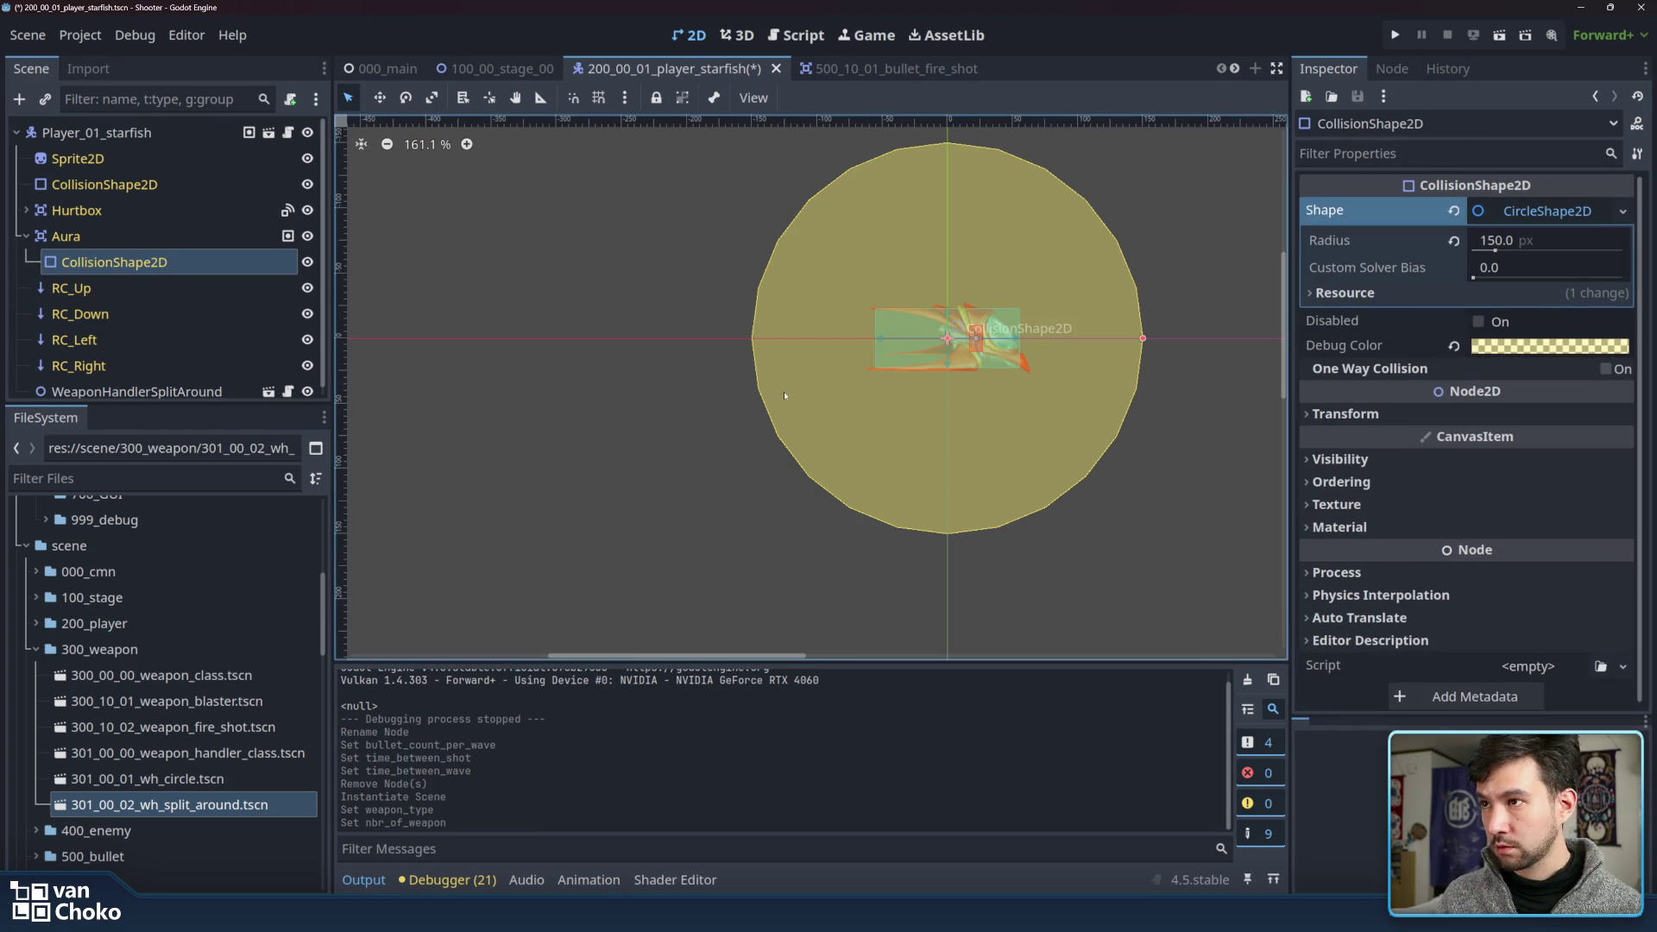
# Set WeaponHandlerSplitAround's Pos Offset x to 50 and its Radius to 60
pyautogui.click(681, 377)
pyautogui.click(889, 318)
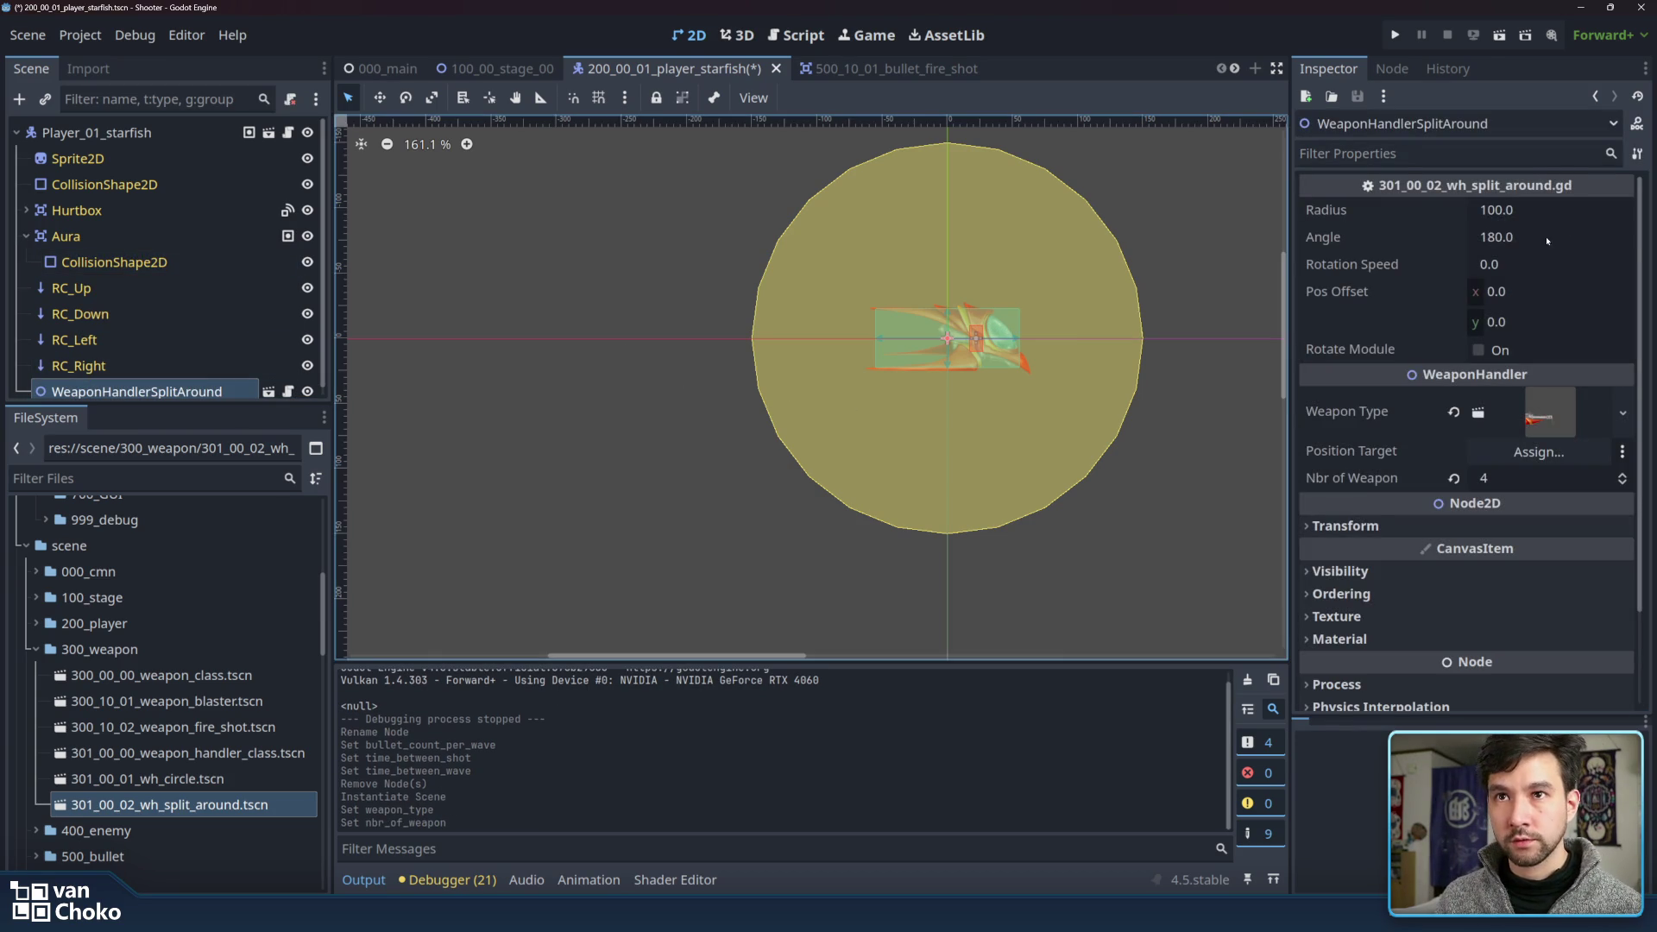
pyautogui.click(1534, 238)
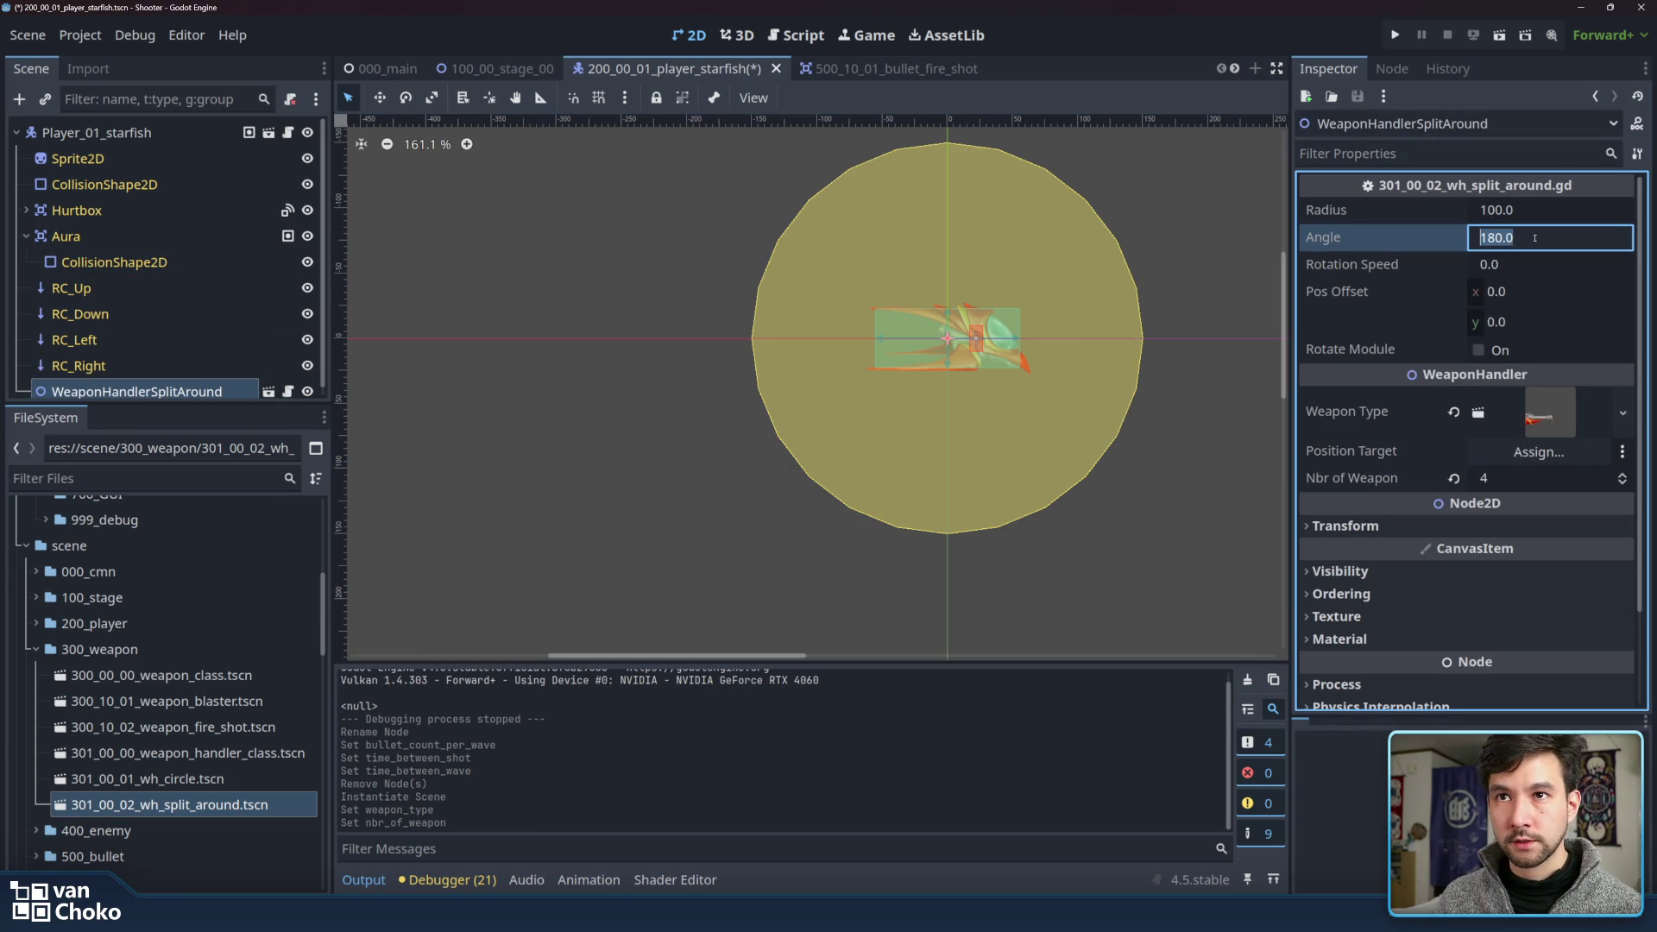
pyautogui.click(1530, 294)
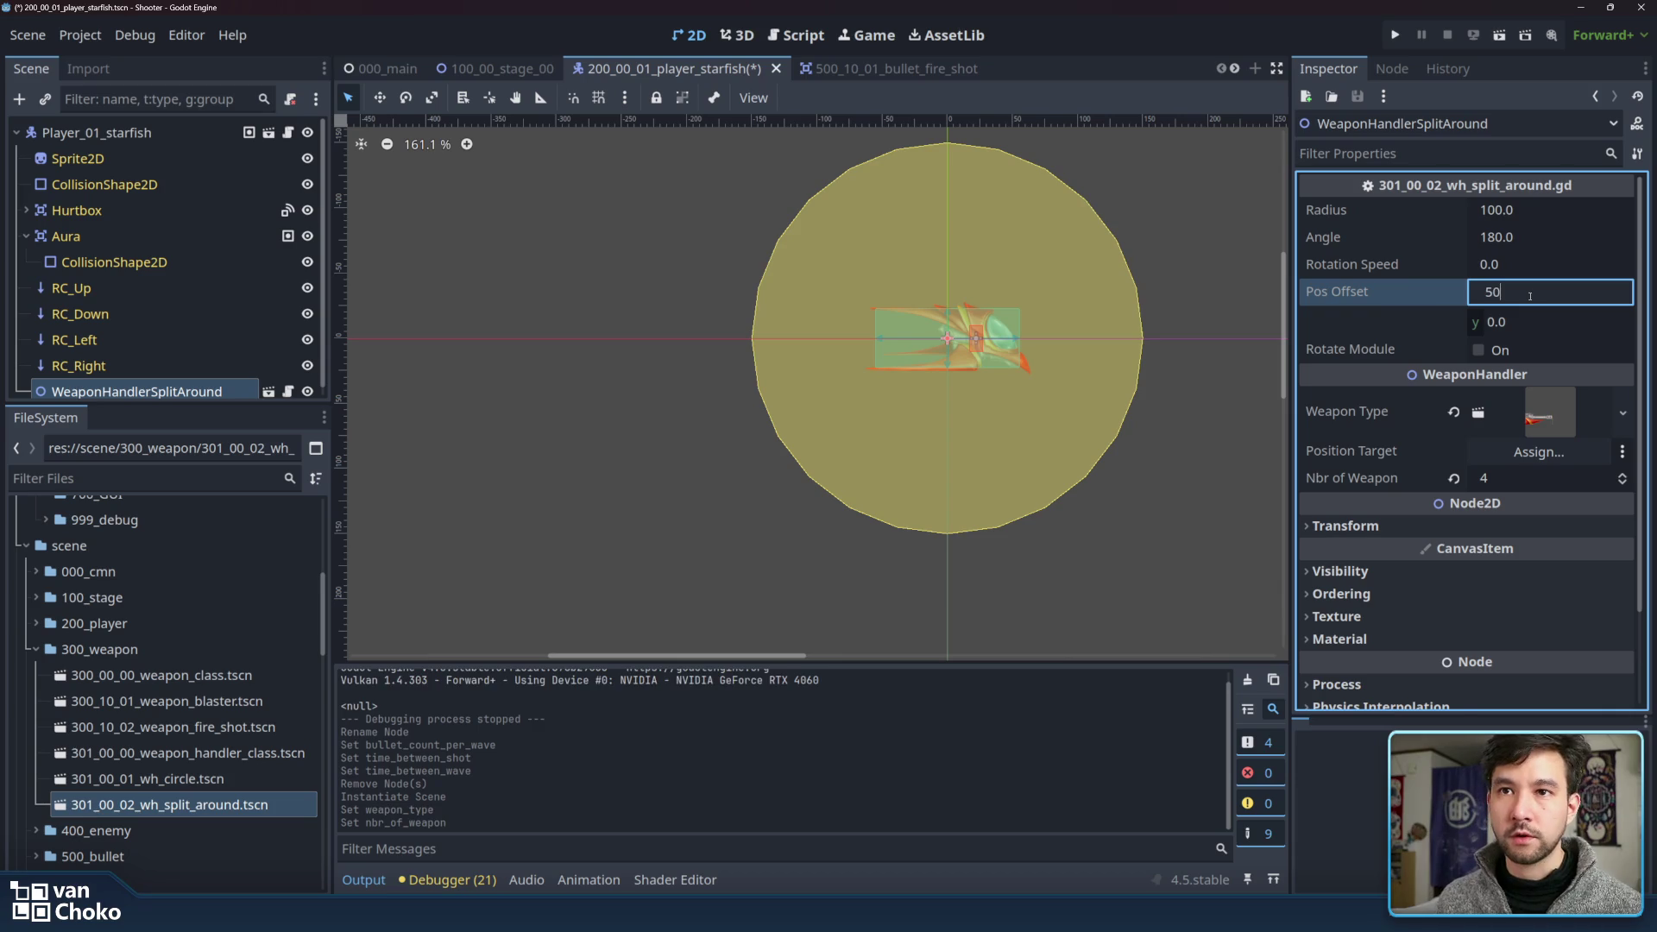
pyautogui.press('Return')
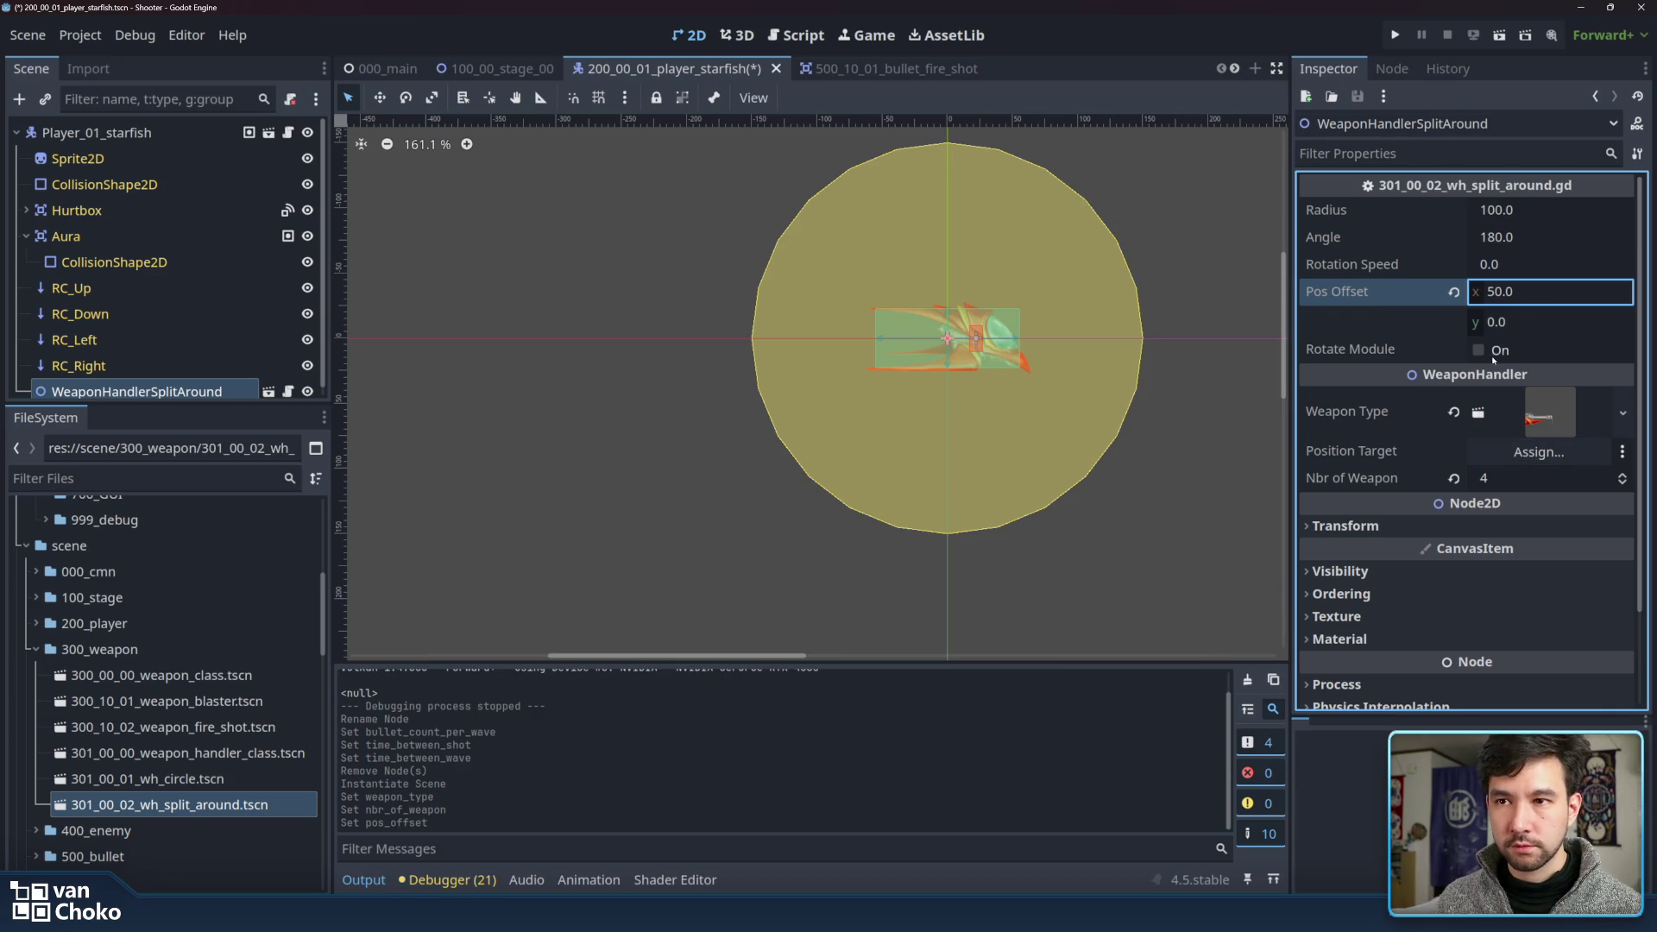
pyautogui.click(1507, 265)
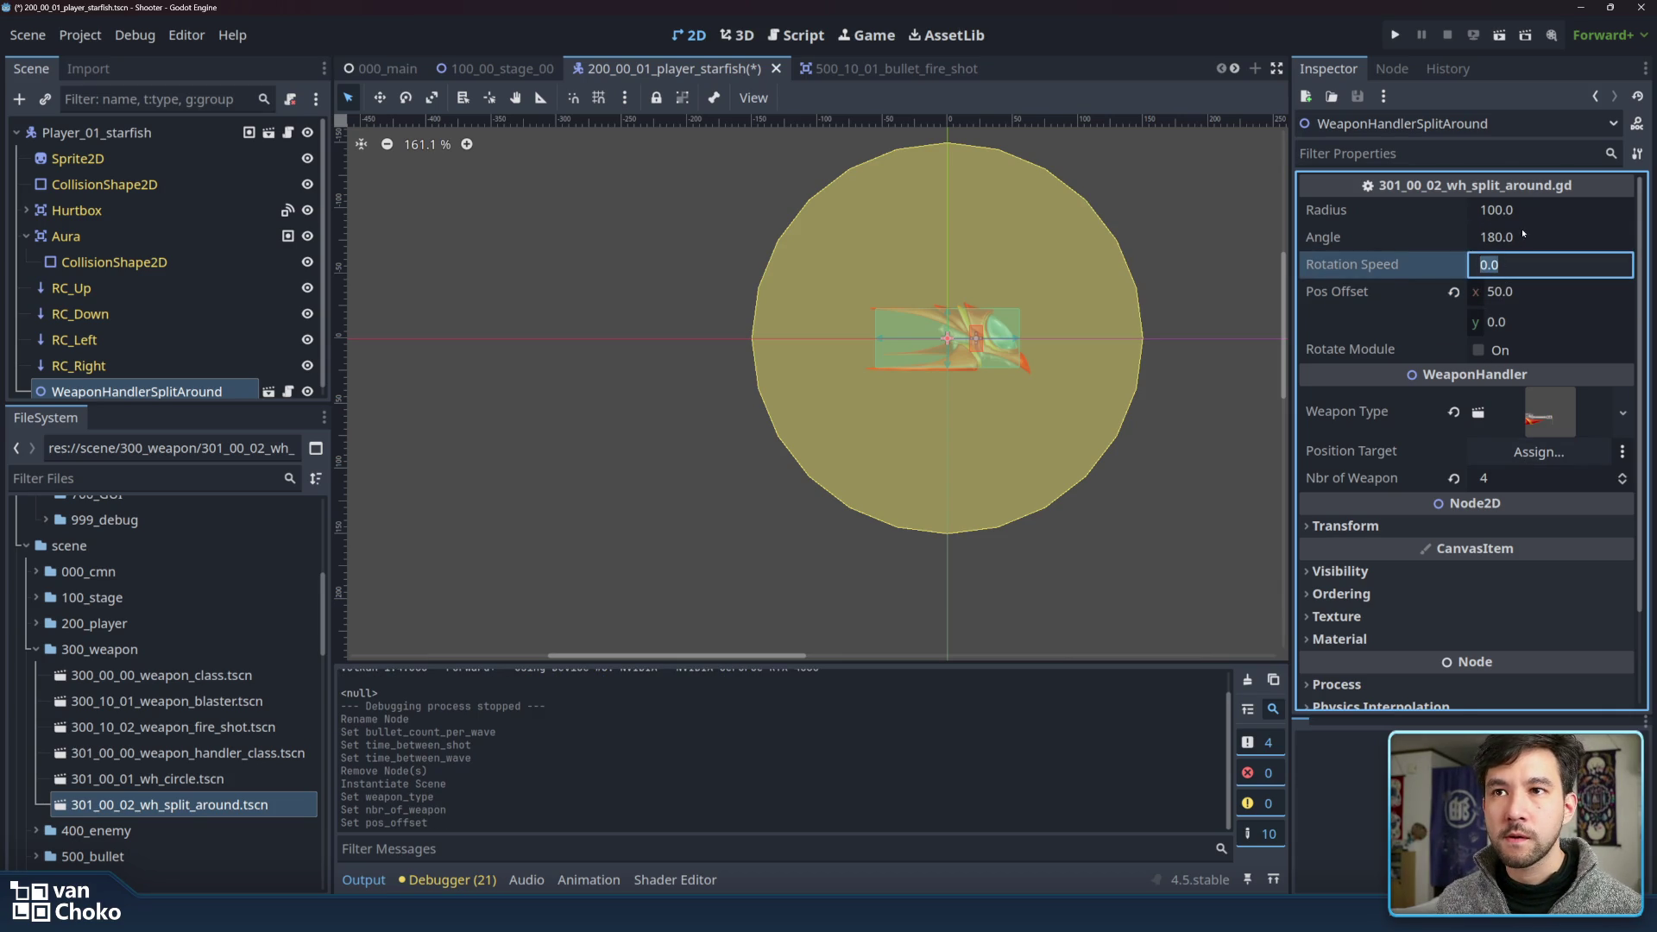
pyautogui.click(1524, 233)
pyautogui.click(1372, 215)
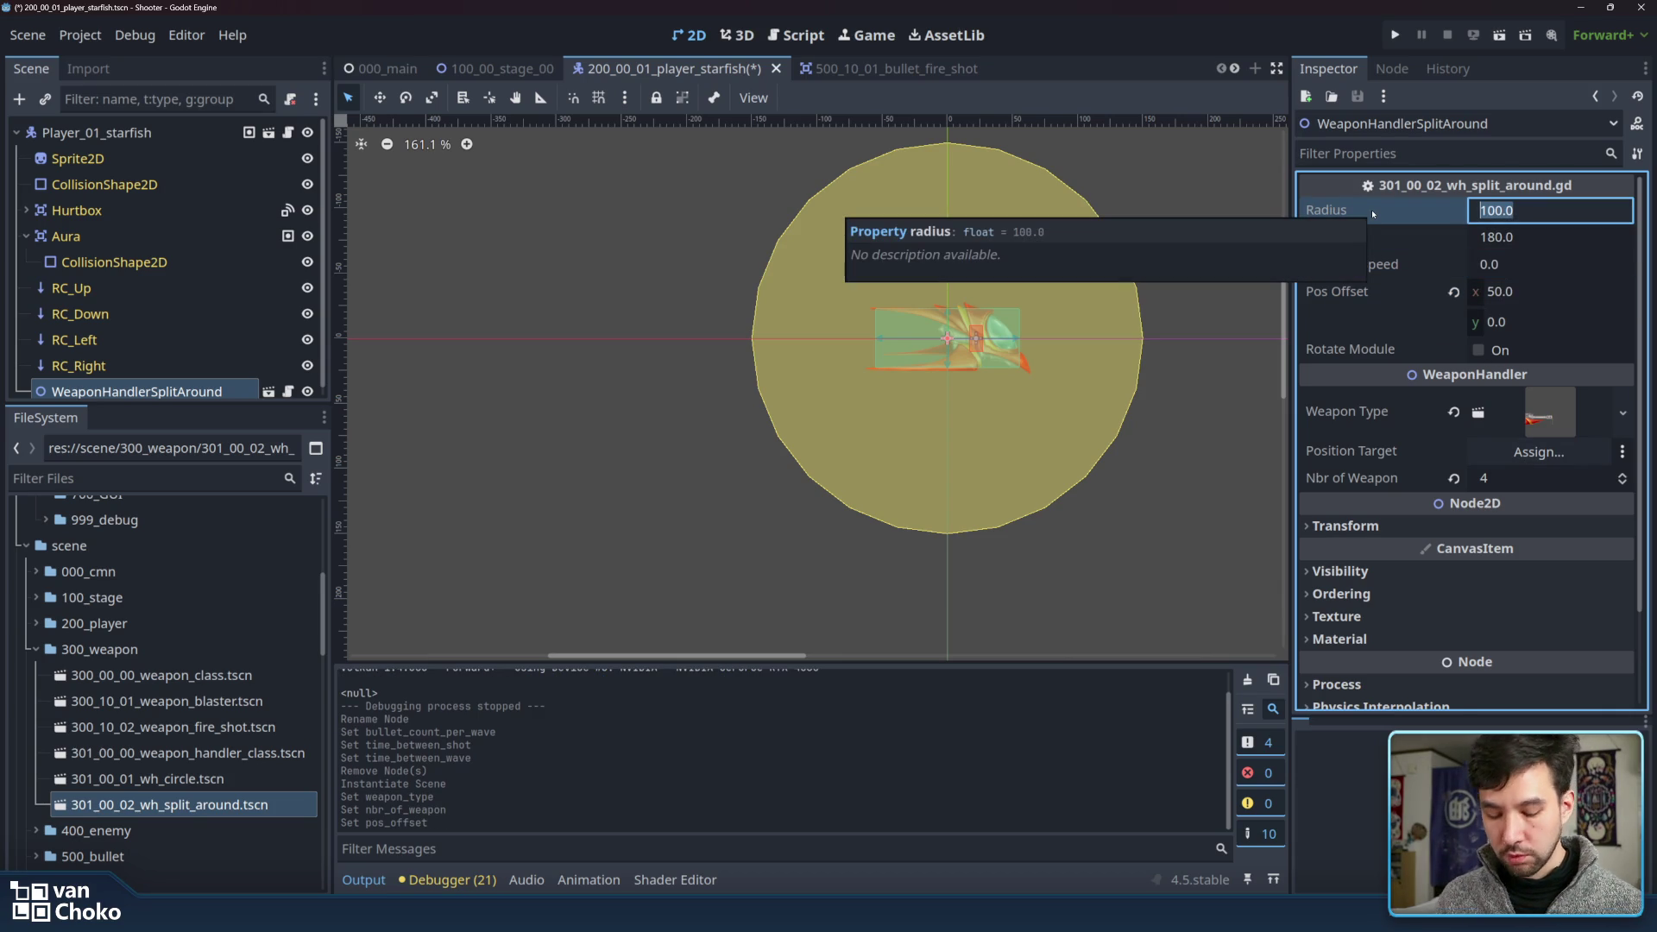
pyautogui.write('60')
pyautogui.press('Return')
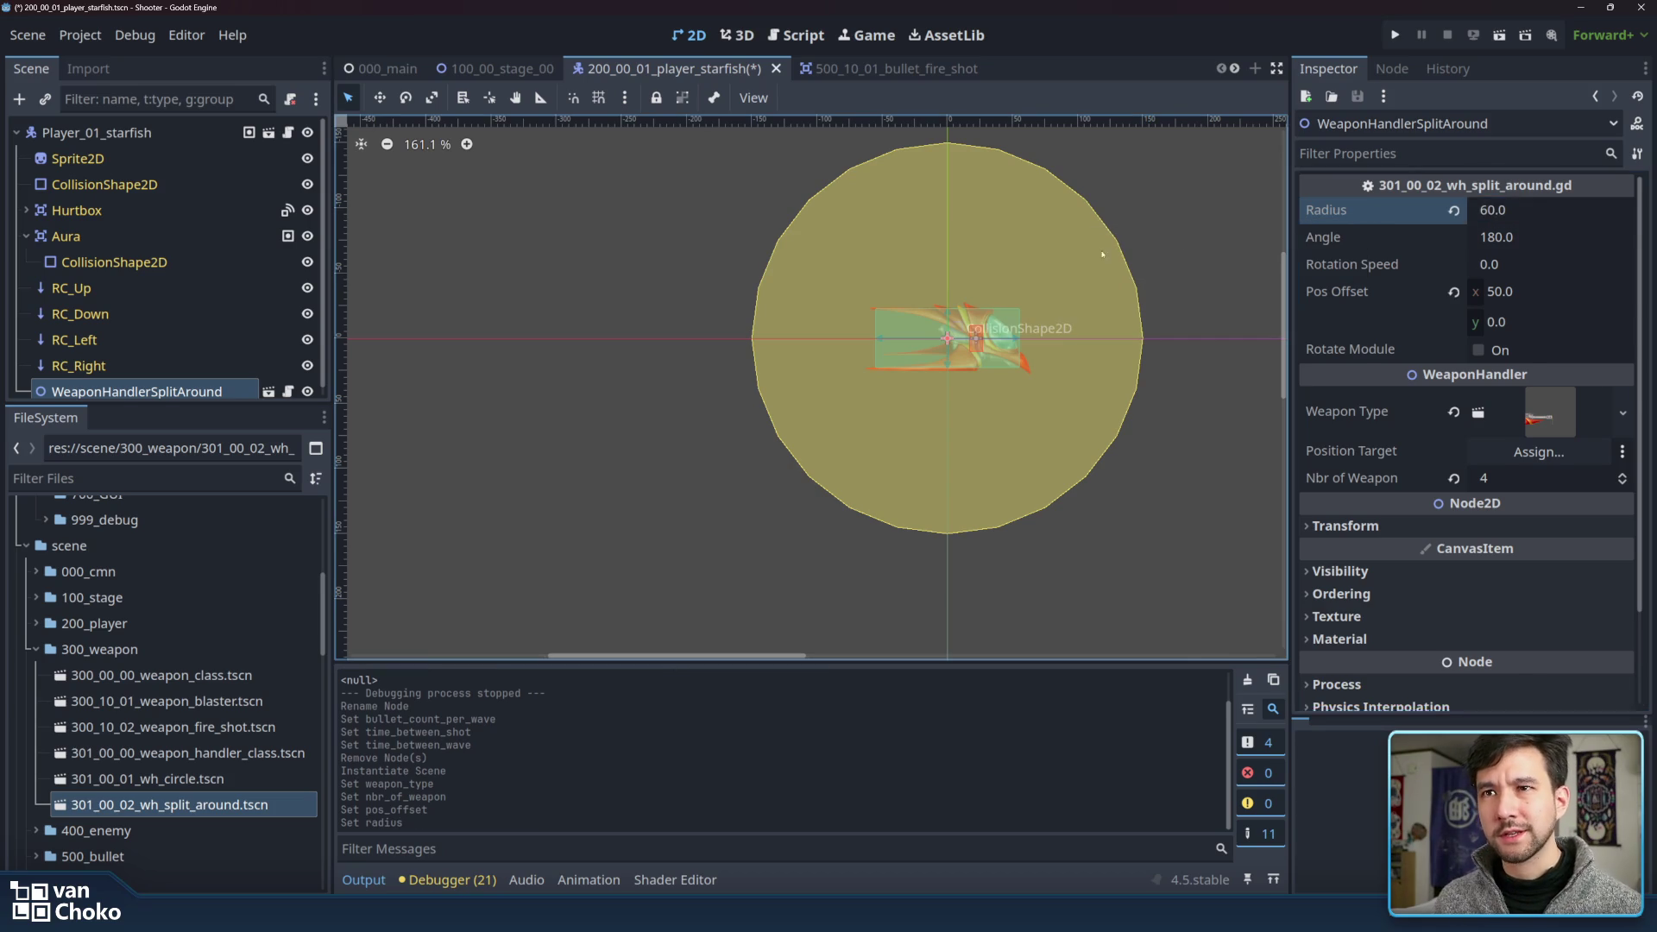
# Save the player starfish scene and launch the game for testing
pyautogui.click(1118, 257)
pyautogui.click(1212, 258)
pyautogui.hotkey('ctrl', 's')
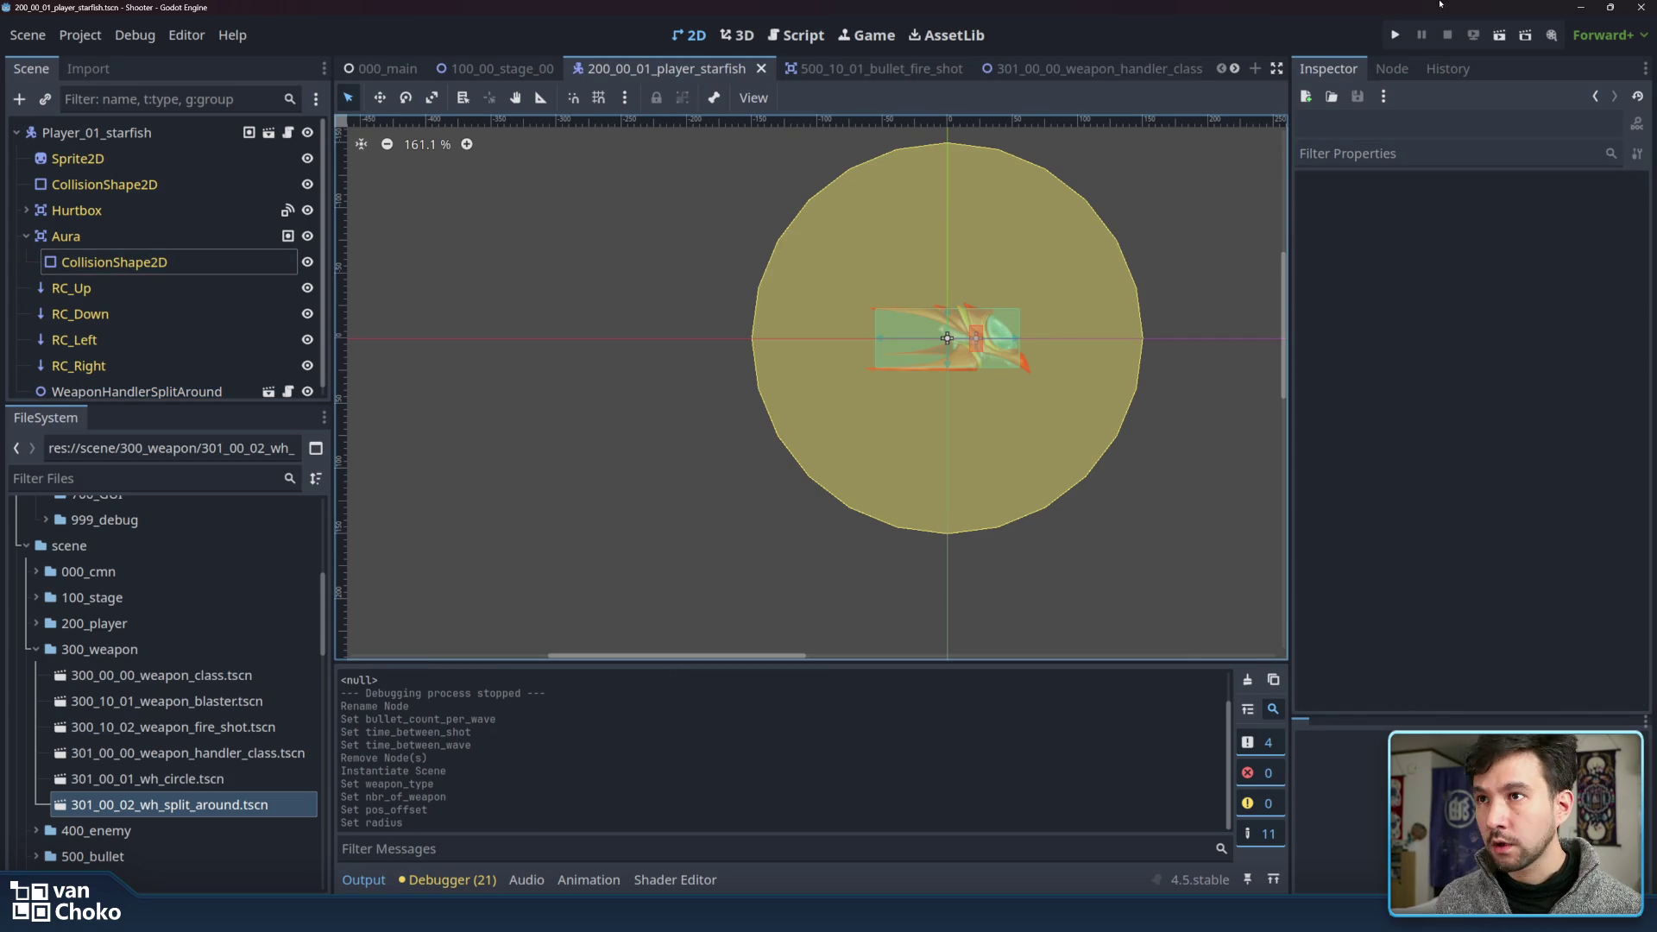
pyautogui.click(1394, 36)
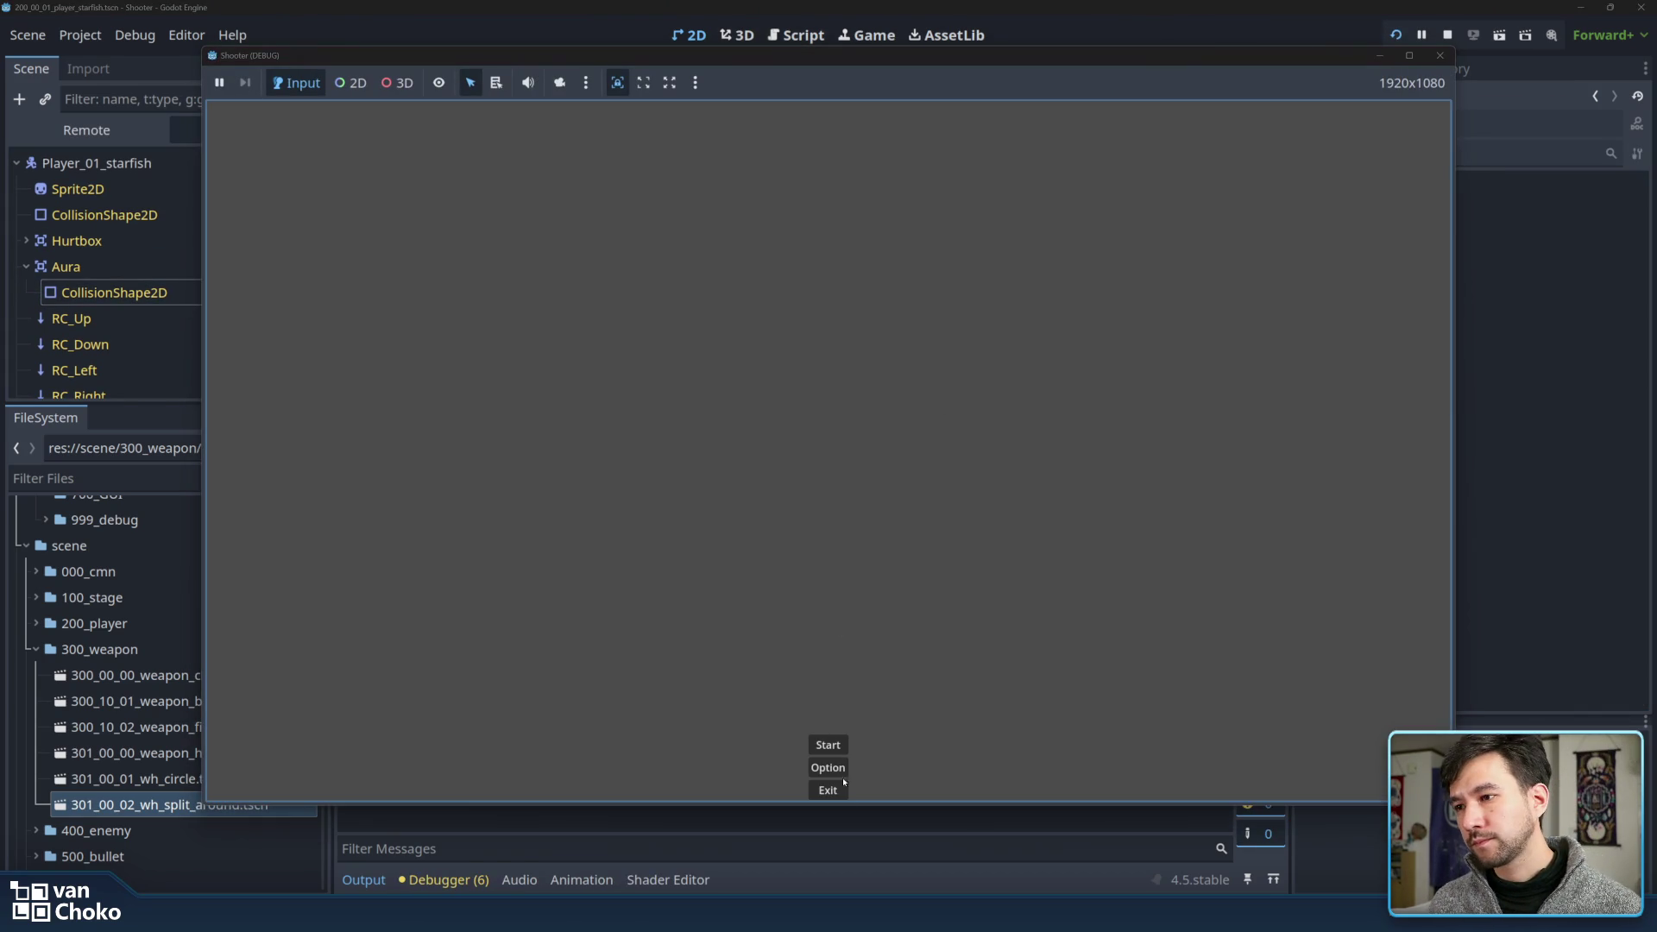
# Start gameplay and fly the ship around while the escort blasters fire at fish
pyautogui.click(827, 745)
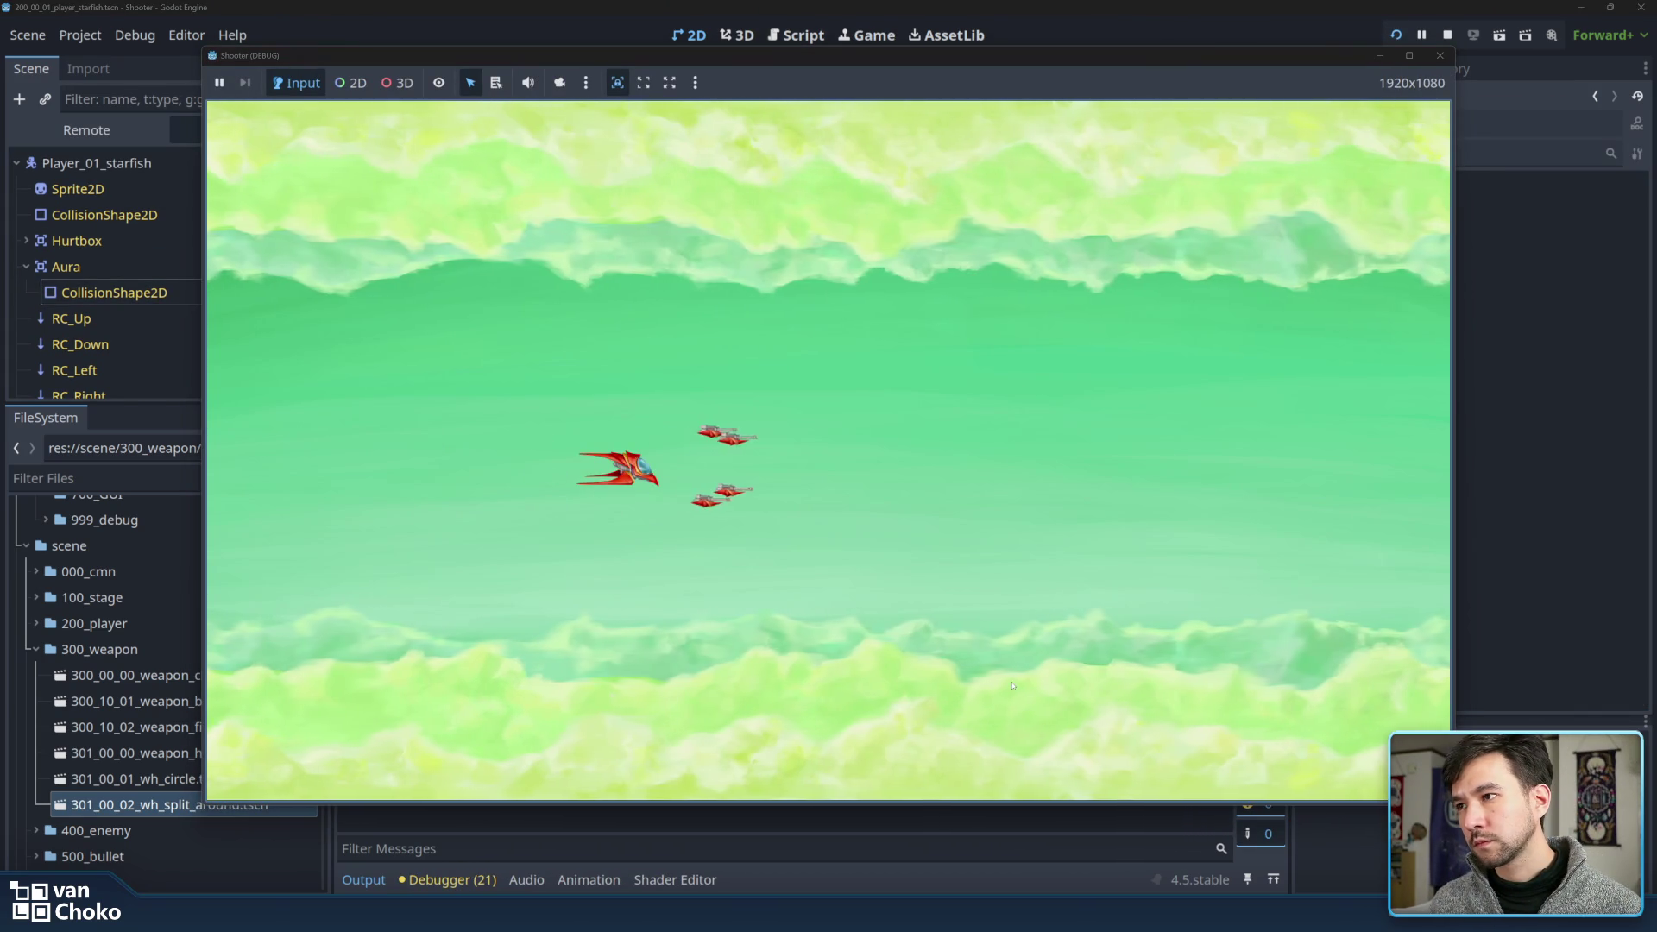
pyautogui.press('Up')
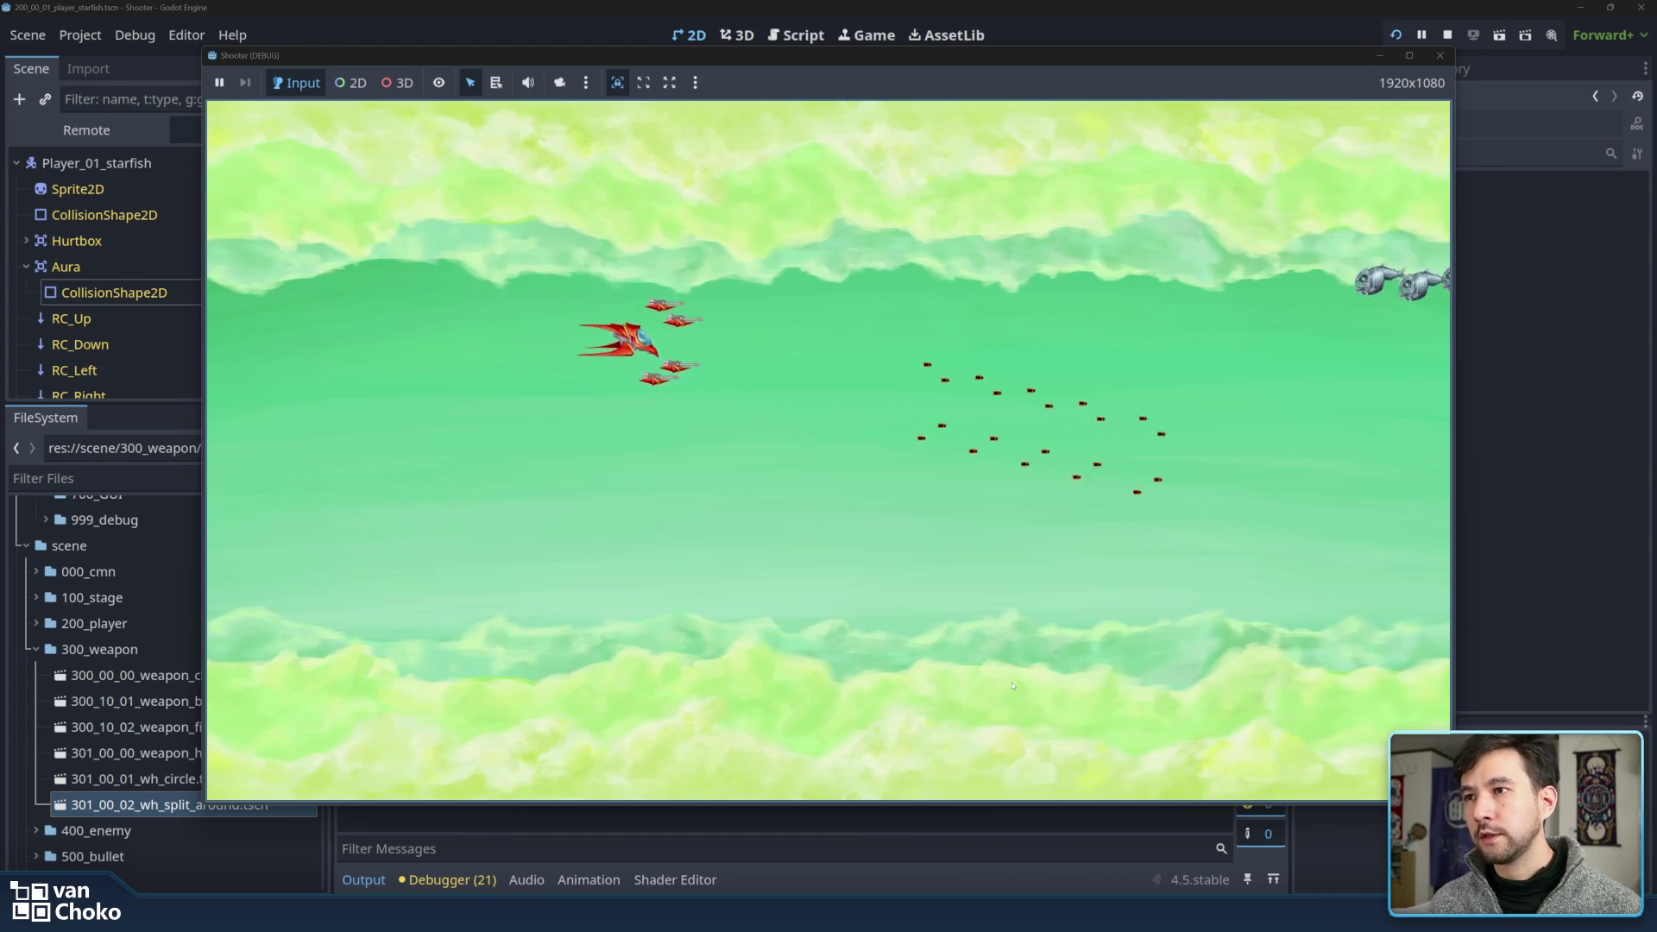
pyautogui.press('Down')
pyautogui.press('Right')
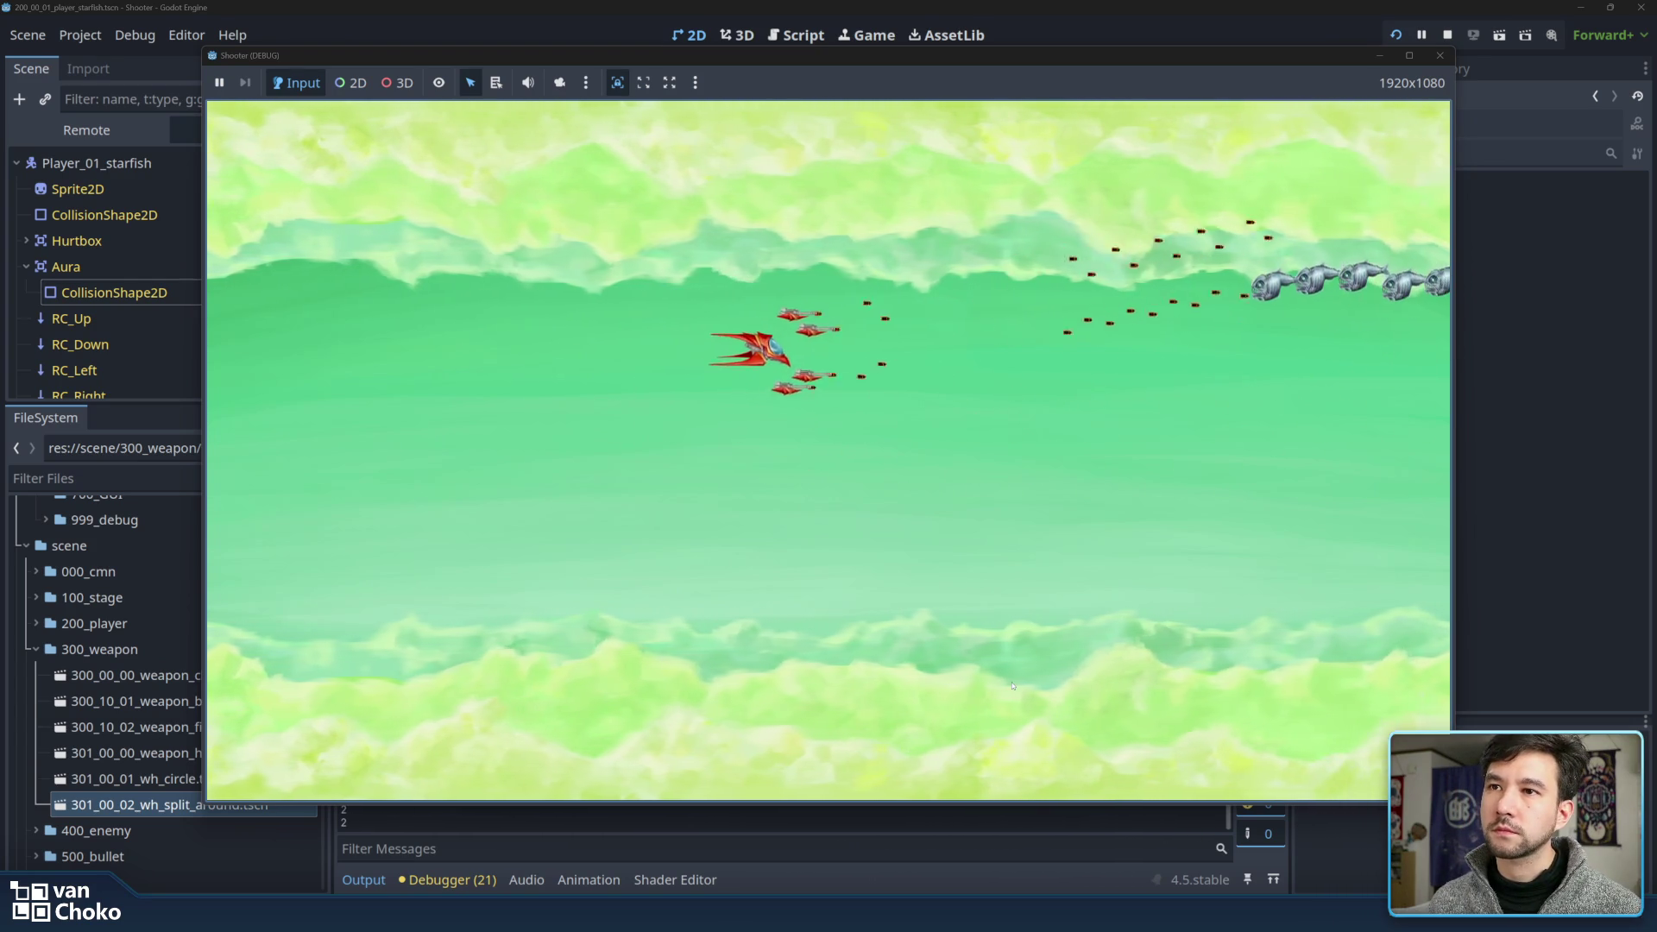
pyautogui.press('Up')
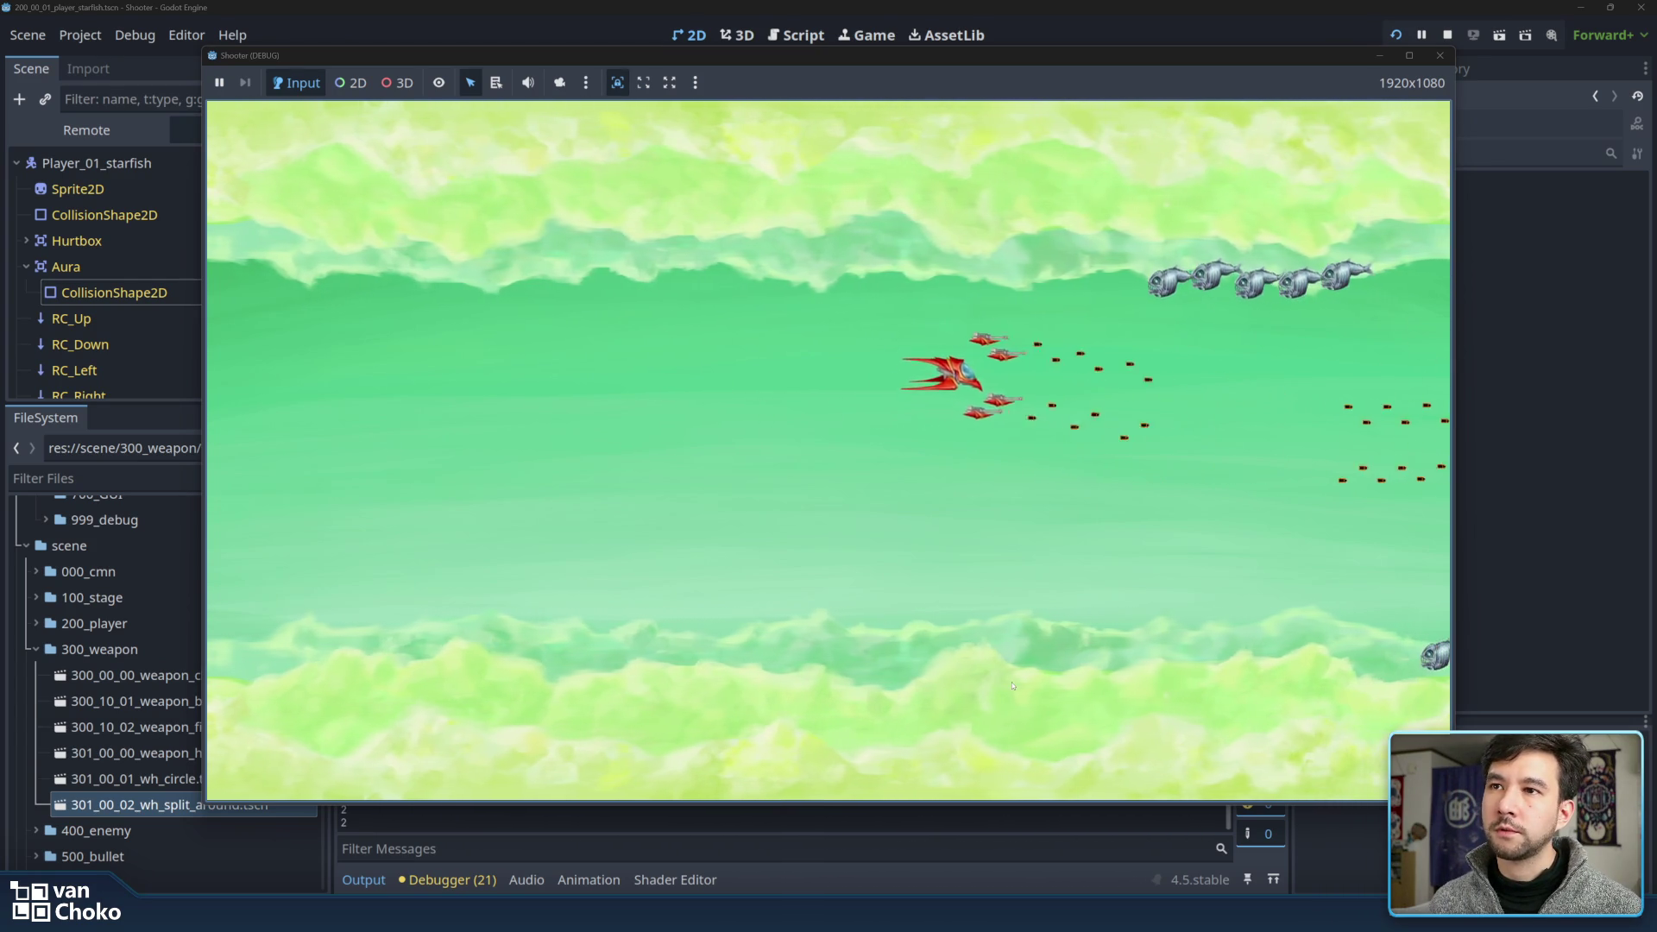
pyautogui.press('Down')
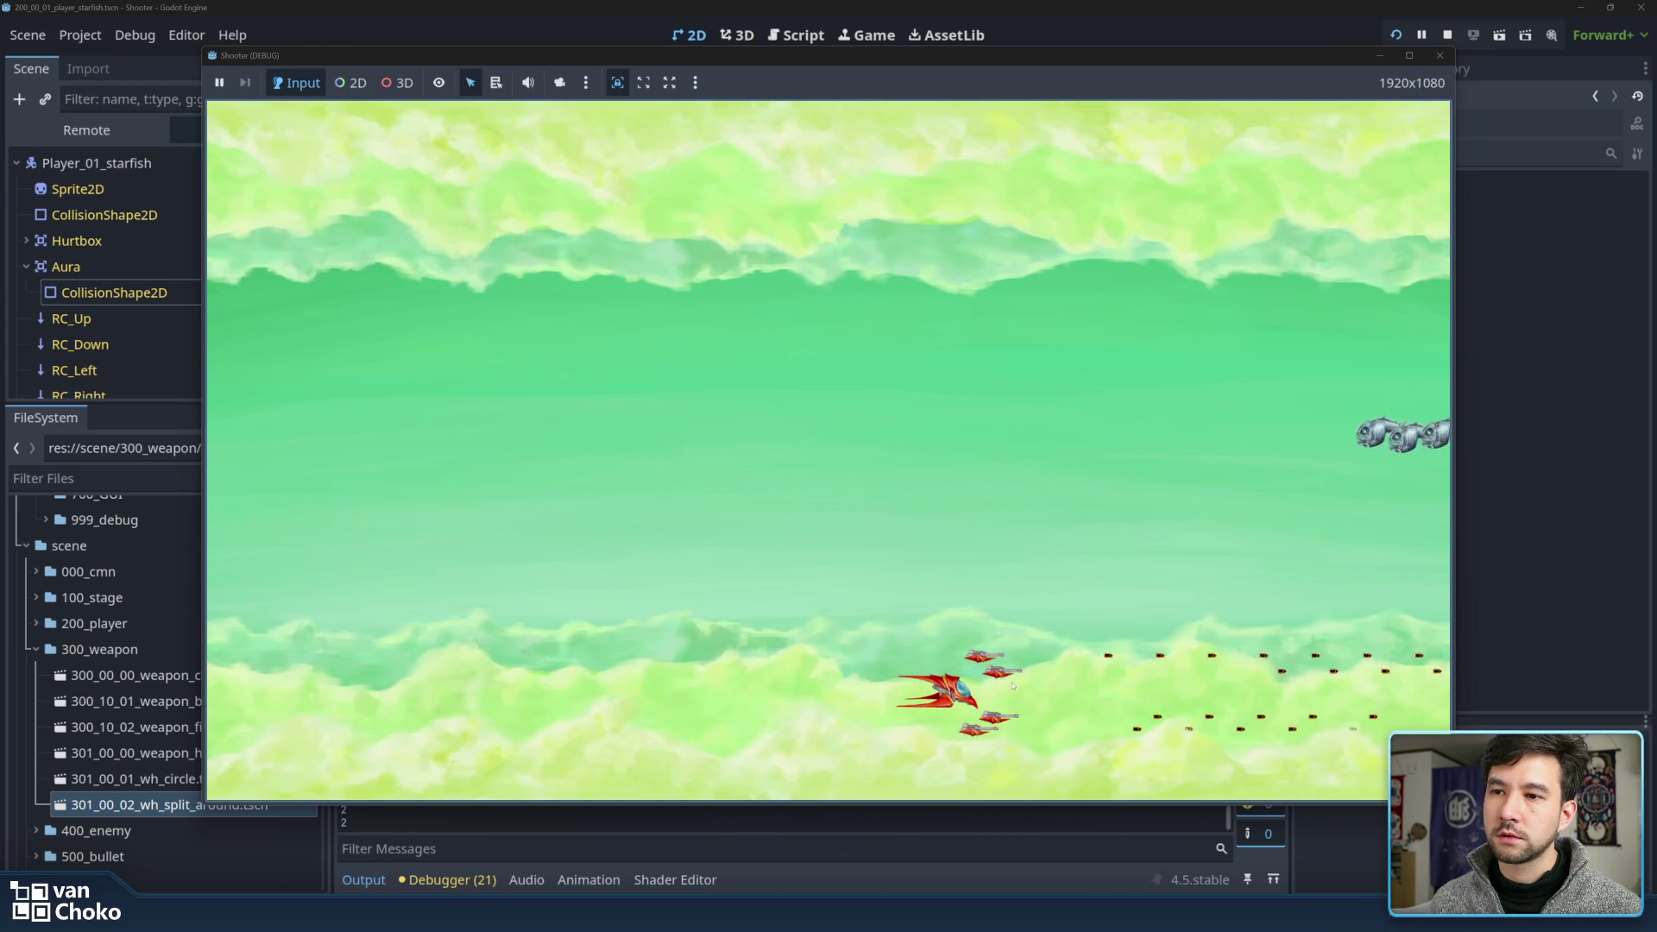
pyautogui.press('Up')
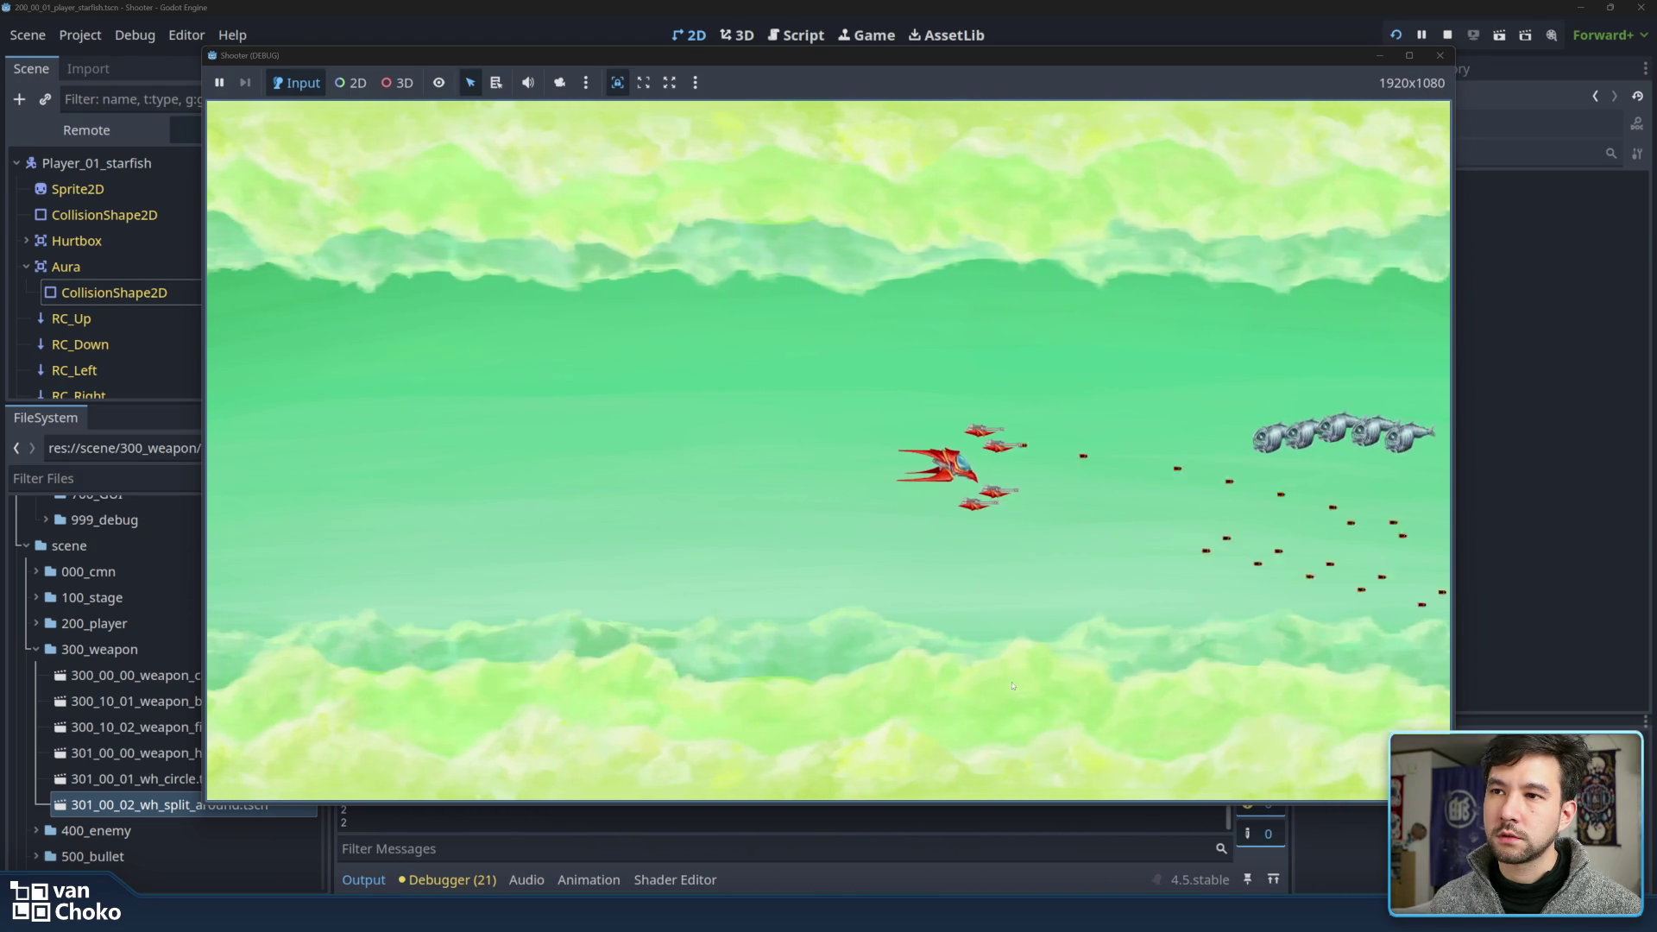
pyautogui.press('Right')
pyautogui.press('Down')
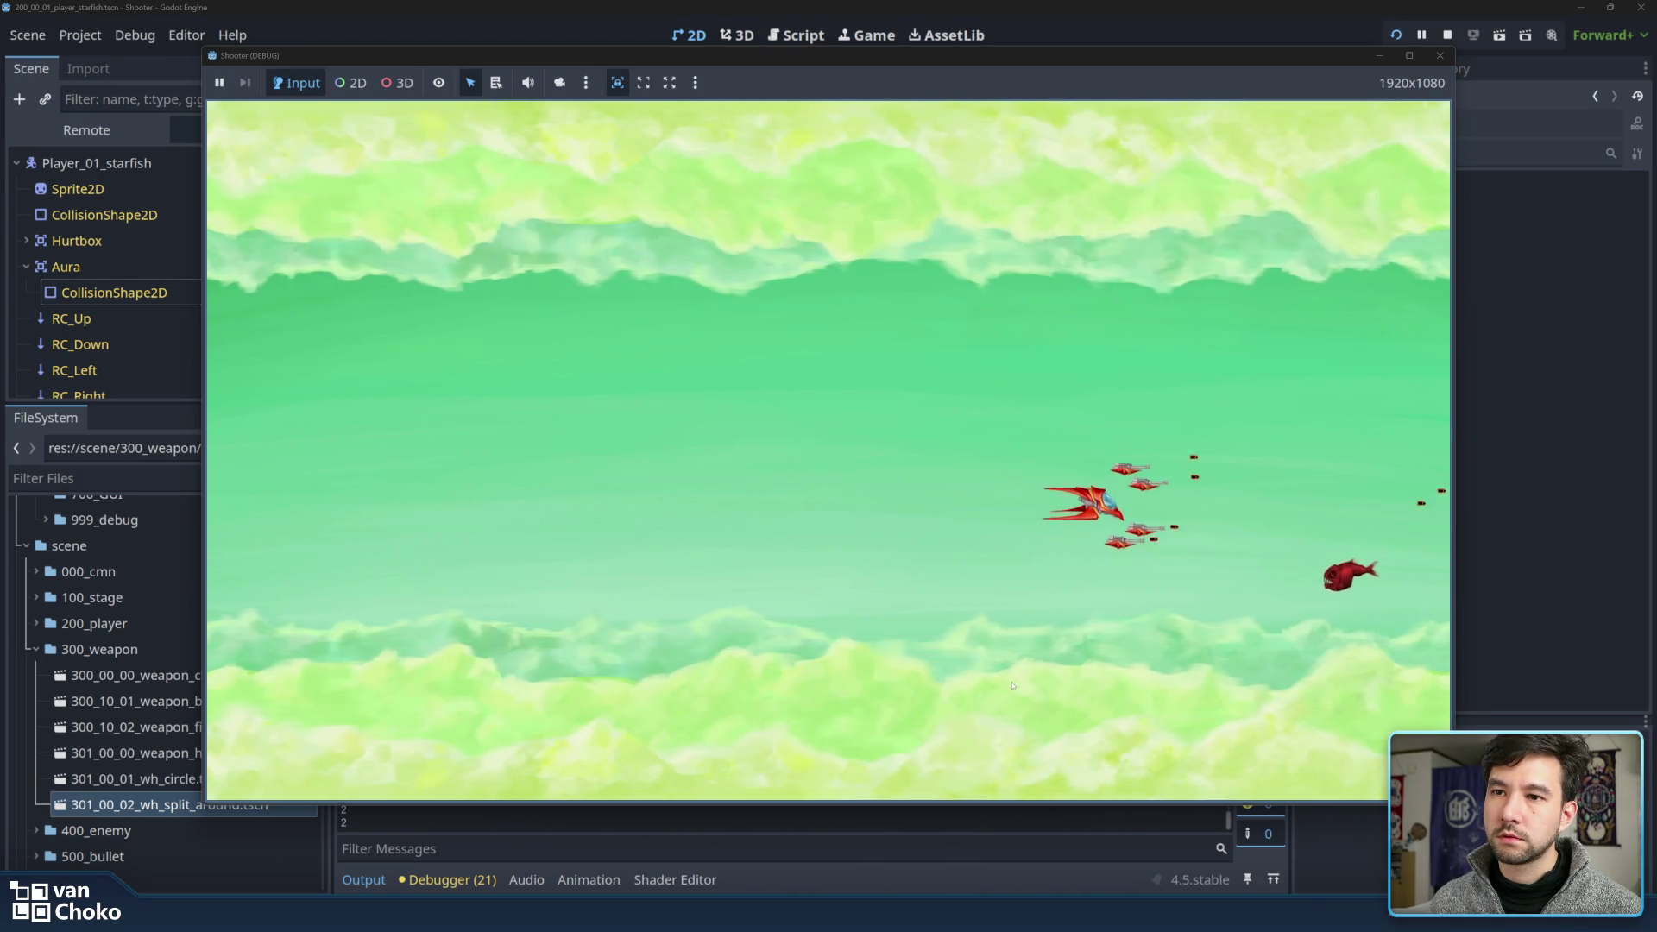
pyautogui.press('Up')
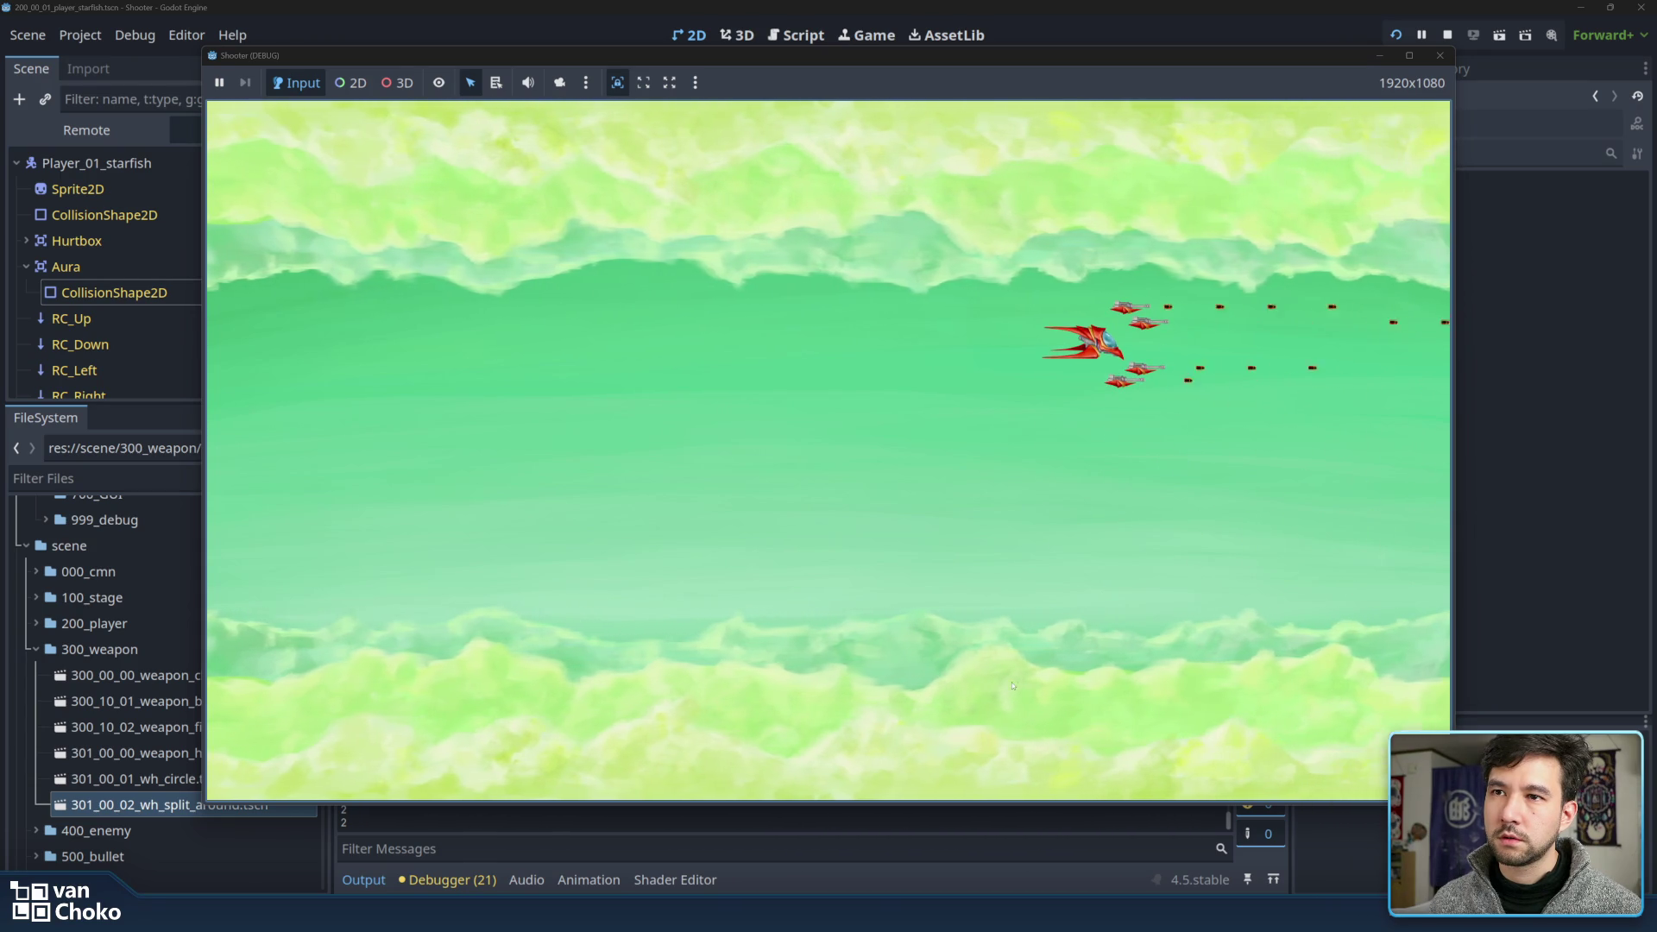
pyautogui.press('Left')
pyautogui.press('Down')
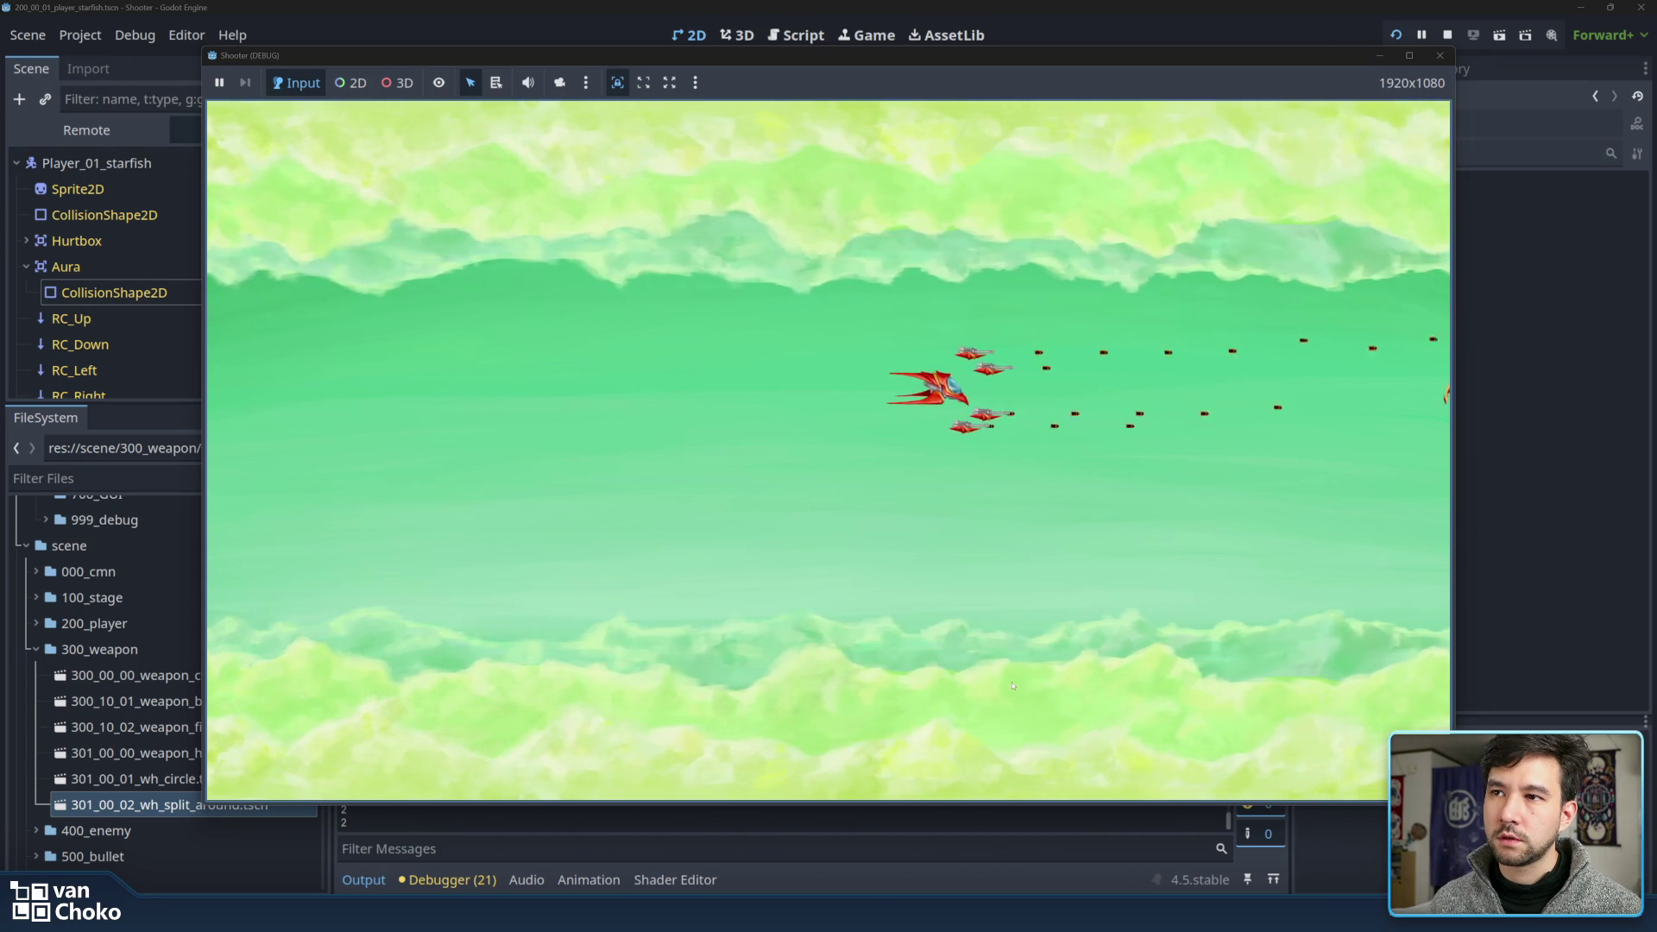
pyautogui.press('Left')
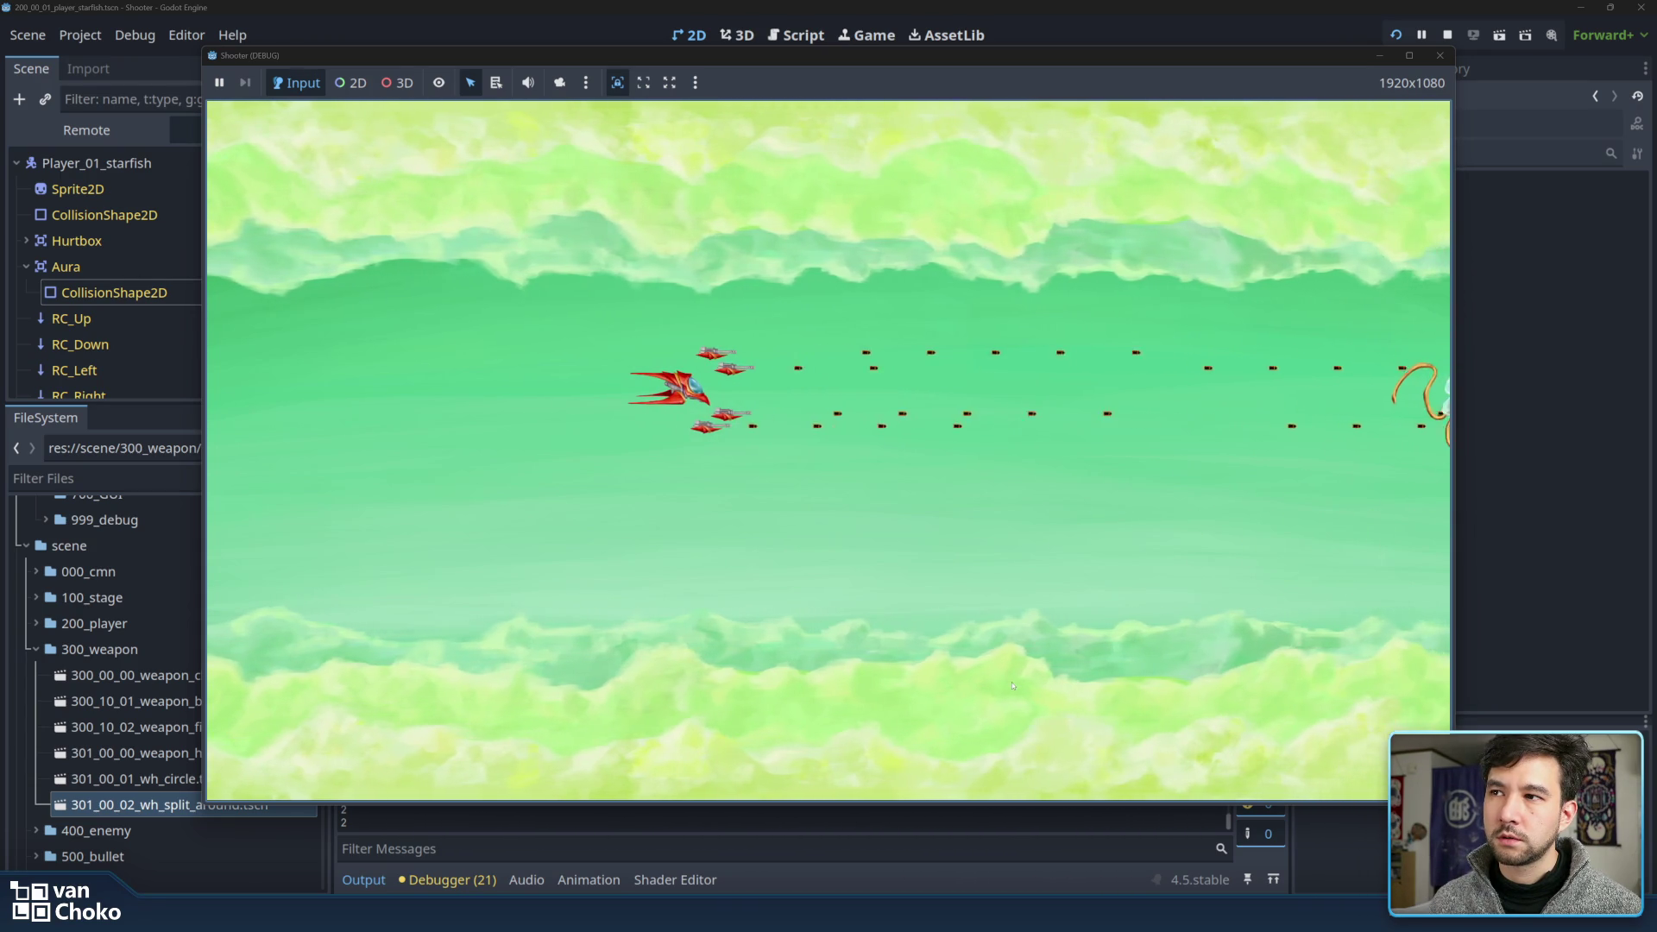
pyautogui.press('Left')
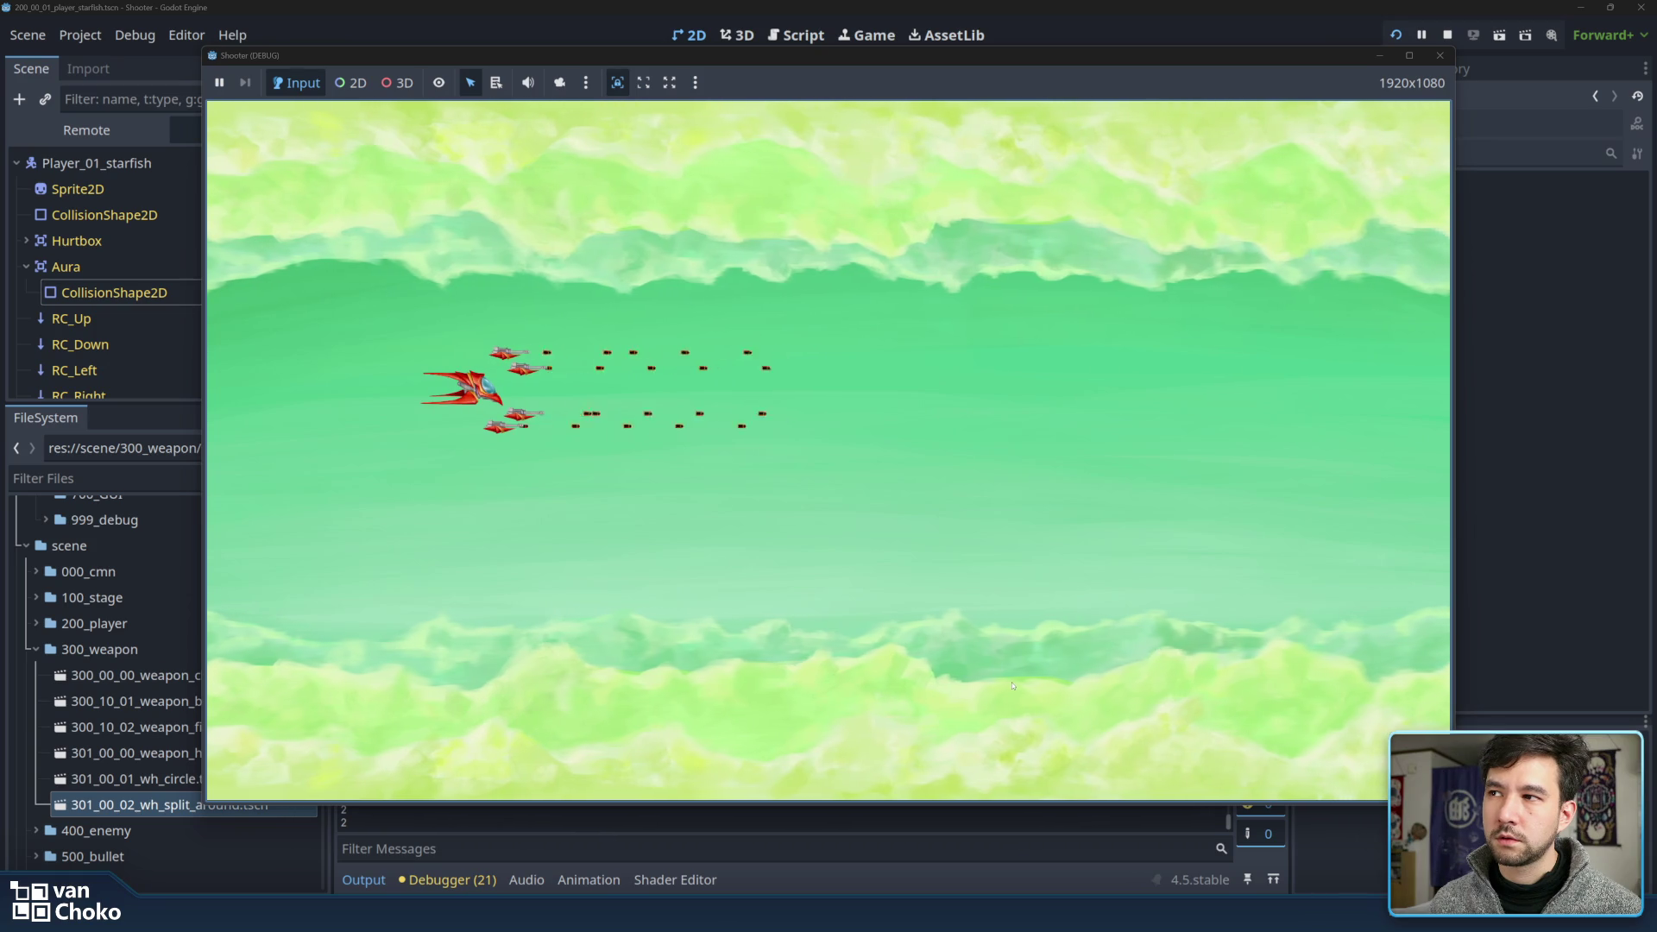
pyautogui.press('Right')
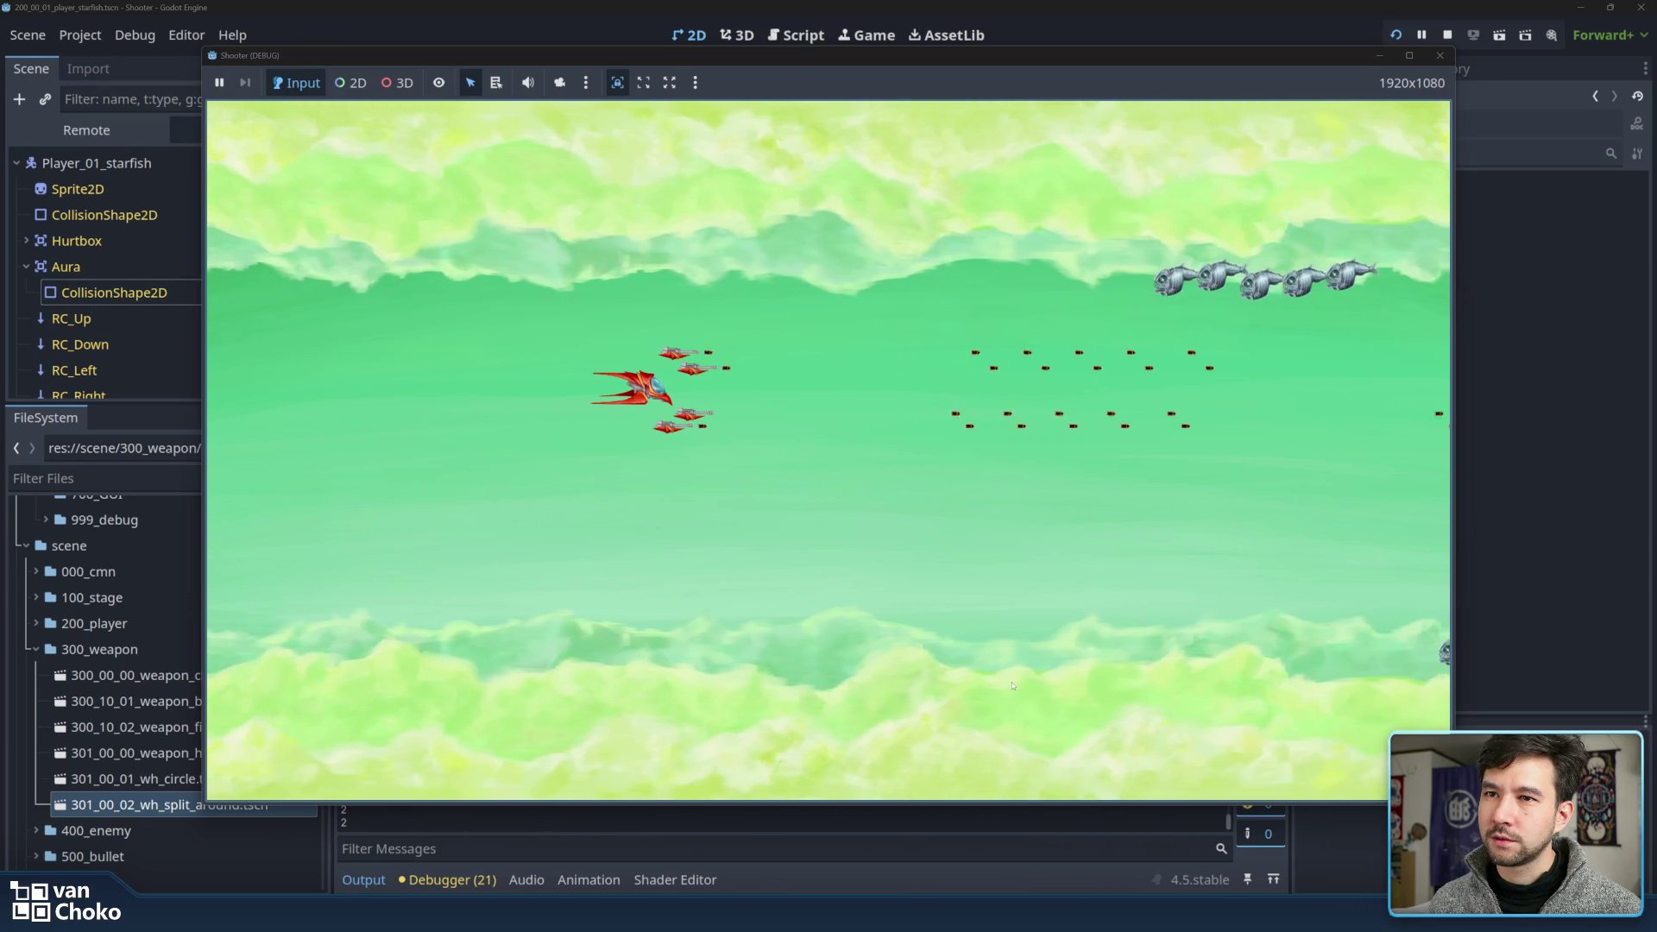
# Keep steering the ship toward the upper and lower fish, then stop the running game
pyautogui.press('Up')
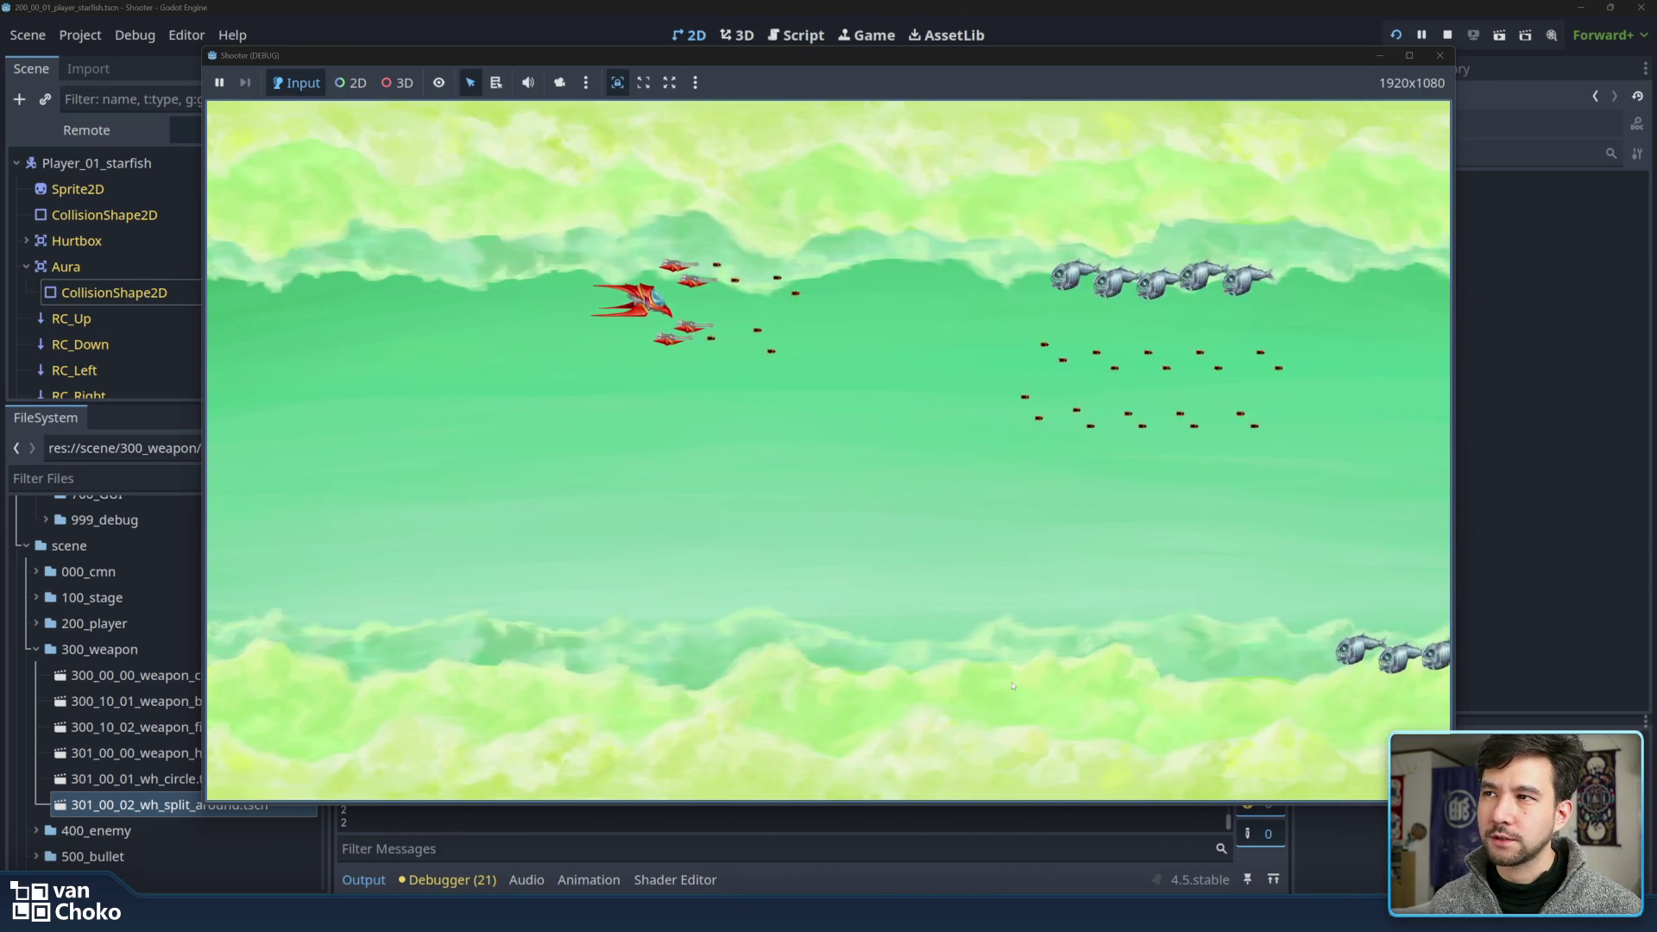
pyautogui.press('Right')
pyautogui.press('Down')
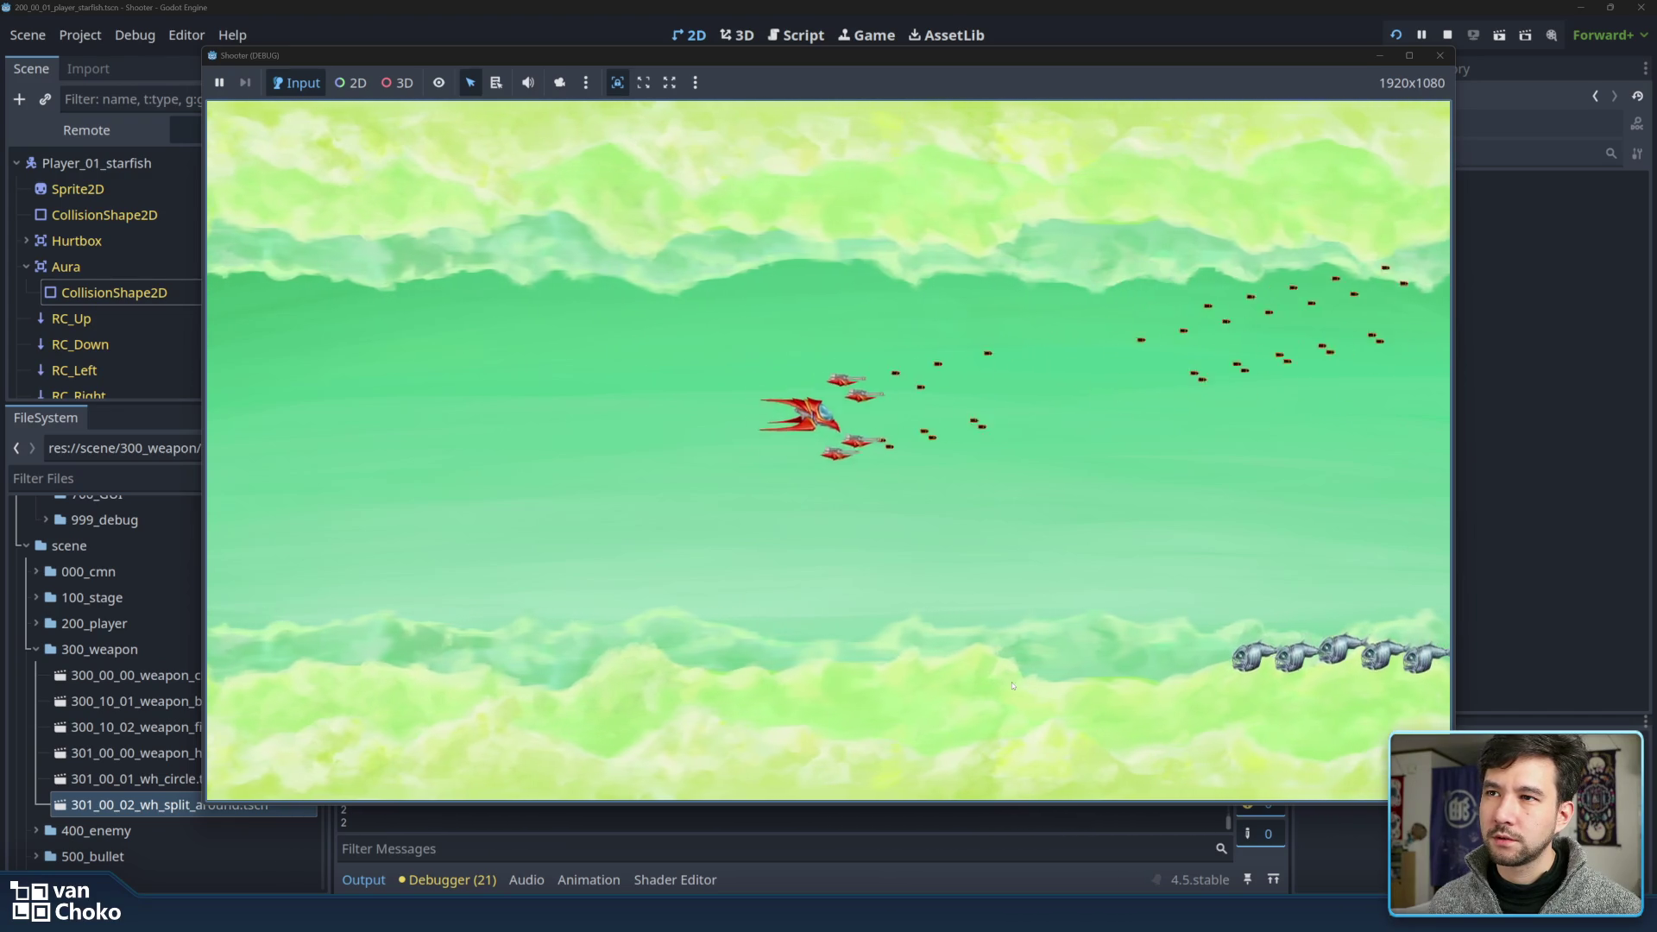
pyautogui.press('Right')
pyautogui.press('Down')
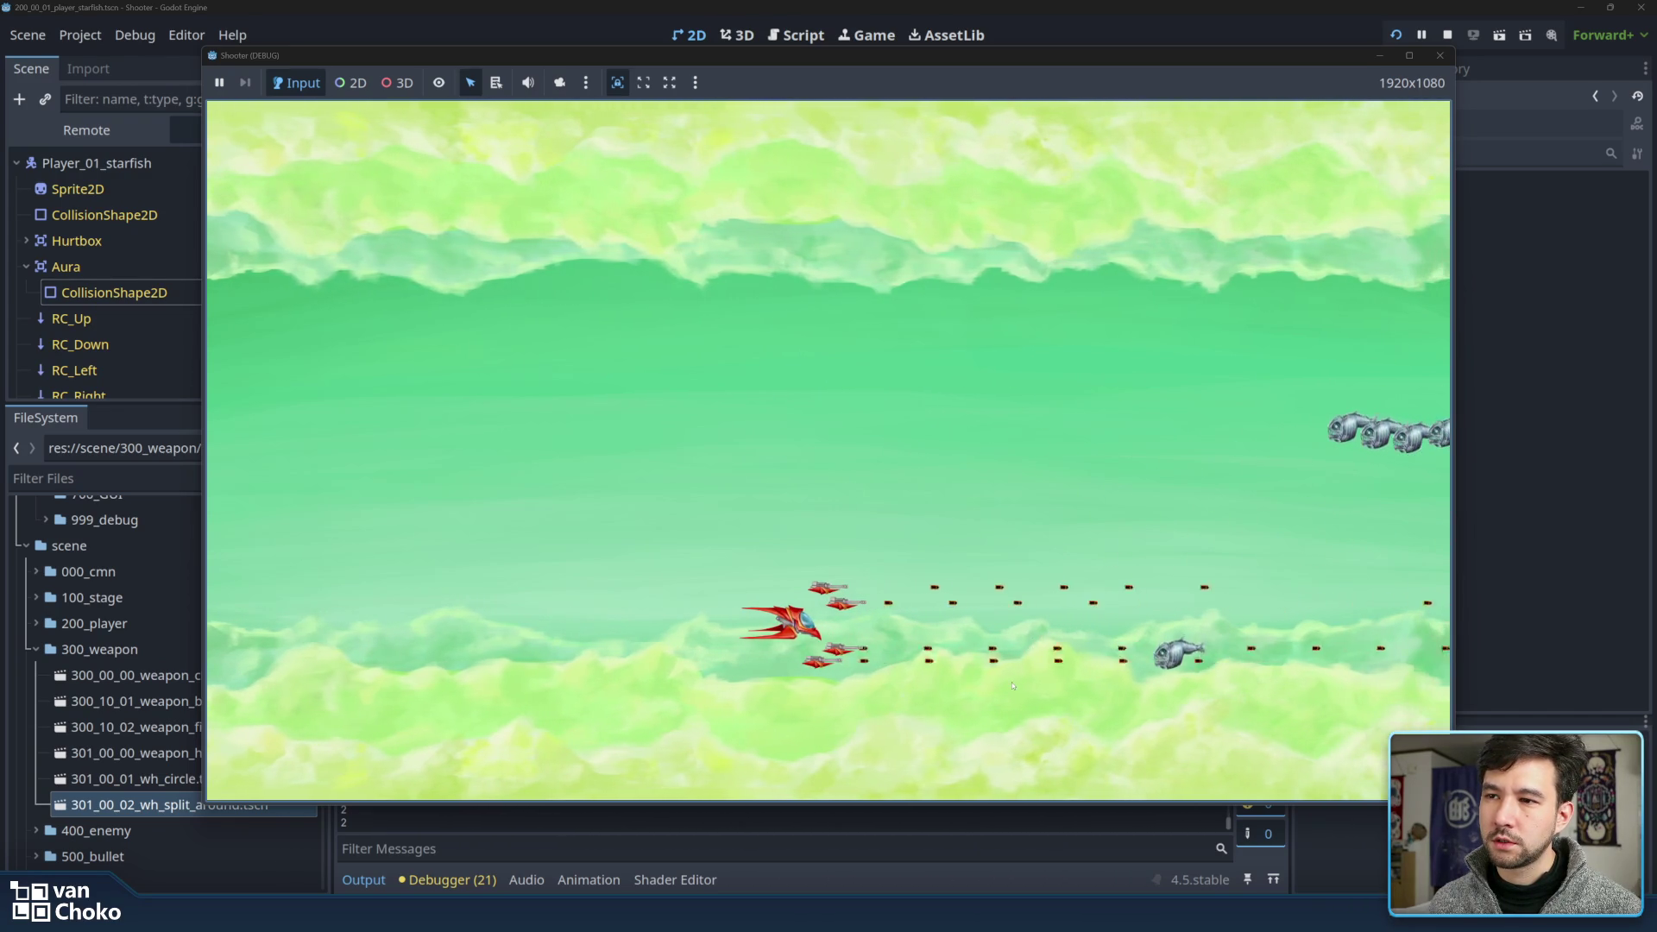
pyautogui.press('Right')
pyautogui.press('Up')
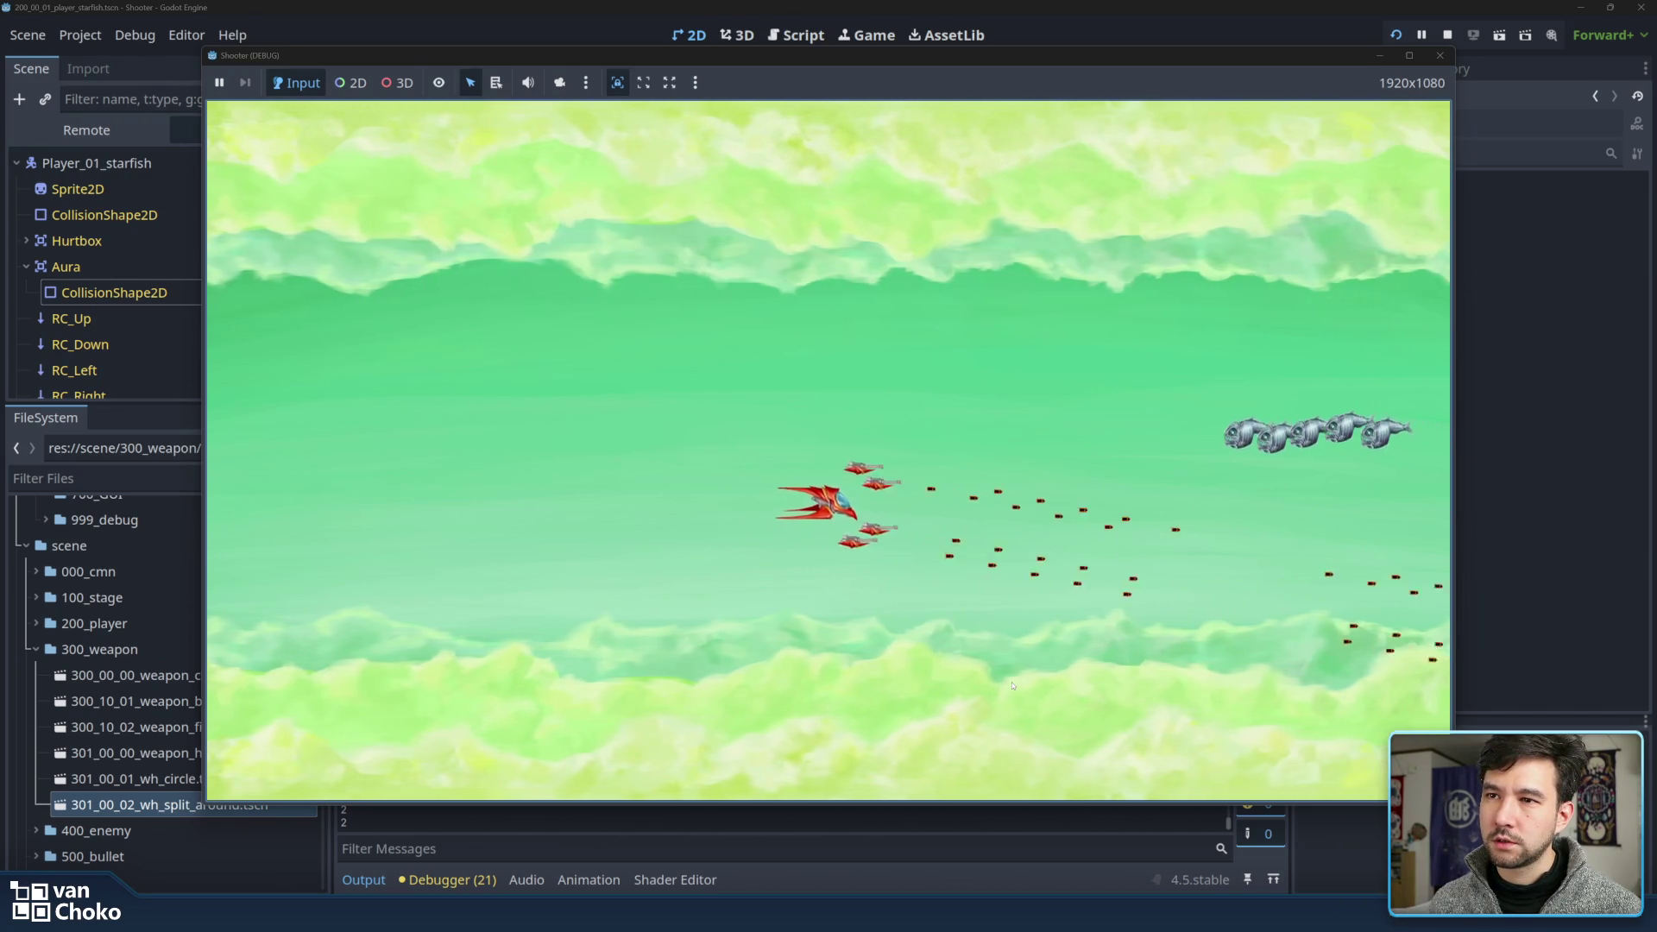
pyautogui.press('Right')
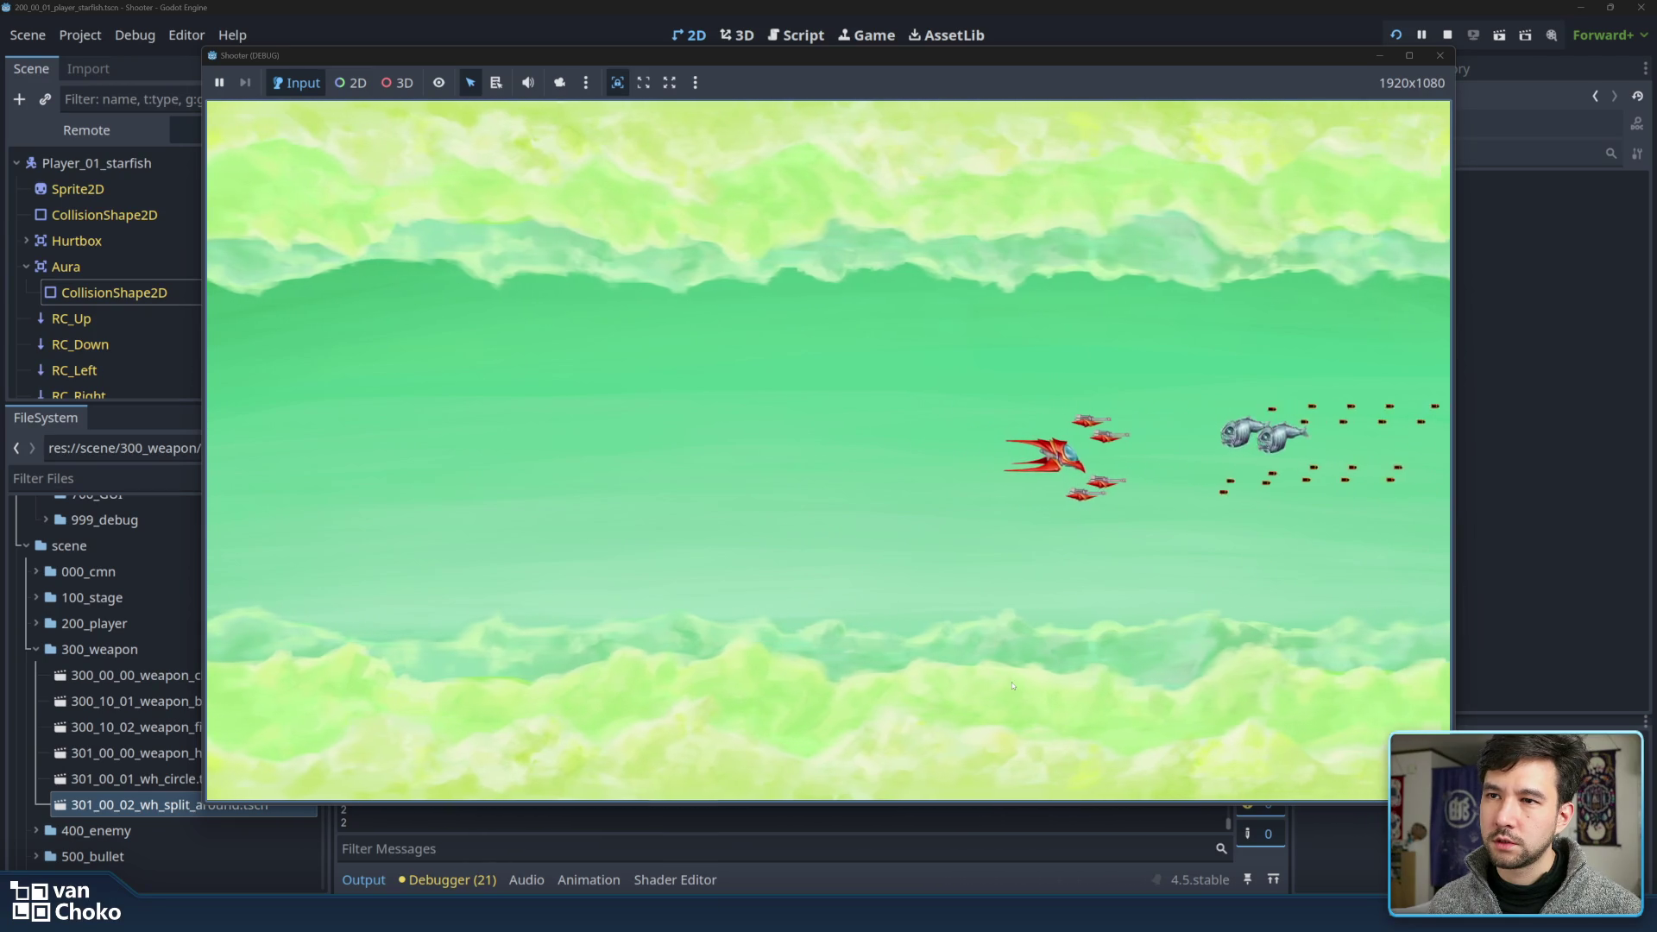
pyautogui.press('Down')
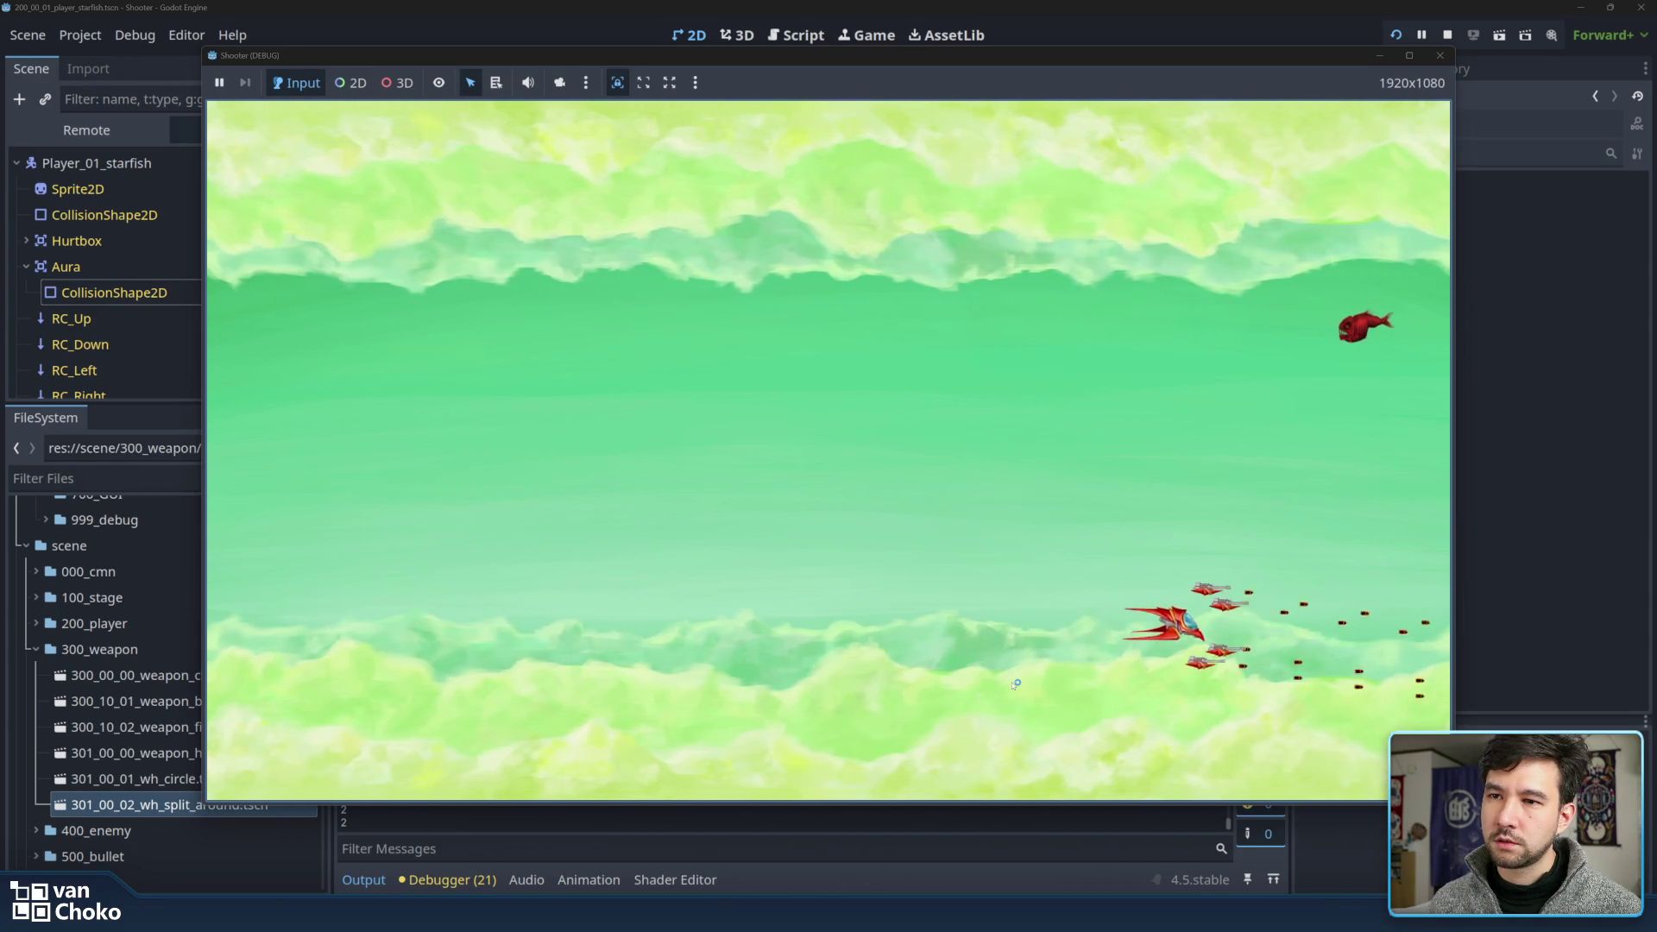
pyautogui.press('Left')
pyautogui.press('Up')
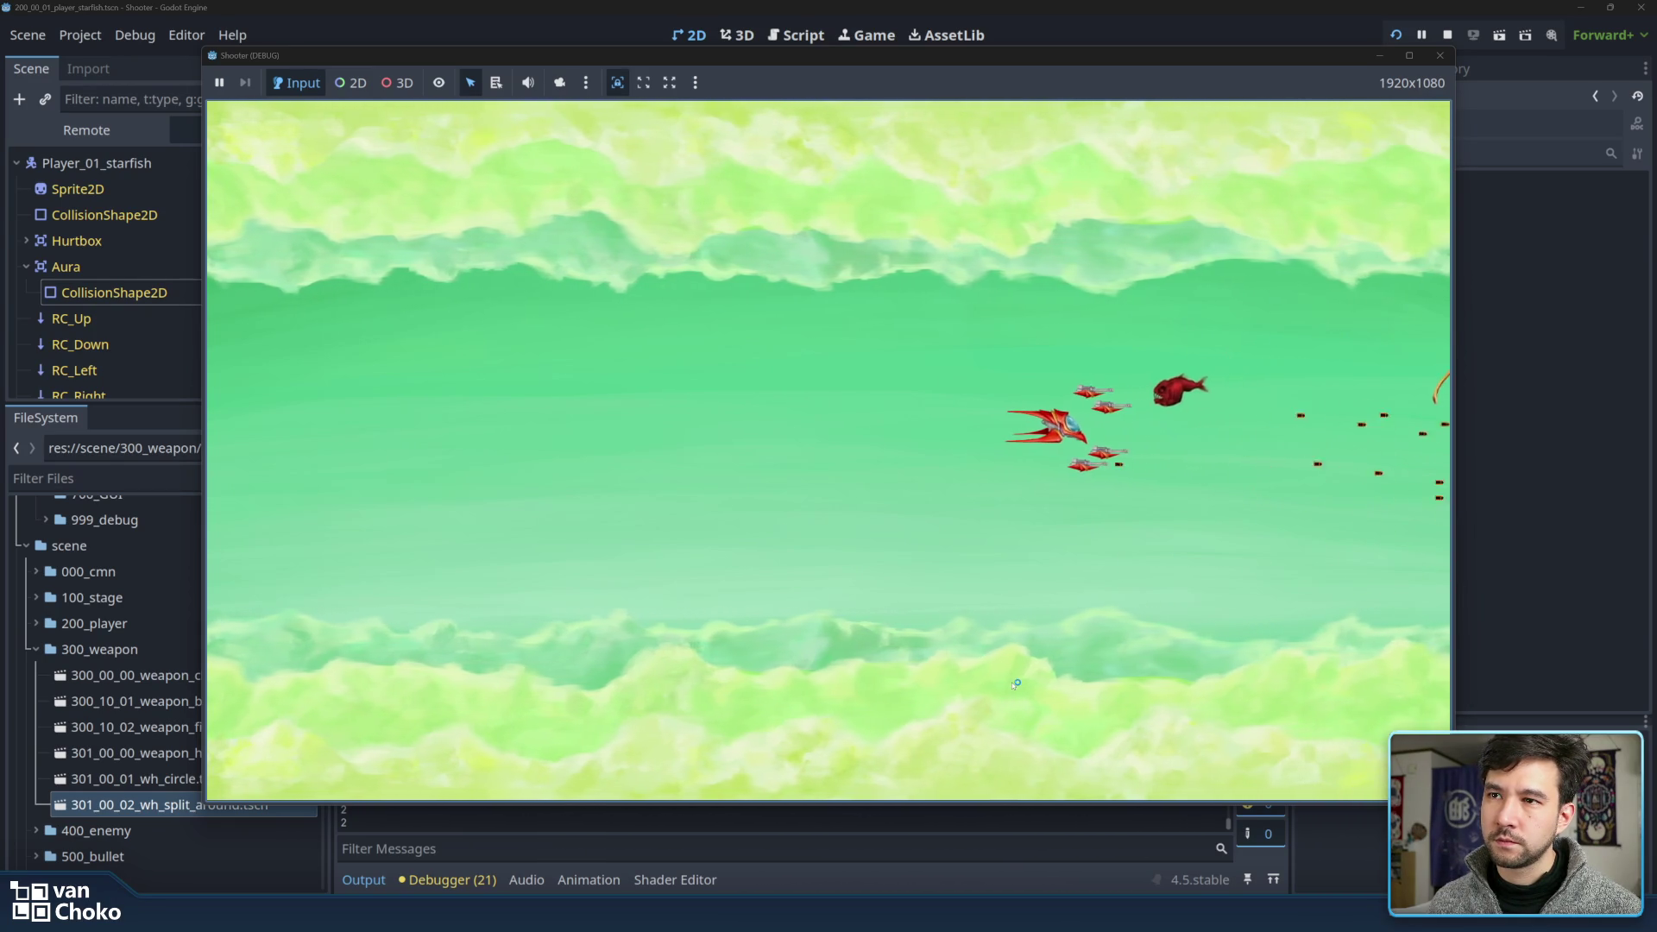
pyautogui.press('Left')
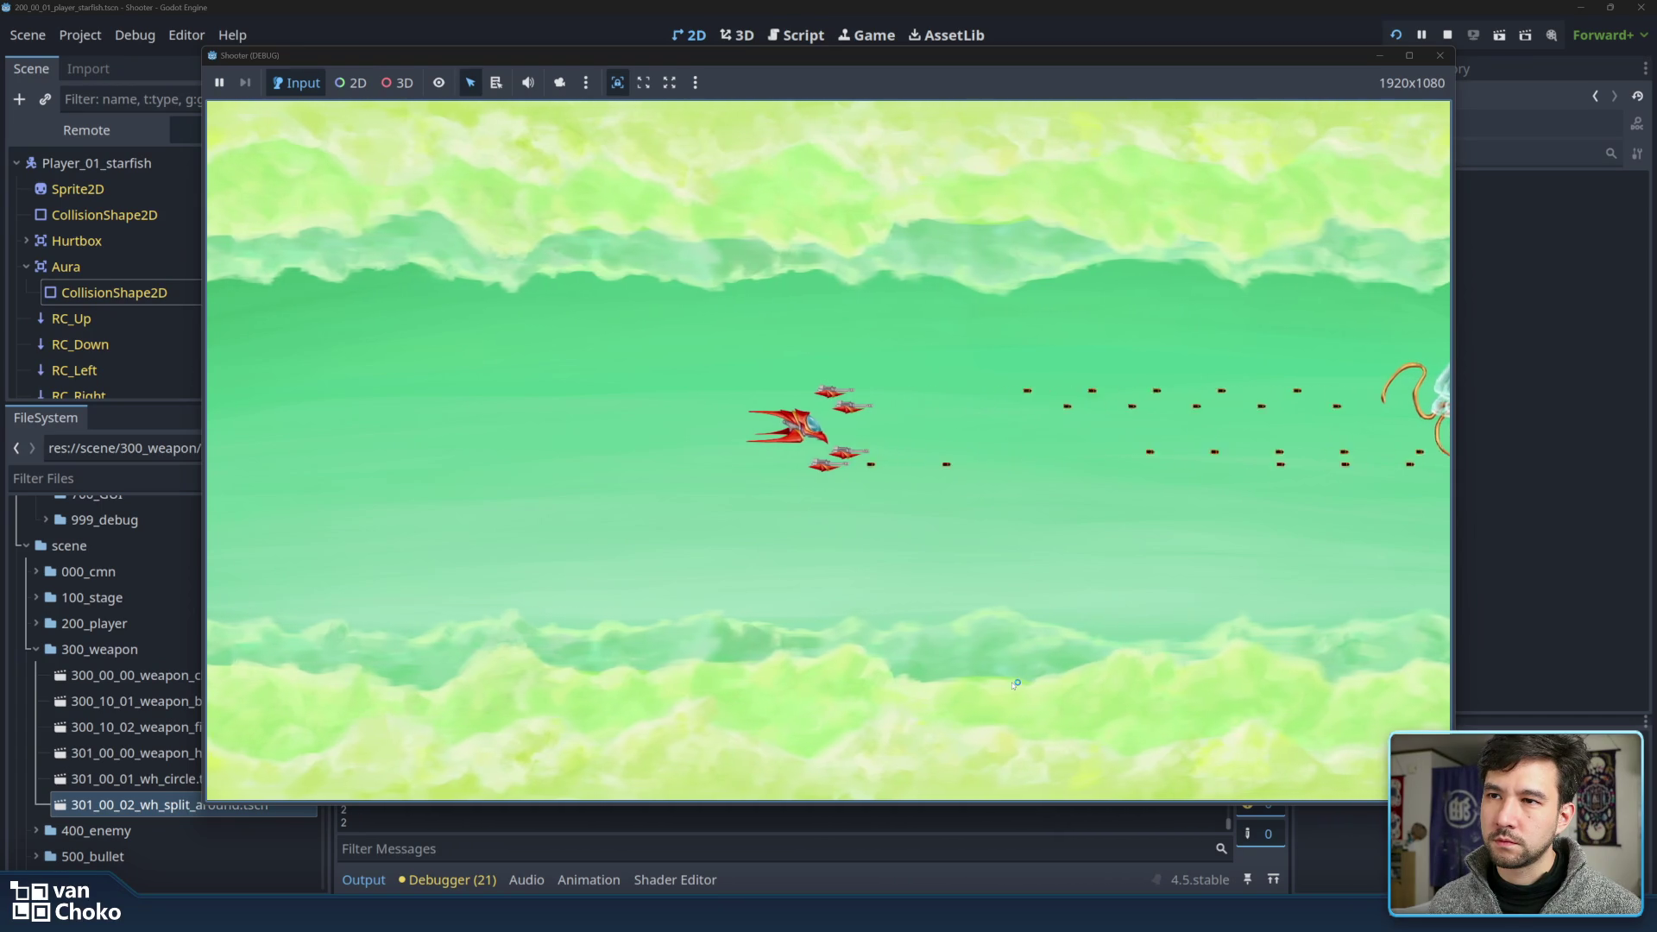
pyautogui.press('Down')
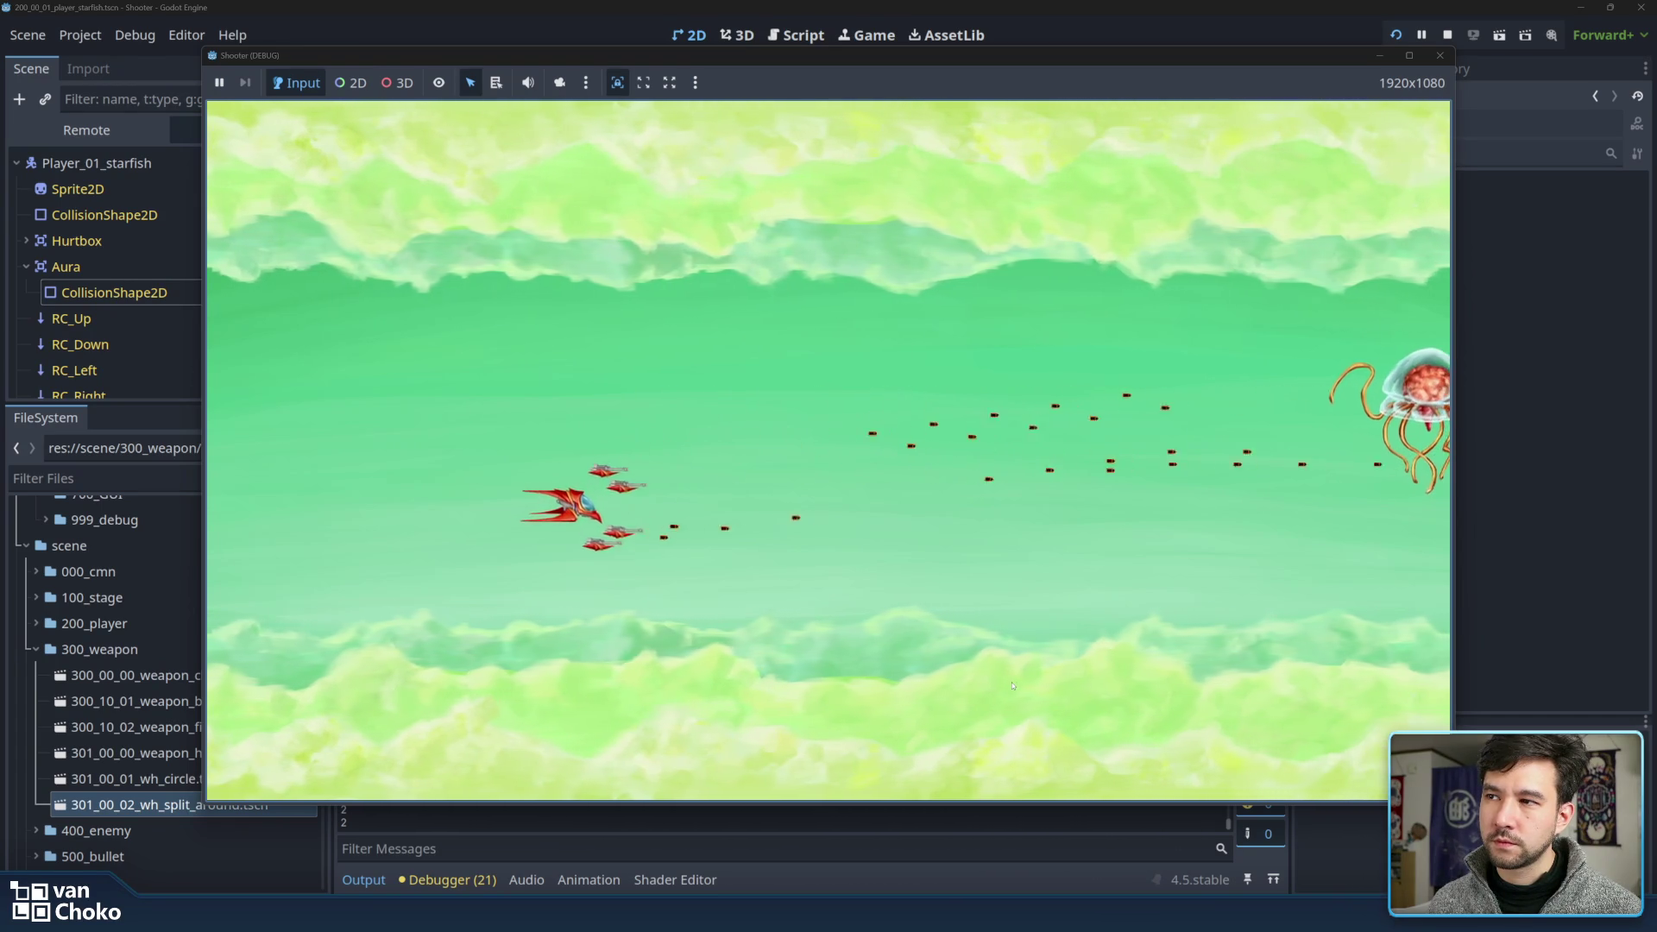
pyautogui.press('Down')
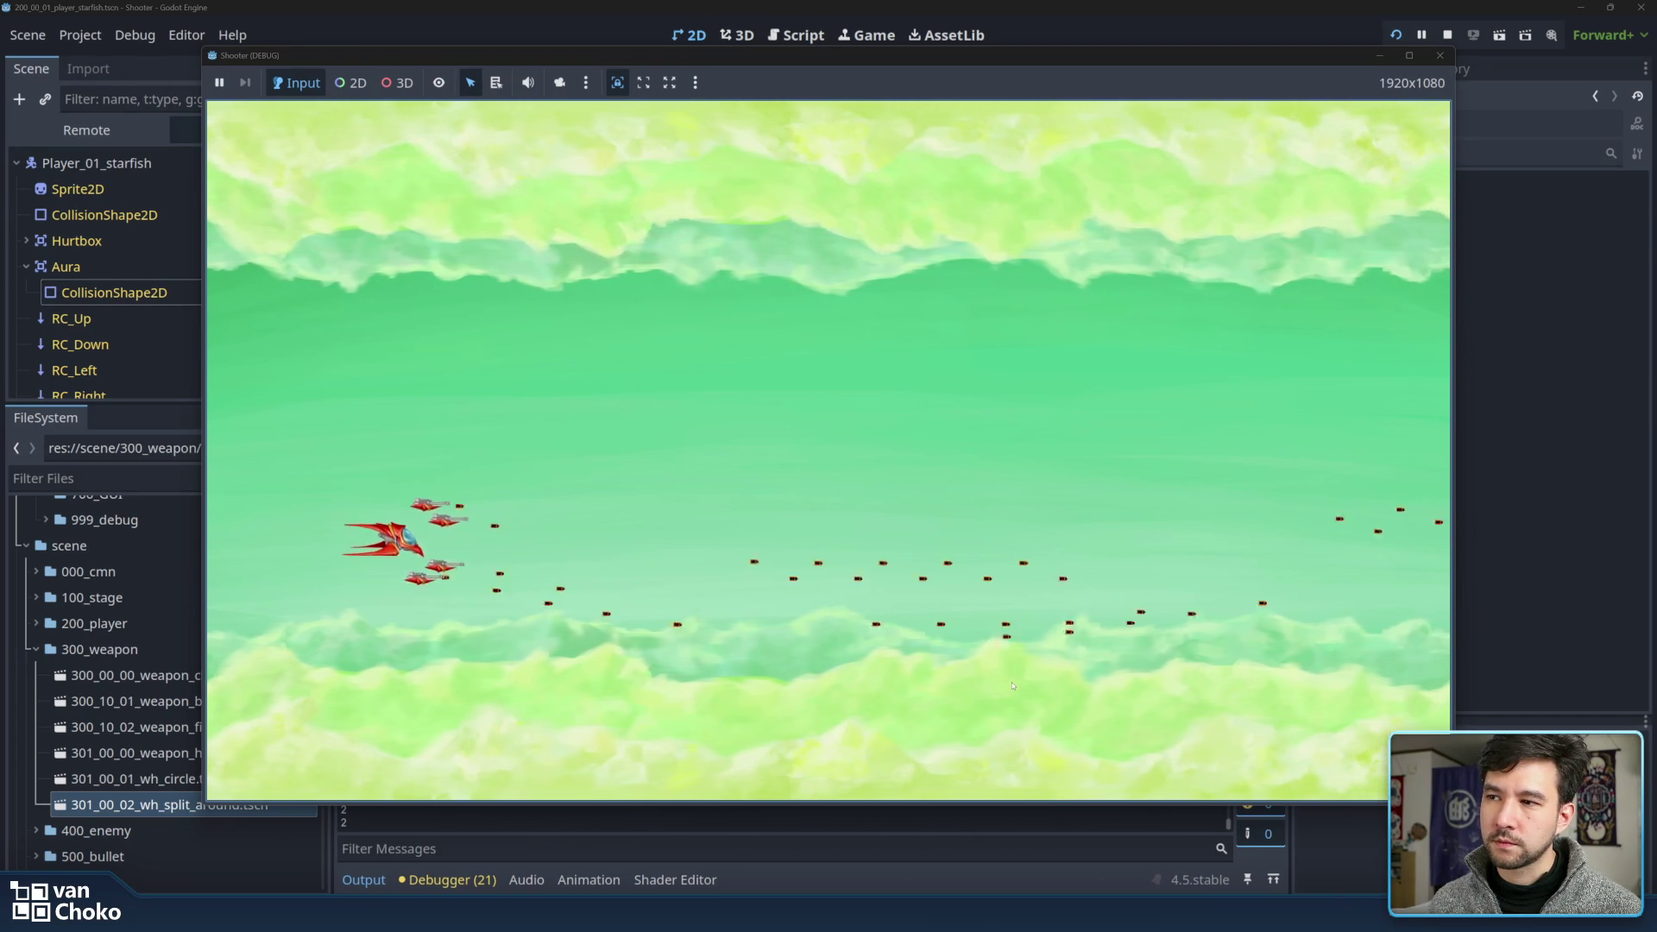
pyautogui.press('Up')
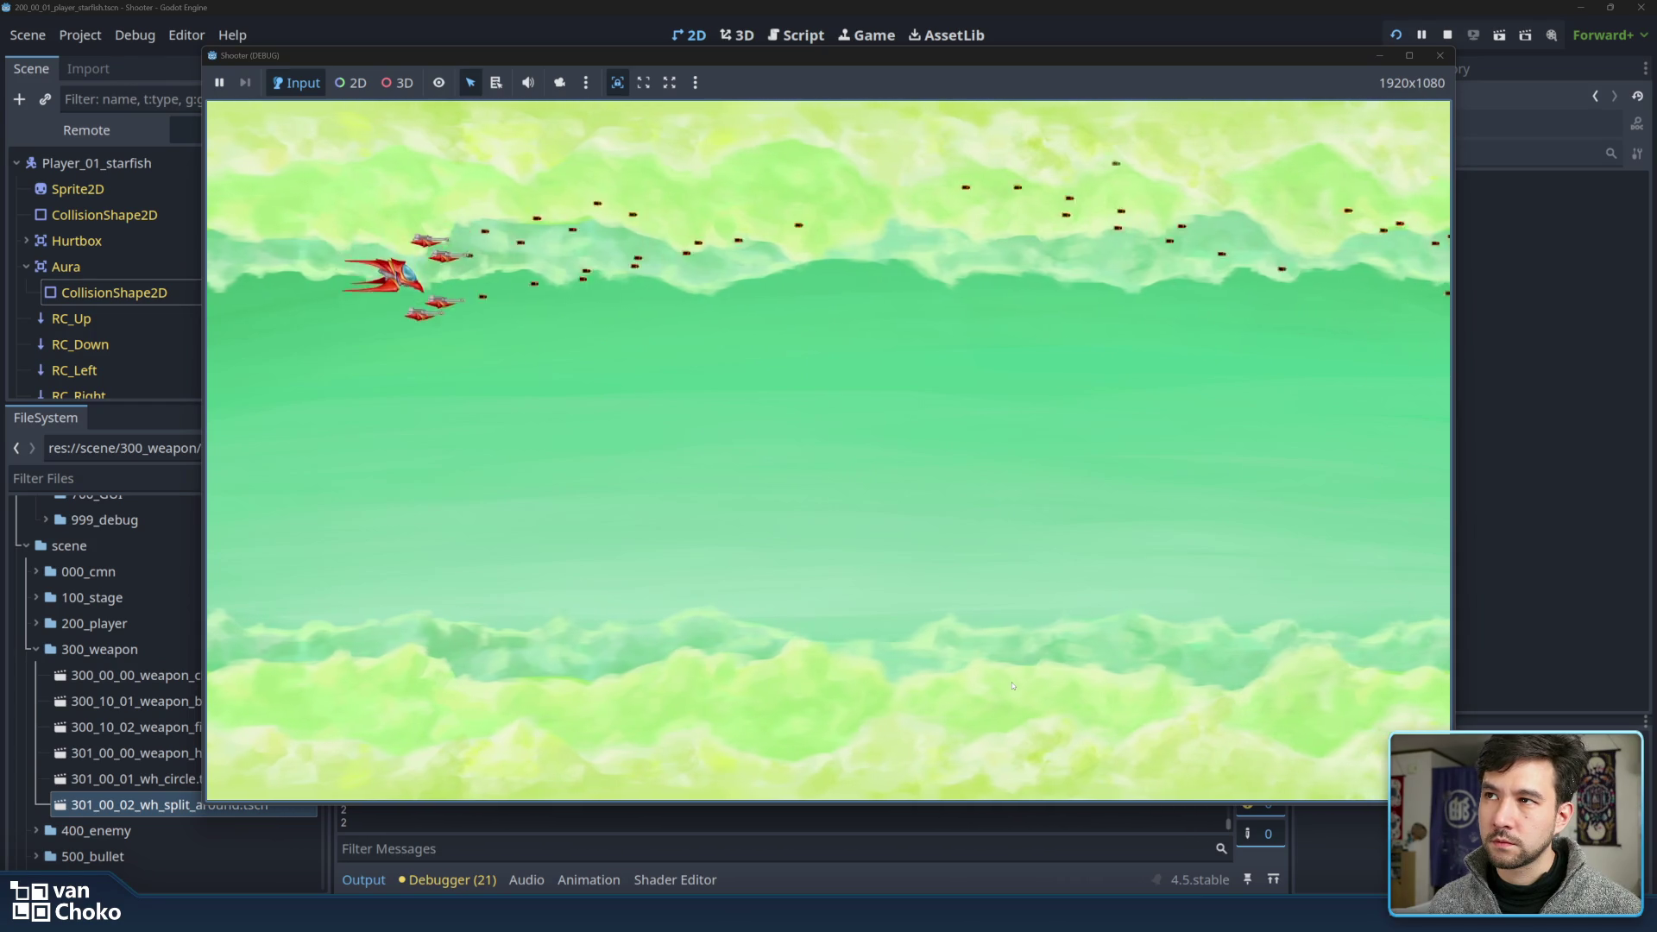
pyautogui.press('Down')
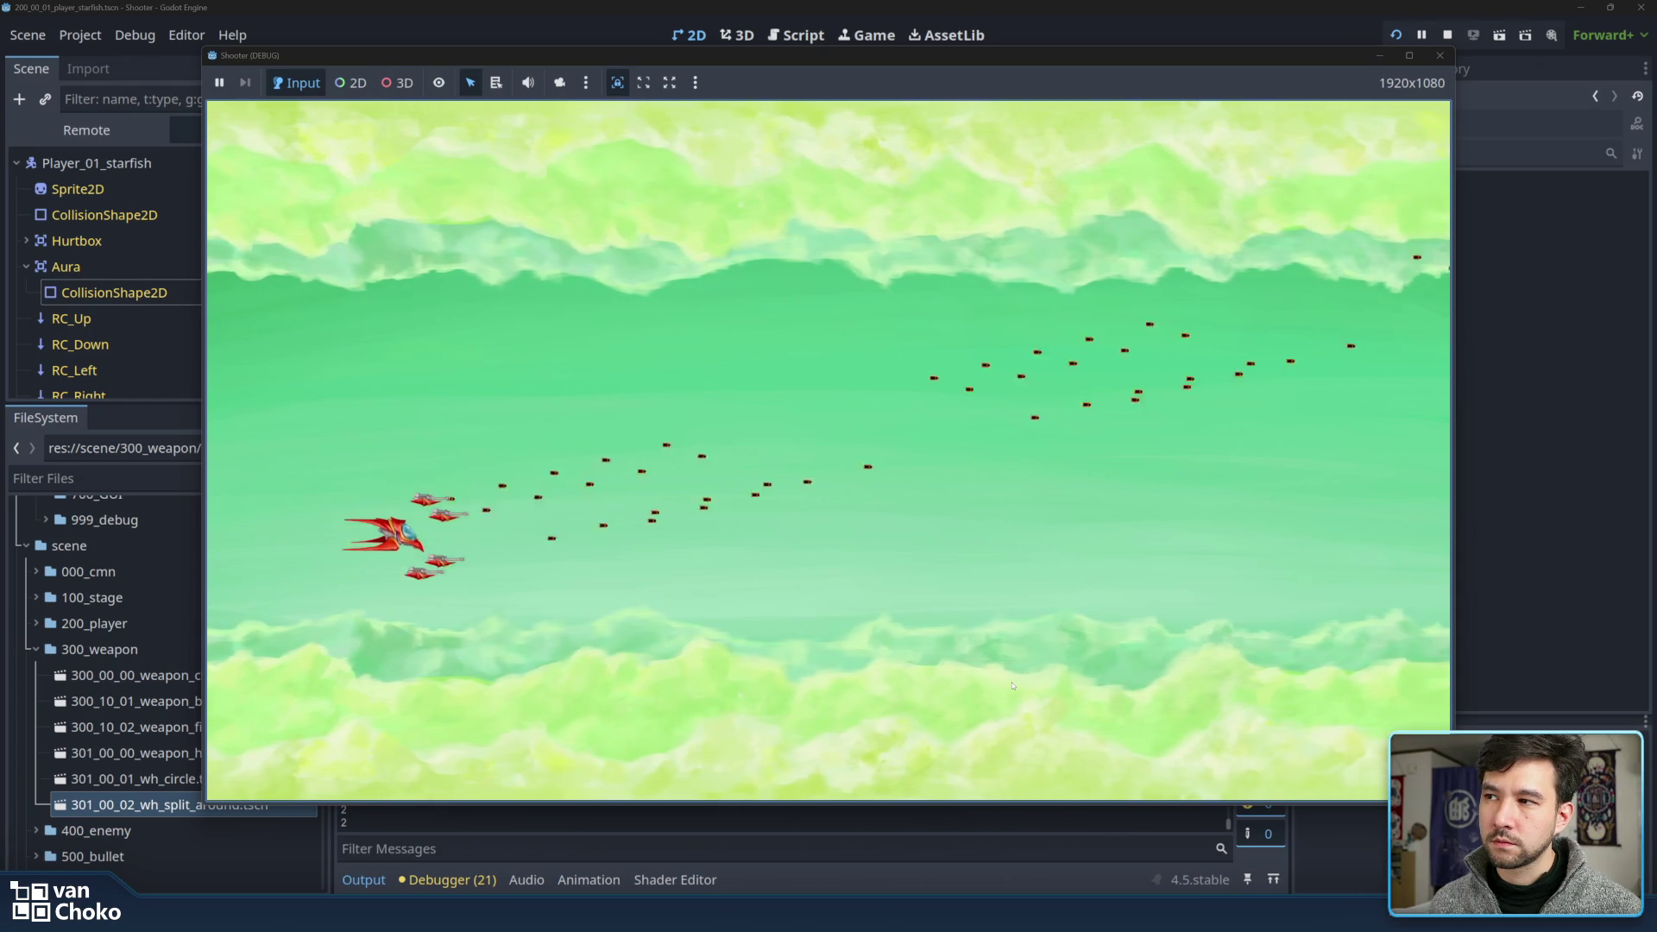
pyautogui.press('Down')
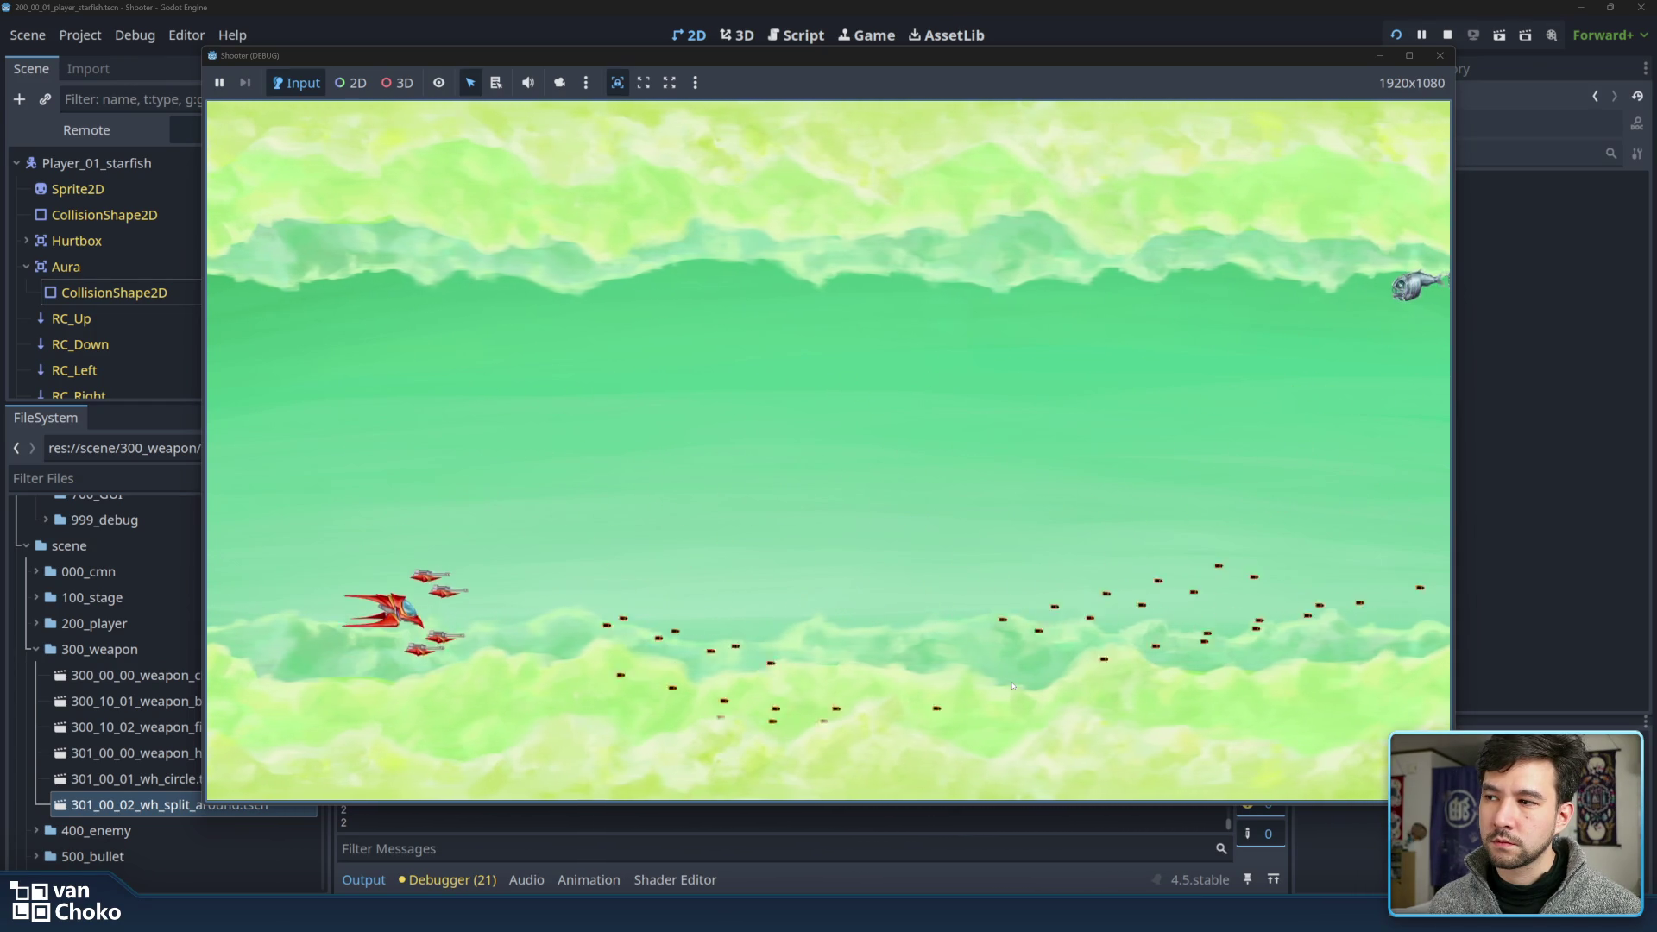
pyautogui.press('Up')
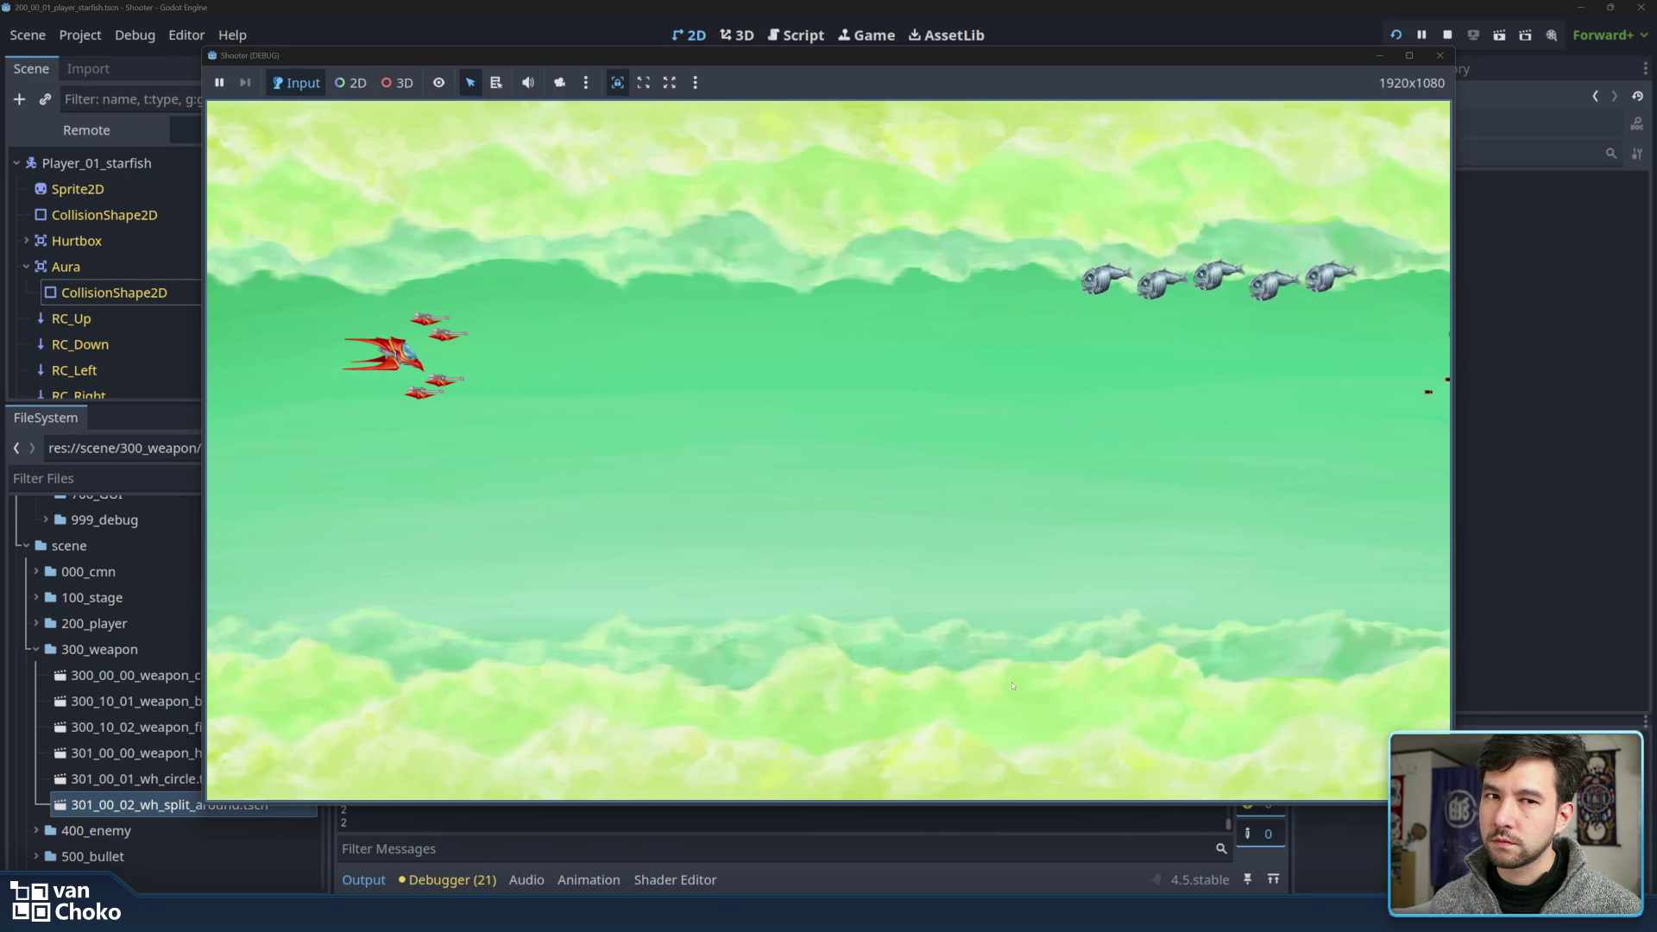
pyautogui.press('Right')
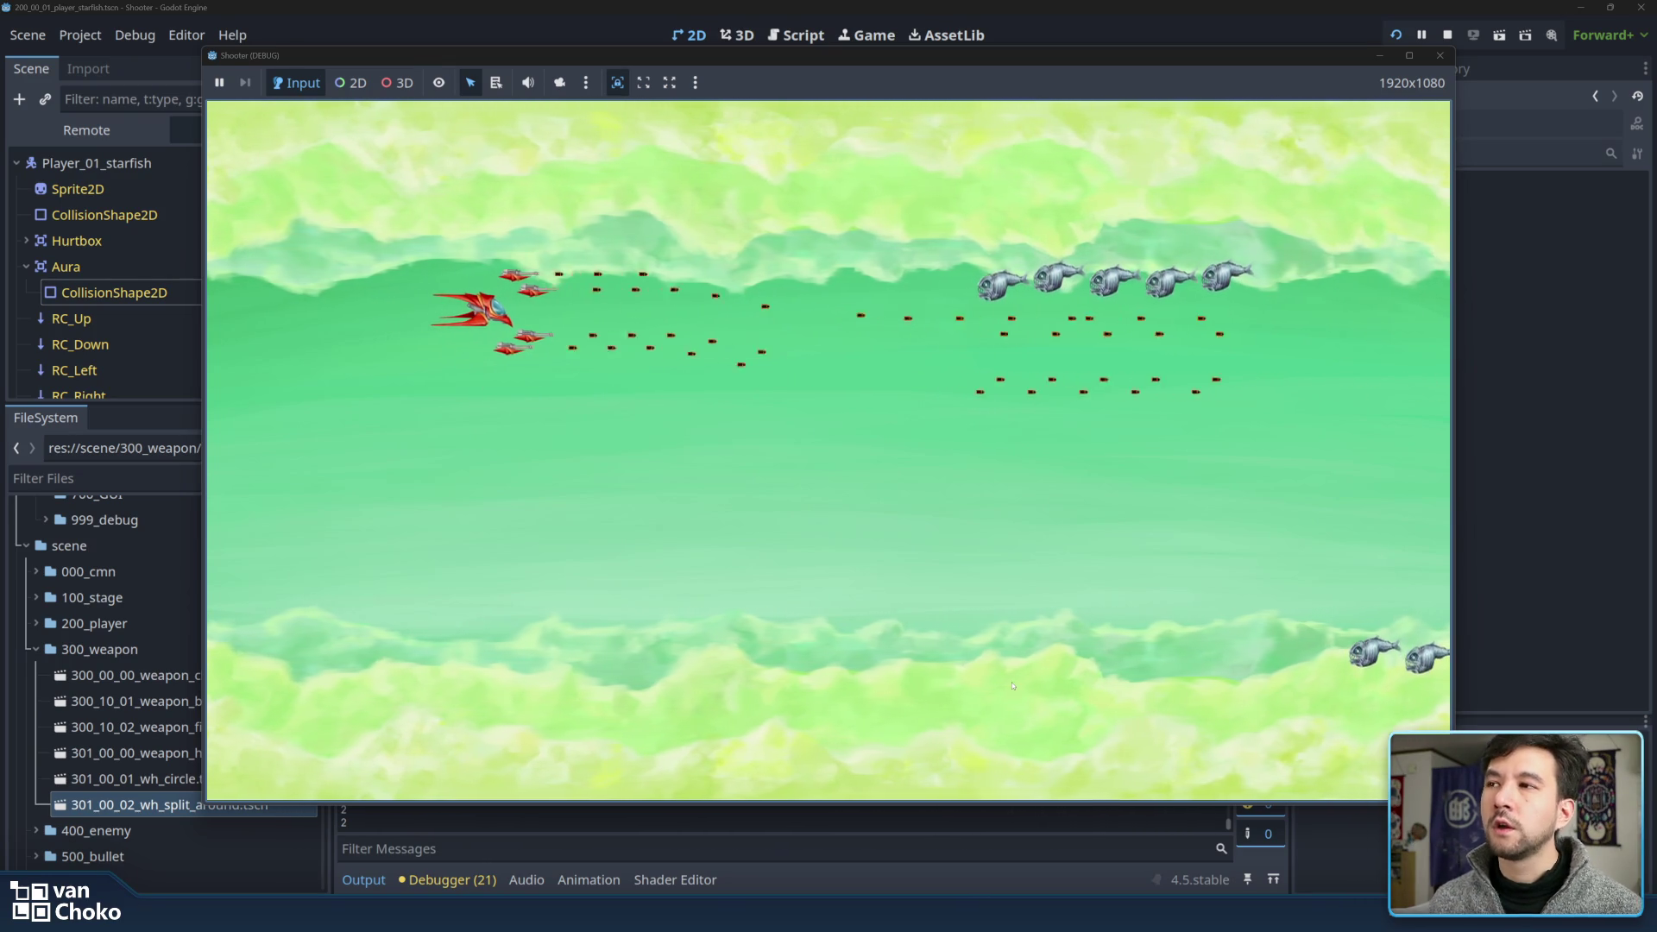
pyautogui.press('Down')
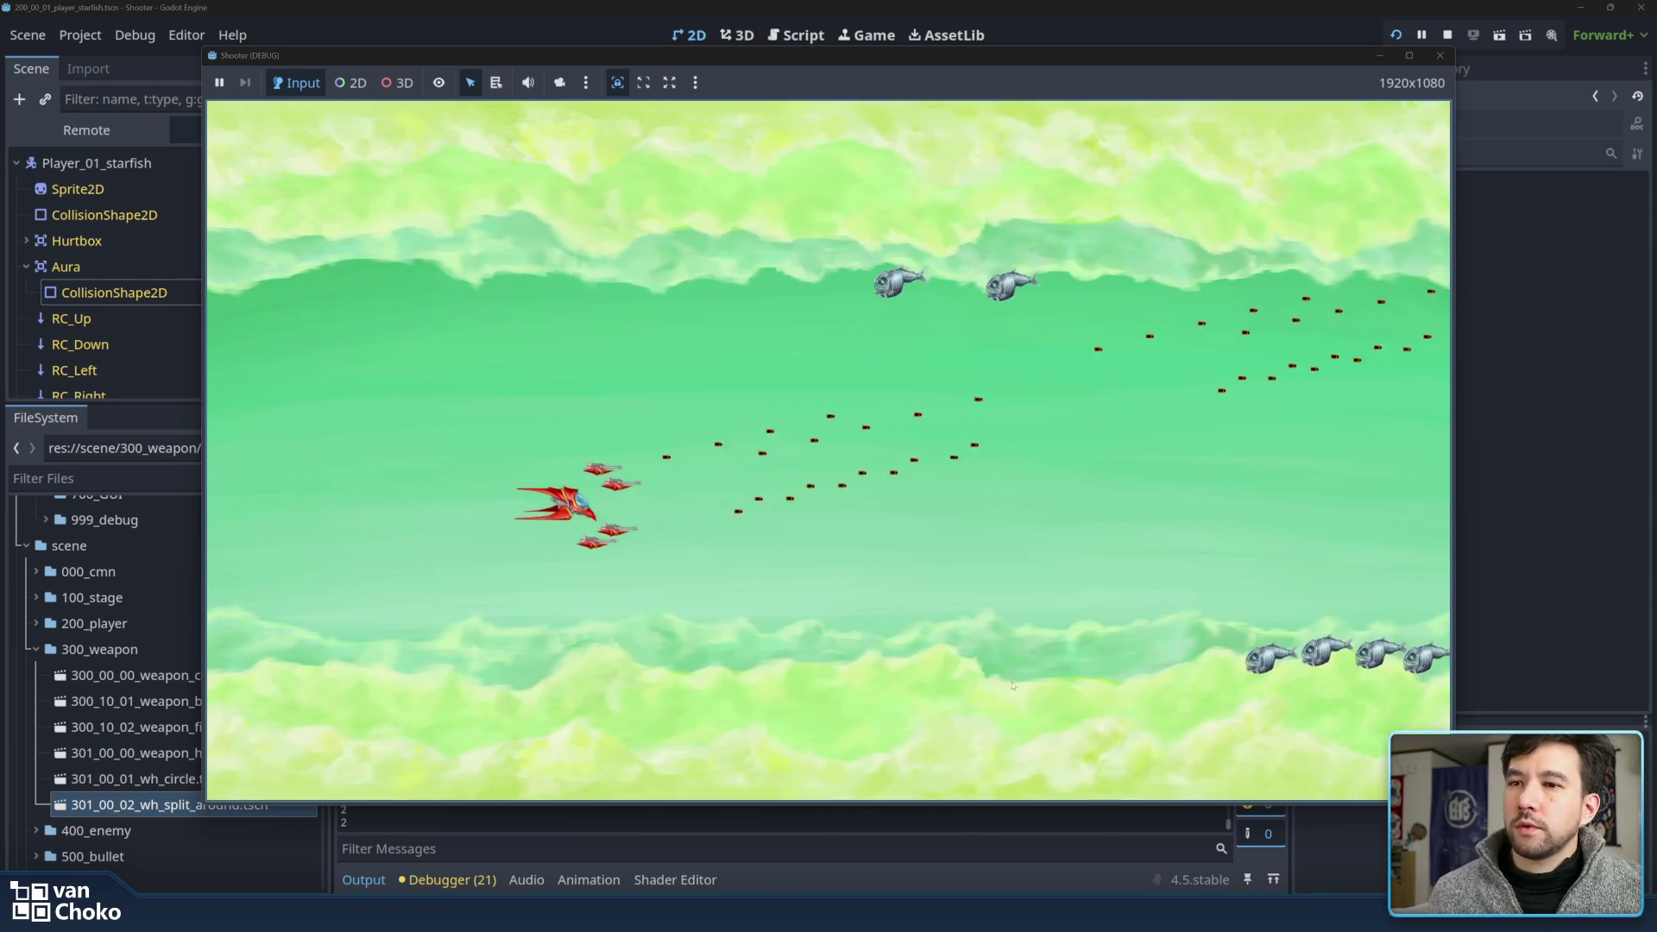
pyautogui.press('Left')
pyautogui.press('Up')
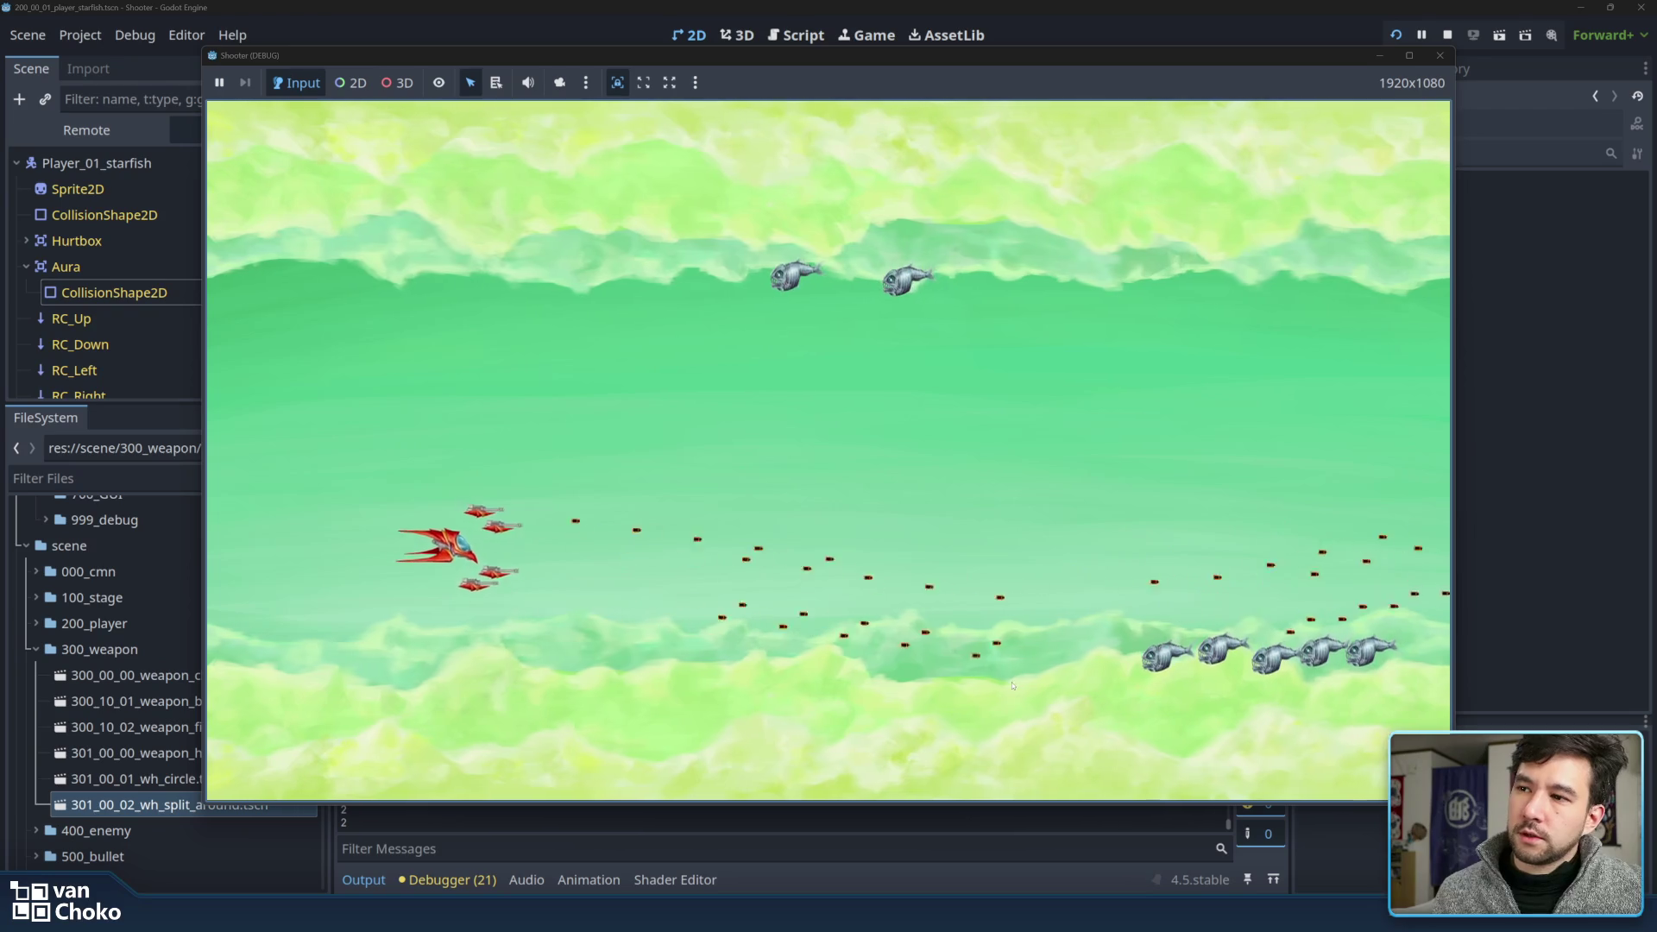
pyautogui.press('Up')
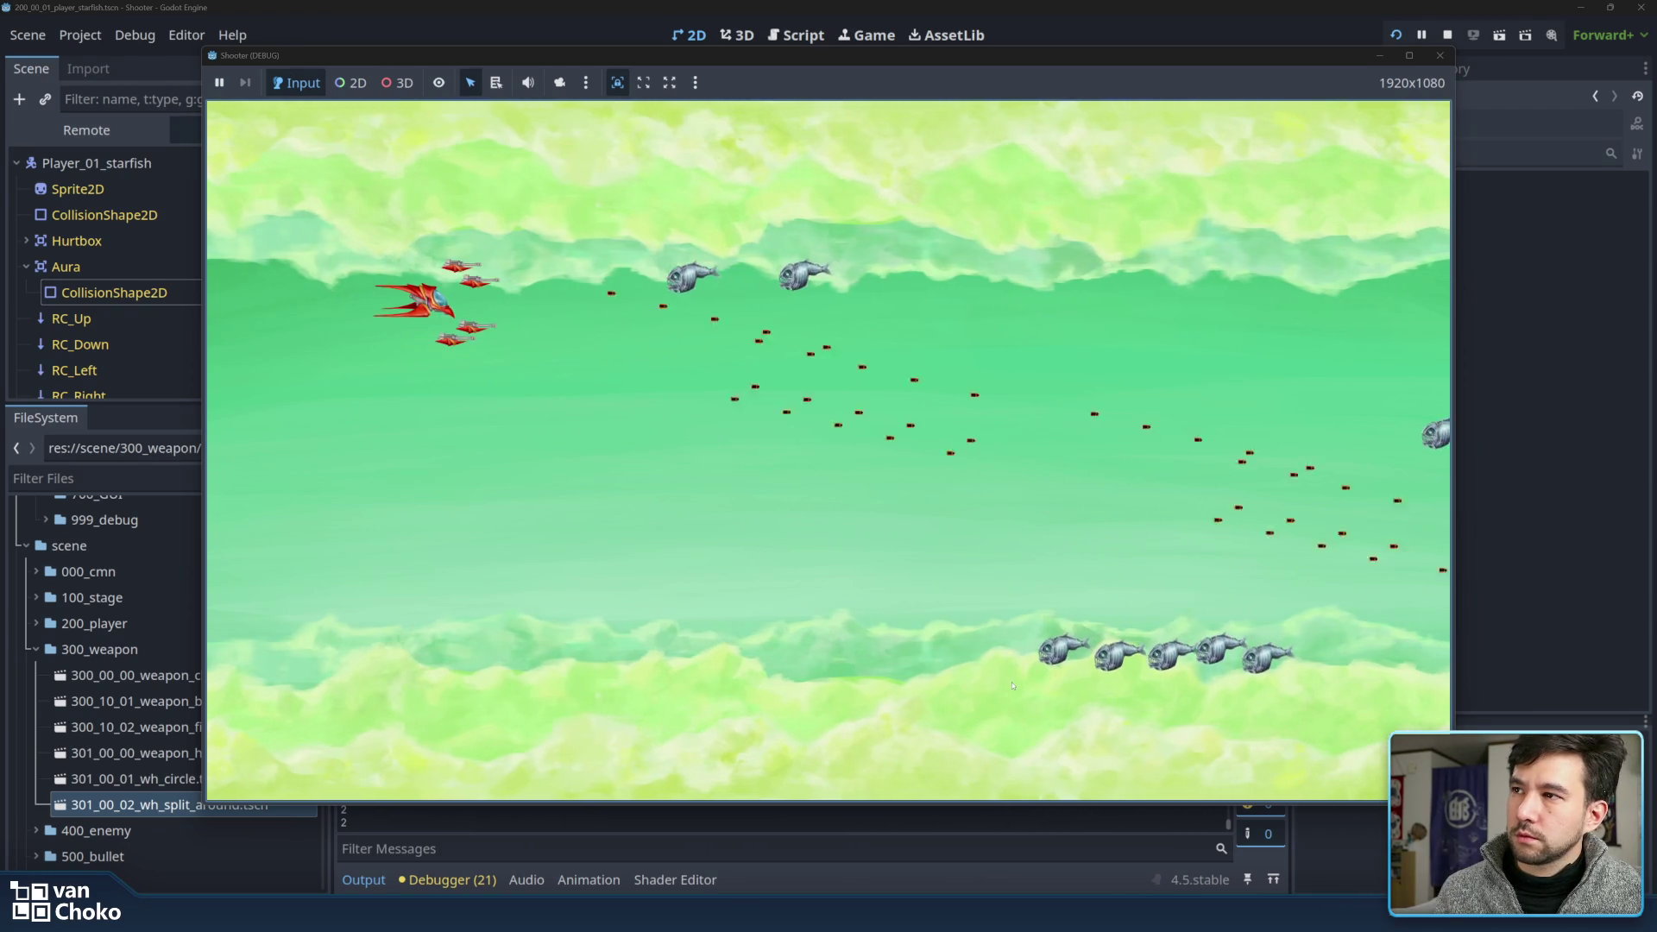
pyautogui.press('Down')
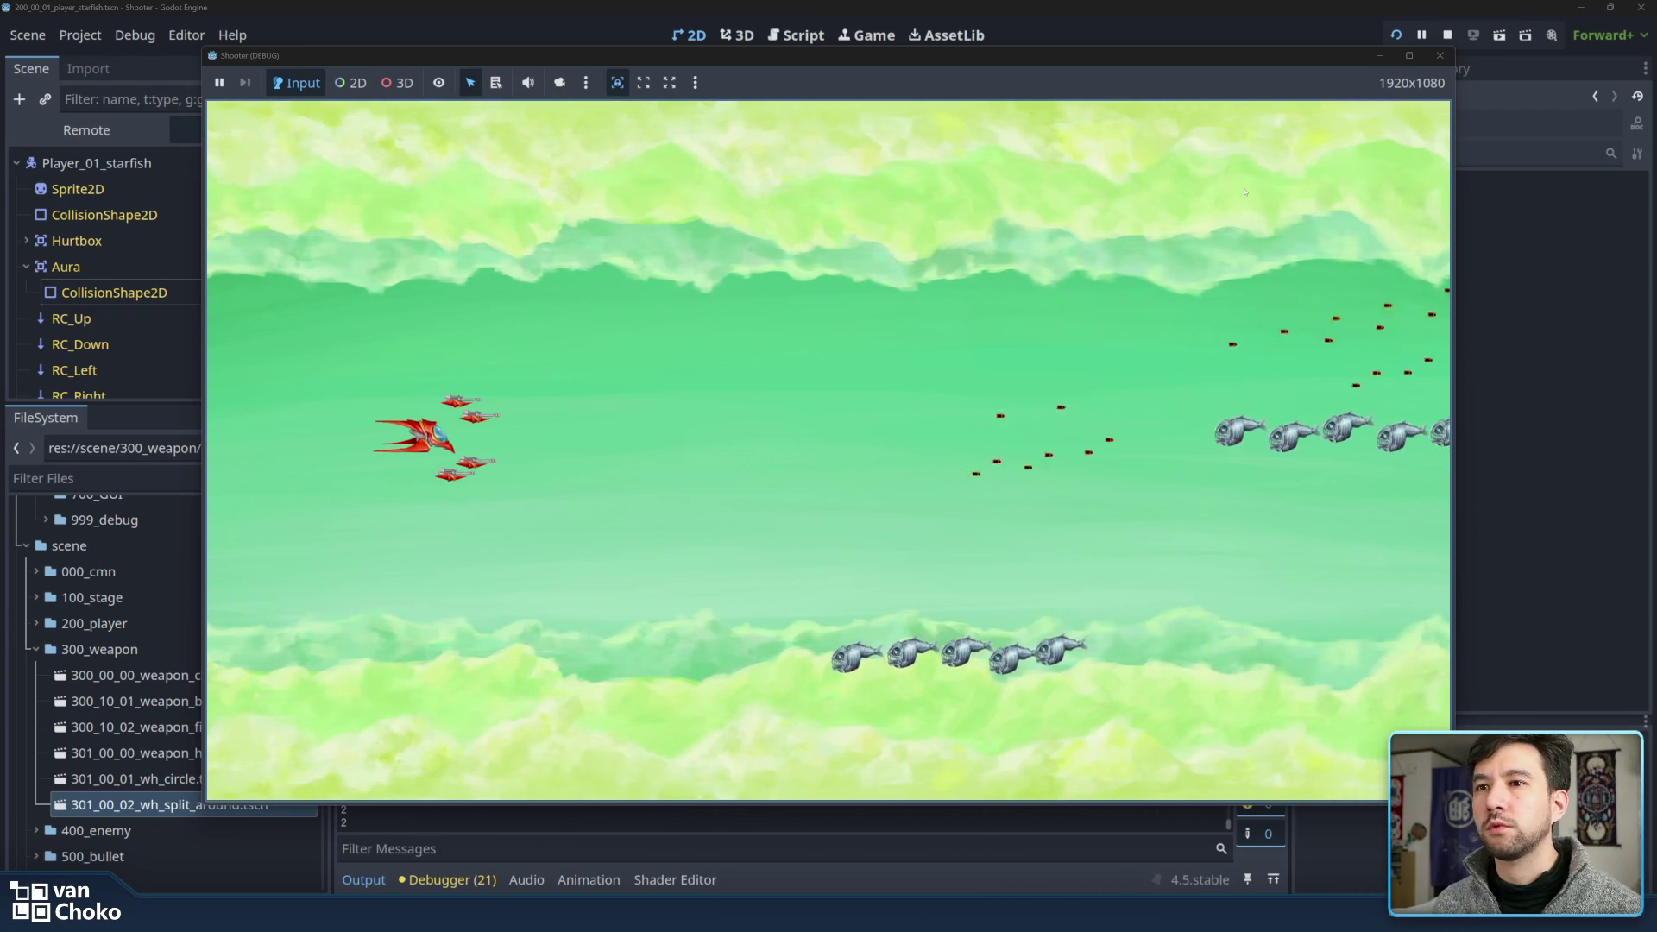
pyautogui.click(1439, 54)
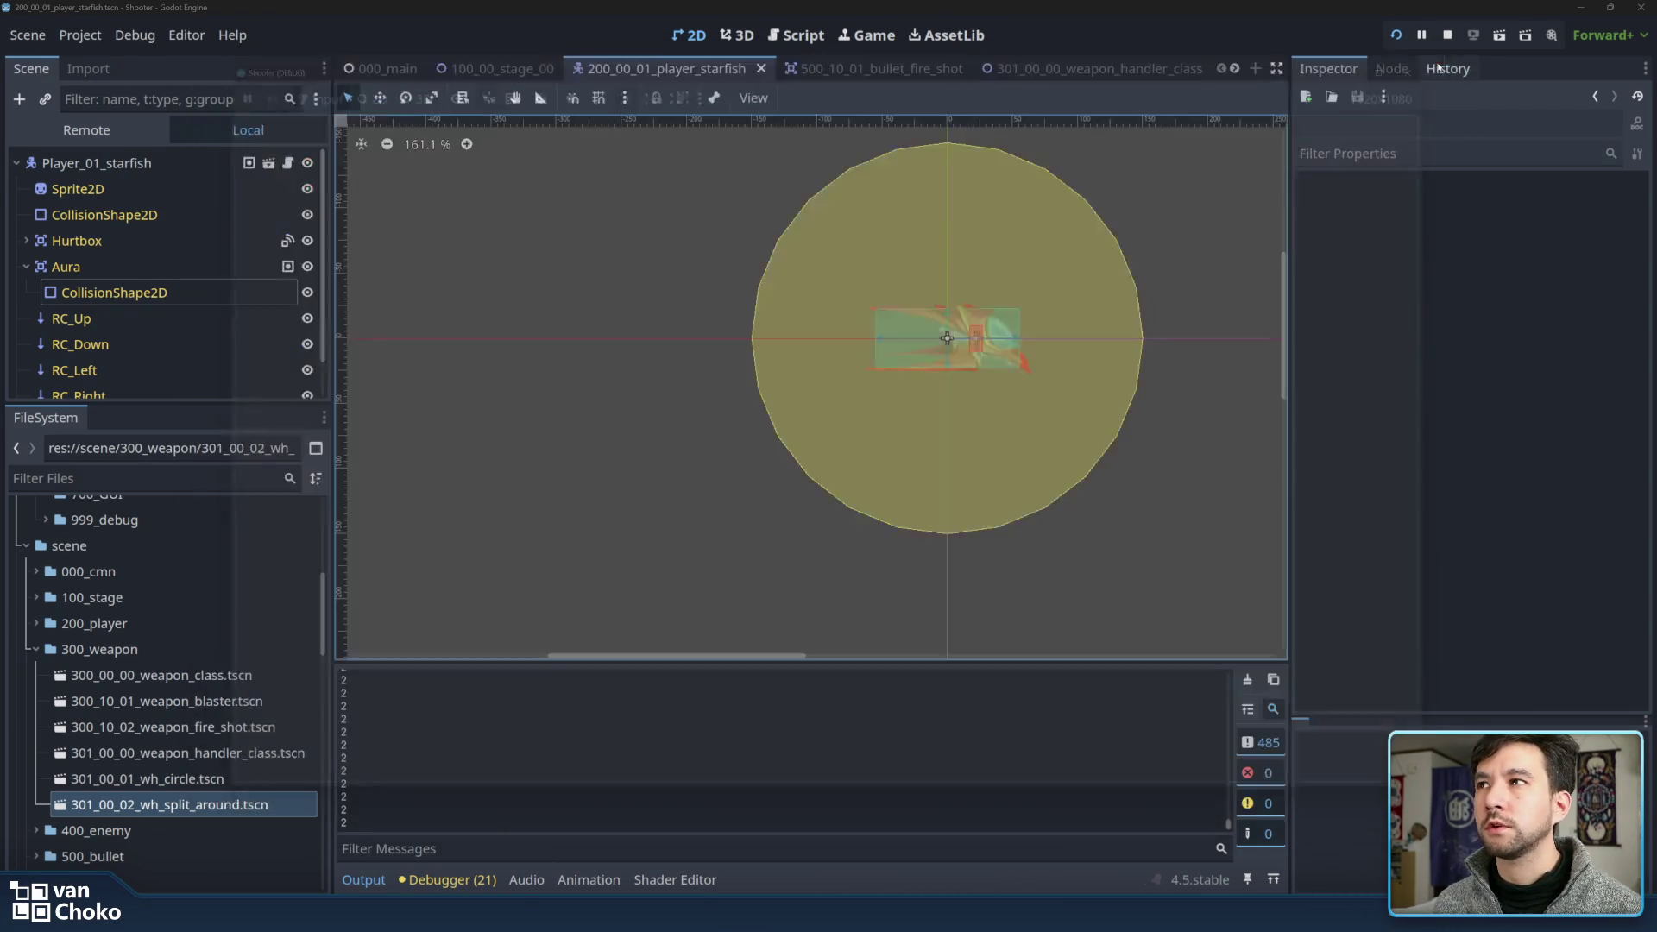
# Switch to the fire-shot bullet scene and select its Bullet_p_fire_shot root node
pyautogui.moveTo(1164, 274); pyautogui.dragTo(981, 275)
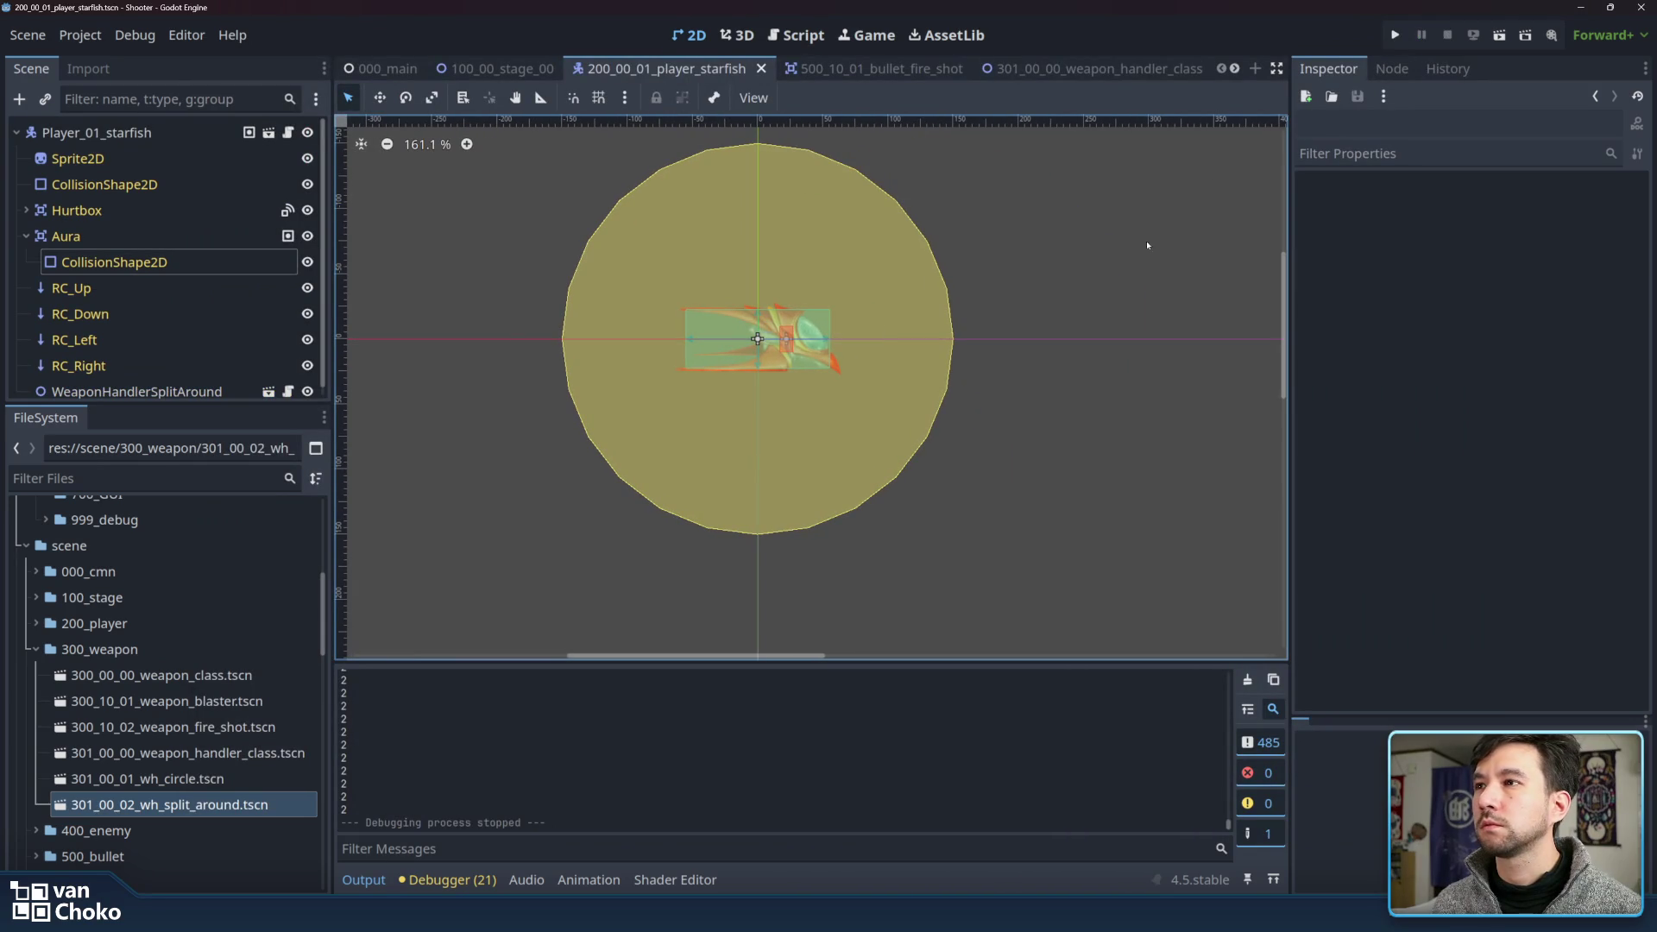
pyautogui.click(1091, 69)
pyautogui.click(909, 69)
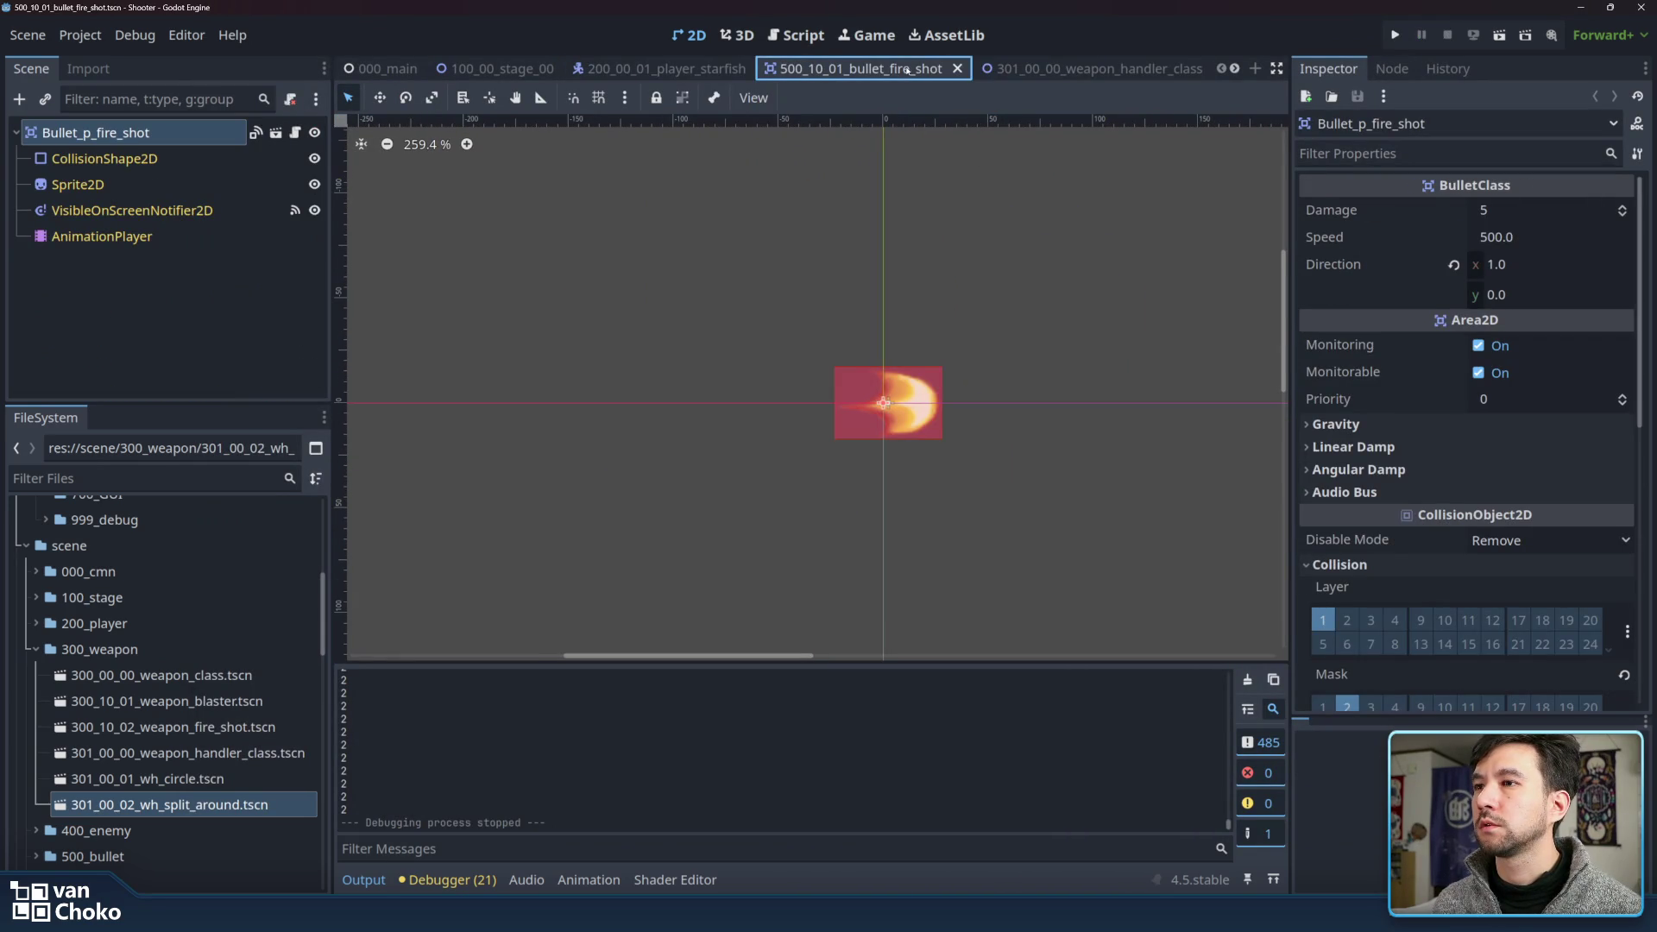
pyautogui.click(174, 213)
pyautogui.press('Down')
pyautogui.press('Up')
pyautogui.press('Up')
pyautogui.press('Up')
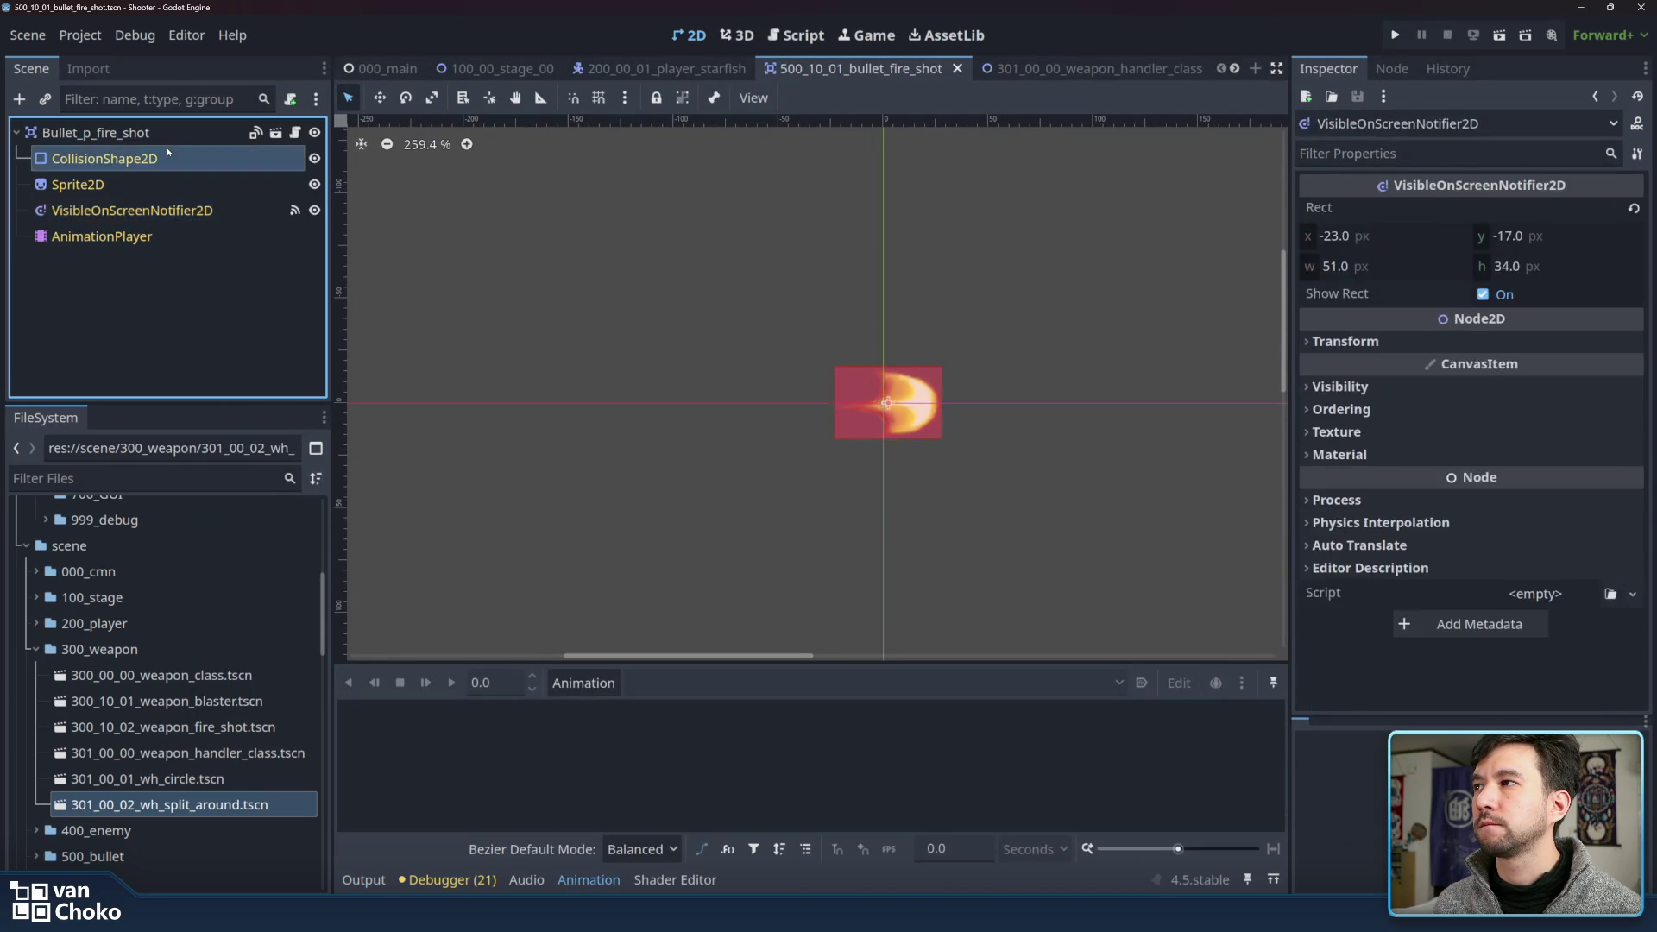
# Open the _on_bullet_destroyed handler from the Signals list and review its queue_free() body
pyautogui.click(1388, 70)
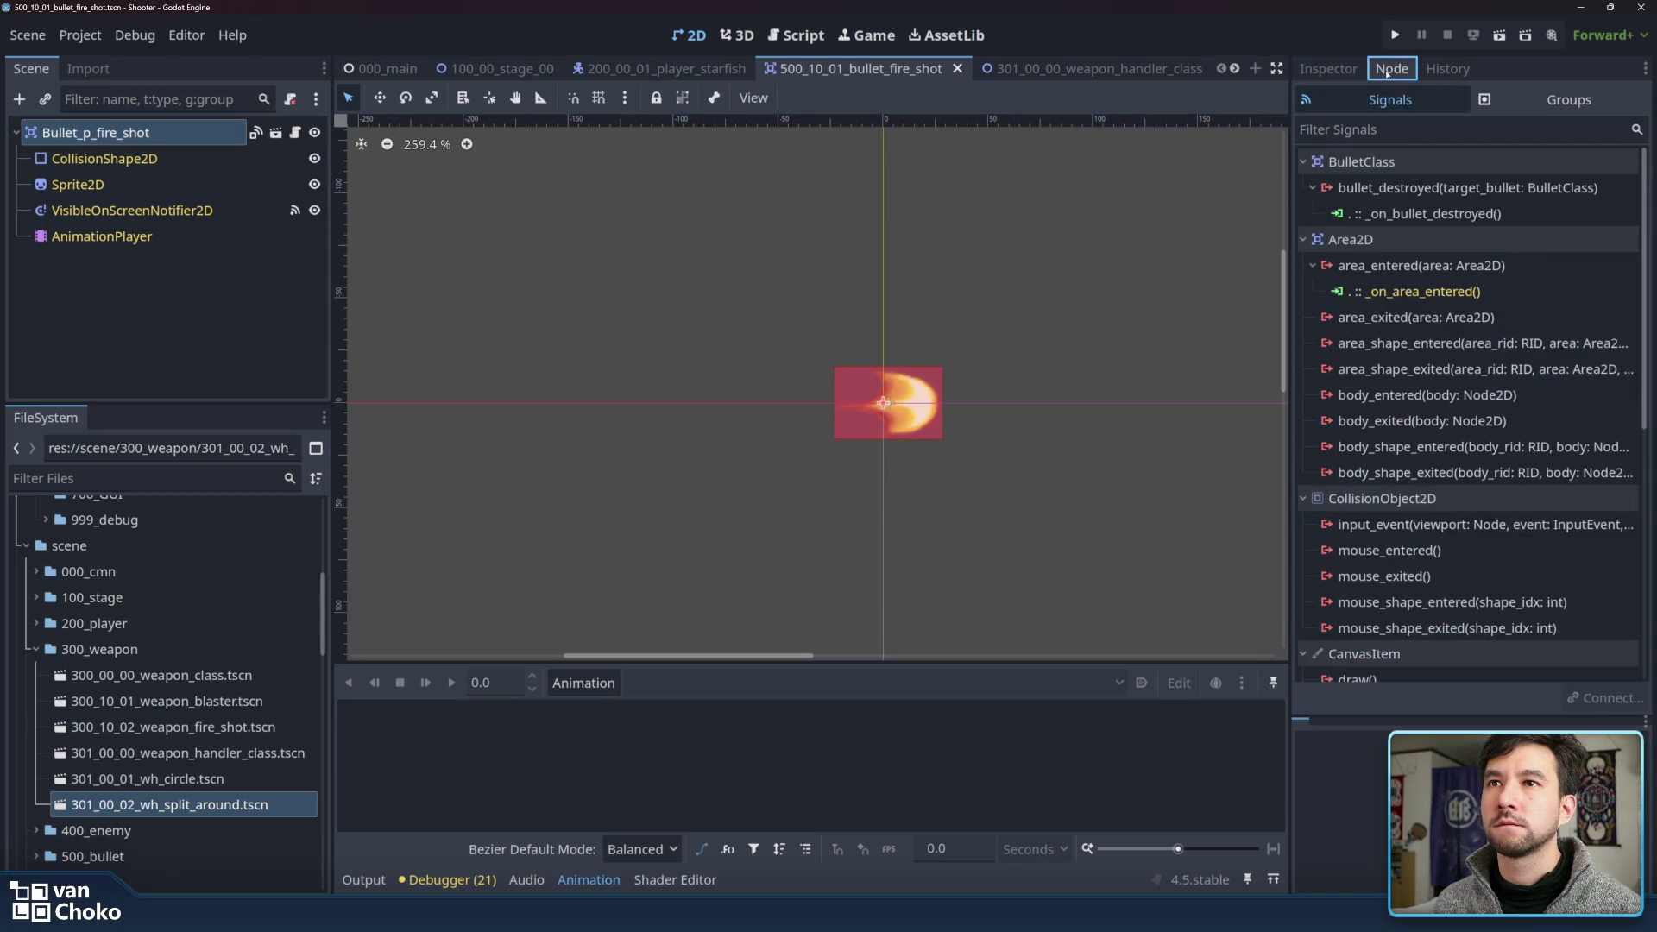
pyautogui.click(1391, 222)
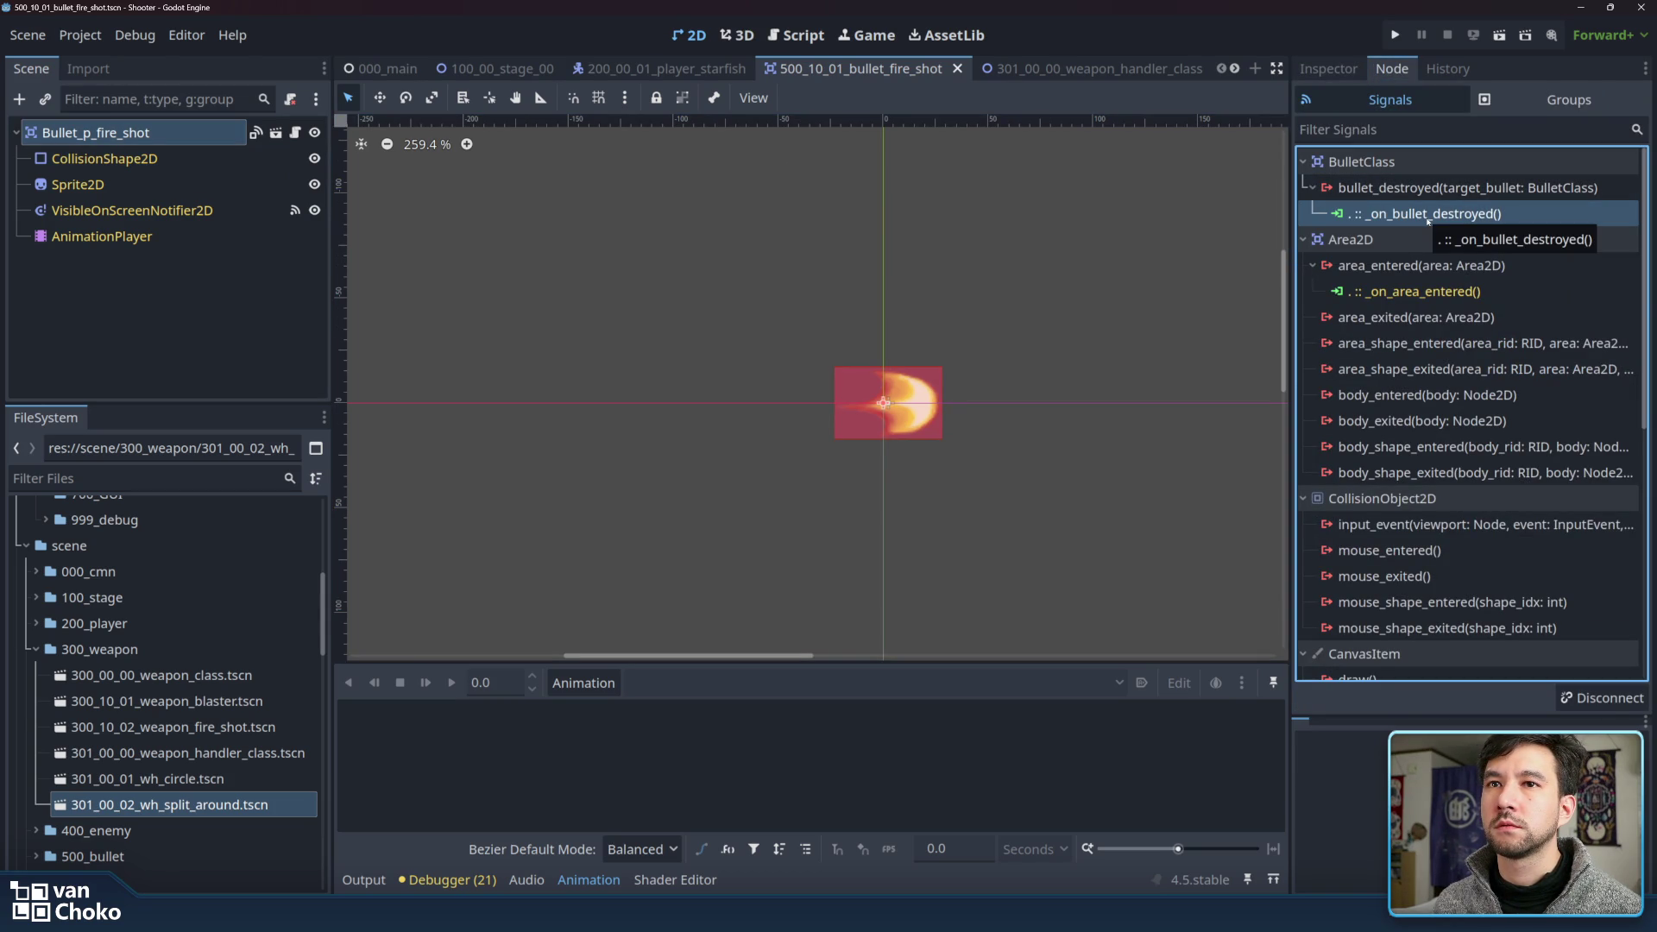
pyautogui.doubleClick(1384, 215)
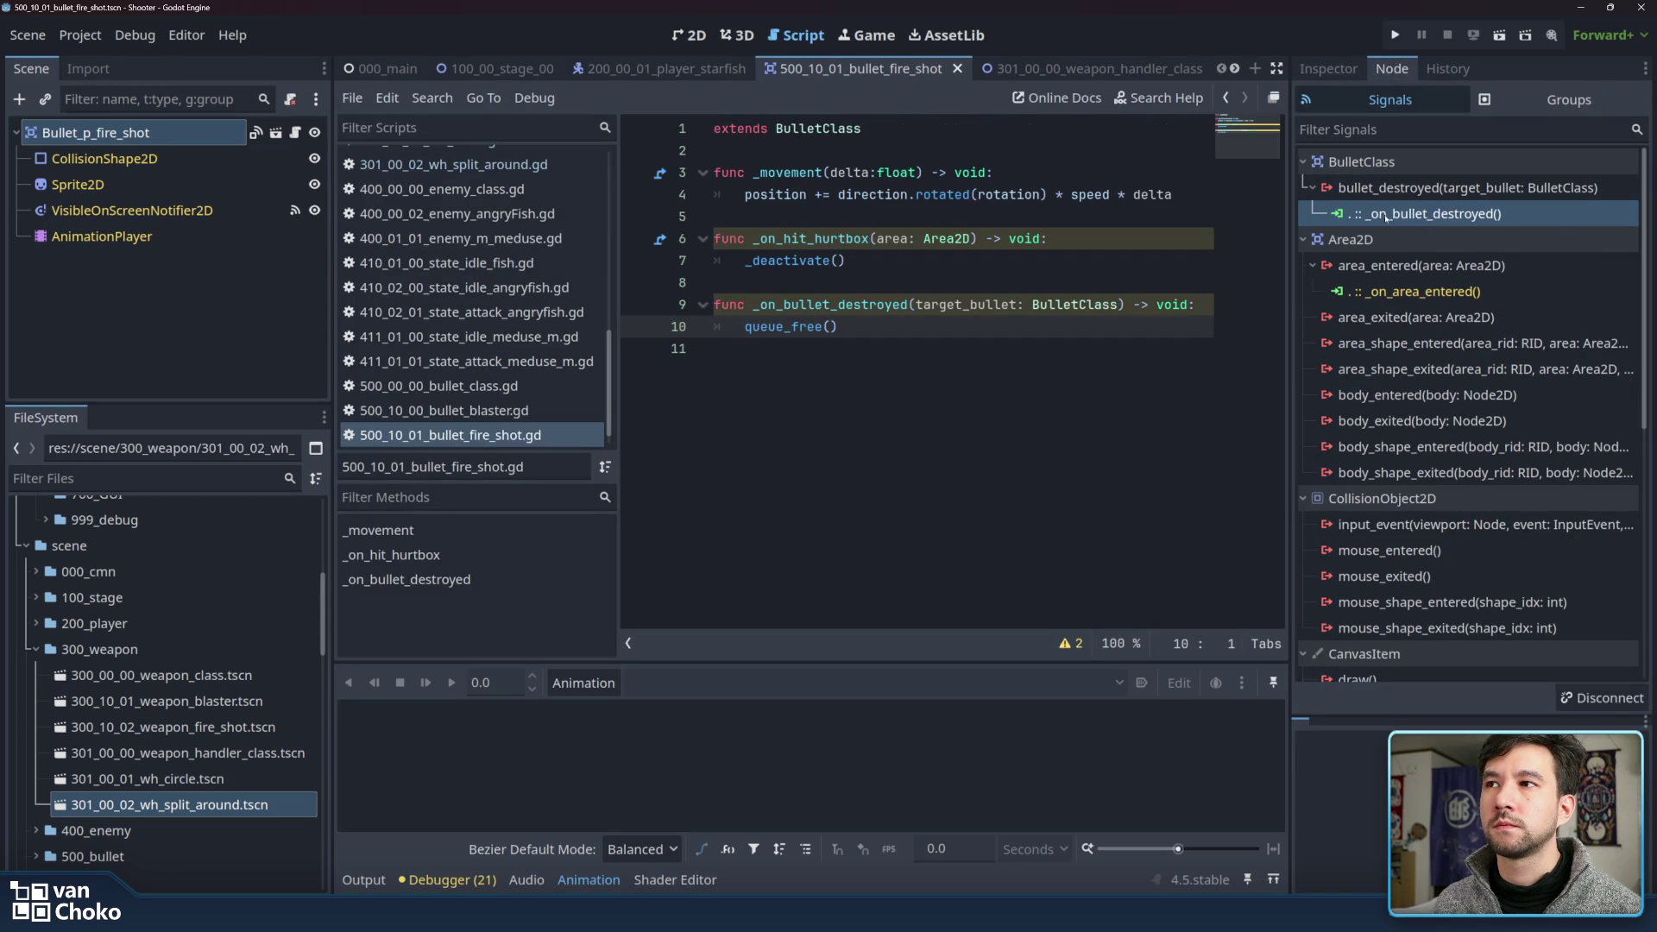
pyautogui.click(802, 391)
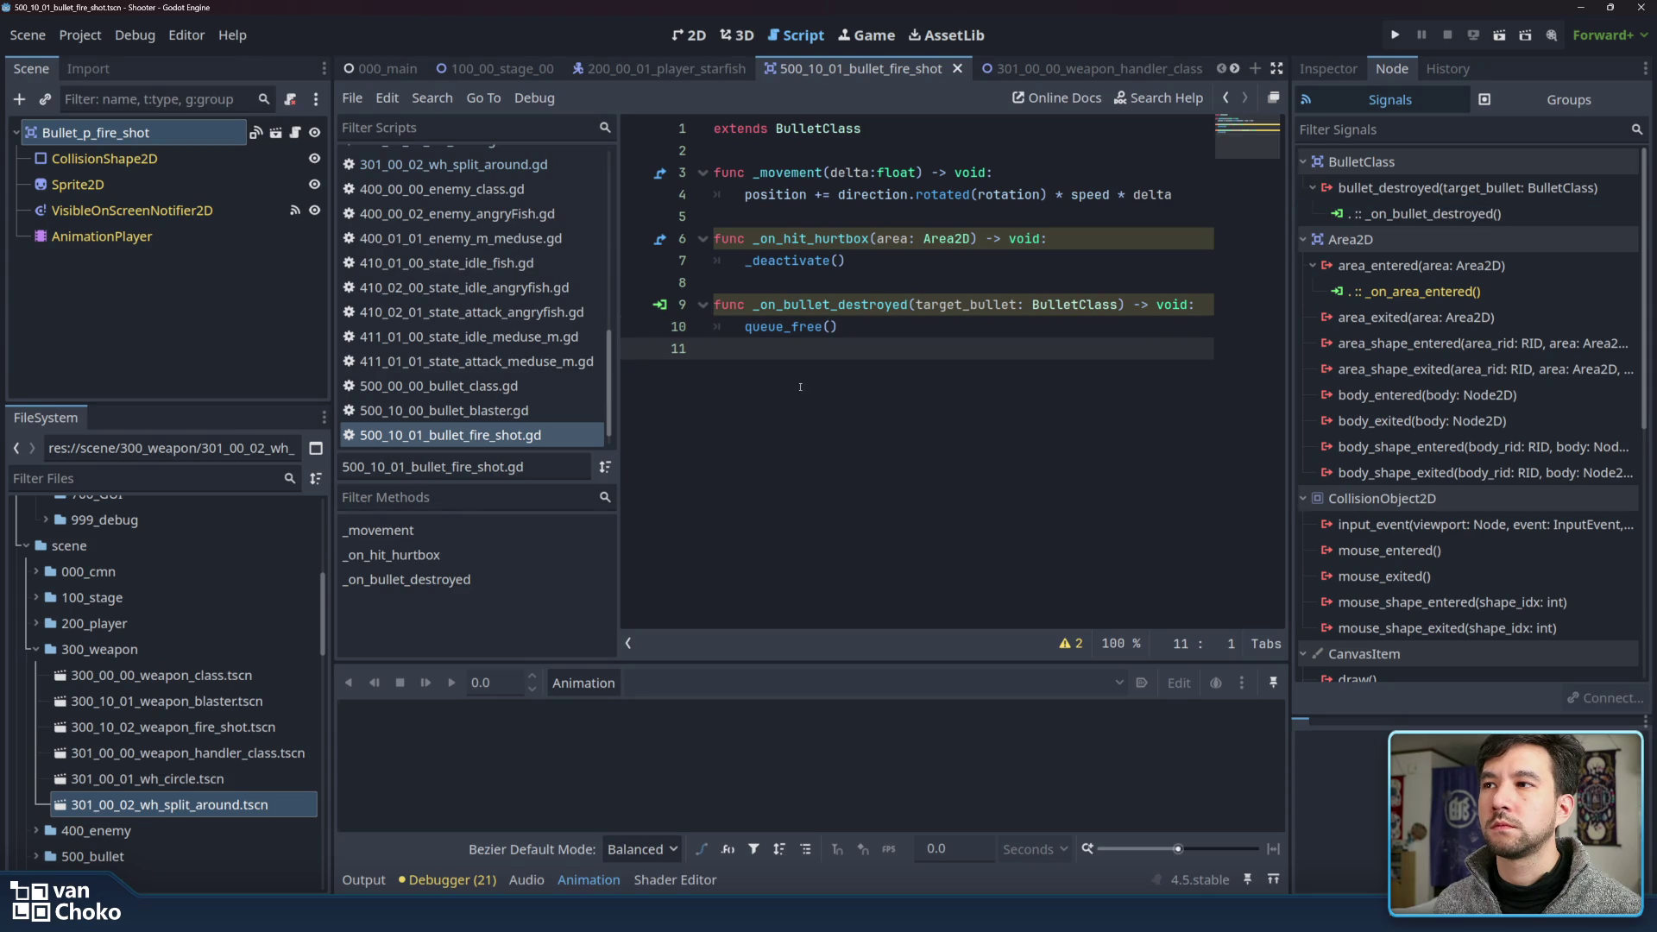
pyautogui.moveTo(800, 387)
pyautogui.mouseDown()
pyautogui.moveTo(751, 260)
pyautogui.moveTo(725, 303)
pyautogui.moveTo(713, 172)
pyautogui.mouseUp()
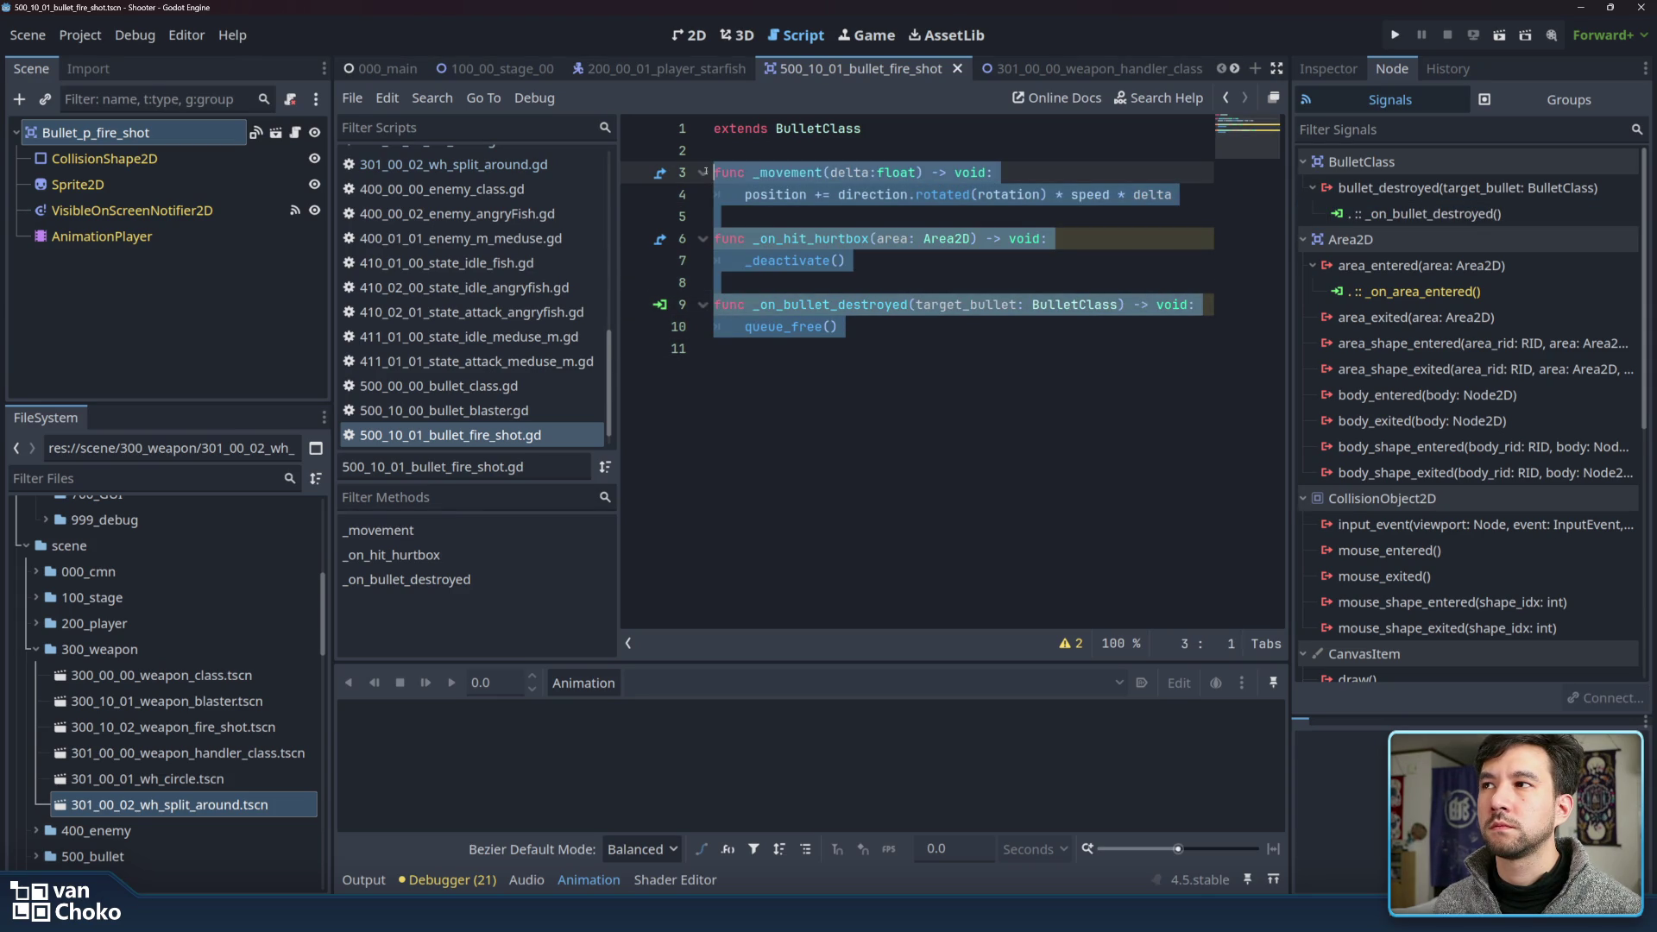
pyautogui.click(824, 220)
pyautogui.click(112, 289)
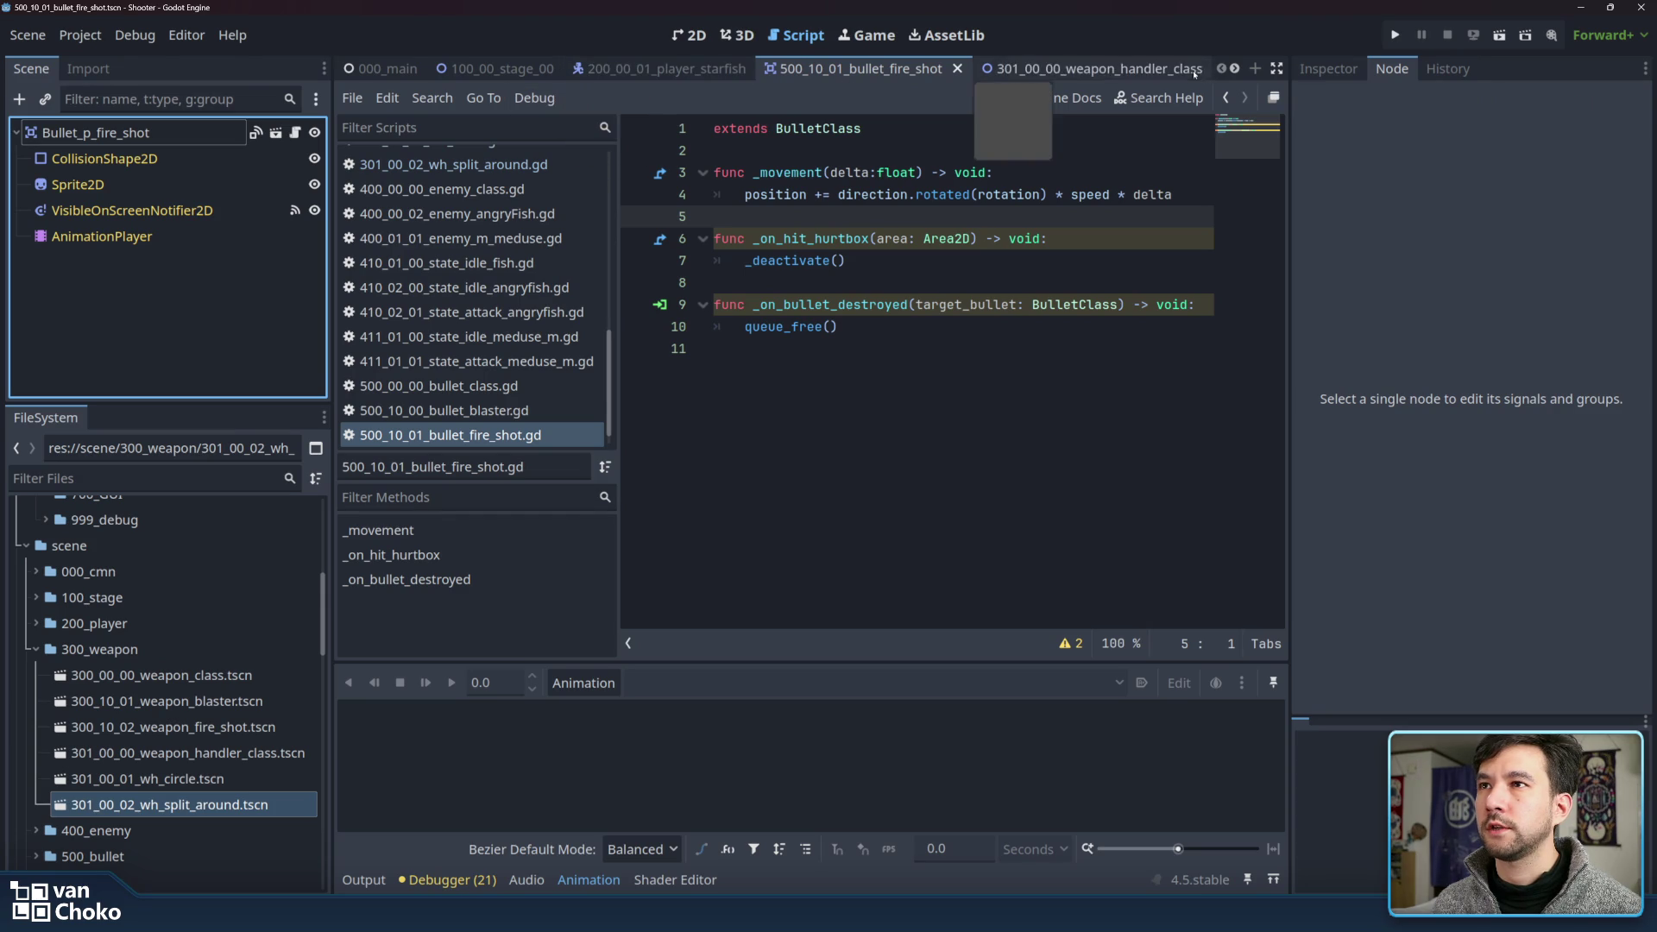
# Scroll through the open scene tabs back to 000_main and switch to the 2D workspace
pyautogui.click(1235, 69)
pyautogui.scroll(-3, 1235, 69)
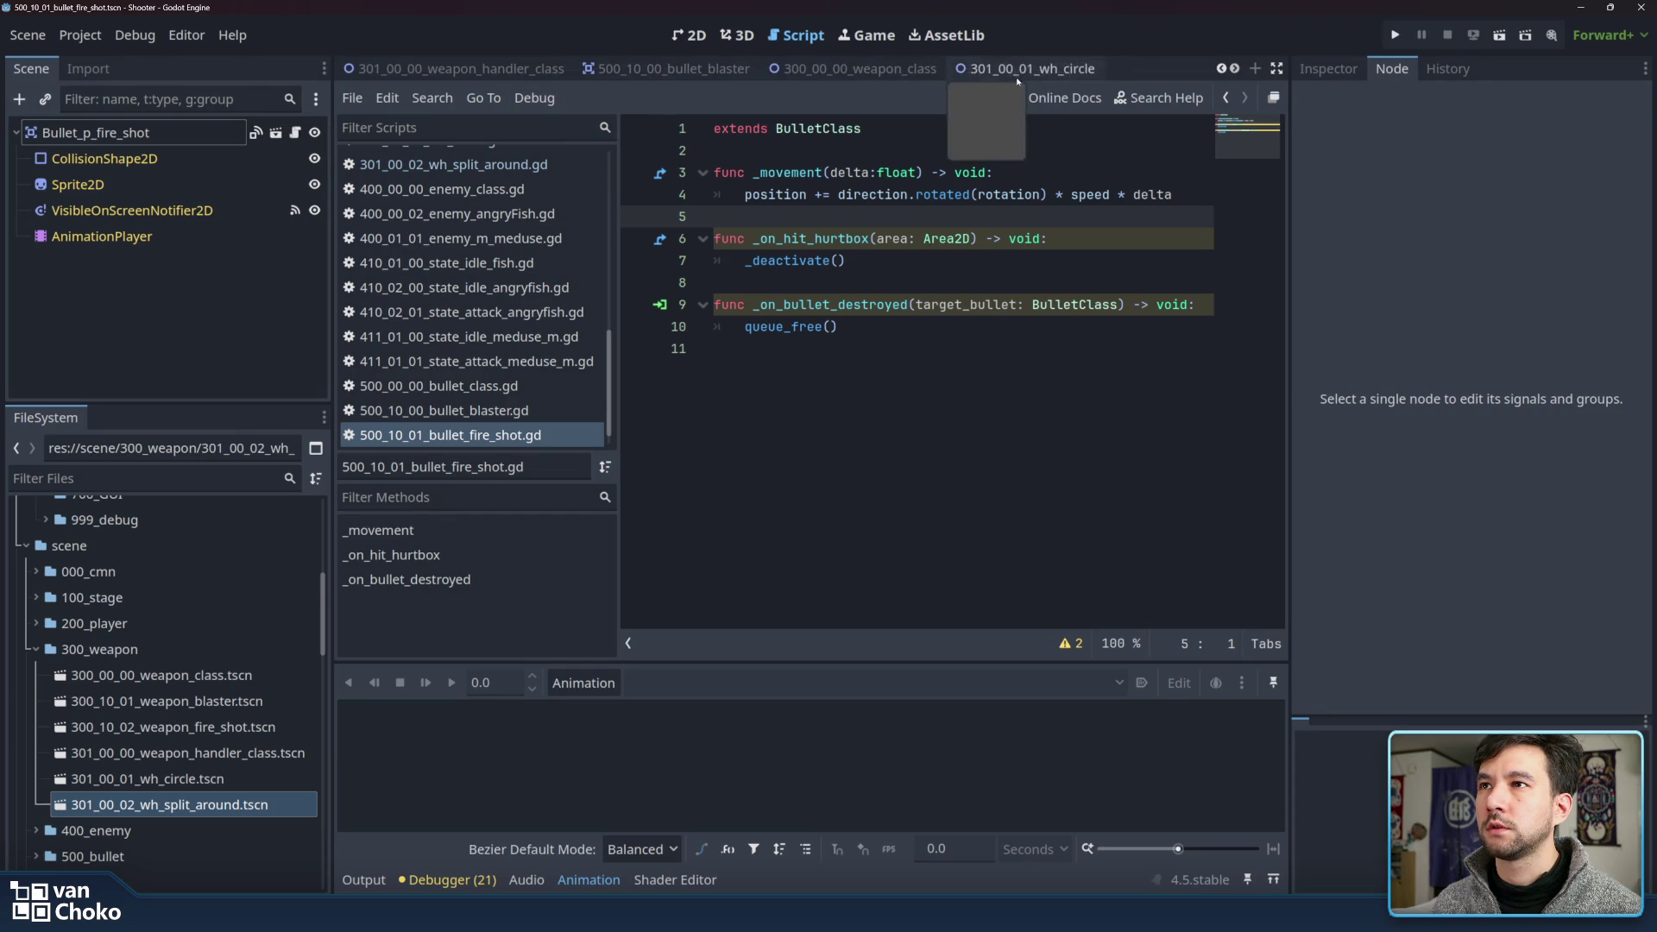
pyautogui.click(478, 79)
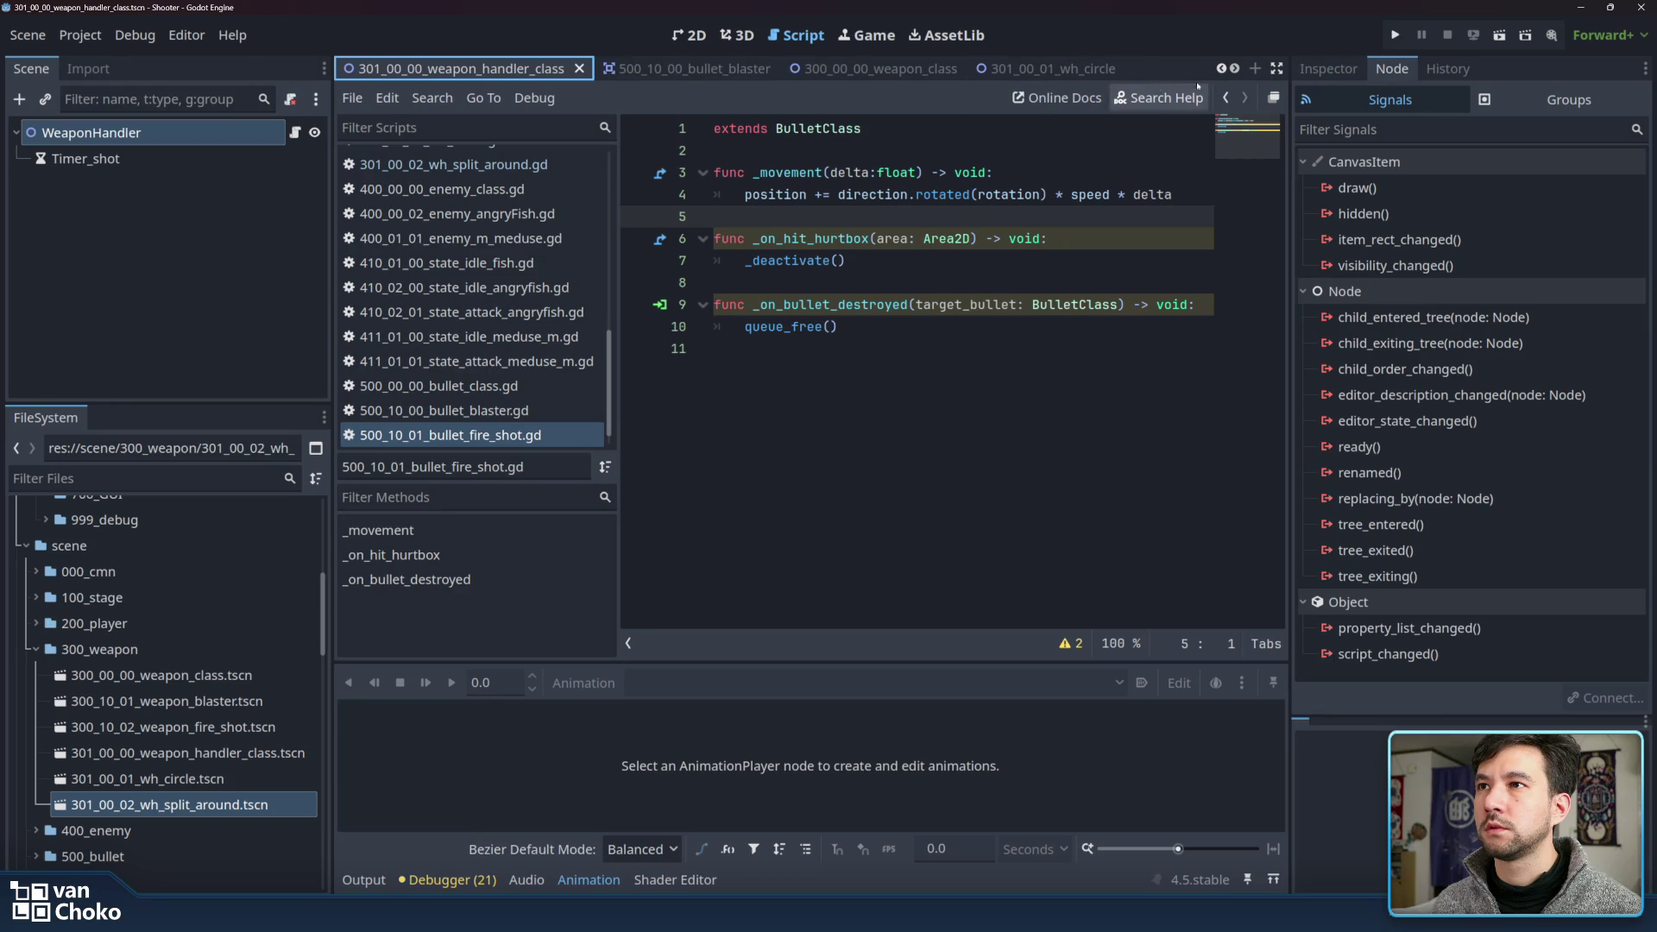
pyautogui.click(1221, 69)
pyautogui.click(1221, 69)
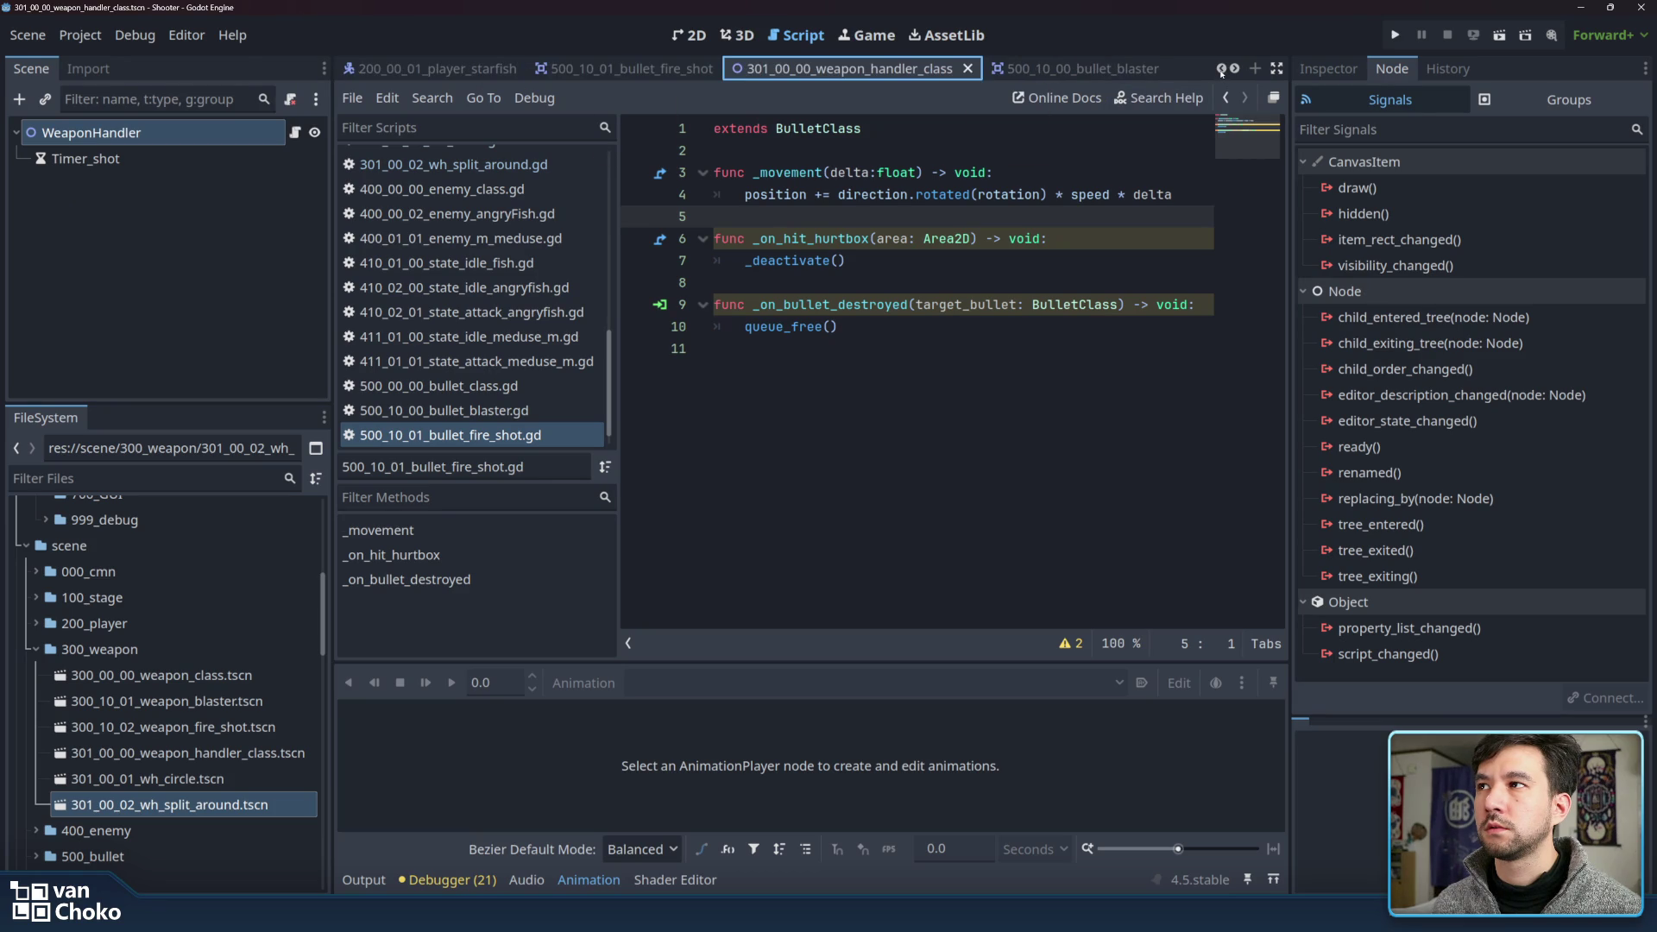
pyautogui.click(1221, 69)
pyautogui.click(1222, 69)
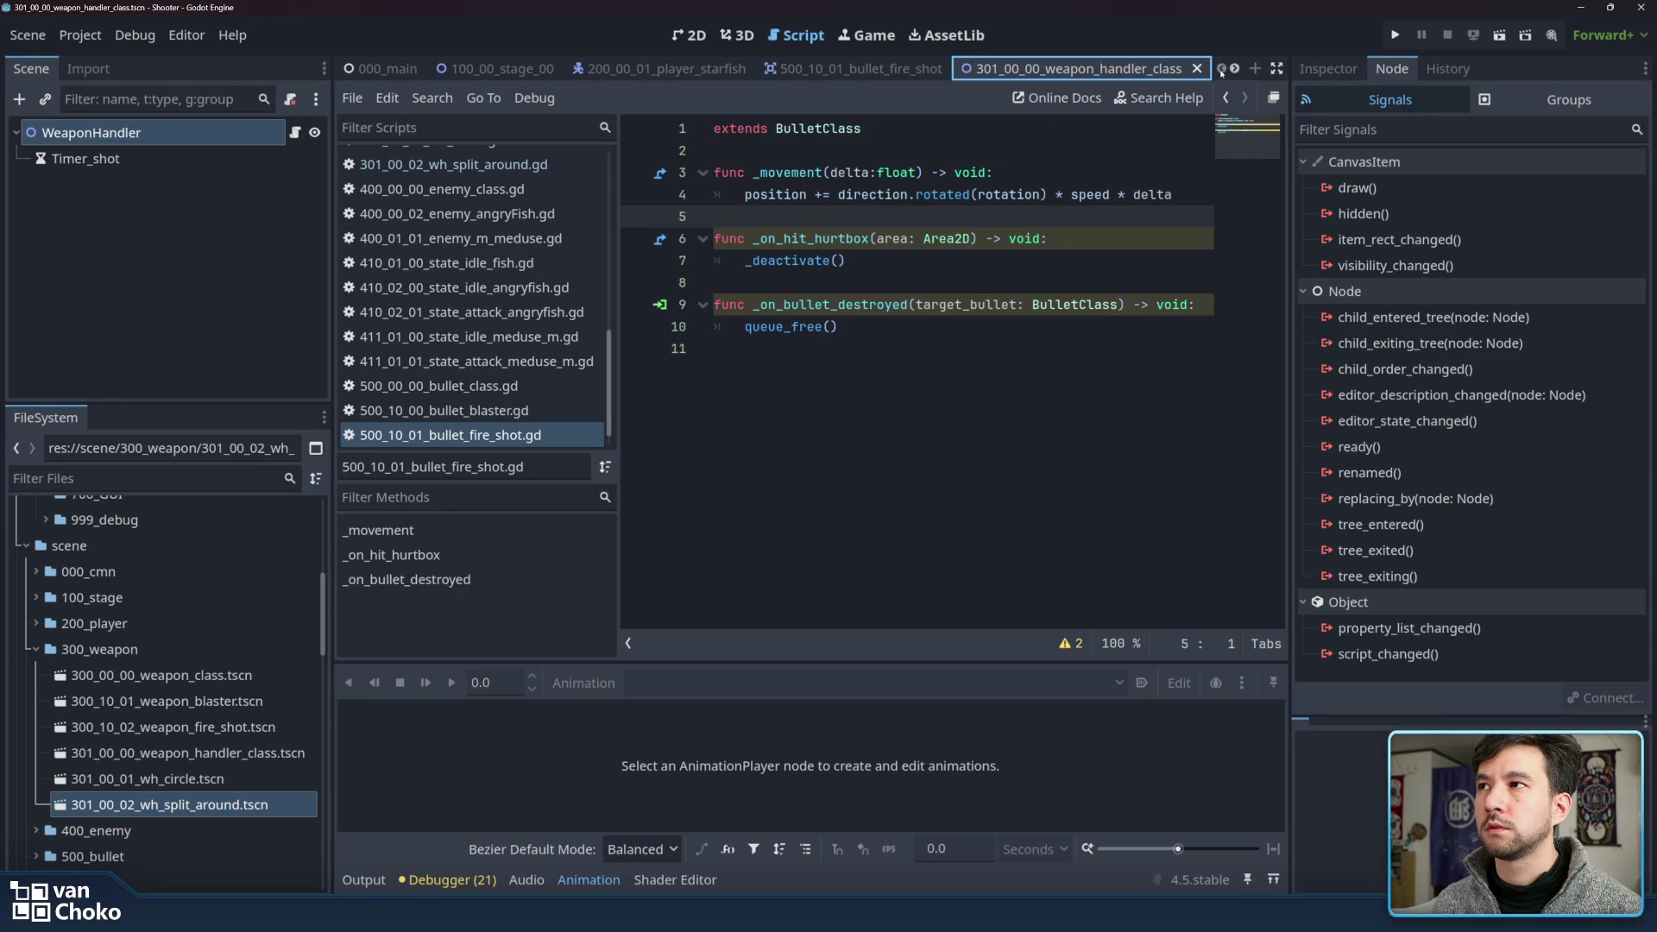
pyautogui.click(689, 34)
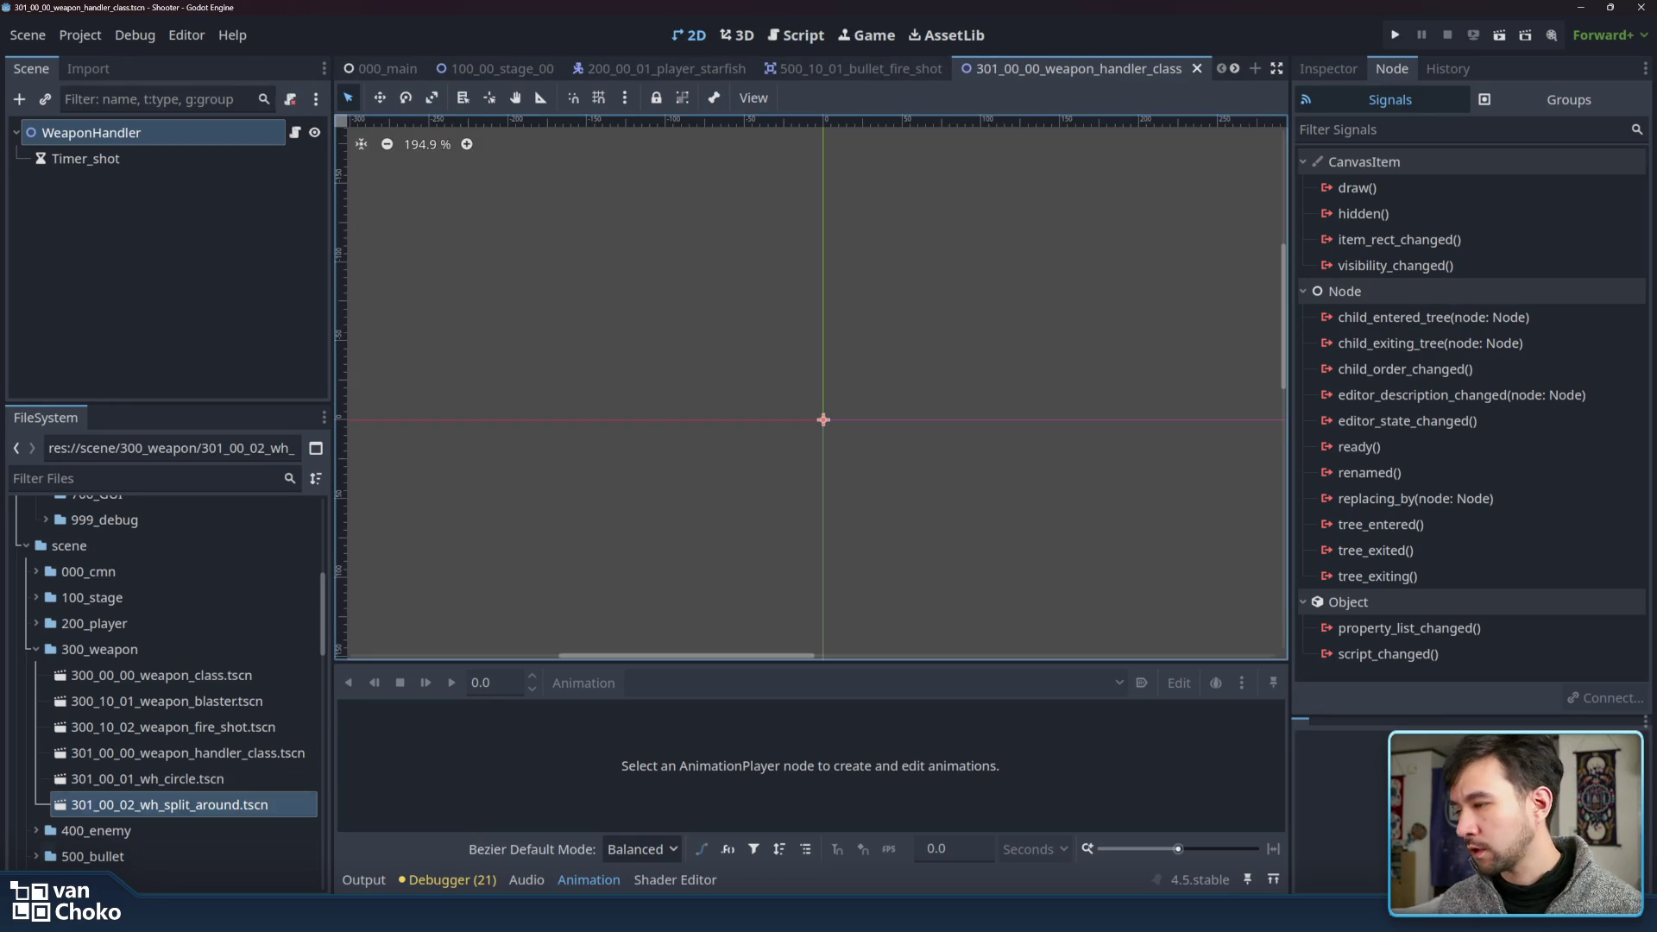
# Close the 301_00_02_wh_split_around, 301_00_01_wh_circle and 300_00_00_weapon_class tabs
pyautogui.click(1235, 69)
pyautogui.click(1235, 69)
pyautogui.click(1027, 69)
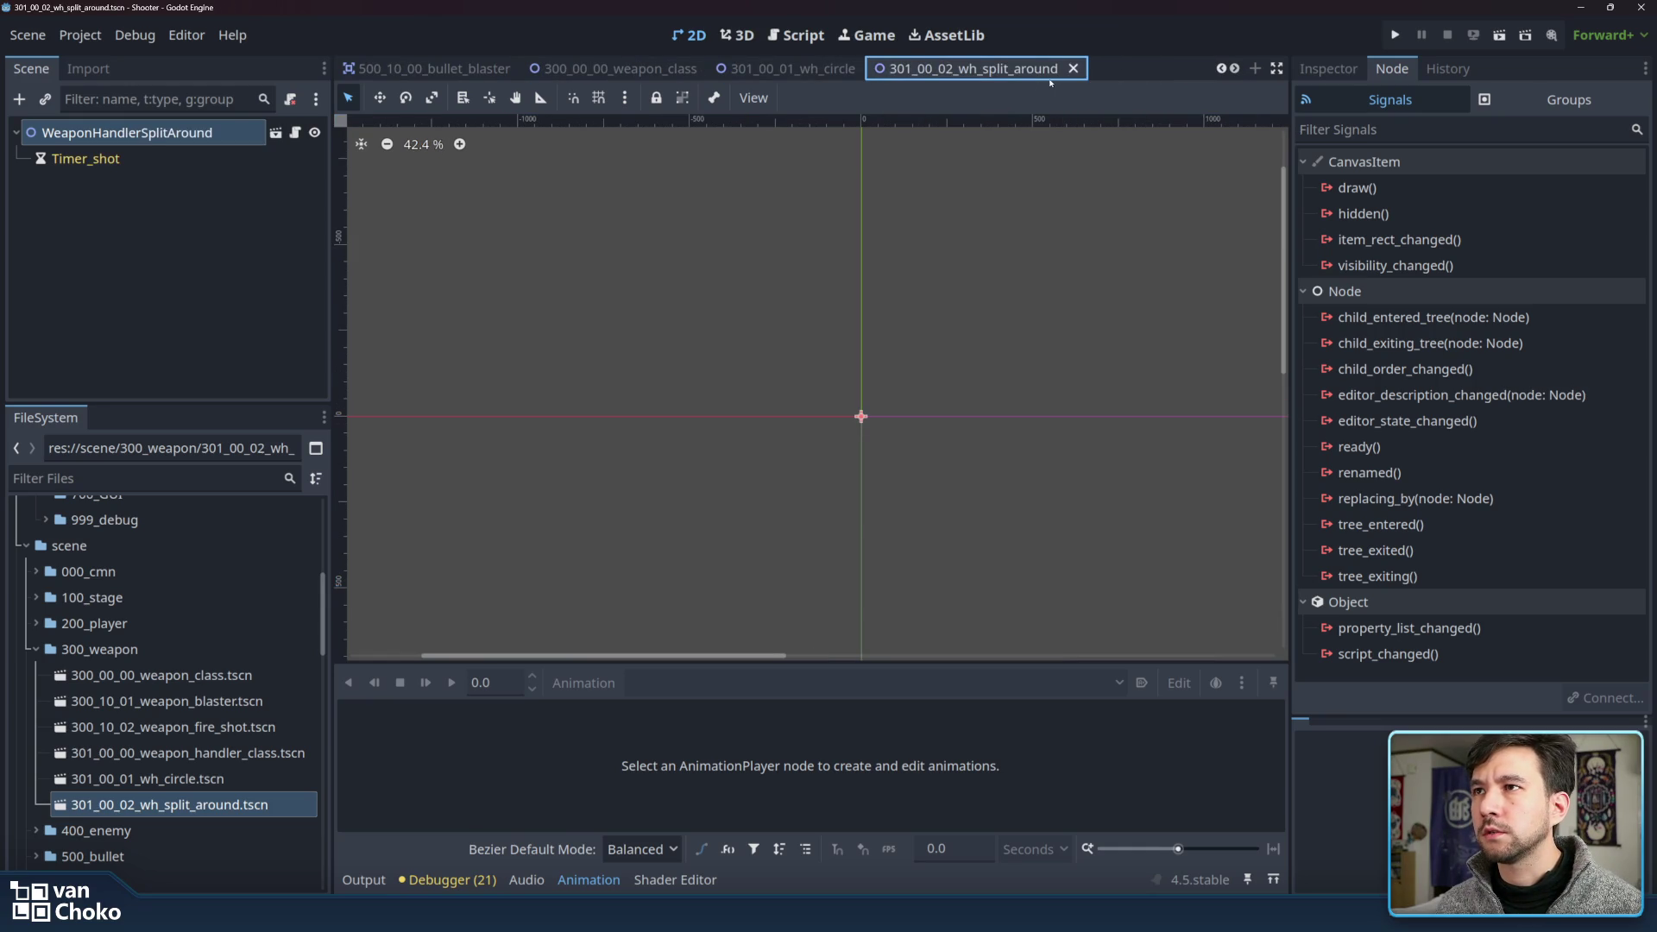
pyautogui.click(1074, 69)
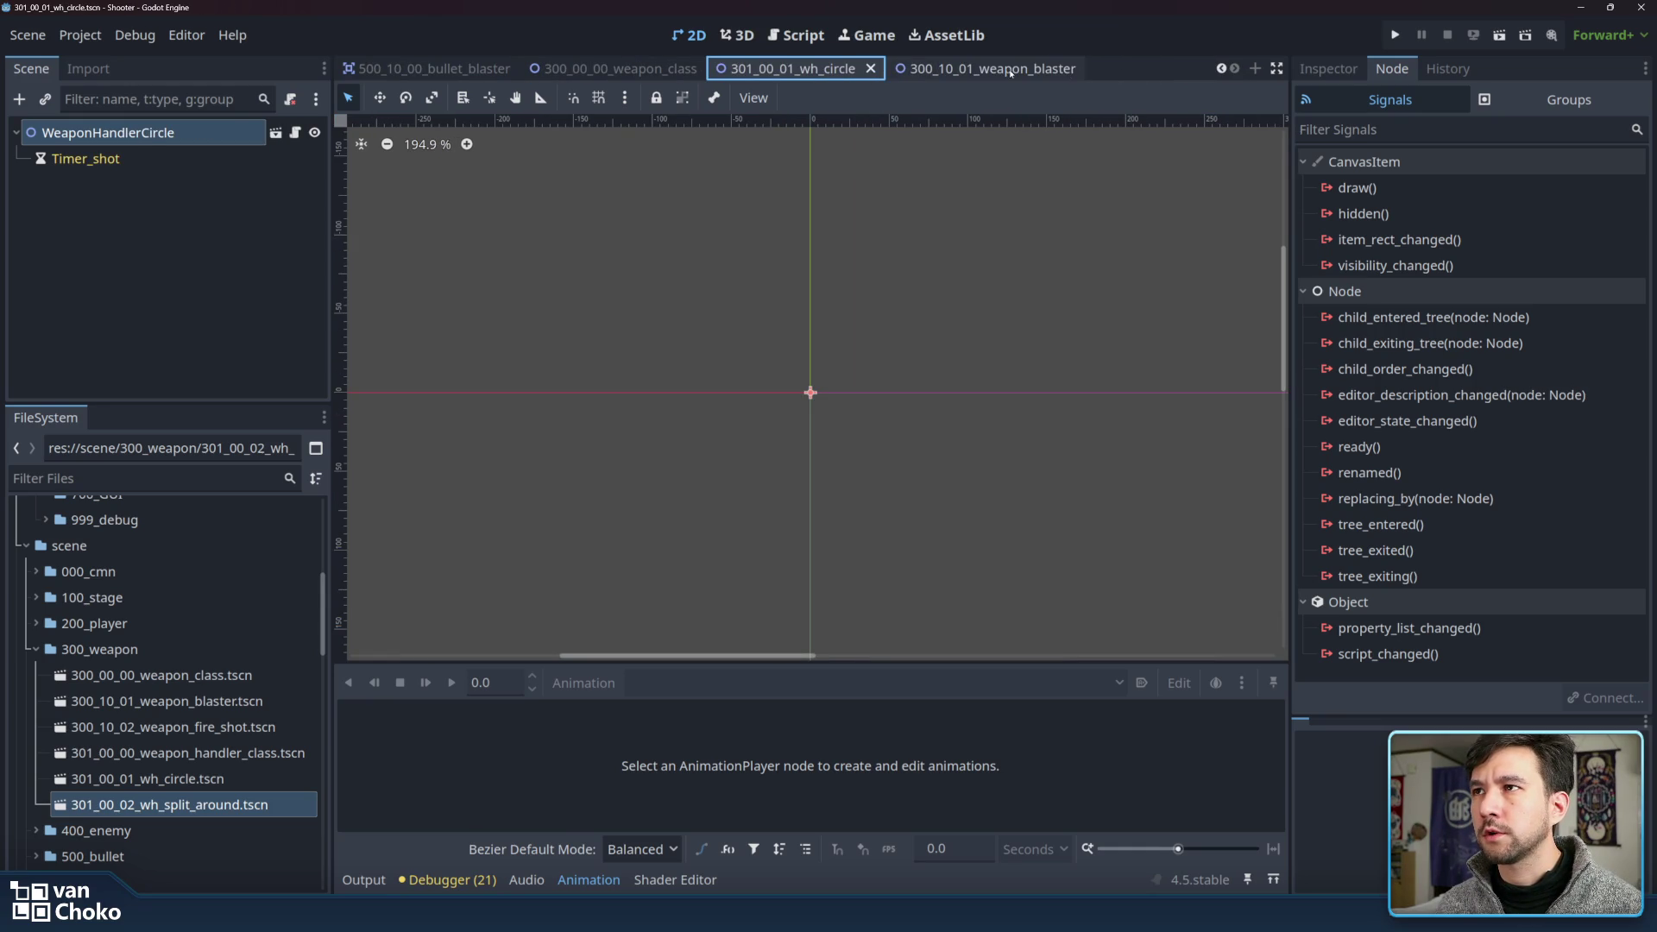
pyautogui.click(872, 69)
pyautogui.click(1071, 69)
pyautogui.click(915, 71)
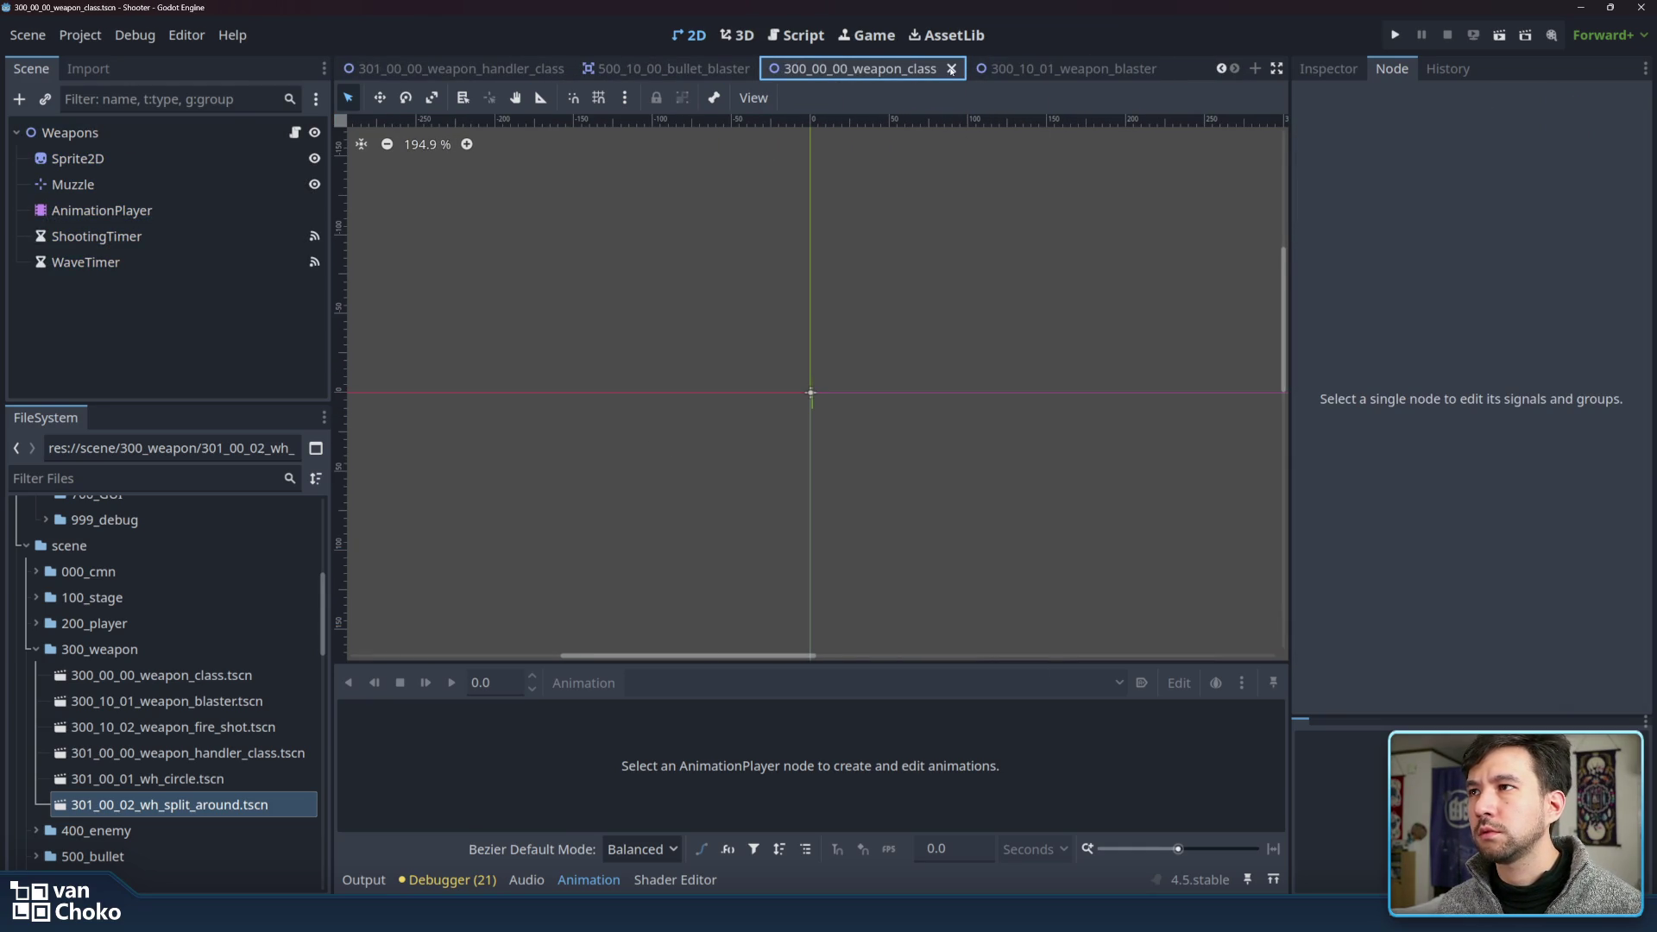
pyautogui.click(951, 69)
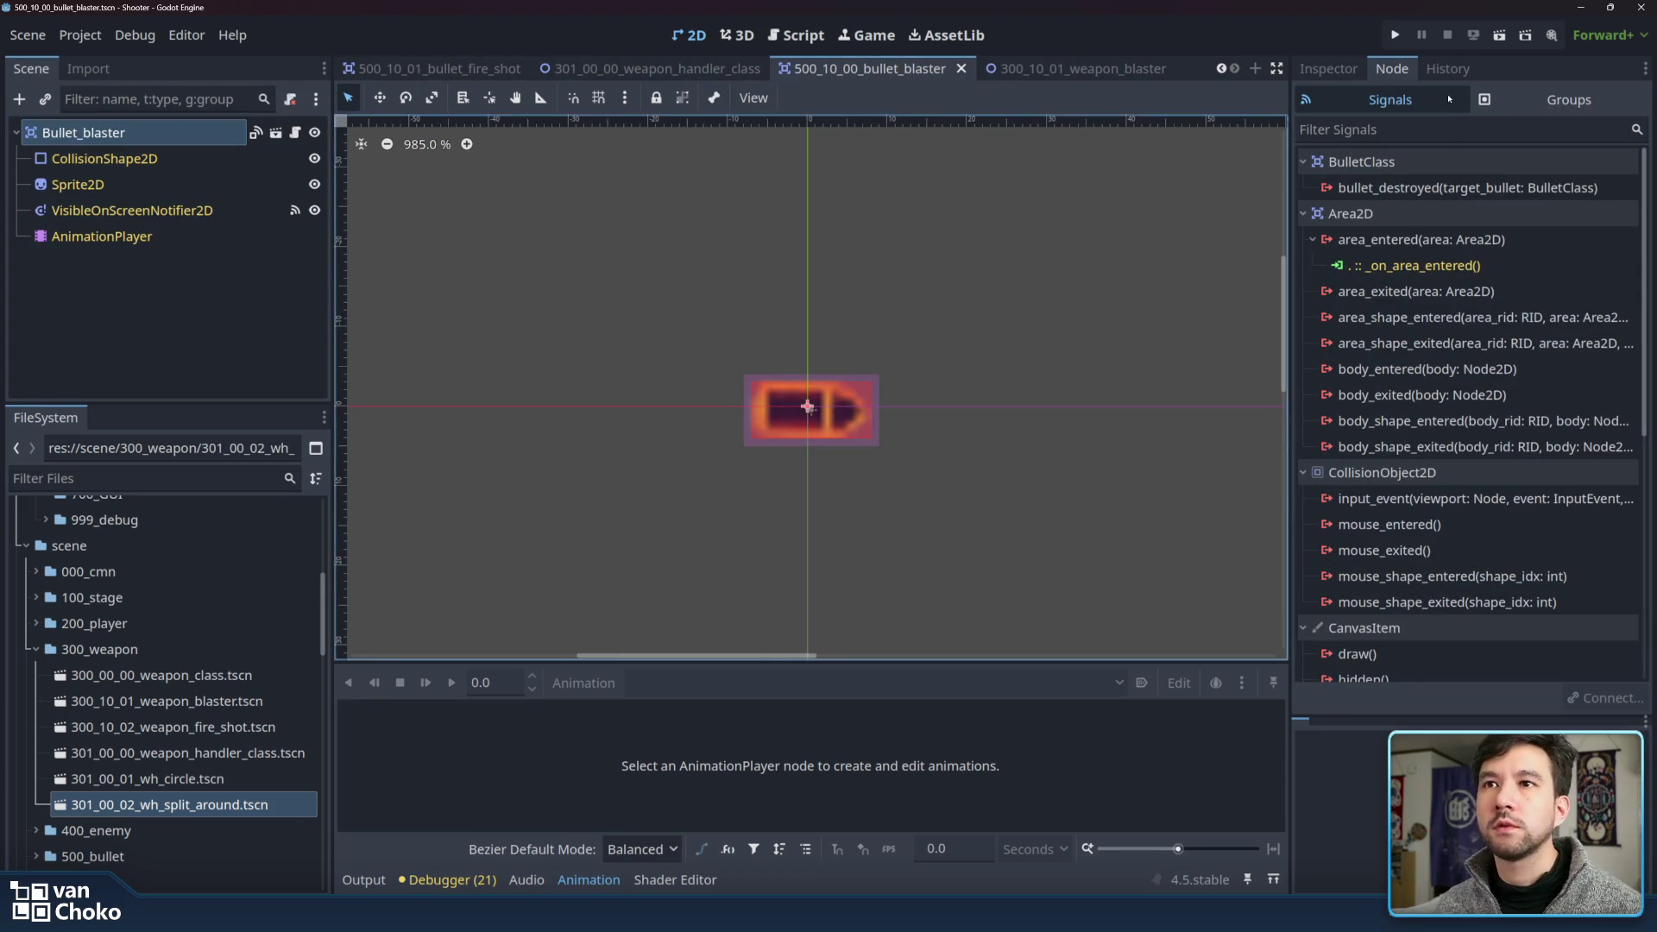
# Connect bullet_destroyed to _on_bullet_destroyed and review the _on_hit_hurtbox function
pyautogui.doubleClick(1467, 188)
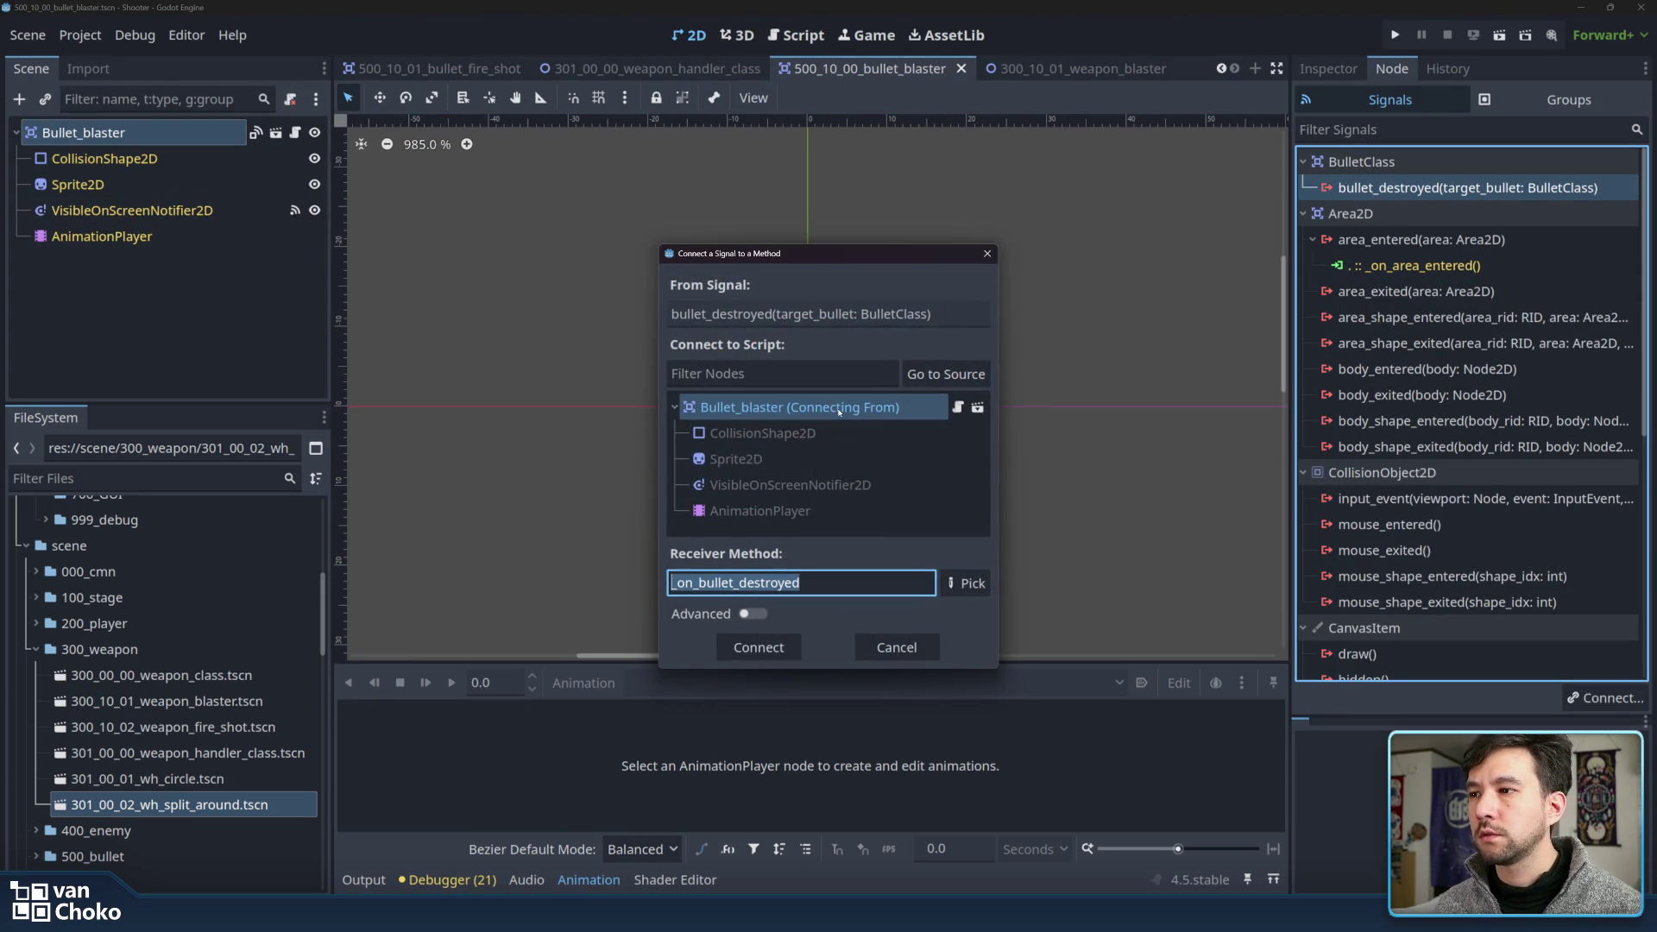
pyautogui.click(781, 647)
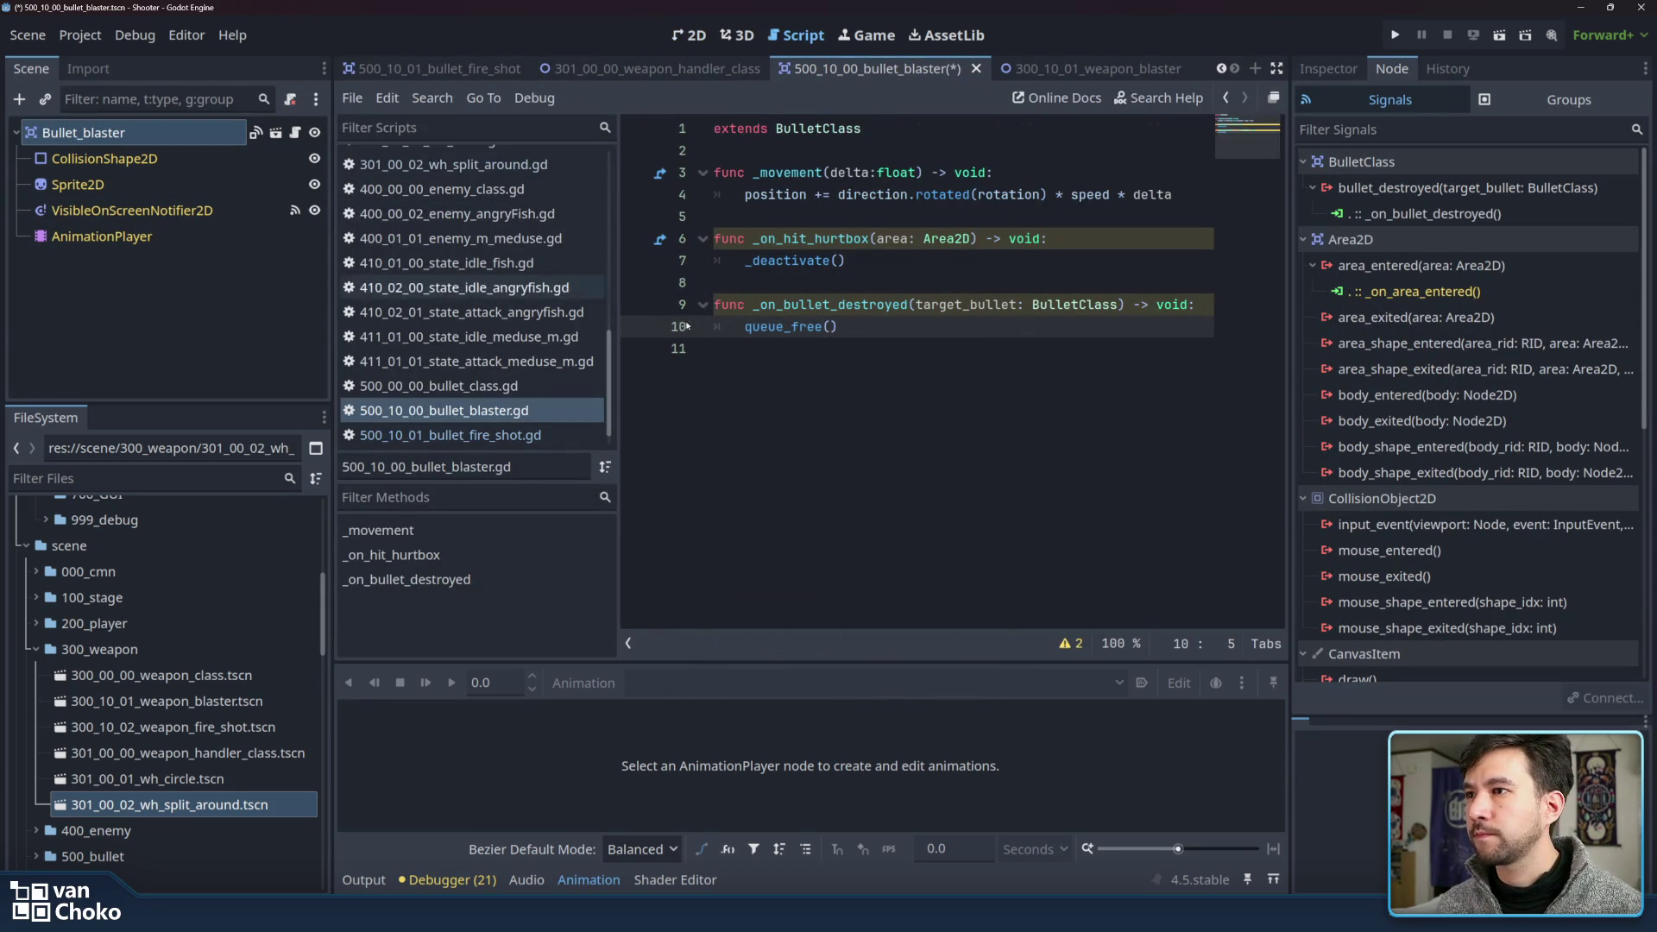
pyautogui.click(785, 352)
pyautogui.click(787, 282)
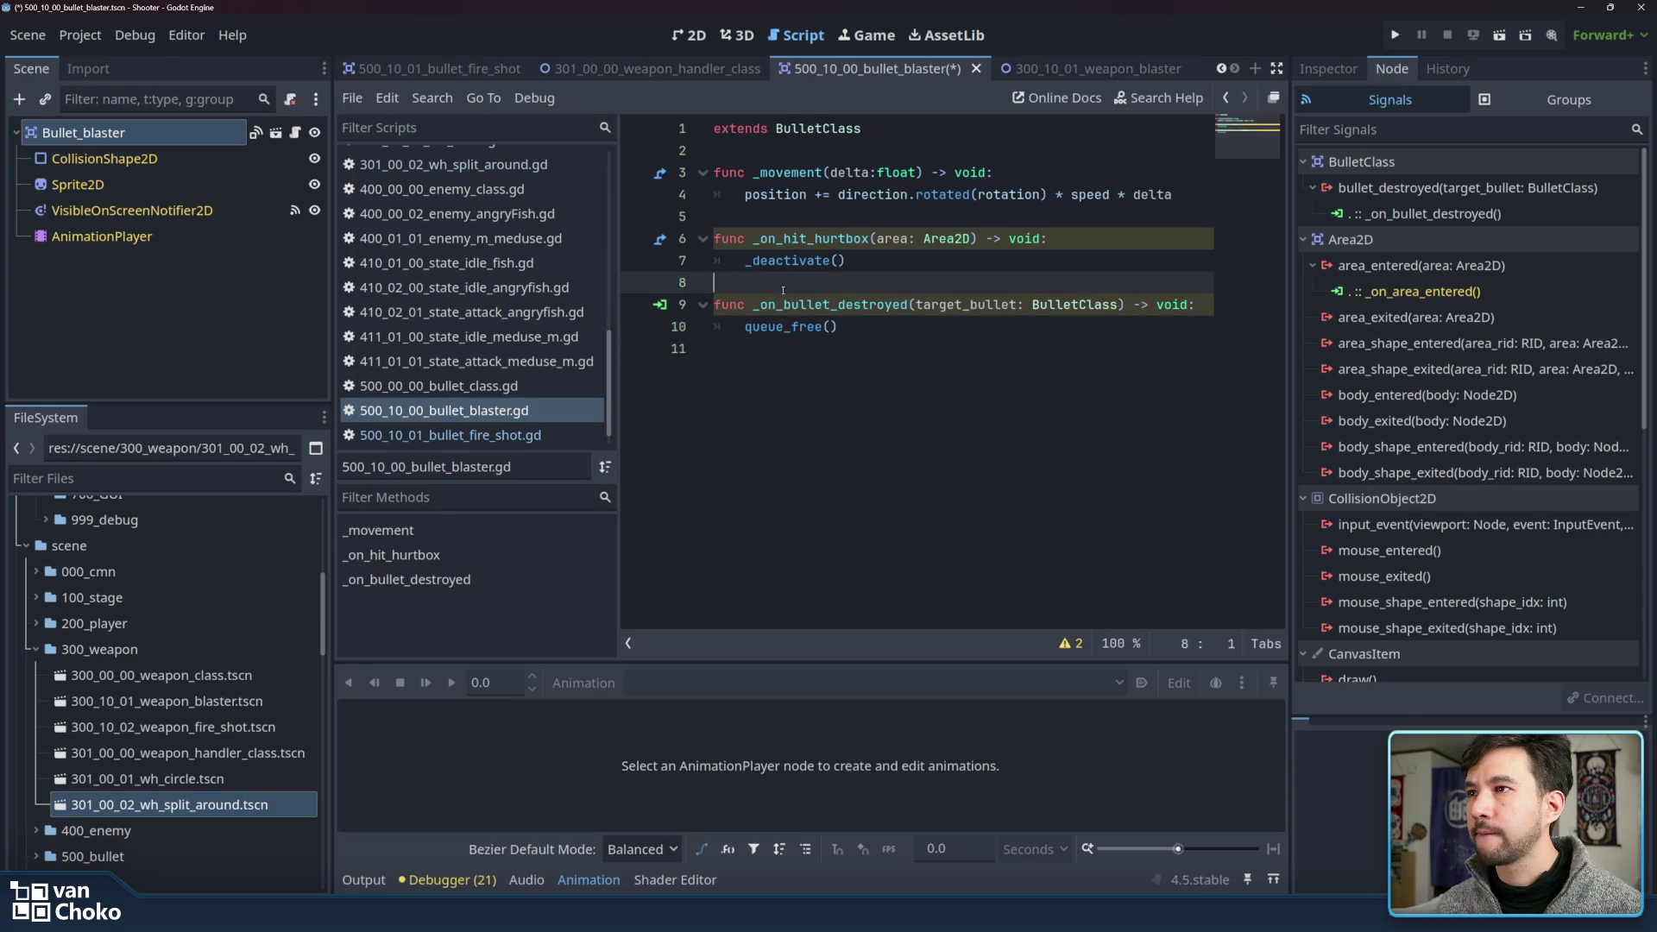
pyautogui.moveTo(1034, 262); pyautogui.dragTo(722, 239)
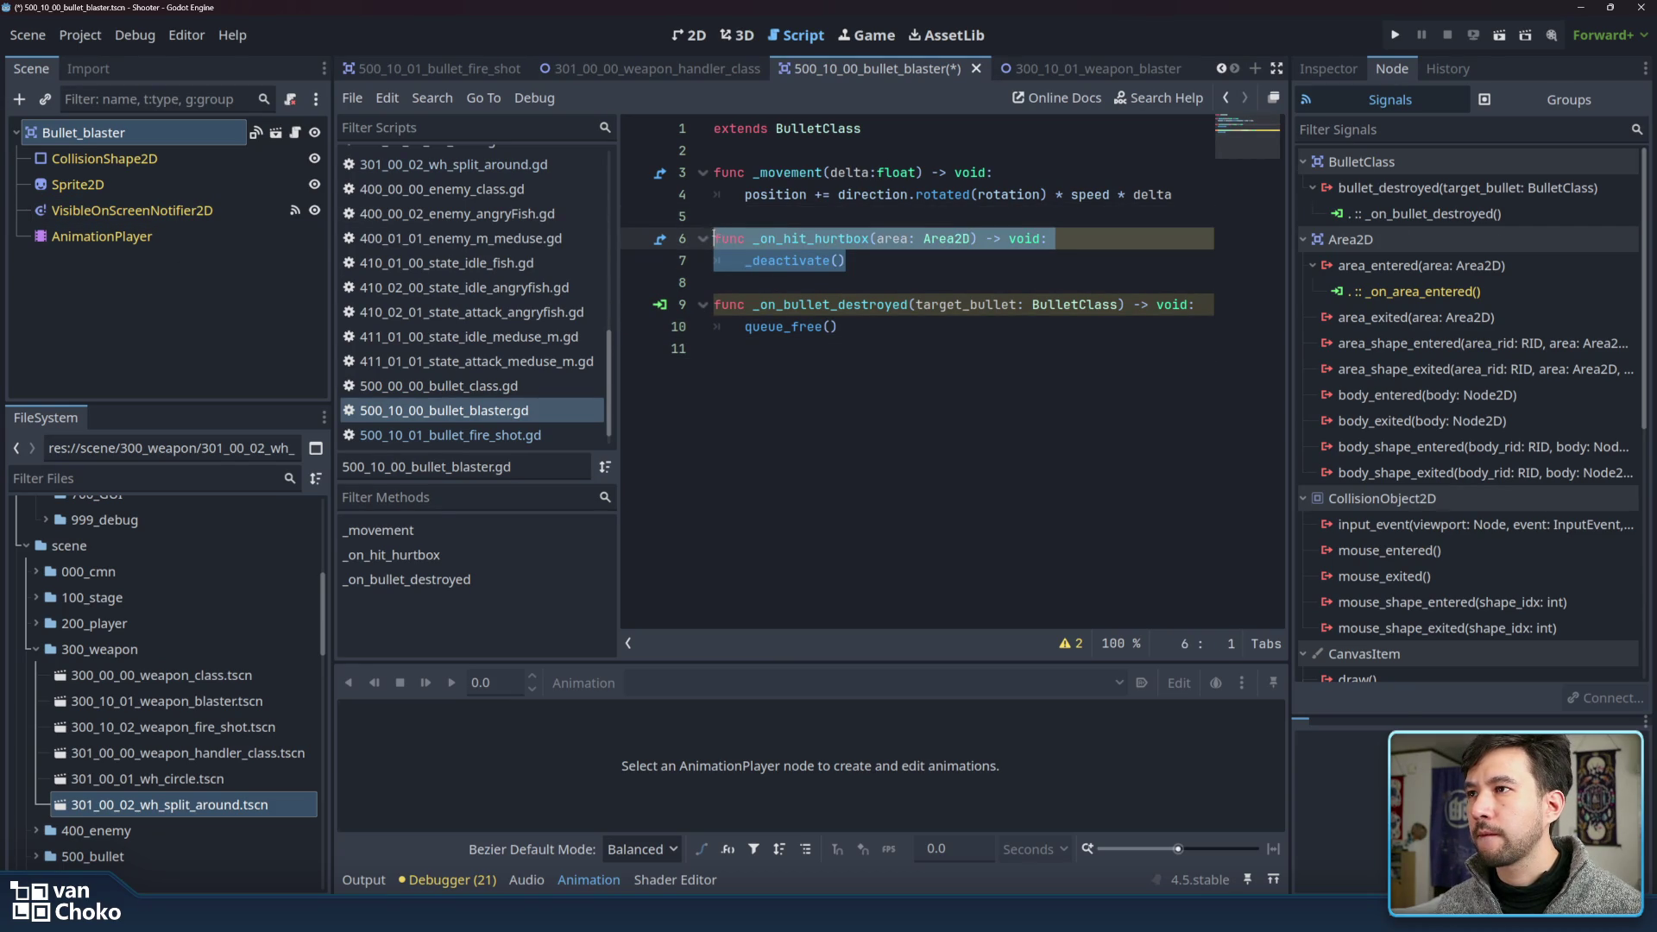
pyautogui.click(924, 258)
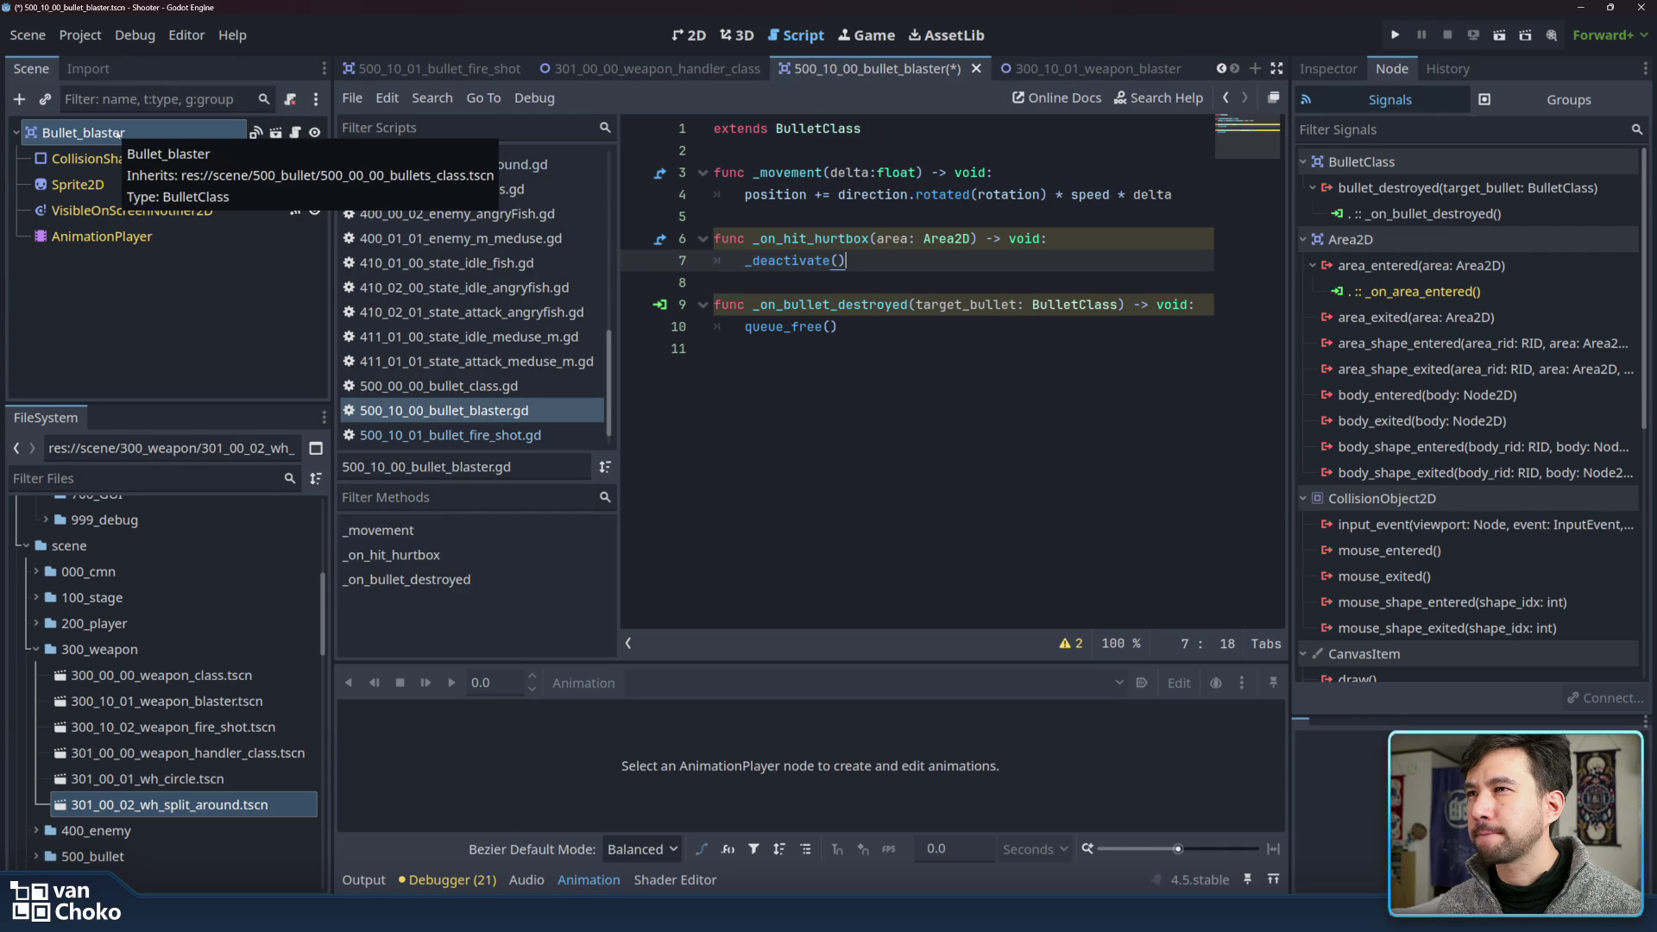
pyautogui.click(848, 273)
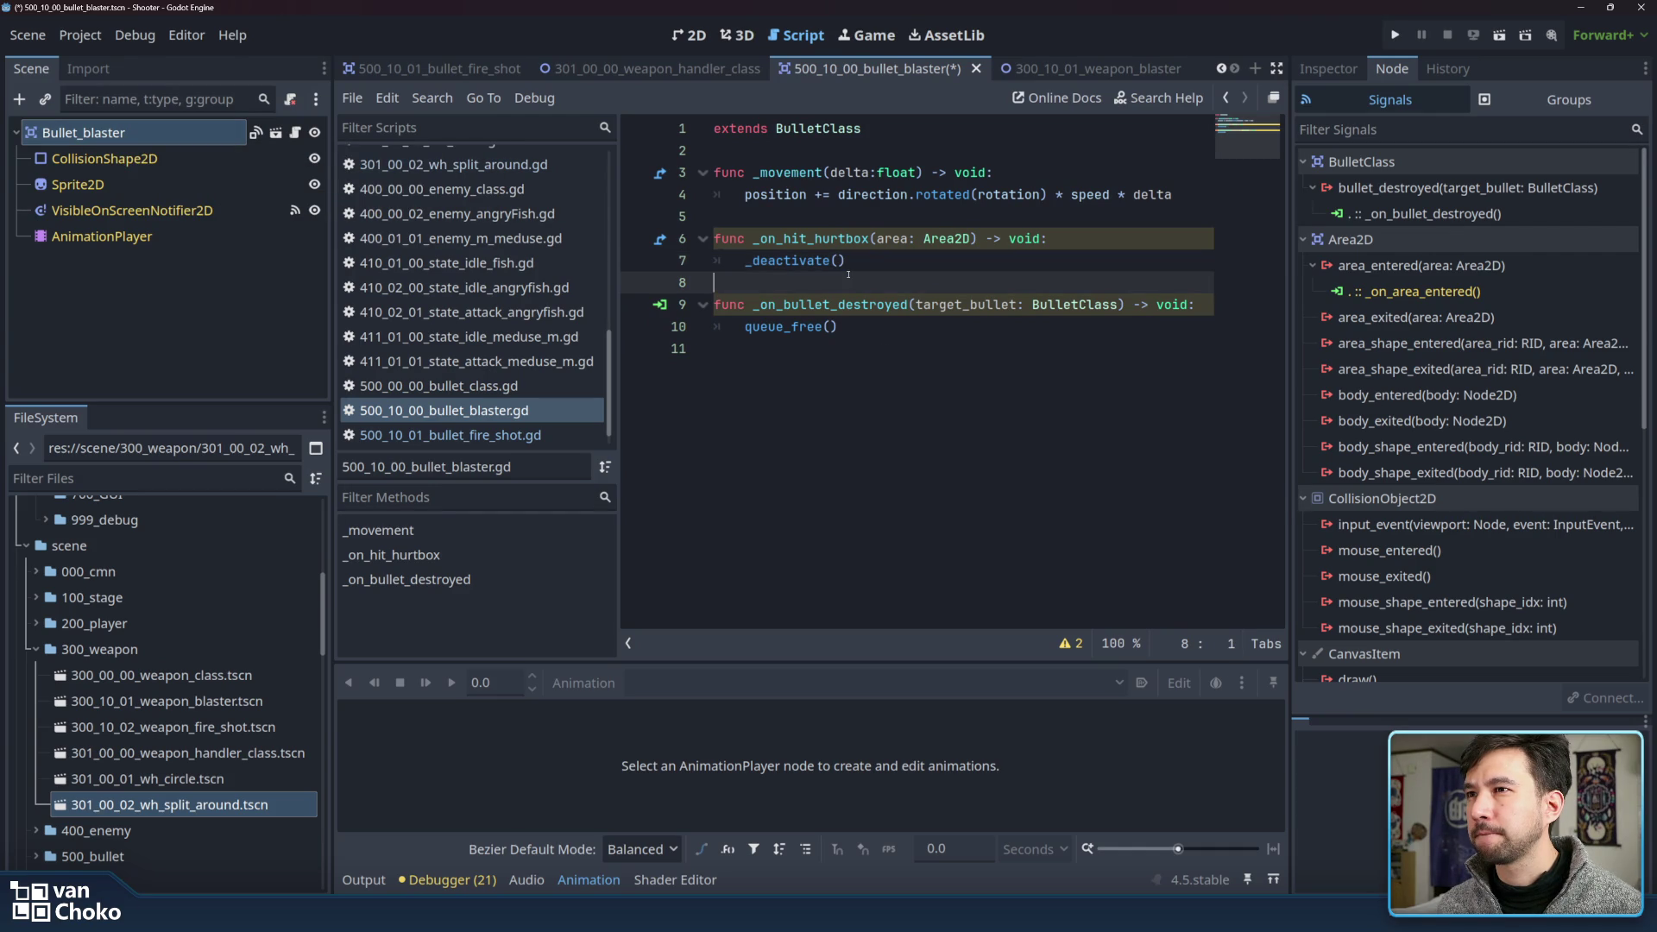
# Inspect the area_entered → _on_area_entered connection and both handler functions
pyautogui.click(1424, 292)
pyautogui.click(1402, 269)
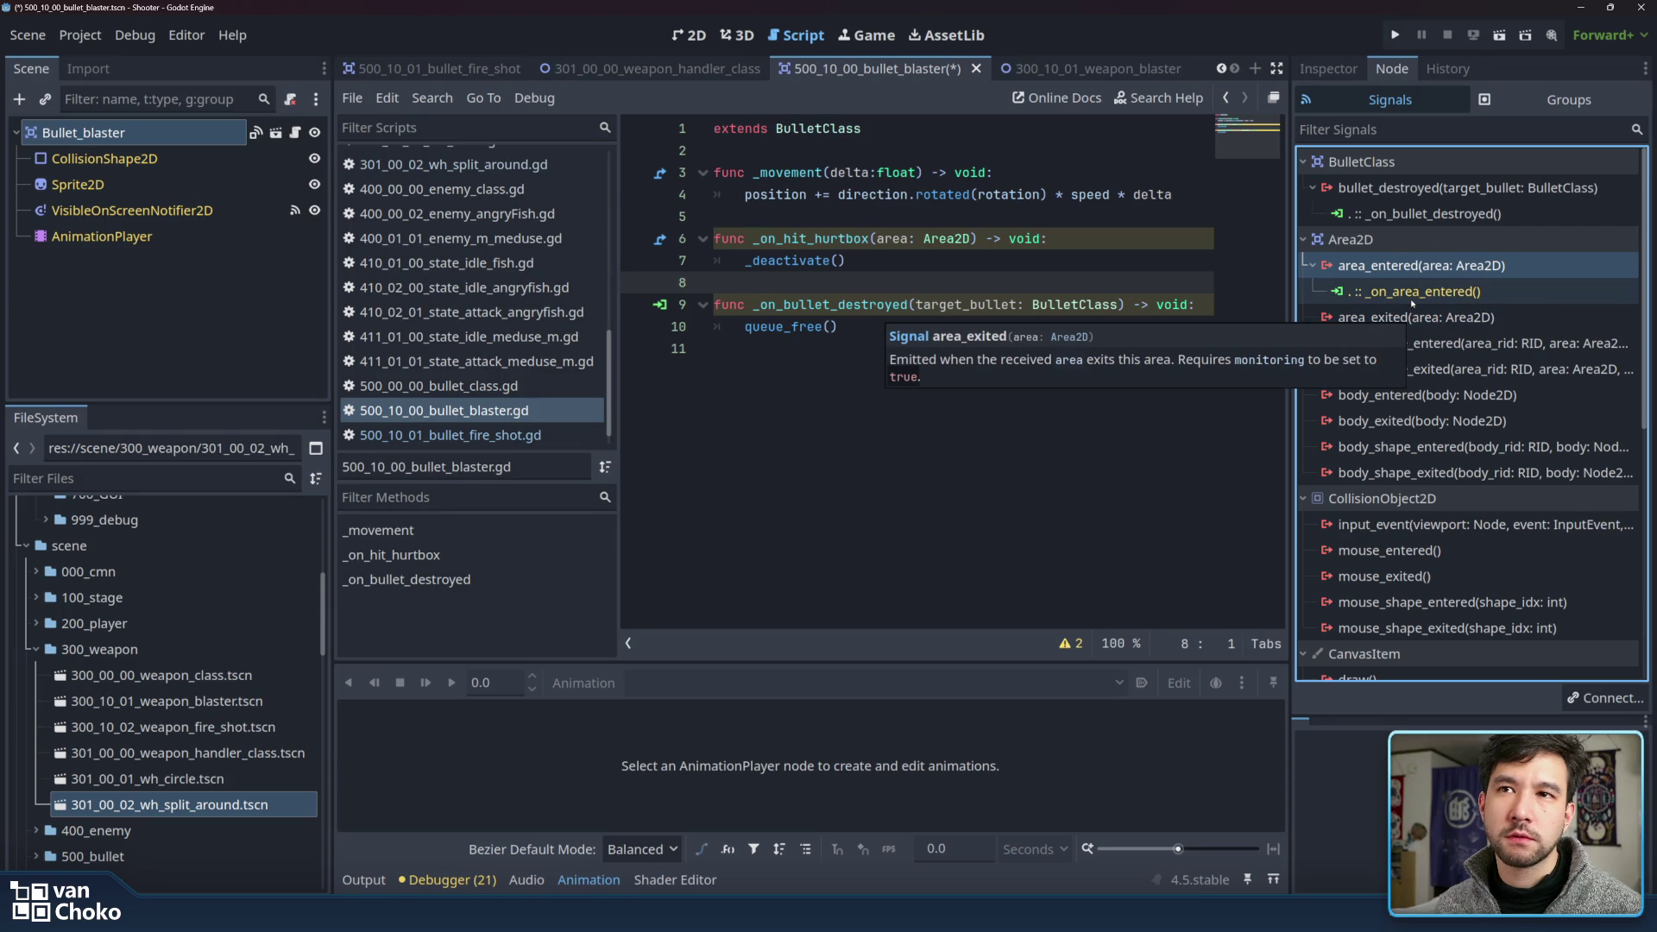
pyautogui.click(1413, 301)
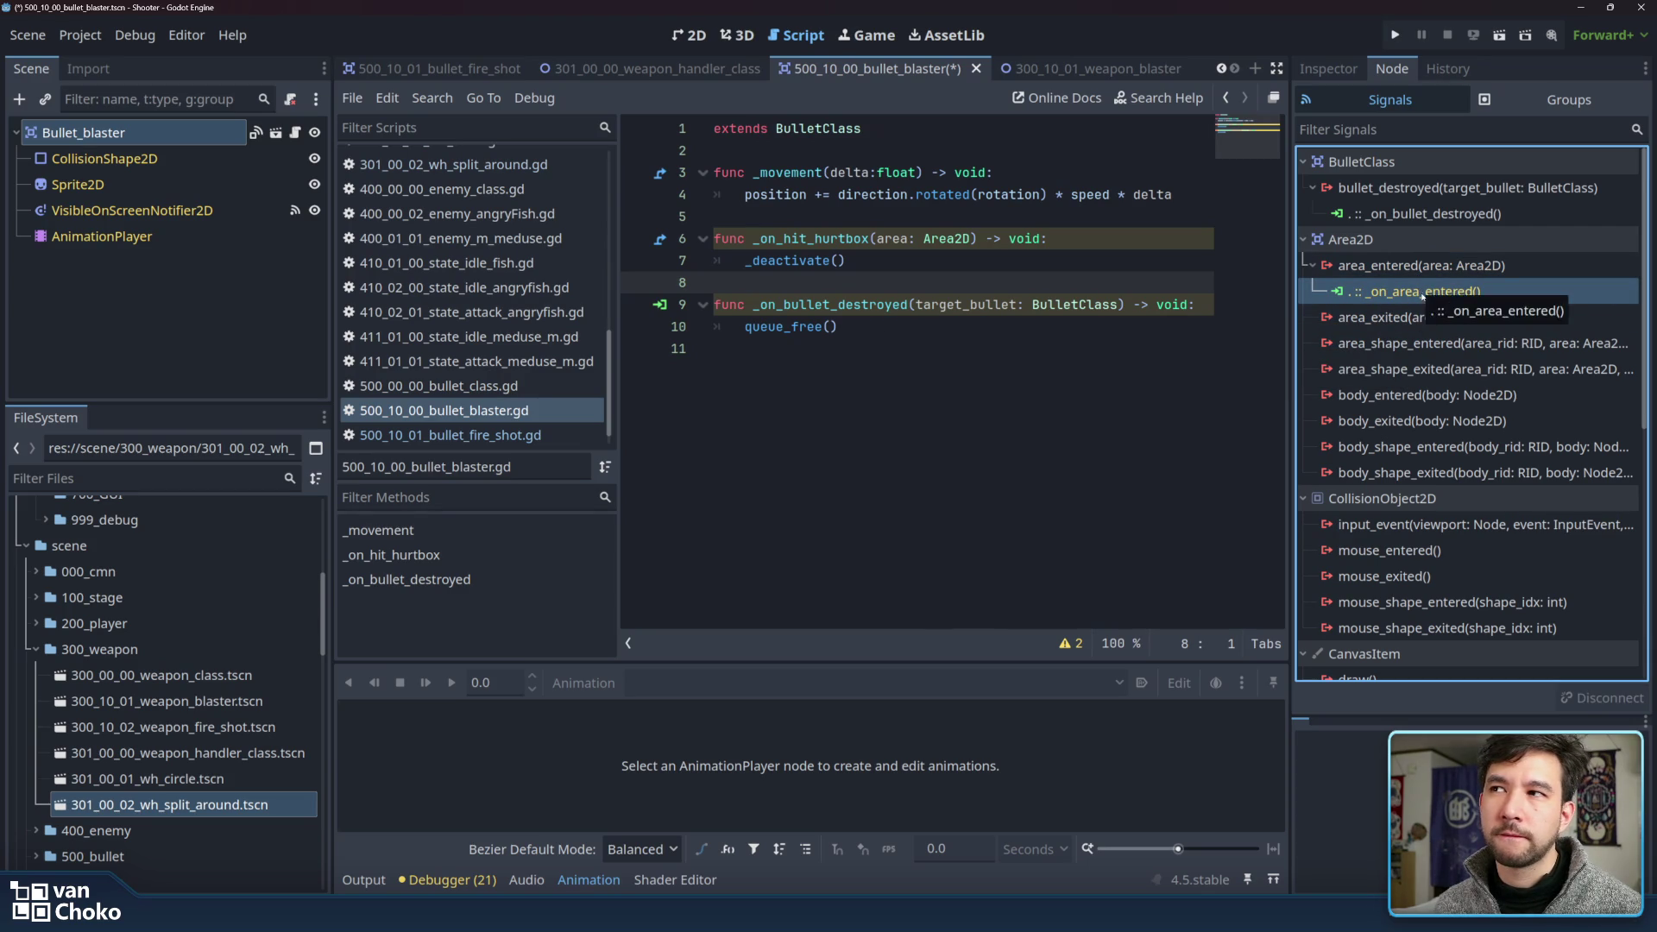
pyautogui.click(832, 239)
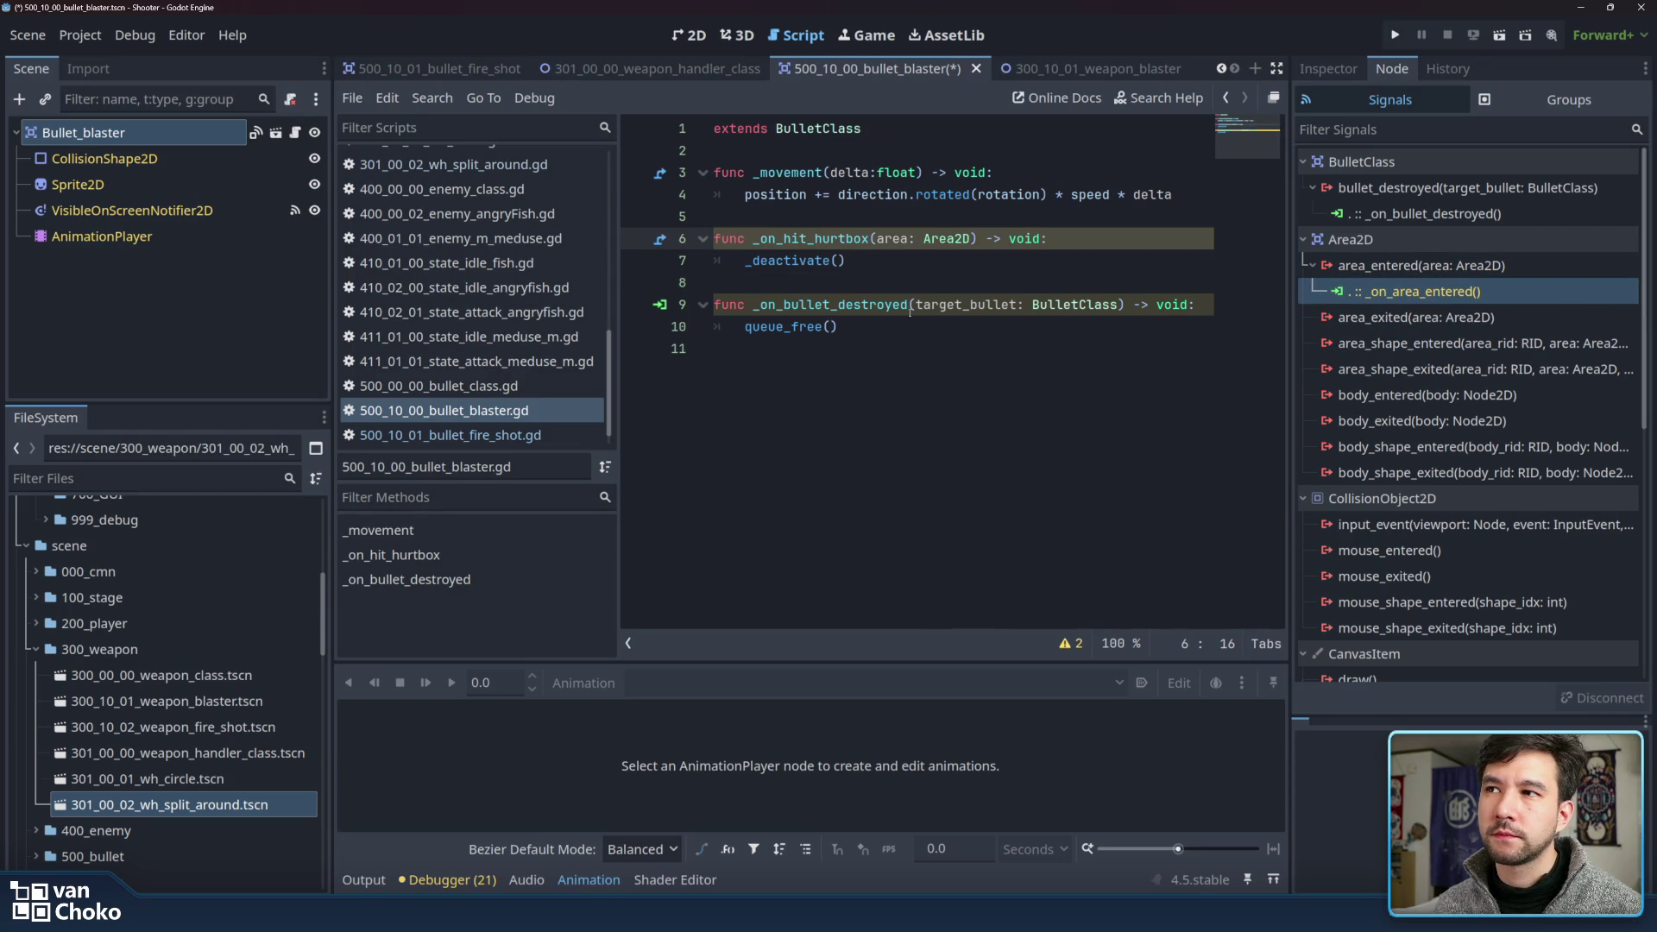
pyautogui.click(871, 304)
pyautogui.click(840, 239)
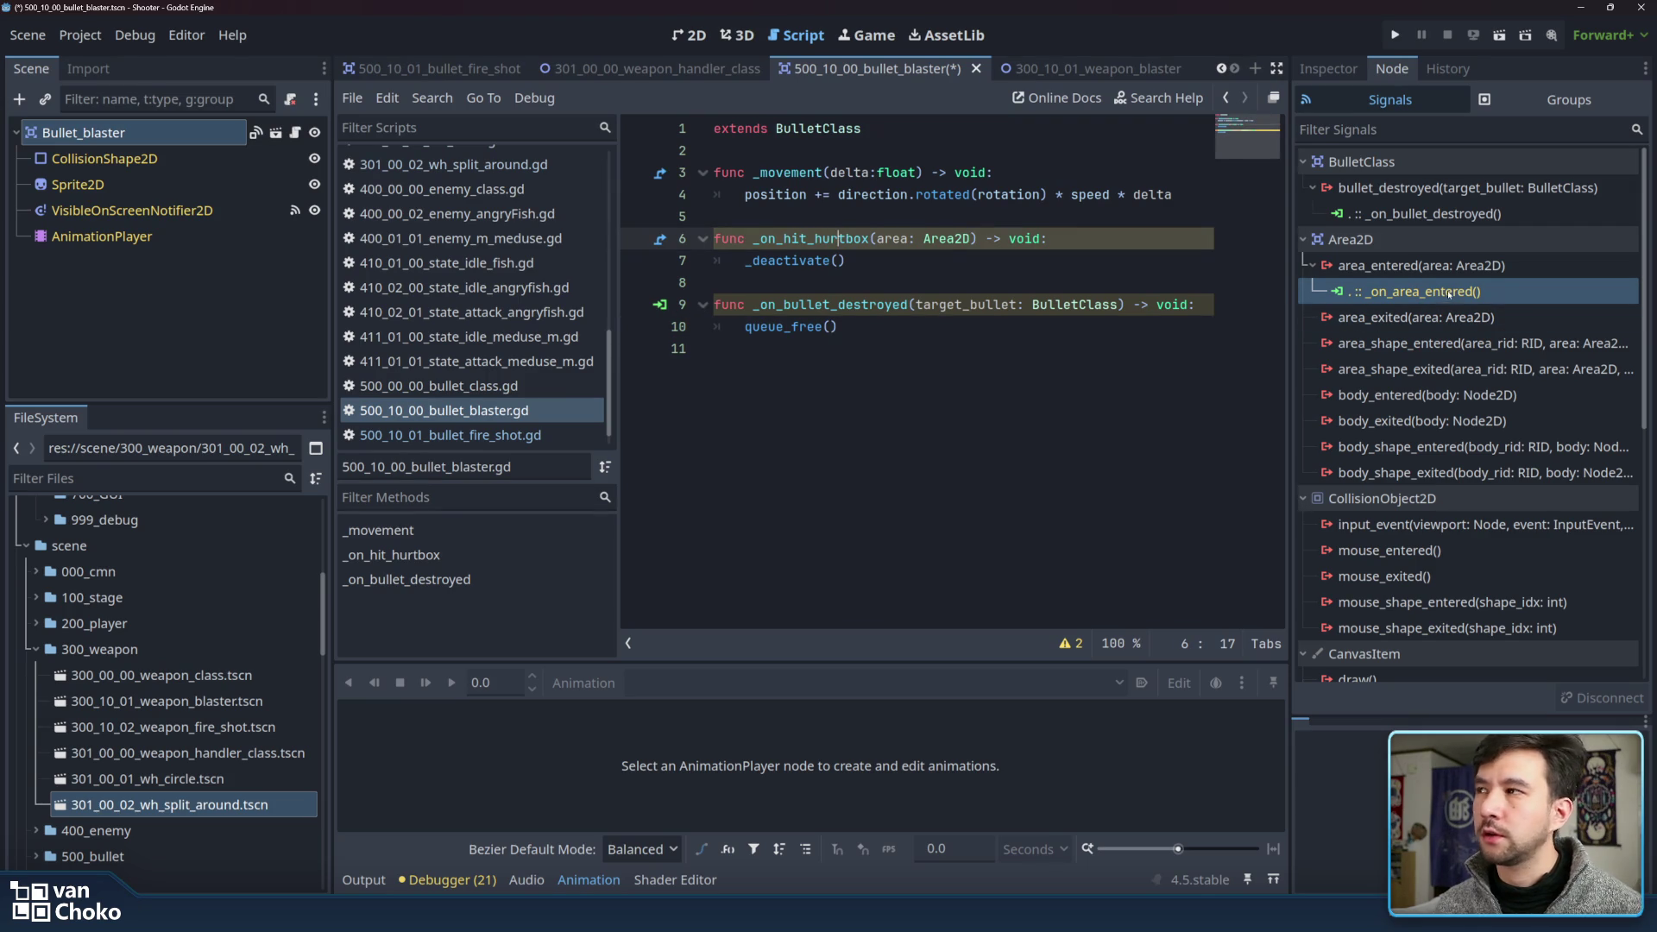
# Check the VisibleOnScreenNotifier2D and CollisionShape2D signals, then save the bullet blaster scene
pyautogui.click(151, 213)
pyautogui.click(147, 160)
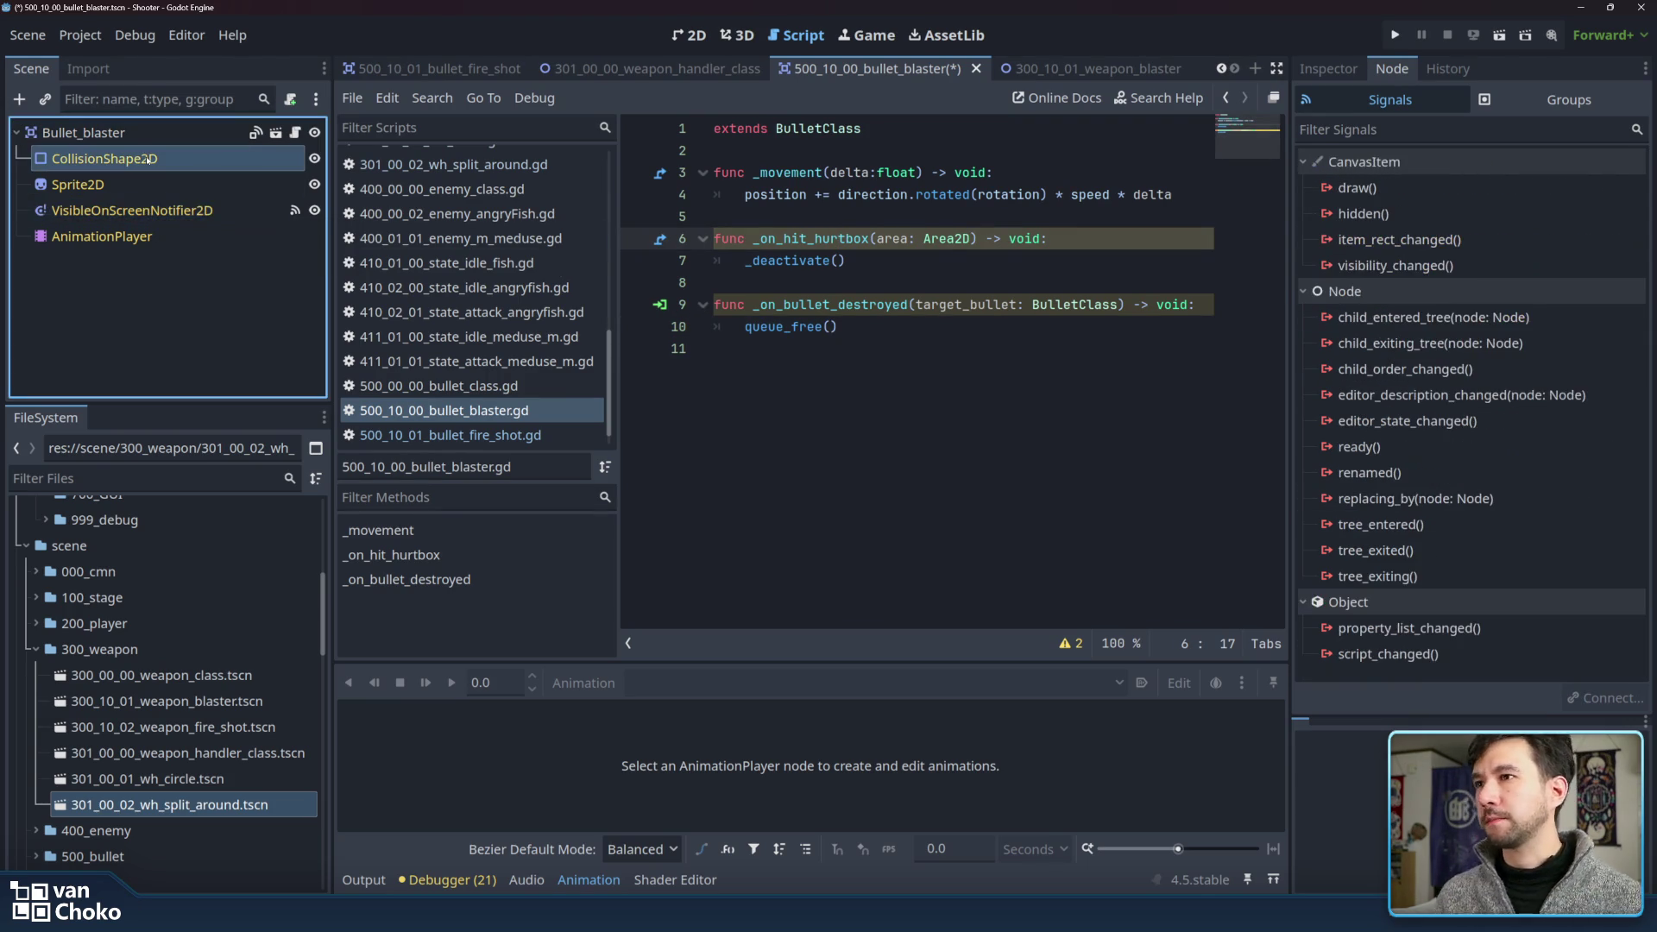
pyautogui.click(831, 329)
pyautogui.hotkey('ctrl', 's')
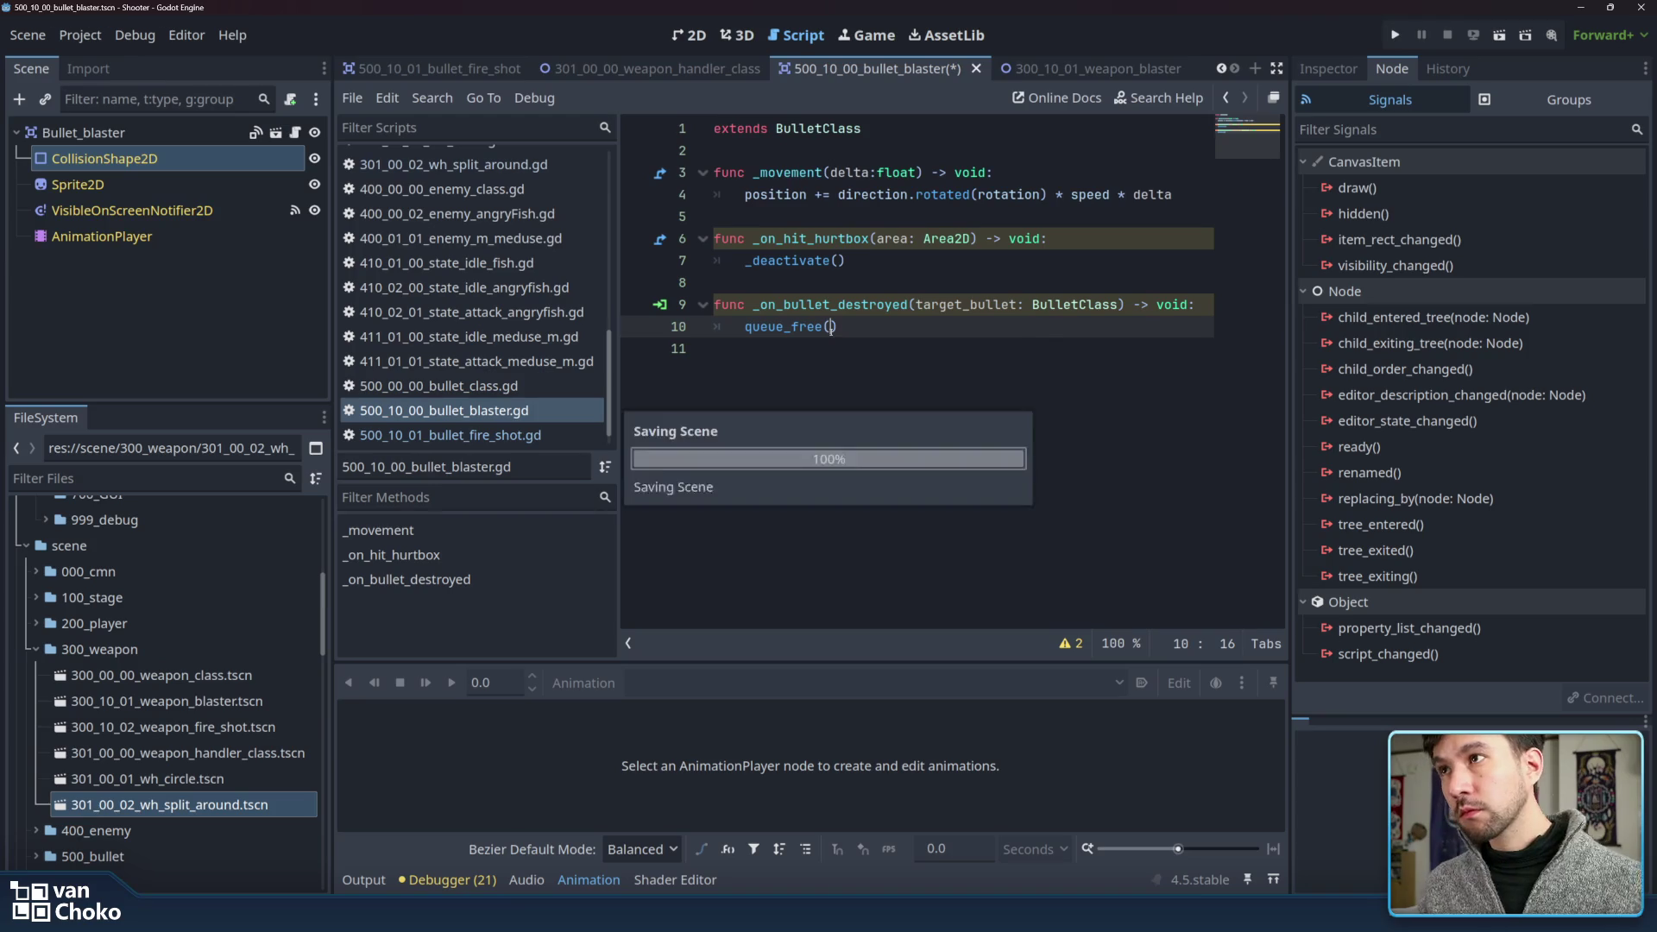
# Run the project with F5, start the game and fly the ship up-right then down
pyautogui.press('F5')
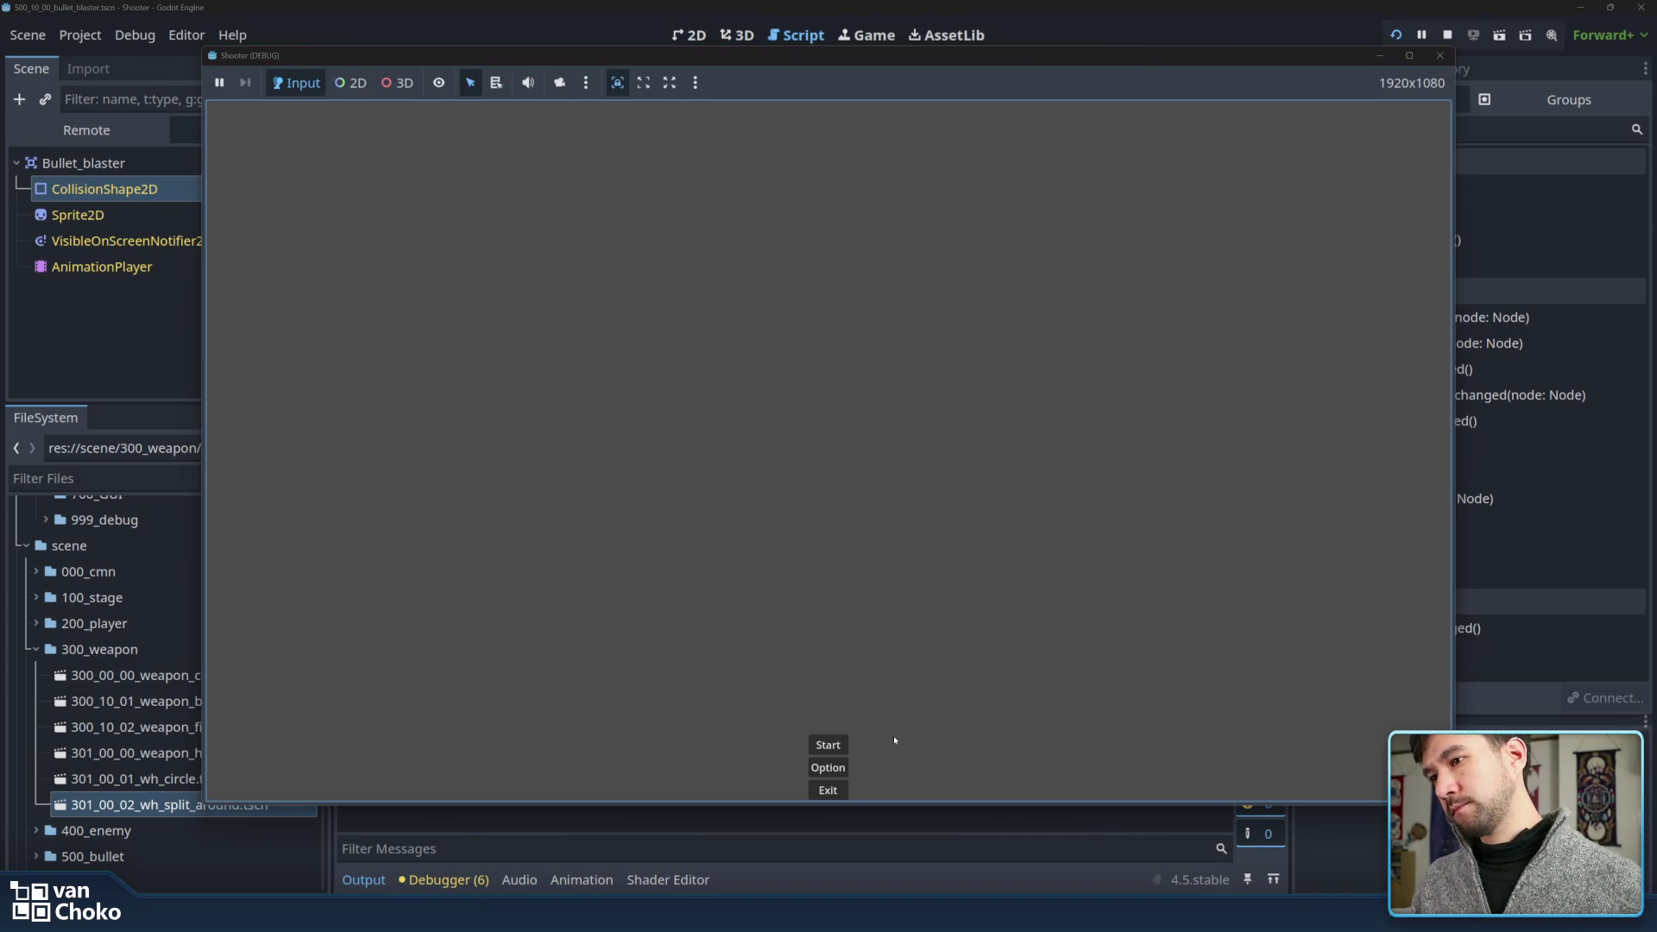
pyautogui.click(828, 747)
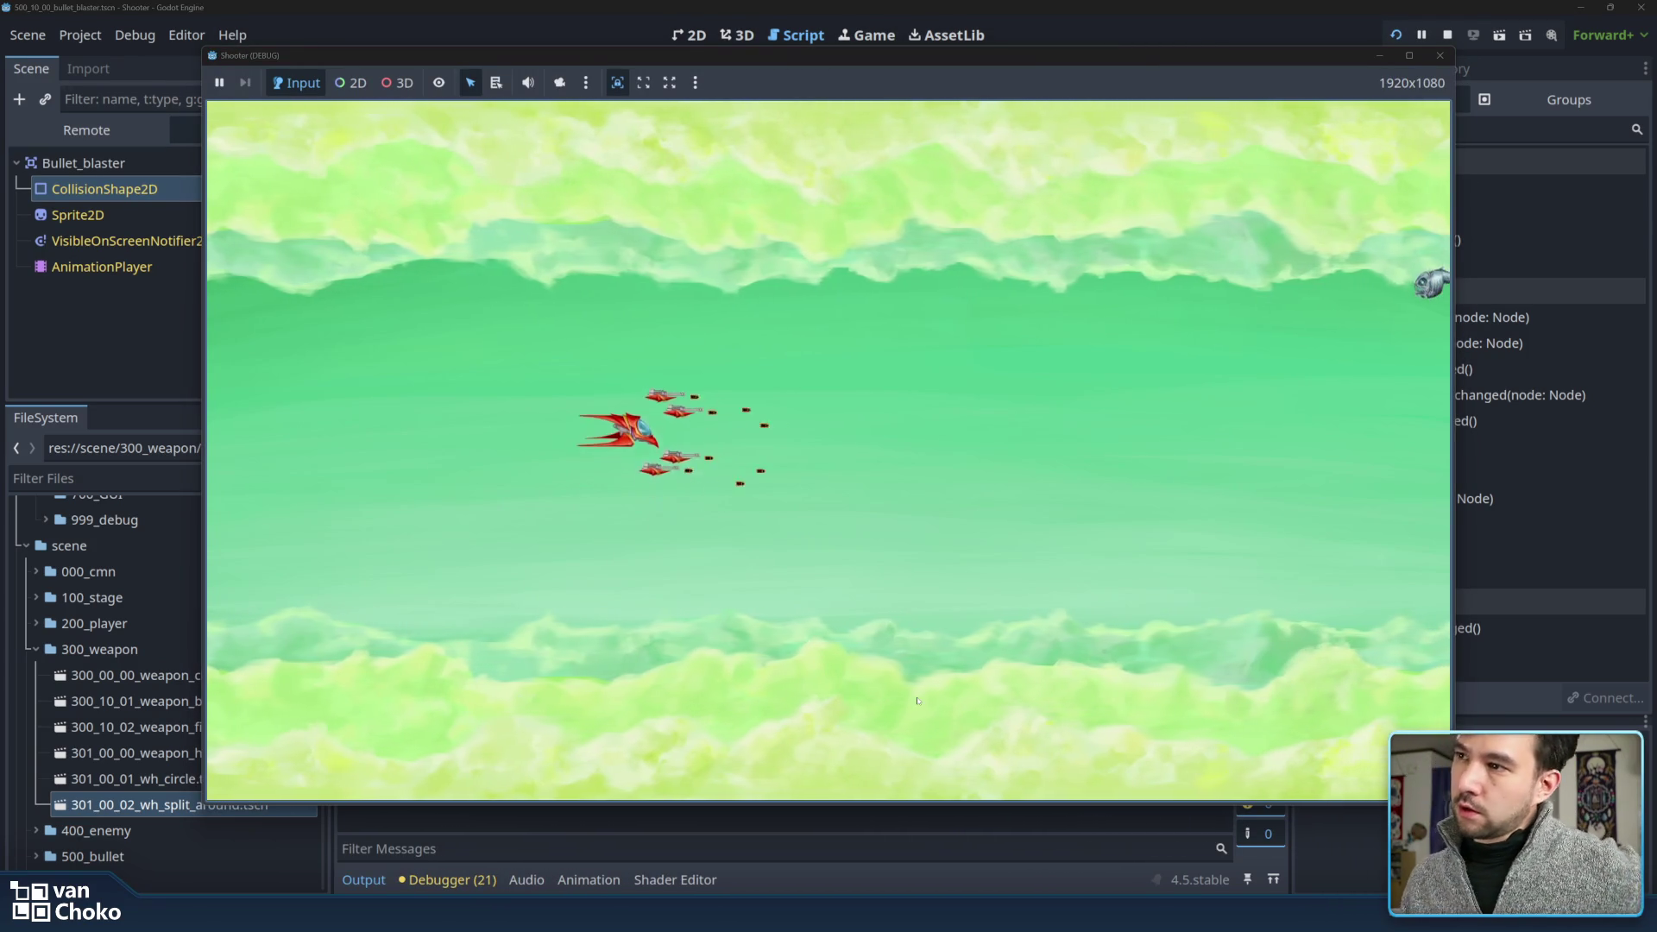
pyautogui.press('Up')
pyautogui.press('Right')
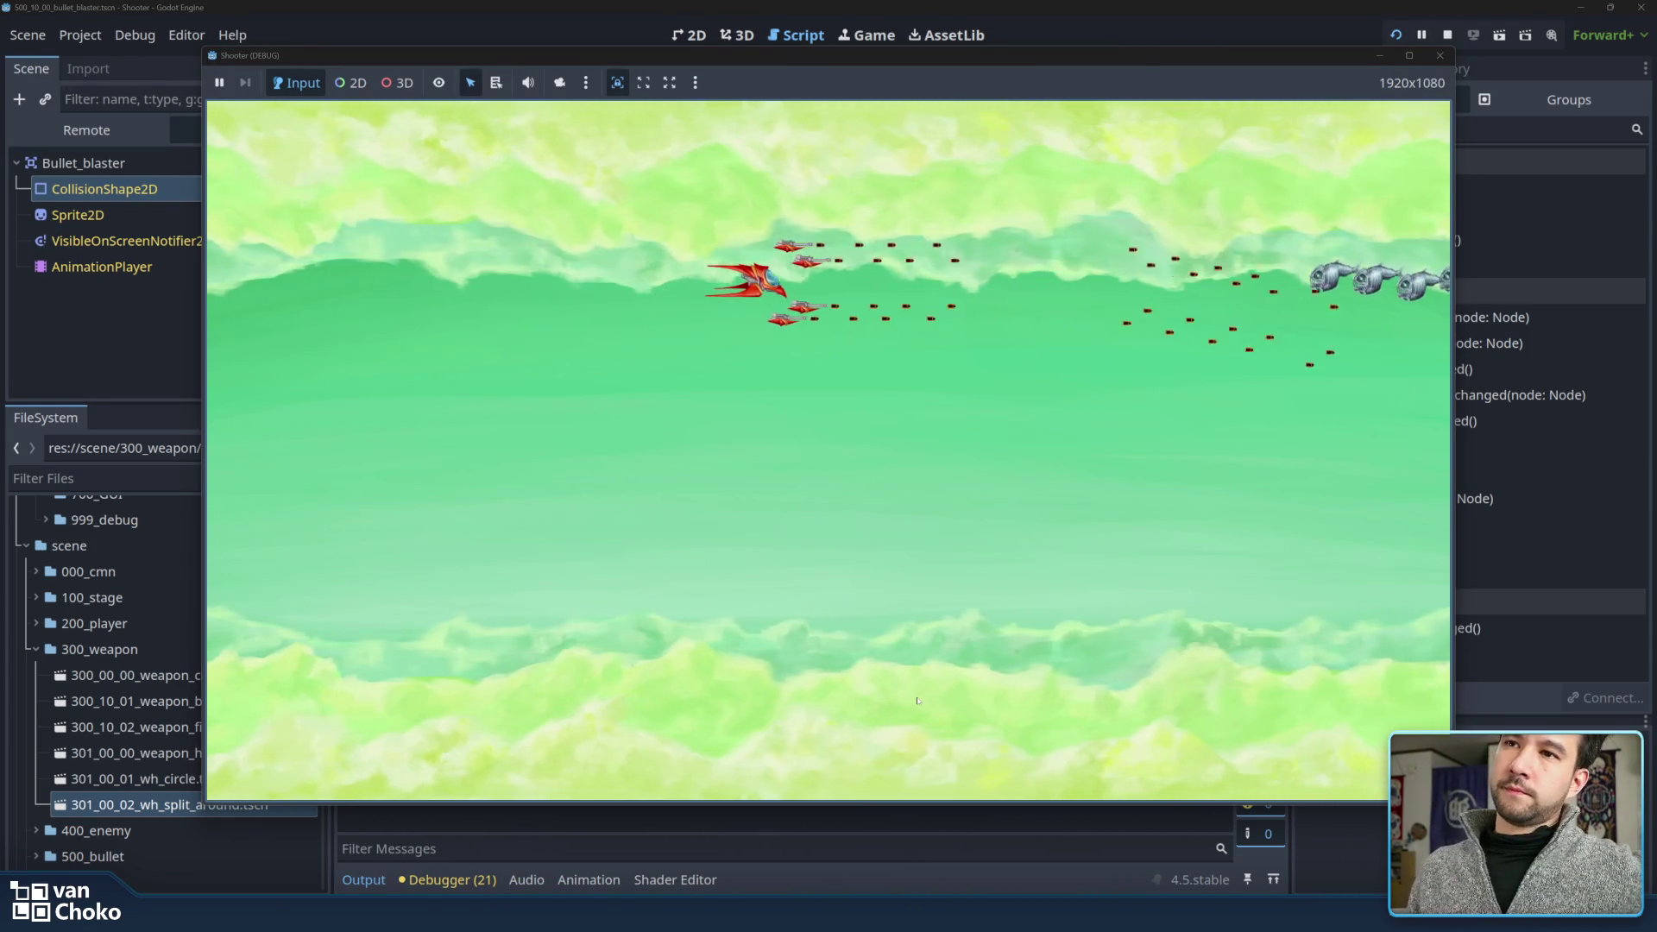
pyautogui.press('Down')
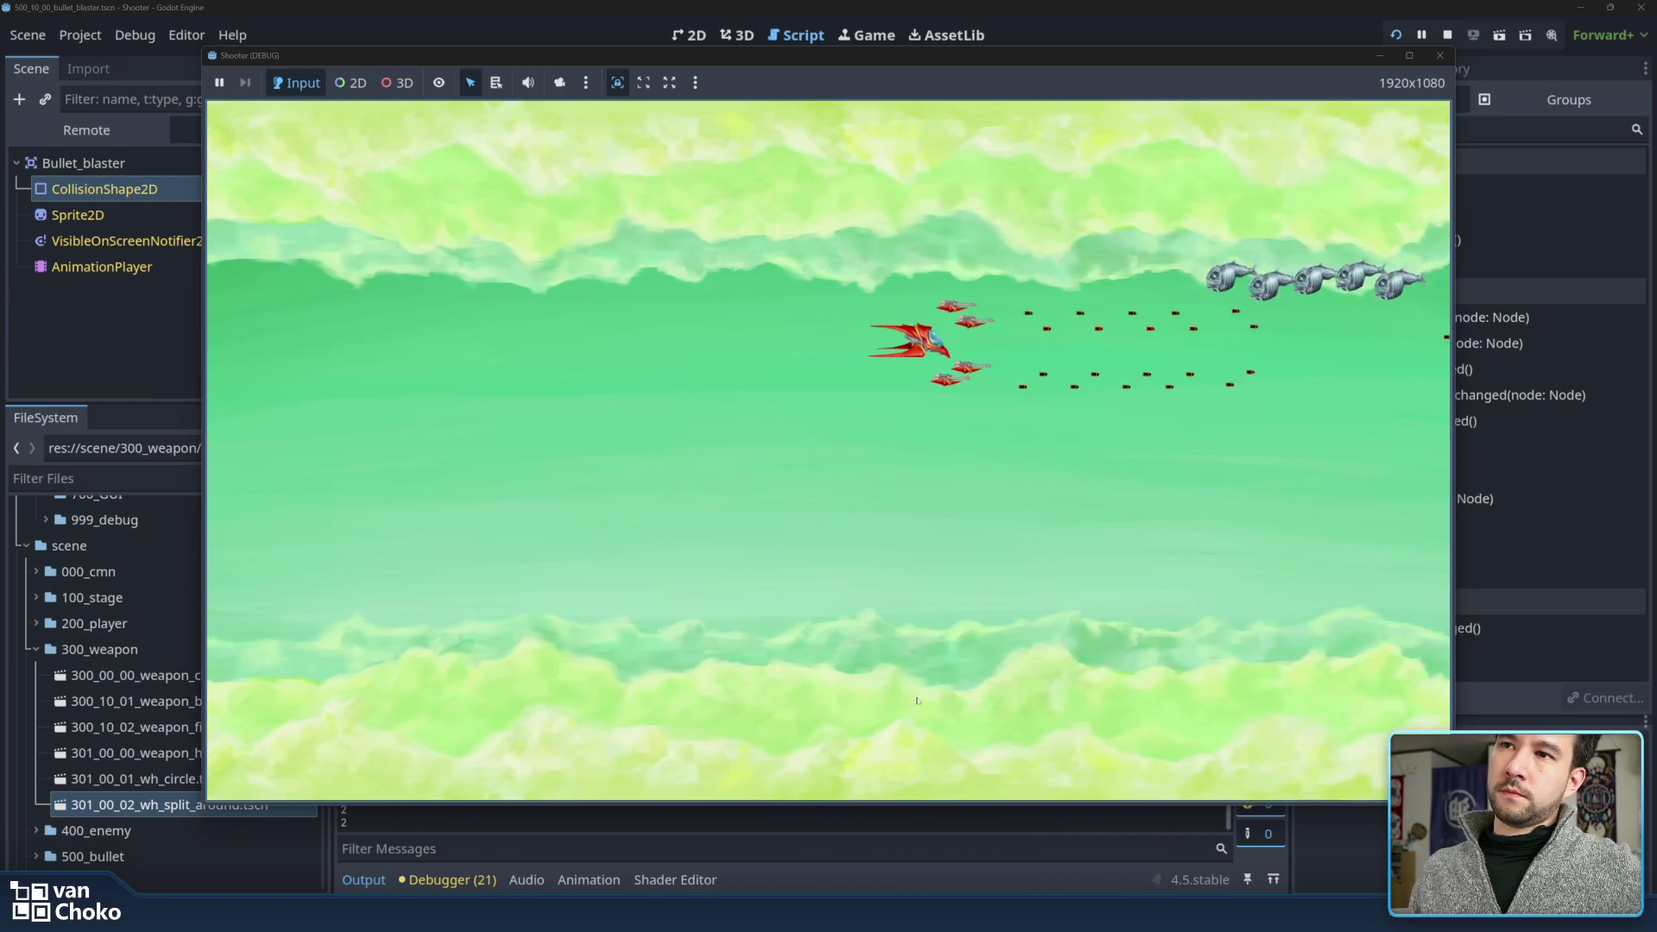
pyautogui.press('Up')
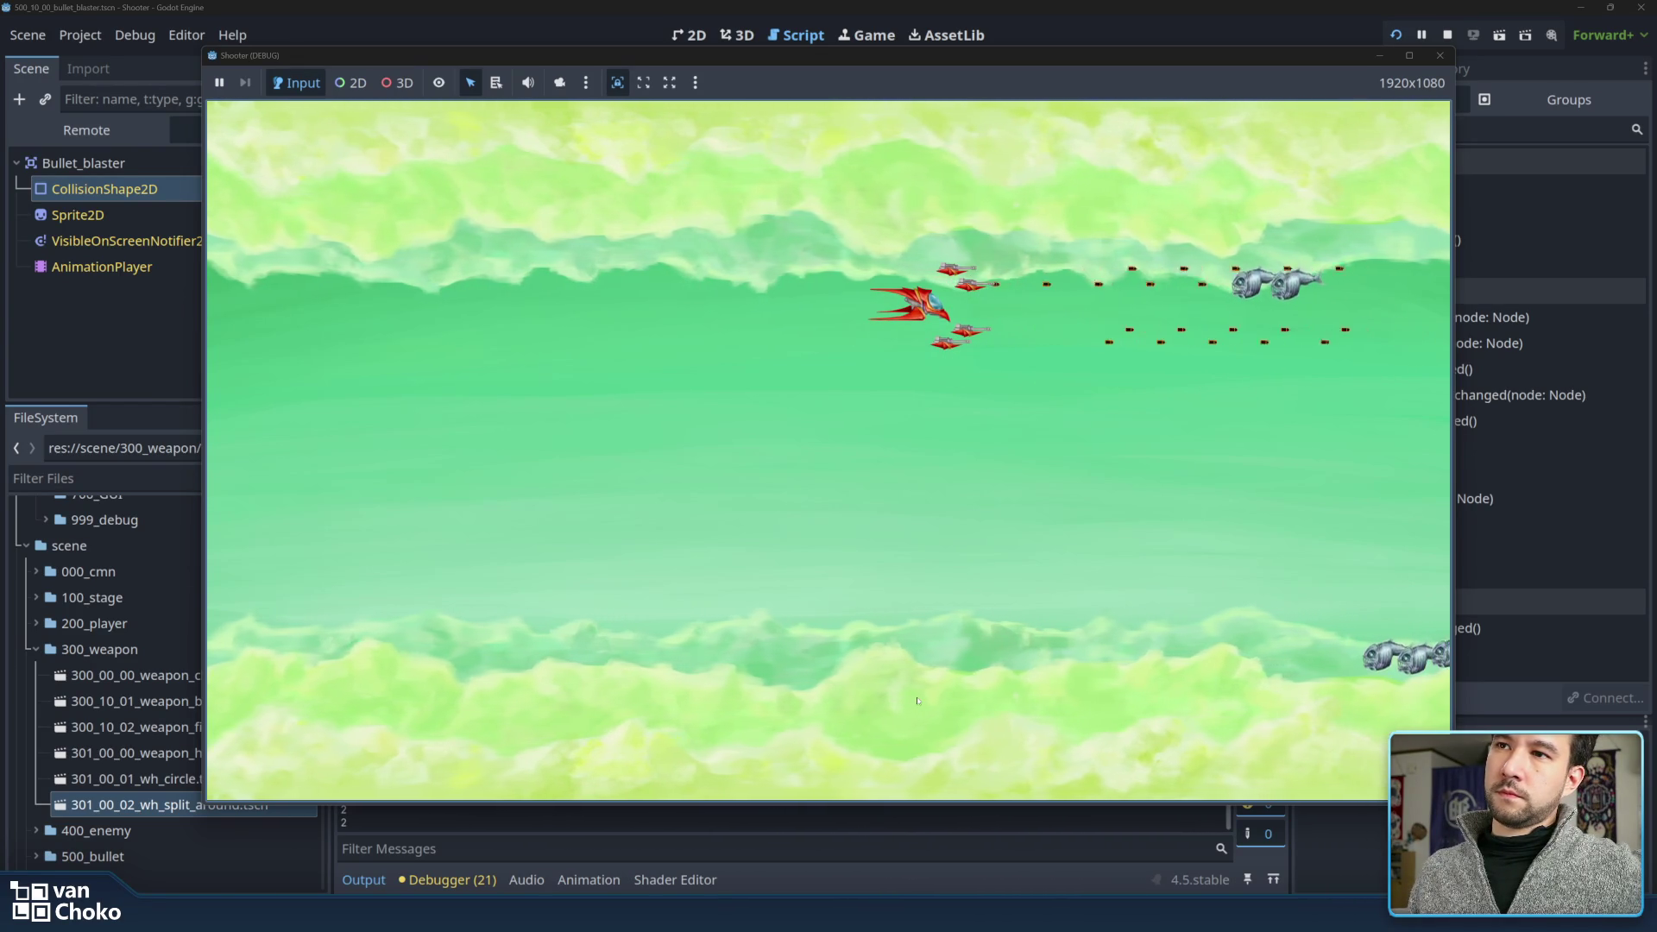
pyautogui.press('Down')
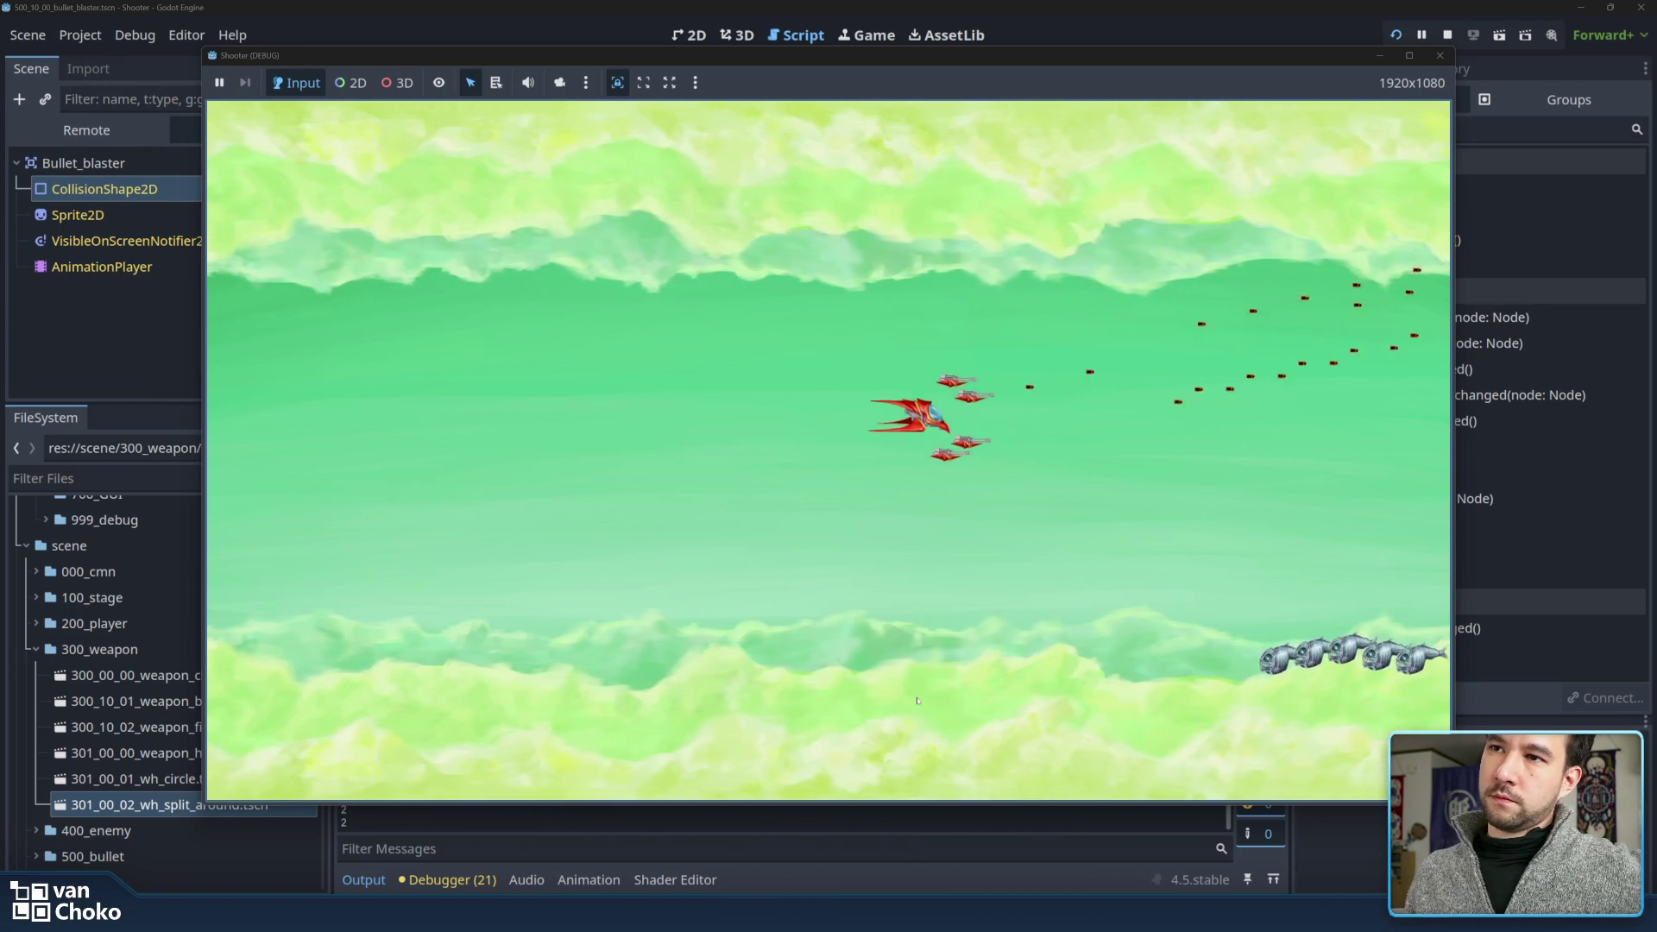
pyautogui.press('Down')
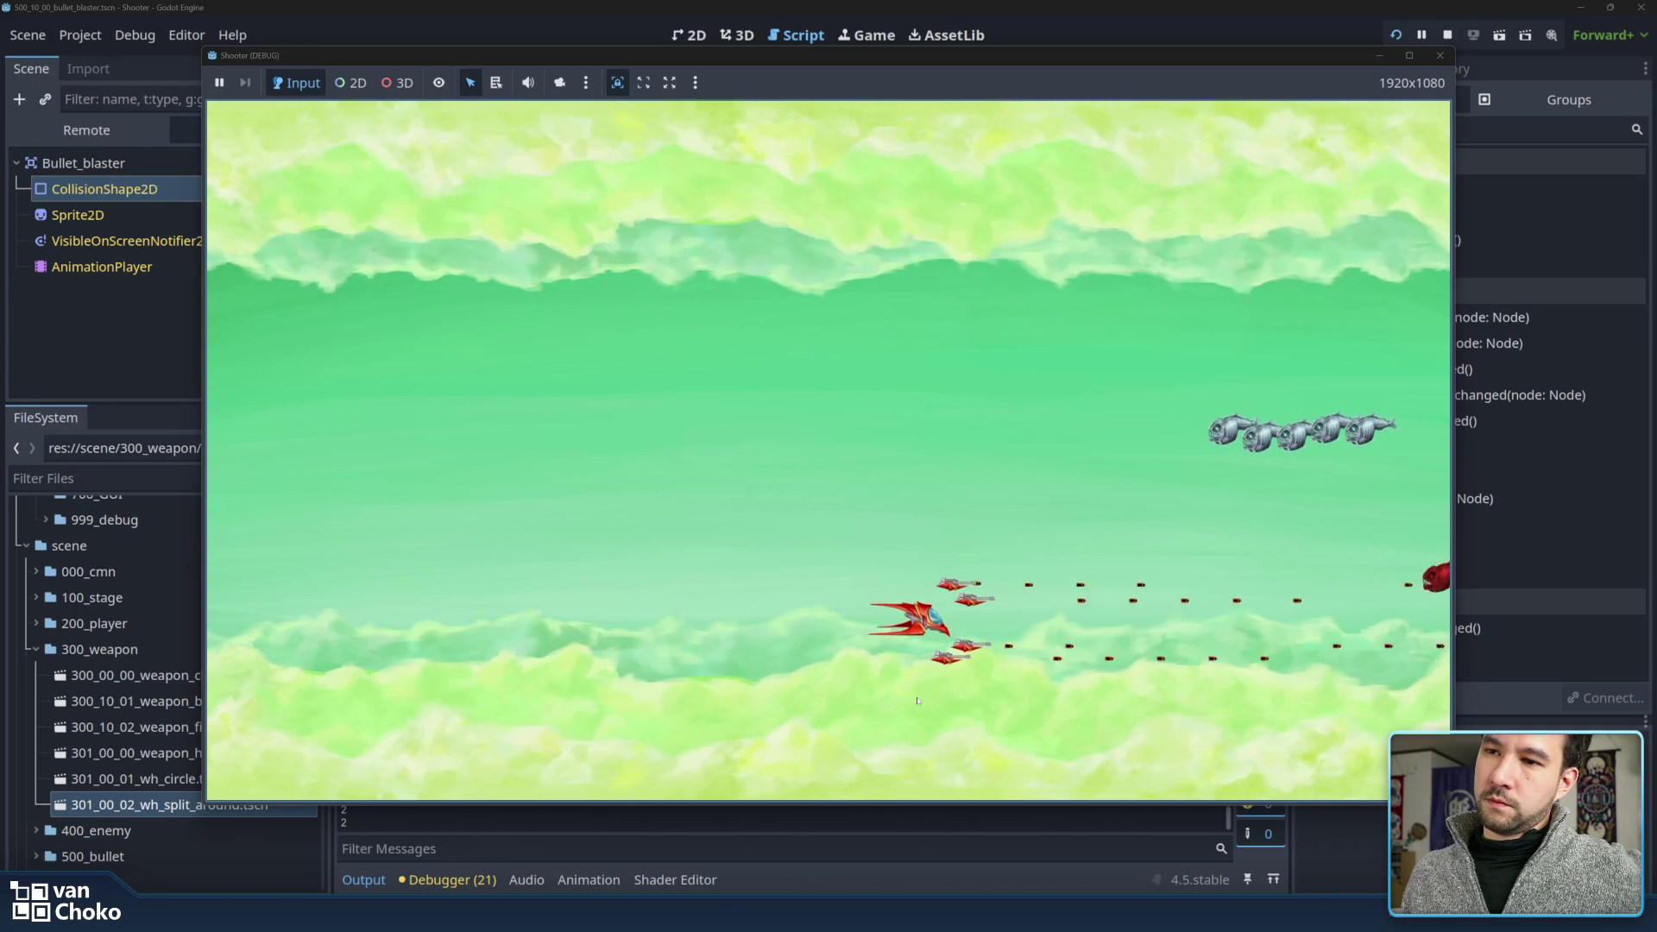
# Keep manoeuvring the ship past fish and a jellyfish, then close the game window
pyautogui.press('Up')
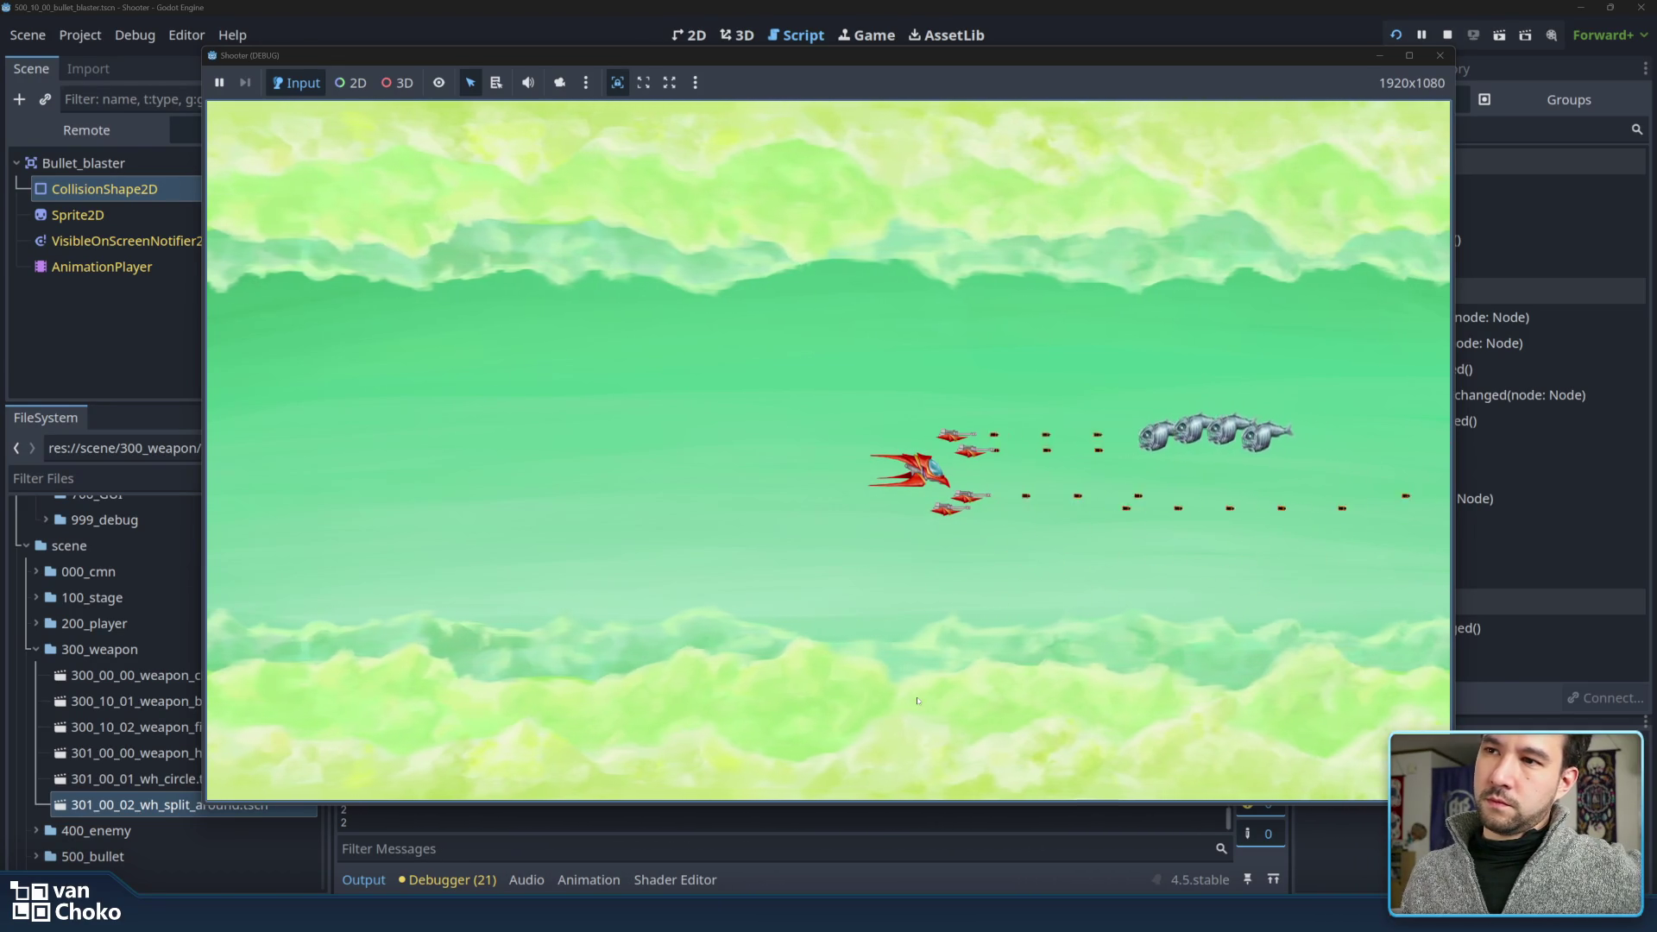
pyautogui.press('Down')
pyautogui.press('Up')
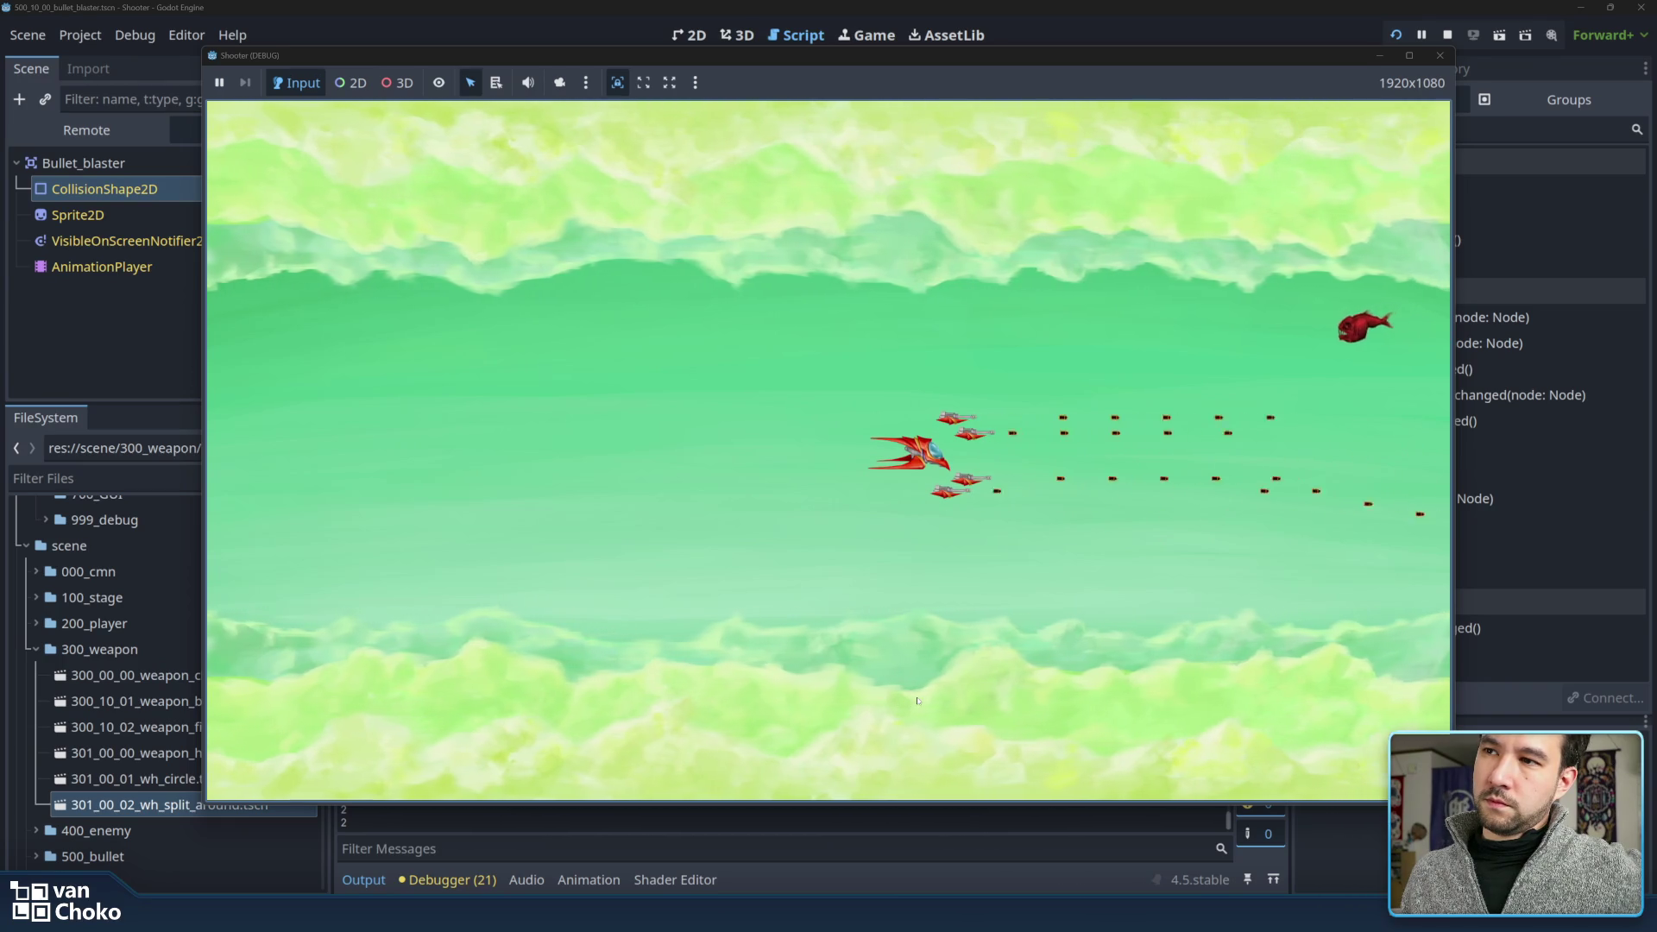
pyautogui.press('Up')
pyautogui.press('Right')
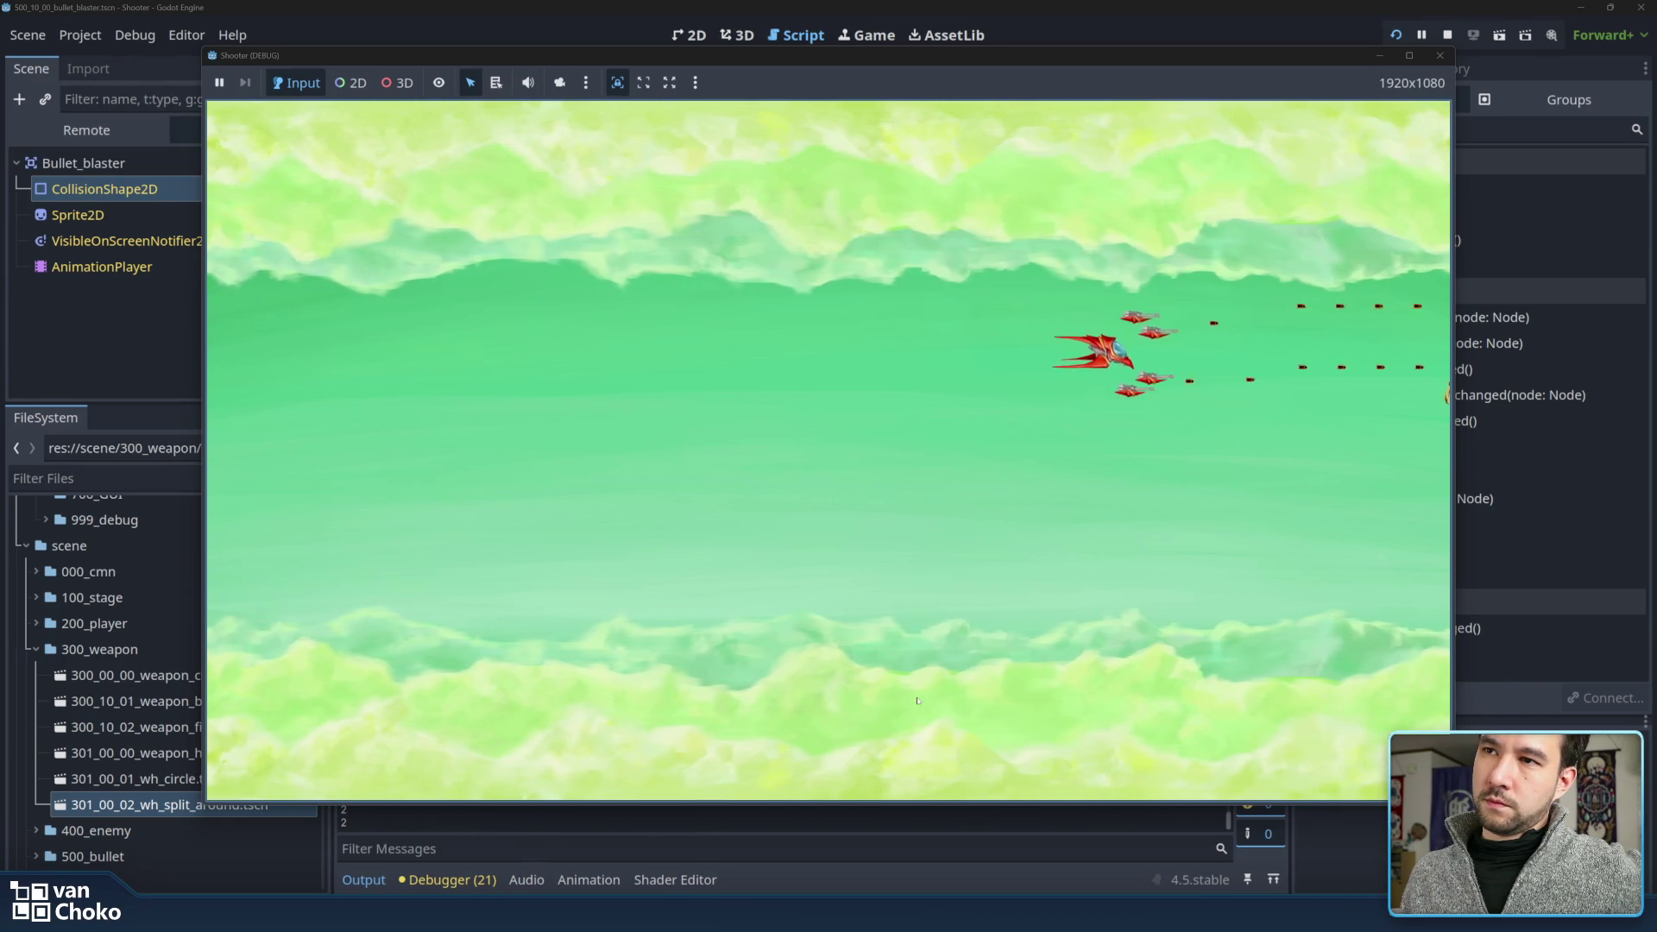
pyautogui.press('Down')
pyautogui.press('Left')
pyautogui.press('Up')
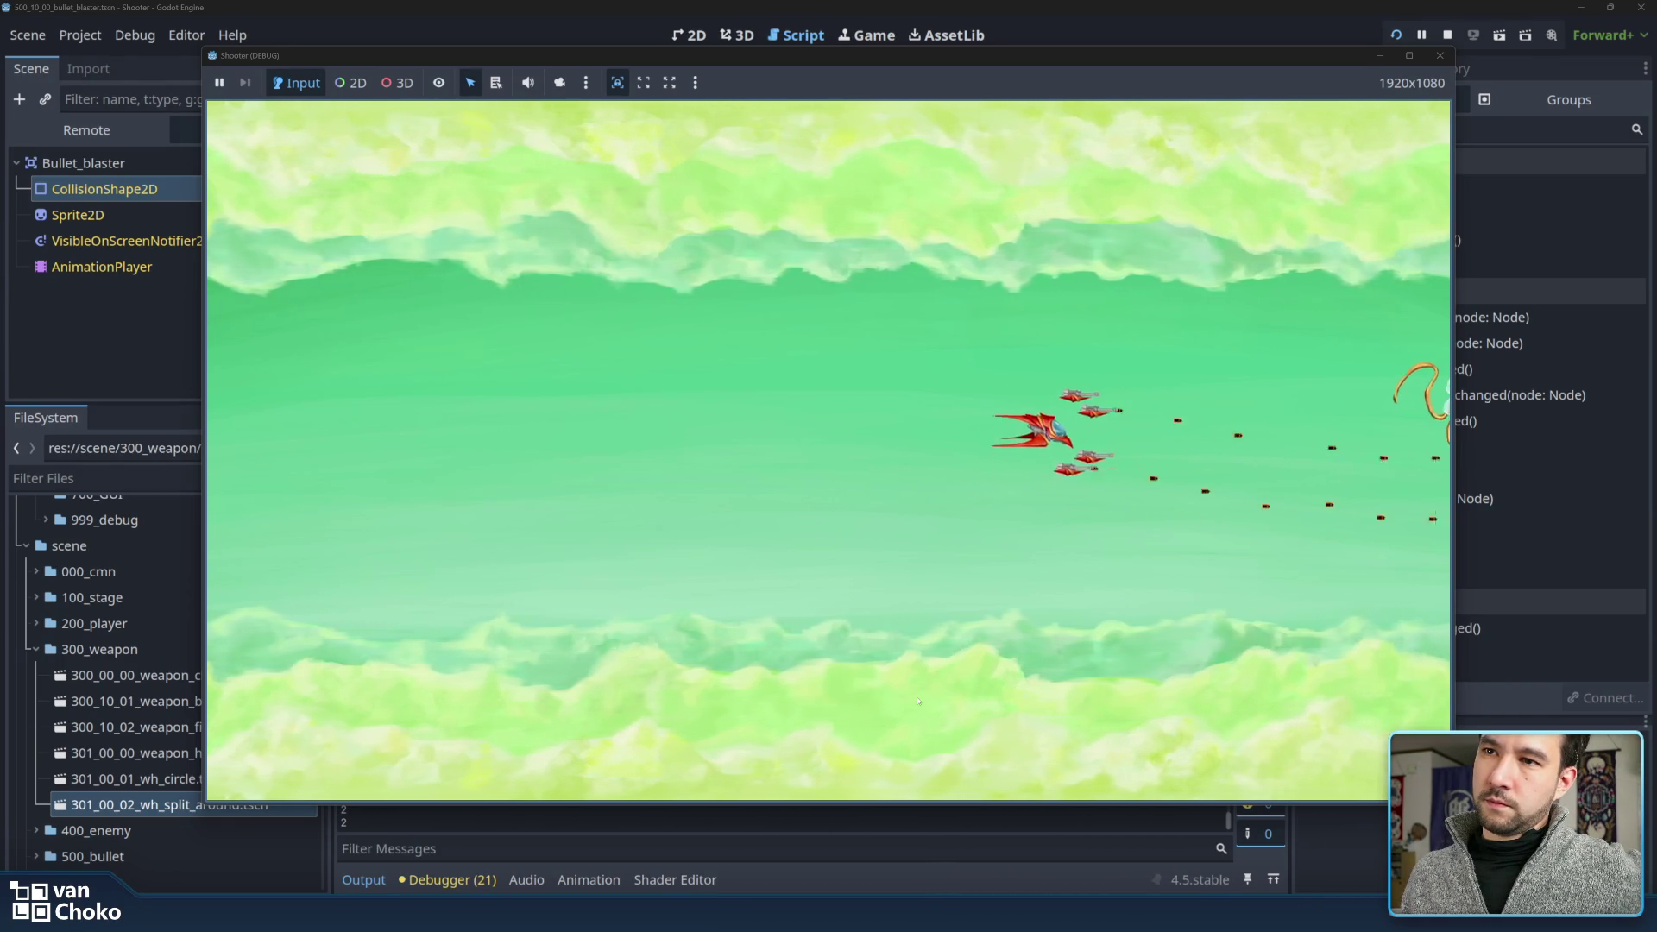
pyautogui.press('Left')
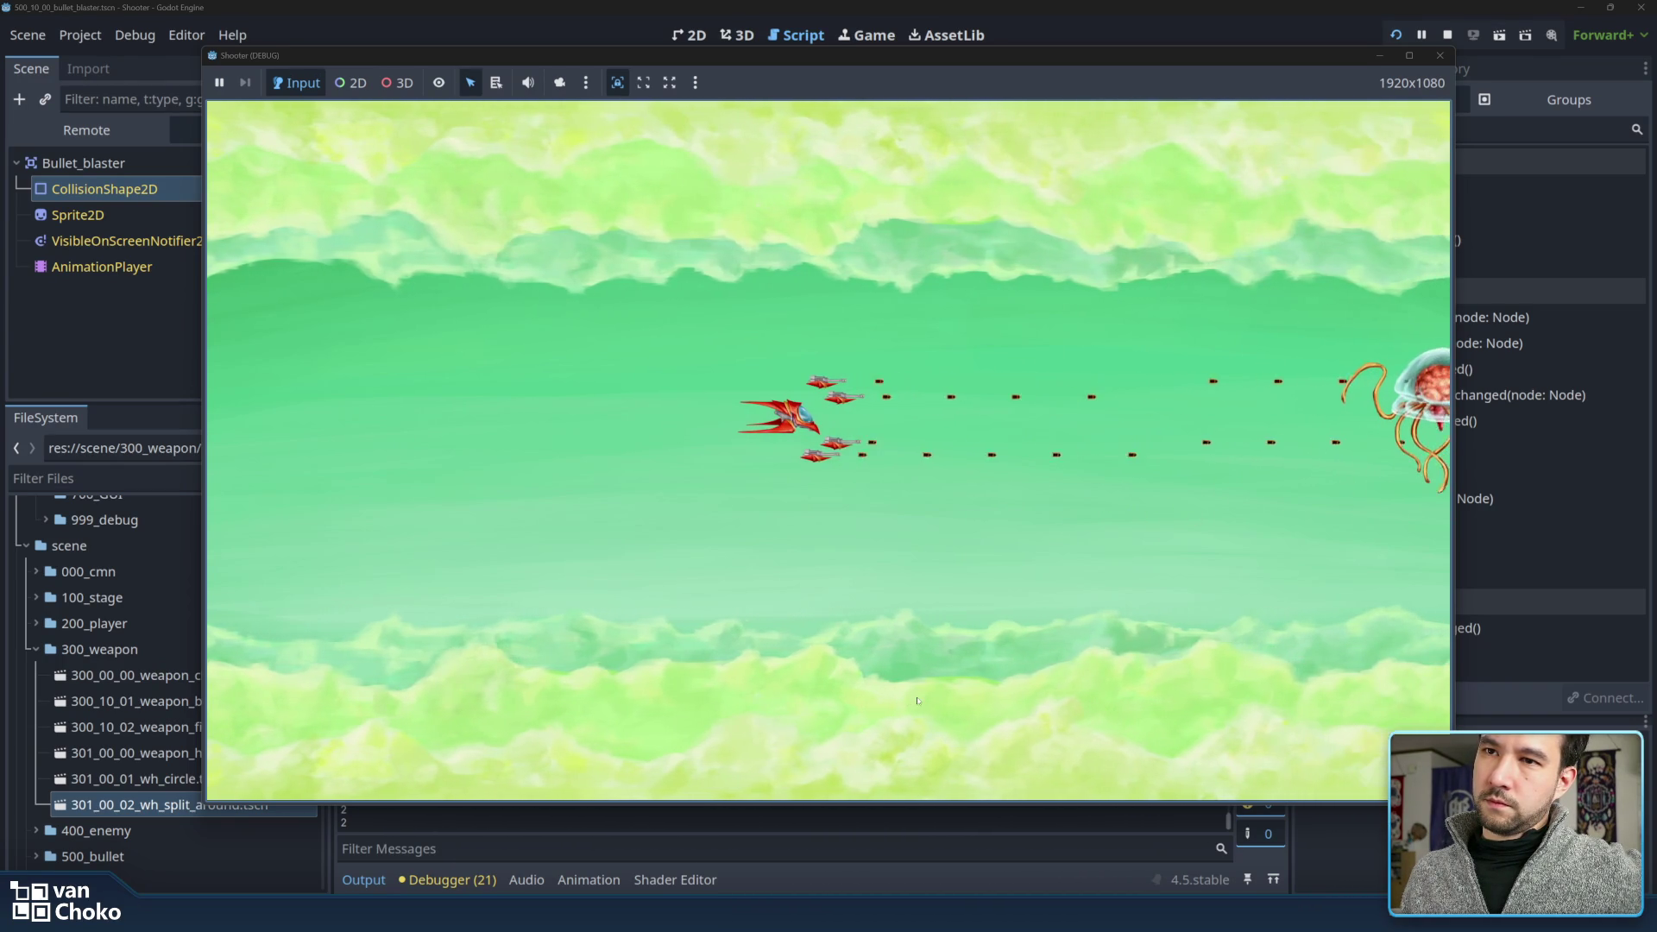
pyautogui.press('Left')
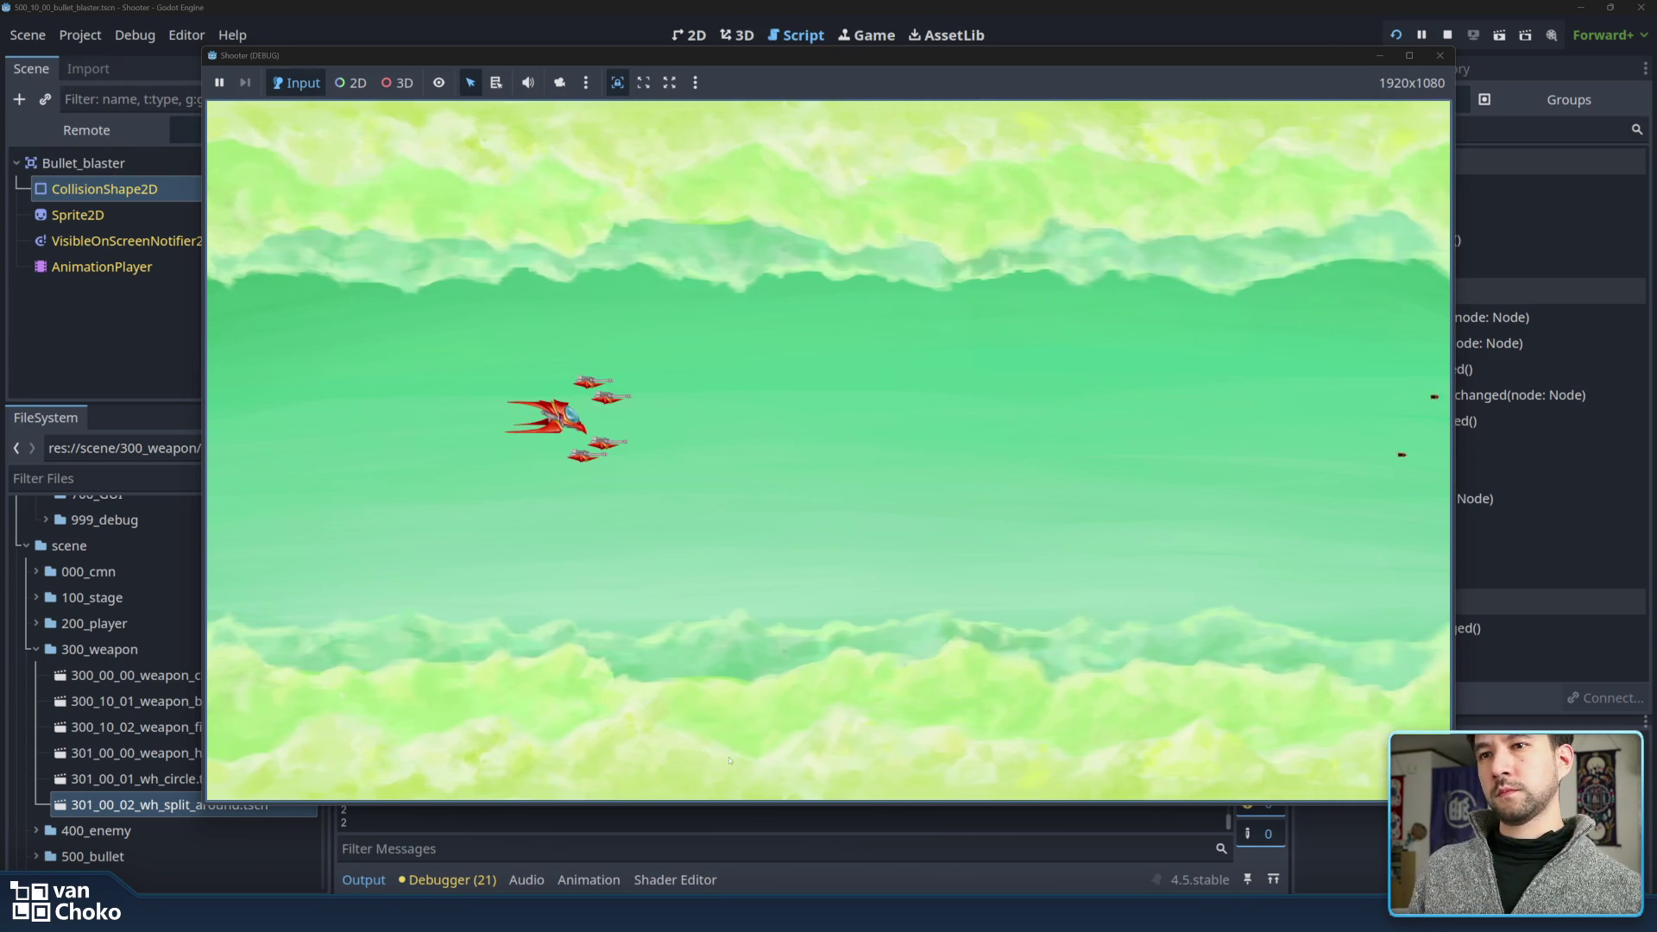
pyautogui.click(1440, 56)
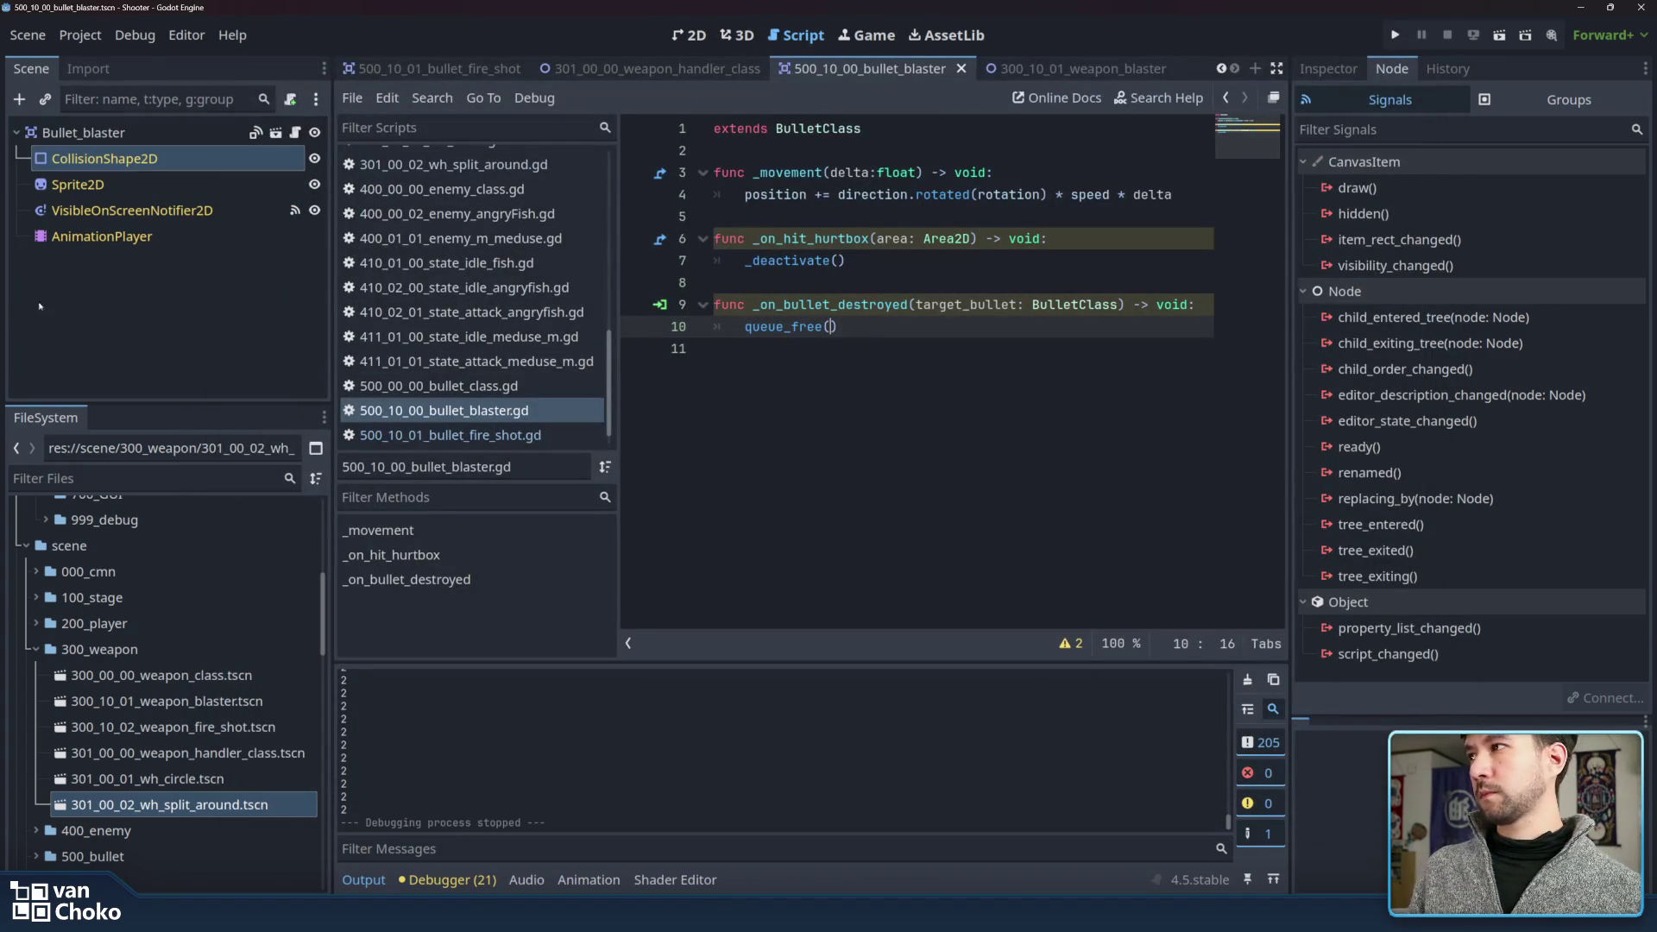
# In 300_10_01_weapon_blaster, raise Time Between Wave from 0.4 to 0.6 and relaunch the game
pyautogui.click(10, 300)
pyautogui.click(141, 139)
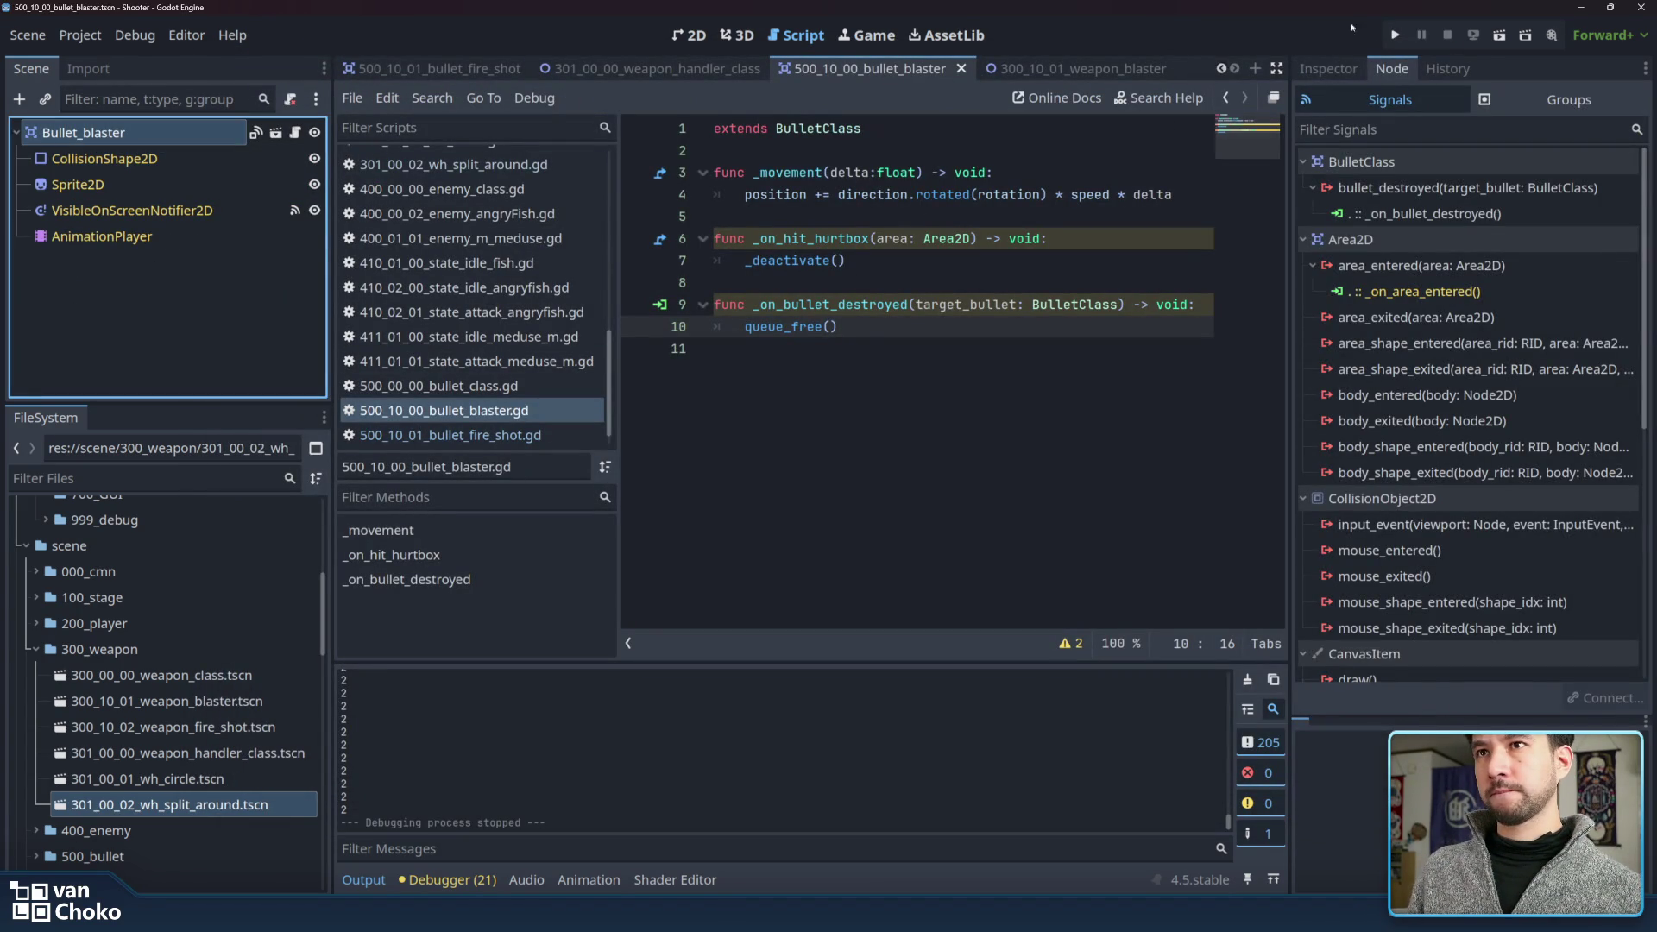
pyautogui.click(1321, 70)
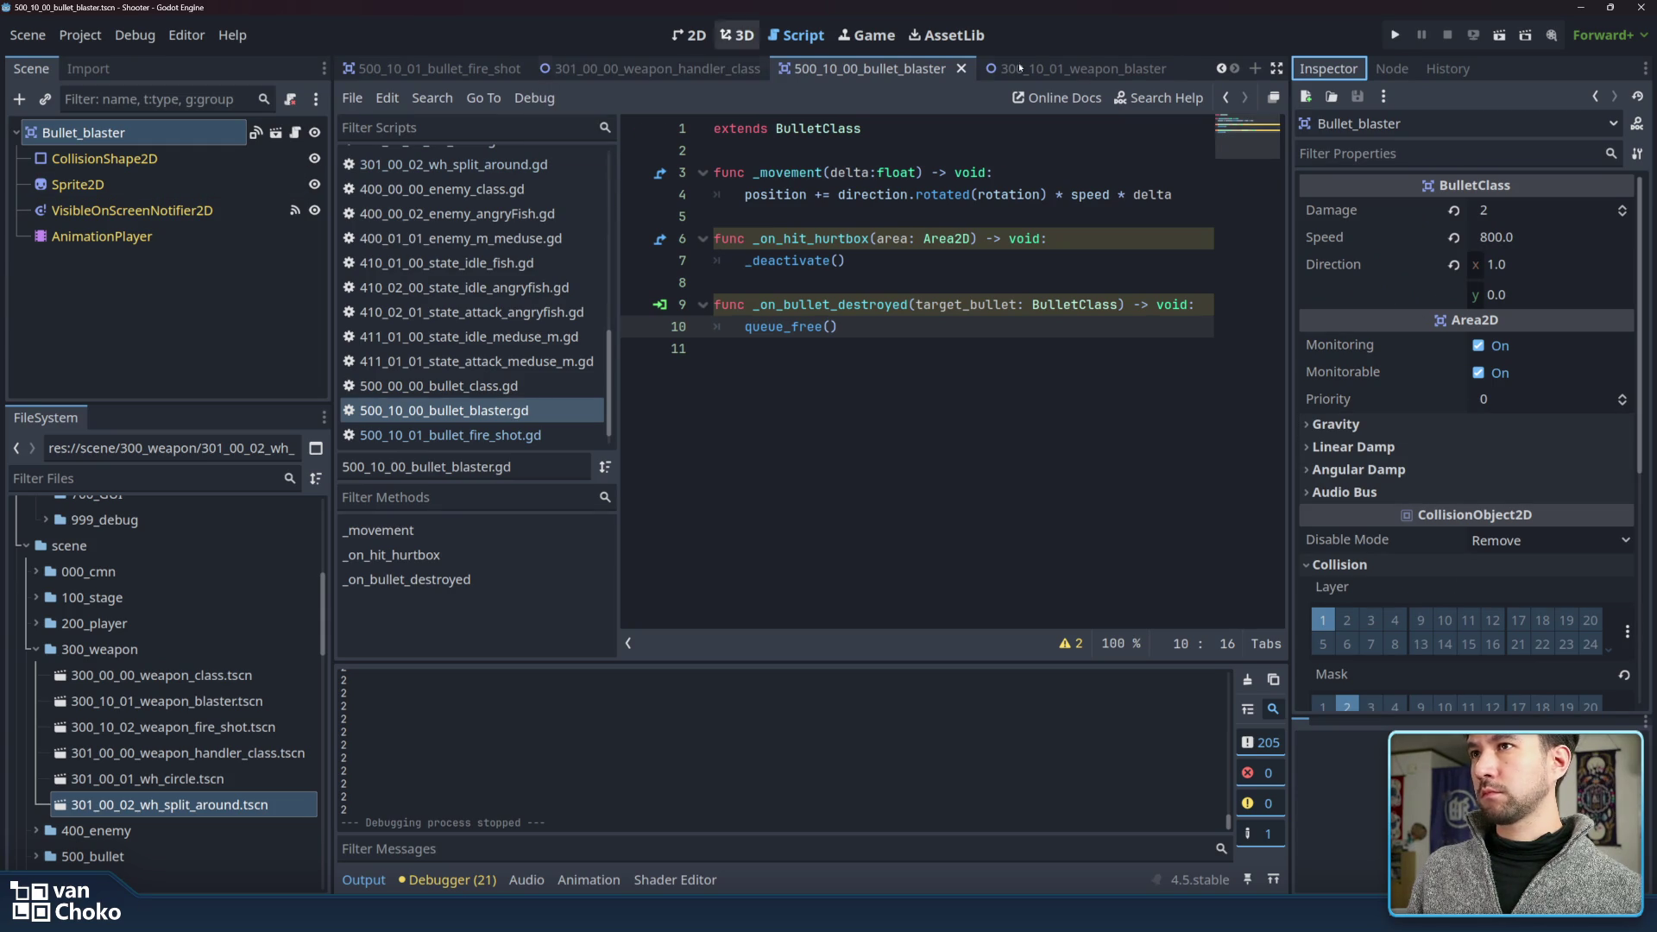
pyautogui.click(1139, 70)
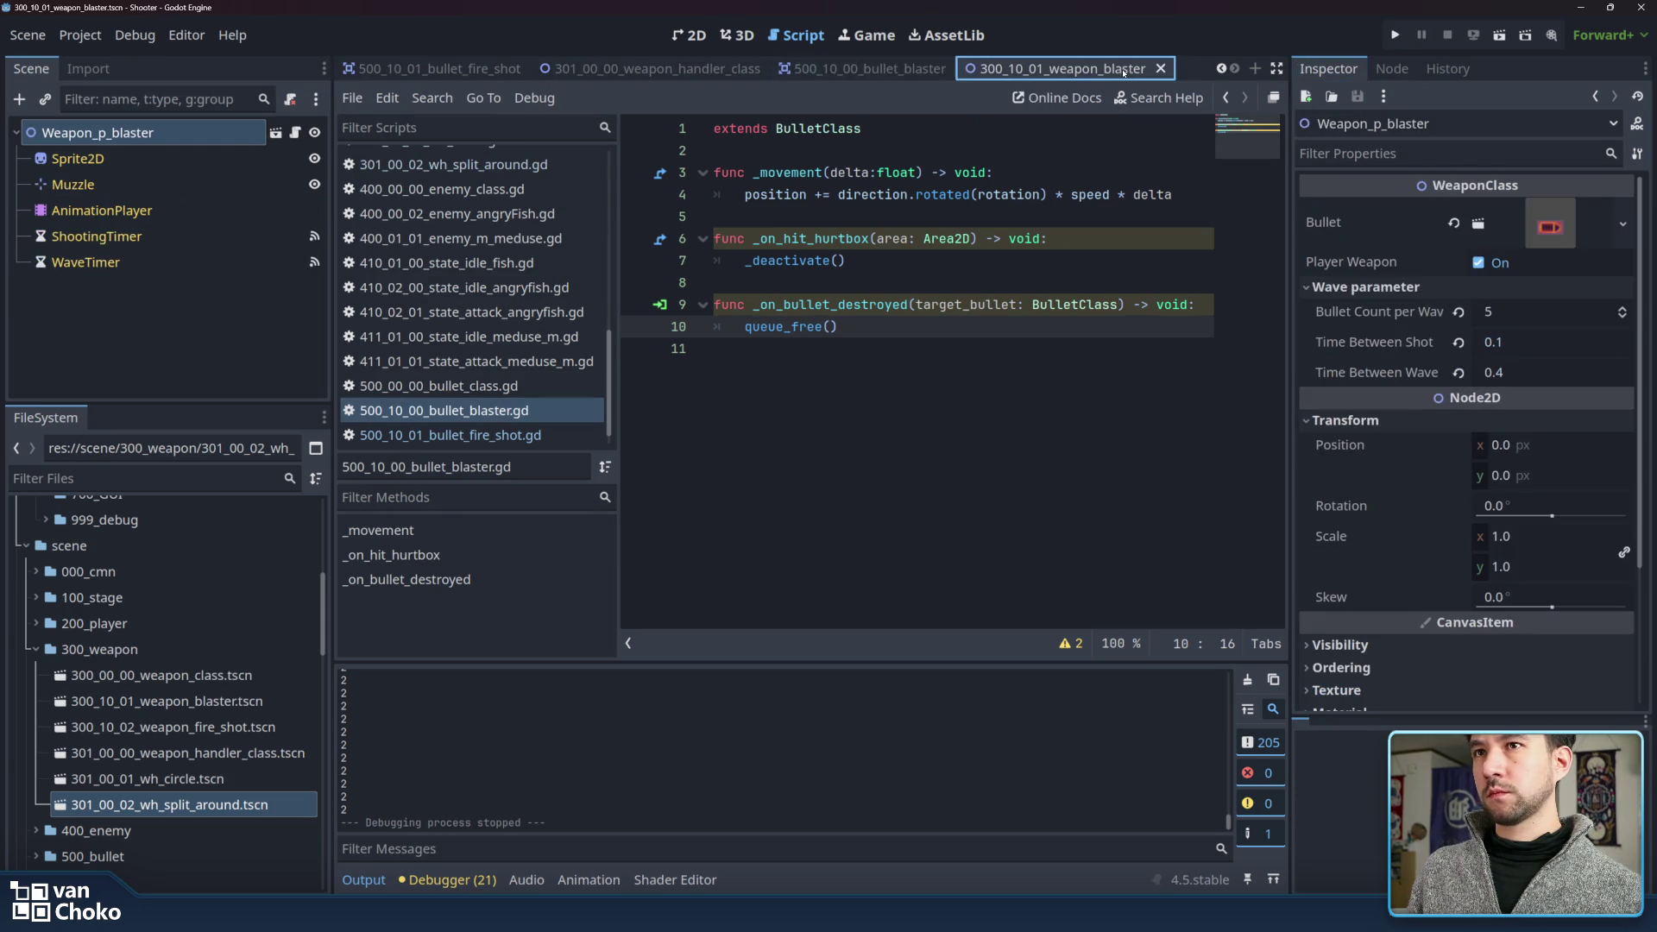
pyautogui.click(1530, 371)
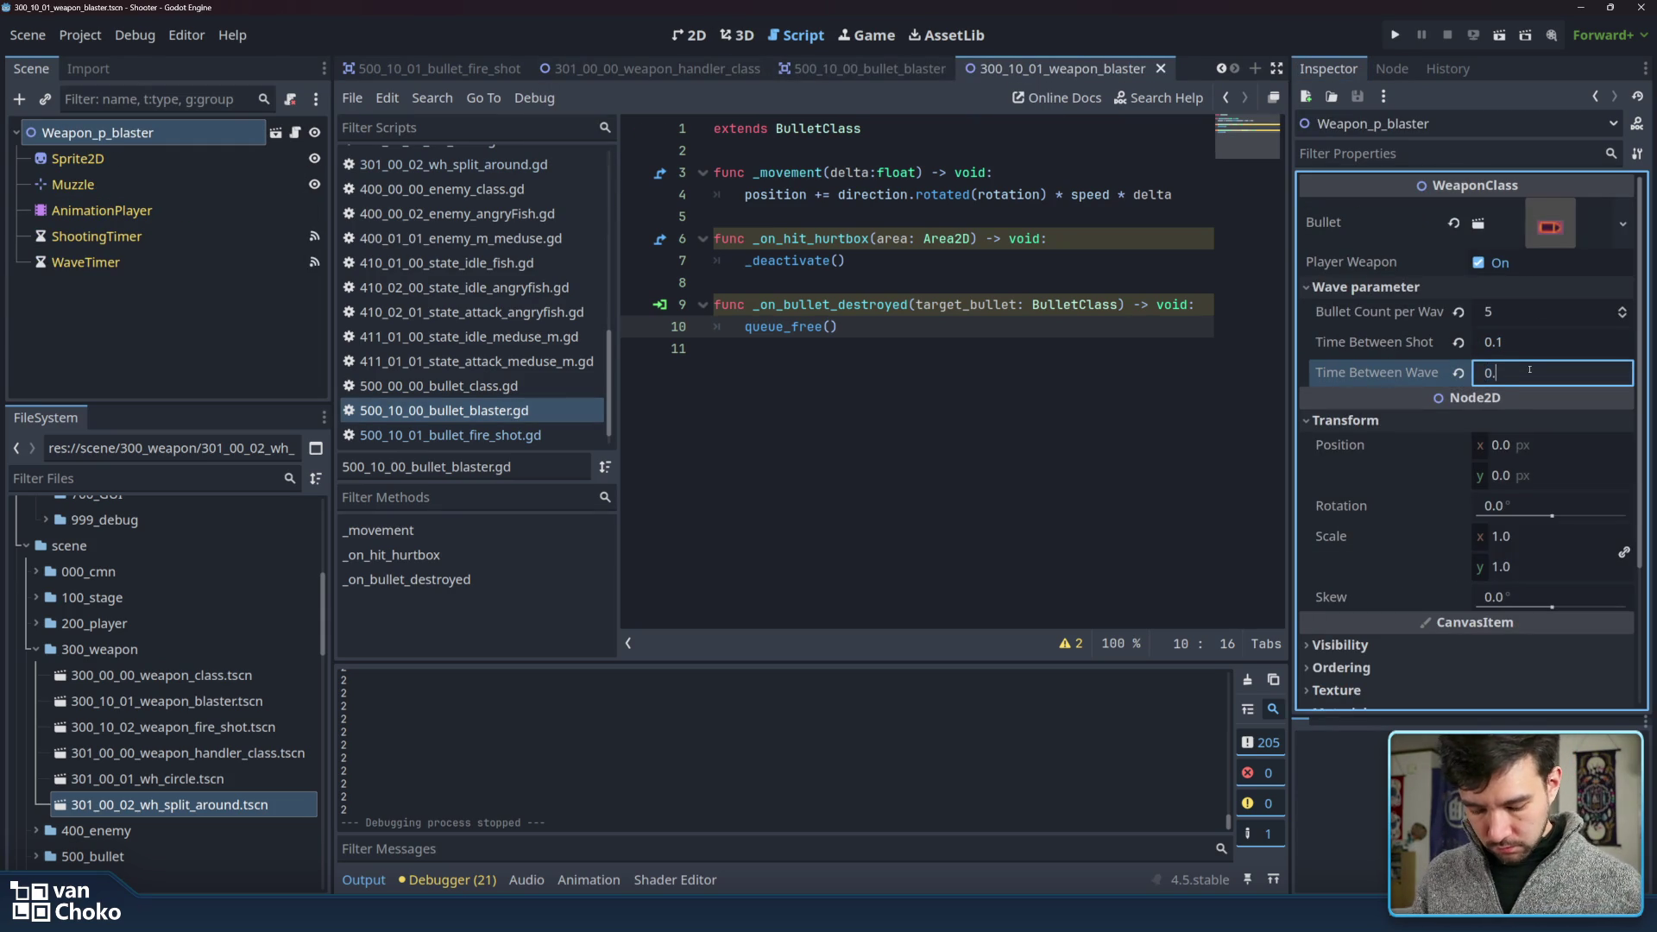
pyautogui.click(1193, 450)
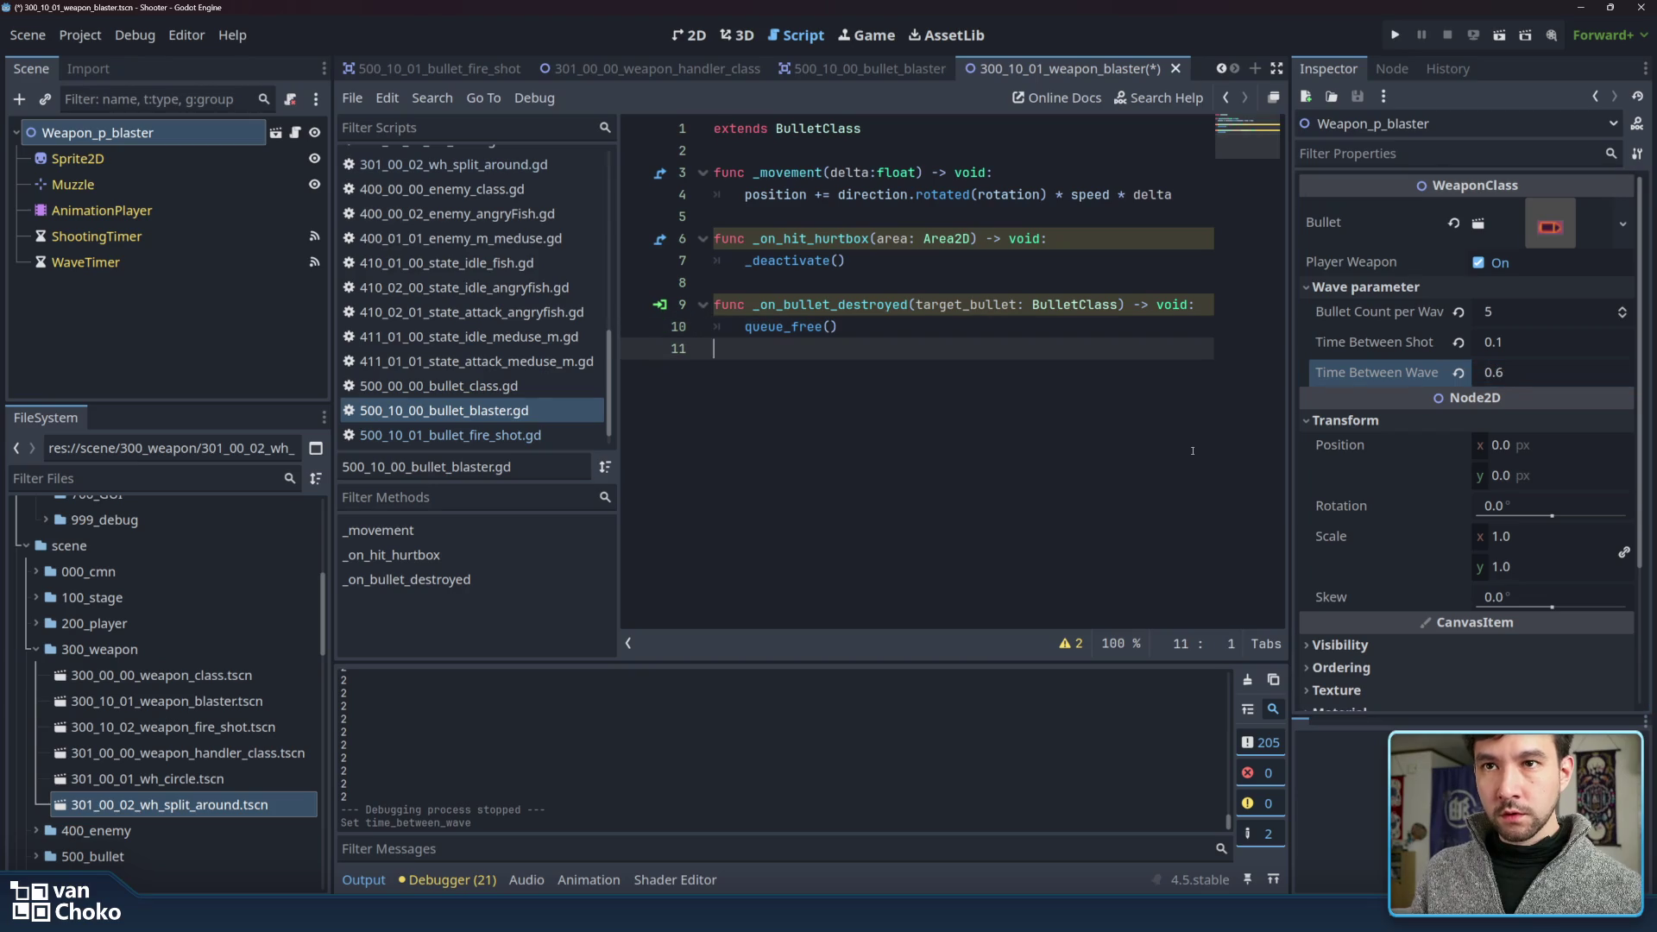
pyautogui.click(1394, 36)
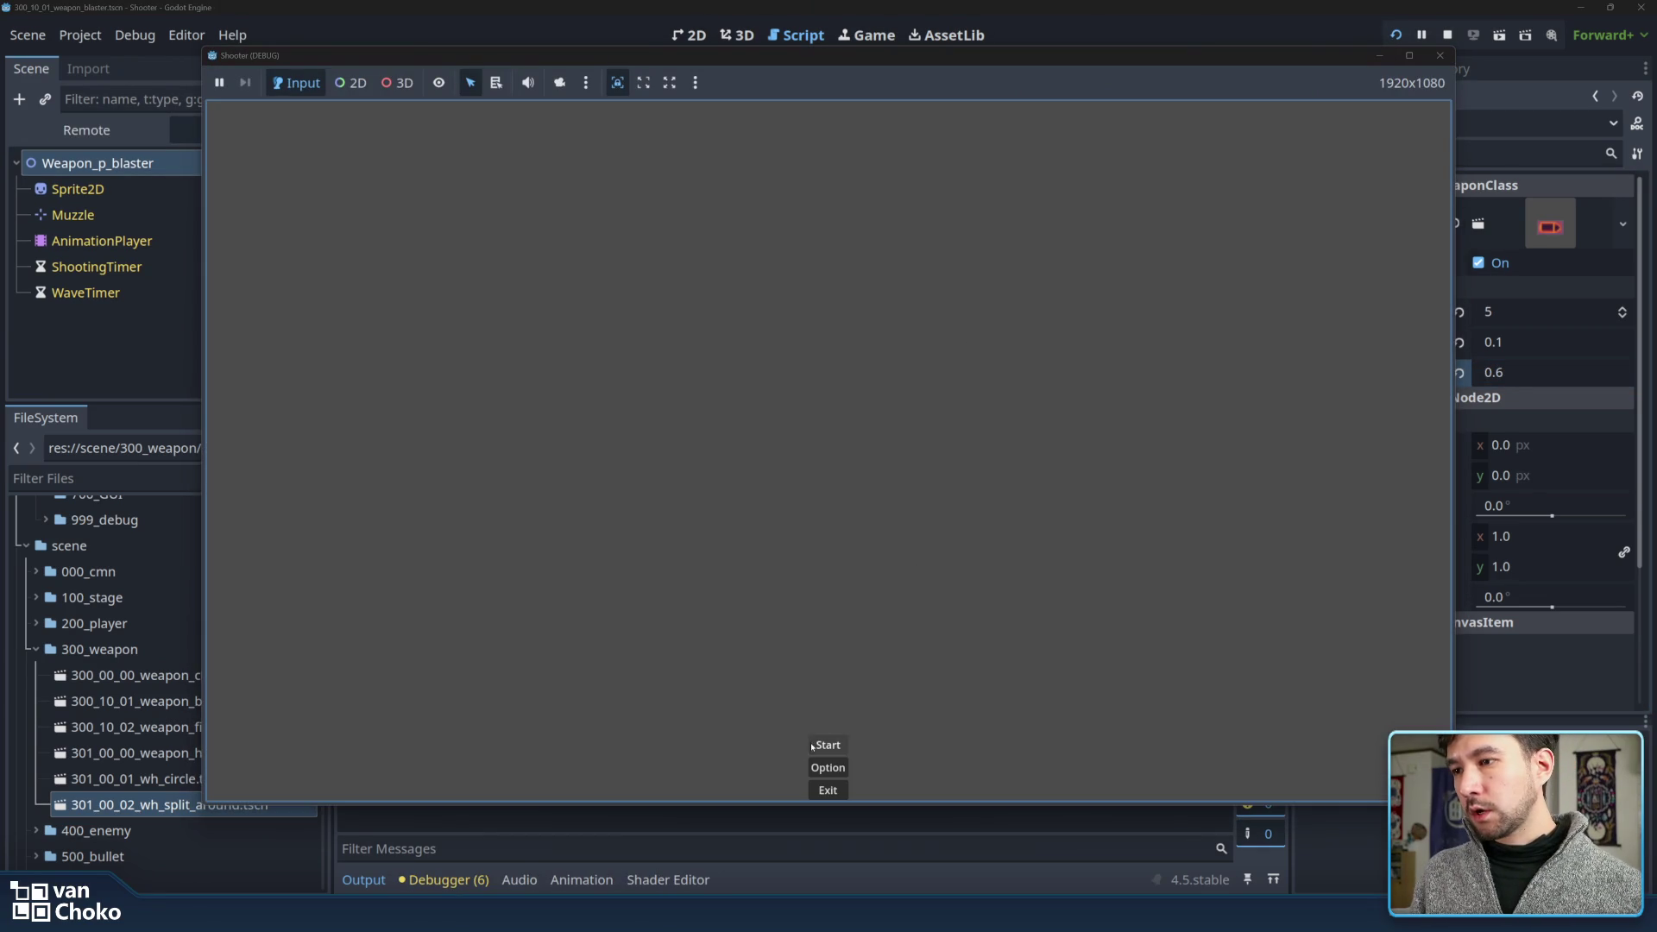
# Start the game and steer the red ship with the arrow keys while its side guns fire
pyautogui.click(812, 746)
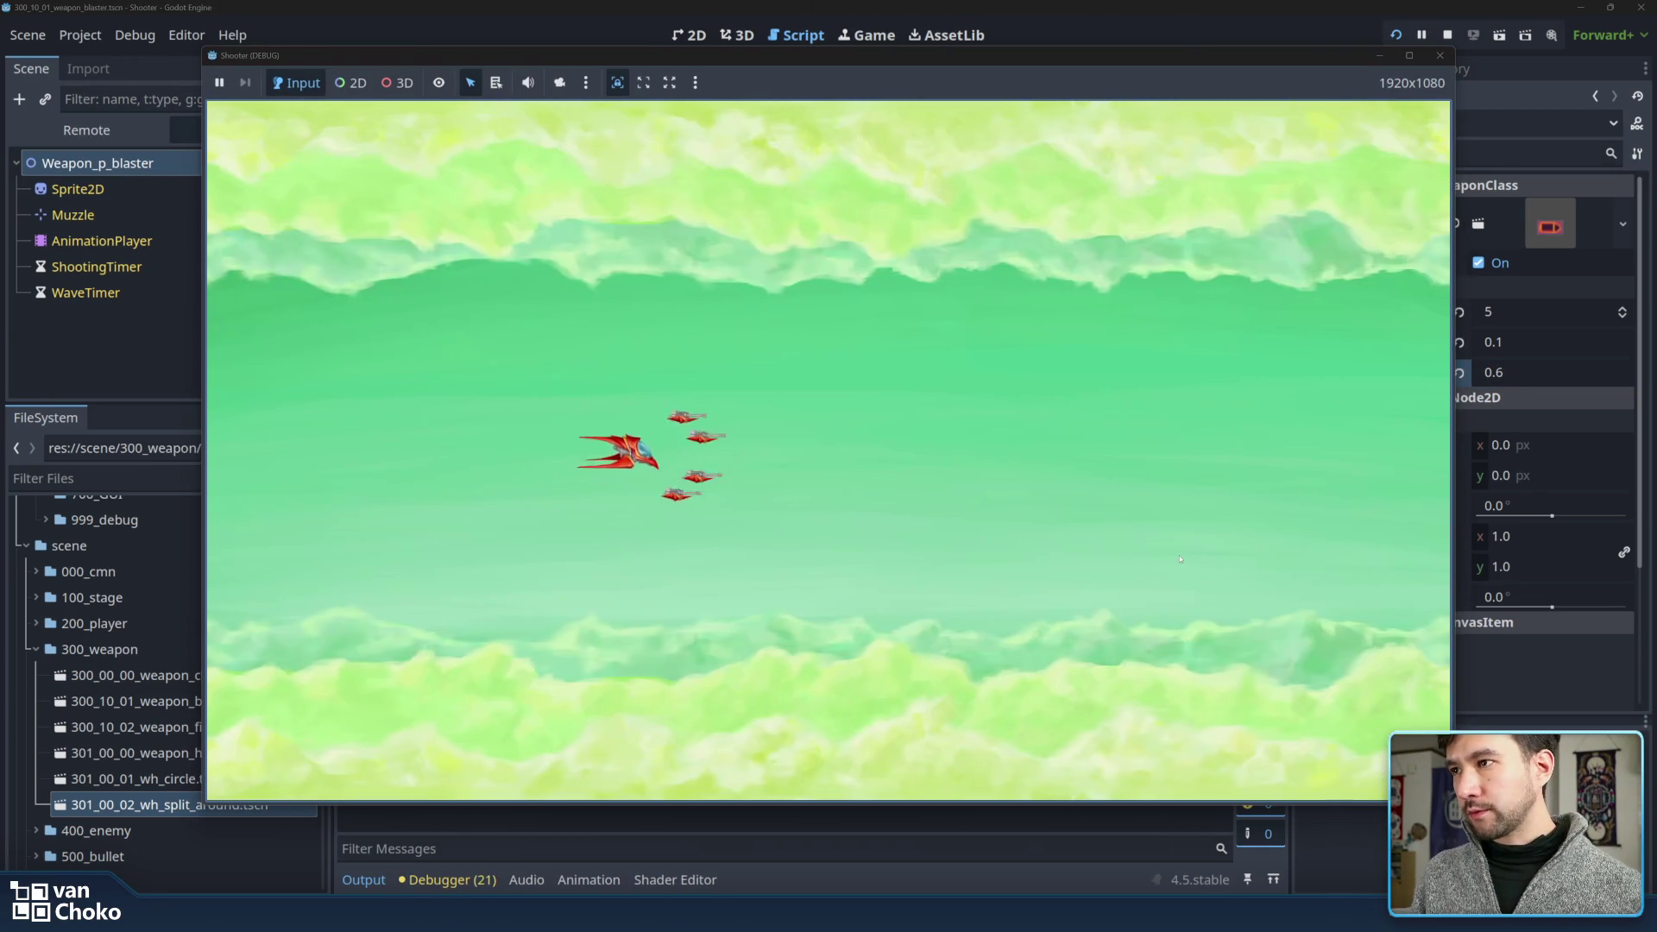
pyautogui.press('Right')
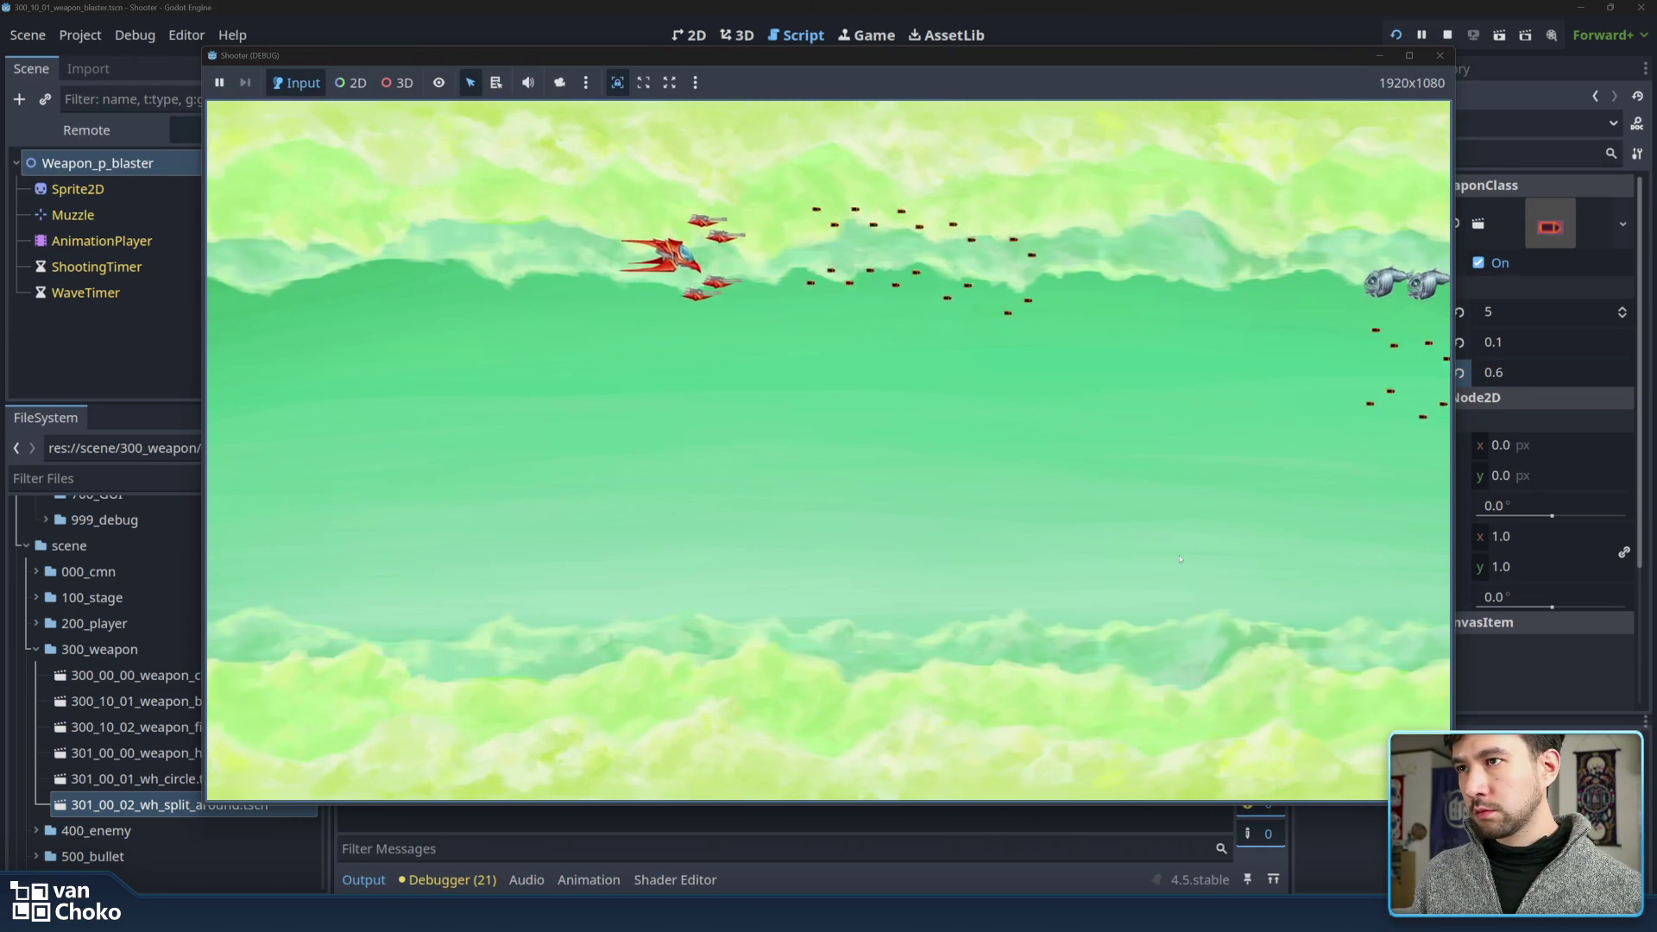
pyautogui.press('Down')
pyautogui.press('Left')
pyautogui.press('Up')
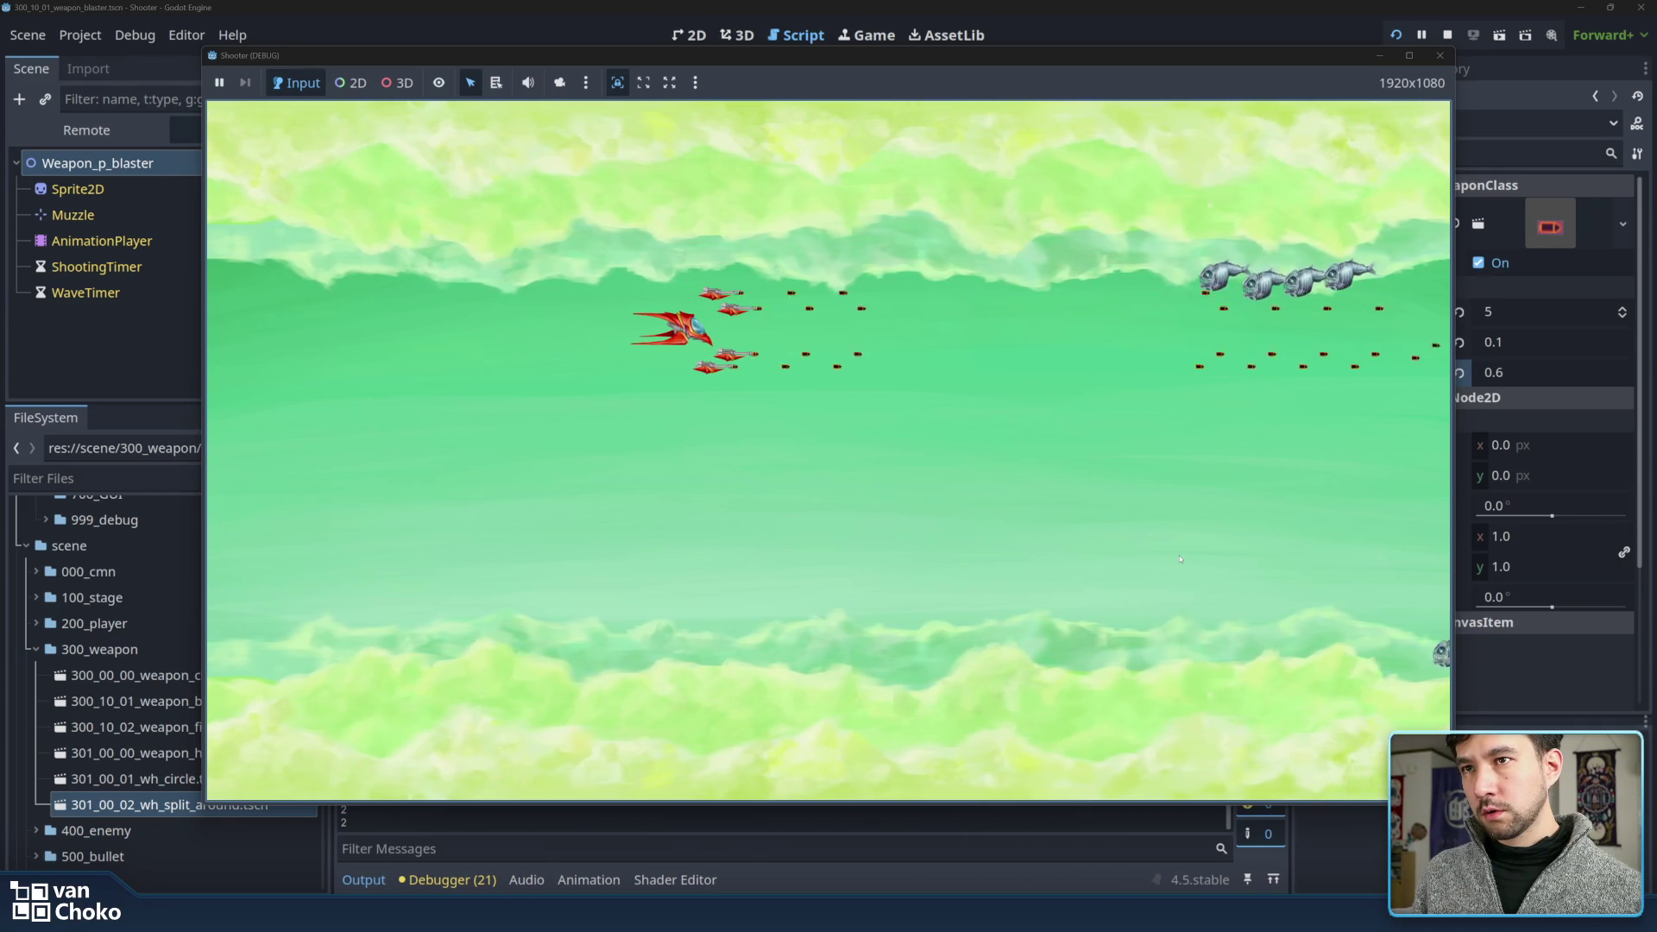
pyautogui.press('Up')
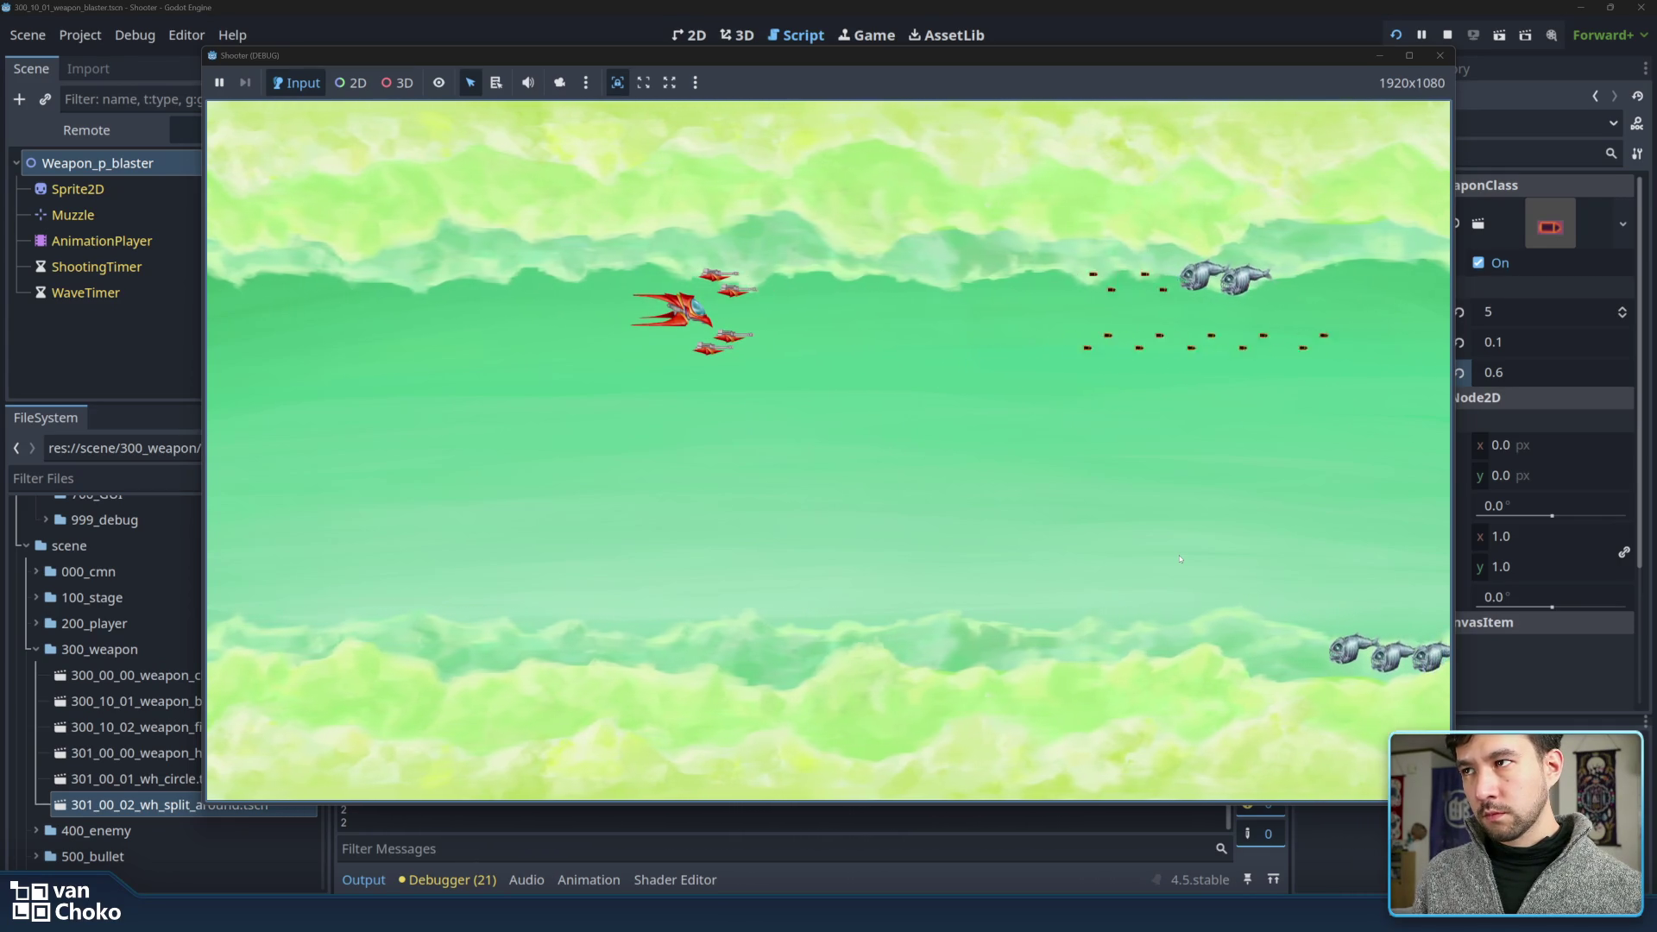
pyautogui.press('Down')
pyautogui.press('Down')
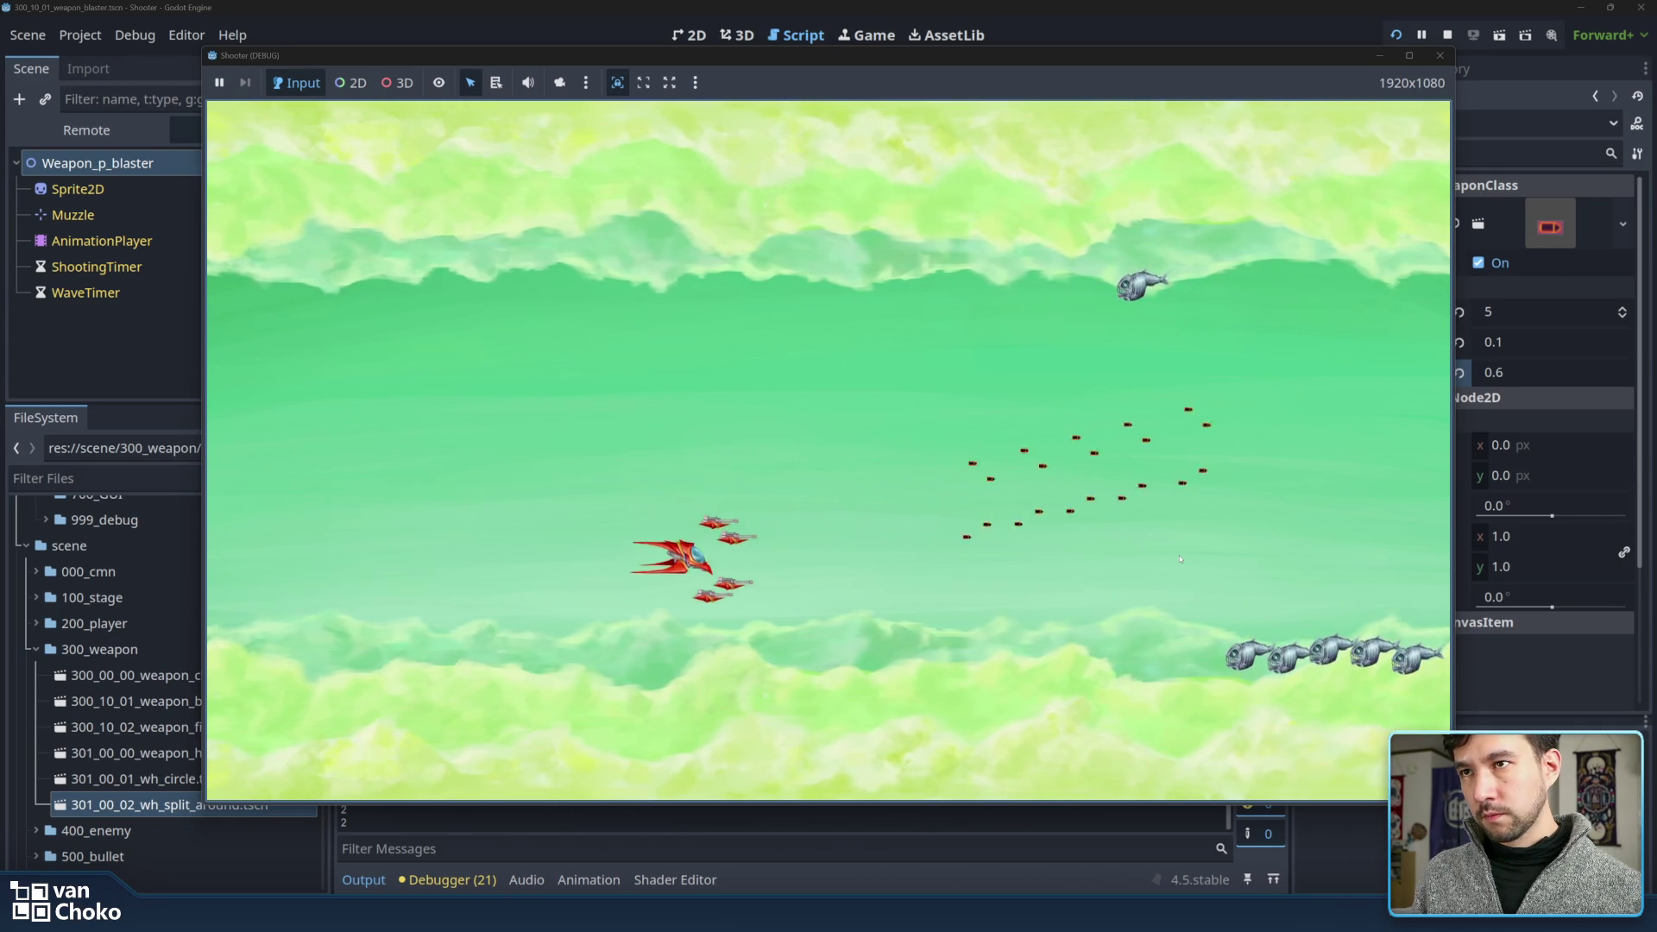
pyautogui.press('Up')
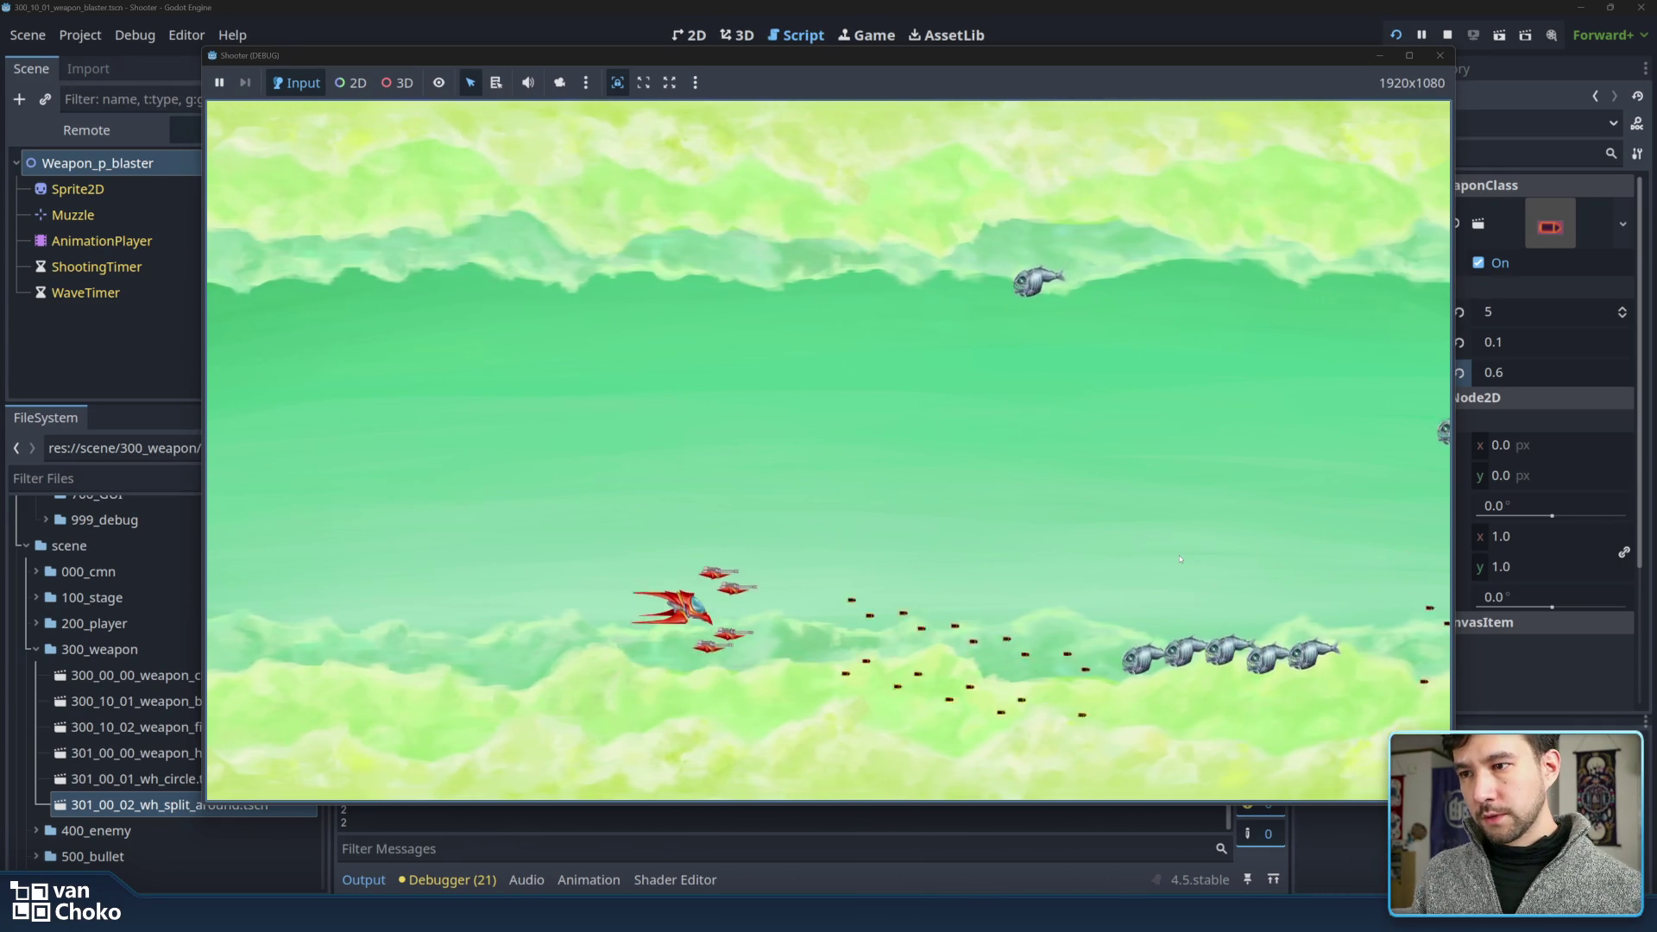
pyautogui.press('Up')
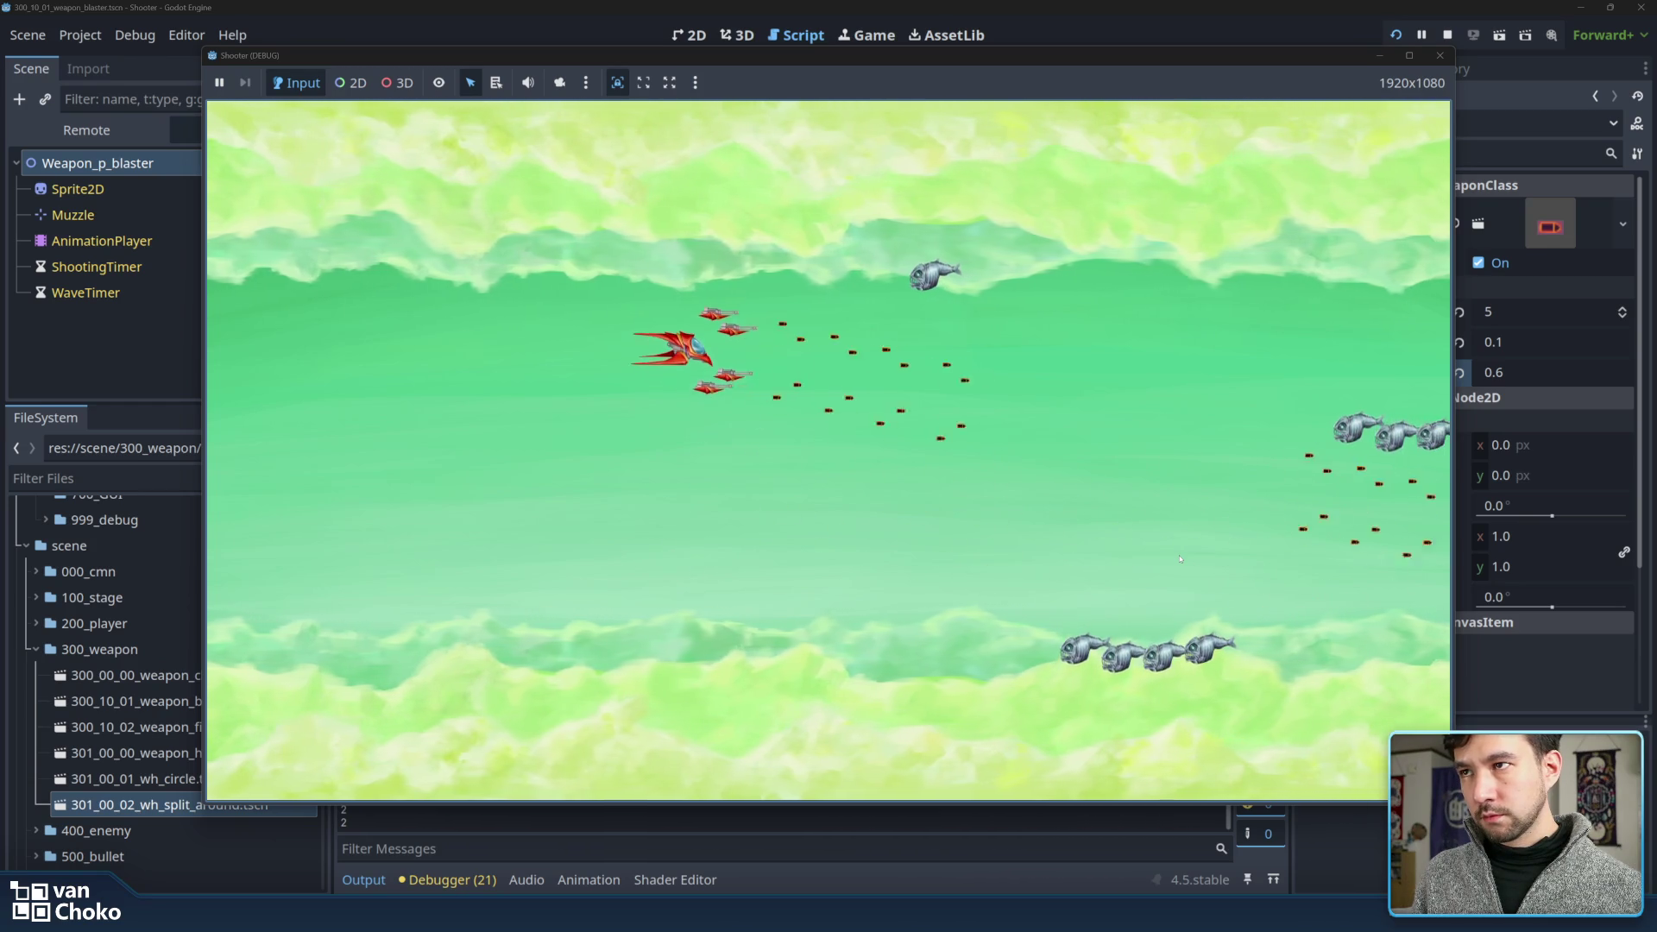
pyautogui.press('Down')
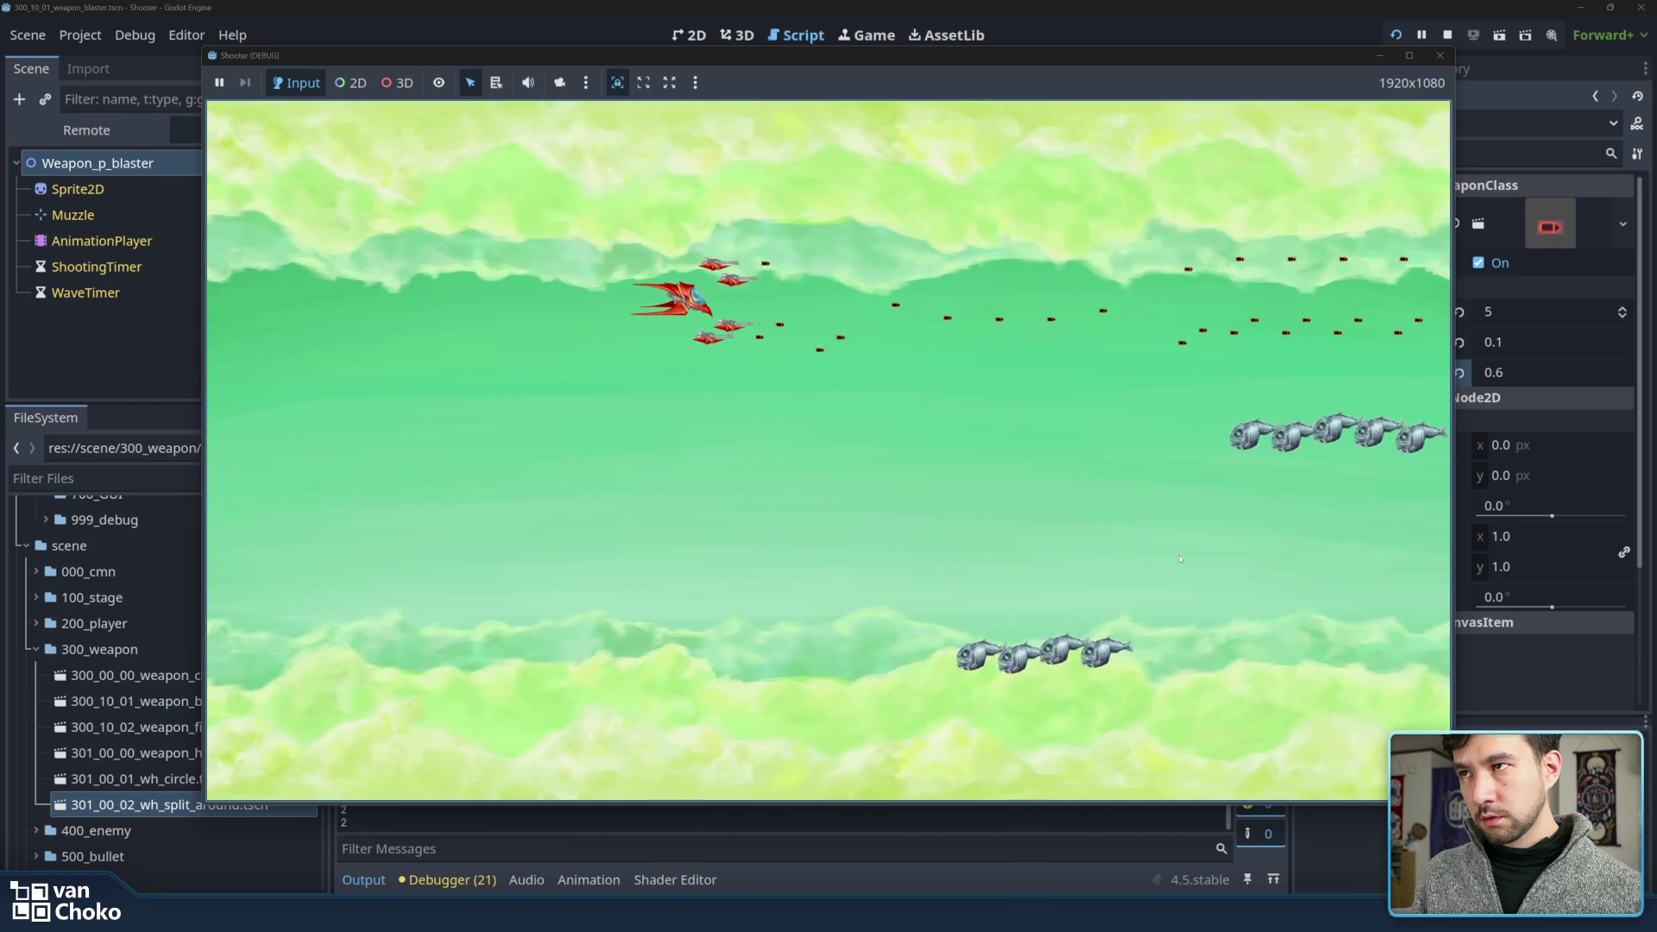
pyautogui.press('Left')
# Keep maneuvering the ship around incoming enemies, then stop the running game
pyautogui.press('Down')
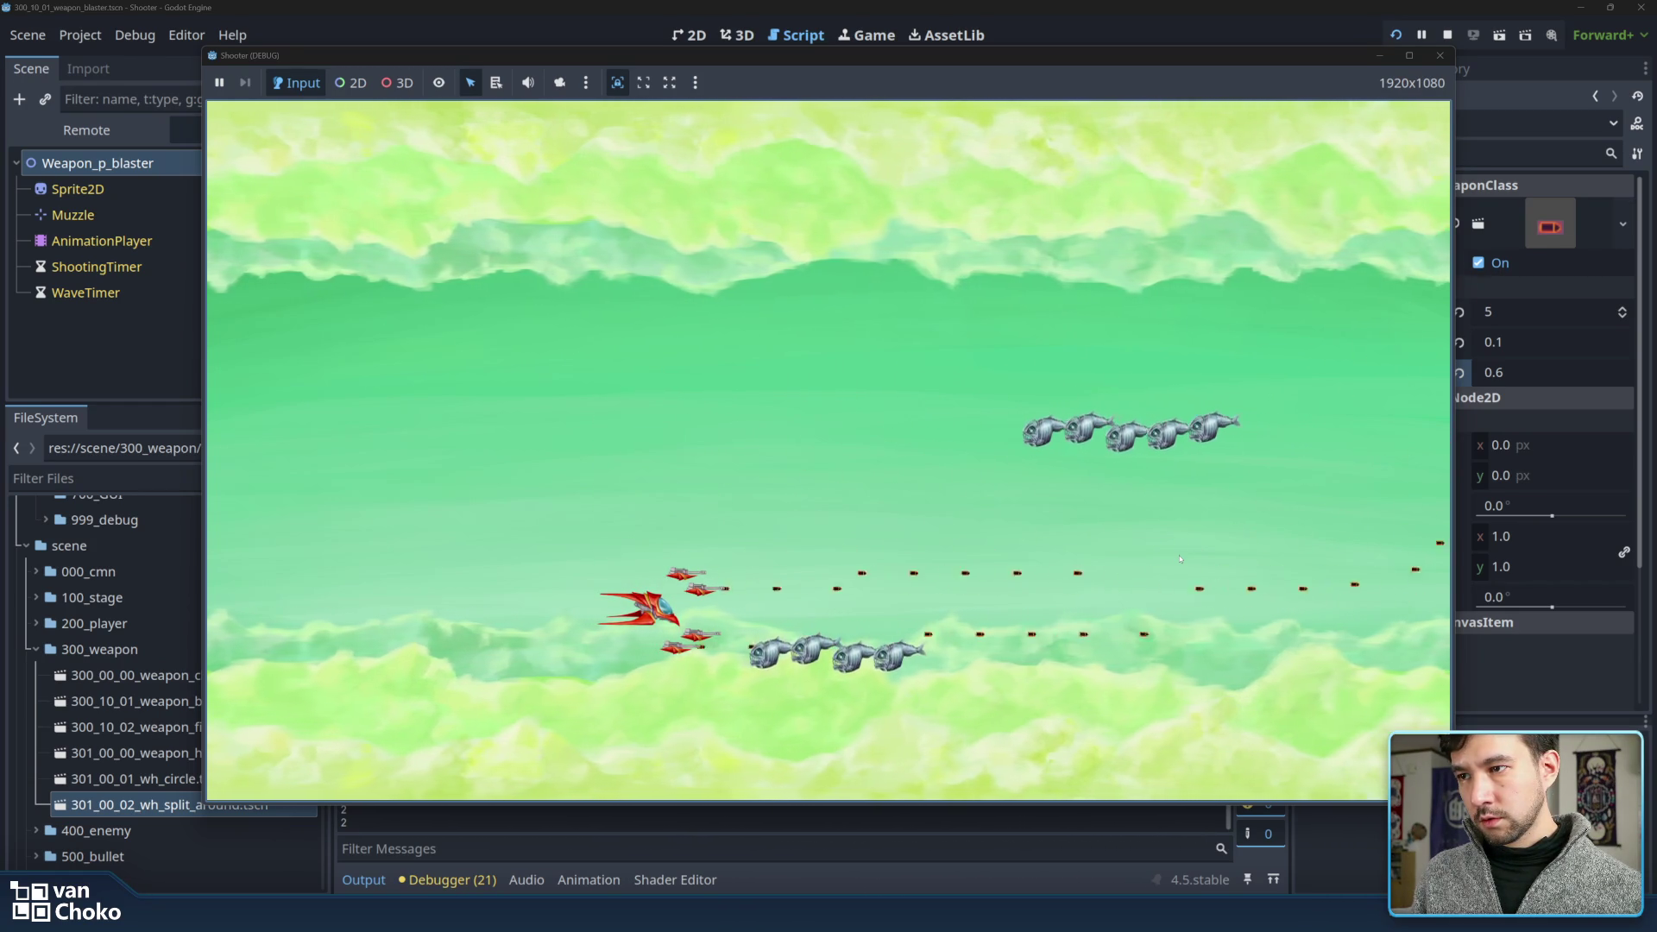
pyautogui.press('Up')
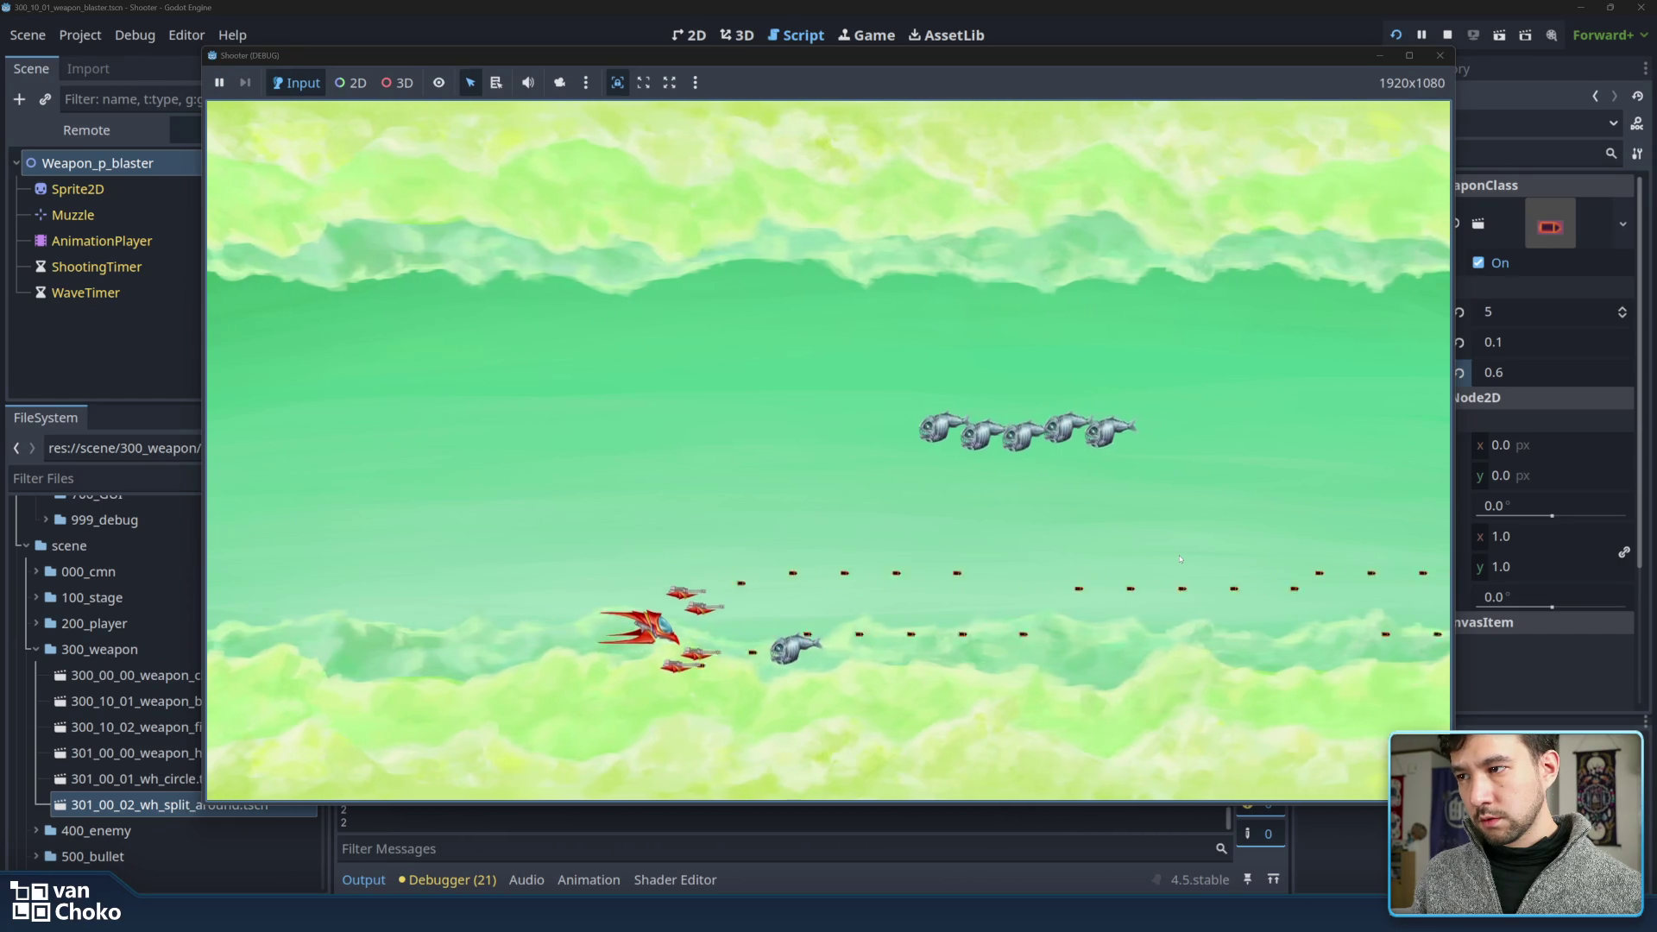
pyautogui.press('Left')
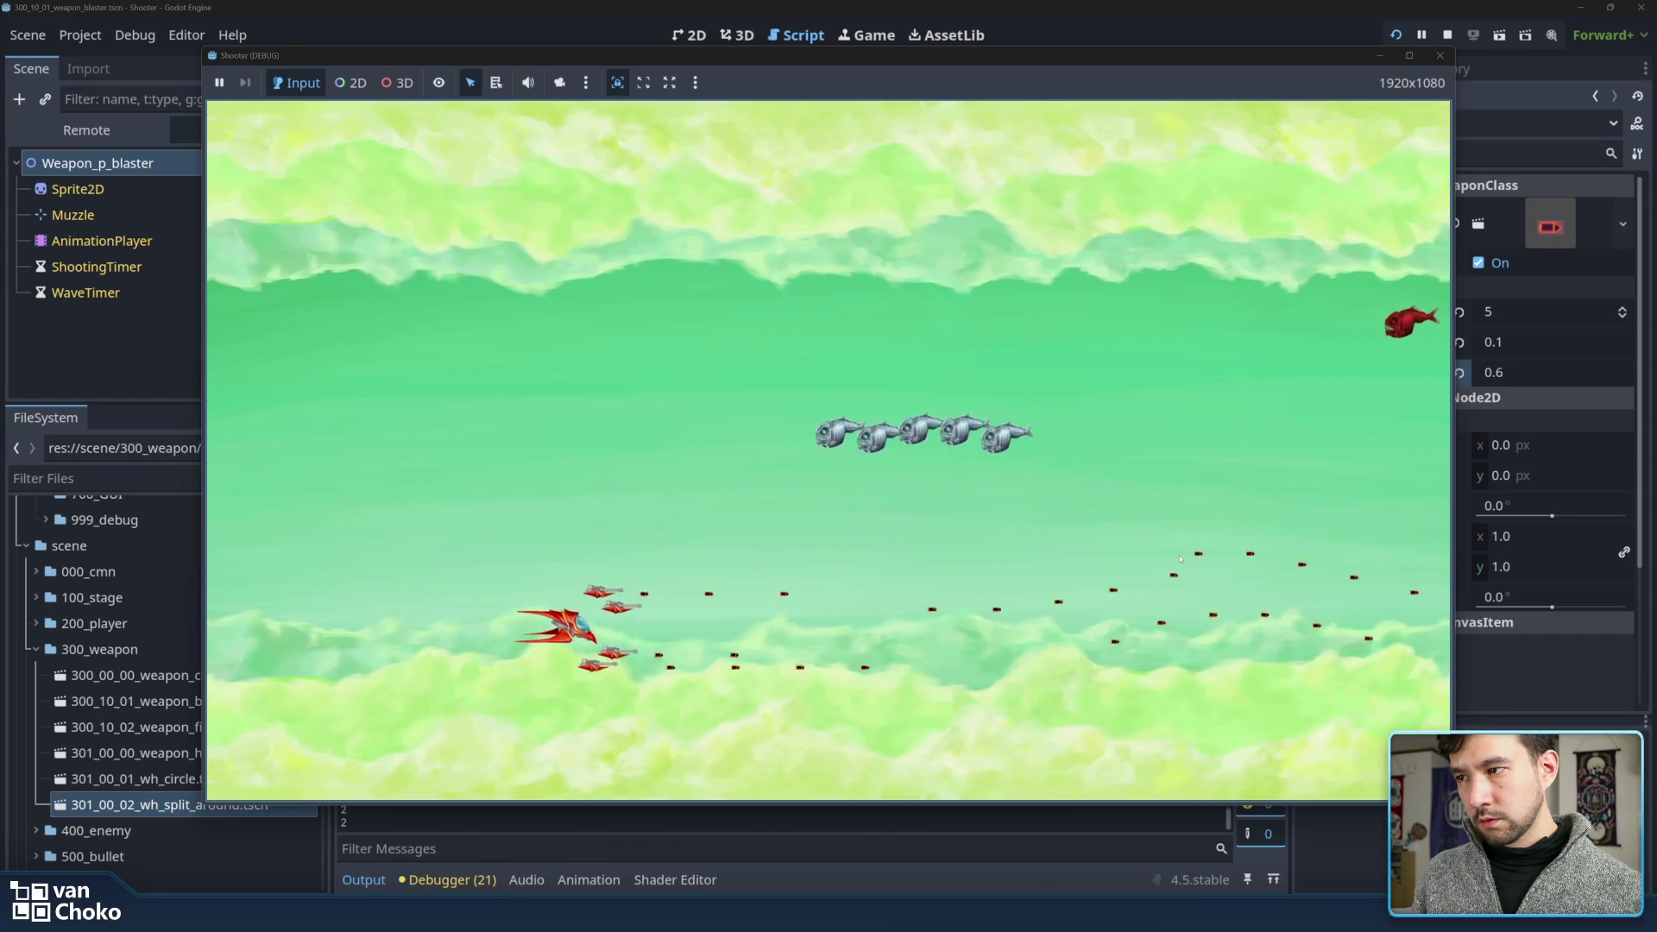
pyautogui.press('Up')
pyautogui.press('Up')
pyautogui.press('Right')
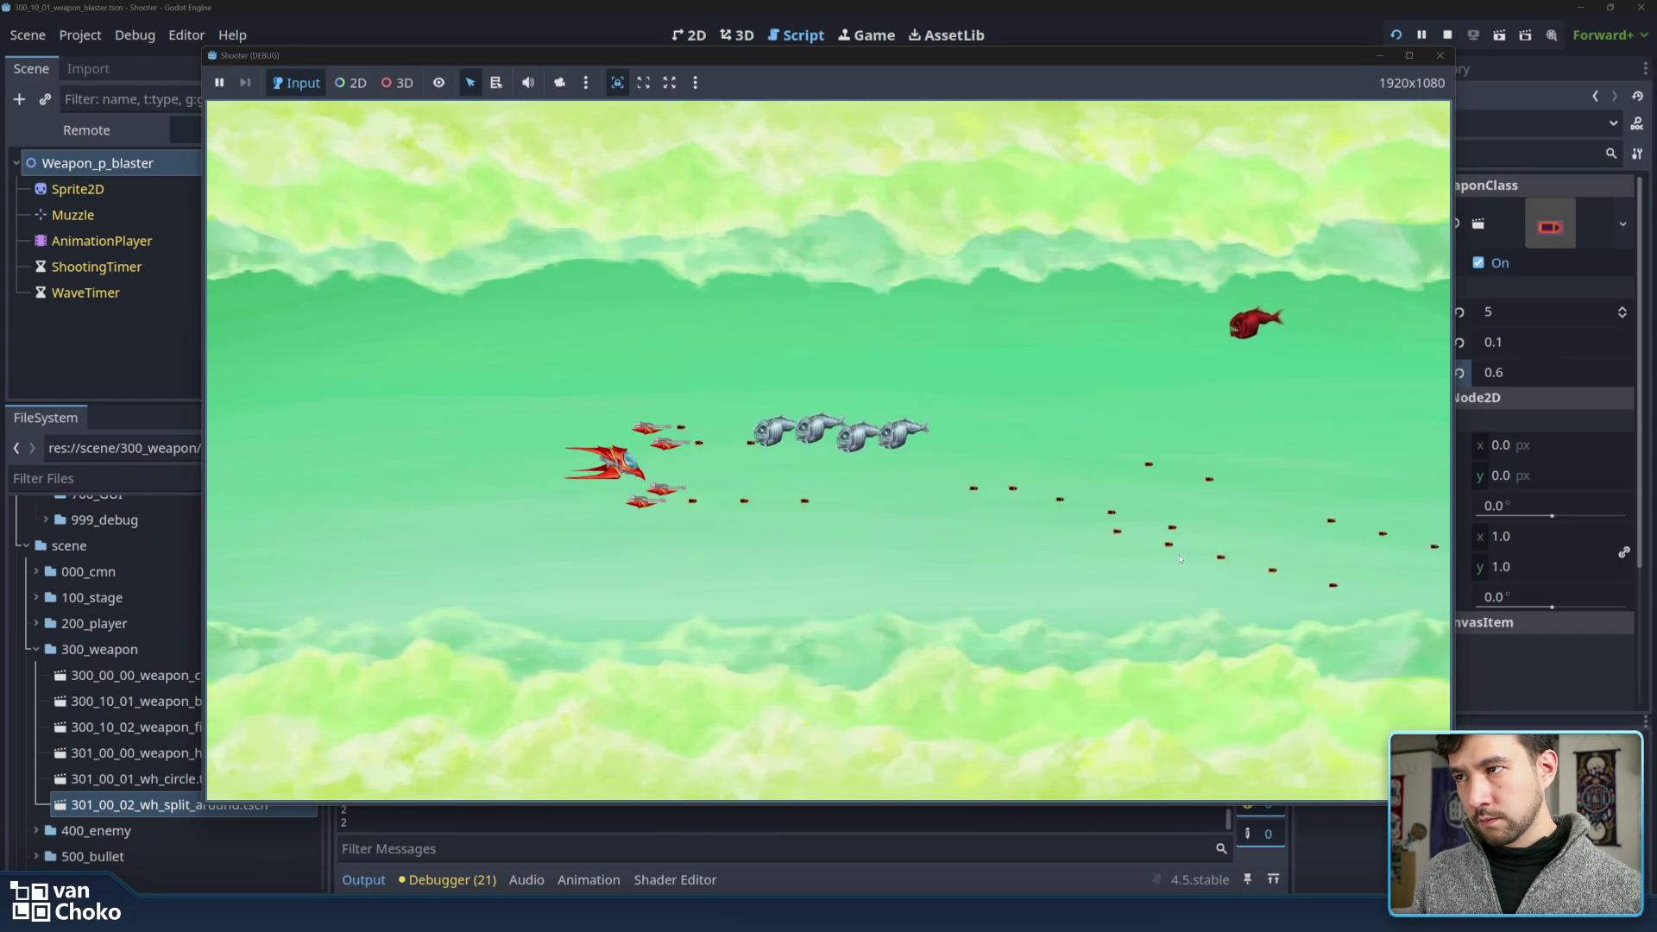
pyautogui.press('Right')
pyautogui.press('Up')
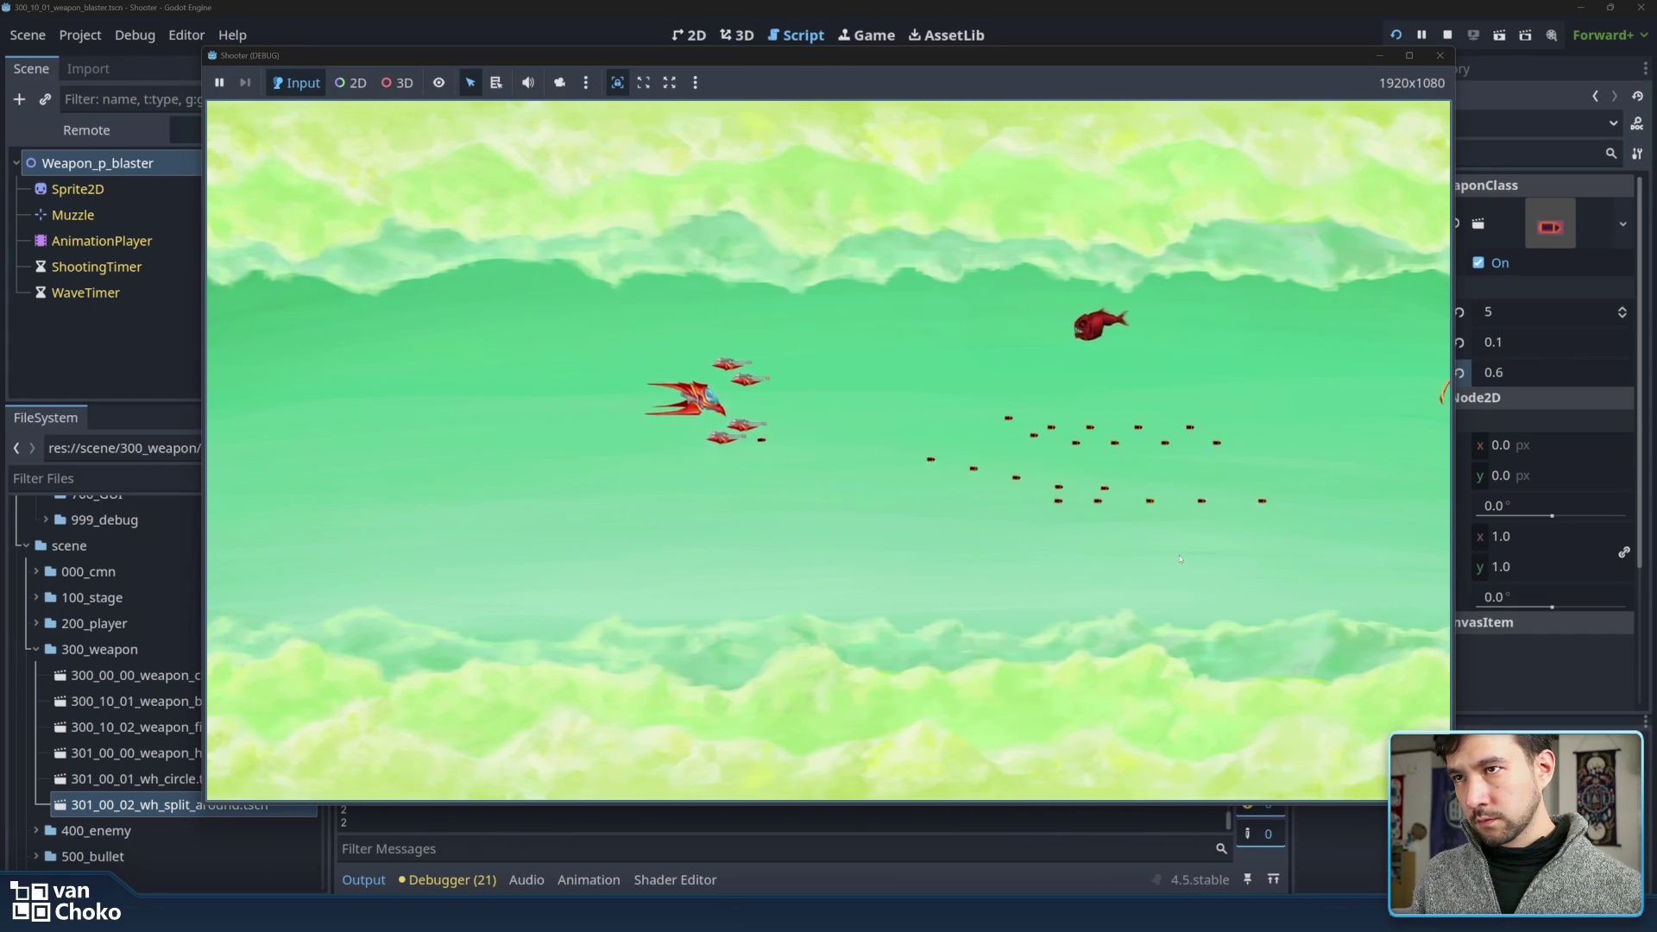
pyautogui.press('Right')
pyautogui.press('Down')
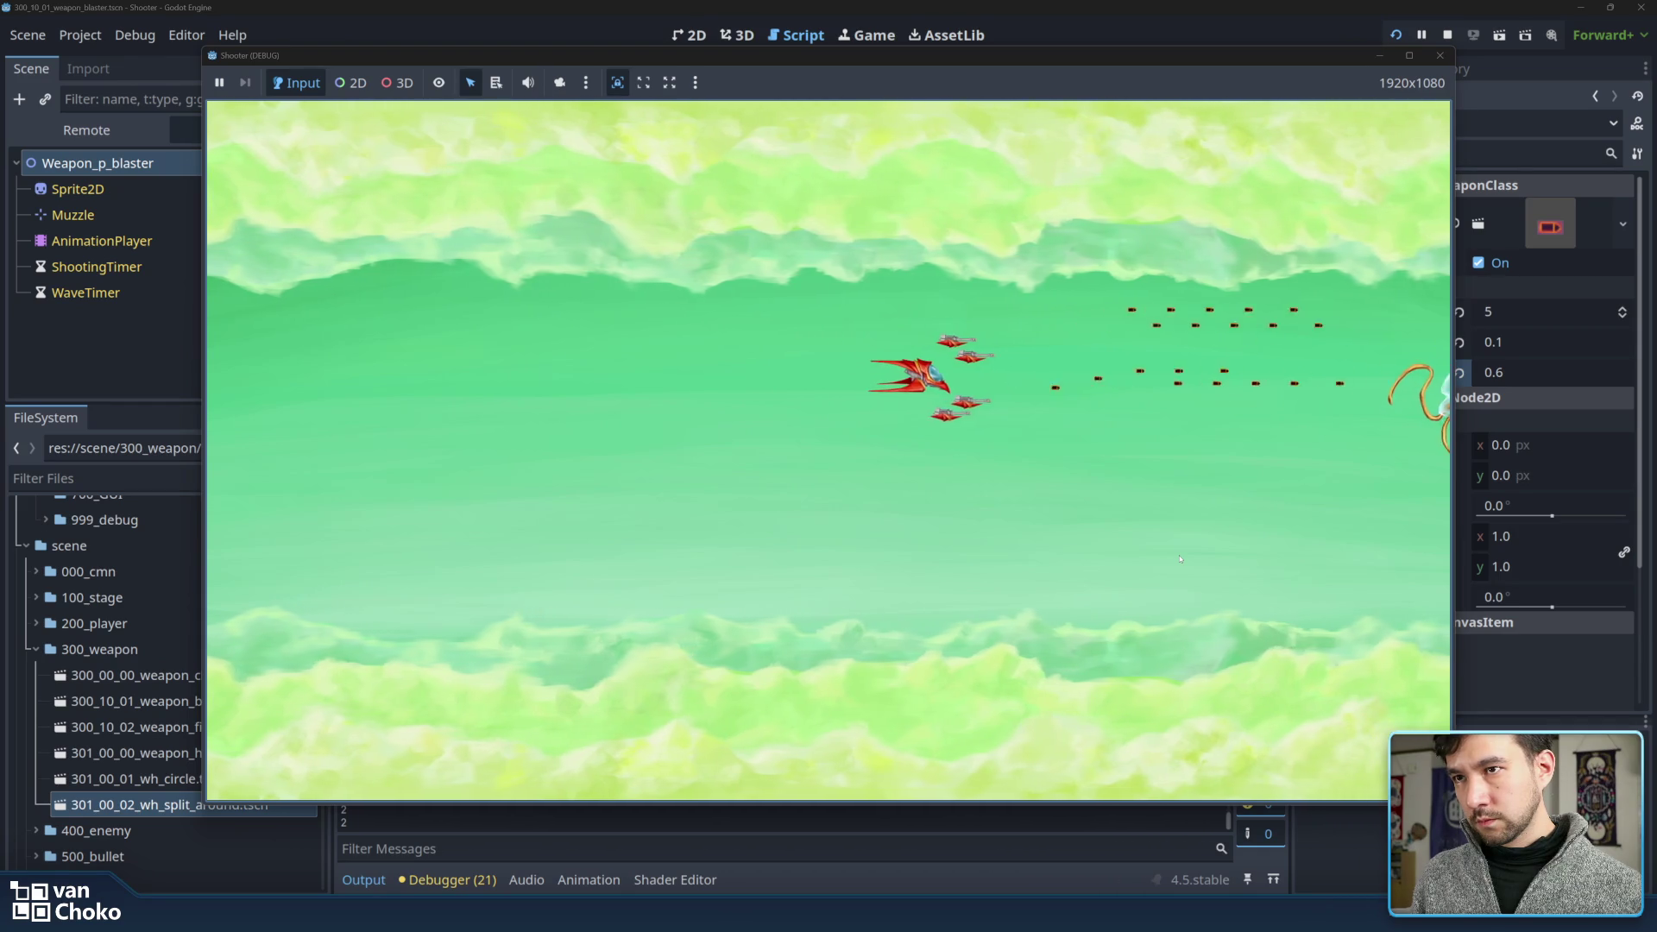
pyautogui.press('Right')
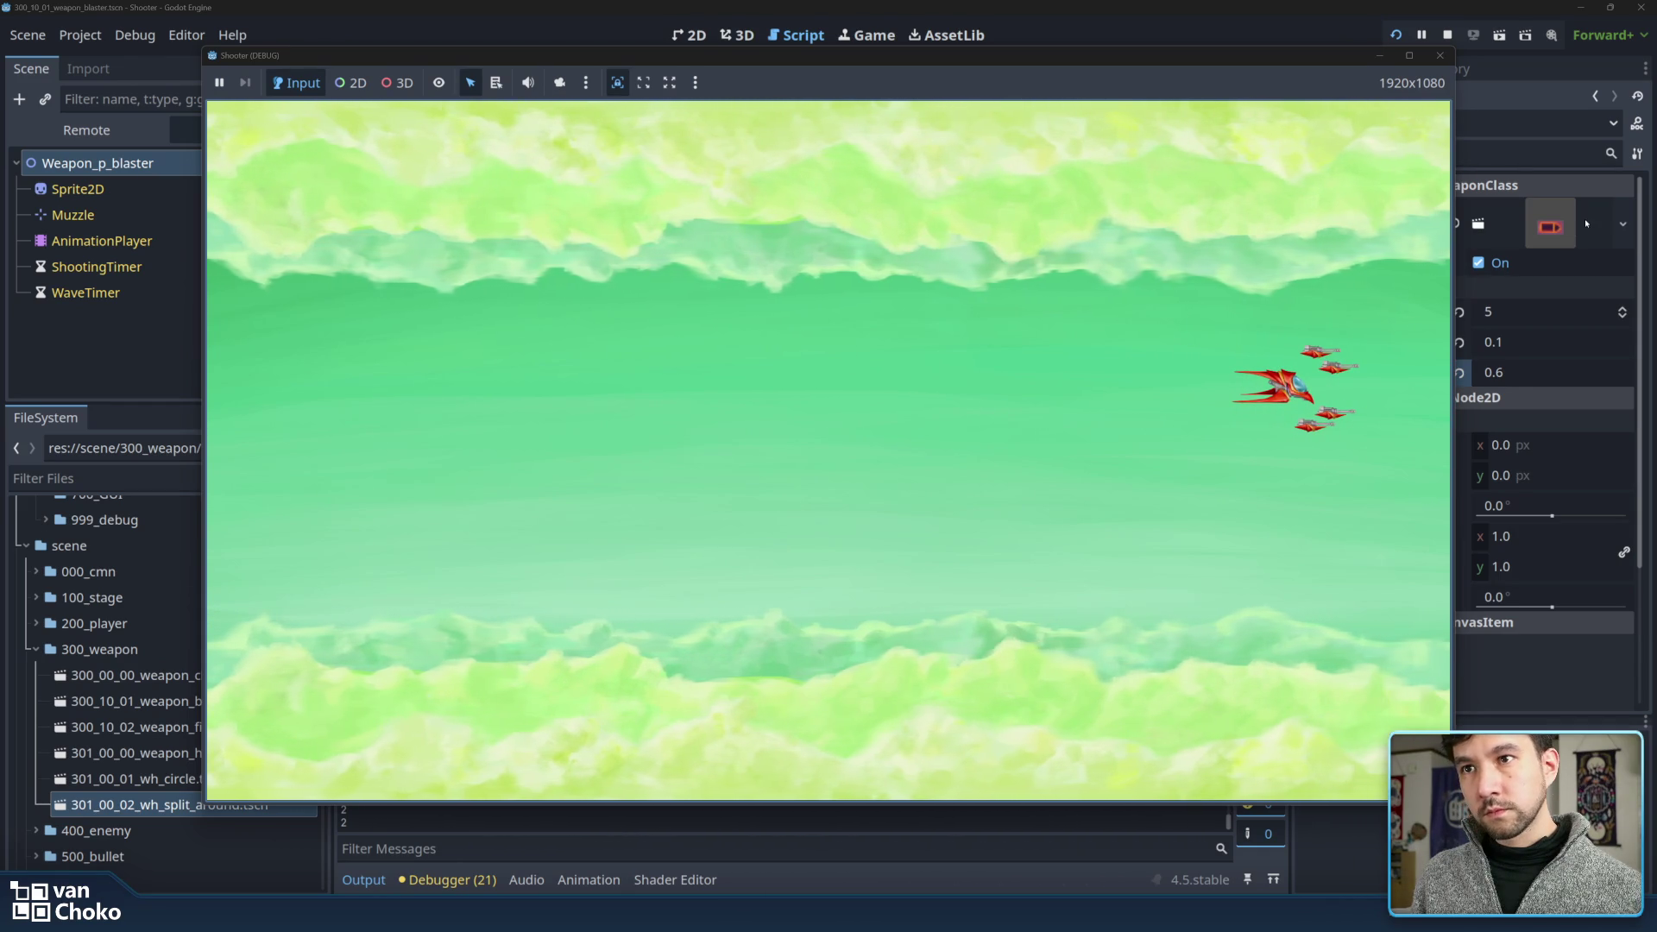
pyautogui.click(1436, 55)
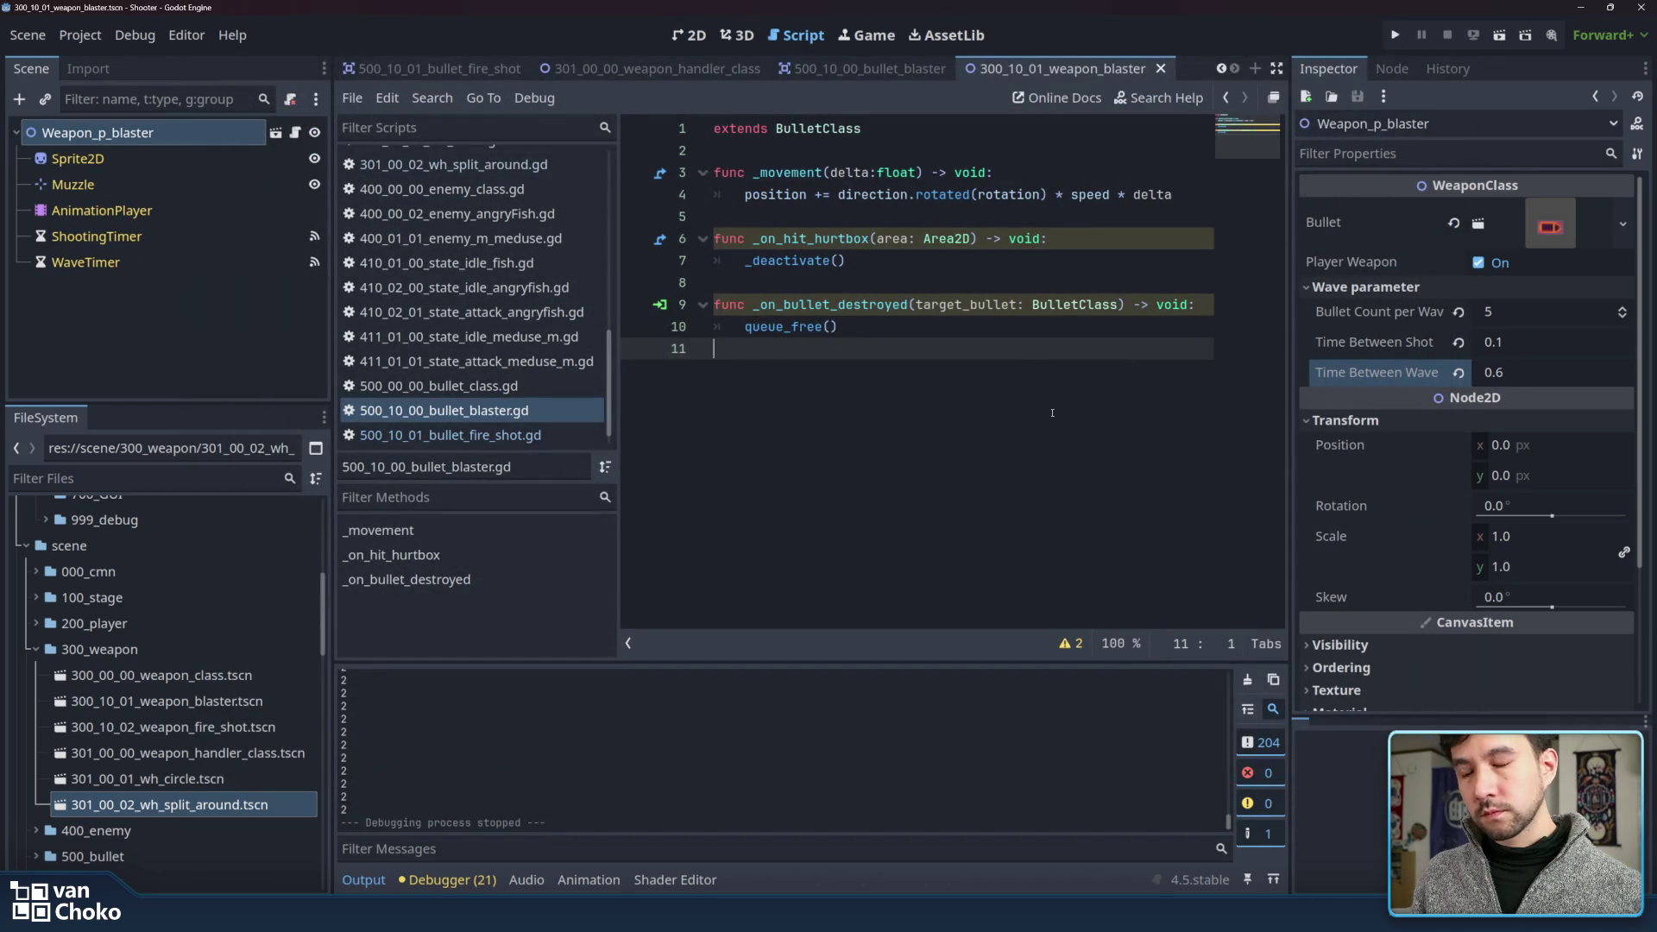
# Review the bullet_blaster, bullet_fire_shot and weapon_handler_class scenes, ending on 200_00_01_player_starfish
pyautogui.click(819, 74)
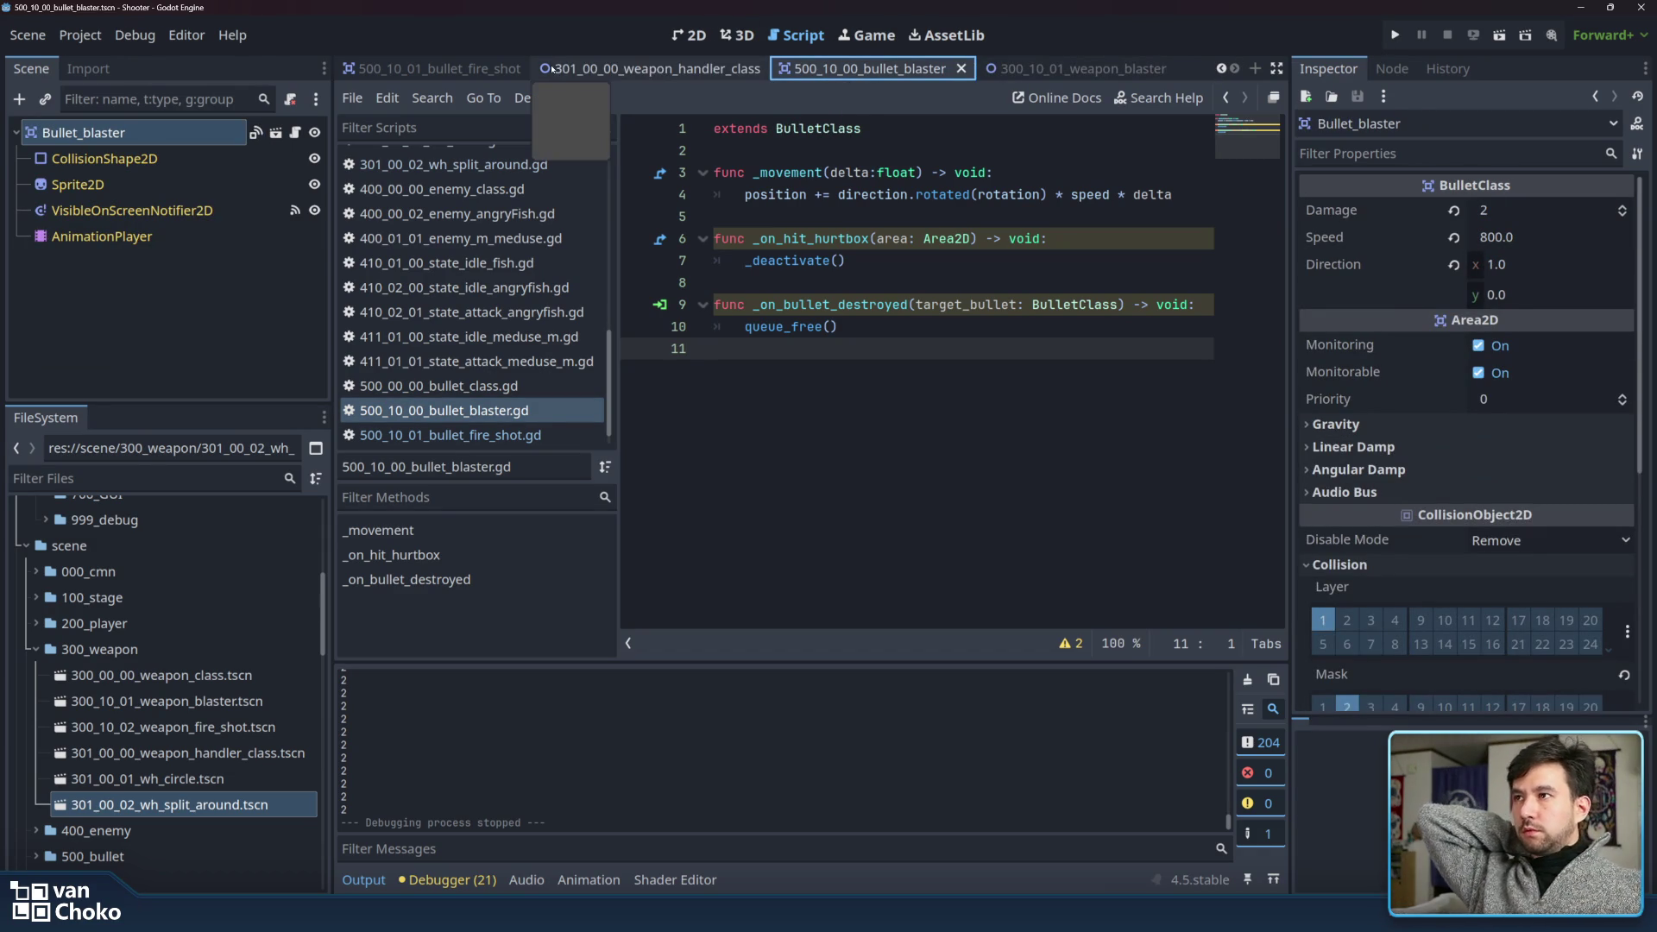
pyautogui.click(679, 68)
pyautogui.click(436, 69)
pyautogui.click(691, 39)
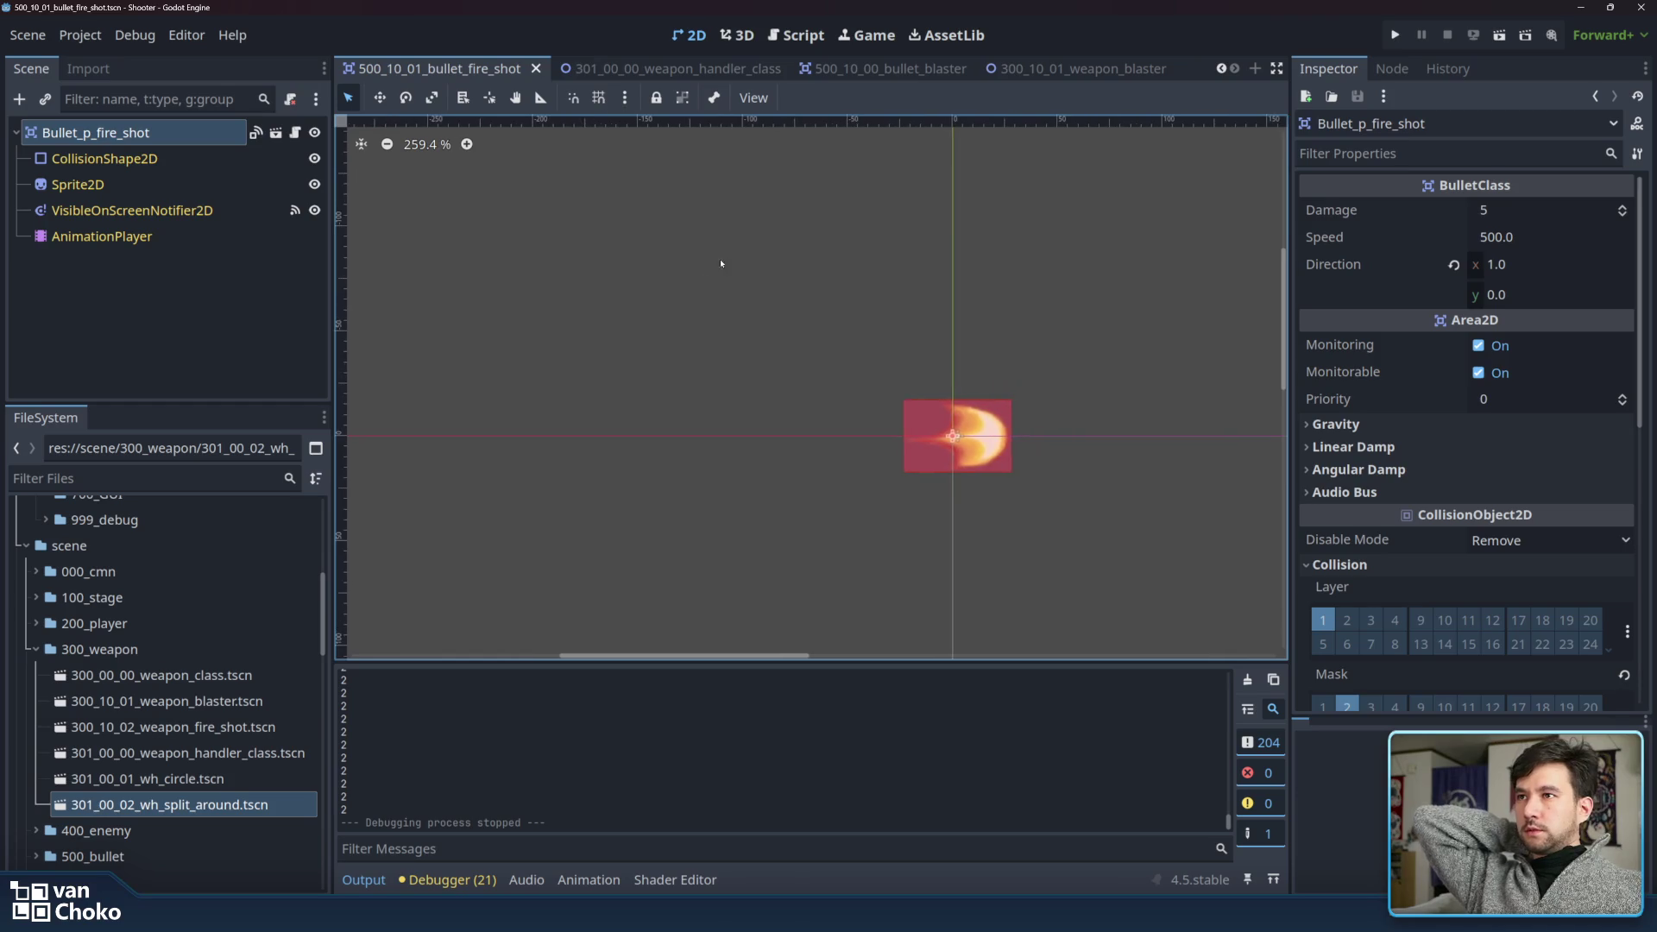
pyautogui.click(656, 68)
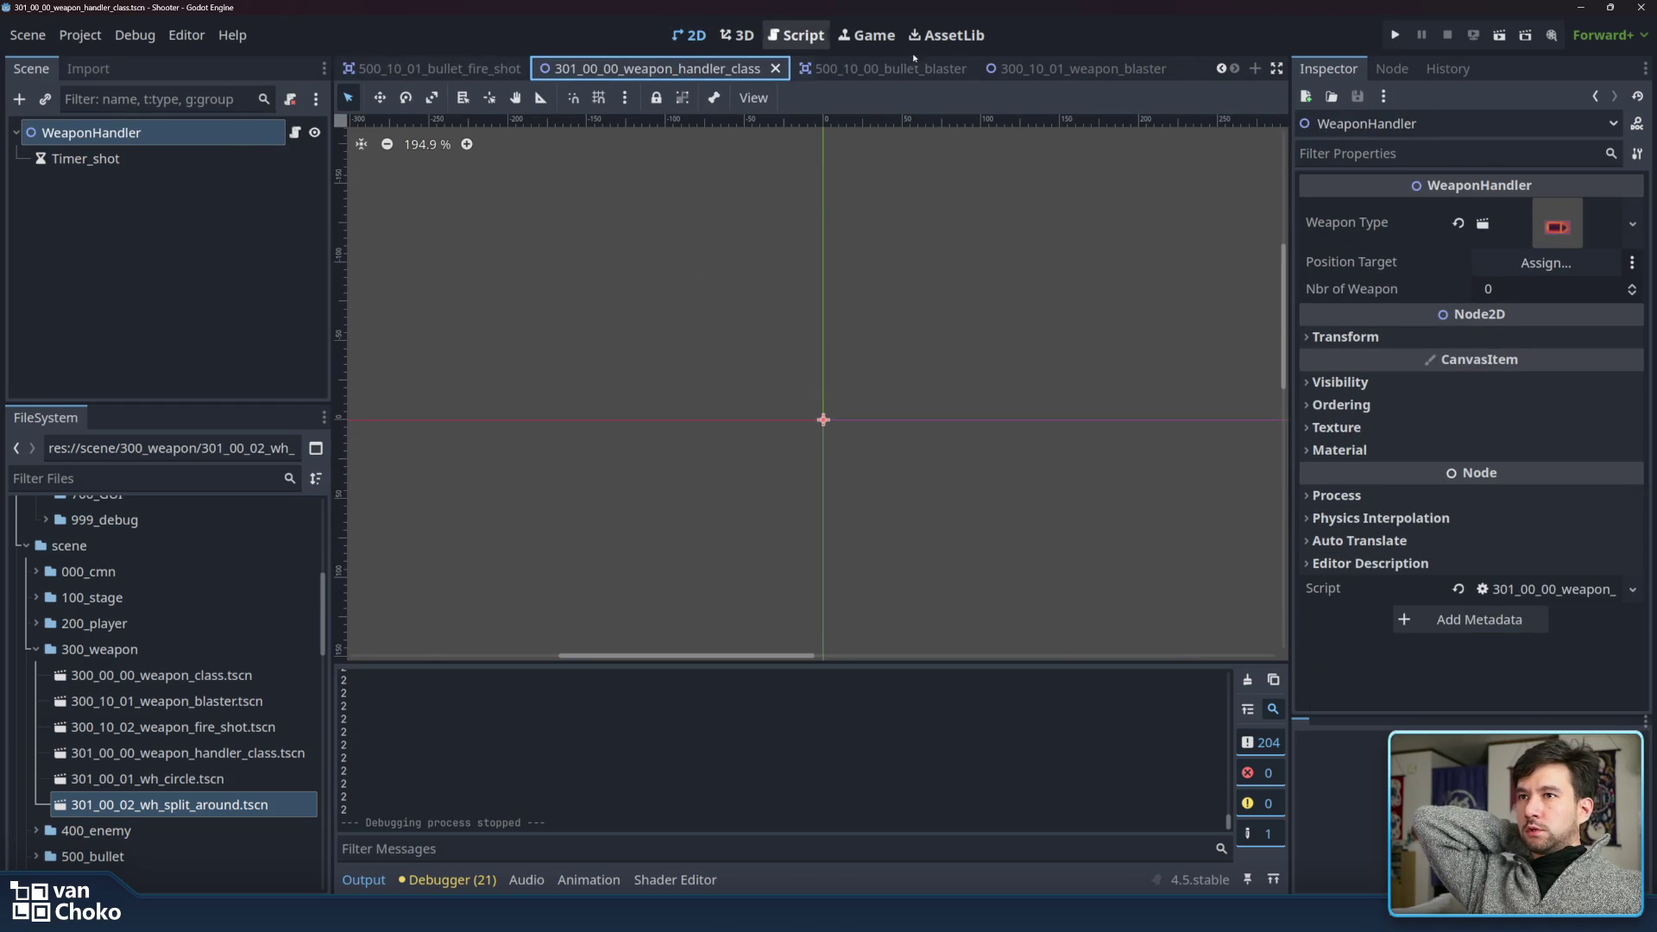
pyautogui.click(1221, 68)
pyautogui.click(1221, 68)
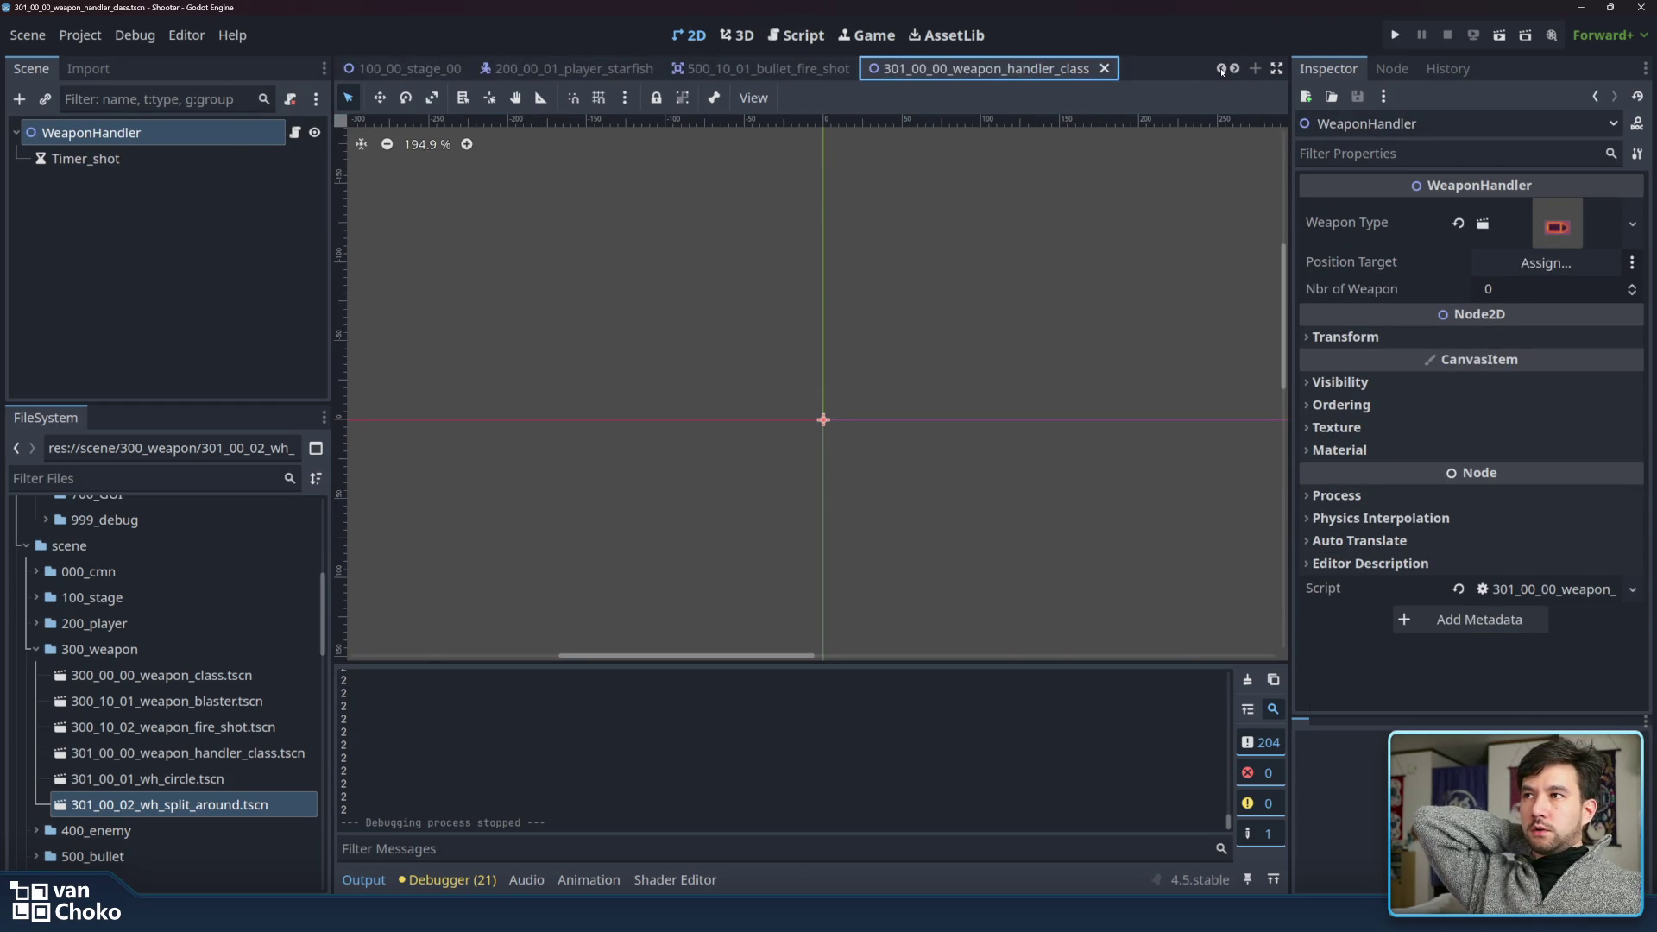
pyautogui.click(570, 69)
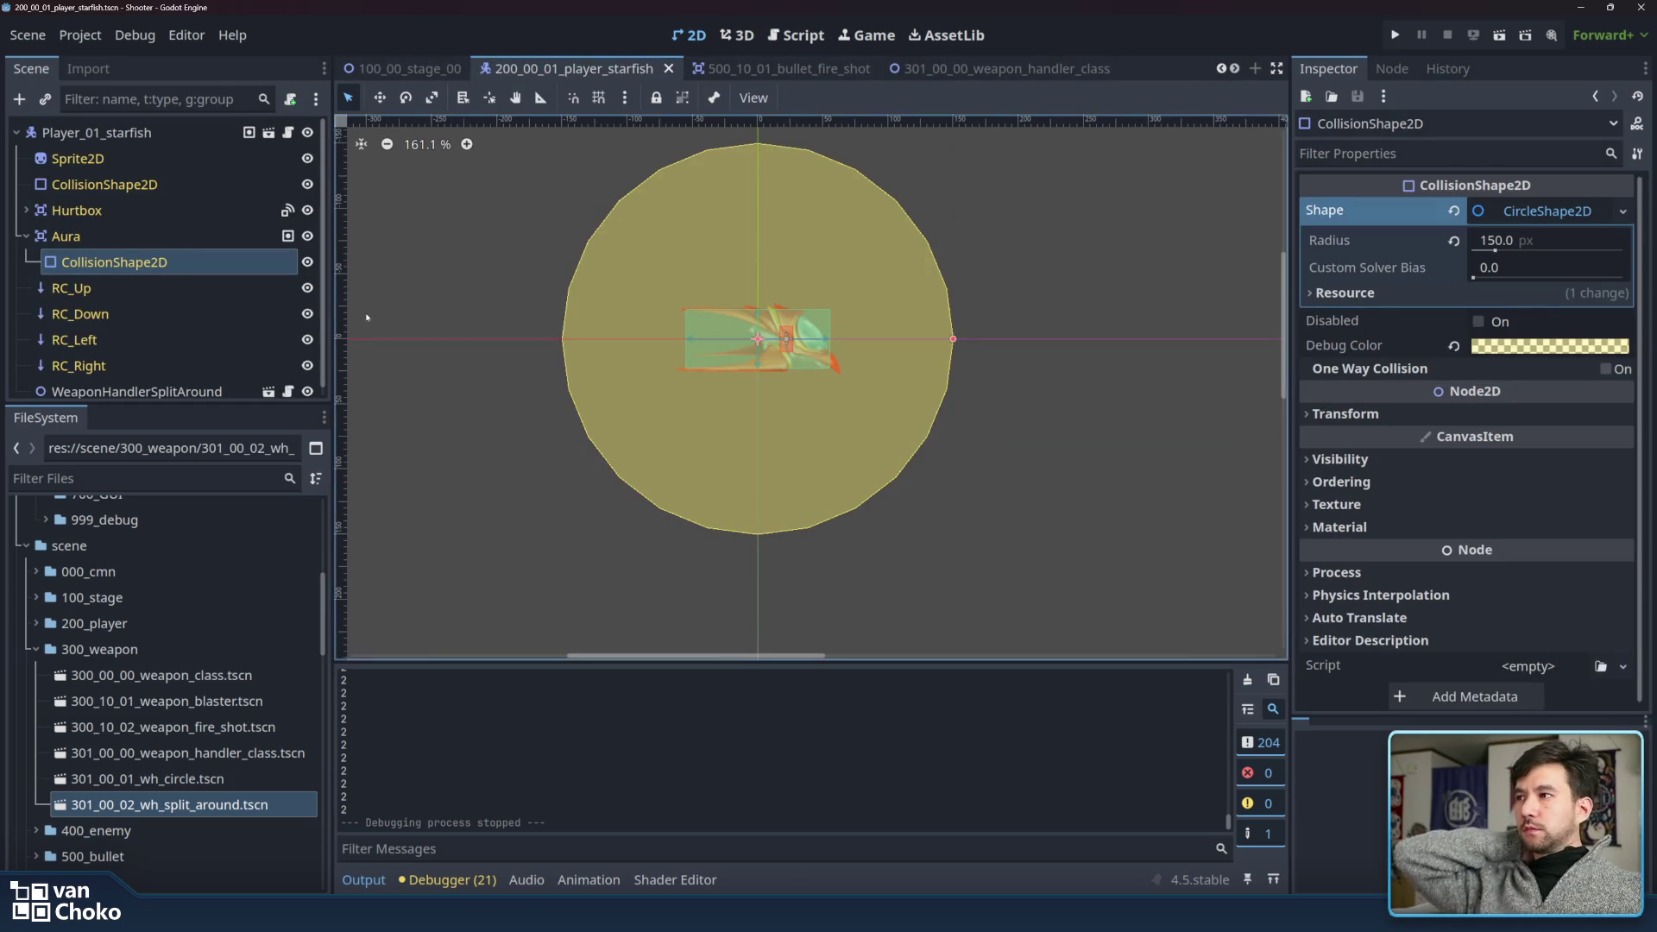
# Delete the WeaponHandlerSplitAround node from the player starfish scene
pyautogui.click(182, 386)
pyautogui.rightClick(182, 386)
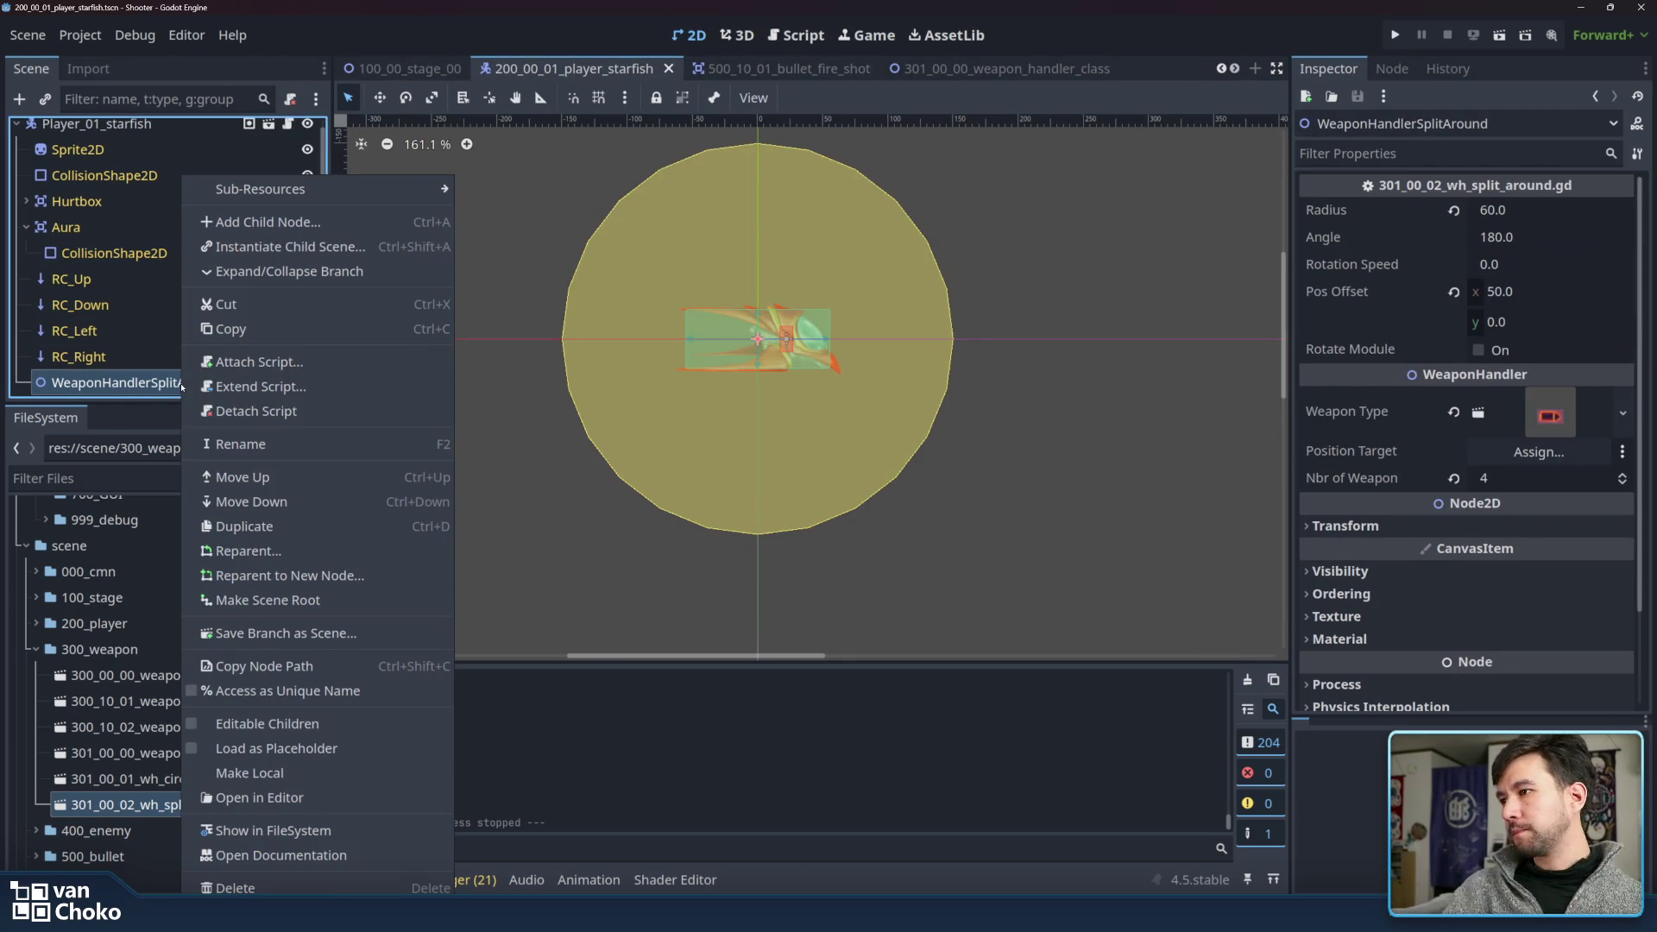
pyautogui.click(324, 884)
pyautogui.click(760, 477)
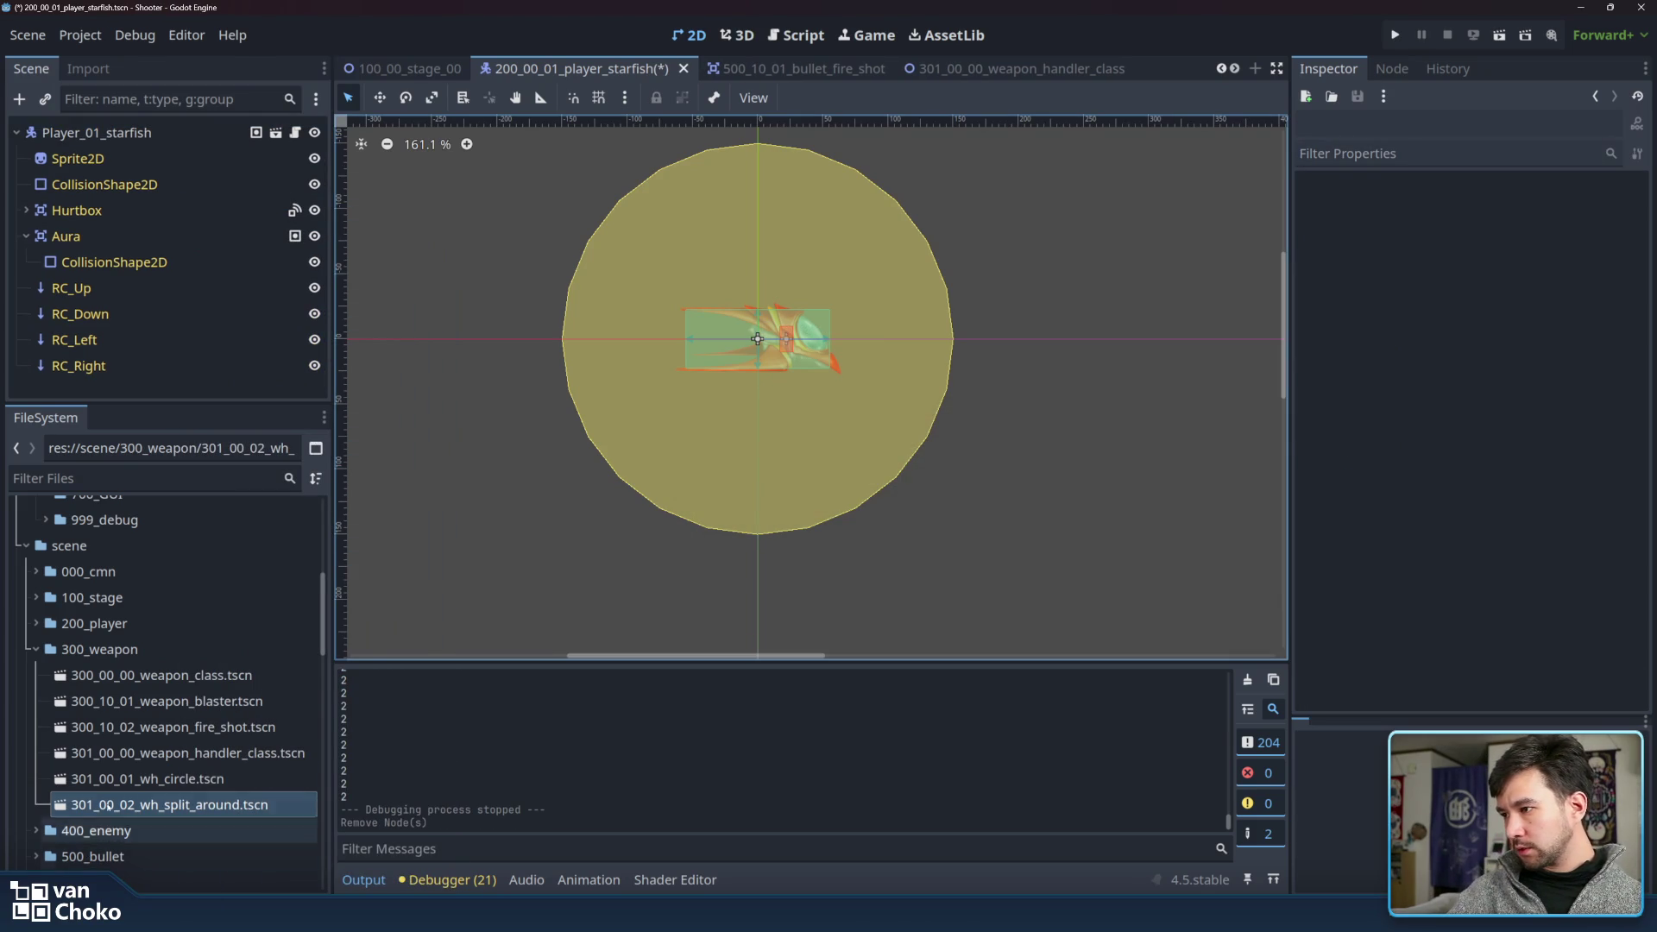
# Instance 301_00_01_wh_circle.tscn under Player_01_starfish as WeaponHandlerCircle
pyautogui.click(130, 779)
pyautogui.moveTo(130, 780); pyautogui.dragTo(128, 239)
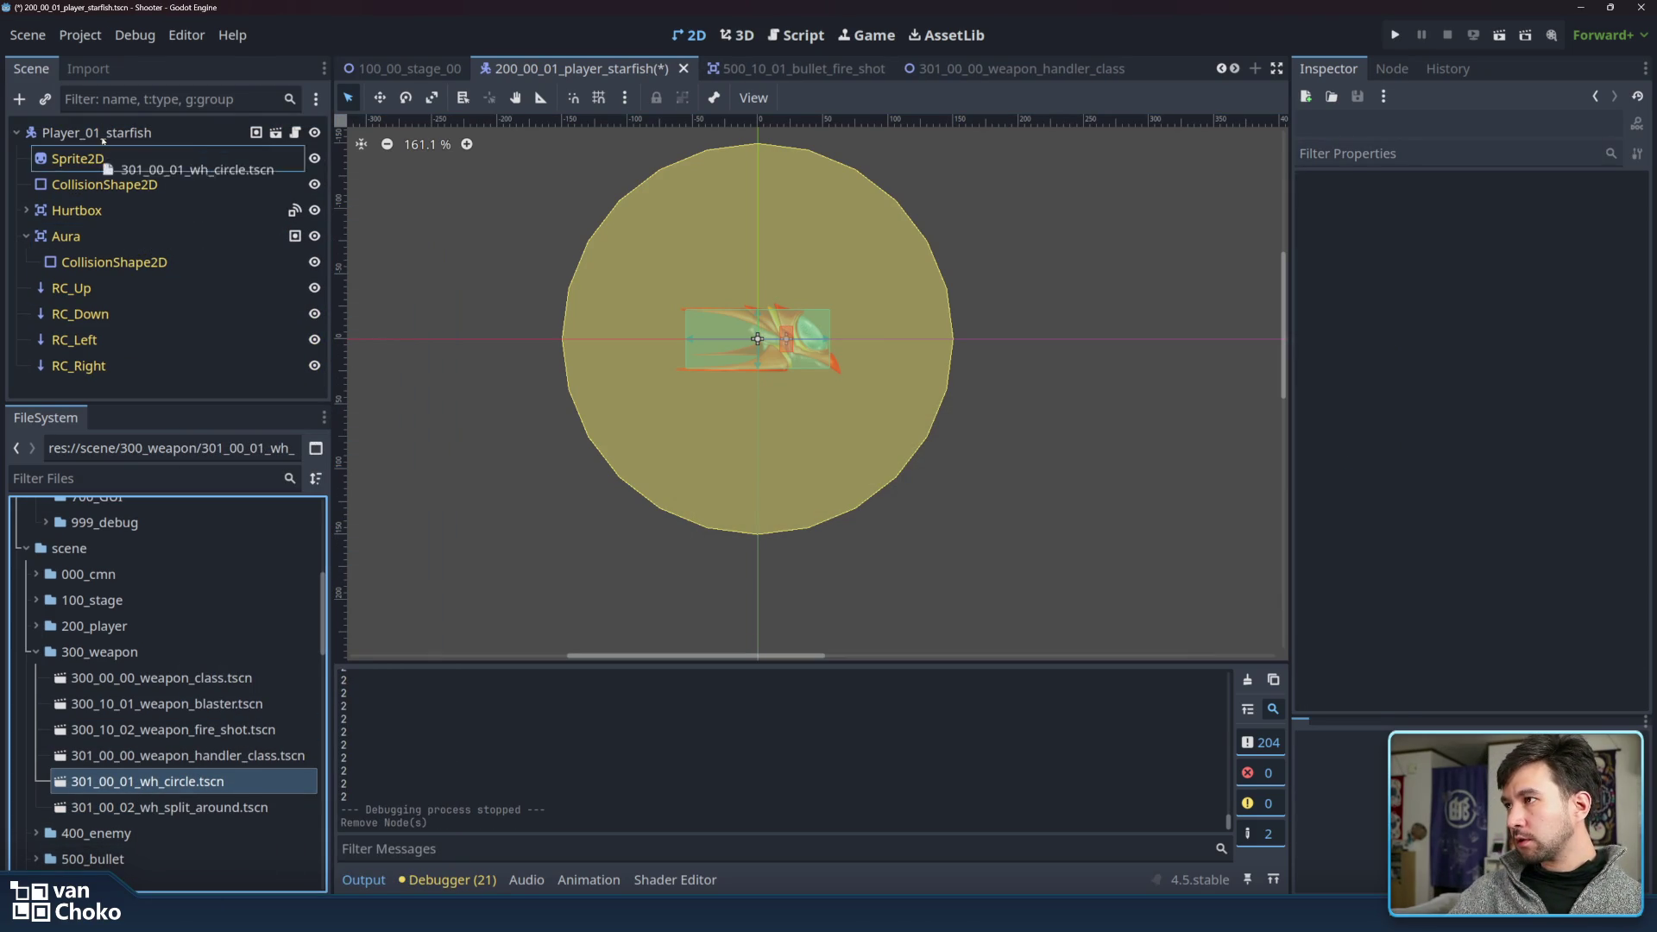
pyautogui.moveTo(101, 136); pyautogui.dragTo(101, 134)
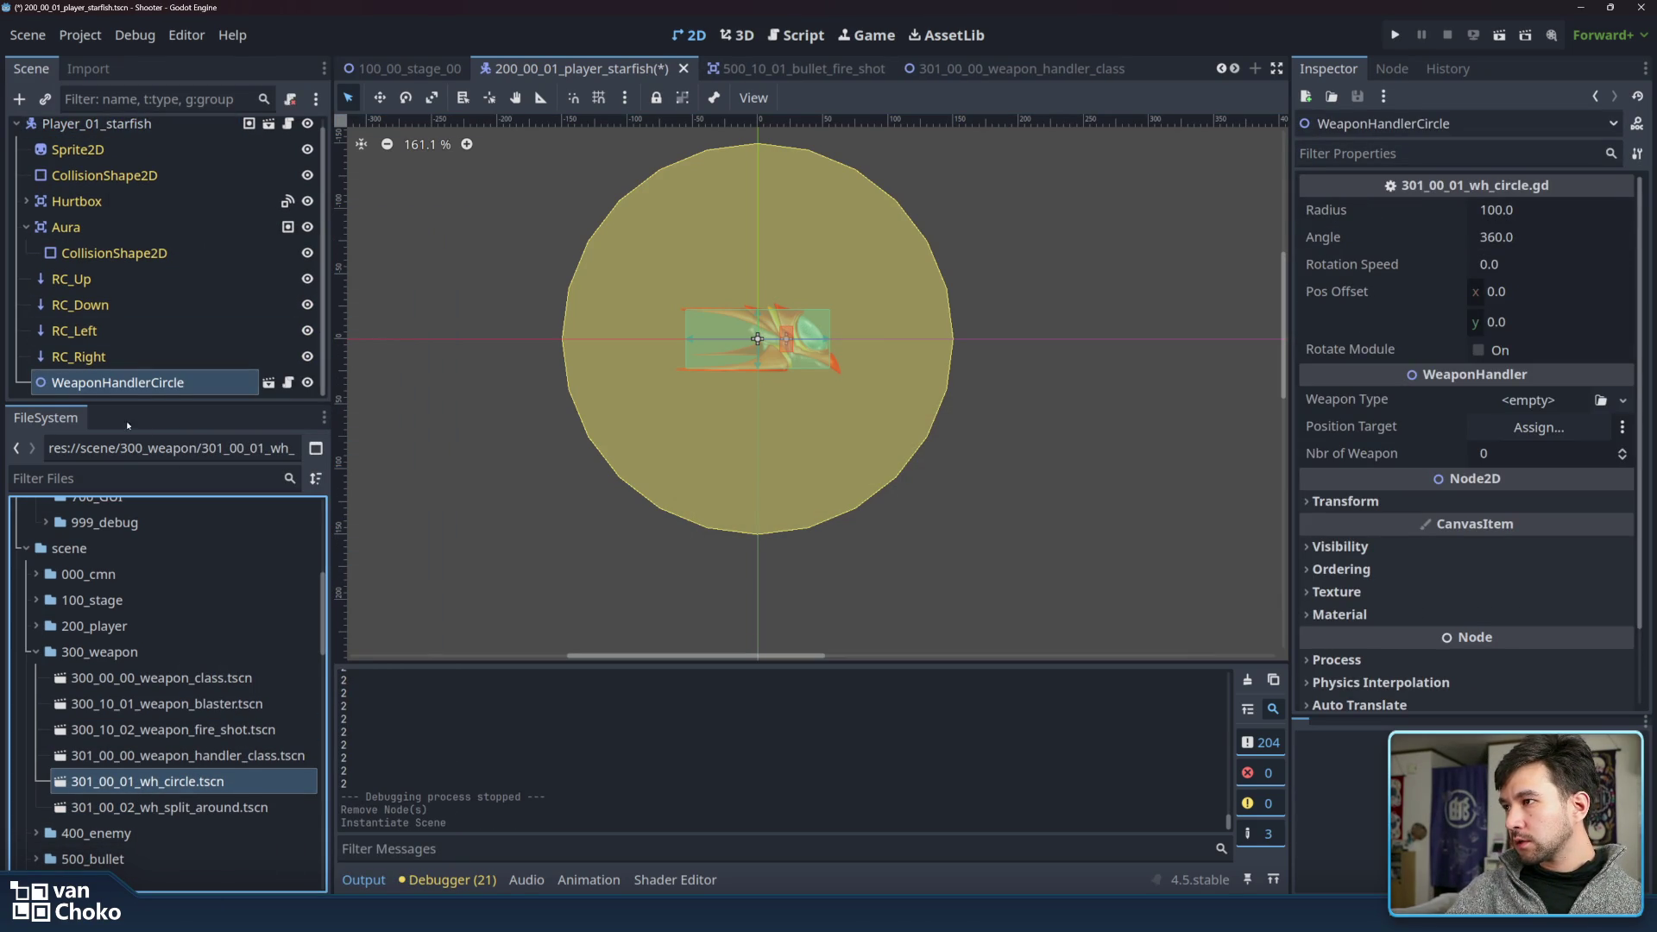
pyautogui.click(125, 386)
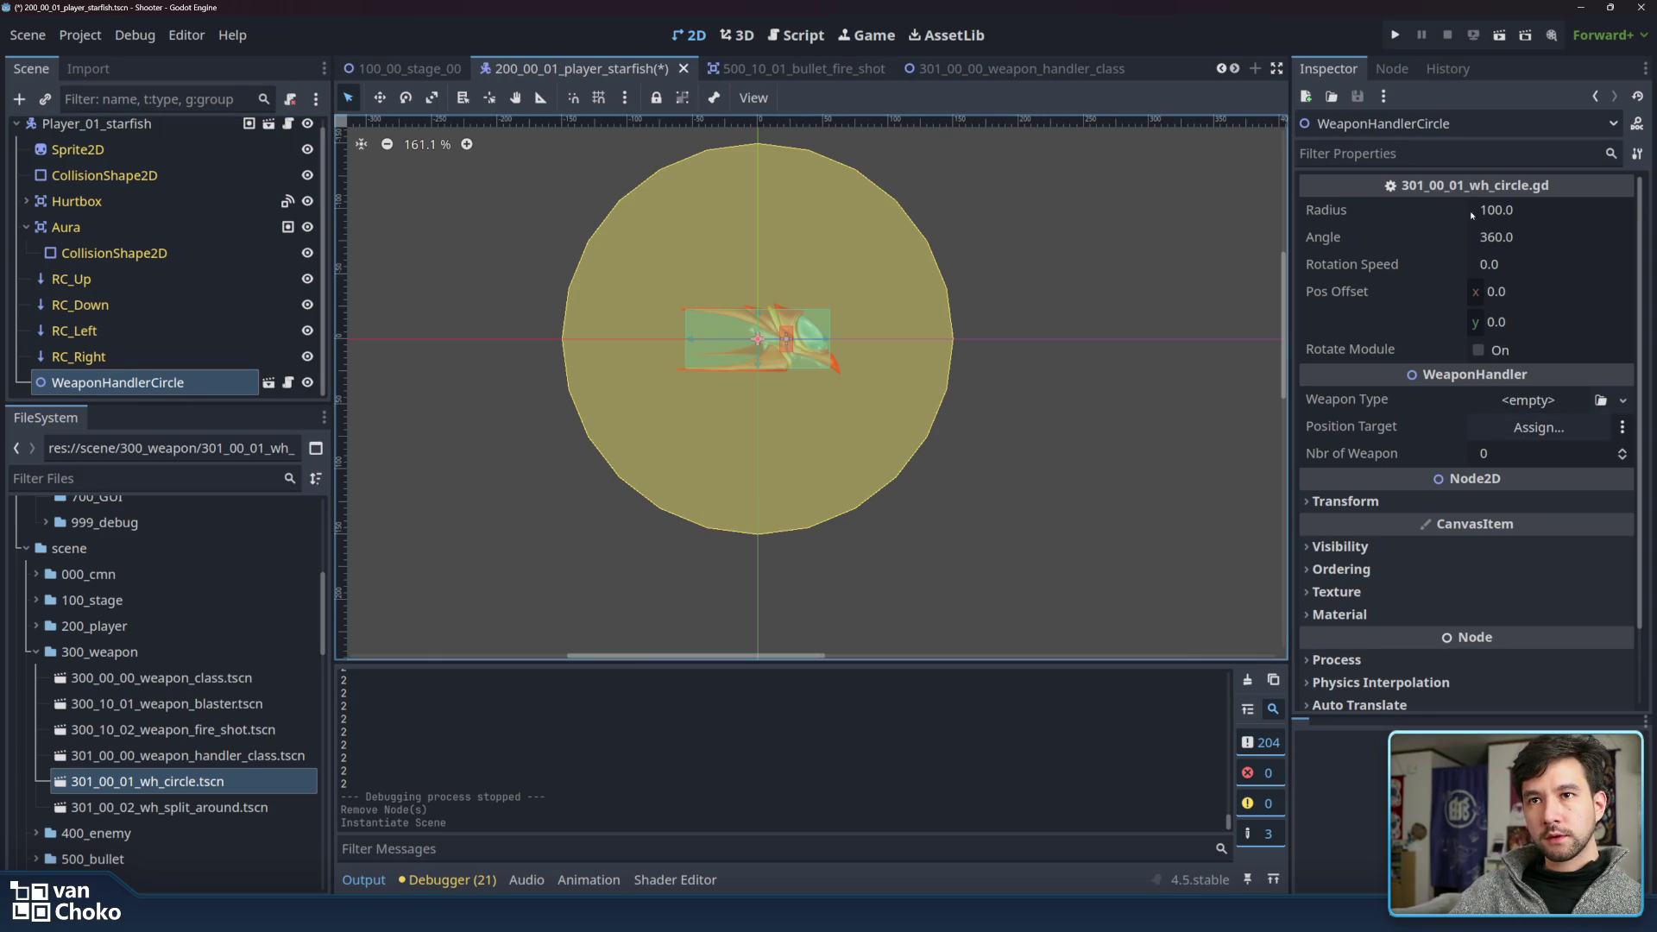
# Load res://scene/300_weapon/300_10_02_weapon_fire_shot.tscn as WeaponHandlerCircle's Weapon Type
pyautogui.click(1478, 430)
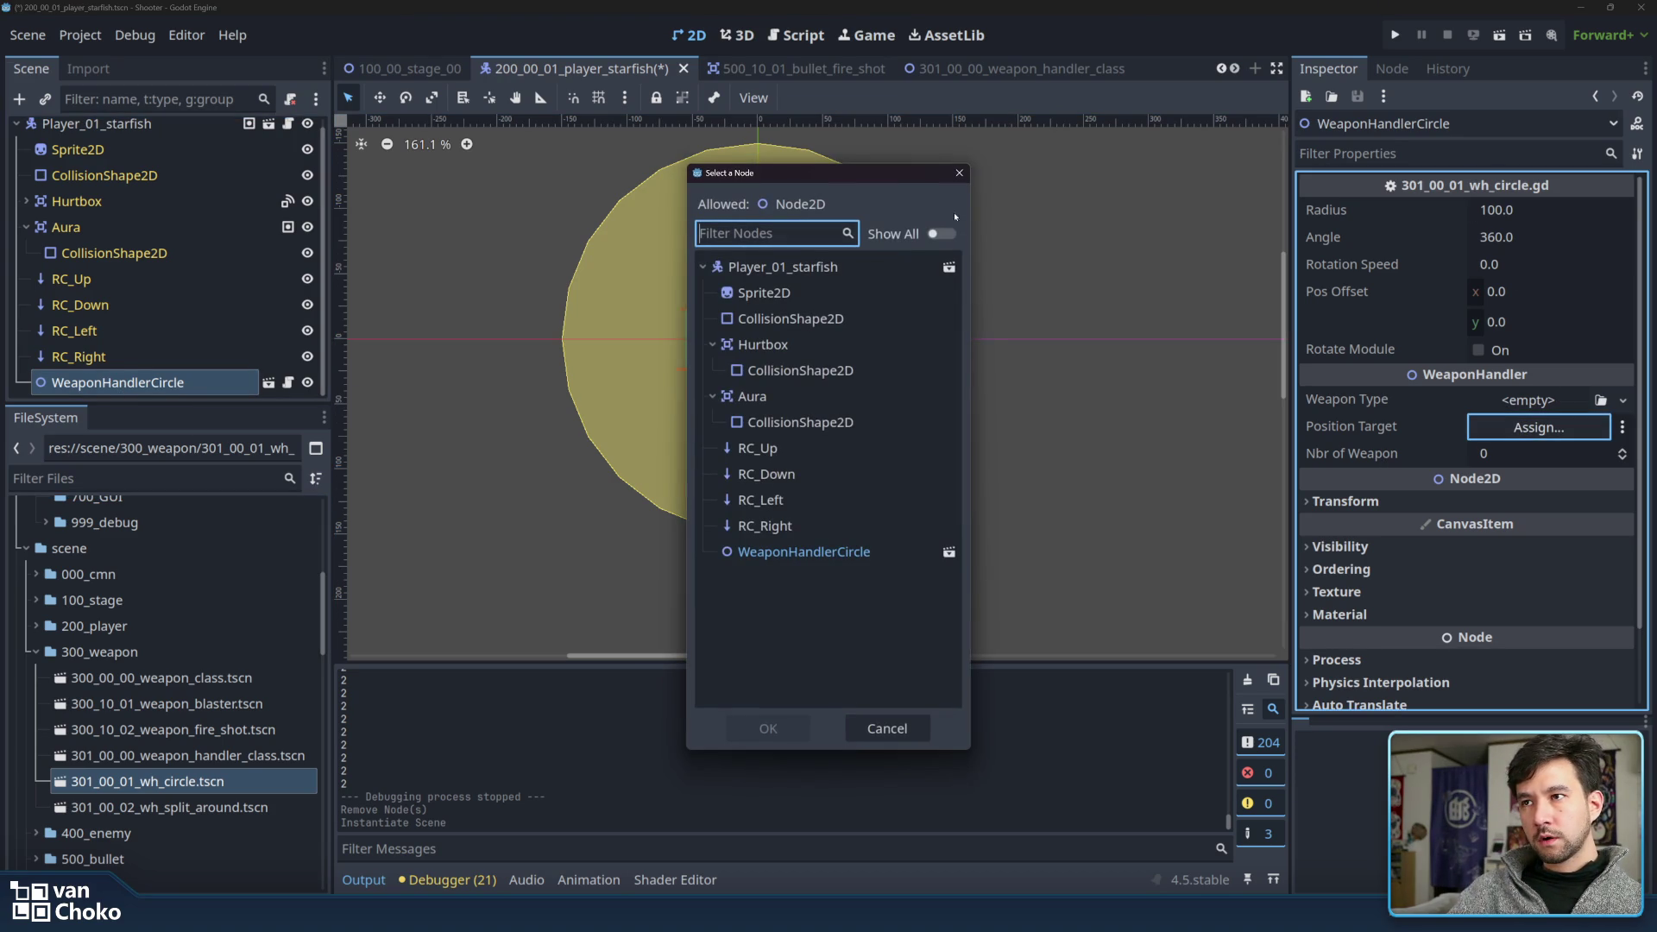
pyautogui.click(958, 174)
pyautogui.click(1602, 400)
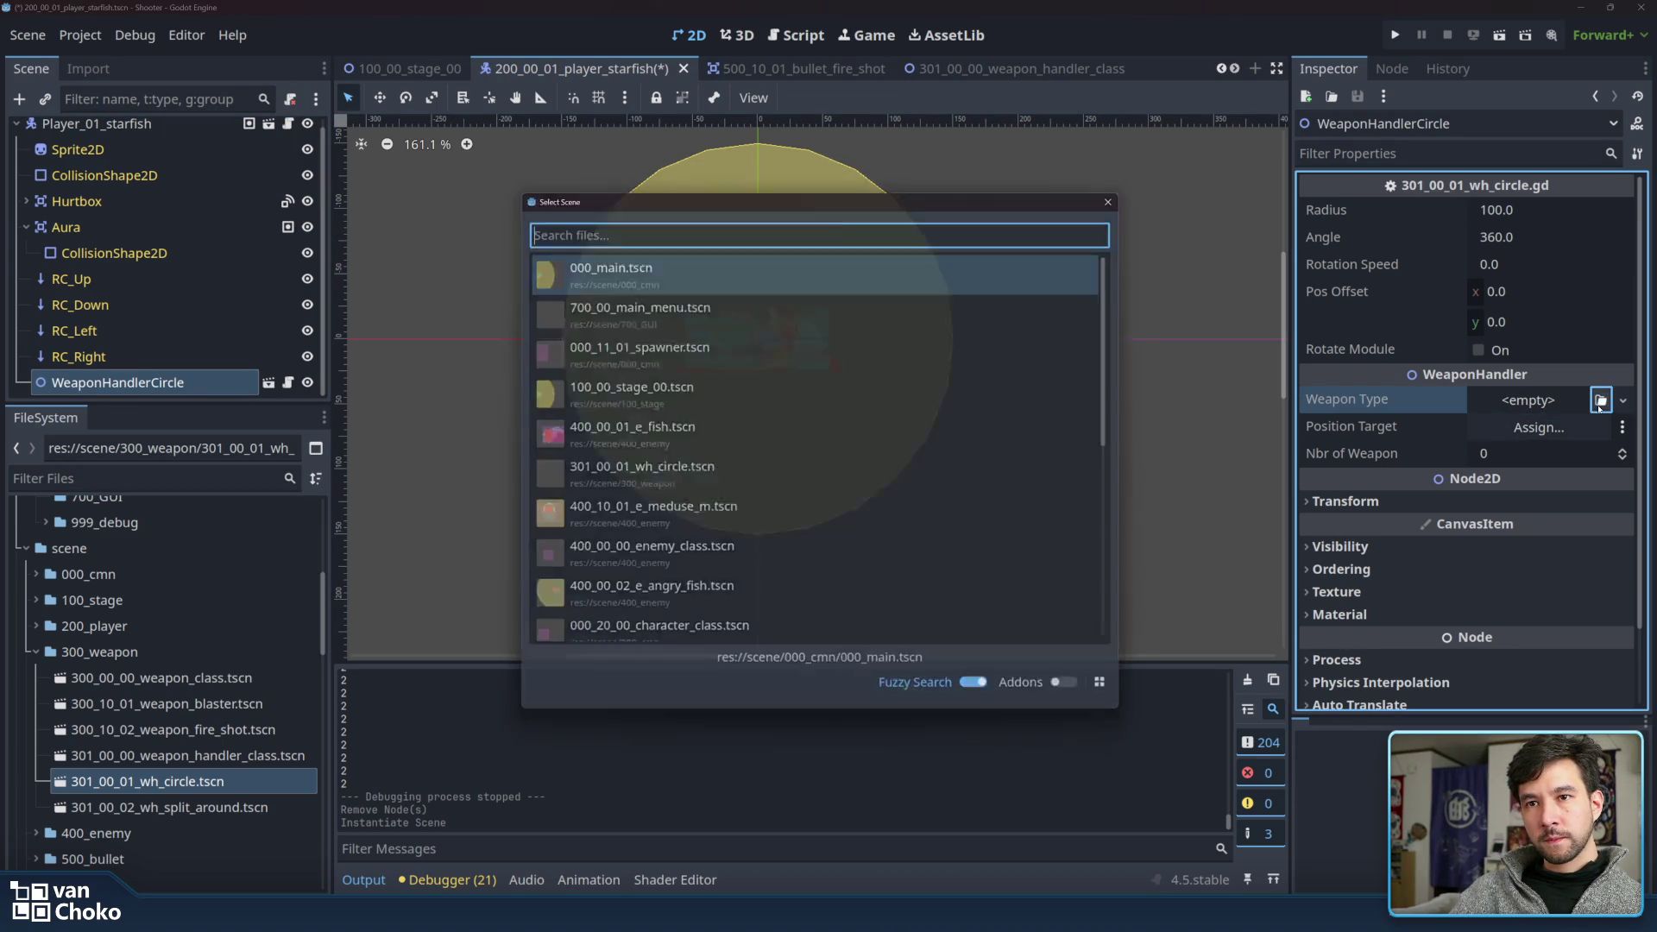
pyautogui.click(1134, 194)
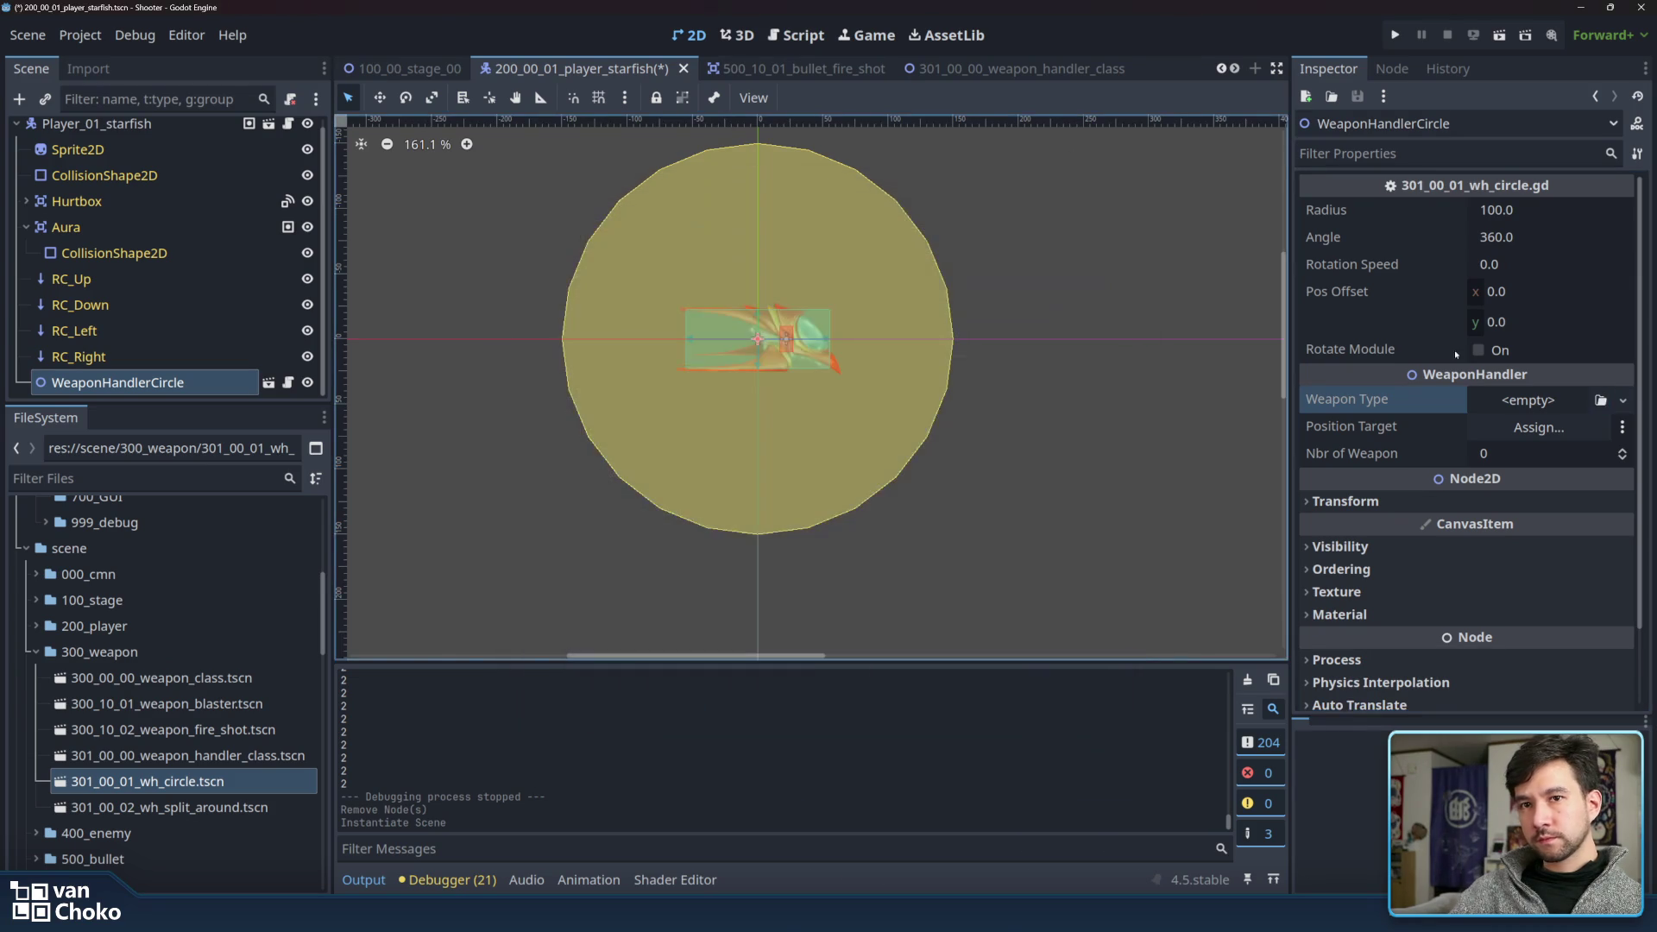
pyautogui.click(1622, 401)
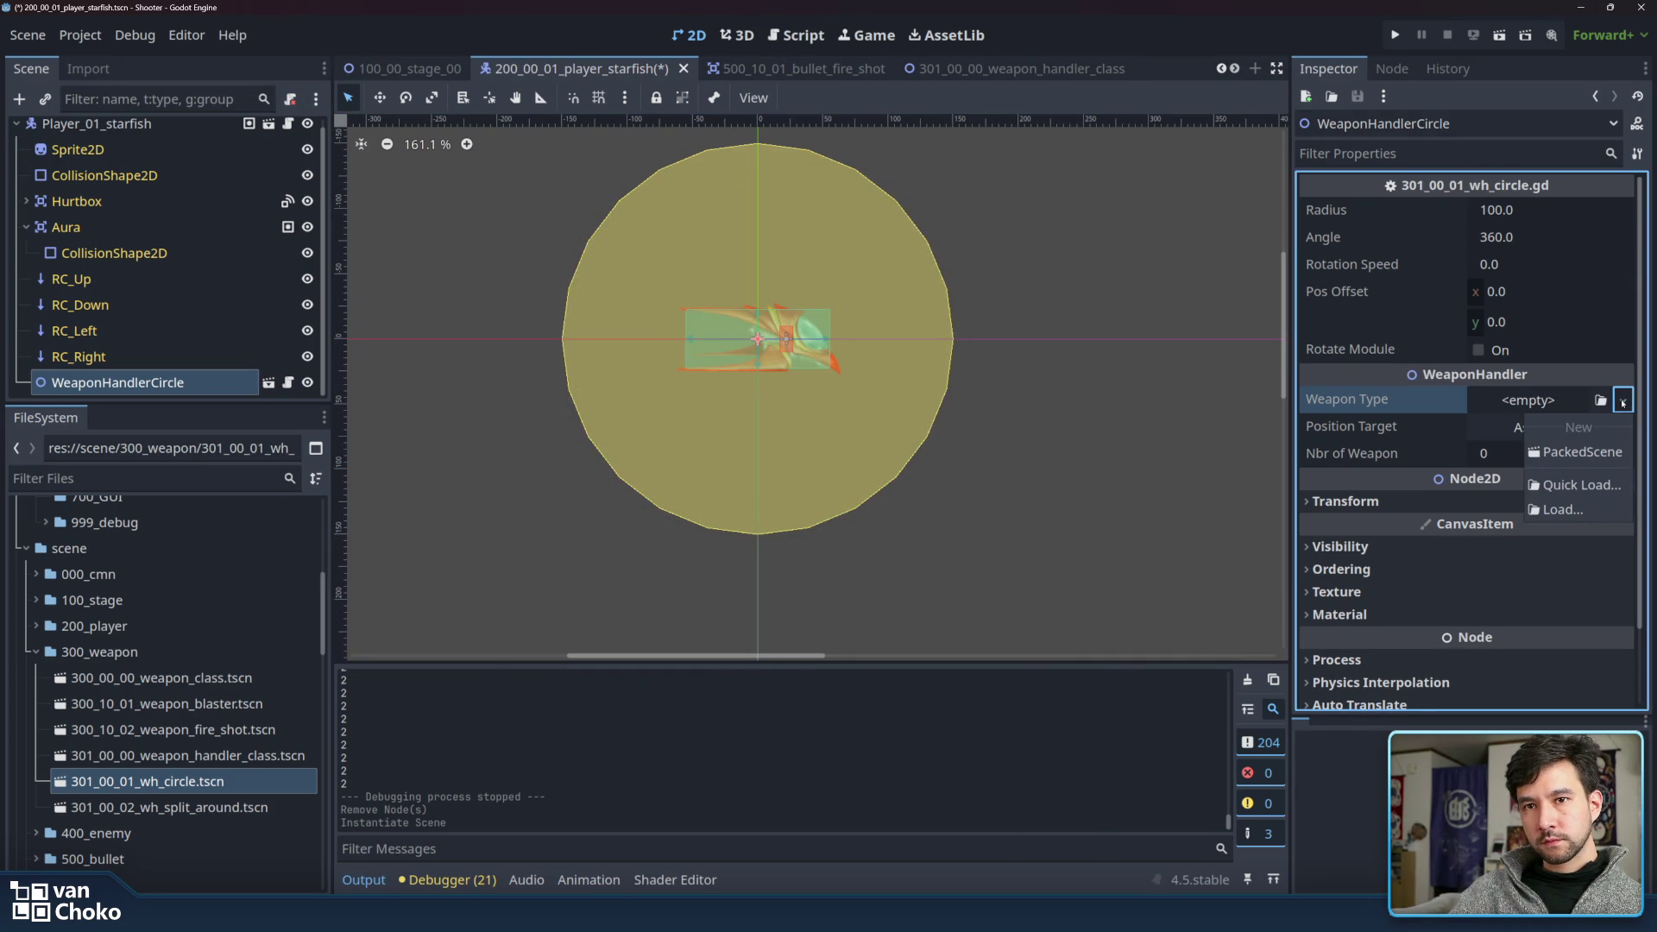
pyautogui.click(1563, 510)
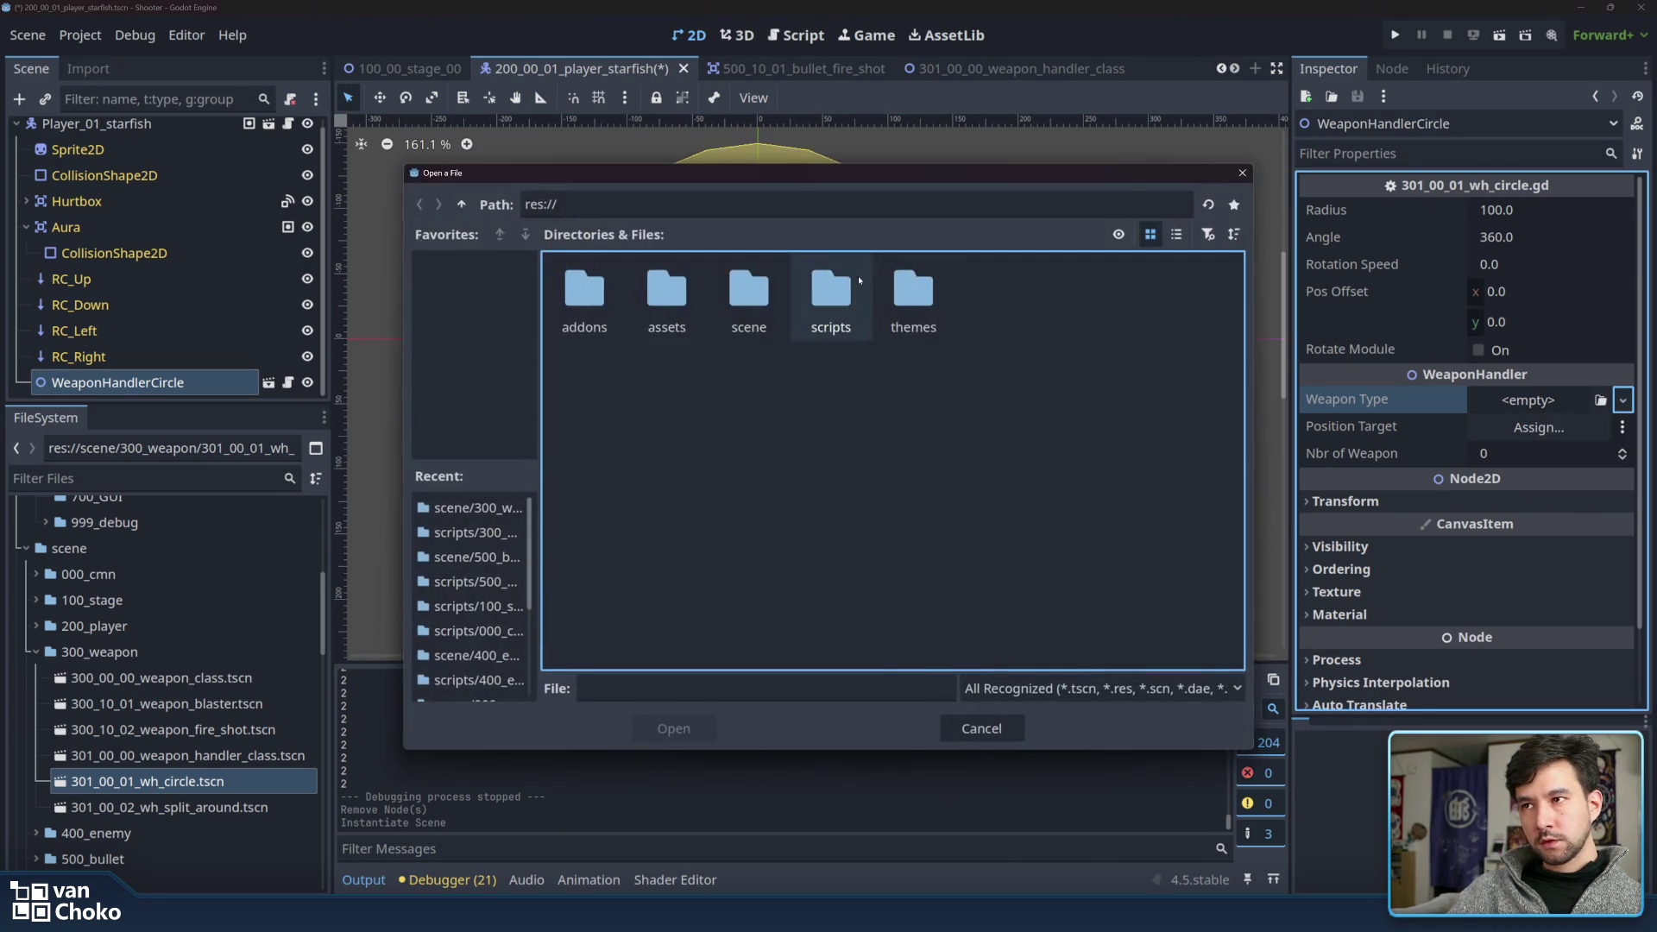
pyautogui.doubleClick(735, 295)
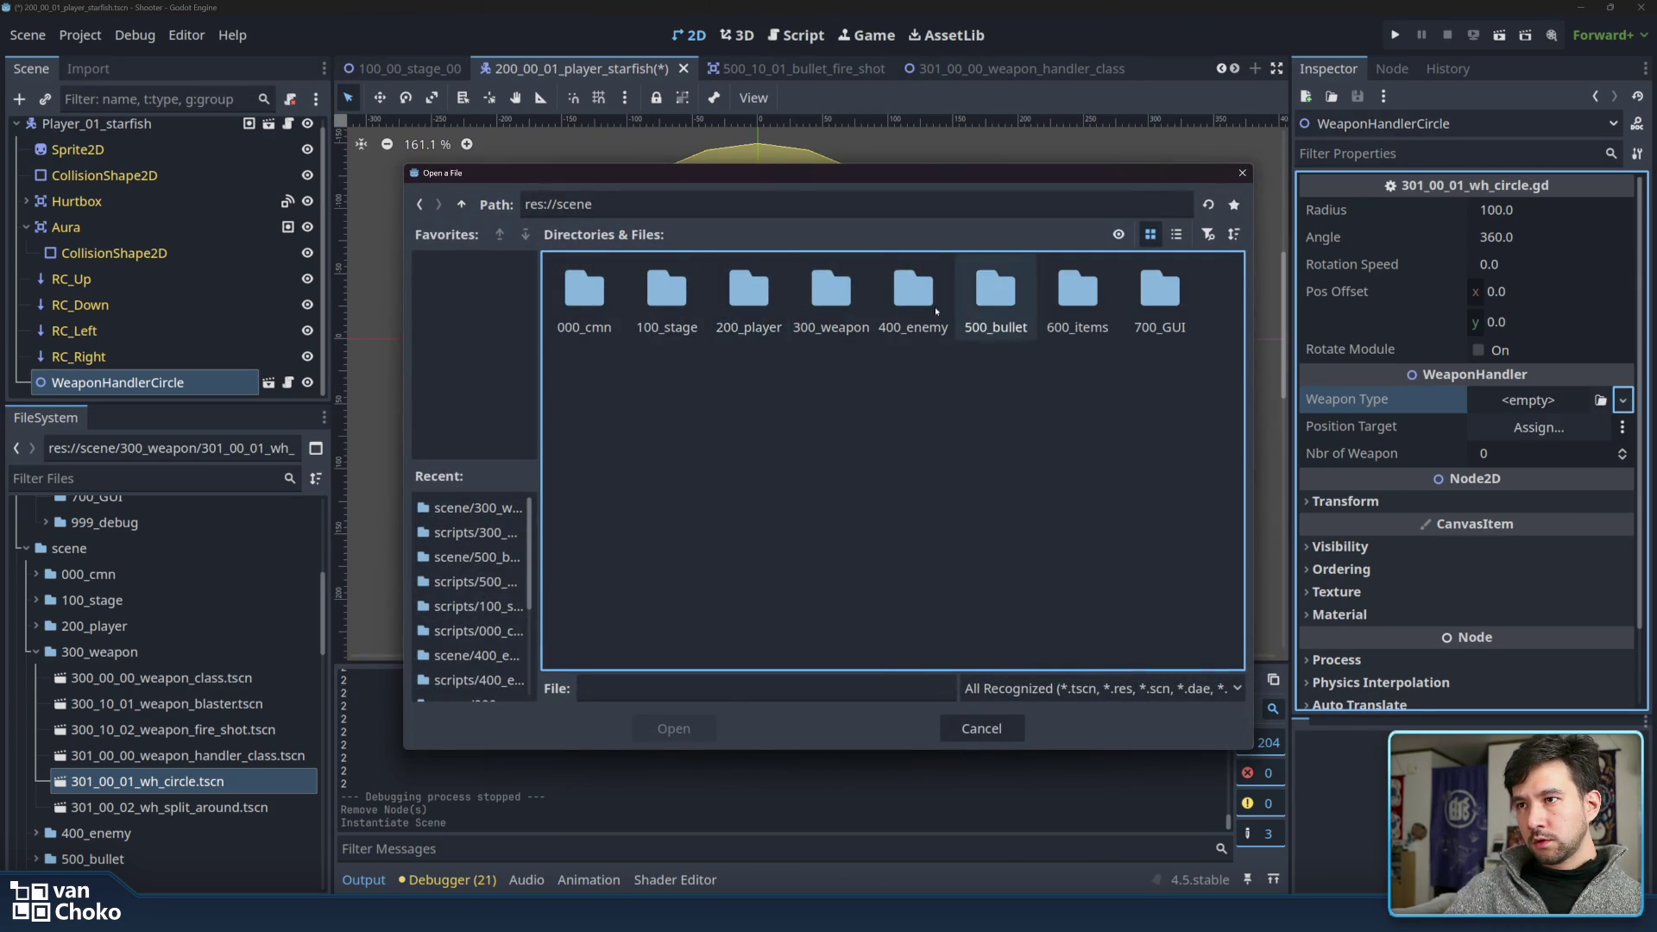
pyautogui.doubleClick(846, 296)
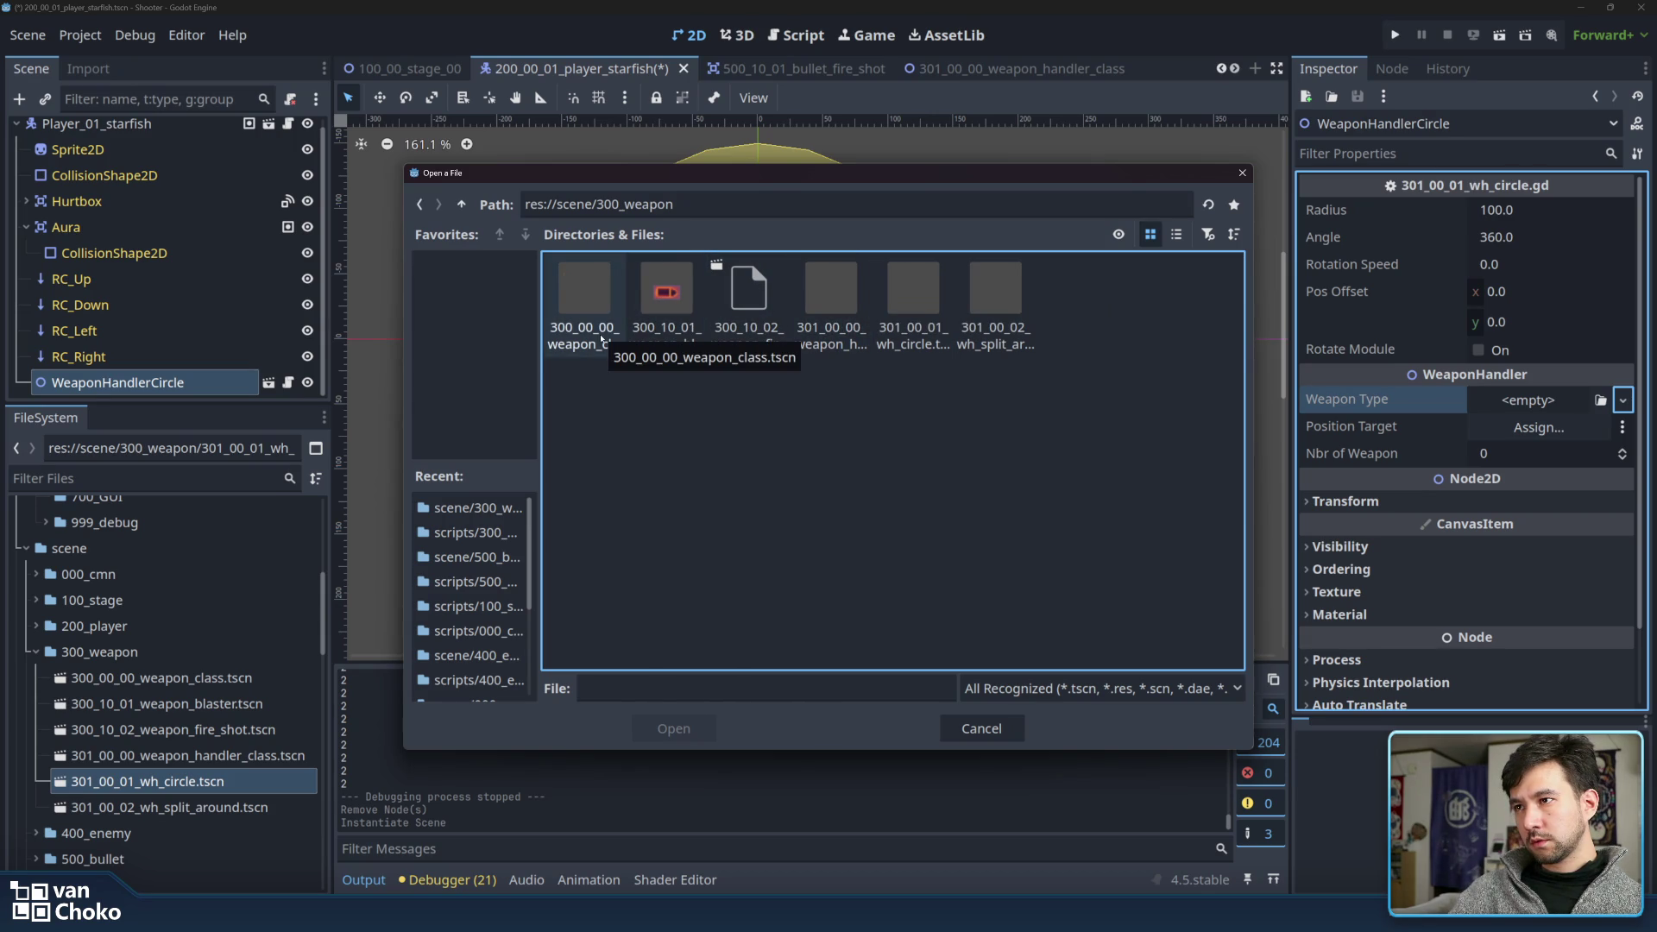
pyautogui.doubleClick(744, 337)
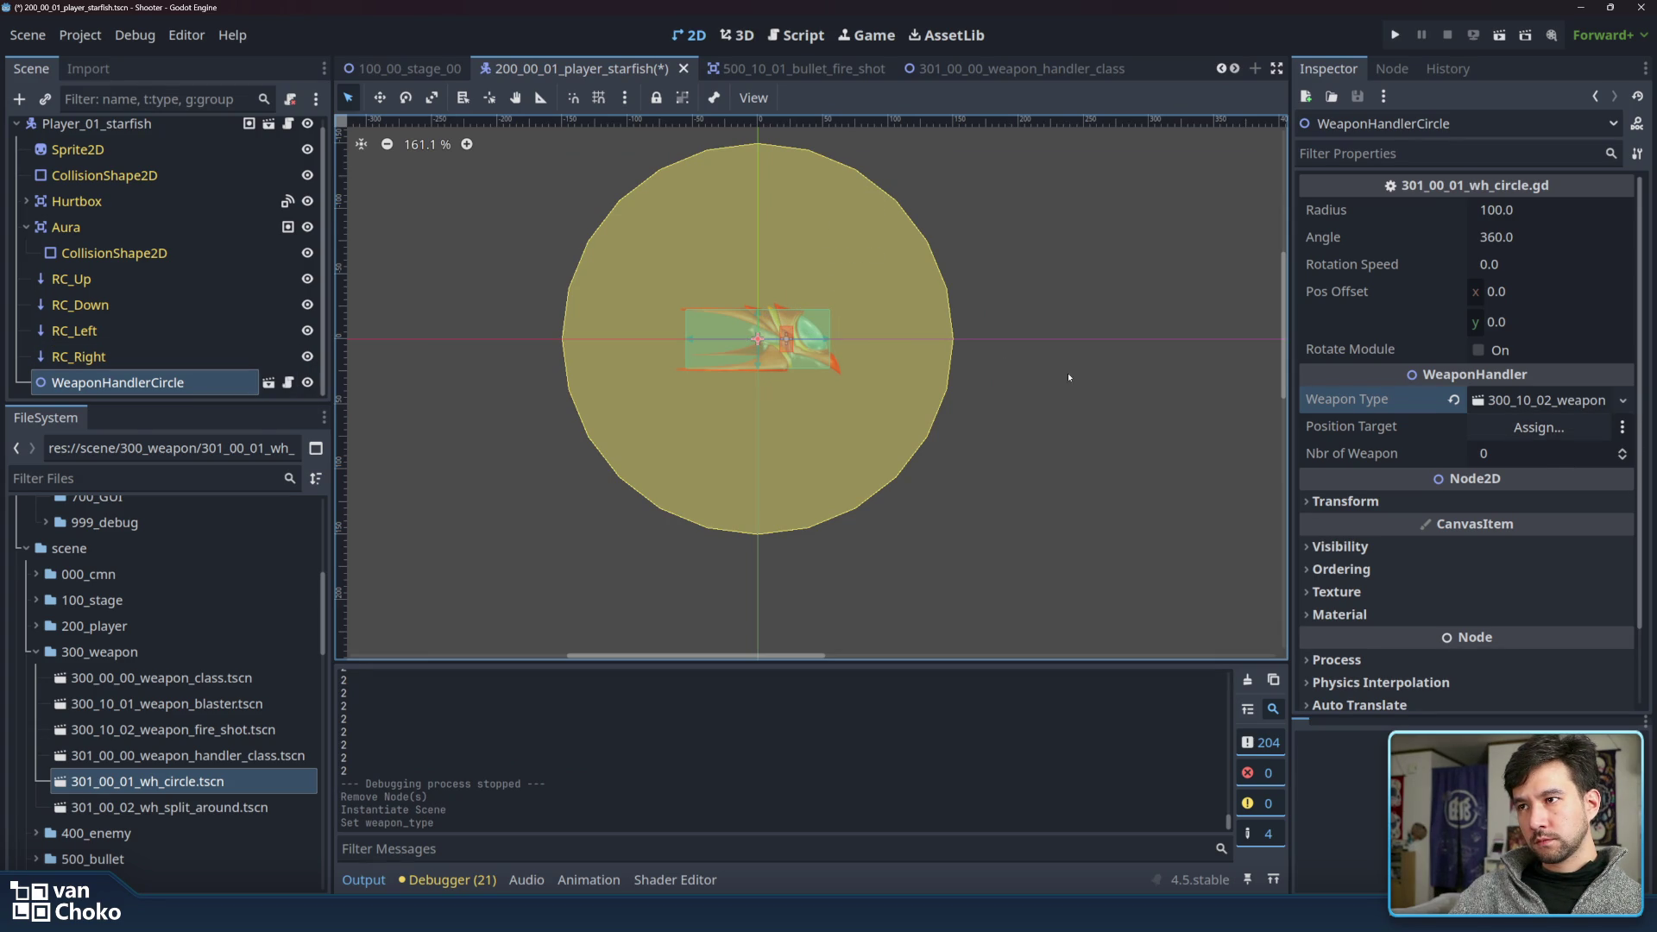
# With WeaponHandlerCircle selected, zoom in and drag a vertical guide to about 58 px
pyautogui.click(225, 364)
pyautogui.click(173, 382)
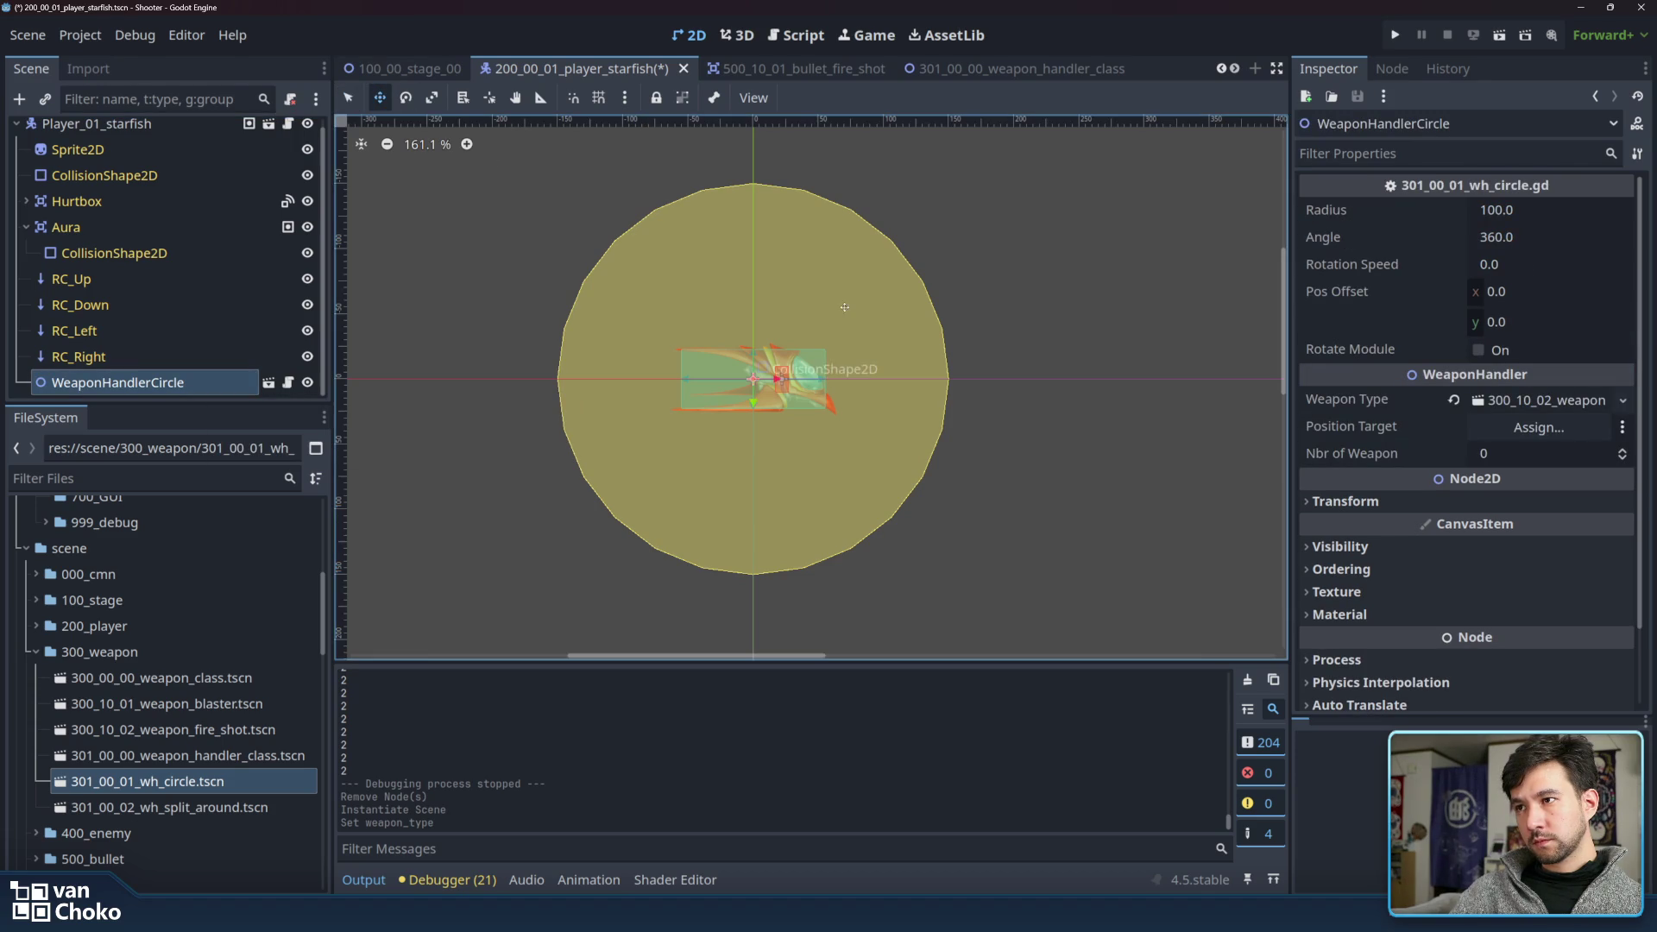
pyautogui.scroll(4, 839, 394)
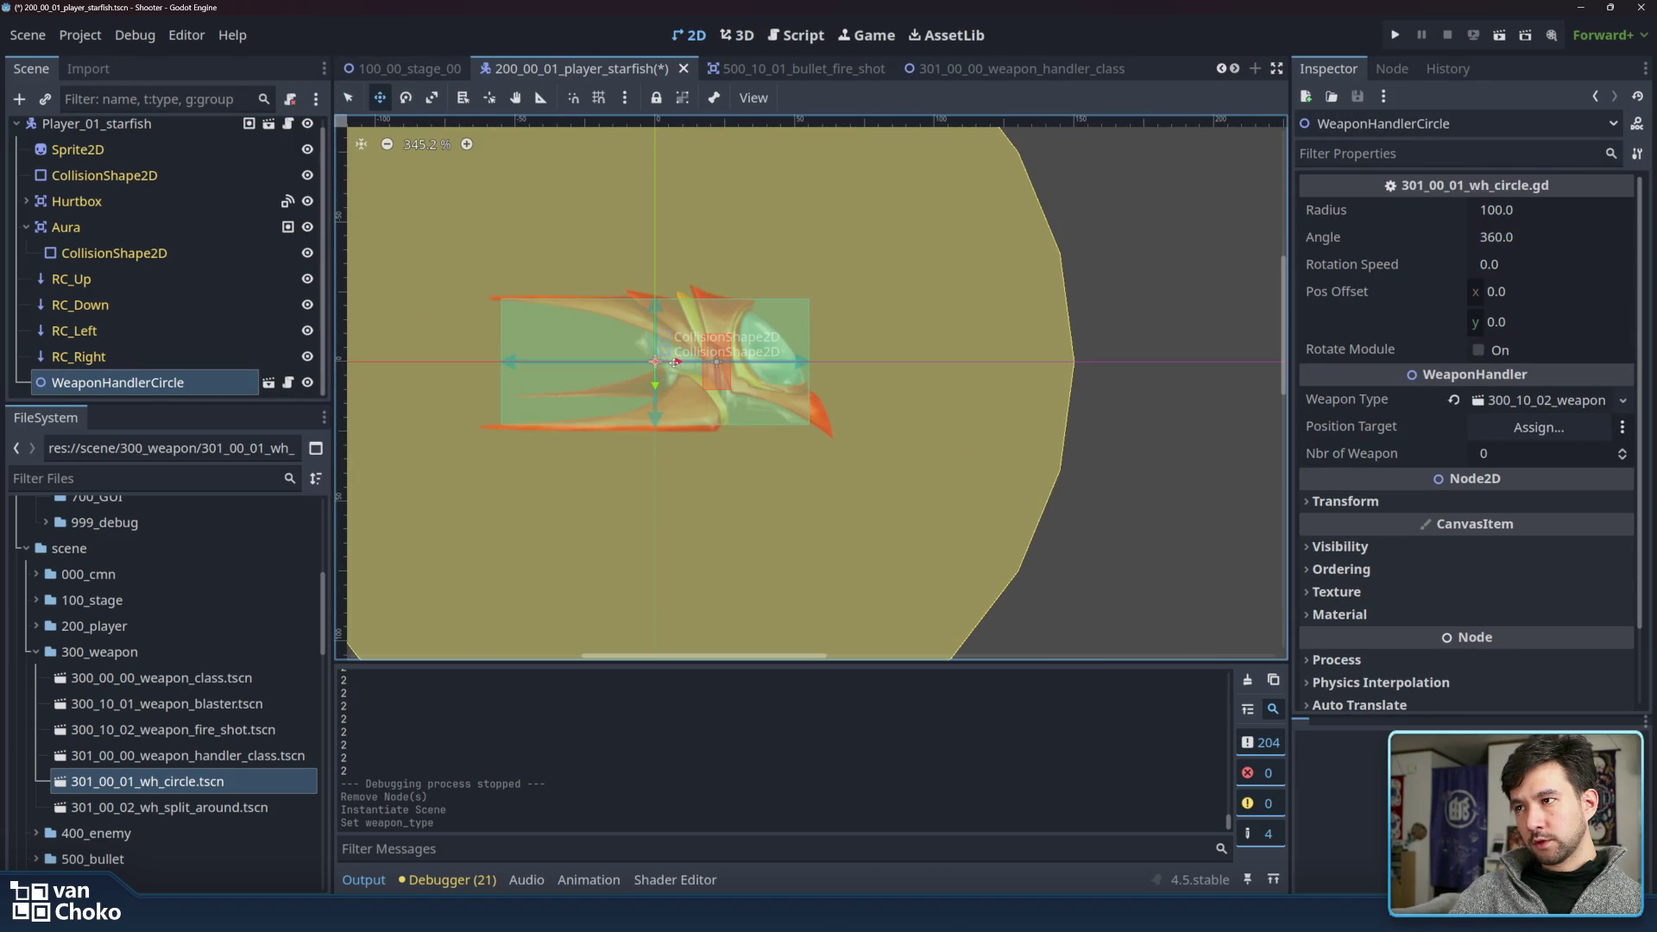
pyautogui.scroll(2, 870, 361)
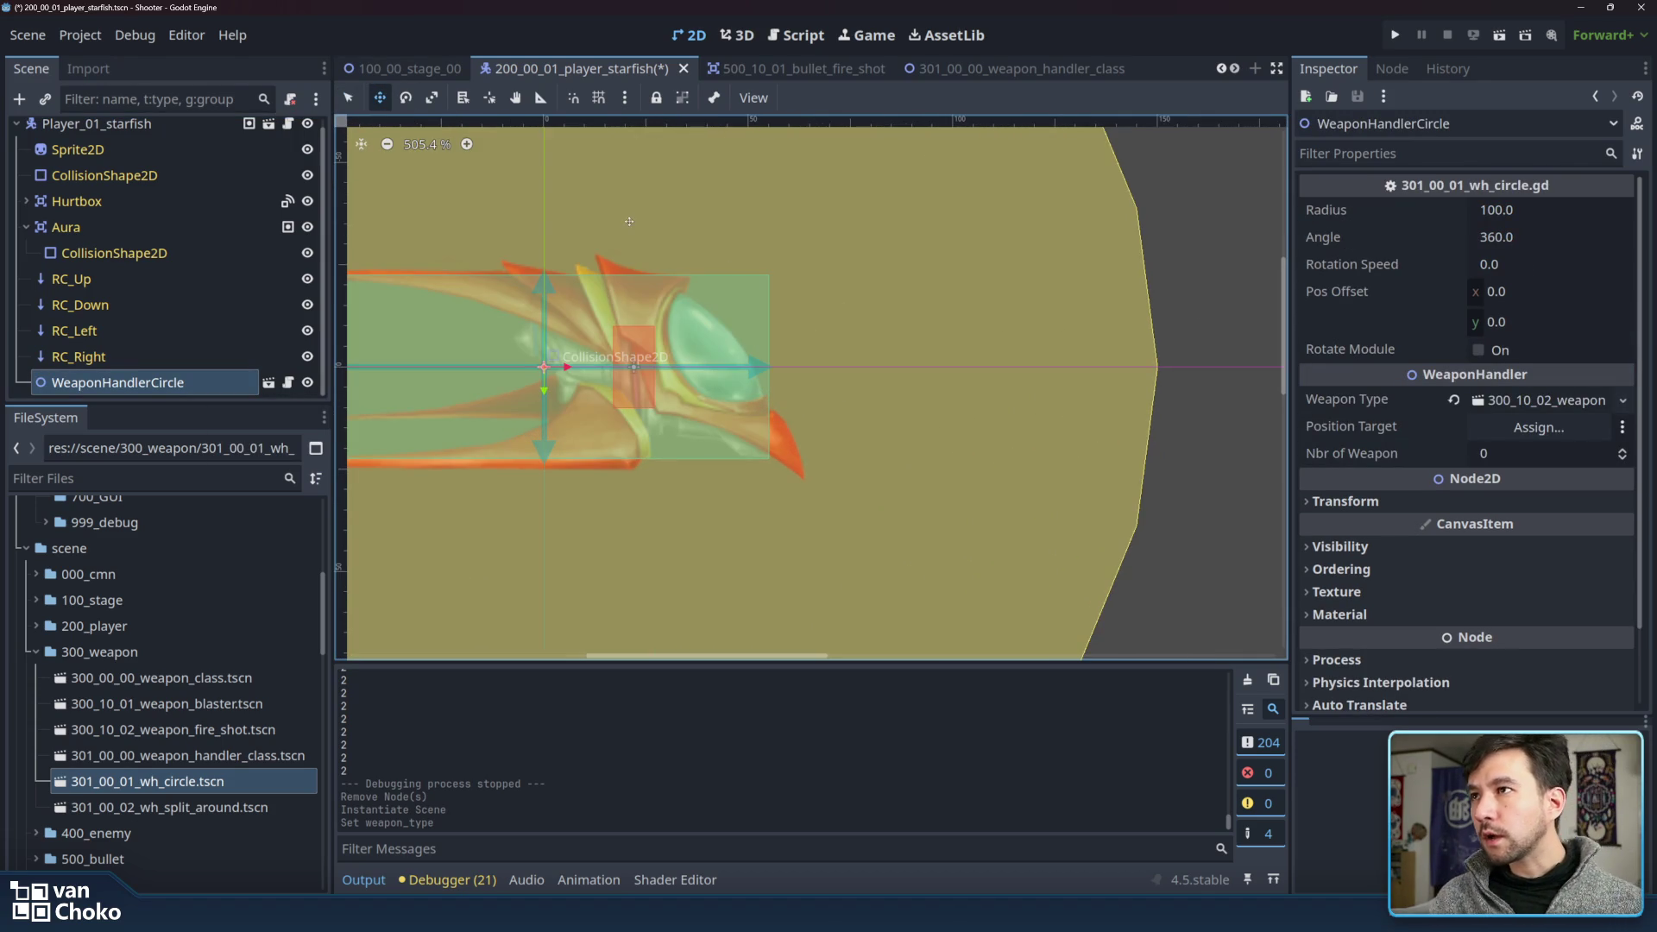
pyautogui.click(349, 98)
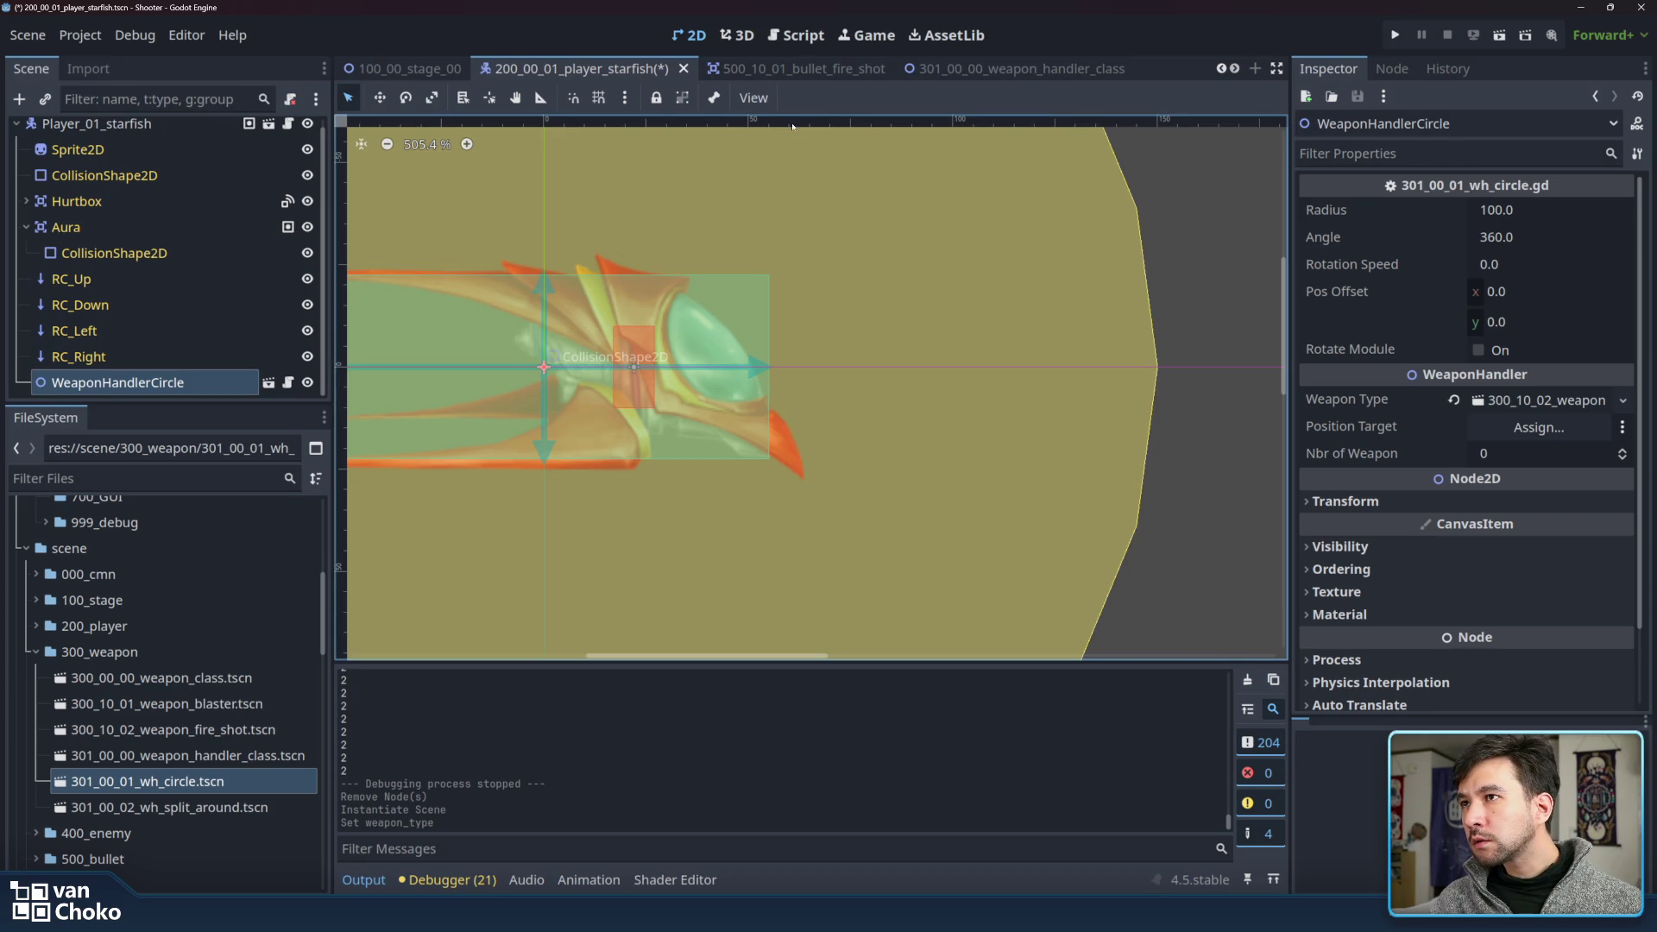
pyautogui.moveTo(346, 414)
pyautogui.mouseDown()
pyautogui.moveTo(779, 433)
pyautogui.moveTo(3, 344)
pyautogui.mouseUp()
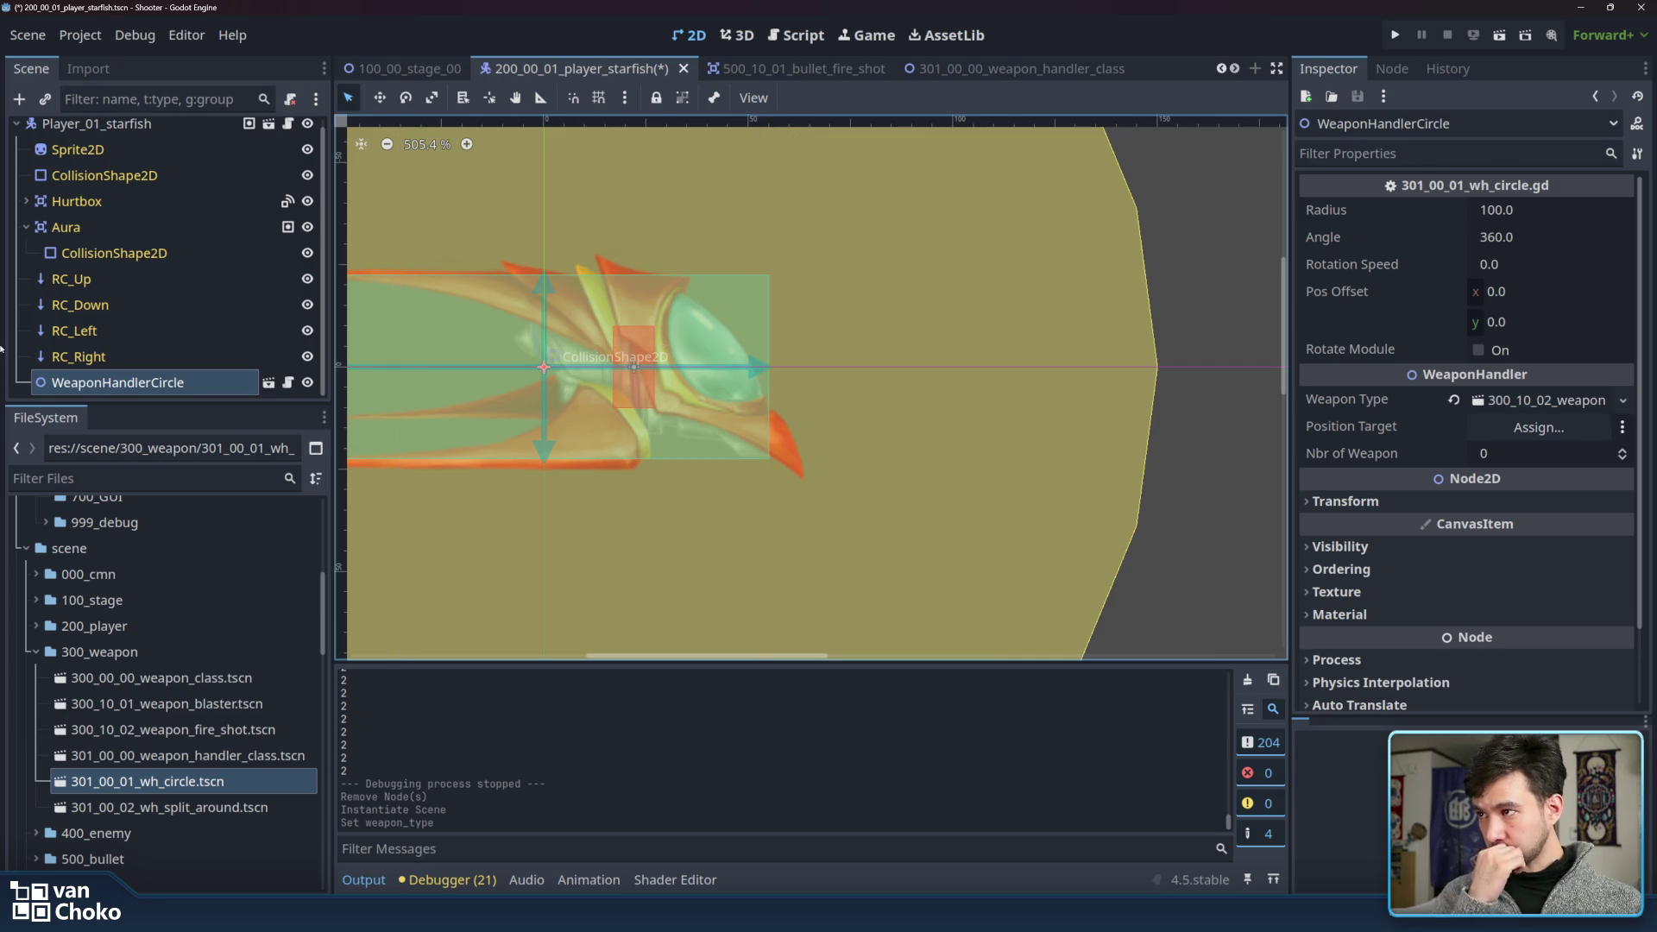
pyautogui.click(1510, 455)
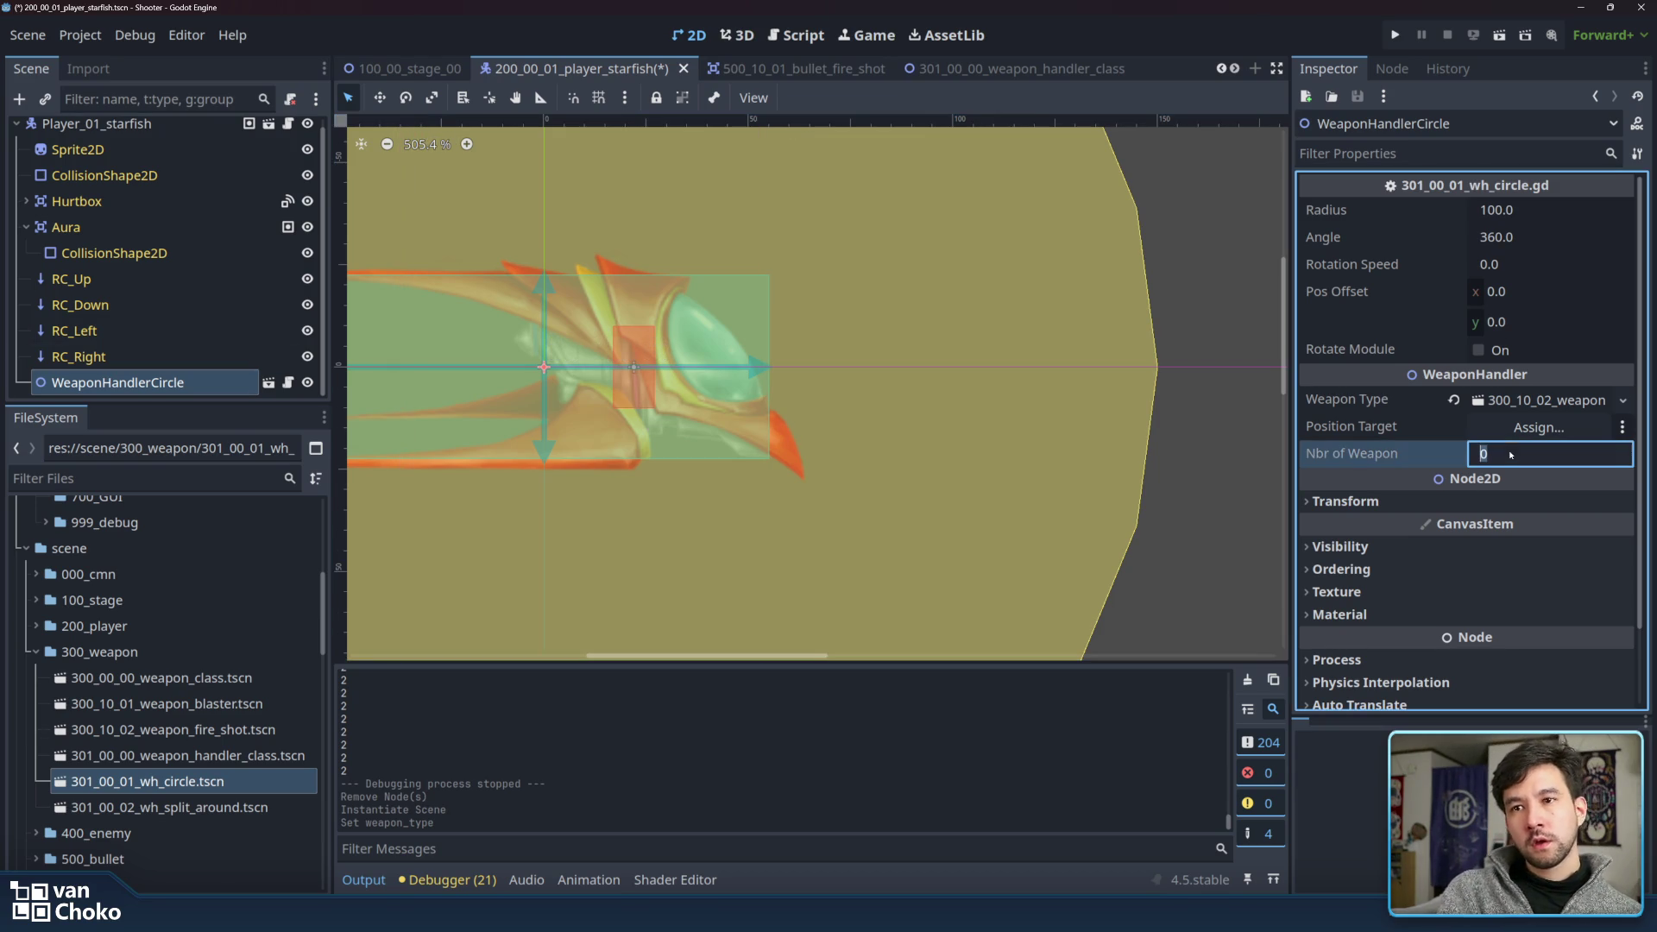
# Set WeaponHandlerCircle to Nbr of Weapon 1, Radius 55, Angle 20, Pos Offset 0
pyautogui.write('1')
pyautogui.press('Return')
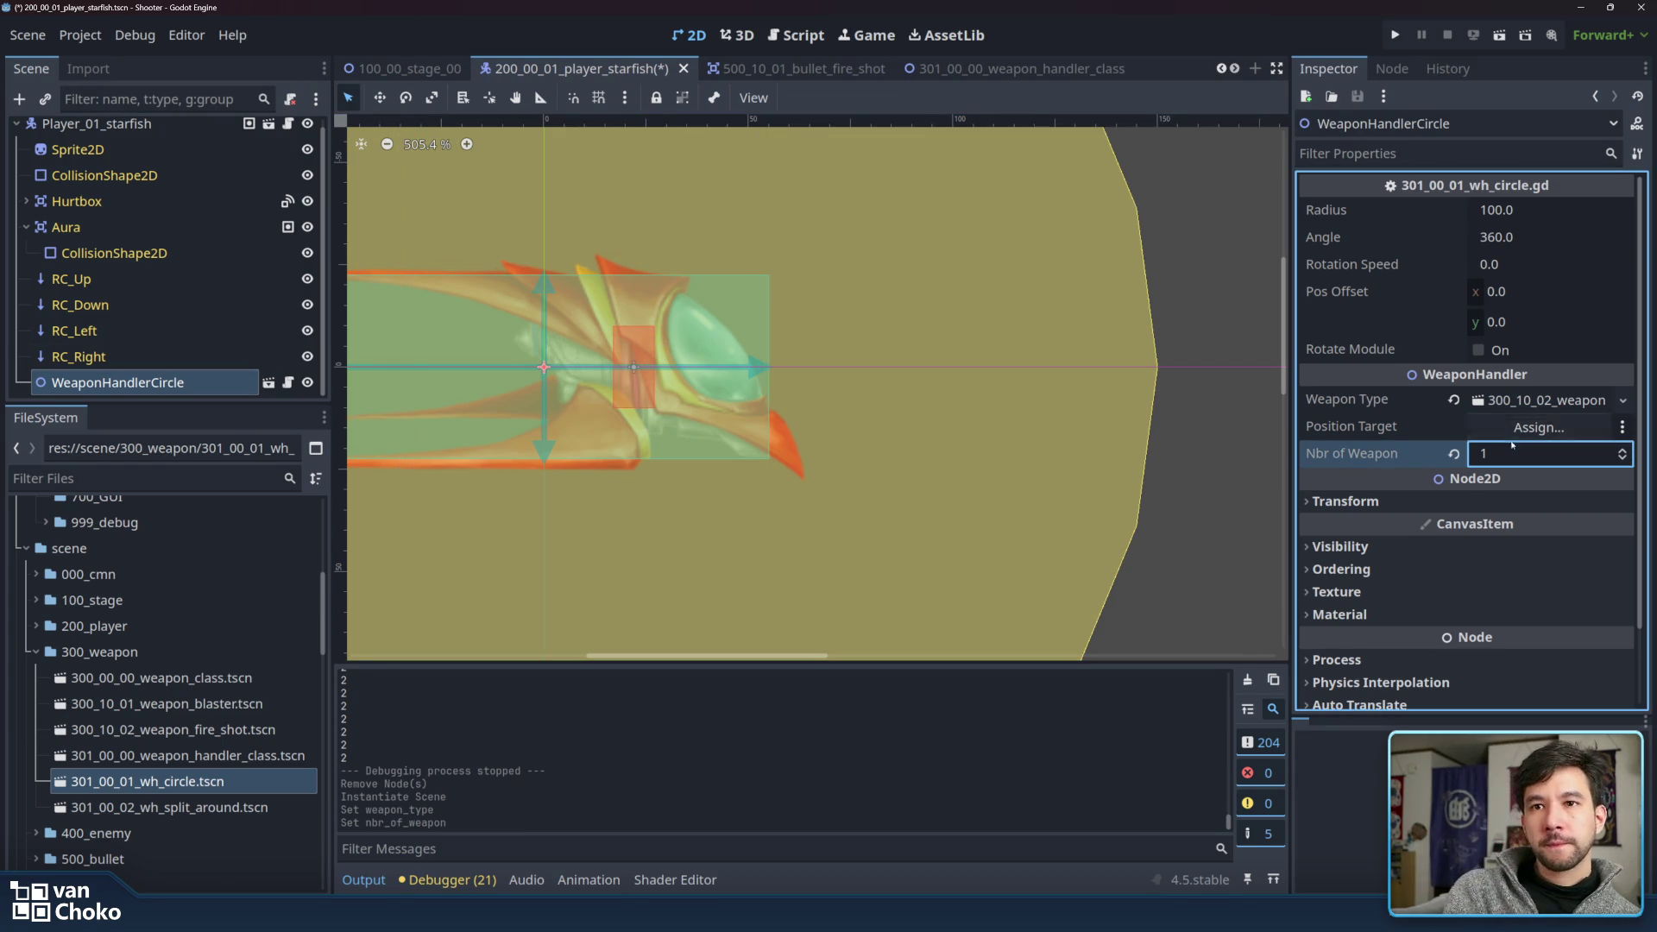
pyautogui.click(1537, 296)
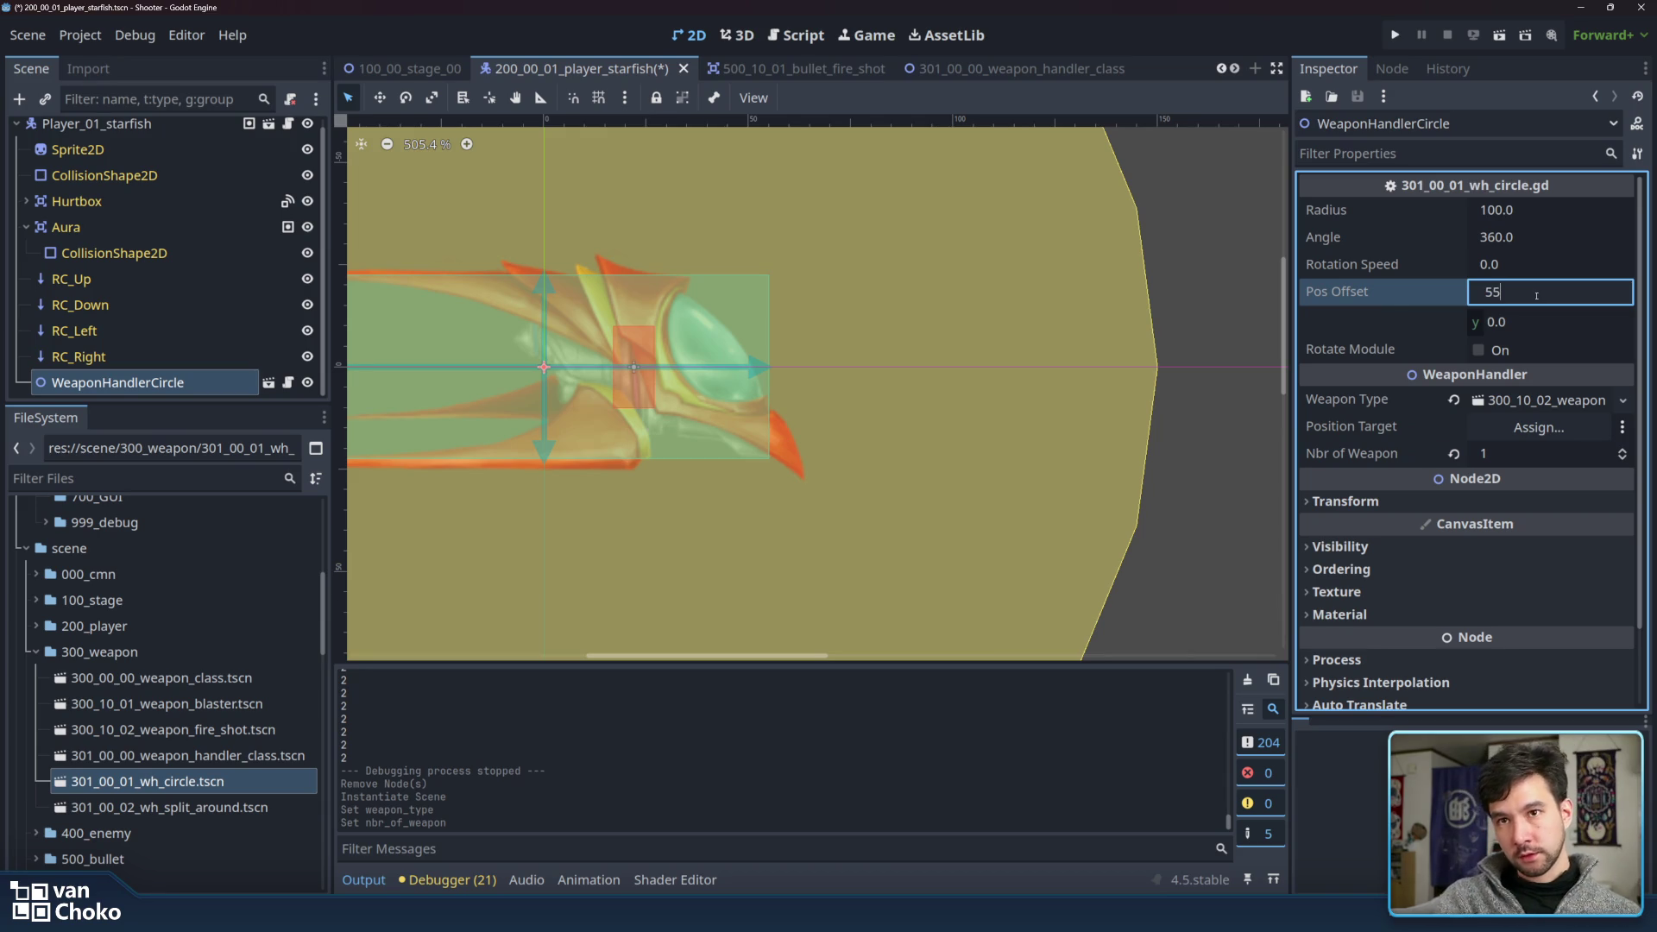
pyautogui.press('Return')
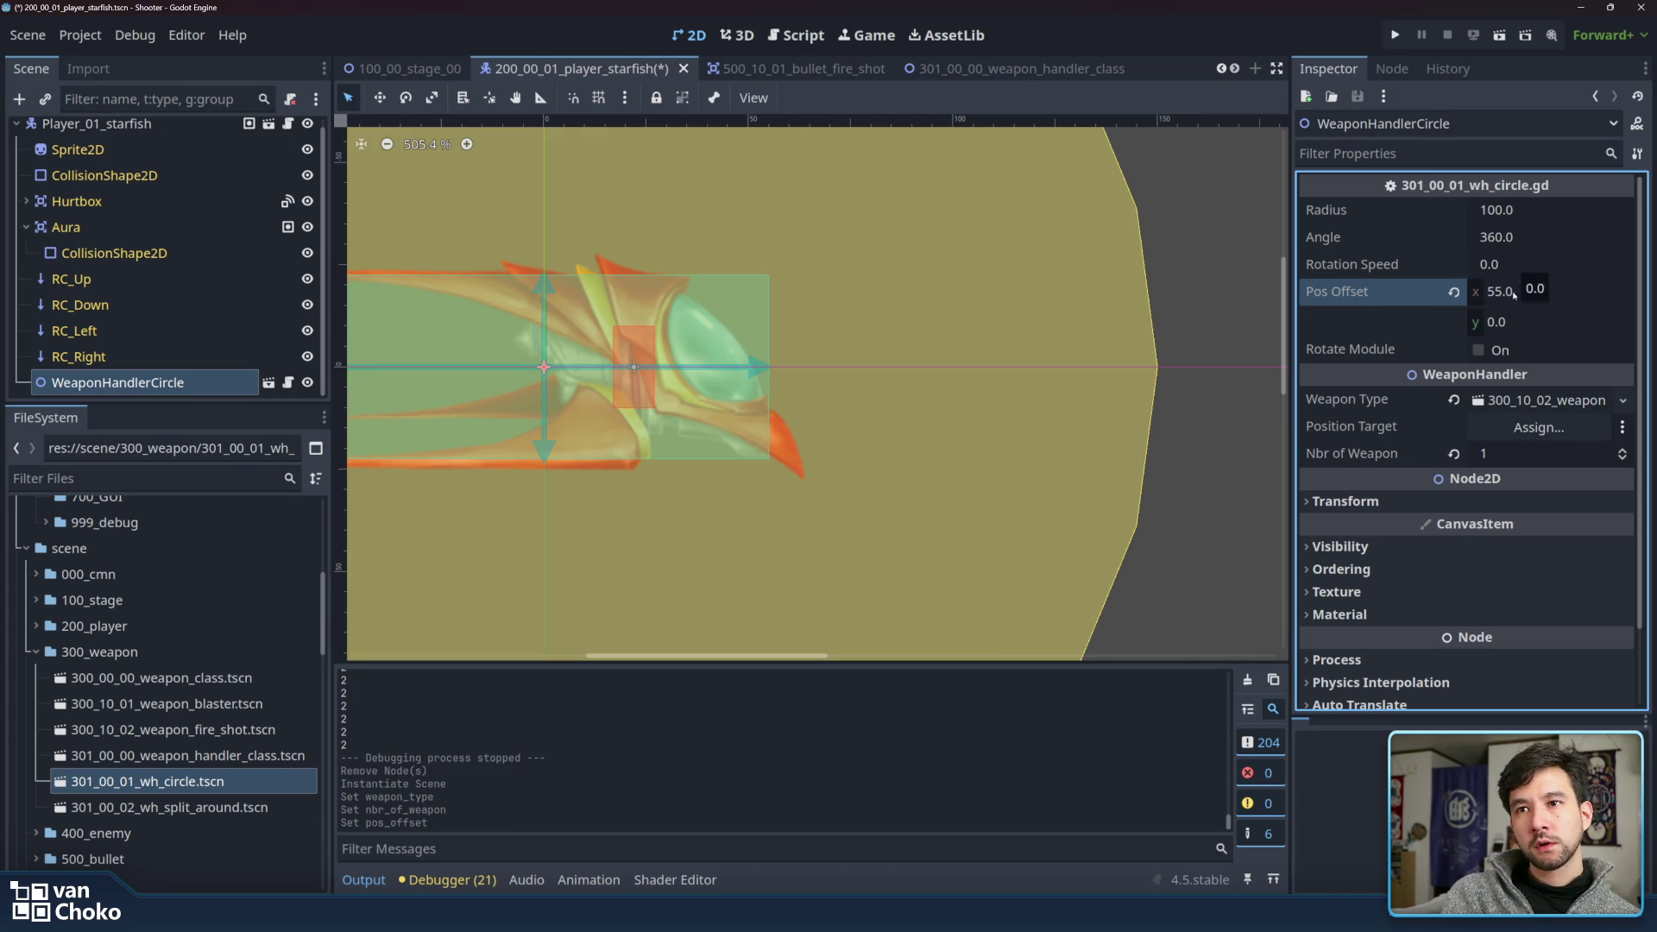
pyautogui.click(1497, 210)
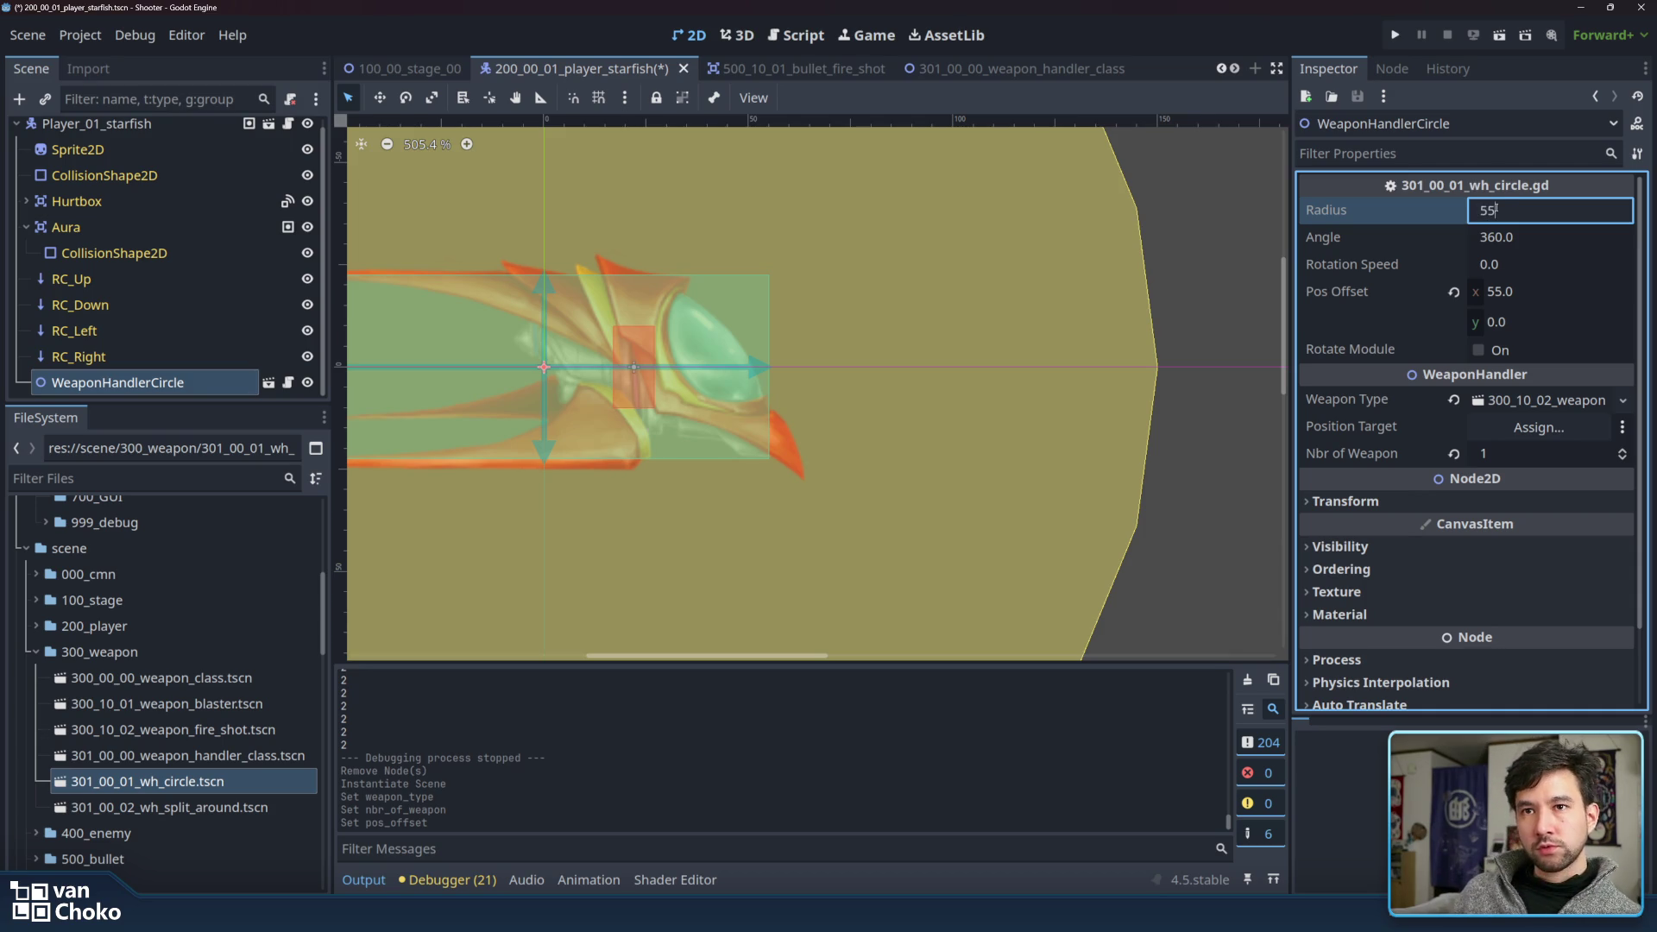
pyautogui.click(1454, 295)
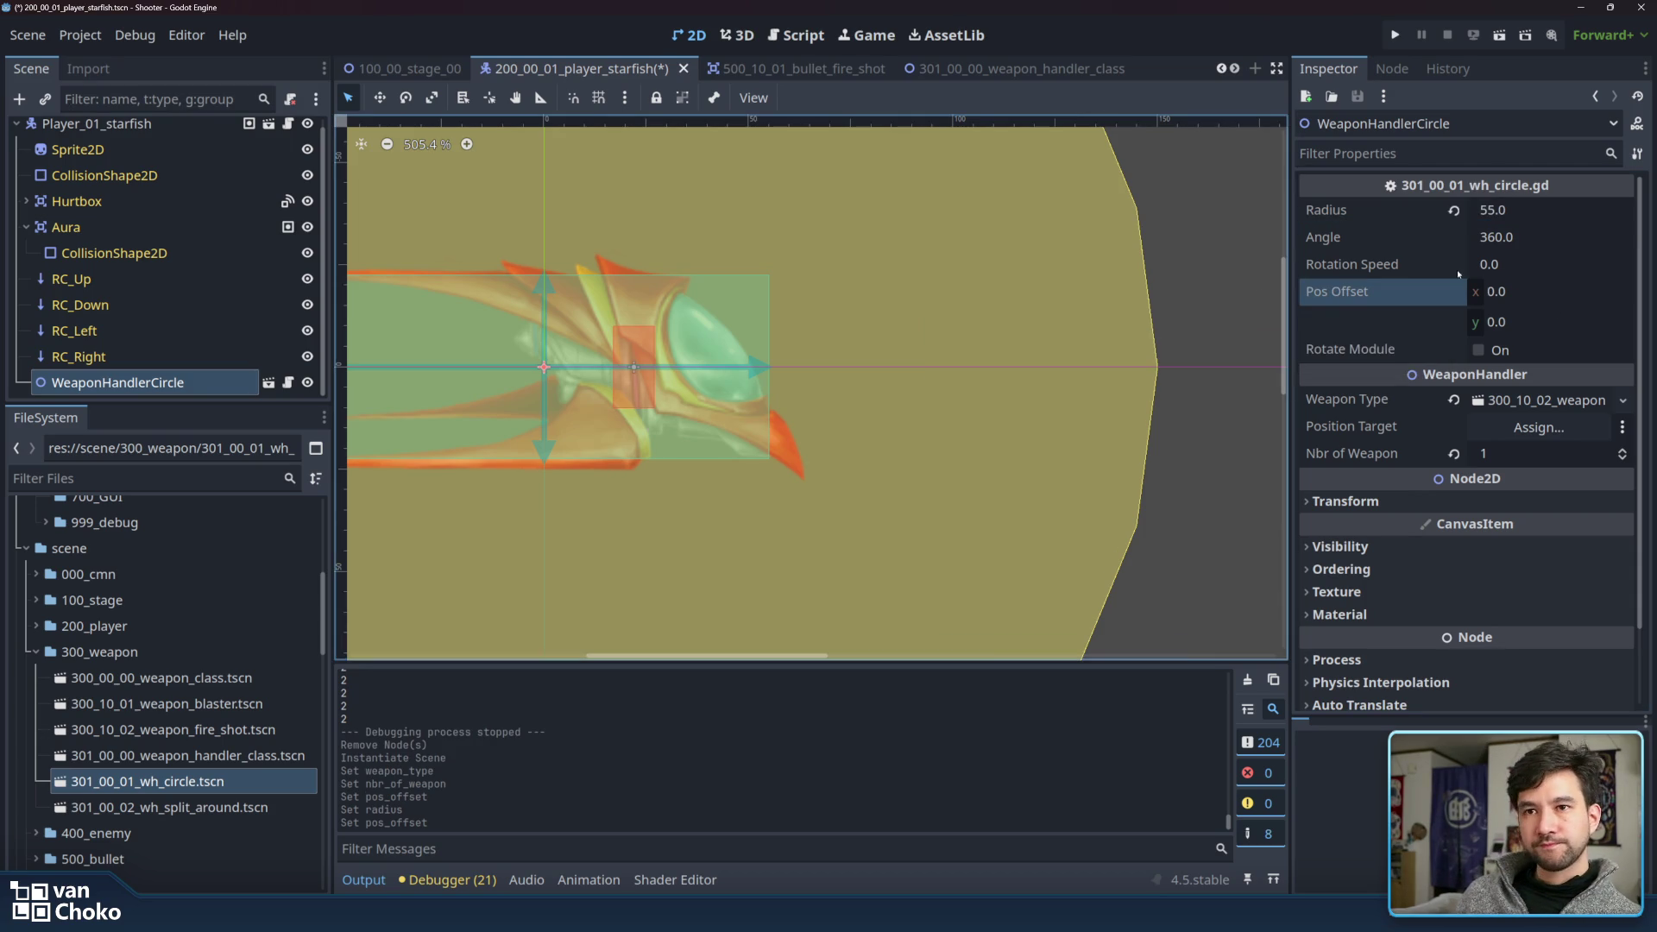
pyautogui.click(1407, 265)
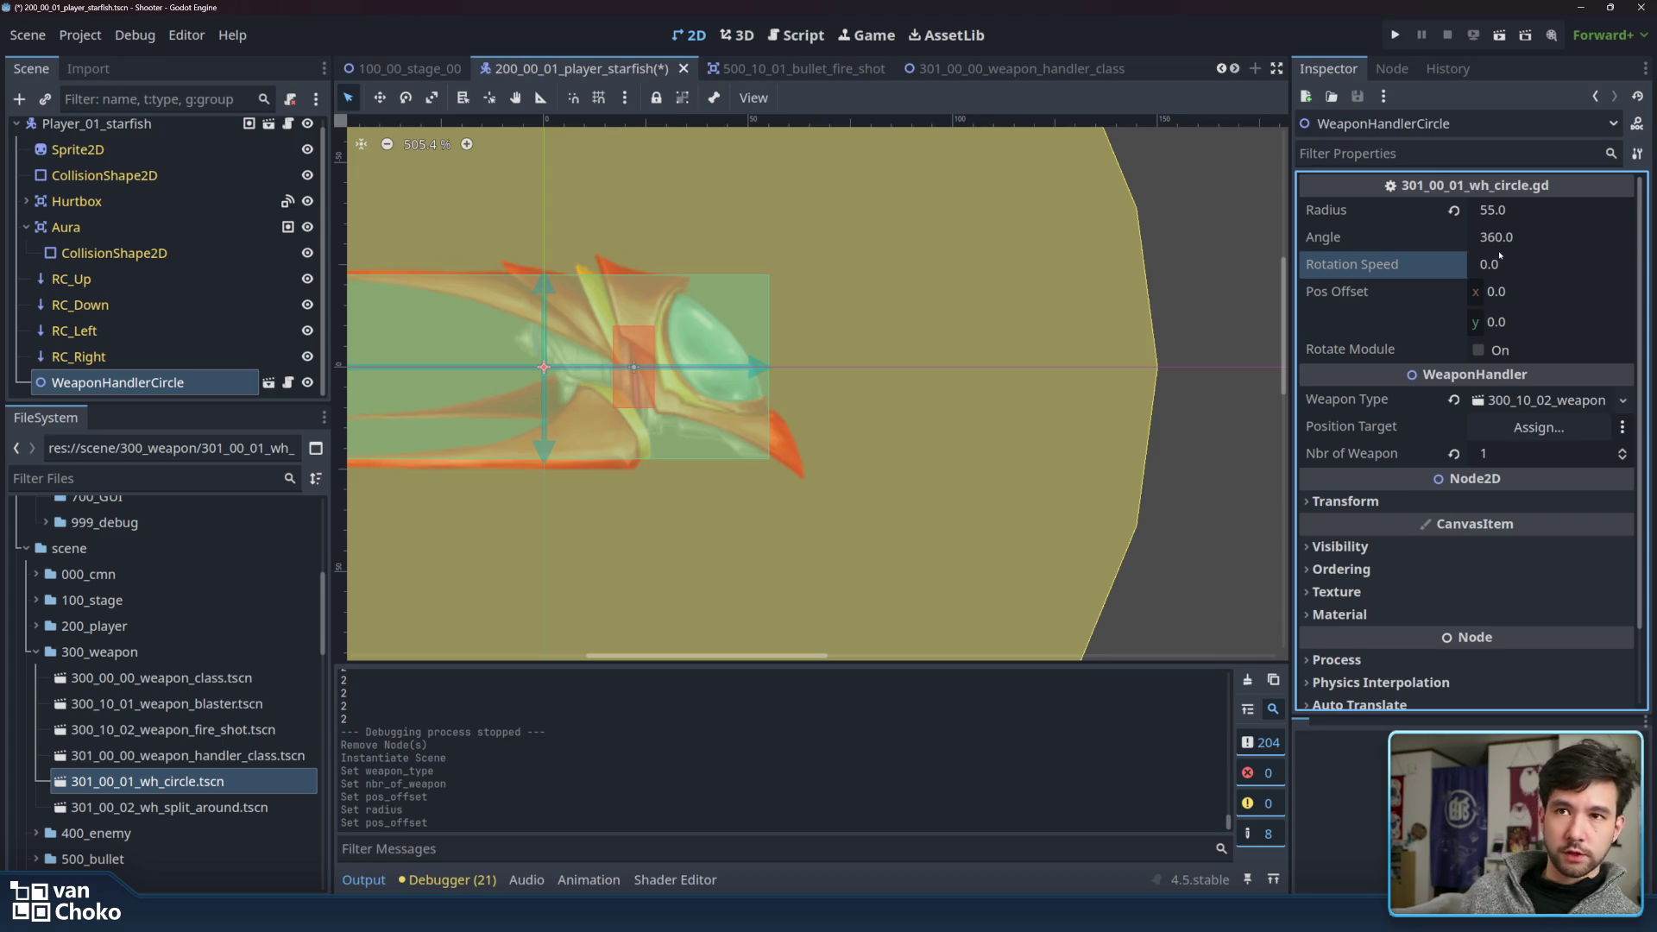
pyautogui.click(1528, 242)
pyautogui.press('Return')
pyautogui.click(1225, 173)
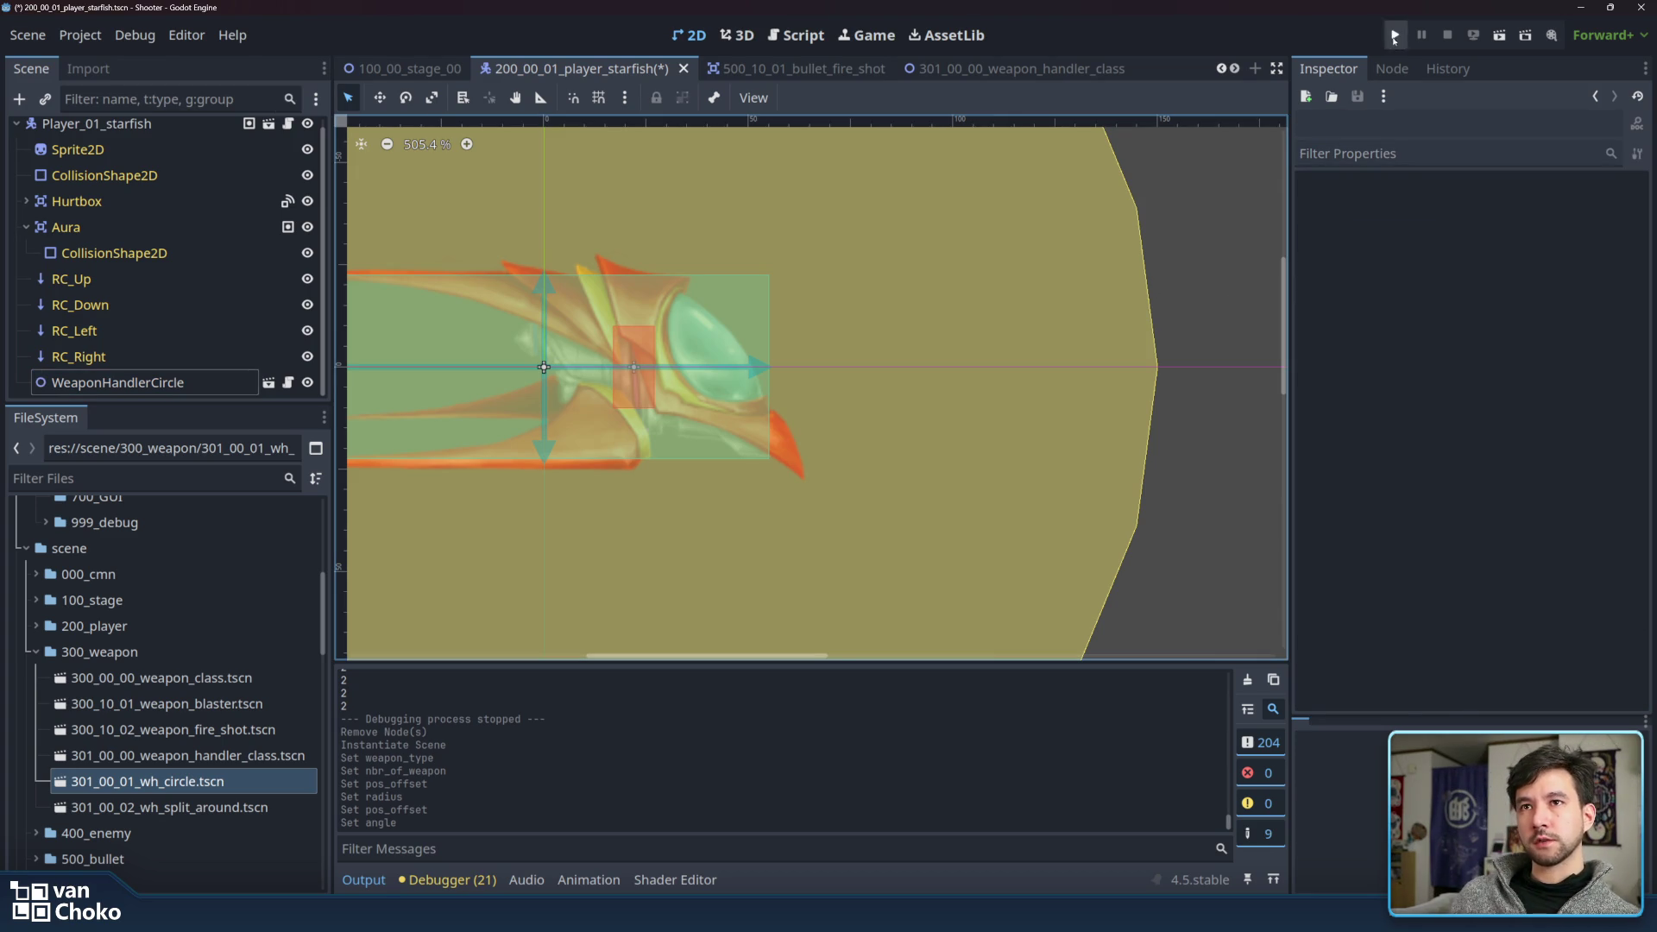
# Run the game, start play, and fly the ship up, down and right while it fires
pyautogui.click(1394, 36)
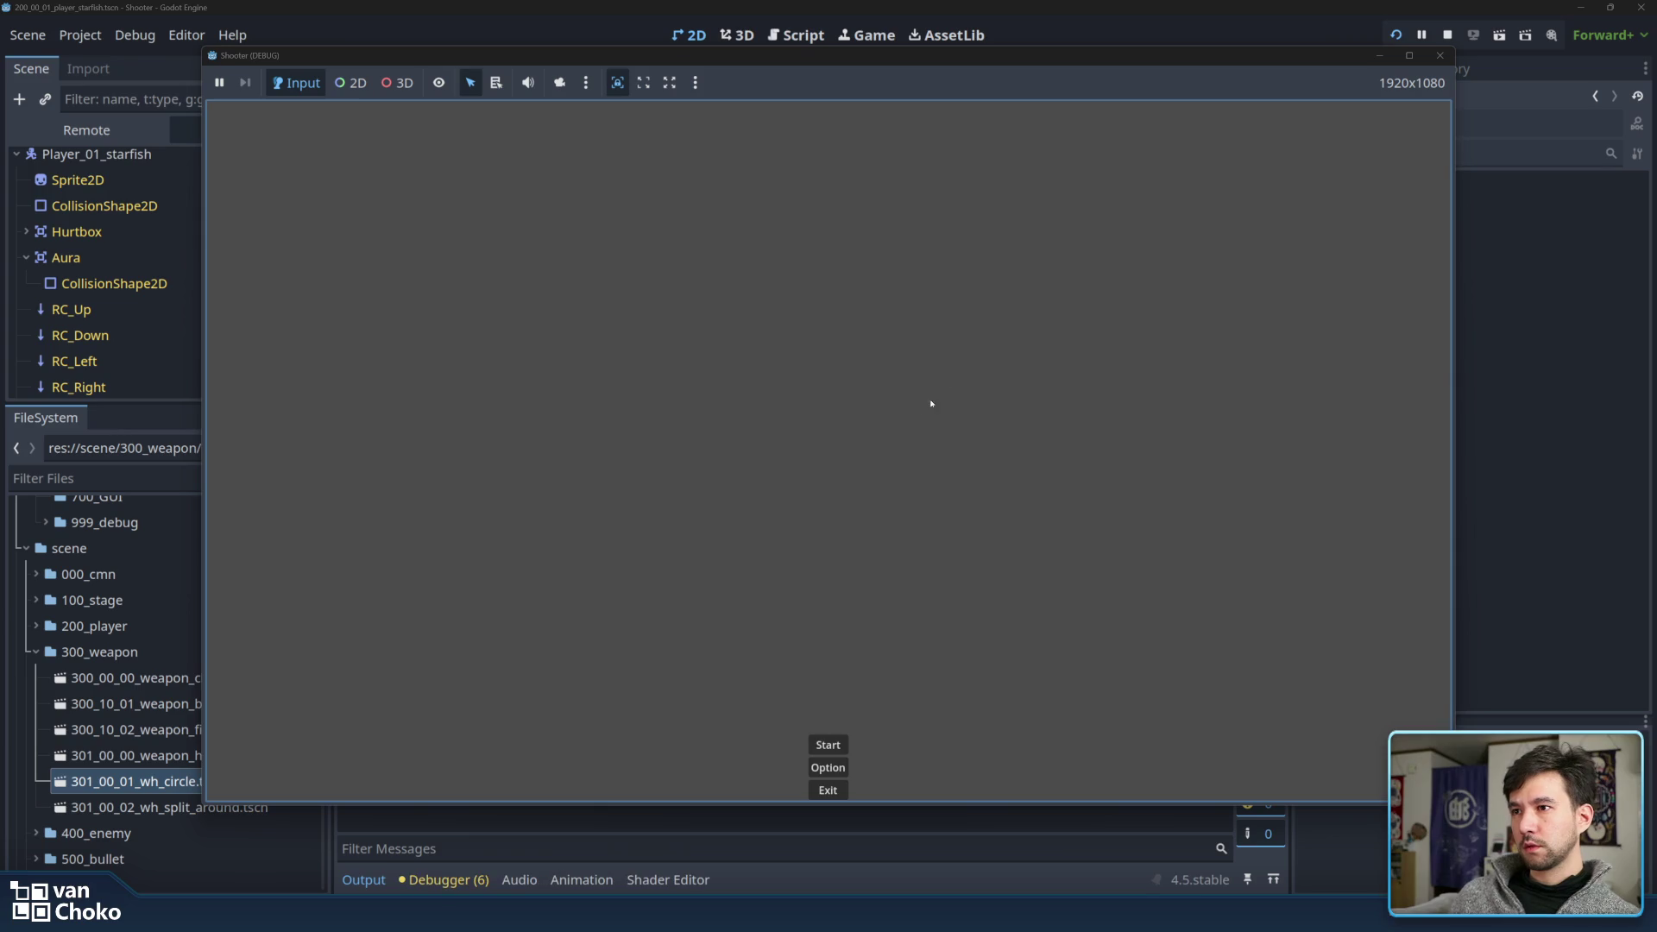
pyautogui.click(835, 746)
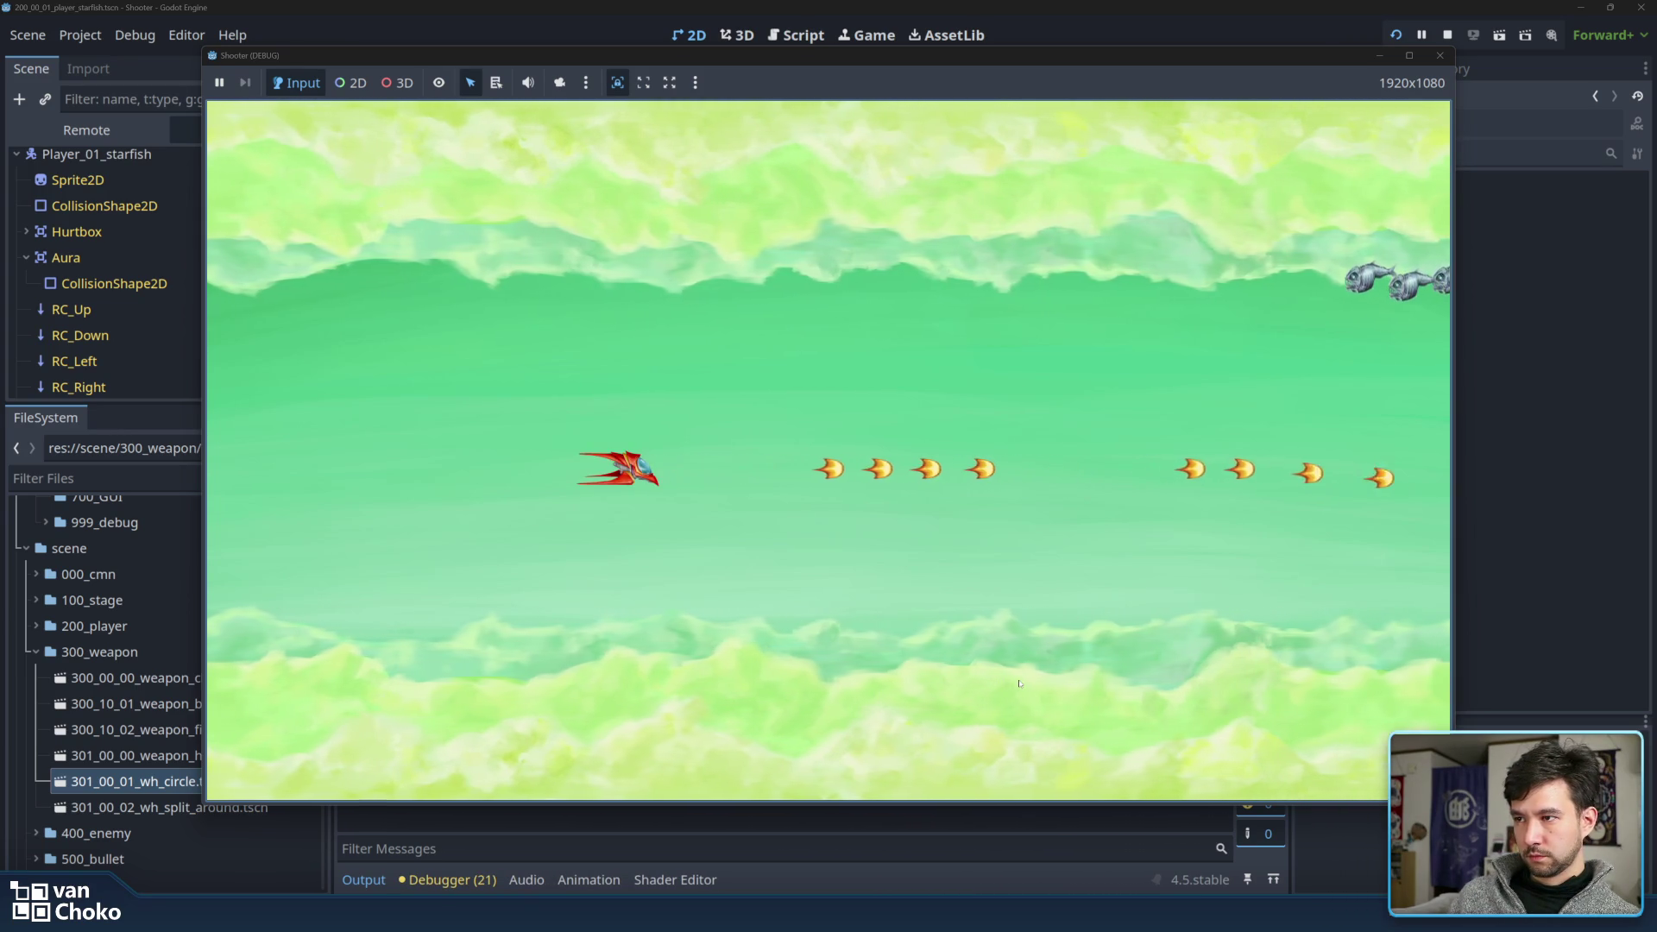
pyautogui.press('Up')
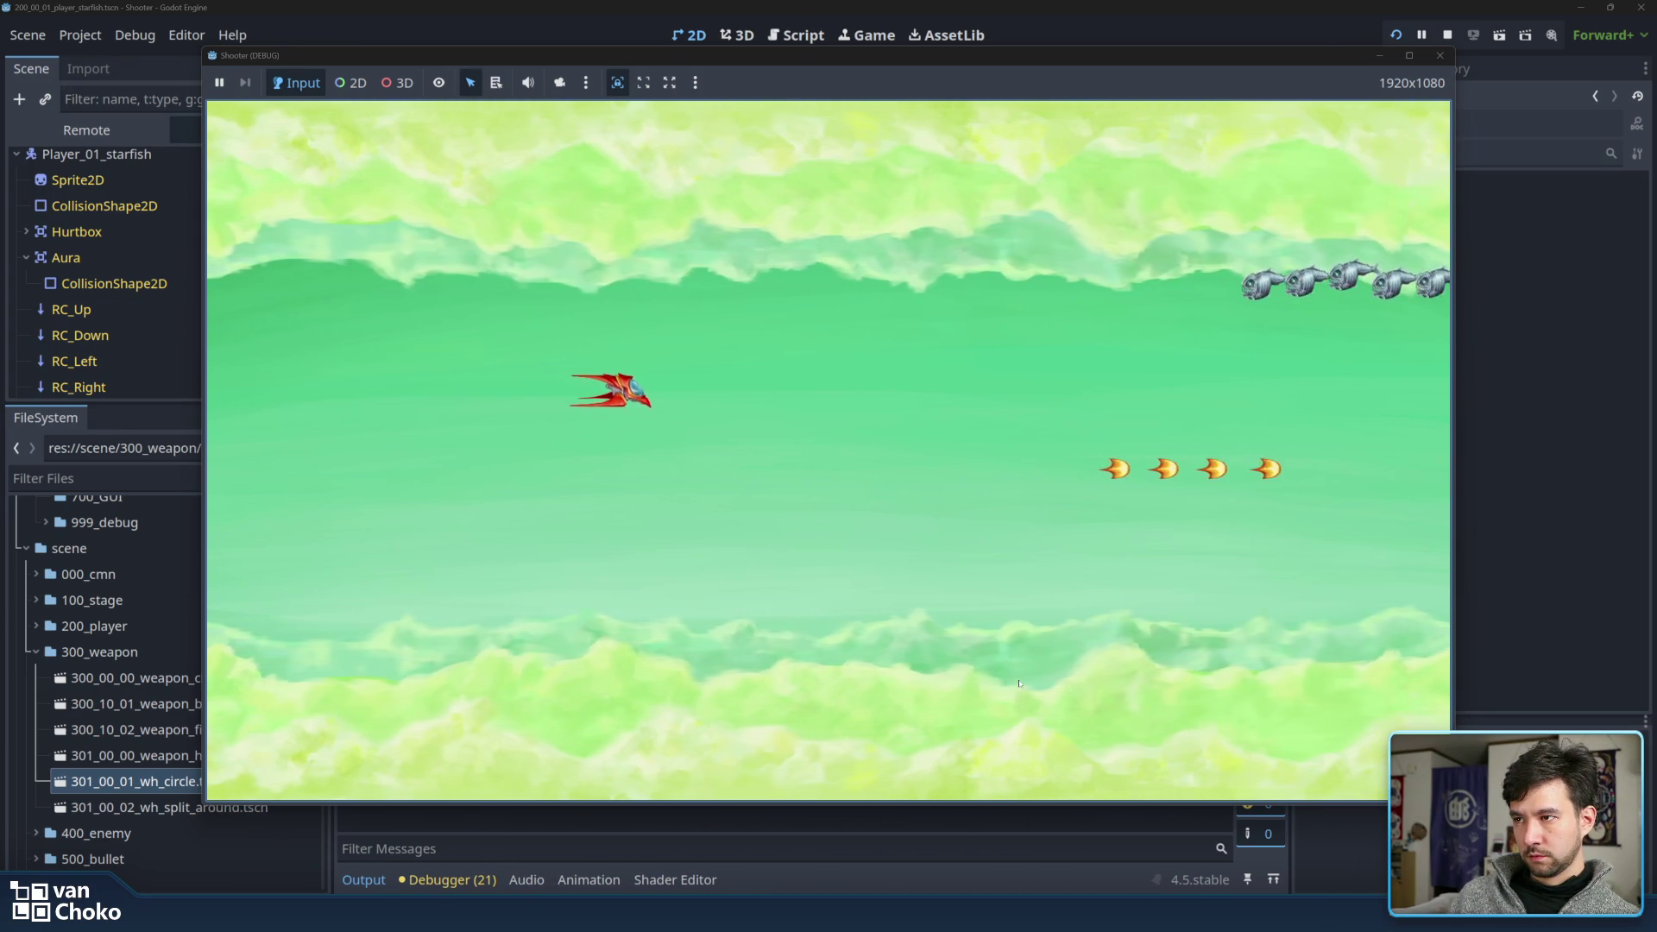
pyautogui.press('Right')
pyautogui.press('Down')
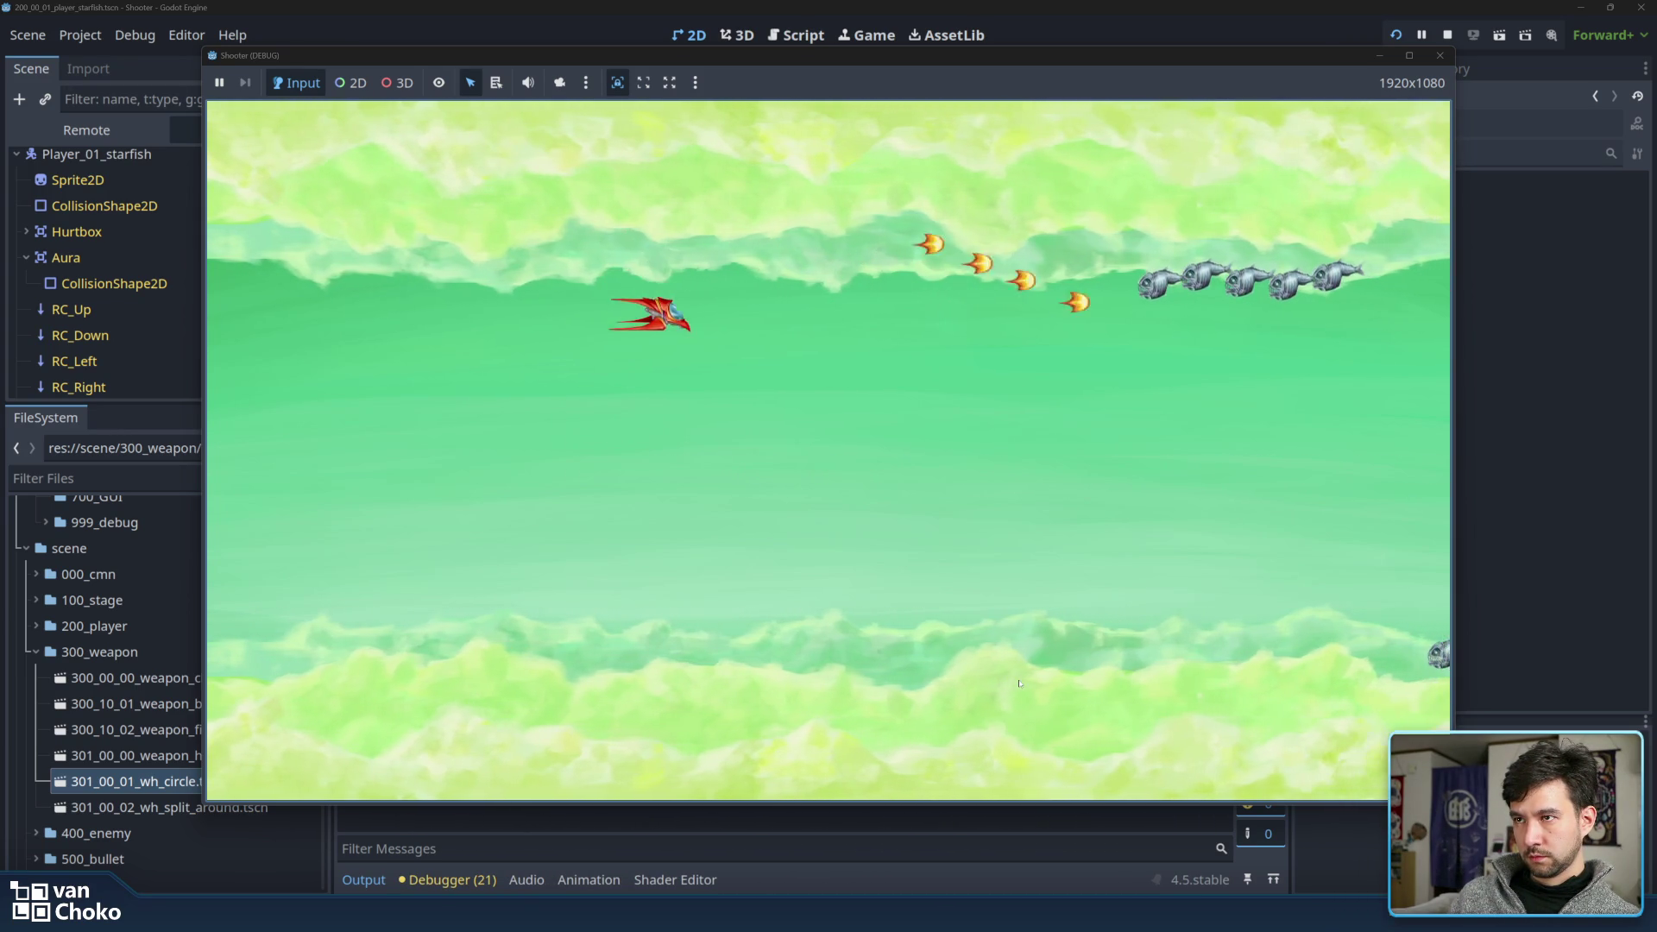
pyautogui.press('Down')
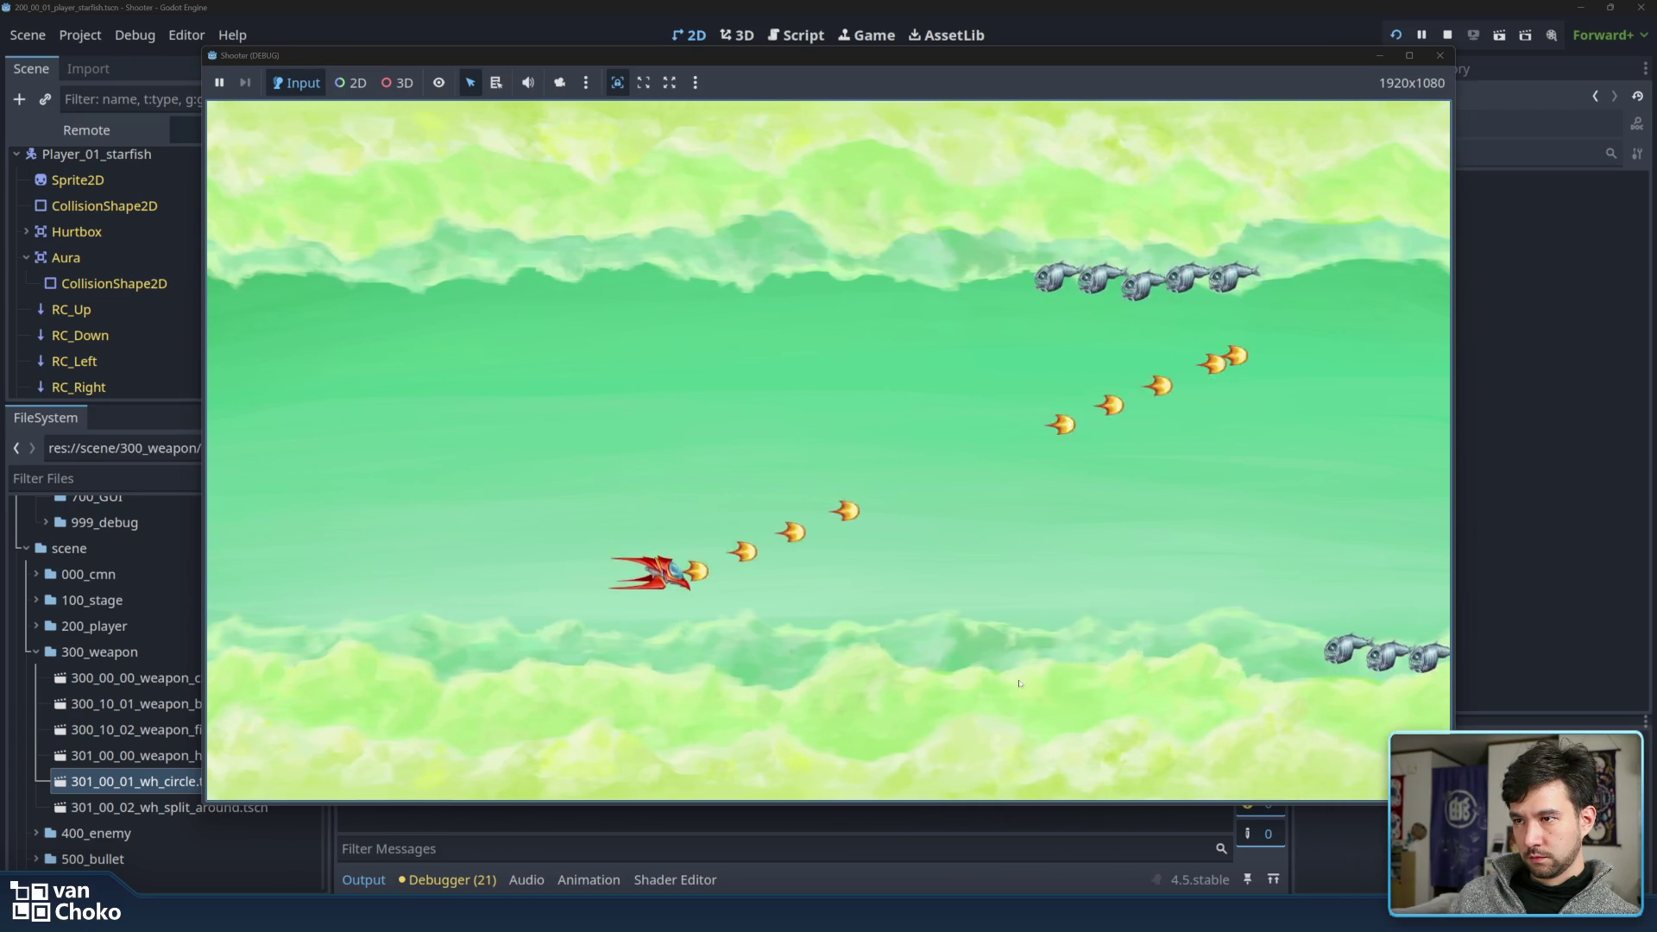
pyautogui.press('Right')
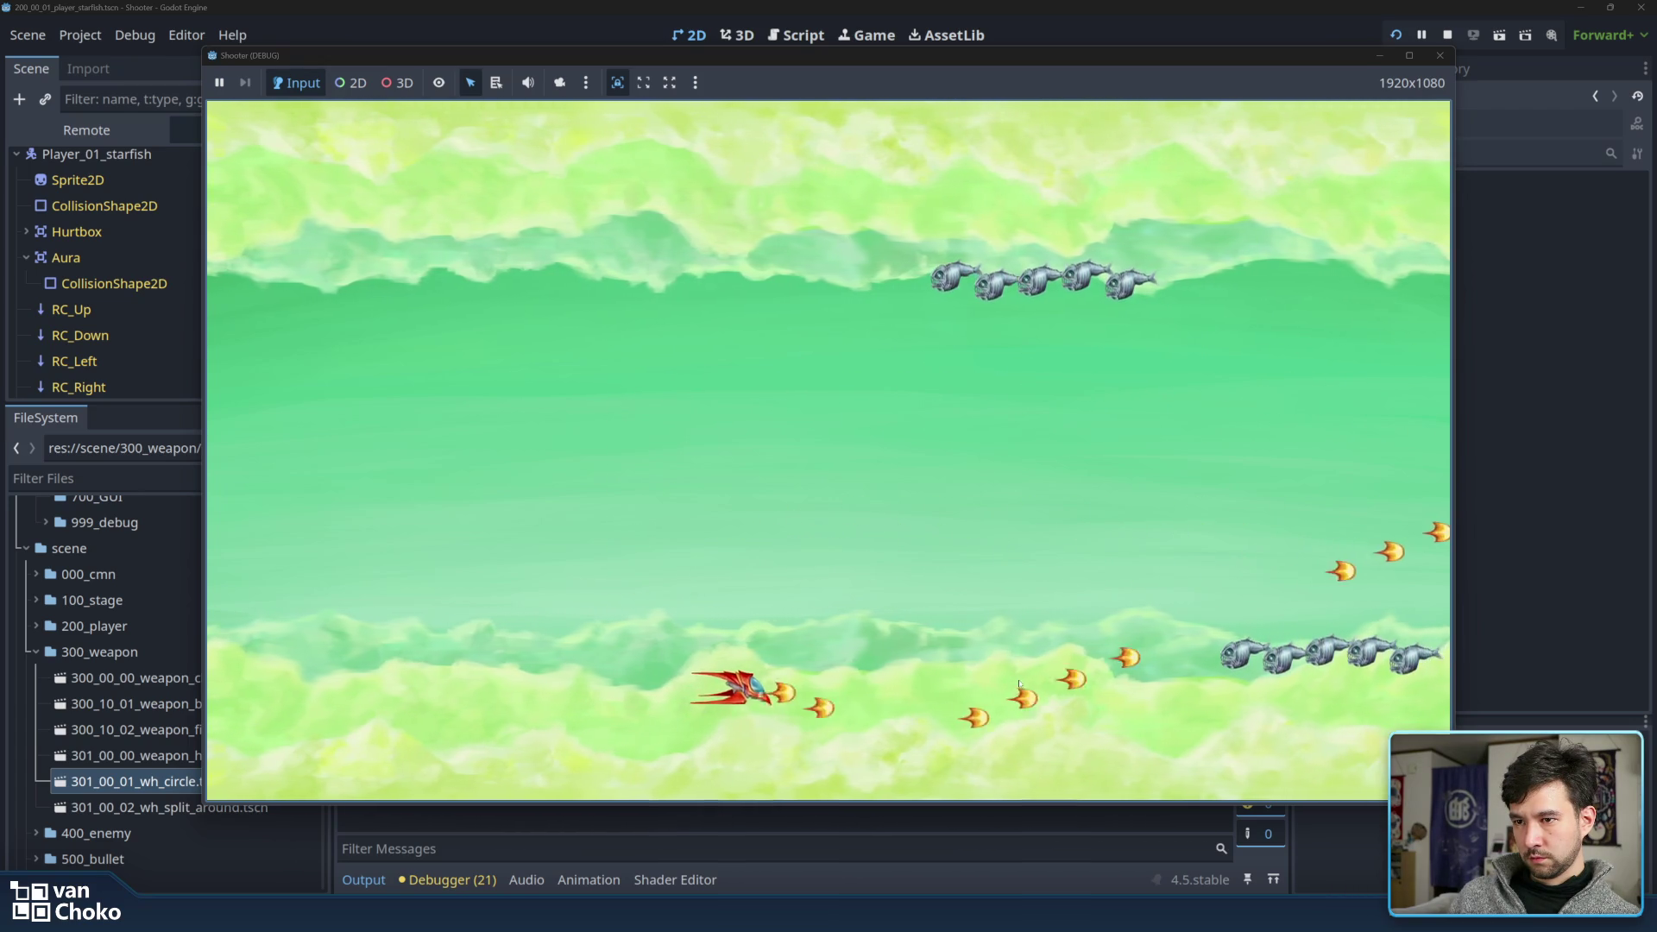
pyautogui.press('Right')
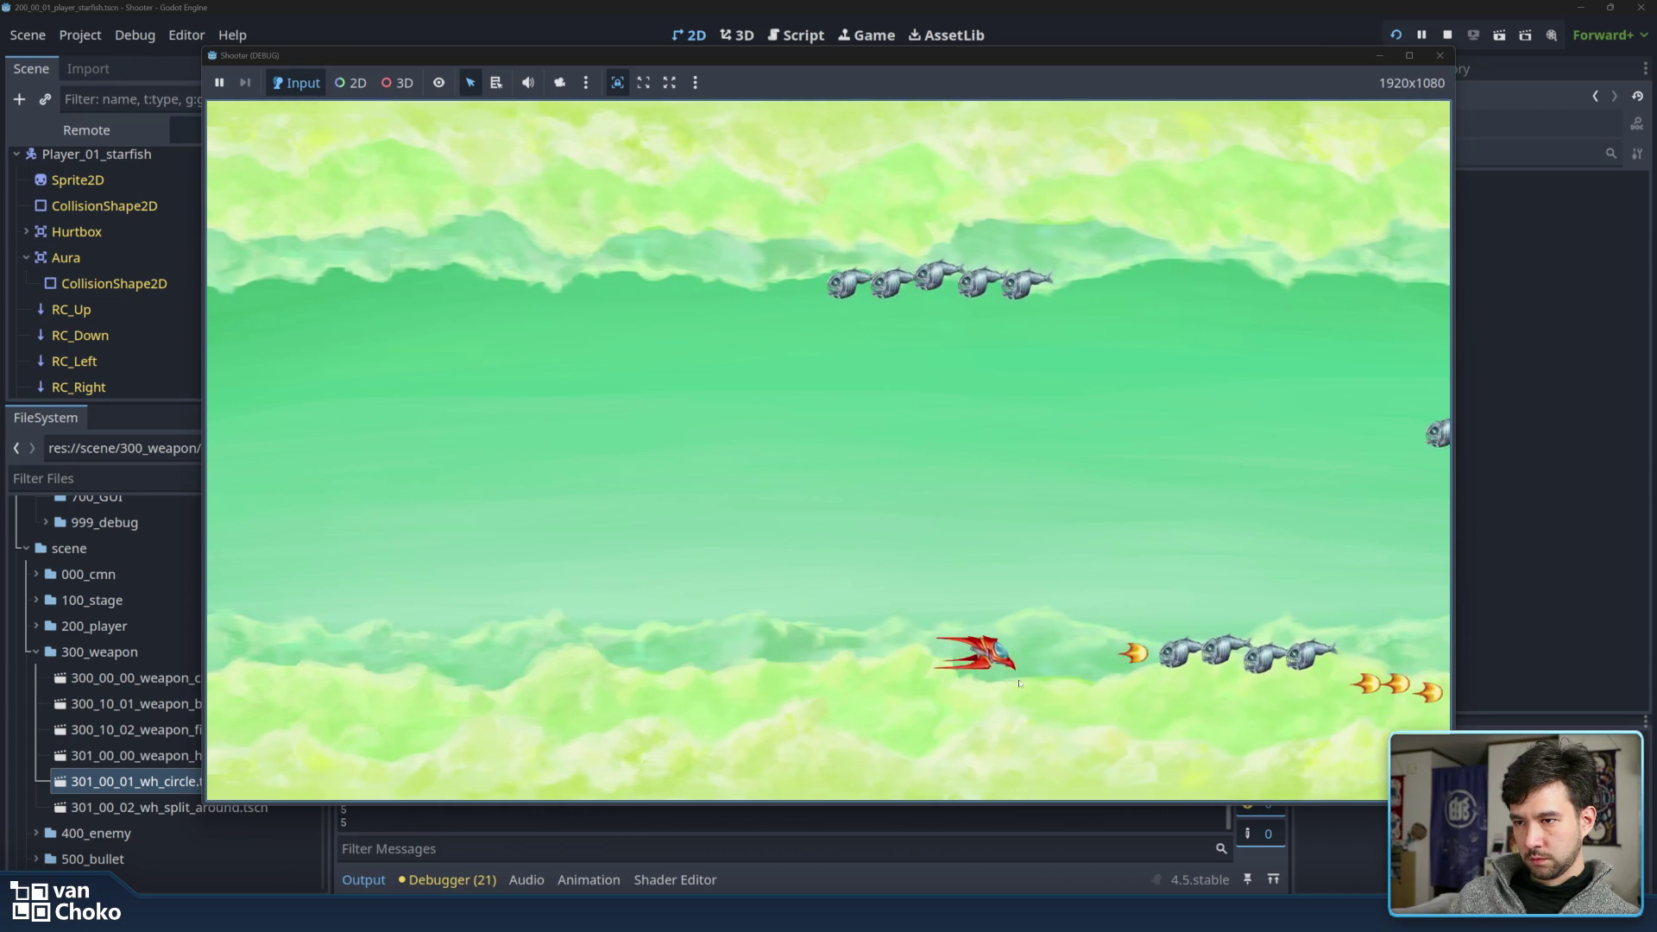
pyautogui.press('Up')
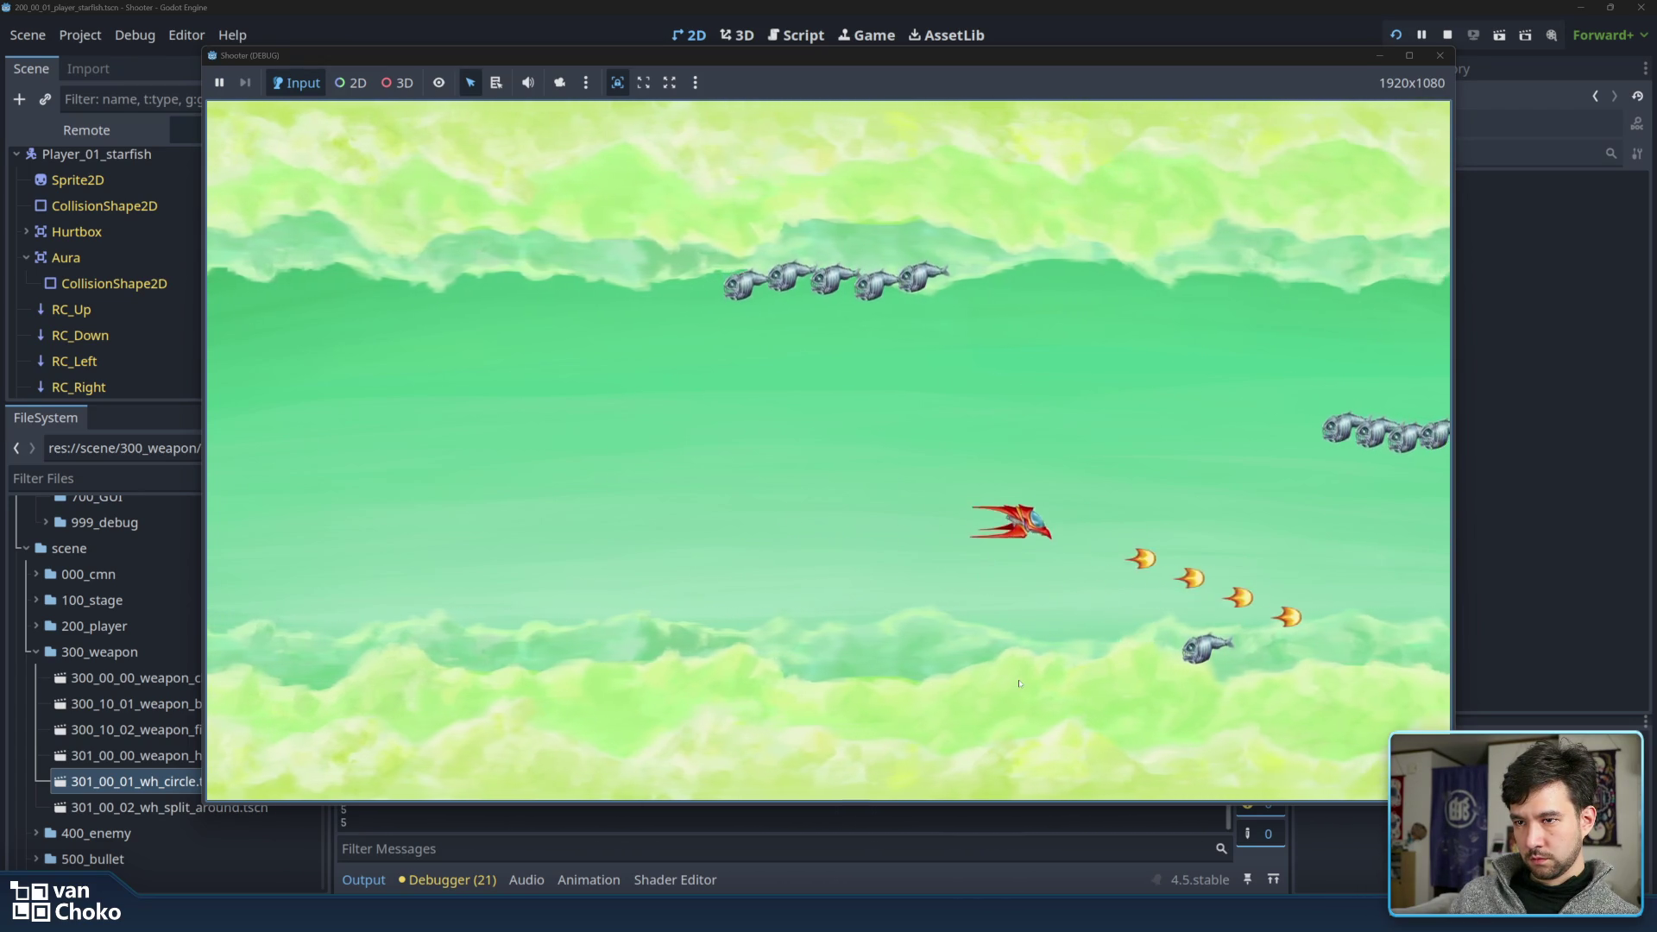
pyautogui.press('Down')
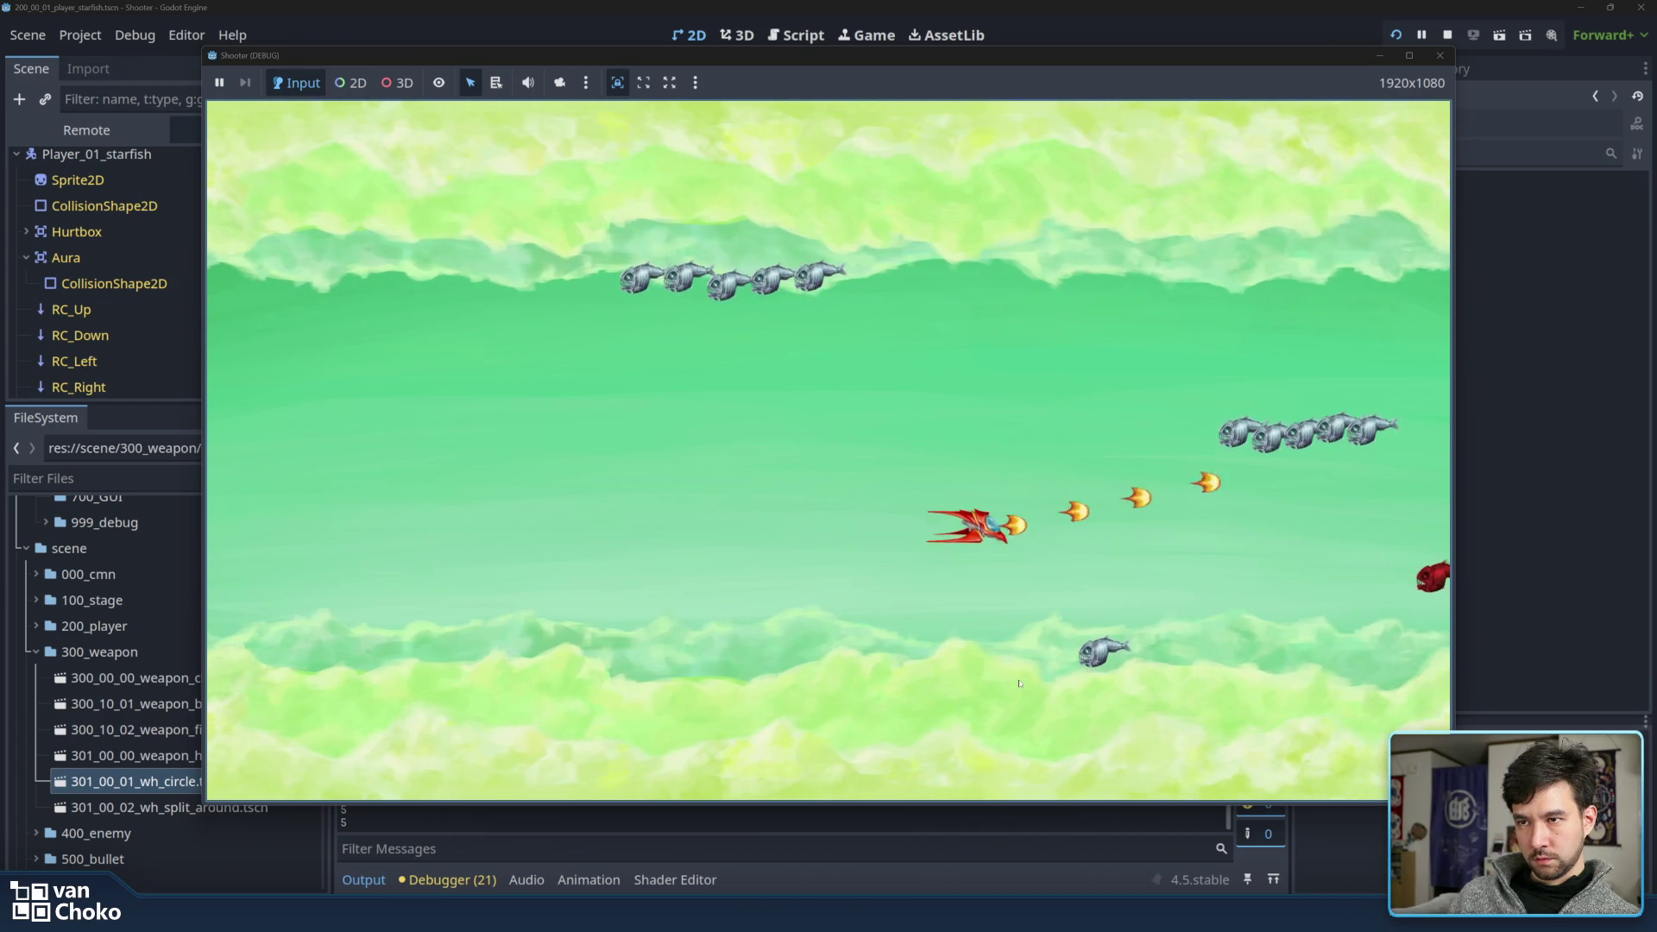
# Keep steering the ship in all directions as it streams fire-shot bullets
pyautogui.press('Left')
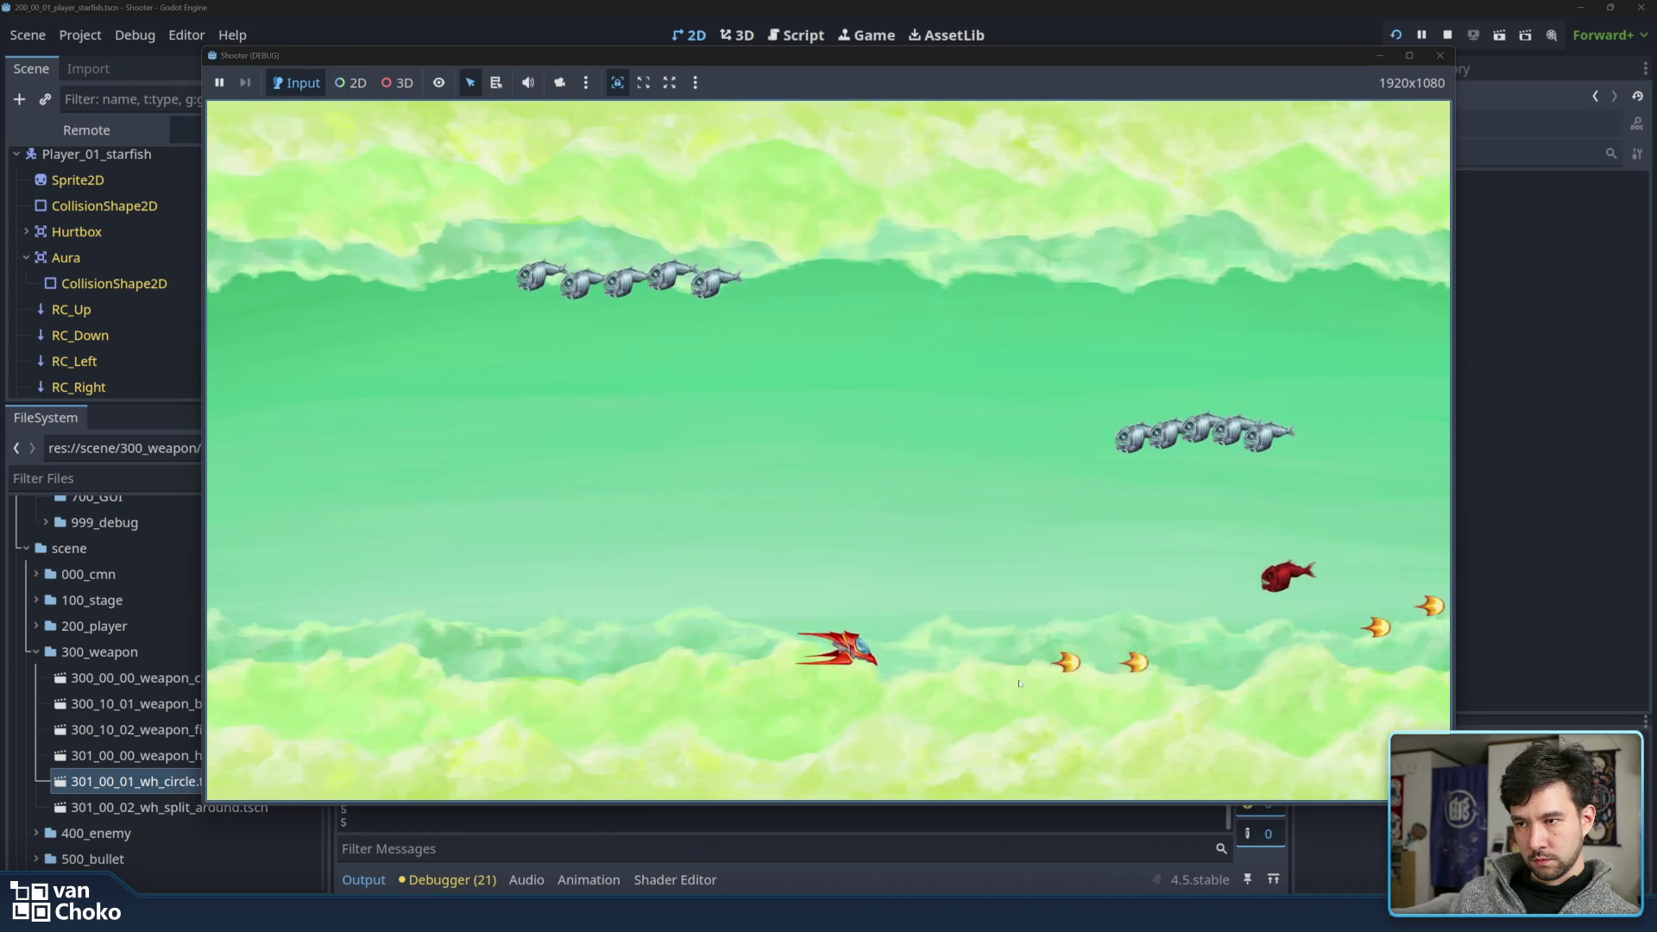
pyautogui.press('Up')
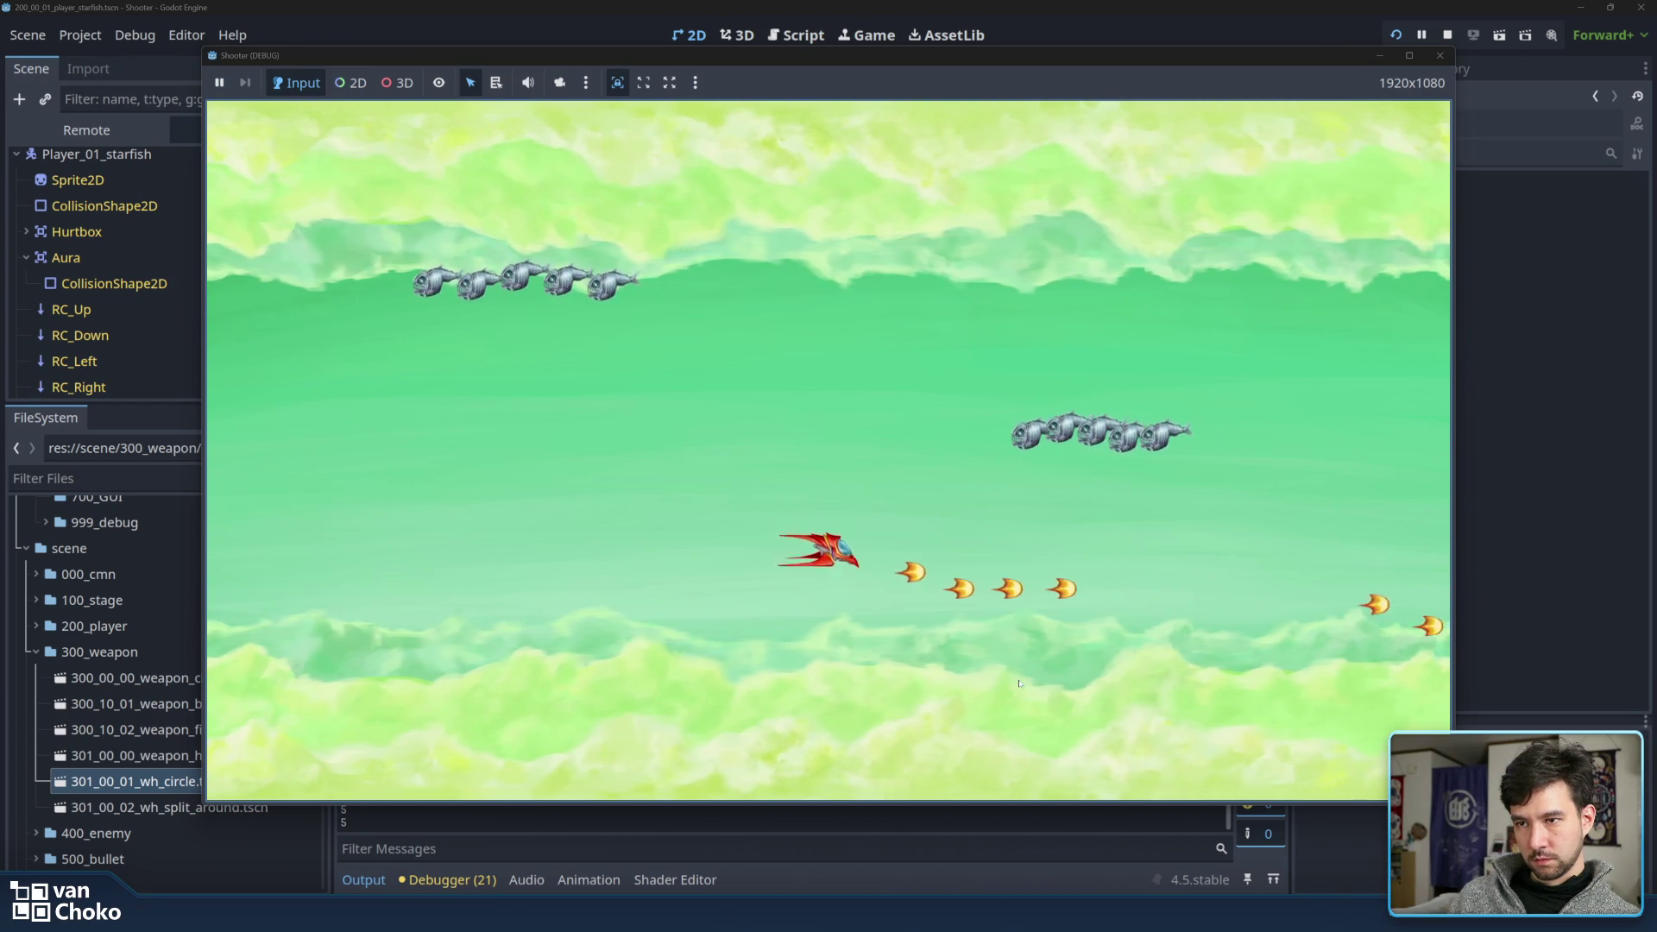
pyautogui.press('Up')
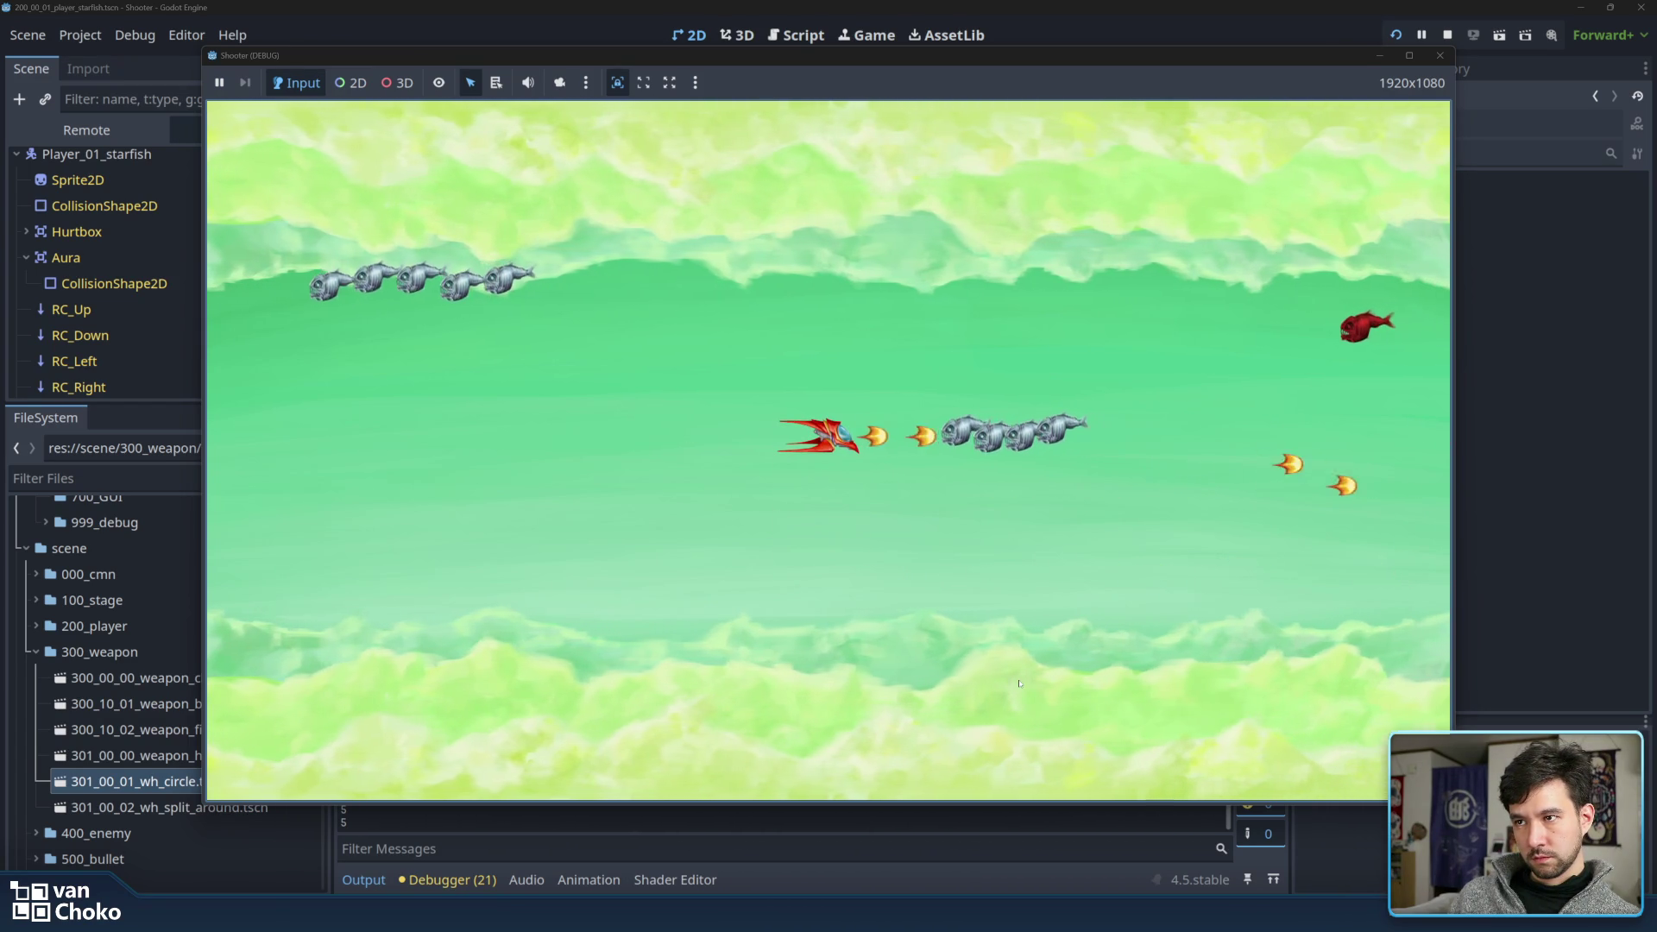
pyautogui.press('Right')
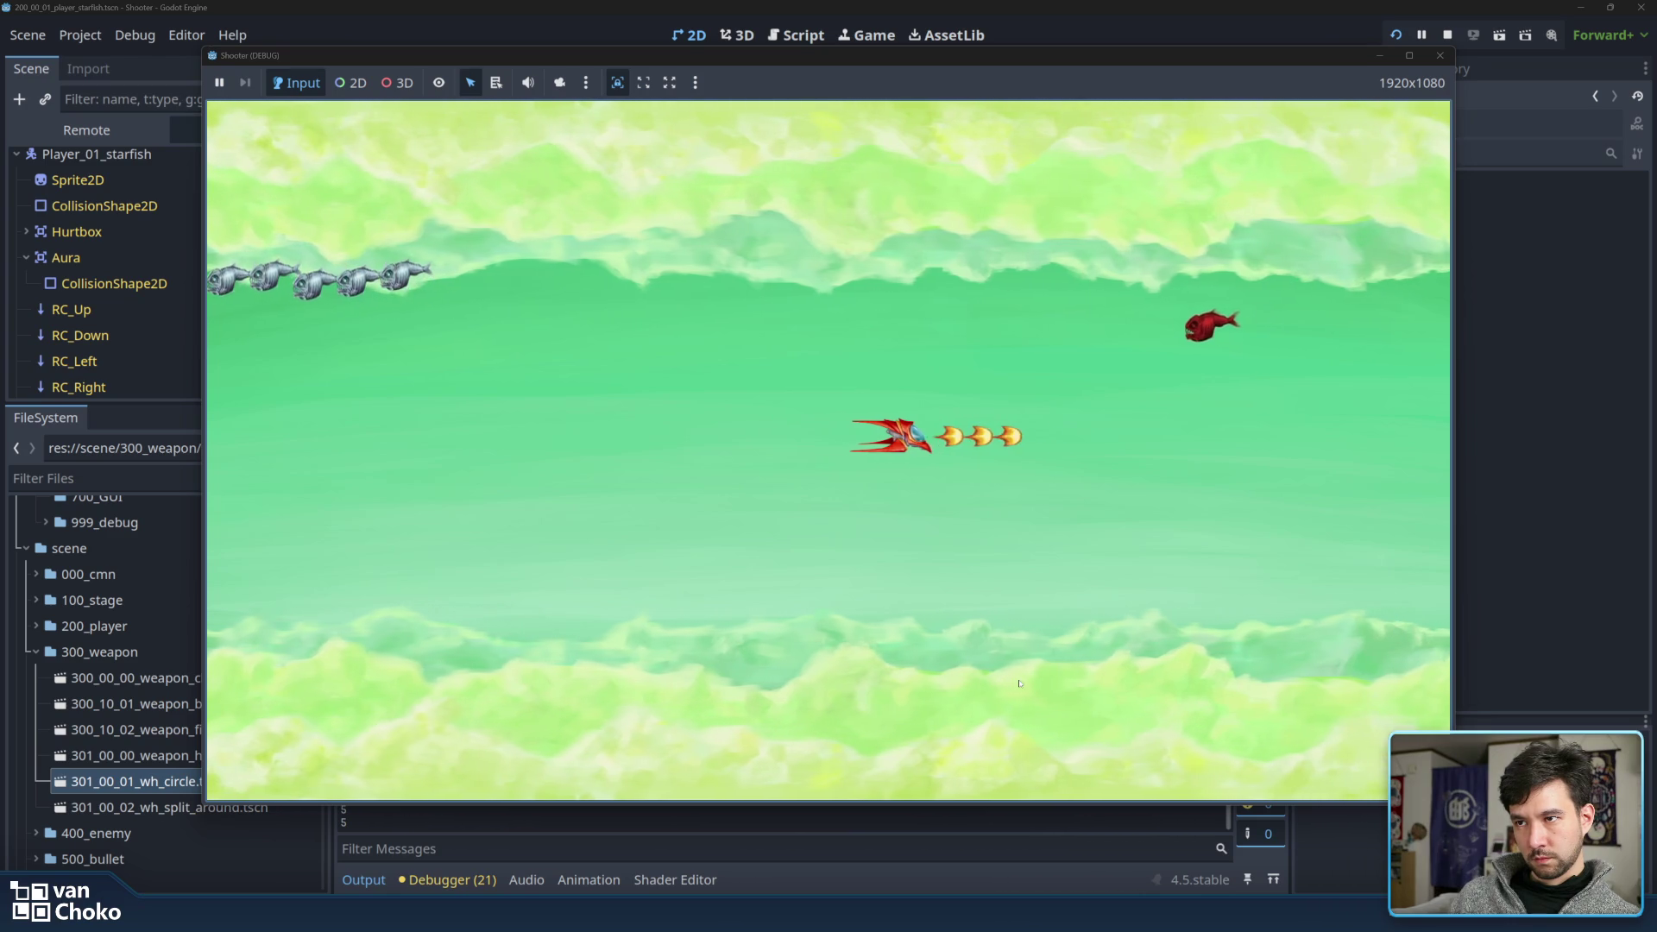
pyautogui.press('Up')
pyautogui.press('Down')
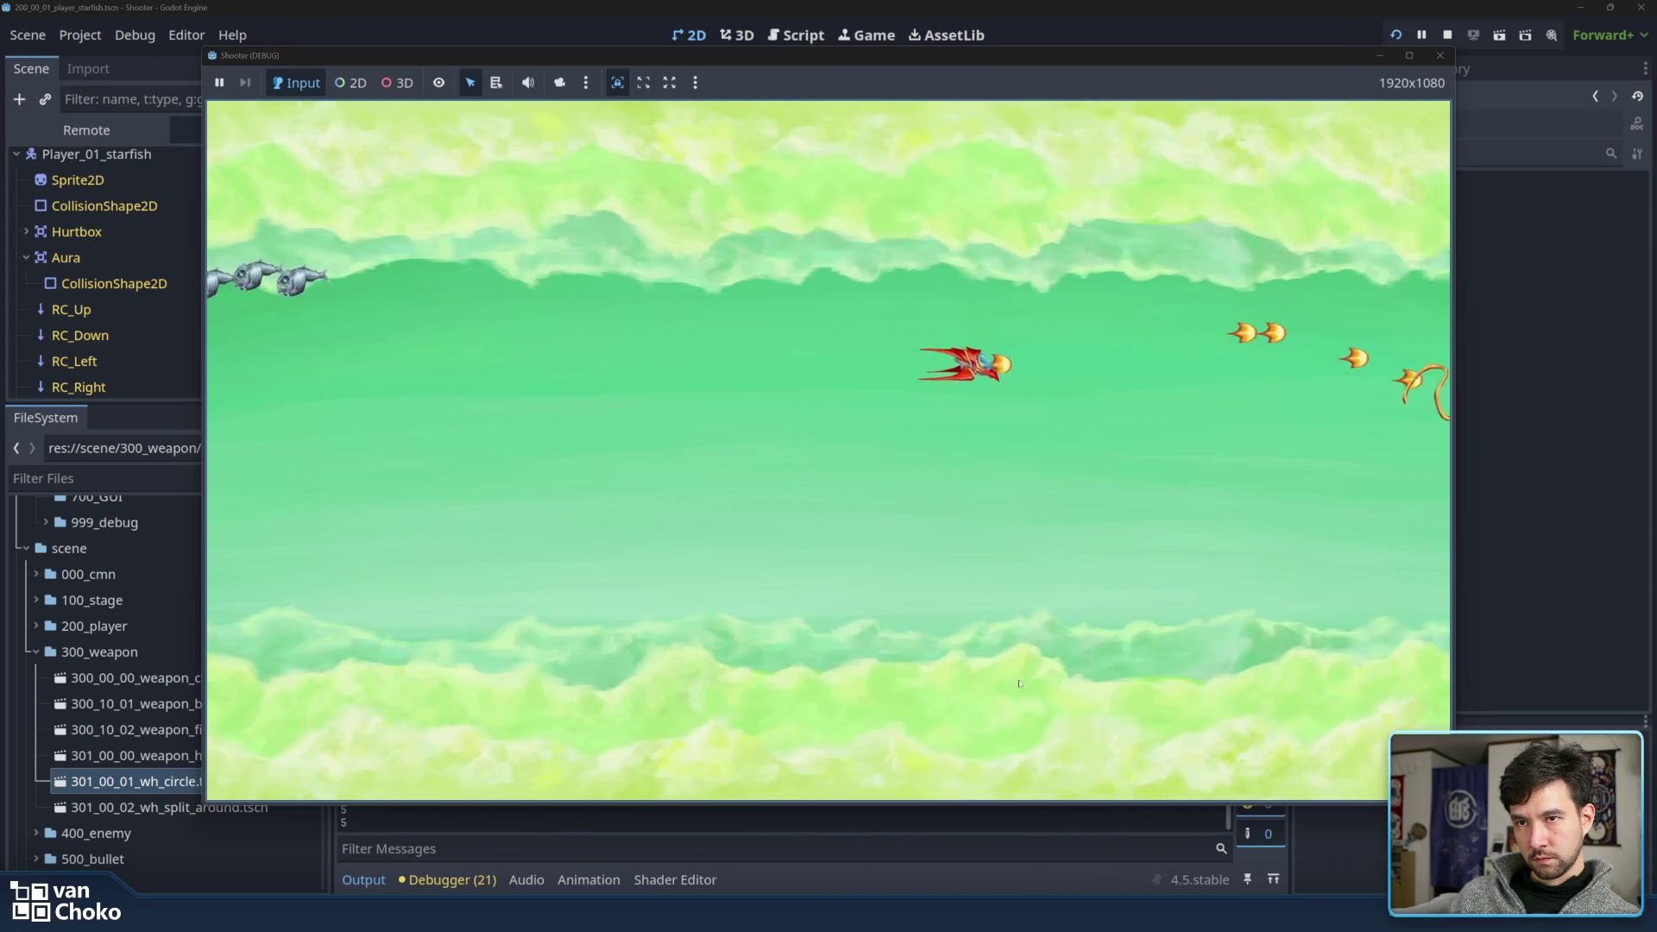
pyautogui.press('Right')
pyautogui.press('Right')
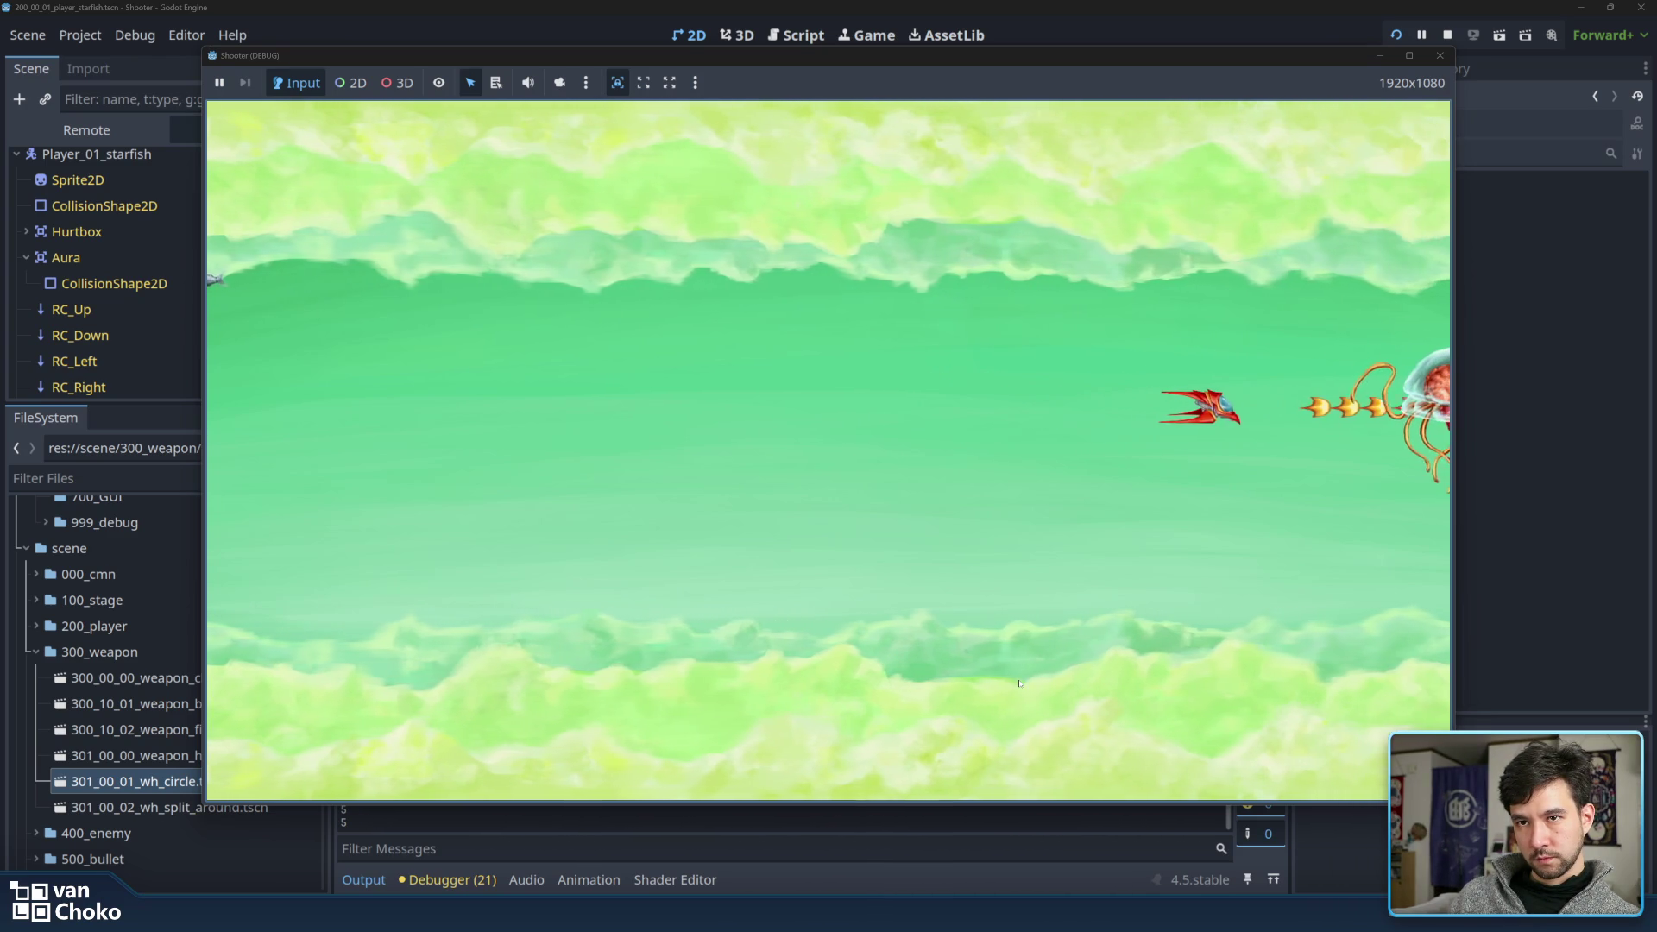
pyautogui.press('Left')
pyautogui.press('Down')
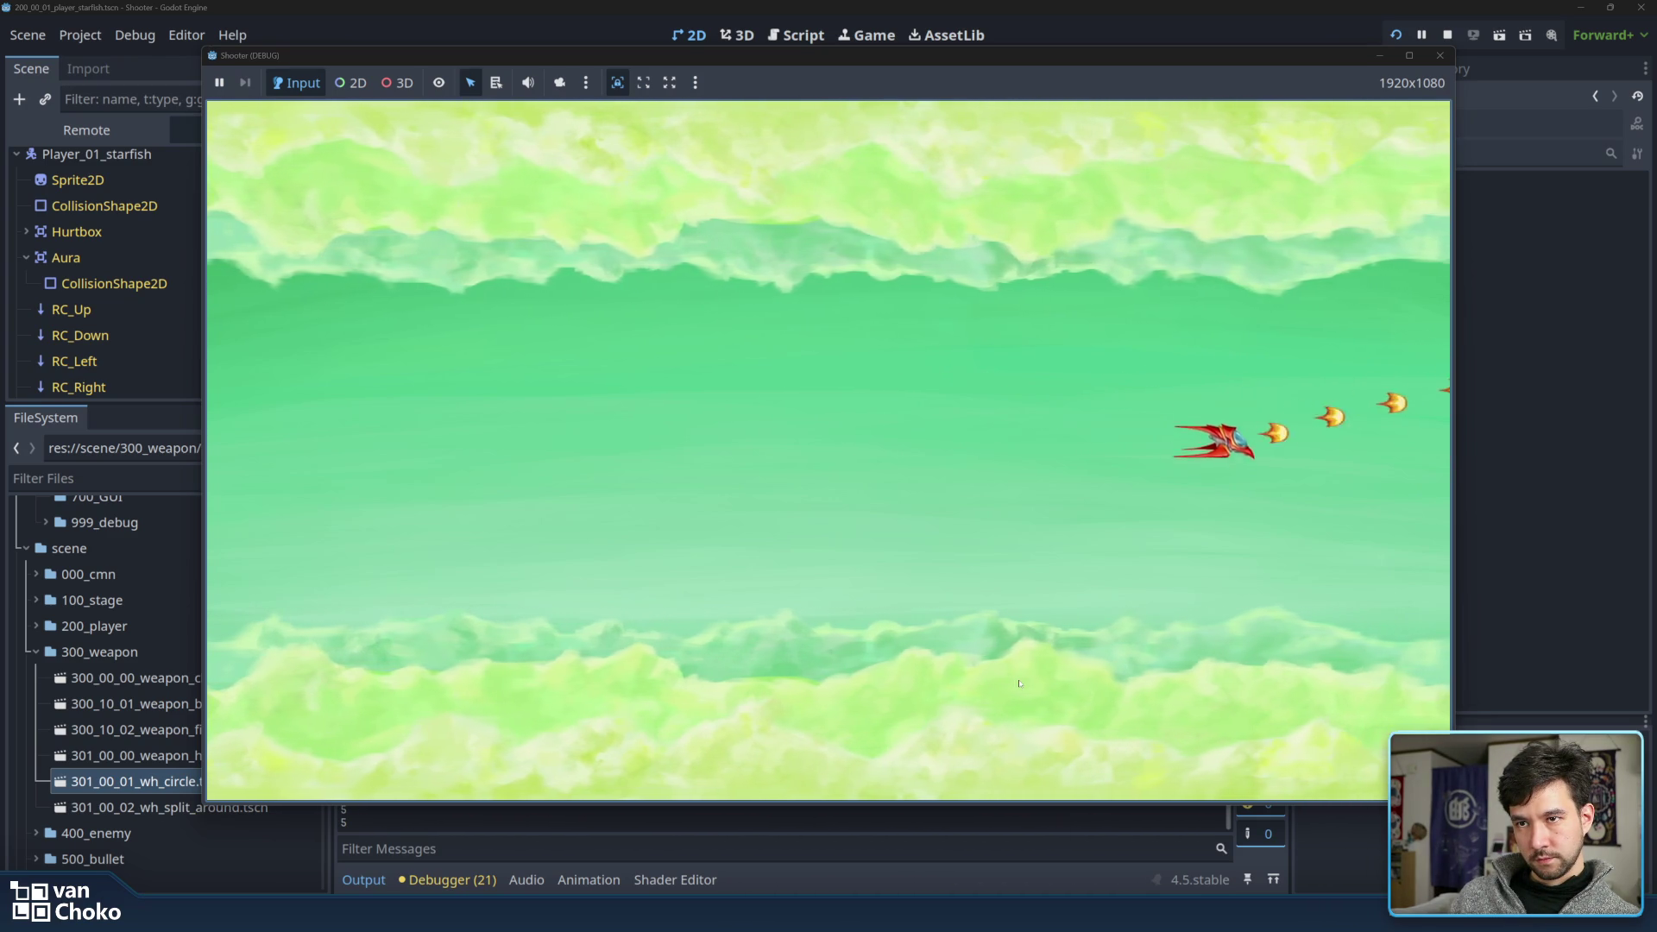
pyautogui.press('Left')
pyautogui.press('Down')
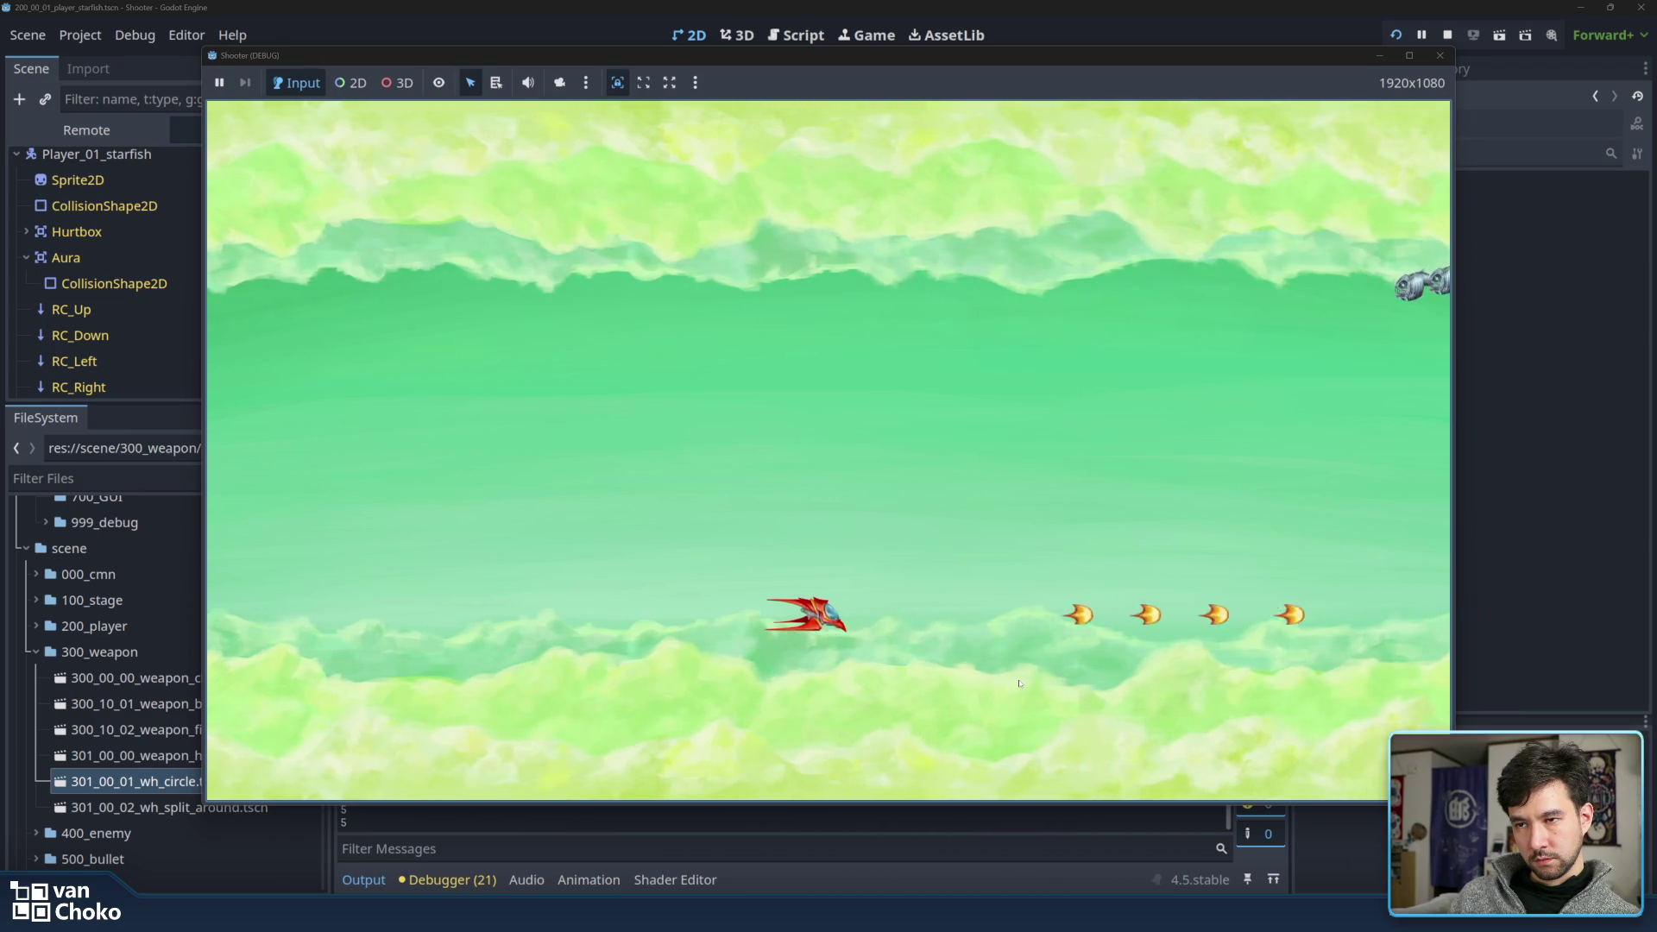
# Fly the ship up, down along the bottom and back toward the middle while firing
pyautogui.press('Left')
pyautogui.press('Up')
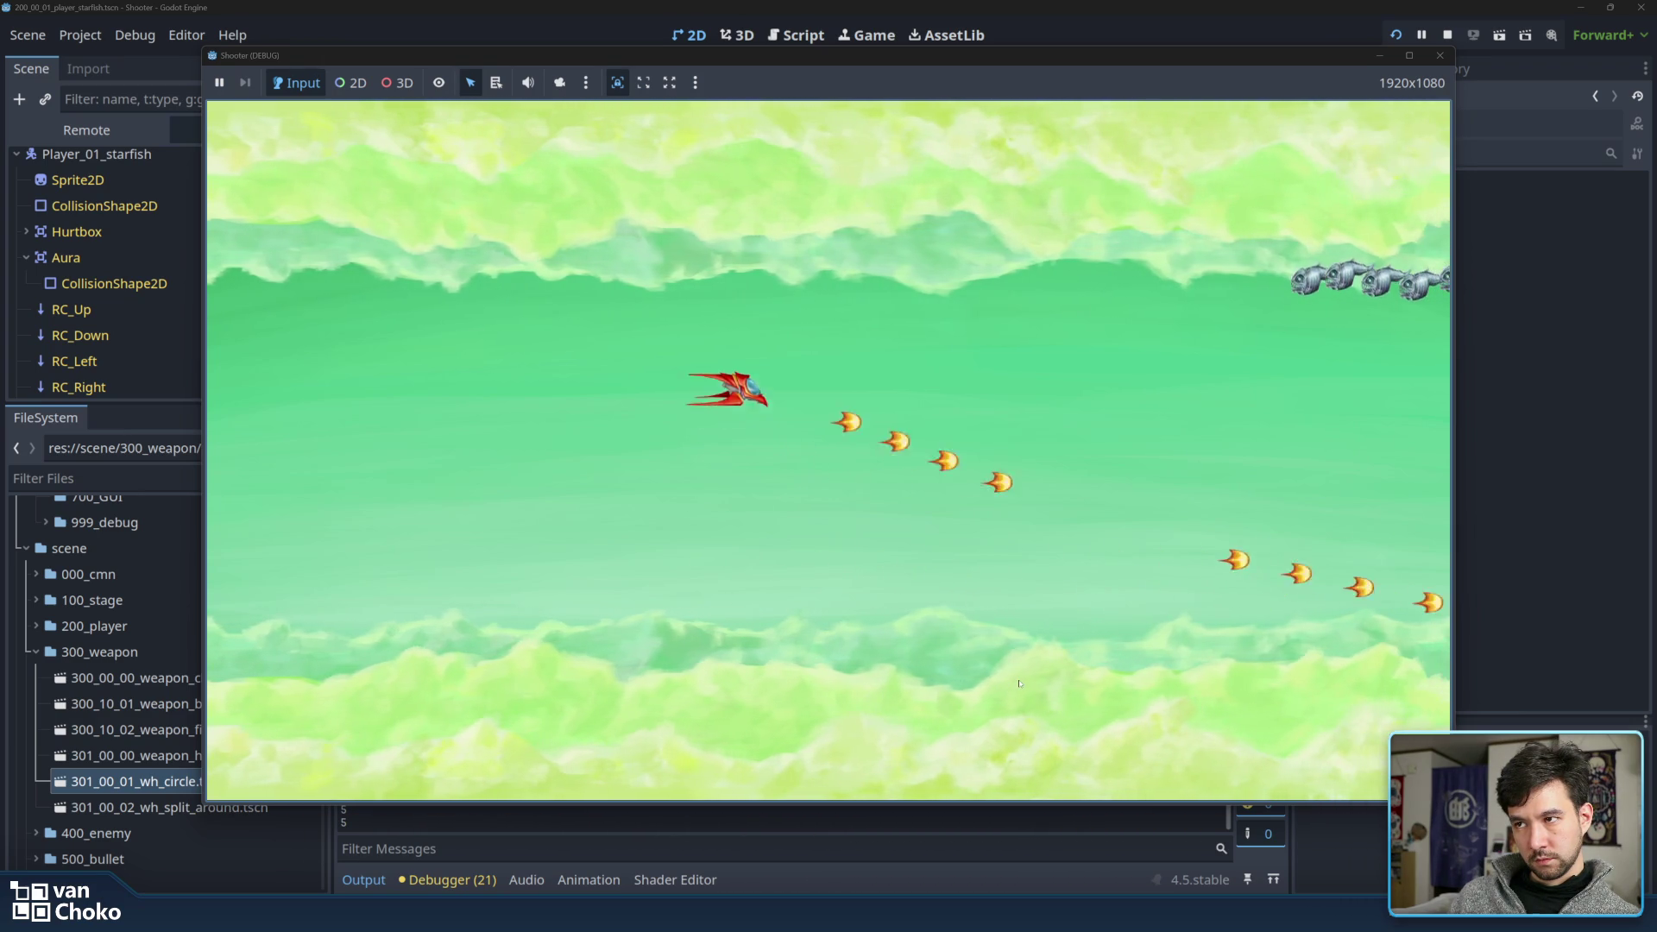
pyautogui.press('Up')
pyautogui.press('Left')
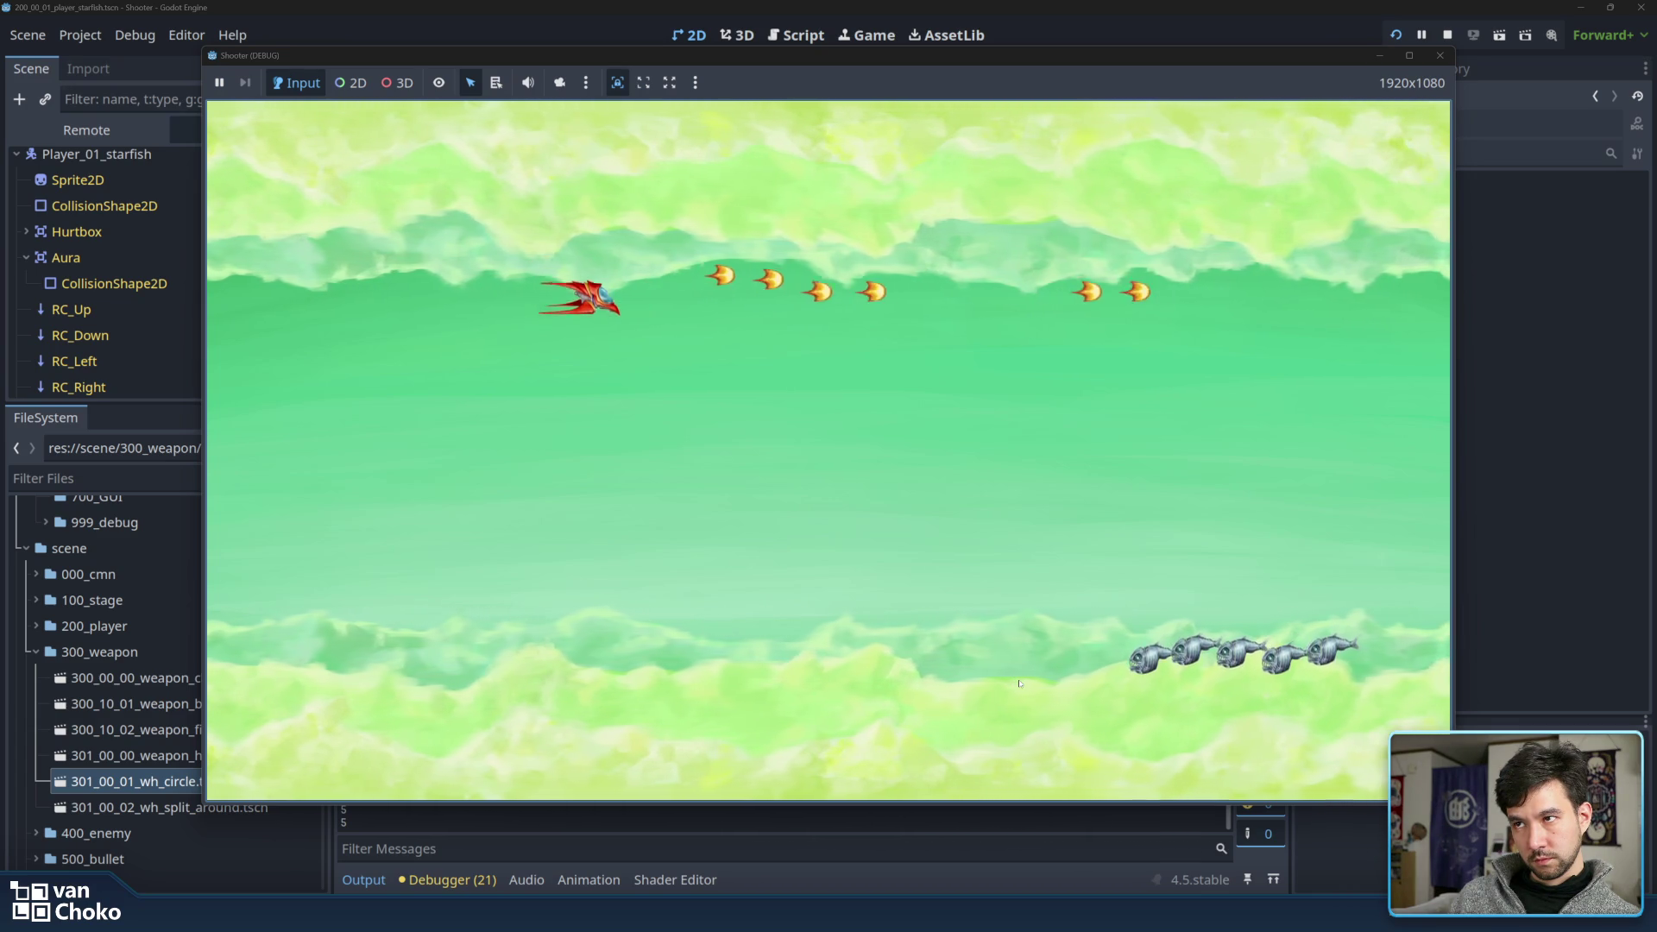
pyautogui.press('Down')
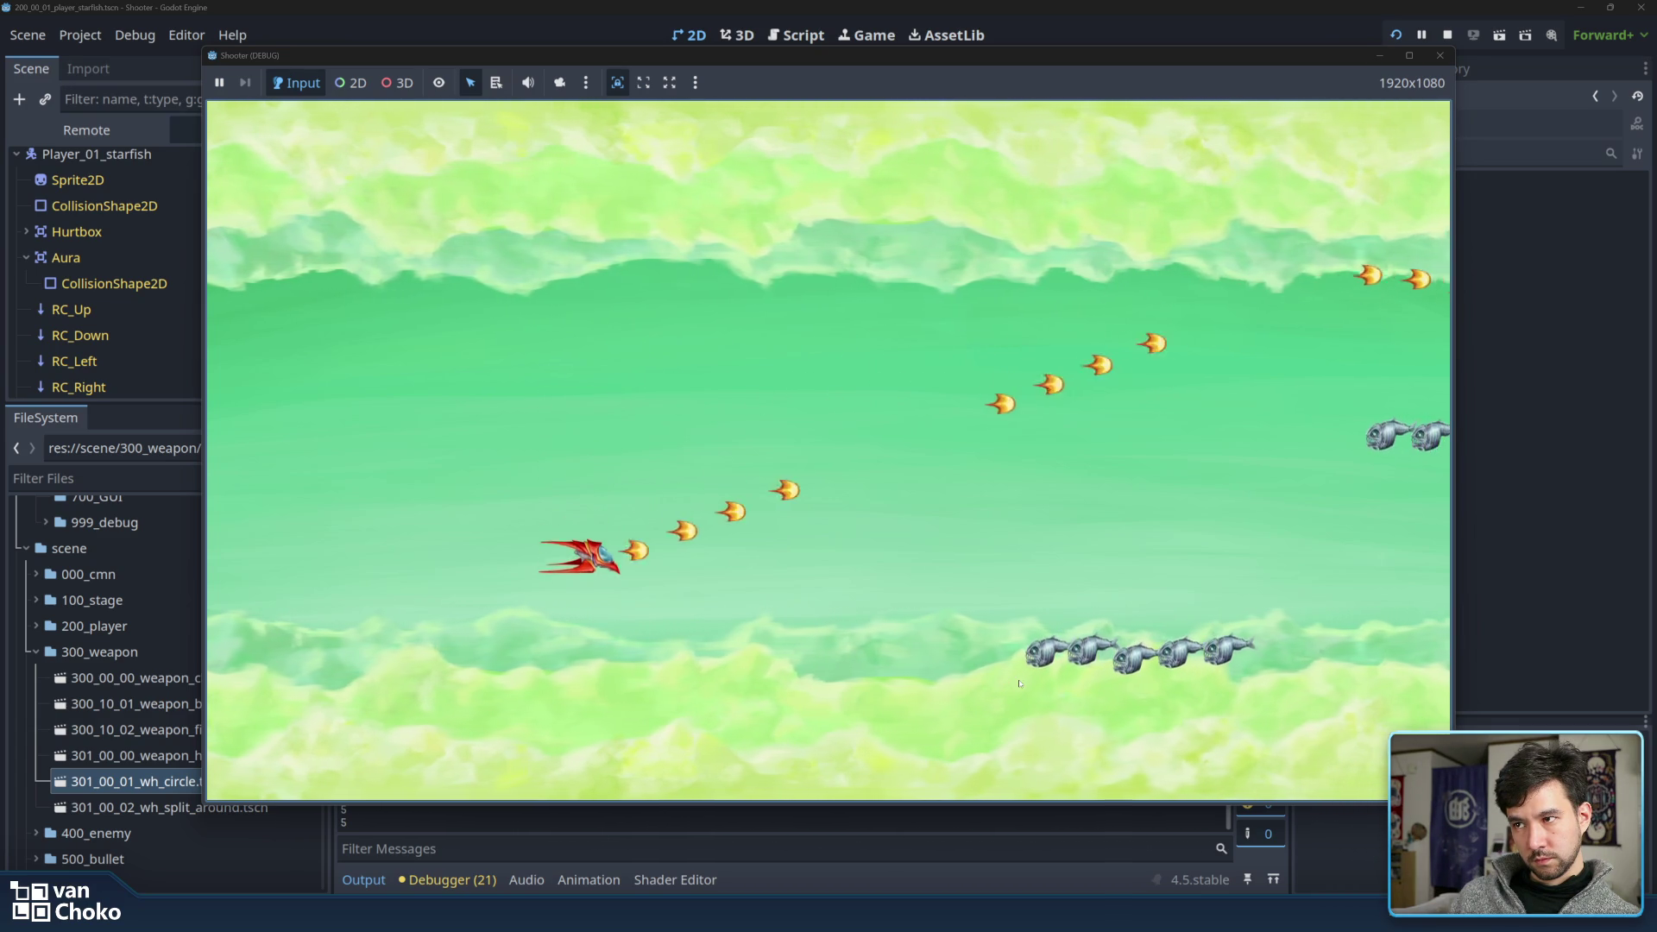
pyautogui.press('Down')
pyautogui.press('Right')
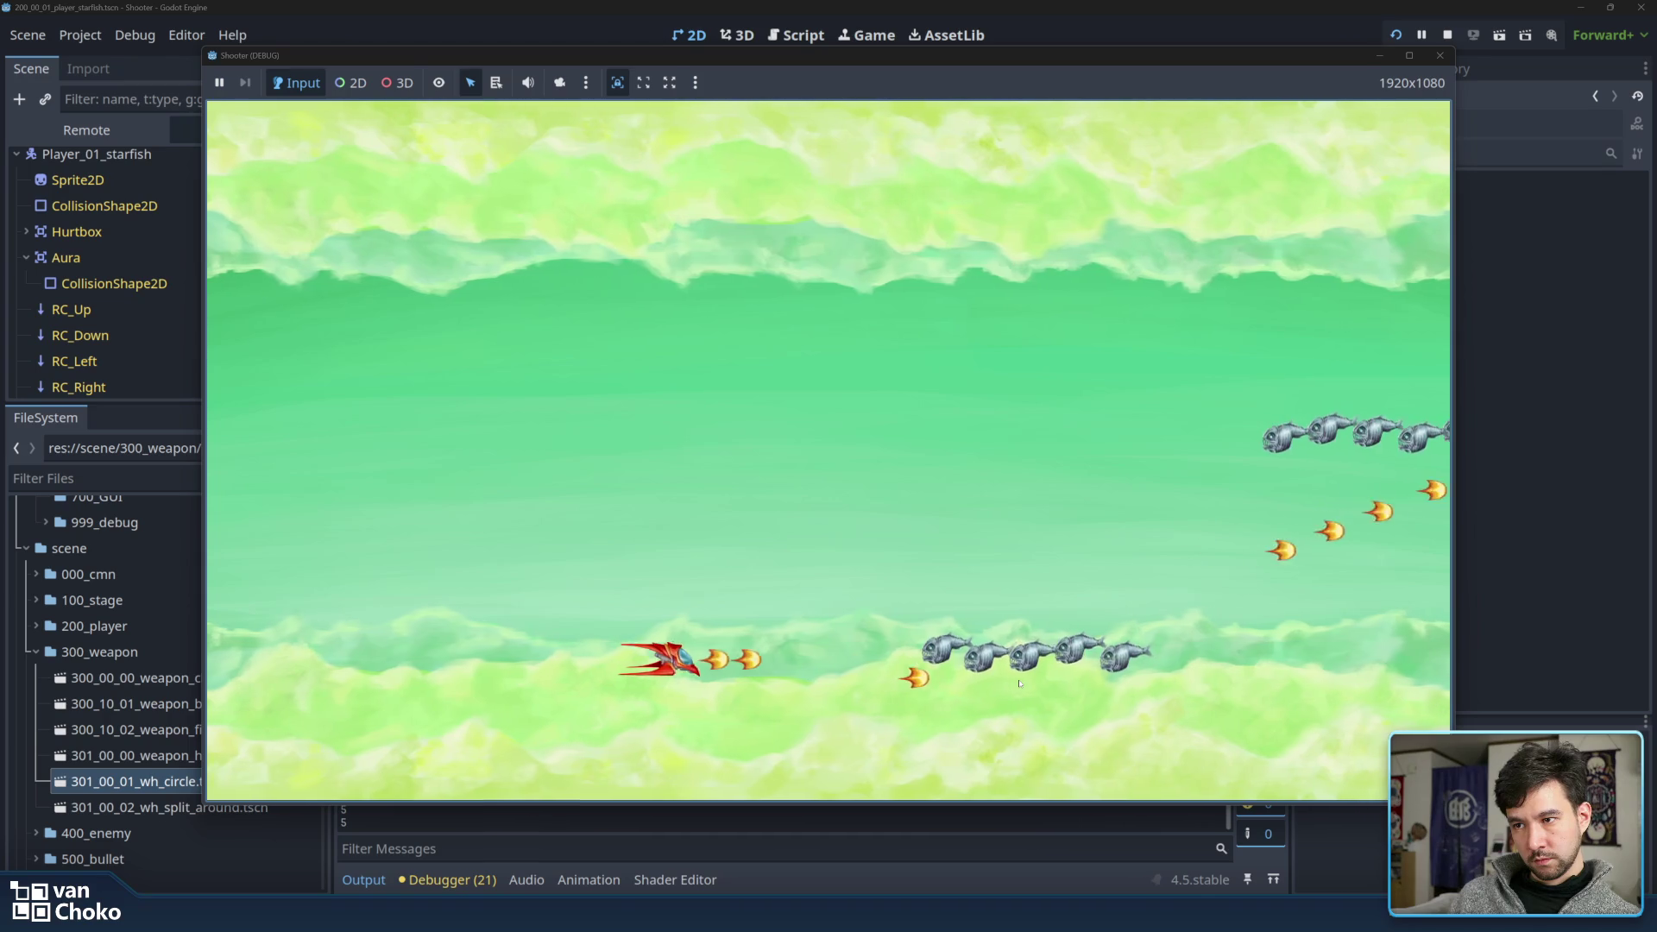
pyautogui.press('Right')
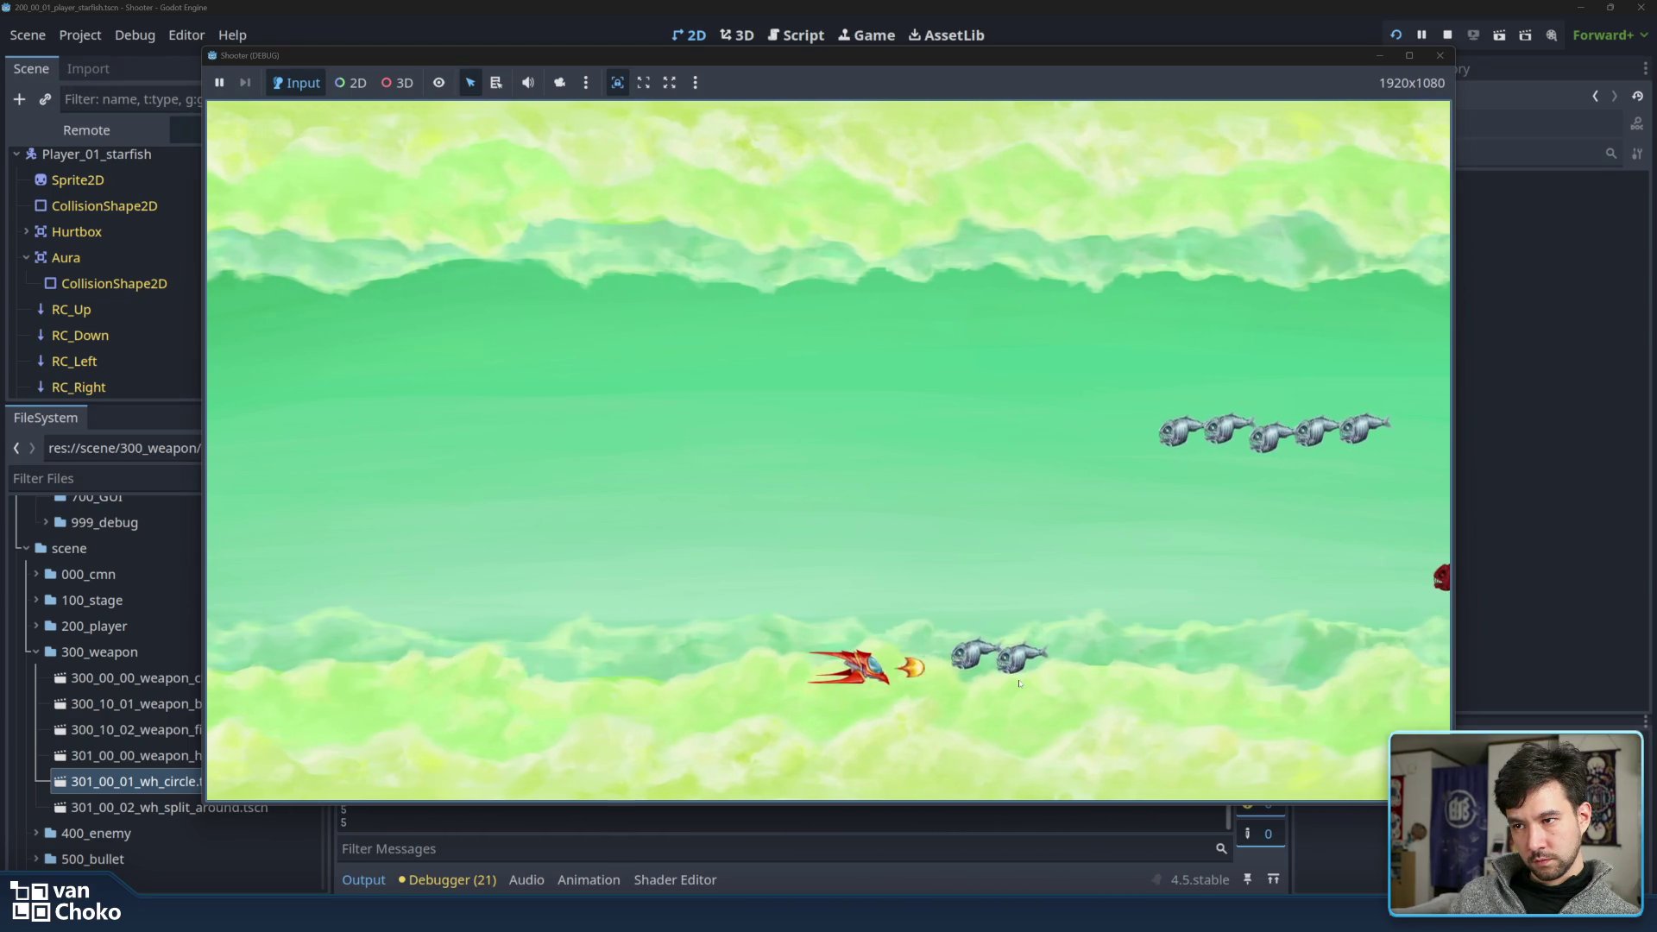
pyautogui.press('Up')
pyautogui.press('Right')
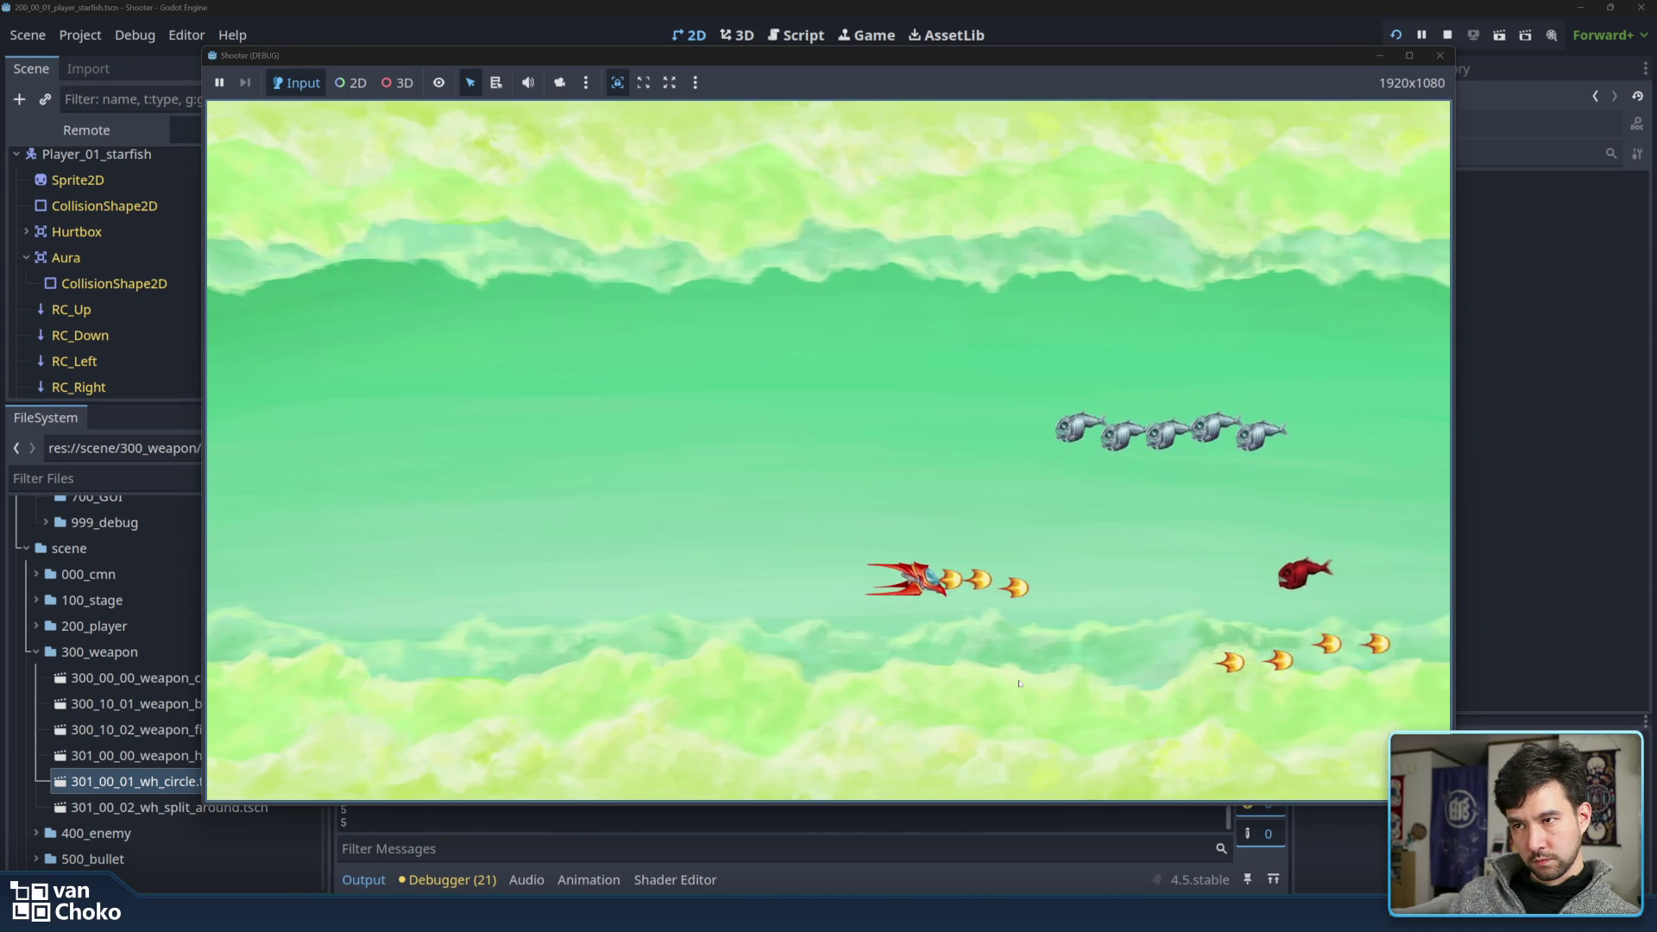
pyautogui.press('Up')
pyautogui.press('Left')
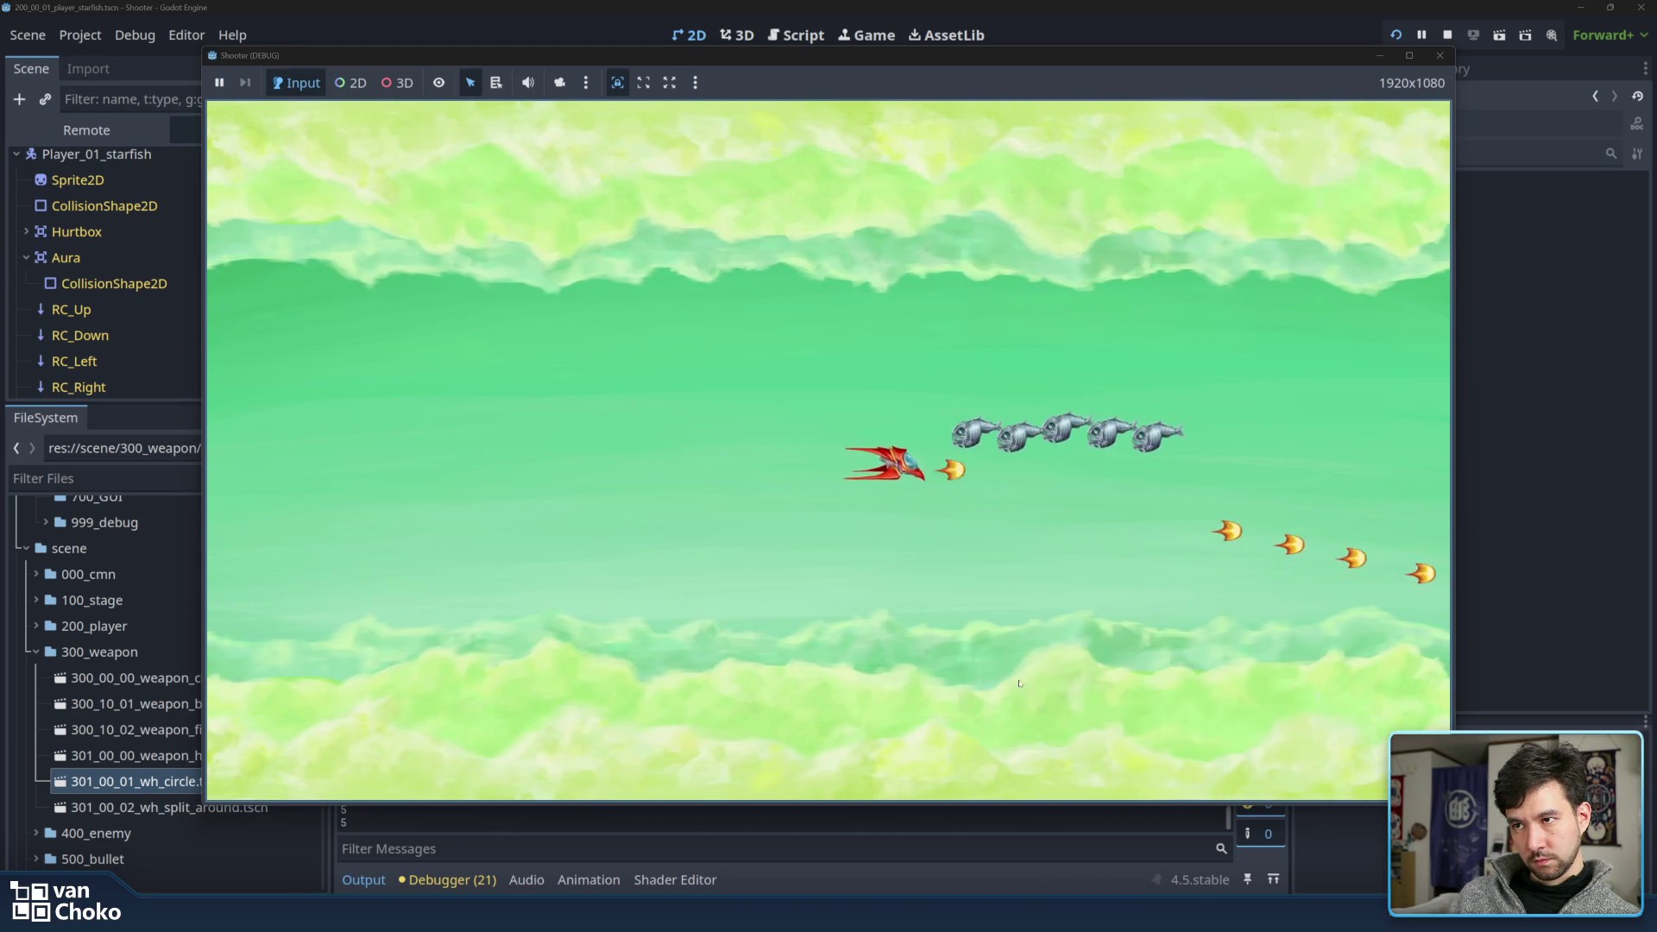
pyautogui.press('Up')
pyautogui.press('Left')
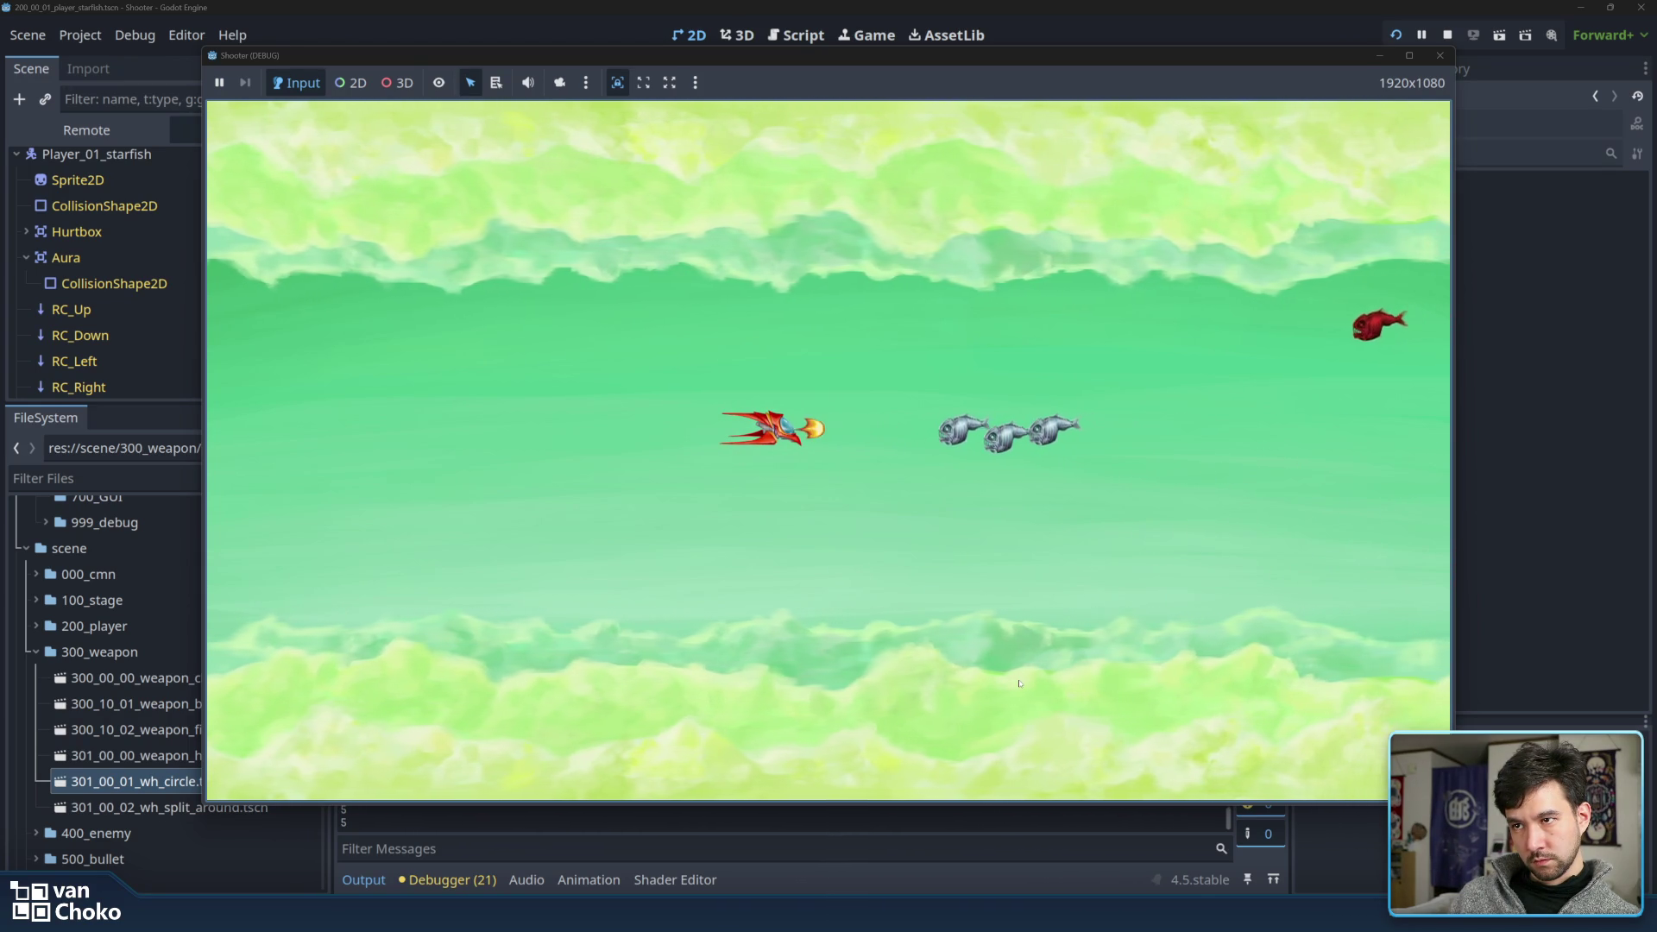
# Line up on the grey fish school and the jellyfish and shoot them down
pyautogui.press('Right')
pyautogui.press('Up')
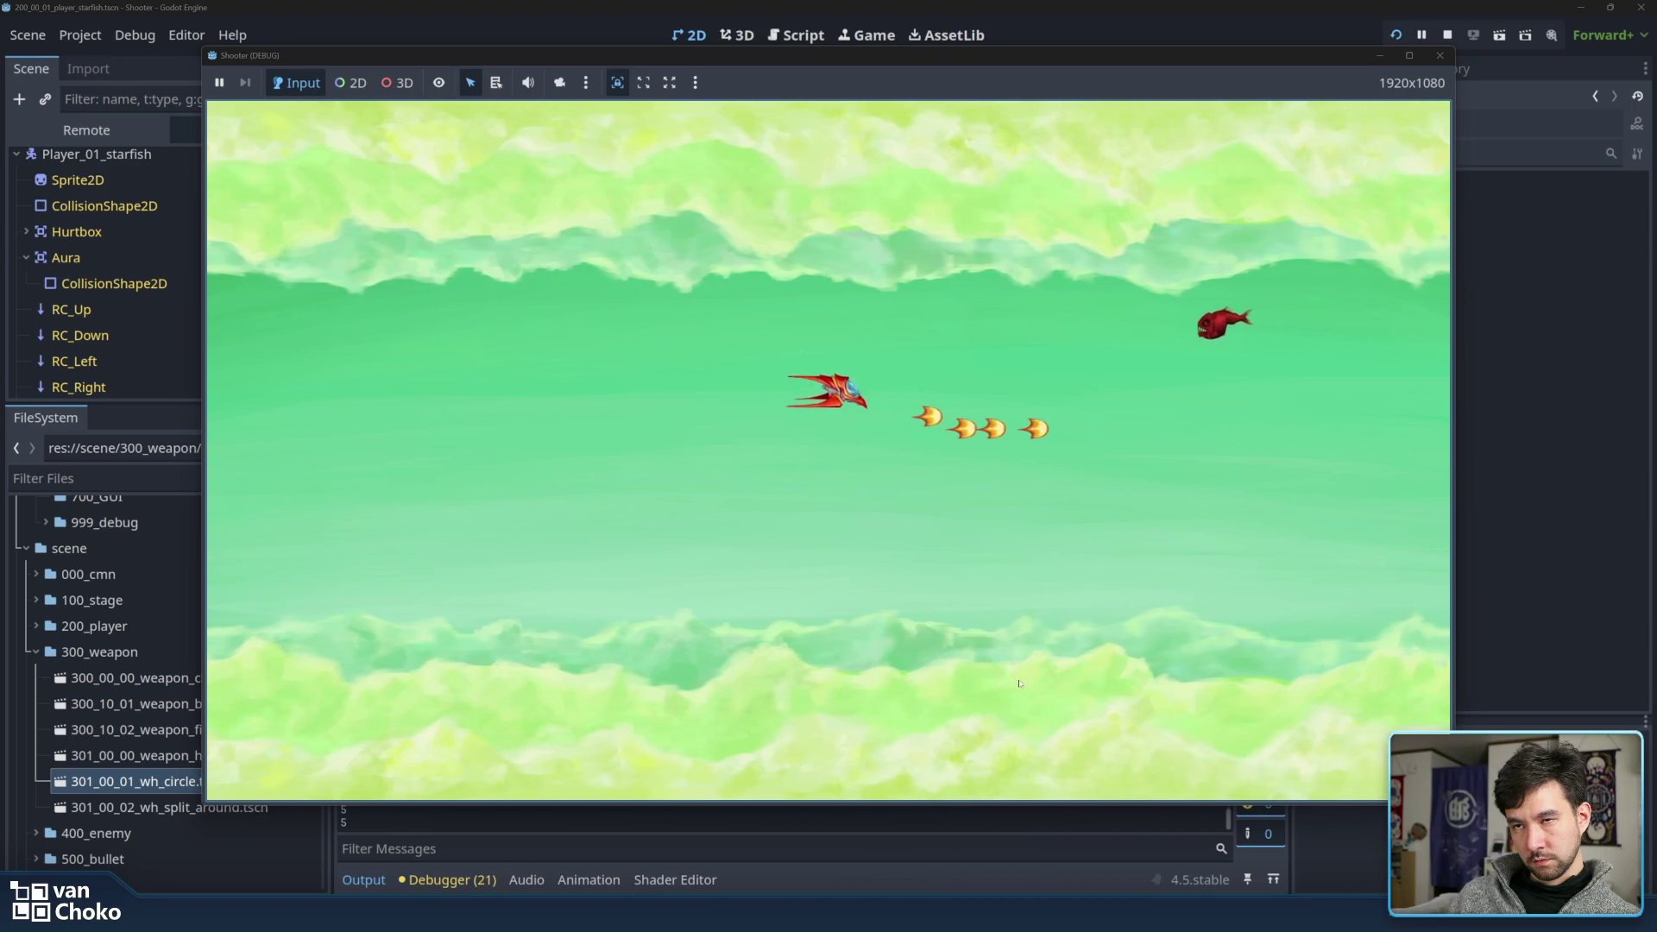
pyautogui.press('Up')
pyautogui.press('Right')
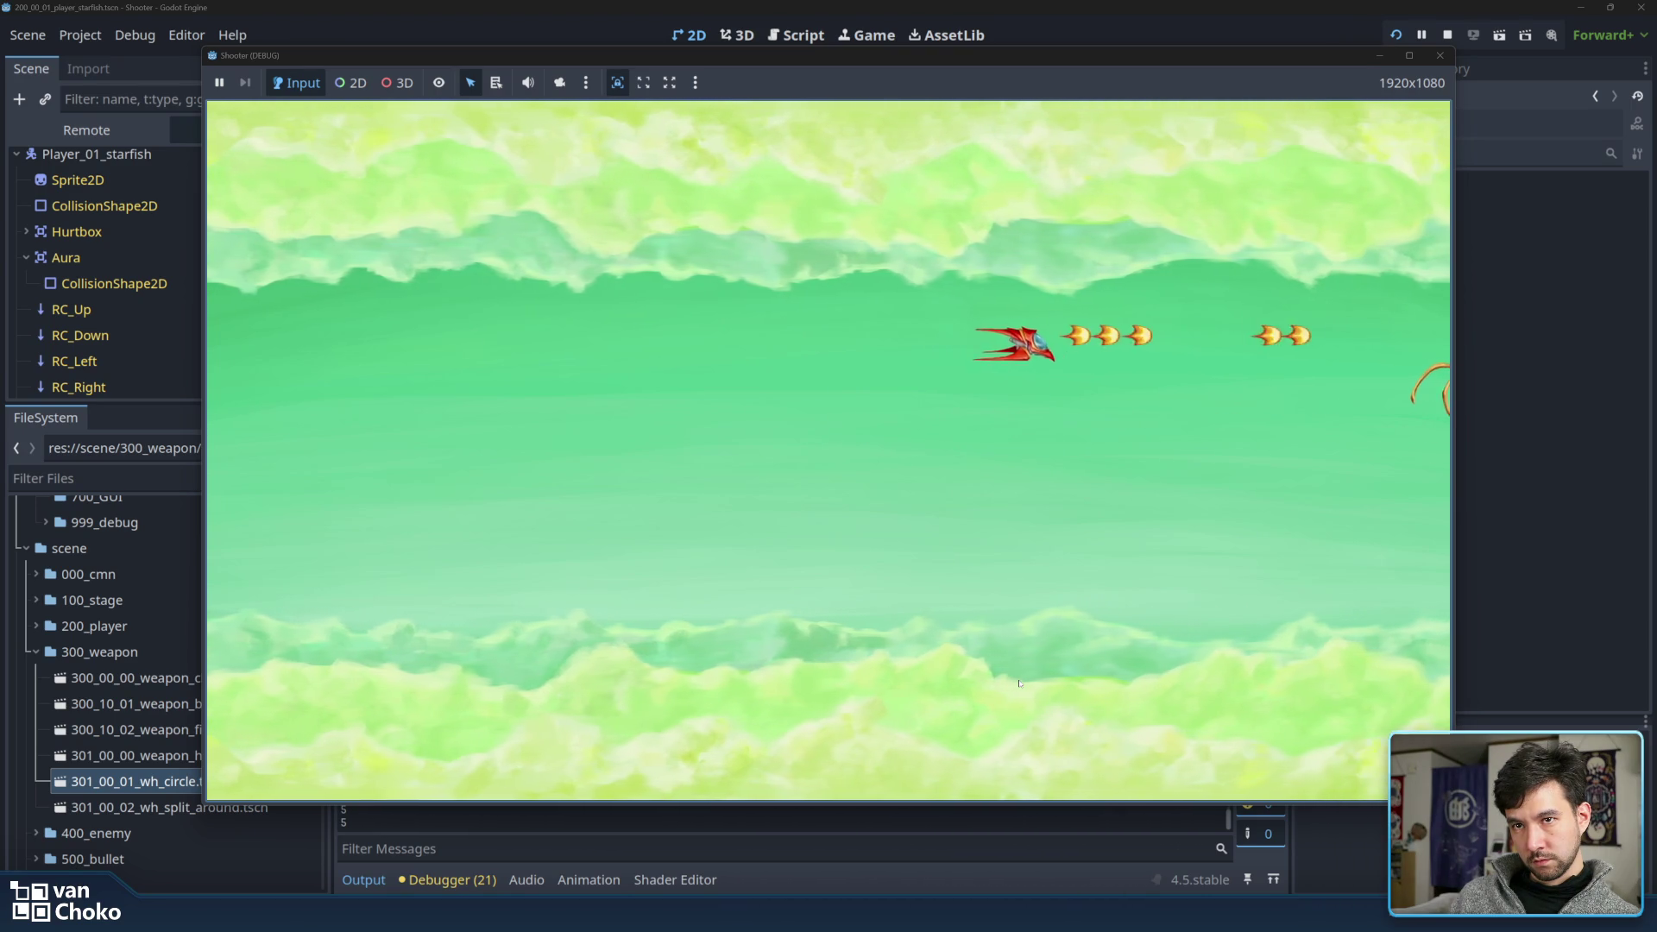
pyautogui.press('Down')
pyautogui.press('Up')
pyautogui.press('Left')
pyautogui.press('Right')
pyautogui.press('Down')
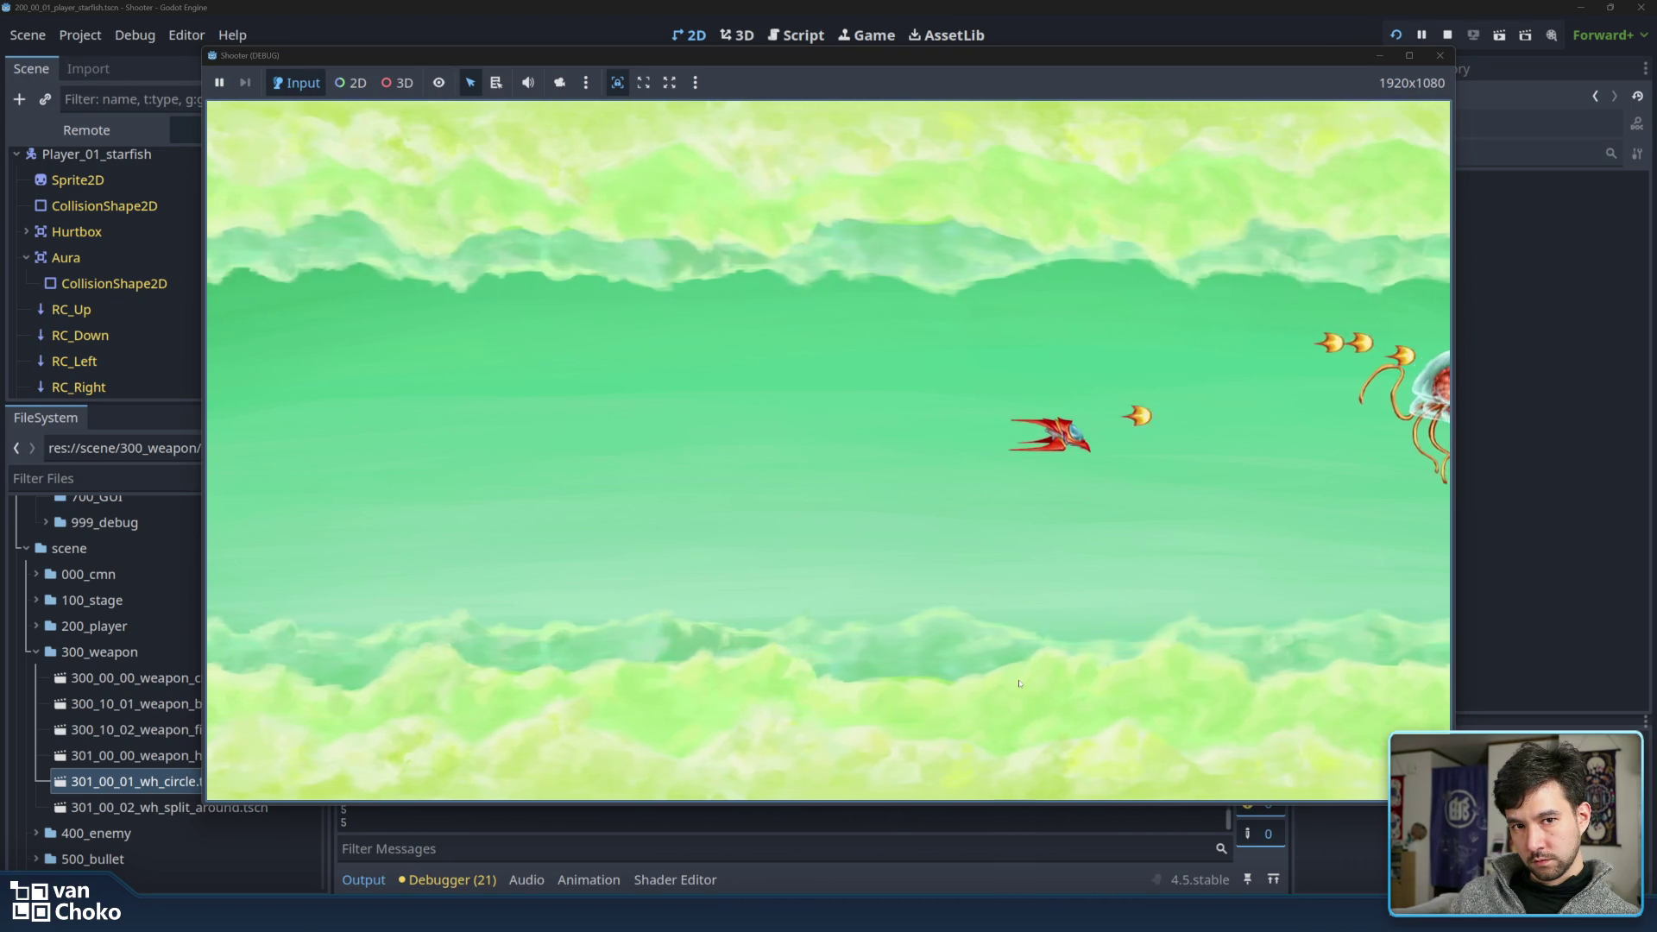
pyautogui.press('Up')
pyautogui.press('Down')
pyautogui.press('Left')
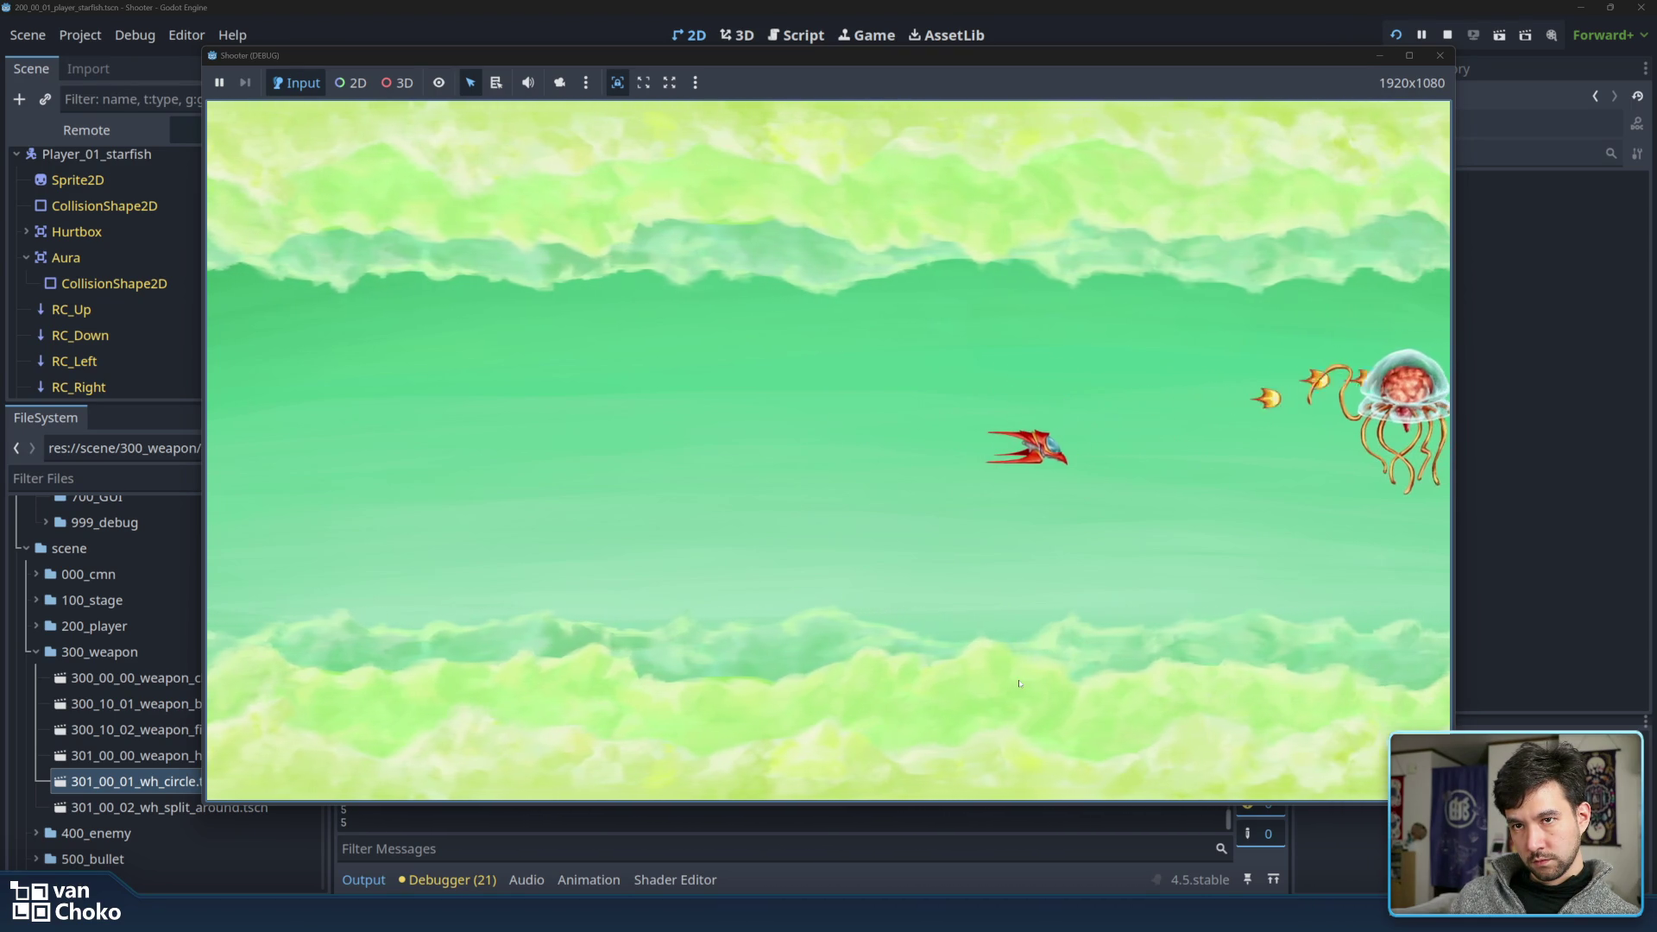
pyautogui.press('Up')
pyautogui.press('Left')
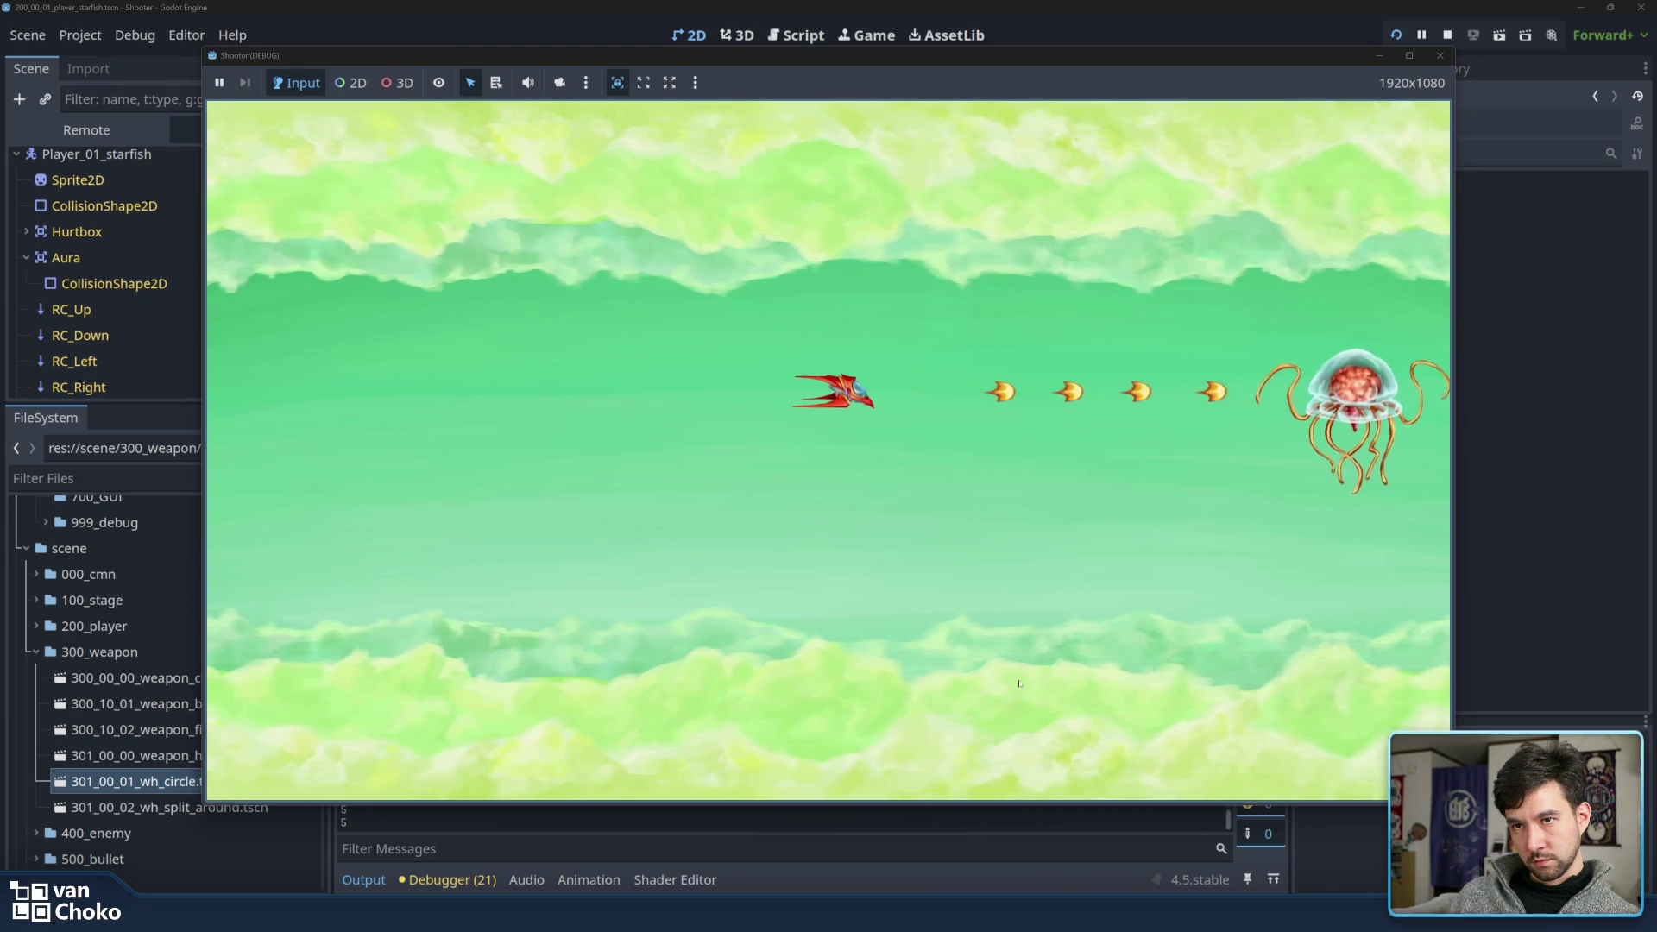
pyautogui.press('Left')
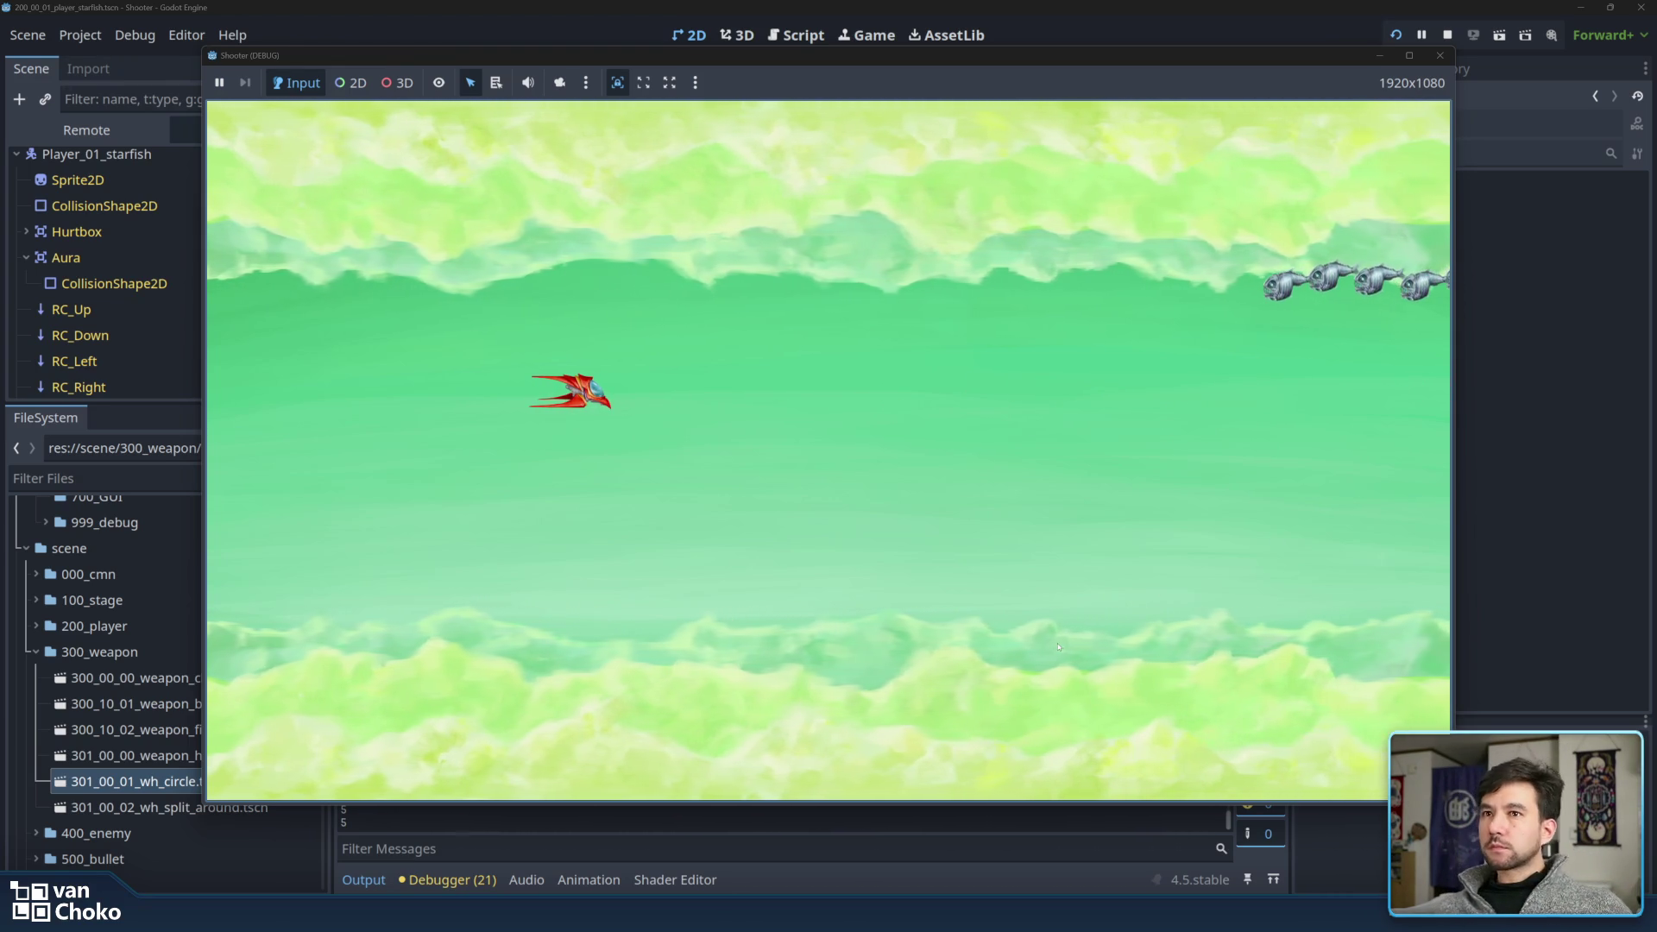
# Stop the running game and zoom out the 2D viewport
pyautogui.click(1437, 57)
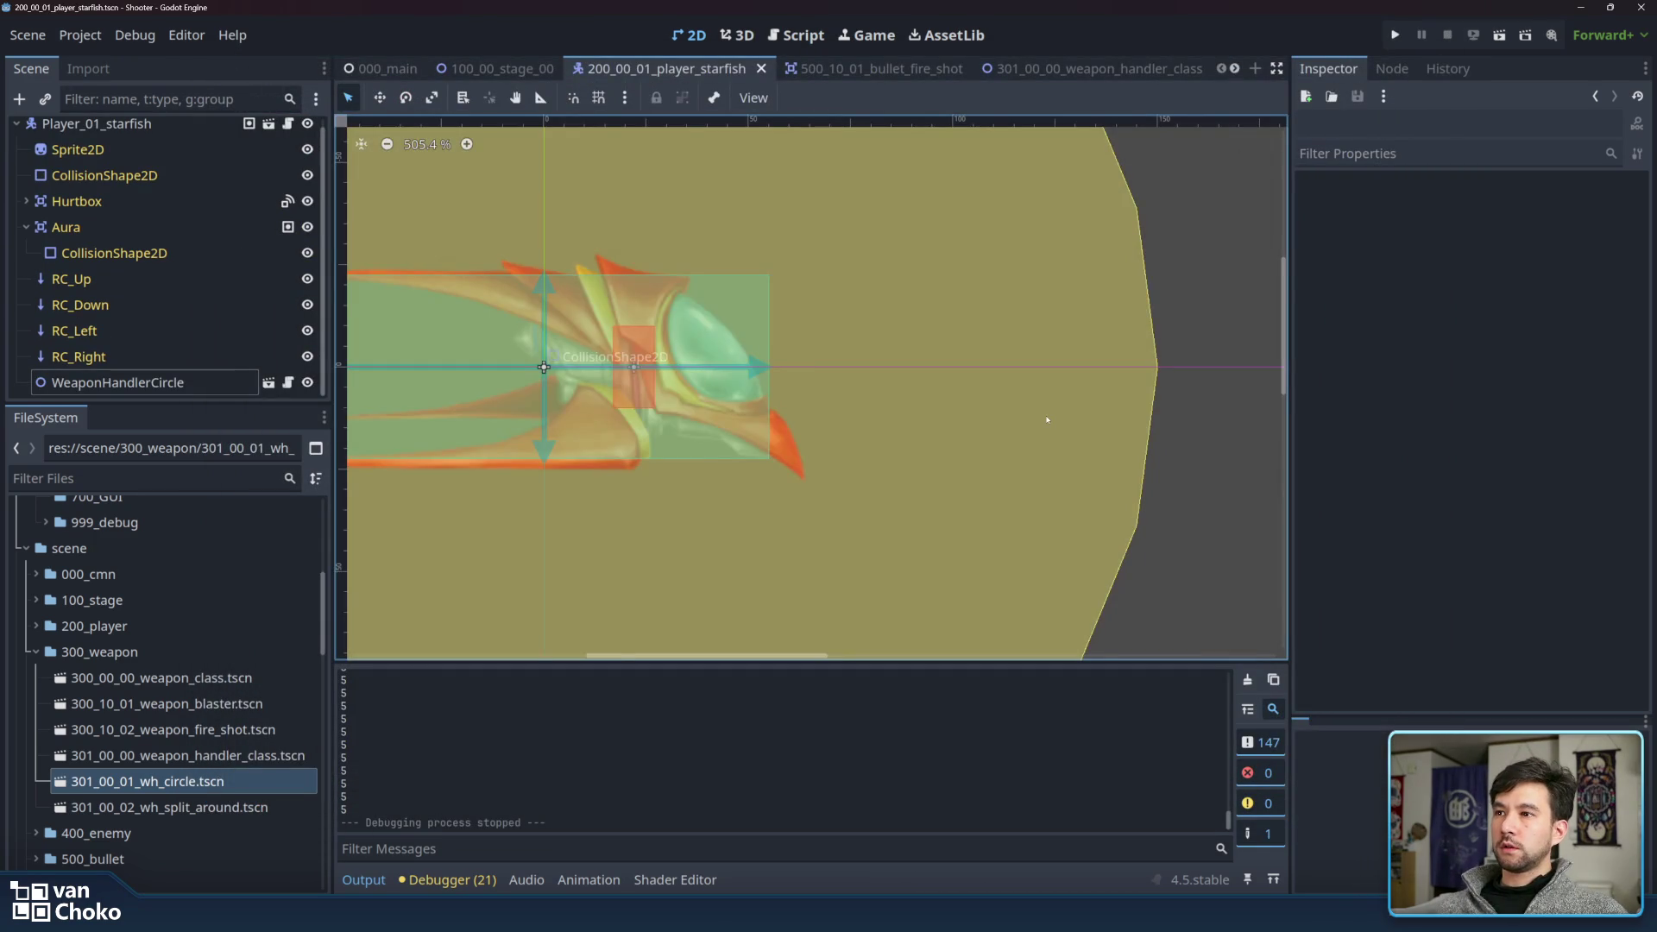
pyautogui.scroll(-6, 1056, 417)
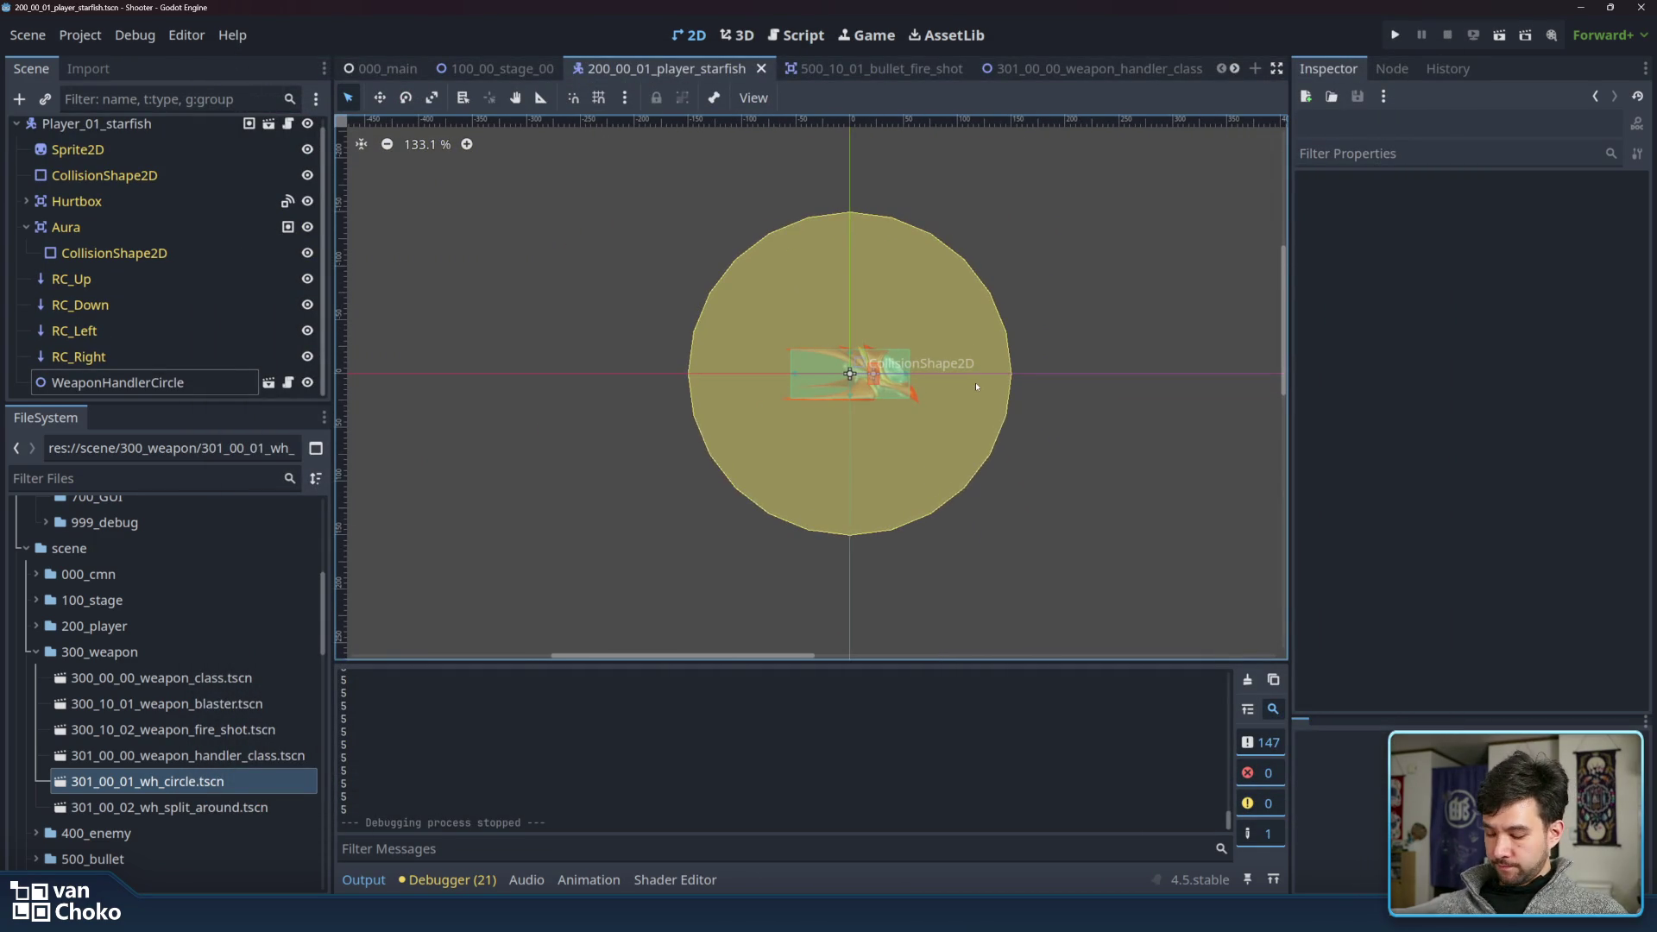
pyautogui.scroll(-3, 977, 387)
pyautogui.scroll(1, 982, 353)
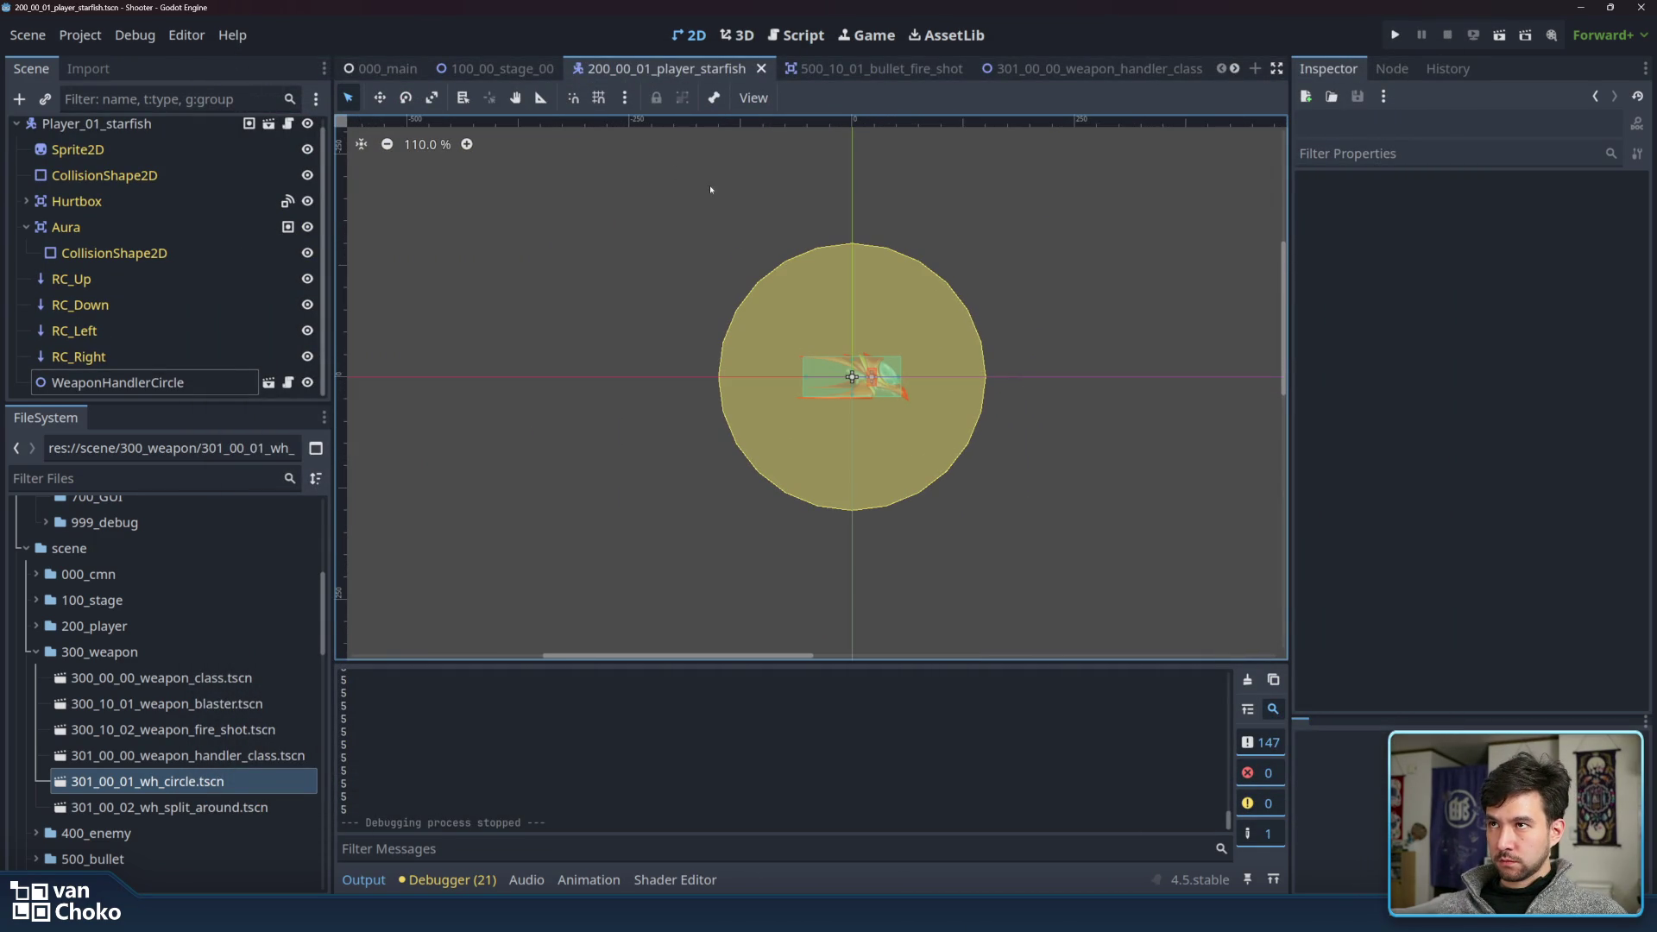
# Close the weapon handler, bullet, weapon blaster and player starfish scene tabs
pyautogui.click(868, 69)
pyautogui.click(1045, 73)
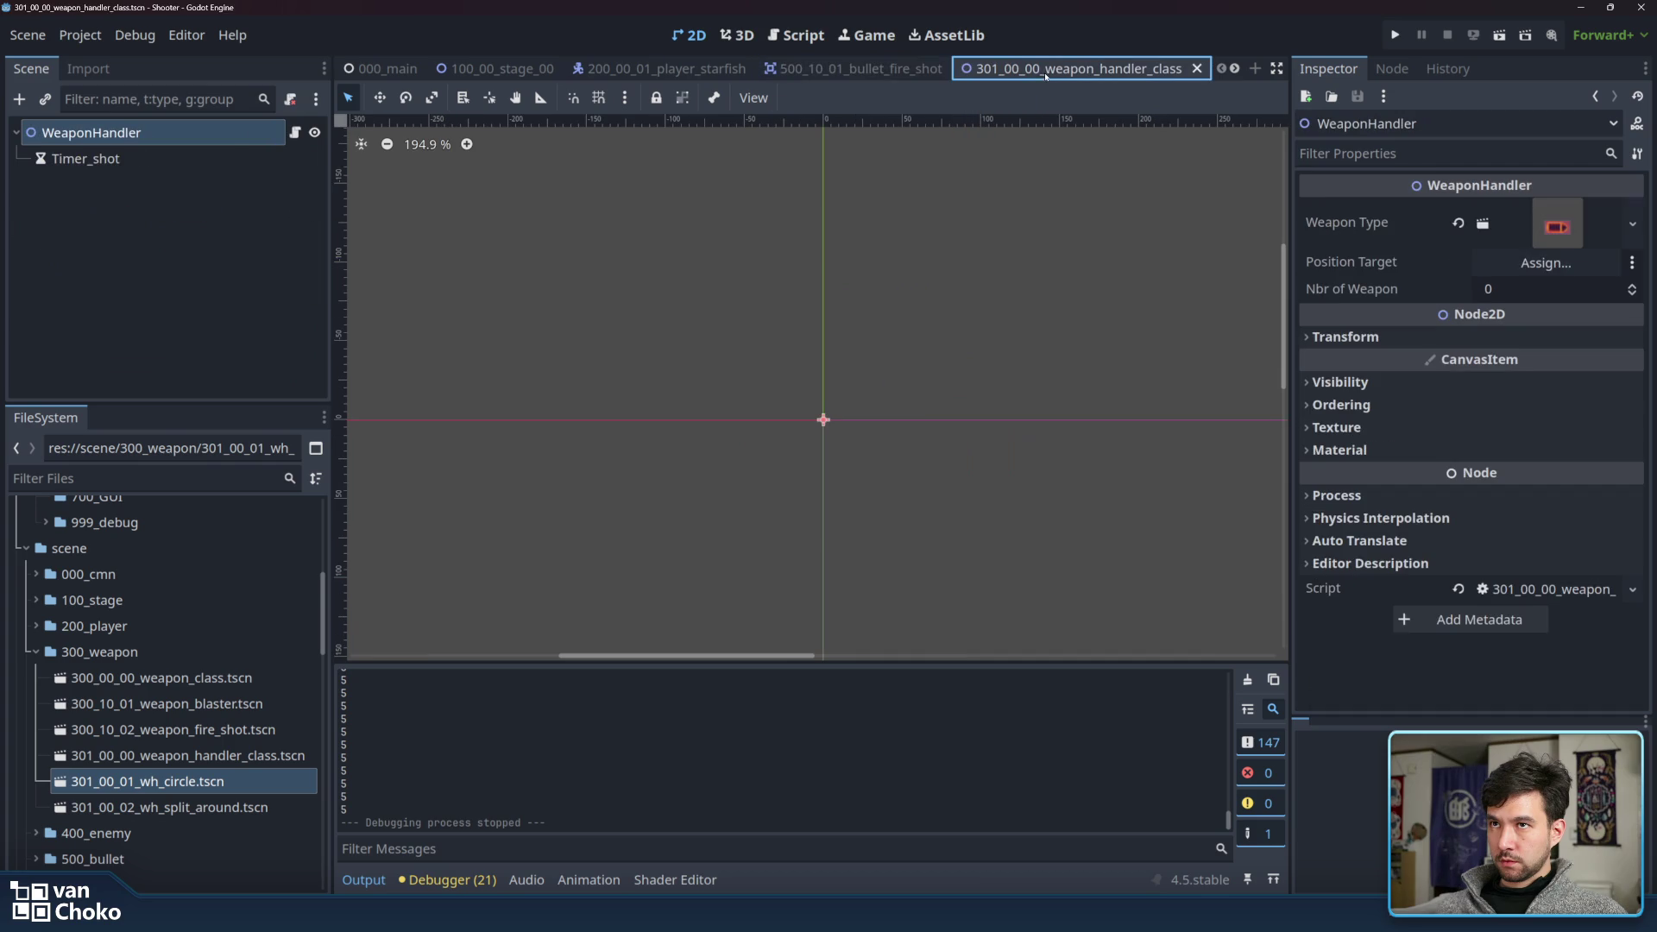
pyautogui.click(1196, 69)
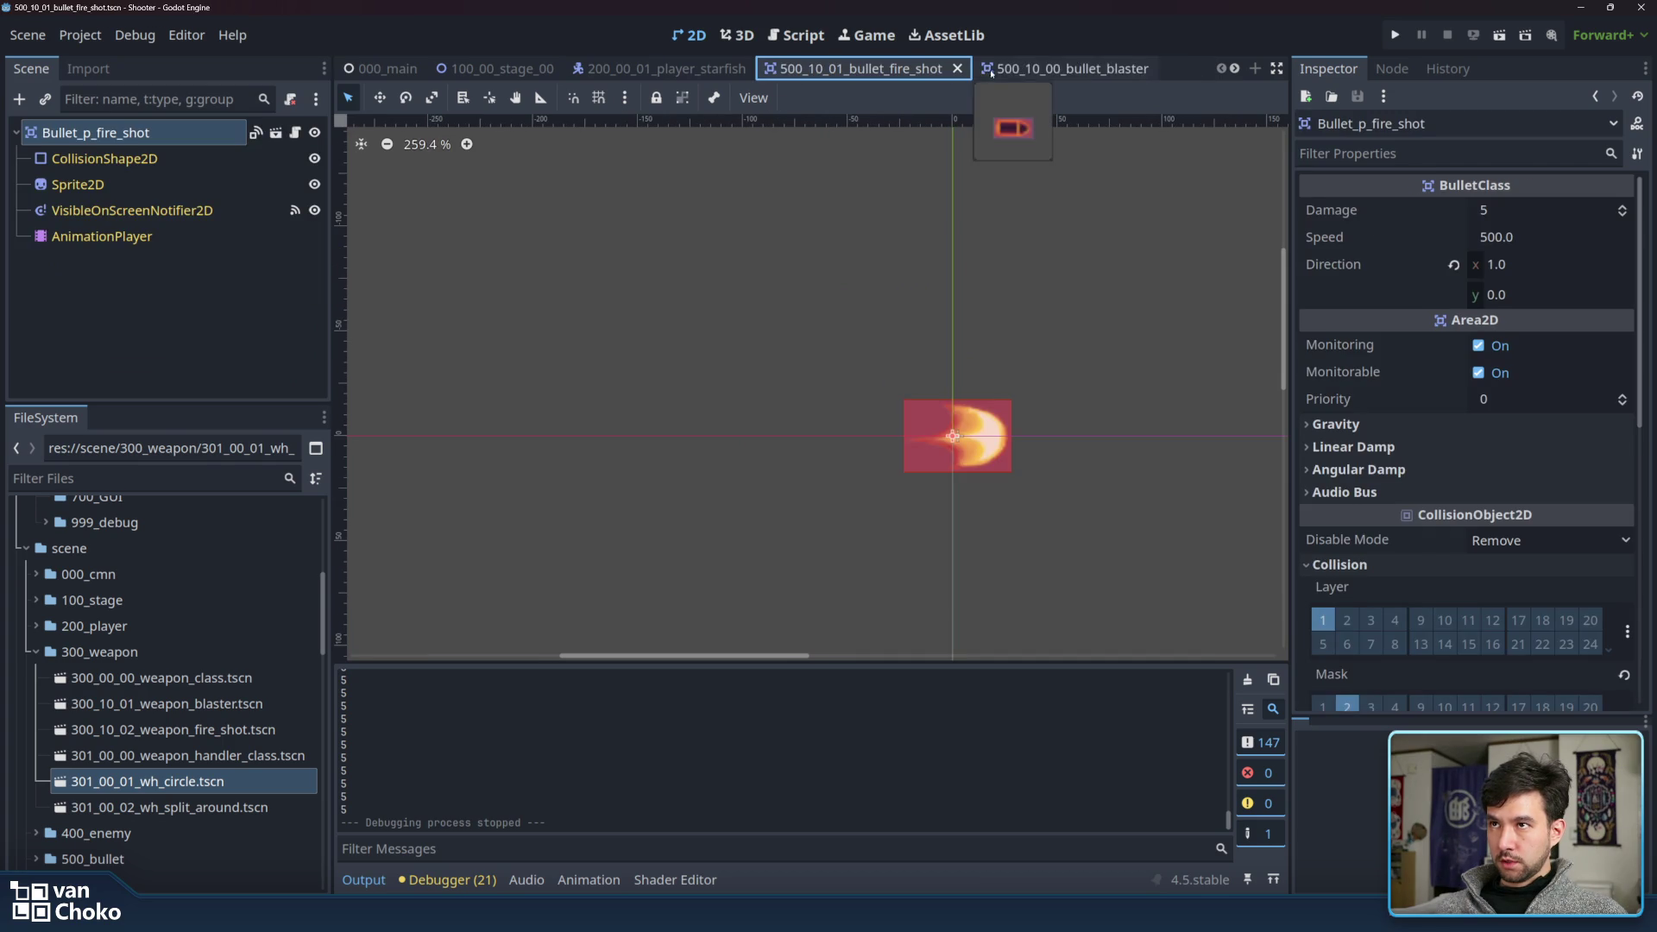
pyautogui.click(953, 70)
pyautogui.click(915, 72)
pyautogui.click(967, 69)
pyautogui.click(950, 71)
pyautogui.click(961, 69)
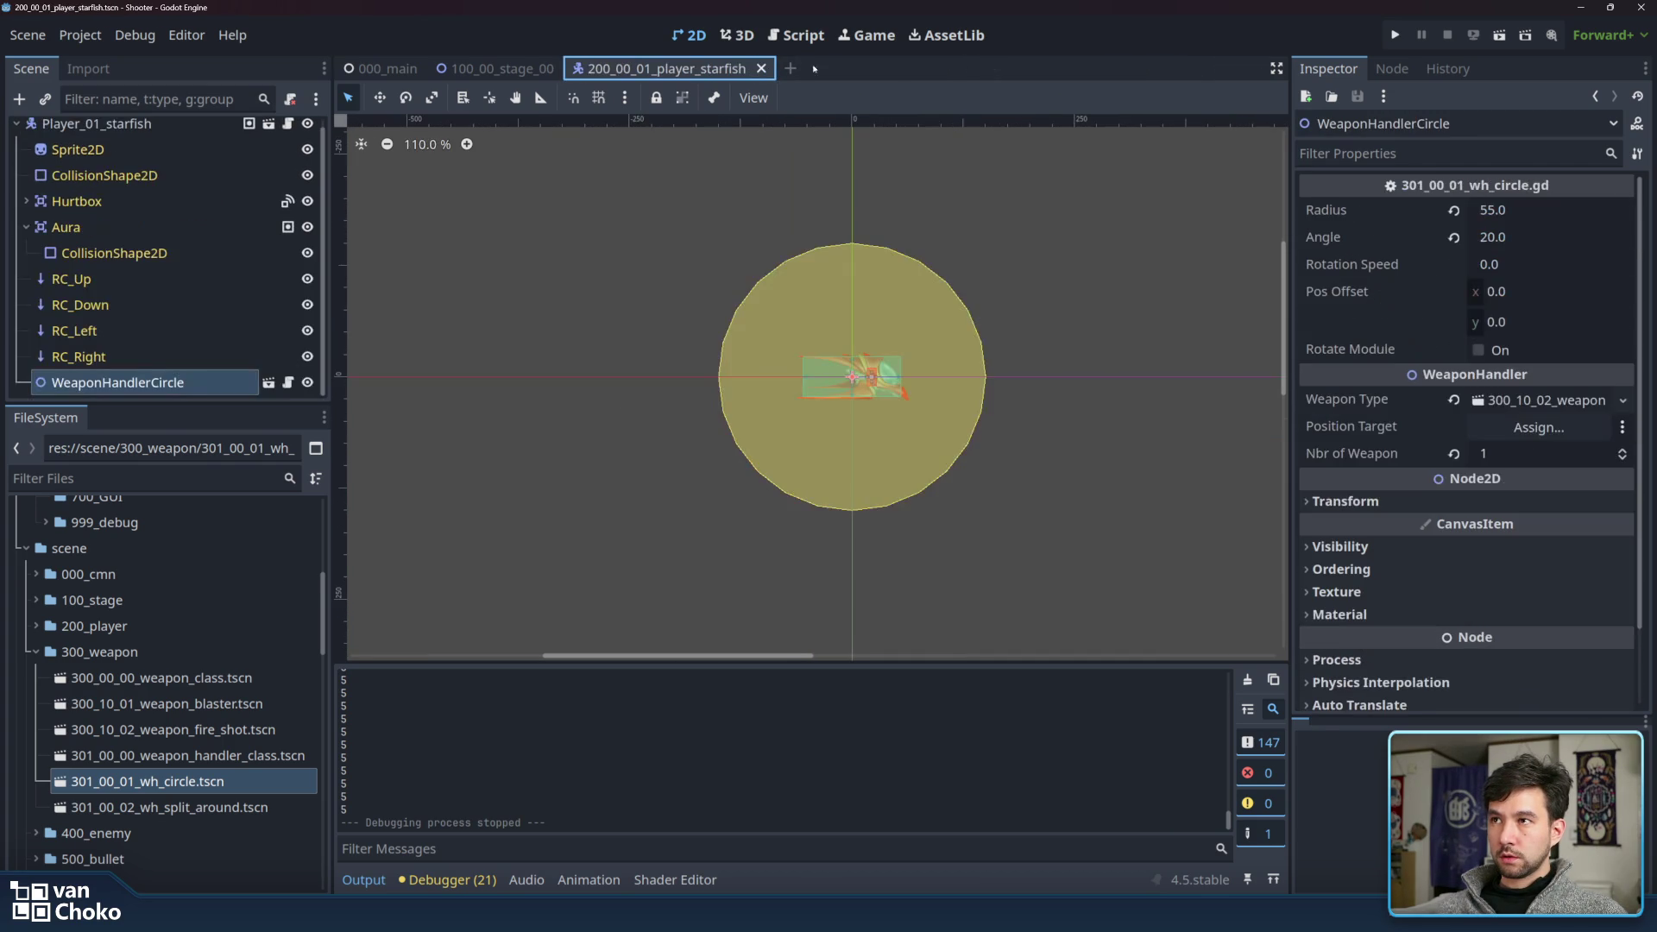
pyautogui.click(758, 71)
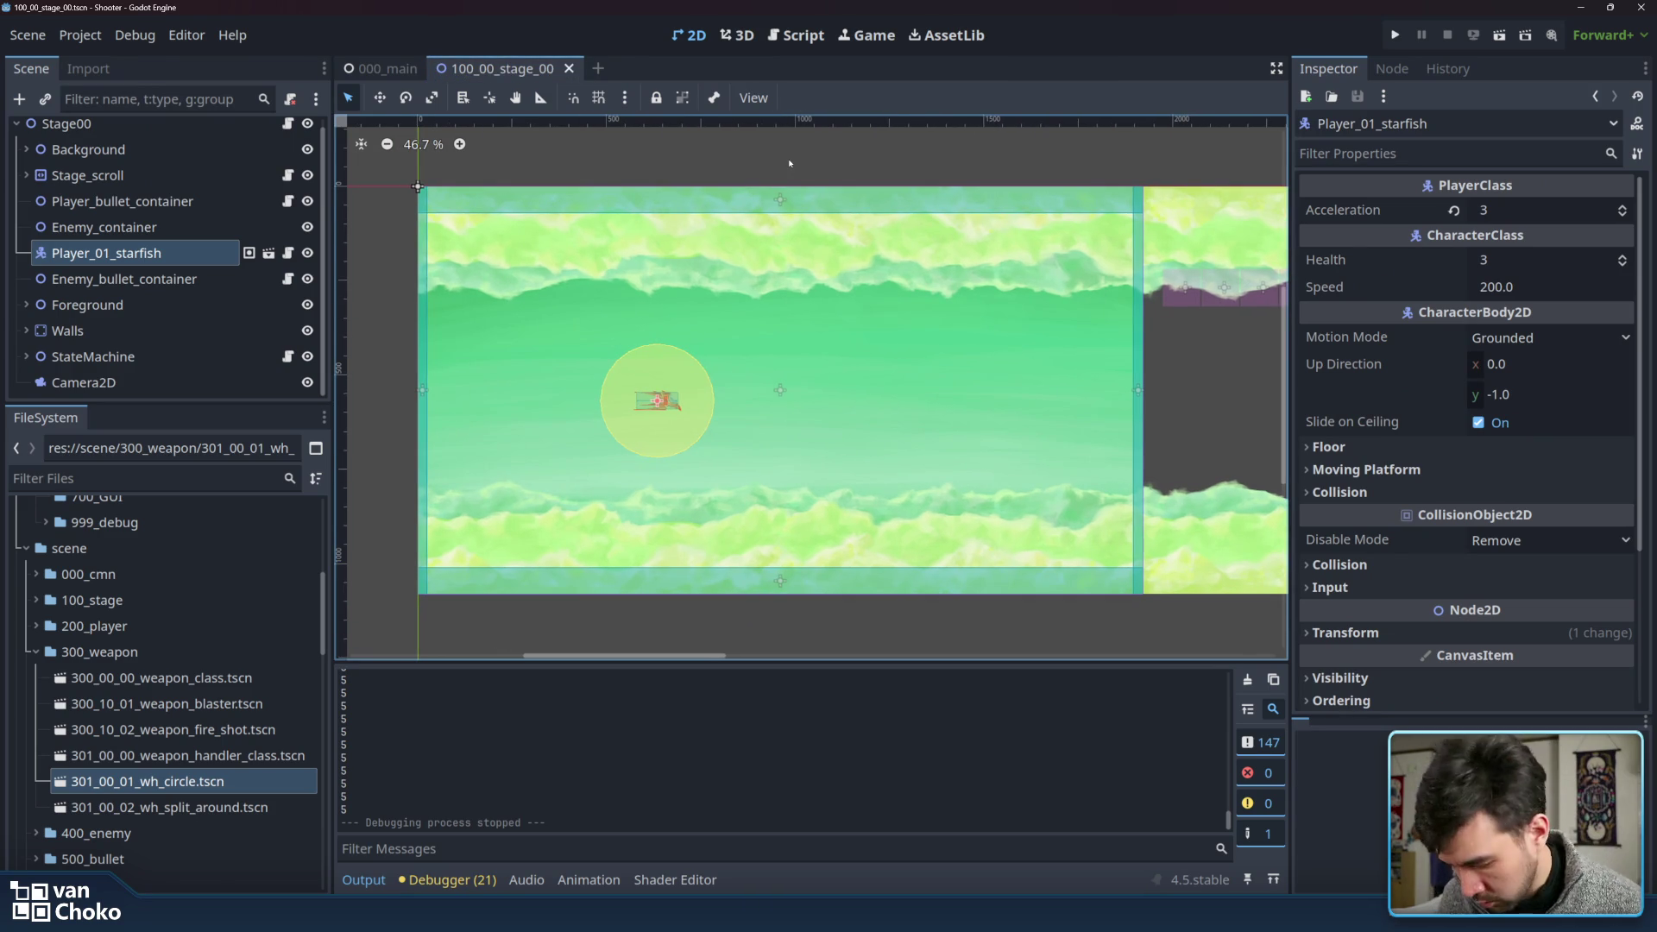
pyautogui.moveTo(935, 923)
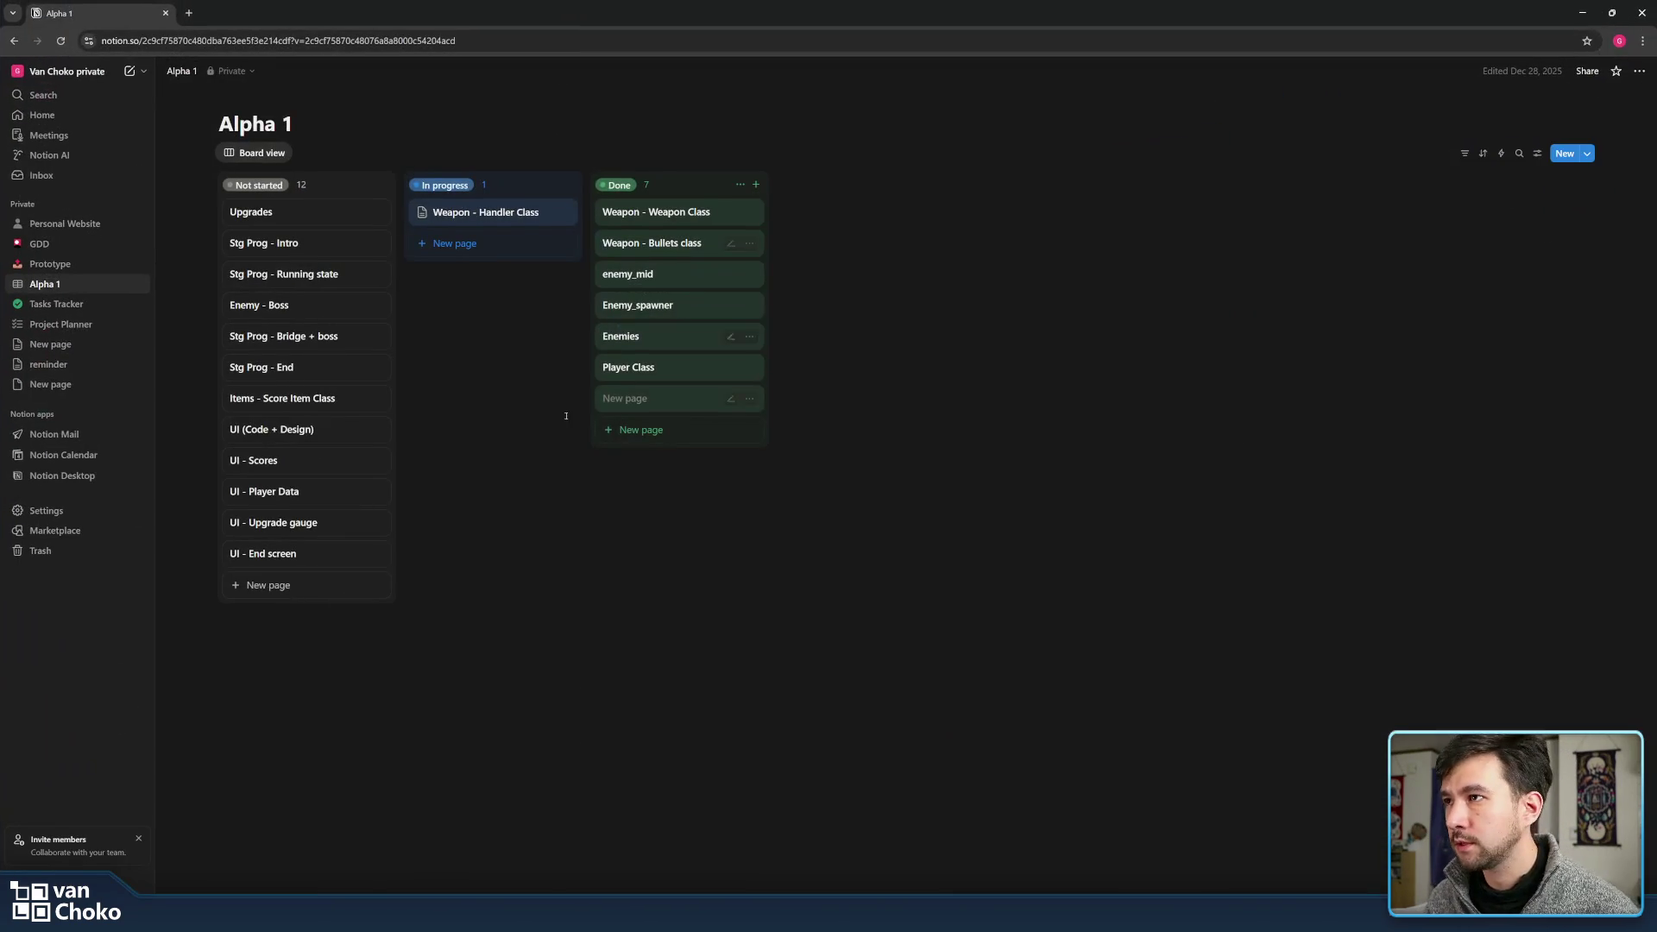
# Move the Weapon - Handler Class card from In progress to Done, then add a blank Not started task
pyautogui.click(485, 215)
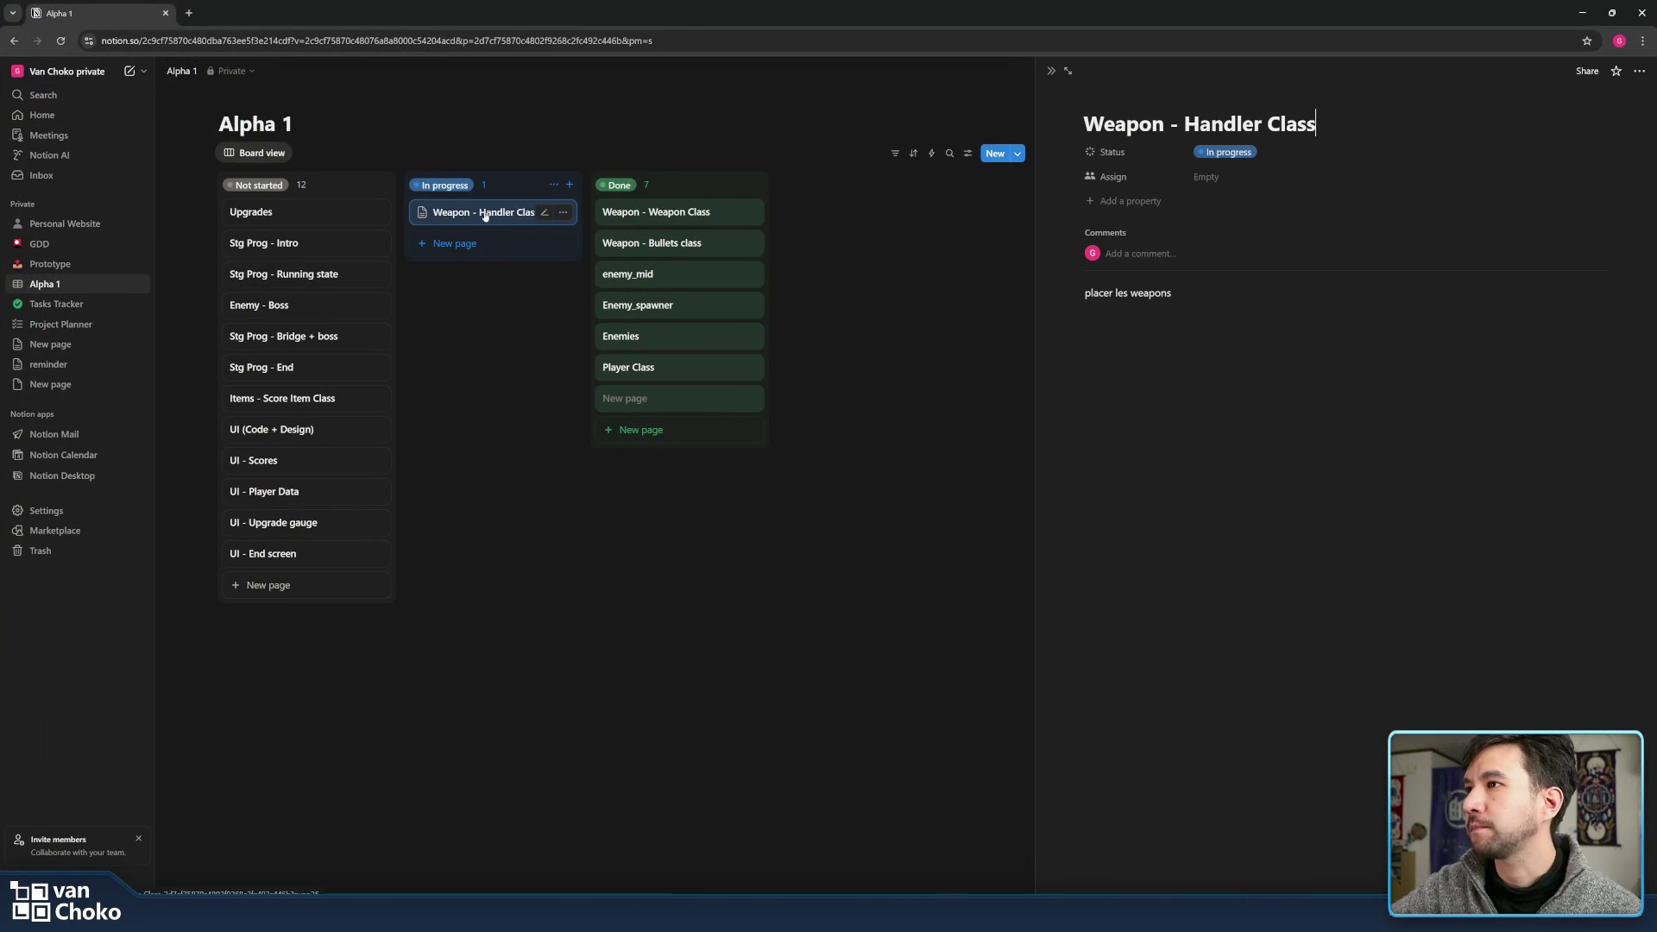
pyautogui.moveTo(475, 216); pyautogui.dragTo(678, 215)
pyautogui.click(428, 306)
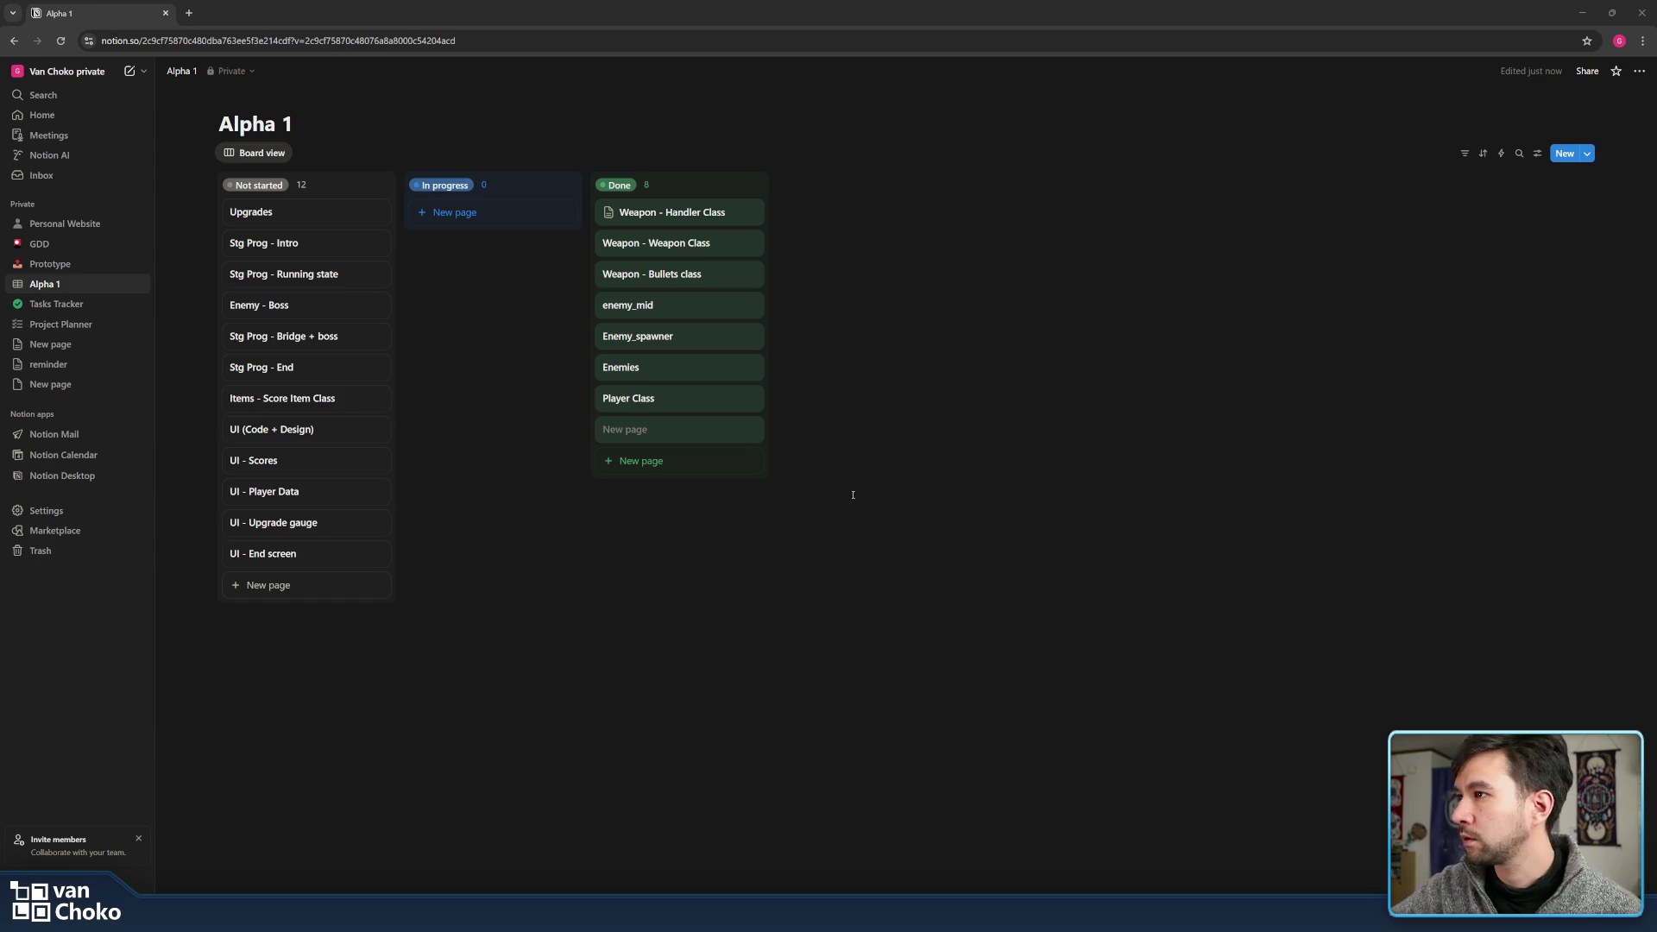
pyautogui.click(385, 185)
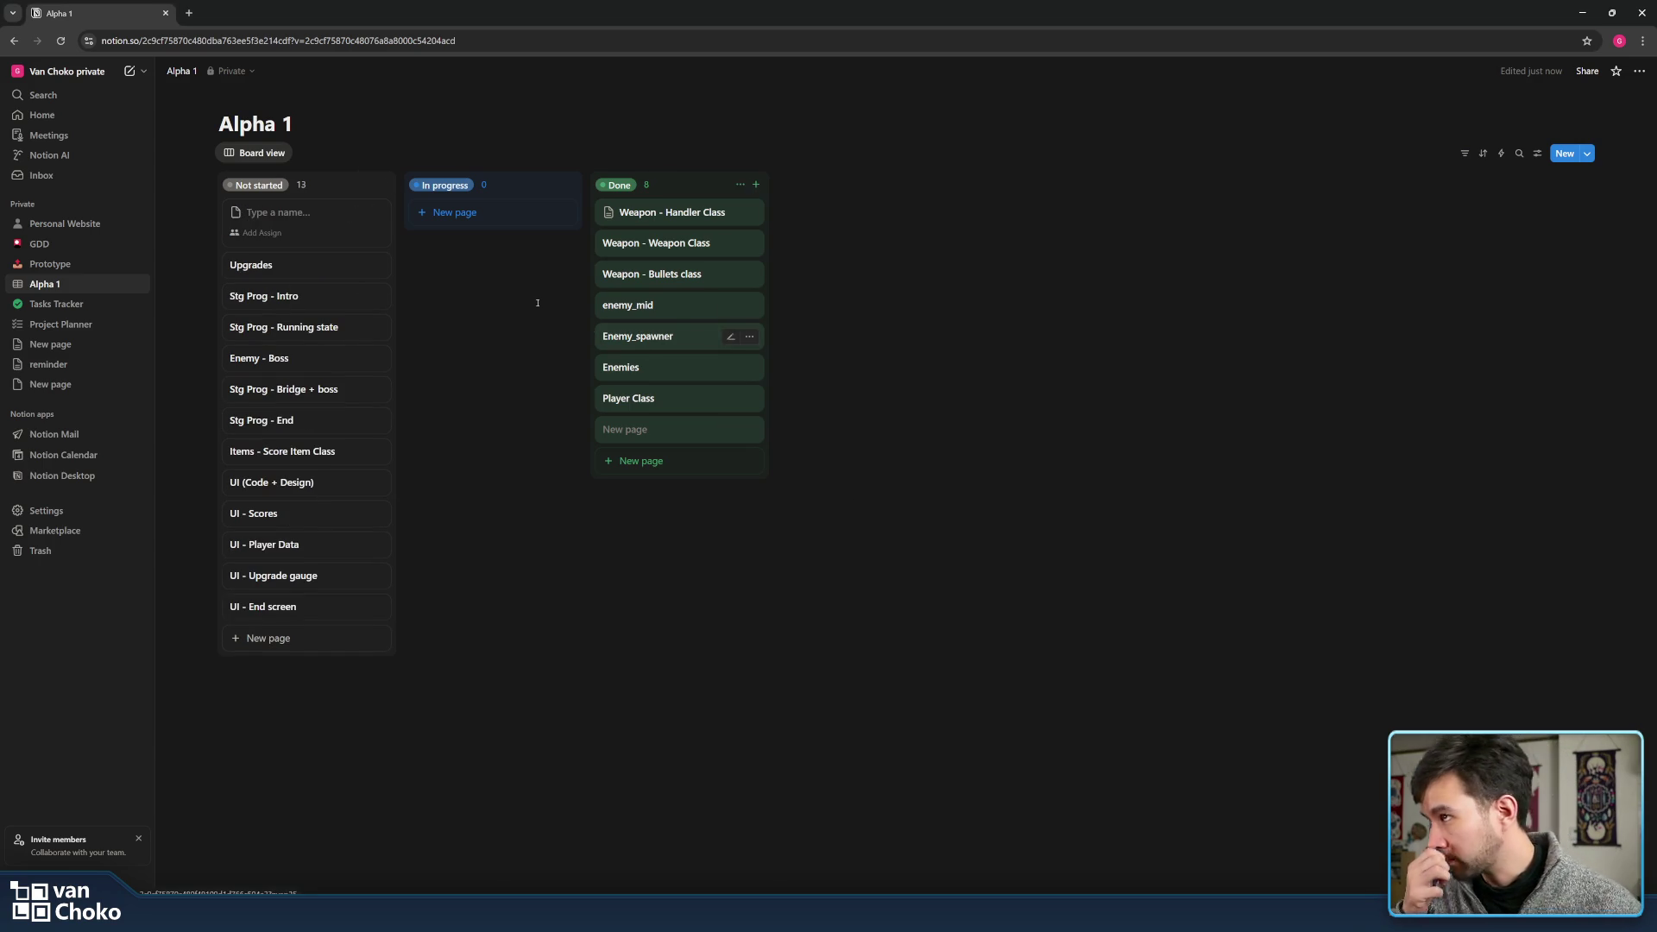
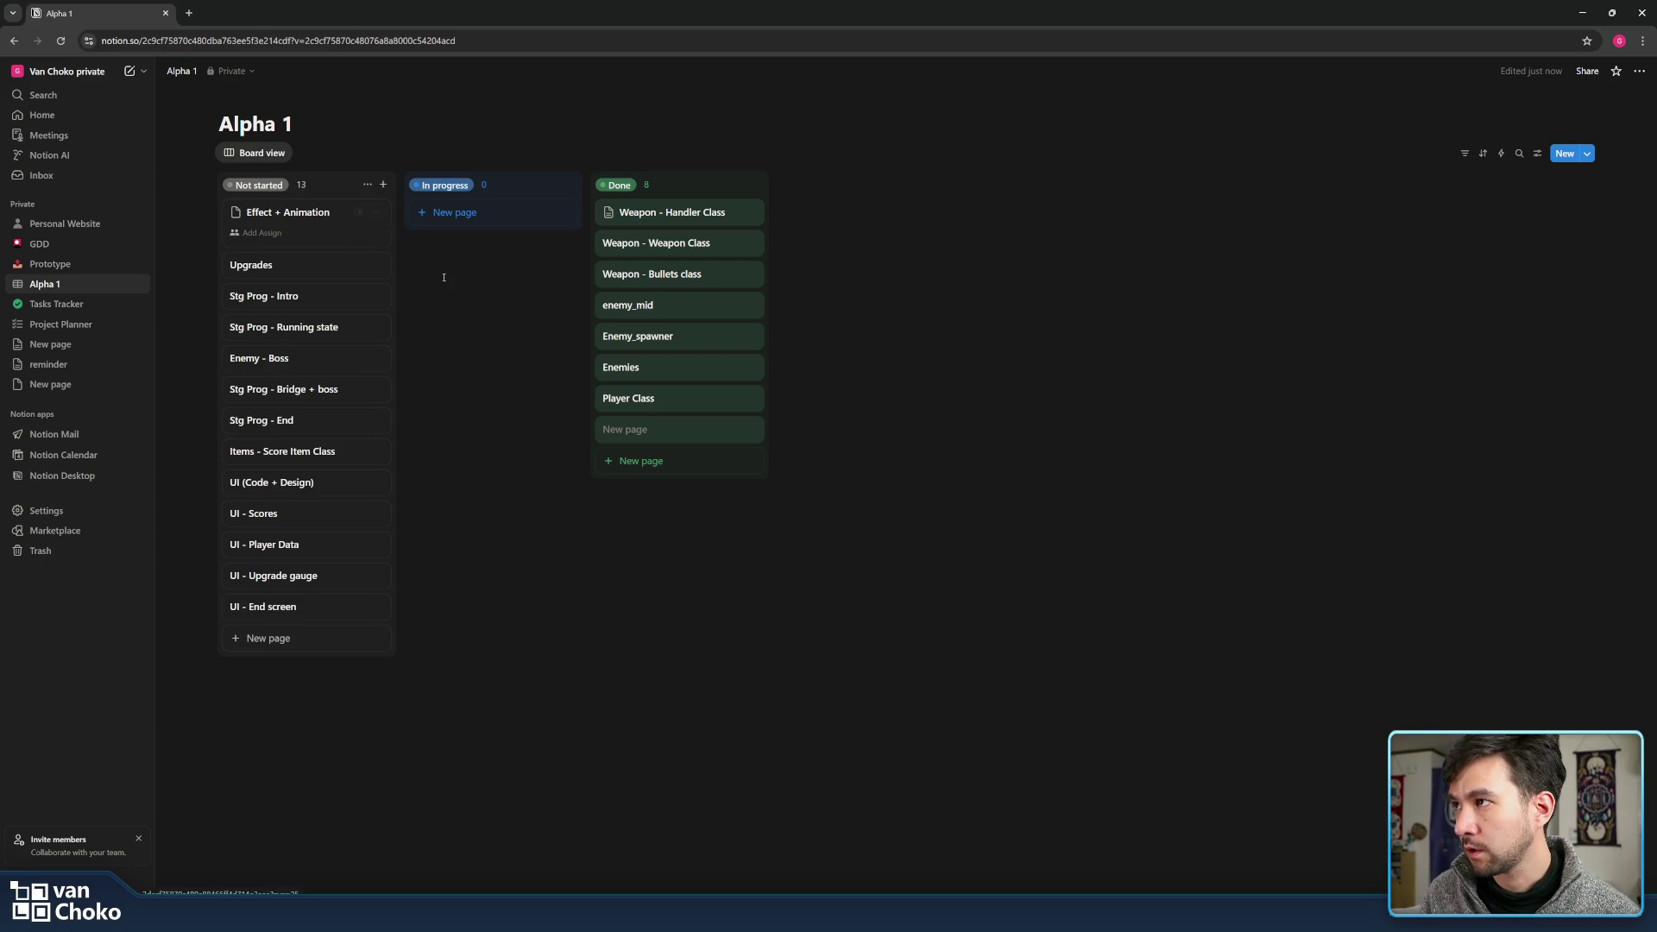
# Place Effect + Animation last in Not started, move Upgrades to In progress, and return to Godot
pyautogui.press('Return')
pyautogui.moveTo(317, 213); pyautogui.dragTo(308, 592)
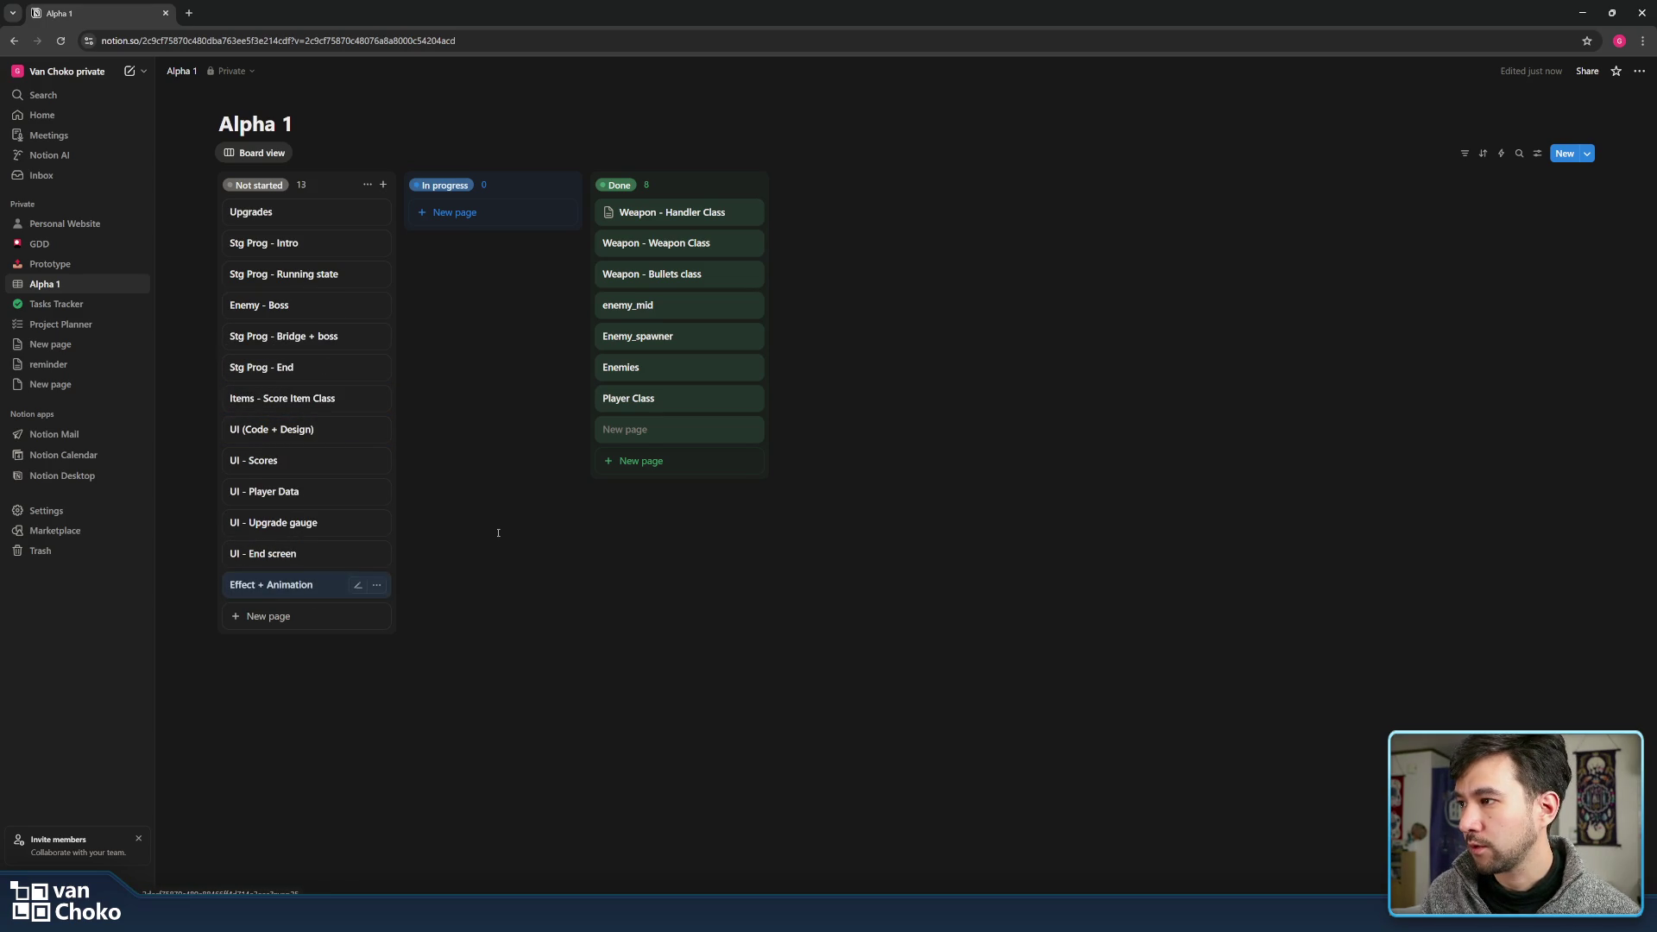
pyautogui.moveTo(269, 212)
pyautogui.mouseDown()
pyautogui.moveTo(570, 417)
pyautogui.moveTo(528, 218)
pyautogui.mouseUp()
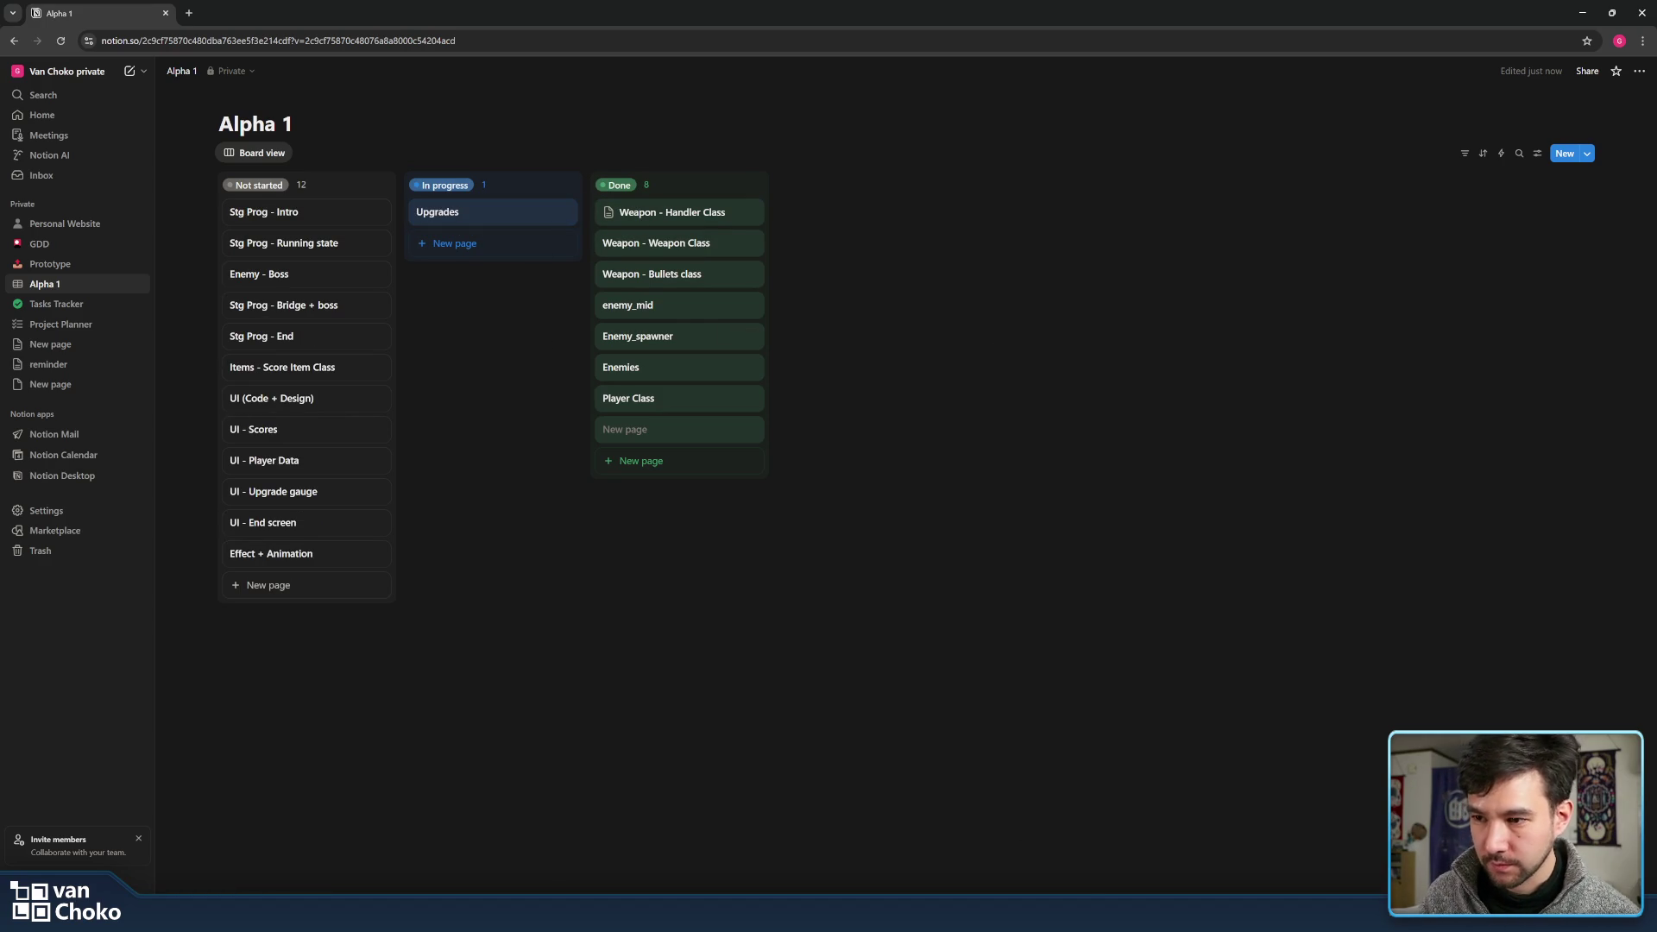
pyautogui.moveTo(993, 915)
pyautogui.click(1068, 833)
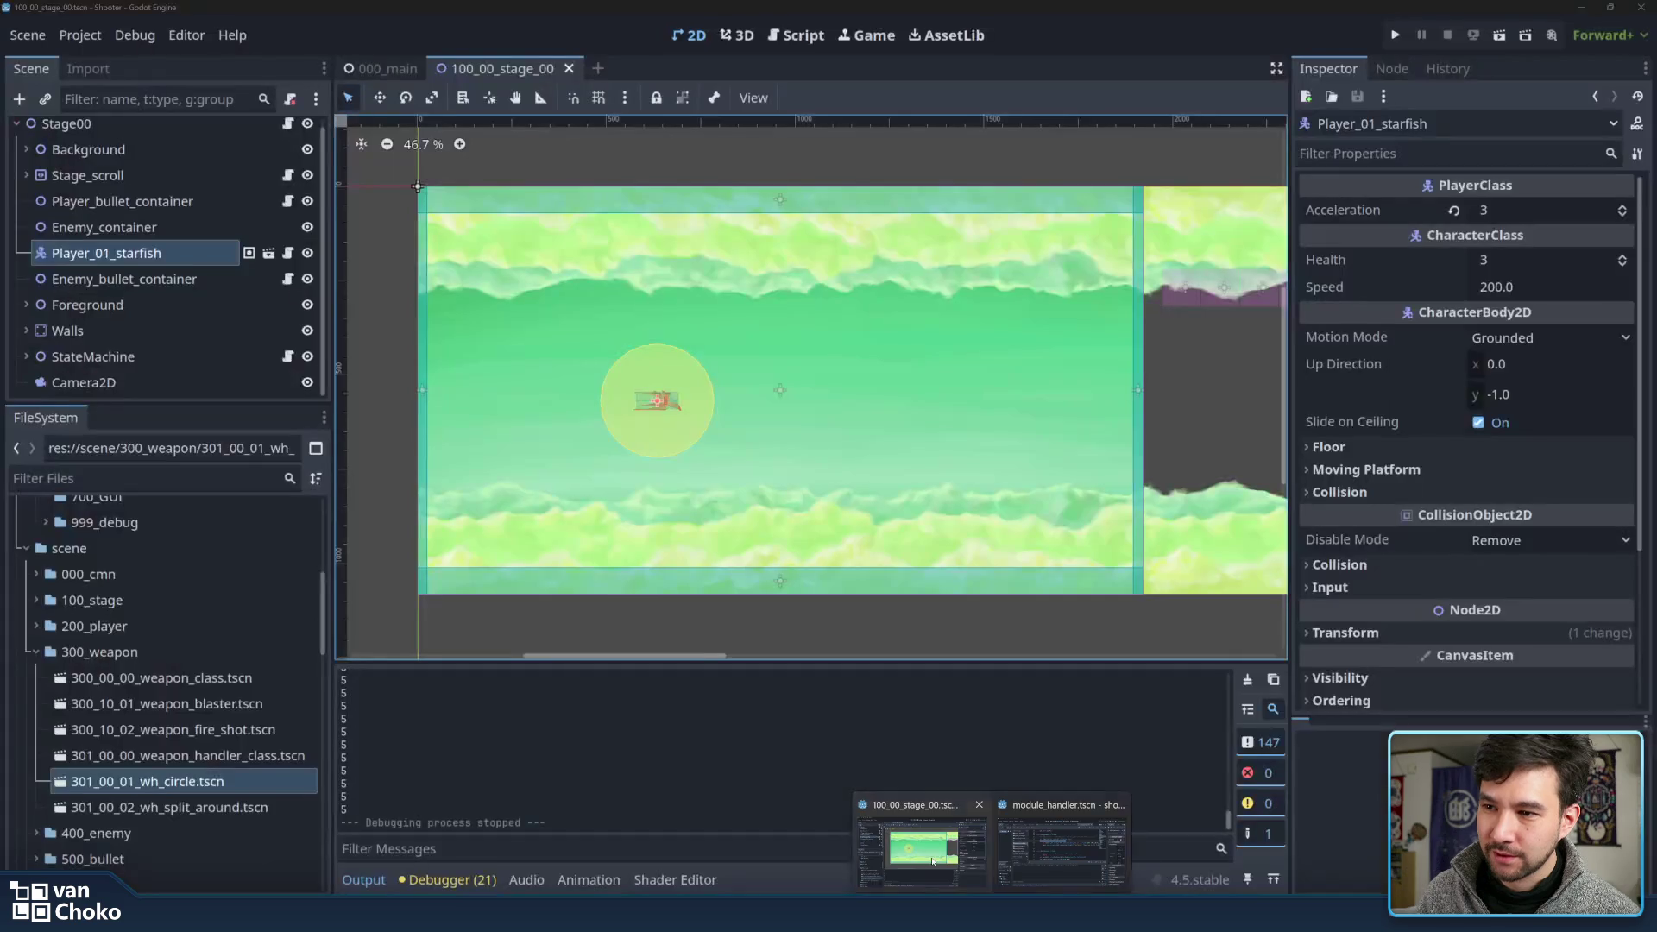
# Deselect Player_01_starfish and save the 100_00_stage_00 scene
pyautogui.click(955, 609)
pyautogui.hotkey('ctrl', 's')
pyautogui.moveTo(993, 919)
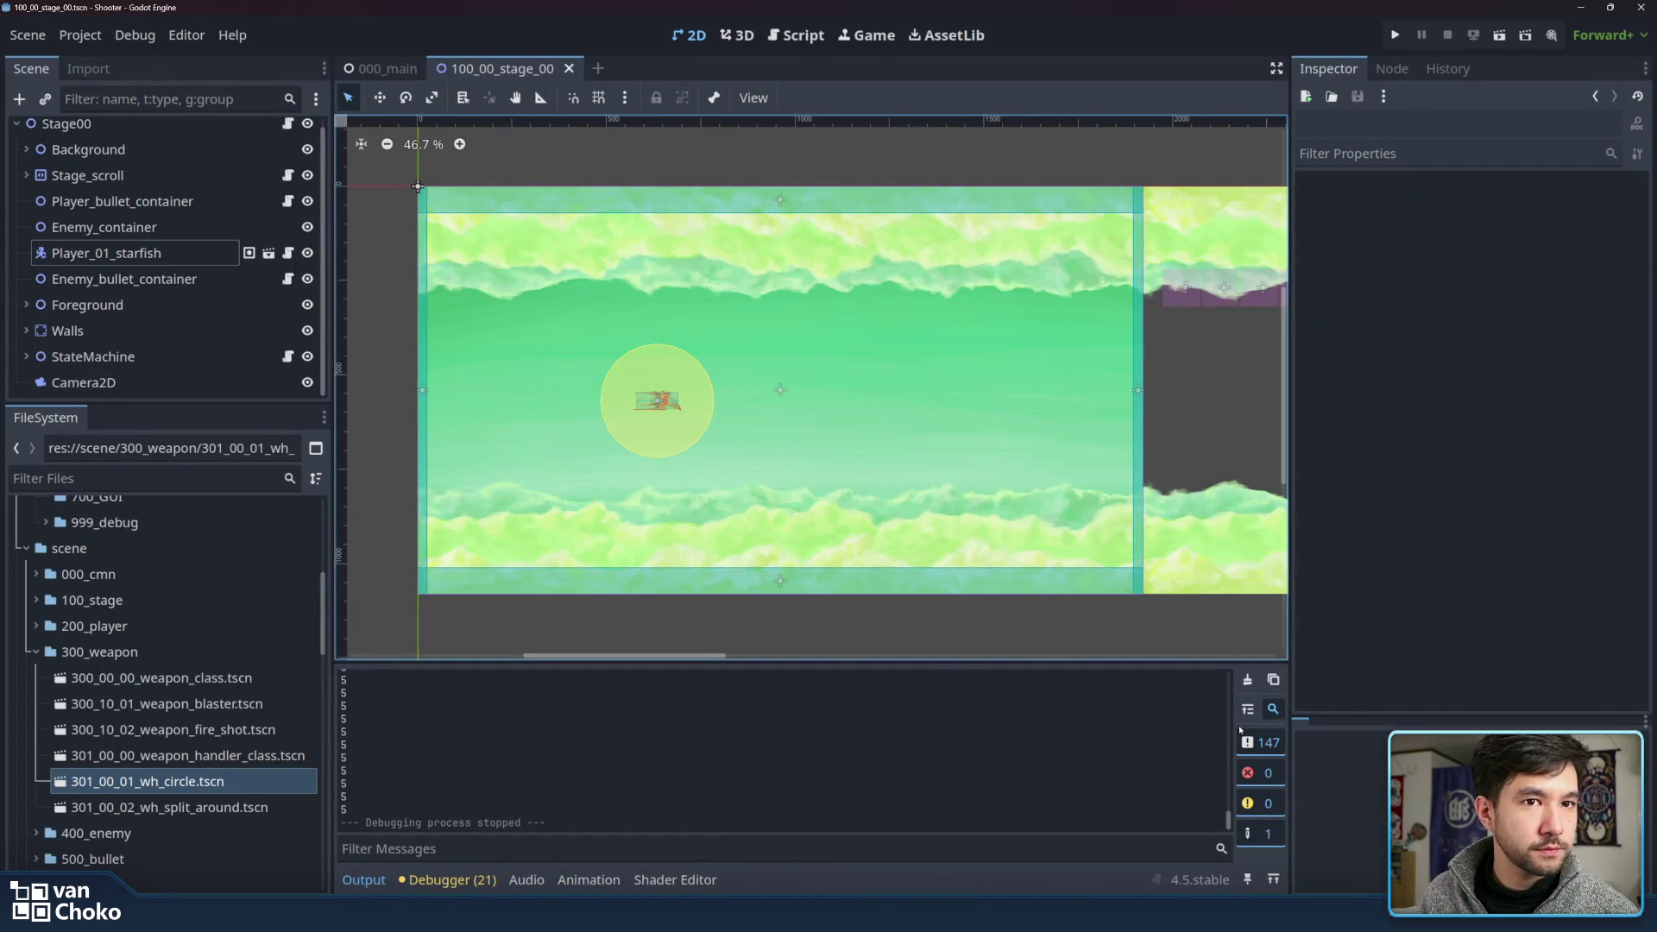
pyautogui.moveTo(788, 621)
pyautogui.mouseDown()
pyautogui.moveTo(766, 619)
pyautogui.moveTo(807, 619)
pyautogui.mouseUp()
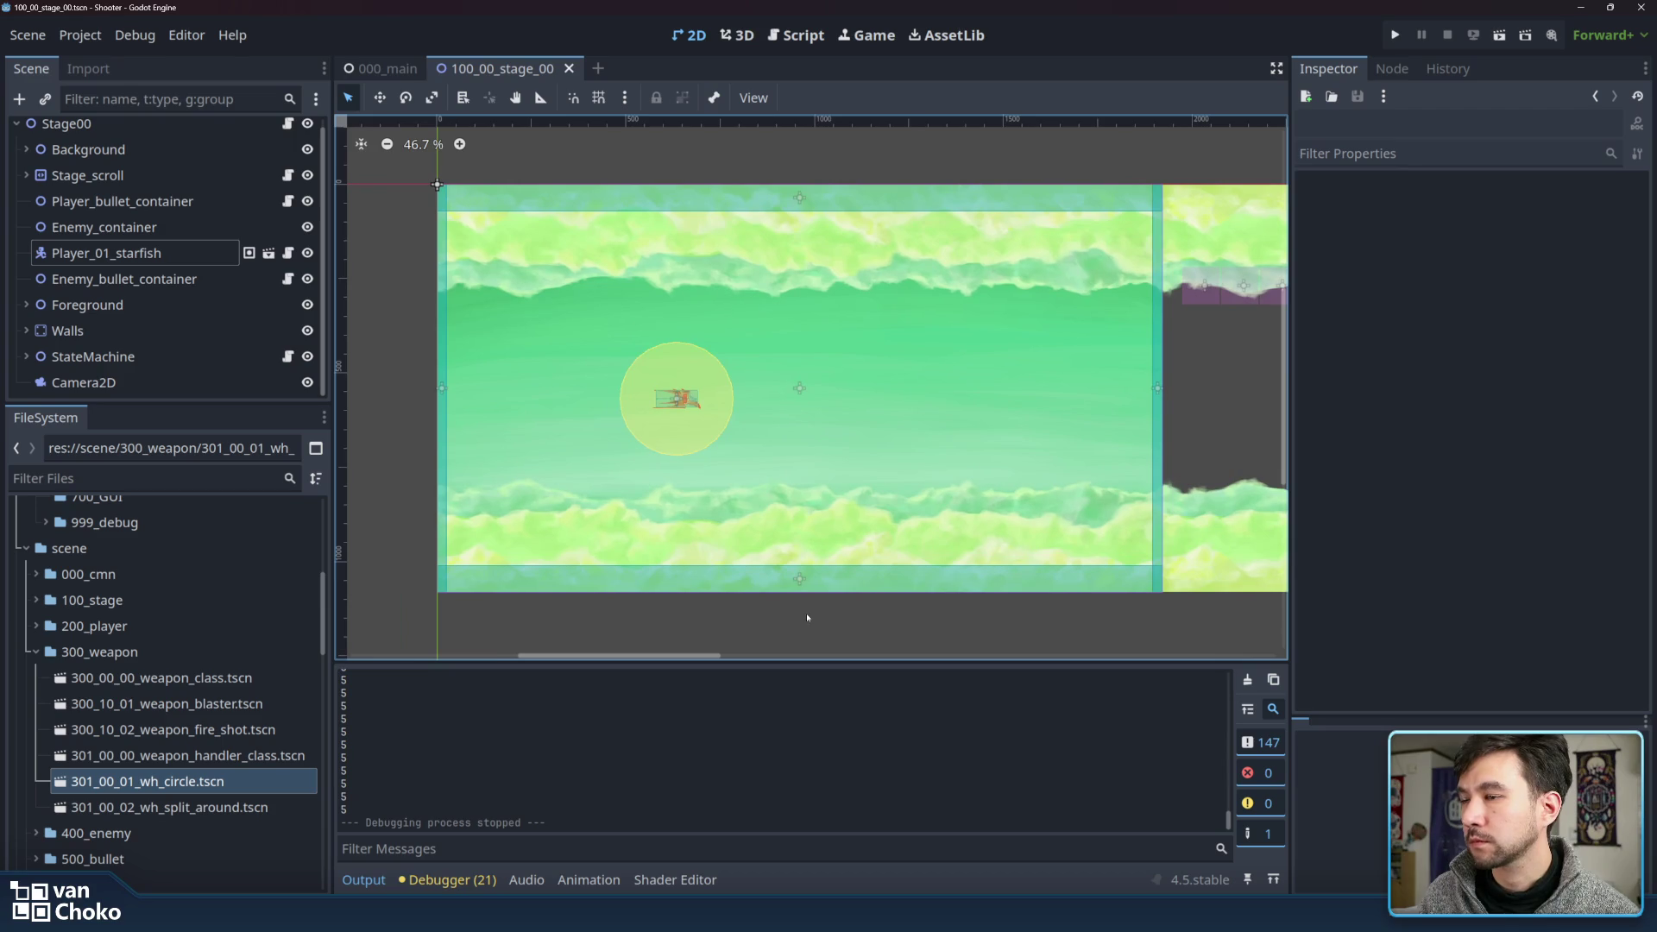
# Check the Camera2D and Stage00 nodes, then select the assets/2D/000_cmn folder in FileSystem
pyautogui.click(154, 386)
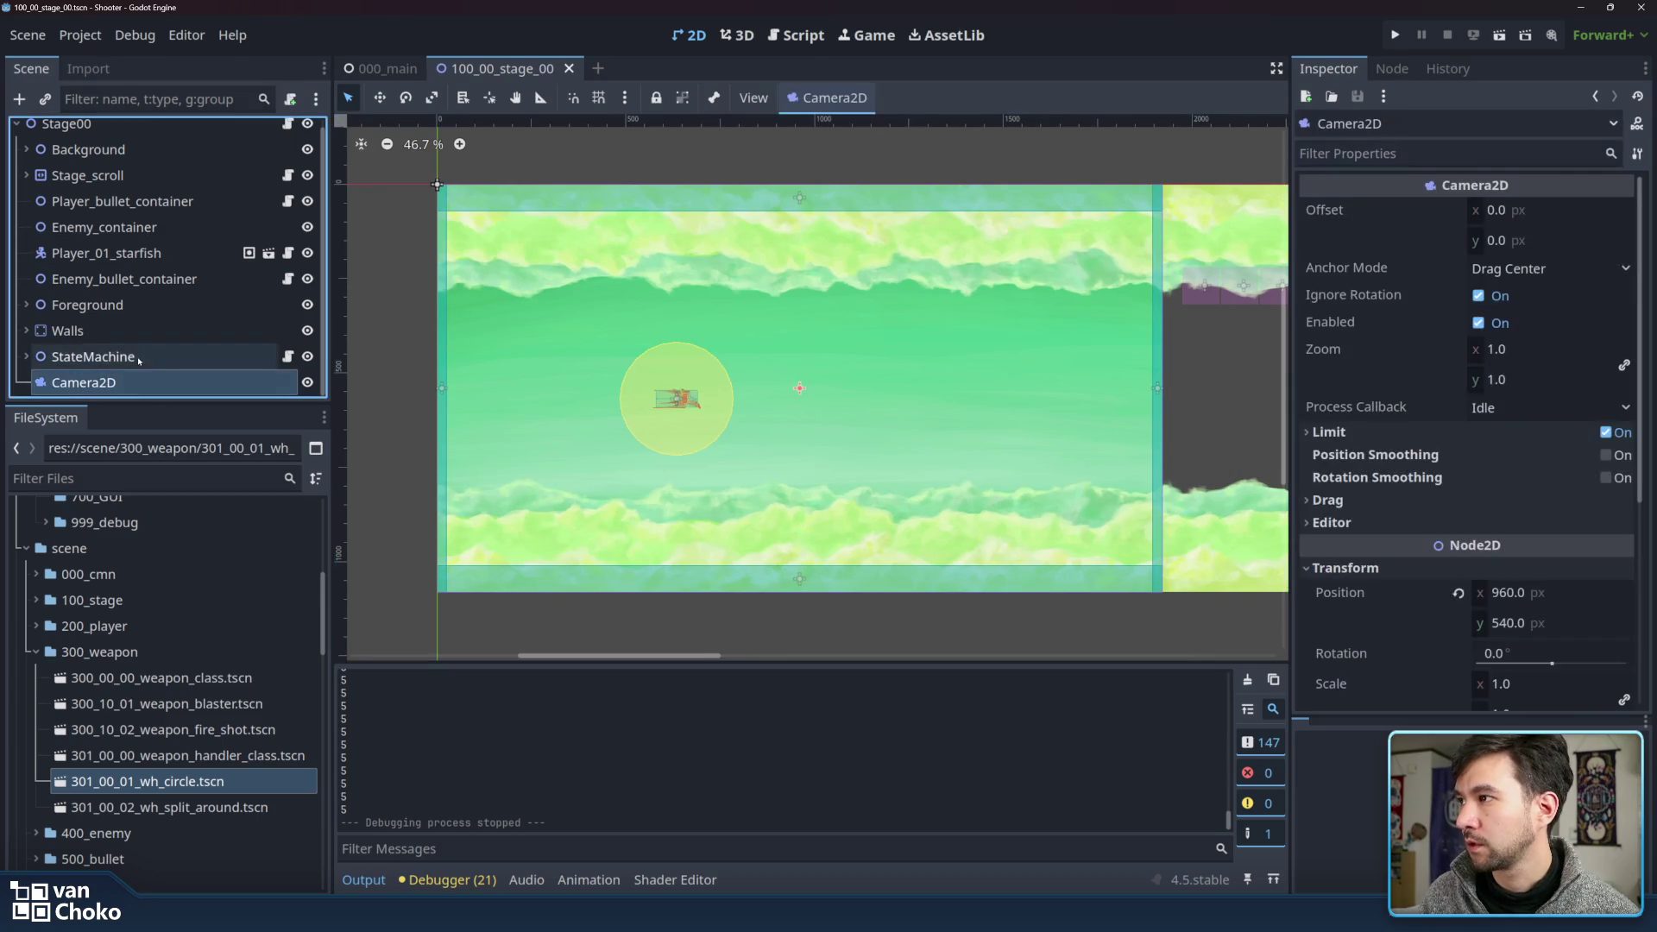
pyautogui.click(69, 127)
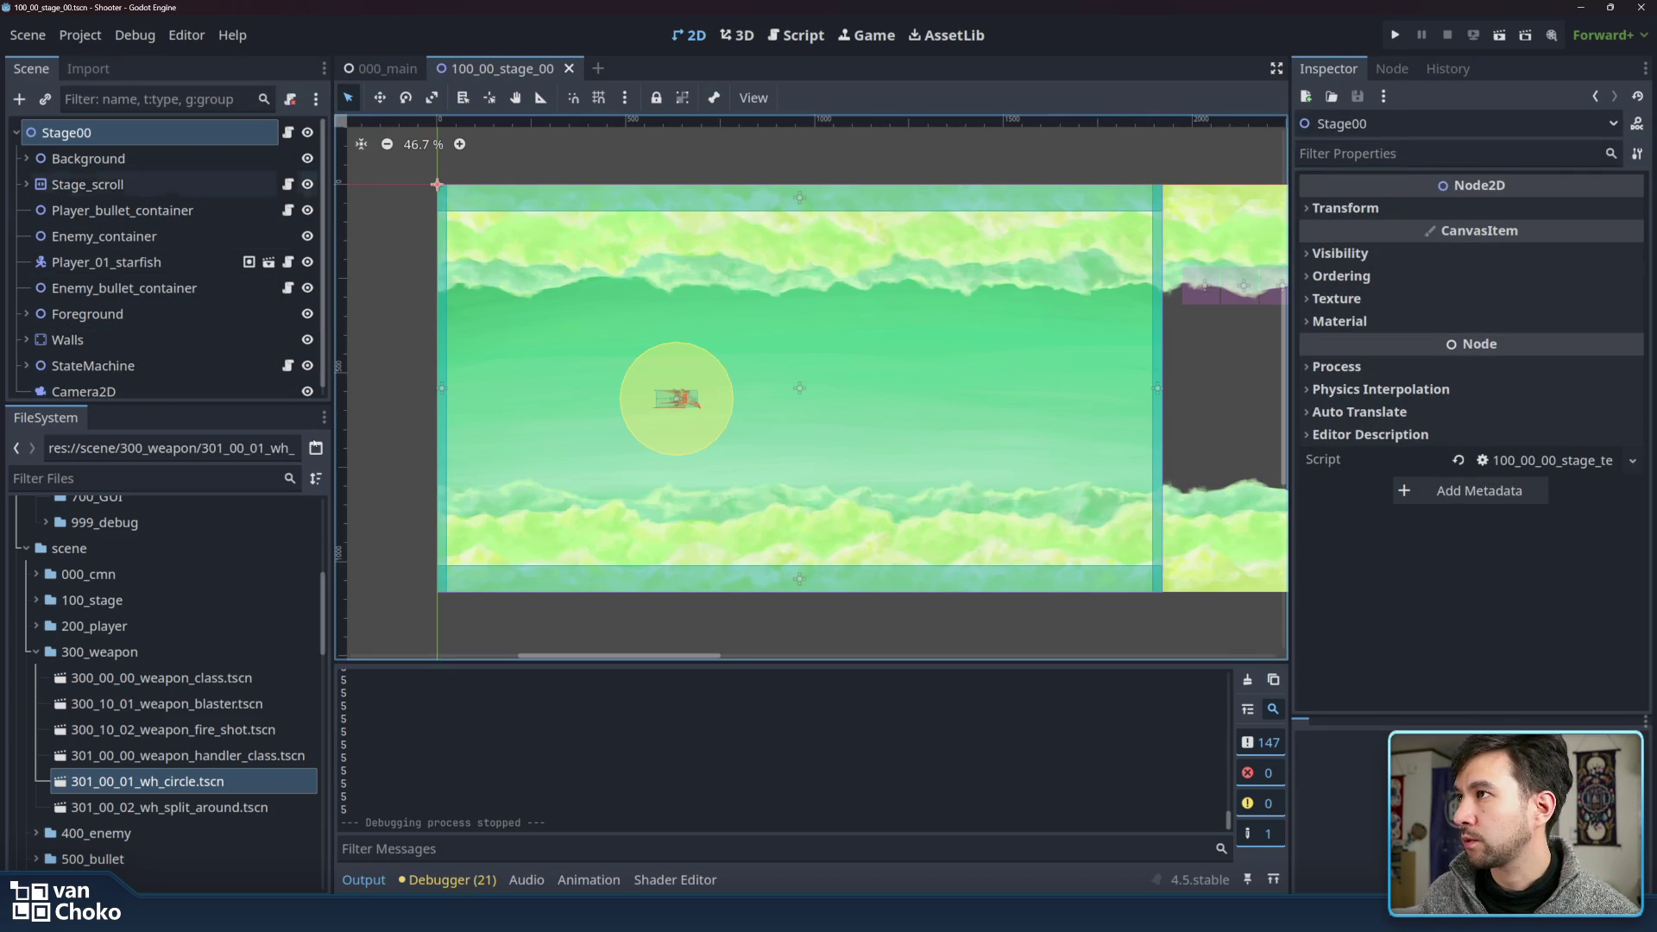
pyautogui.moveTo(323, 595); pyautogui.dragTo(323, 522)
pyautogui.click(62, 642)
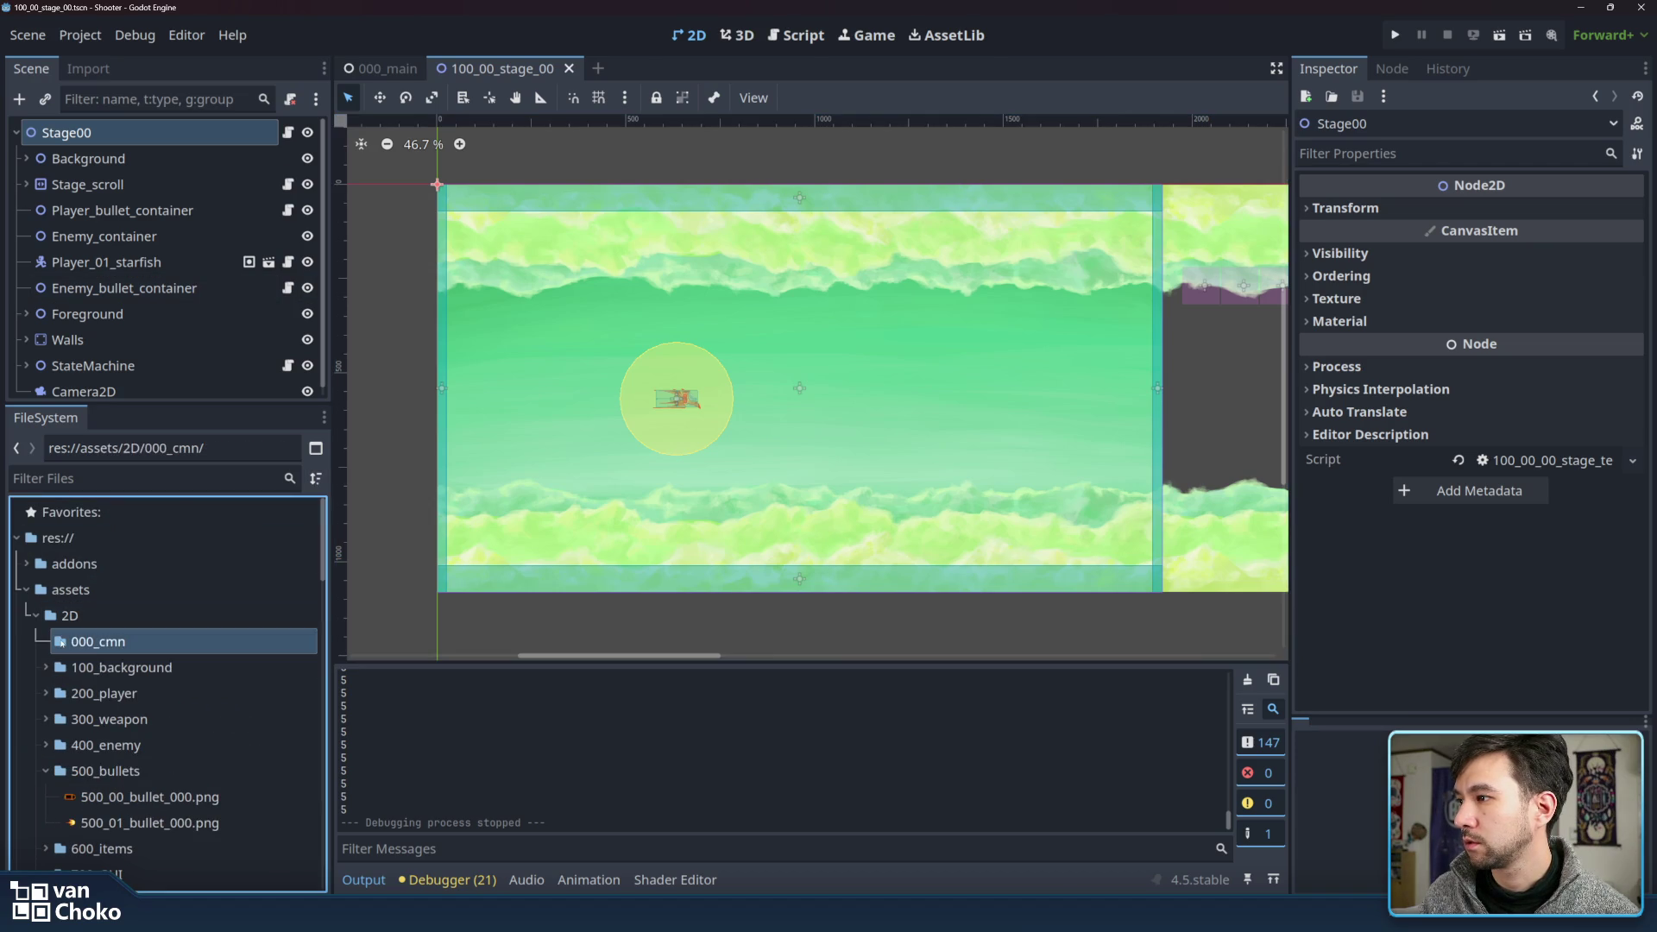
# Collapse the 2D, assets, 100_stage and scene folders in FileSystem to reveal scripts
pyautogui.press('Left')
pyautogui.press('Left')
pyautogui.press('Left')
pyautogui.press('Left')
pyautogui.press('Down')
pyautogui.press('Down')
pyautogui.press('Right')
pyautogui.scroll(-1, 151, 641)
pyautogui.press('Down')
pyautogui.press('Down')
pyautogui.press('Down')
pyautogui.scroll(-3, 104, 604)
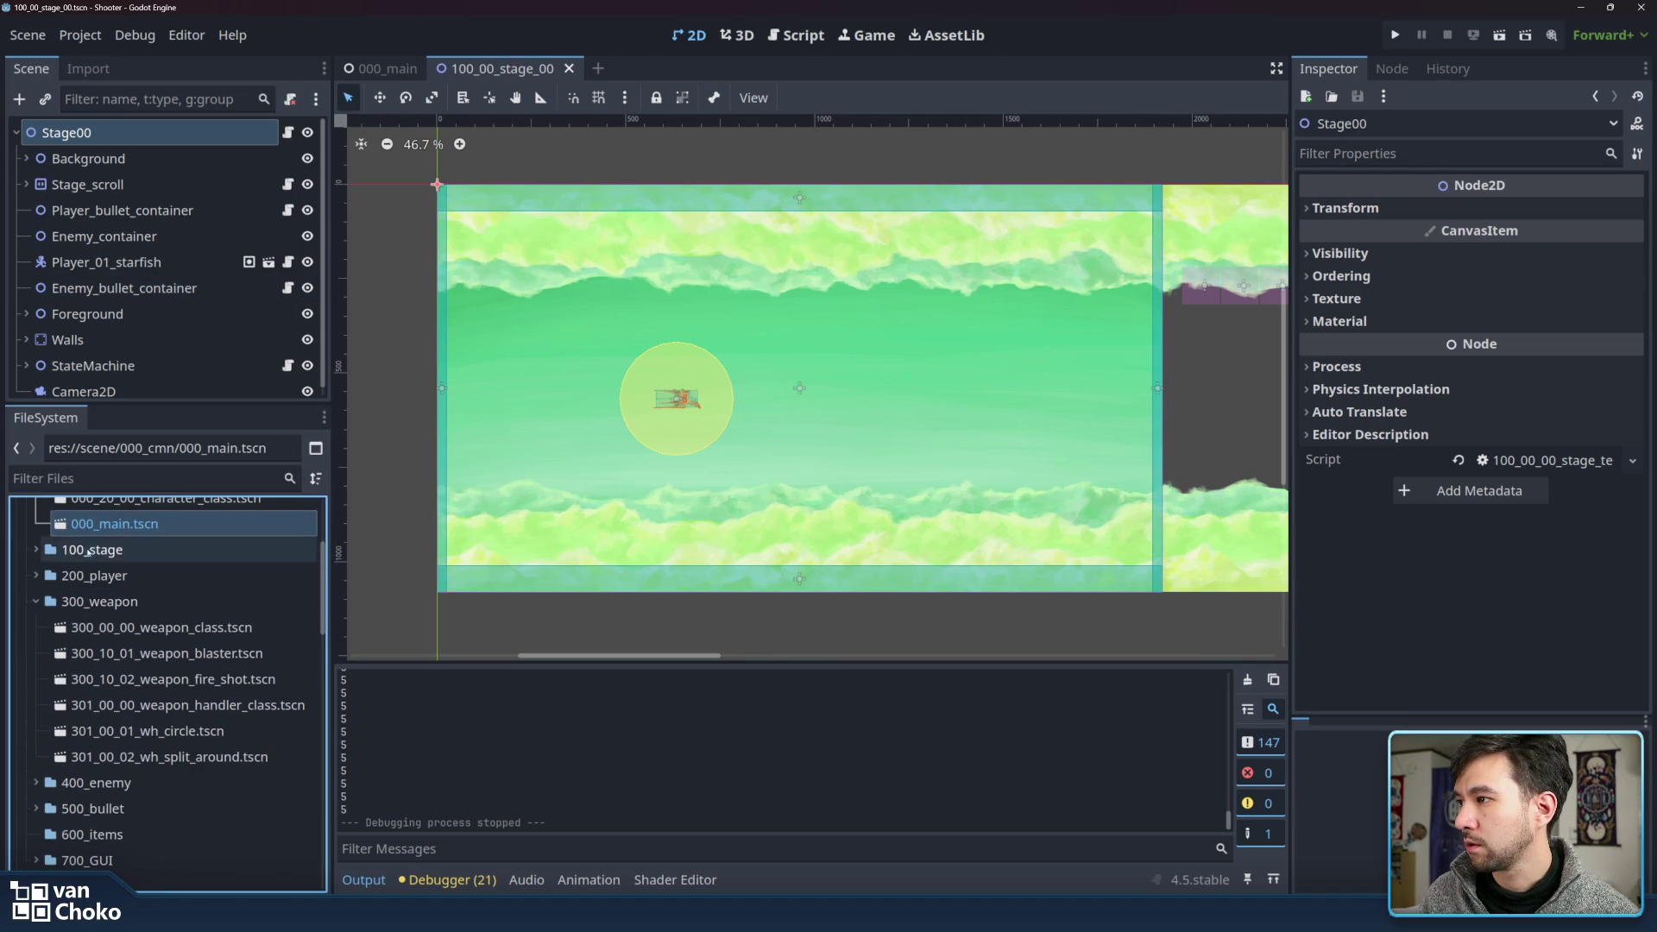
pyautogui.click(41, 555)
pyautogui.press('Right')
pyautogui.press('Left')
pyautogui.scroll(2, 57, 562)
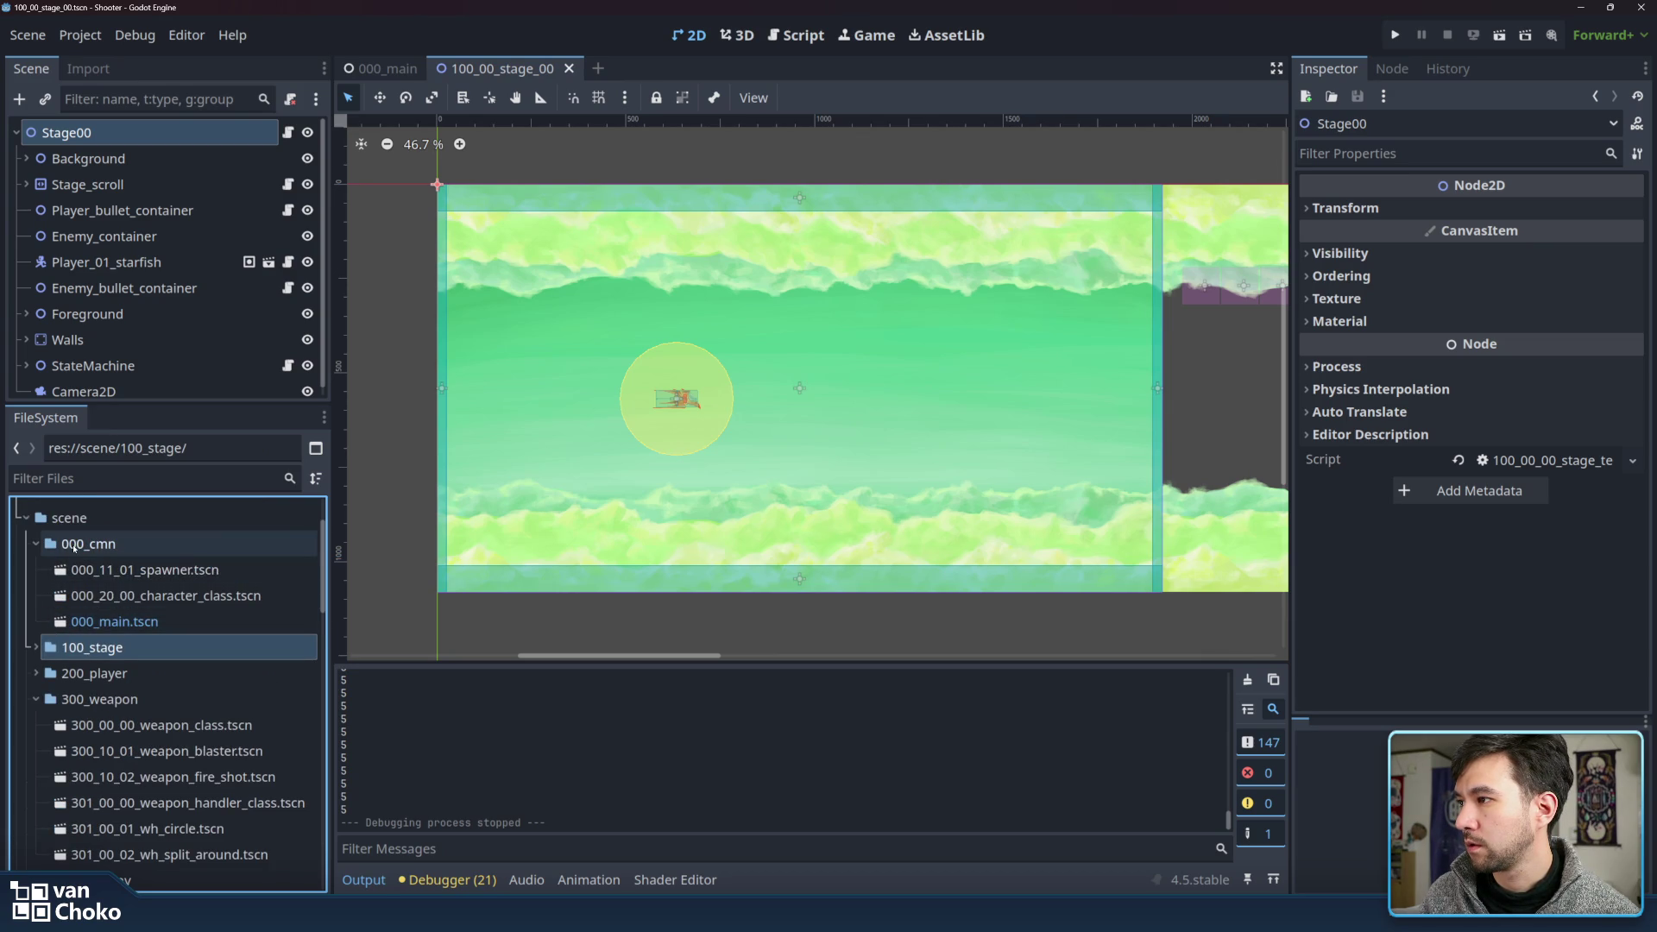
pyautogui.click(38, 544)
pyautogui.click(27, 518)
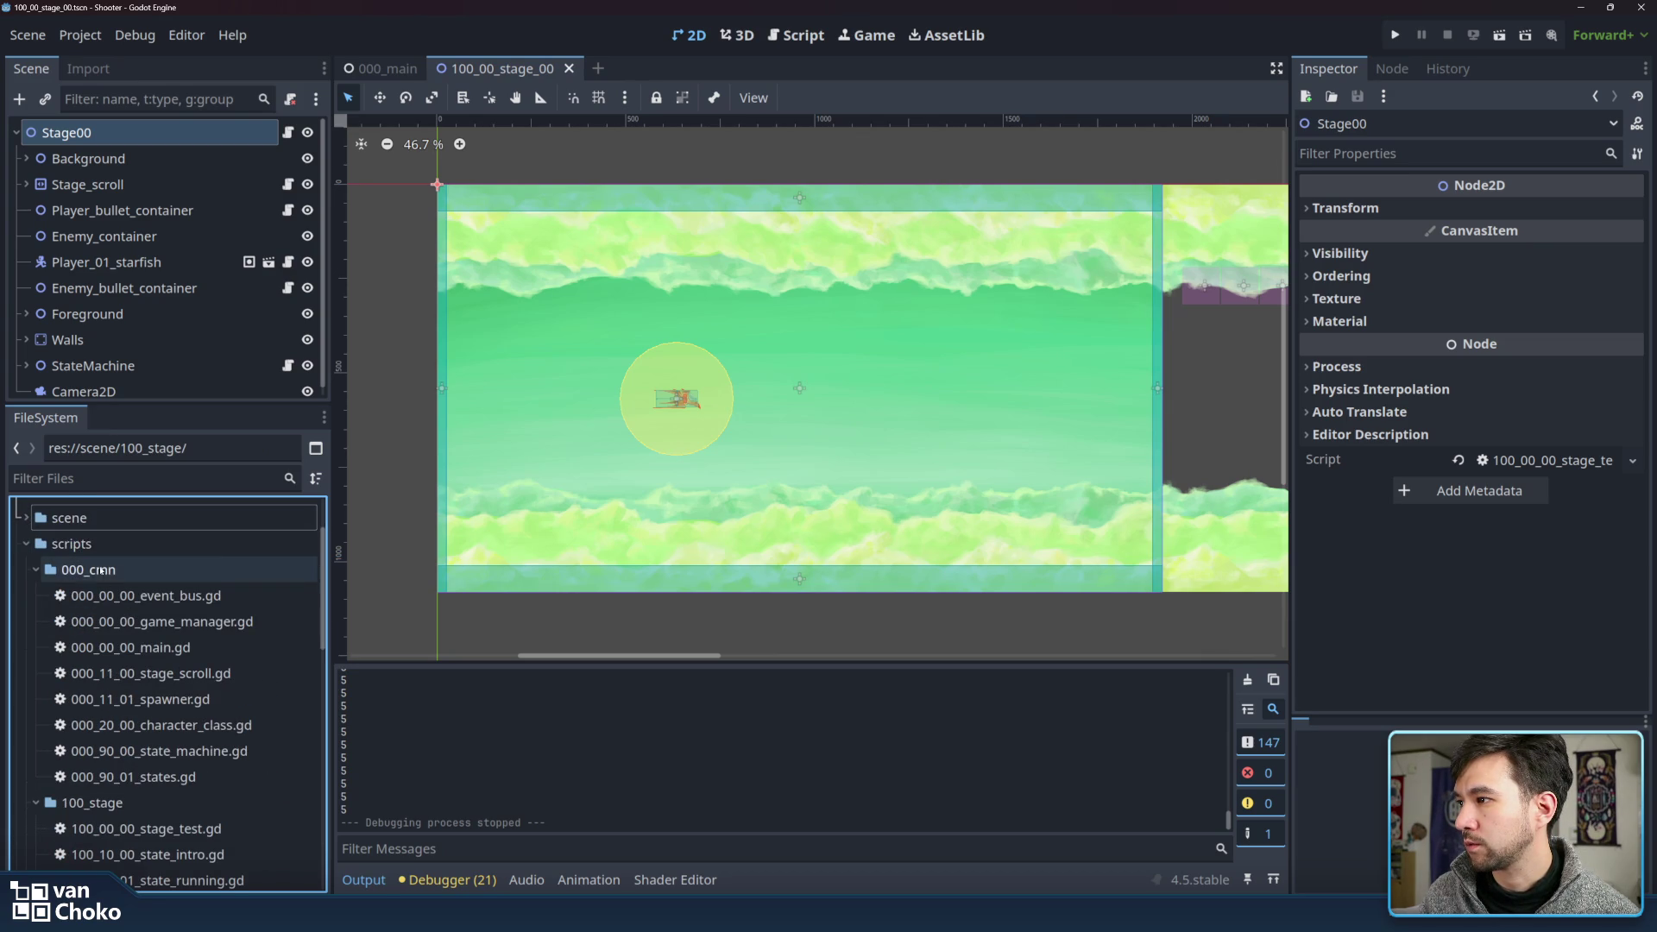
# Browse the common scripts from event_bus and main through spawner, character_class and state_machine
pyautogui.click(138, 596)
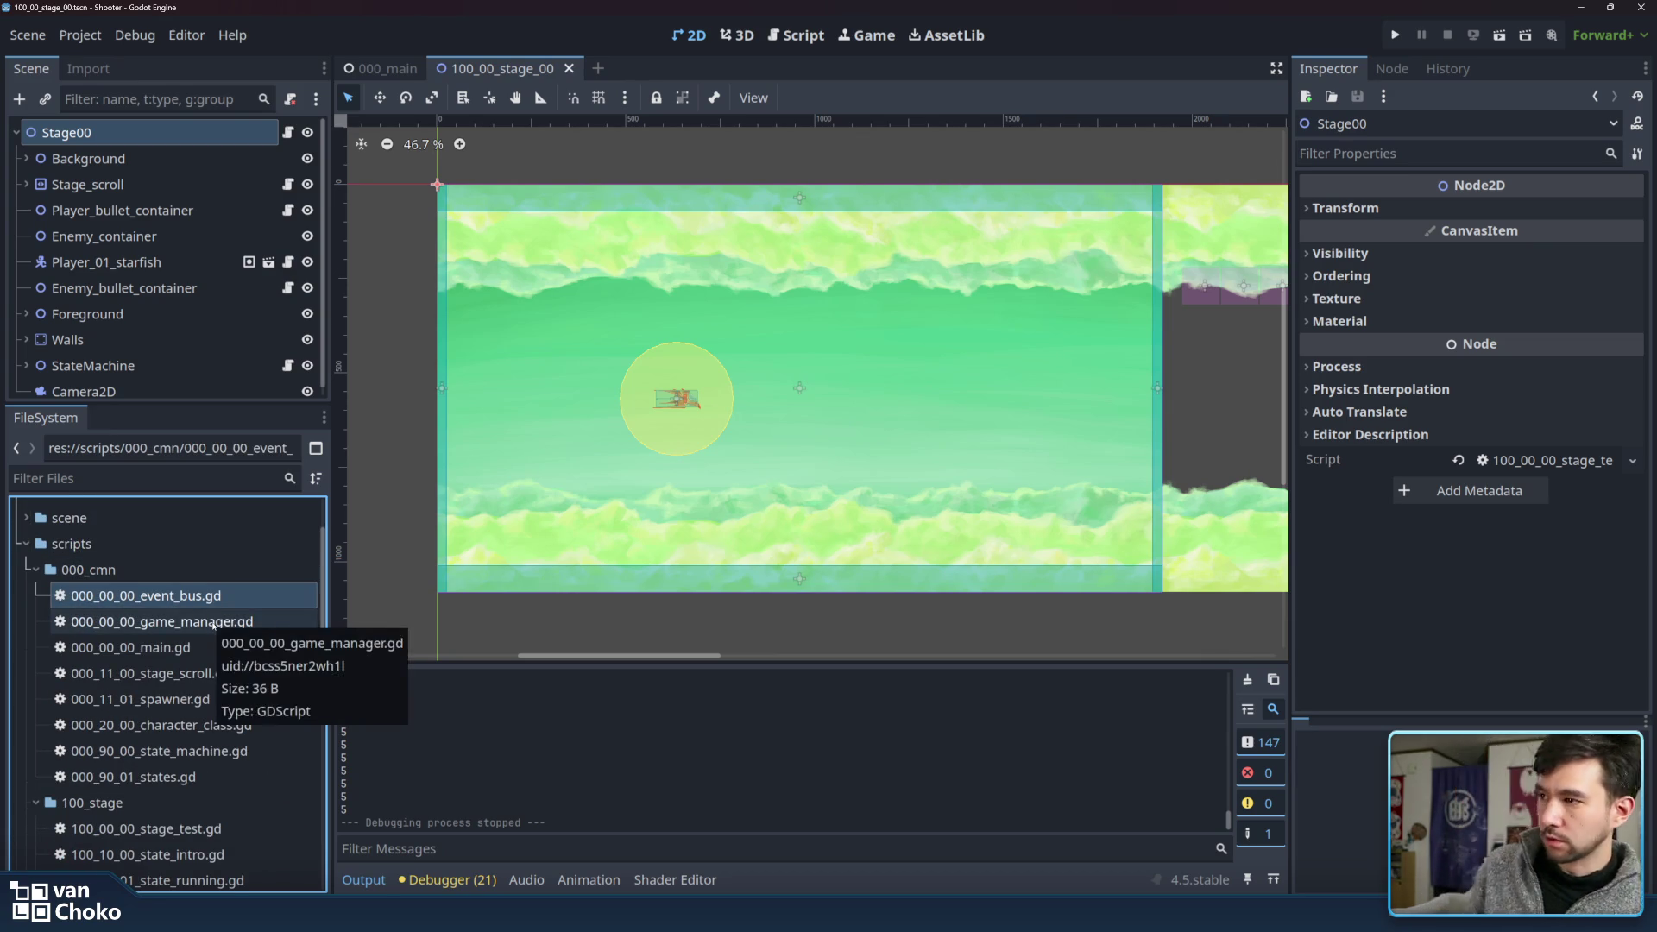
pyautogui.click(173, 647)
pyautogui.click(190, 674)
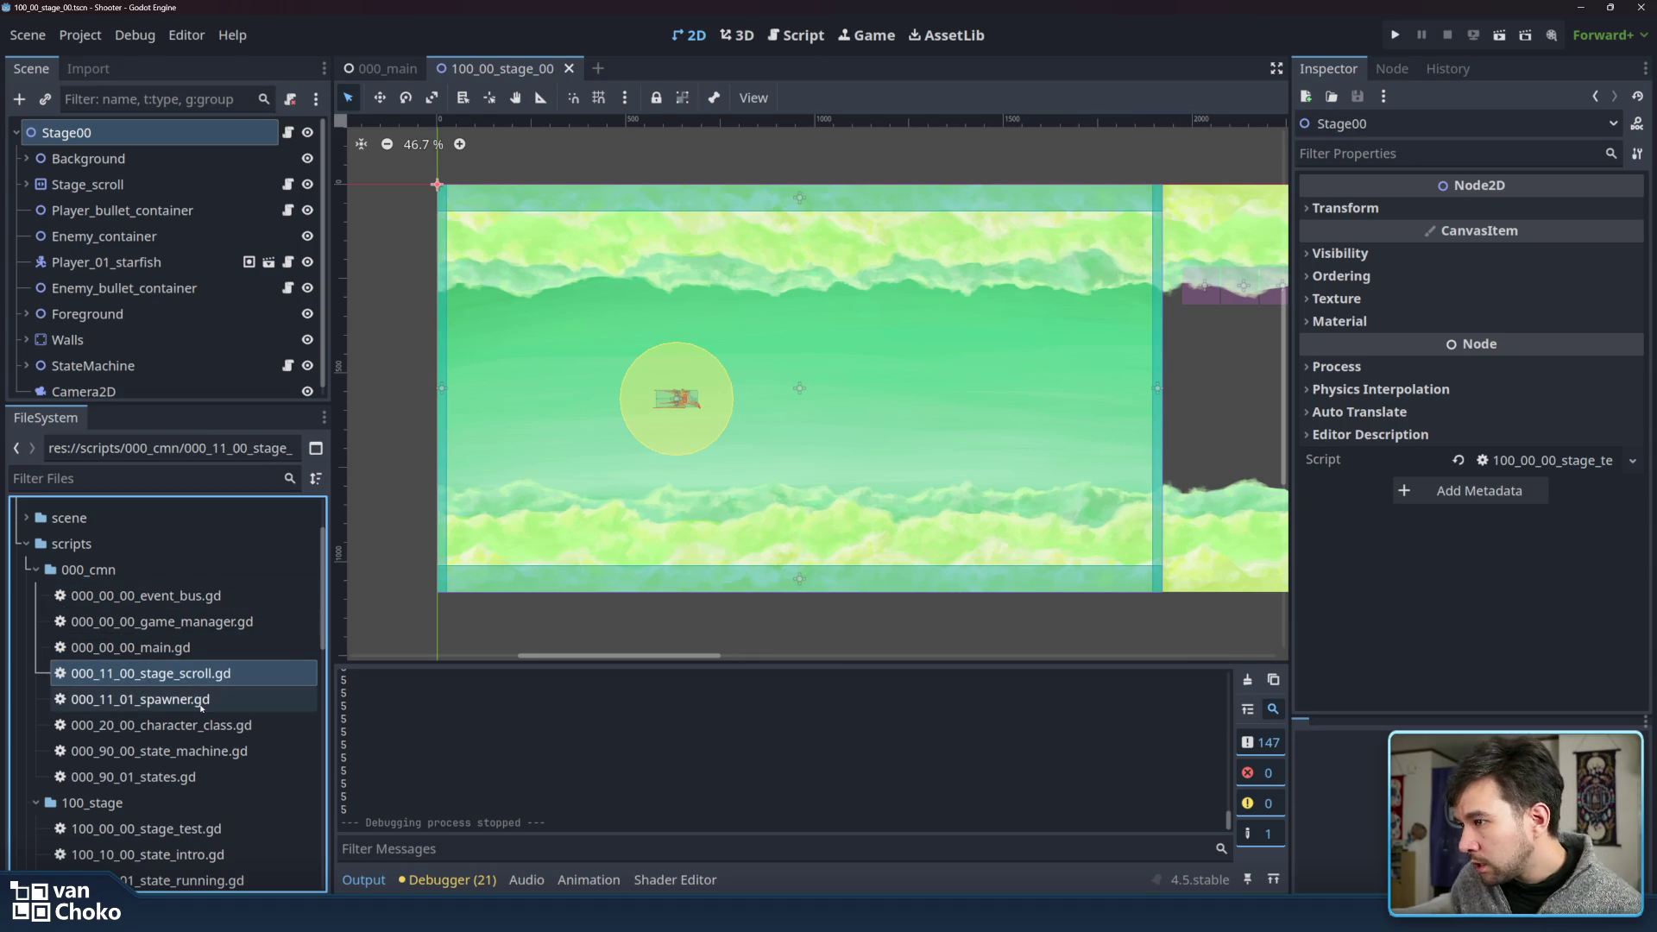
pyautogui.click(201, 701)
pyautogui.click(207, 674)
pyautogui.click(221, 701)
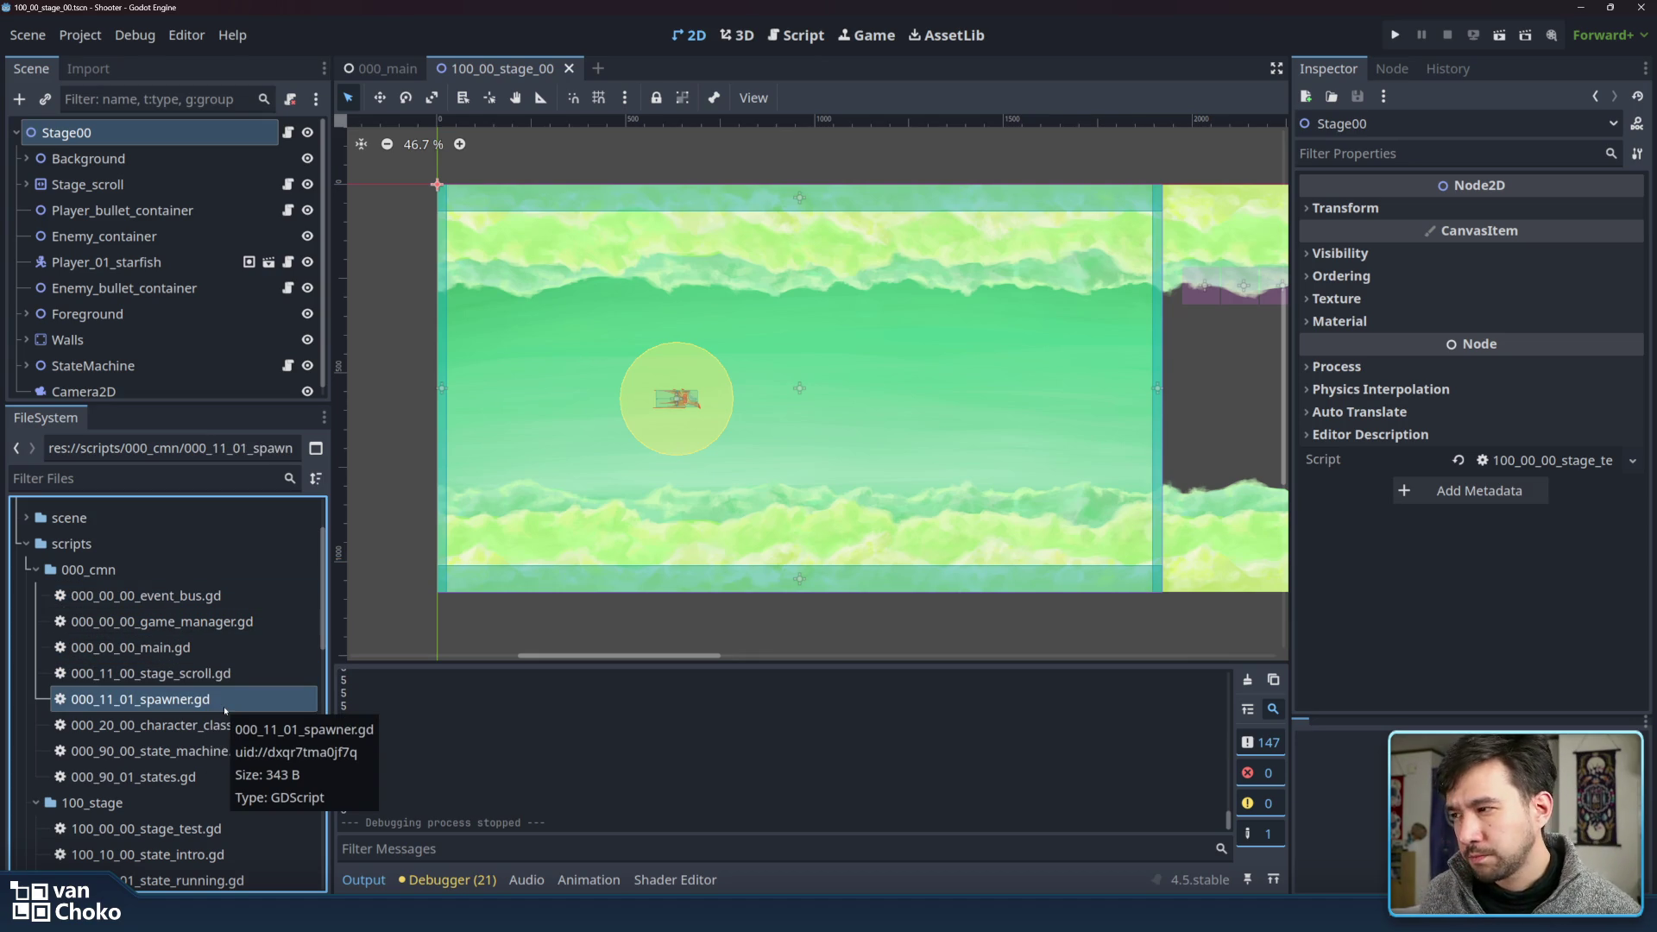
pyautogui.click(234, 727)
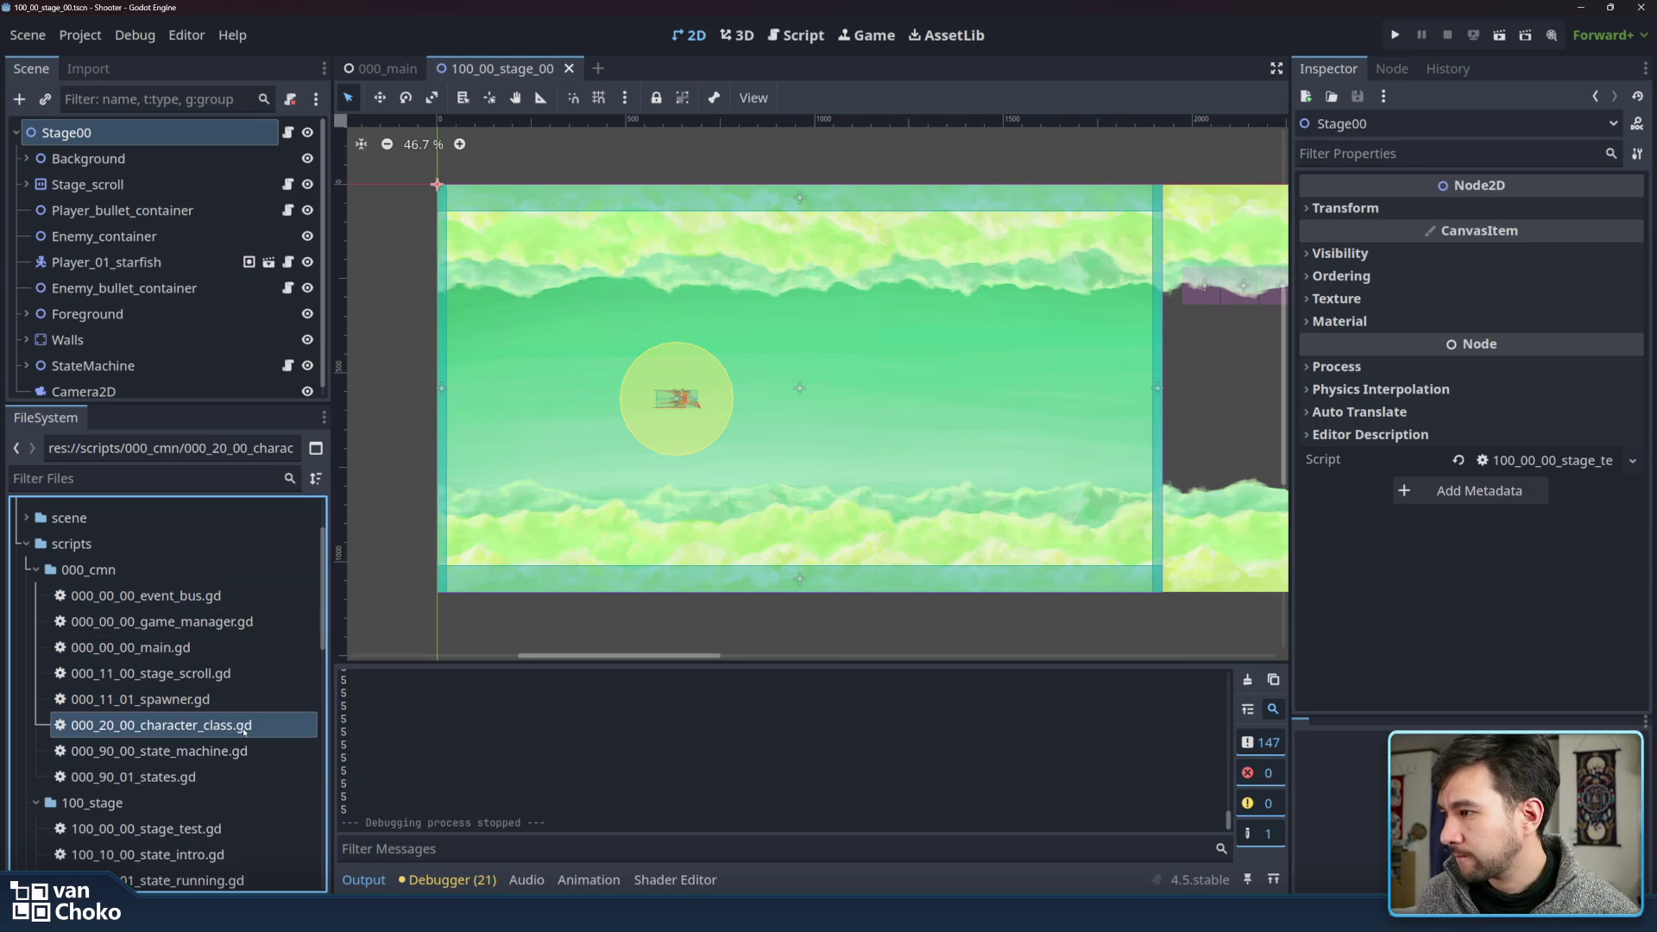
pyautogui.click(241, 752)
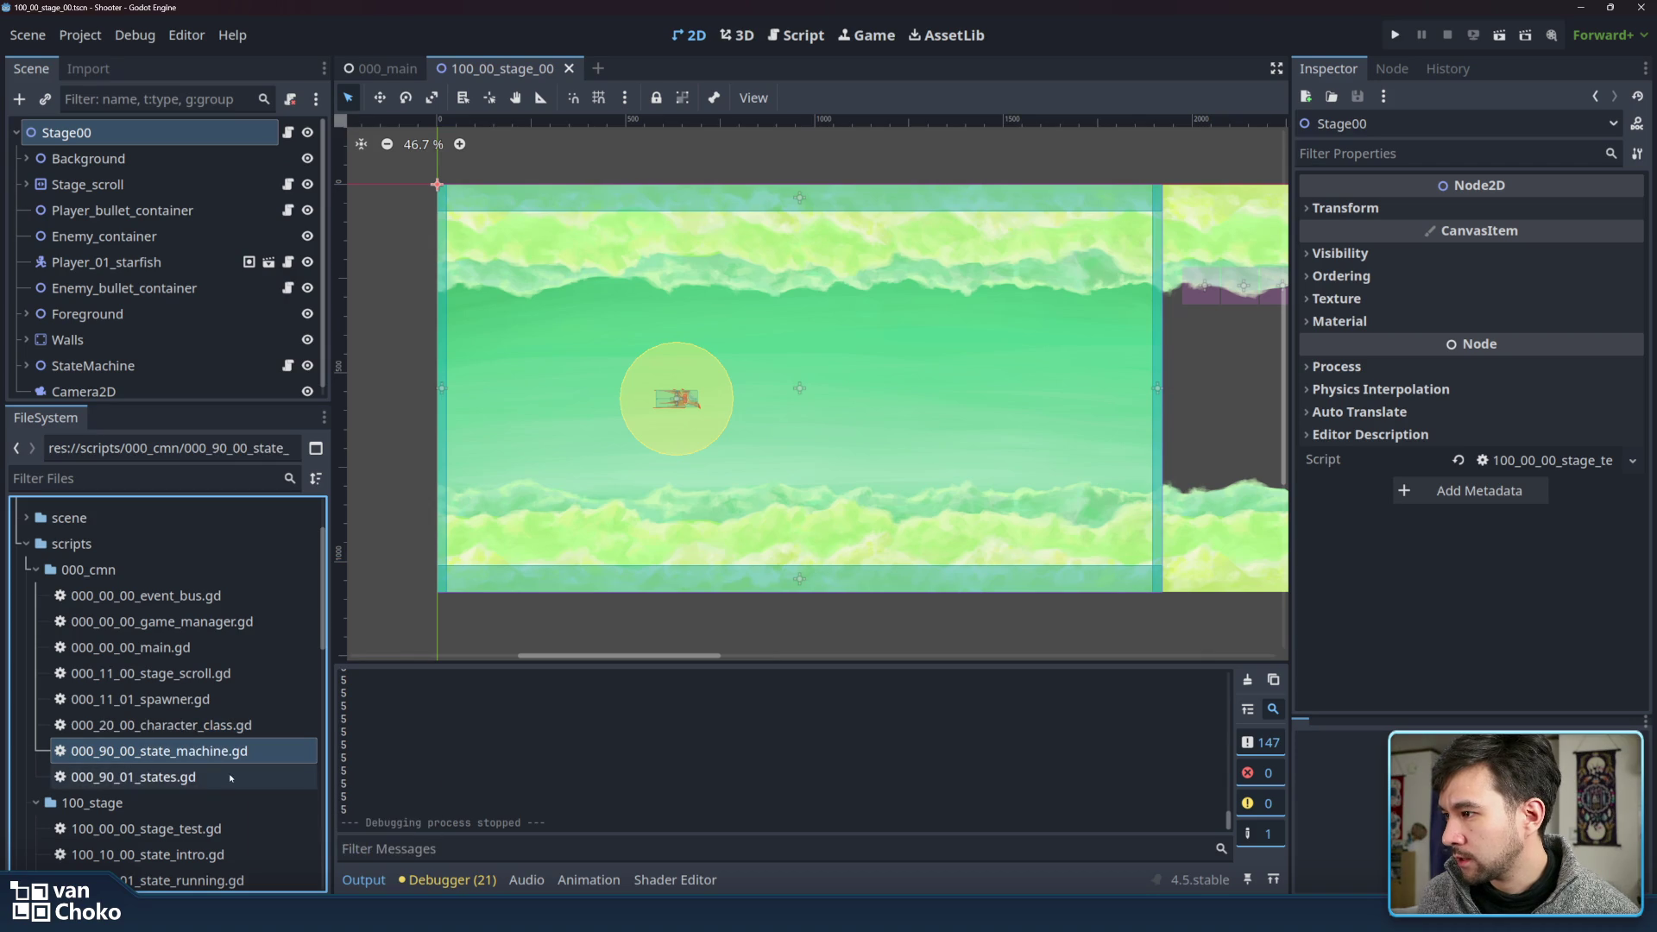
pyautogui.click(249, 725)
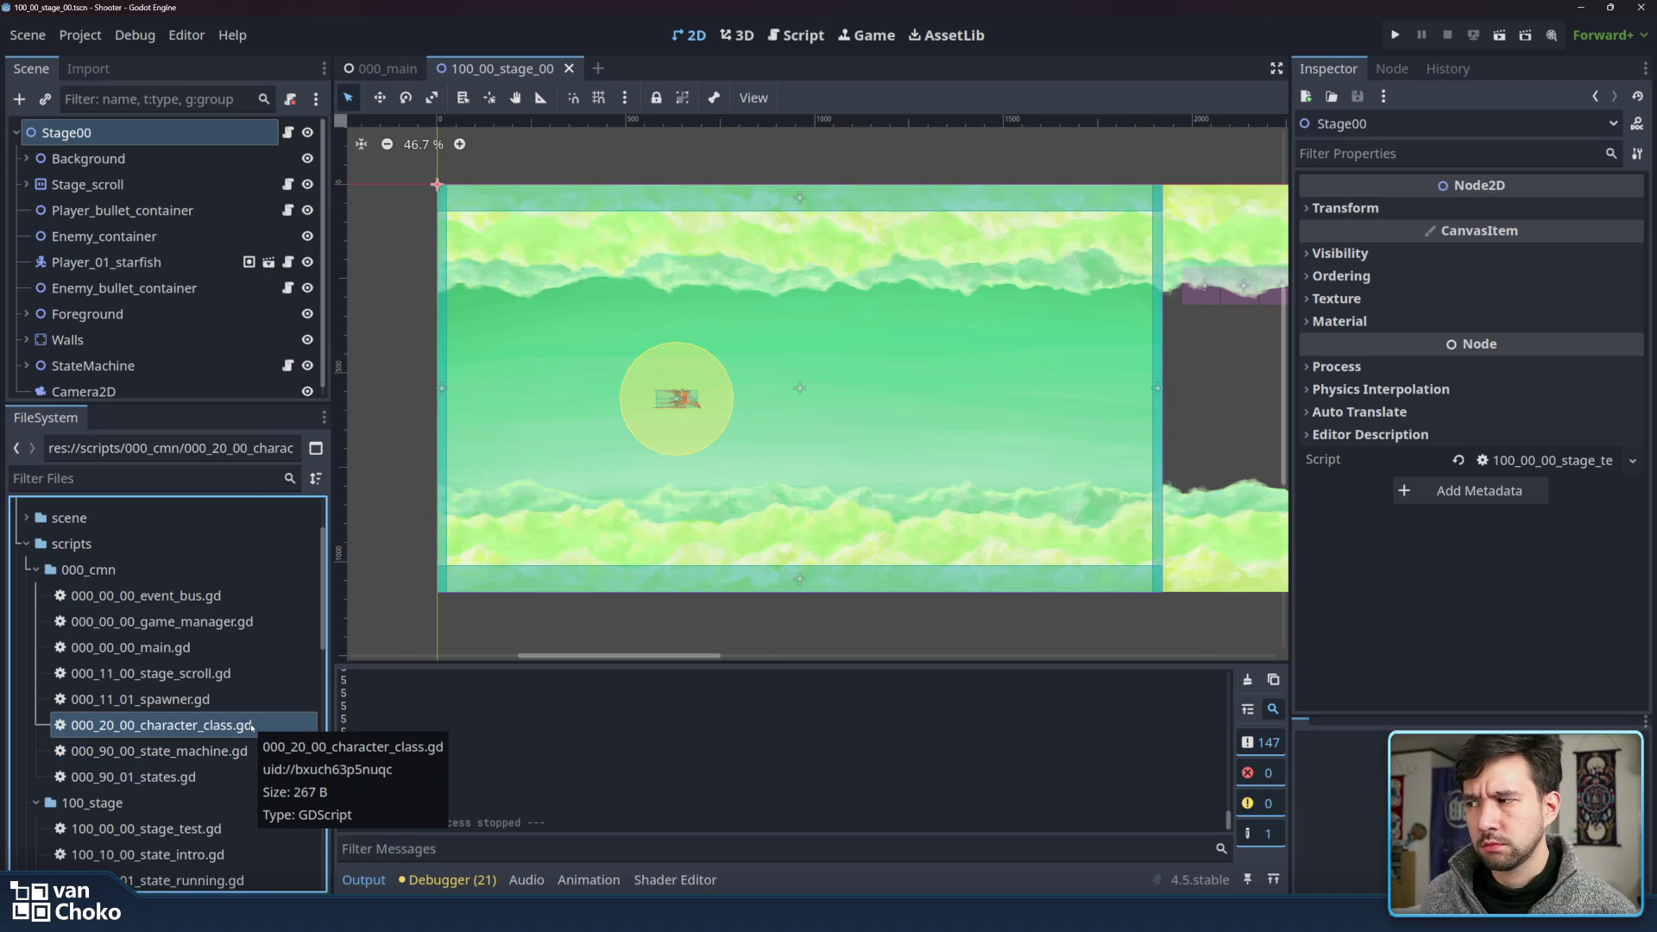
pyautogui.scroll(-5, 252, 727)
pyautogui.scroll(2, 242, 734)
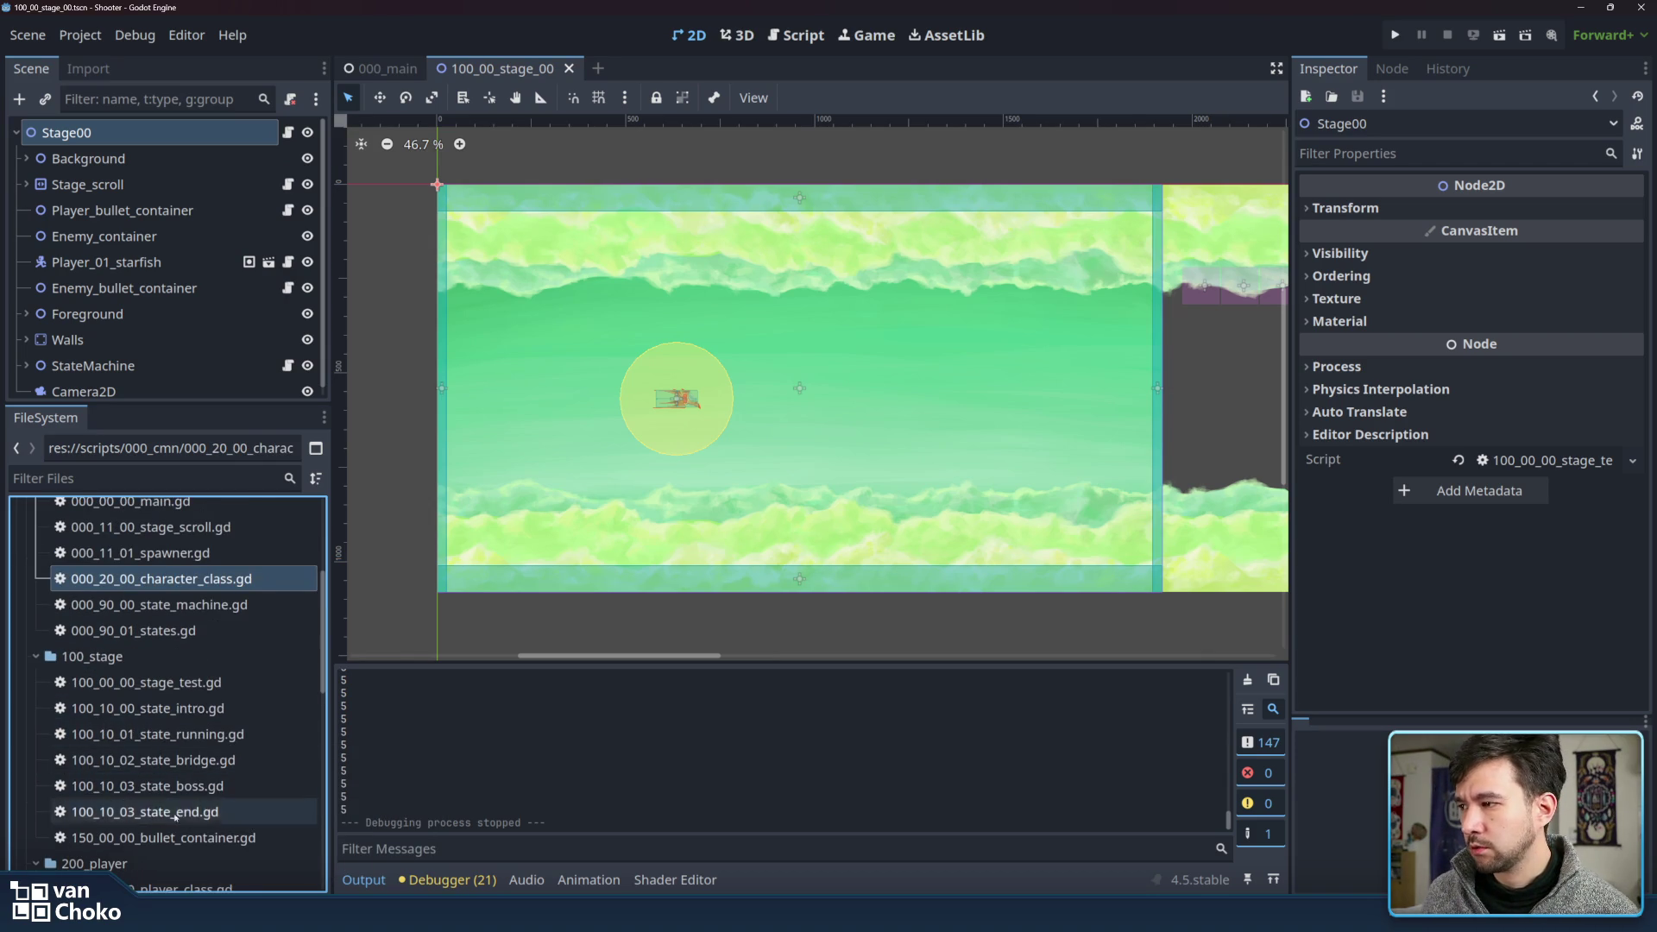
pyautogui.scroll(-3, 199, 760)
# Look over player_class, states, game_manager and event_bus, then select the scripts/000_cmn folder
pyautogui.click(237, 740)
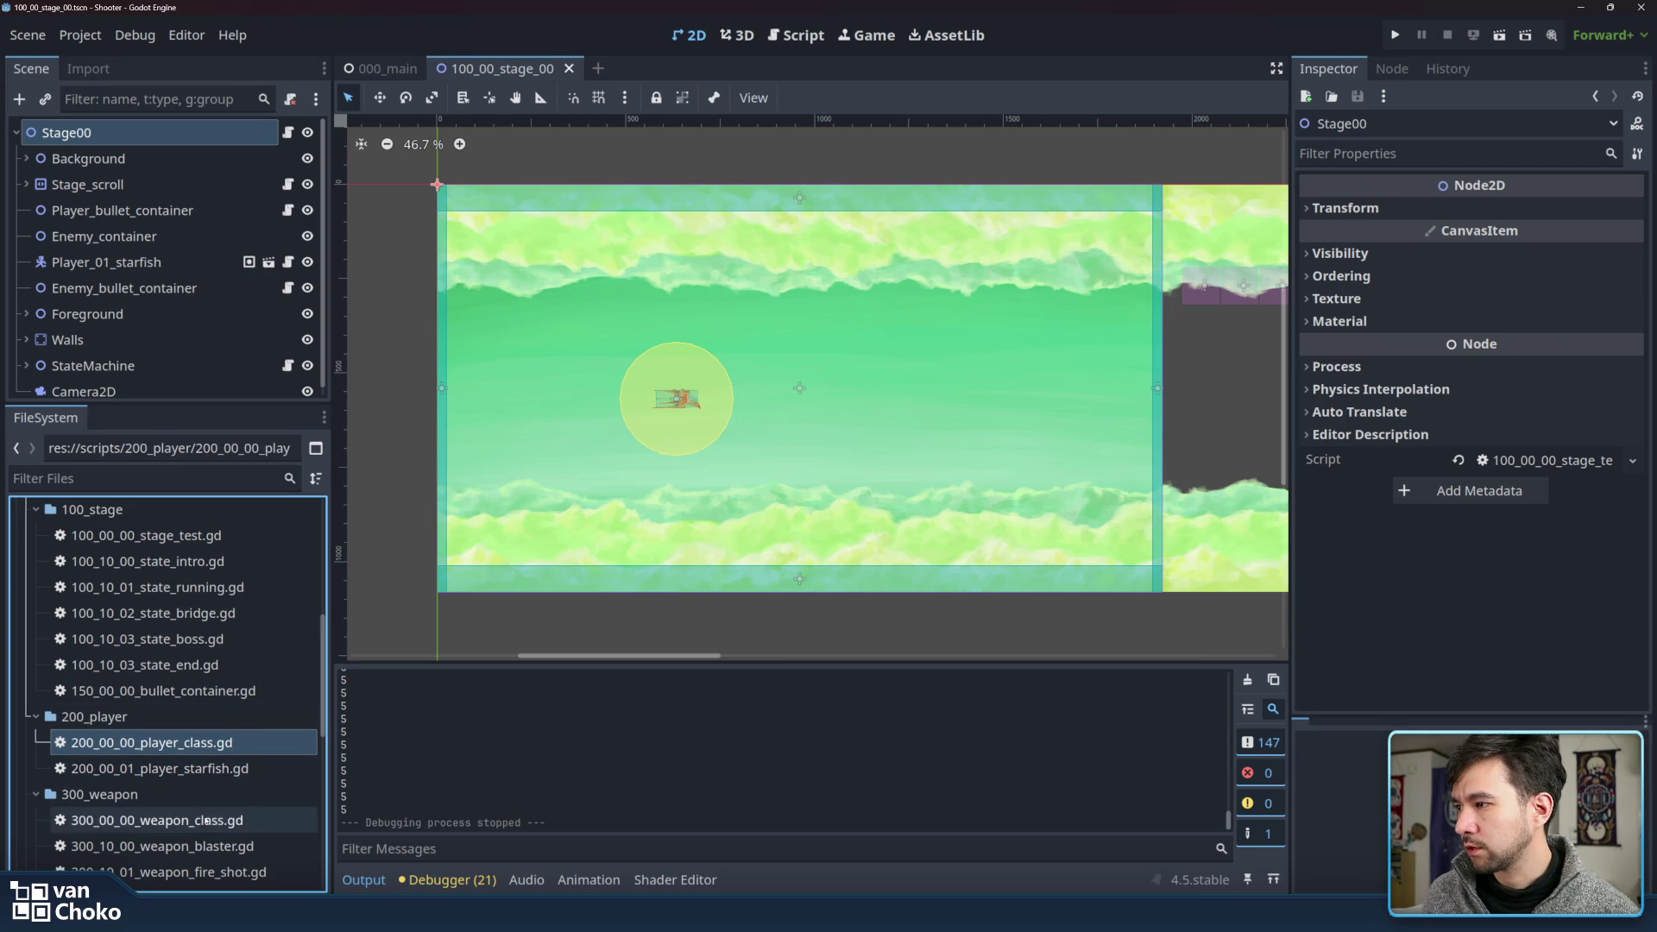
pyautogui.scroll(4, 242, 656)
pyautogui.click(233, 628)
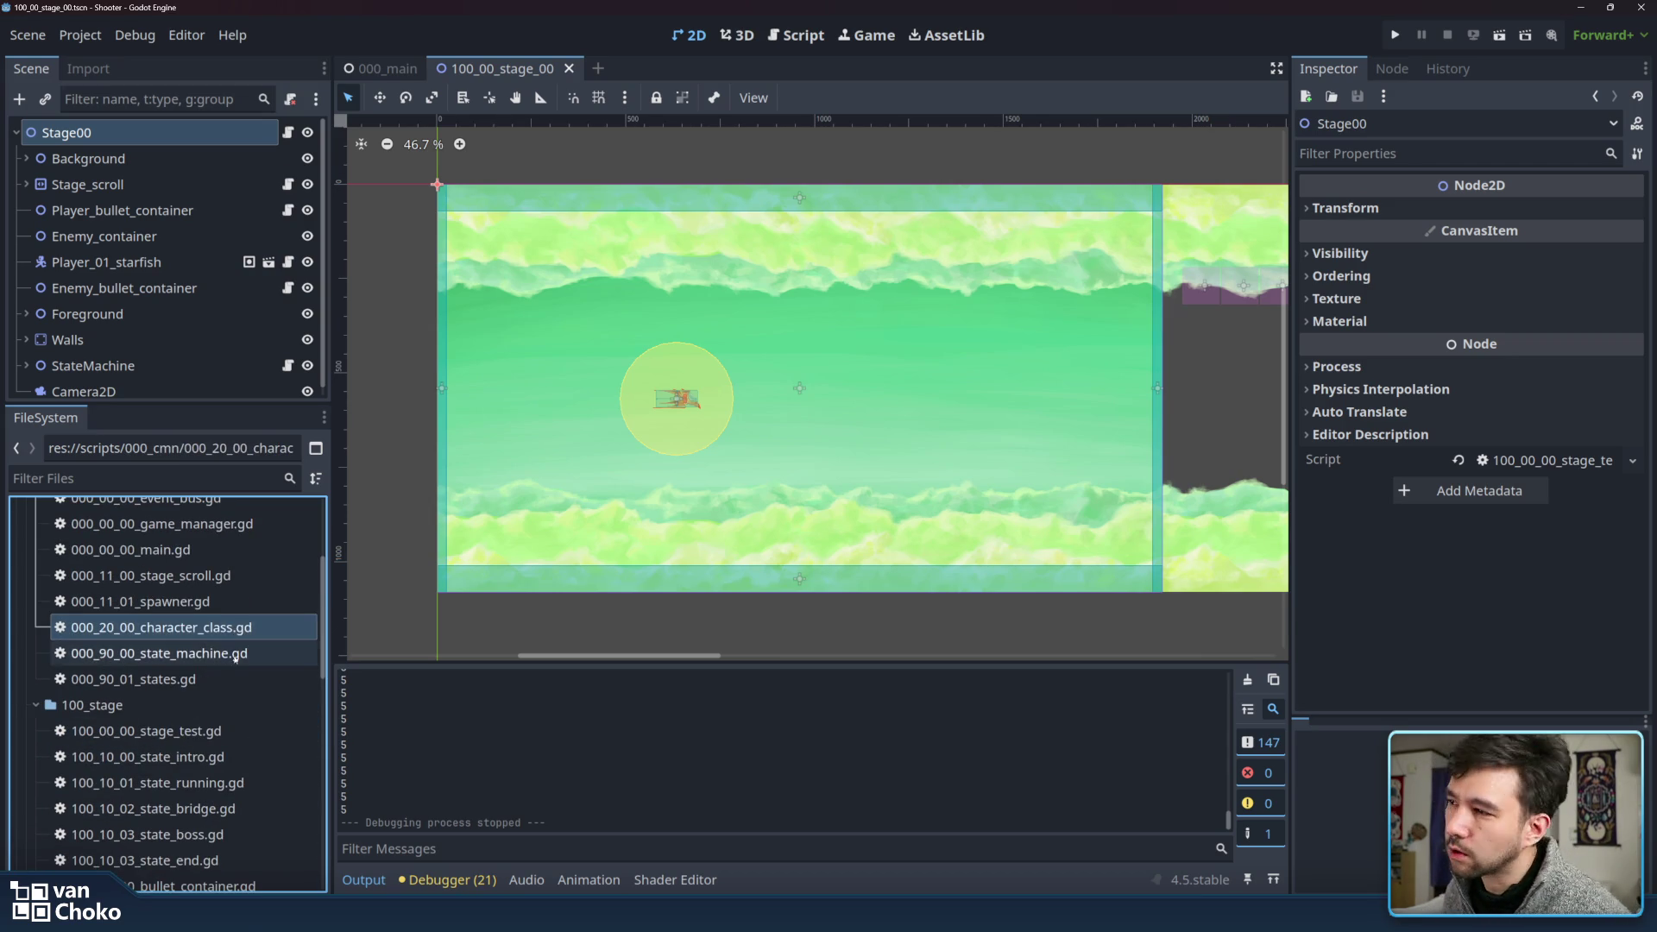
pyautogui.click(234, 653)
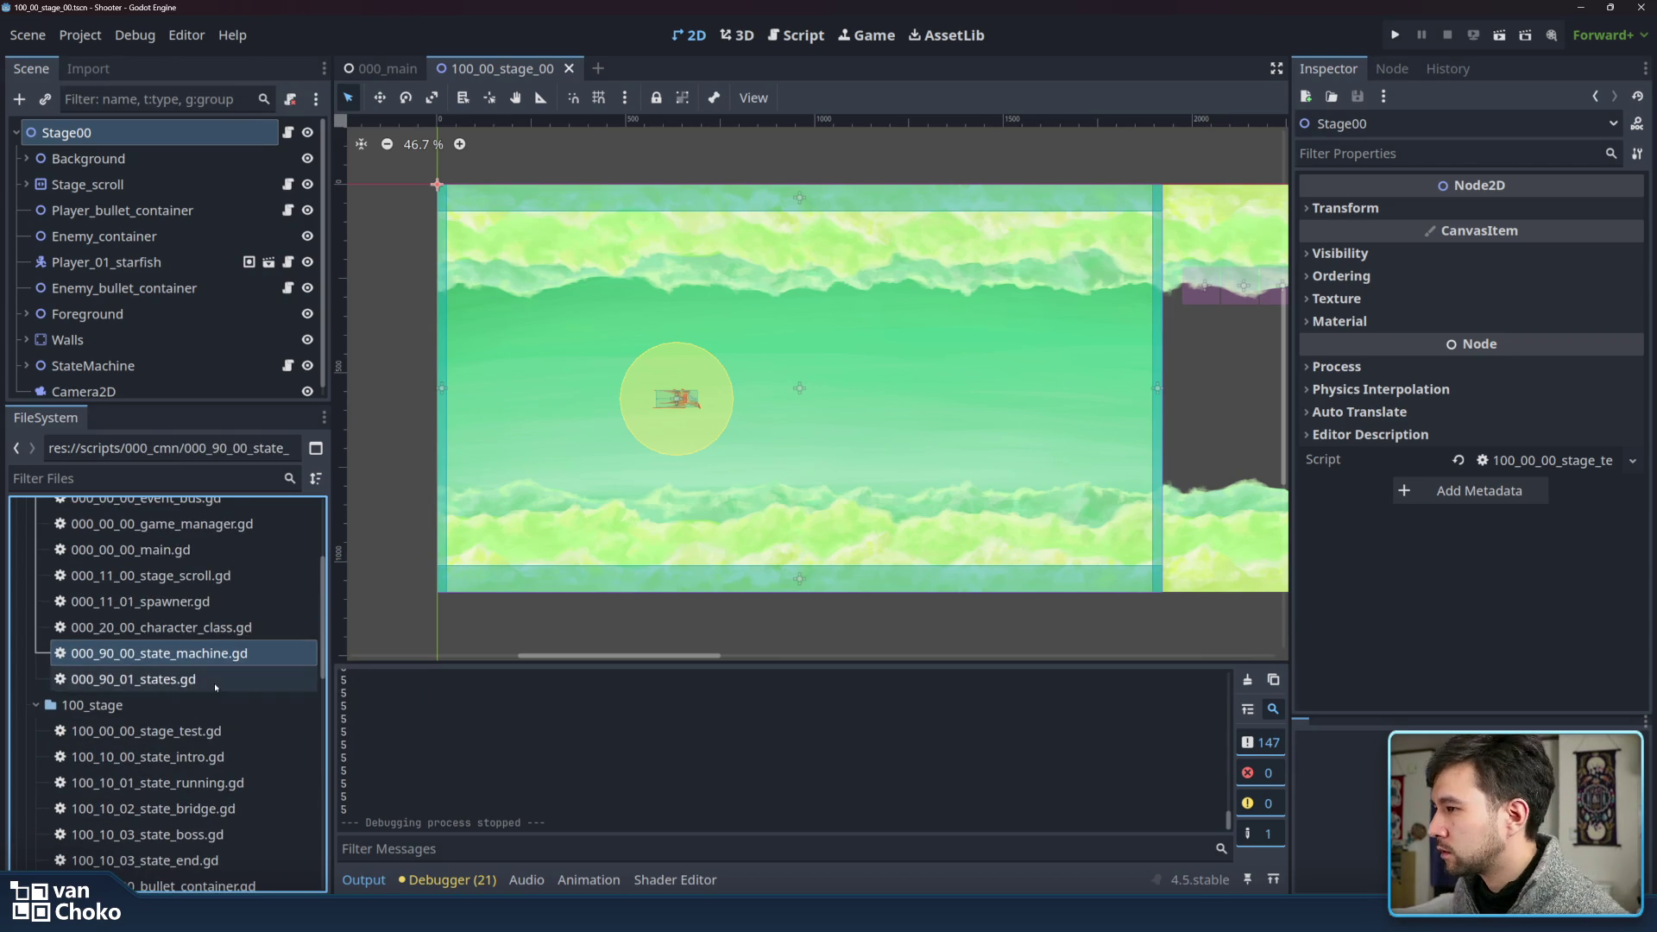
pyautogui.click(214, 682)
pyautogui.scroll(2, 214, 682)
pyautogui.click(206, 618)
pyautogui.click(173, 596)
pyautogui.click(173, 622)
pyautogui.click(173, 596)
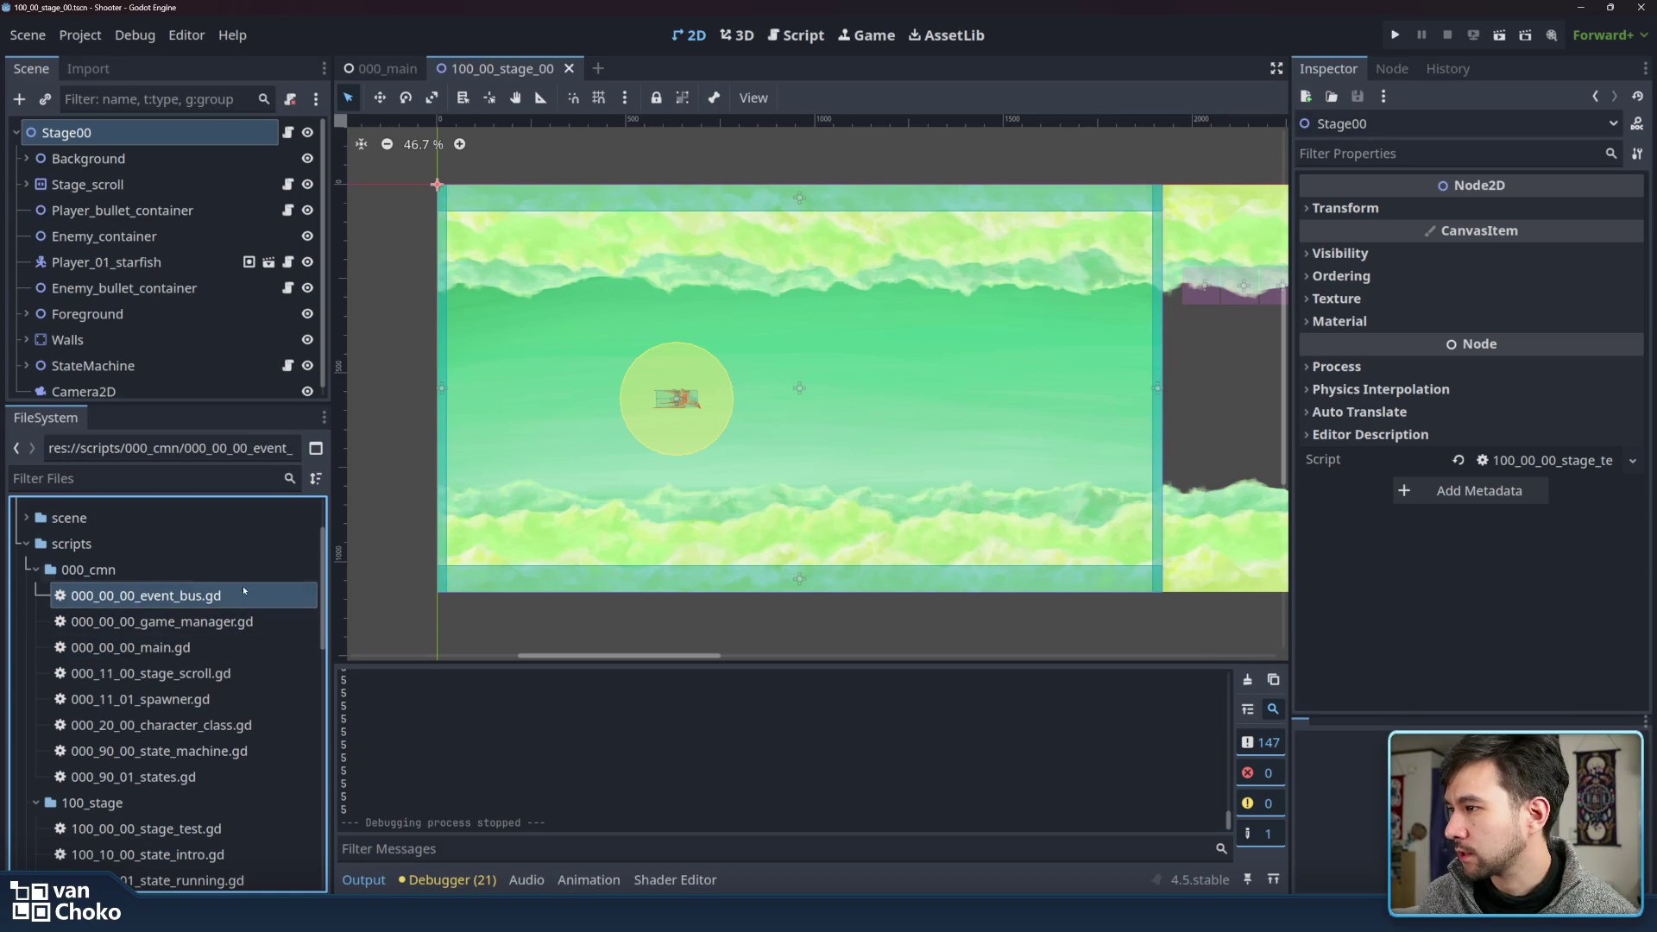
pyautogui.click(113, 570)
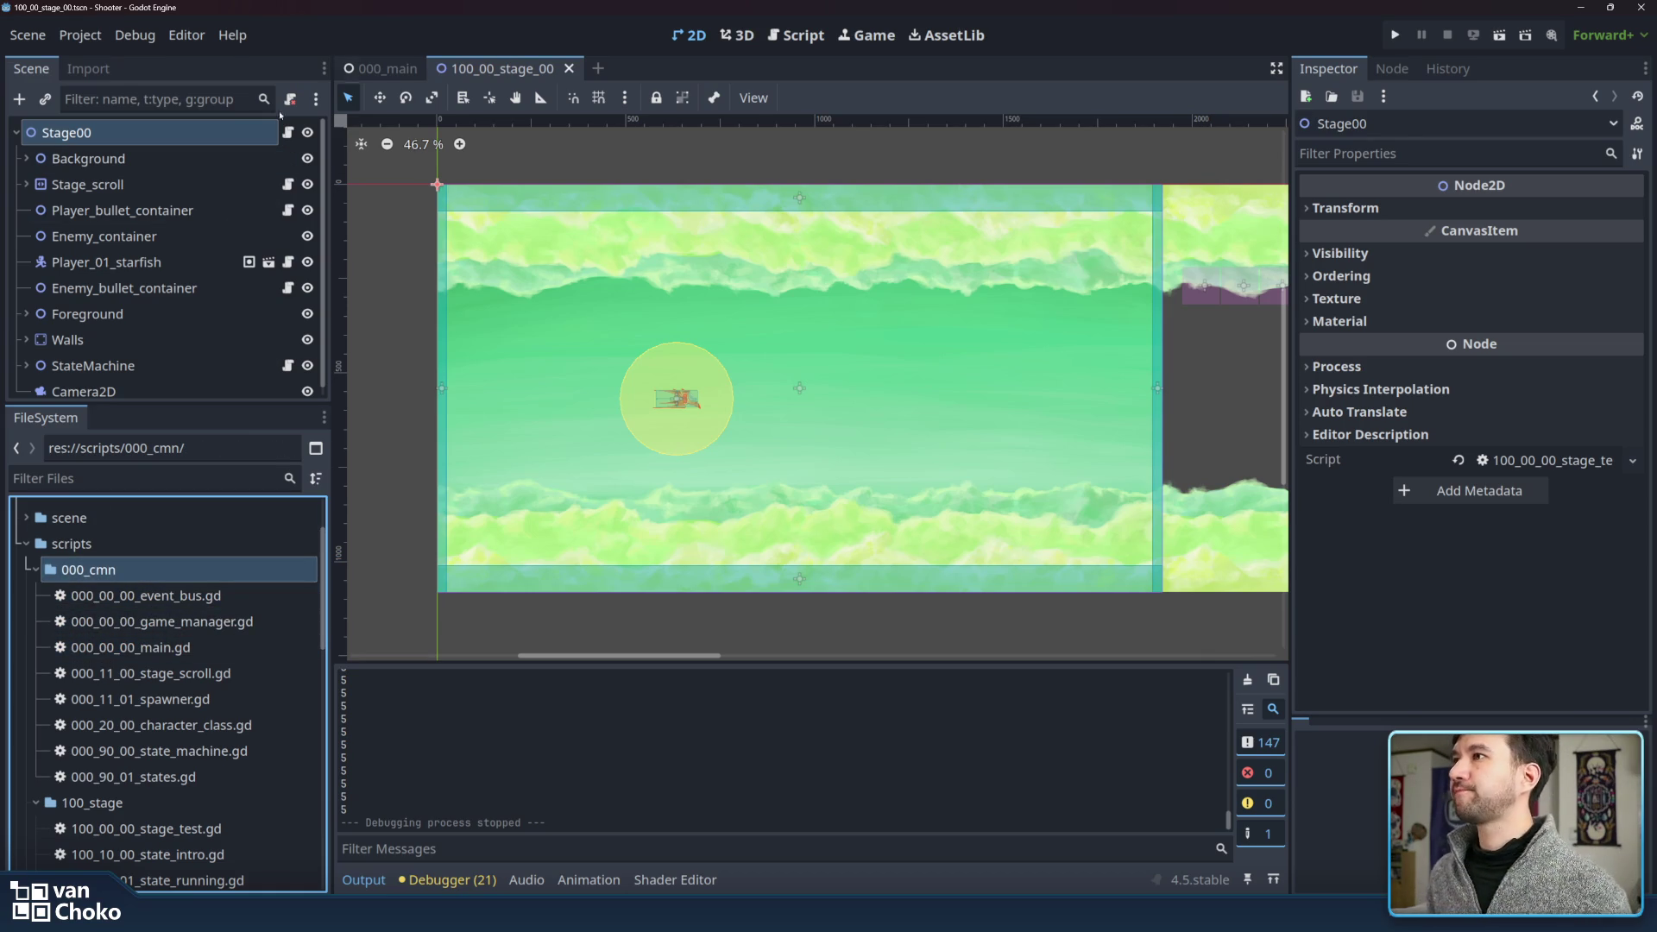
pyautogui.click(82, 36)
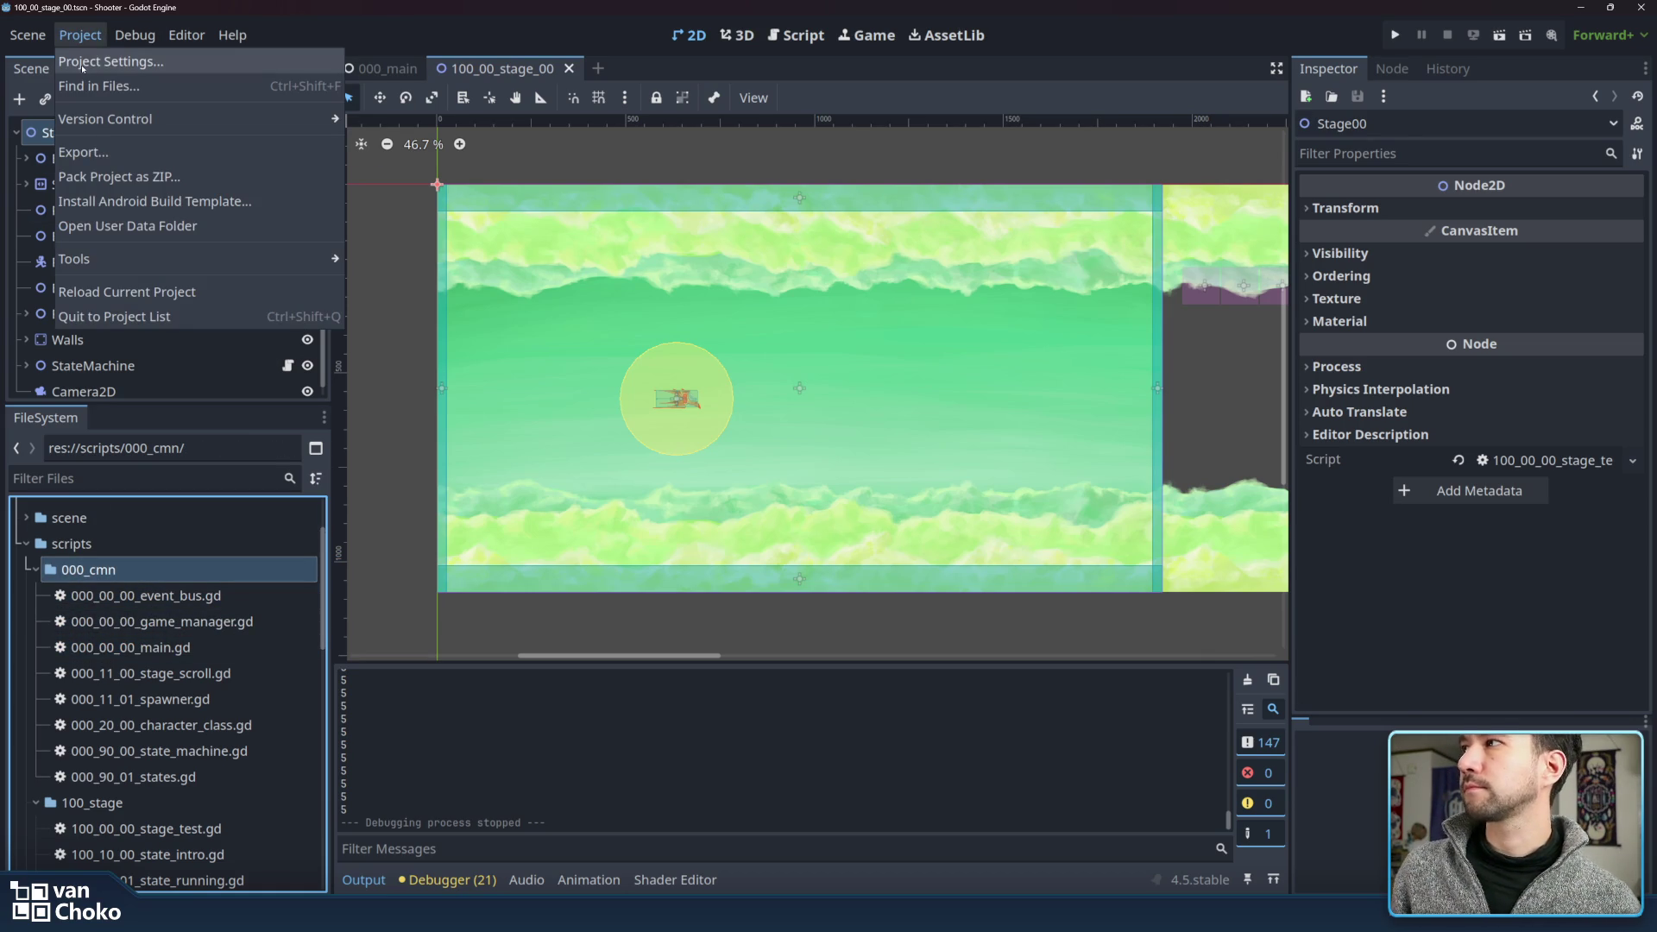
# Open Project Settings on the Globals > Autoload page
pyautogui.click(86, 61)
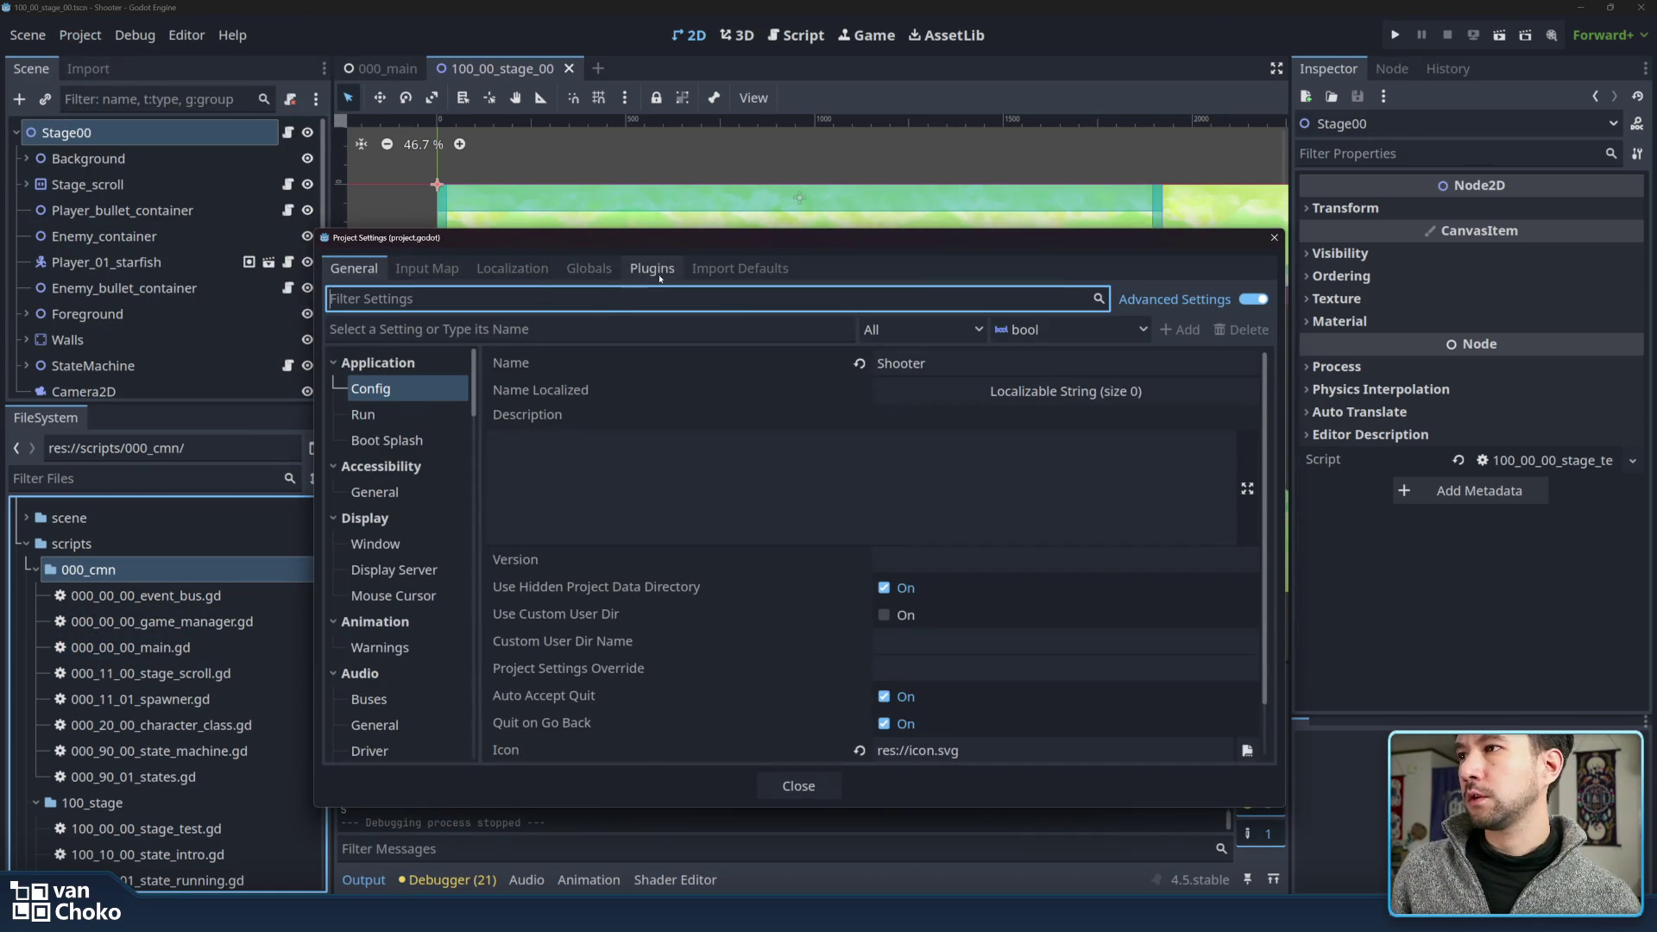
pyautogui.click(576, 269)
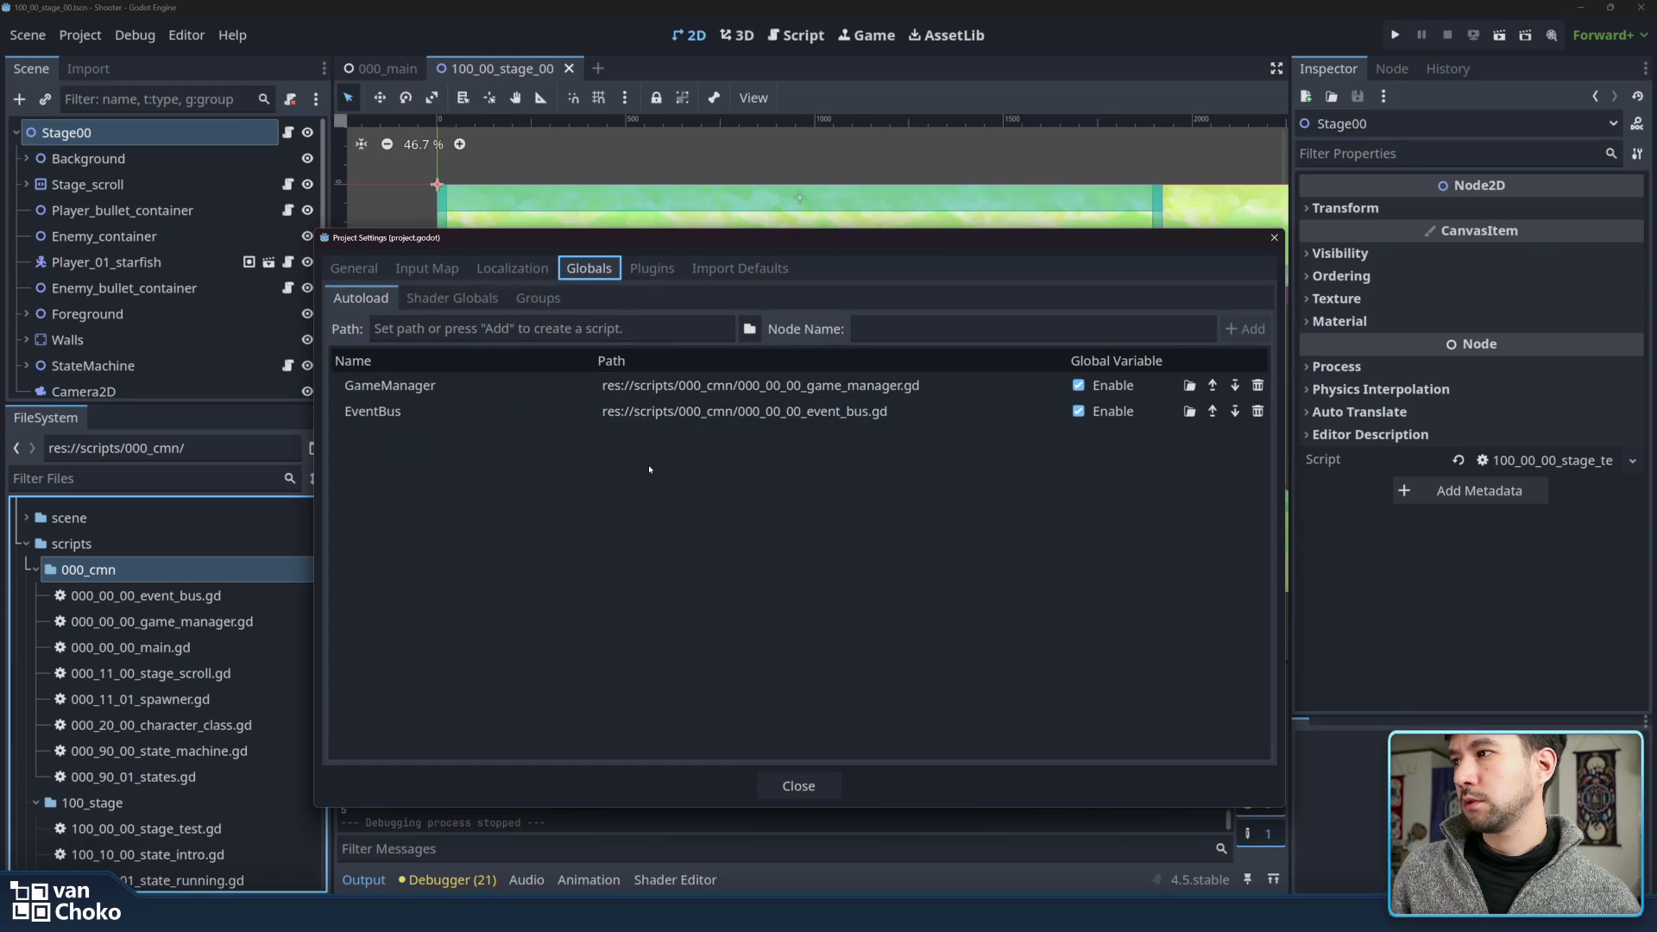
pyautogui.click(706, 321)
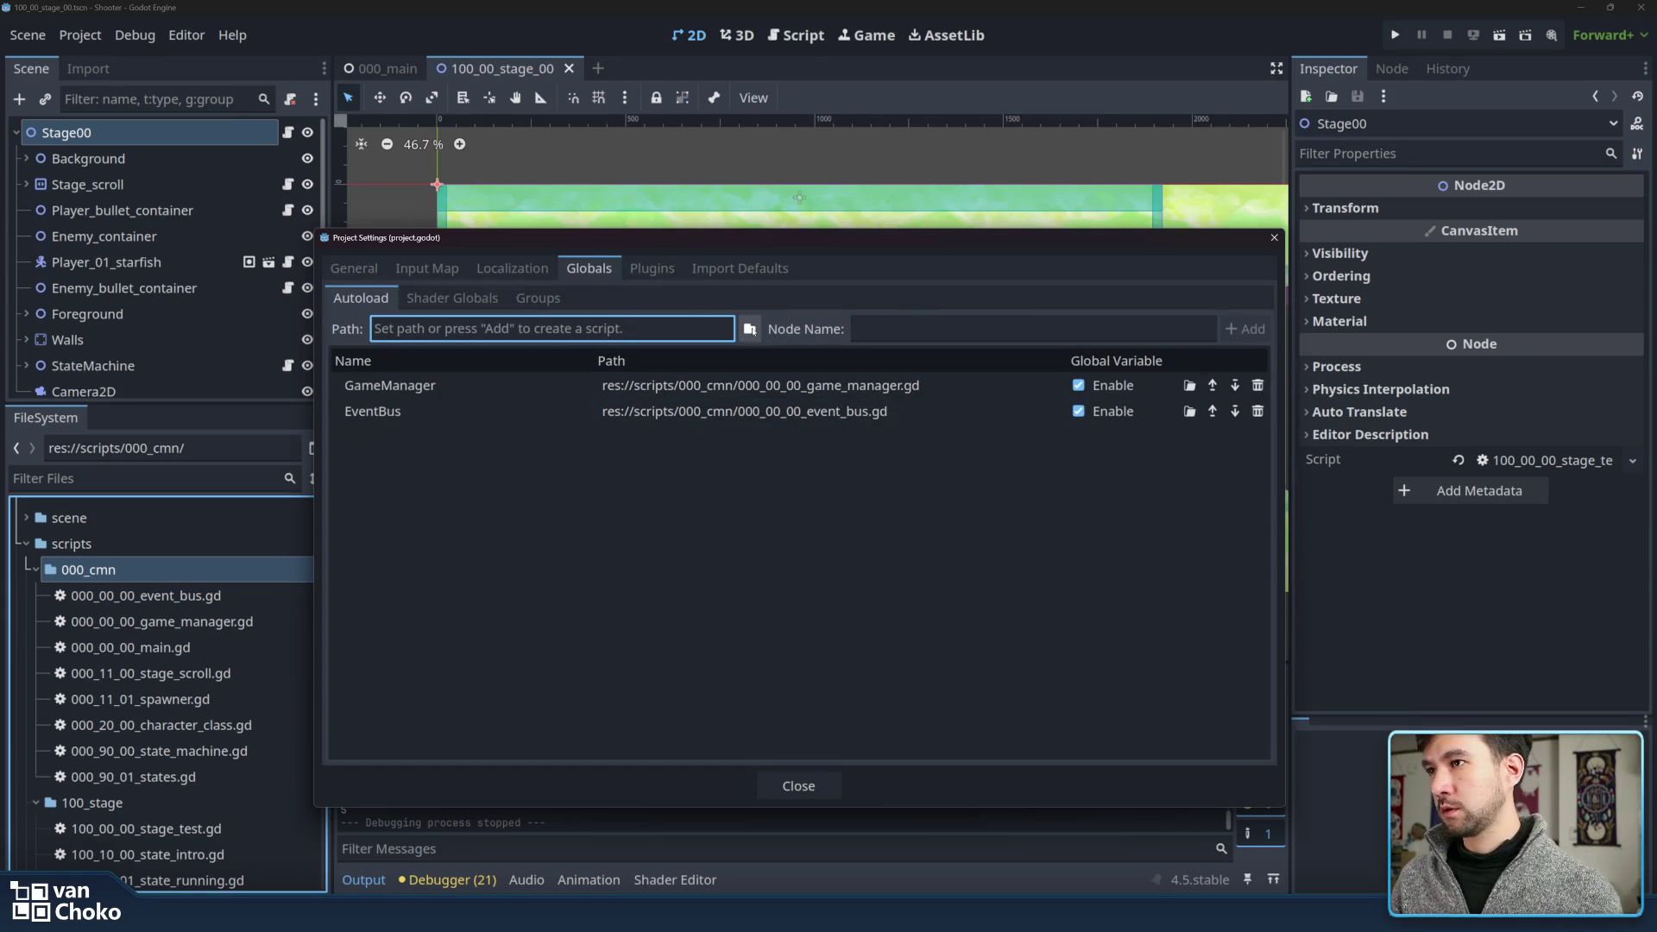
pyautogui.click(638, 299)
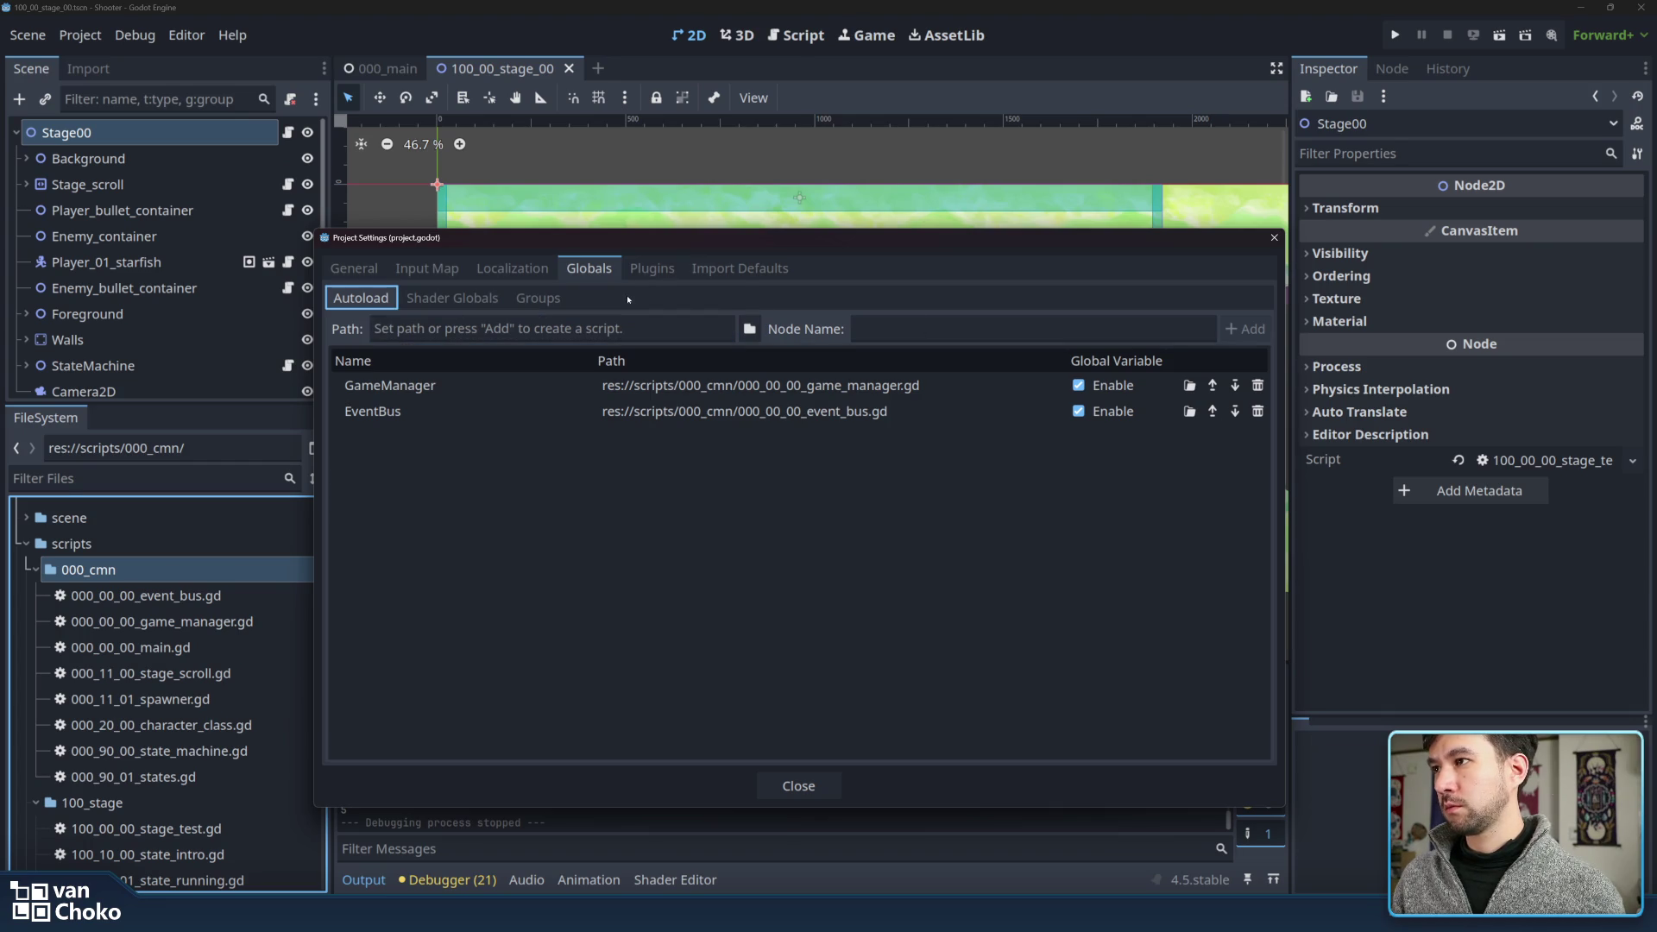
# Enter UpgradeData as the new autoload's node name, correcting Upgrade_data
pyautogui.click(974, 326)
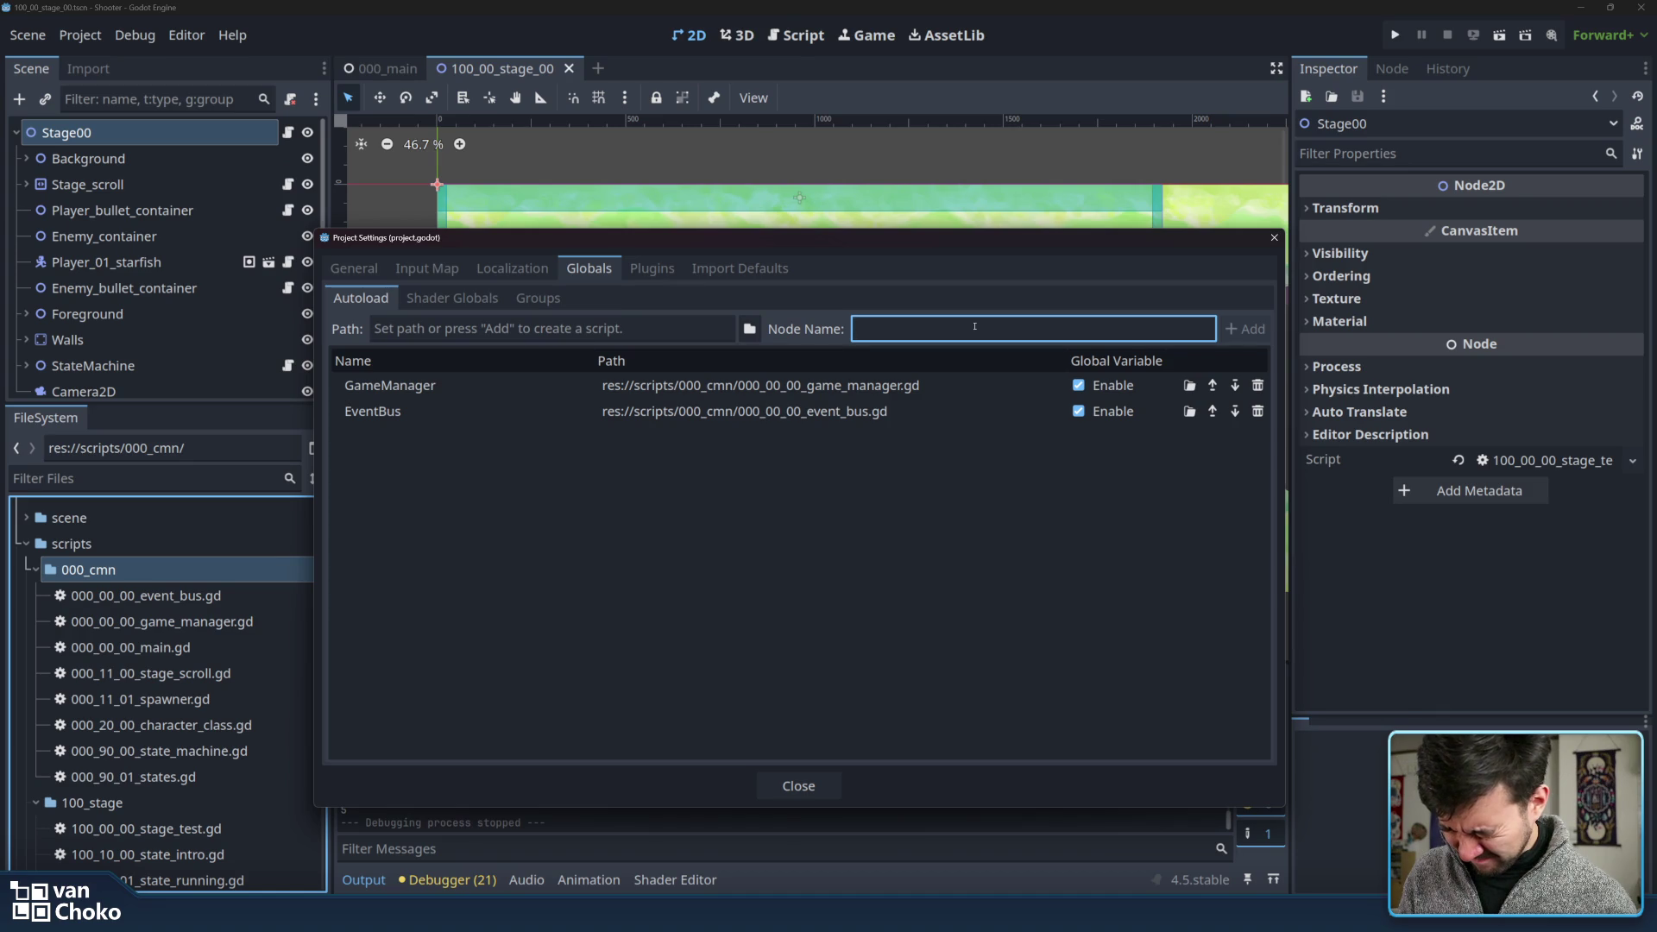
pyautogui.write('Upgrade_data')
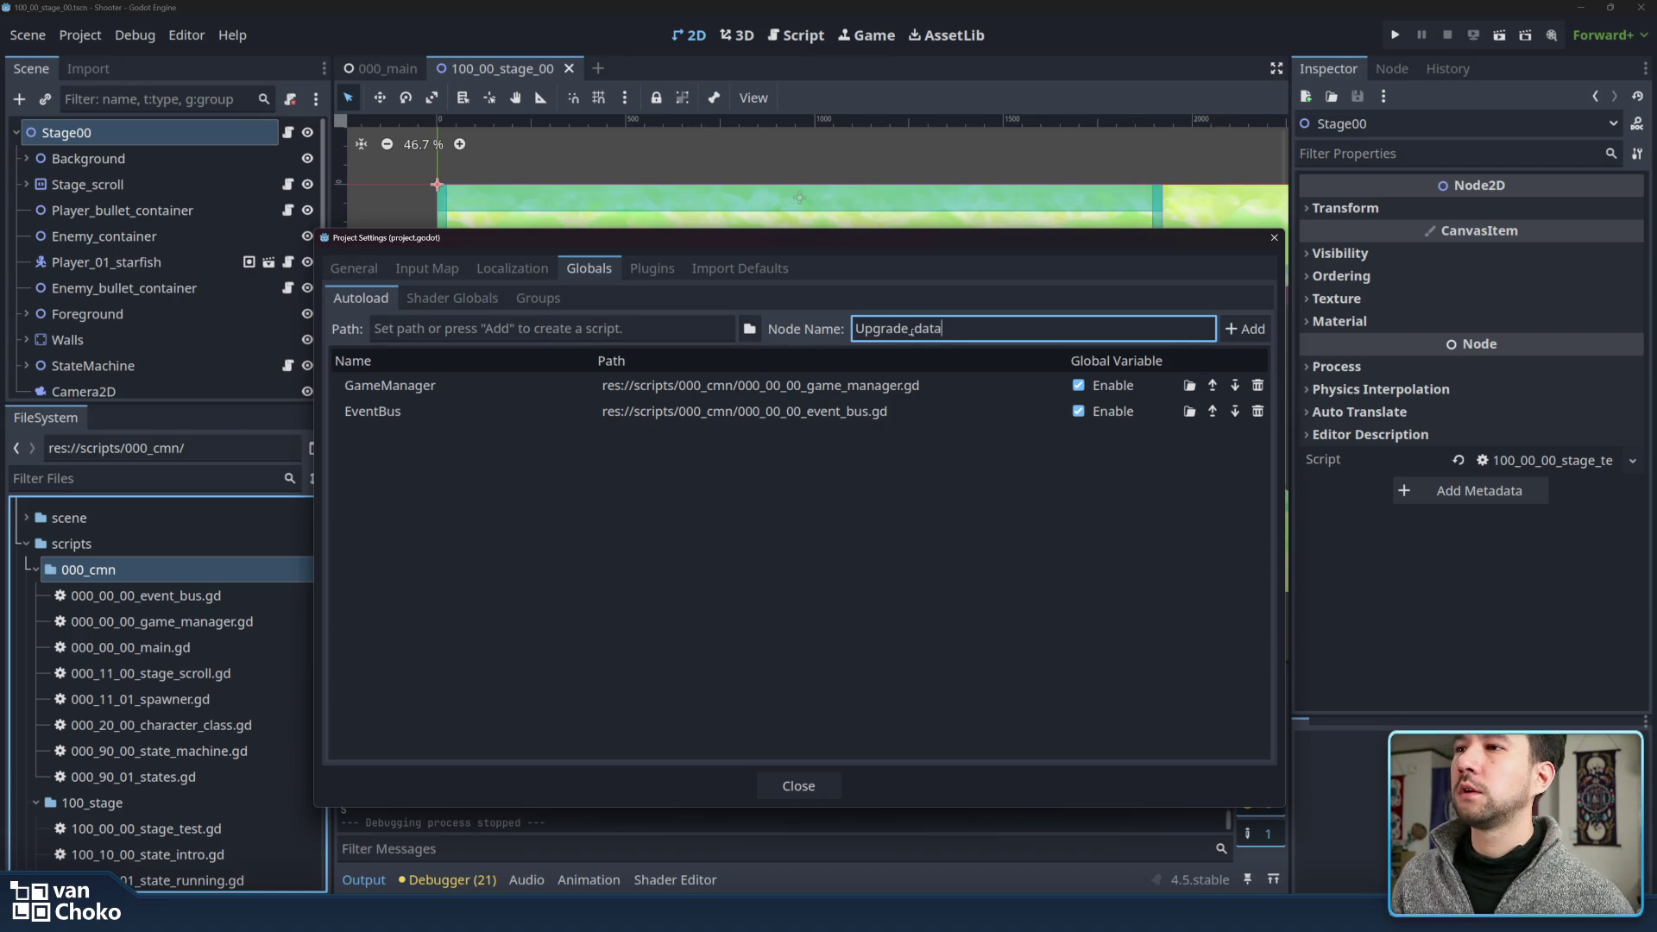
pyautogui.moveTo(917, 328); pyautogui.dragTo(911, 329)
pyautogui.write('D')
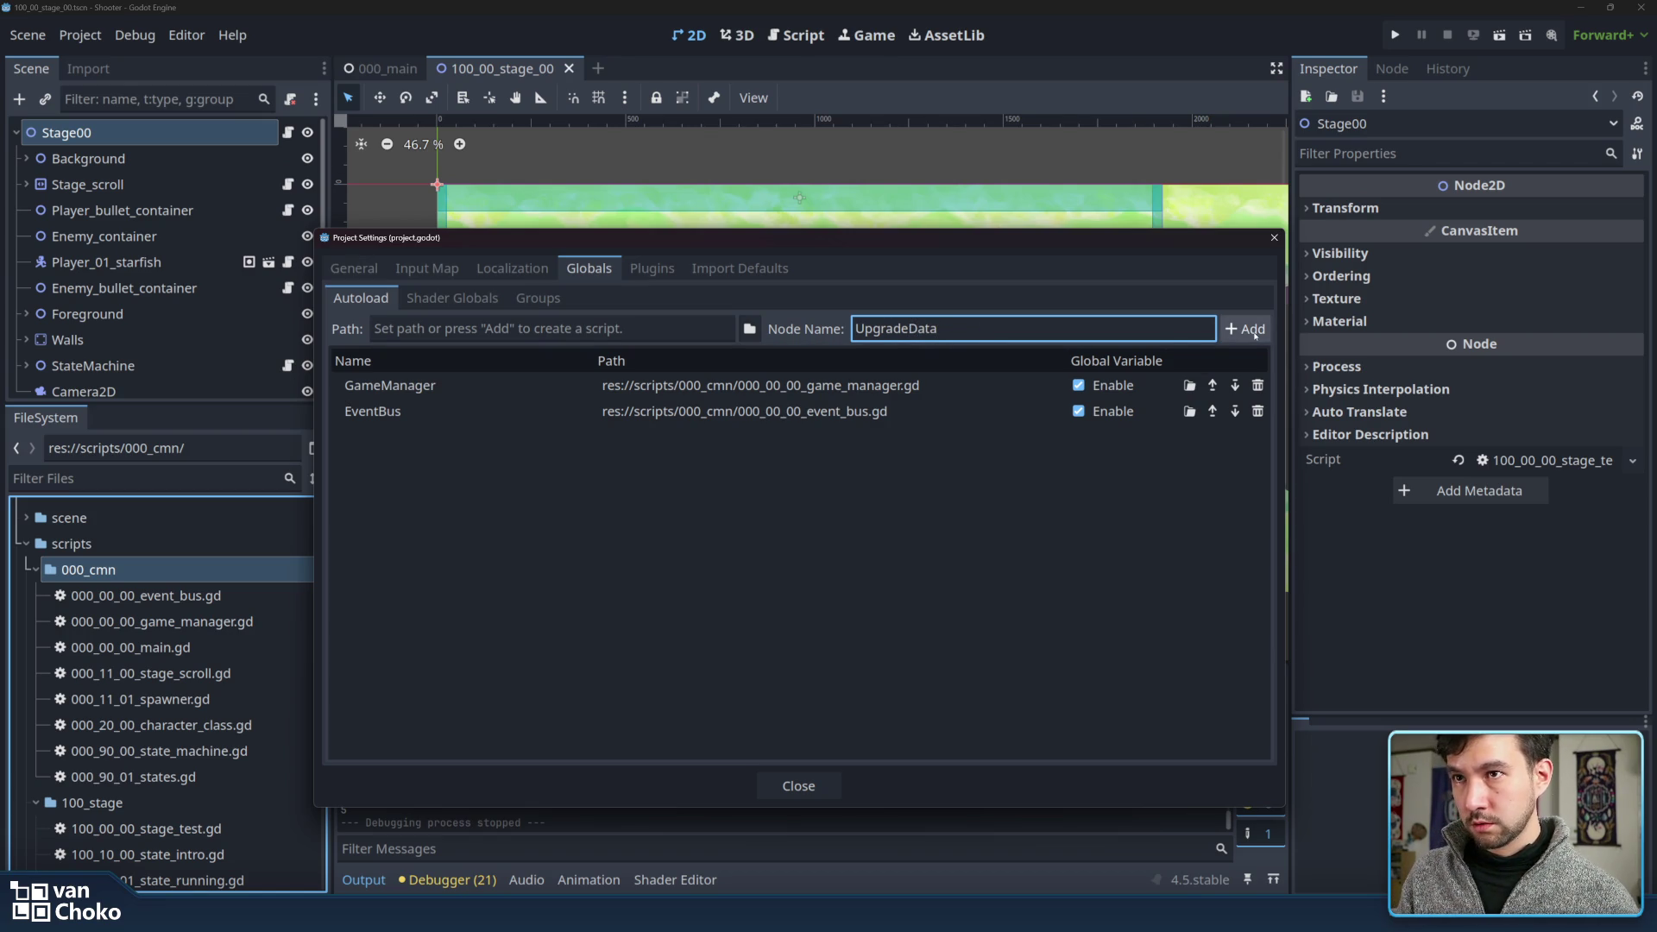
# Start a new autoload script and browse to the scripts/000_cmn folder
pyautogui.click(1253, 330)
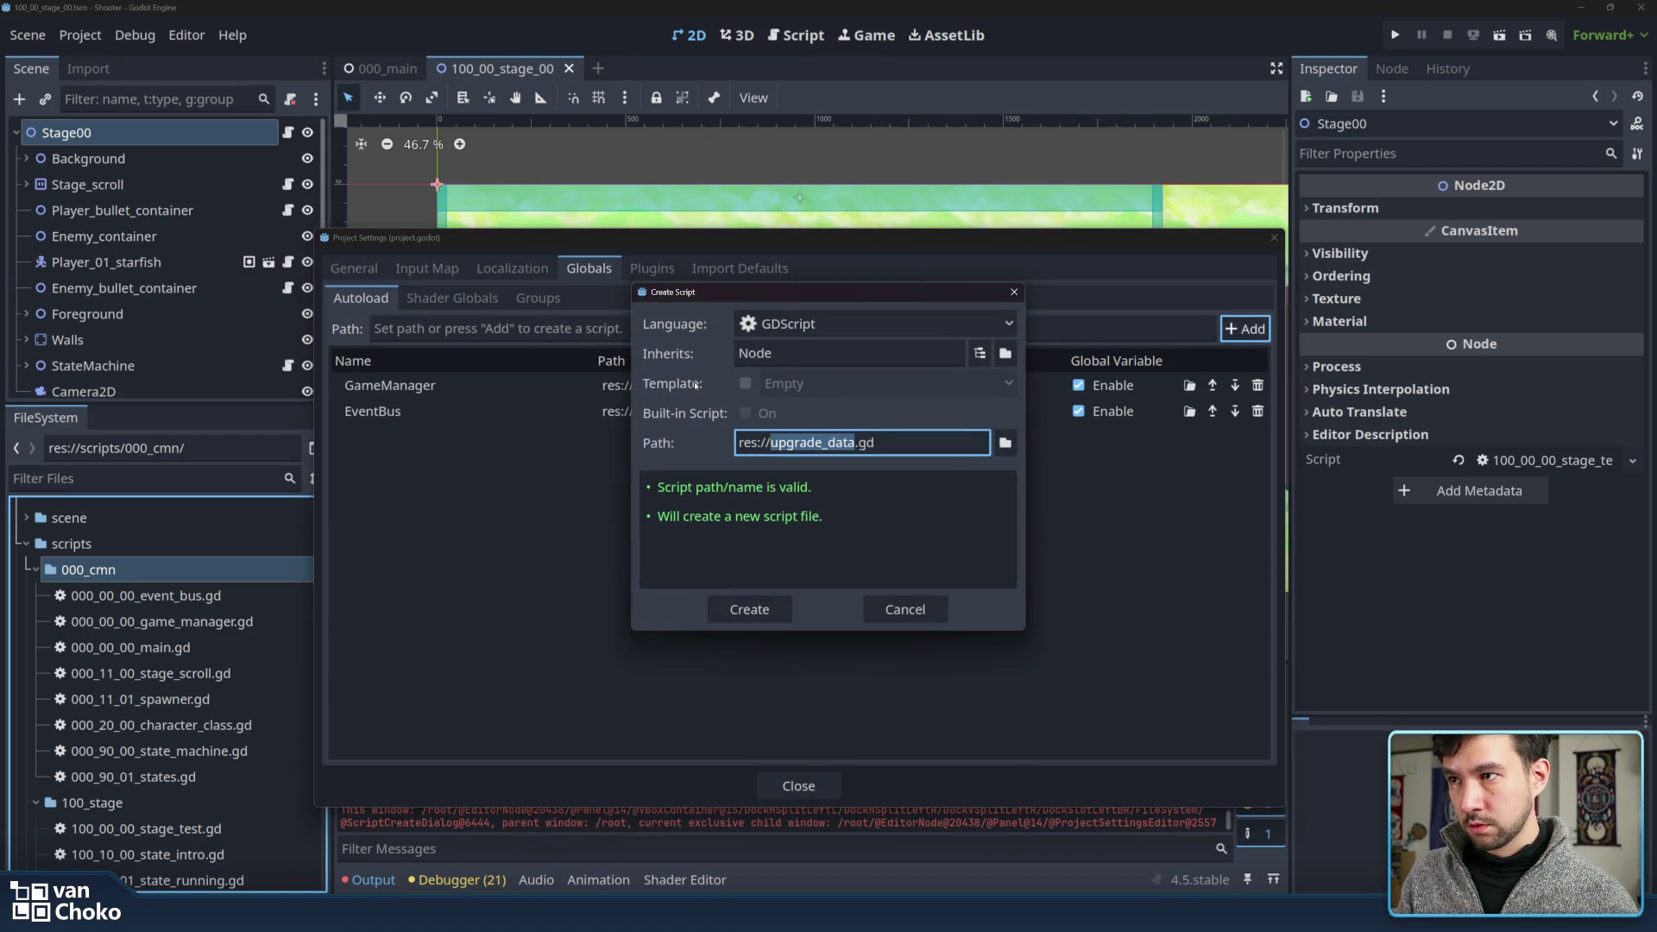
pyautogui.click(1001, 448)
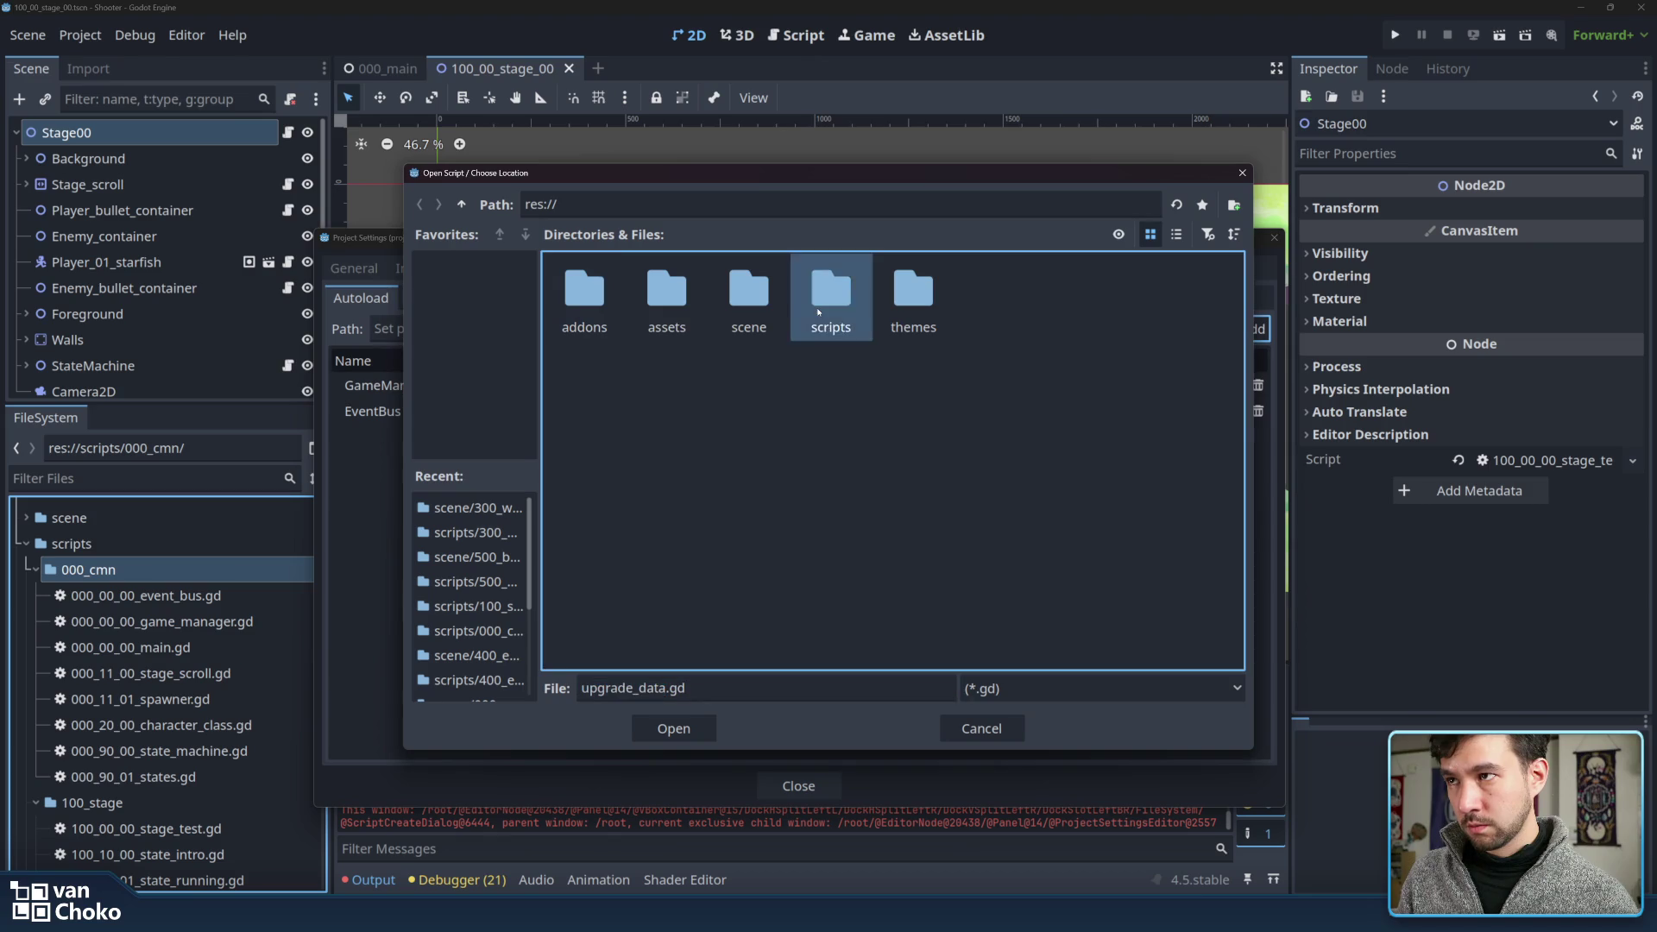
pyautogui.doubleClick(831, 293)
pyautogui.doubleClick(580, 316)
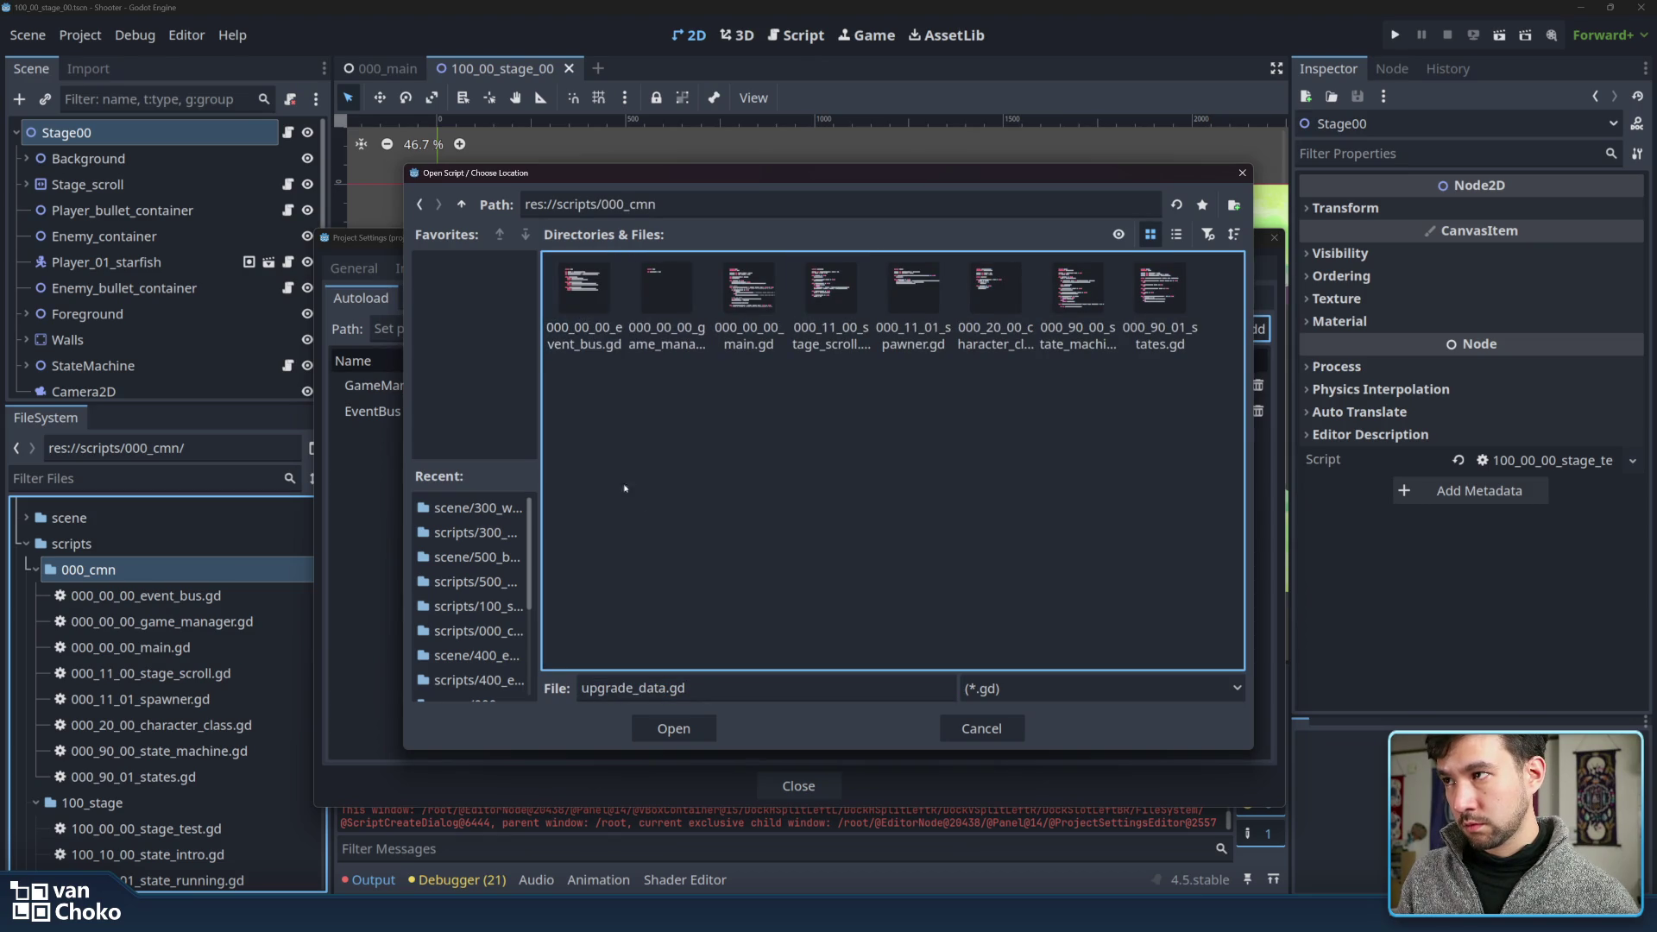
pyautogui.click(645, 341)
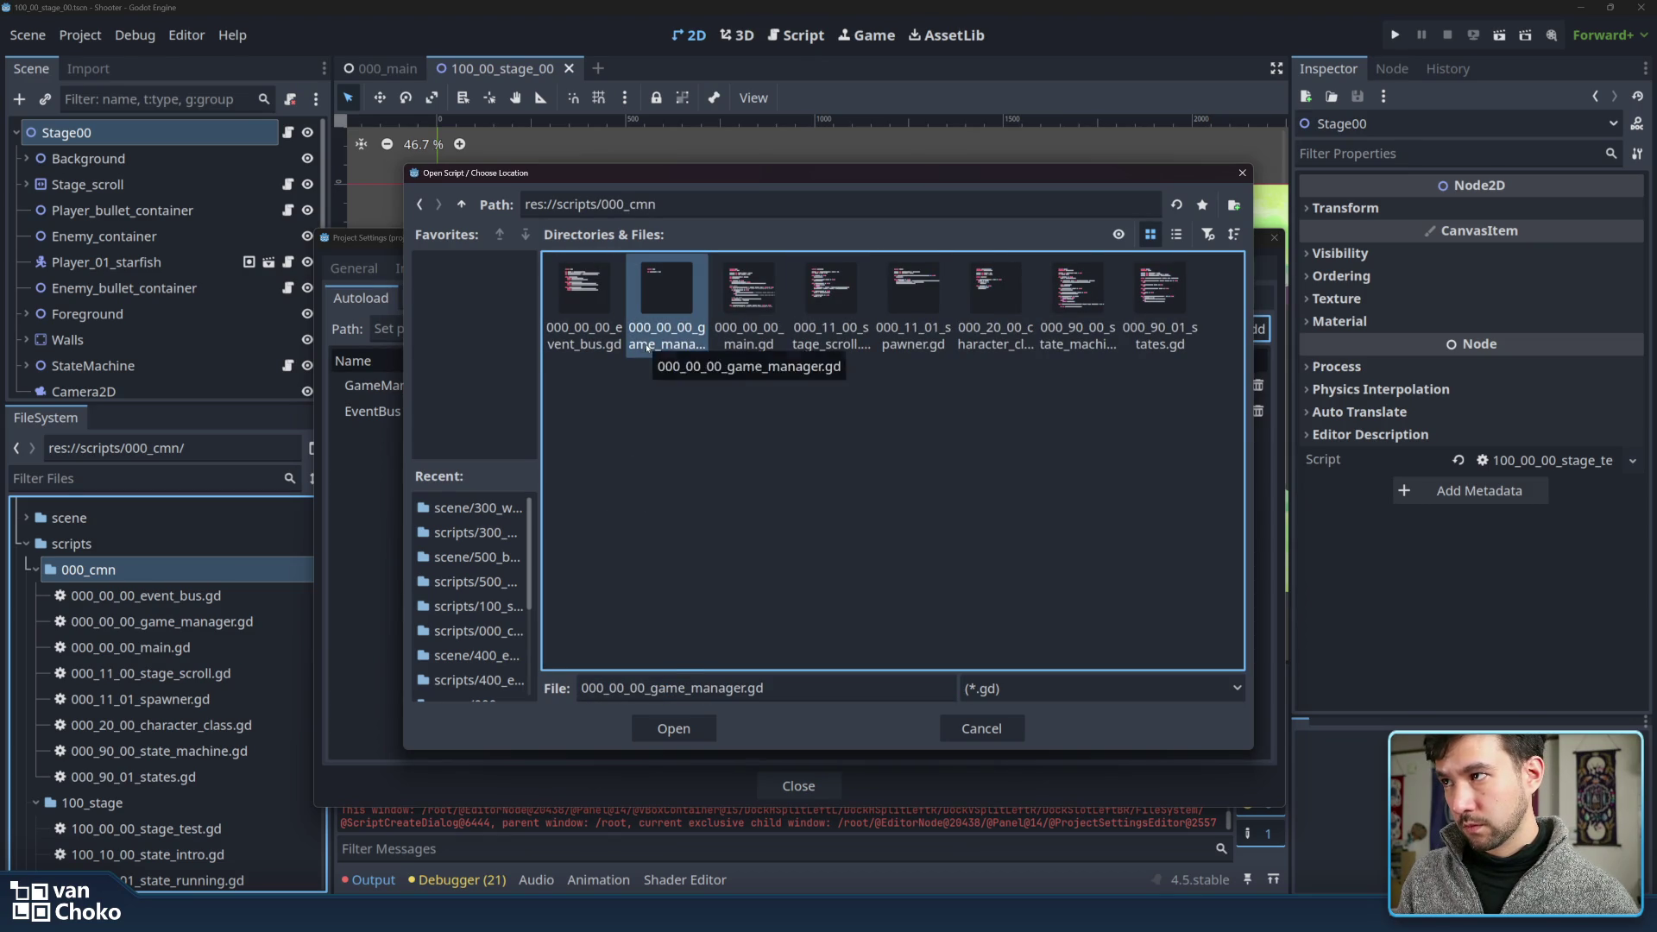
# Name the new script file 000_00_01_upgrades_data.gd
pyautogui.click(644, 690)
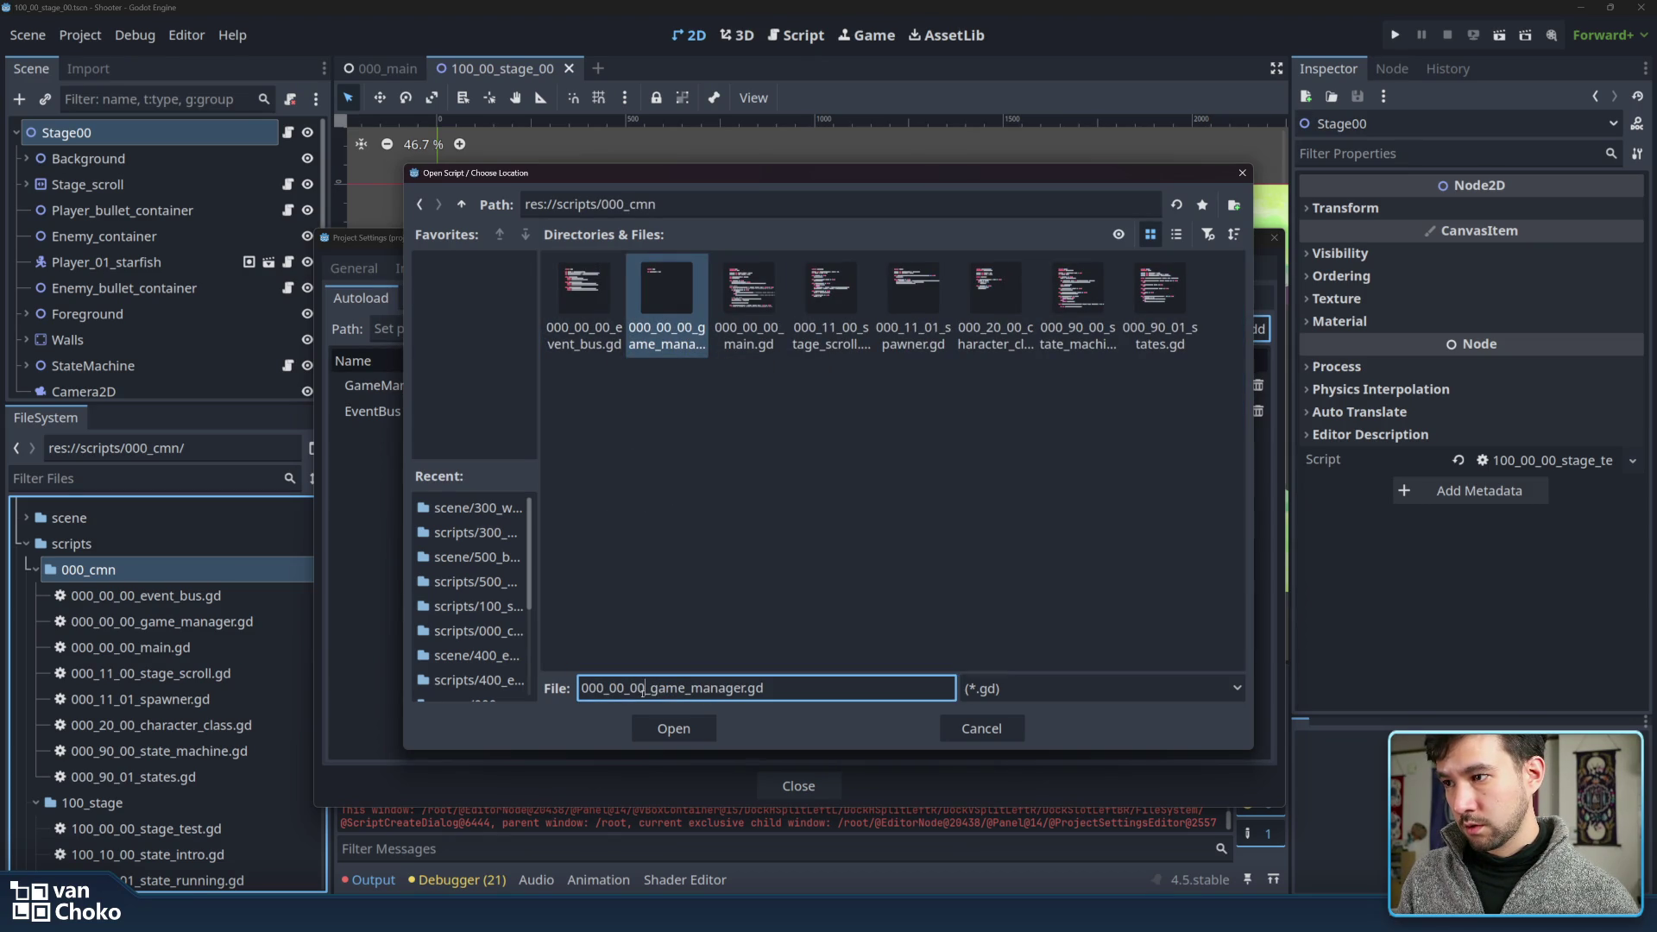
pyautogui.moveTo(747, 688); pyautogui.dragTo(651, 688)
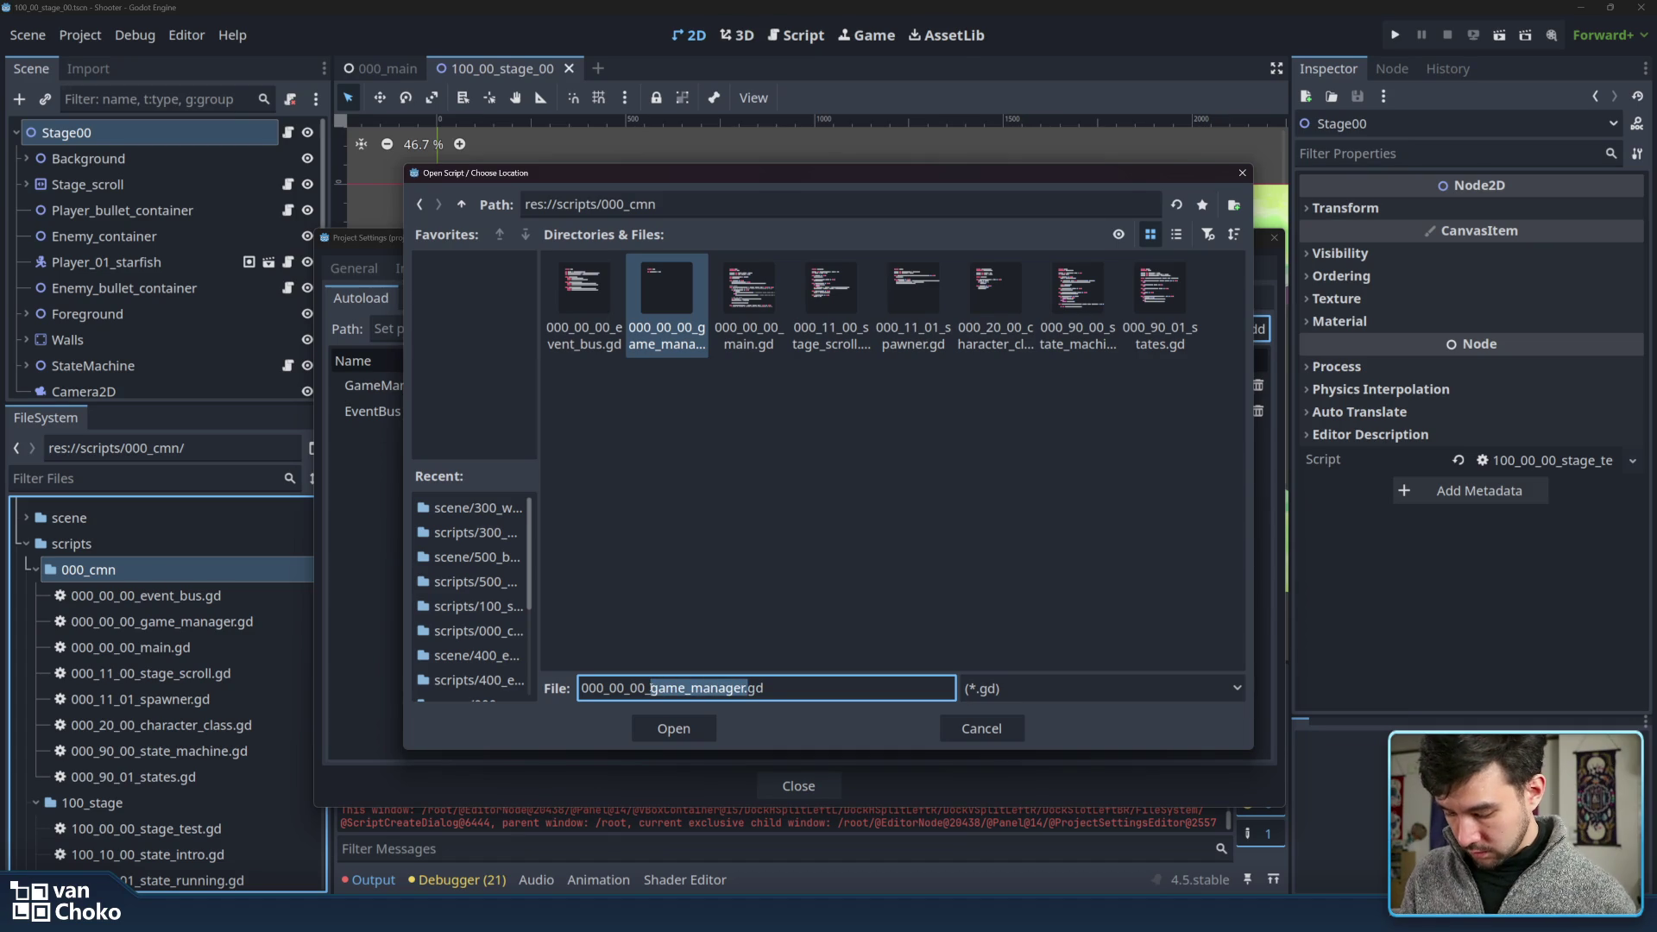
pyautogui.write('upgrades')
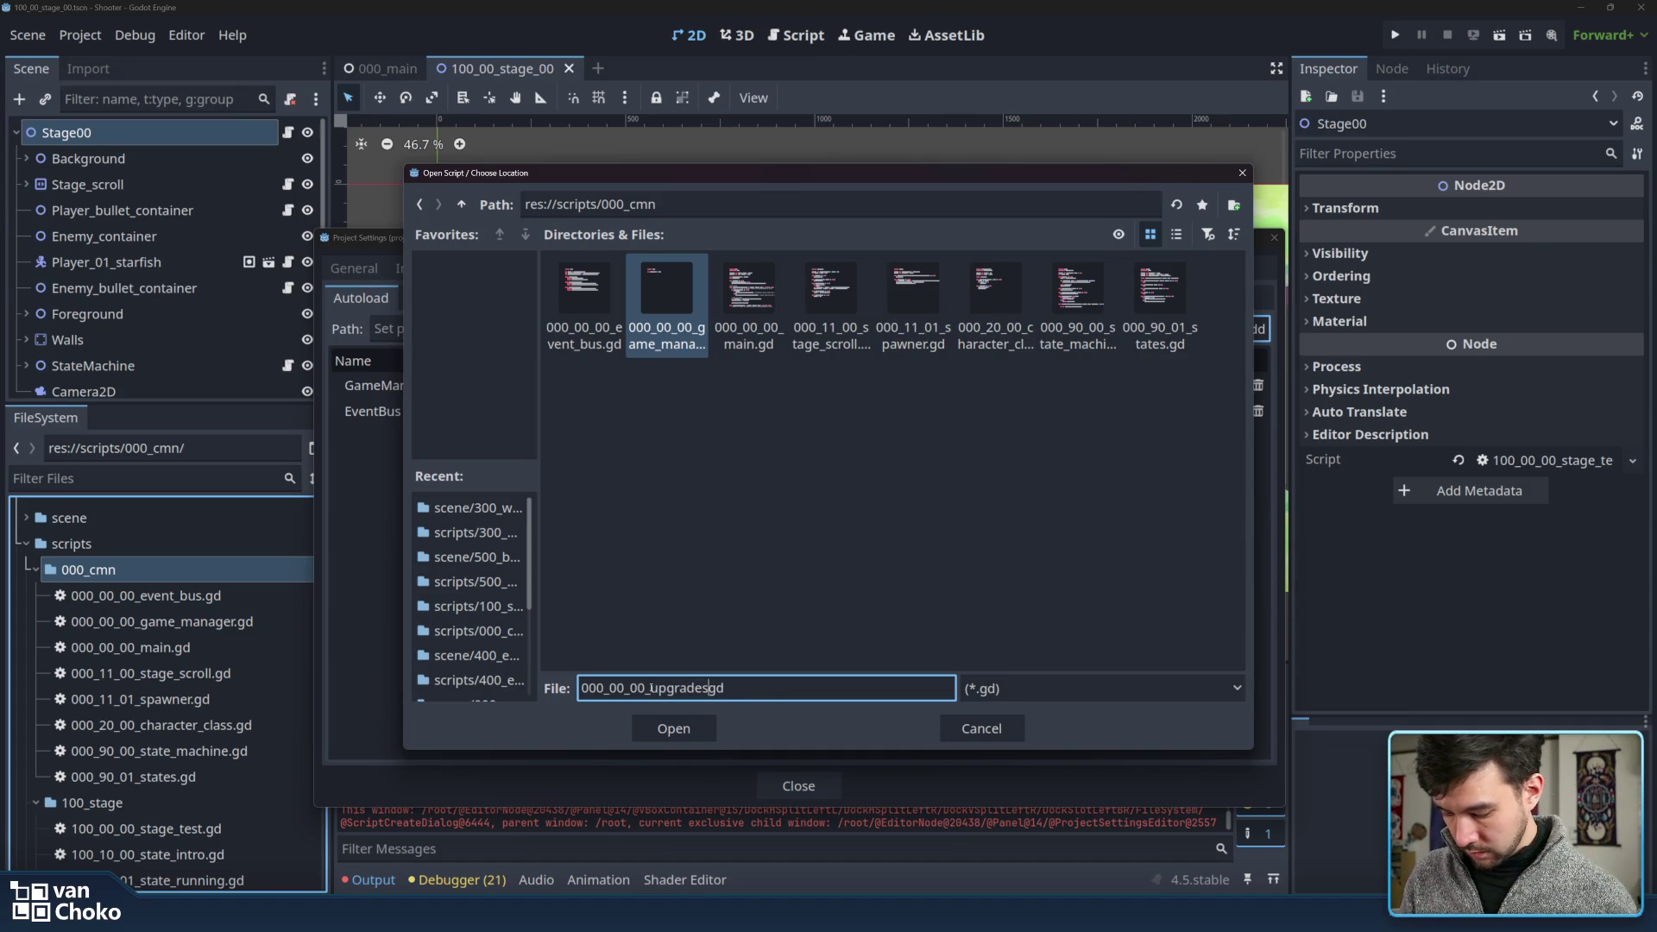
pyautogui.write('_data')
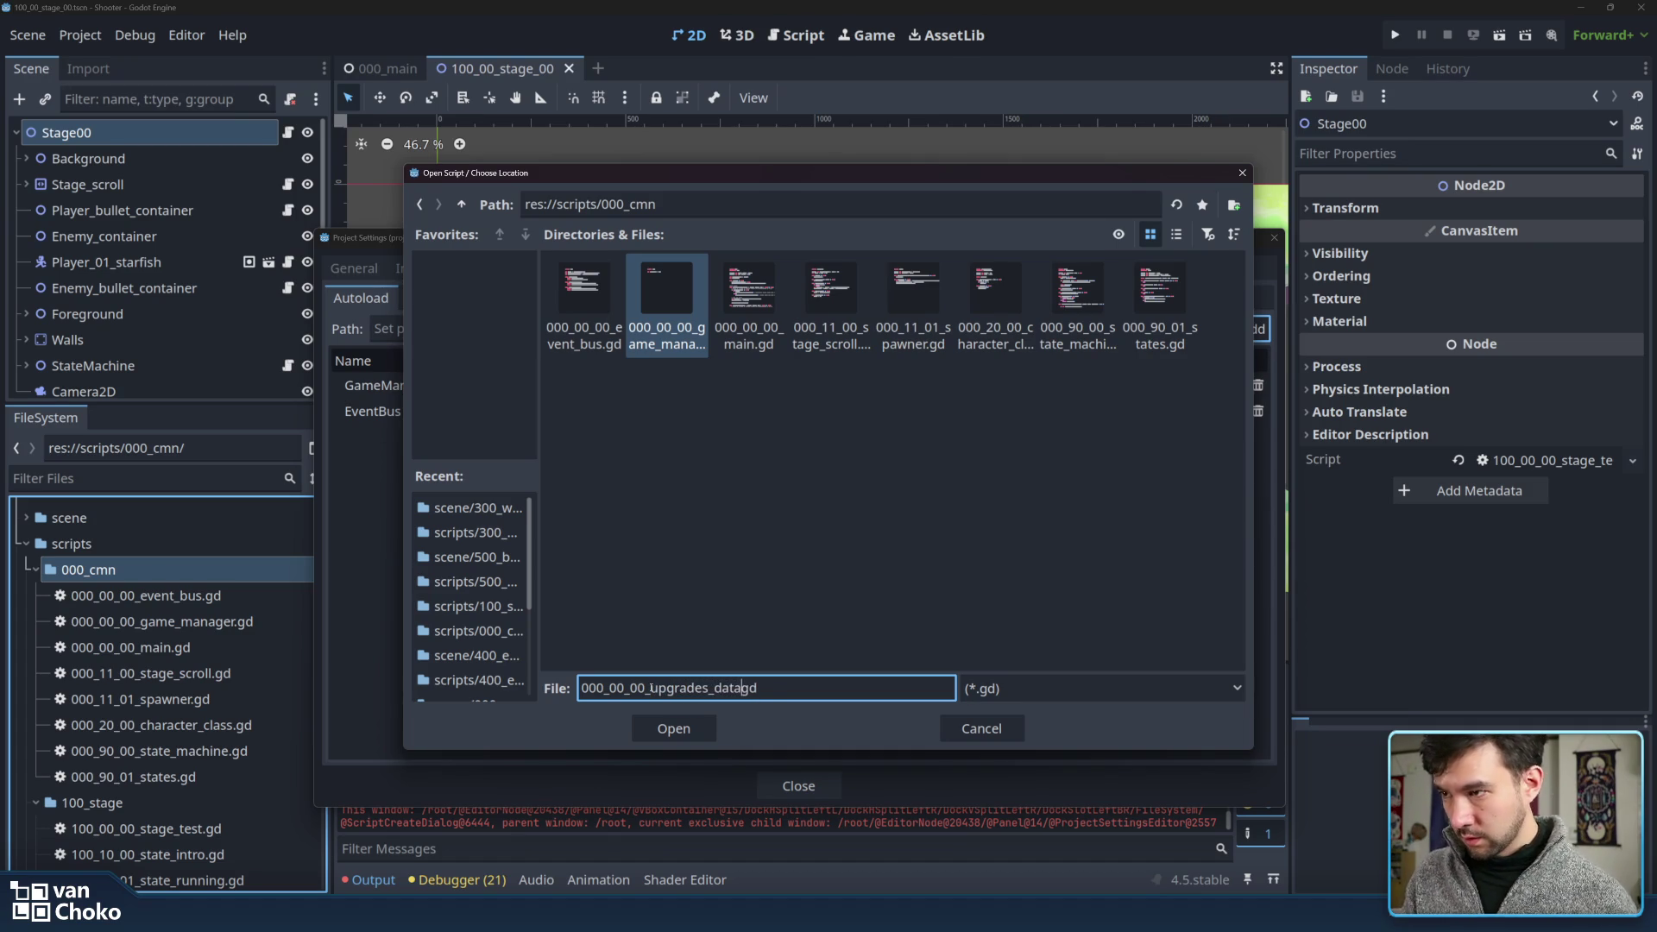
pyautogui.write('.')
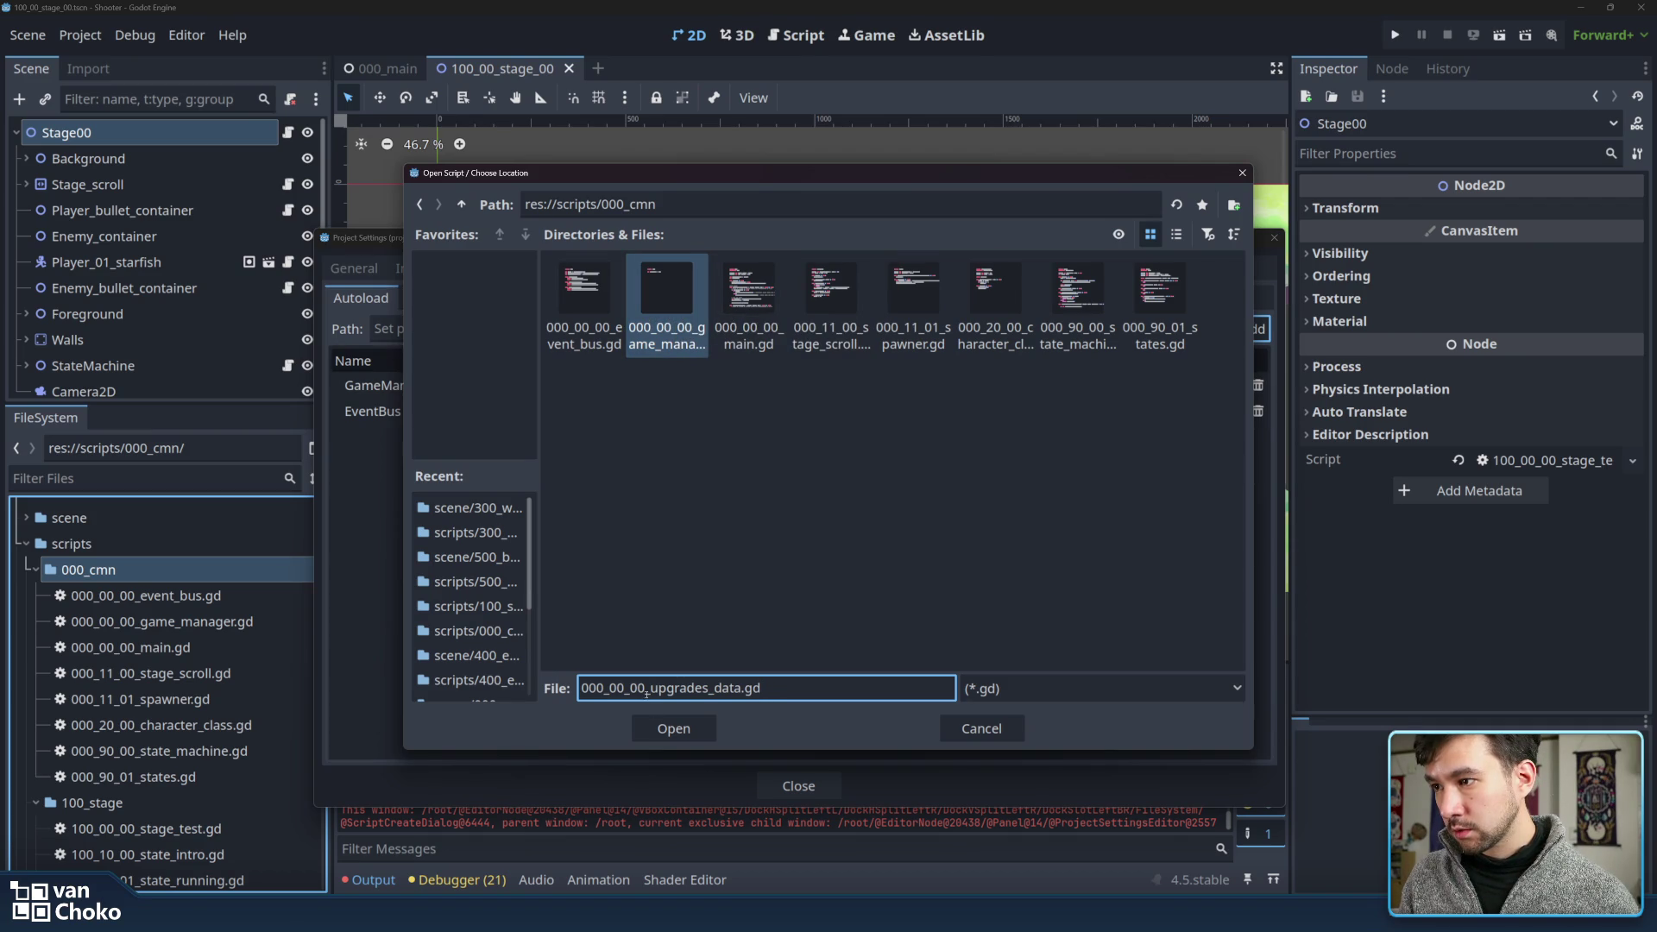
pyautogui.click(646, 695)
pyautogui.press('BackSpace')
pyautogui.write('1')
pyautogui.click(819, 684)
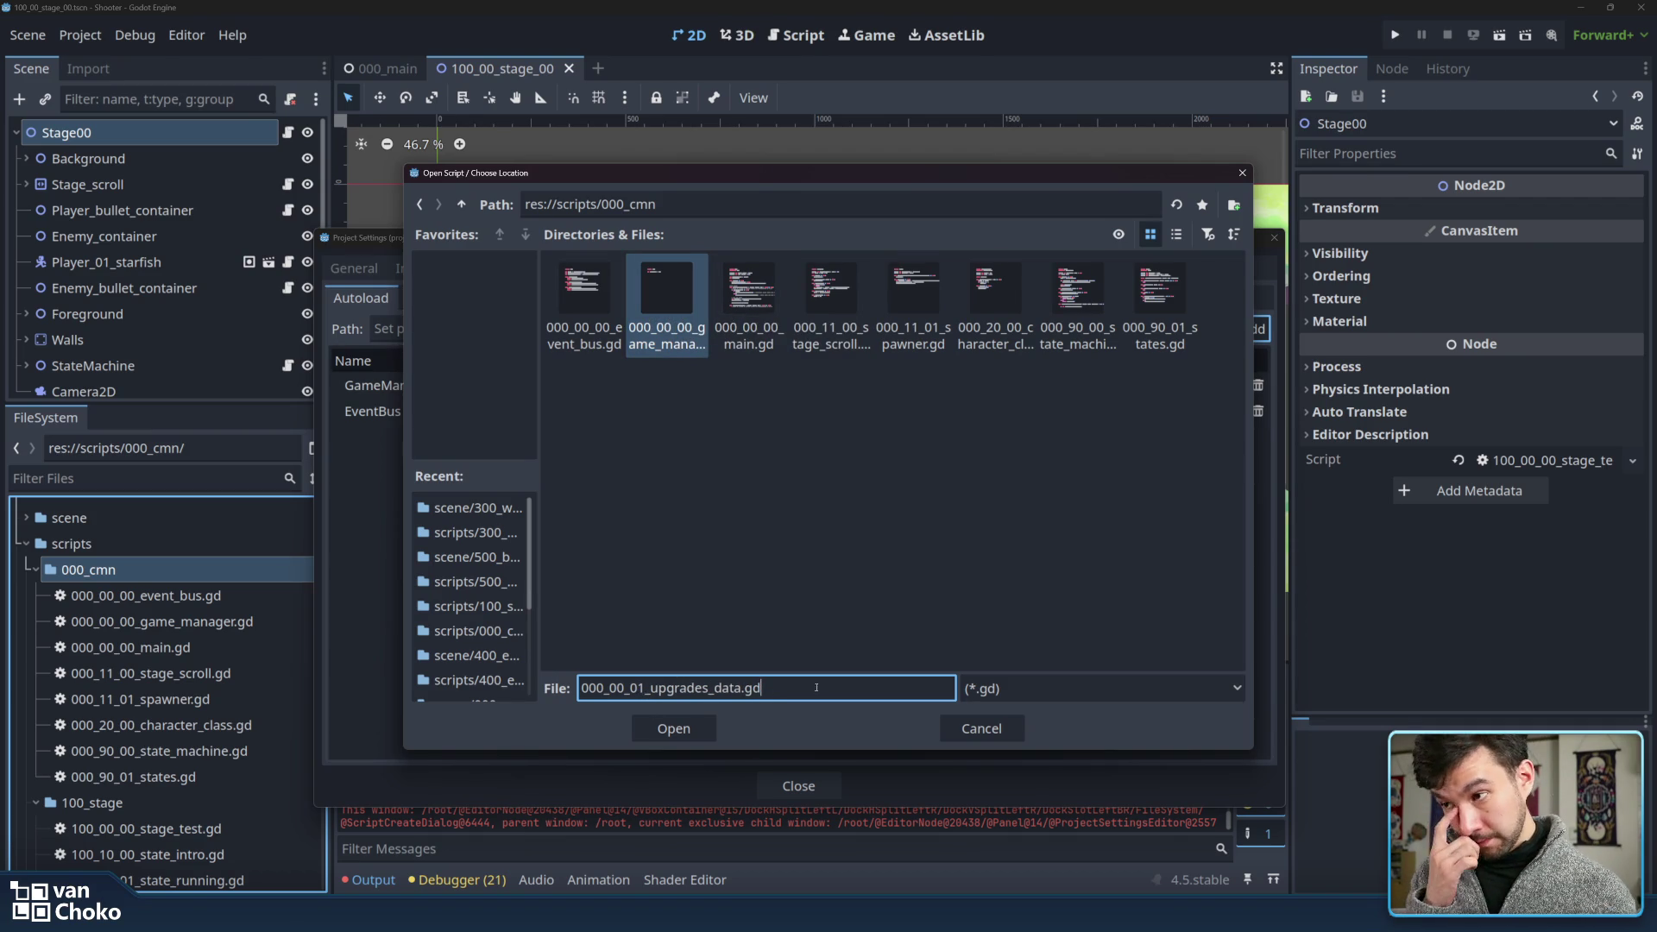
# Confirm the path and create the script, registering UpgradeData as an autoload
pyautogui.click(698, 736)
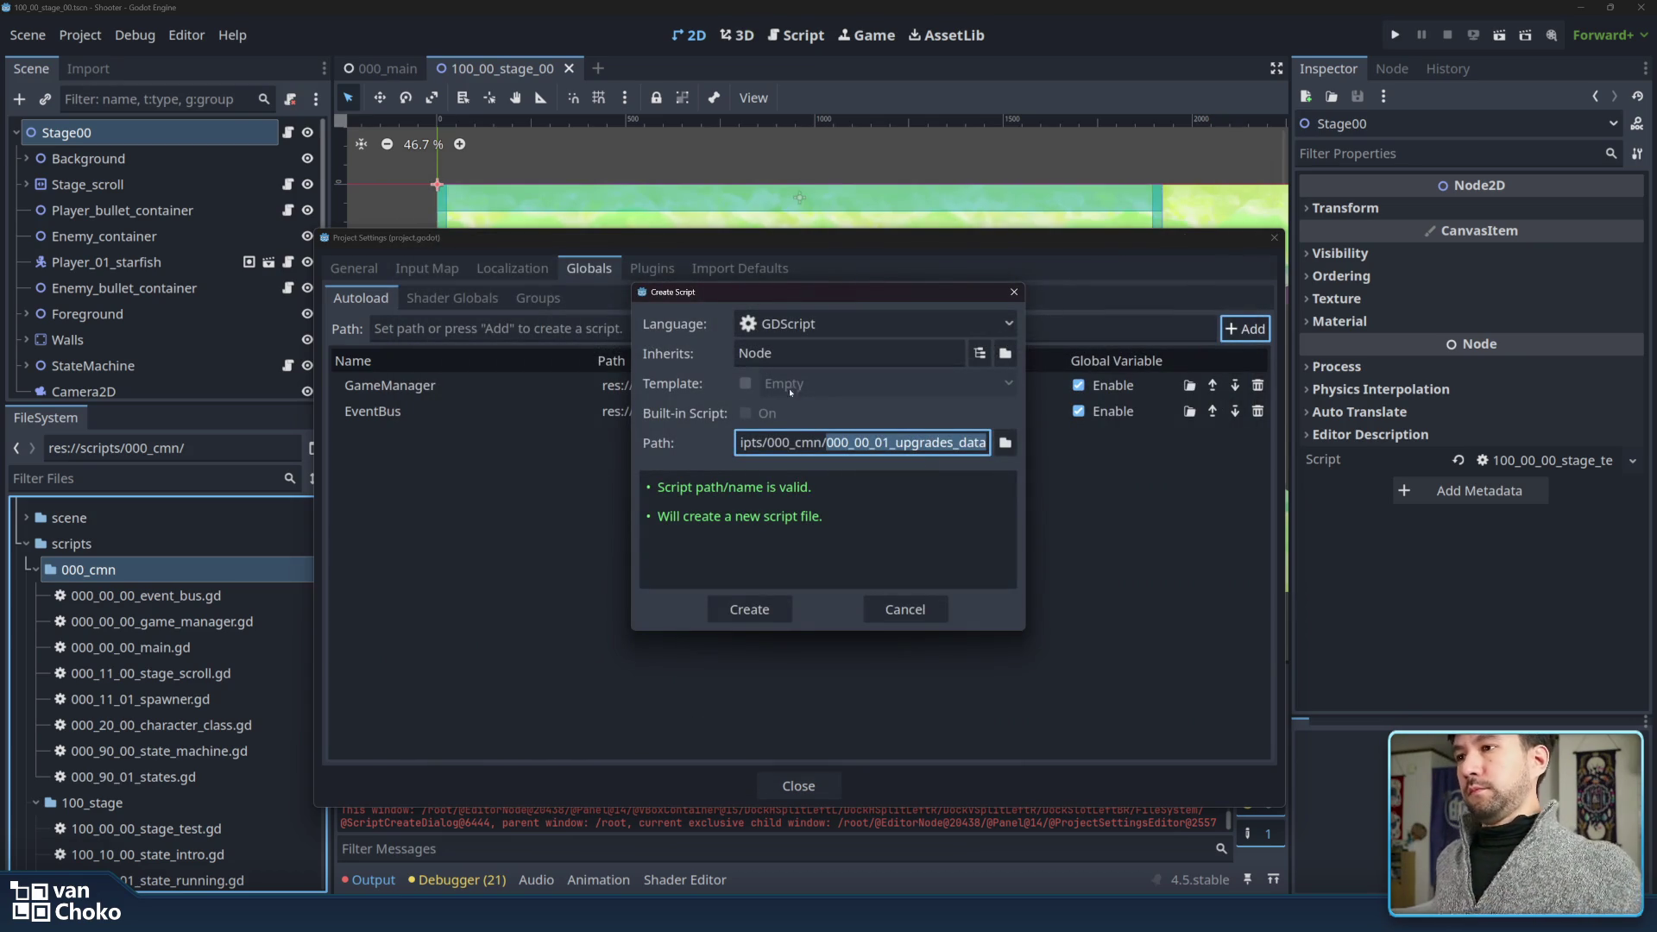
pyautogui.click(768, 617)
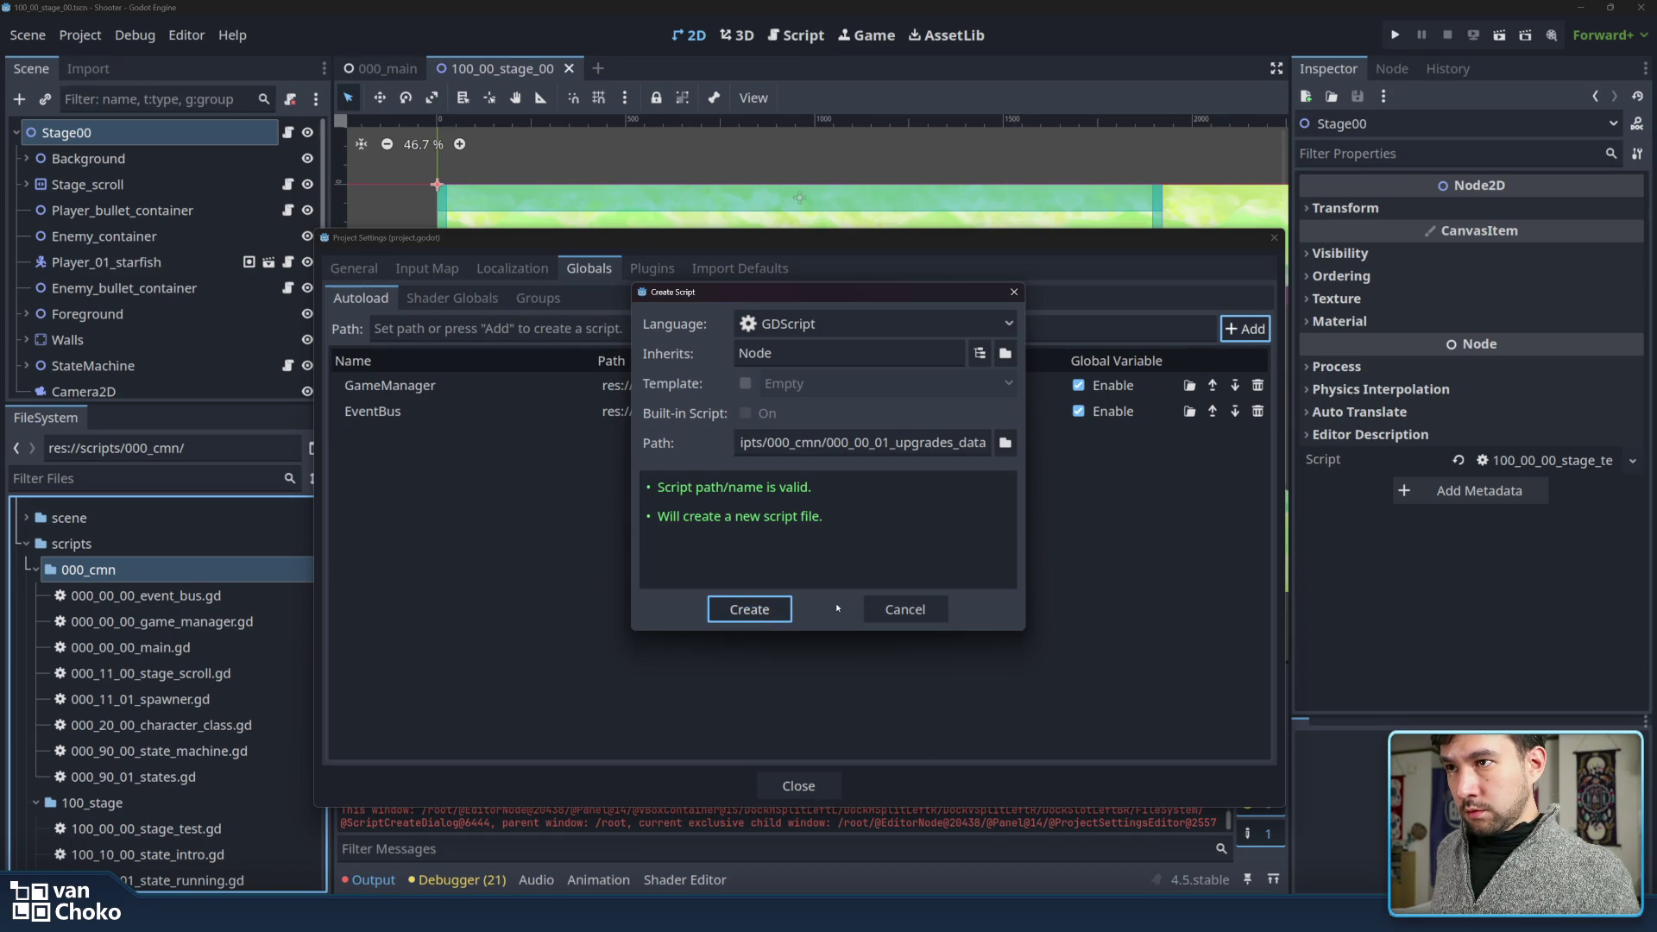
pyautogui.click(757, 616)
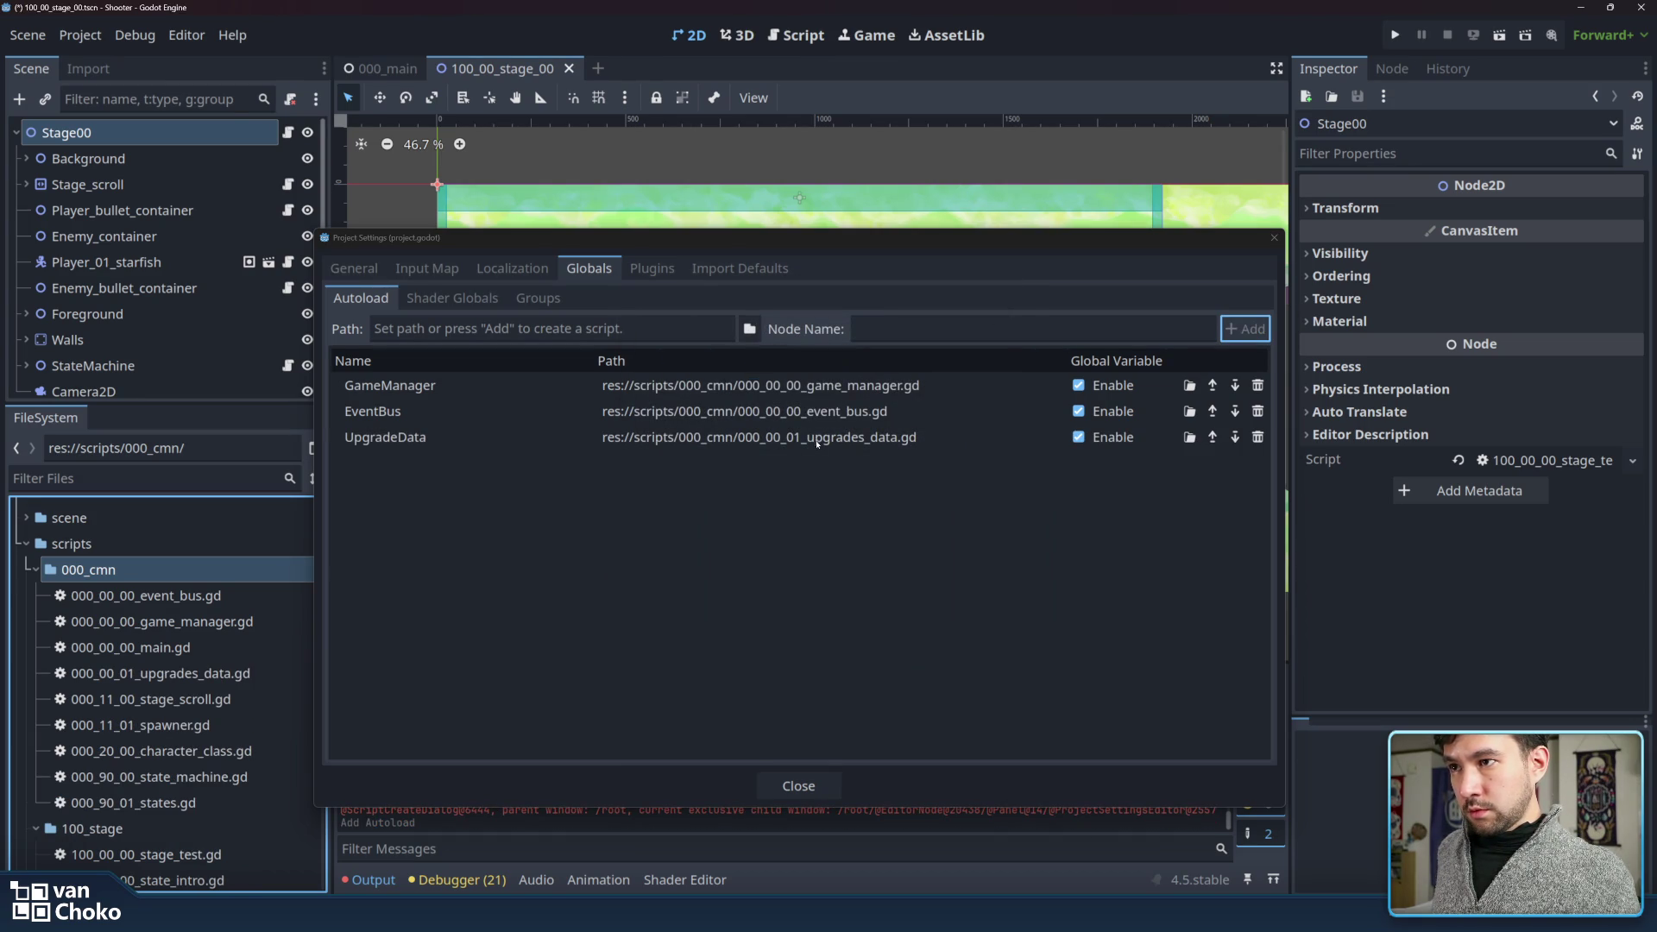
# Close Project Settings and open 100_10_03_state_end.gd from the Script workspace's script list
pyautogui.click(1276, 240)
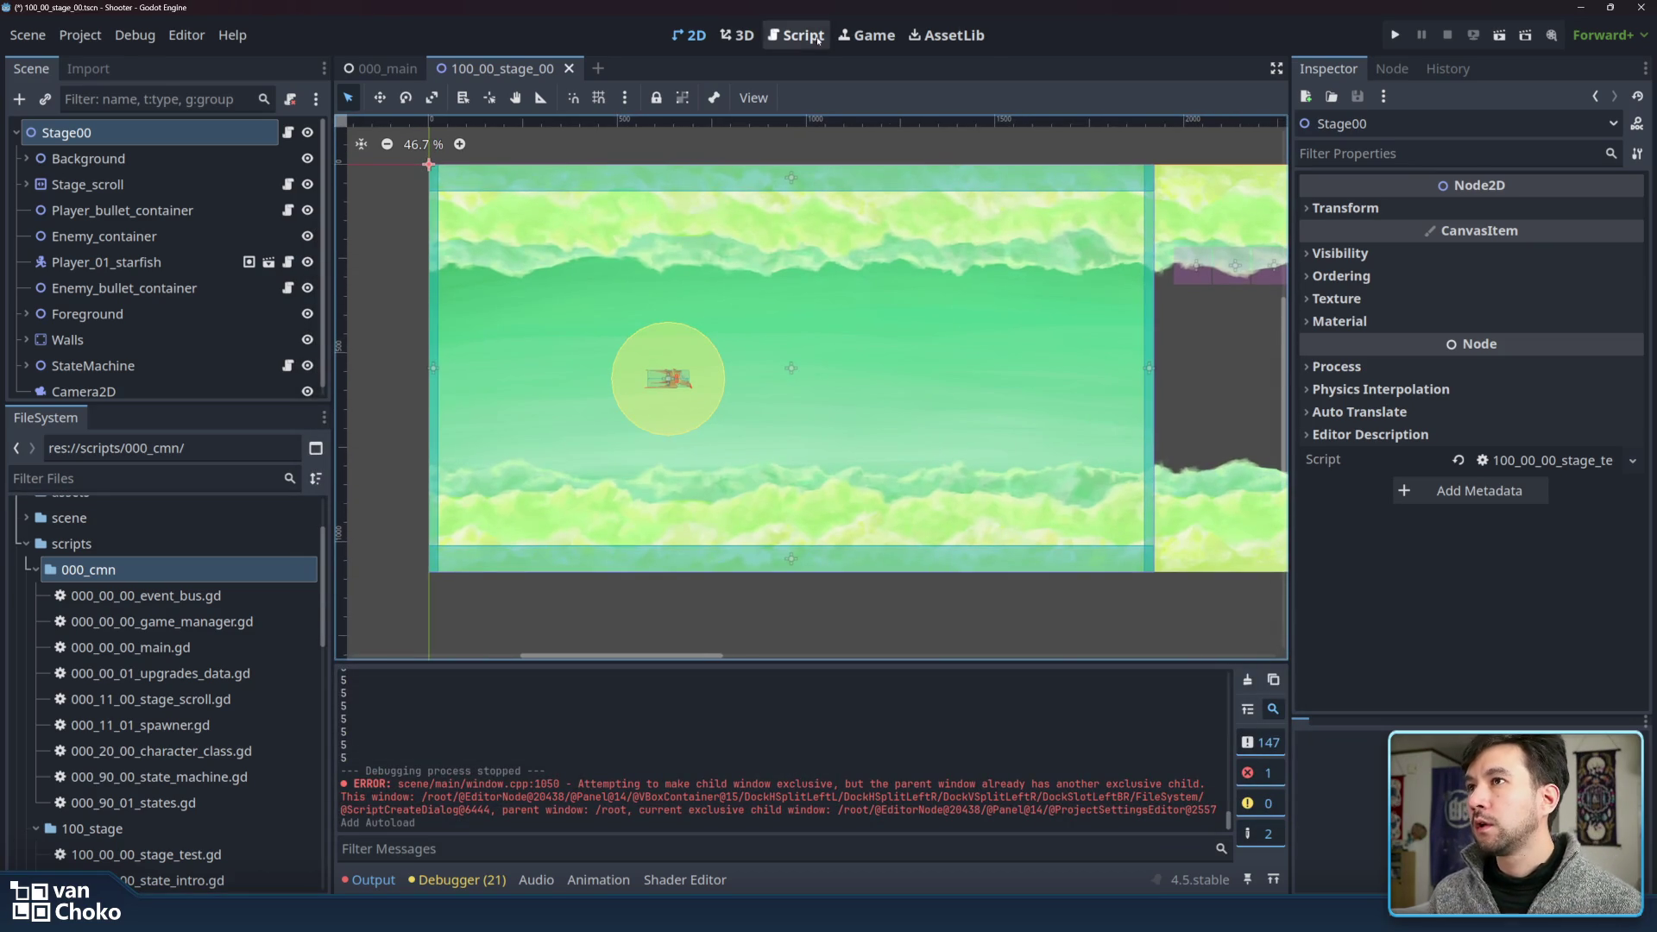
pyautogui.click(817, 39)
pyautogui.scroll(-5, 501, 357)
pyautogui.scroll(-5, 501, 356)
pyautogui.scroll(5, 501, 356)
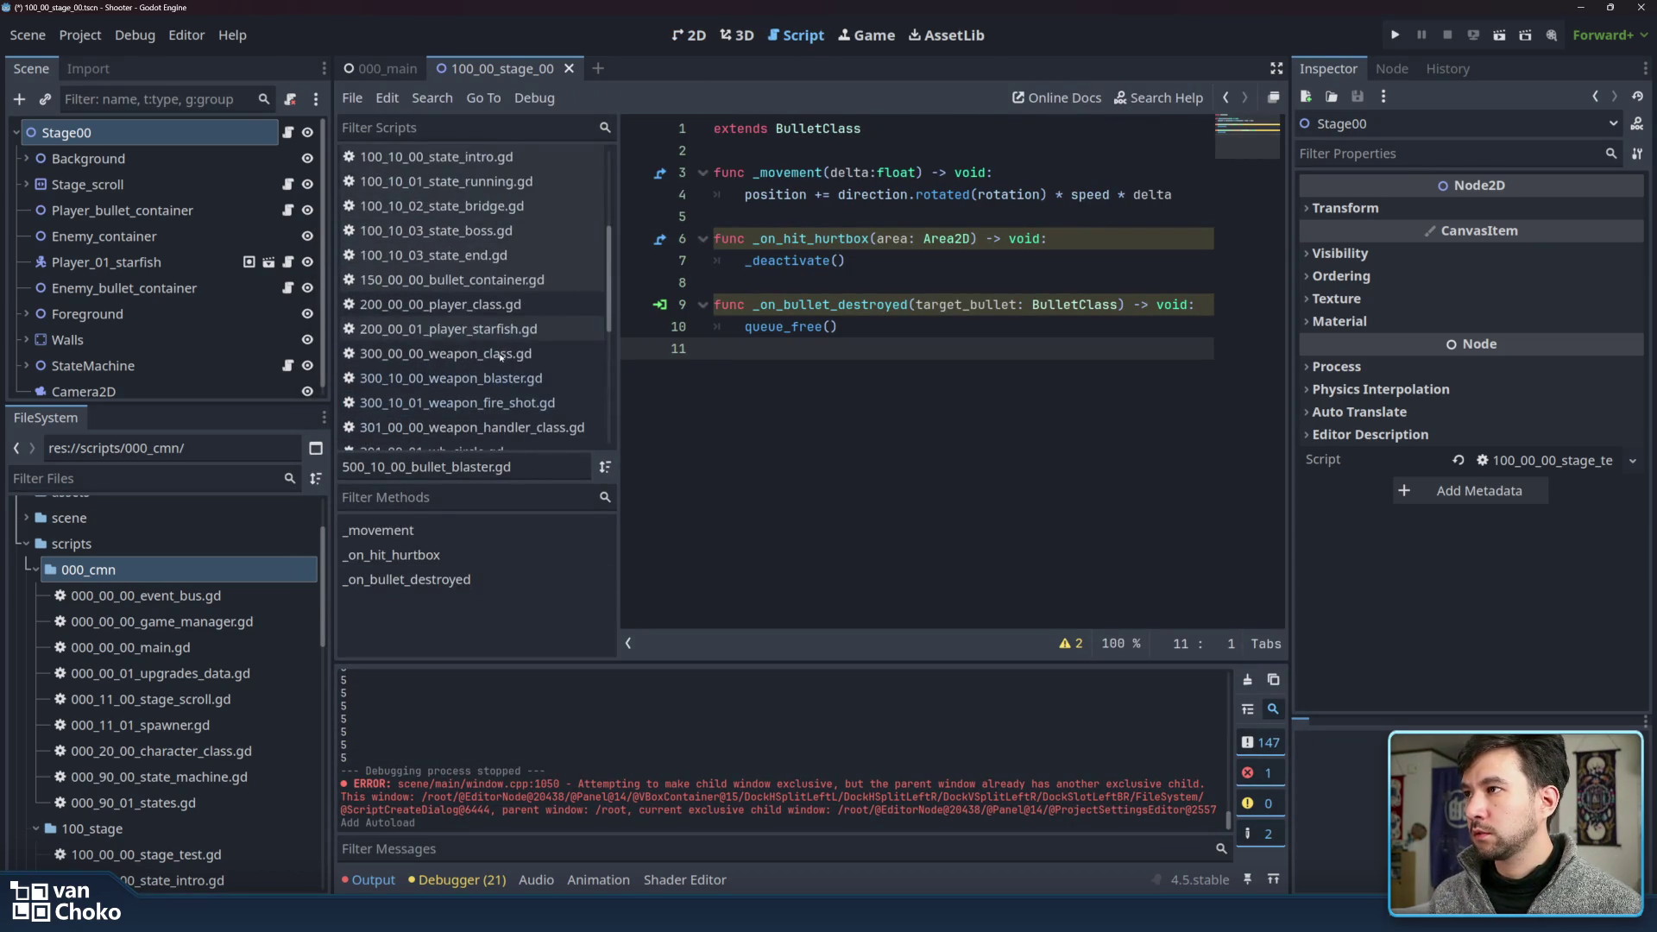
pyautogui.scroll(3, 501, 354)
pyautogui.click(499, 328)
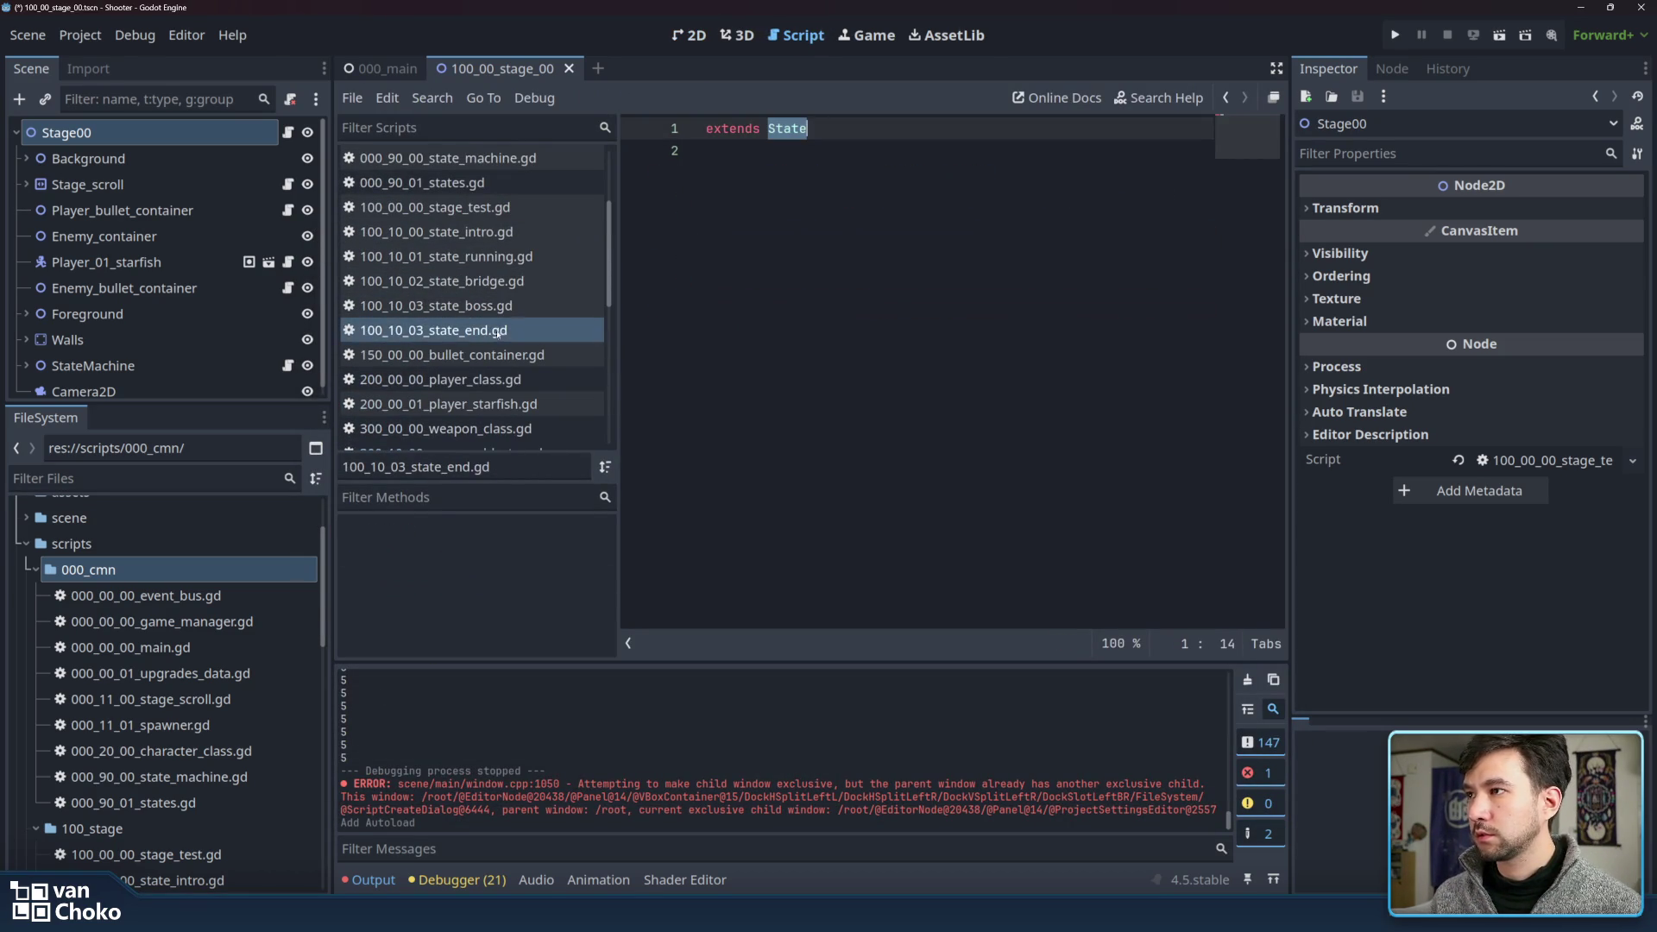
# Close the state machine, stage_test and state_intro, state_running and state_end scripts
pyautogui.scroll(3, 499, 333)
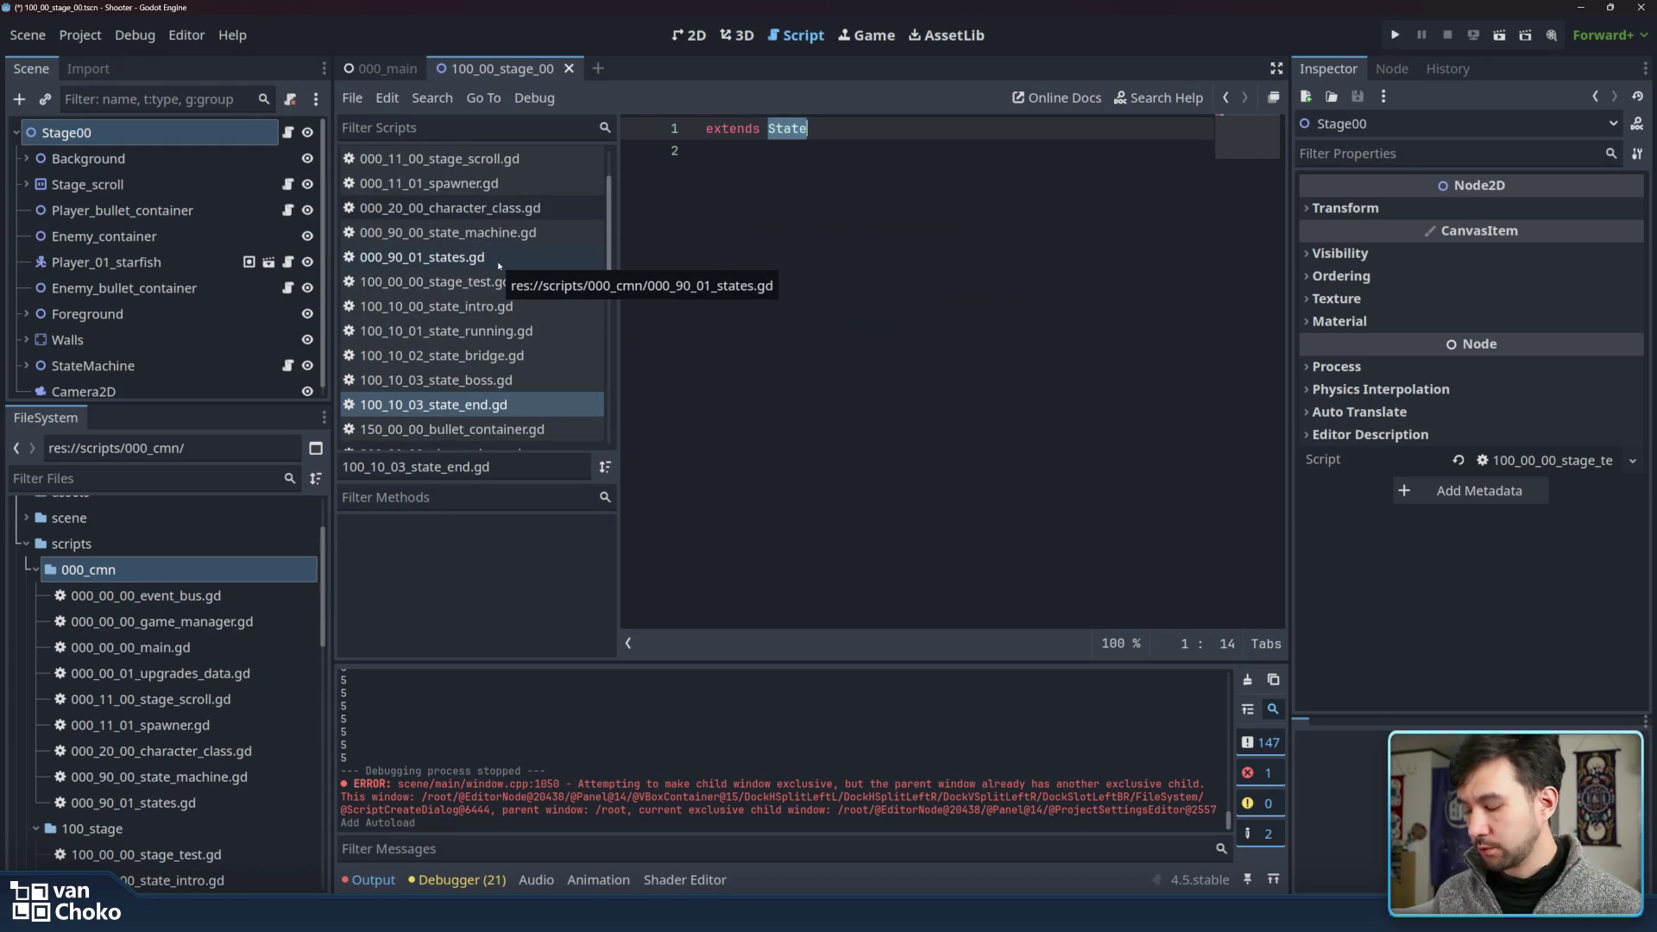
pyautogui.click(502, 233)
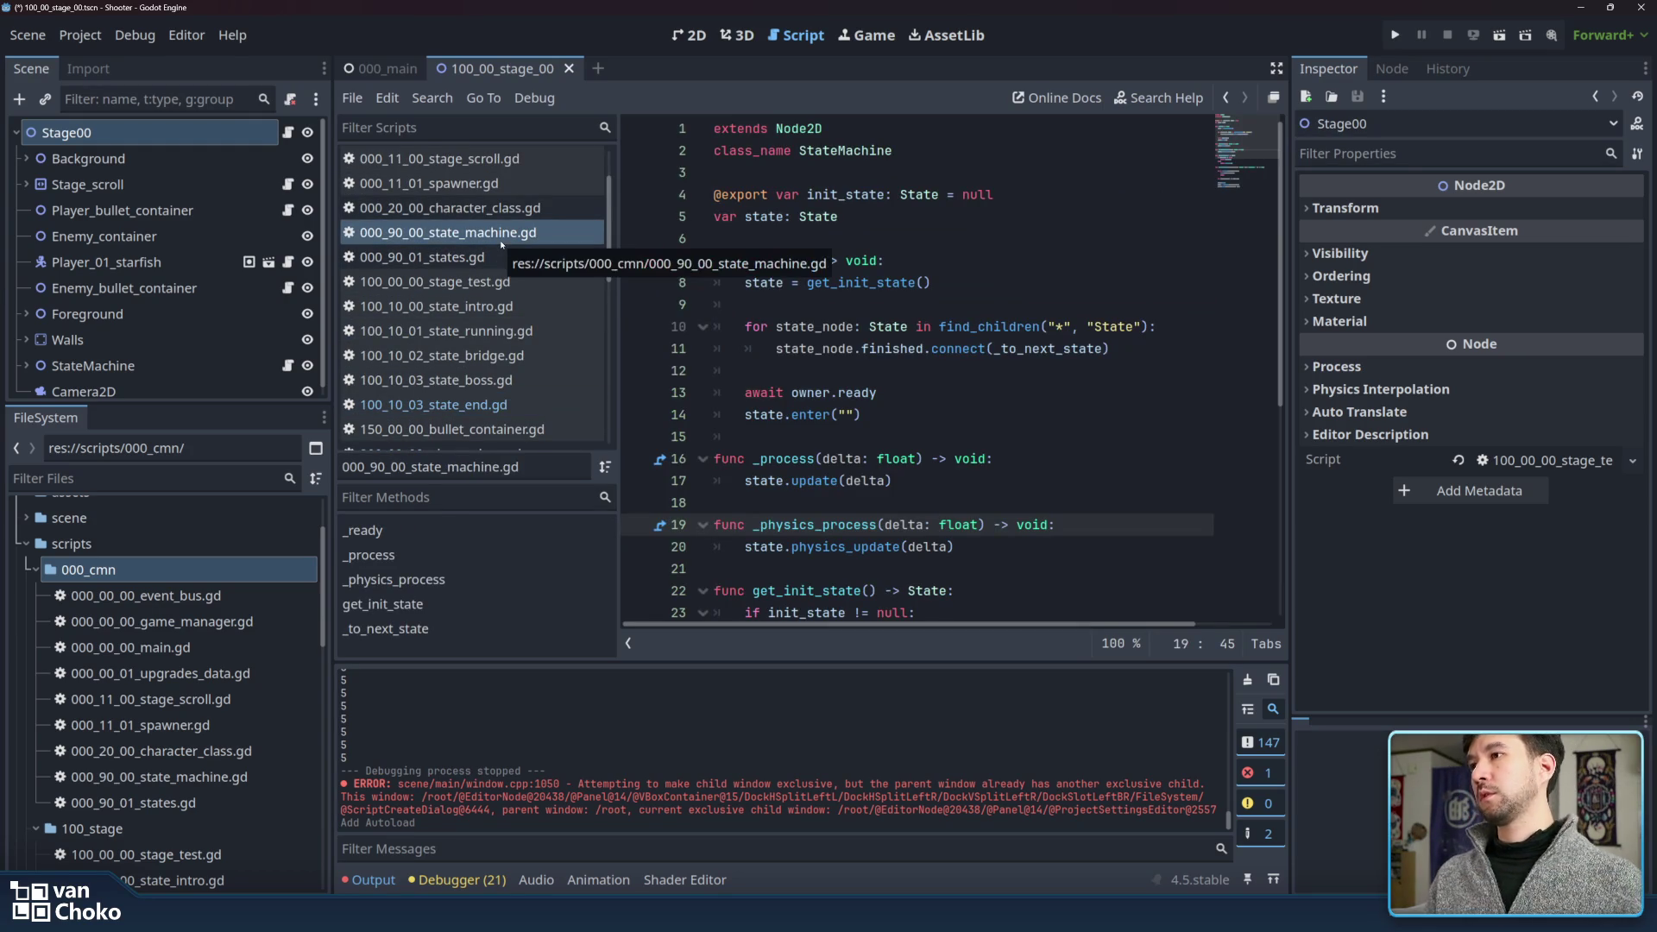
pyautogui.rightClick(480, 236)
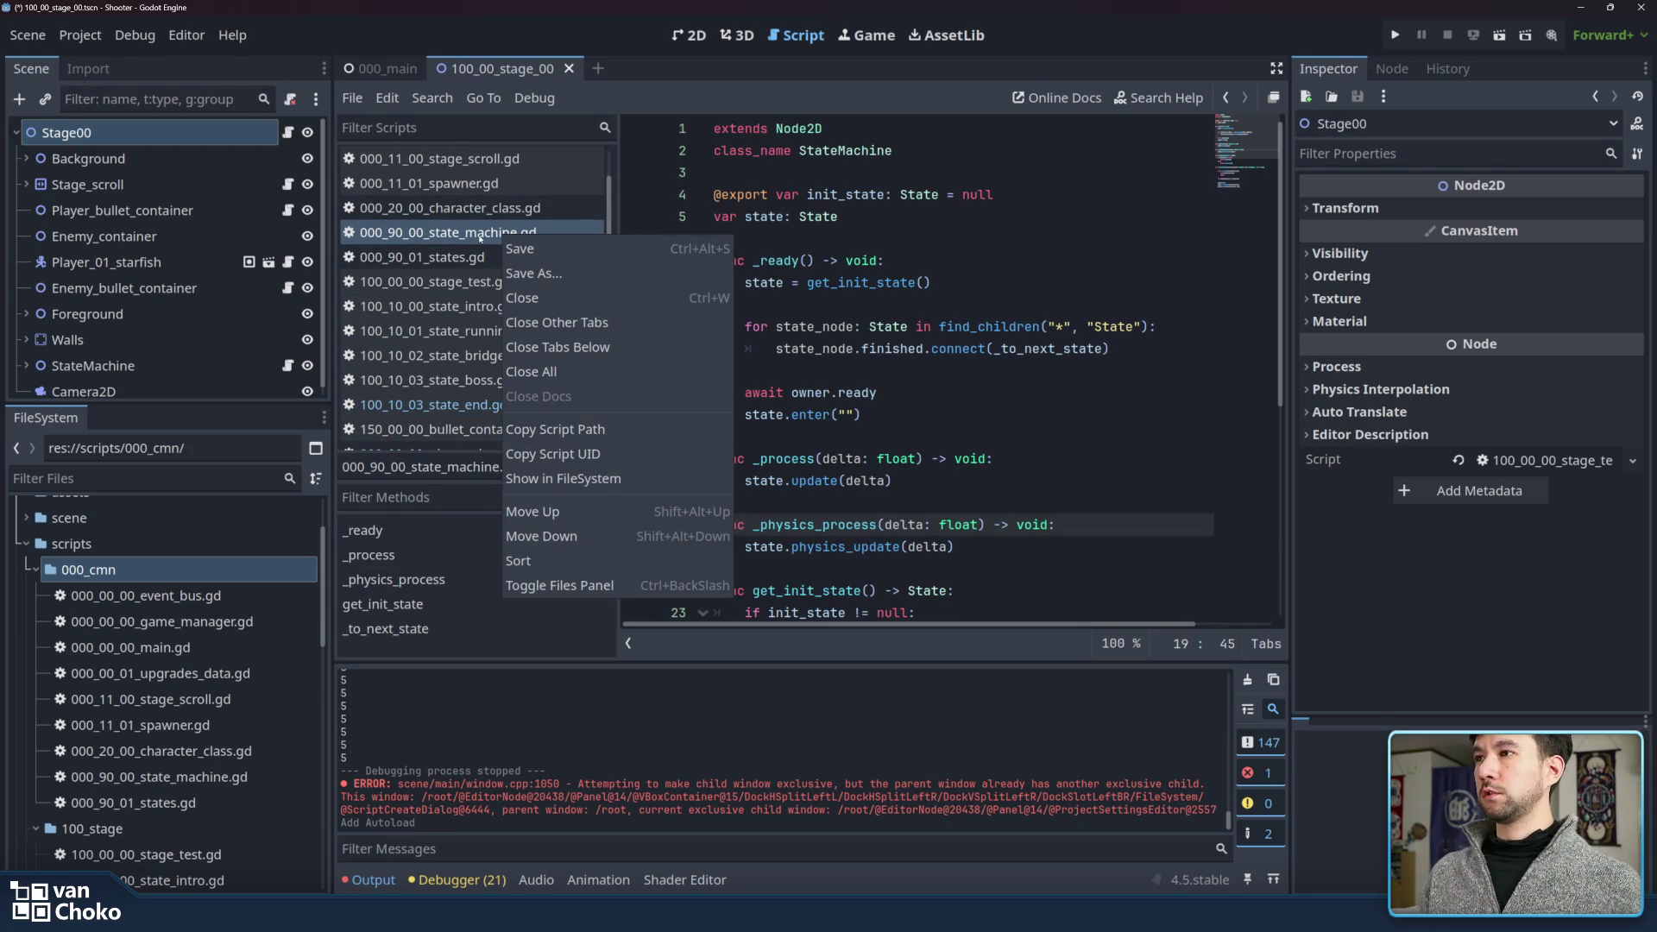
pyautogui.click(556, 298)
pyautogui.click(518, 238)
pyautogui.hotkey('ctrl', 'w')
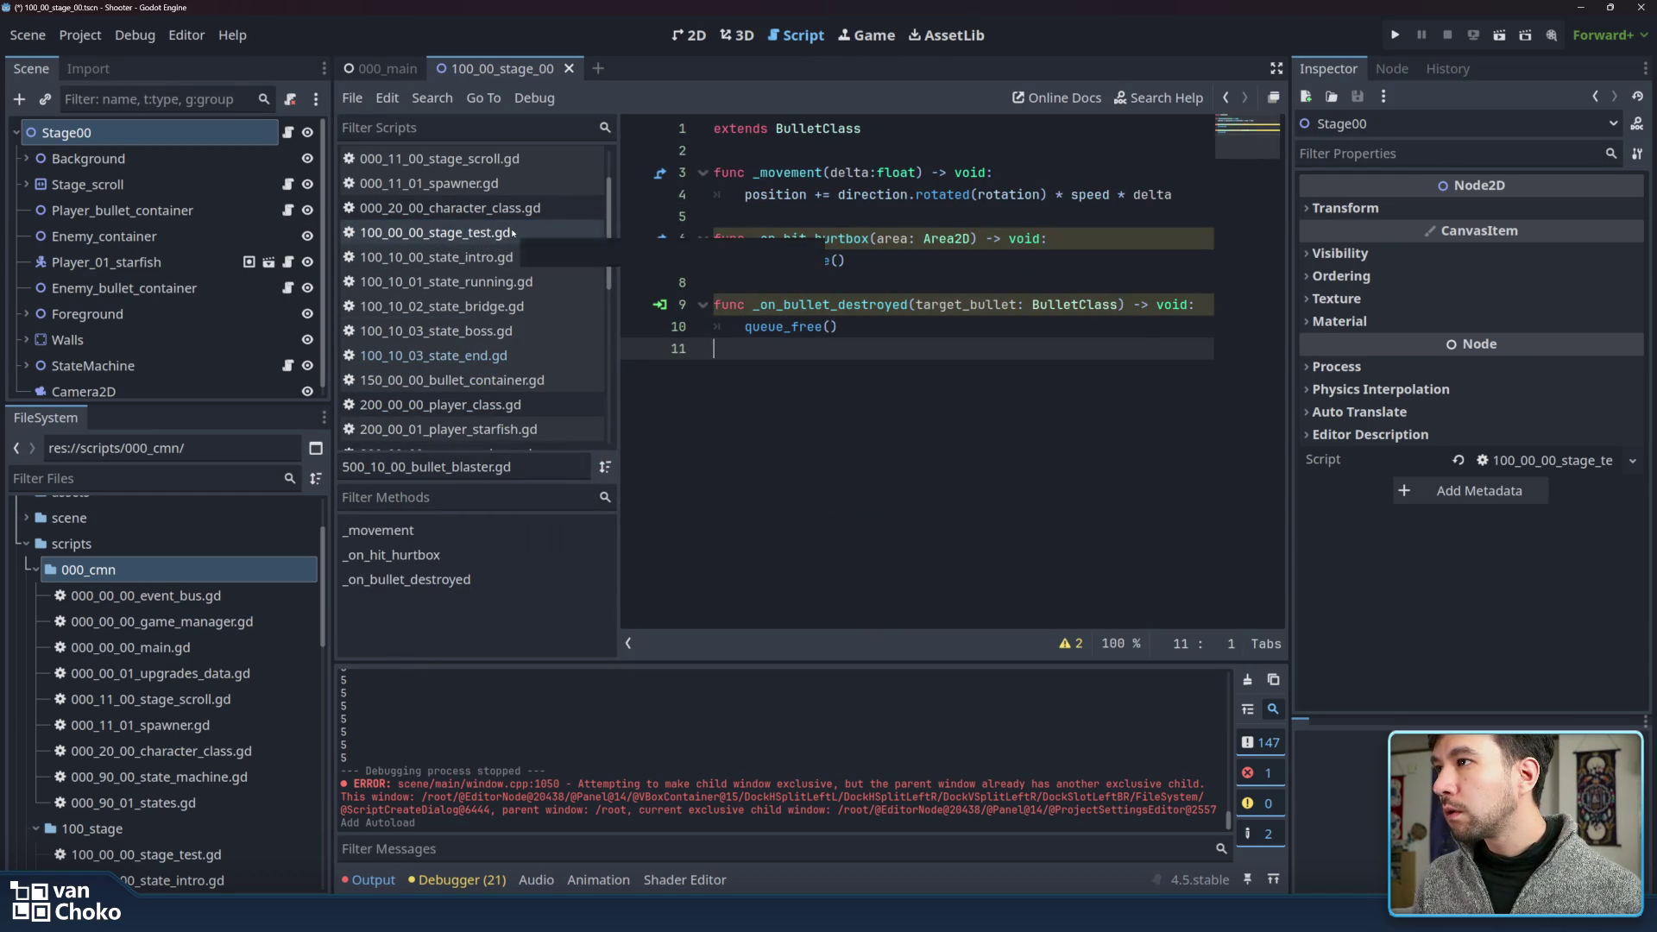
pyautogui.middleClick(513, 234)
pyautogui.click(513, 233)
pyautogui.hotkey('ctrl', 'w')
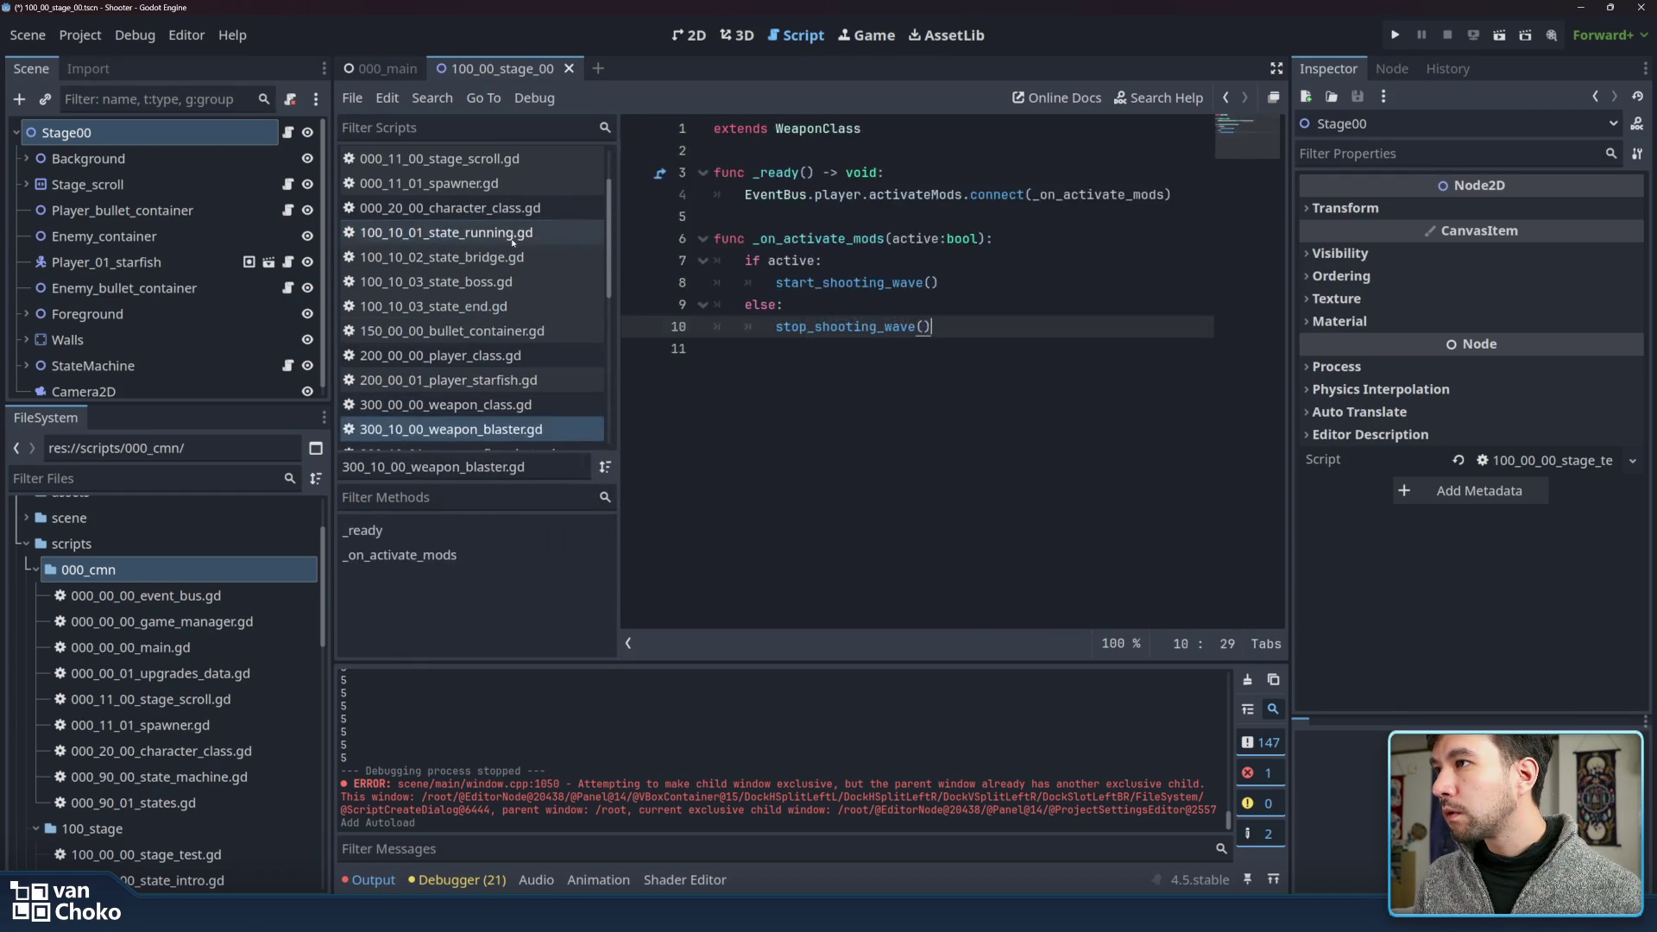
pyautogui.click(513, 233)
pyautogui.hotkey('ctrl', 'w')
pyautogui.hotkey('ctrl', 'w')
pyautogui.hotkey('ctrl', 'w')
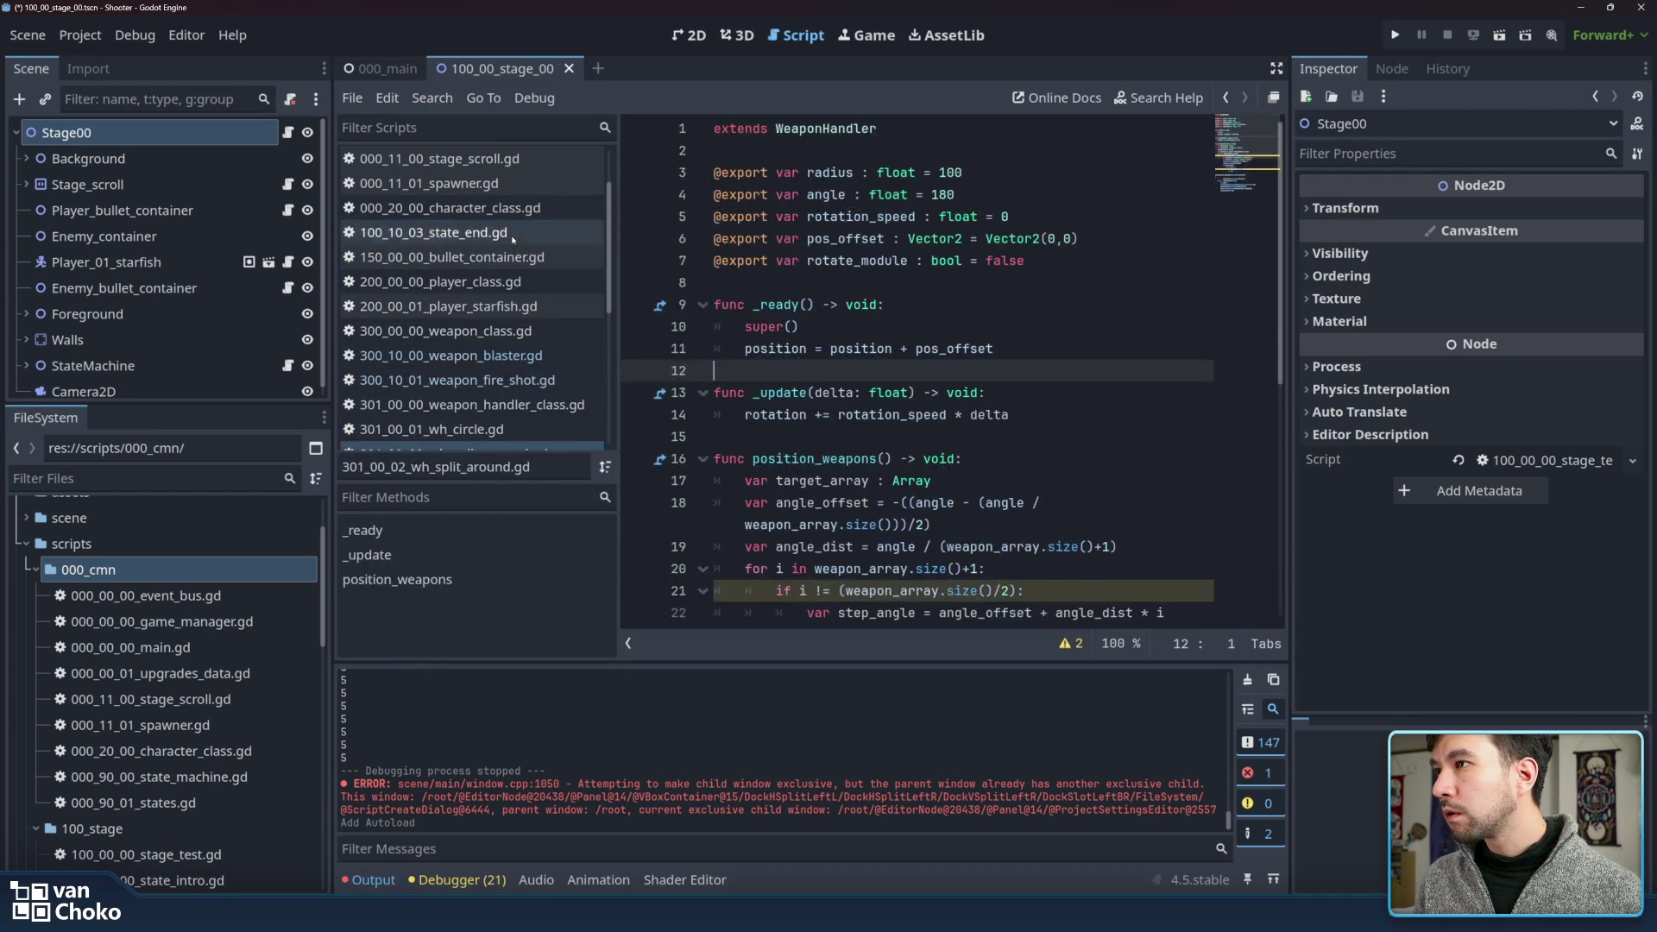
pyautogui.click(513, 233)
pyautogui.hotkey('ctrl', 'w')
# Review the bullet container, weapon class, wh_split_around and wh_circle scripts
pyautogui.click(513, 233)
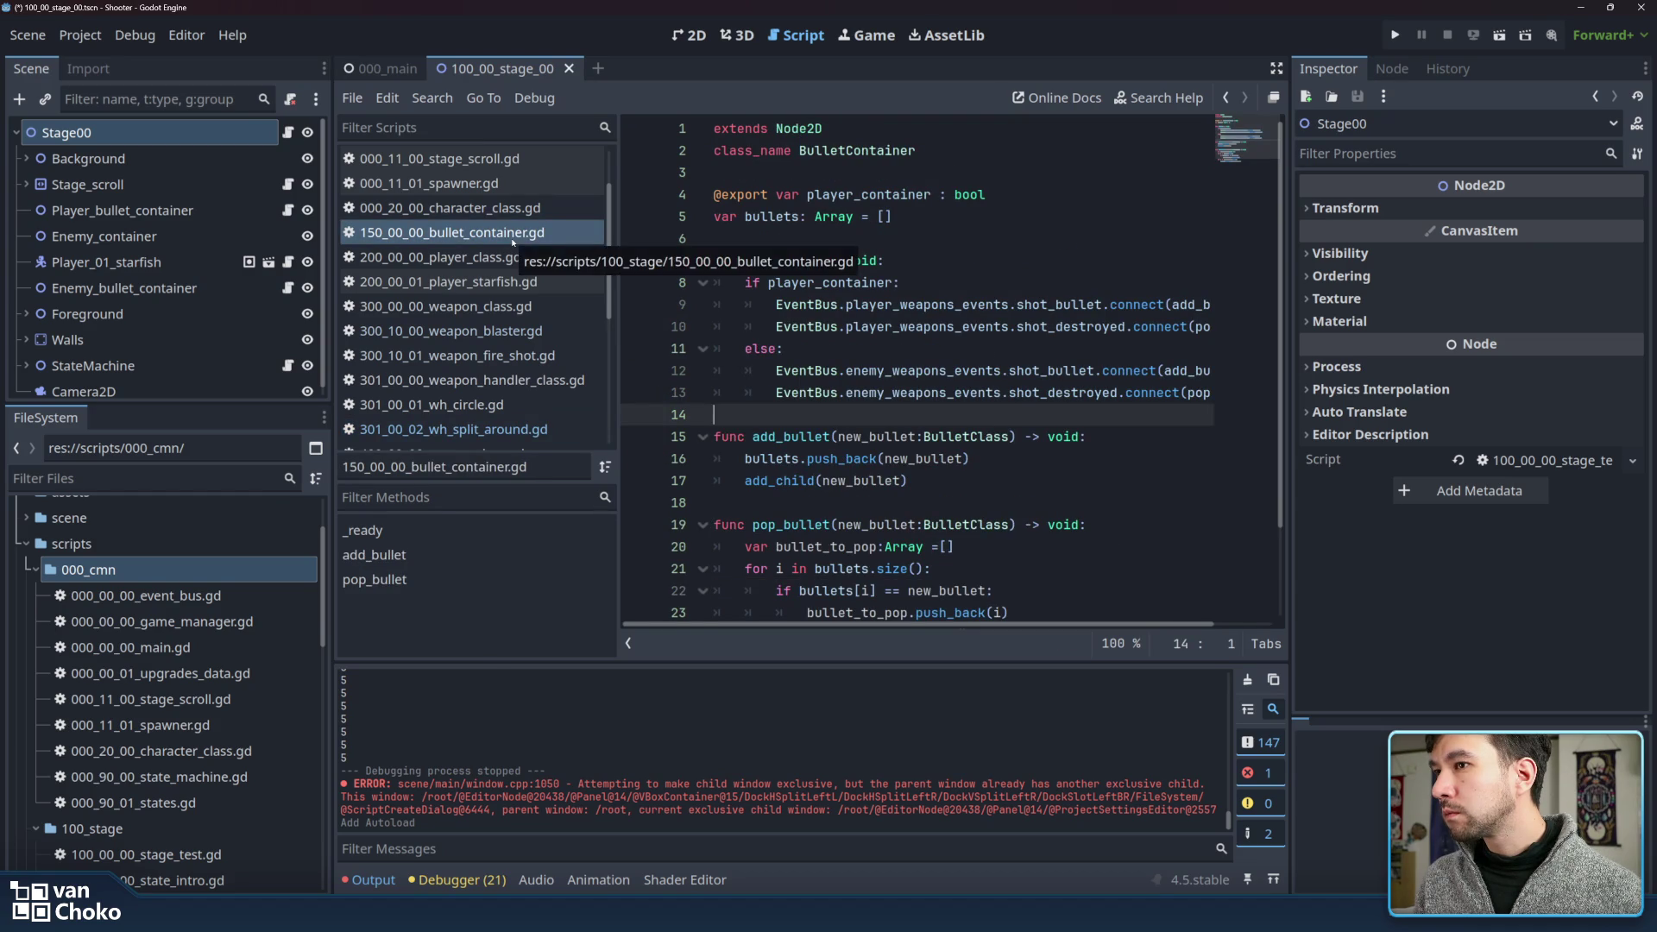
pyautogui.click(519, 306)
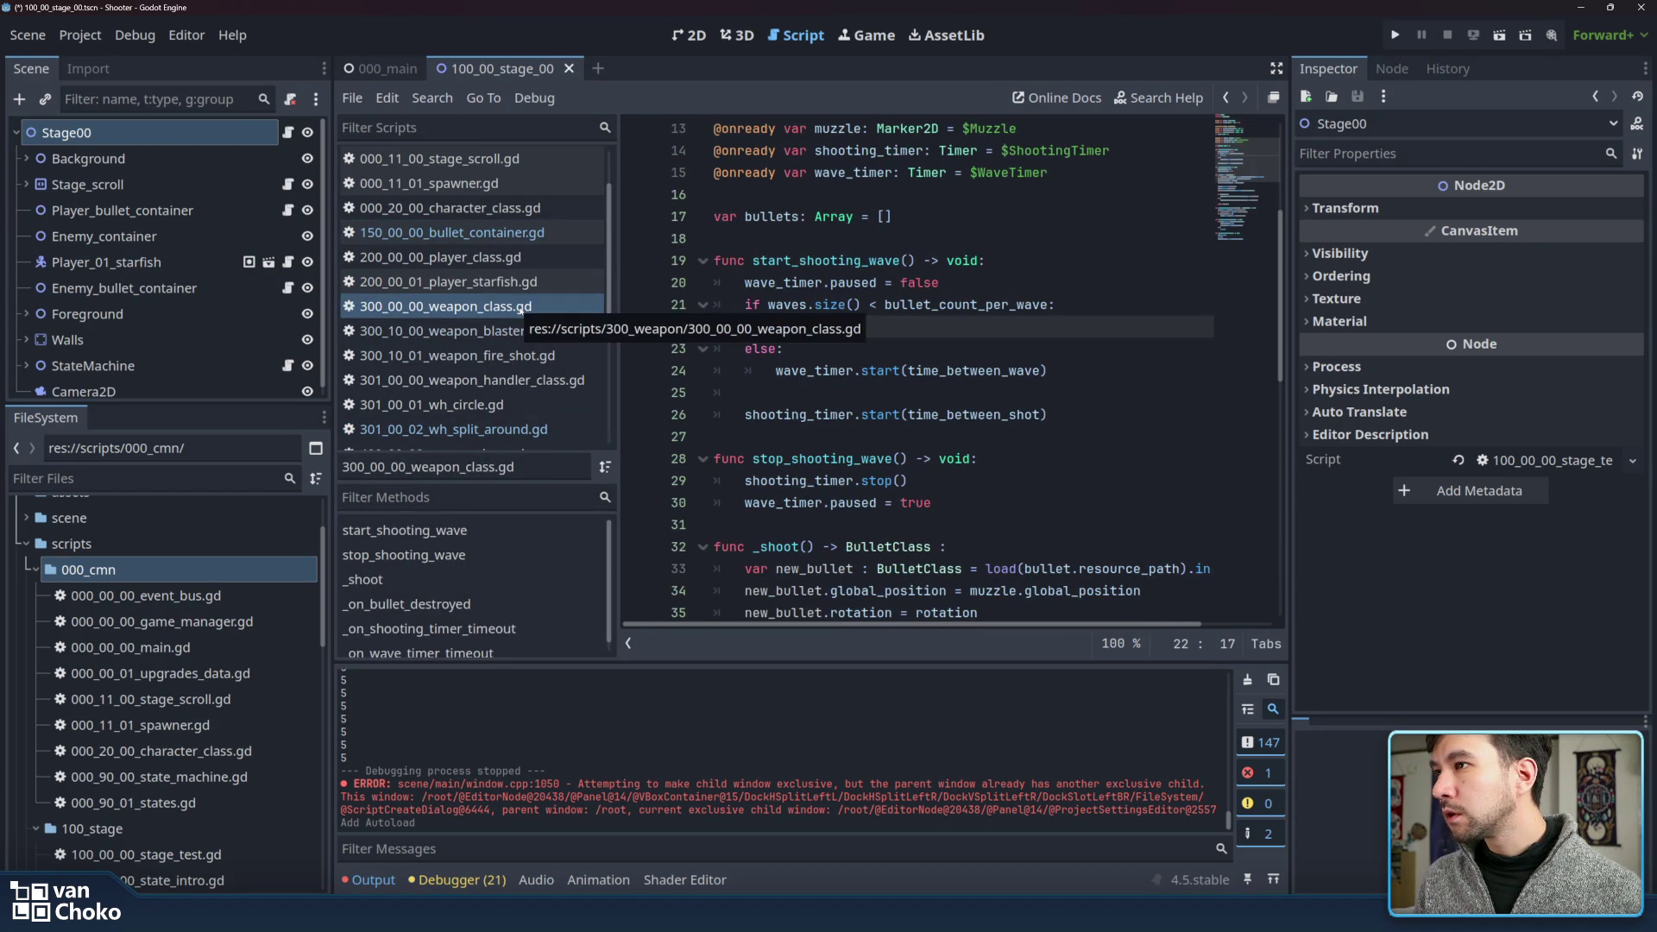
pyautogui.scroll(-3, 517, 346)
pyautogui.click(515, 355)
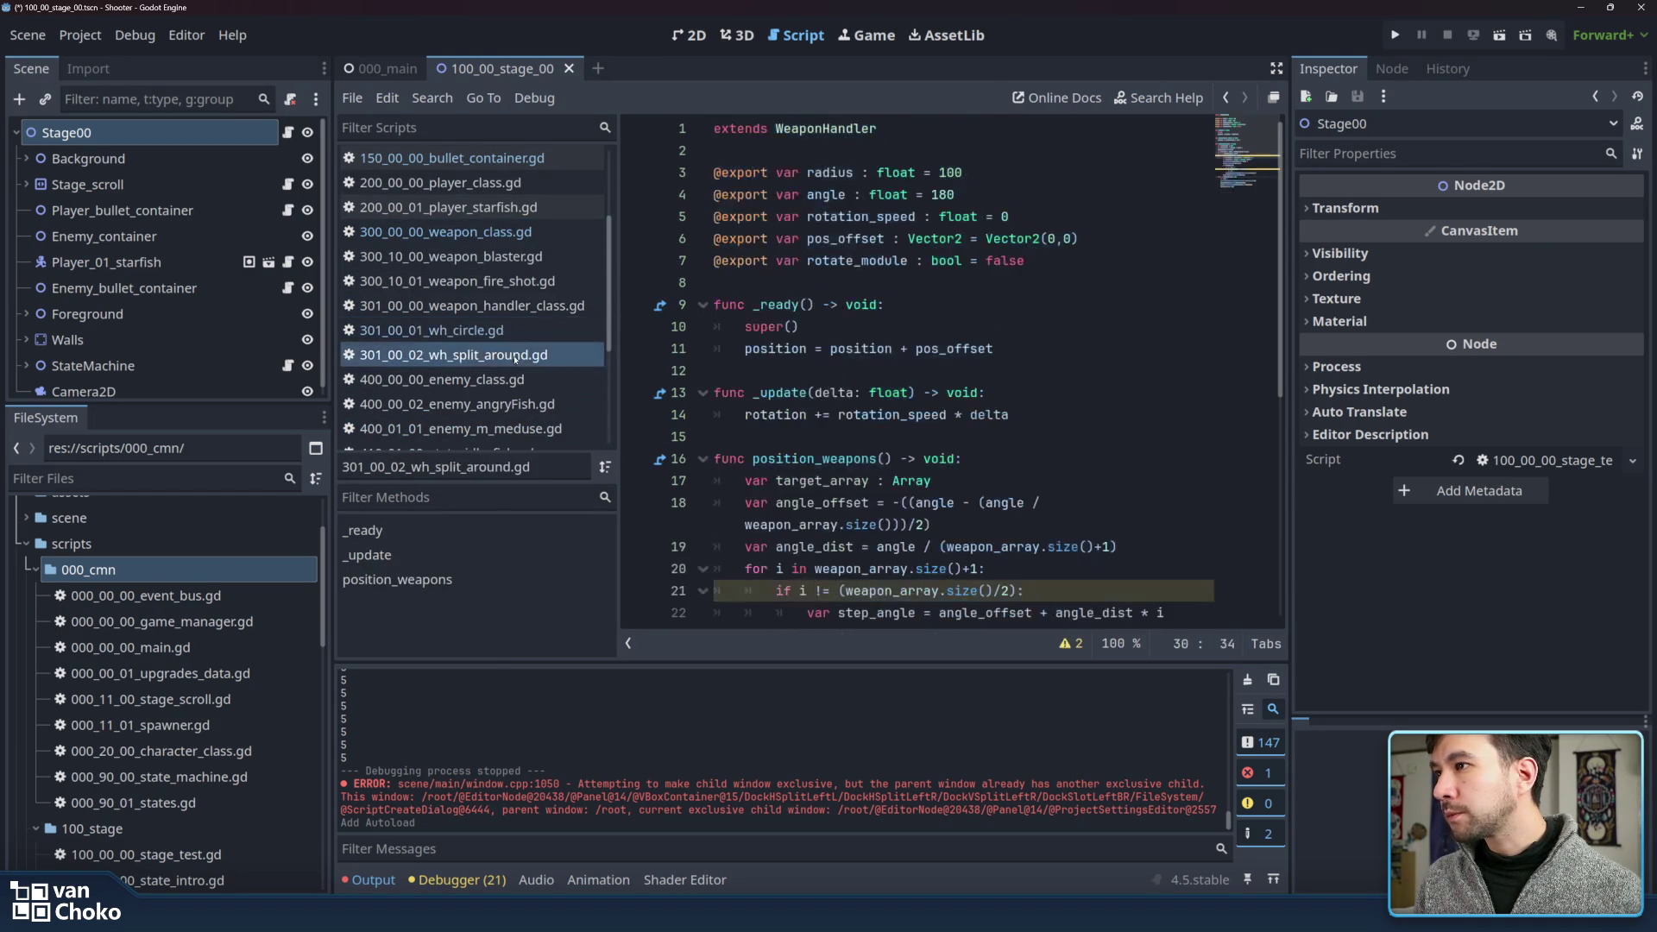
pyautogui.click(552, 329)
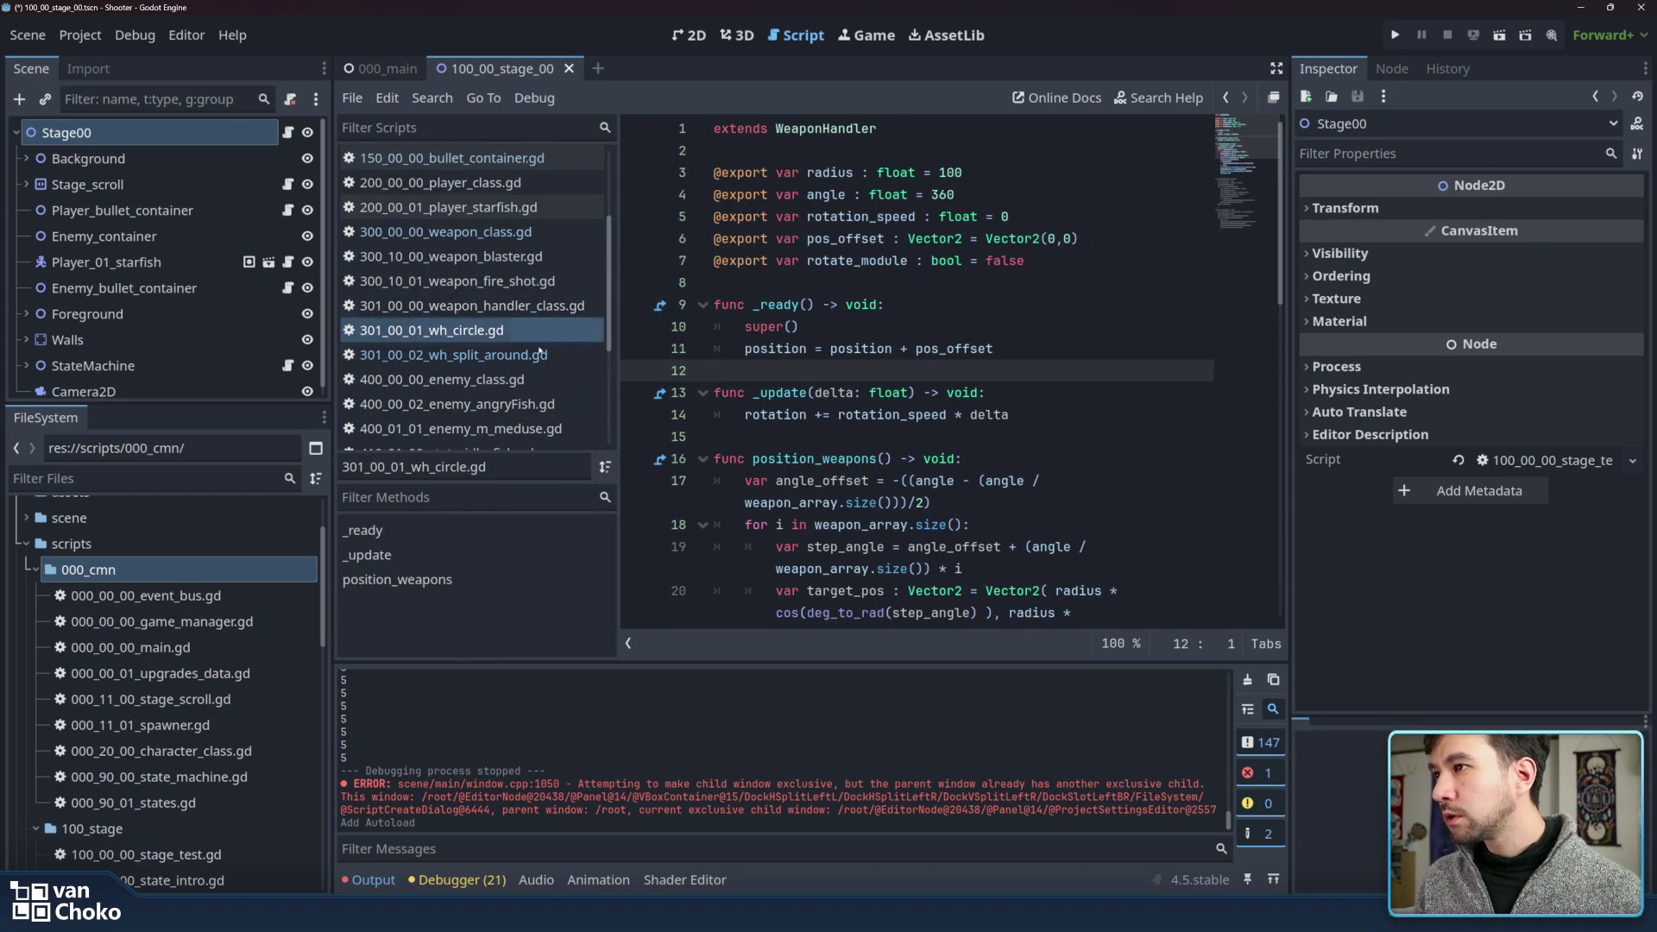
pyautogui.click(518, 354)
pyautogui.click(518, 380)
pyautogui.scroll(-5, 521, 326)
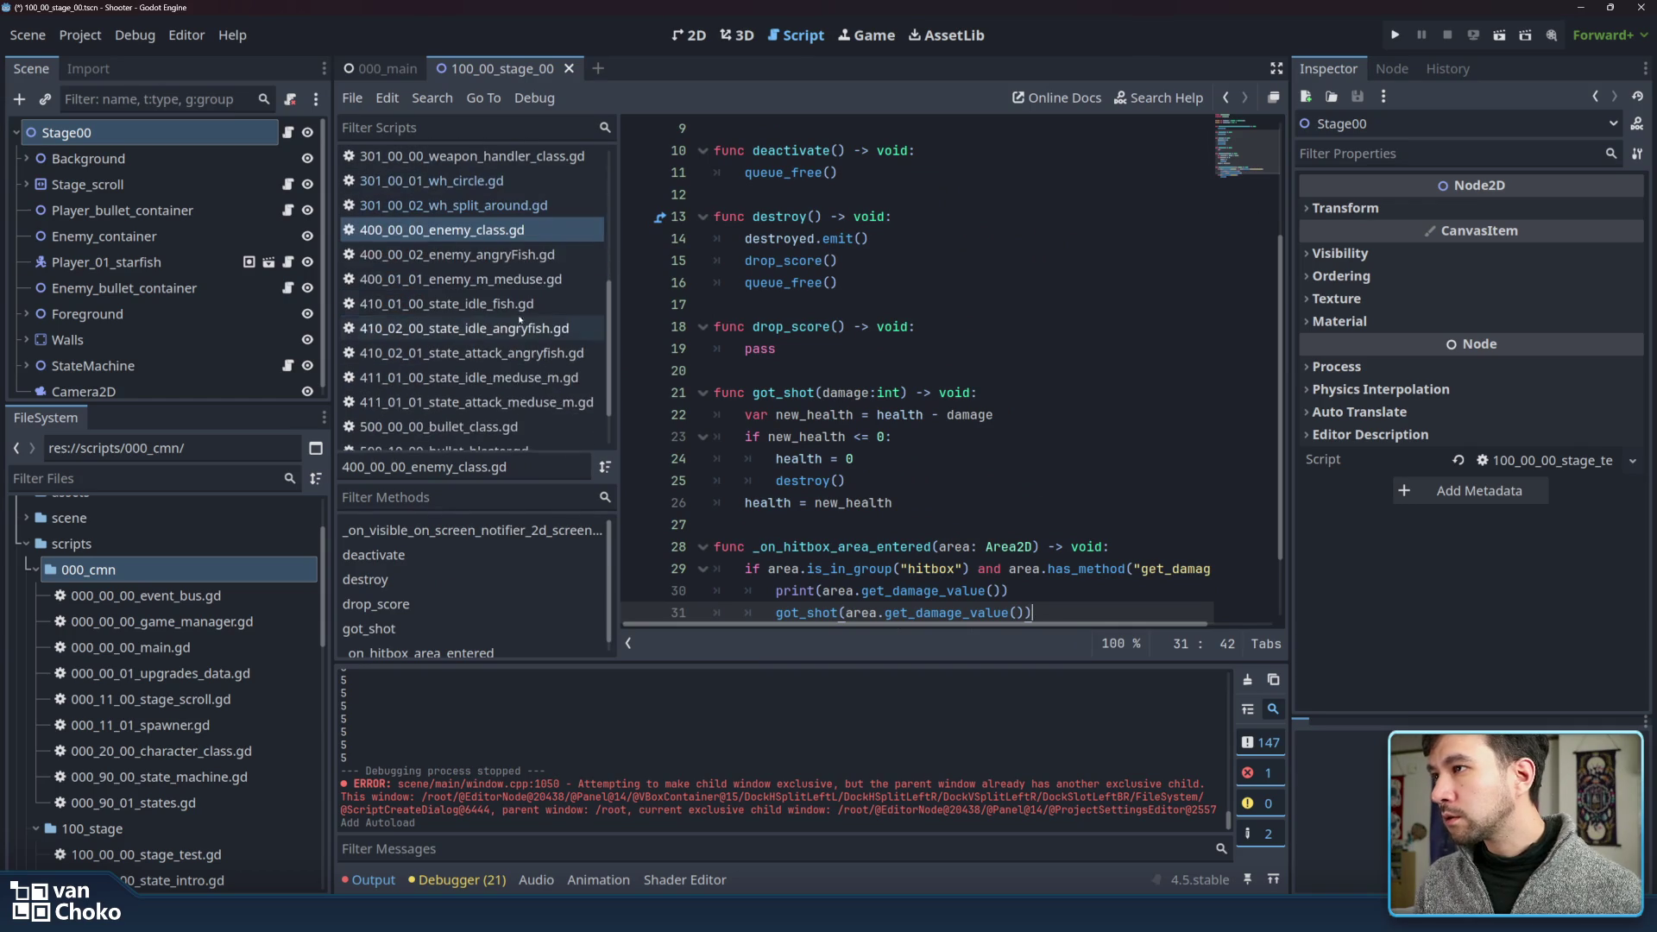
# Close the enemy class, enemy_angryFish and enemy_m_meduse scripts
pyautogui.middleClick(505, 232)
pyautogui.click(505, 233)
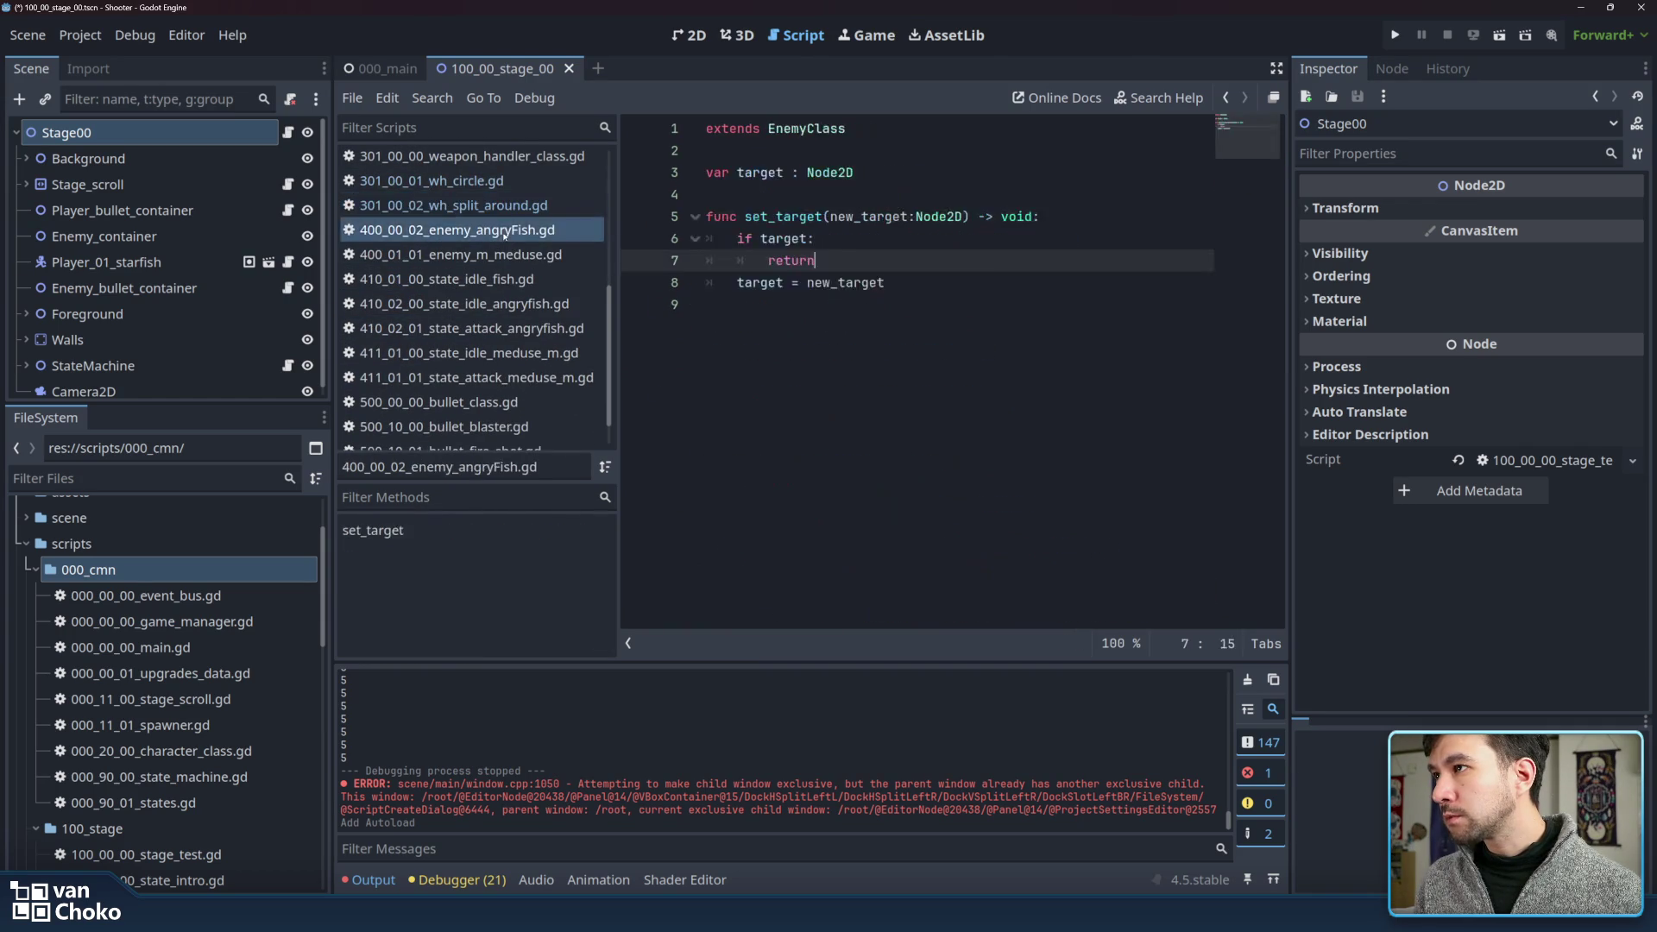
pyautogui.middleClick(505, 233)
pyautogui.middleClick(507, 237)
# Open state_idle_fish and undo the stray 'w' accidentally typed on line 11
pyautogui.click(508, 244)
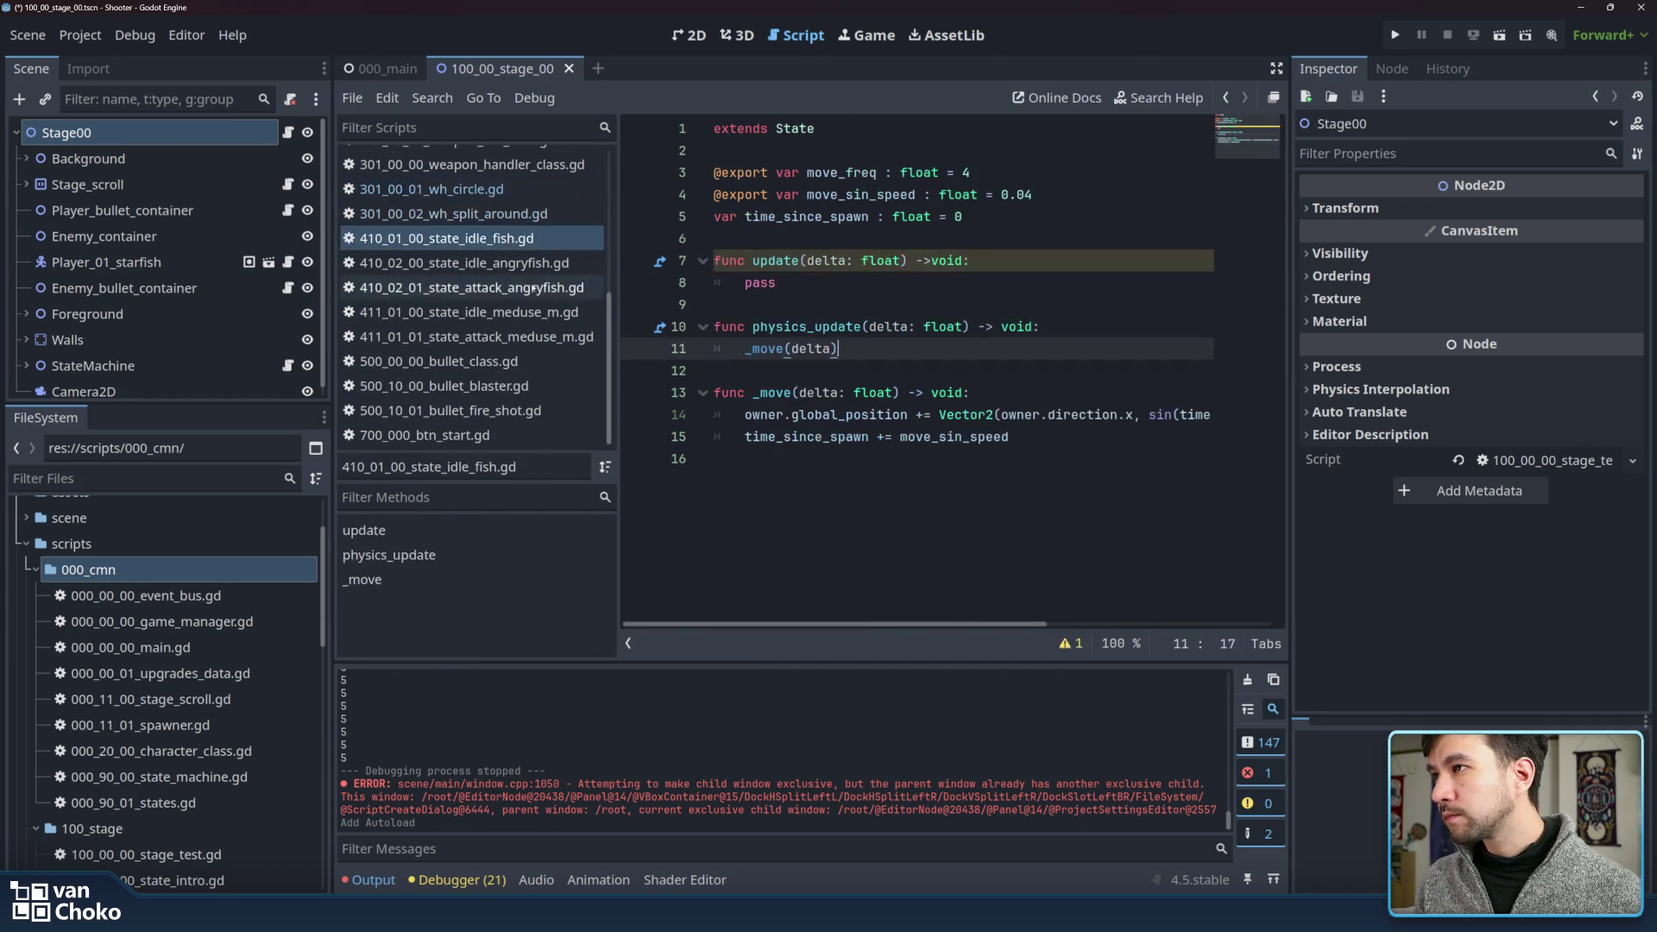
pyautogui.write('w')
pyautogui.click(506, 243)
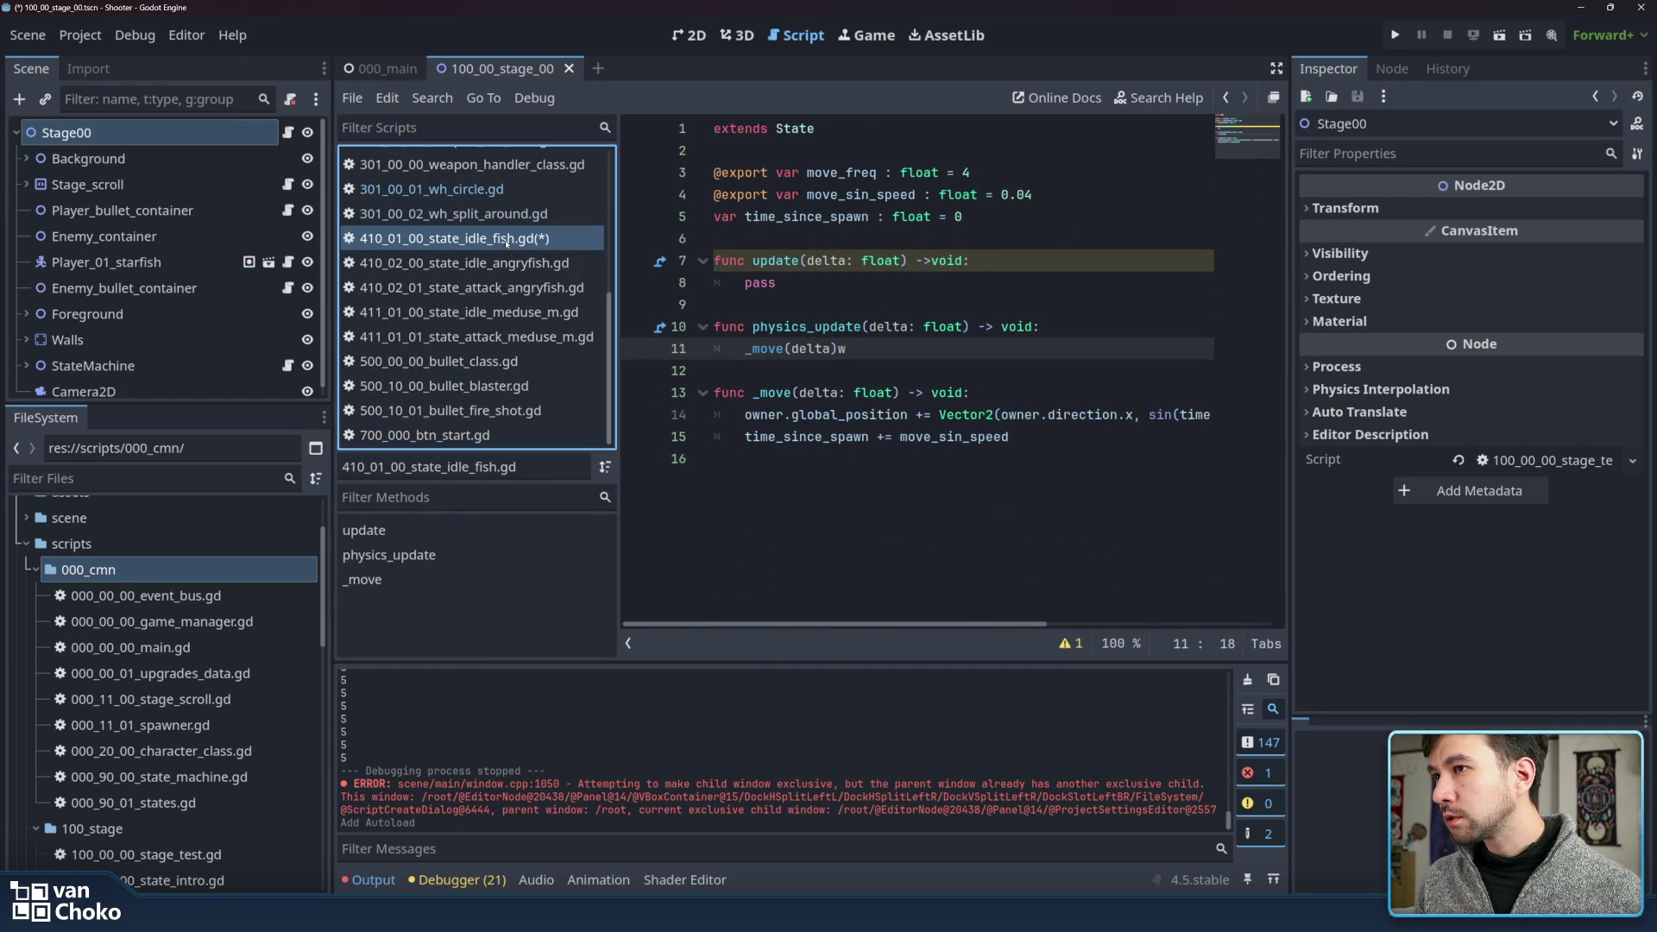
pyautogui.click(886, 348)
pyautogui.hotkey('ctrl', 'z')
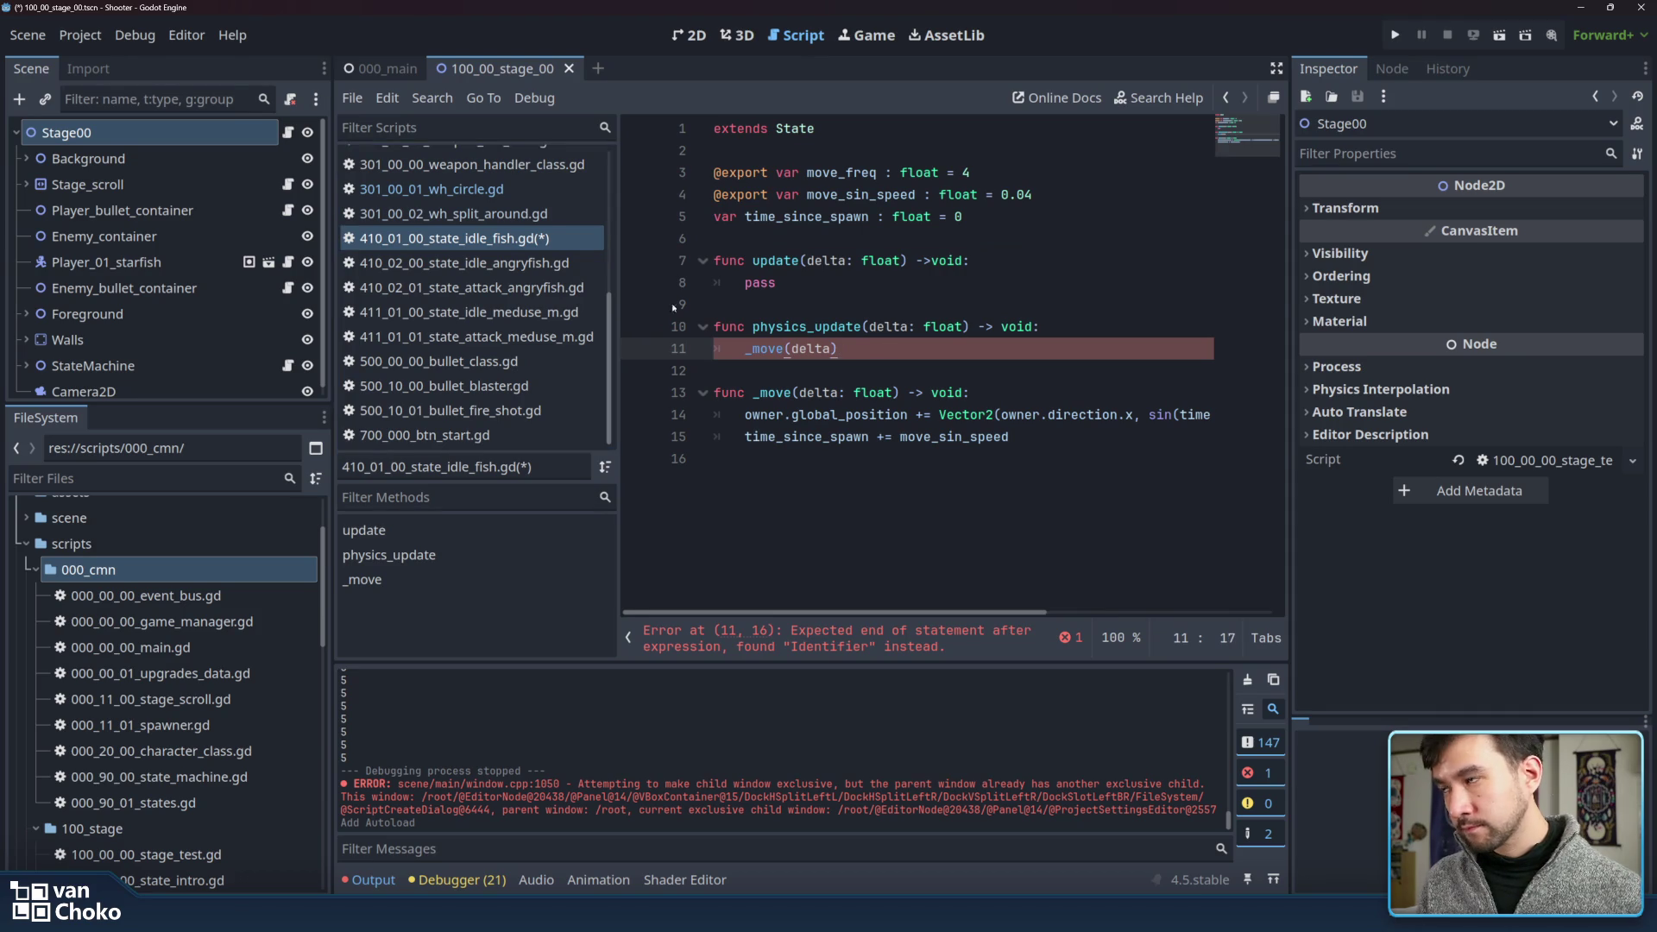
# Close the fish state scripts and the idle meduse state script
pyautogui.click(533, 240)
pyautogui.middleClick(533, 240)
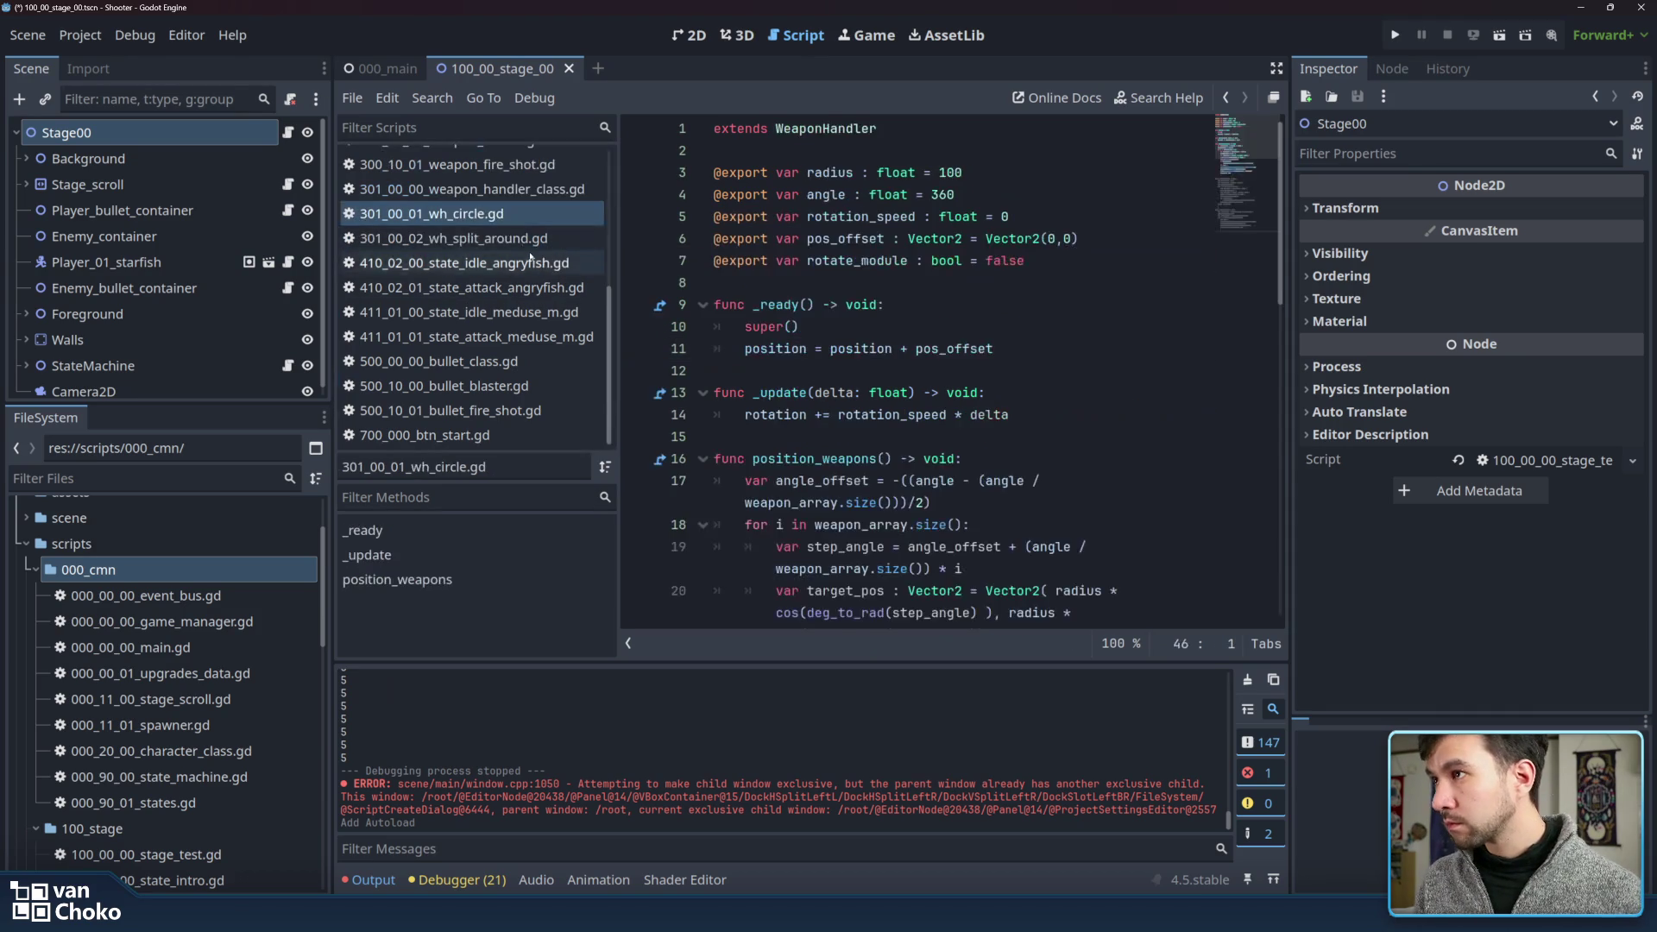
pyautogui.middleClick(527, 262)
pyautogui.middleClick(521, 287)
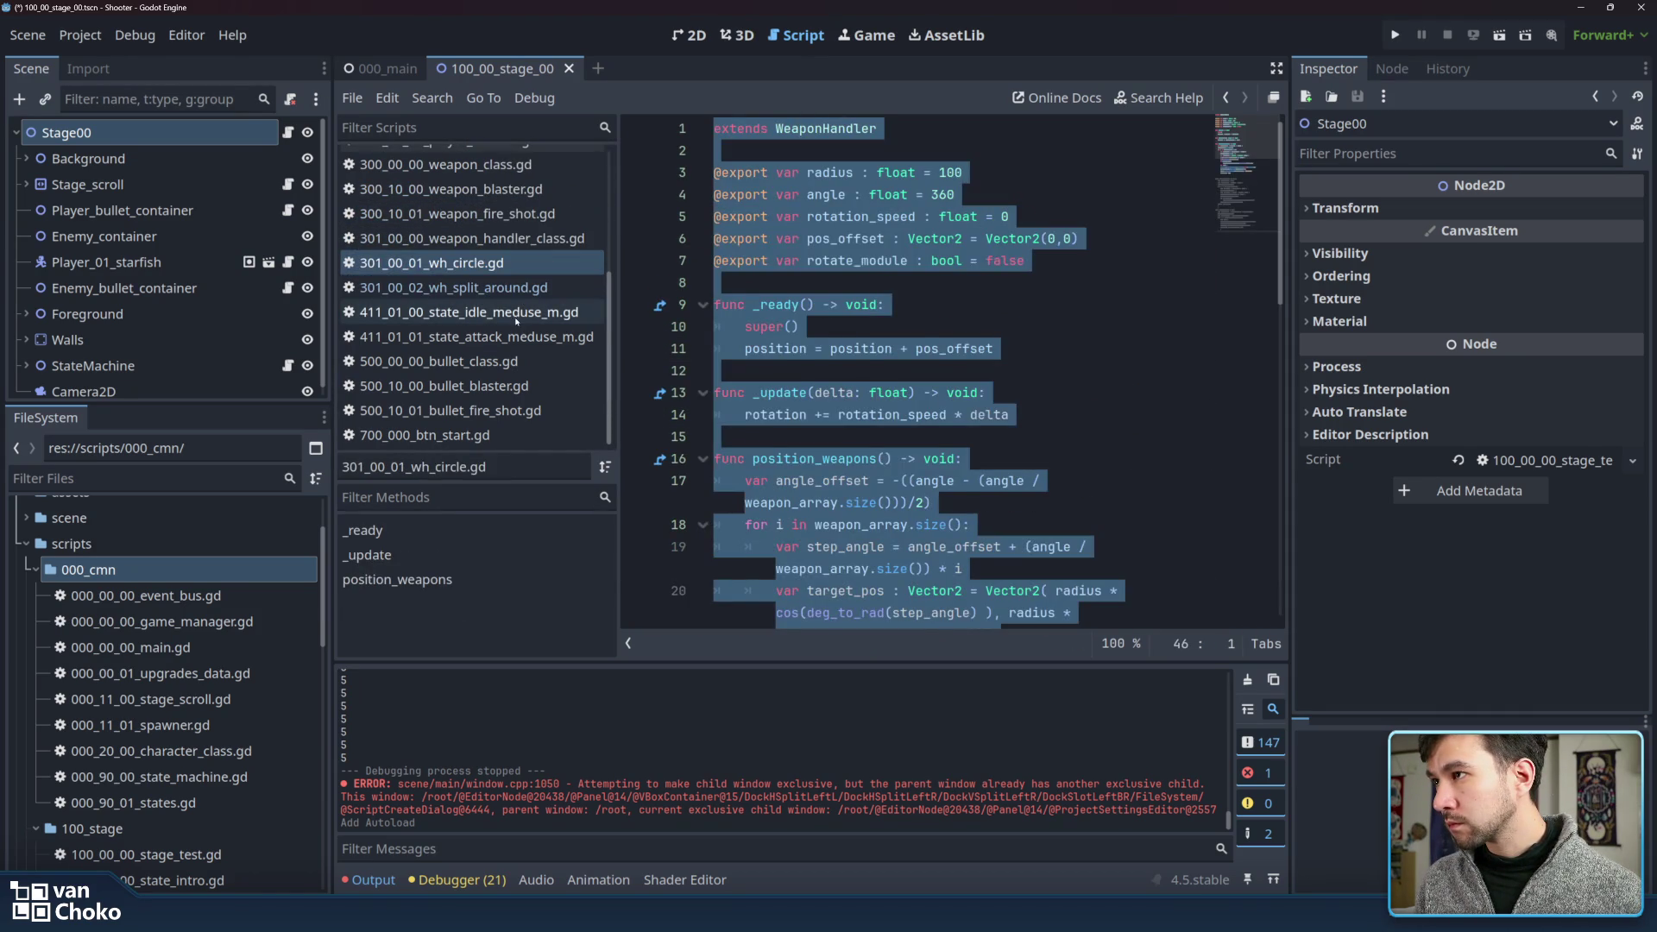
pyautogui.click(517, 315)
pyautogui.middleClick(516, 315)
# Look over the bullet fire shot, bullet class, blaster and wh_split_around scripts, then close 700_000_btn_start.gd
pyautogui.click(509, 386)
pyautogui.click(509, 360)
pyautogui.click(509, 386)
pyautogui.click(510, 410)
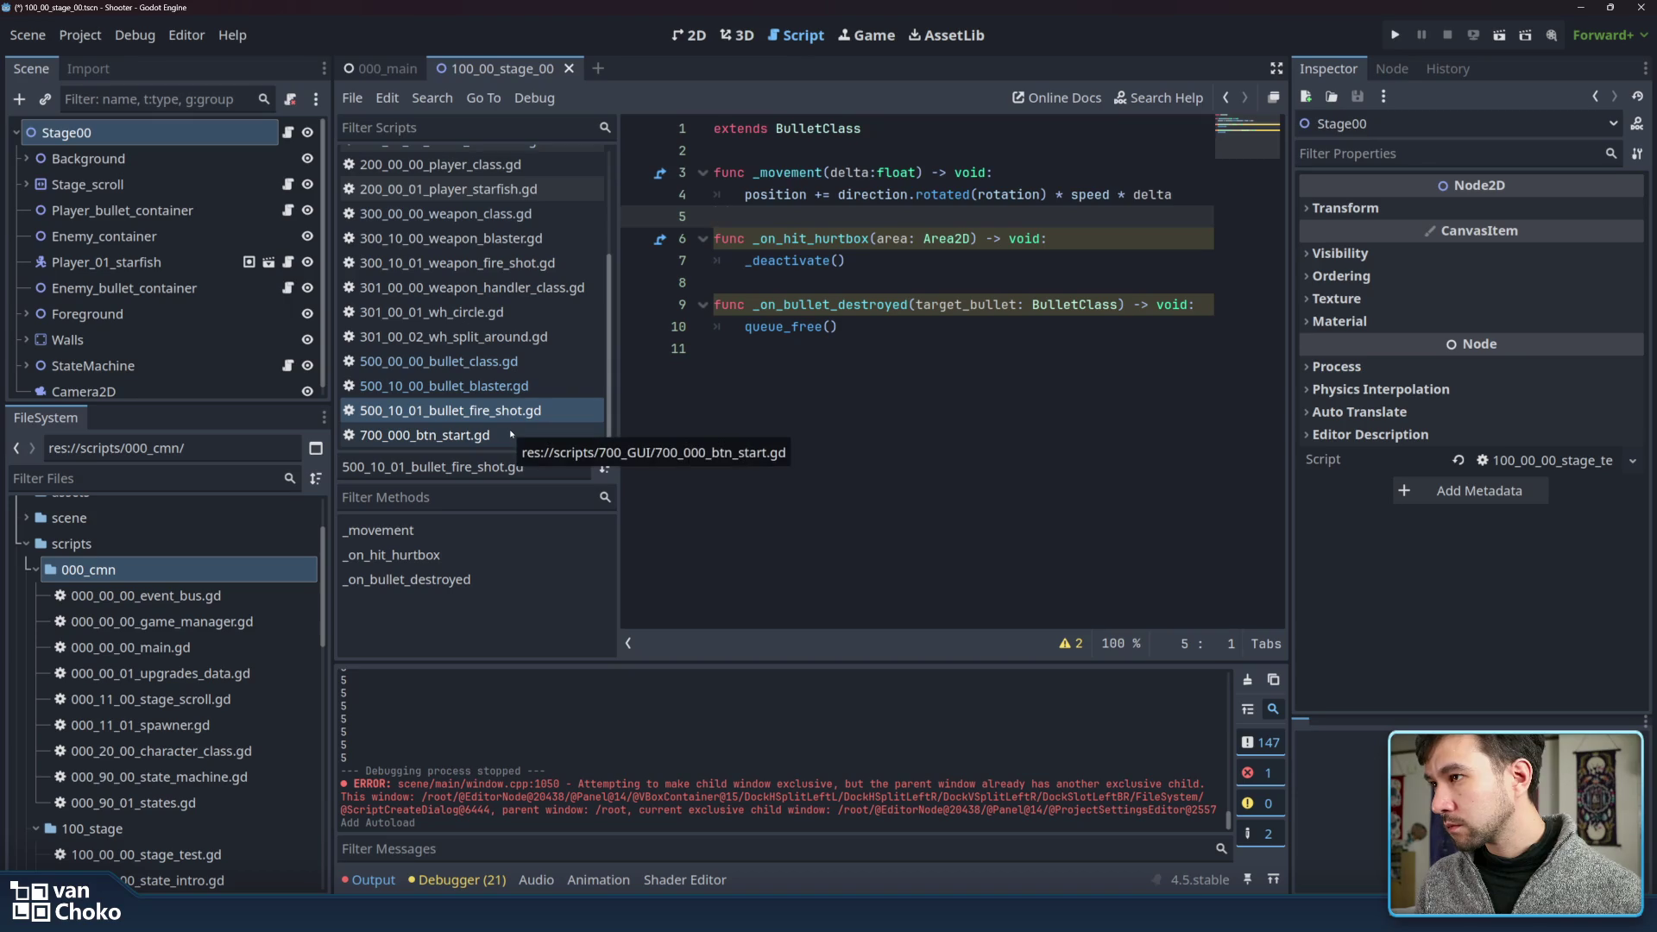
pyautogui.click(510, 360)
pyautogui.click(509, 386)
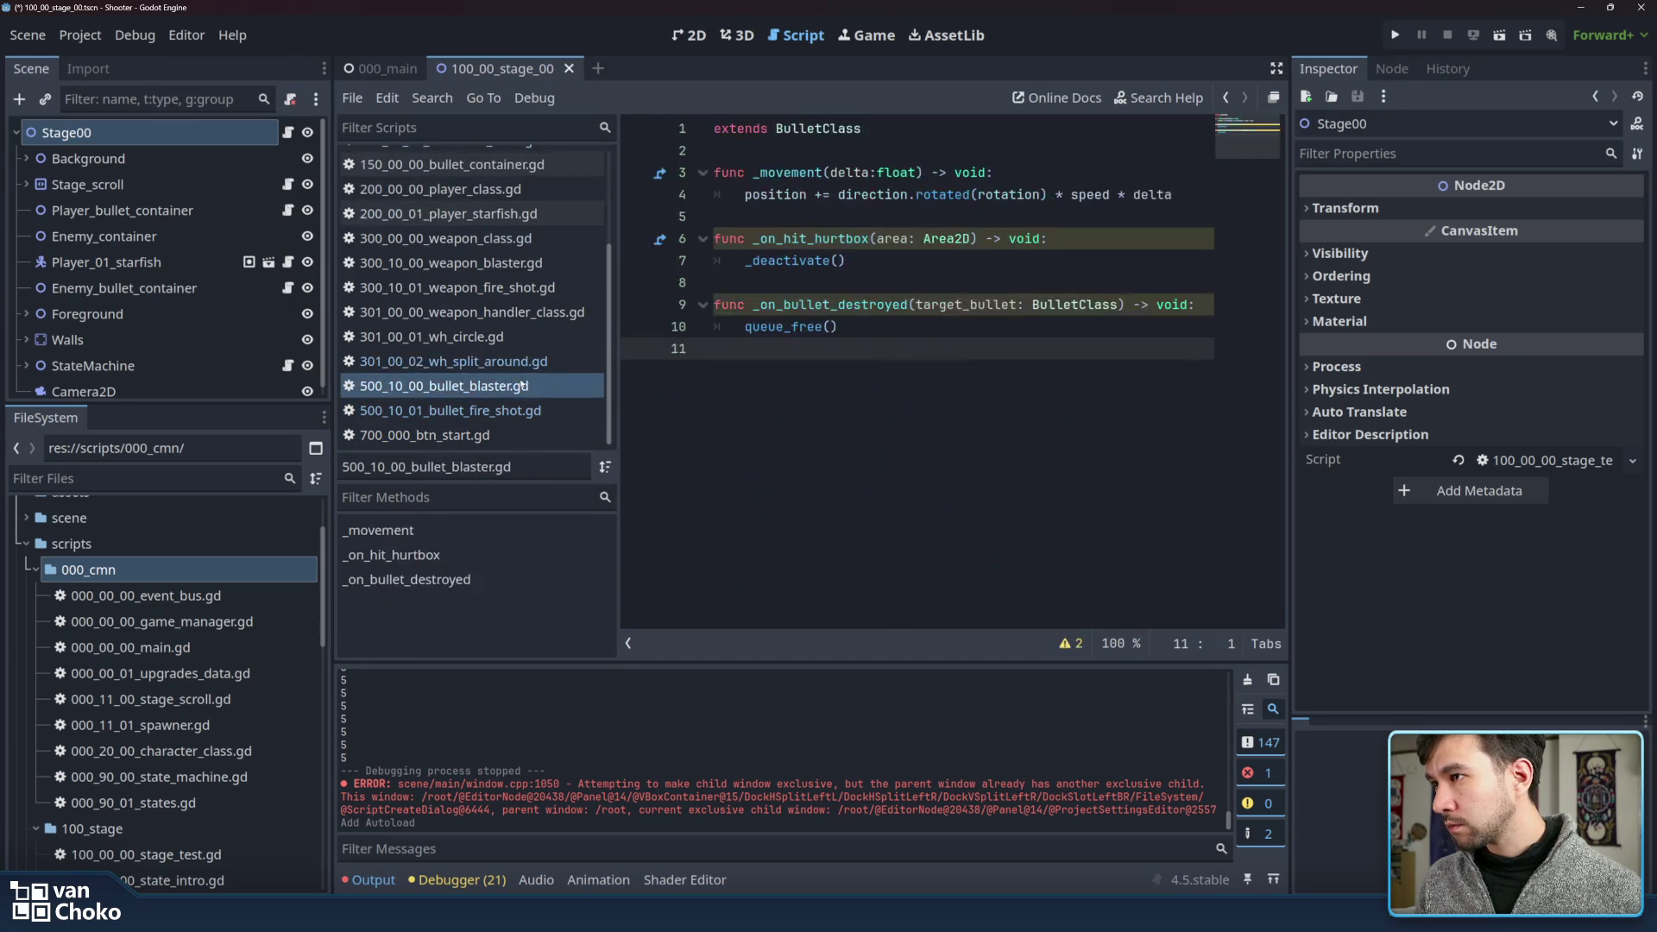
pyautogui.scroll(2, 518, 388)
pyautogui.click(523, 410)
pyautogui.click(512, 434)
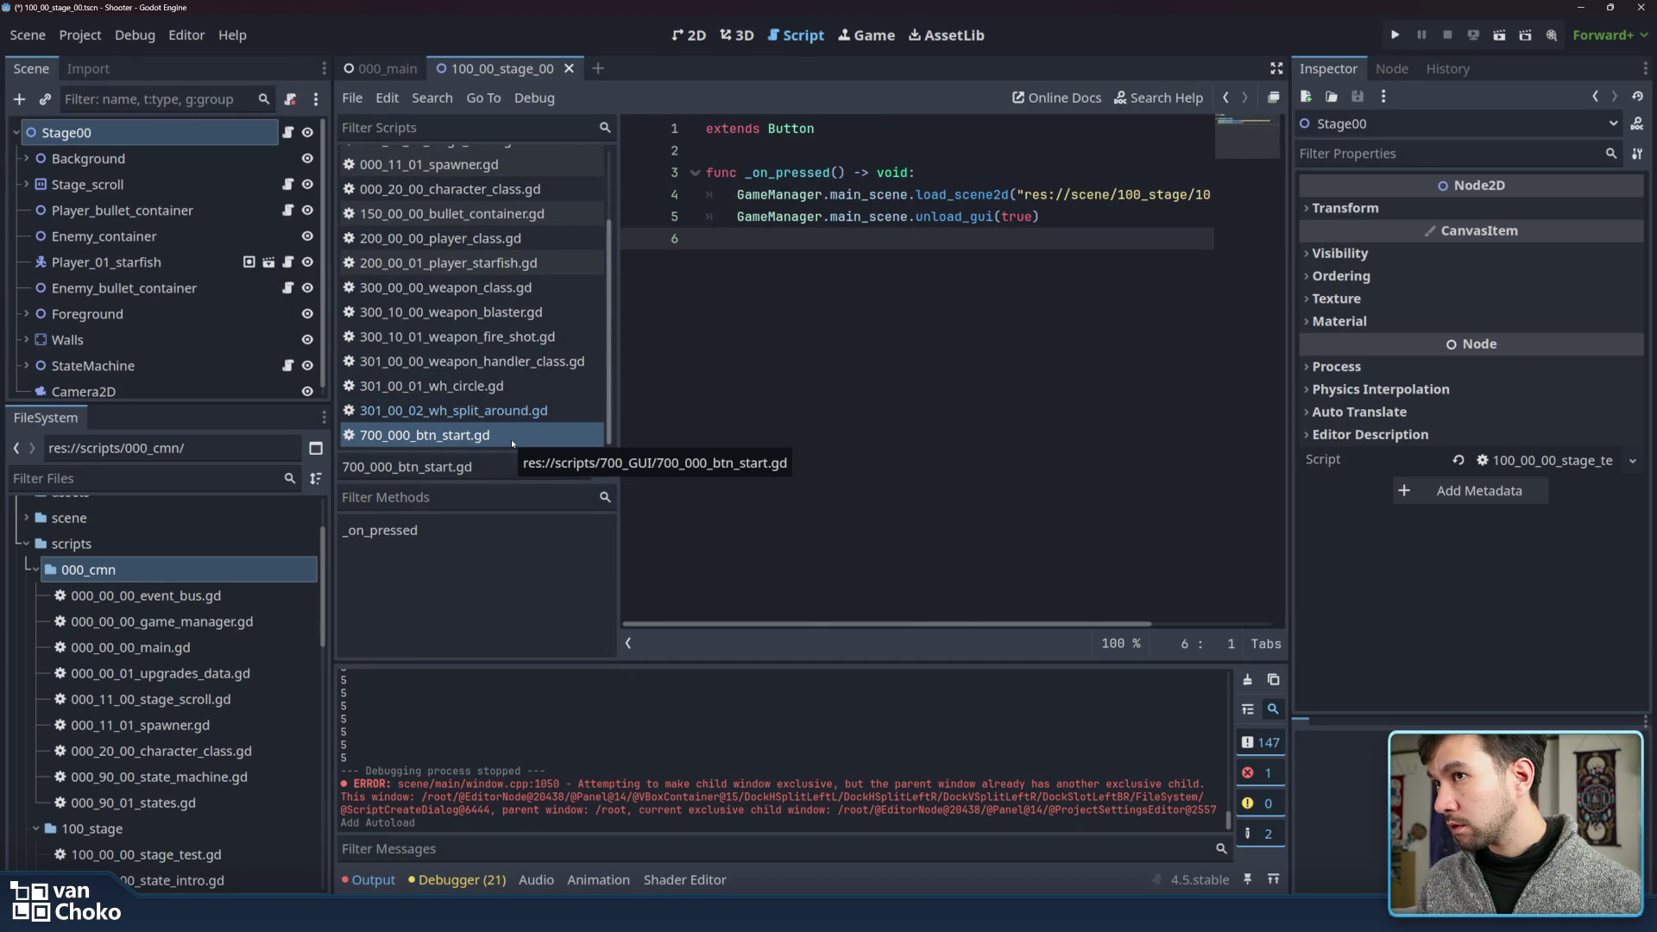
pyautogui.middleClick(513, 438)
# Check the main, event bus and game manager scripts, then close stage scroll and 000_11_01_spawner.gd
pyautogui.scroll(2, 518, 345)
pyautogui.click(496, 210)
pyautogui.click(508, 163)
pyautogui.click(508, 185)
pyautogui.click(508, 210)
pyautogui.click(508, 234)
pyautogui.middleClick(508, 234)
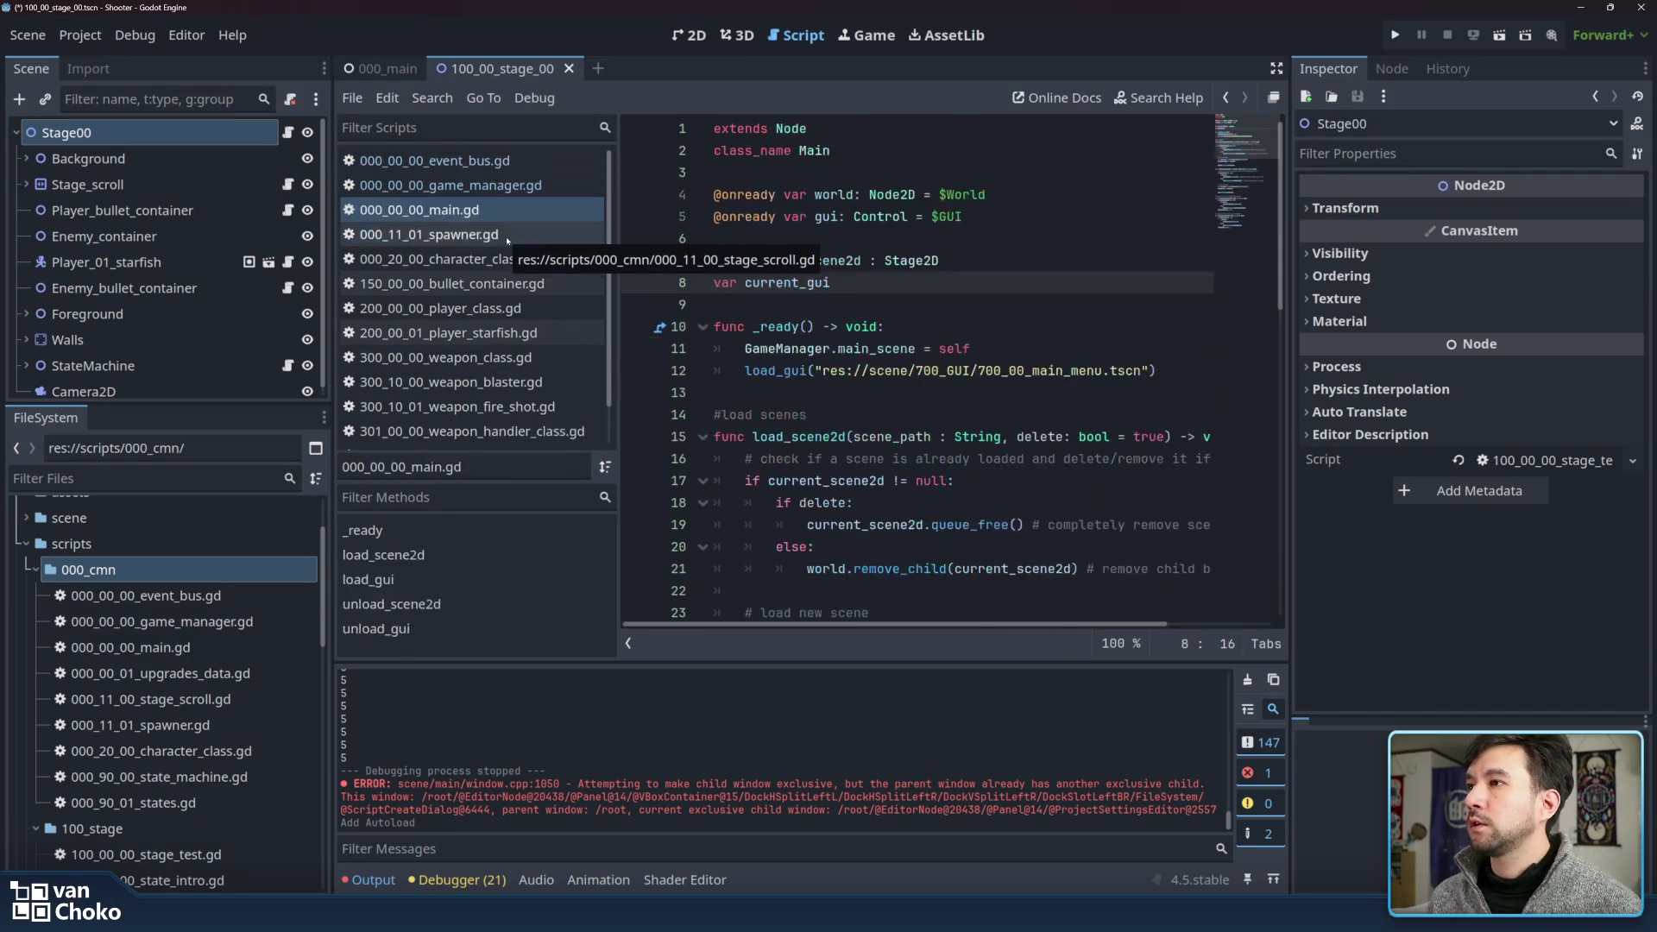
pyautogui.click(493, 234)
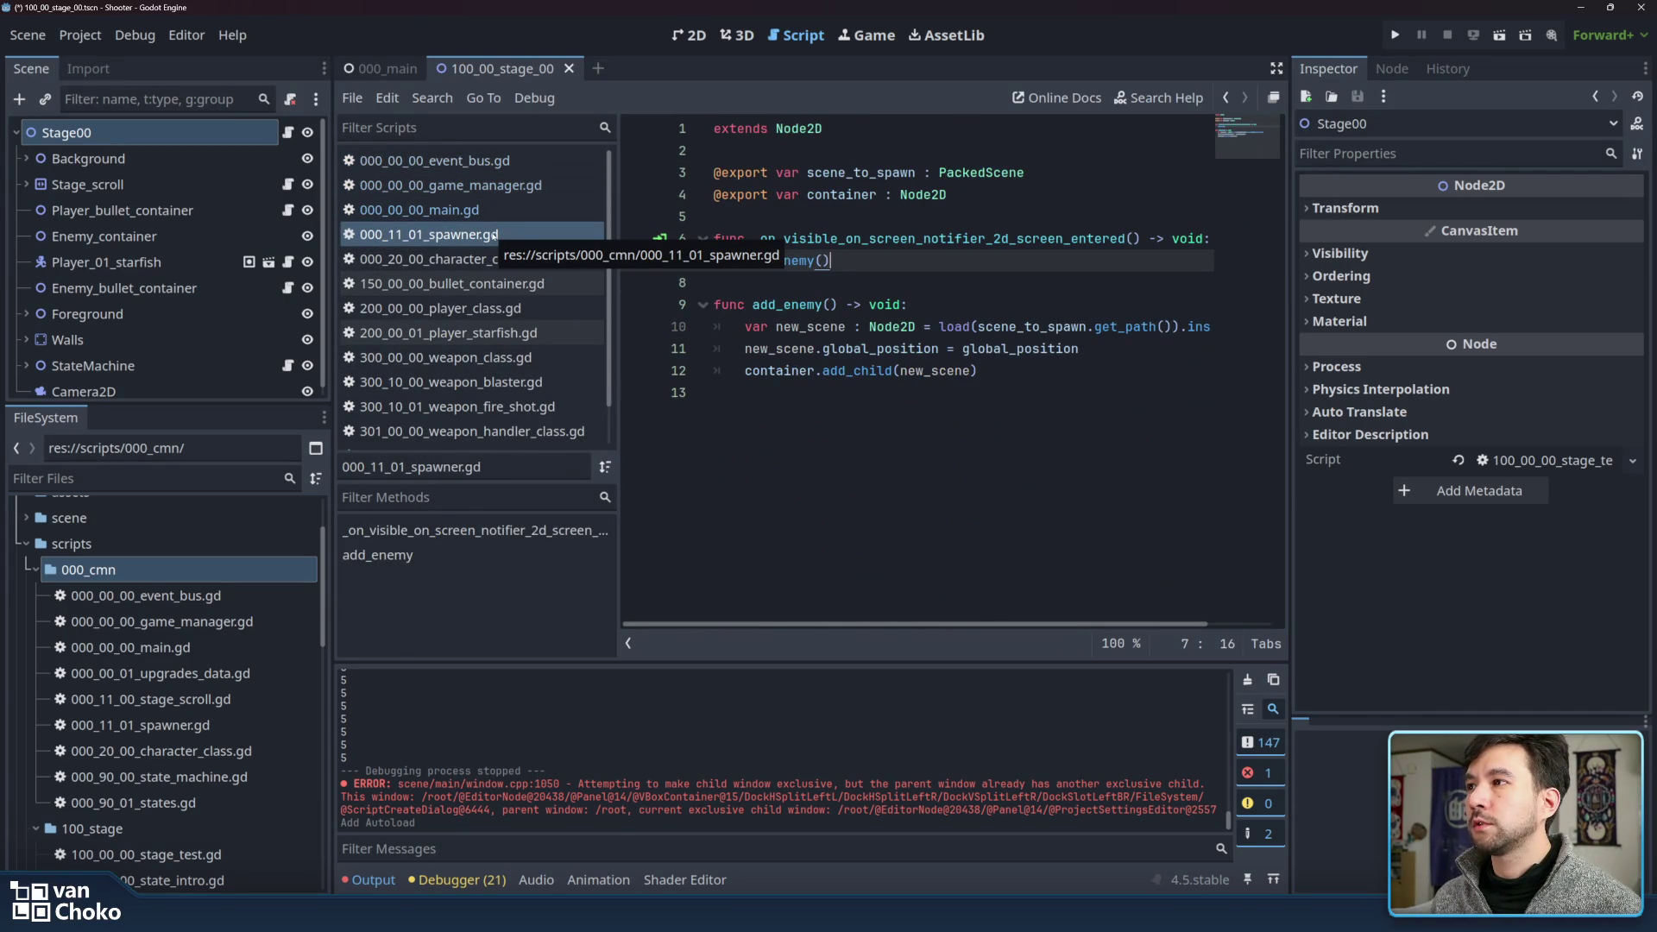
pyautogui.middleClick(494, 234)
# Compare the character class script with the bullet container script
pyautogui.click(529, 240)
pyautogui.click(569, 250)
pyautogui.click(563, 233)
pyautogui.click(567, 263)
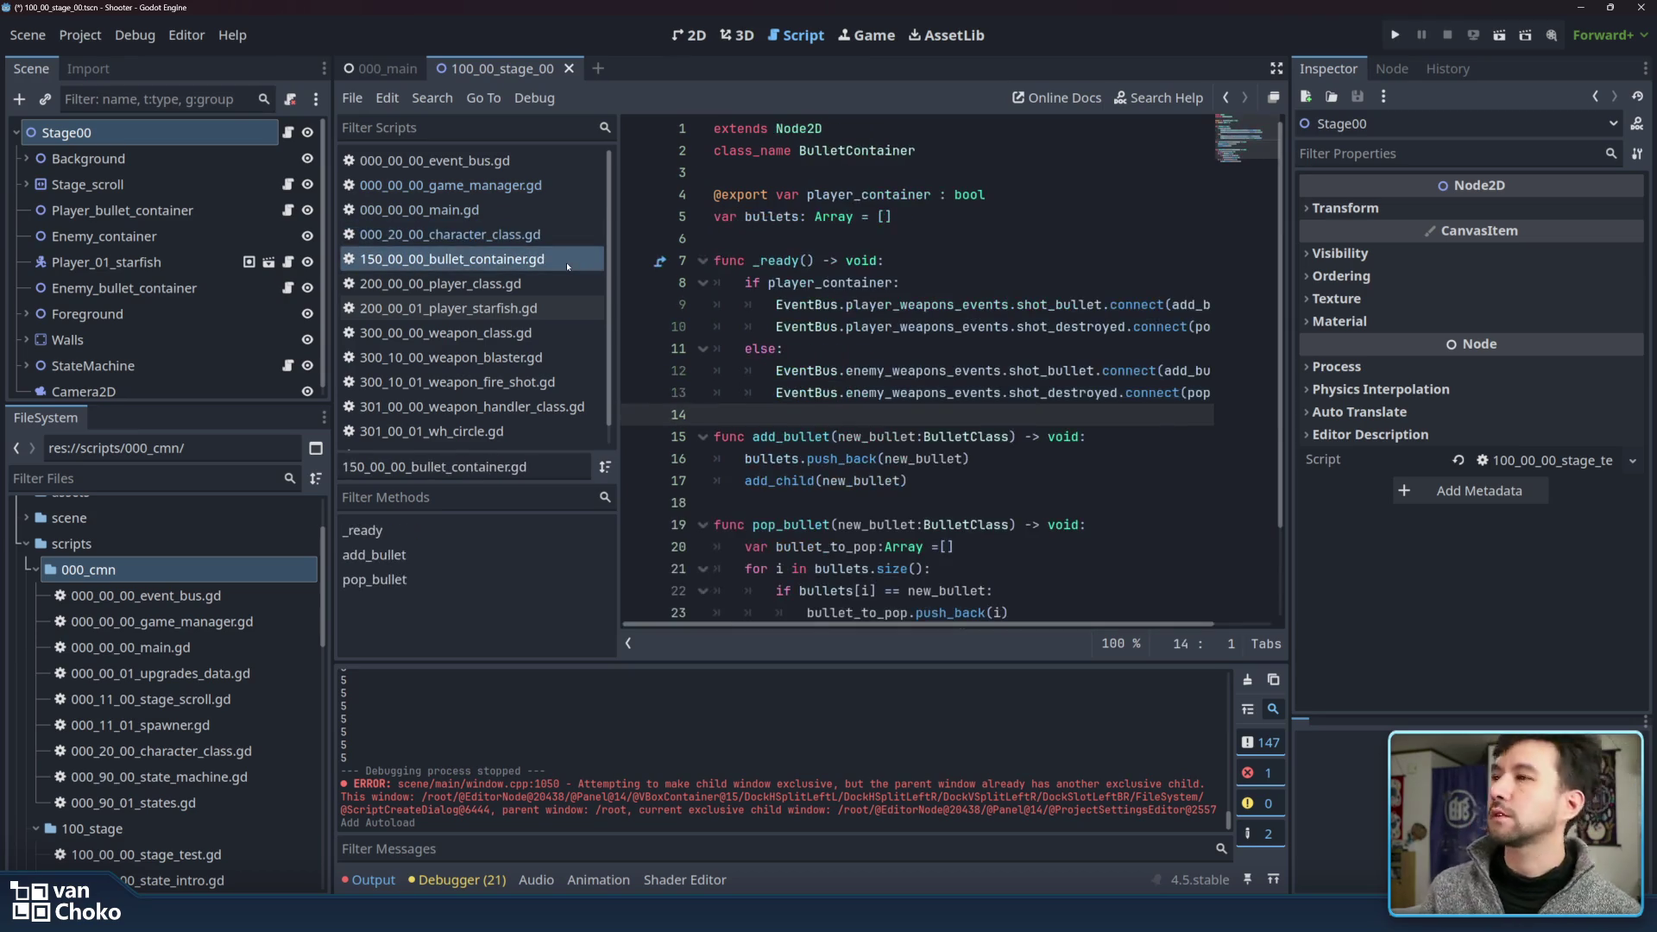
pyautogui.click(557, 240)
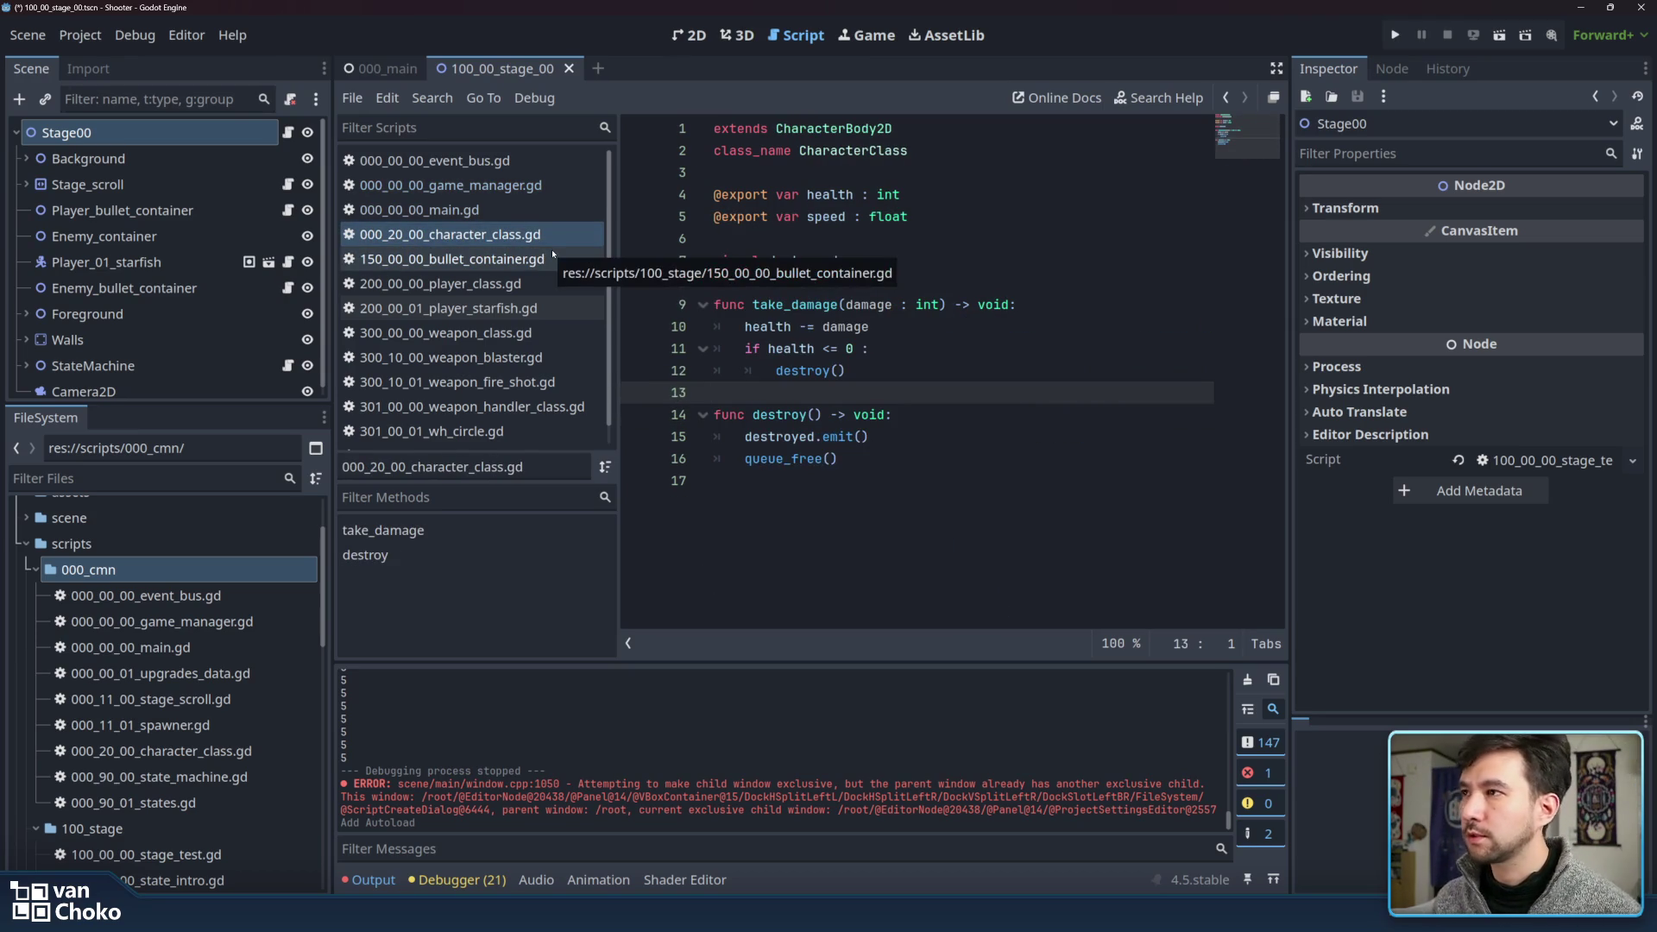
pyautogui.click(553, 257)
pyautogui.click(549, 274)
pyautogui.click(541, 262)
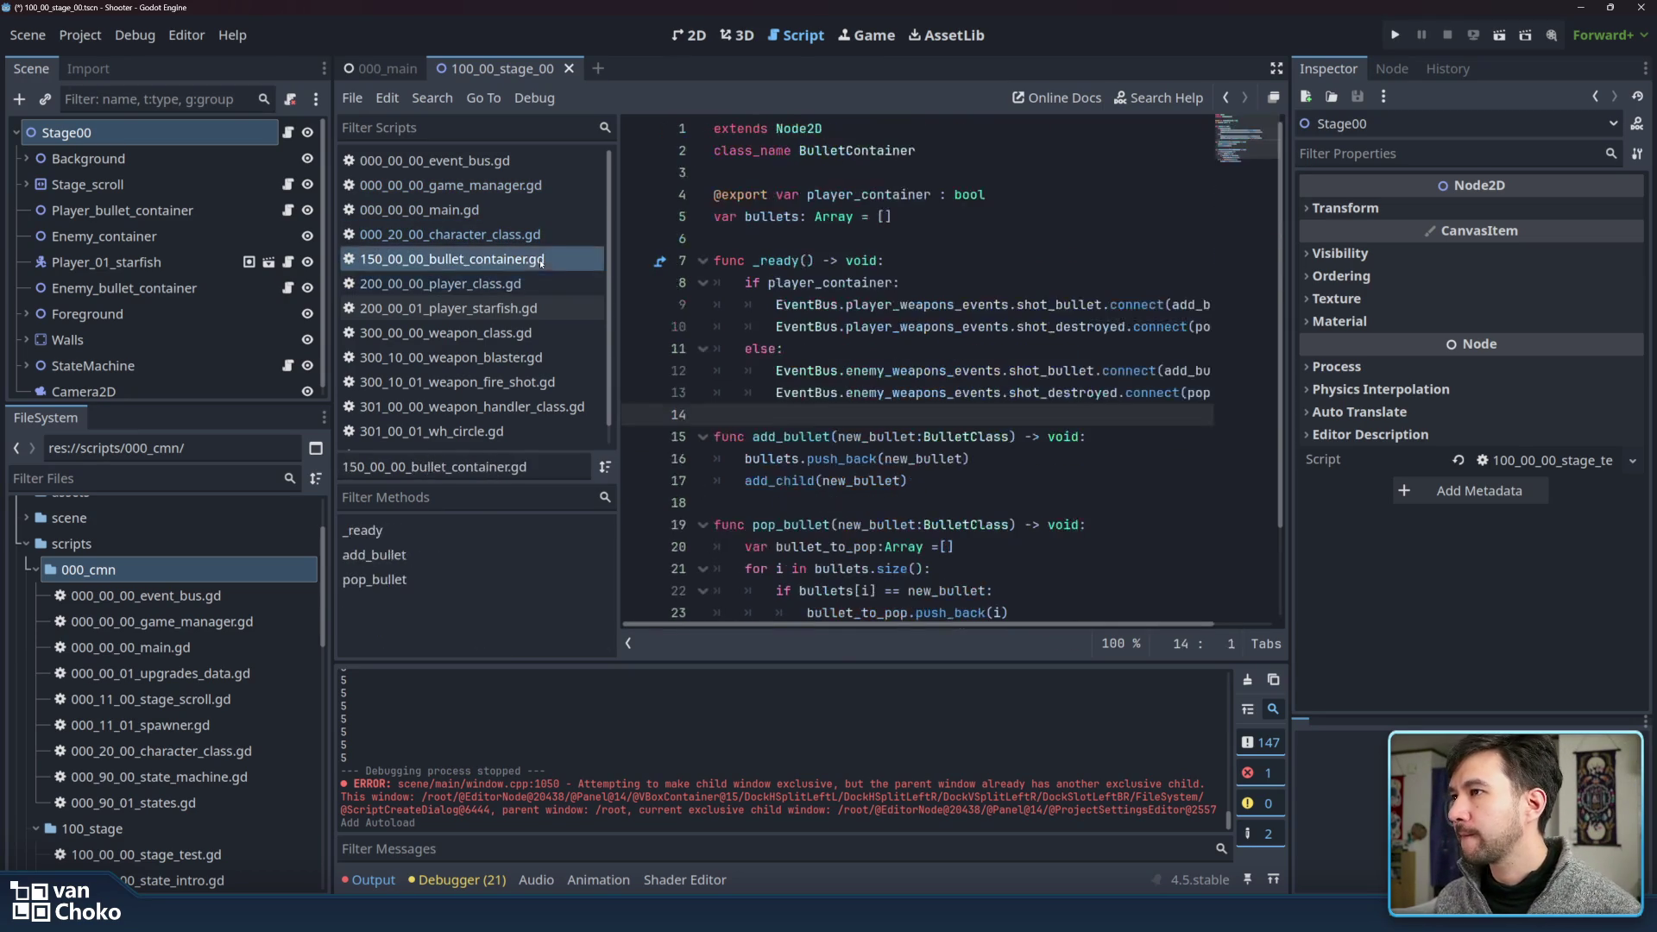
# Browse the player class, weapon class, weapon blaster and weapon fire shot scripts
pyautogui.click(450, 283)
pyautogui.click(453, 332)
pyautogui.click(457, 382)
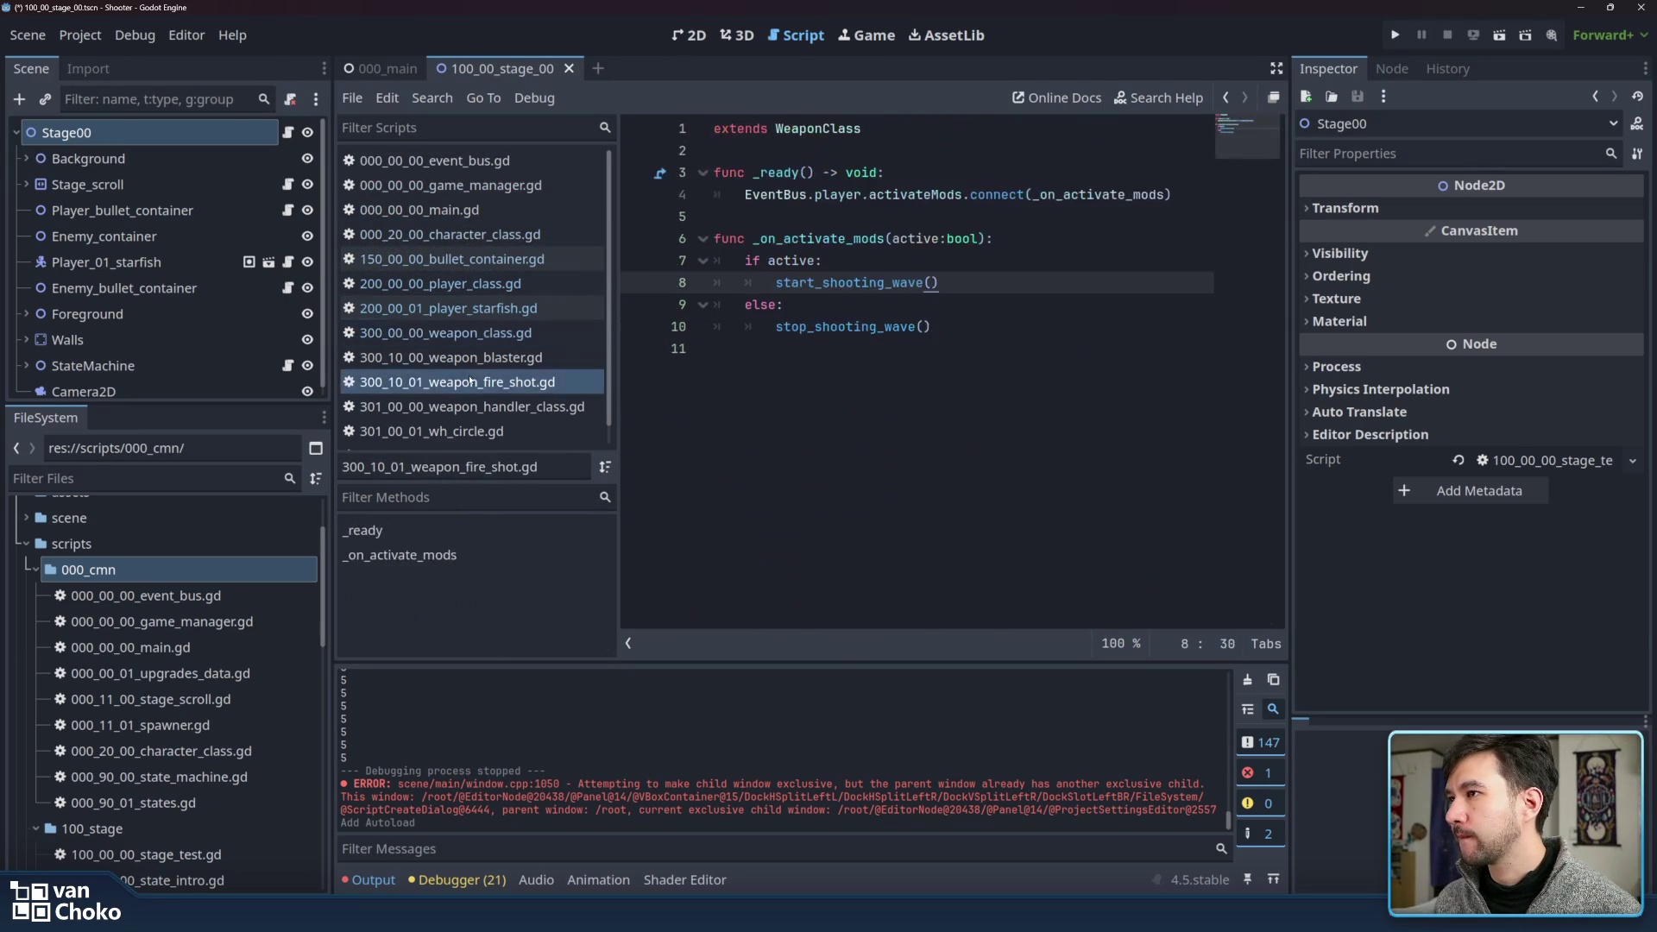
pyautogui.click(483, 259)
pyautogui.click(518, 332)
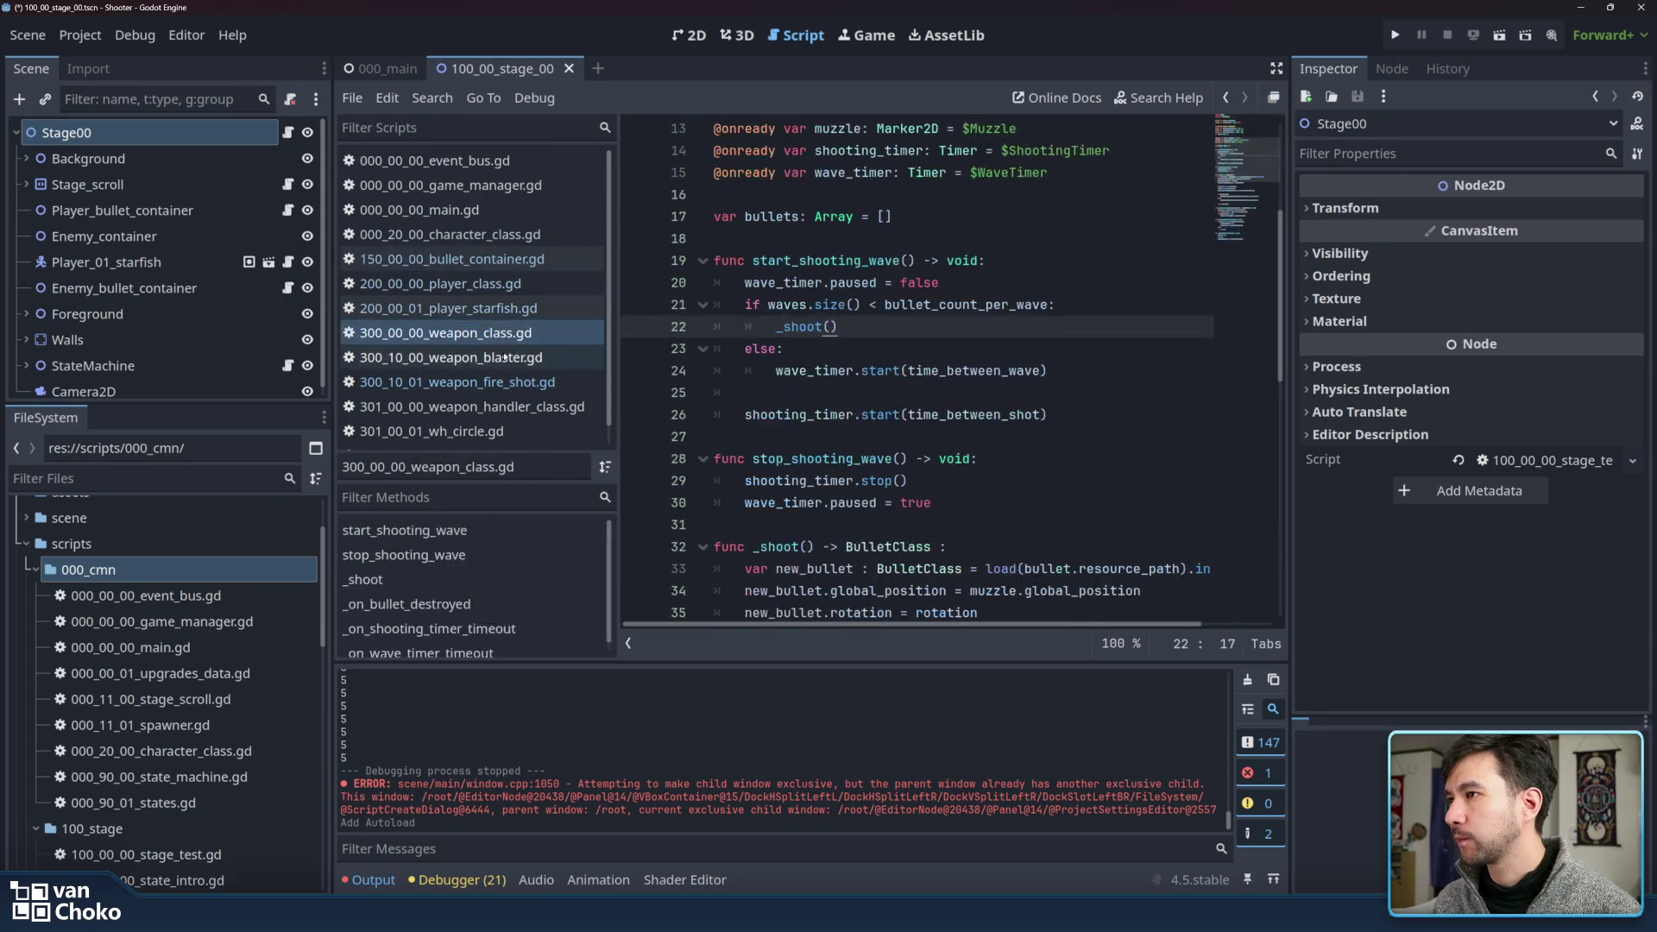
pyautogui.click(525, 357)
pyautogui.click(524, 337)
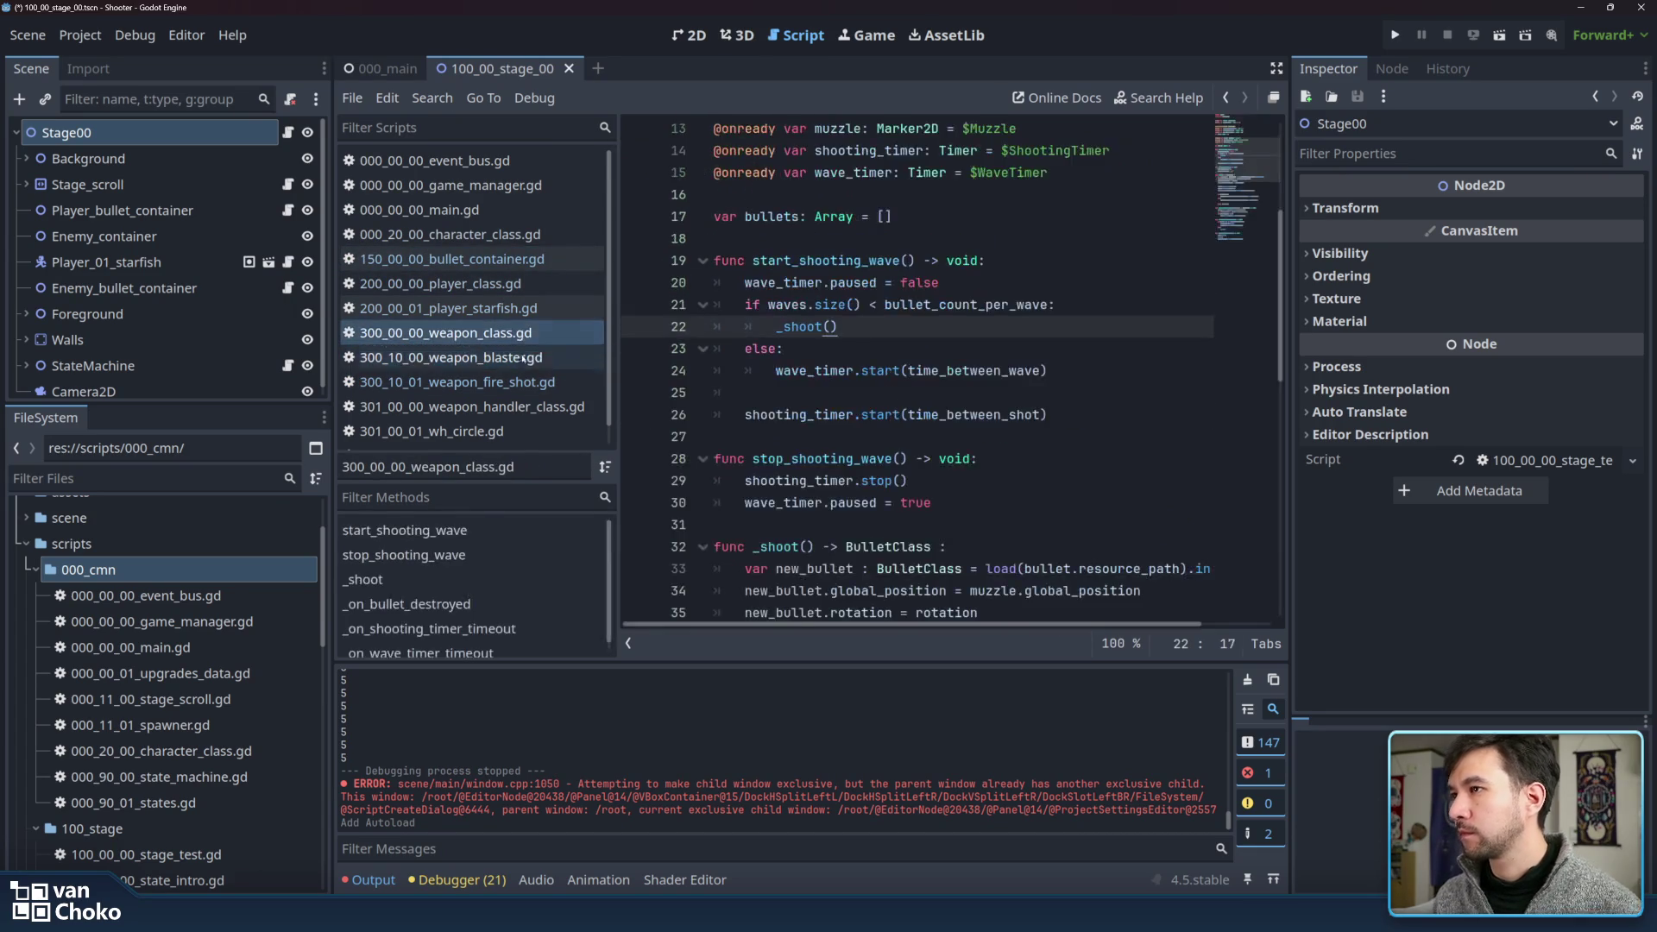
pyautogui.click(518, 363)
pyautogui.click(518, 379)
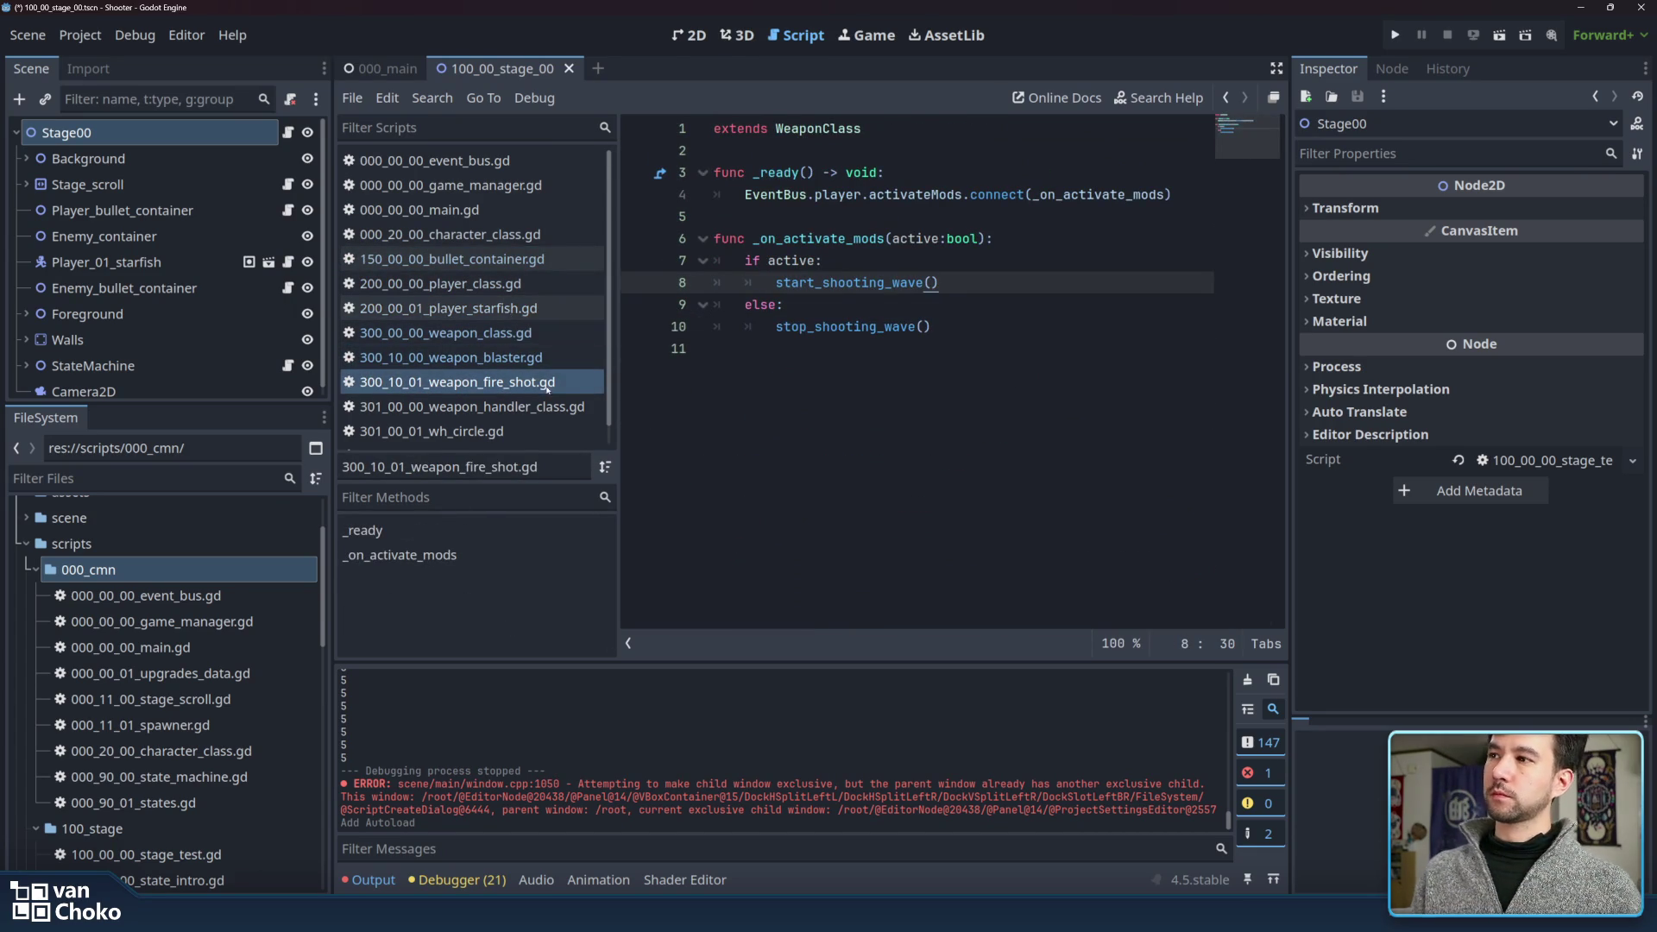
# Compare the weapon handler class script with the wh_circle script
pyautogui.scroll(-1, 549, 385)
pyautogui.click(548, 386)
pyautogui.click(518, 411)
pyautogui.hotkey('ctrl', 'a')
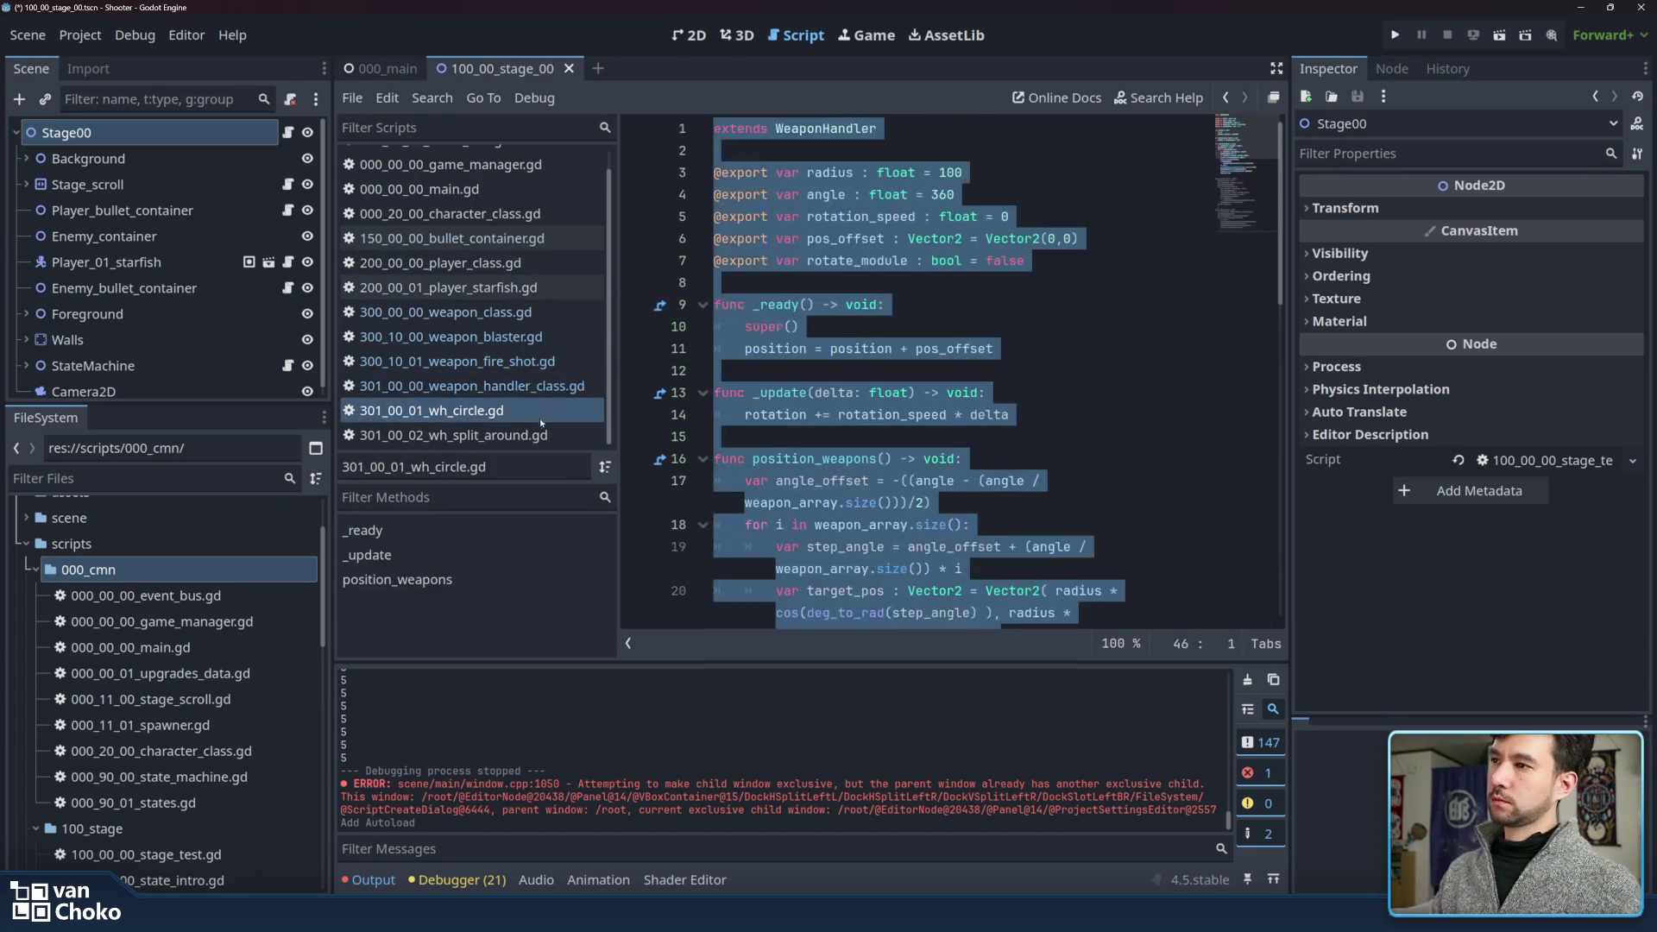
pyautogui.click(848, 396)
pyautogui.click(565, 389)
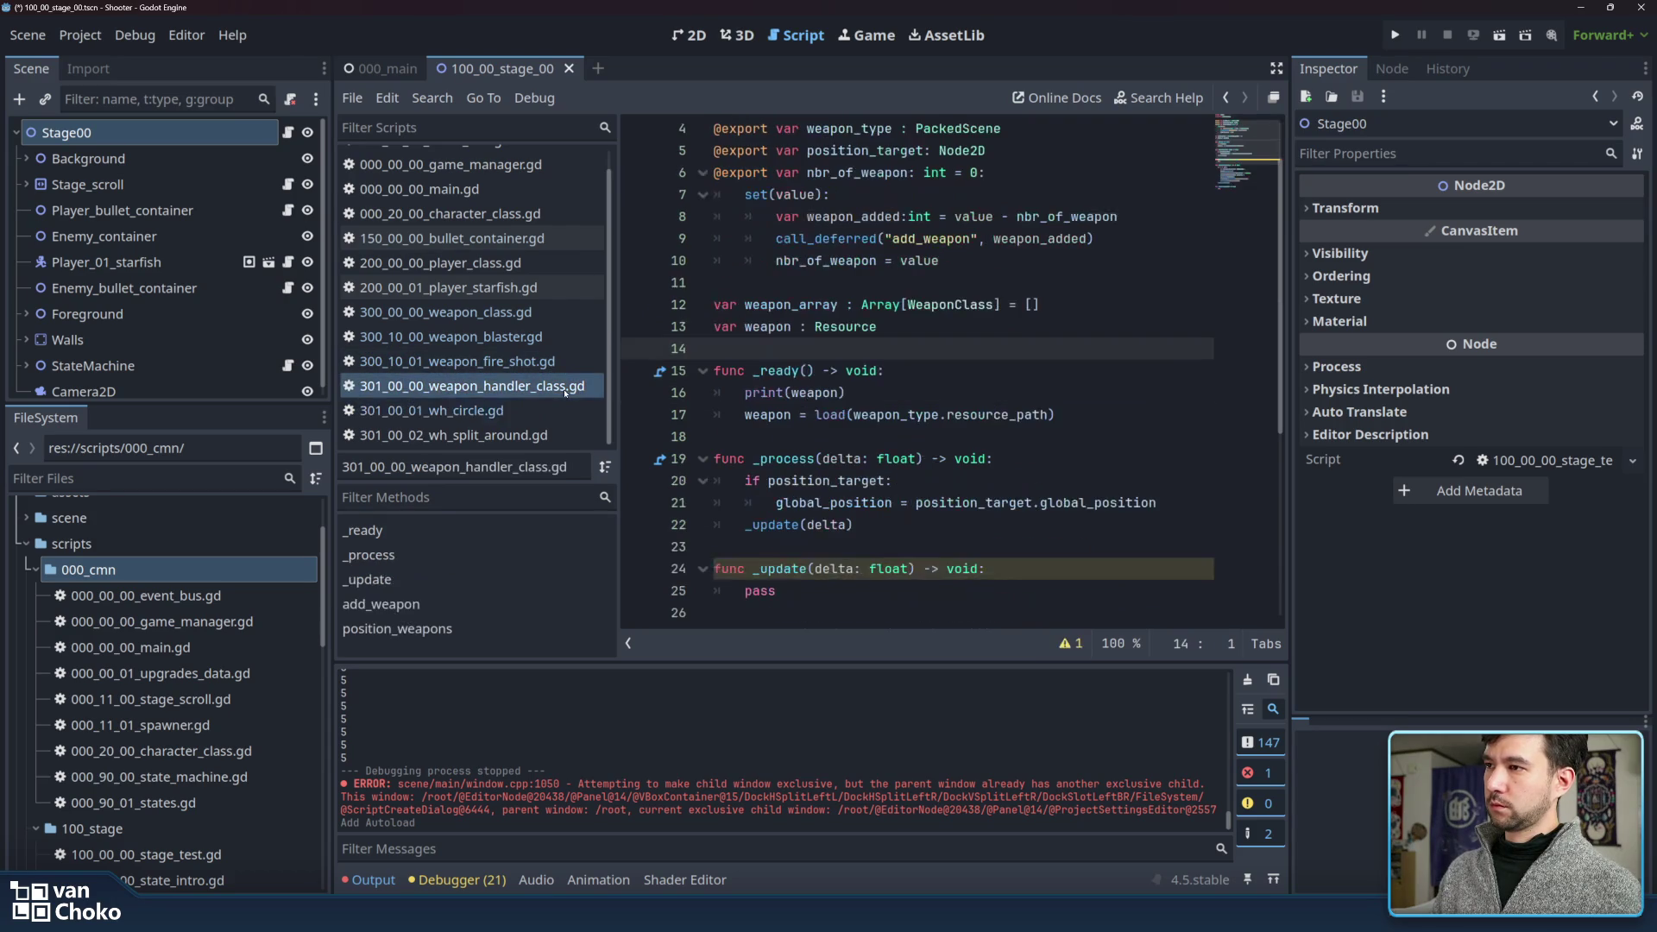
pyautogui.click(535, 410)
pyautogui.click(544, 385)
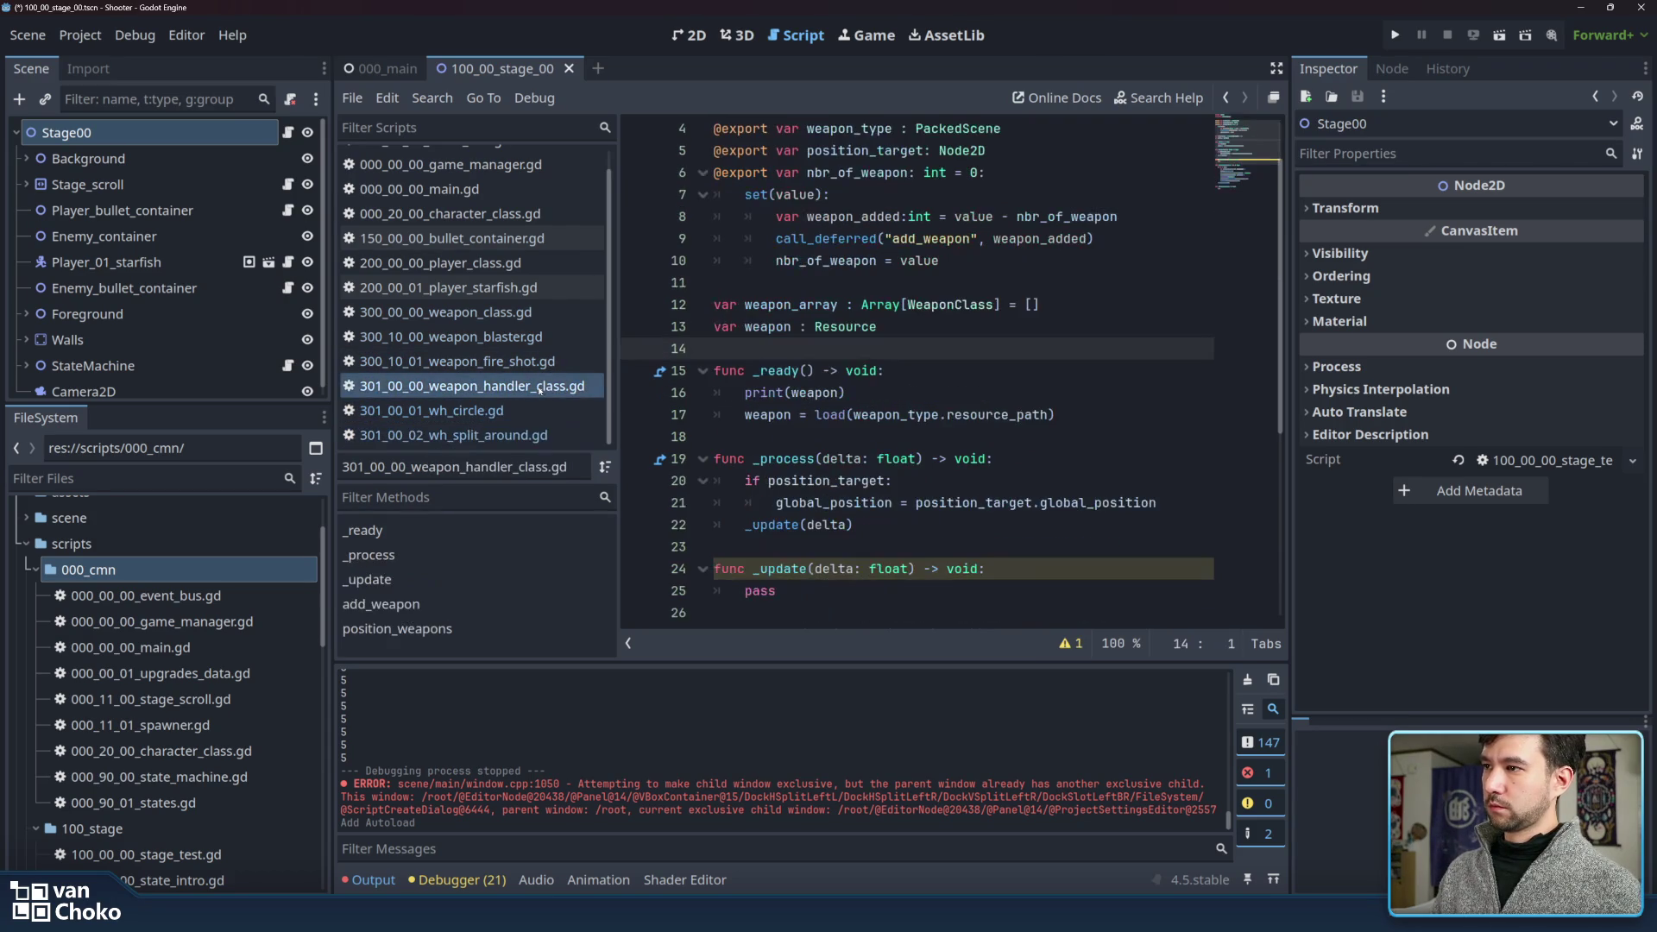
# Return to 000_00_00_main.gd after a glance at the game manager script
pyautogui.scroll(1, 540, 386)
pyautogui.click(522, 210)
pyautogui.click(525, 187)
pyautogui.click(513, 210)
pyautogui.doubleClick(197, 673)
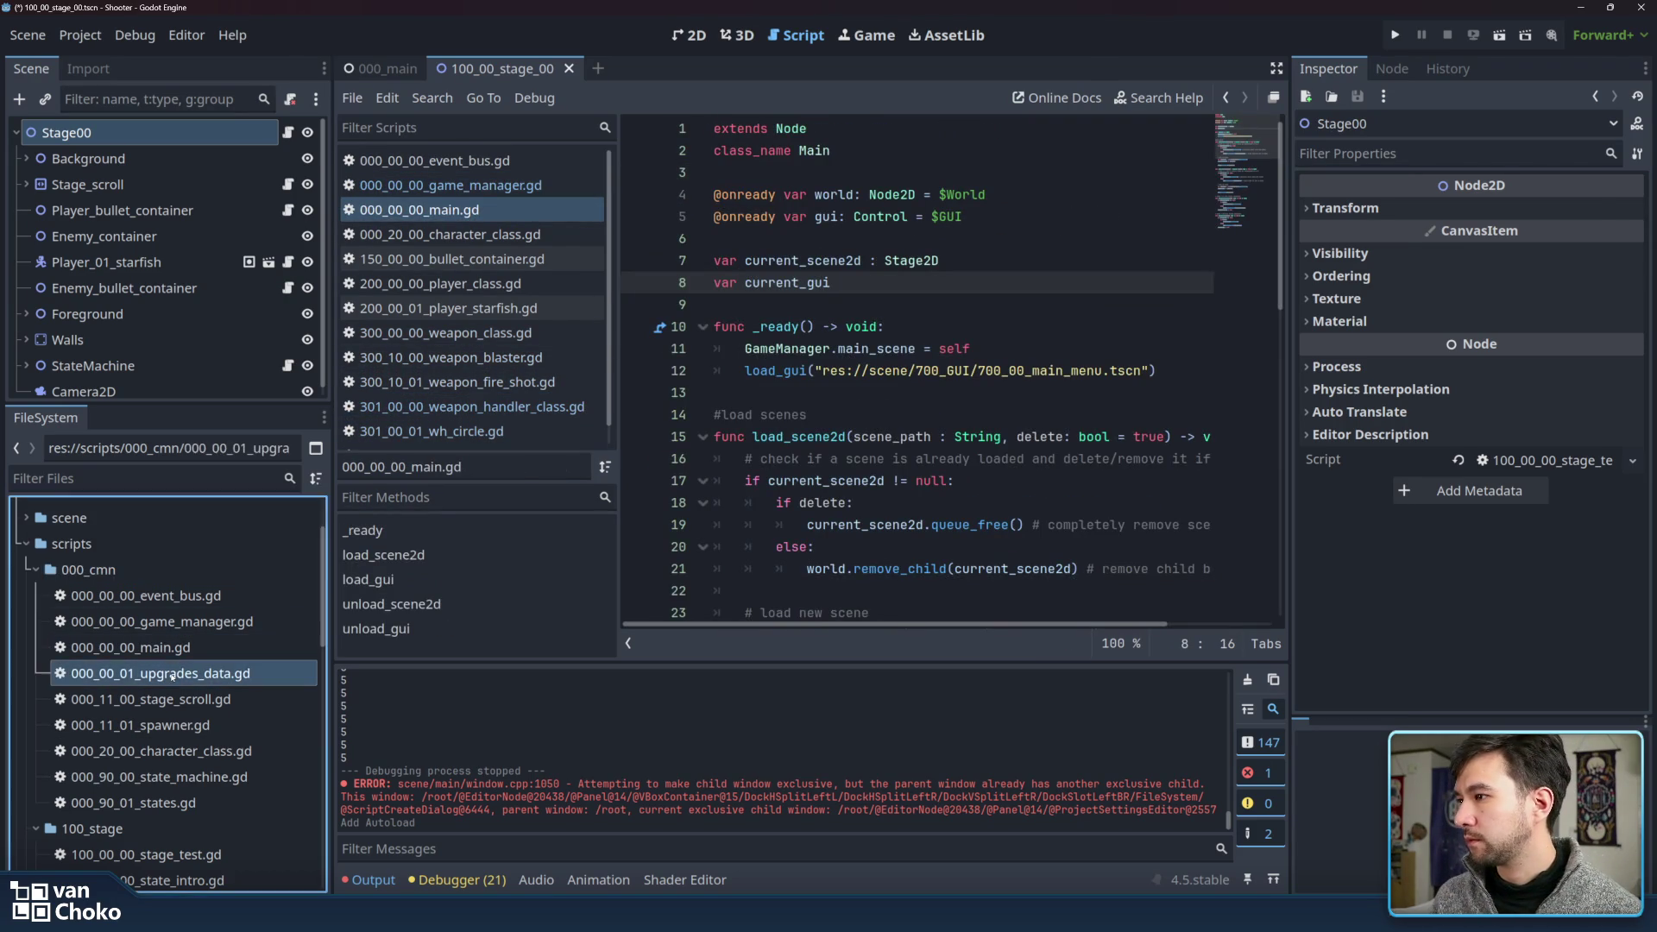
# Add an empty line 3 under extends Node in upgrades_data.gd, then view the event bus script
pyautogui.click(865, 180)
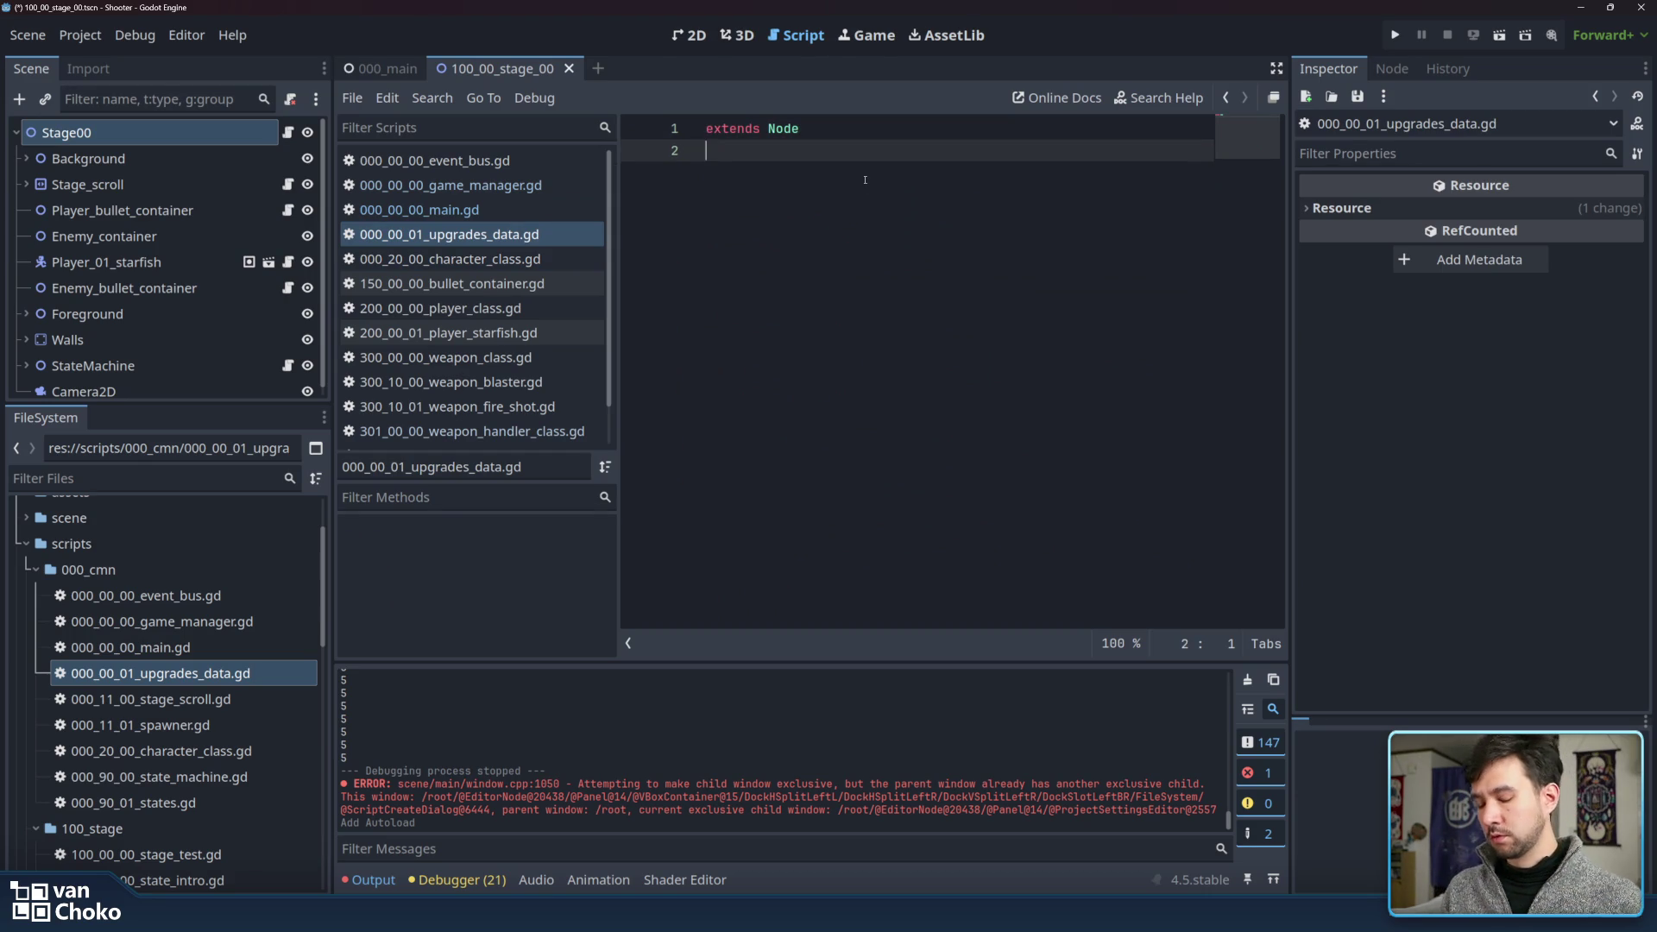
pyautogui.press('Return')
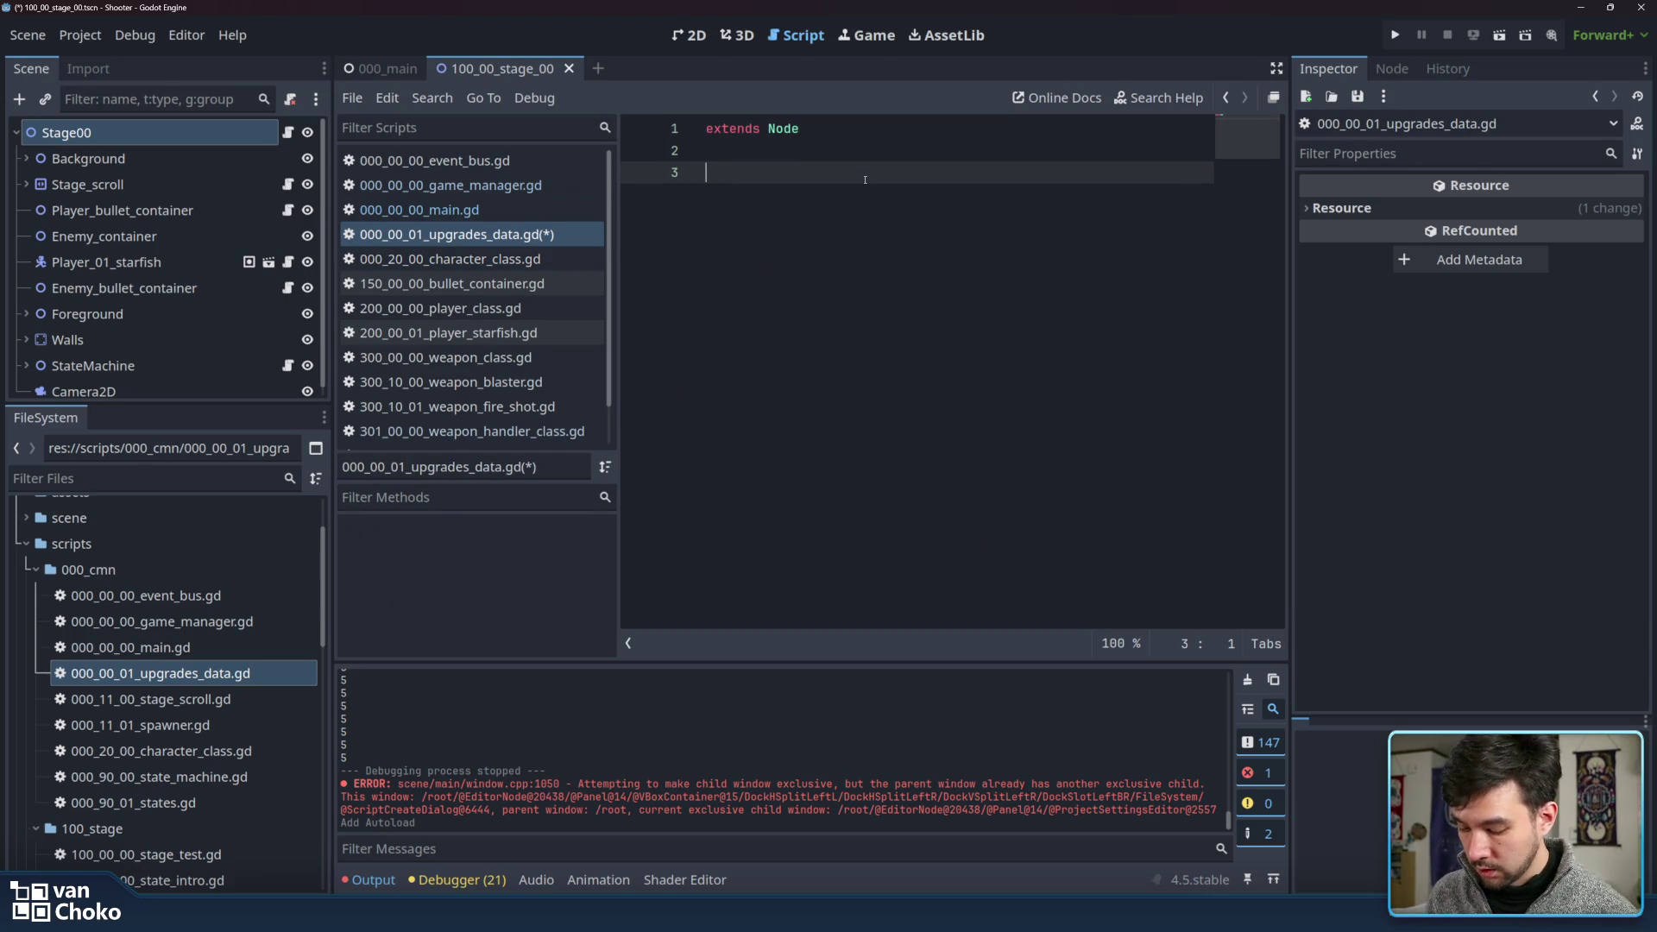
pyautogui.write('var')
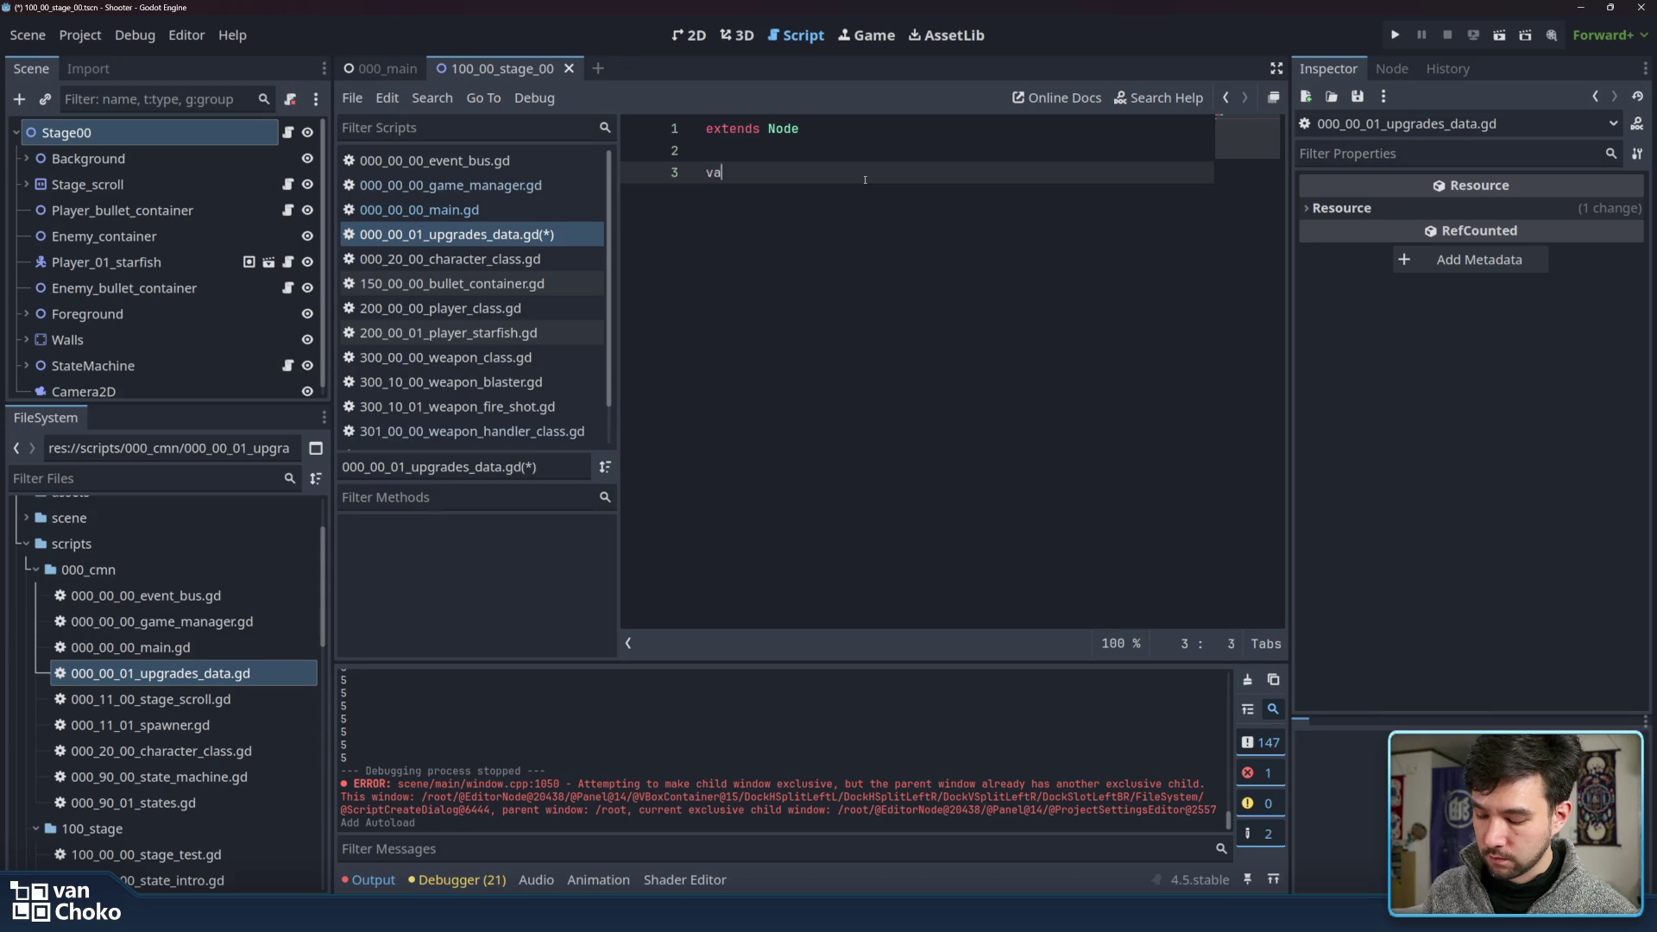
pyautogui.press('BackSpace')
pyautogui.press('BackSpace')
pyautogui.press('BackSpace')
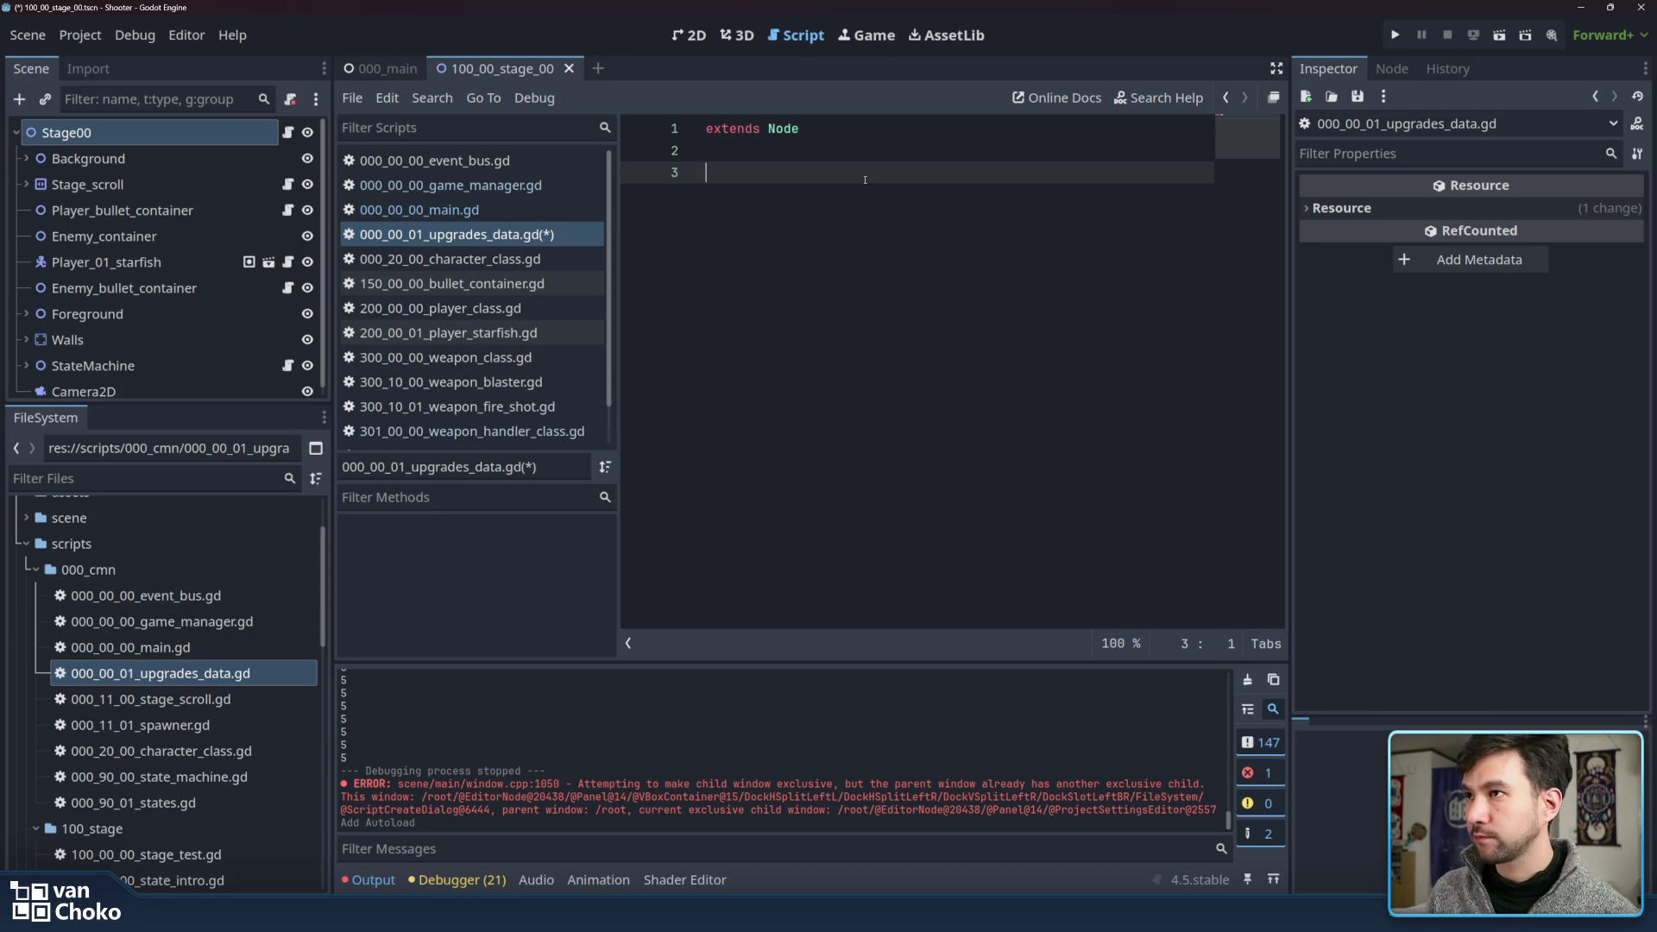
pyautogui.write('enum')
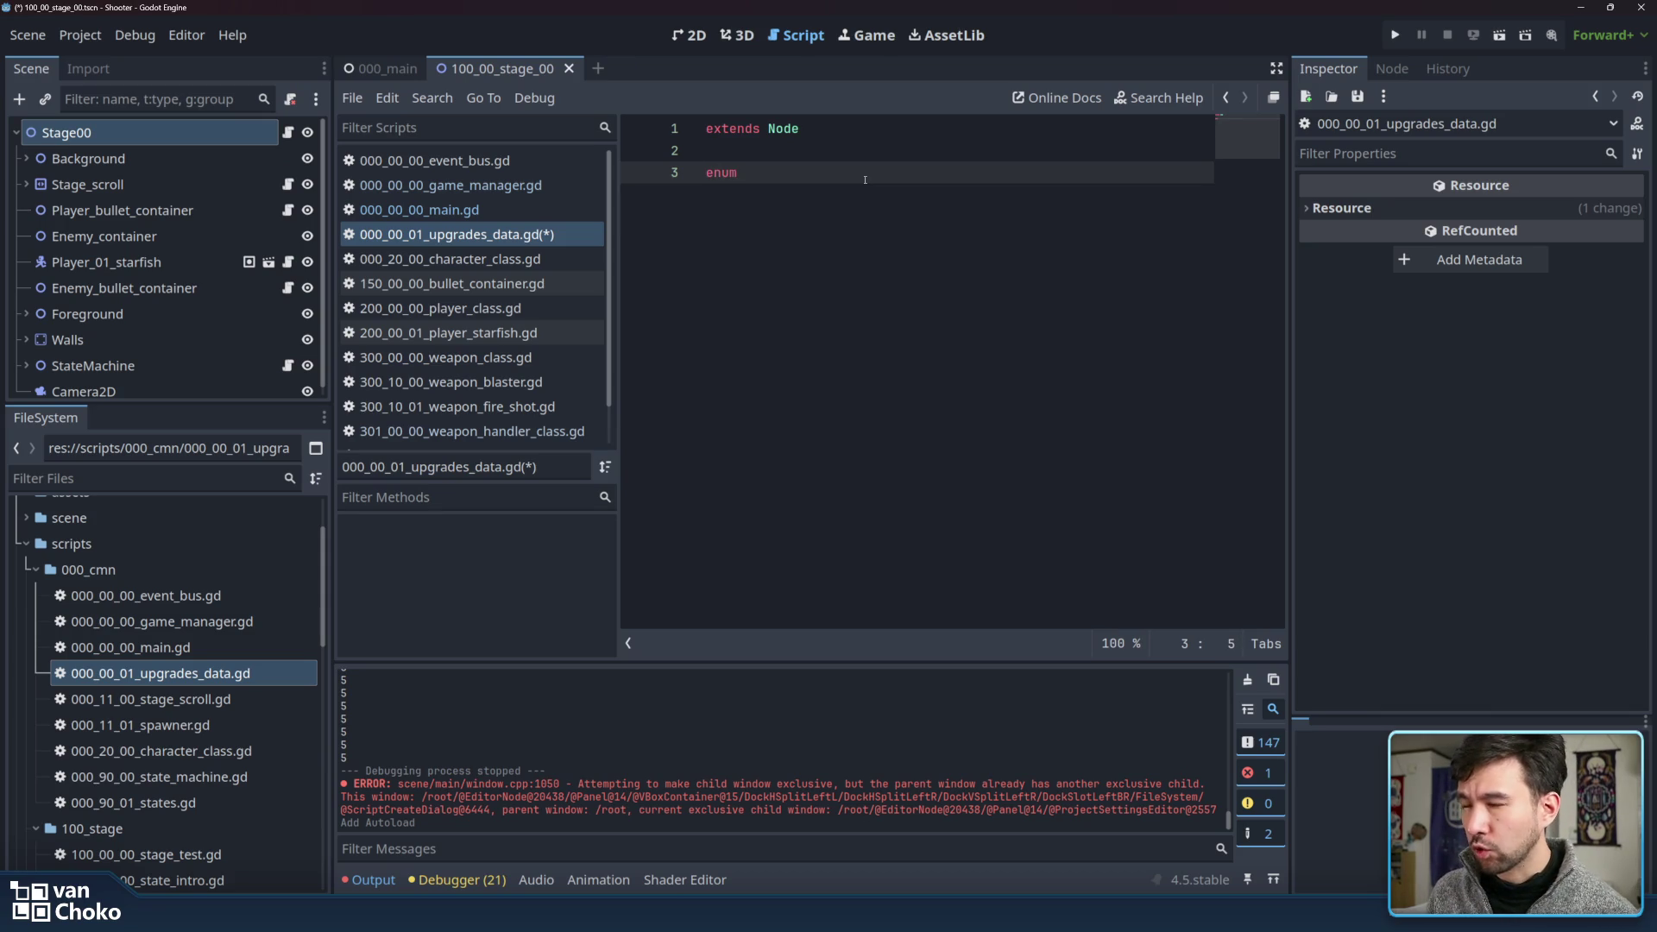
pyautogui.press('BackSpace')
pyautogui.press('BackSpace')
pyautogui.press('BackSpace')
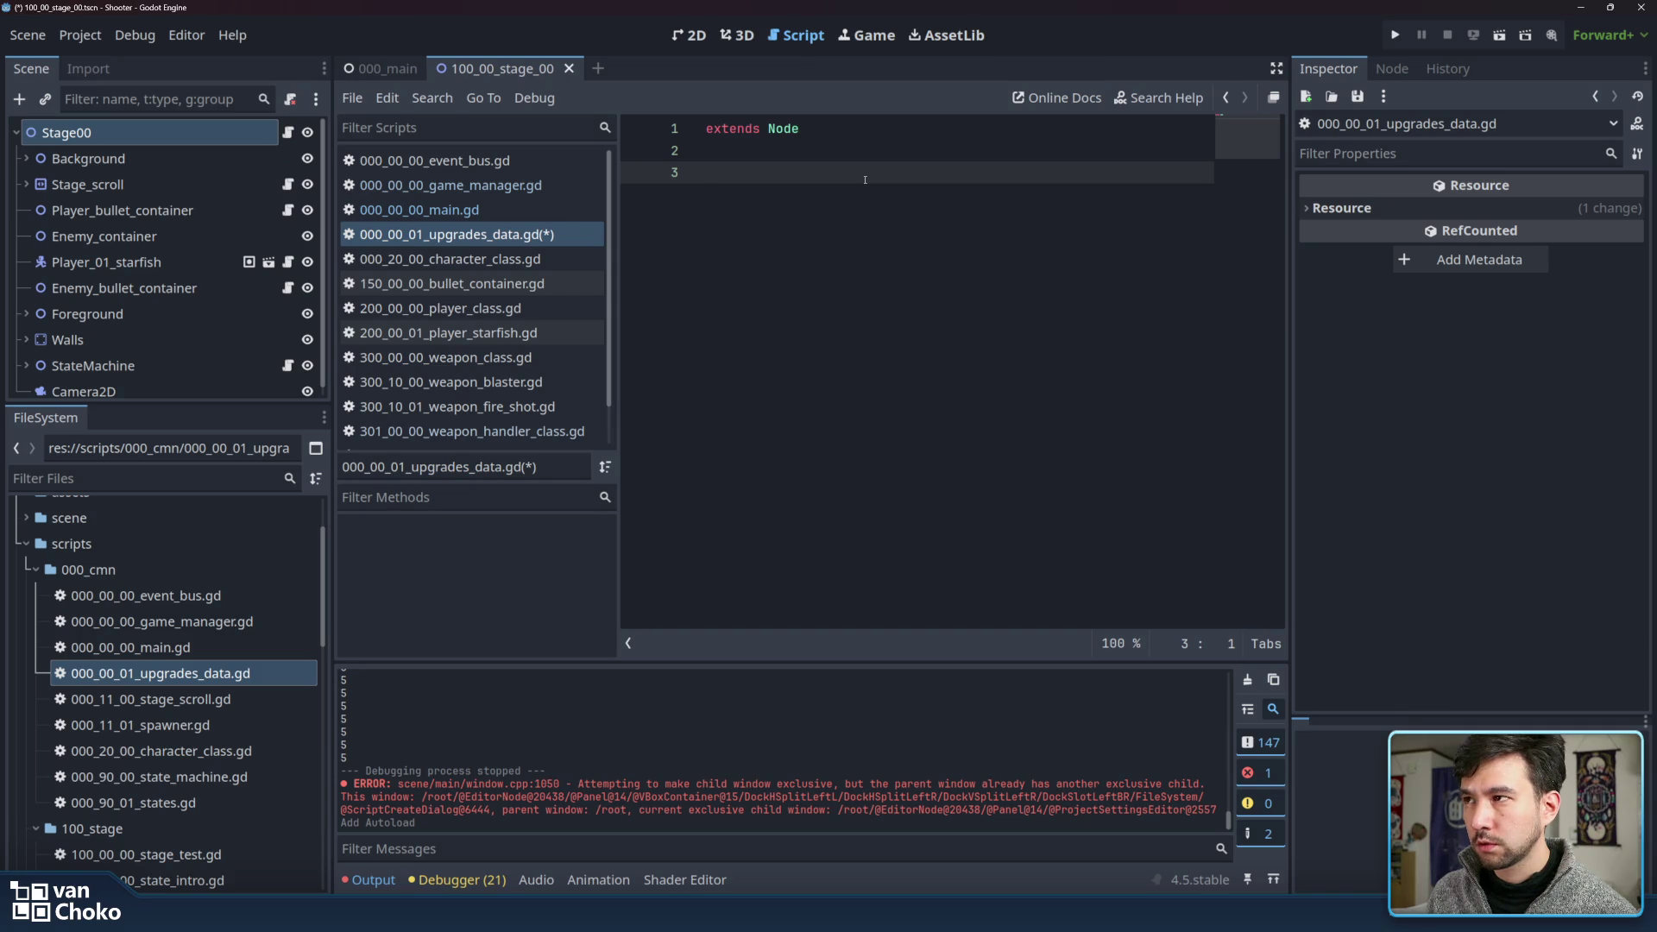
pyautogui.click(440, 161)
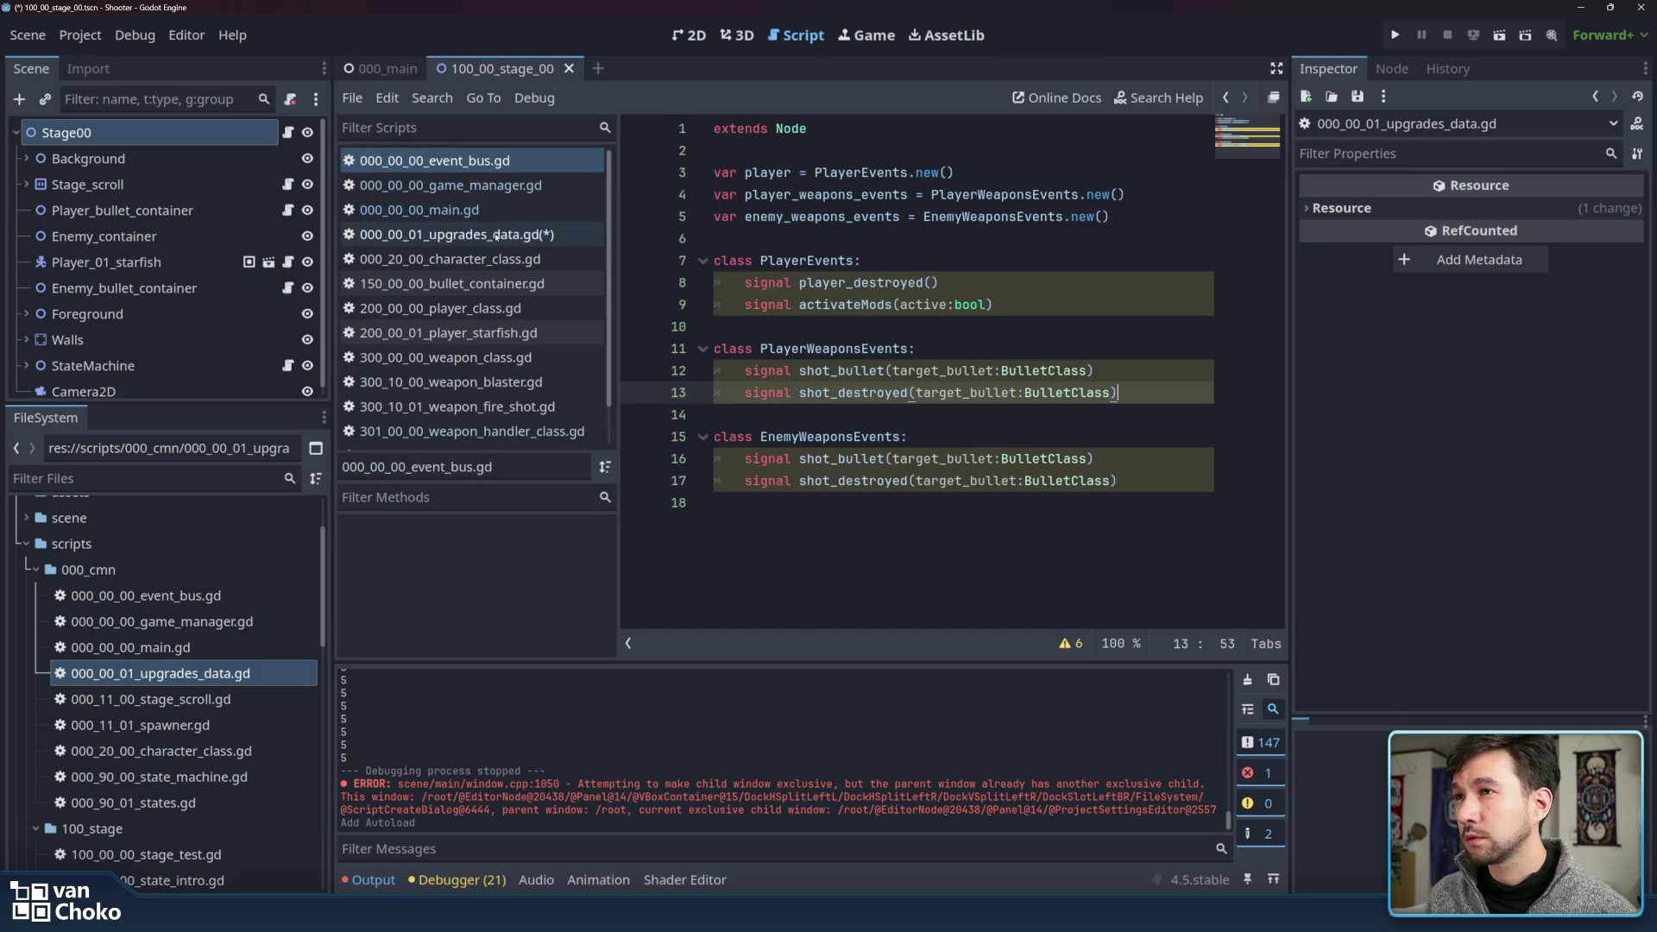
# Study the PlayerEvents inner class, then type 'class Upgrade:' in upgrades_data.gd
pyautogui.doubleClick(806, 261)
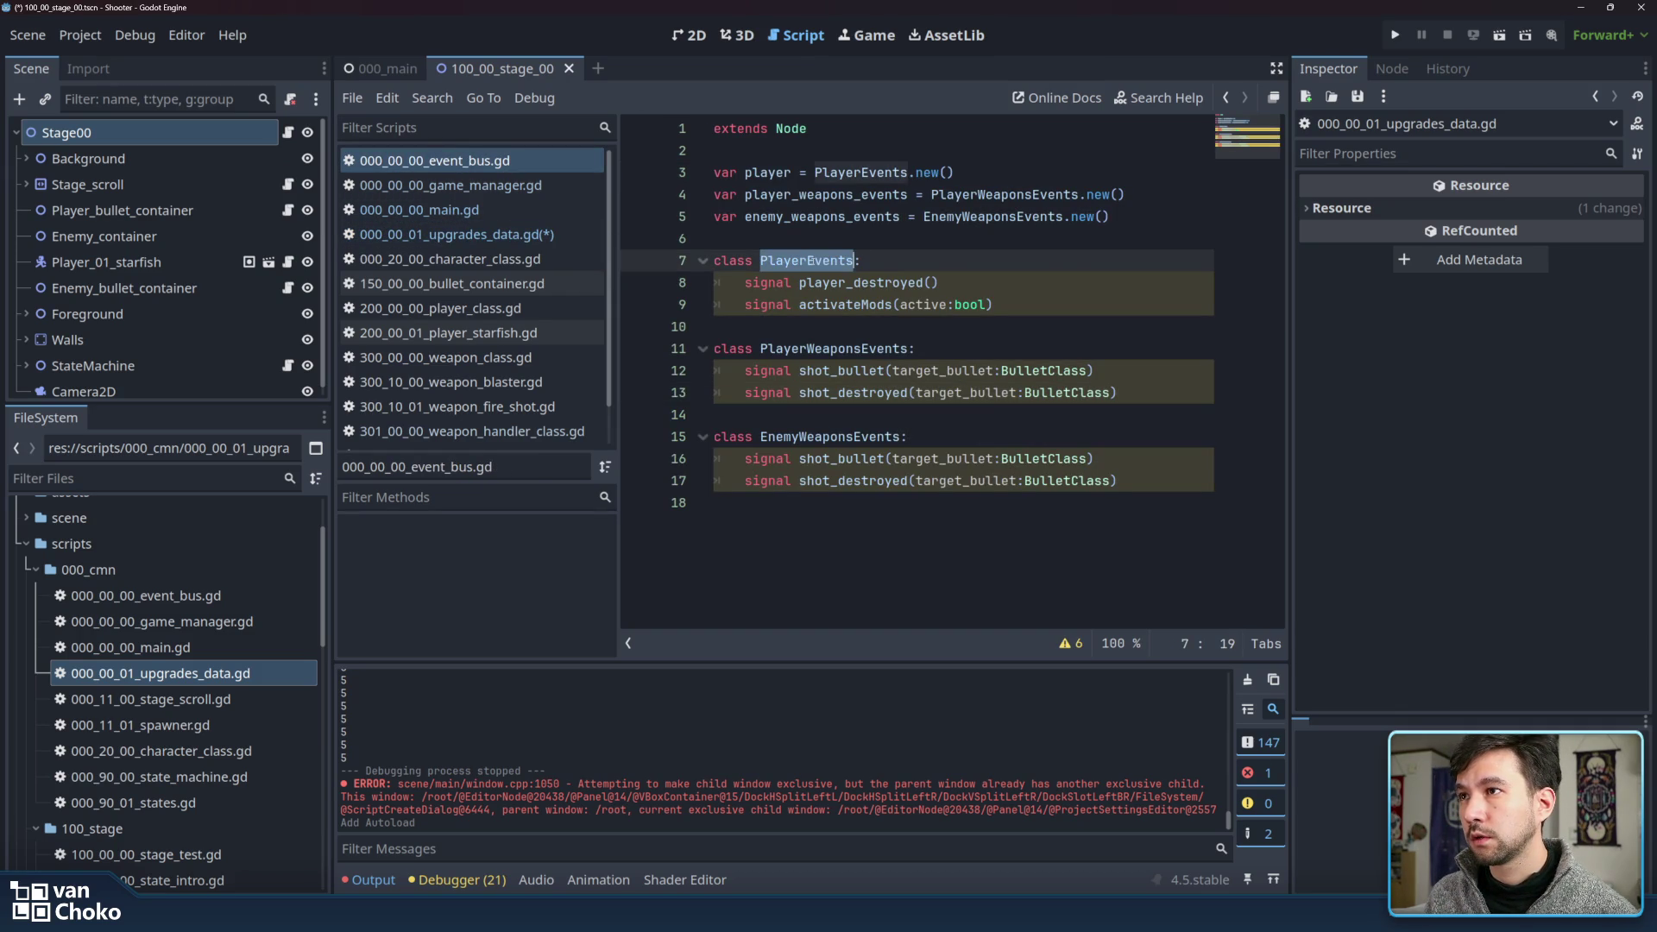
pyautogui.moveTo(806, 260); pyautogui.dragTo(797, 313)
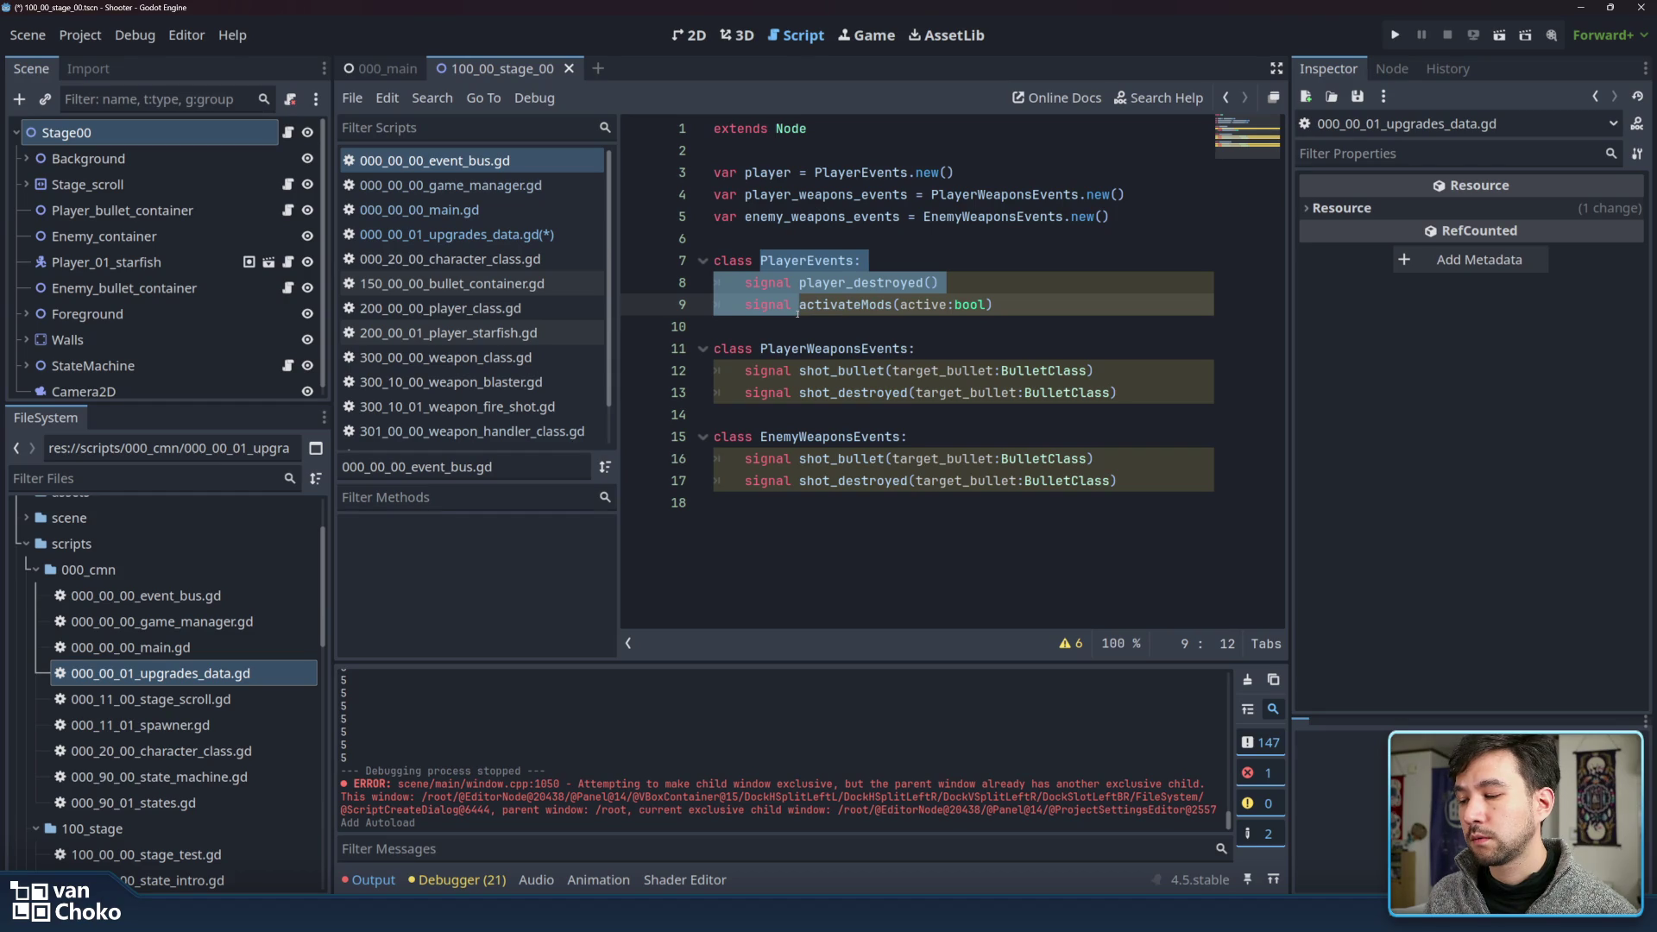
pyautogui.moveTo(797, 316); pyautogui.dragTo(797, 322)
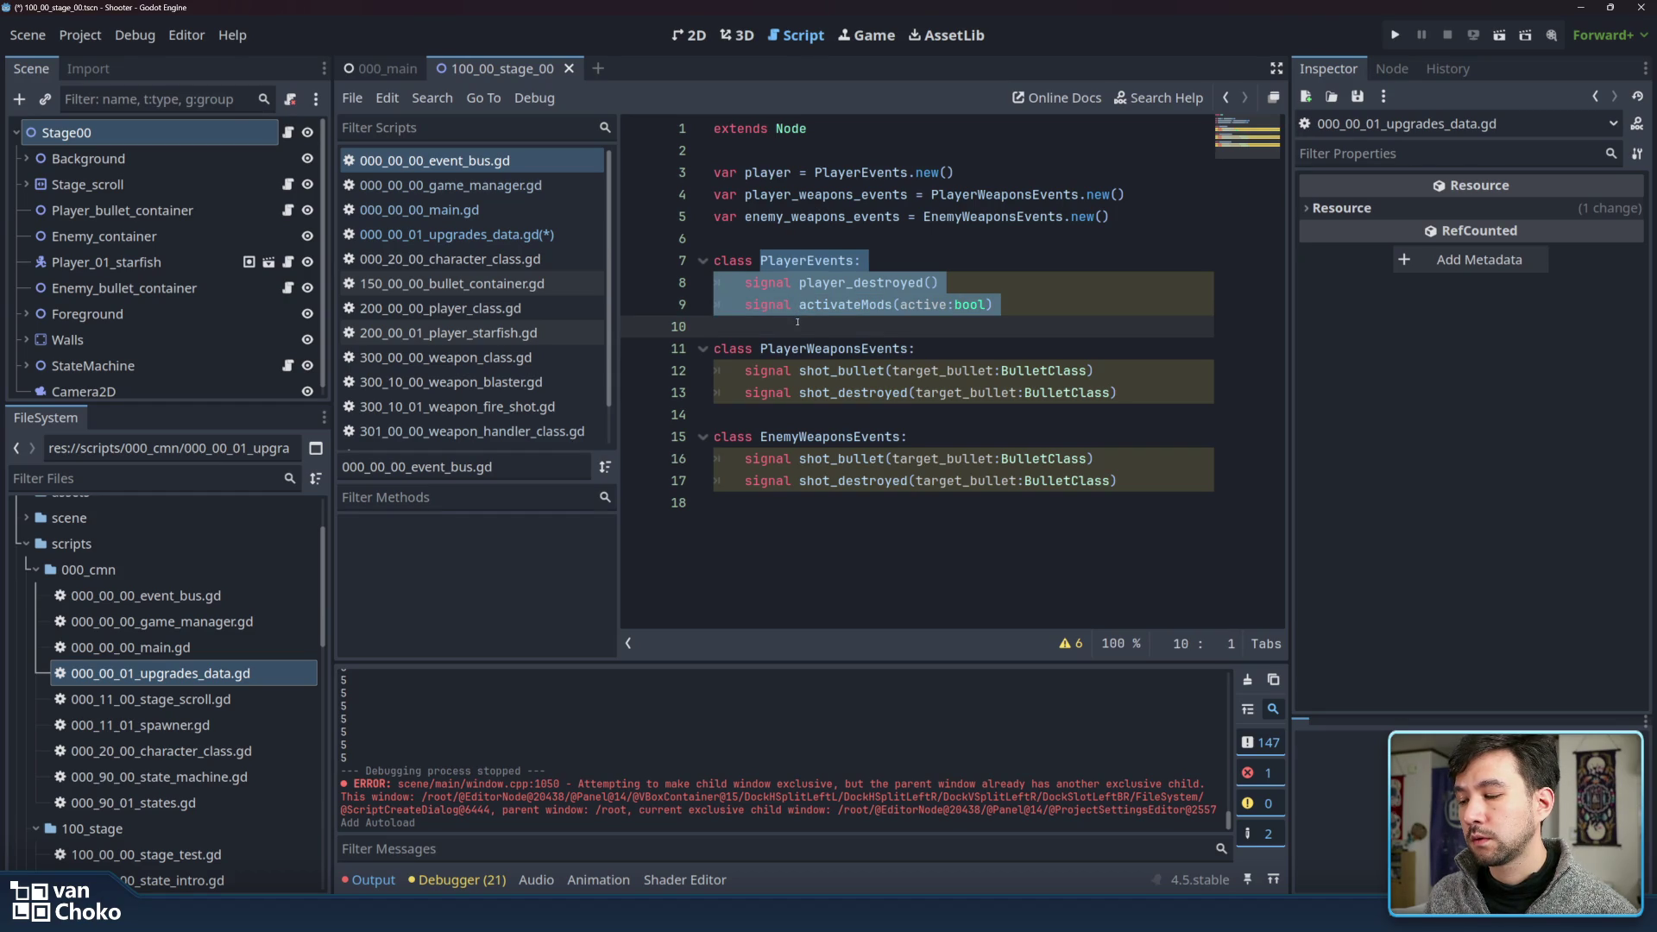
pyautogui.click(797, 322)
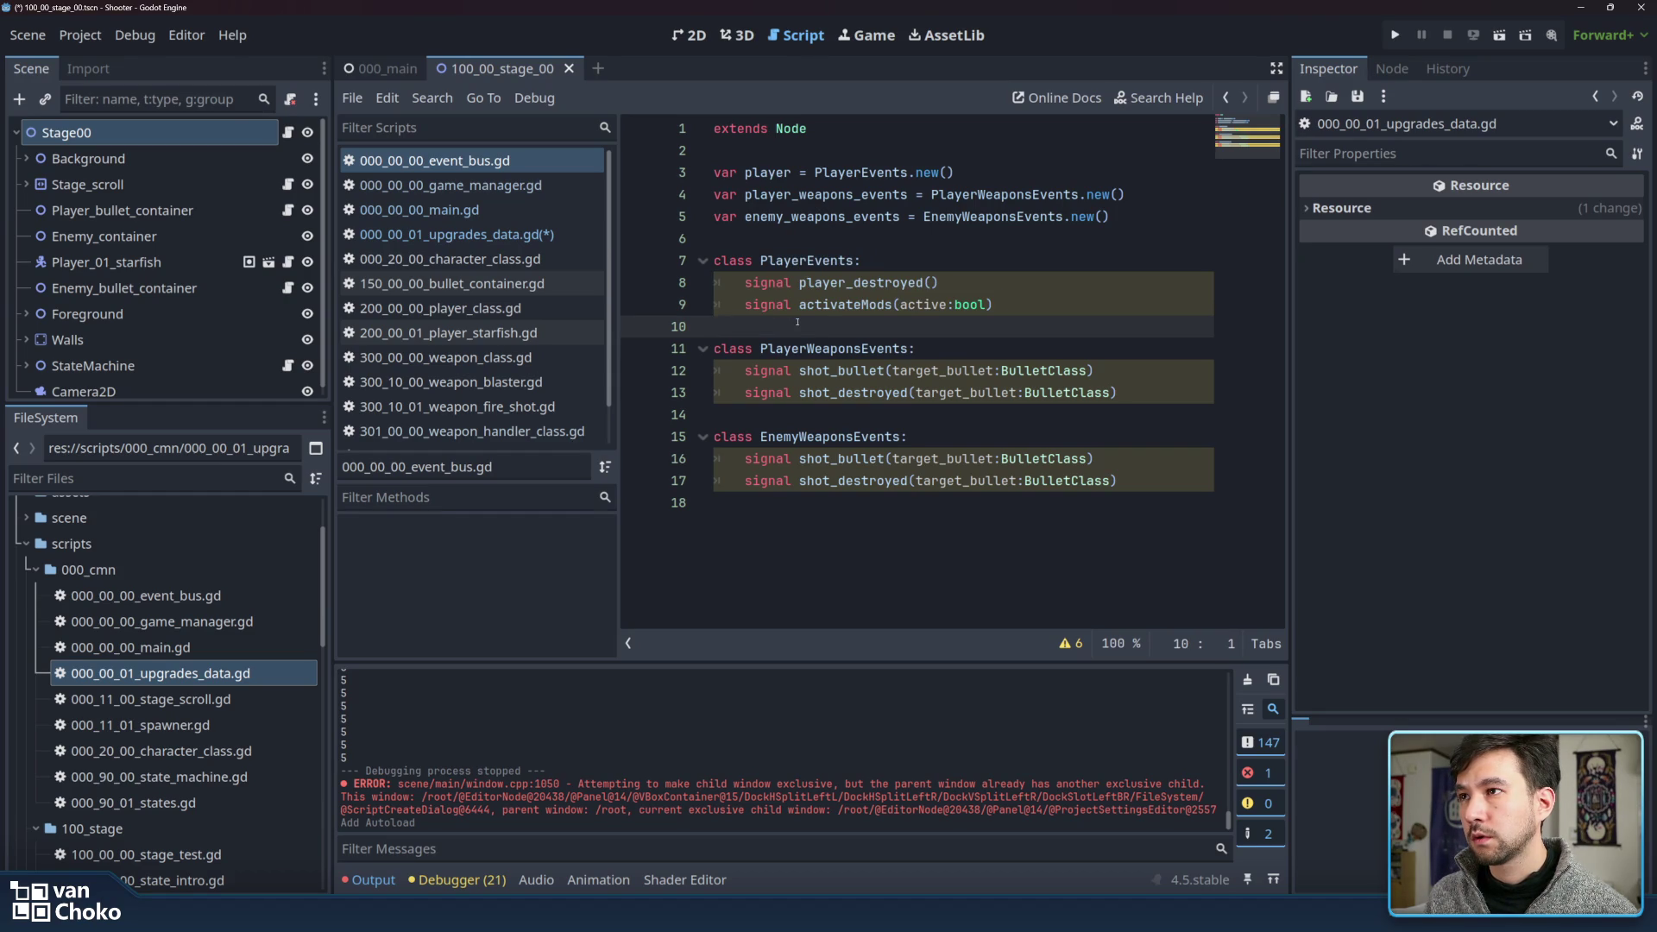
pyautogui.click(739, 267)
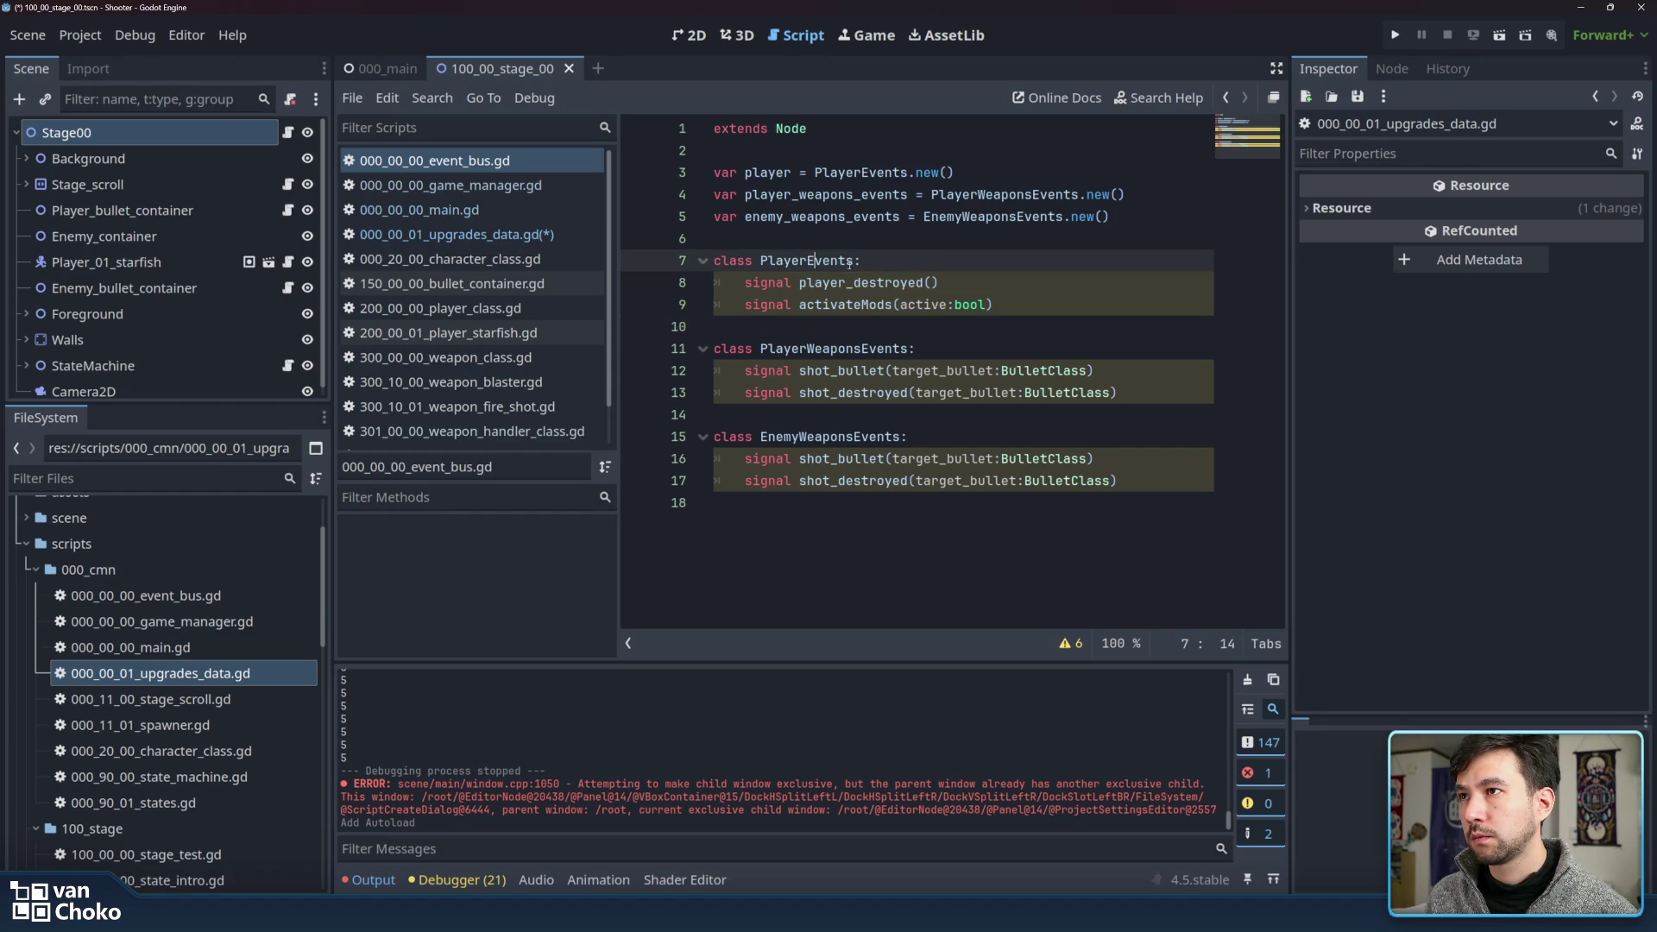
pyautogui.click(490, 235)
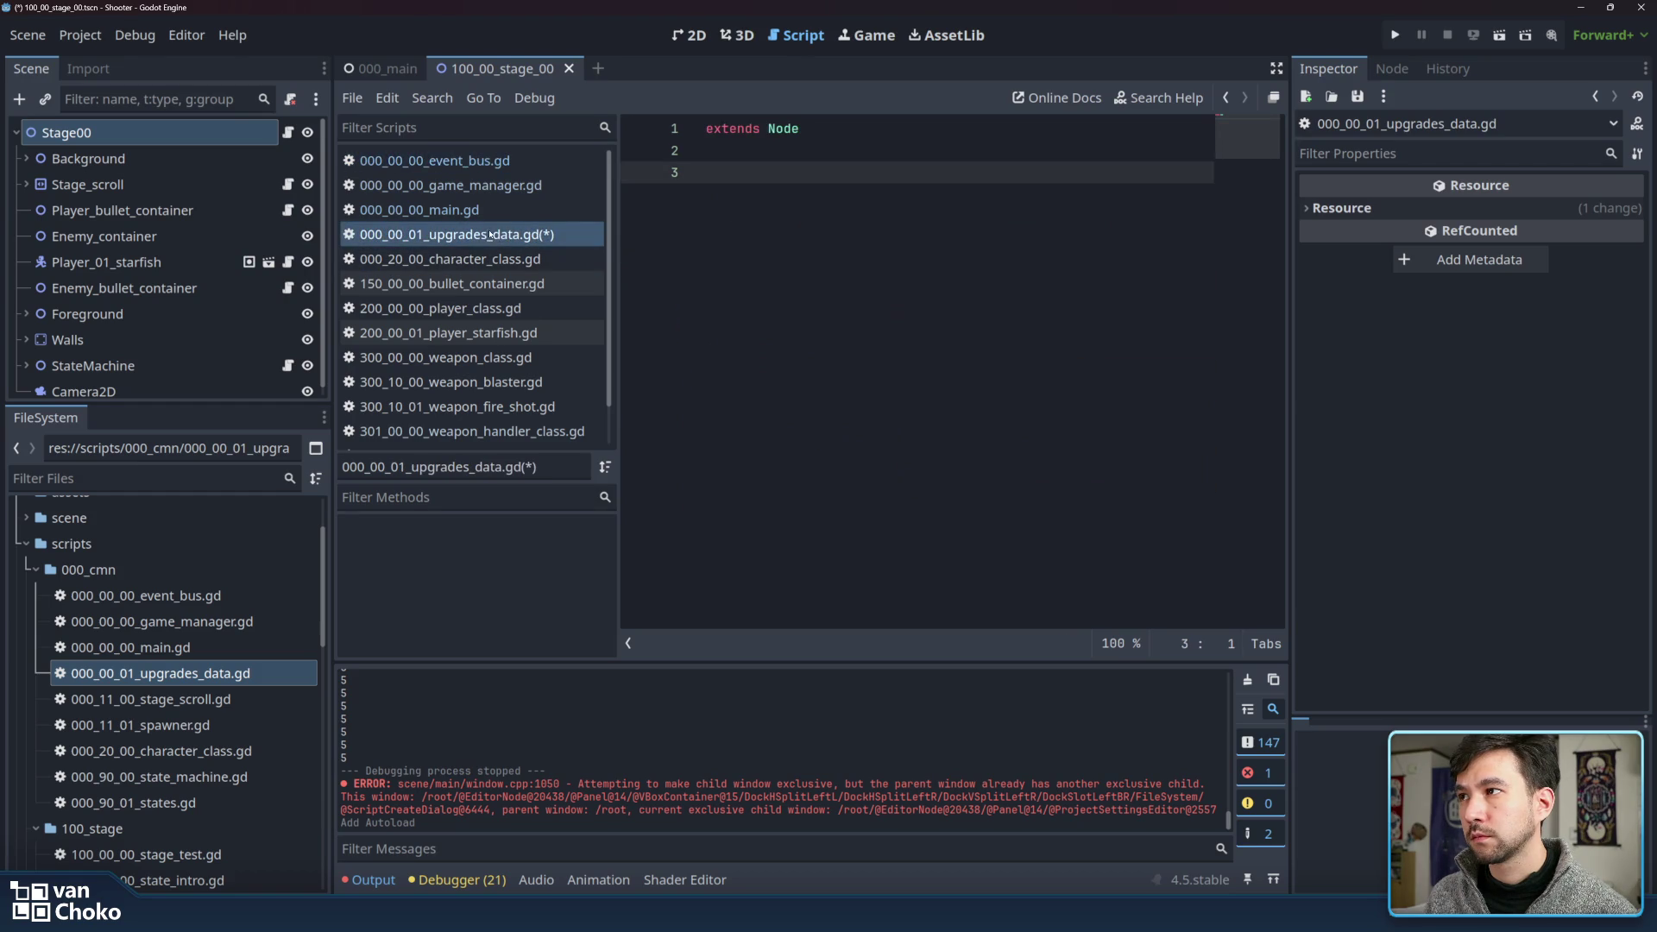
pyautogui.write('class ')
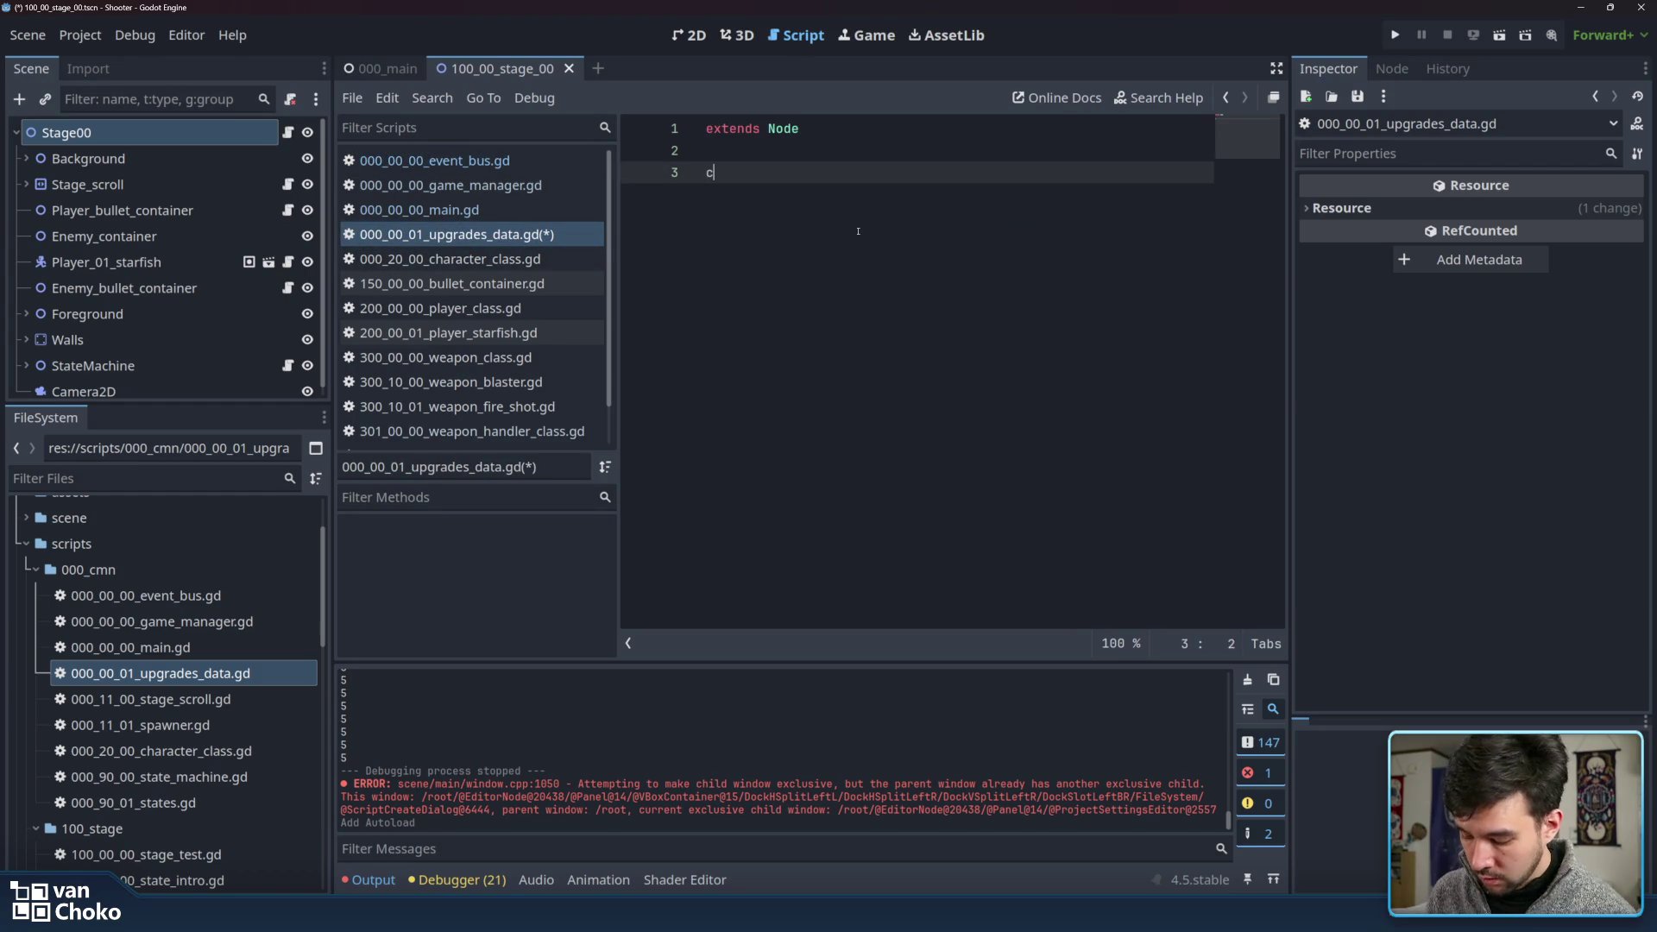
pyautogui.write('Upgrade')
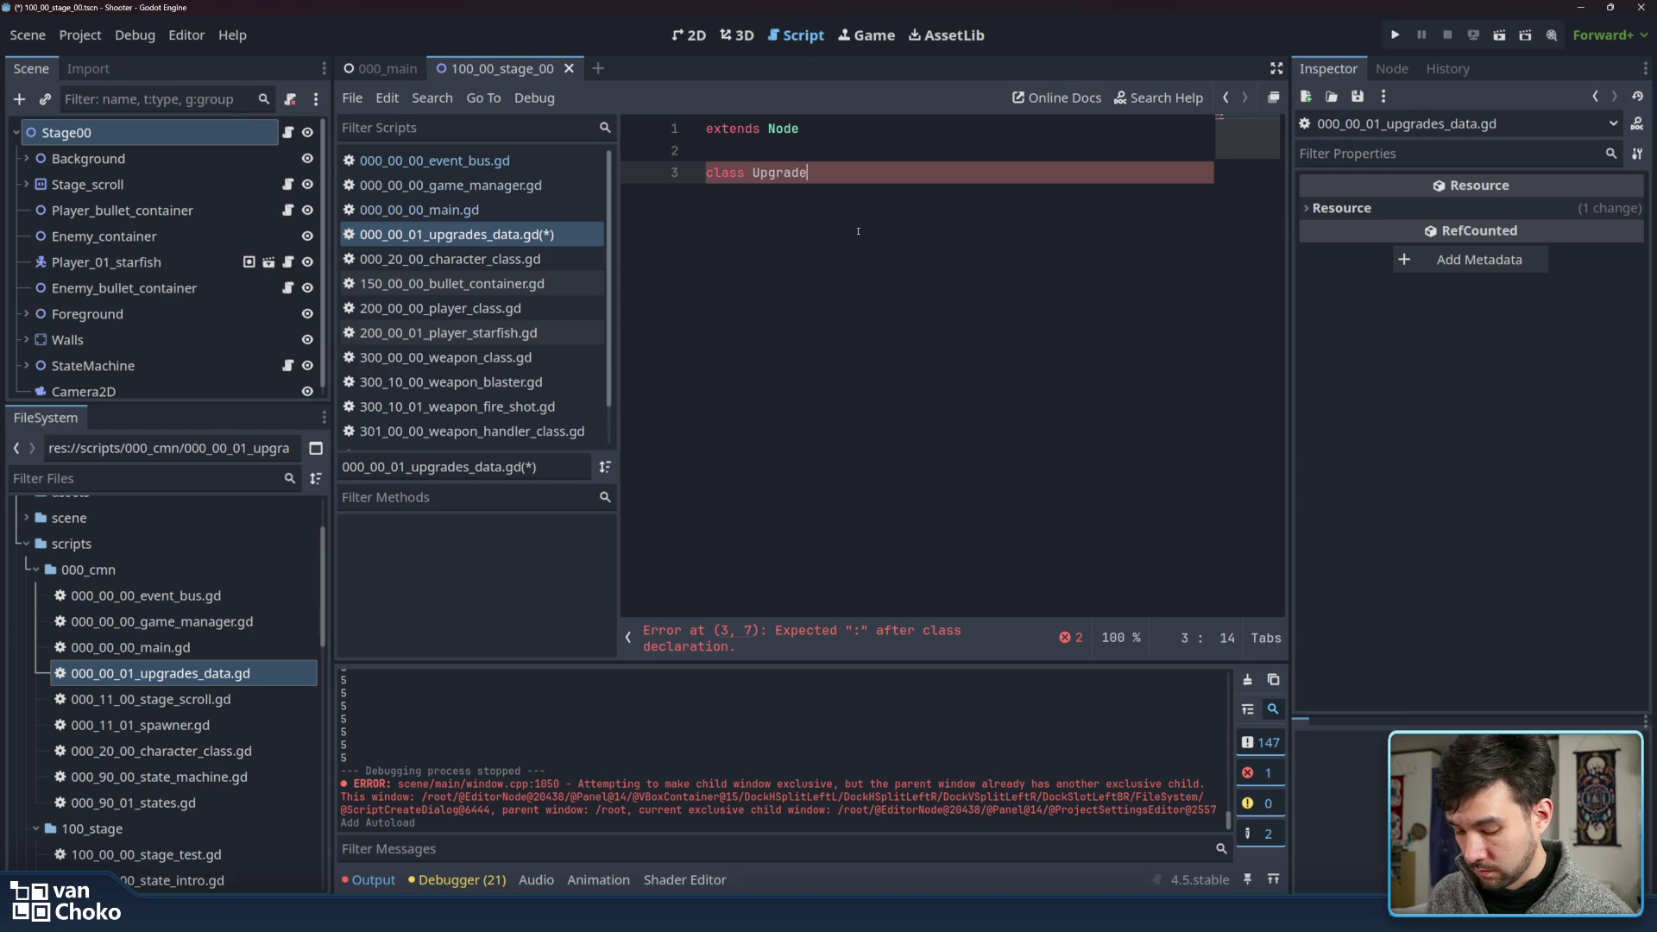
pyautogui.write(':')
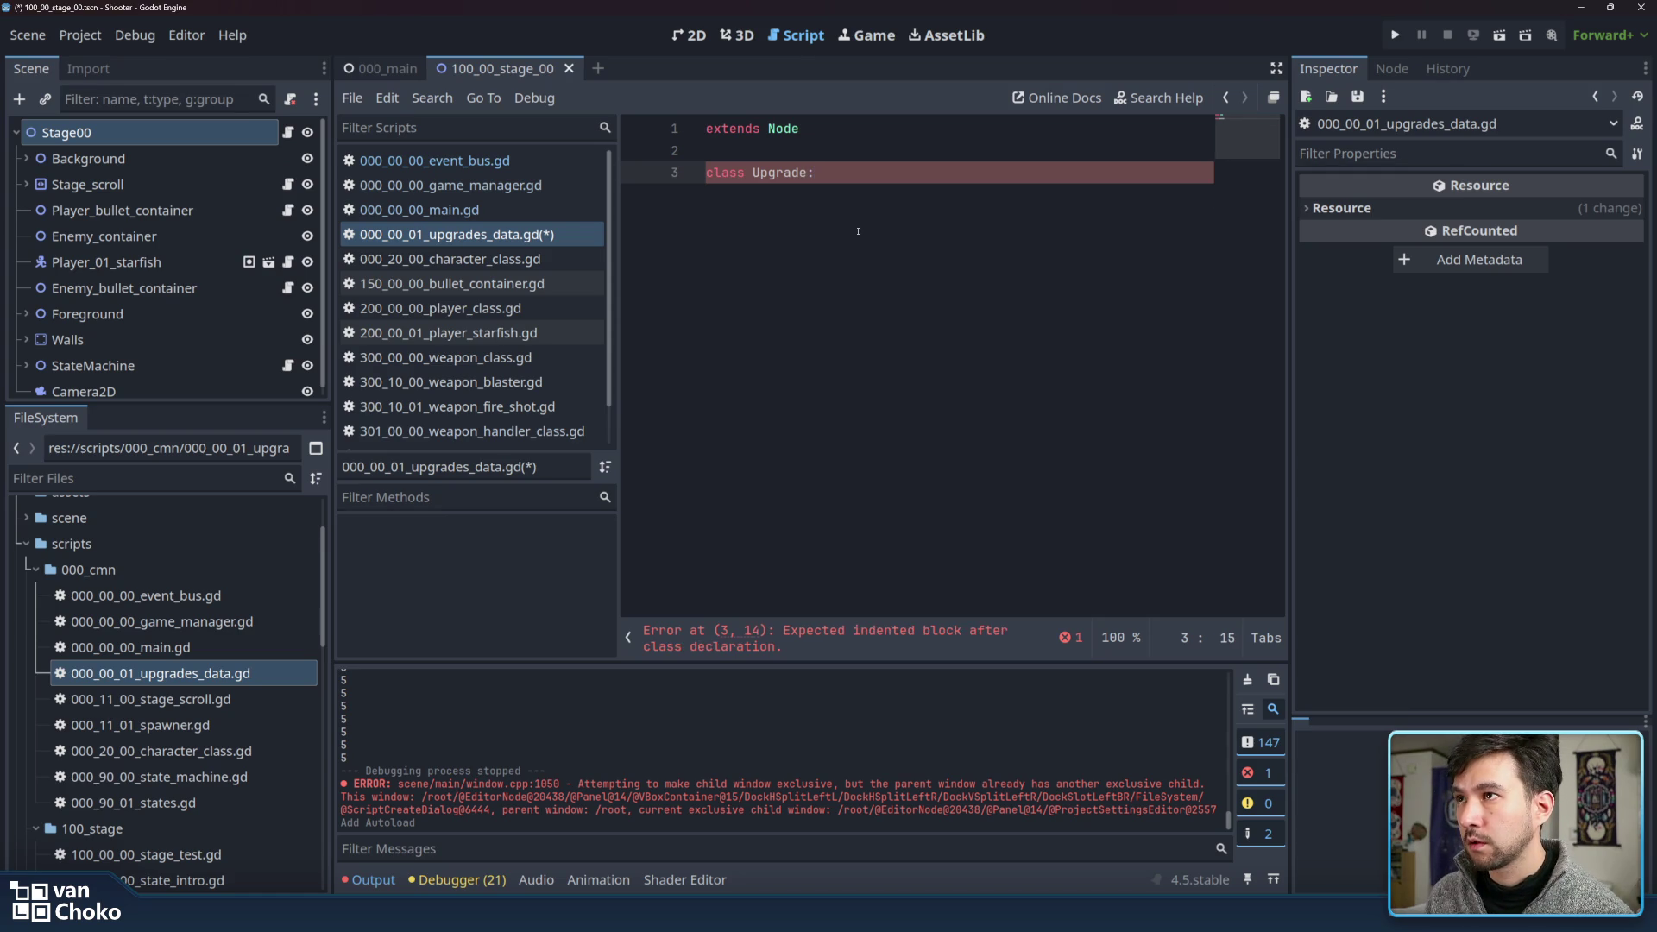
# Give class Upgrade an indented 'pass' body and add blank lines between it and extends Node
pyautogui.press('Return')
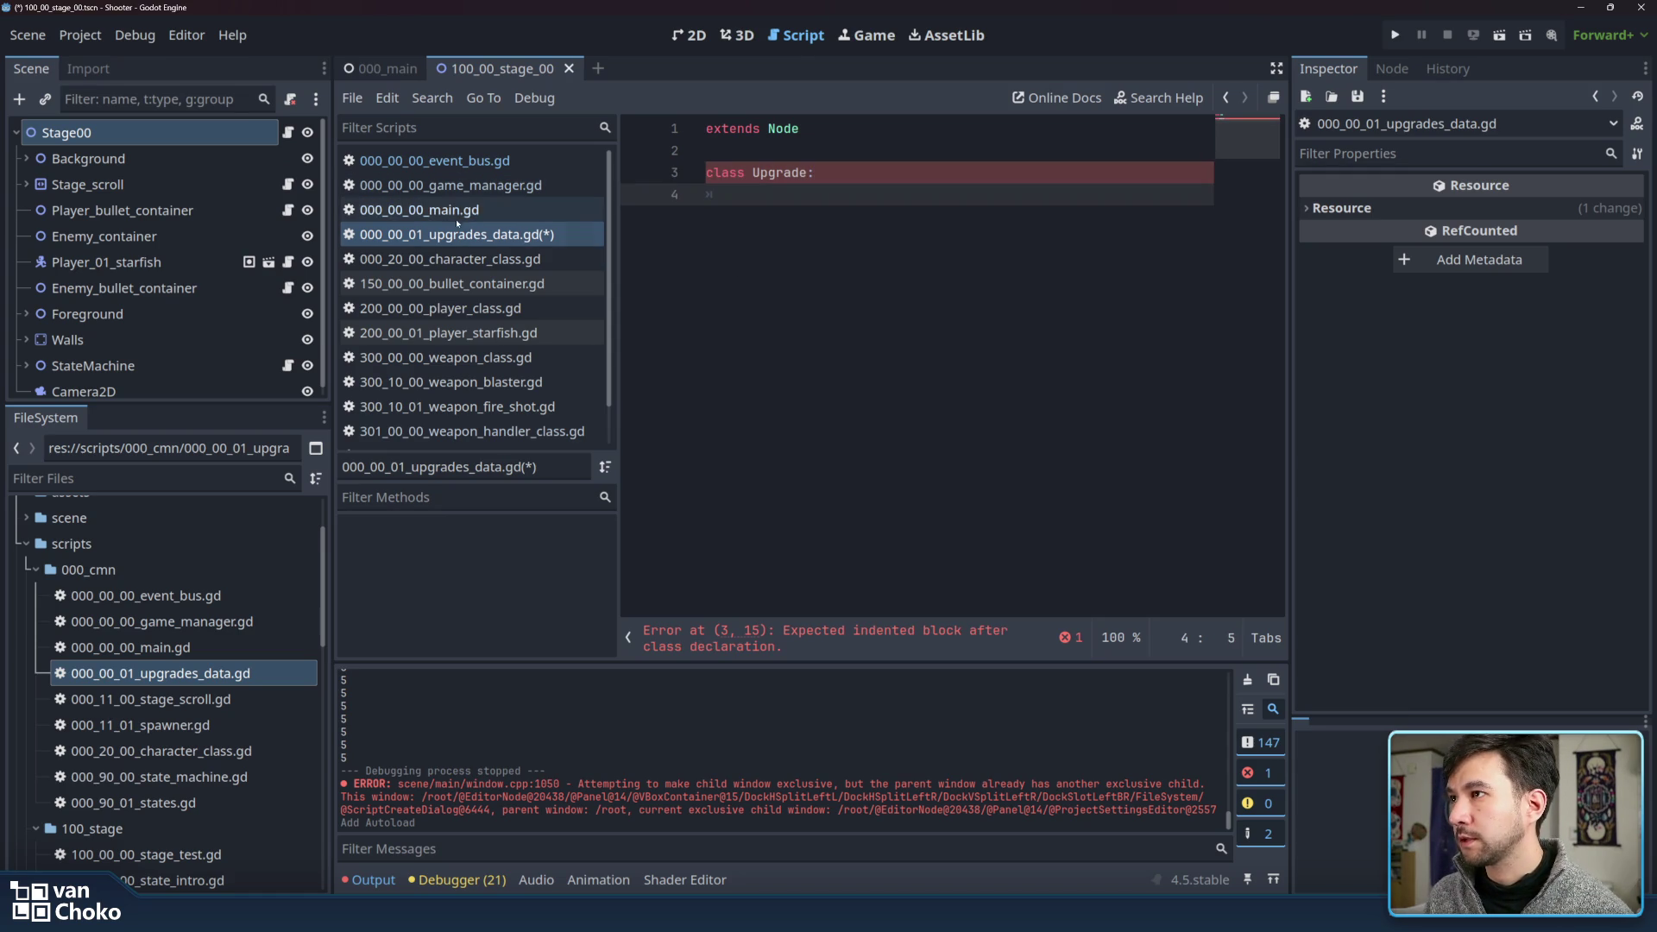
pyautogui.click(436, 161)
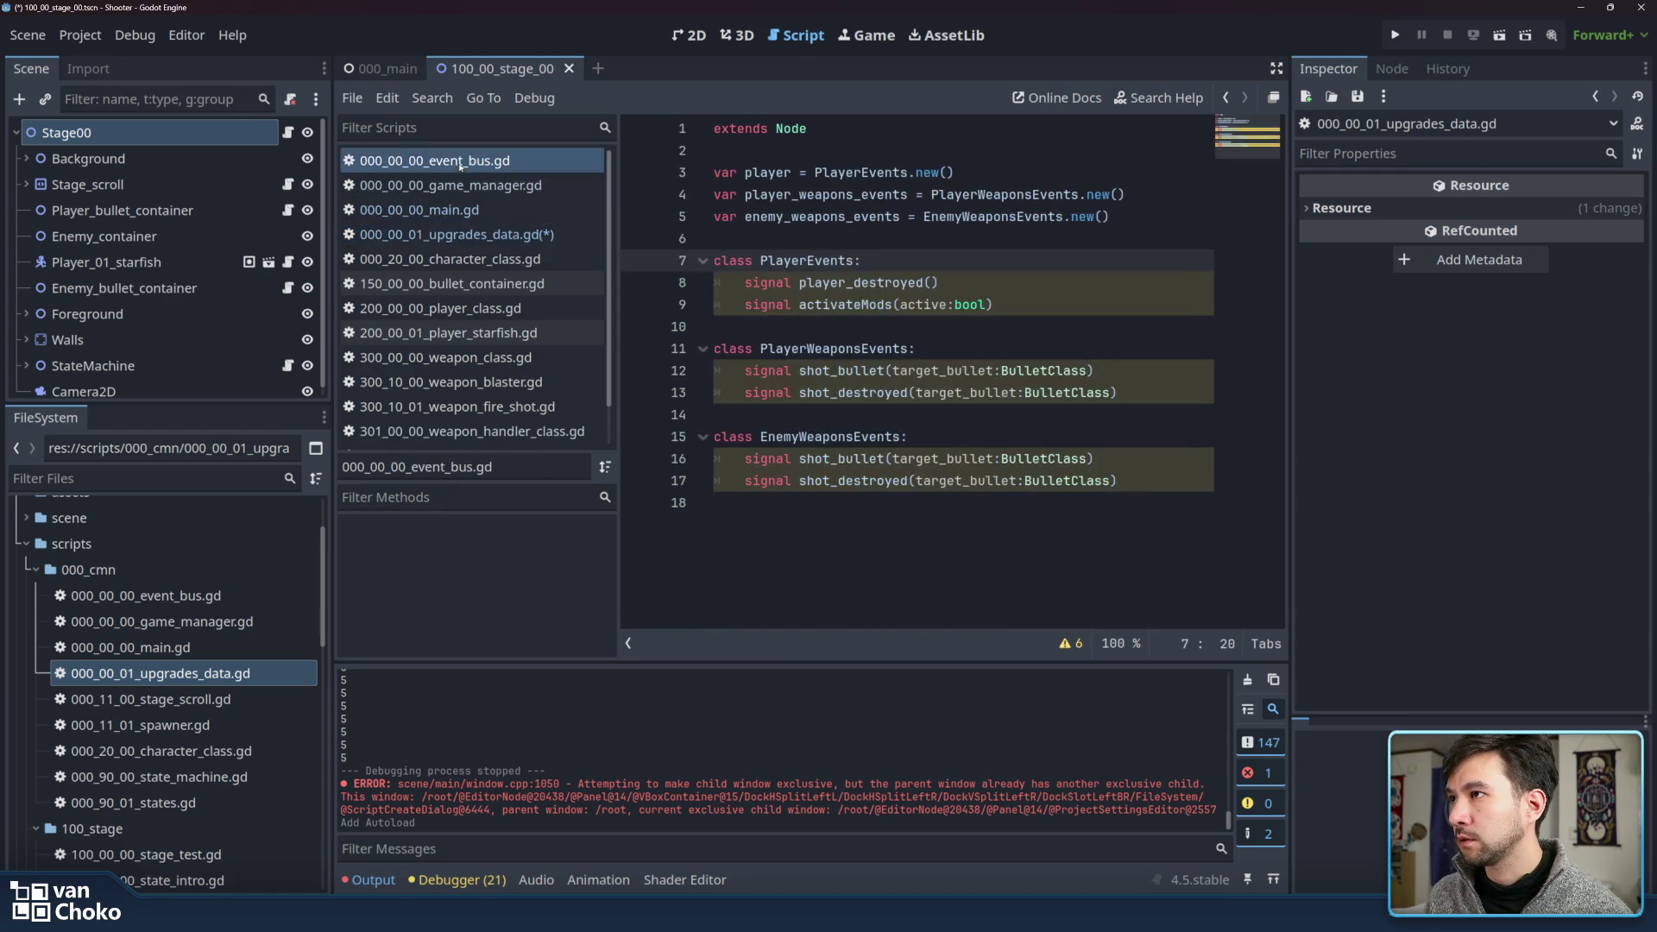
pyautogui.click(458, 234)
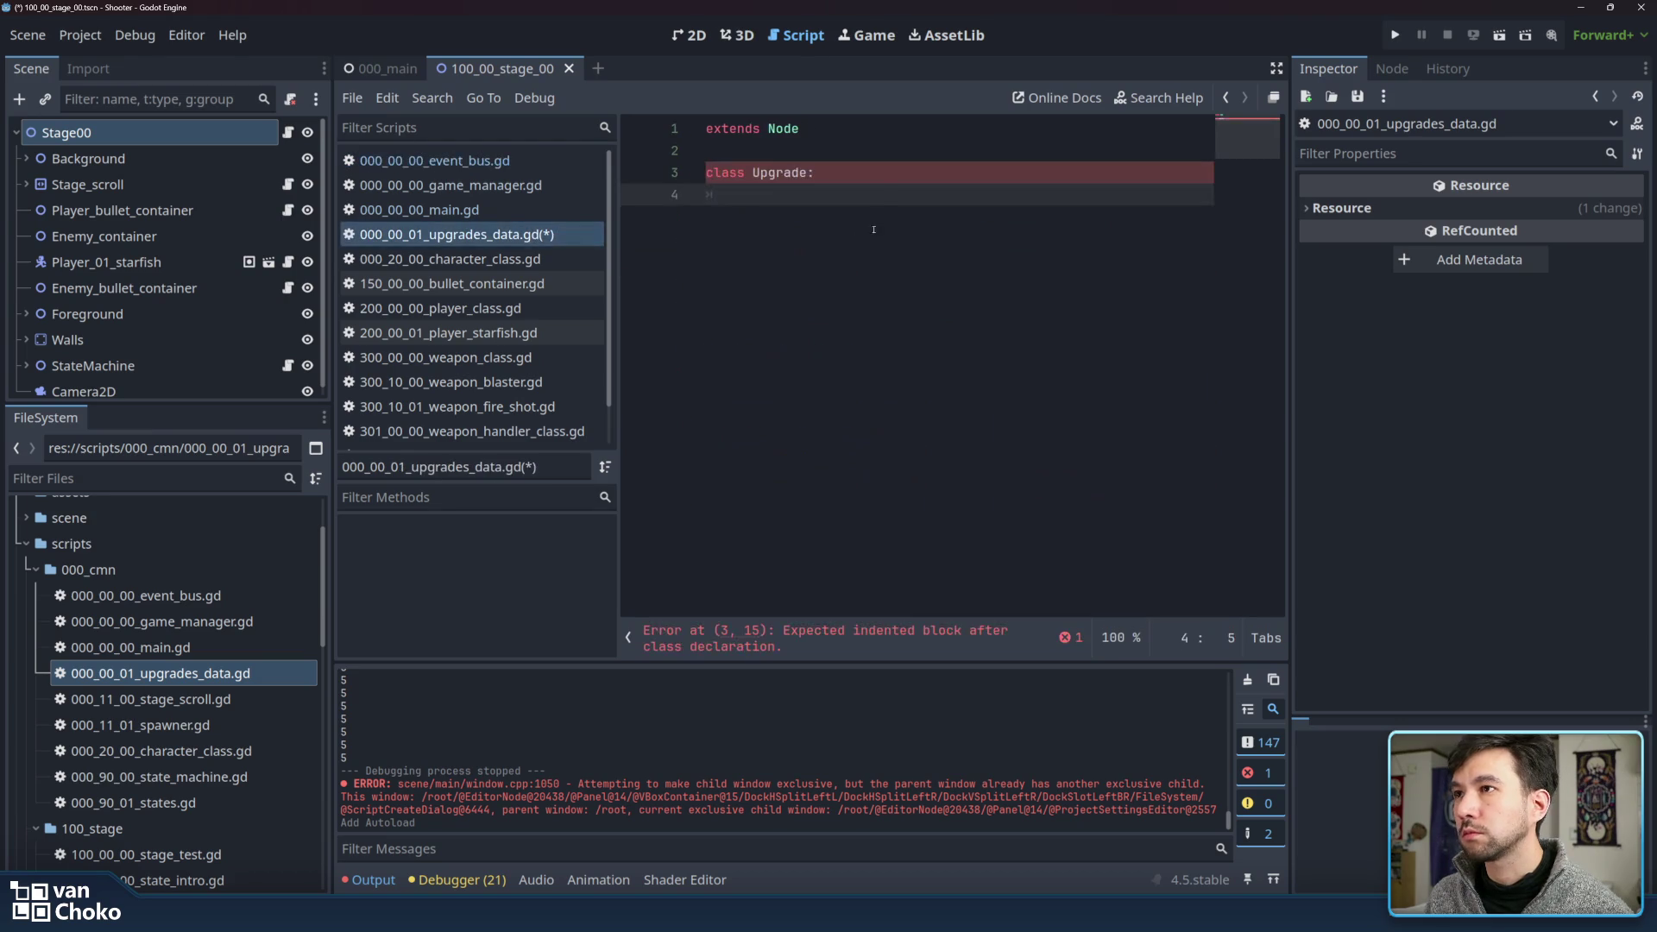
pyautogui.write('pass')
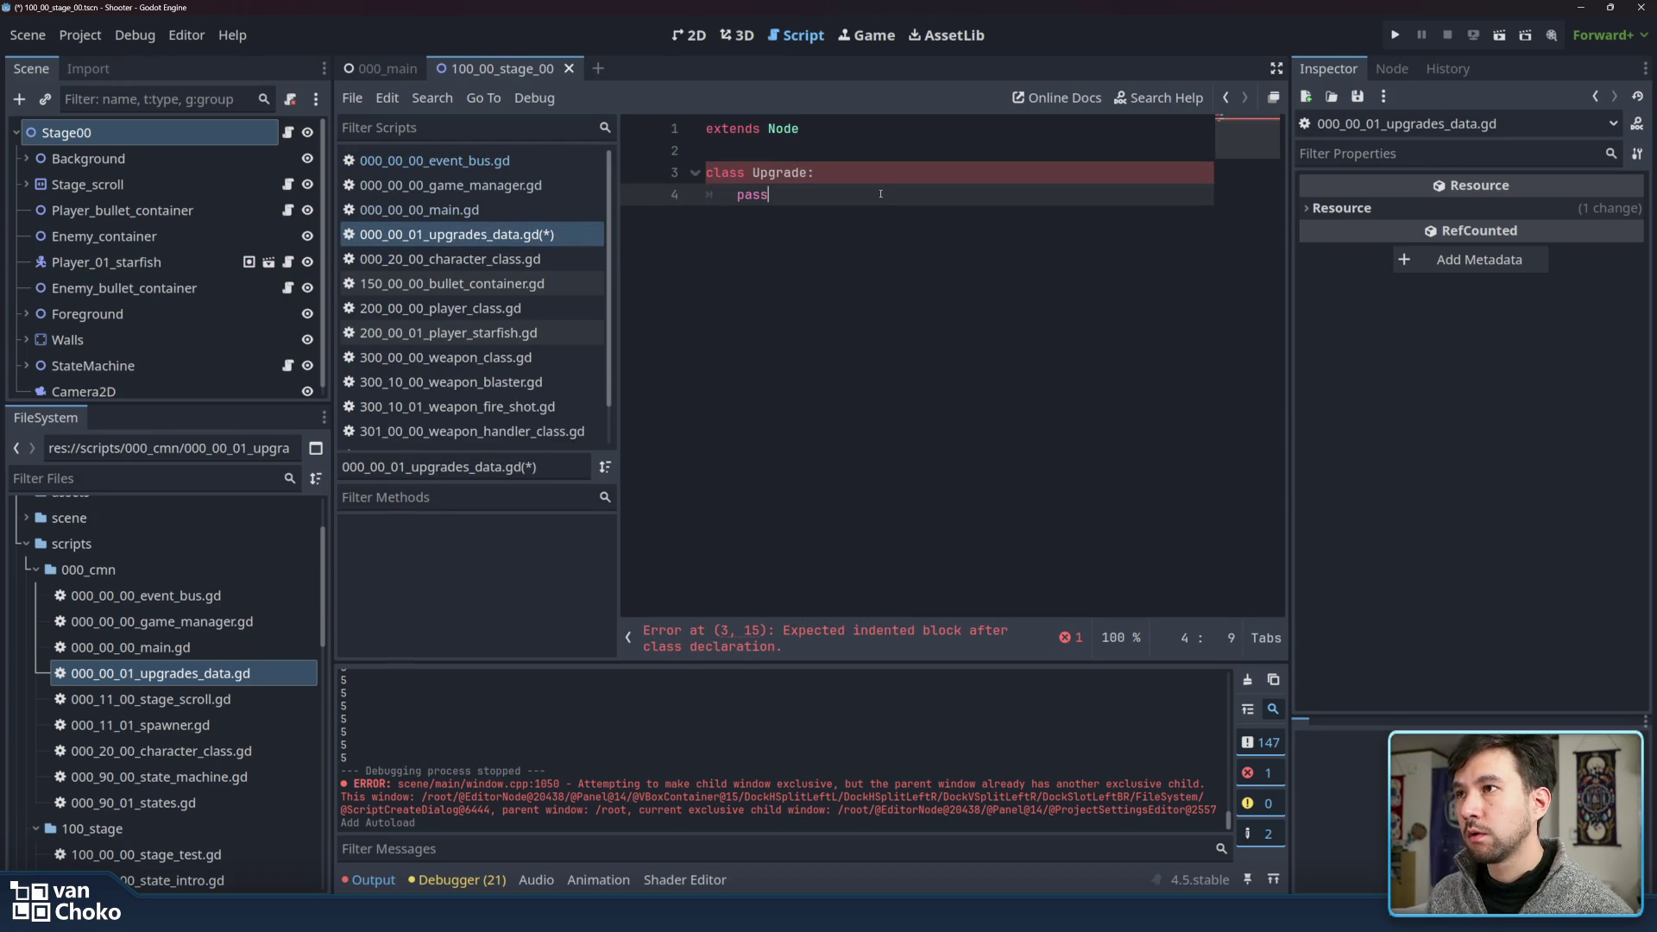
pyautogui.click(827, 143)
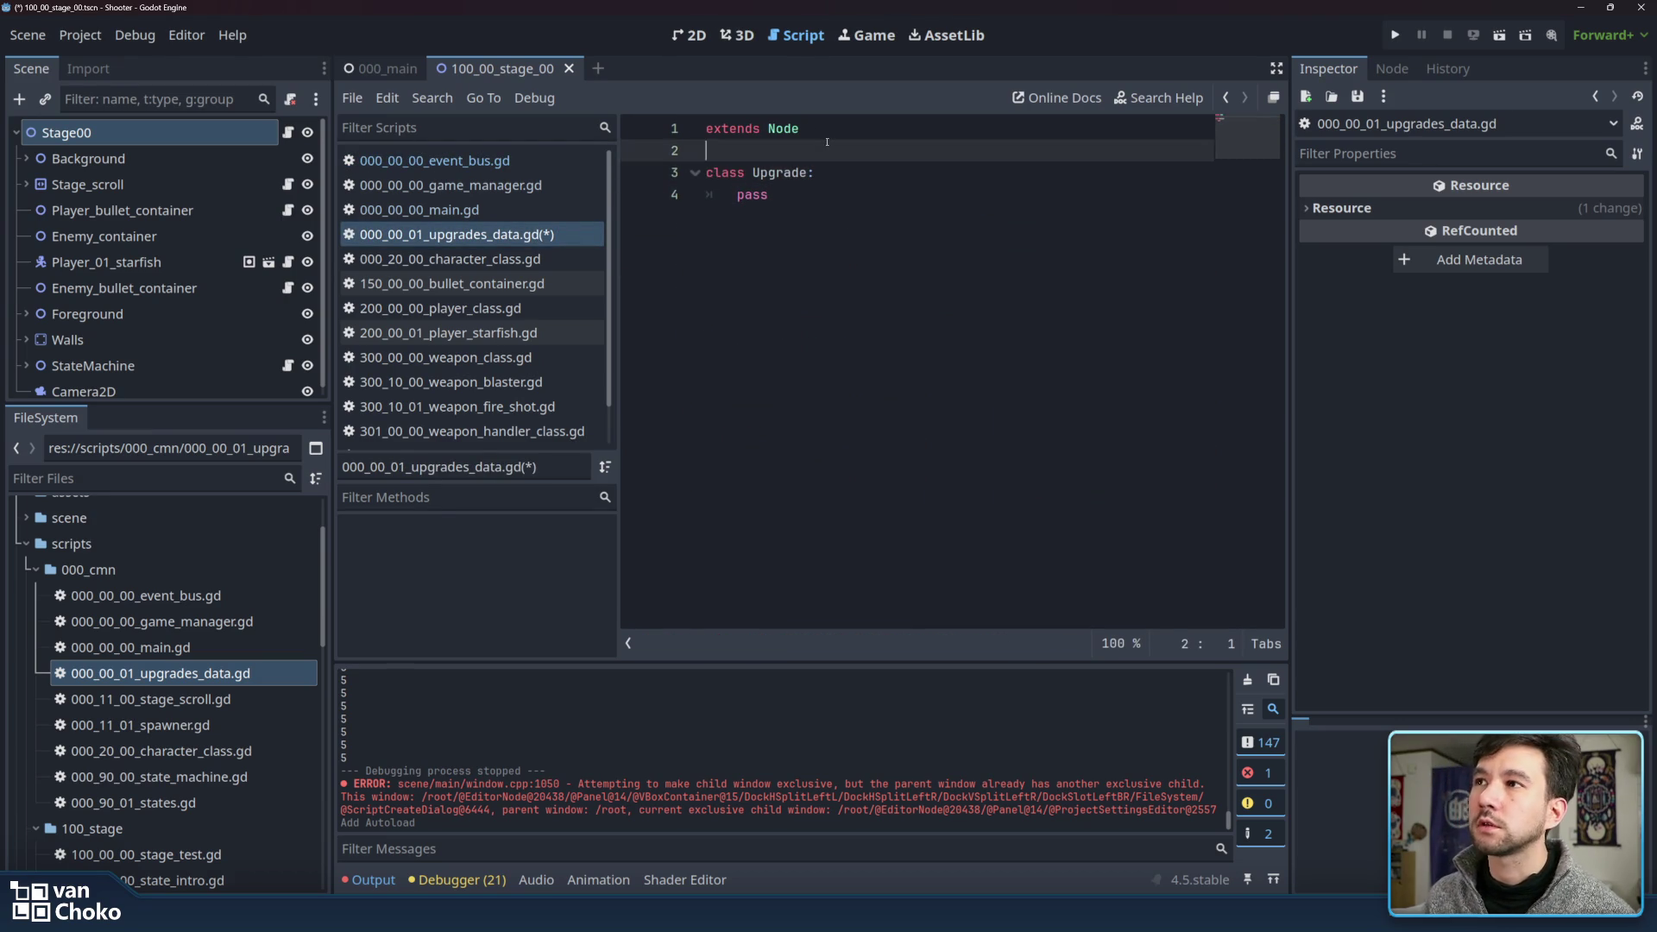
pyautogui.press('Return')
pyautogui.press('Return')
pyautogui.press('Up')
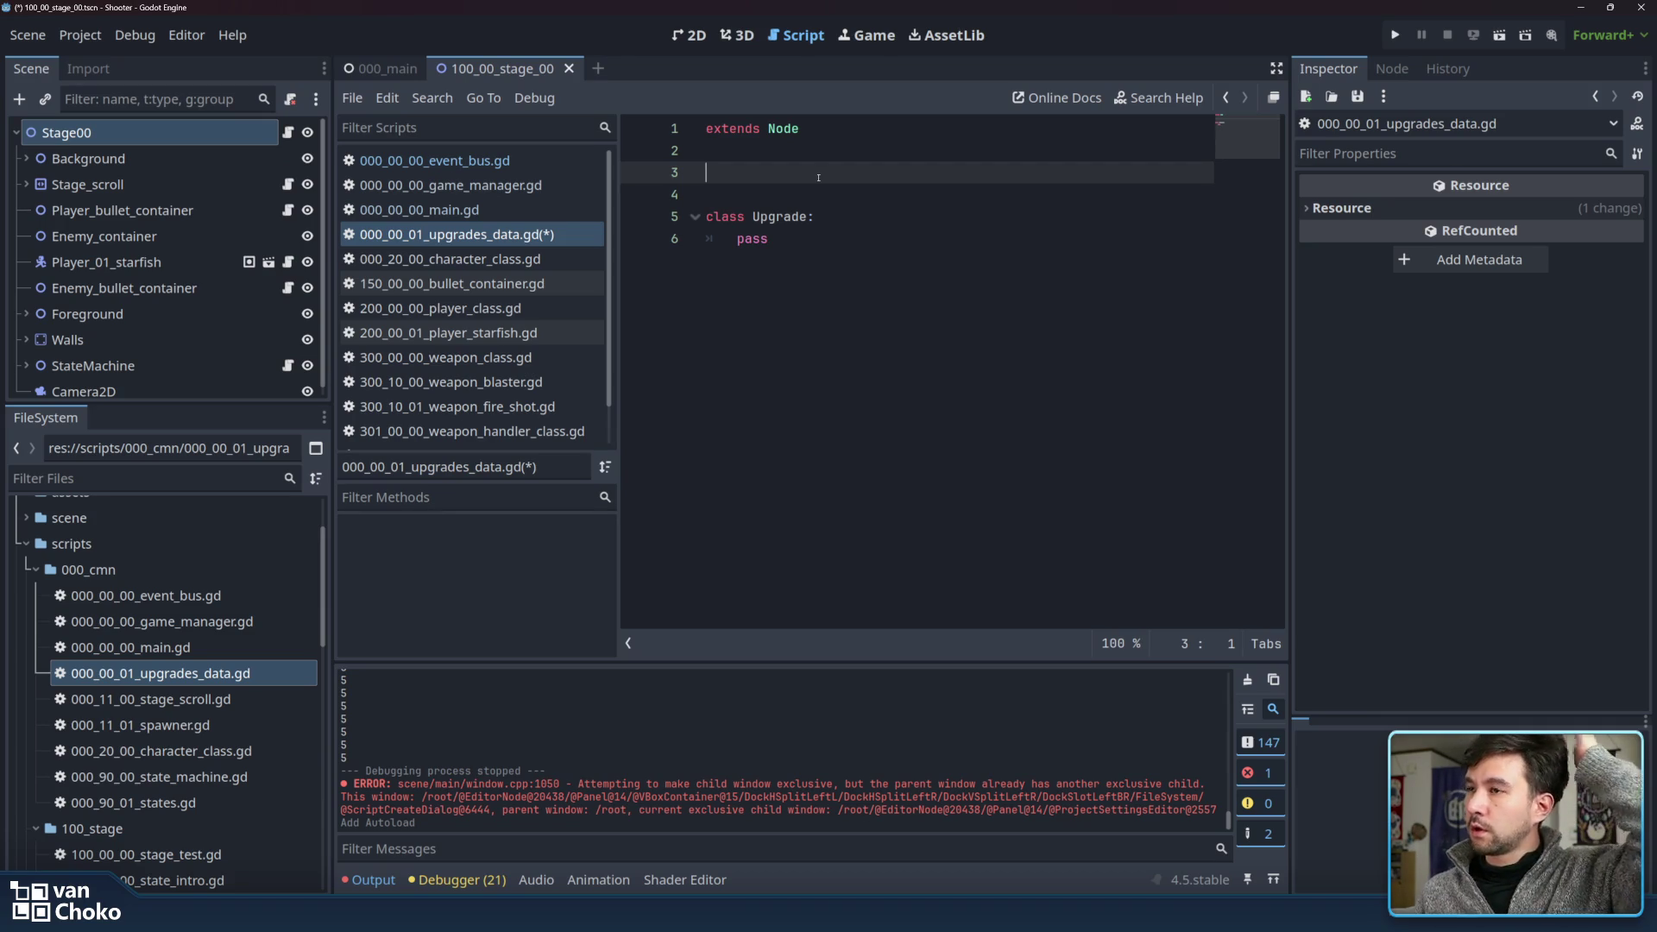
pyautogui.moveTo(737, 238); pyautogui.dragTo(827, 248)
# Replace pass with 'var icon : Resource', accepting Resource from autocomplete
pyautogui.press('BackSpace')
pyautogui.write('var')
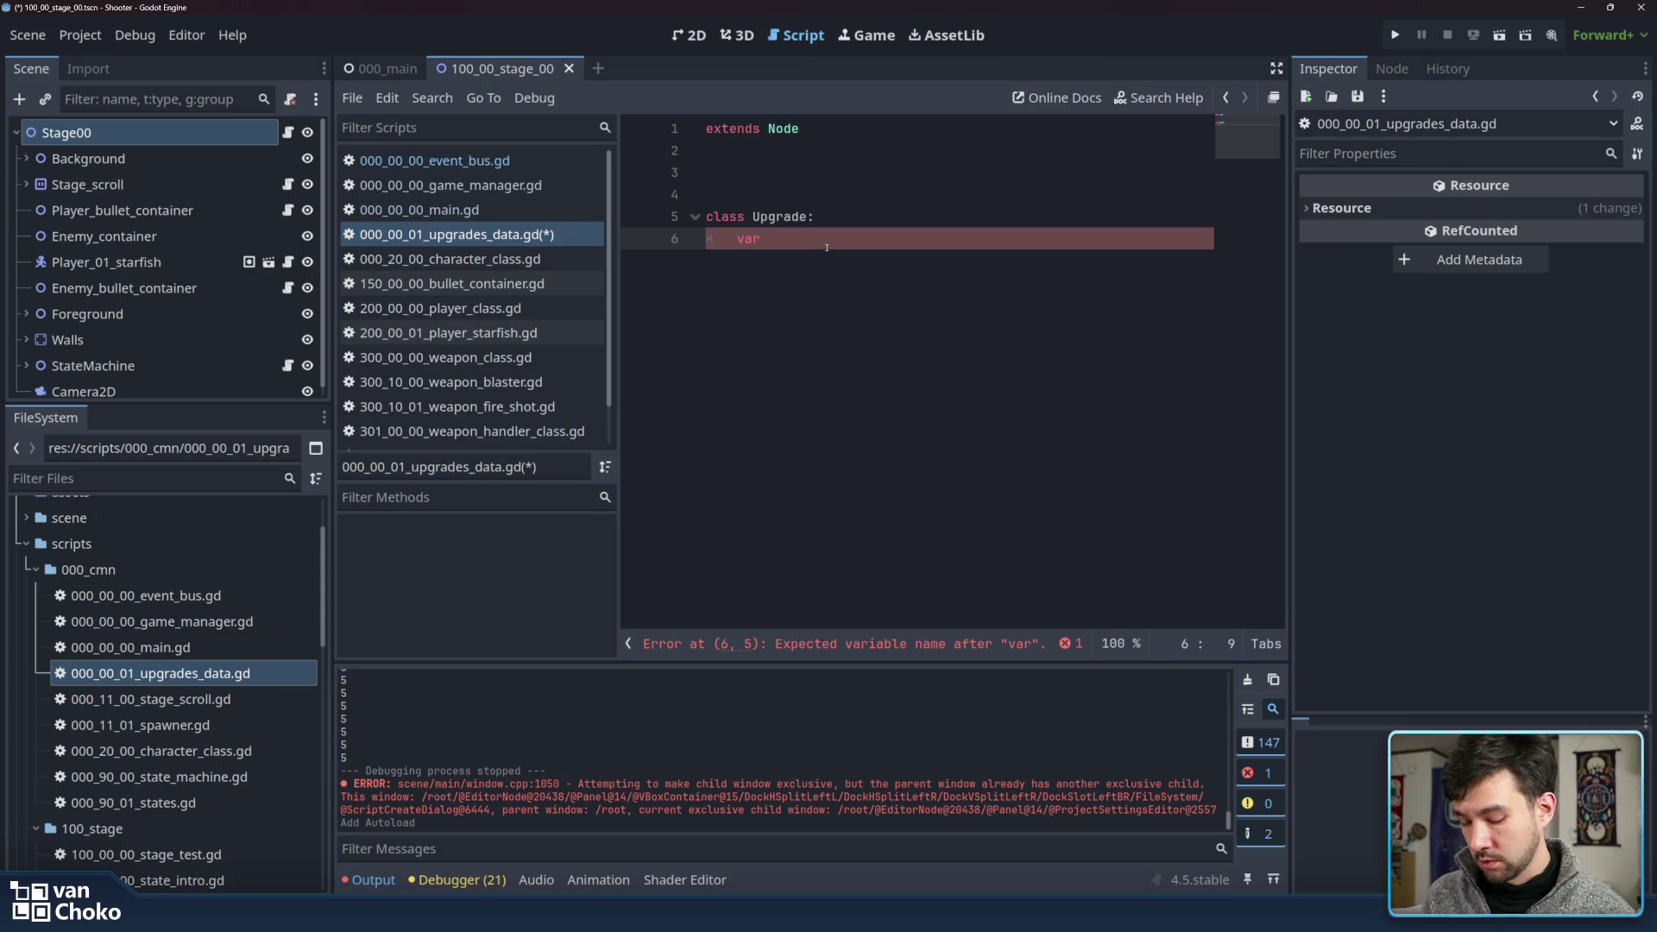
pyautogui.write(' :')
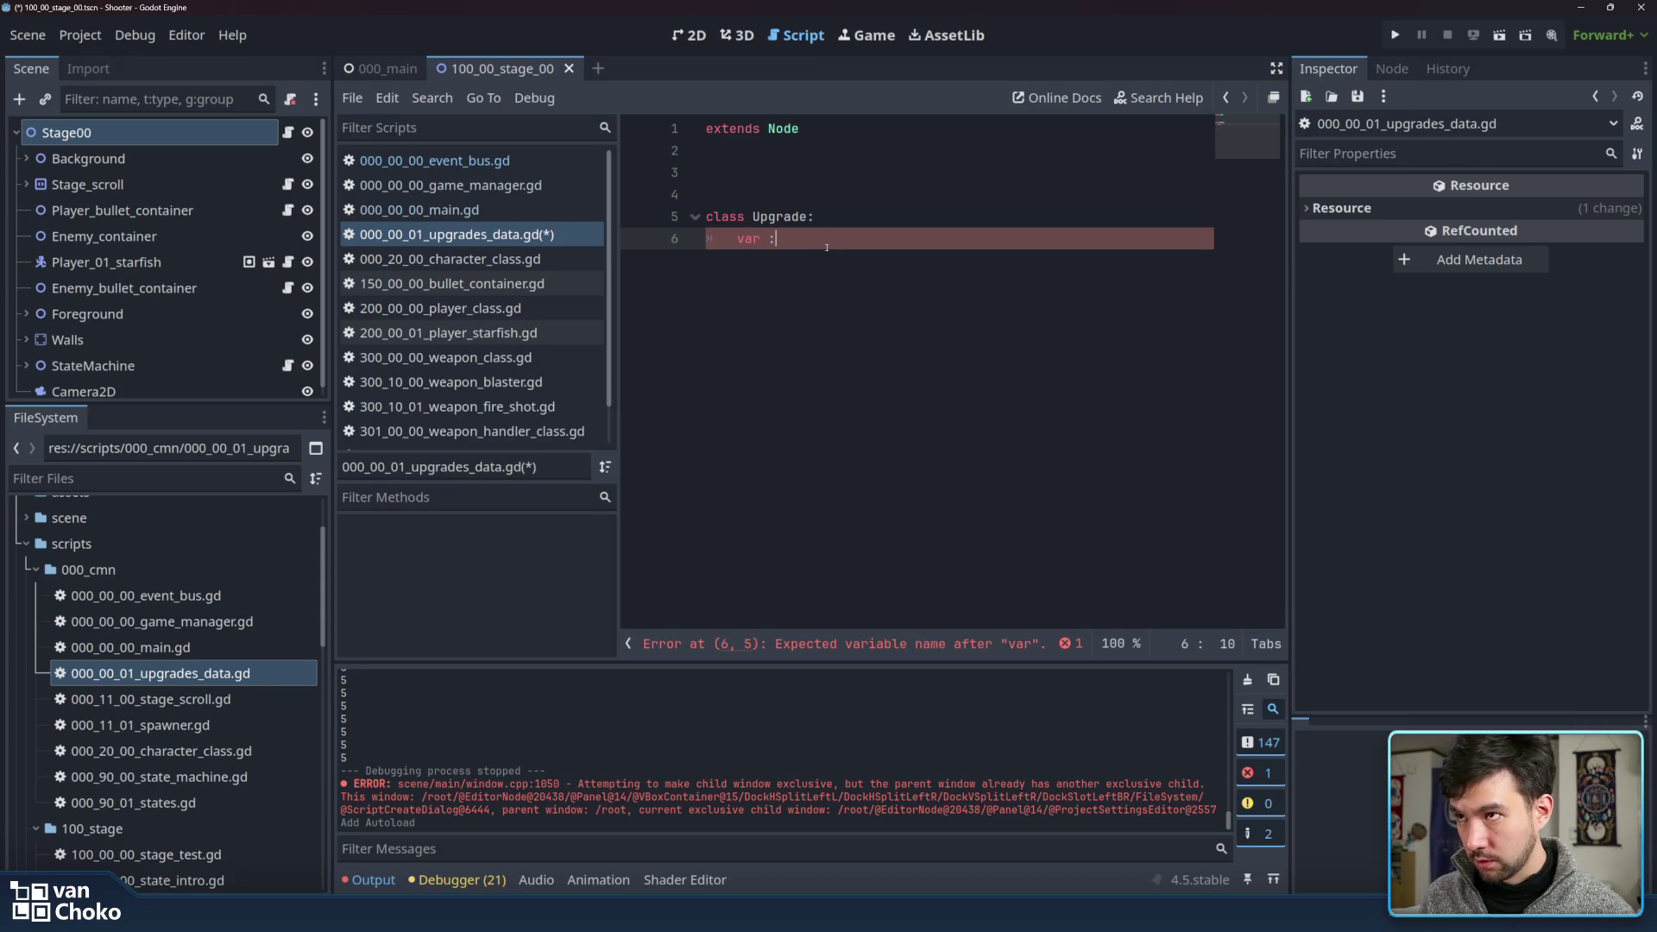
pyautogui.press('BackSpace')
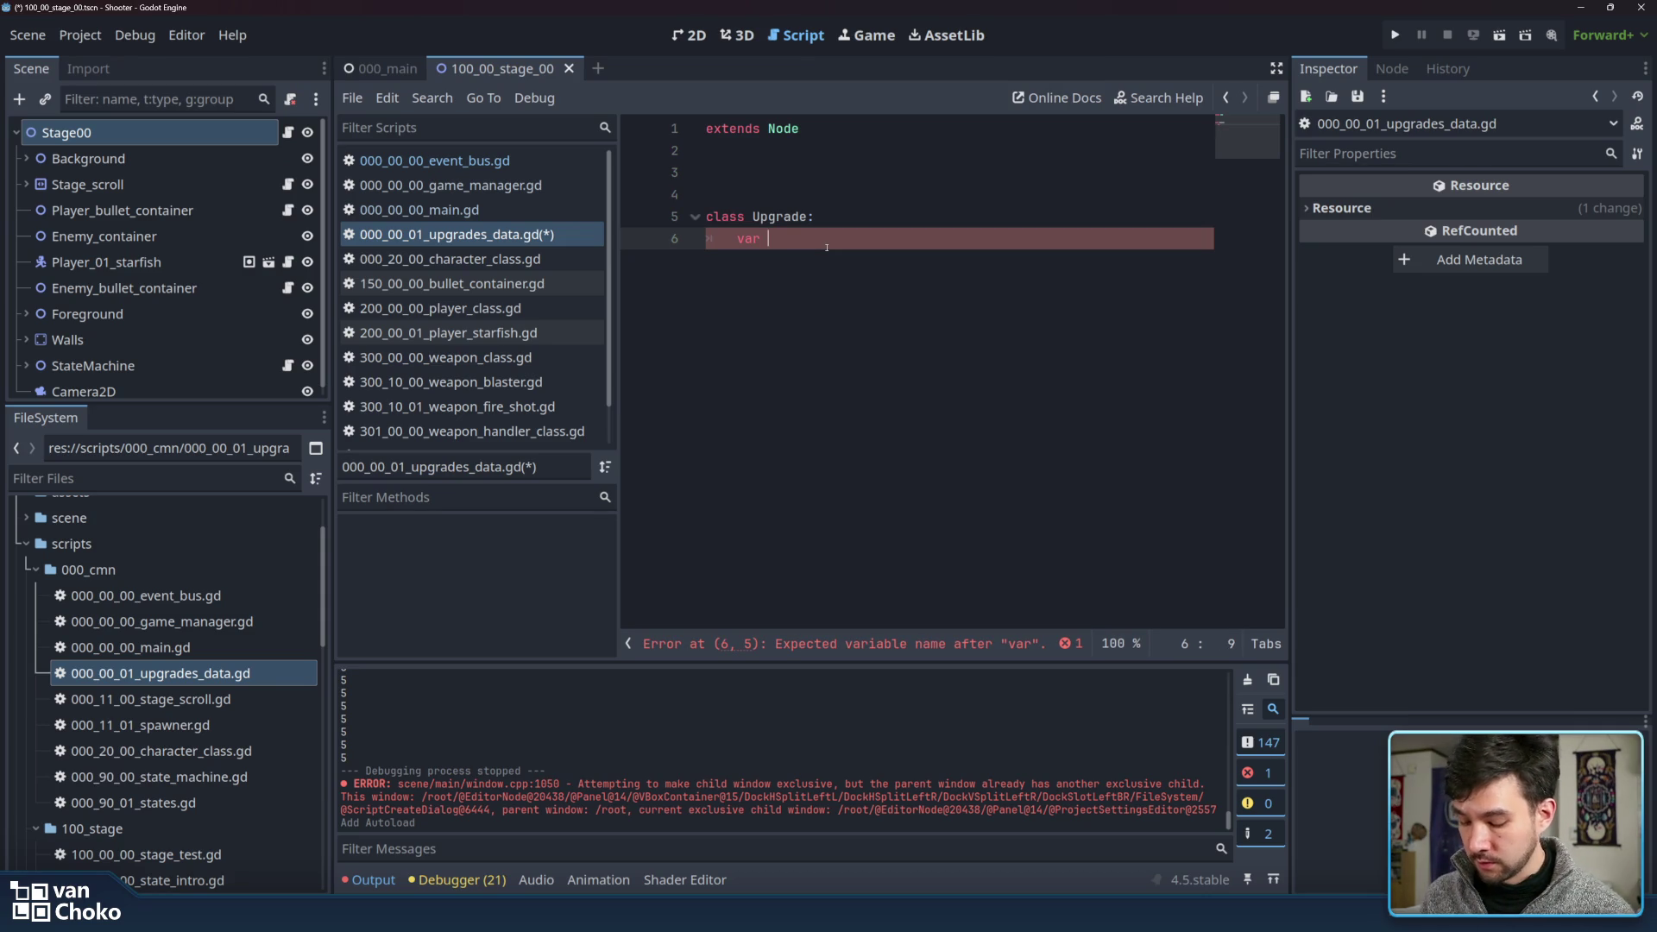
pyautogui.write('icon ')
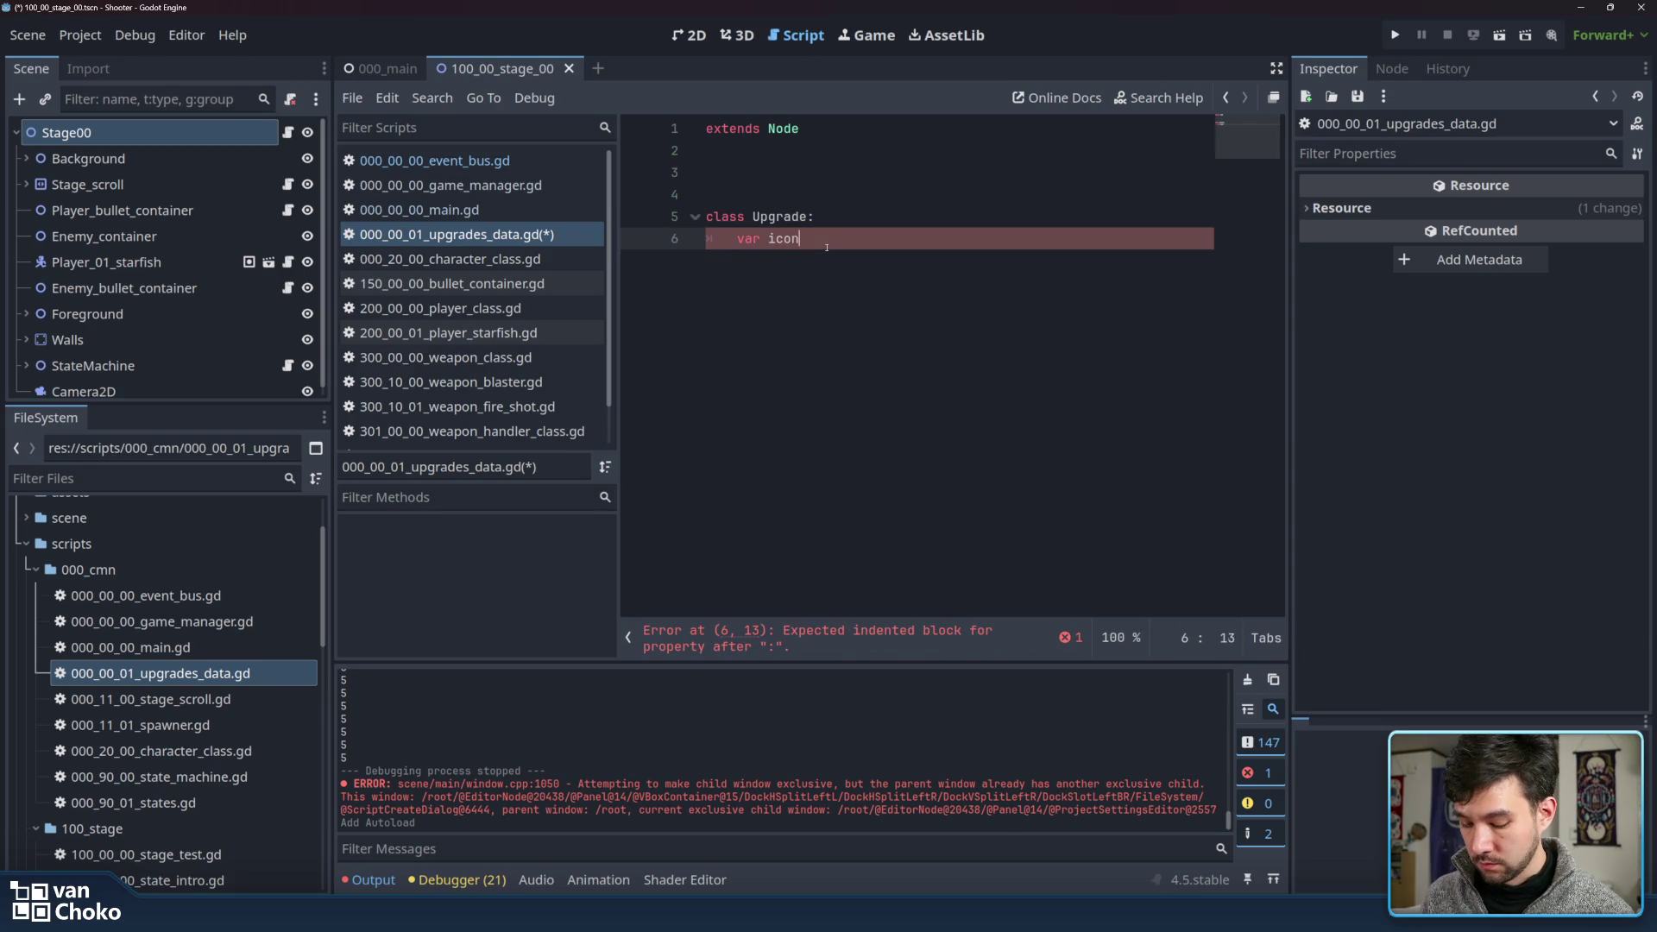
pyautogui.write(': ')
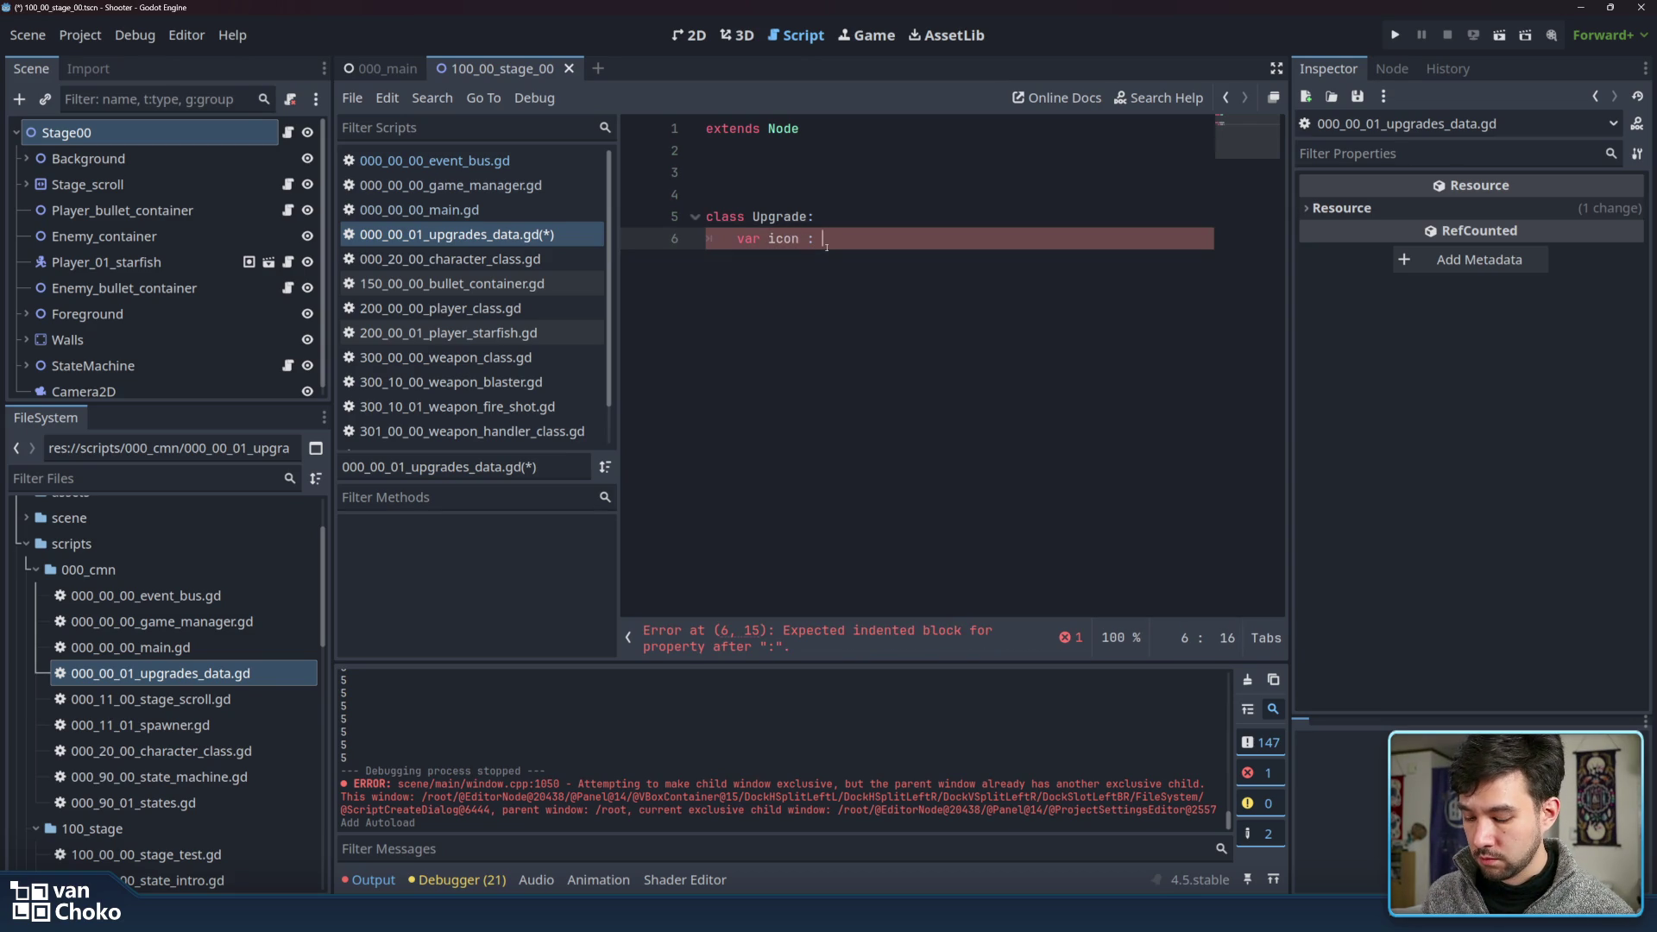
pyautogui.write('Res')
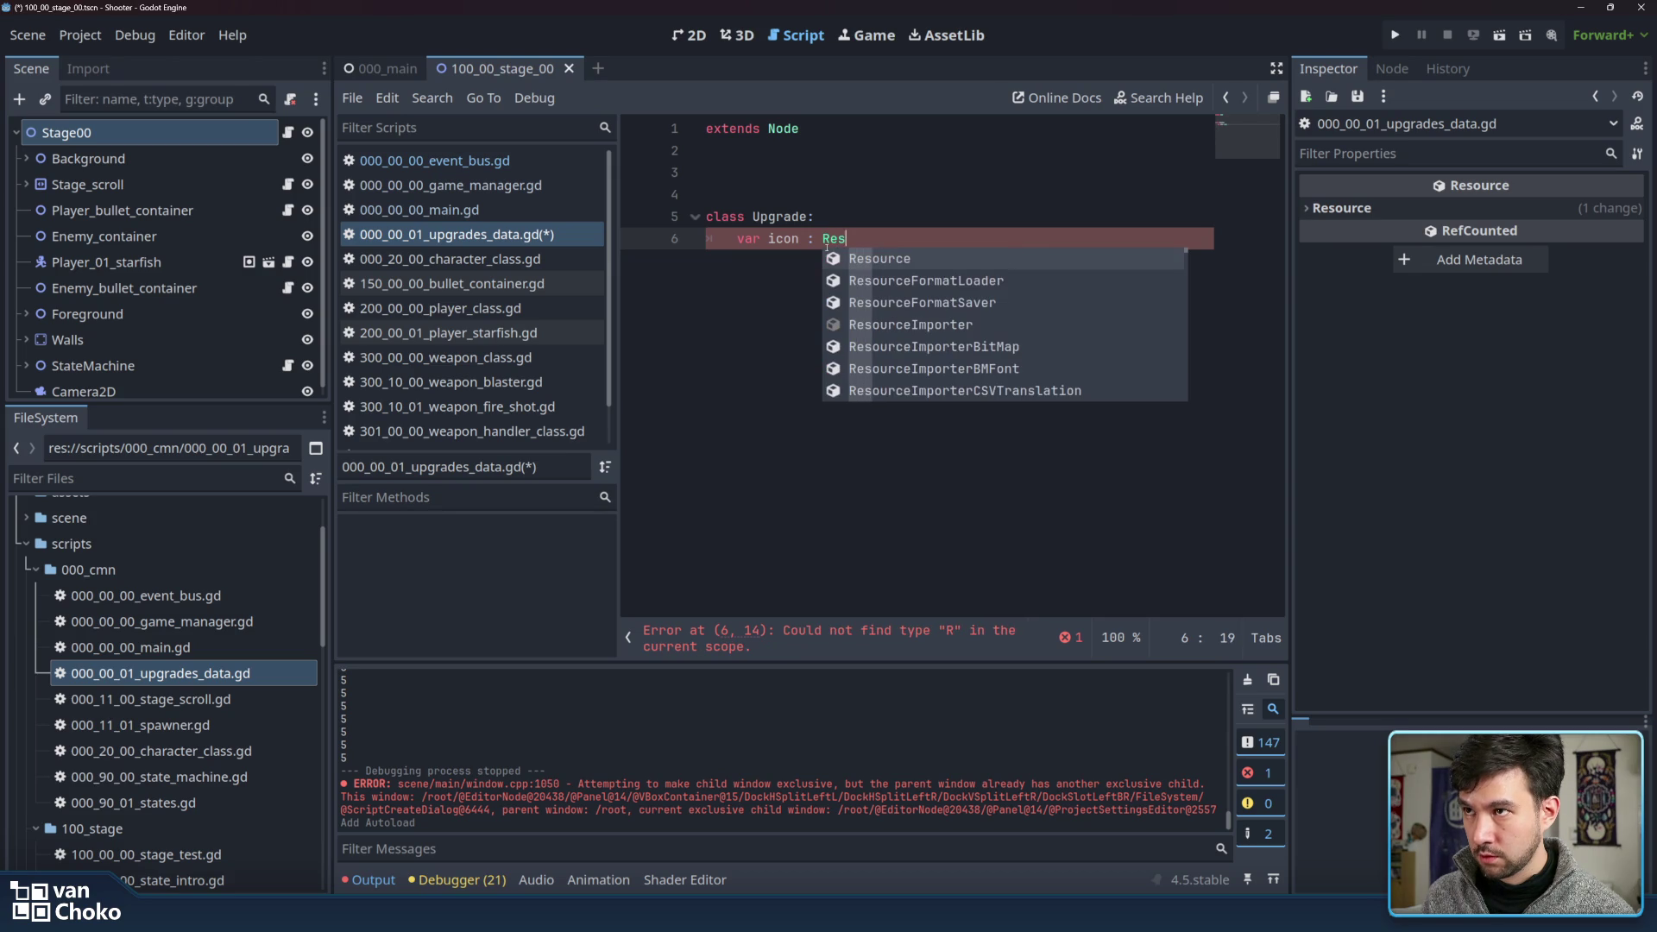
pyautogui.press('Return')
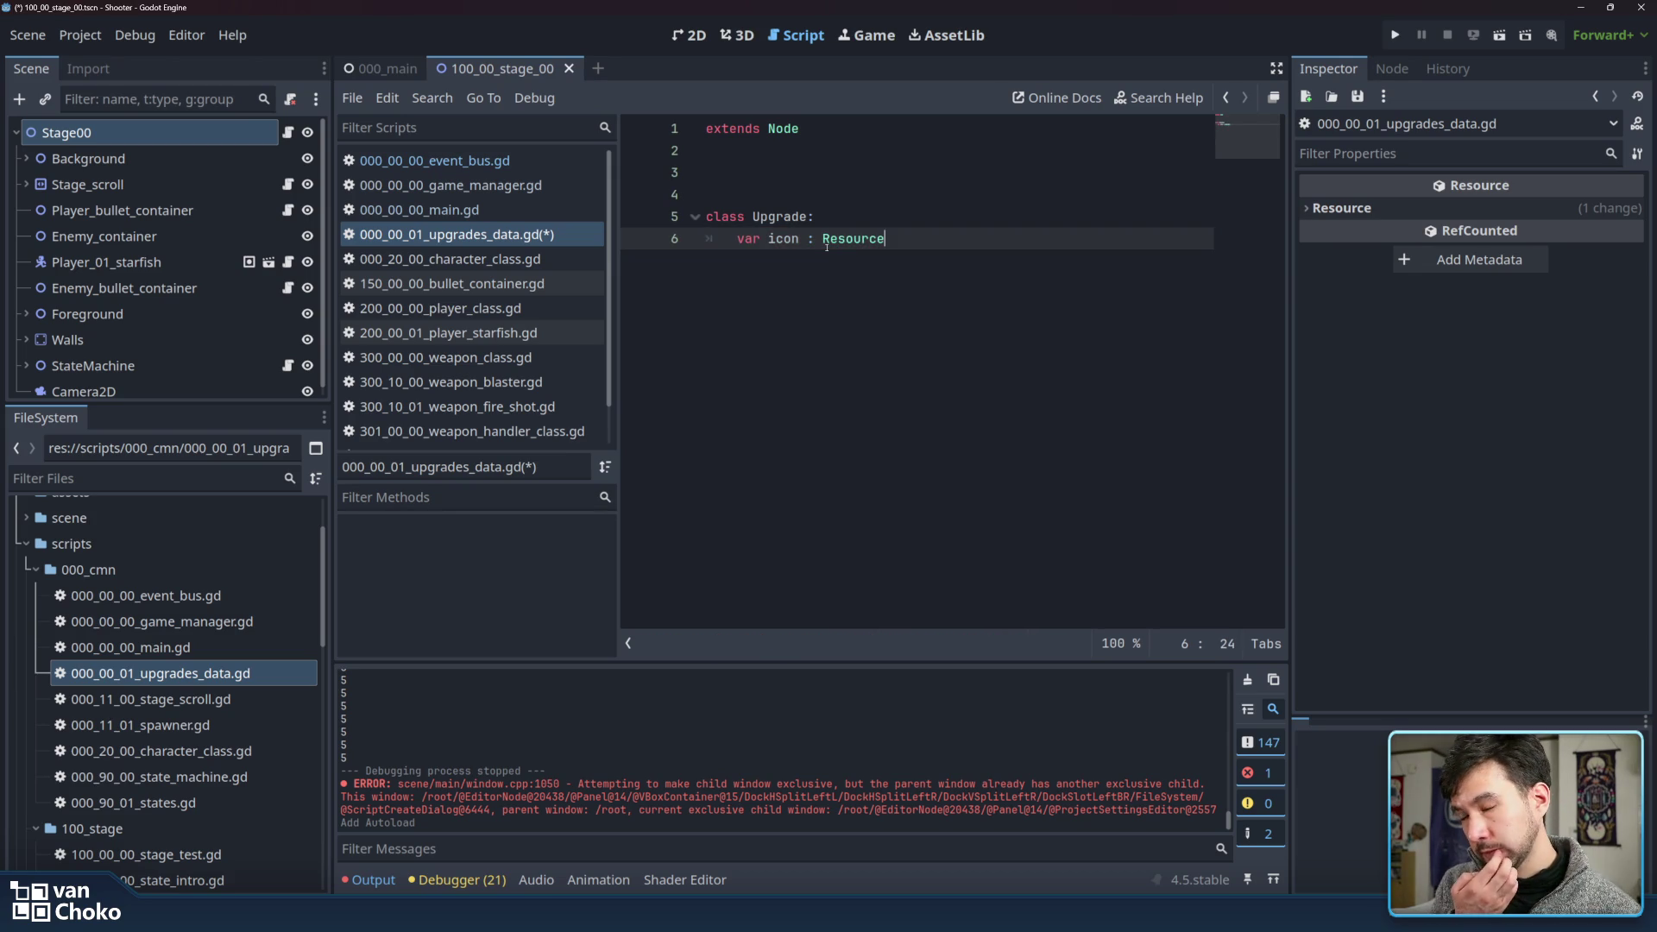
# Briefly try other icon types, settle back on Resource, and start a new indented line
pyautogui.press('BackSpace')
pyautogui.press('BackSpace')
pyautogui.press('BackSpace')
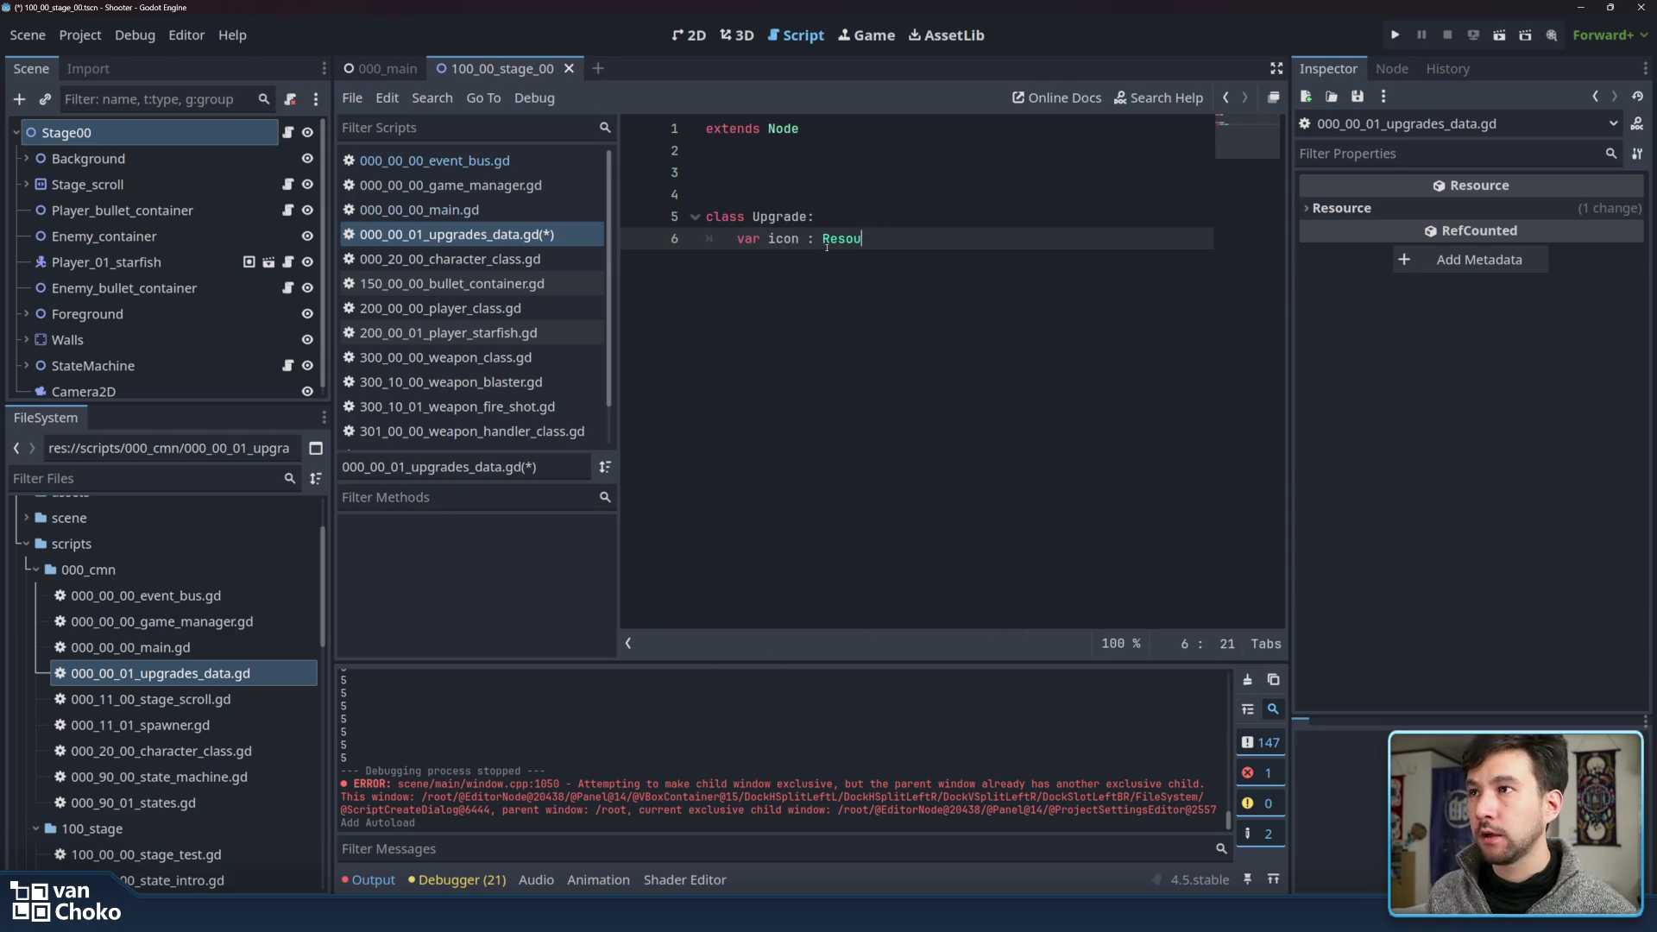
pyautogui.write('Im')
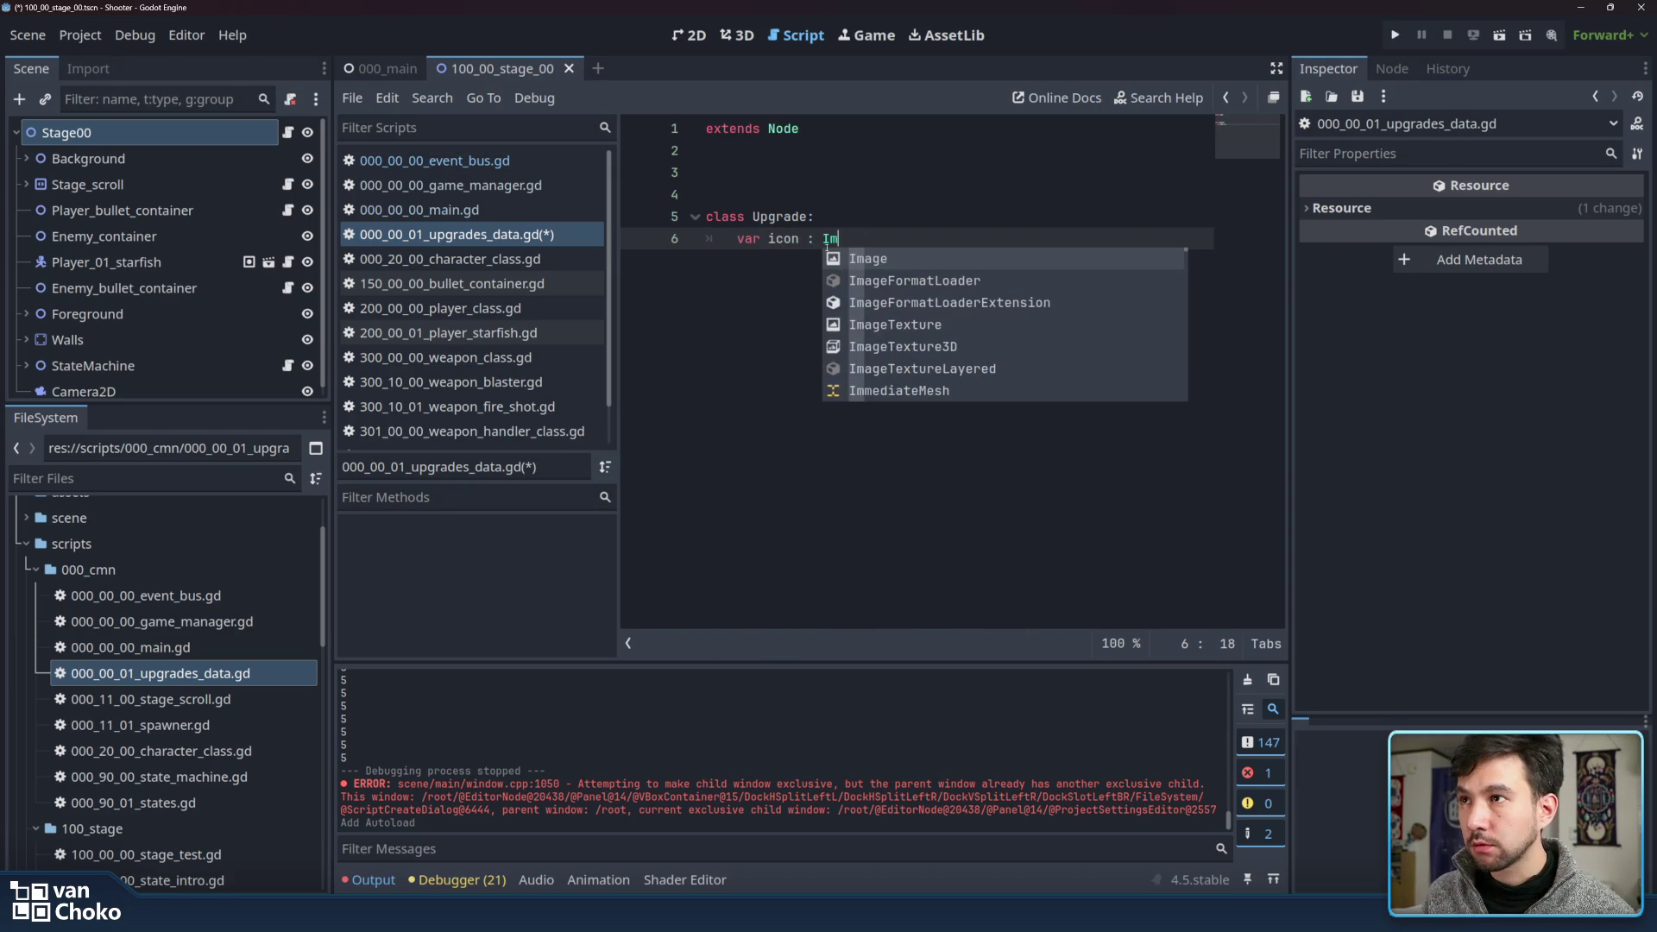
pyautogui.press('BackSpace')
pyautogui.press('BackSpace')
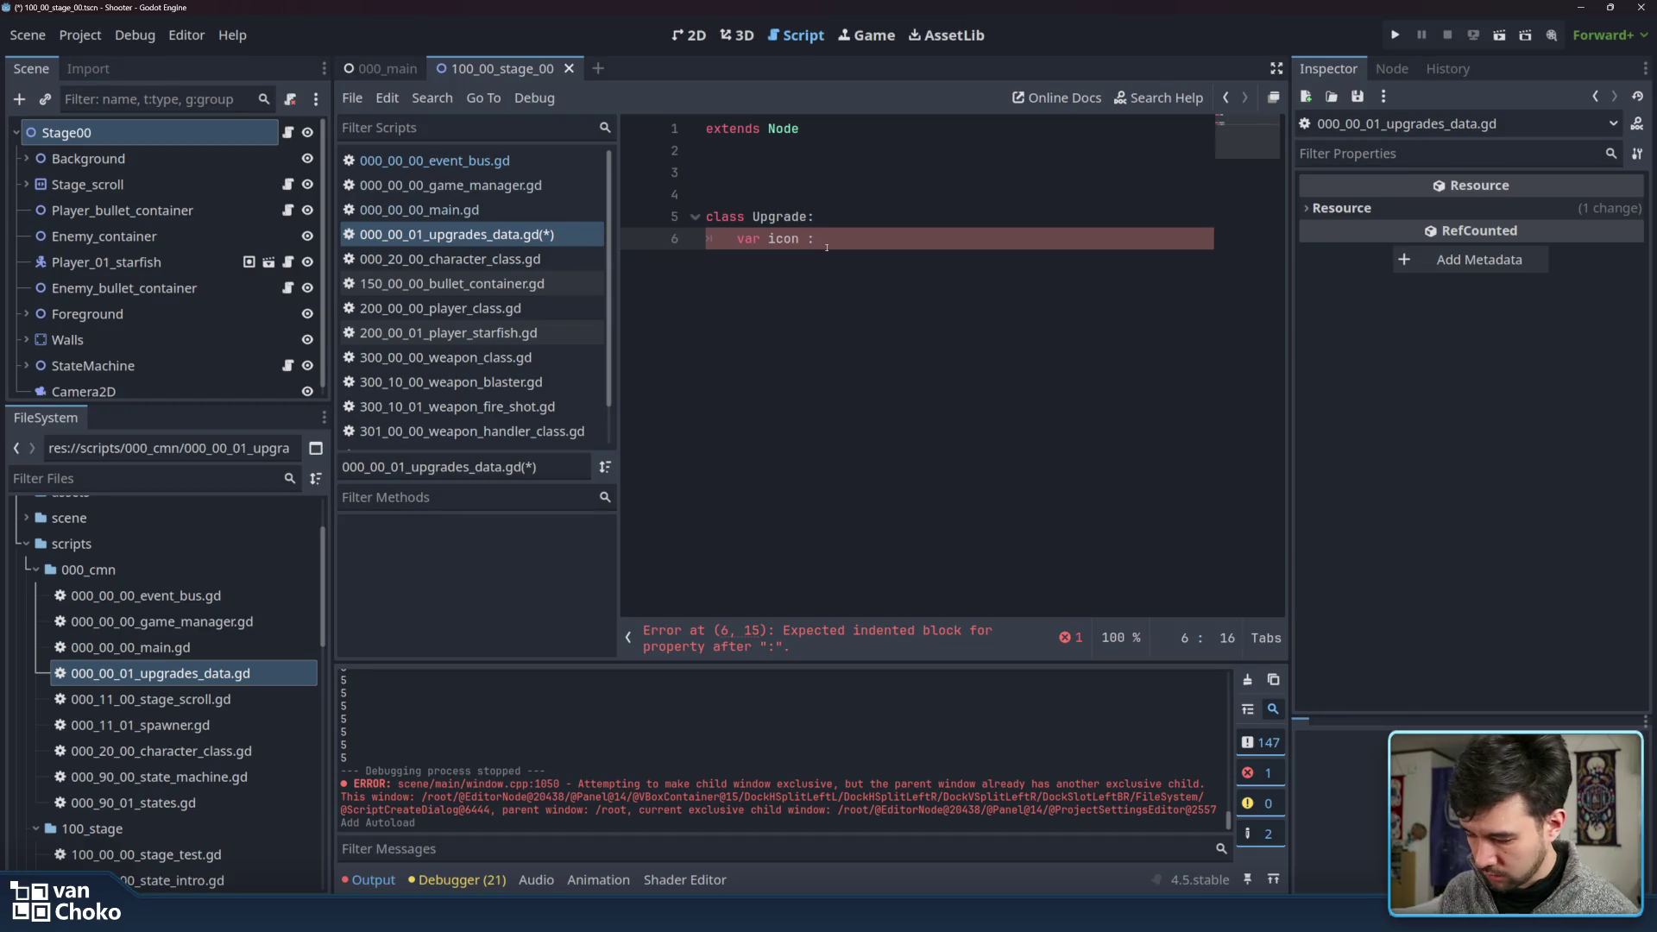
pyautogui.write('I')
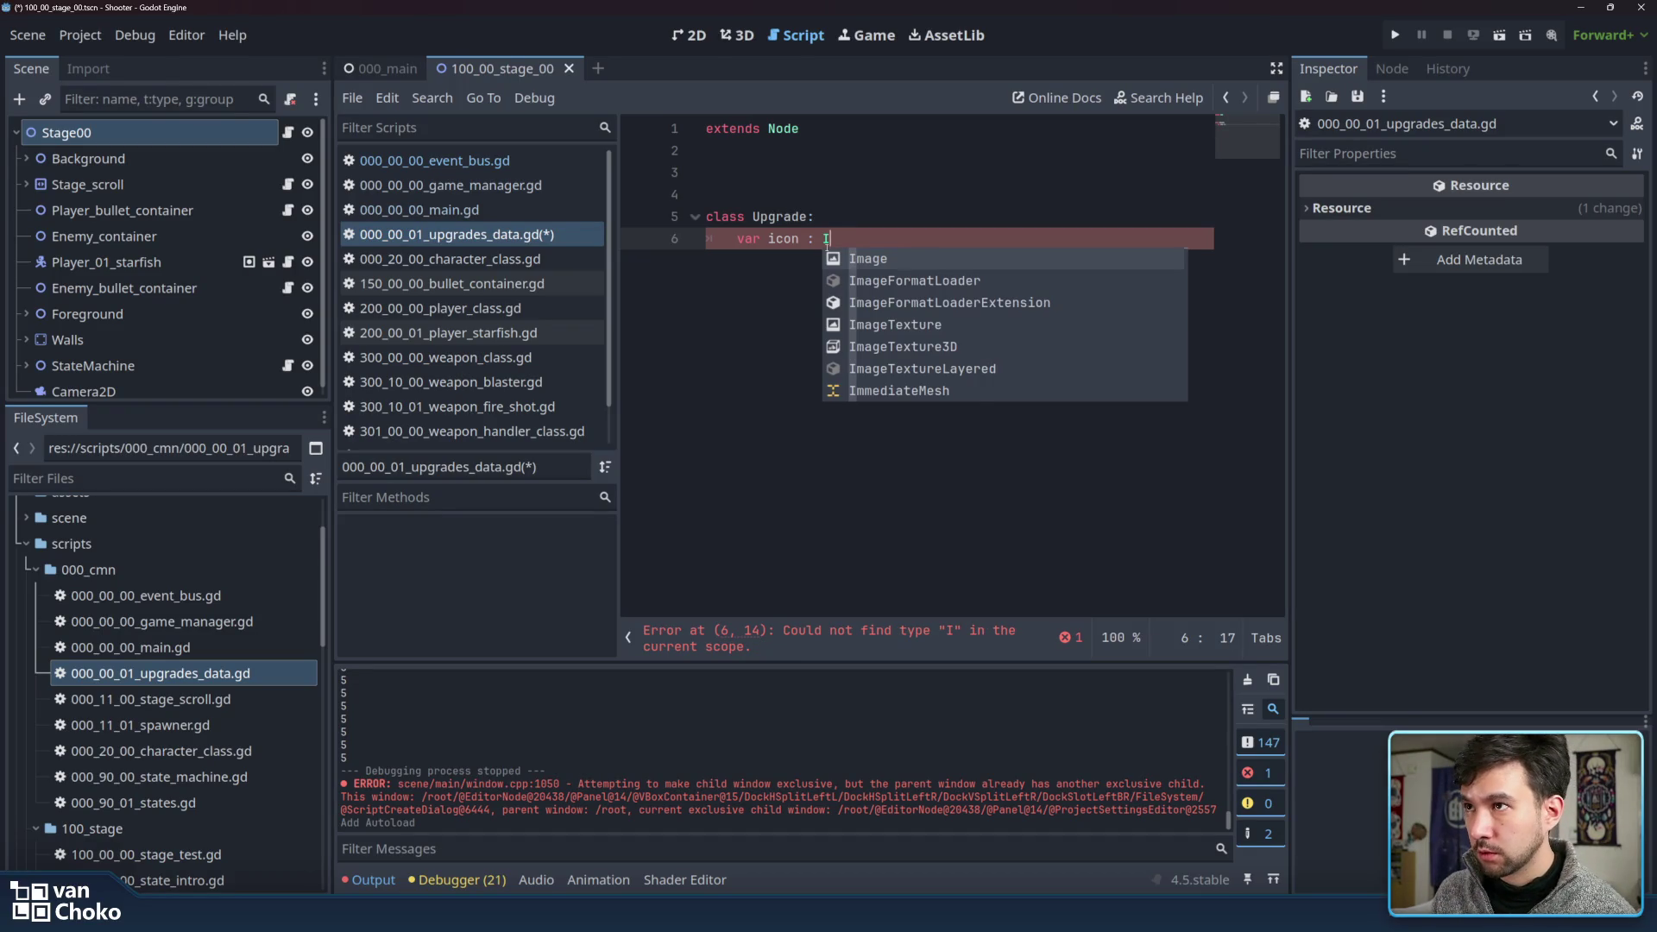
pyautogui.scroll(-3, 827, 250)
pyautogui.scroll(3, 827, 251)
pyautogui.press('BackSpace')
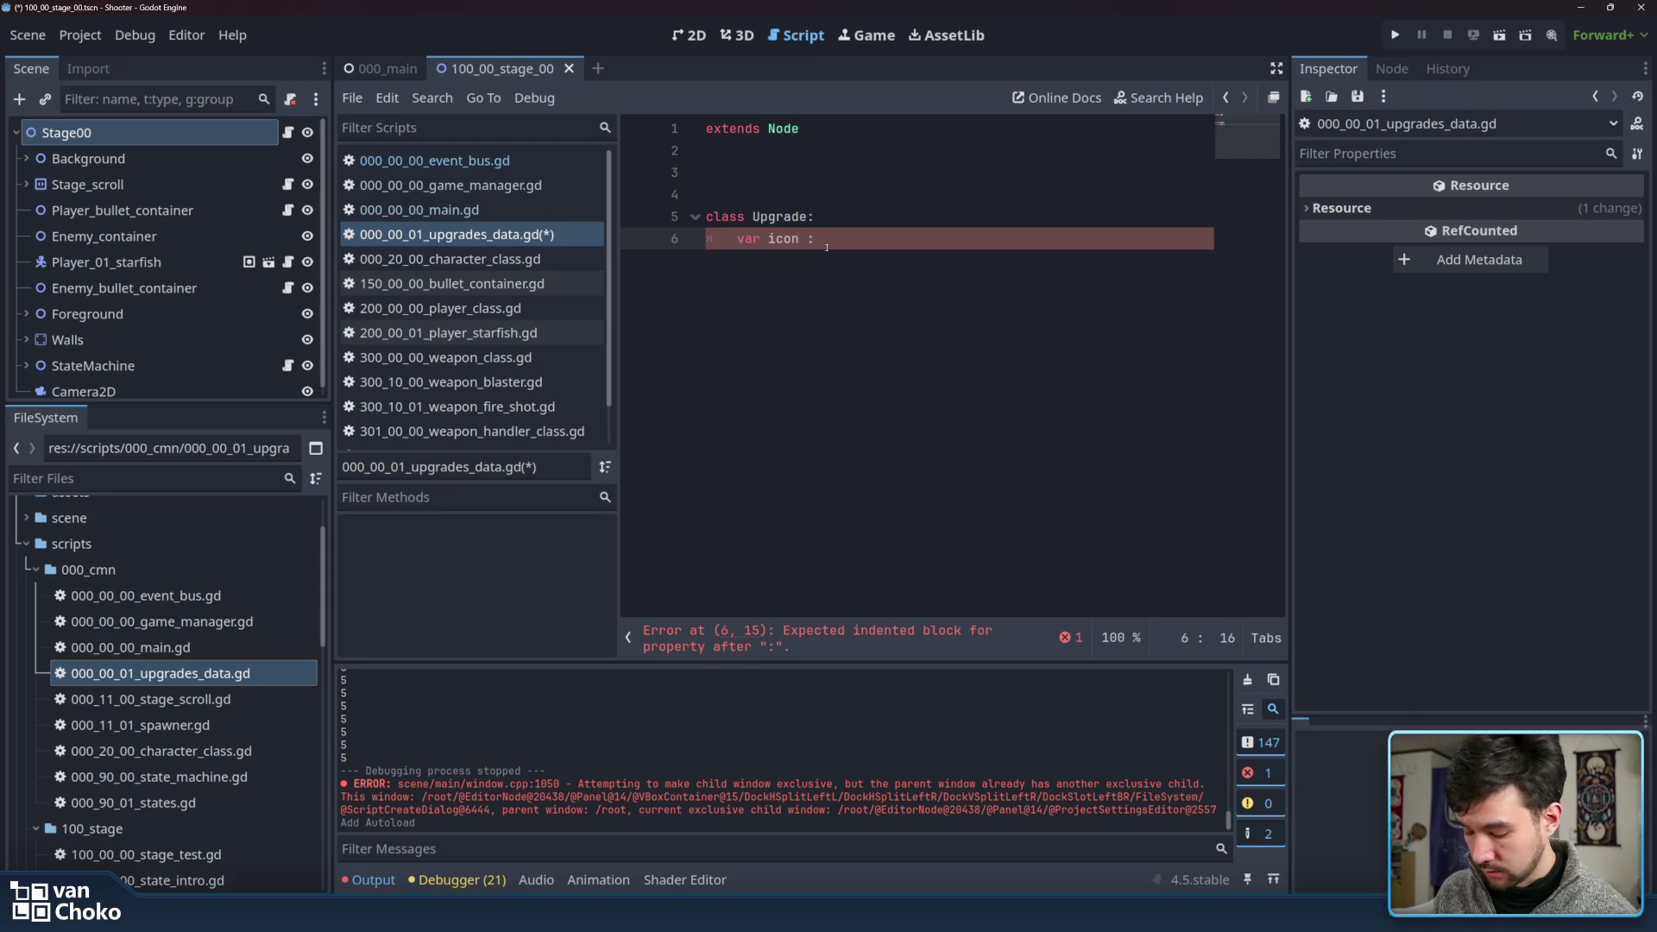
pyautogui.write('Resource')
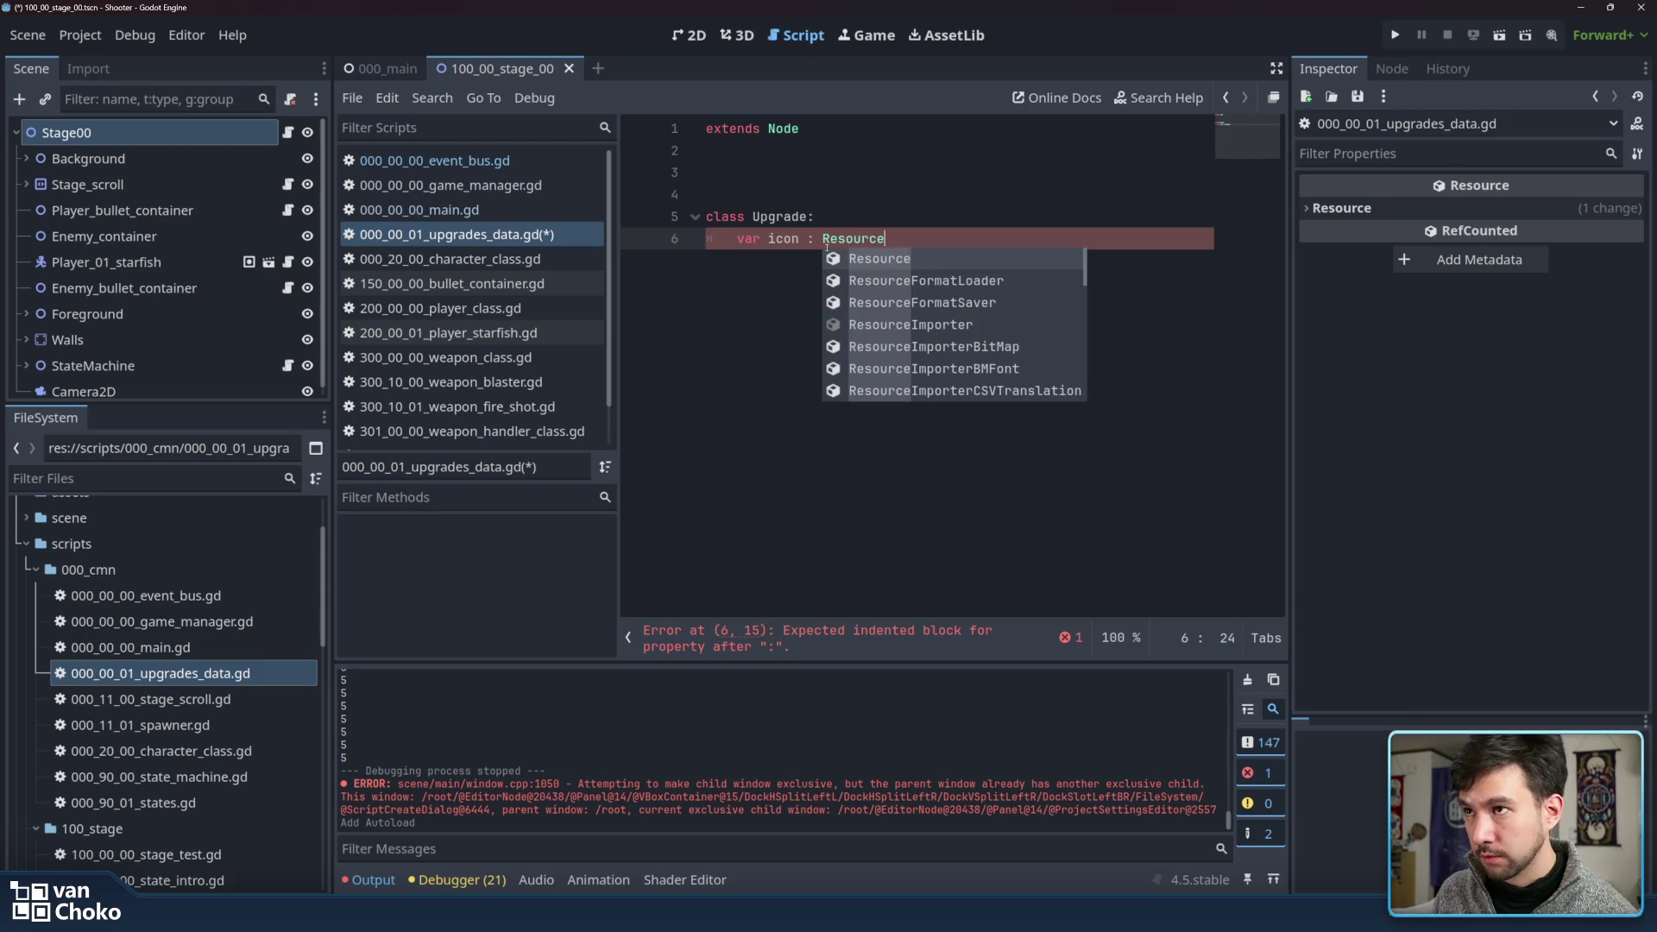
pyautogui.press('Escape')
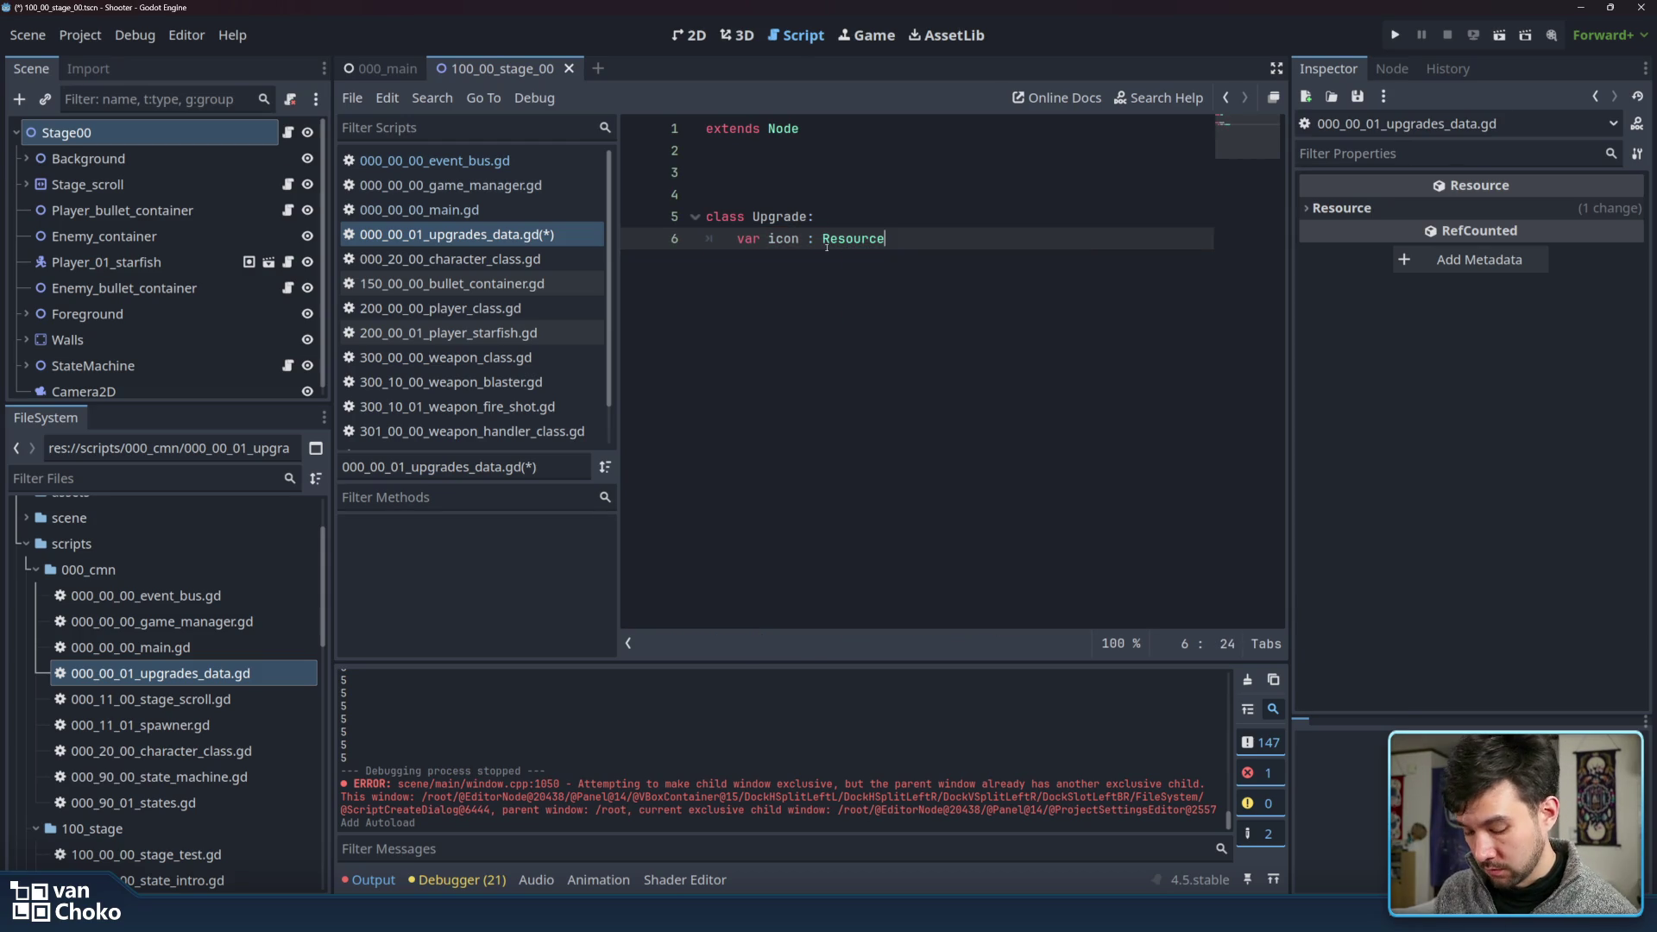
pyautogui.write('.')
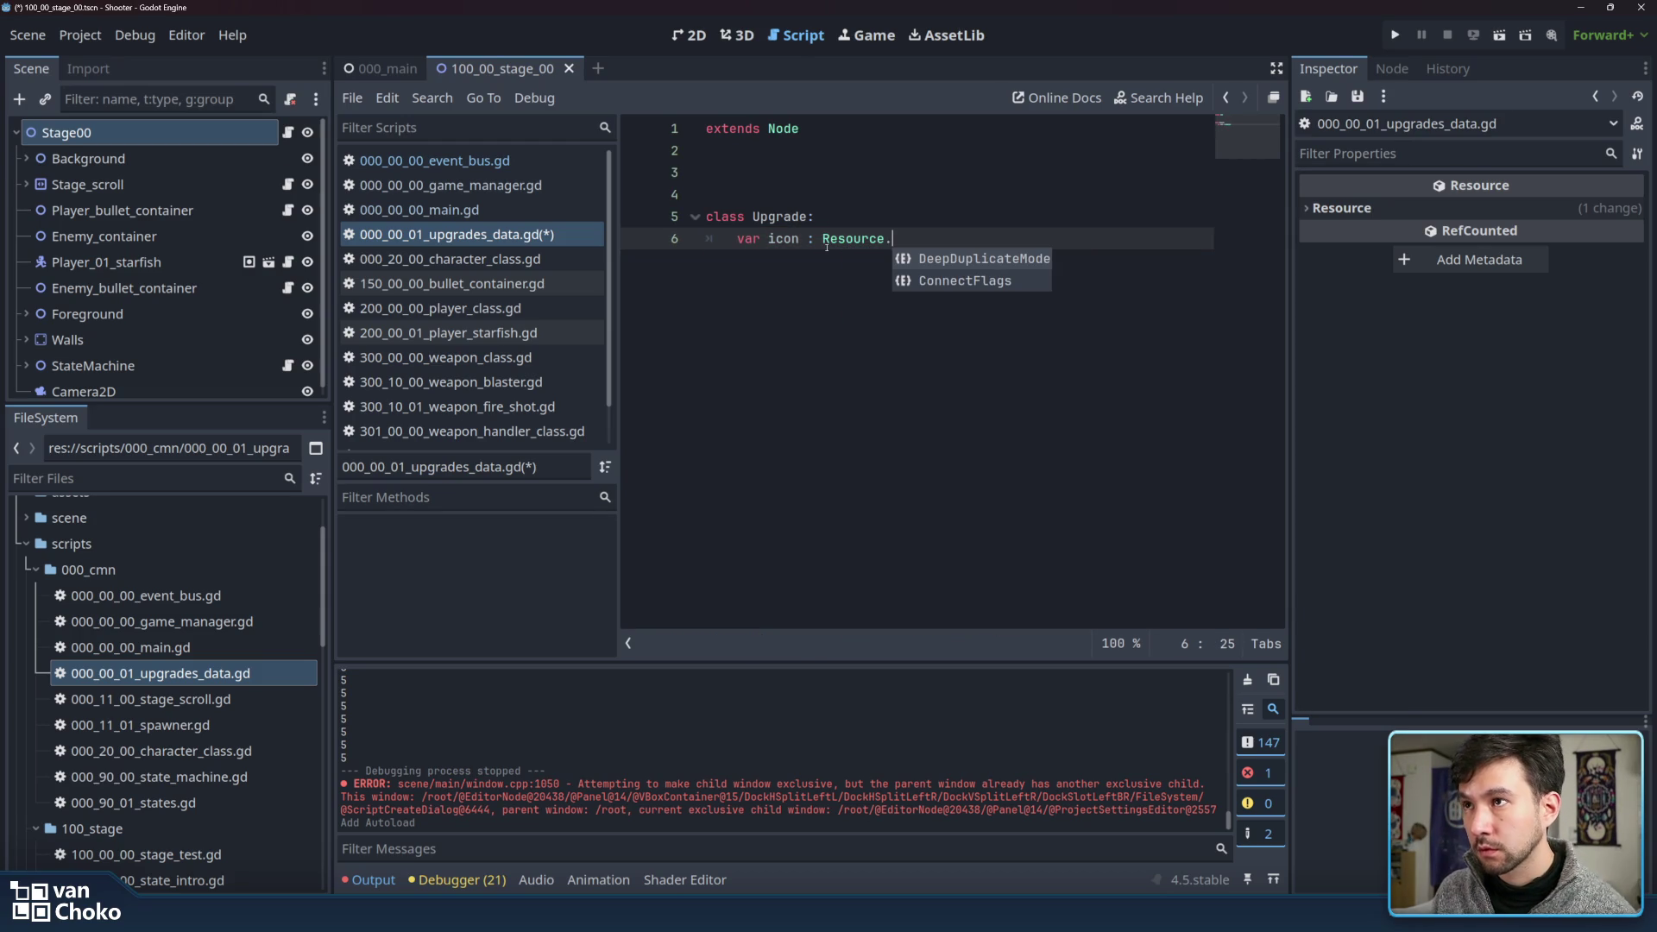
pyautogui.press('BackSpace')
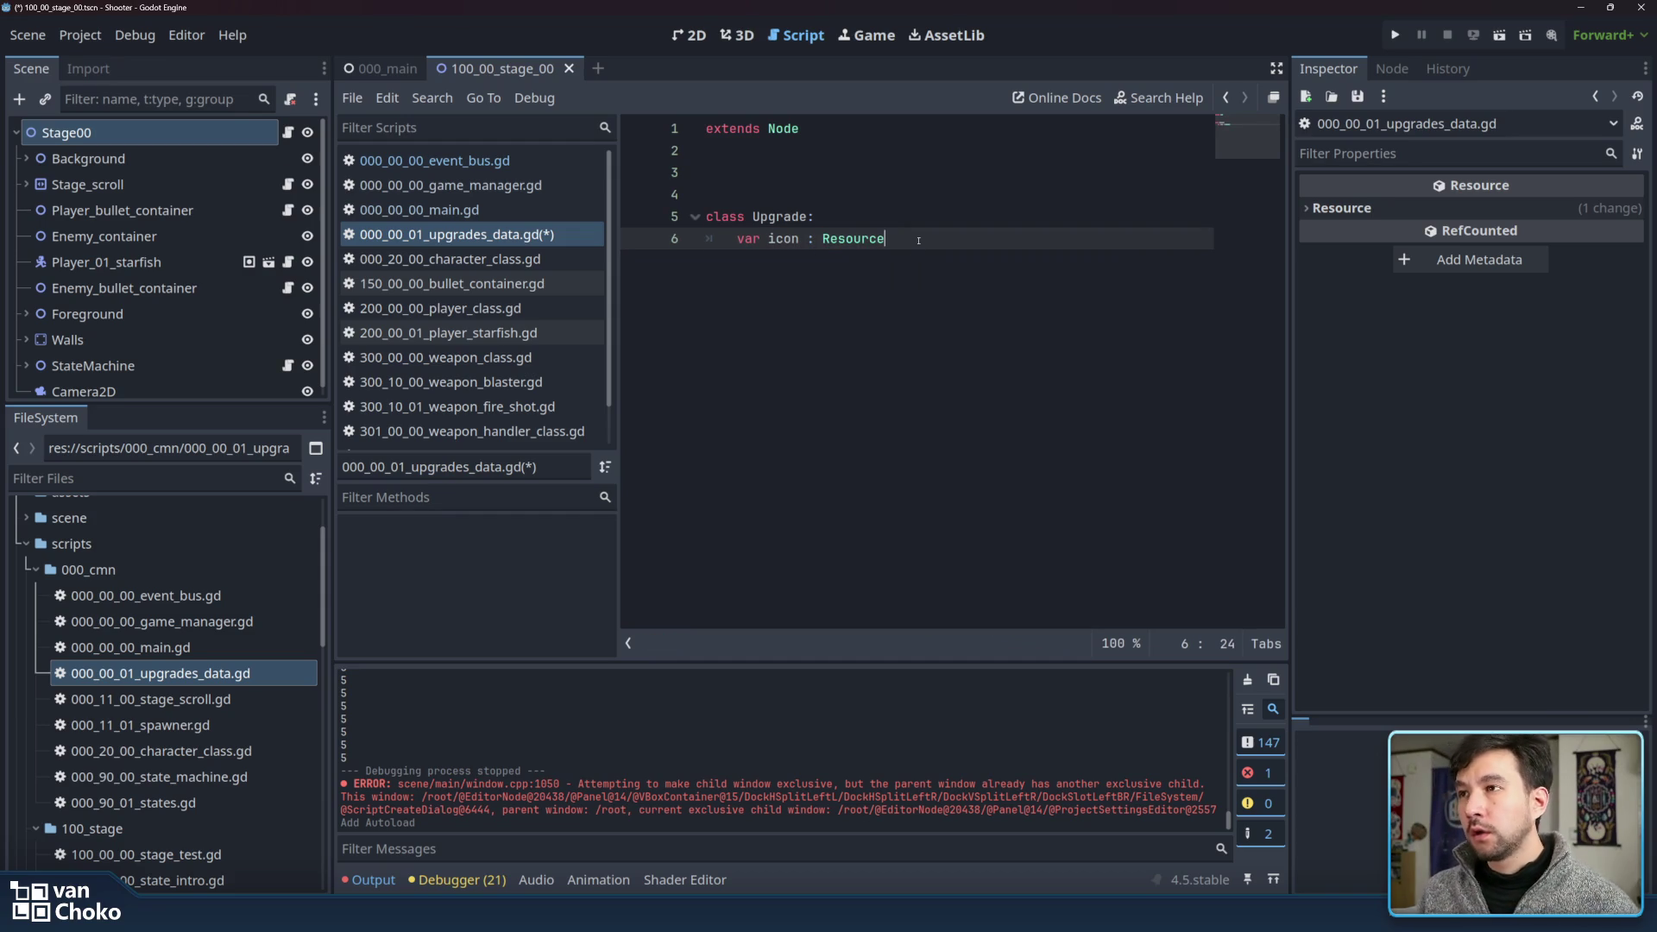
pyautogui.press('Return')
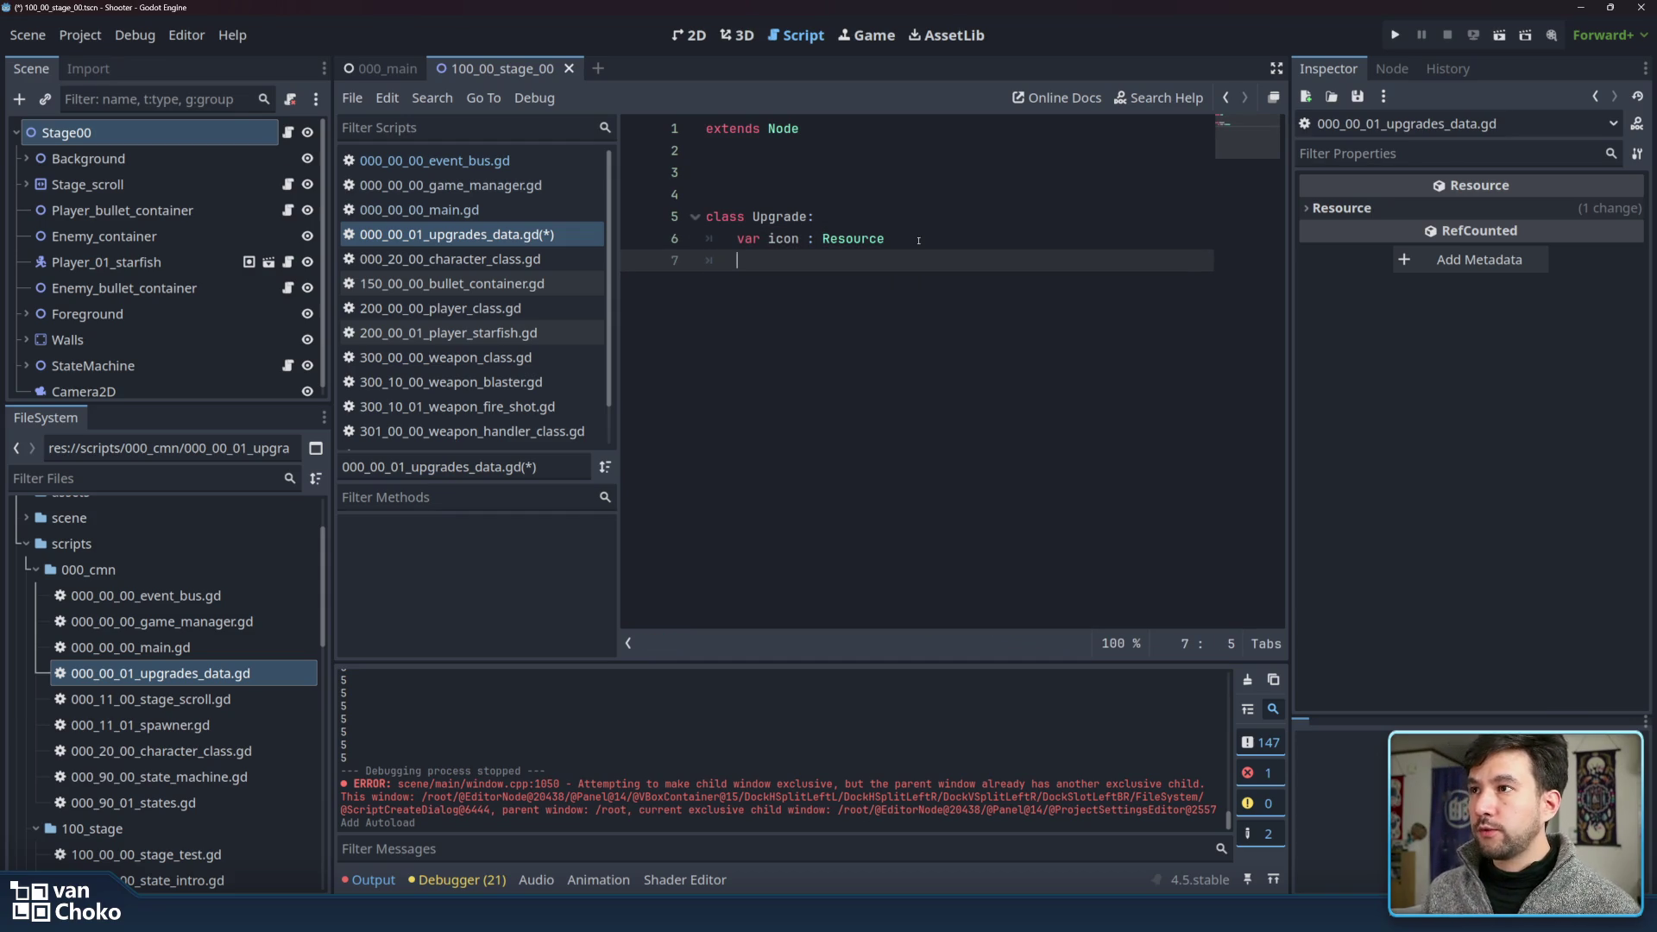
# Discard a trial 'var handler' line, type 'var desciption :' on indented line 7, and select the class block
pyautogui.write('var handler ')
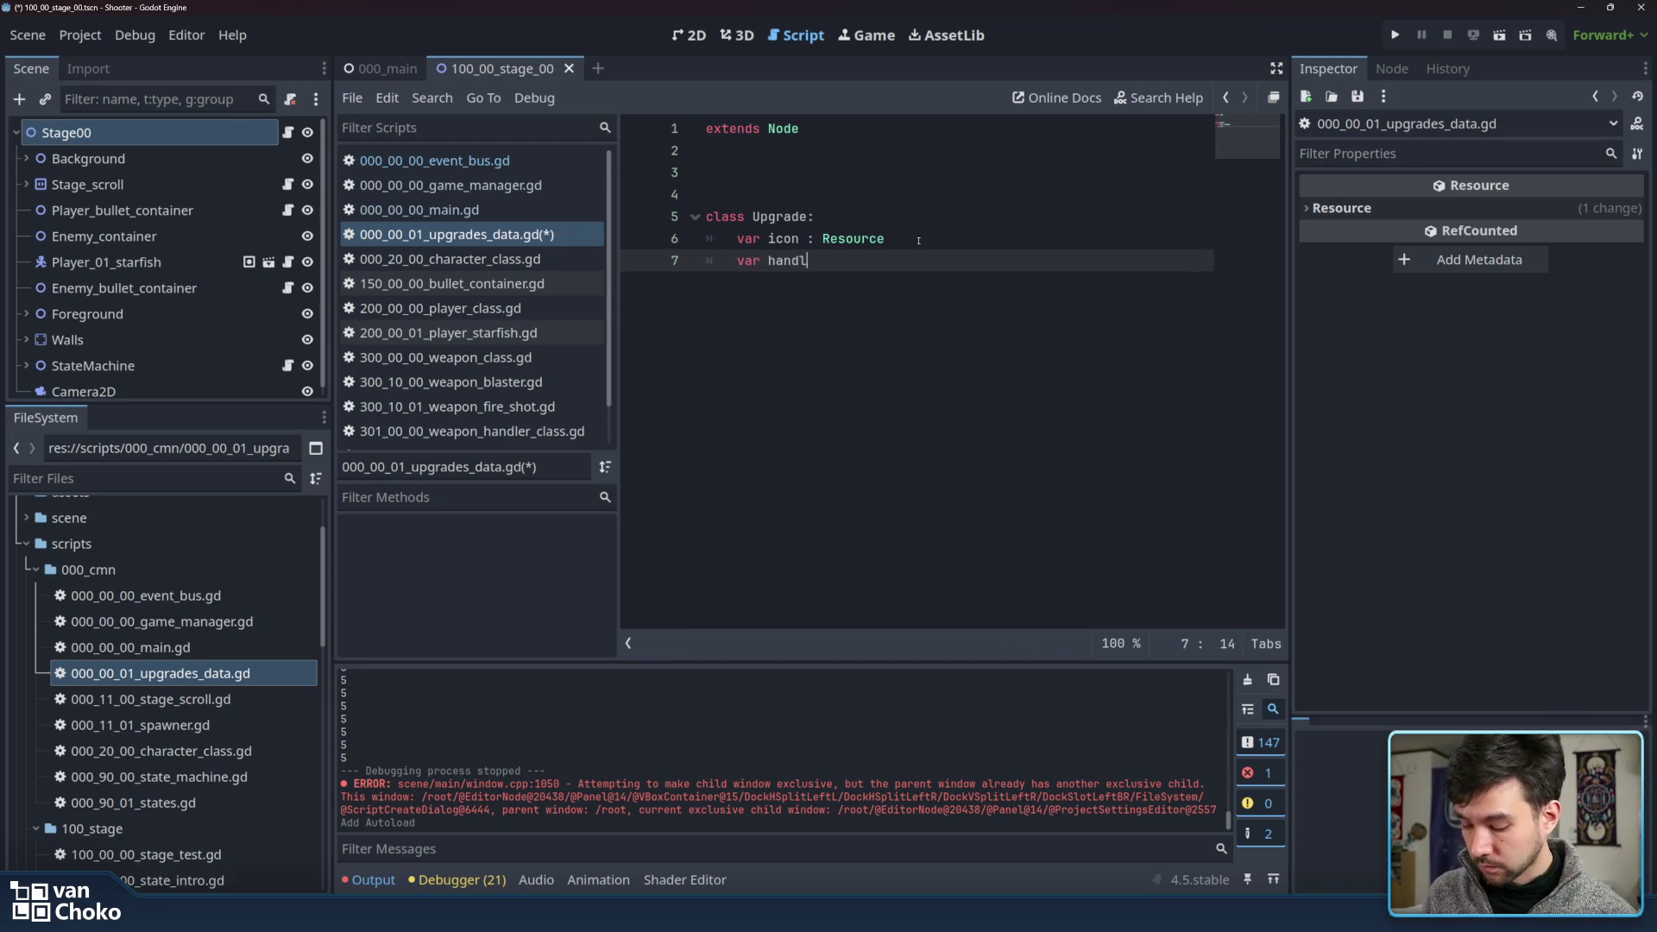
pyautogui.write(': ')
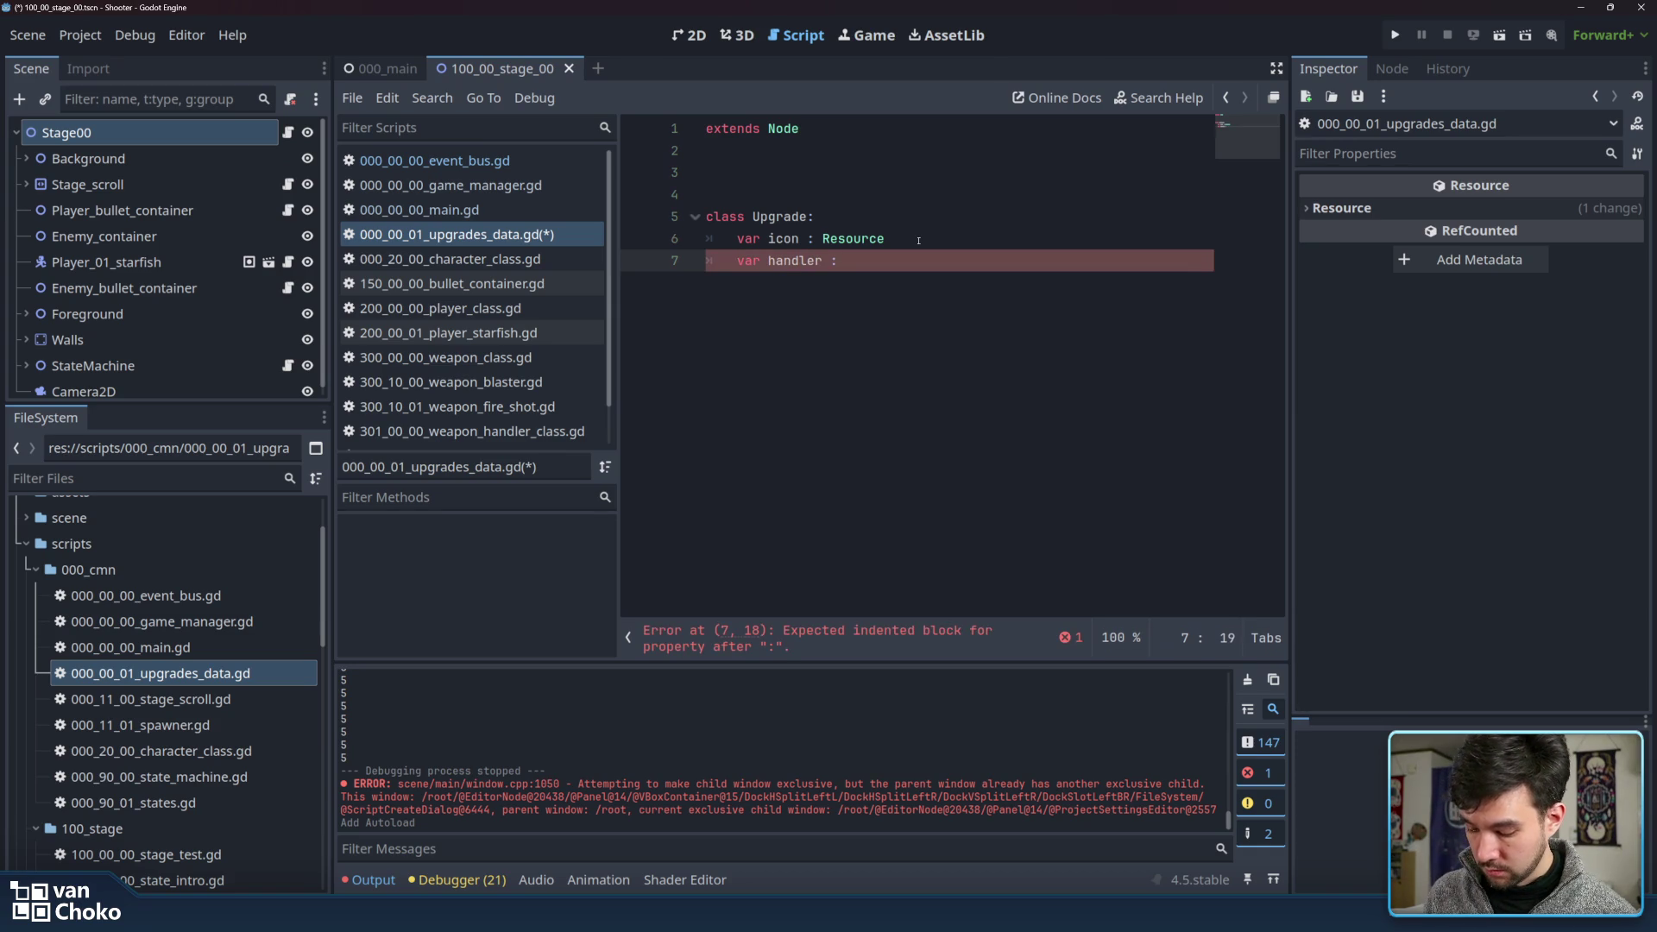
pyautogui.write('C')
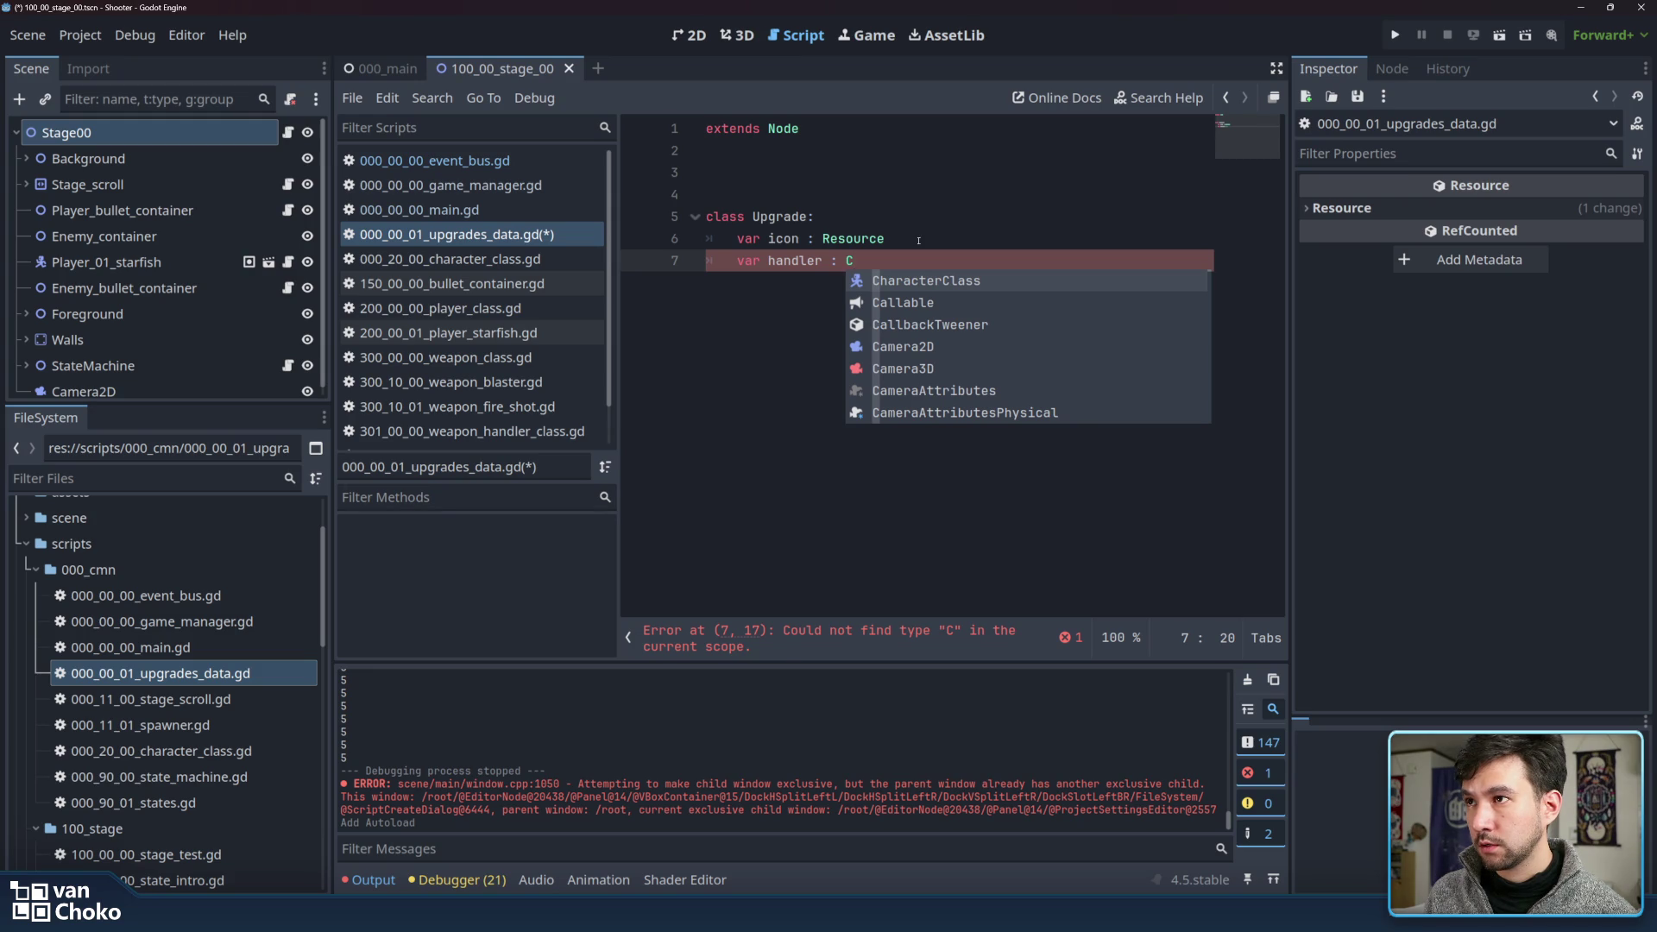
pyautogui.press('BackSpace')
pyautogui.press('BackSpace')
pyautogui.press('BackSpace')
pyautogui.press('BackSpace')
pyautogui.press('BackSpace')
pyautogui.press('BackSpace')
pyautogui.write('handler')
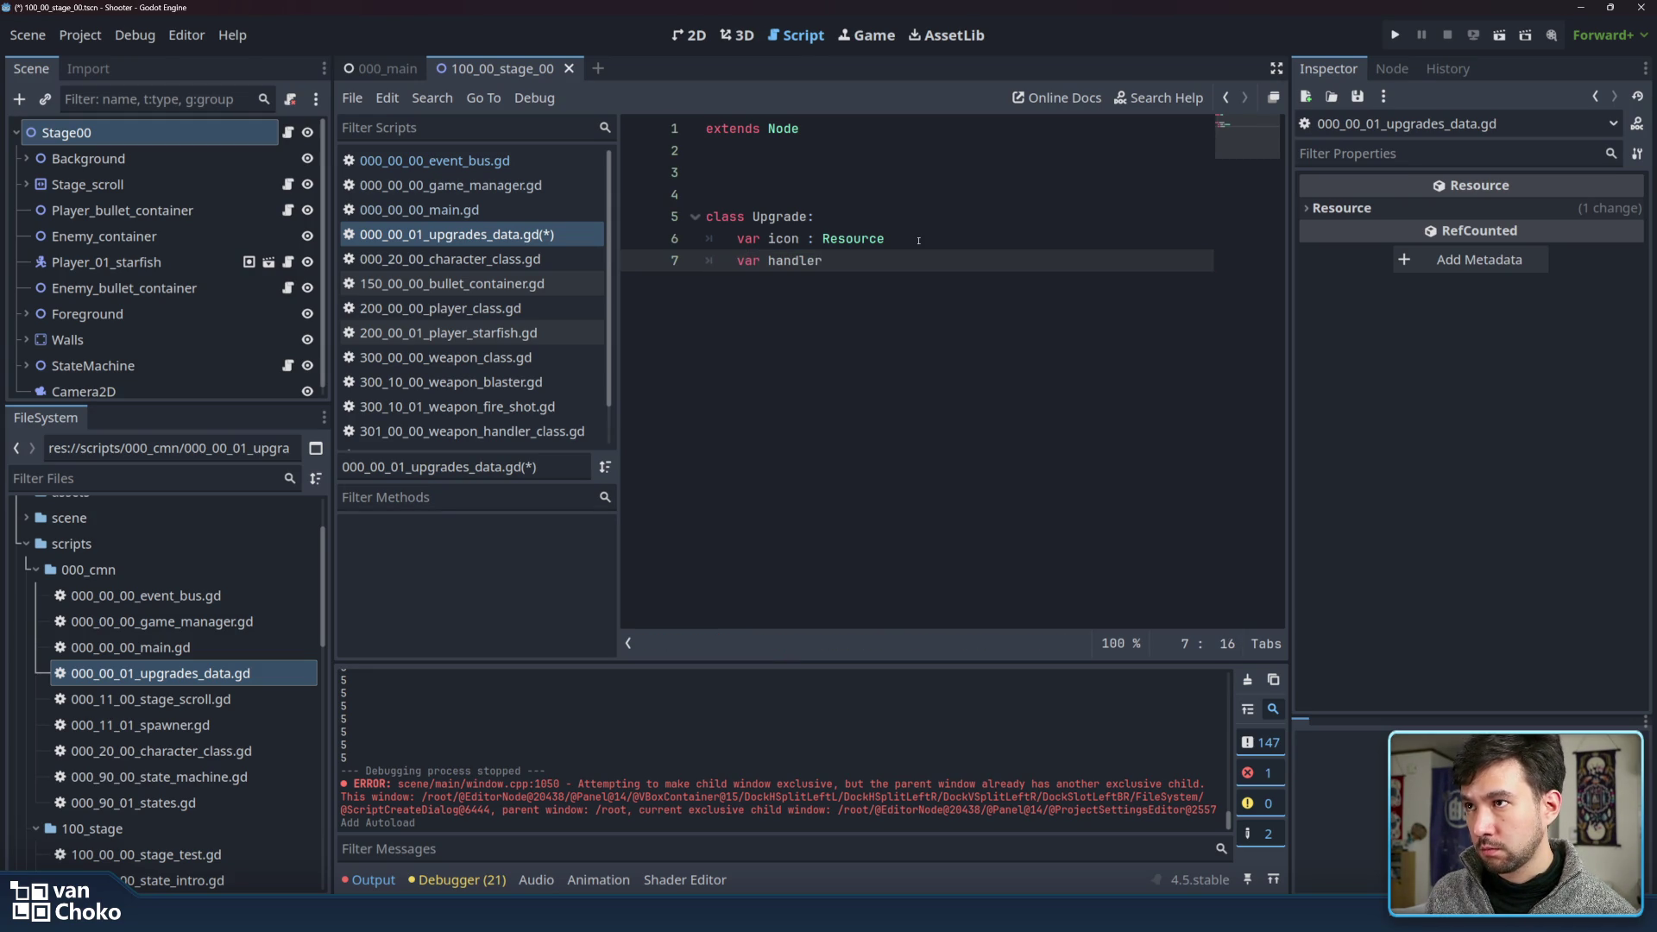
pyautogui.write(' :')
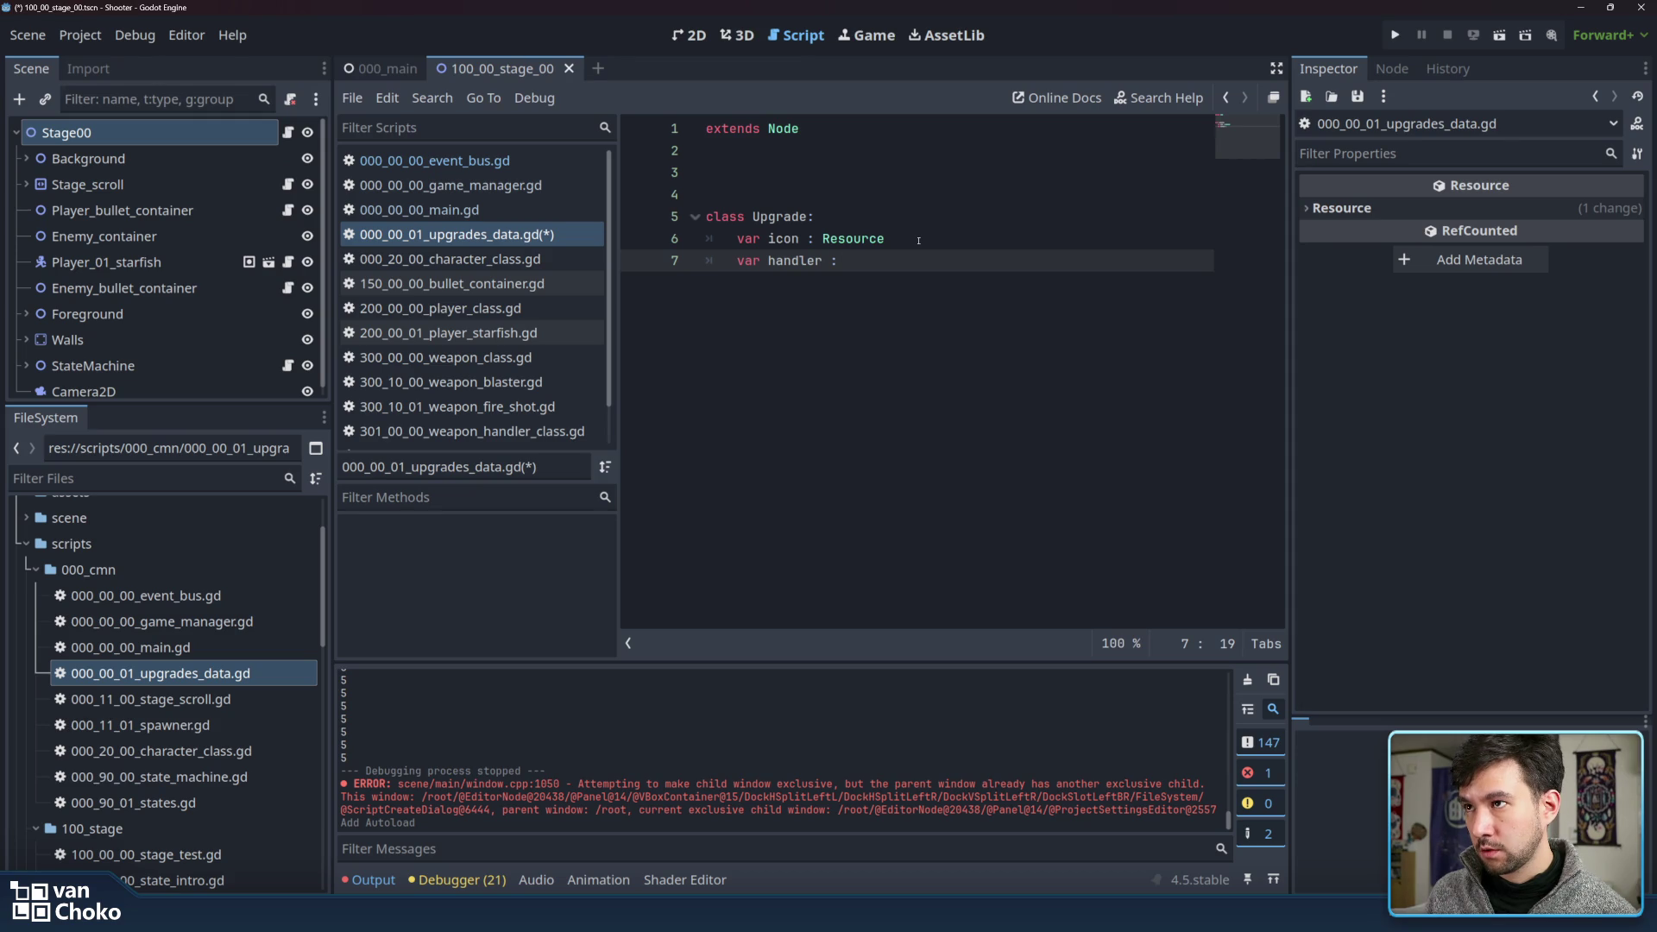
pyautogui.press('BackSpace')
pyautogui.press('BackSpace')
pyautogui.press('BackSpace')
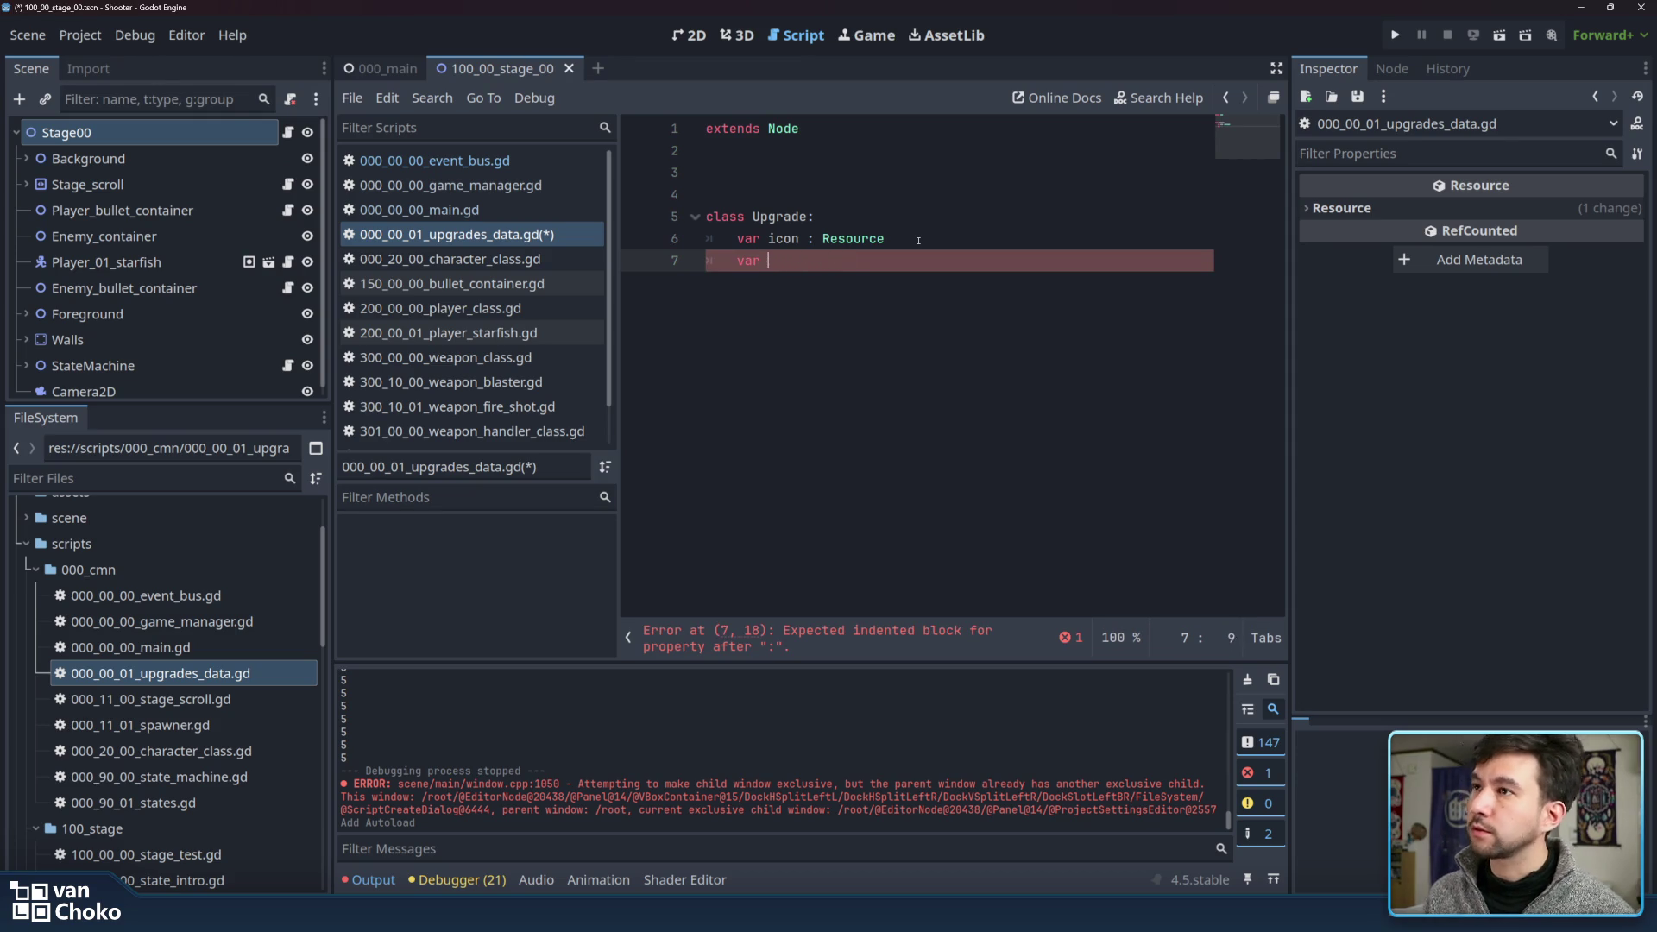
pyautogui.press('BackSpace')
pyautogui.press('BackSpace')
pyautogui.press('BackSpace')
pyautogui.press('Tab')
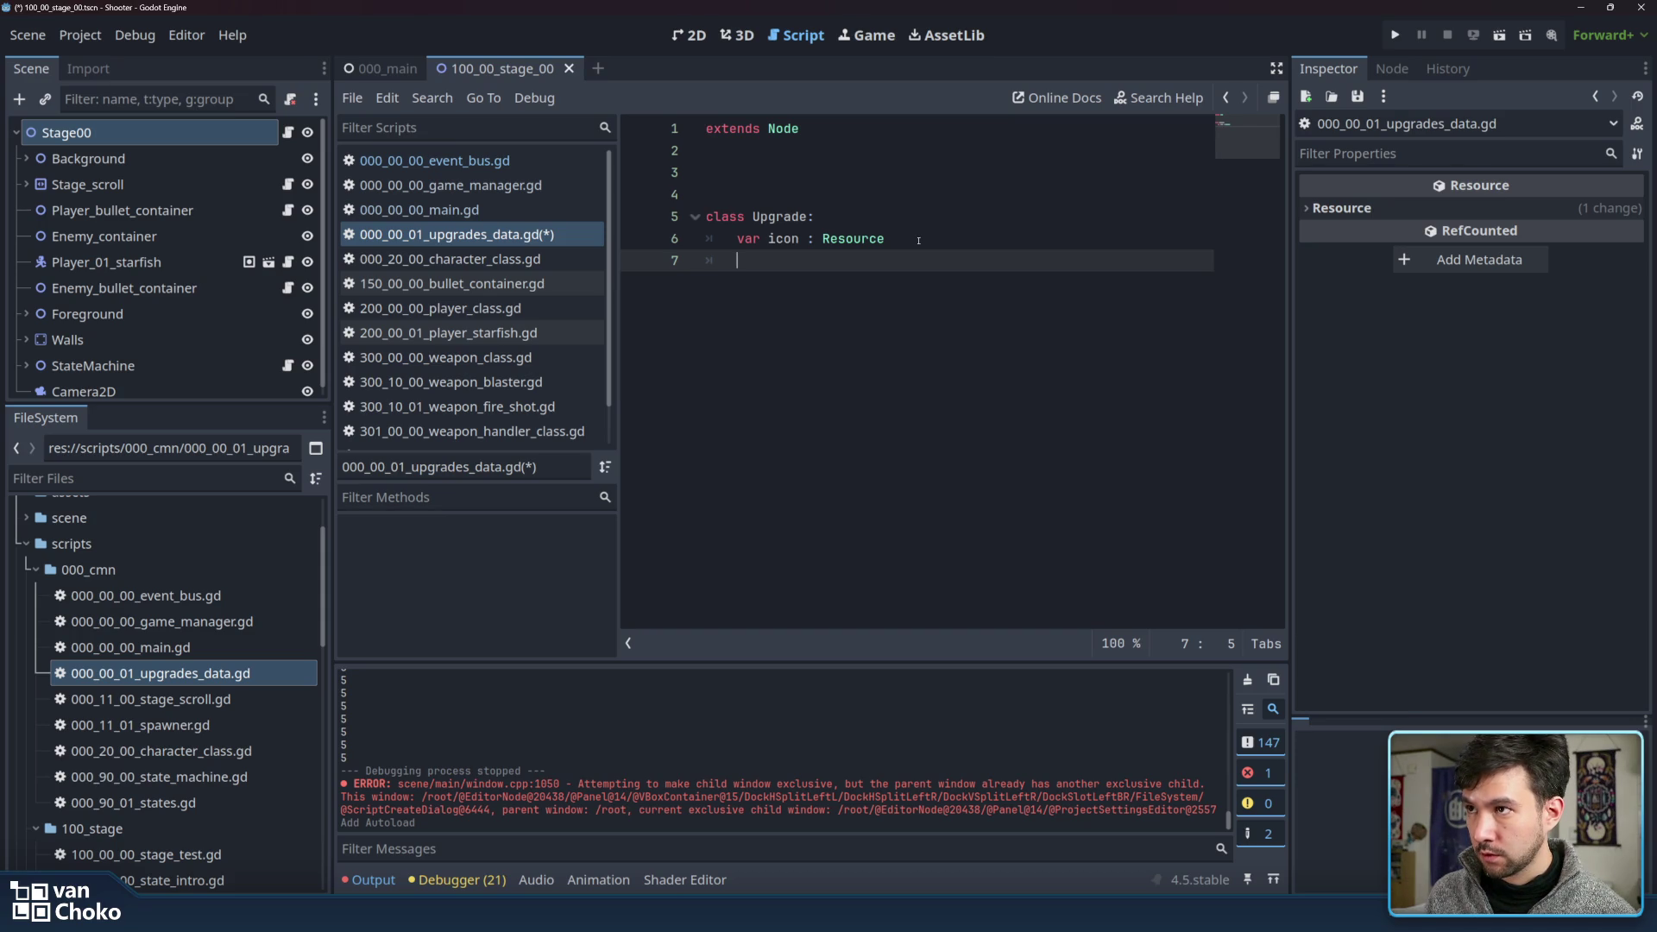
pyautogui.write('var desciption')
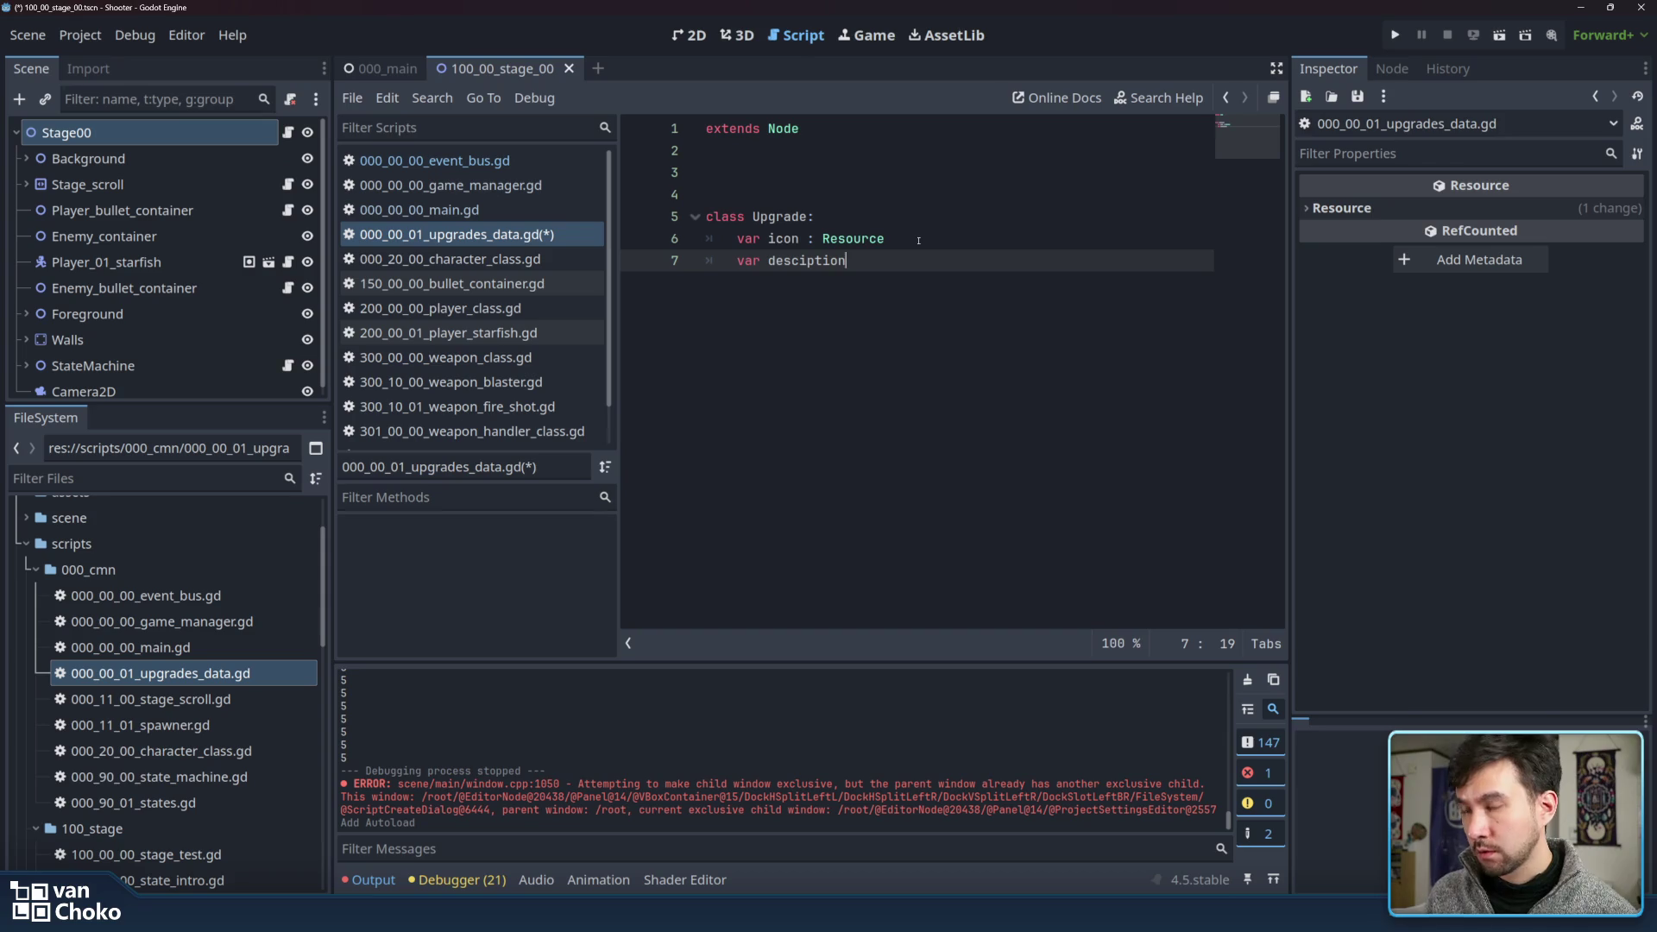
pyautogui.write(' :')
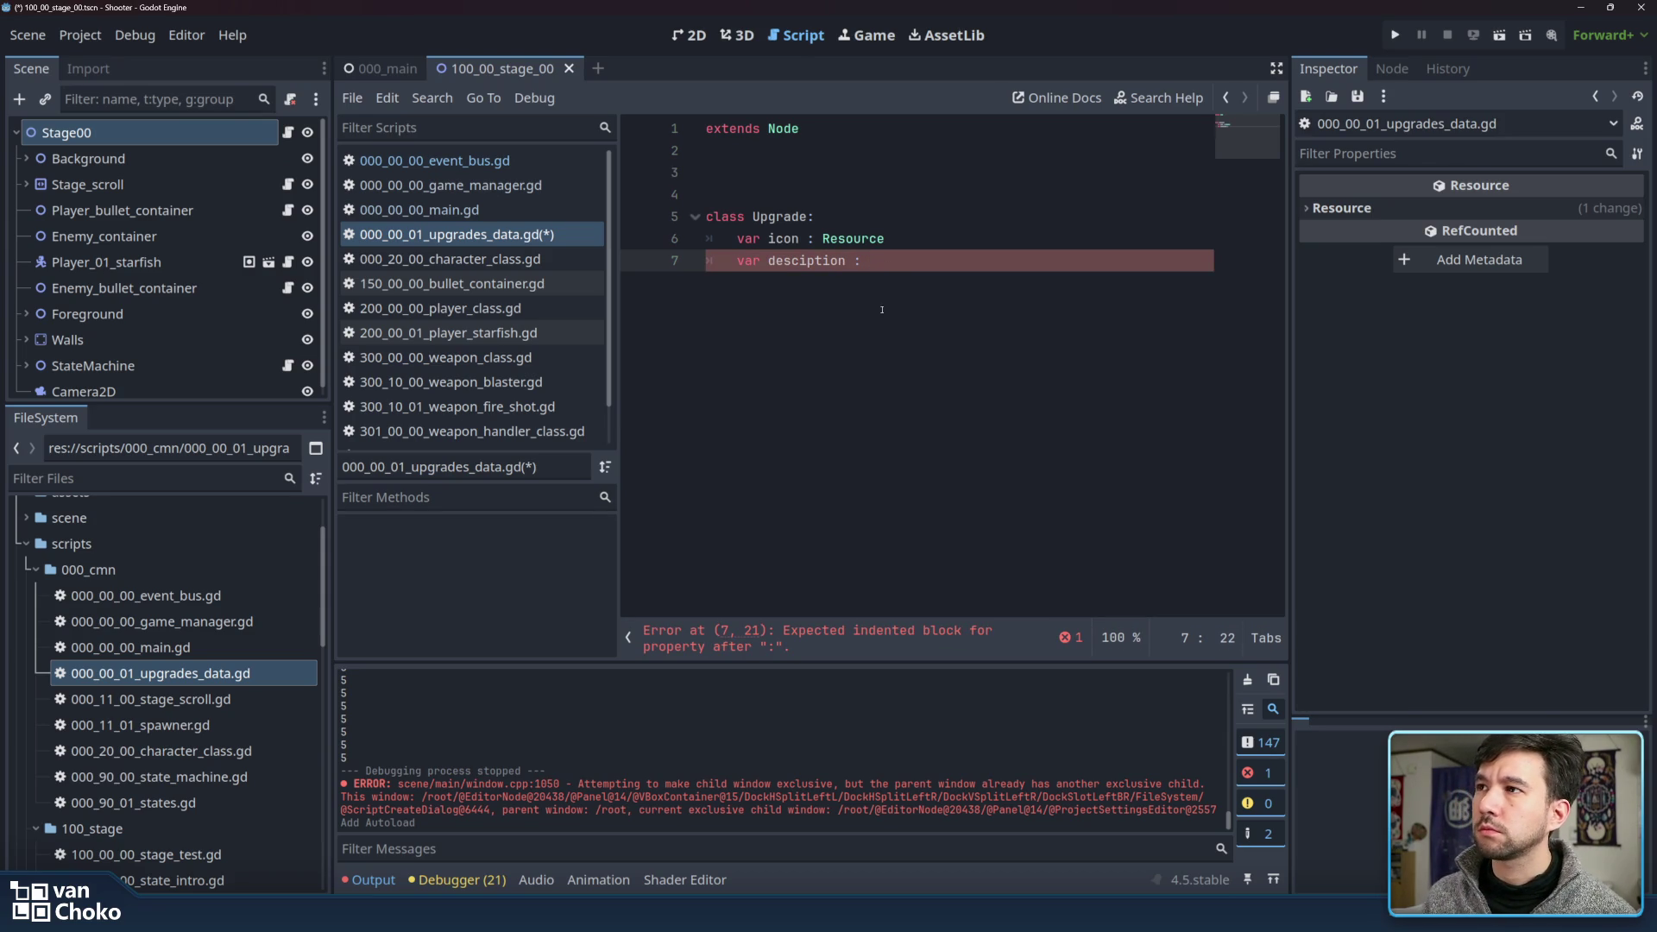
pyautogui.moveTo(882, 309); pyautogui.dragTo(706, 217)
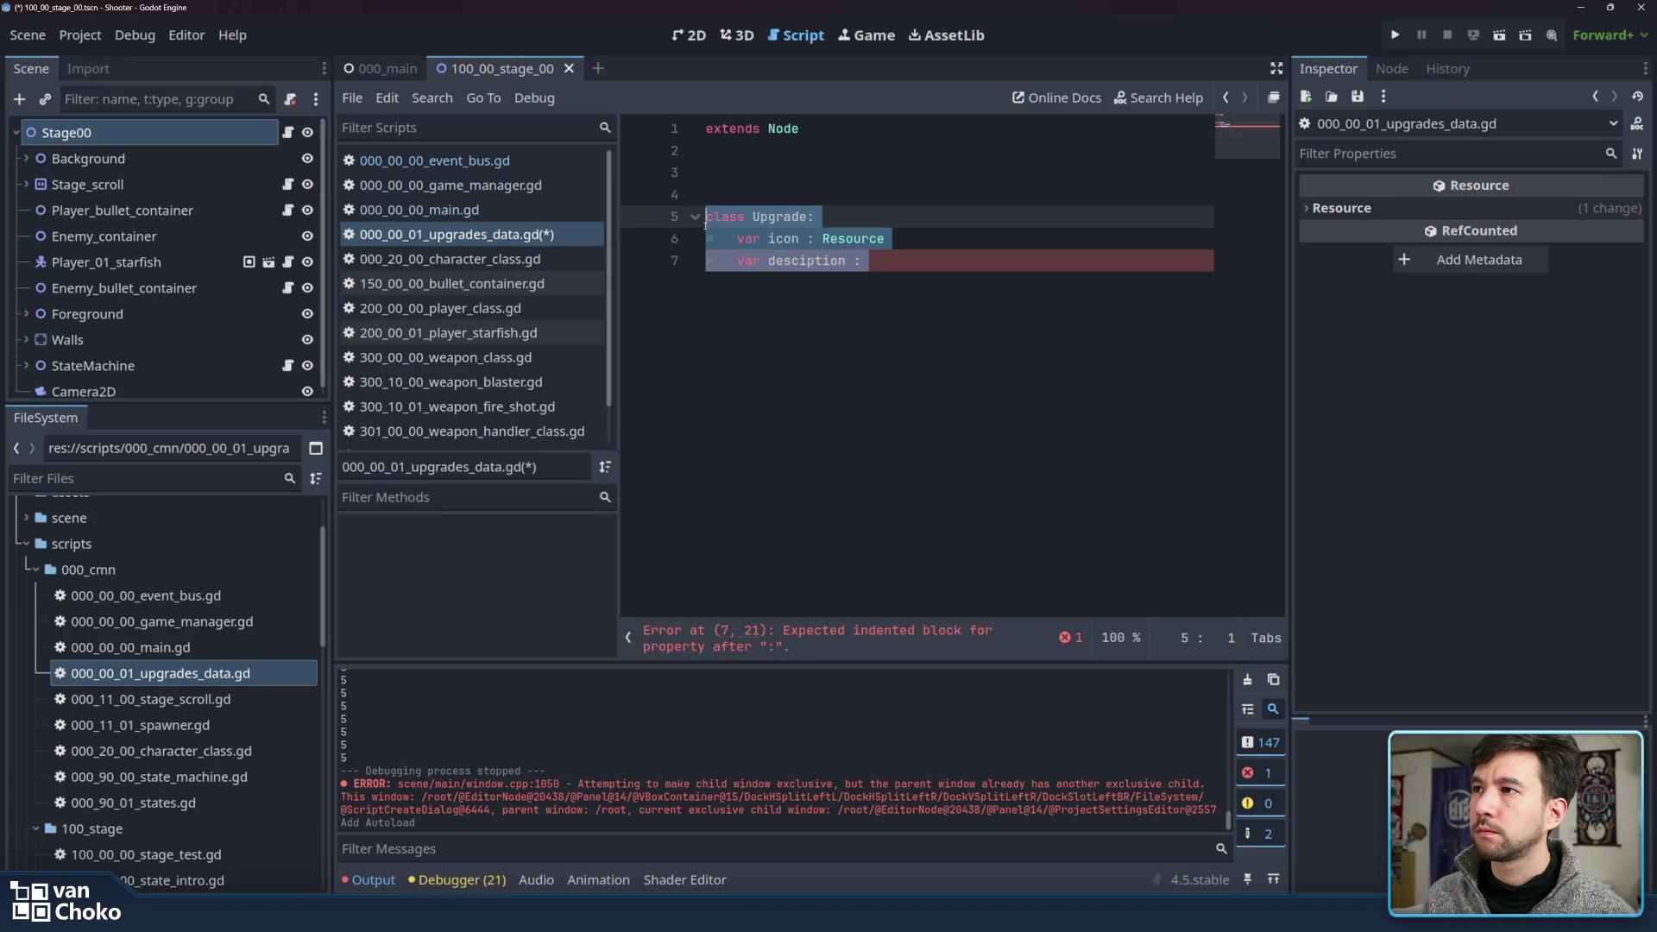
# Delete the drafted Upgrade class block, then browse to res://assets in the FileSystem dock
pyautogui.press('BackSpace')
pyautogui.press('BackSpace')
pyautogui.press('BackSpace')
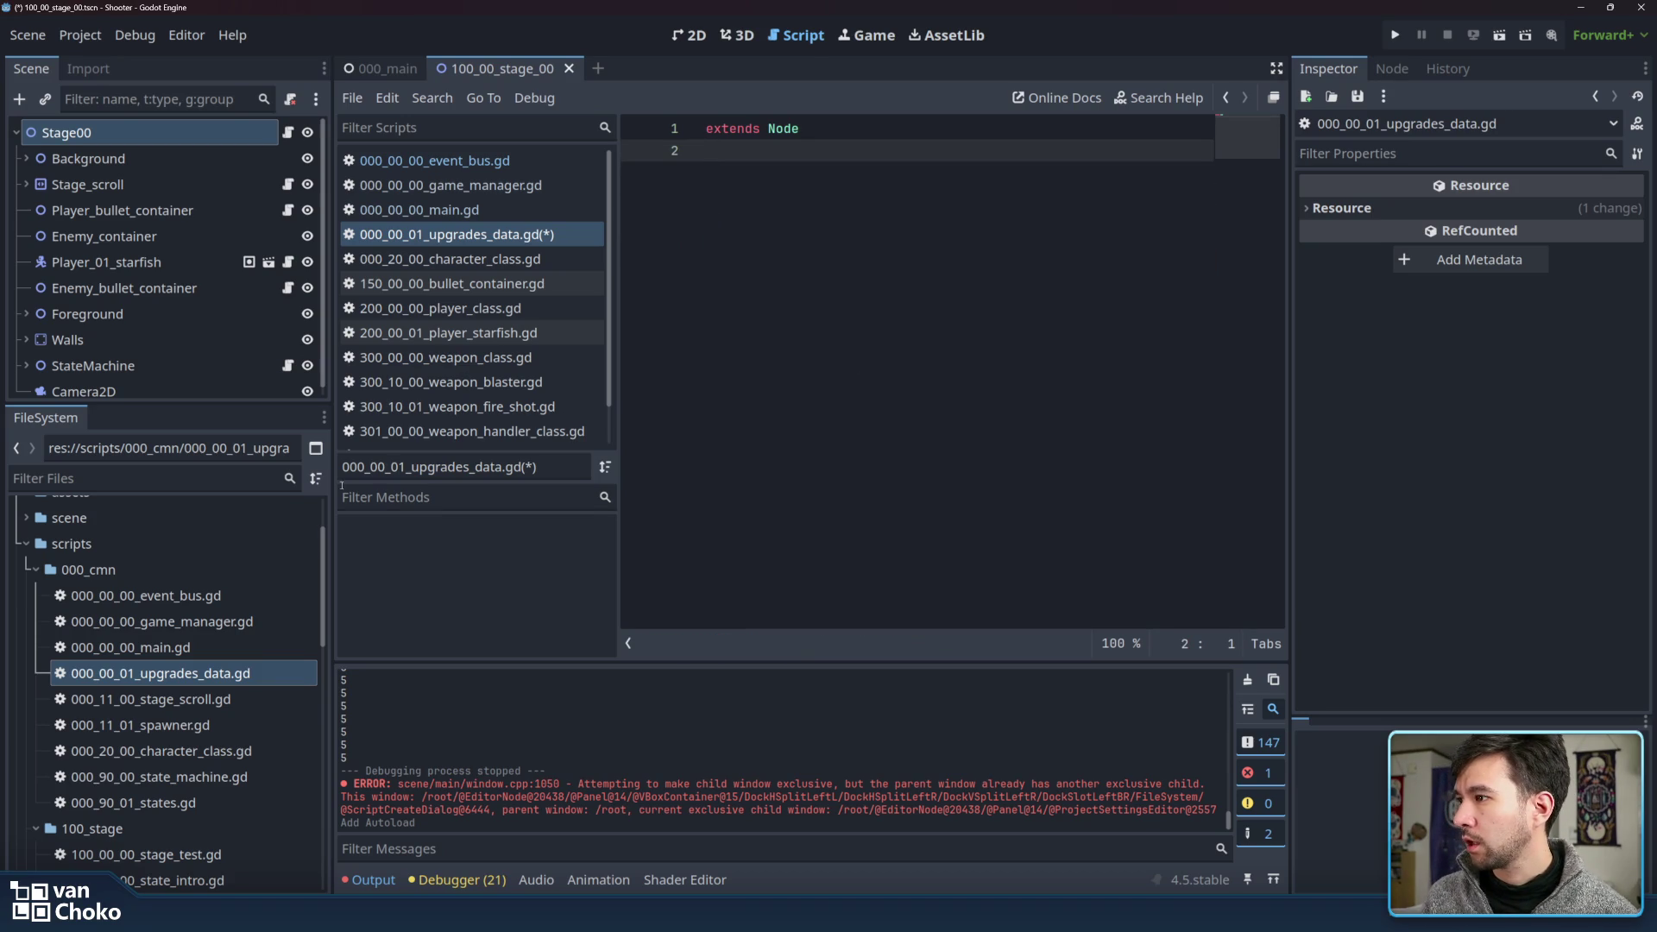
pyautogui.click(50, 570)
pyautogui.click(37, 569)
pyautogui.click(36, 570)
pyautogui.click(75, 542)
pyautogui.scroll(2, 75, 542)
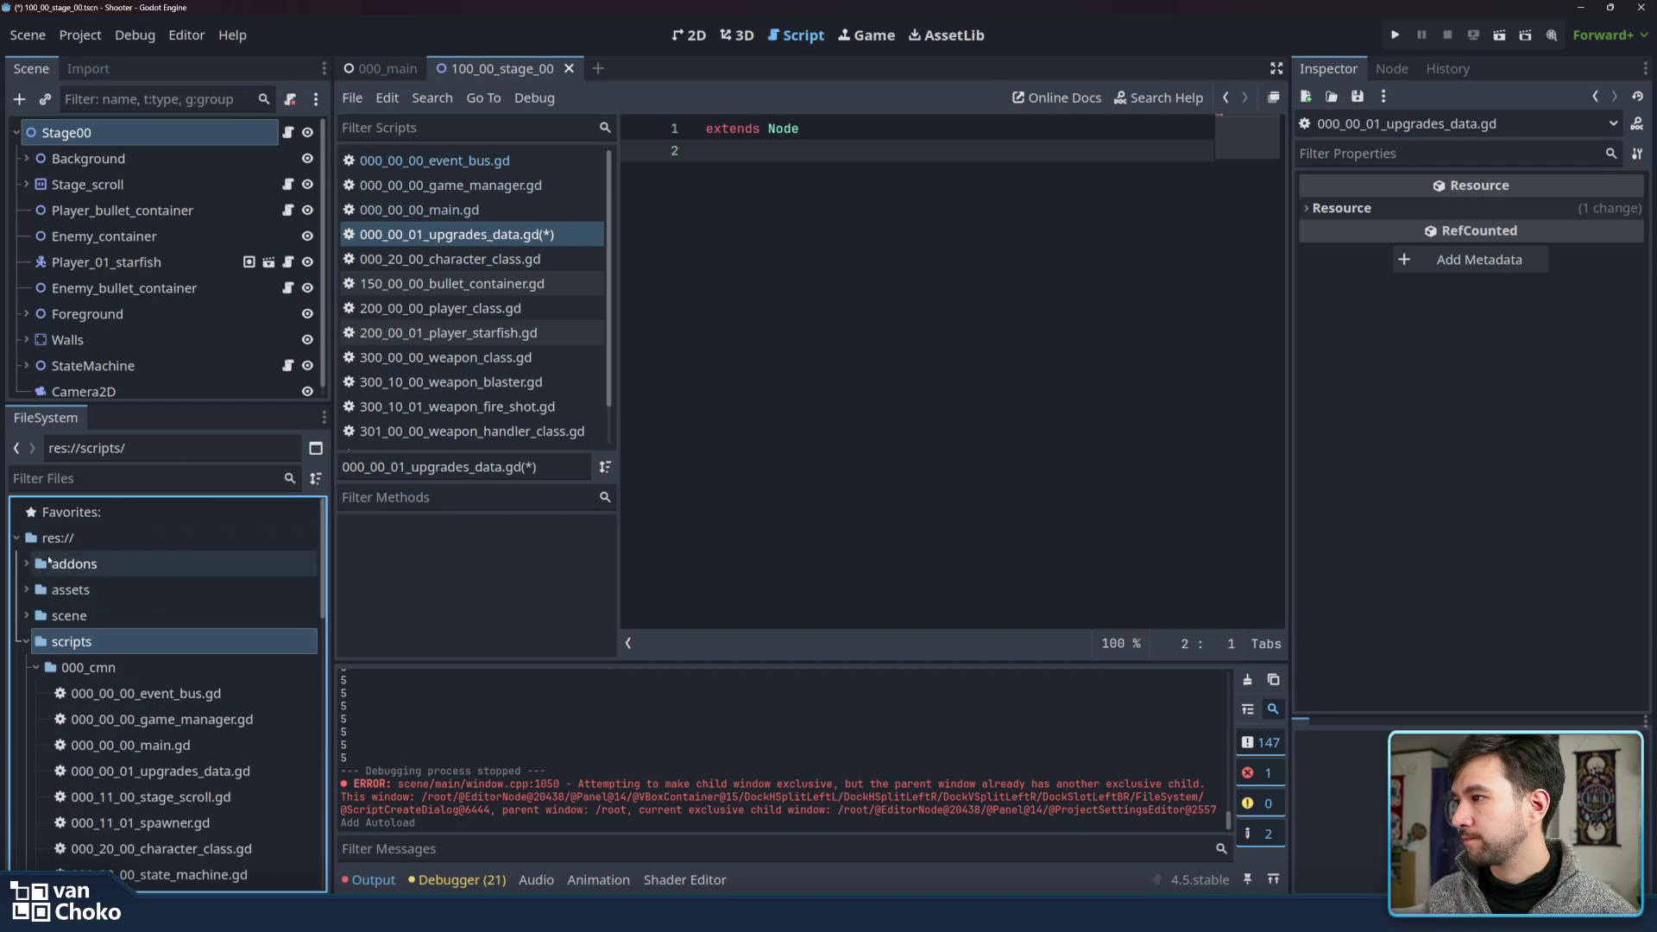
pyautogui.click(27, 641)
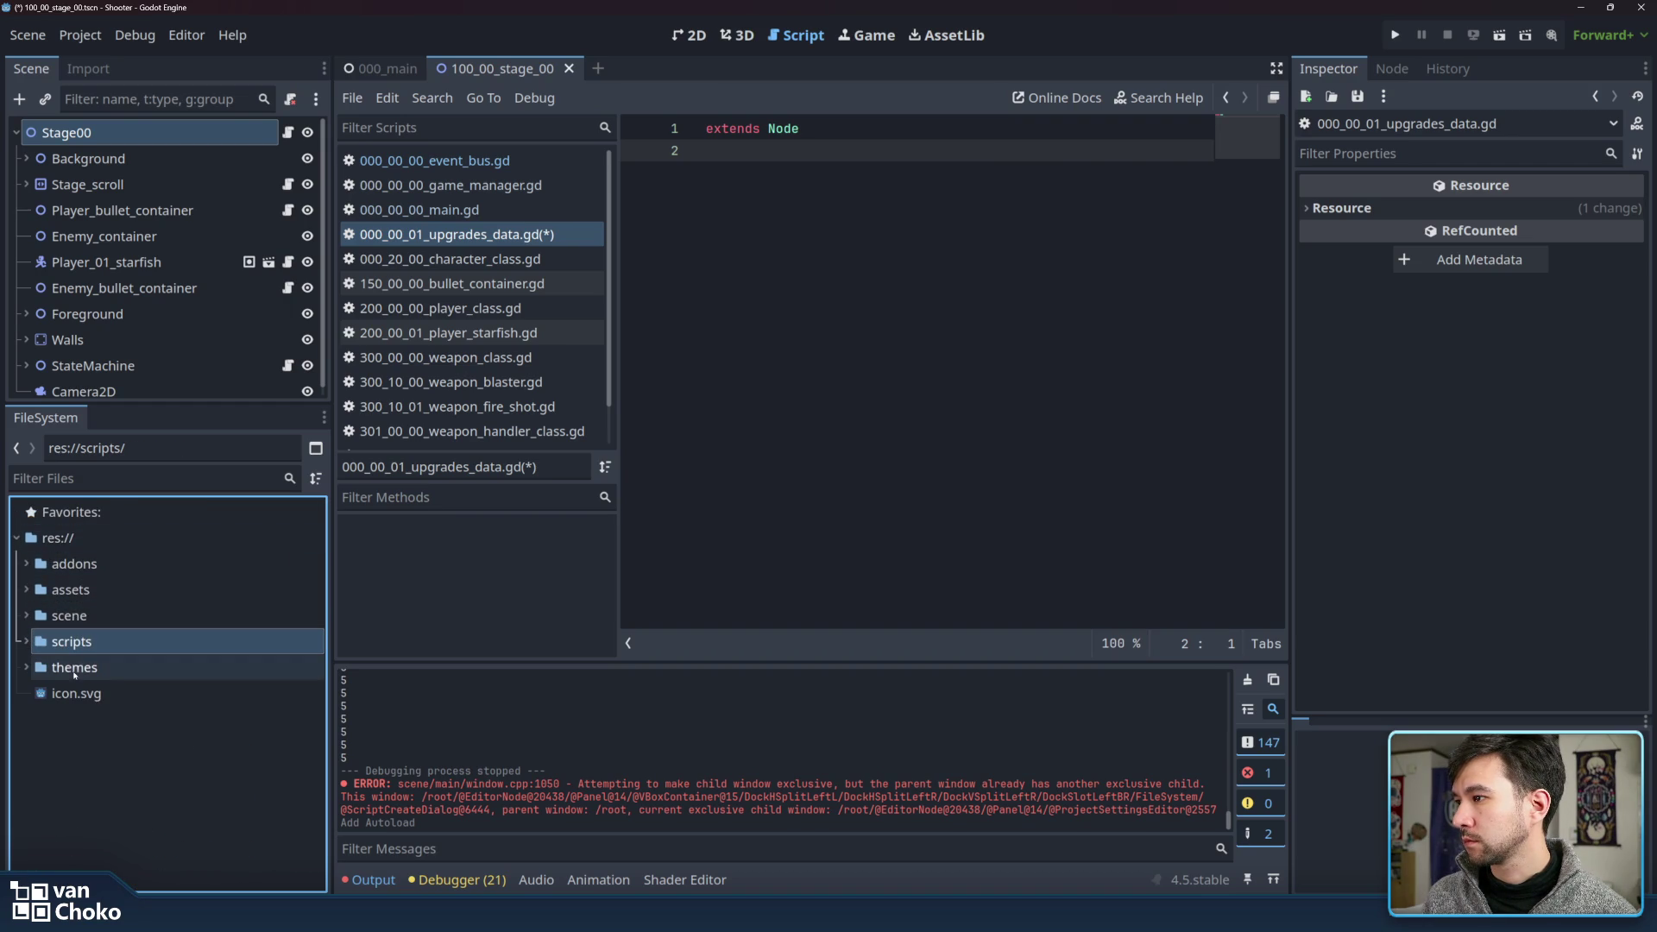
pyautogui.click(75, 542)
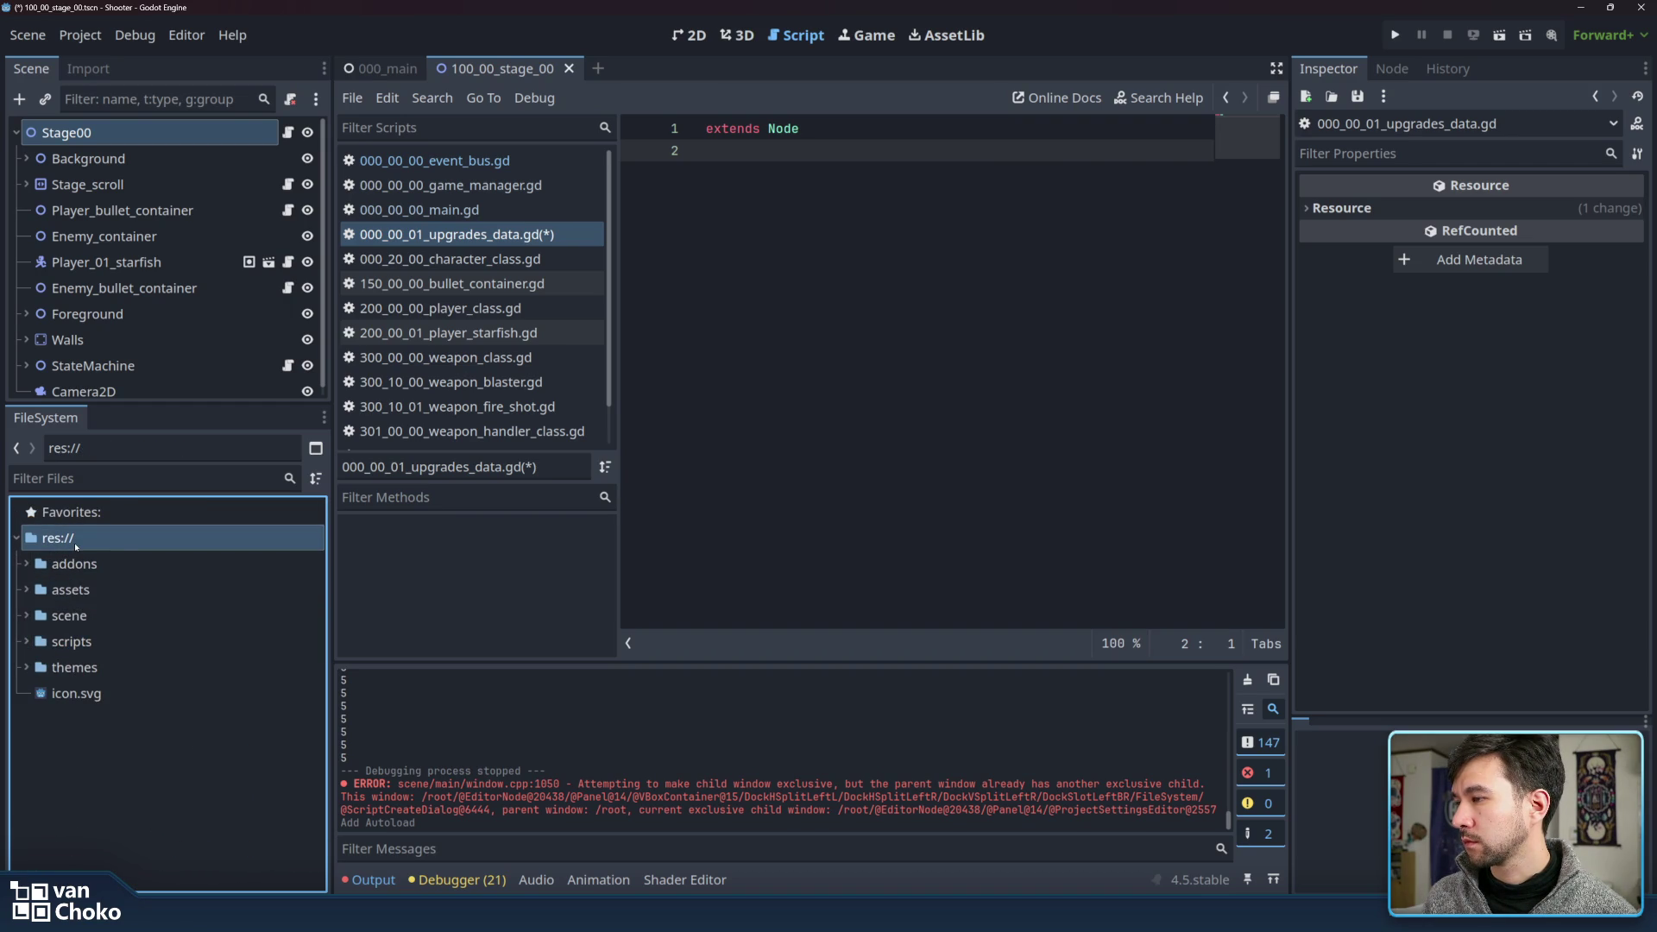
pyautogui.doubleClick(97, 589)
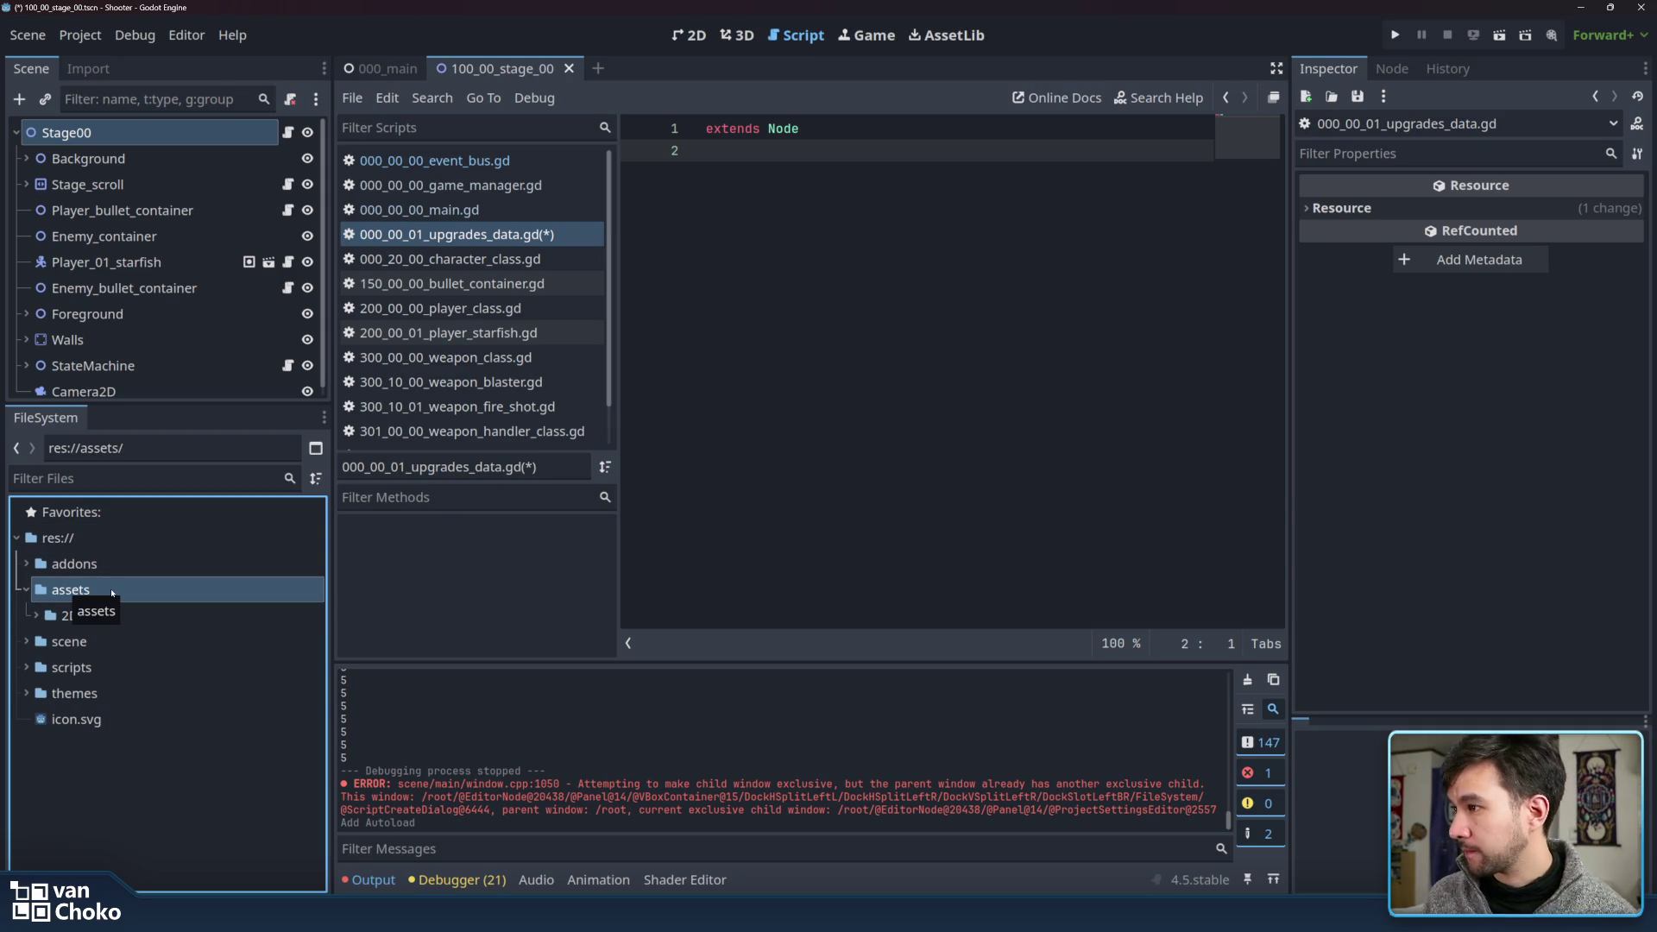
# Create a folder named 'resources' inside assets and select it
pyautogui.rightClick(111, 591)
pyautogui.moveTo(259, 534)
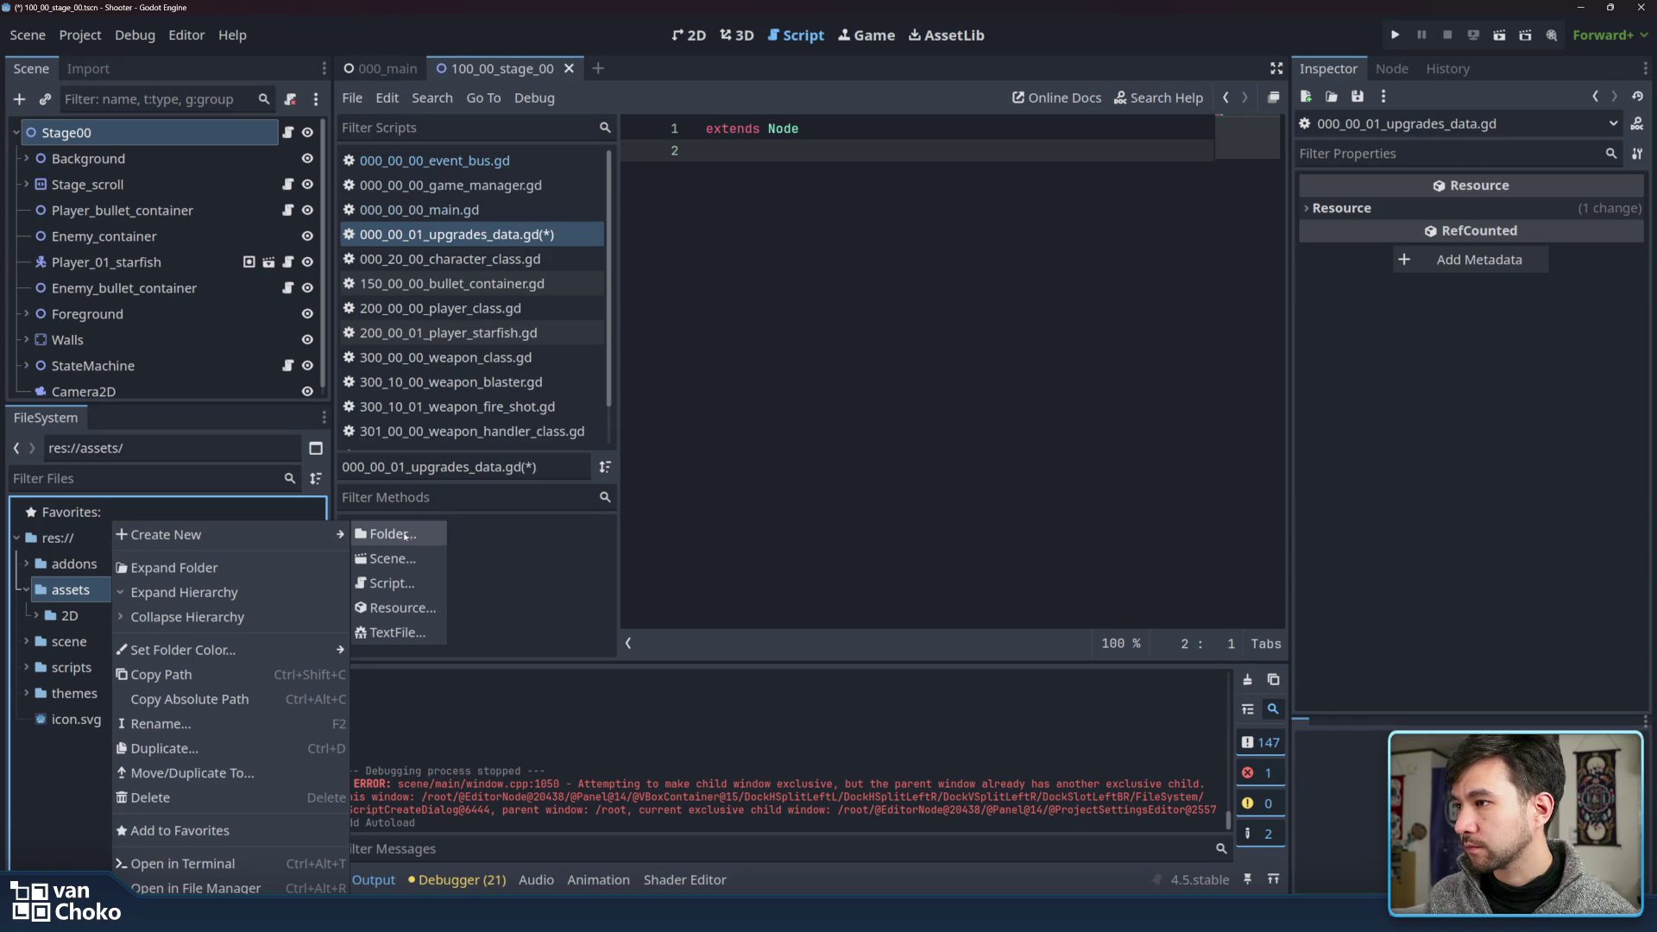
pyautogui.click(405, 536)
pyautogui.write('resou')
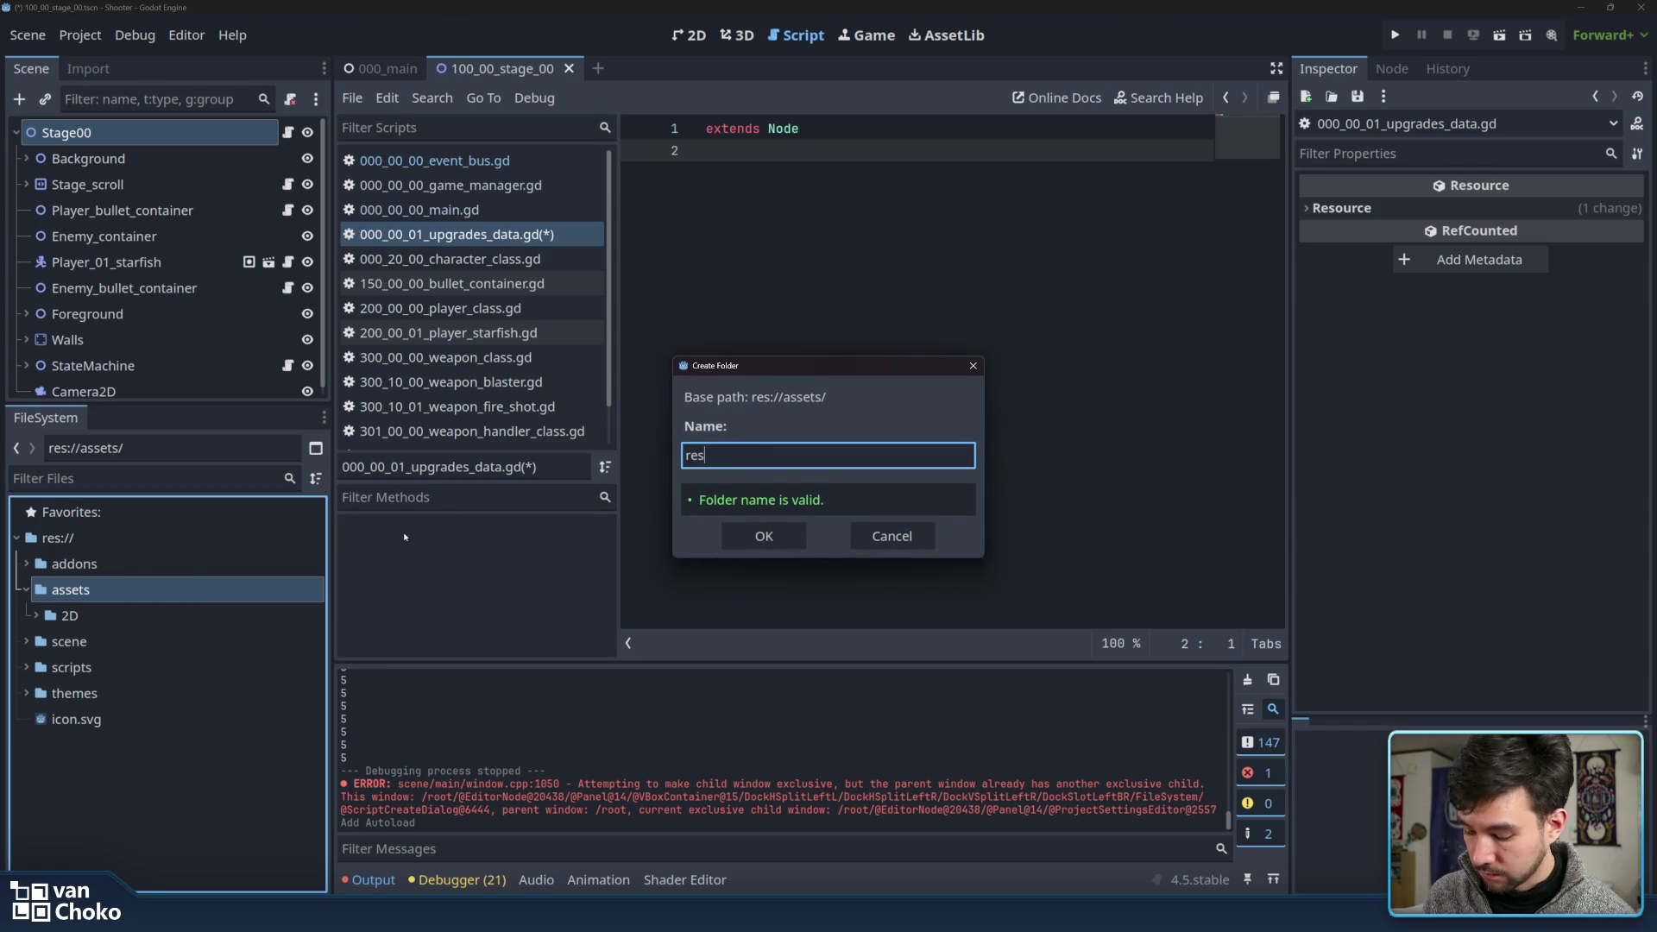
pyautogui.write('rces')
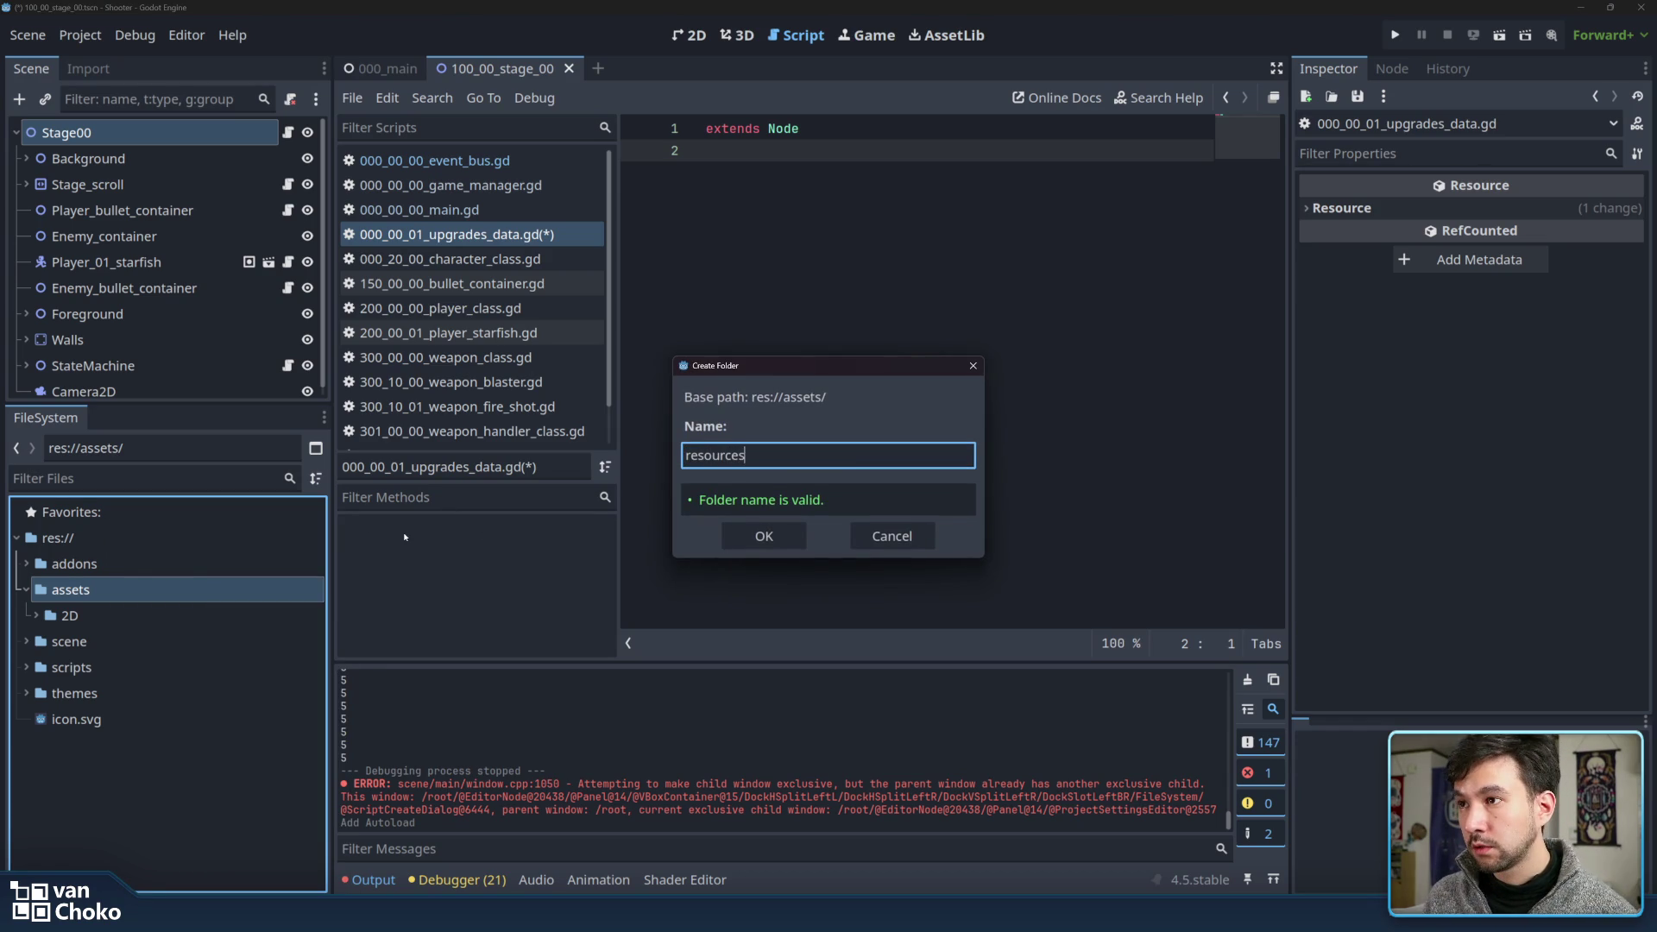
pyautogui.click(776, 538)
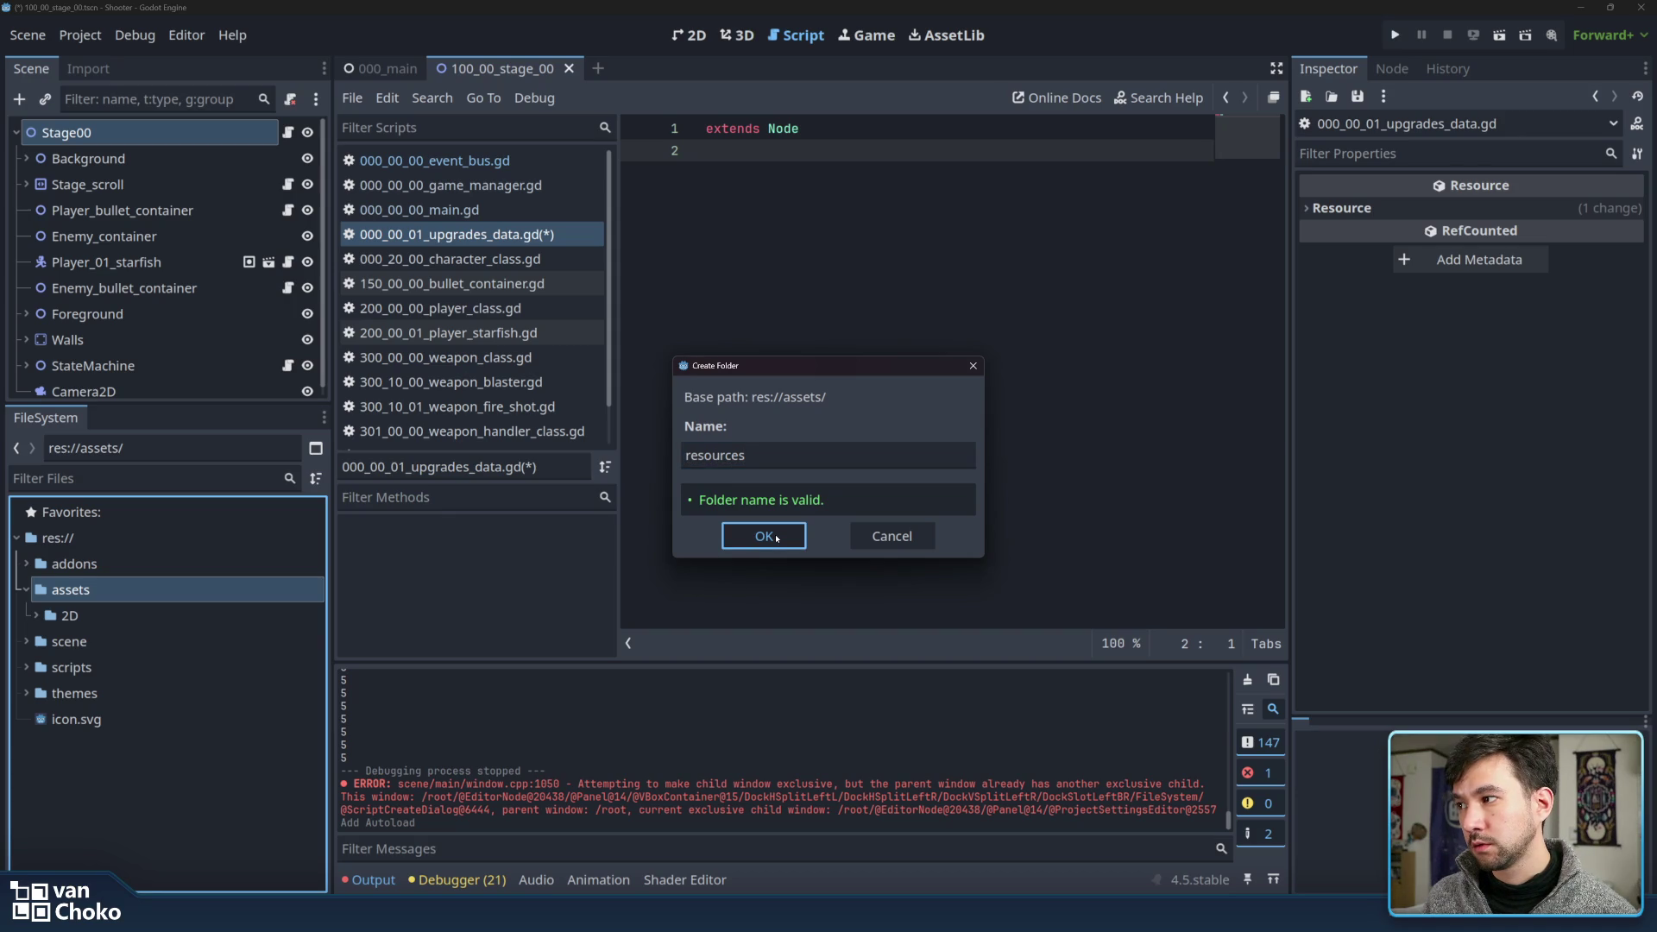
pyautogui.click(776, 539)
pyautogui.click(188, 643)
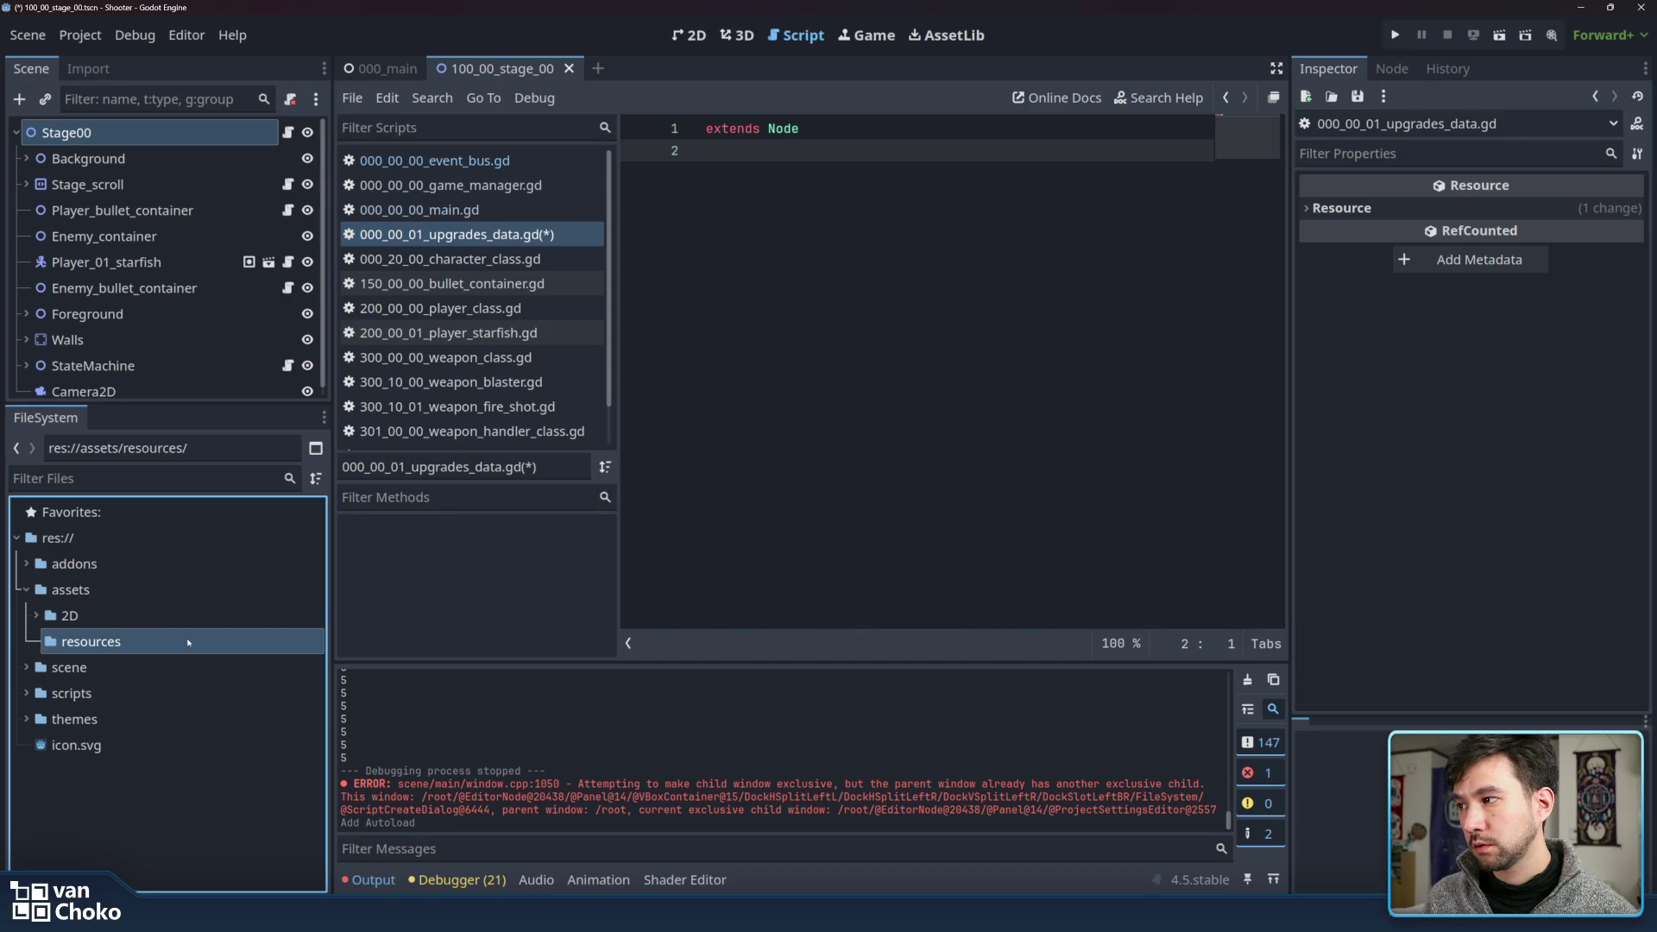
pyautogui.rightClick(128, 650)
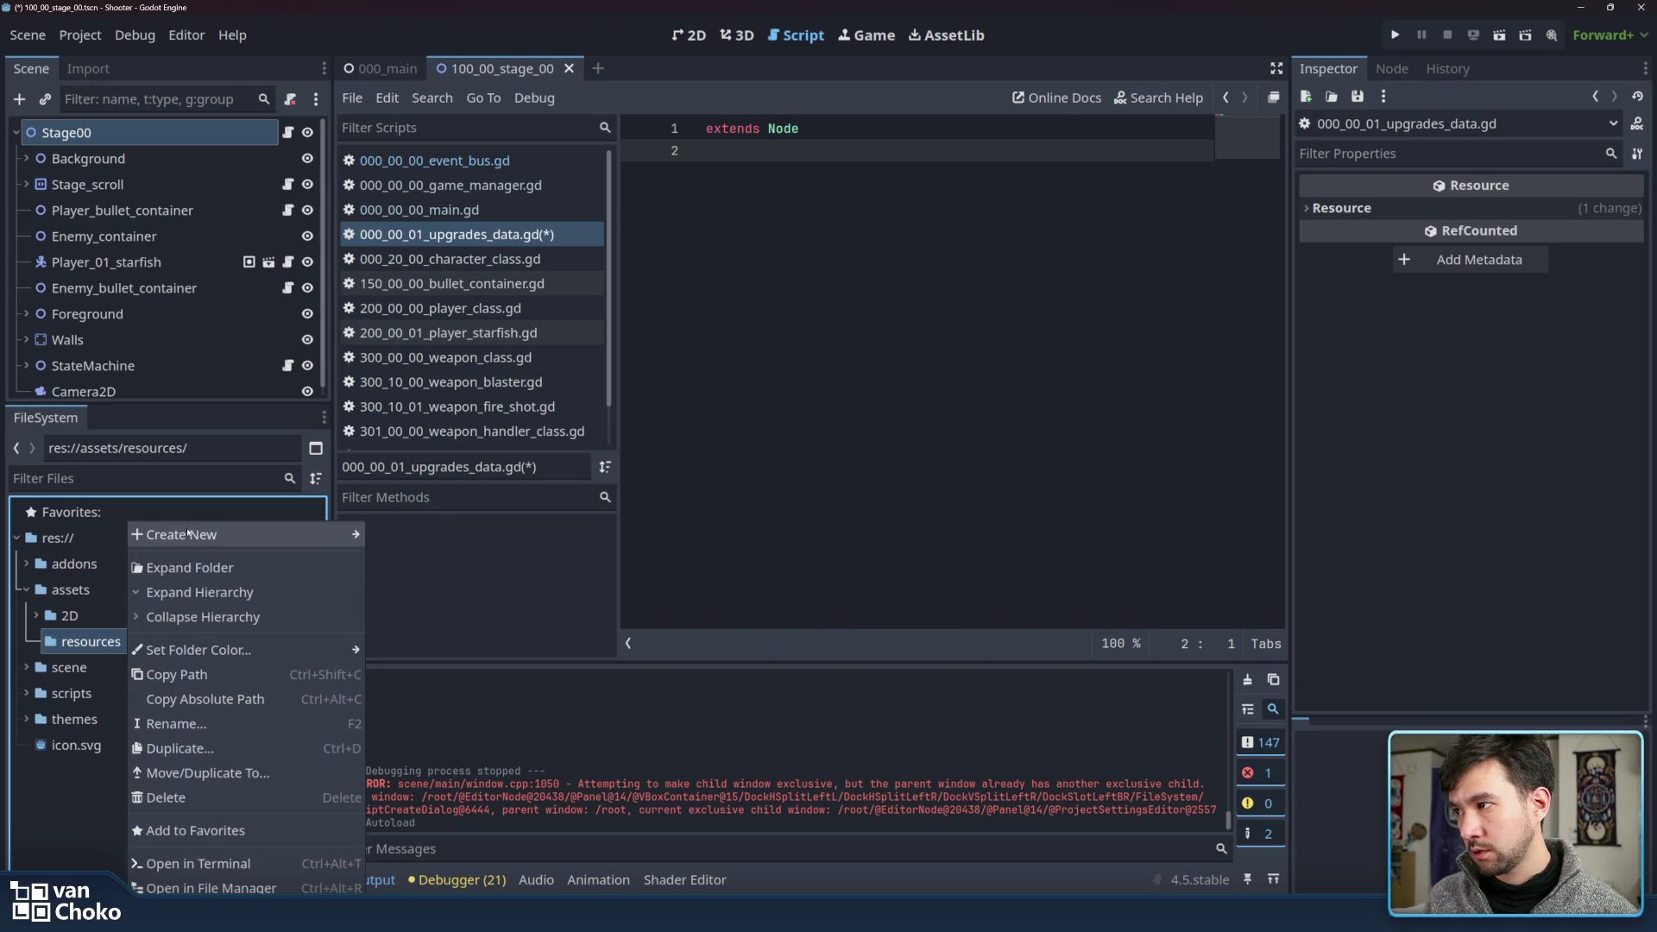
pyautogui.moveTo(195, 534)
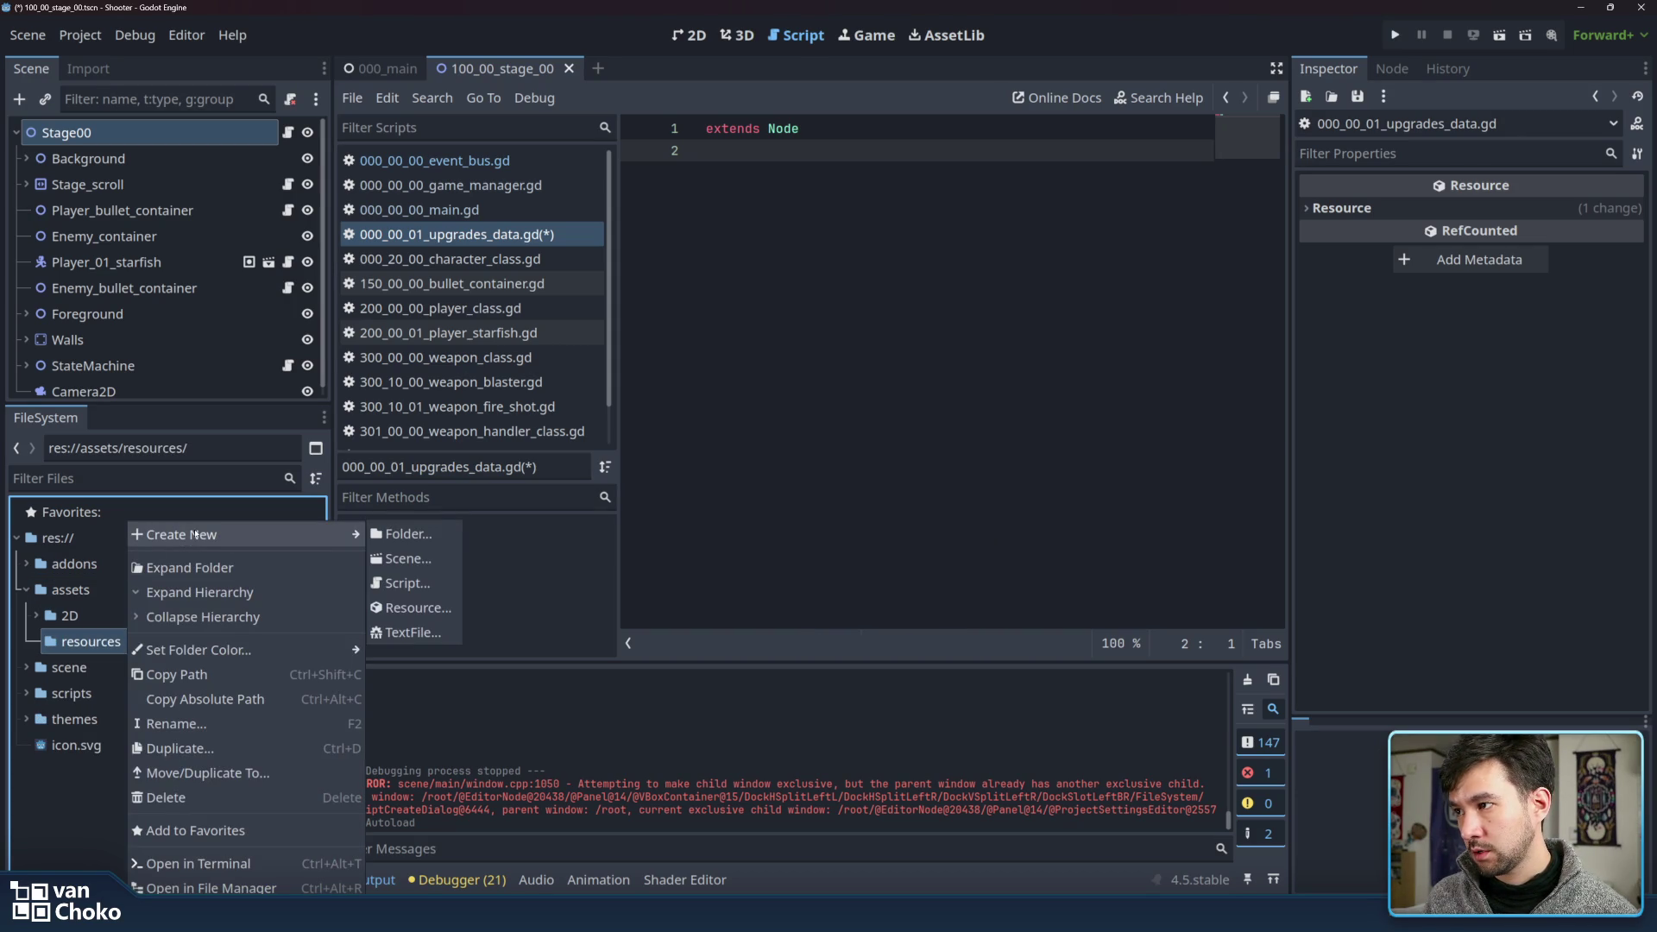
# Create a new plain Resource in the resources folder
pyautogui.click(421, 609)
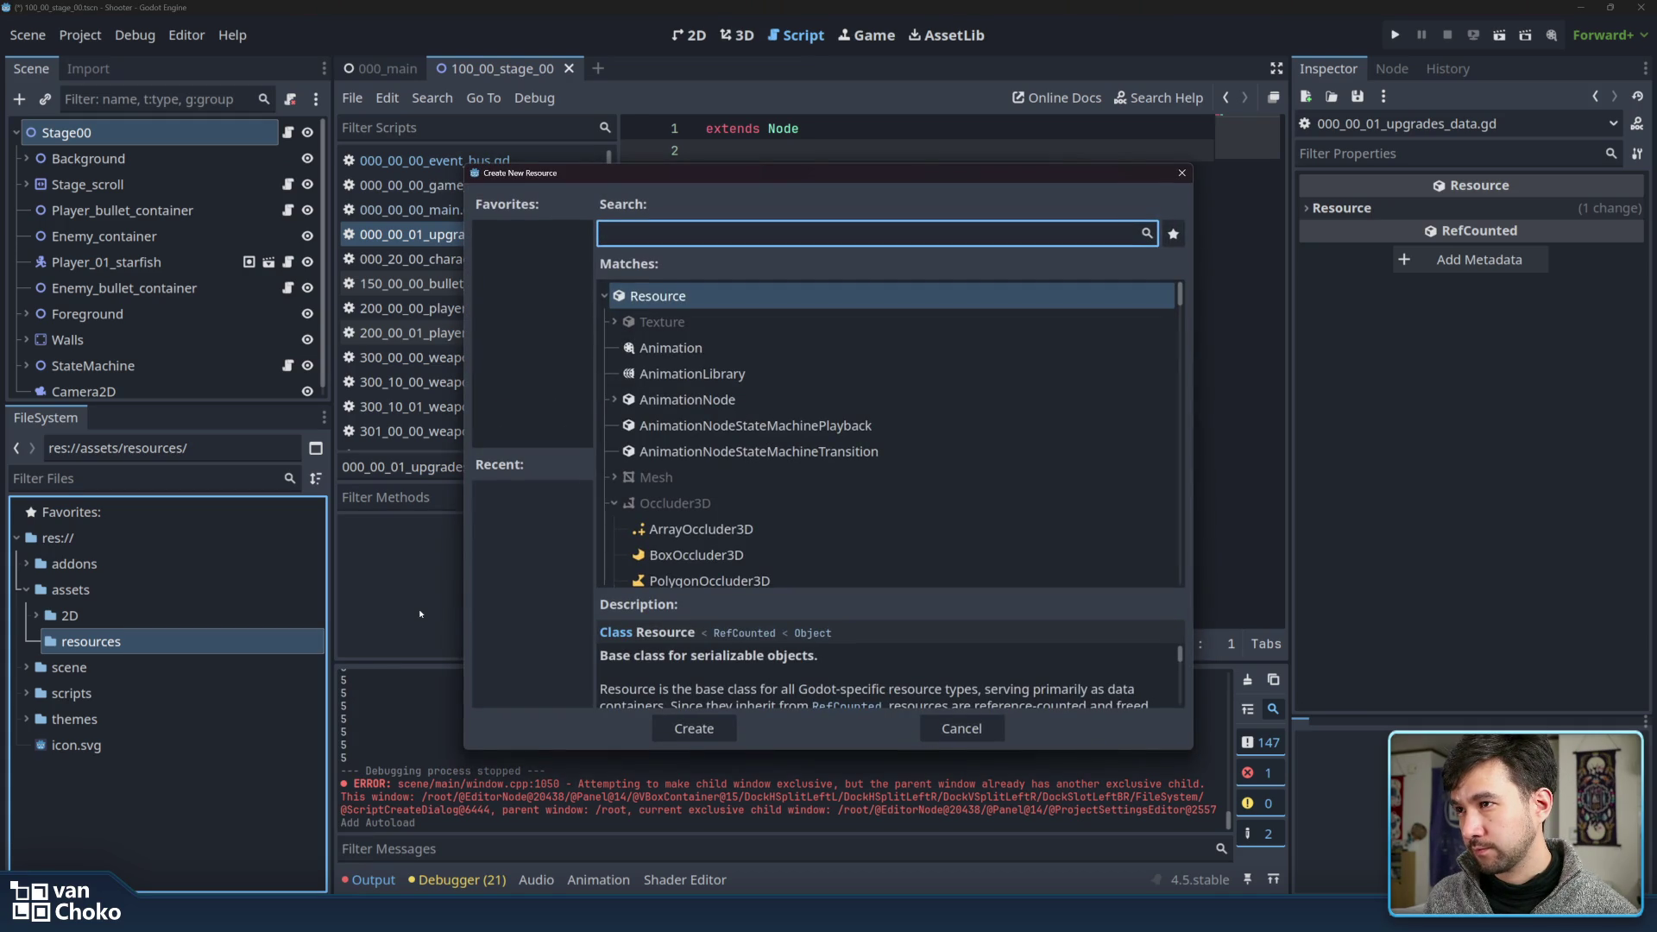
pyautogui.scroll(-15, 733, 478)
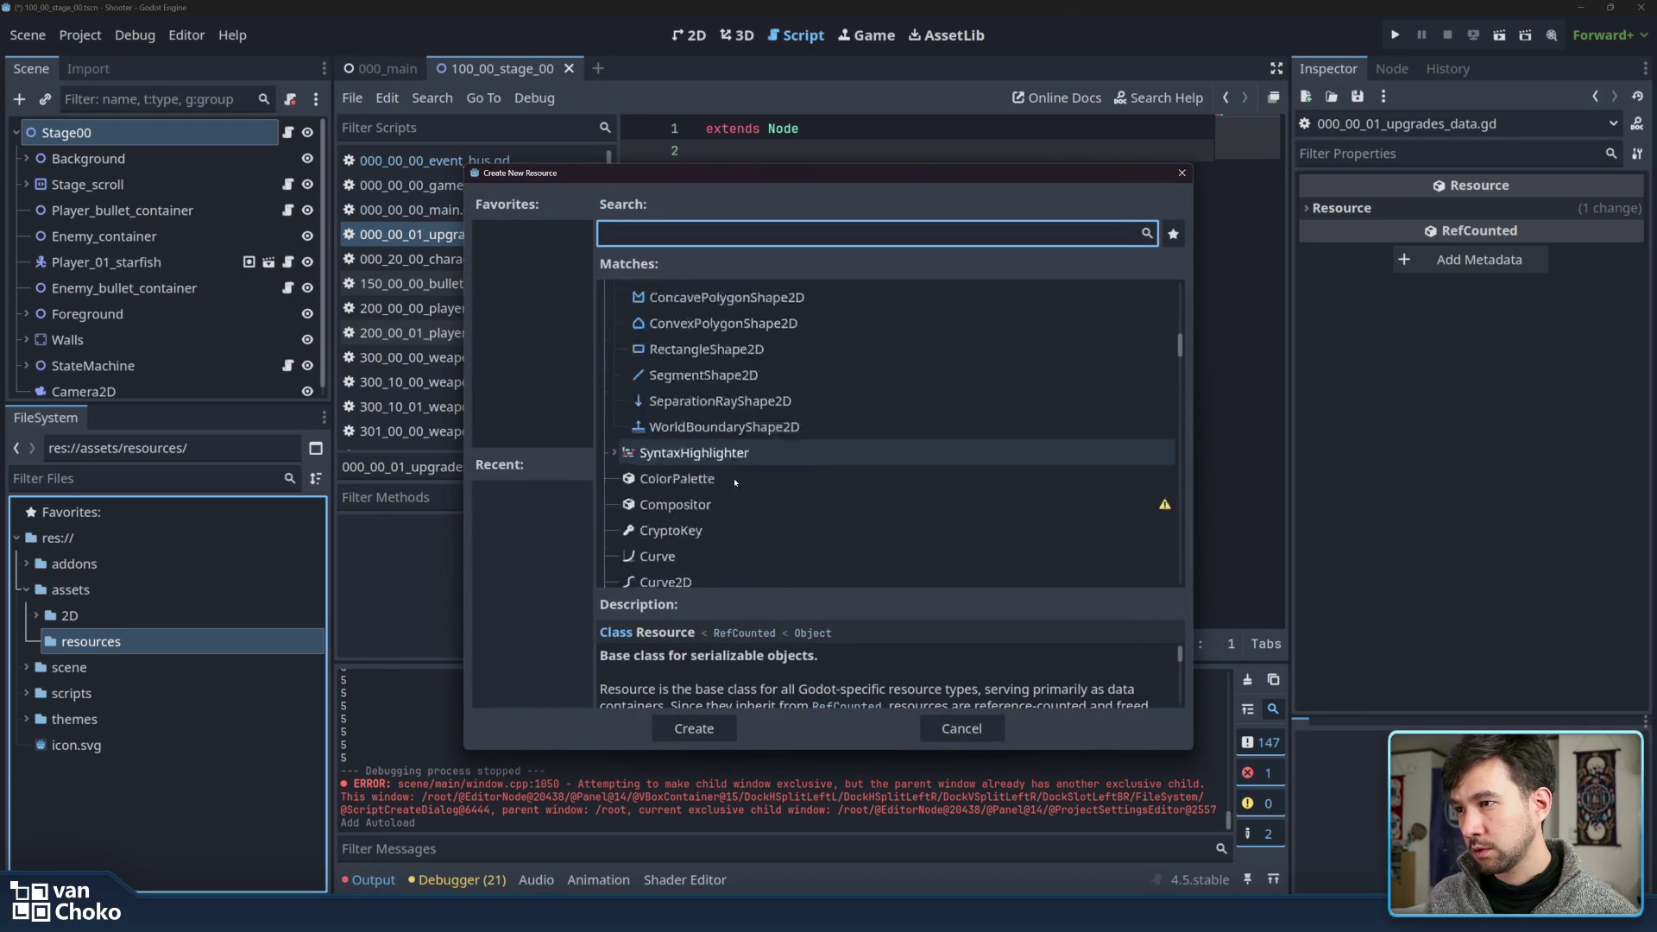
pyautogui.moveTo(1179, 370)
pyautogui.mouseDown()
pyautogui.moveTo(1183, 590)
pyautogui.moveTo(1179, 290)
pyautogui.mouseUp()
pyautogui.doubleClick(685, 295)
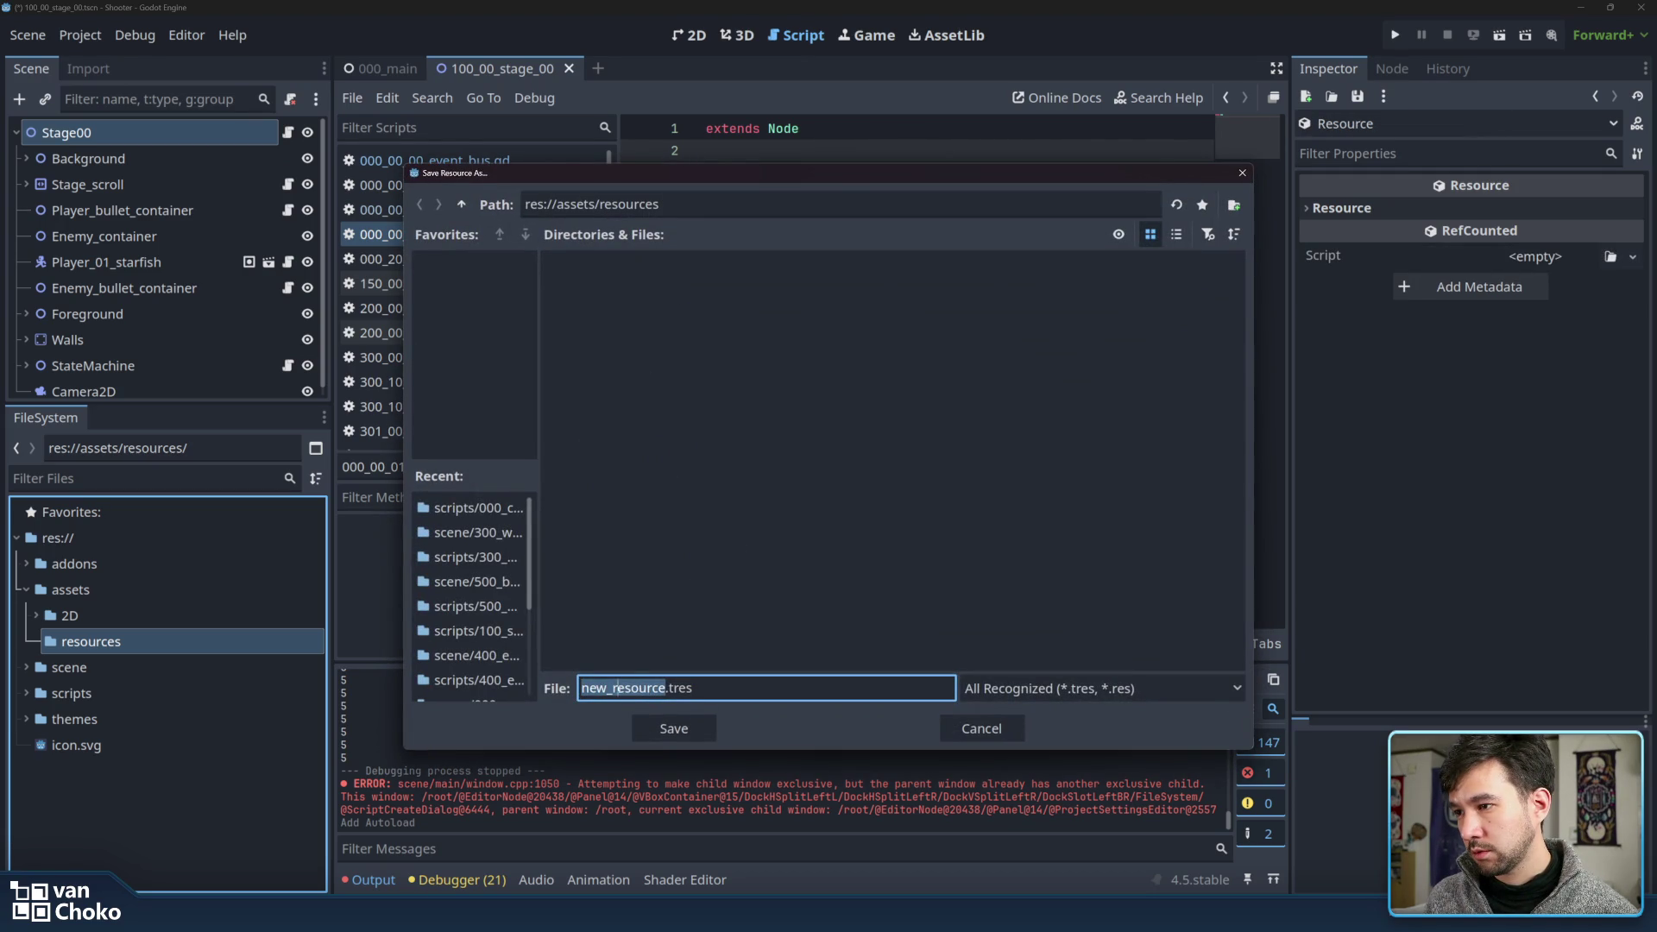
# Name the resource file 00_000_upgrades.tres and save it
pyautogui.press('Right')
pyautogui.moveTo(665, 688); pyautogui.dragTo(520, 691)
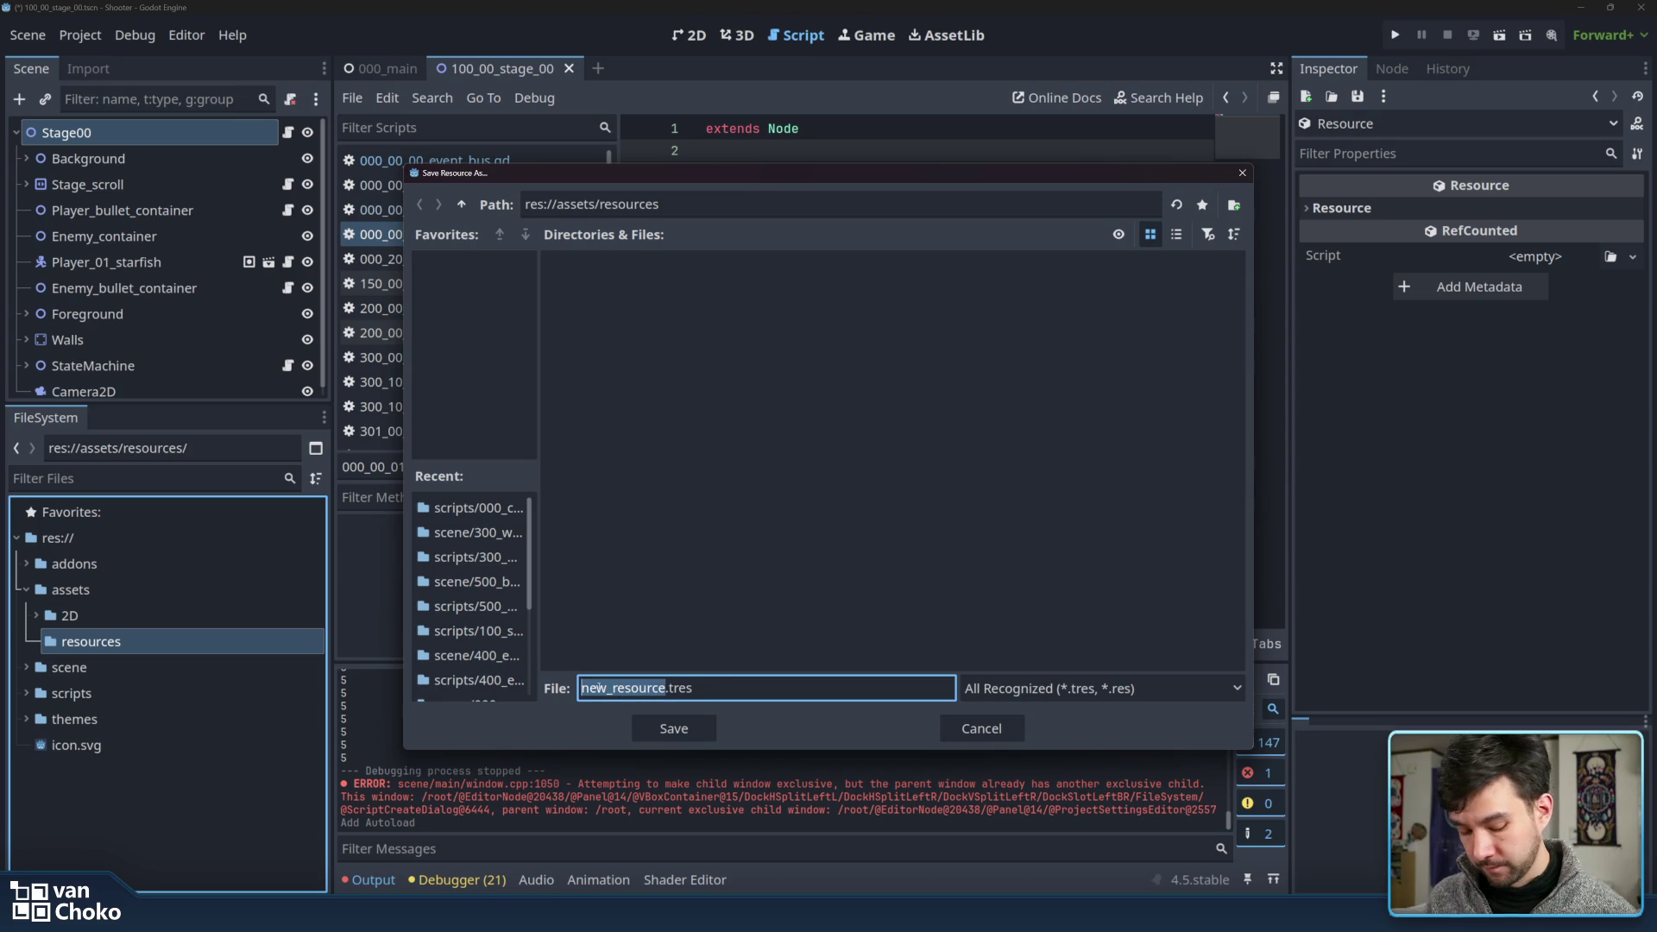
pyautogui.write('001')
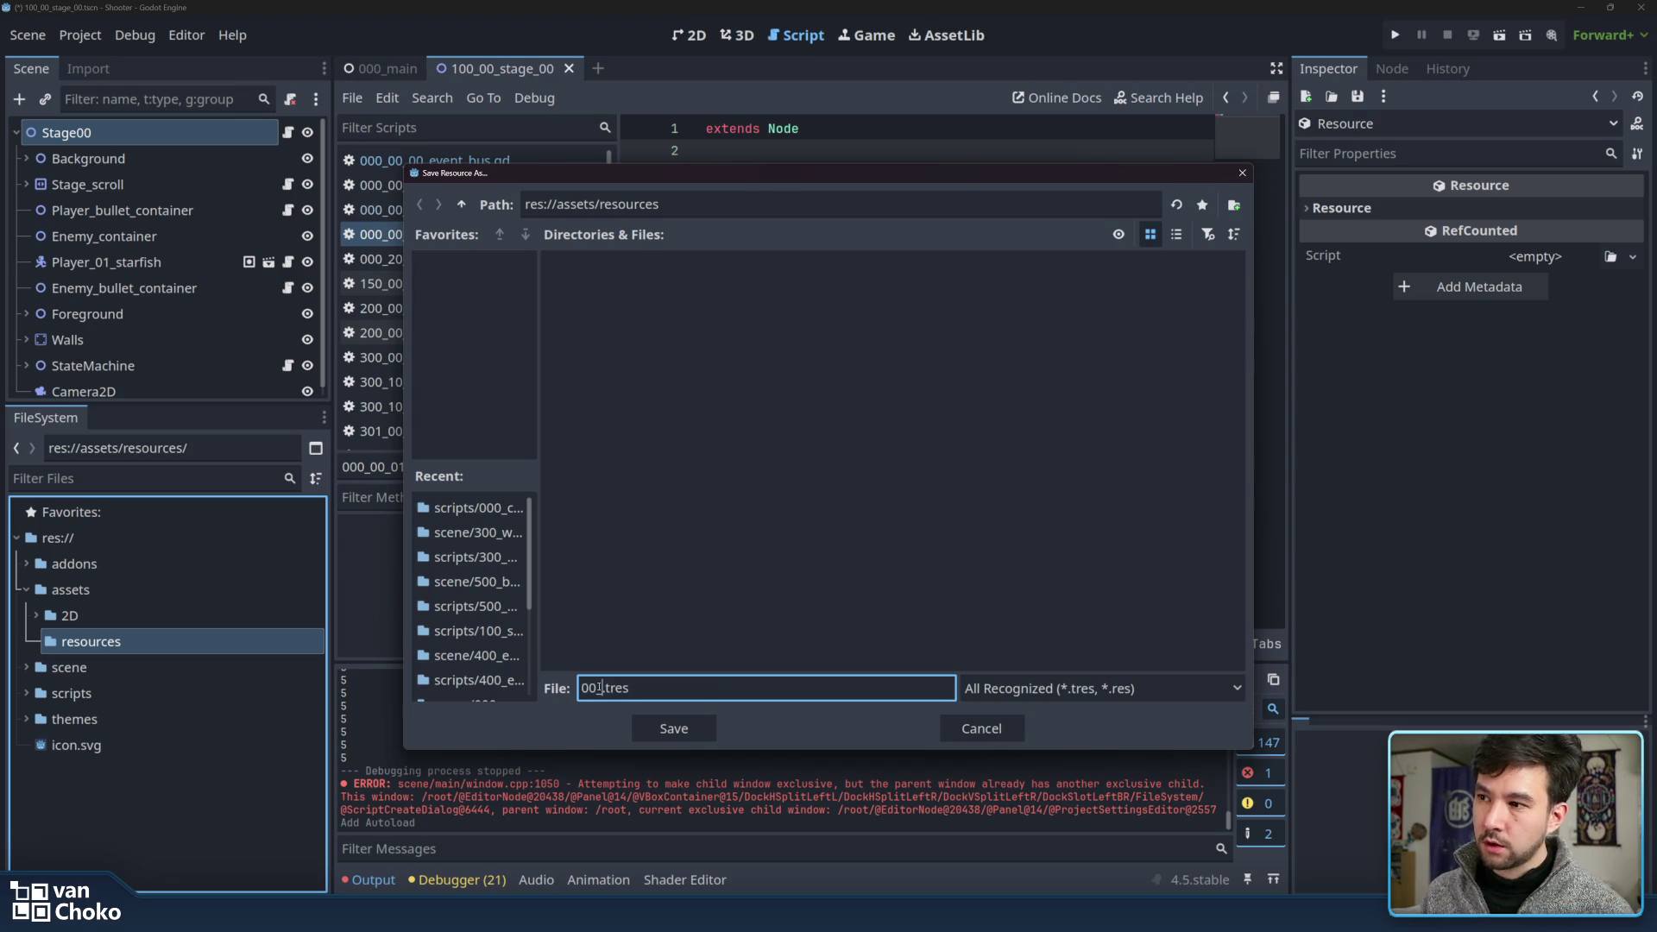
pyautogui.press('BackSpace')
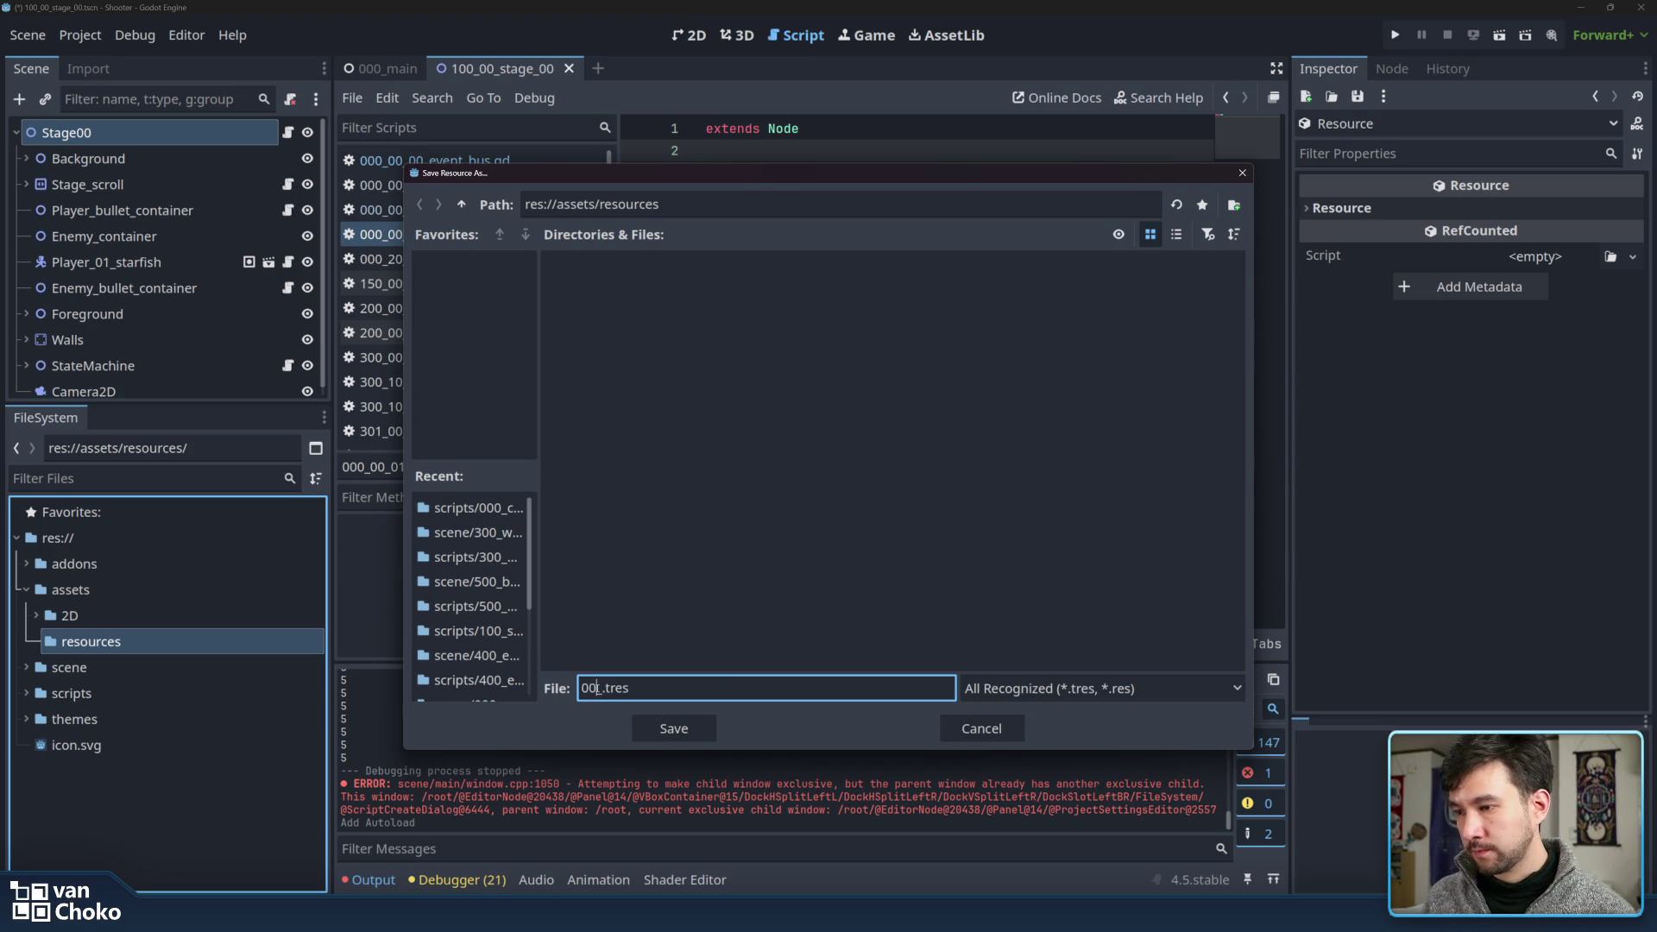
pyautogui.write('0_')
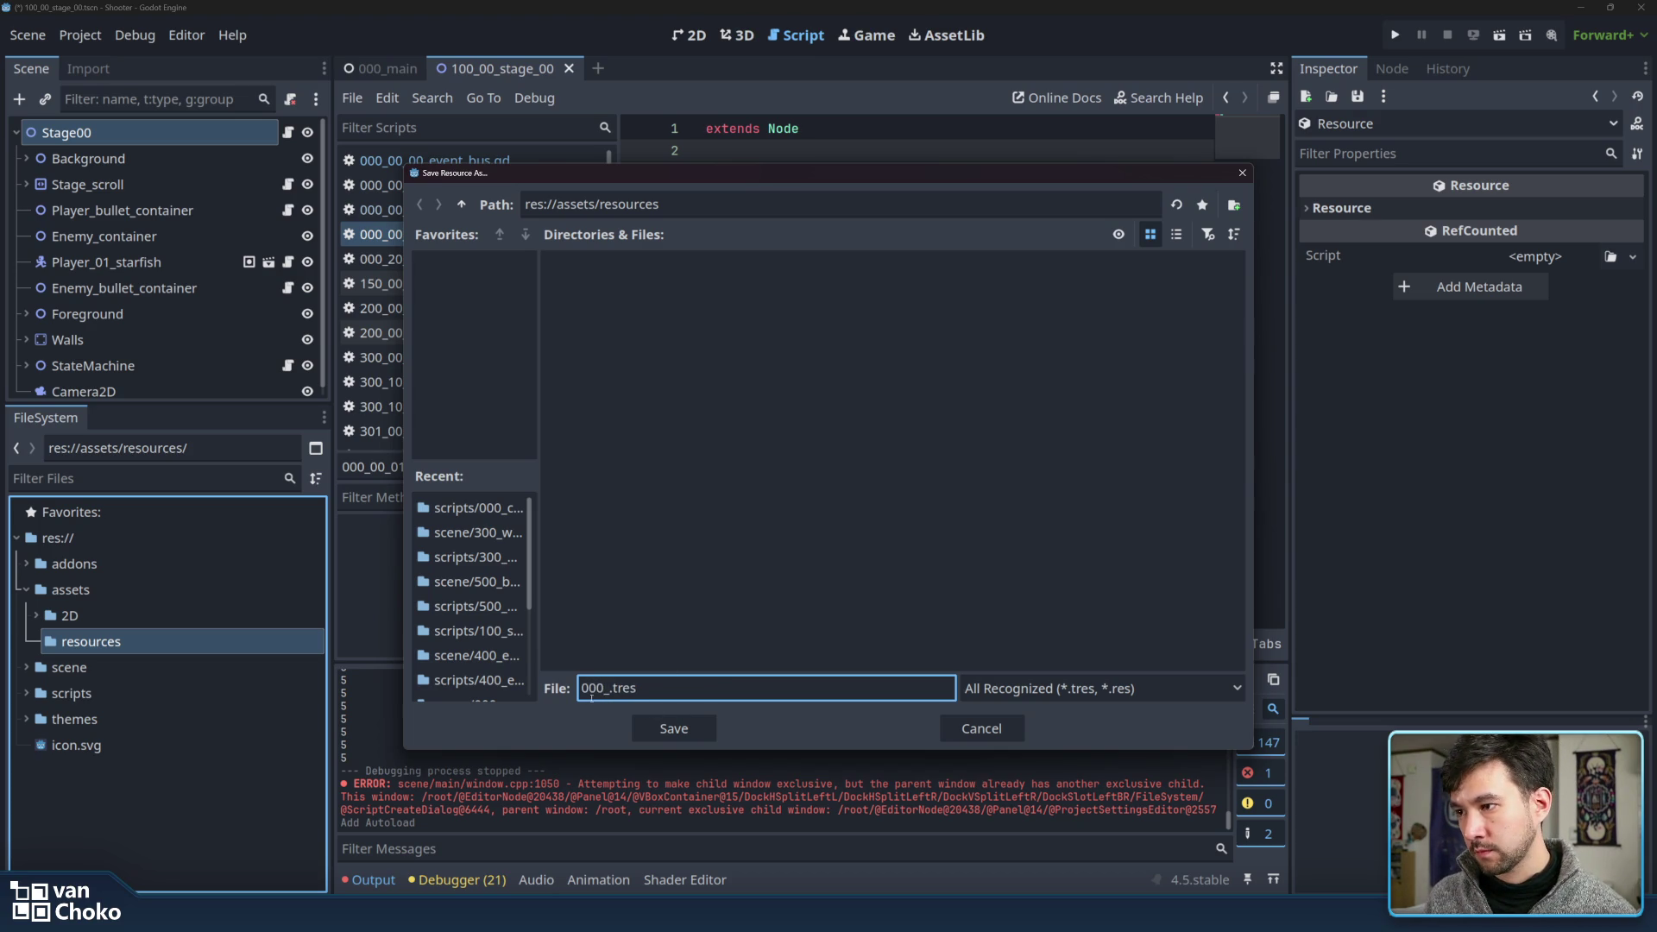
pyautogui.write('00')
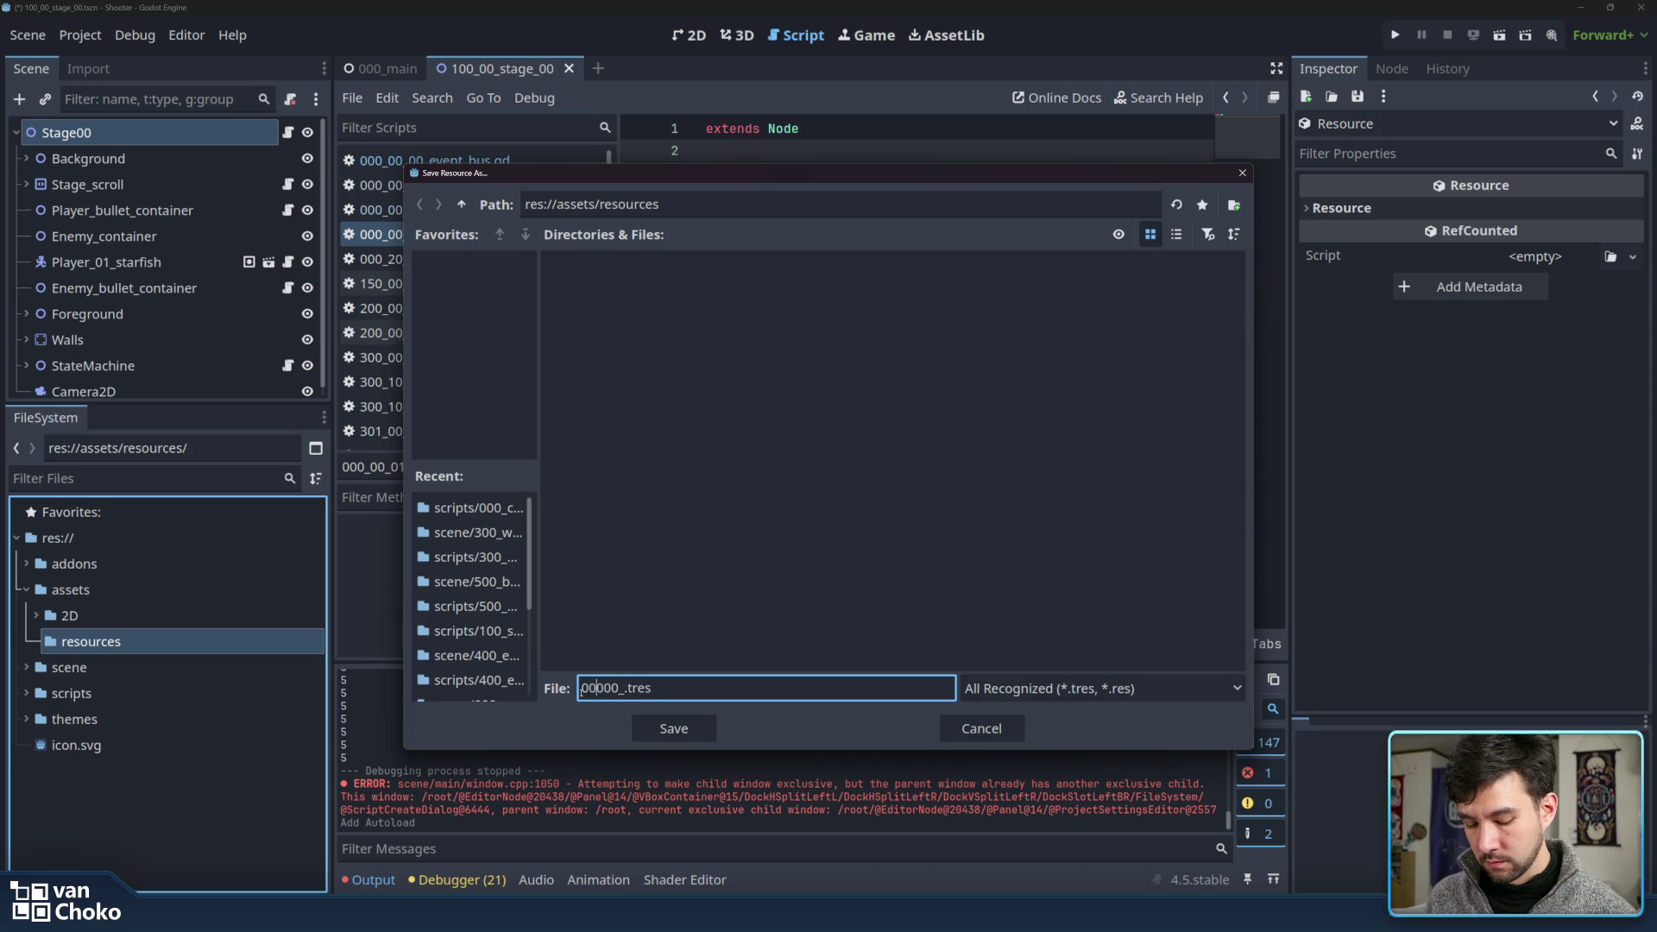
pyautogui.write('_')
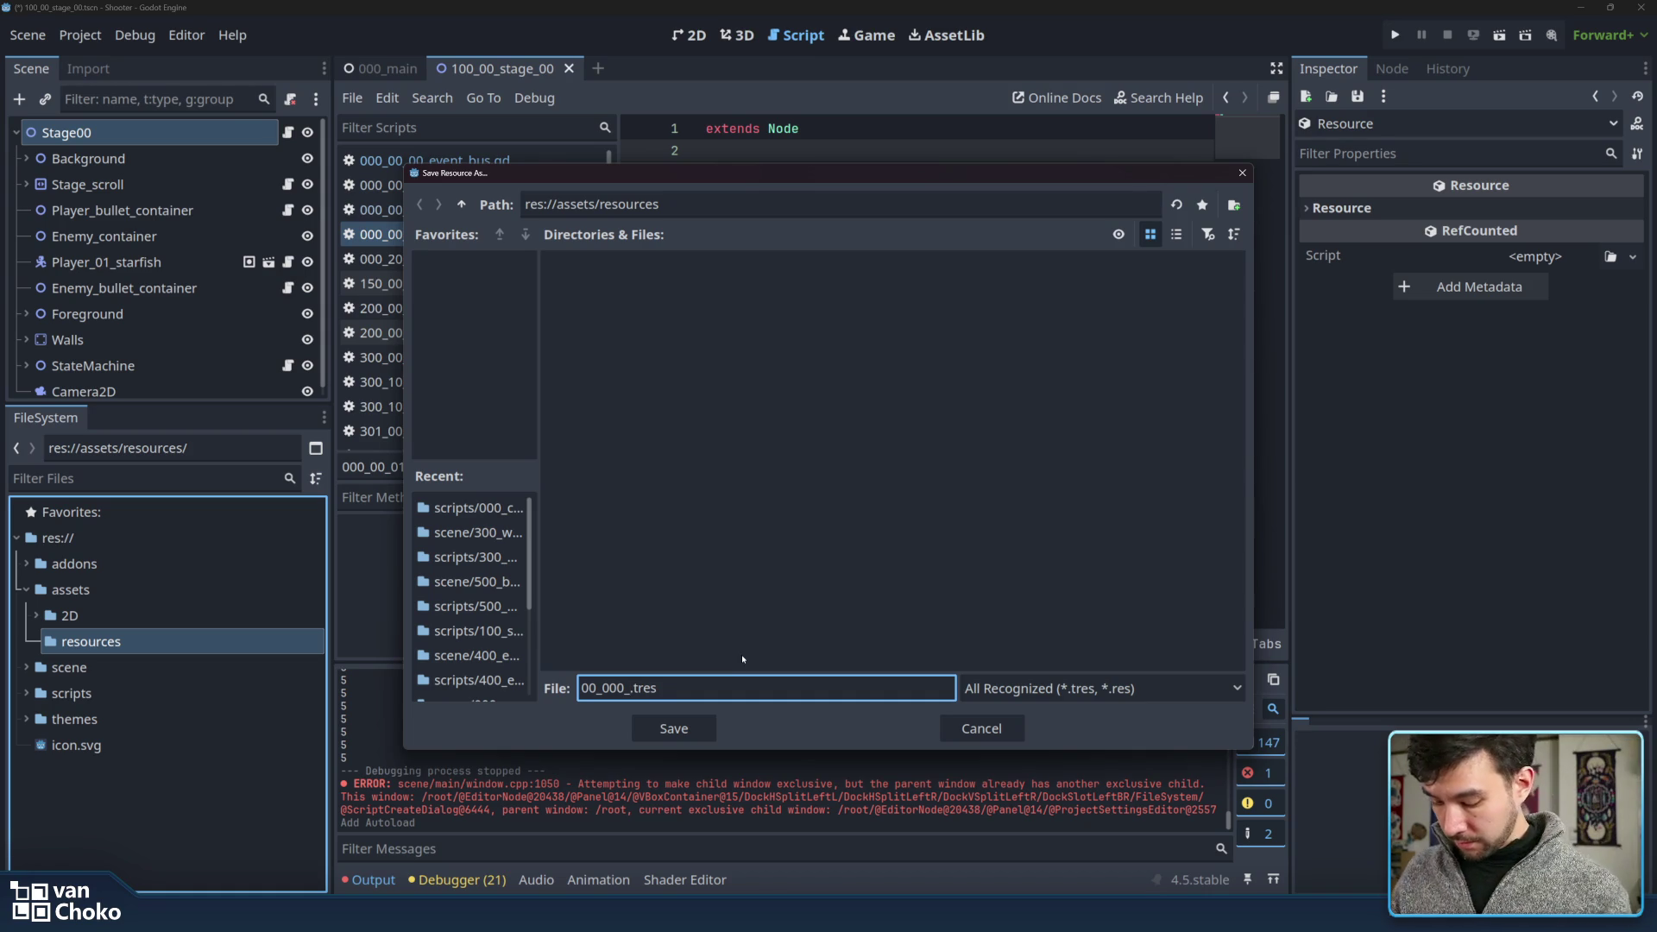
pyautogui.write('Upg')
pyautogui.press('BackSpace')
pyautogui.press('BackSpace')
pyautogui.press('BackSpace')
pyautogui.write('upgrades')
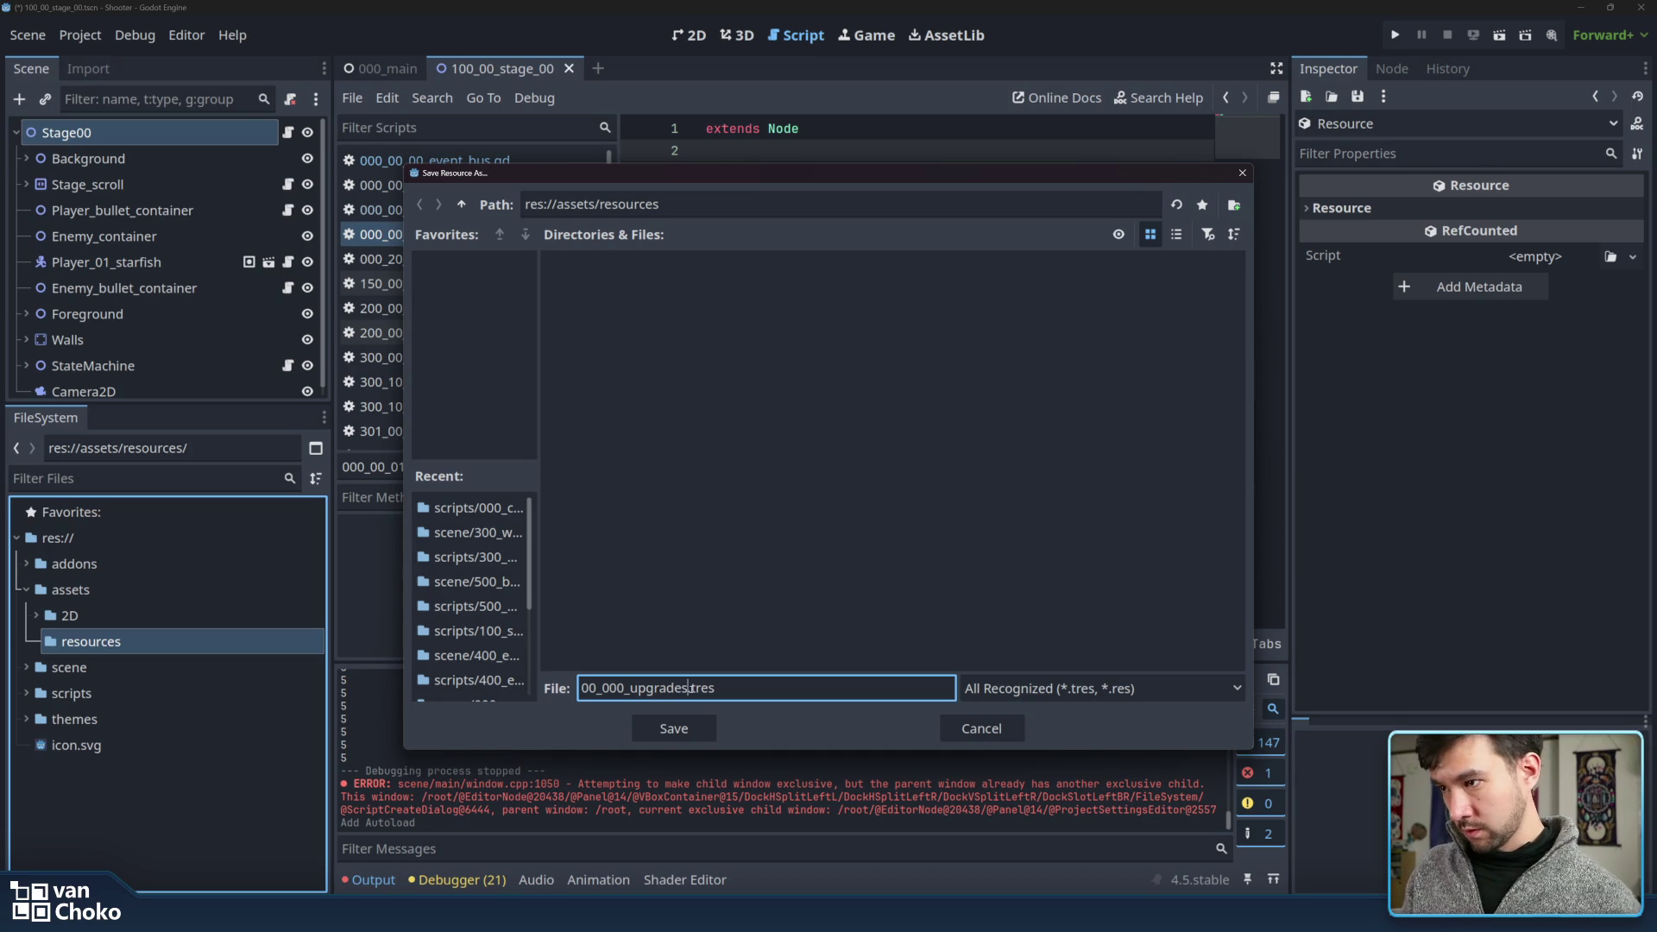
pyautogui.click(698, 730)
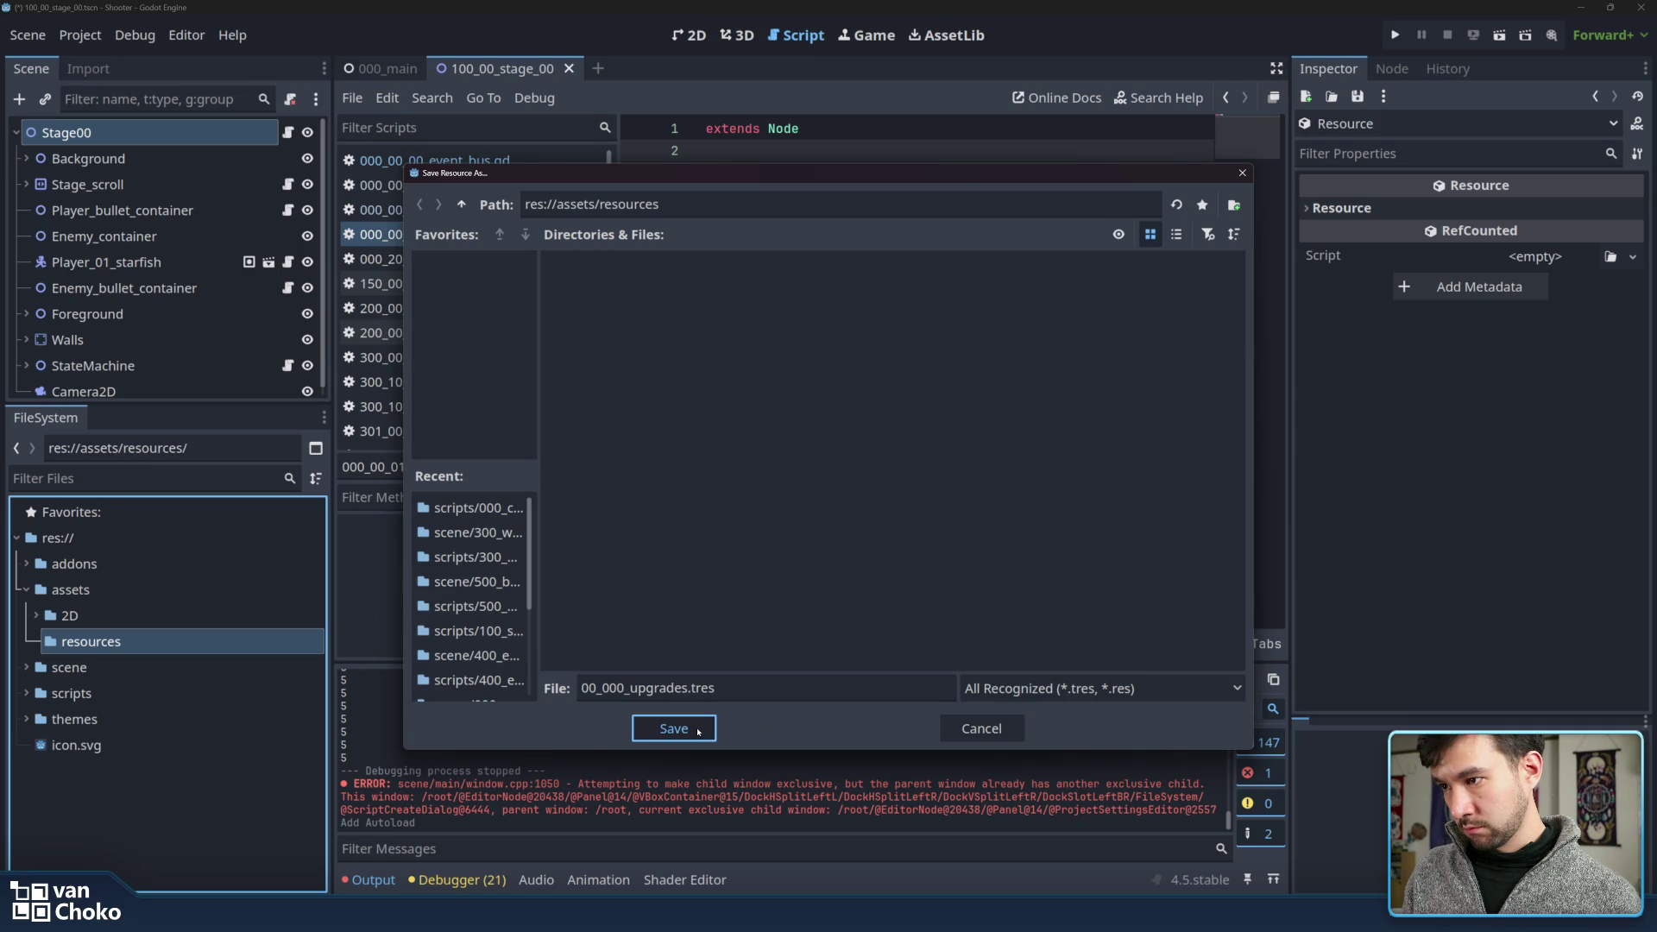
pyautogui.click(698, 730)
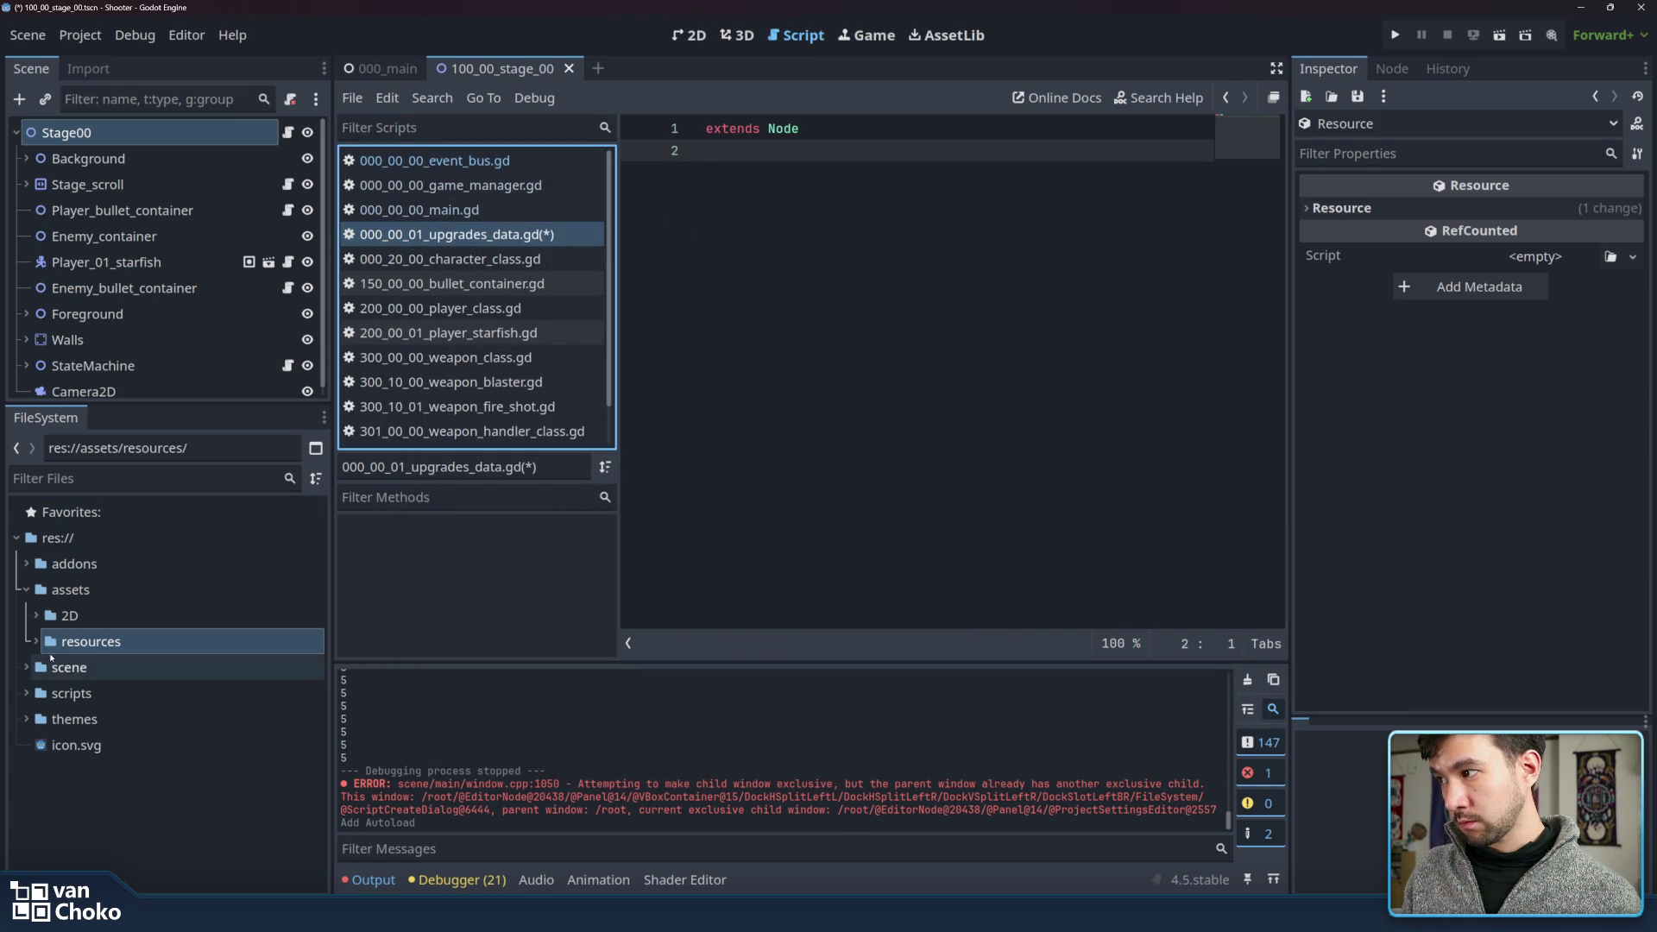
# Select 00_000_upgrades.tres in the resources folder to show its properties
pyautogui.doubleClick(100, 644)
pyautogui.click(137, 669)
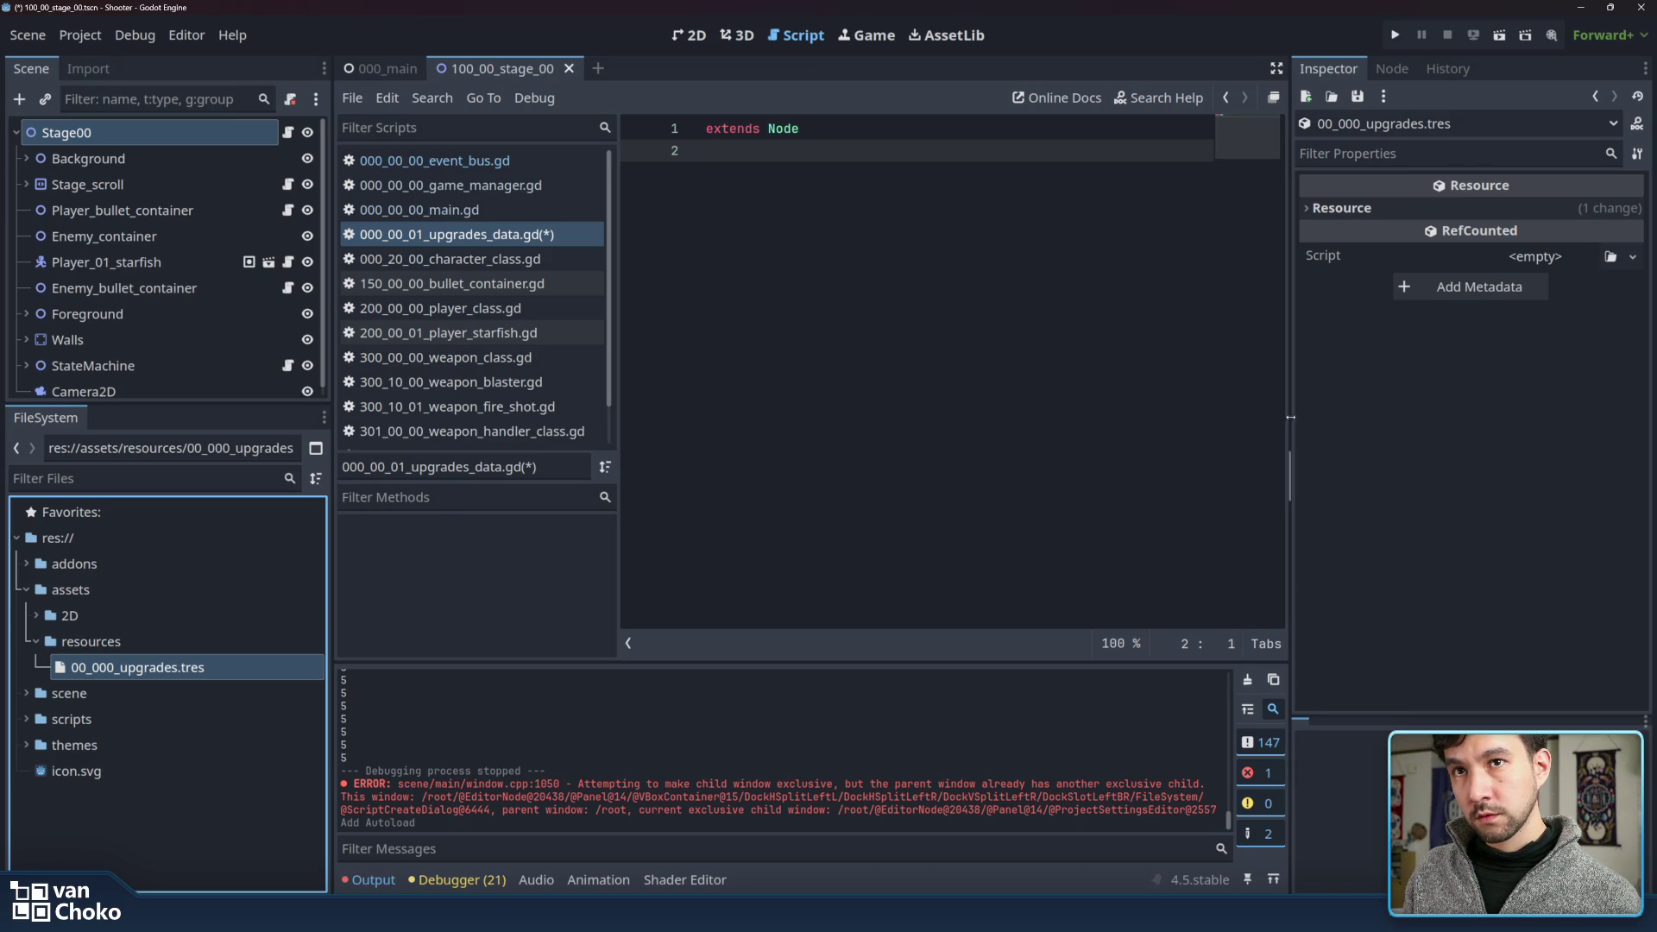
pyautogui.moveTo(1291, 421); pyautogui.dragTo(1191, 423)
pyautogui.click(1217, 209)
pyautogui.click(1217, 208)
# Attach a new built-in GDScript to the resource, remove it, then attach one again
pyautogui.click(1529, 259)
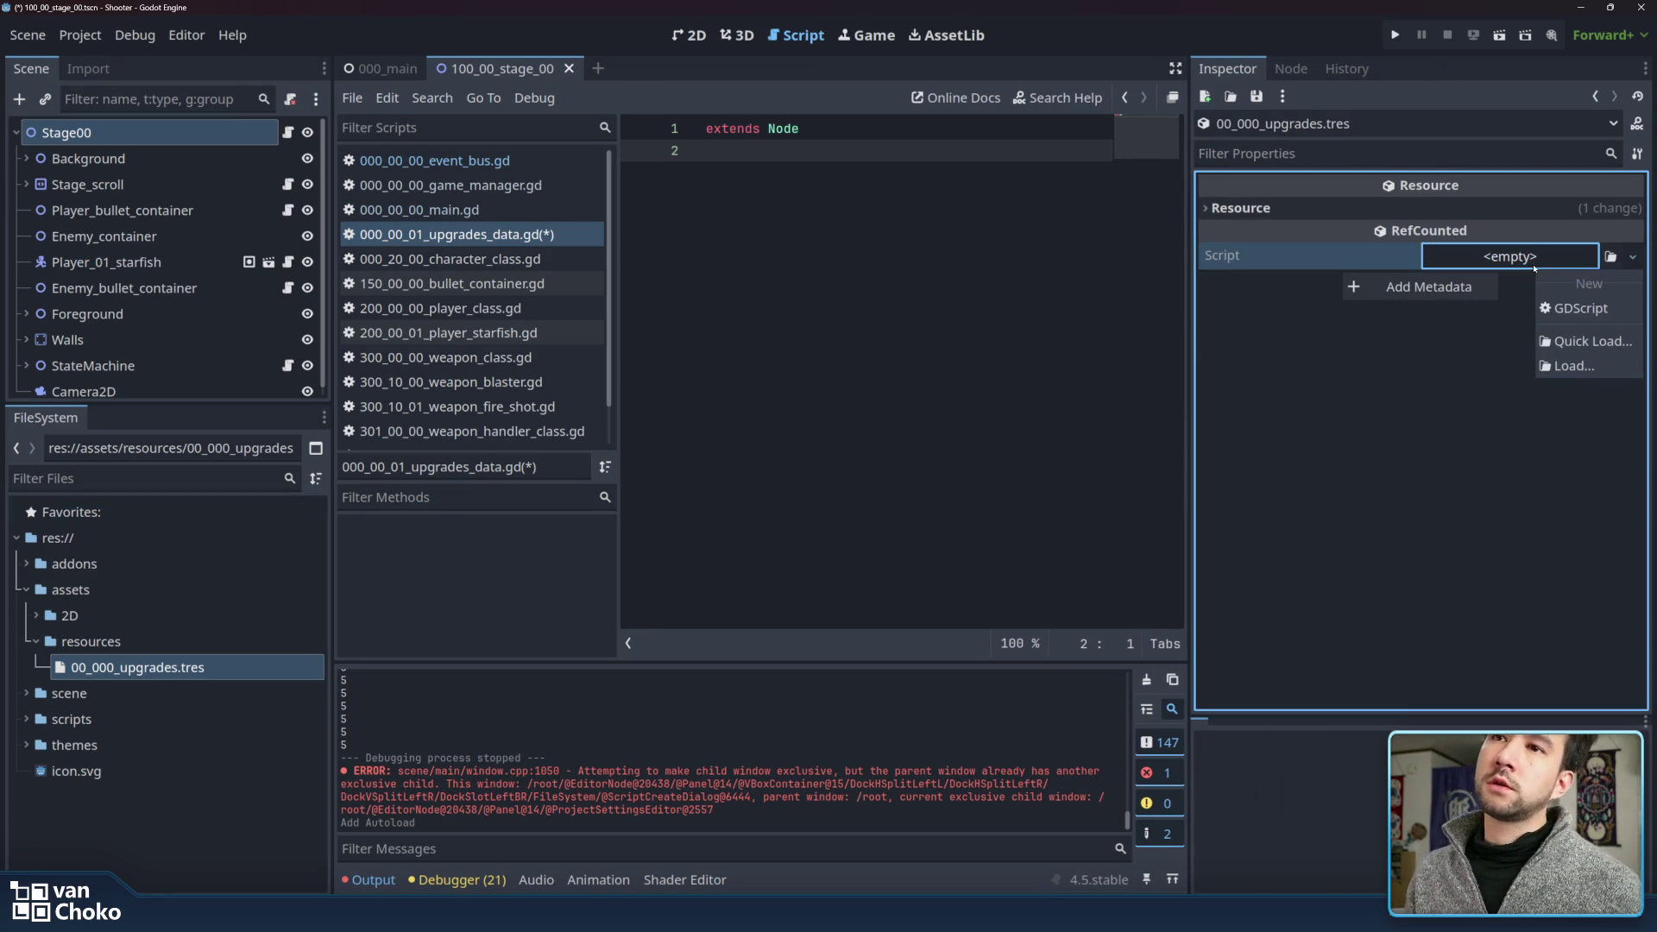
pyautogui.click(1590, 308)
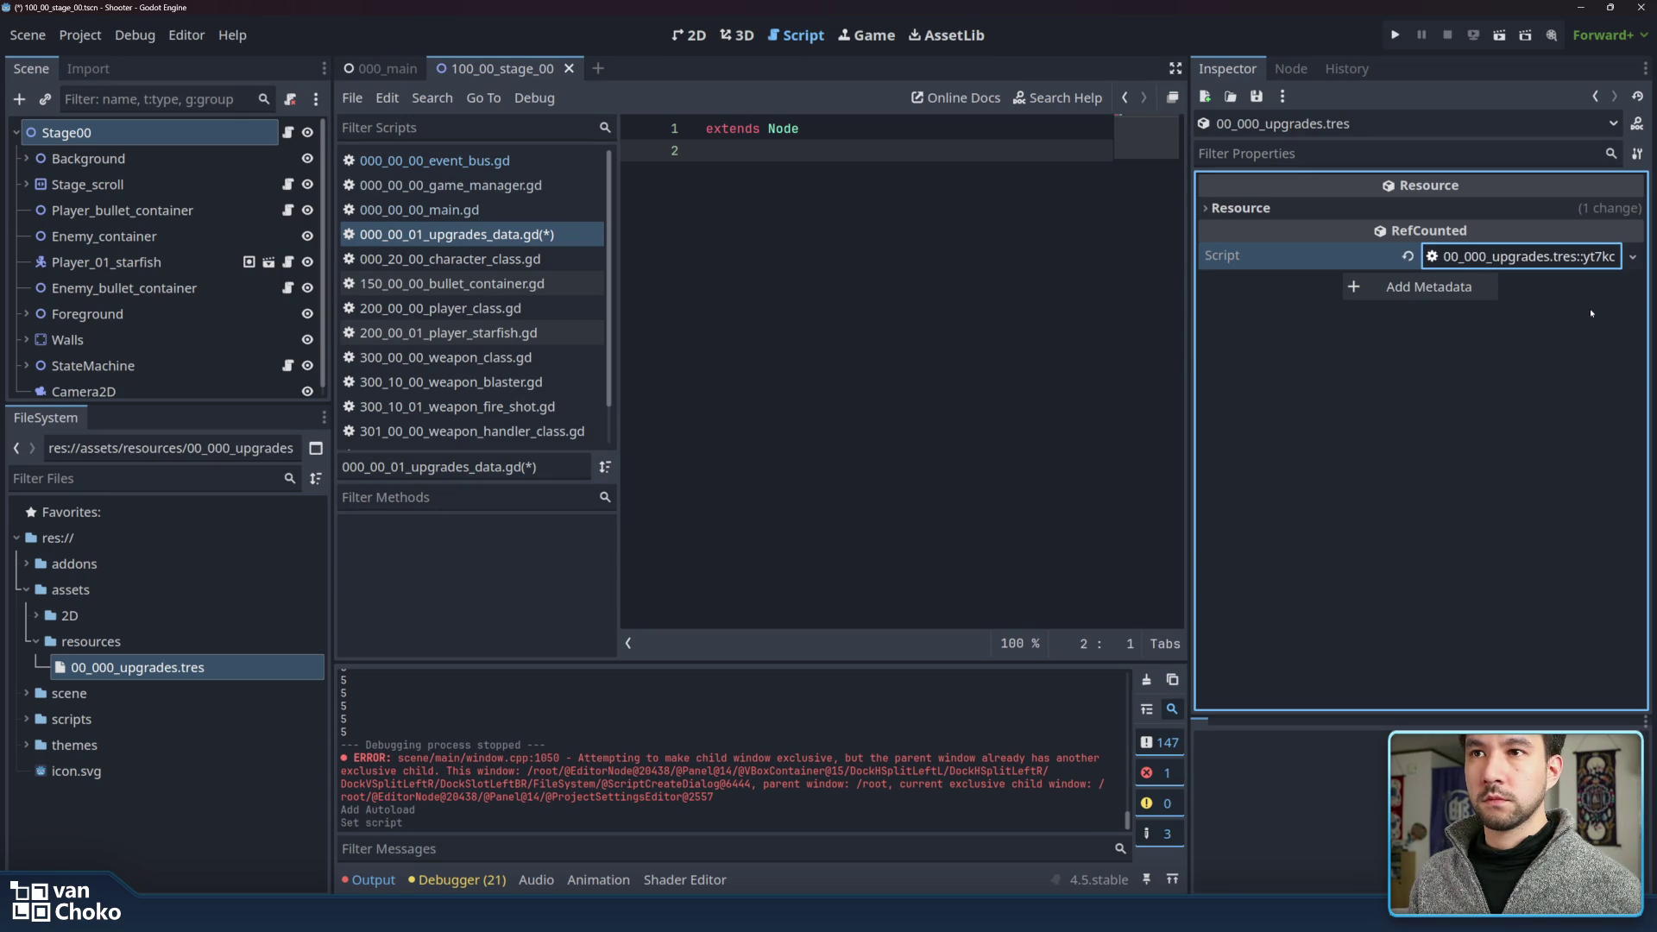
pyautogui.click(1568, 259)
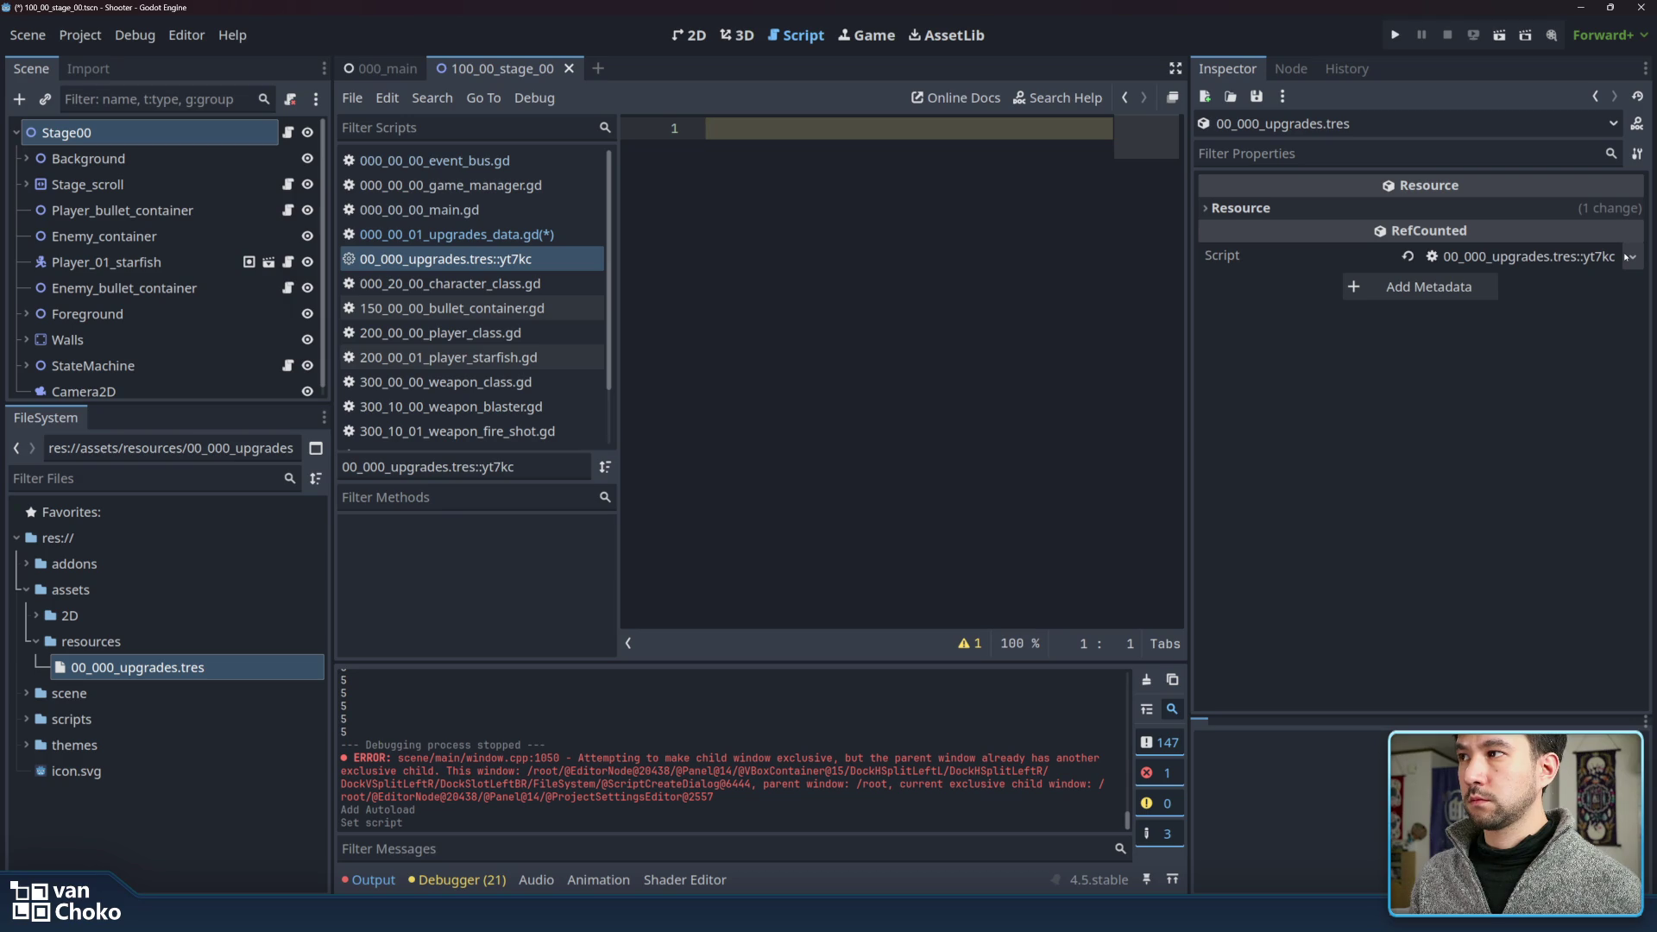
pyautogui.click(1629, 257)
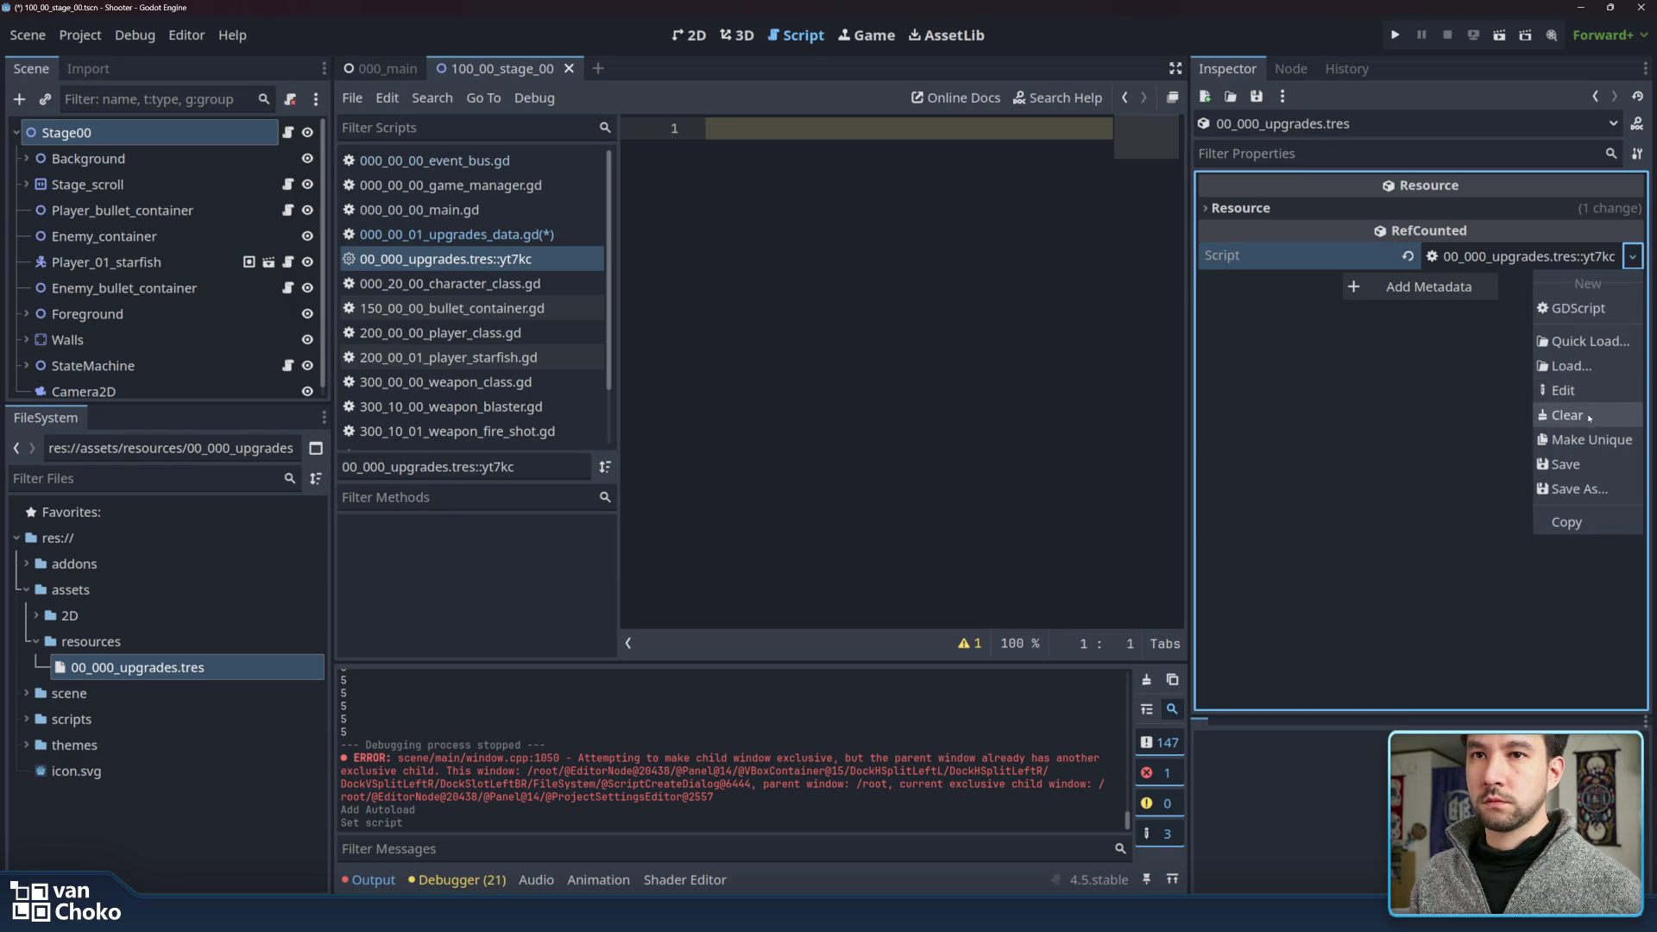
pyautogui.click(1554, 416)
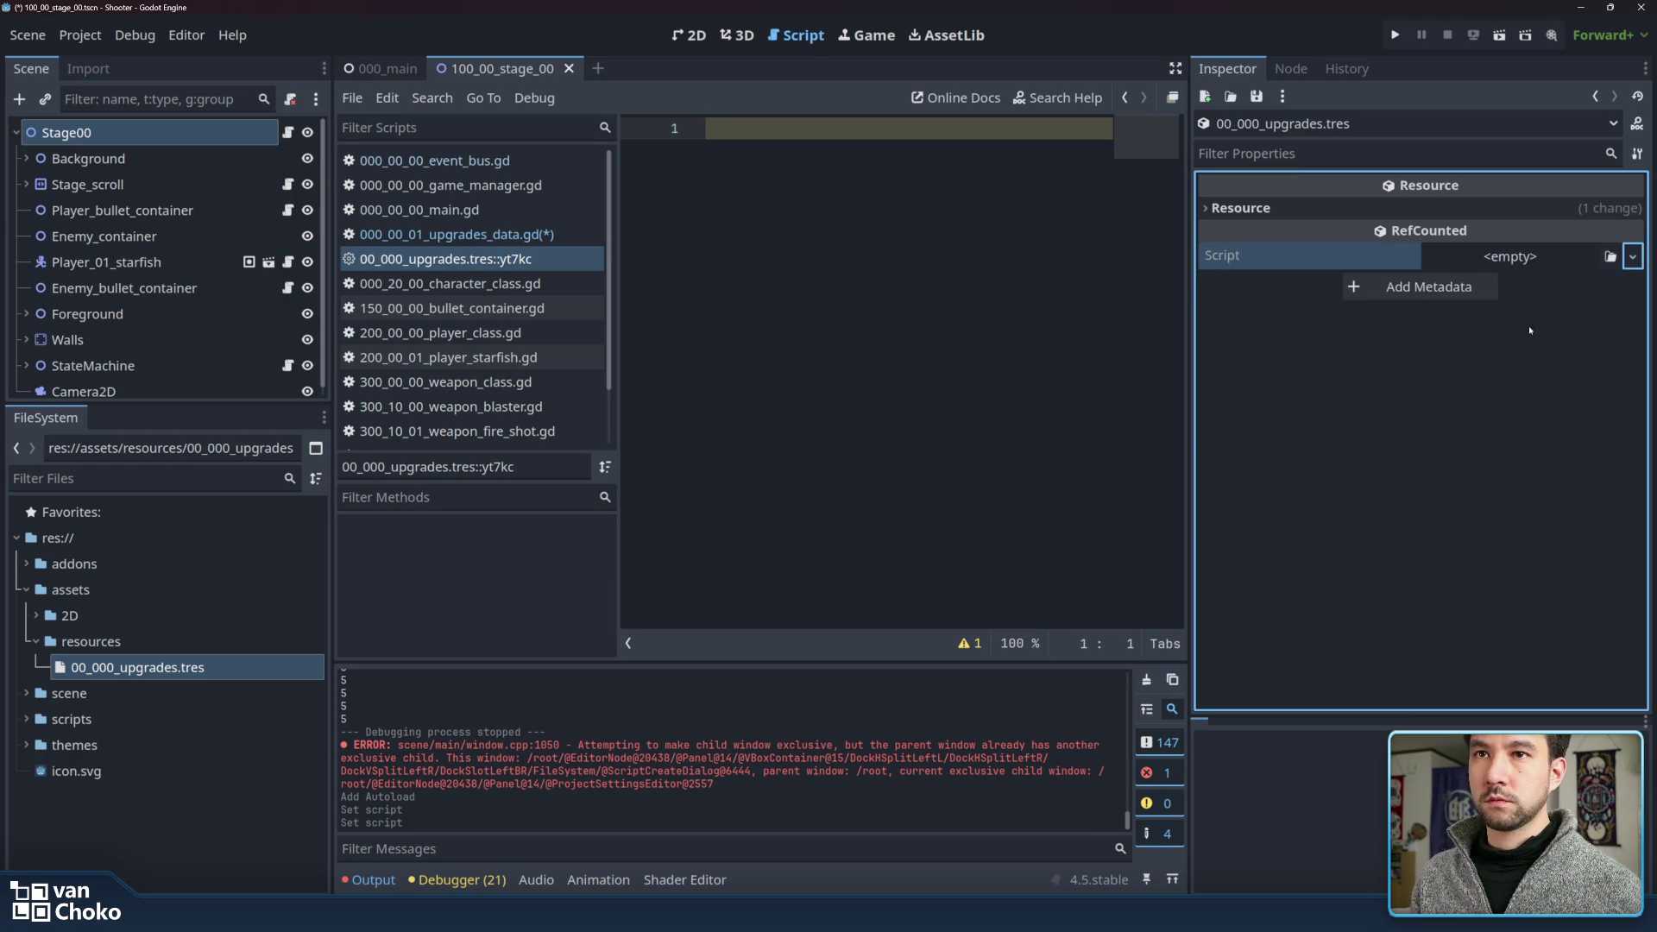
pyautogui.click(1632, 256)
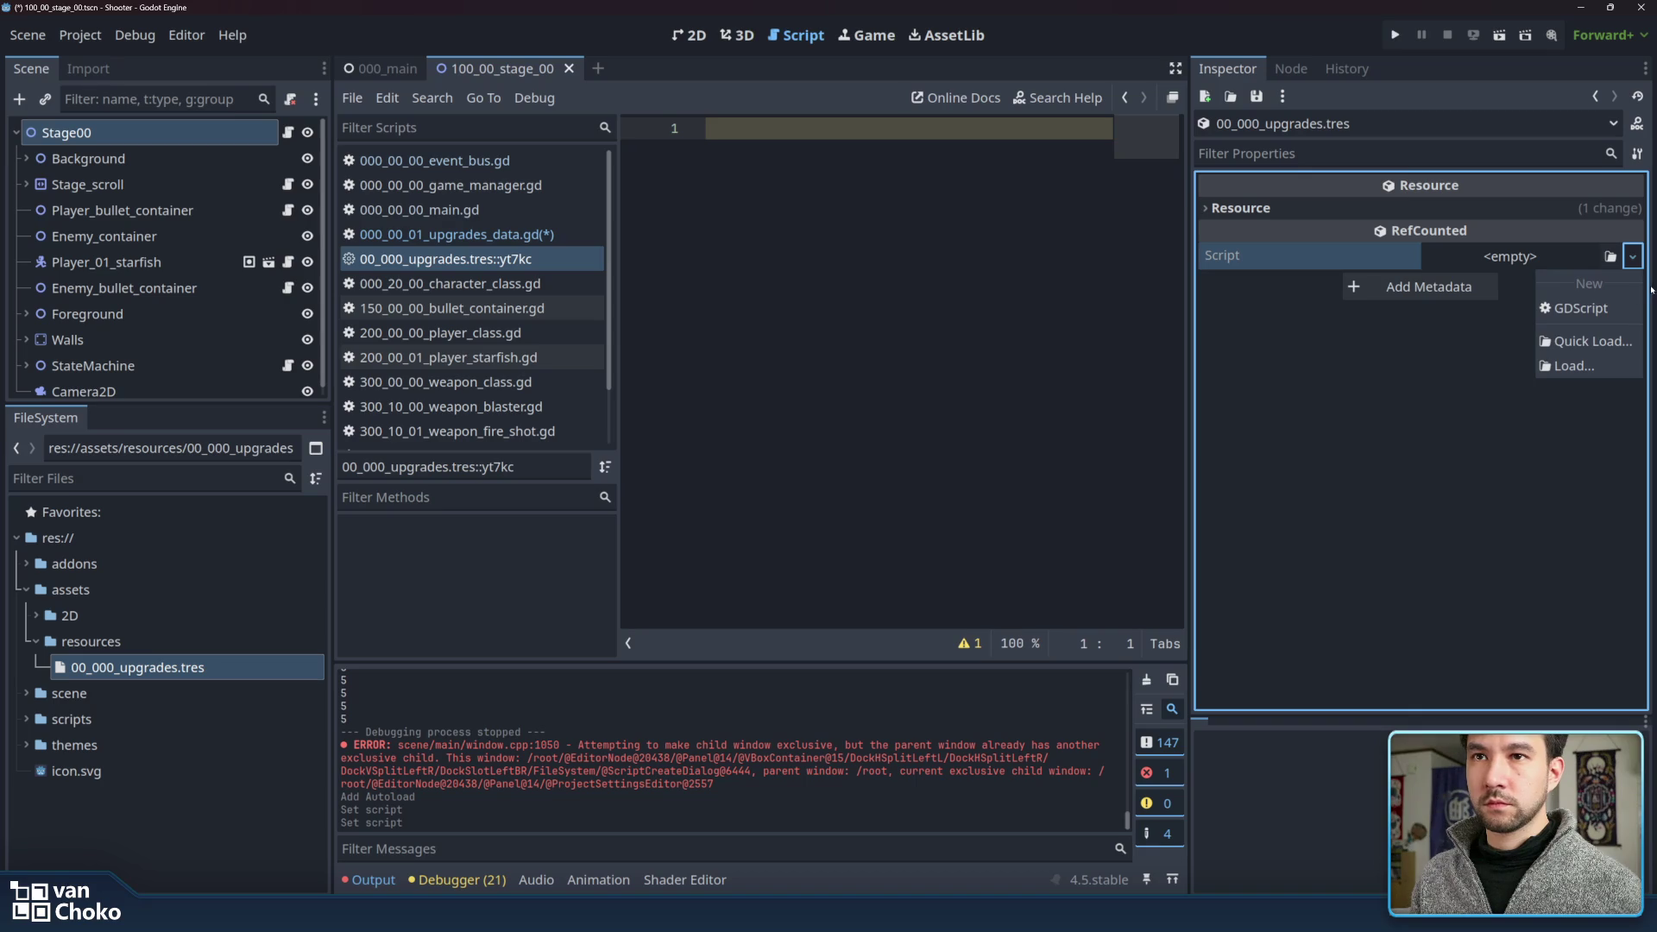
pyautogui.click(1581, 308)
pyautogui.click(936, 297)
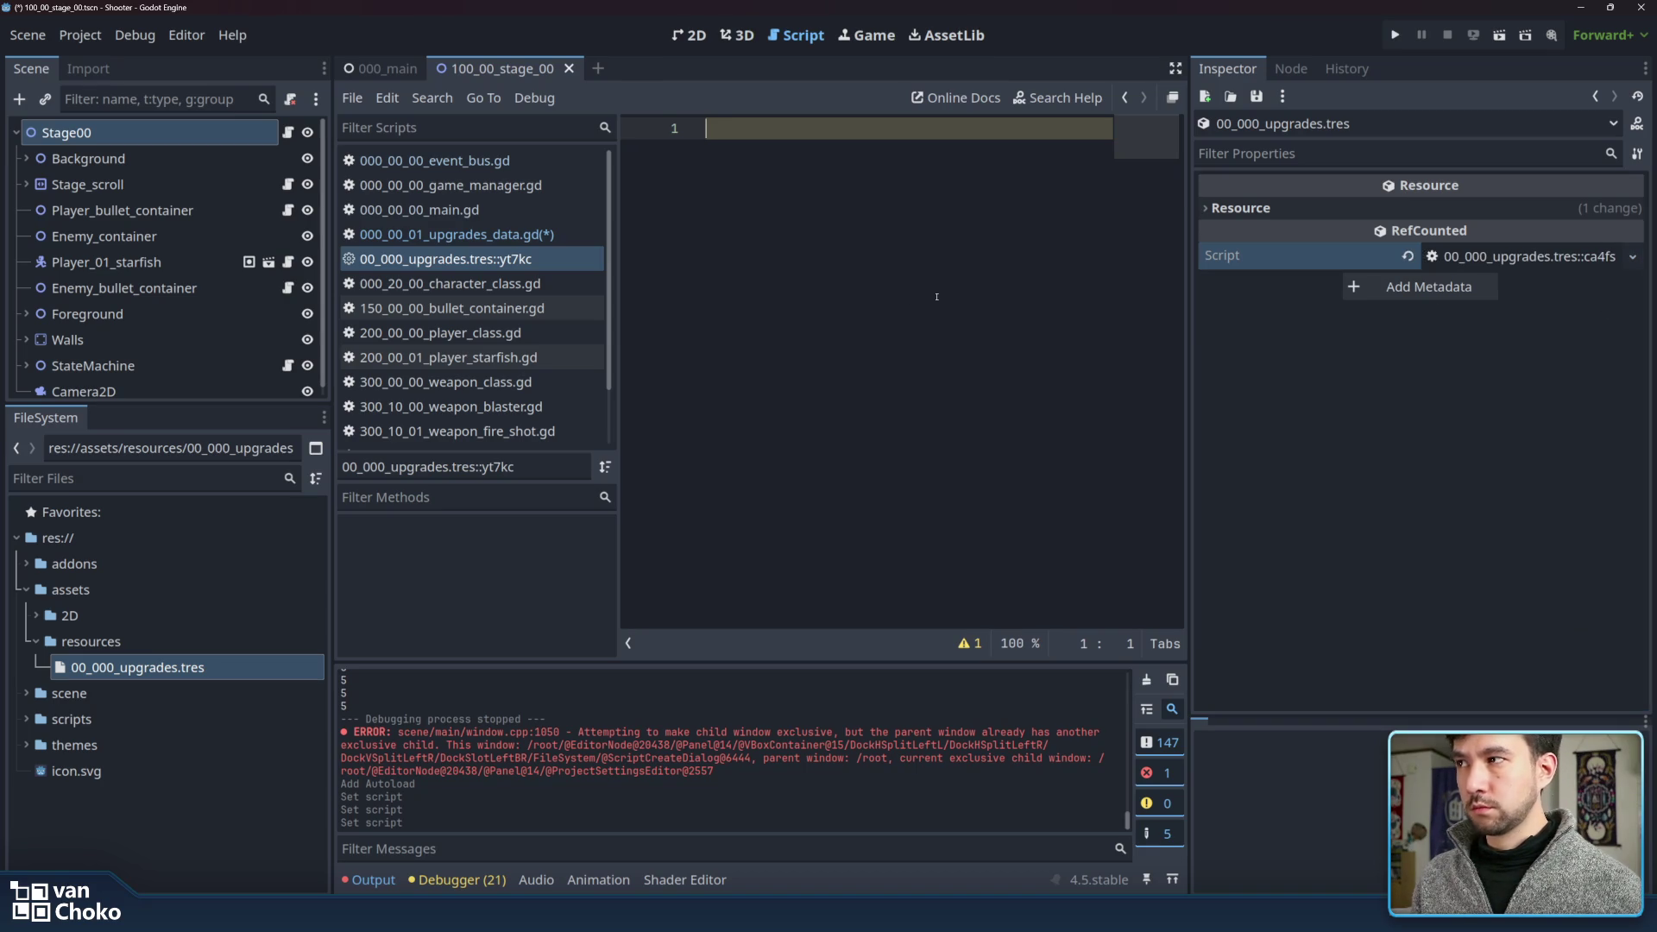
# Save the scene, cancel Save Scene As, and clear the resource's Script property
pyautogui.hotkey('ctrl', 's')
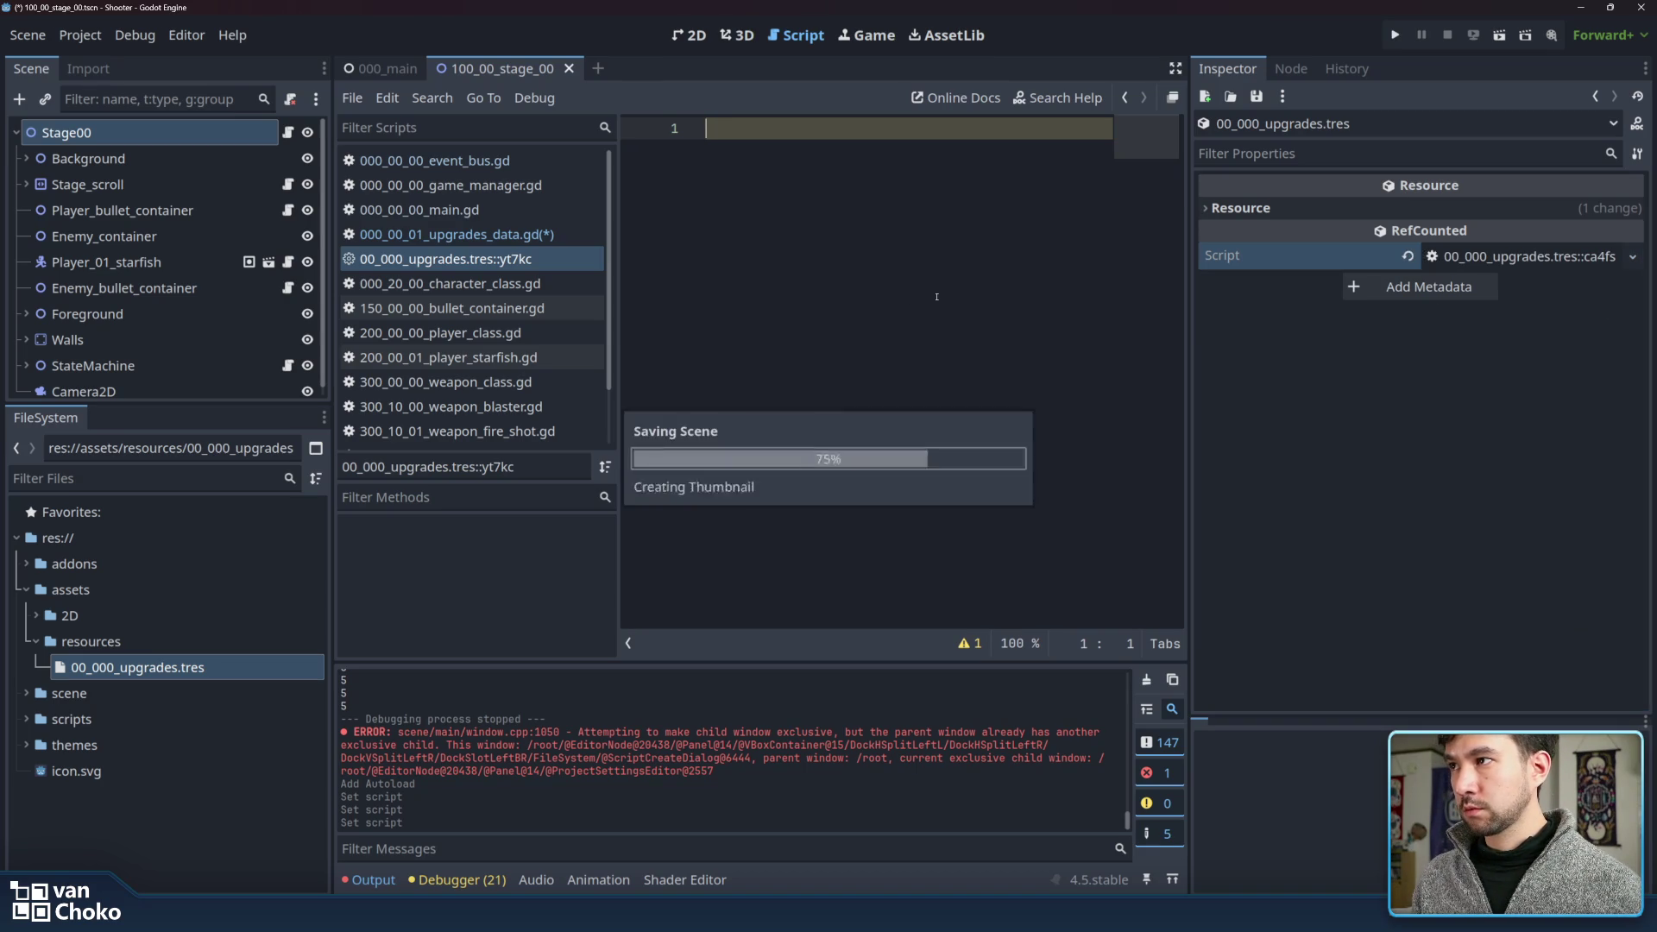
pyautogui.hotkey('ctrl', 'shift', 's')
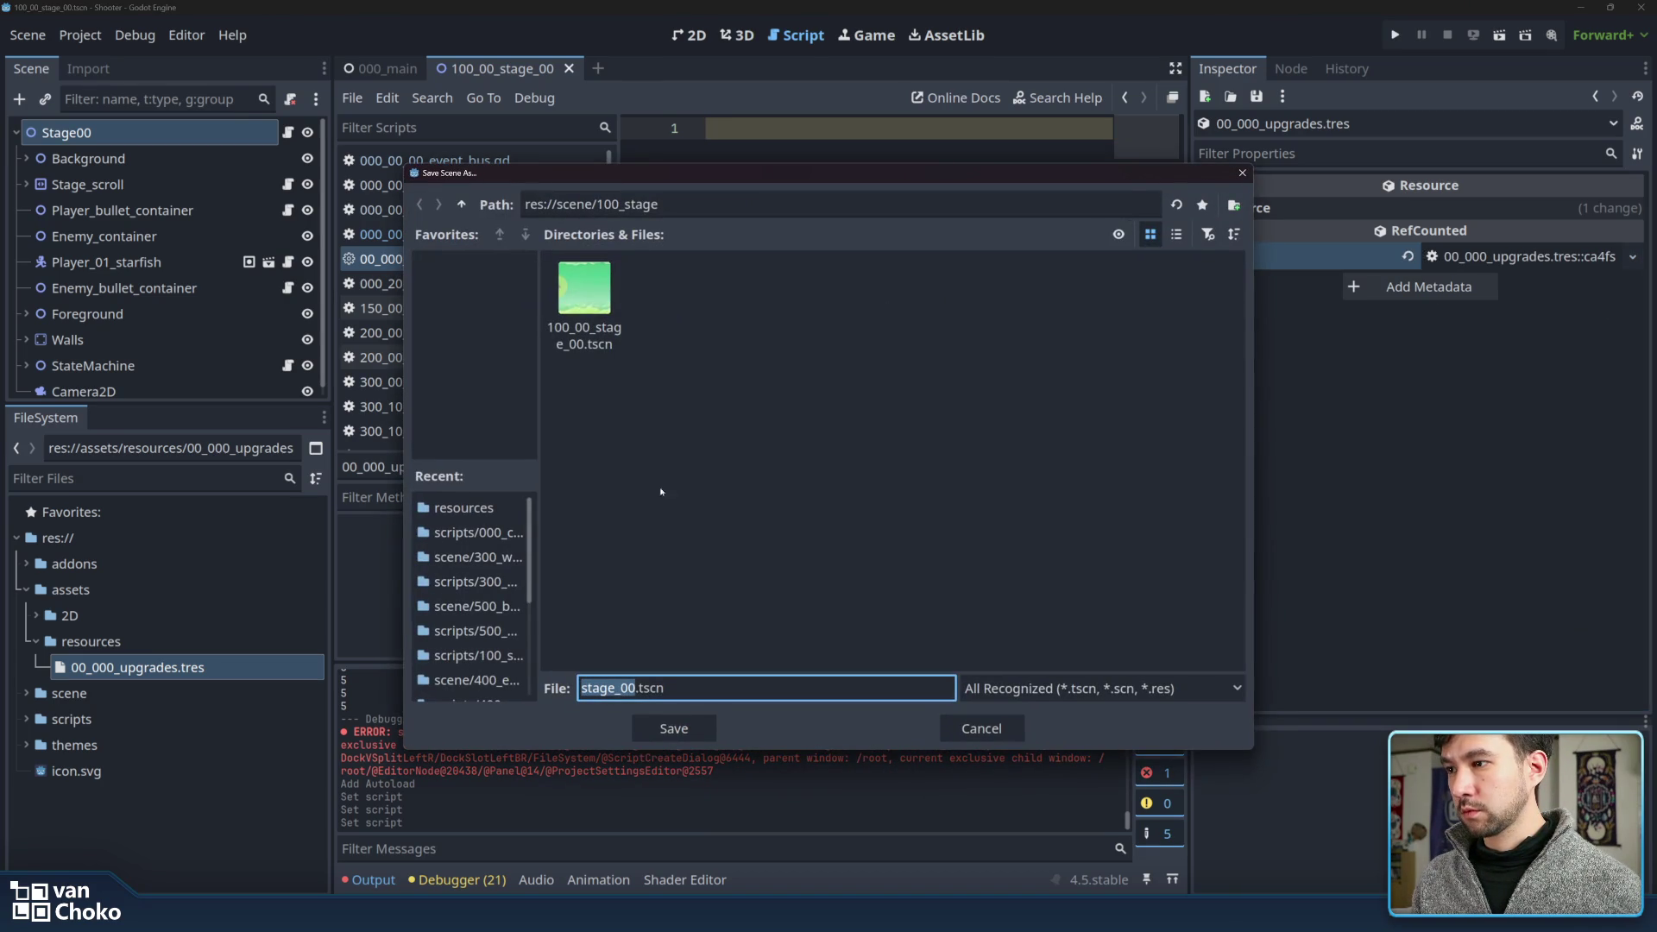
pyautogui.click(982, 728)
pyautogui.click(1313, 411)
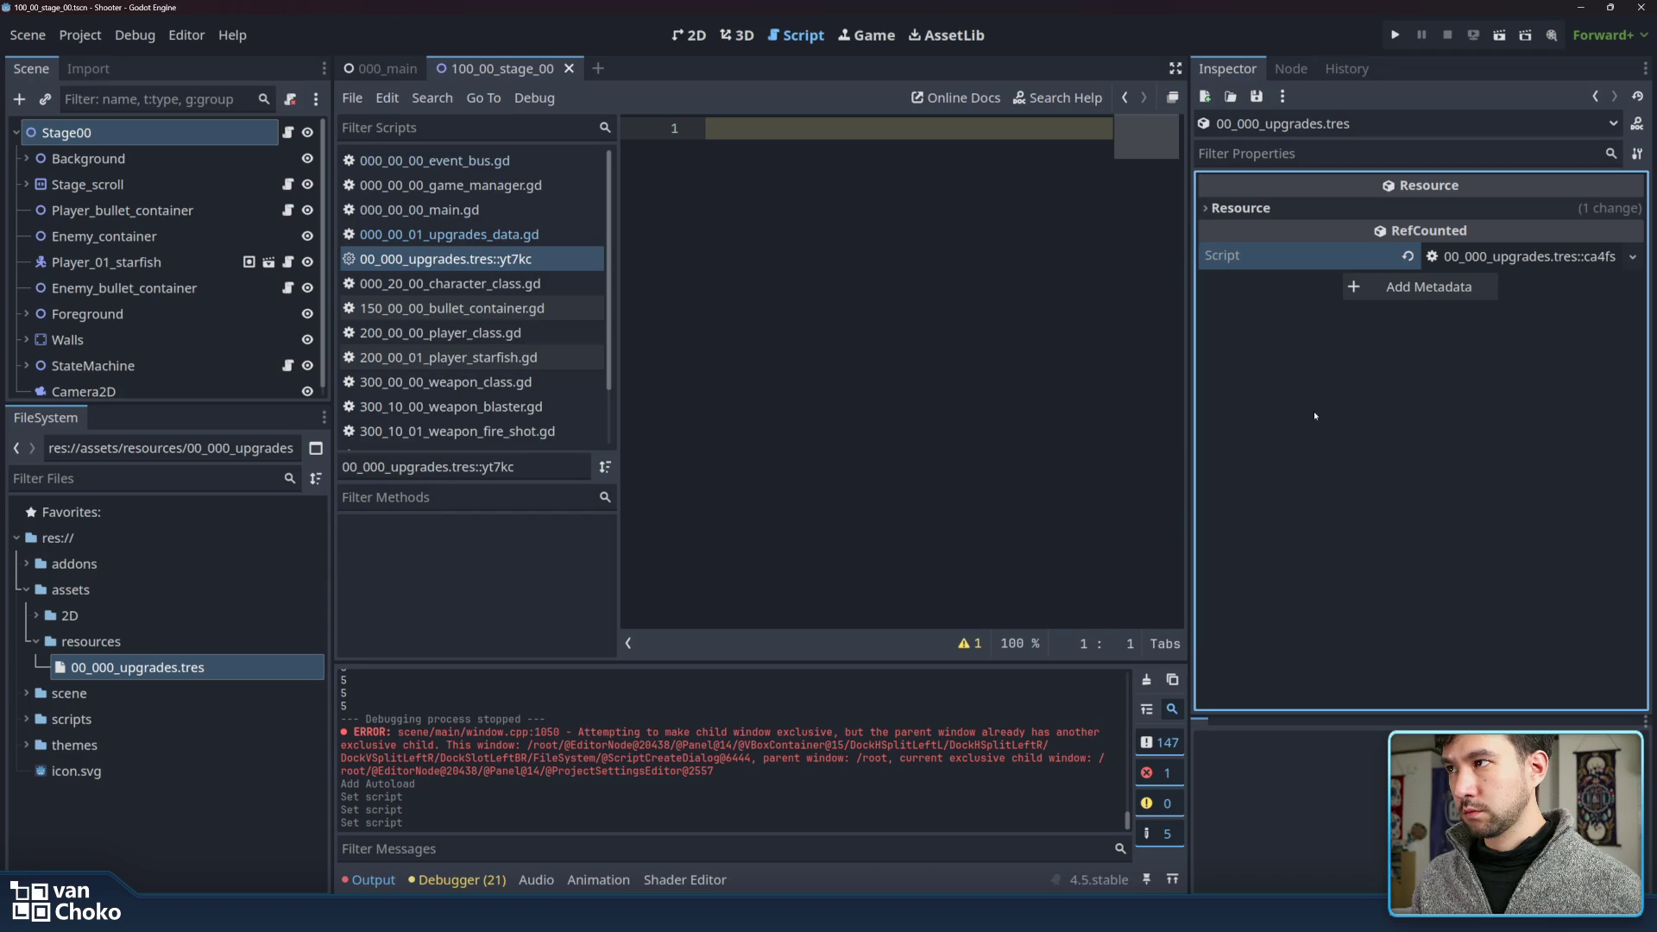
pyautogui.click(1407, 256)
pyautogui.click(148, 666)
pyautogui.click(124, 643)
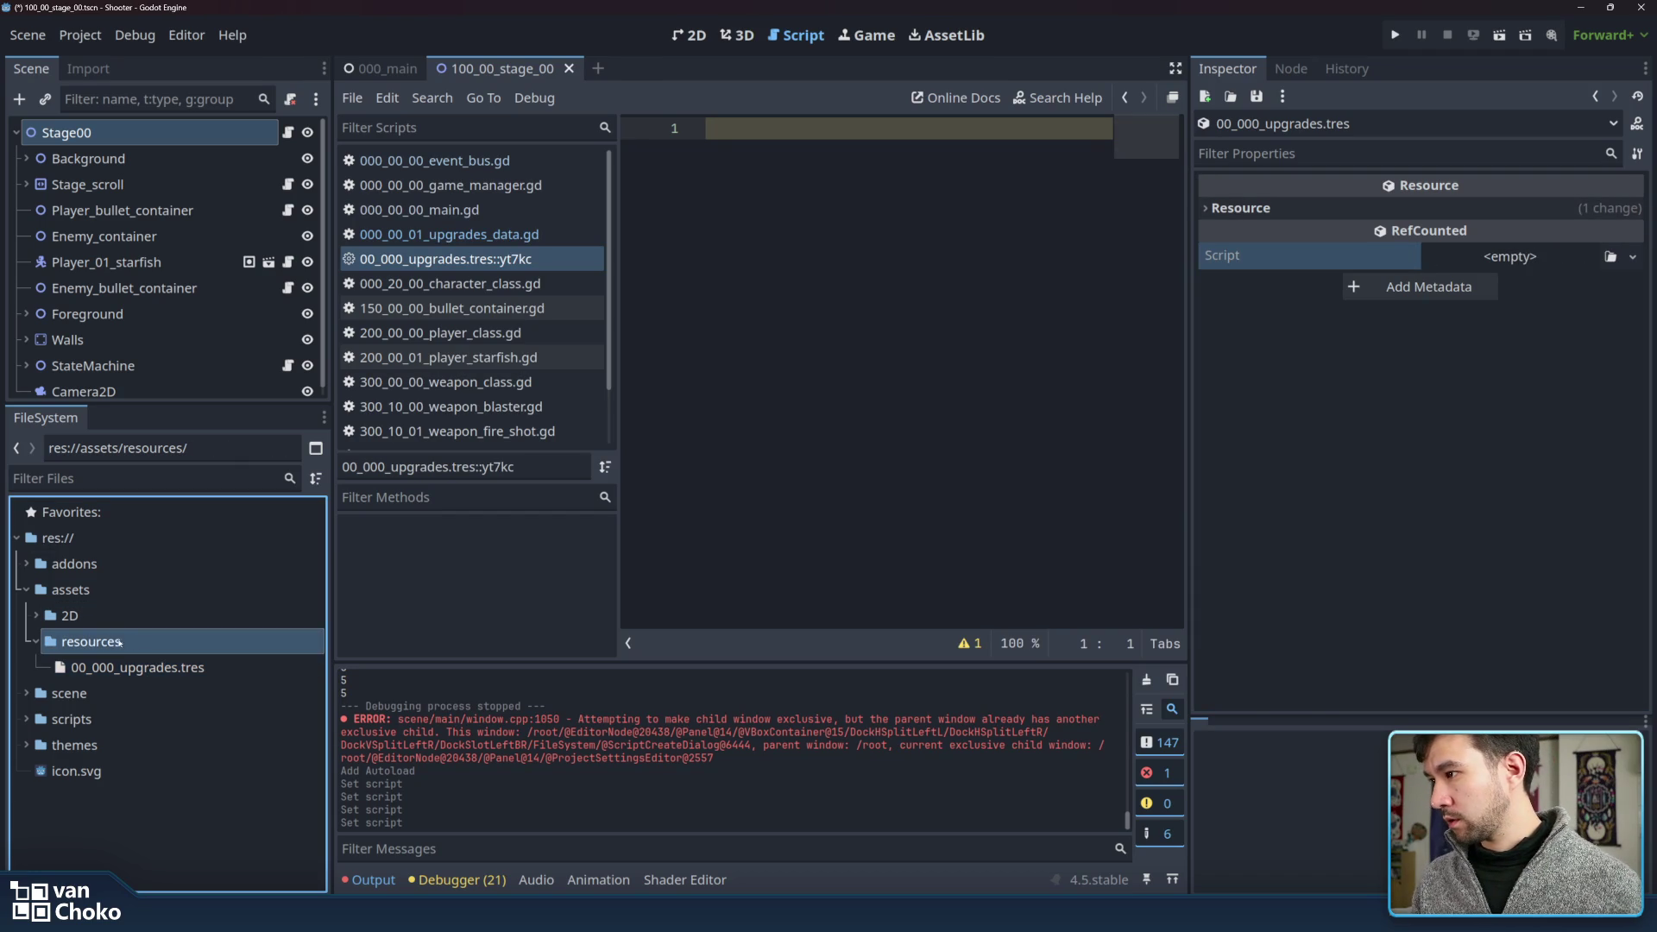
# Start a new script in the resources folder named upgrade_class.gd
pyautogui.rightClick(113, 643)
pyautogui.moveTo(181, 534)
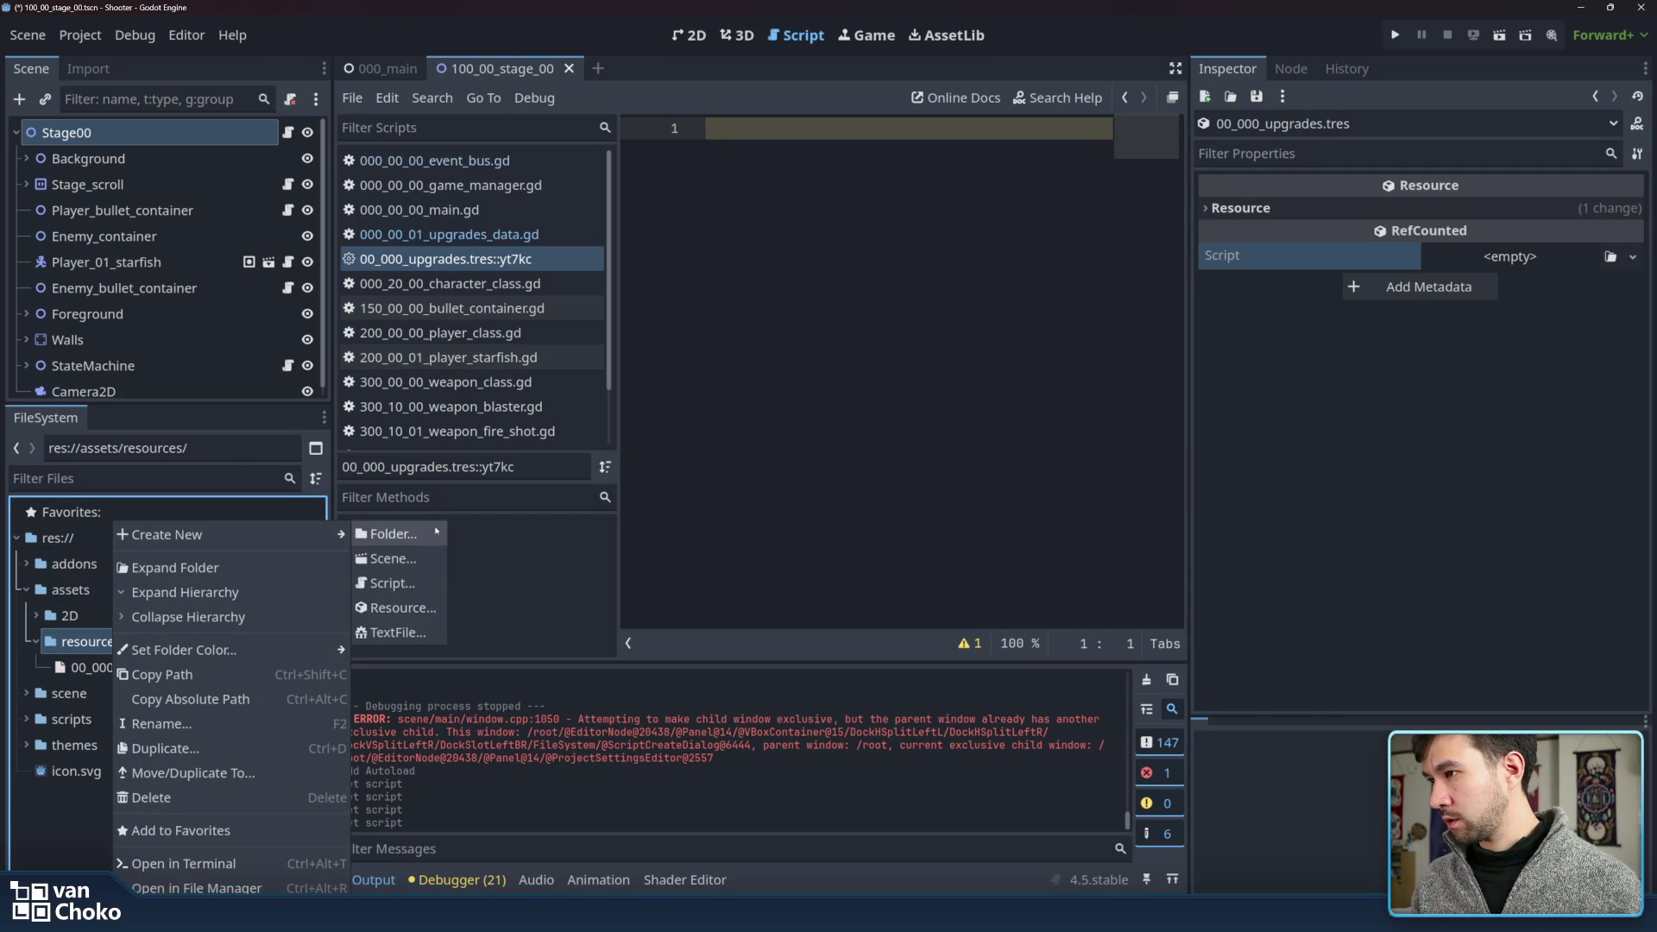
pyautogui.click(393, 583)
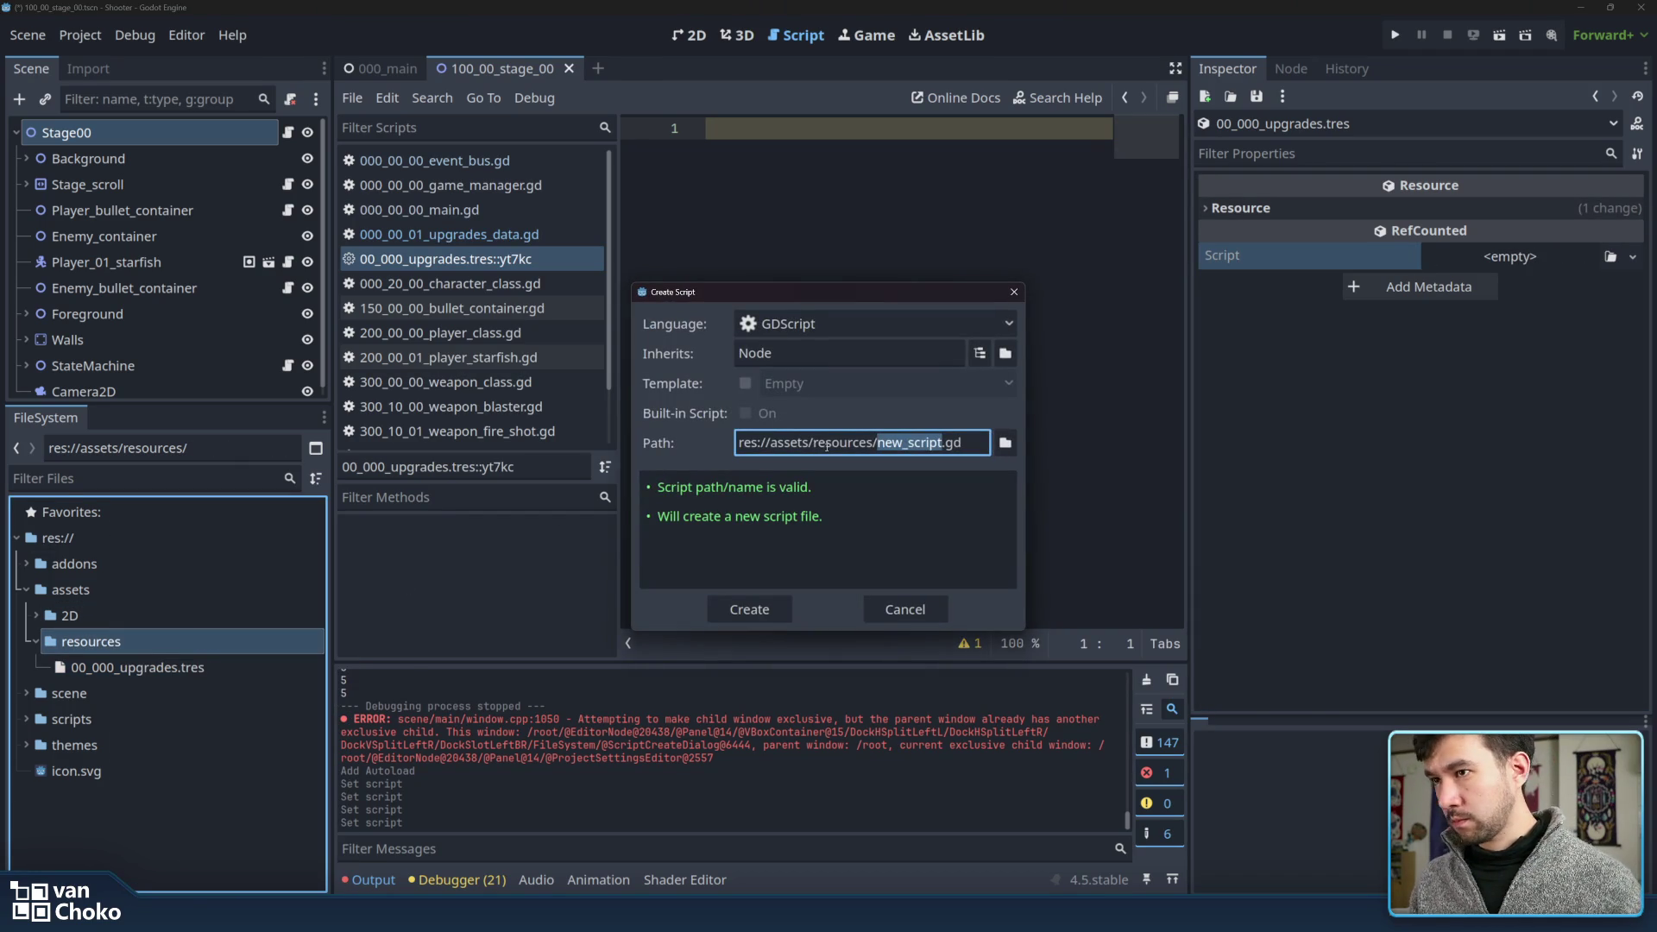
pyautogui.doubleClick(906, 444)
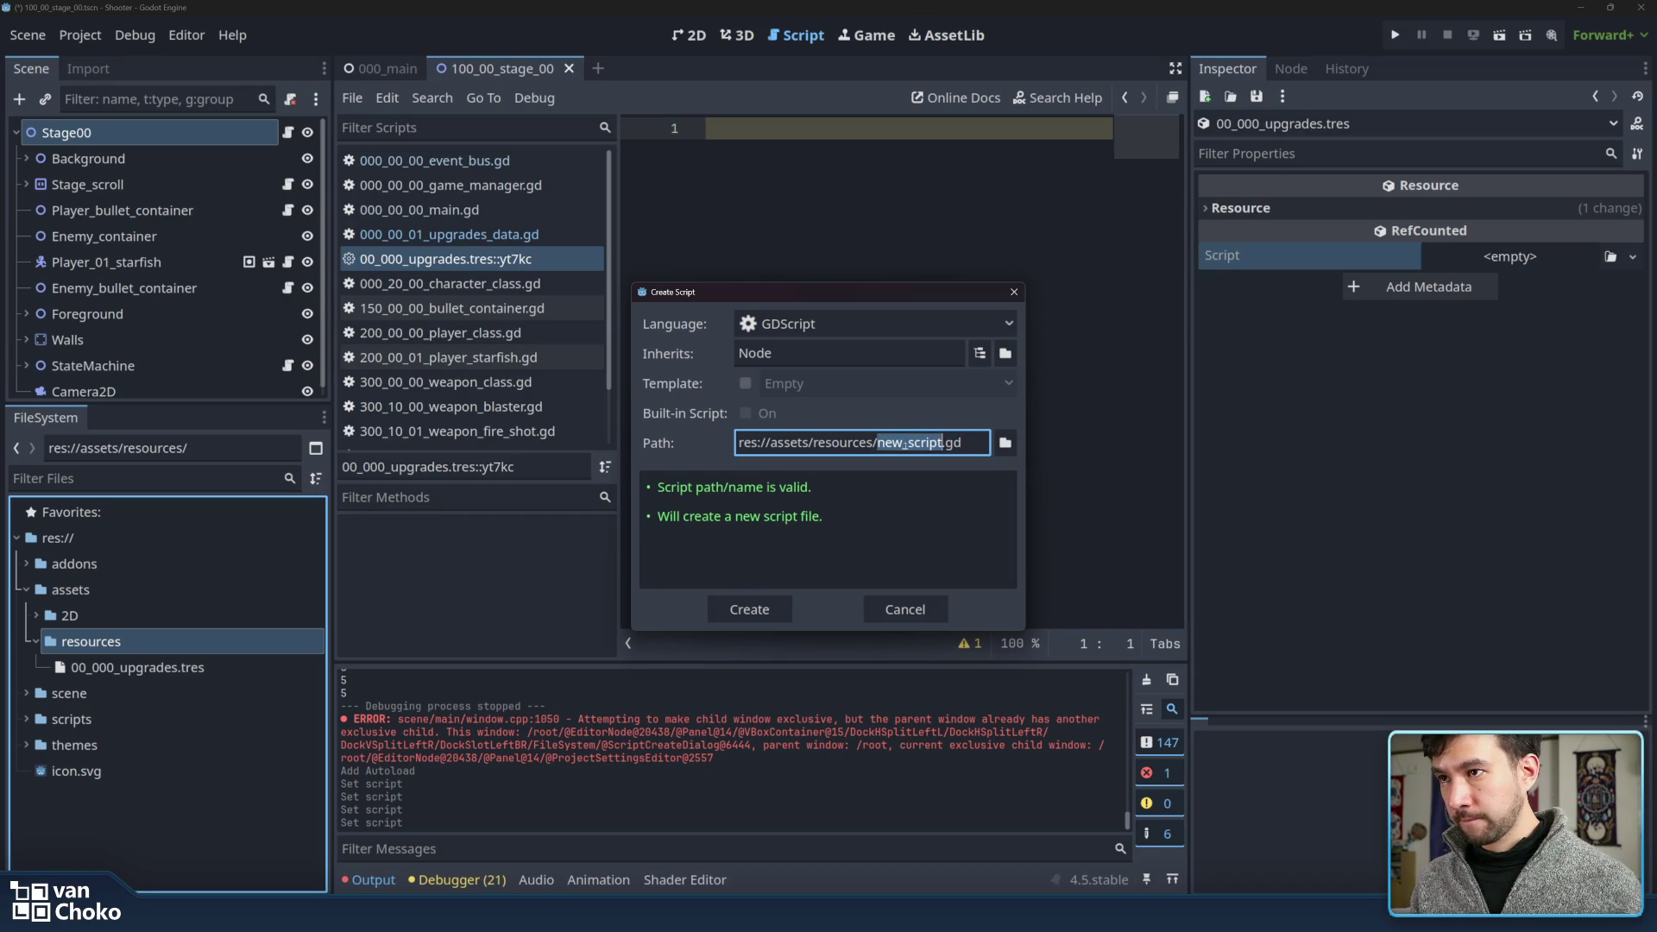
pyautogui.doubleClick(844, 443)
pyautogui.doubleClick(906, 443)
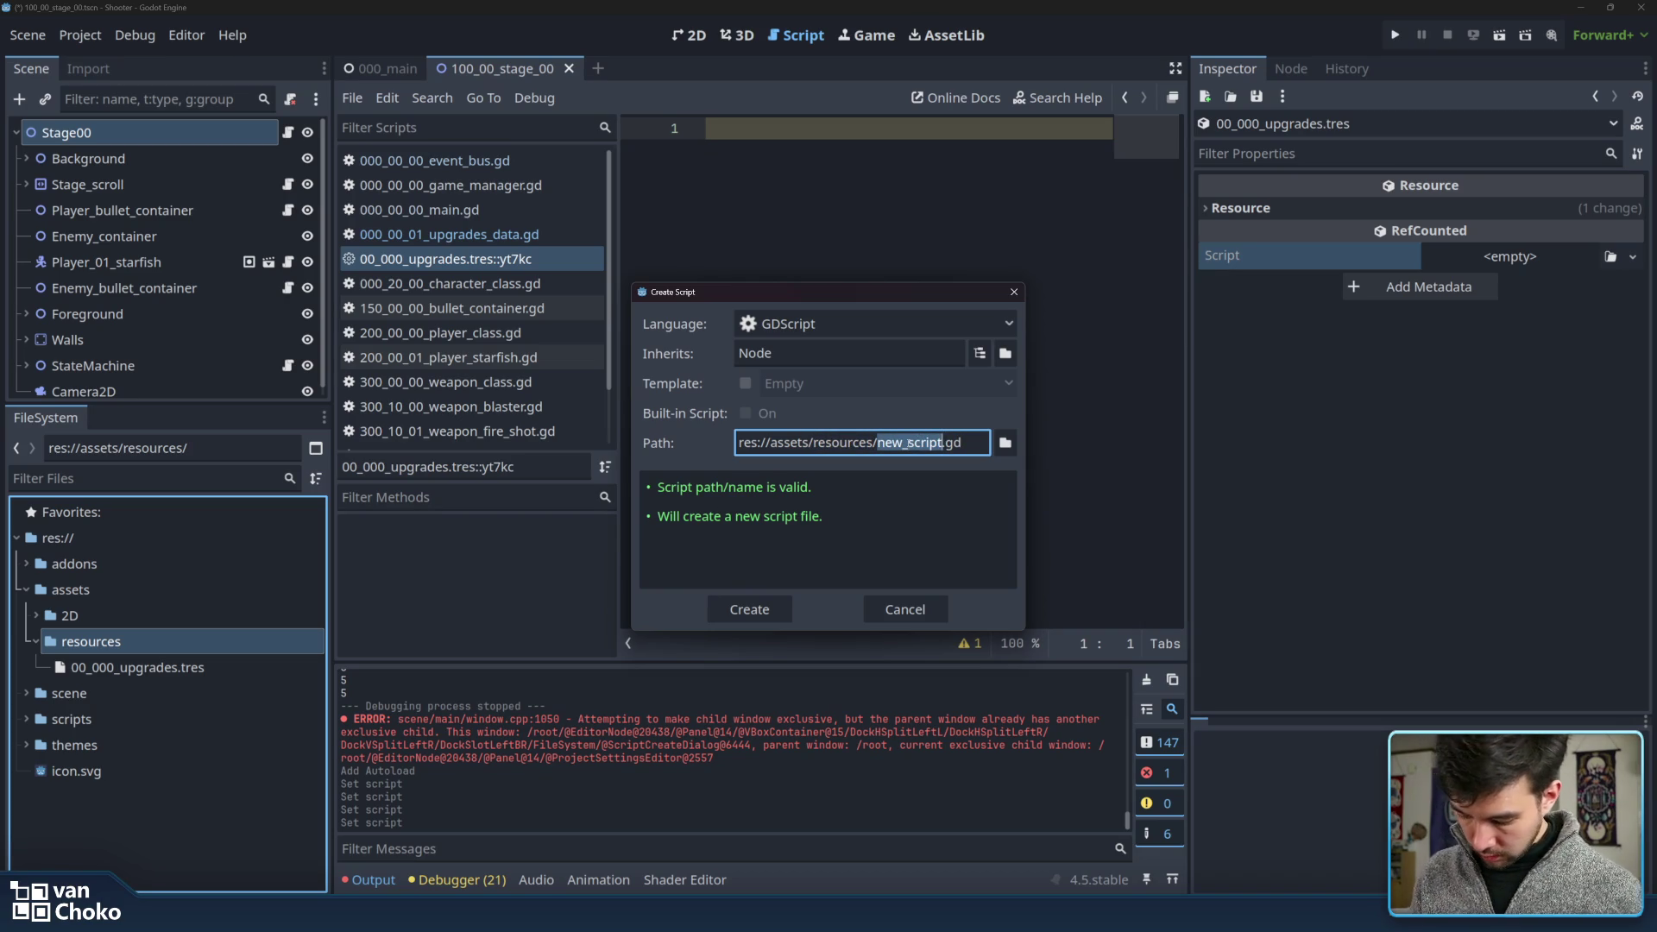
pyautogui.write('Upgrad')
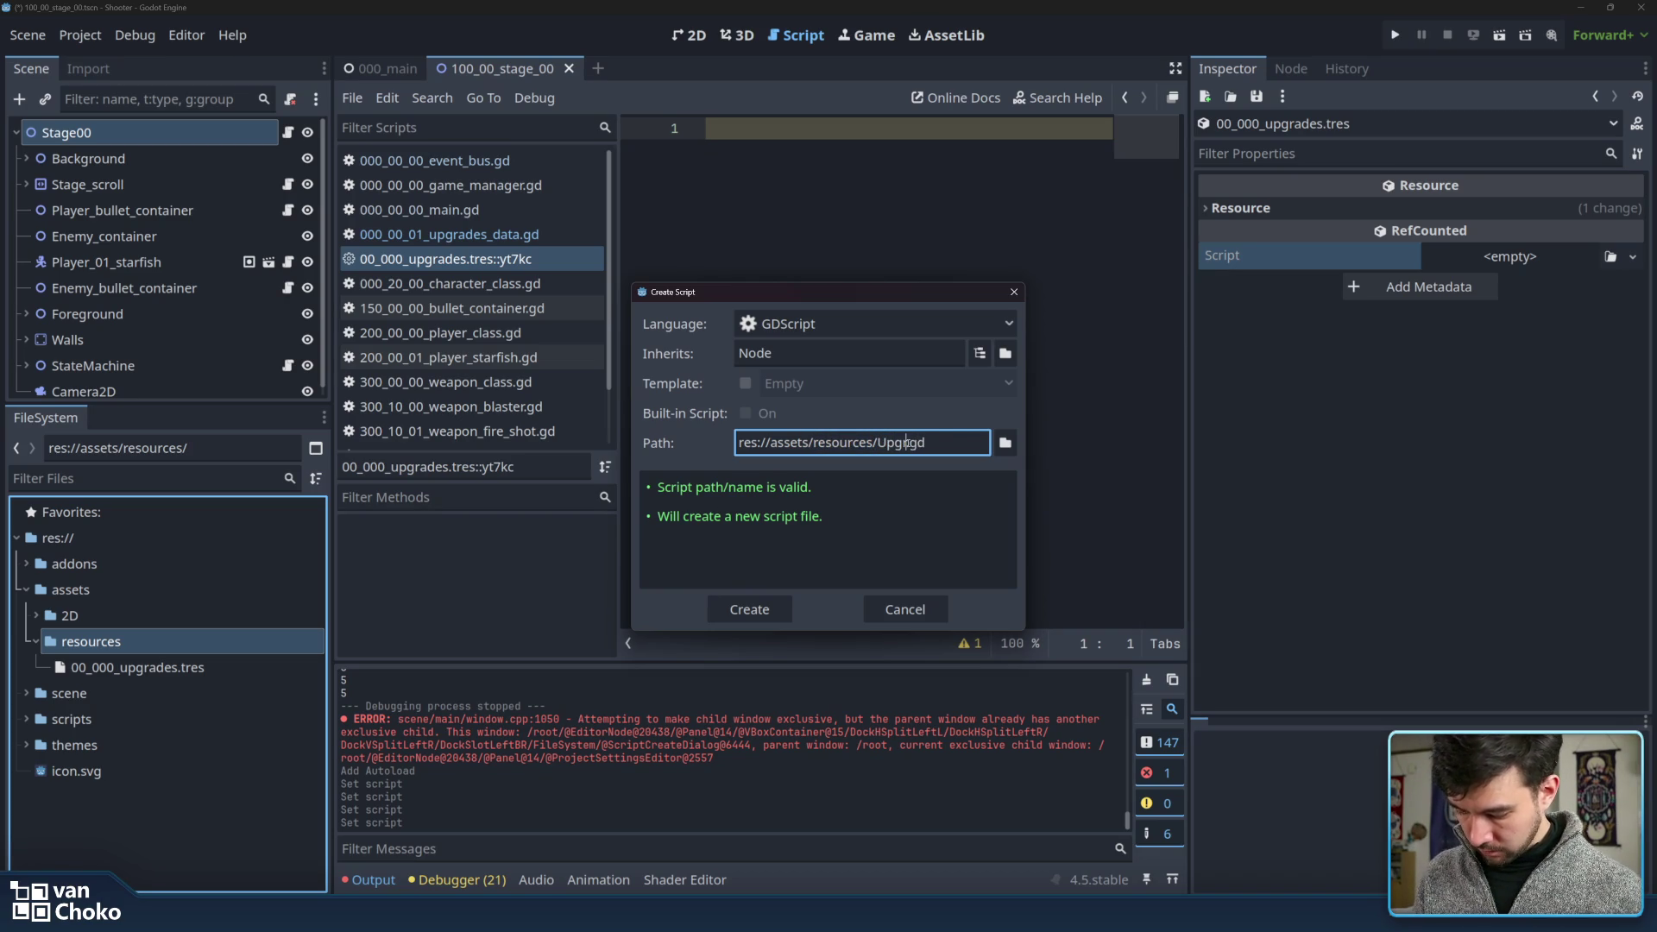
pyautogui.write('e_class')
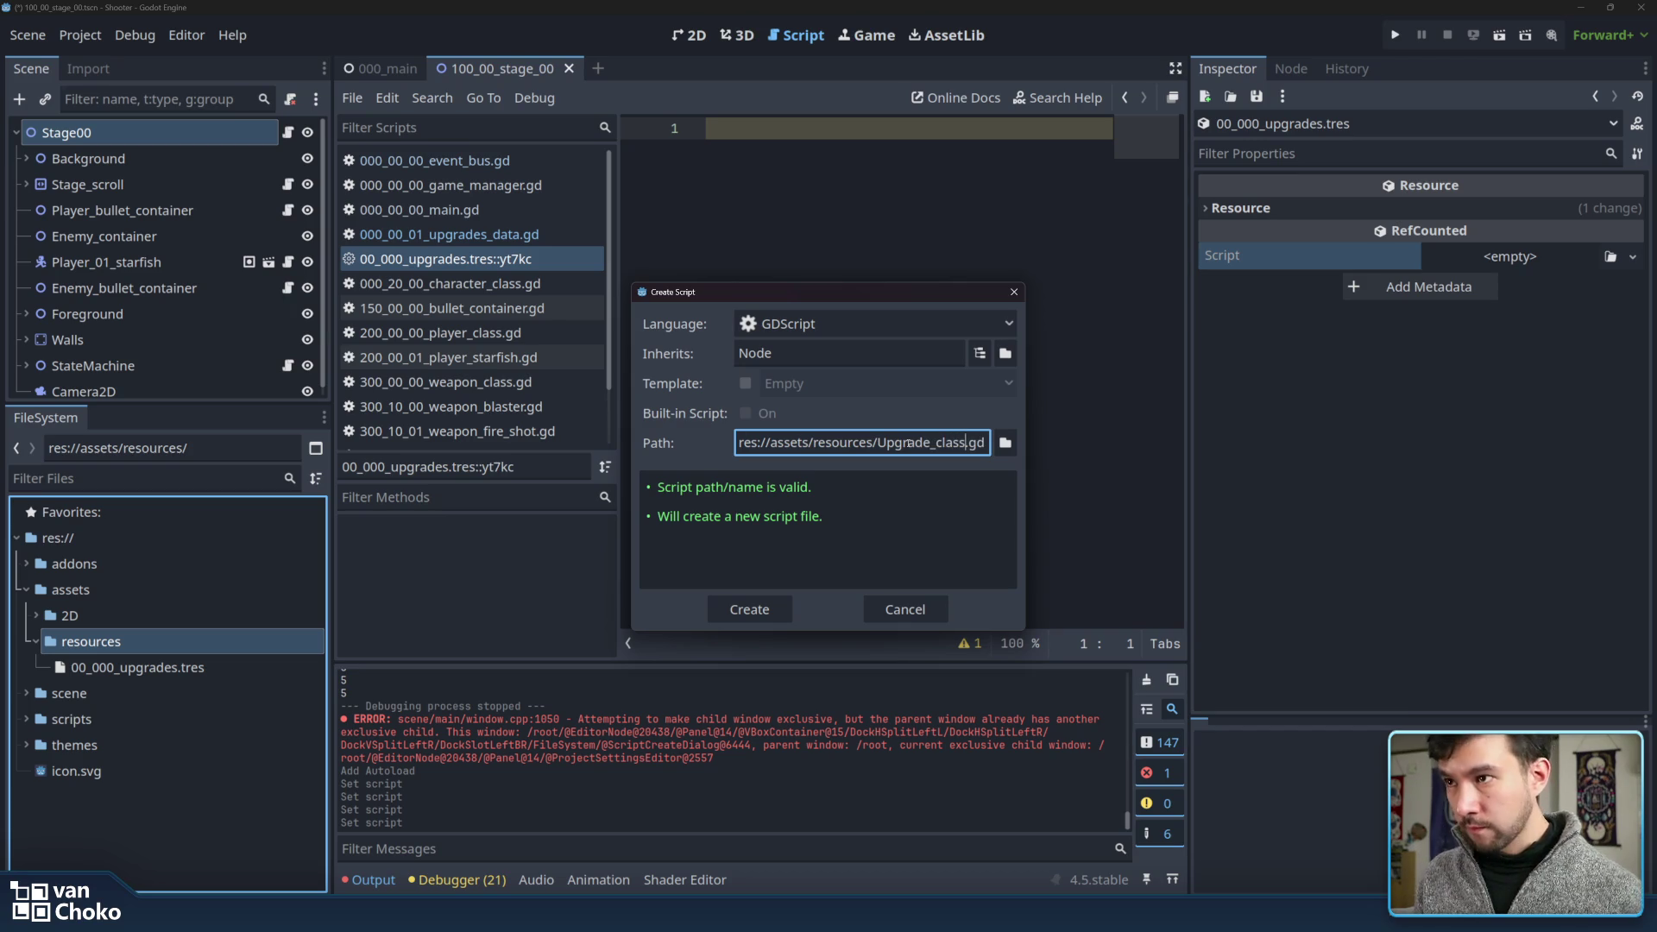
pyautogui.moveTo(887, 443); pyautogui.dragTo(878, 443)
pyautogui.write('u')
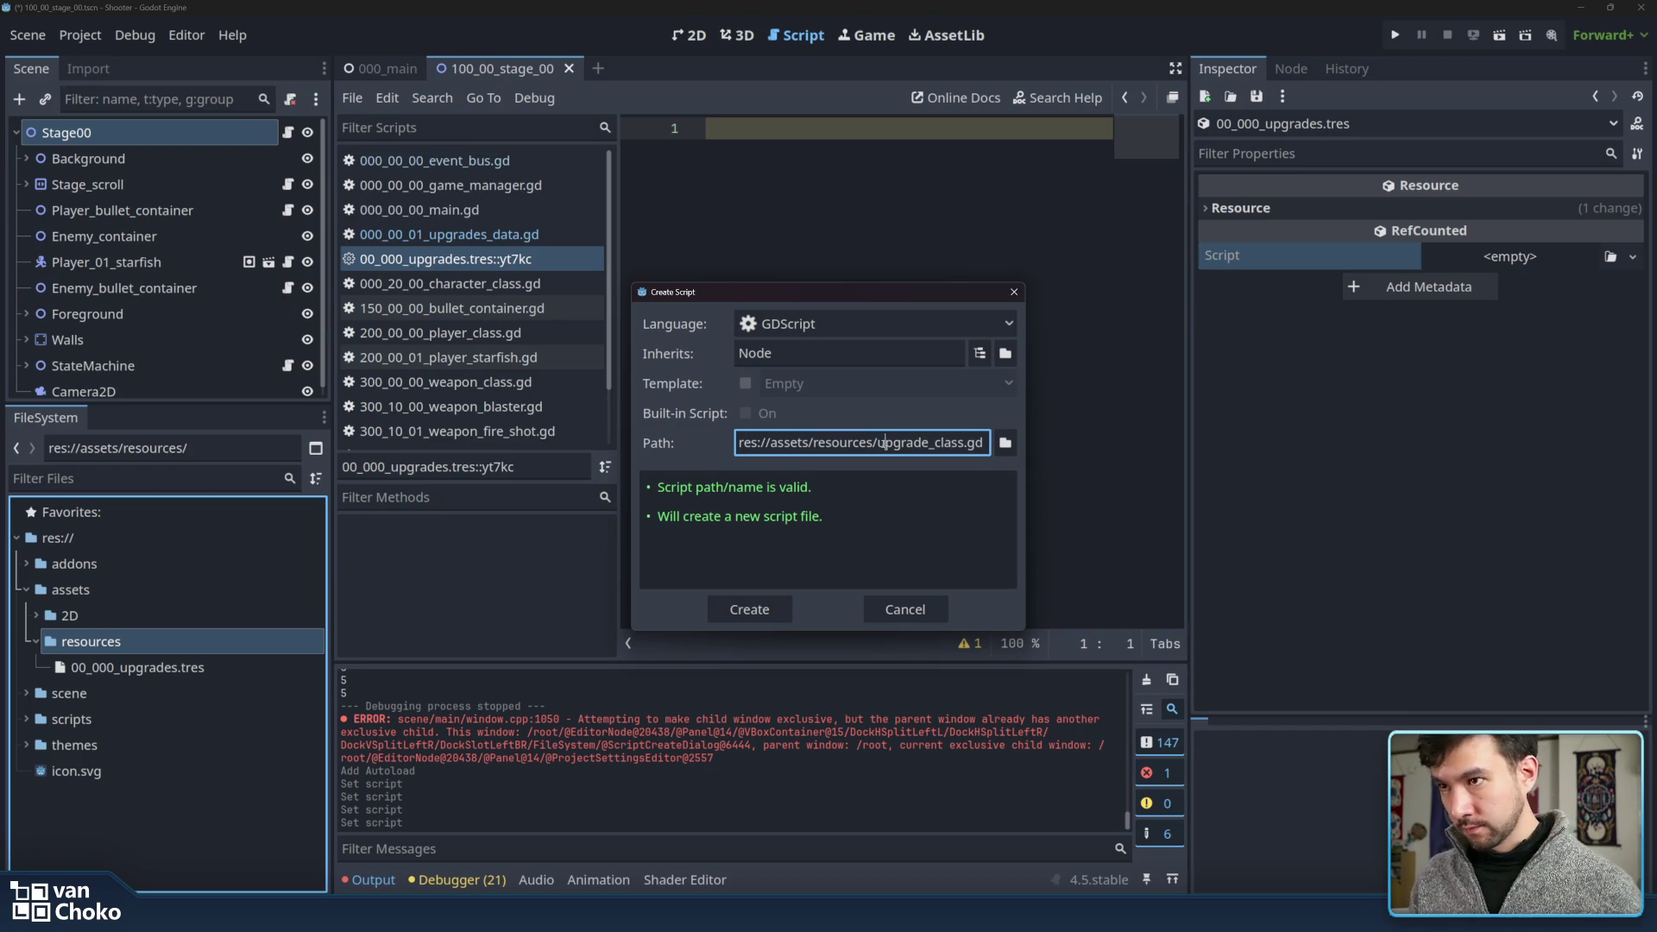
# Set the script's base class to Resource and create it
pyautogui.click(824, 353)
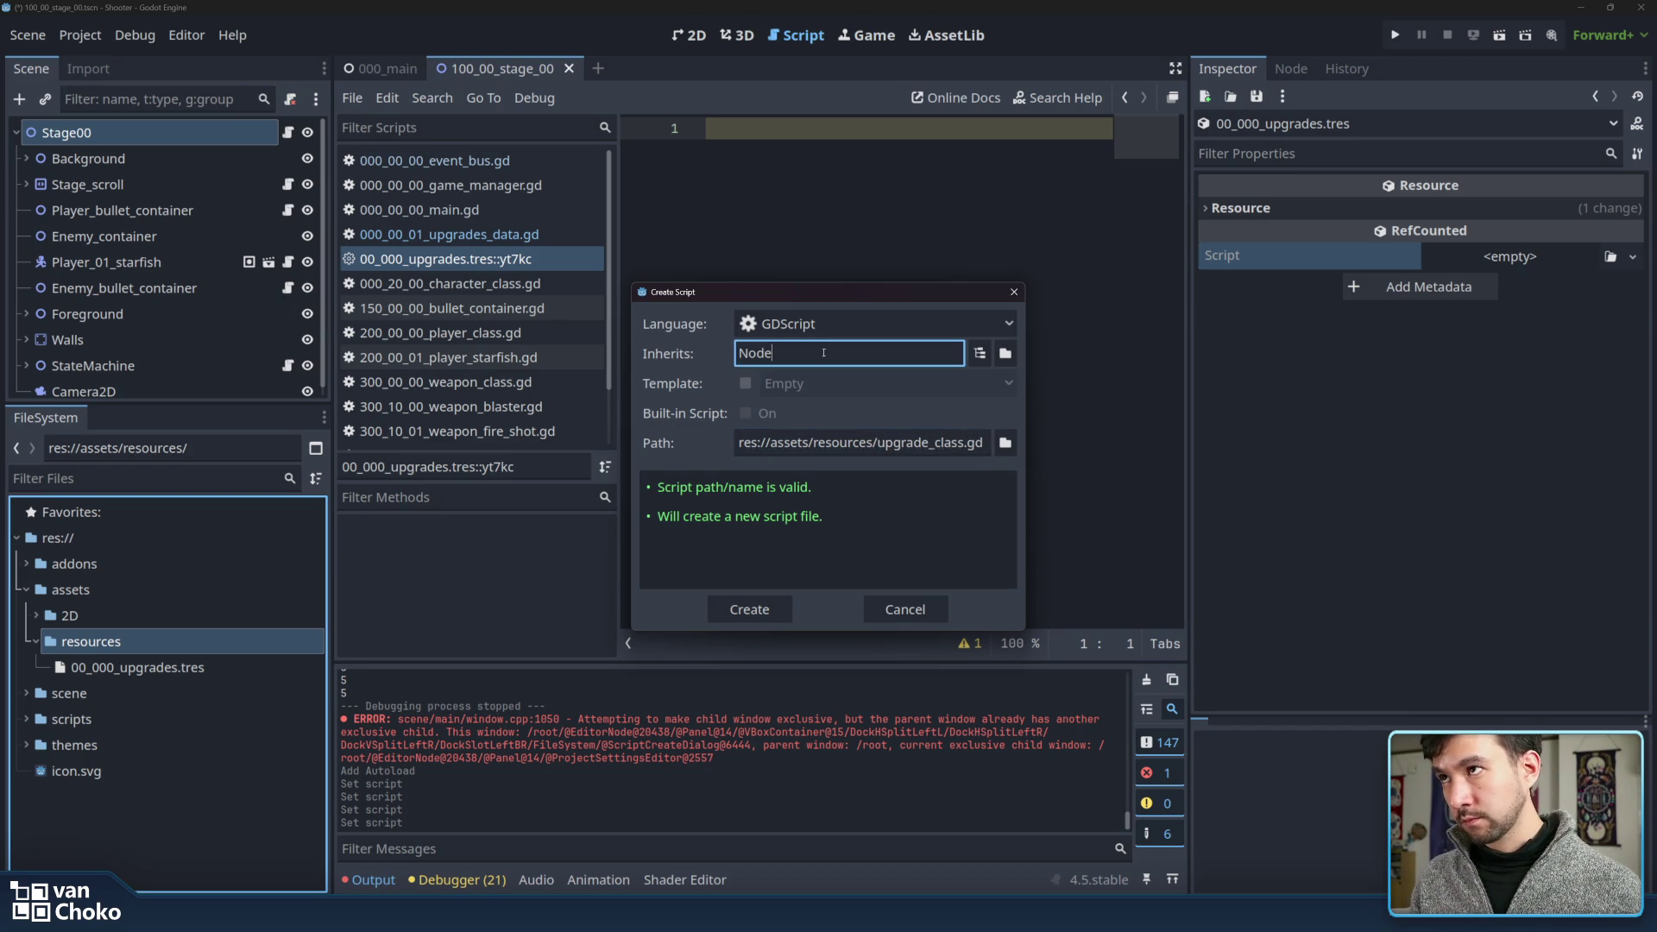
pyautogui.click(980, 354)
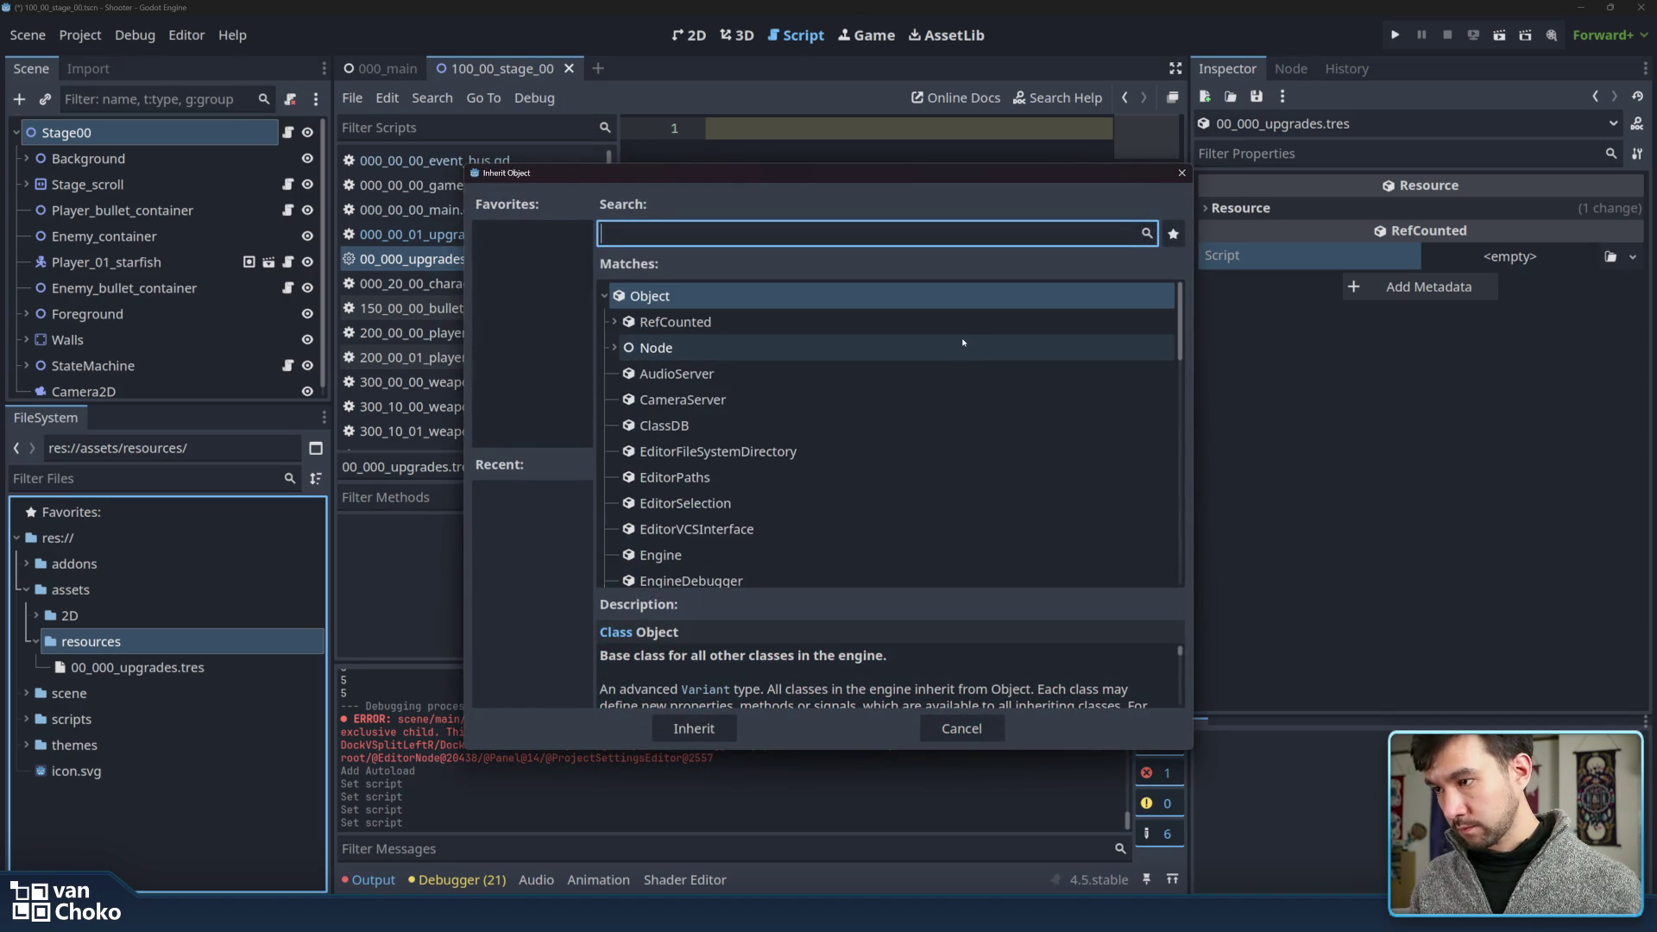
pyautogui.write('resou')
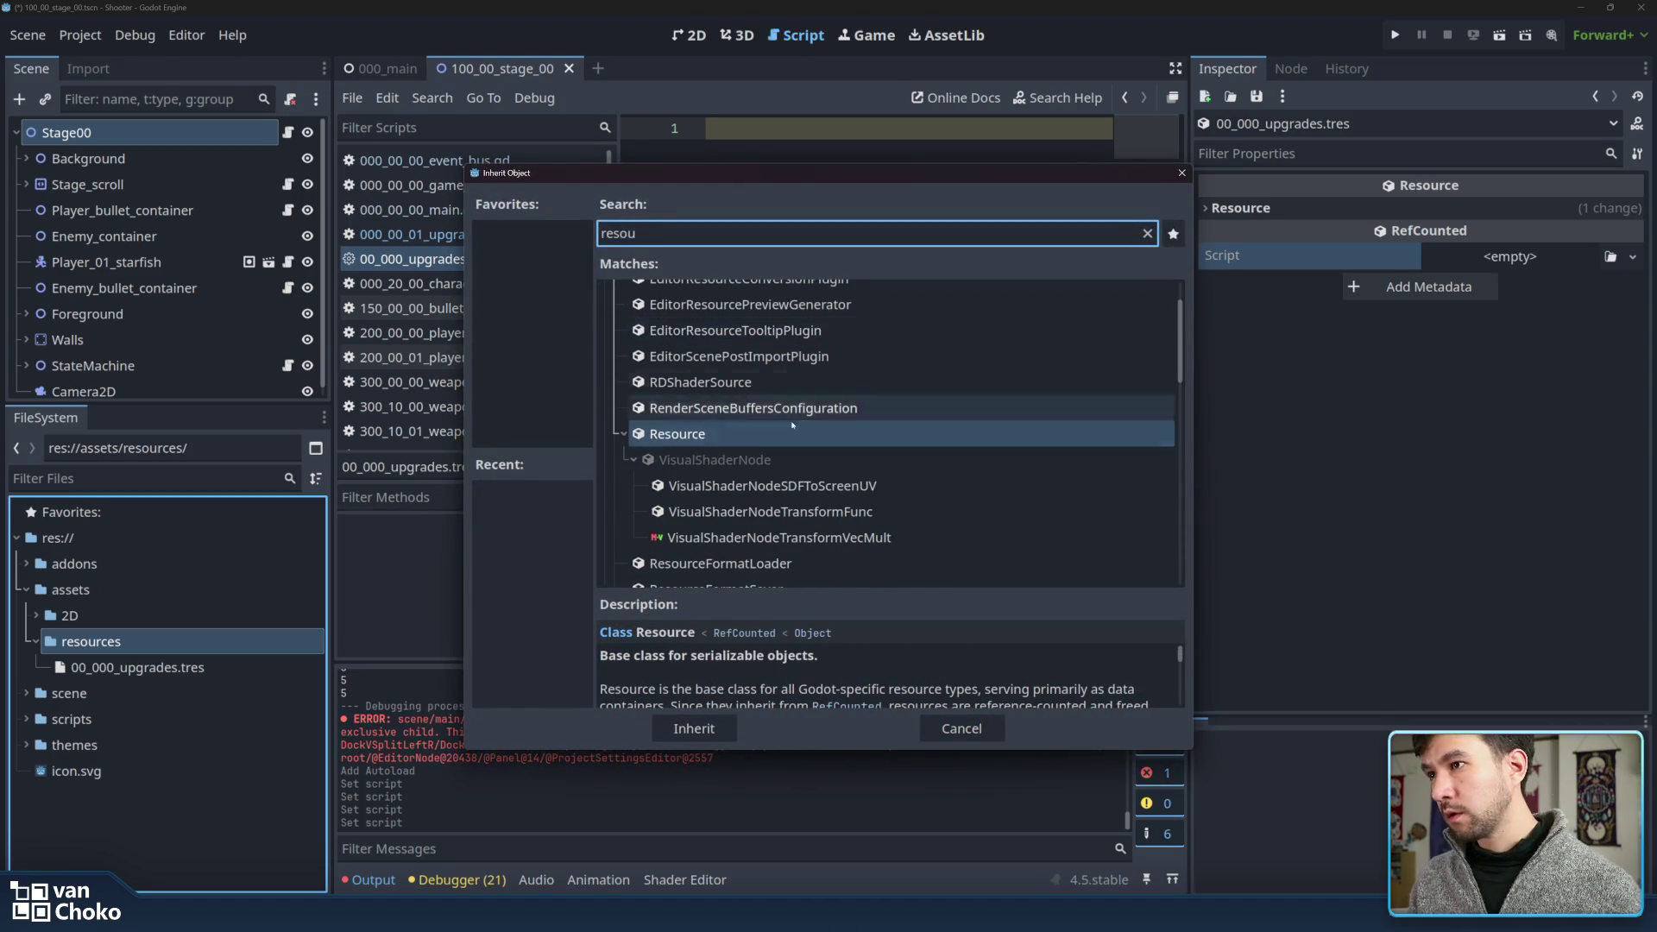
pyautogui.doubleClick(754, 436)
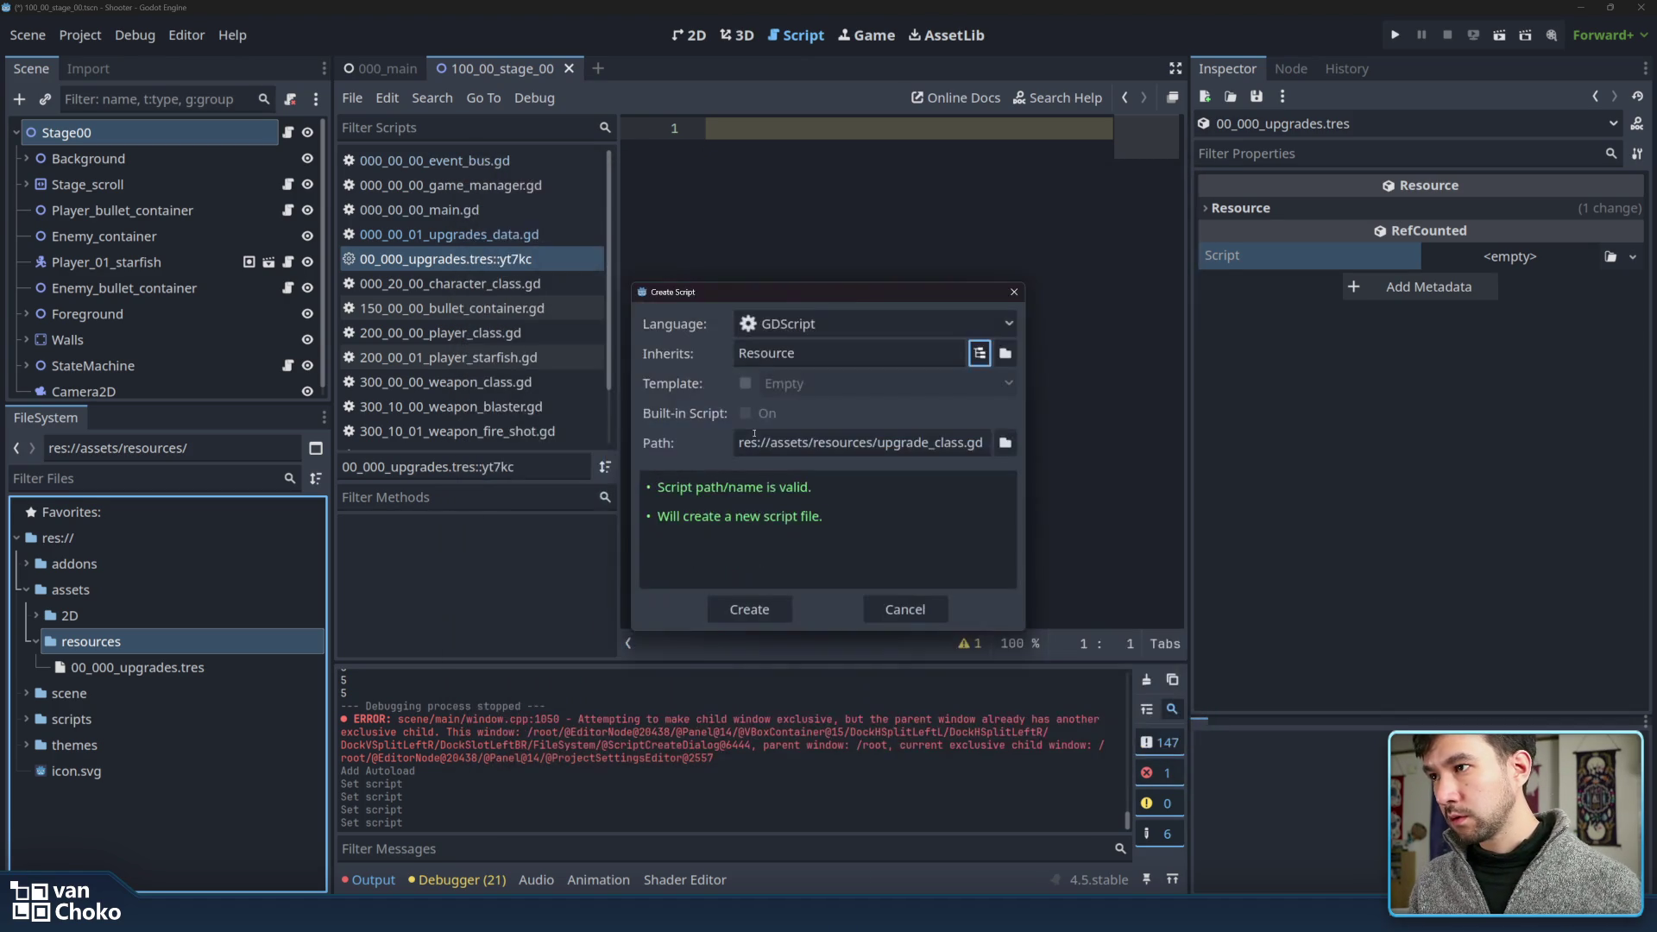
pyautogui.click(750, 609)
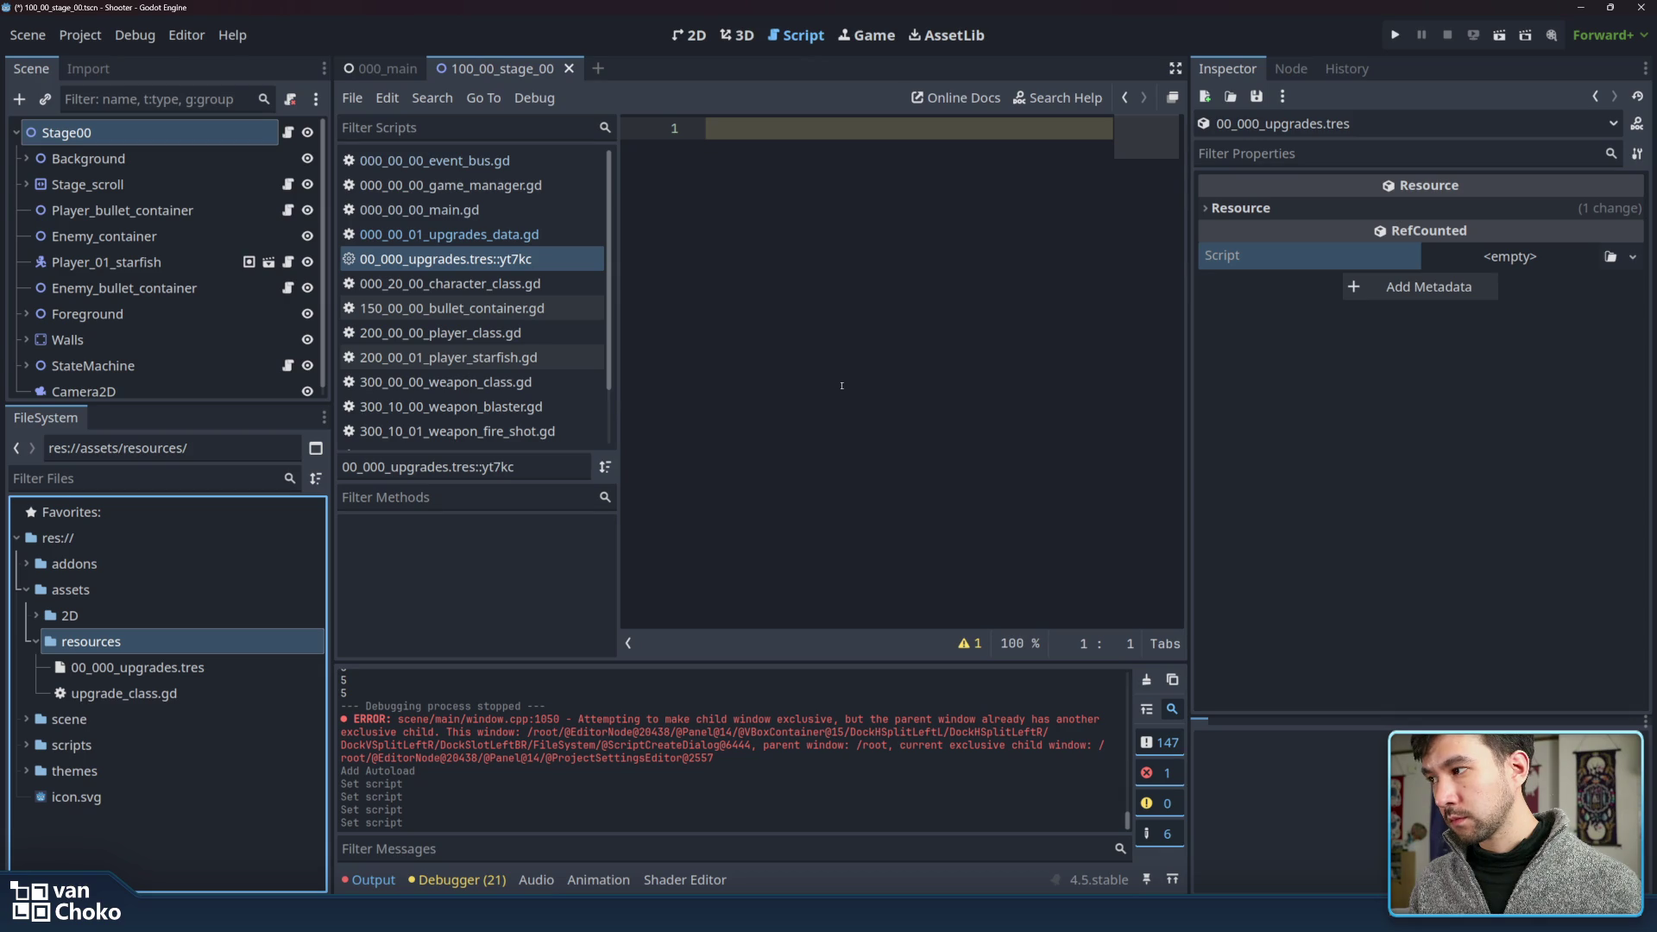
# Attach upgrade_class.gd to the upgrades resource's Script field and open it for editing
pyautogui.click(173, 693)
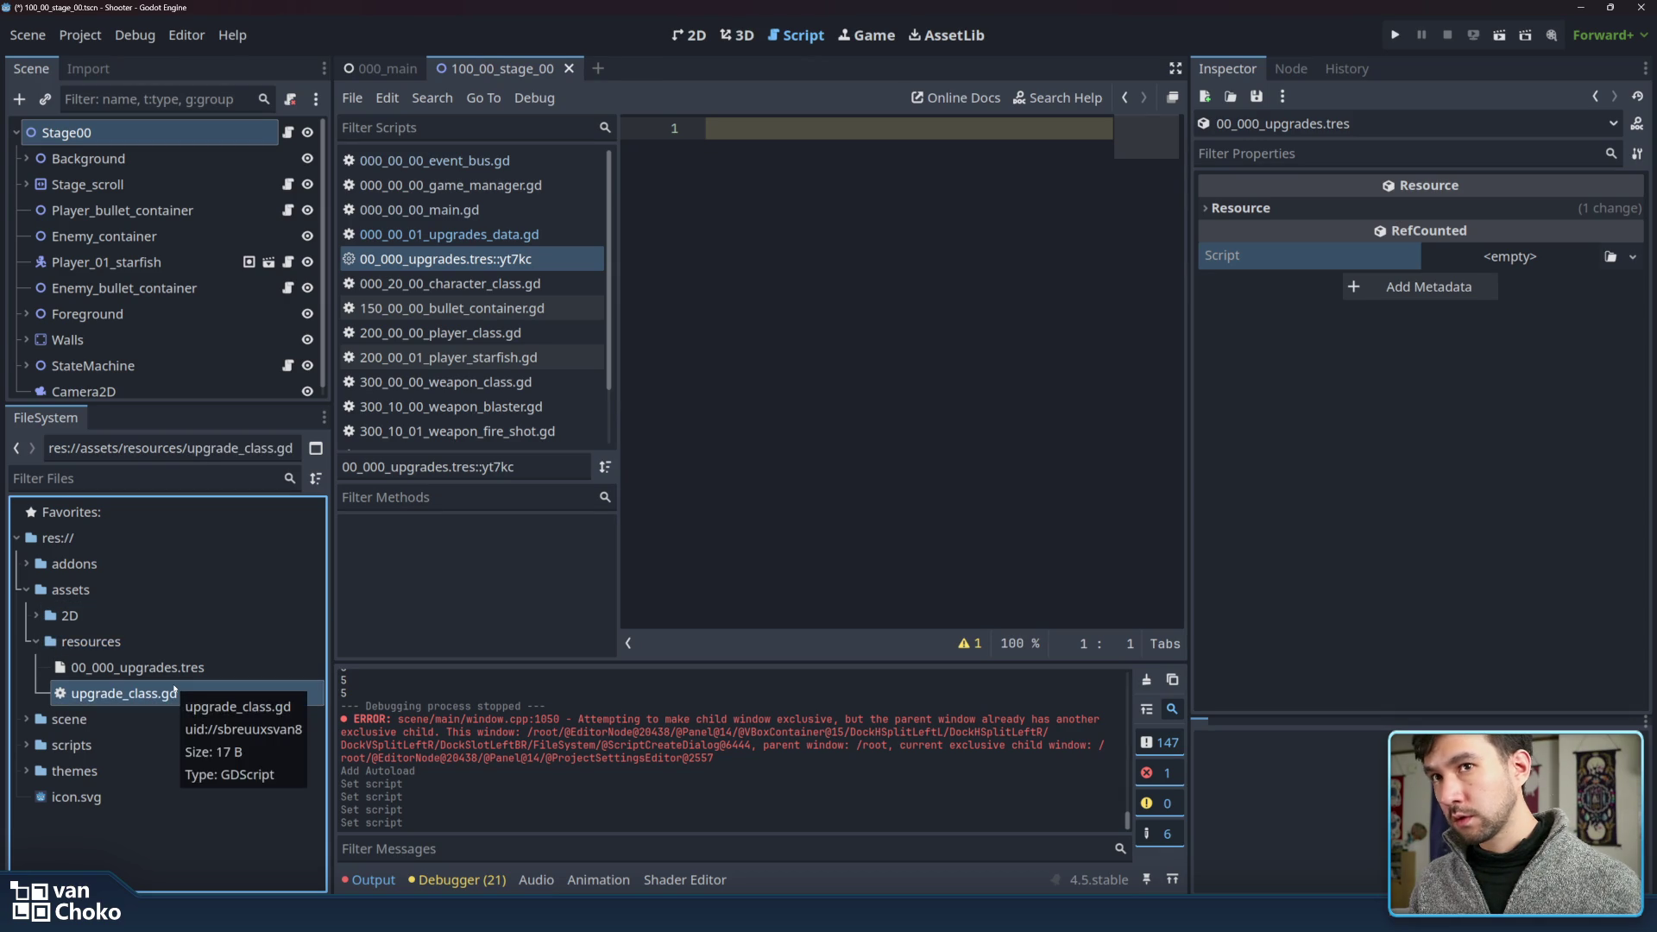
pyautogui.rightClick(497, 260)
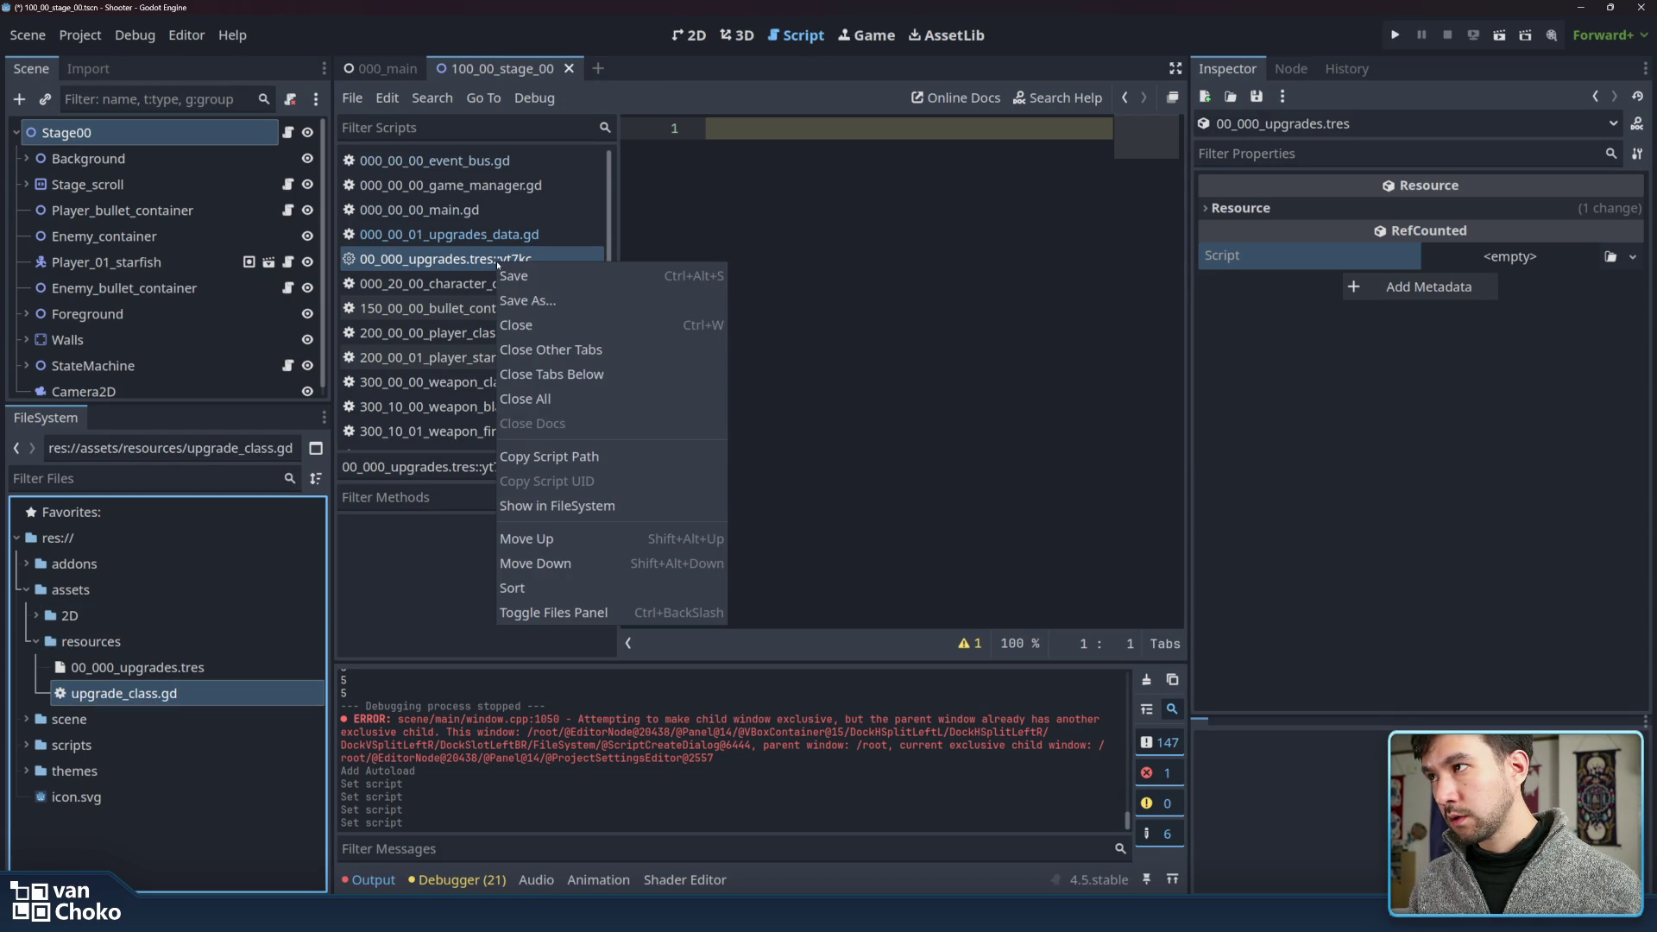
pyautogui.click(561, 325)
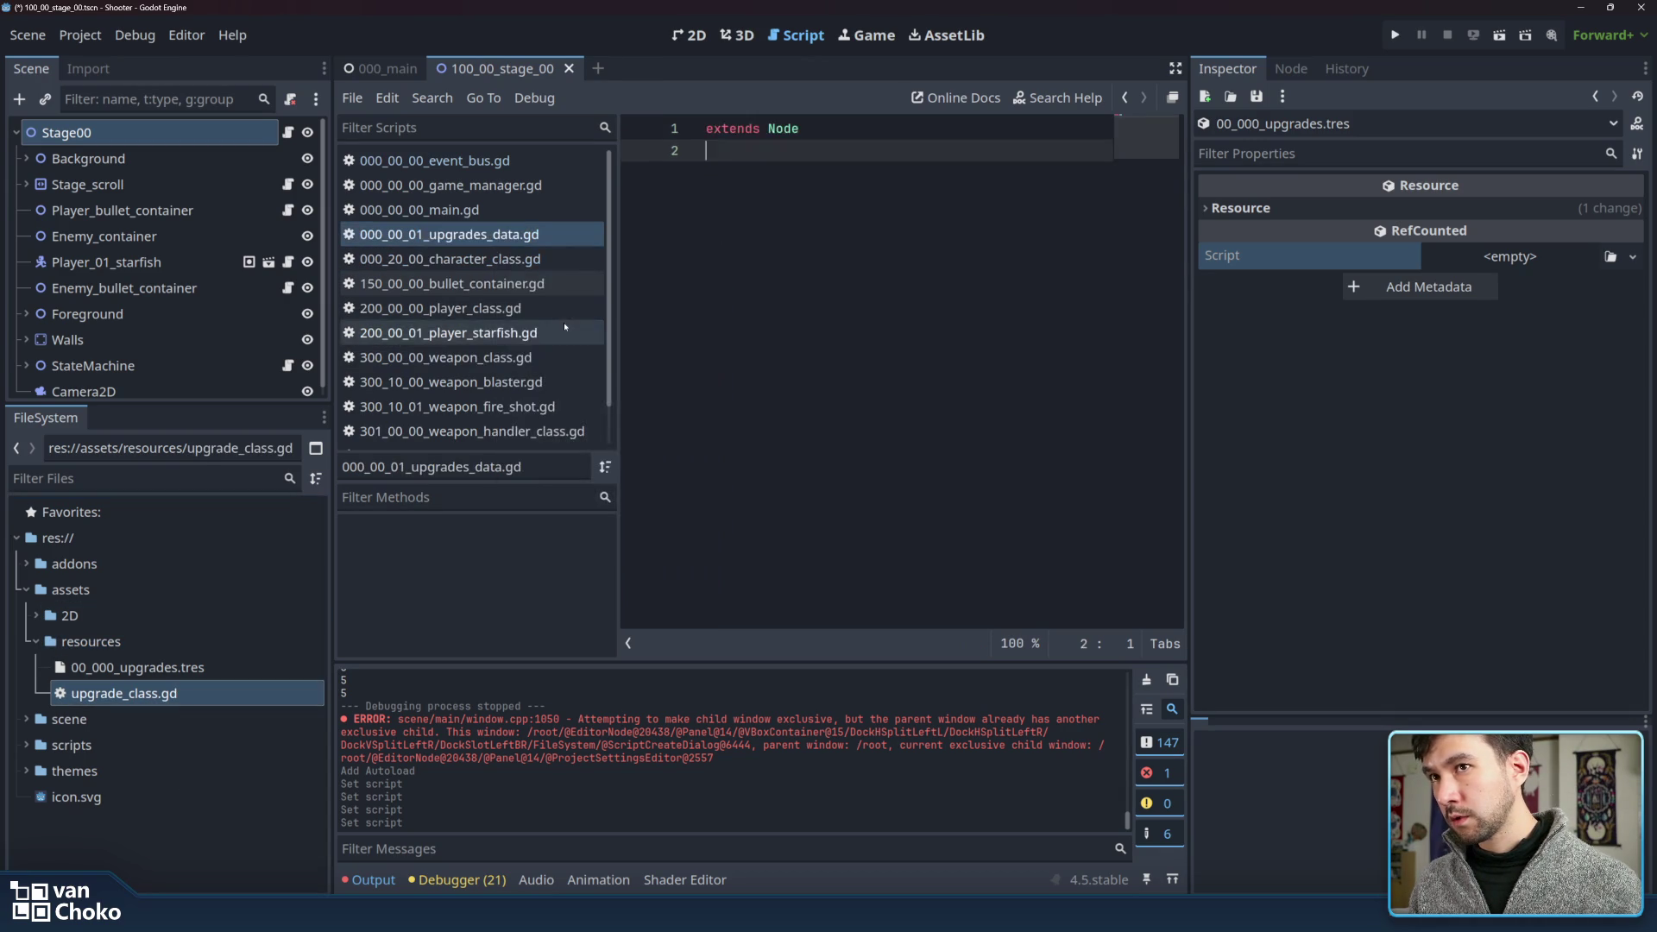
pyautogui.moveTo(125, 693); pyautogui.dragTo(312, 681)
pyautogui.moveTo(836, 547)
pyautogui.mouseDown()
pyautogui.moveTo(1209, 418)
pyautogui.moveTo(1514, 263)
pyautogui.mouseUp()
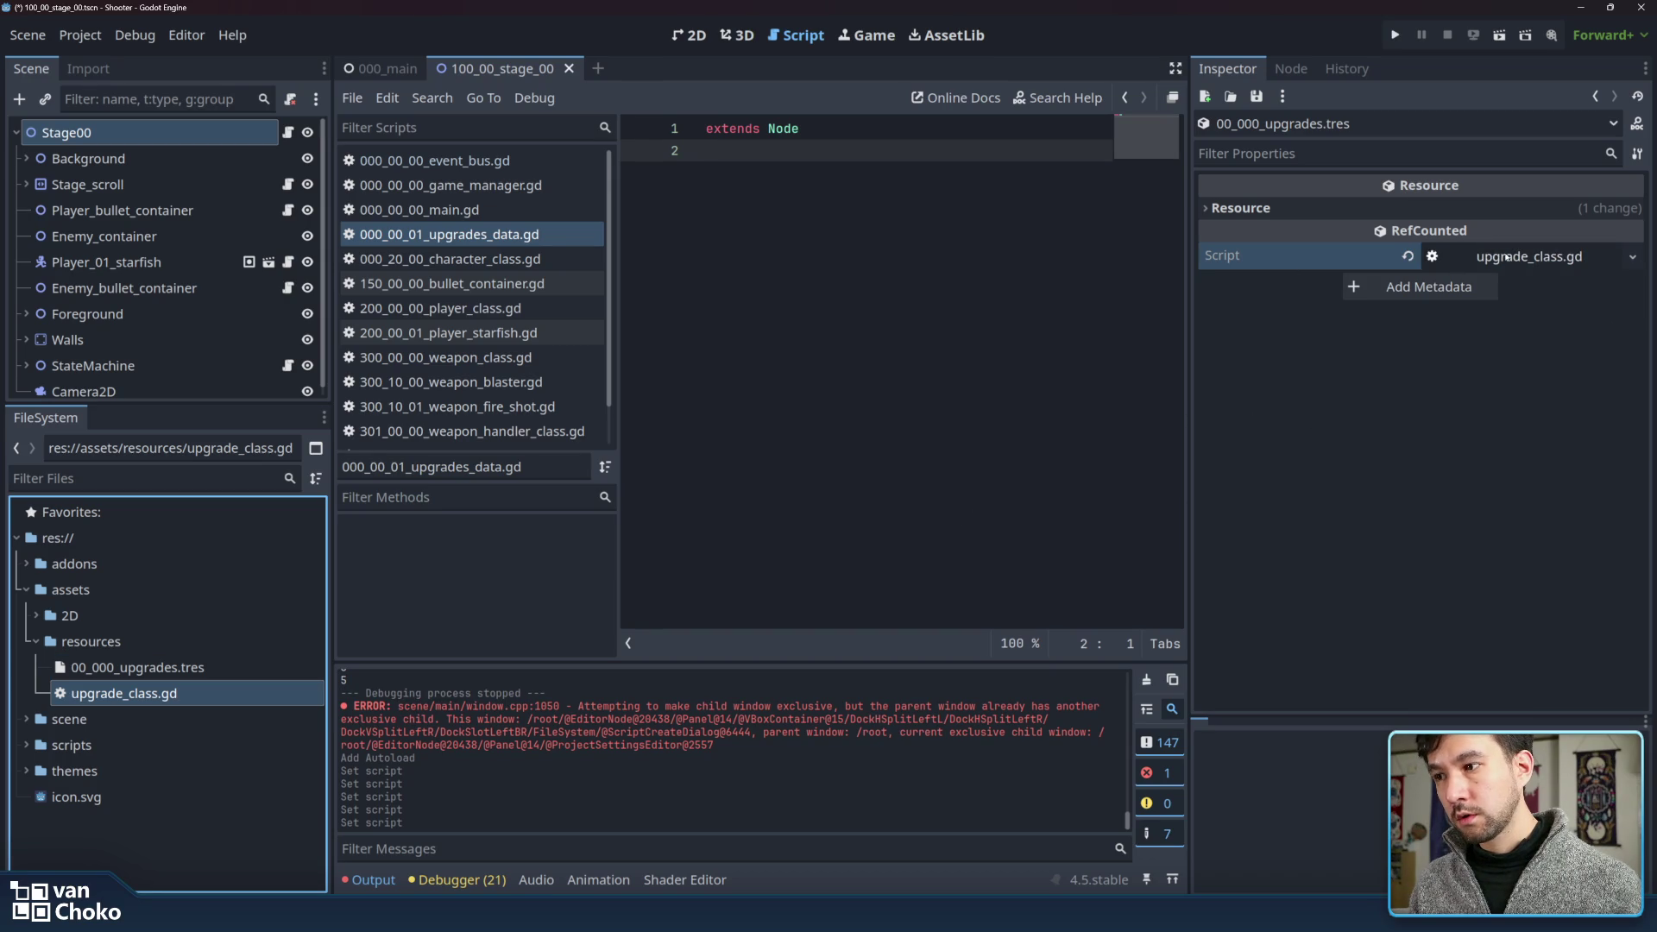
pyautogui.click(1433, 256)
pyautogui.moveTo(1191, 326)
pyautogui.mouseDown()
pyautogui.moveTo(1472, 326)
pyautogui.moveTo(1379, 326)
pyautogui.mouseUp()
# Declare 'var icon : ImageTexture' on a new line below extends Resource
pyautogui.moveTo(618, 302); pyautogui.dragTo(463, 305)
pyautogui.press('Return')
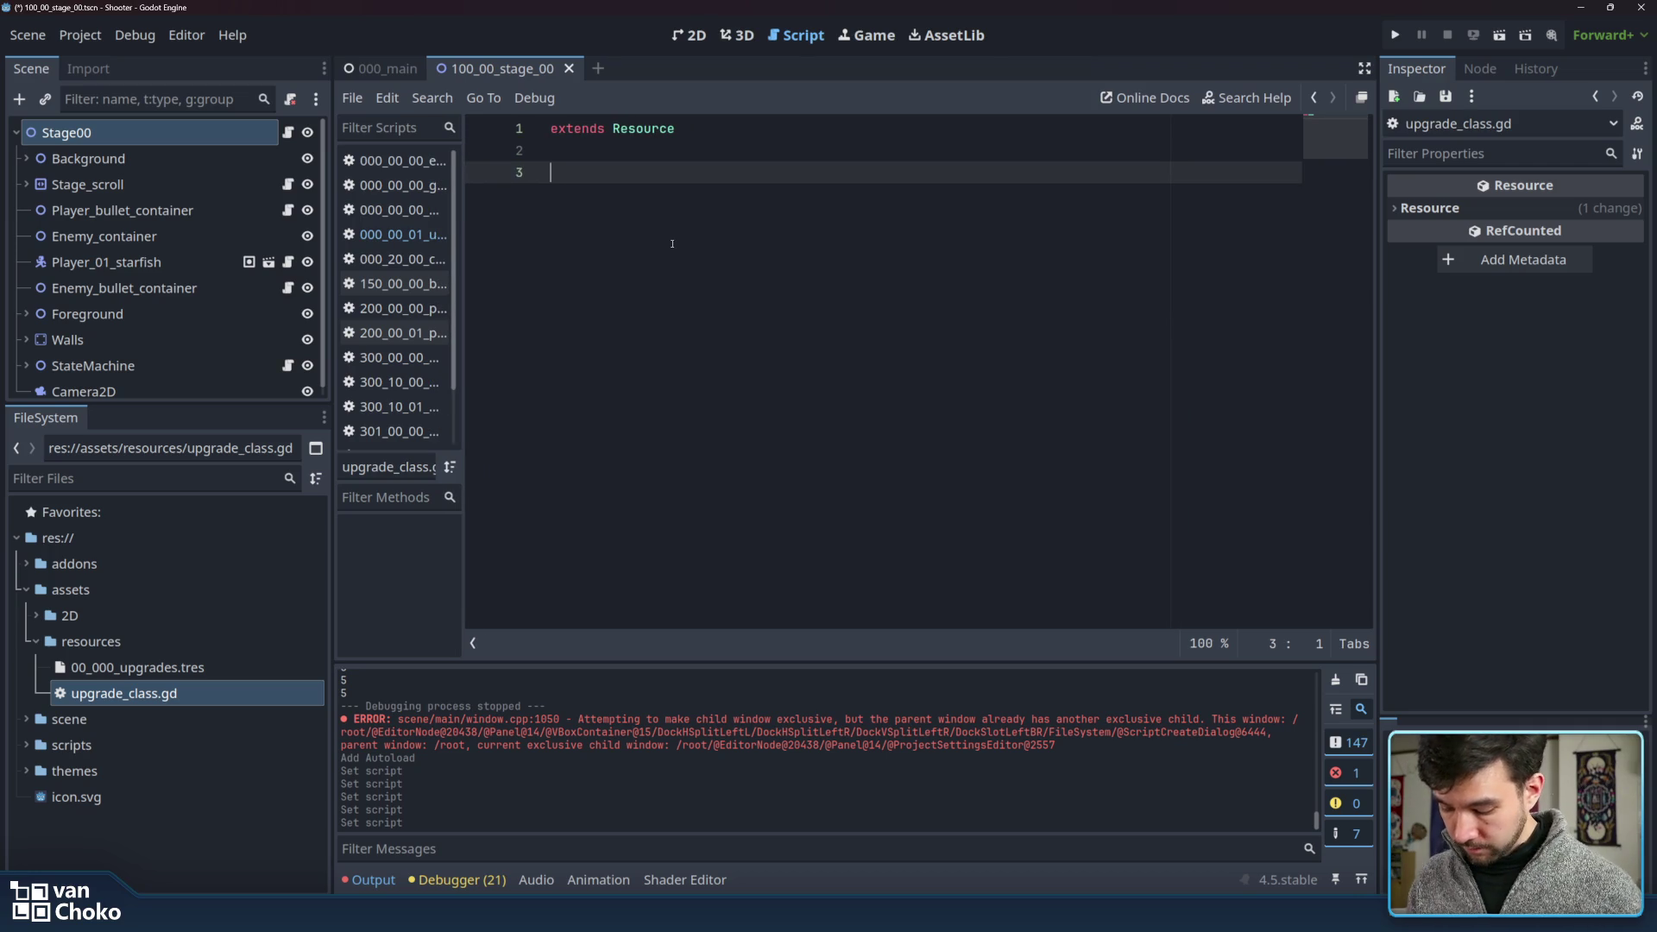
pyautogui.write('var')
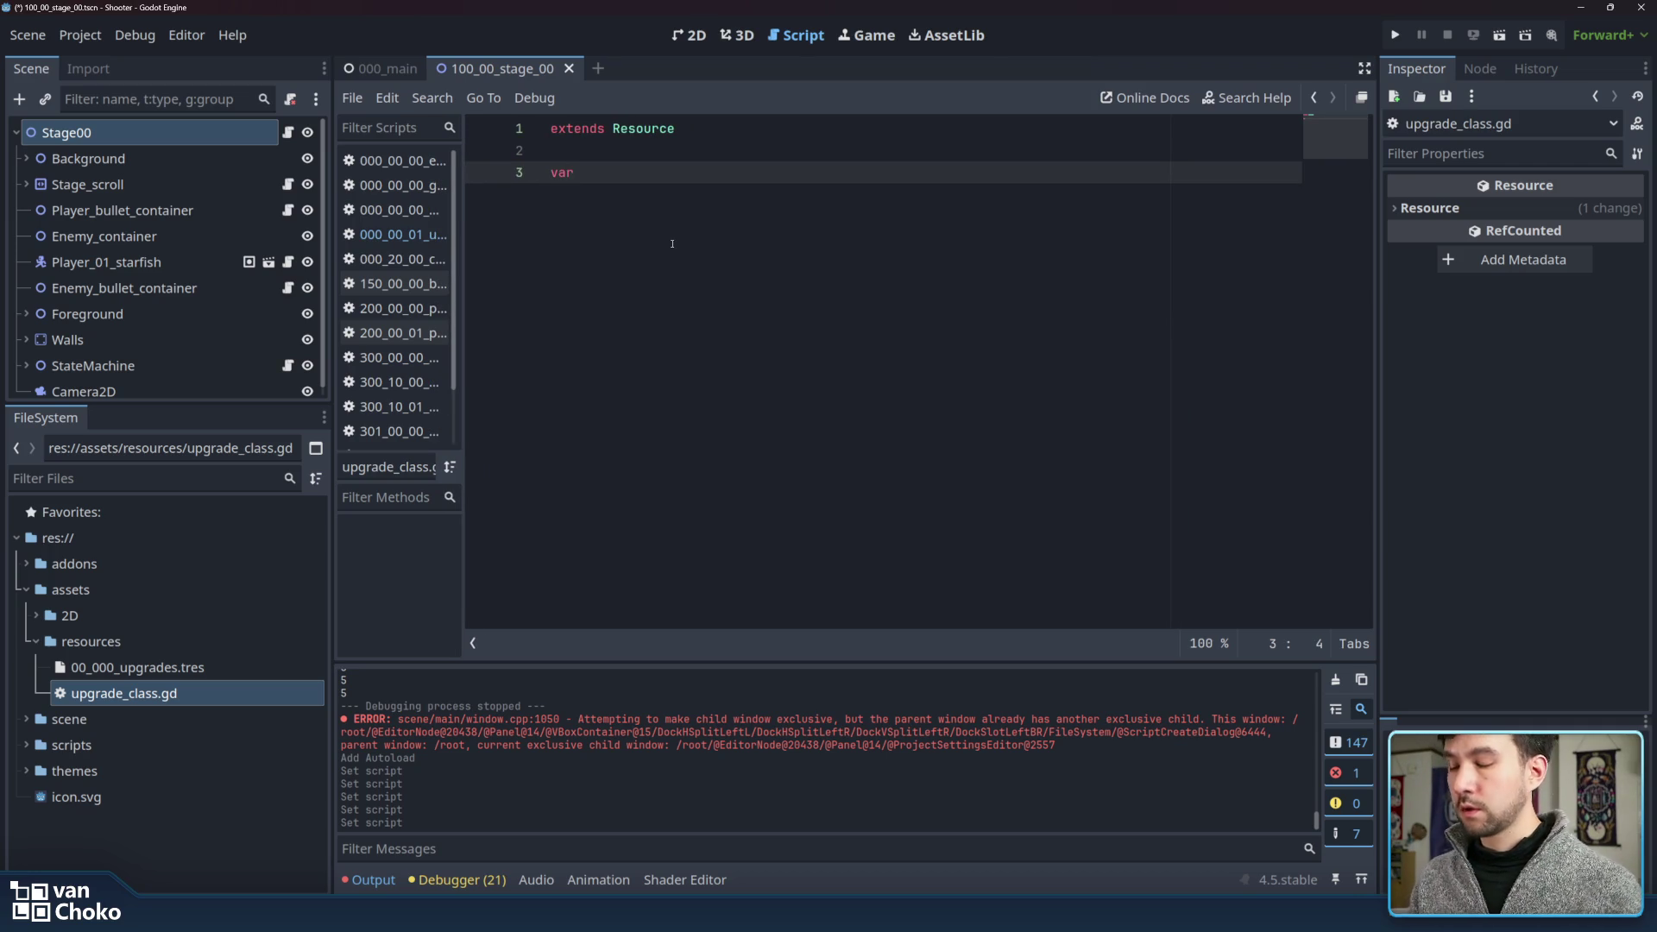
pyautogui.press('BackSpace')
pyautogui.press('BackSpace')
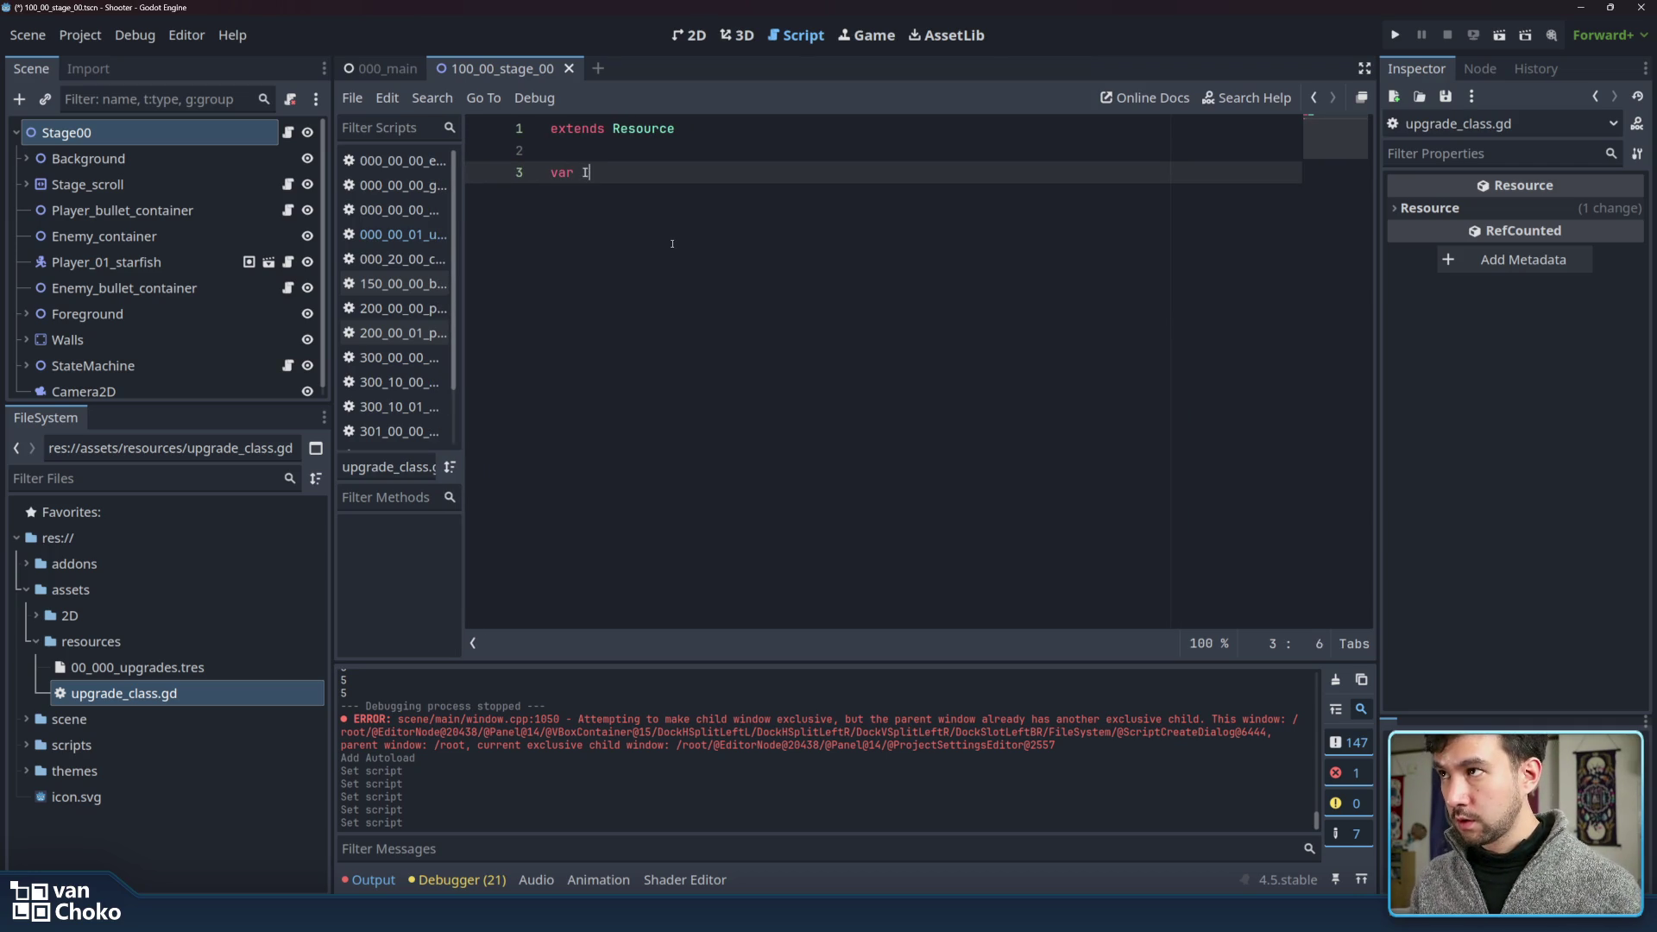
pyautogui.write('icon')
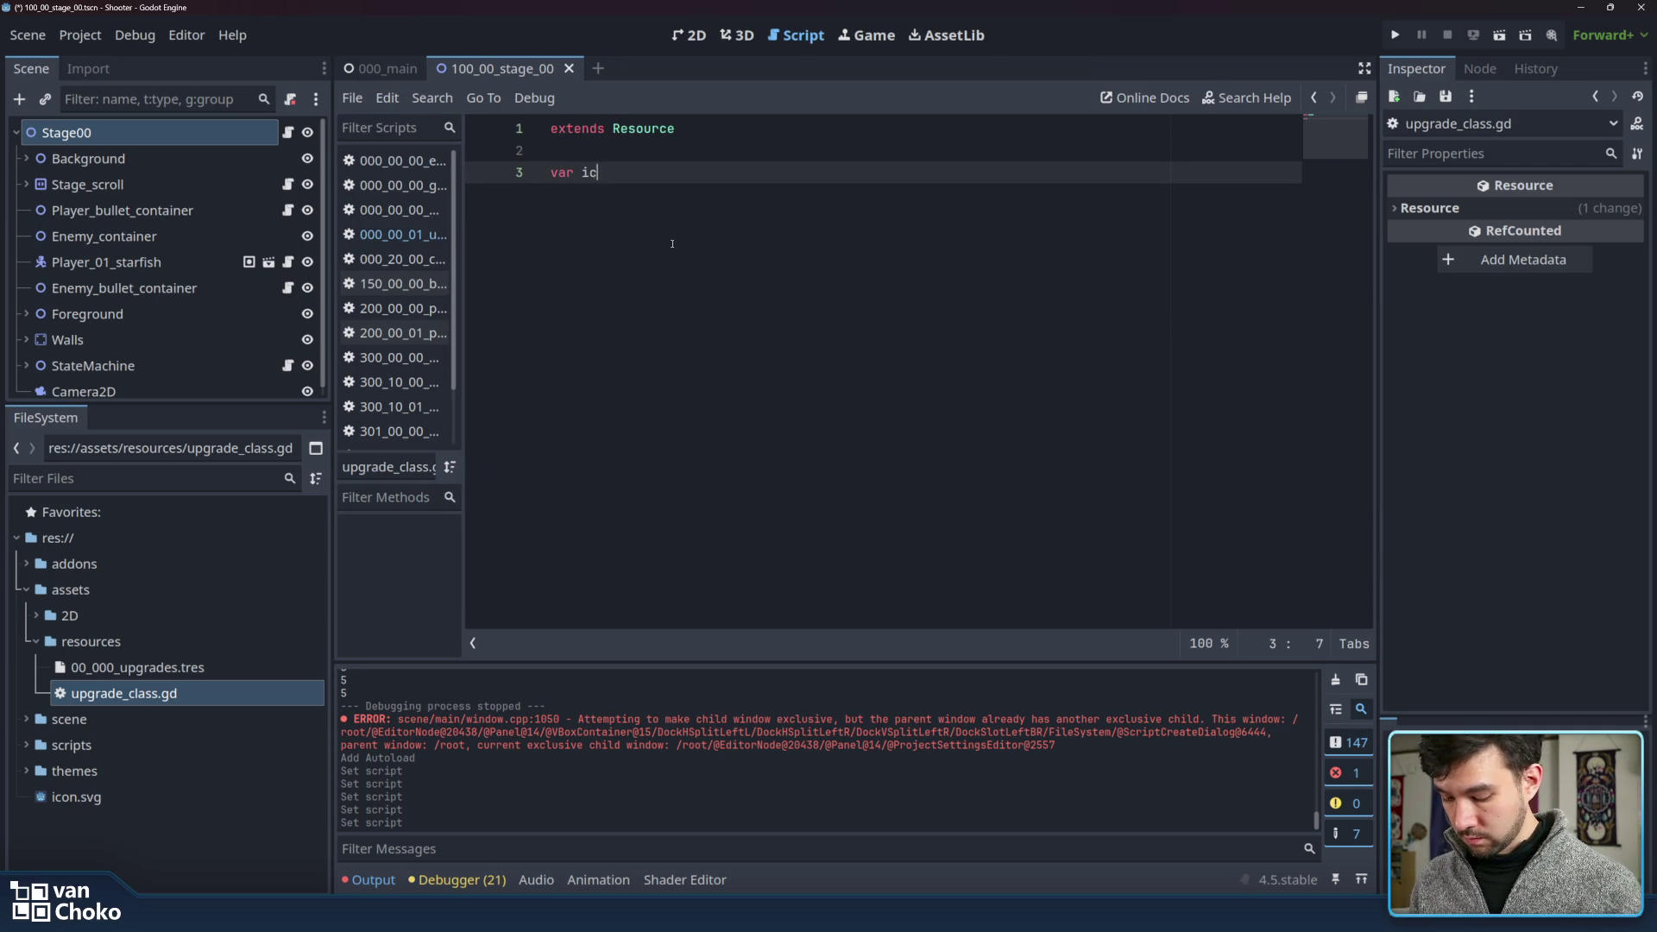
pyautogui.write(' : ')
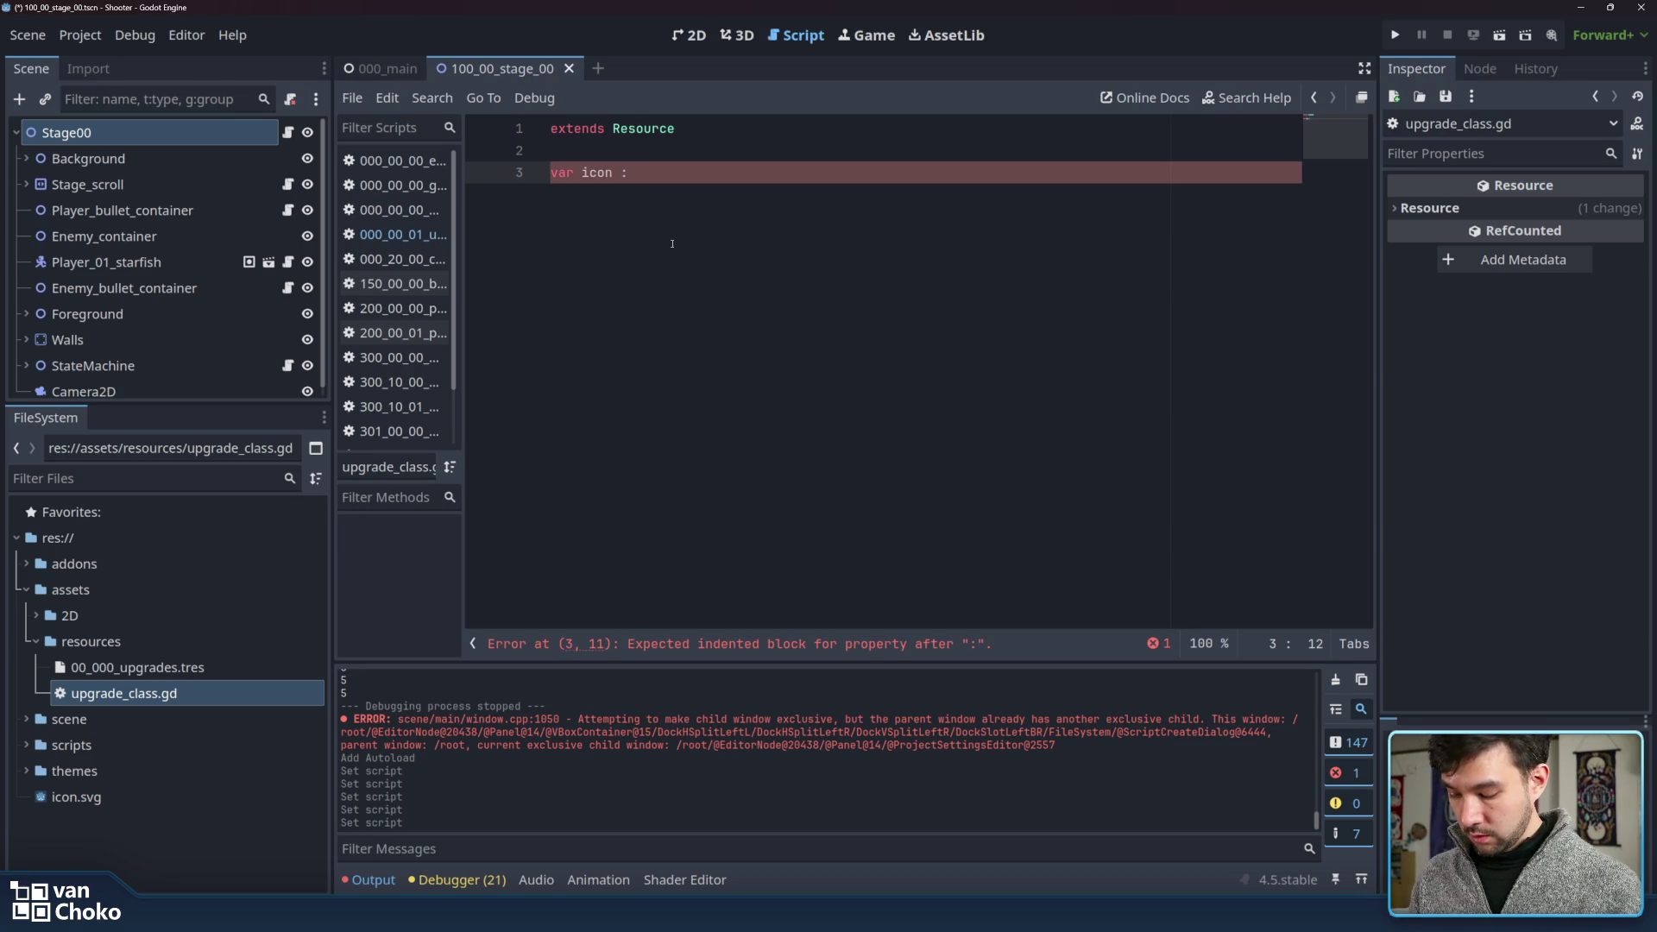
pyautogui.write('te')
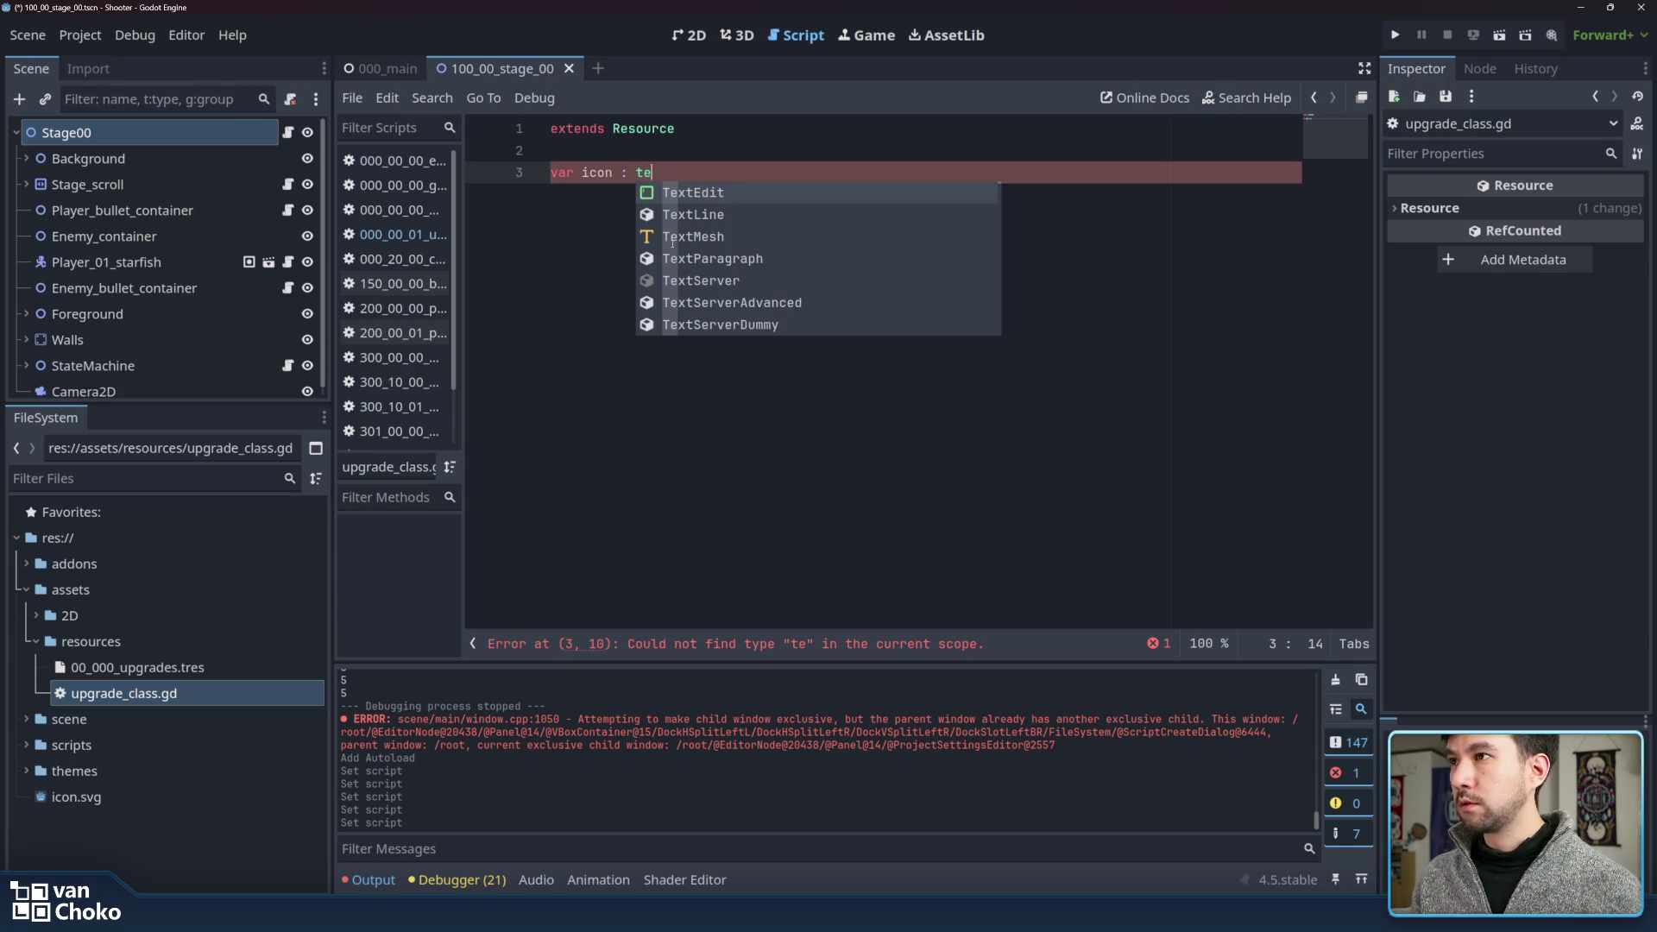
pyautogui.press('BackSpace')
pyautogui.press('BackSpace')
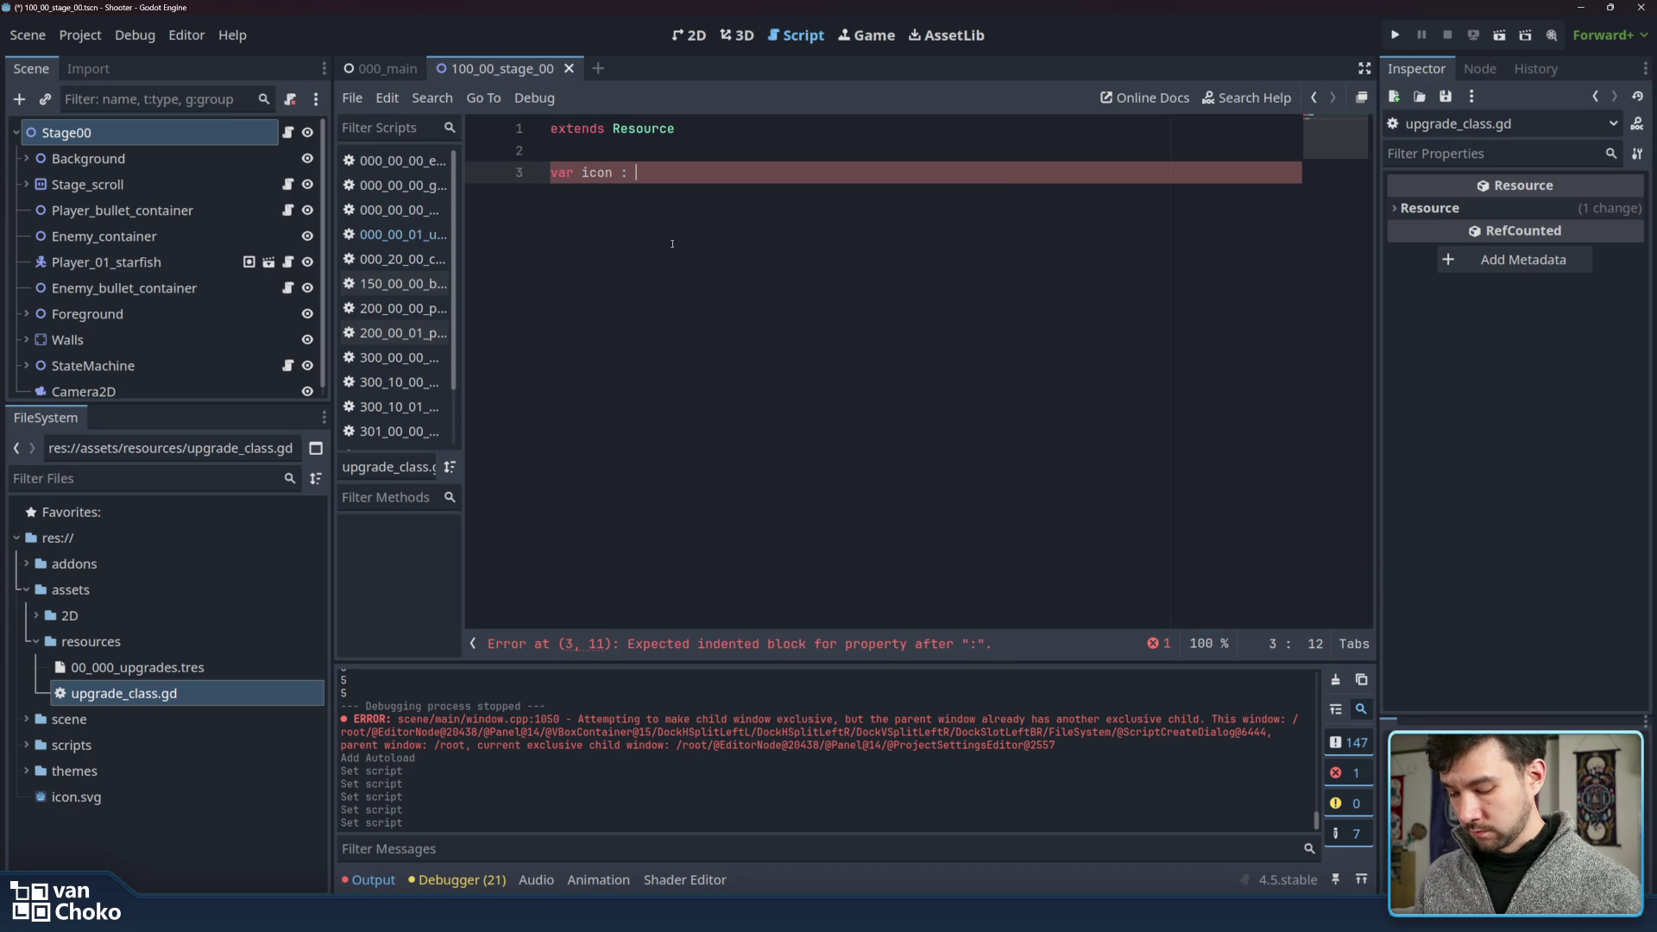
pyautogui.write('image')
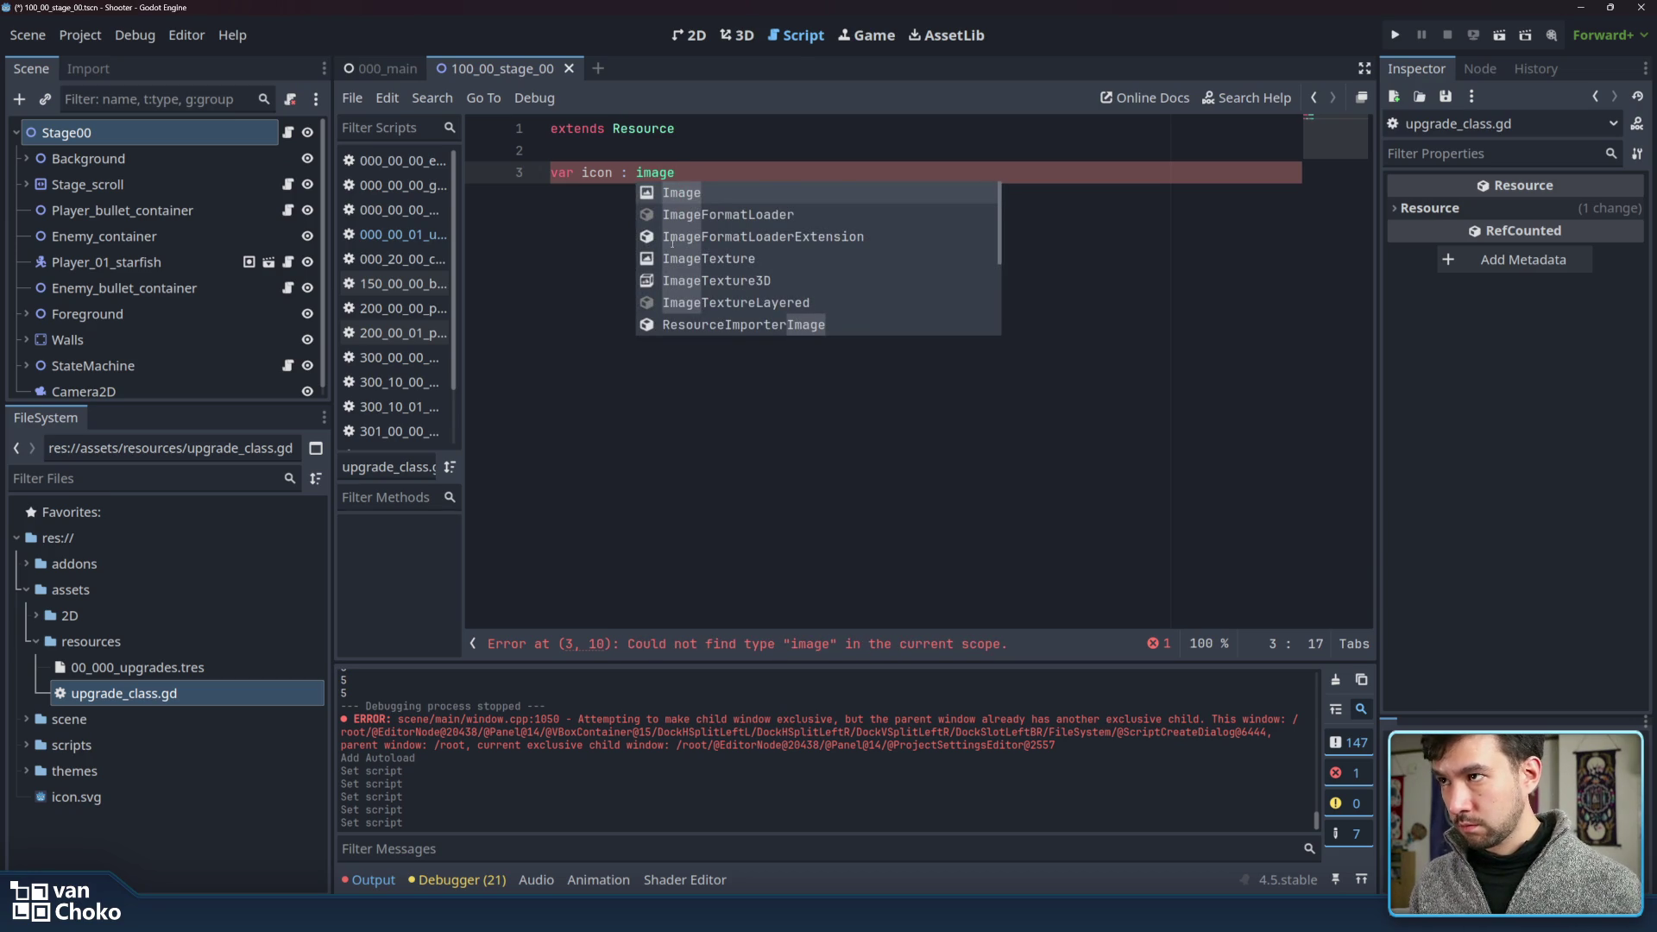
pyautogui.press('Down')
pyautogui.press('Down')
pyautogui.press('Down')
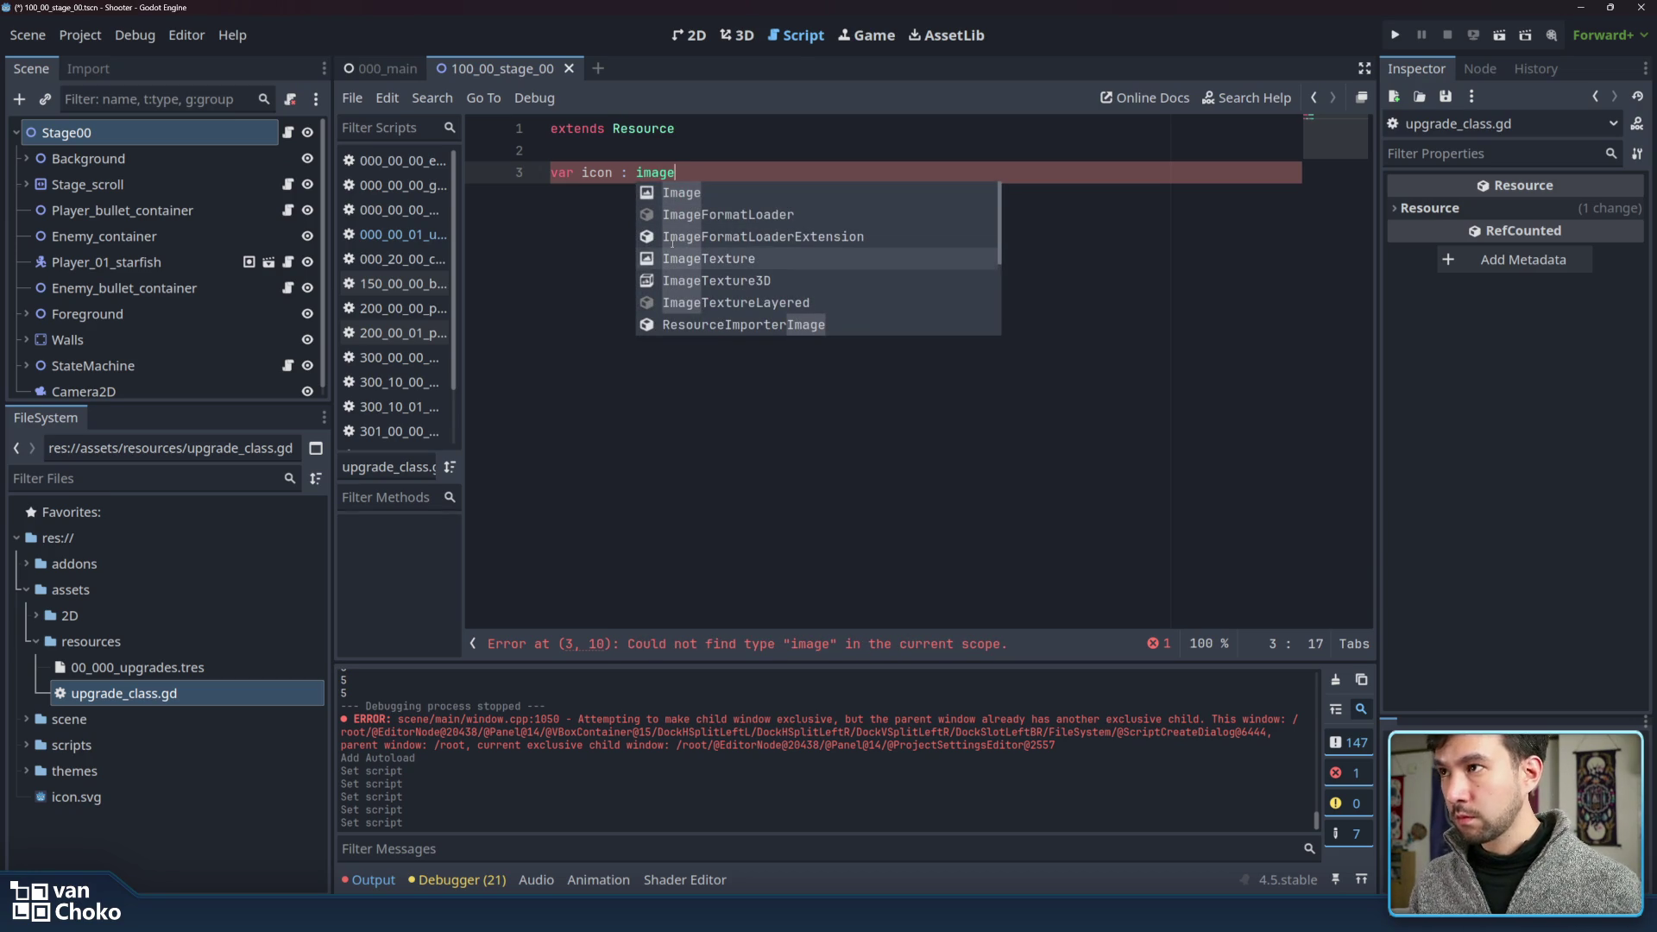
pyautogui.press('Return')
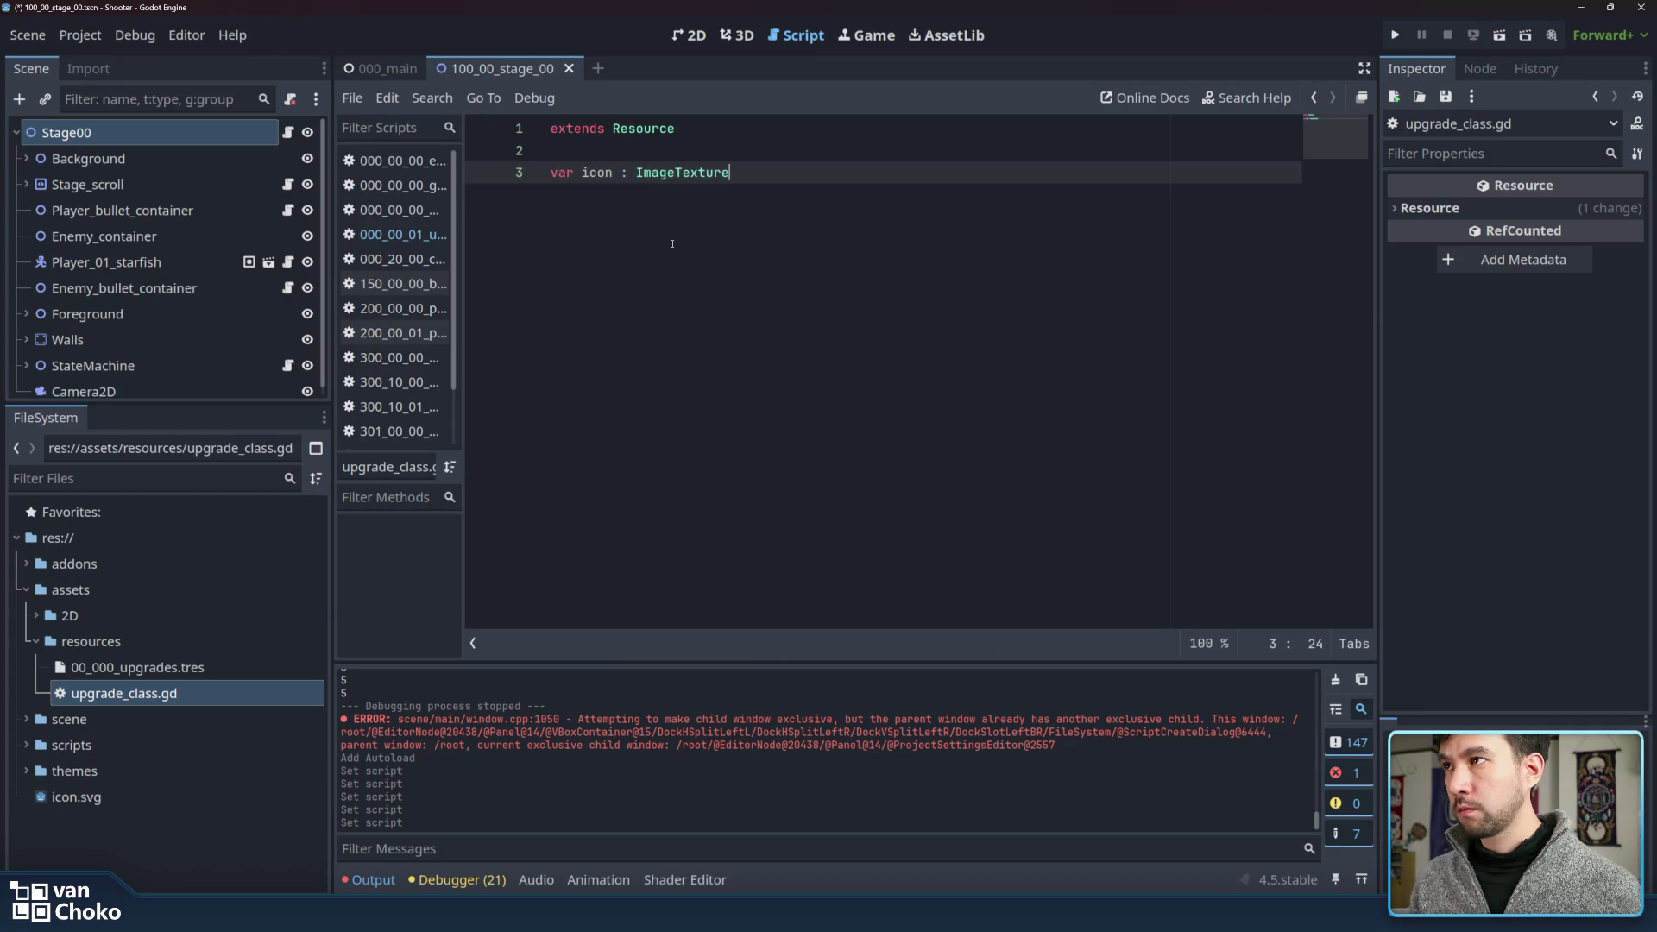
pyautogui.click(554, 173)
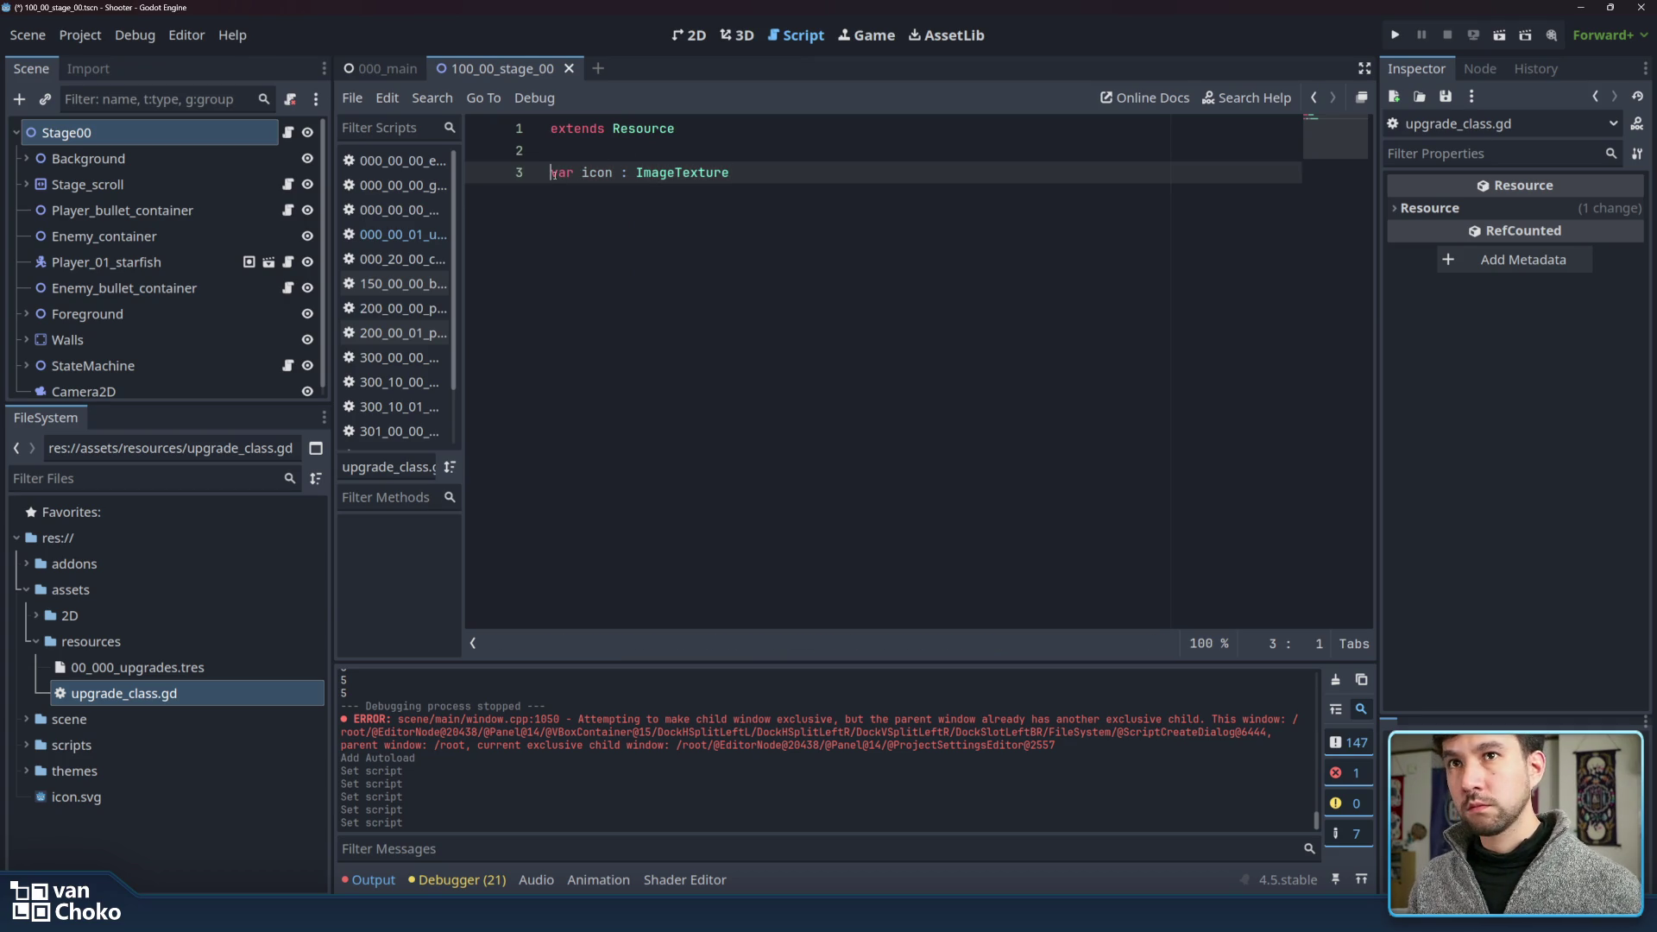
pyautogui.write('@export')
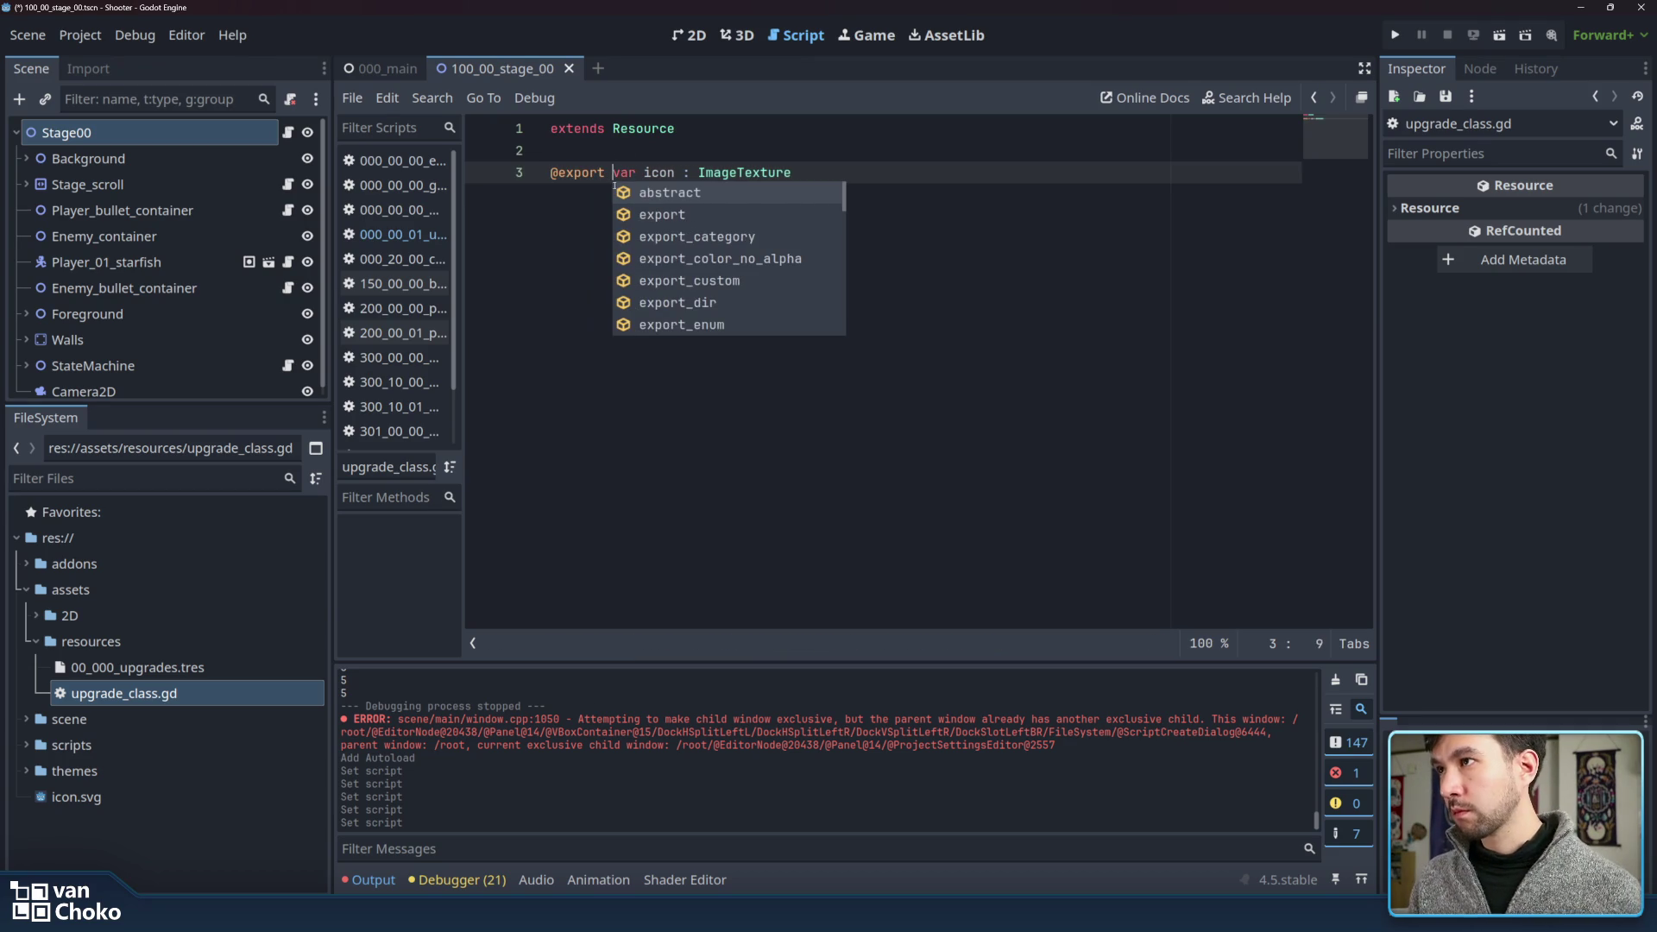
pyautogui.click(821, 174)
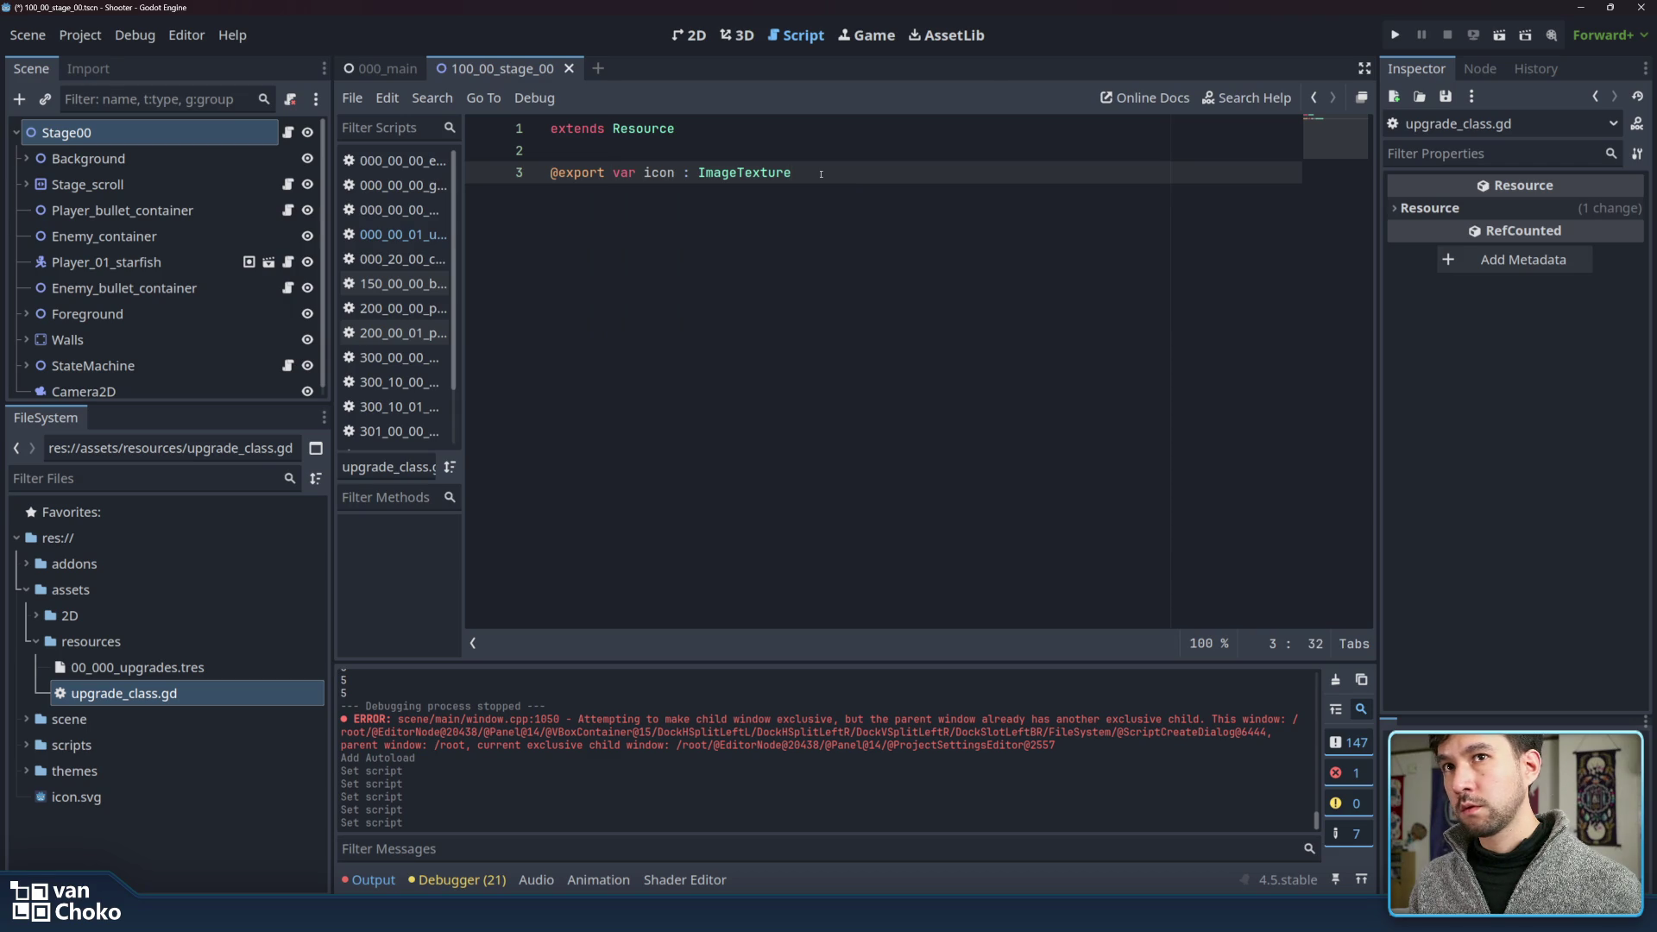
pyautogui.hotkey('ctrl', 's')
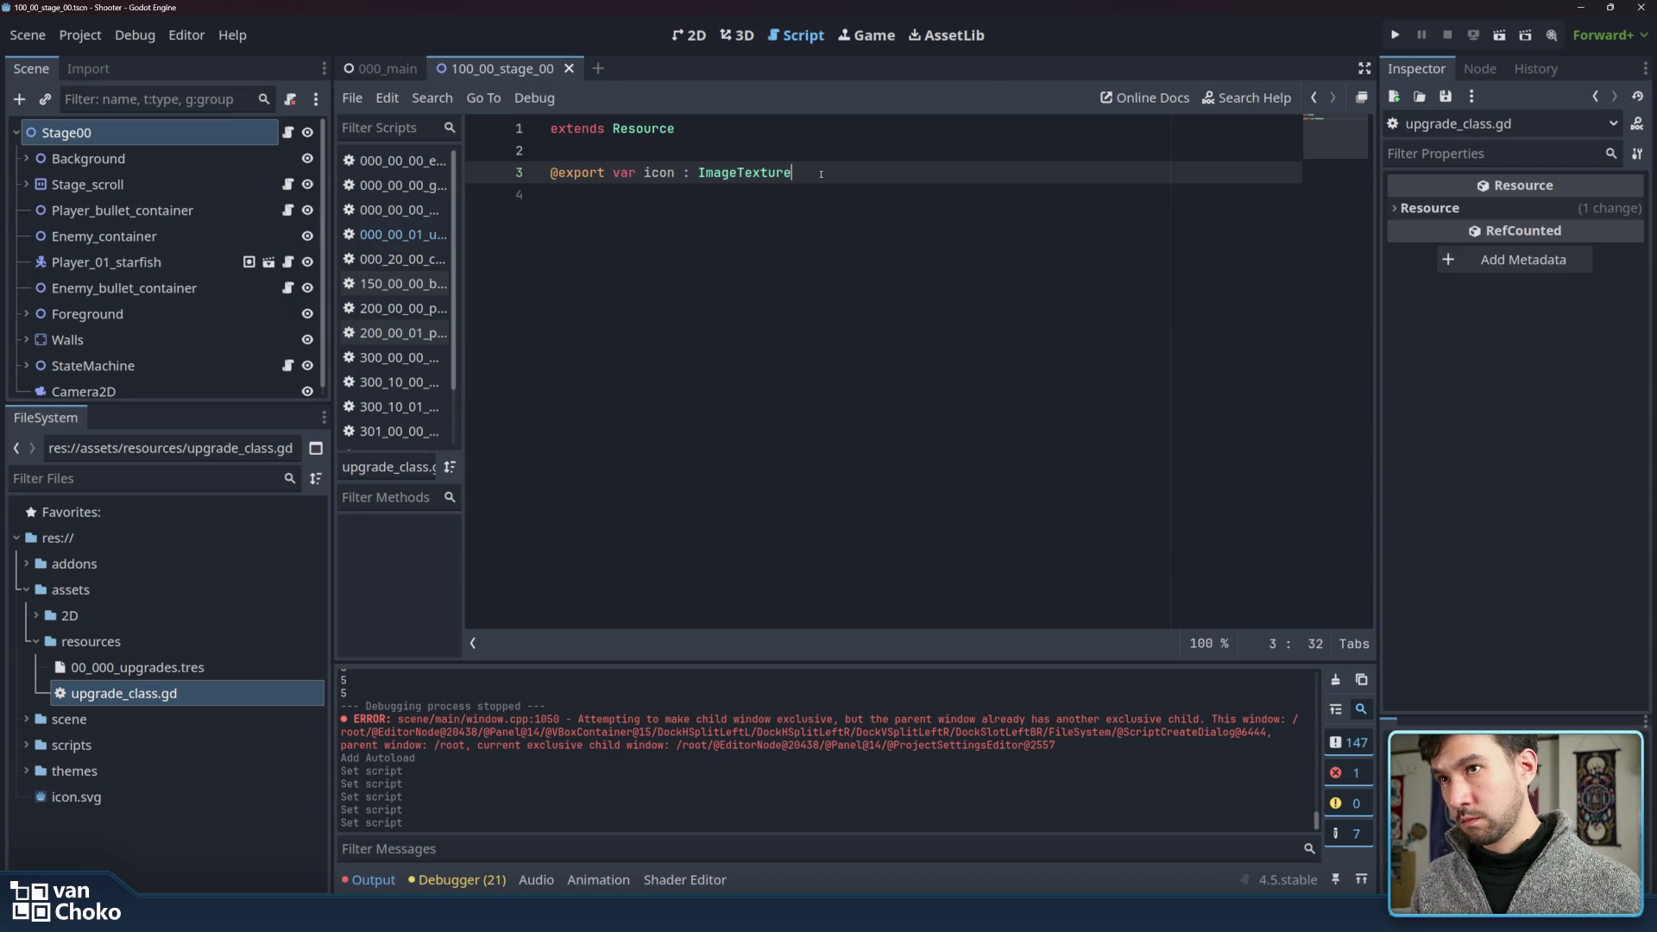
# On 00_000_upgrades.tres, assign a new ImageTexture to Icon, clear it, and check the texture picker
pyautogui.click(196, 695)
pyautogui.click(200, 670)
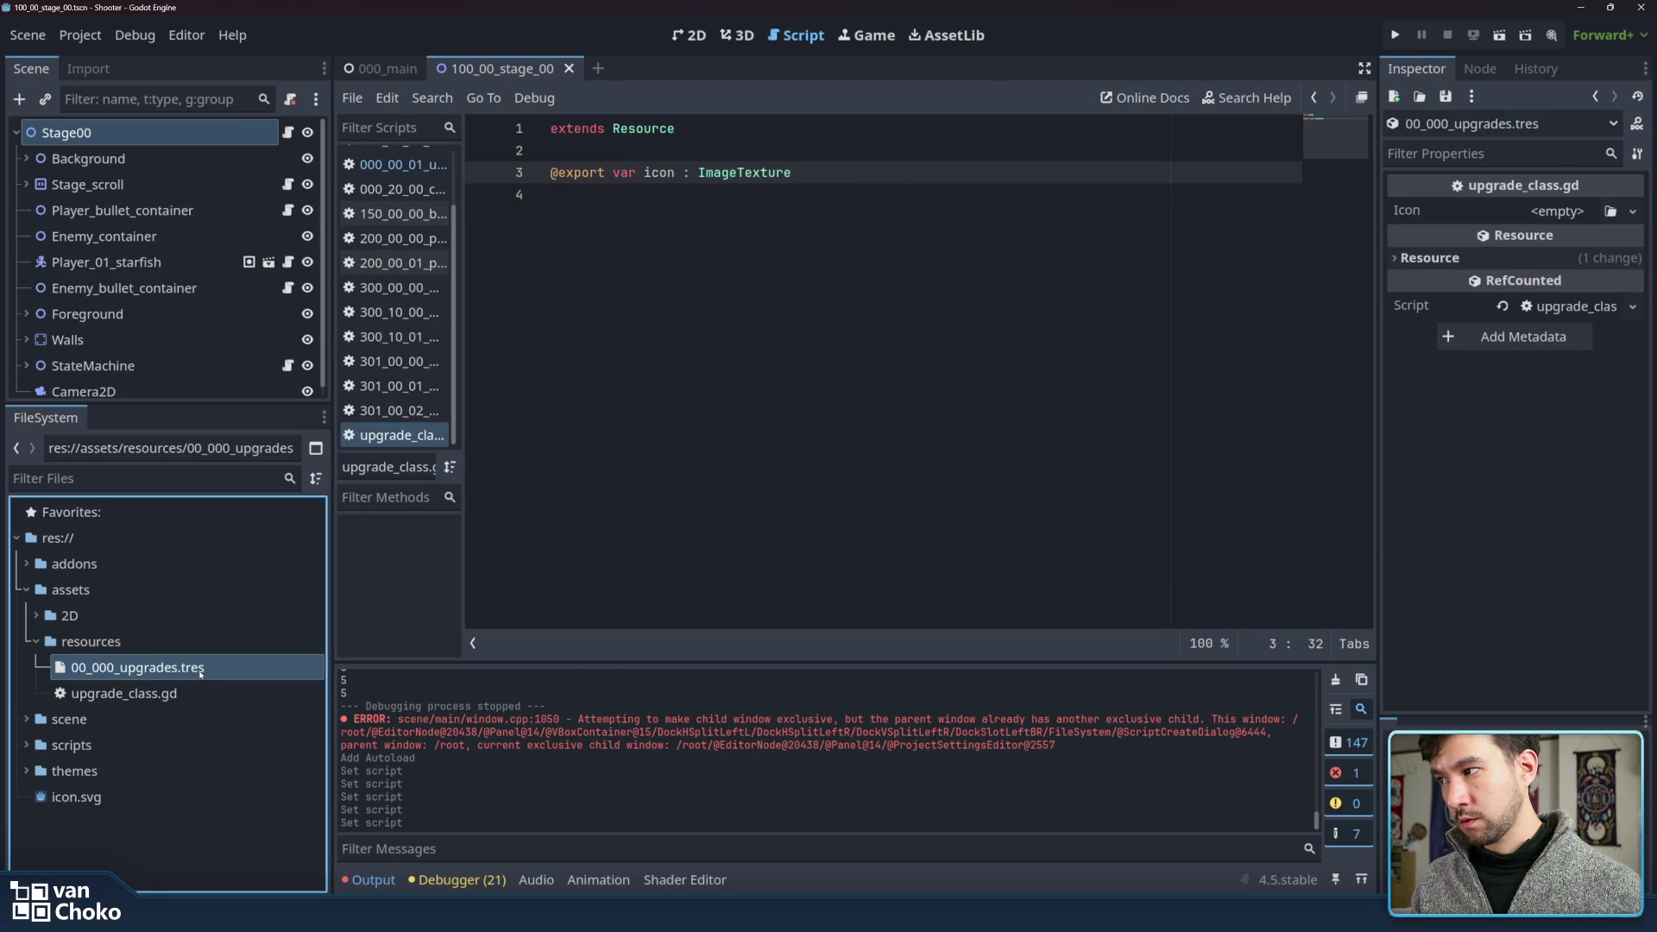
pyautogui.click(1576, 212)
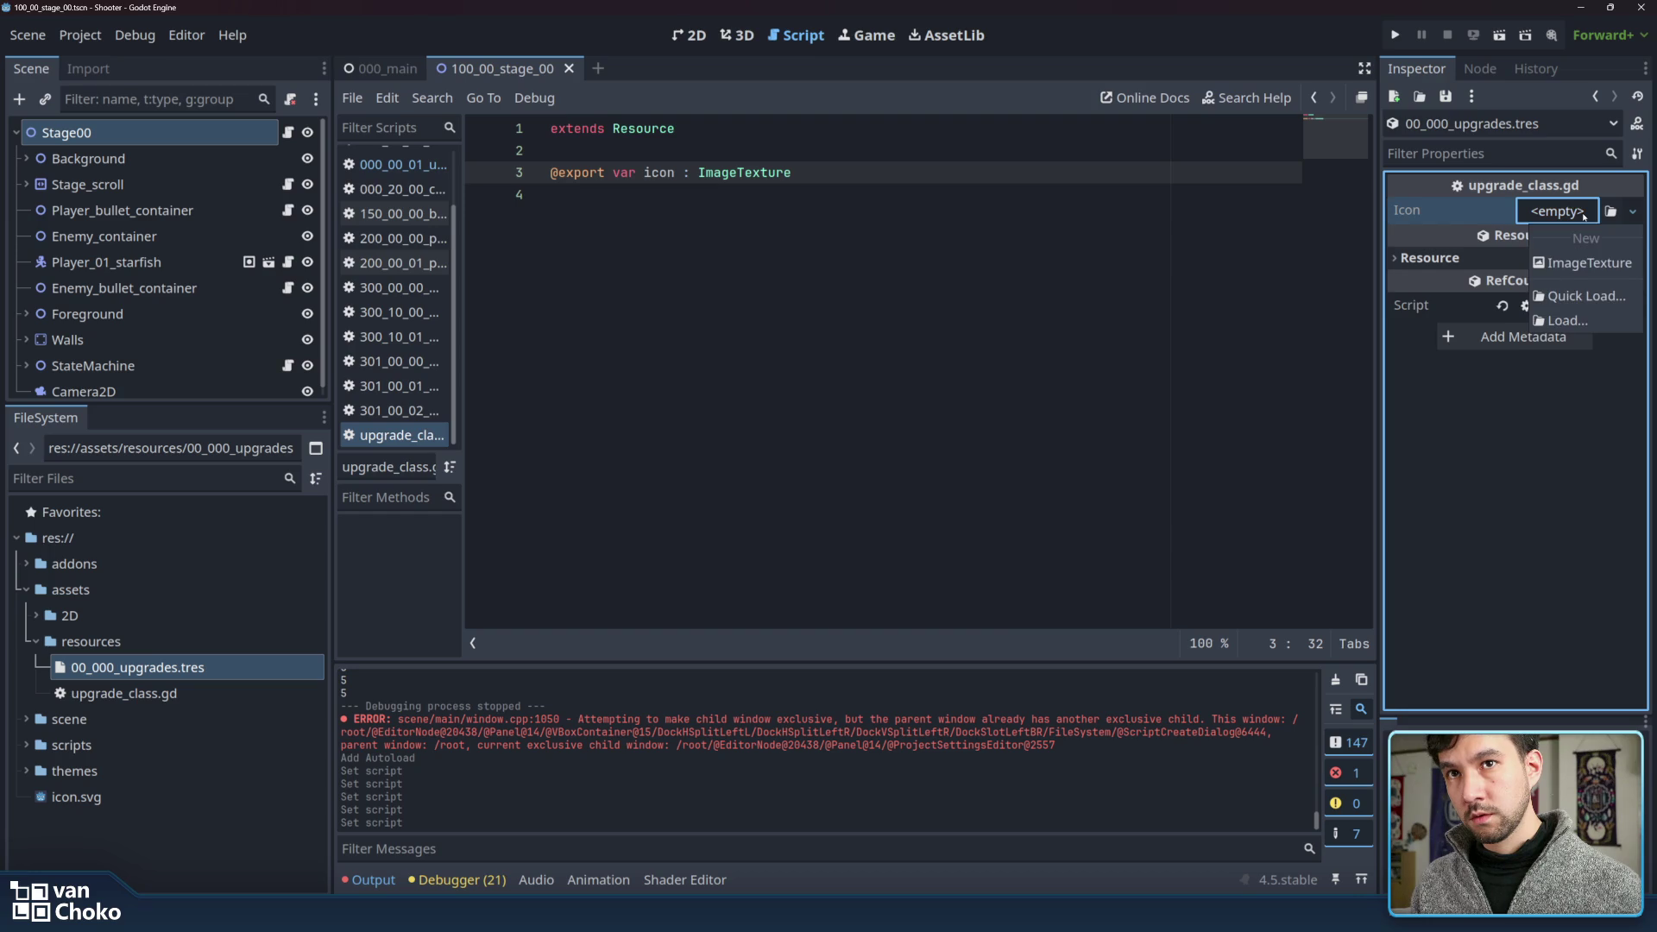
pyautogui.click(1583, 268)
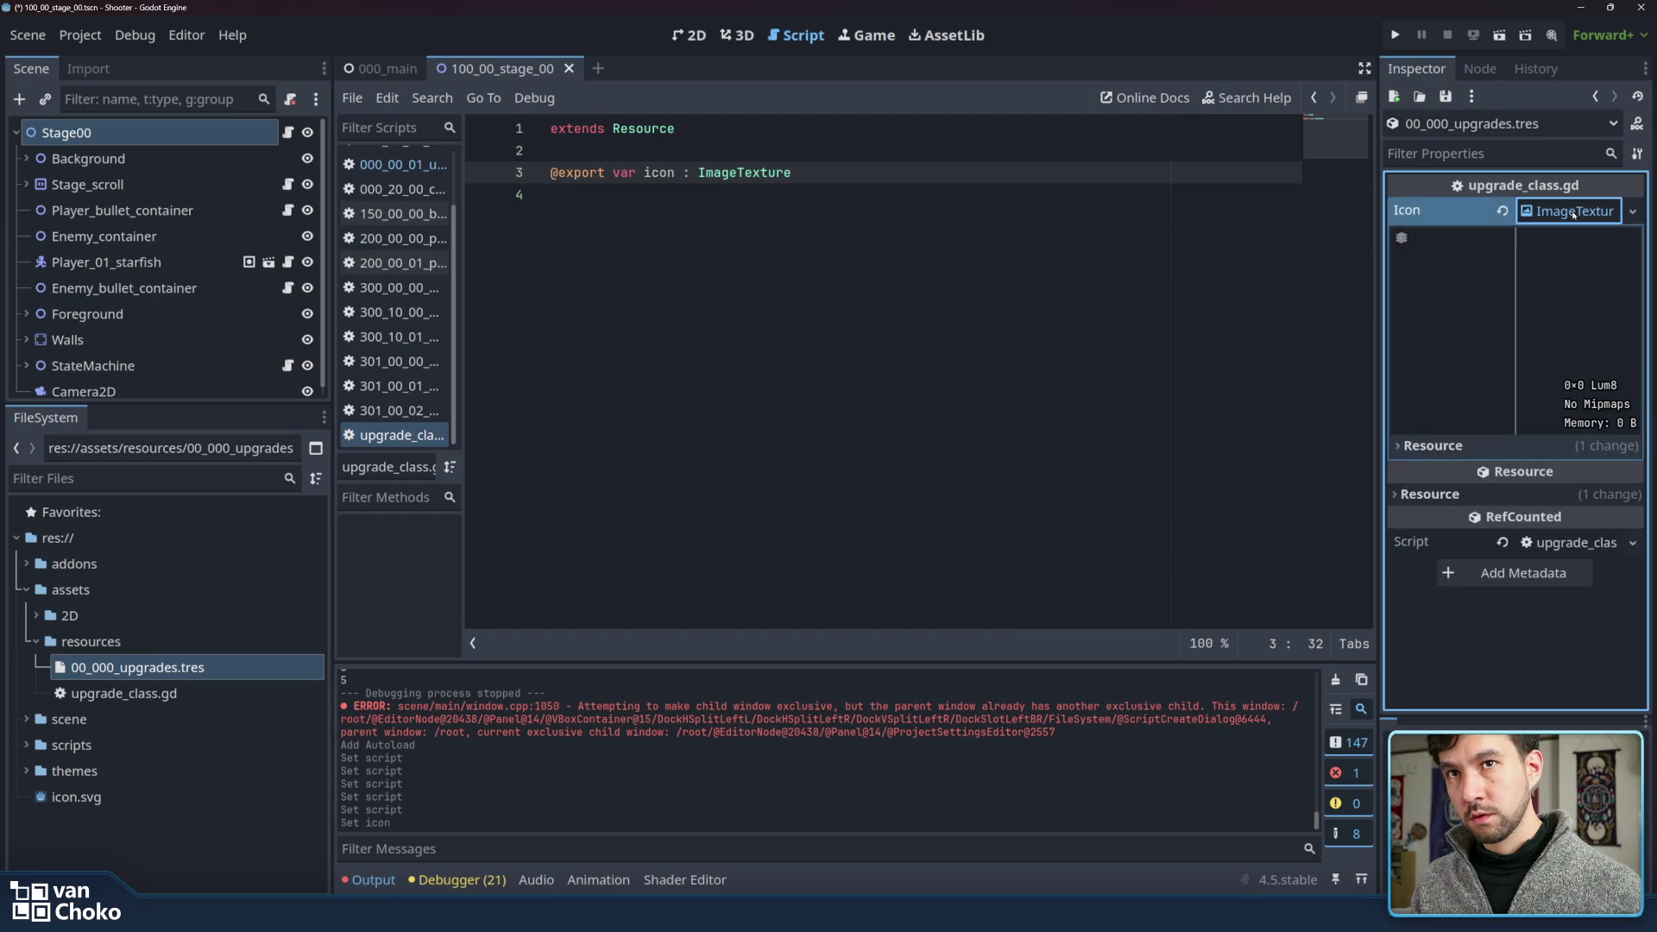
pyautogui.click(1633, 212)
pyautogui.click(1563, 369)
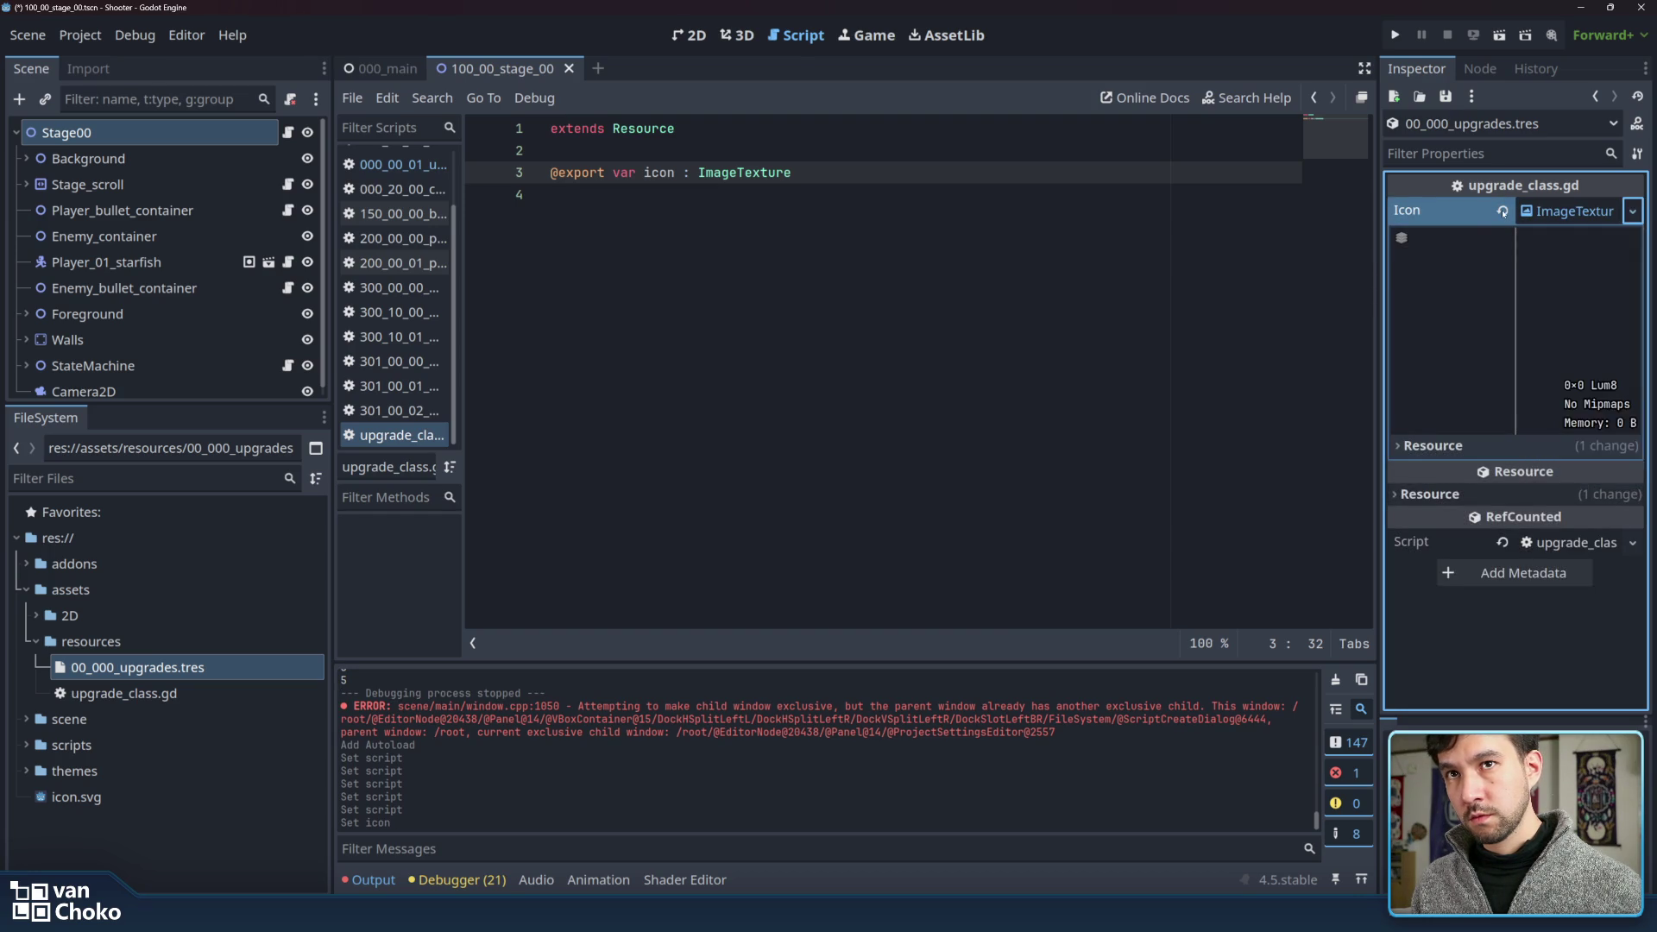
pyautogui.click(1611, 212)
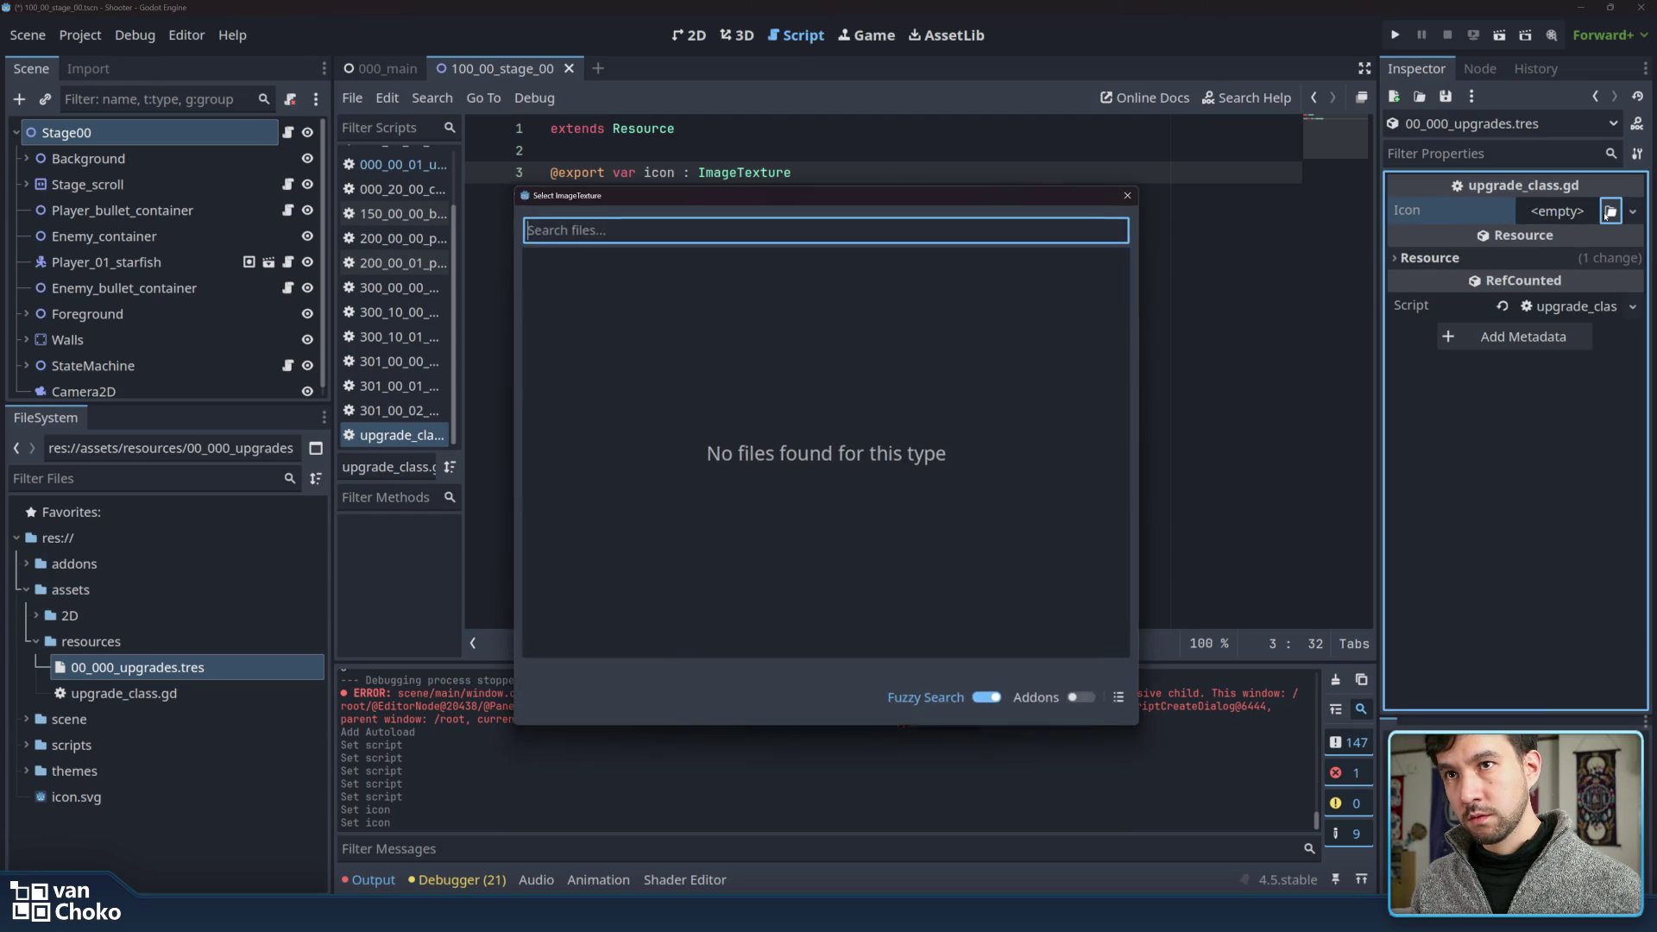
pyautogui.click(1133, 194)
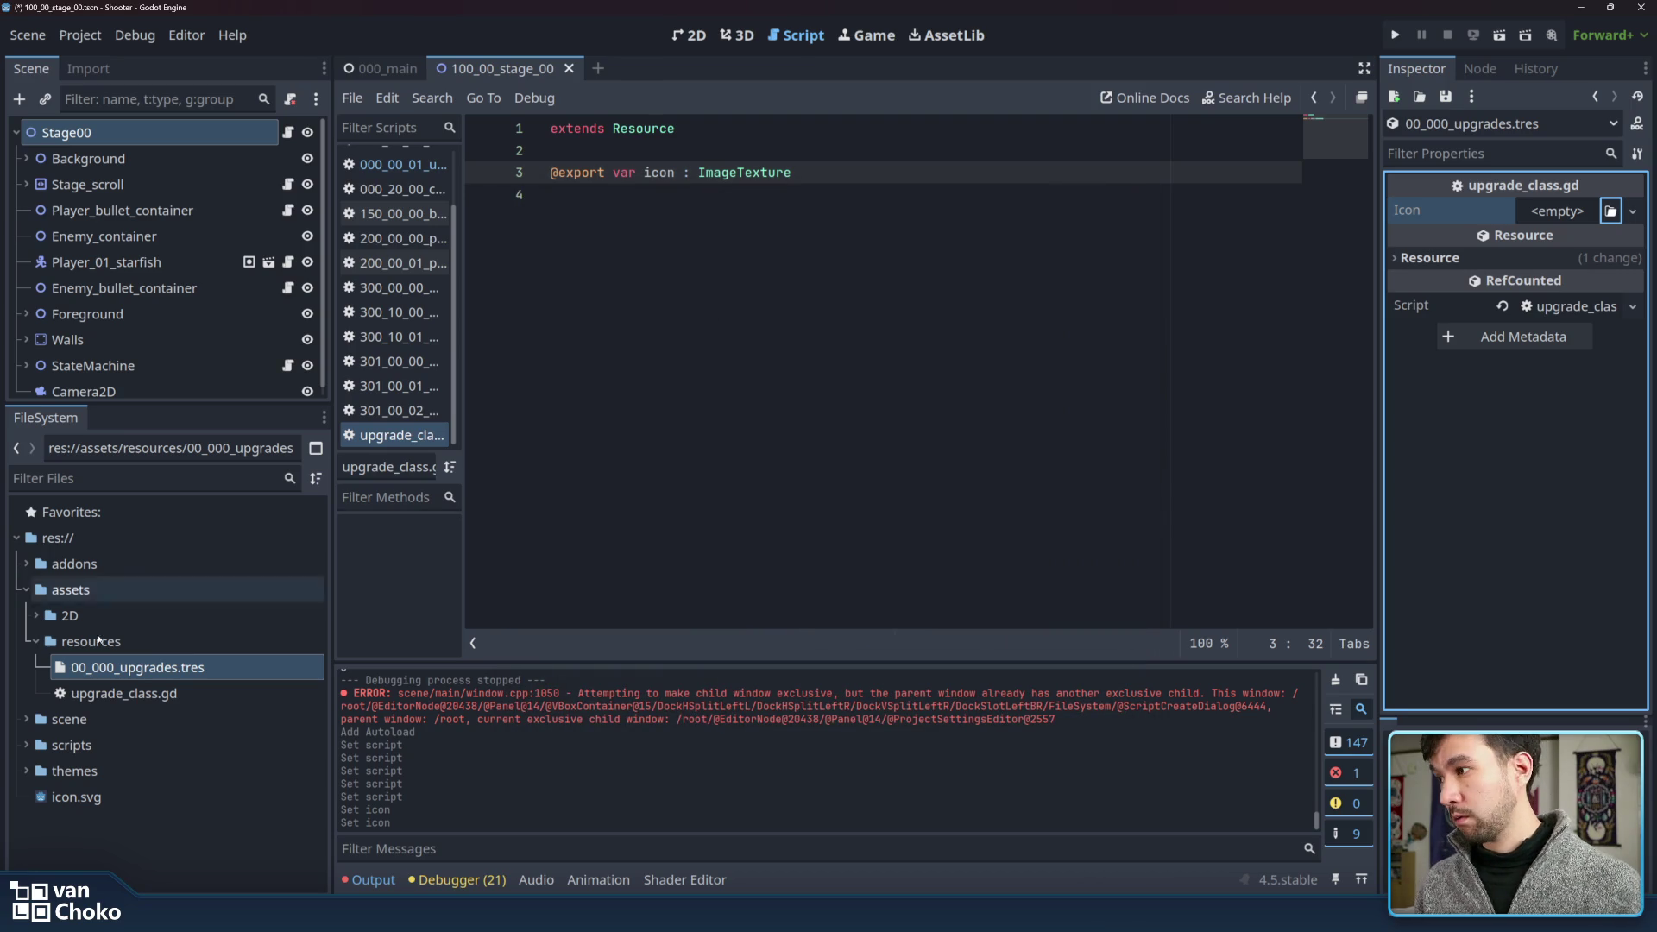
# Expand 2D > 100_background > 100_stage_xx and select ImageTexture on line 3
pyautogui.click(37, 615)
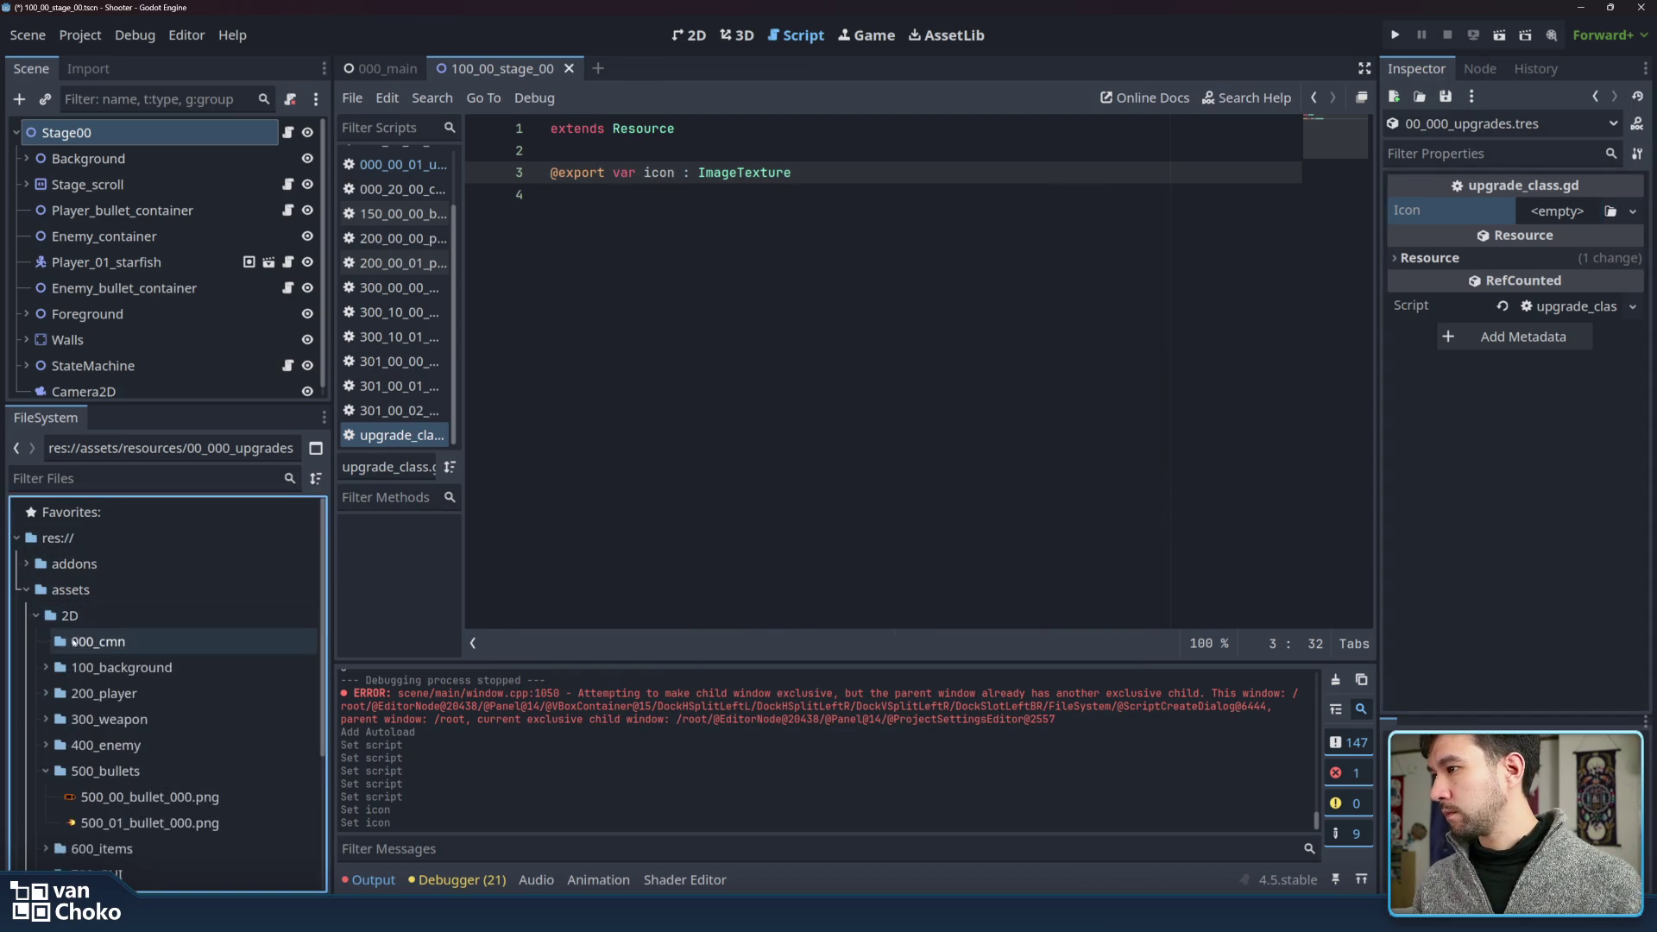
pyautogui.click(46, 668)
pyautogui.click(53, 694)
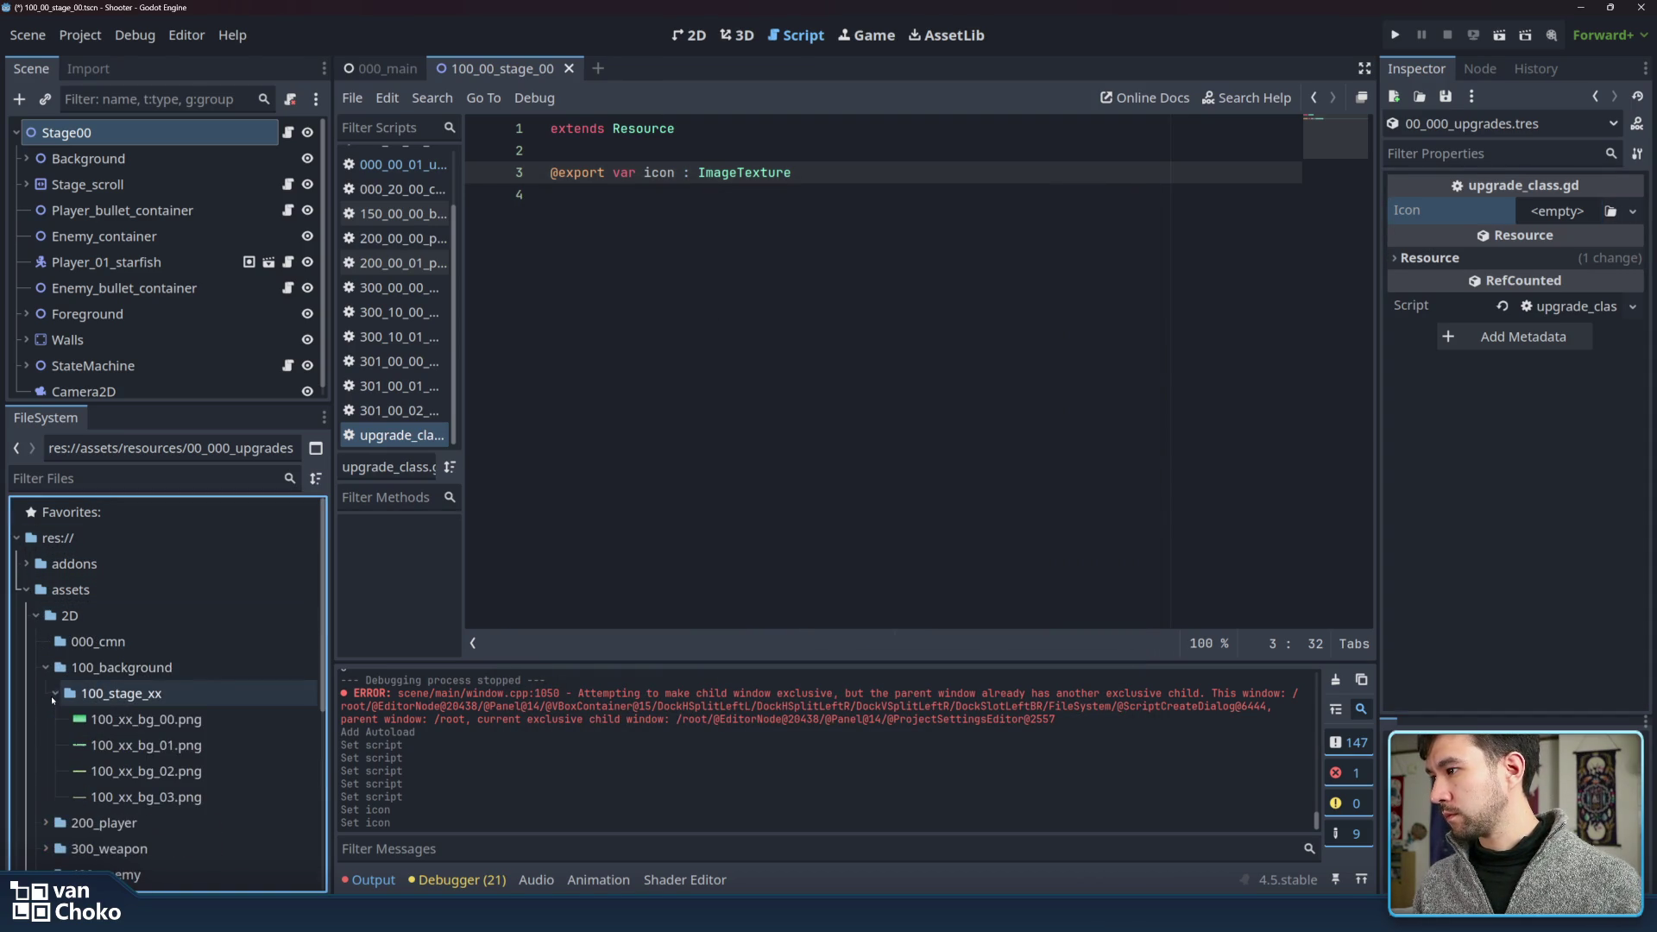
pyautogui.moveTo(128, 720)
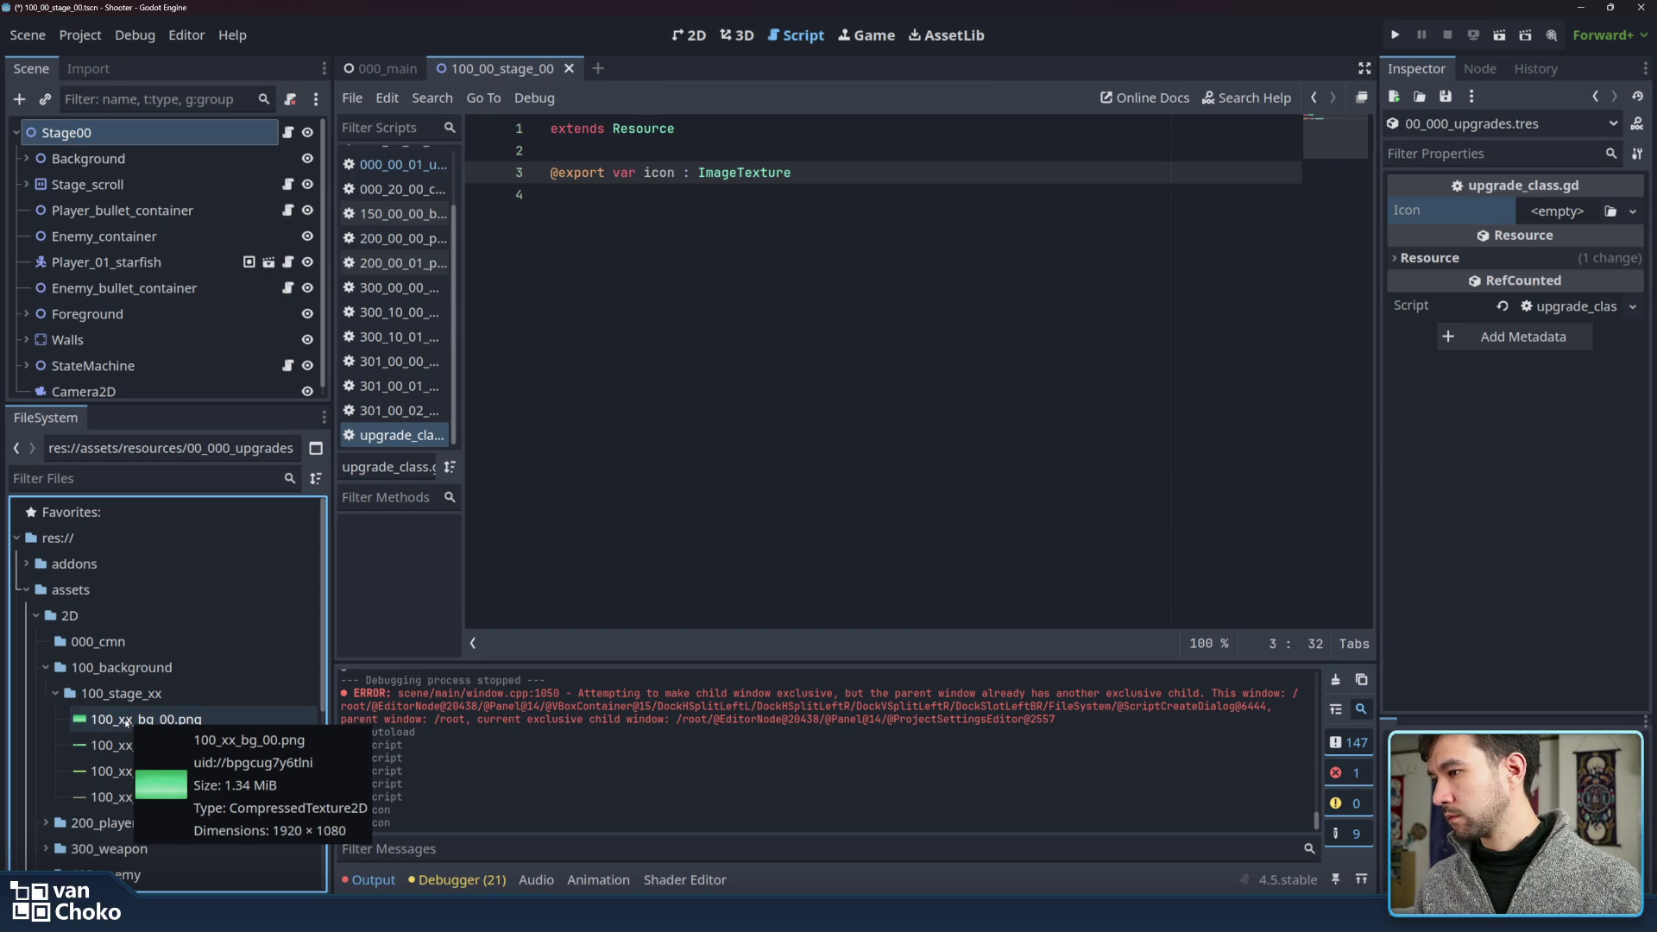
pyautogui.doubleClick(798, 177)
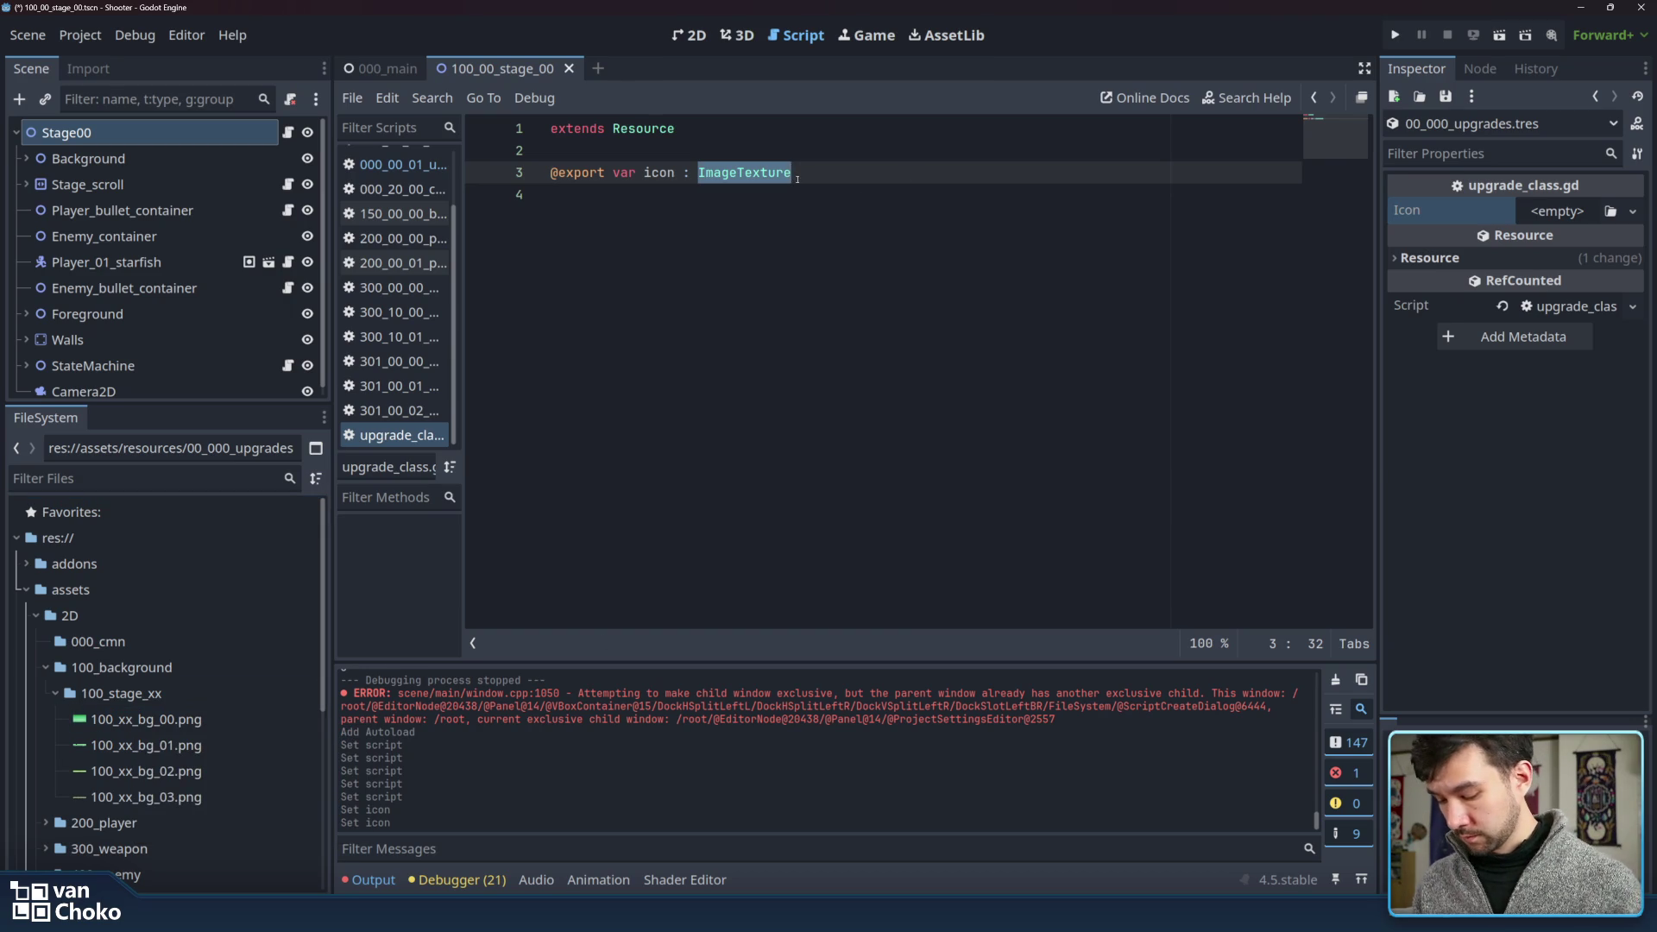
# Retype the icon field as Texture2D, save, and check Icon's texture picker
pyautogui.write('Texture')
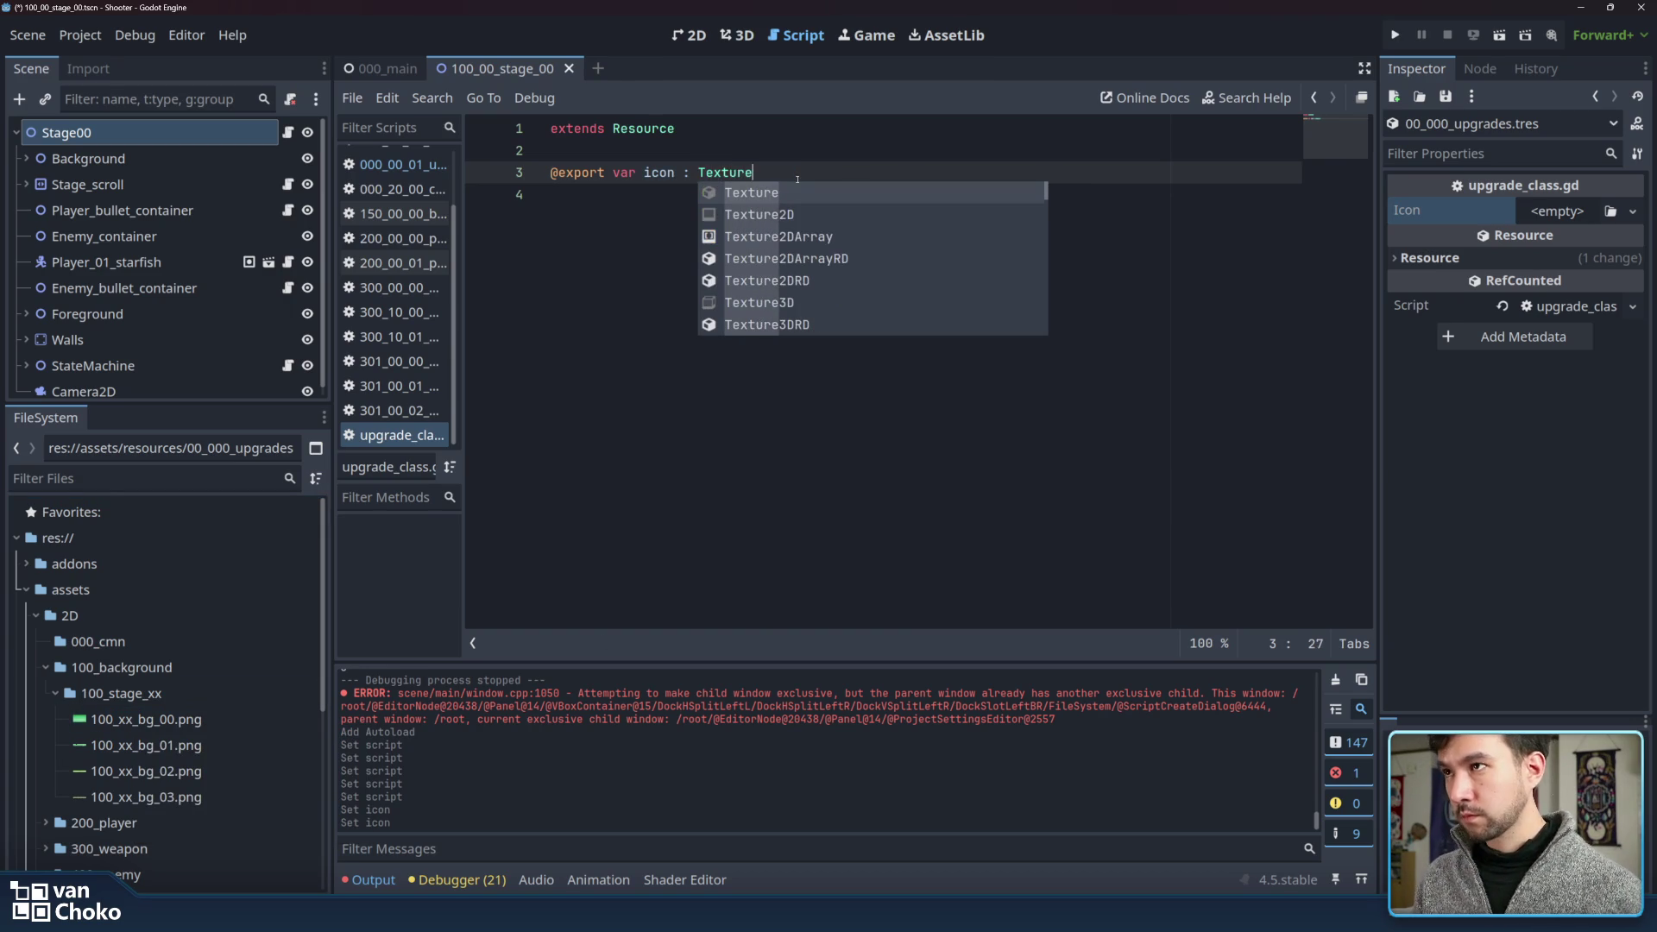
pyautogui.press('Down')
pyautogui.press('Return')
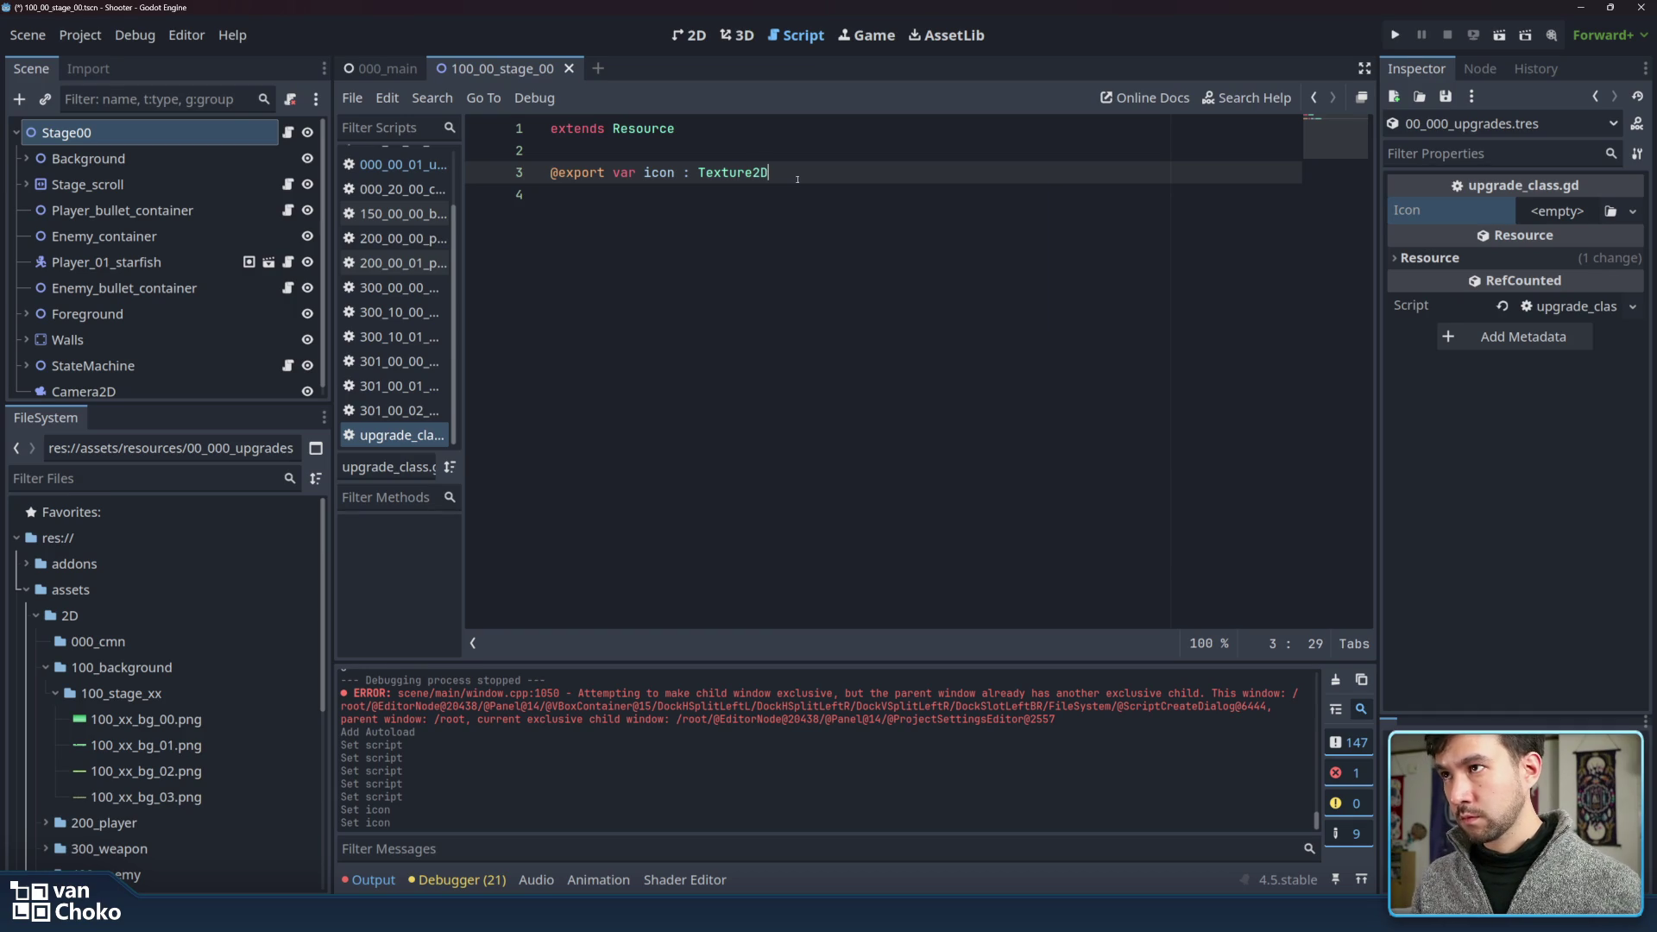
pyautogui.click(1025, 240)
pyautogui.hotkey('ctrl', 's')
pyautogui.click(1610, 211)
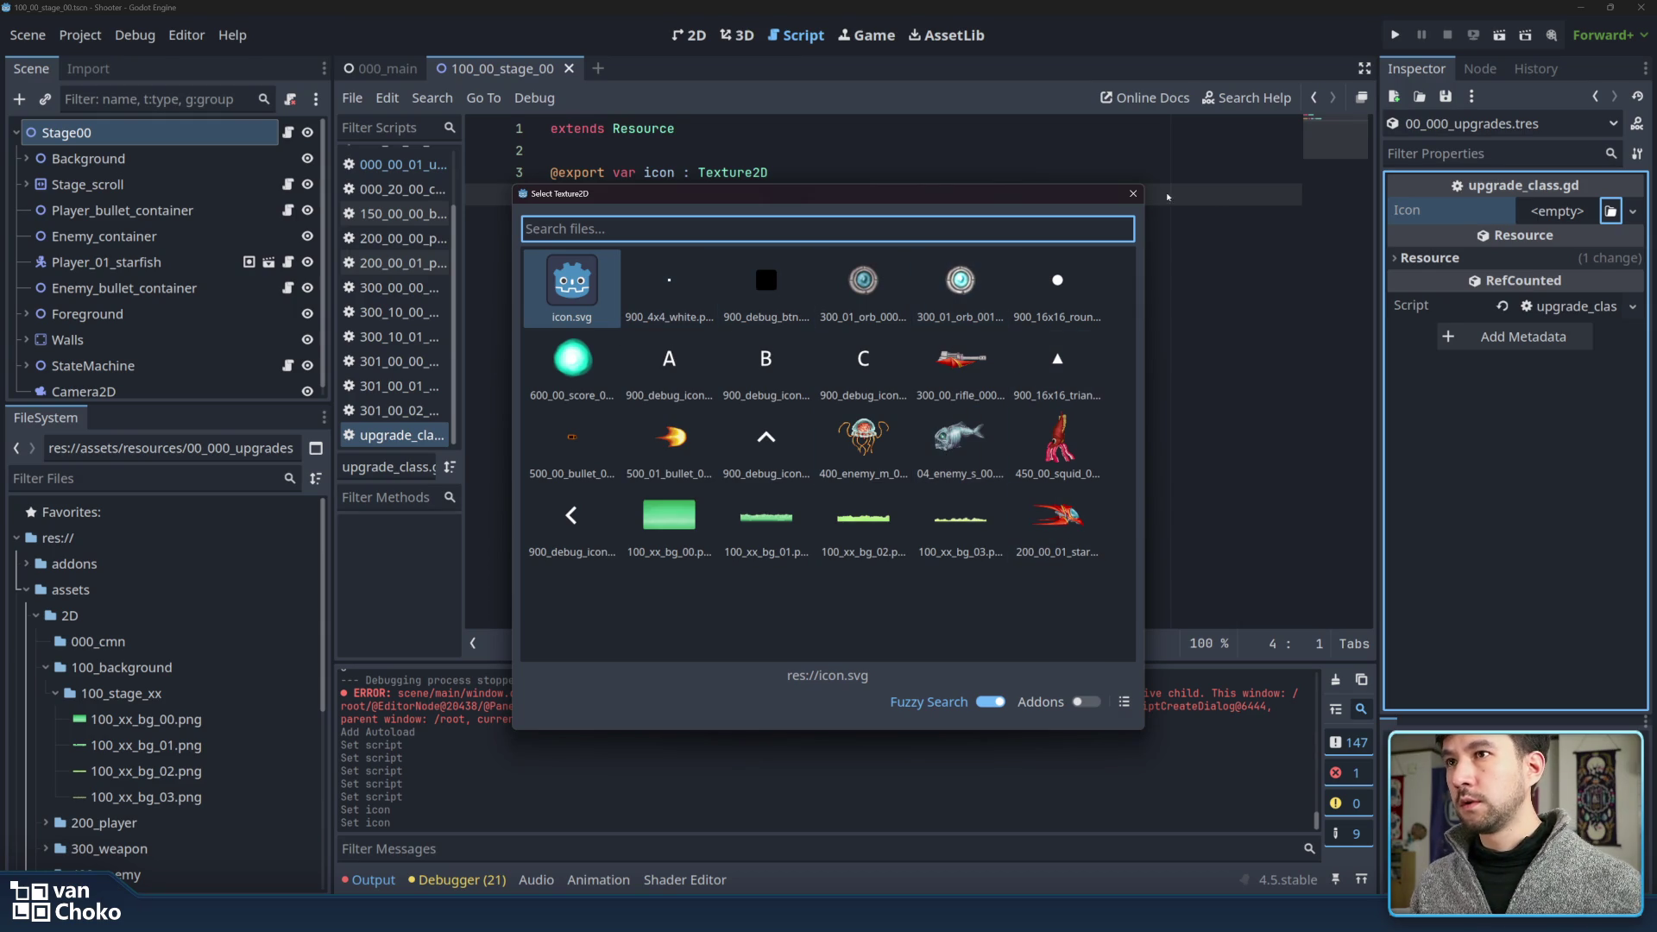
pyautogui.click(1134, 193)
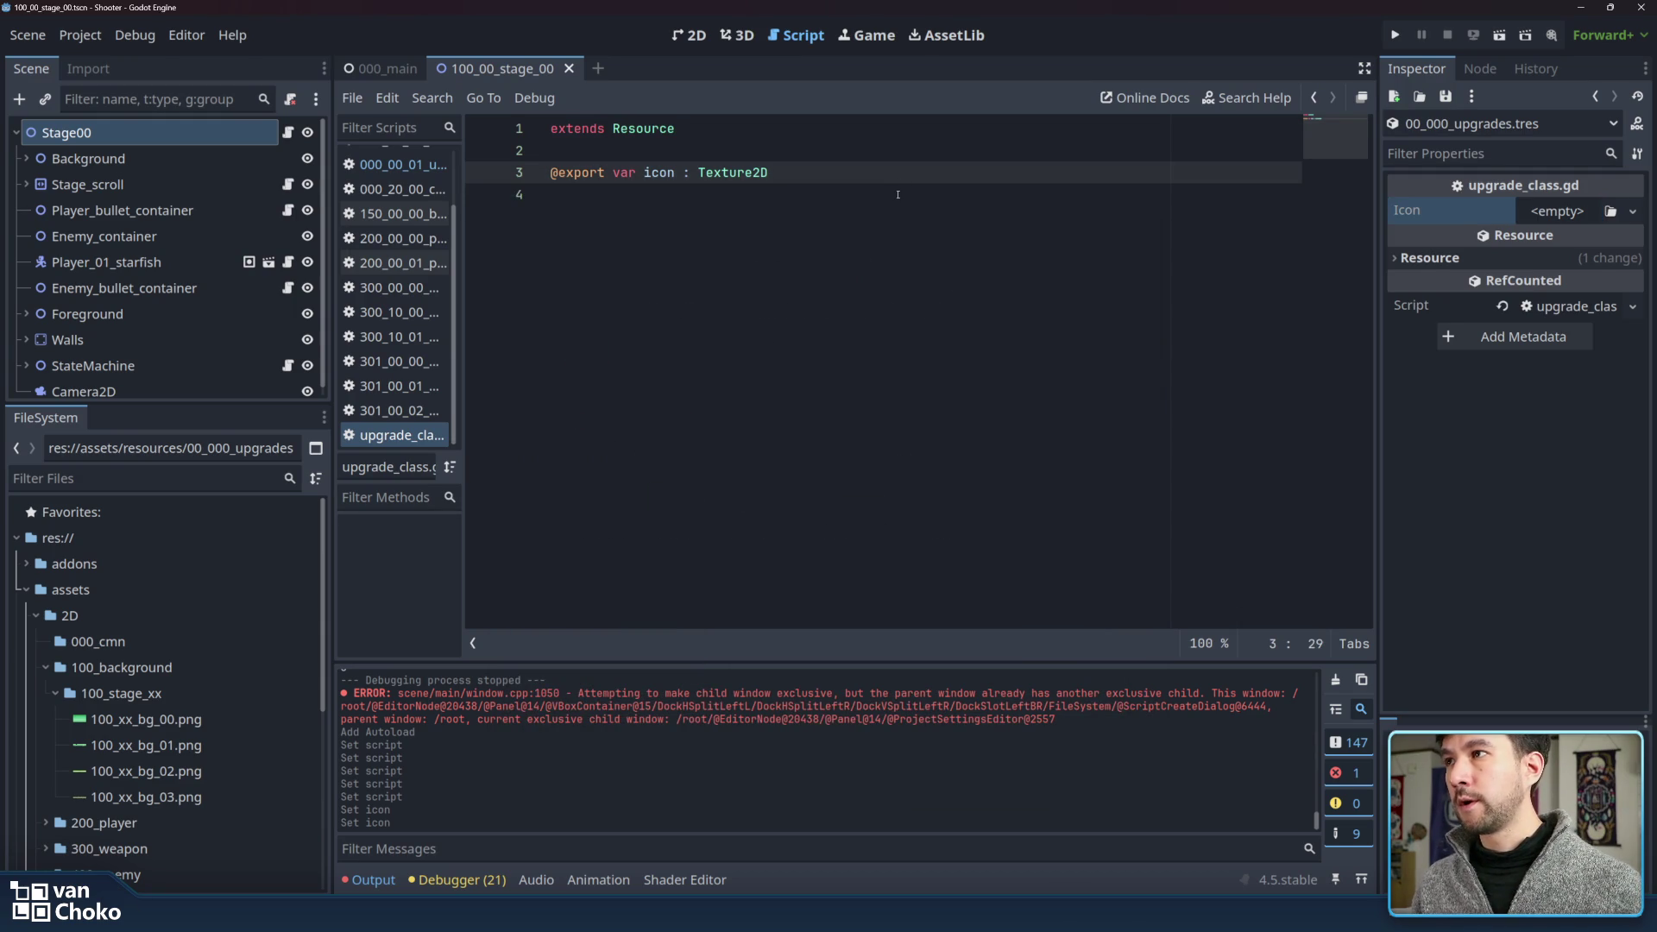
pyautogui.write('@exoprt')
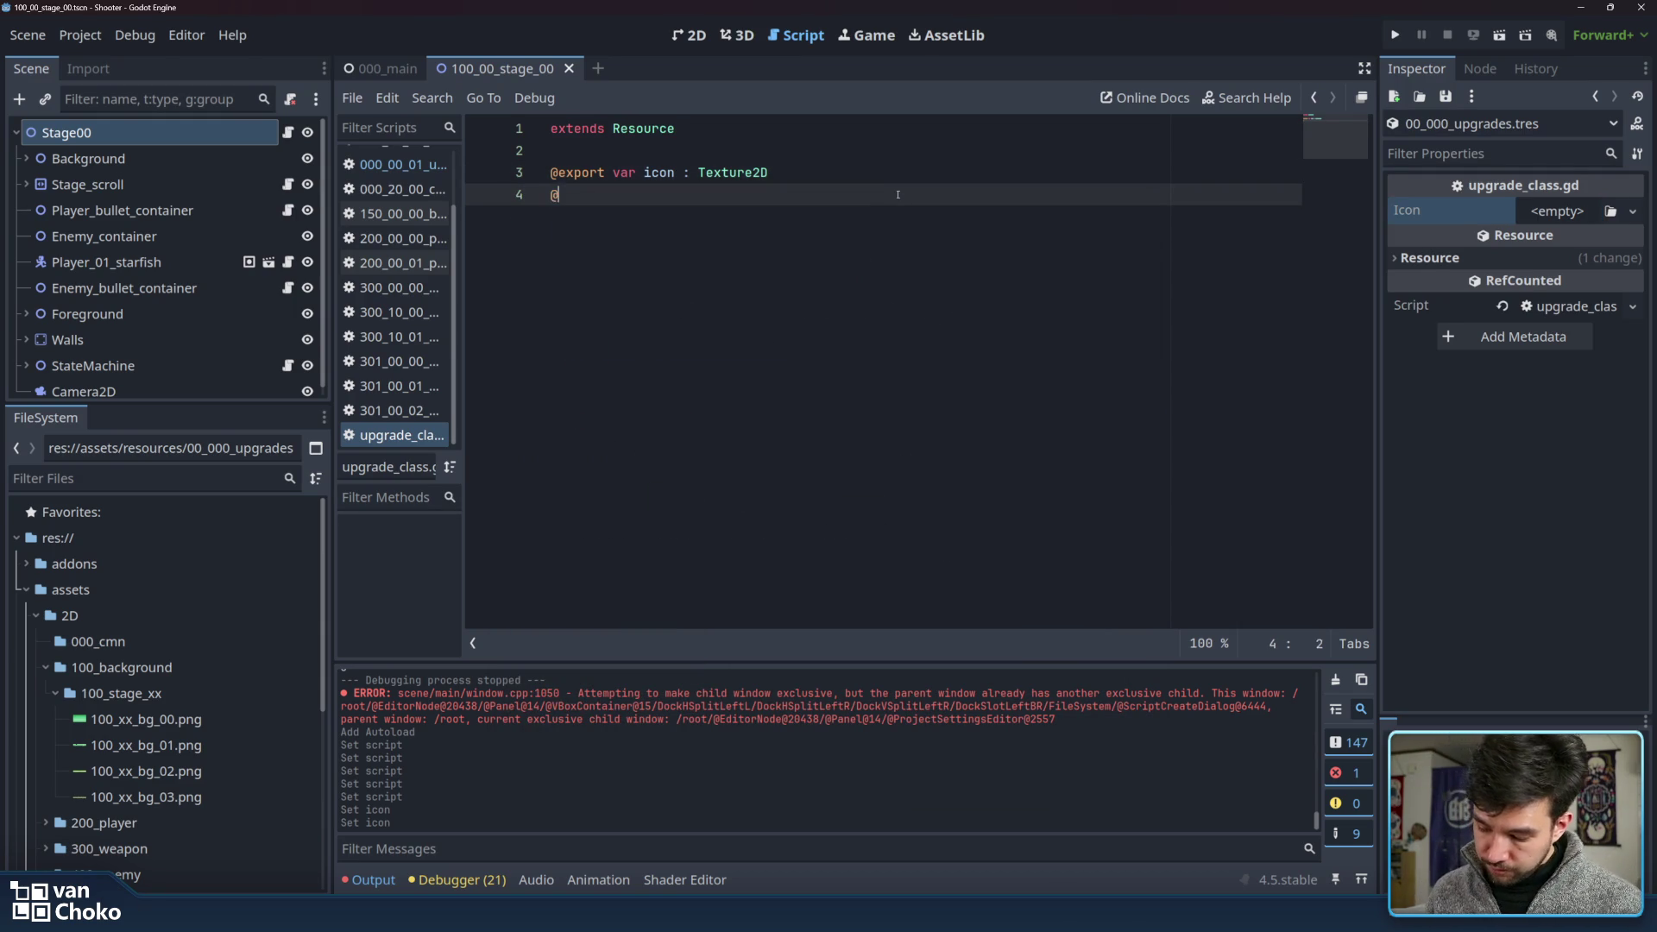
pyautogui.press('BackSpace')
pyautogui.press('BackSpace')
pyautogui.press('BackSpace')
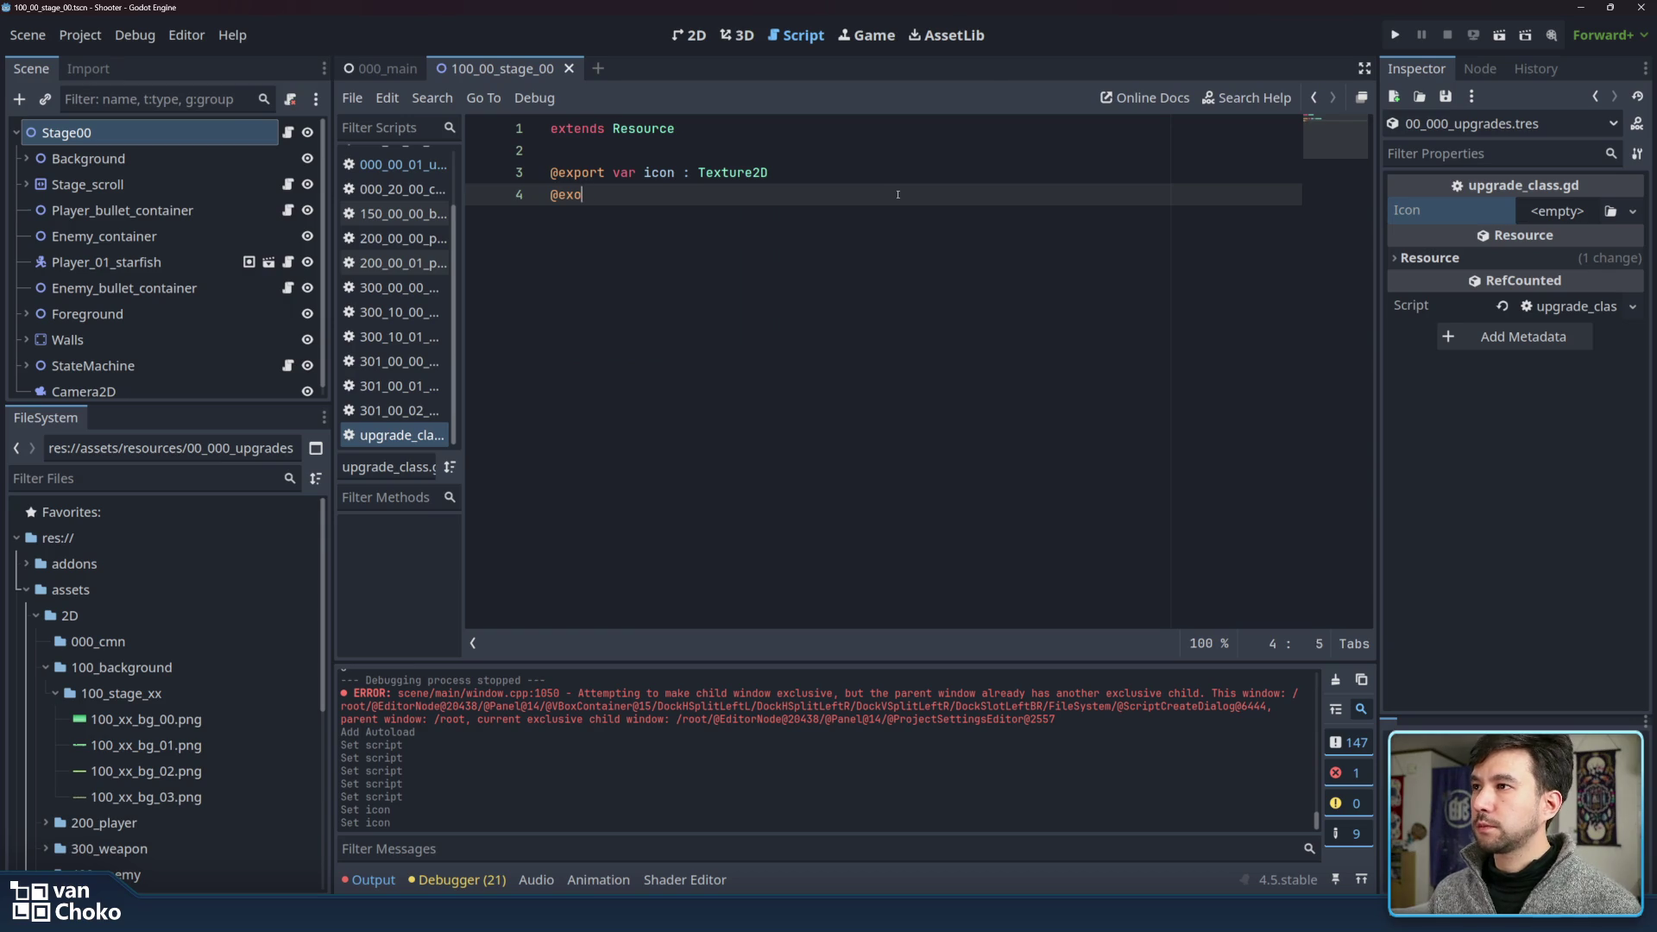
pyautogui.write('port')
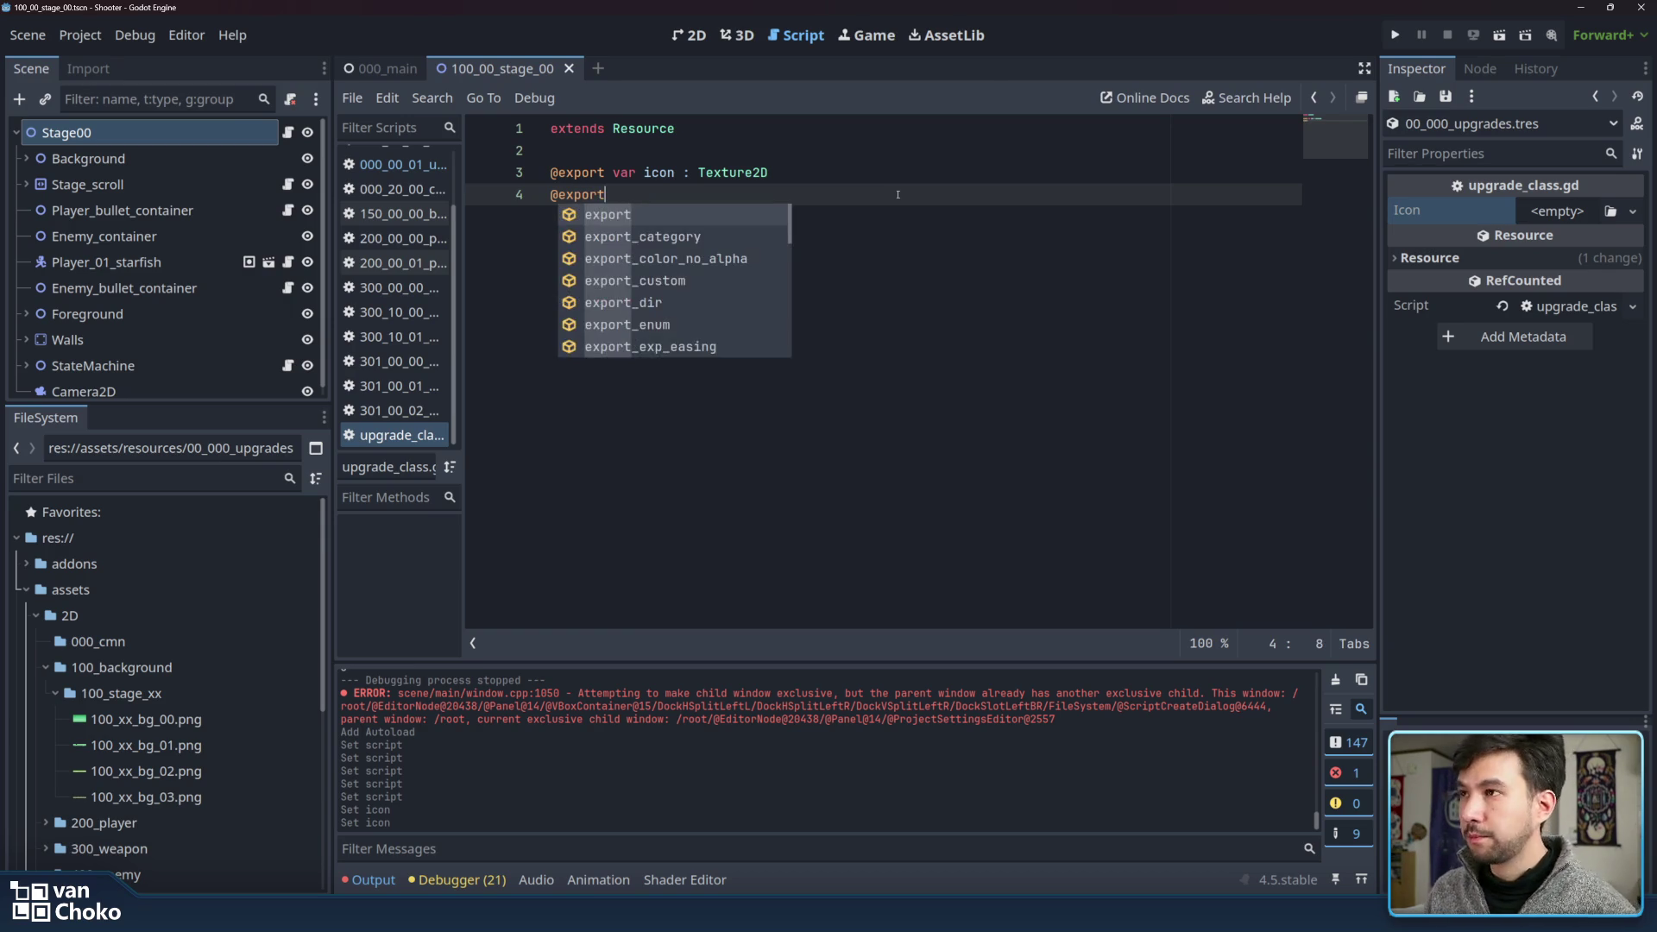
pyautogui.press('Escape')
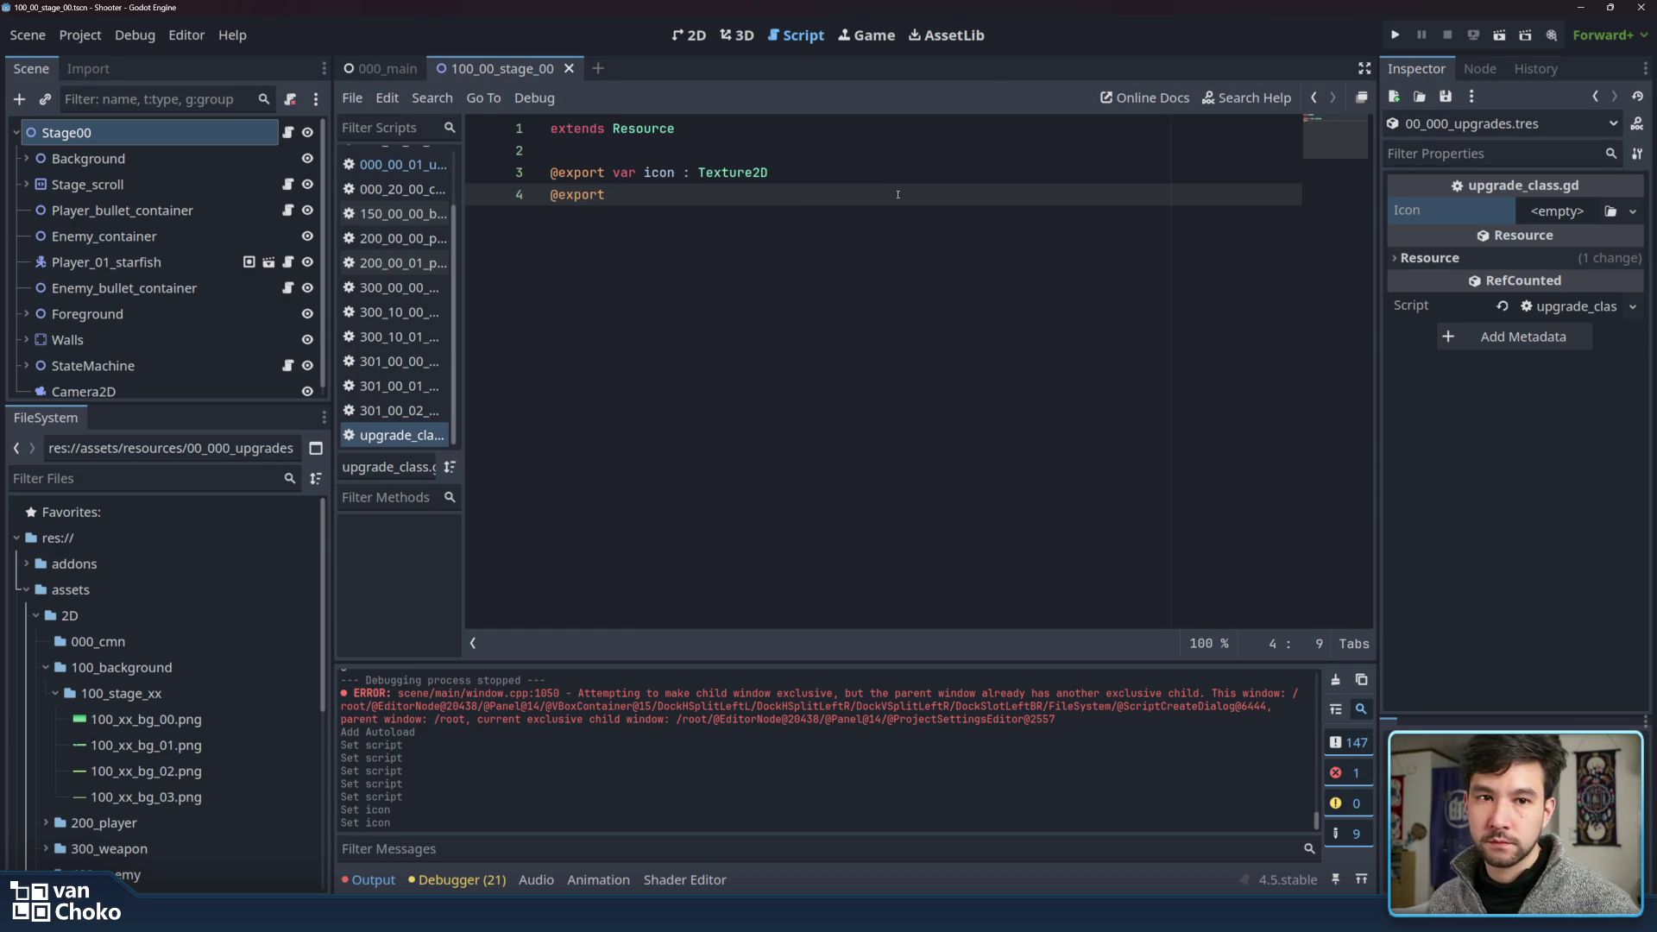
pyautogui.write('var ')
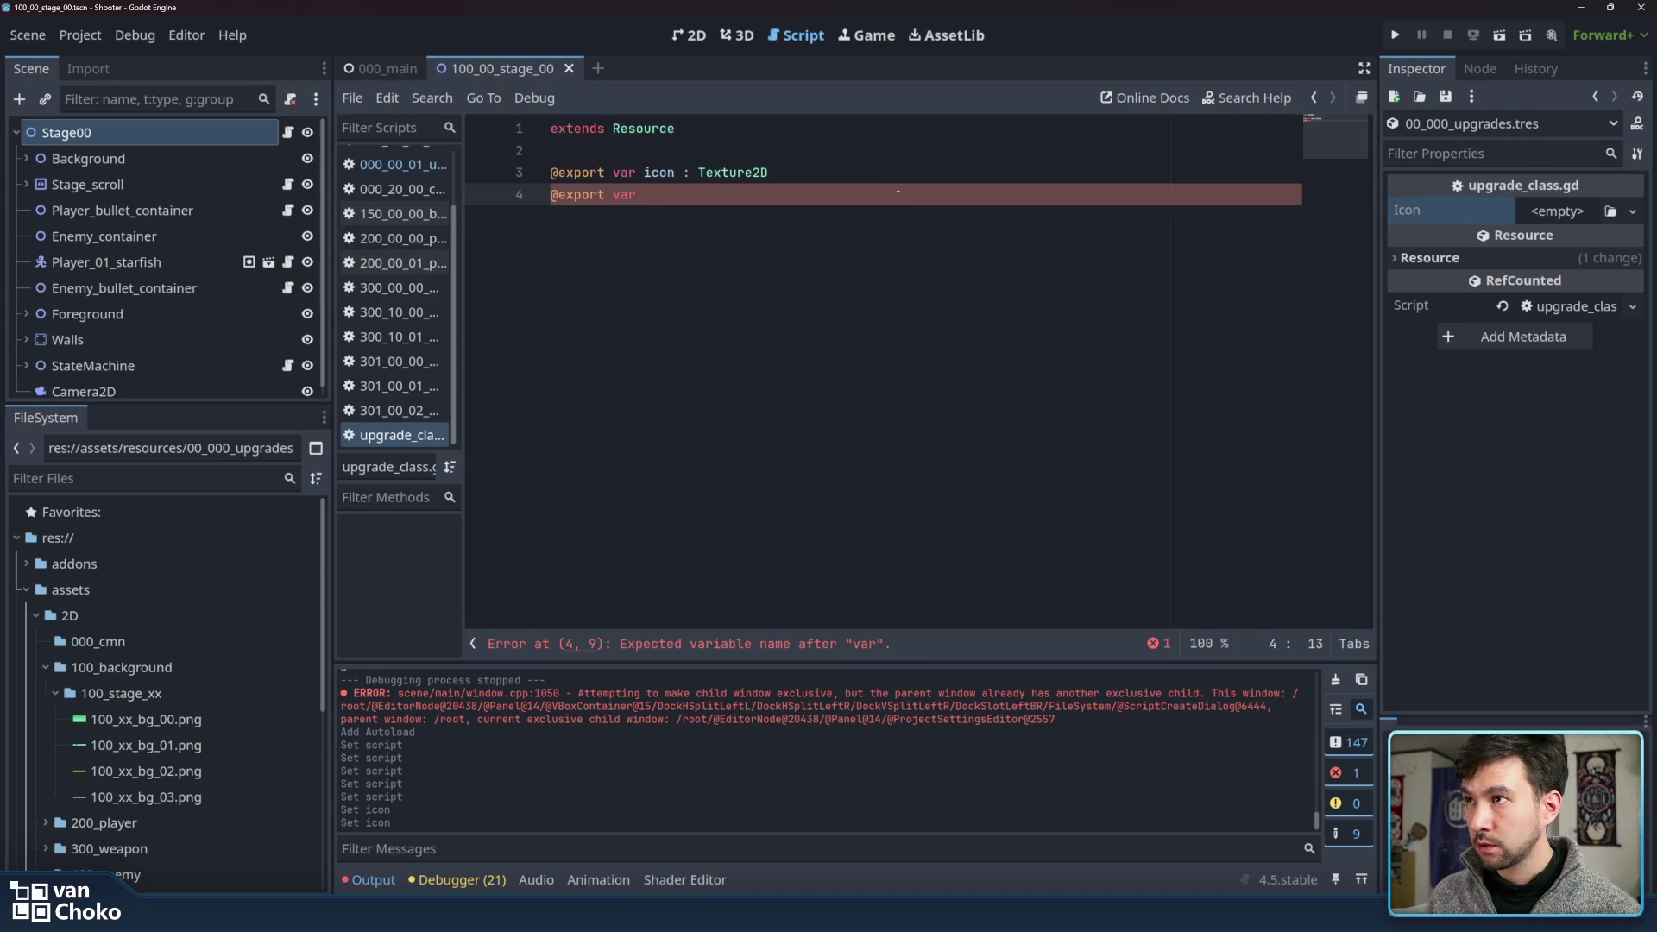
pyautogui.write('name')
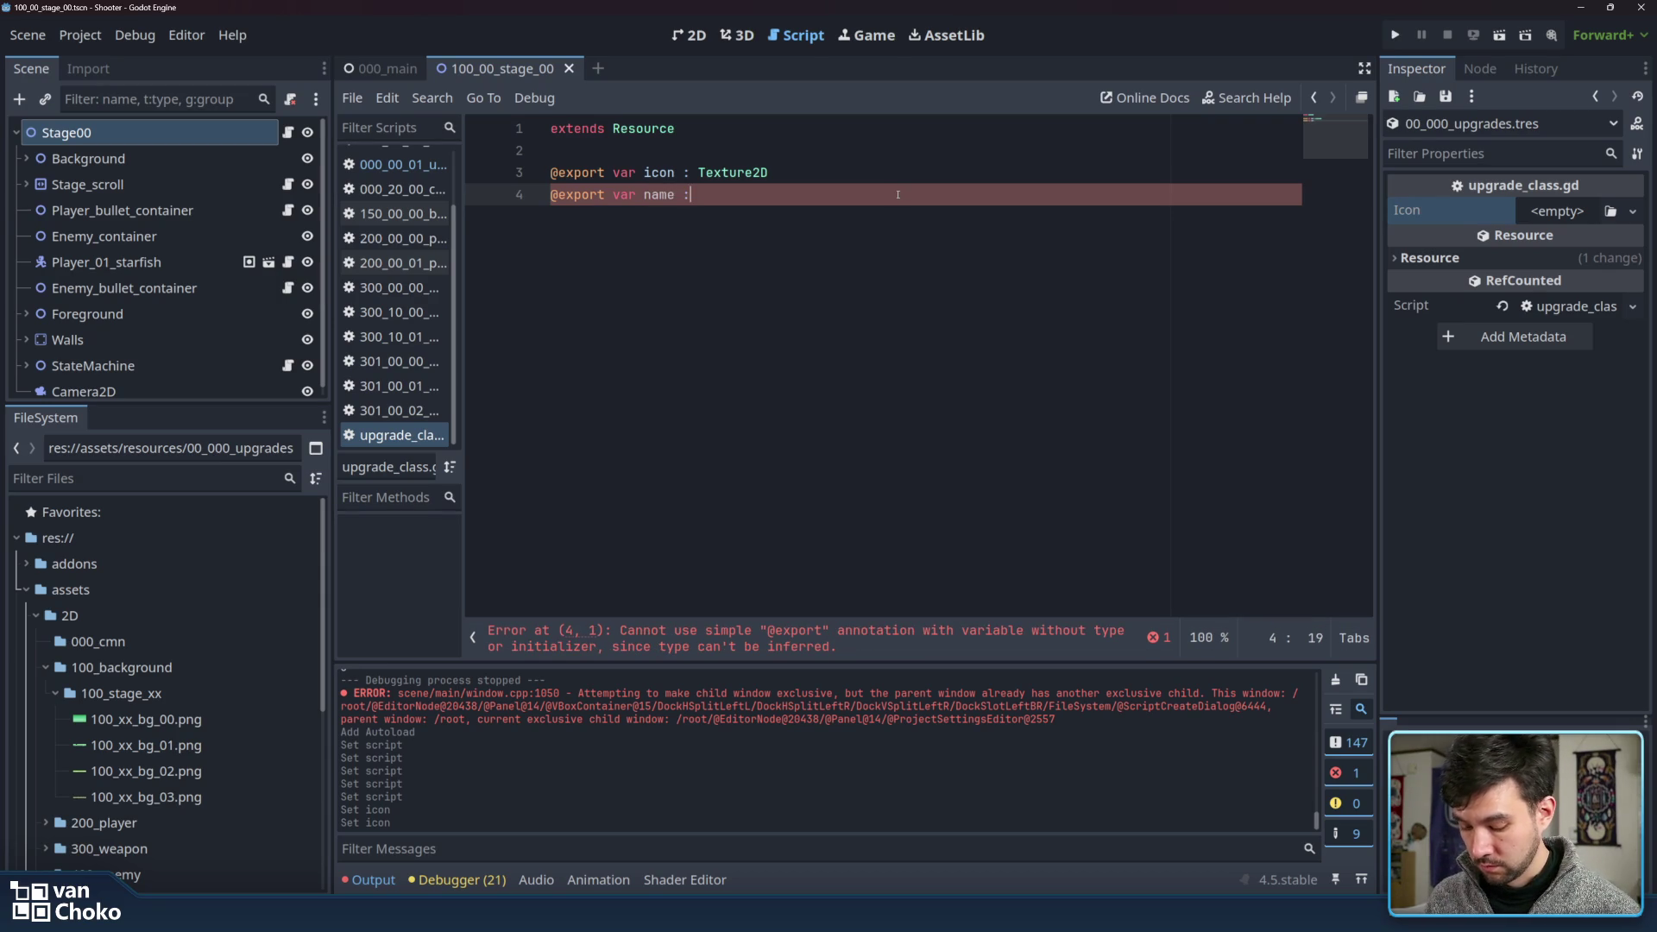
pyautogui.write(' : ')
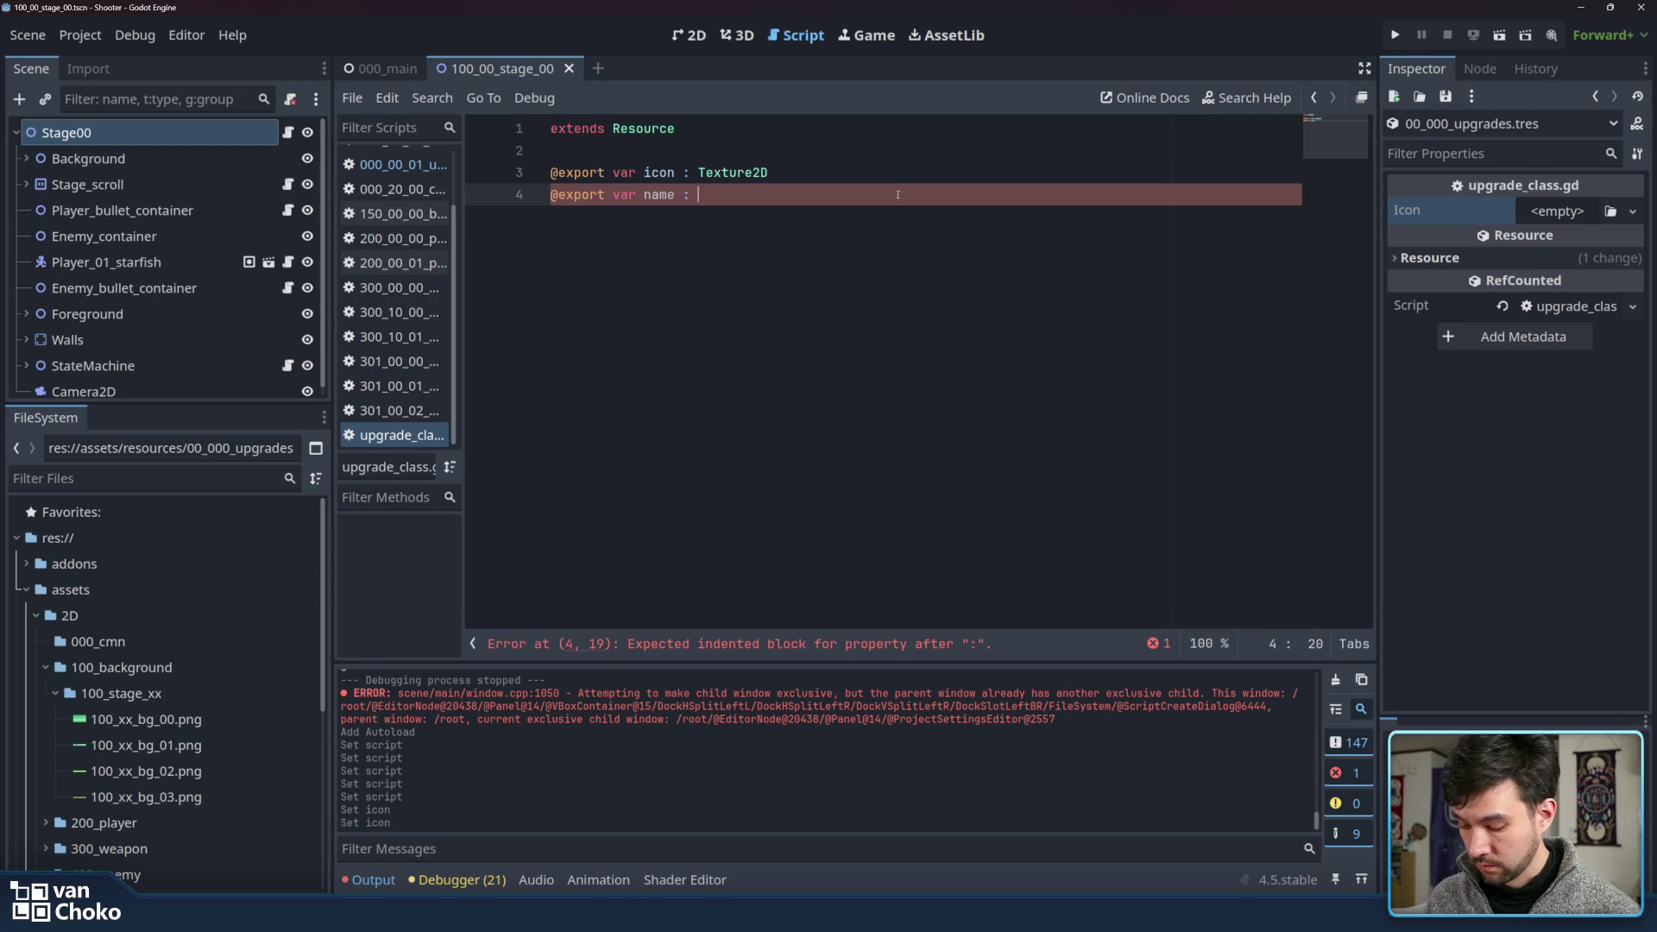
pyautogui.write('String')
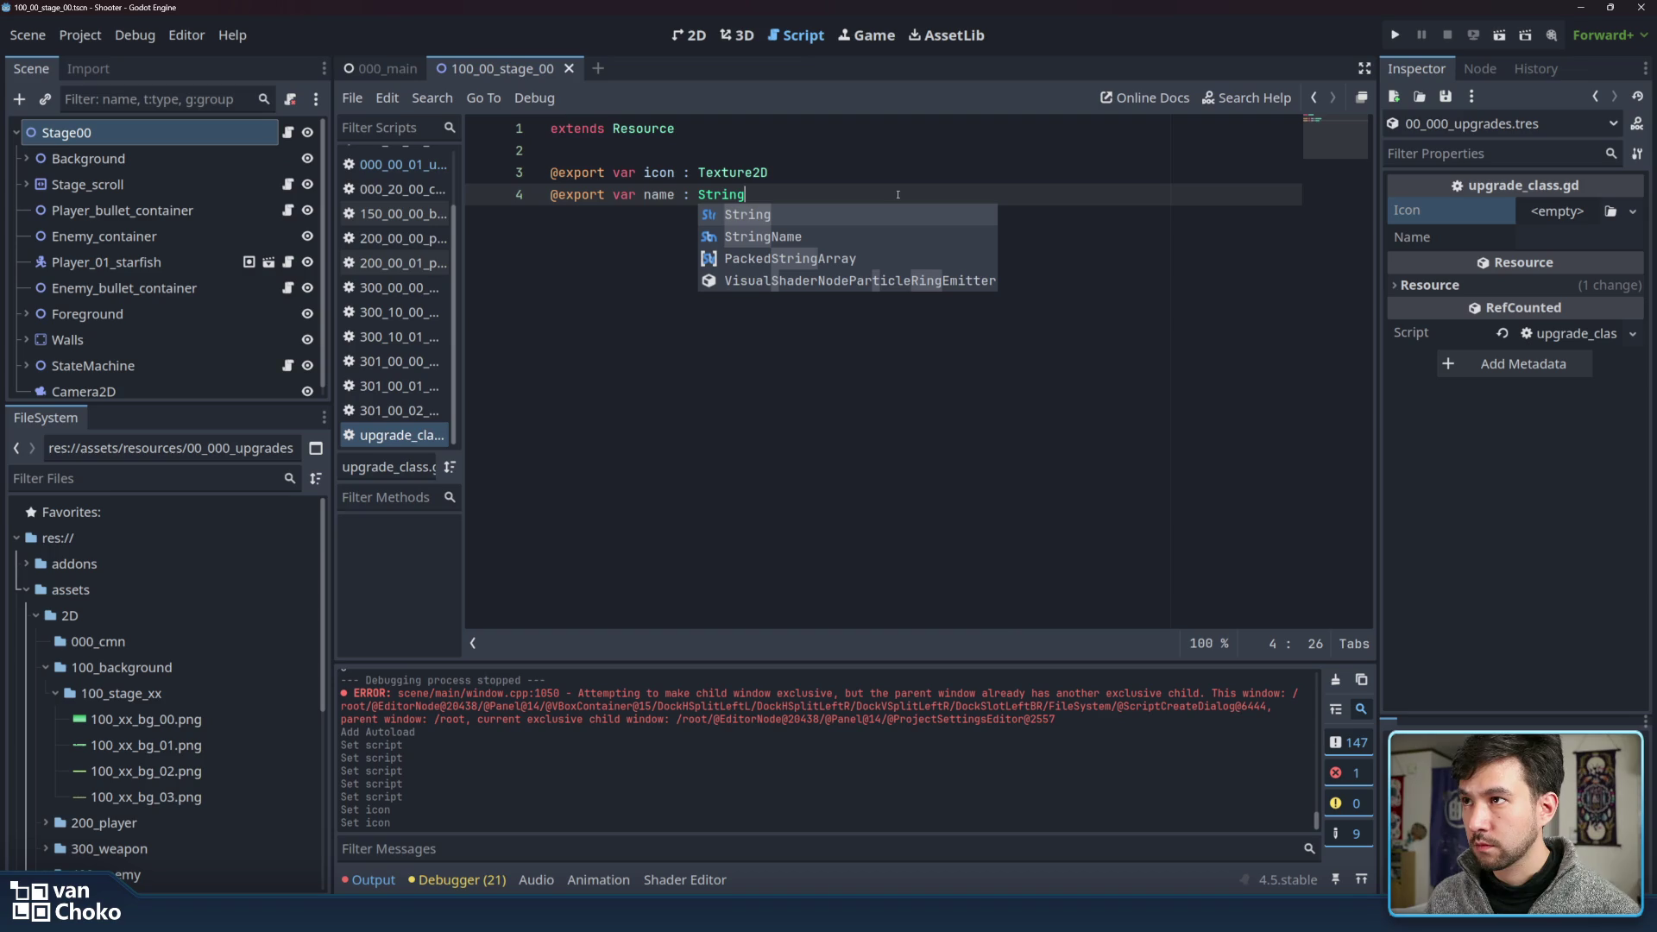
pyautogui.press('Escape')
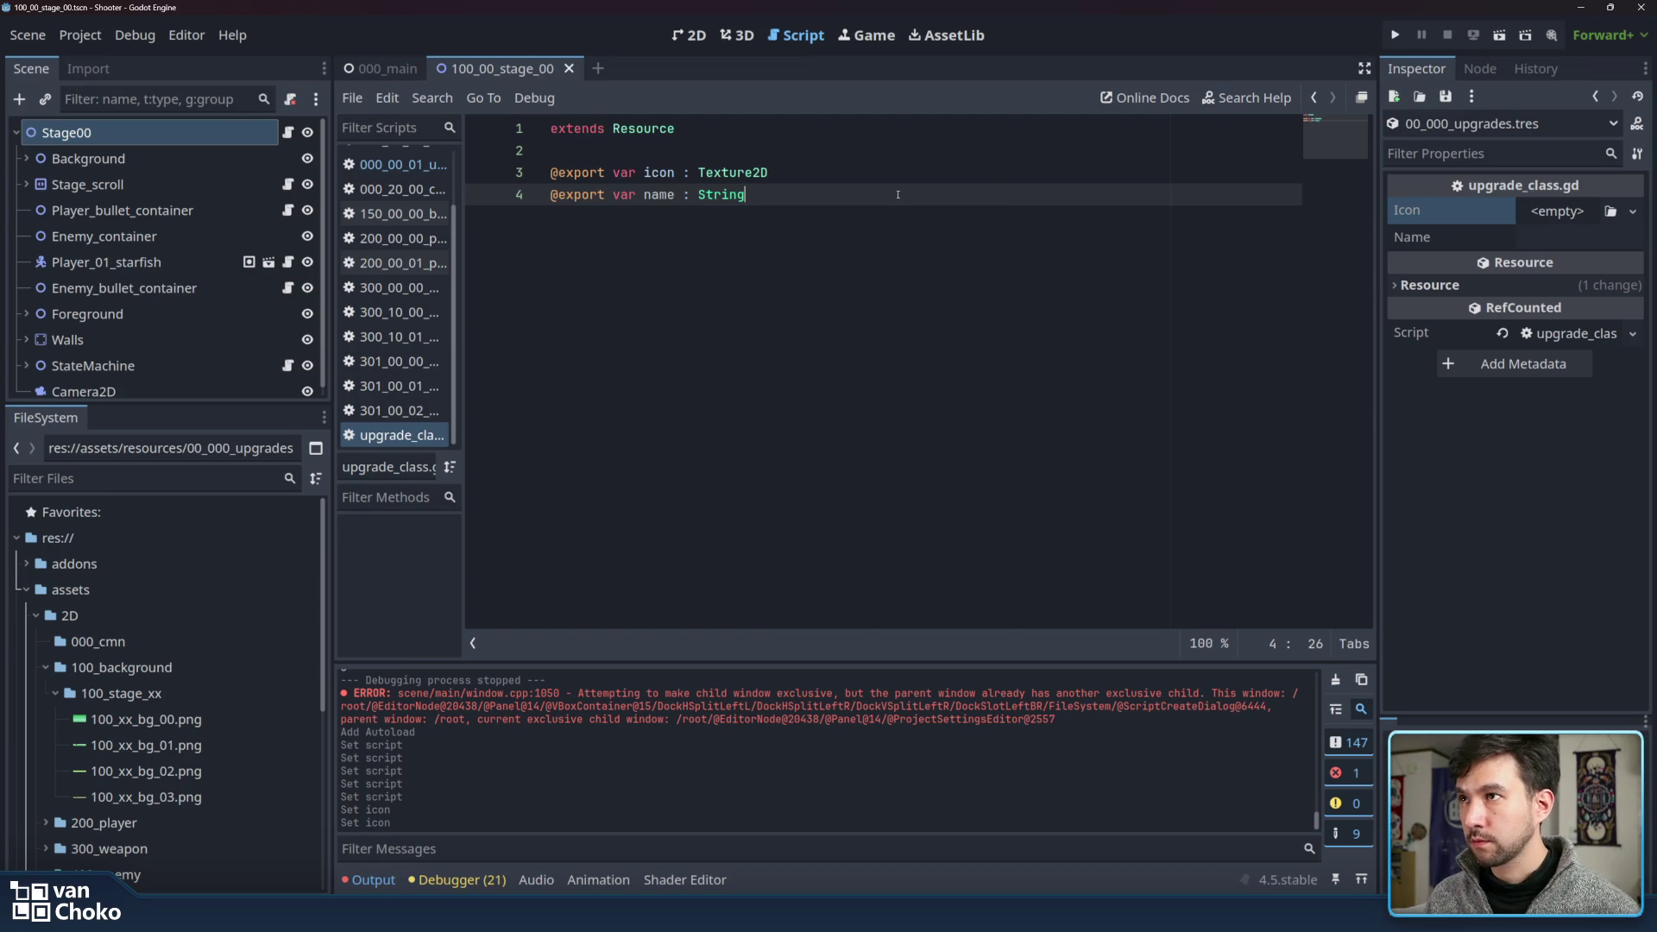
pyautogui.press('Return')
# Add an exported description variable on line 5, typed as TextParagraph
pyautogui.write('@eport')
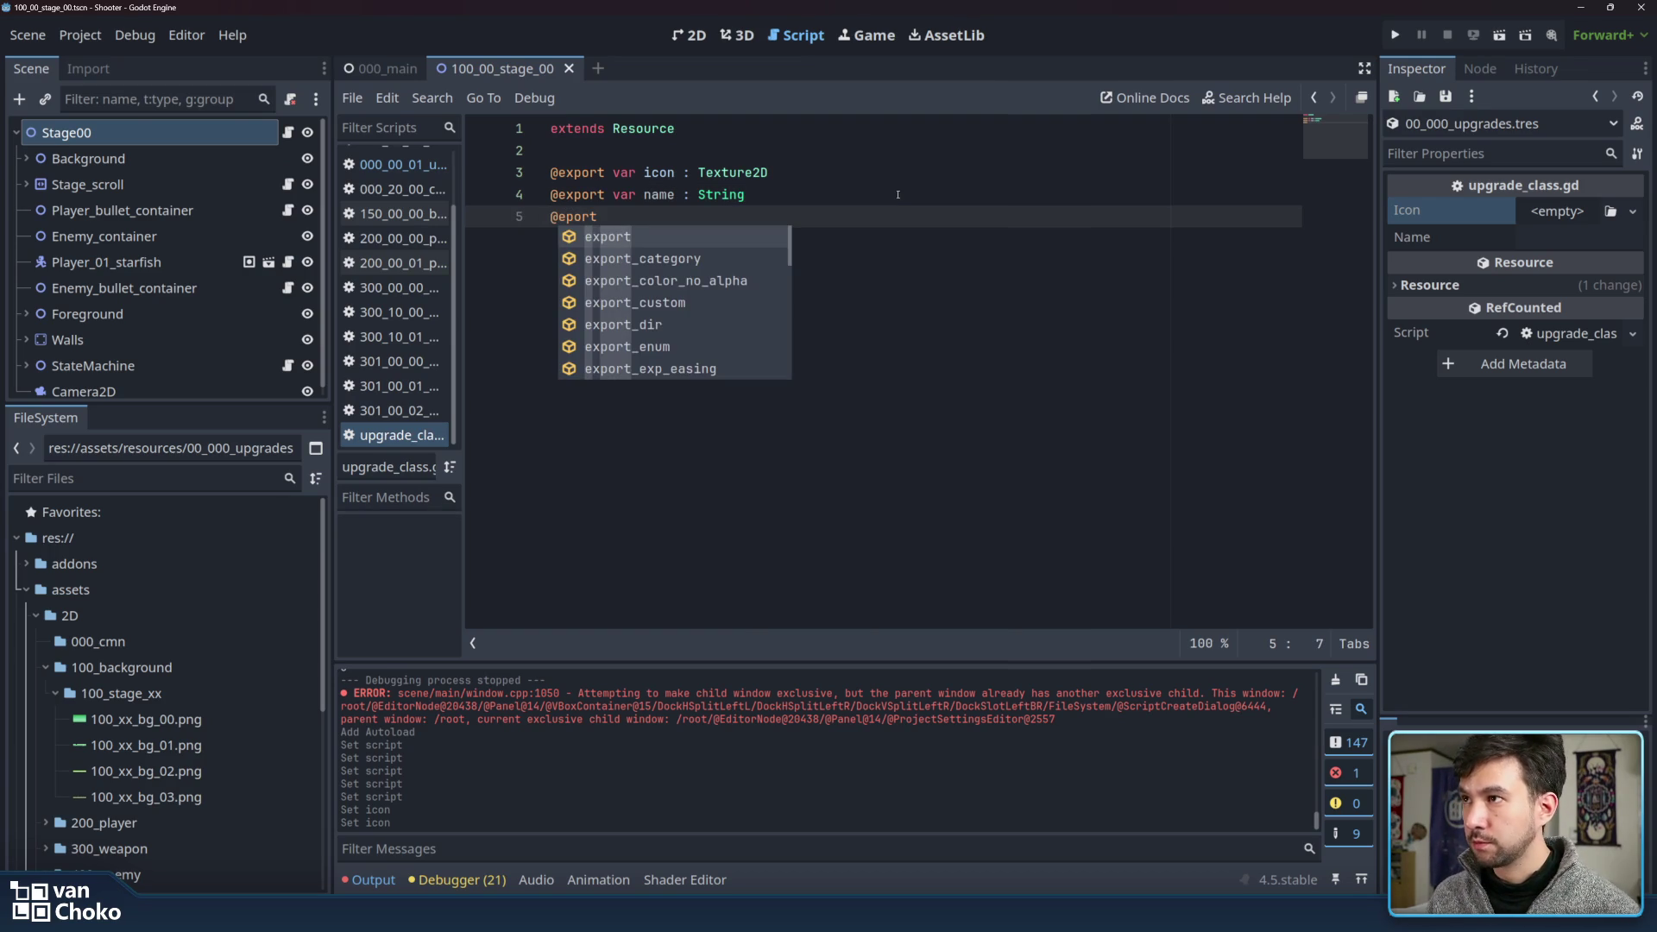
pyautogui.press('Return')
pyautogui.write('var descr')
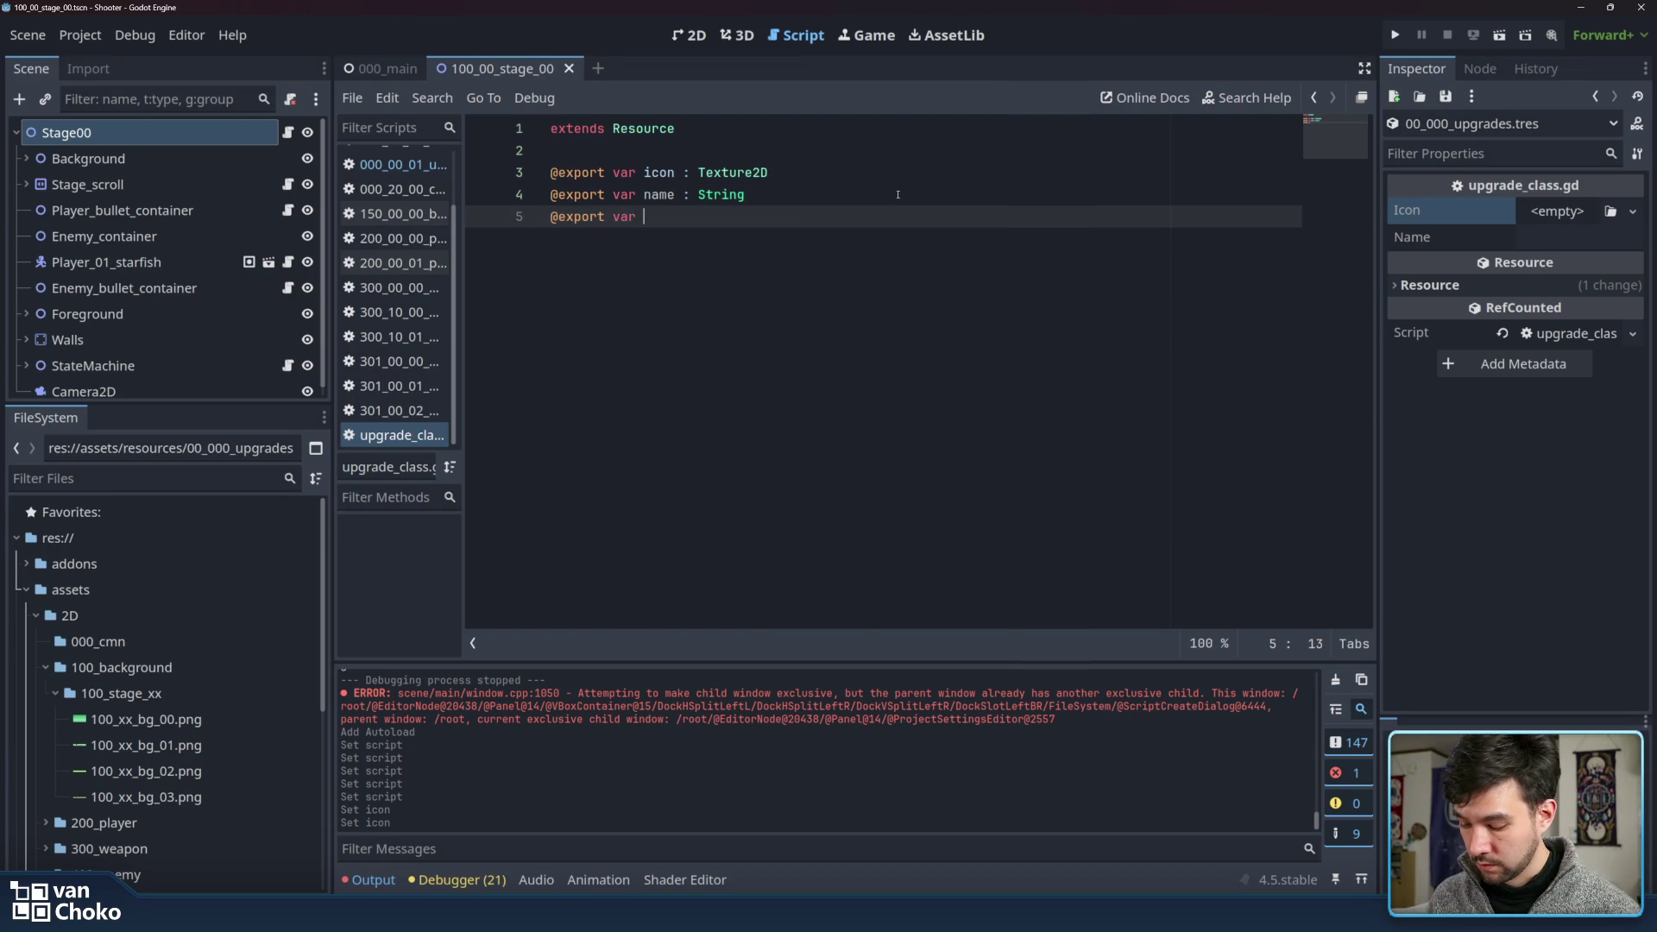
pyautogui.write('iption ')
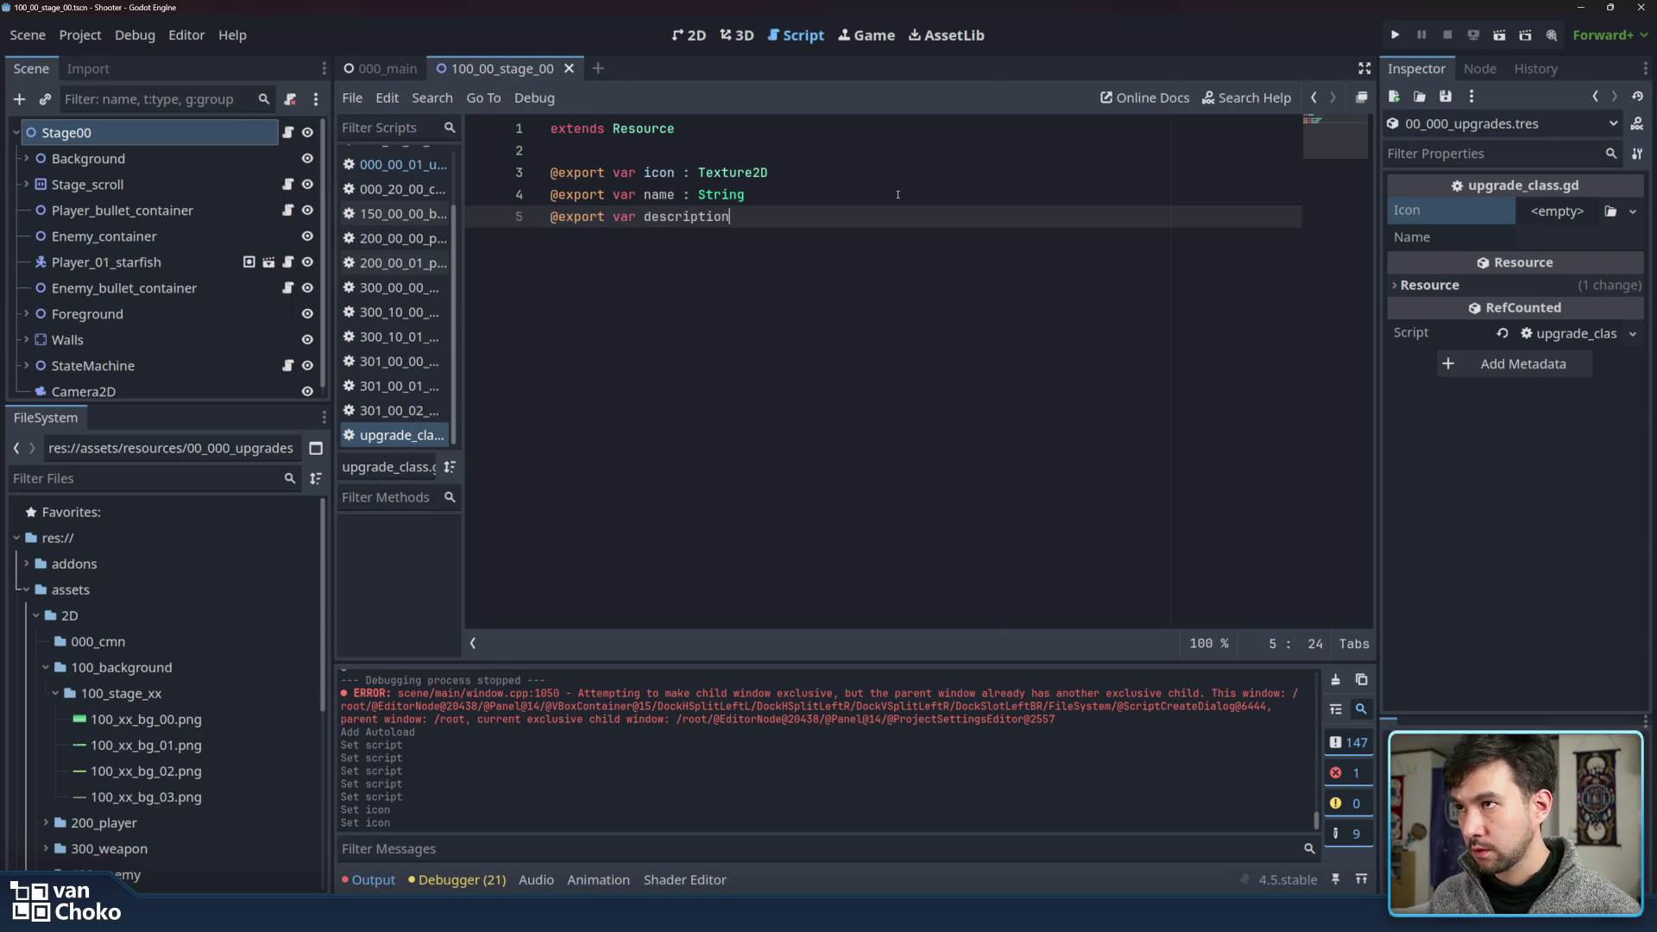
pyautogui.write(': te')
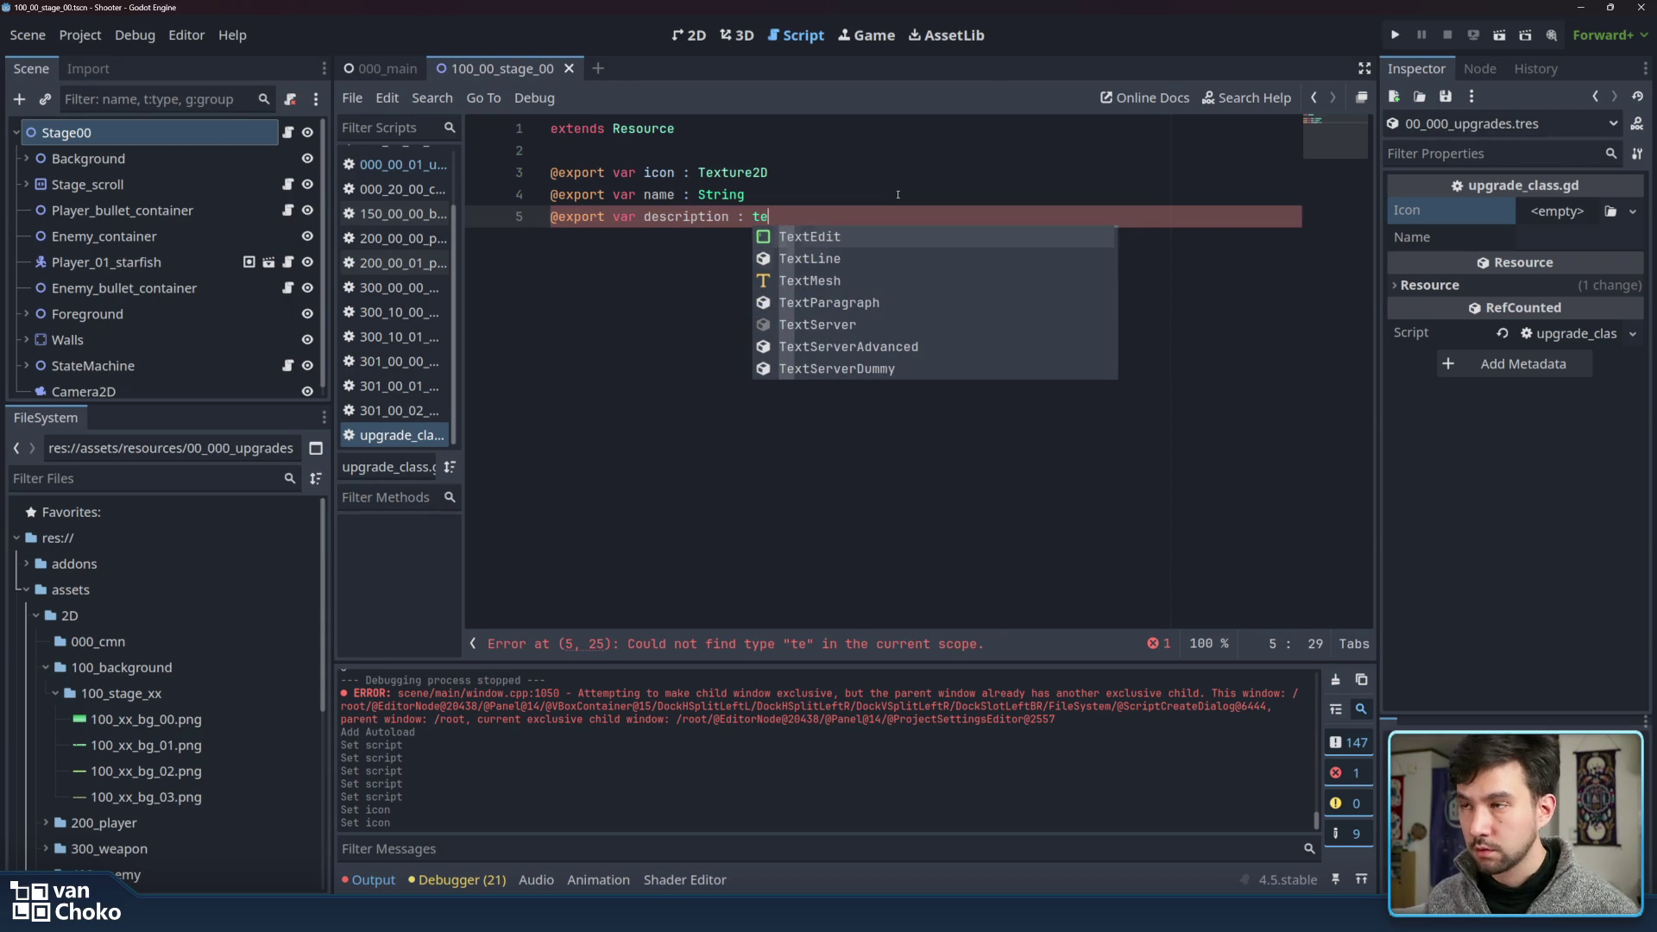
pyautogui.press('Down')
pyautogui.press('Down')
pyautogui.press('Down')
pyautogui.press('Down')
pyautogui.press('Down')
pyautogui.press('Down')
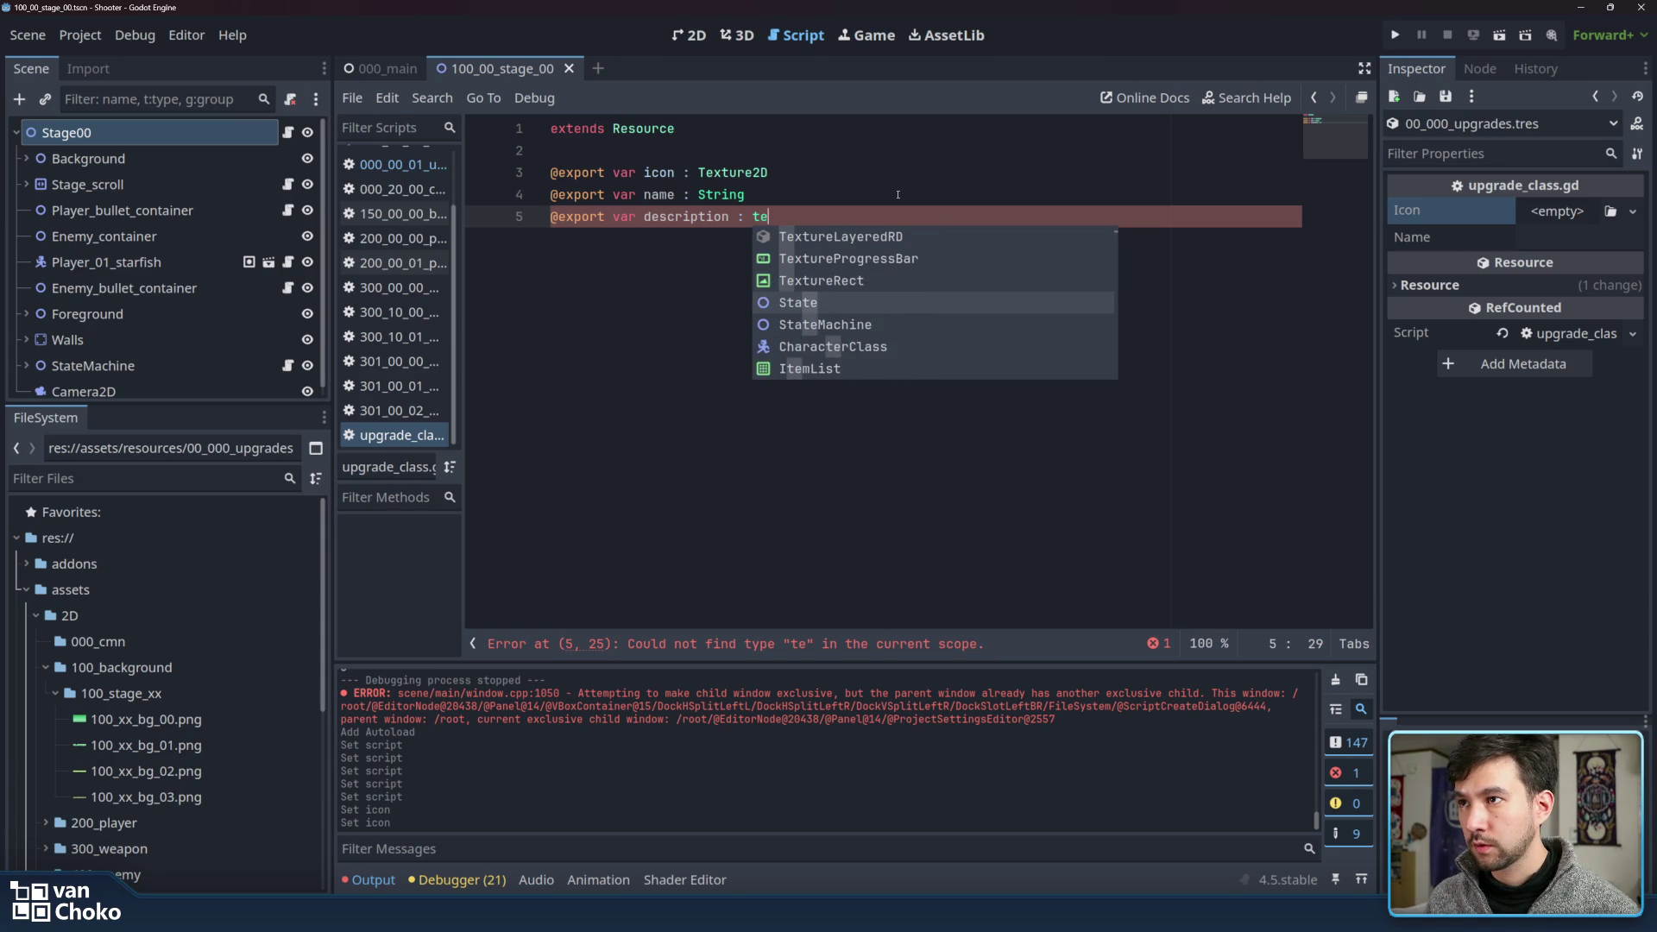
pyautogui.press('Down')
pyautogui.press('Down')
pyautogui.write('1')
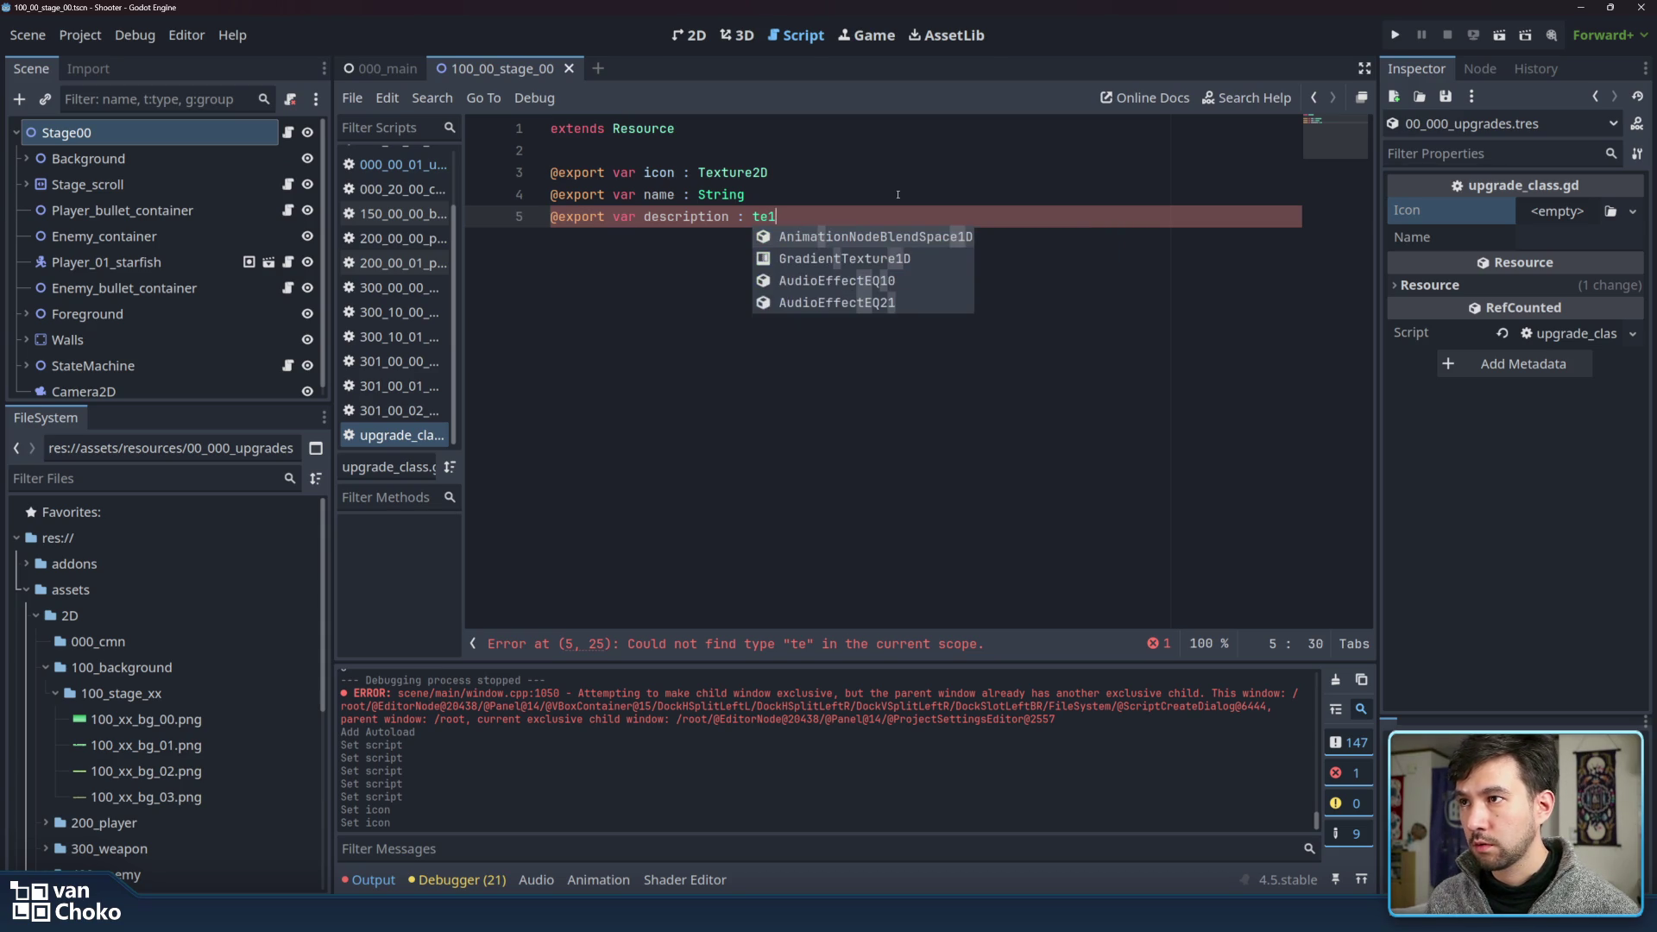
pyautogui.press('BackSpace')
pyautogui.write('x')
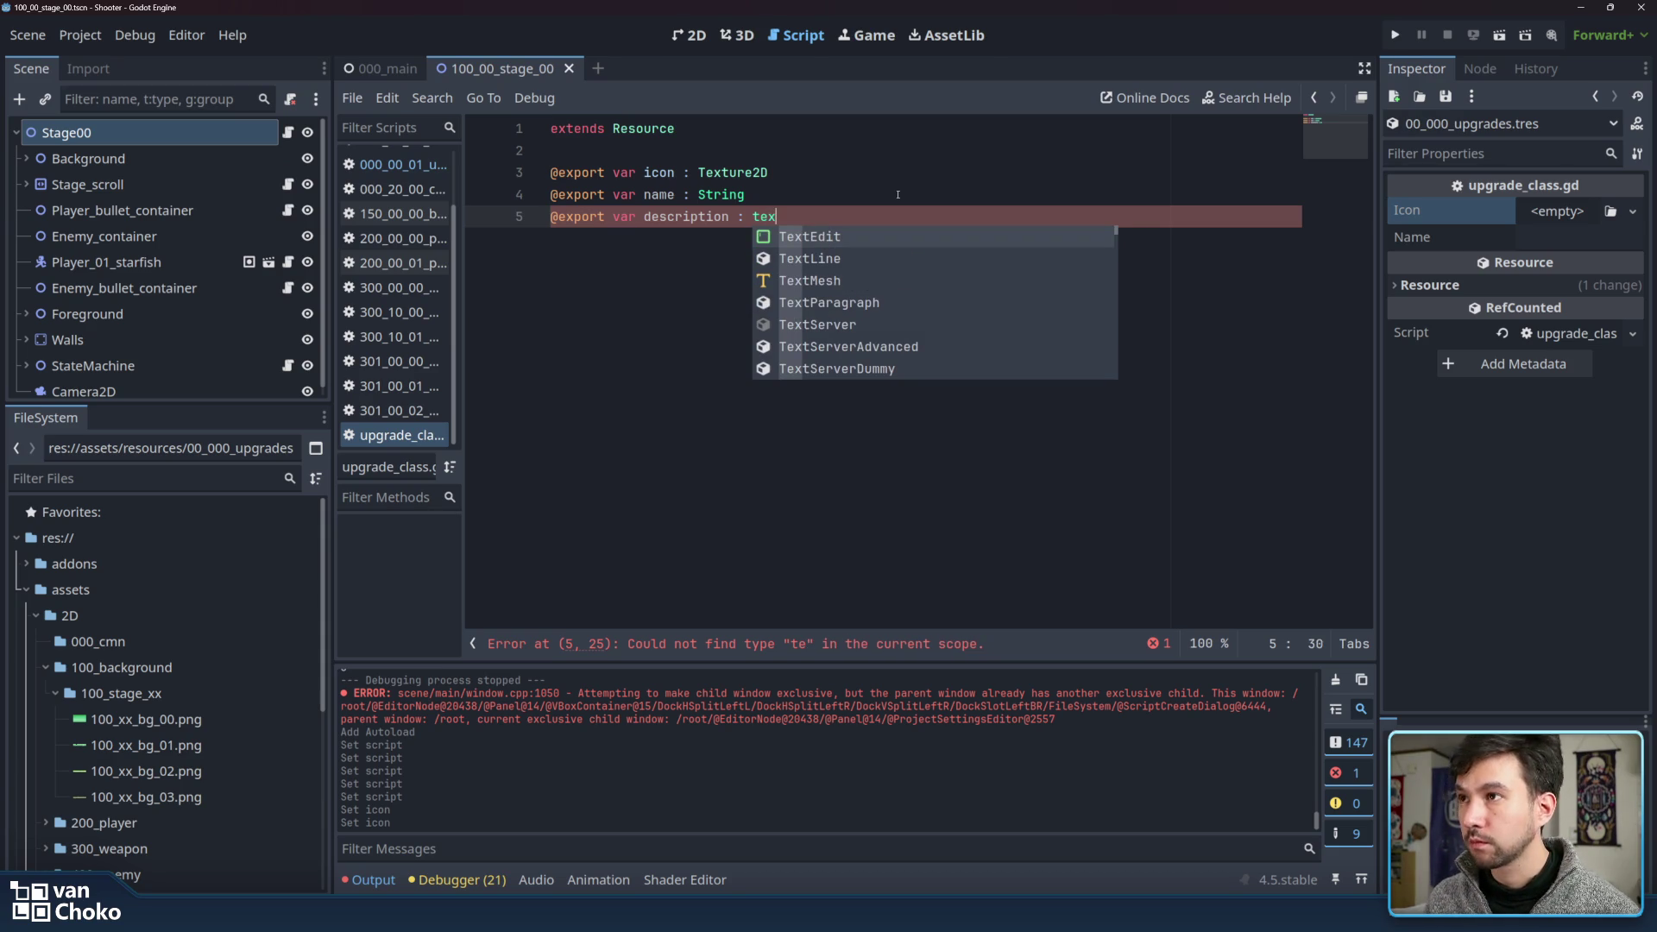
pyautogui.press('Down')
pyautogui.press('Up')
pyautogui.press('Up')
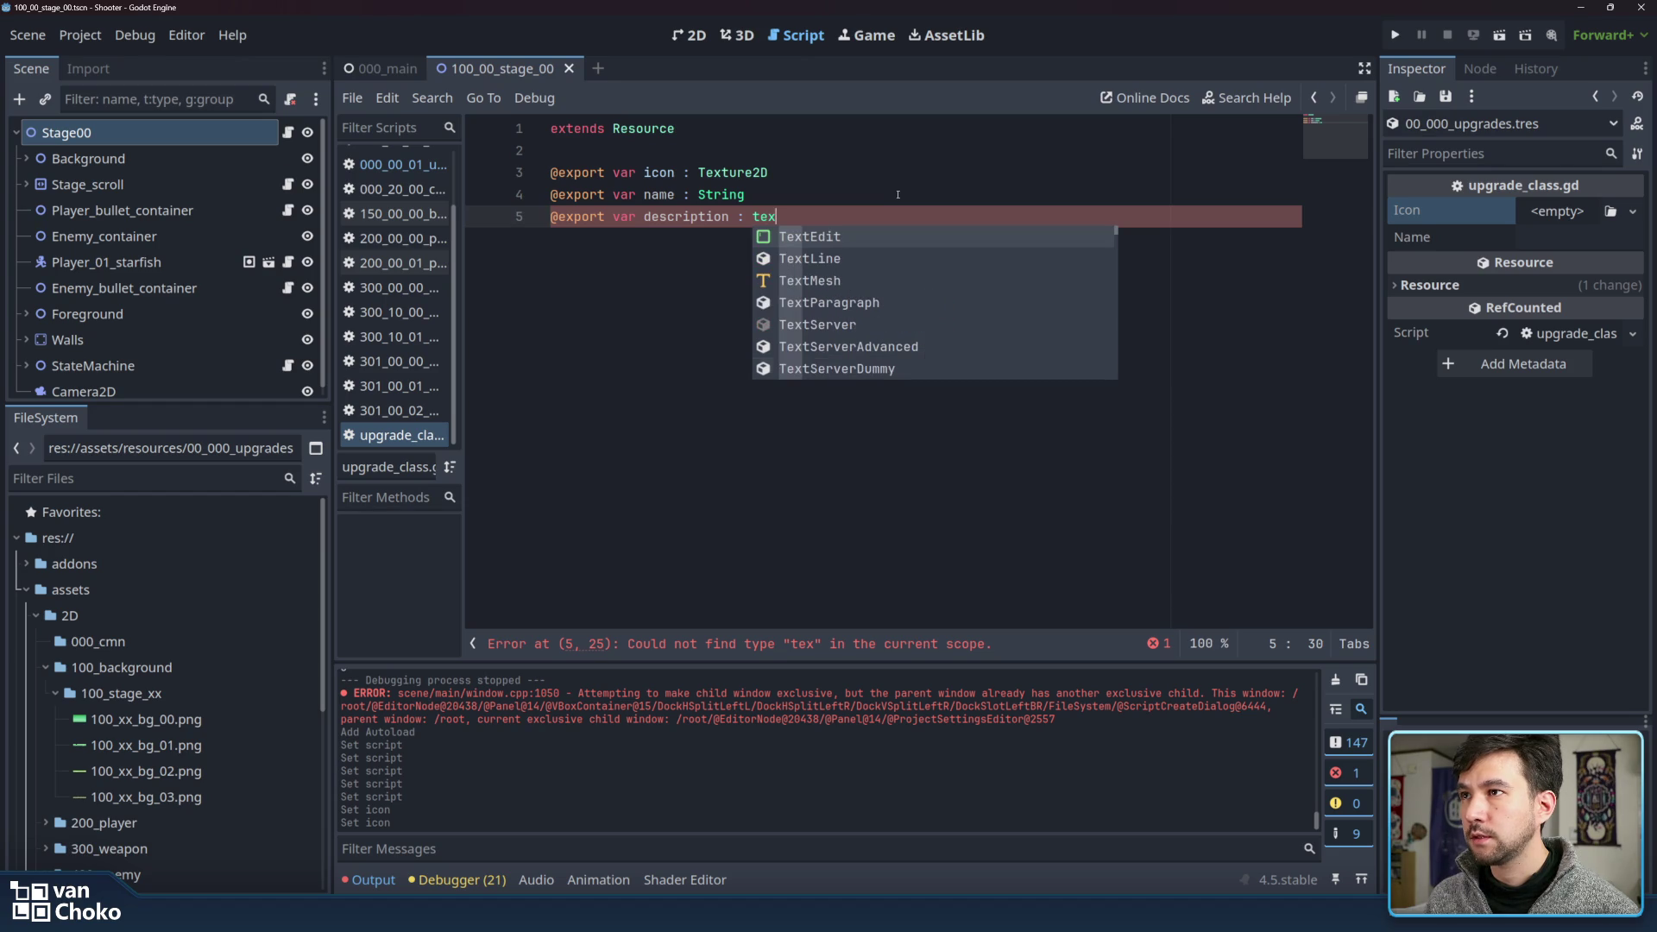
pyautogui.press('Down')
pyautogui.press('Down')
pyautogui.press('Down')
pyautogui.press('Down')
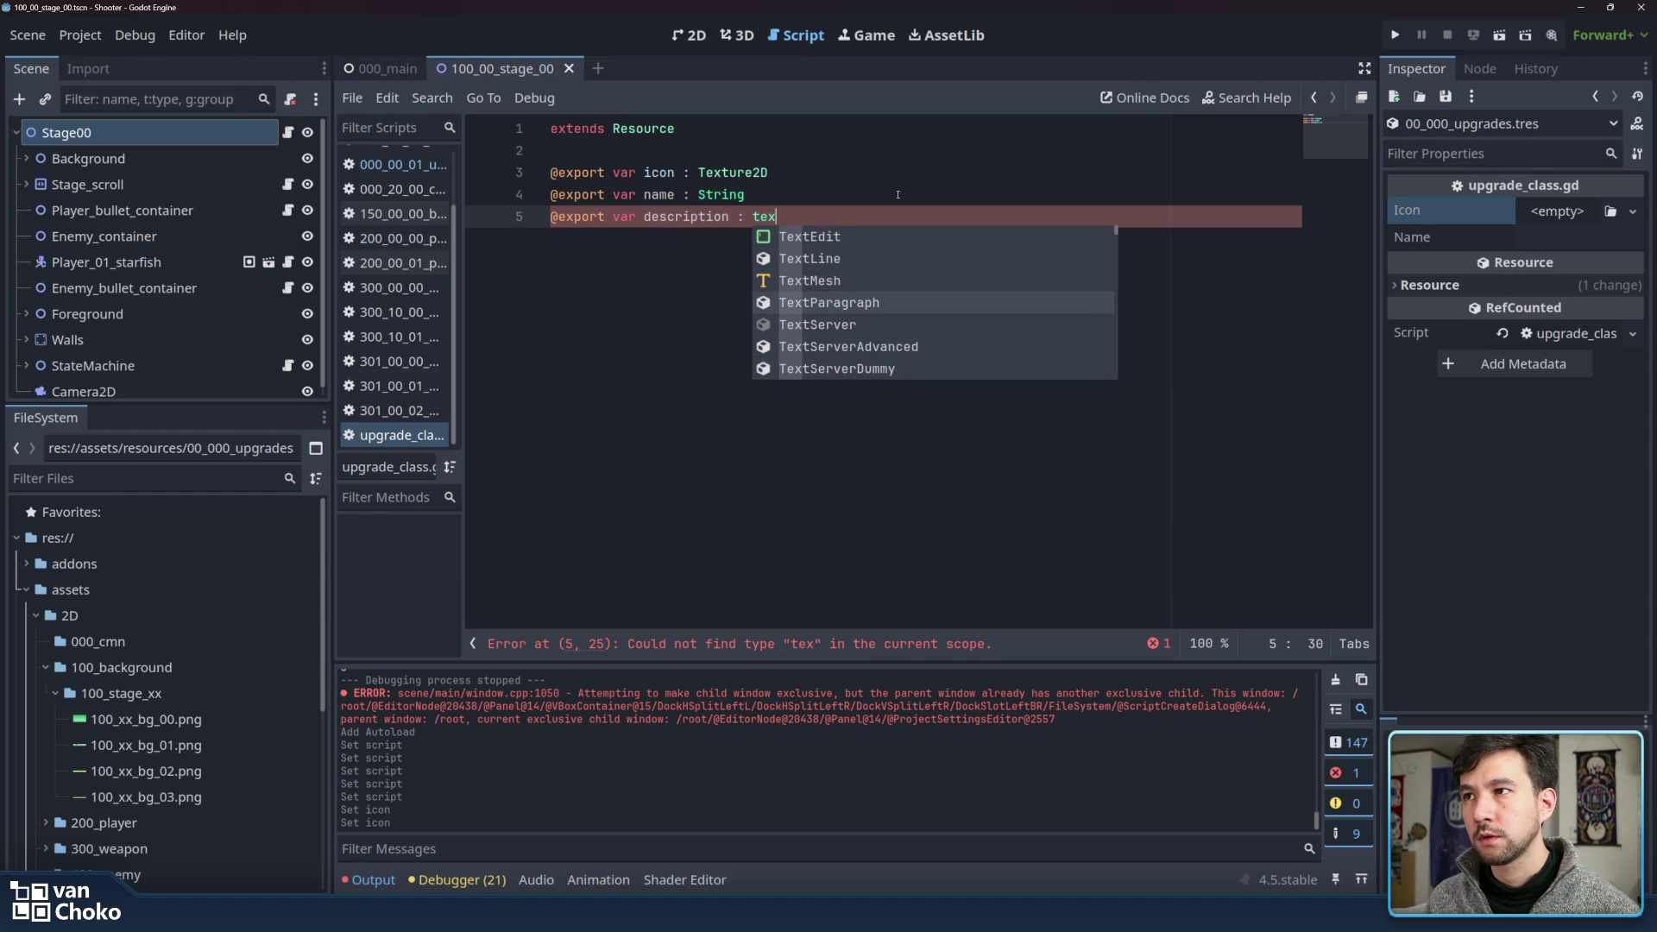
pyautogui.press('Return')
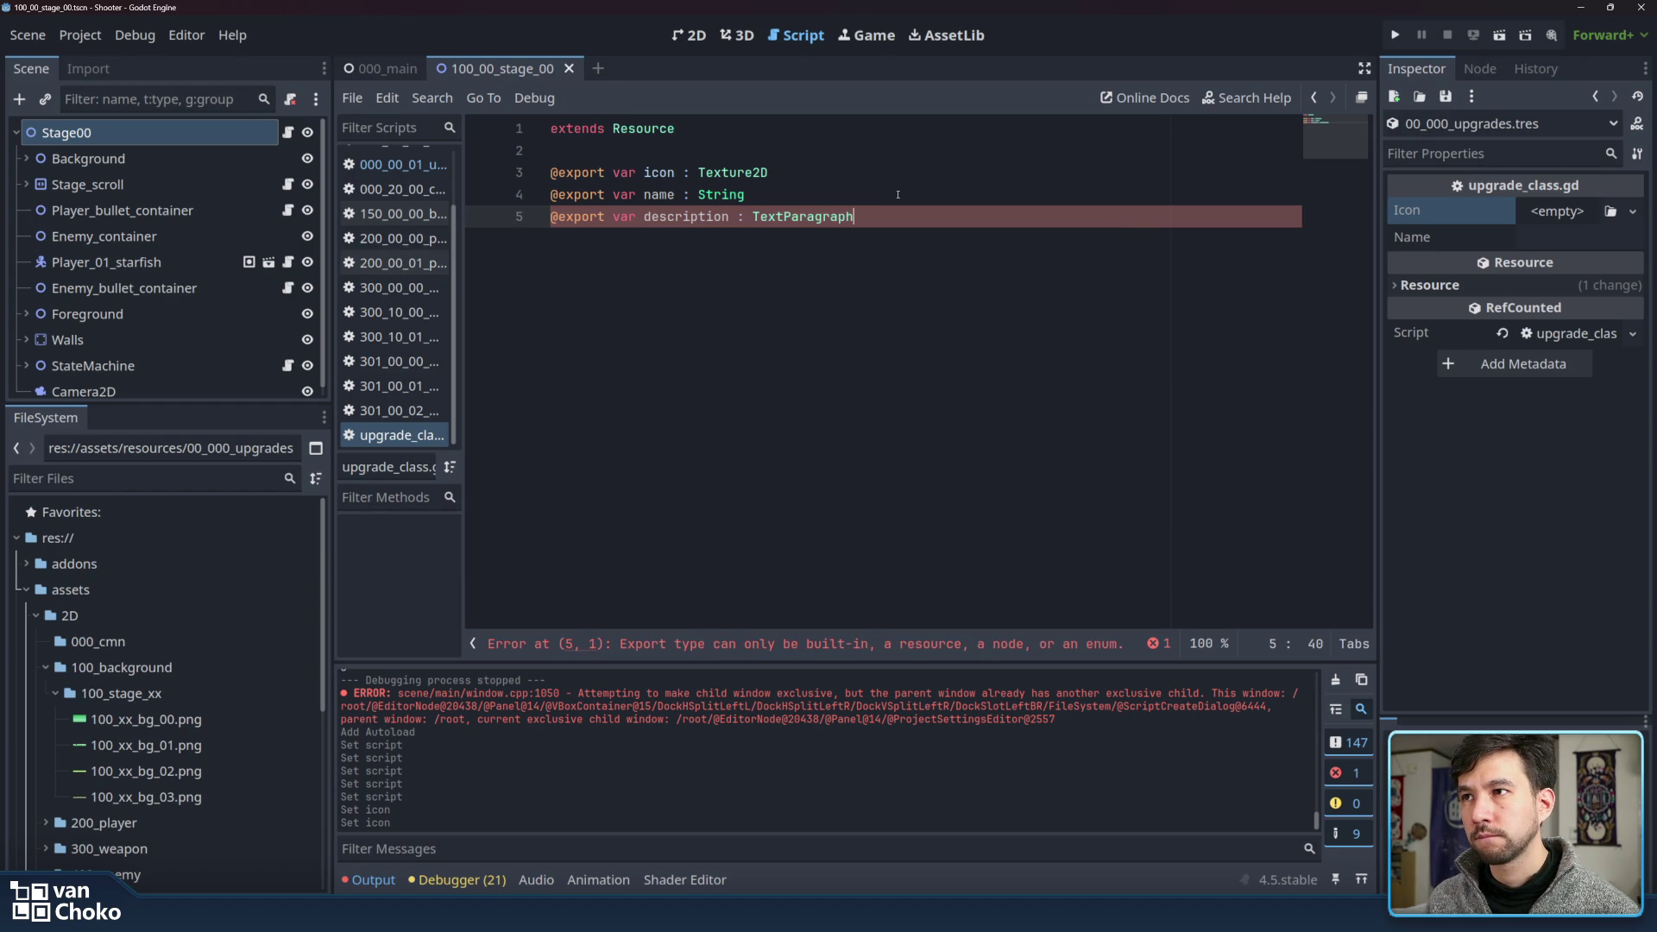
pyautogui.press('Return')
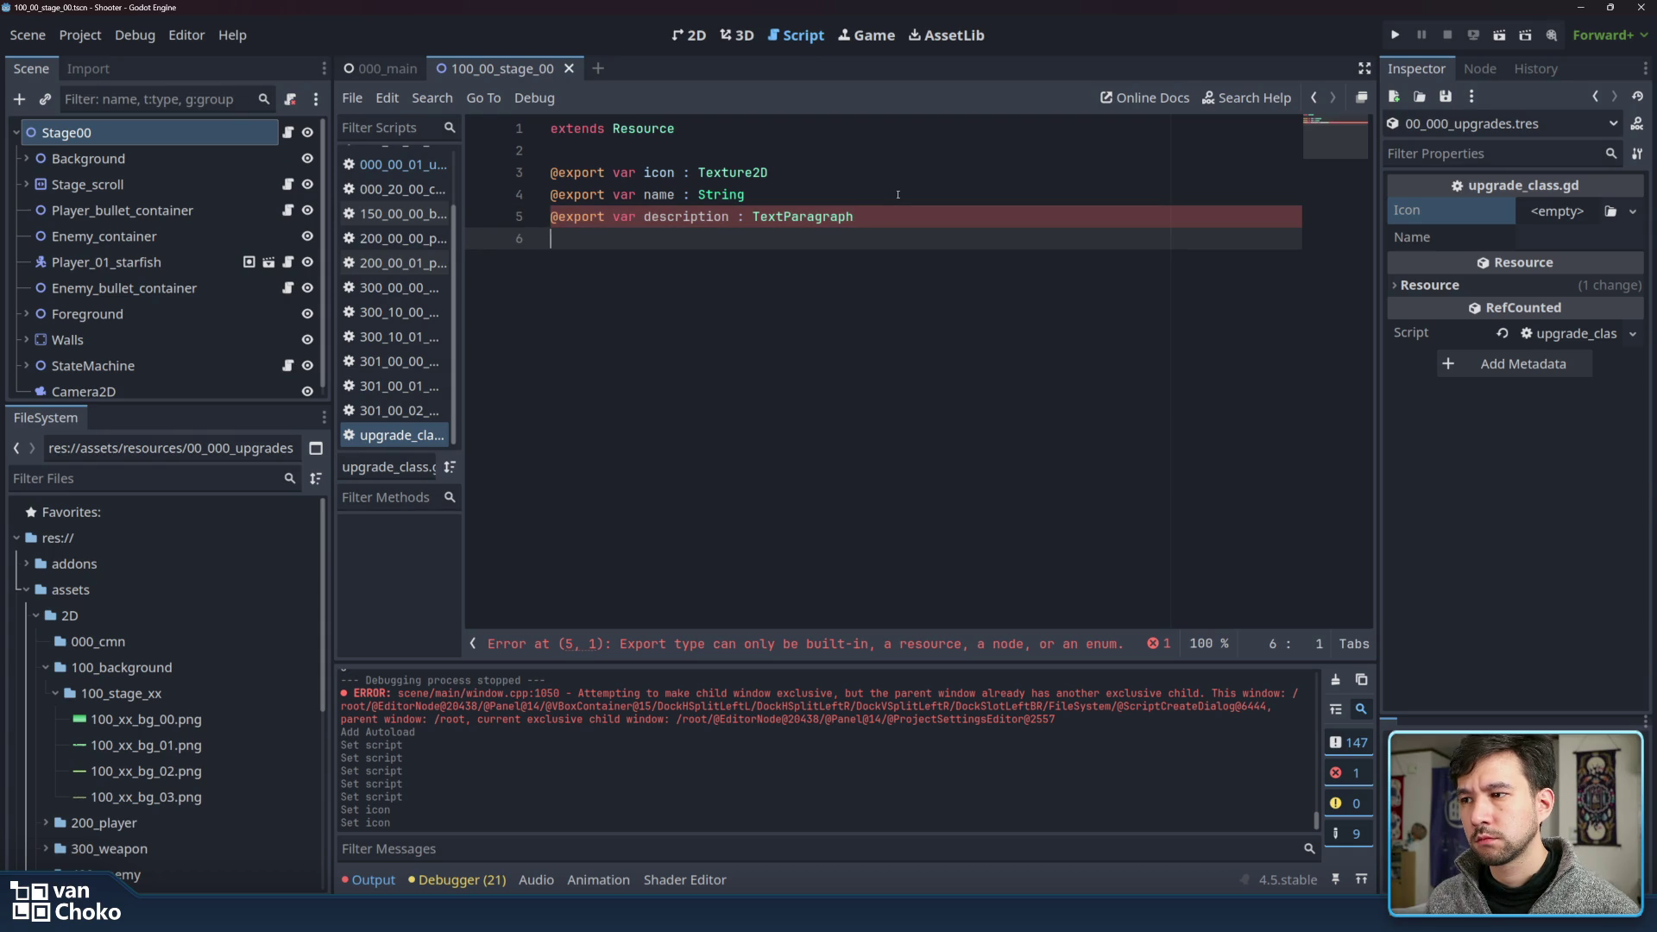
# Change the description type from TextParagraph to TextLine
pyautogui.press('BackSpace')
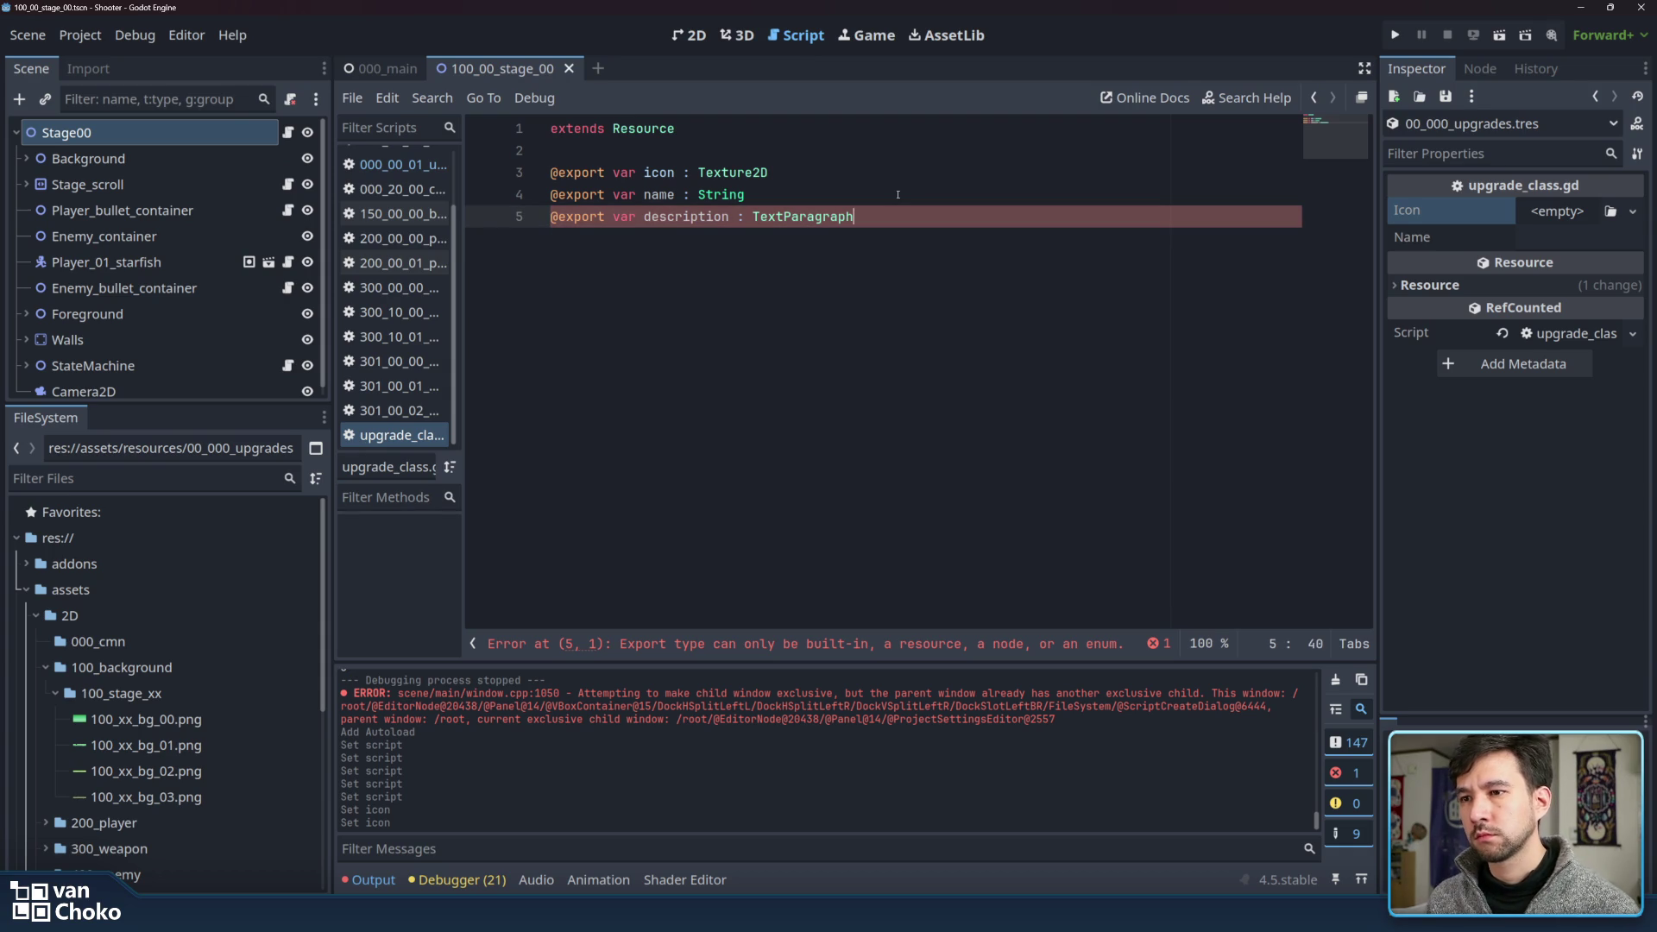
pyautogui.press('BackSpace')
pyautogui.press('BackSpace')
pyautogui.press('BackSpace')
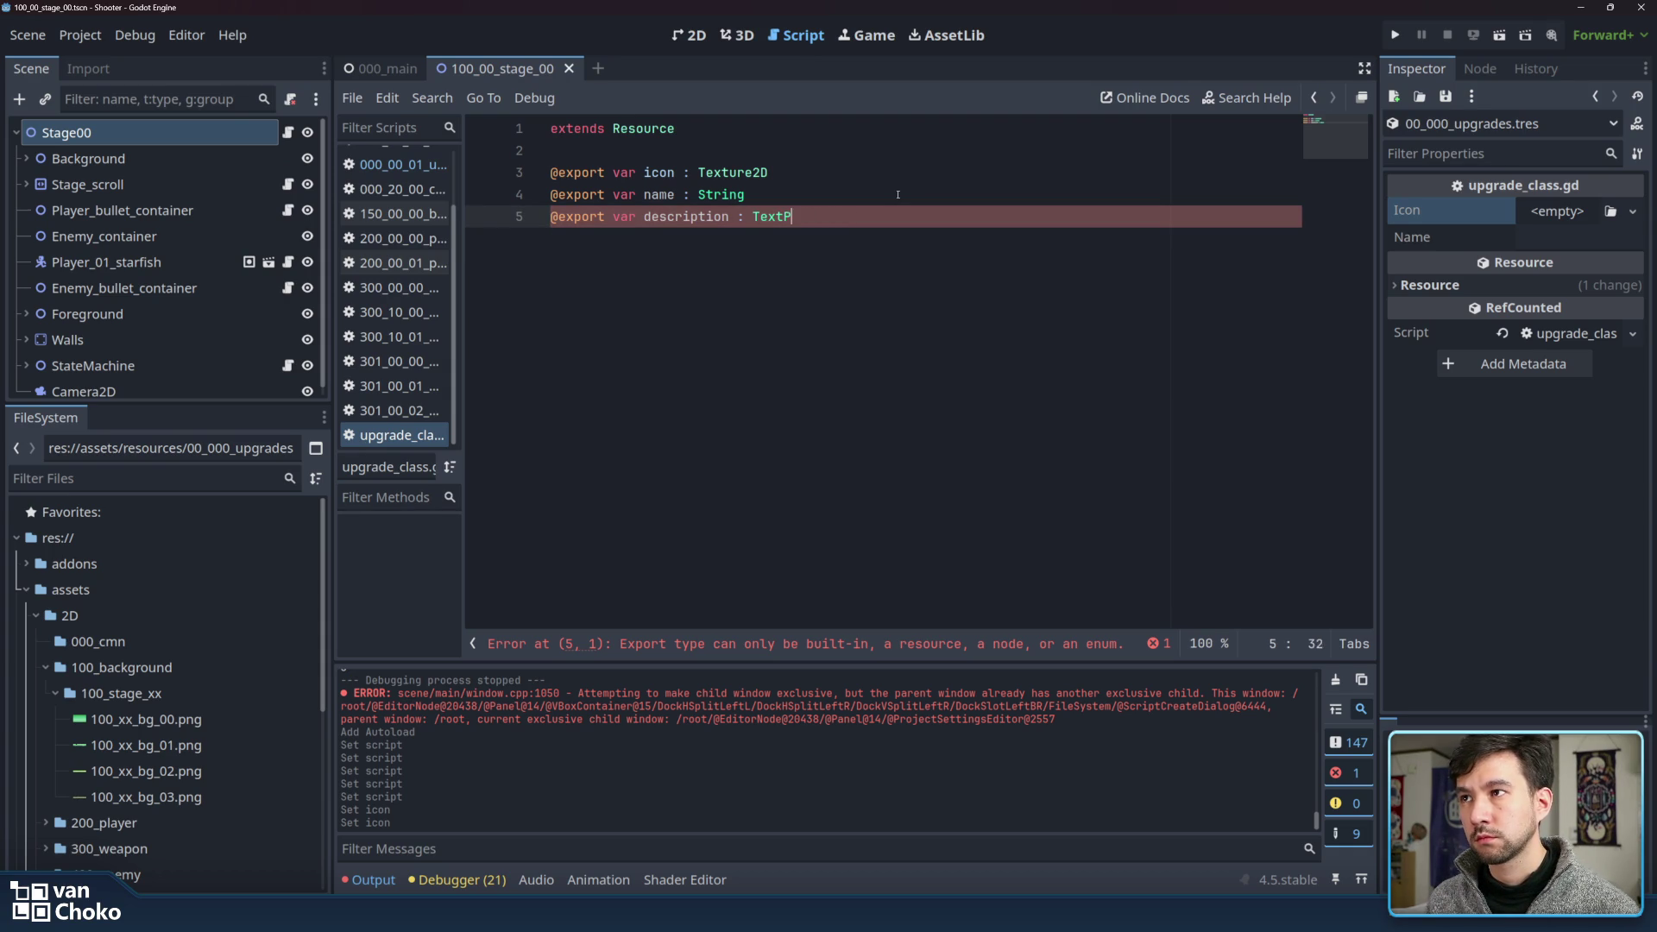
pyautogui.press('BackSpace')
pyautogui.press('BackSpace')
pyautogui.press('BackSpace')
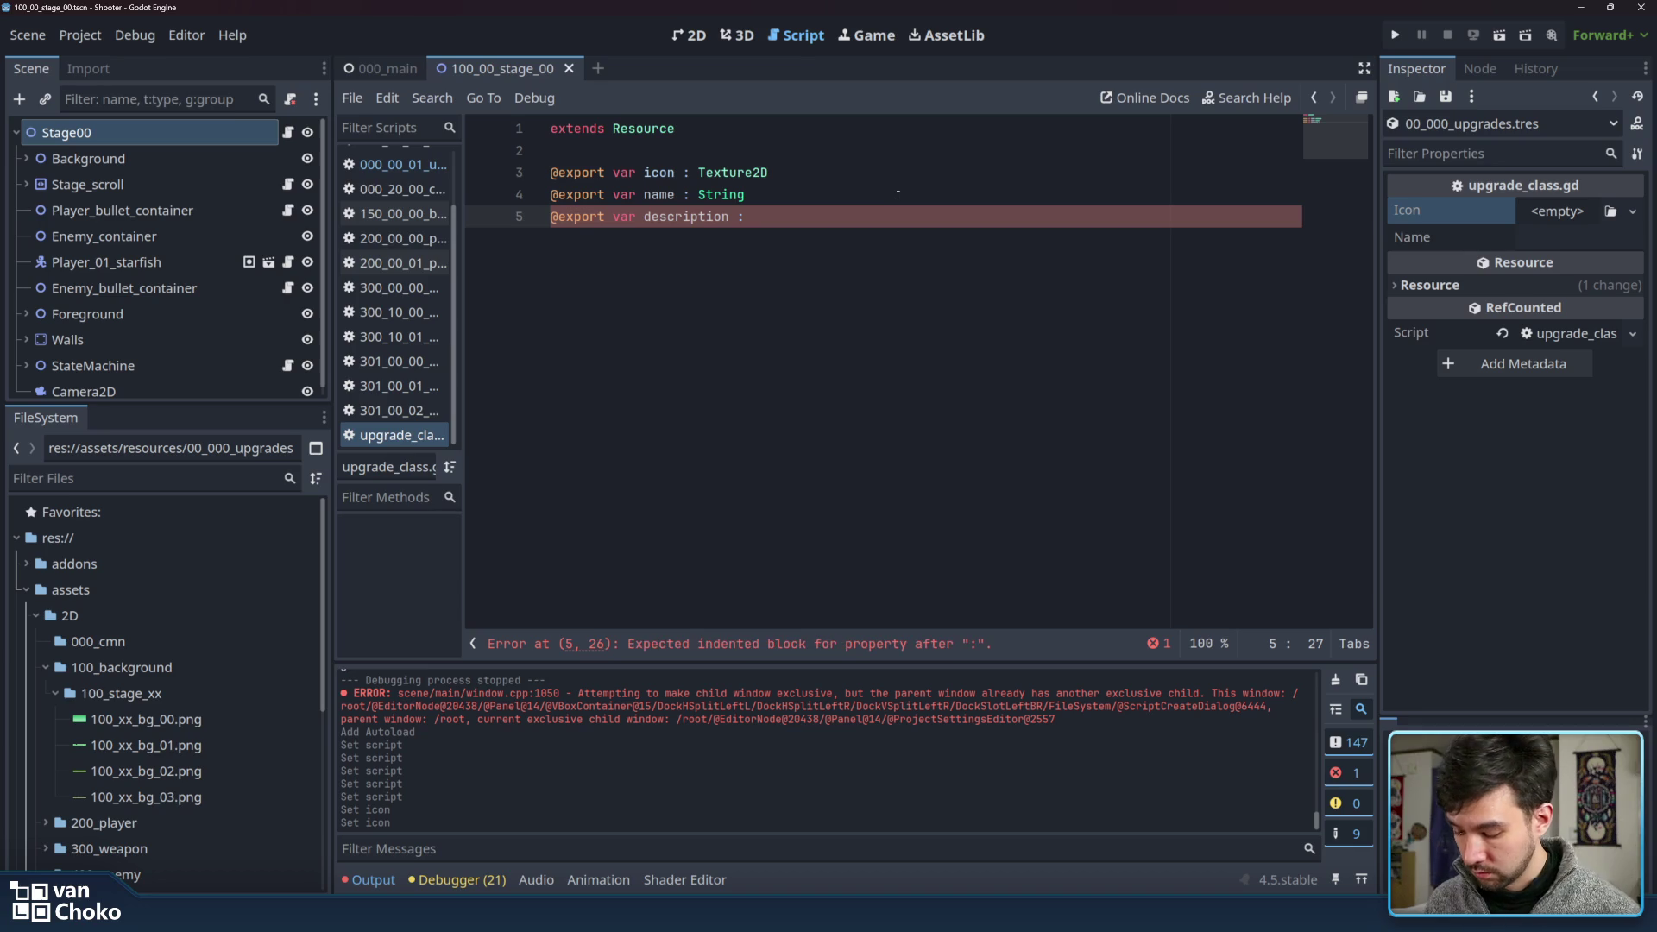
pyautogui.write('te')
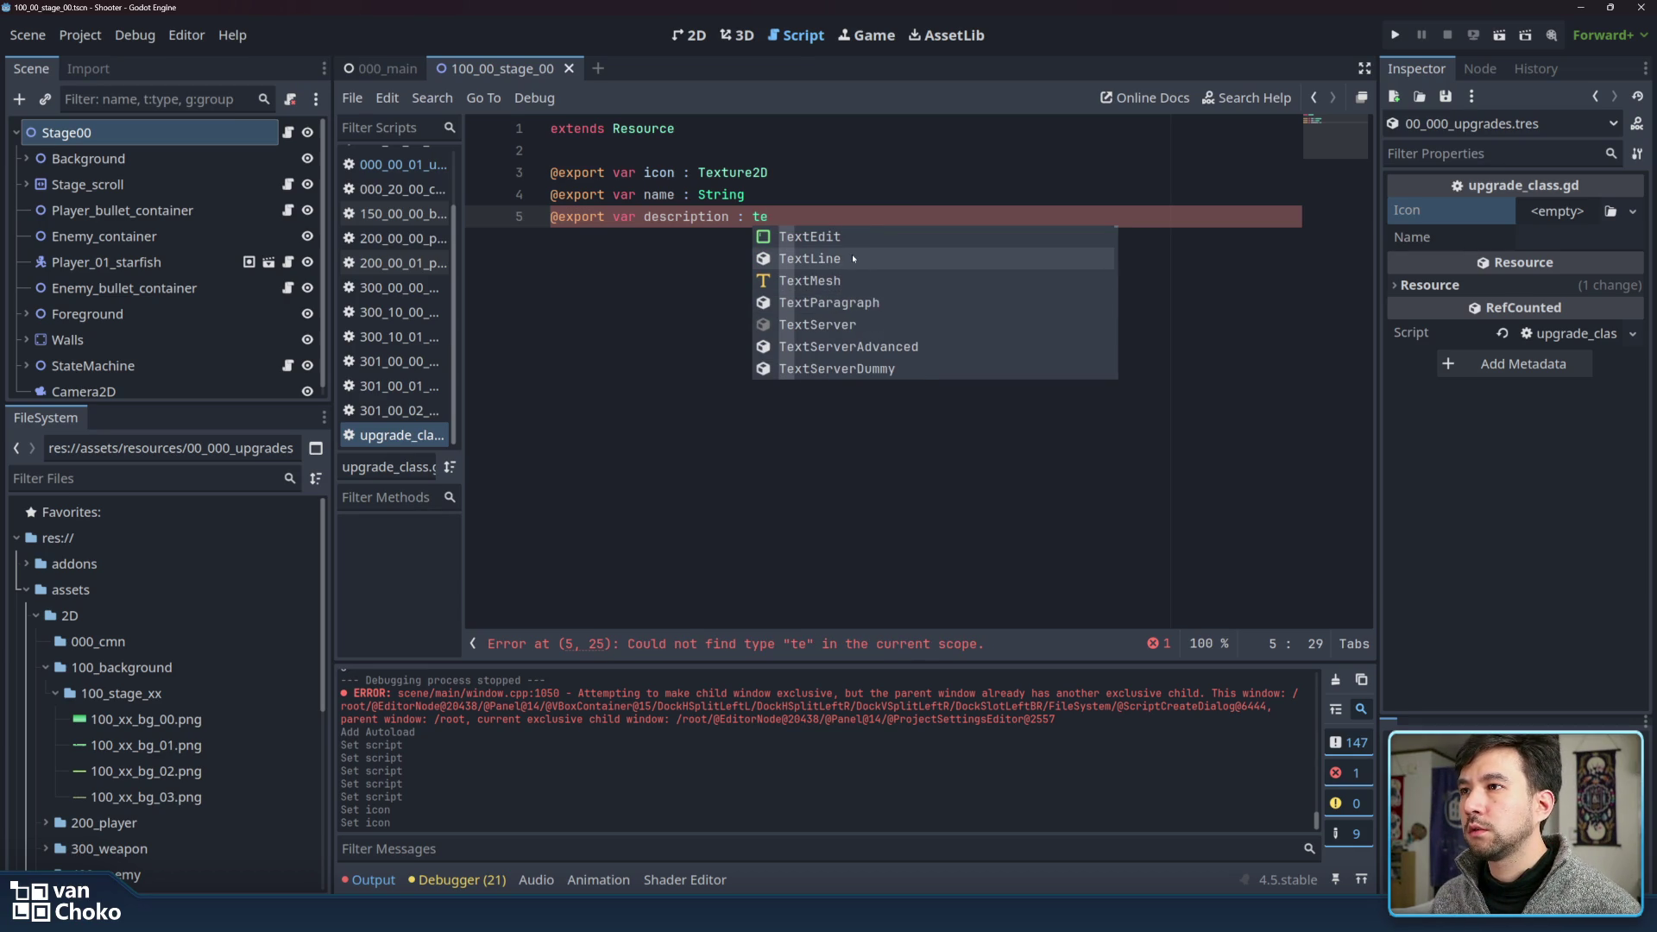
pyautogui.scroll(-6, 852, 254)
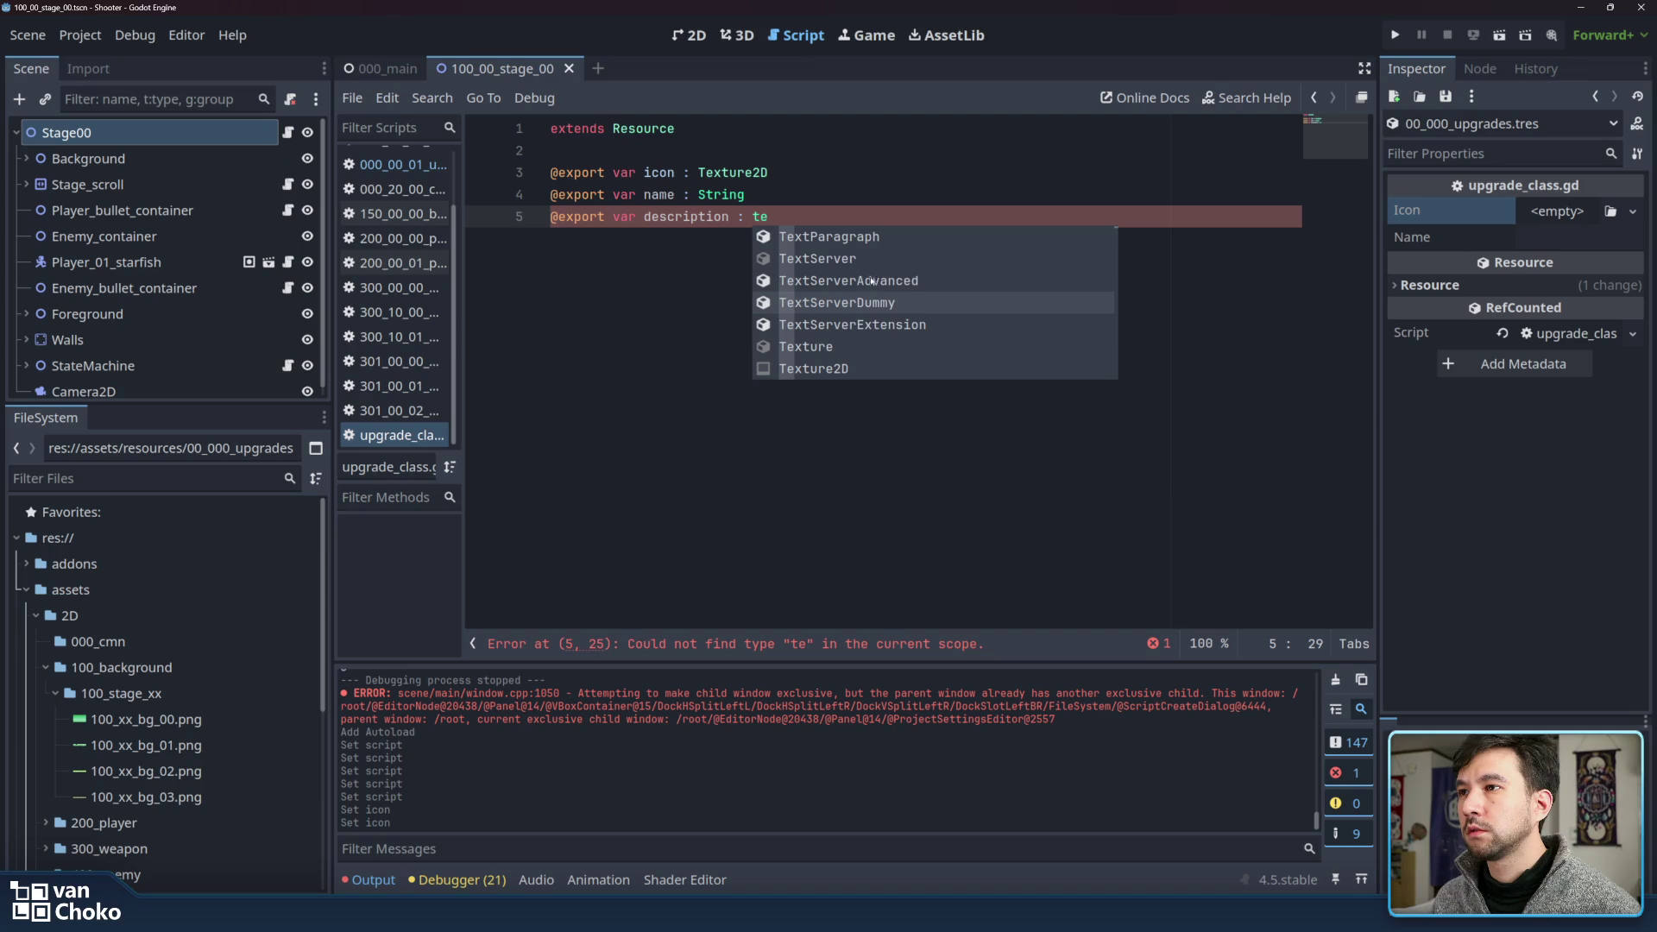
pyautogui.scroll(-2, 887, 282)
pyautogui.scroll(-9, 887, 281)
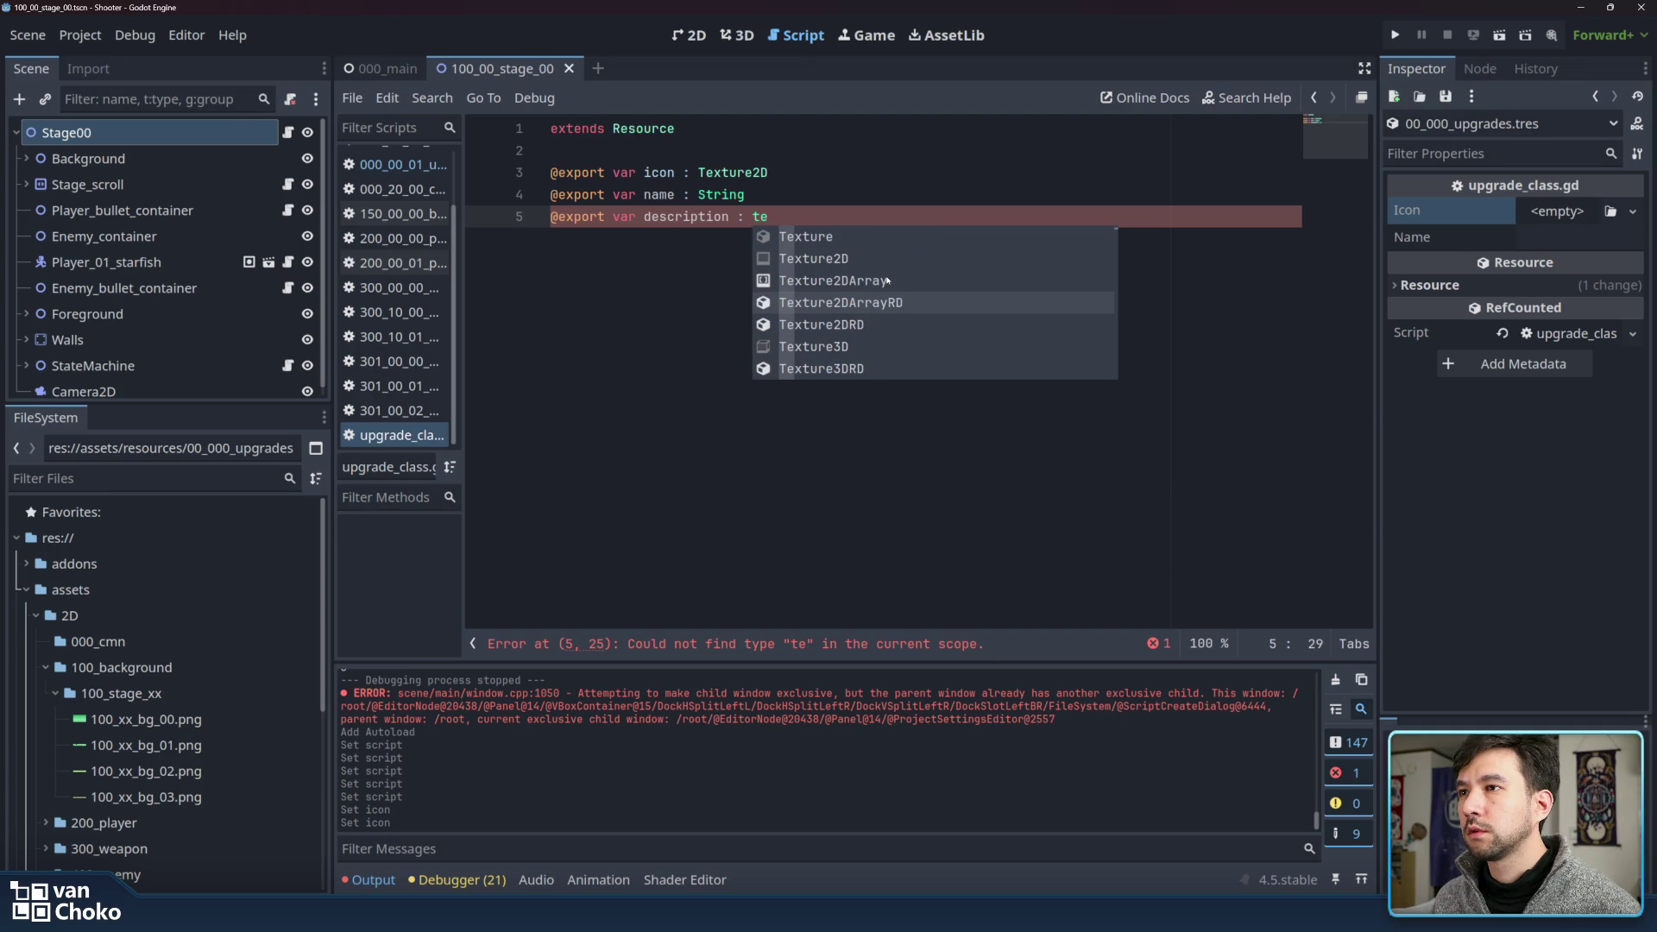
pyautogui.scroll(-2, 888, 282)
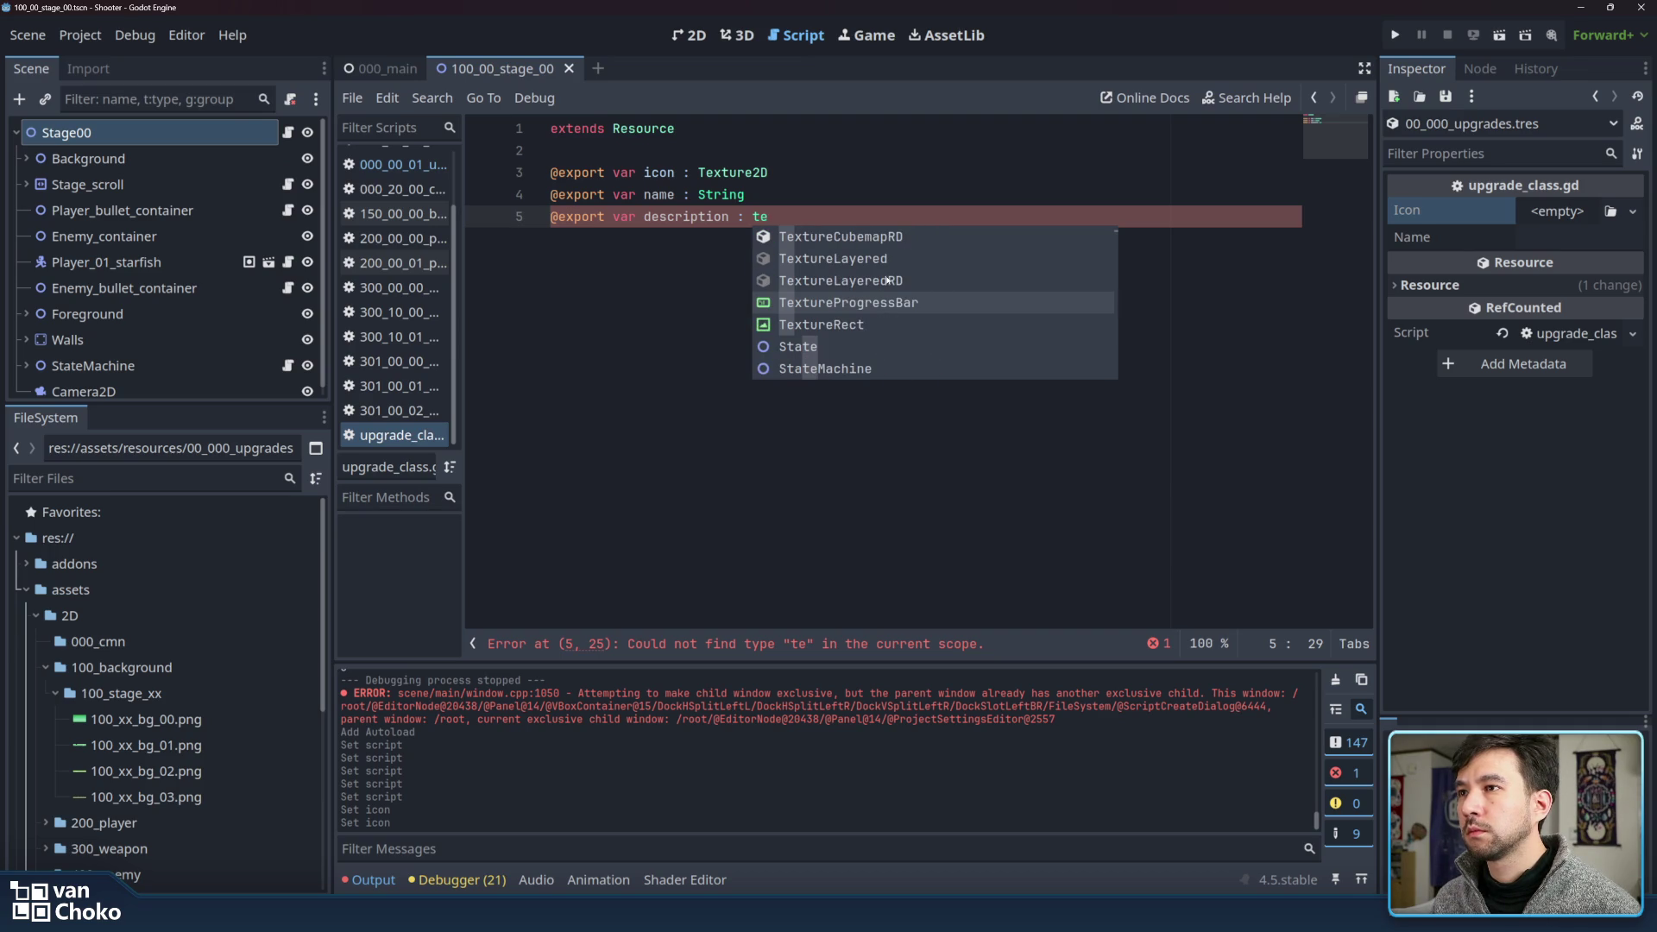
pyautogui.scroll(-4, 943, 296)
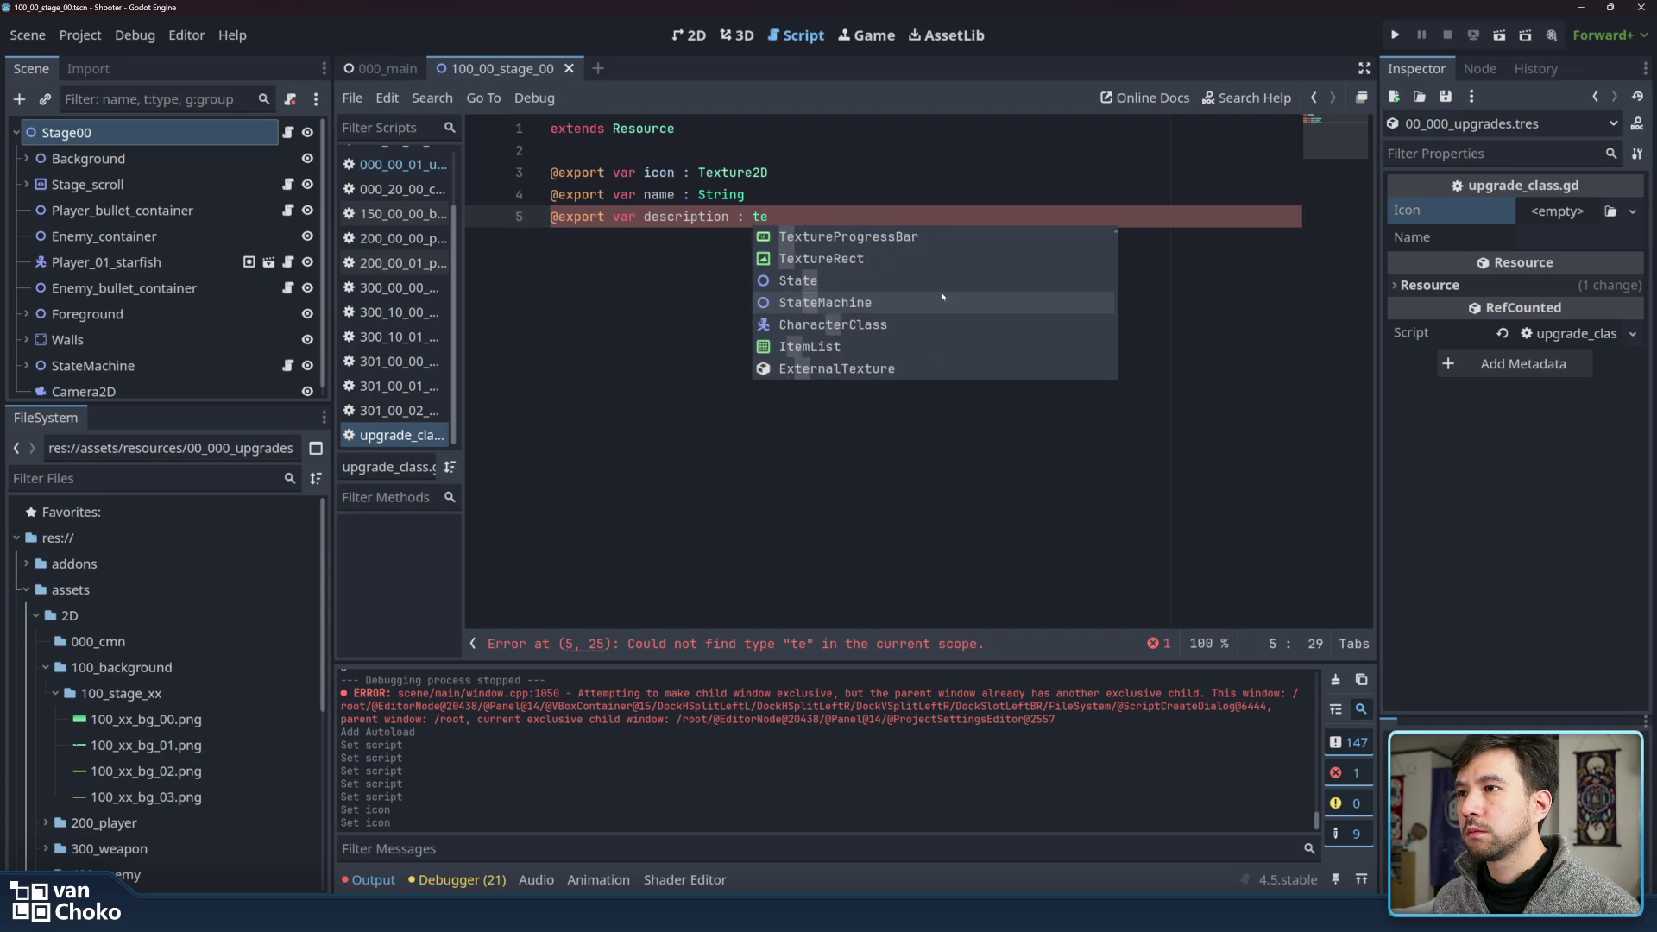
pyautogui.scroll(-7, 942, 296)
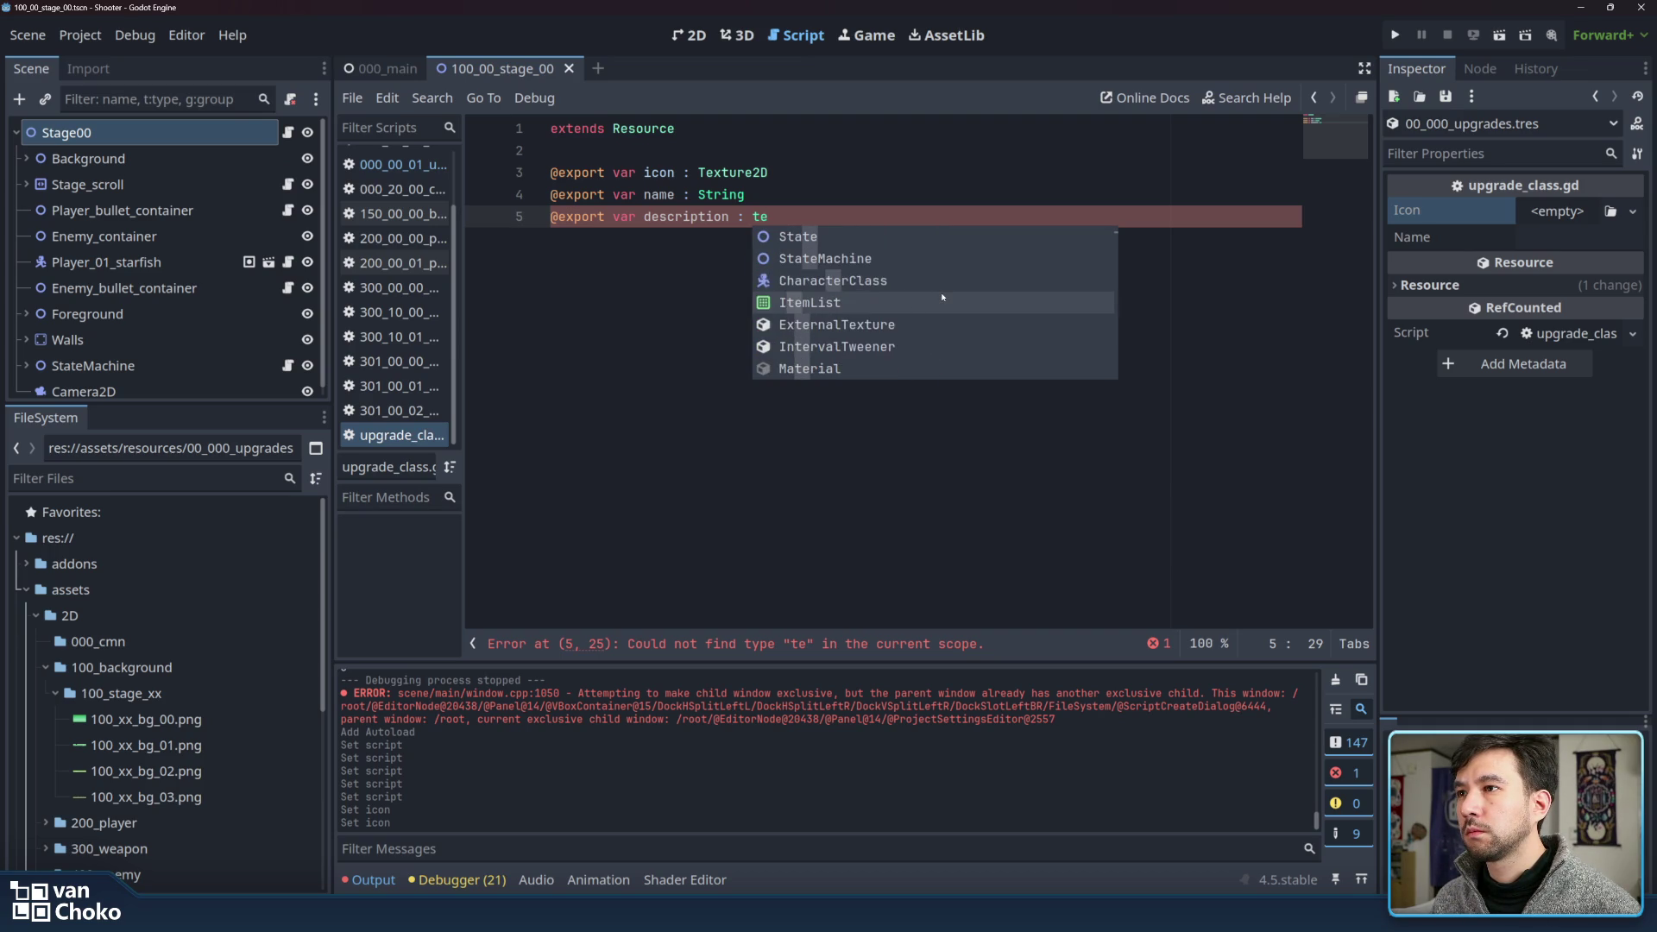
pyautogui.scroll(-8, 943, 296)
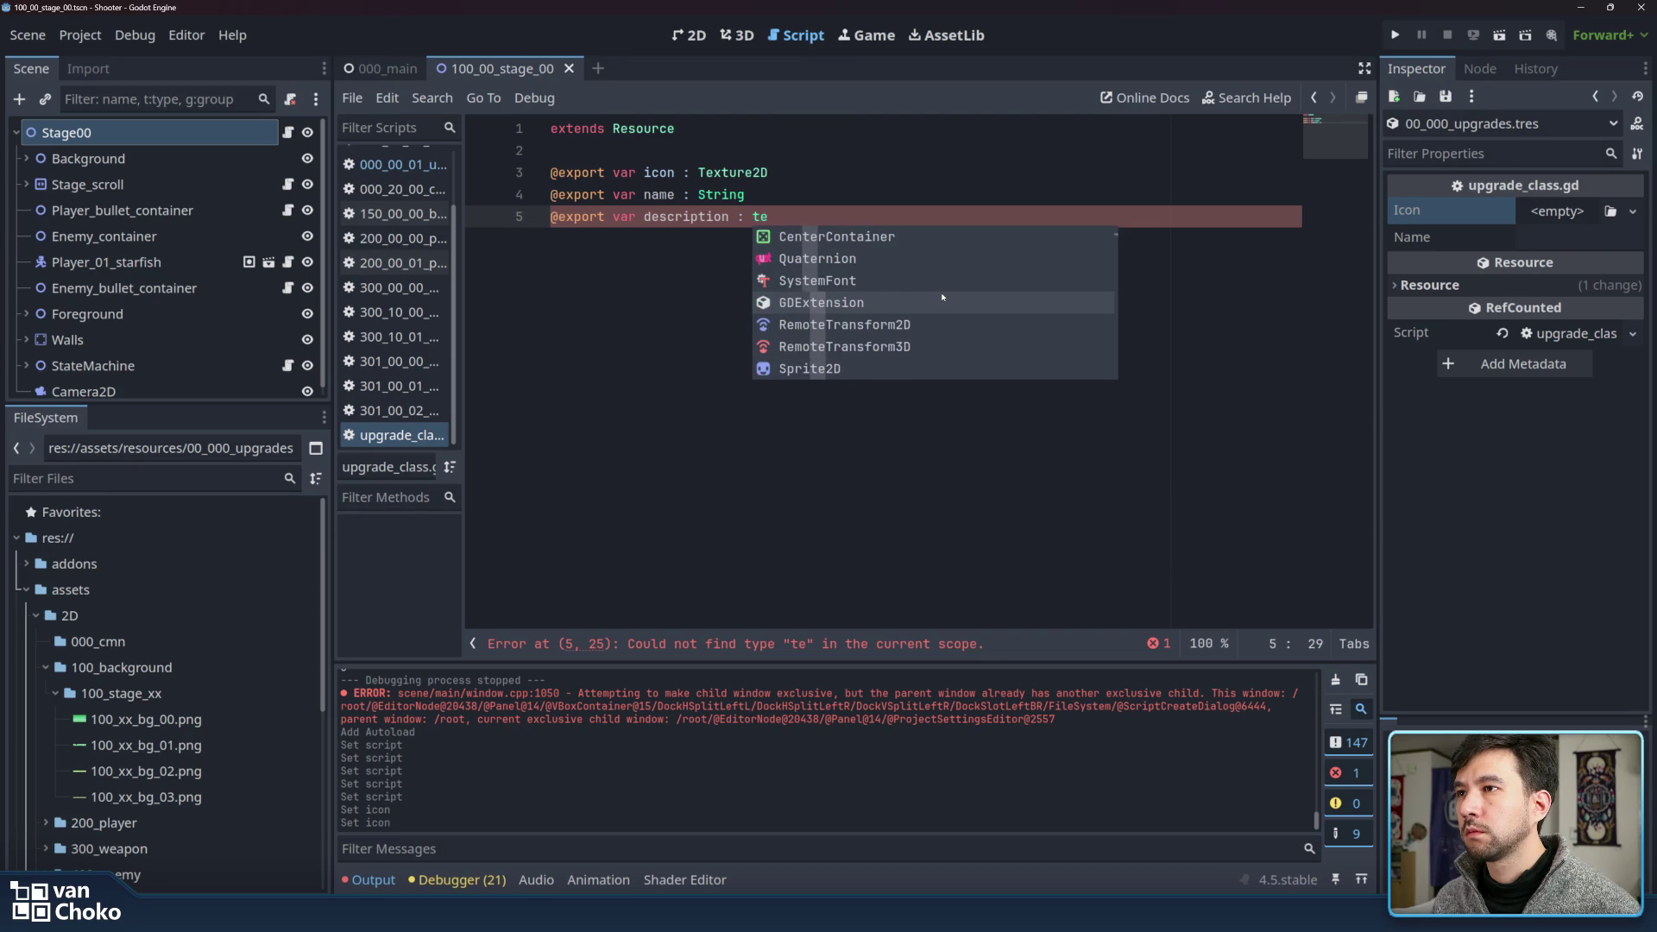
pyautogui.scroll(-8, 942, 296)
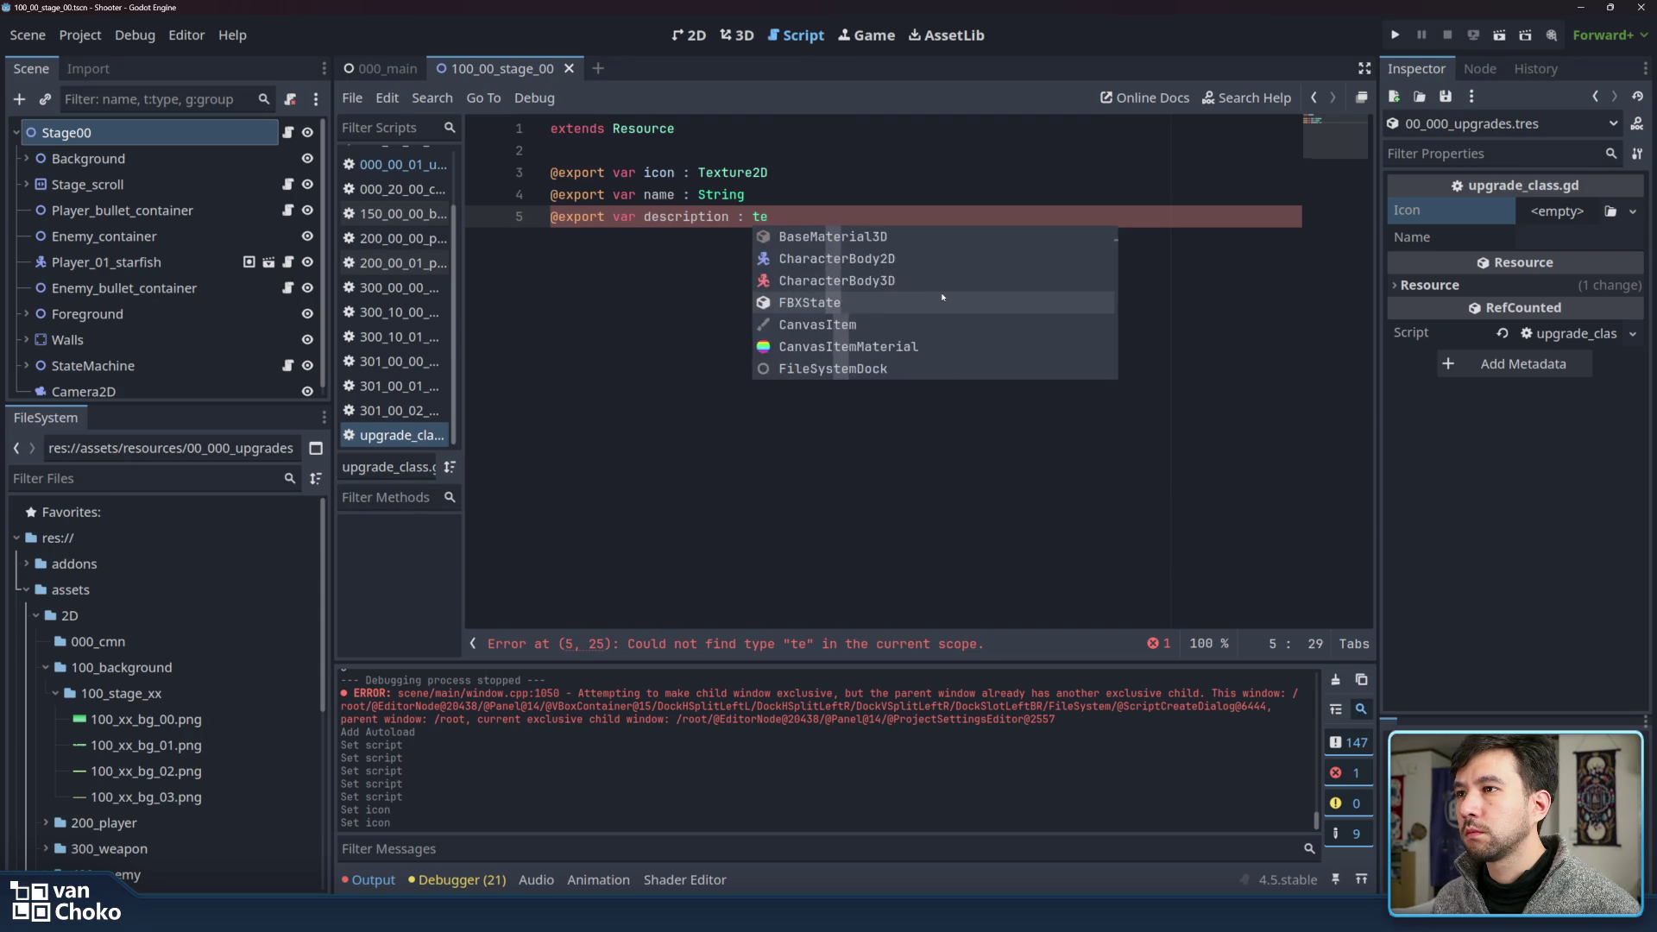
pyautogui.scroll(20, 942, 296)
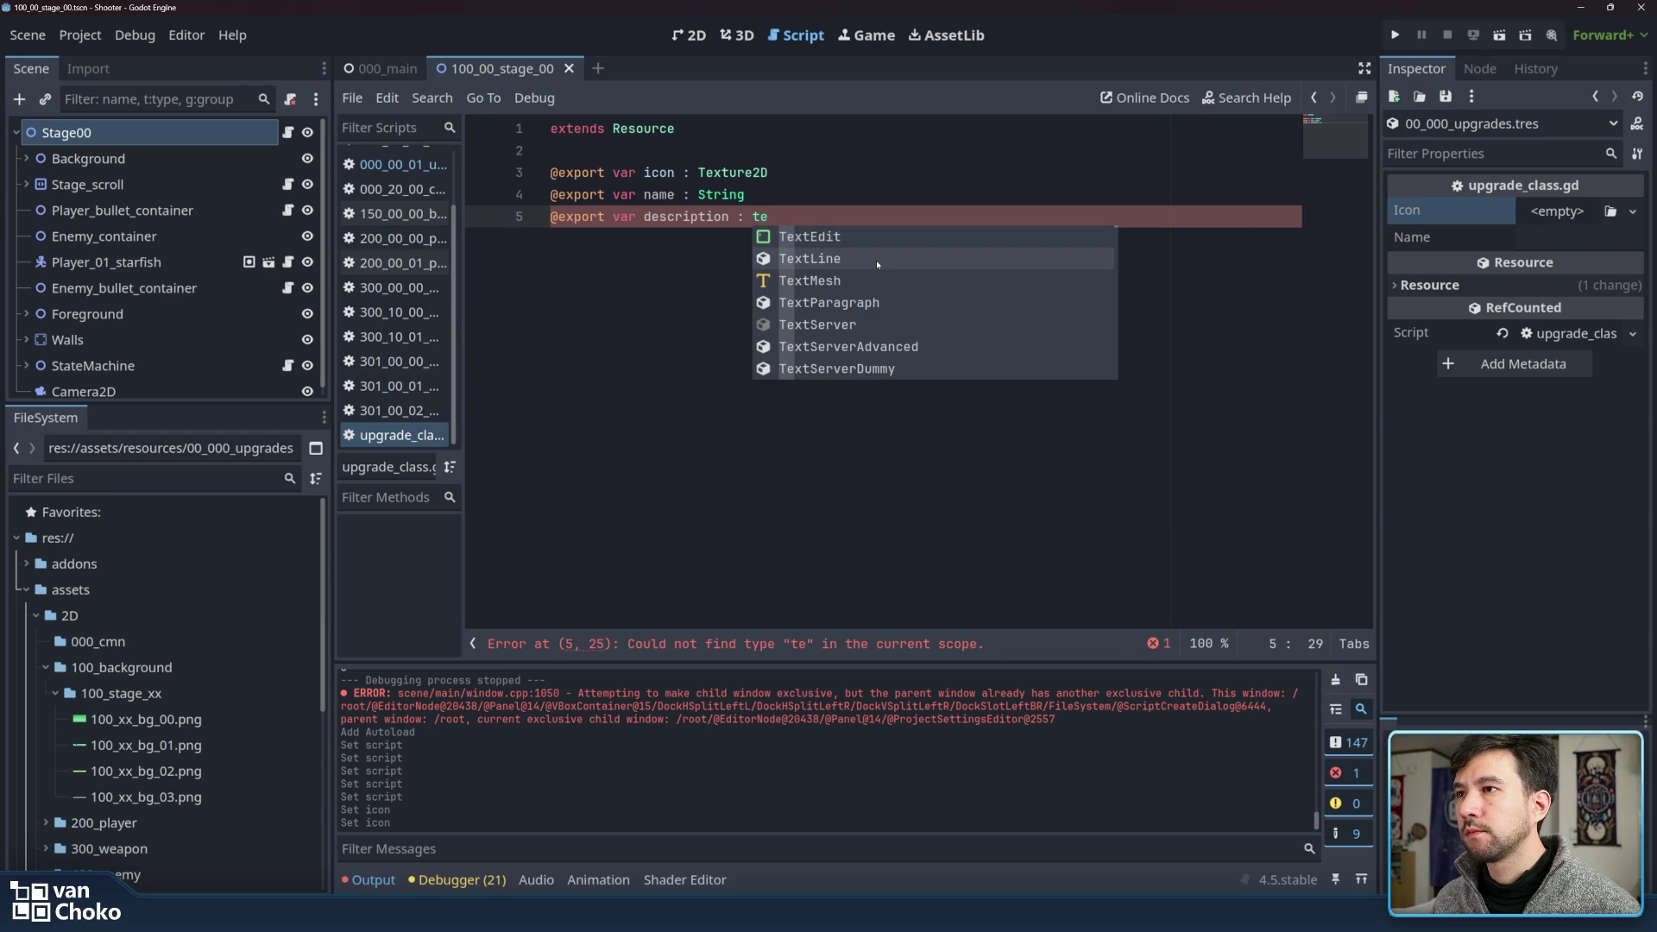
pyautogui.click(877, 259)
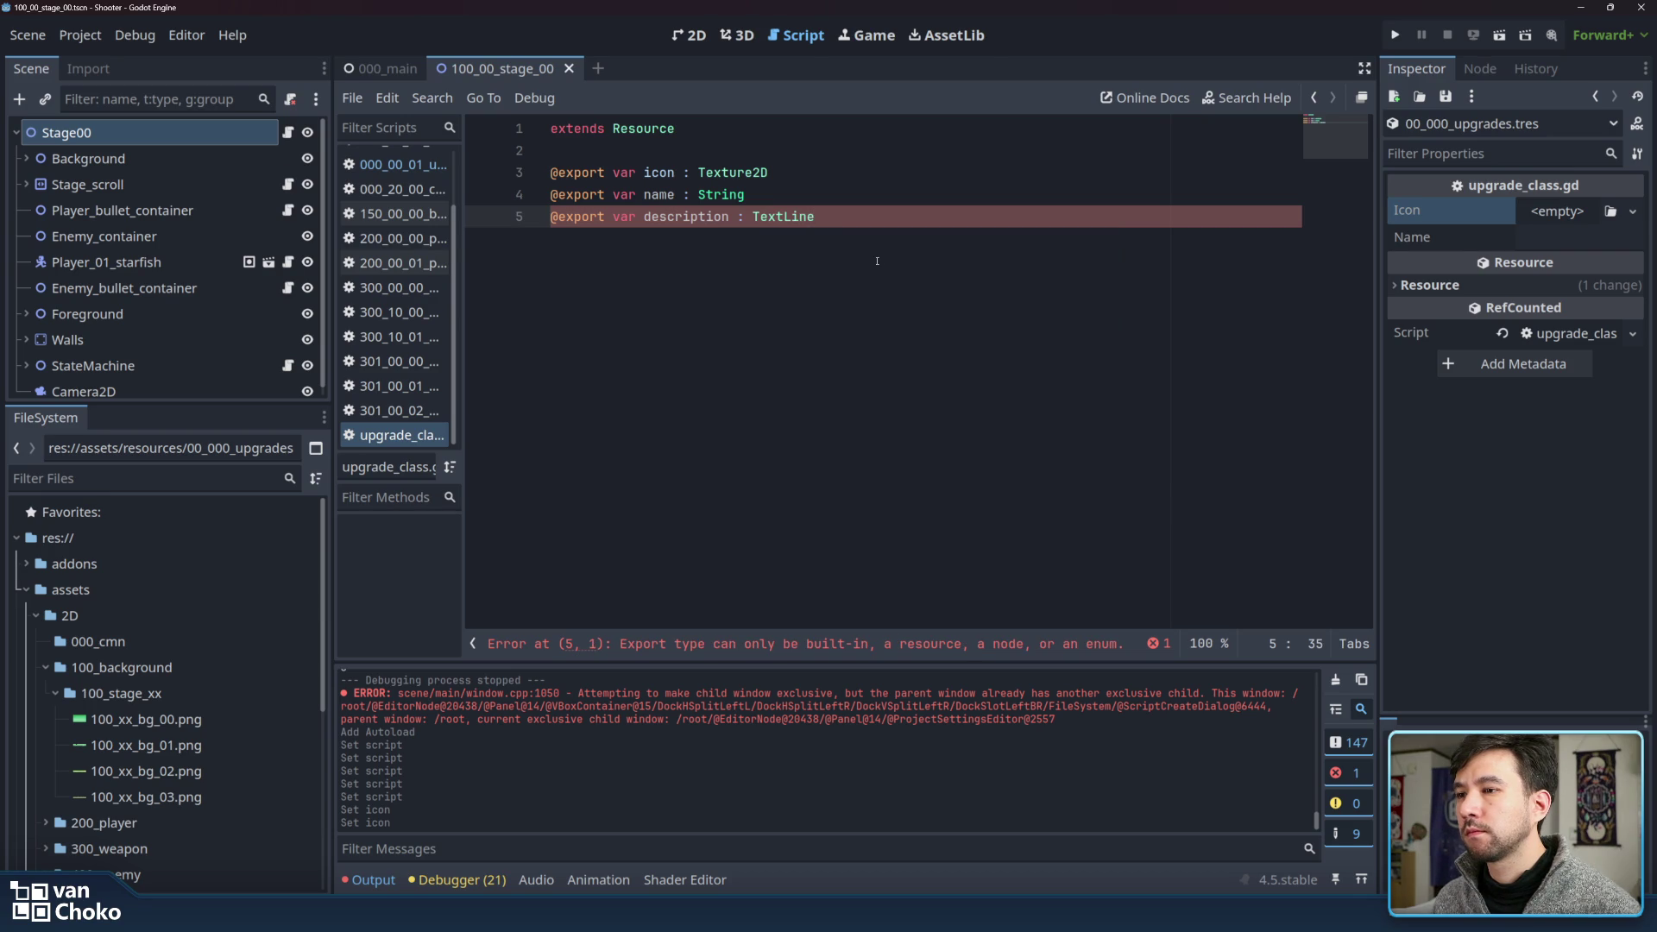
pyautogui.press('Return')
# Replace the TextLine type with String and start a new line below
pyautogui.doubleClick(789, 216)
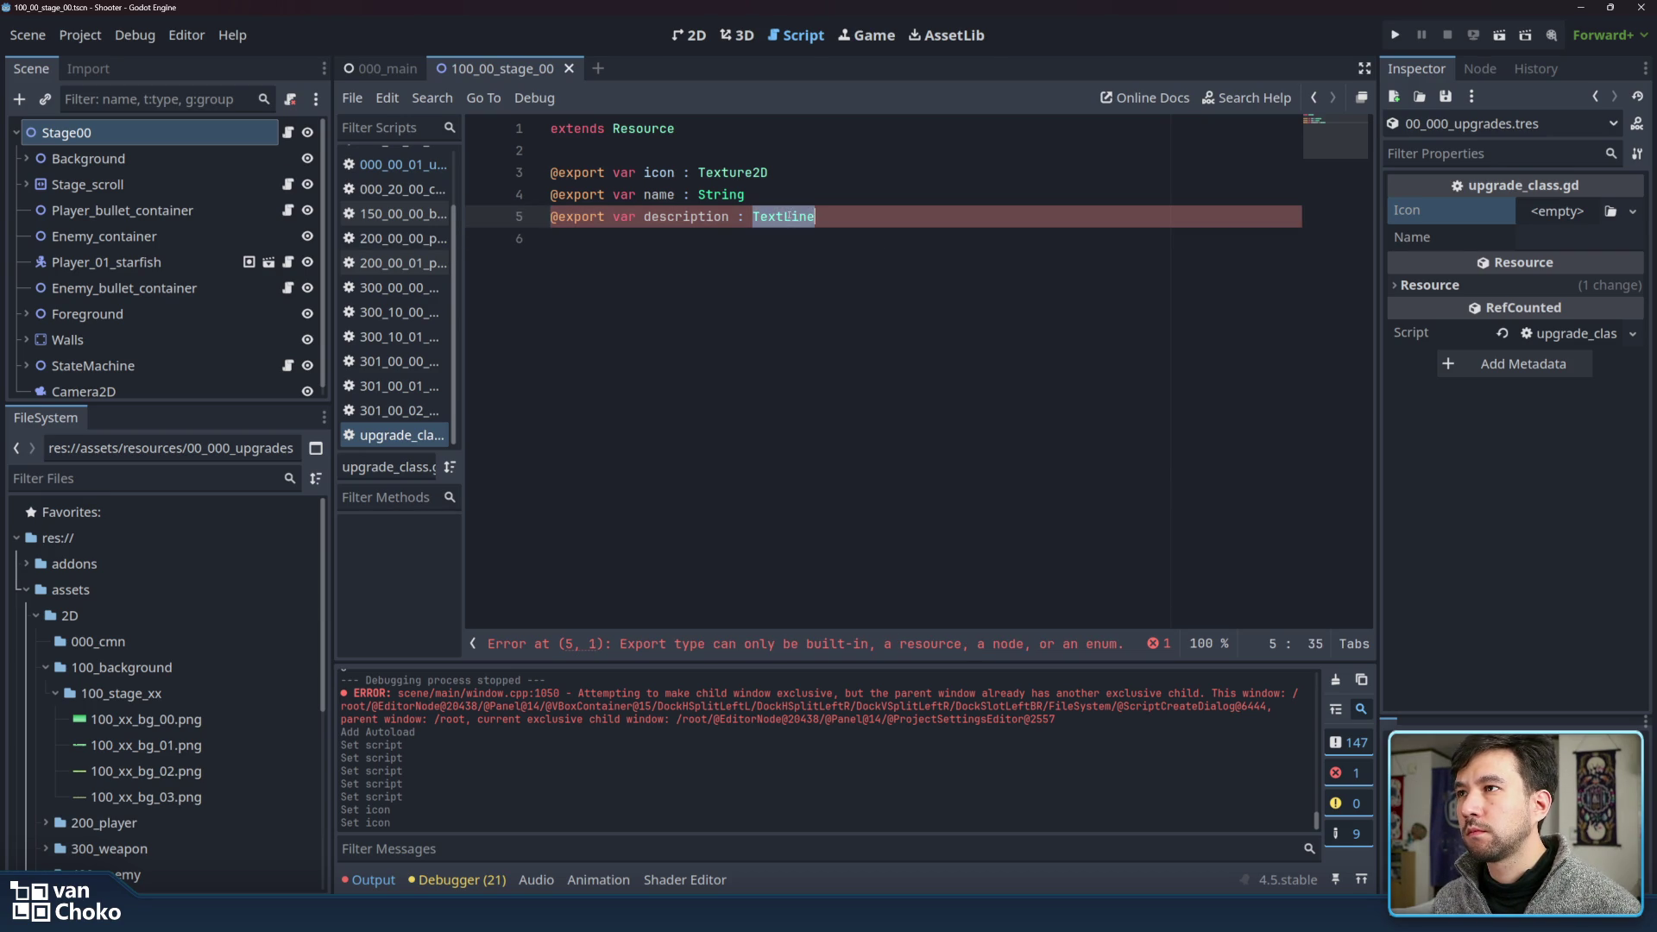
pyautogui.write('String')
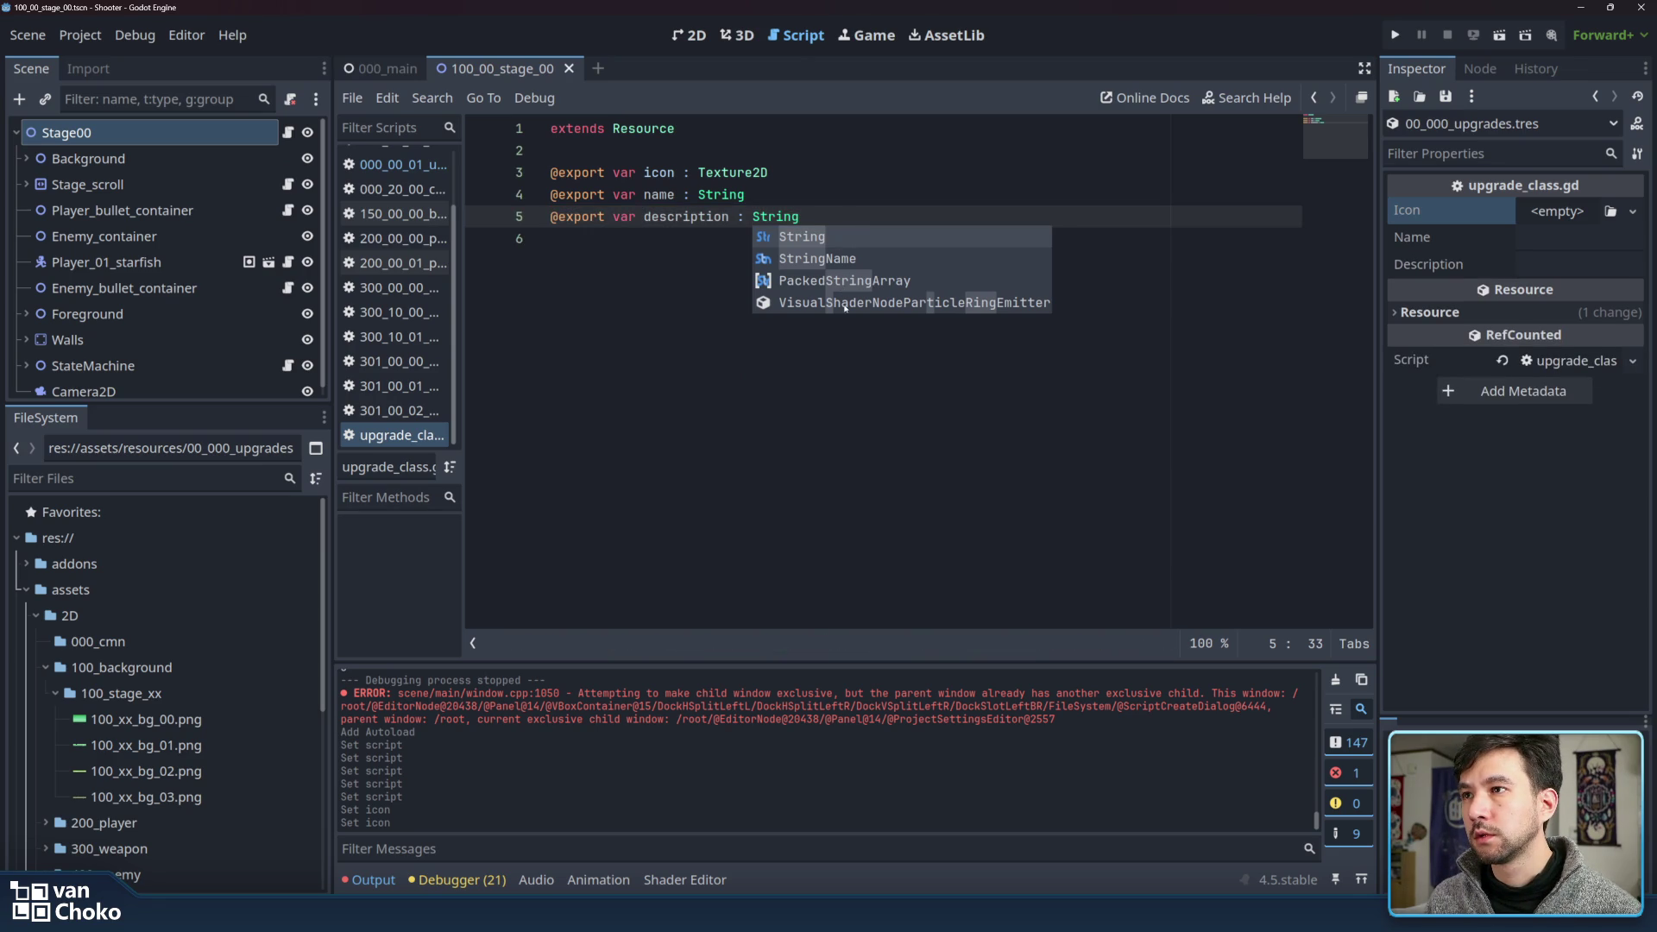
pyautogui.click(961, 210)
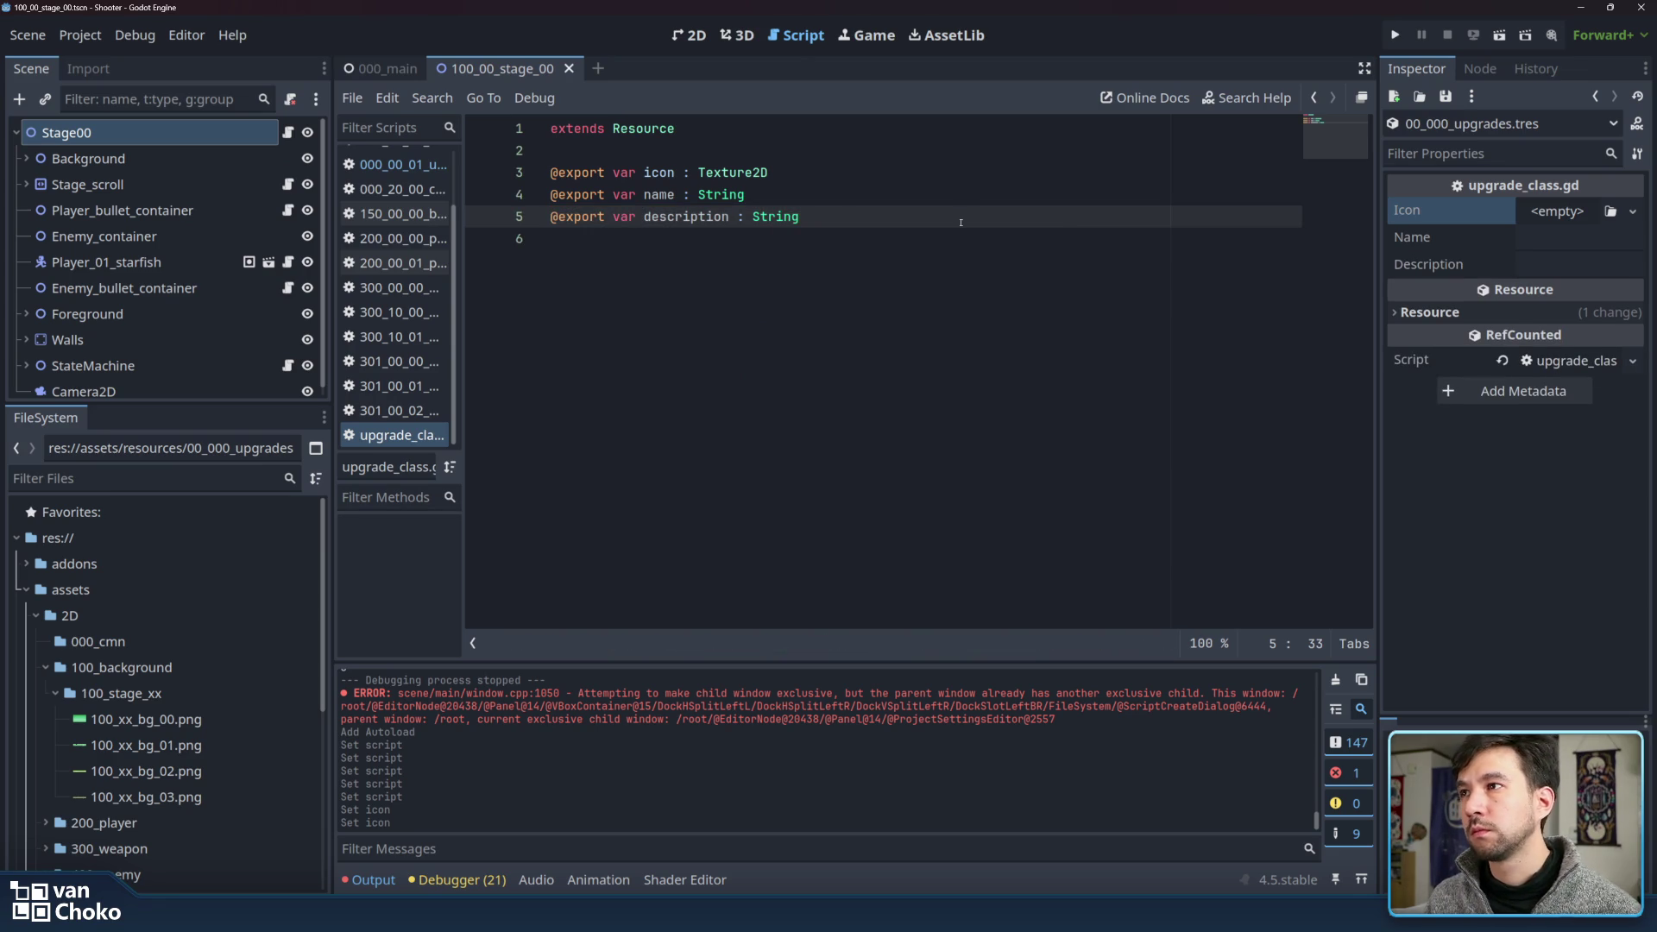
pyautogui.press('Return')
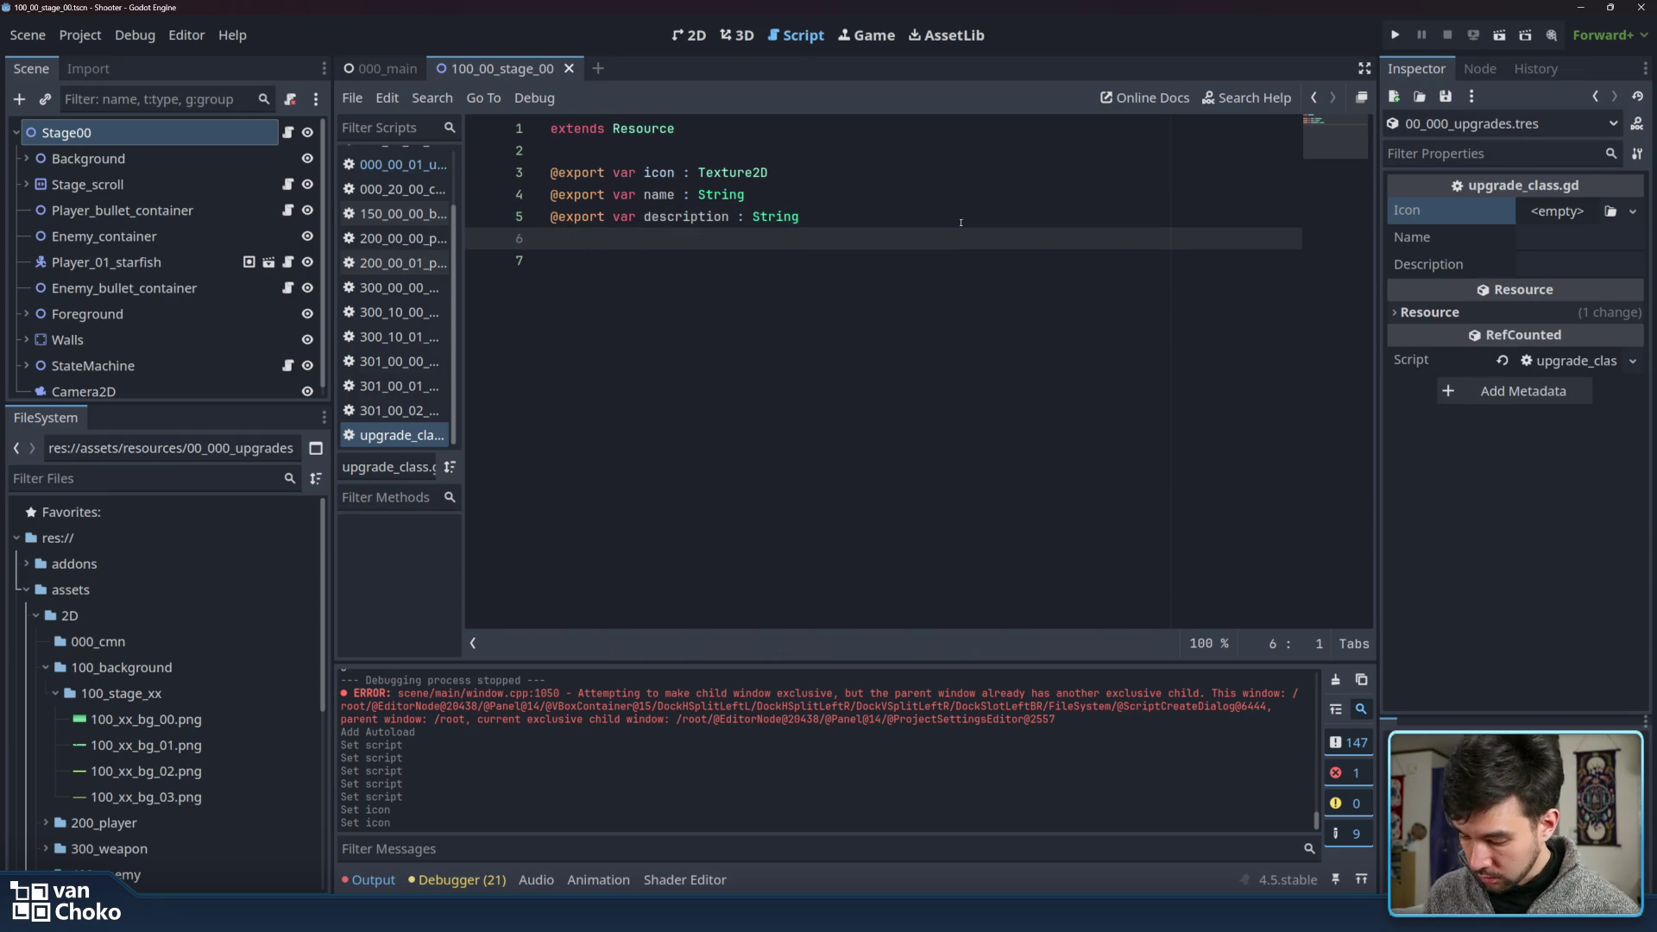
# Declare an exported weapon_handler variable on line 6 typed as WeaponHandler
pyautogui.write('@e')
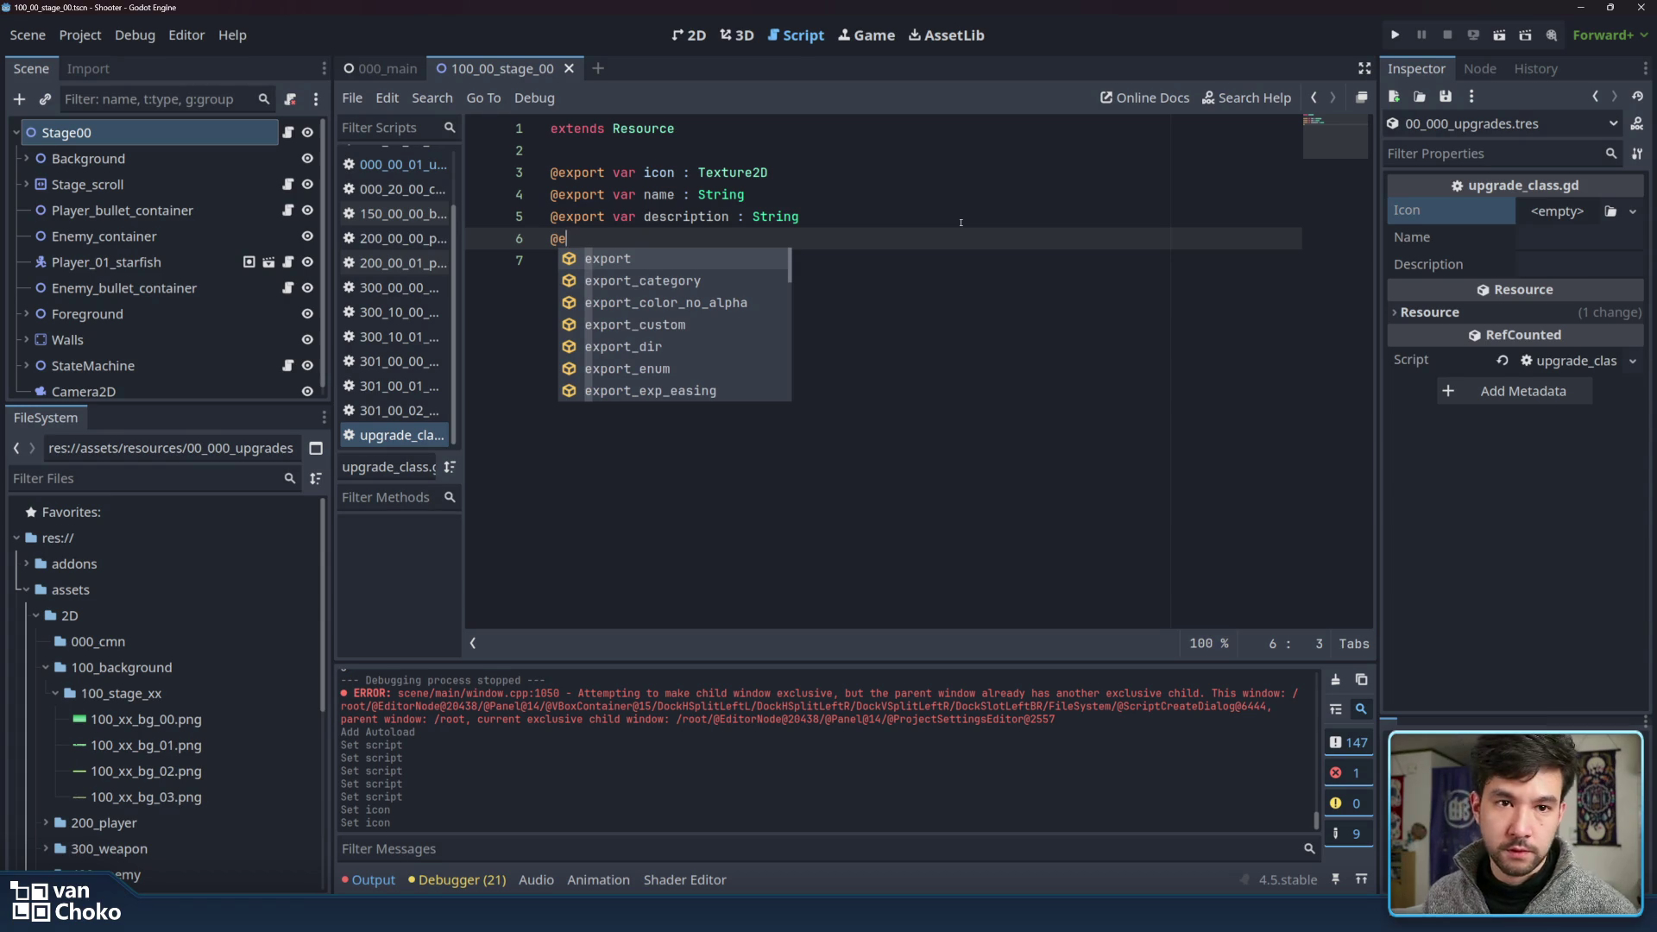
pyautogui.write('op')
pyautogui.press('BackSpace')
pyautogui.press('BackSpace')
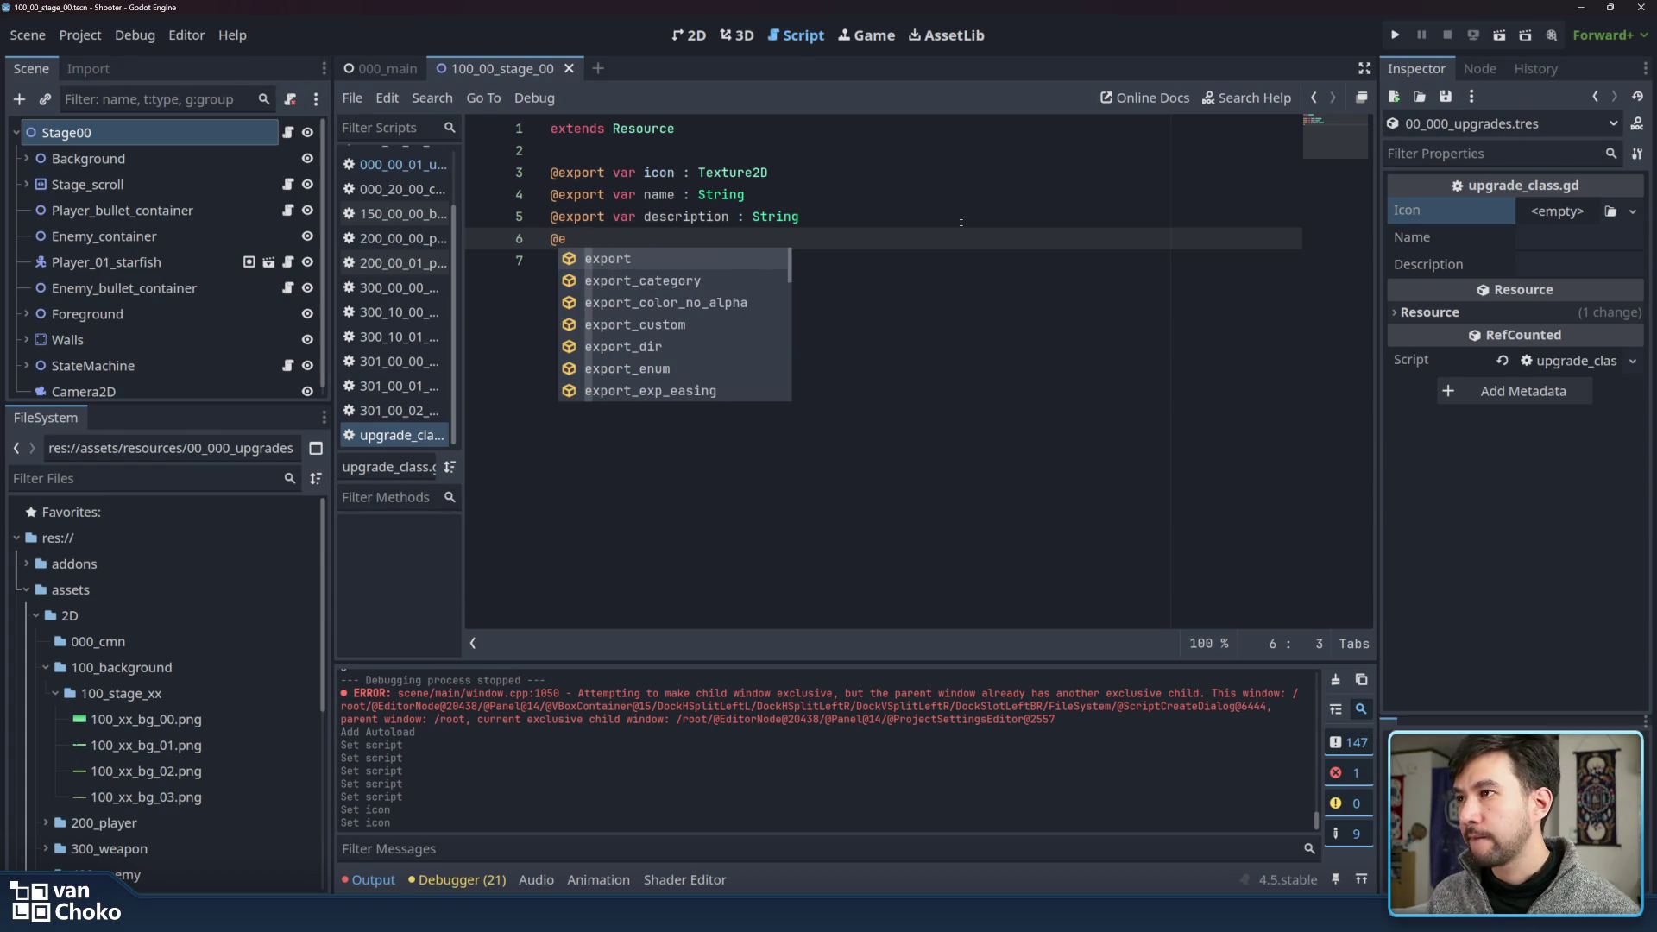
pyautogui.write('xport')
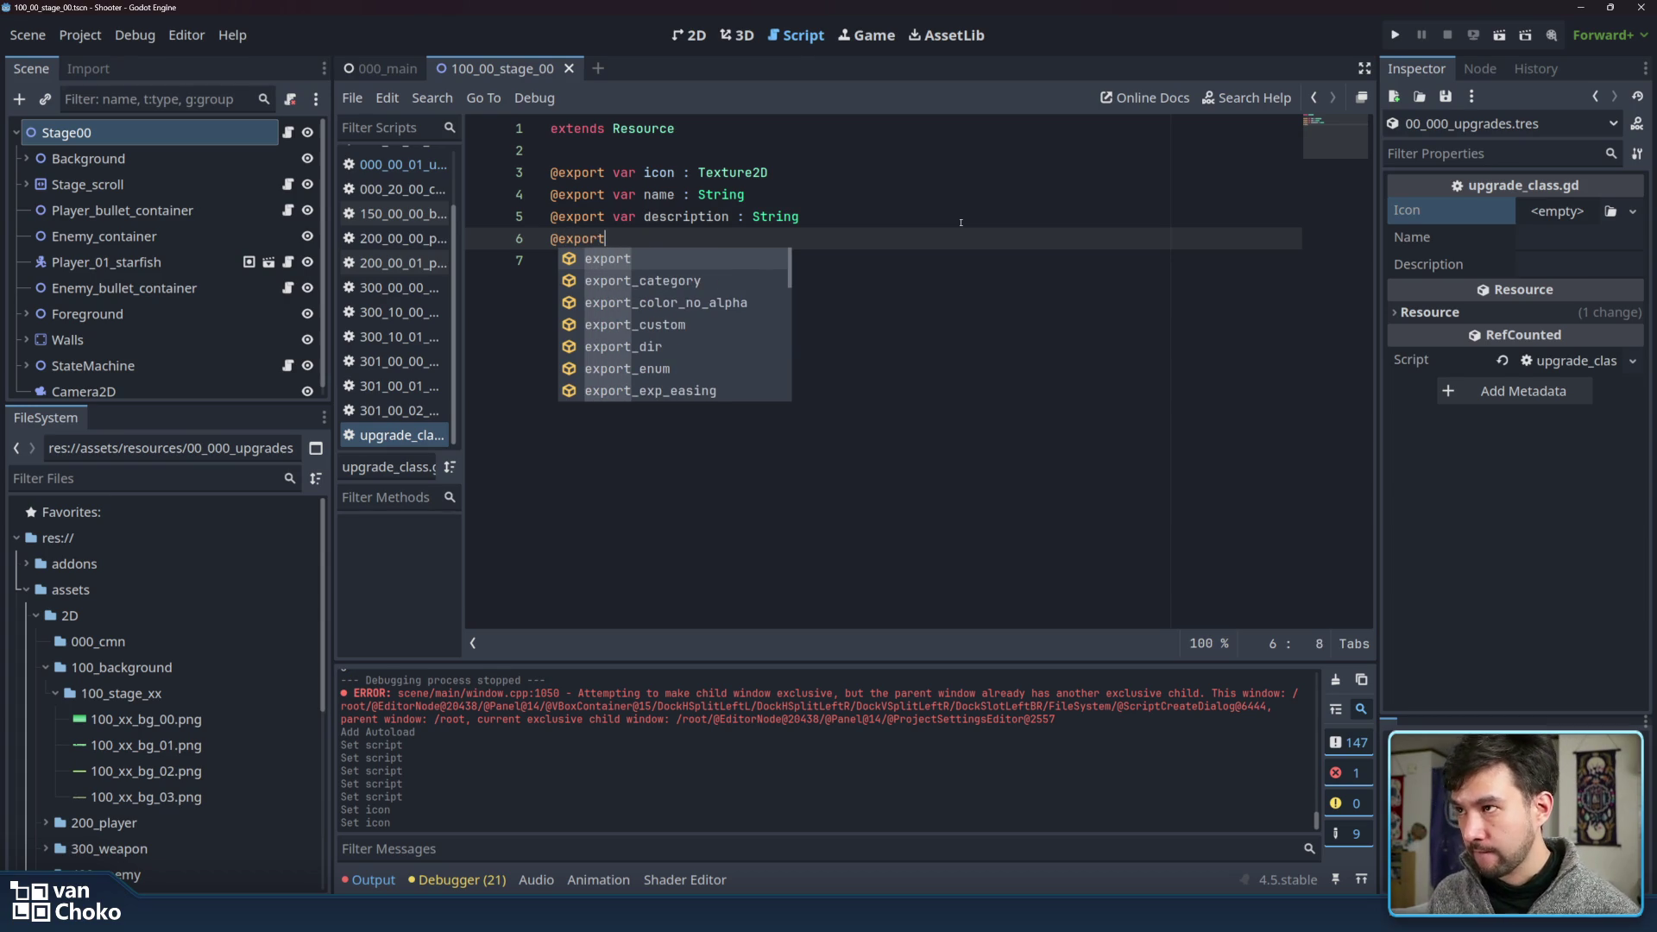
pyautogui.press('Escape')
pyautogui.write('var ')
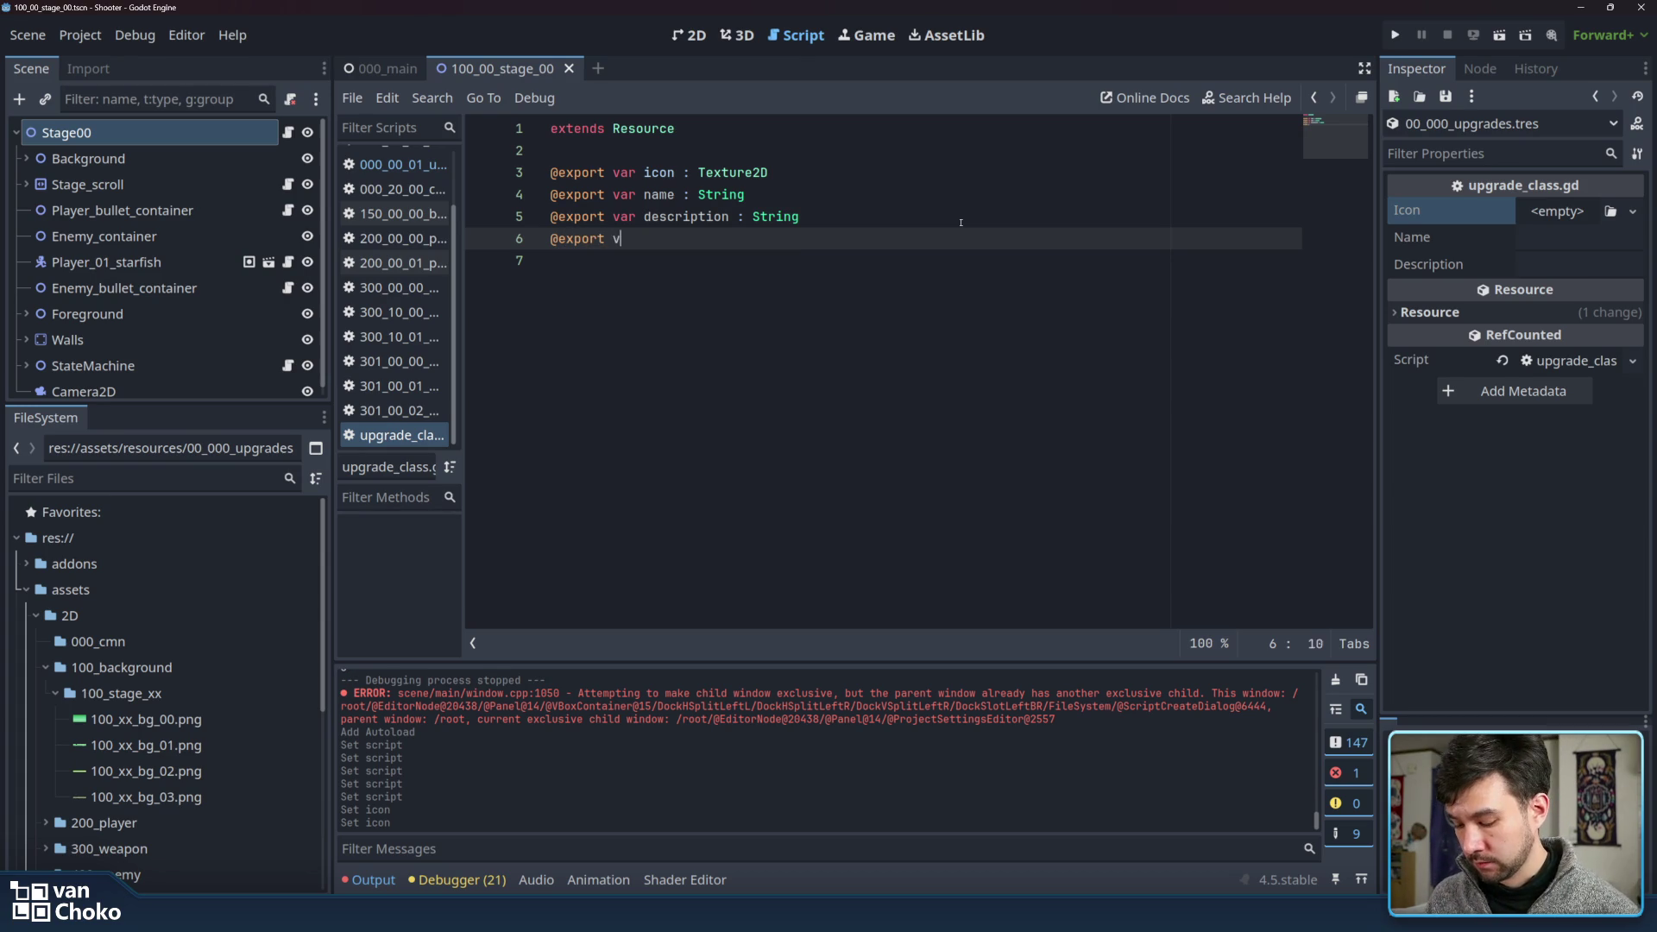
pyautogui.write('handler')
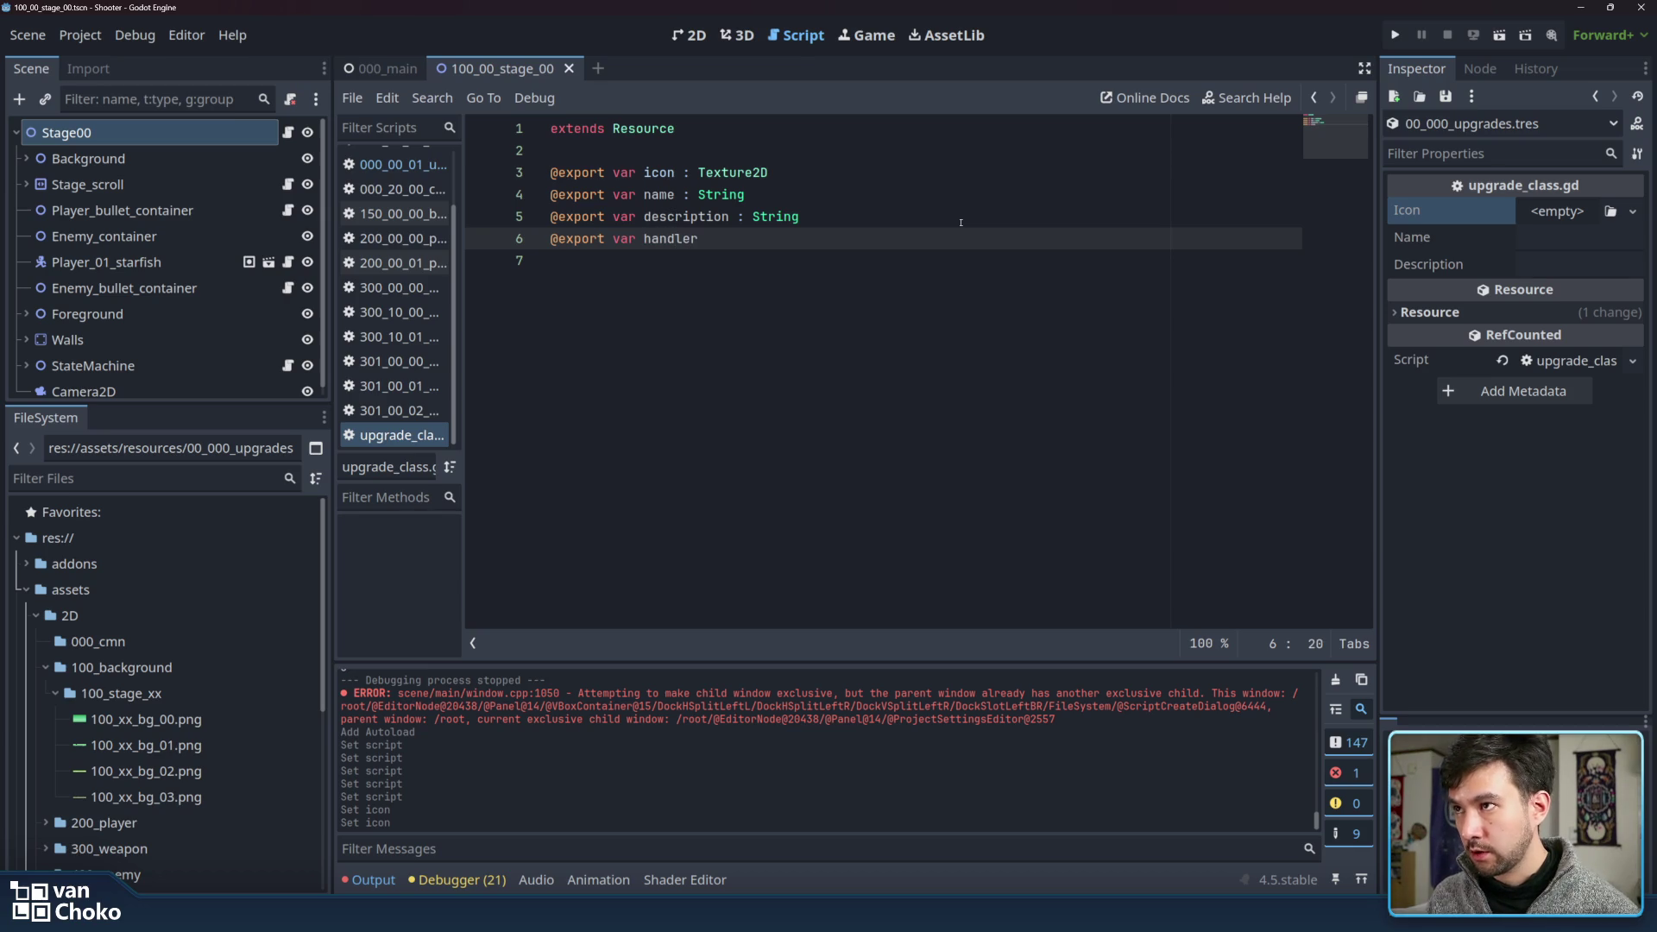
pyautogui.press('Left')
pyautogui.press('Left')
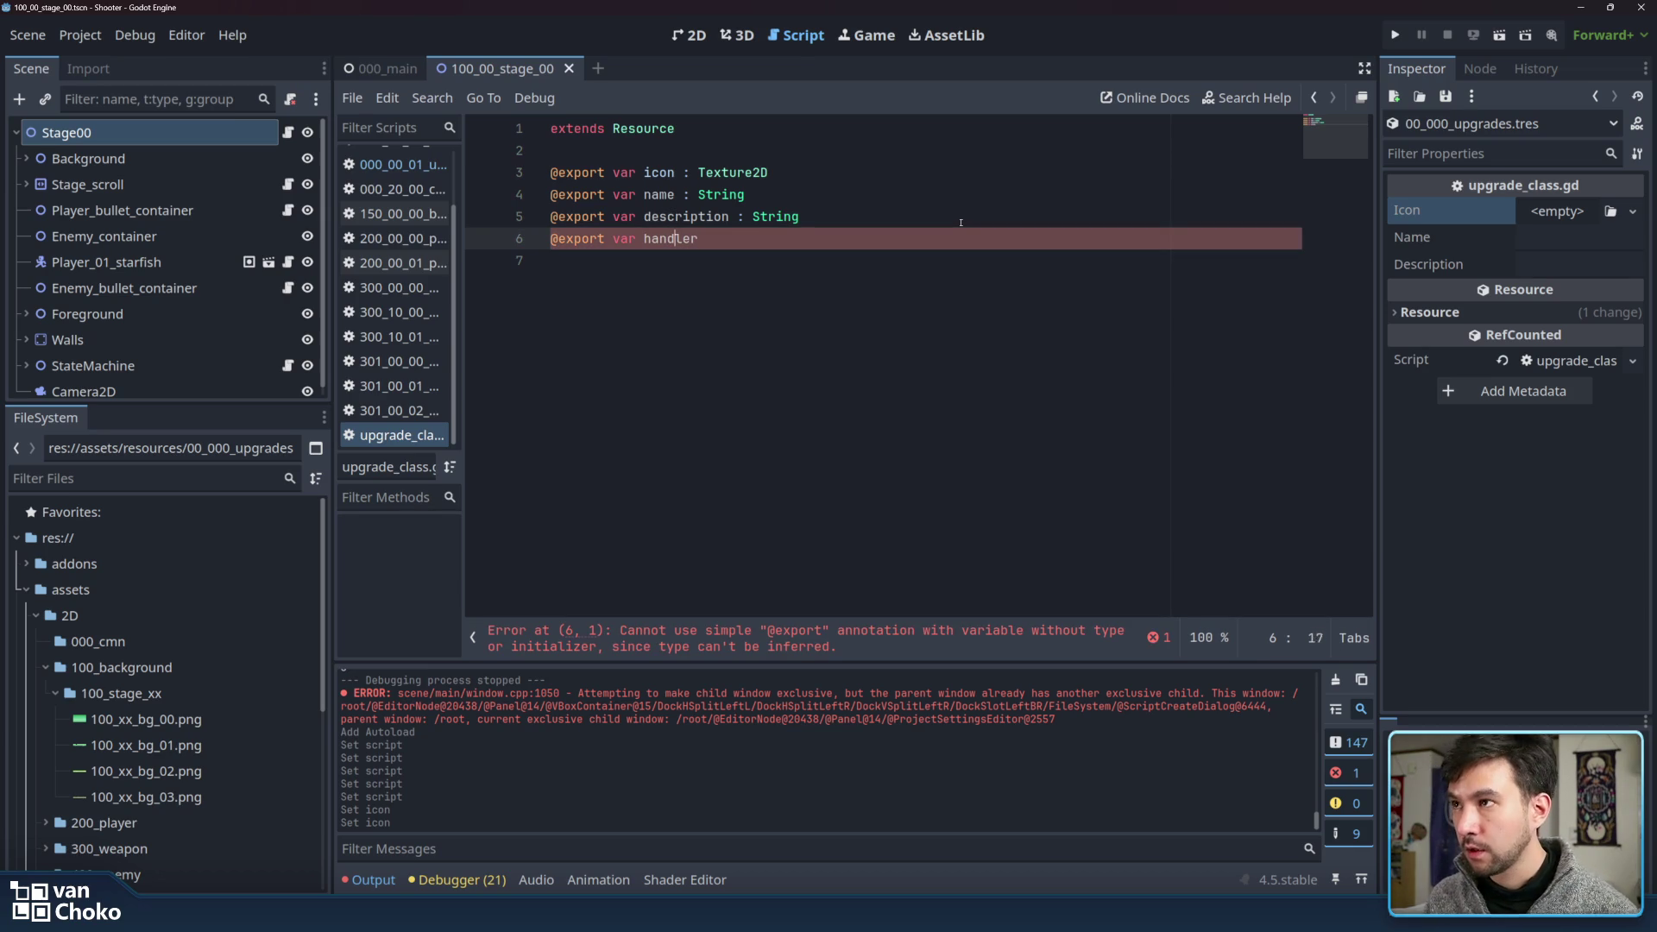
pyautogui.write('weapon')
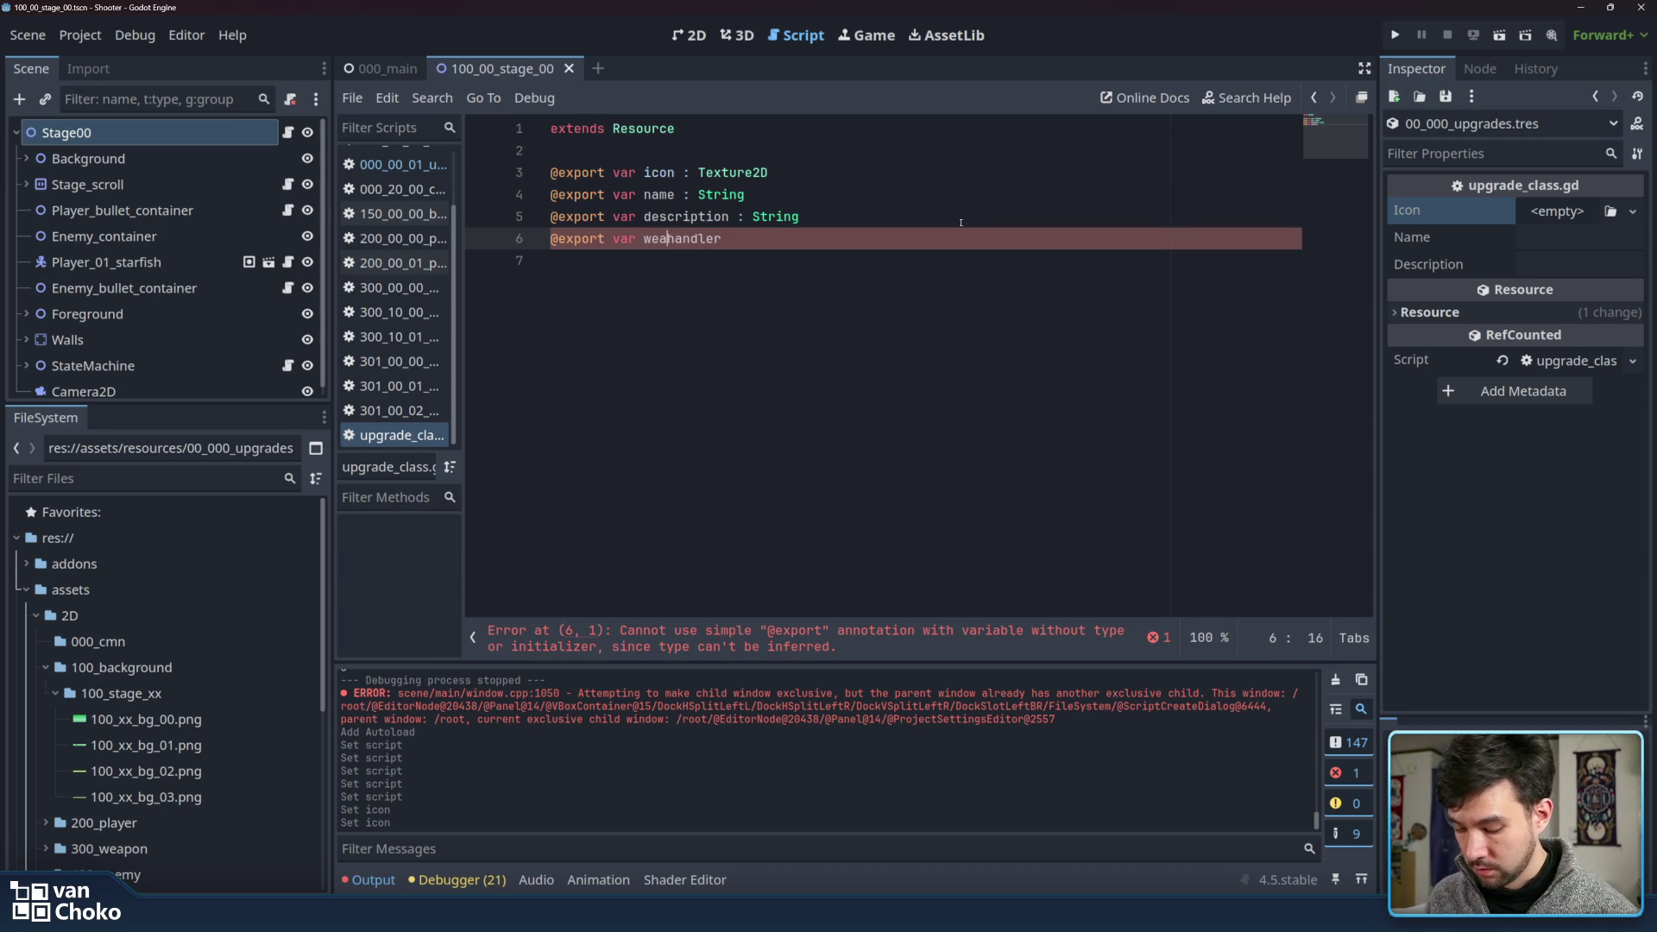
pyautogui.write('_handler')
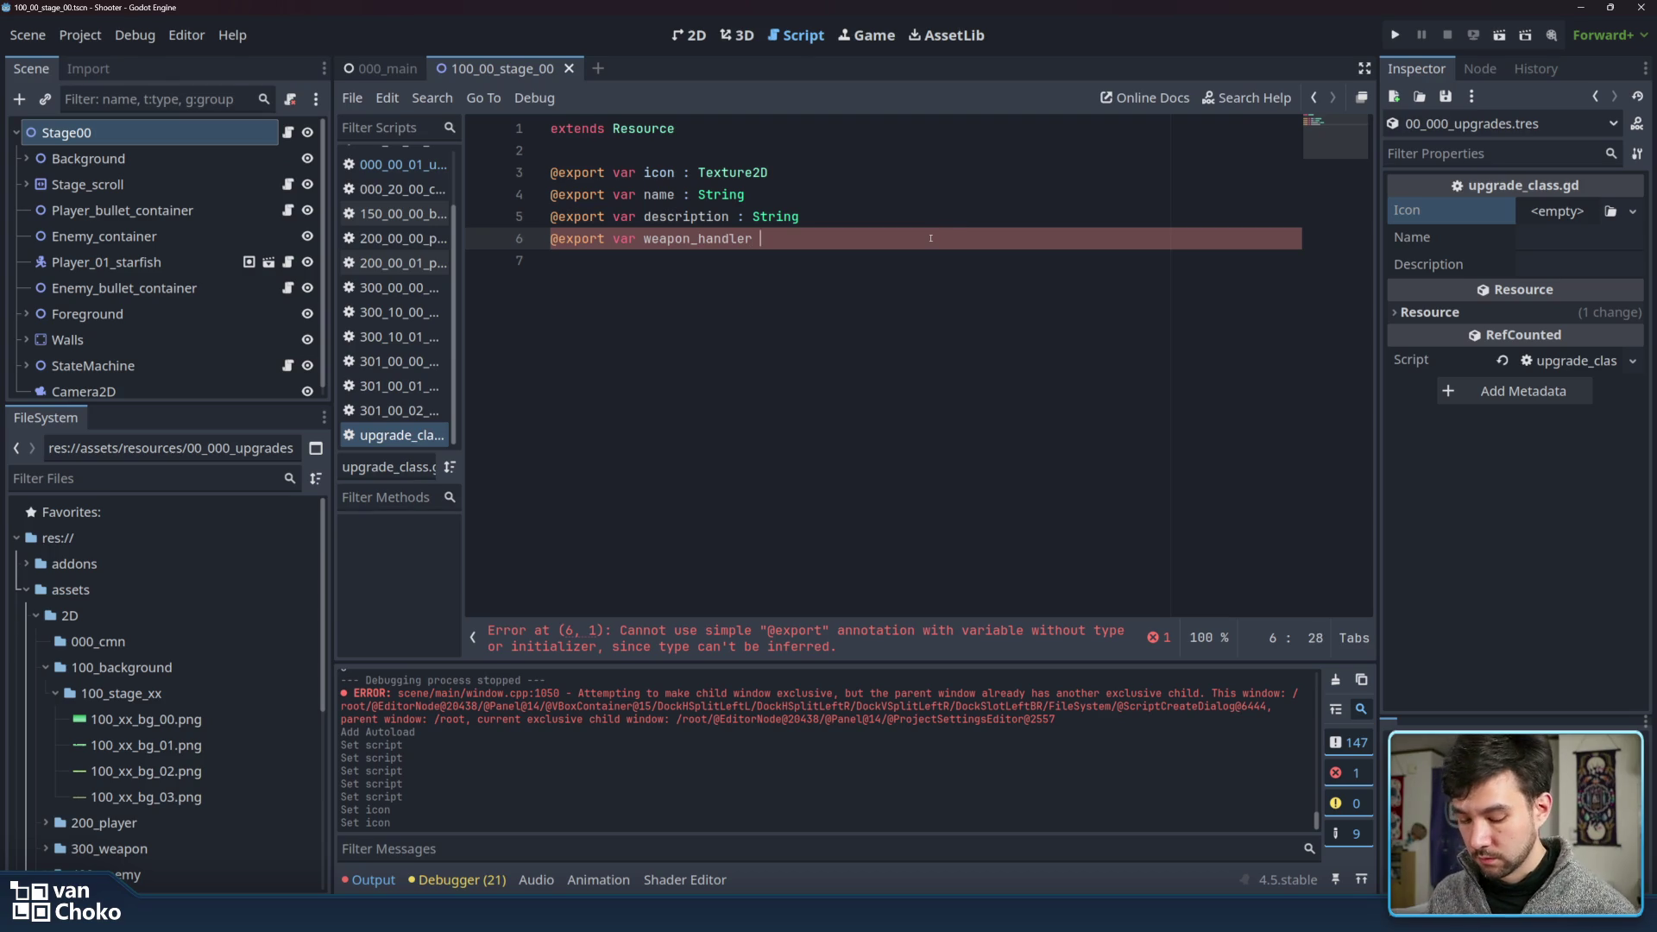
pyautogui.write(' : ')
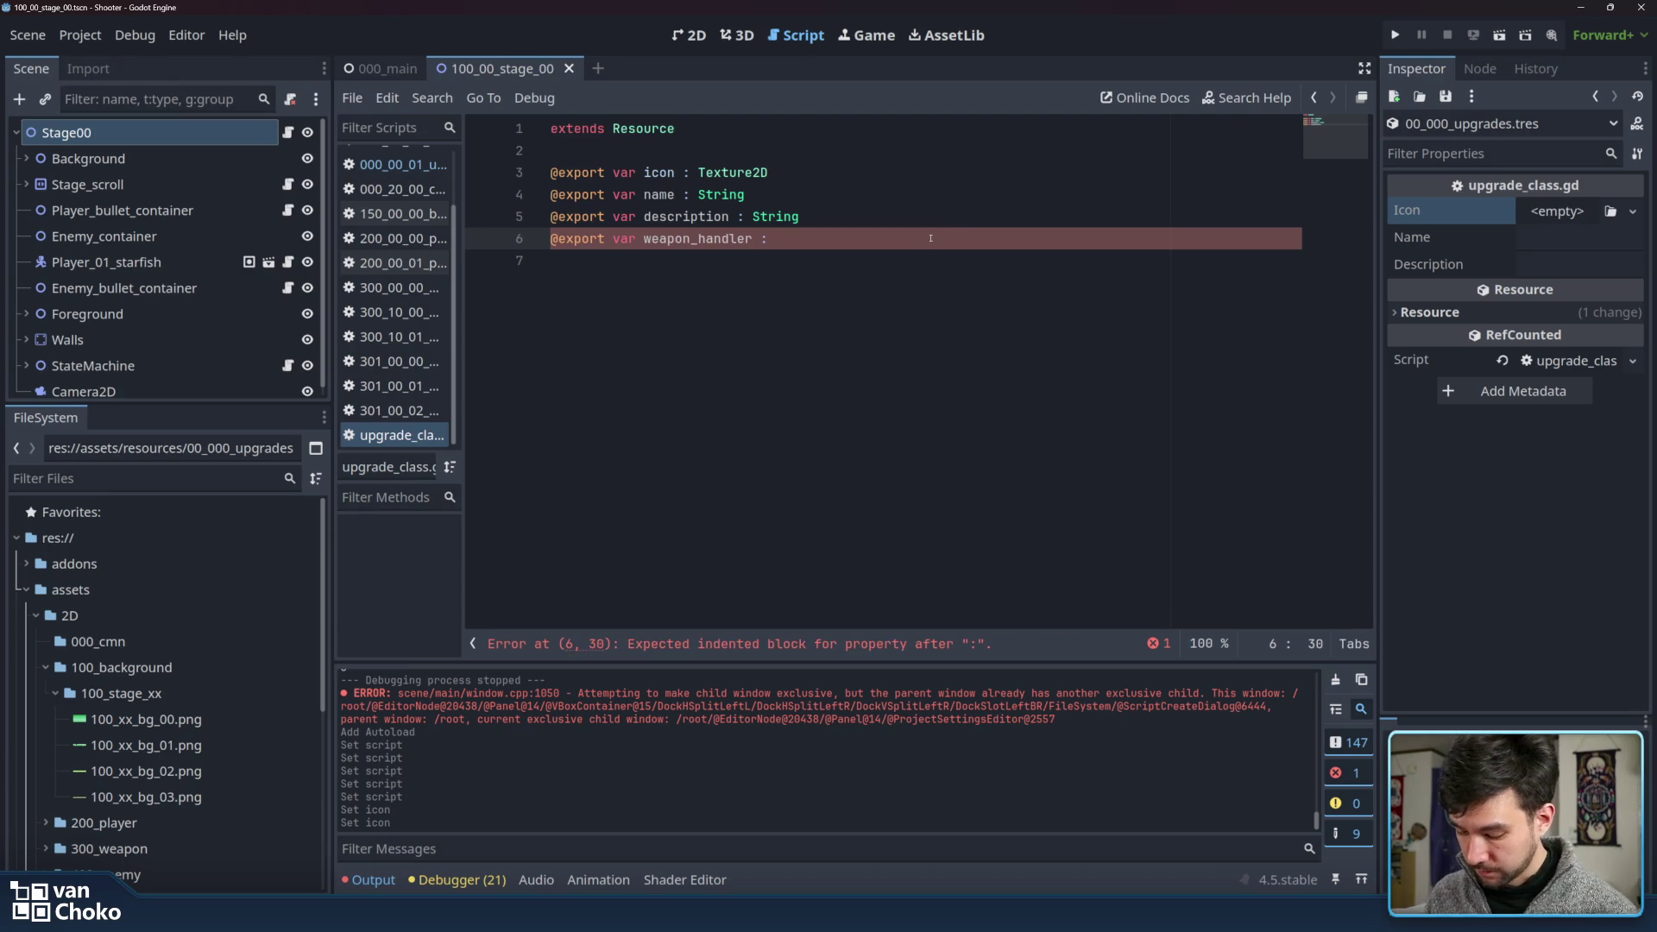
pyautogui.write('Wea')
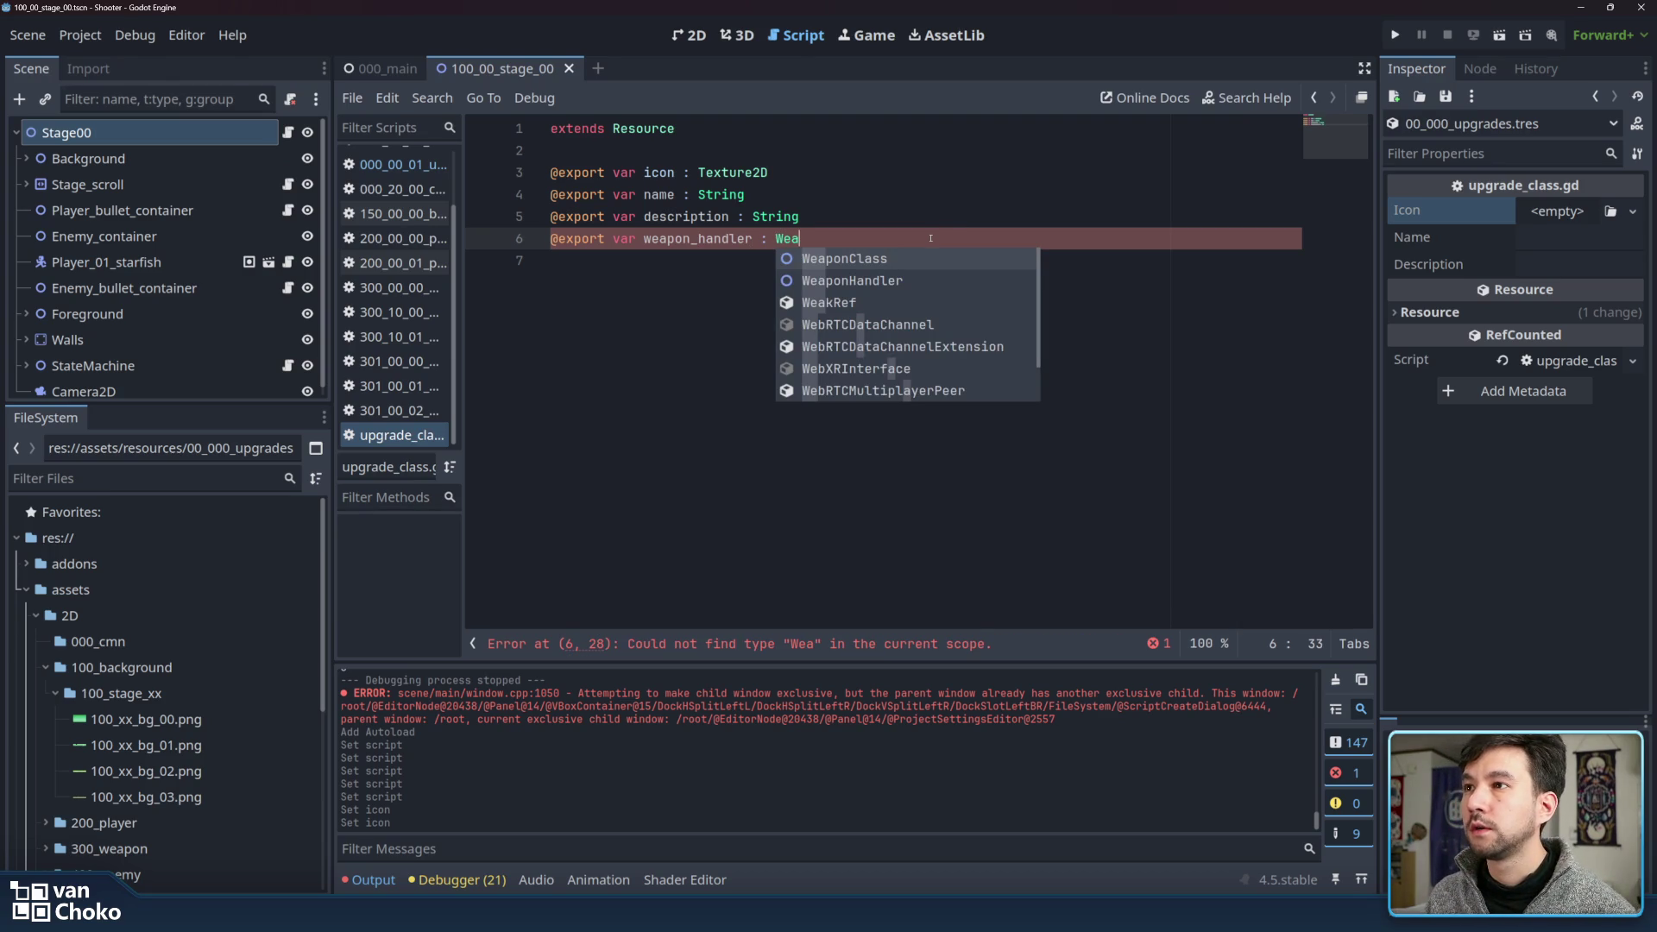
pyautogui.press('Down')
pyautogui.press('Return')
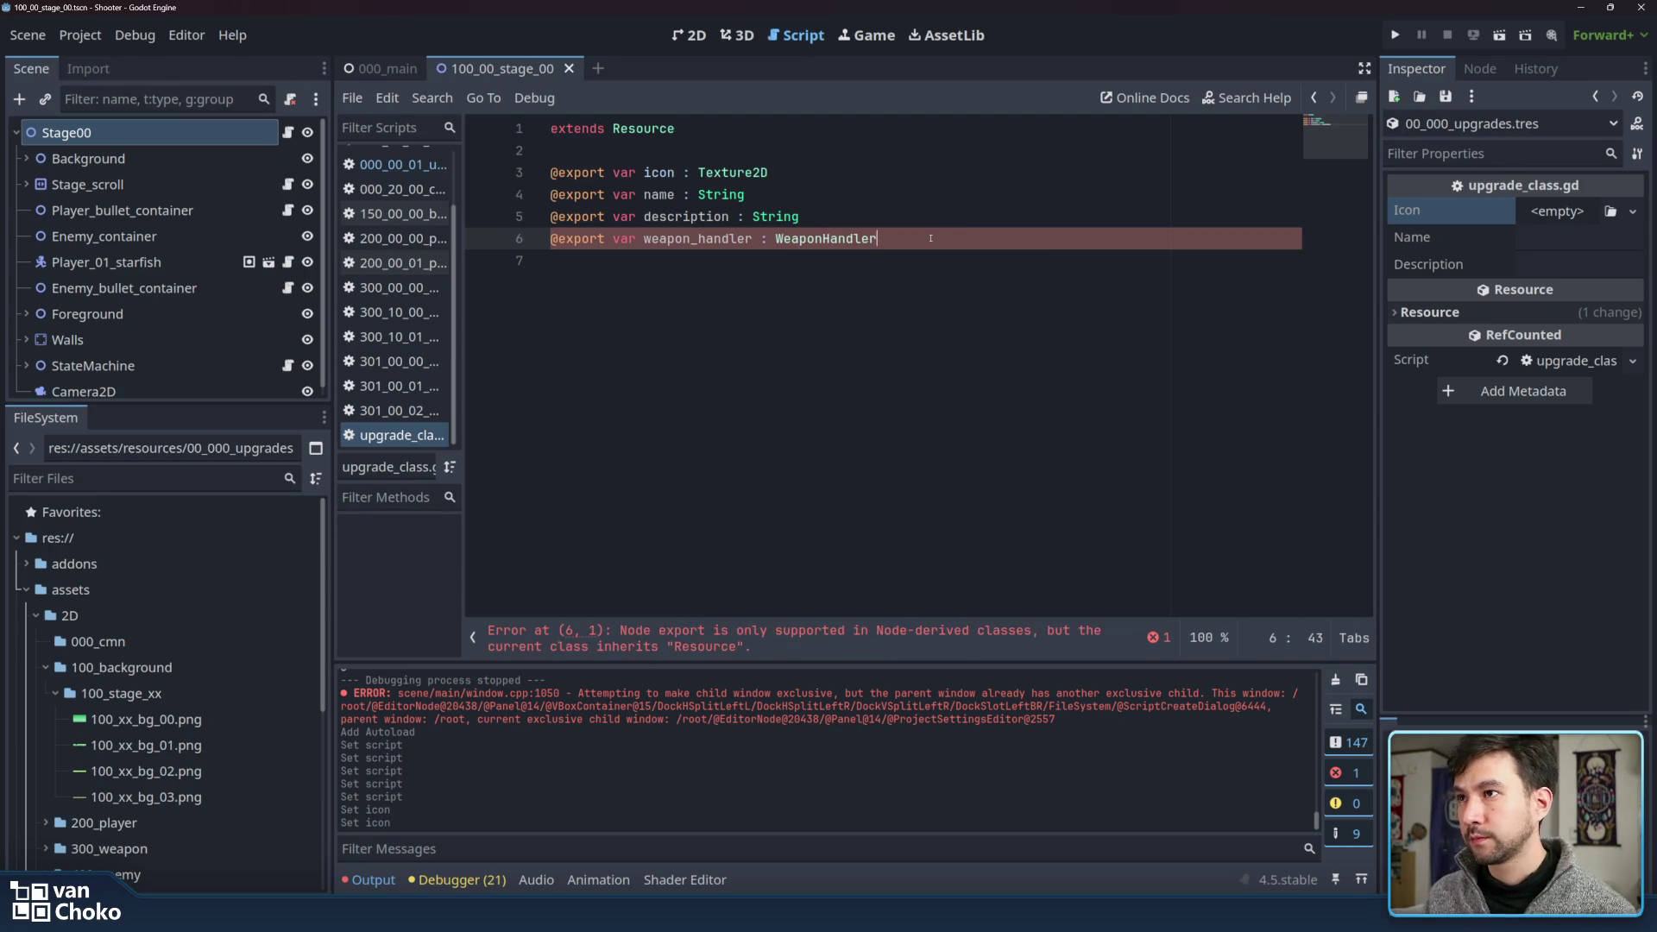
pyautogui.press('Return')
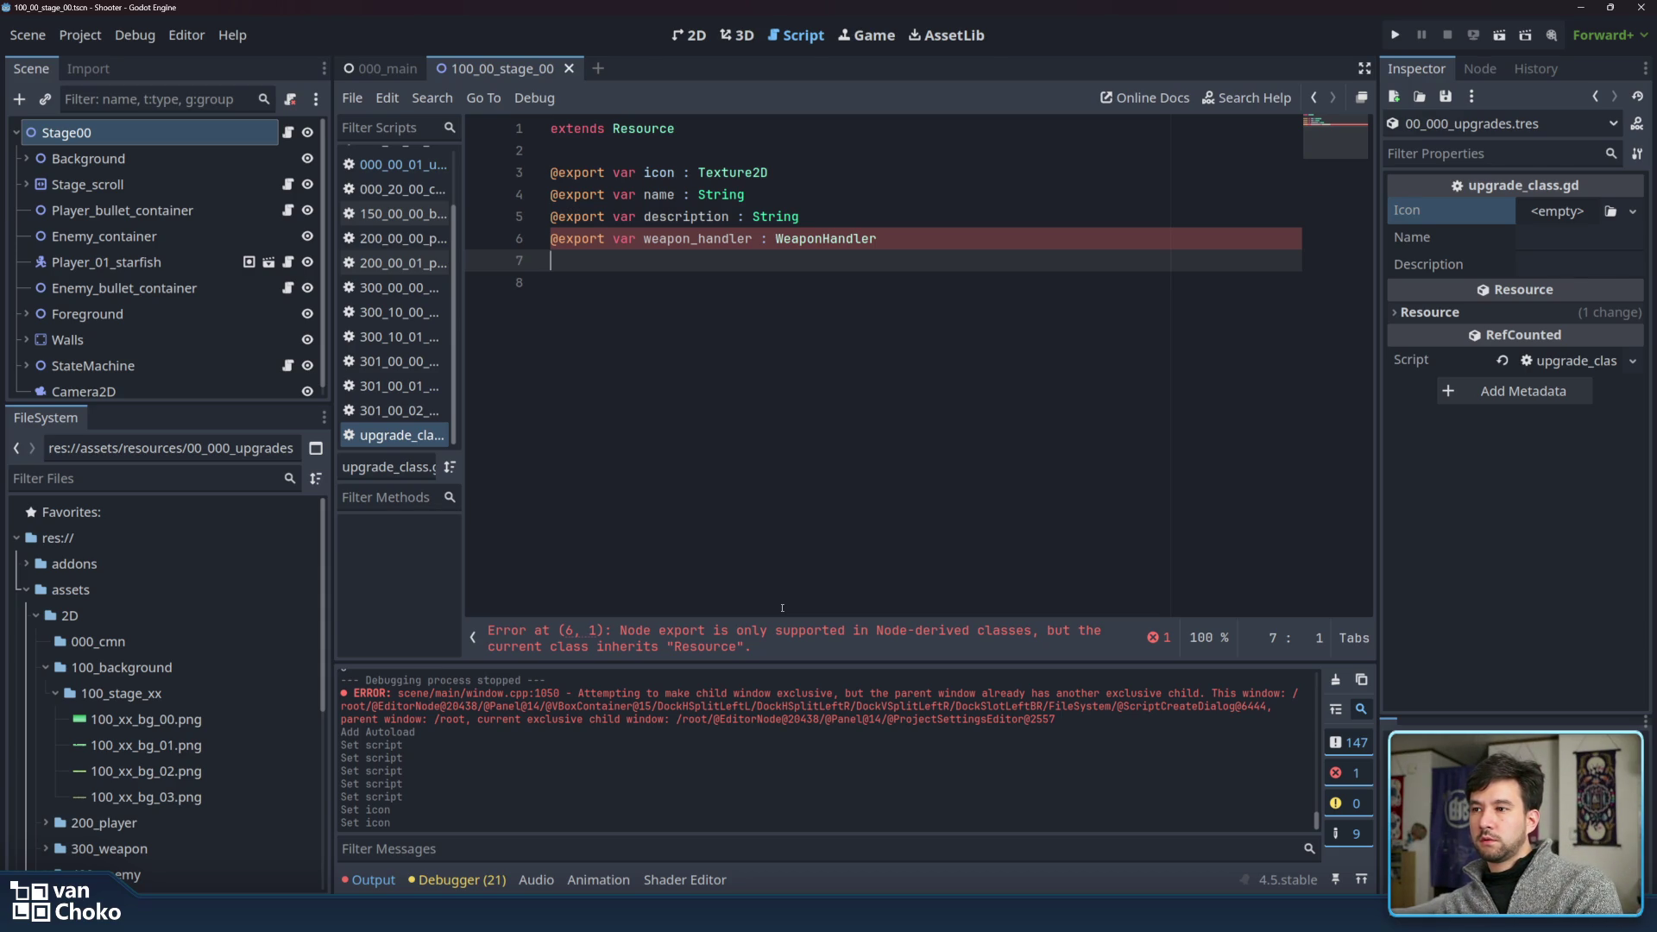
# Retype weapon_handler from WeaponHandler to PackedScene, after trying Node and Resource
pyautogui.doubleClick(839, 239)
pyautogui.write('Node')
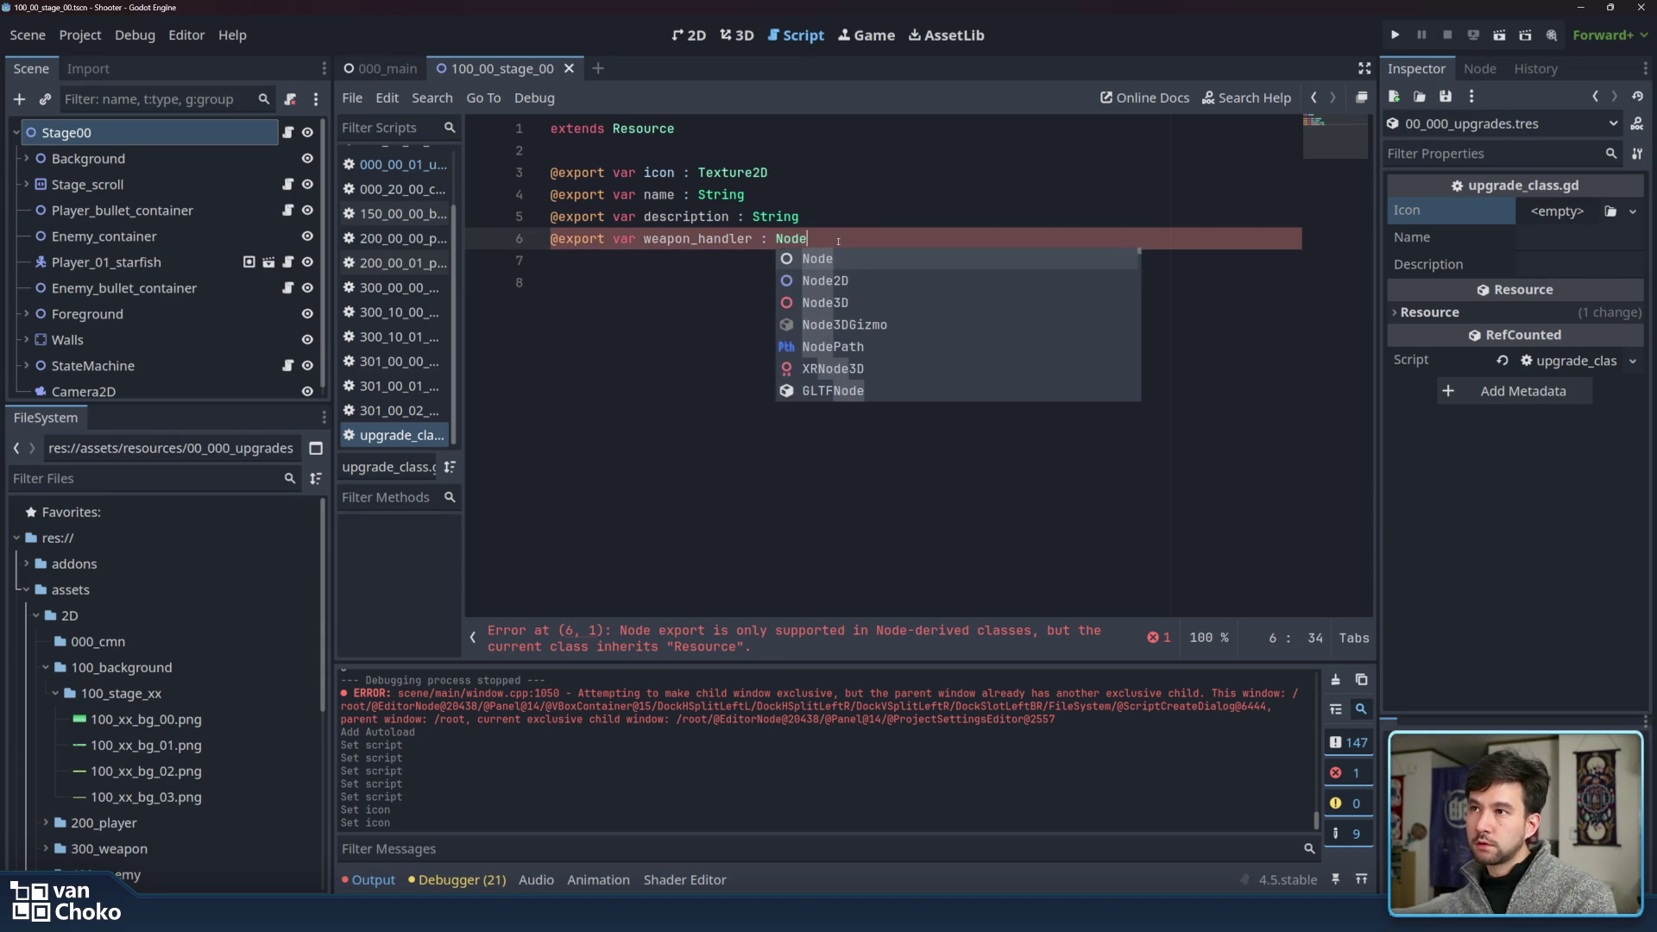
pyautogui.press('Escape')
pyautogui.press('BackSpace')
pyautogui.press('BackSpace')
pyautogui.press('BackSpace')
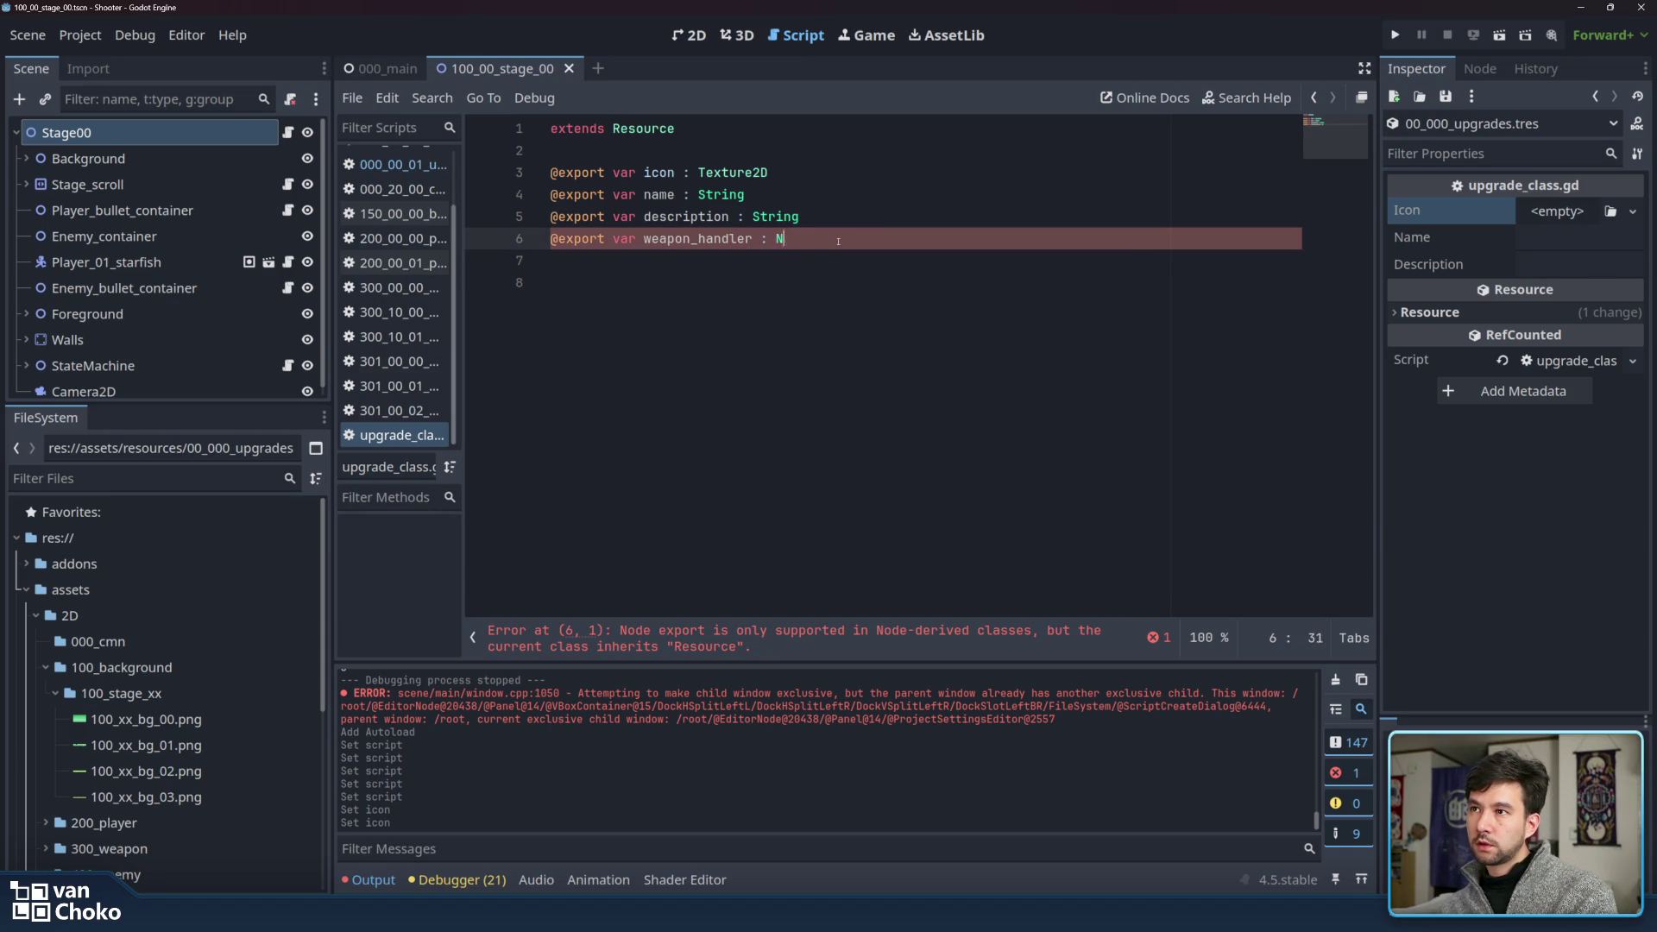
pyautogui.write('Res')
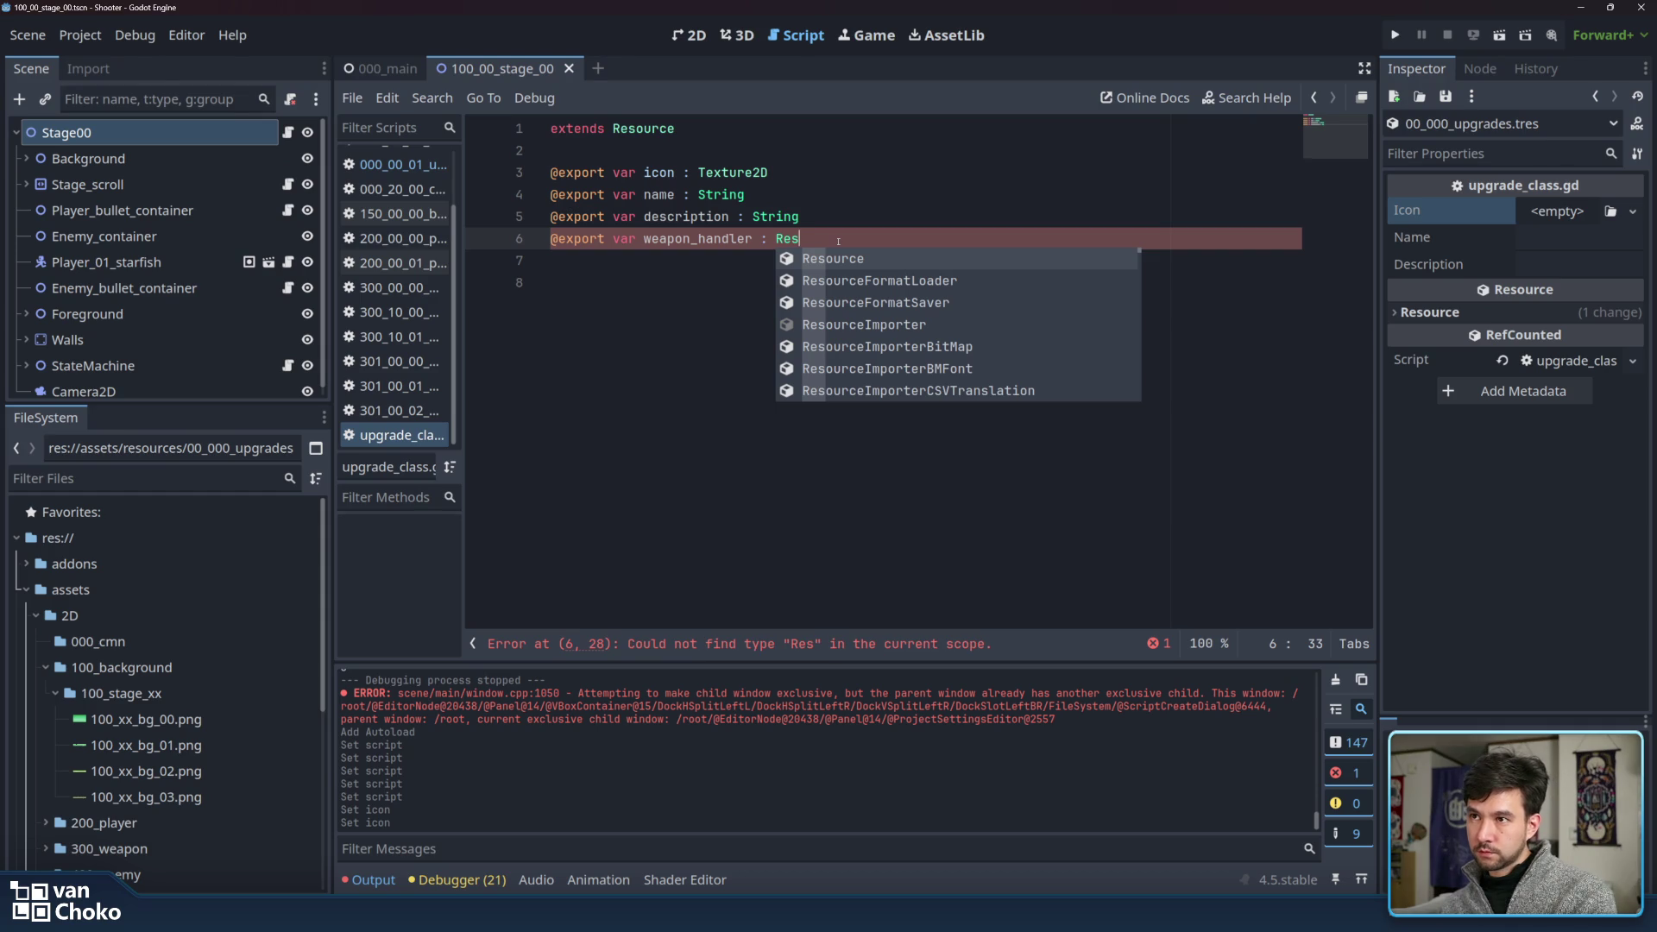
pyautogui.press('Return')
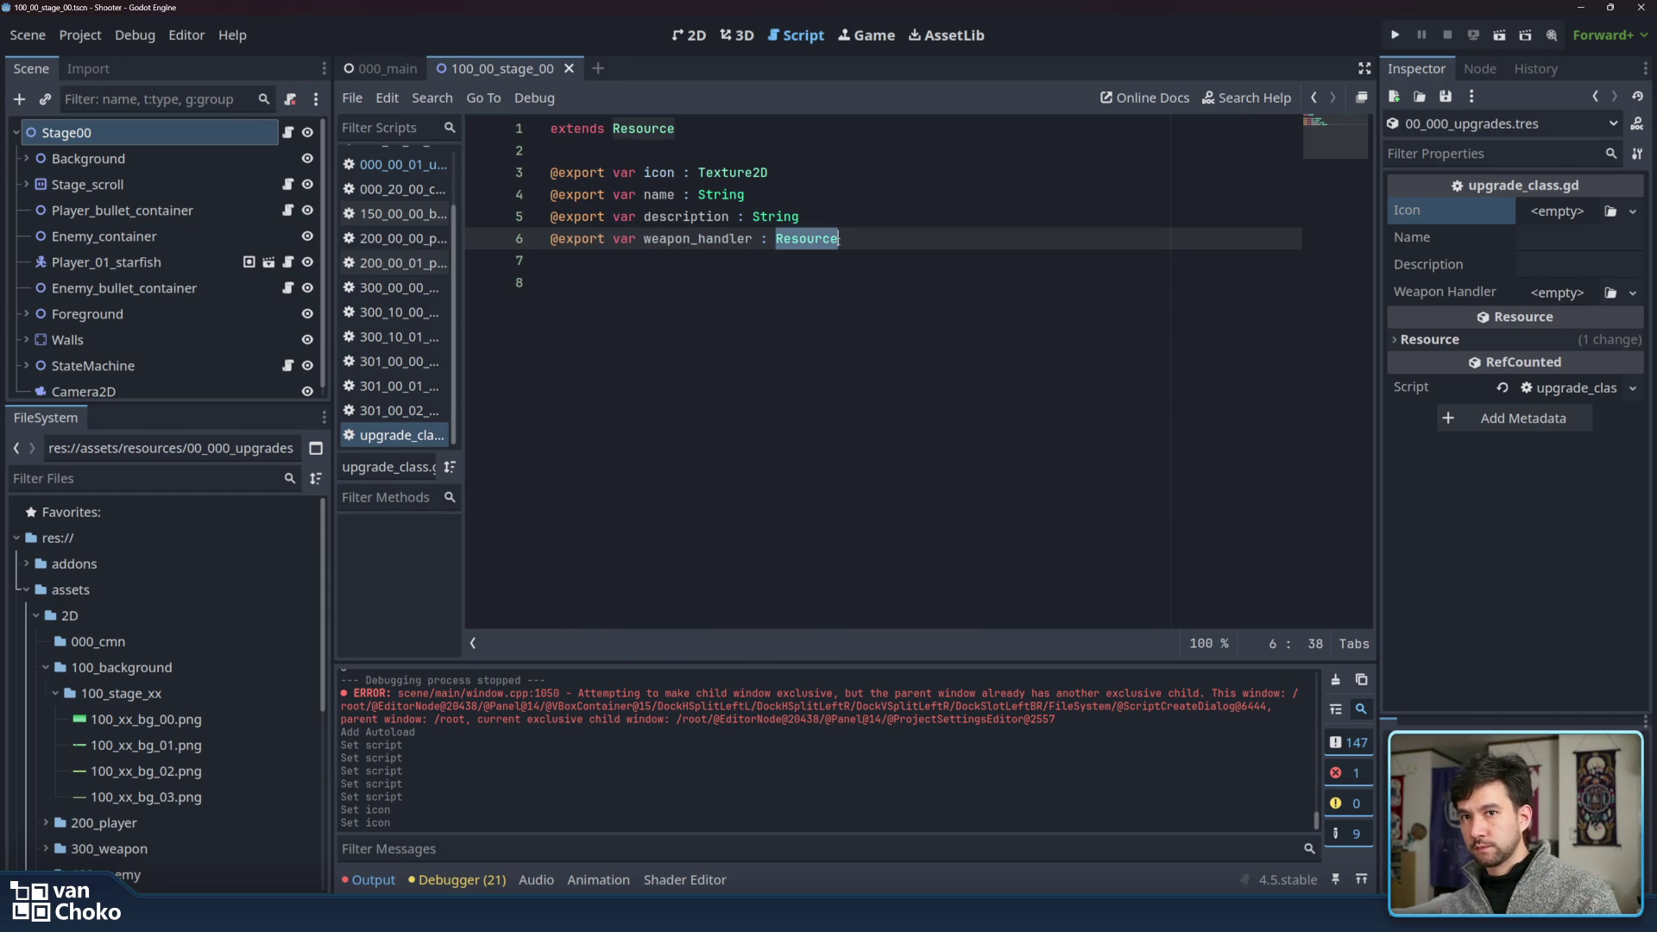
pyautogui.moveTo(838, 241)
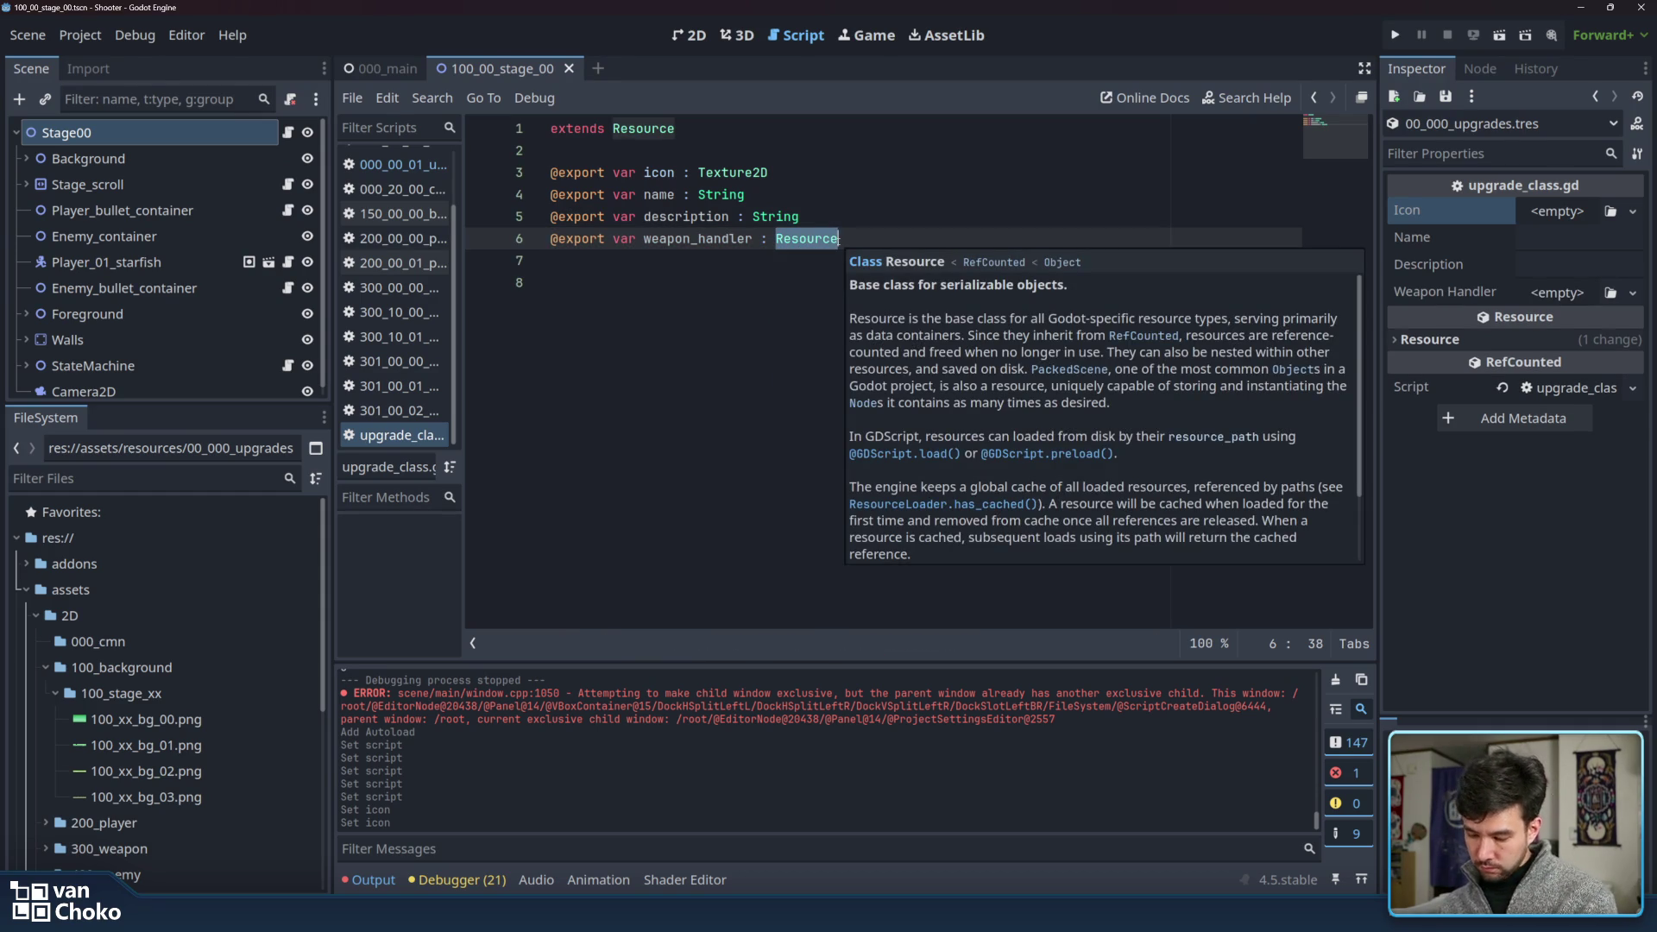
pyautogui.write('pac')
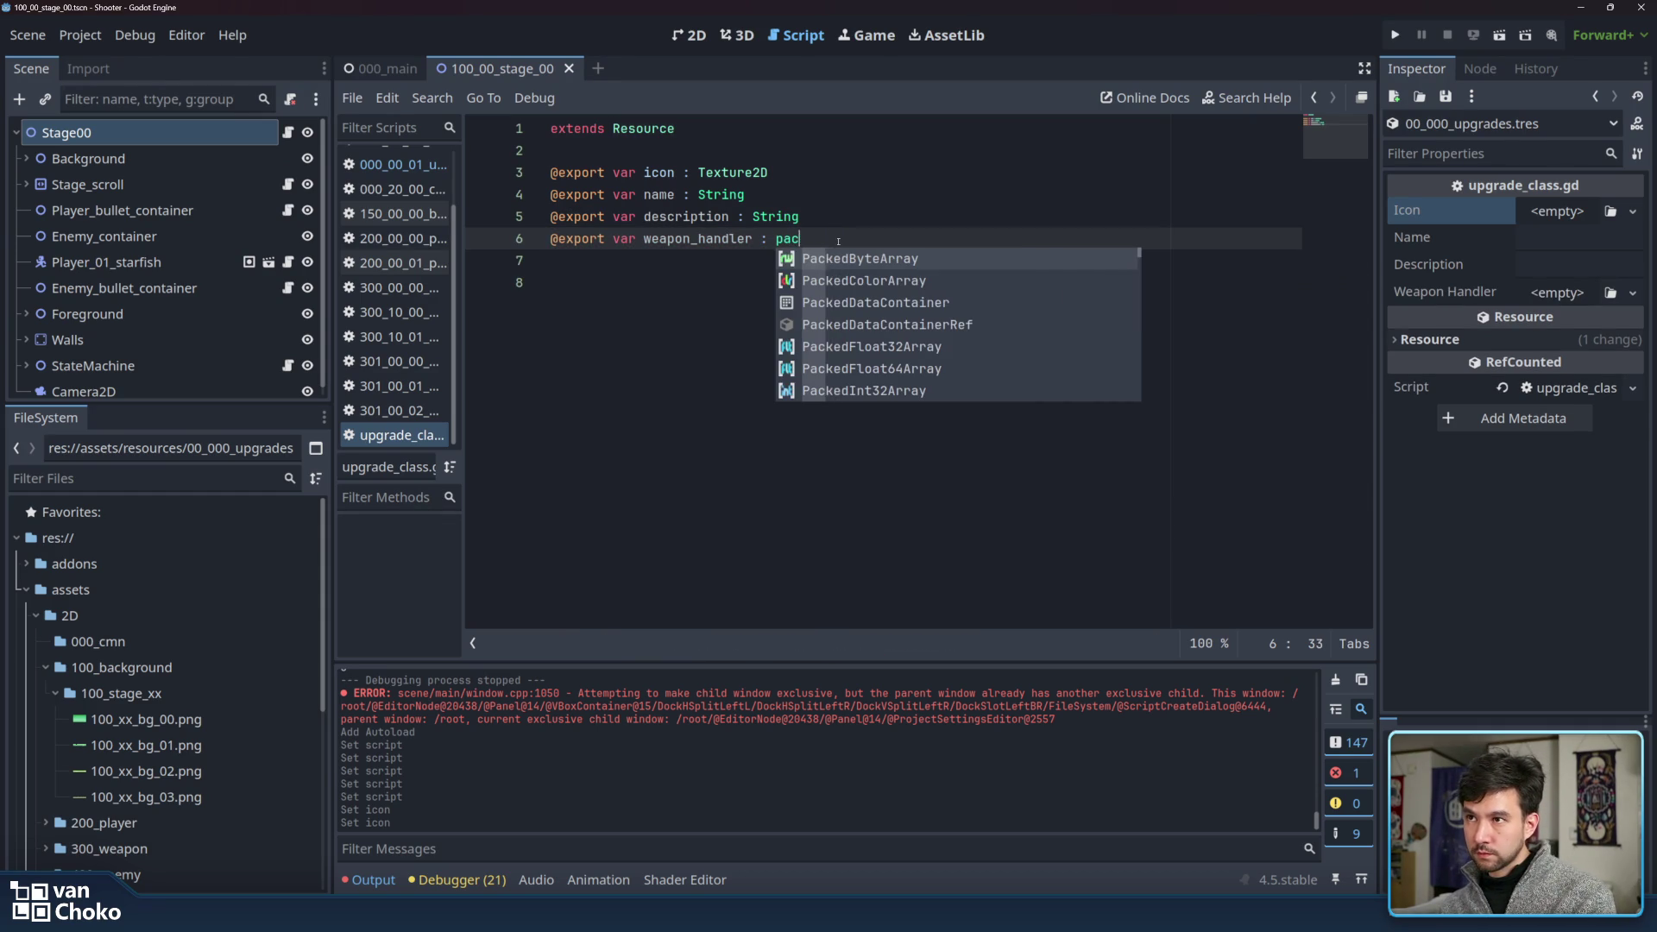
pyautogui.press('BackSpace')
pyautogui.press('BackSpace')
pyautogui.press('BackSpace')
pyautogui.write('Packed')
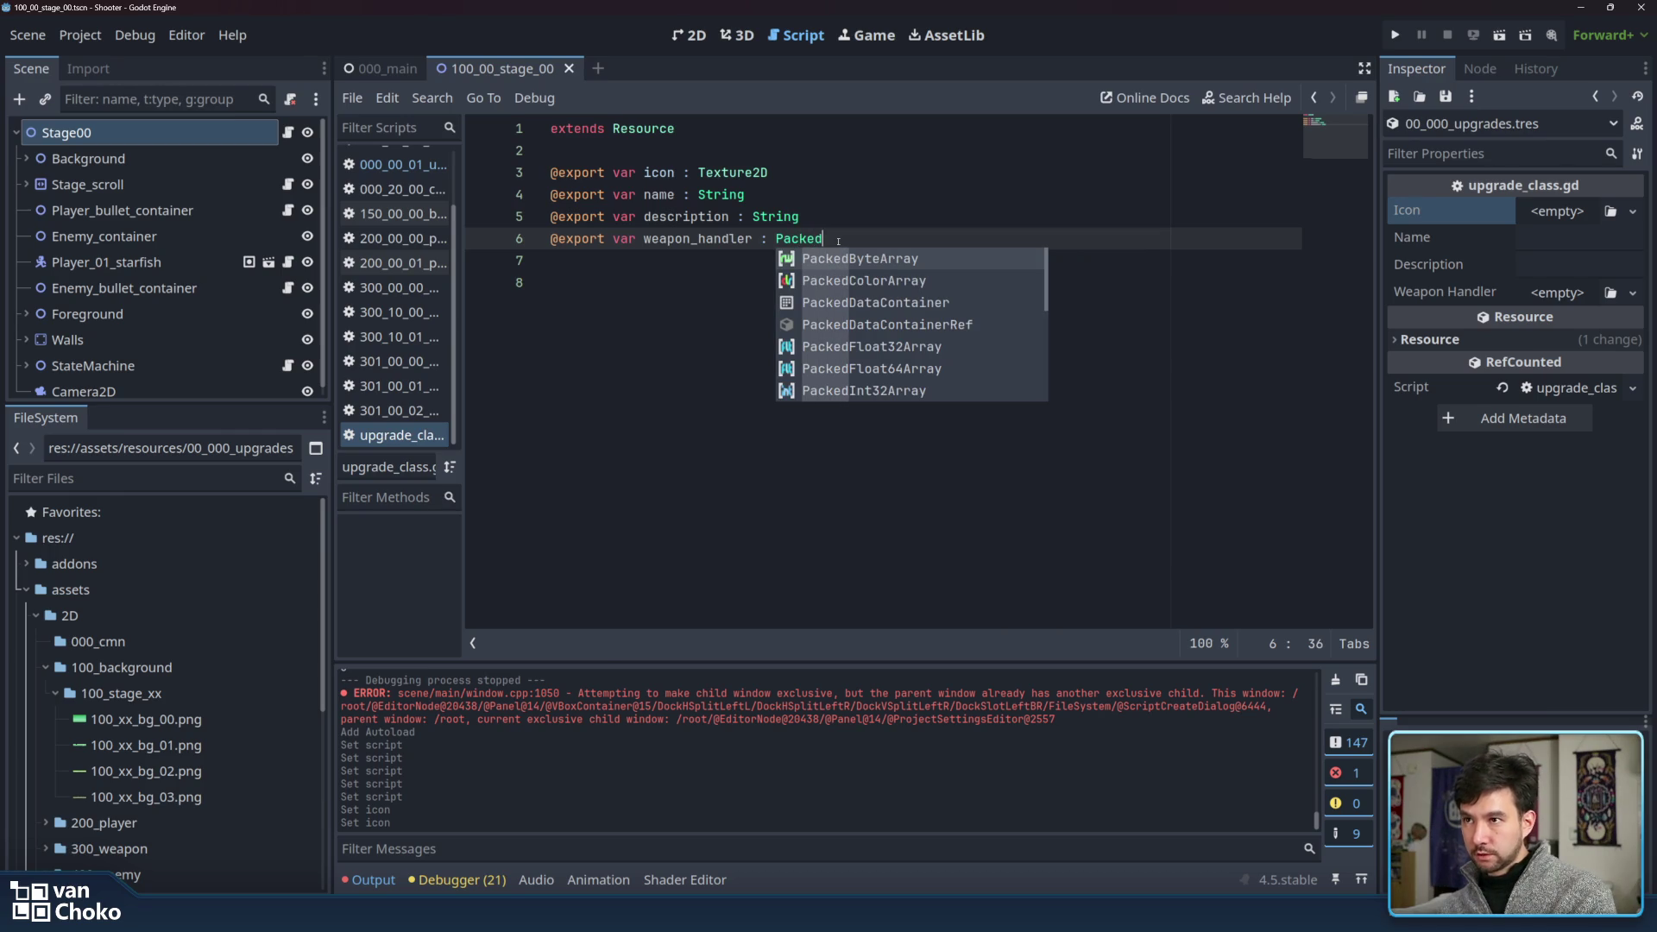
pyautogui.write('S')
pyautogui.press('Return')
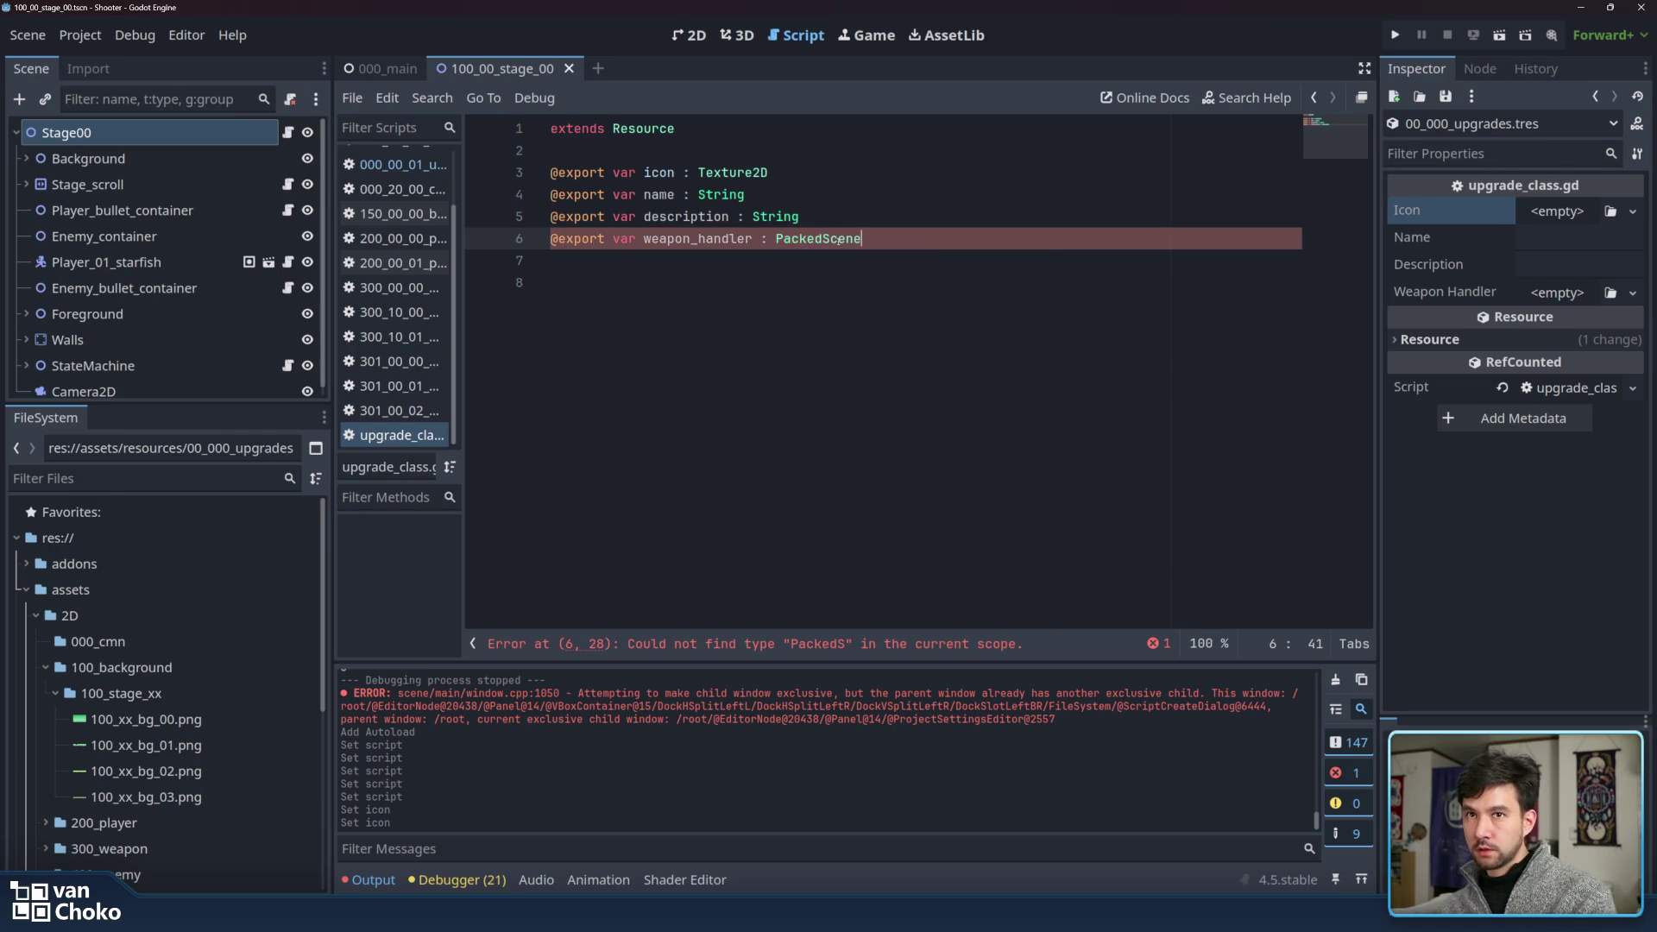
pyautogui.click(929, 261)
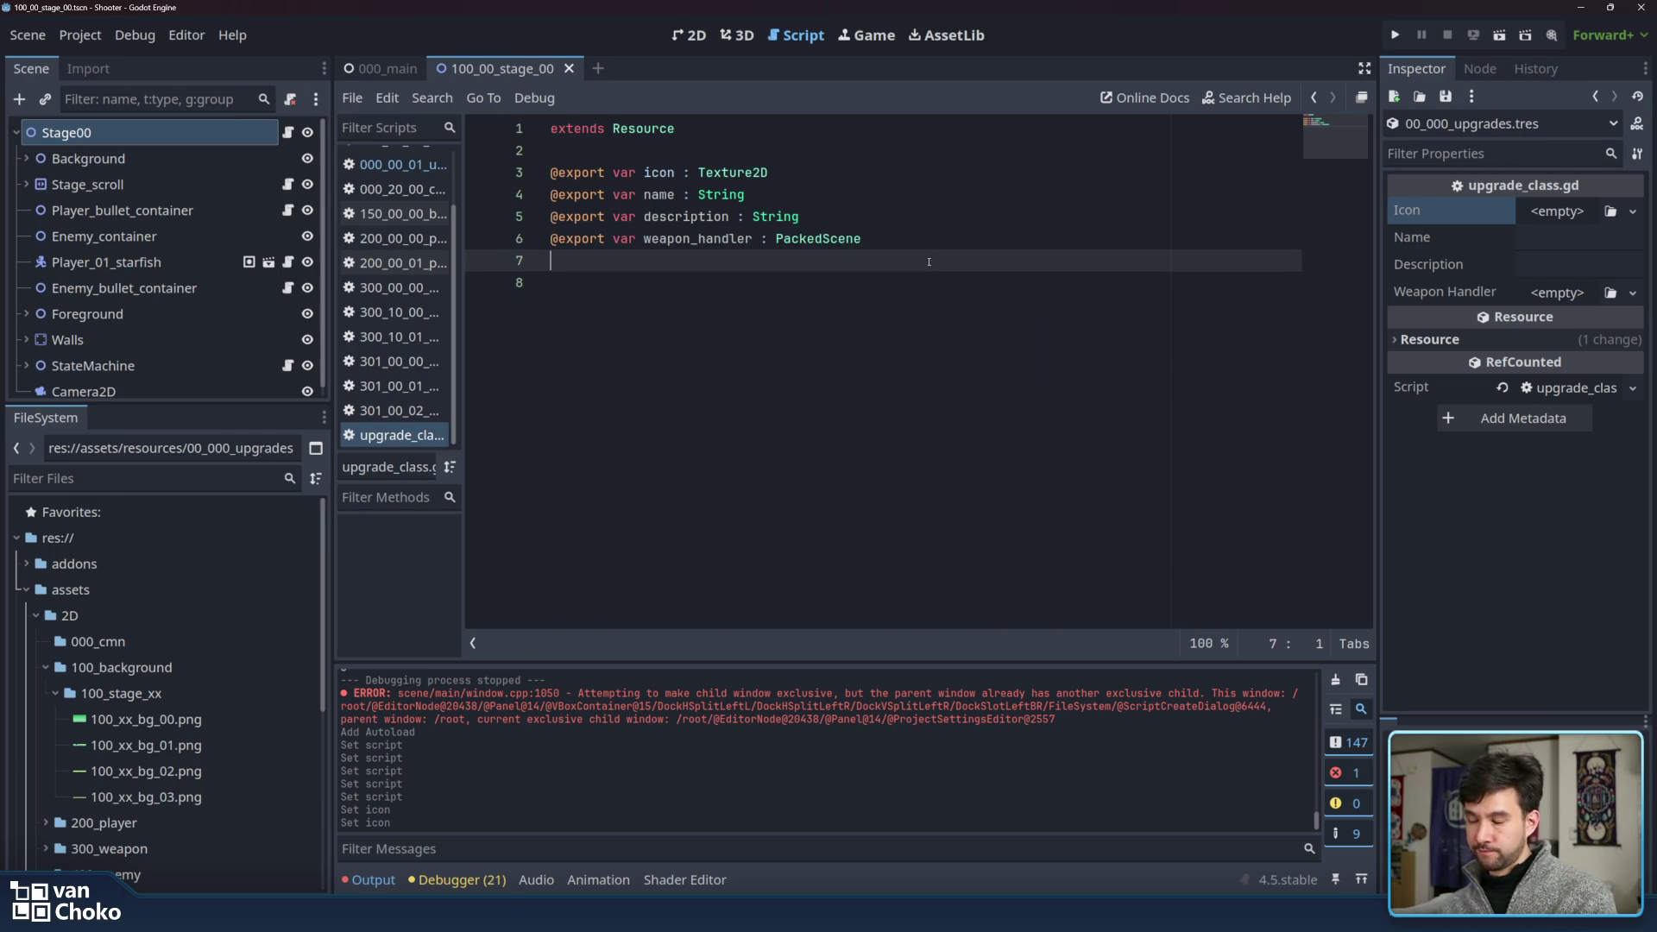
pyautogui.write('@e')
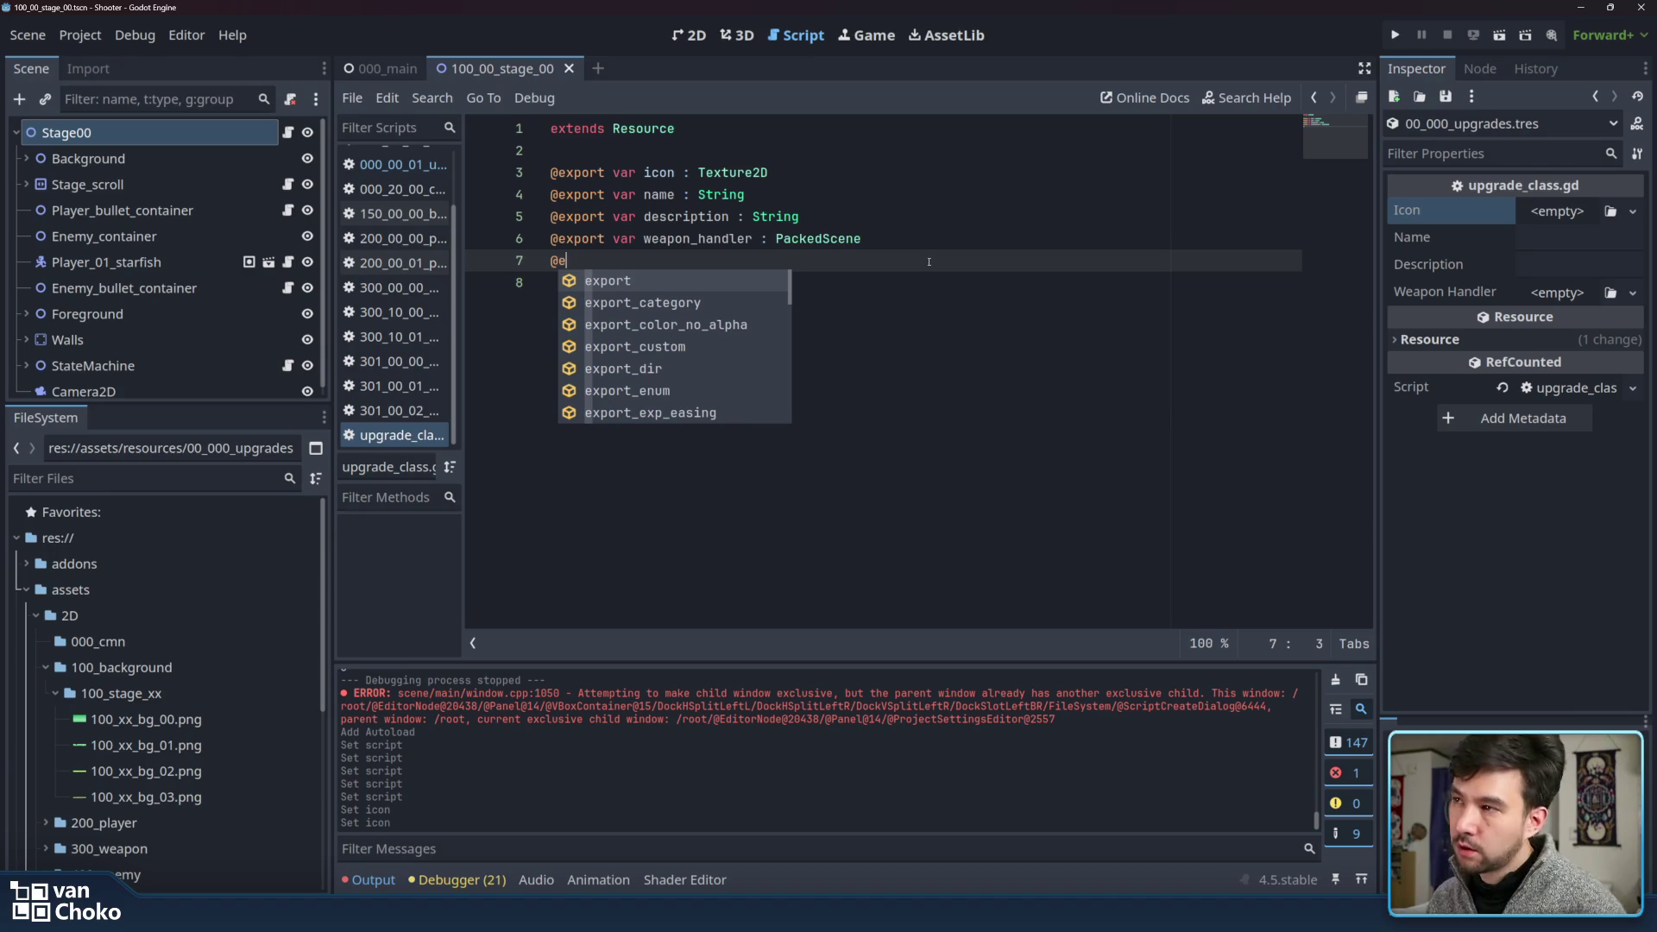
pyautogui.press('Return')
pyautogui.write('var')
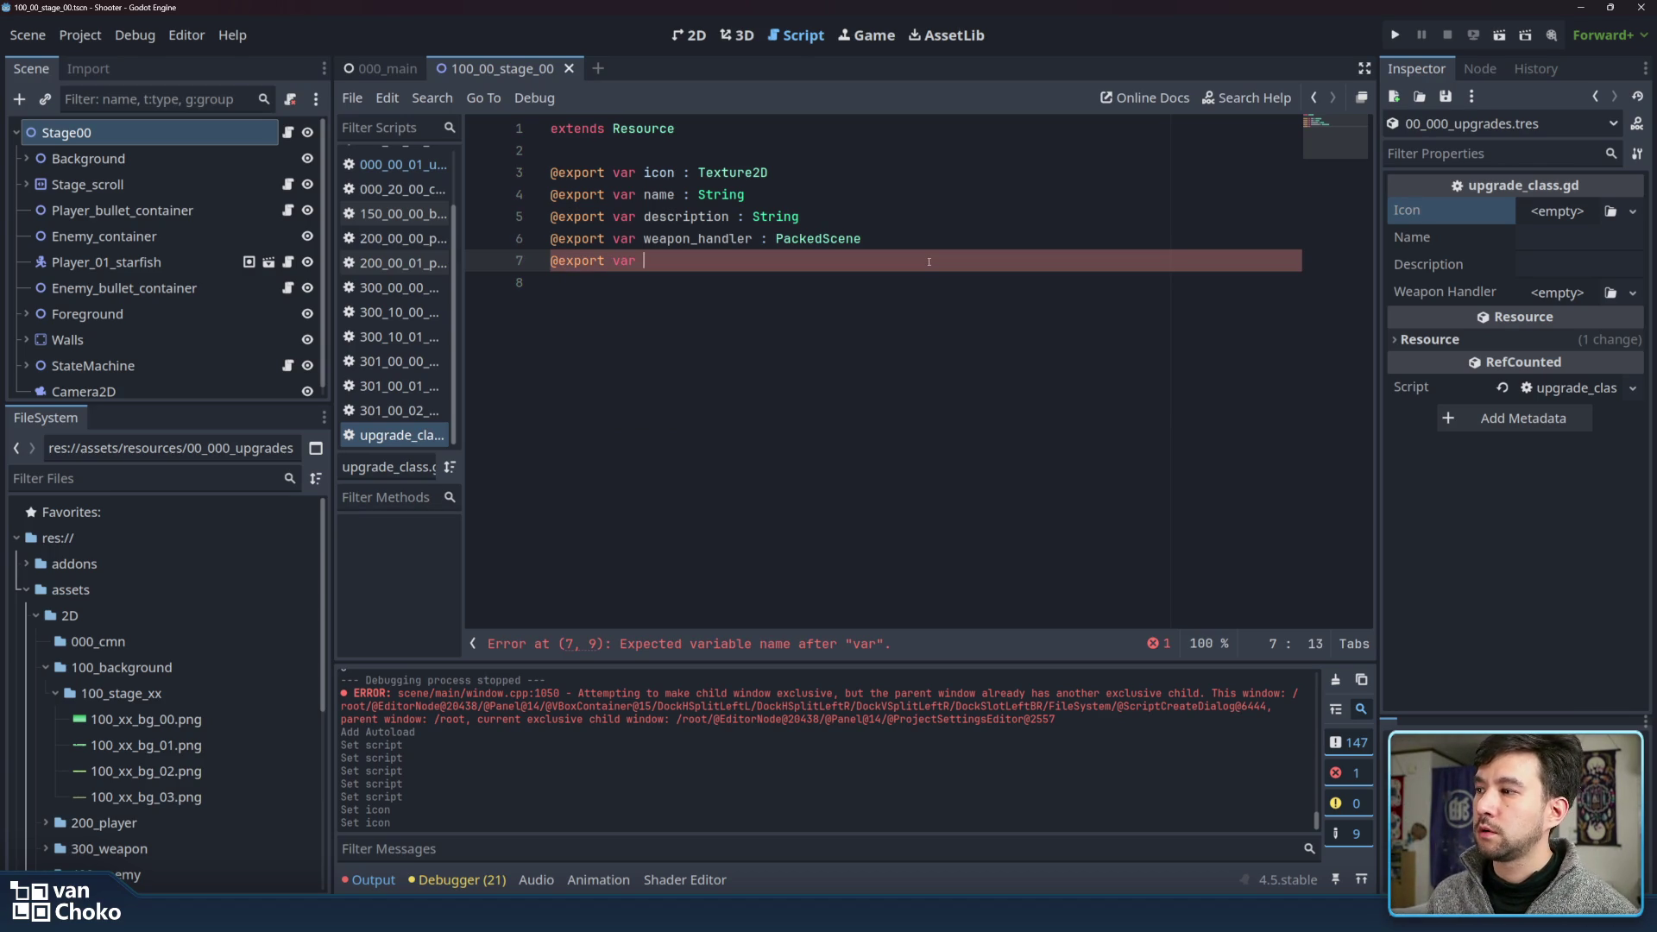
# Add 'class_name Upgrade_resource' on a new line after 'extends Resource'
pyautogui.click(717, 126)
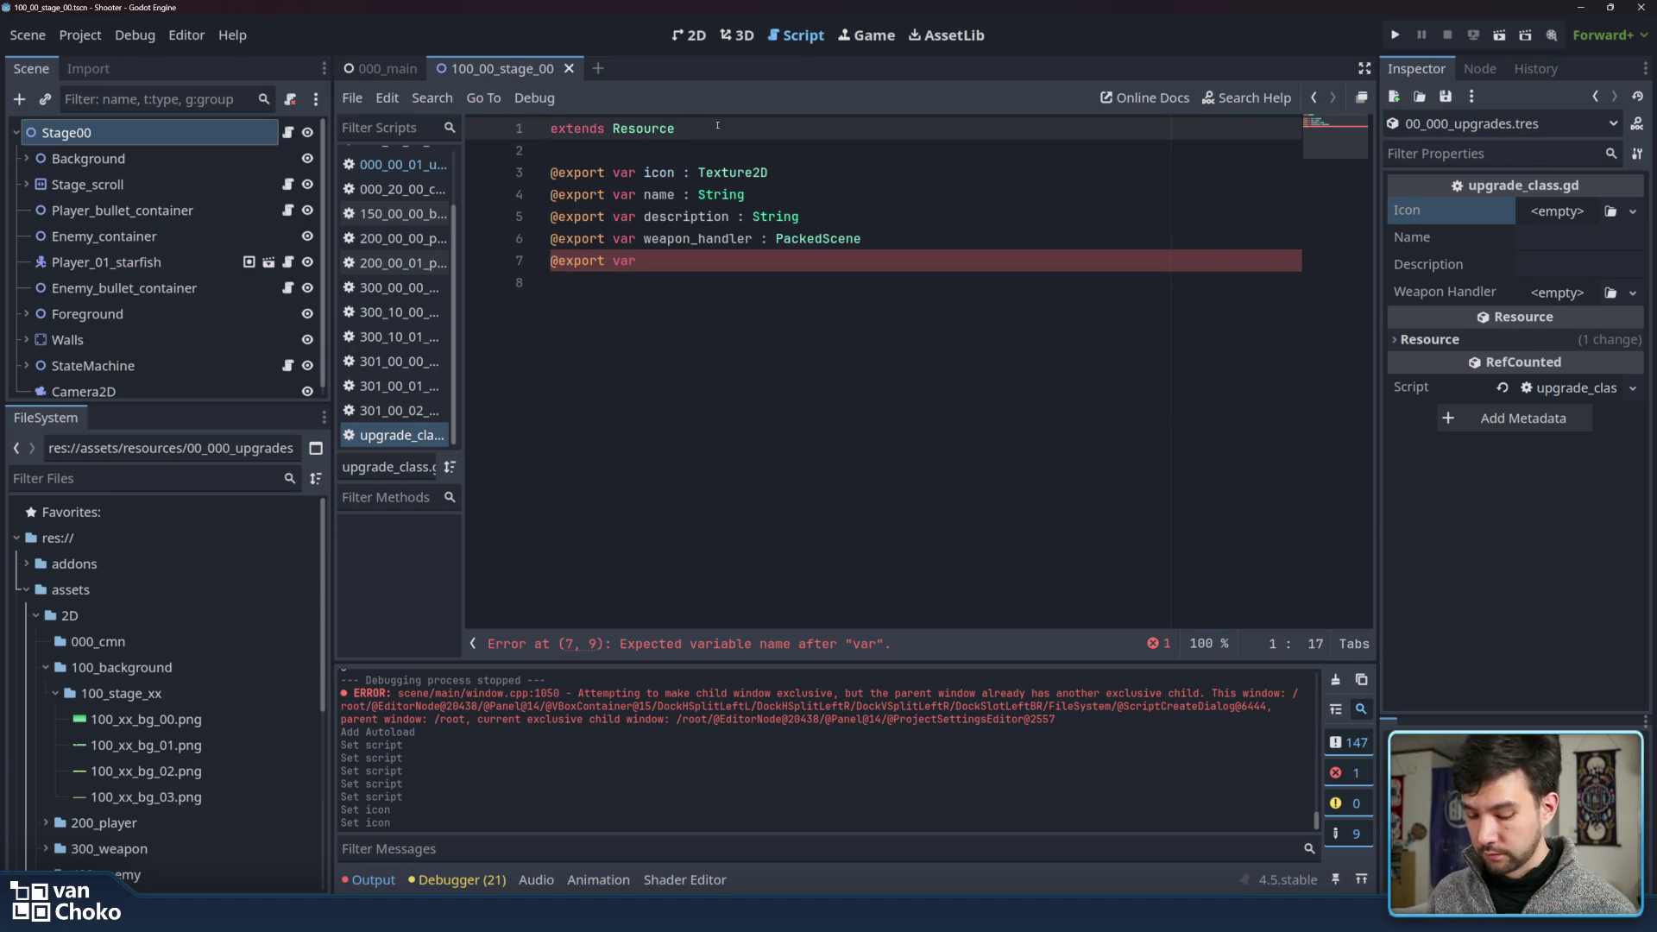
pyautogui.press('Return')
pyautogui.write('class_')
pyautogui.press('Return')
pyautogui.write('Upgrade_resource')
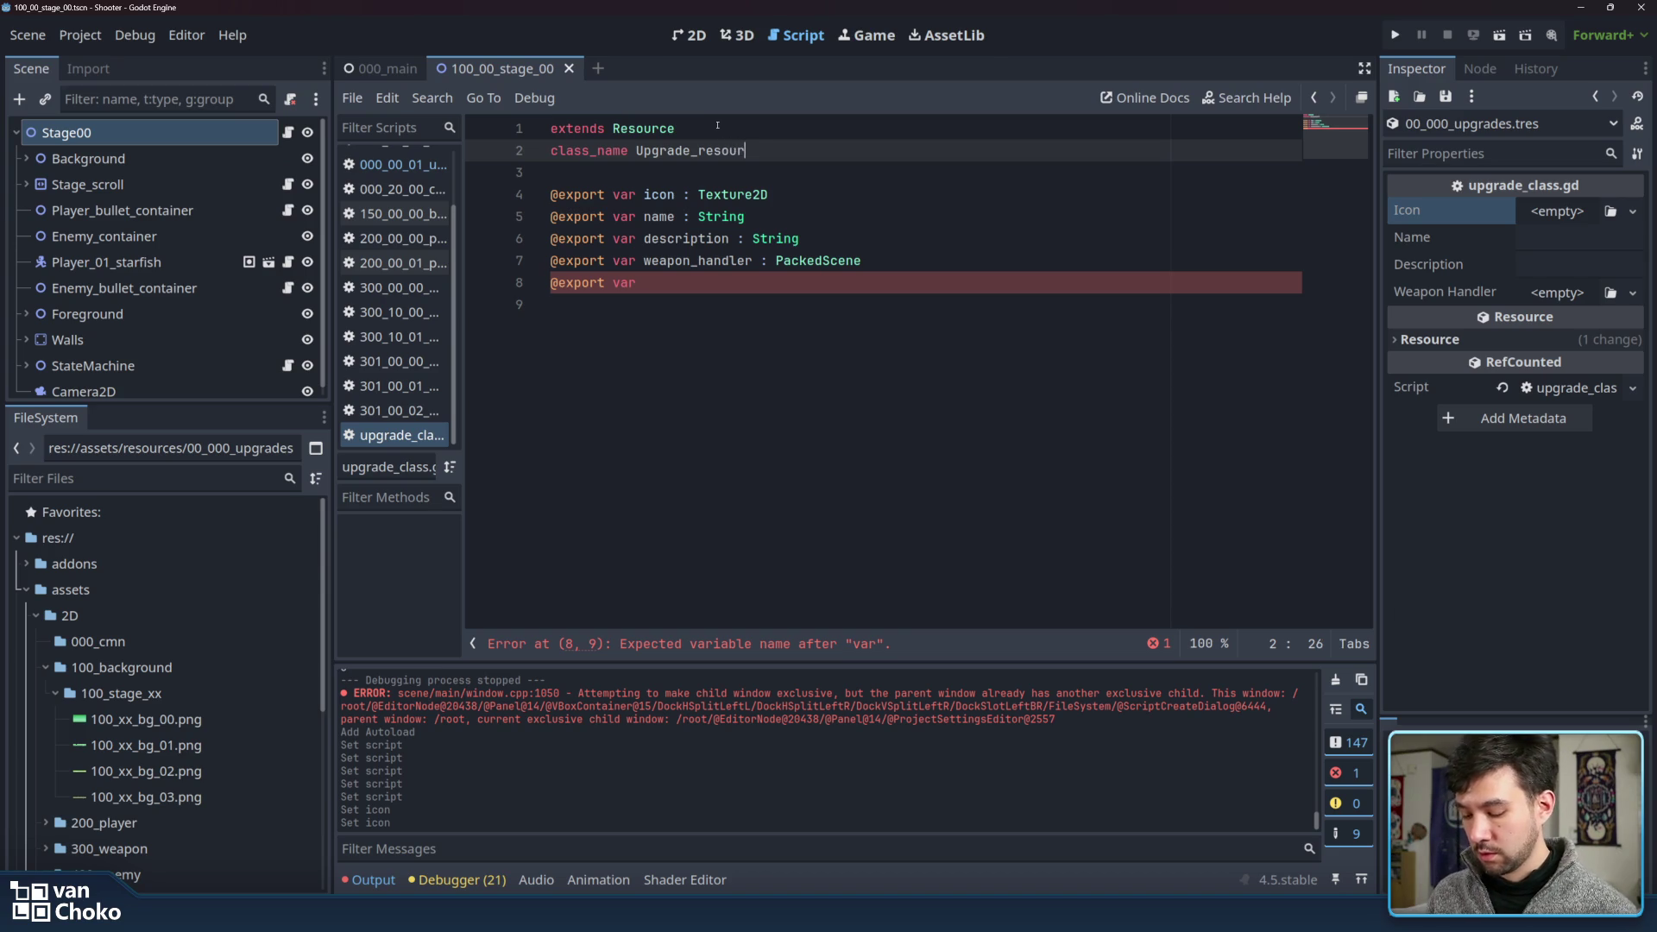
pyautogui.click(726, 292)
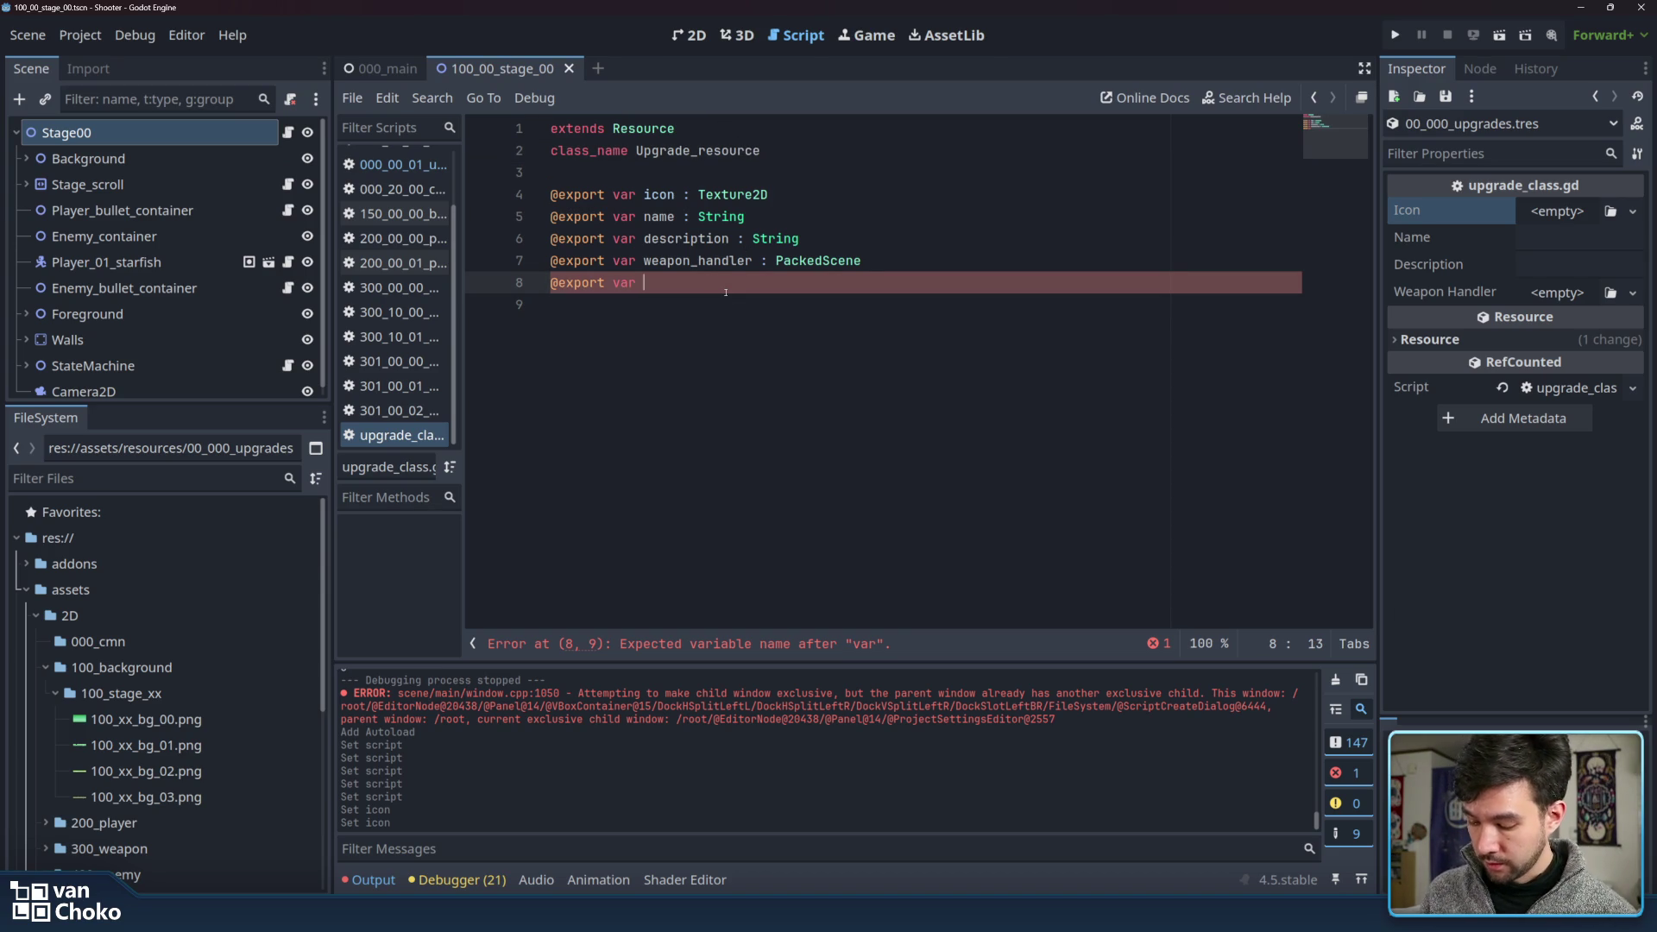
pyautogui.write('weapon_')
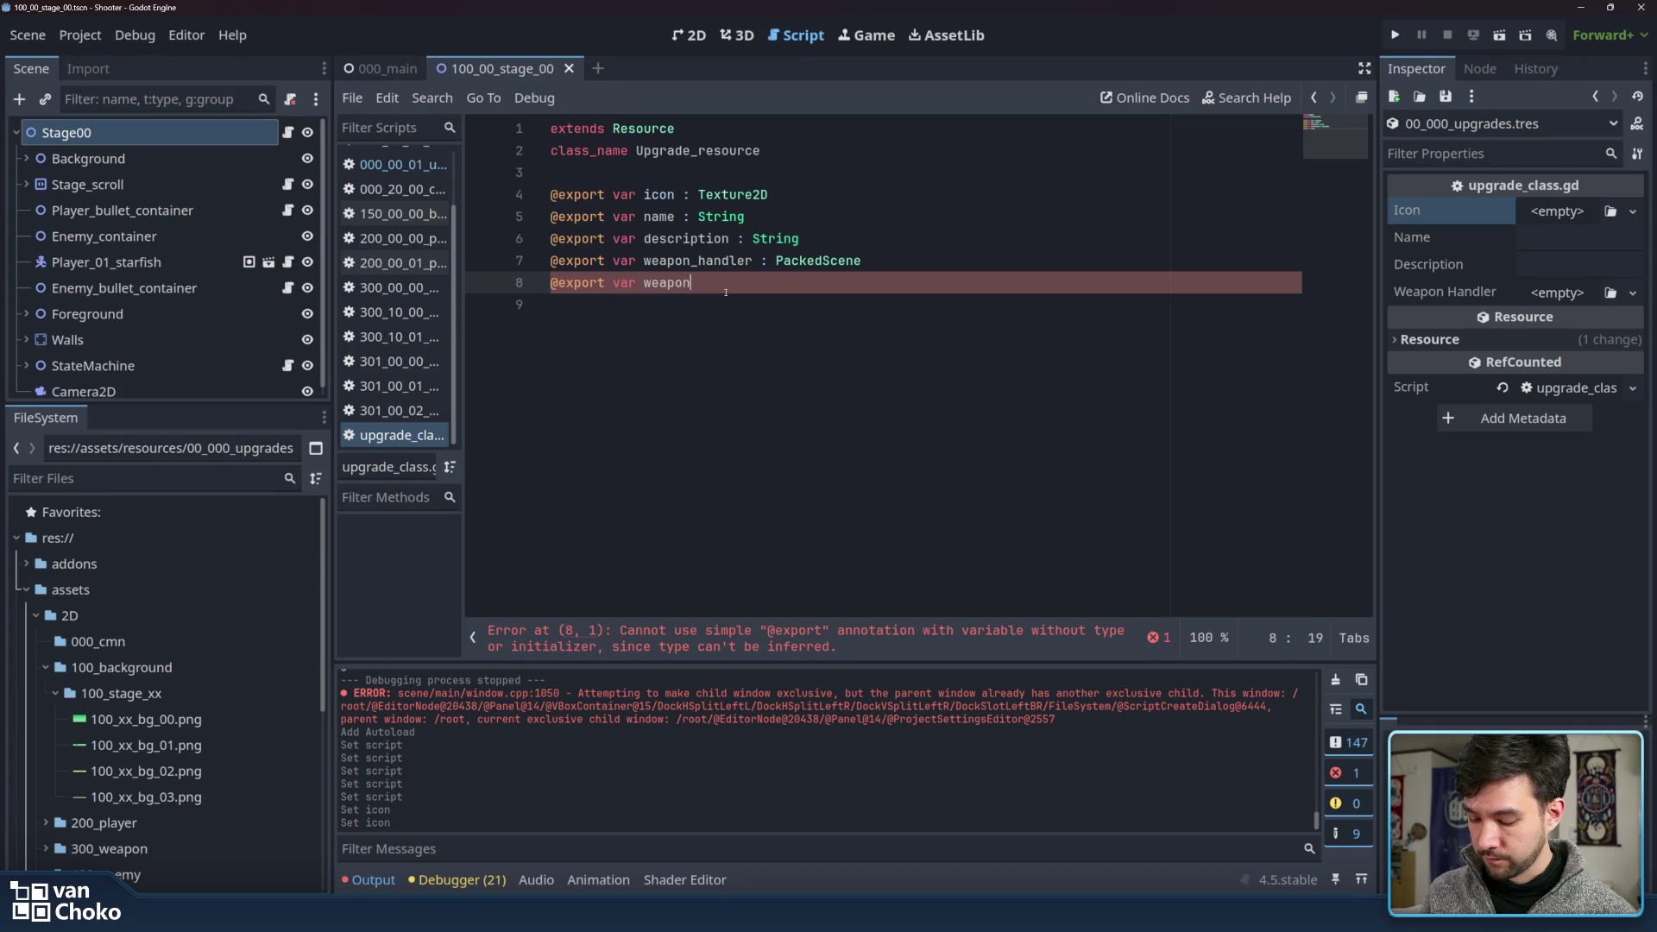
pyautogui.write('type :')
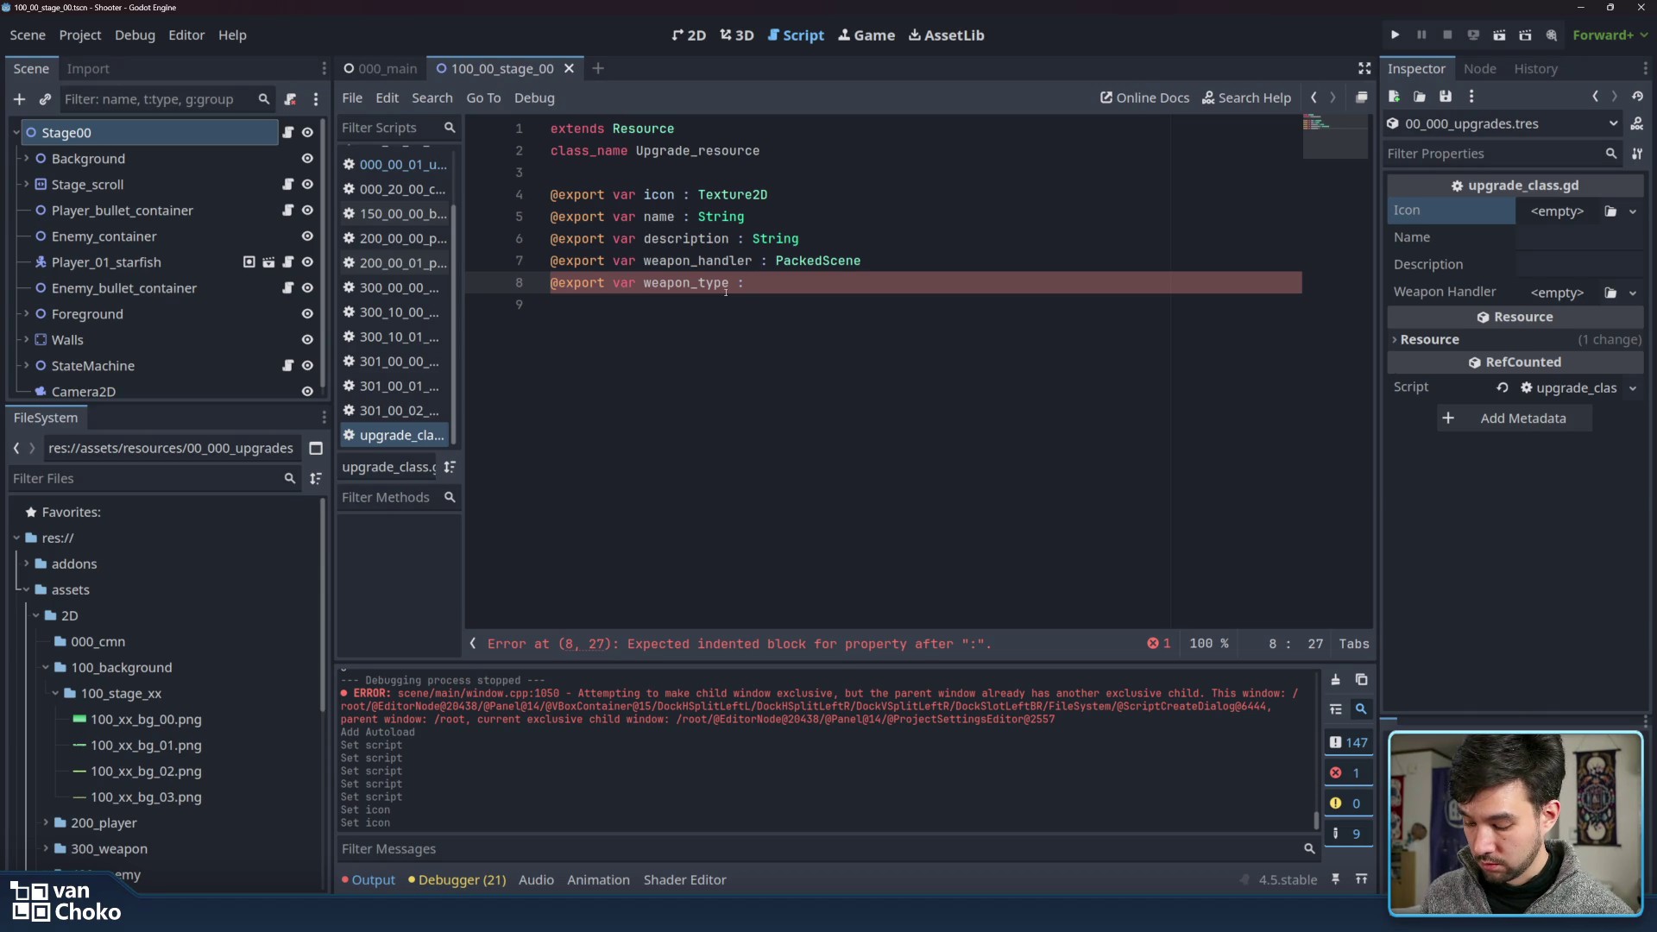
pyautogui.write('Pack')
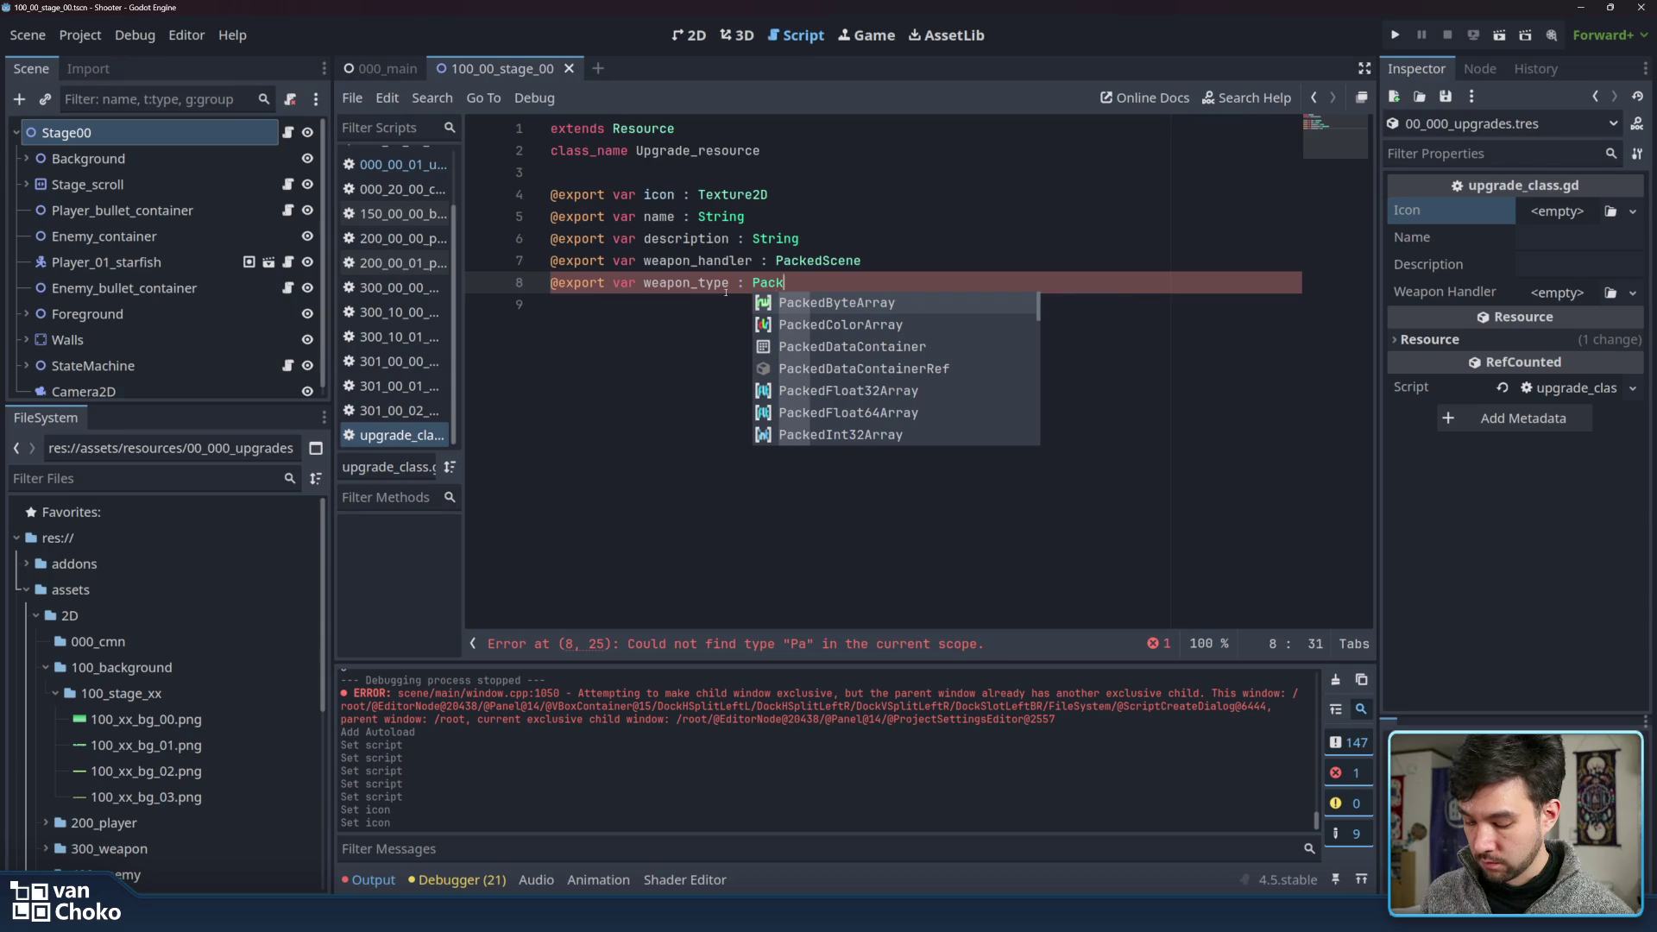
pyautogui.write('ed')
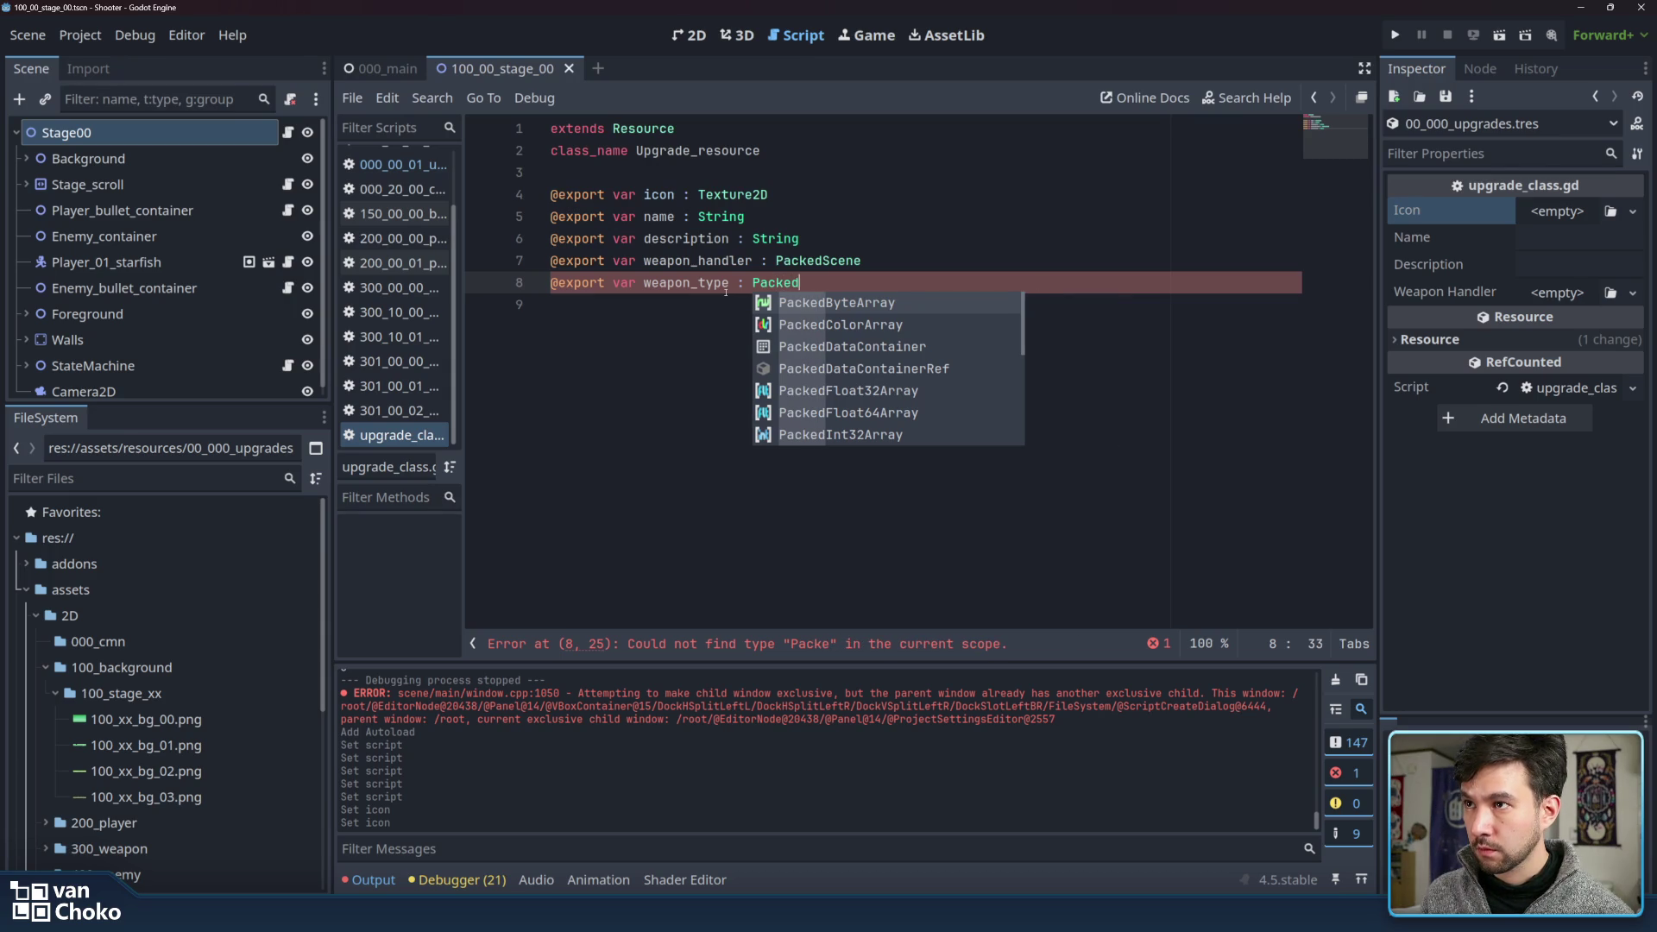
pyautogui.write('Sc')
pyautogui.press('Return')
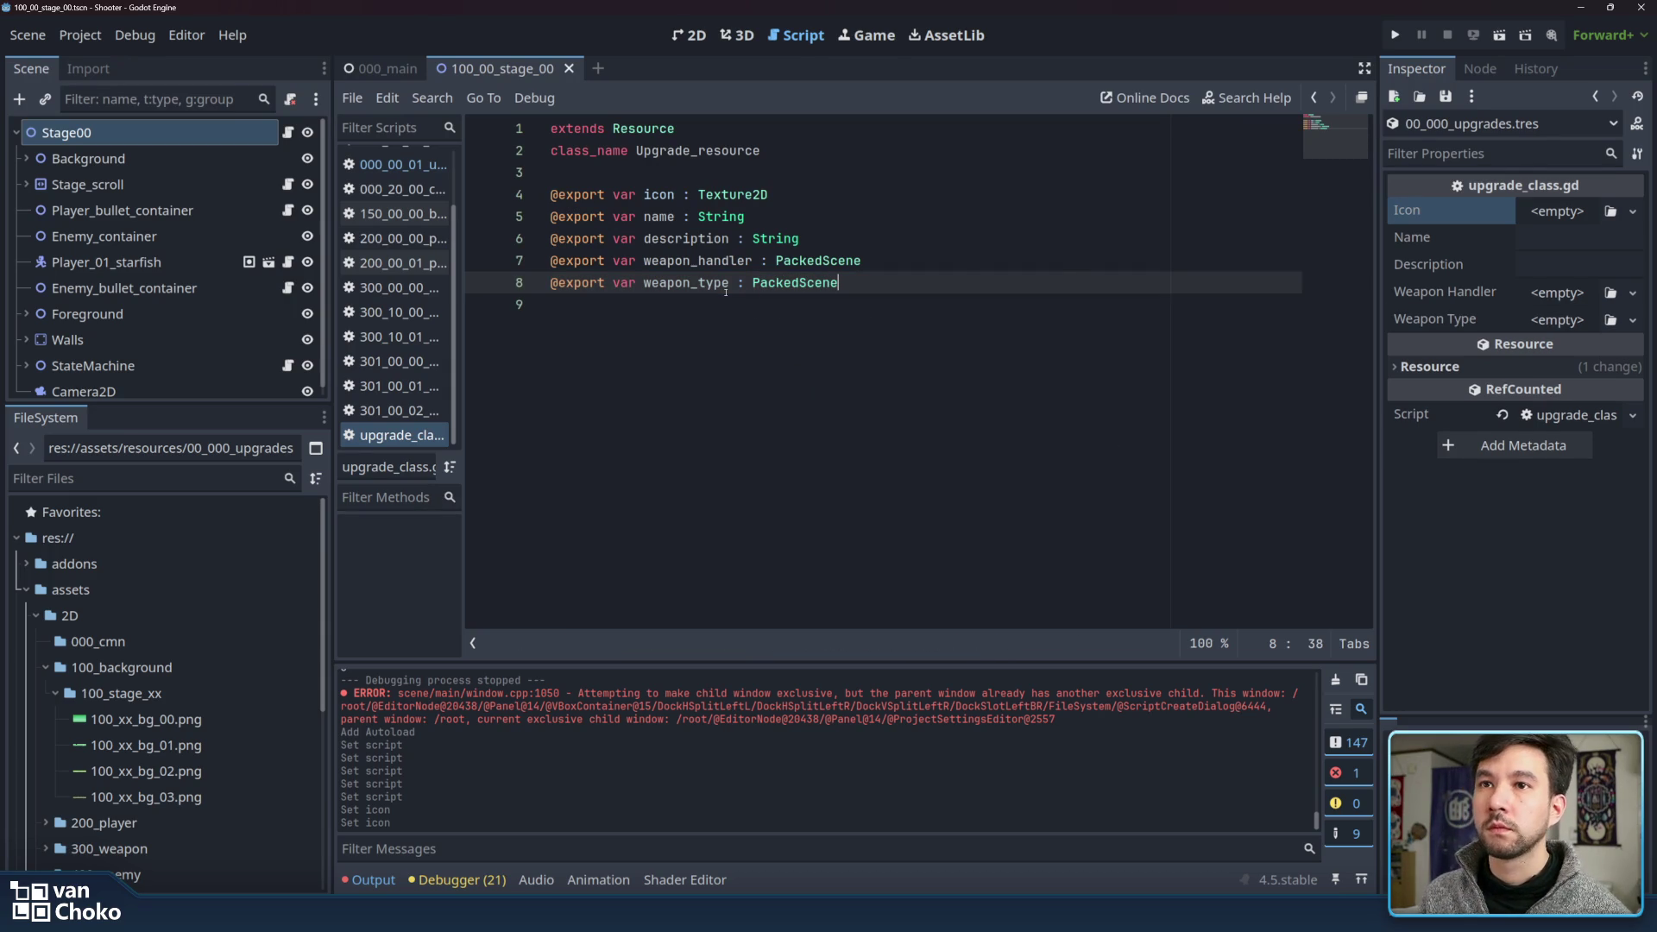
pyautogui.click(1011, 343)
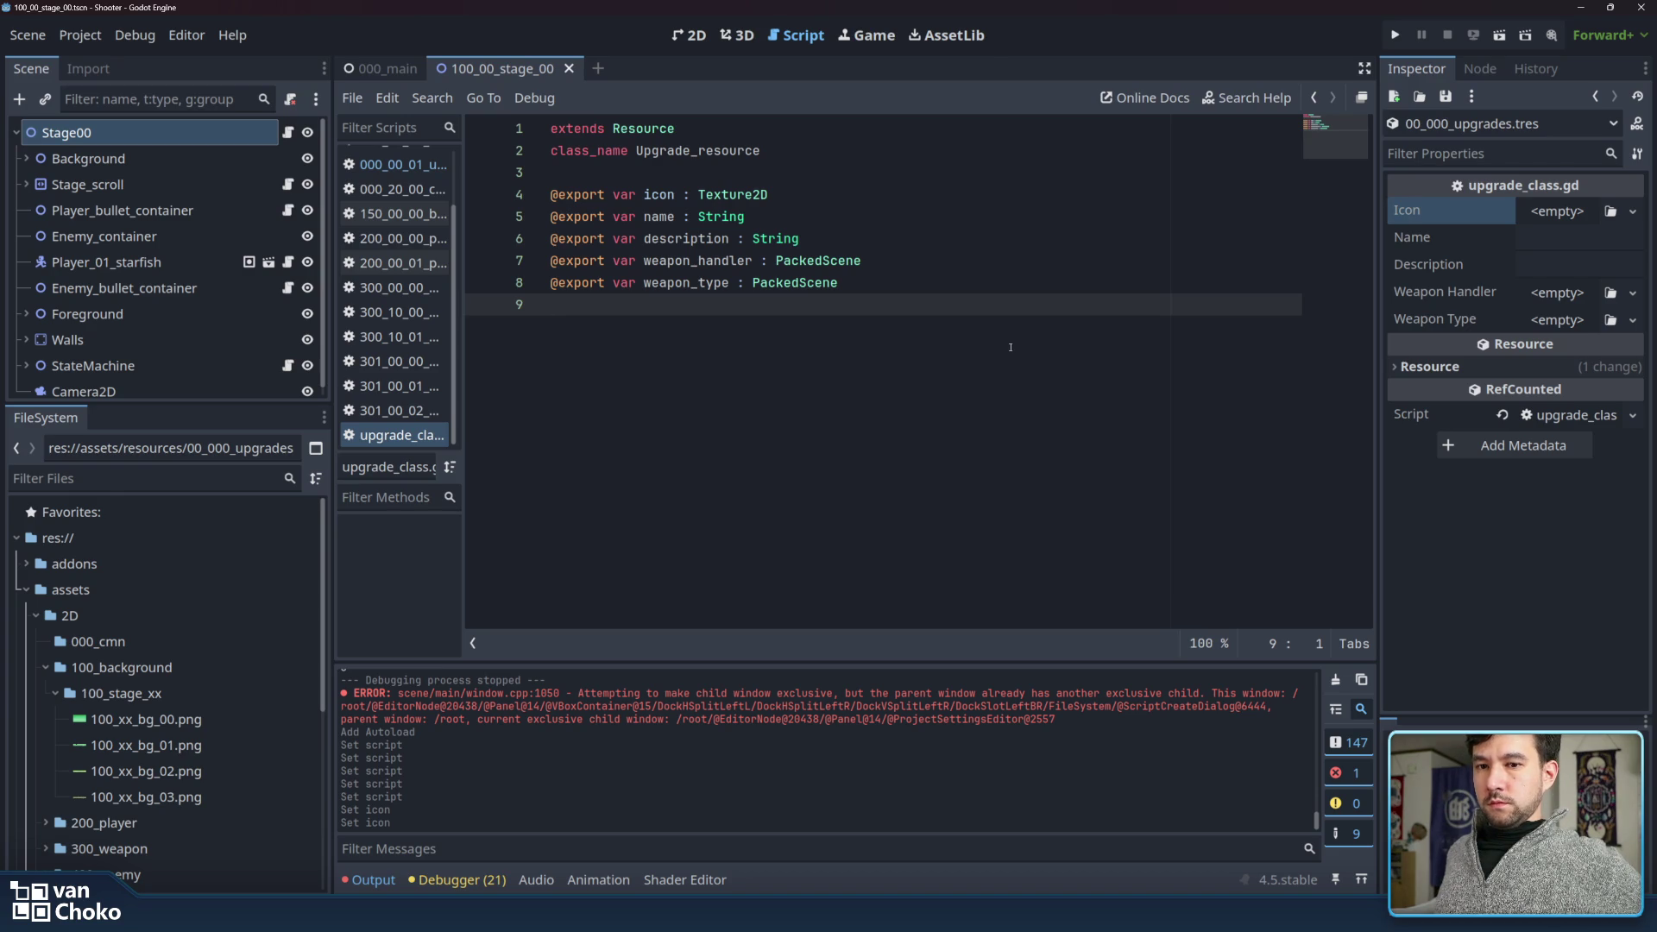
pyautogui.click(1551, 226)
pyautogui.press('Tab')
pyautogui.click(1472, 218)
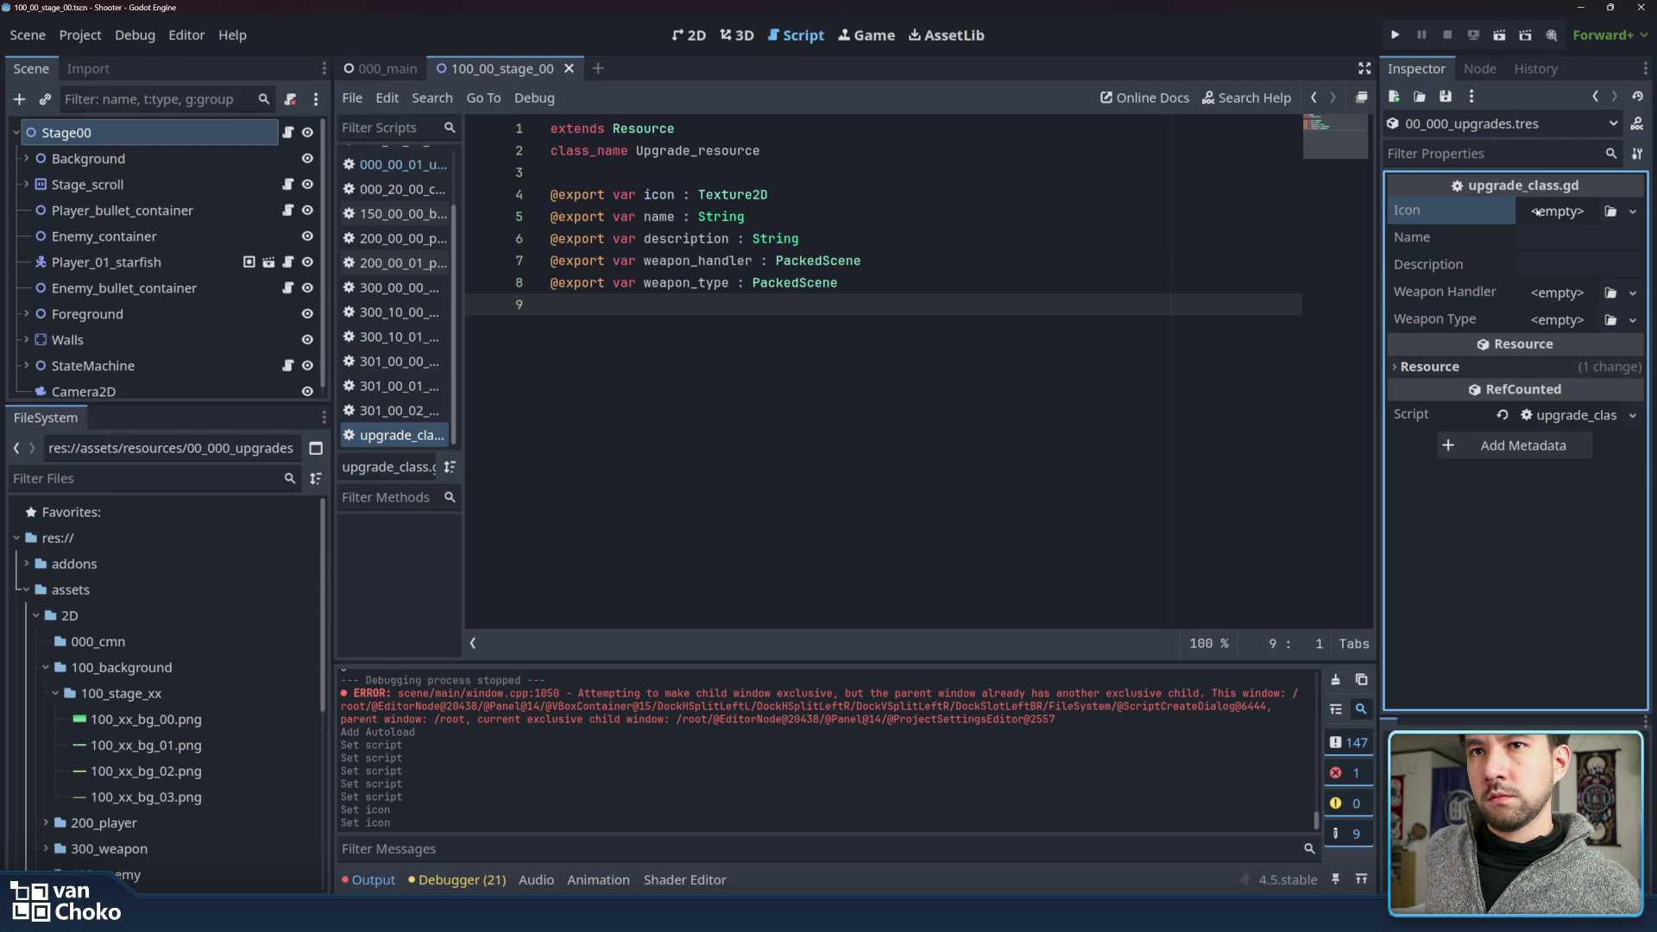
pyautogui.click(1496, 248)
pyautogui.press('Escape')
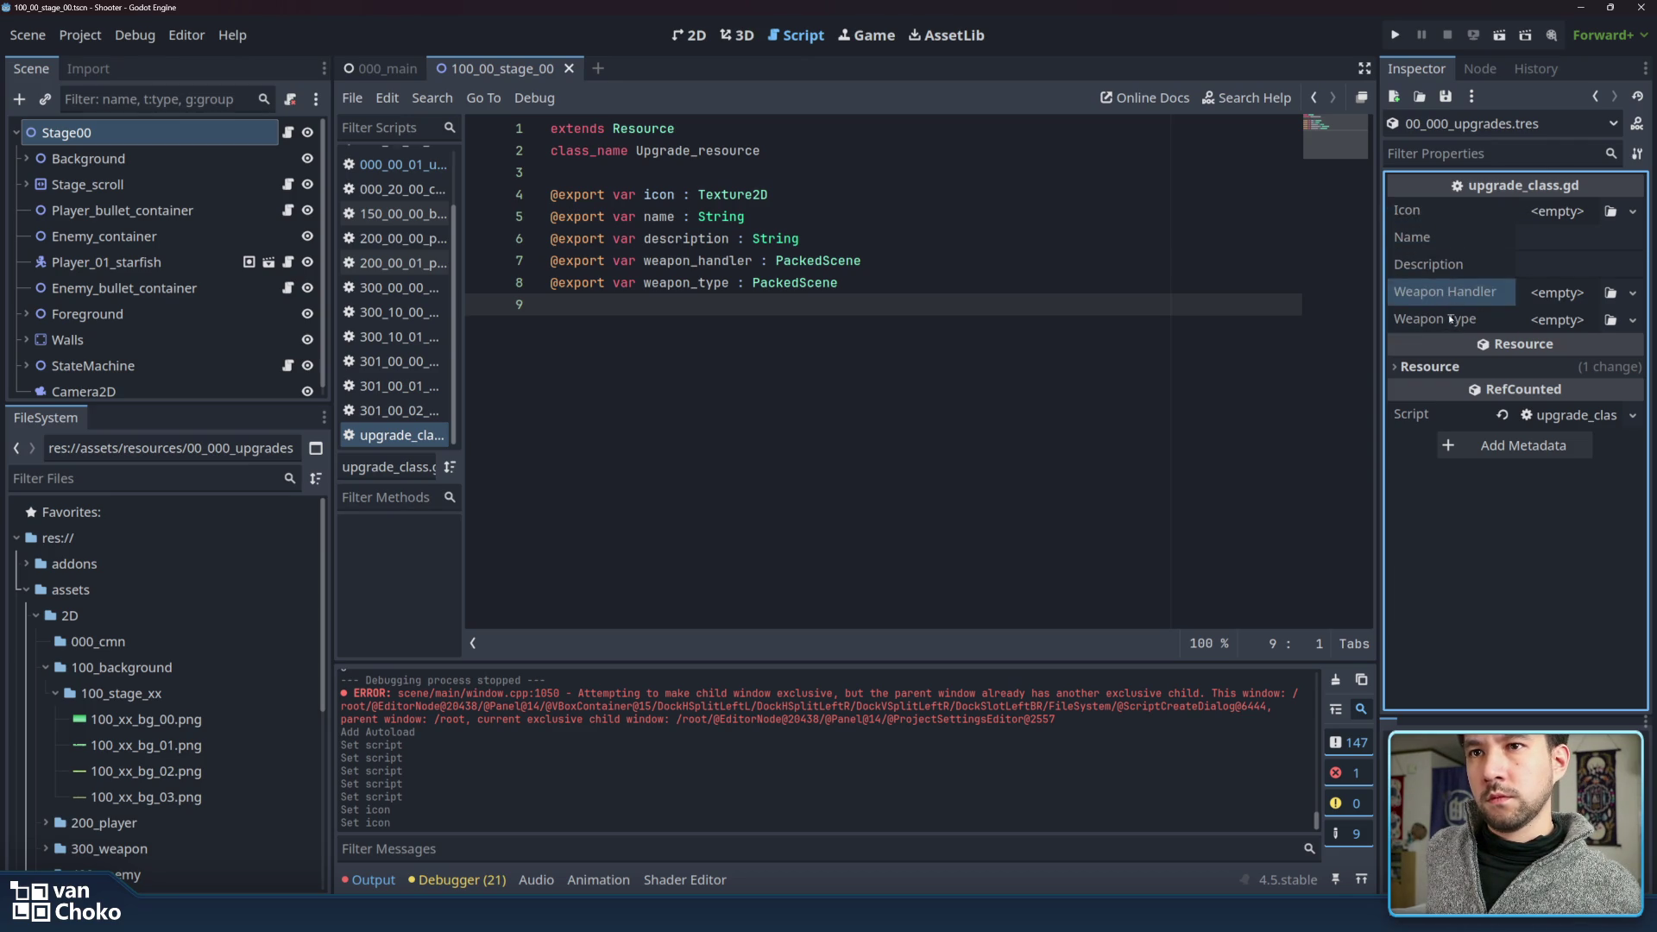
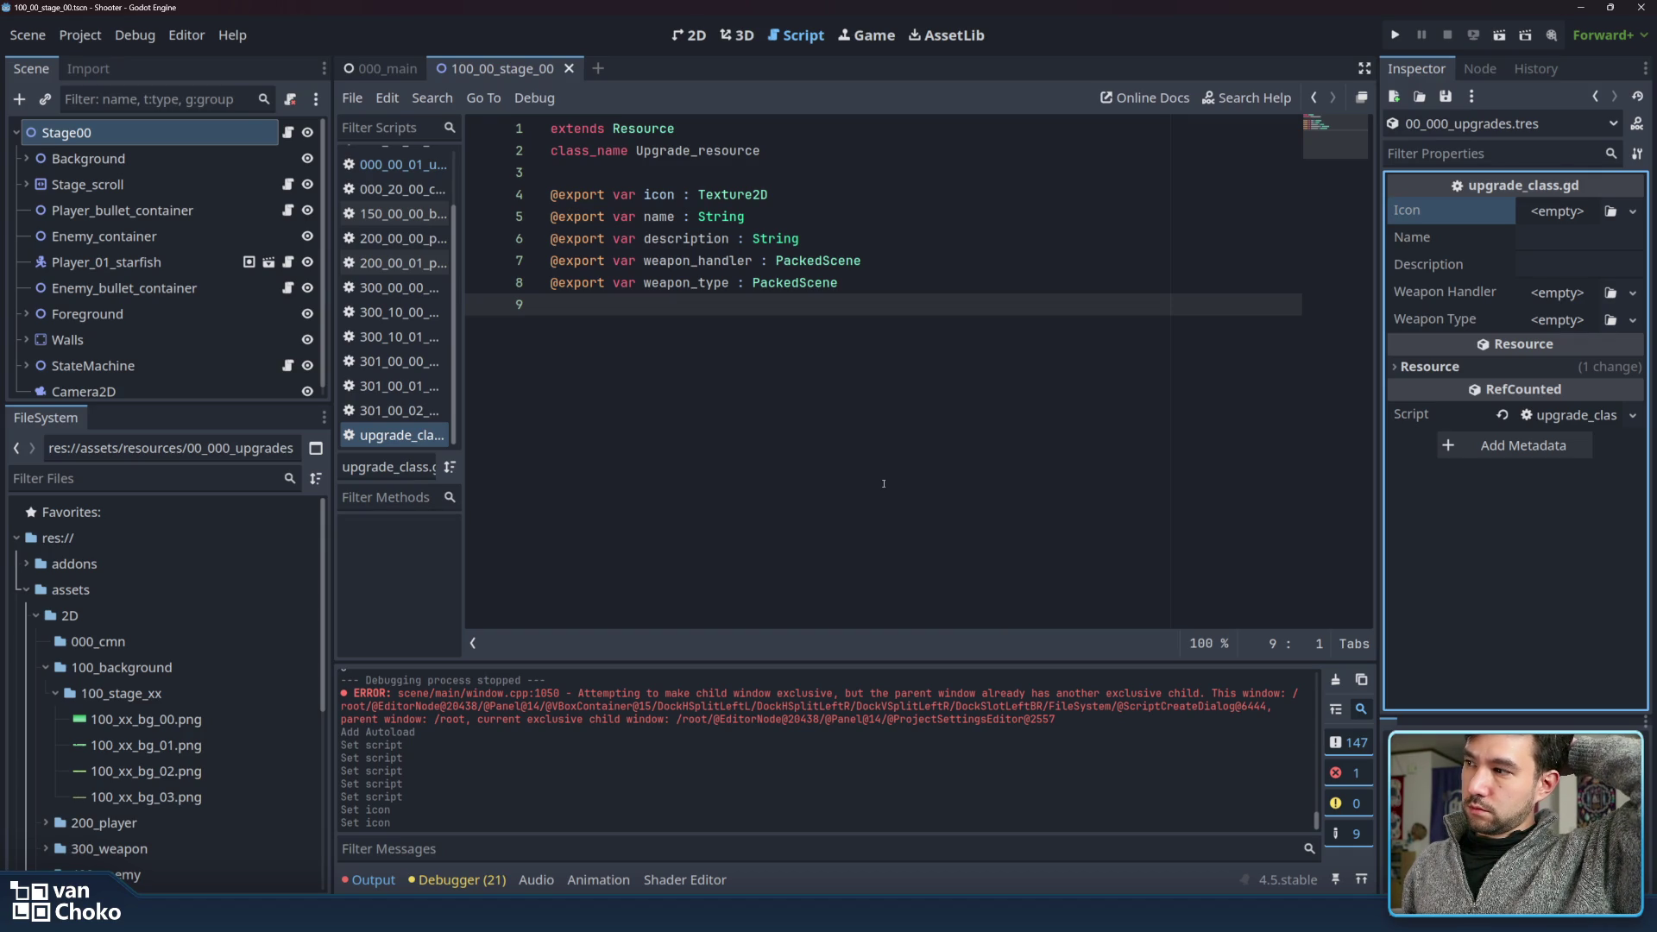
# Add a stub 'func upgrade_action() -> void:' containing pass to upgrade_class.gd and save it
pyautogui.click(883, 484)
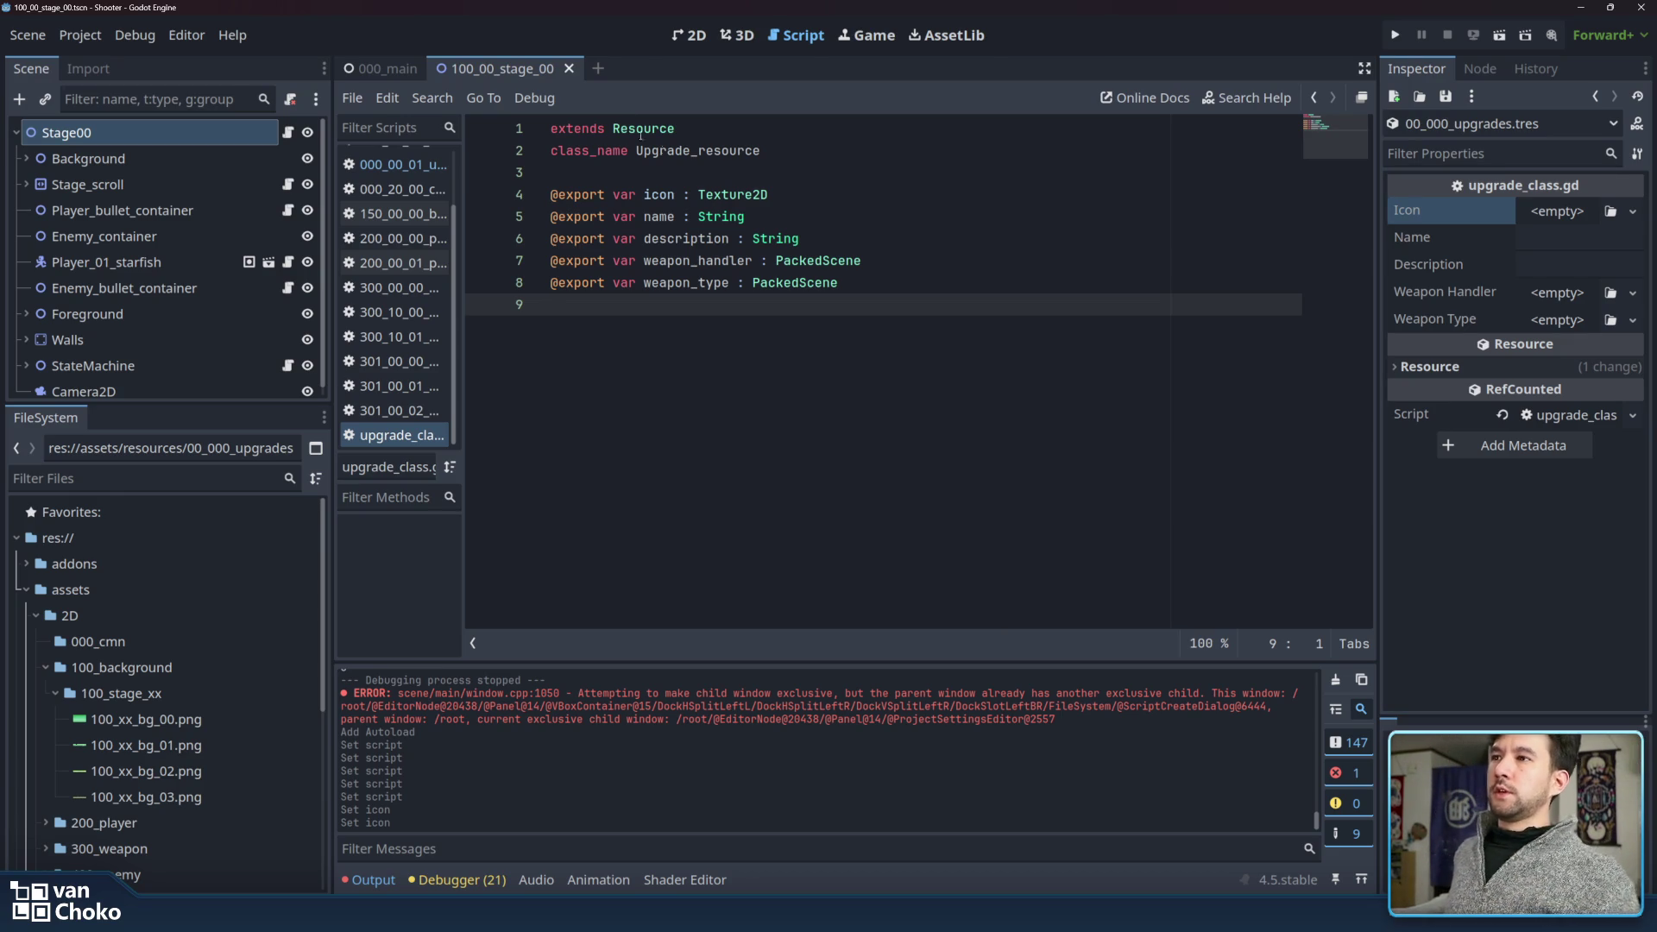
pyautogui.doubleClick(671, 152)
pyautogui.click(680, 323)
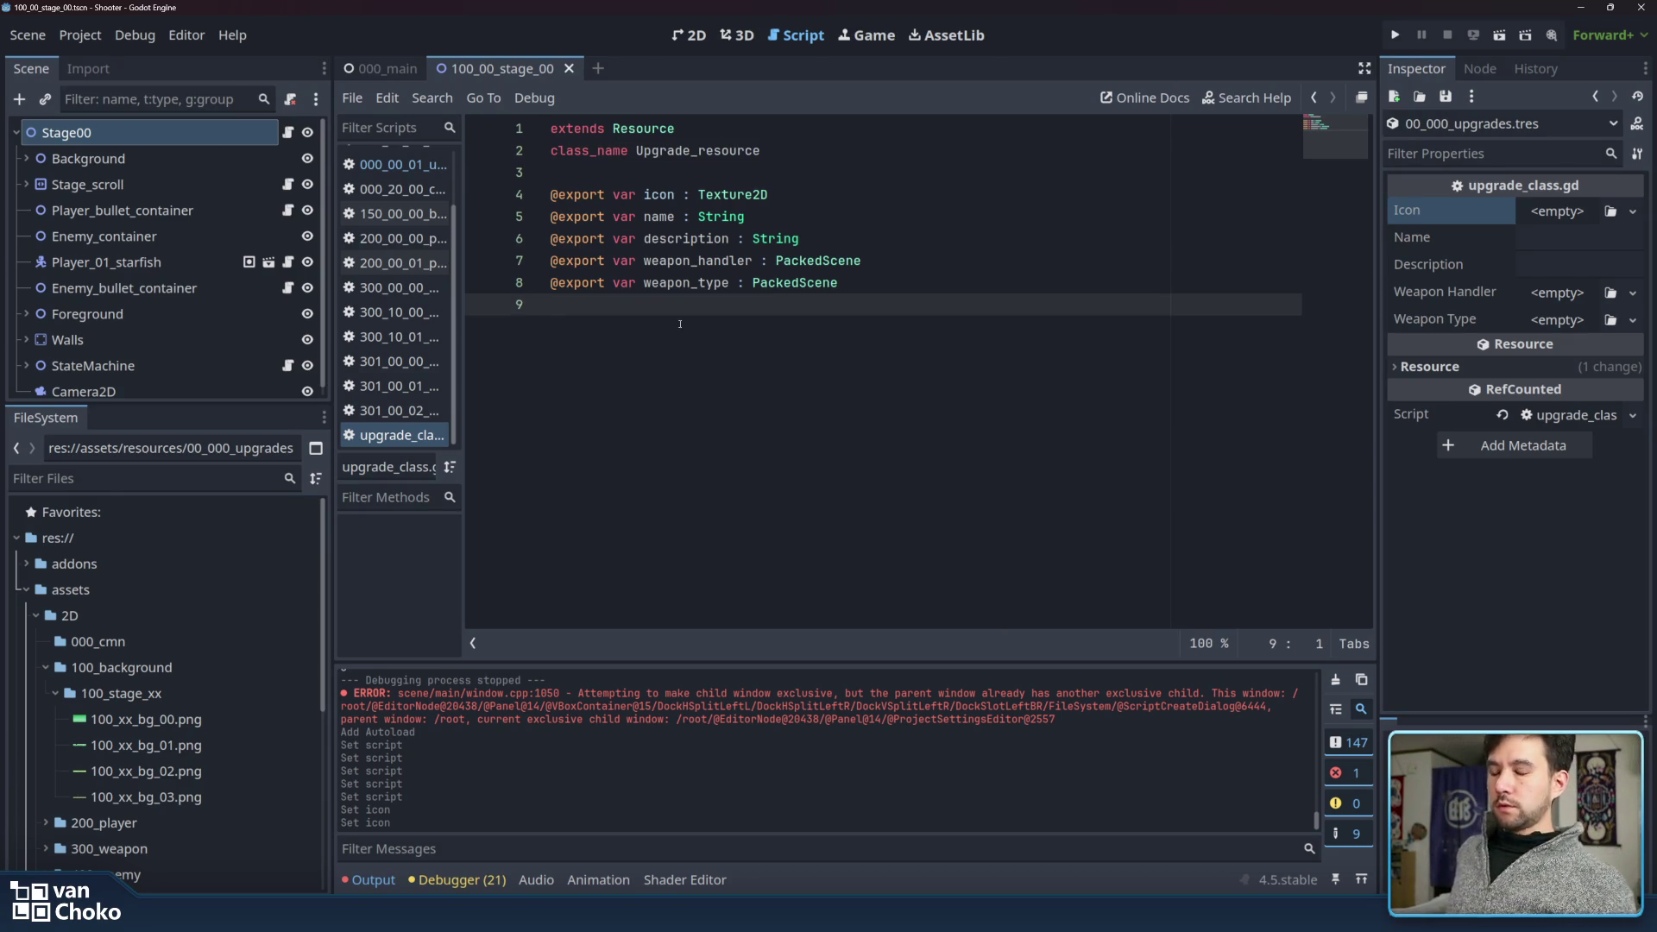
pyautogui.press('Return')
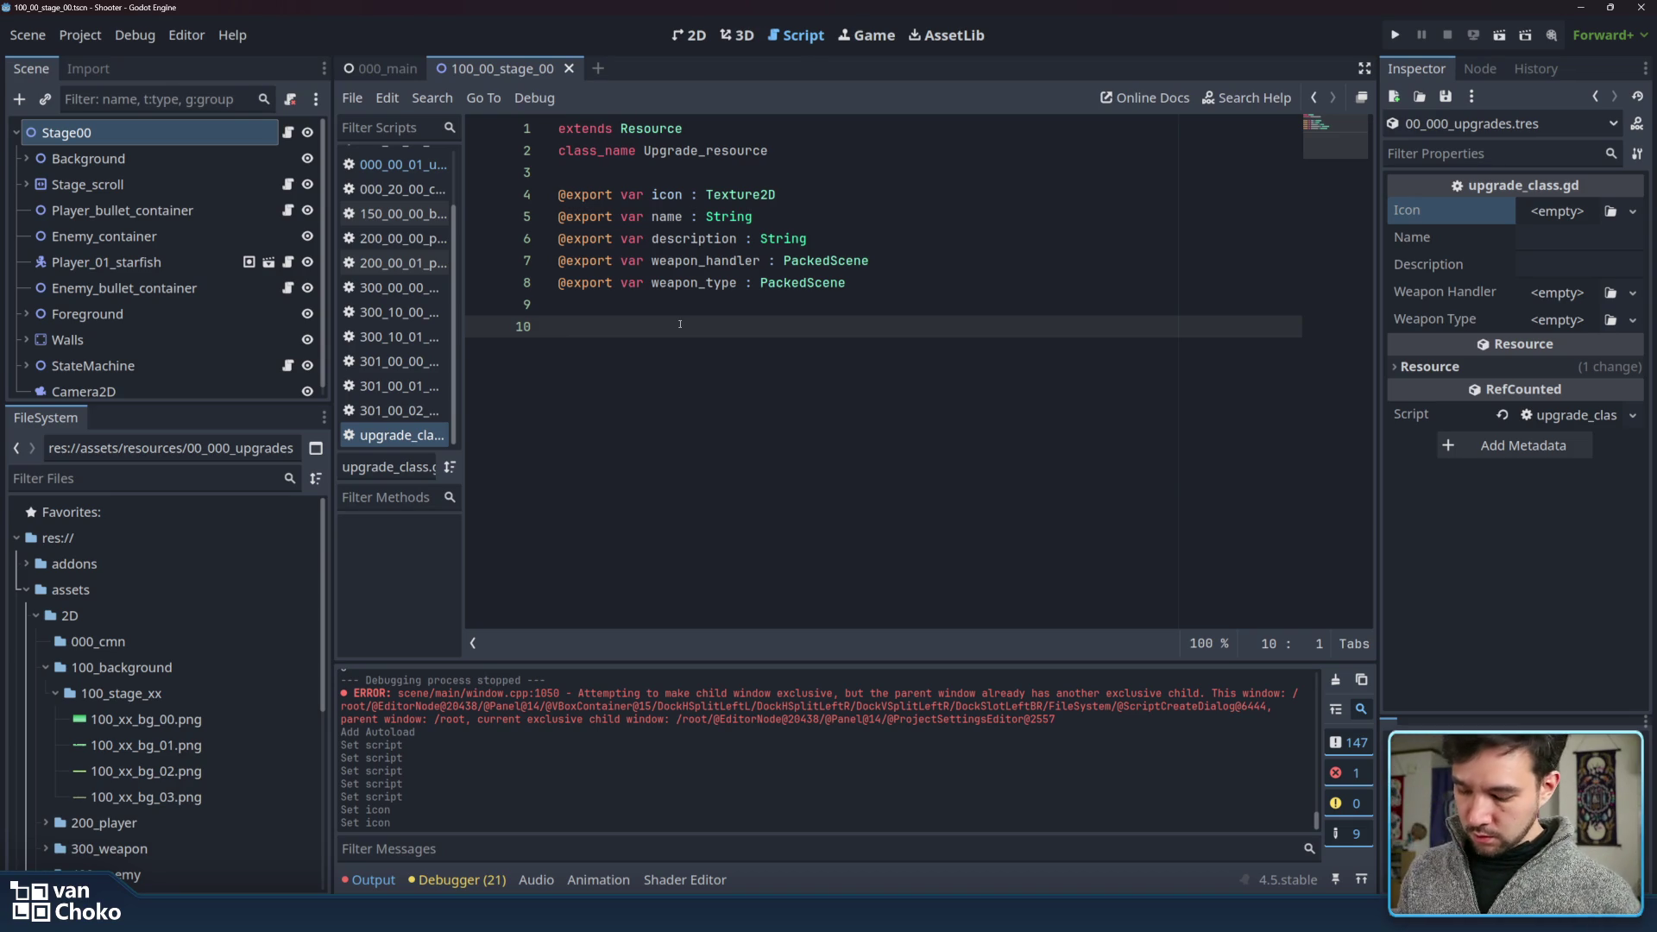
pyautogui.write('@ch')
pyautogui.press('BackSpace')
pyautogui.press('BackSpace')
pyautogui.press('BackSpace')
pyautogui.write('func action')
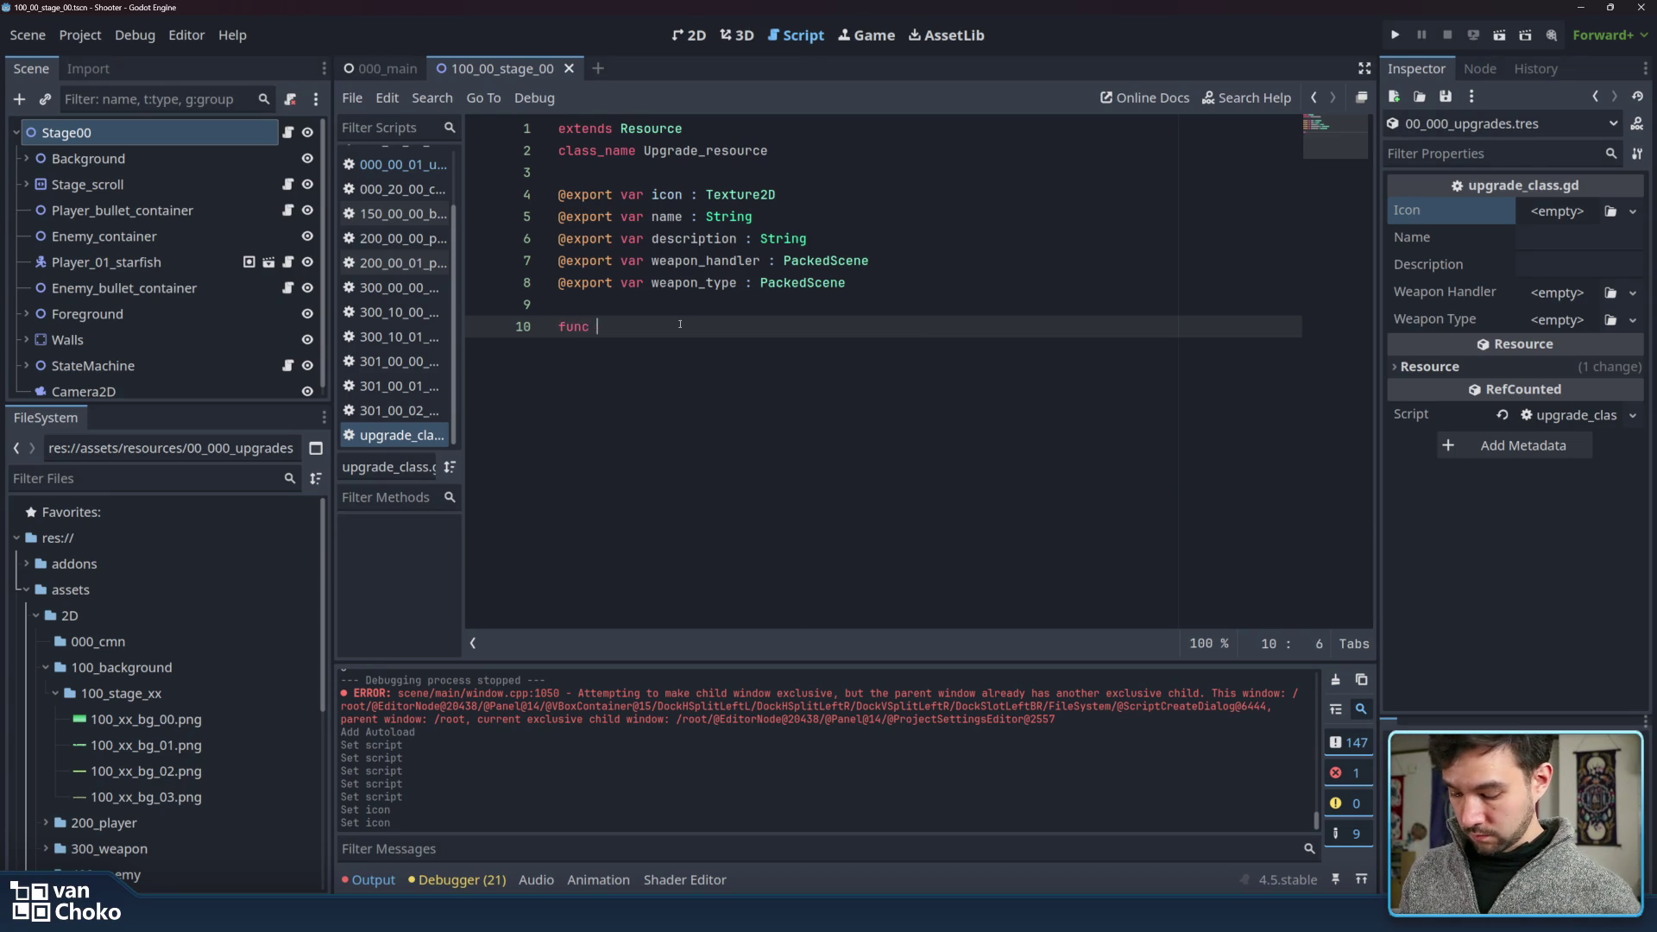
pyautogui.press('BackSpace')
pyautogui.press('BackSpace')
pyautogui.press('BackSpace')
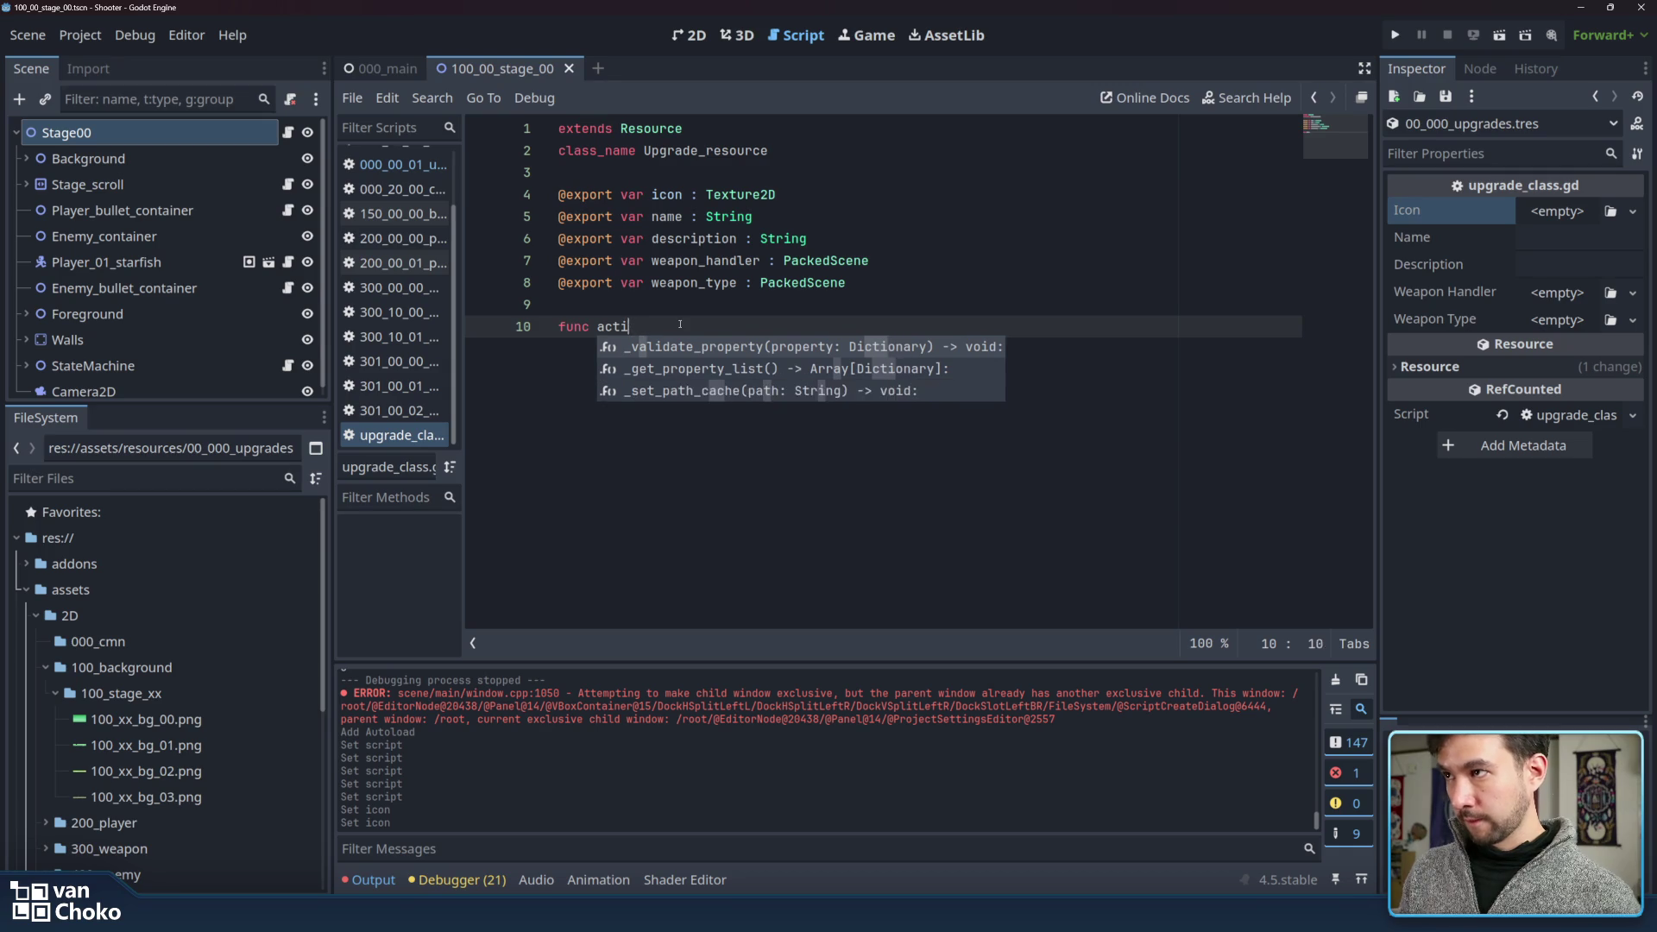
pyautogui.write('upgrade_')
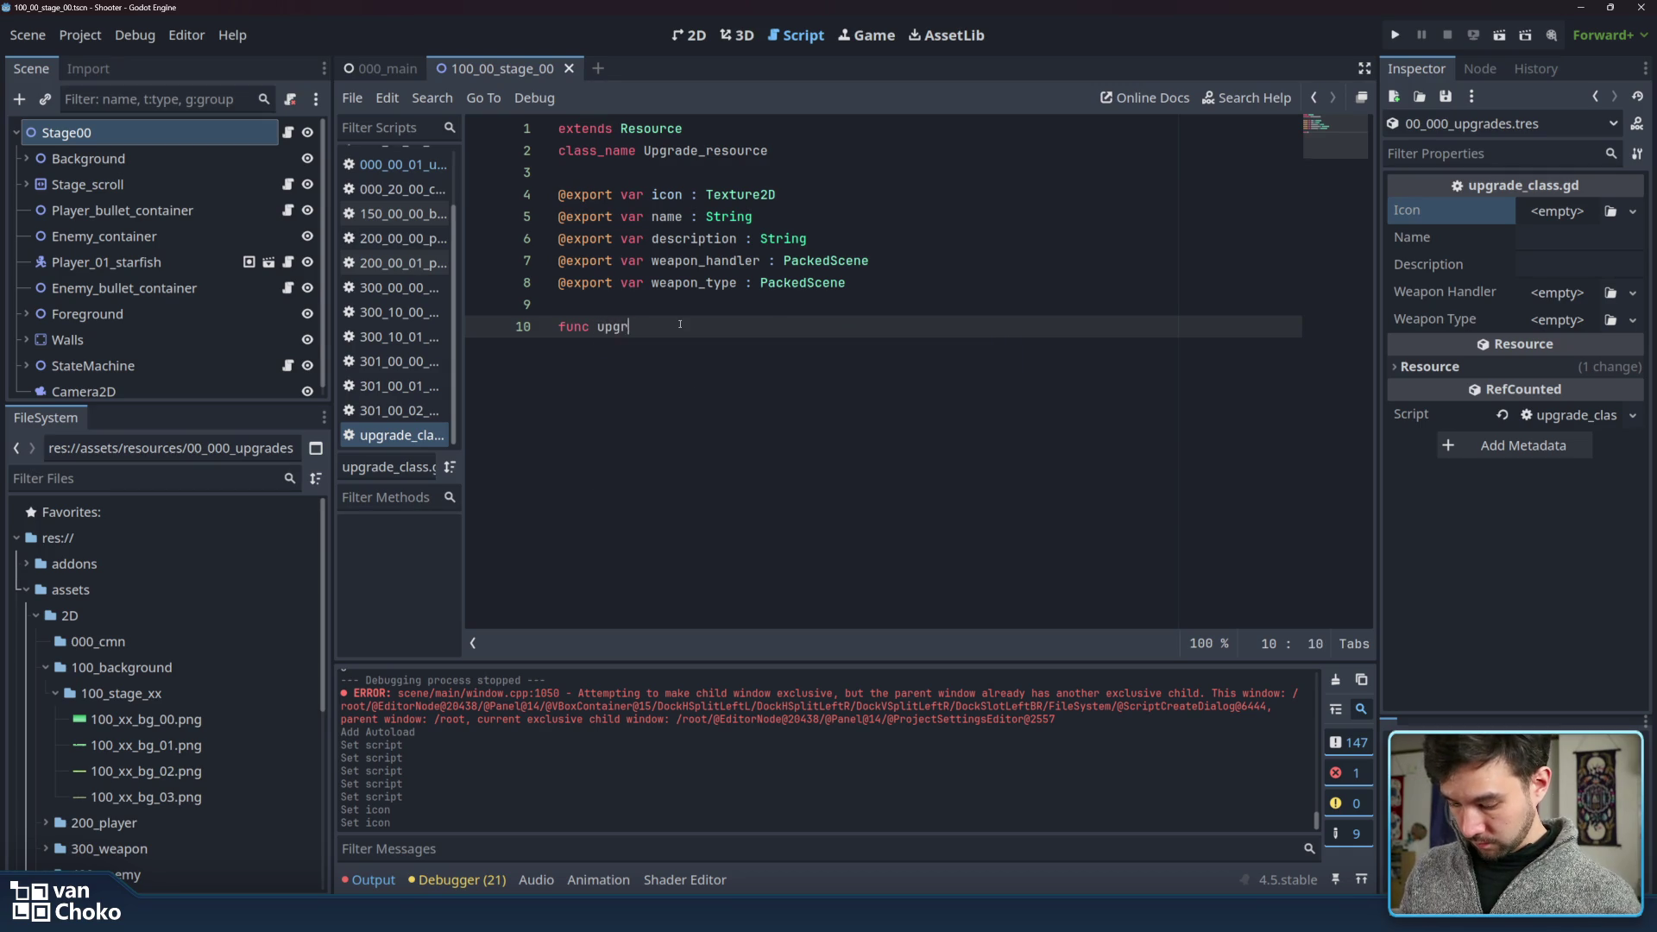
pyautogui.write('action')
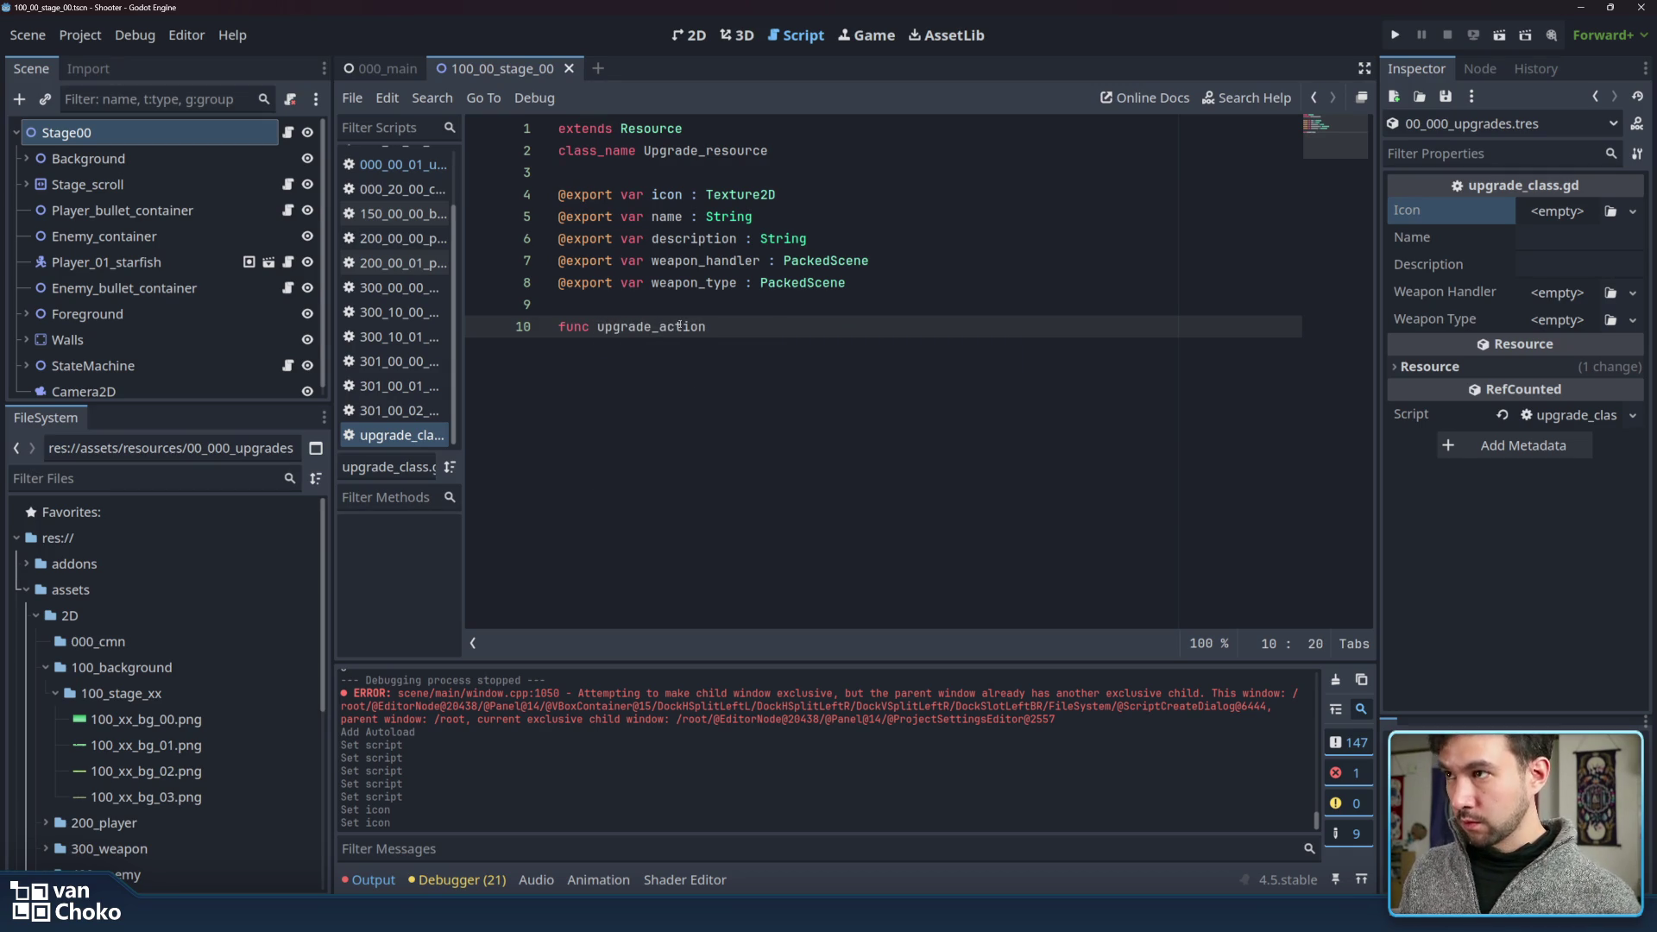
pyautogui.write('()')
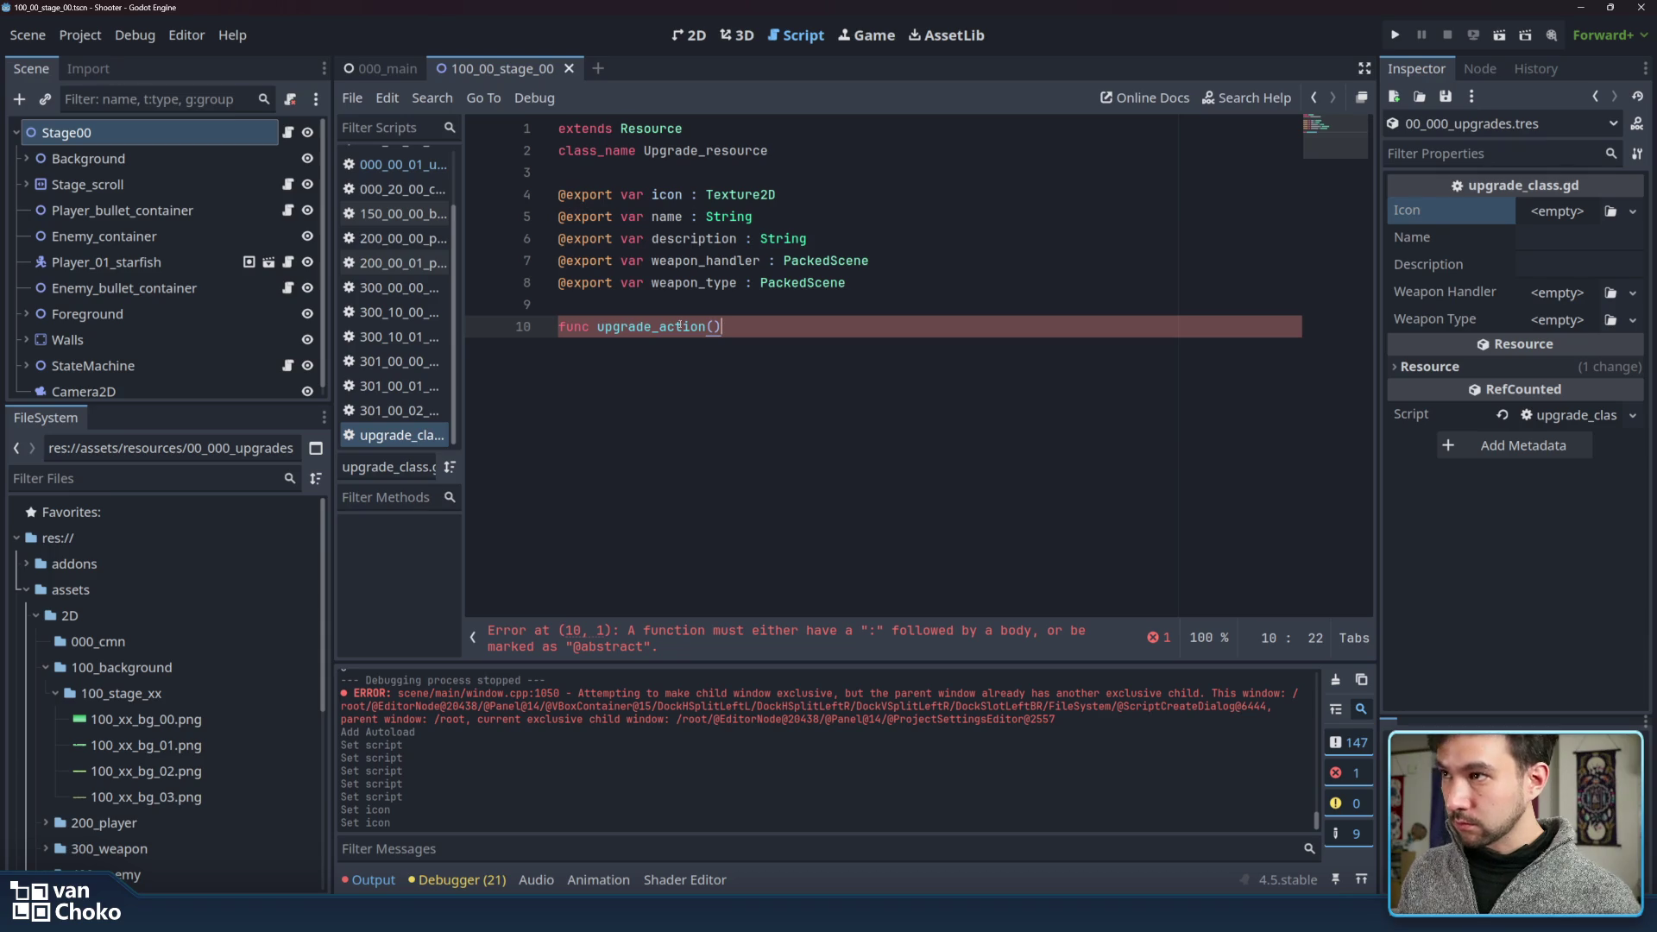
pyautogui.write(' -> void')
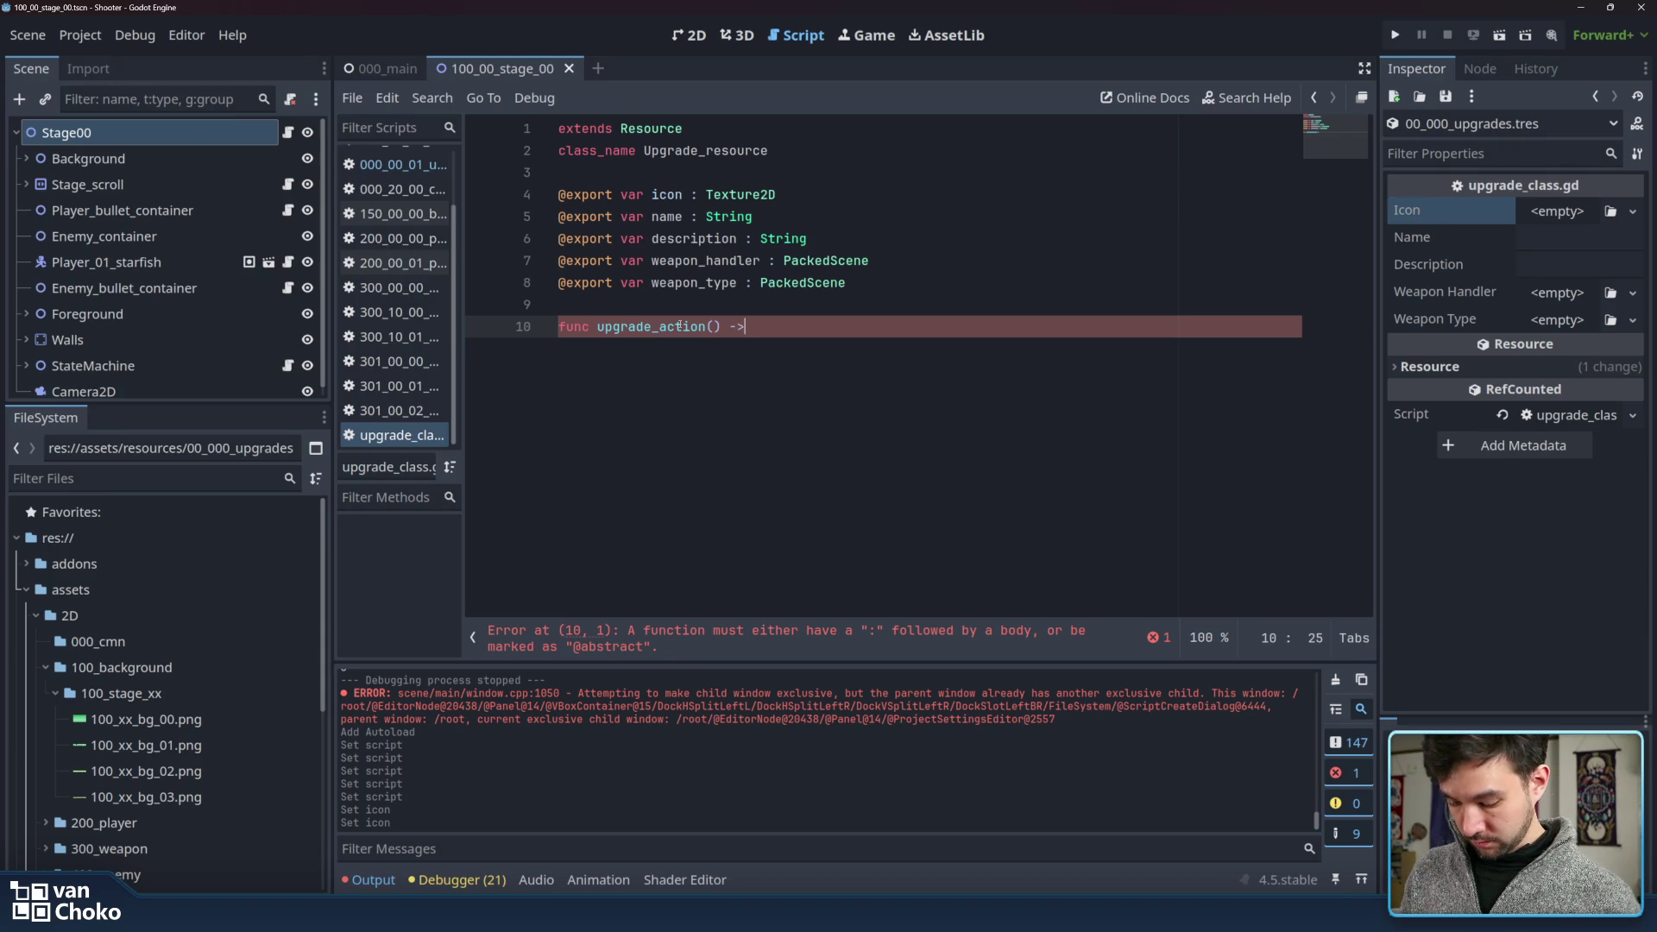
pyautogui.write(':')
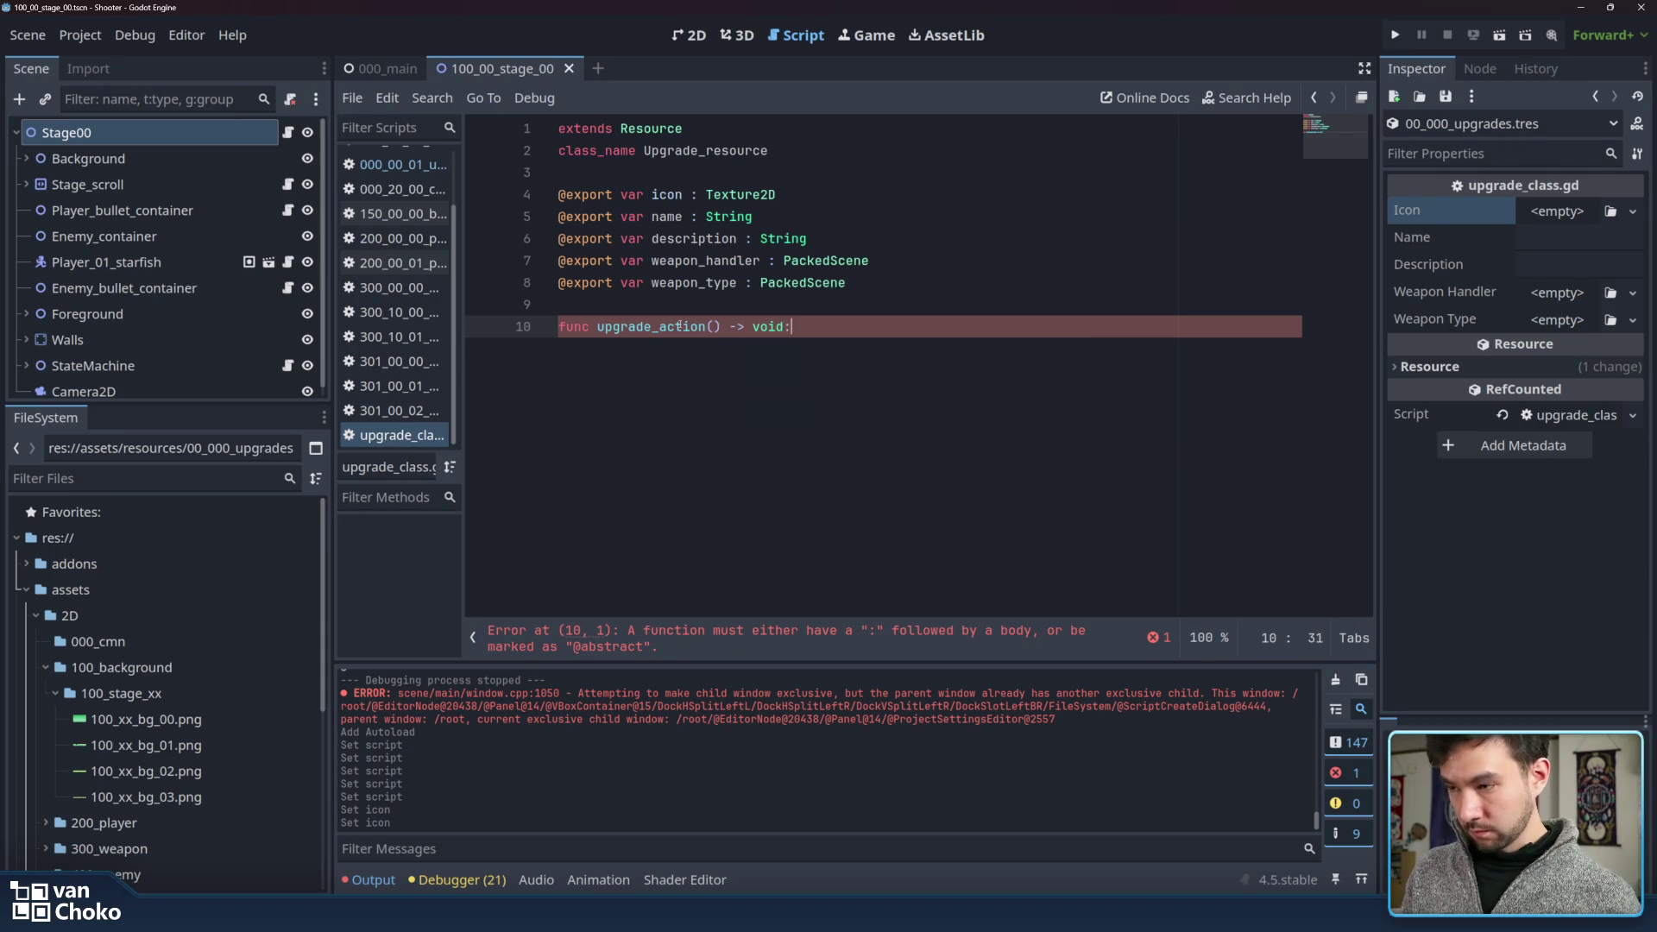
pyautogui.press('Return')
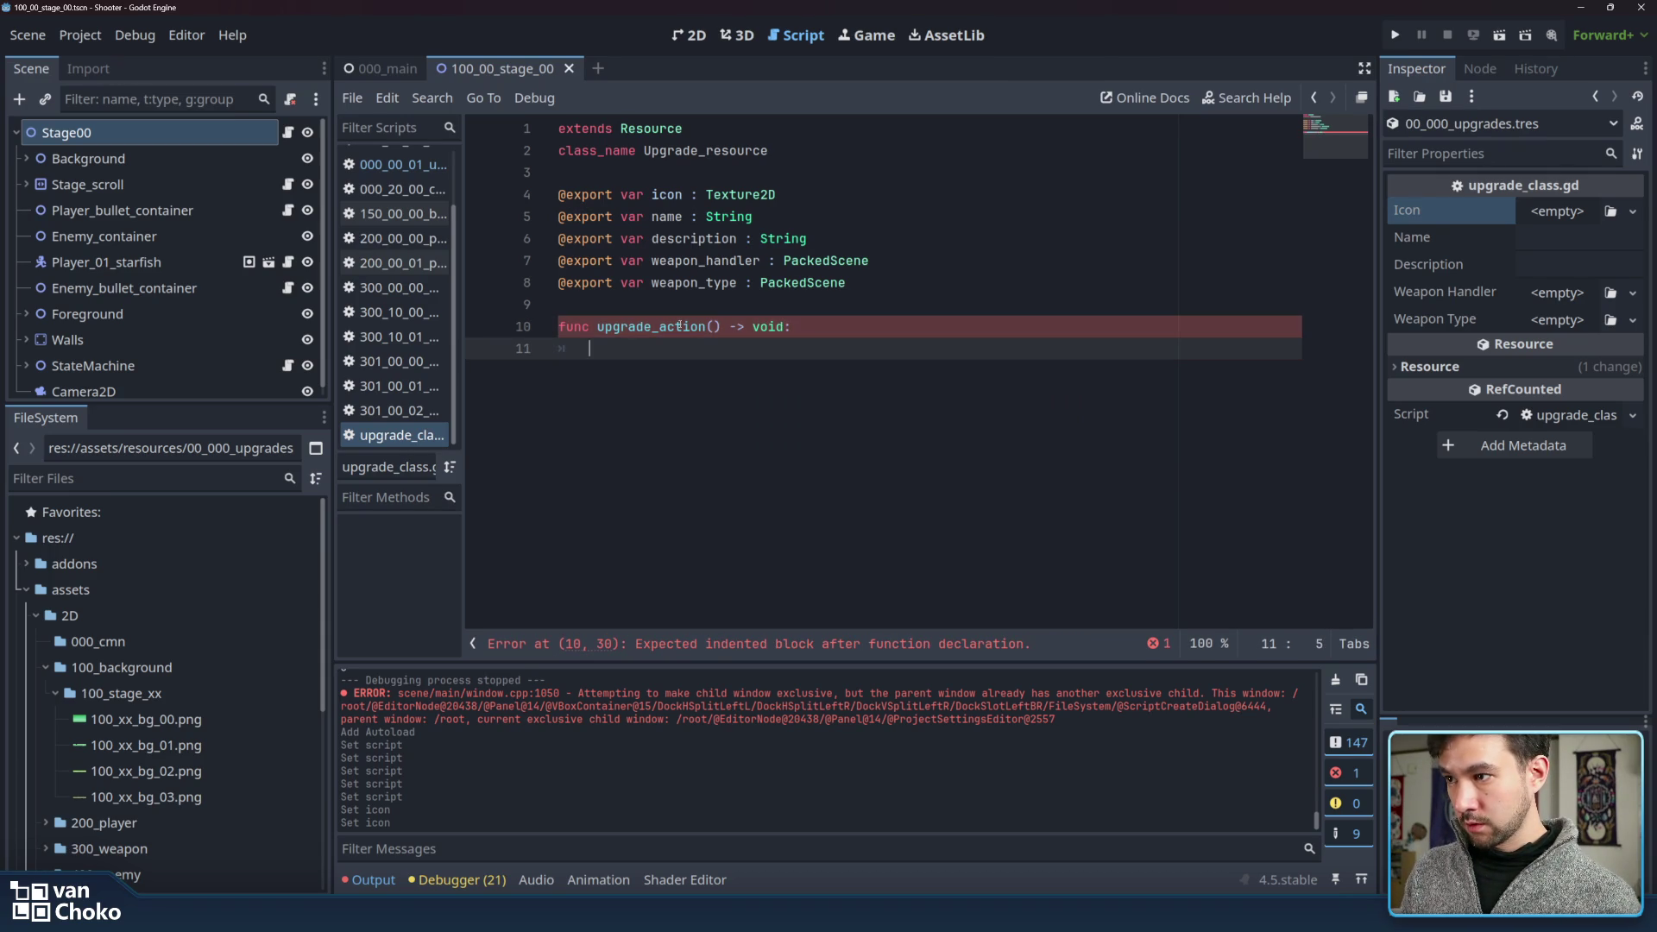
pyautogui.write('pass')
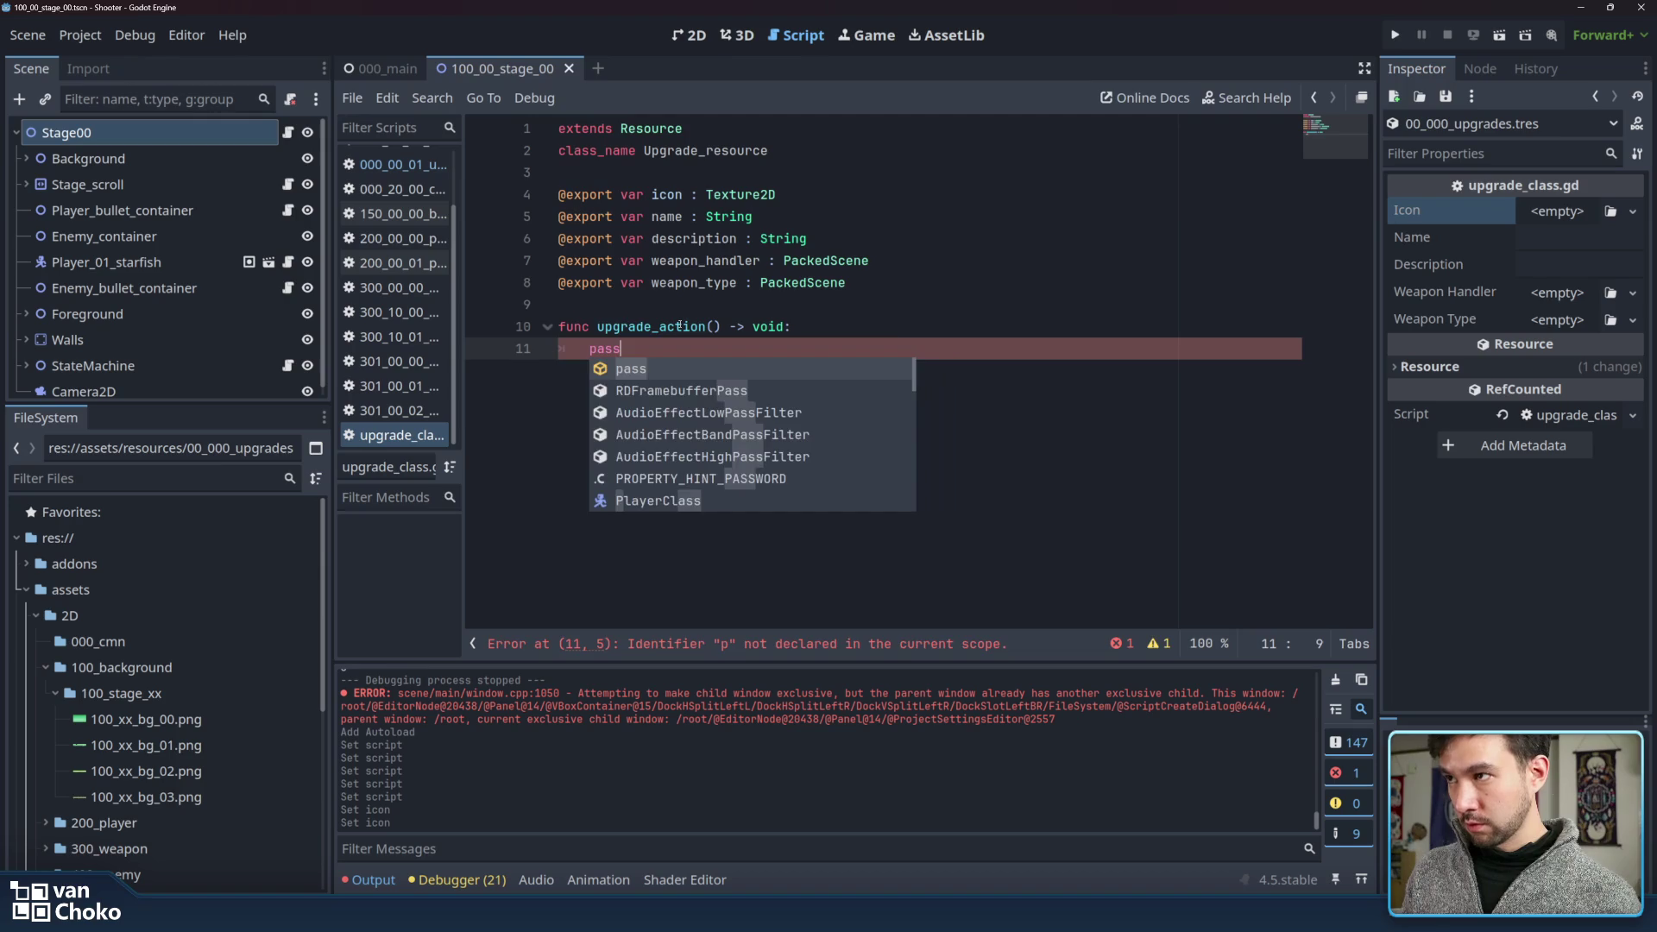
pyautogui.click(889, 277)
pyautogui.hotkey('ctrl', 's')
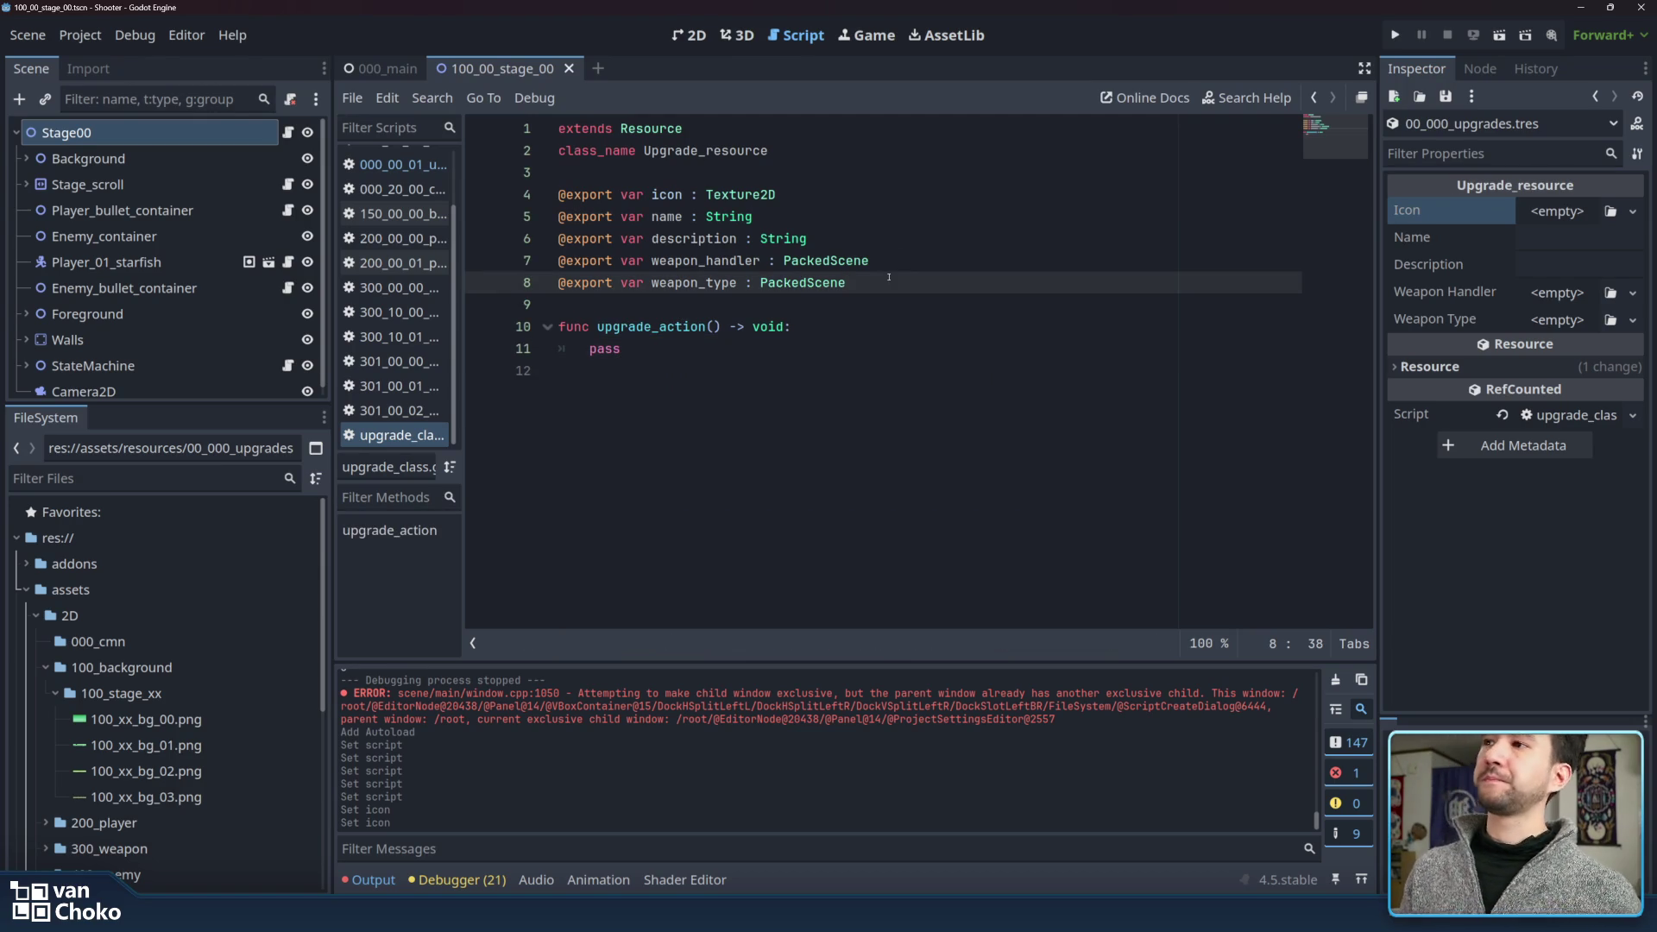
# Look over the new upgrade_action function in upgrade_class.gd
pyautogui.click(860, 392)
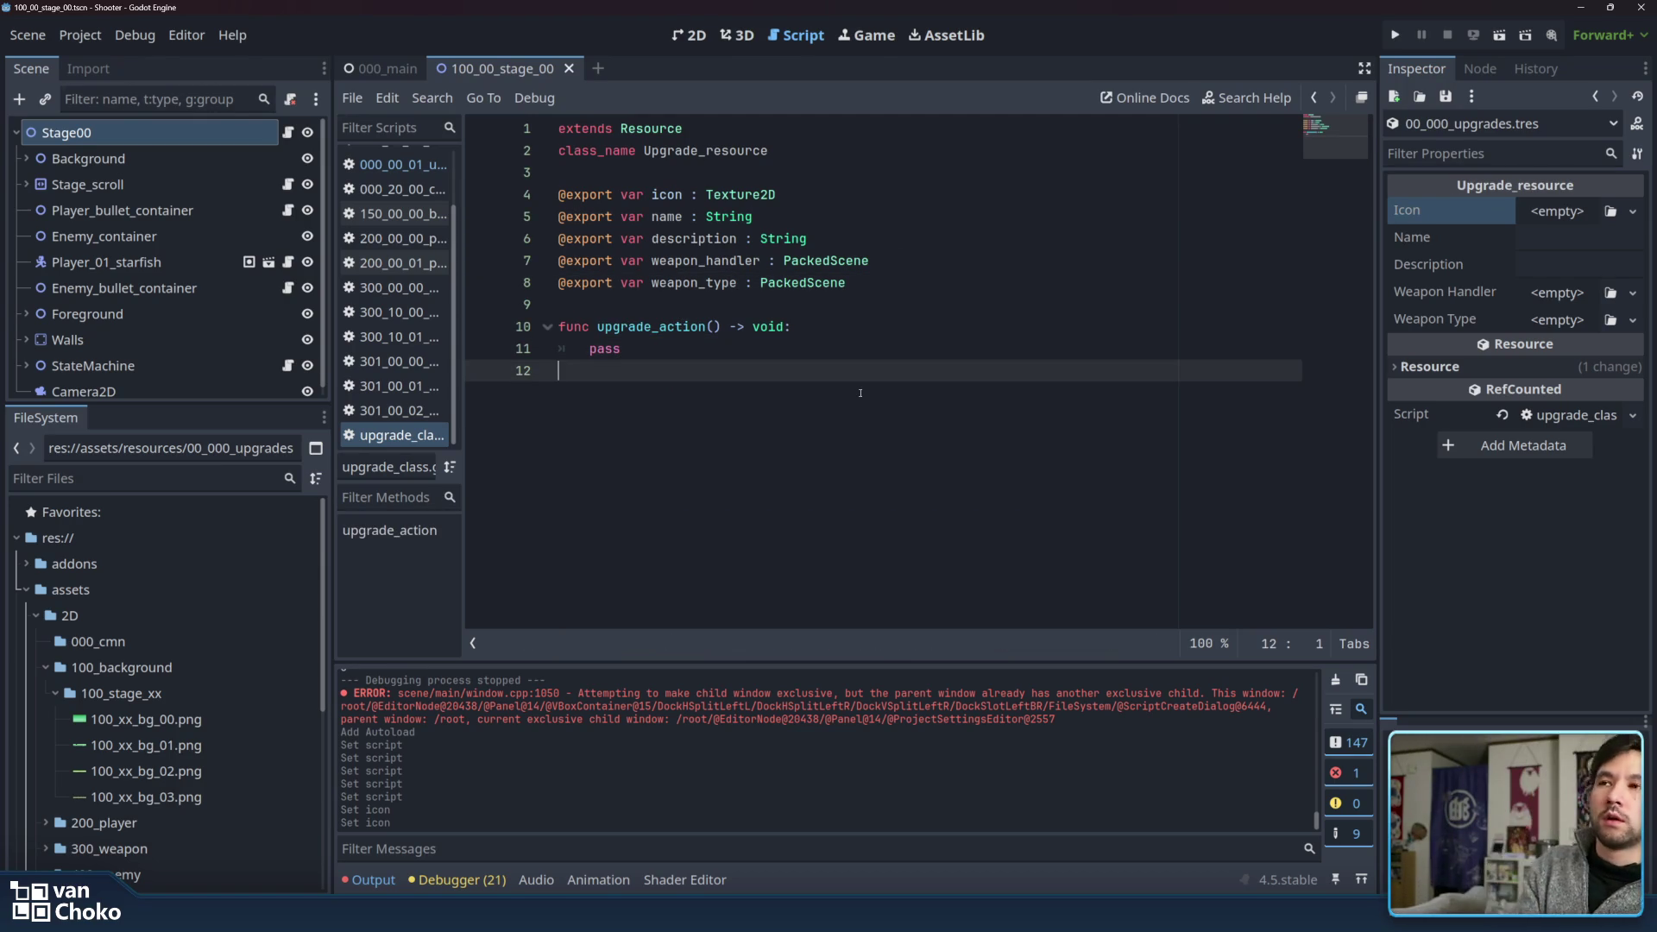
pyautogui.click(801, 356)
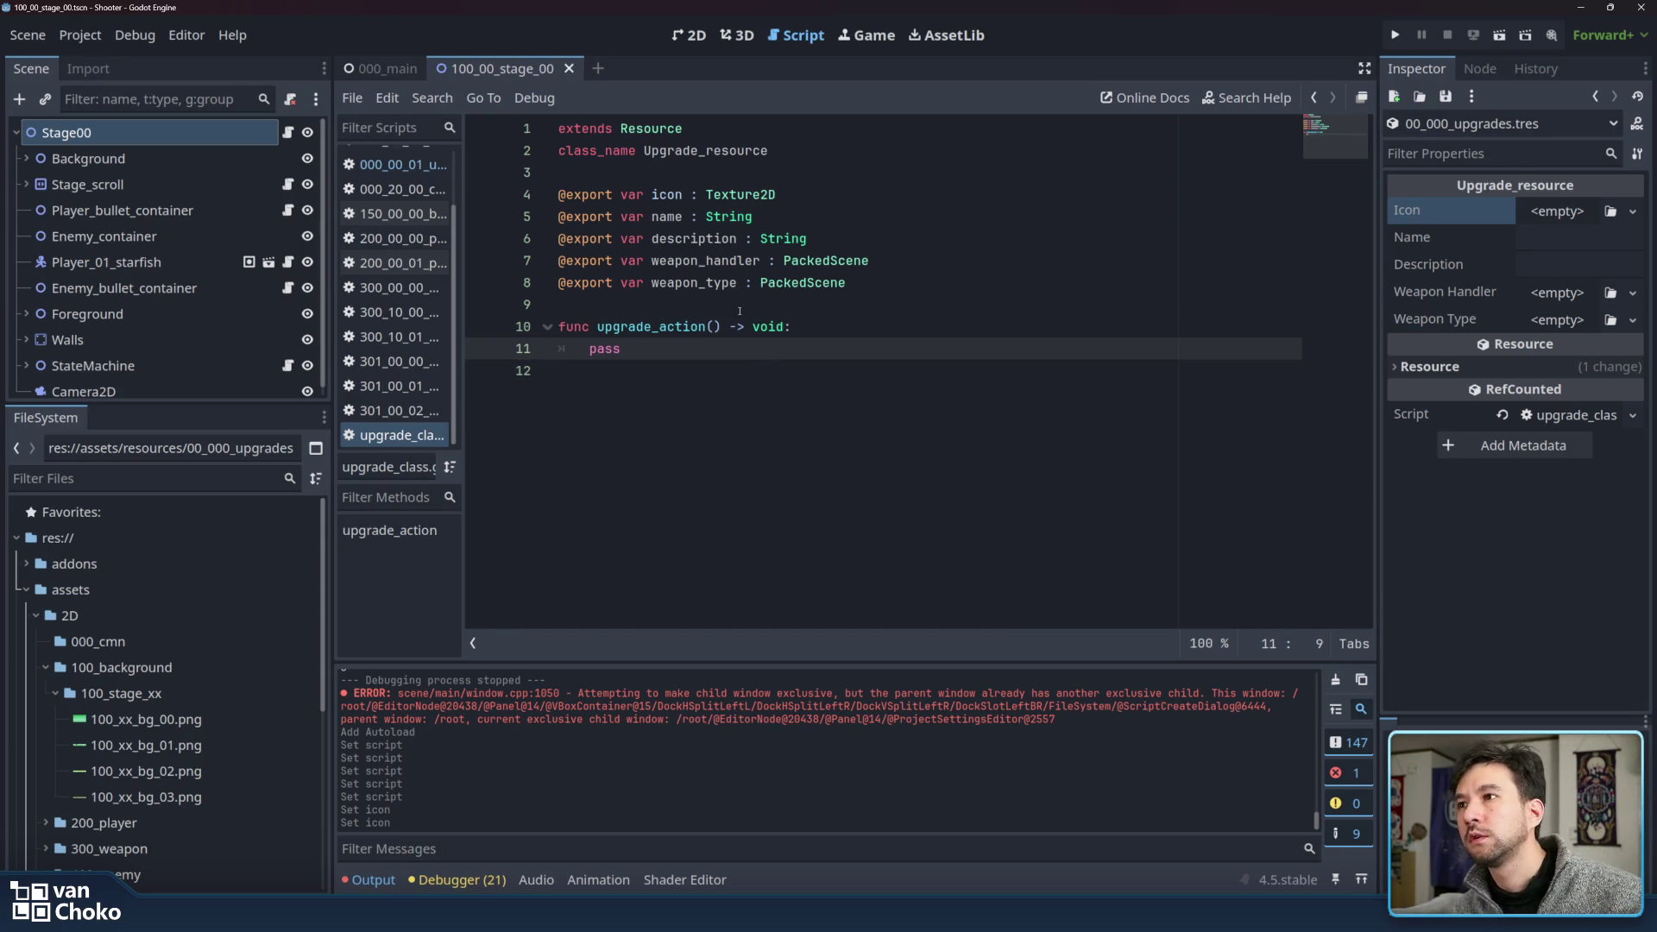
pyautogui.press('Up')
pyautogui.press('Up')
pyautogui.click(661, 180)
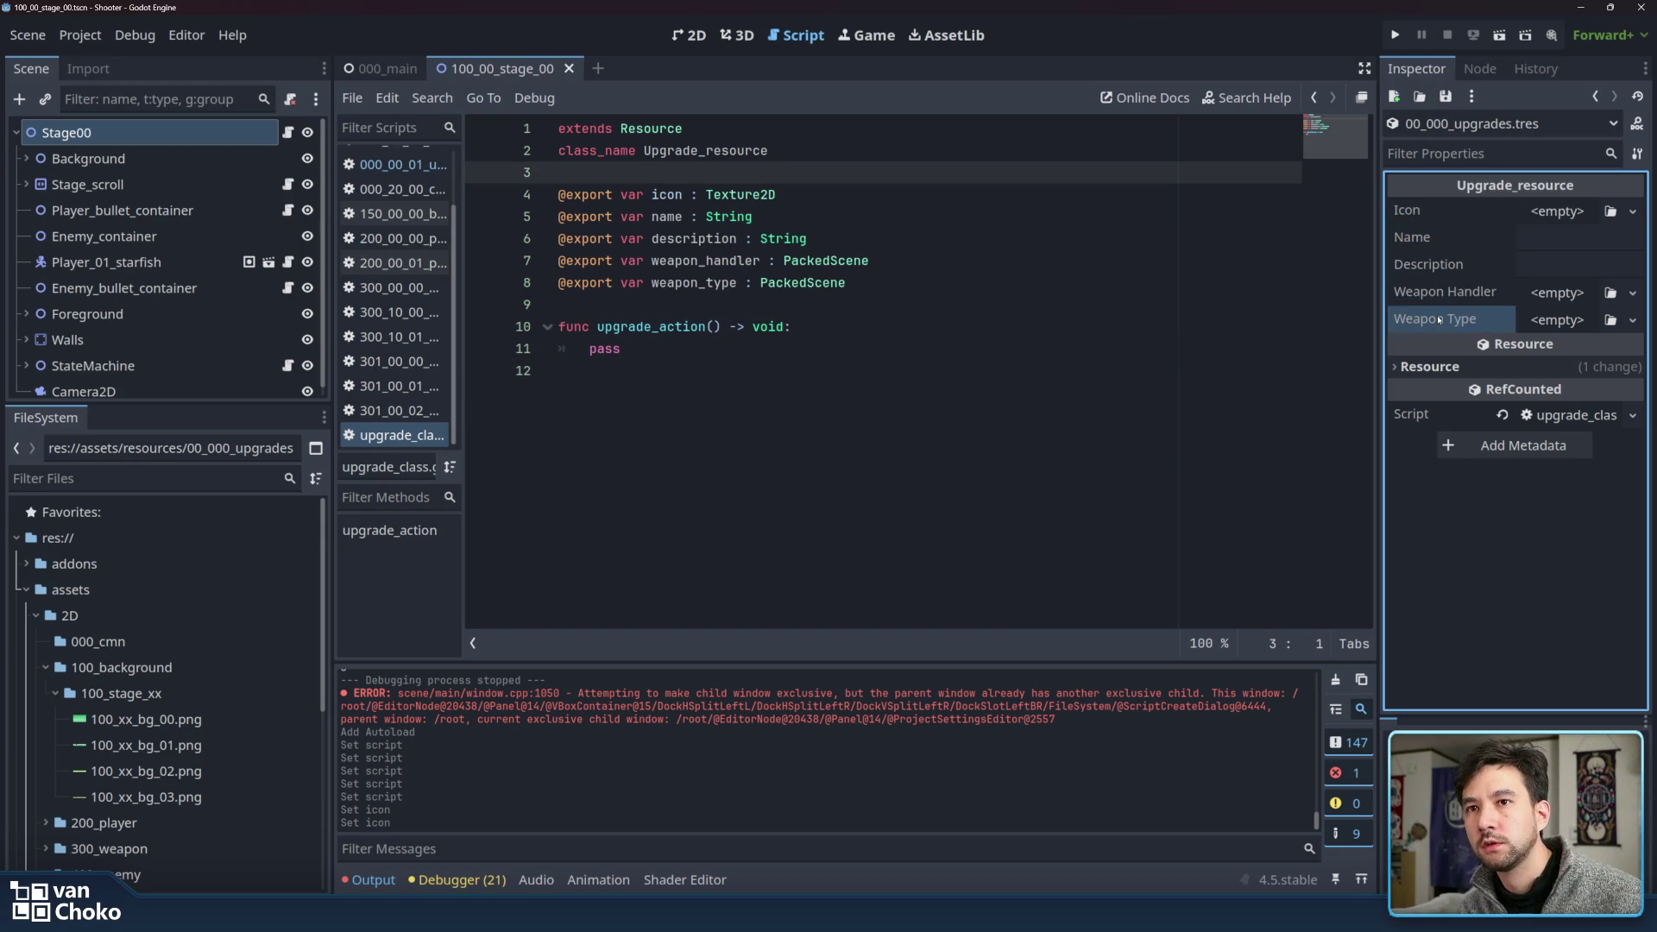
pyautogui.click(820, 359)
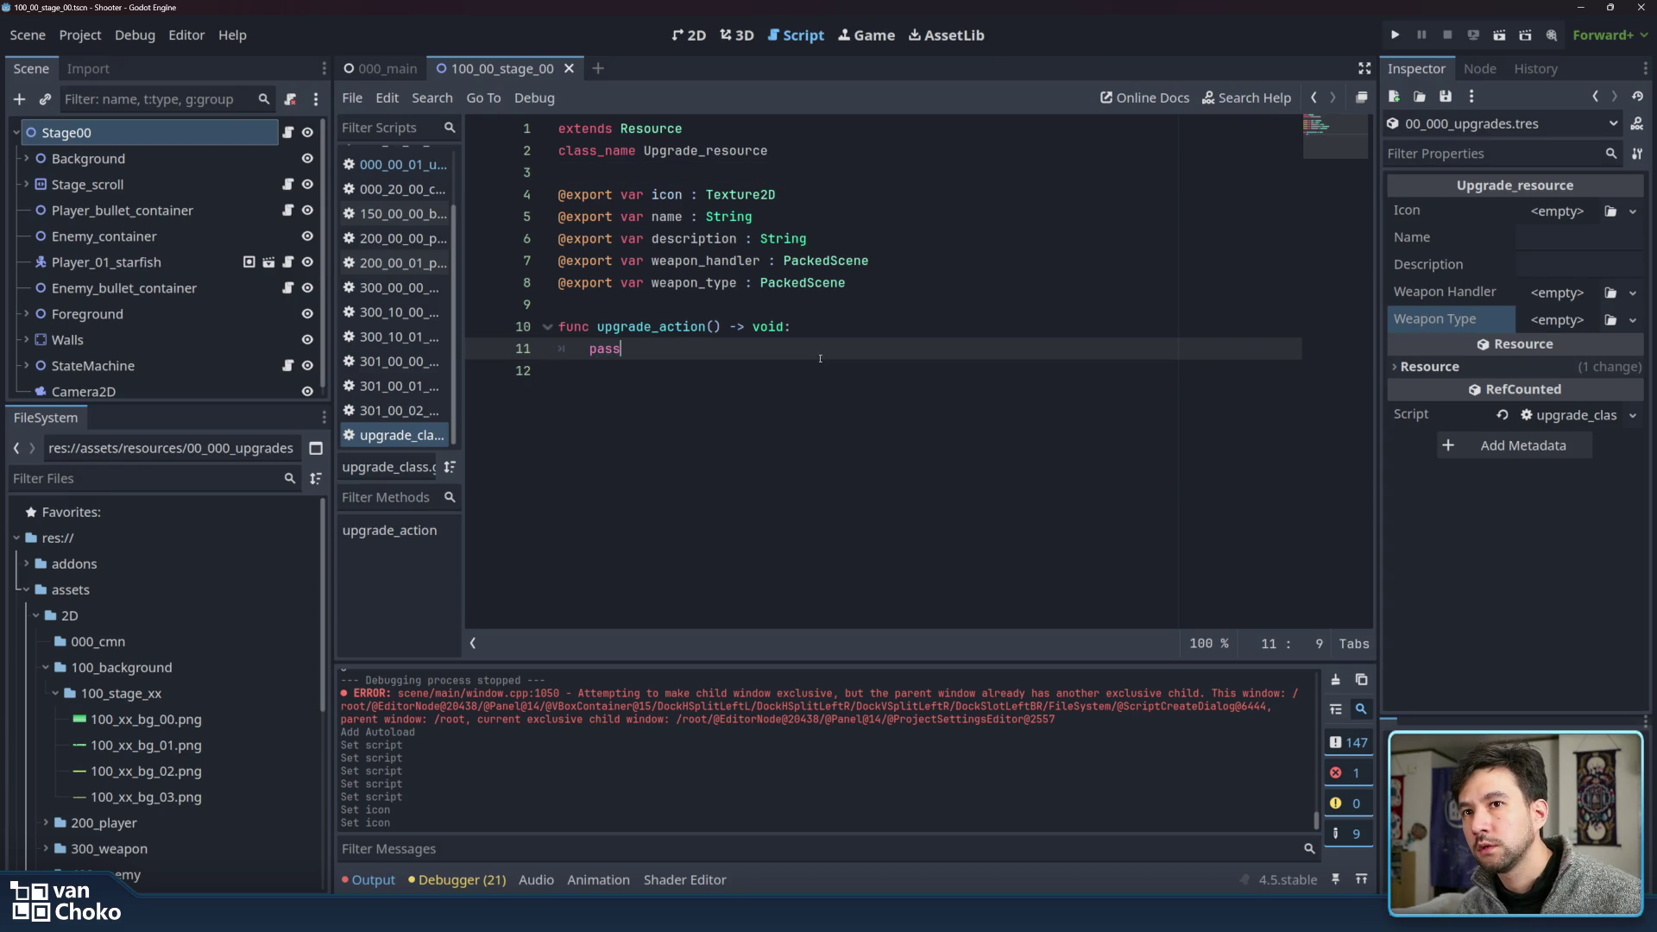
pyautogui.doubleClick(651, 326)
pyautogui.doubleClick(604, 349)
pyautogui.doubleClick(653, 326)
pyautogui.doubleClick(604, 349)
pyautogui.doubleClick(652, 327)
pyautogui.click(570, 371)
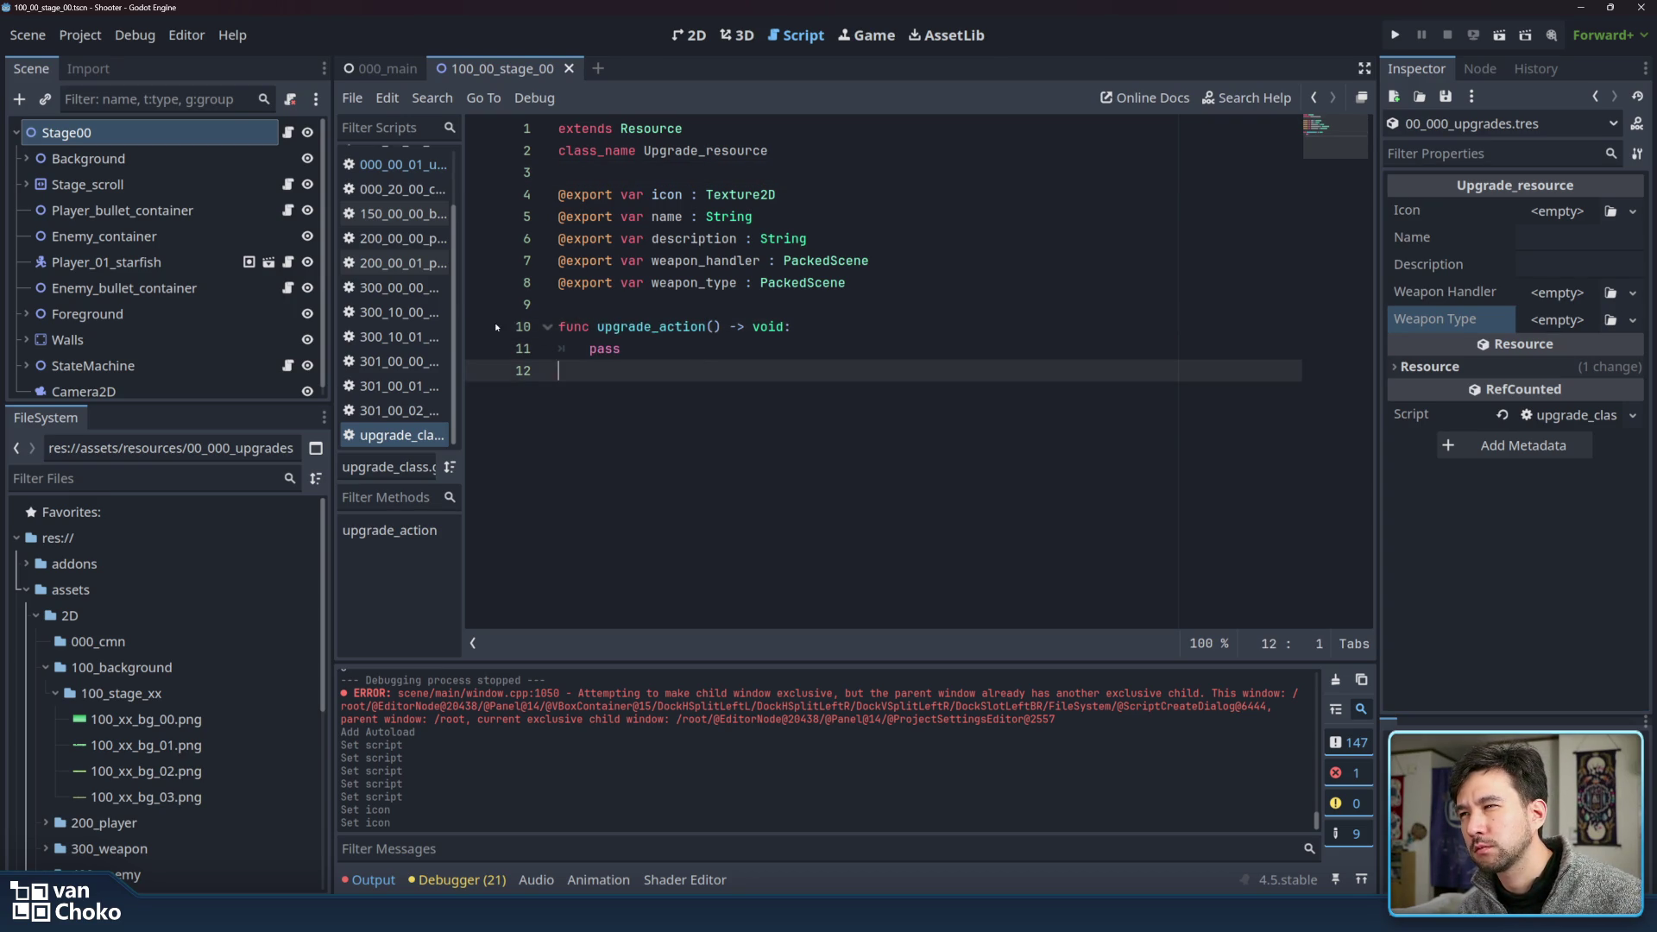
# Widen the script list, save the scene, collapse folders, and open 000_00_01_upgrades_data.gd
pyautogui.moveTo(463, 329); pyautogui.dragTo(583, 329)
pyautogui.hotkey('ctrl', 's')
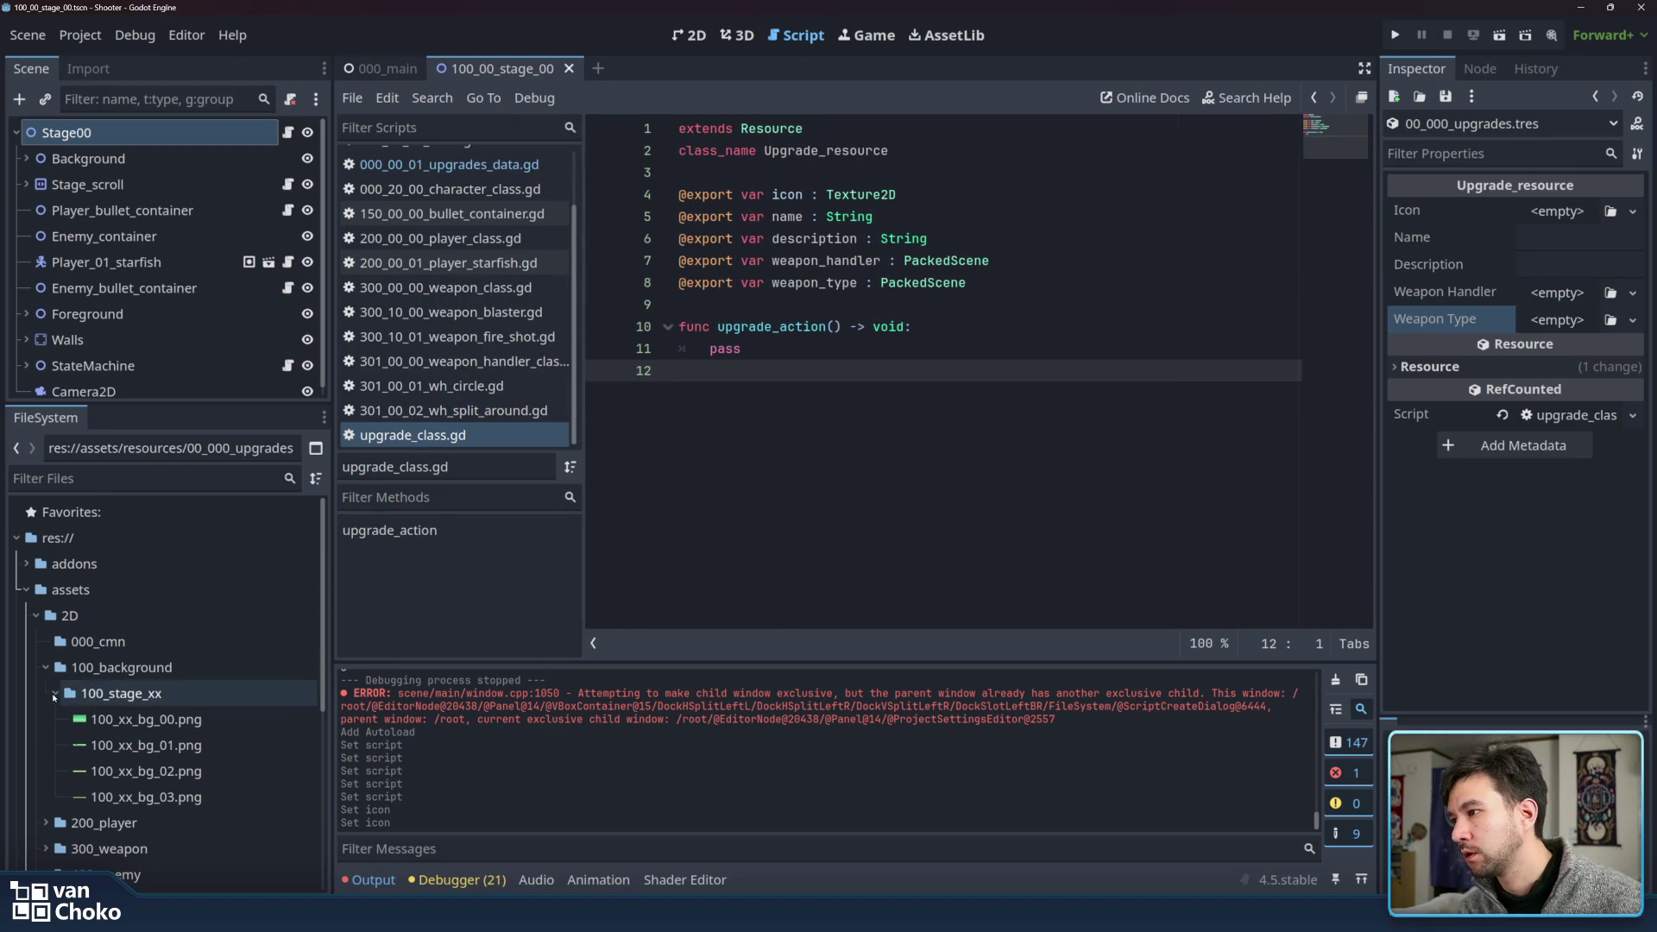
pyautogui.click(56, 693)
pyautogui.click(43, 669)
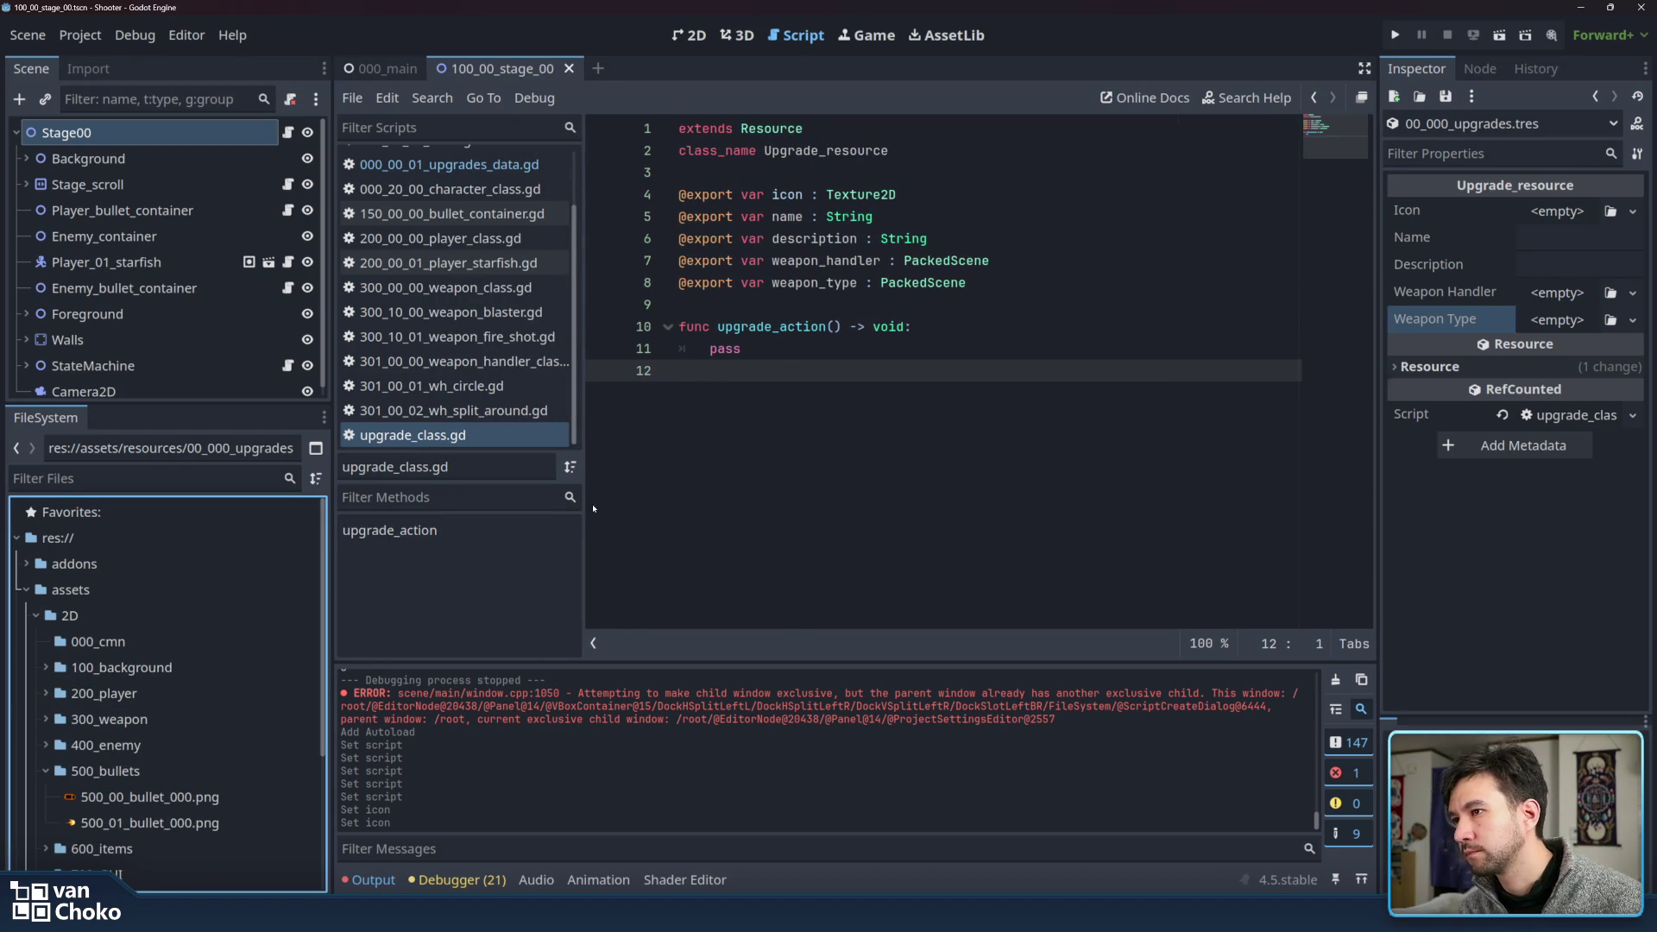
pyautogui.moveTo(585, 510)
pyautogui.mouseDown()
pyautogui.moveTo(805, 510)
pyautogui.moveTo(749, 511)
pyautogui.mouseUp()
pyautogui.scroll(2, 483, 312)
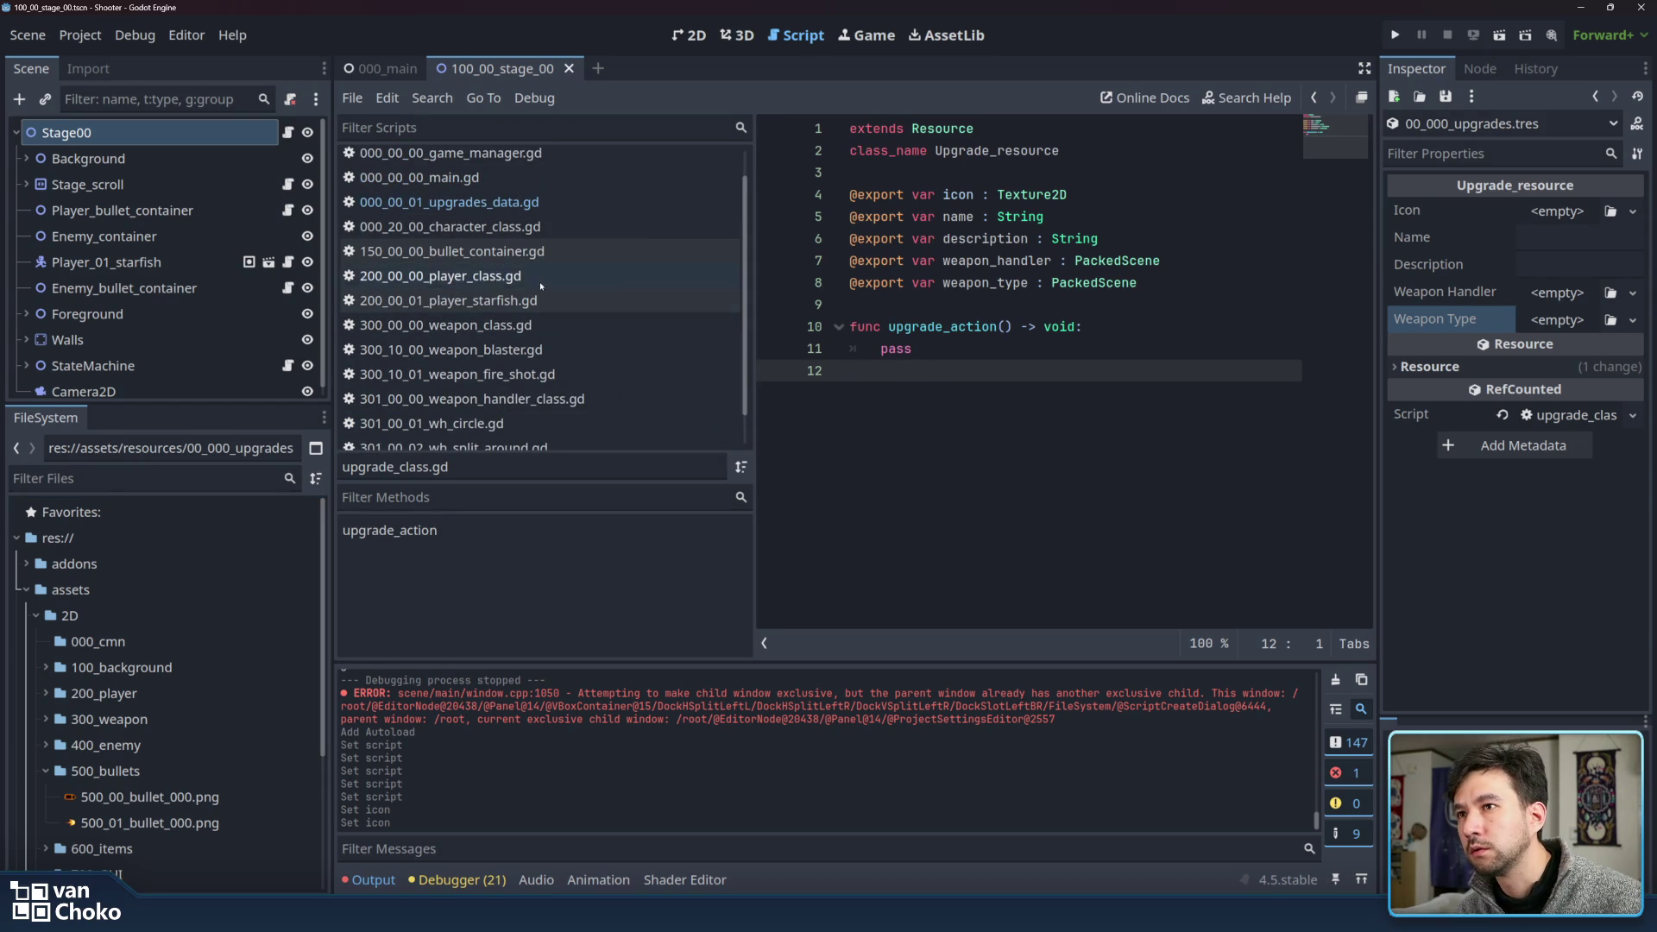
pyautogui.scroll(1, 518, 294)
pyautogui.click(475, 234)
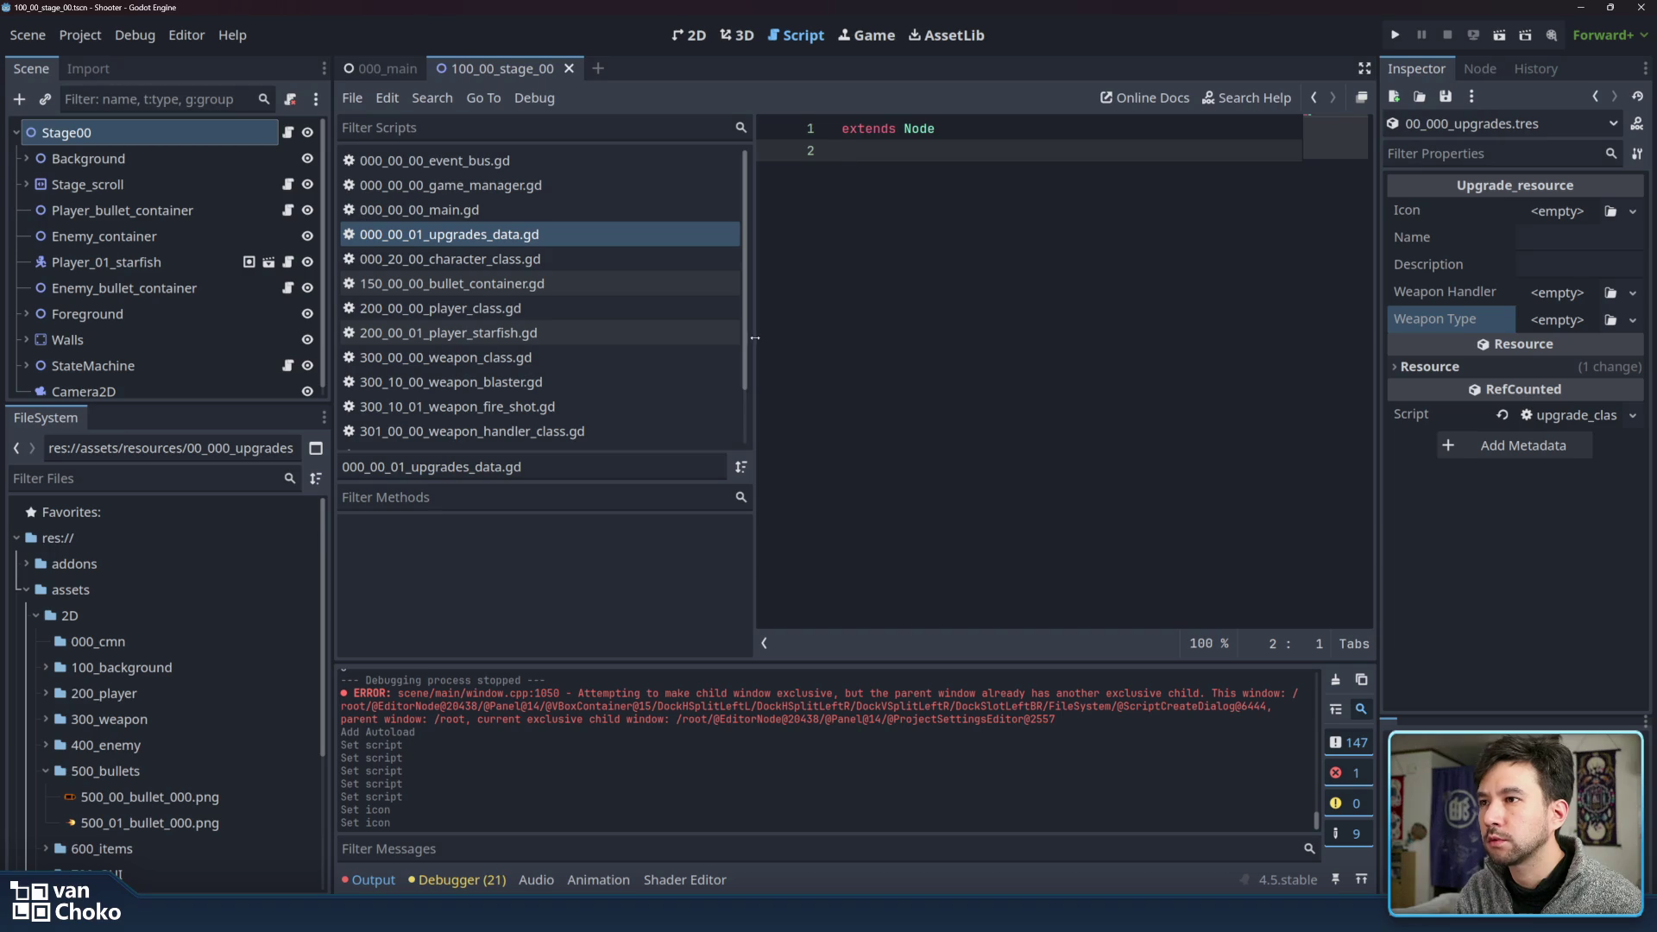
# Declare an 'enum Upgrades {' block below extends Node
pyautogui.moveTo(757, 340)
pyautogui.mouseDown()
pyautogui.moveTo(509, 337)
pyautogui.moveTo(600, 330)
pyautogui.mouseUp()
pyautogui.click(882, 225)
pyautogui.press('Return')
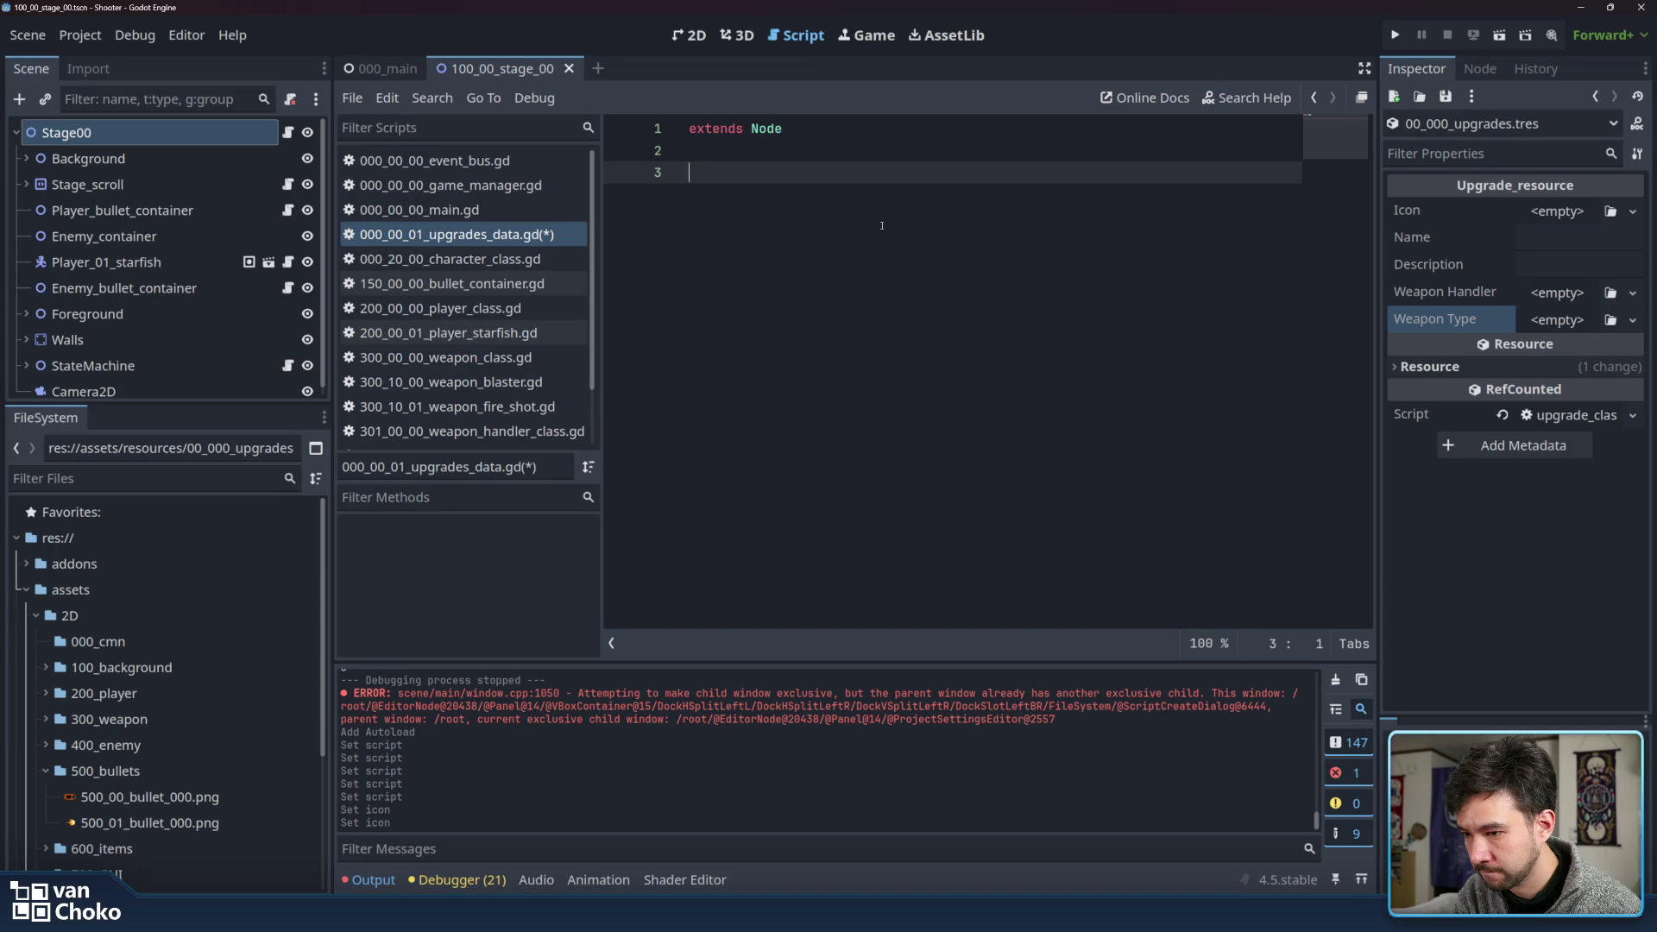
pyautogui.write('Enu')
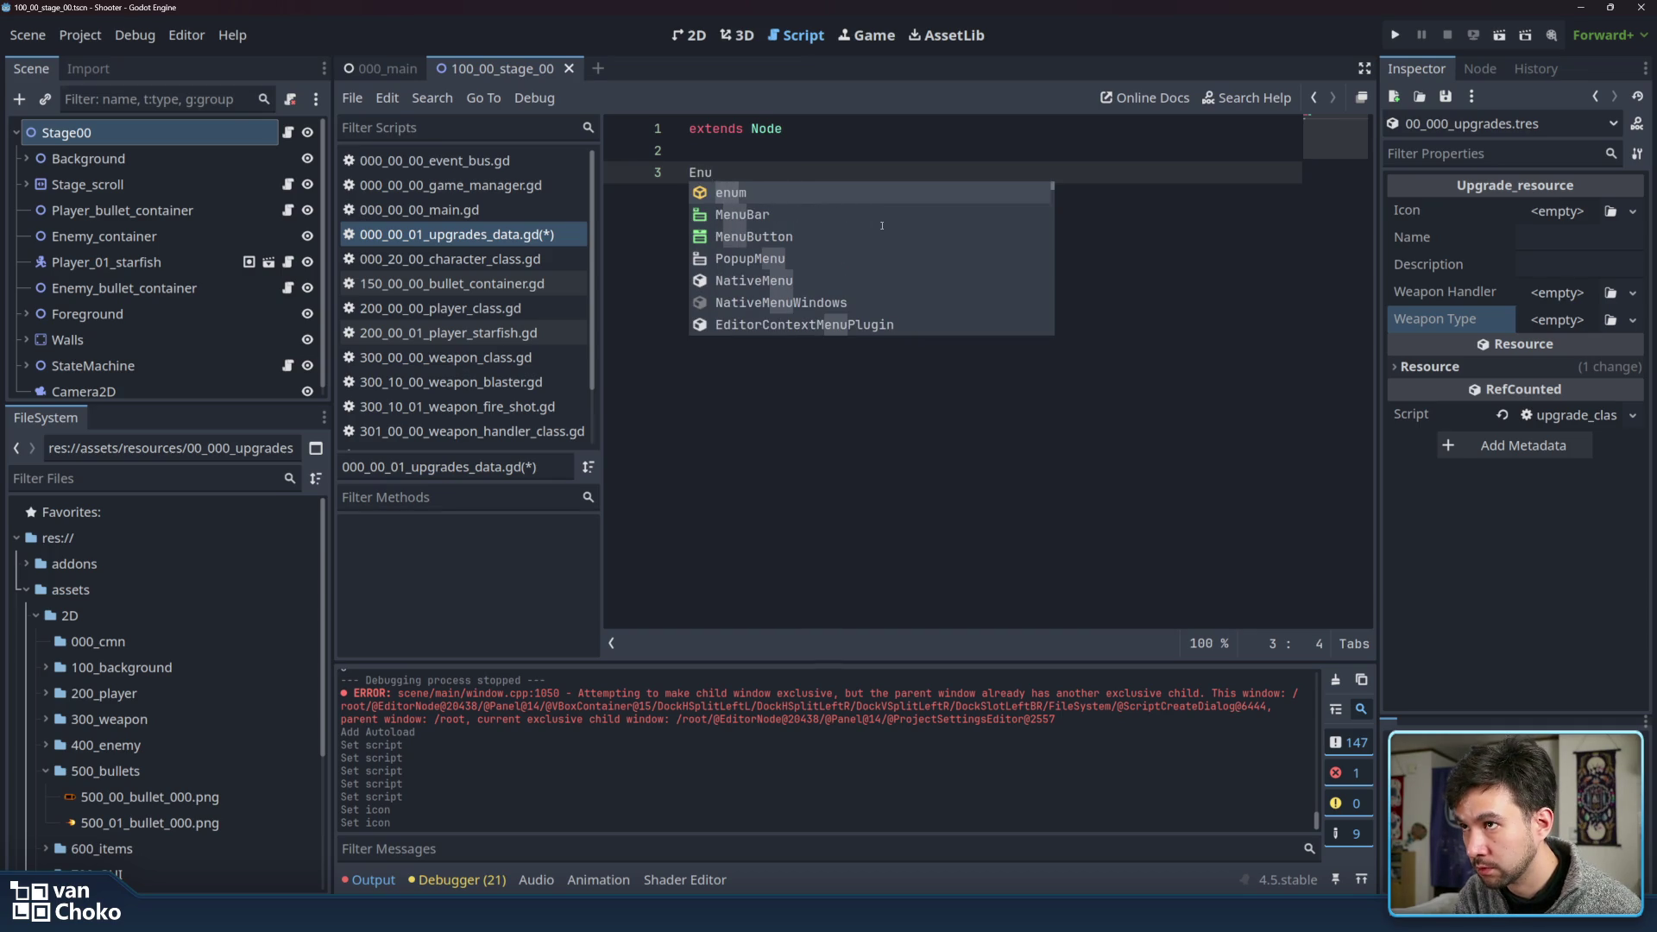
pyautogui.press('Return')
pyautogui.write('Upgrades')
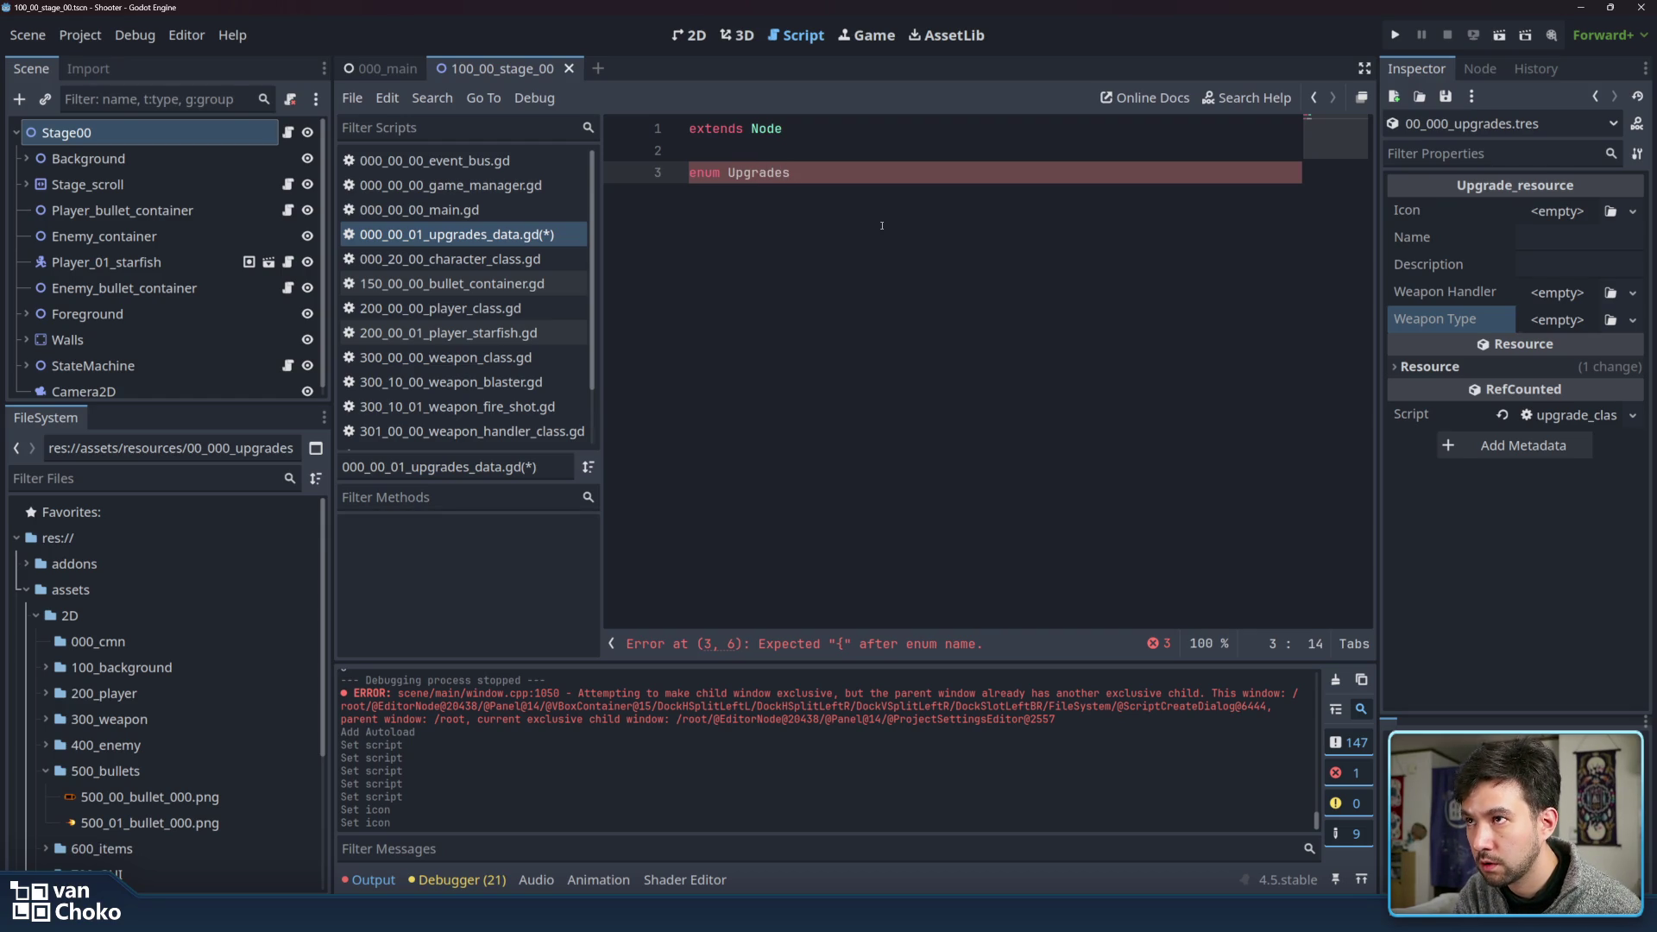
pyautogui.write('{')
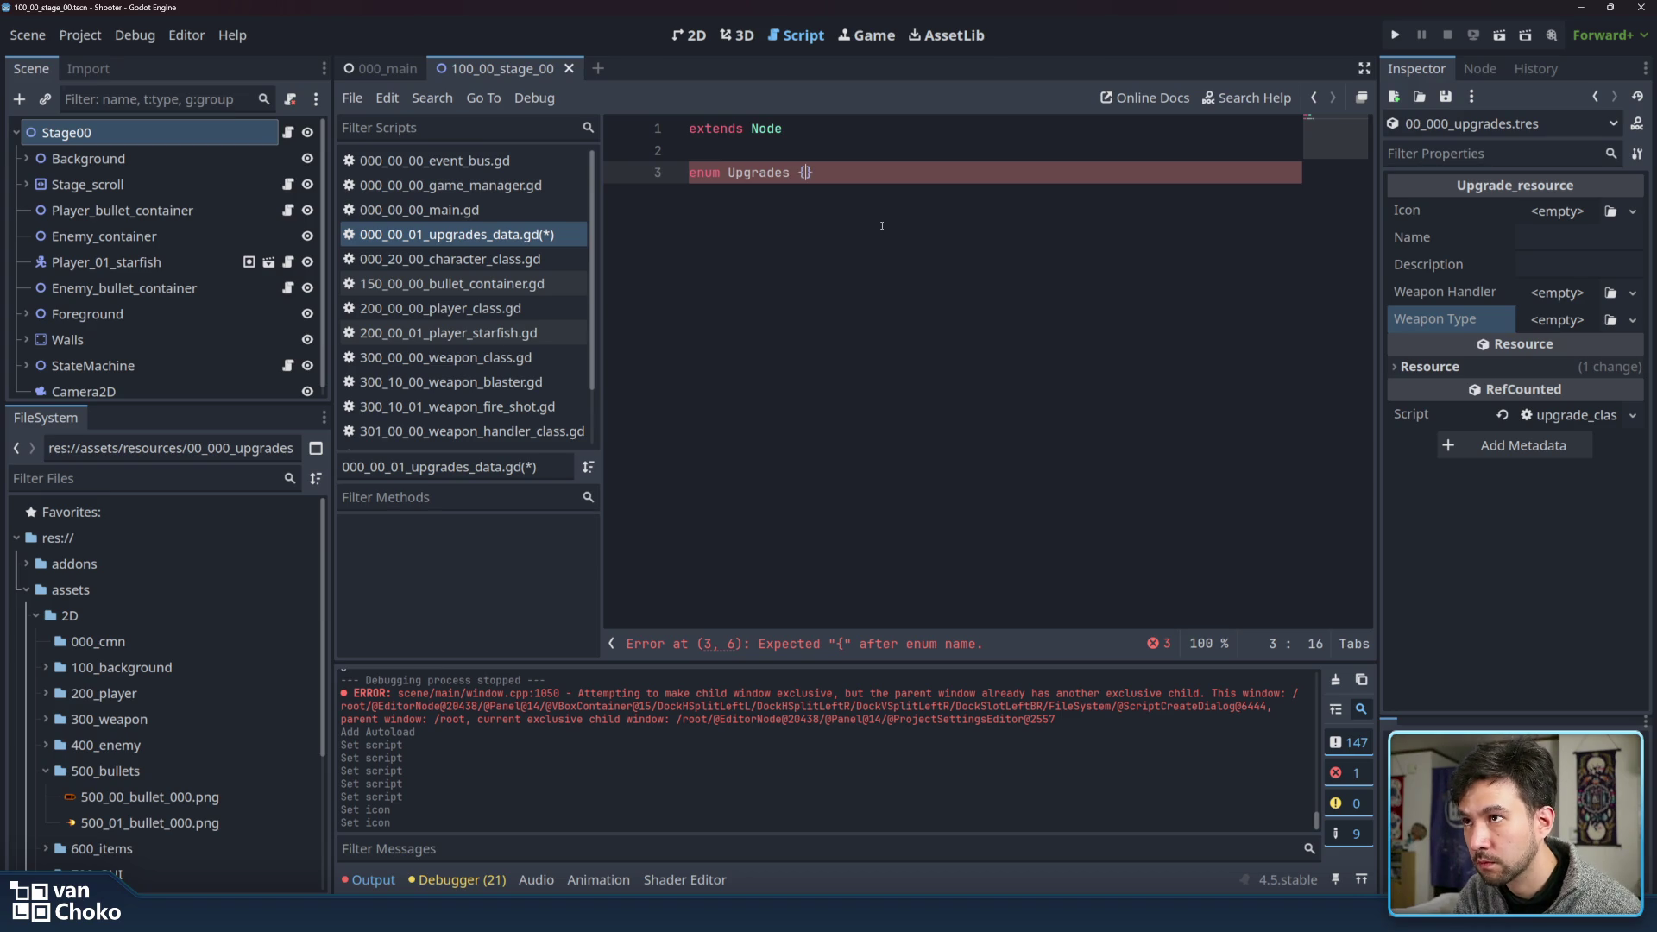
pyautogui.press('Return')
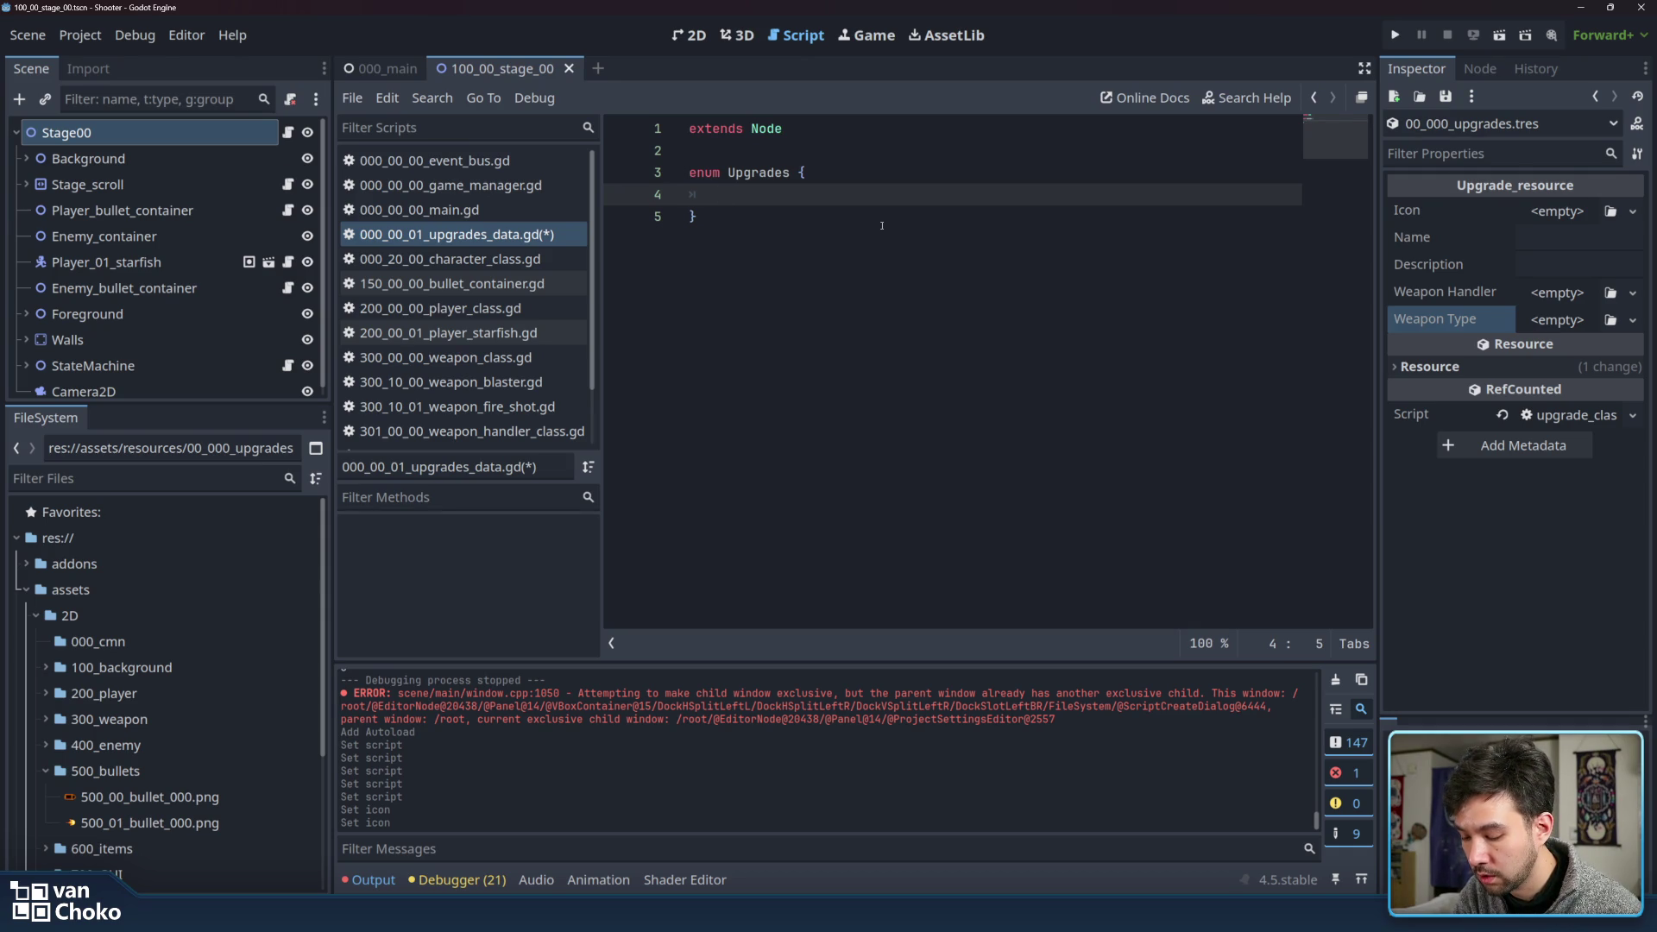
# Add ADD_BLASTER as the first Upgrades entry, followed by a comma and a new line
pyautogui.write('Add_')
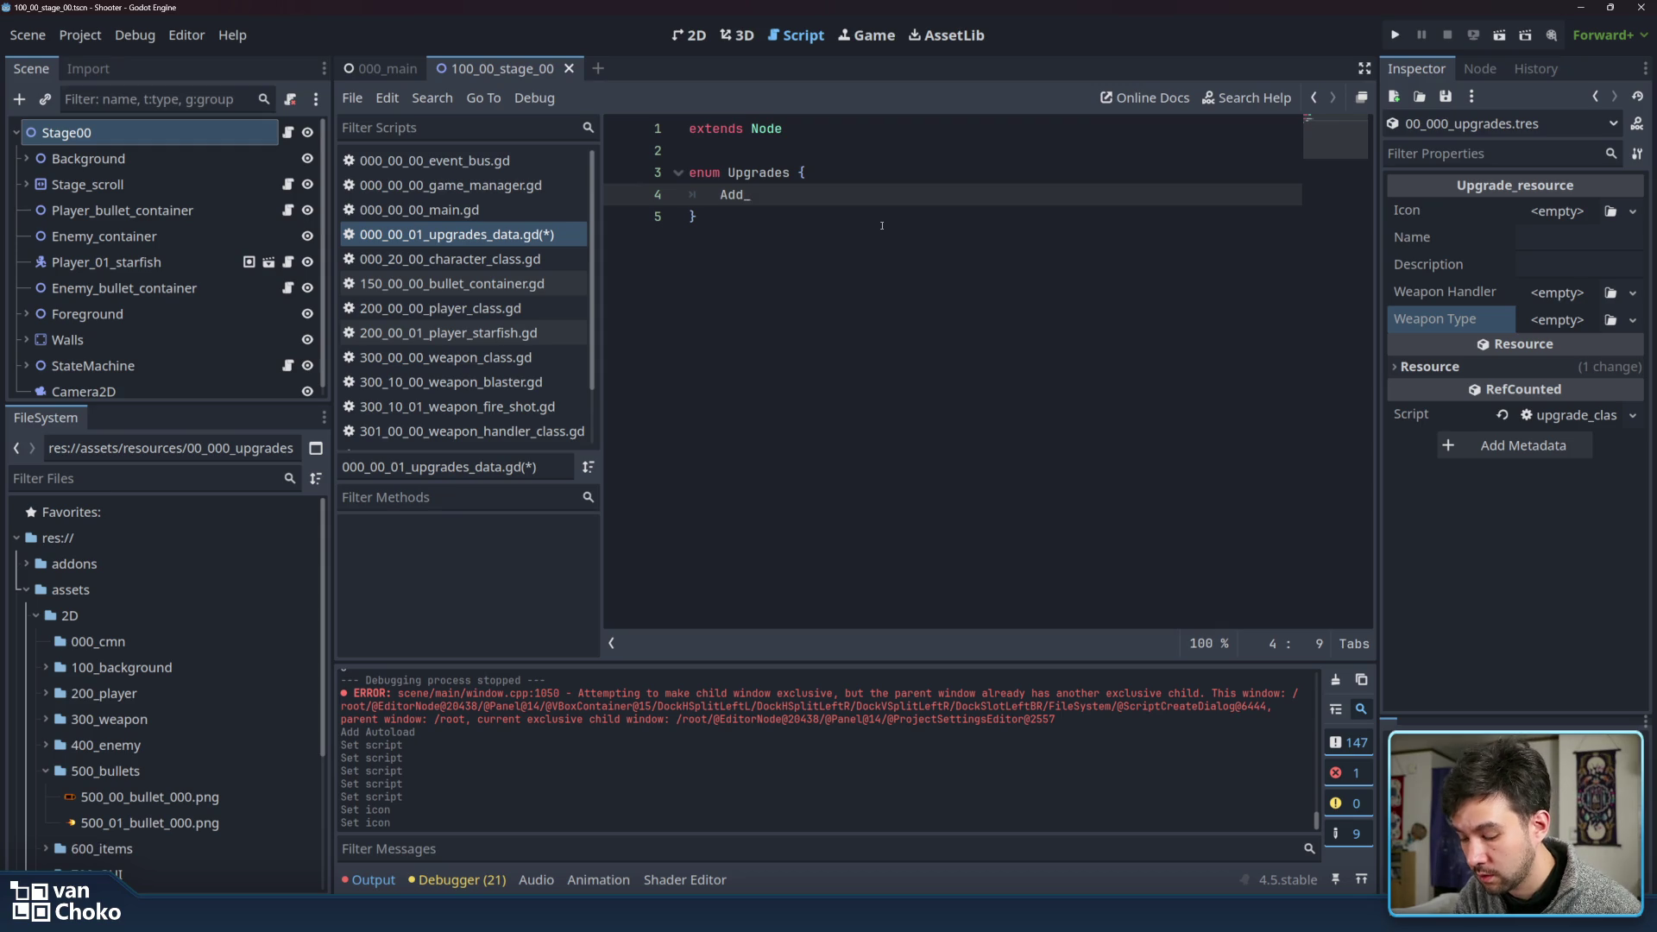
pyautogui.write('fire')
pyautogui.press('BackSpace')
pyautogui.press('BackSpace')
pyautogui.press('BackSpace')
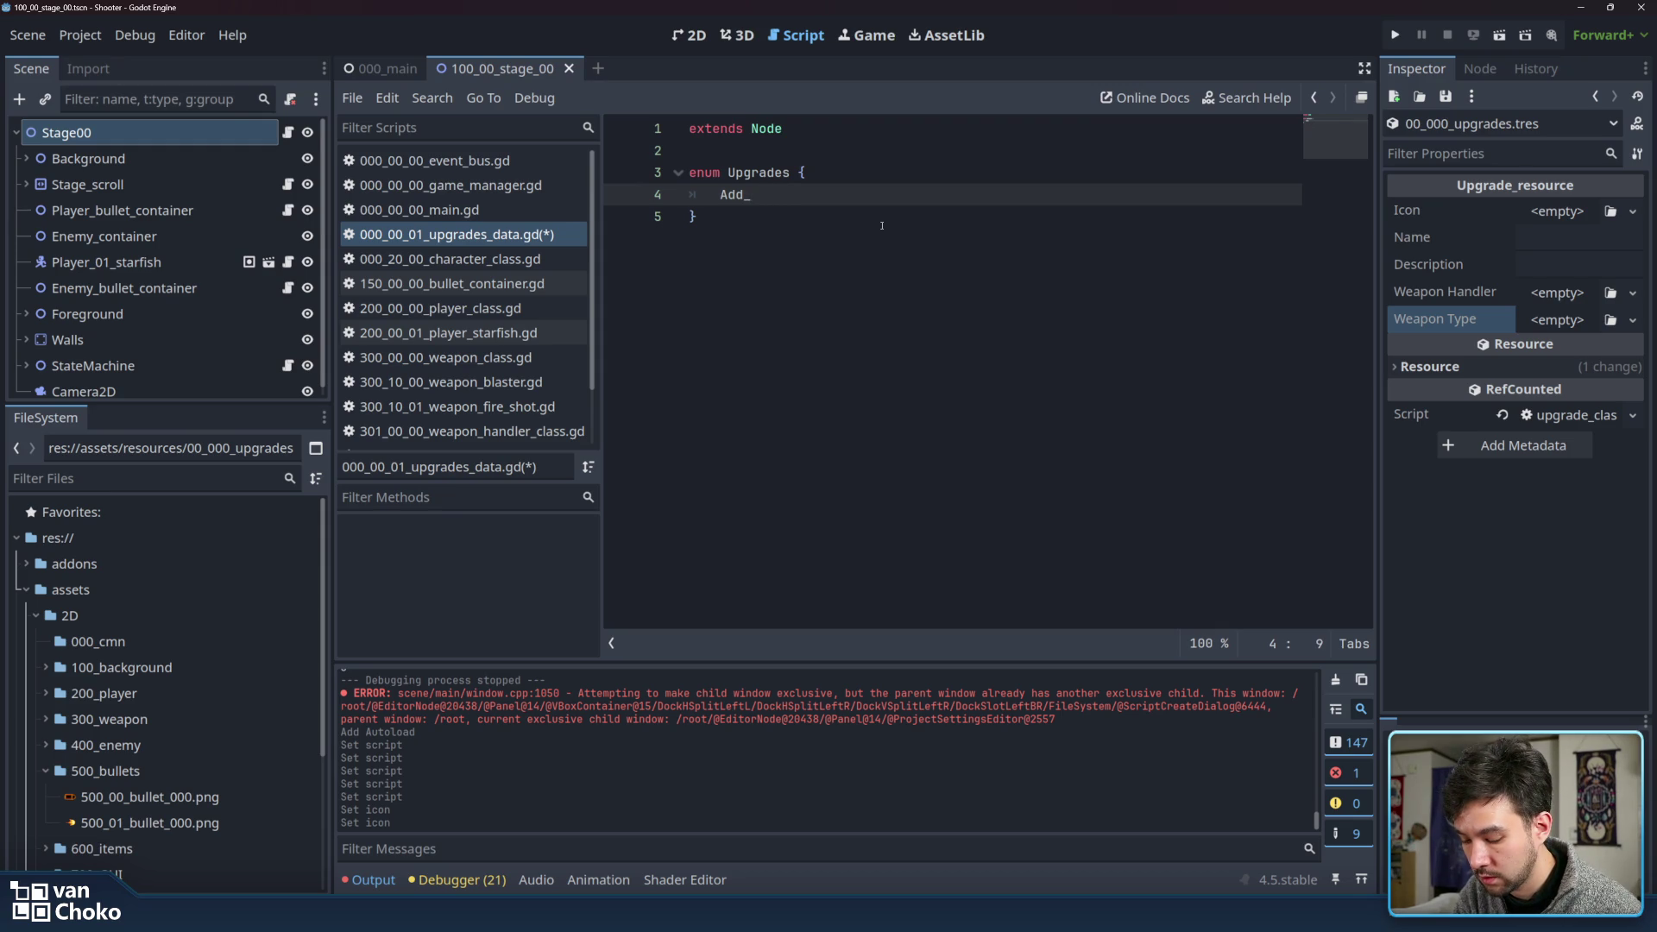
pyautogui.write('BLASTER')
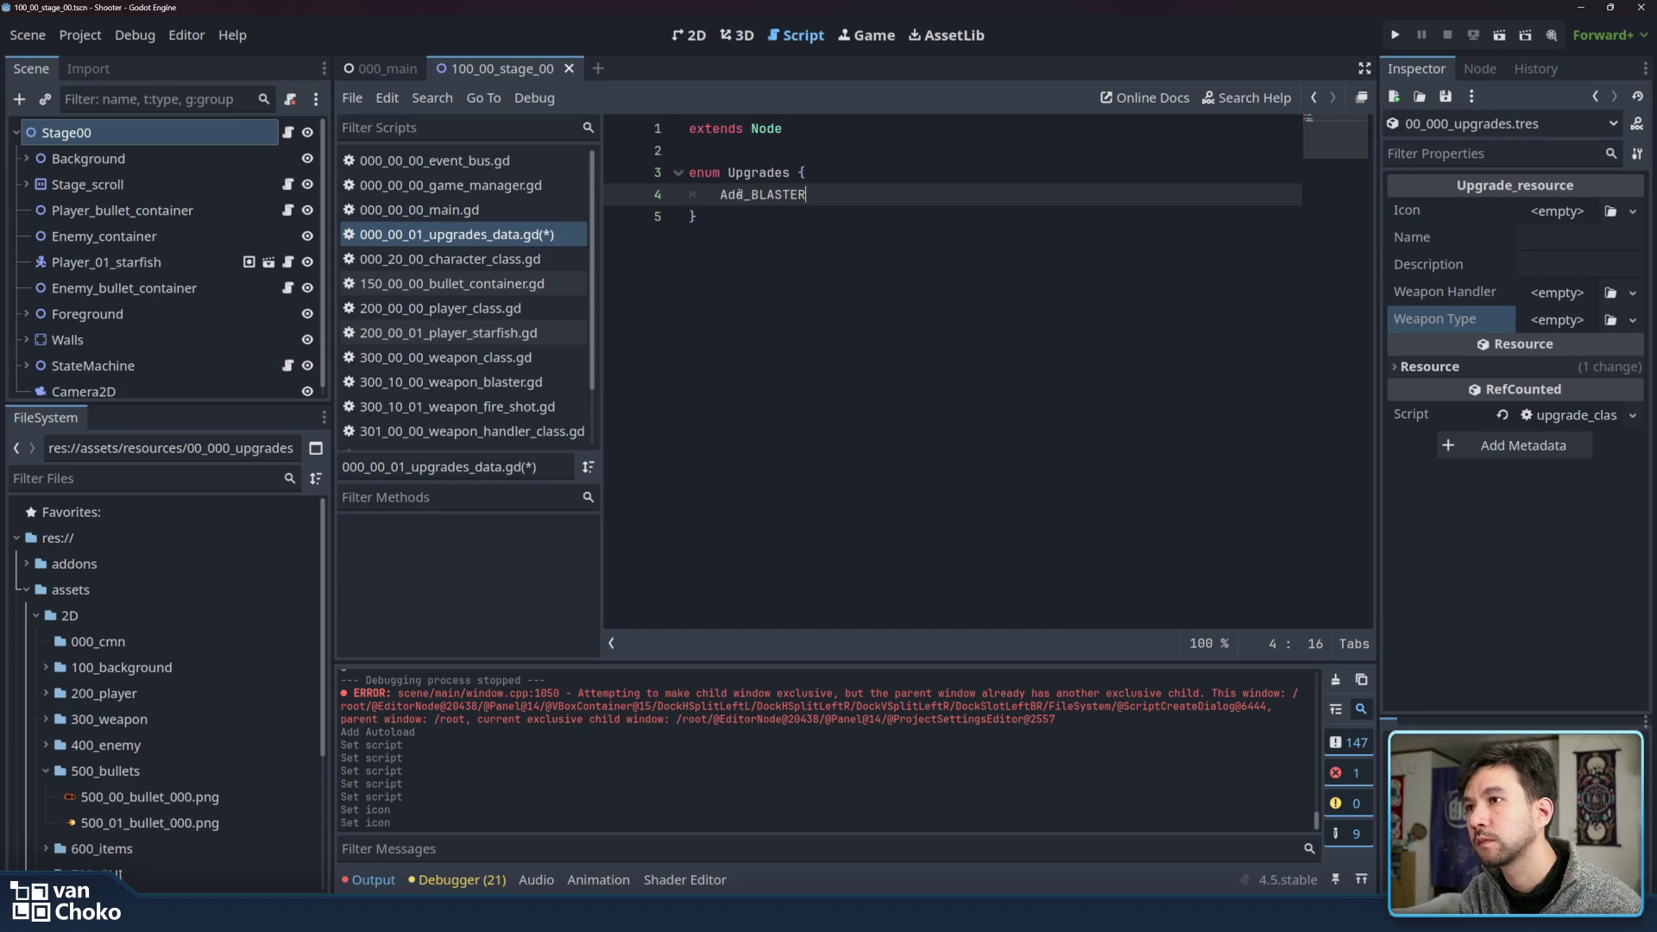
pyautogui.moveTo(743, 194); pyautogui.dragTo(728, 194)
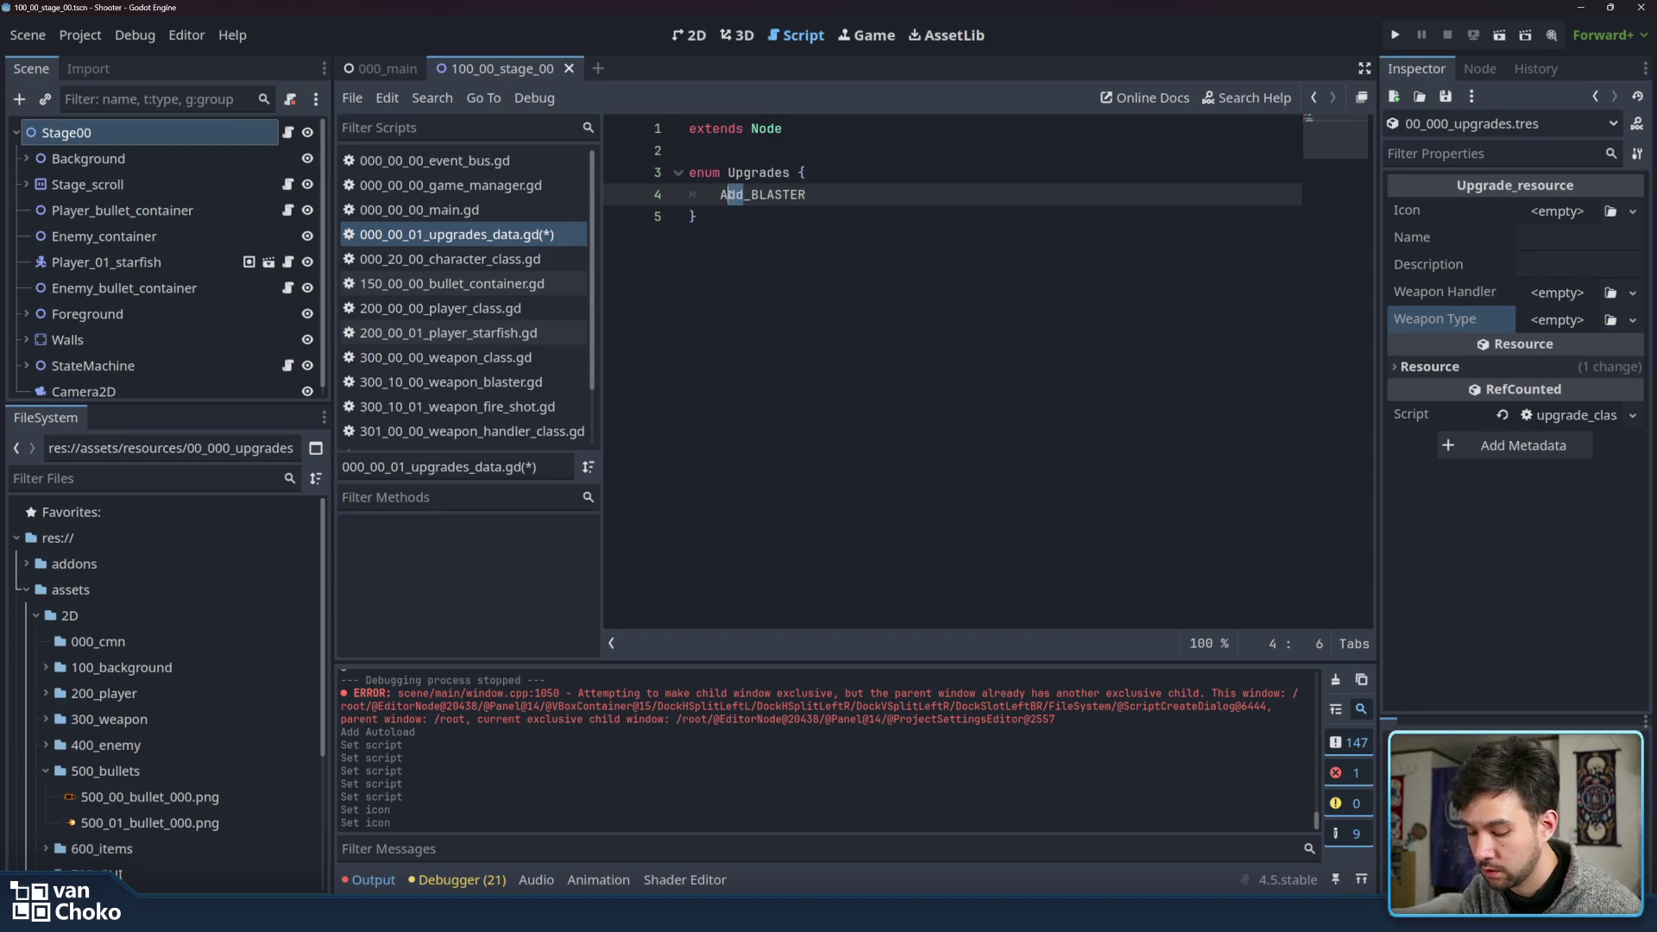
pyautogui.write('DD')
pyautogui.press('End')
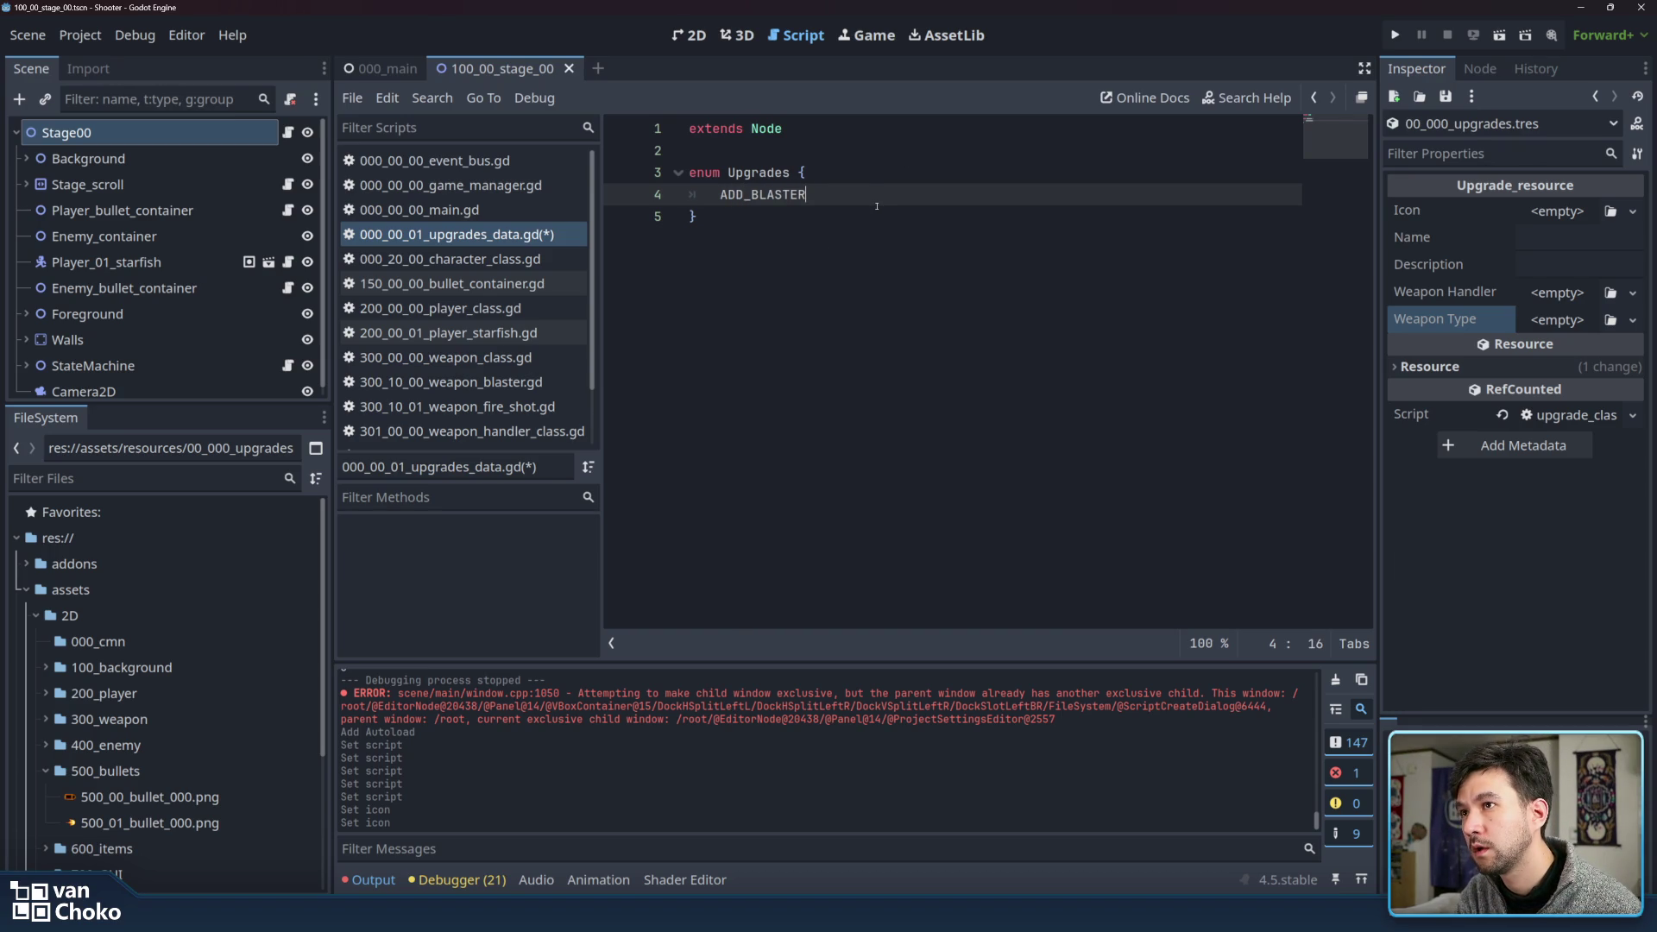
pyautogui.write(',')
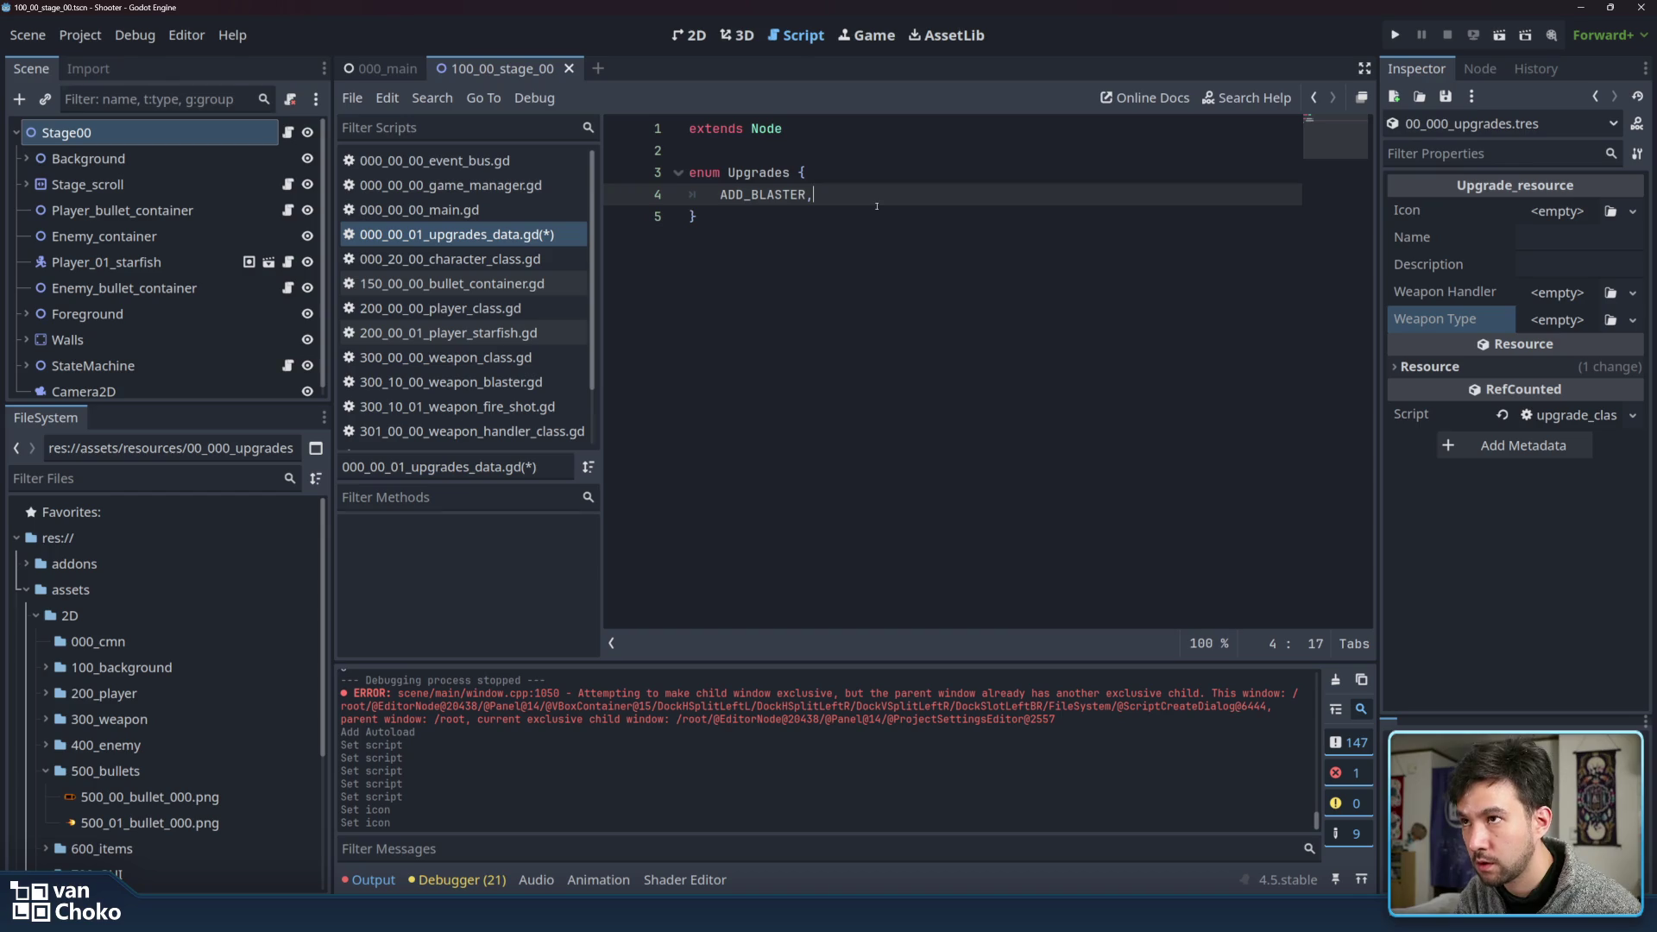
pyautogui.press('Return')
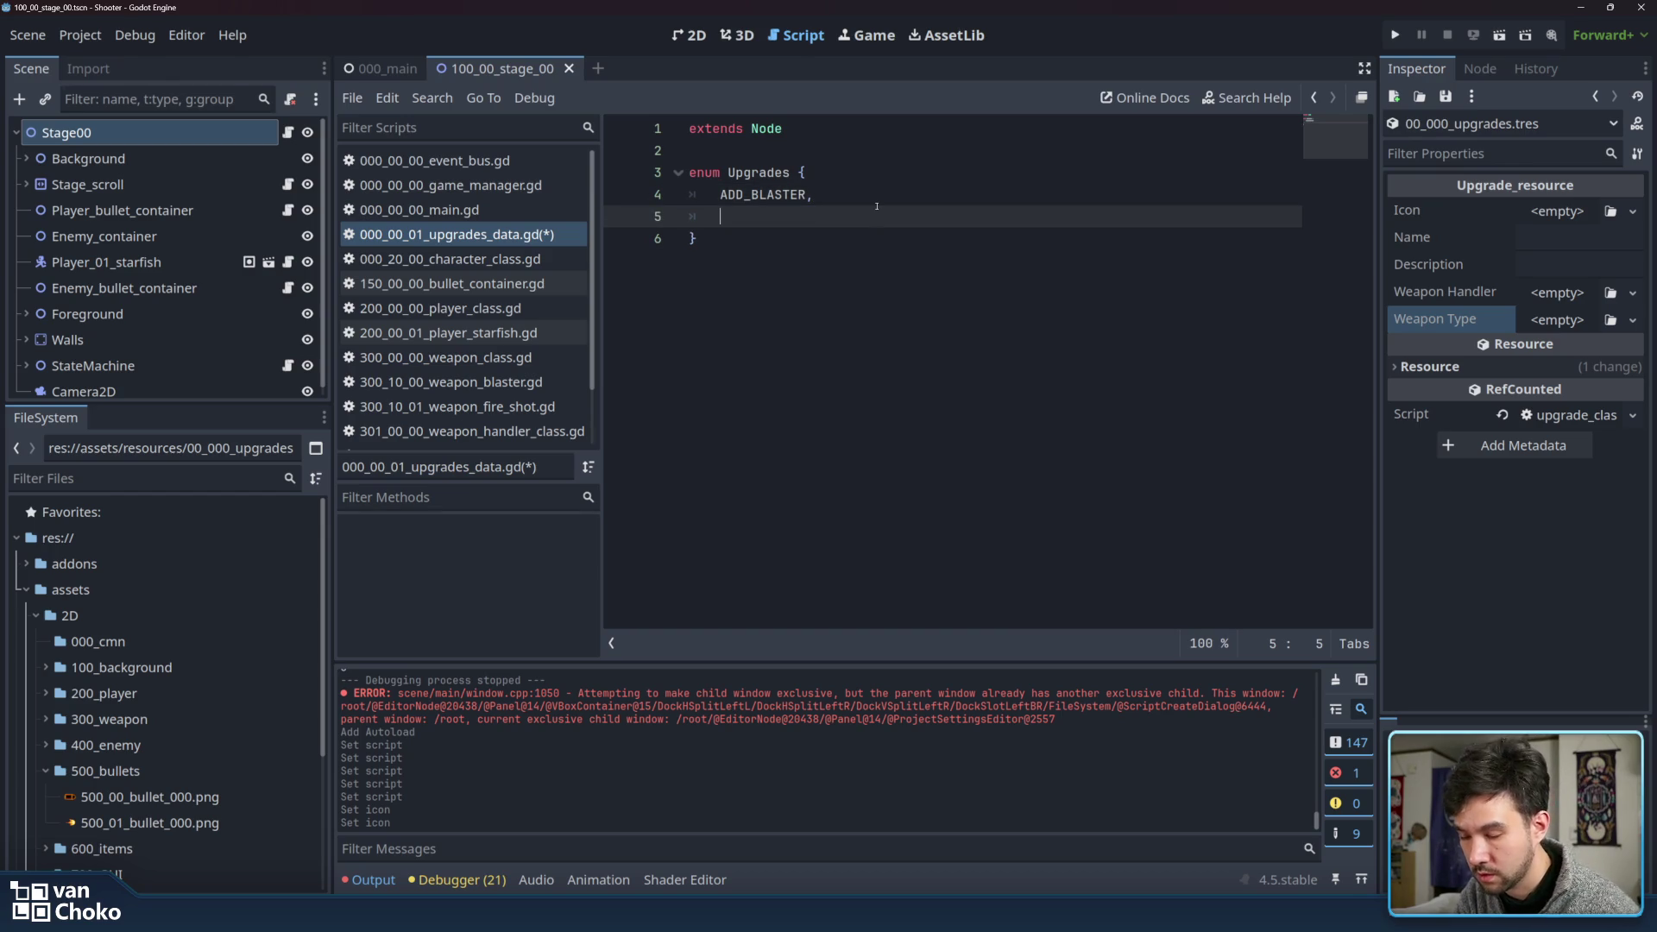
pyautogui.click(746, 157)
pyautogui.click(750, 216)
# Rename the enum to Upgrades_lvl2 and remove the trailing comma and empty entry line
pyautogui.click(791, 173)
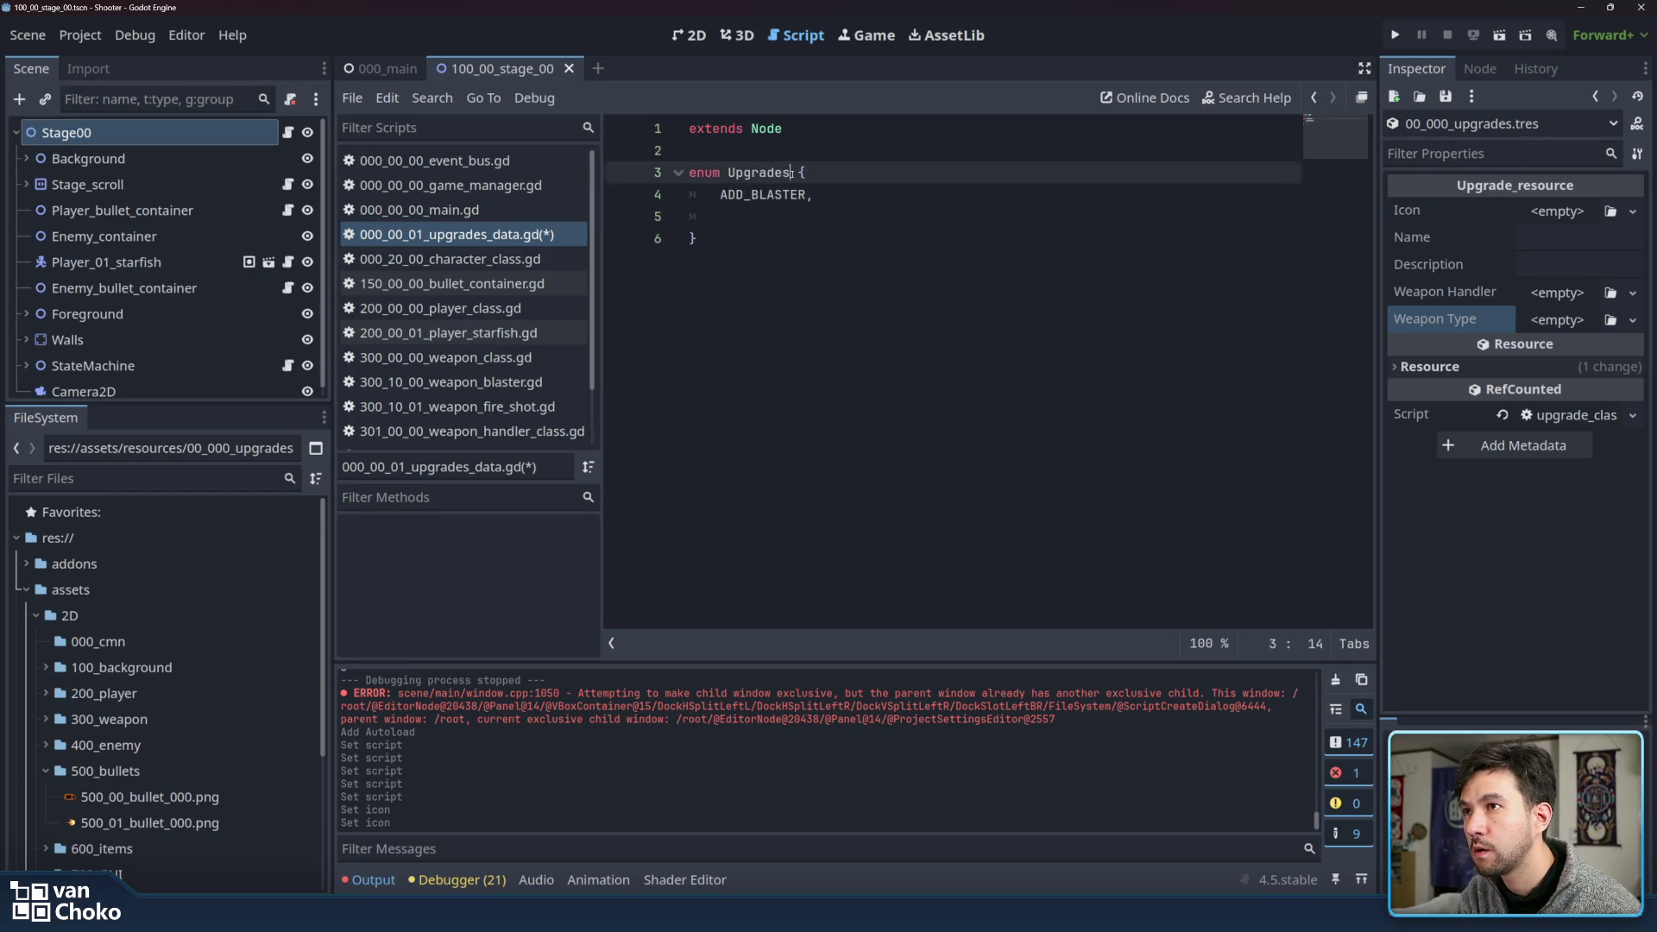
pyautogui.write('lvl2')
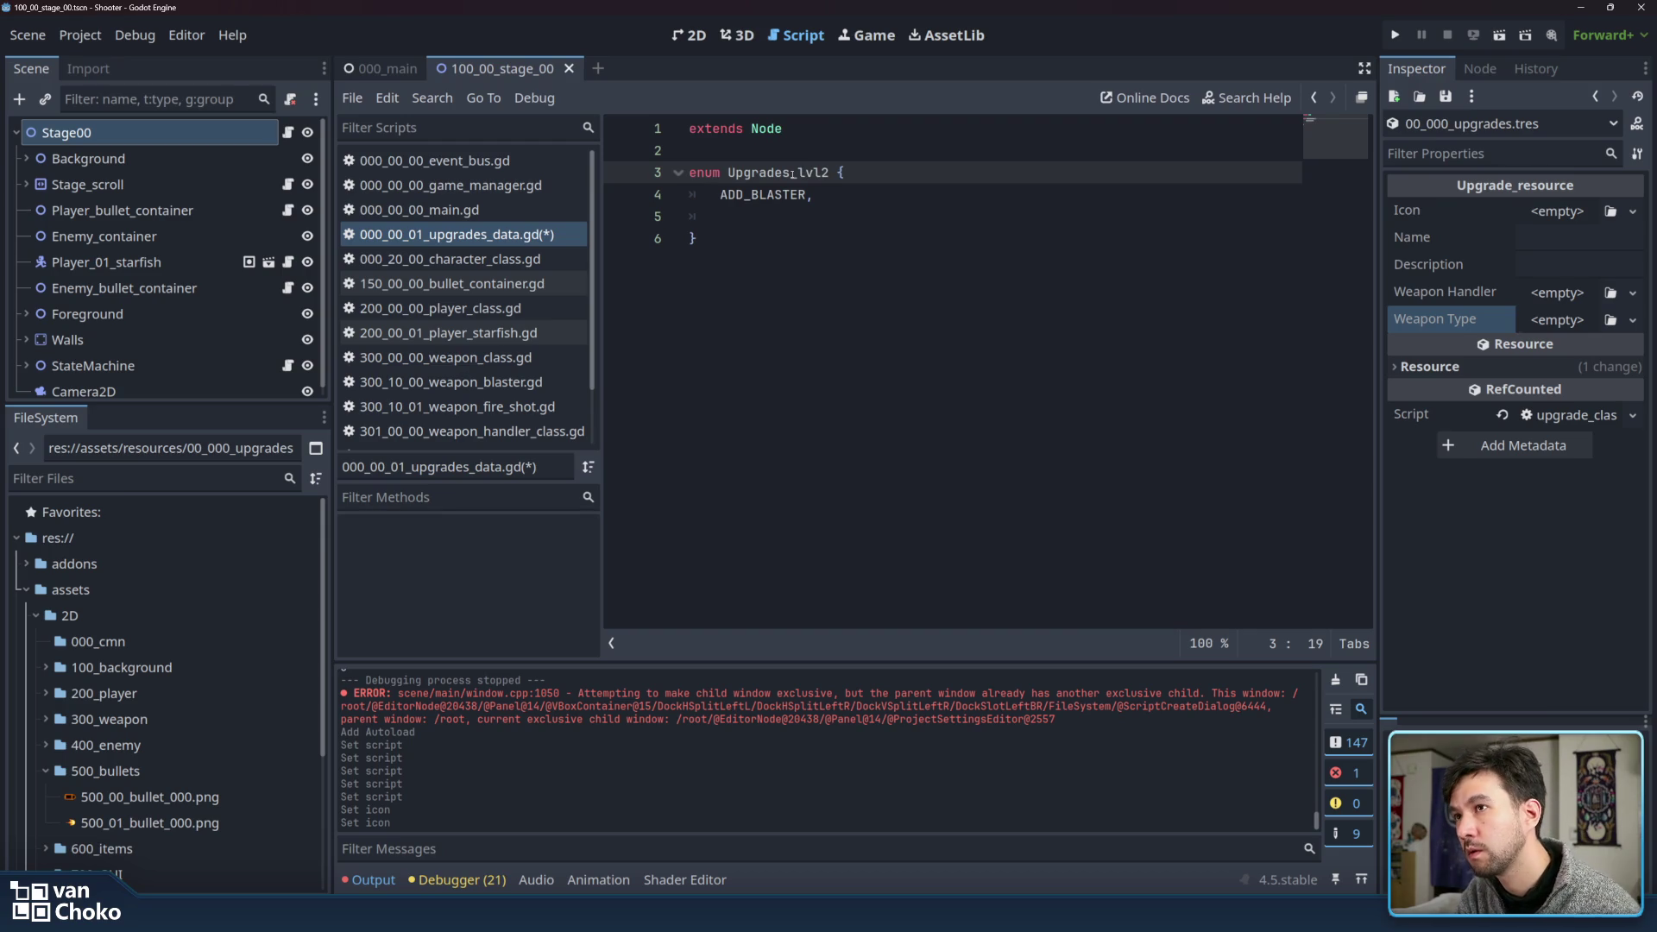
pyautogui.moveTo(789, 224); pyautogui.dragTo(804, 204)
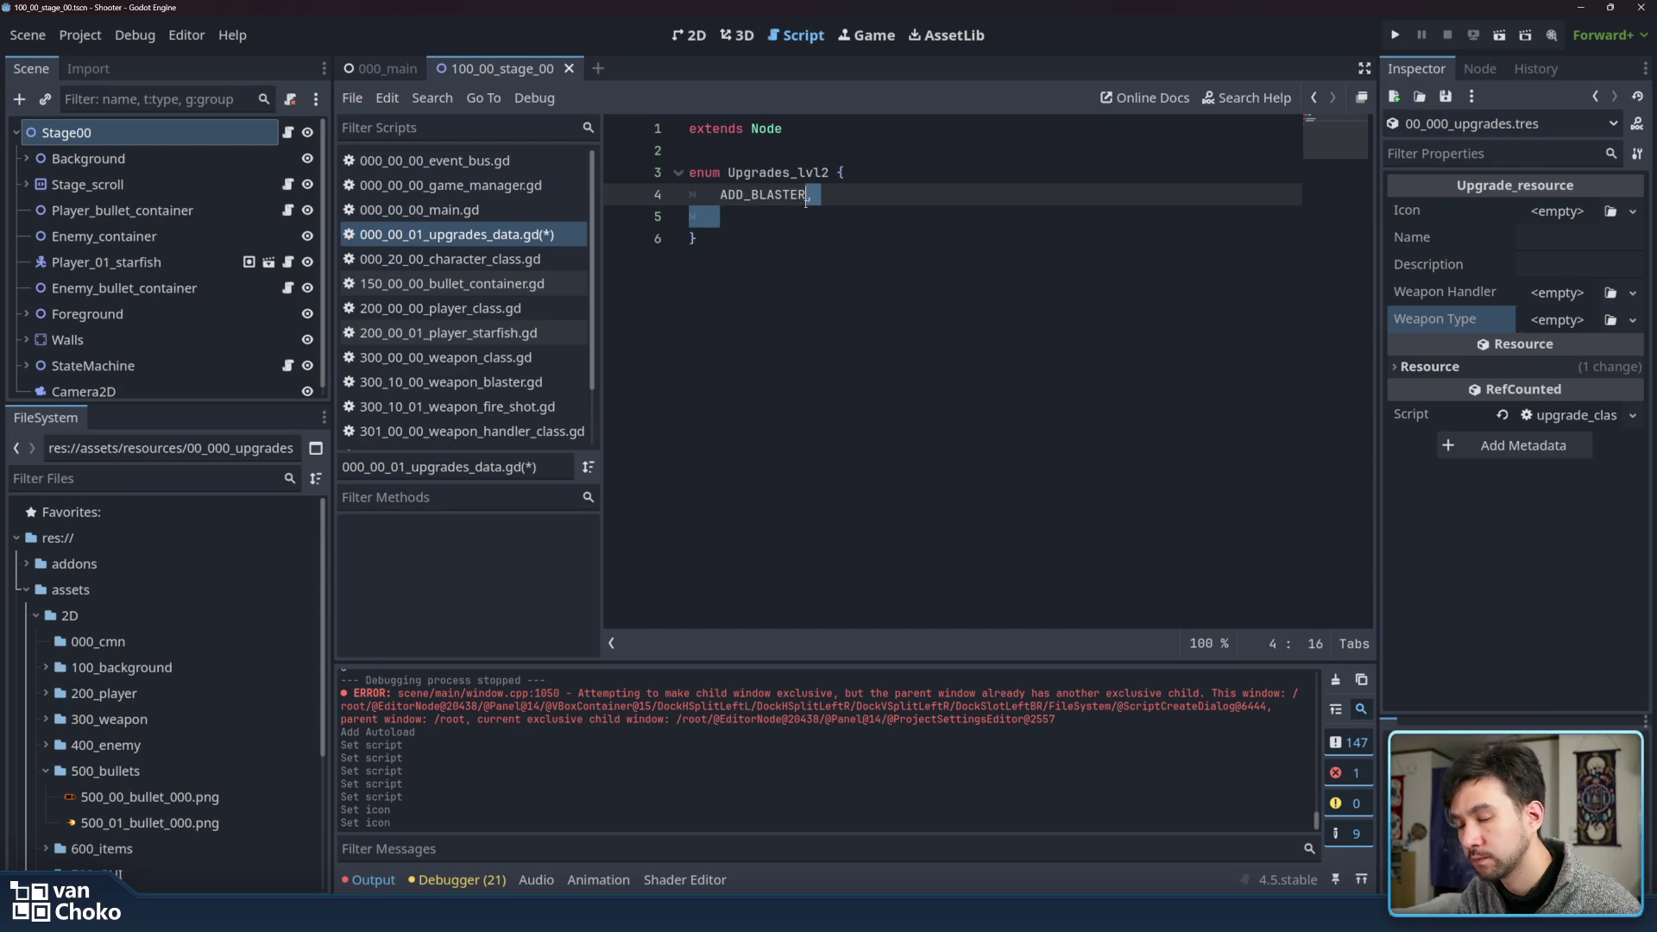
pyautogui.press('BackSpace')
# Add an Upgrades_lvl1 enum above it with entries SPEED_UP and SHOT_SPEED
pyautogui.click(783, 149)
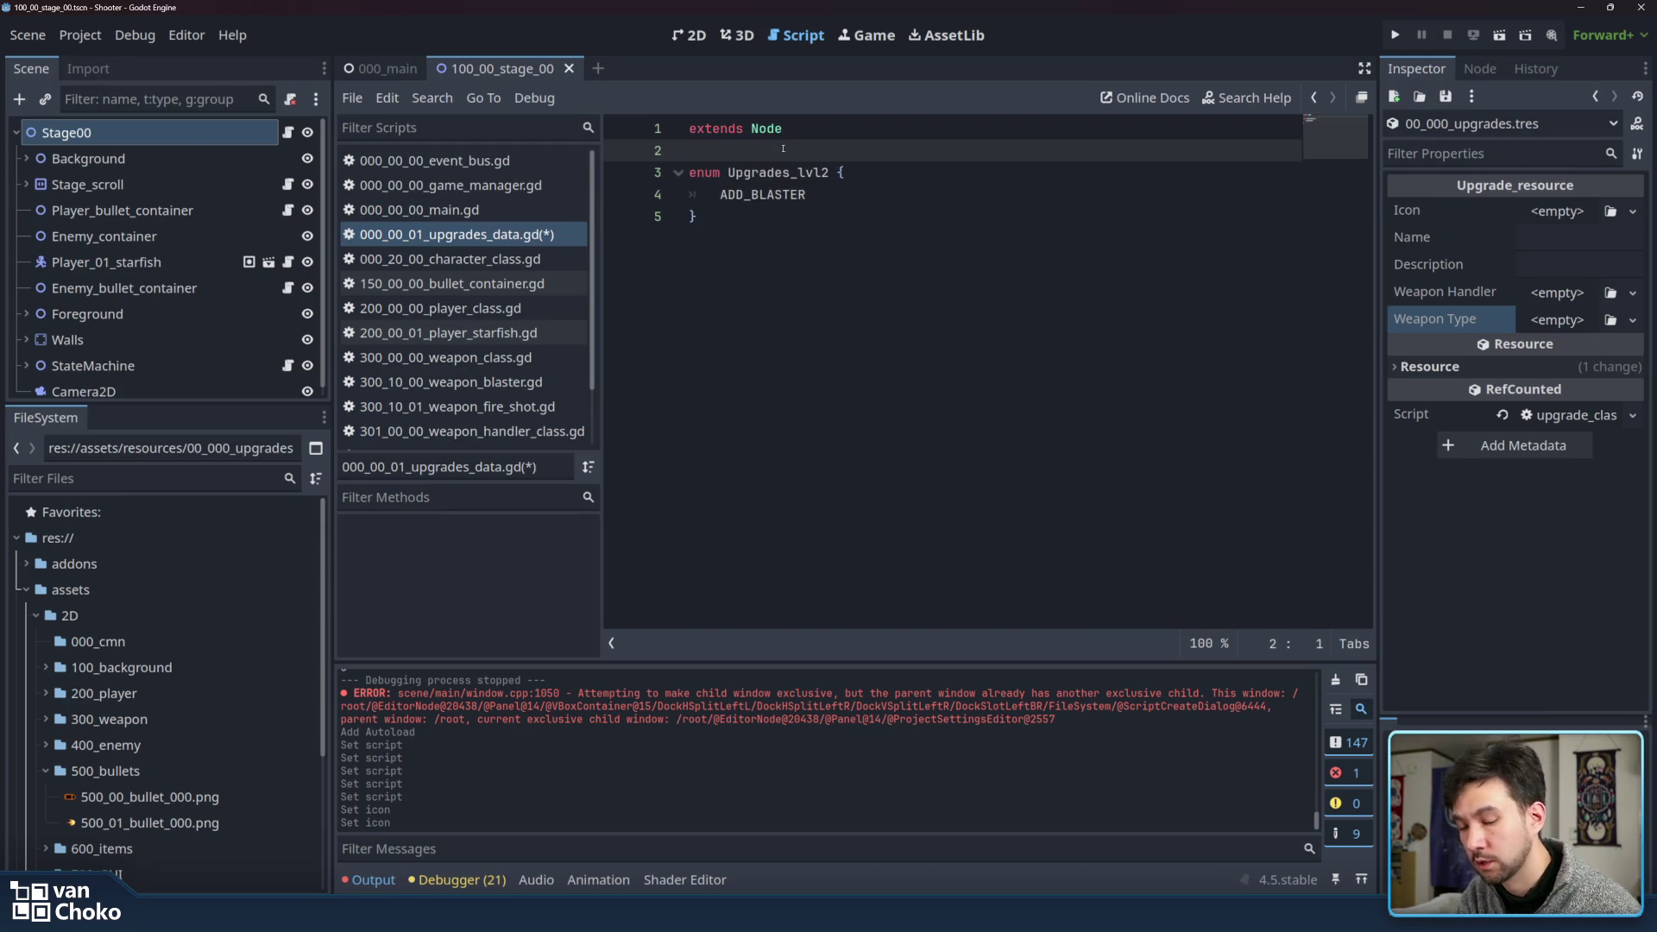
pyautogui.press('Return')
pyautogui.press('Return')
pyautogui.press('Up')
pyautogui.write('enum ')
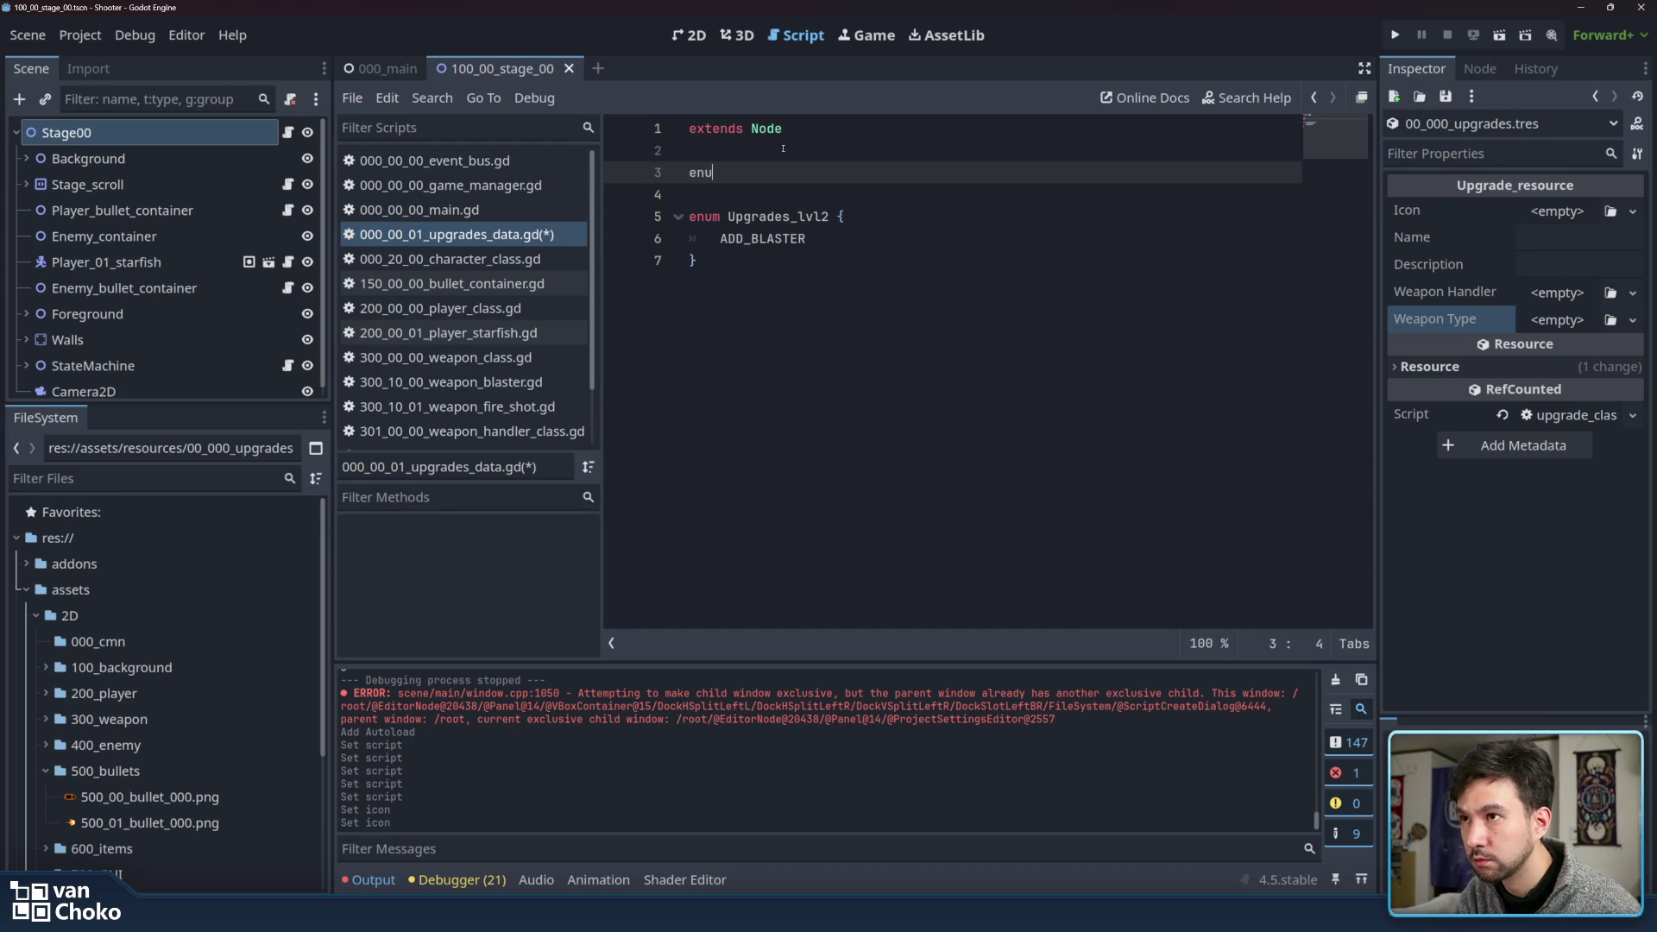
pyautogui.write('Upgrad')
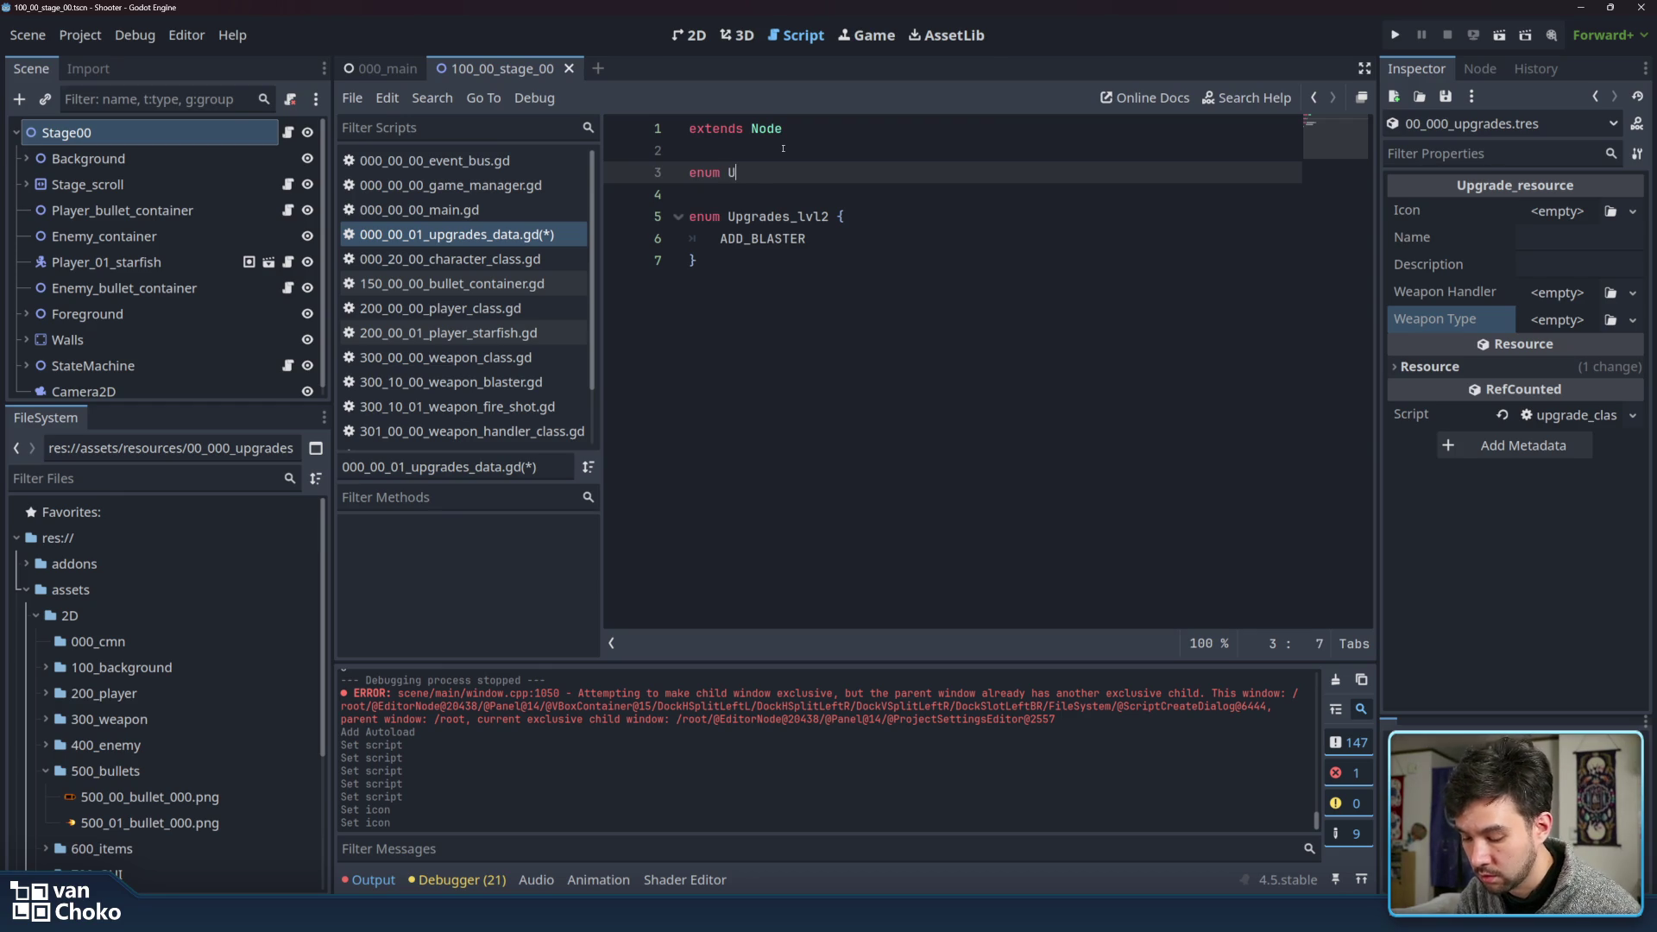
pyautogui.write('es_')
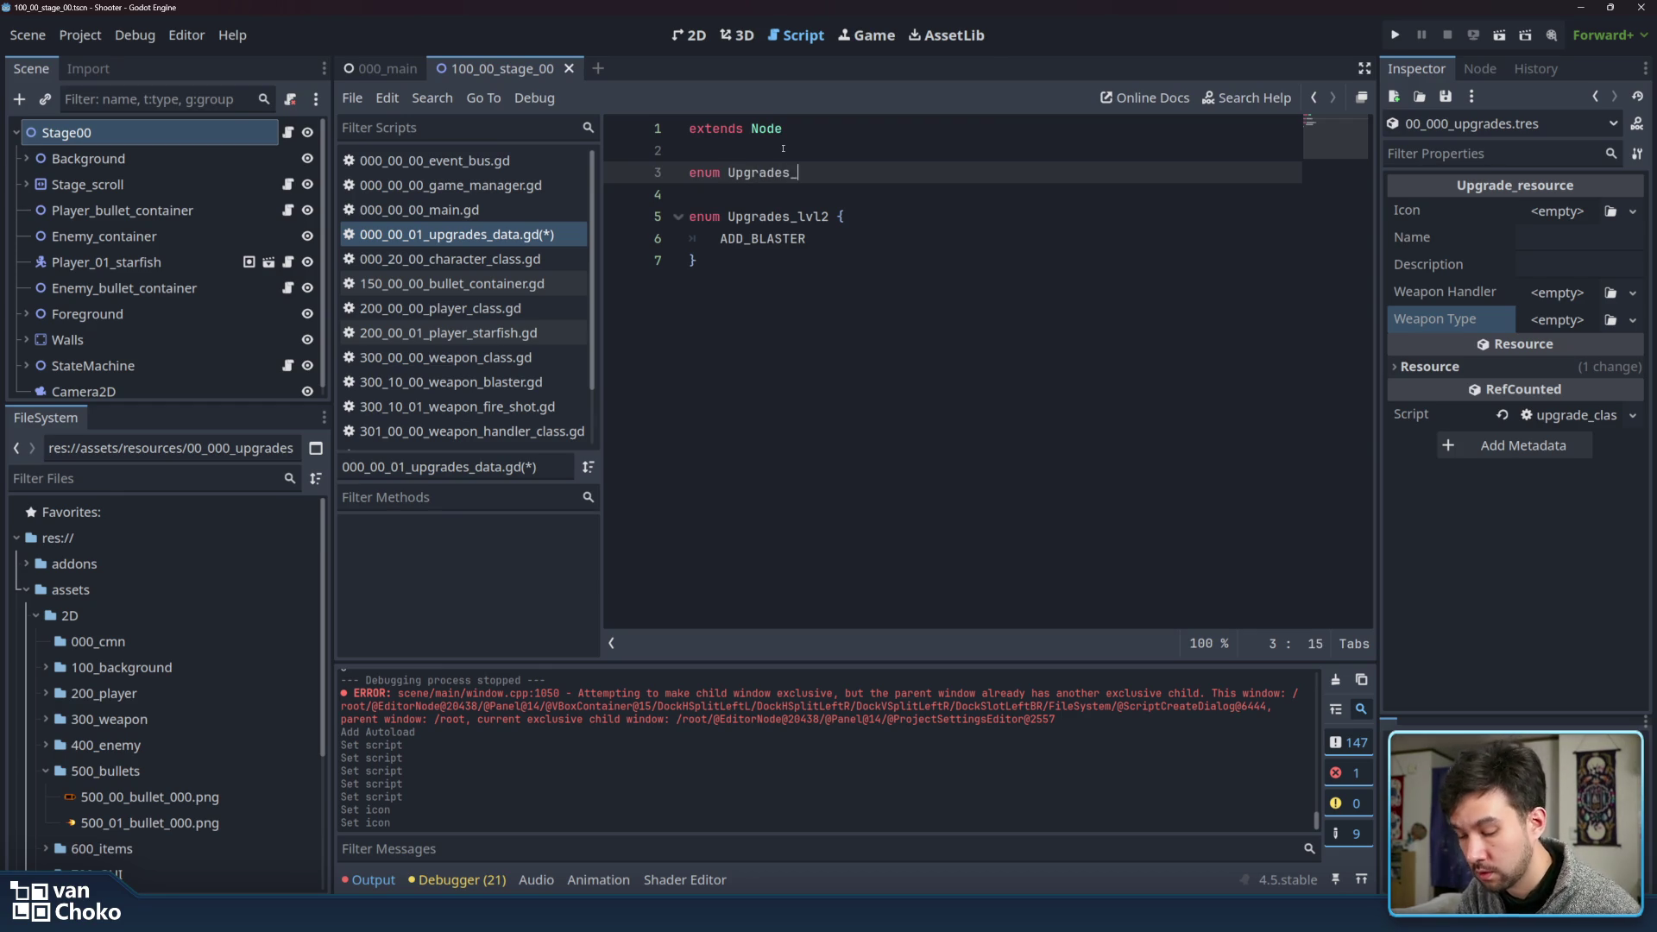
pyautogui.write('lvl')
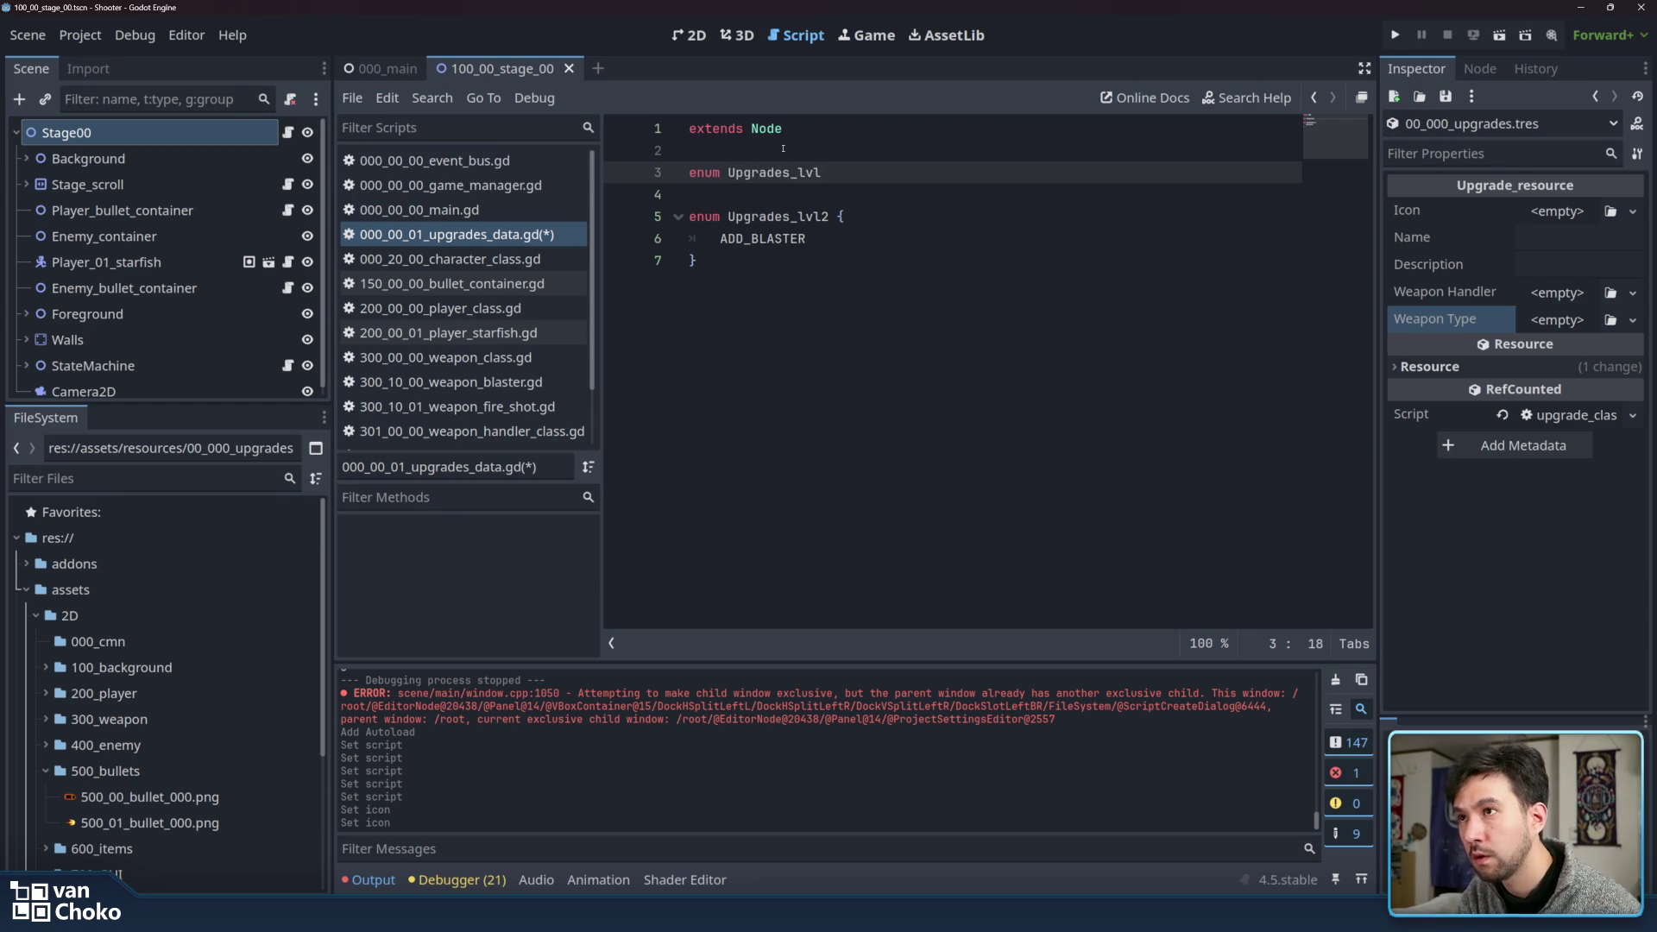
pyautogui.write('1')
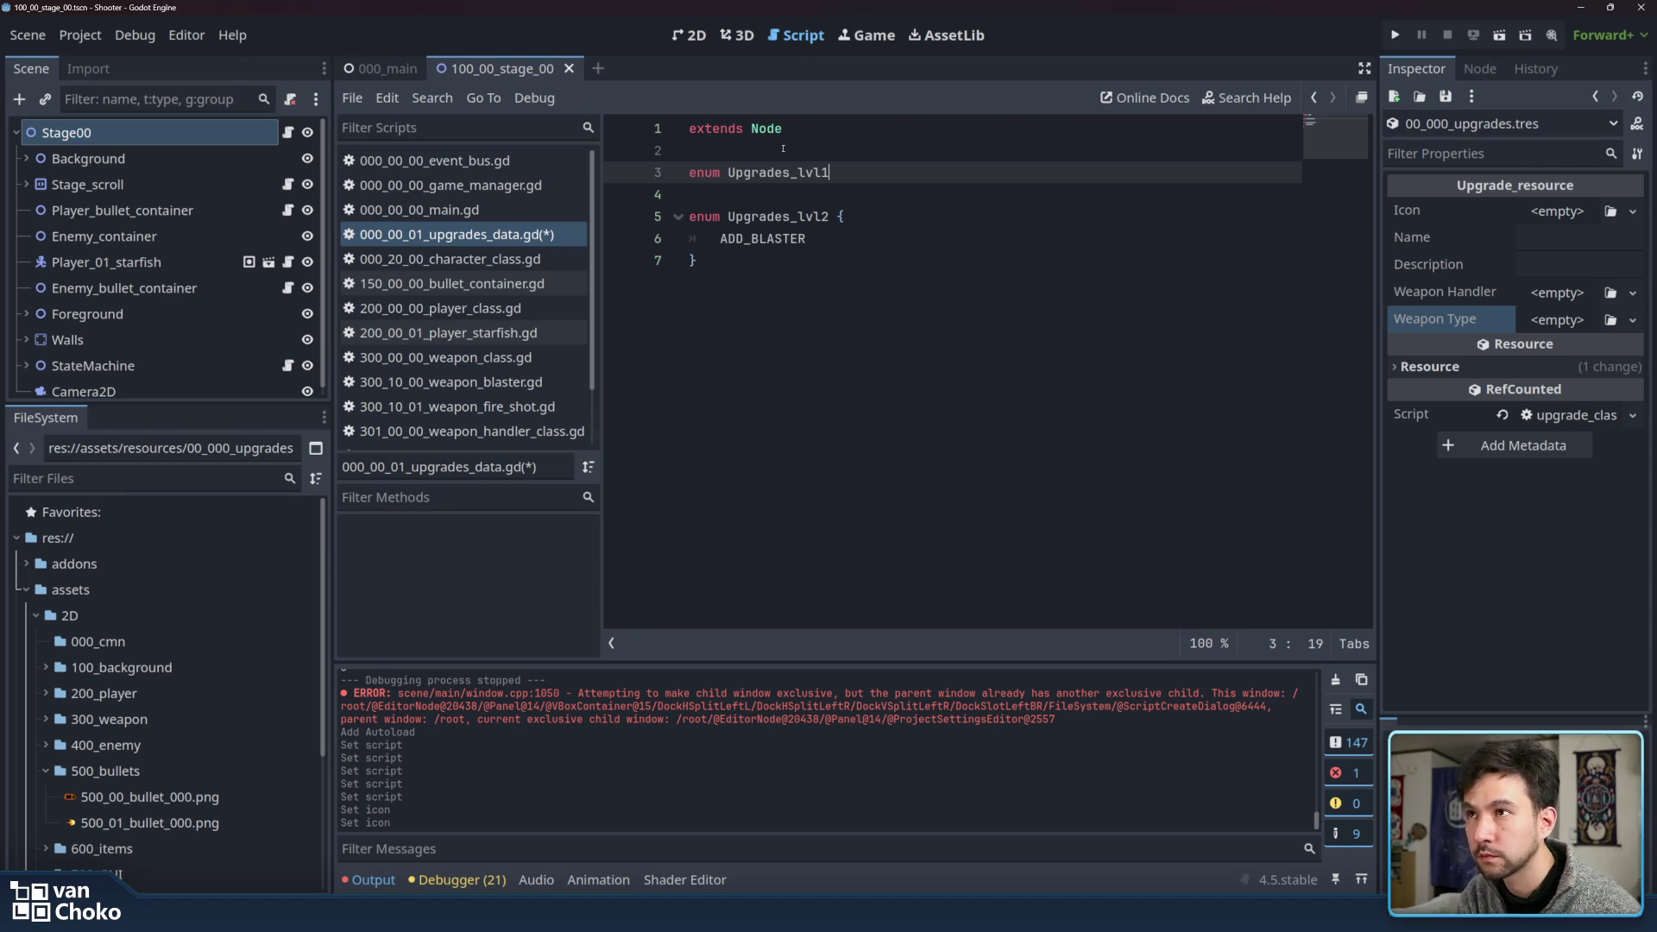
pyautogui.write(' {')
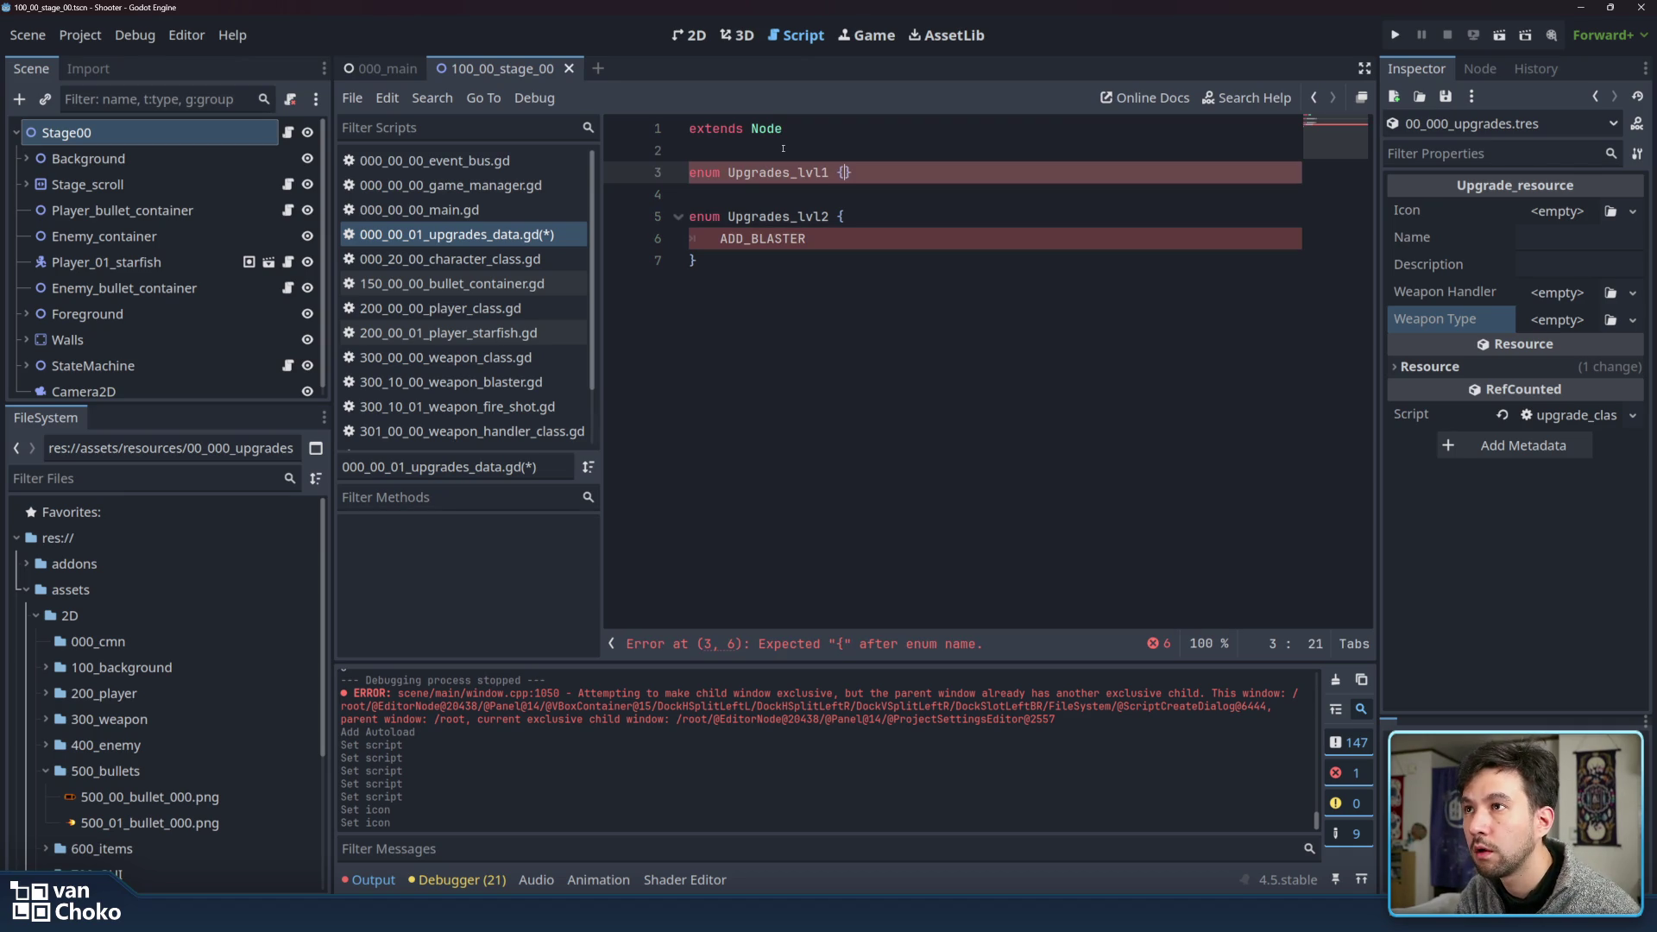
pyautogui.press('Return')
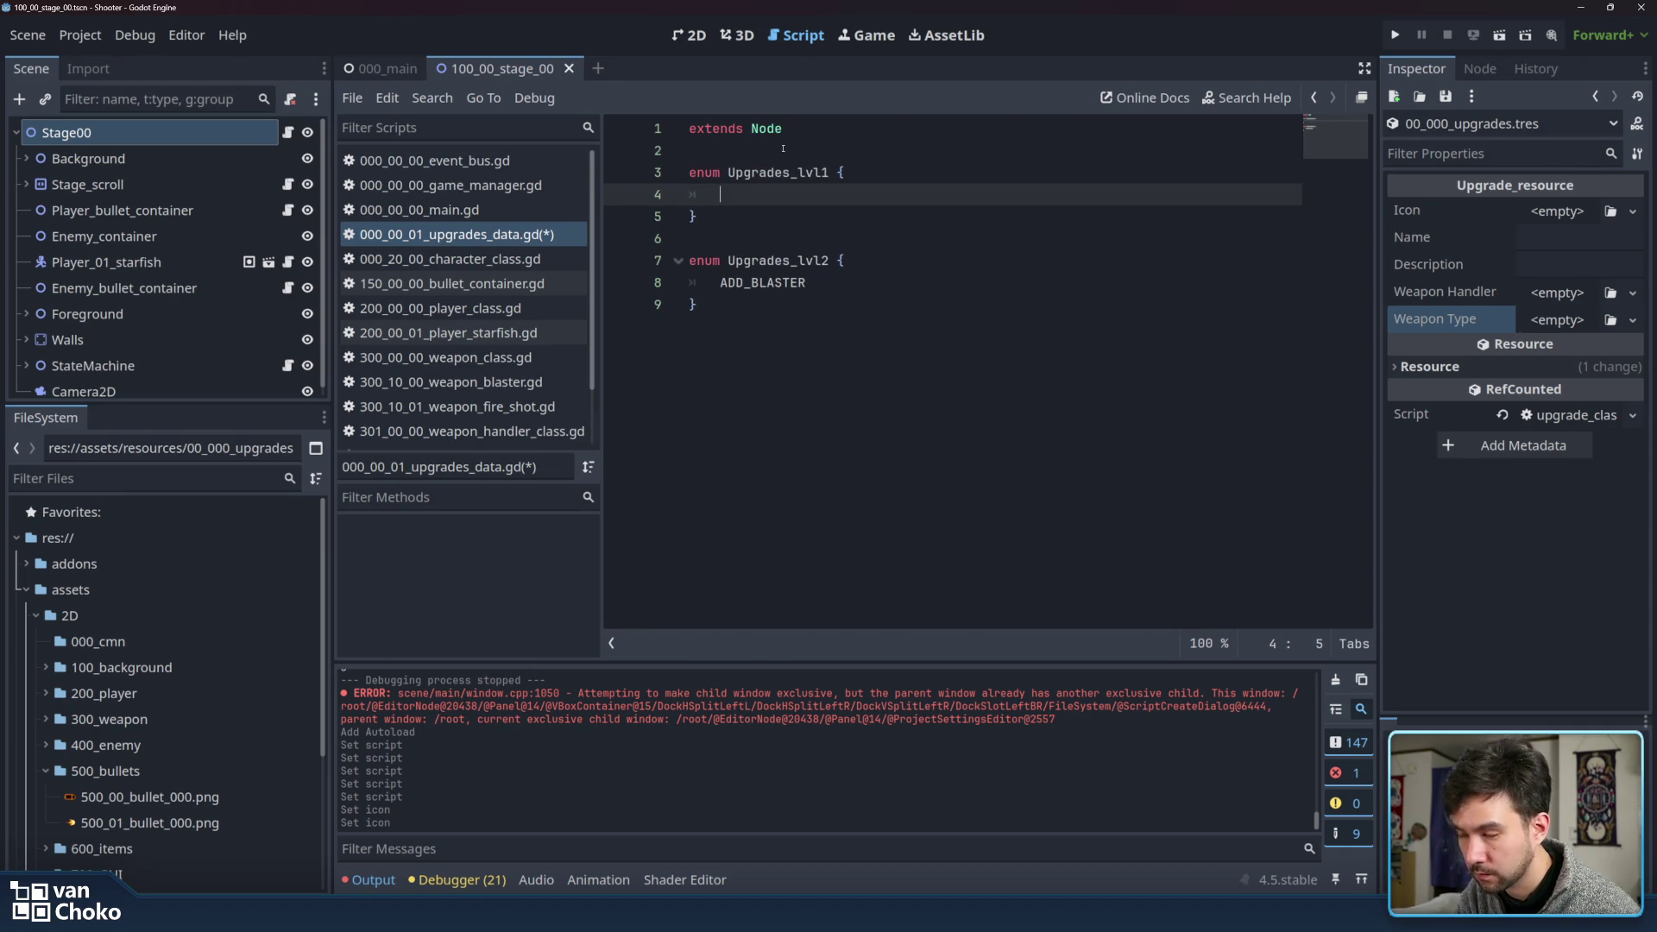
pyautogui.write('SPEE')
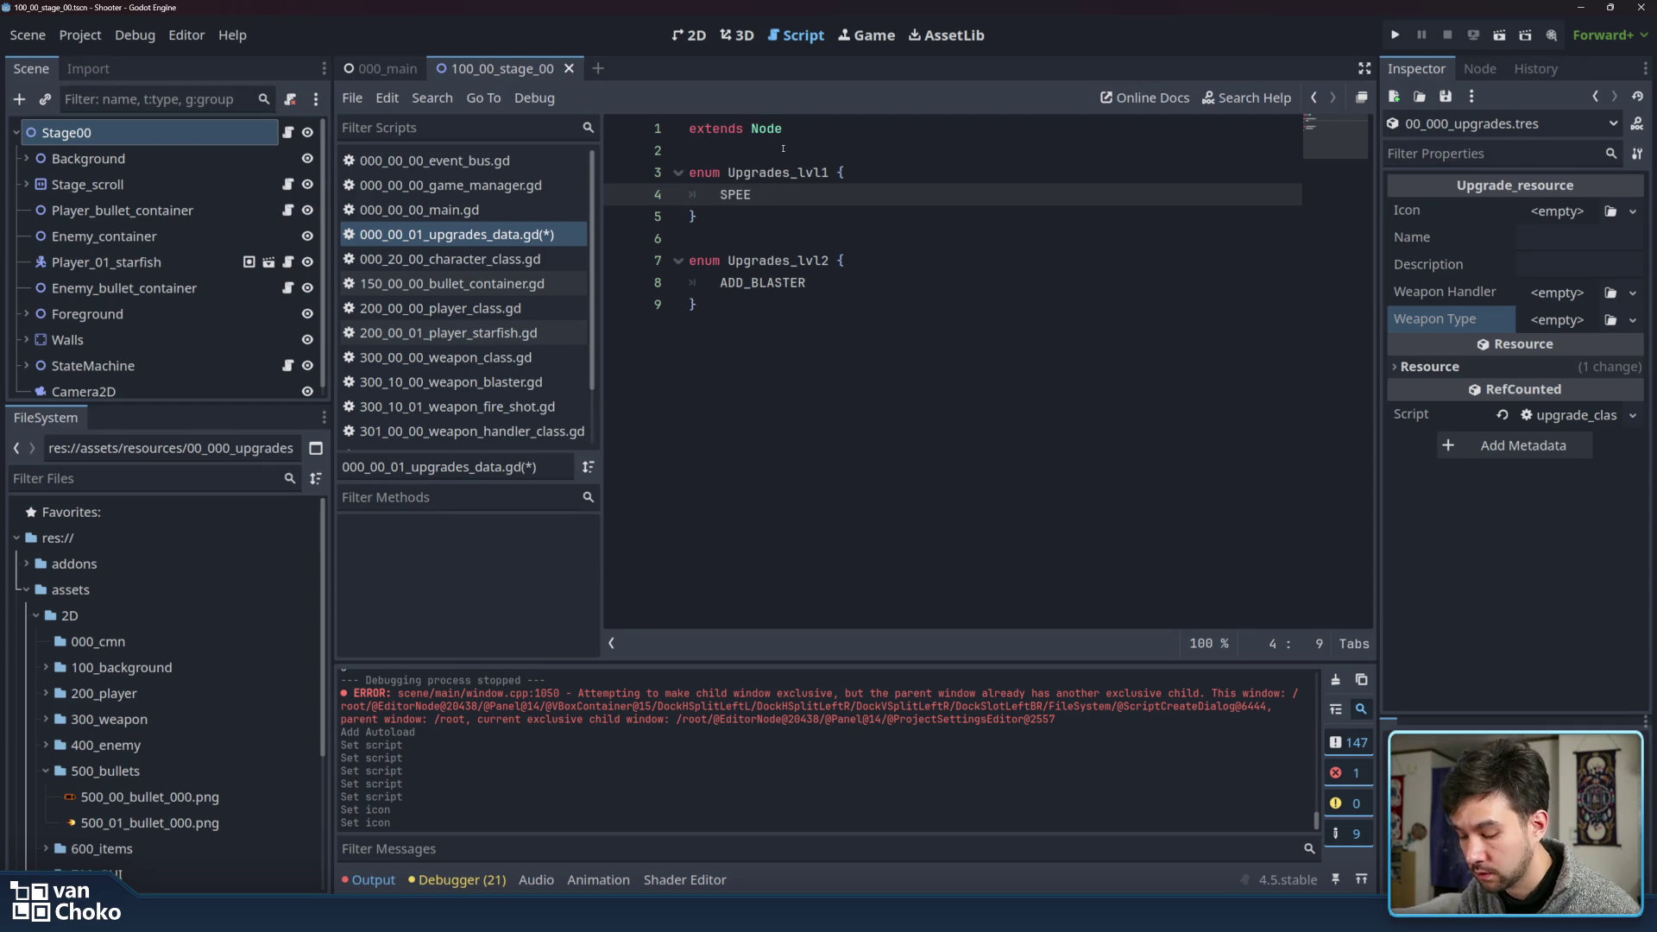
pyautogui.write('D_UP,')
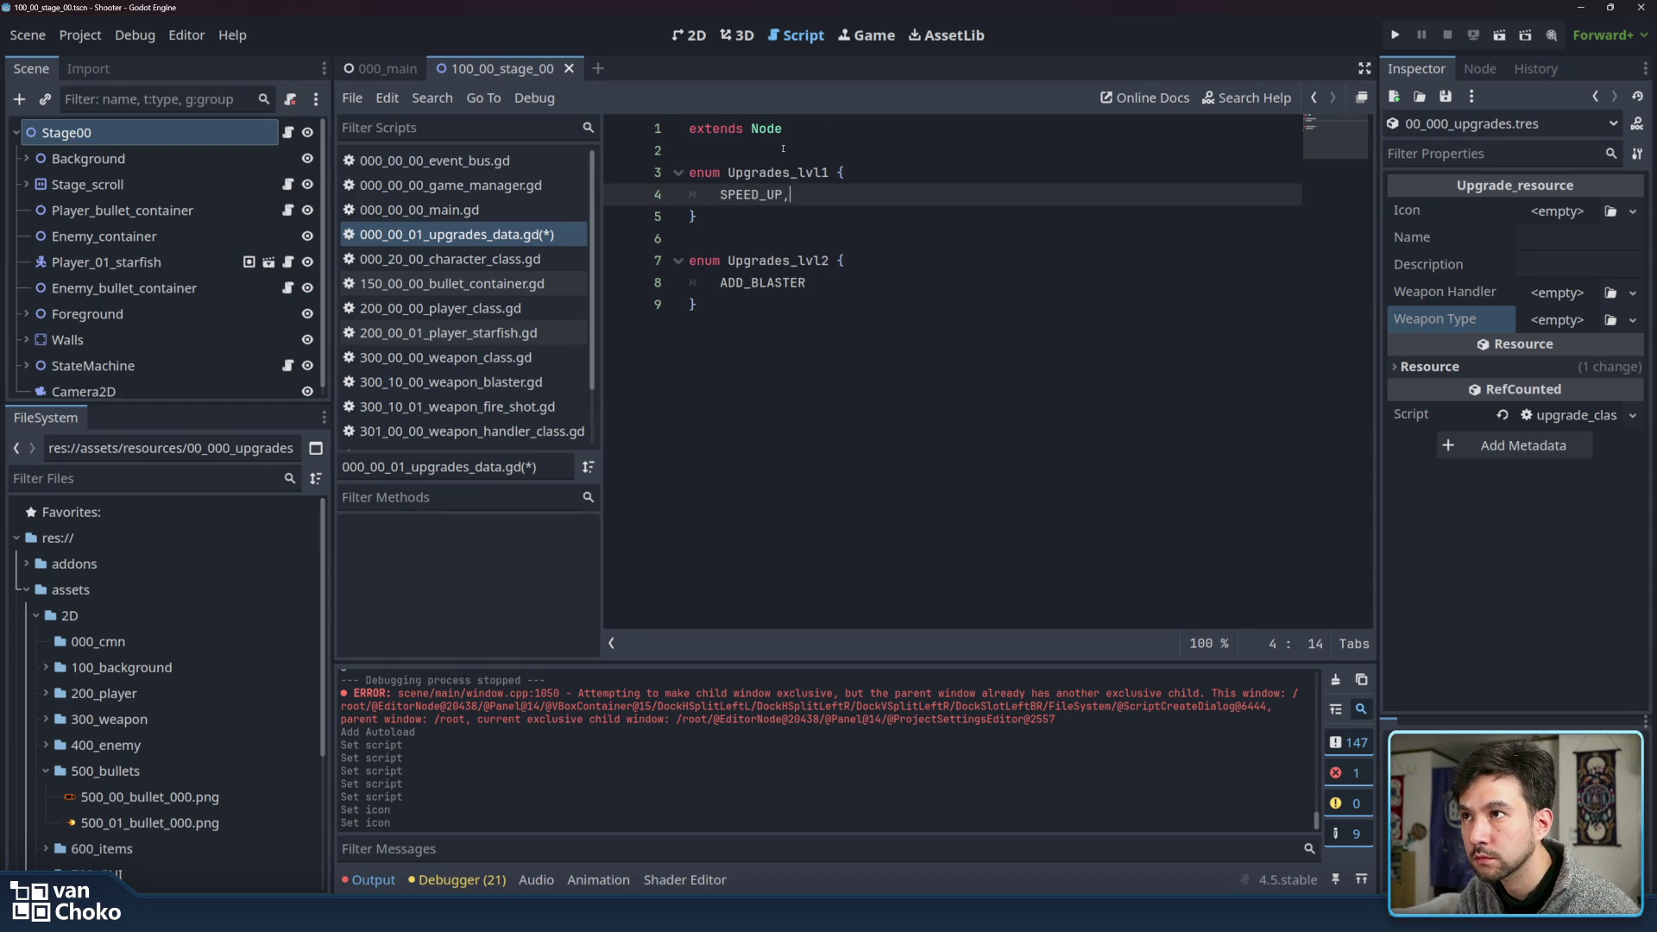
pyautogui.press('Return')
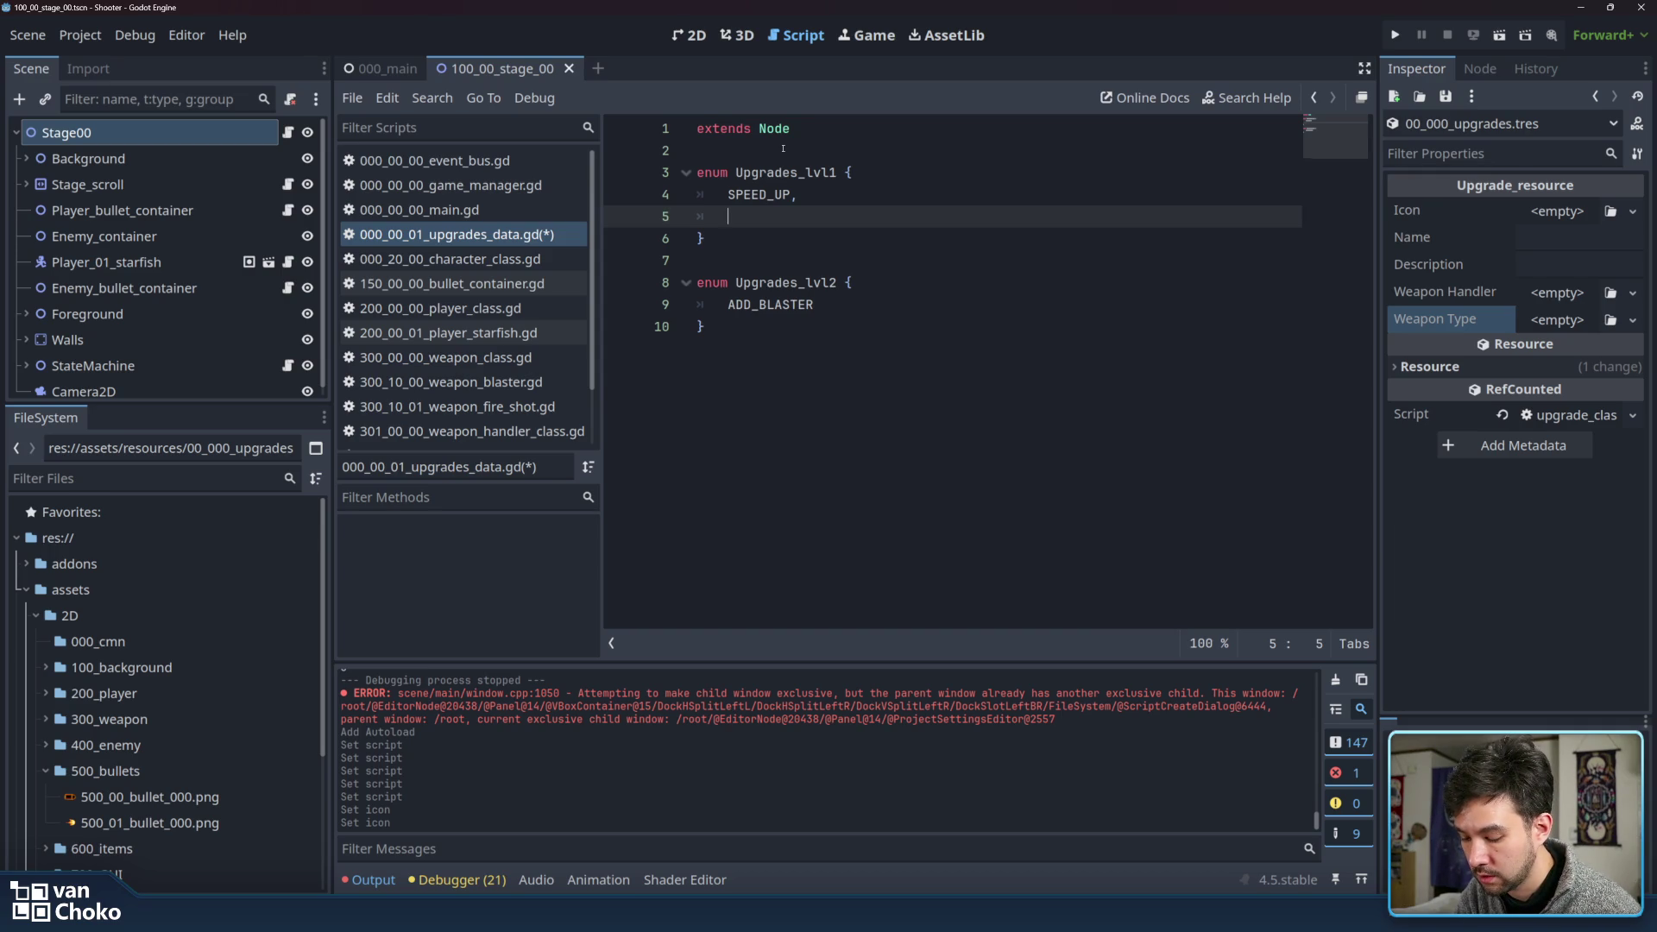
pyautogui.write('SHOT')
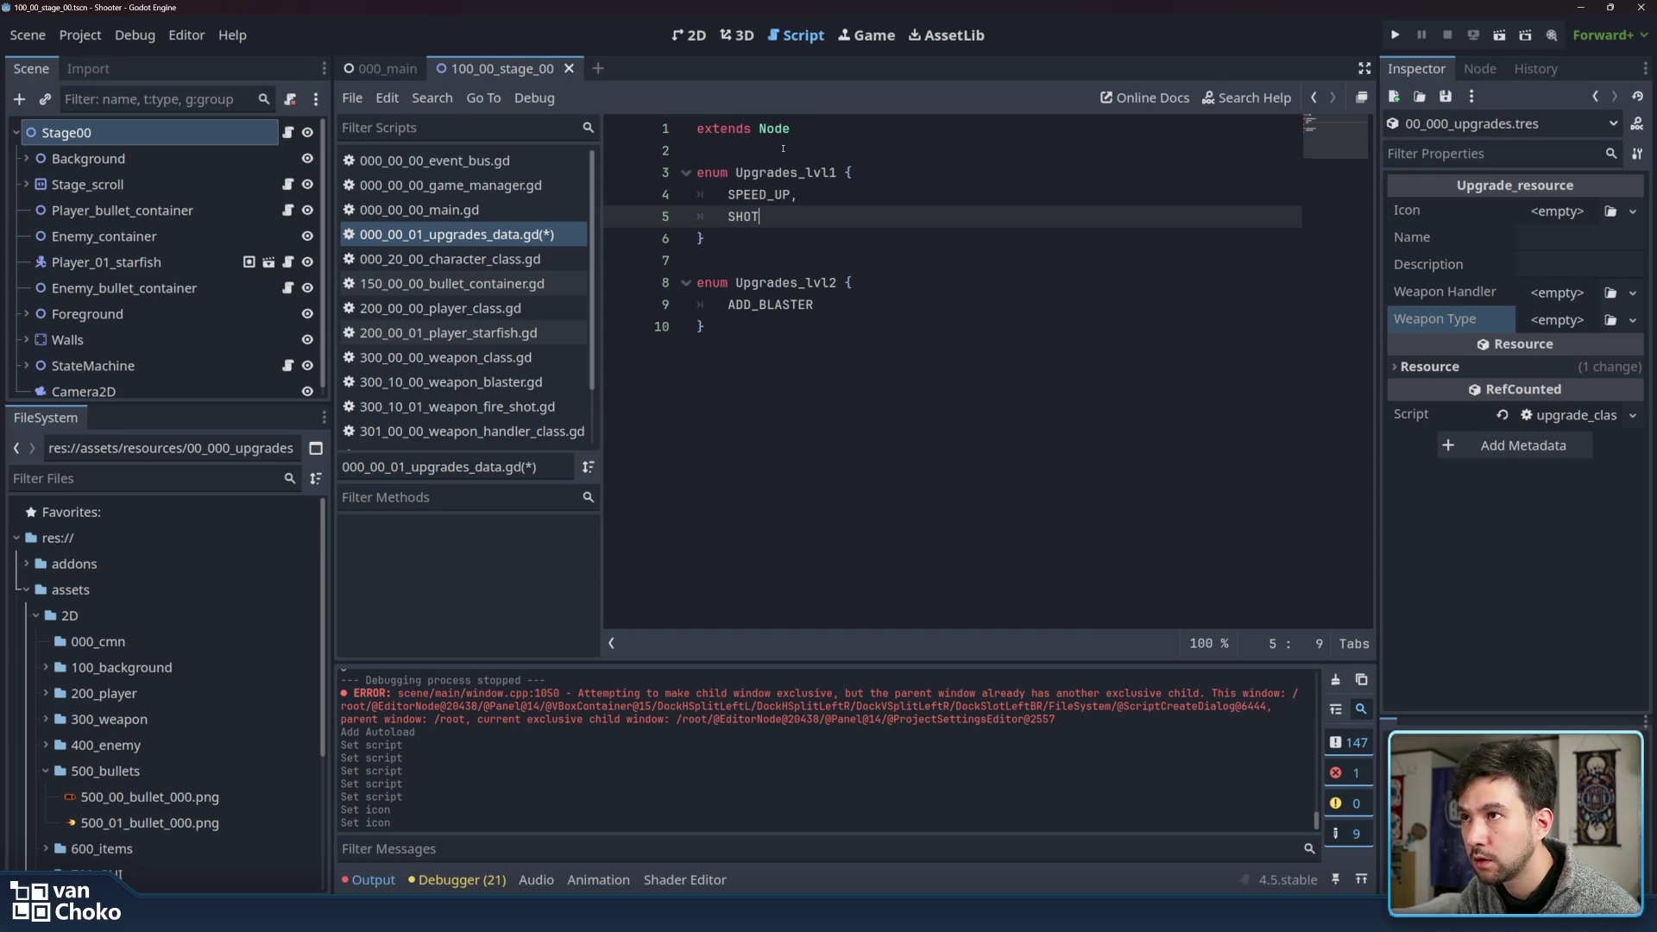
pyautogui.write('_SPEED')
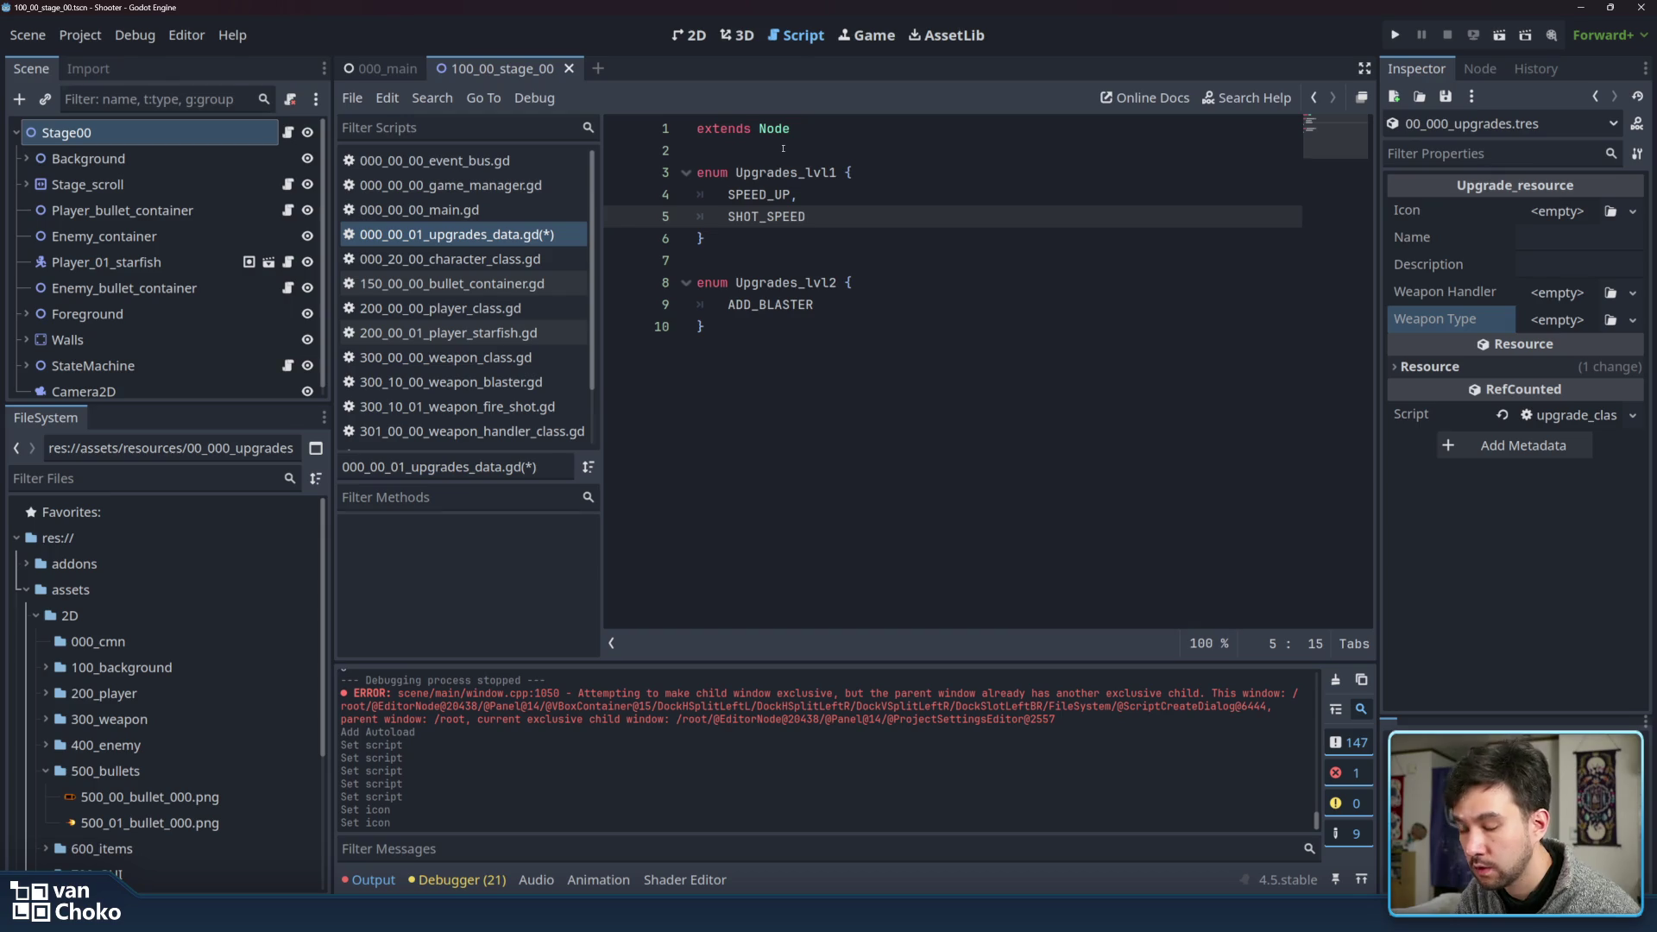
pyautogui.press('Return')
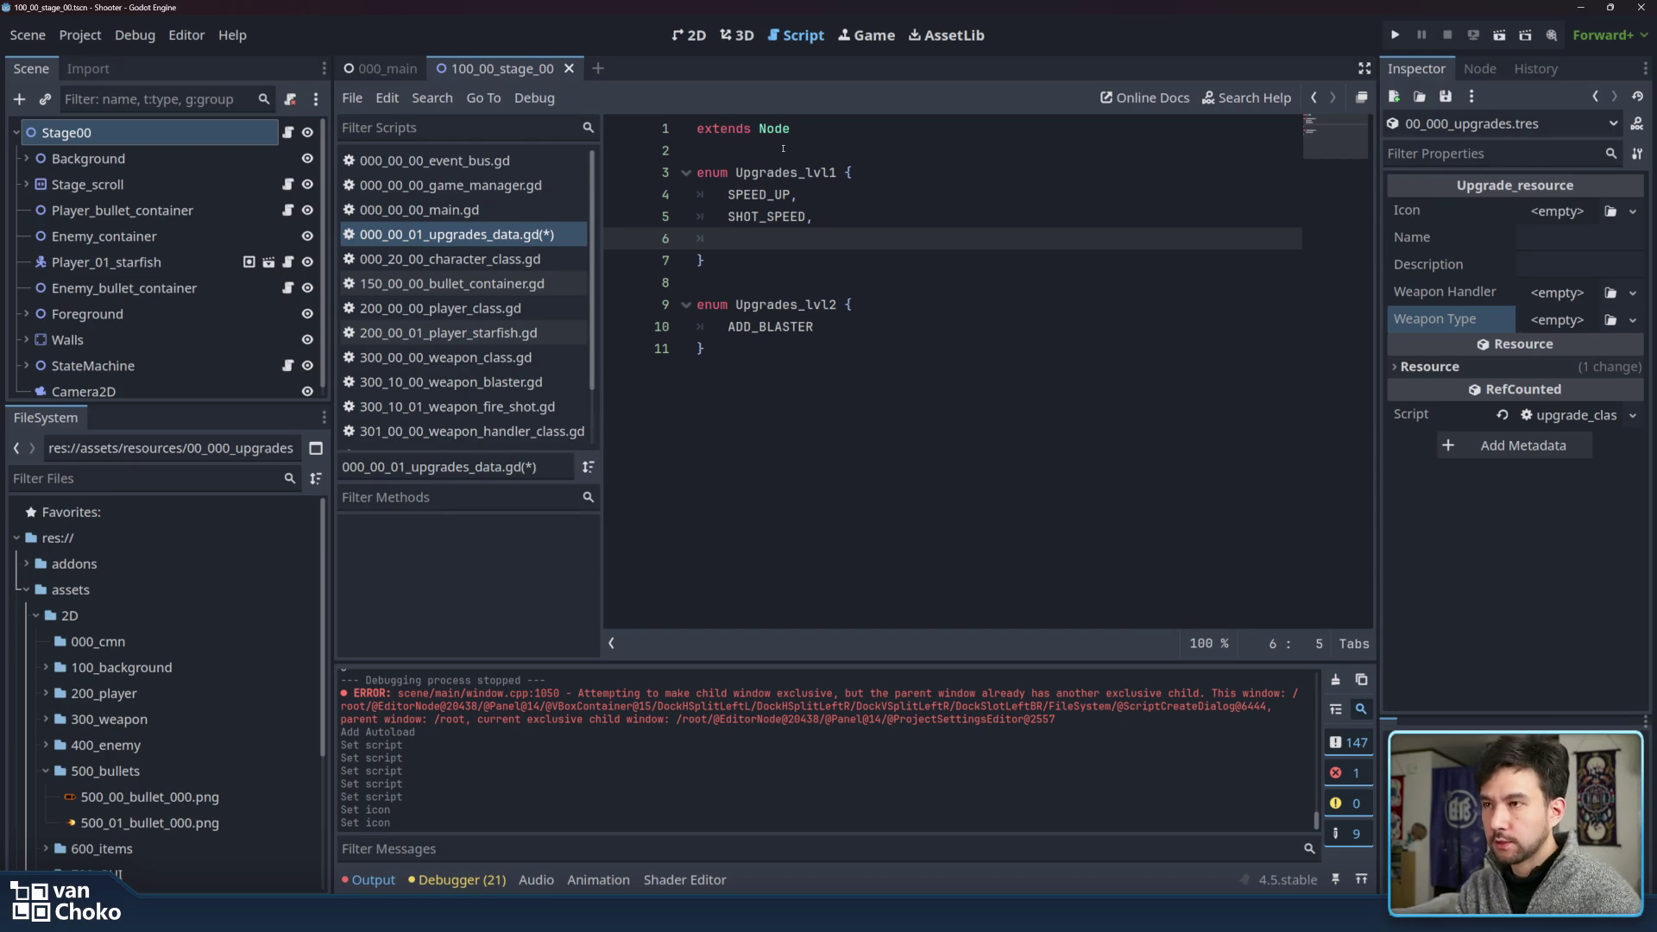
pyautogui.press('BackSpace')
pyautogui.press('BackSpace')
# Add UPGRADE_BLASTER as the second entry of Upgrades_lvl2
pyautogui.click(1020, 450)
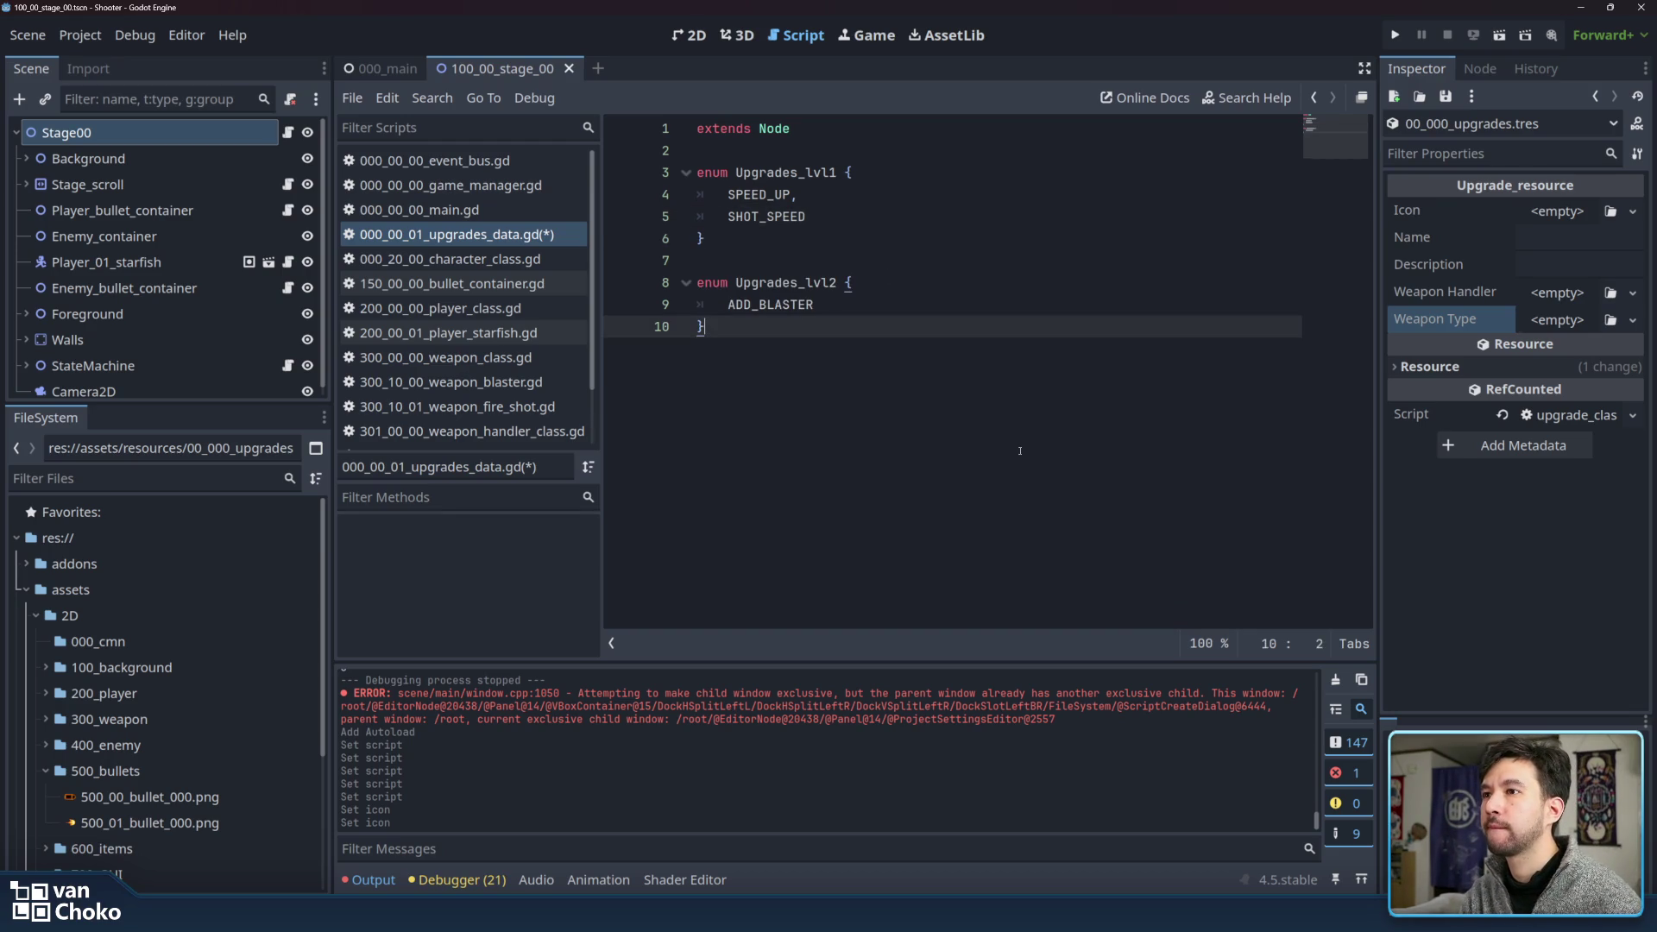
pyautogui.click(735, 259)
pyautogui.click(741, 379)
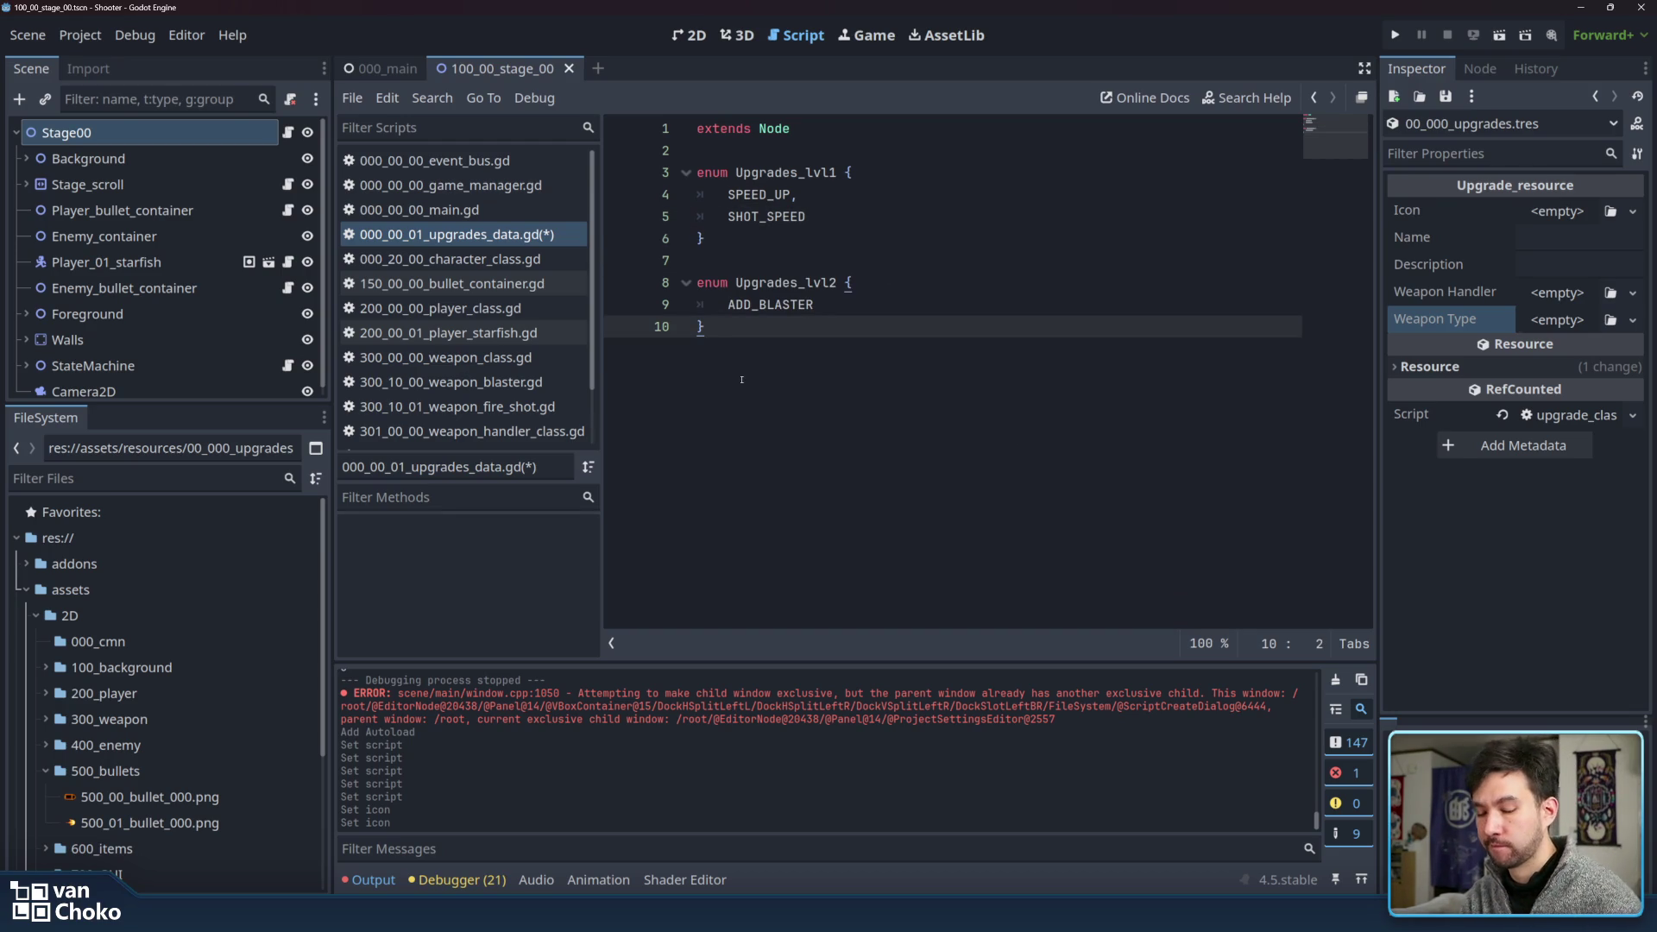
pyautogui.press('Return')
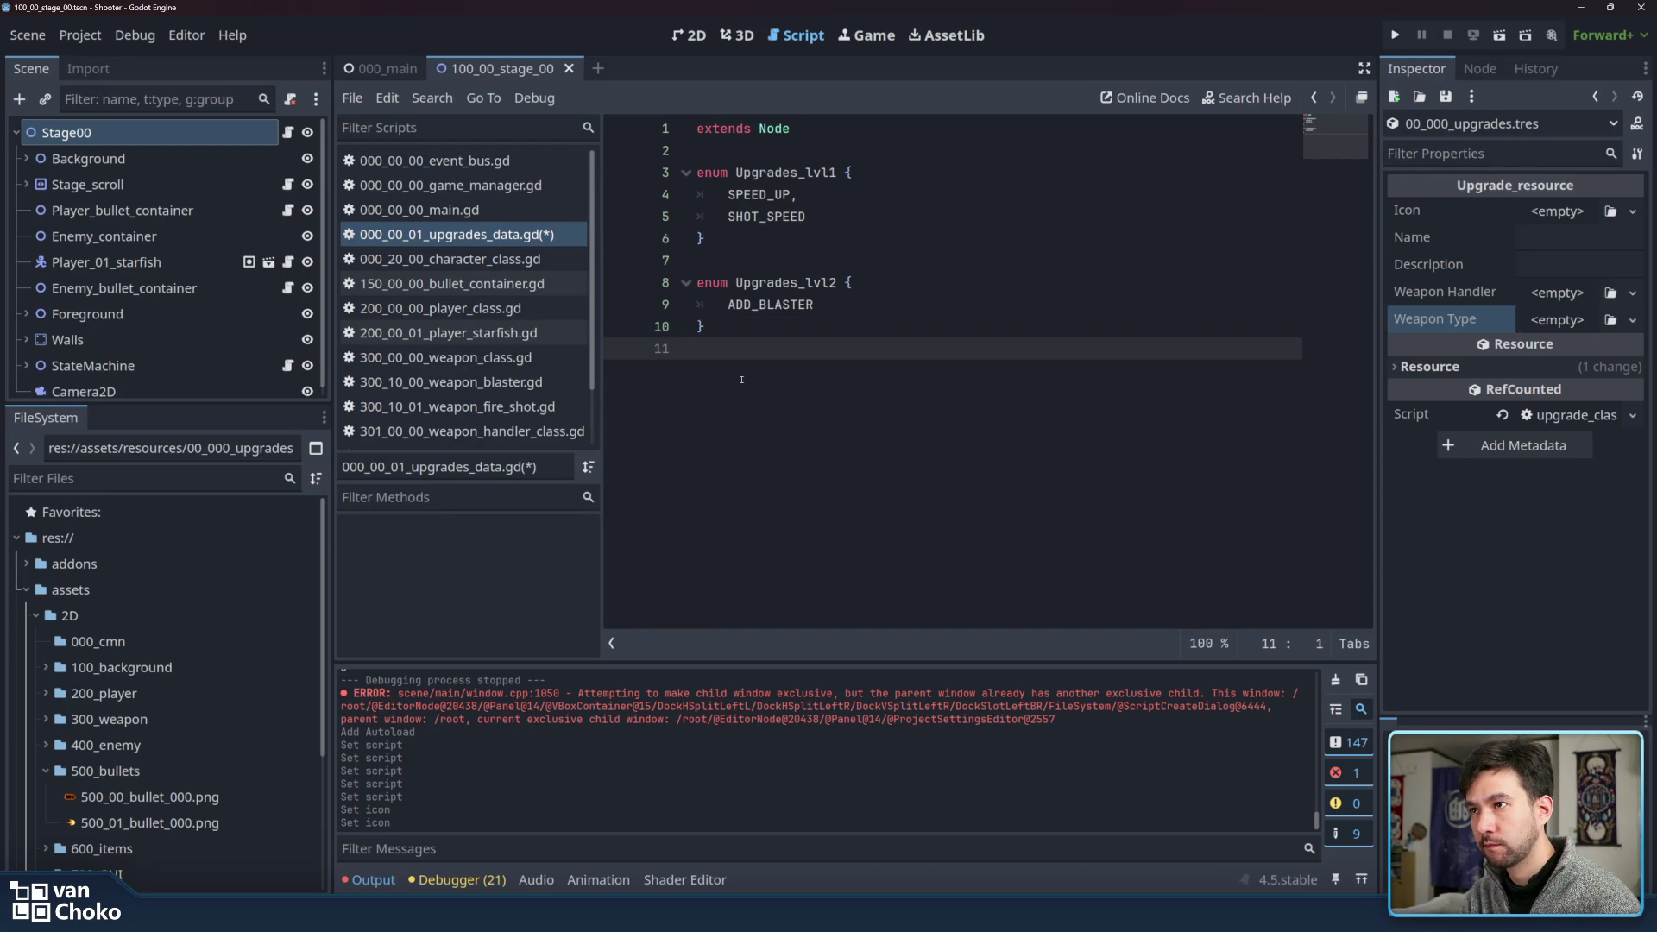
pyautogui.click(831, 302)
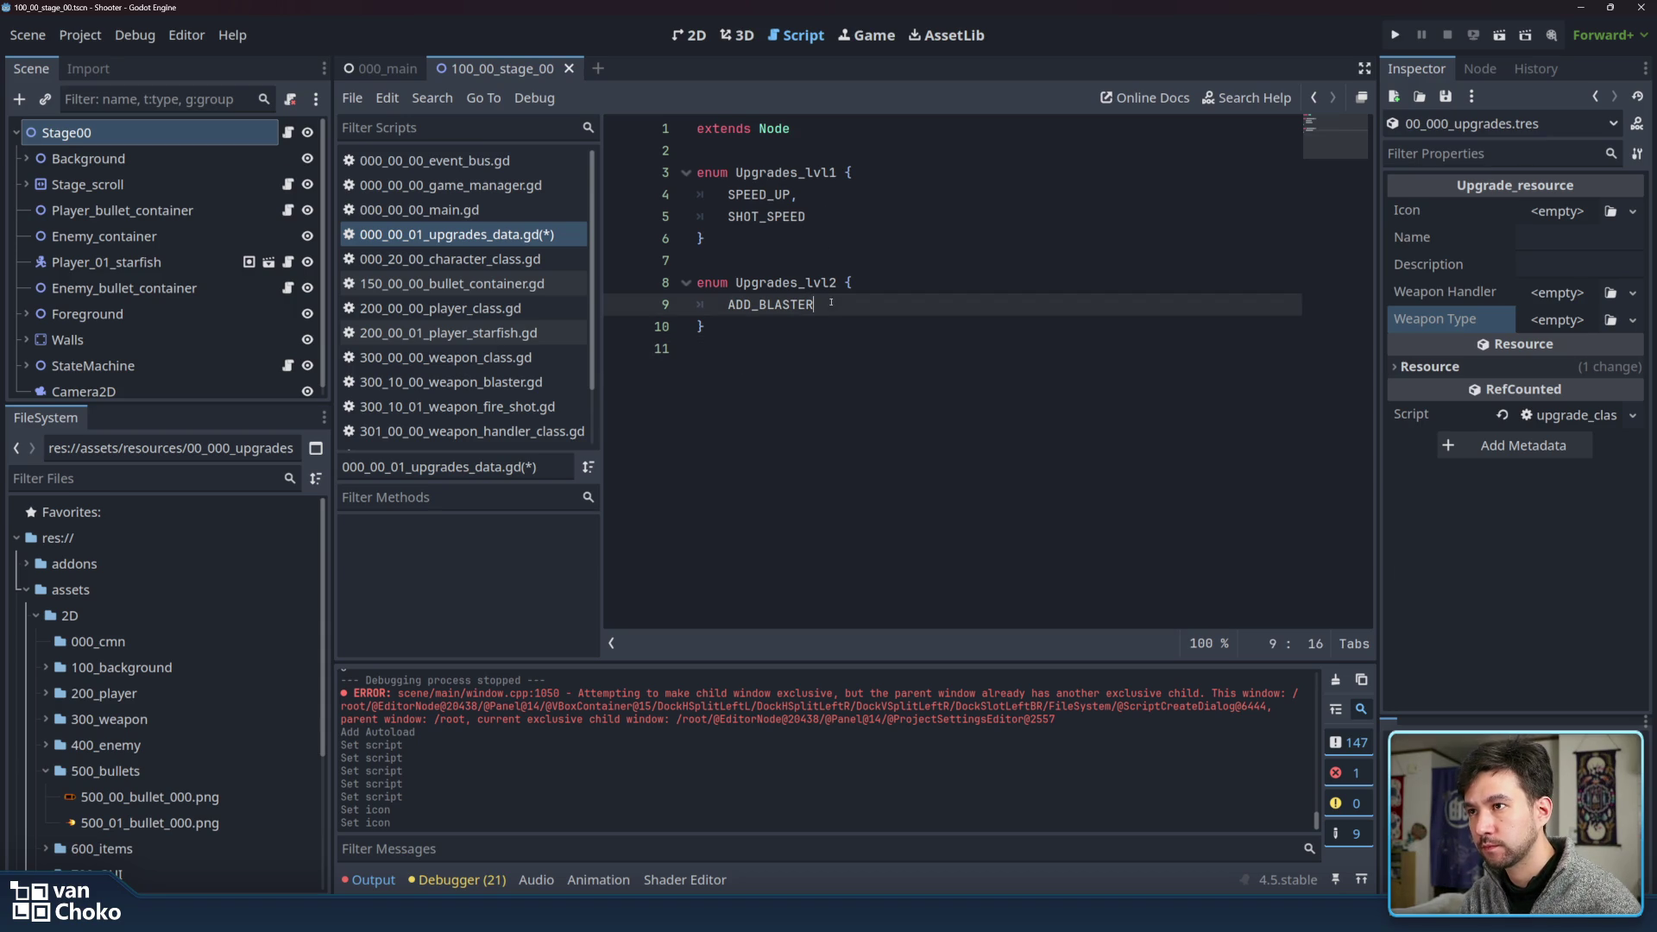
pyautogui.click(744, 362)
pyautogui.click(870, 304)
pyautogui.write(',')
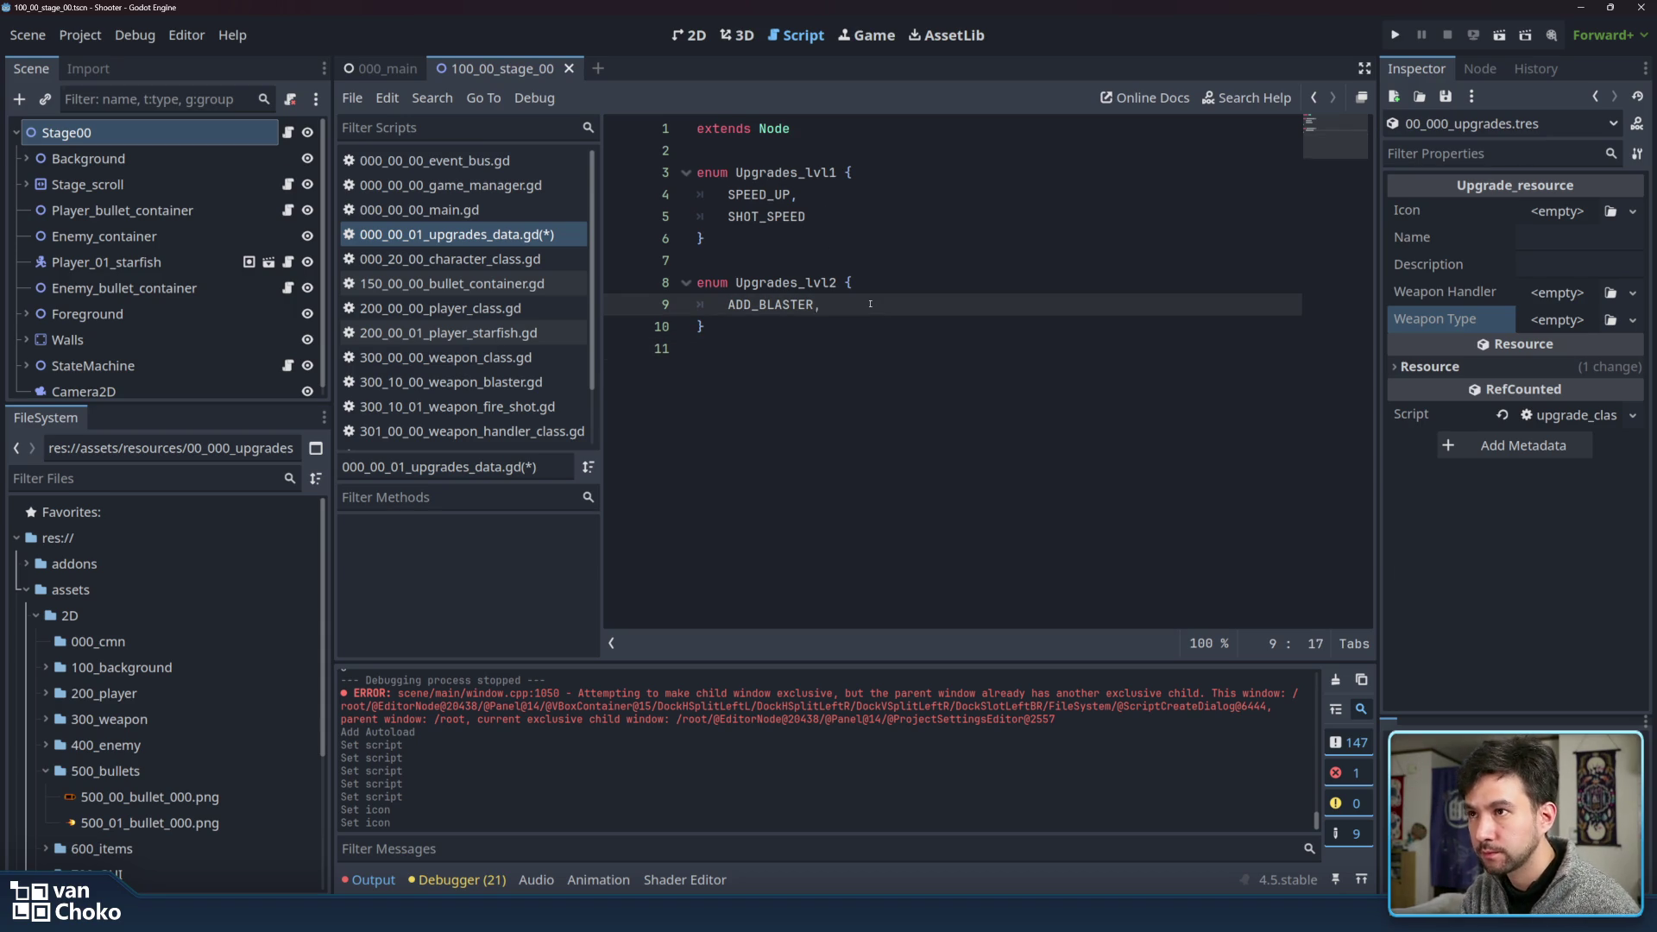
pyautogui.press('Return')
pyautogui.write('UPGRADE_')
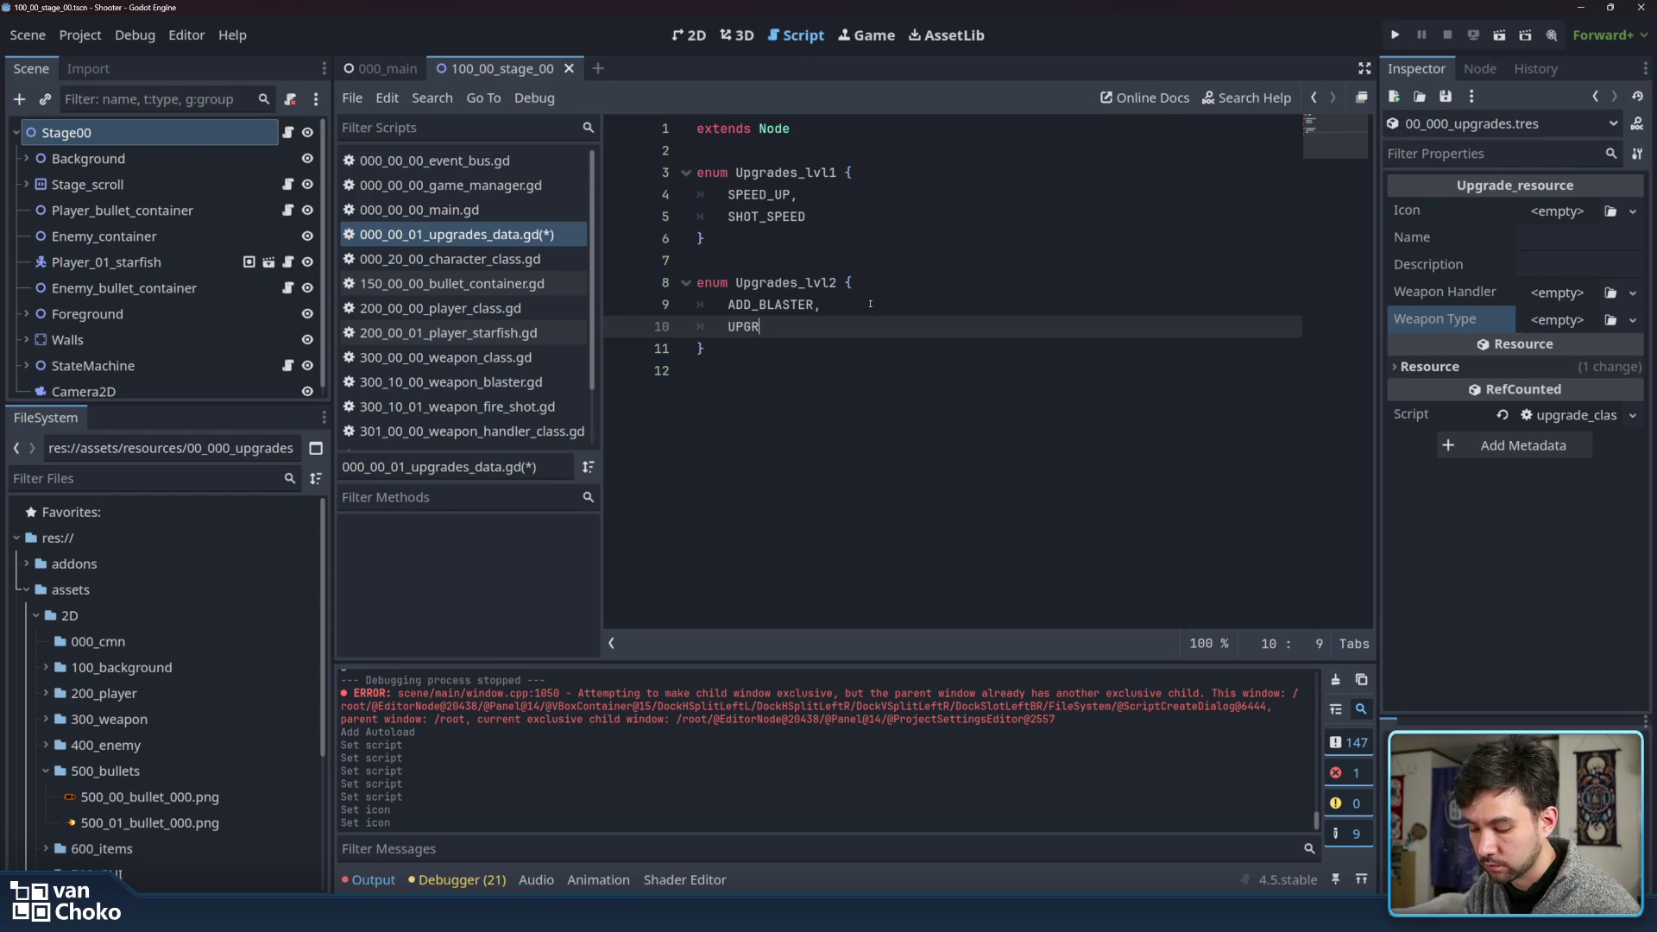
pyautogui.write('BLASTER')
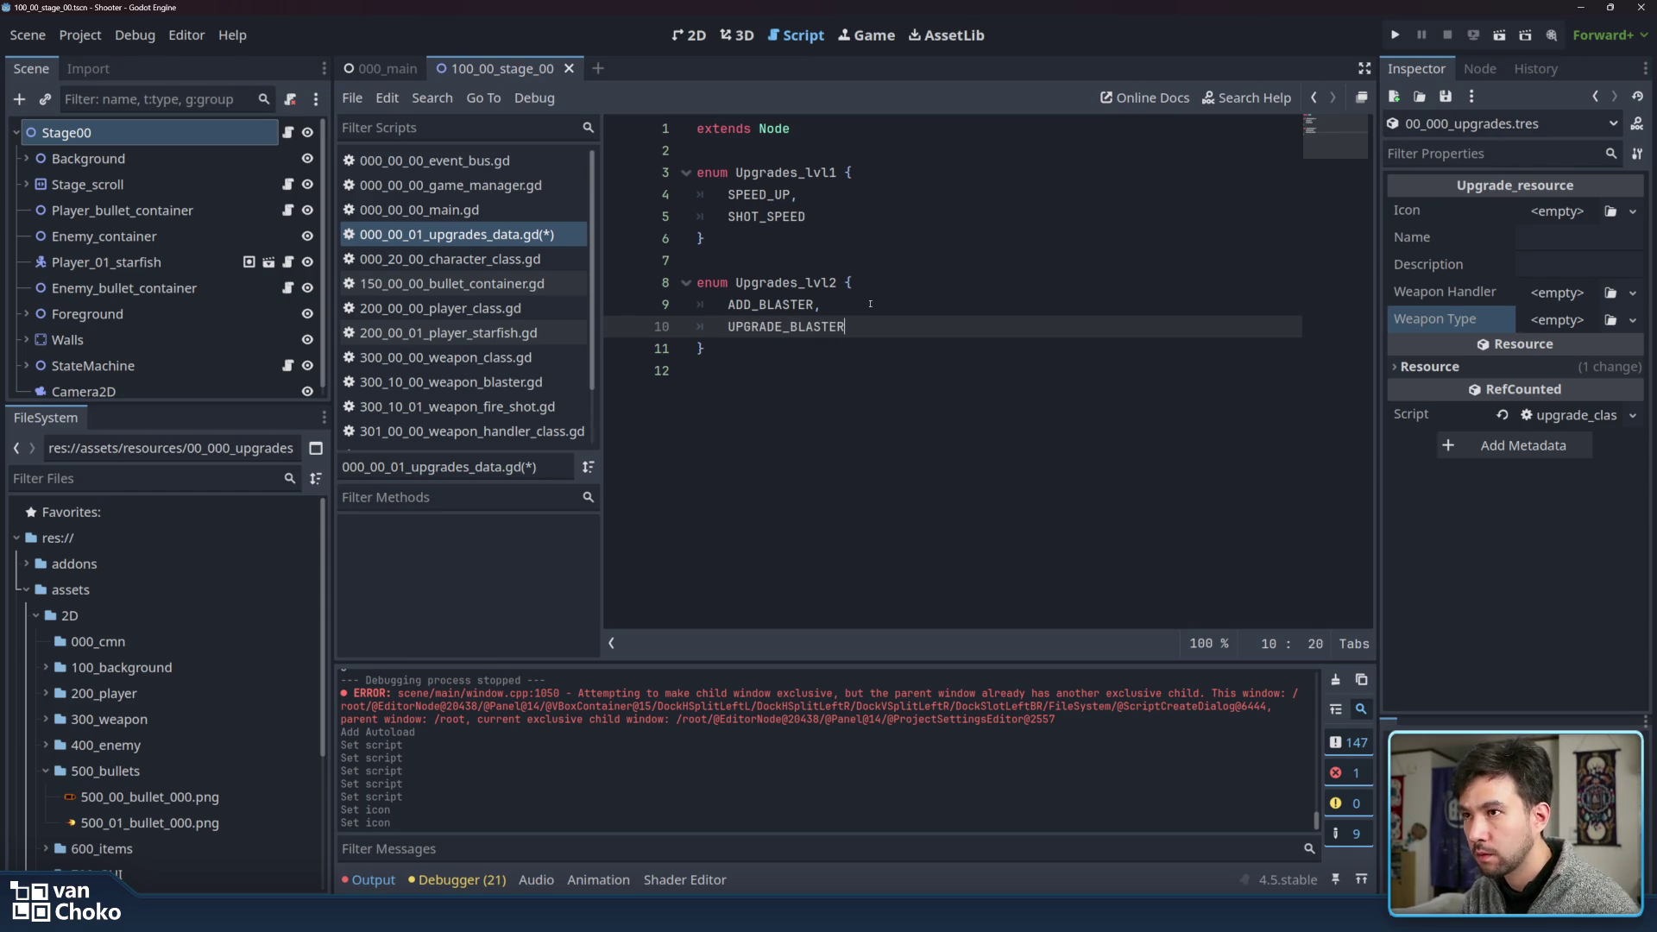
pyautogui.click(854, 369)
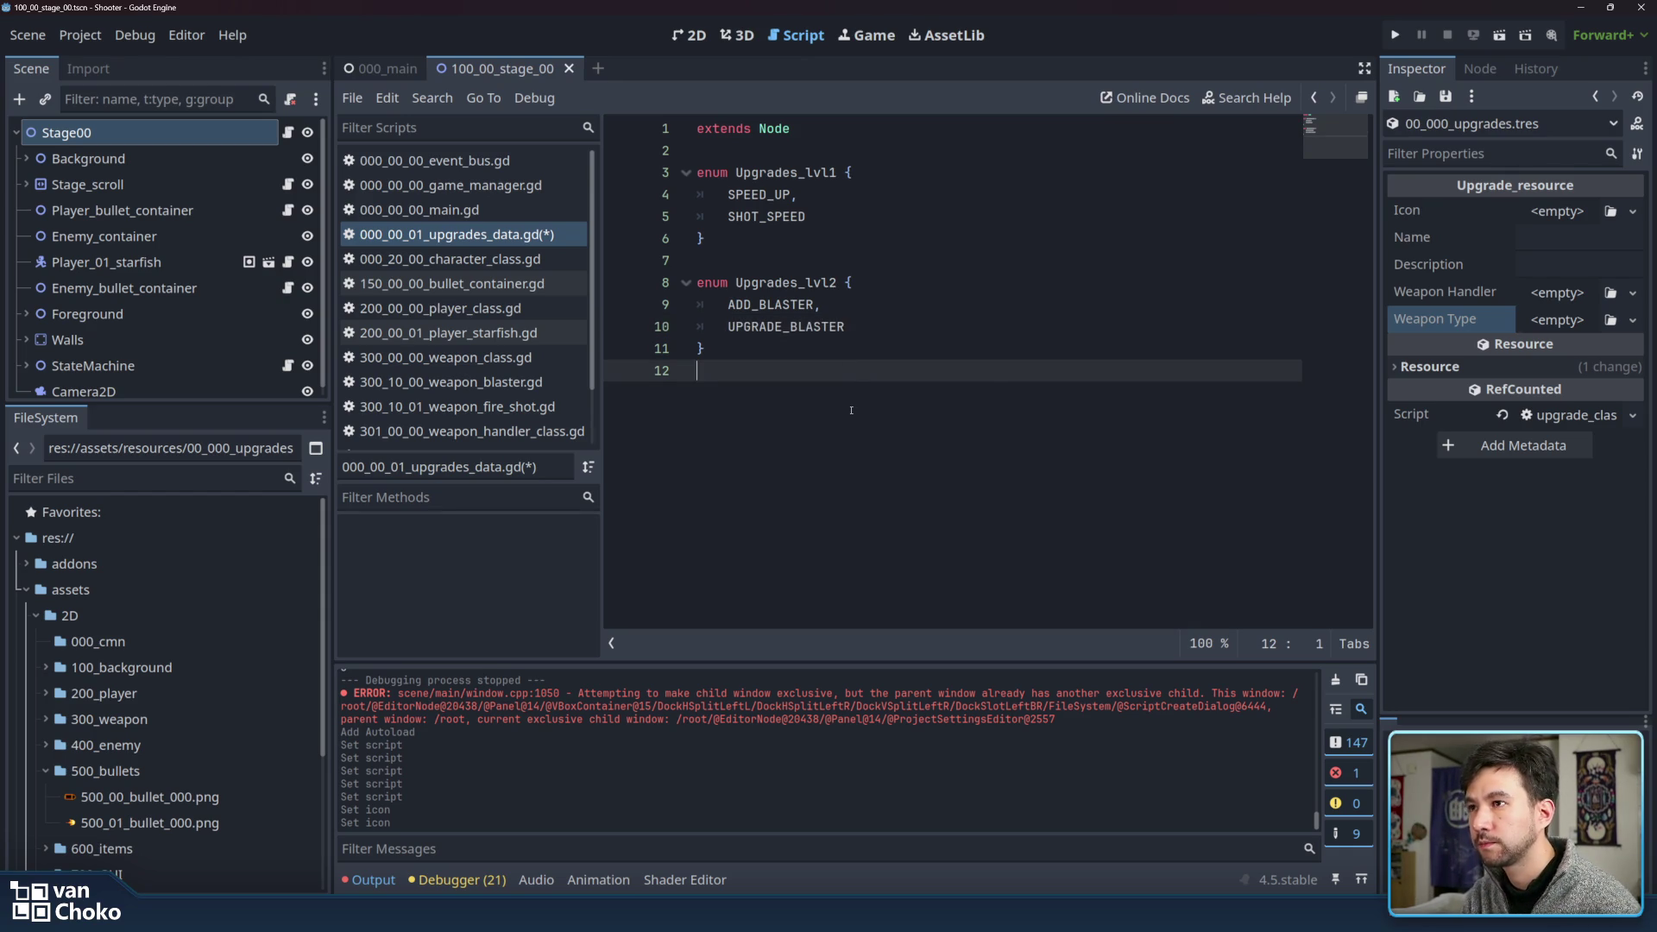
# Write an Upgrades_lvl3 enum with BOMB and LIFE_UP below the other two enums
pyautogui.press('Return')
pyautogui.write('enum ')
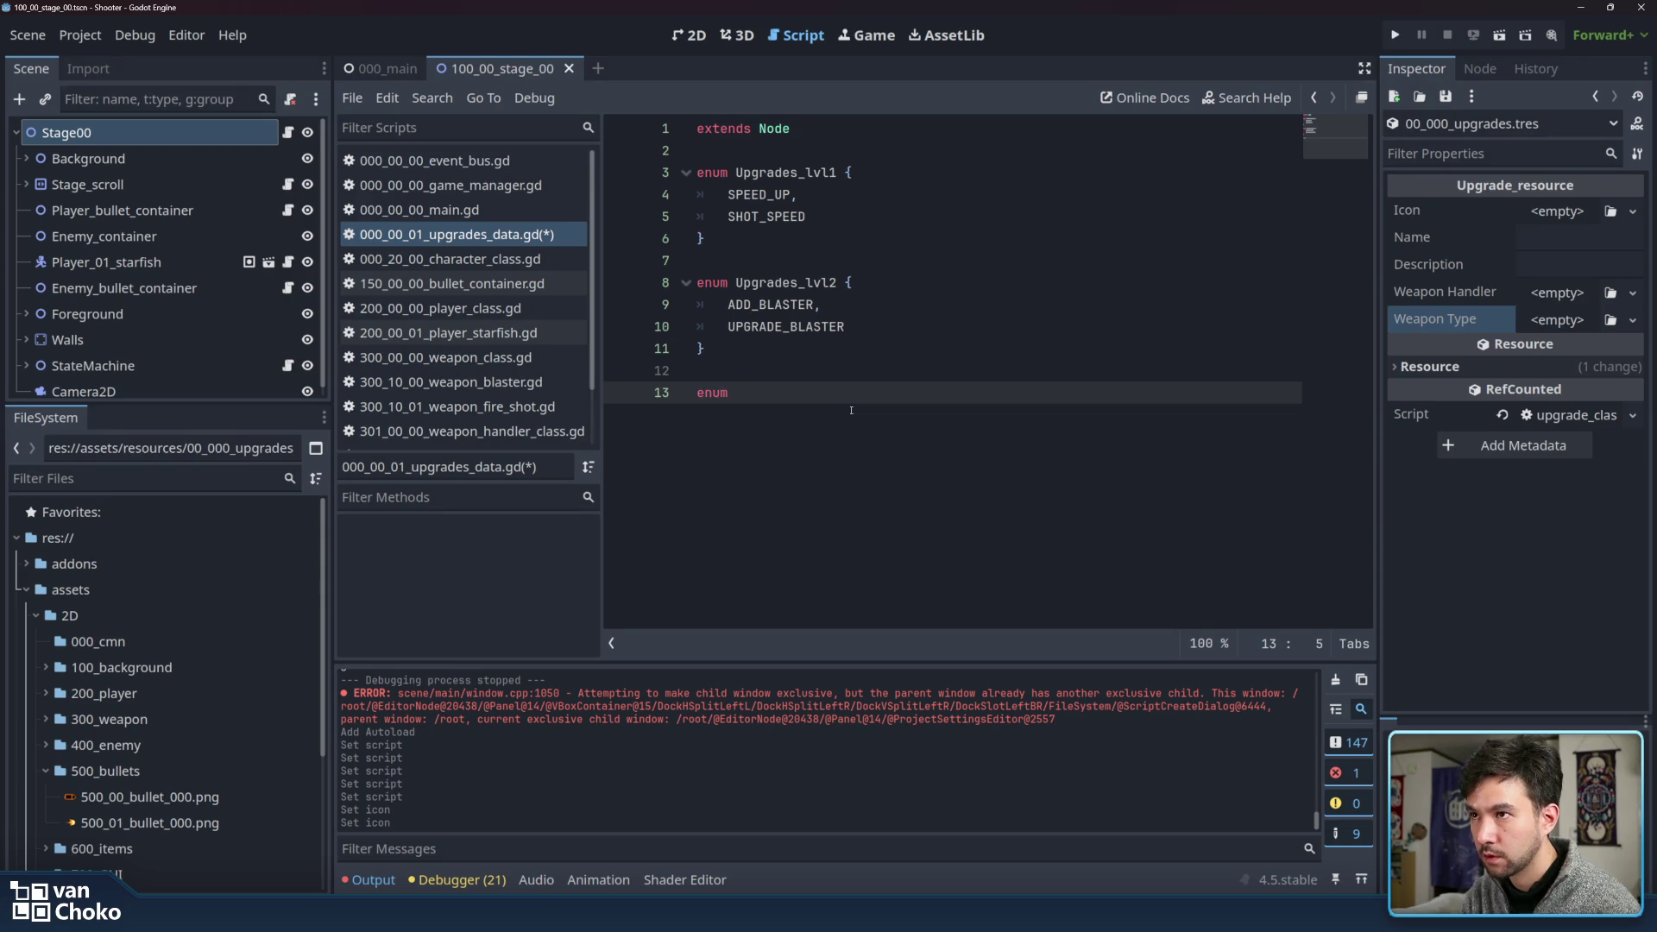
pyautogui.write('Upgr')
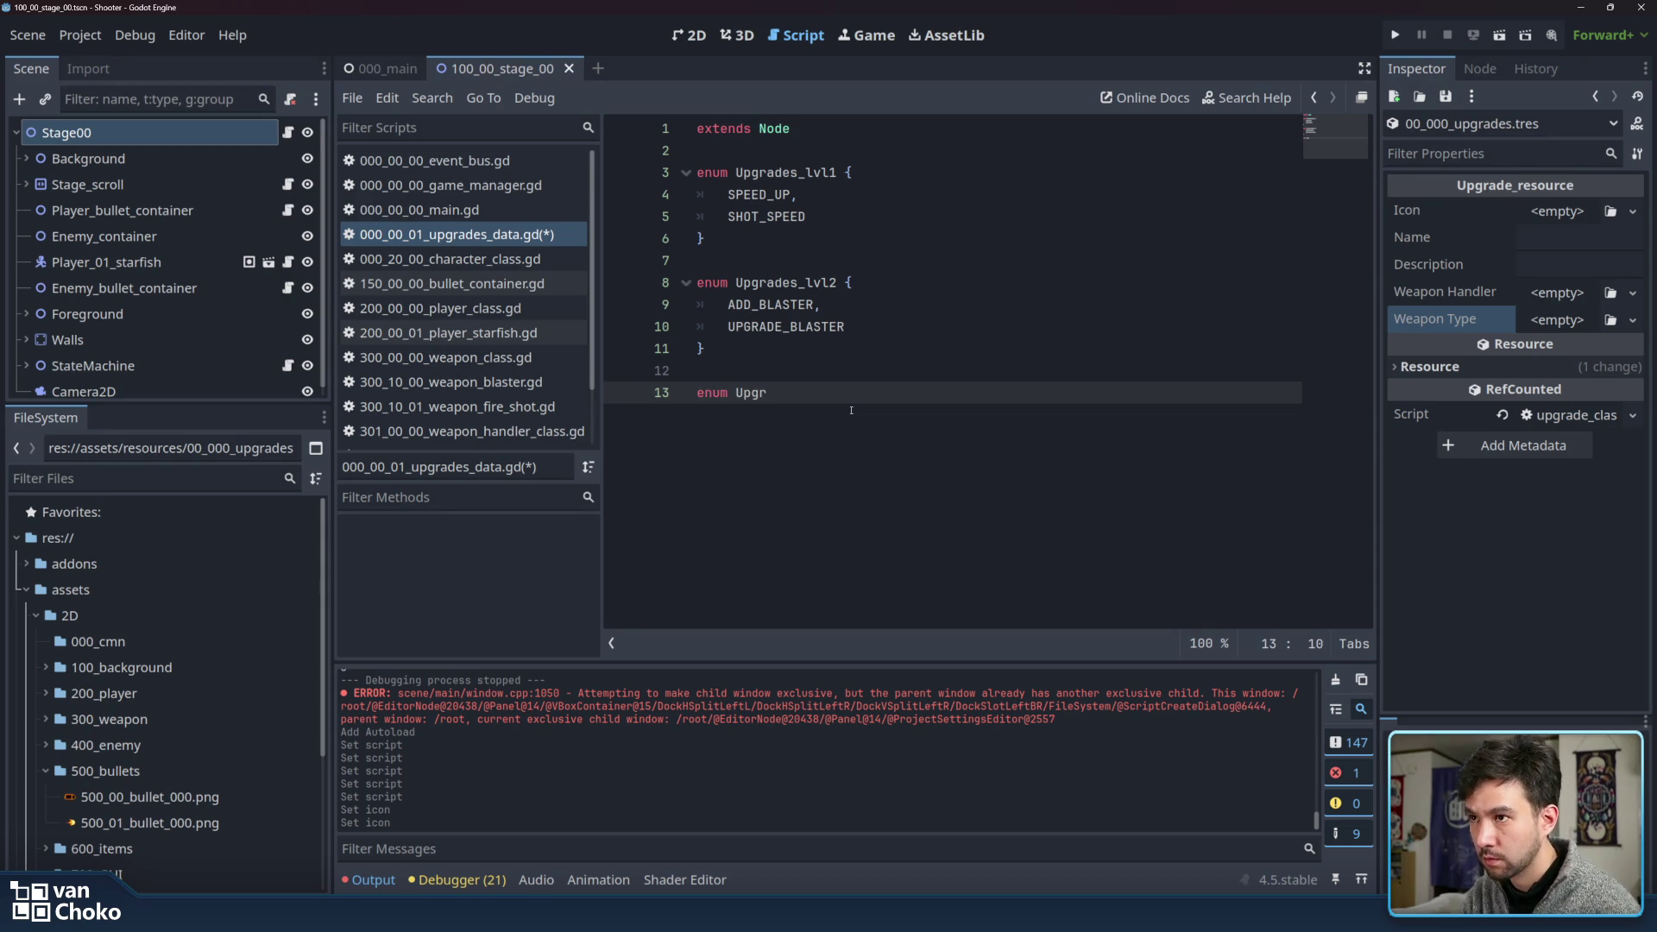
pyautogui.write('ades_')
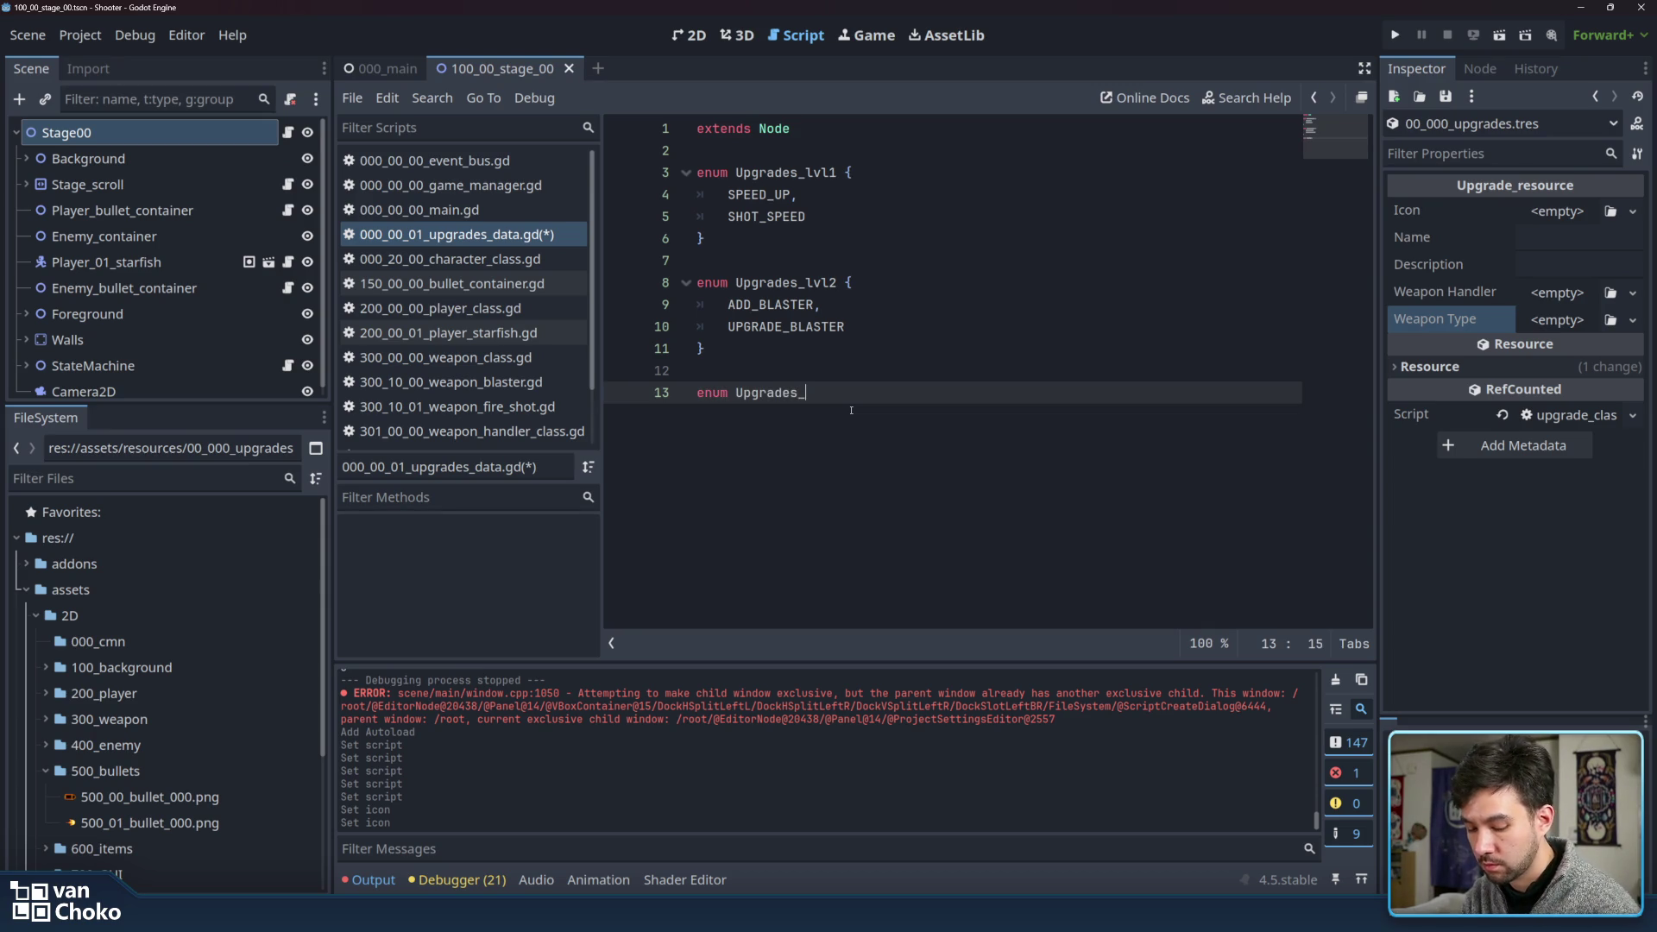
pyautogui.write('lvl3')
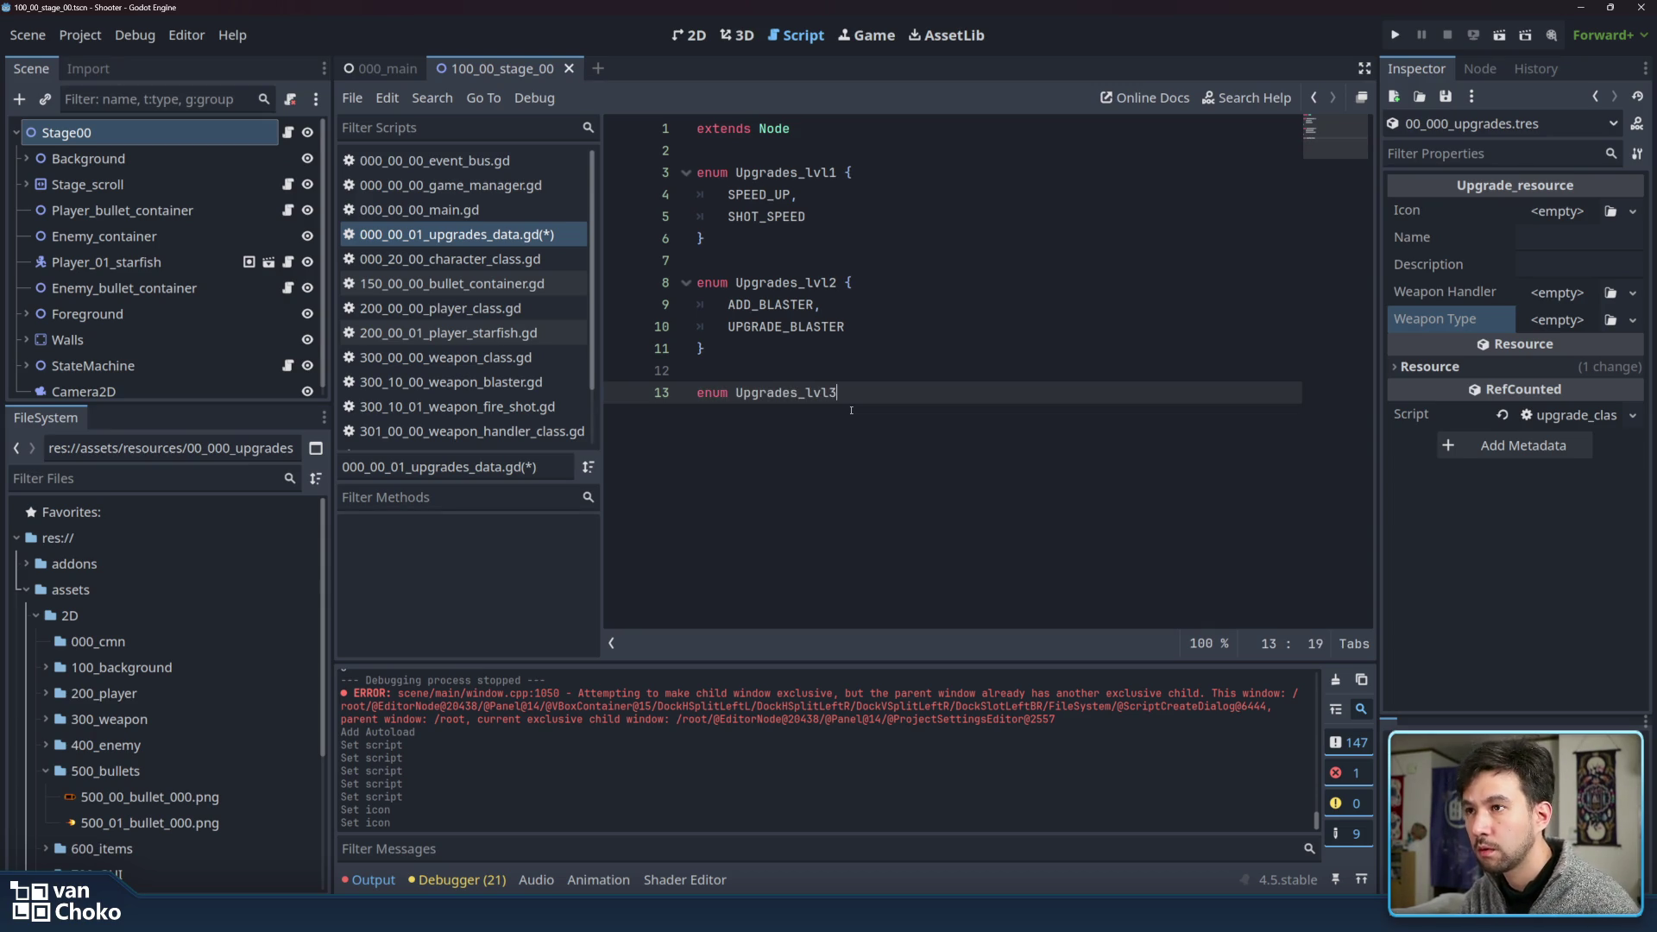
pyautogui.write(' {')
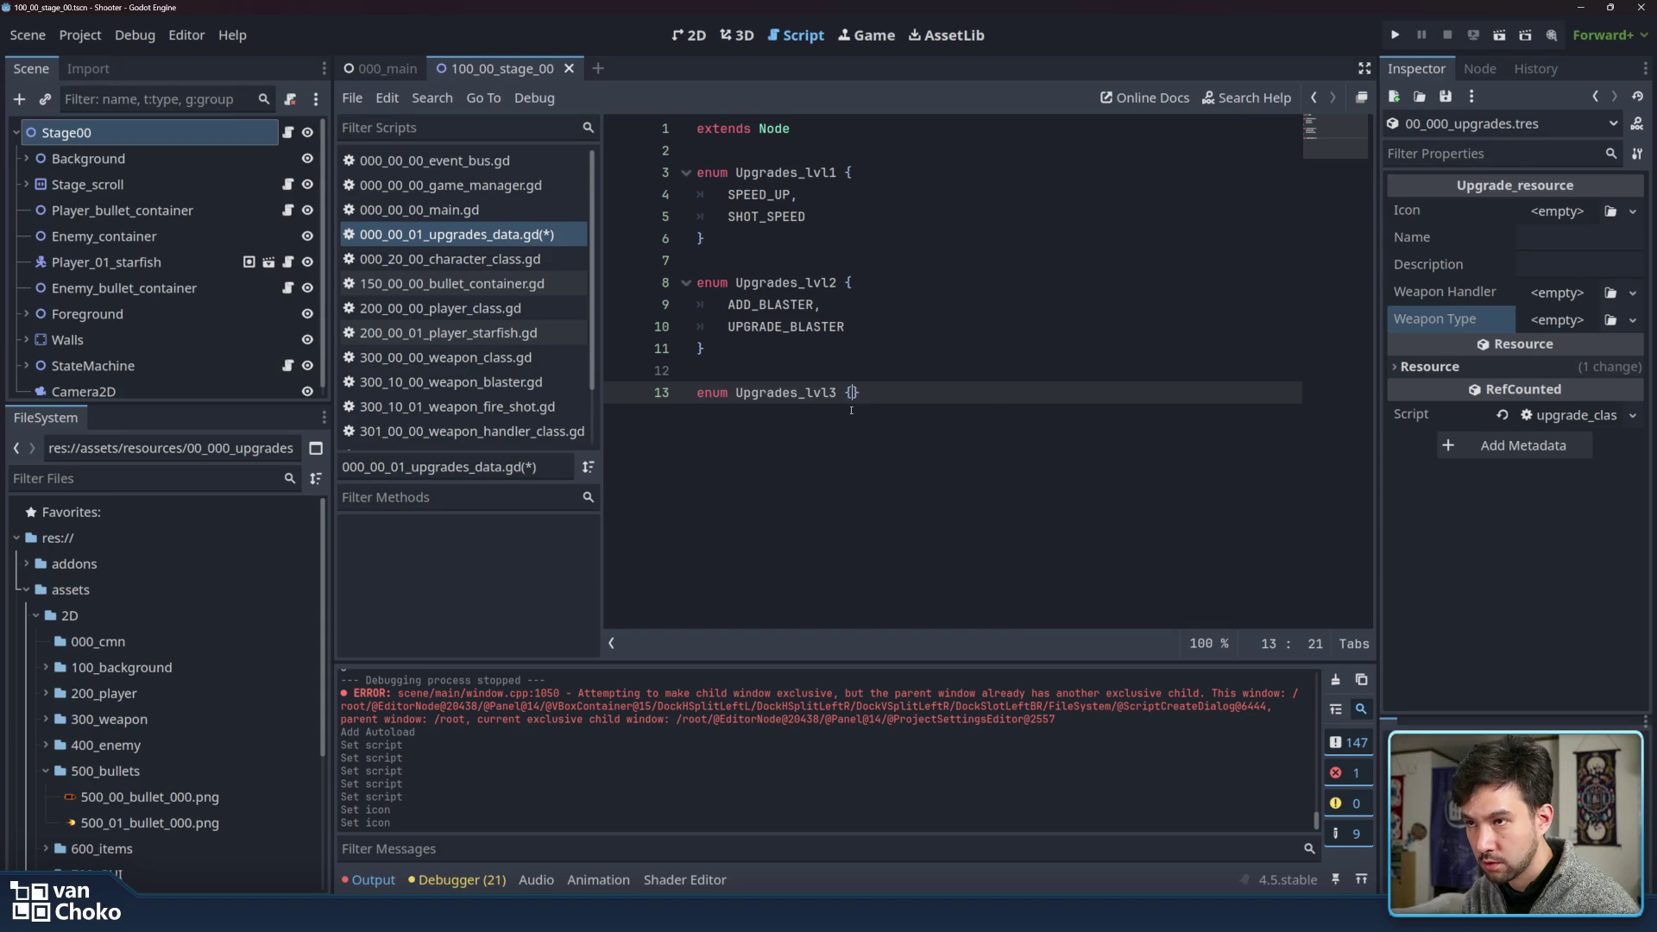
pyautogui.press('Return')
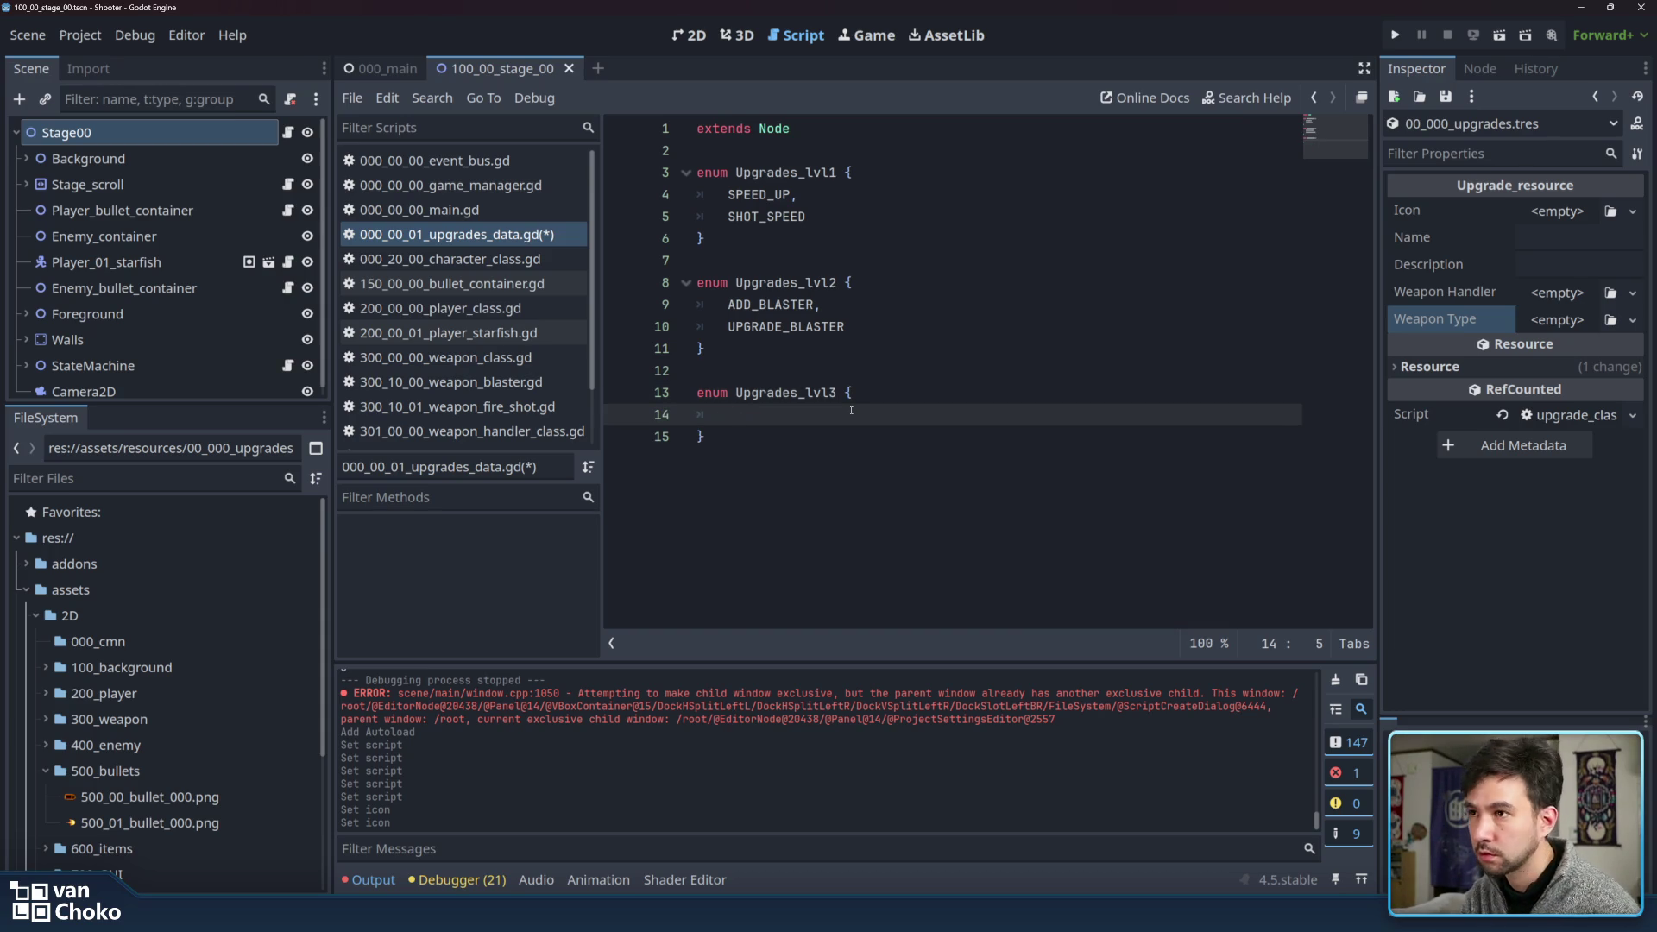
pyautogui.write('BOMB')
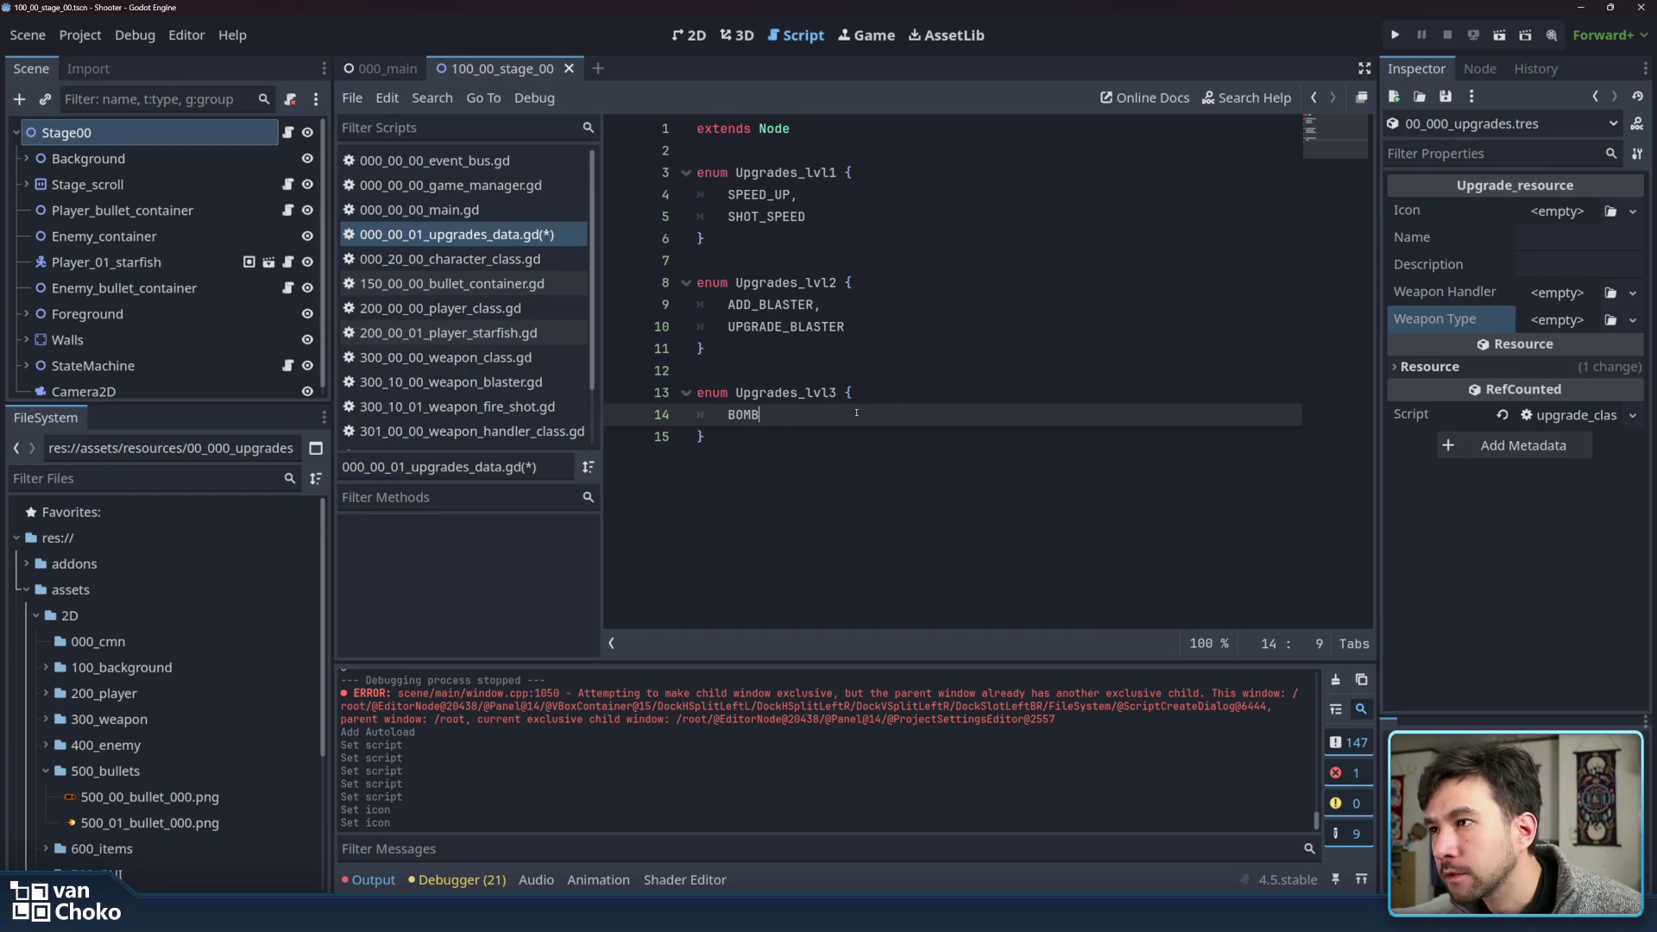
pyautogui.write(',')
pyautogui.press('Return')
pyautogui.write('LIFE')
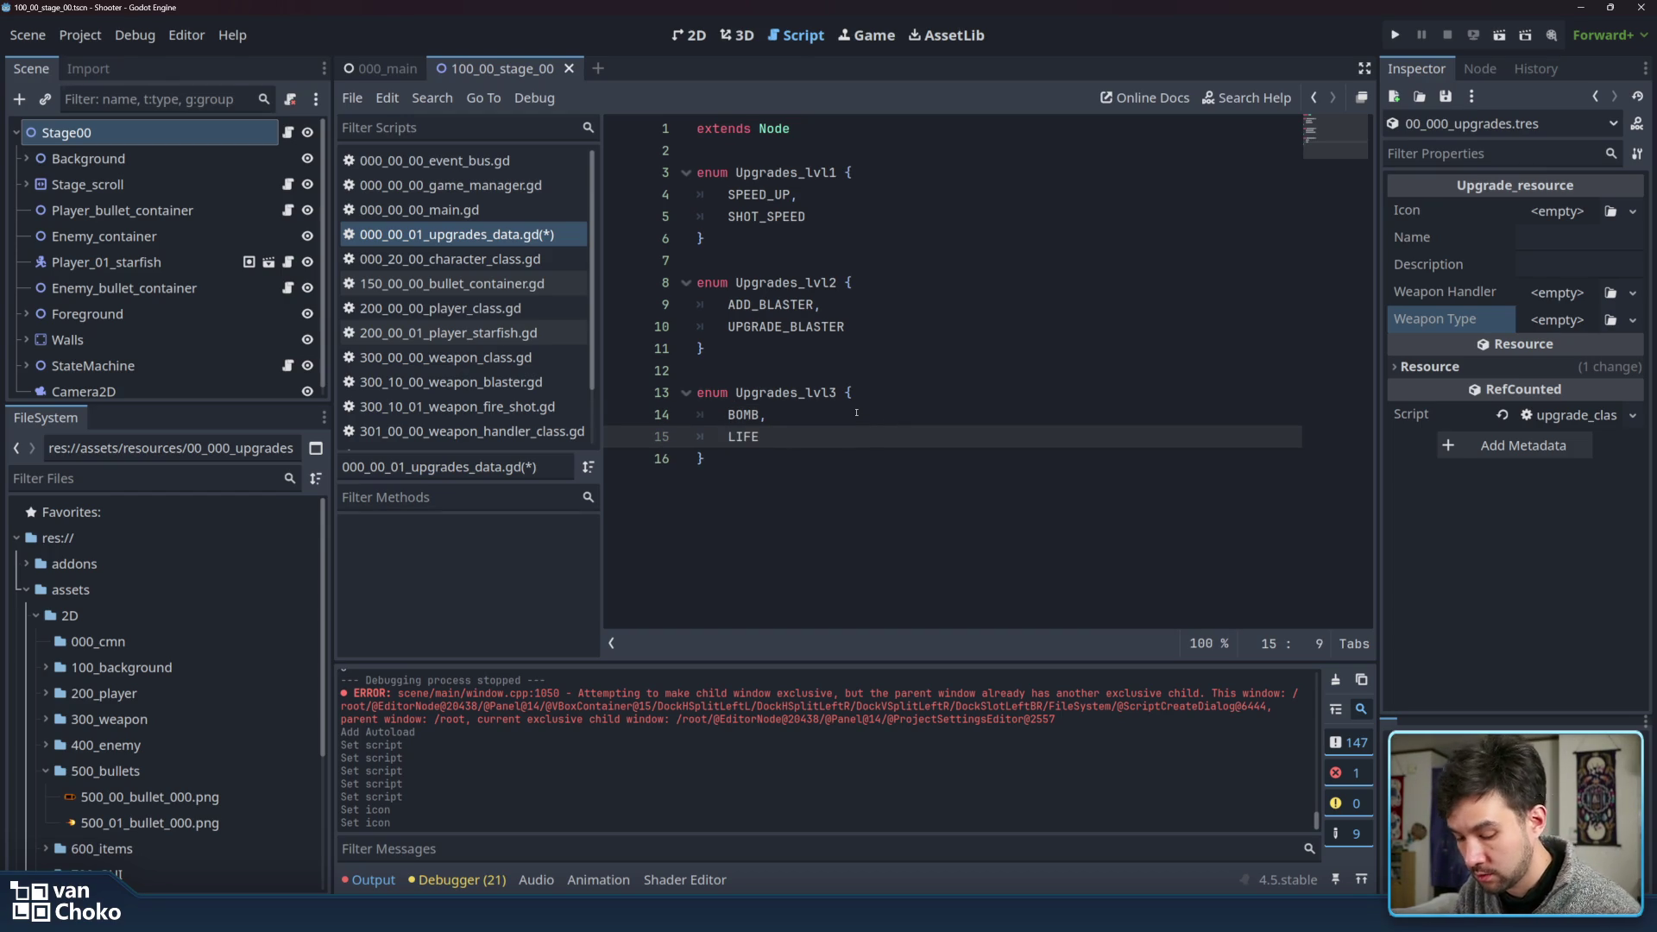
pyautogui.write('_UP')
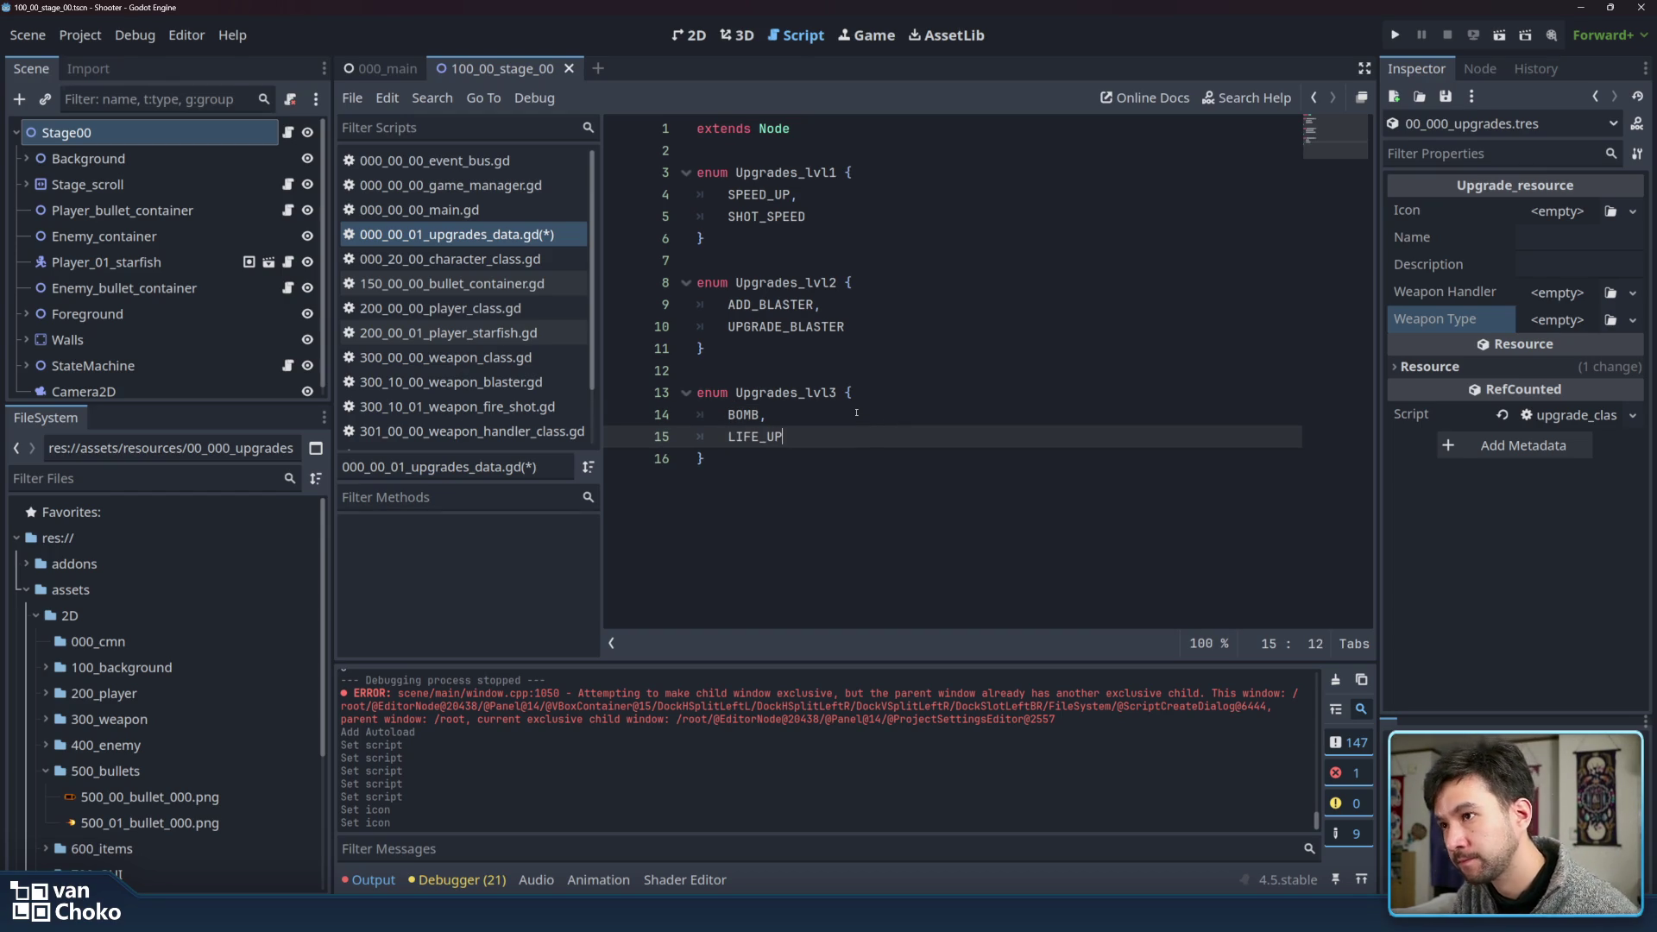
pyautogui.click(860, 460)
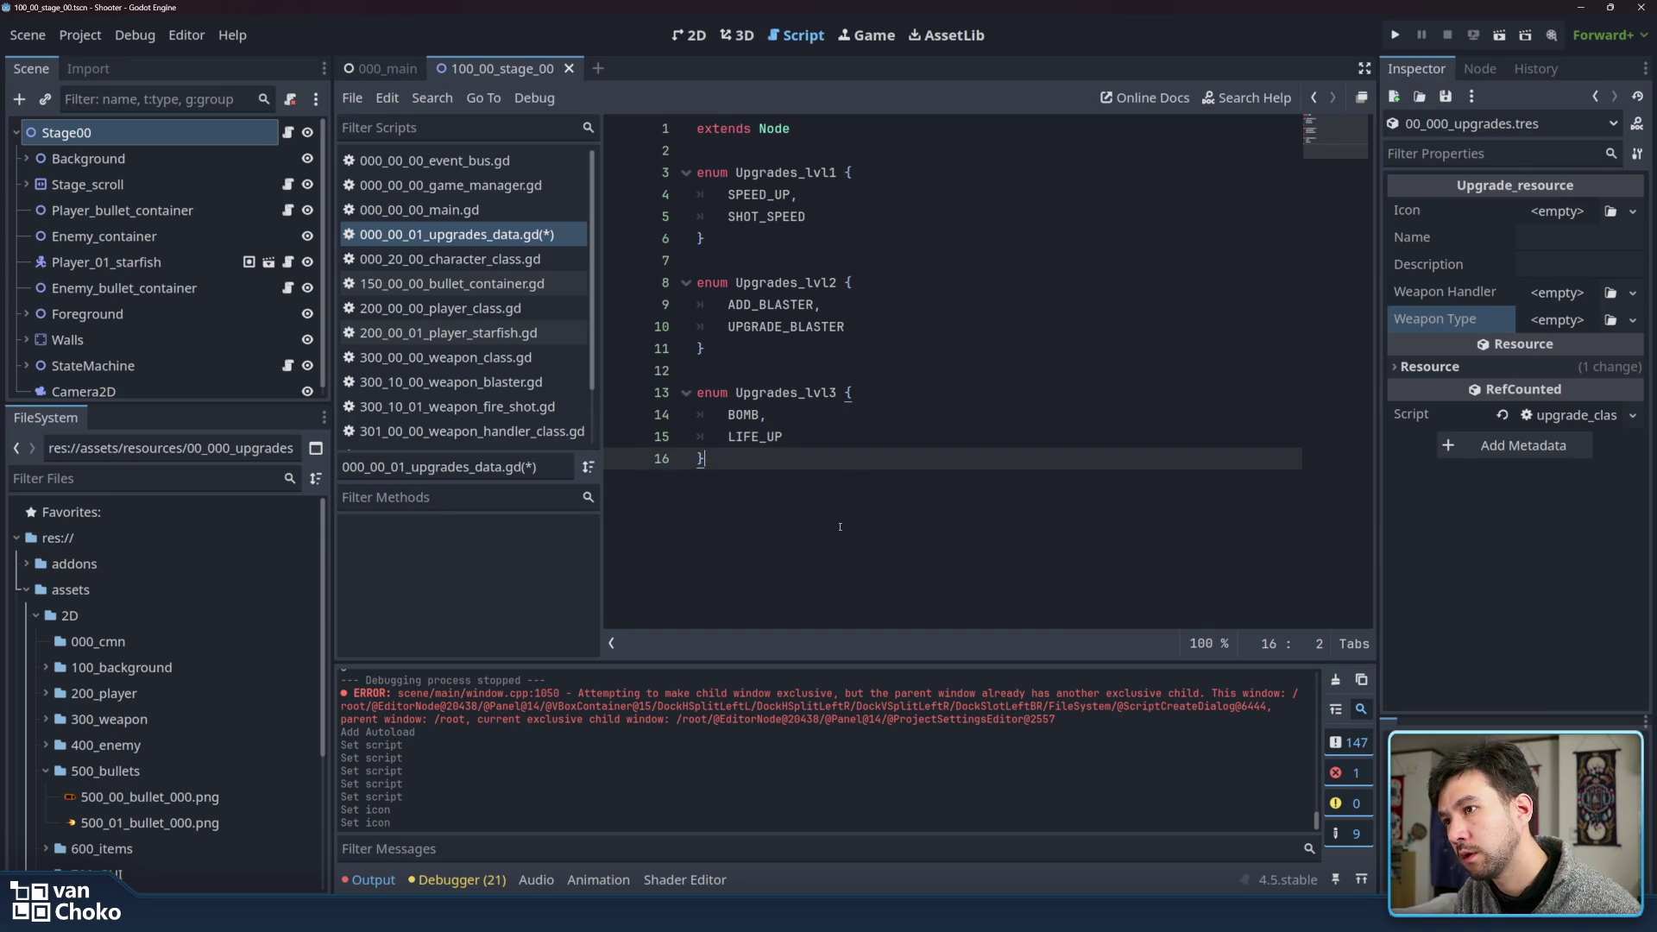
pyautogui.press('Return')
pyautogui.press('Return')
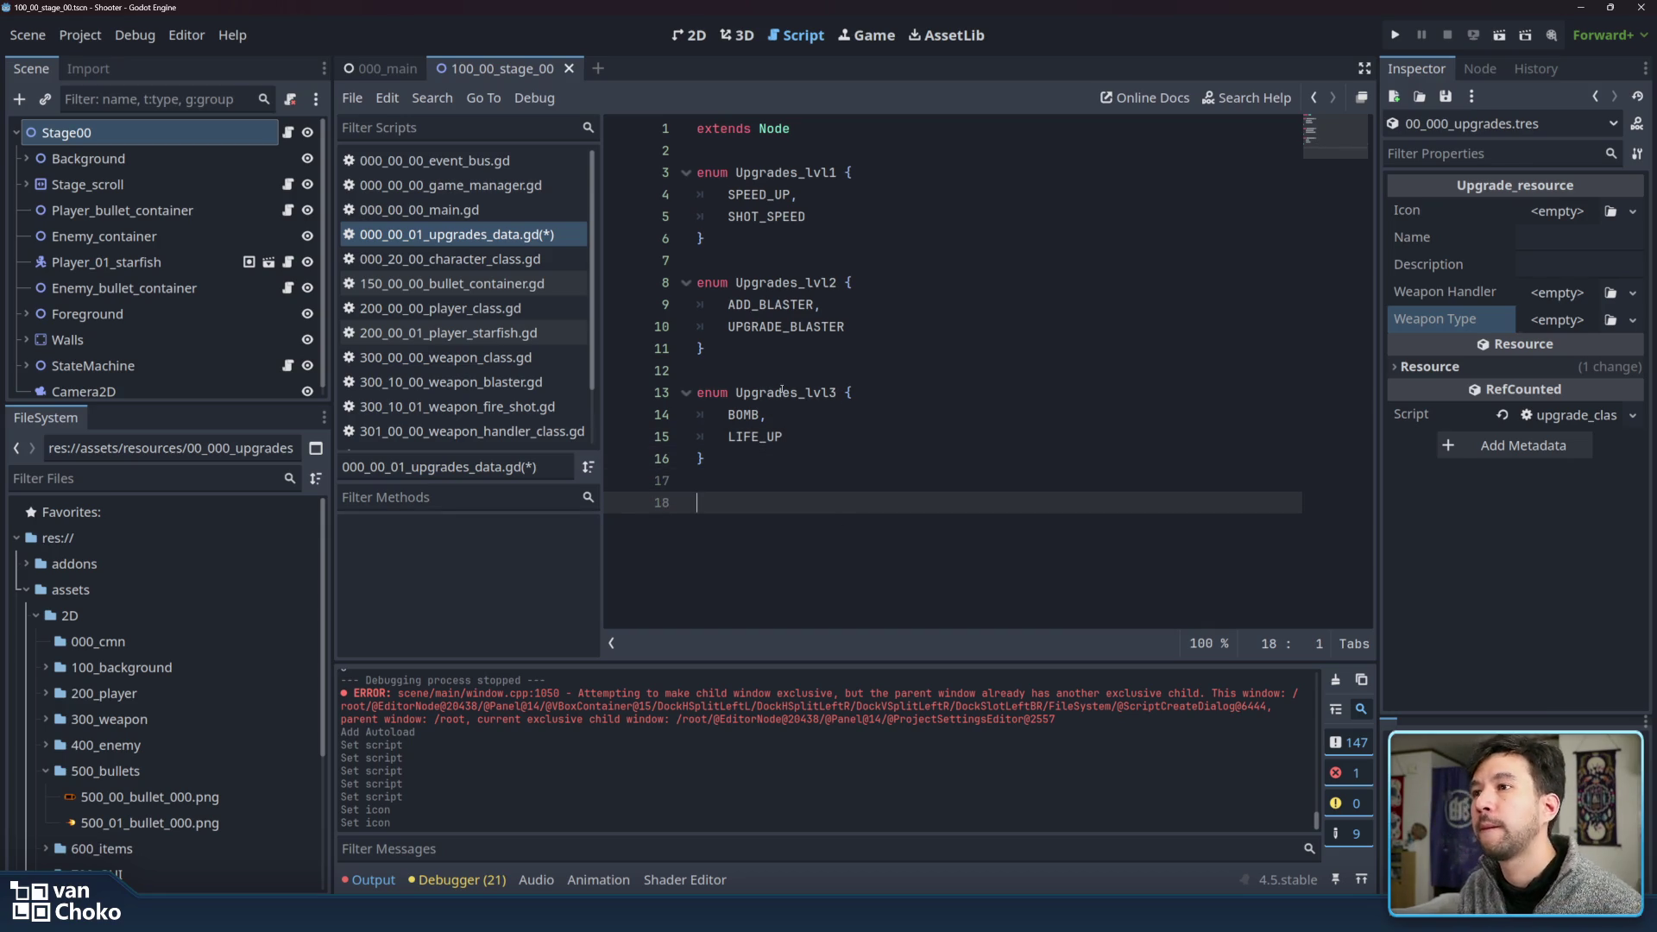
pyautogui.click(779, 375)
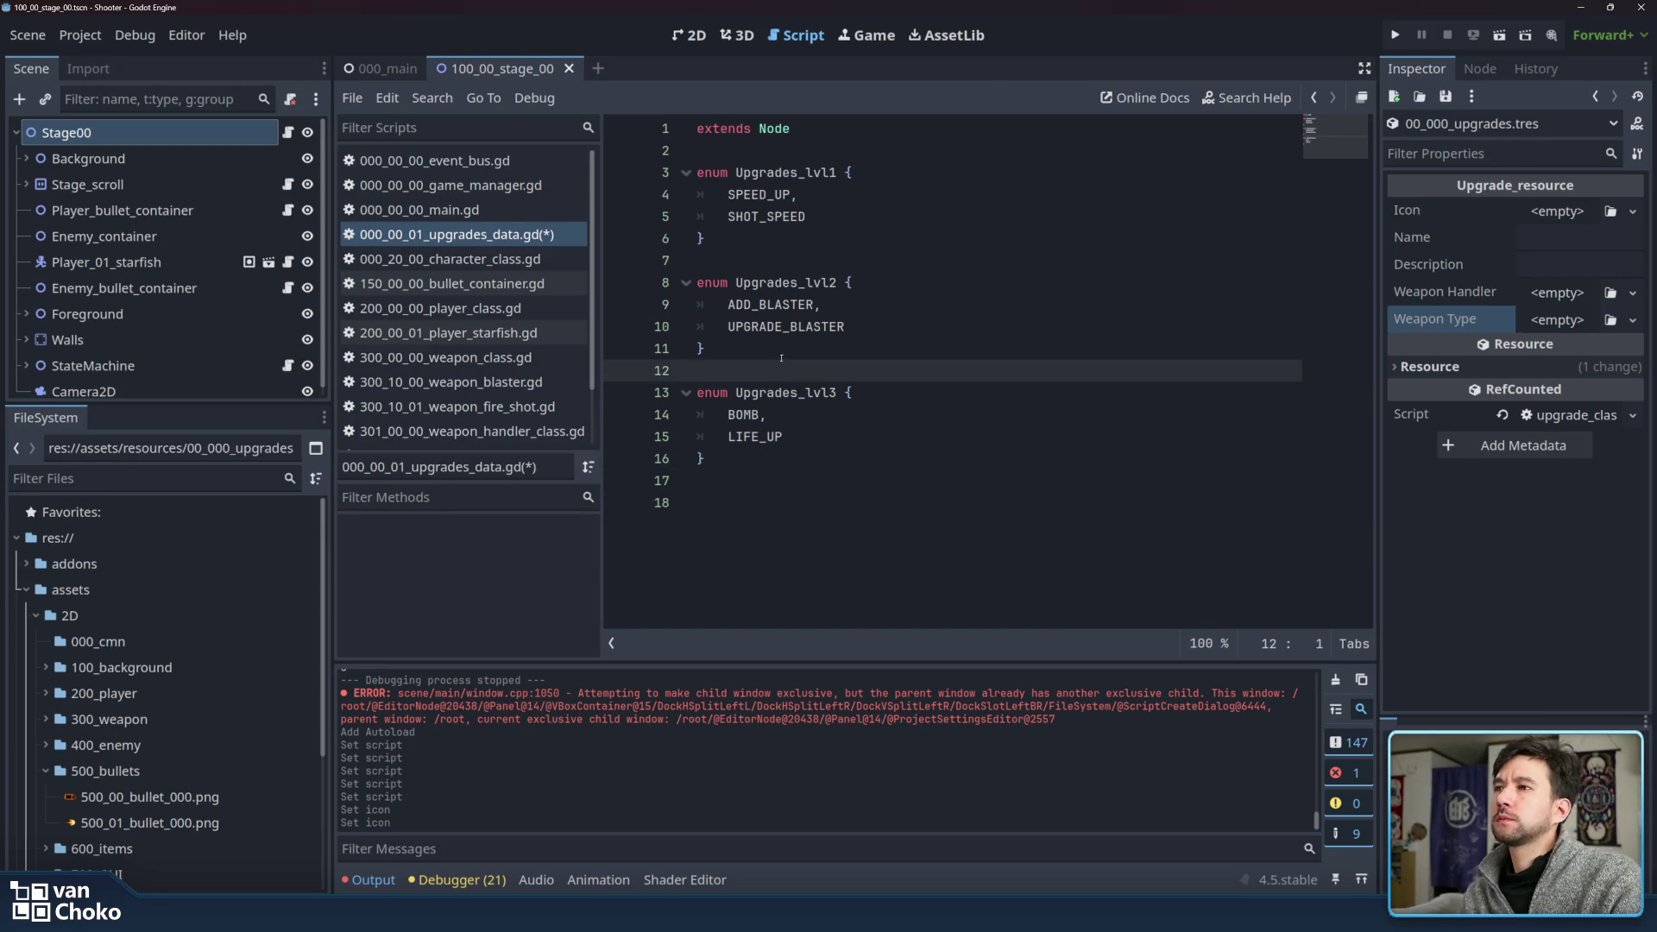
pyautogui.click(921, 121)
# Narrow the script list and save 000_00_01_upgrades_data.gd
pyautogui.moveTo(601, 204); pyautogui.dragTo(498, 198)
pyautogui.click(912, 532)
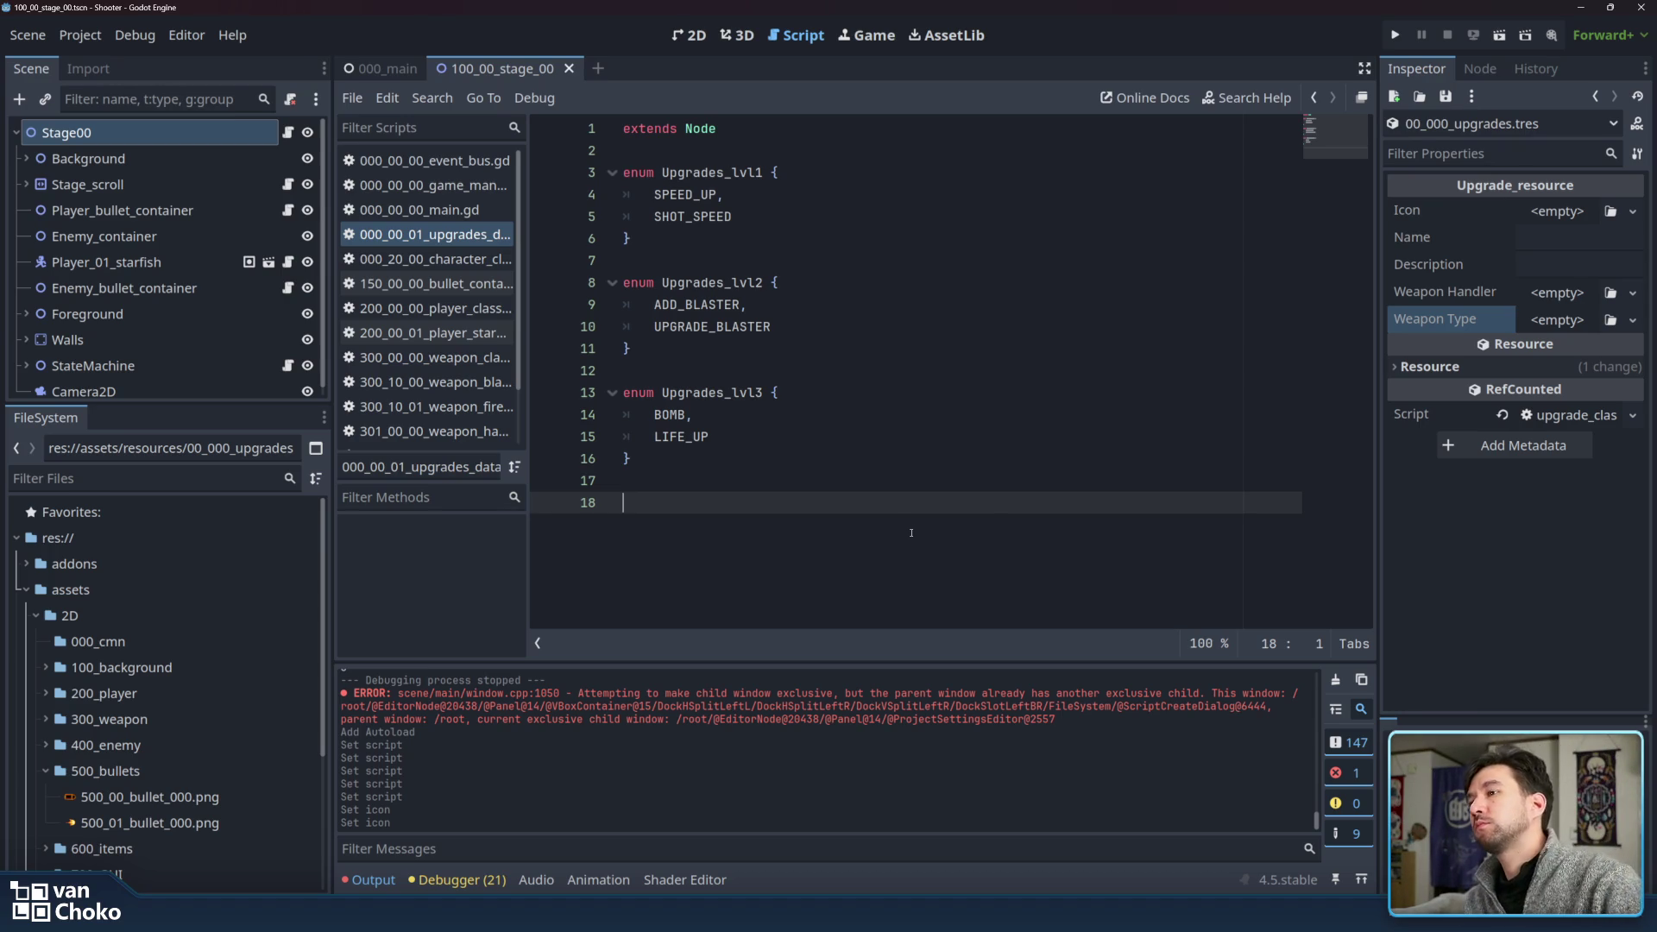
pyautogui.click(915, 435)
pyautogui.hotkey('ctrl', 's')
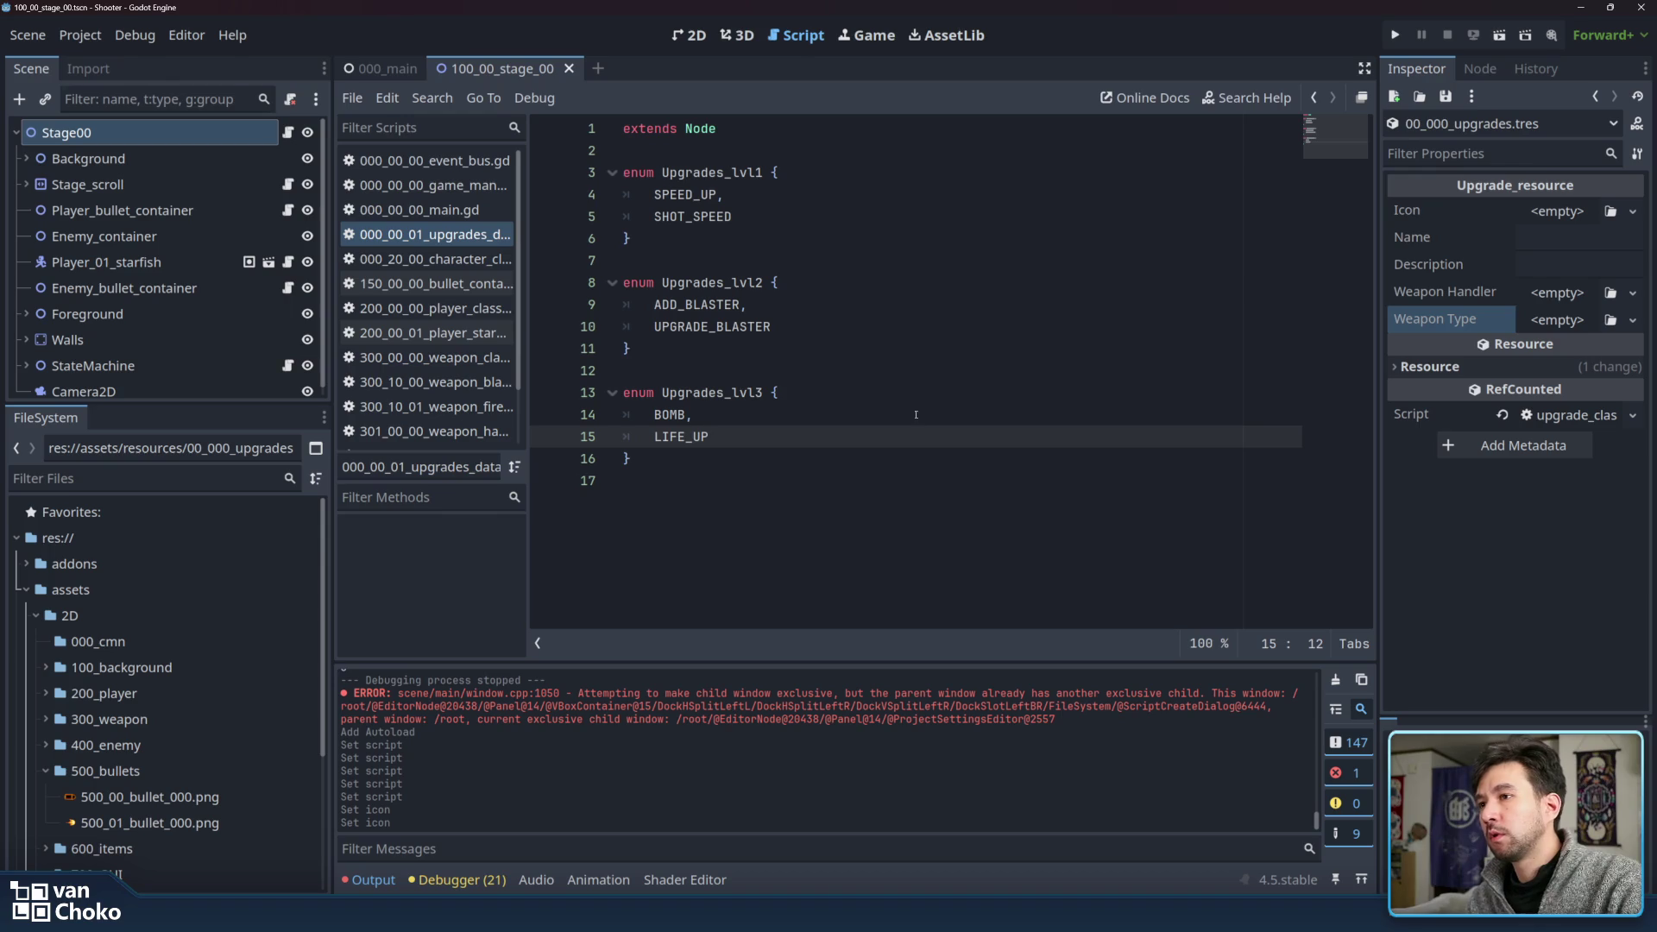
# Review the three enum blocks on lines 3–16 and widen the script list again
pyautogui.click(690, 157)
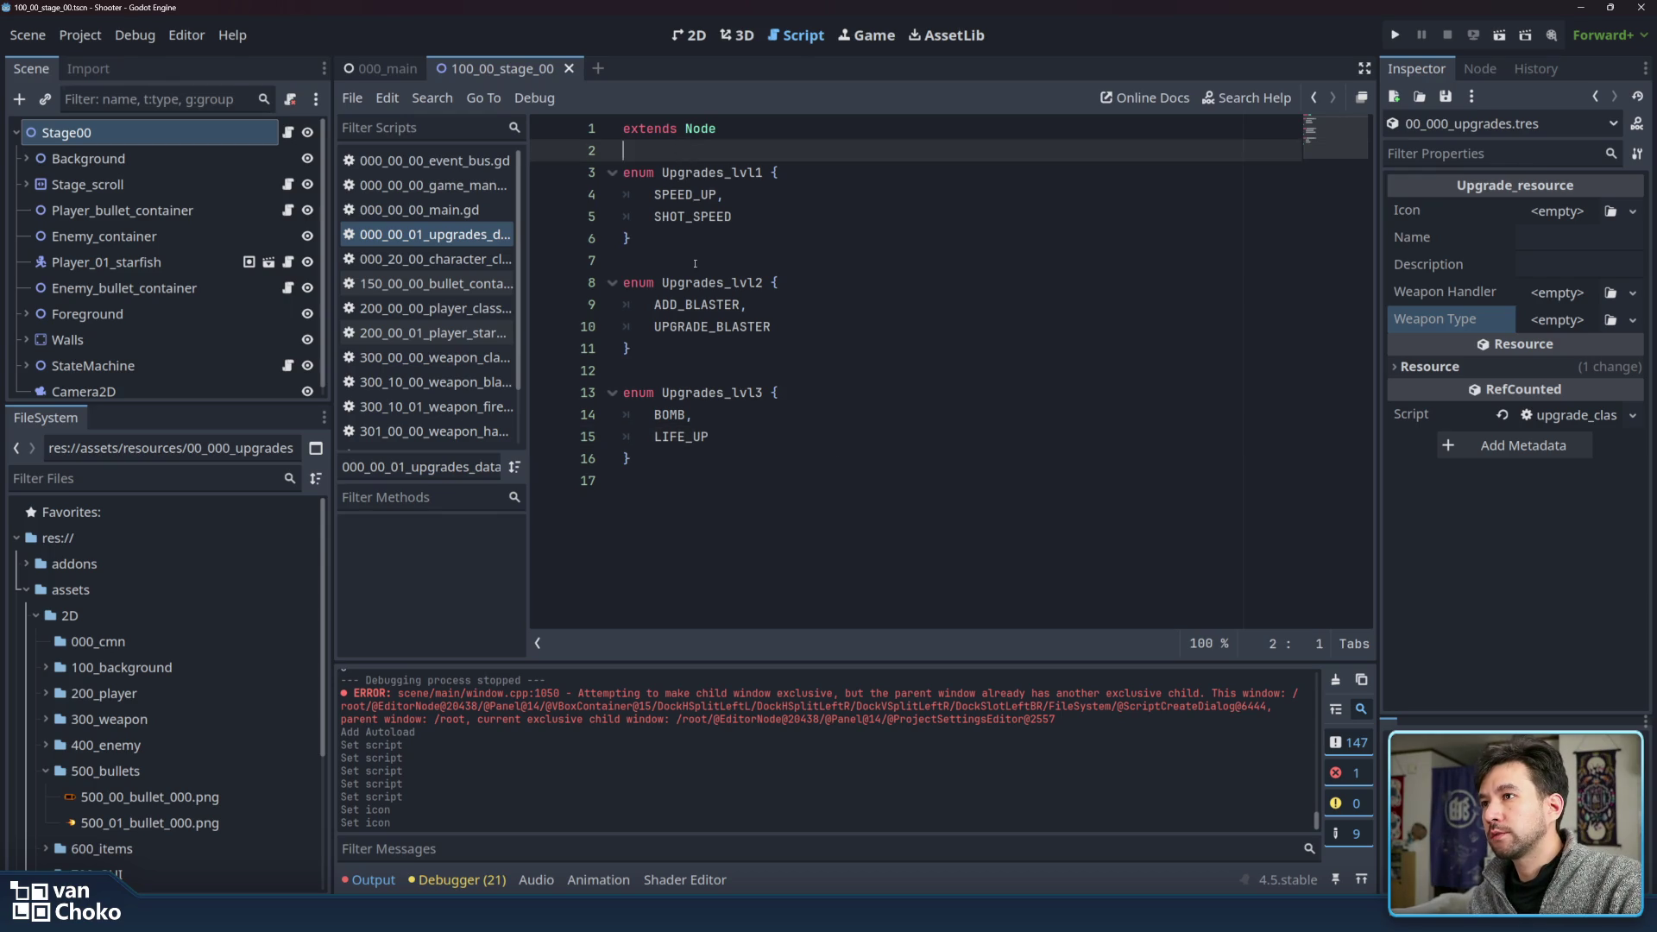
pyautogui.click(693, 260)
pyautogui.click(740, 370)
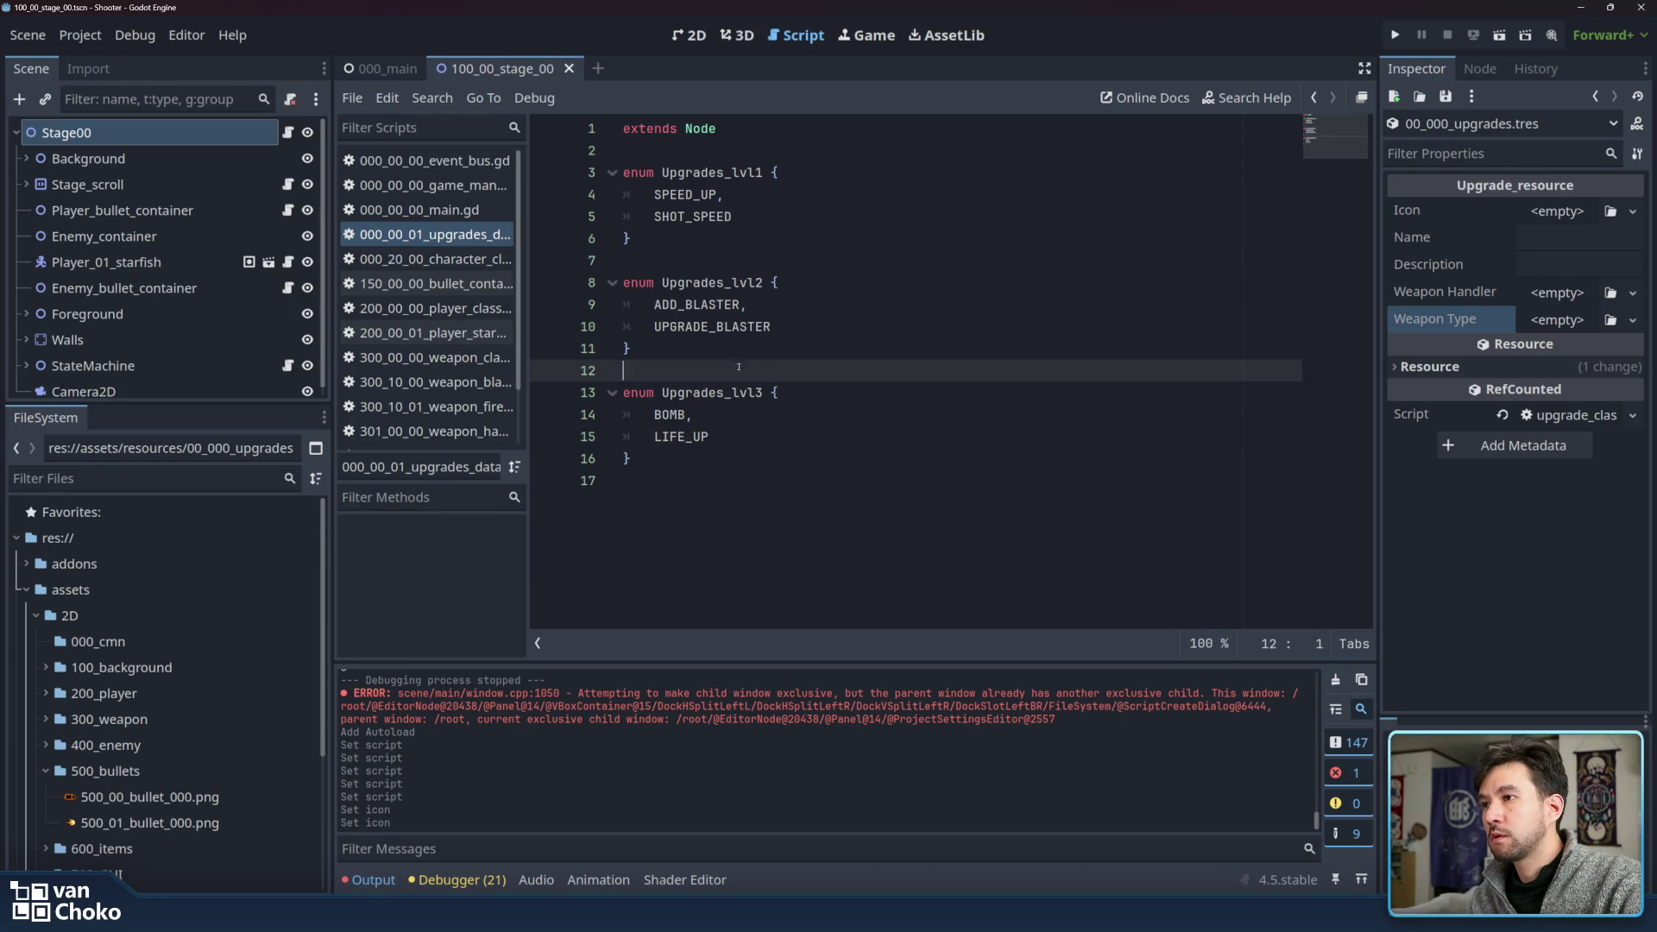
pyautogui.click(735, 490)
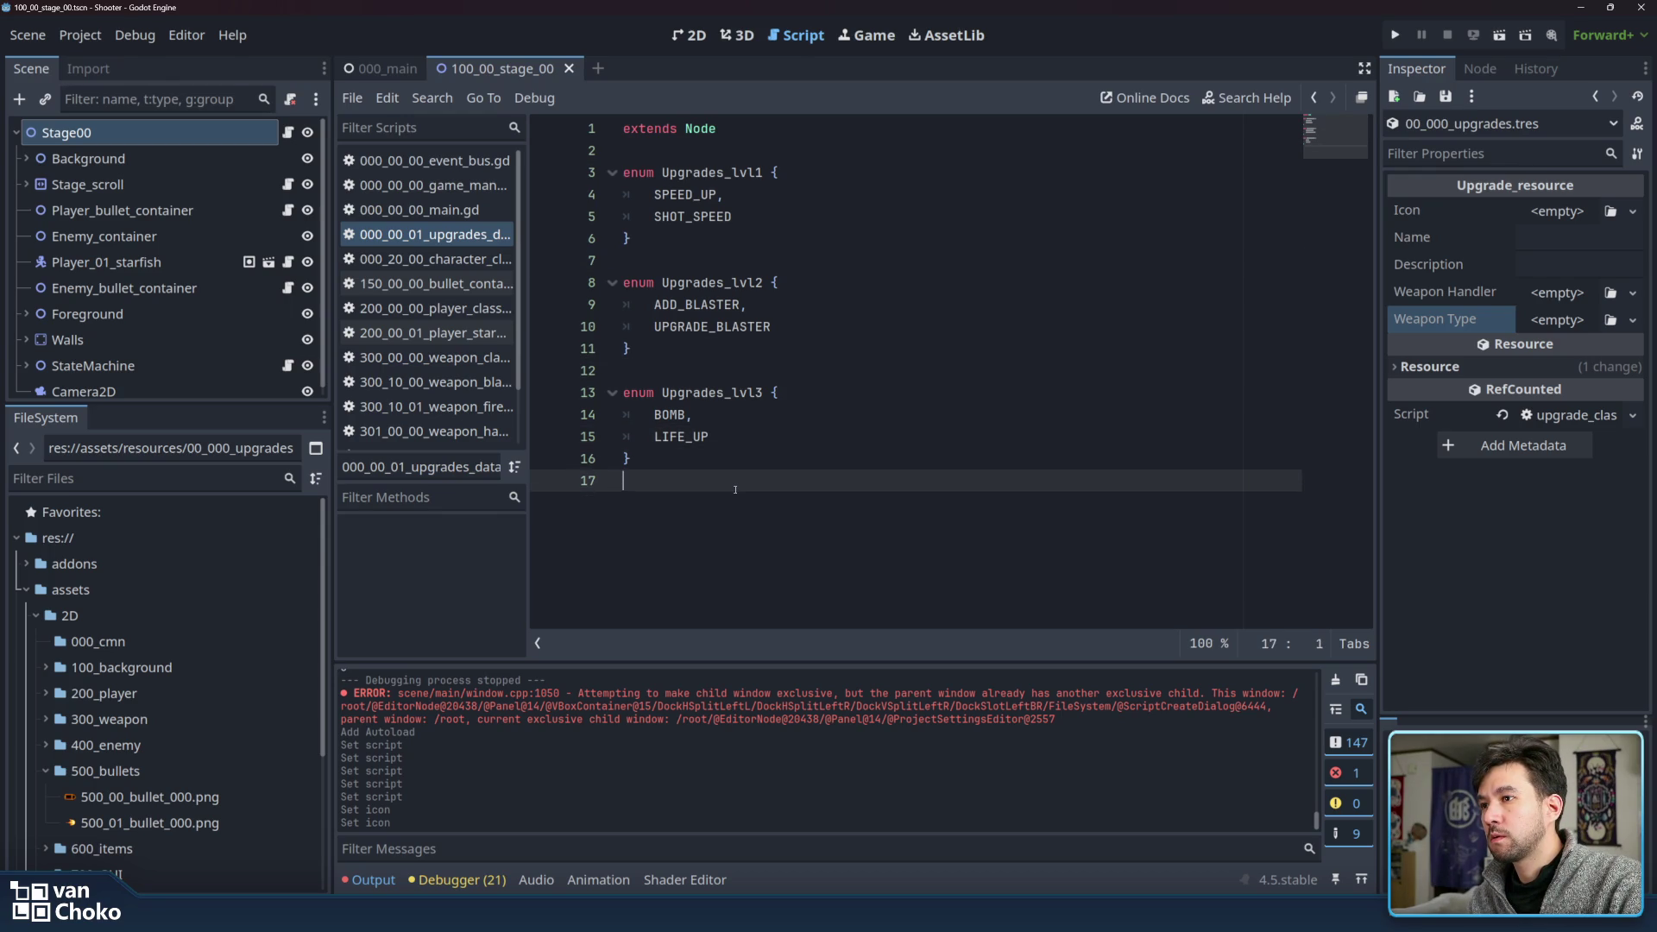
pyautogui.click(688, 146)
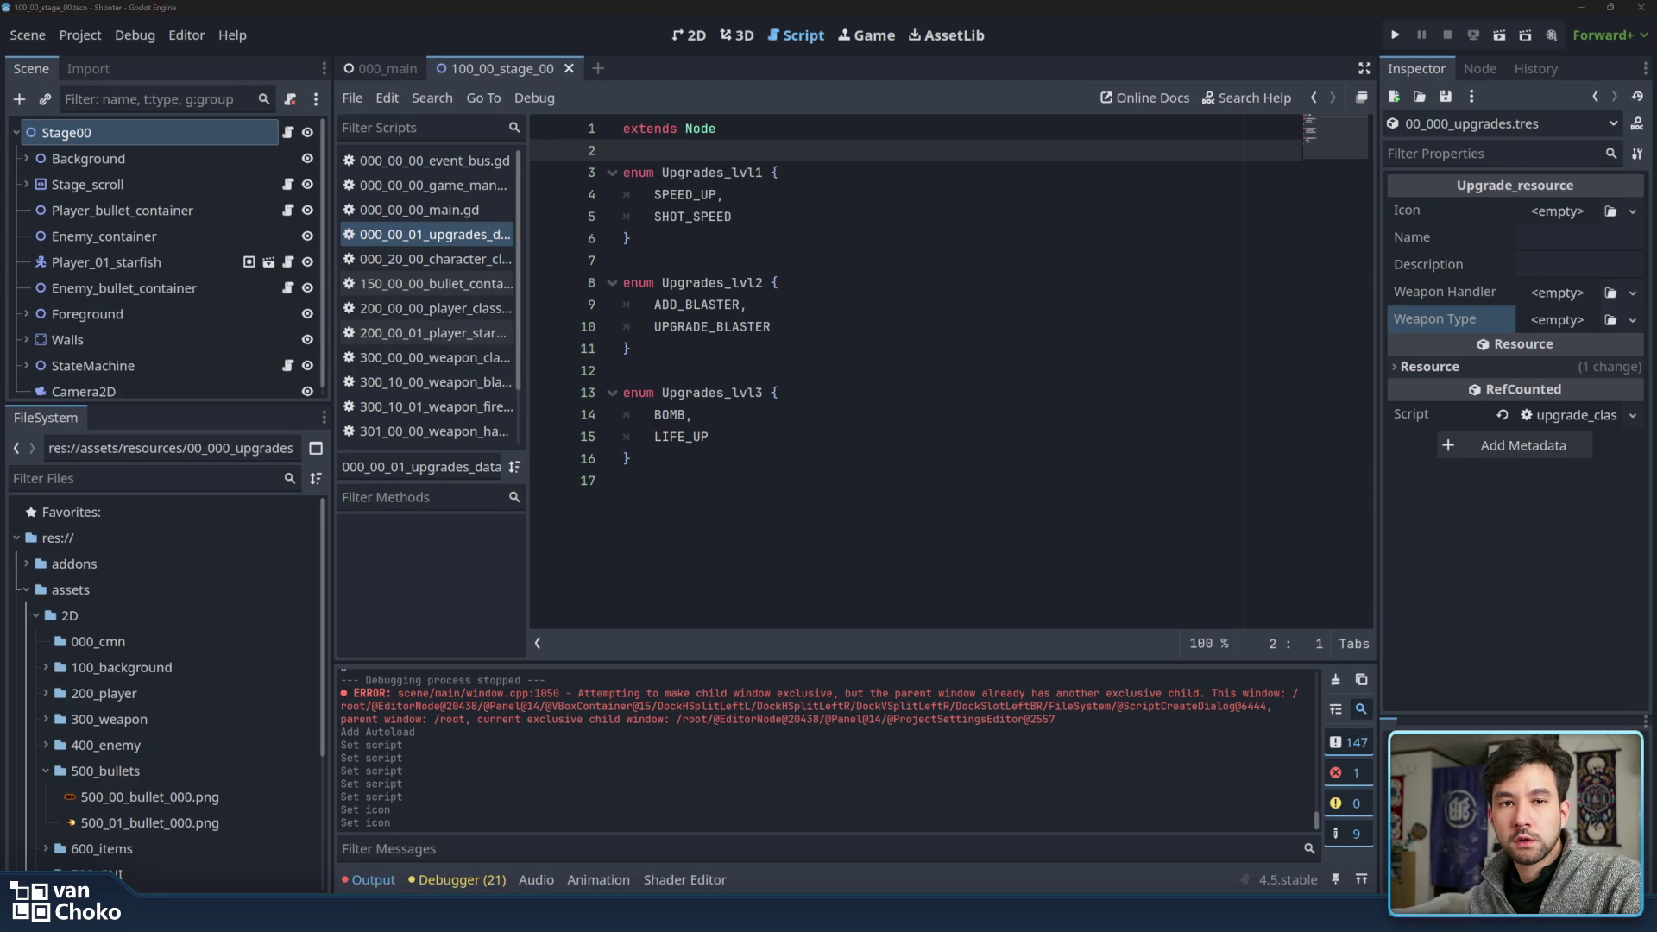
pyautogui.click(625, 550)
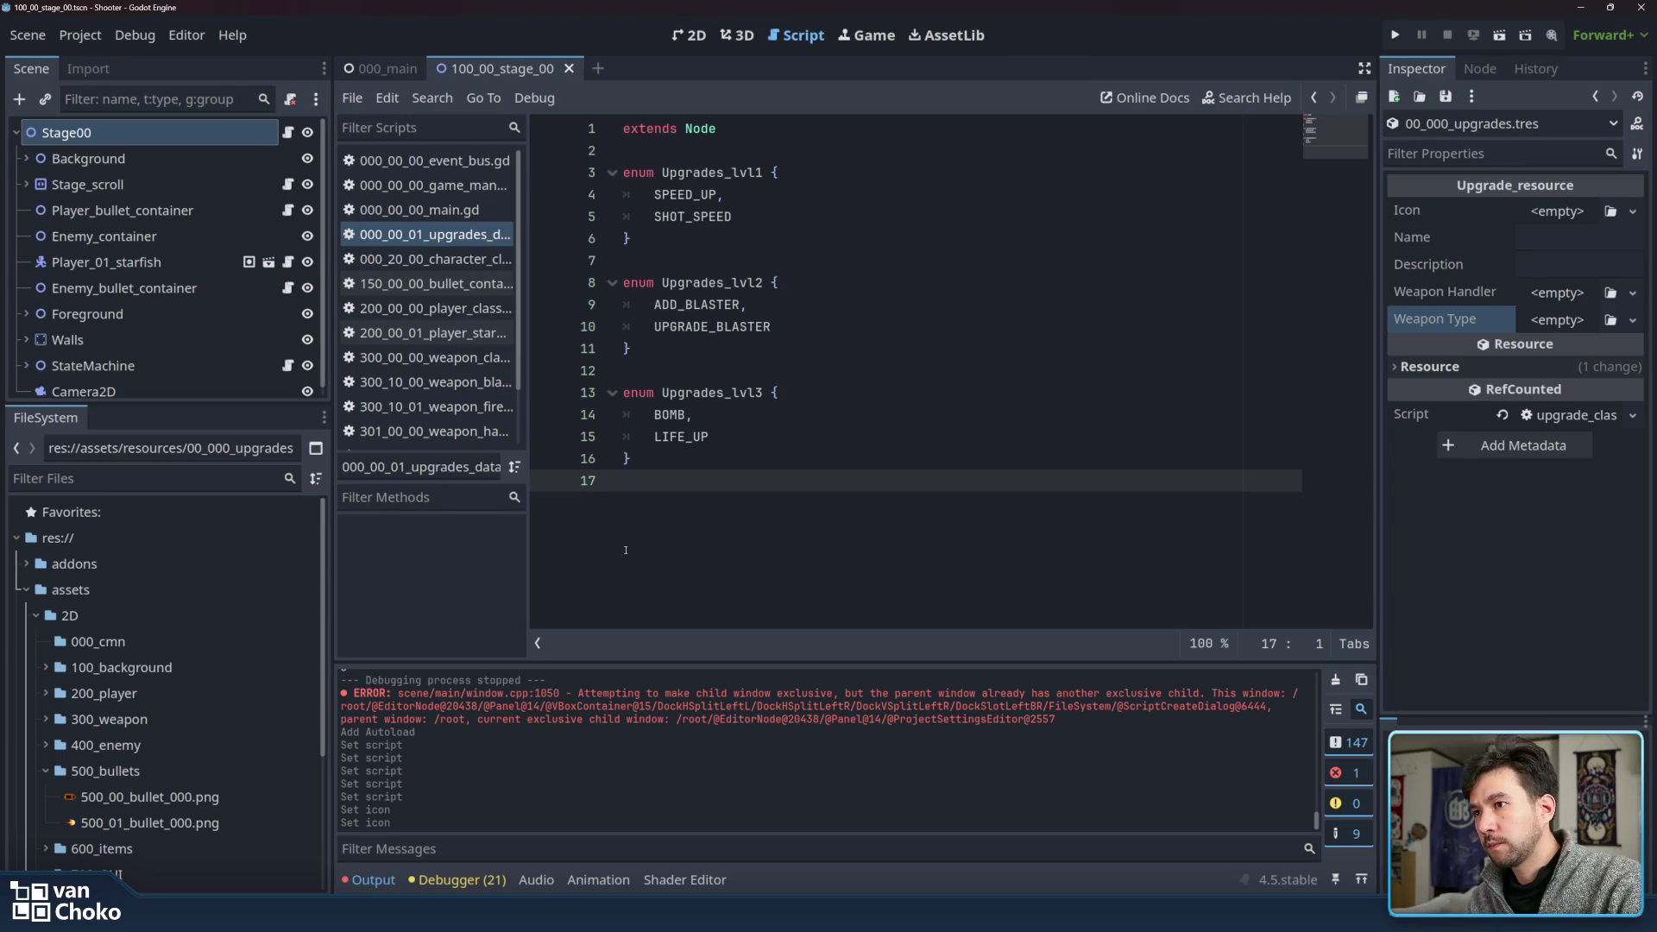
pyautogui.click(645, 349)
pyautogui.click(723, 282)
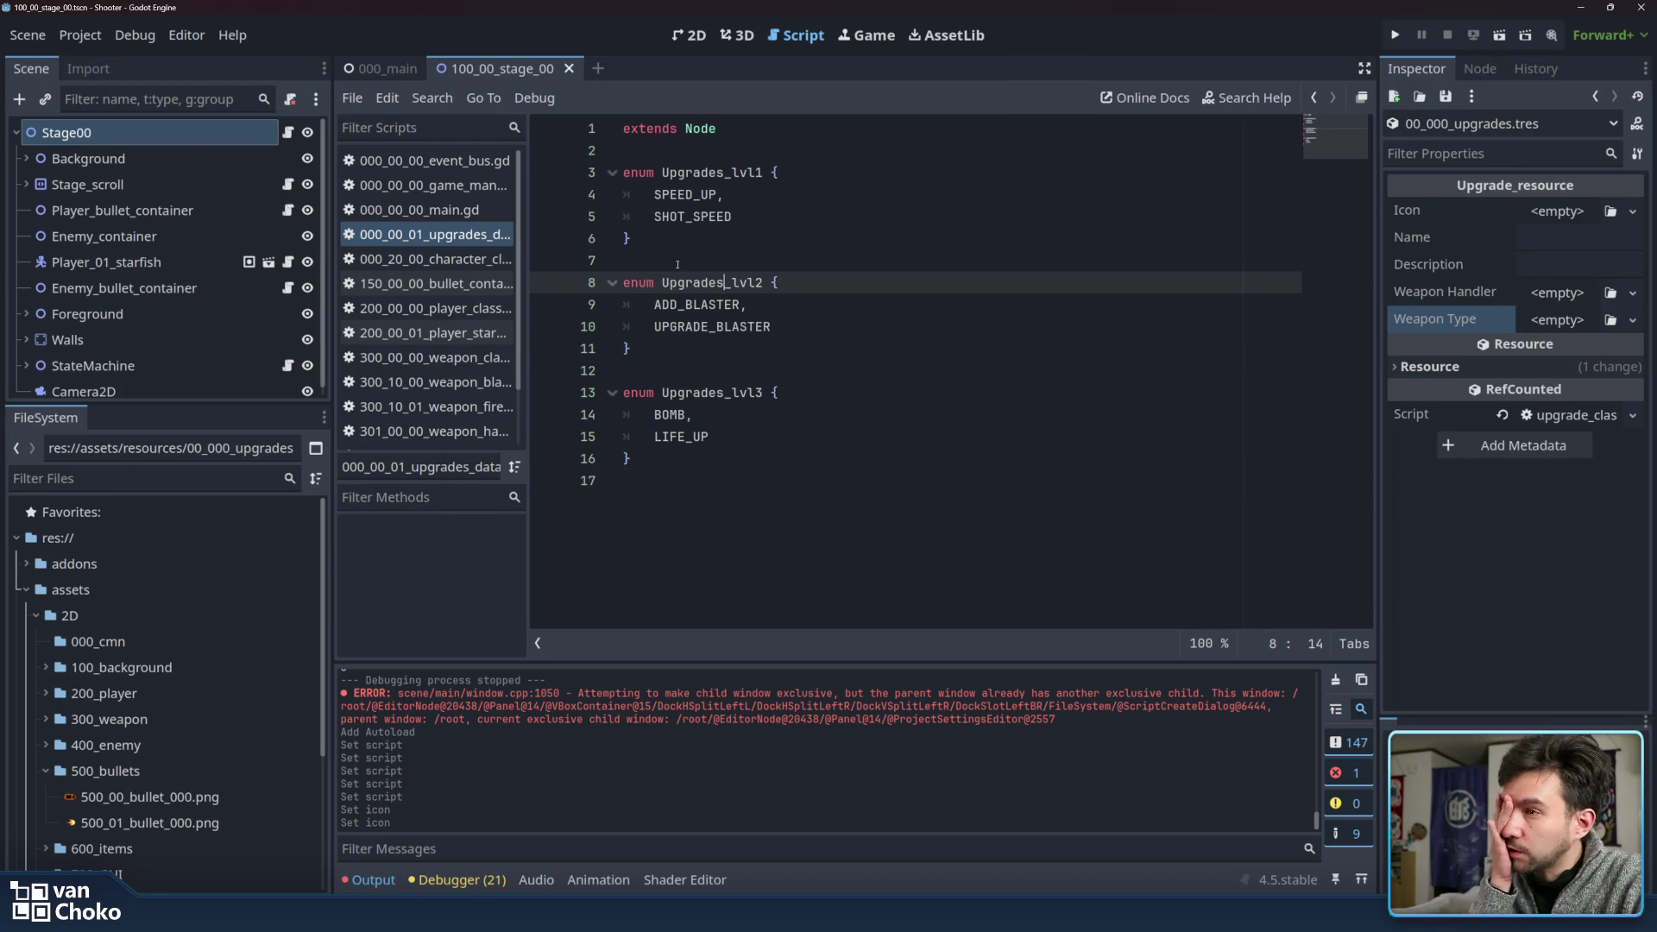
pyautogui.click(676, 150)
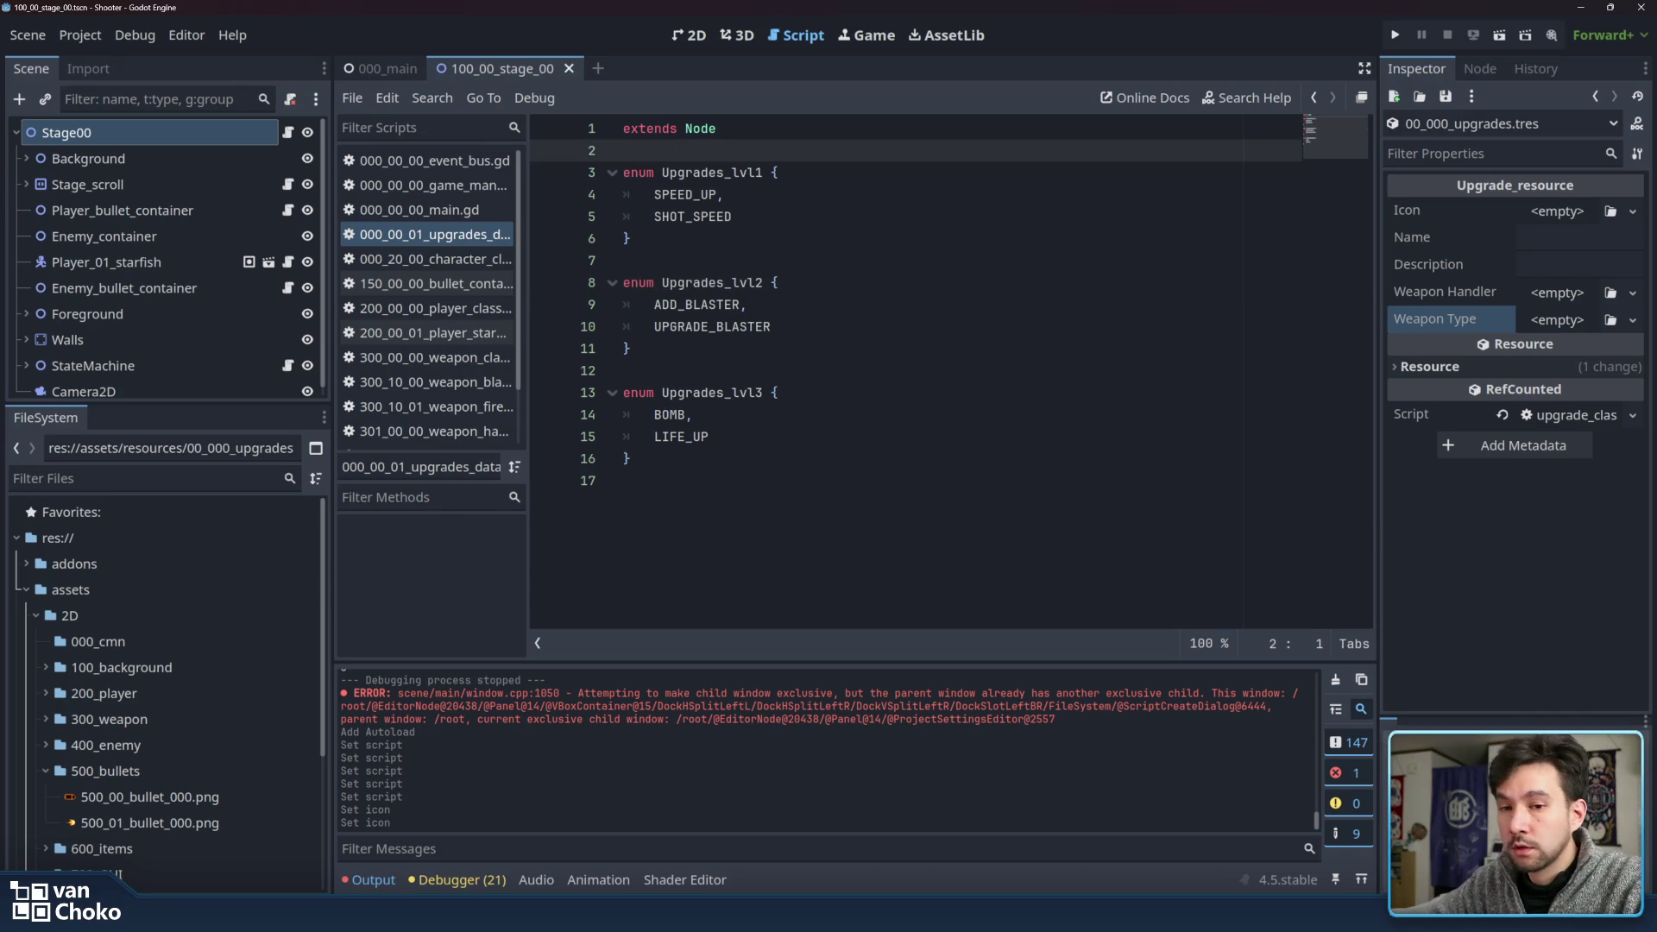
pyautogui.moveTo(1009, 506)
pyautogui.mouseDown()
pyautogui.moveTo(691, 172)
pyautogui.moveTo(622, 172)
pyautogui.moveTo(759, 282)
pyautogui.moveTo(647, 282)
pyautogui.mouseUp()
pyautogui.click(646, 282)
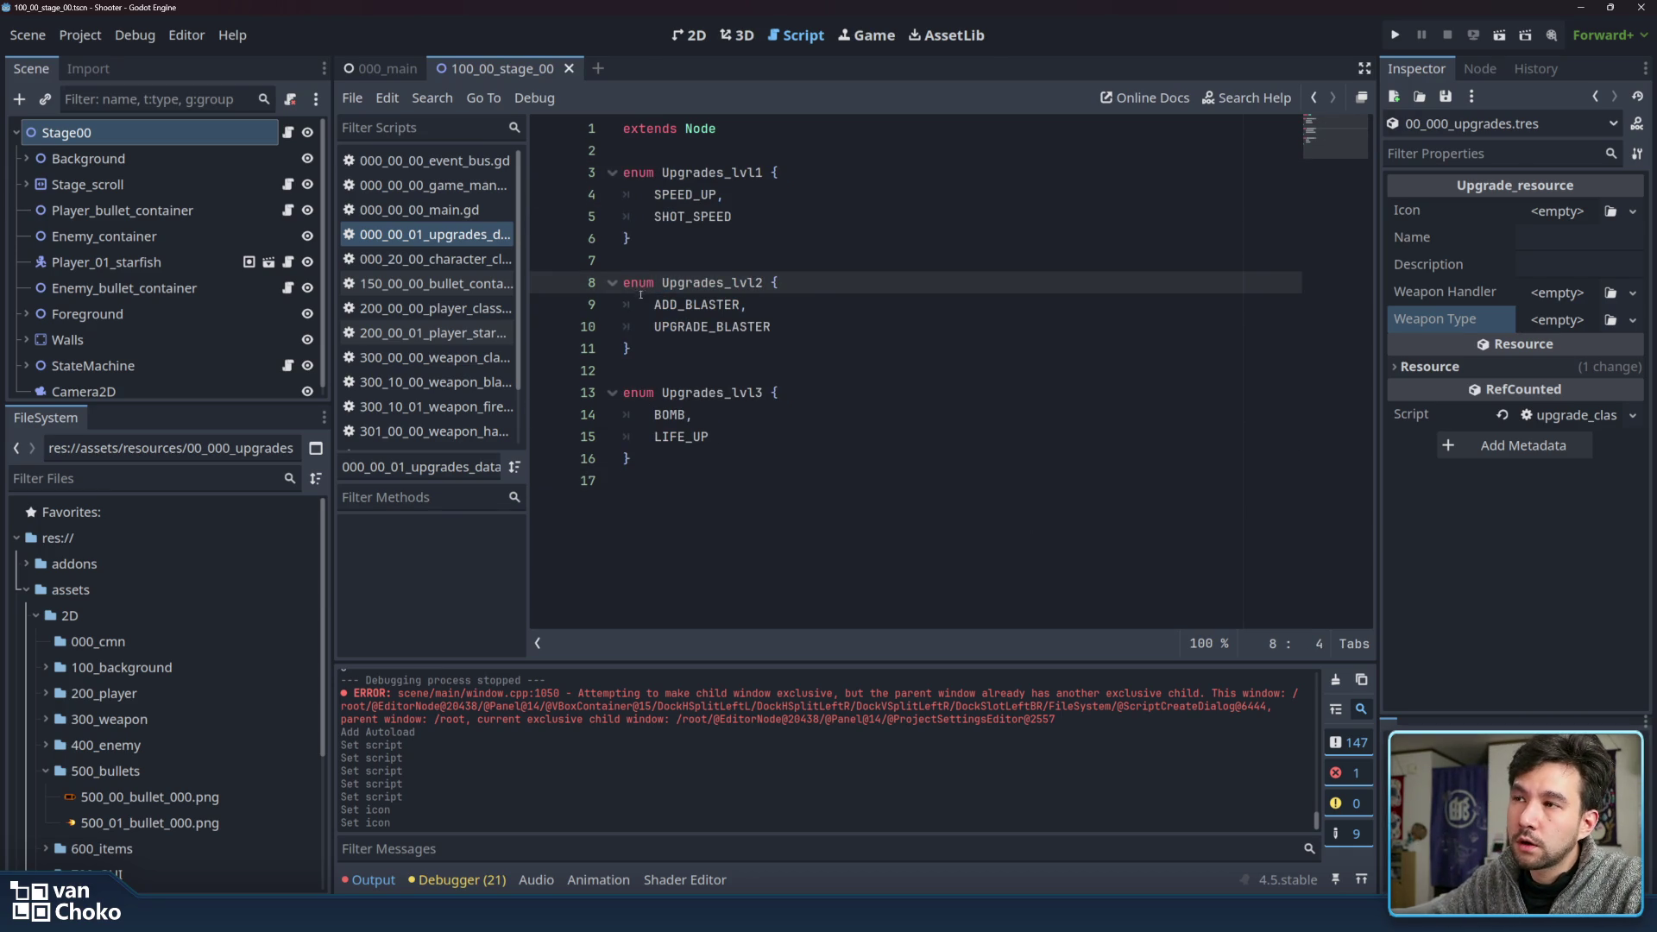
pyautogui.moveTo(528, 302)
pyautogui.mouseDown()
pyautogui.moveTo(725, 302)
pyautogui.moveTo(585, 310)
pyautogui.moveTo(615, 310)
pyautogui.mouseUp()
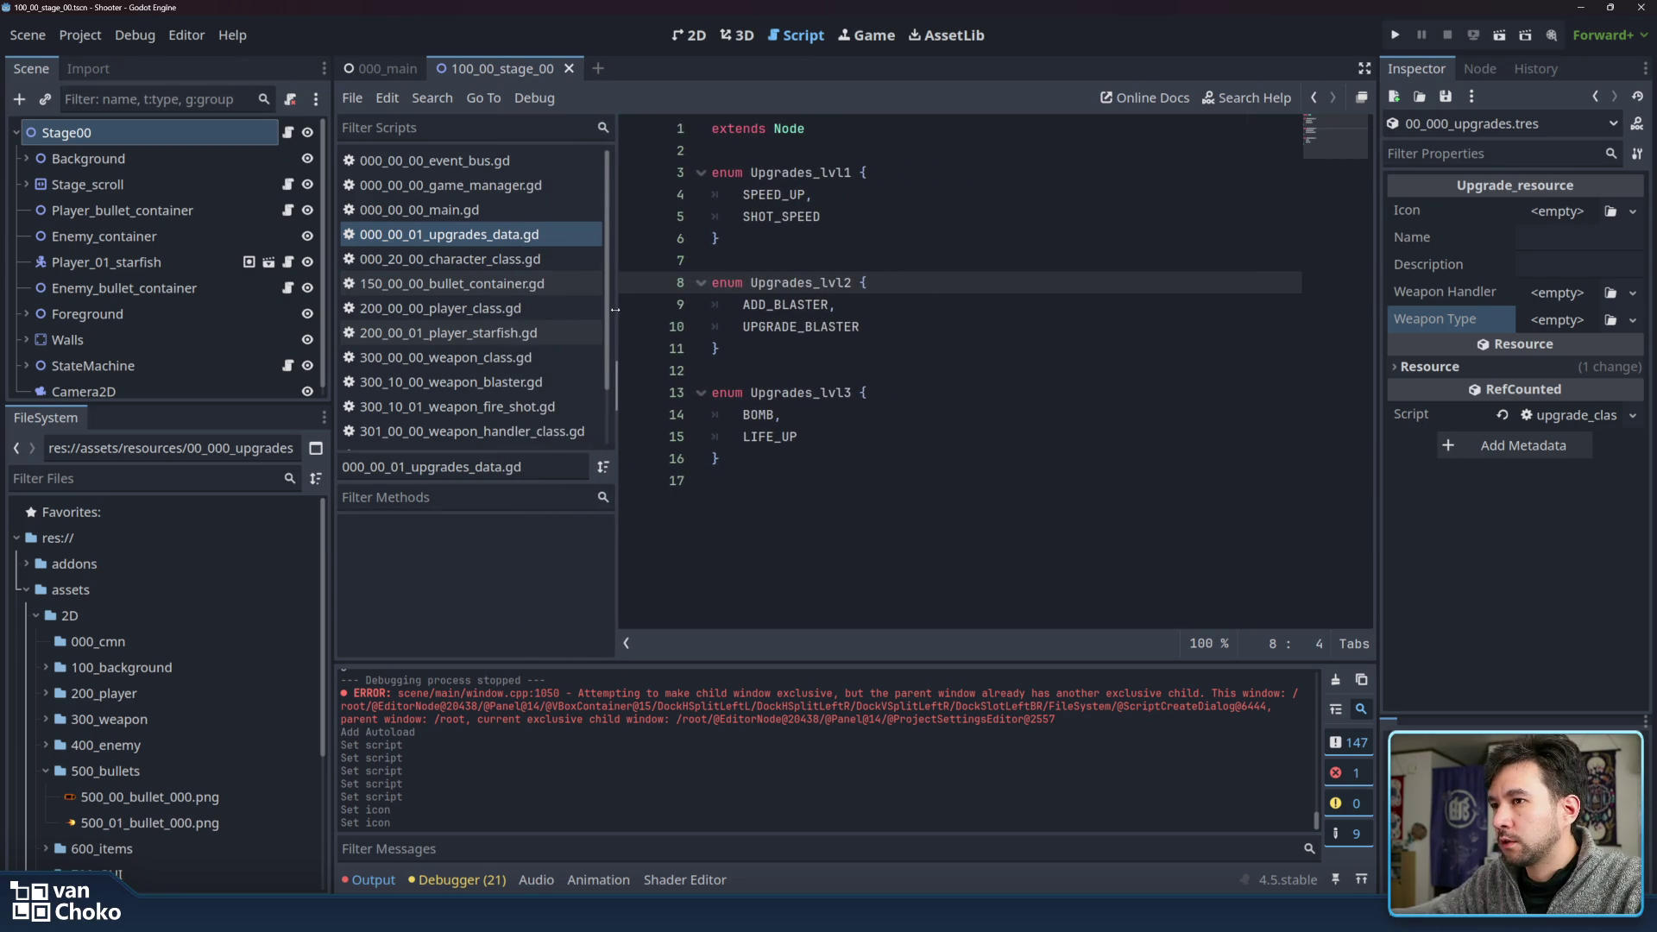
pyautogui.click(761, 512)
pyautogui.doubleClick(773, 394)
pyautogui.click(797, 499)
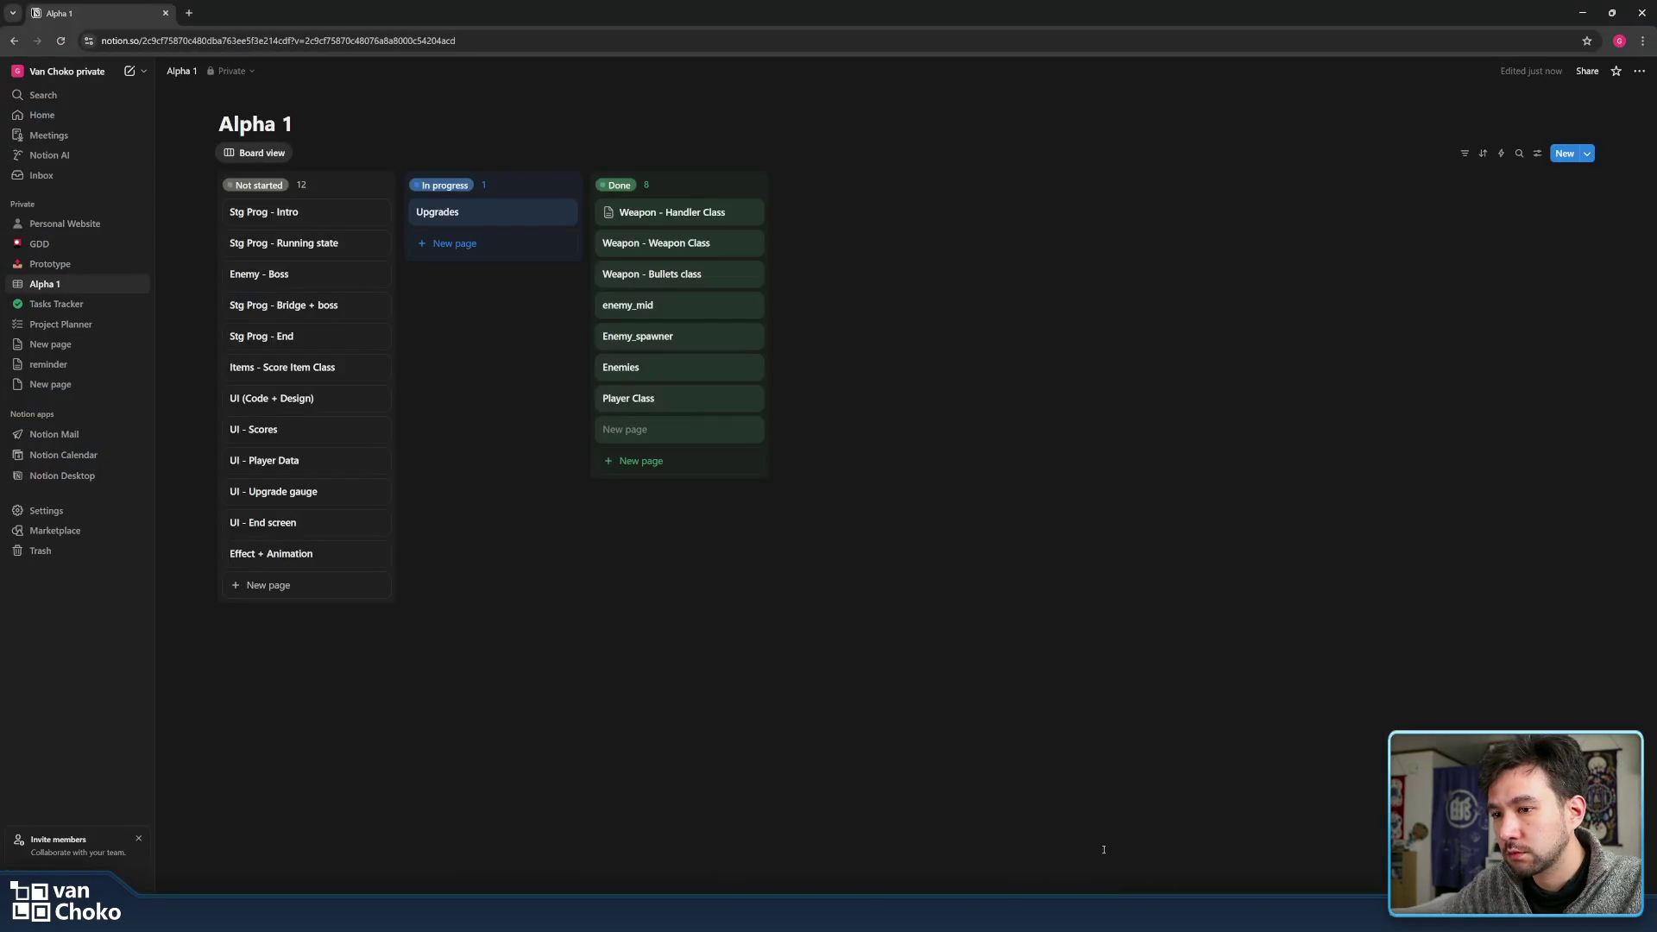
pyautogui.click(1076, 842)
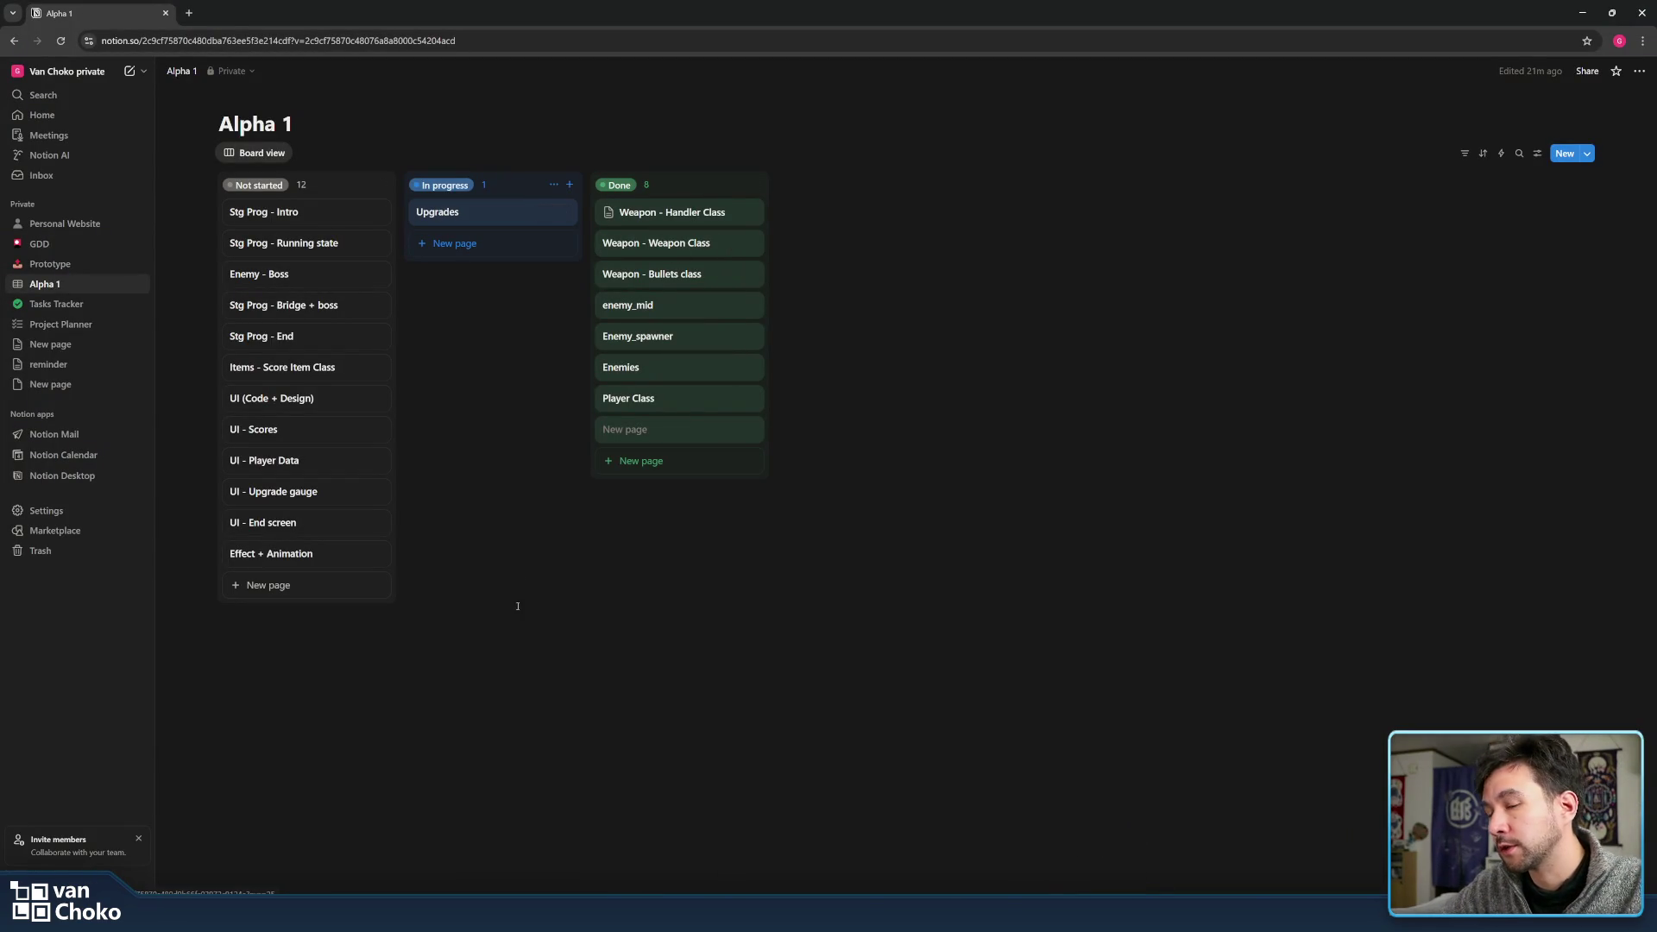
pyautogui.click(991, 842)
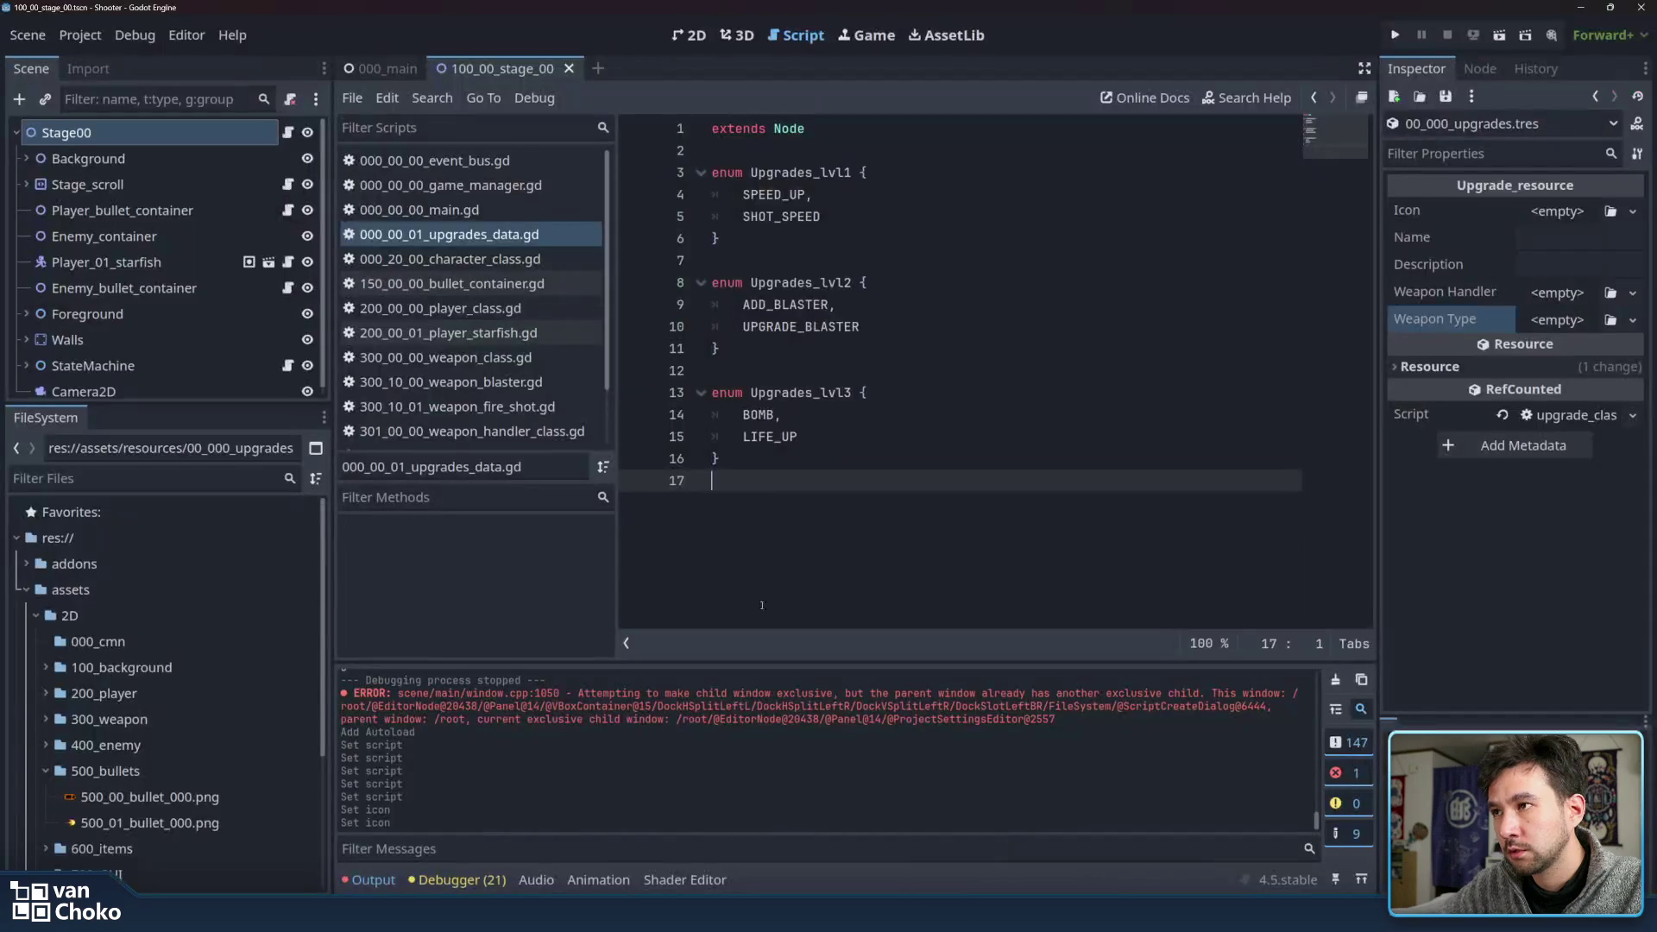
# Collapse the 500_bullets folder and switch to the 2D view of the Stage00 level
pyautogui.moveTo(803, 495)
pyautogui.mouseDown()
pyautogui.moveTo(742, 173)
pyautogui.moveTo(716, 280)
pyautogui.moveTo(745, 138)
pyautogui.moveTo(716, 173)
pyautogui.moveTo(742, 173)
pyautogui.mouseUp()
pyautogui.click(813, 518)
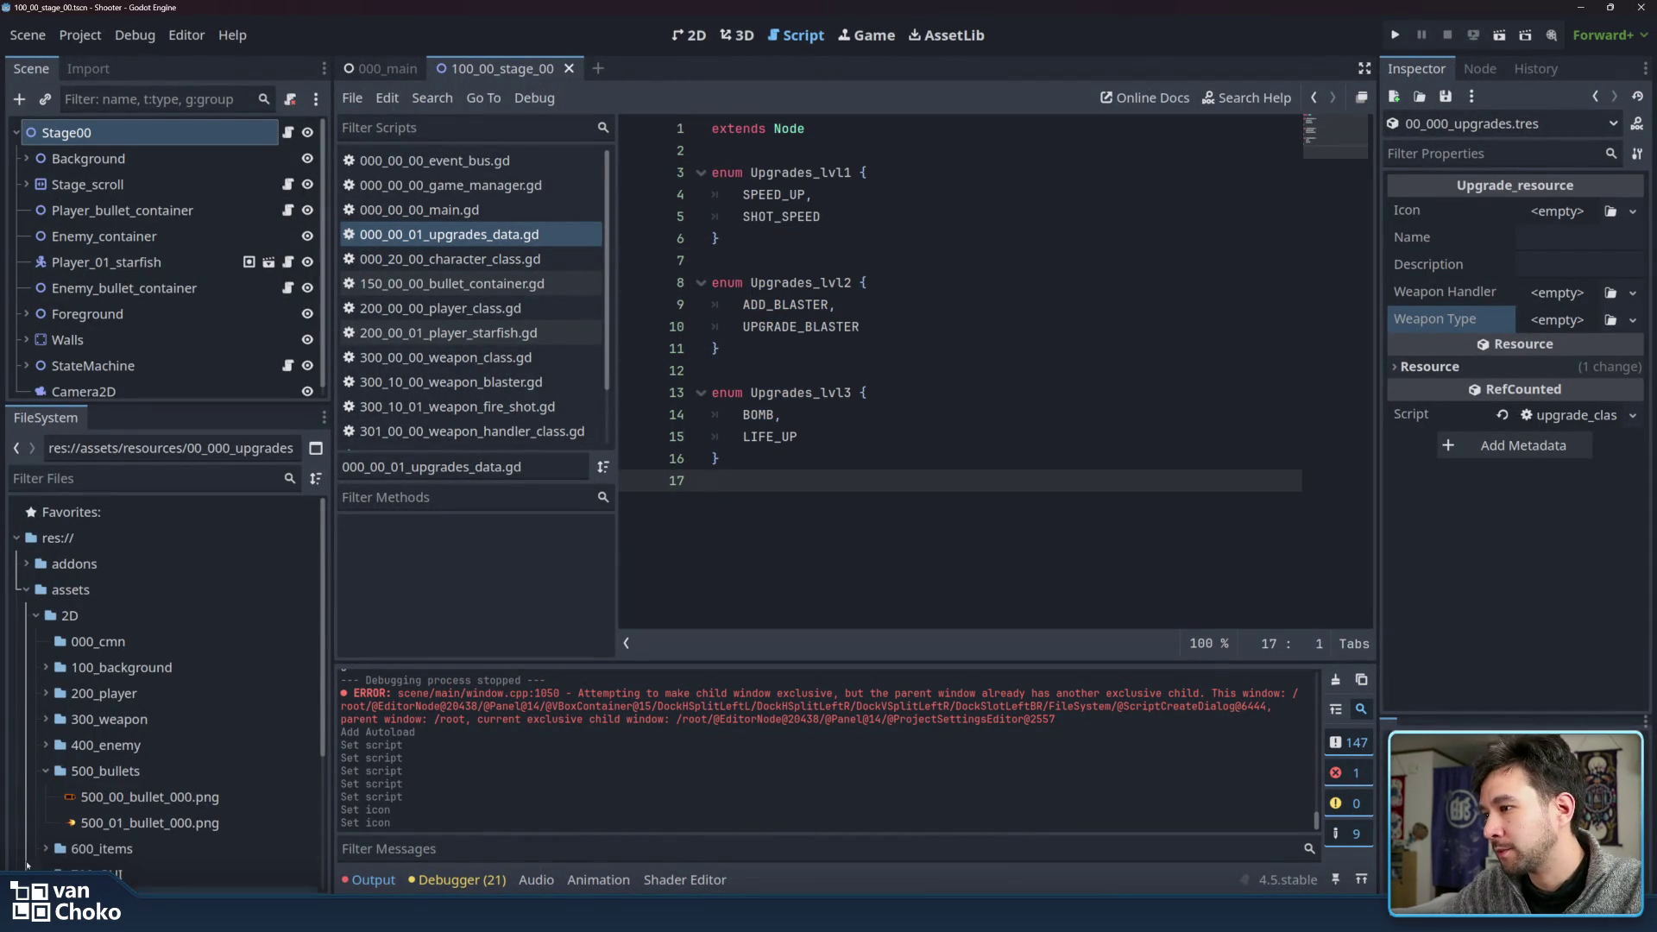
pyautogui.click(46, 771)
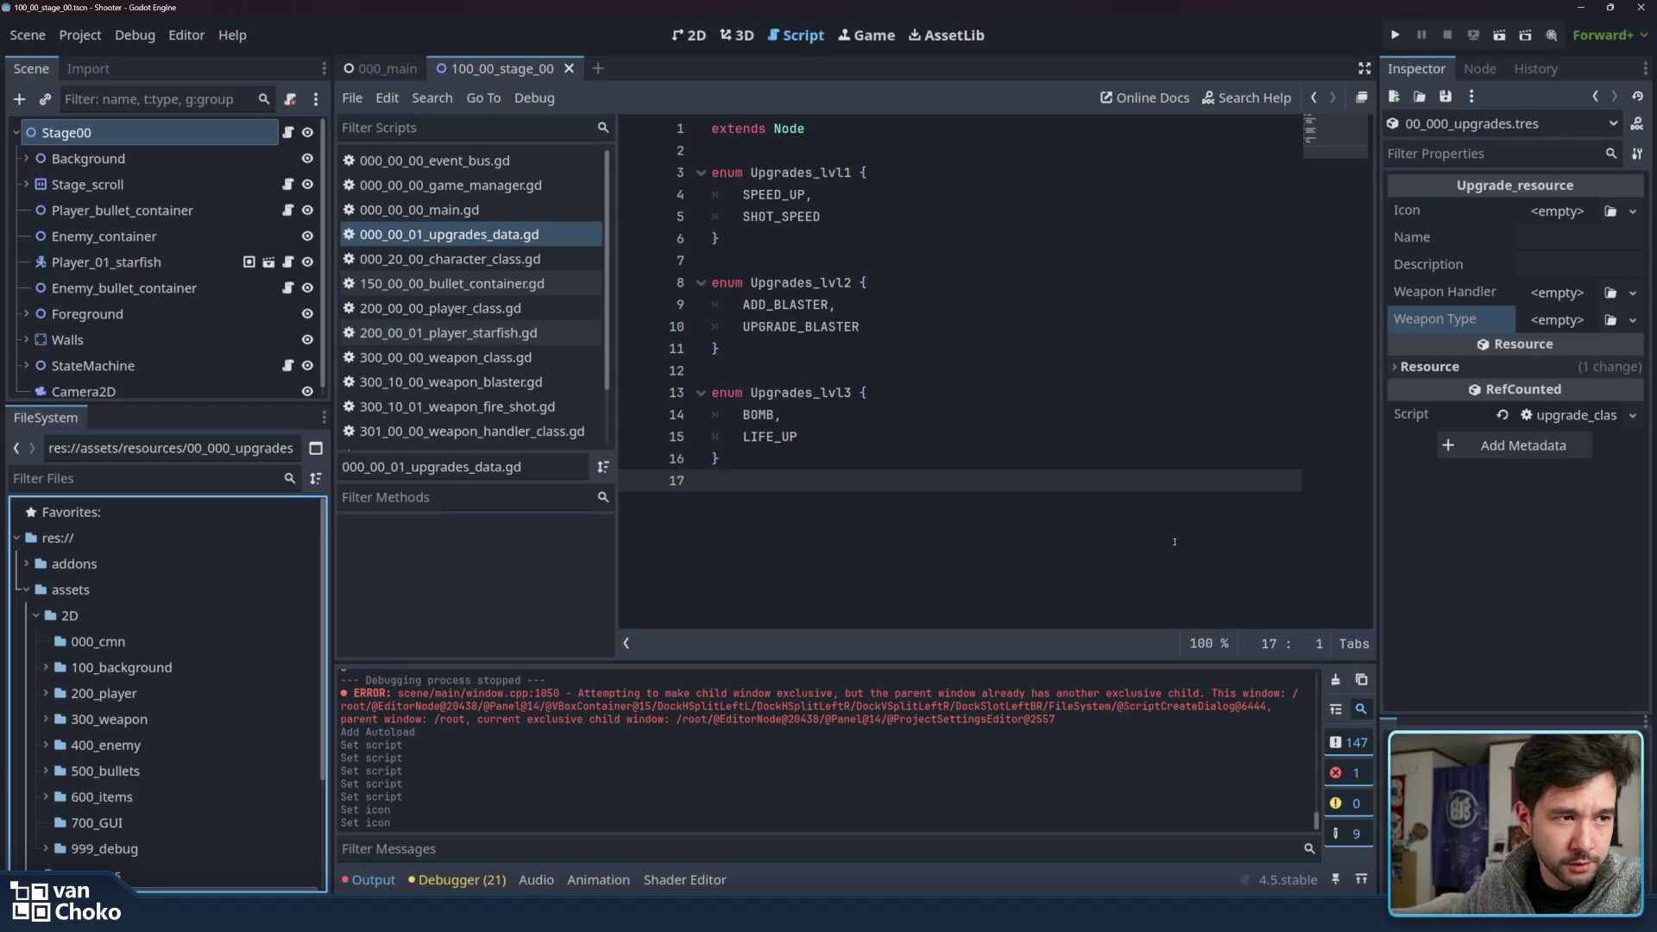
pyautogui.click(1302, 490)
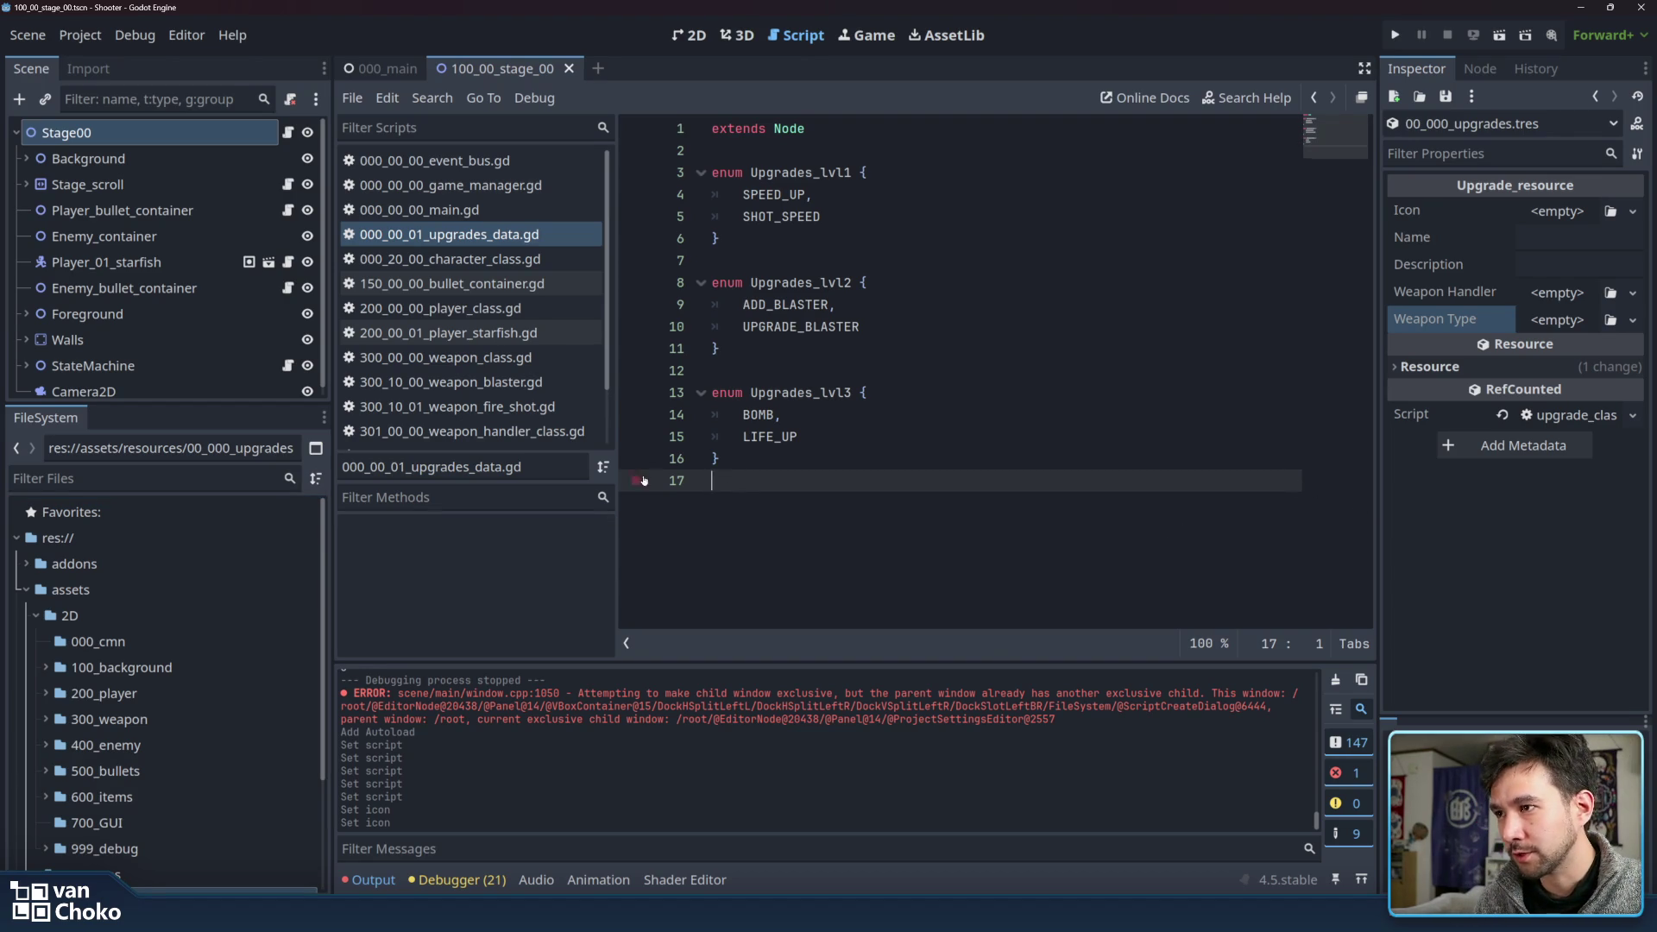
pyautogui.moveTo(621, 469); pyautogui.dragTo(550, 472)
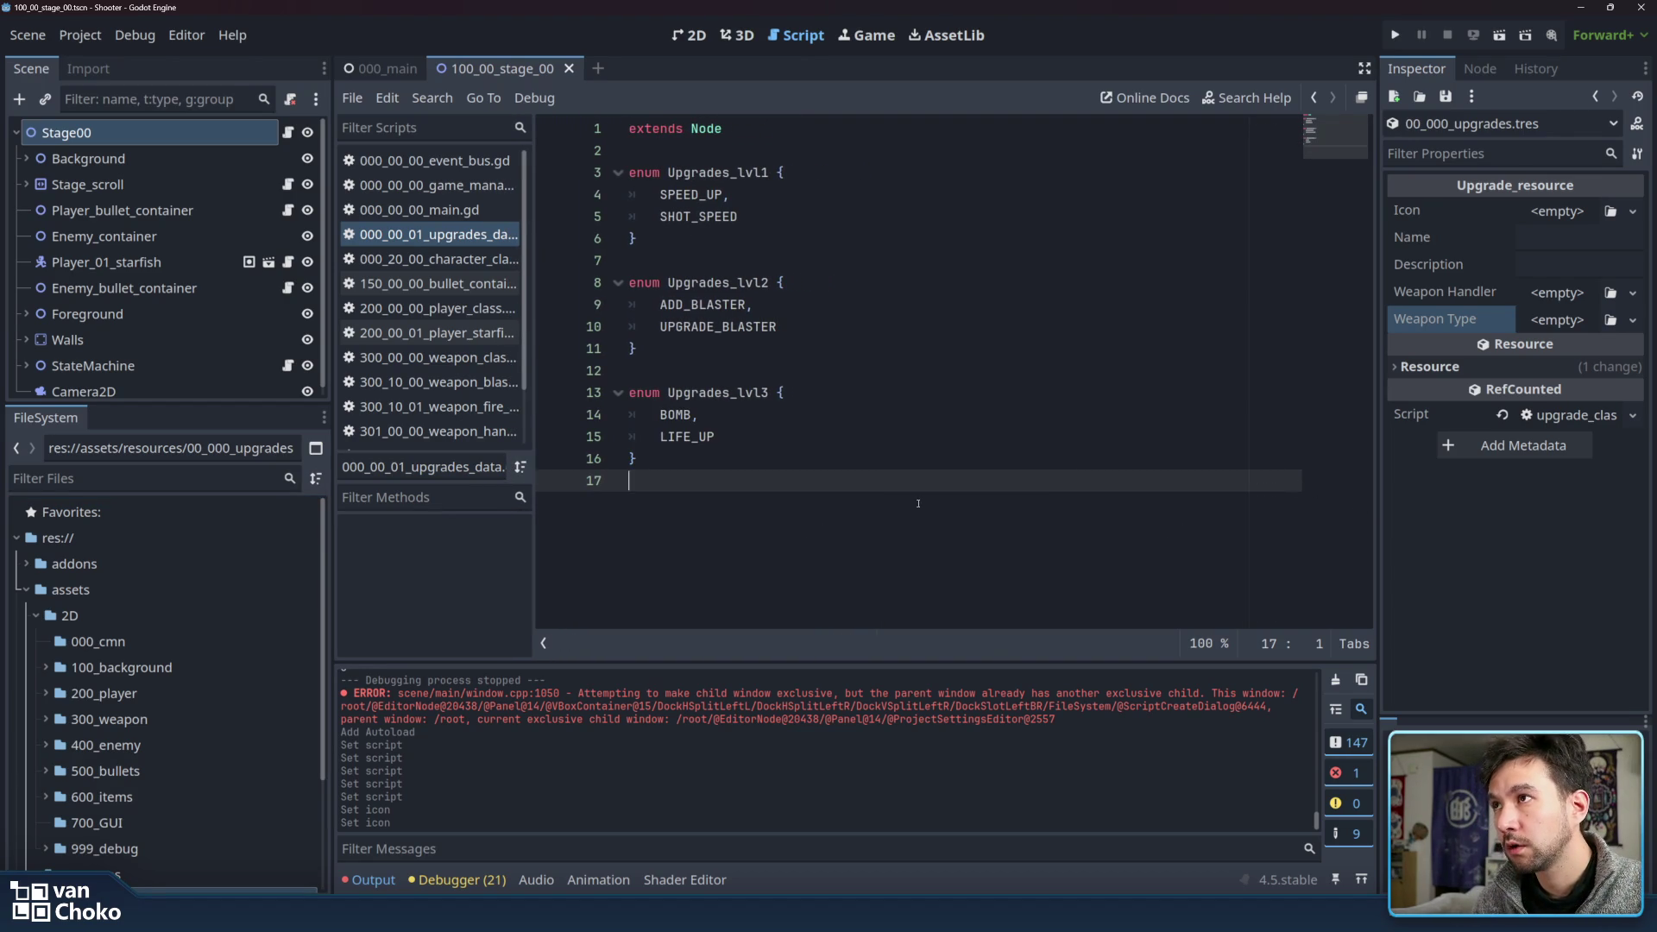
pyautogui.click(691, 34)
pyautogui.moveTo(1191, 367)
pyautogui.mouseDown()
pyautogui.moveTo(665, 359)
pyautogui.moveTo(988, 388)
pyautogui.moveTo(1079, 355)
pyautogui.moveTo(1052, 355)
pyautogui.moveTo(1043, 380)
pyautogui.mouseUp()
# Save the 100_00_stage_00 scene and frame the stage in the 2D viewport
pyautogui.hotkey('ctrl', 's')
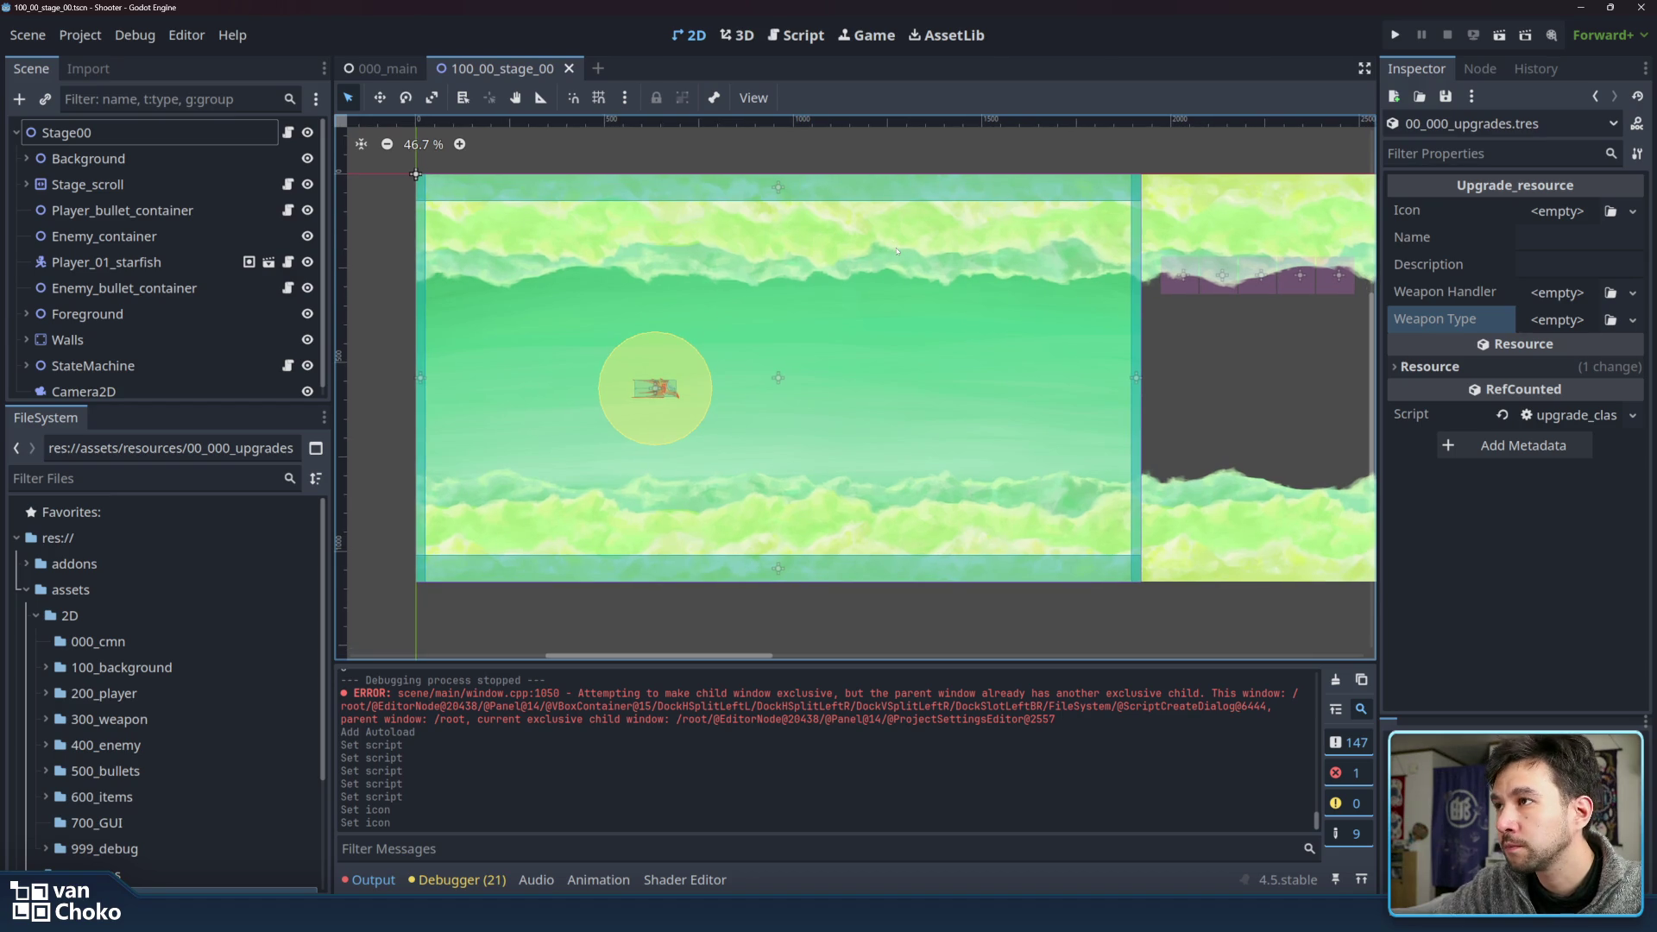
pyautogui.scroll(-1, 889, 259)
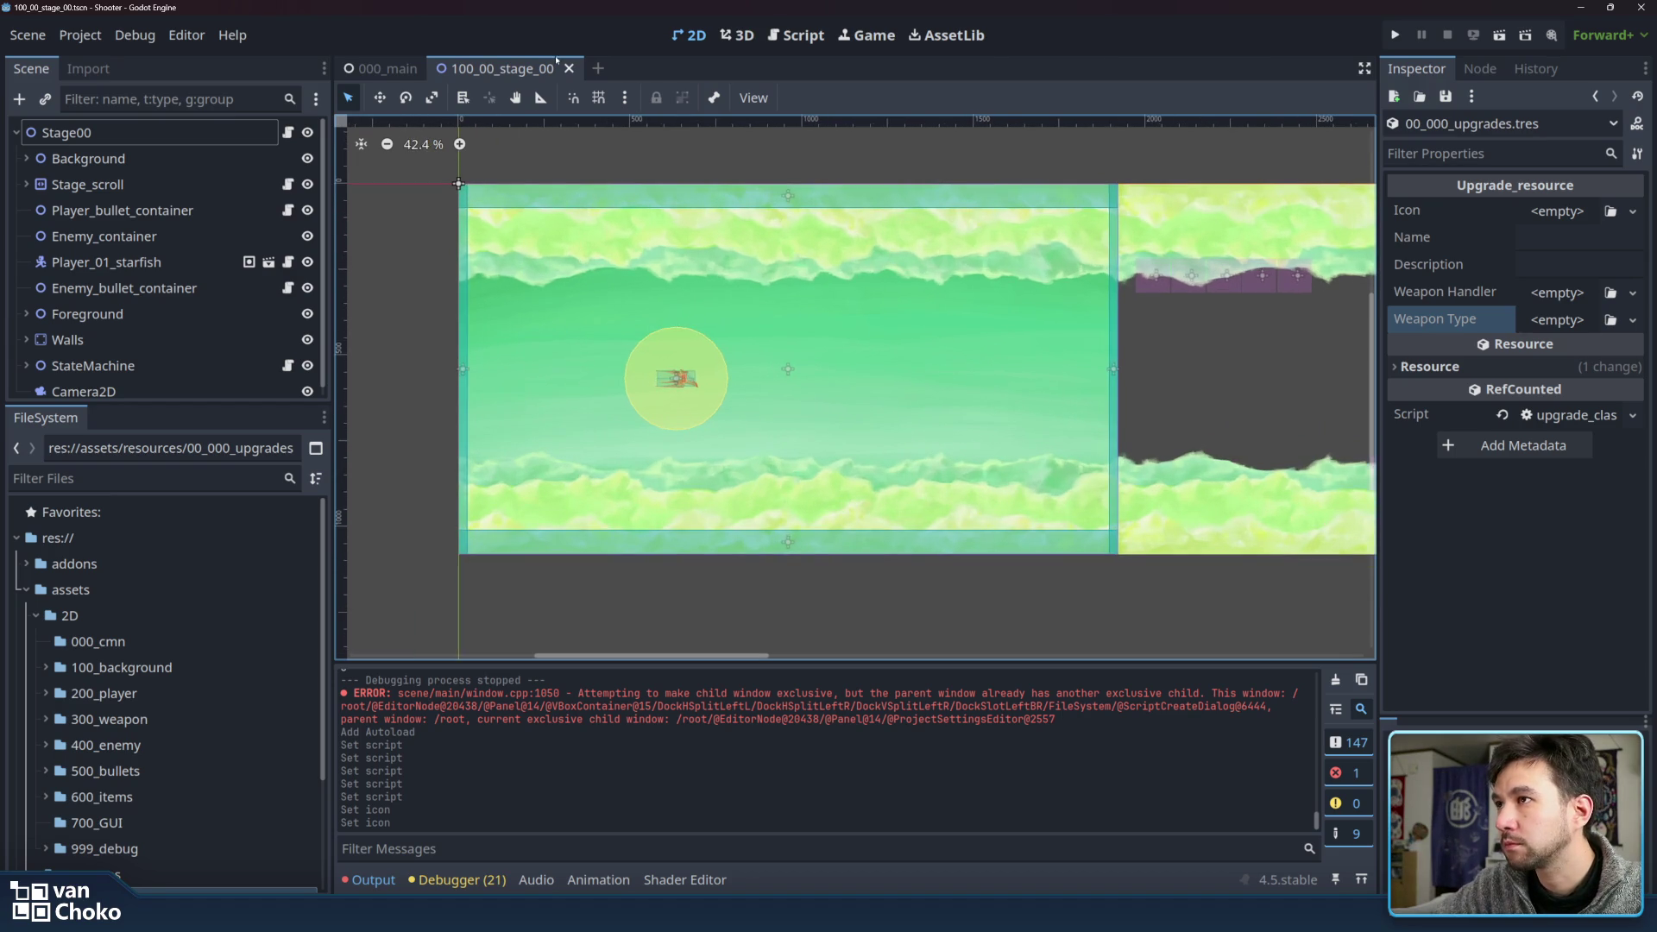
pyautogui.click(384, 68)
pyautogui.click(497, 68)
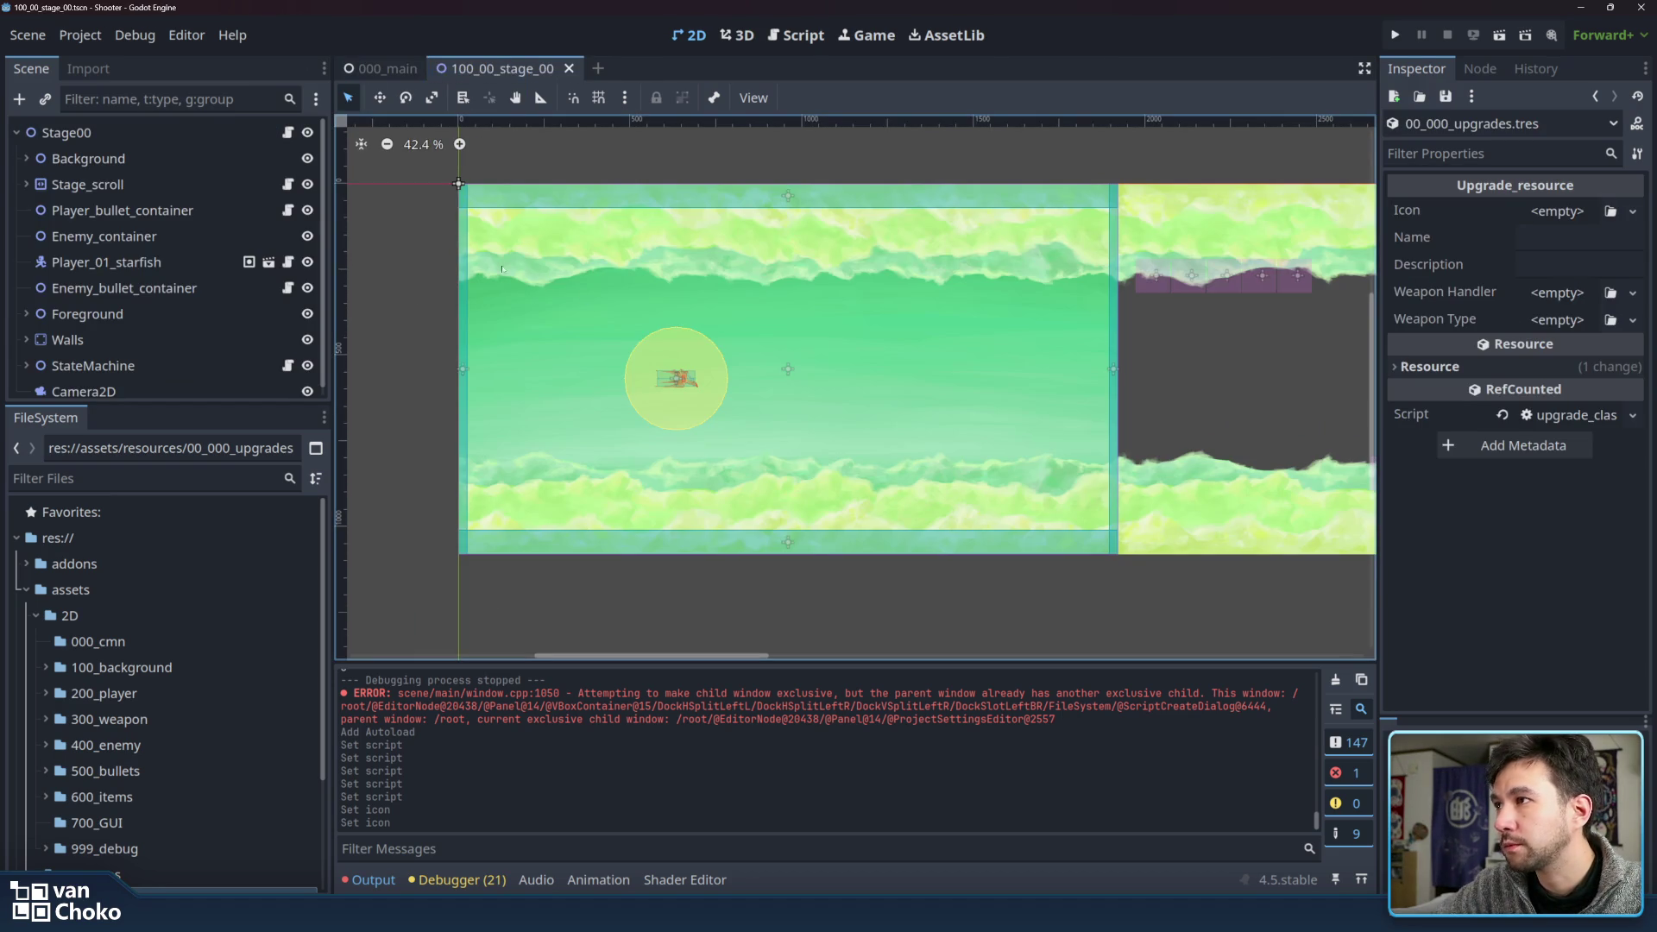
pyautogui.moveTo(1354, 335)
pyautogui.mouseDown()
pyautogui.moveTo(1272, 340)
pyautogui.moveTo(1281, 369)
pyautogui.mouseUp()
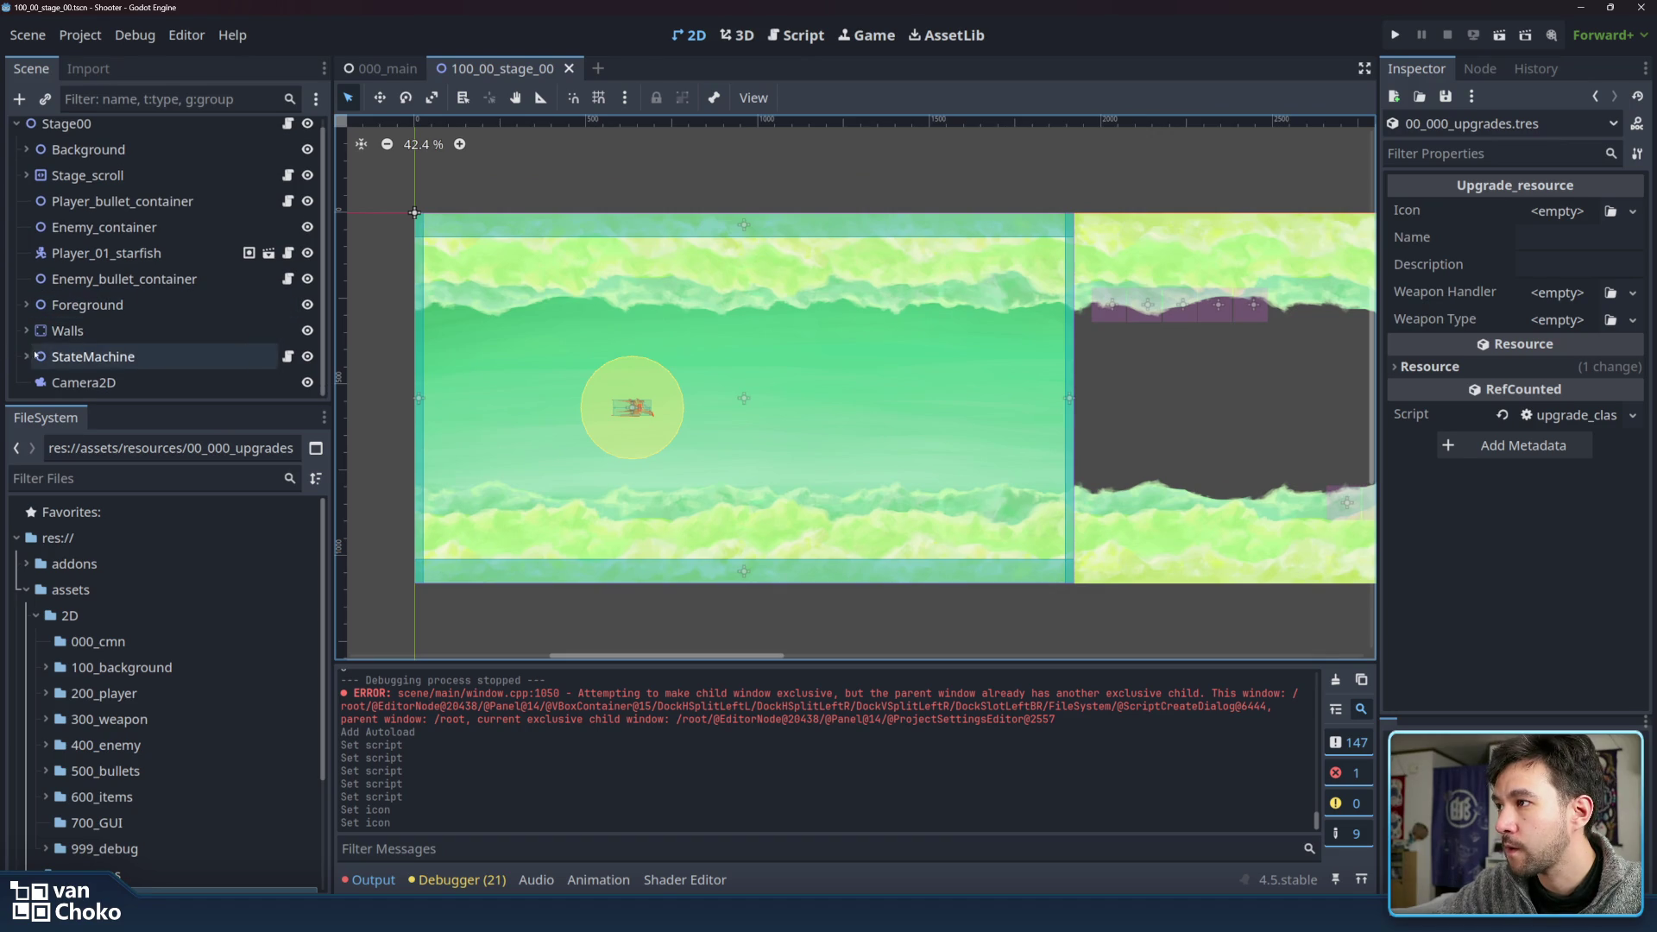
pyautogui.click(27, 357)
pyautogui.moveTo(712, 340); pyautogui.dragTo(725, 332)
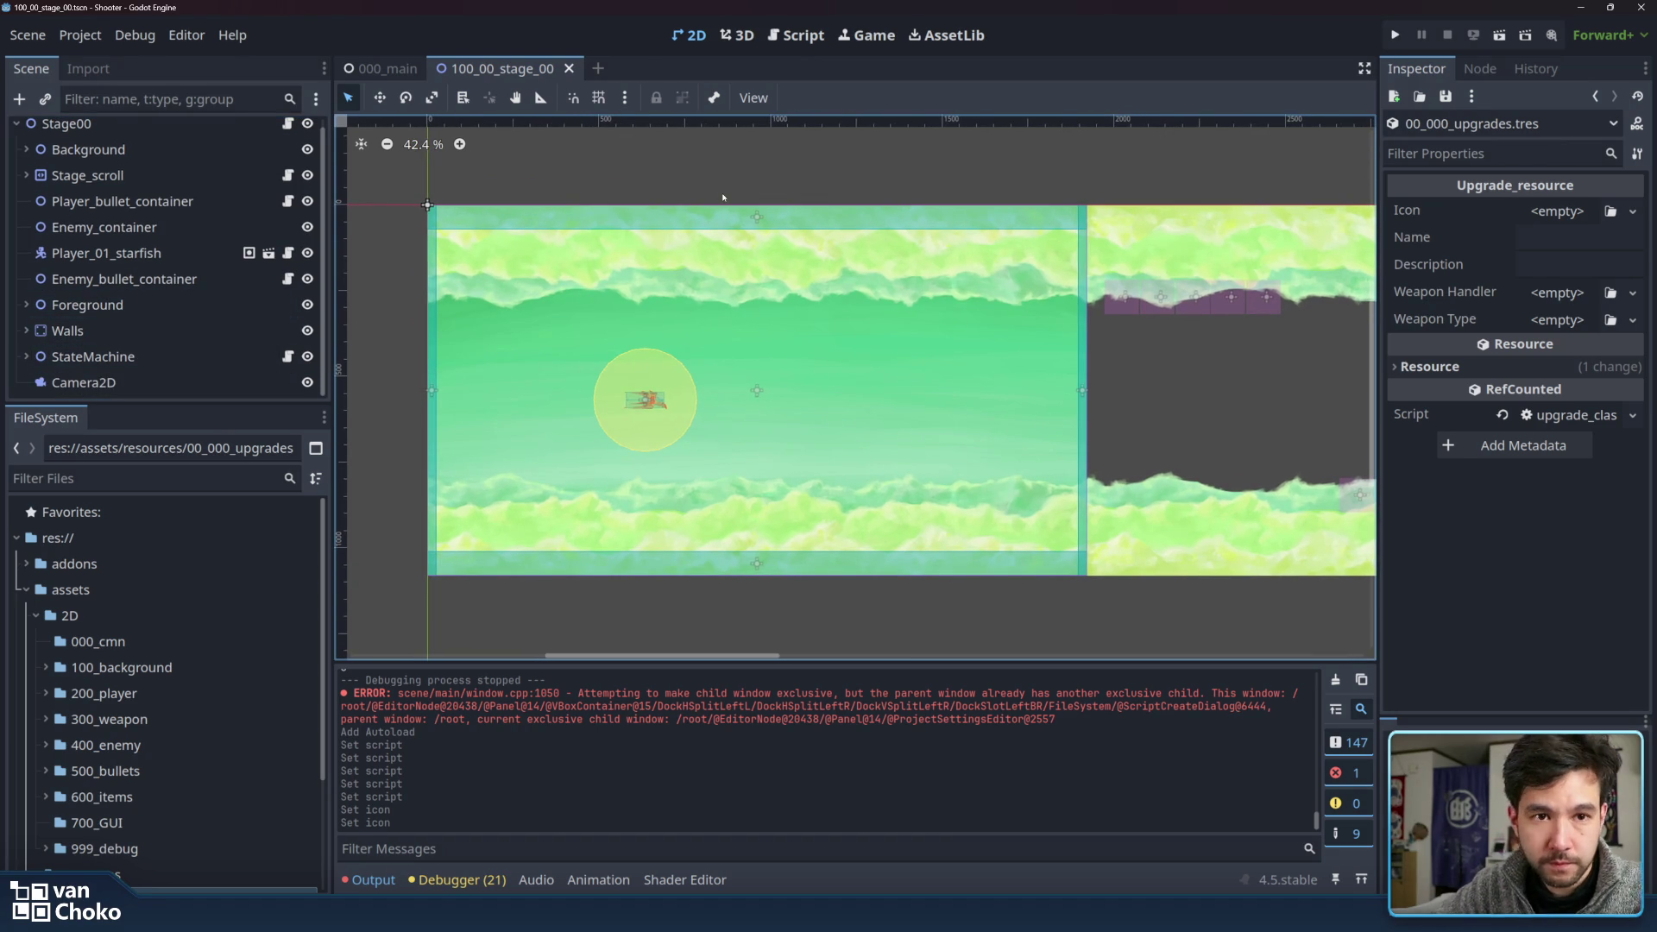